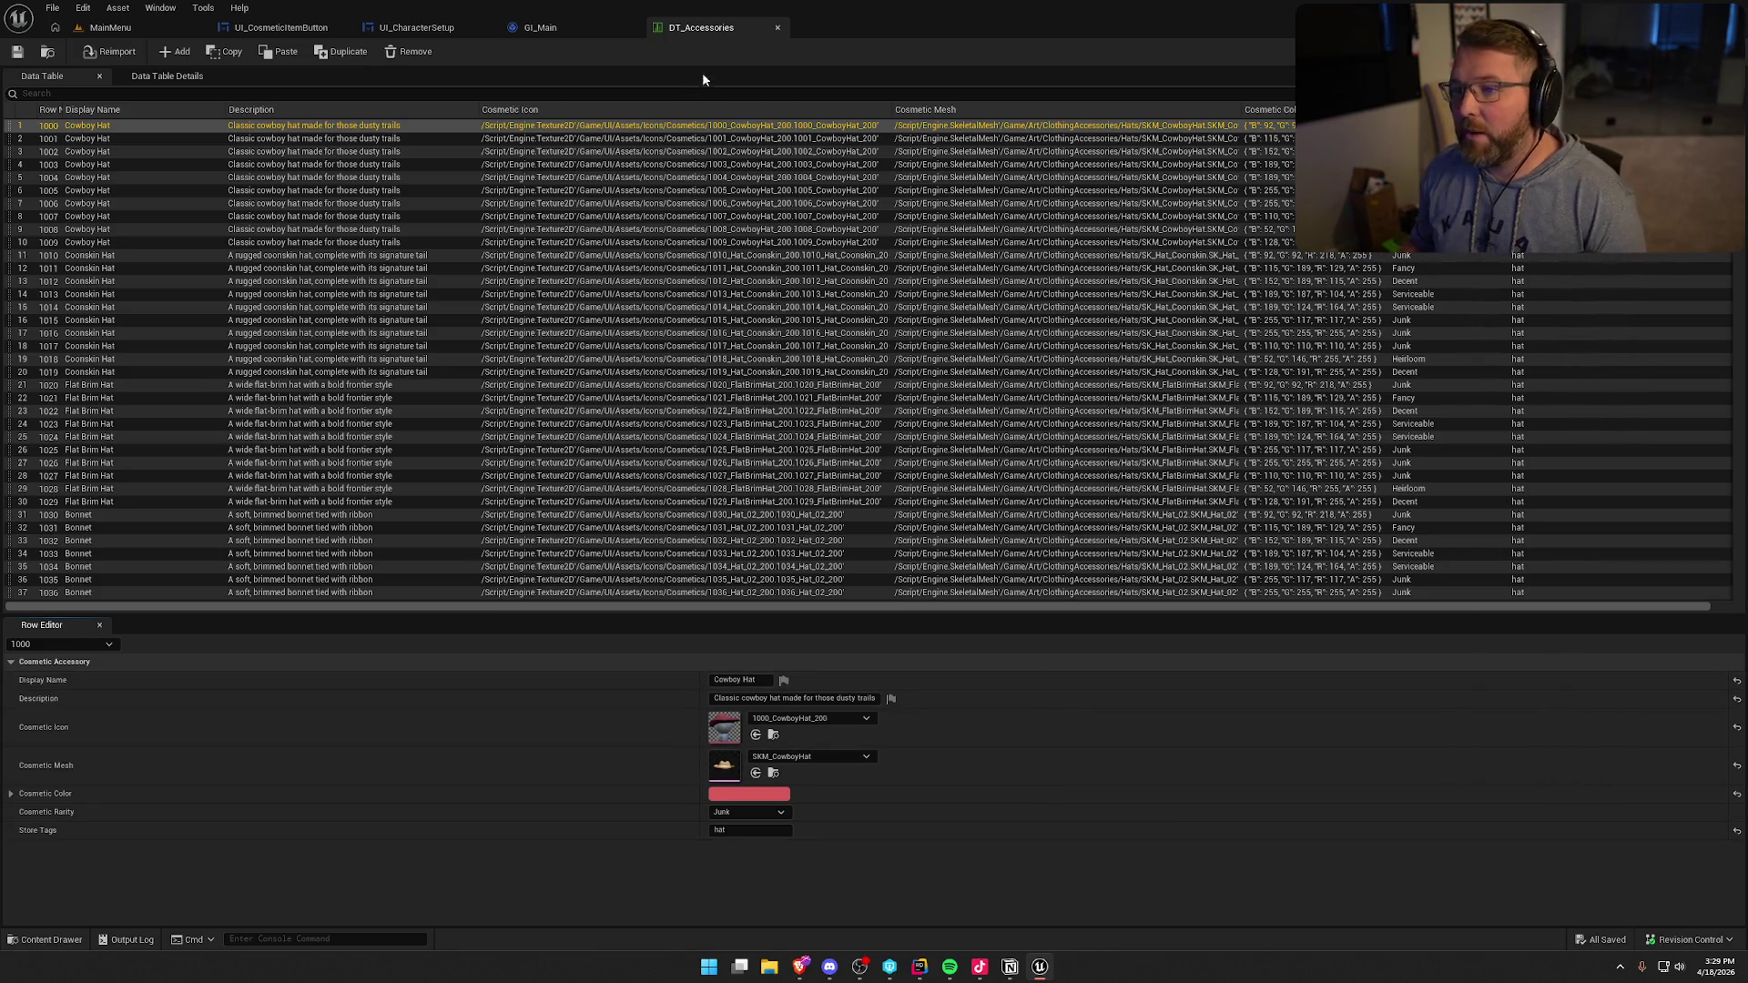
- Switch to the MainMenu level and load GameWorld from the Maps folder
{"action": "left_click", "coordinate": [547, 30]}
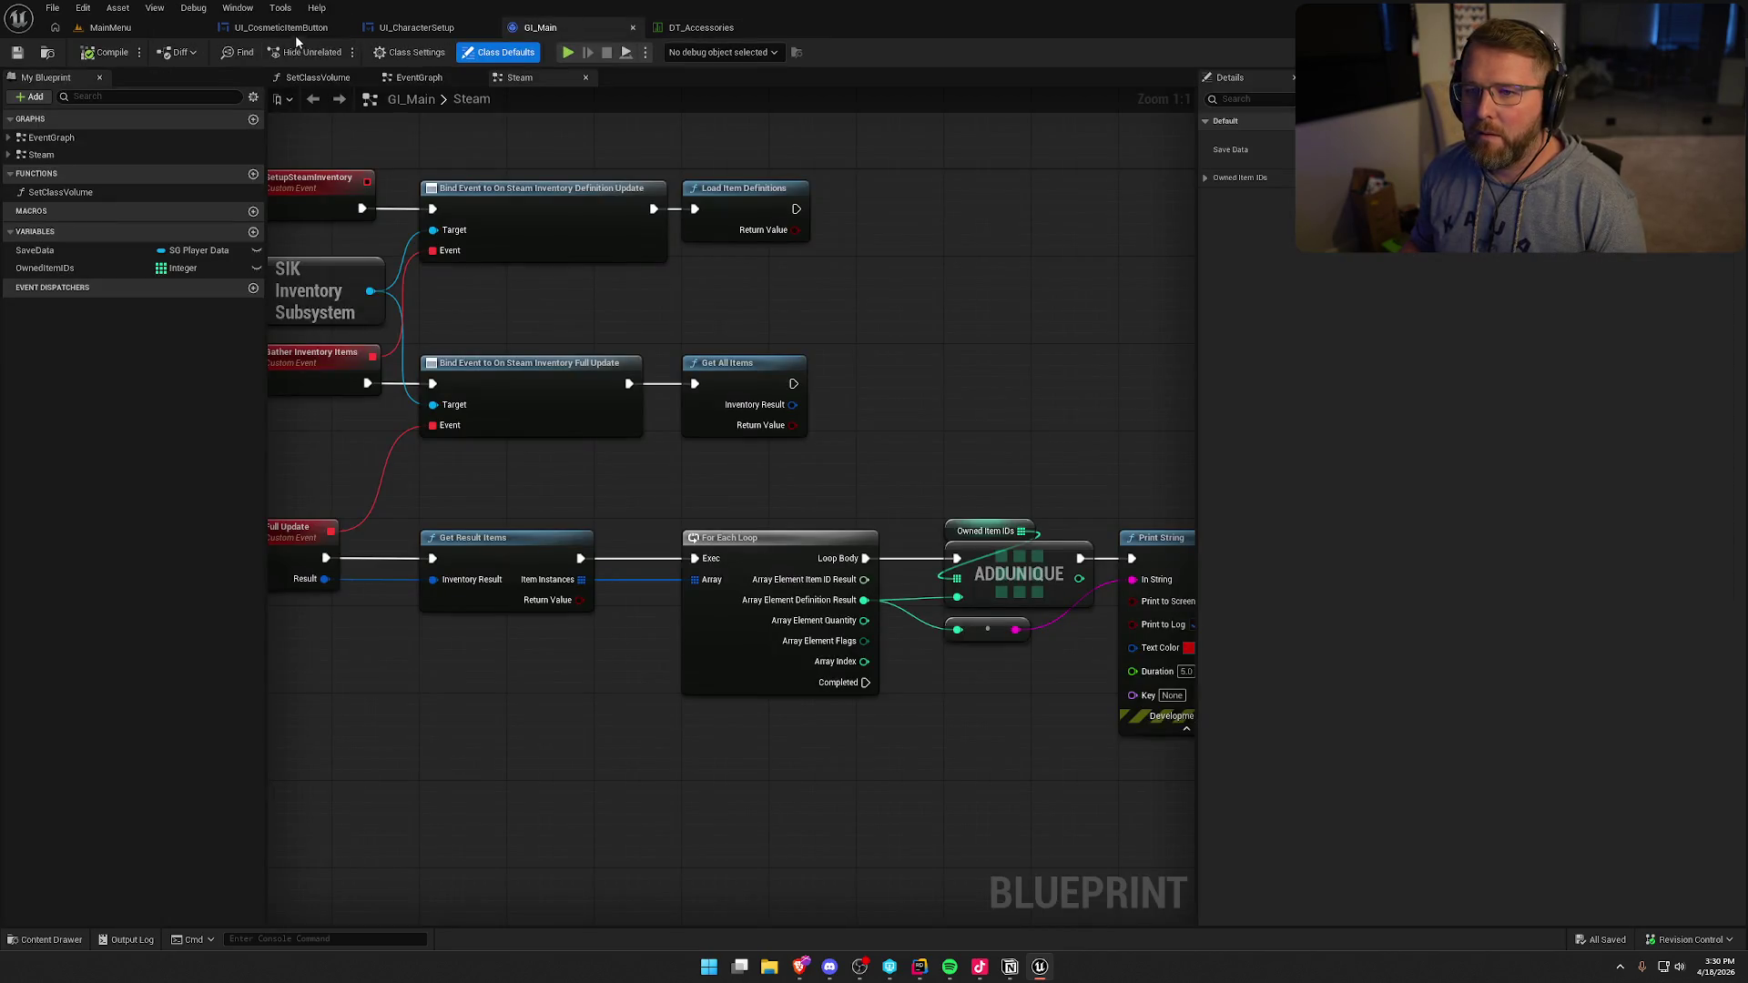
{"action": "left_click", "coordinate": [295, 33]}
{"action": "left_click", "coordinate": [148, 26]}
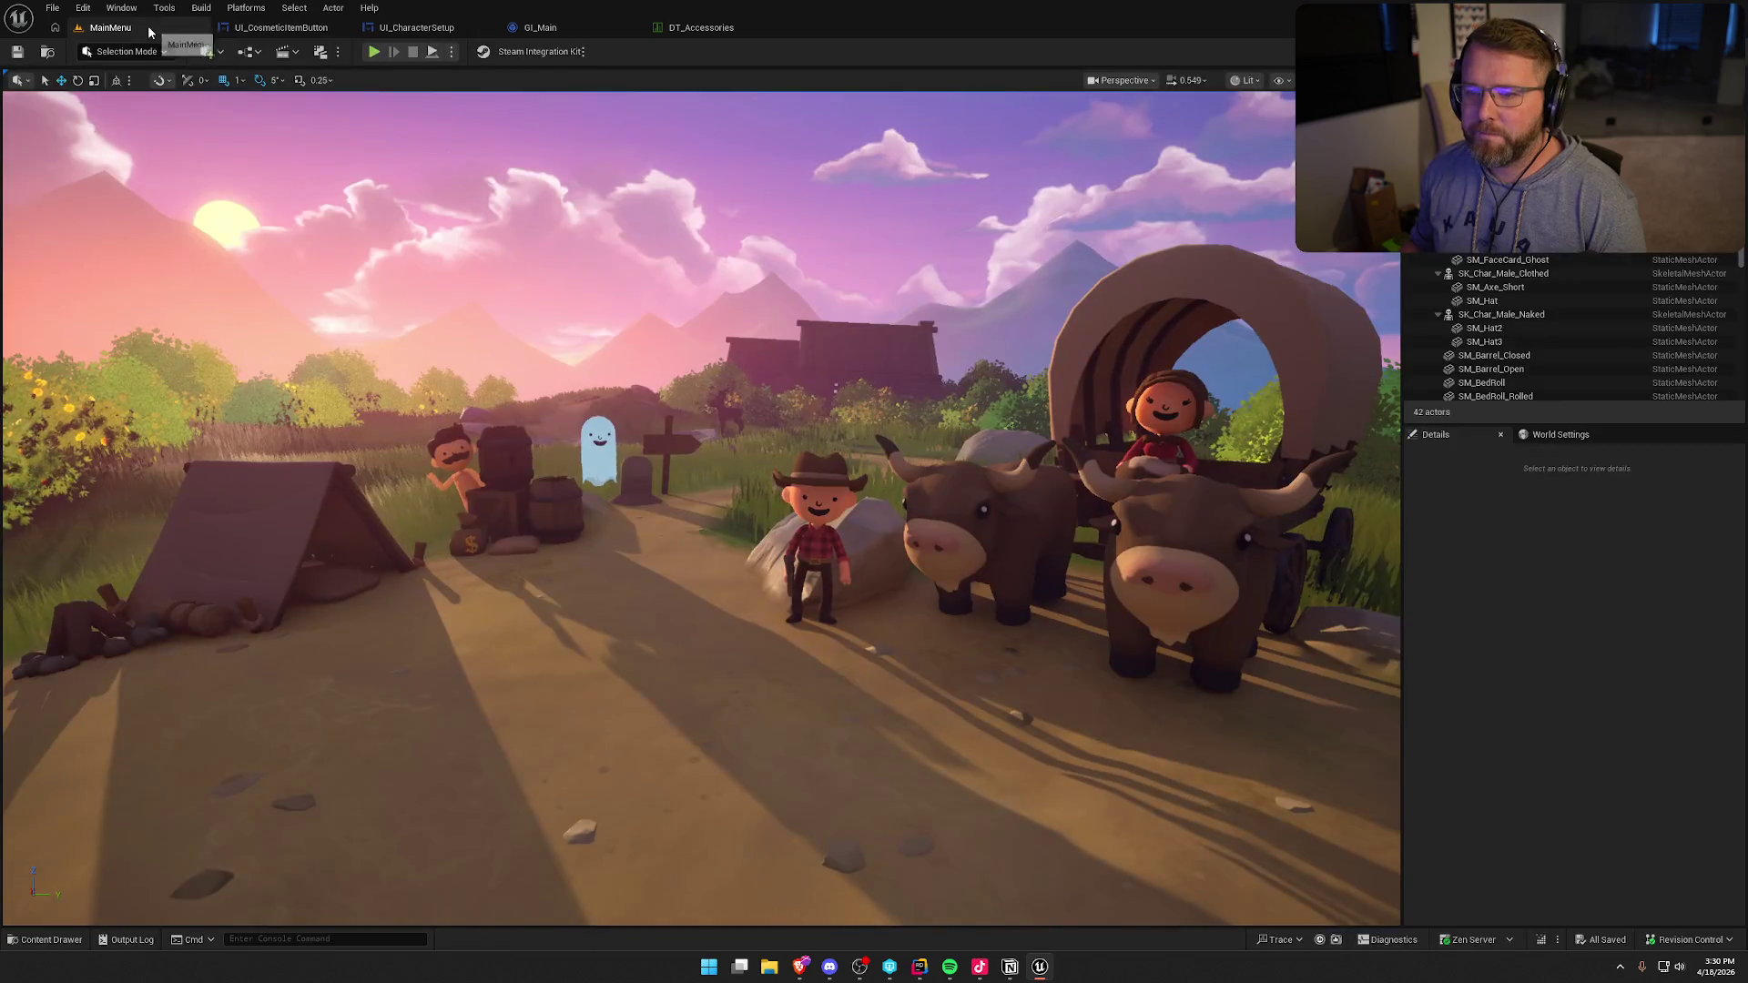
{"action": "key", "text": "ctrl+space"}
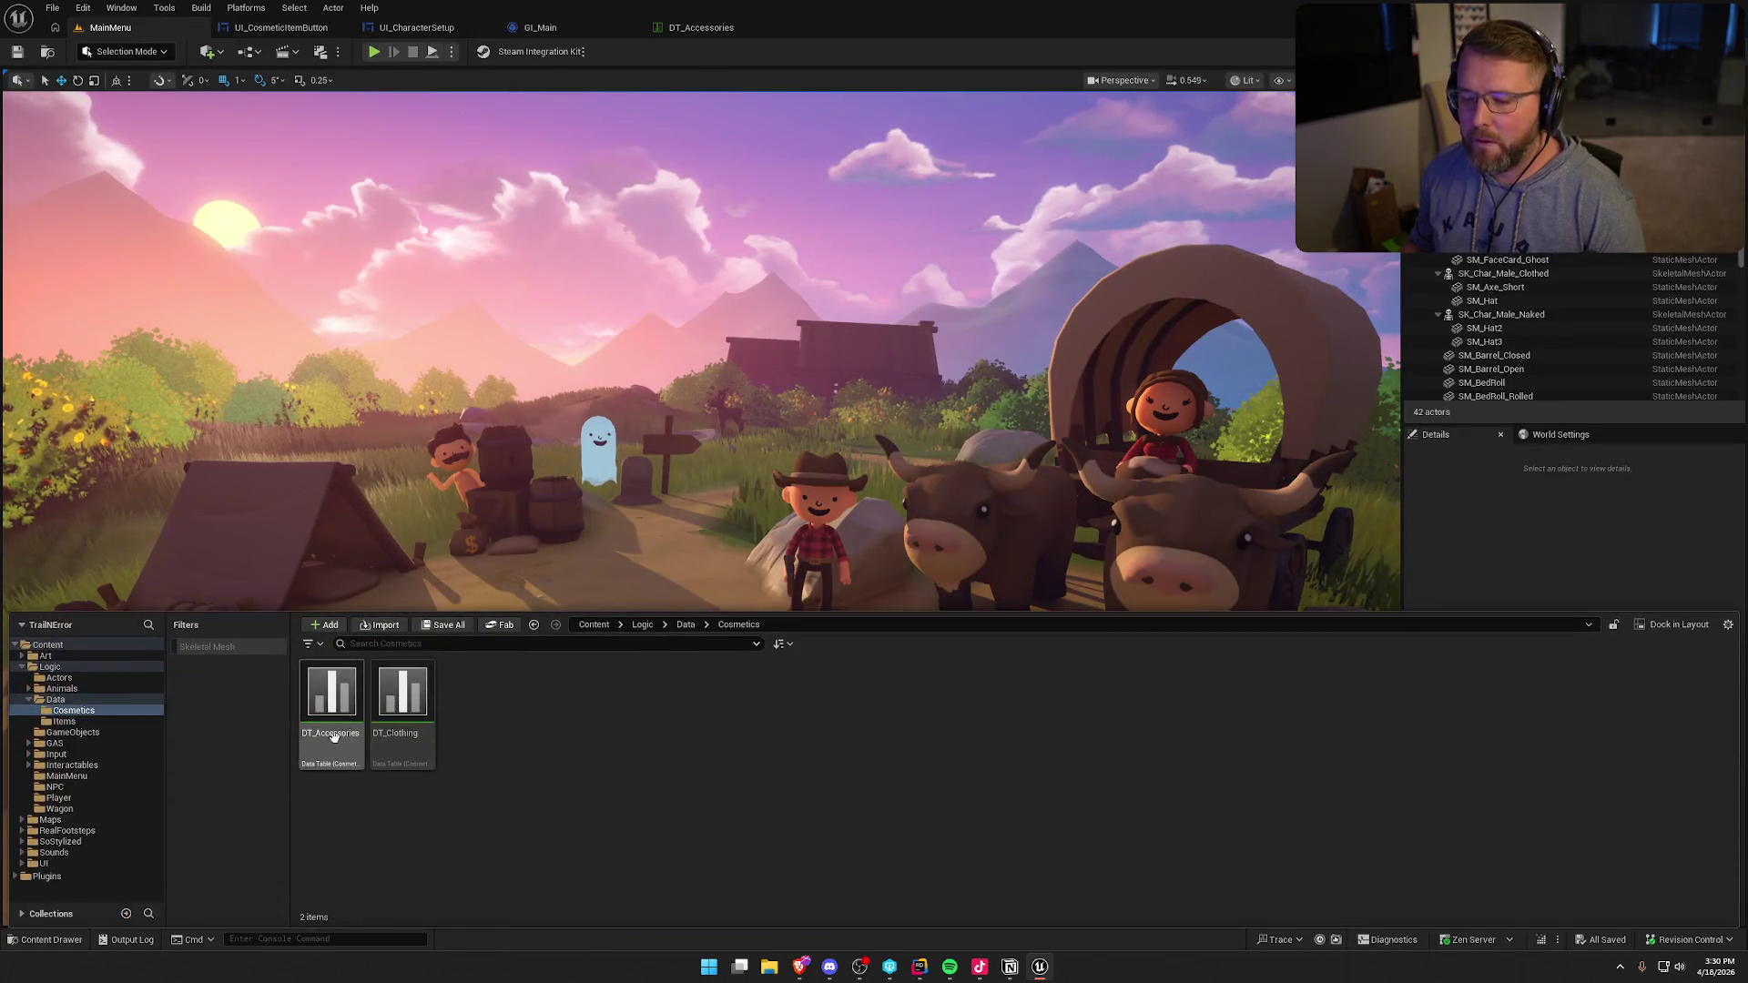
{"action": "left_click", "coordinate": [69, 822]}
{"action": "double_click", "coordinate": [474, 696]}
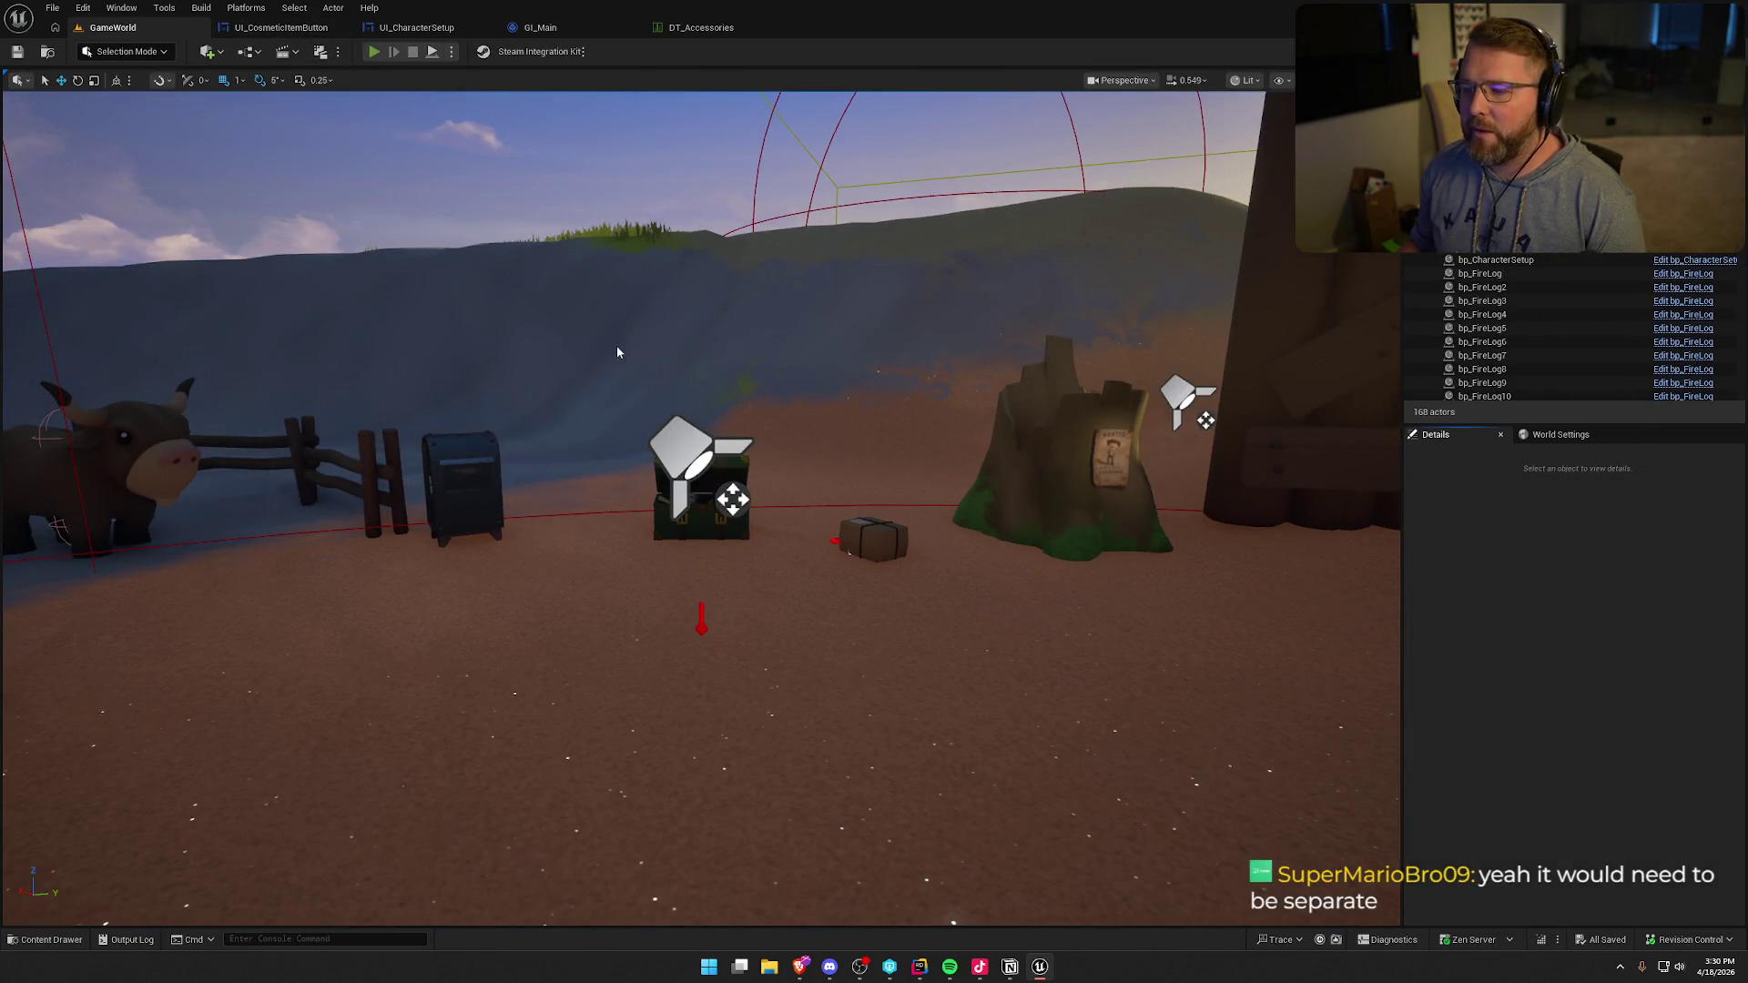
- Start a playtest and run the character over to the customization screen
{"action": "key", "text": "alt+p"}
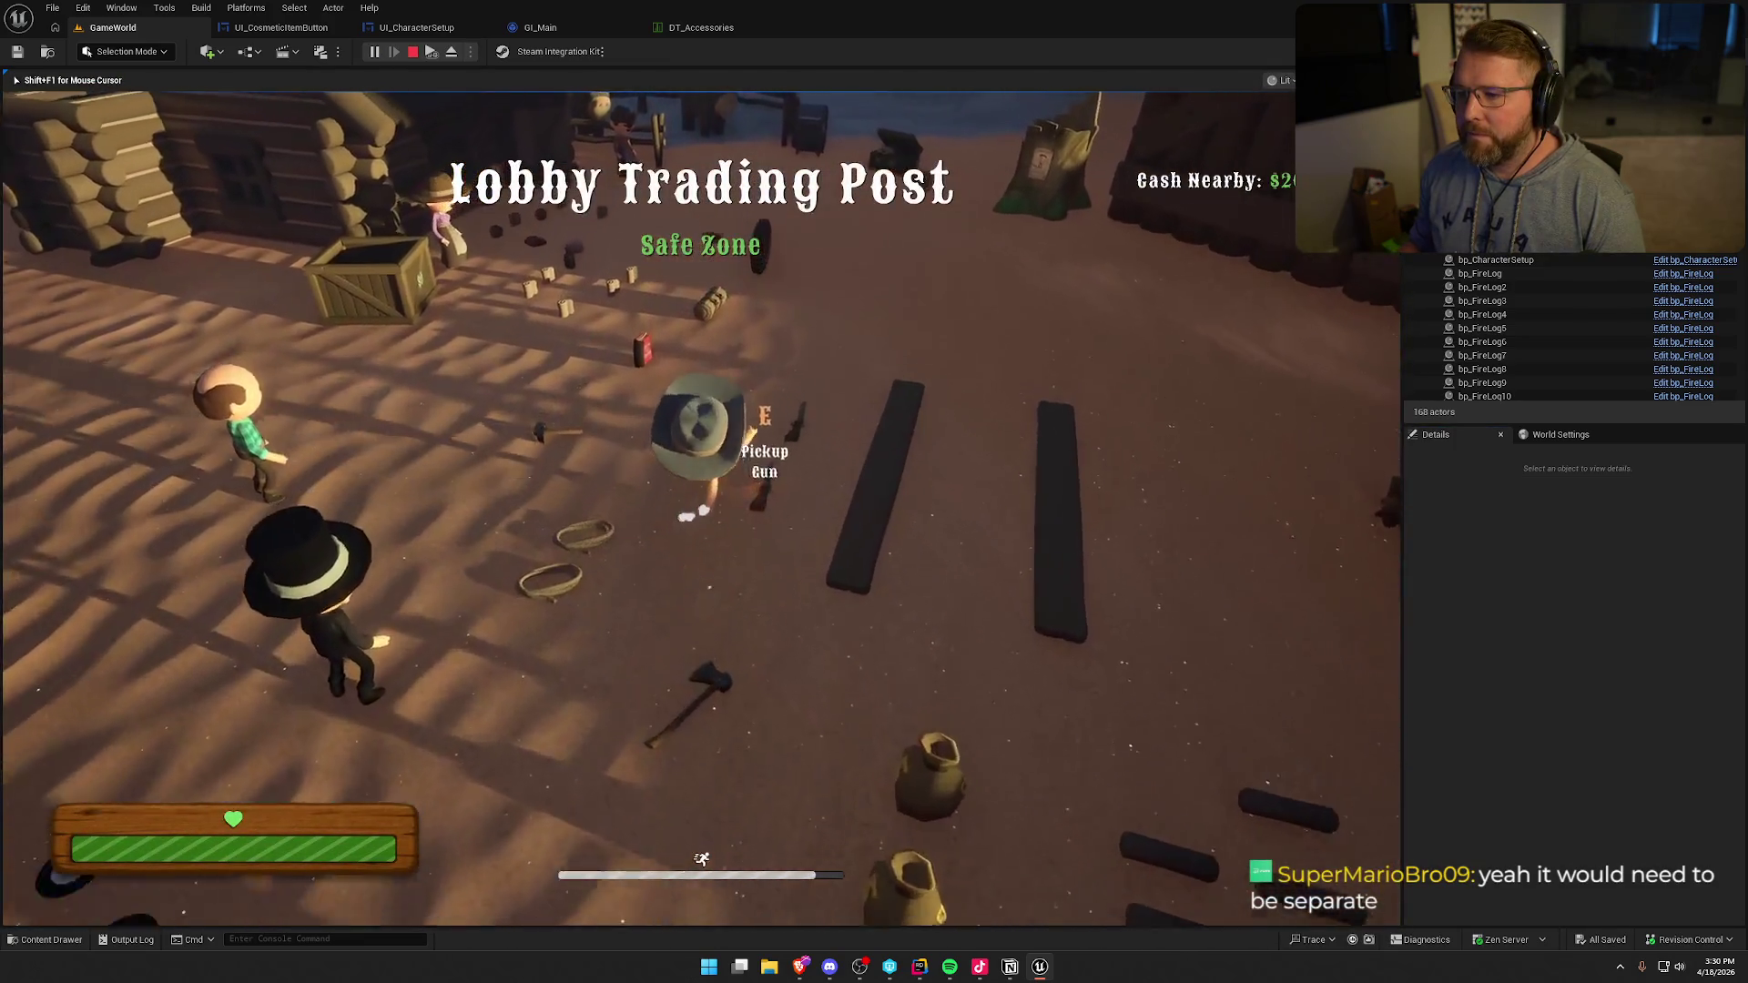
{"action": "key", "text": "w"}
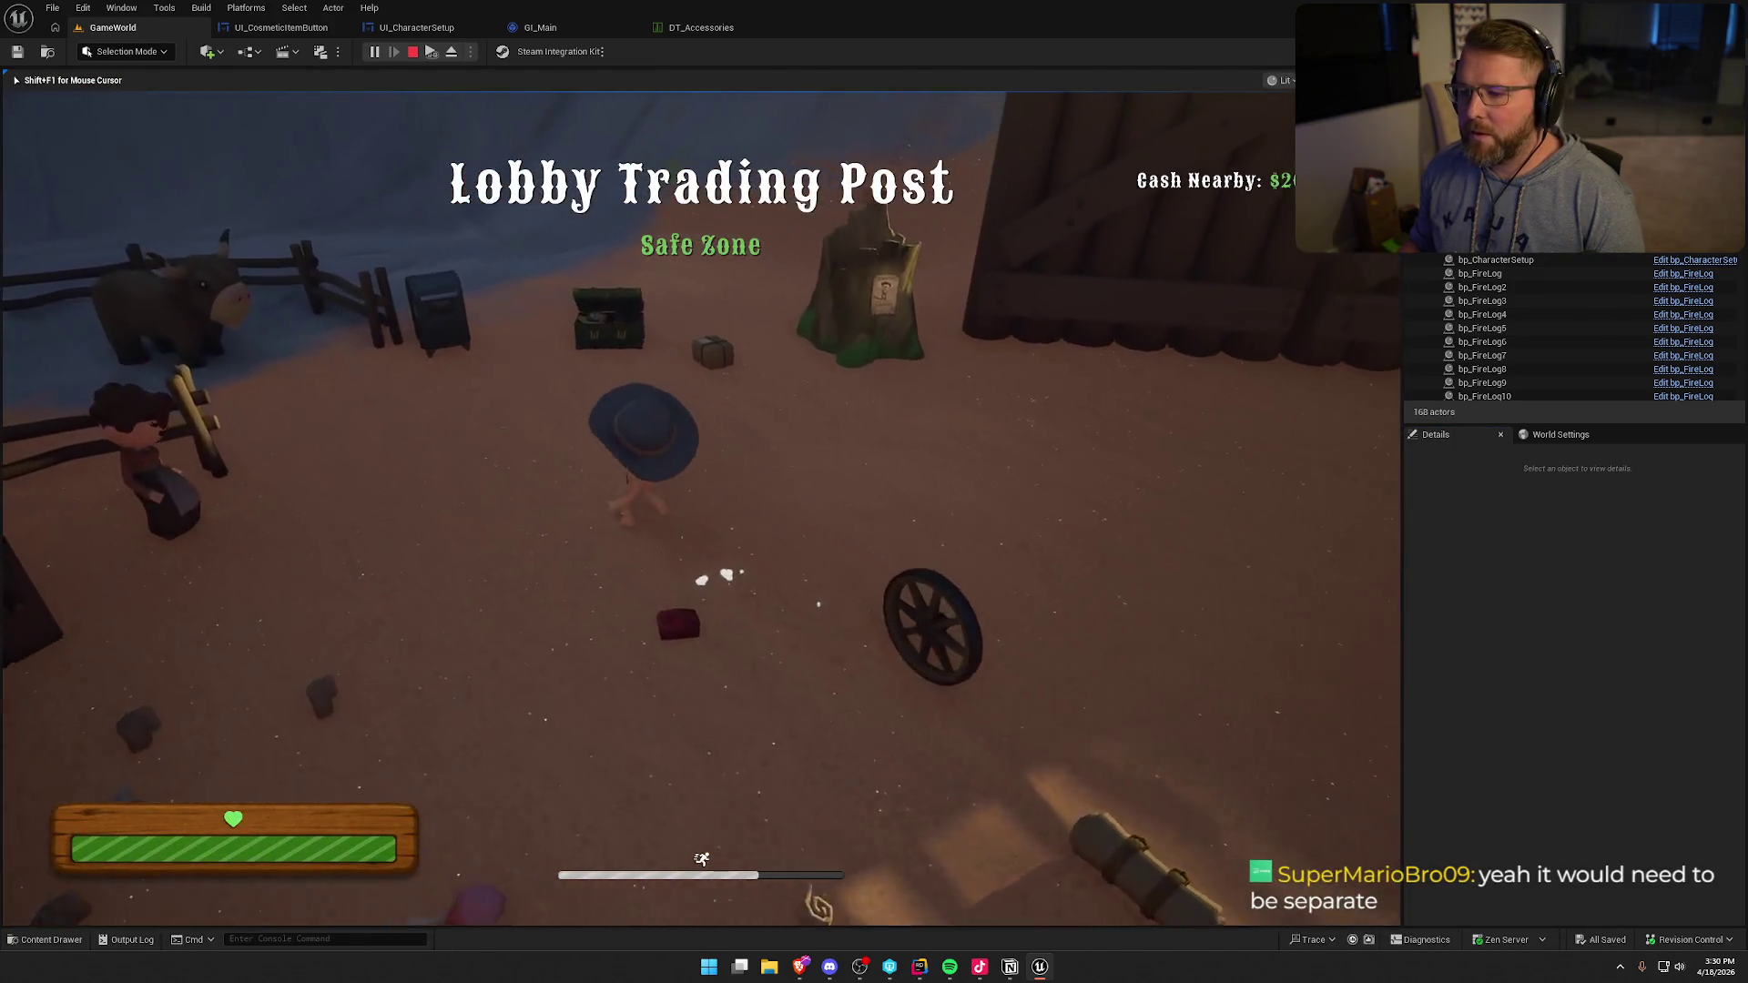
{"action": "key", "text": "e"}
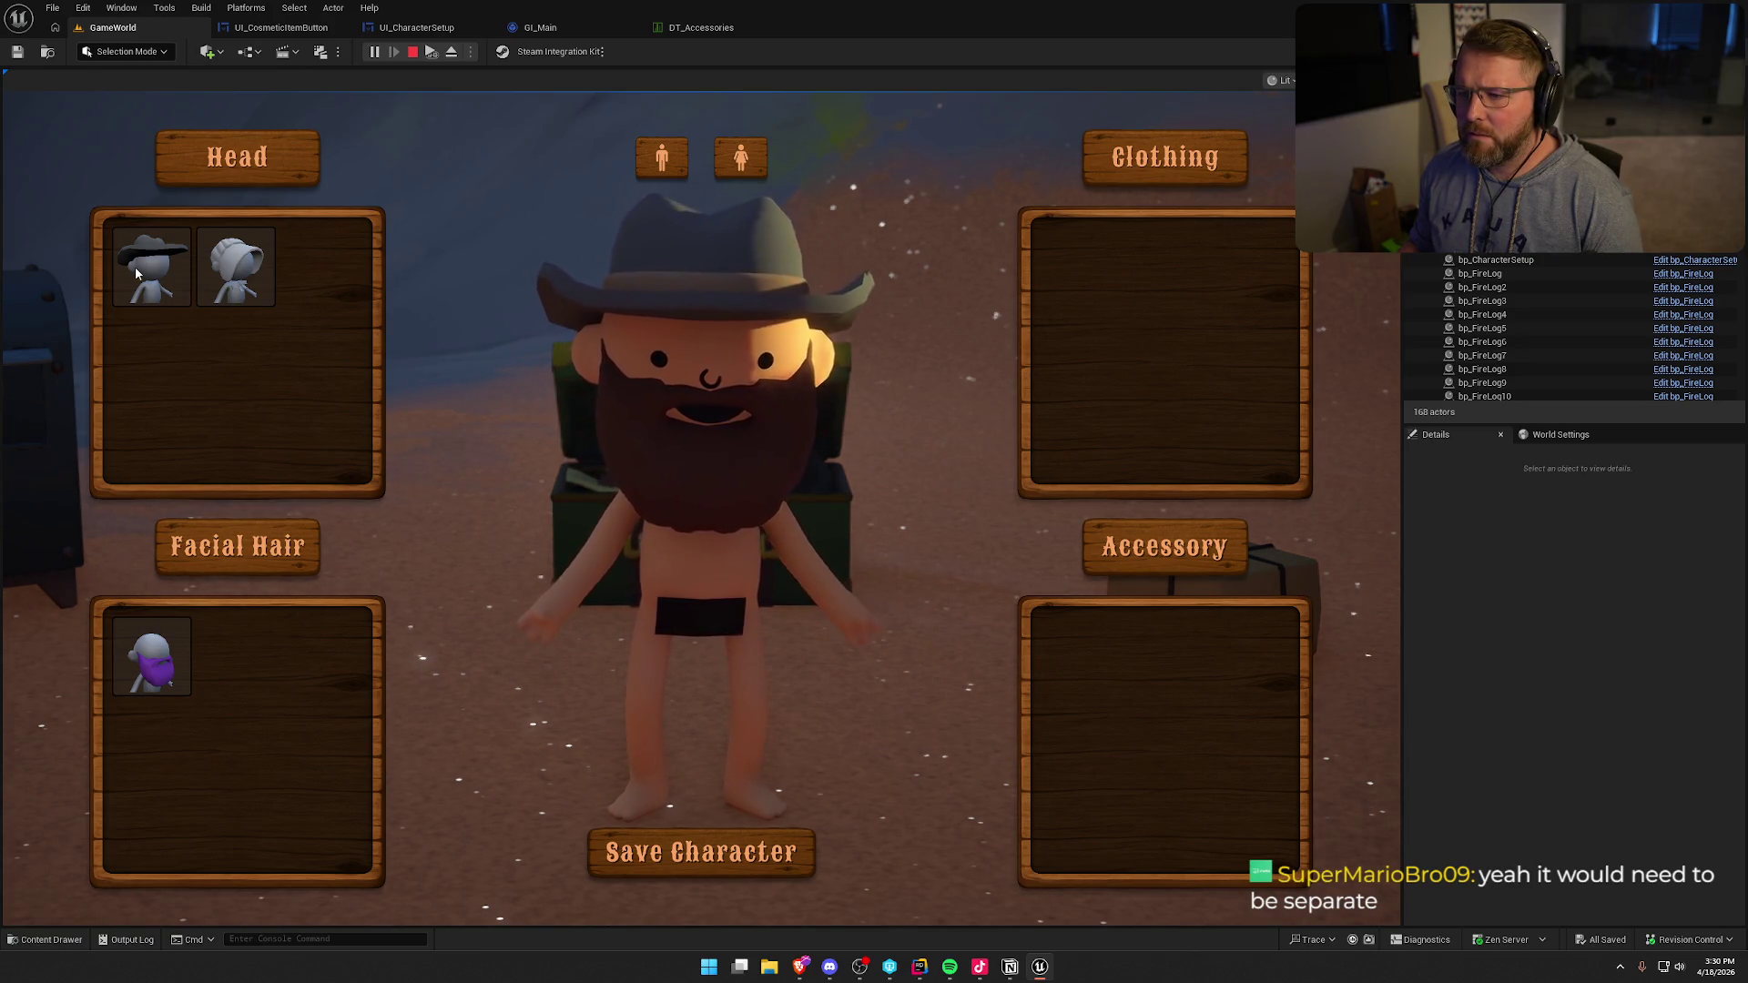
- Try the bonnet, settle on the cowboy hat, save the character and stop play
{"action": "left_click", "coordinate": [235, 273]}
{"action": "left_click", "coordinate": [150, 273]}
{"action": "left_click", "coordinate": [234, 285]}
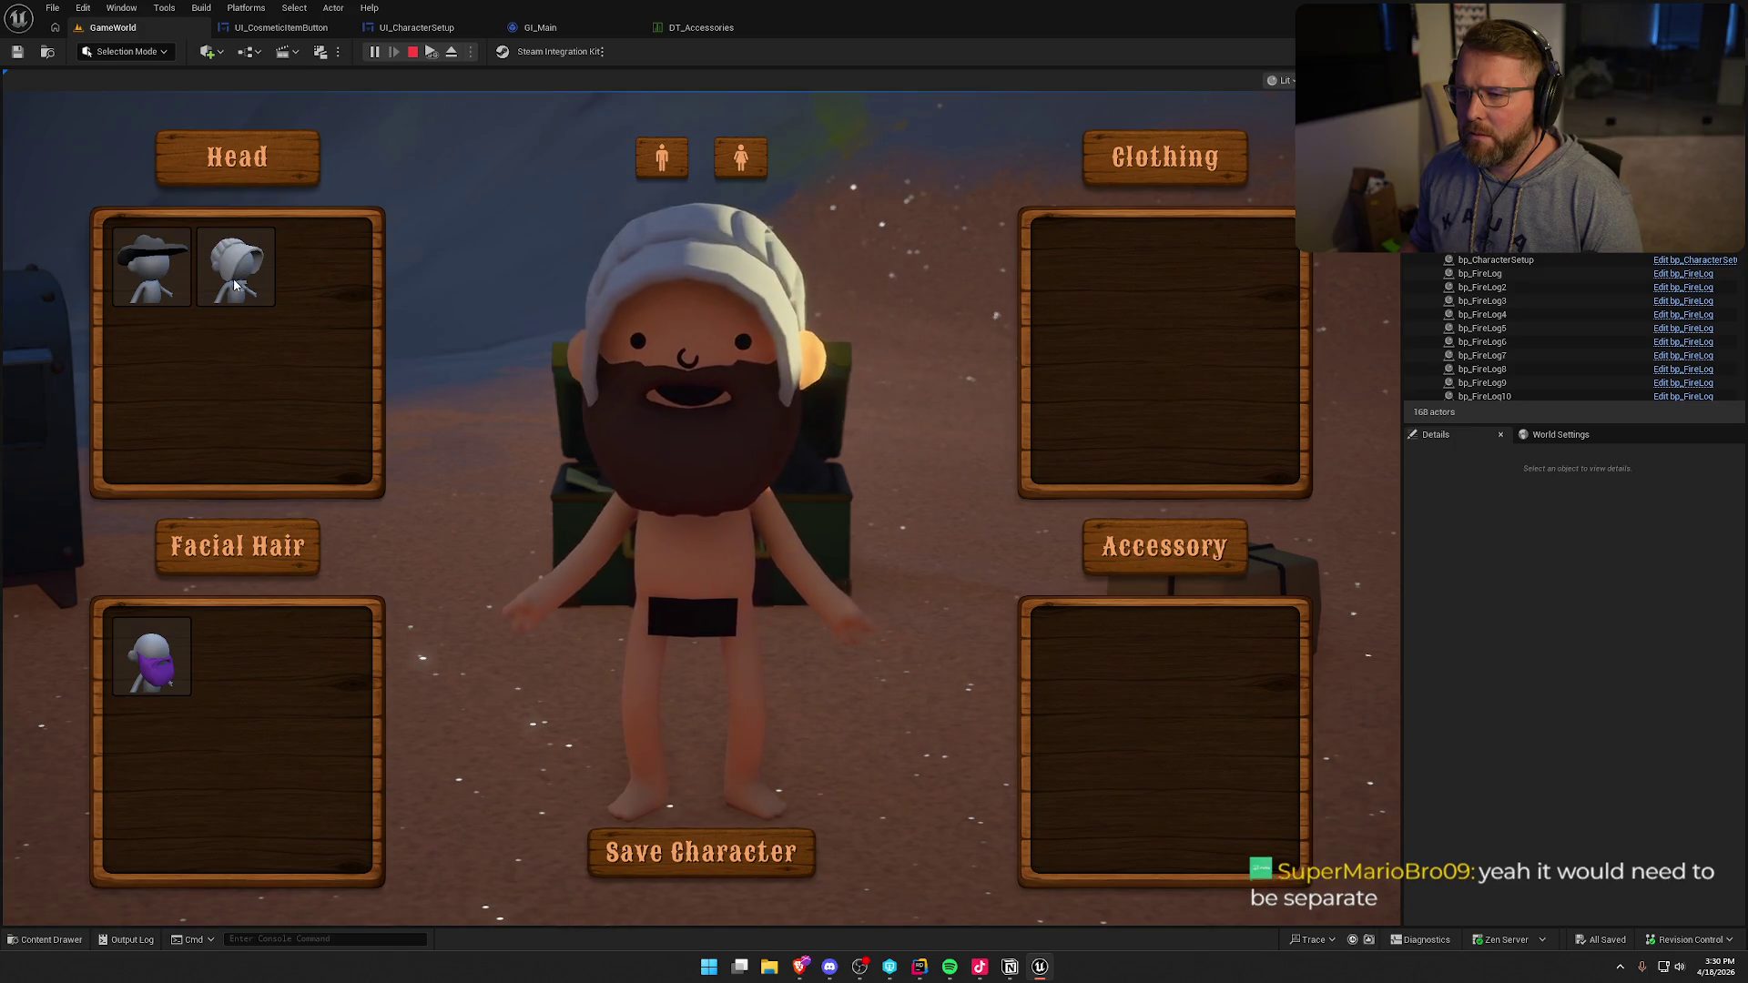
{"action": "left_click", "coordinate": [167, 276]}
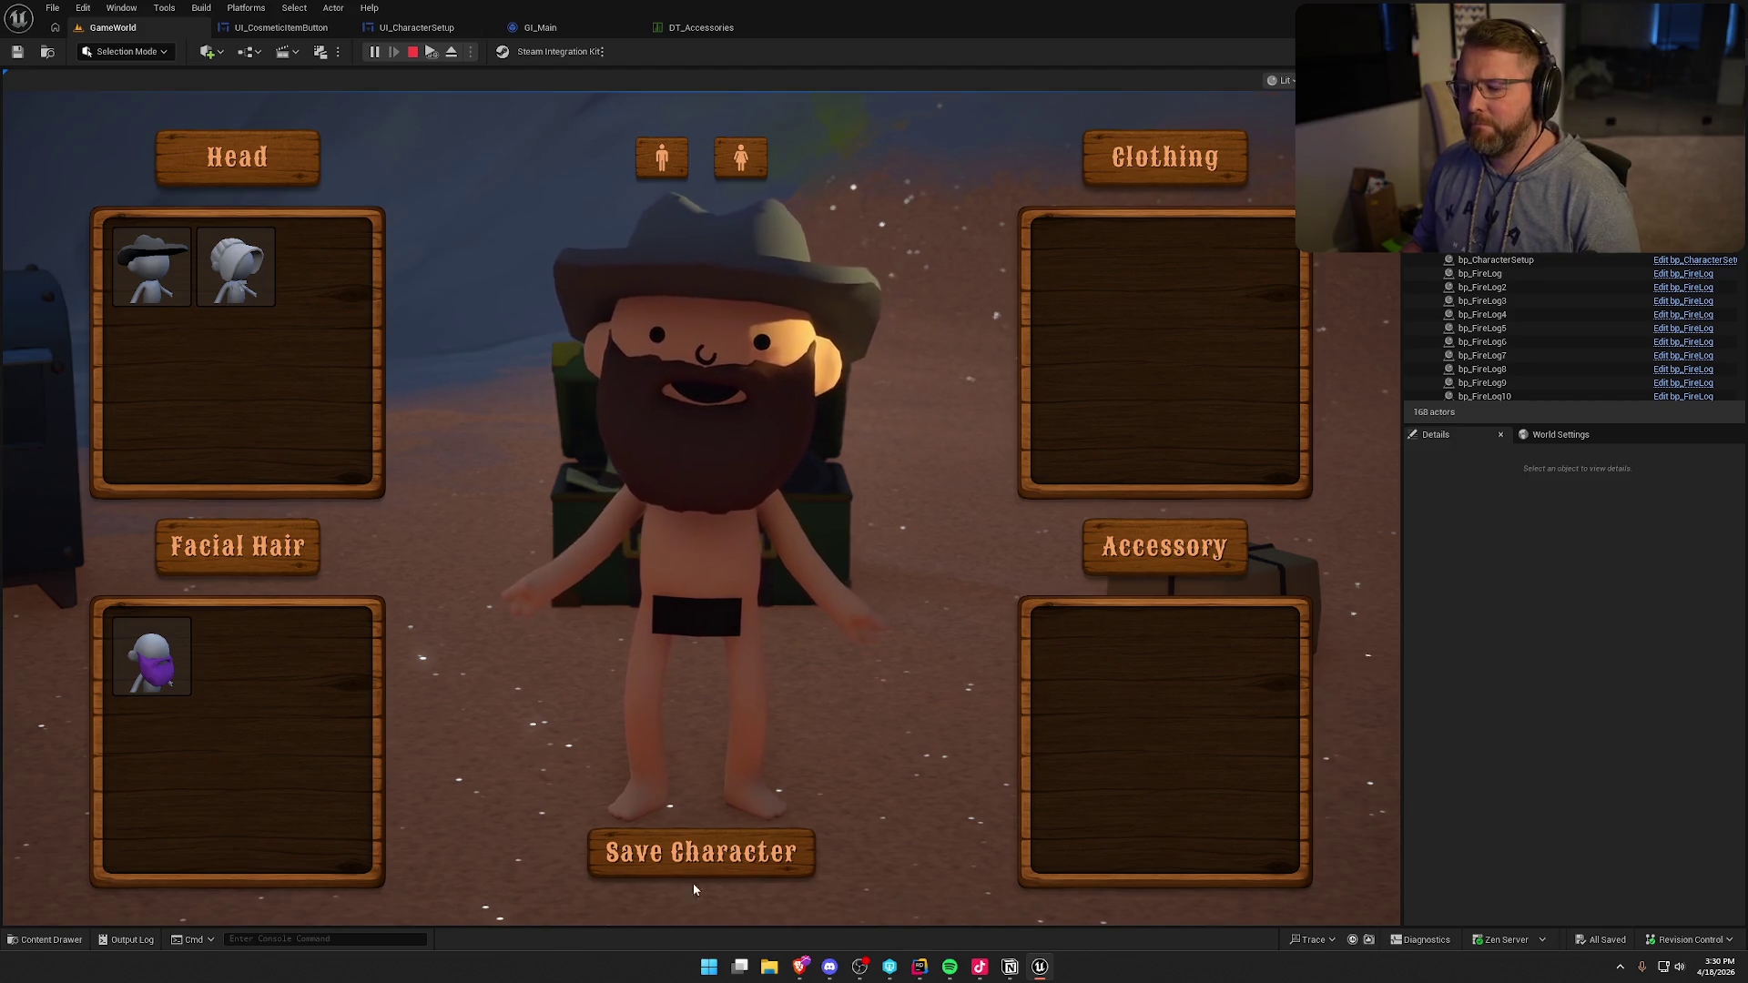
{"action": "left_click", "coordinate": [697, 860]}
{"action": "key", "text": "Escape"}
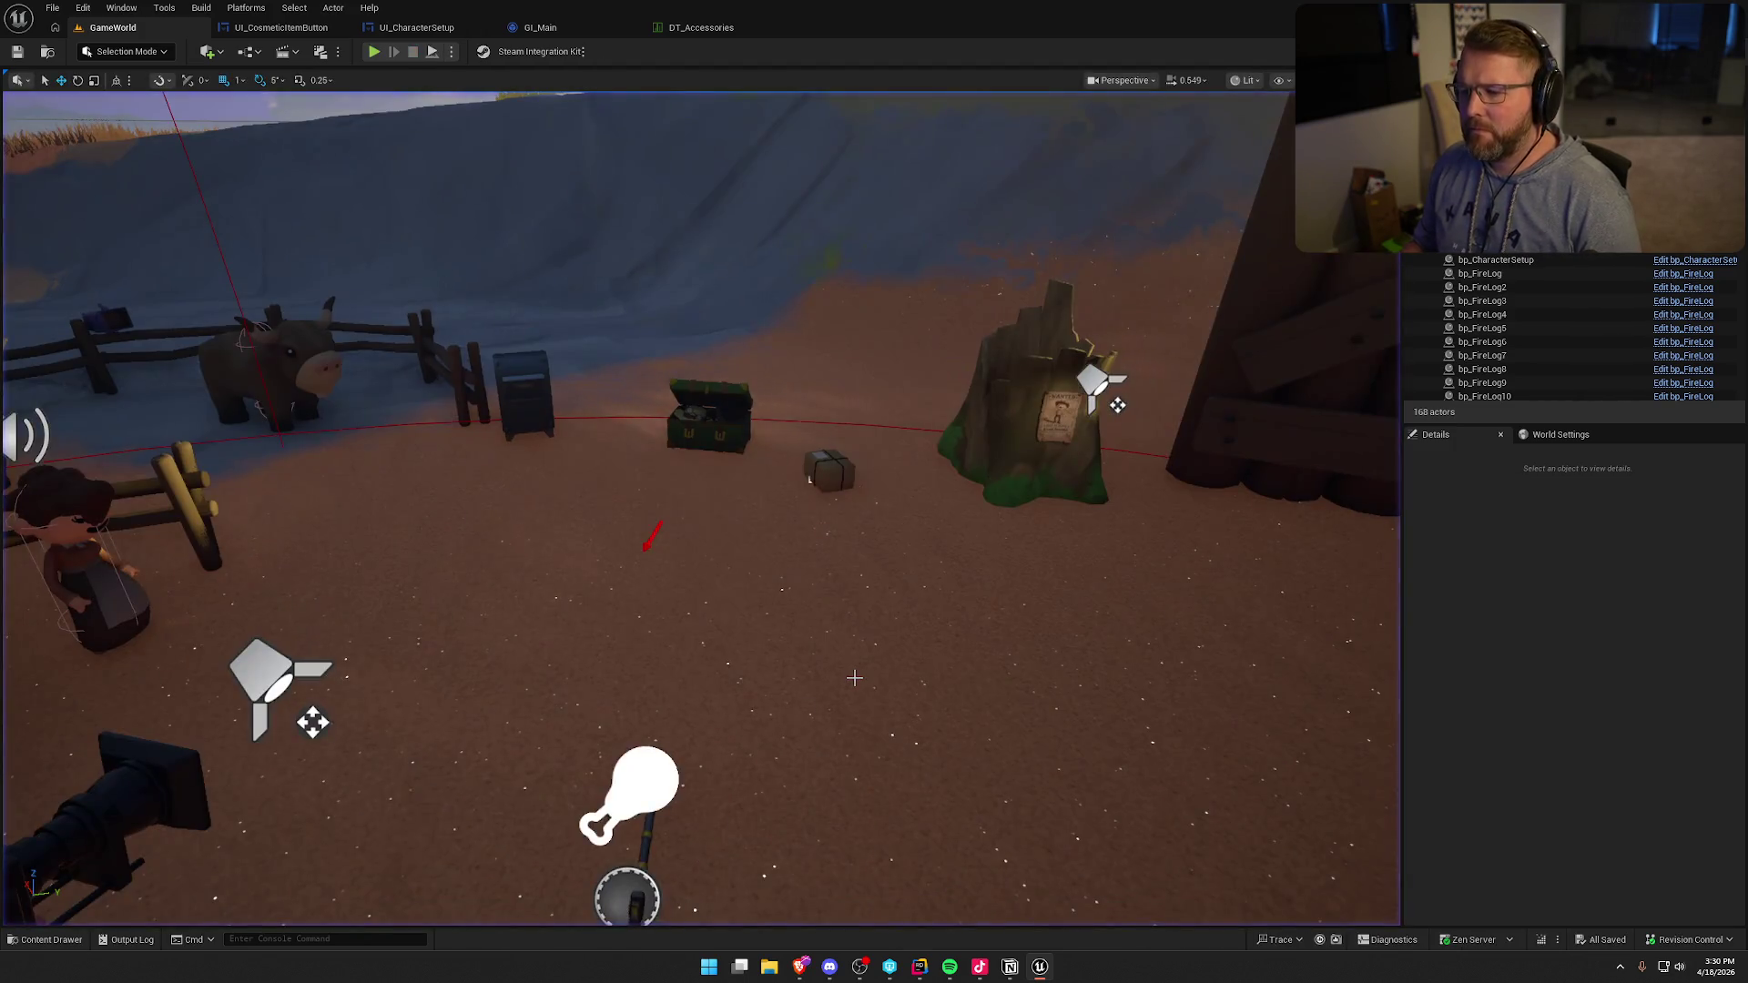
- In Rider, search PlayerCharacterMain.cpp for 'setme' to reach SetMeshFromID
{"action": "left_click", "coordinate": [918, 968]}
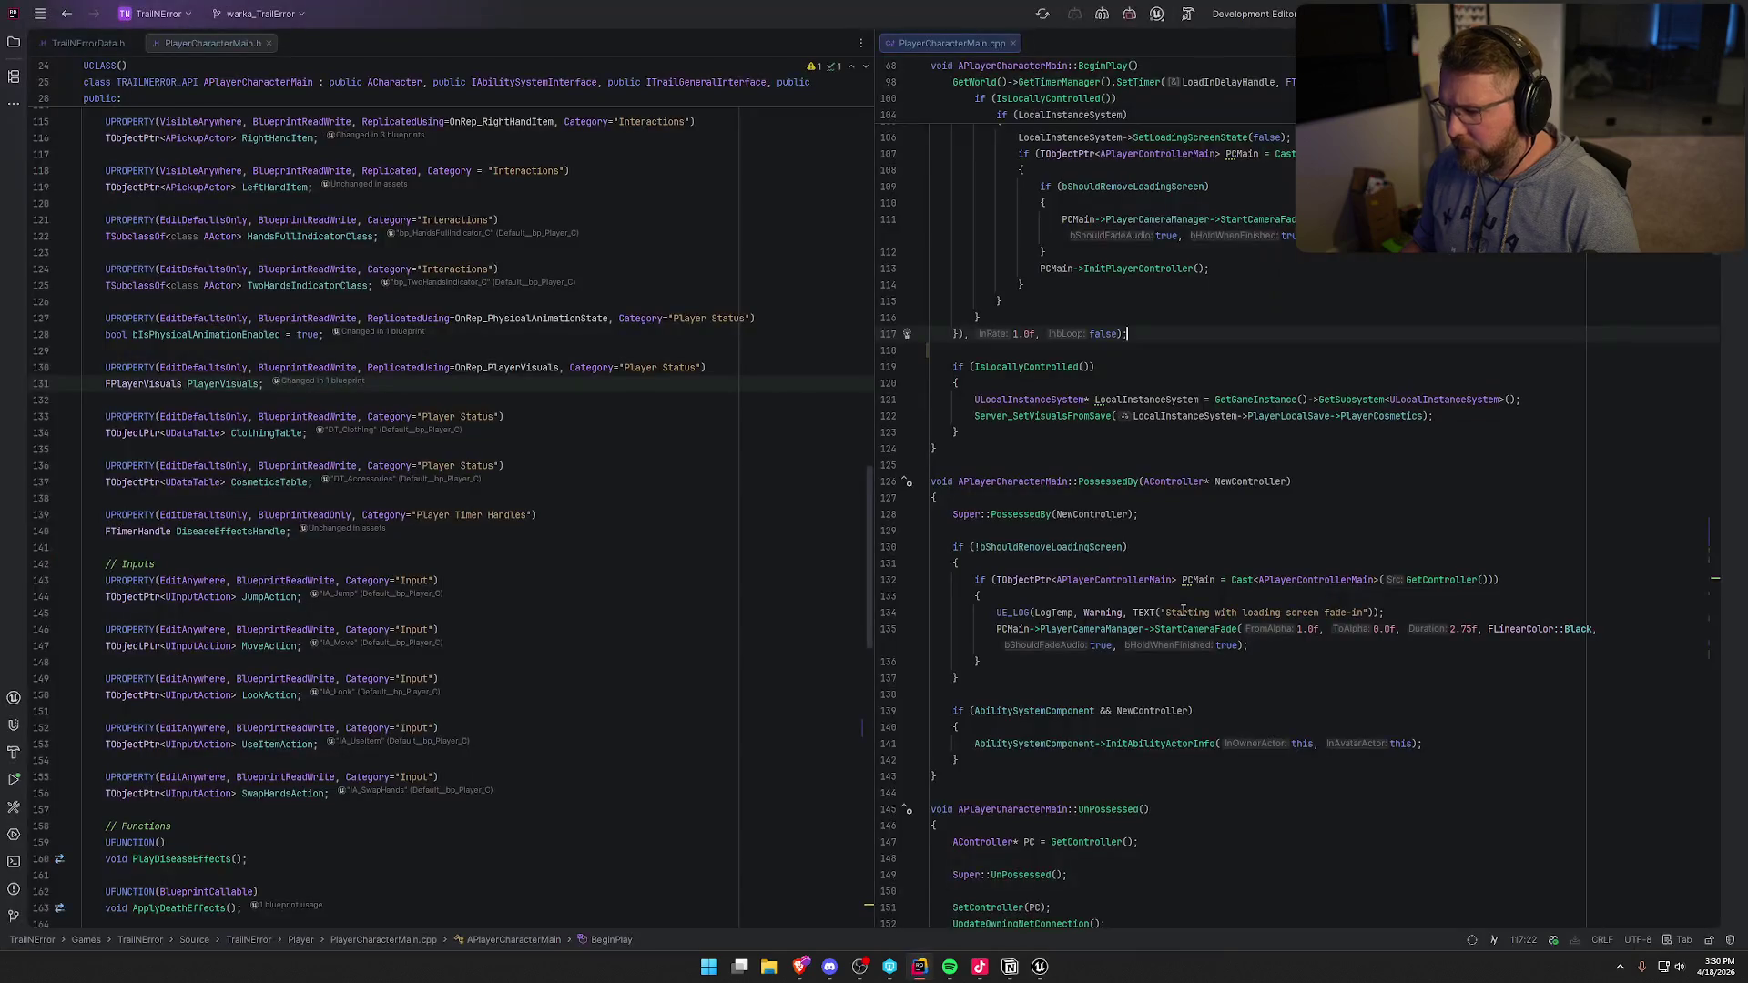
{"action": "scroll", "coordinate": [1408, 666], "scroll_direction": "down", "scroll_amount": 15}
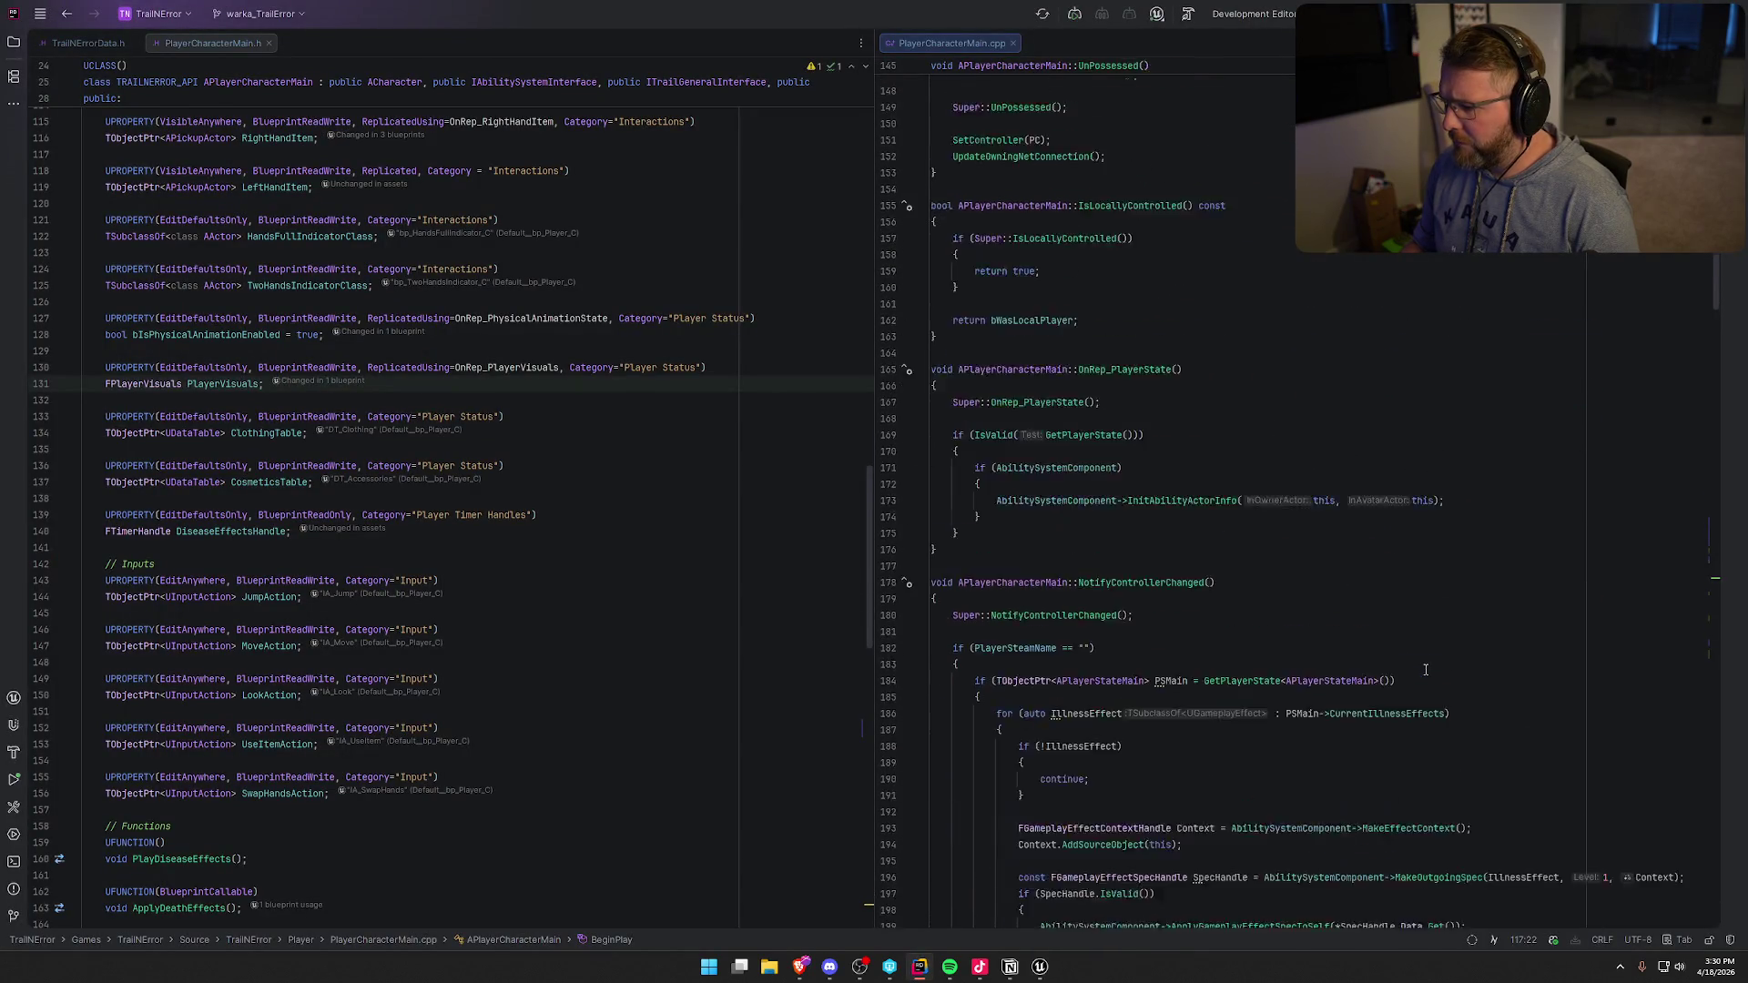
{"action": "key", "text": "ctrl+f"}
{"action": "type", "text": "set"}
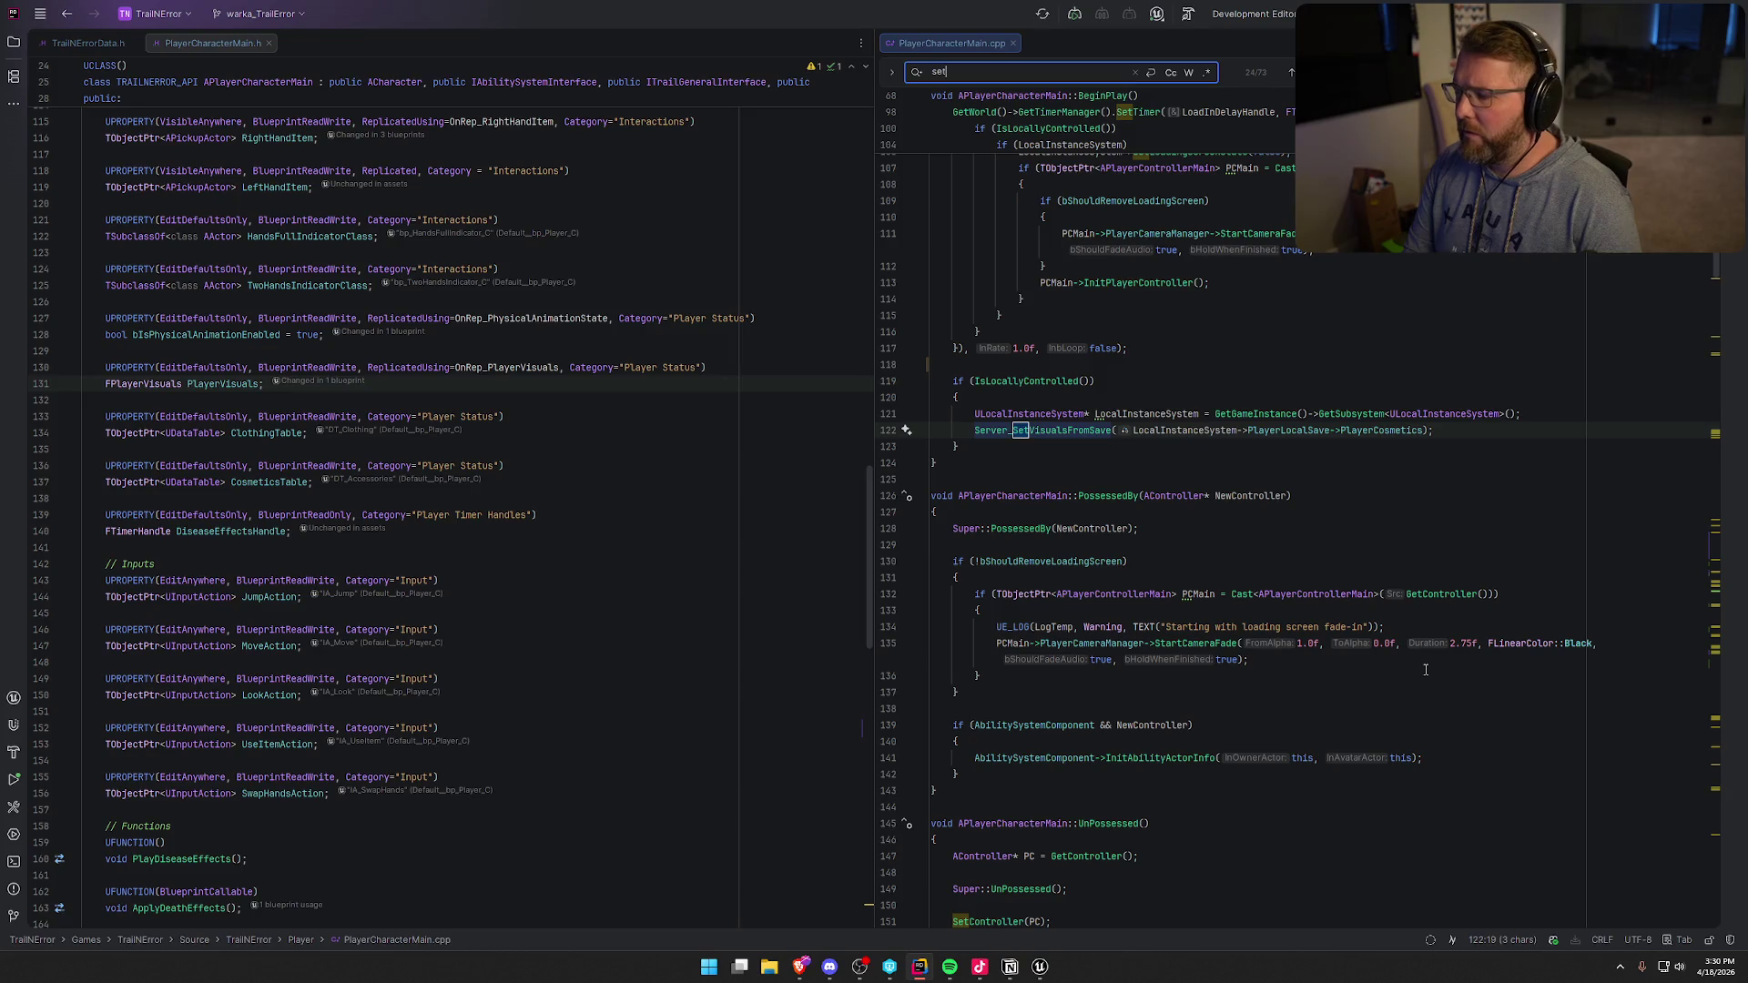
{"action": "type", "text": "me"}
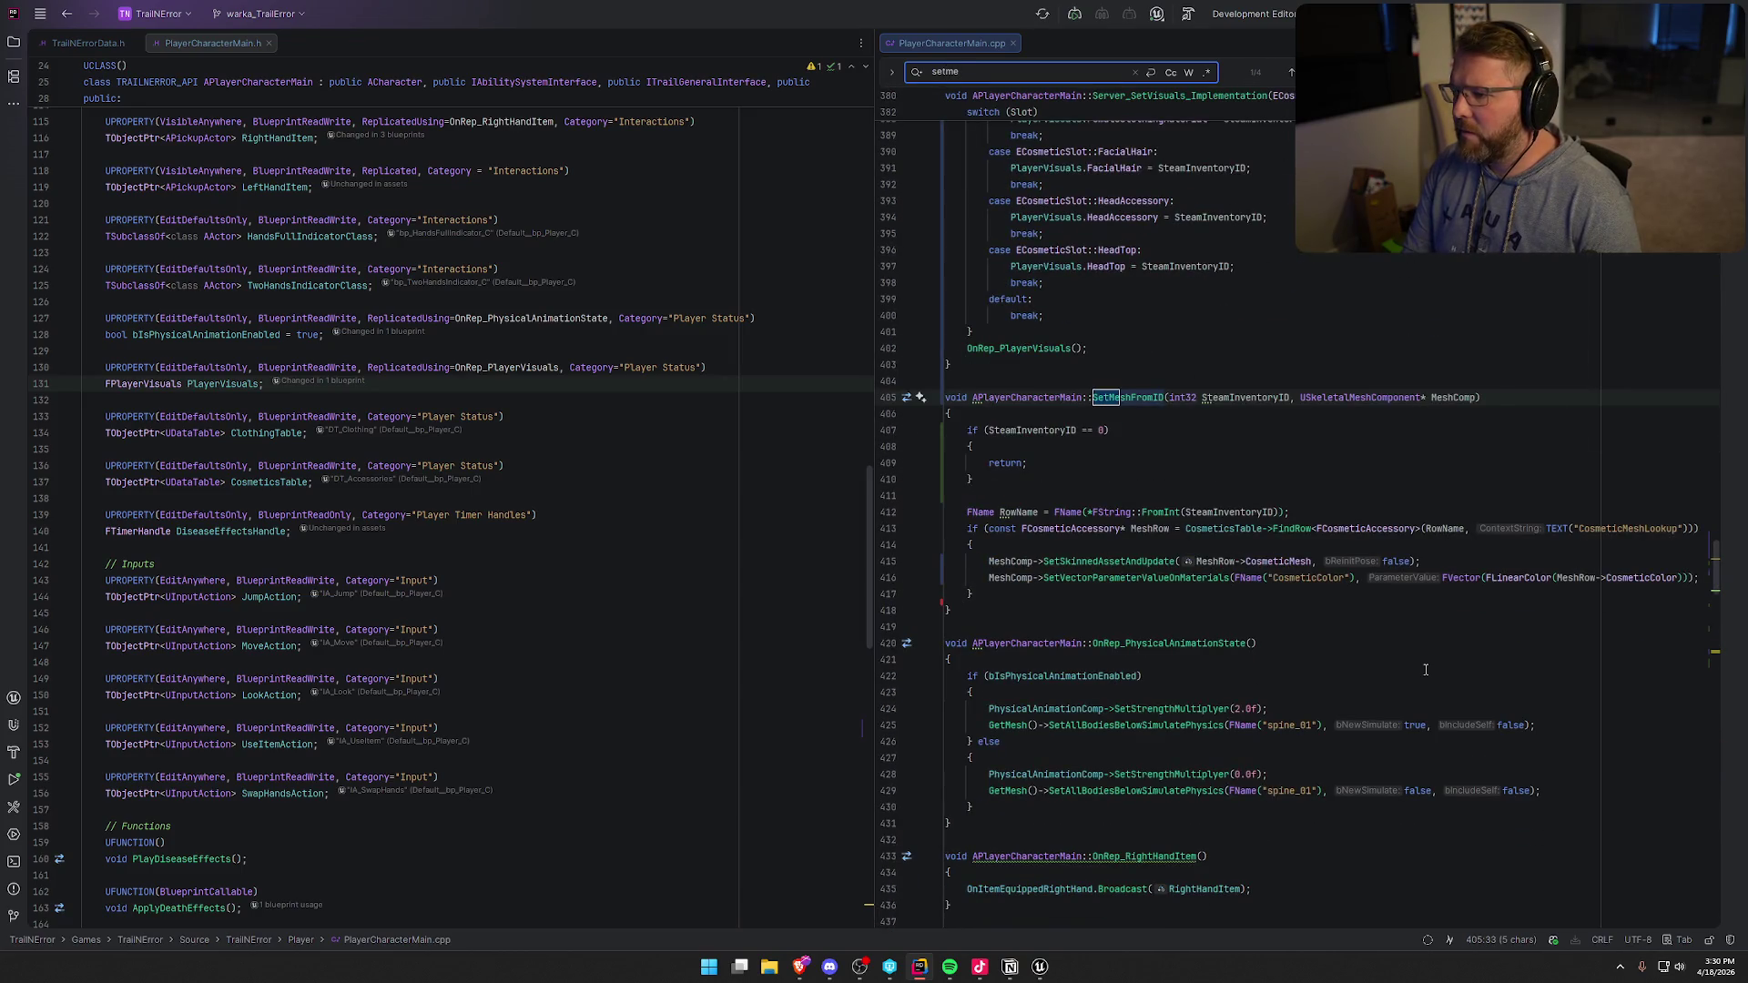
{"action": "key", "text": "Escape"}
- Review SetMeshFromID's colour-setting and SetSkinnedAssetAndUpdate lines, then return to Unreal
{"action": "left_click", "coordinate": [1183, 546]}
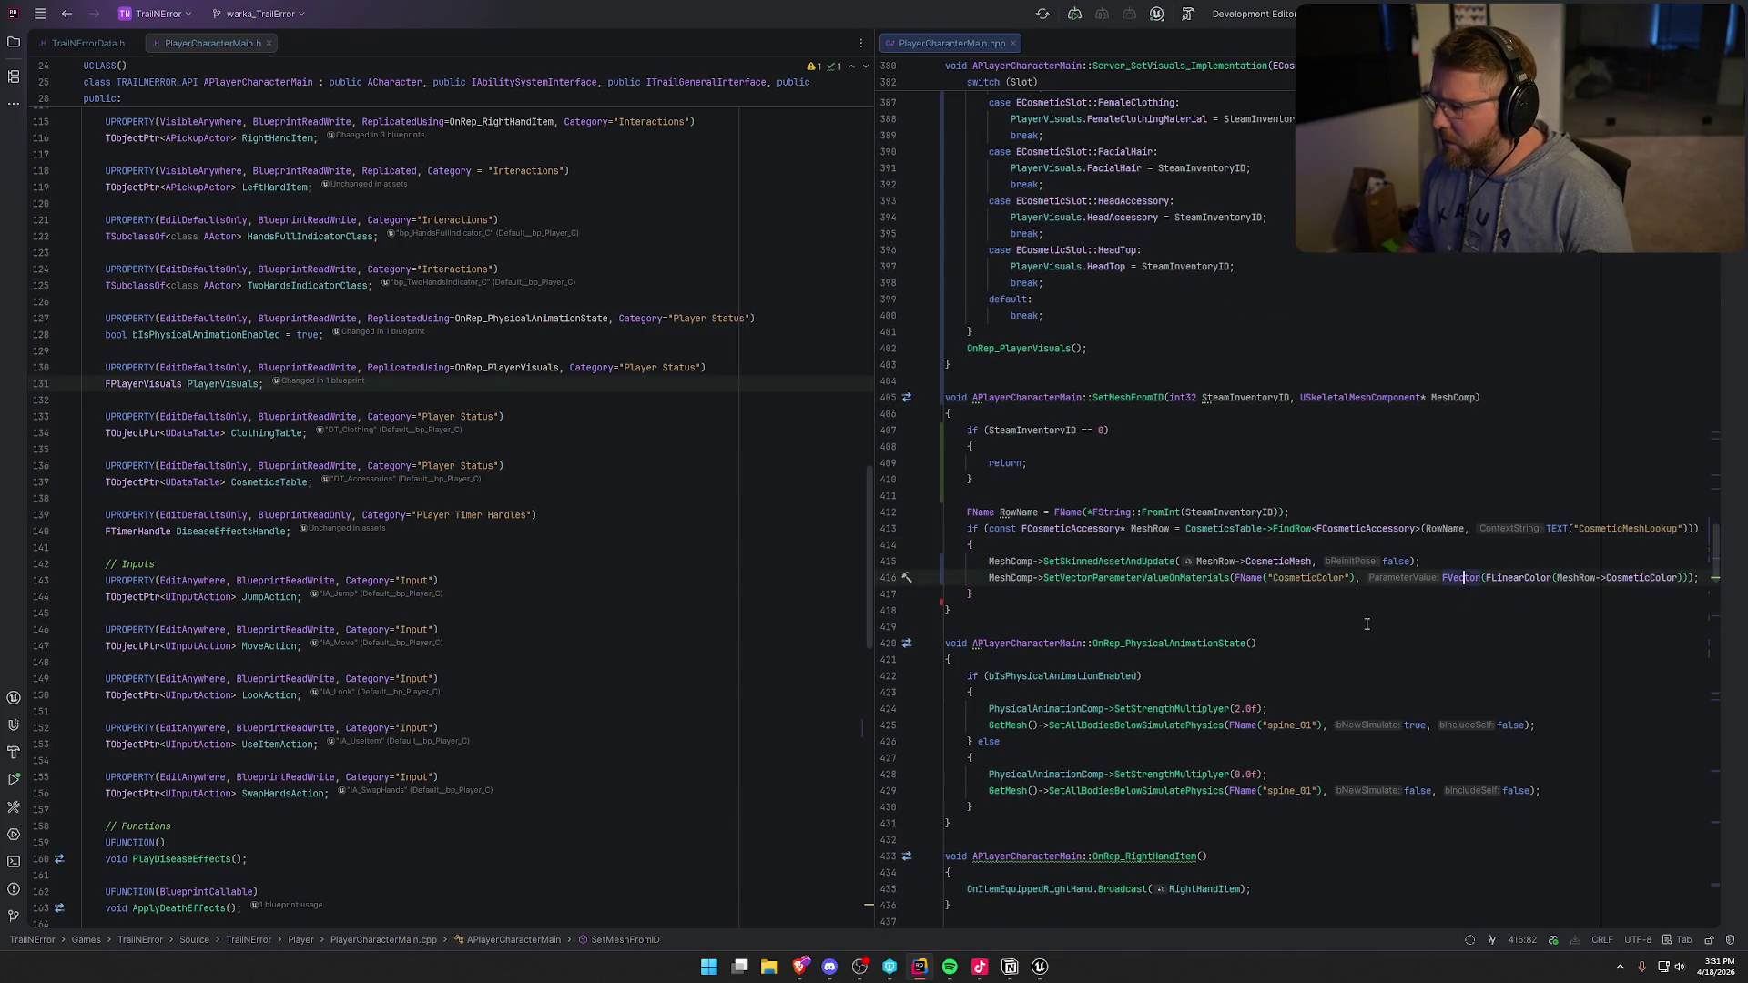
{"action": "left_click_drag", "start_coordinate": [988, 577], "coordinate": [1032, 597]}
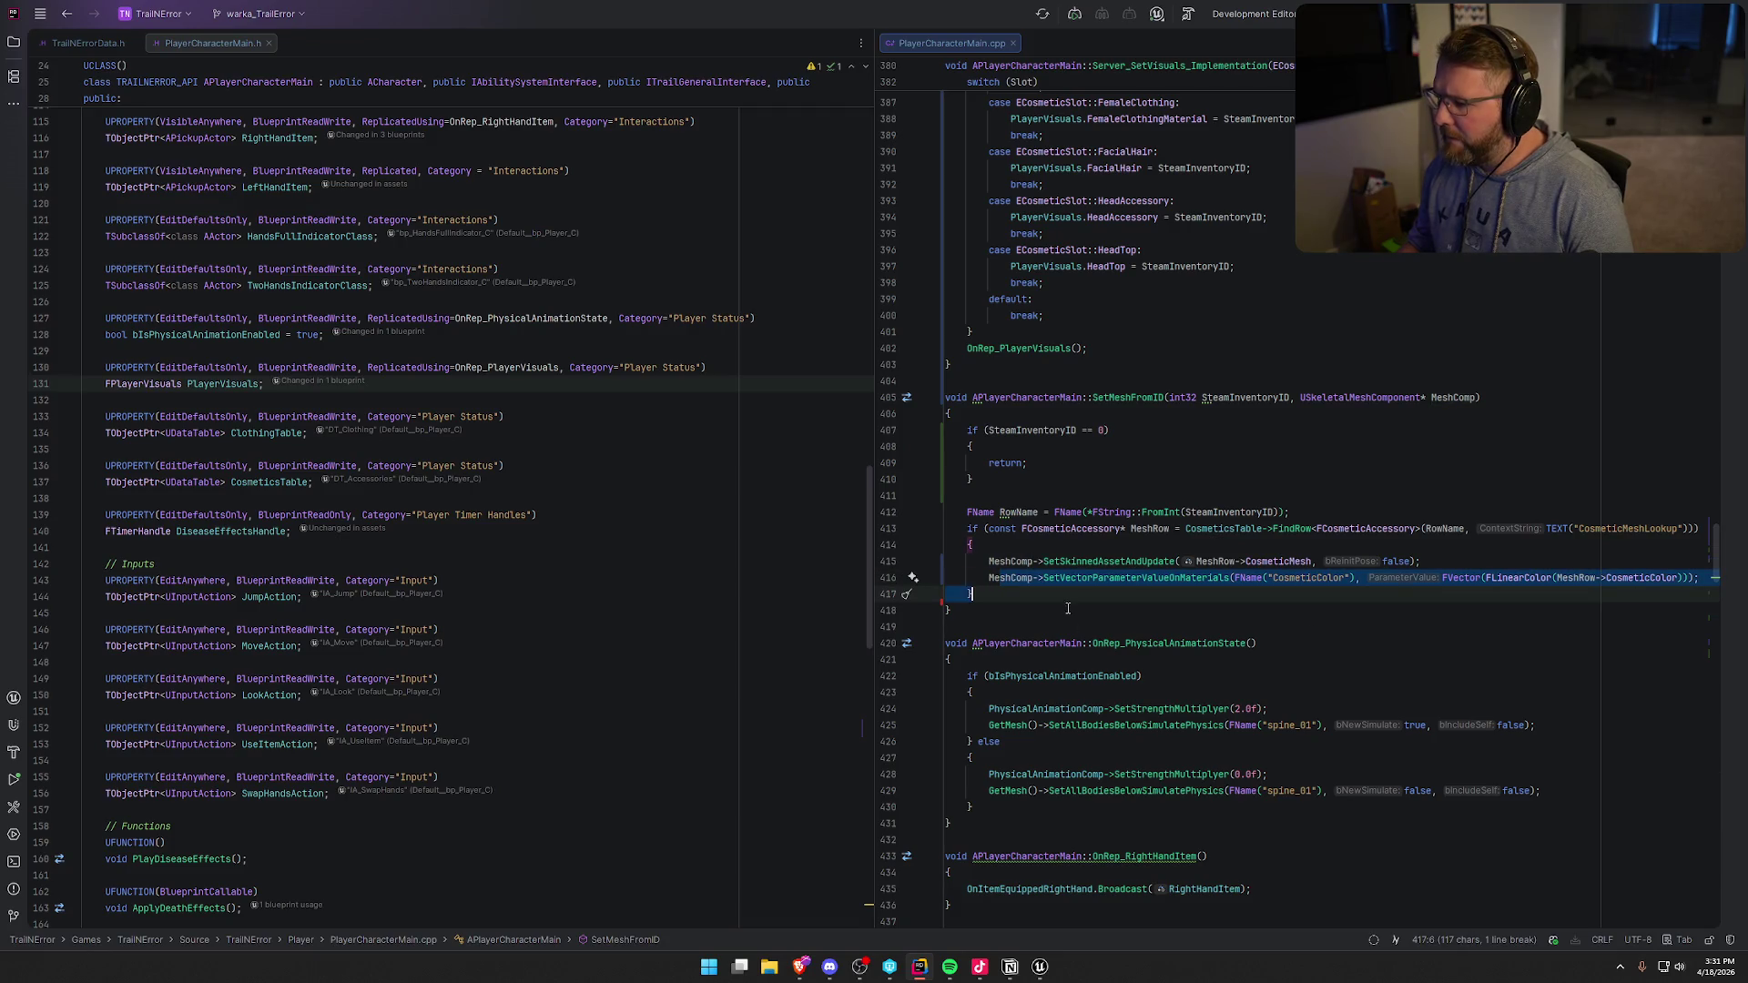
{"action": "left_click", "coordinate": [1068, 608]}
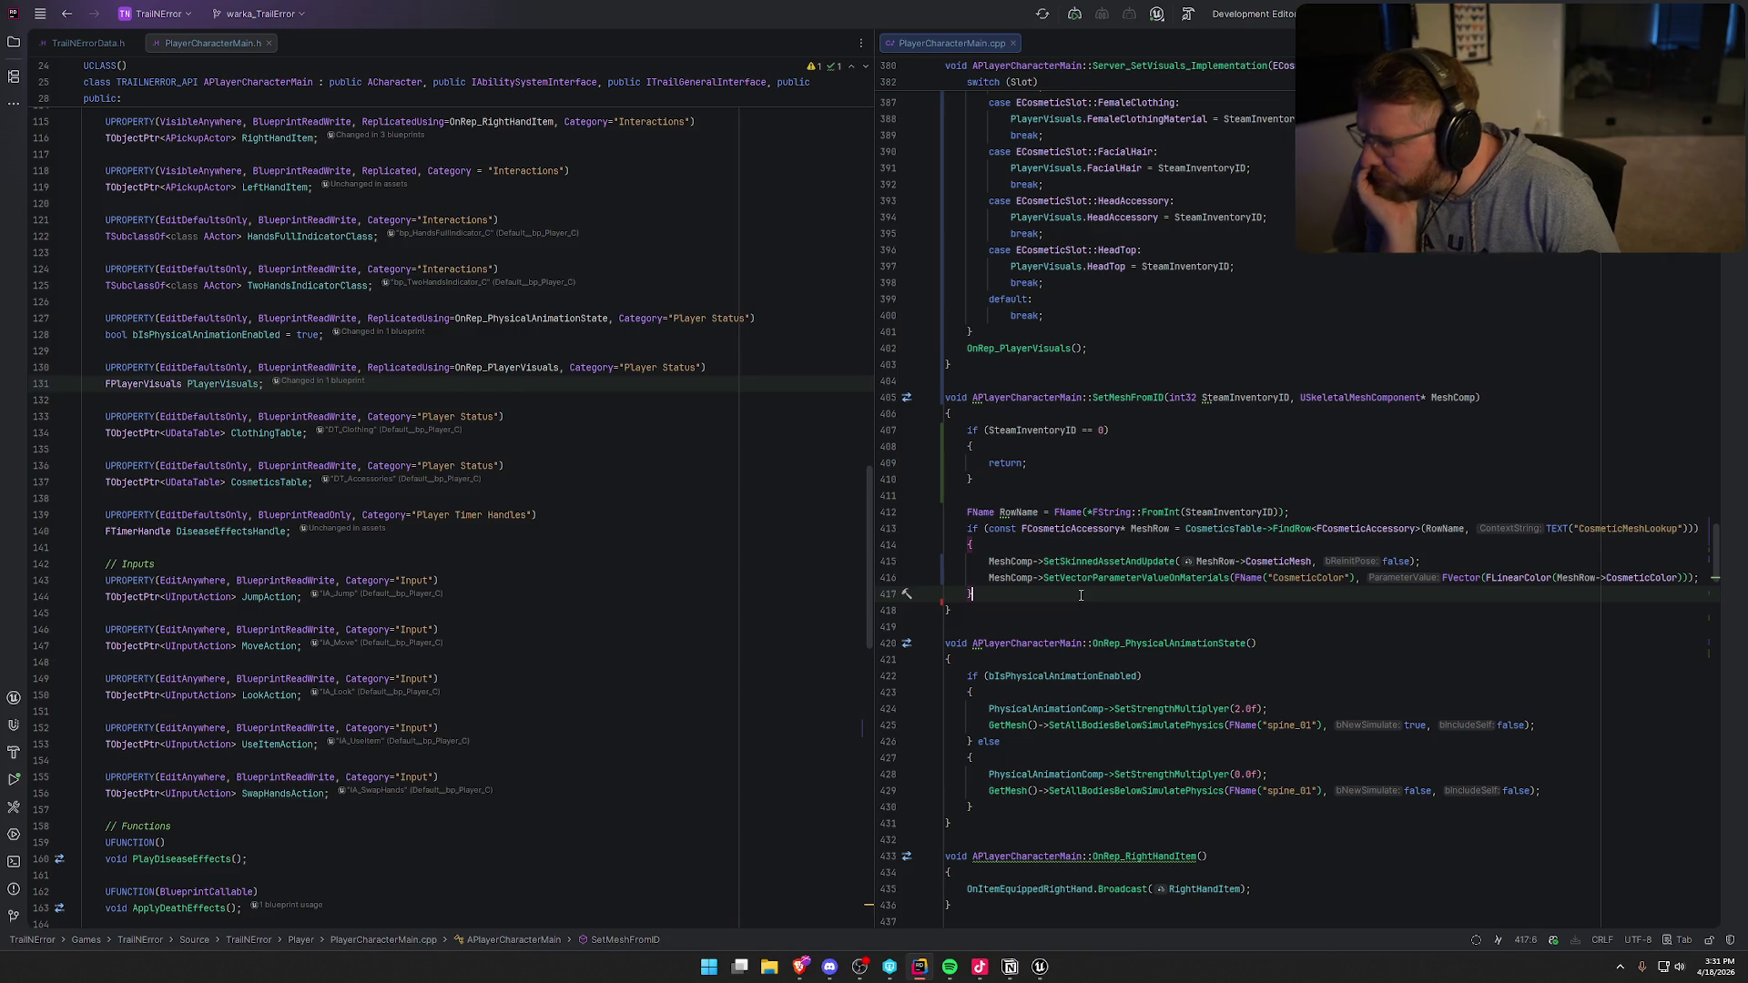
{"action": "left_click", "coordinate": [1000, 561]}
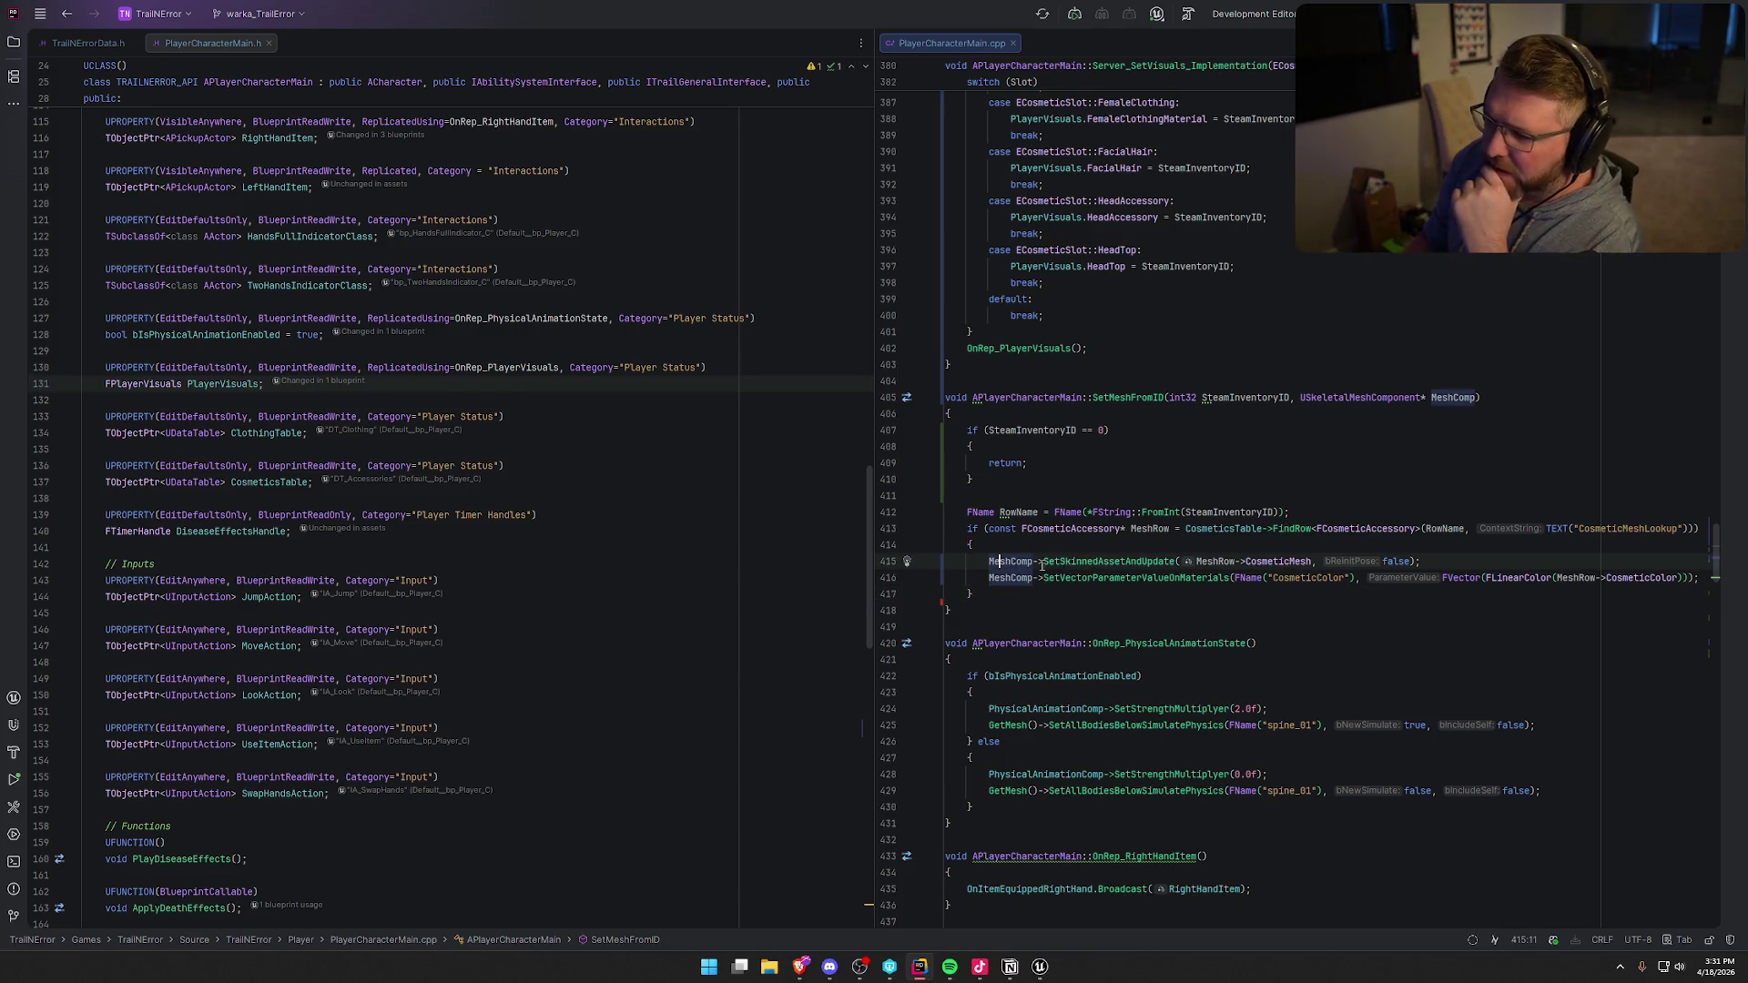
{"action": "mouse_move", "coordinate": [1313, 560]}
{"action": "left_mouse_down"}
{"action": "mouse_move", "coordinate": [989, 561]}
{"action": "mouse_move", "coordinate": [988, 593]}
{"action": "left_mouse_up"}
{"action": "left_click", "coordinate": [1210, 622]}
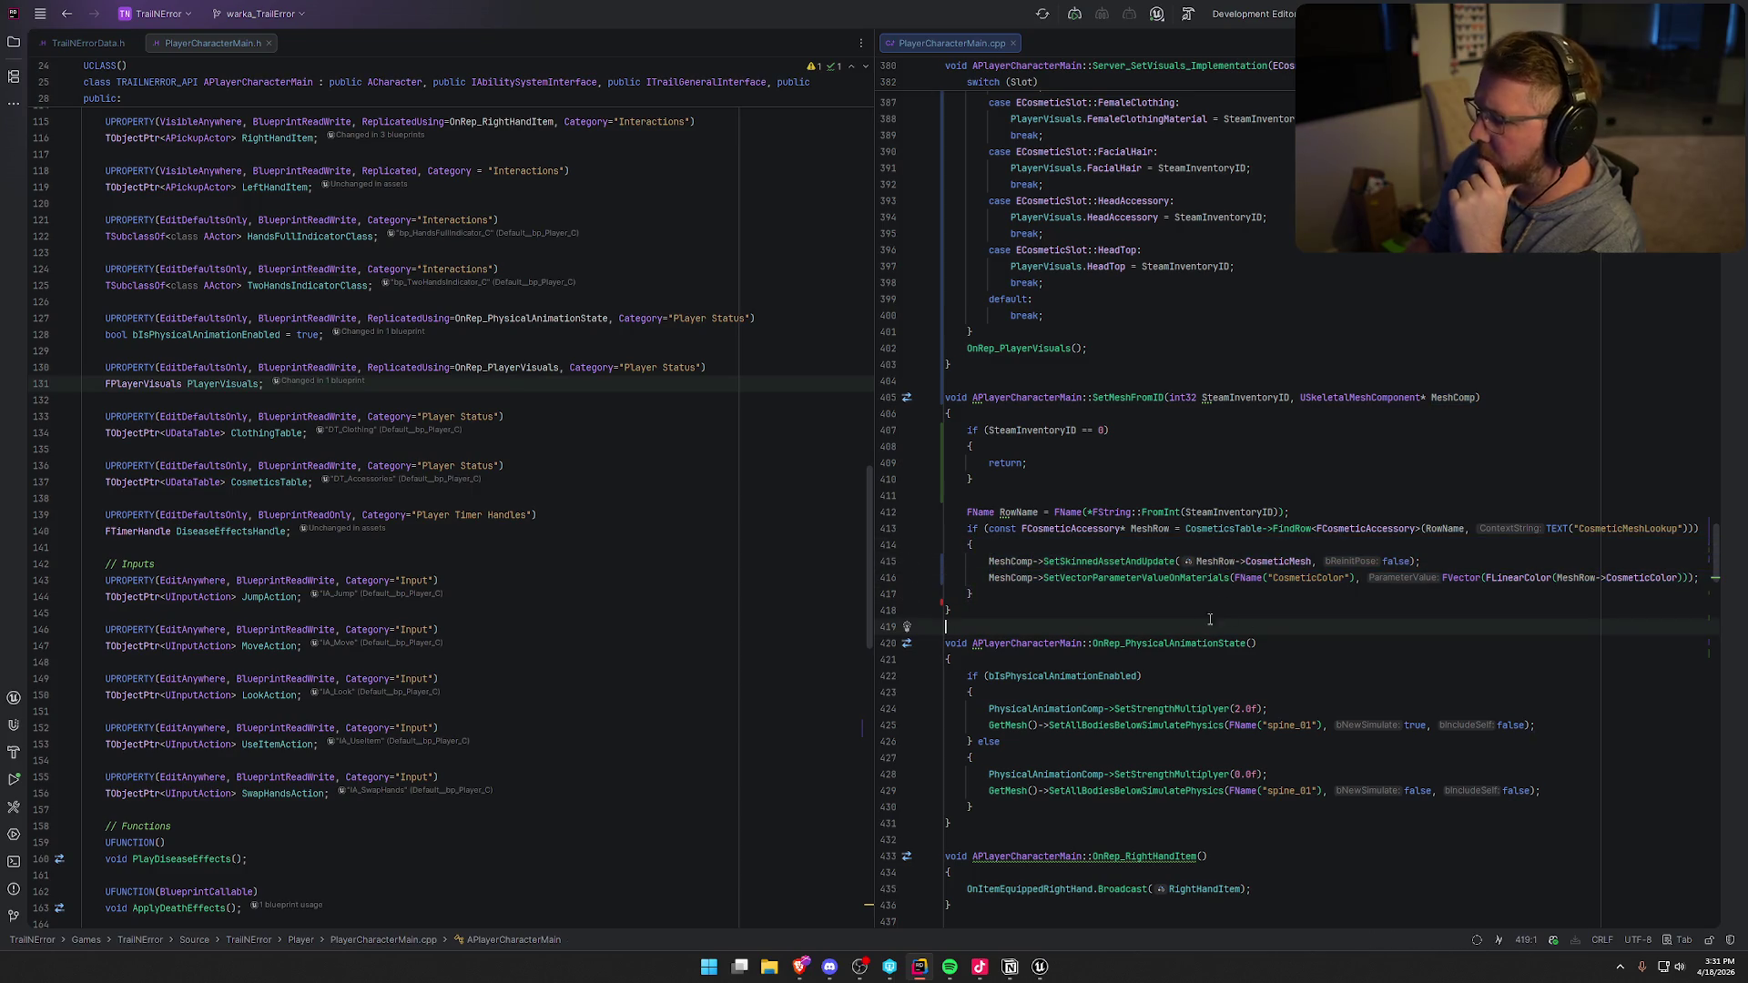
{"action": "left_click", "coordinate": [1184, 608]}
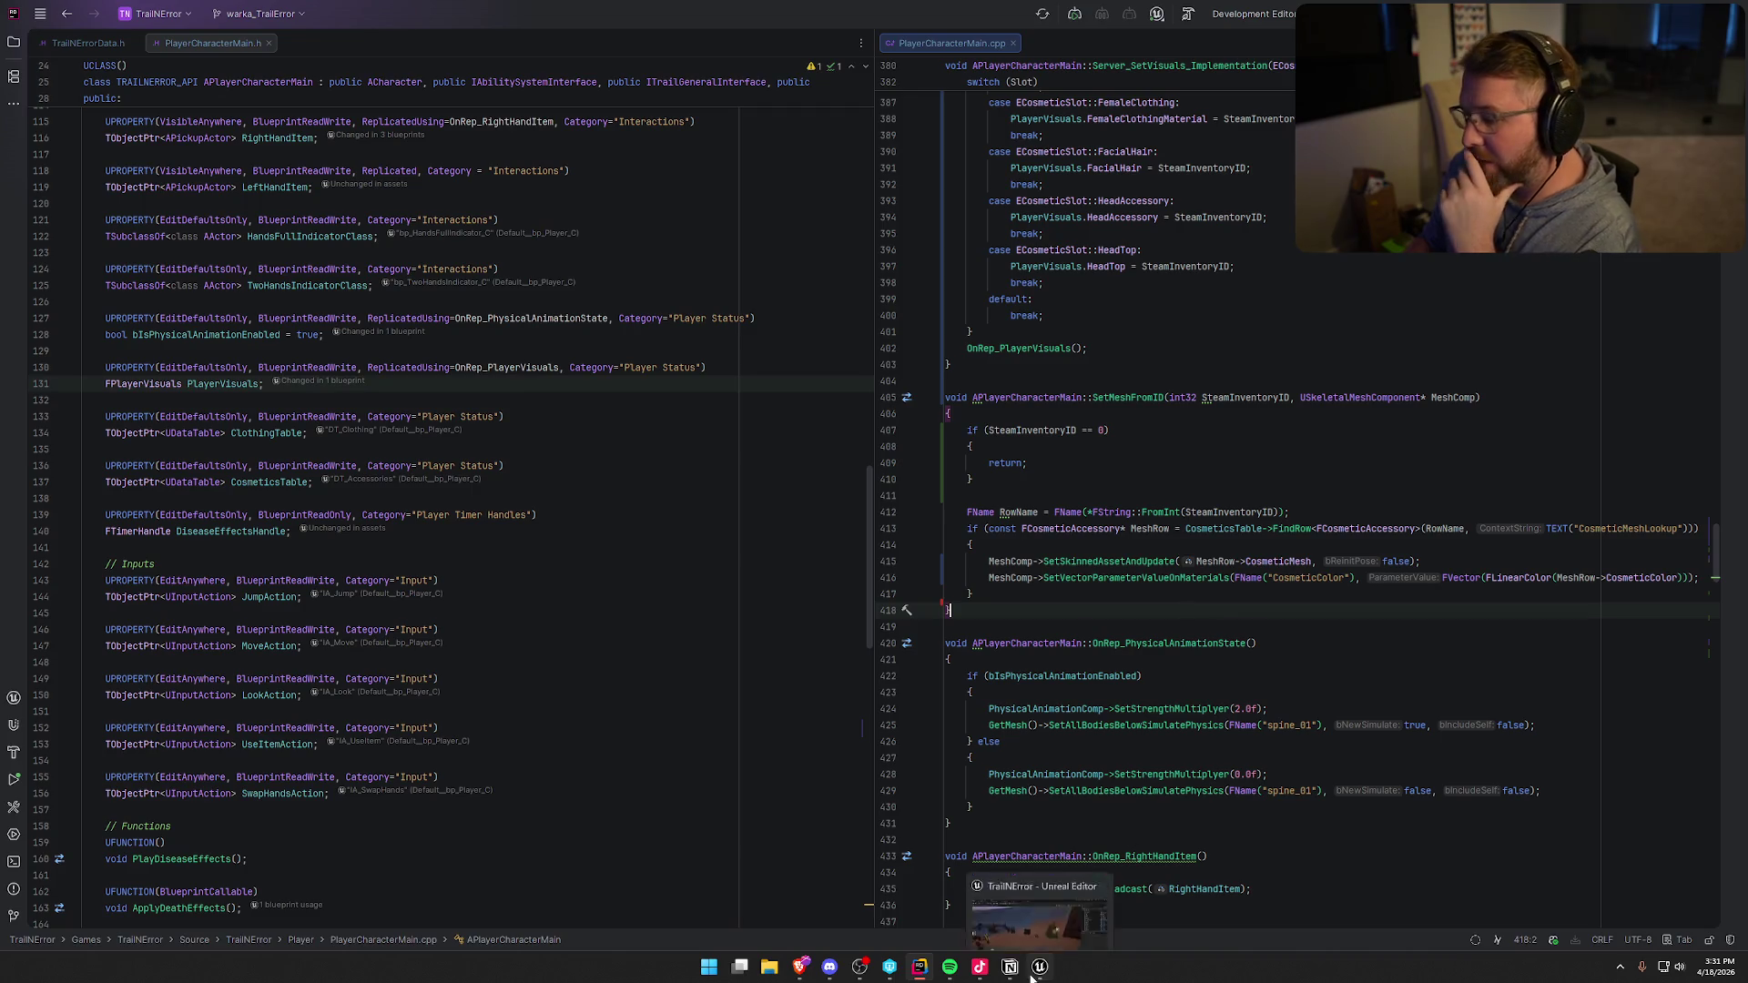
{"action": "left_click", "coordinate": [1041, 965]}
{"action": "key", "text": "ctrl+space"}
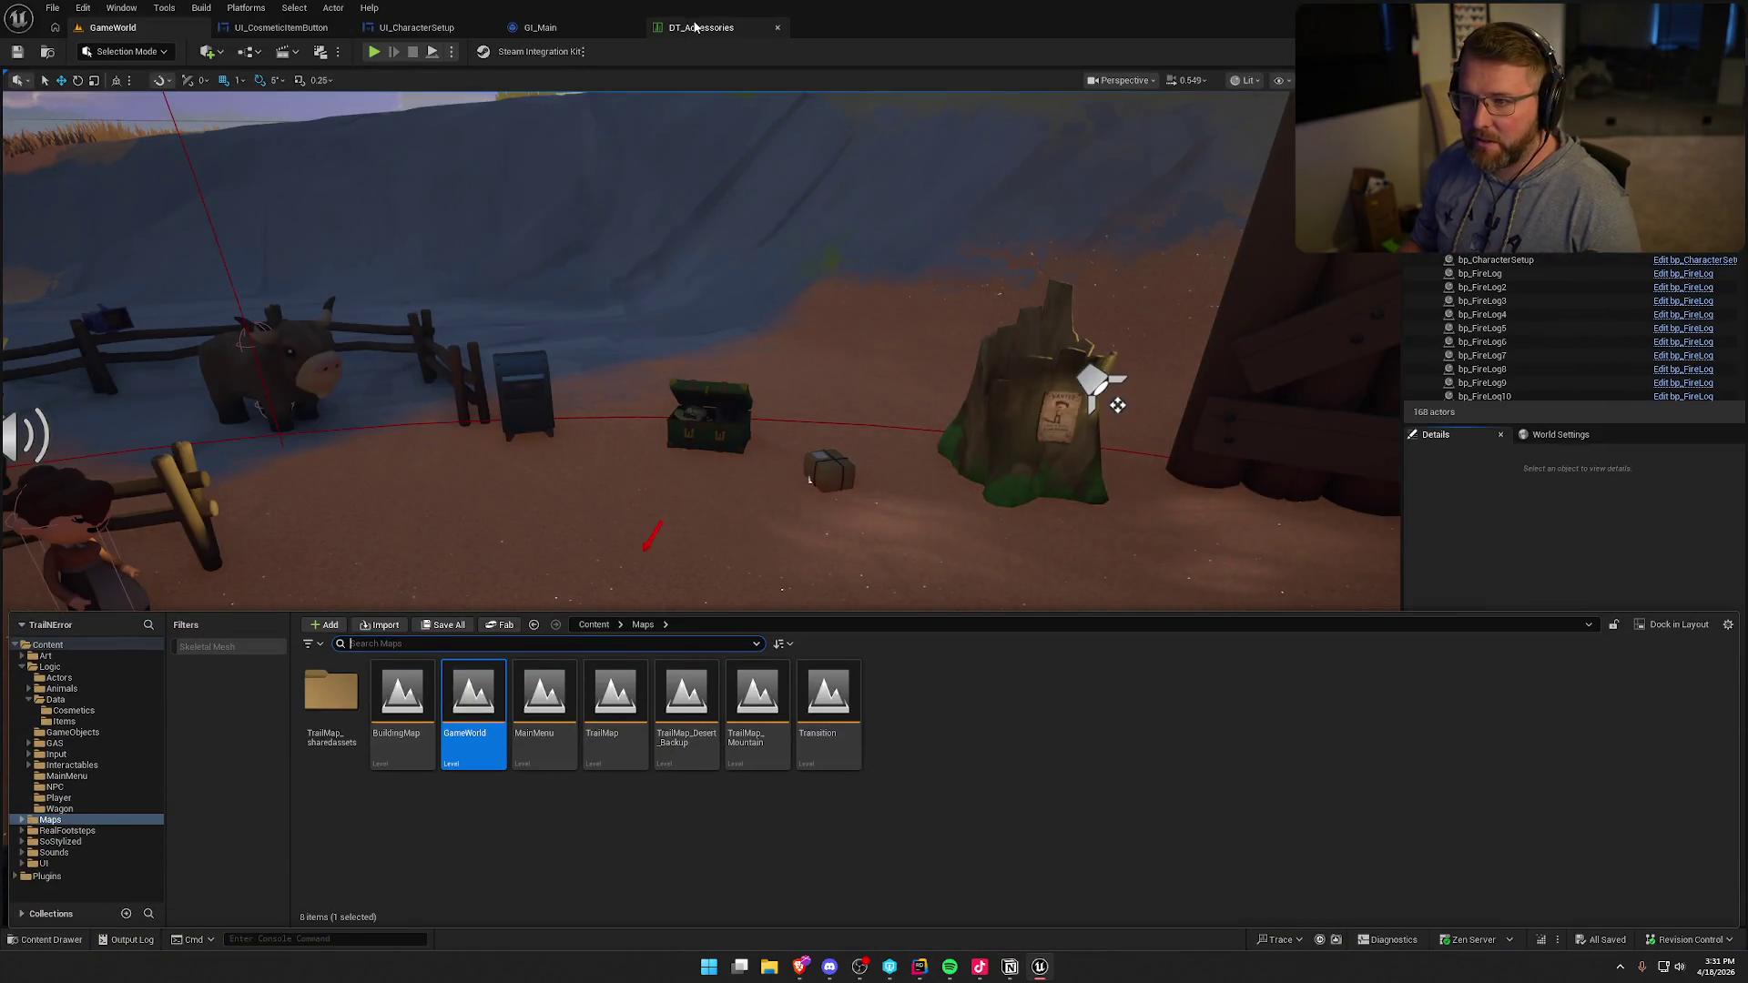
- Check GI_Main's Owned Item IDs, then find the 2004 Beard row in DT_Accessories
{"action": "left_click", "coordinate": [701, 27]}
{"action": "scroll", "coordinate": [560, 484], "scroll_direction": "down", "scroll_amount": 8}
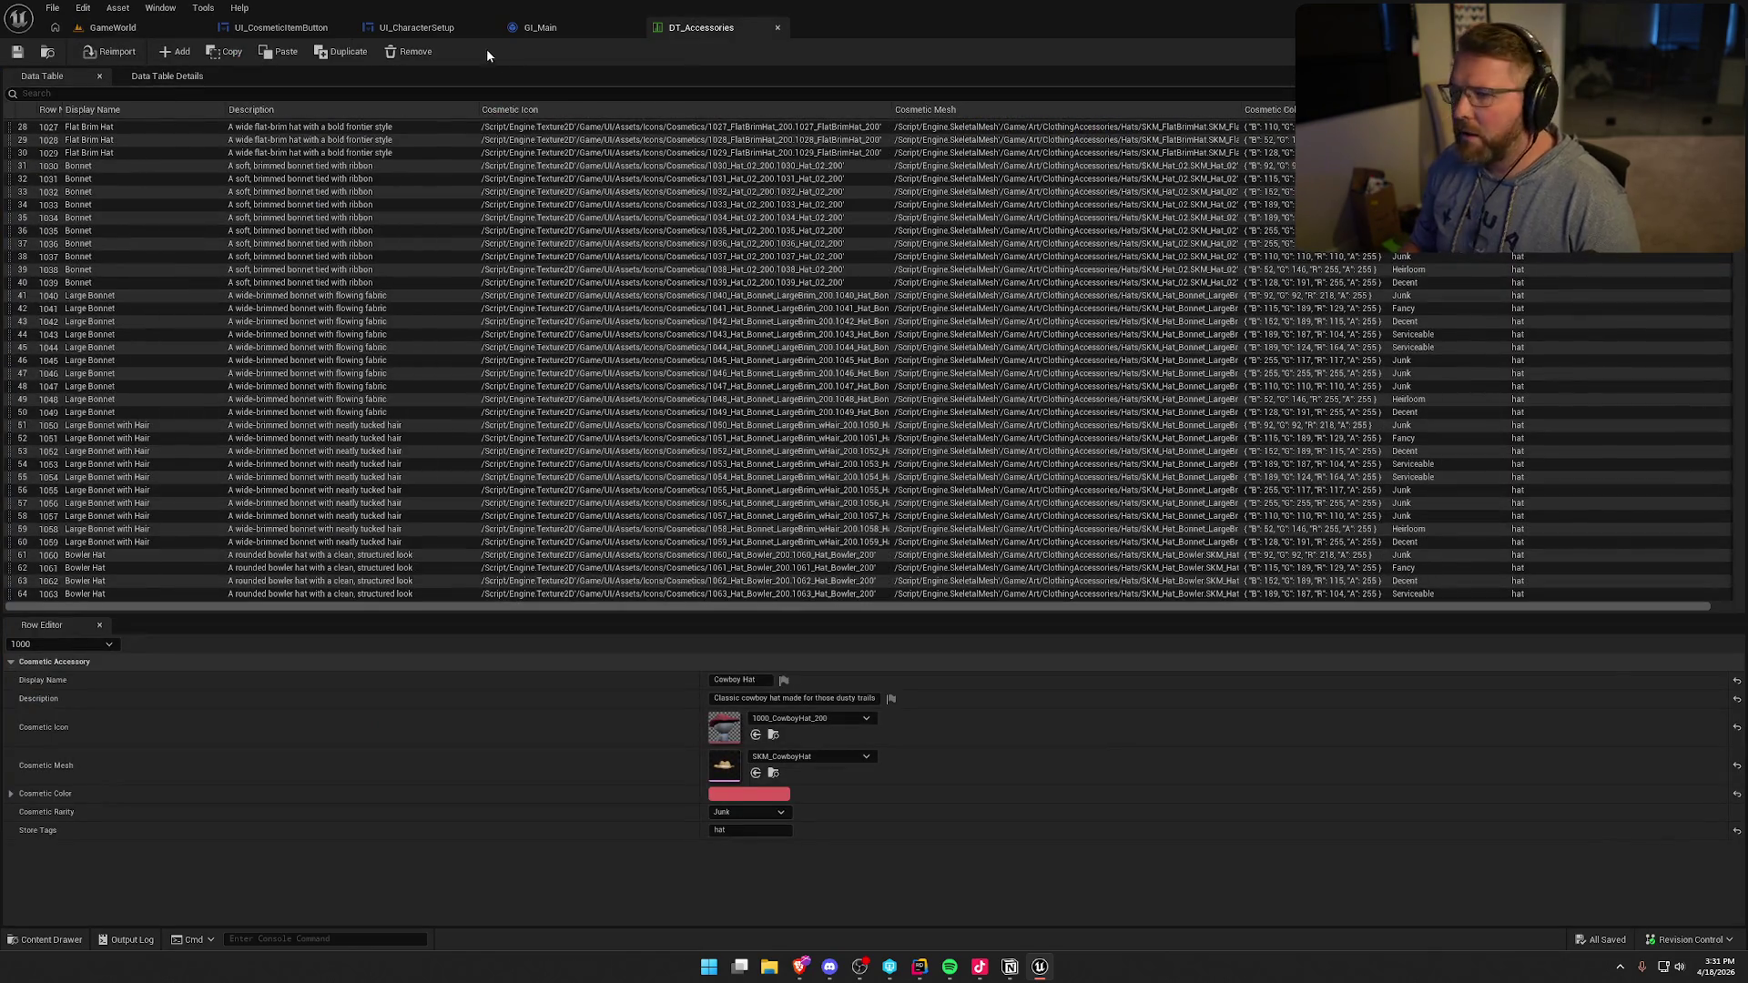
{"action": "left_click", "coordinate": [556, 28]}
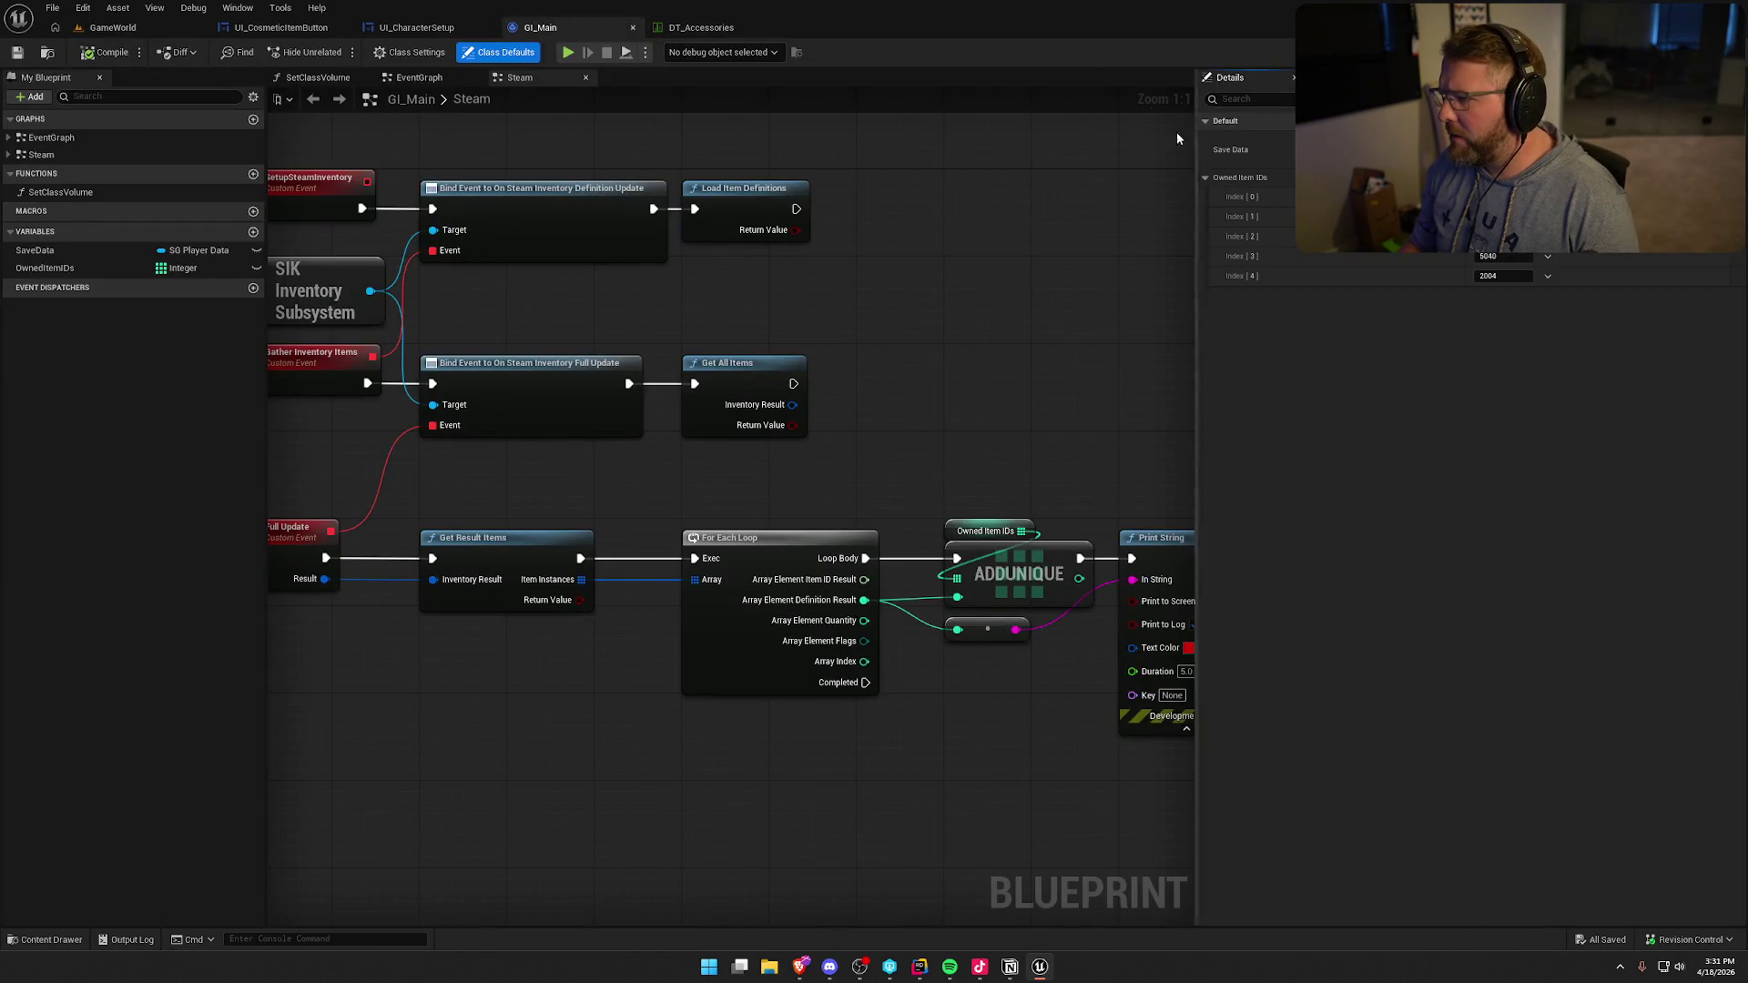
{"action": "left_click", "coordinate": [699, 27]}
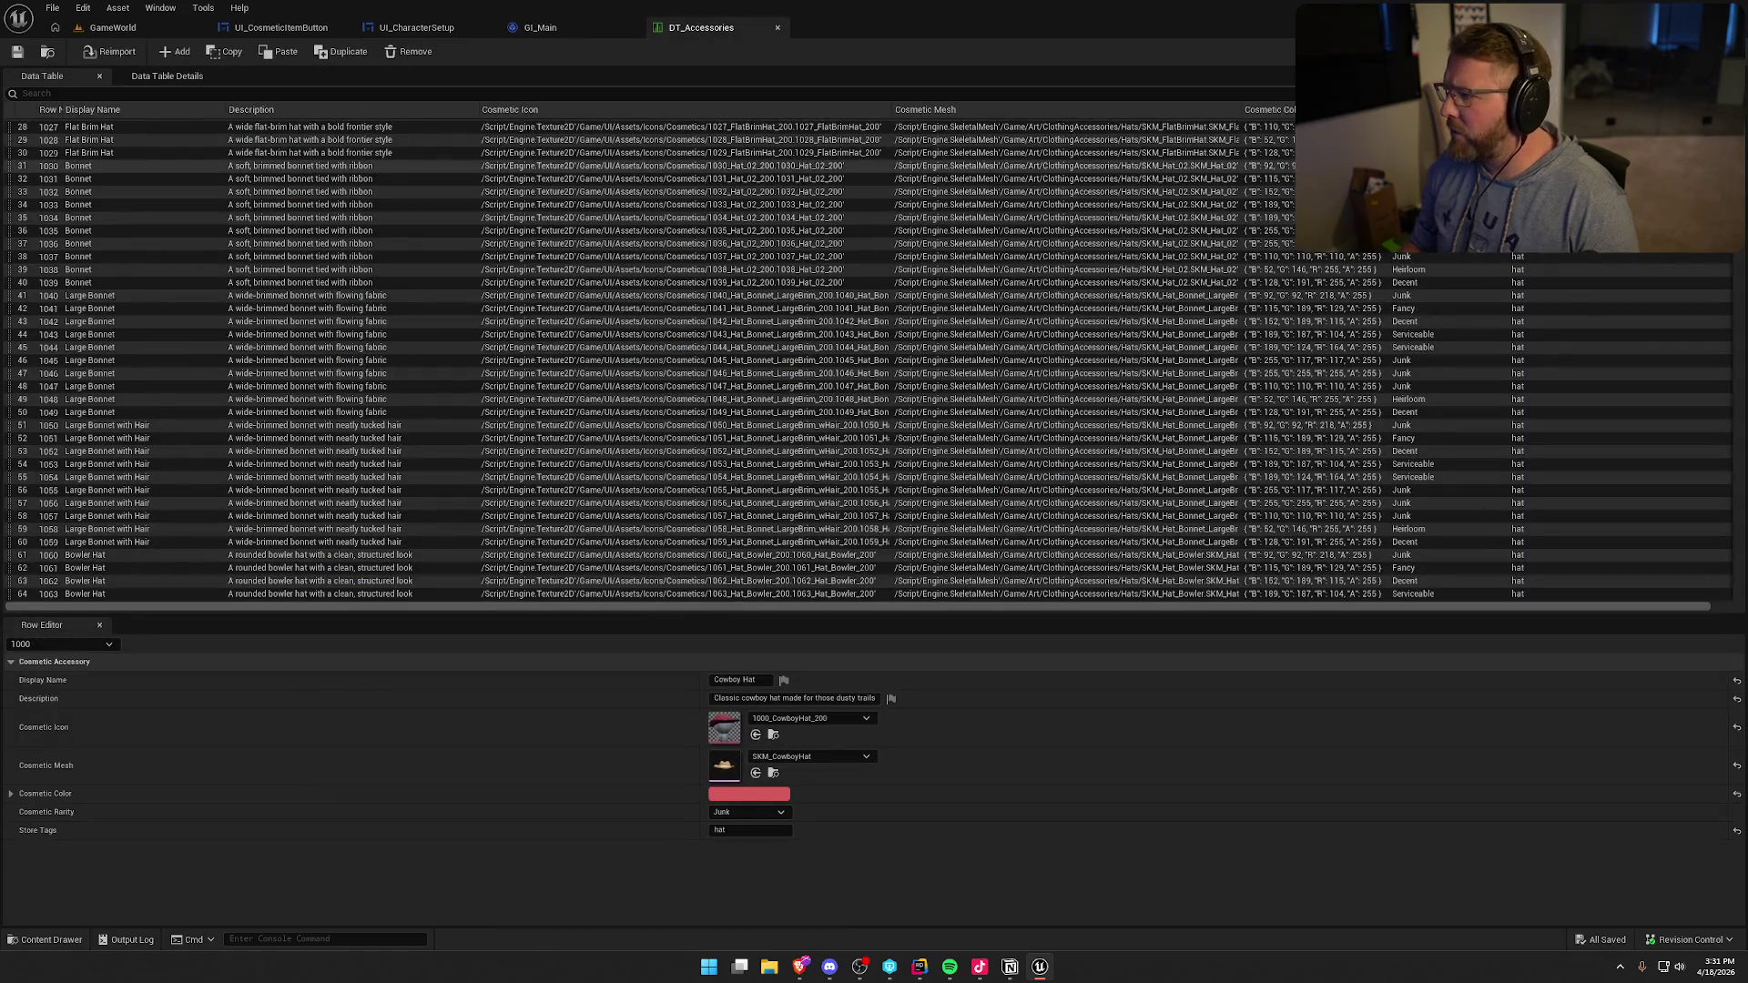
{"action": "left_click_drag", "start_coordinate": [1737, 191], "coordinate": [1737, 375]}
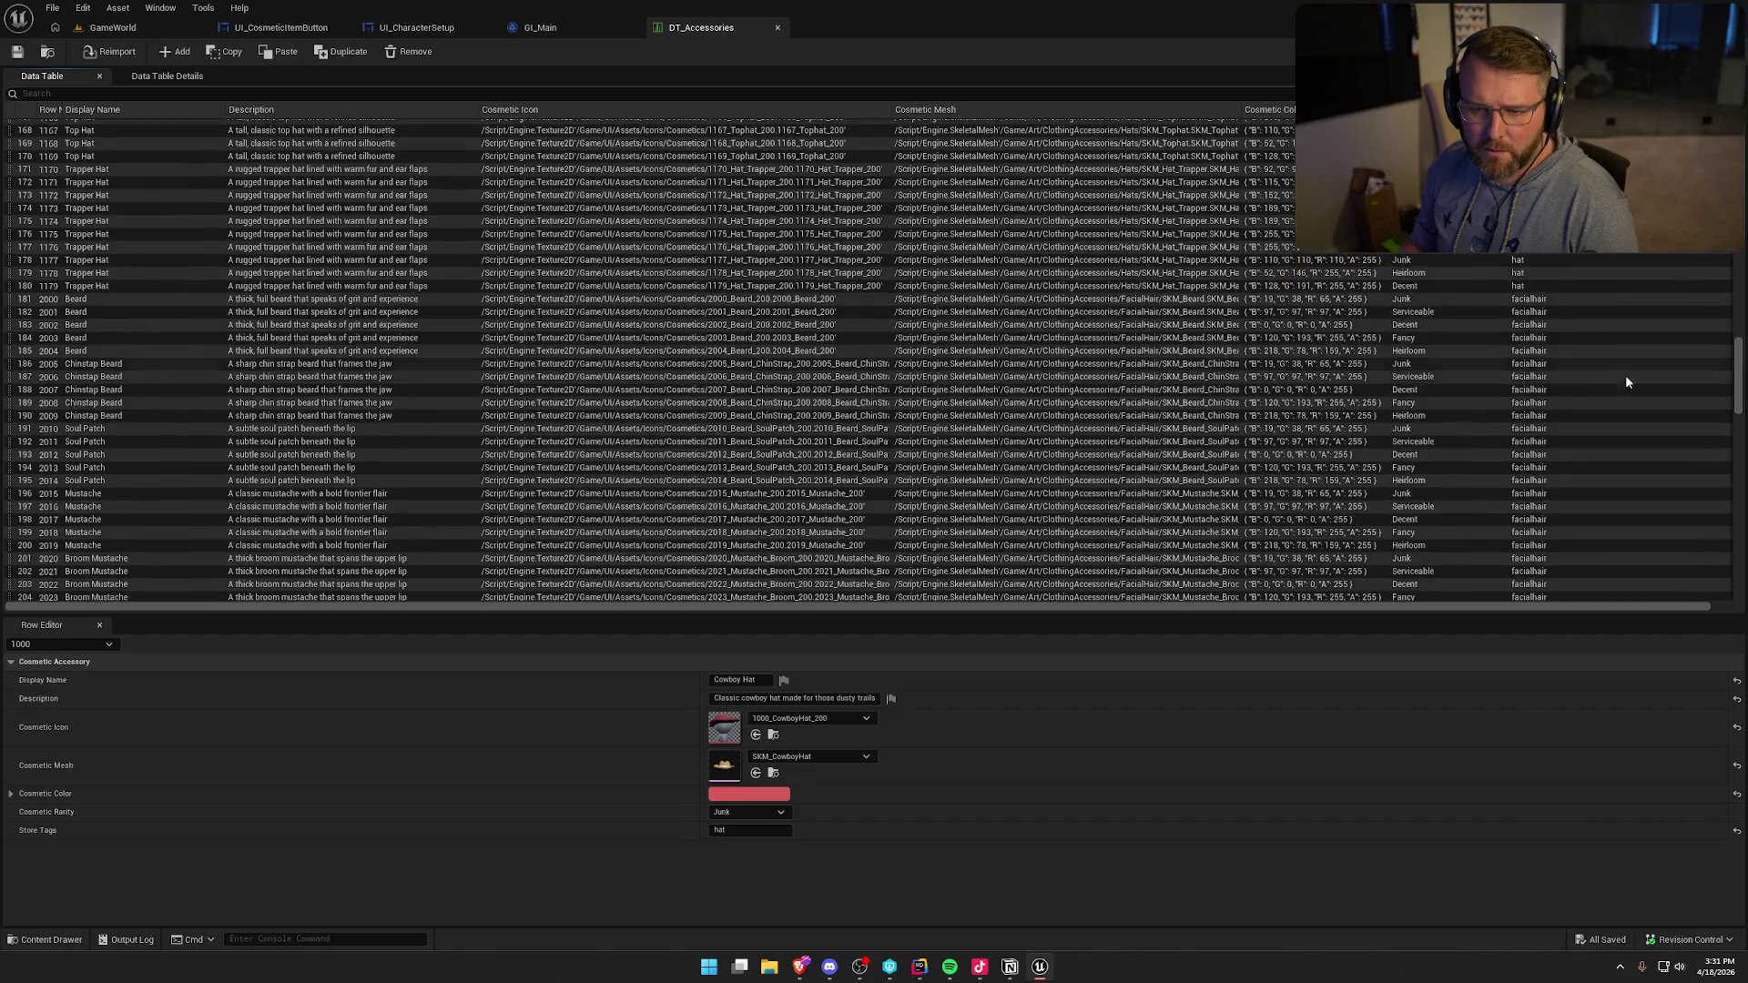
{"action": "left_click", "coordinate": [50, 351]}
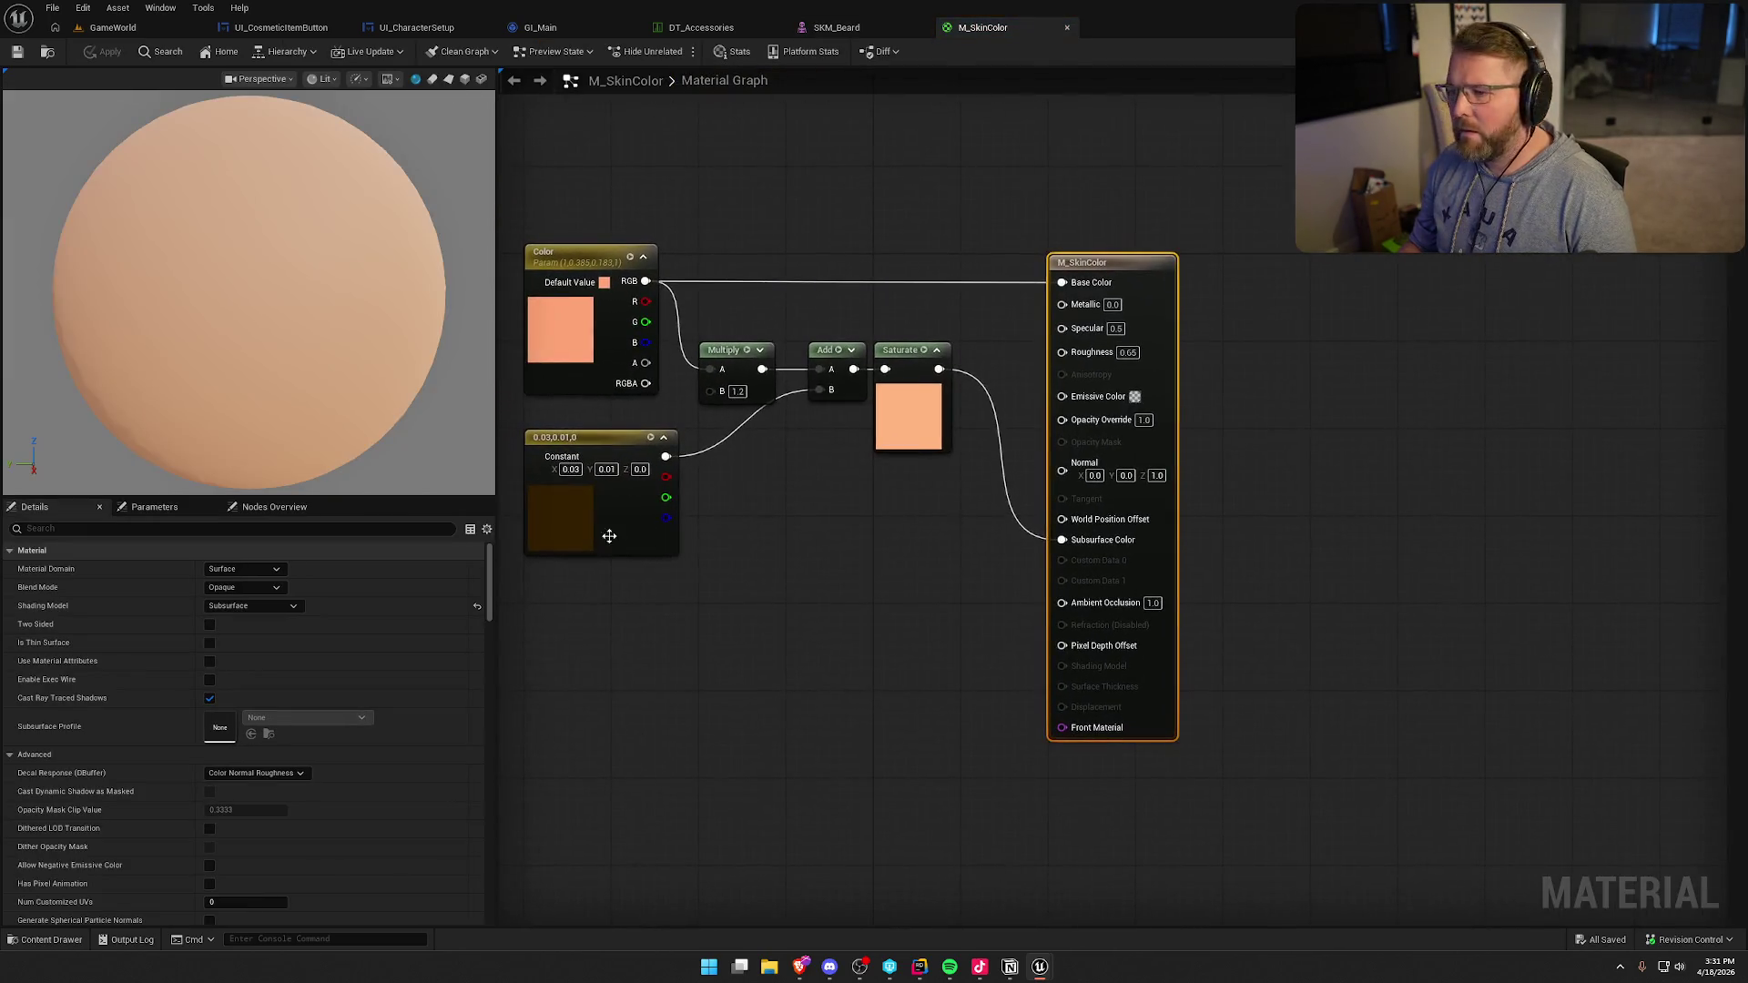
- Rename M_SkinColor's Color parameter to CosmeticColor, check out and save the material
{"action": "left_click", "coordinate": [781, 266]}
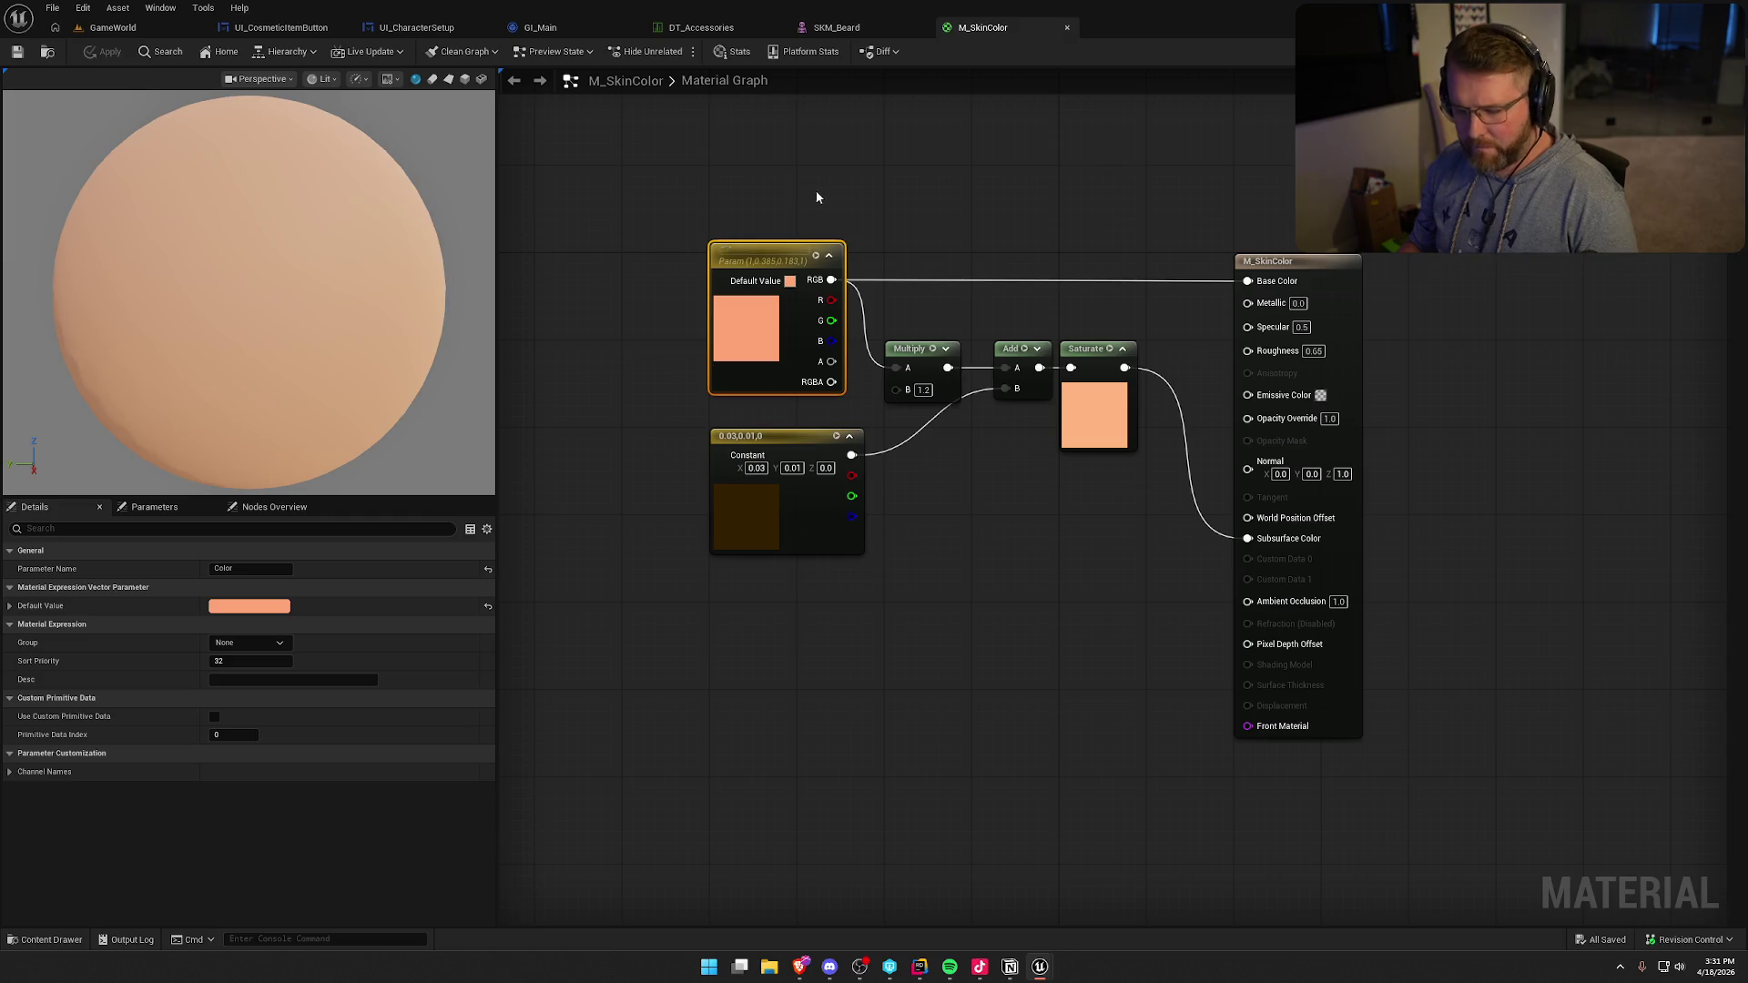
{"action": "type", "text": "Cos"}
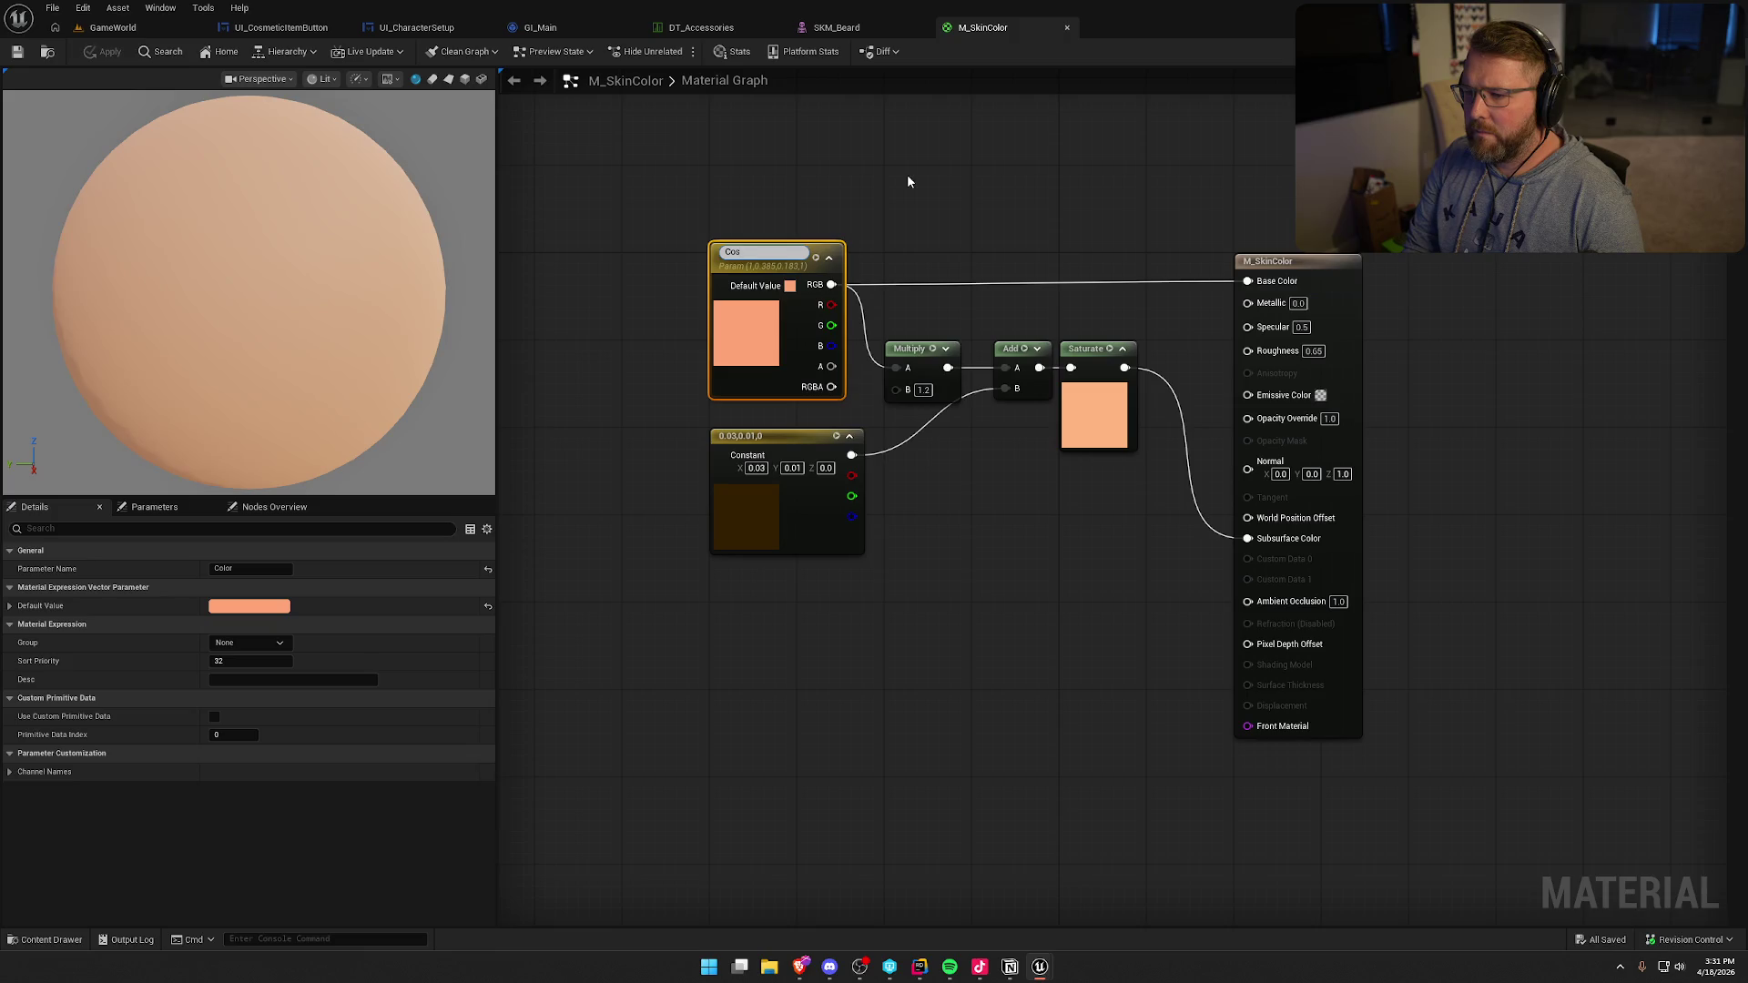
{"action": "type", "text": "meticColor"}
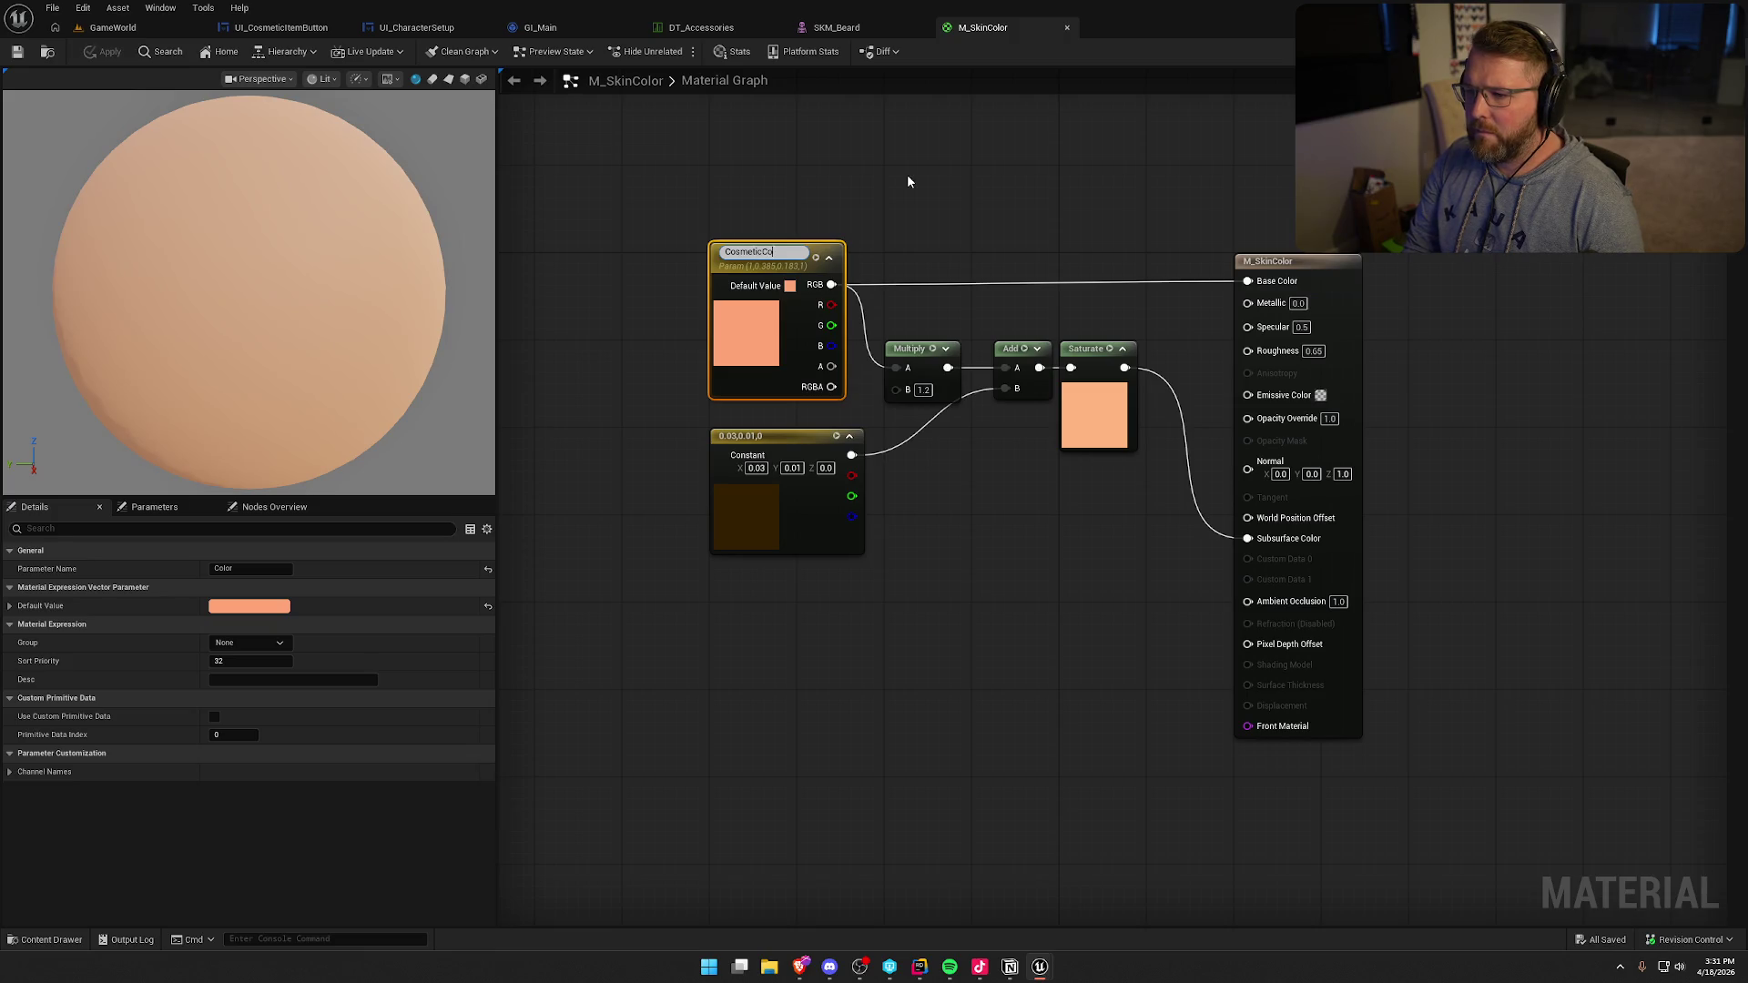
{"action": "key", "text": "Return"}
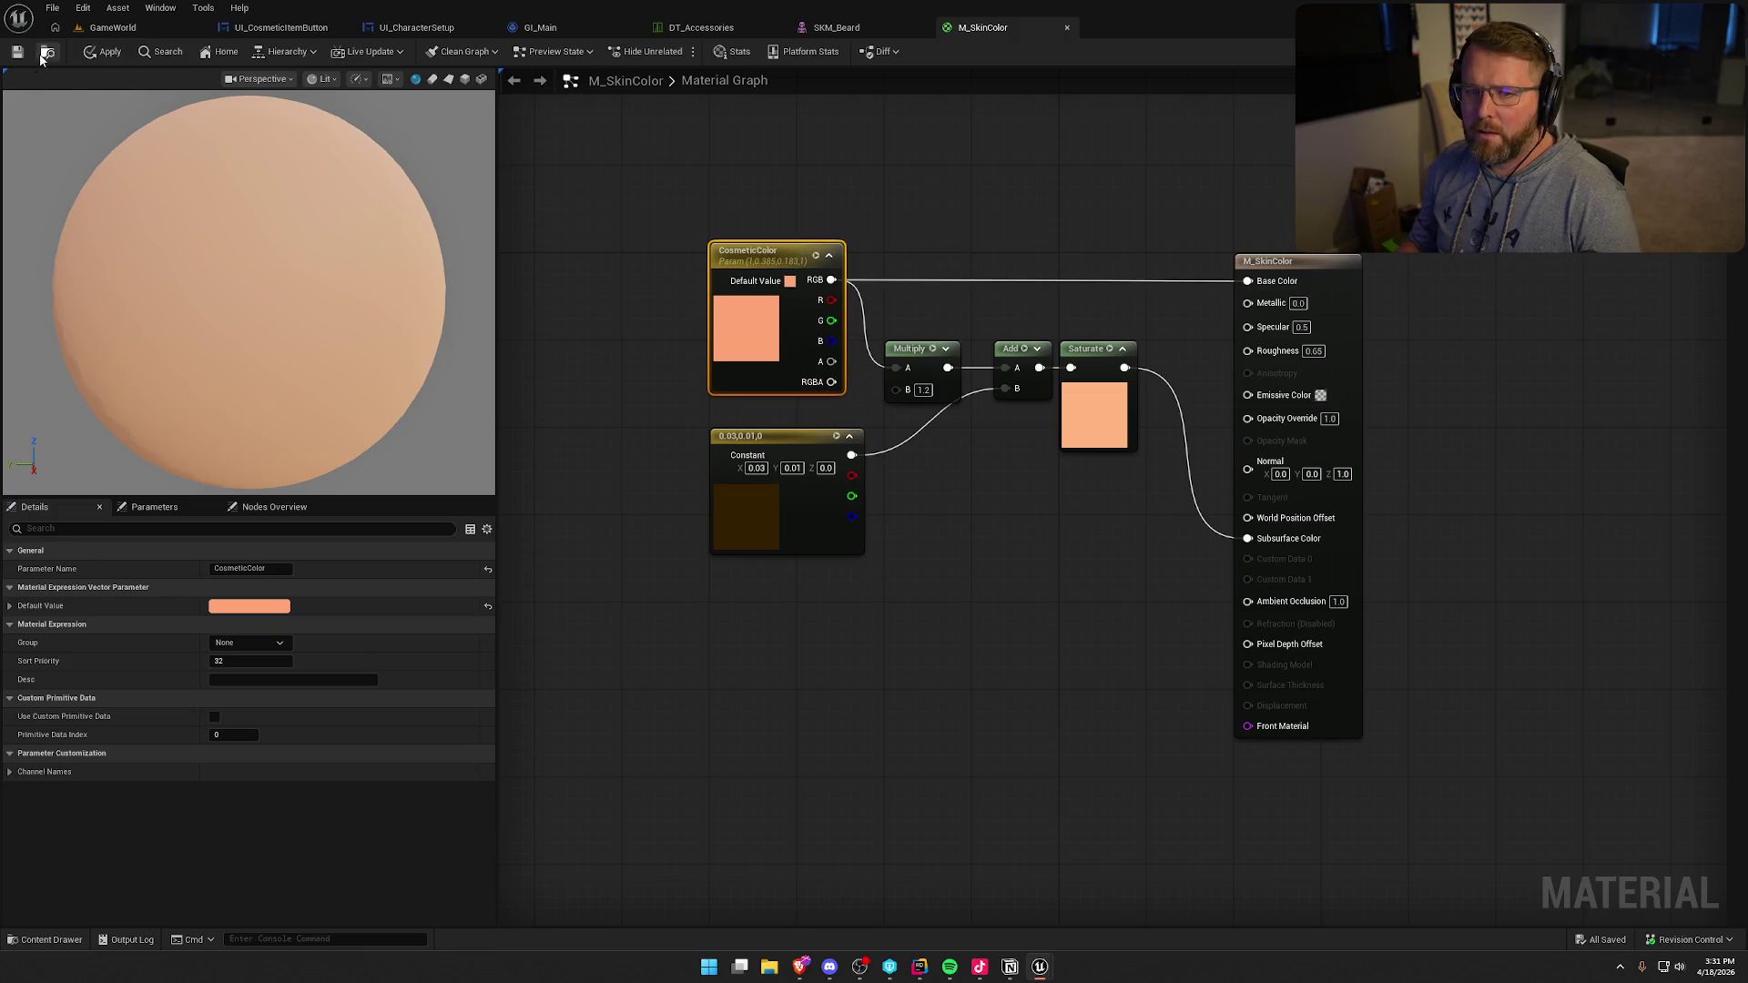
{"action": "key", "text": "ctrl+s"}
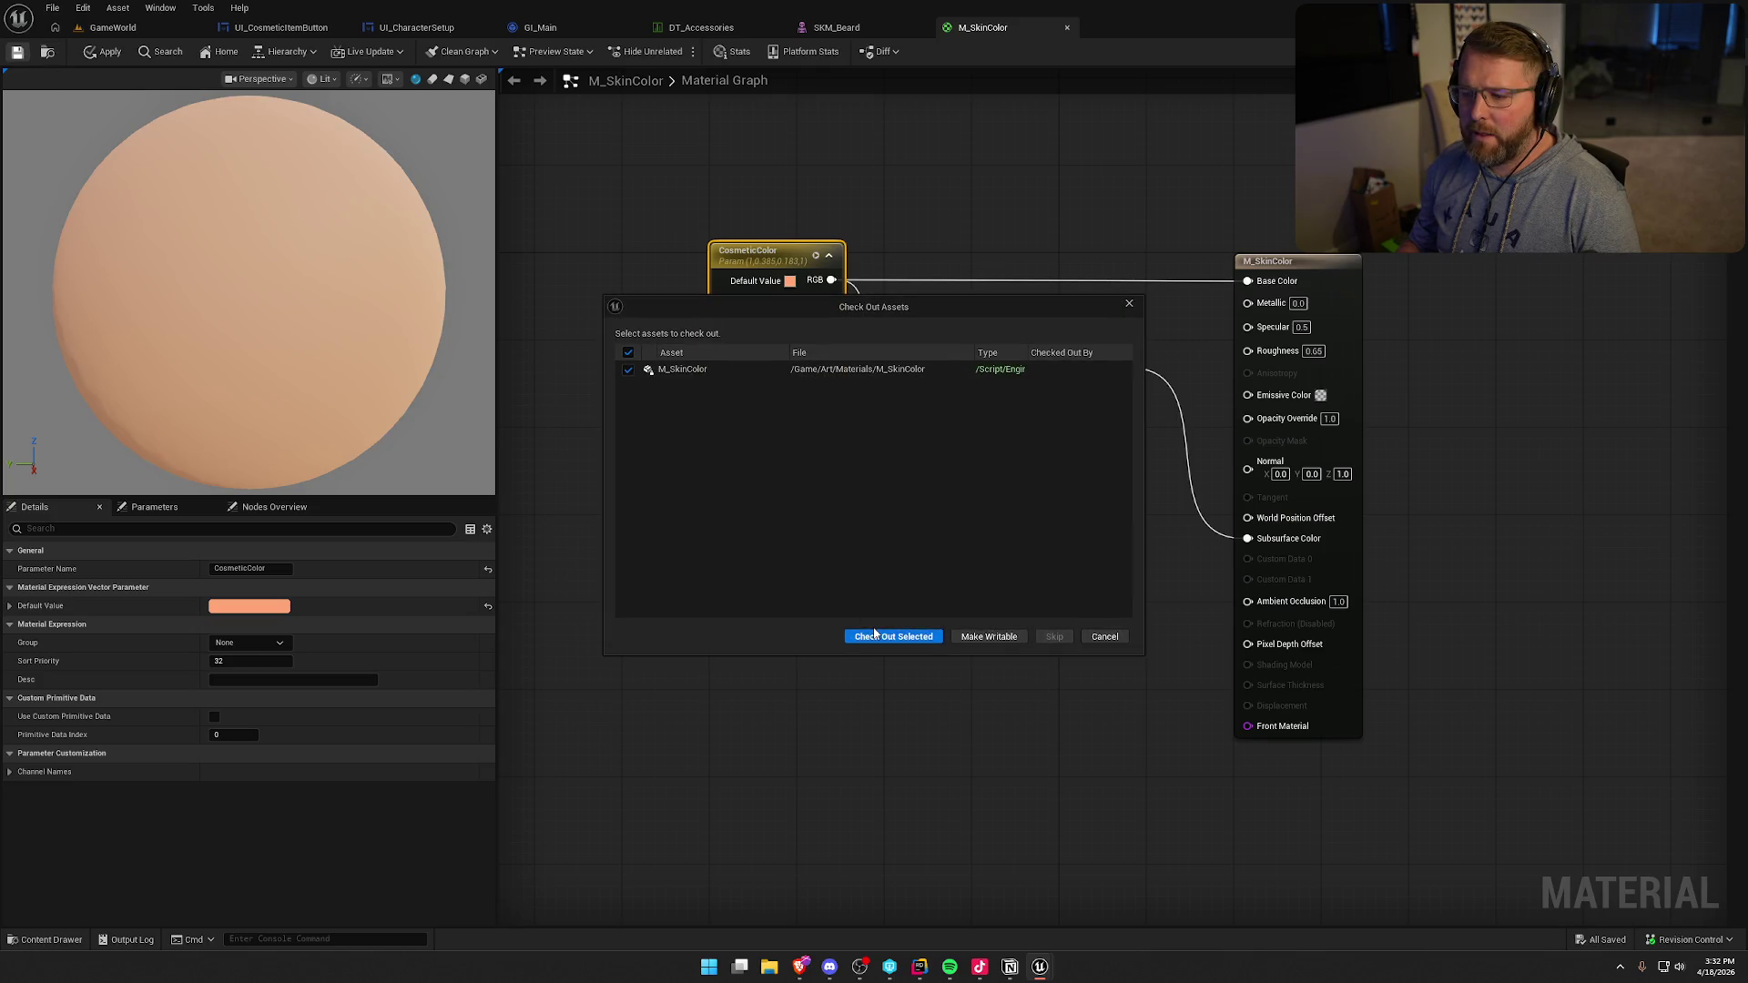
{"action": "left_click", "coordinate": [874, 635]}
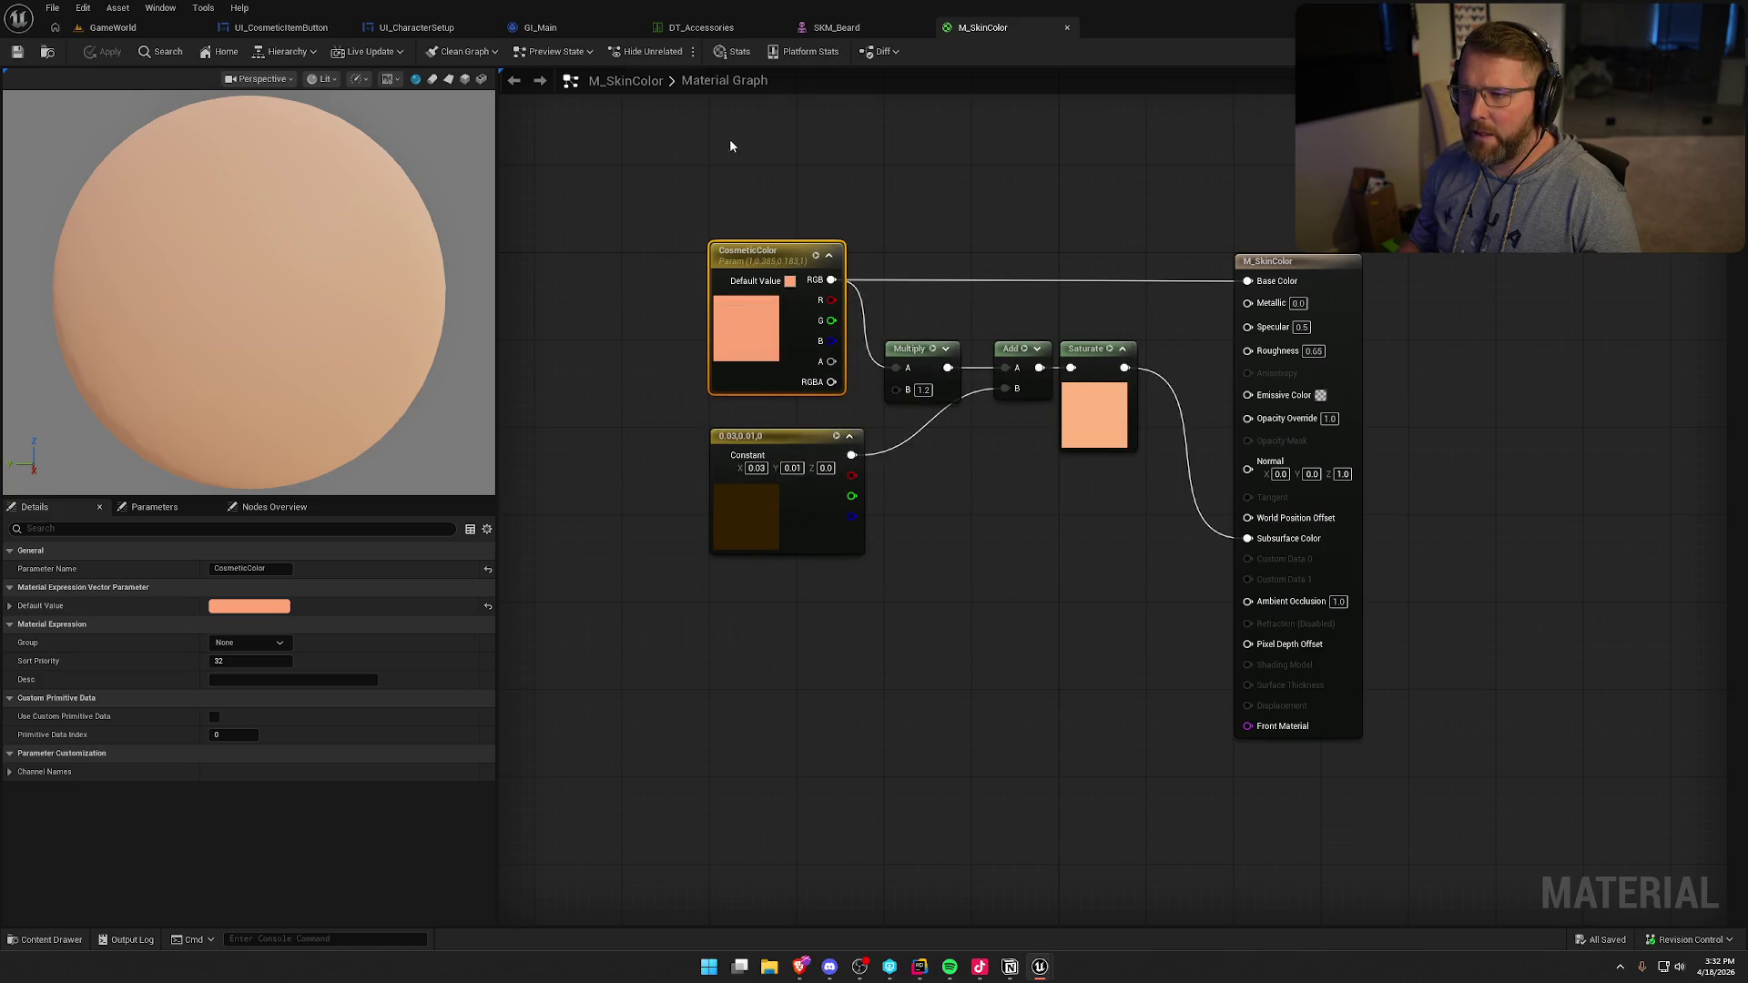
{"action": "left_click", "coordinate": [86, 28]}
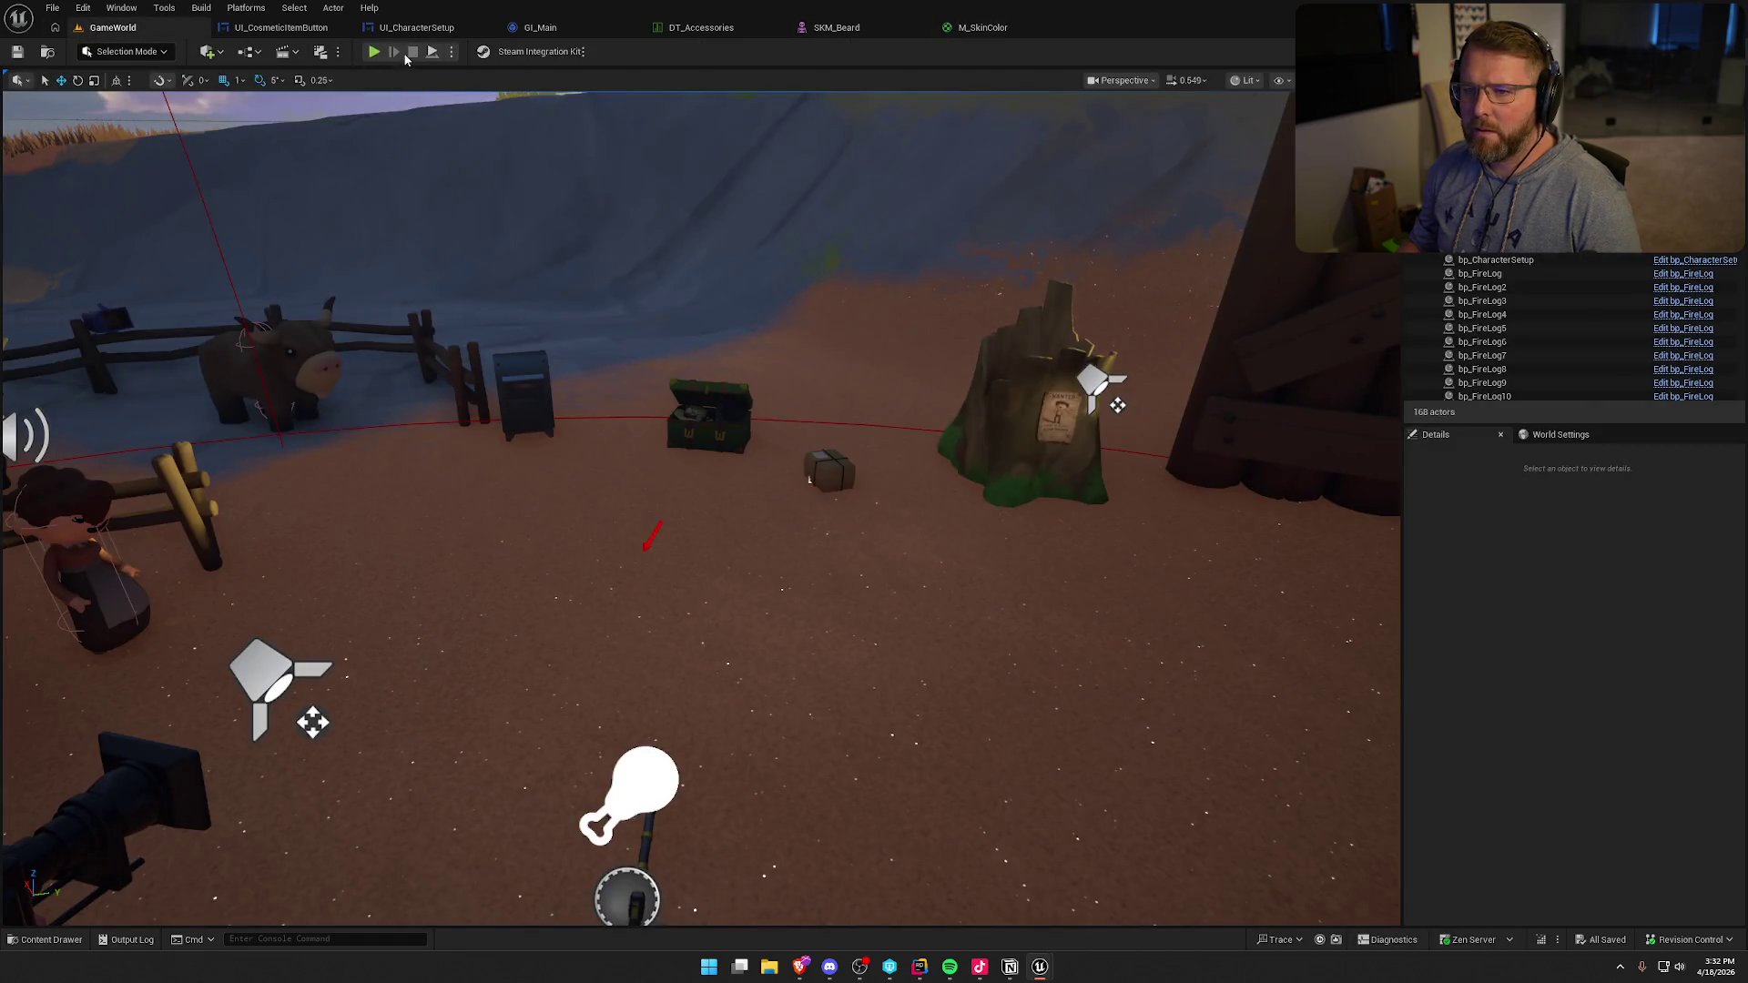
- Playtest, open customisation at the mailbox, re-pick the cowboy hat and choose the female body
{"action": "key", "text": "alt+p"}
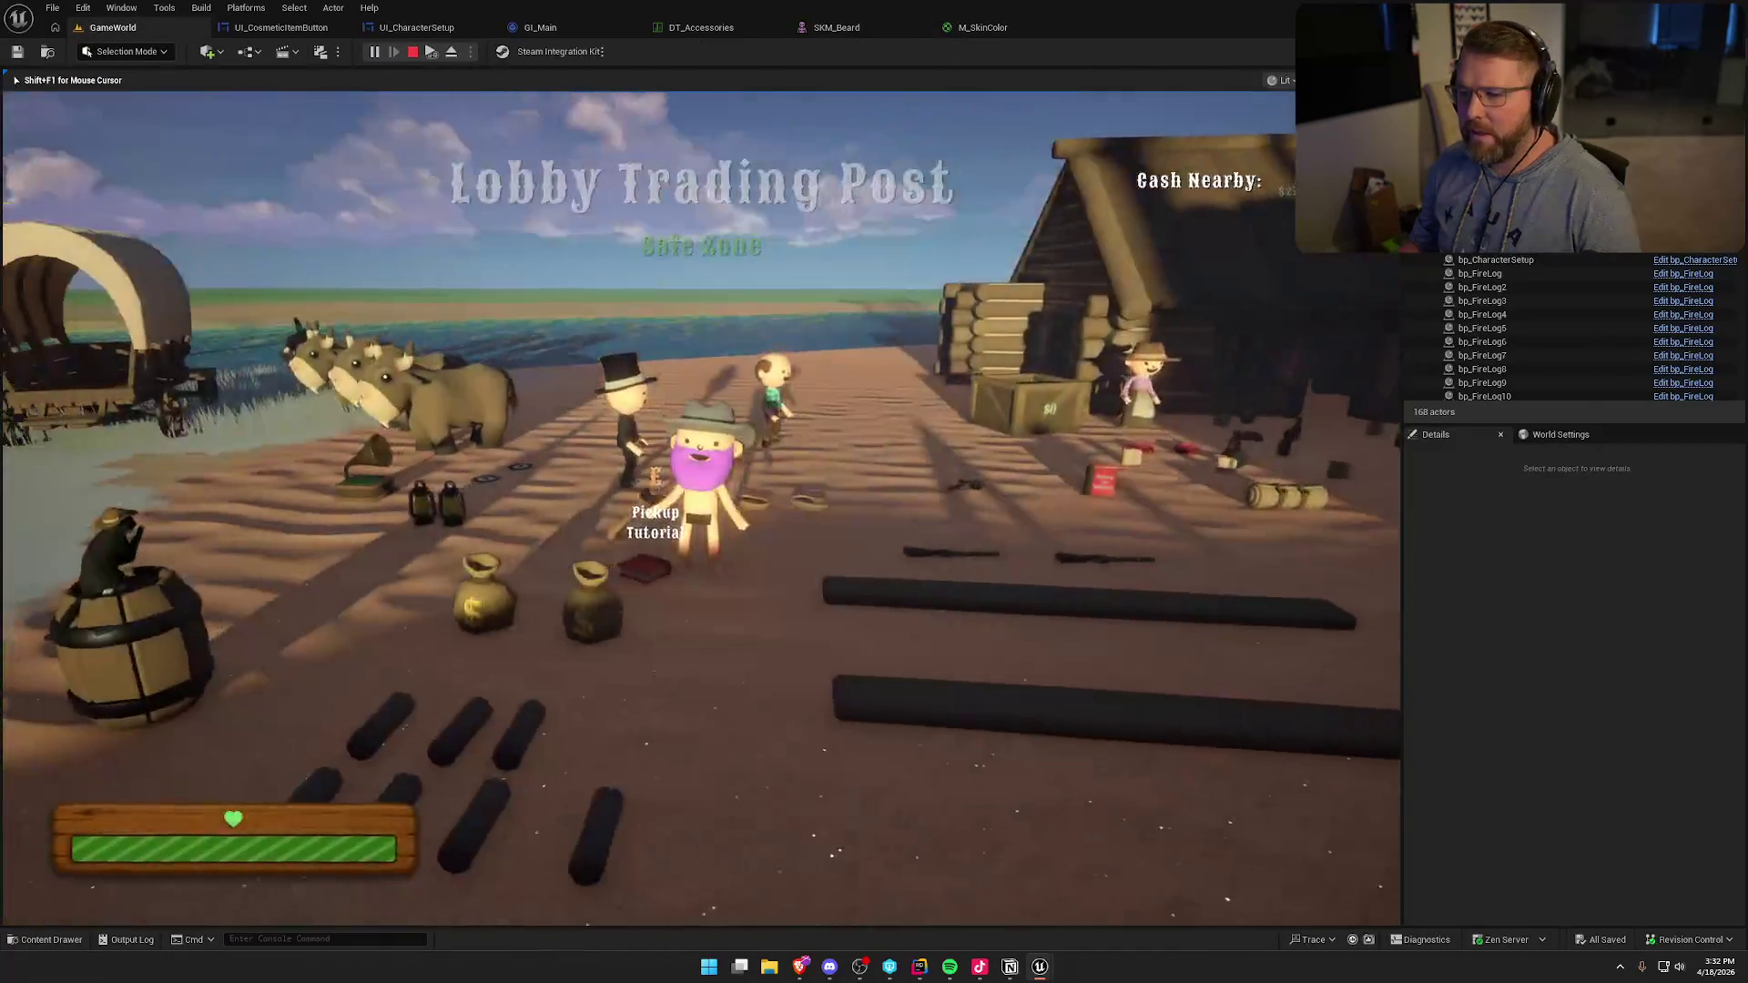
{"action": "key", "text": "shift+w"}
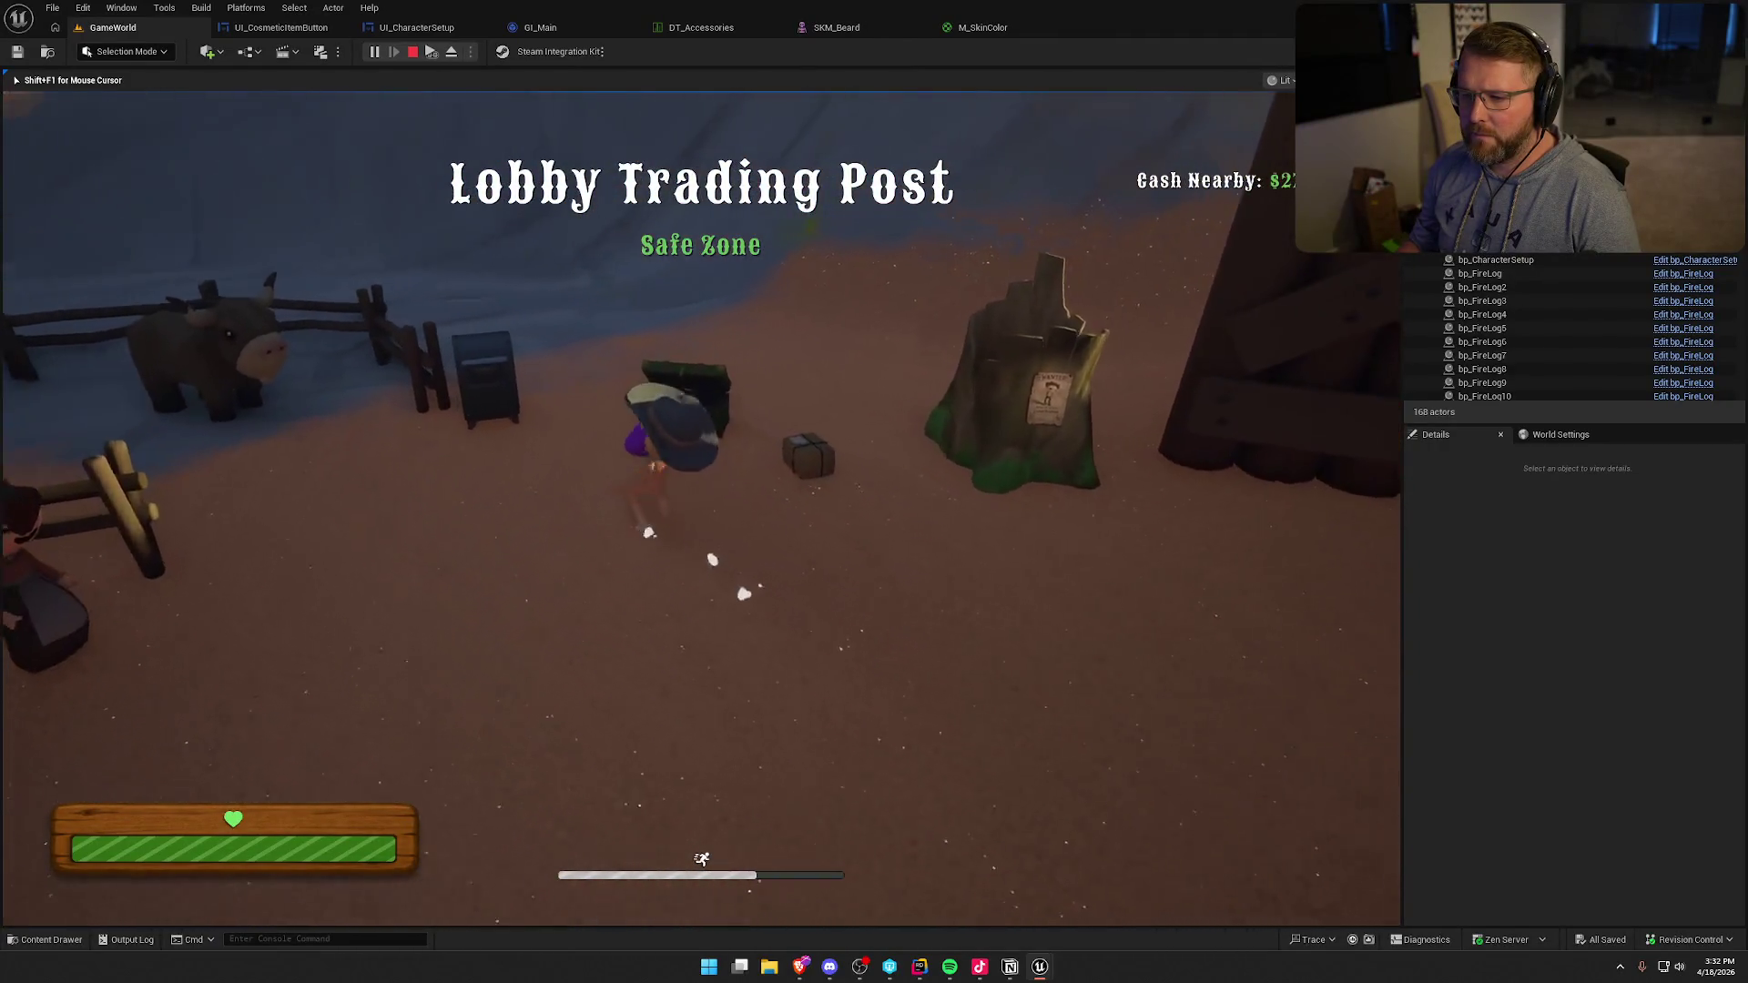
{"action": "key", "text": "e"}
{"action": "left_click", "coordinate": [242, 289]}
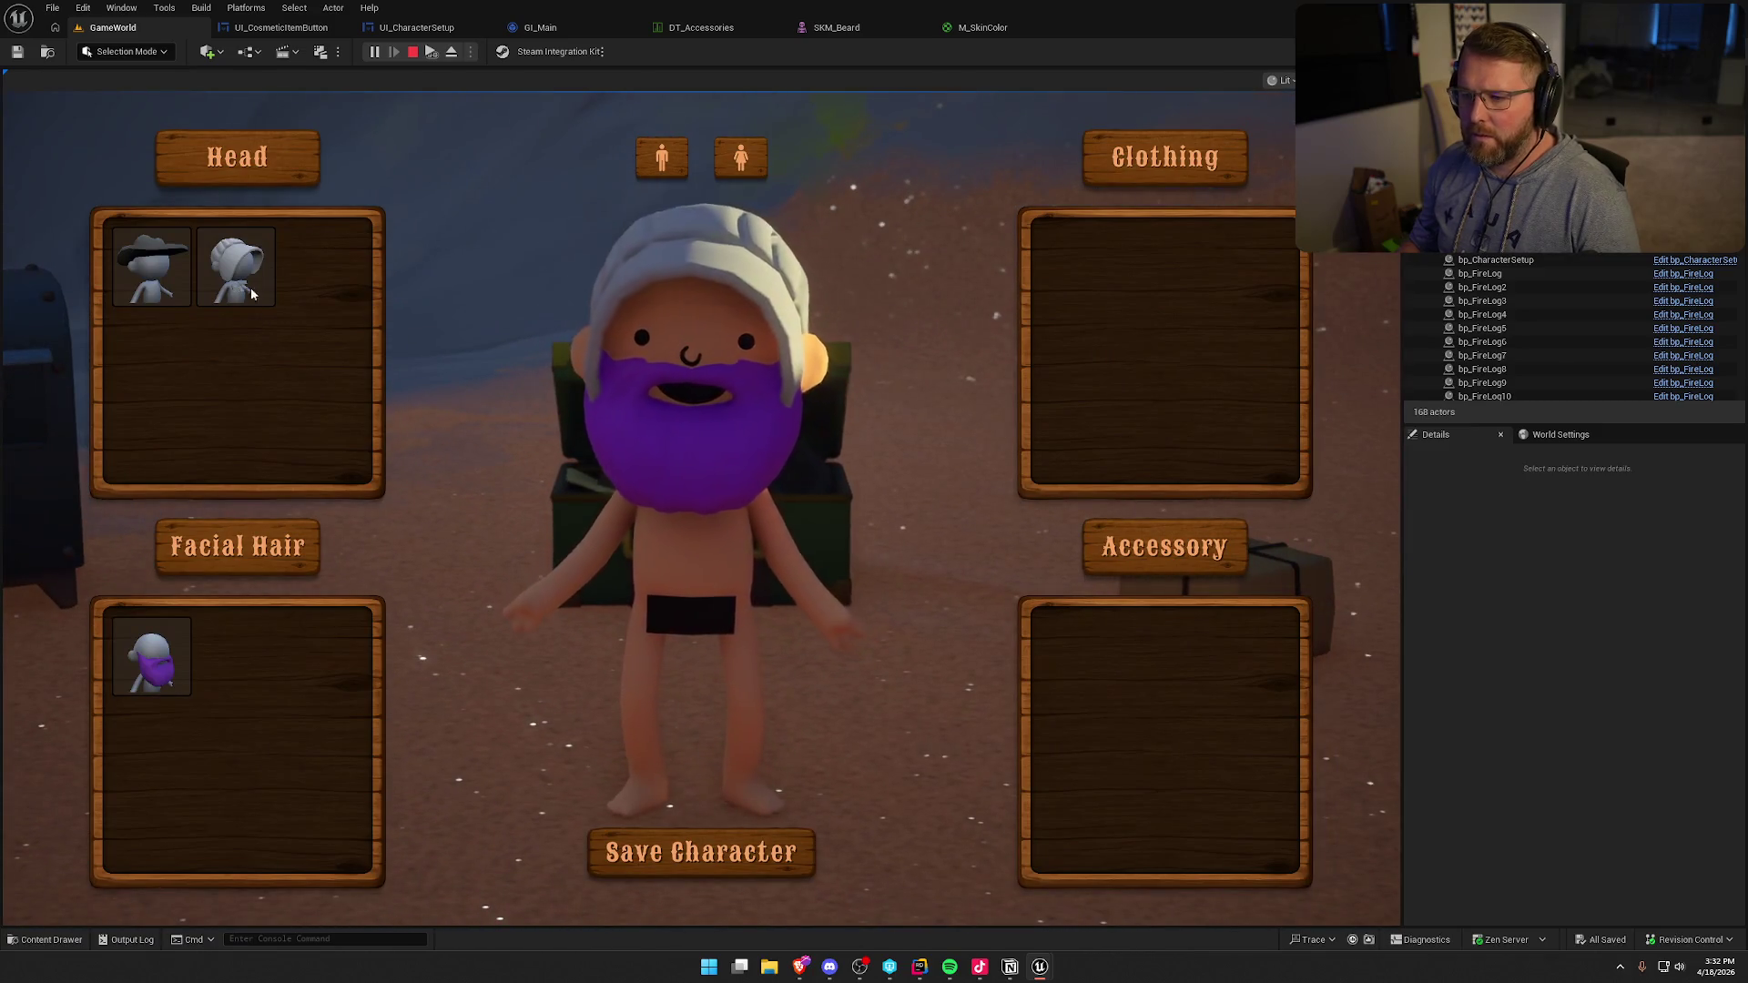
{"action": "left_click", "coordinate": [171, 259]}
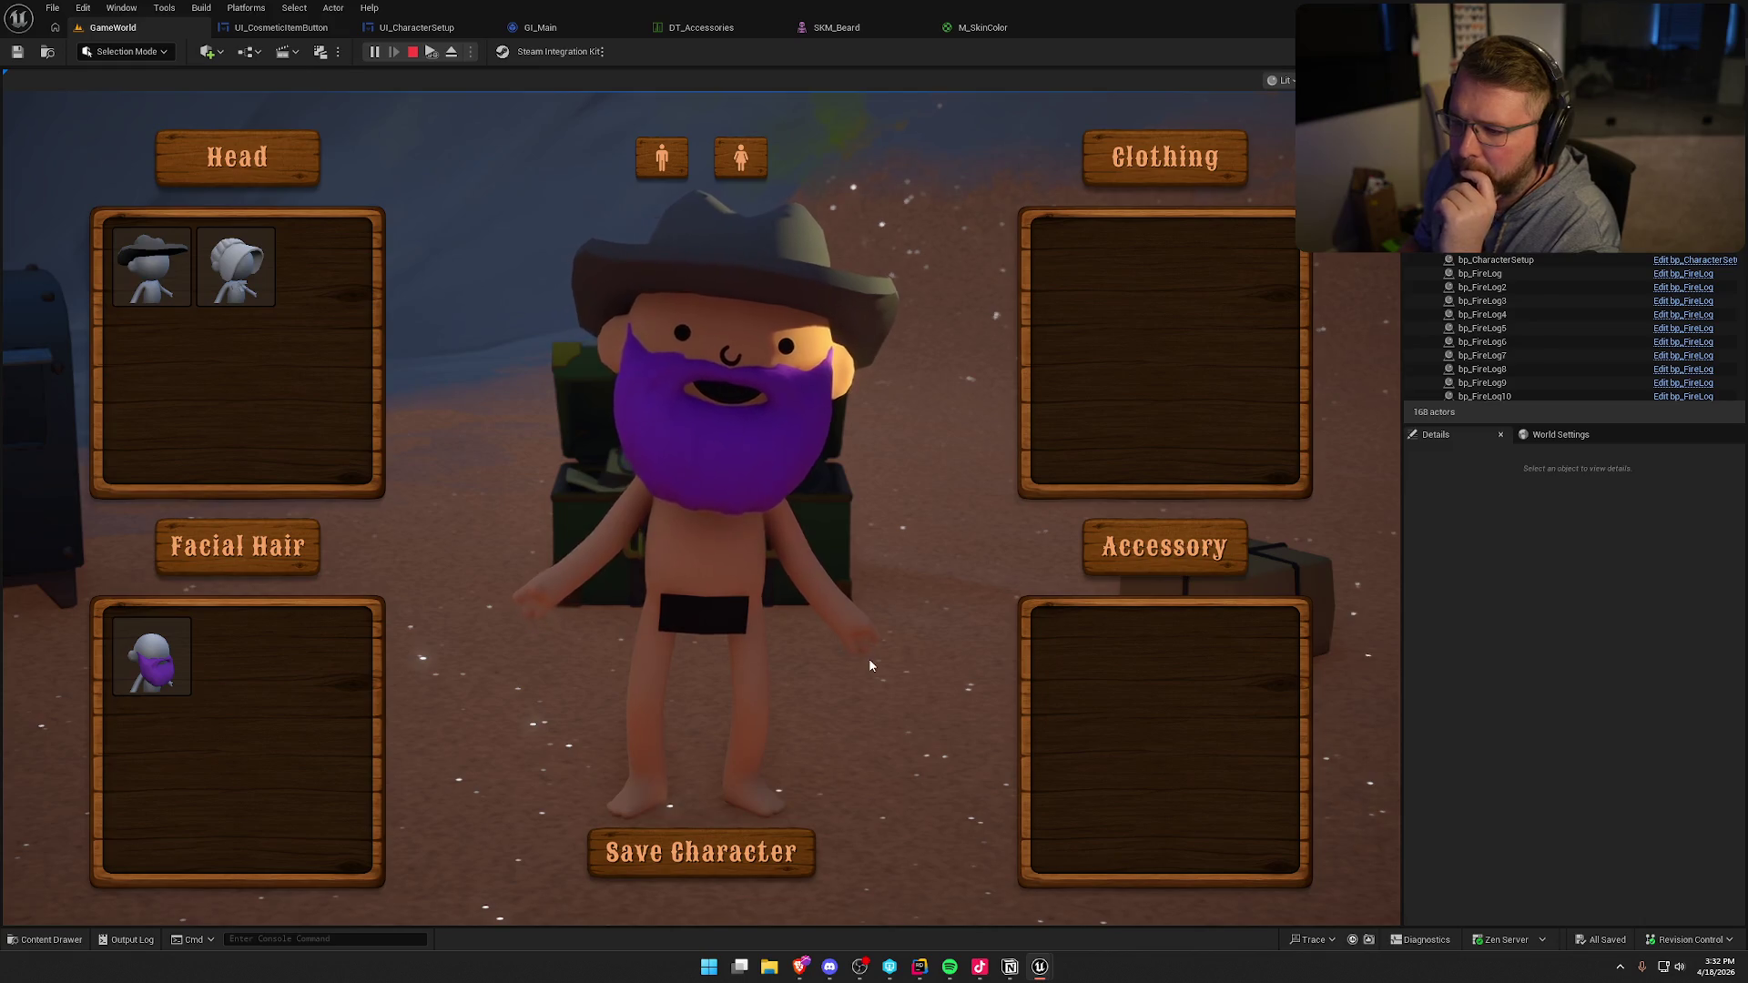
{"action": "left_click", "coordinate": [745, 160]}
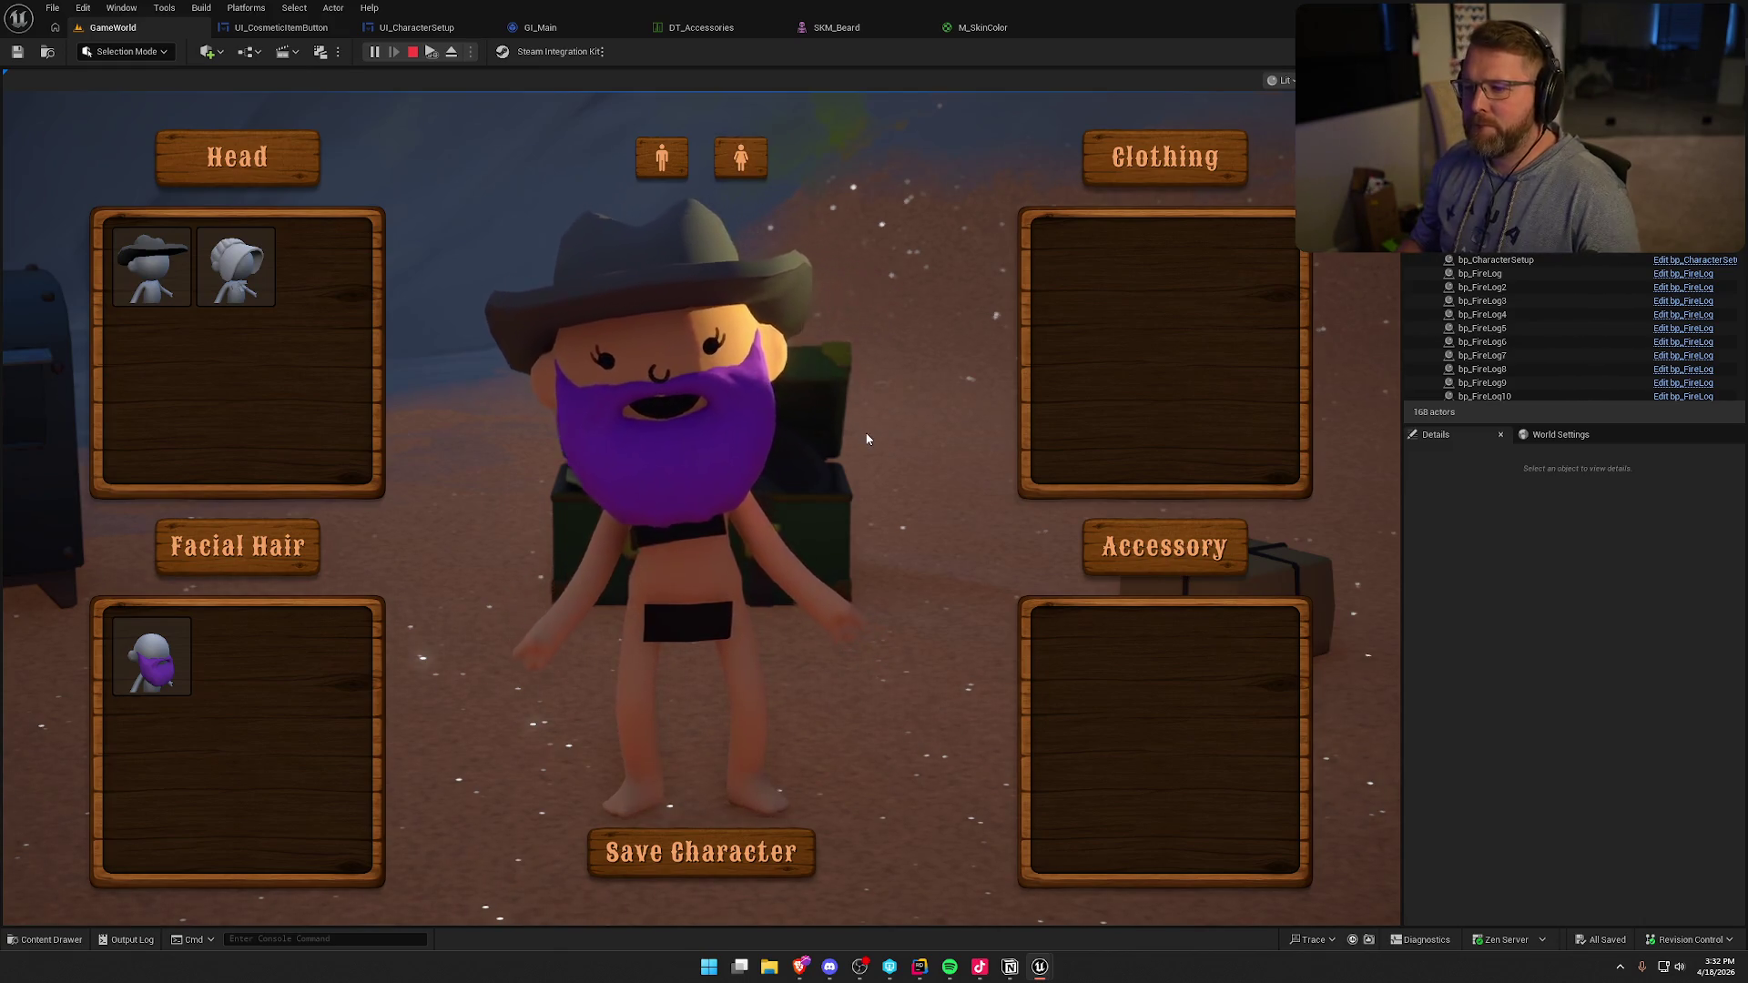
- Reopen customisation and choose the cowboy hat with the male body
{"action": "left_click", "coordinate": [701, 852]}
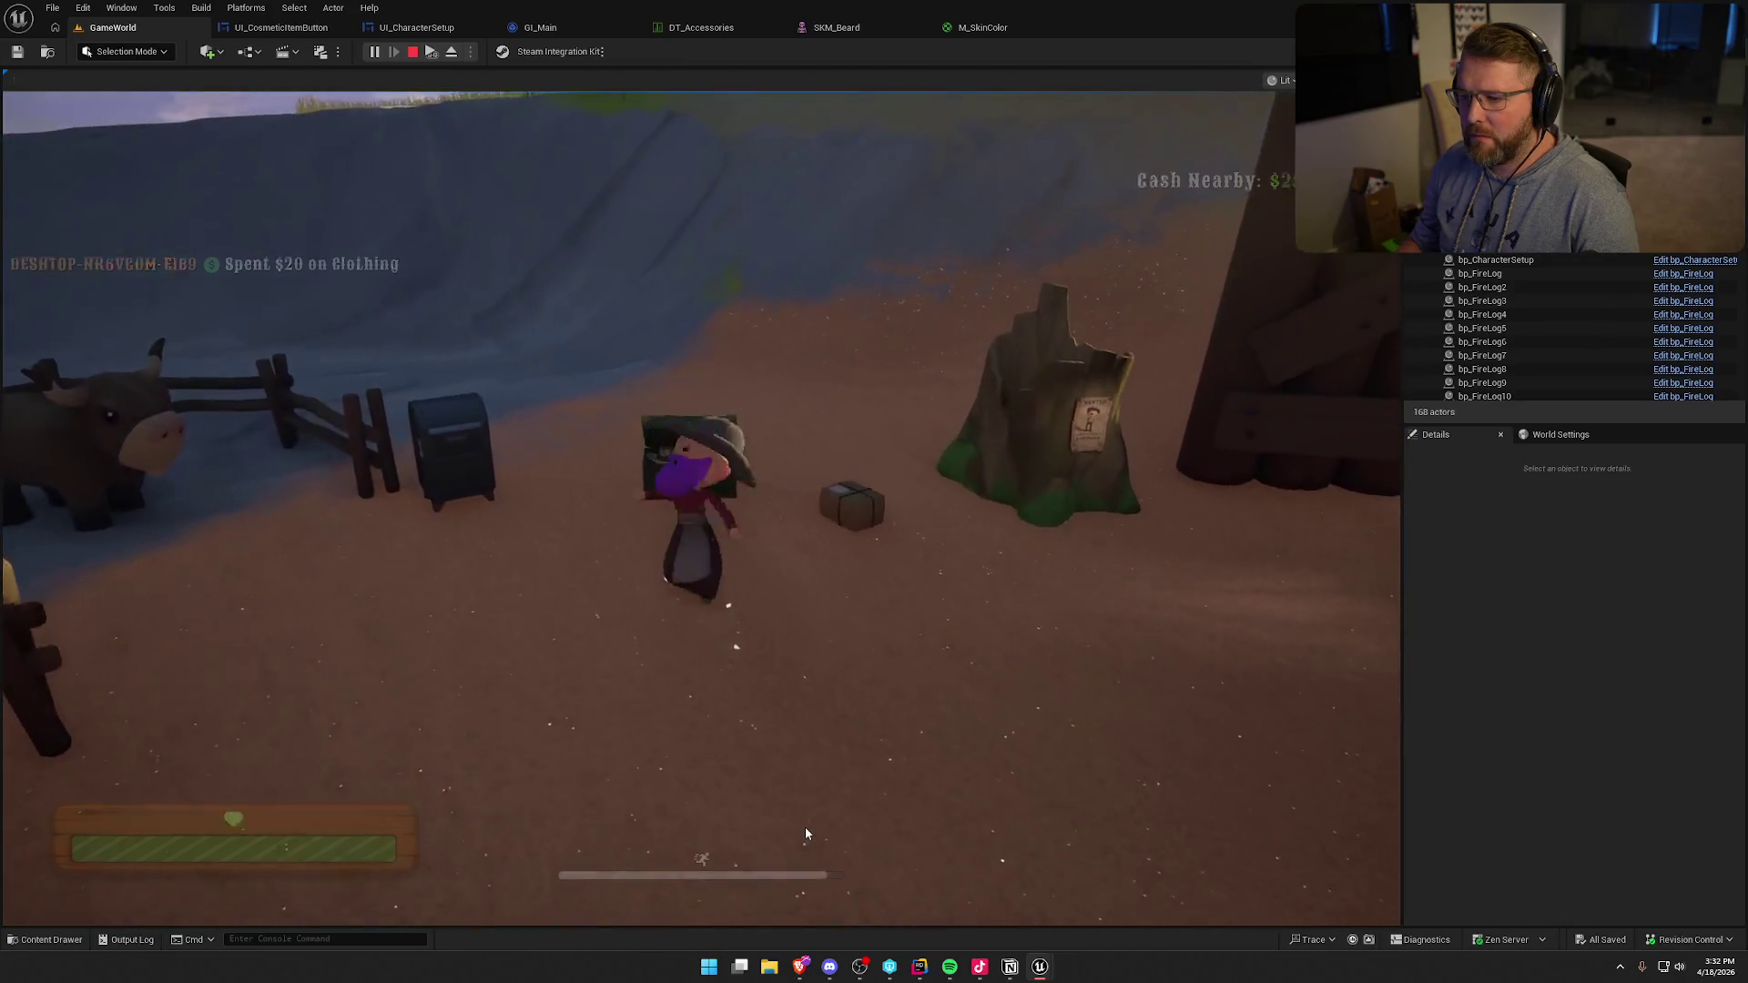
{"action": "key", "text": "e"}
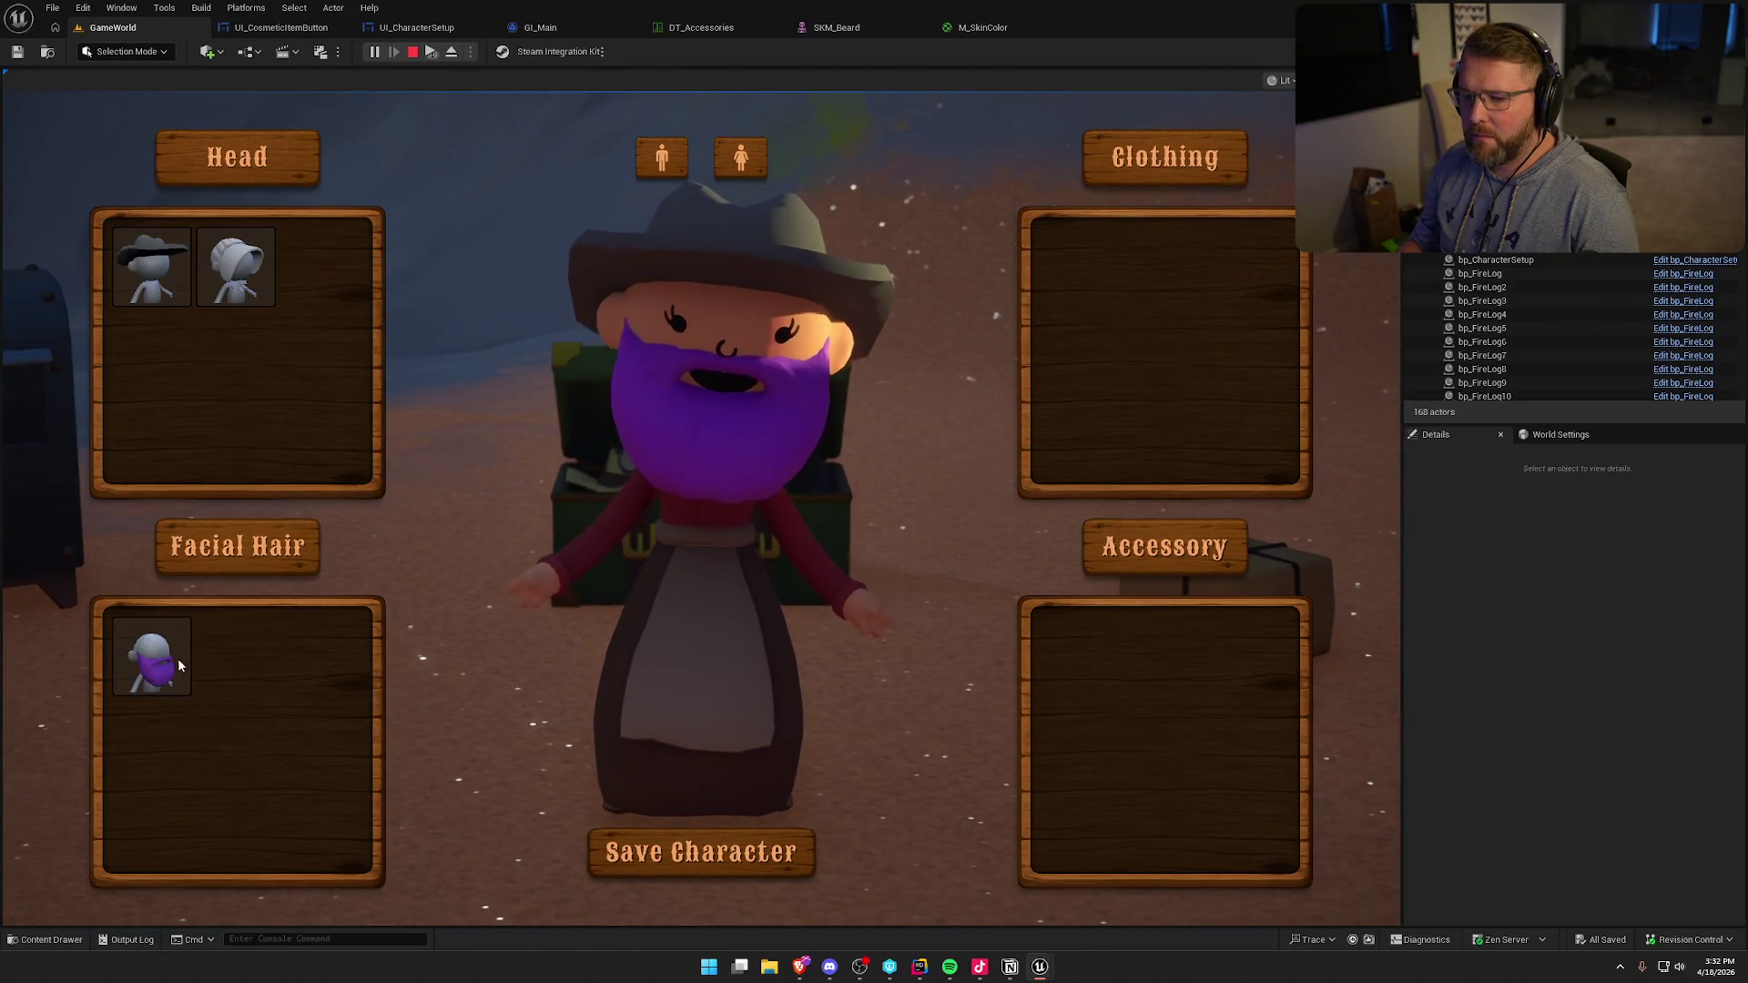
{"action": "left_click", "coordinate": [223, 273]}
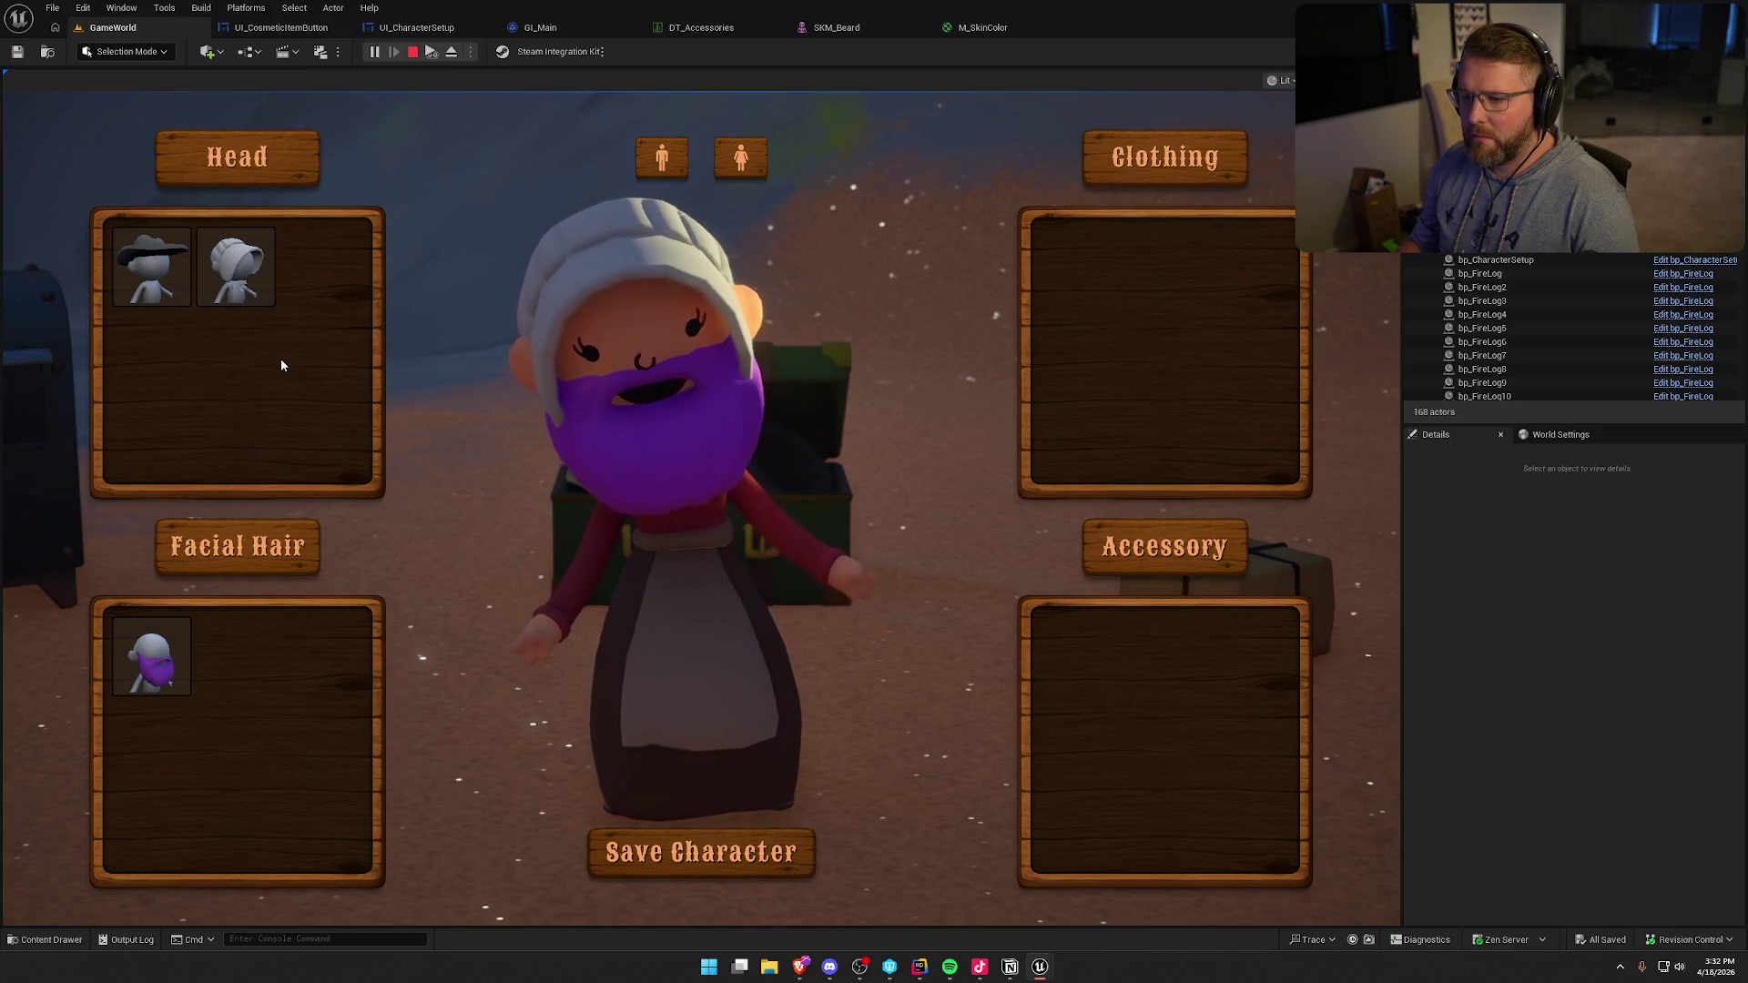
{"action": "left_click", "coordinate": [162, 275]}
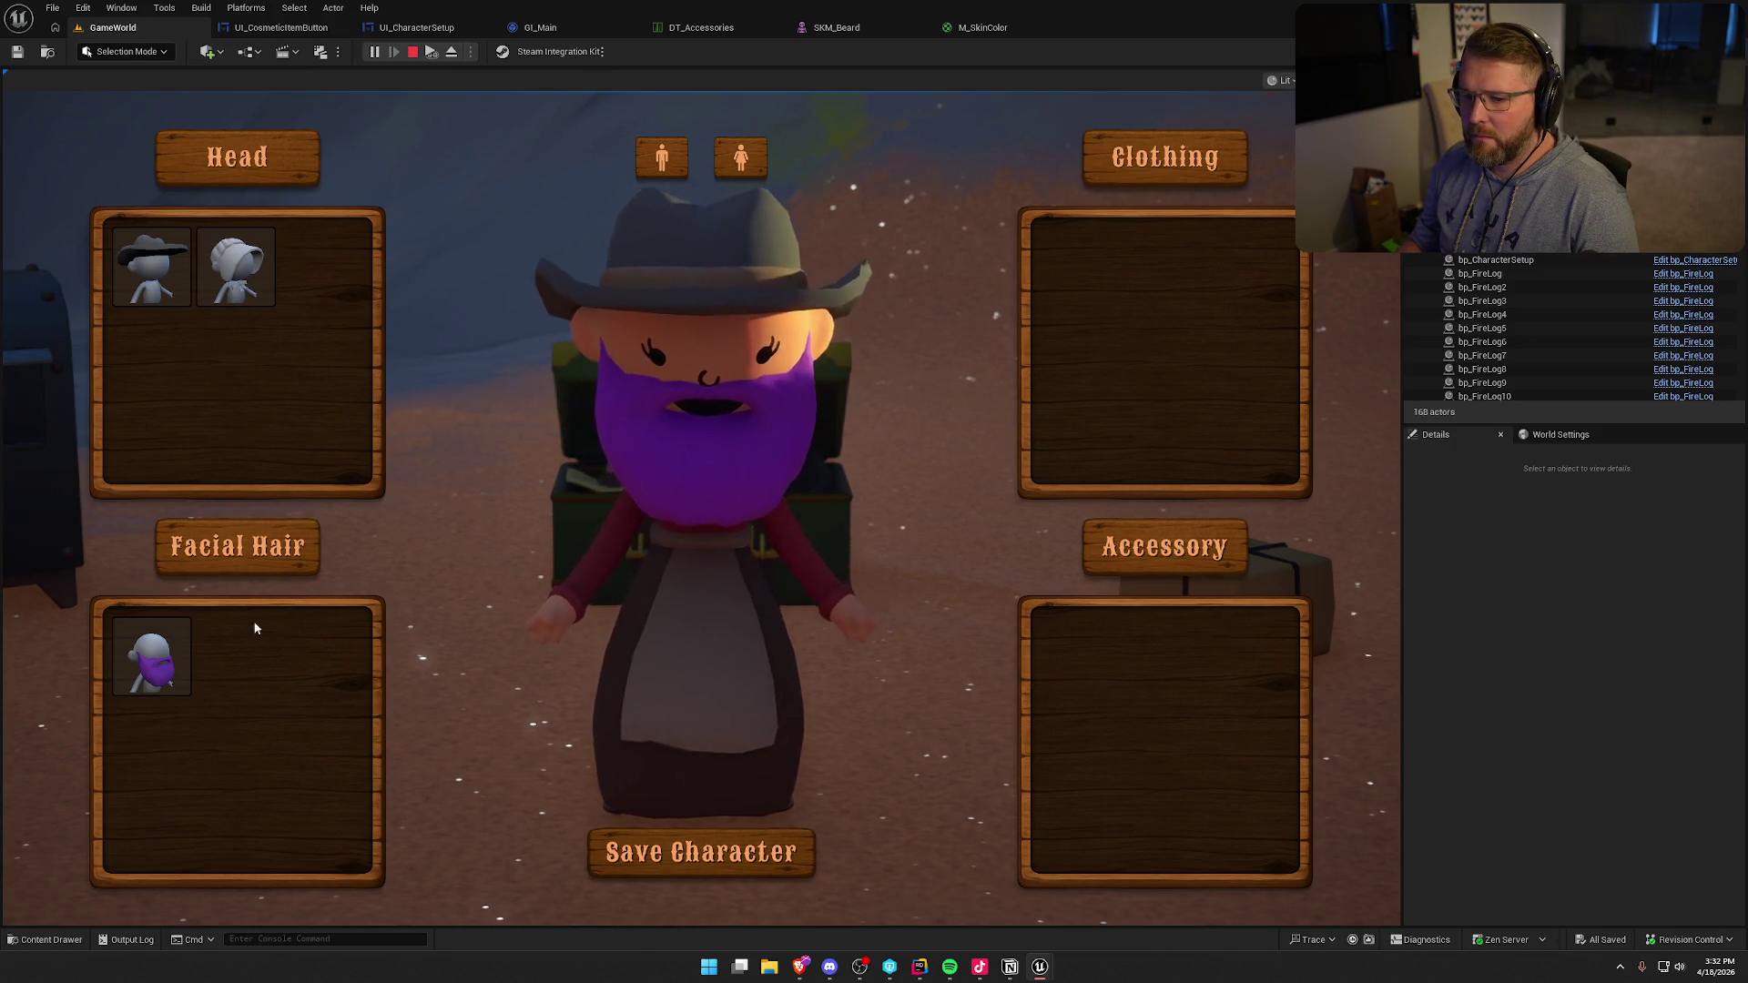
{"action": "left_click", "coordinate": [653, 168]}
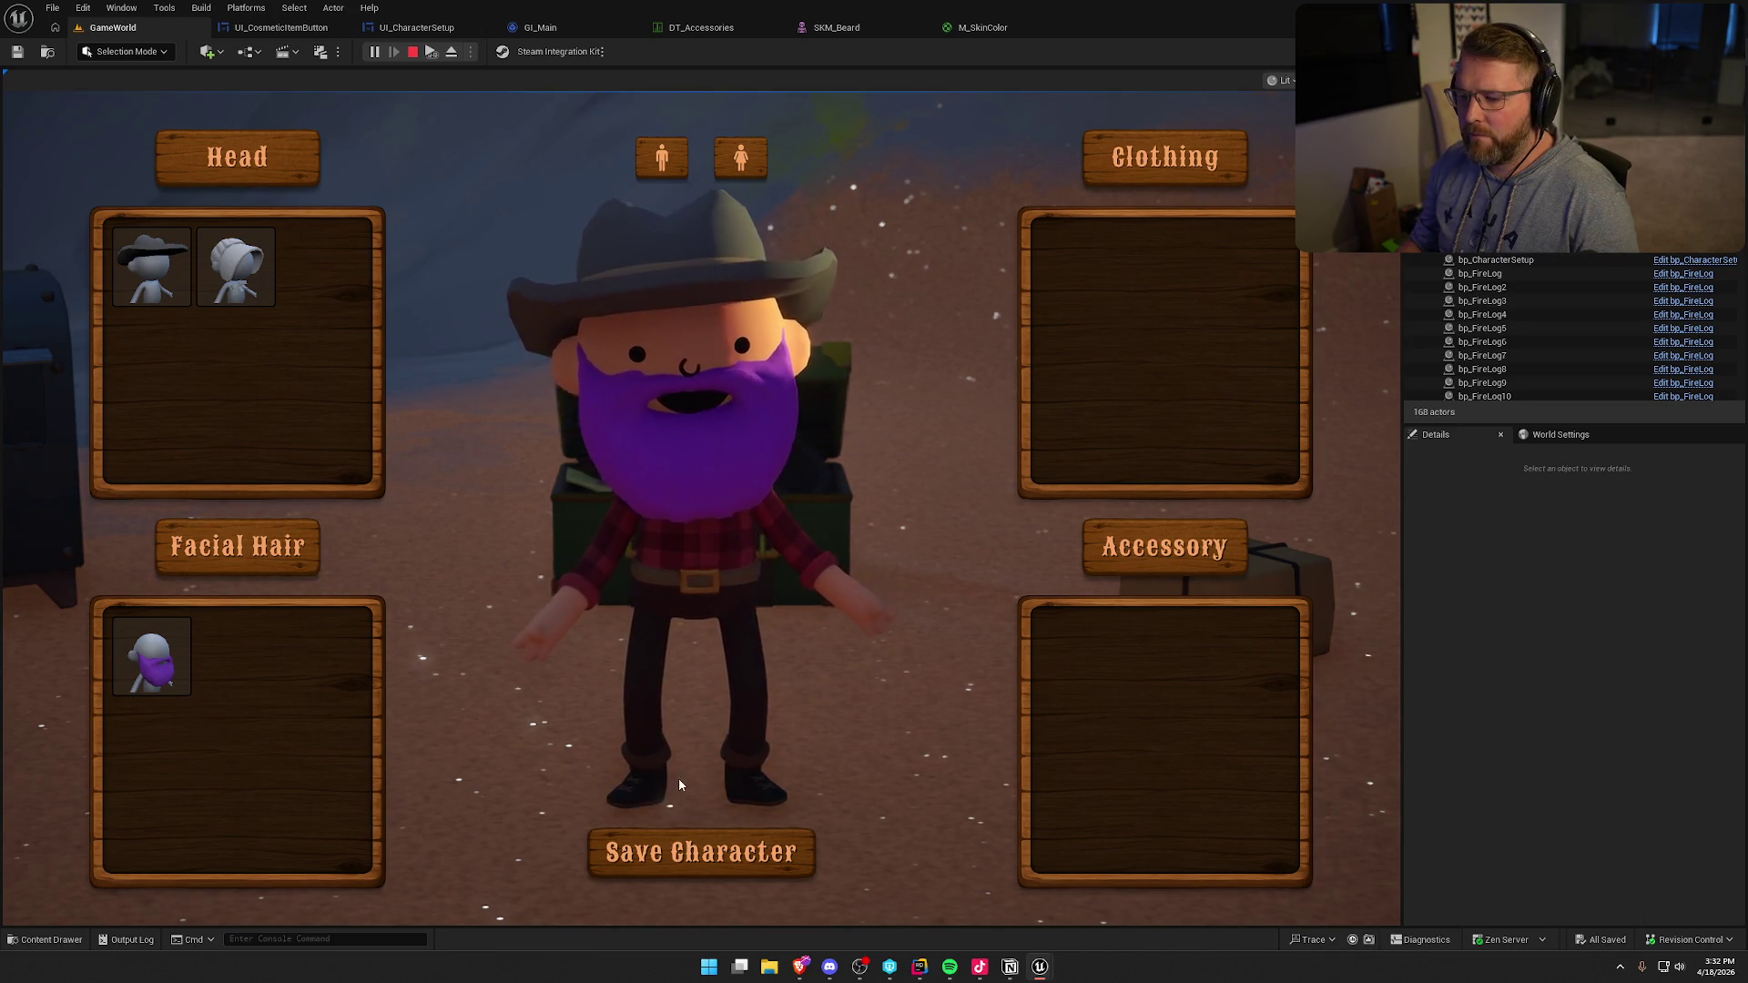
- Save the character, walk away and end the play session
{"action": "left_click", "coordinate": [683, 854]}
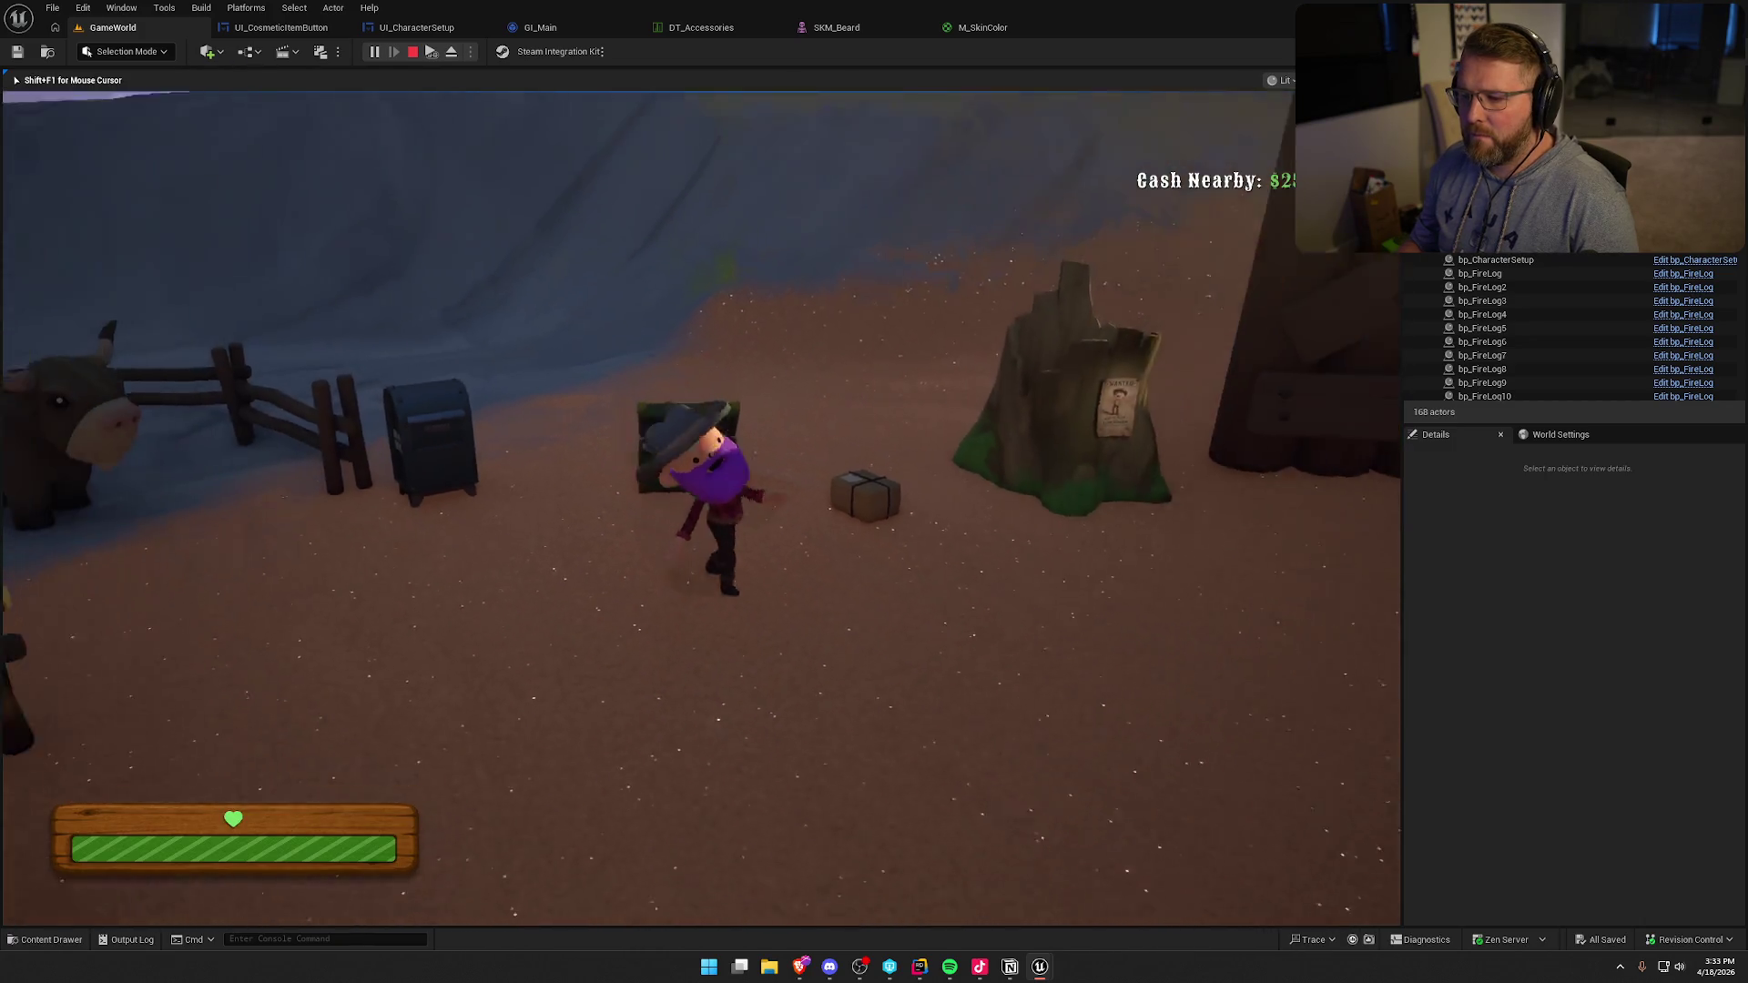
{"action": "key", "text": "w"}
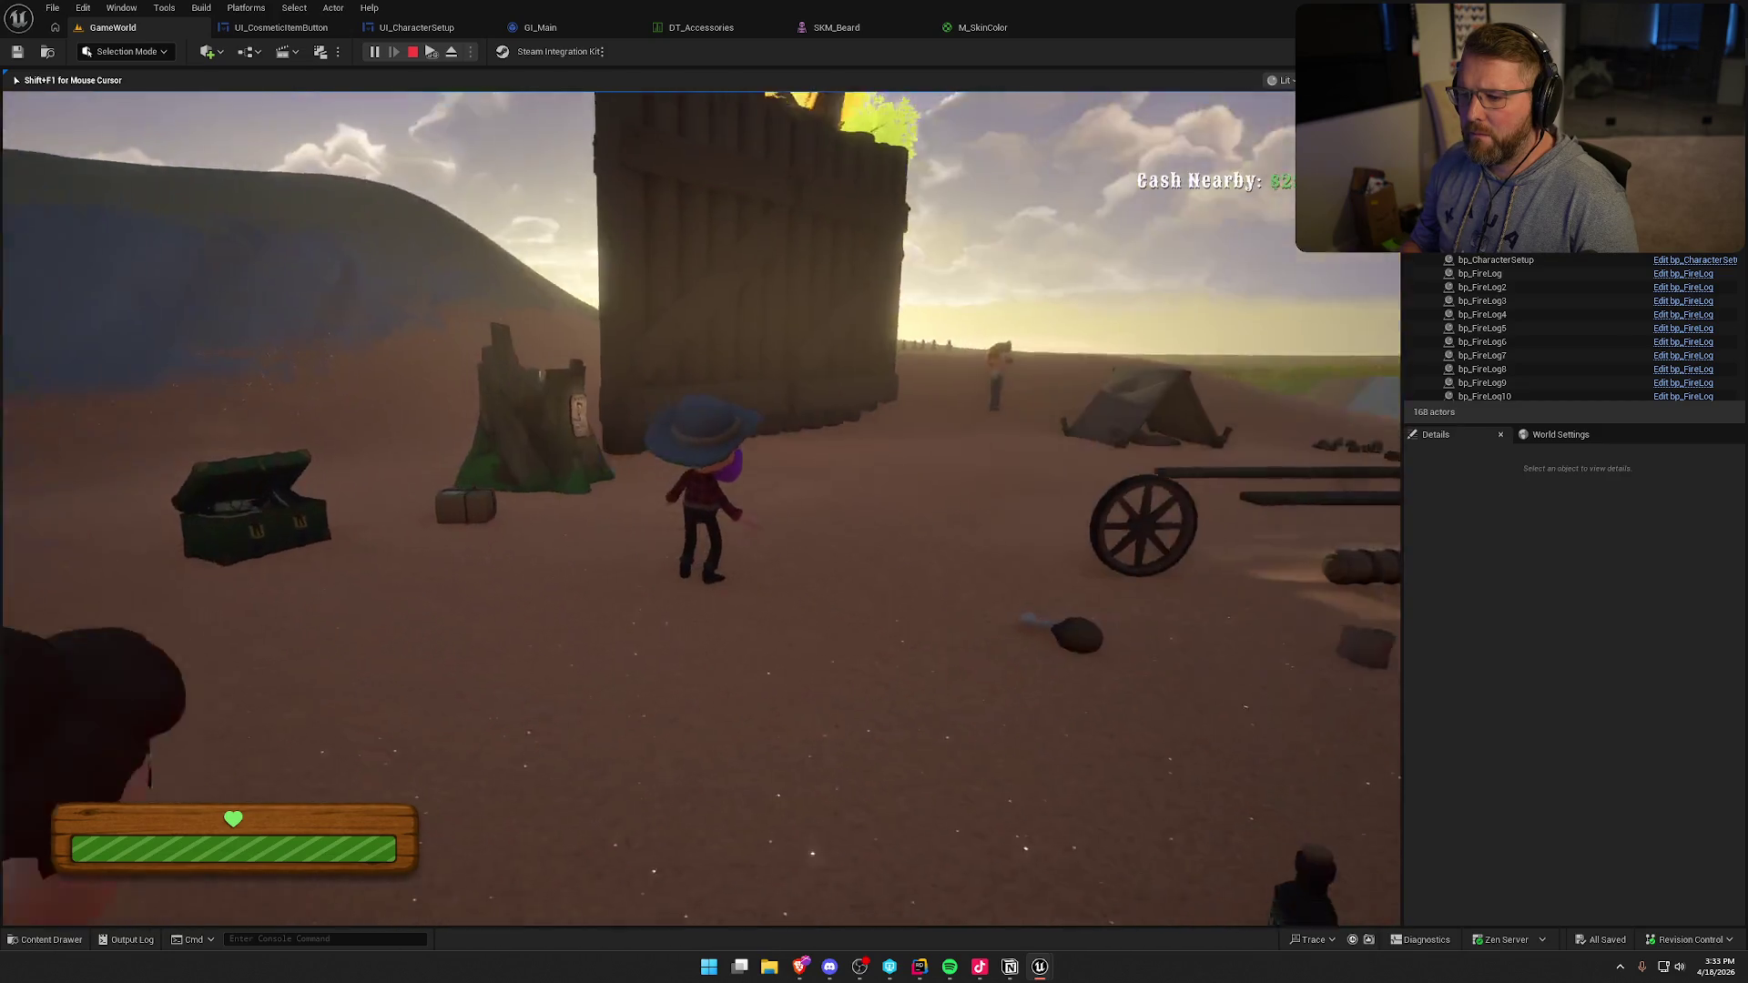
{"action": "key", "text": "Escape"}
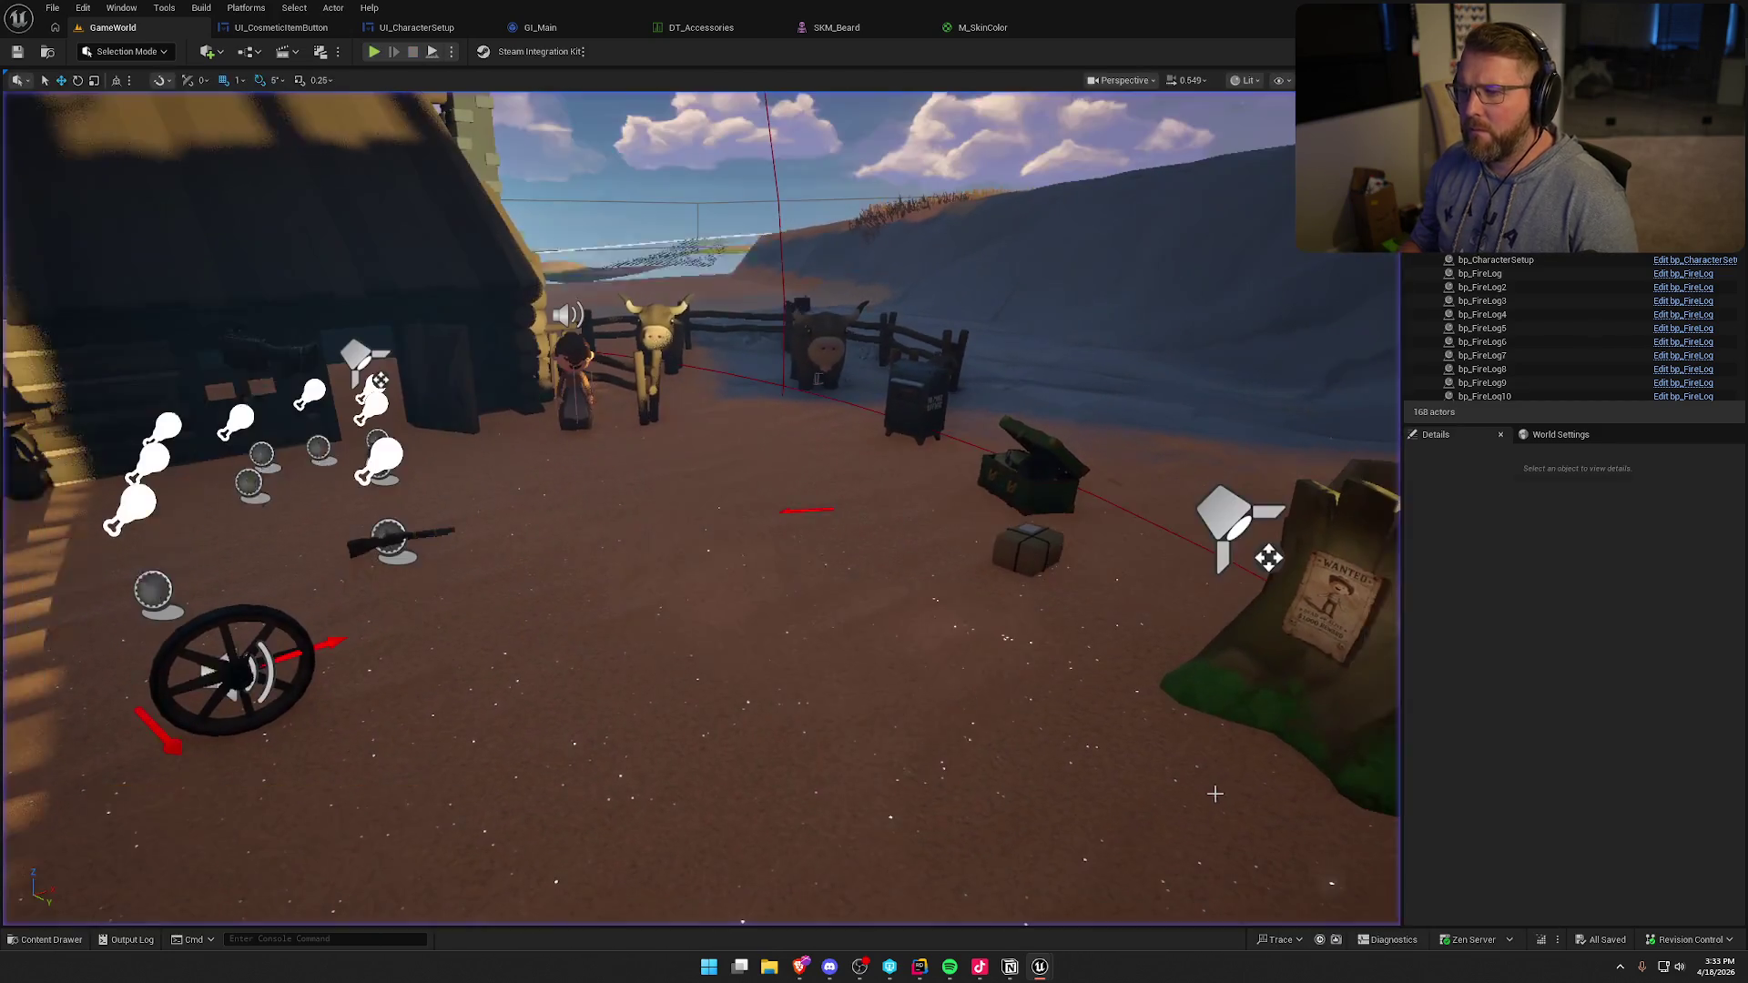
- Inspect GI_Main's Steam graph, including the Owned Item IDs, ADDUNIQUE nodes and SaveData variable
{"action": "scroll", "coordinate": [865, 472], "scroll_direction": "down", "scroll_amount": 2}
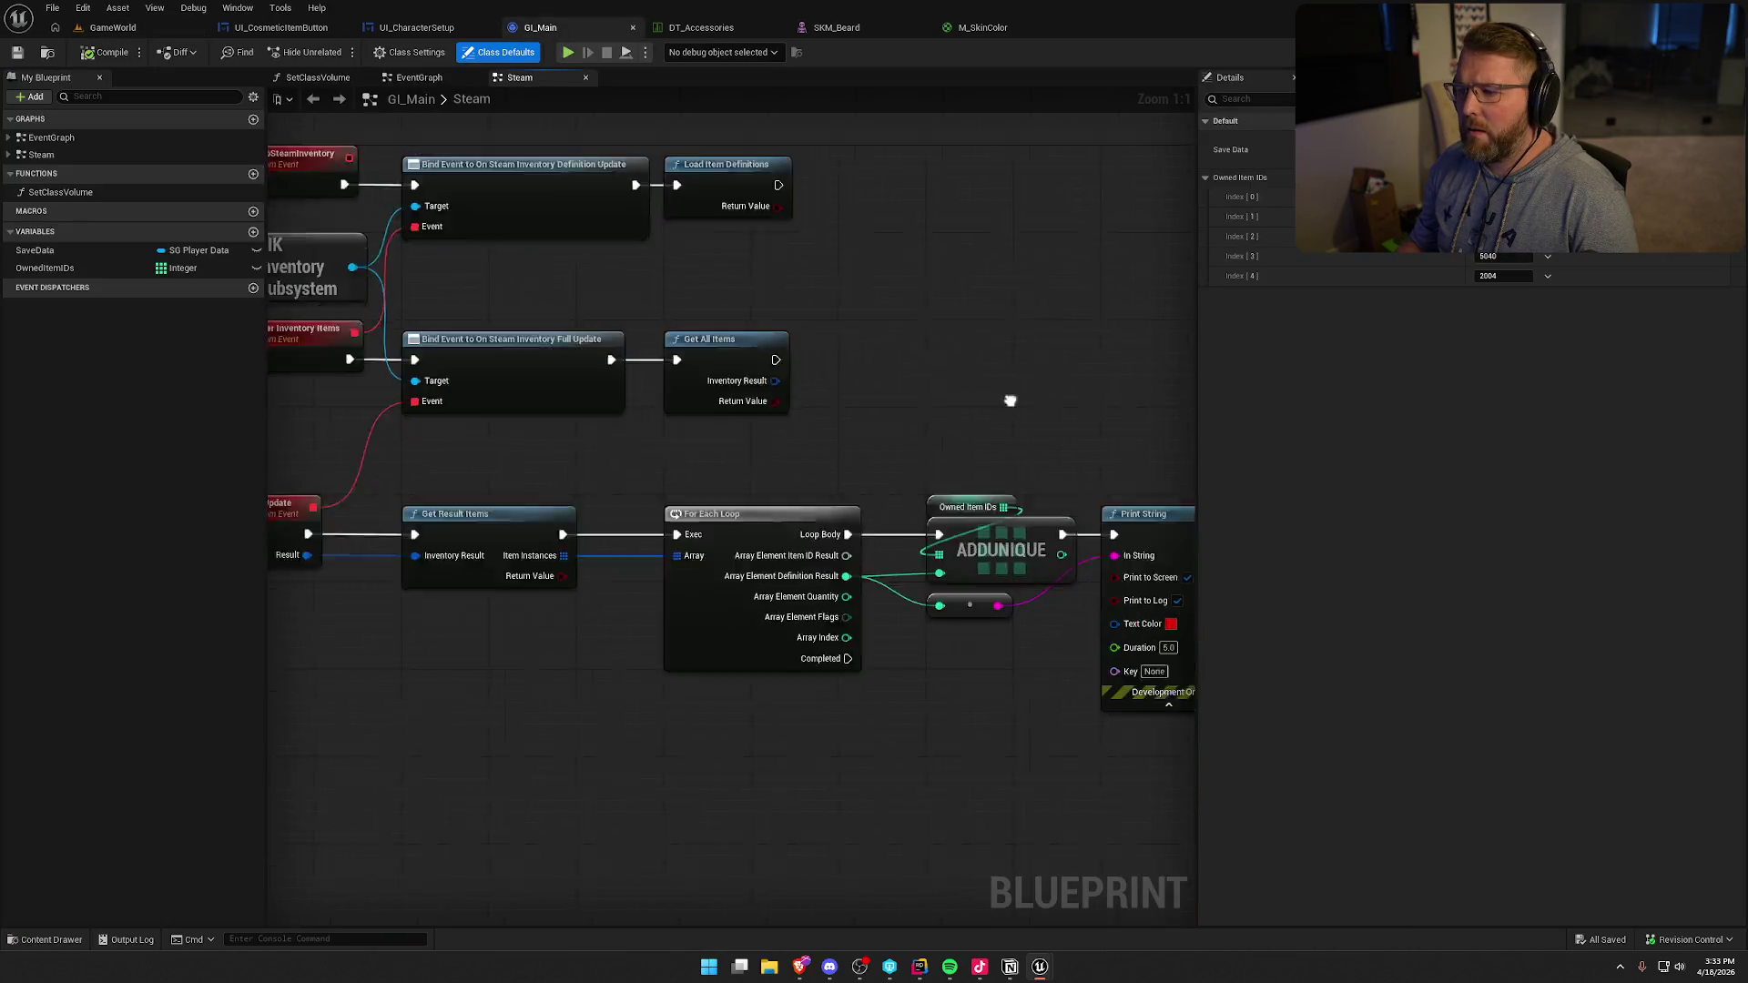
{"action": "left_click_drag", "start_coordinate": [879, 375], "coordinate": [1033, 655]}
{"action": "left_click", "coordinate": [960, 739]}
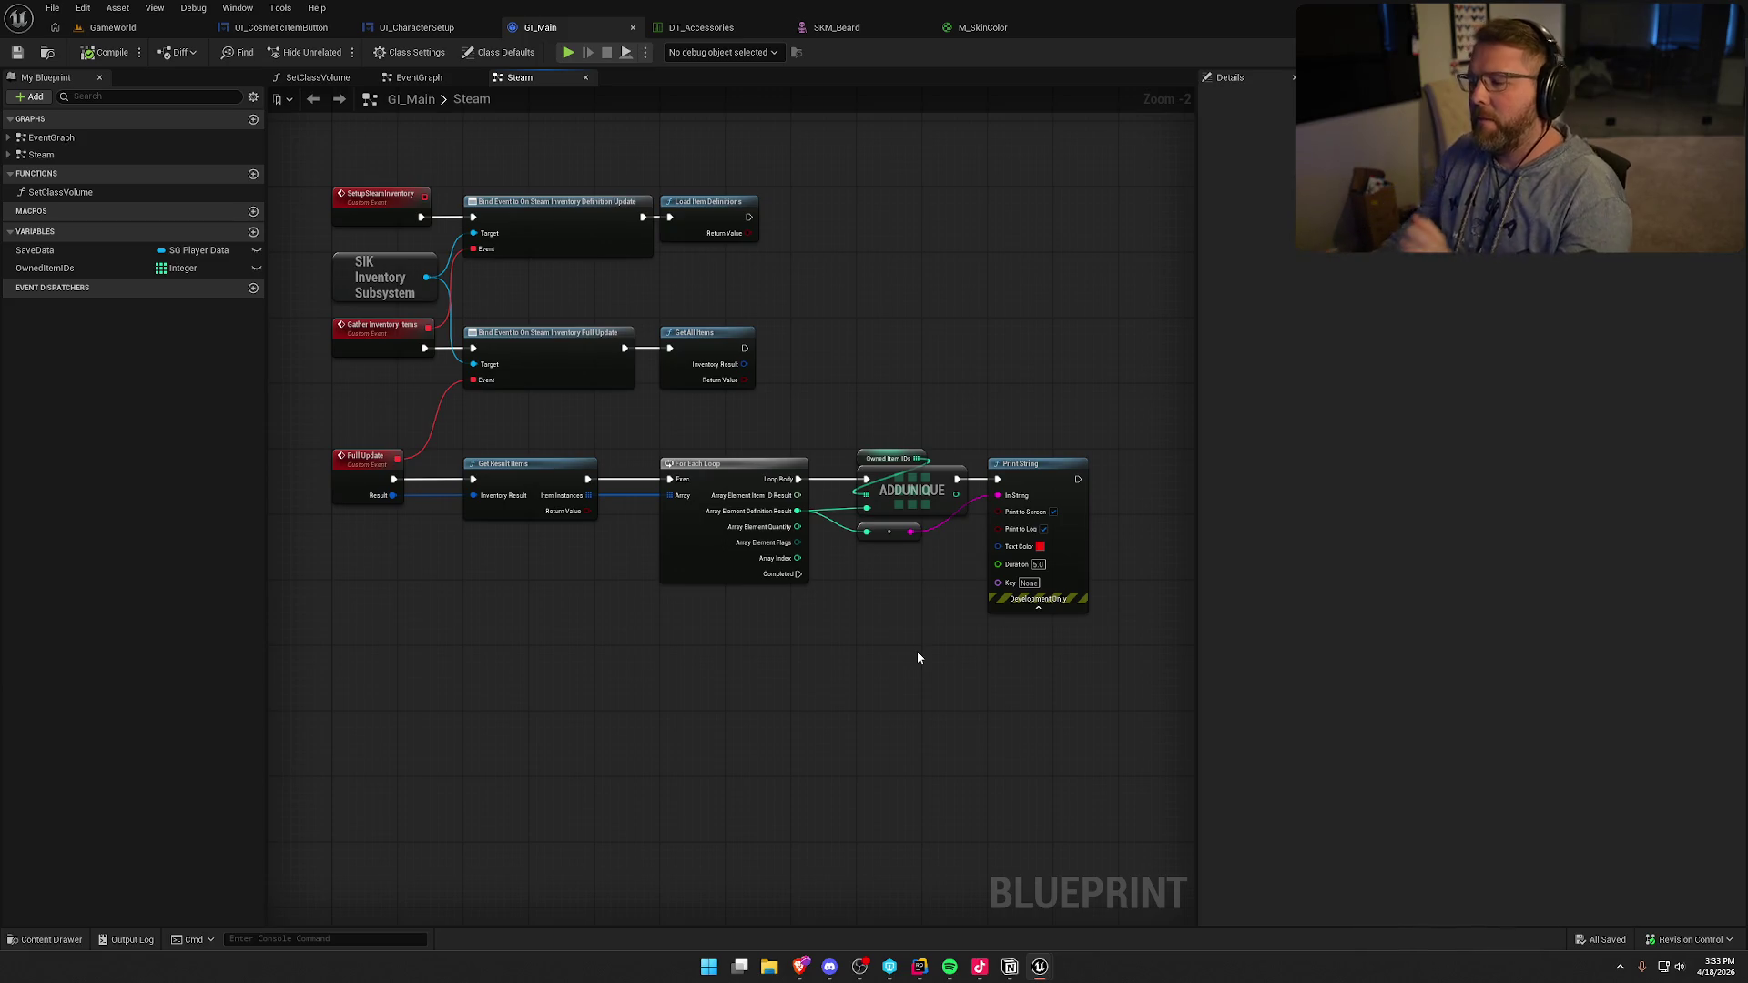
{"action": "left_click_drag", "start_coordinate": [872, 446], "coordinate": [941, 621]}
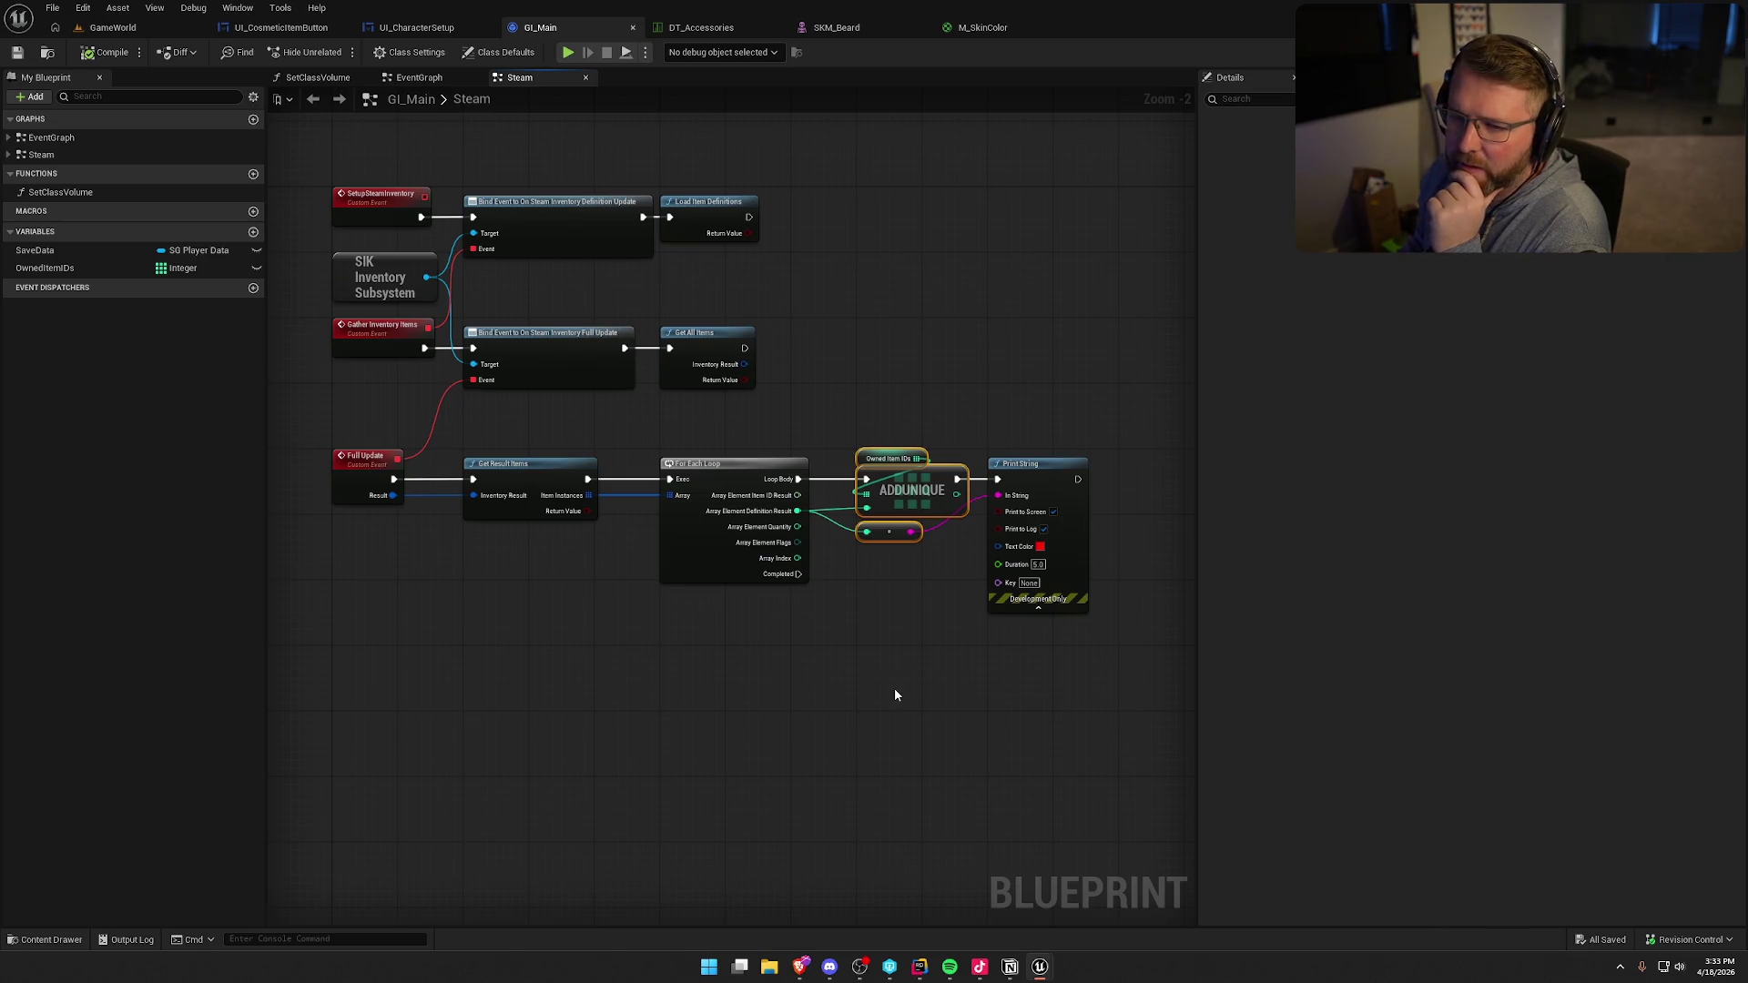
{"action": "left_click", "coordinate": [73, 250]}
{"action": "right_click", "coordinate": [73, 249]}
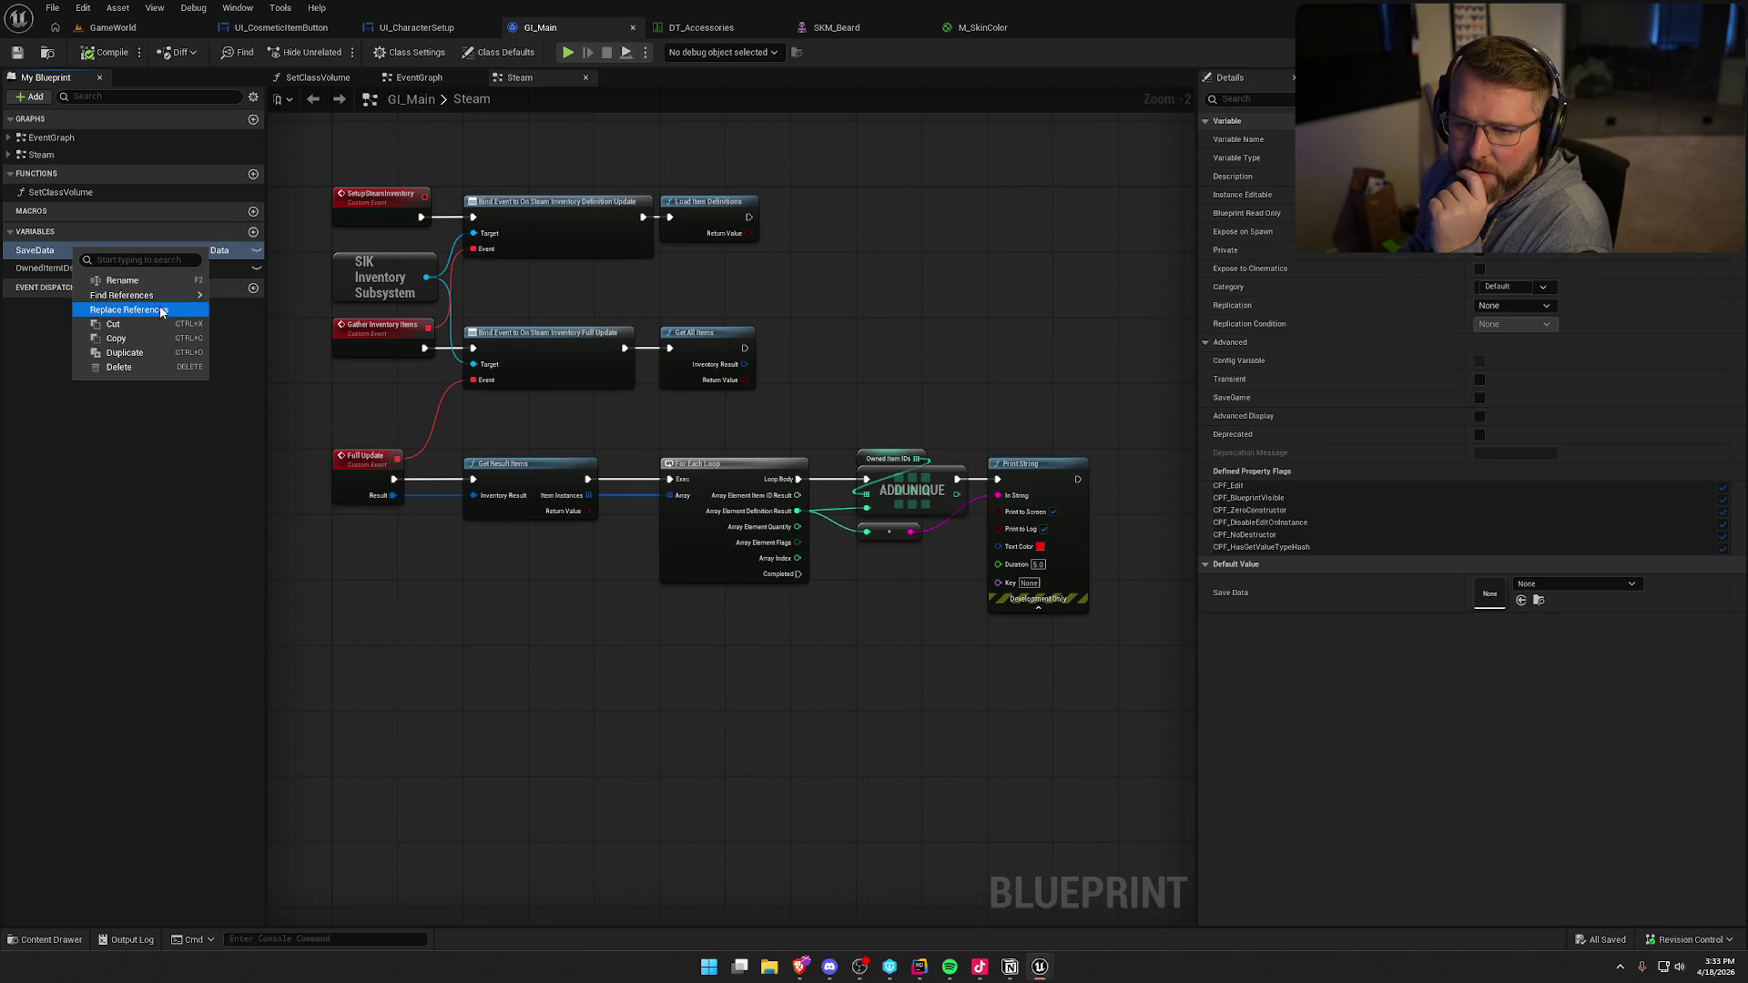
{"action": "key", "text": "Escape"}
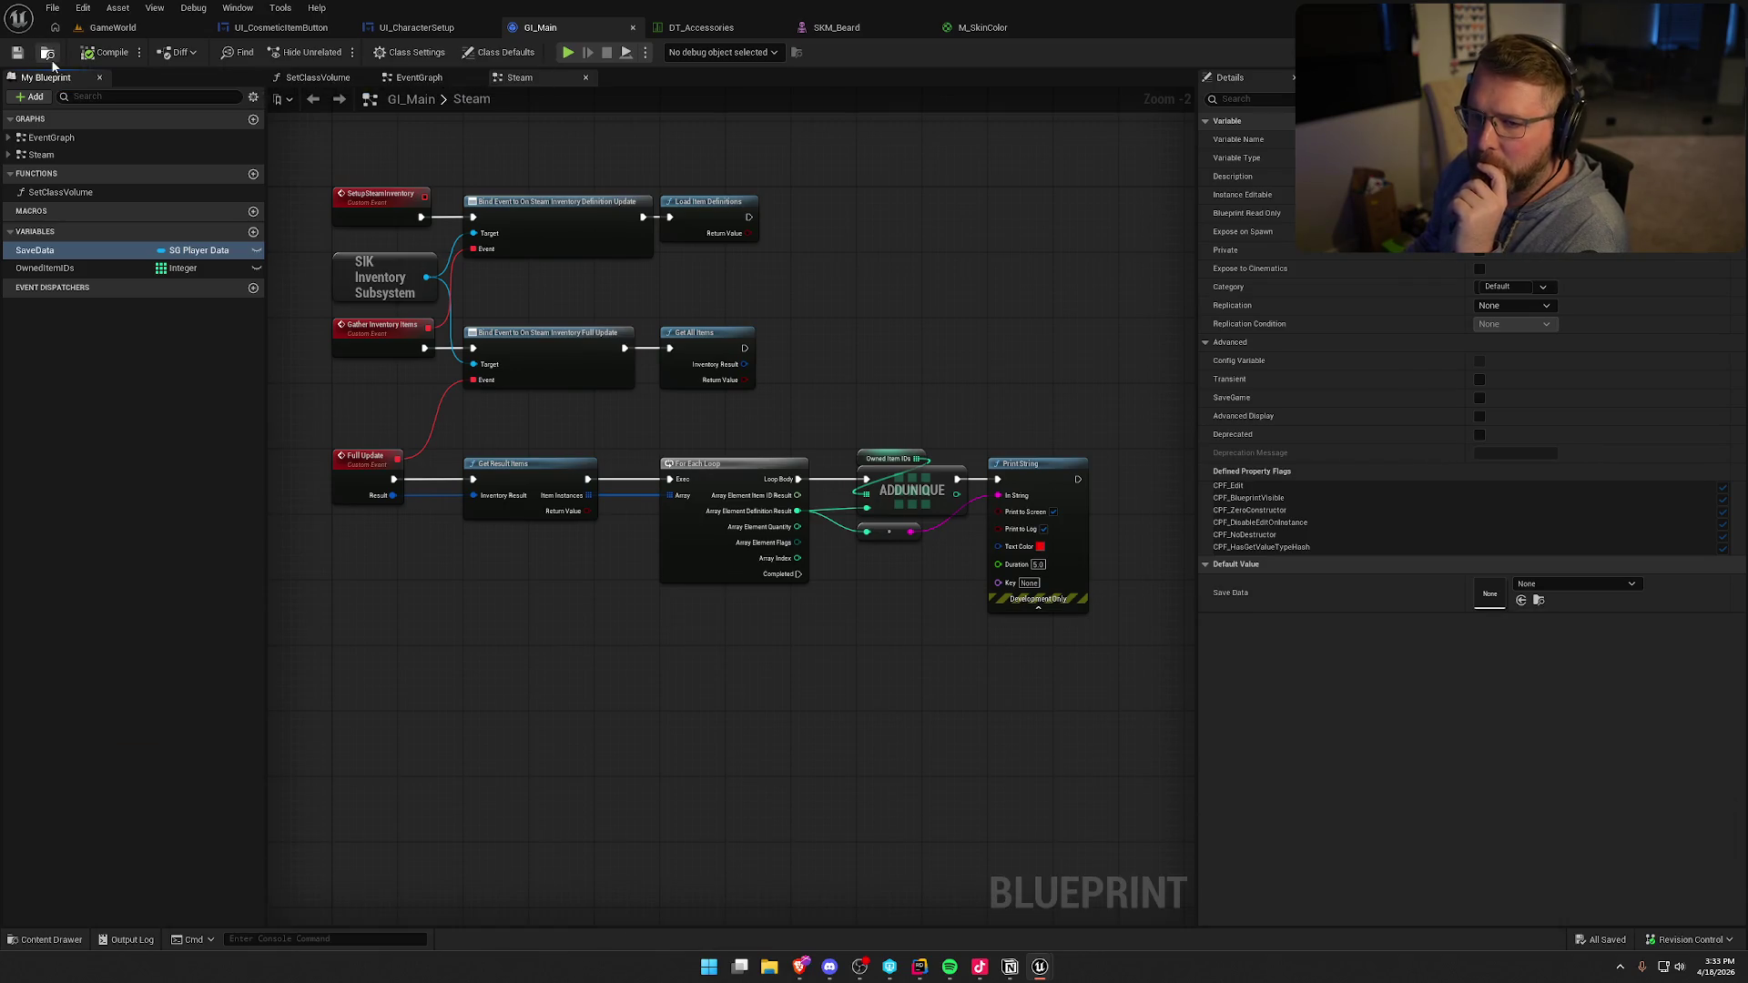
- Open the SG_PlayerData blueprint from Logic > GameObjects
{"action": "left_click", "coordinate": [608, 826]}
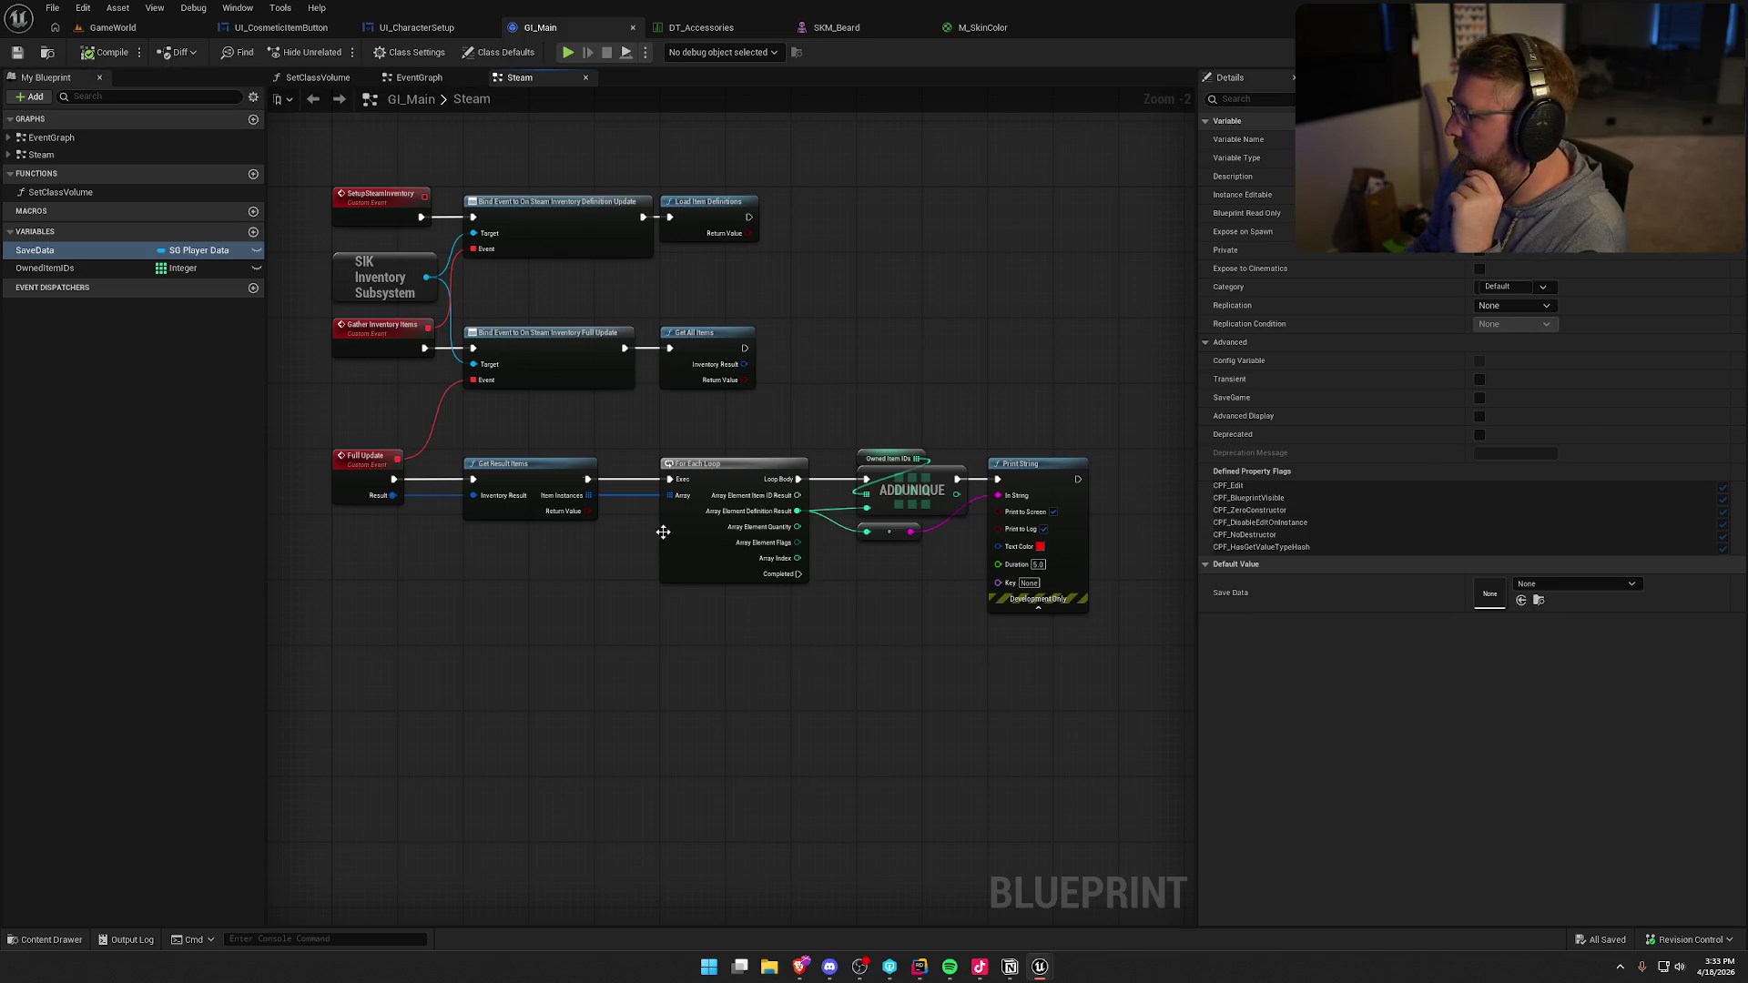
{"action": "left_click", "coordinate": [48, 52]}
{"action": "mouse_move", "coordinate": [624, 701]}
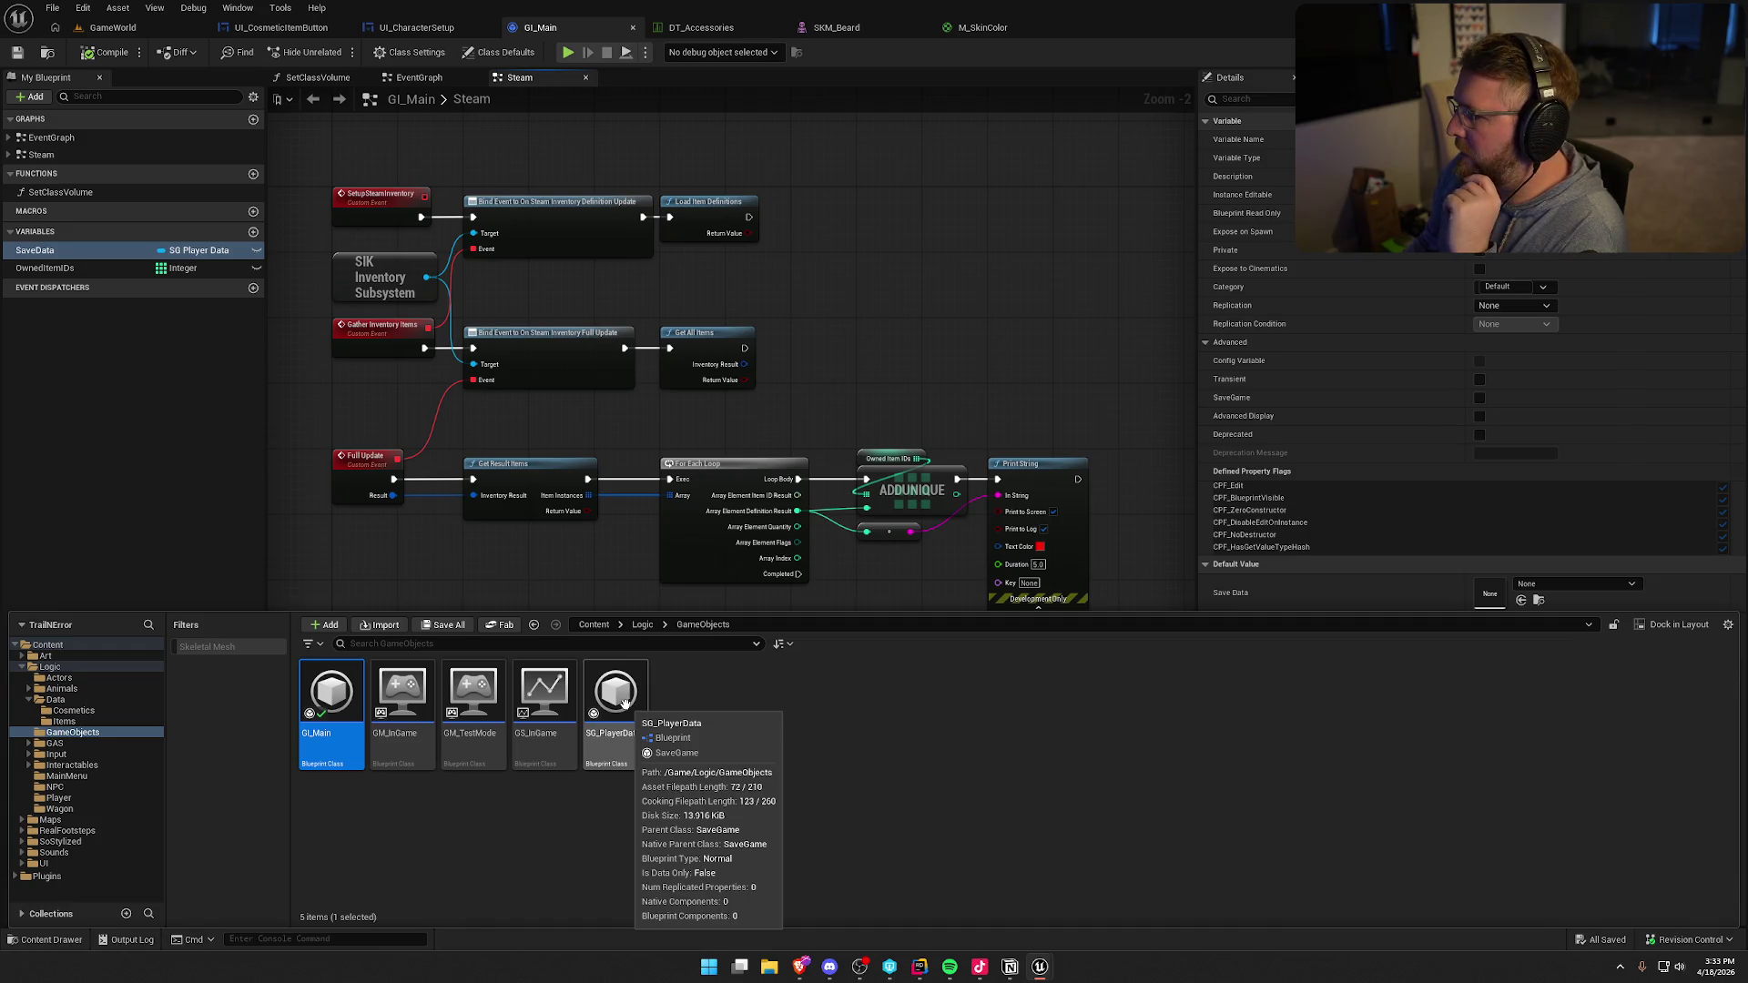
{"action": "left_click", "coordinate": [625, 701]}
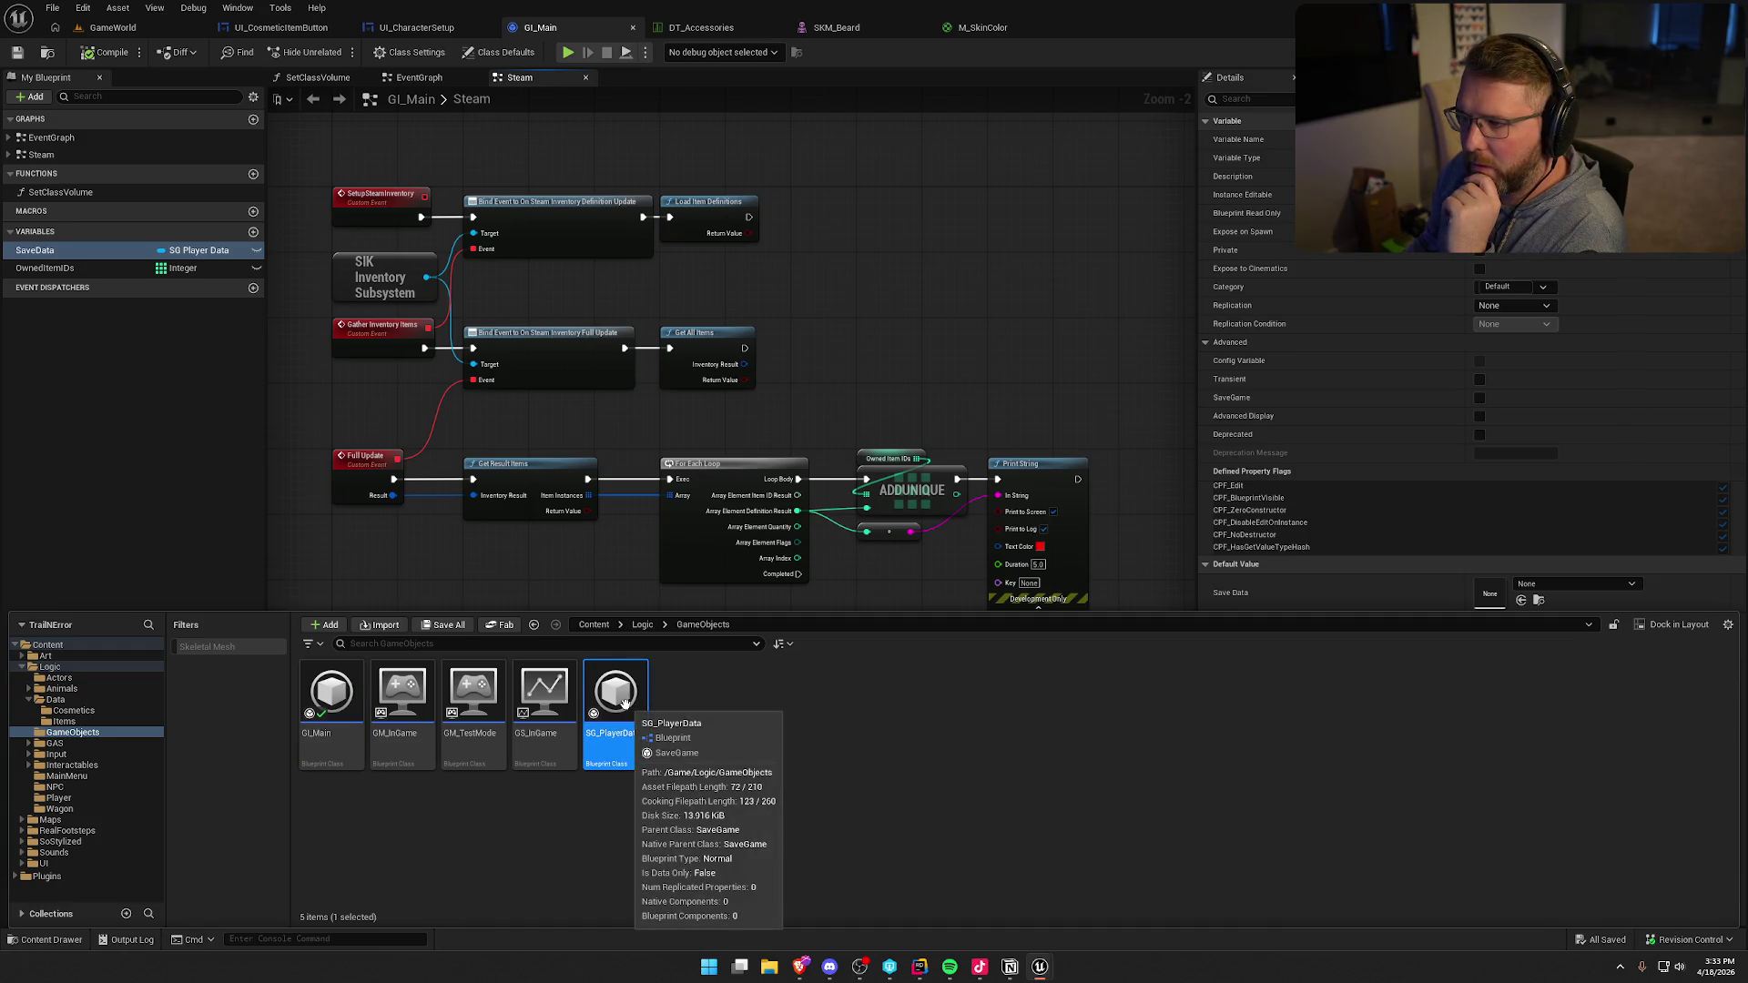
{"action": "double_click", "coordinate": [624, 701]}
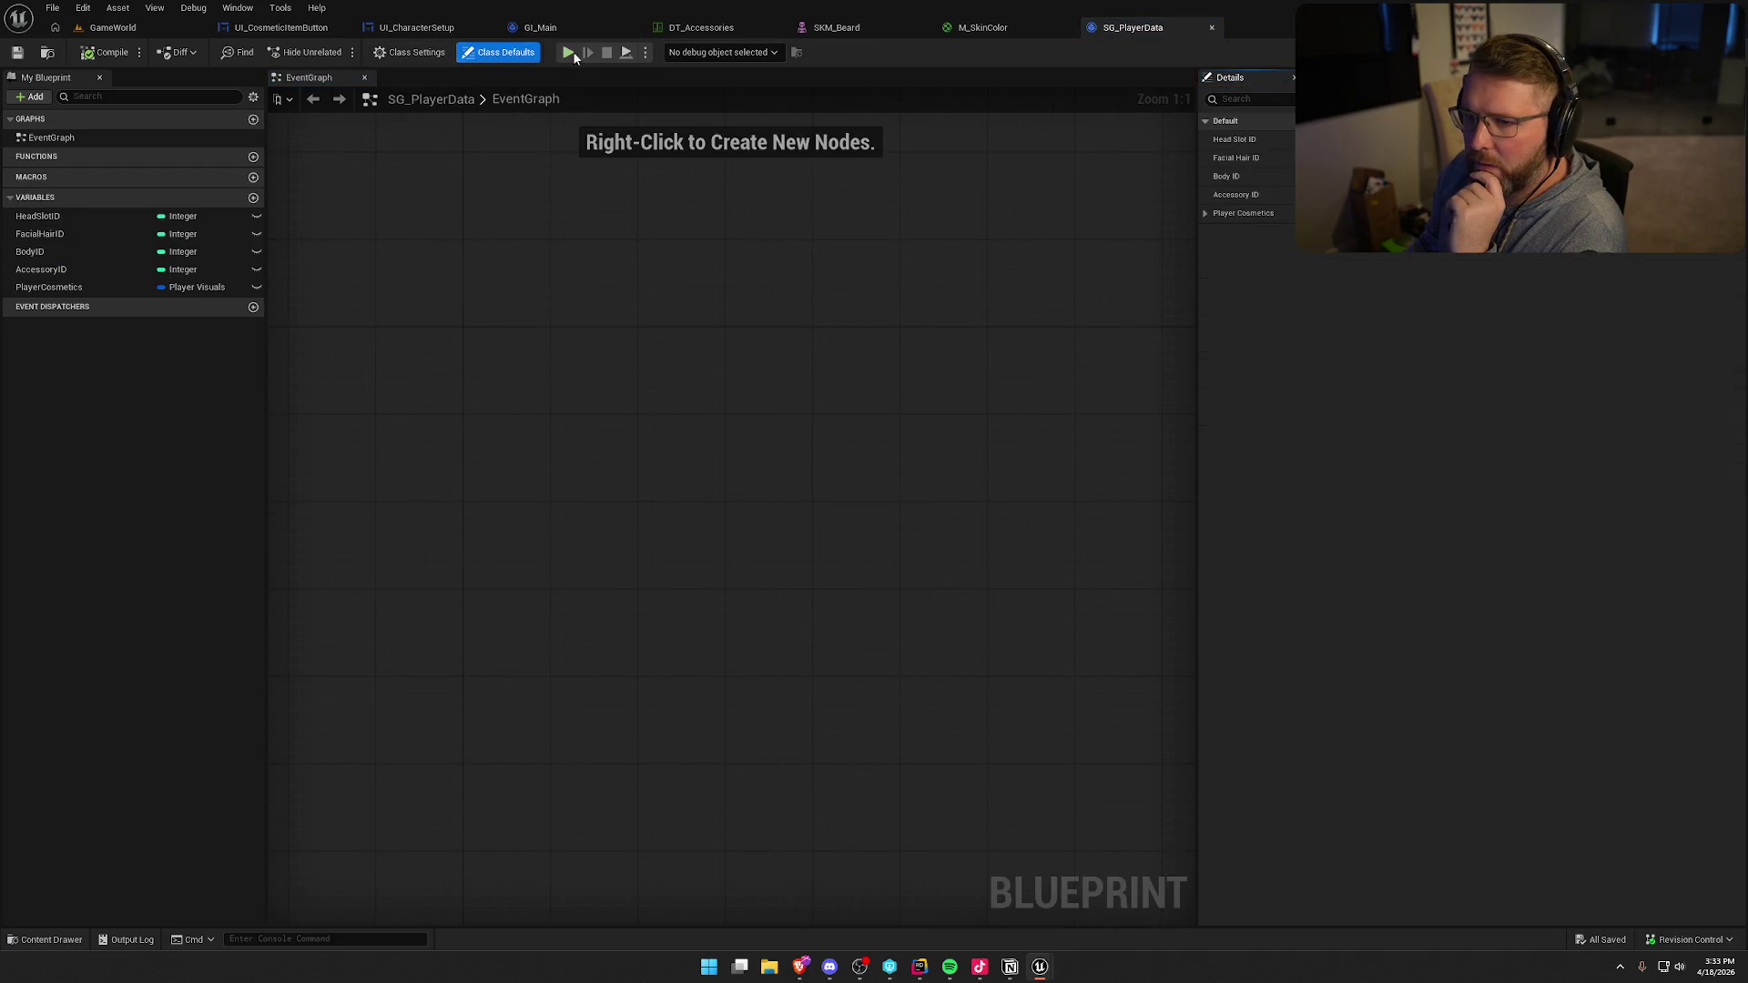
{"action": "left_click", "coordinate": [542, 27]}
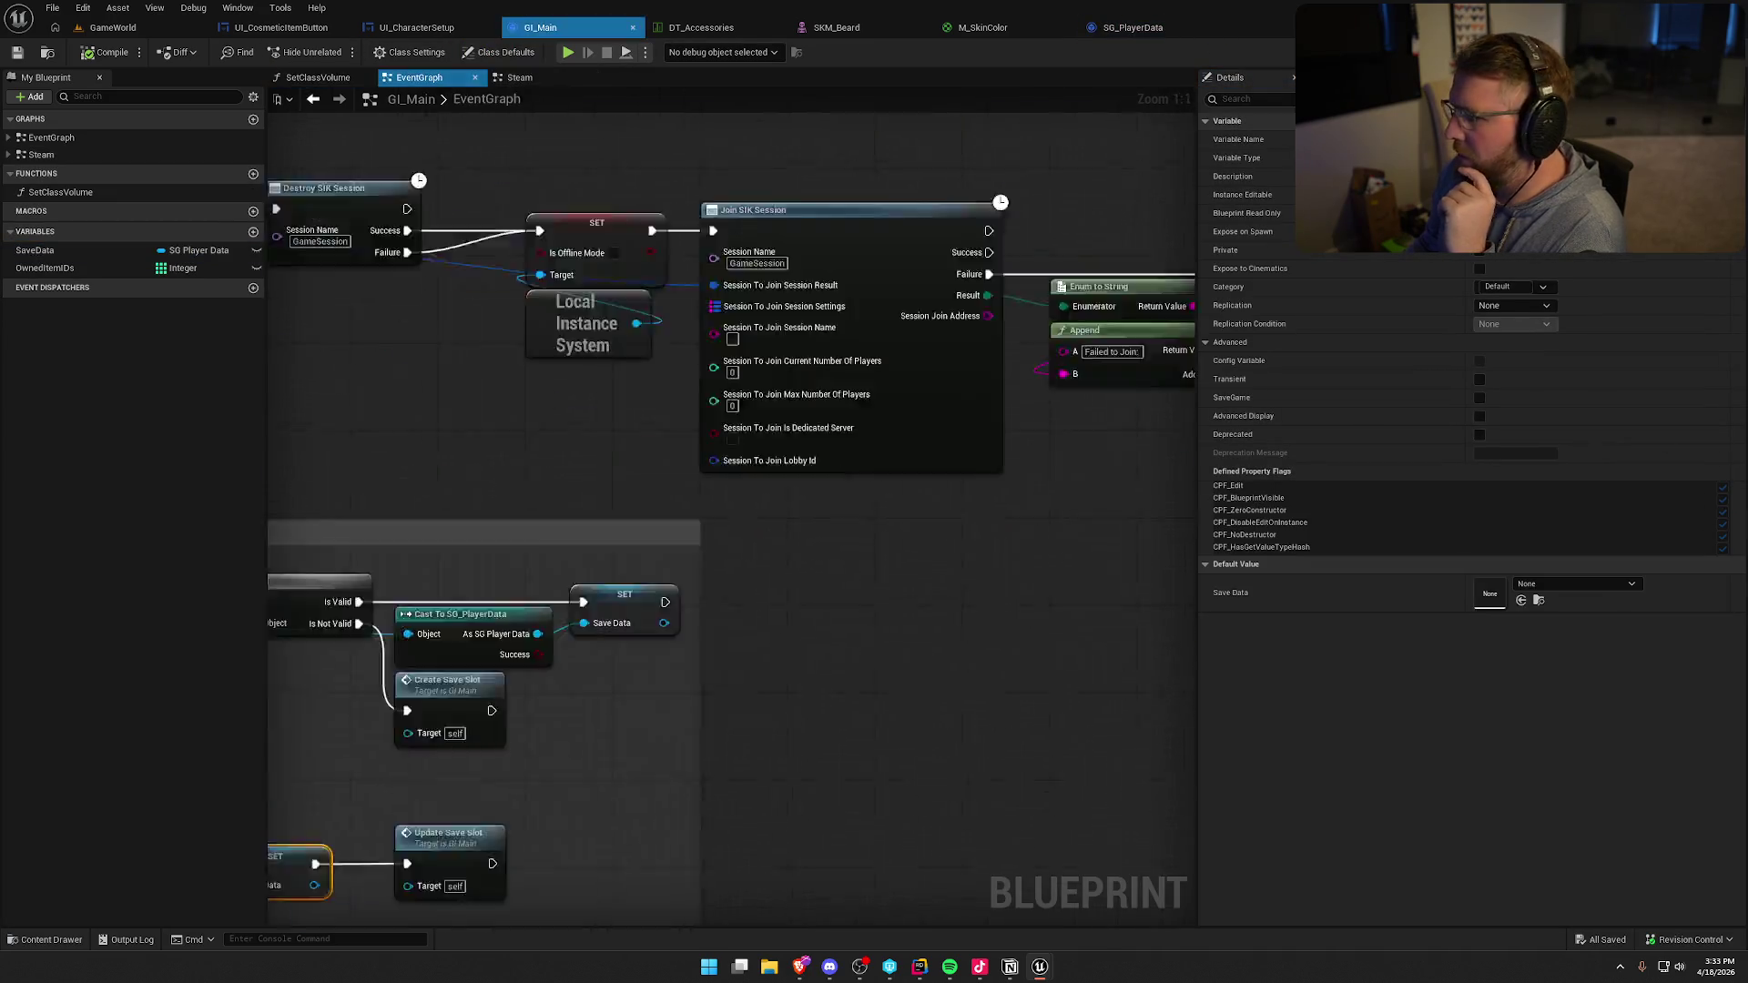
{"action": "mouse_move", "coordinate": [401, 919]}
{"action": "left_mouse_down"}
{"action": "mouse_move", "coordinate": [818, 680]}
{"action": "mouse_move", "coordinate": [988, 640]}
{"action": "mouse_move", "coordinate": [838, 722]}
{"action": "mouse_move", "coordinate": [914, 707]}
{"action": "mouse_move", "coordinate": [843, 711]}
{"action": "mouse_move", "coordinate": [859, 715]}
{"action": "left_mouse_up"}
{"action": "scroll", "coordinate": [914, 719], "scroll_direction": "down", "scroll_amount": 1}
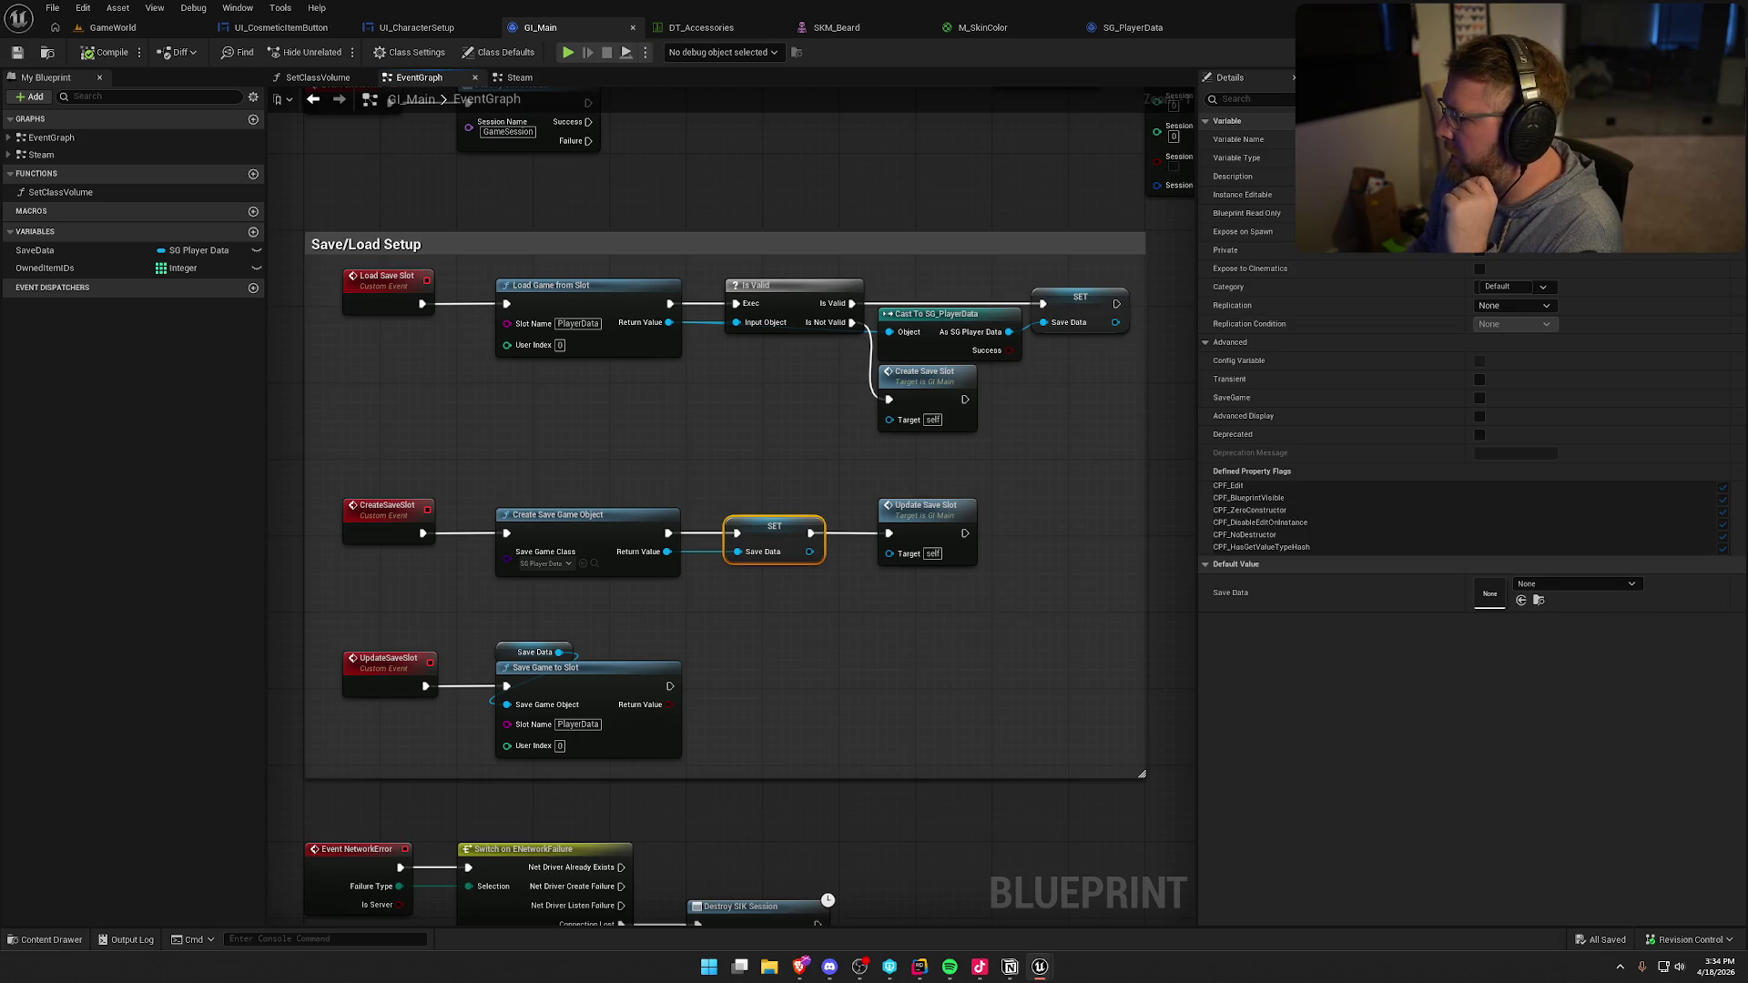
{"action": "left_click", "coordinate": [1079, 305]}
{"action": "scroll", "coordinate": [732, 505], "scroll_direction": "up", "scroll_amount": 3}
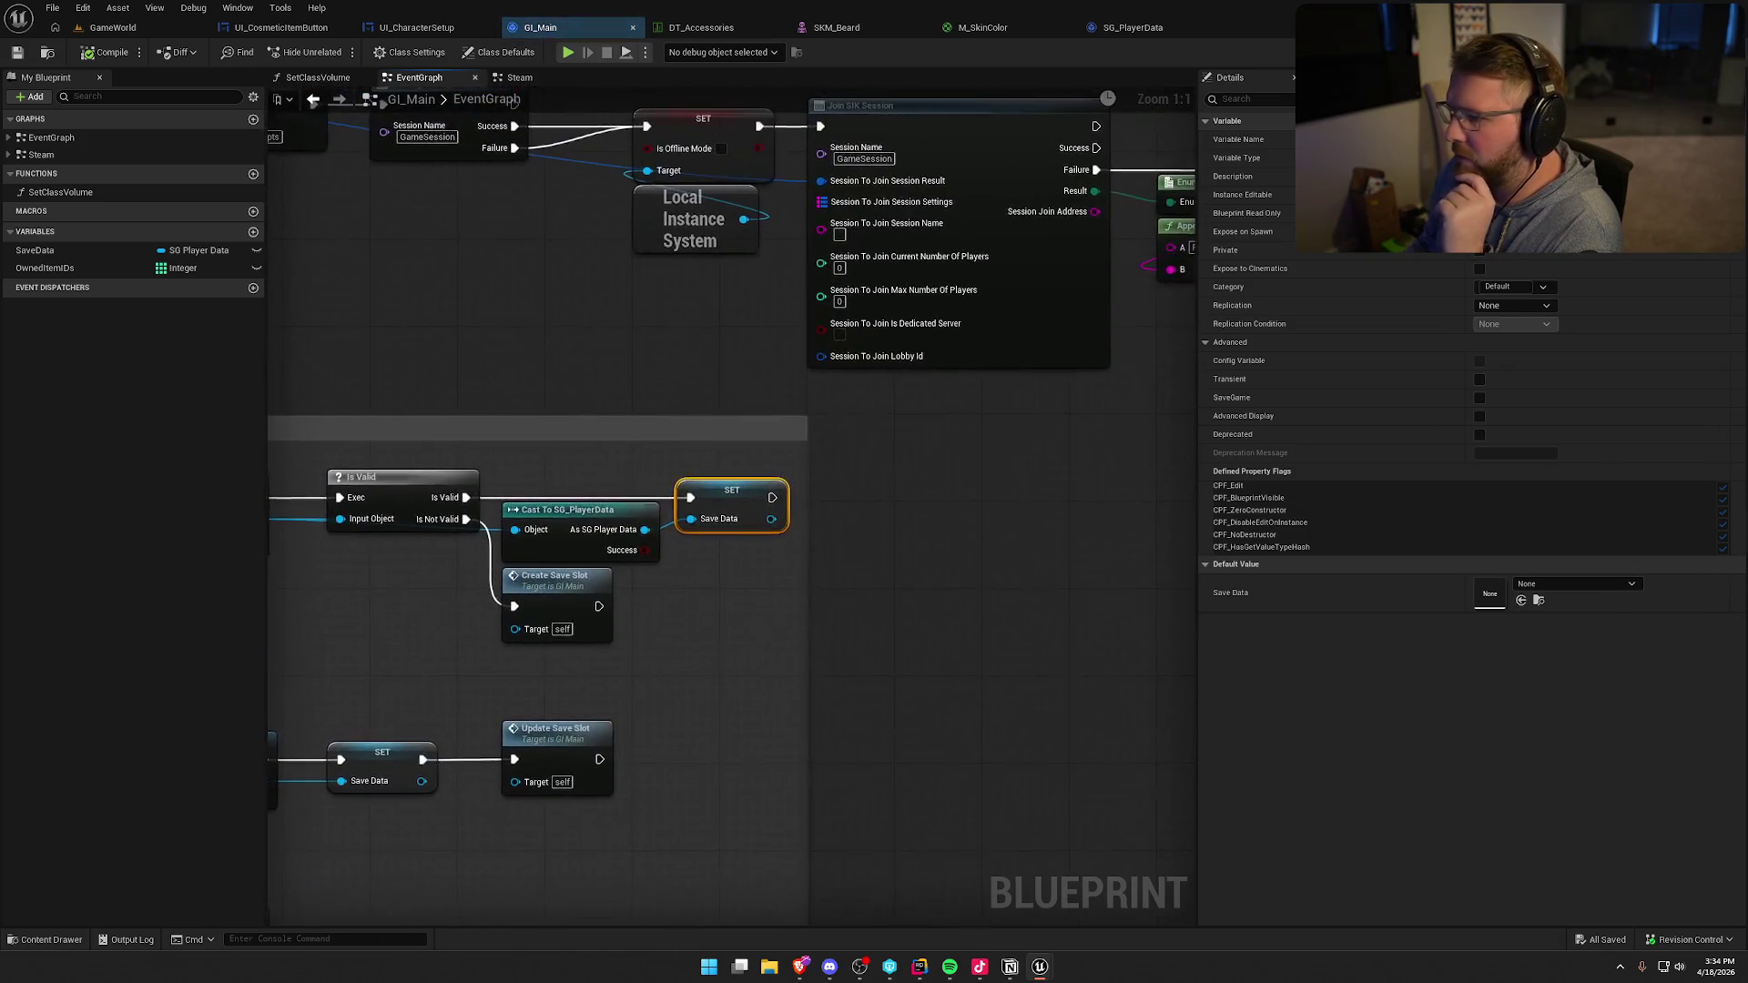
{"action": "left_click", "coordinate": [382, 760]}
{"action": "scroll", "coordinate": [547, 710], "scroll_direction": "down", "scroll_amount": 2}
{"action": "left_click_drag", "start_coordinate": [702, 685], "coordinate": [763, 671]}
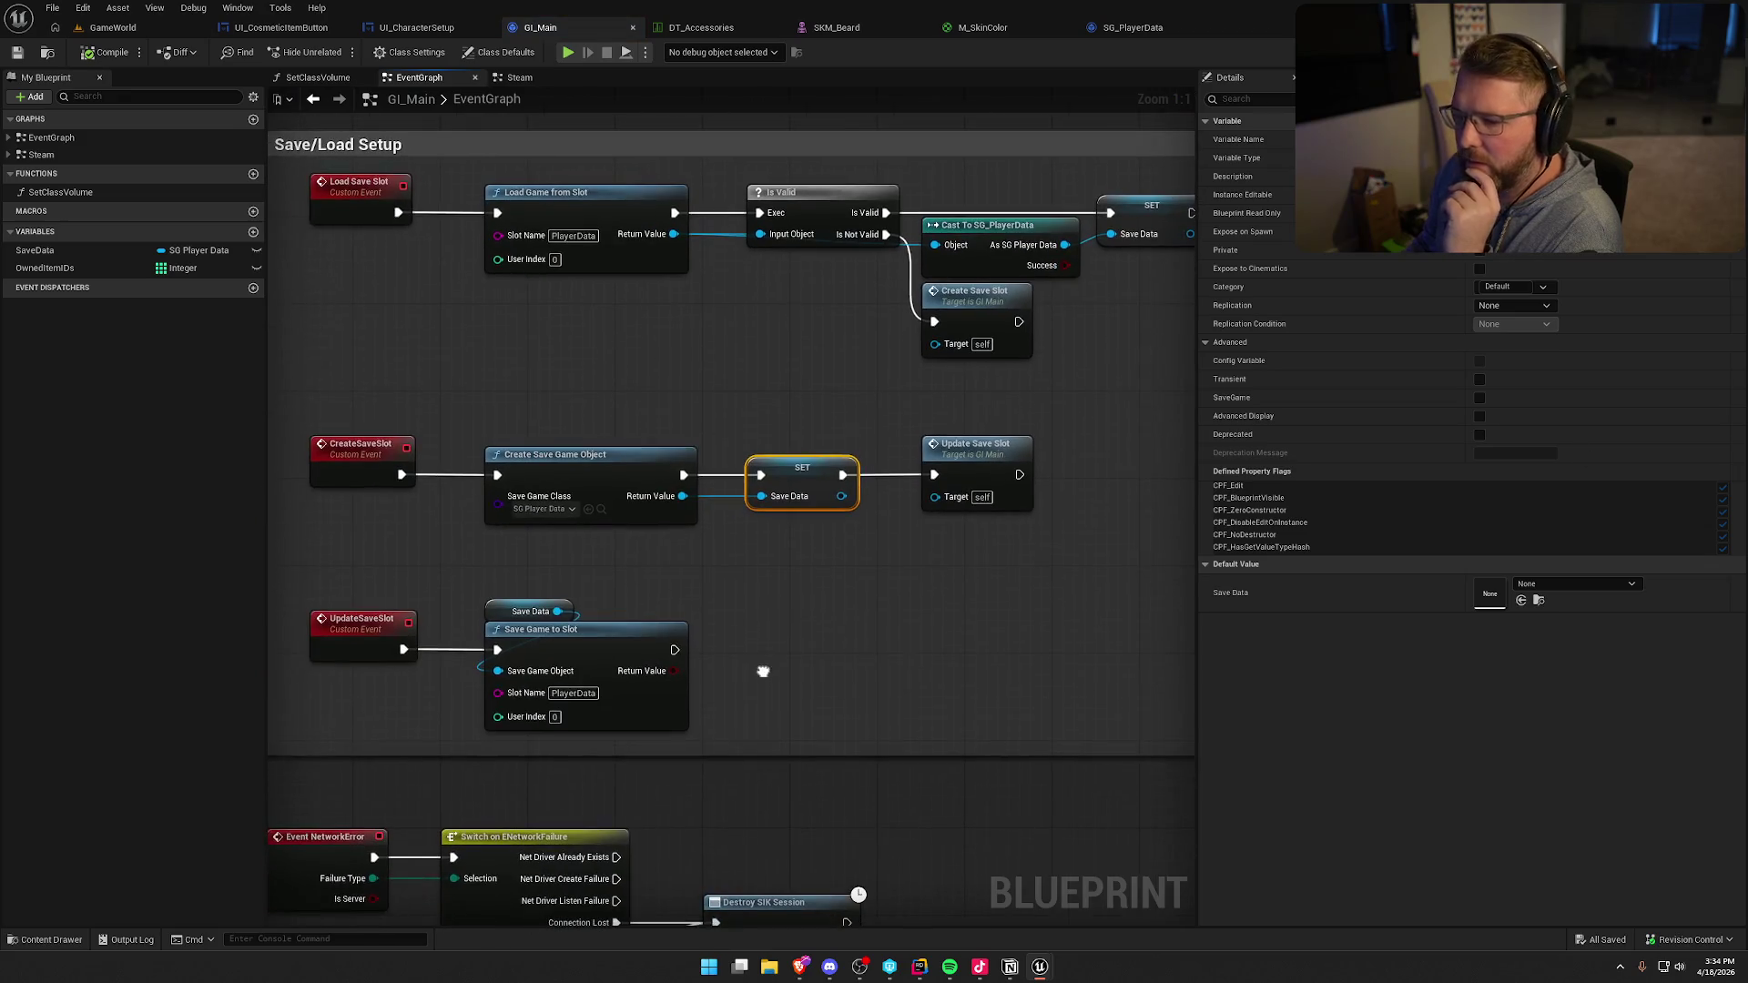
{"action": "scroll", "coordinate": [728, 679], "scroll_direction": "down", "scroll_amount": 1}
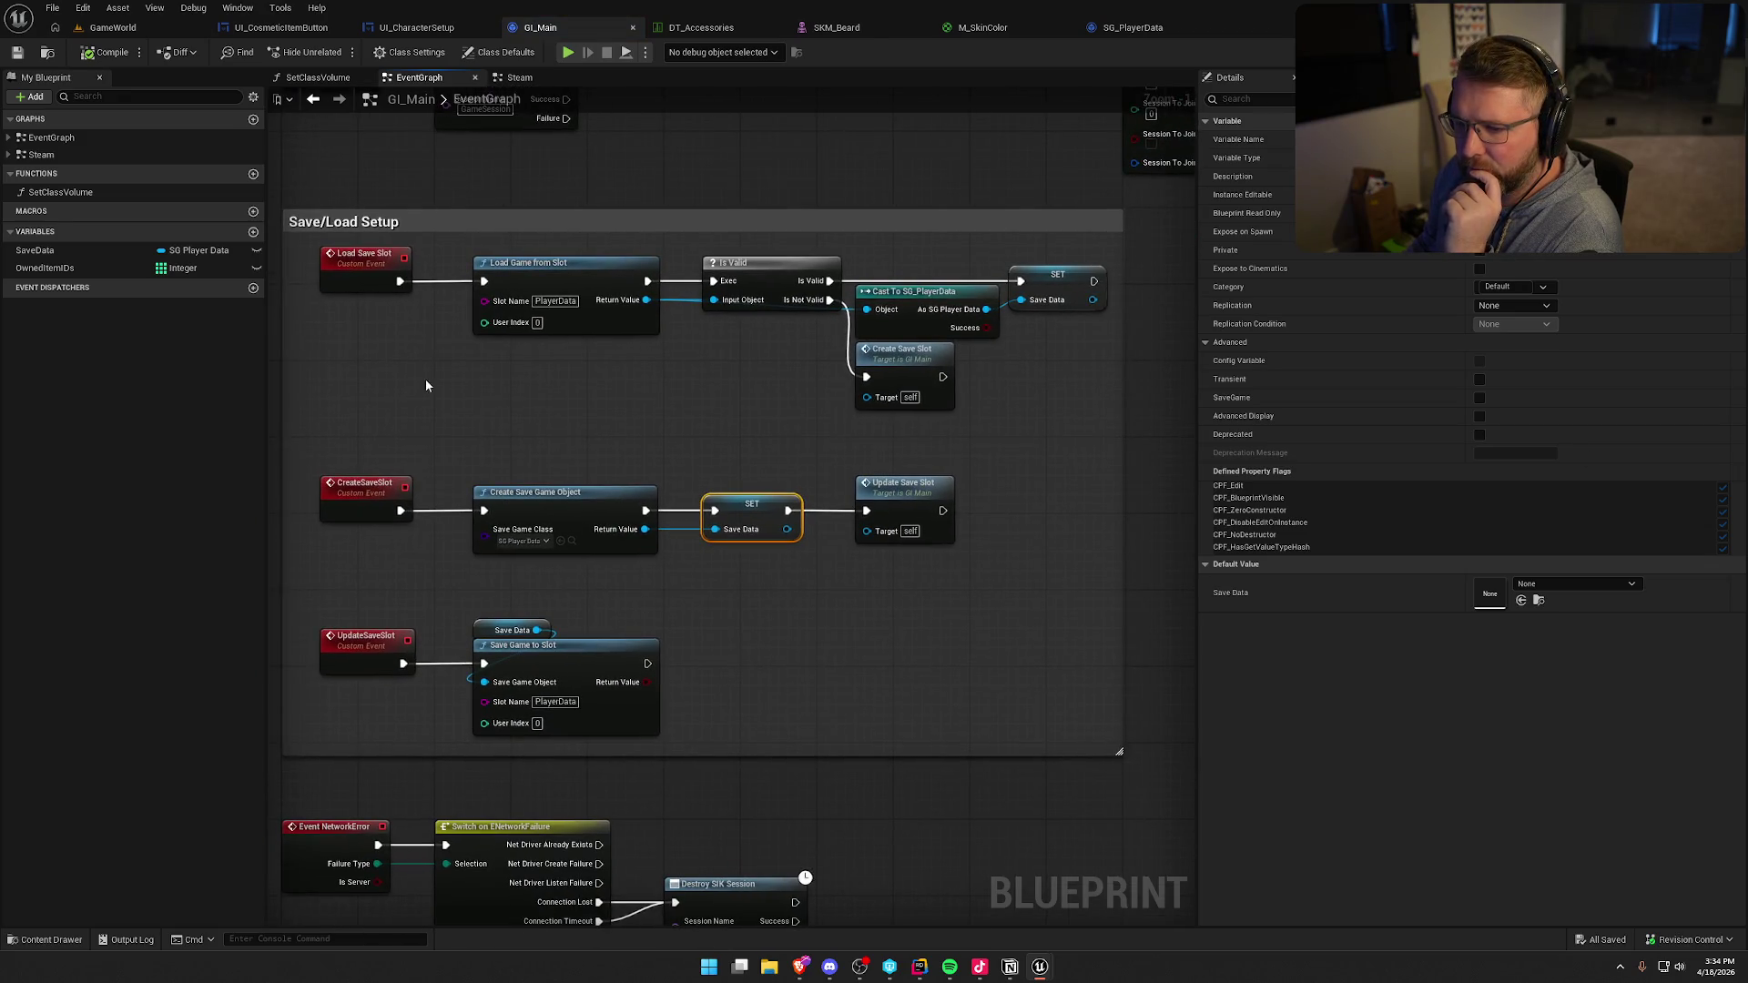
{"action": "right_click", "coordinate": [357, 265]}
{"action": "mouse_move", "coordinate": [419, 411]}
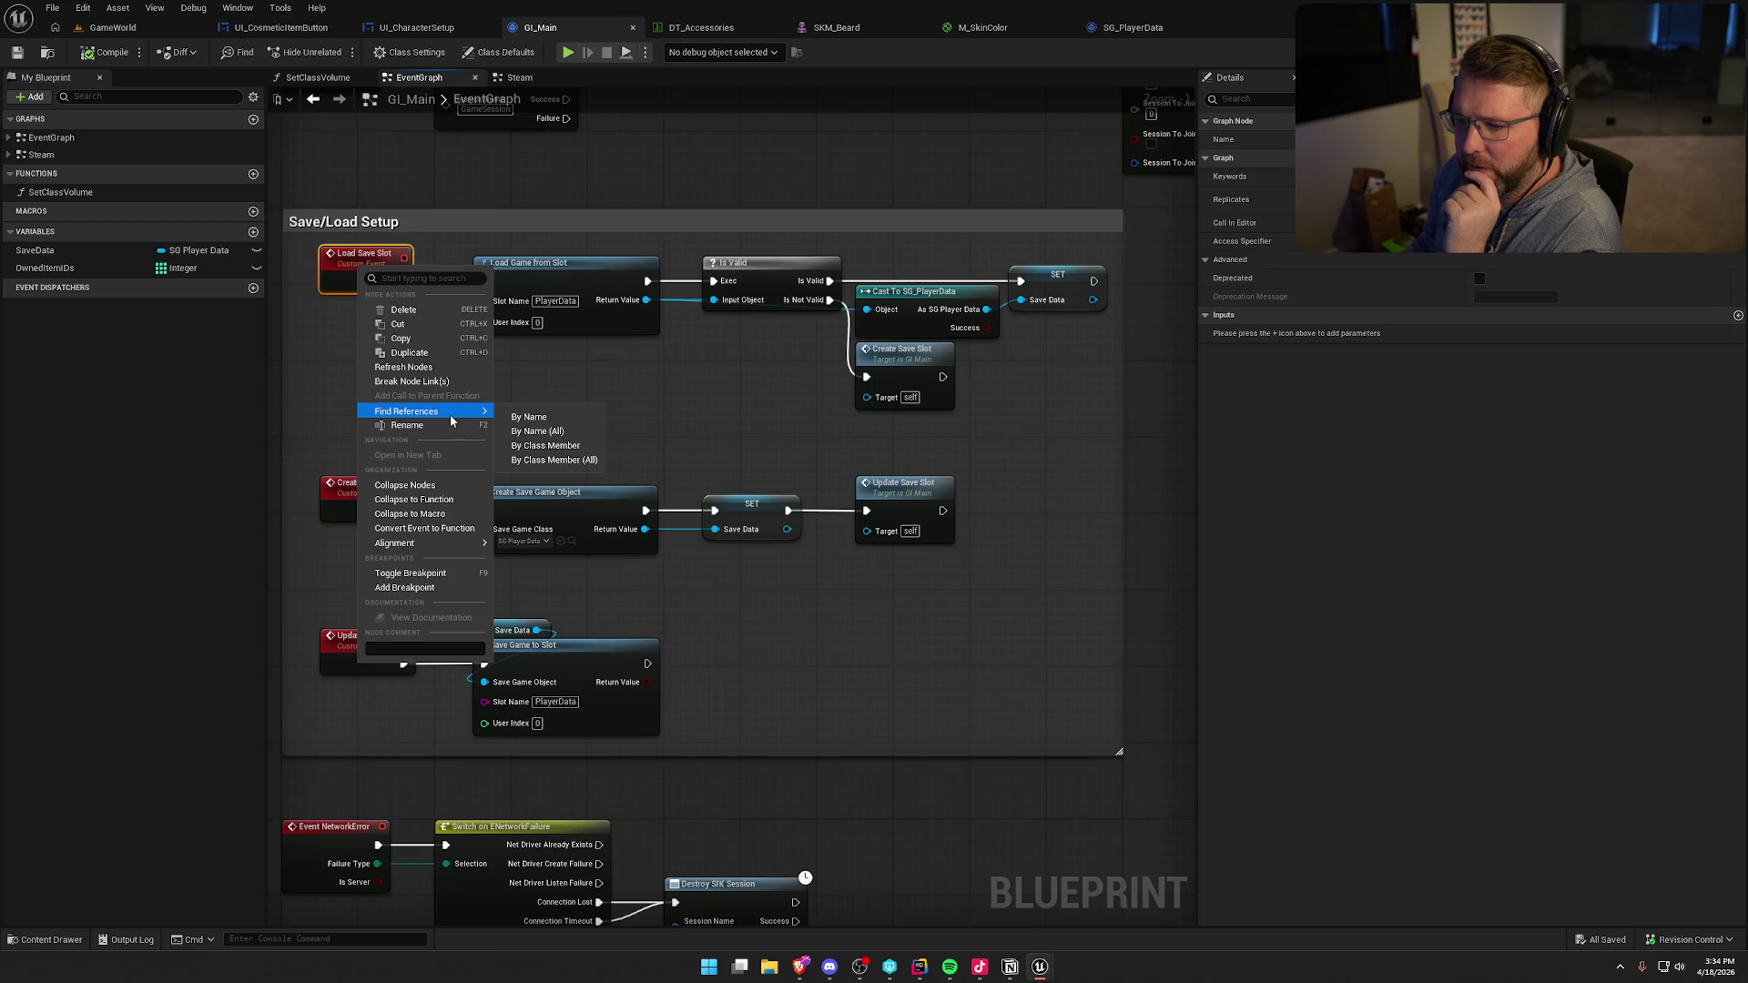
{"action": "left_click", "coordinate": [554, 446]}
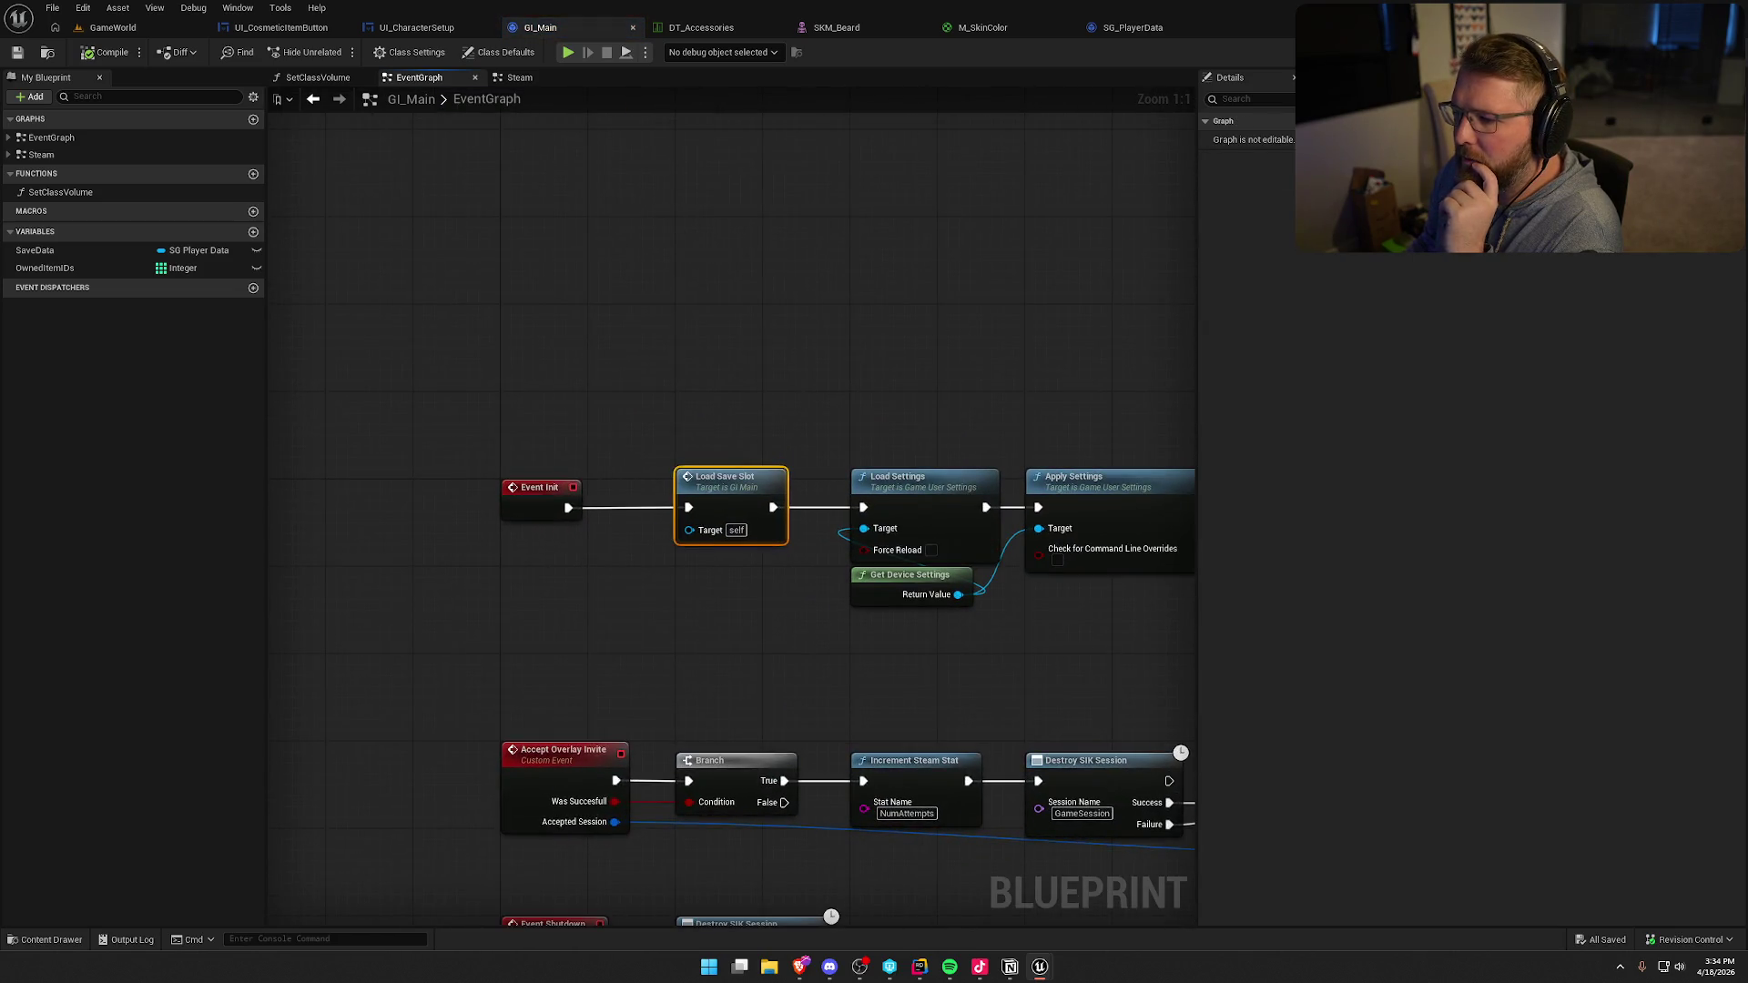
{"action": "left_click_drag", "start_coordinate": [655, 640], "coordinate": [495, 621]}
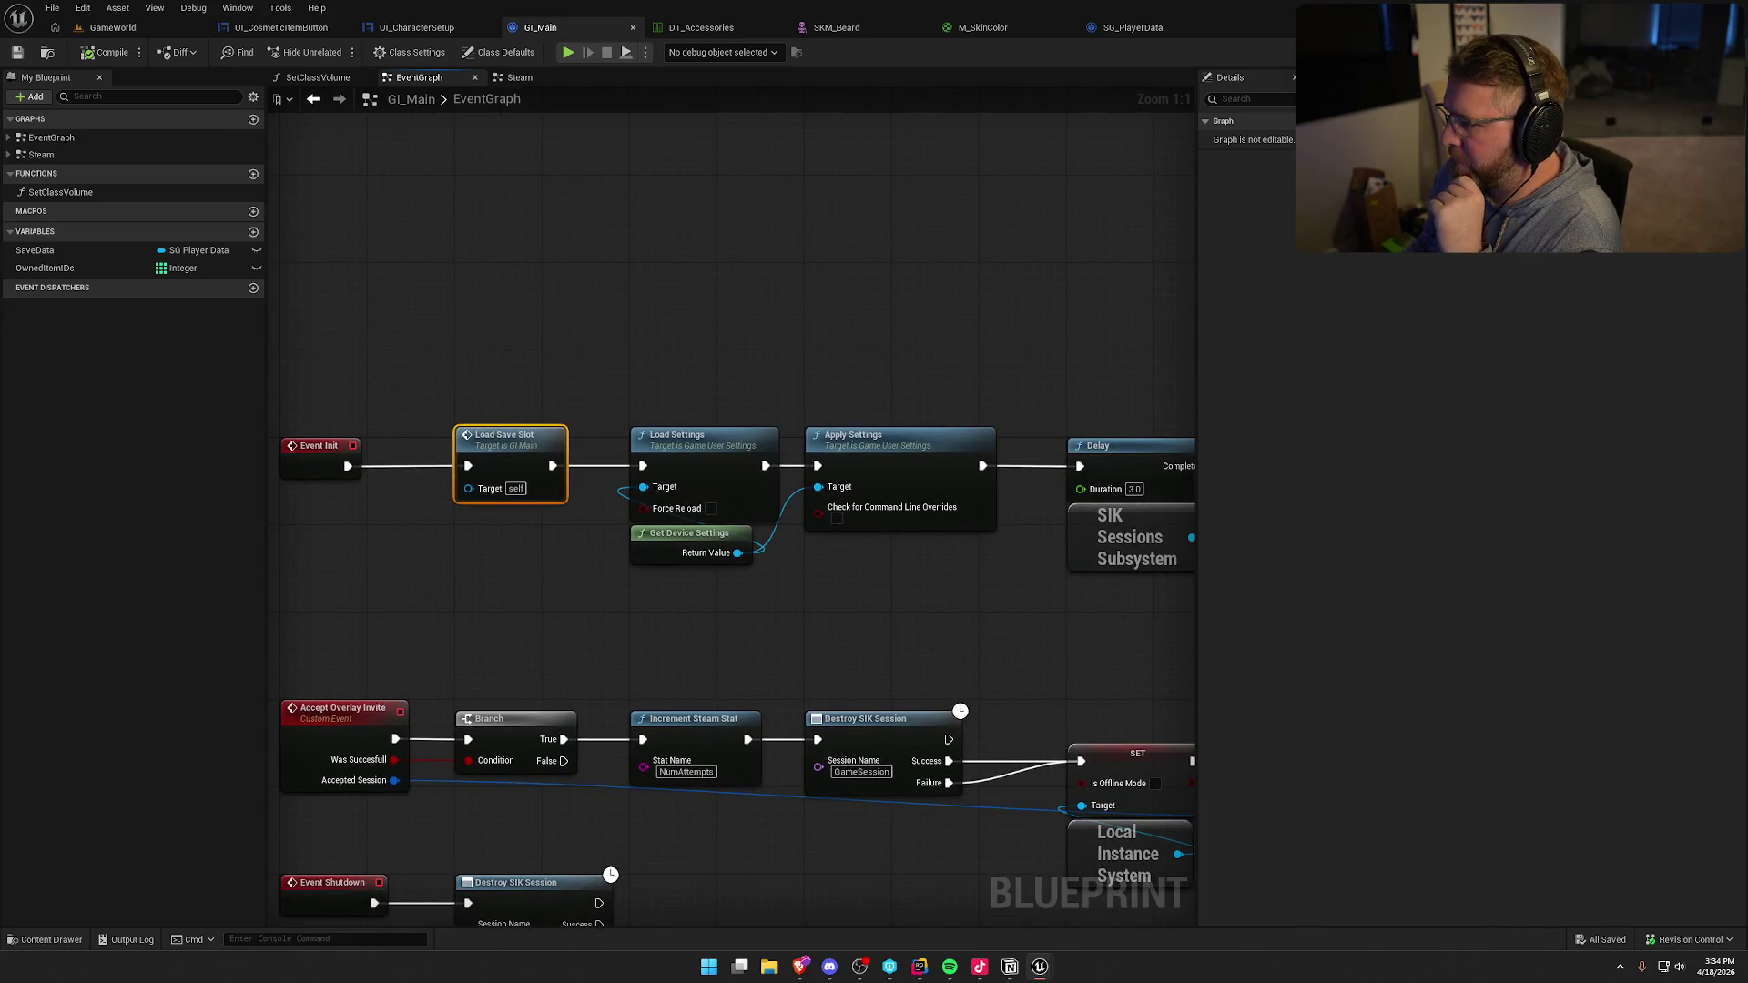
{"action": "double_click", "coordinate": [510, 455]}
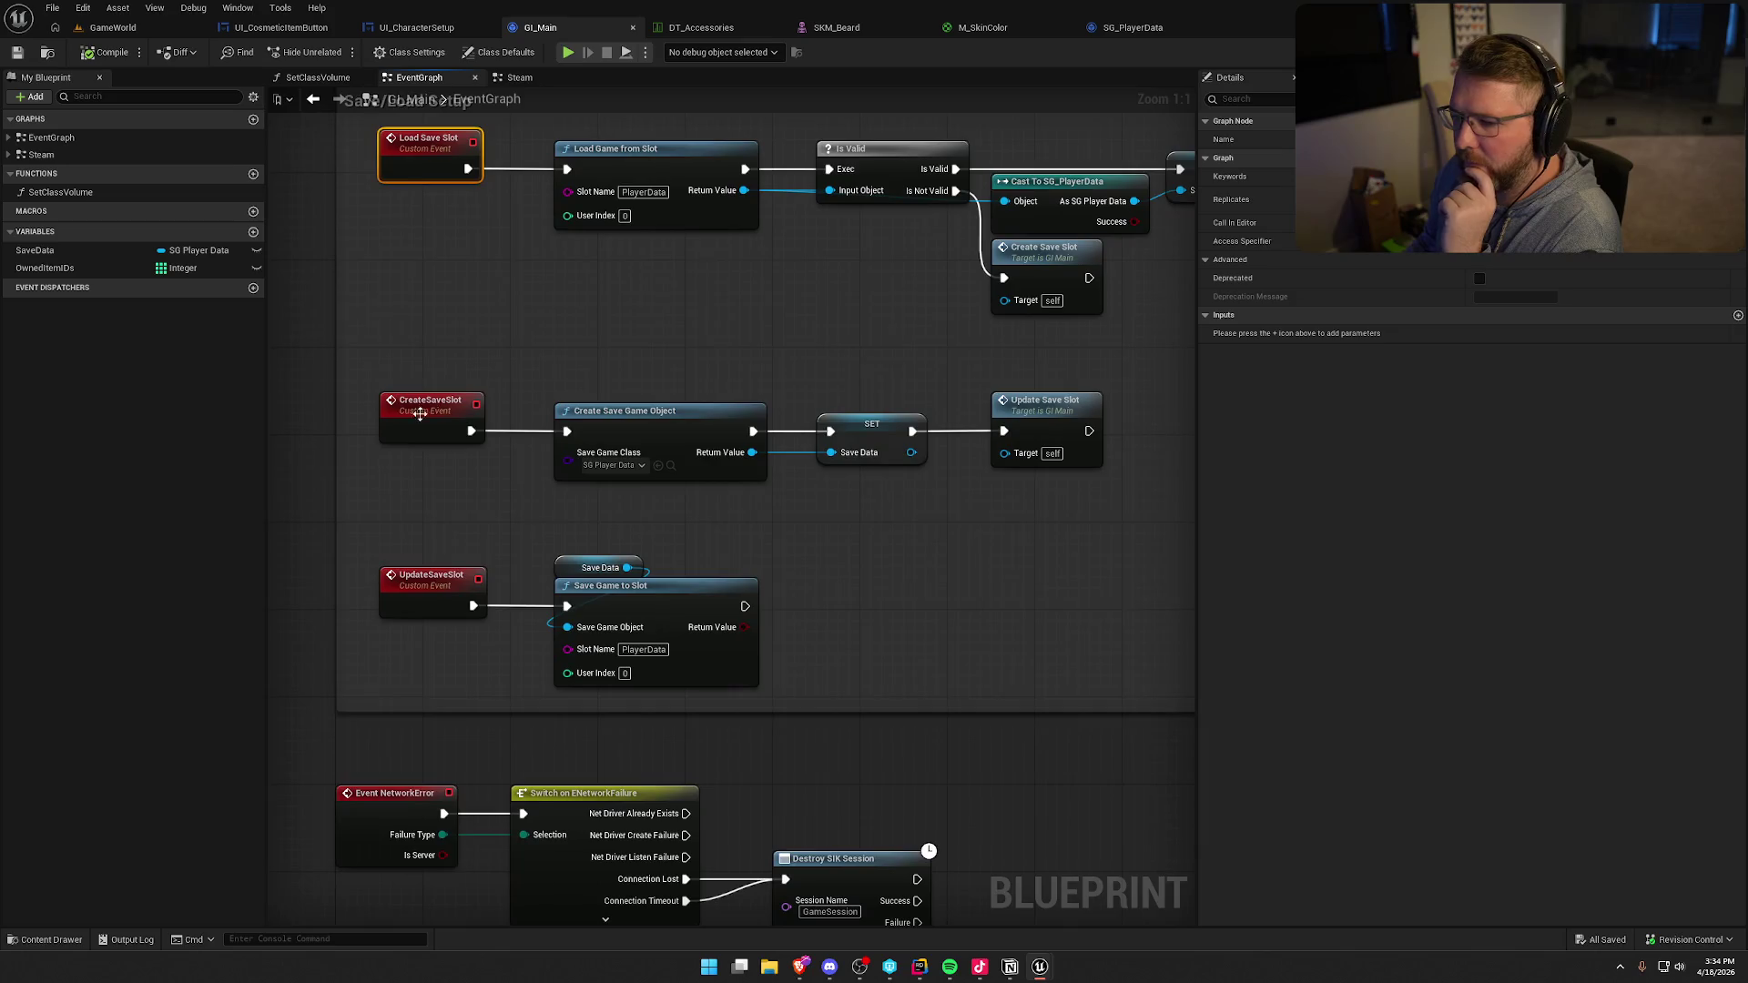
{"action": "left_click", "coordinate": [433, 580]}
{"action": "right_click", "coordinate": [434, 576]}
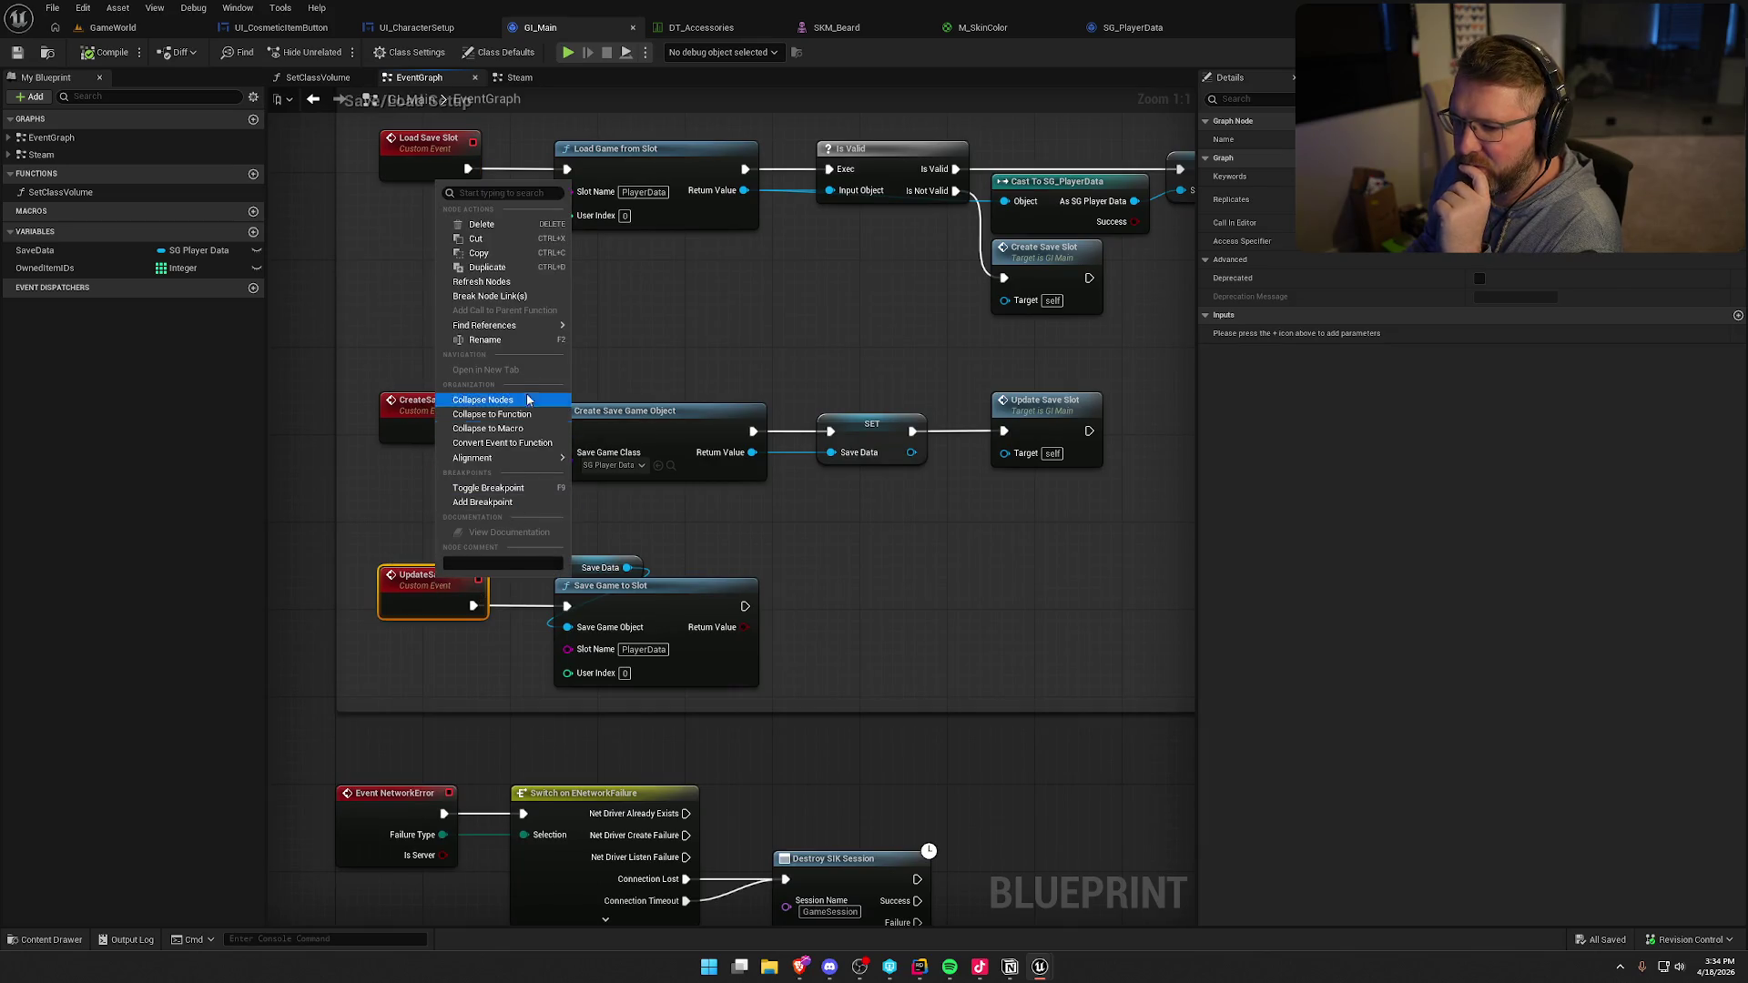
{"action": "left_click", "coordinate": [1535, 519]}
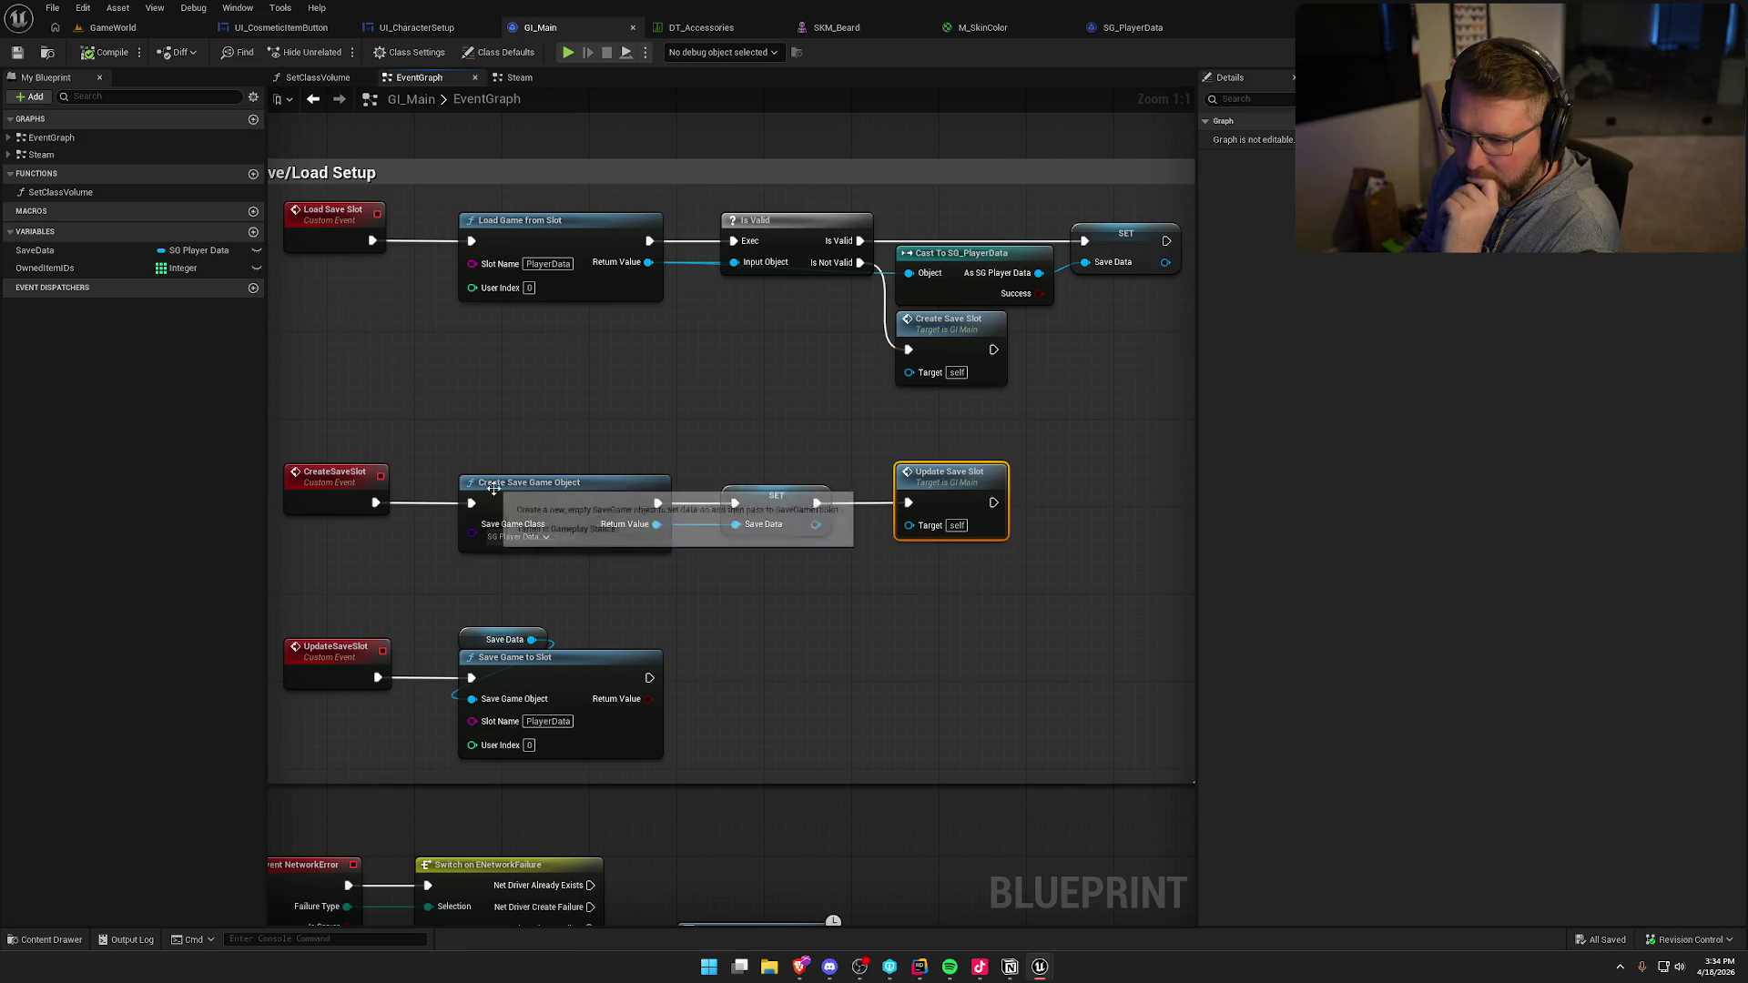
{"action": "scroll", "coordinate": [566, 561], "scroll_direction": "down", "scroll_amount": 2}
{"action": "mouse_move", "coordinate": [339, 300]}
{"action": "left_mouse_down"}
{"action": "mouse_move", "coordinate": [445, 393]}
{"action": "mouse_move", "coordinate": [847, 663]}
{"action": "mouse_move", "coordinate": [1019, 729]}
{"action": "left_mouse_up"}
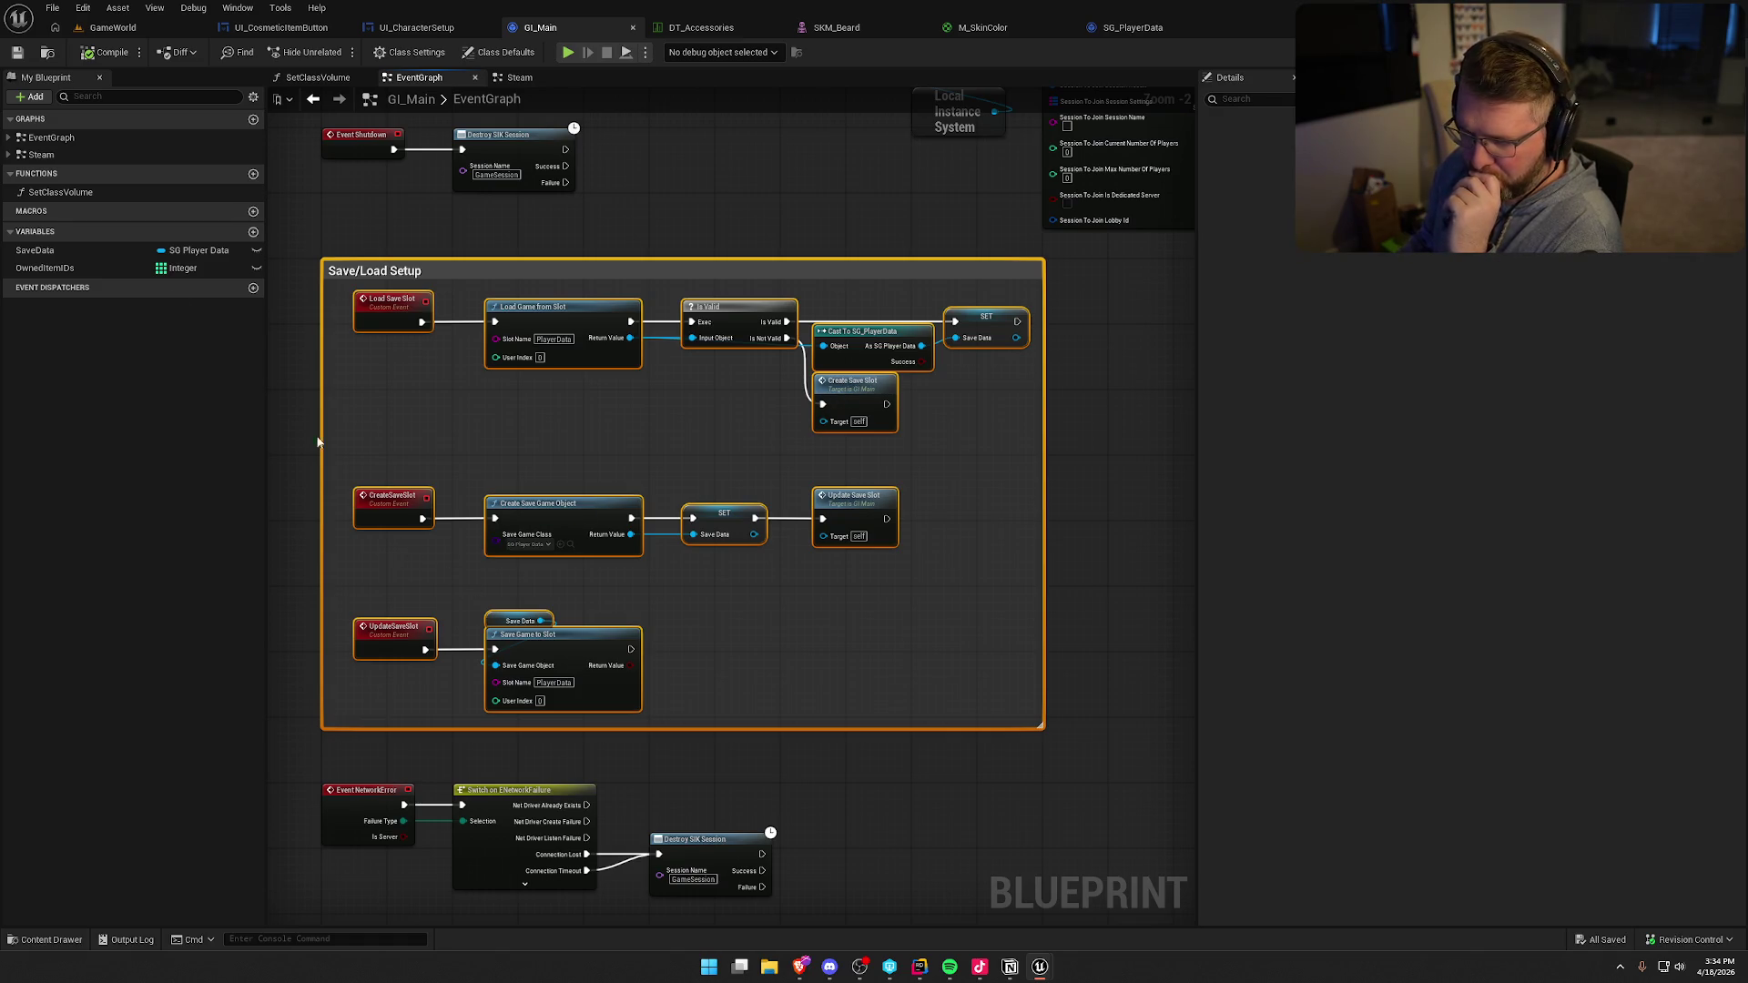
{"action": "left_click", "coordinate": [1147, 31]}
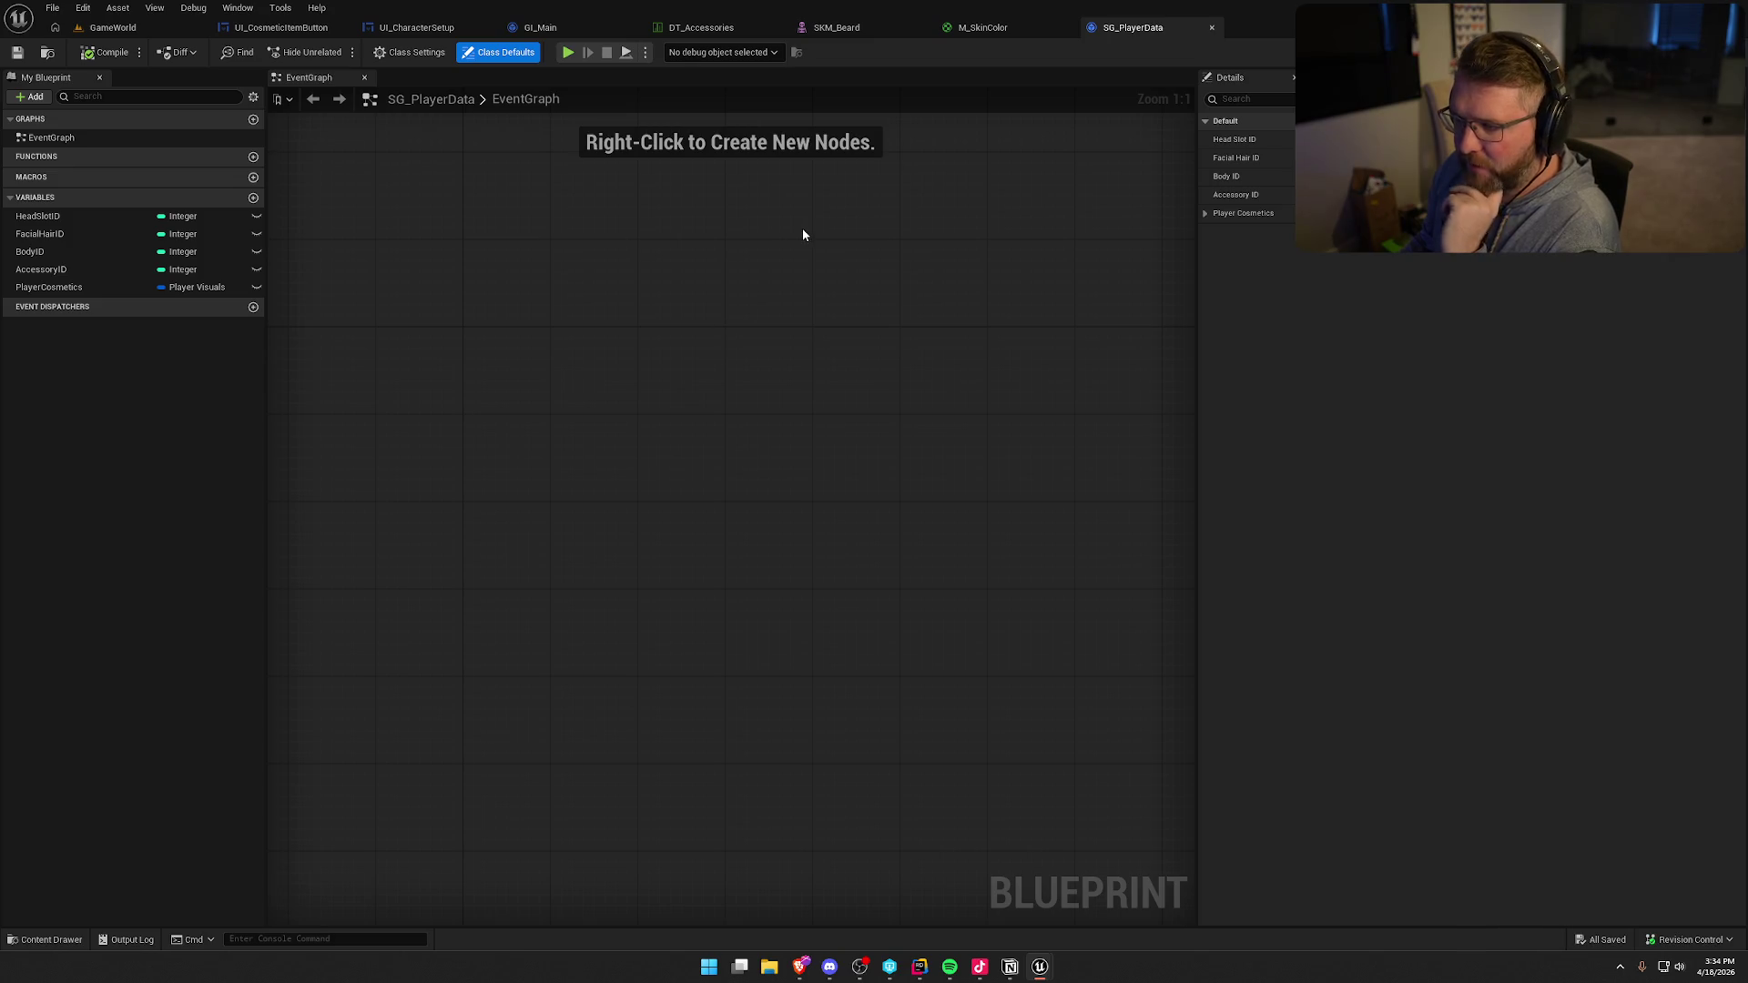
{"action": "left_click", "coordinate": [592, 28]}
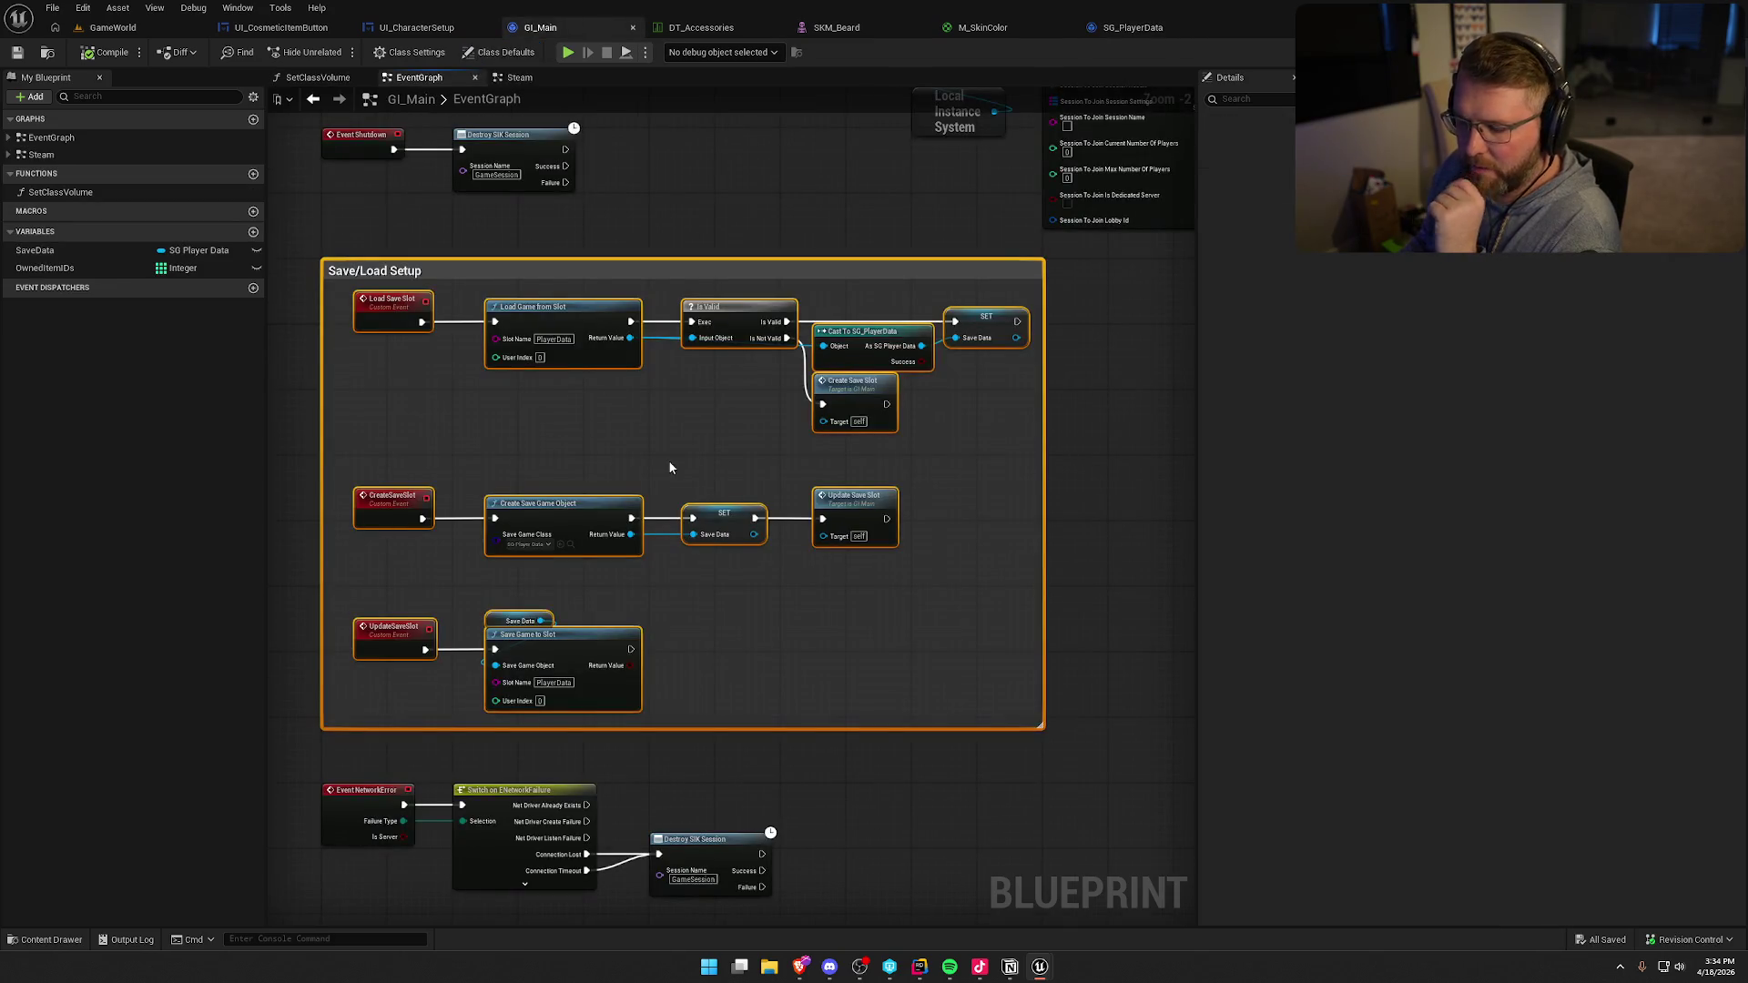
- Delete the Save/Load Setup group and wire Event Init directly into Load Settings
{"action": "key", "text": "Delete"}
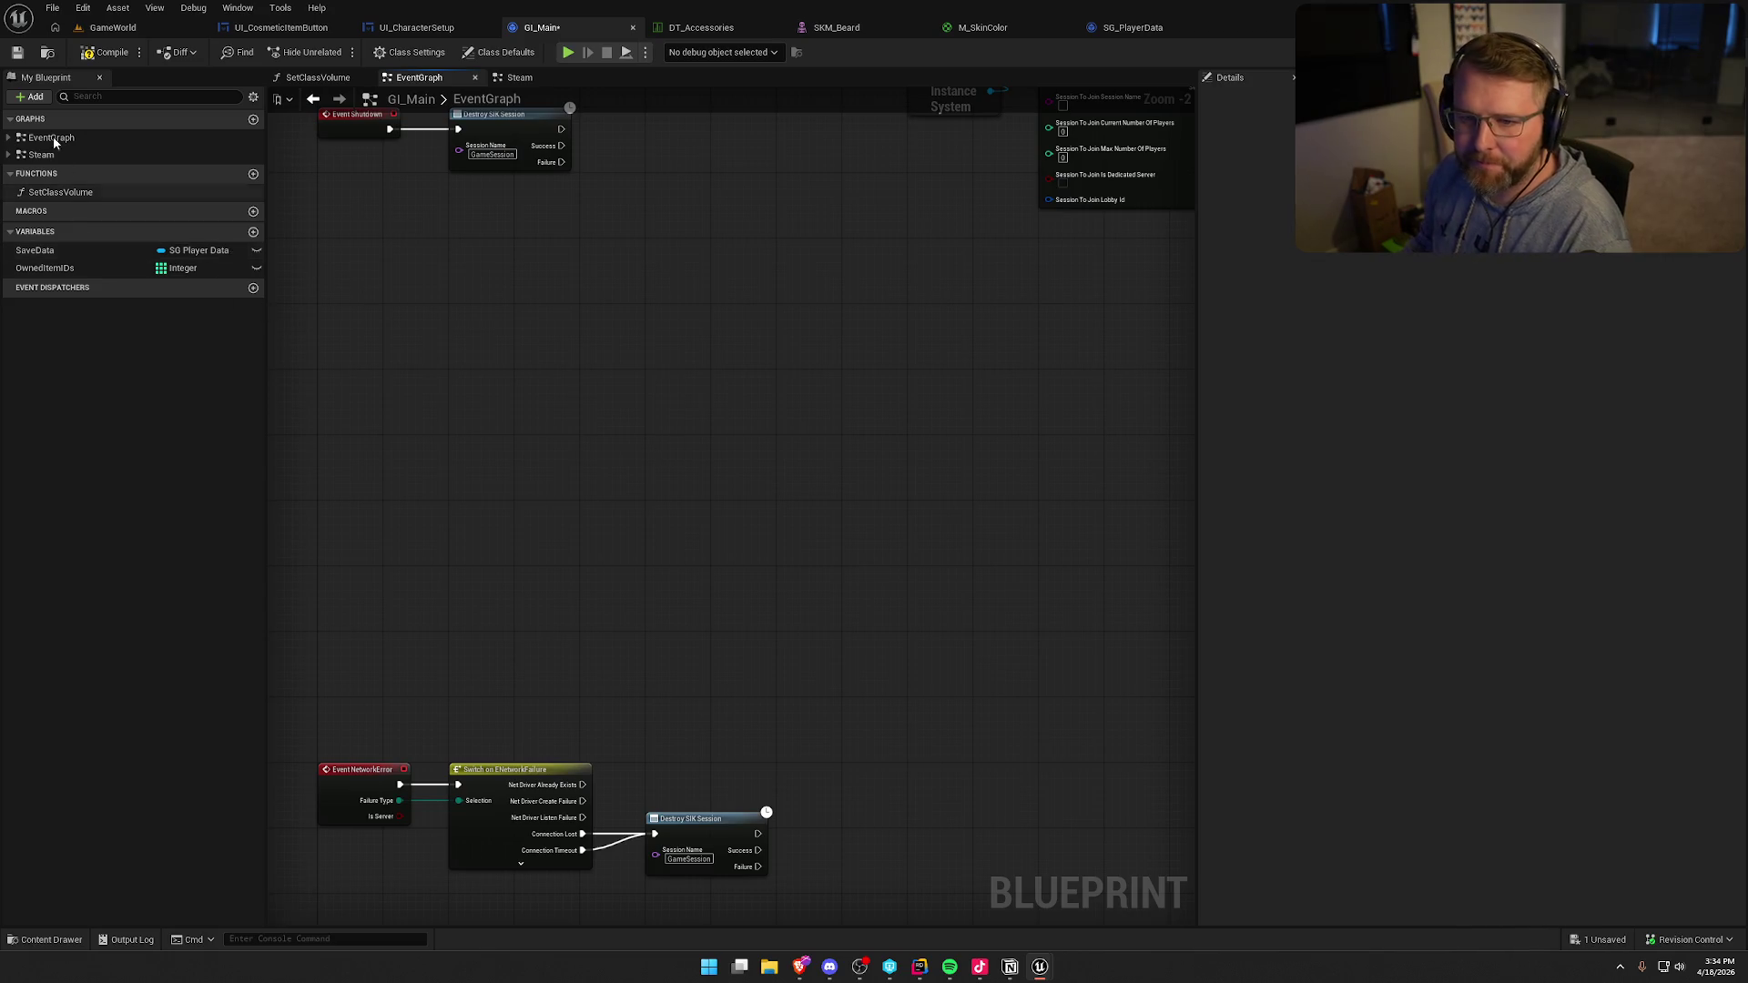
{"action": "left_click", "coordinate": [126, 50]}
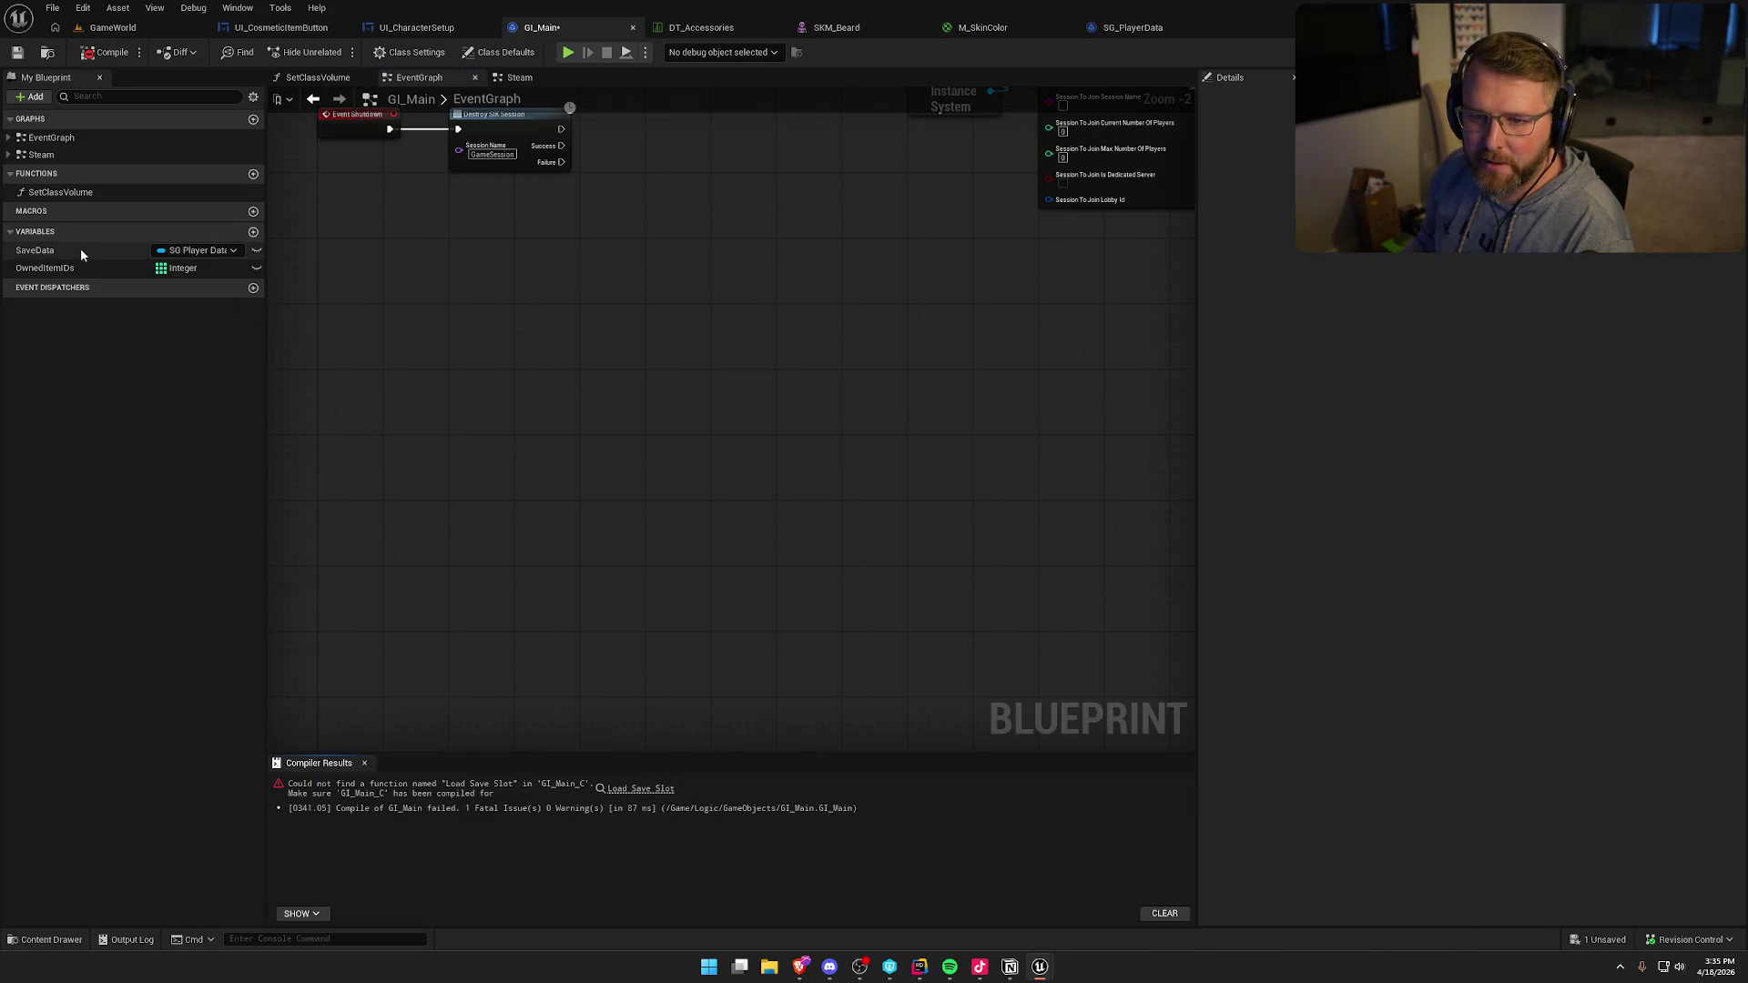
{"action": "left_click", "coordinate": [641, 789]}
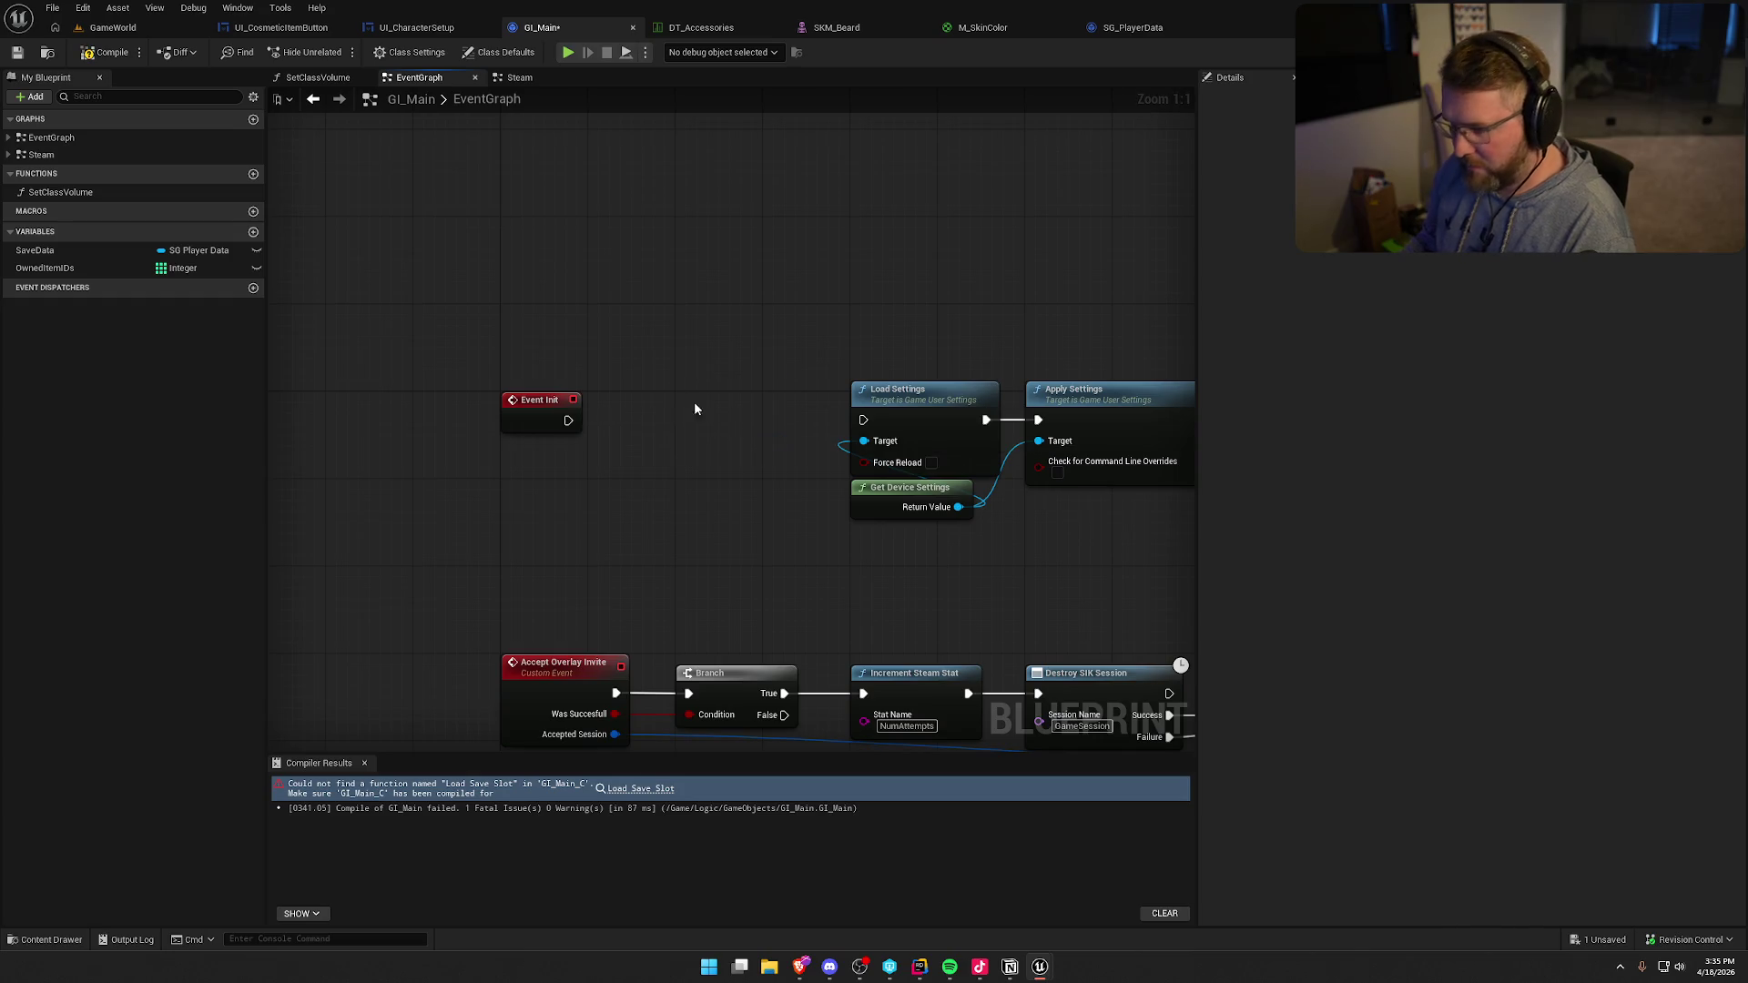
{"action": "mouse_move", "coordinate": [568, 419]}
{"action": "left_mouse_down"}
{"action": "mouse_move", "coordinate": [605, 437]}
{"action": "mouse_move", "coordinate": [863, 420]}
{"action": "left_mouse_up"}
{"action": "scroll", "coordinate": [947, 537], "scroll_direction": "down", "scroll_amount": 4}
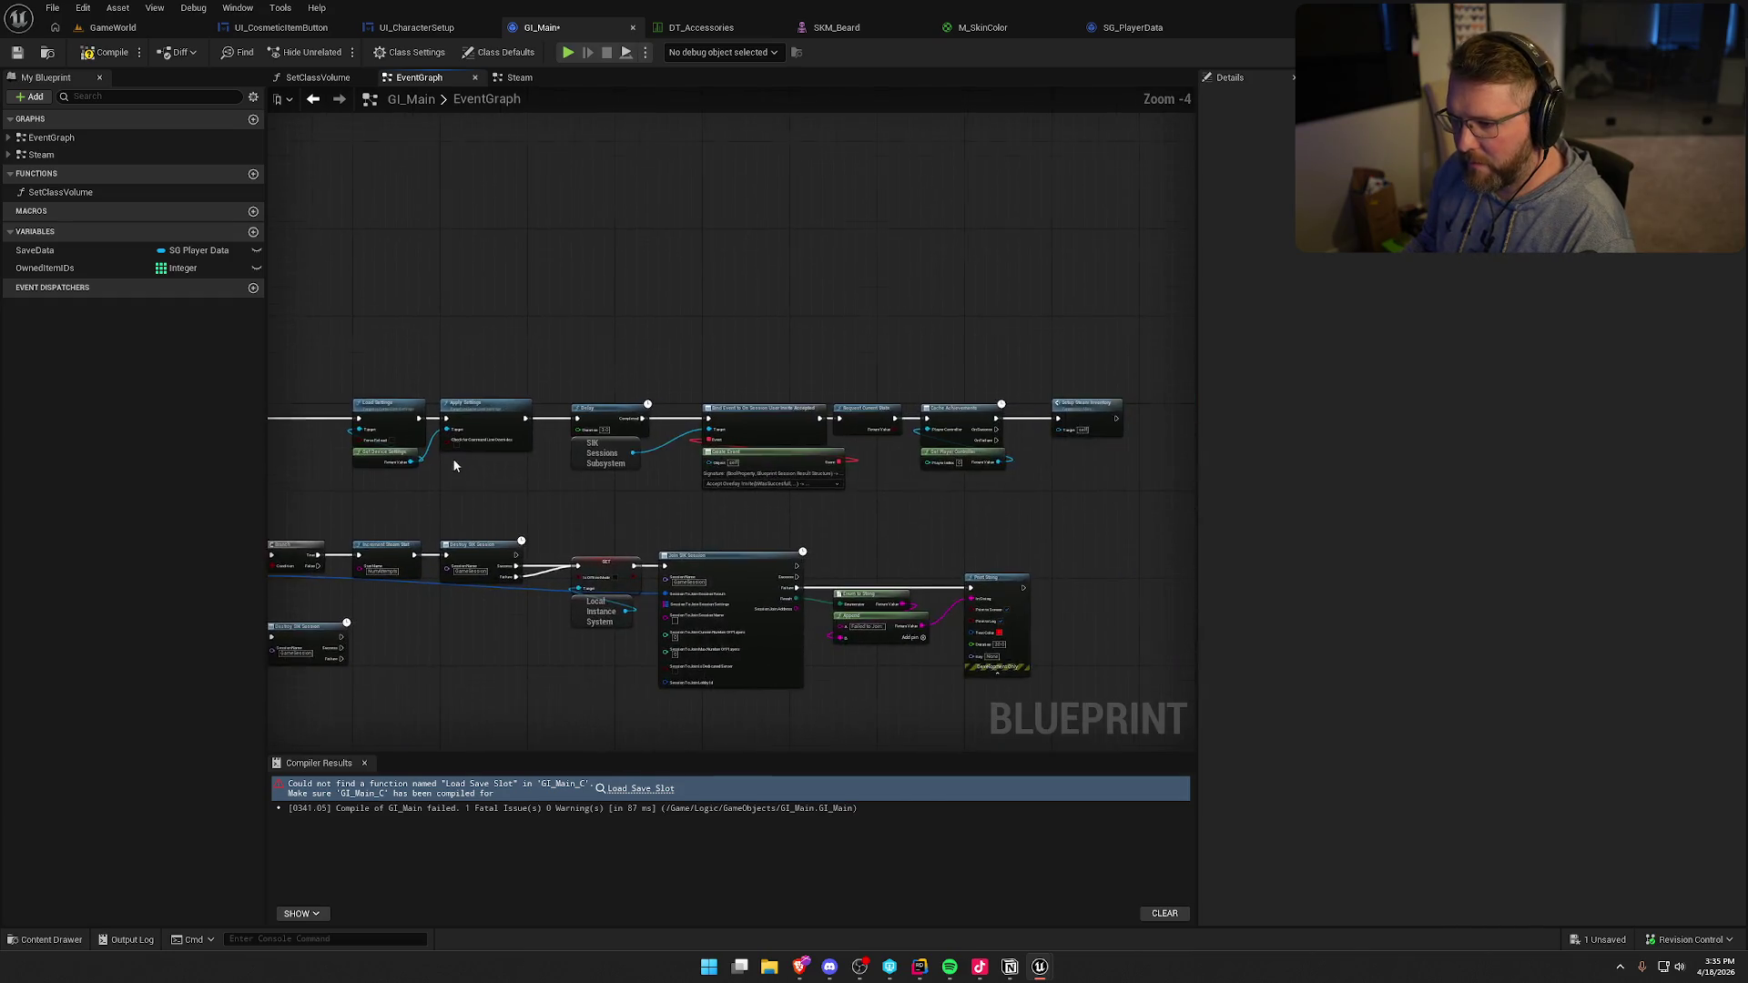
{"action": "left_click_drag", "start_coordinate": [454, 465], "coordinate": [355, 396]}
{"action": "scroll", "coordinate": [906, 393], "scroll_direction": "up", "scroll_amount": 4}
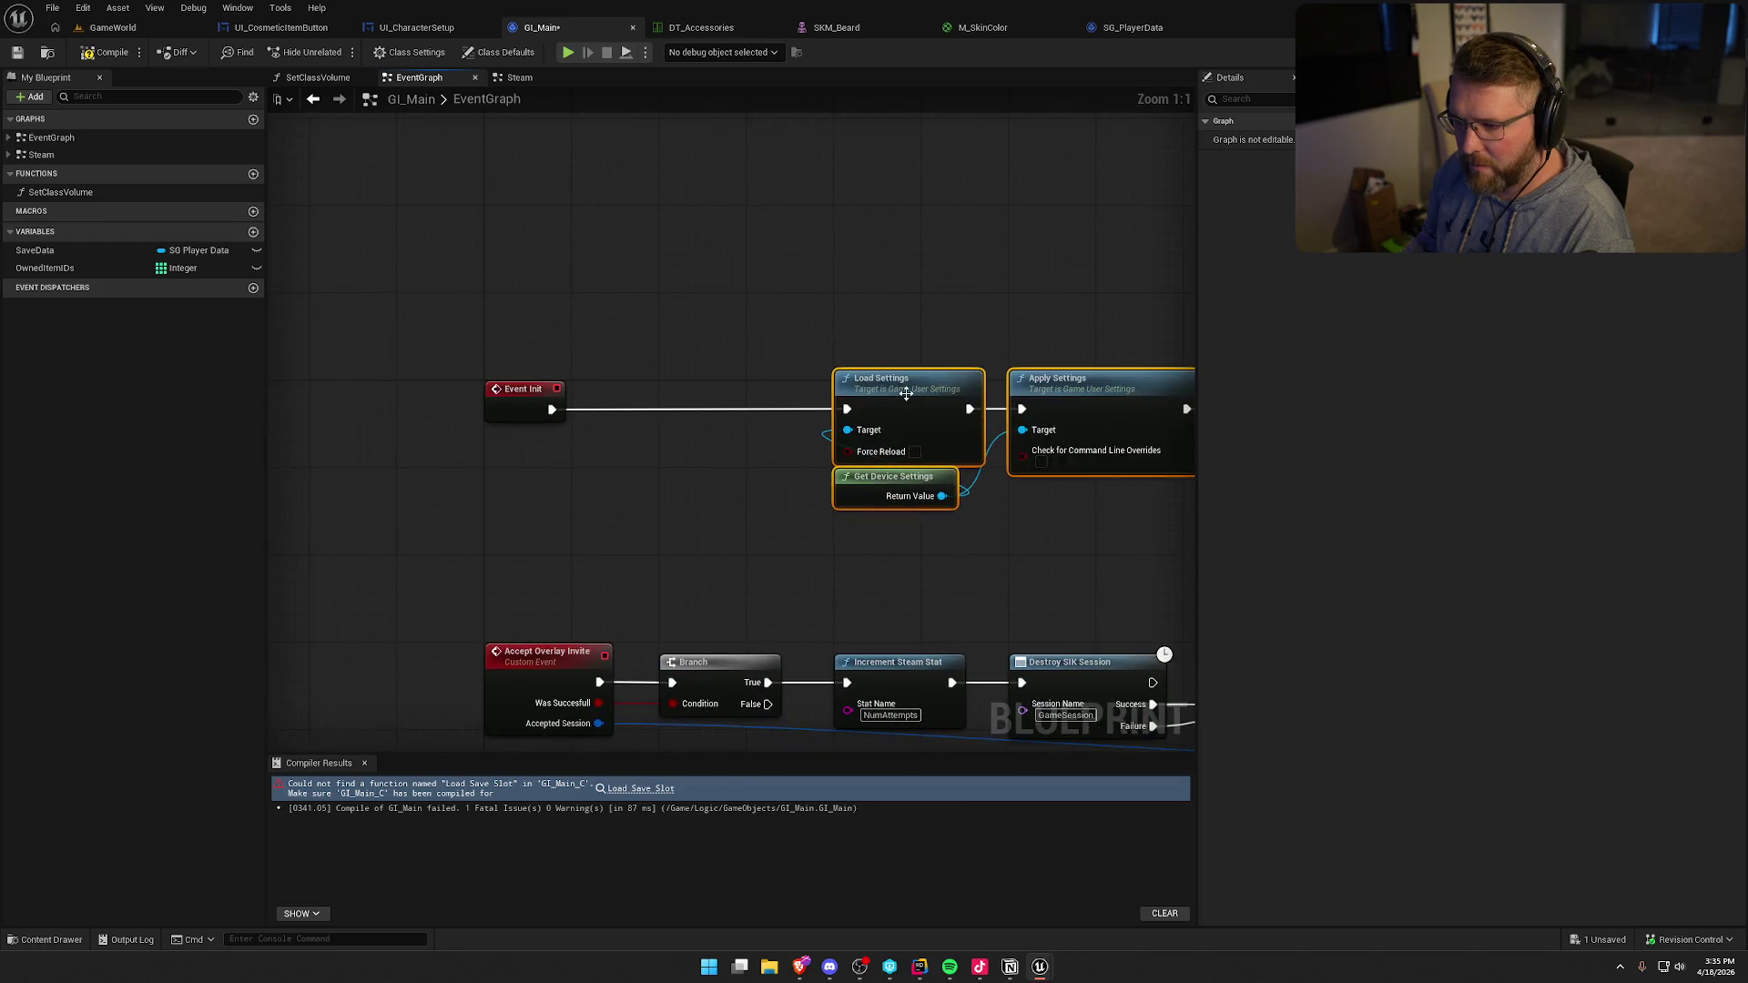
{"action": "left_click_drag", "start_coordinate": [906, 394], "coordinate": [733, 393]}
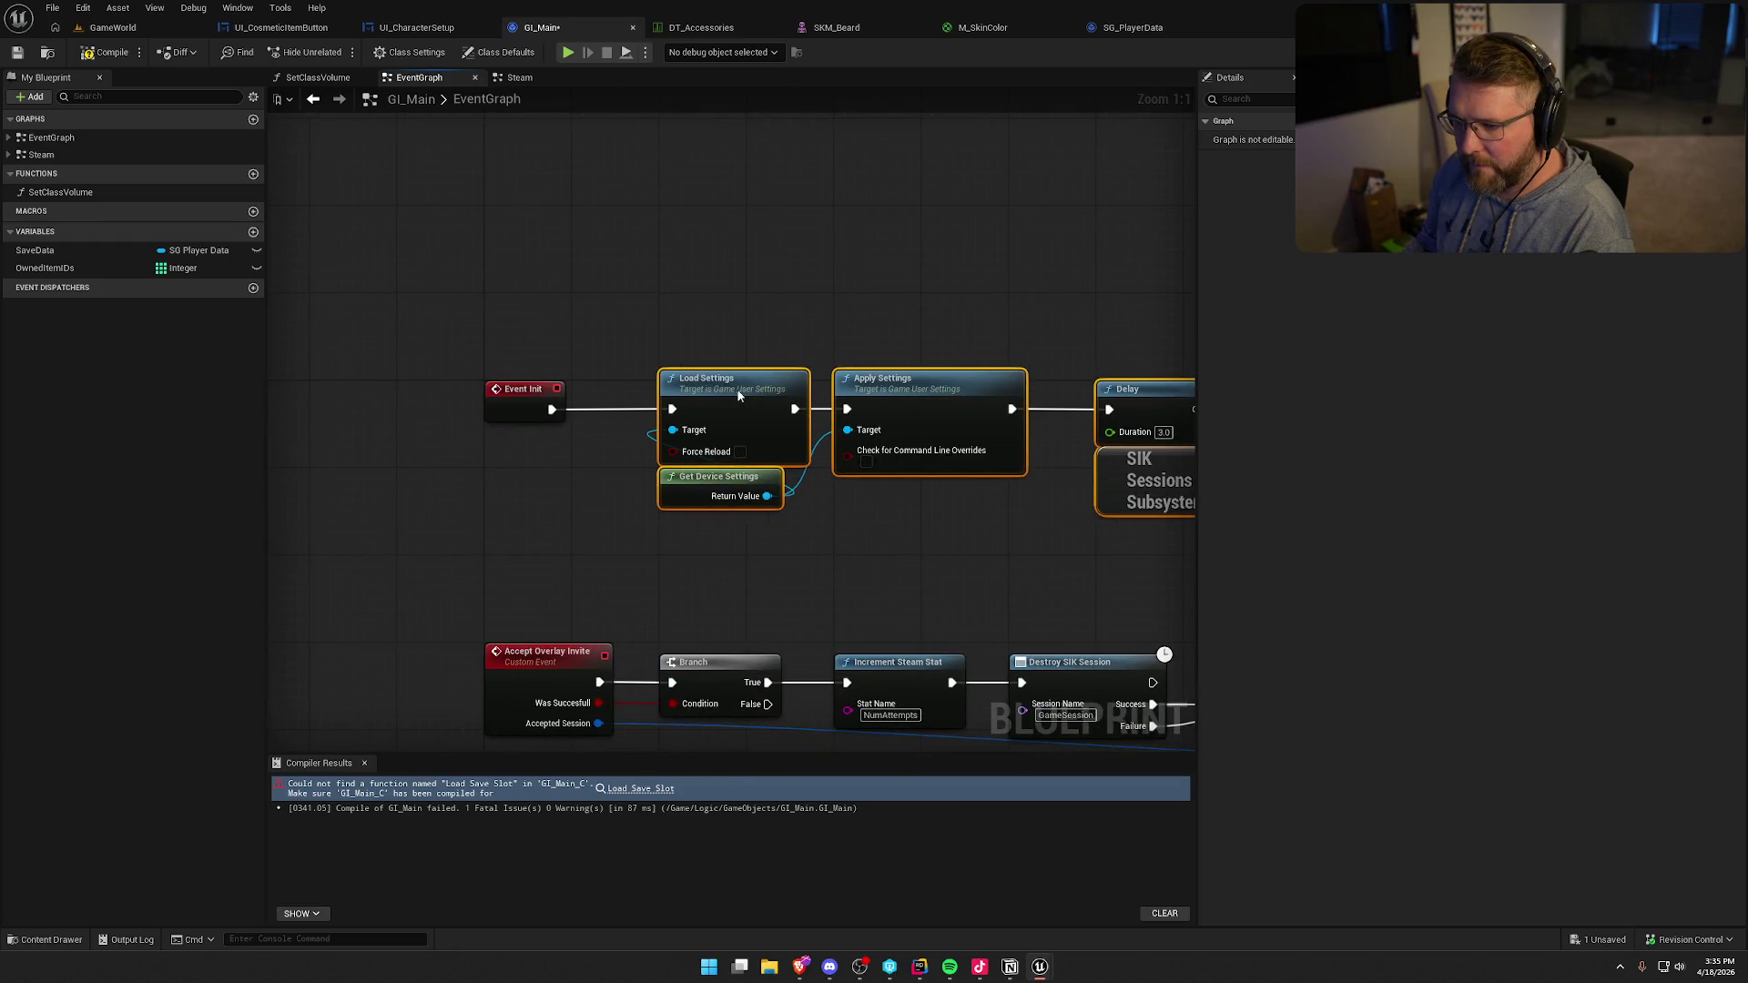
- Recompile, delete the unused SaveData variable and save GI_Main
{"action": "left_click", "coordinate": [81, 58]}
{"action": "left_click", "coordinate": [67, 251]}
{"action": "key", "text": "Delete"}
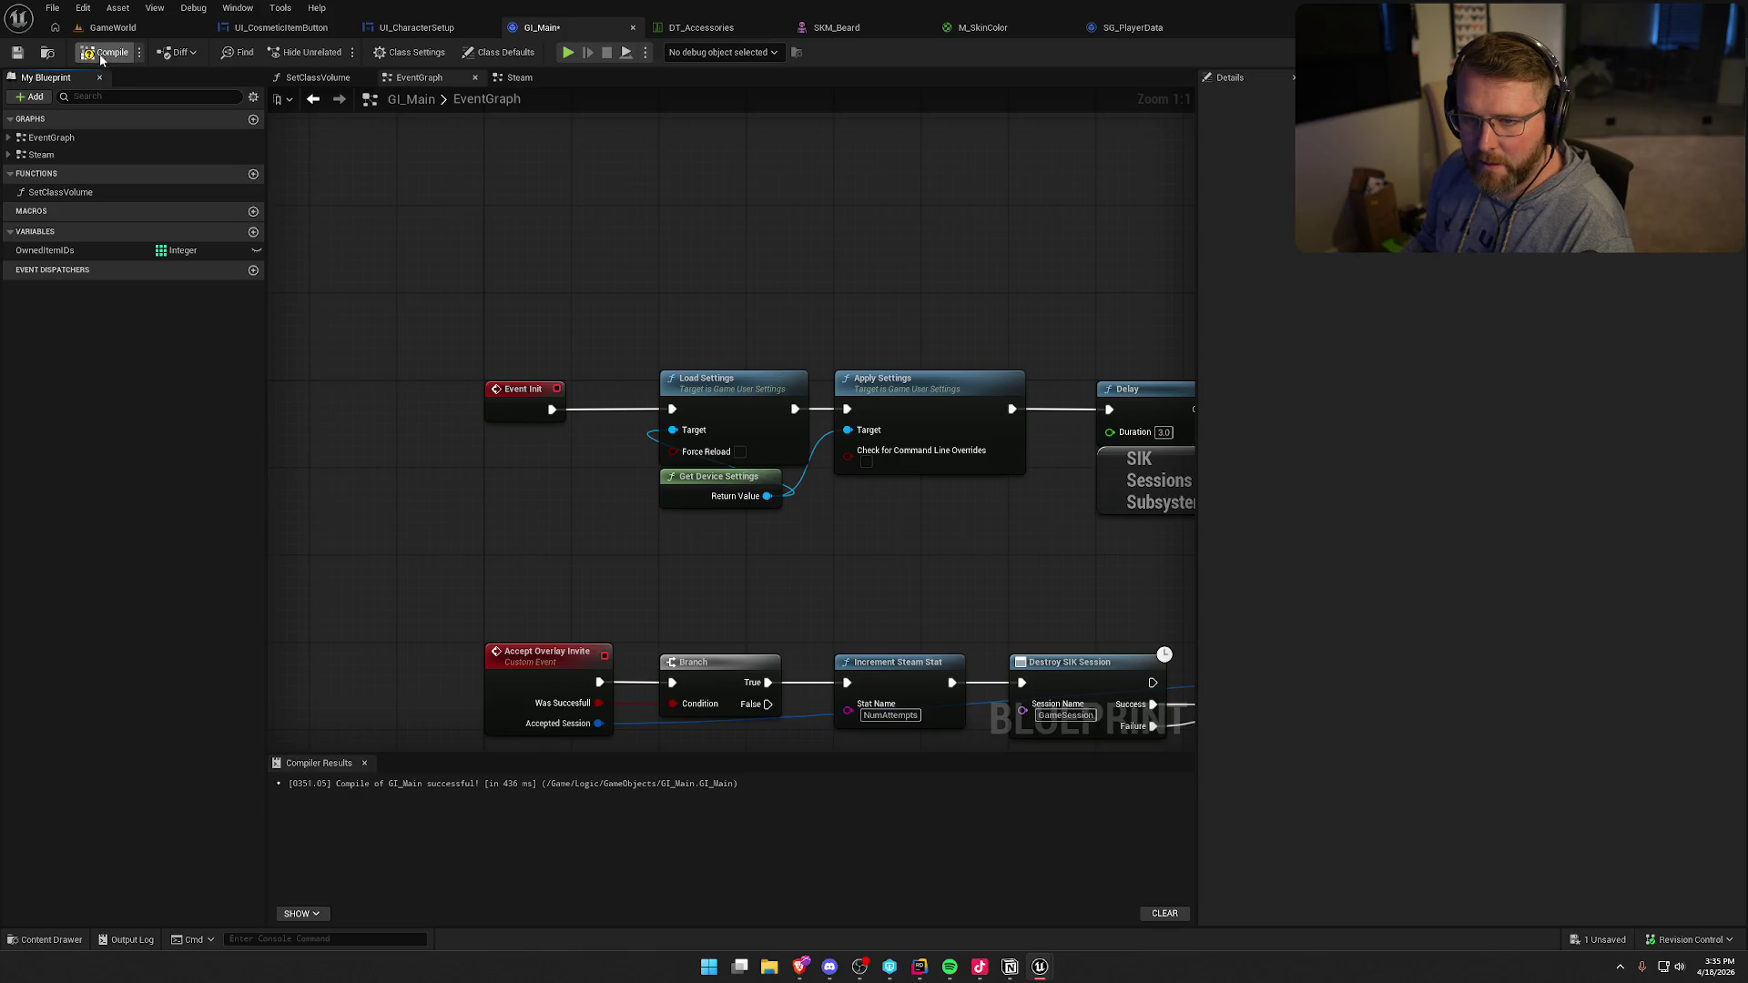
{"action": "key", "text": "ctrl+s"}
{"action": "left_click", "coordinate": [364, 762]}
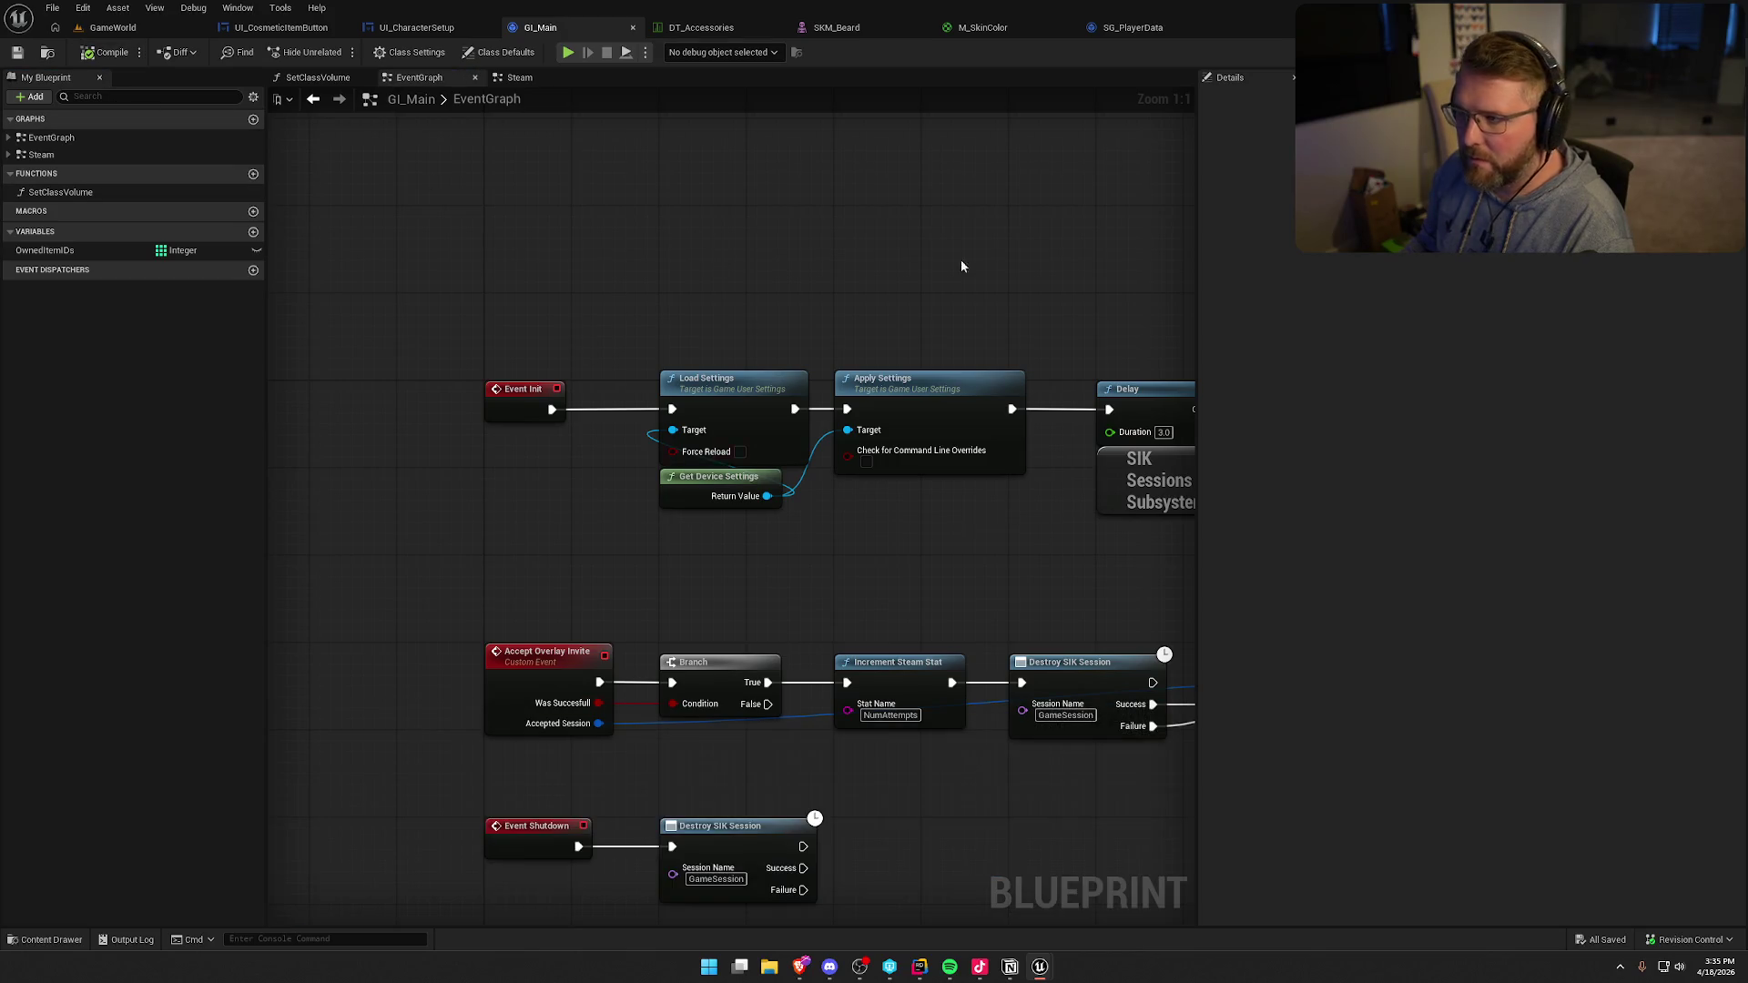
{"action": "left_click", "coordinate": [1129, 27]}
{"action": "key", "text": "ctrl+space"}
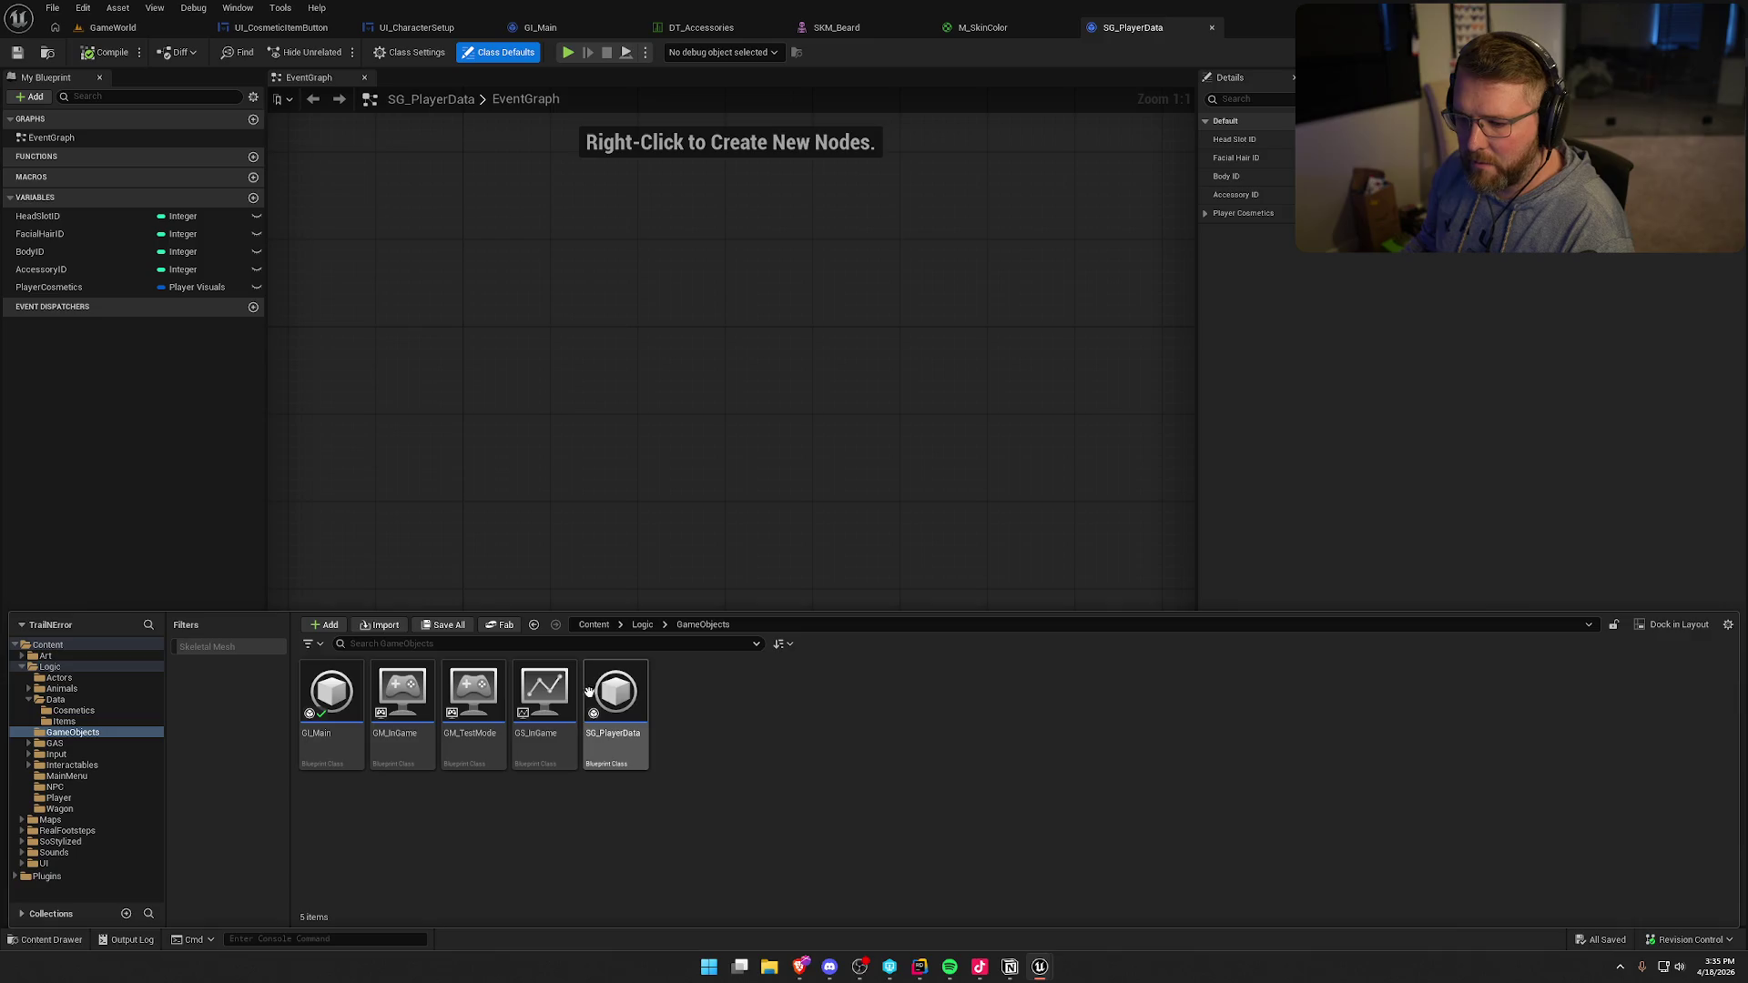
- Force-delete the SG_PlayerData blueprint despite its remaining references
{"action": "left_click", "coordinate": [605, 701]}
{"action": "key", "text": "Delete"}
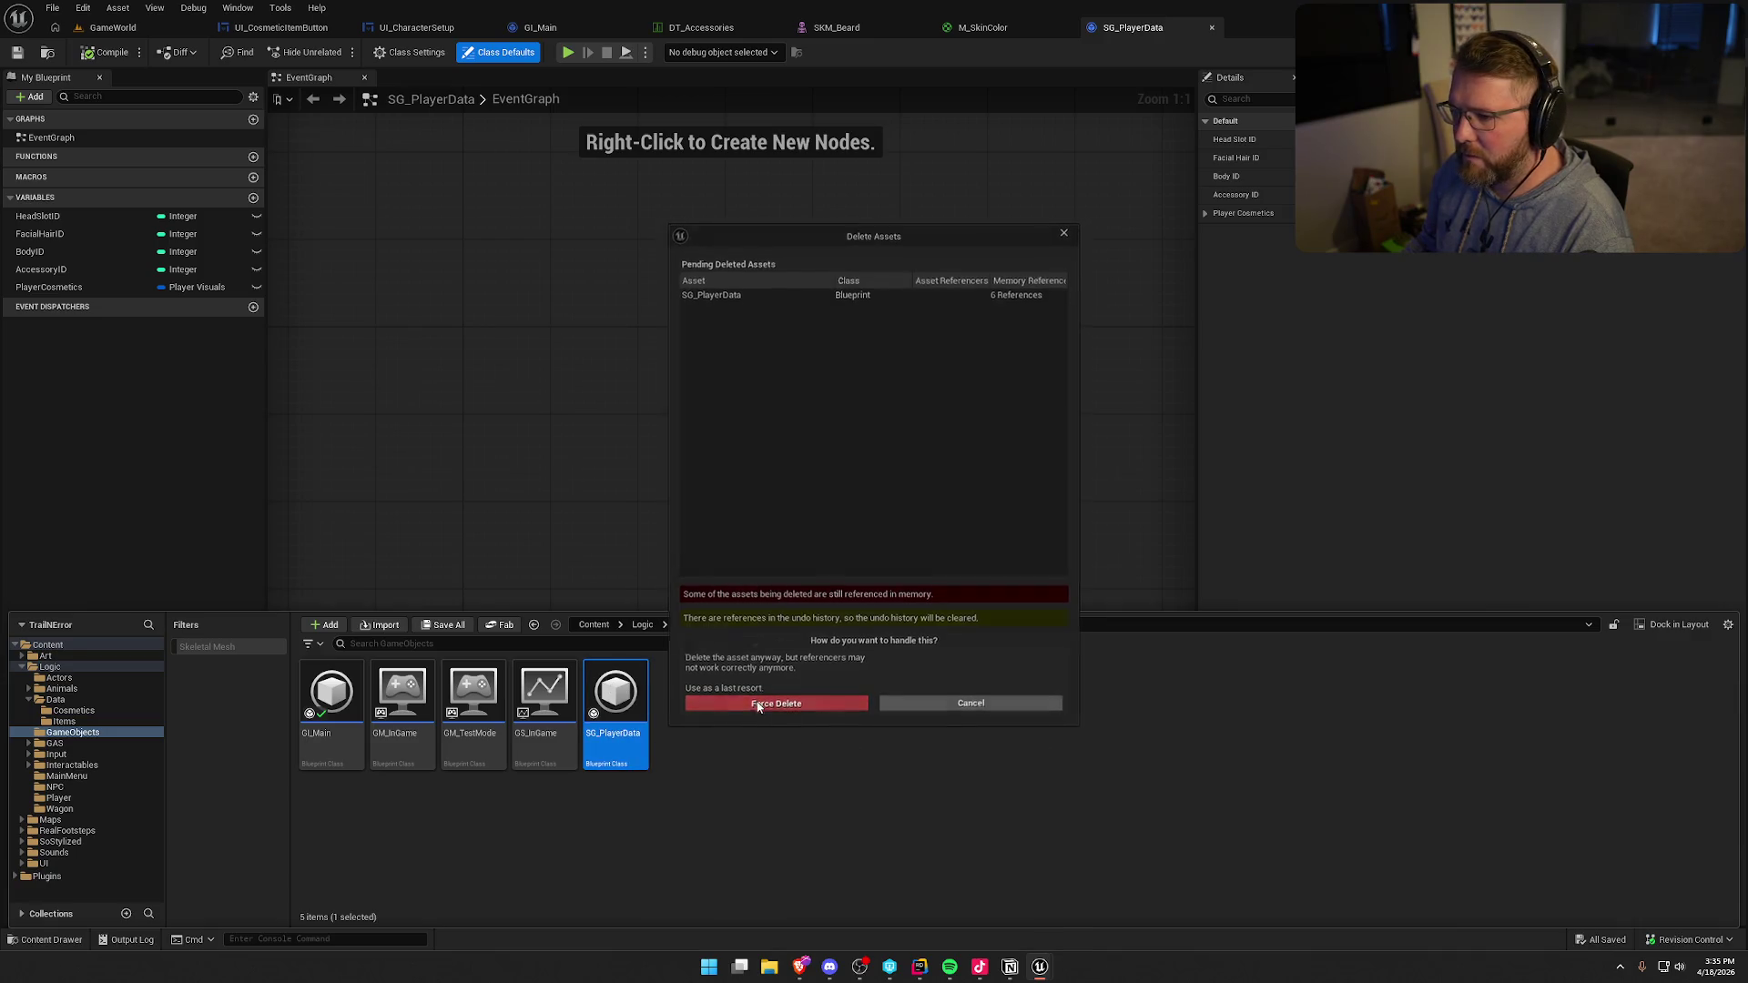
{"action": "left_click", "coordinate": [757, 704]}
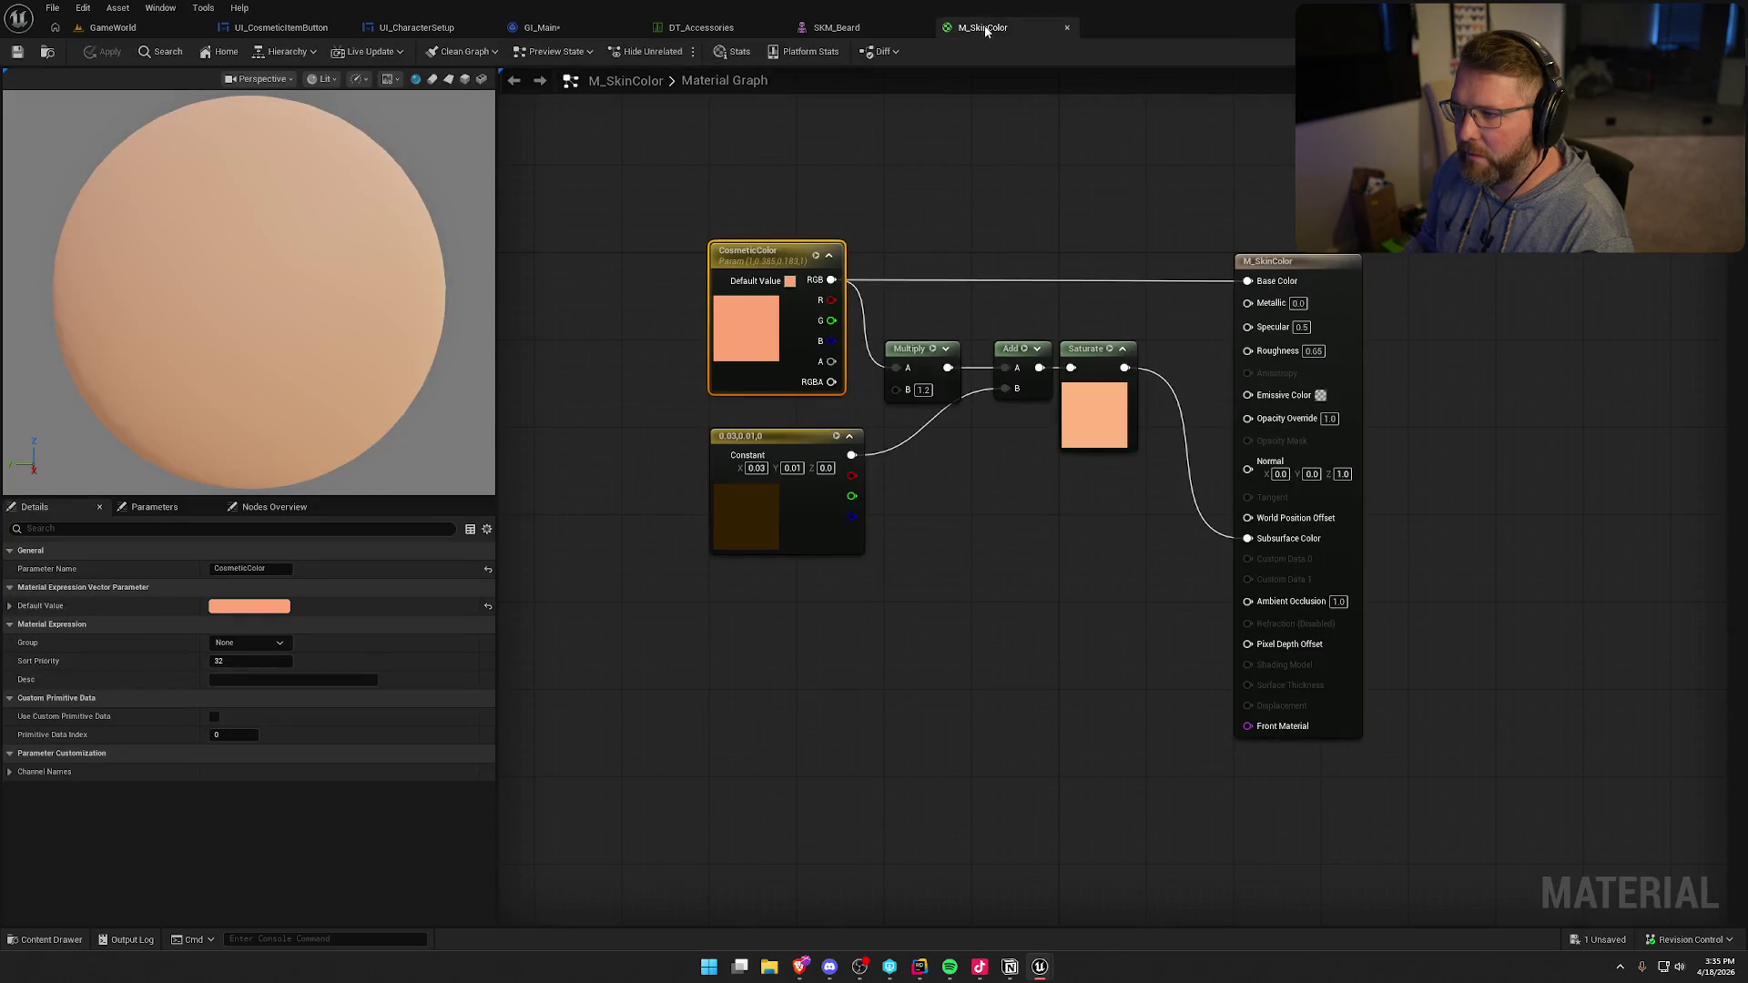
- Close the M_SkinColor, SKM_Beard and DT_Accessories editors and save all changes
{"action": "middle_click", "coordinate": [986, 31]}
{"action": "middle_click", "coordinate": [886, 25]}
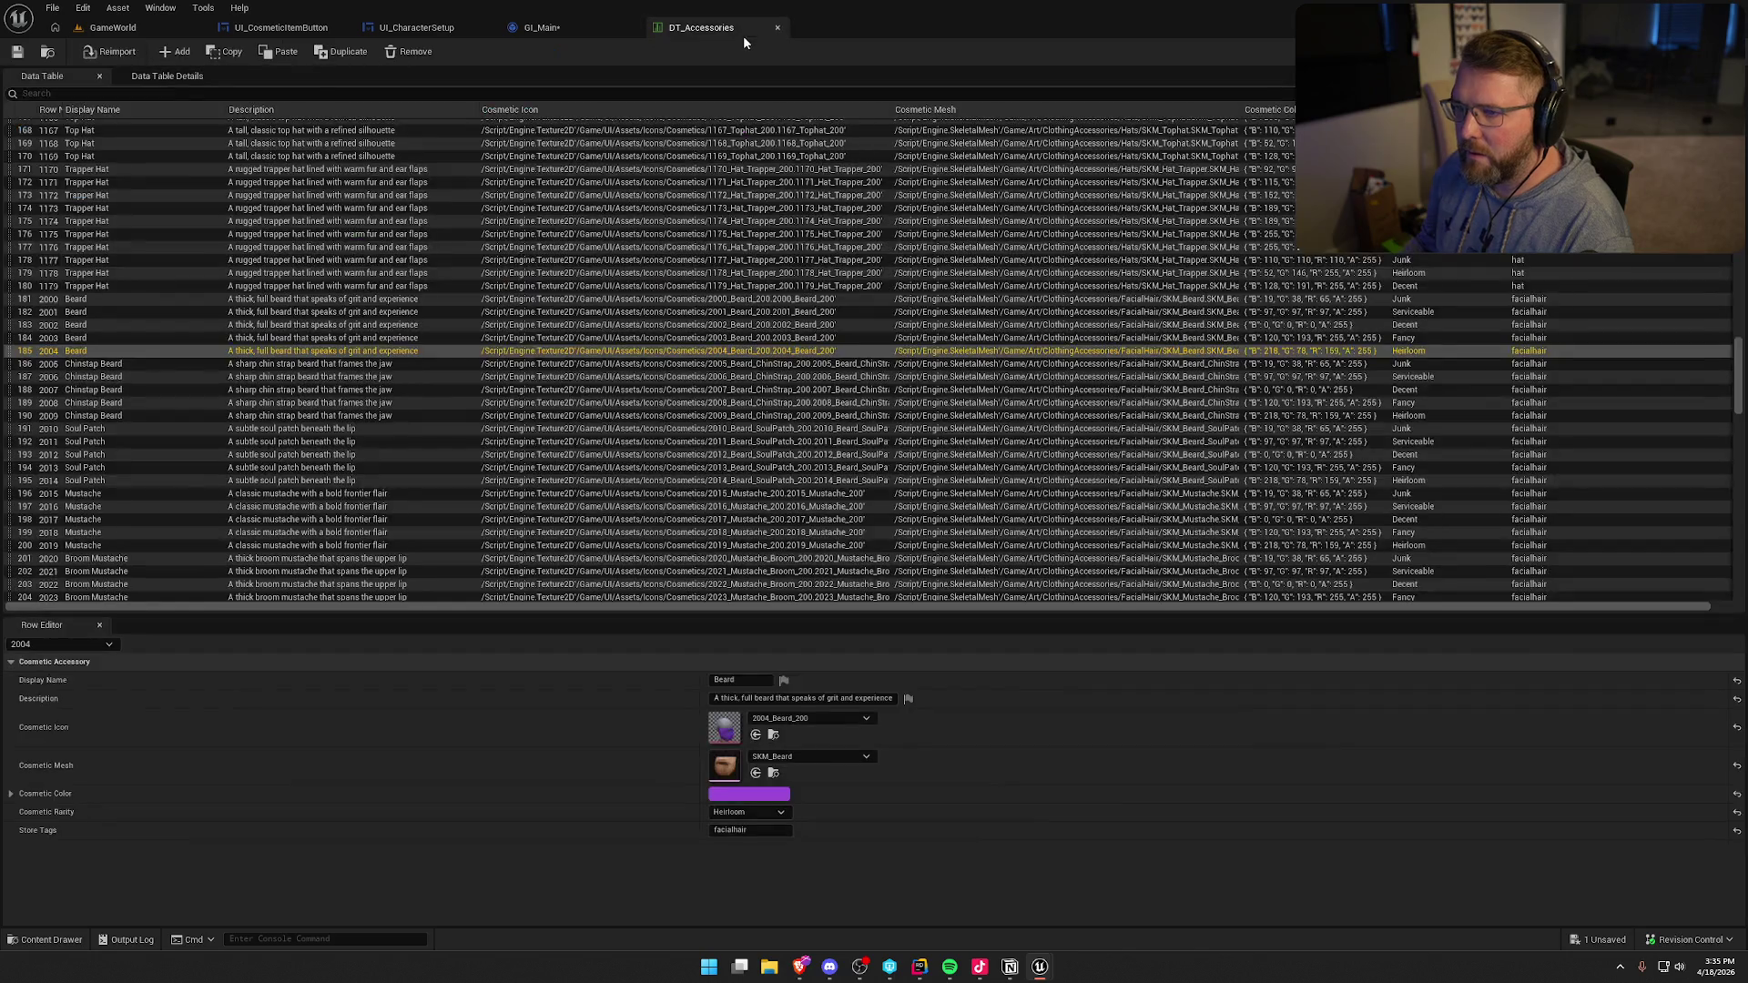
{"action": "middle_click", "coordinate": [743, 33]}
{"action": "key", "text": "ctrl+s"}
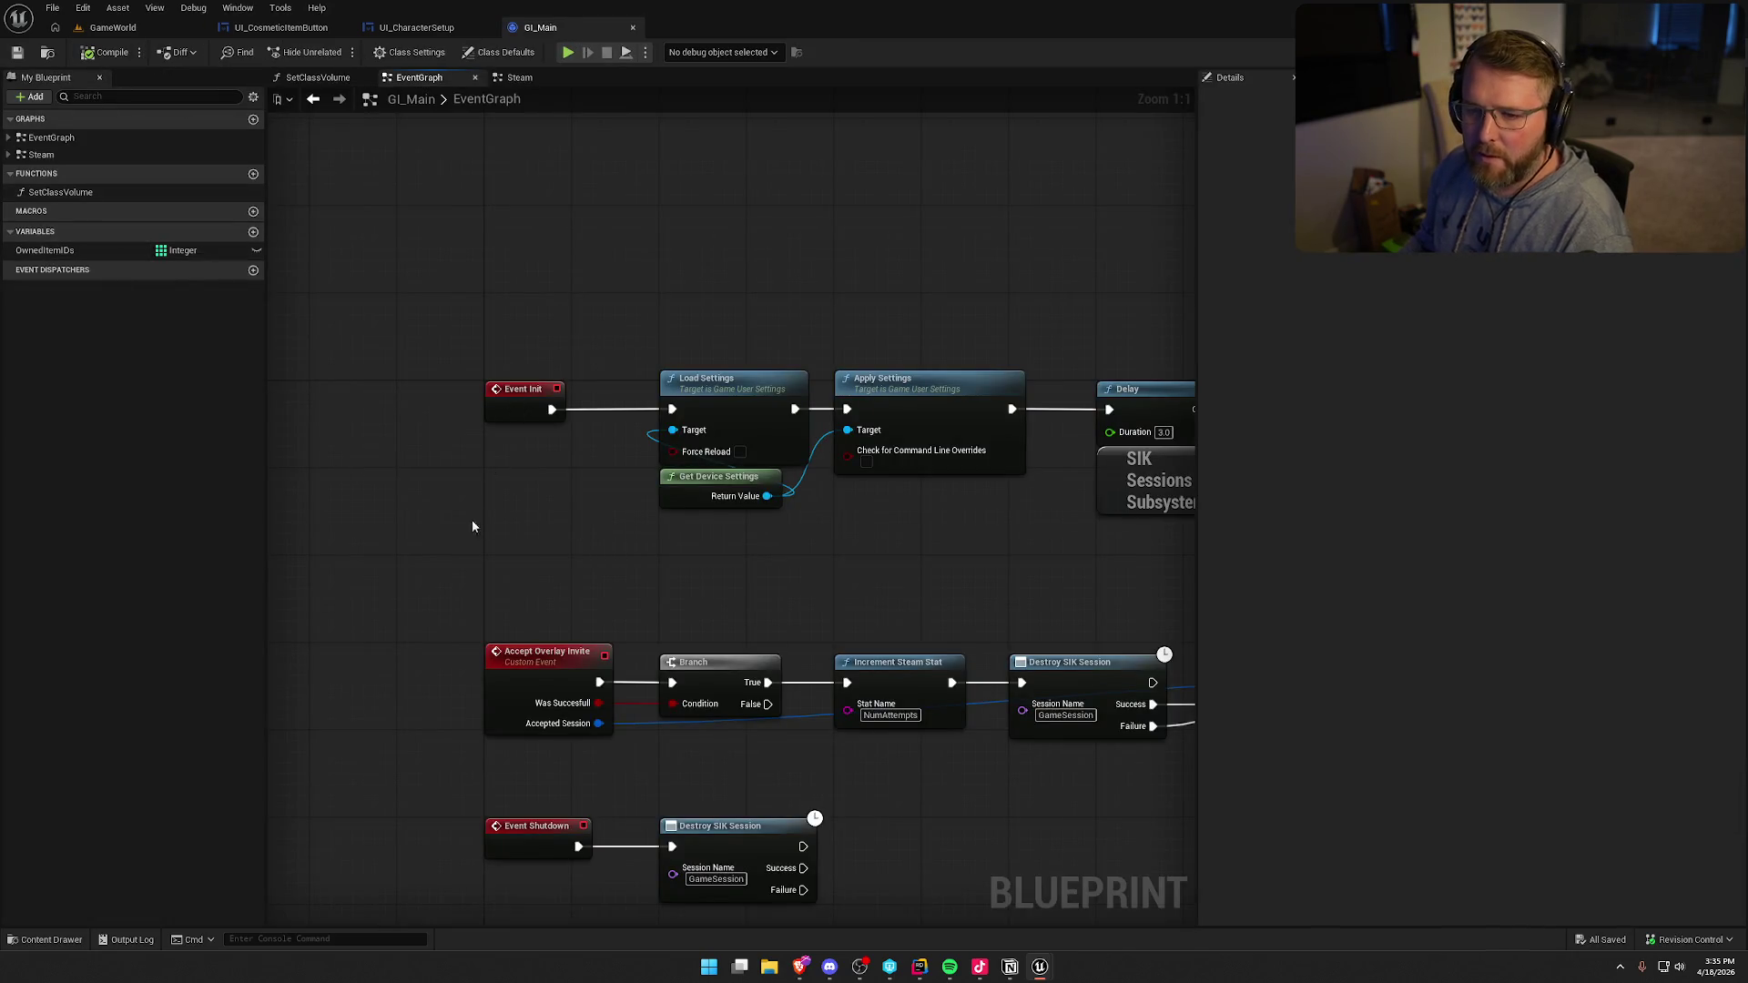
{"action": "left_click", "coordinate": [64, 251]}
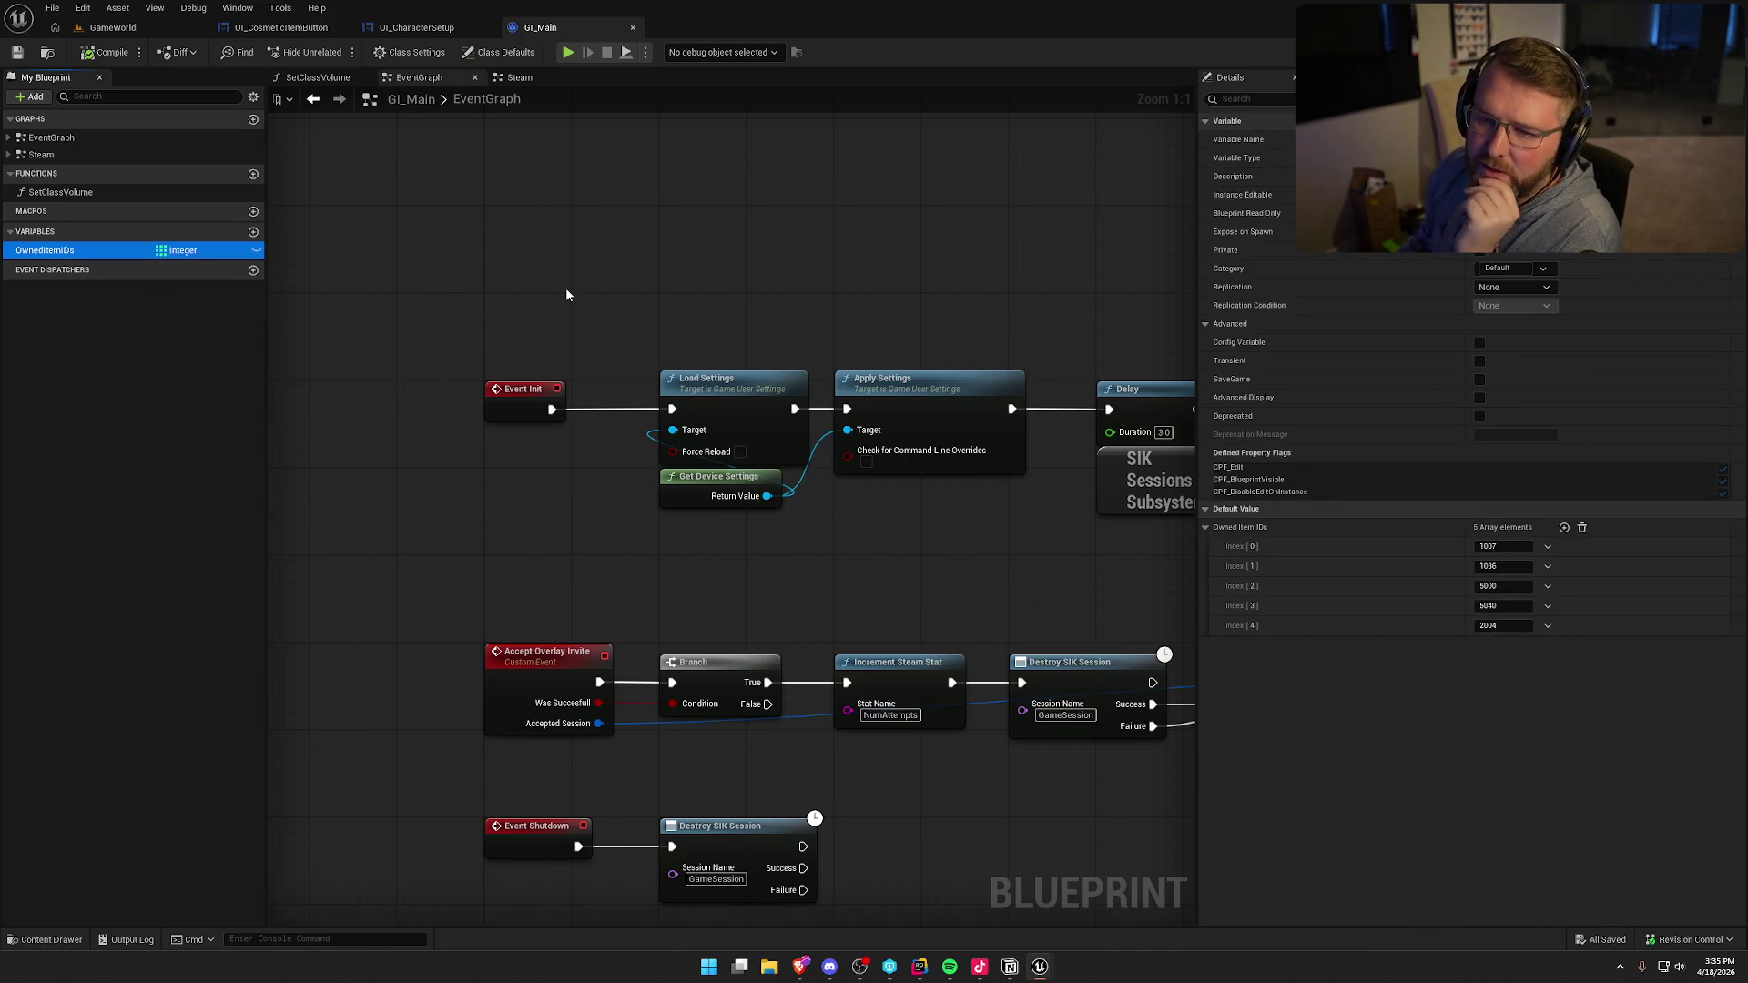
- Open GI_Main's Steam graph and zoom in on the Full Update inventory nodes
{"action": "left_click_drag", "start_coordinate": [598, 277], "coordinate": [554, 245]}
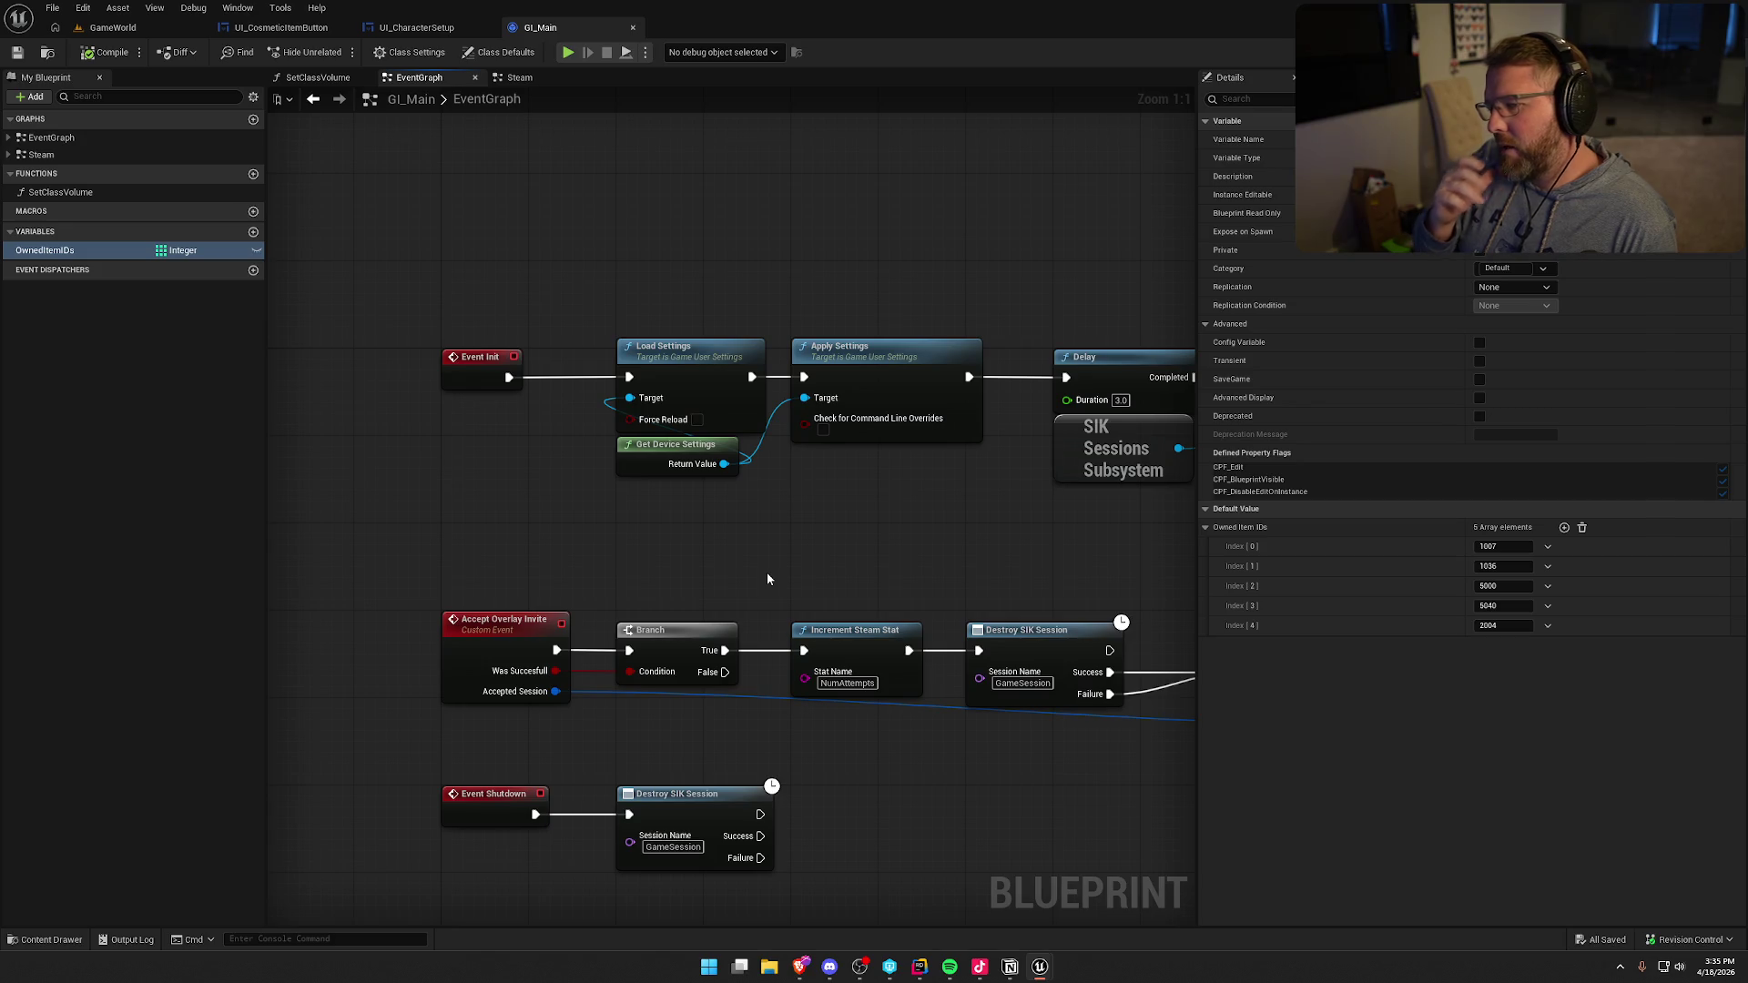
{"action": "left_click", "coordinate": [519, 77]}
{"action": "left_click_drag", "start_coordinate": [905, 330], "coordinate": [941, 378]}
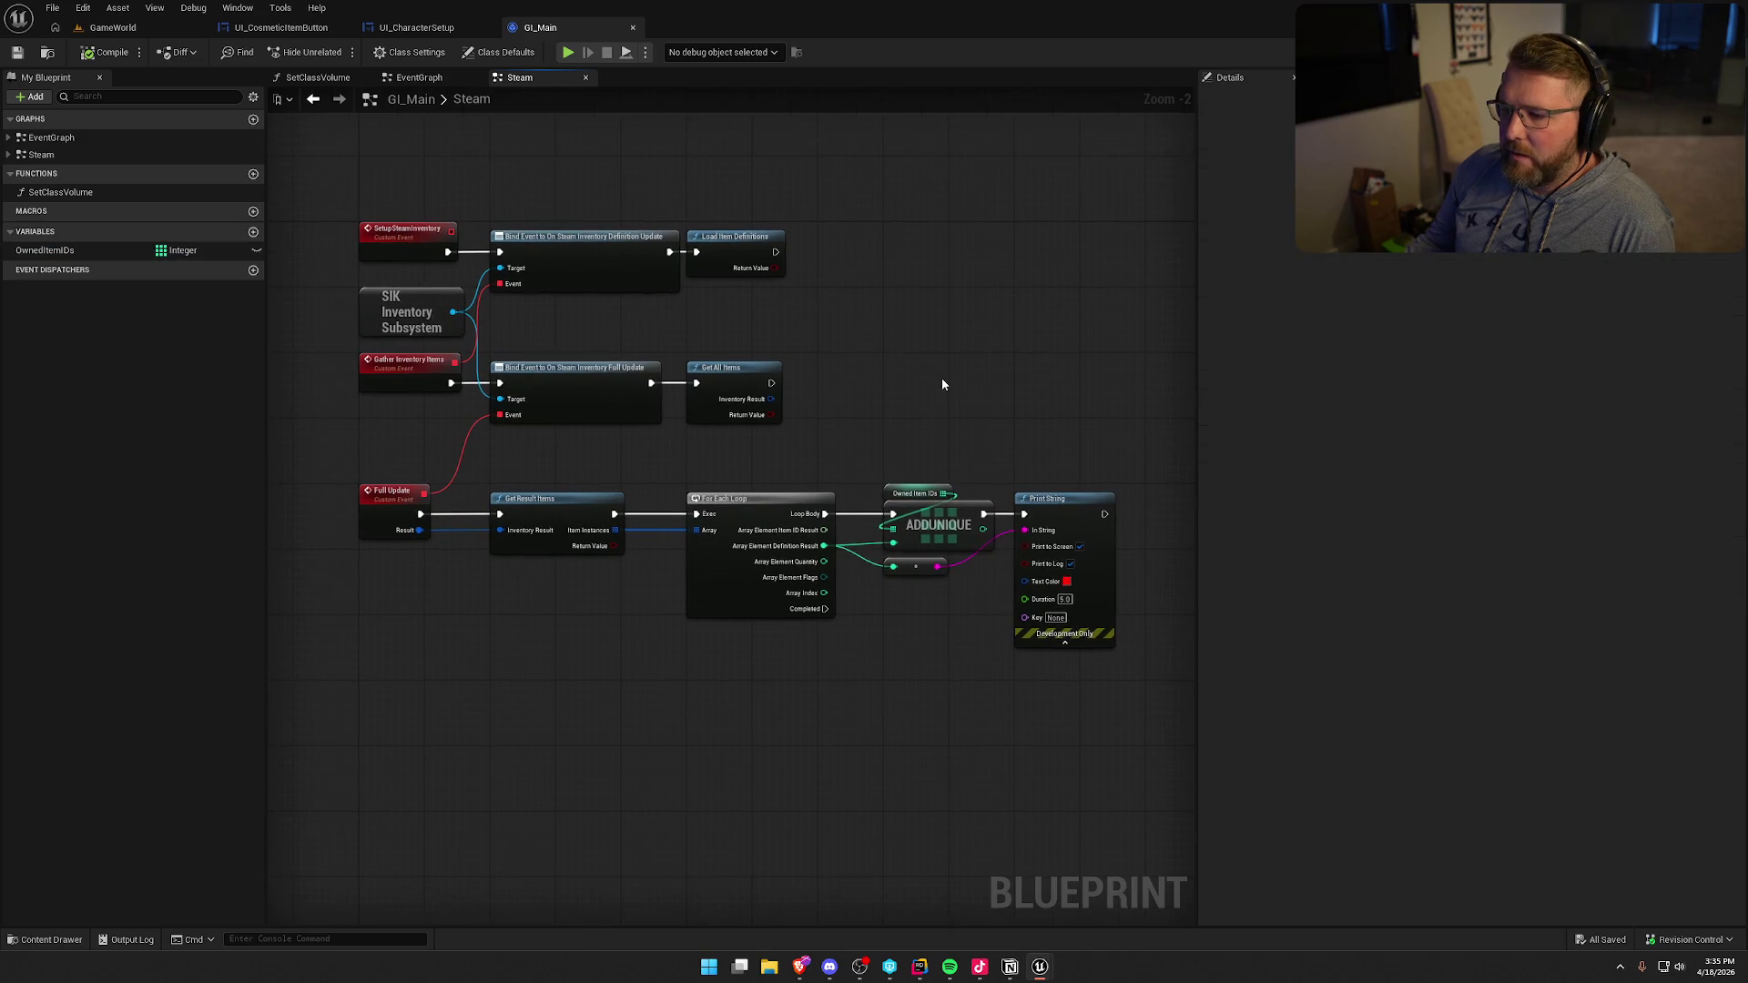
{"action": "scroll", "coordinate": [954, 657], "scroll_direction": "up", "scroll_amount": 2}
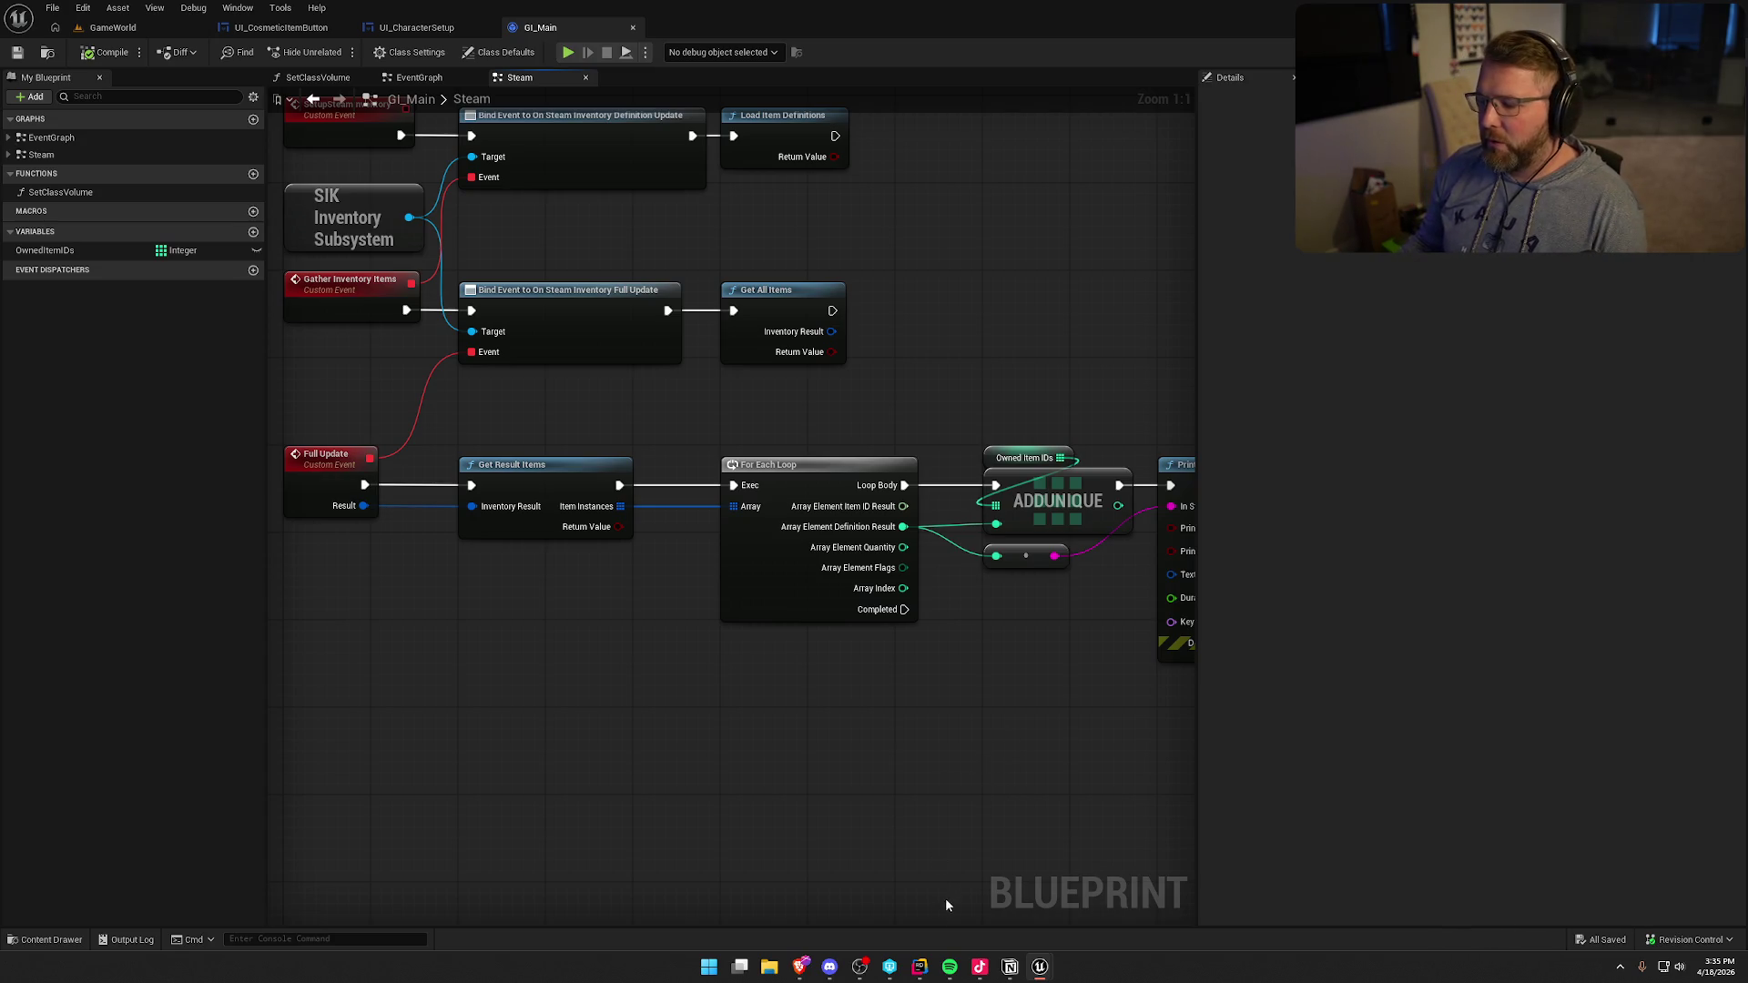
{"action": "left_click", "coordinate": [919, 967]}
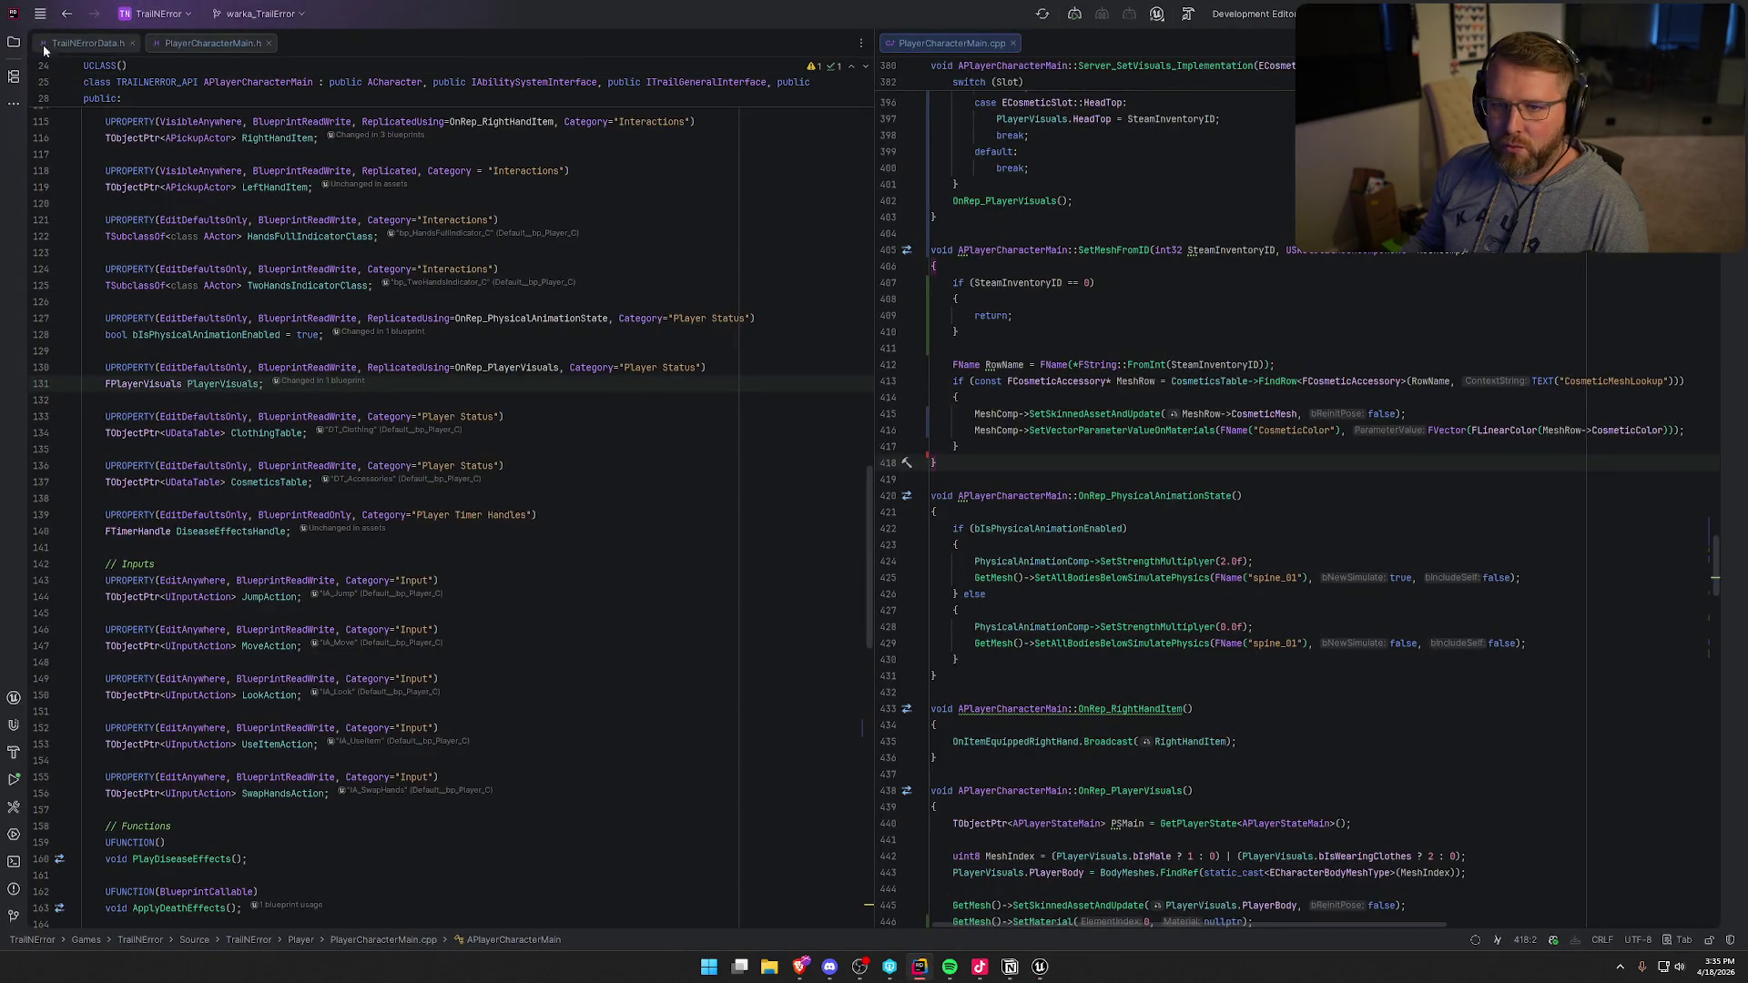
- Open LocalInstanceSystem.h and LocalInstanceSystem.cpp from Source > Subsystems
{"action": "left_click", "coordinate": [17, 43]}
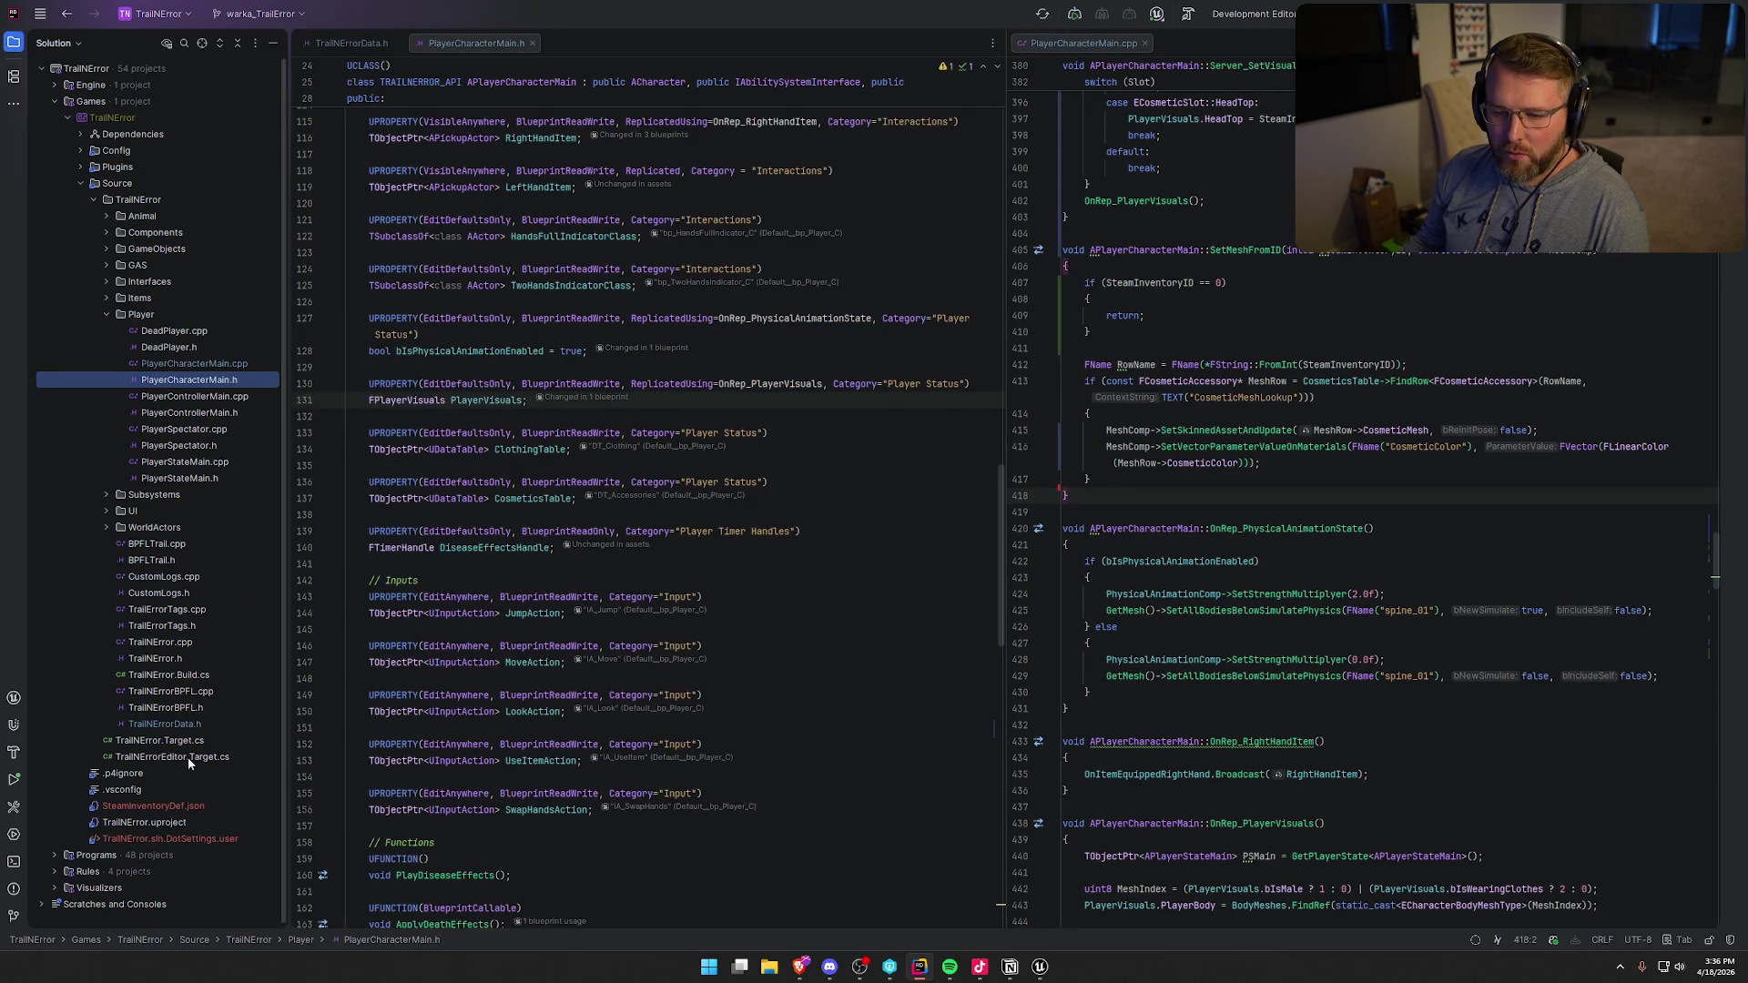
{"action": "left_click", "coordinate": [107, 496]}
{"action": "double_click", "coordinate": [164, 527]}
{"action": "left_click", "coordinate": [161, 512]}
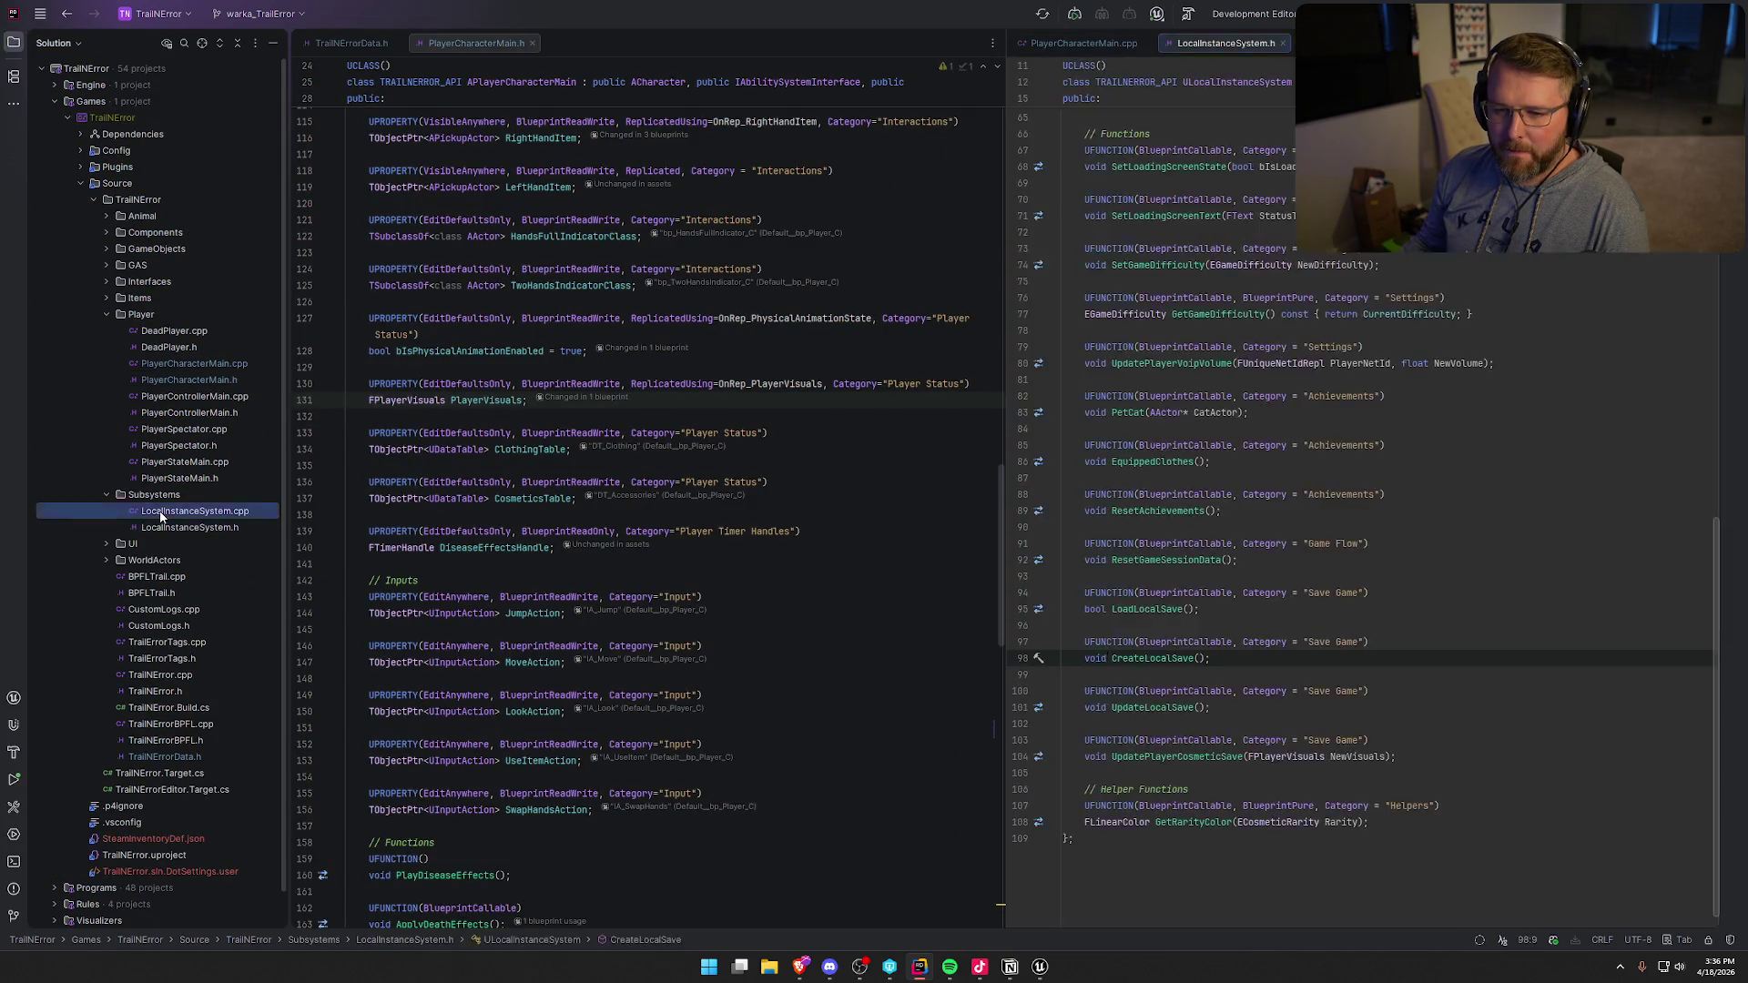
{"action": "double_click", "coordinate": [160, 513]}
- Move the header into the left split pane and scroll up to its variable declarations
{"action": "left_click_drag", "start_coordinate": [1096, 44], "coordinate": [374, 52]}
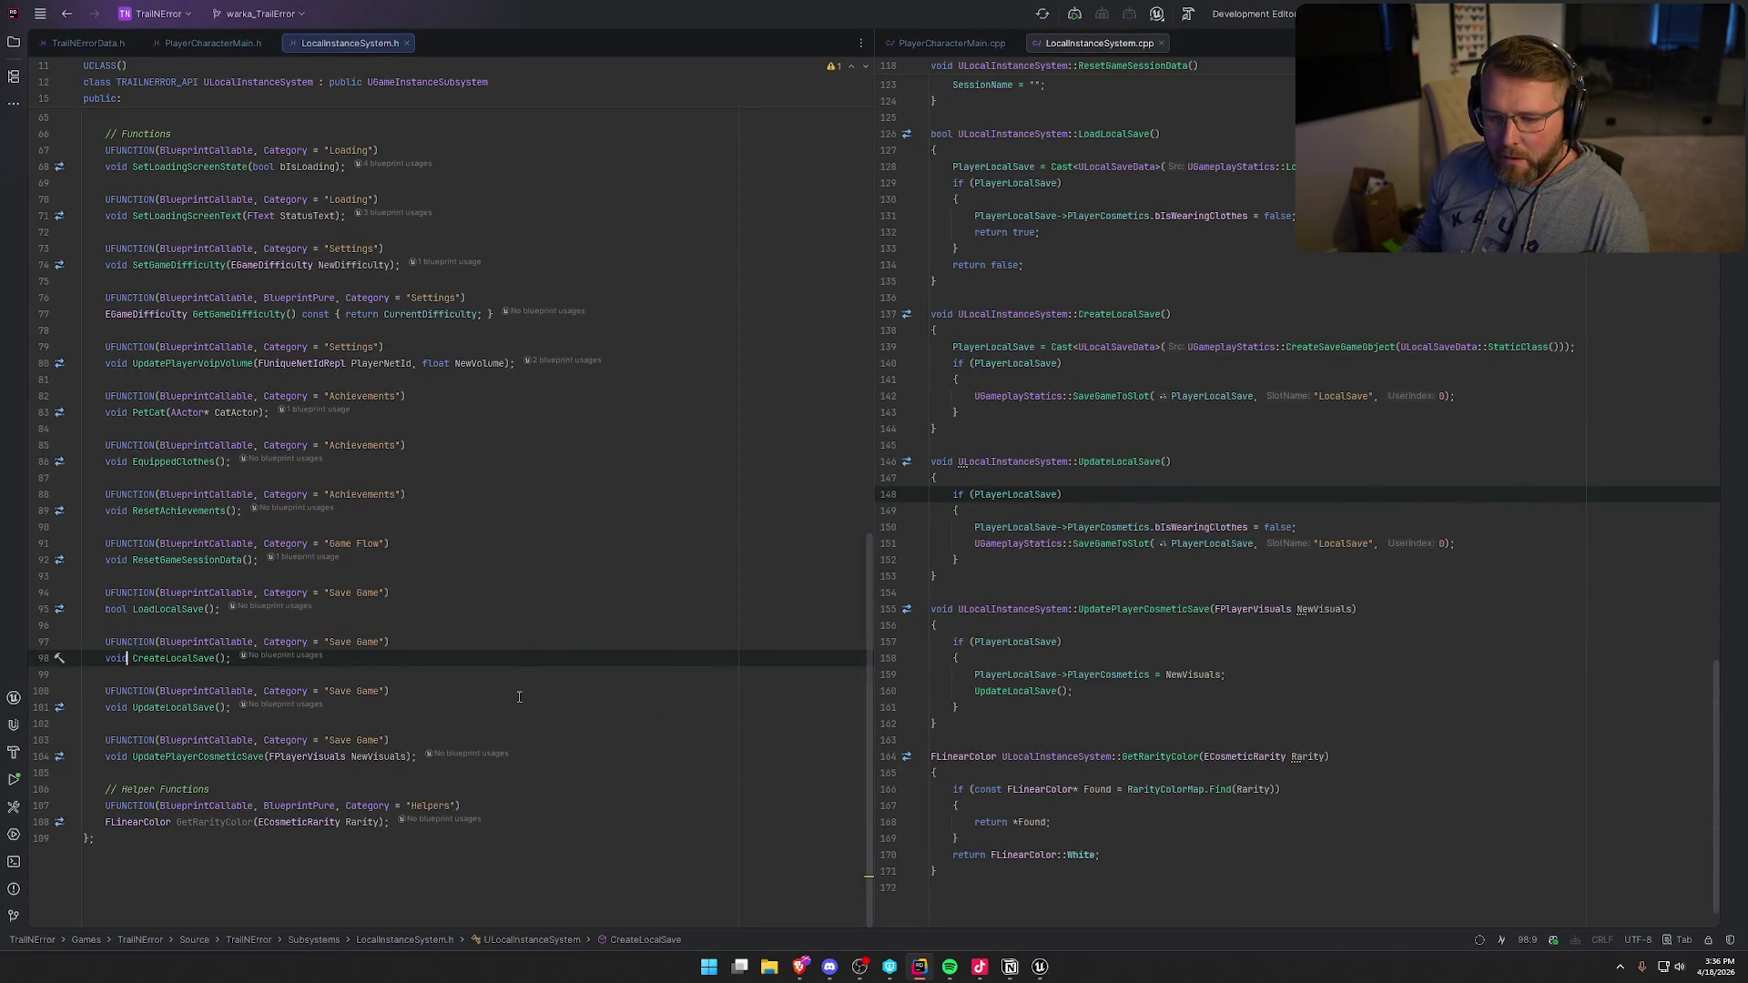
{"action": "scroll", "coordinate": [530, 694], "scroll_direction": "up", "scroll_amount": 10}
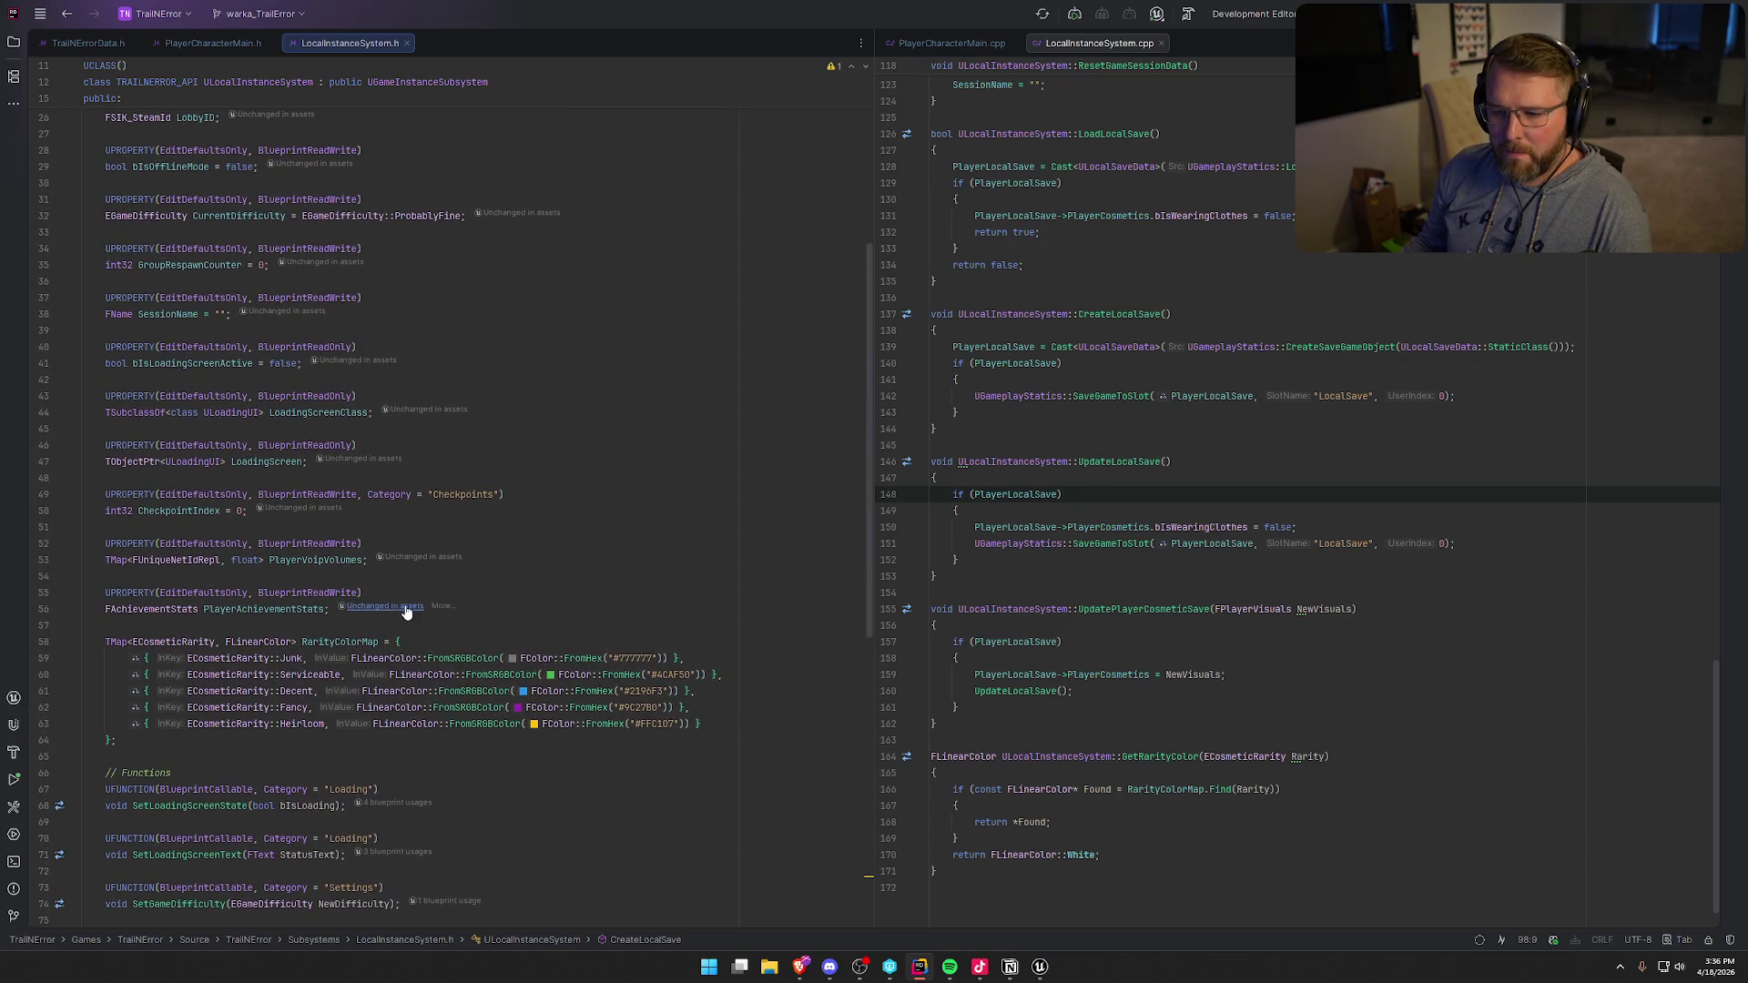
{"action": "scroll", "coordinate": [522, 546], "scroll_direction": "up", "scroll_amount": 1}
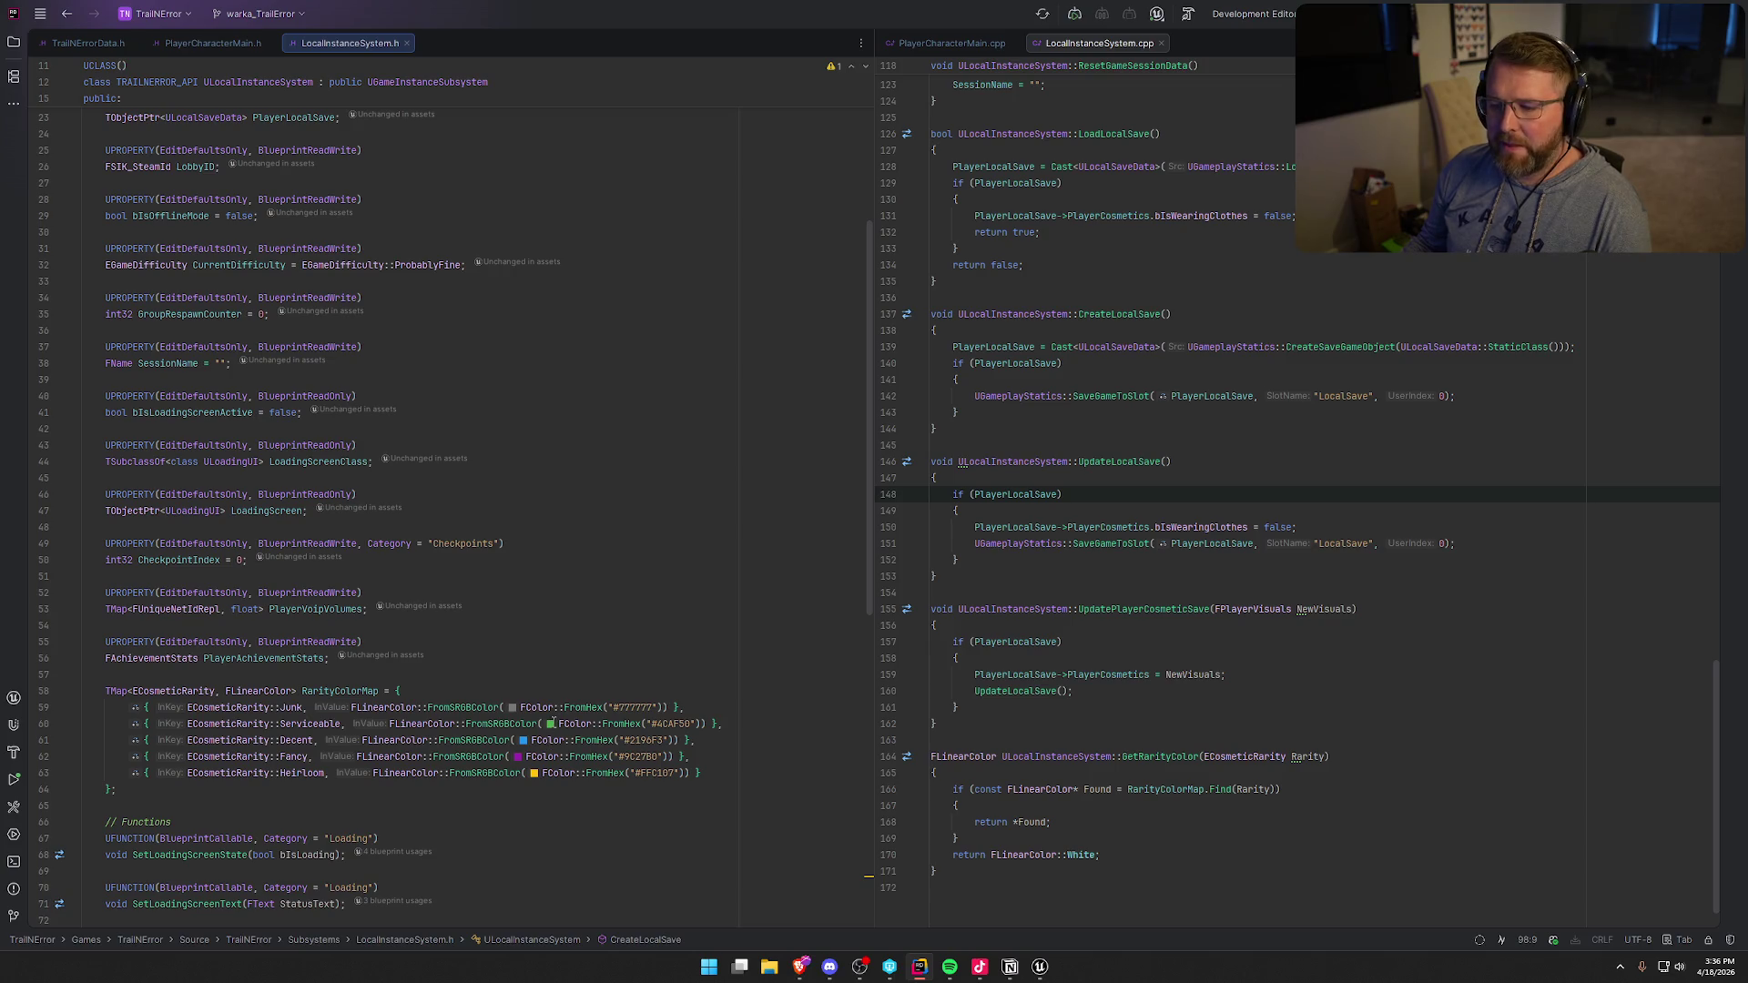
{"action": "scroll", "coordinate": [487, 516], "scroll_direction": "up", "scroll_amount": 3}
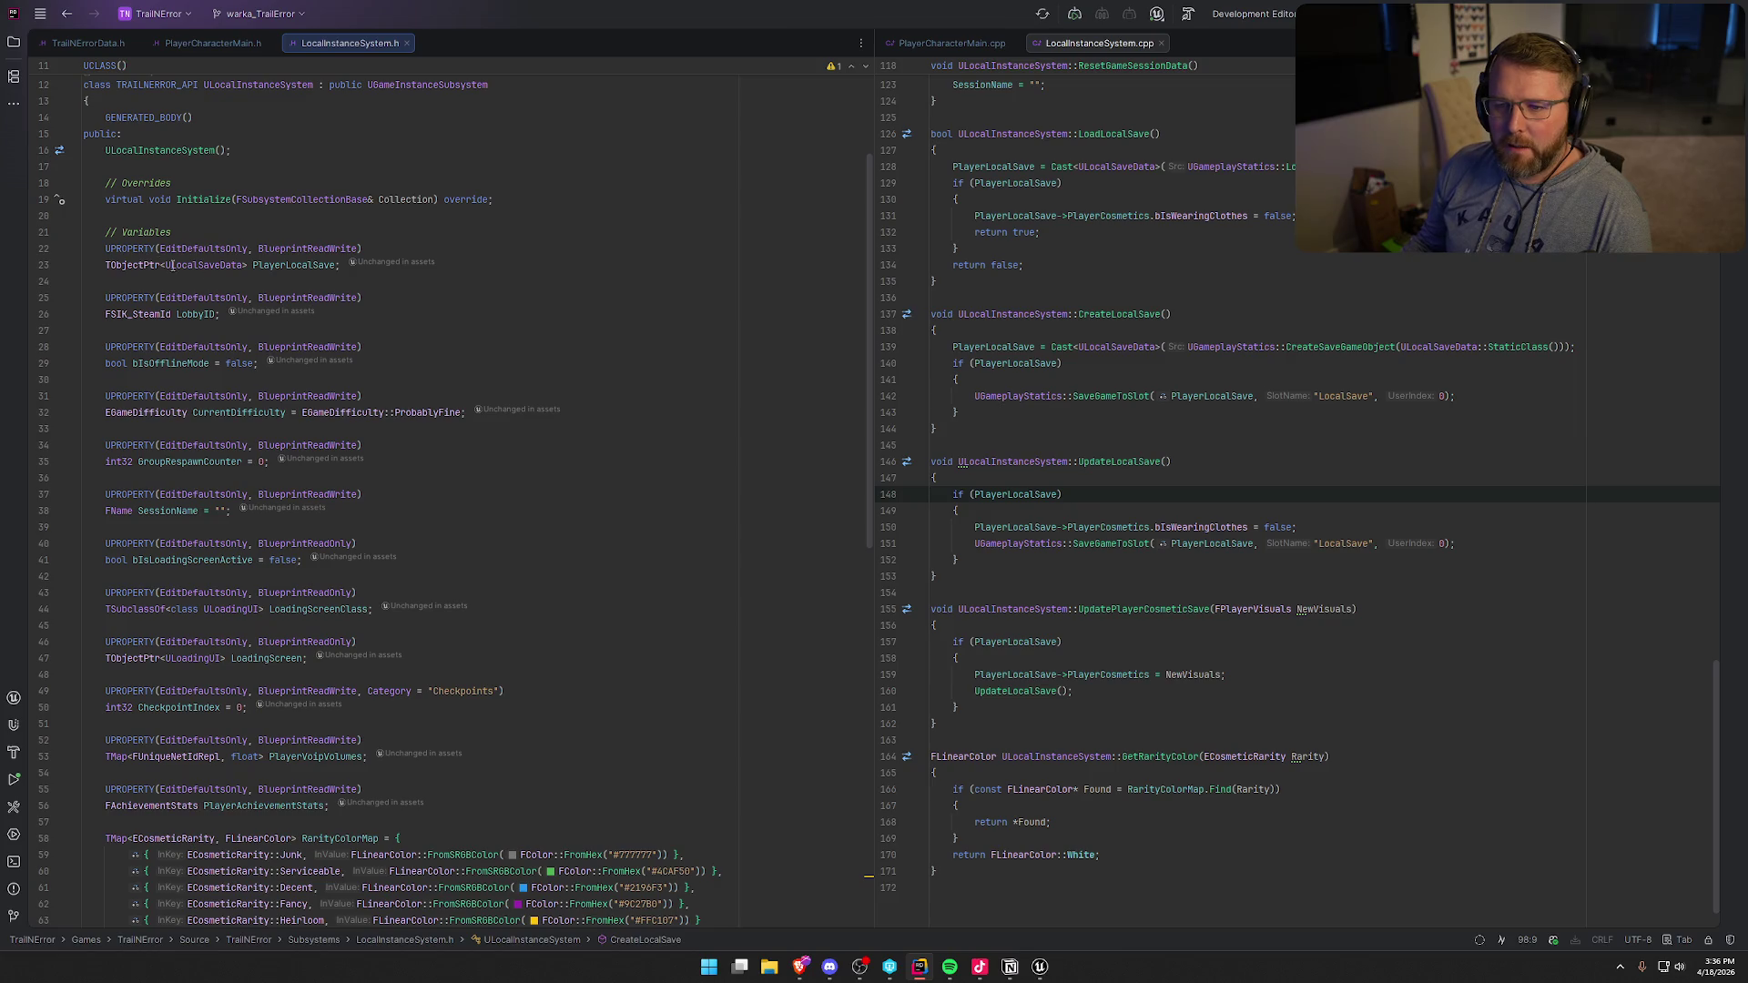
{"action": "key", "text": "ctrl+alt+Left"}
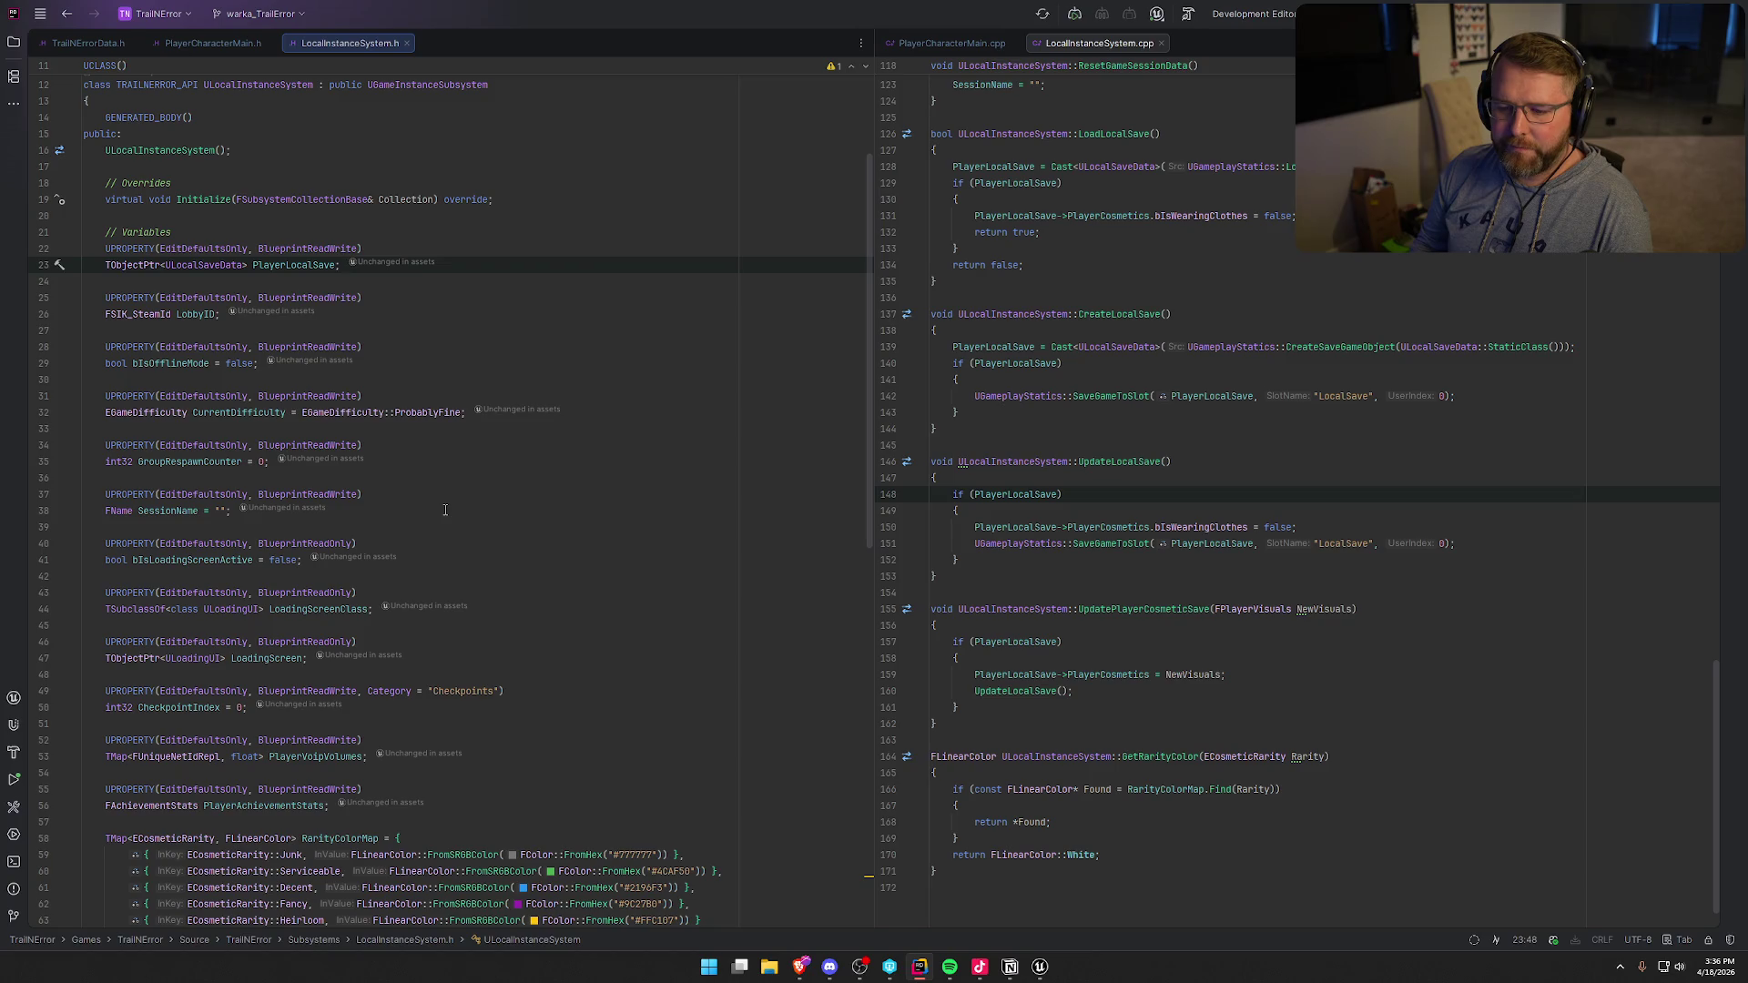
- Below PlayerLocalSave, declare UPROPERTY(EditDefaultsOnly, BlueprintReadWrite) TArray<int32> OwnedCosmeticIDs = {};
{"action": "key", "text": "Return"}
{"action": "key", "text": "Return"}
{"action": "type", "text": "UPRO"}
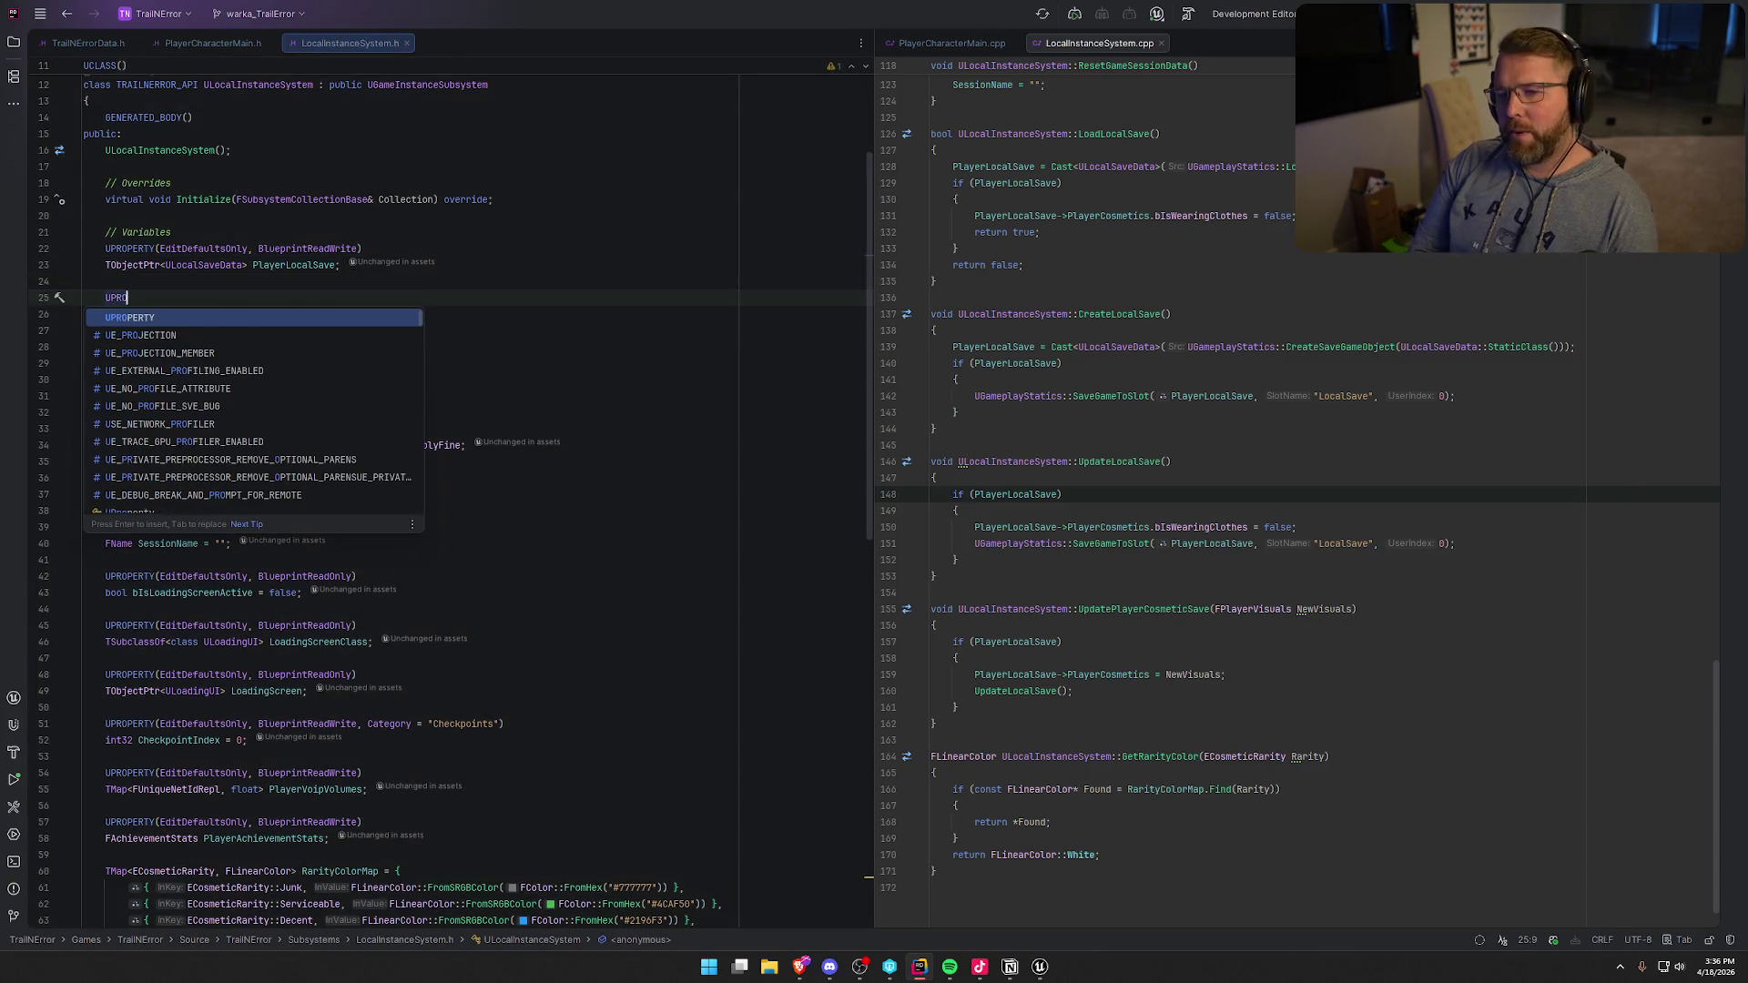
{"action": "key", "text": "Return"}
{"action": "key", "text": "Tab"}
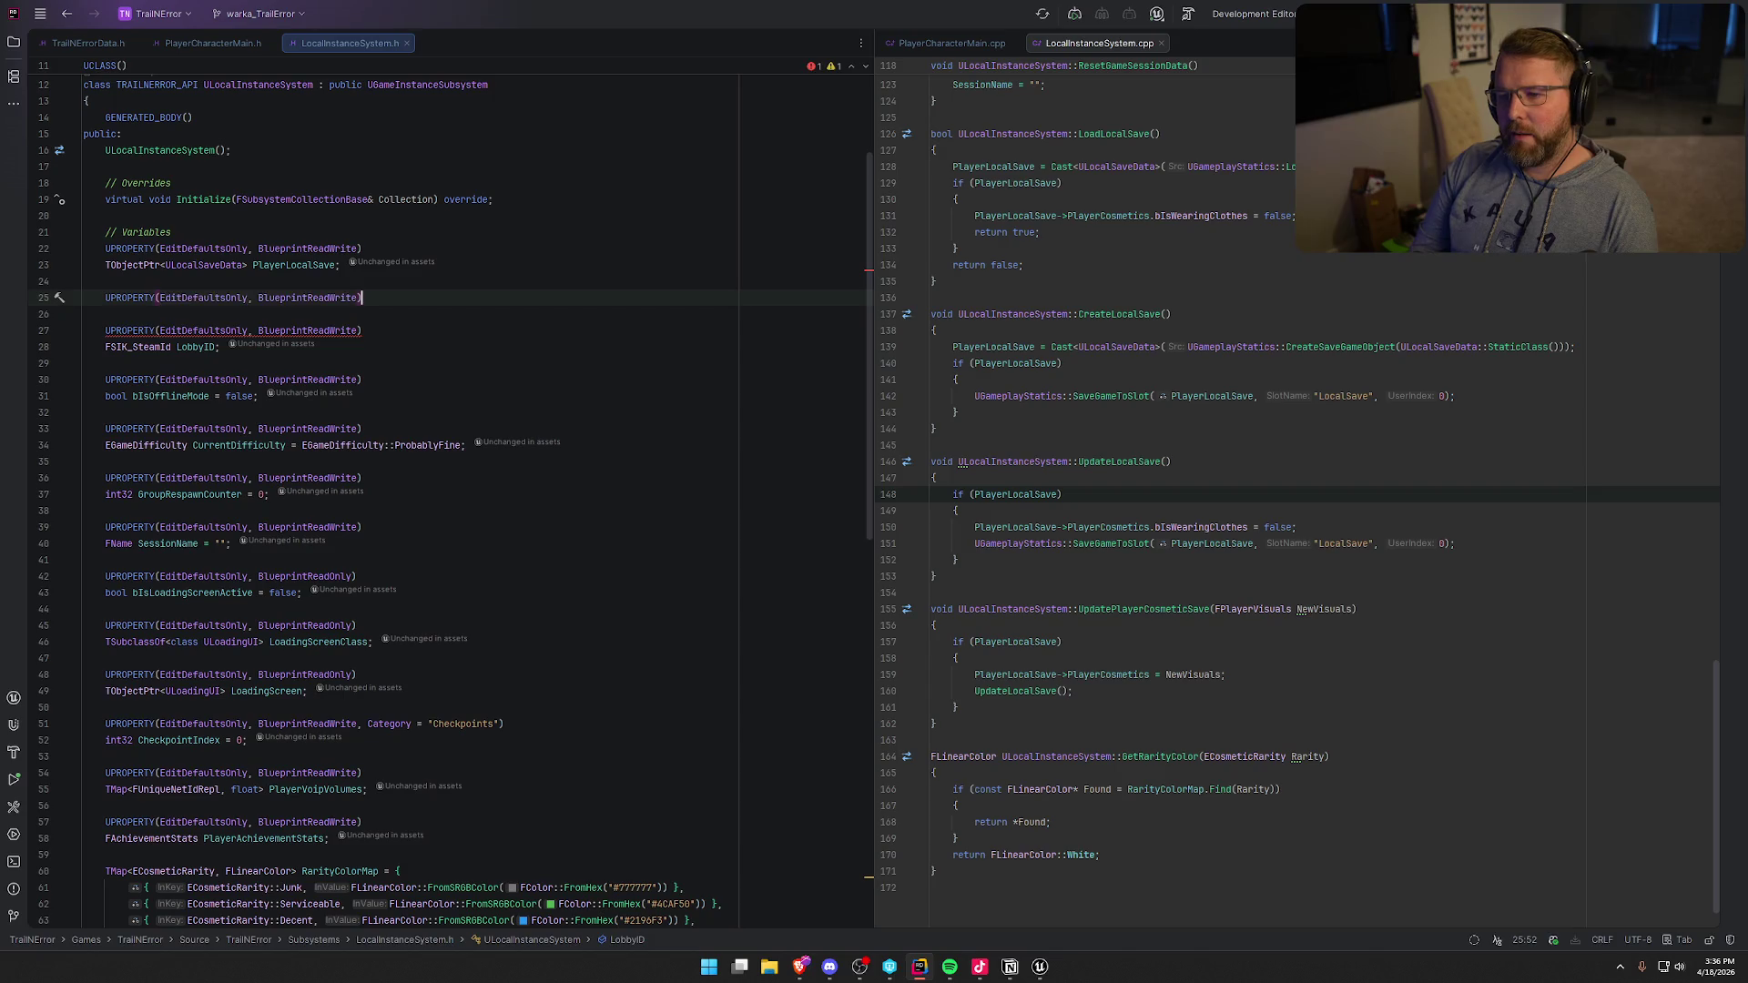
{"action": "key", "text": "Return"}
{"action": "type", "text": "TM"}
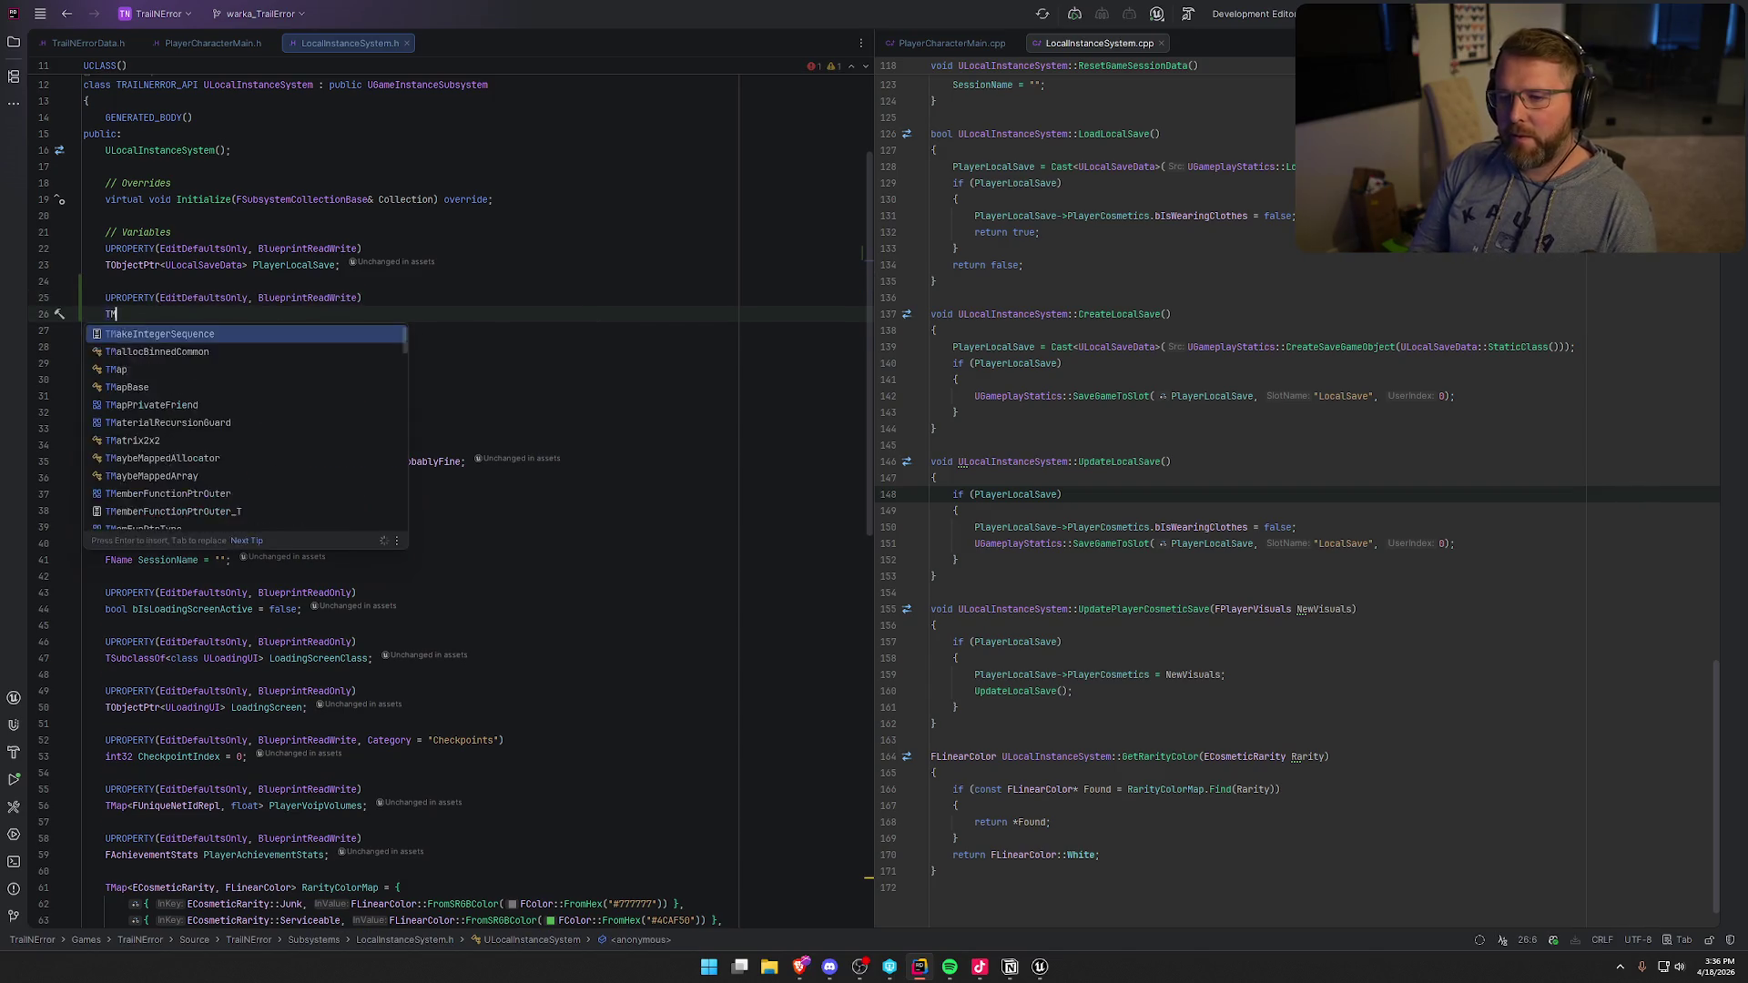
{"action": "type", "text": "ap<"}
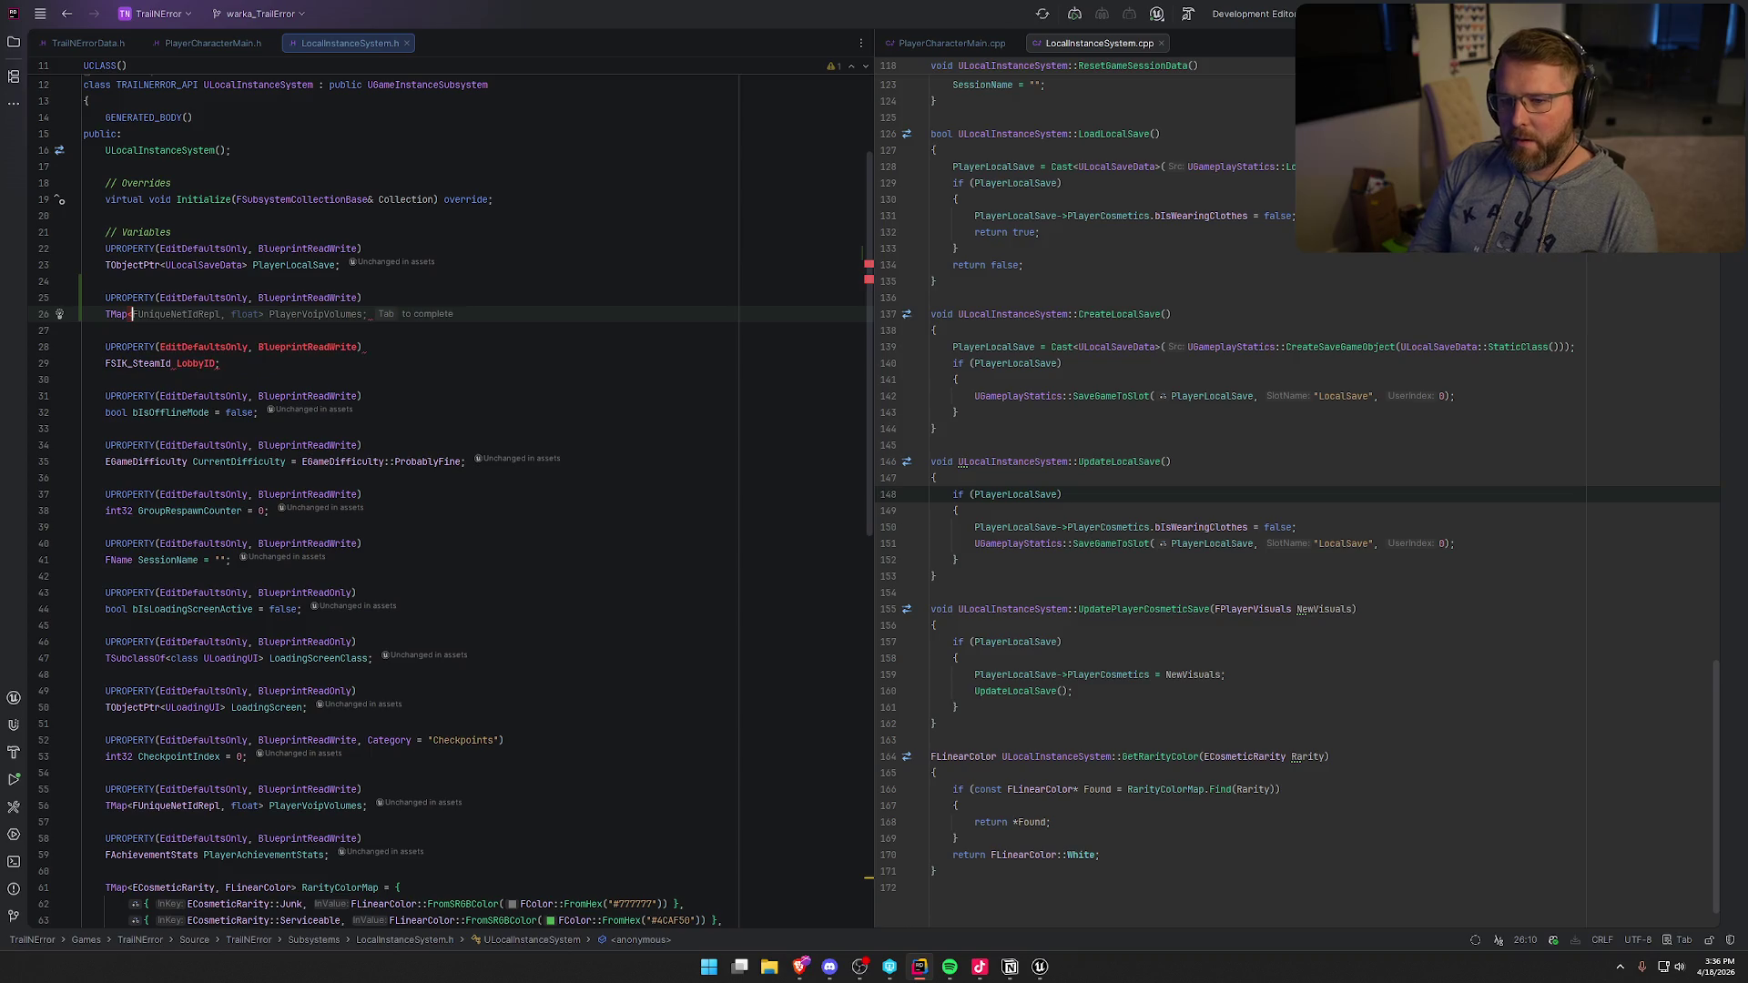
{"action": "type", "text": "int32>"}
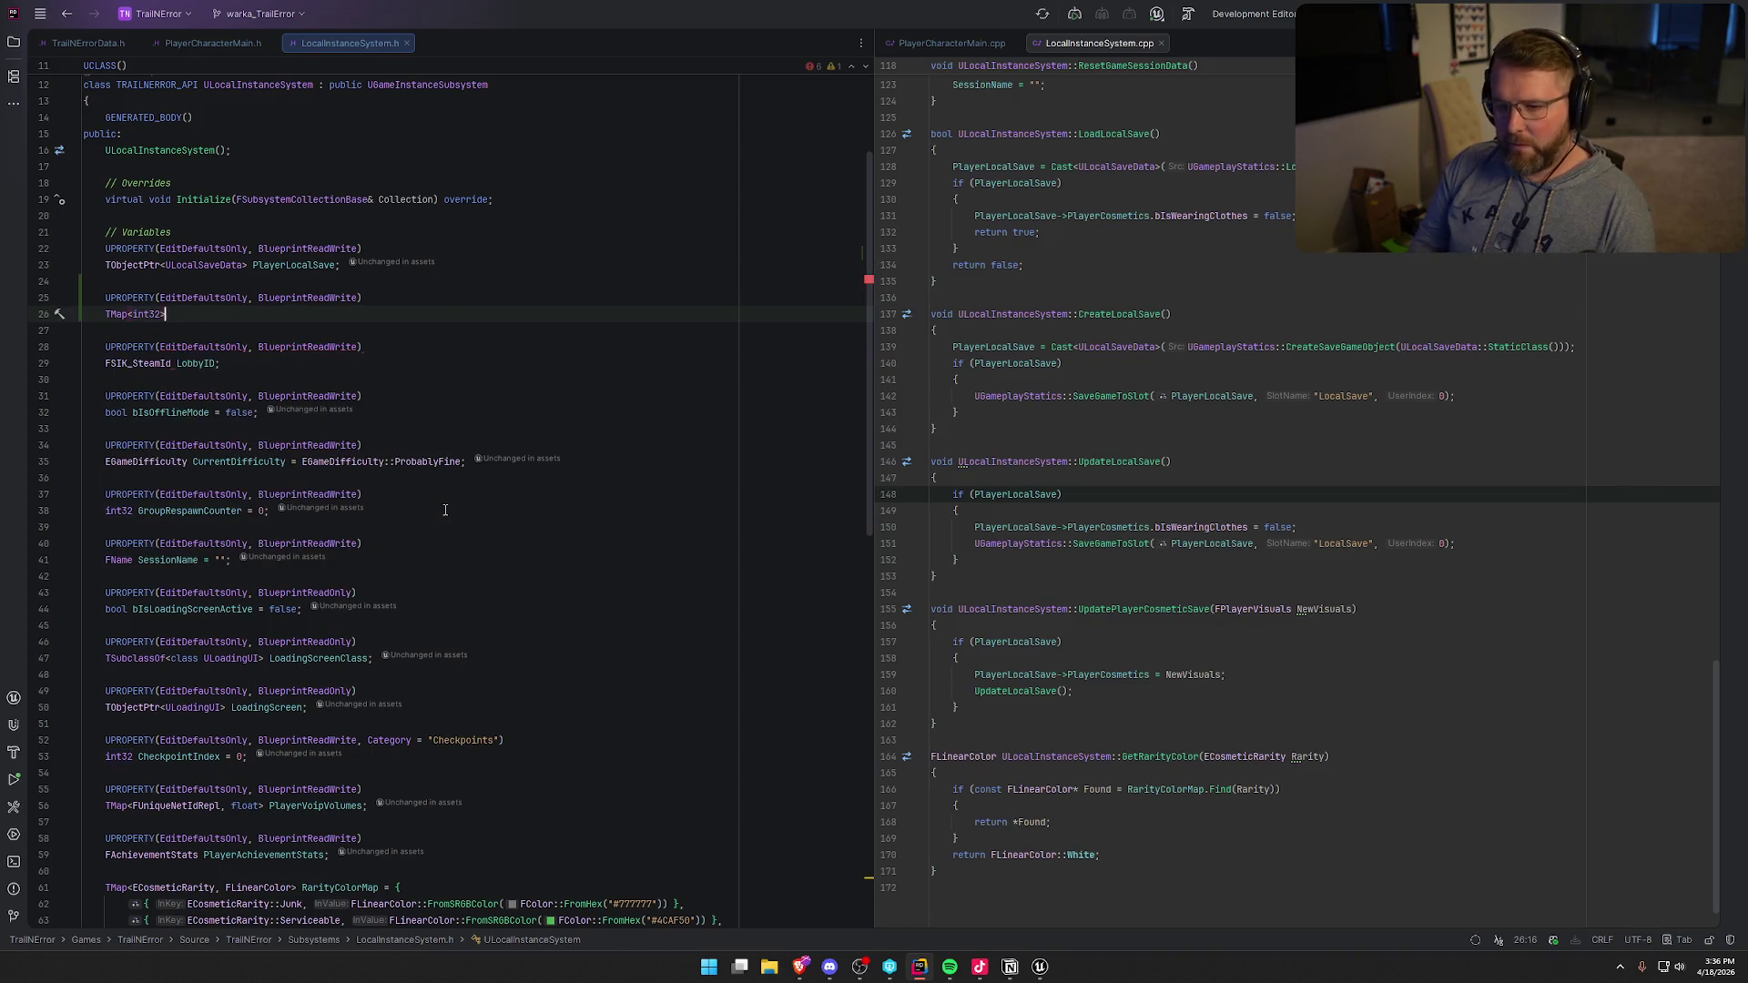
{"action": "key", "text": "BackSpace"}
{"action": "key", "text": "BackSpace"}
{"action": "key", "text": "BackSpace"}
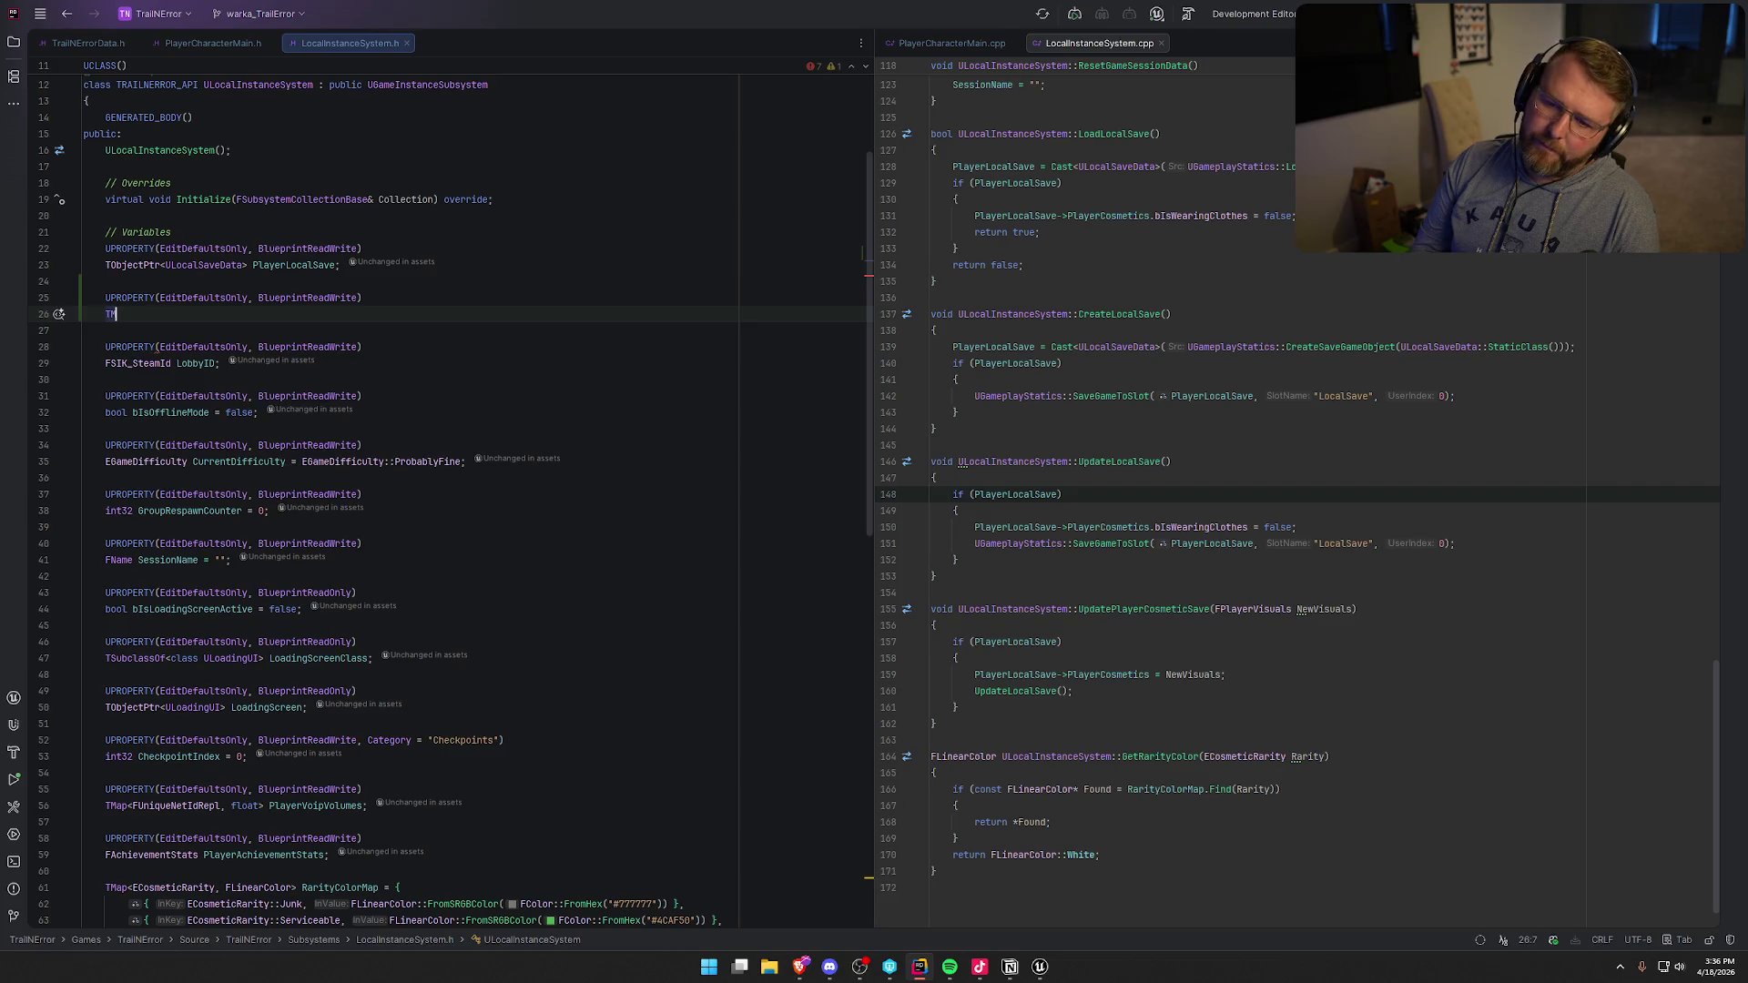
{"action": "type", "text": "ARray<"}
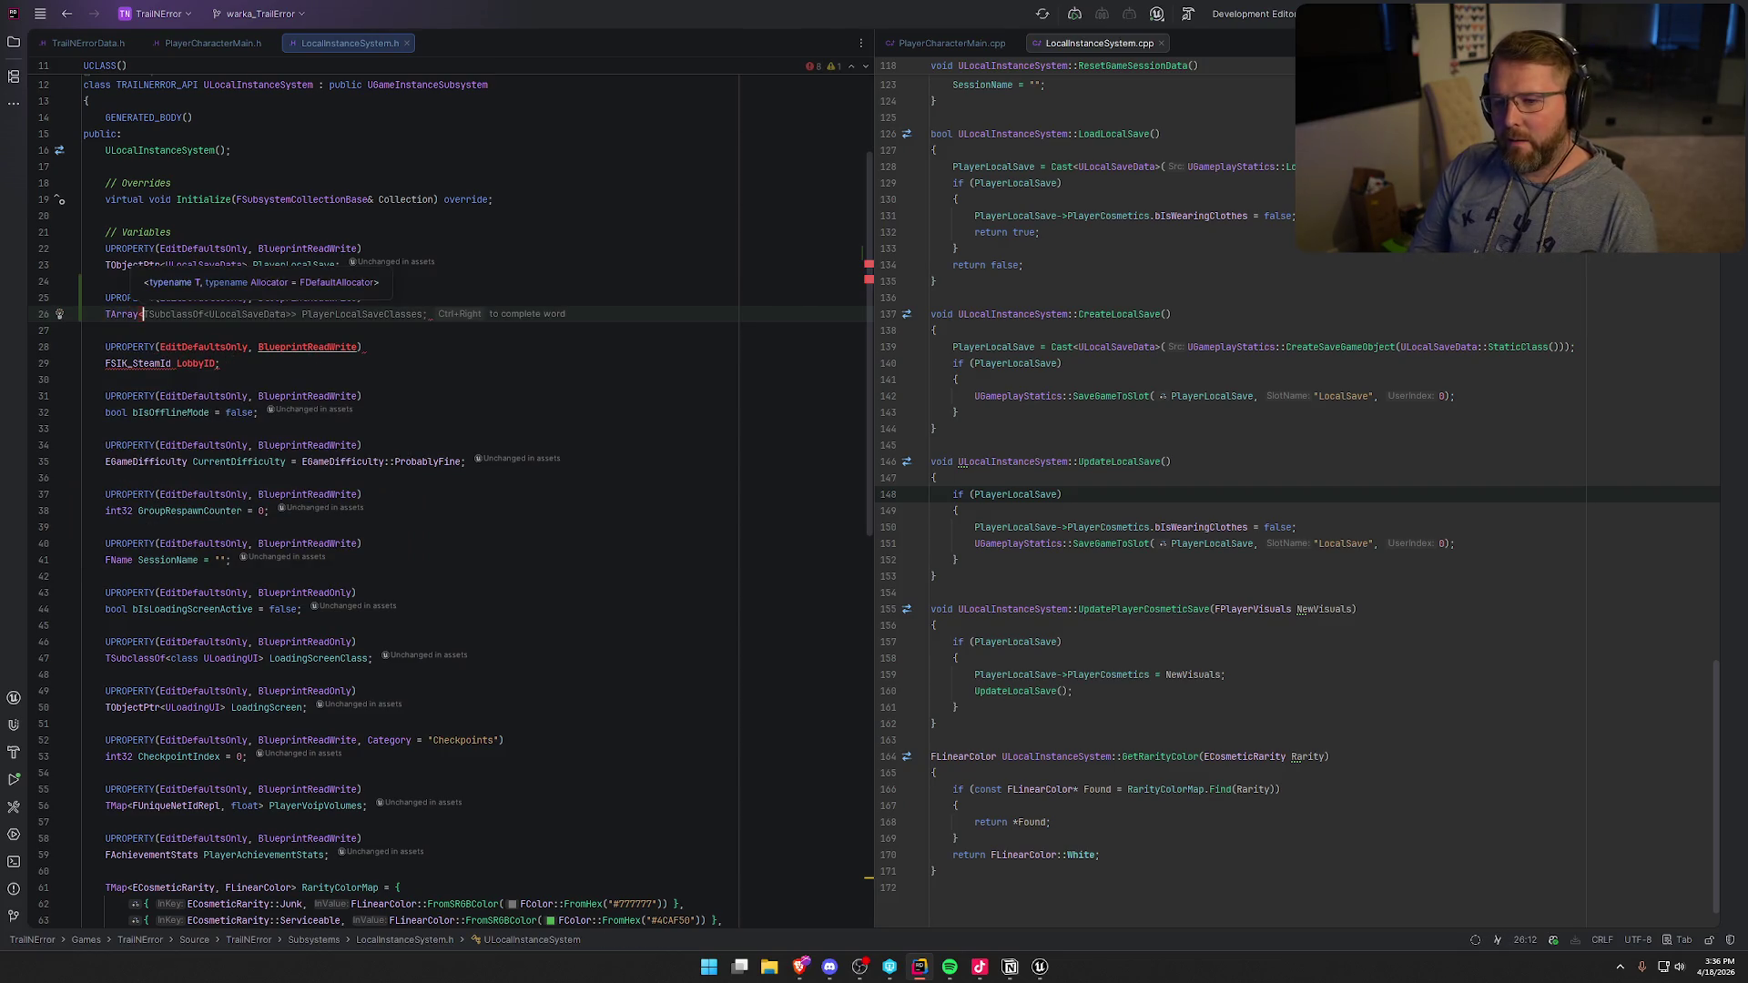
{"action": "type", "text": "int32> "}
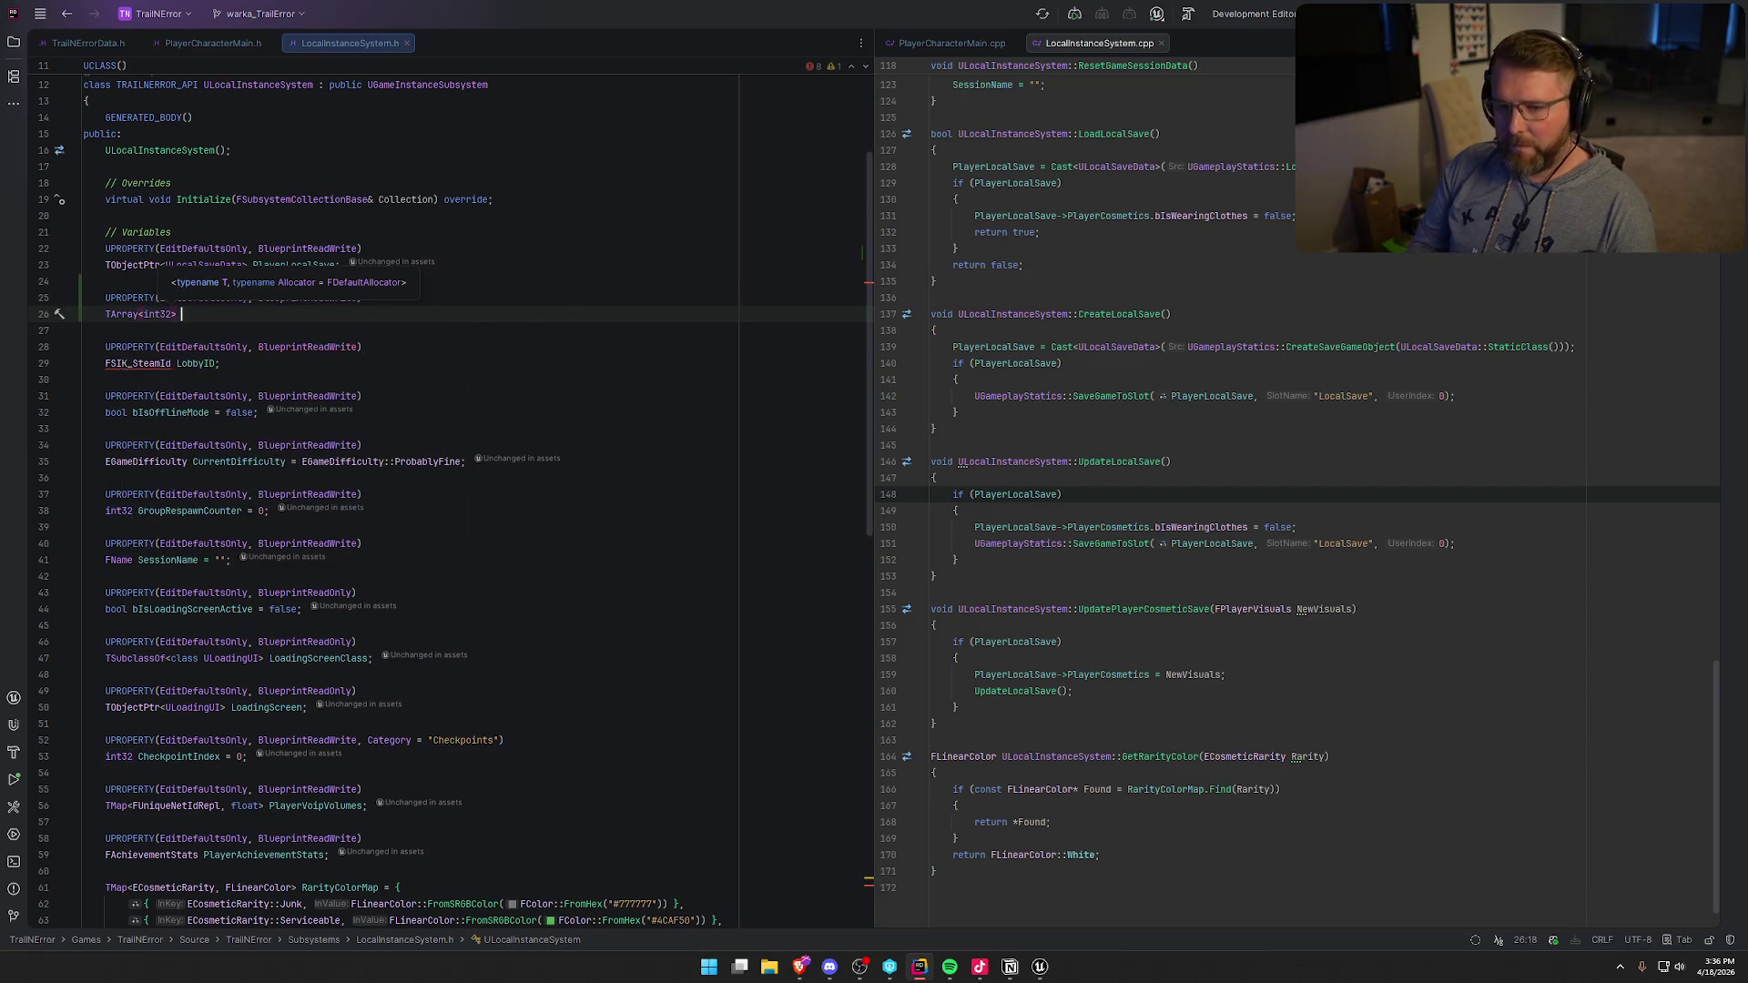
{"action": "type", "text": "Ow"}
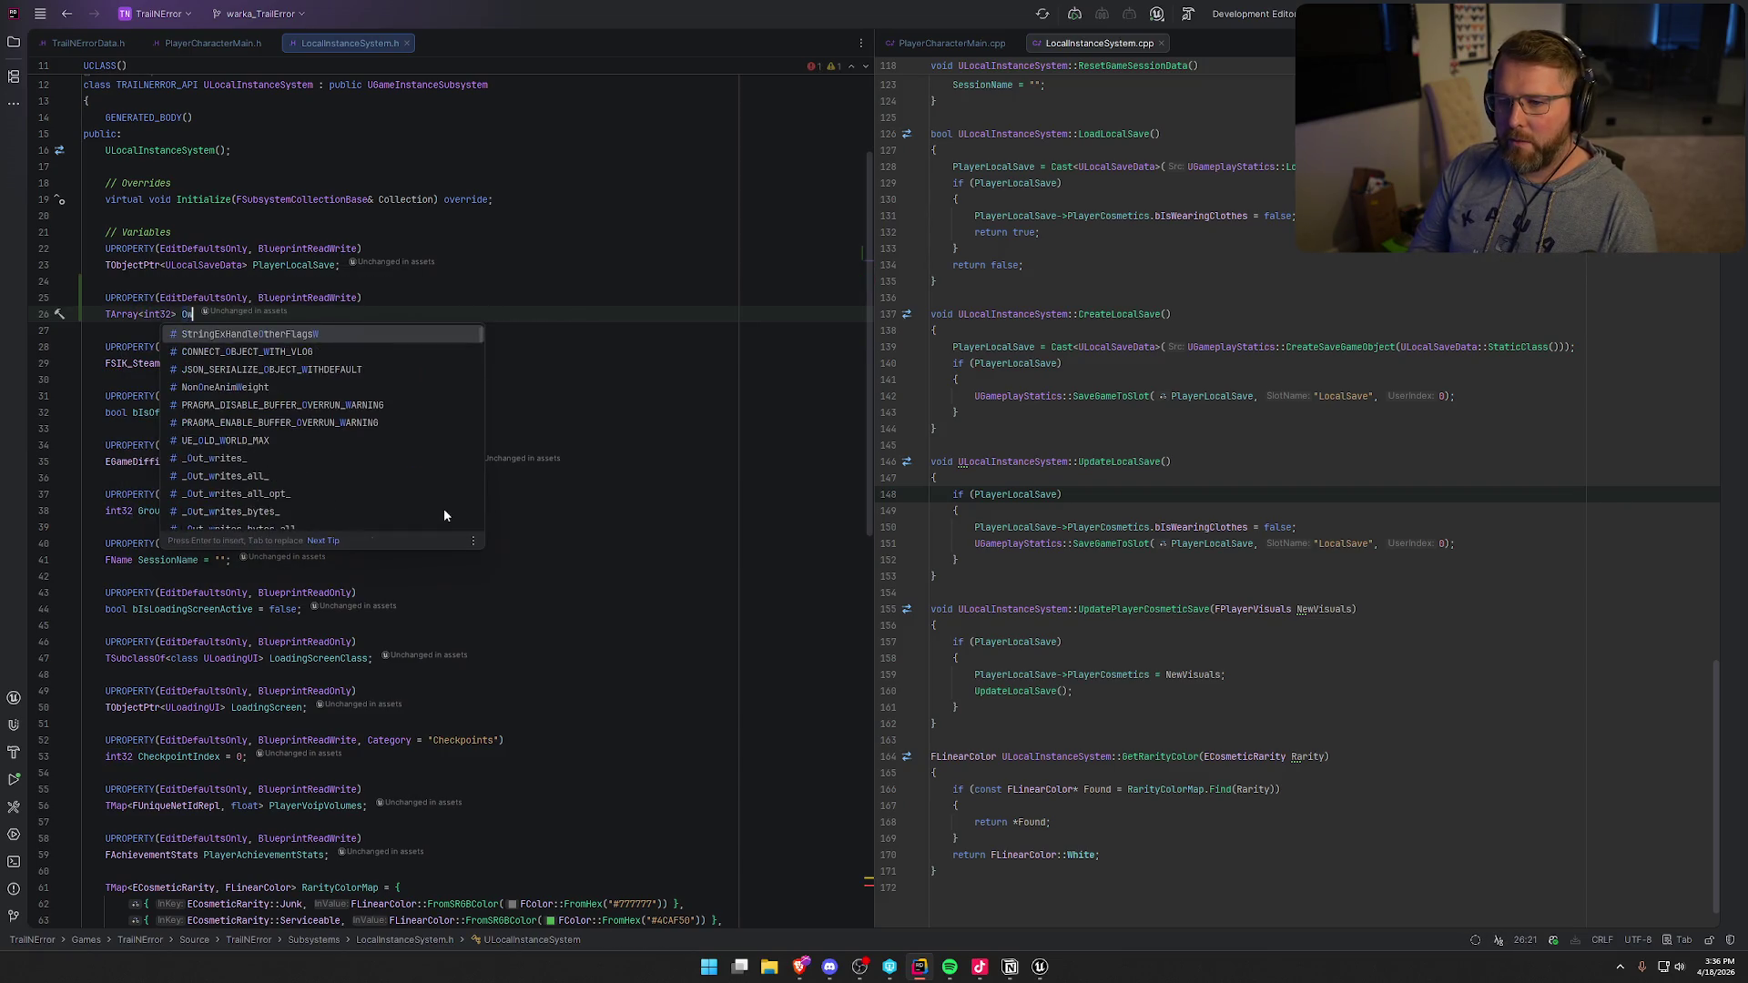
{"action": "type", "text": "nedm"}
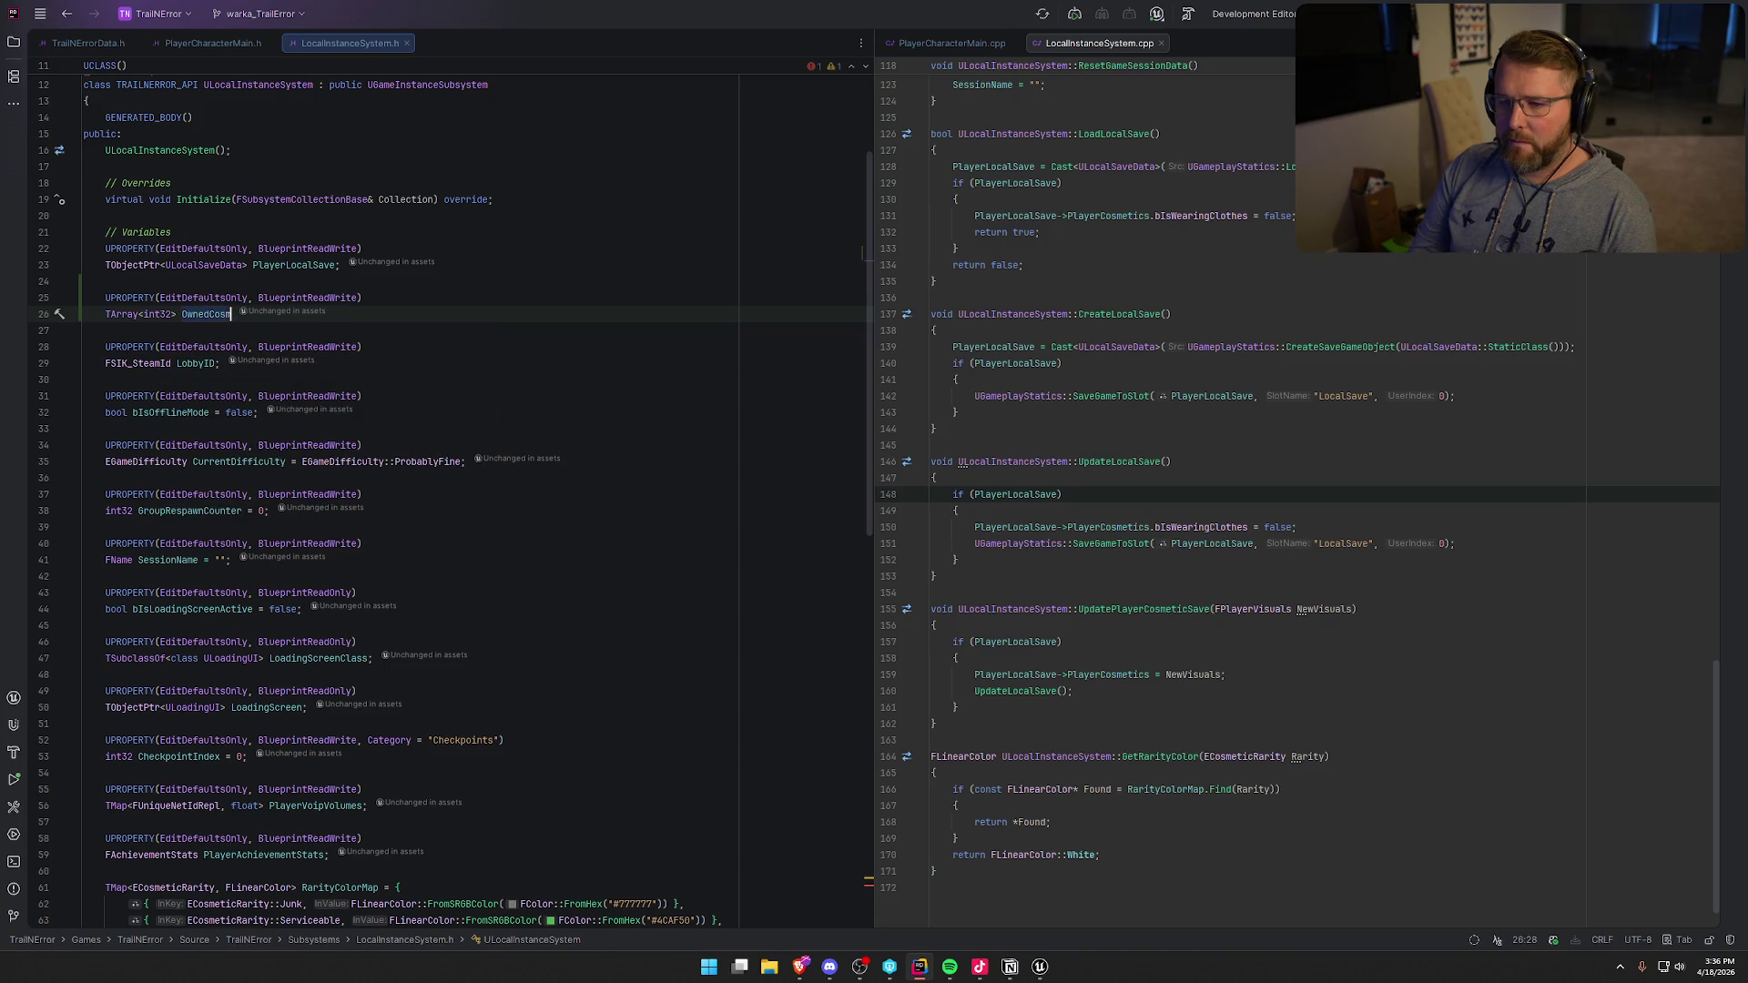
{"action": "type", "text": "Ds"}
{"action": "type", "text": " ="}
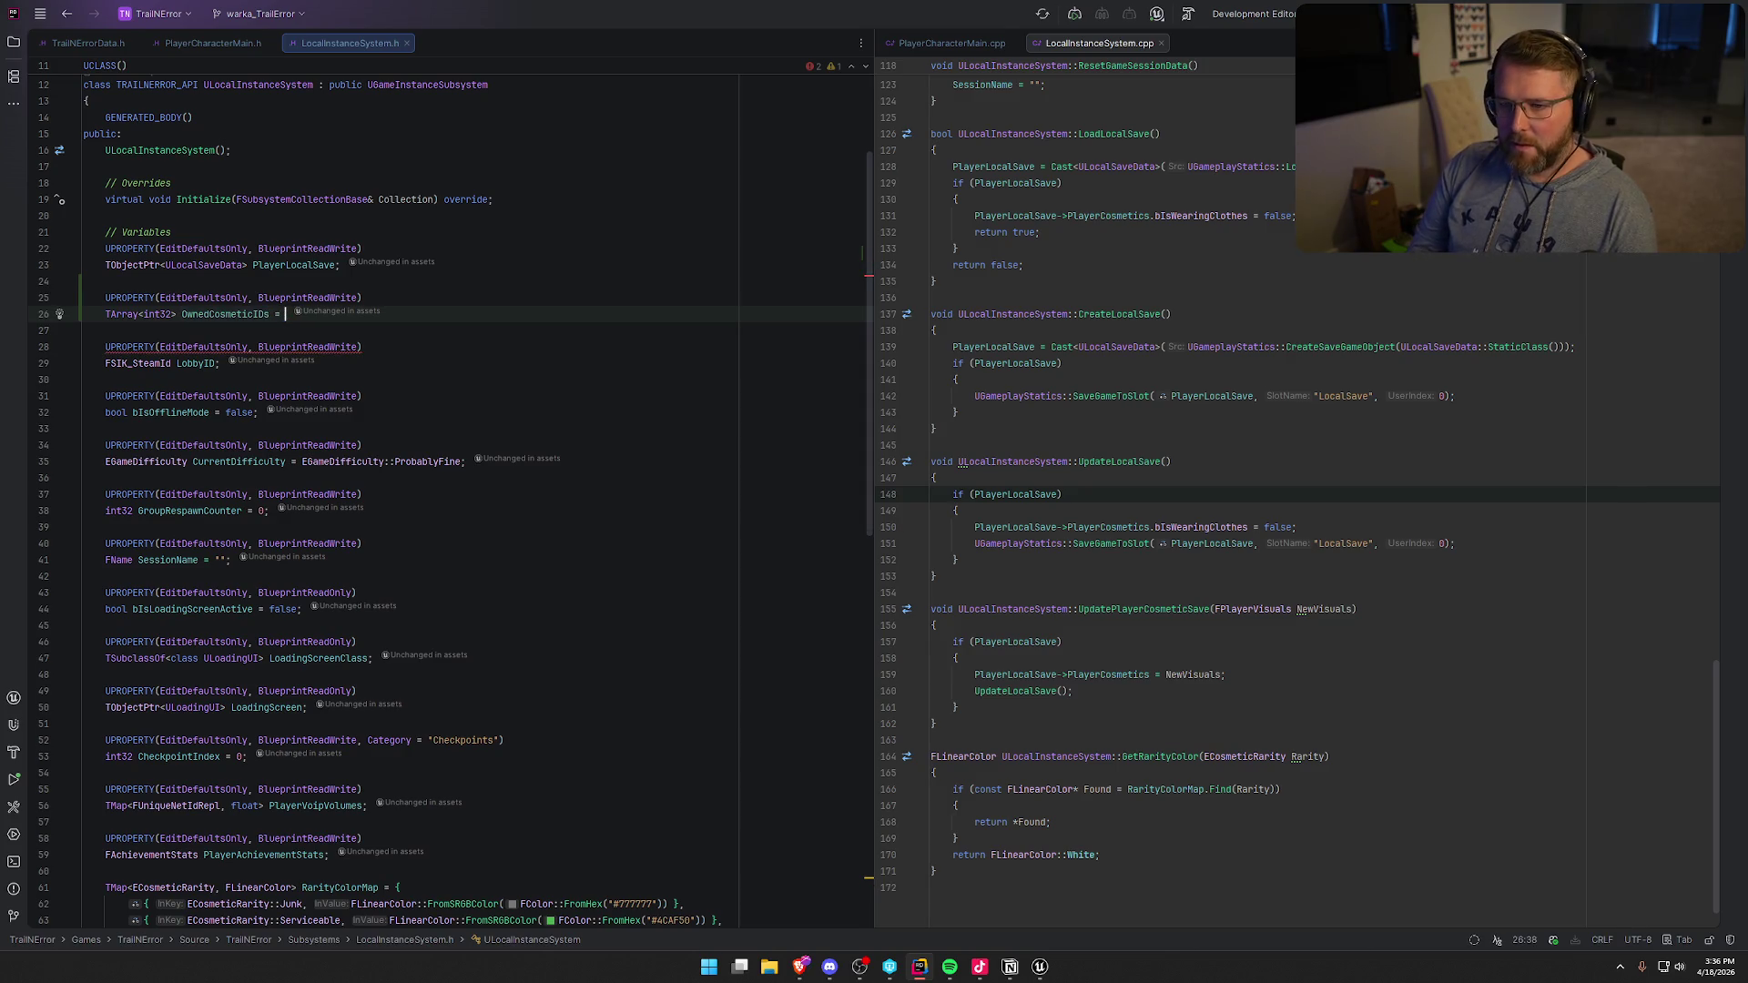
{"action": "type", "text": "{};"}
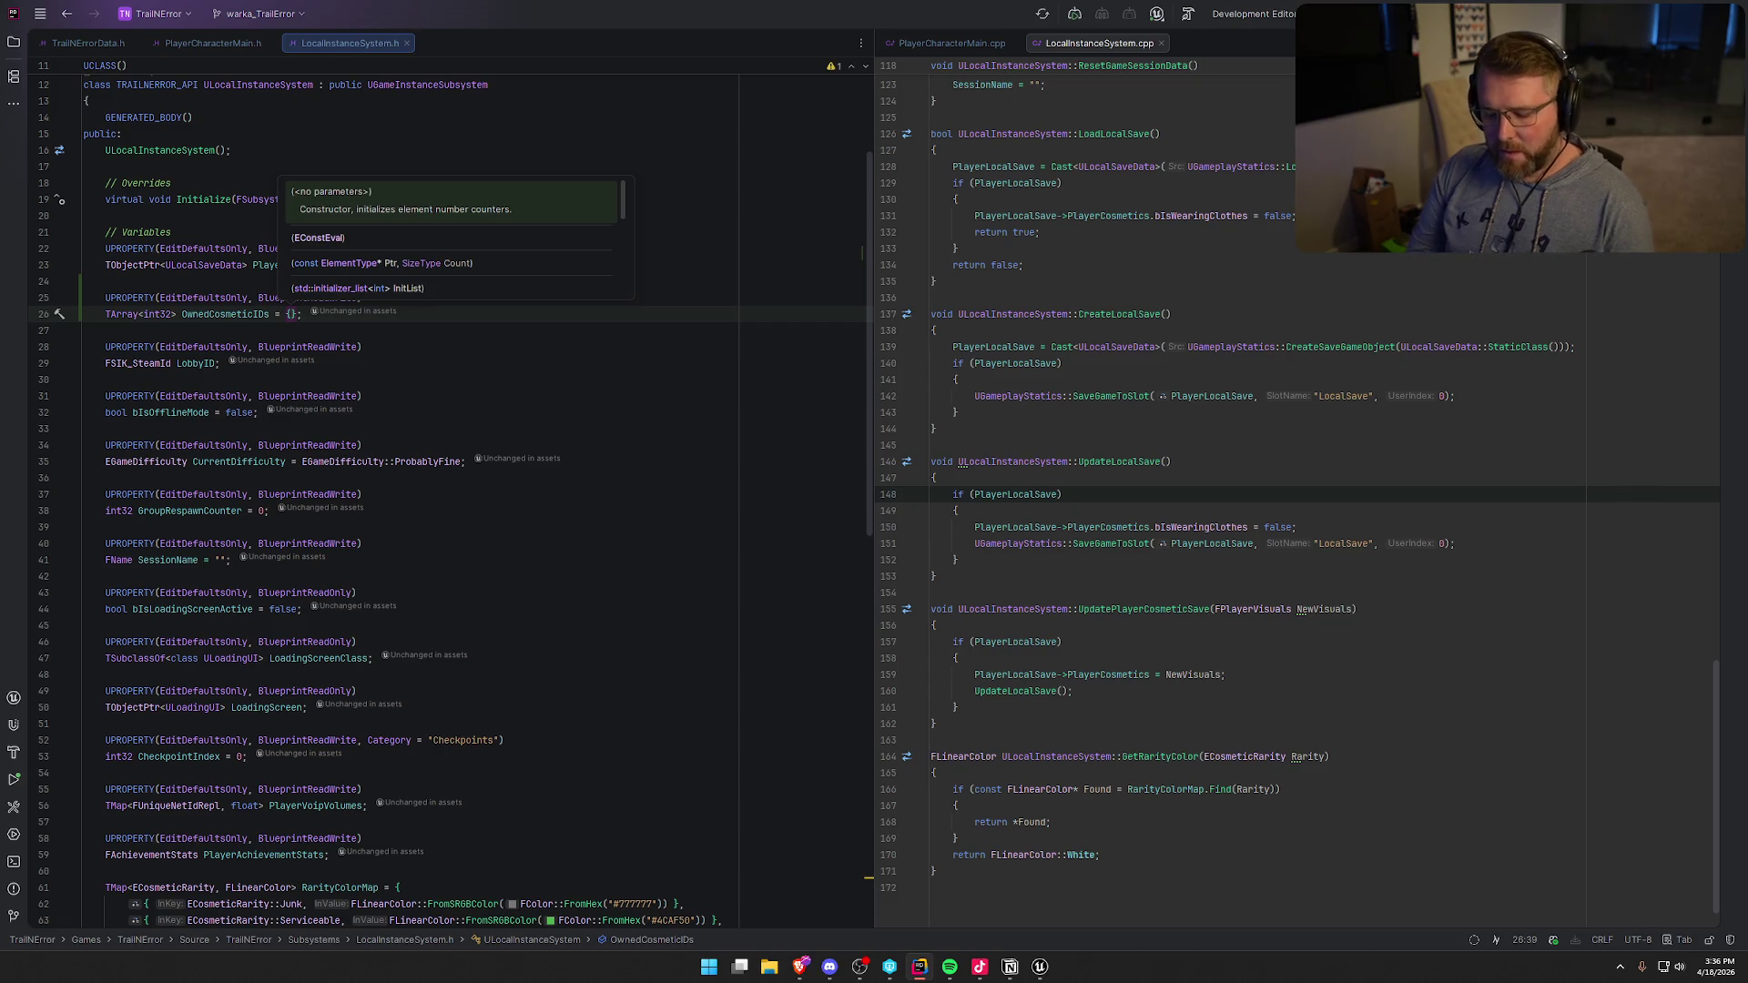
{"action": "mouse_move", "coordinate": [1039, 966]}
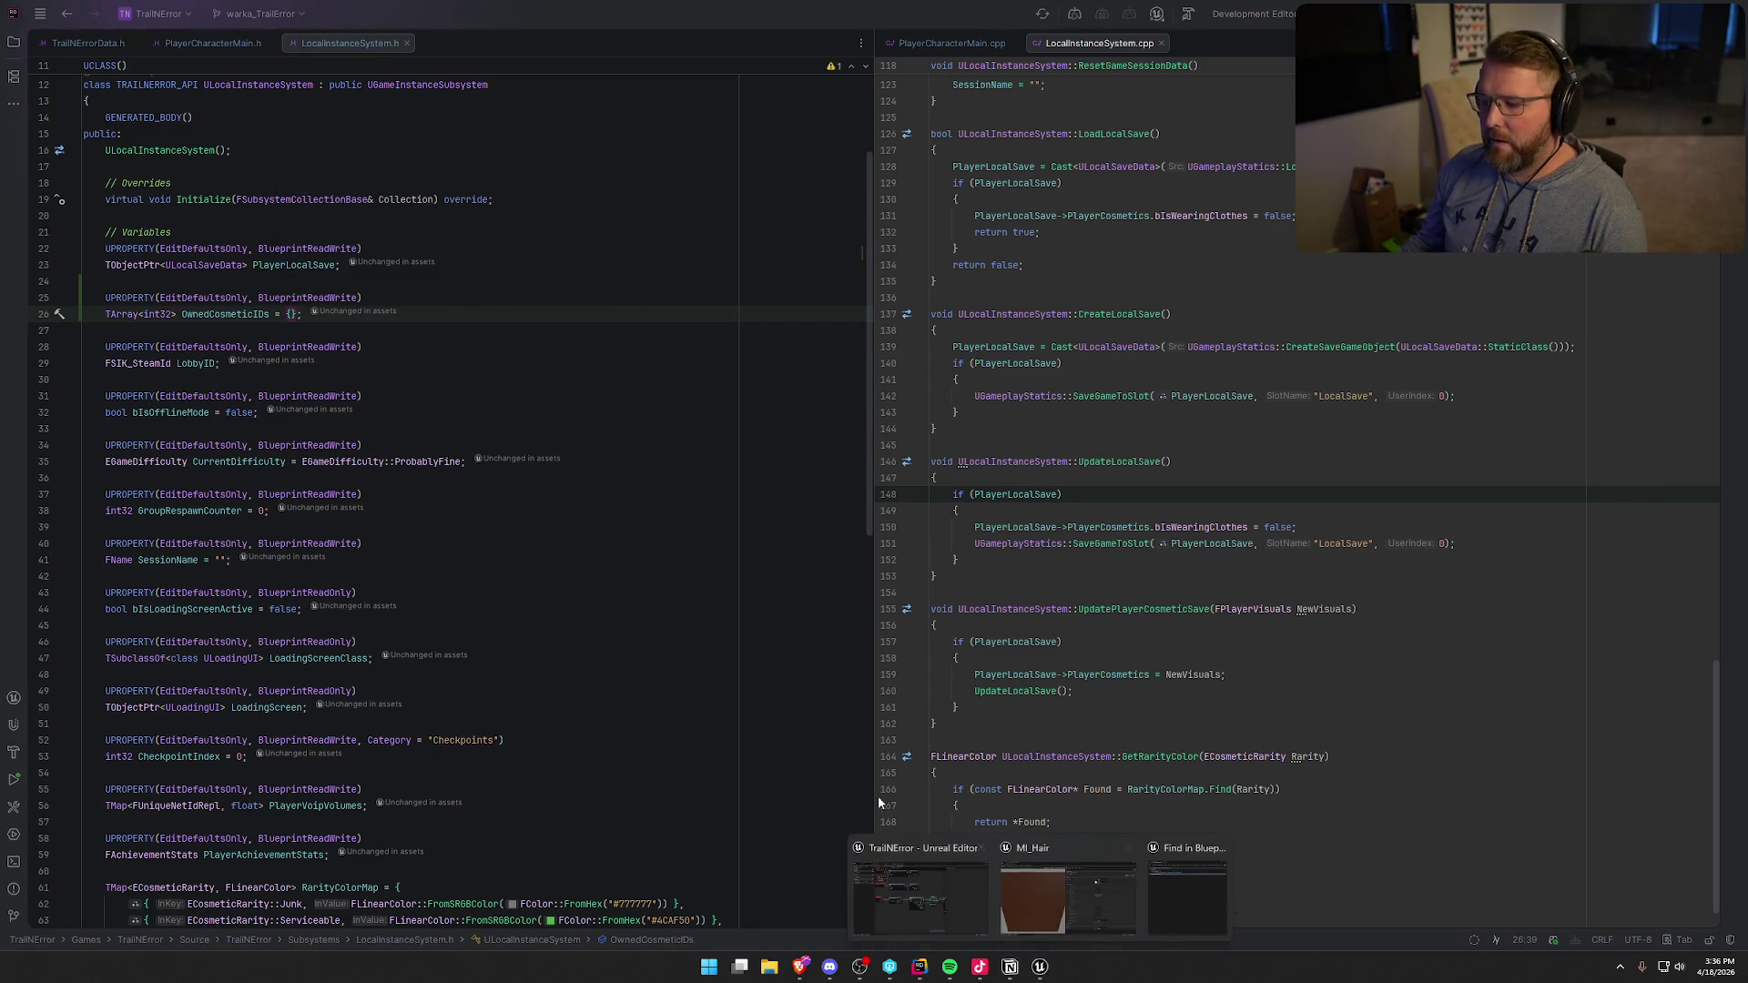
{"action": "left_click", "coordinate": [1101, 912]}
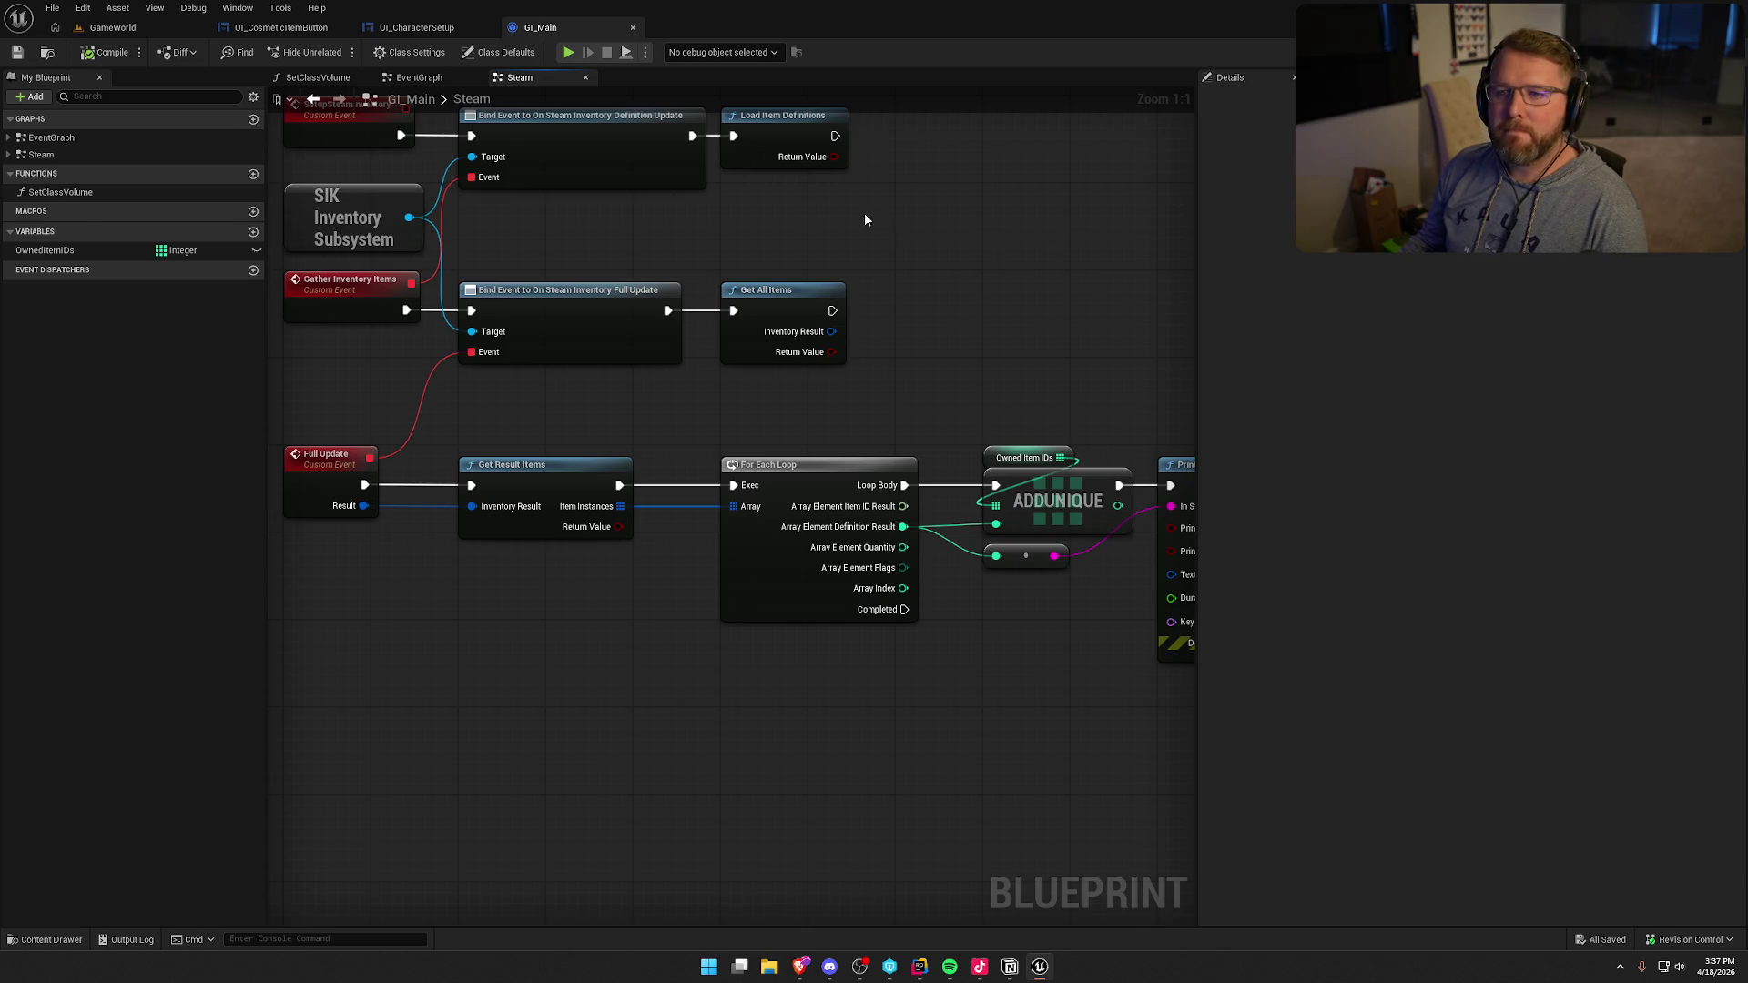
{"action": "mouse_move", "coordinate": [628, 219]}
{"action": "left_mouse_down"}
{"action": "mouse_move", "coordinate": [628, 355]}
{"action": "mouse_move", "coordinate": [401, 203]}
{"action": "mouse_move", "coordinate": [442, 206]}
{"action": "left_mouse_up"}
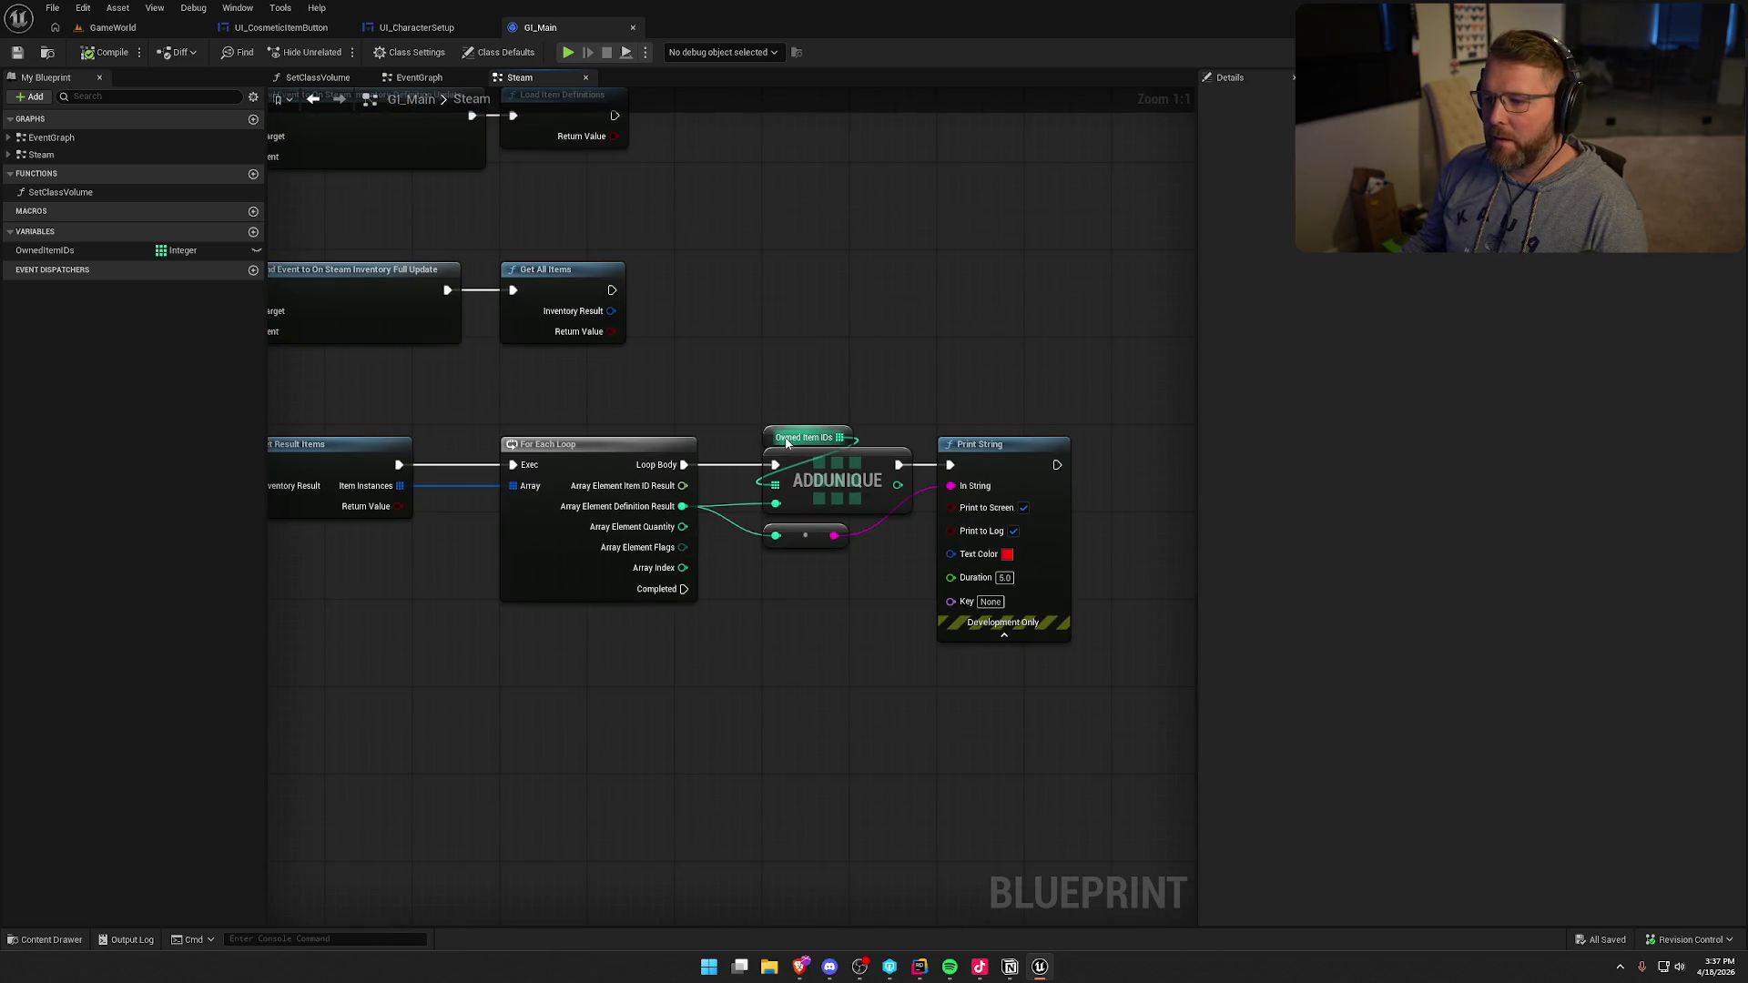
{"action": "left_click", "coordinate": [787, 440]}
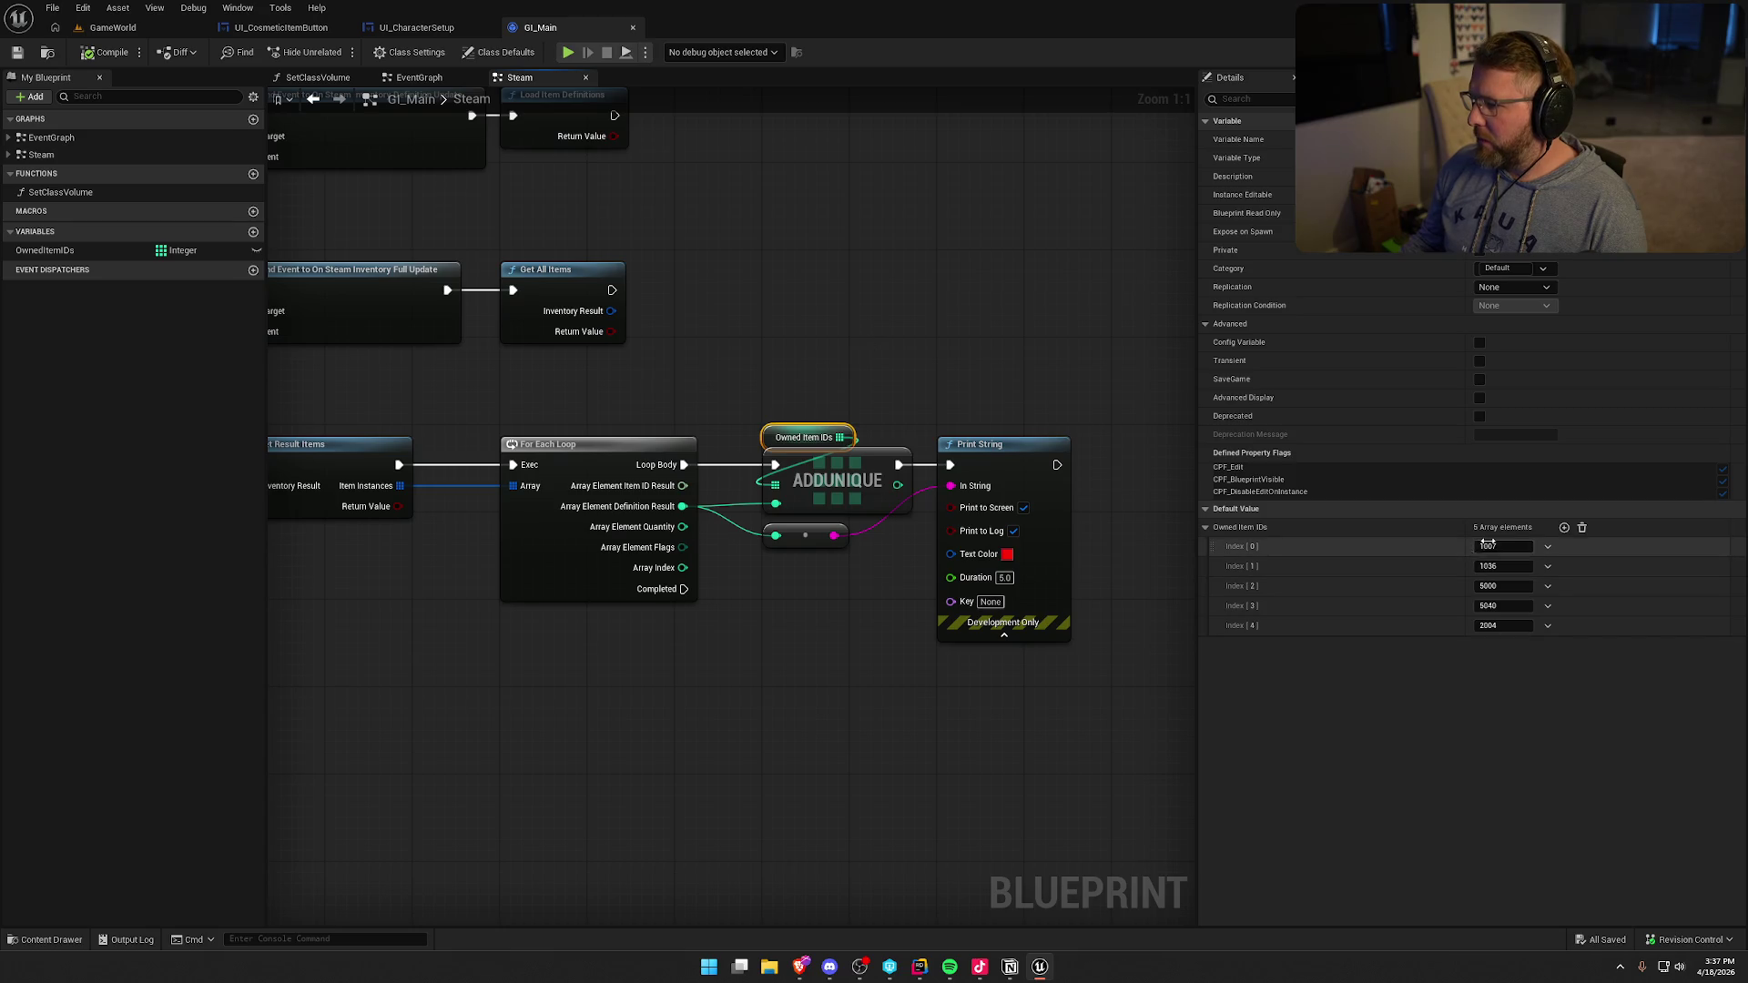
{"action": "double_click", "coordinate": [1036, 14]}
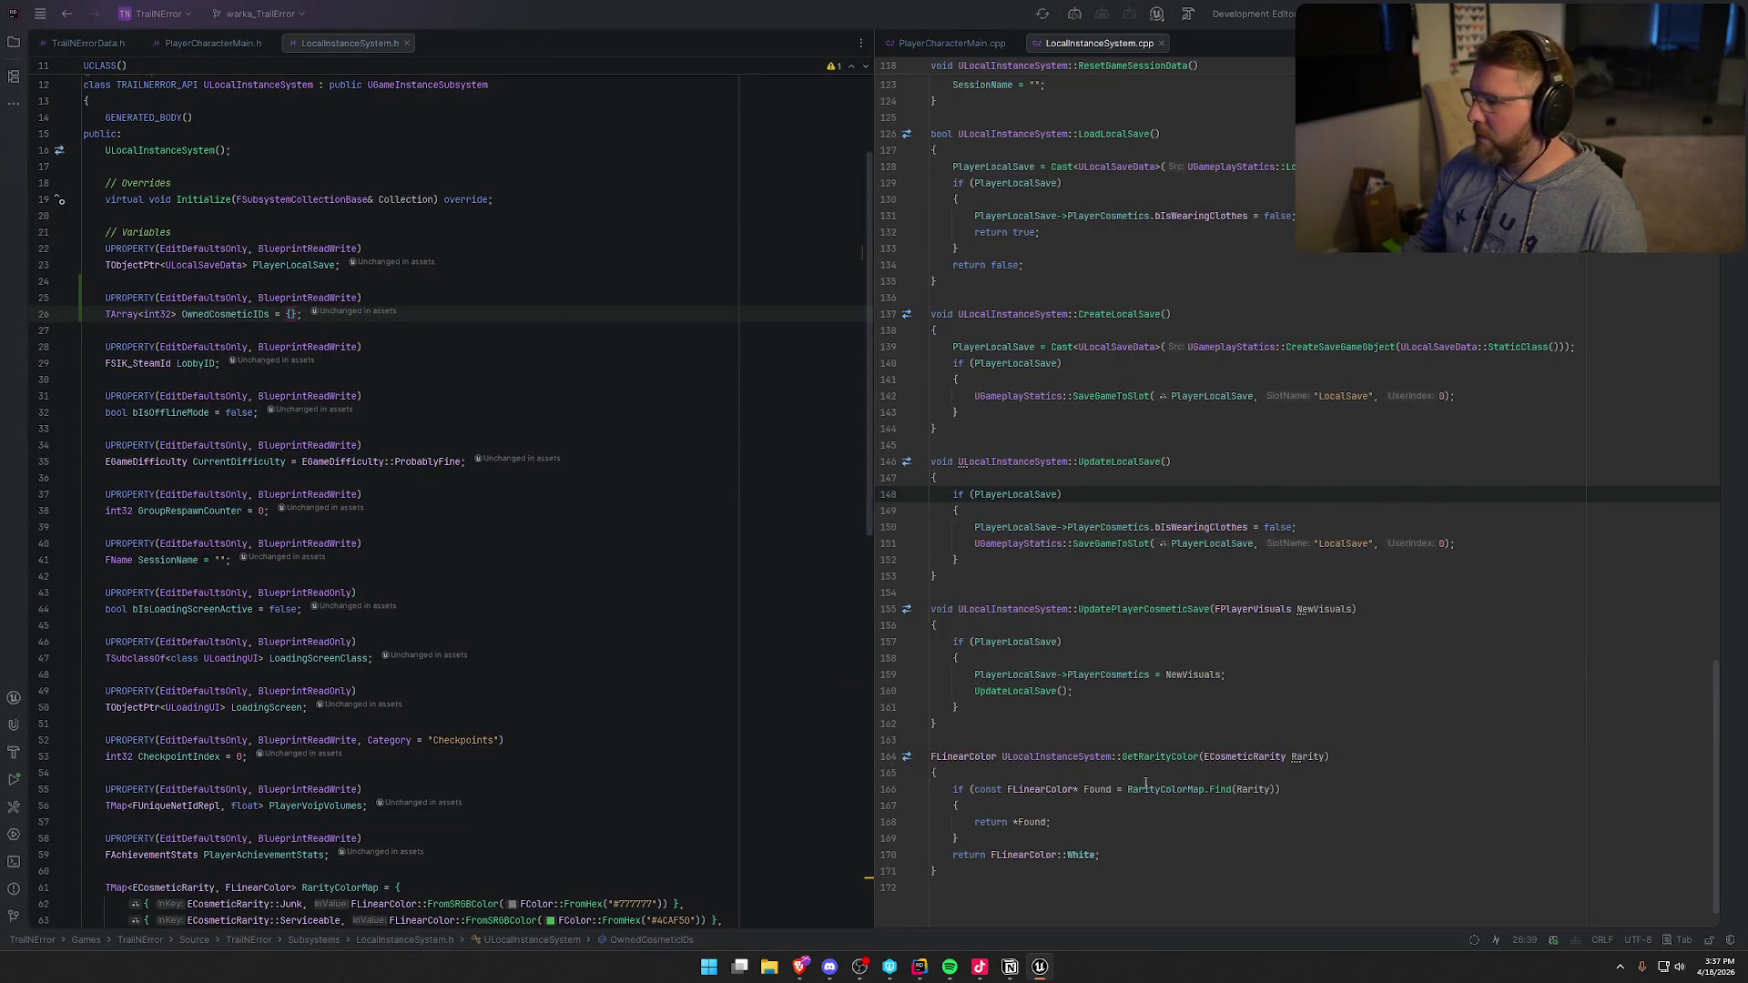
- Fill the OwnedCosmeticIDs initializer with {1007, 1036, 5000, 5040}
{"action": "left_click", "coordinate": [292, 314]}
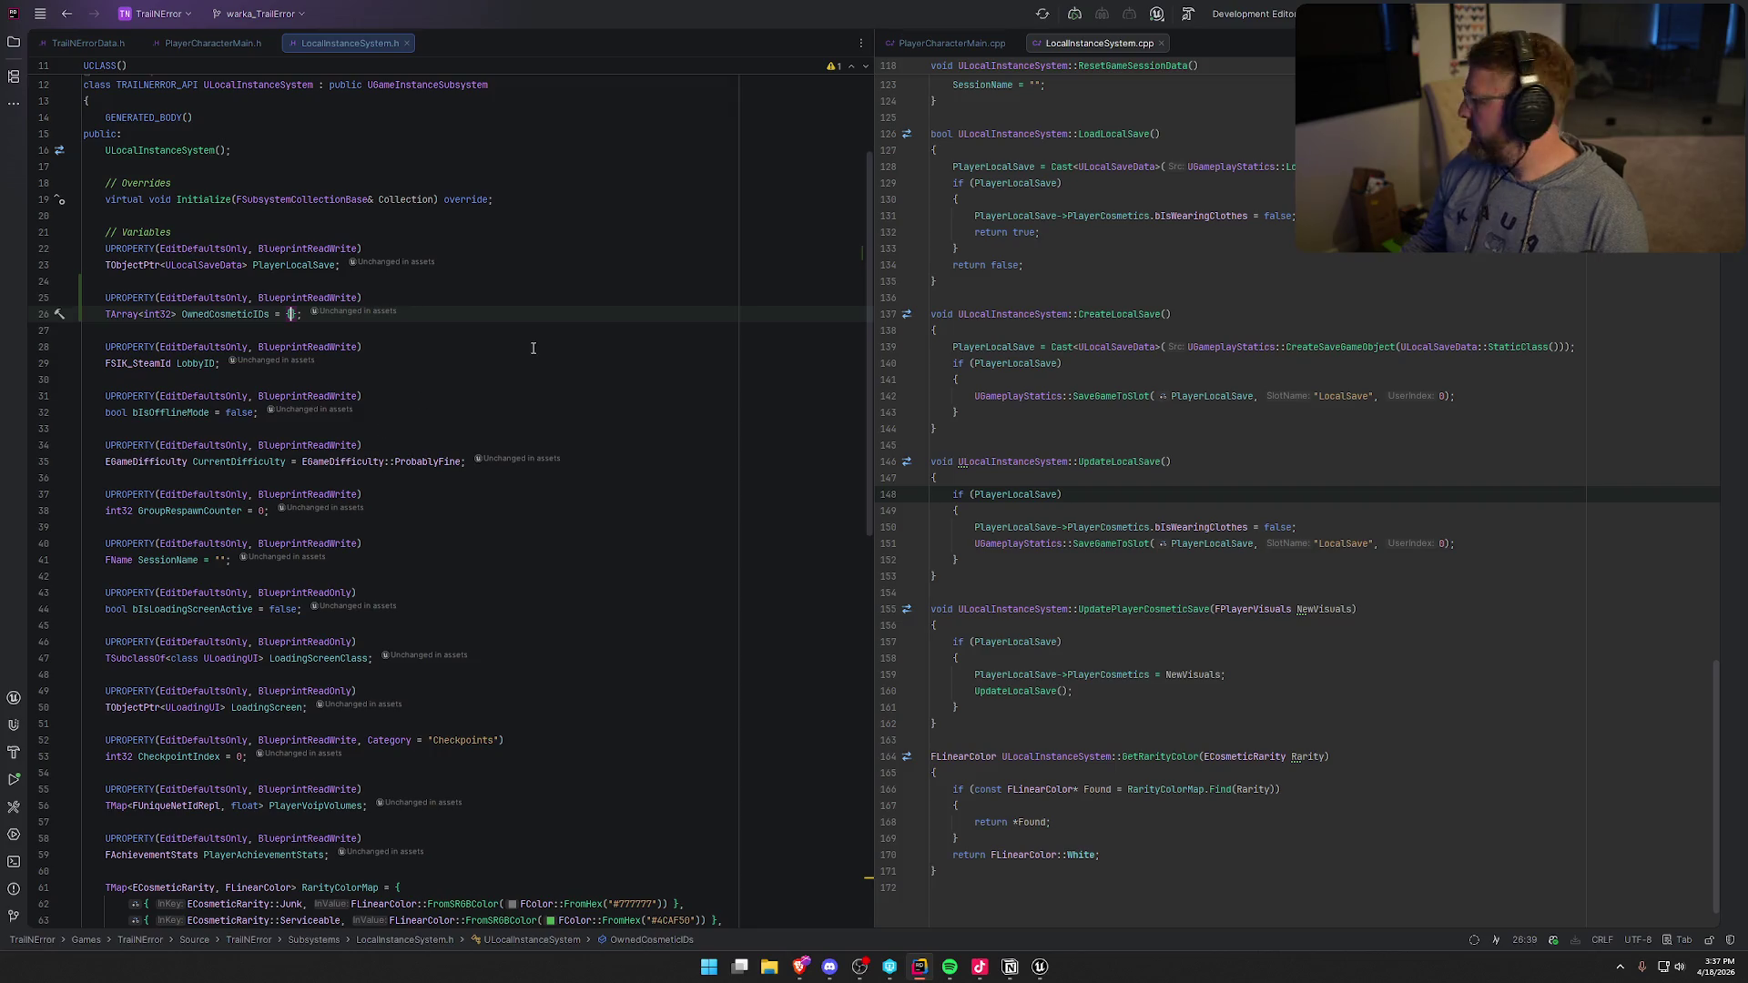
{"action": "type", "text": "1007"}
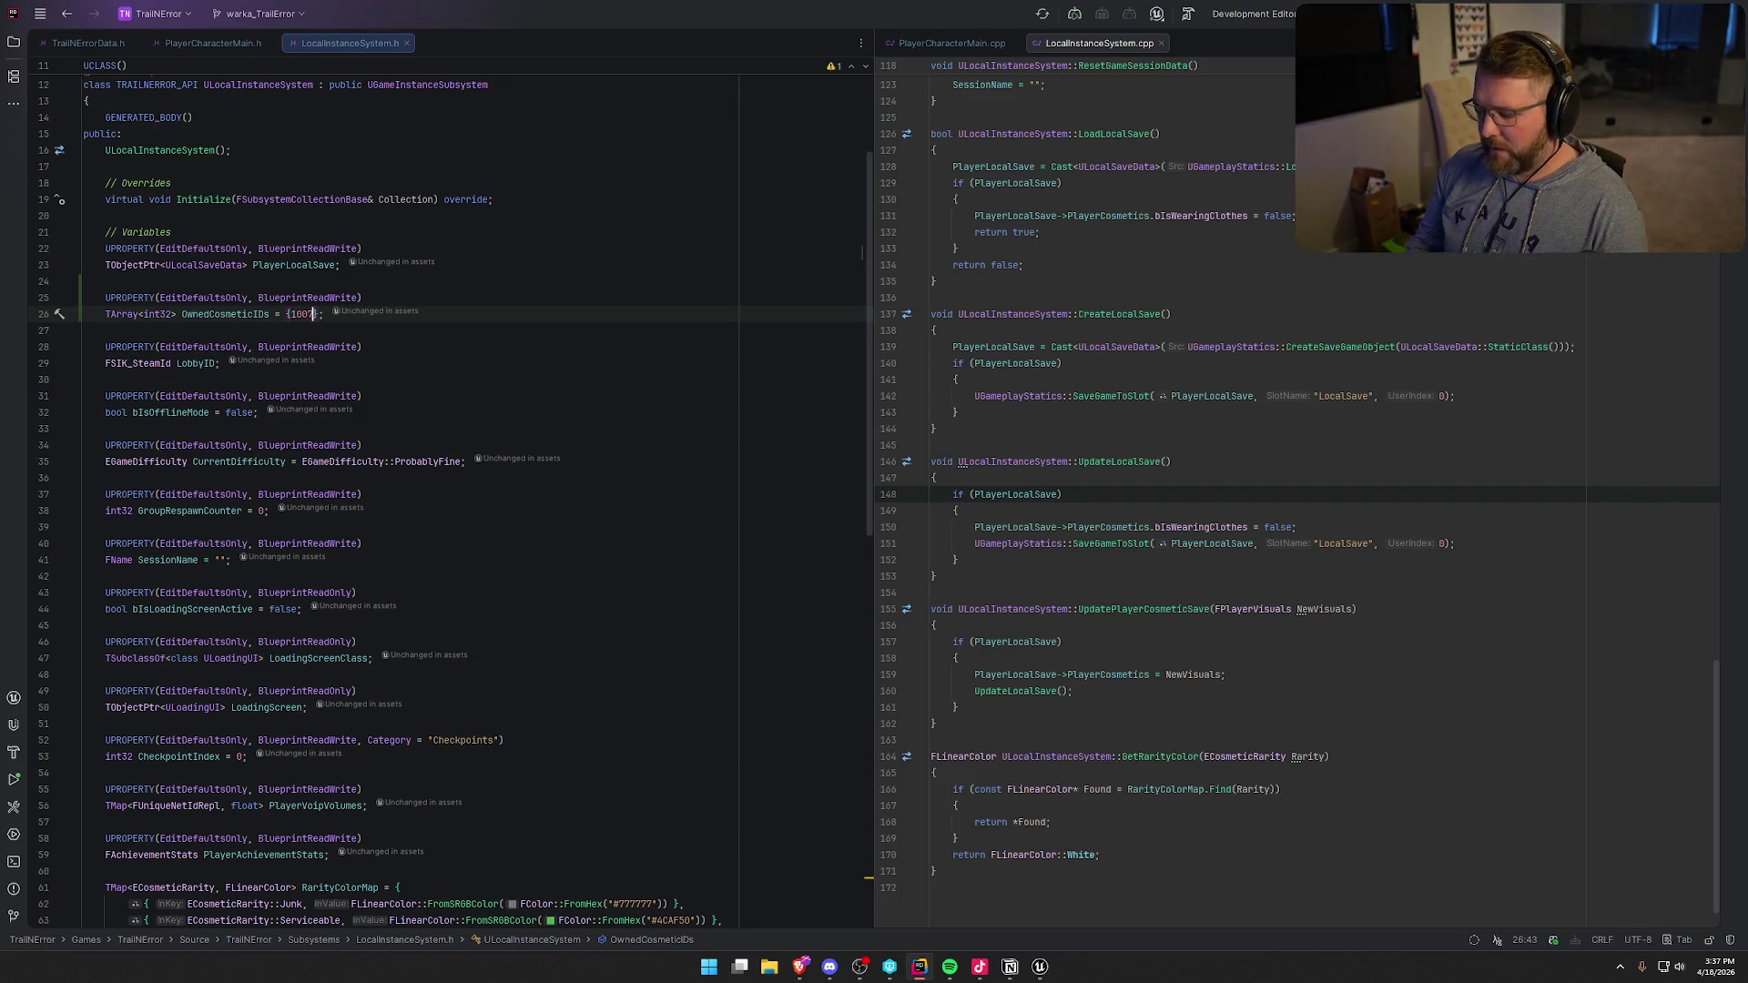
{"action": "type", "text": ","}
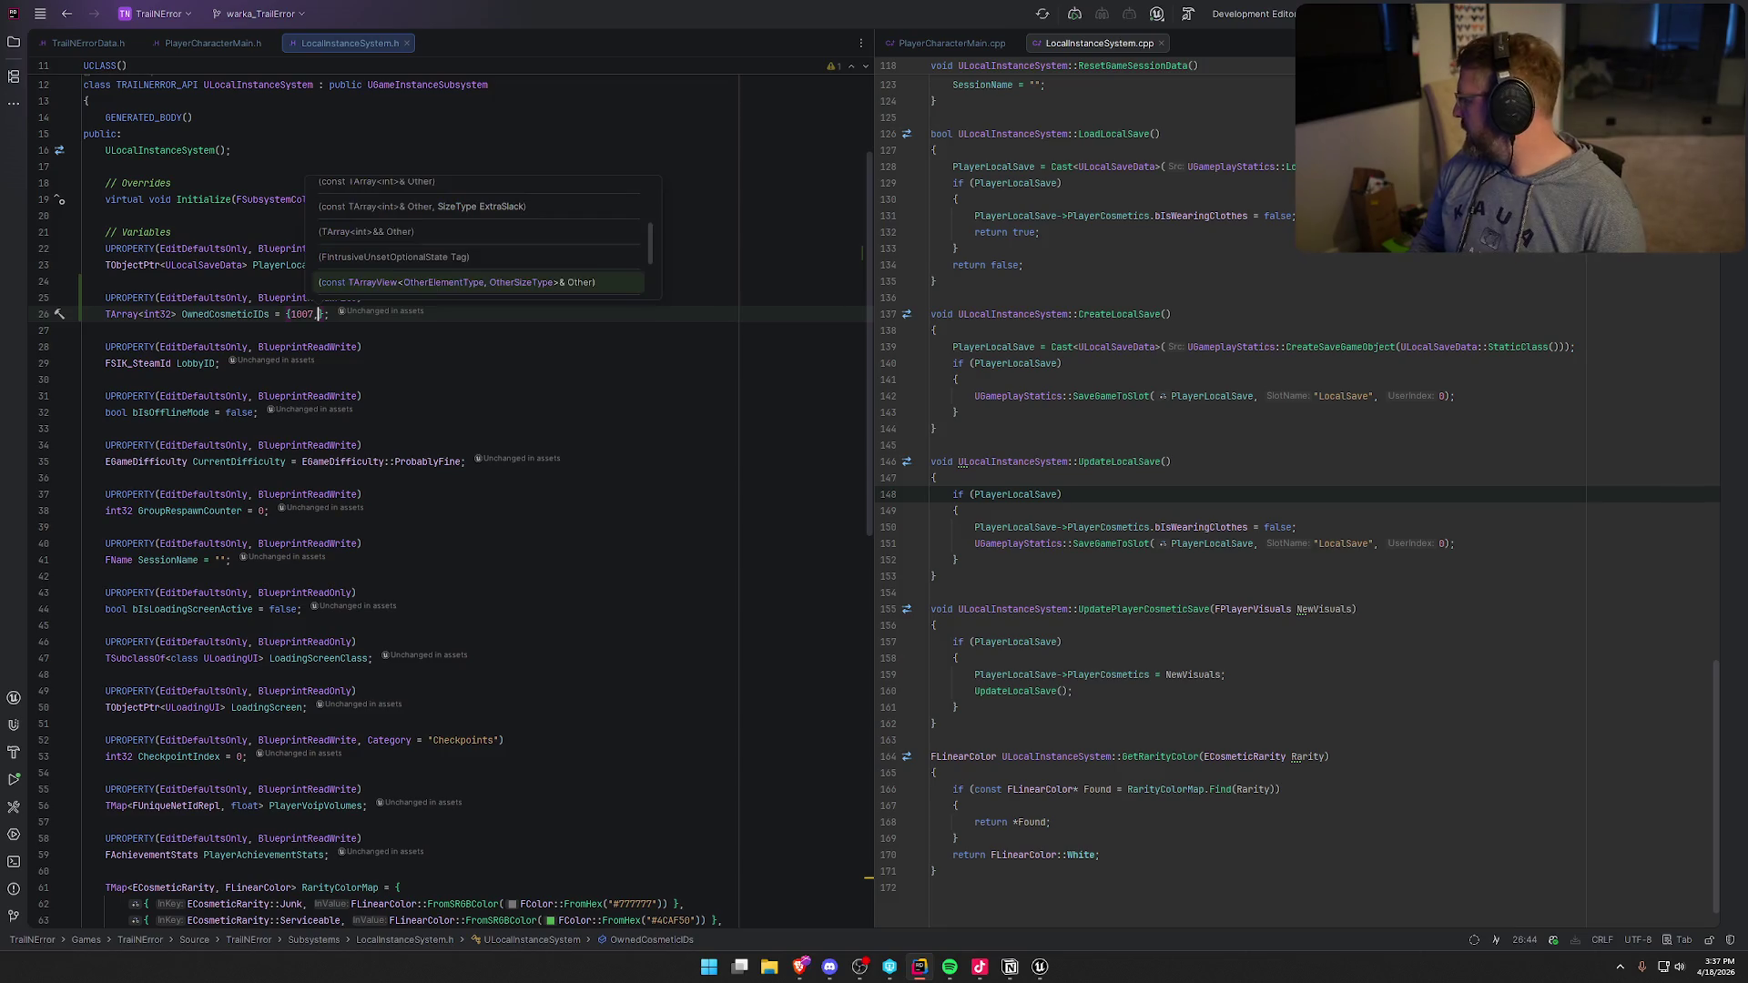
{"action": "type", "text": "1030"}
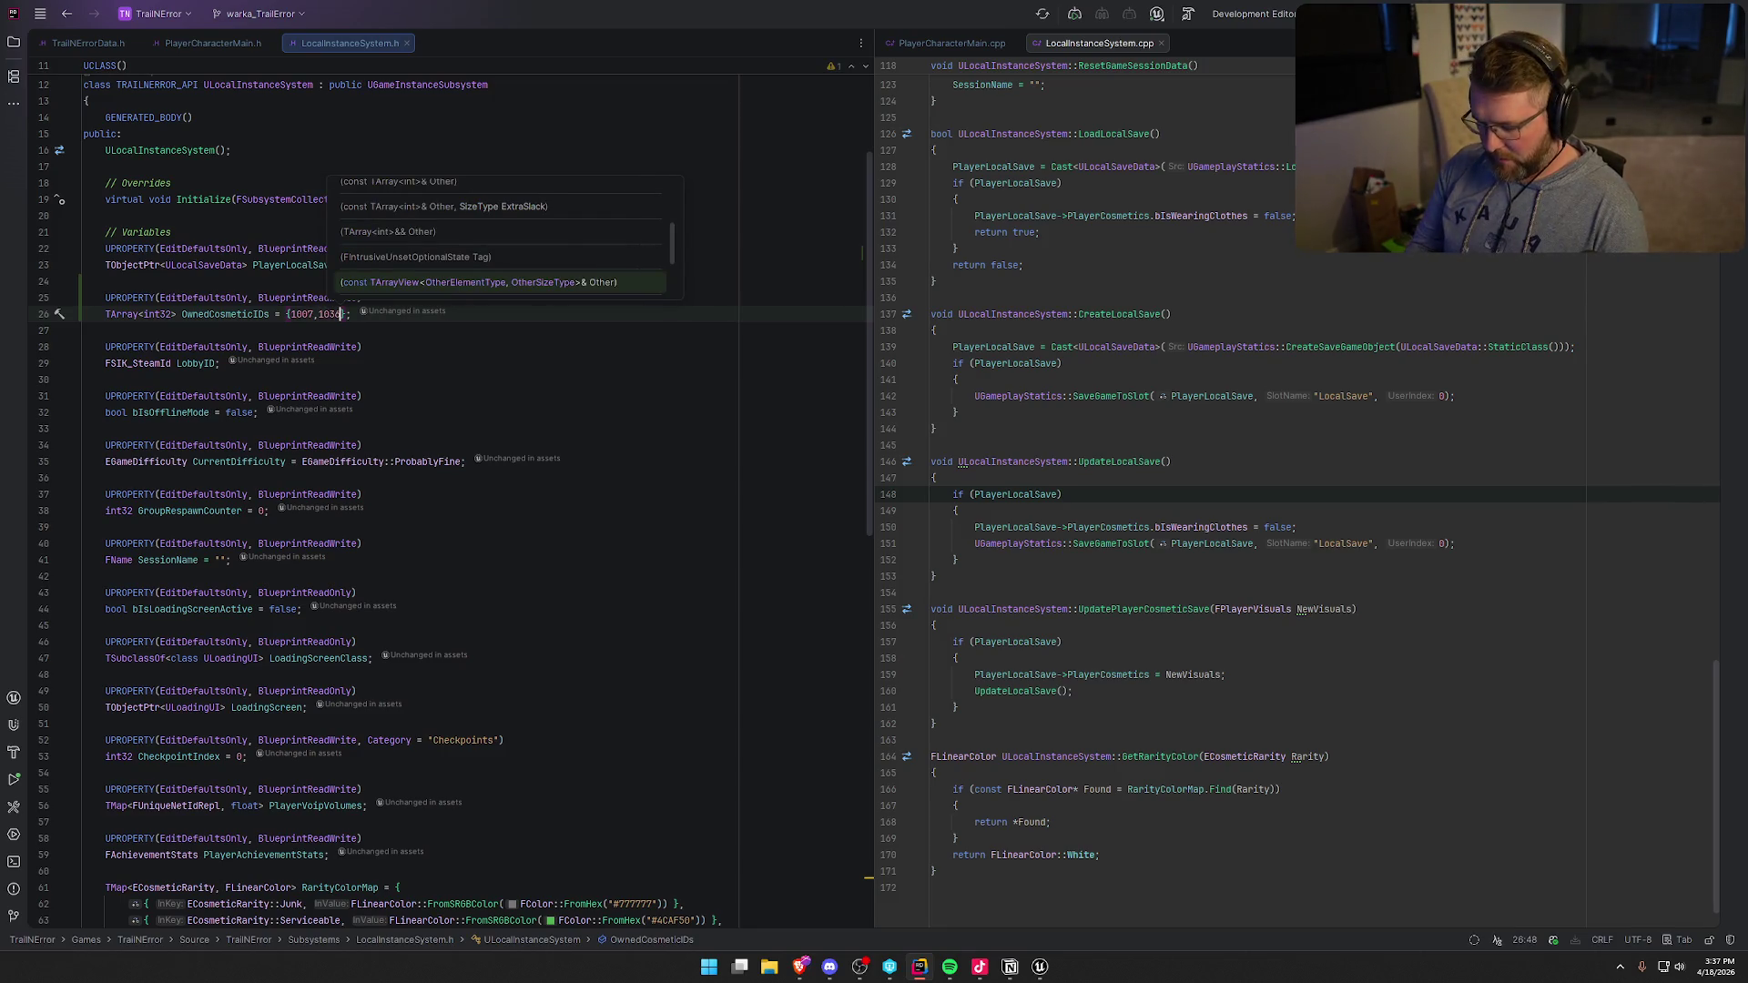
{"action": "type", "text": ","}
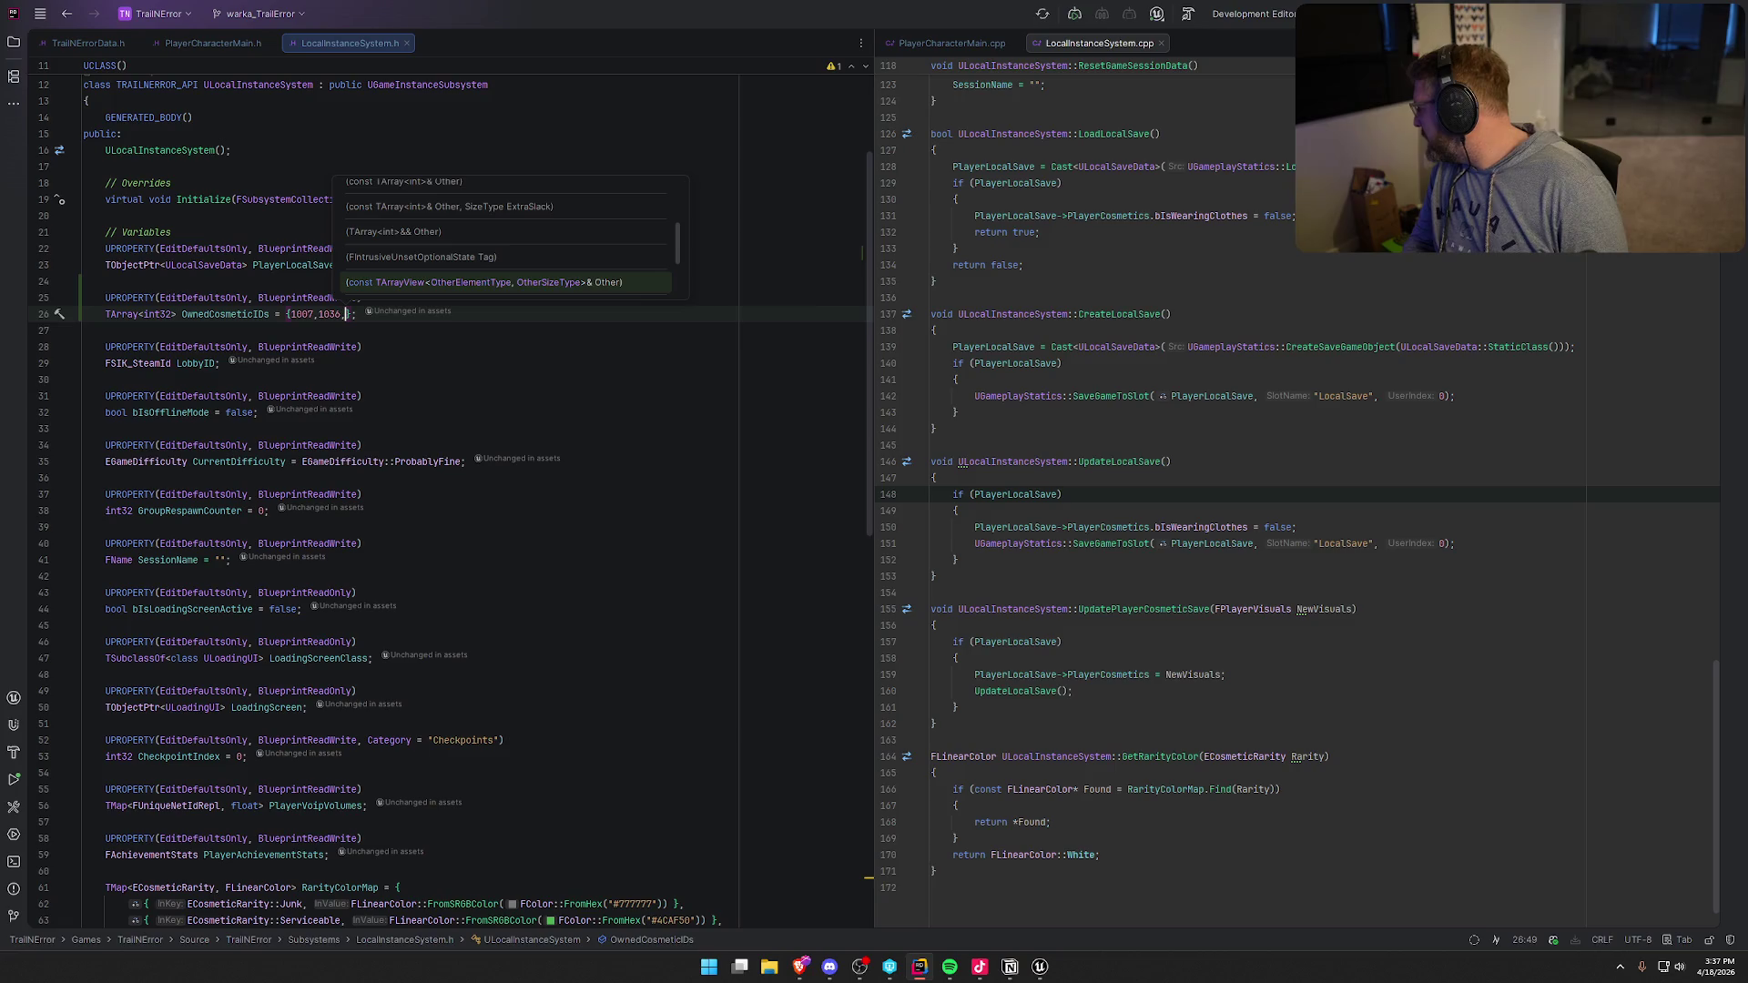
{"action": "type", "text": "5000,"}
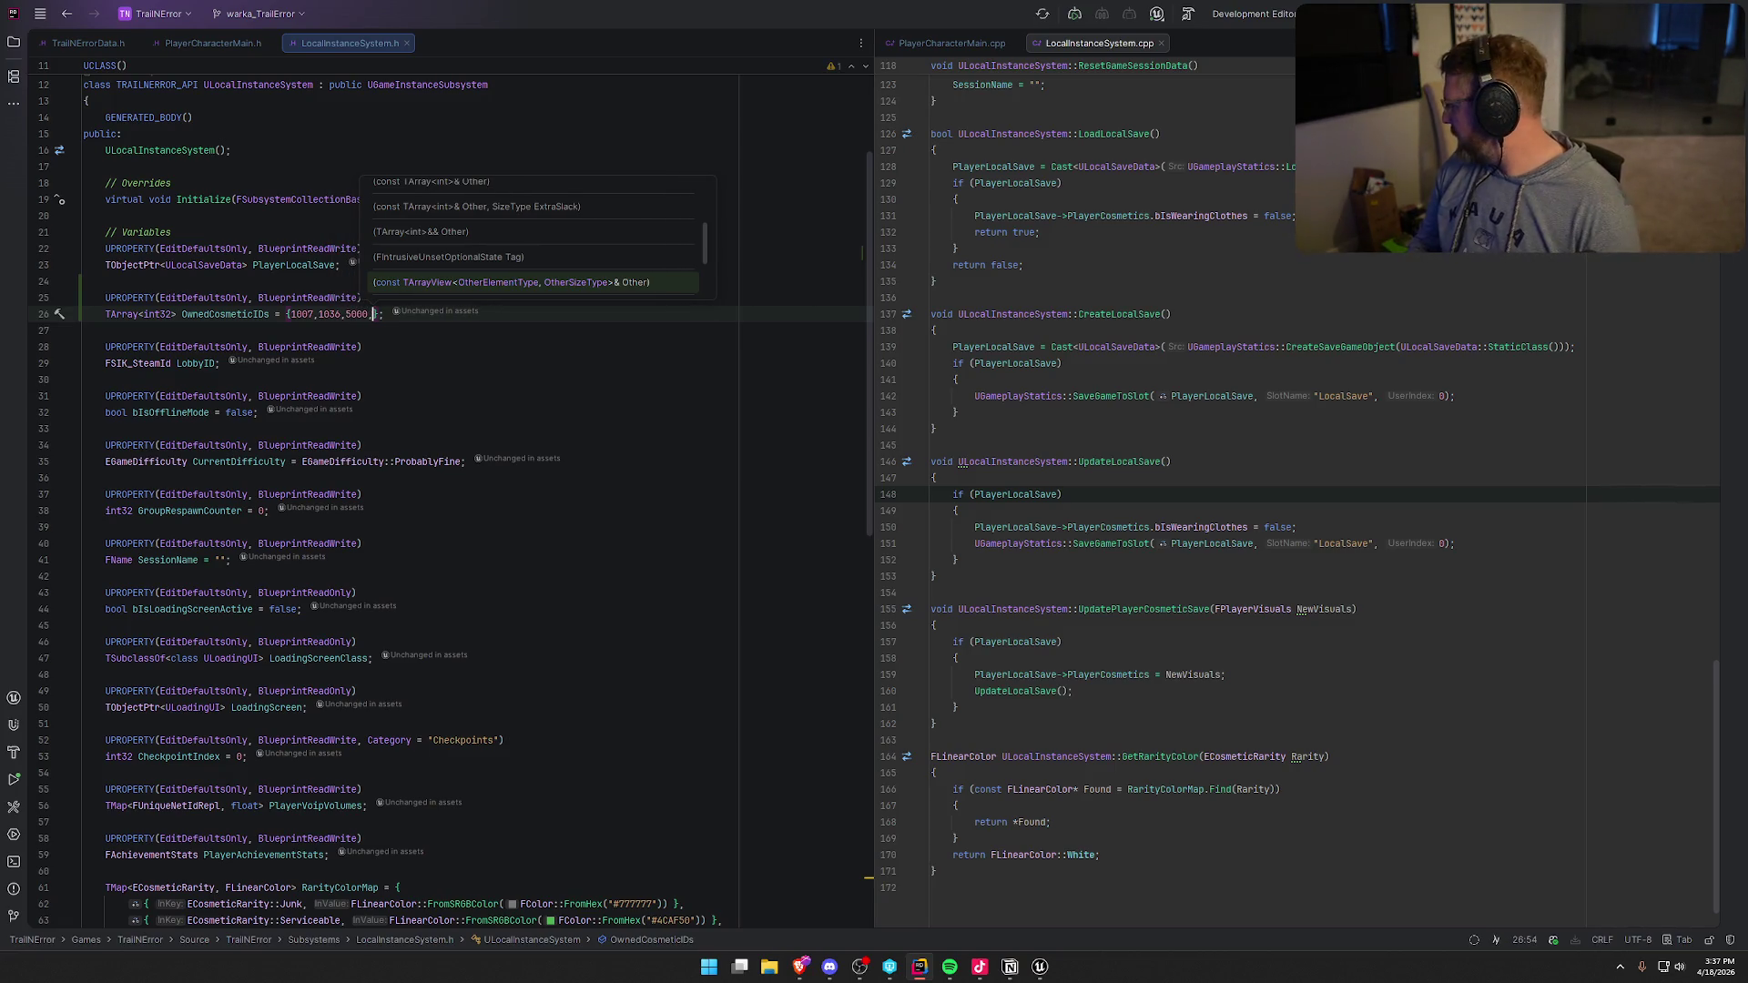
{"action": "type", "text": "5040"}
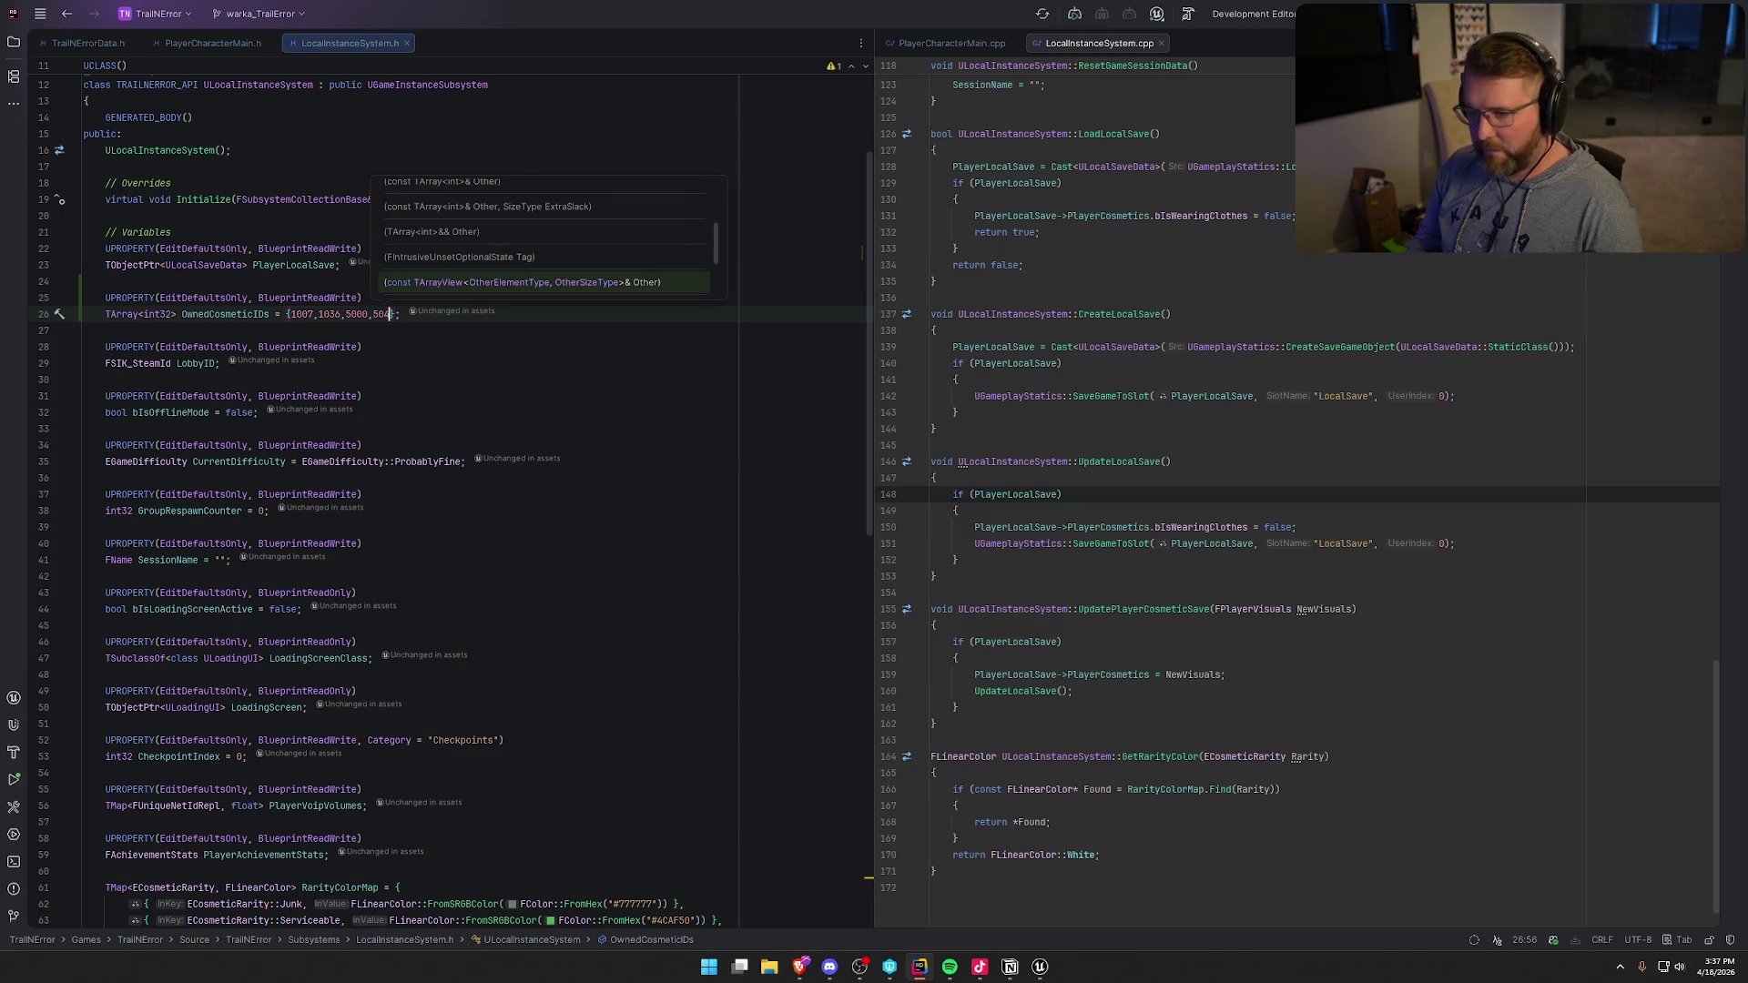
{"action": "left_click", "coordinate": [432, 363]}
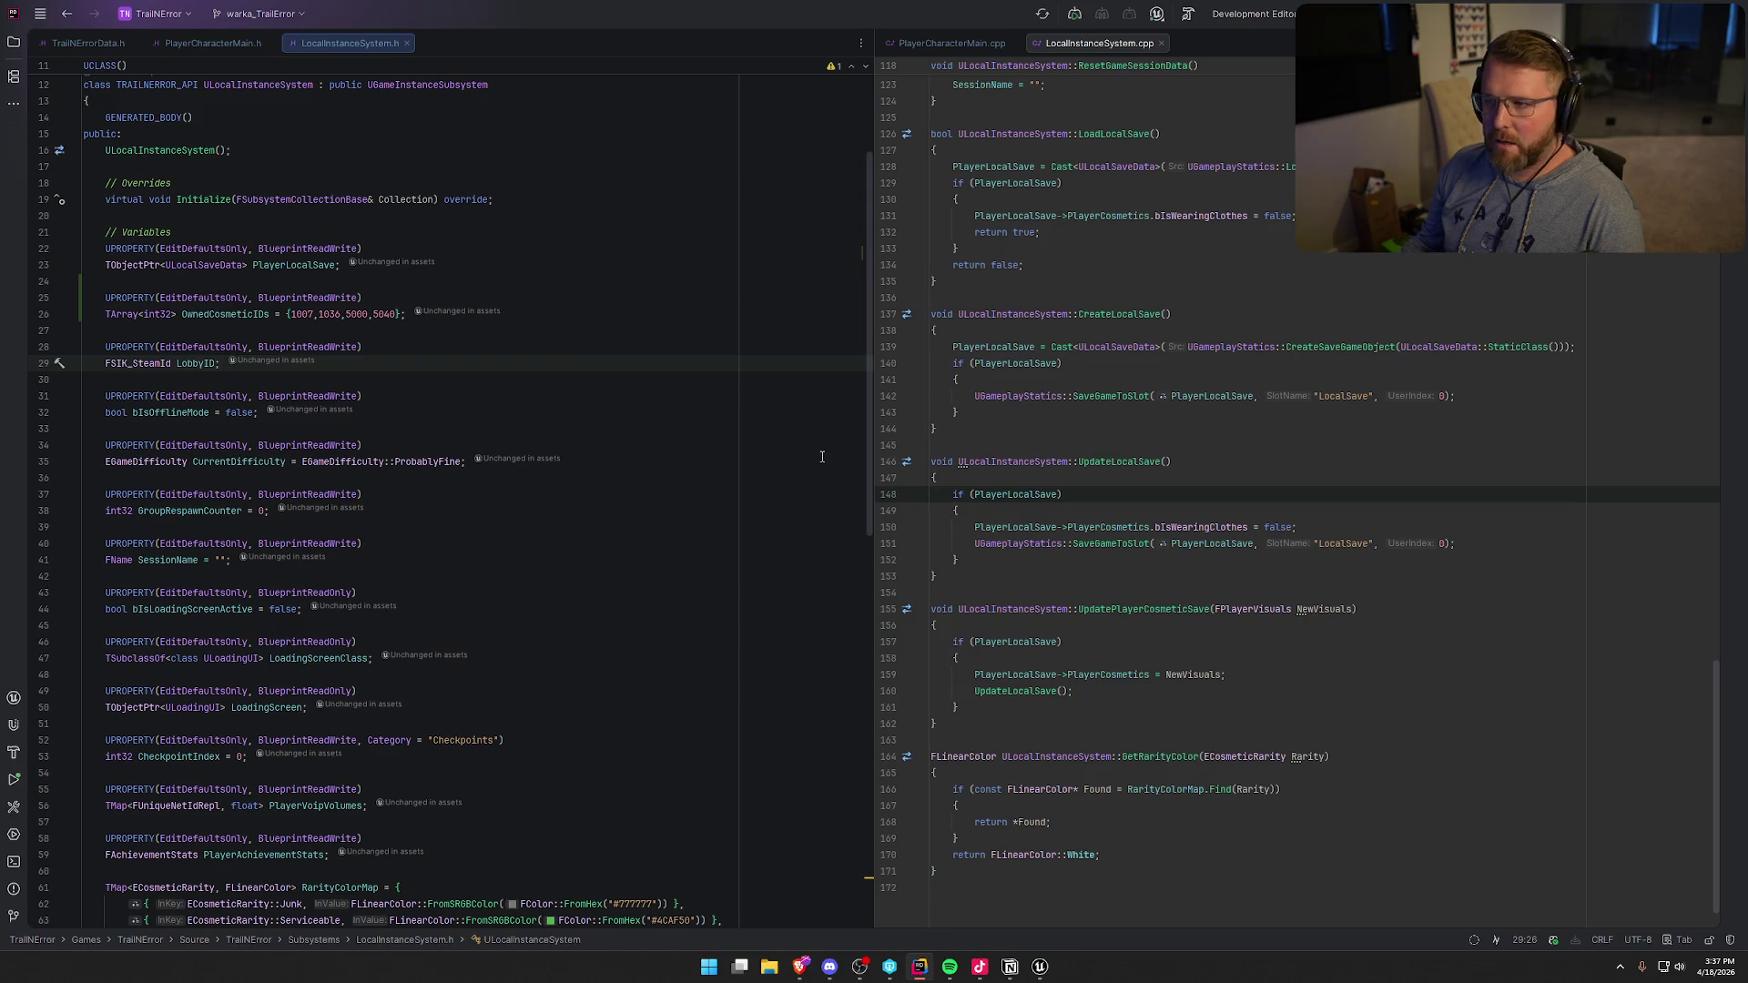
{"action": "key", "text": "alt+Tab"}
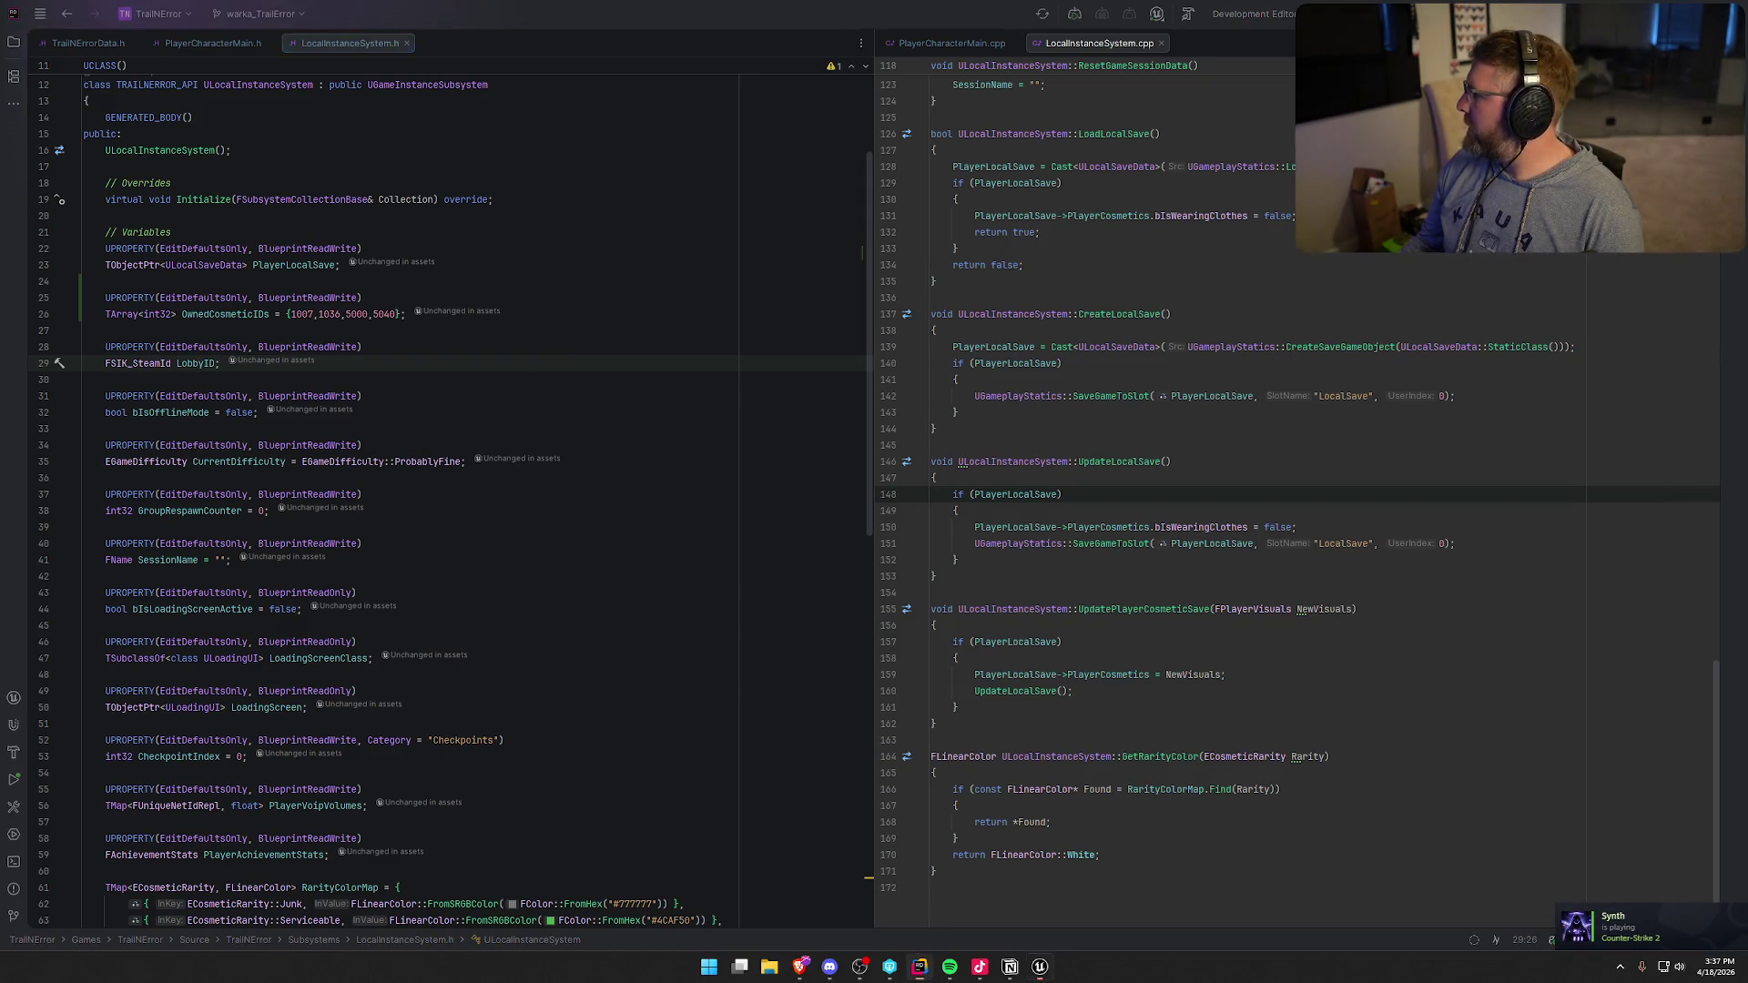
- Build the project with Ctrl+Shift+B so the new default cosmetic IDs compile
{"action": "double_click", "coordinate": [1120, 104]}
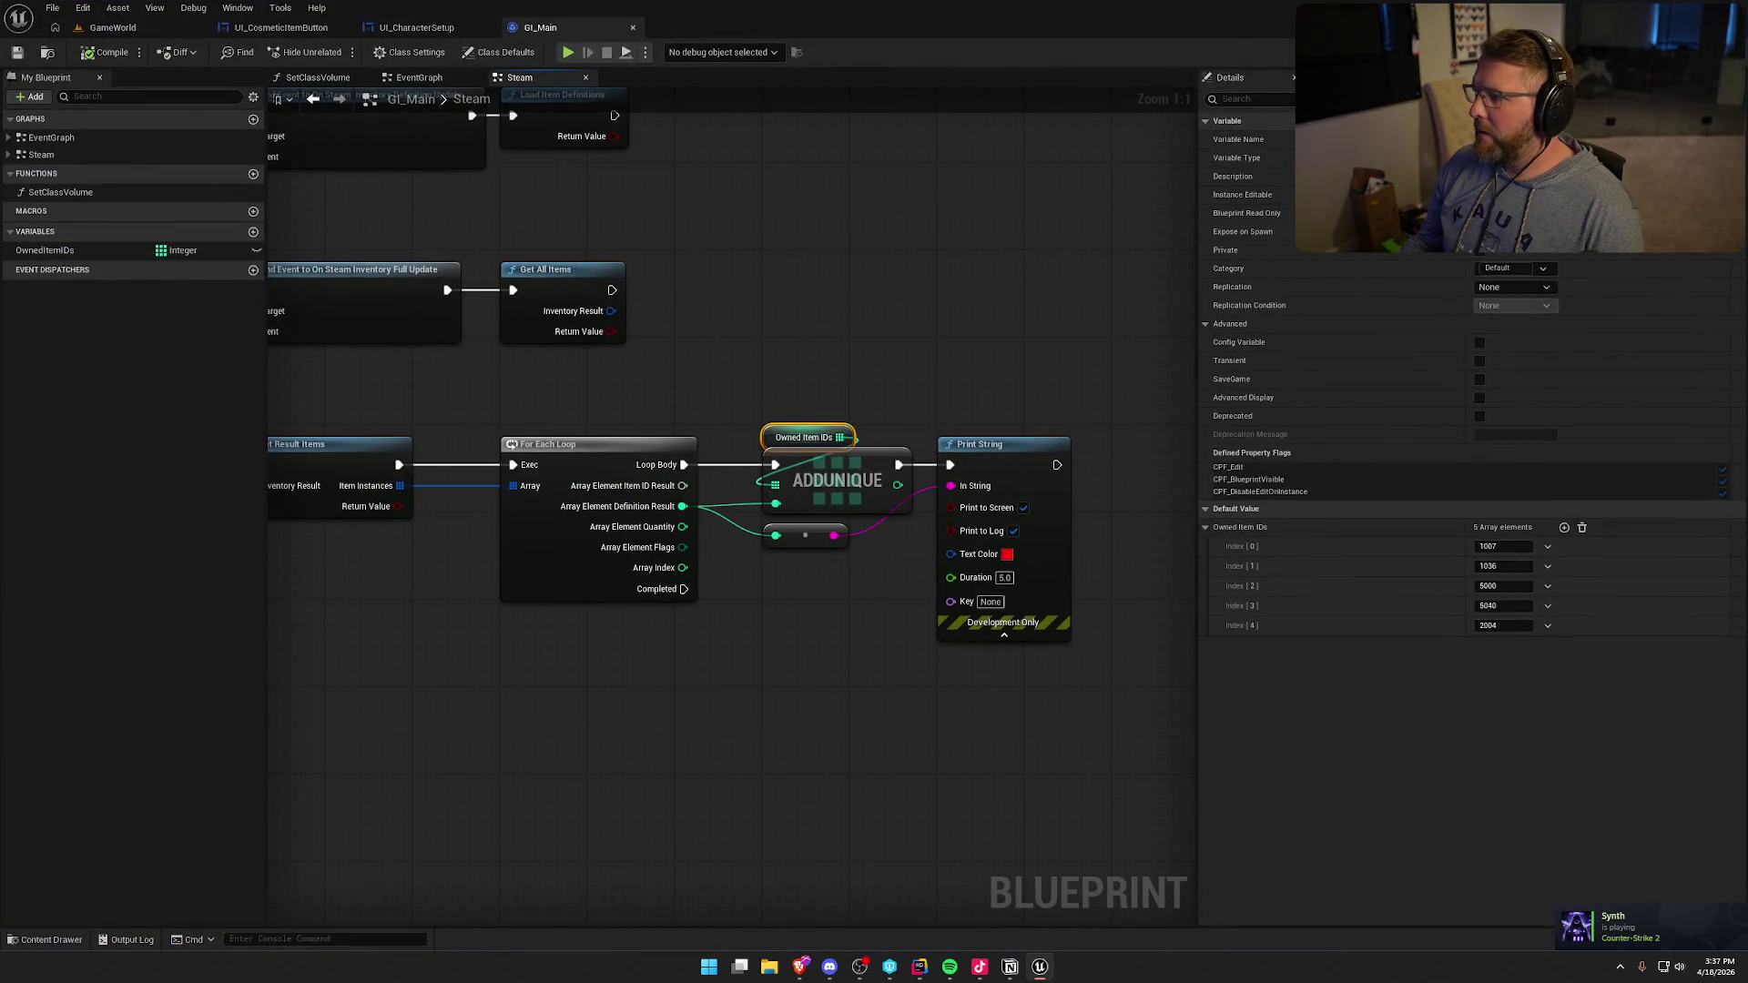
{"action": "key", "text": "alt+Tab"}
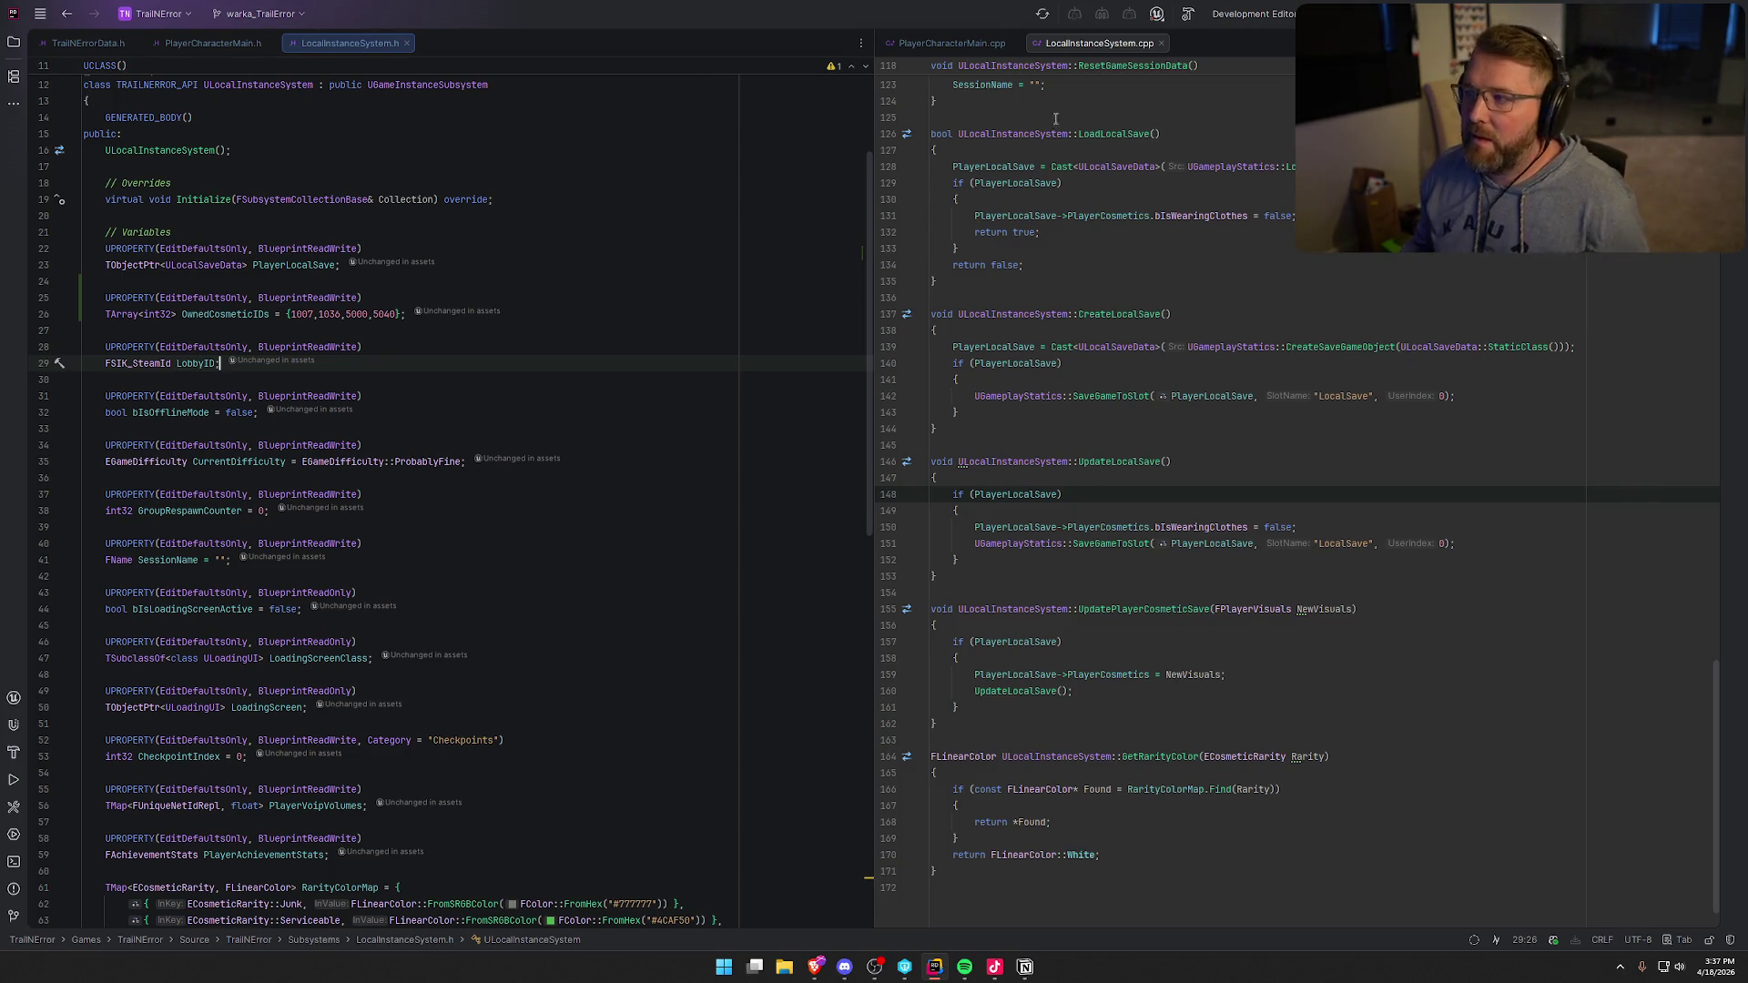
{"action": "key", "text": "ctrl+shift+b"}
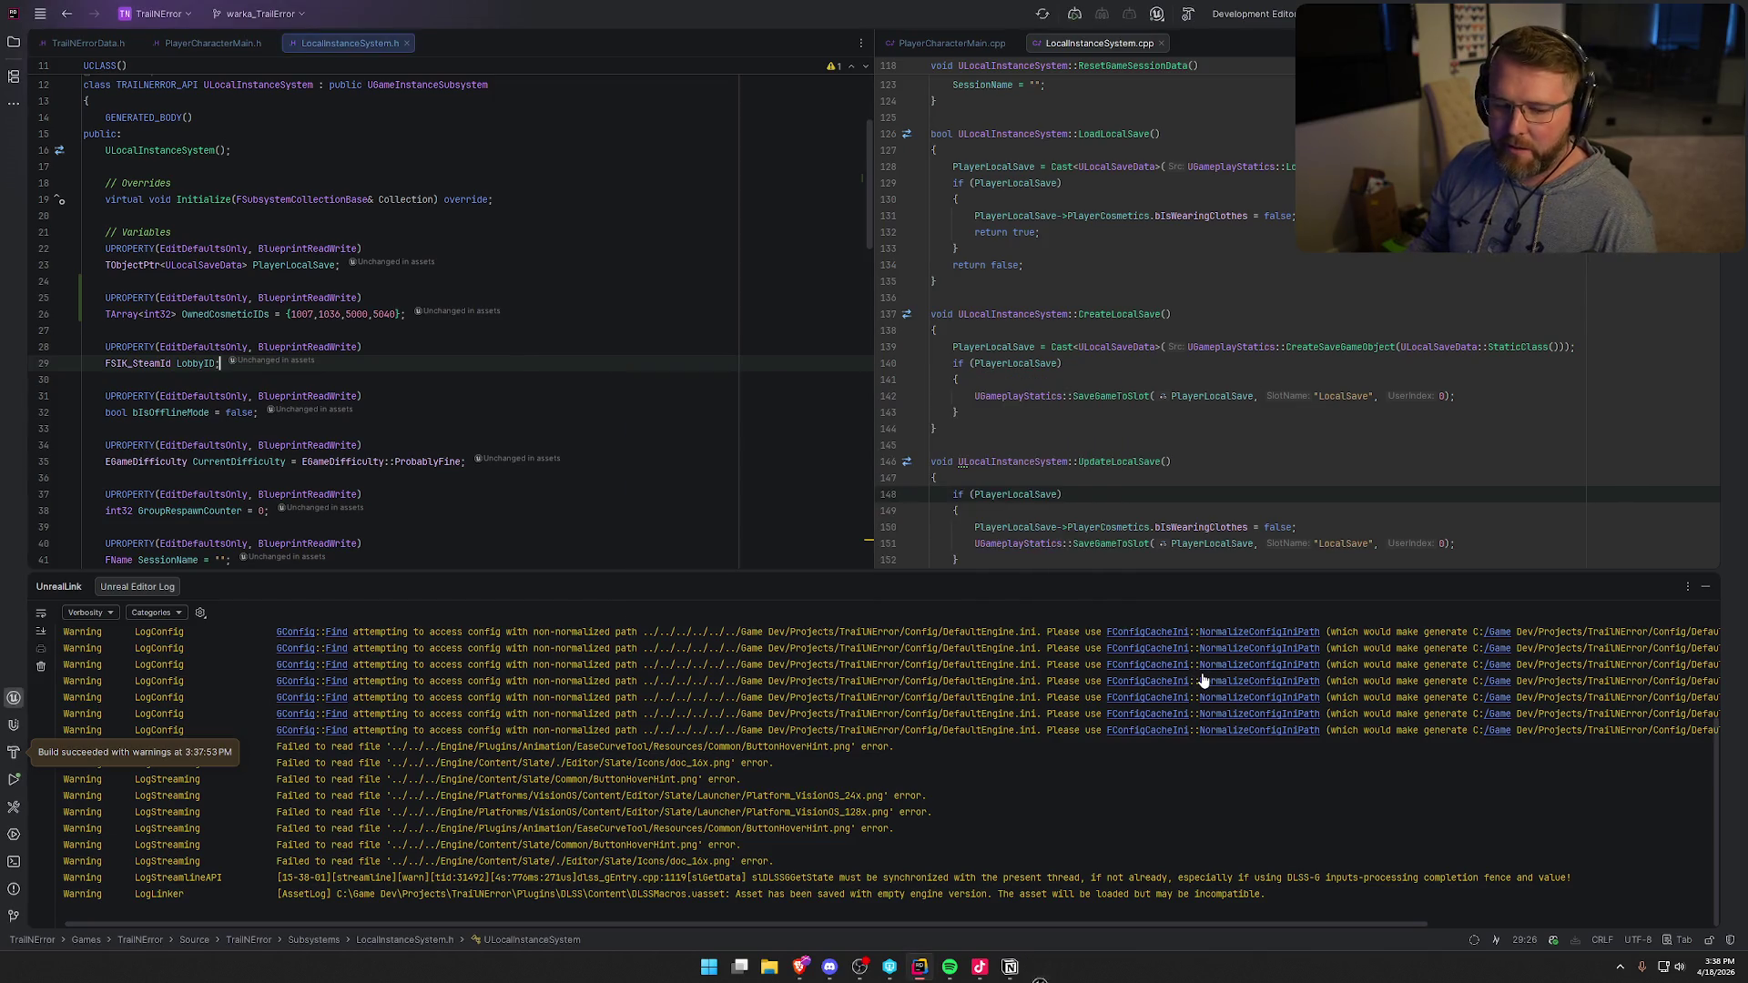
{"action": "left_click", "coordinate": [1707, 589]}
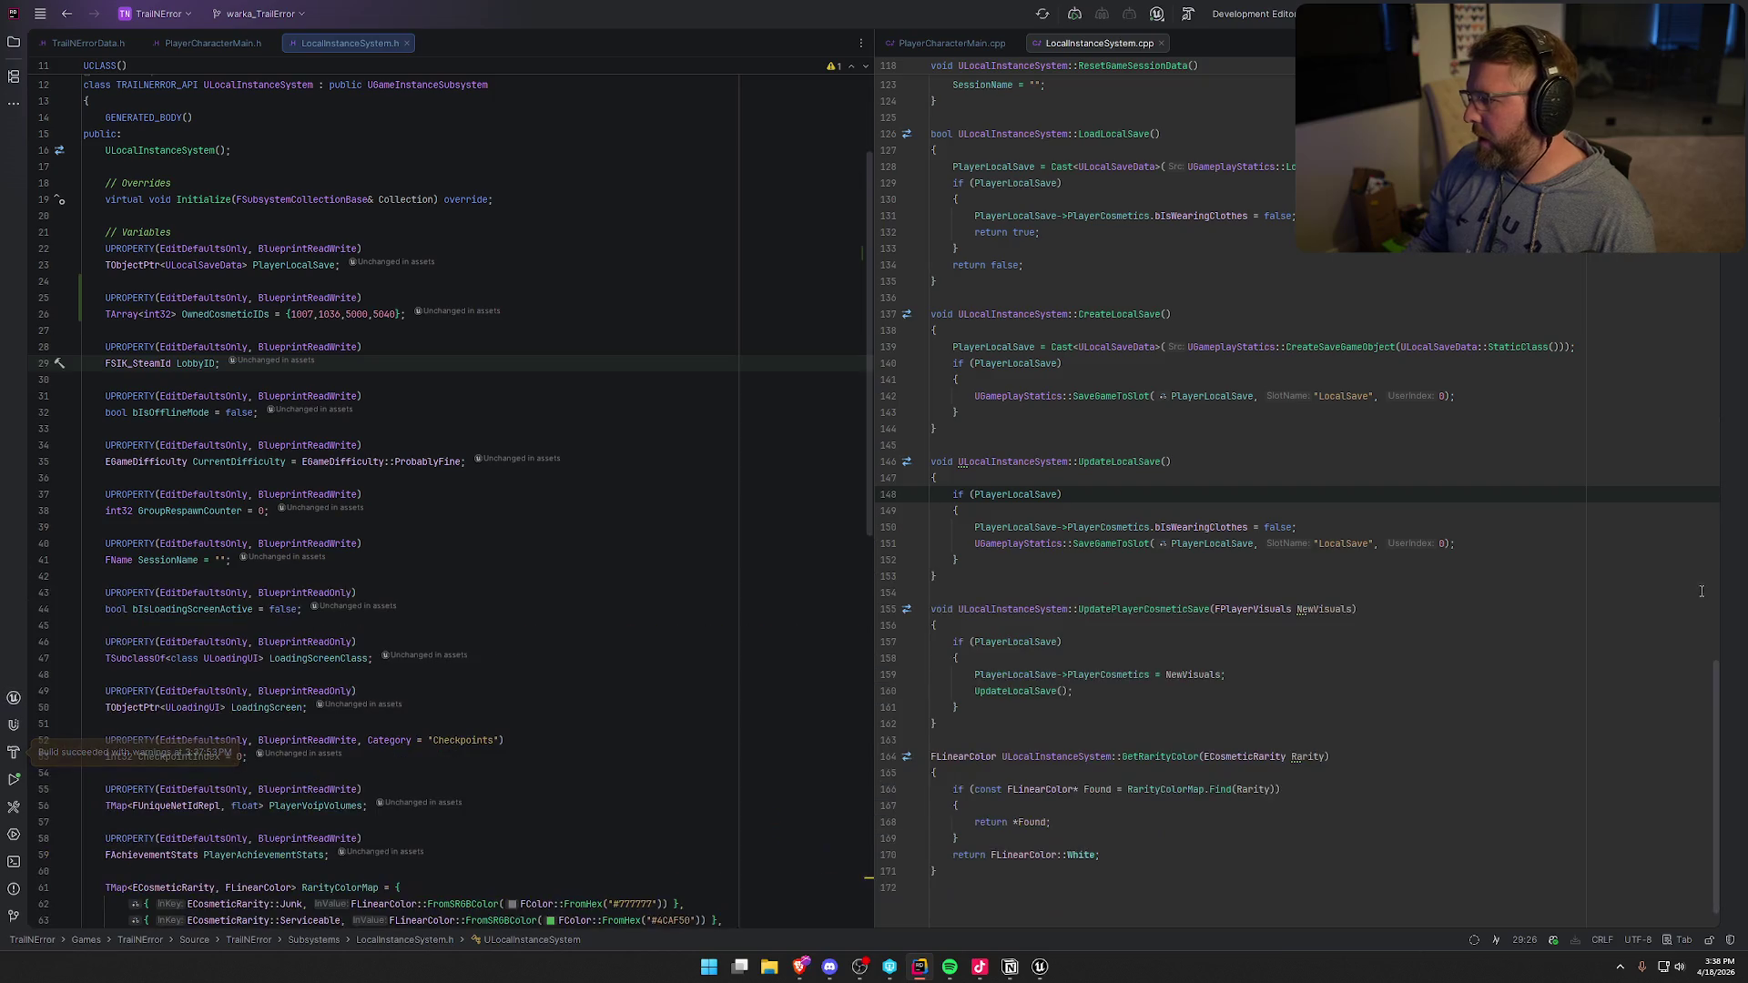
{"action": "left_click", "coordinate": [1039, 967]}
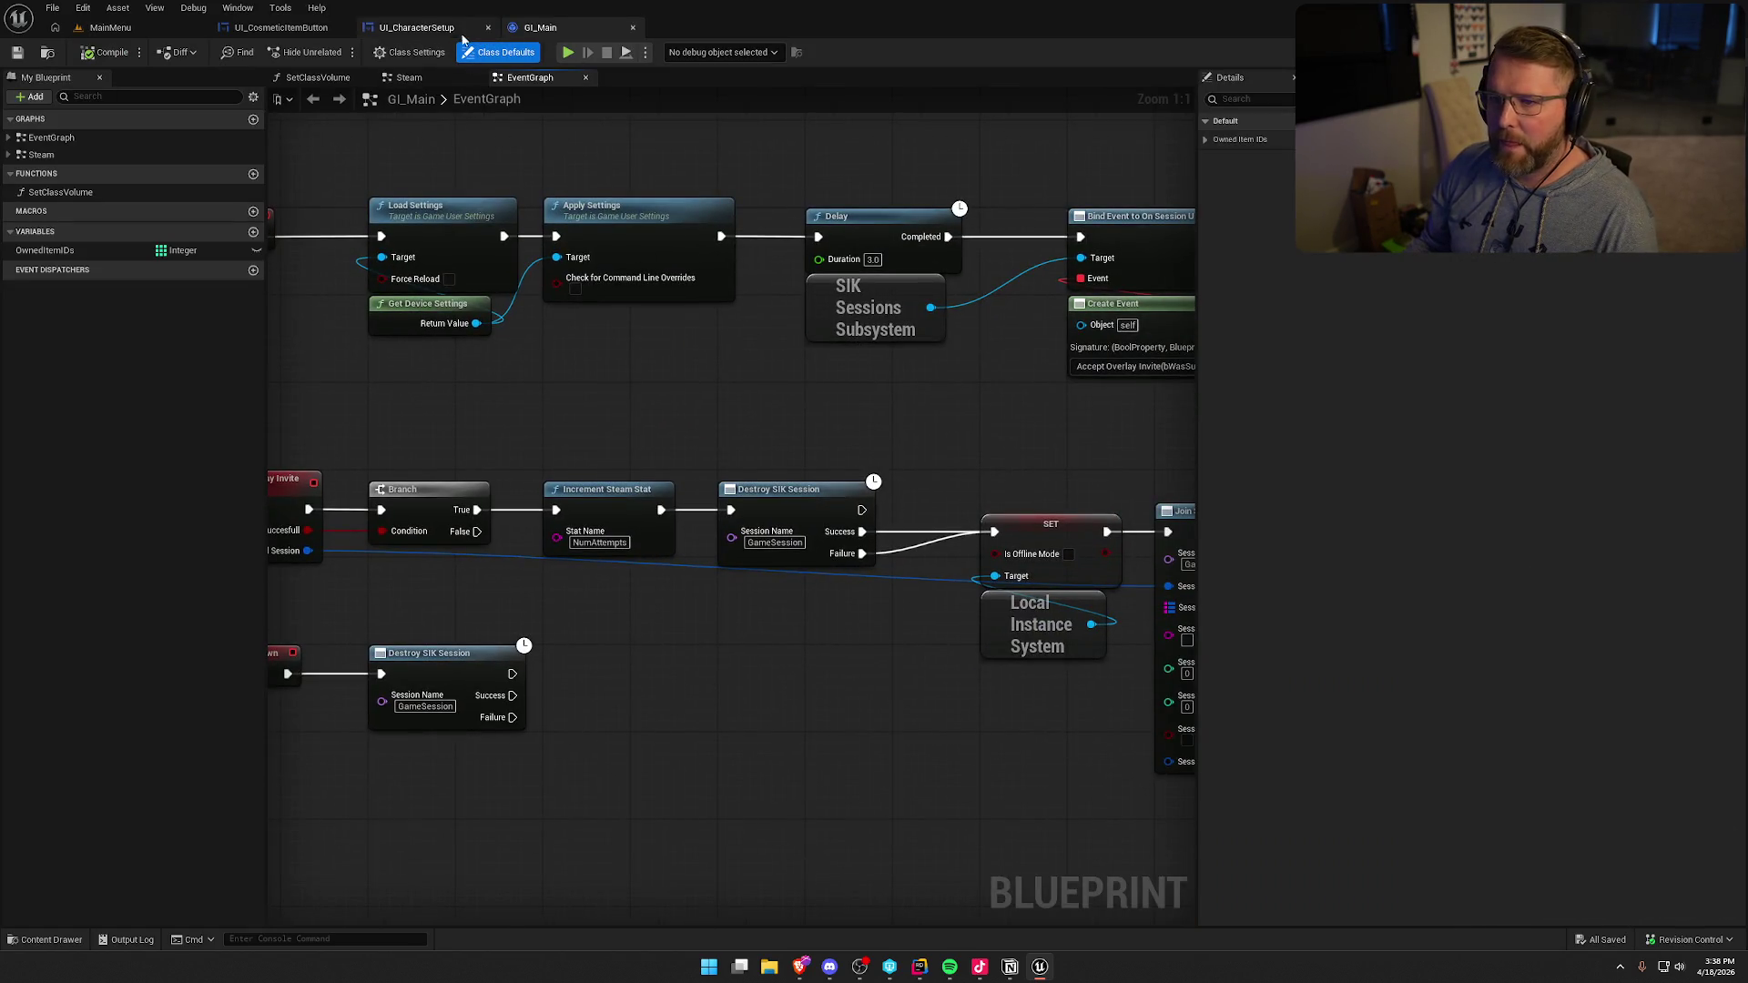
- In the Steam graph, wire Get Local Instance System's Owned Cosmetic IDs into AddUnique's array input
{"action": "left_click_drag", "start_coordinate": [846, 385], "coordinate": [742, 546]}
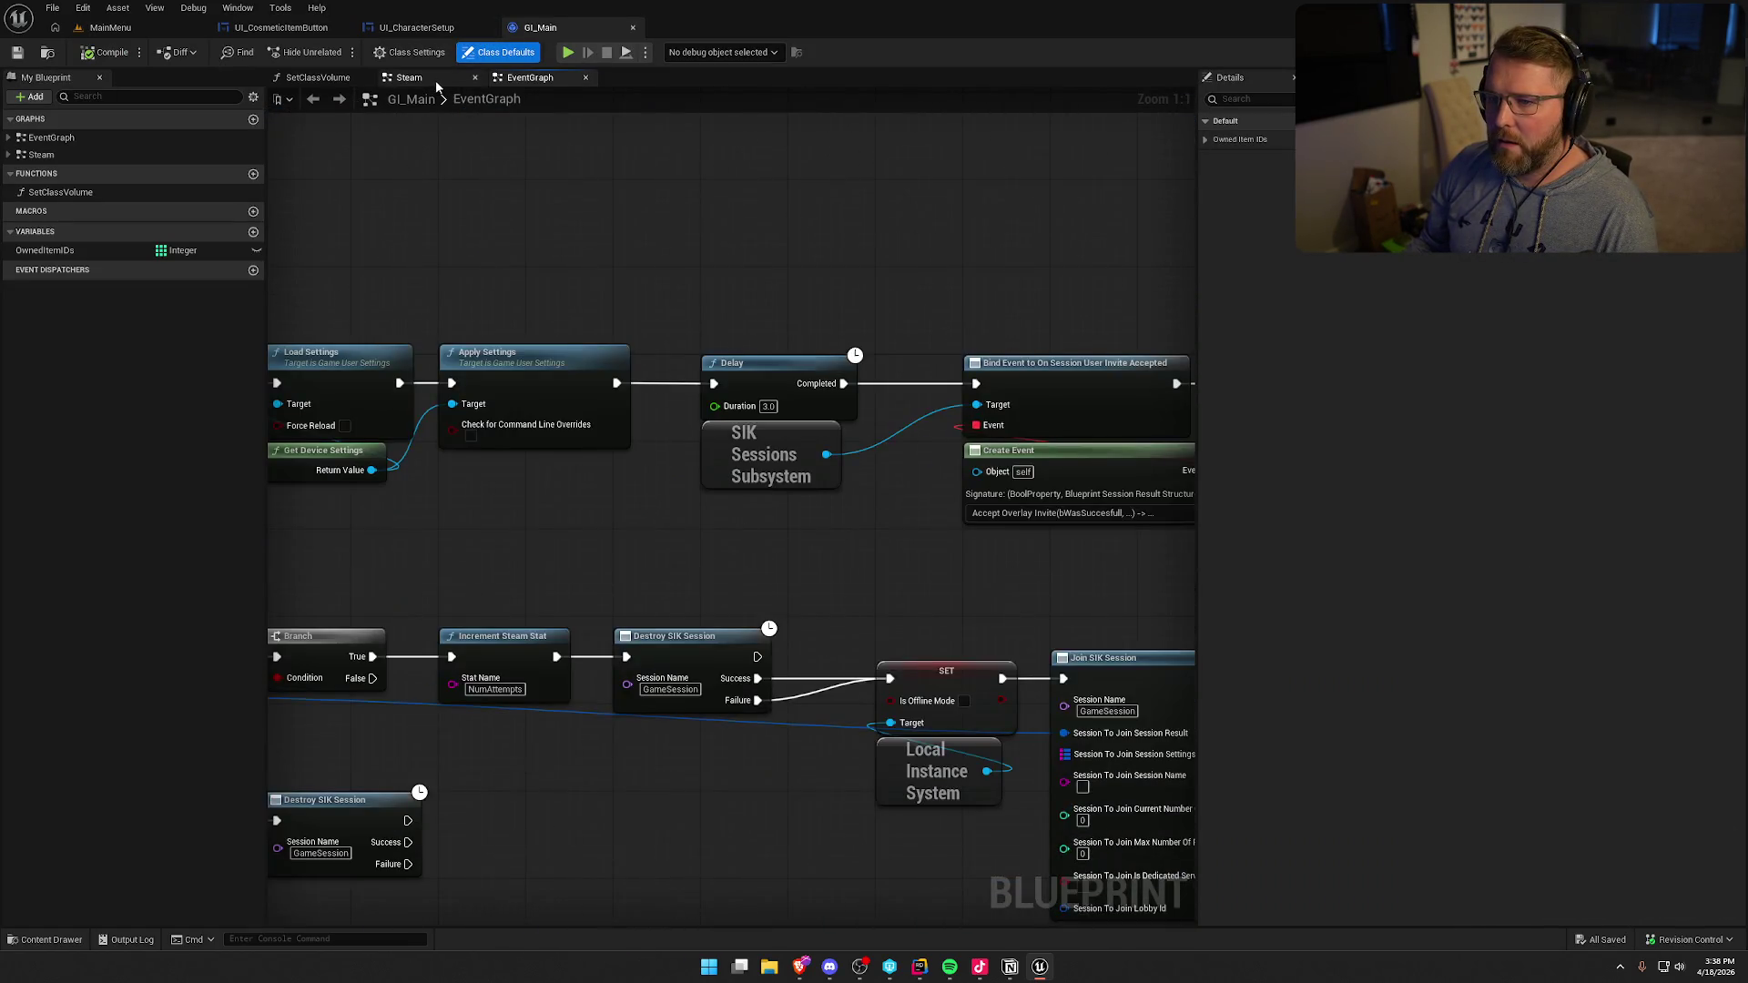
{"action": "left_click", "coordinate": [435, 80]}
{"action": "left_click_drag", "start_coordinate": [838, 418], "coordinate": [710, 297]}
{"action": "scroll", "coordinate": [768, 469], "scroll_direction": "up", "scroll_amount": 1}
{"action": "right_click", "coordinate": [720, 291]}
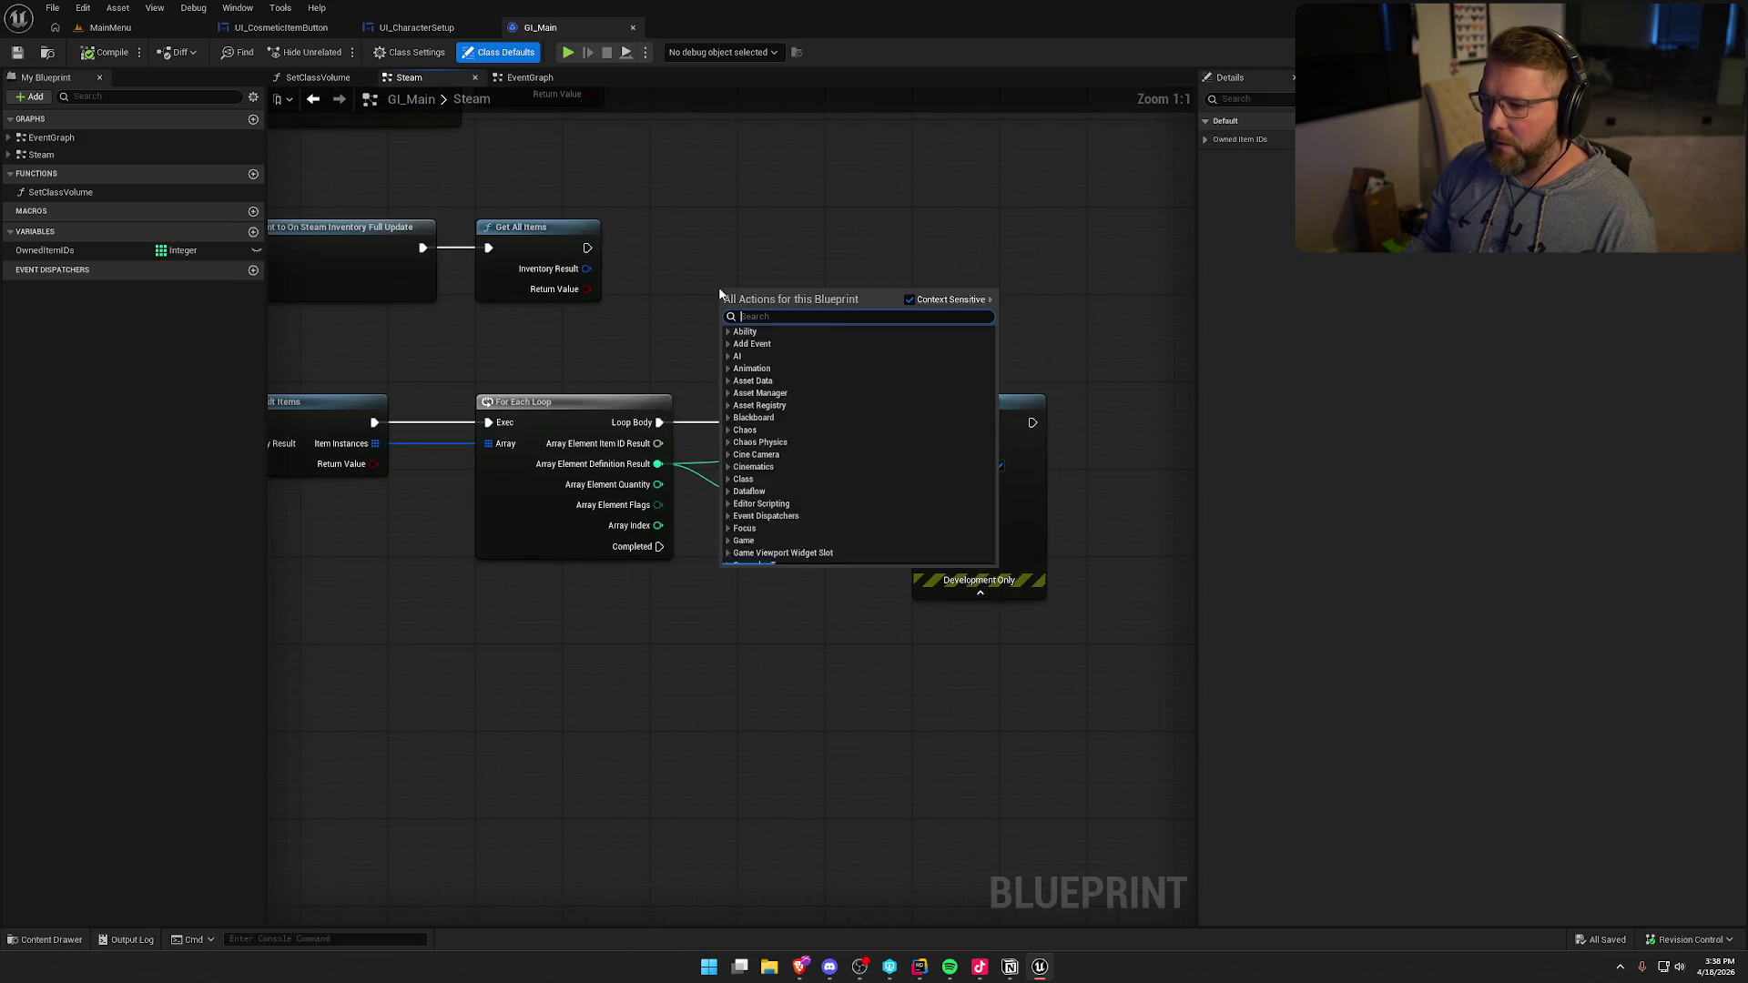
{"action": "type", "text": "get local"}
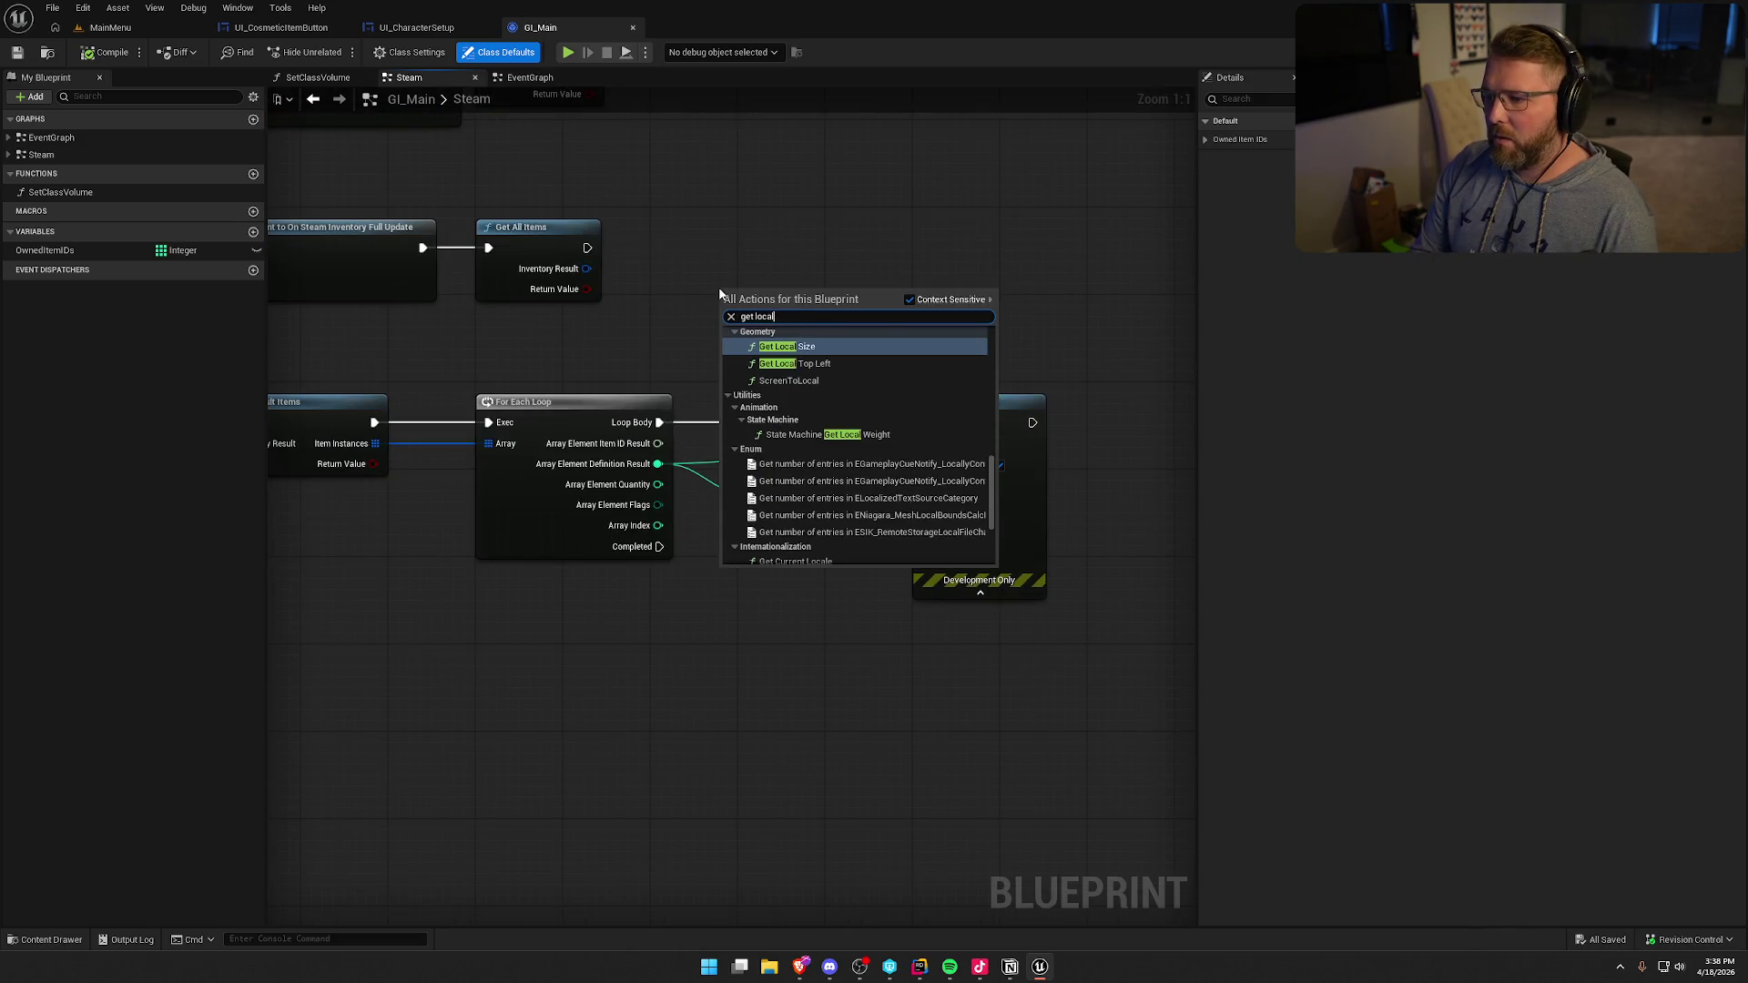
{"action": "type", "text": " inst"}
{"action": "key", "text": "Return"}
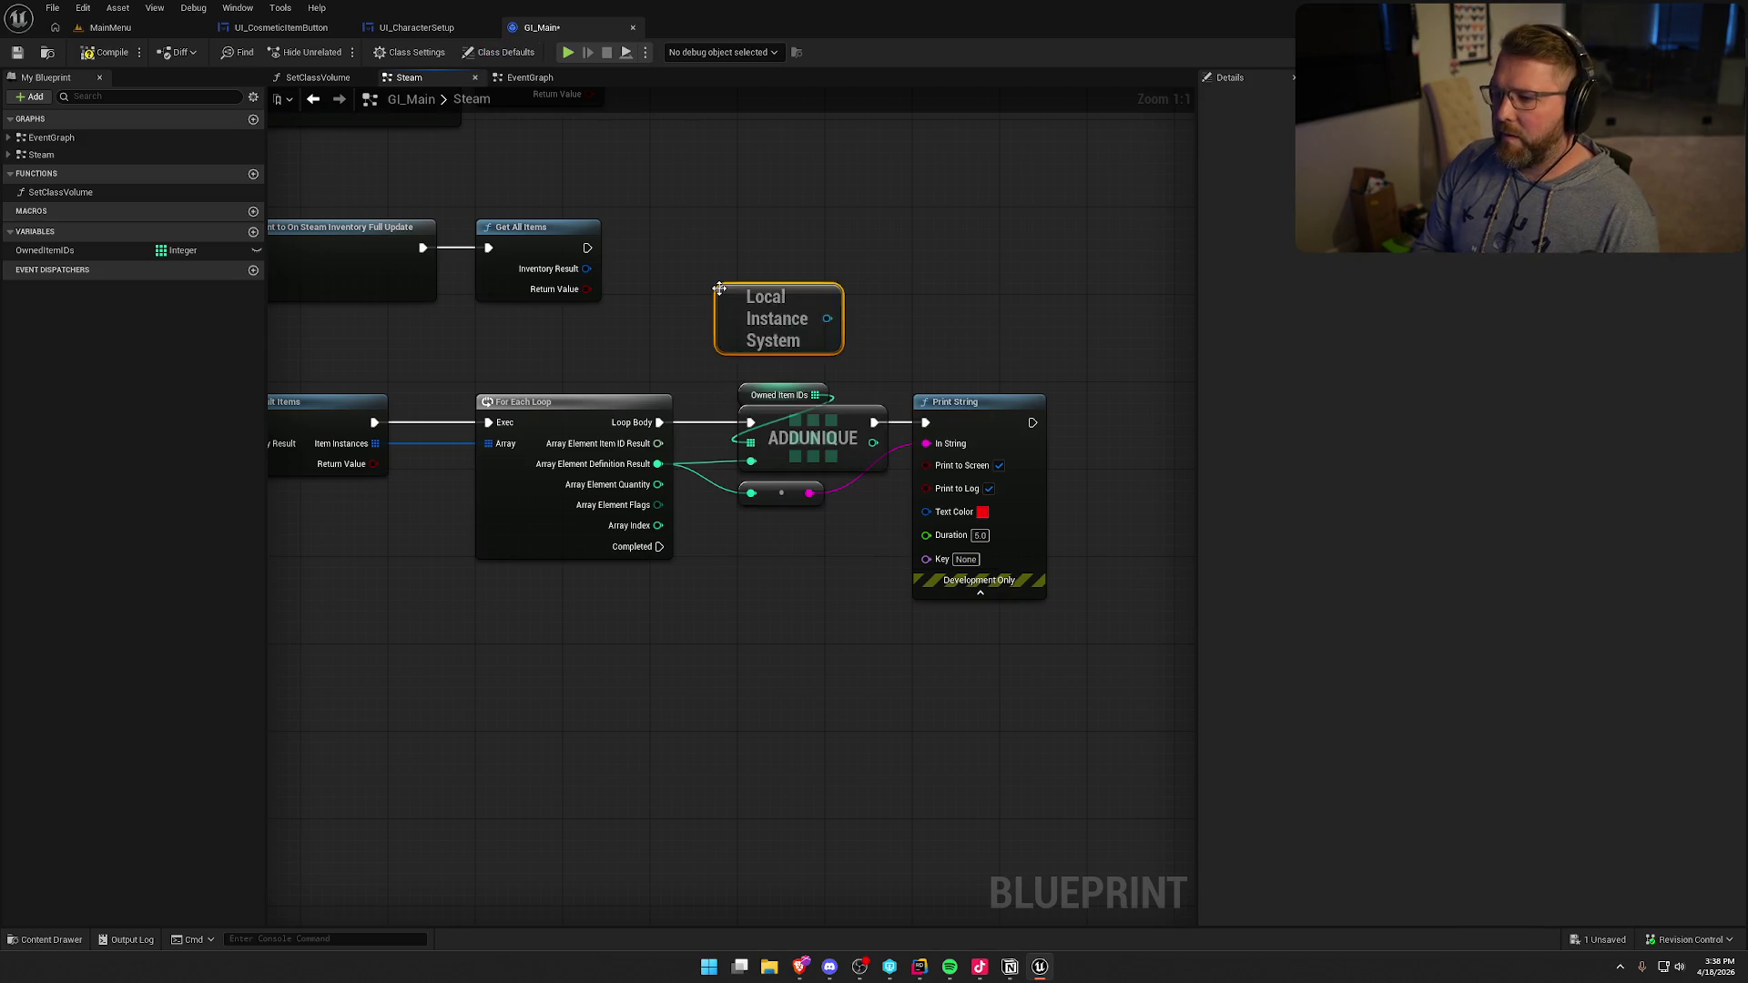
{"action": "left_click_drag", "start_coordinate": [827, 318], "coordinate": [907, 289]}
{"action": "type", "text": "get own"}
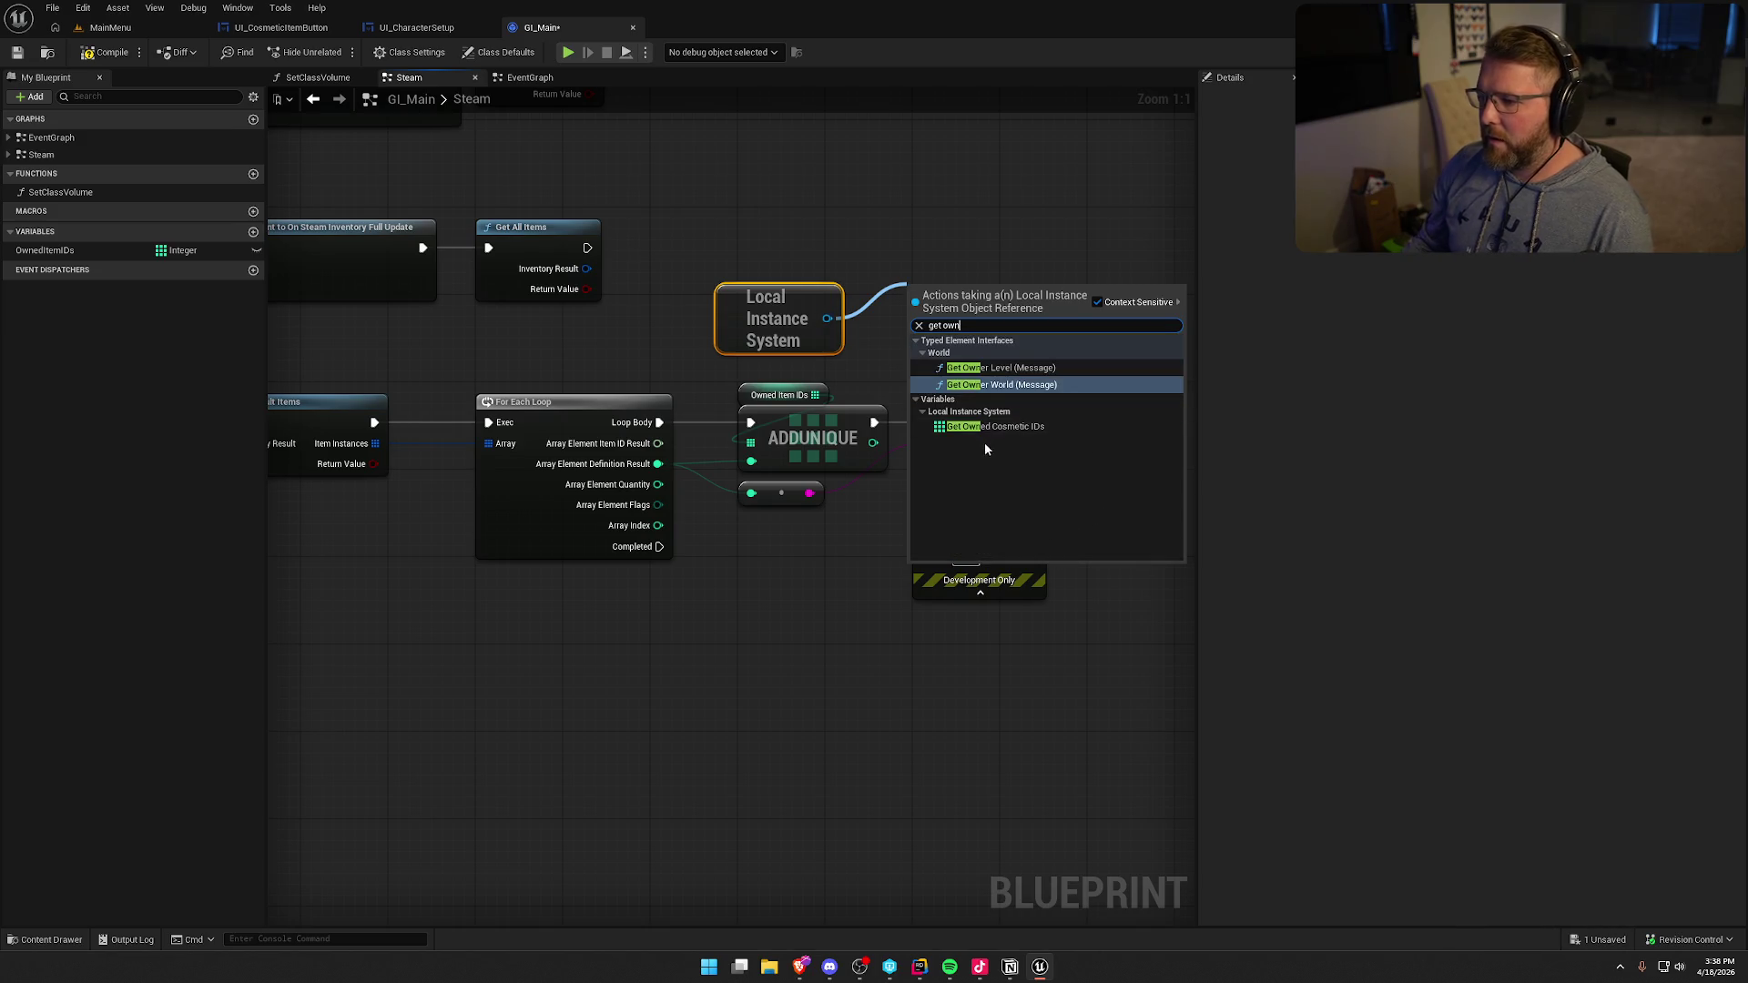
{"action": "left_click", "coordinate": [994, 426]}
{"action": "left_click_drag", "start_coordinate": [1056, 297], "coordinate": [750, 442]}
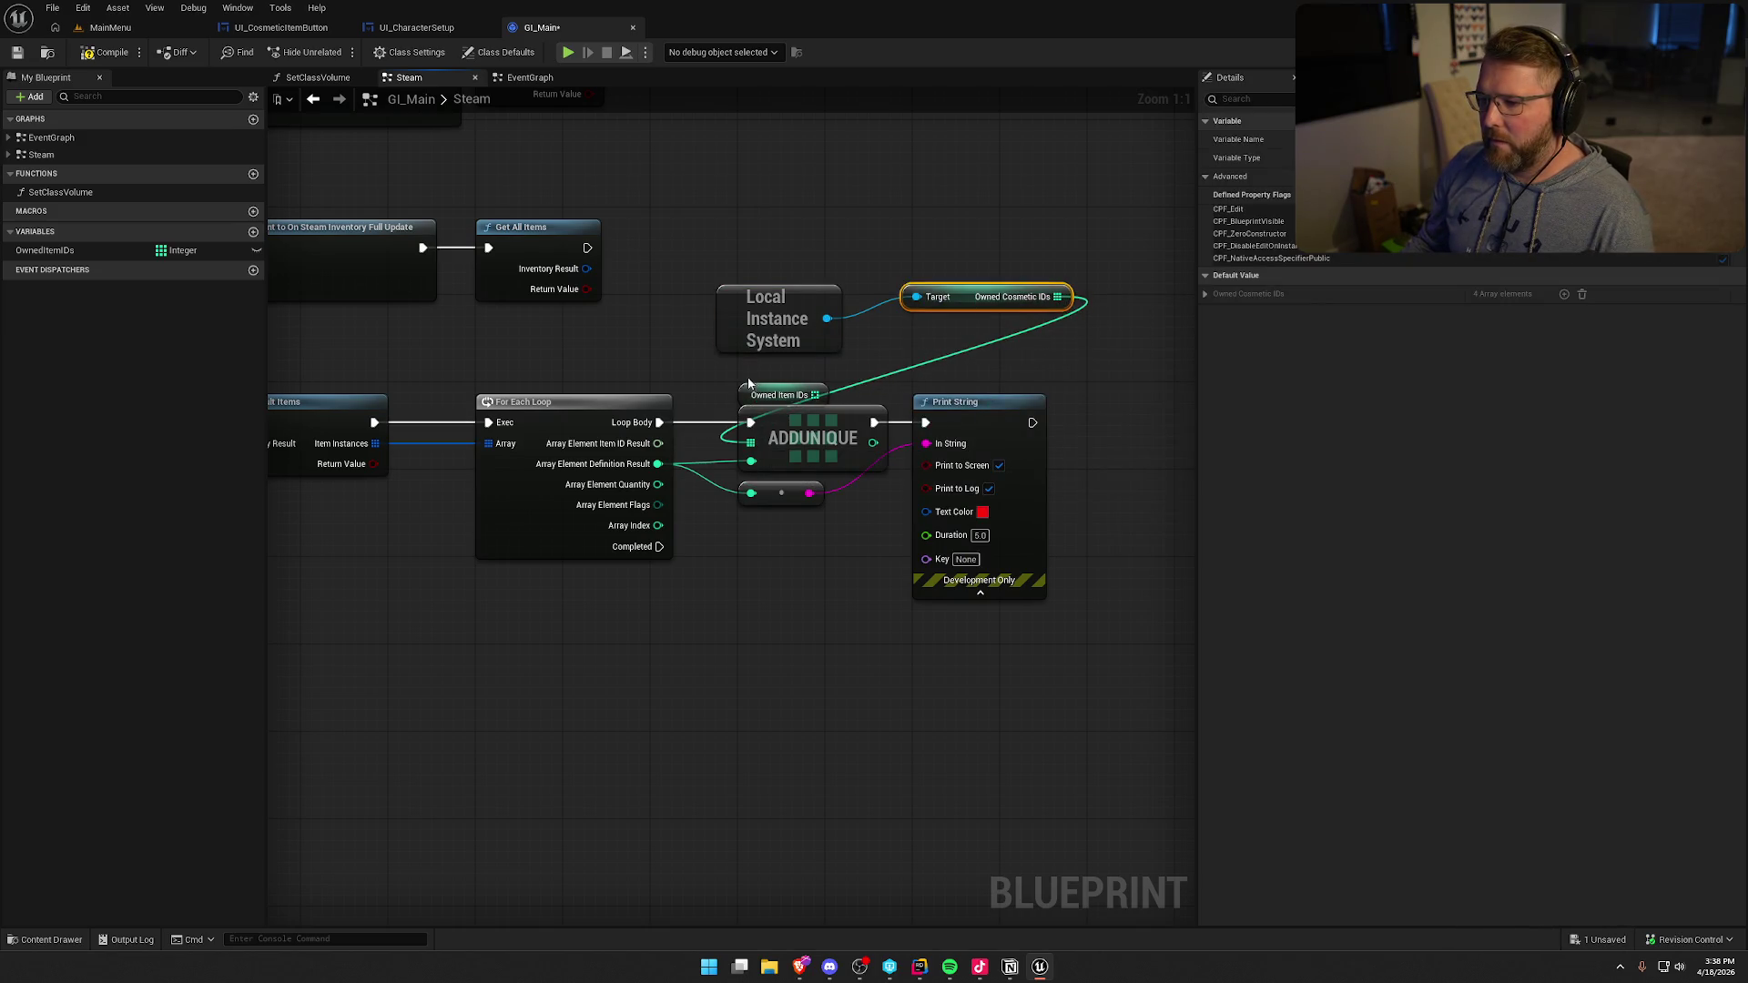
- Delete the old Owned Item IDs node, tidy the new nodes beside AddUnique, and save
{"action": "left_click", "coordinate": [773, 394]}
{"action": "key", "text": "Delete"}
{"action": "left_click_drag", "start_coordinate": [994, 299], "coordinate": [806, 397]}
{"action": "left_click_drag", "start_coordinate": [773, 319], "coordinate": [802, 396]}
{"action": "left_click", "coordinate": [780, 396], "text": "ctrl"}
{"action": "left_click", "coordinate": [949, 304]}
{"action": "mouse_move", "coordinate": [949, 304]}
{"action": "left_mouse_down"}
{"action": "mouse_move", "coordinate": [1036, 244]}
{"action": "mouse_move", "coordinate": [1035, 302]}
{"action": "left_mouse_up"}
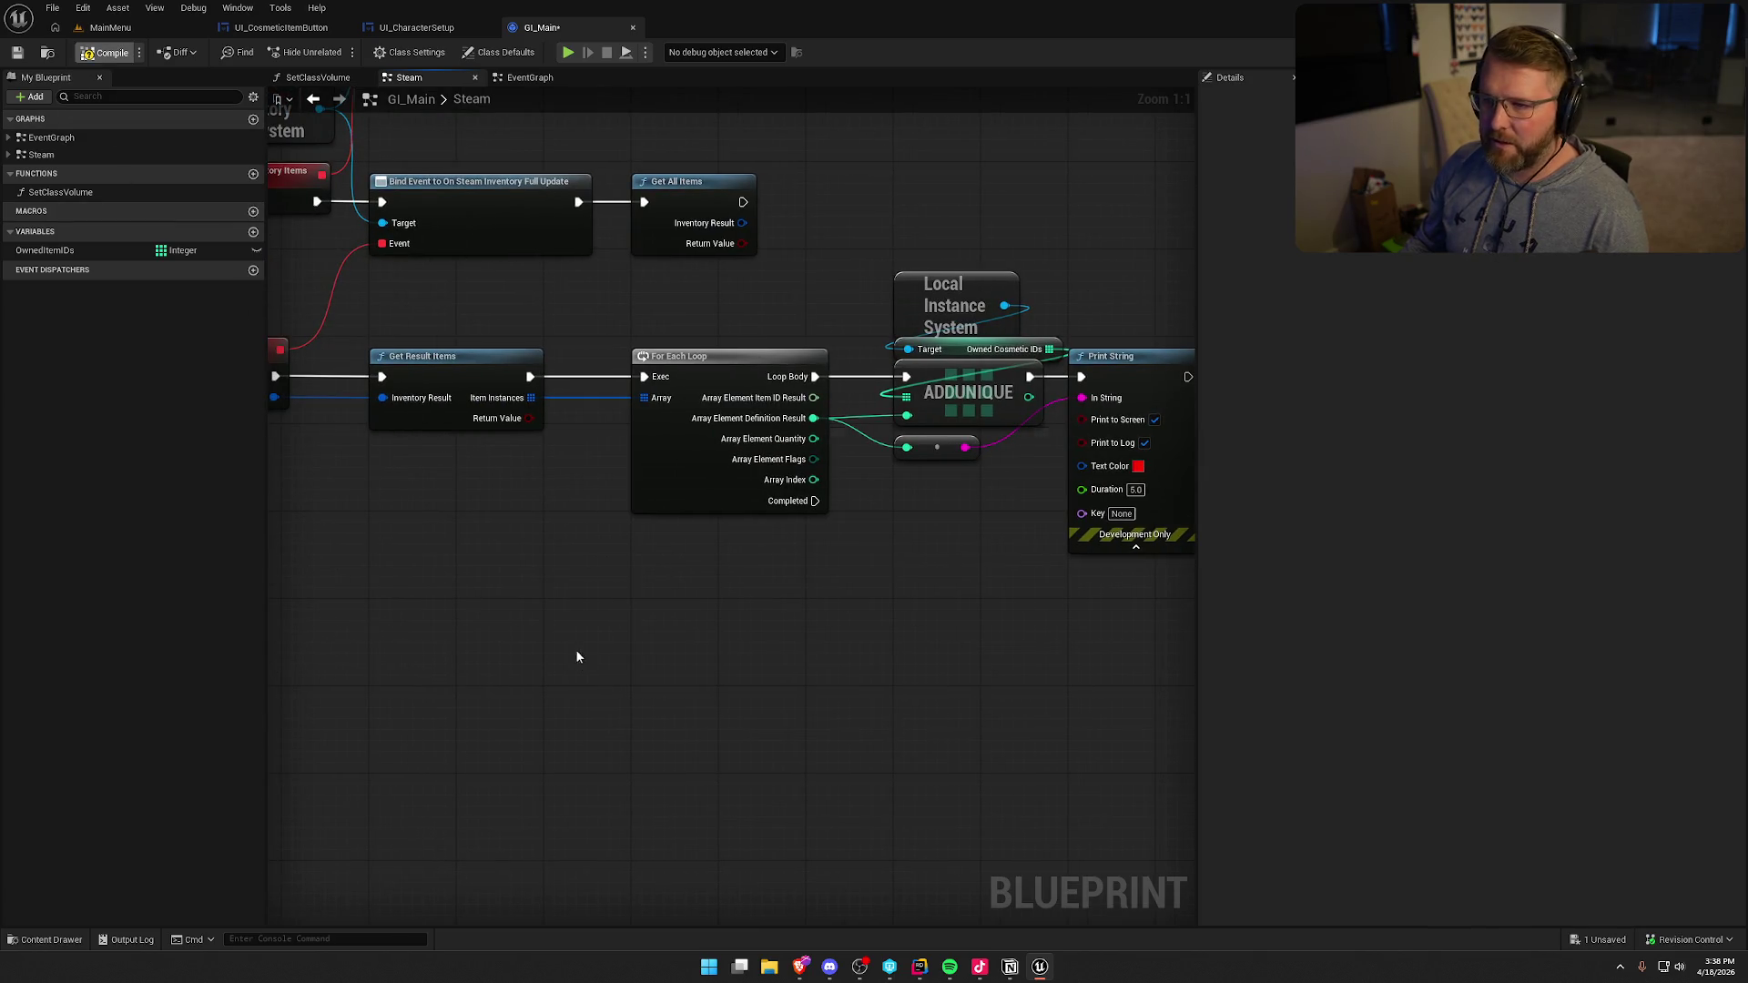
{"action": "key", "text": "ctrl+s"}
- Check where OwnedItemIds is still used and copy the Local Instance System getter pair
{"action": "left_click_drag", "start_coordinate": [572, 568], "coordinate": [685, 719]}
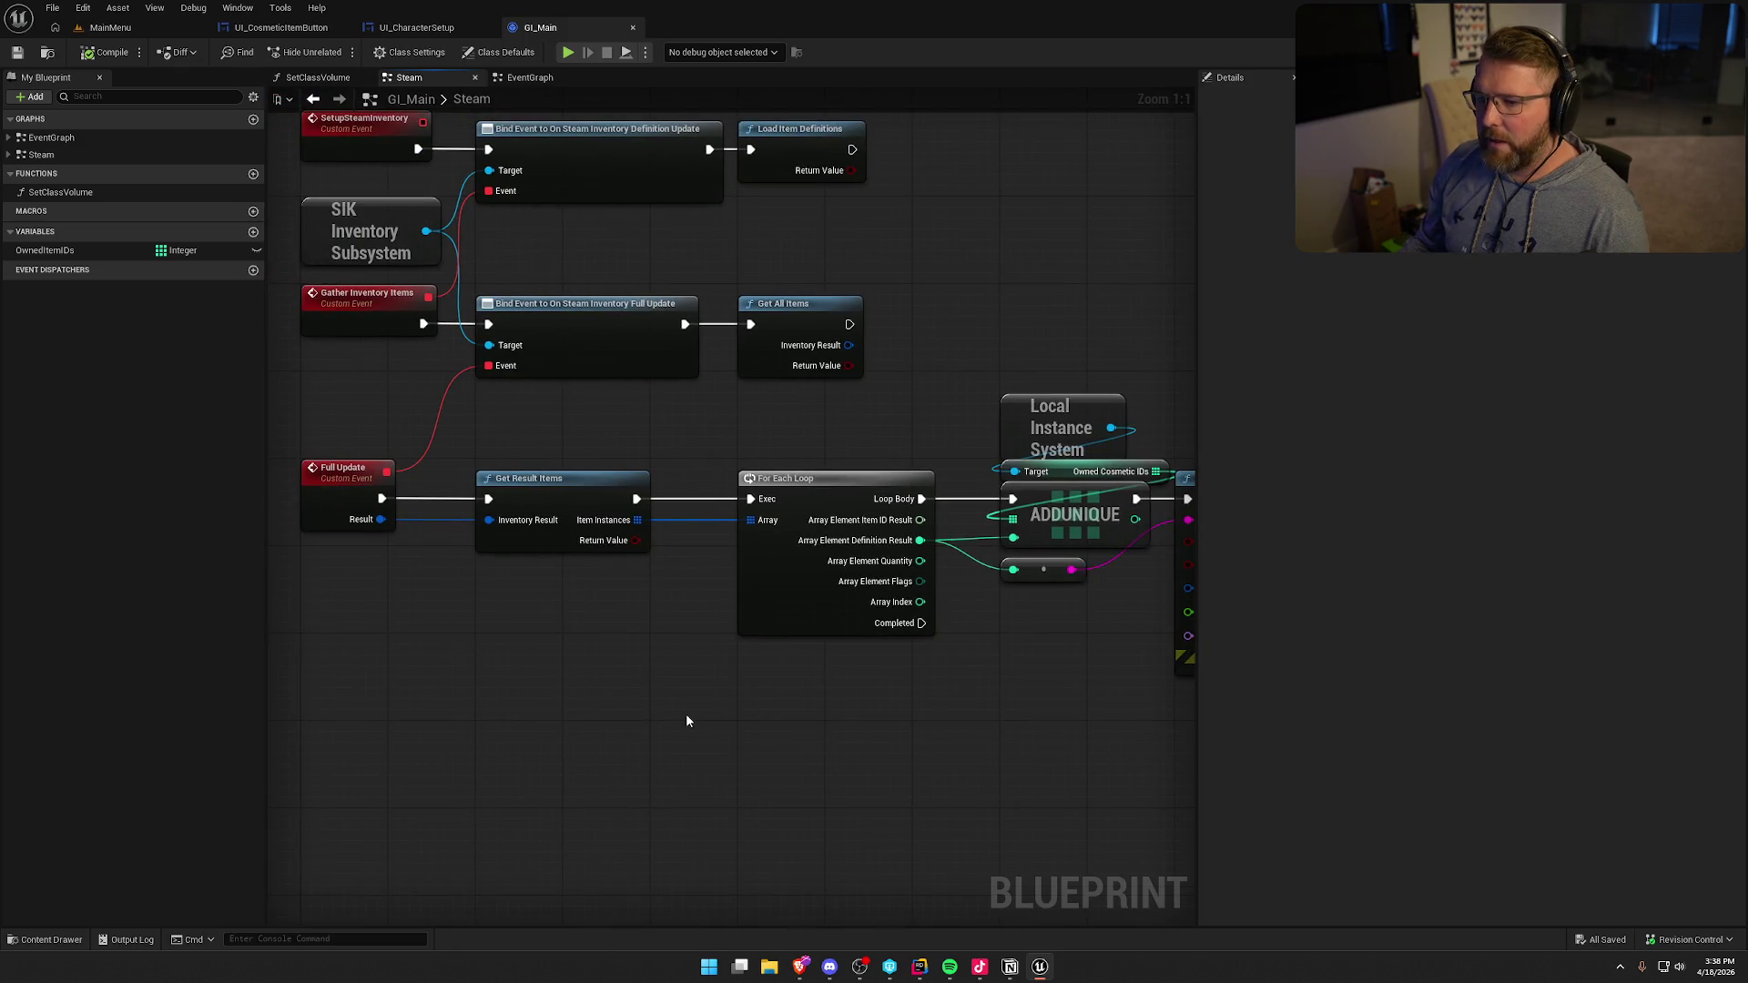
{"action": "left_click", "coordinate": [42, 248]}
{"action": "right_click", "coordinate": [42, 249]}
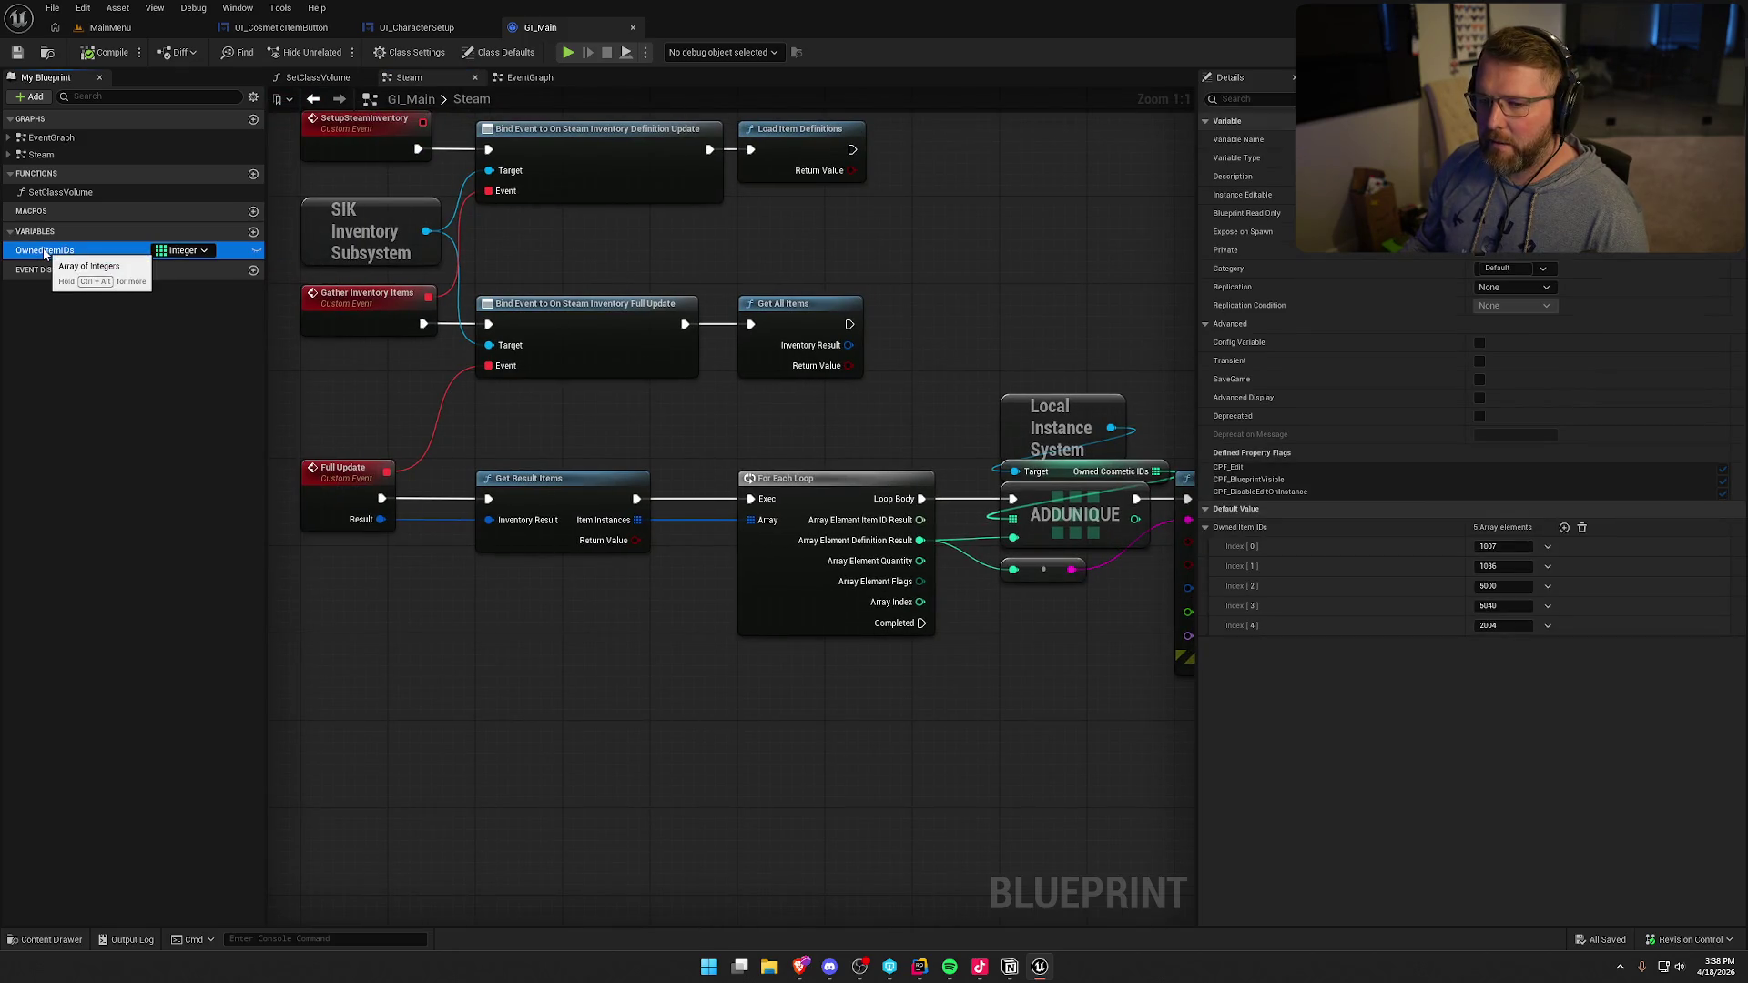
{"action": "mouse_move", "coordinate": [160, 301]}
{"action": "left_click", "coordinate": [483, 440]}
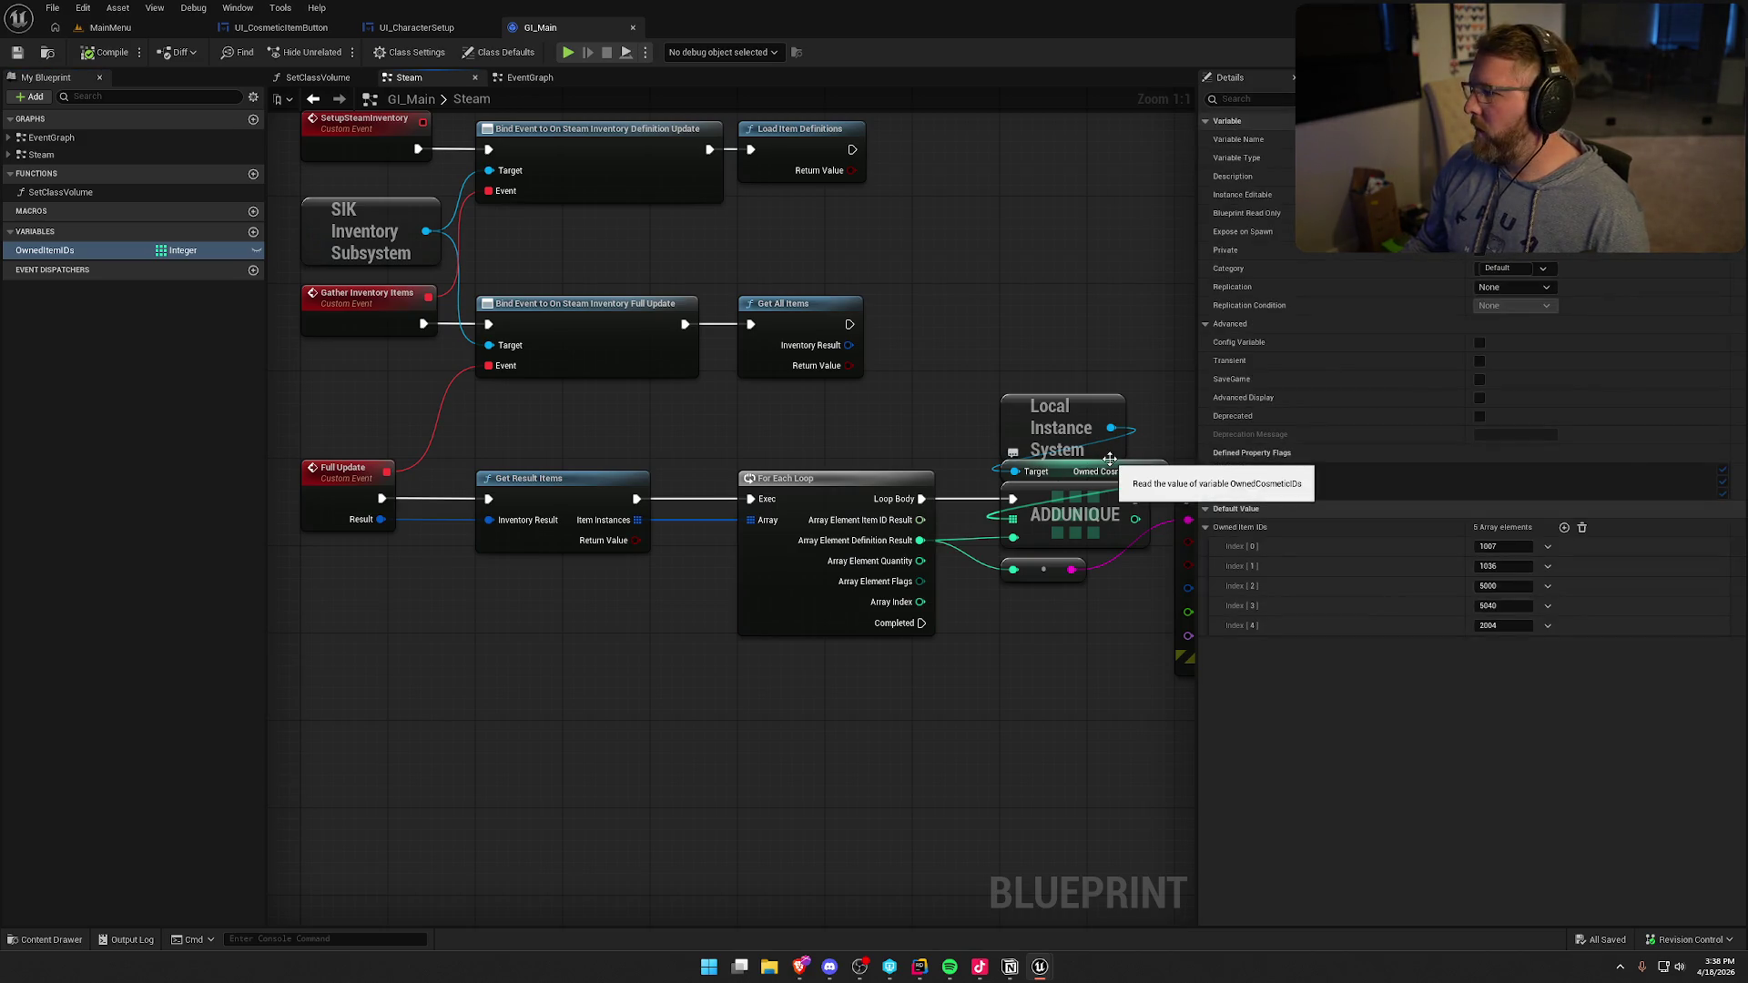
{"action": "left_click_drag", "start_coordinate": [1061, 460], "coordinate": [1072, 315]}
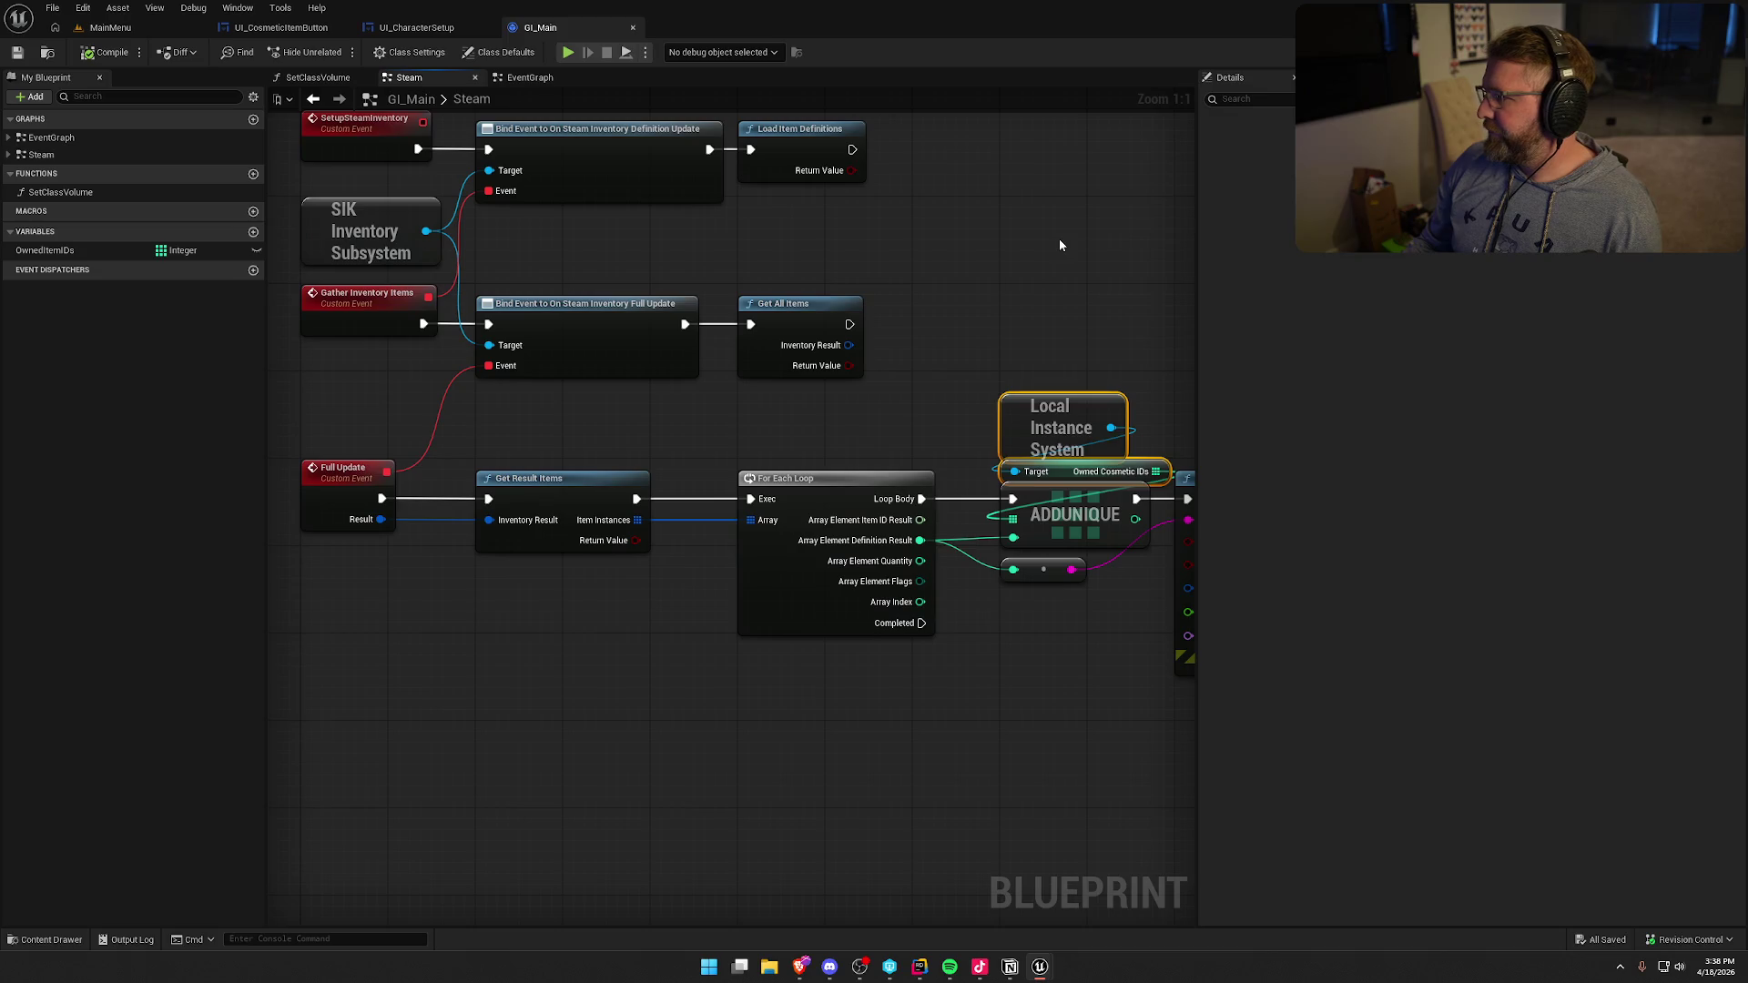
{"action": "left_click_drag", "start_coordinate": [970, 322], "coordinate": [1066, 478]}
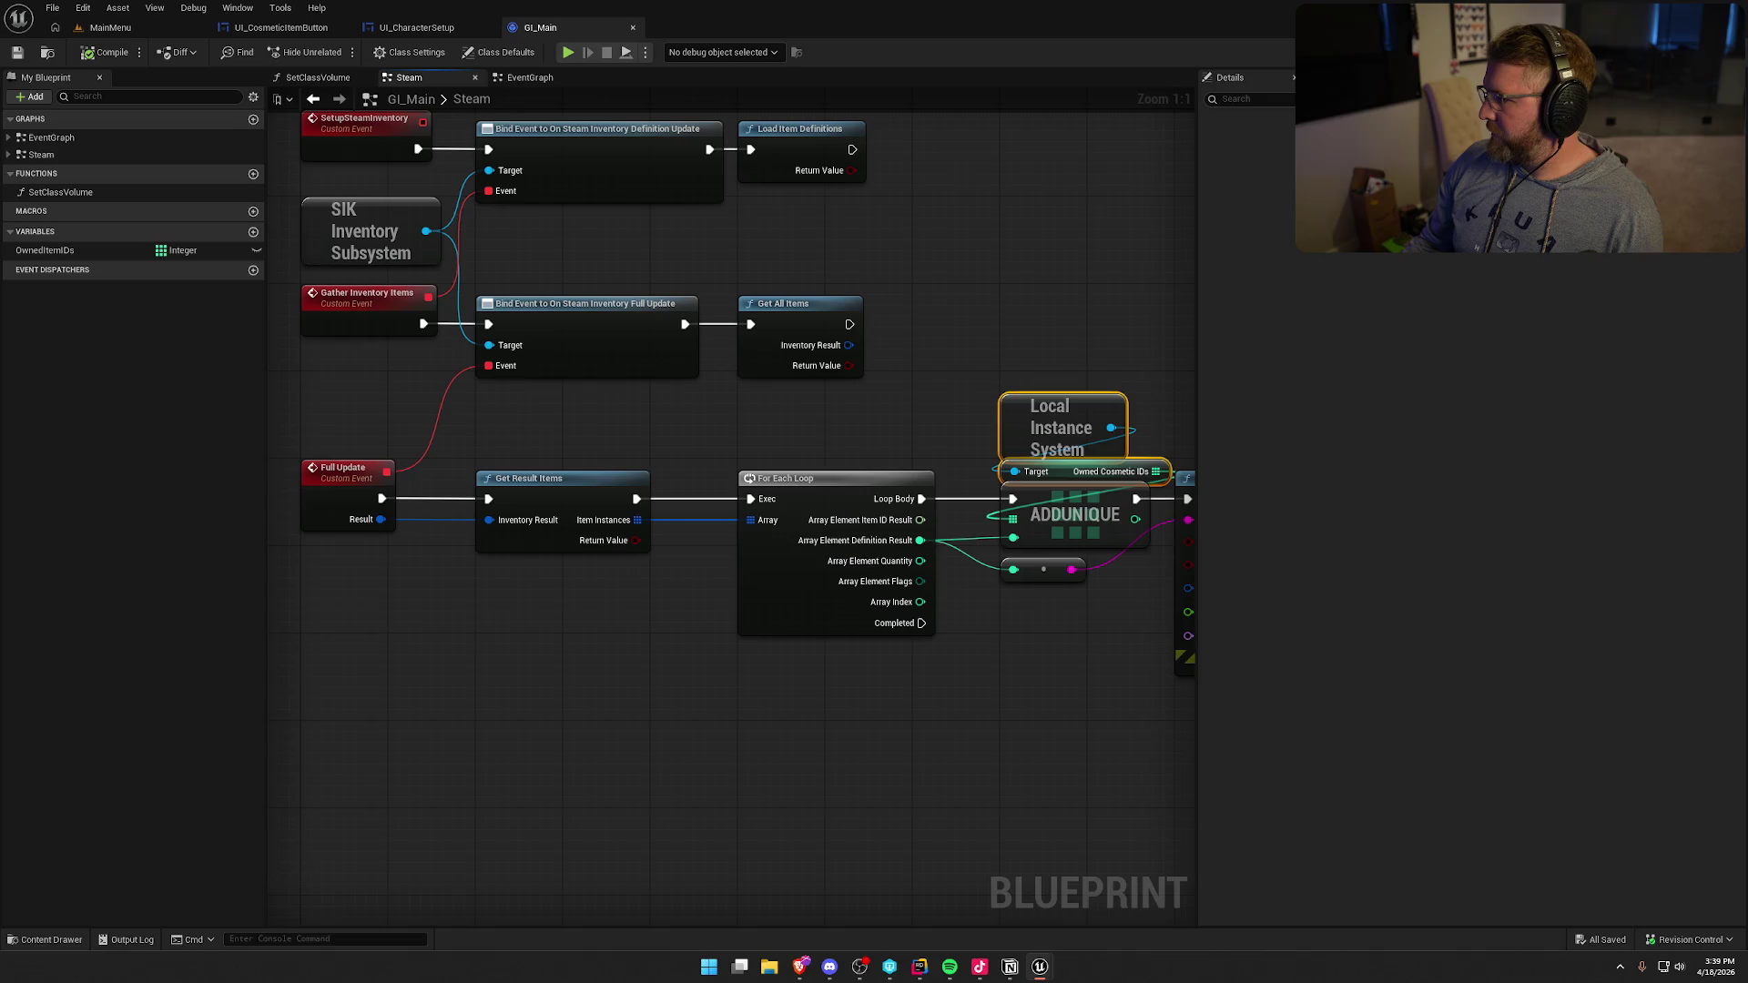
{"action": "key", "text": "ctrl+Tab"}
- Paste the getter pair into UpdateOwnedItems, feed Owned Cosmetic IDs into the sort, removing old lookups
{"action": "scroll", "coordinate": [767, 595], "scroll_direction": "up", "scroll_amount": 2}
{"action": "key", "text": "ctrl+v"}
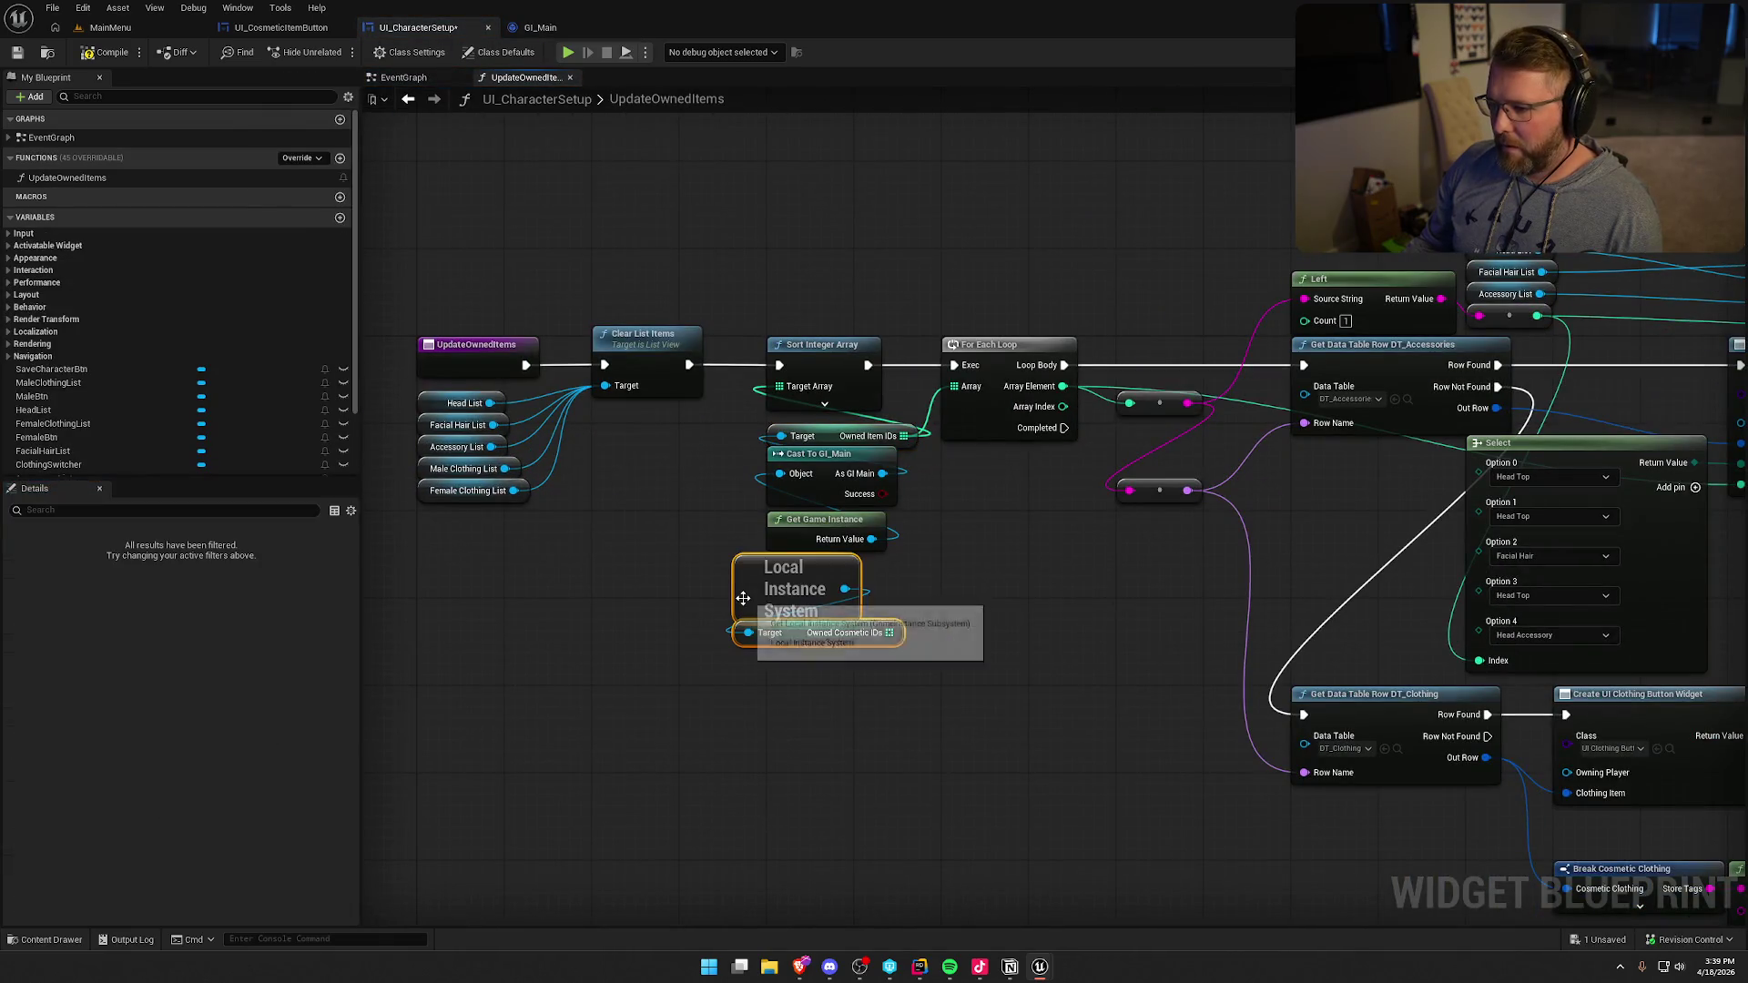
{"action": "mouse_move", "coordinate": [792, 591]}
{"action": "left_mouse_down"}
{"action": "mouse_move", "coordinate": [792, 712]}
{"action": "mouse_move", "coordinate": [819, 622]}
{"action": "left_mouse_up"}
{"action": "left_click", "coordinate": [932, 460]}
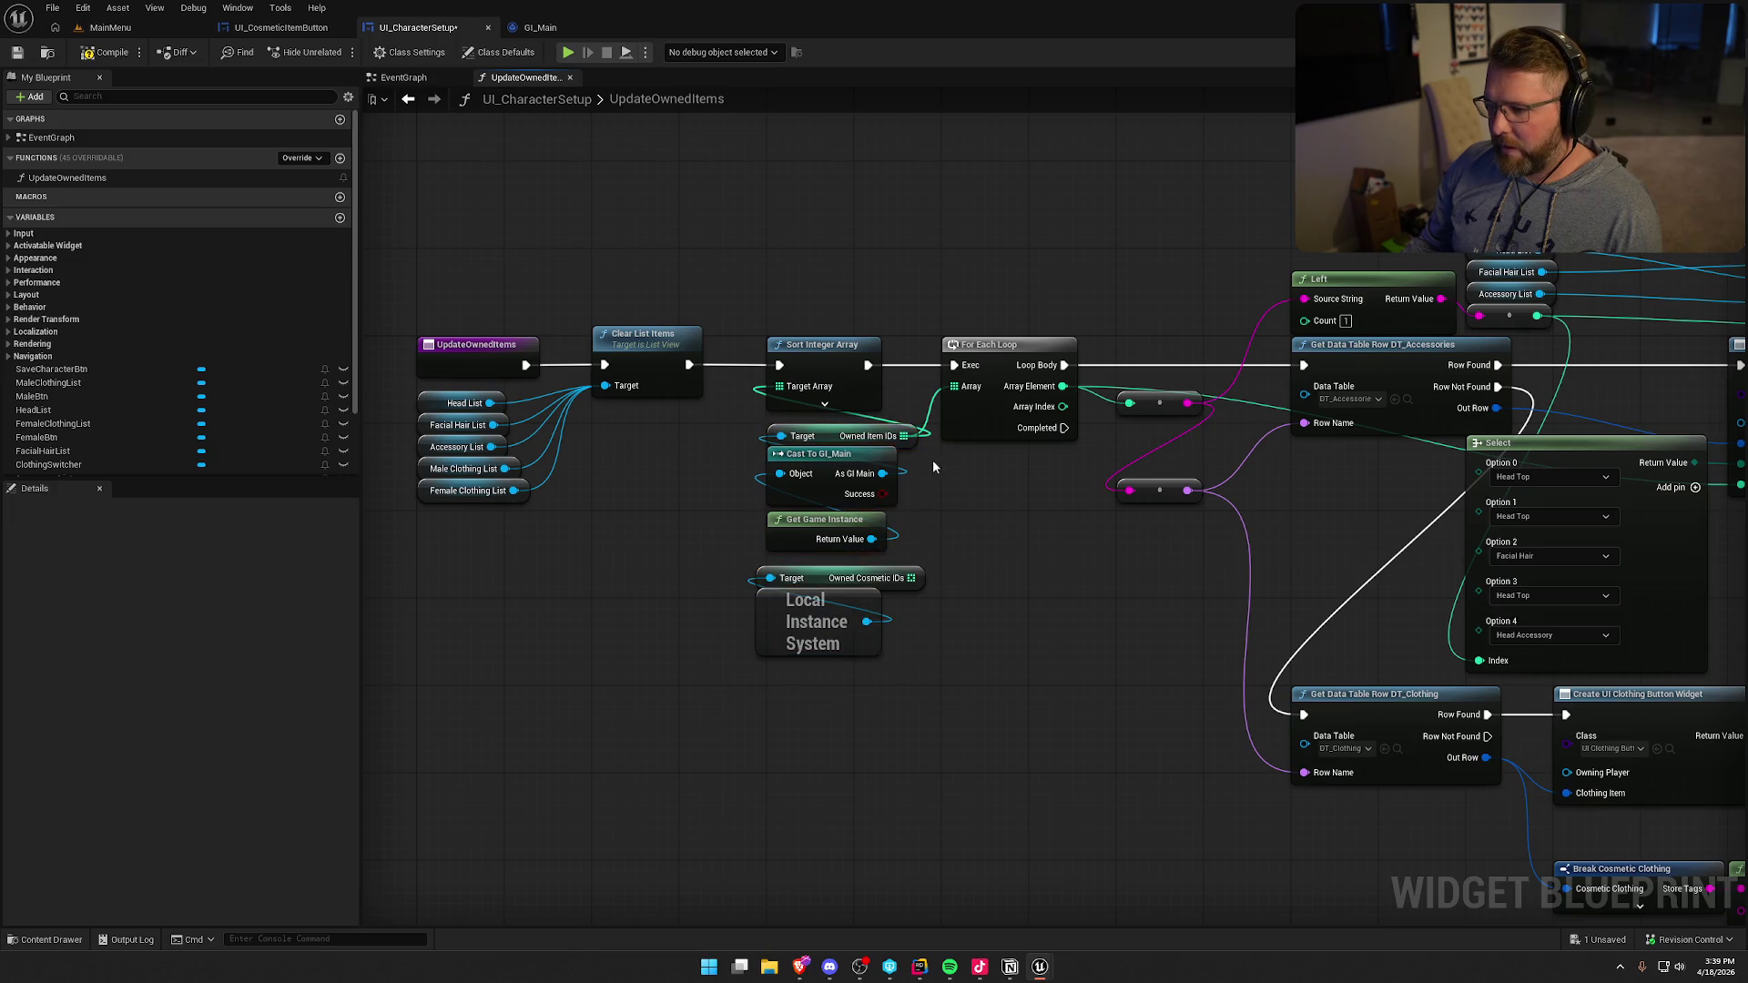
{"action": "mouse_move", "coordinate": [903, 436]}
{"action": "left_mouse_down"}
{"action": "mouse_move", "coordinate": [916, 586]}
{"action": "mouse_move", "coordinate": [779, 426]}
{"action": "left_mouse_up"}
{"action": "key", "text": "Delete"}
{"action": "left_click_drag", "start_coordinate": [819, 648], "coordinate": [830, 506]}
{"action": "left_click", "coordinate": [879, 595]}
- Move the Owned Cosmetic IDs nodes further left and save the widget blueprint
{"action": "left_click_drag", "start_coordinate": [876, 630], "coordinate": [754, 526]}
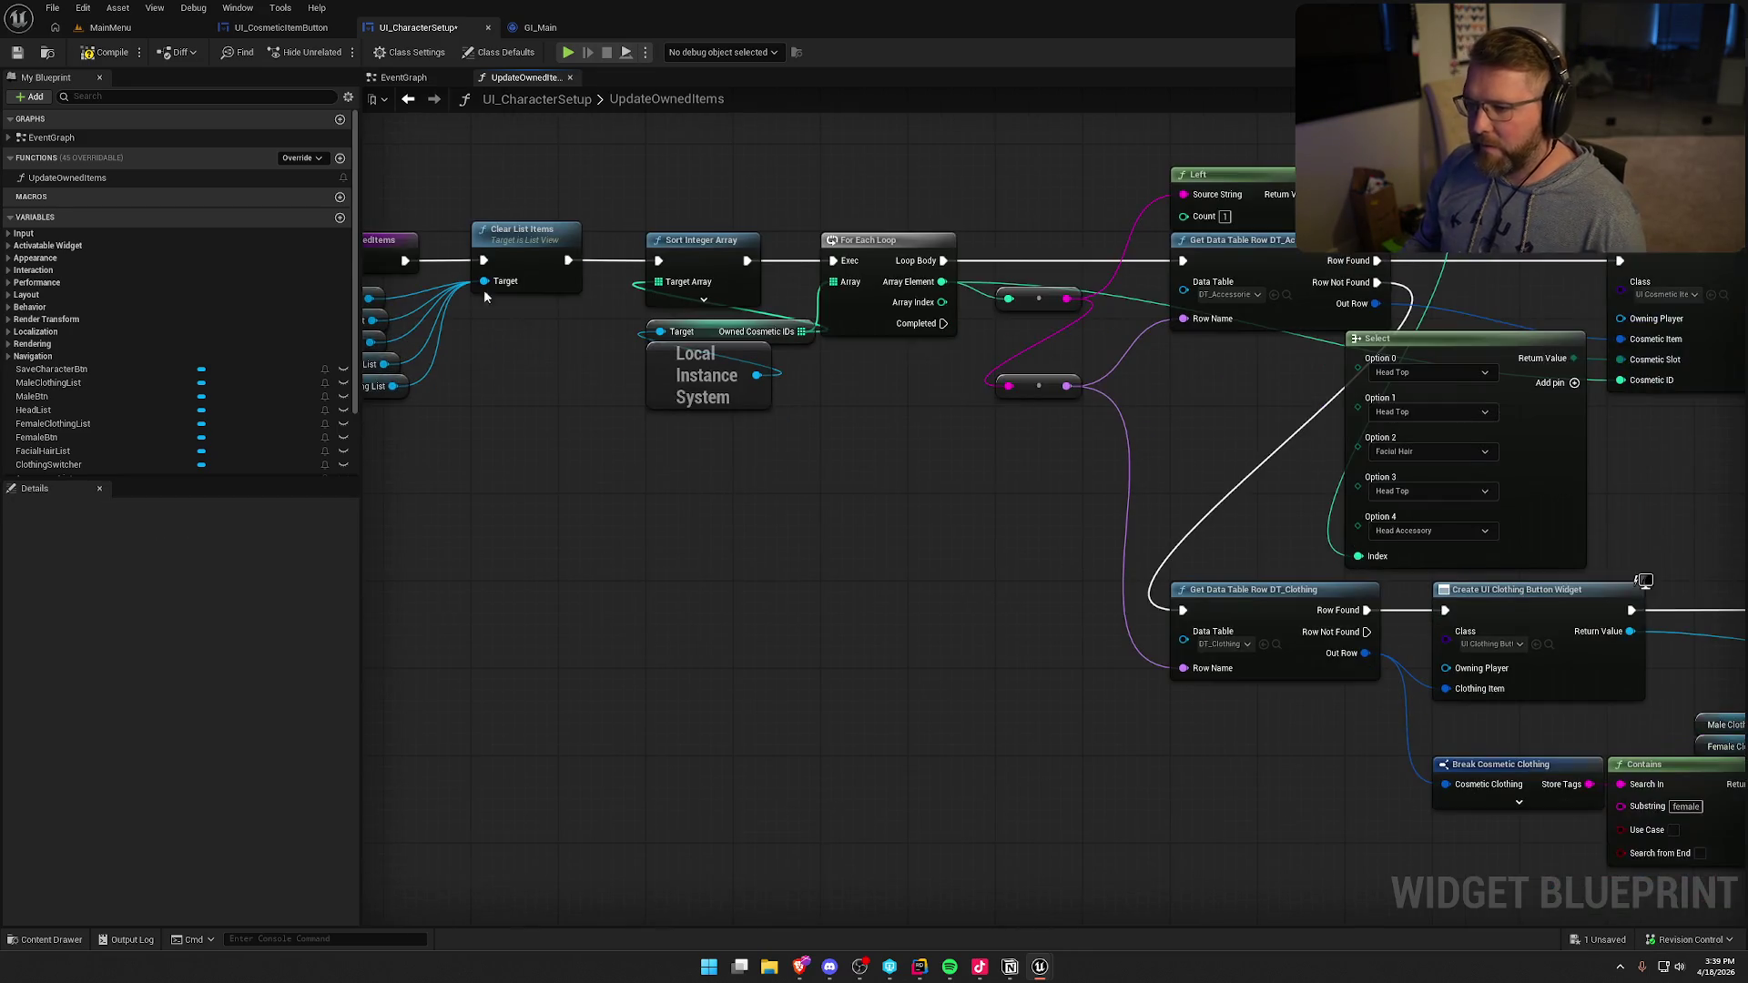
{"action": "key", "text": "ctrl+s"}
{"action": "left_click_drag", "start_coordinate": [669, 484], "coordinate": [694, 569]}
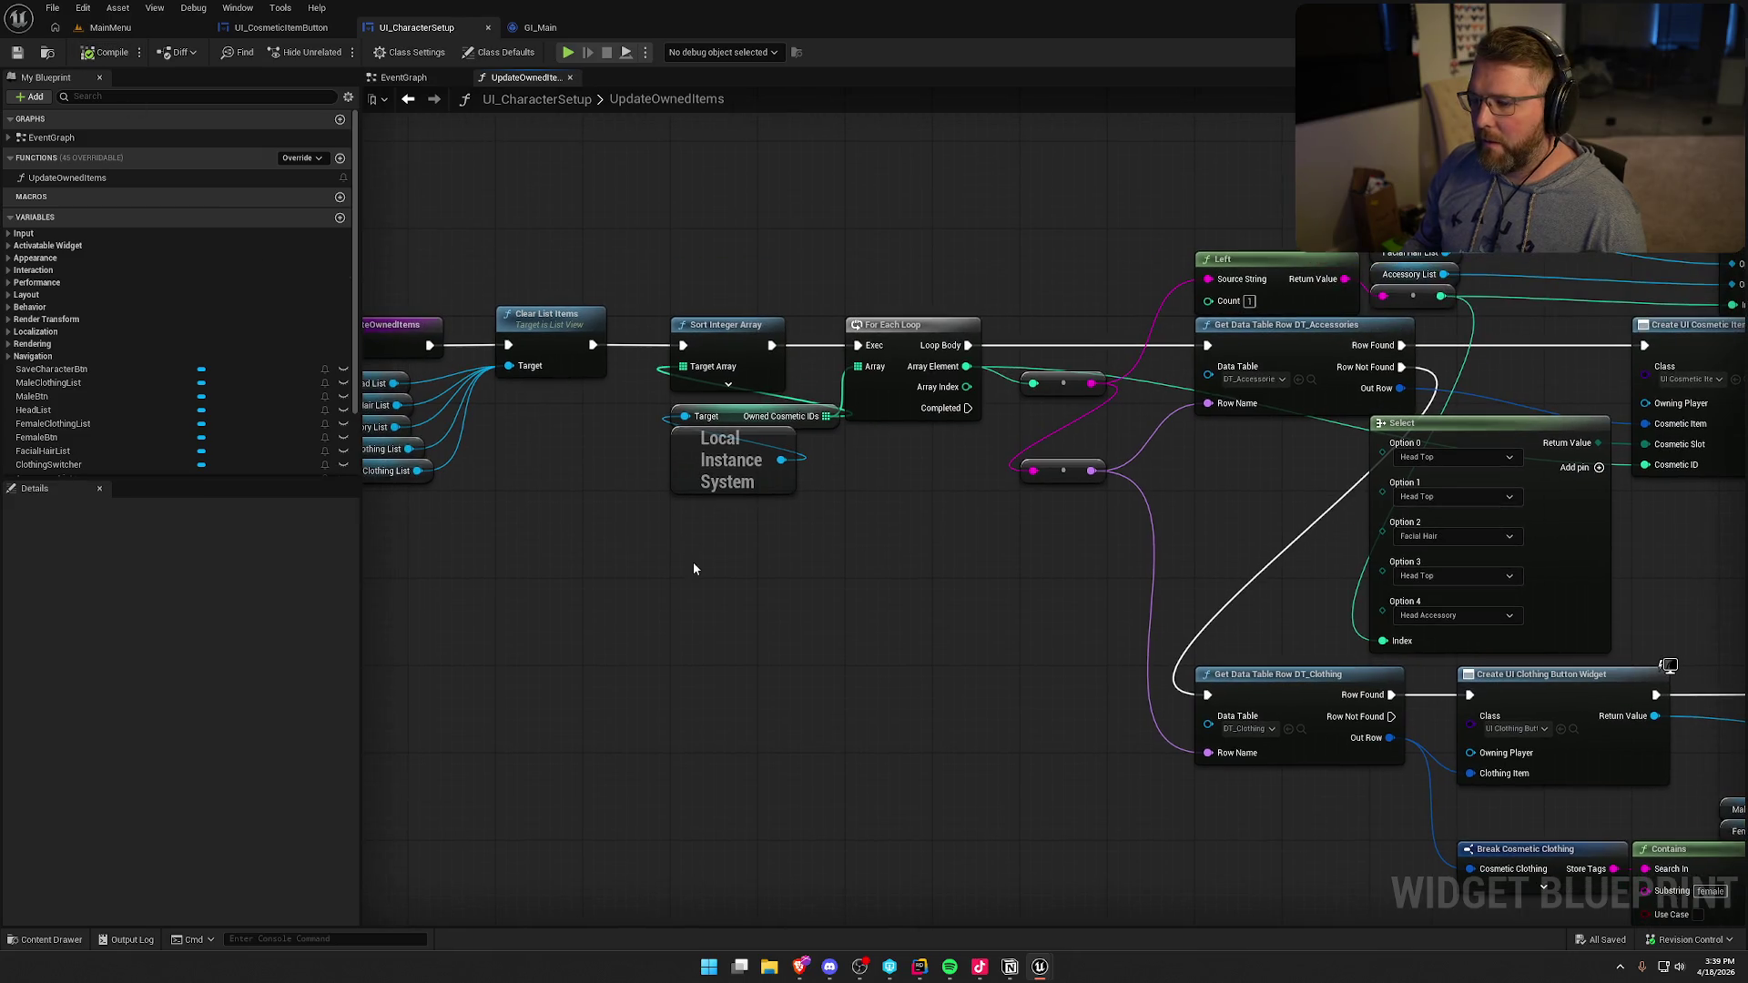
{"action": "left_click_drag", "start_coordinate": [817, 610], "coordinate": [660, 405]}
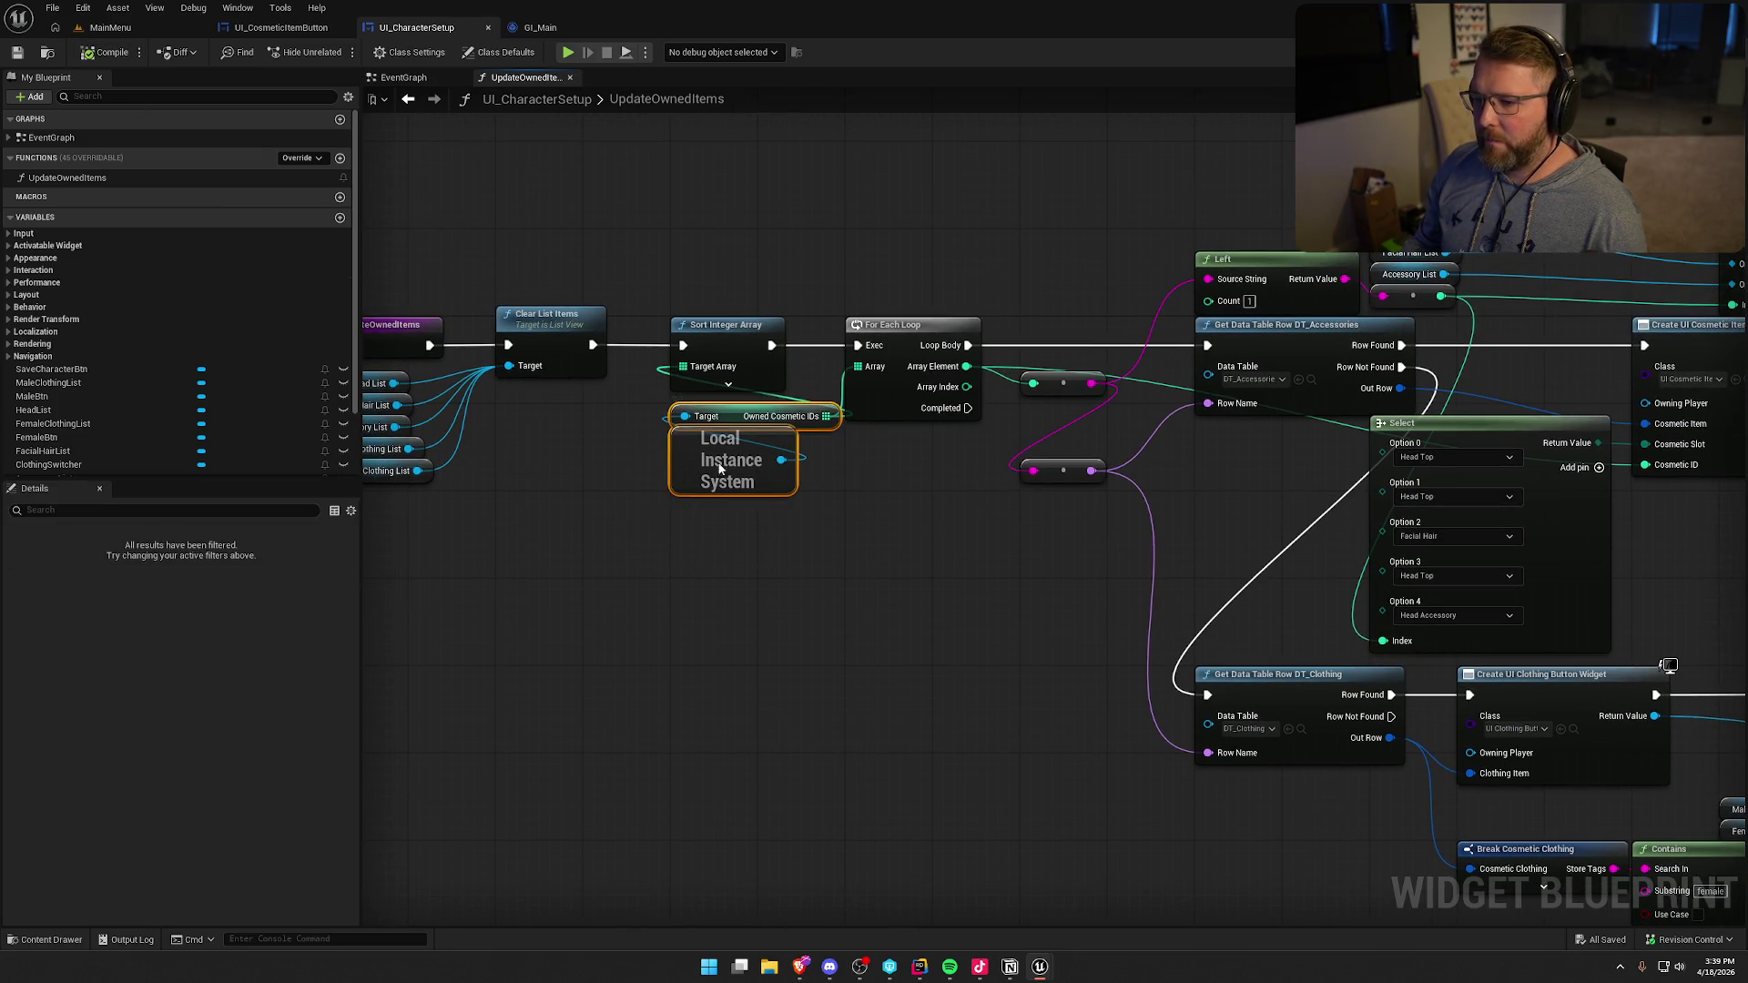
{"action": "left_click_drag", "start_coordinate": [728, 460], "coordinate": [553, 460]}
{"action": "left_click", "coordinate": [701, 550]}
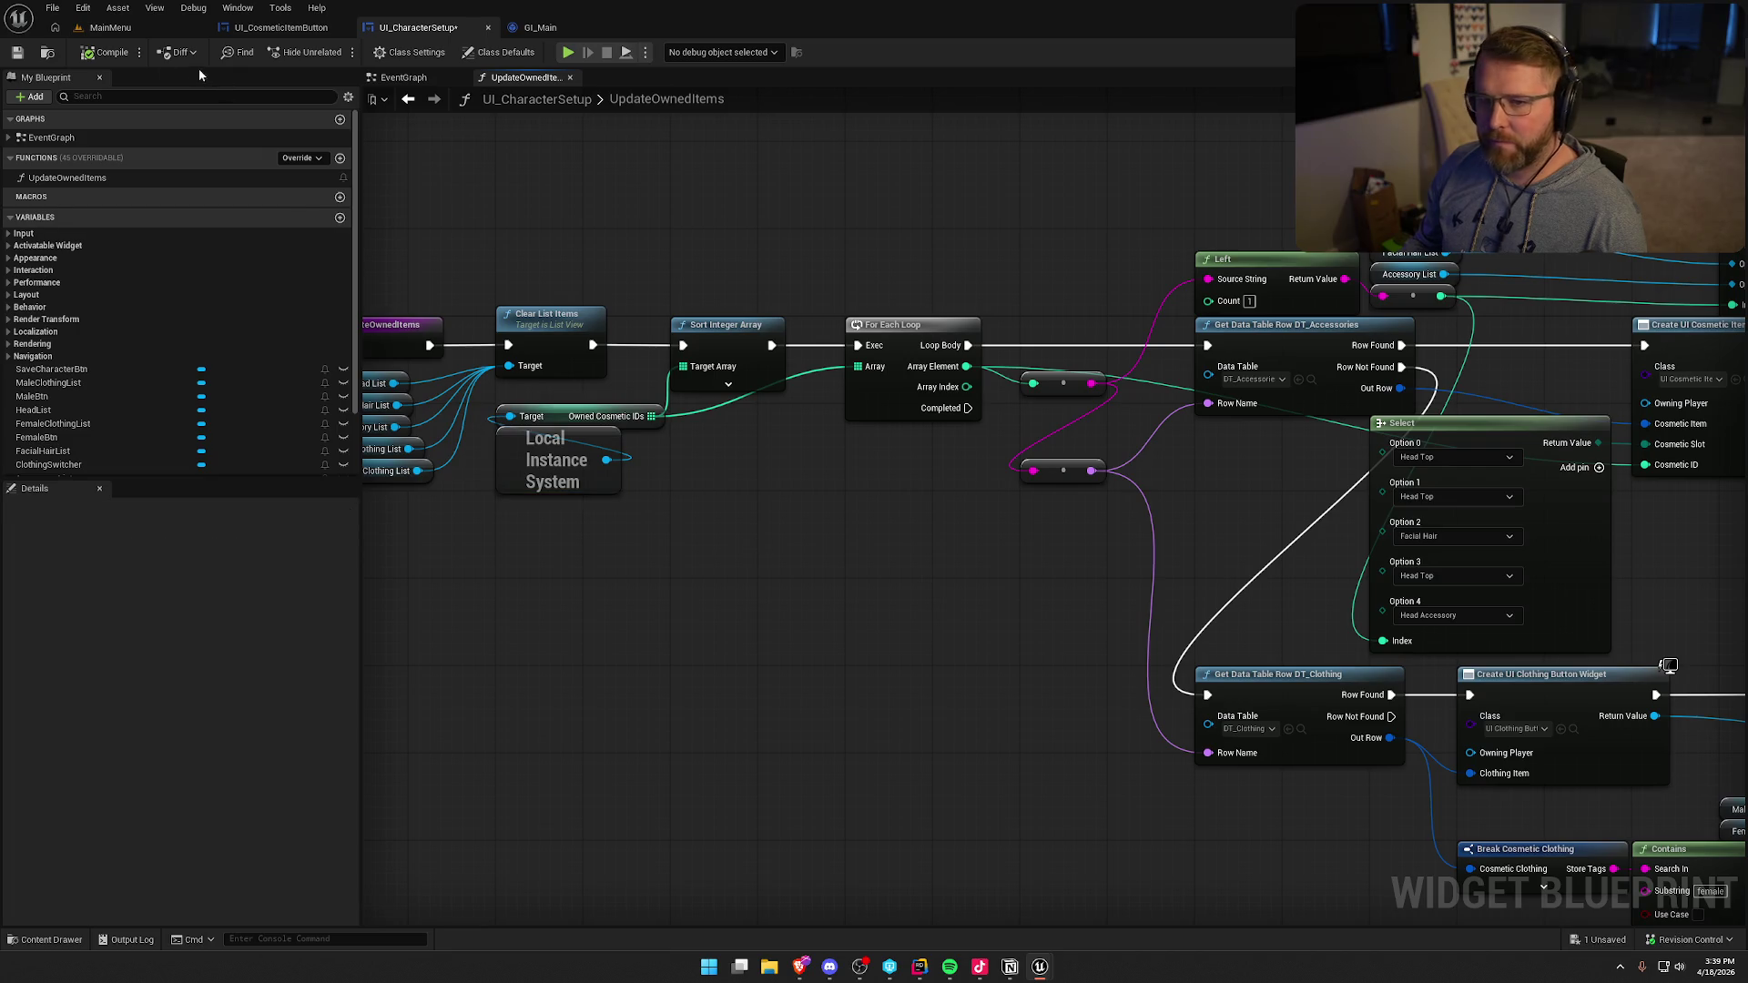
{"action": "key", "text": "ctrl+s"}
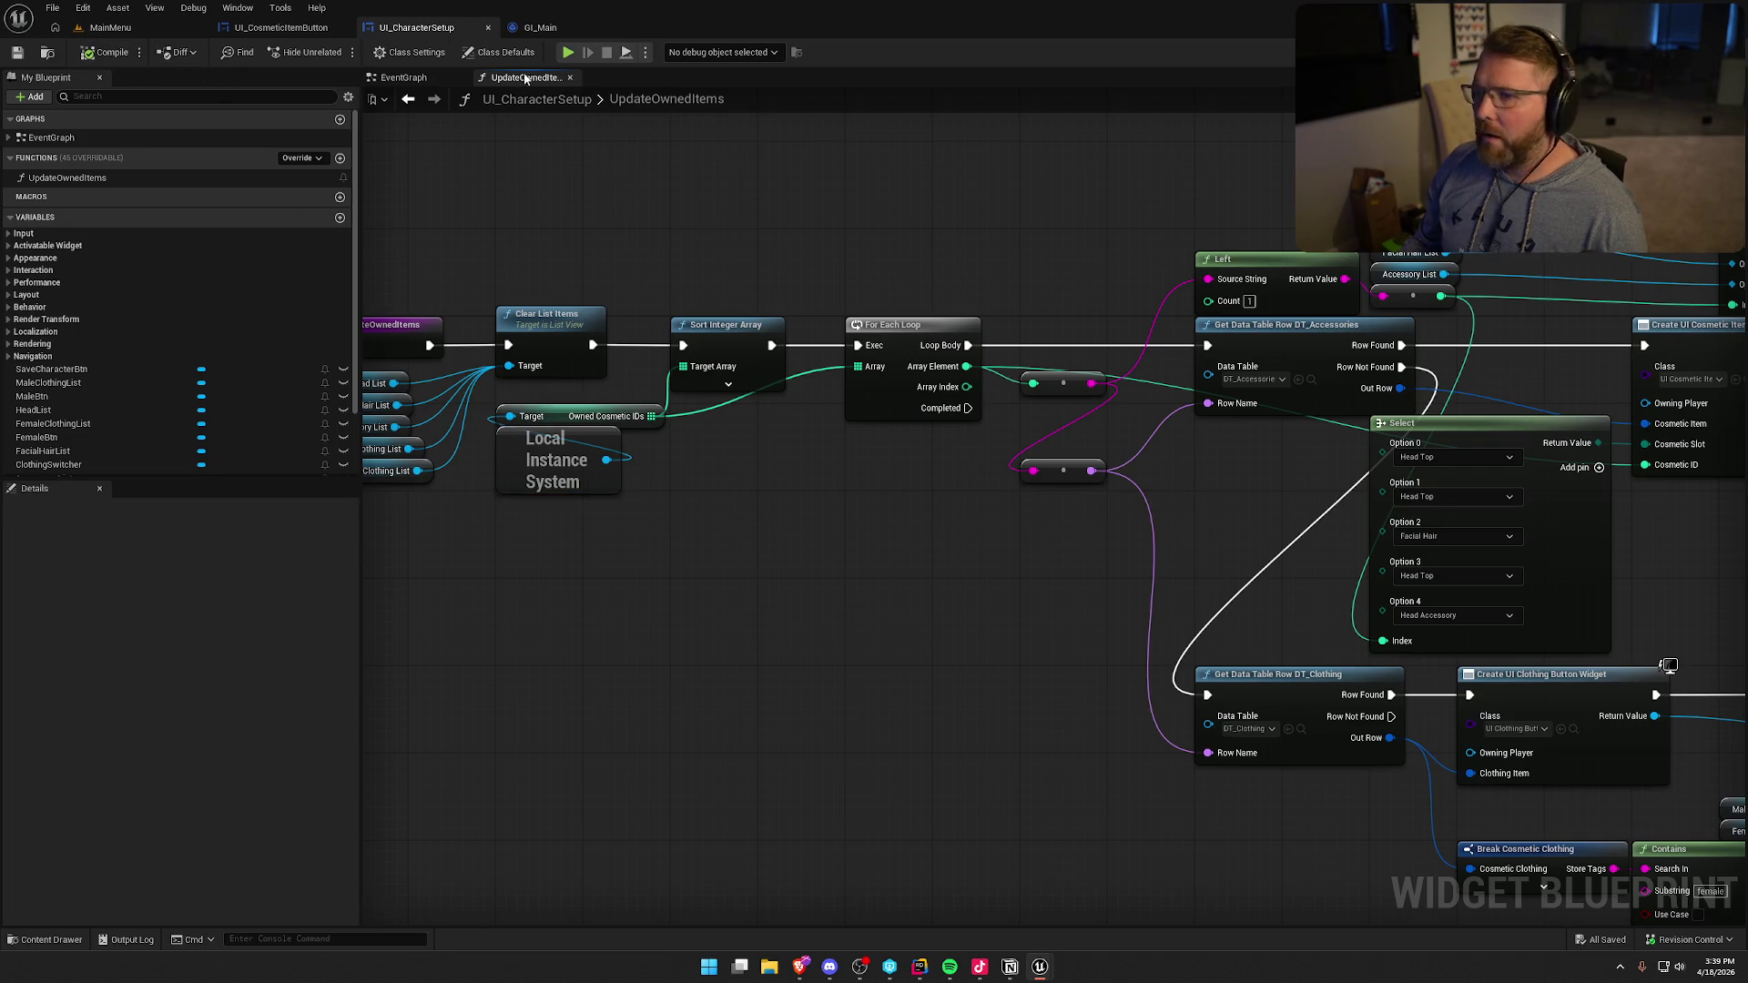
- Save GI_Main, review its Steam graph, and bring up the UI_CosmeticItemButton designer
{"action": "left_click", "coordinate": [541, 27]}
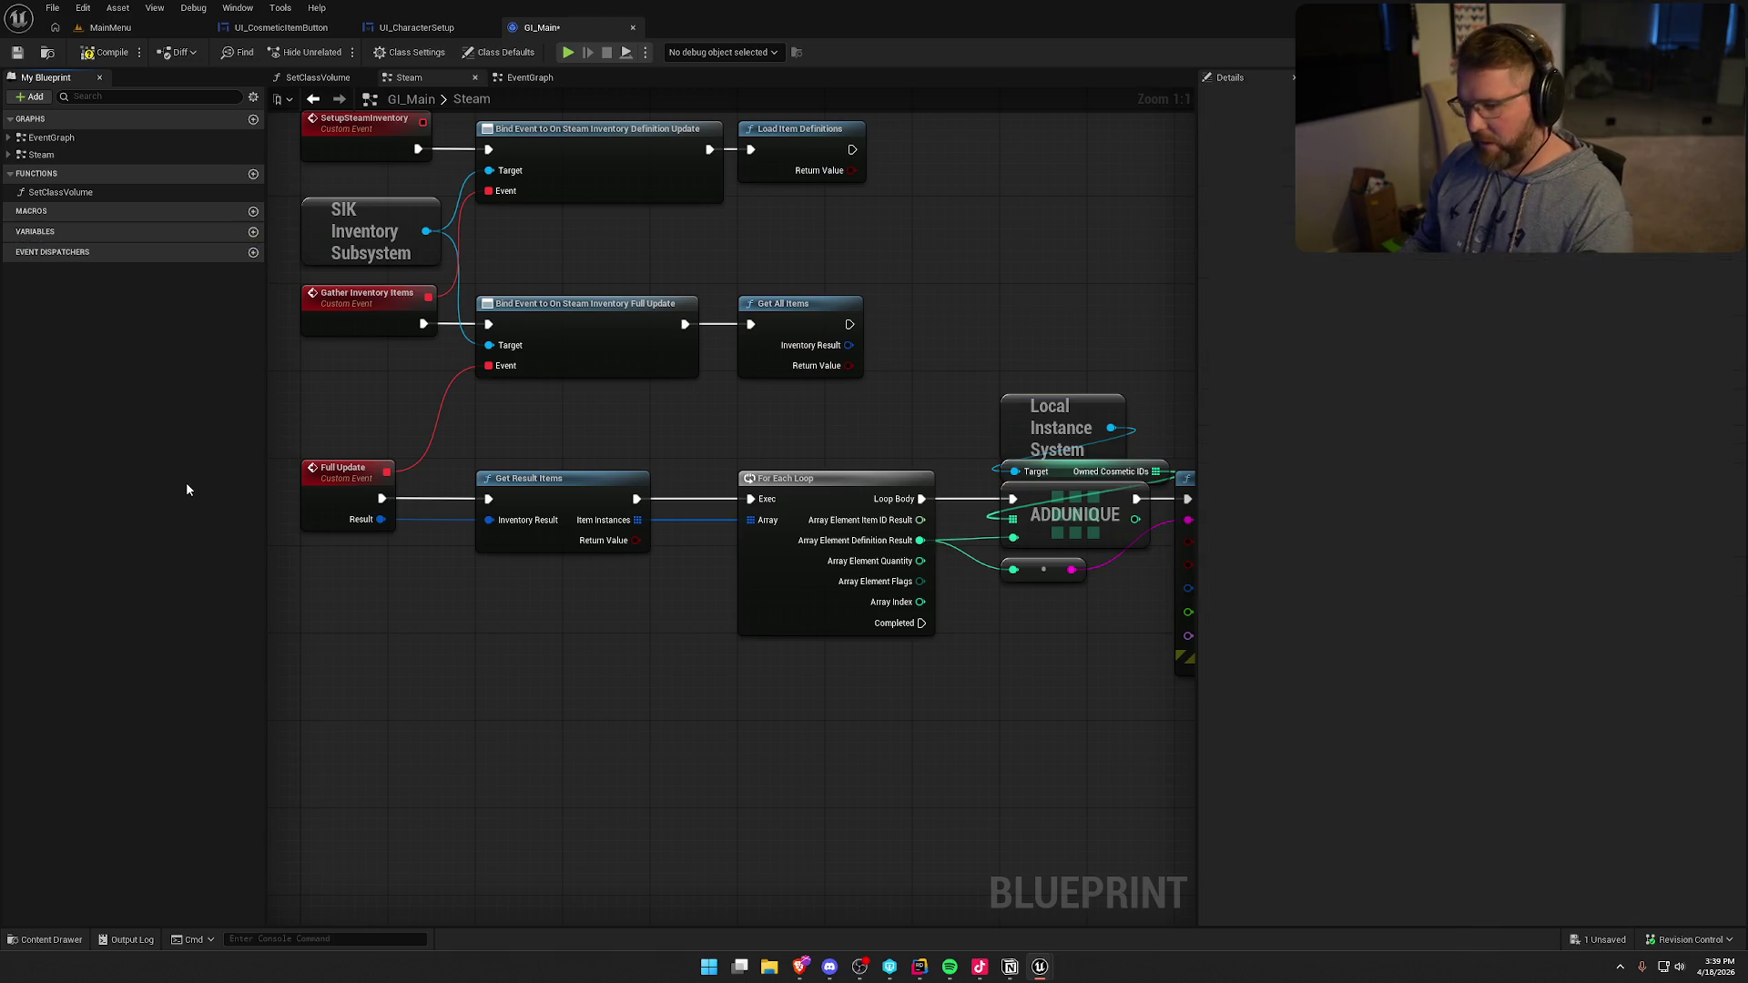
{"action": "key", "text": "ctrl+s"}
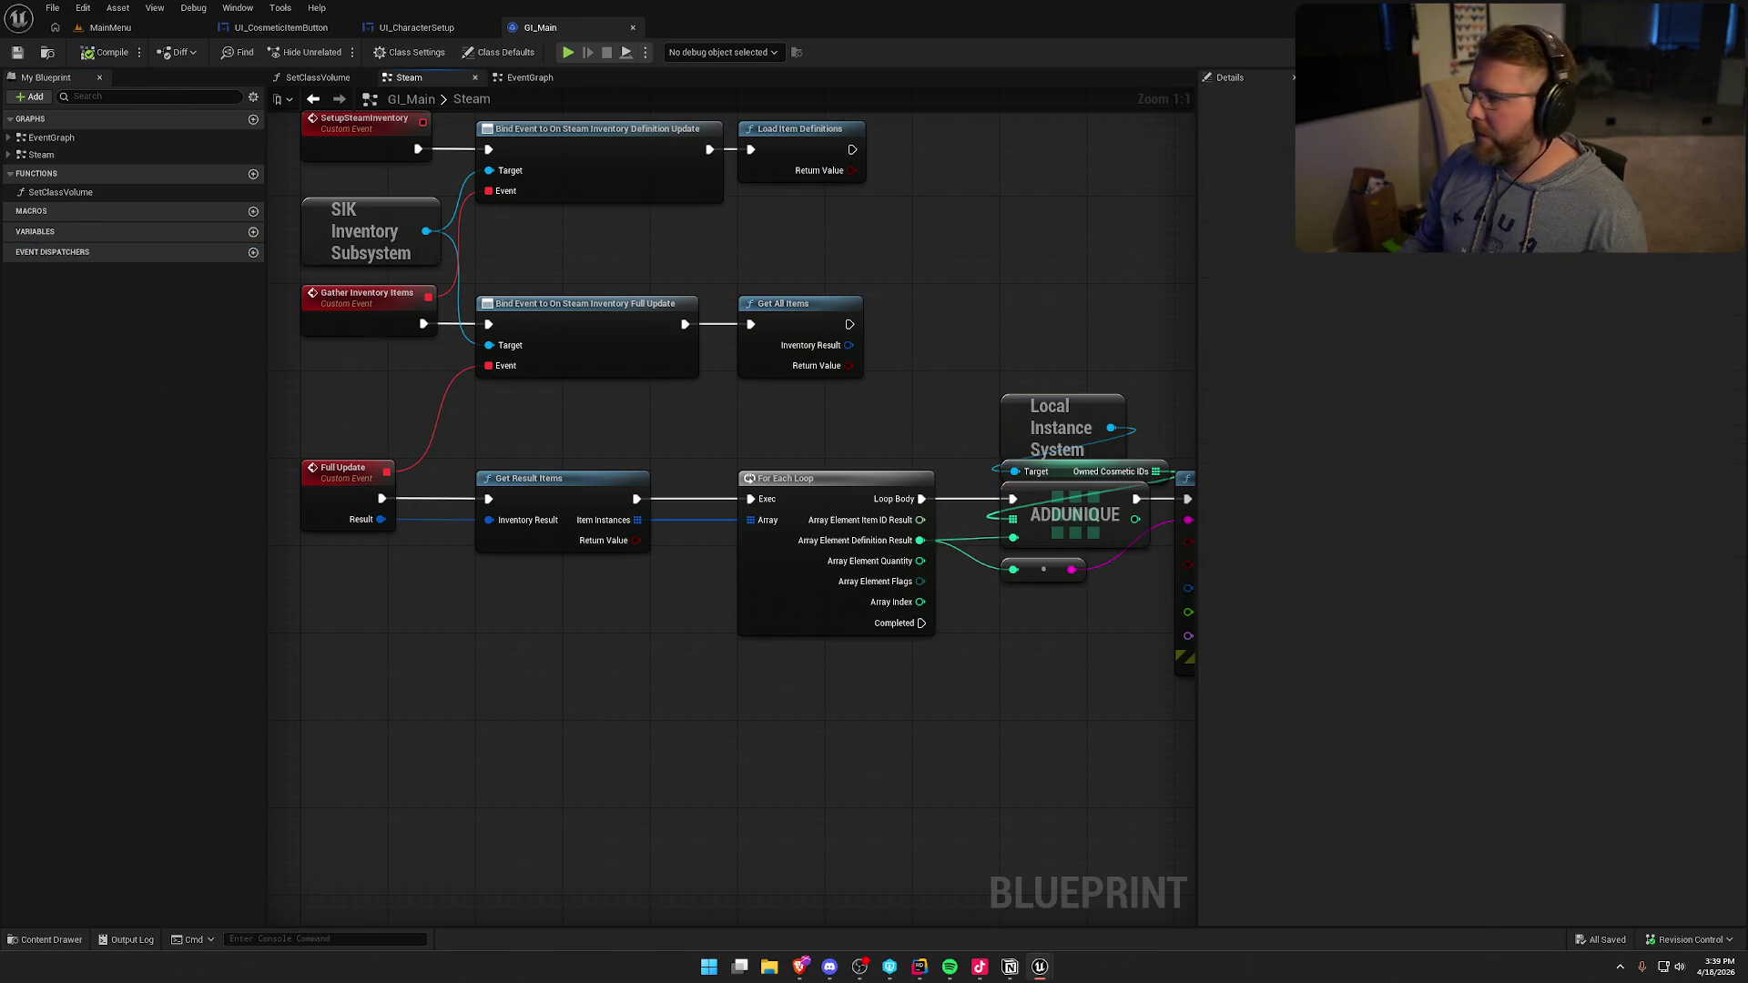
{"action": "left_click_drag", "start_coordinate": [1035, 311], "coordinate": [761, 264]}
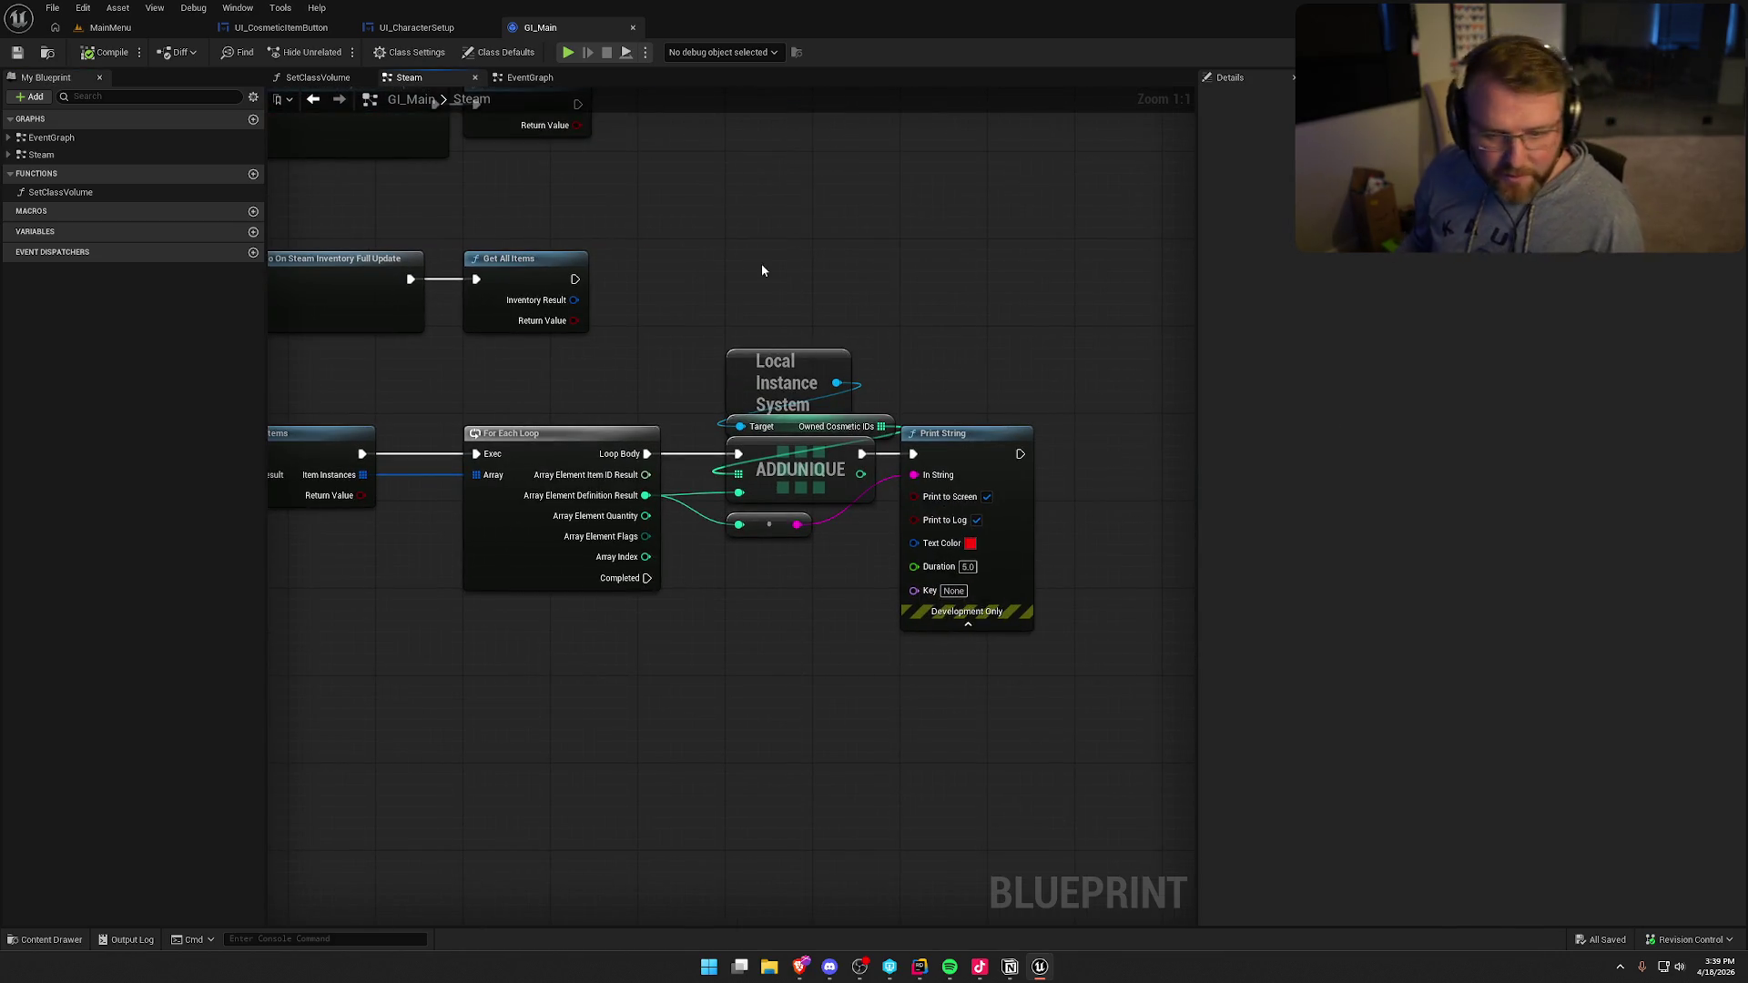
{"action": "left_click_drag", "start_coordinate": [761, 264], "coordinate": [914, 317]}
{"action": "left_click", "coordinate": [309, 29]}
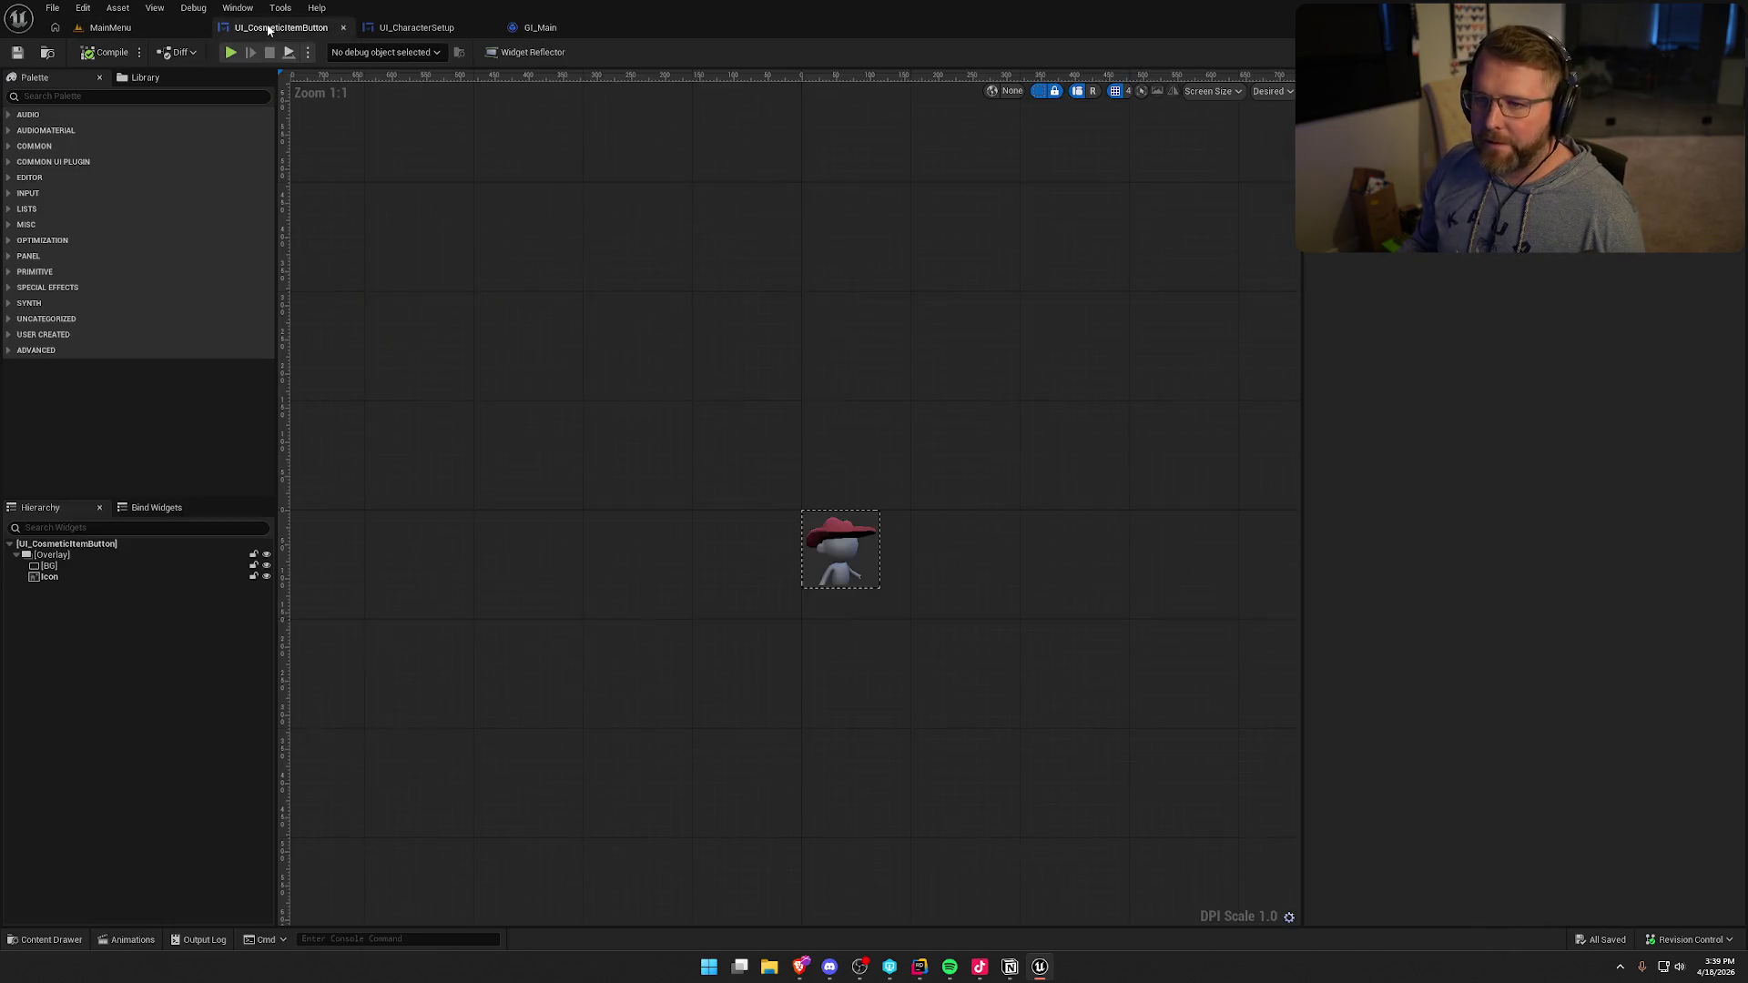
- Nudge the Contains node in UI_CharacterSetup's UpdateOwnedItems graph and frame the clothing button nodes
{"action": "left_click", "coordinate": [416, 27]}
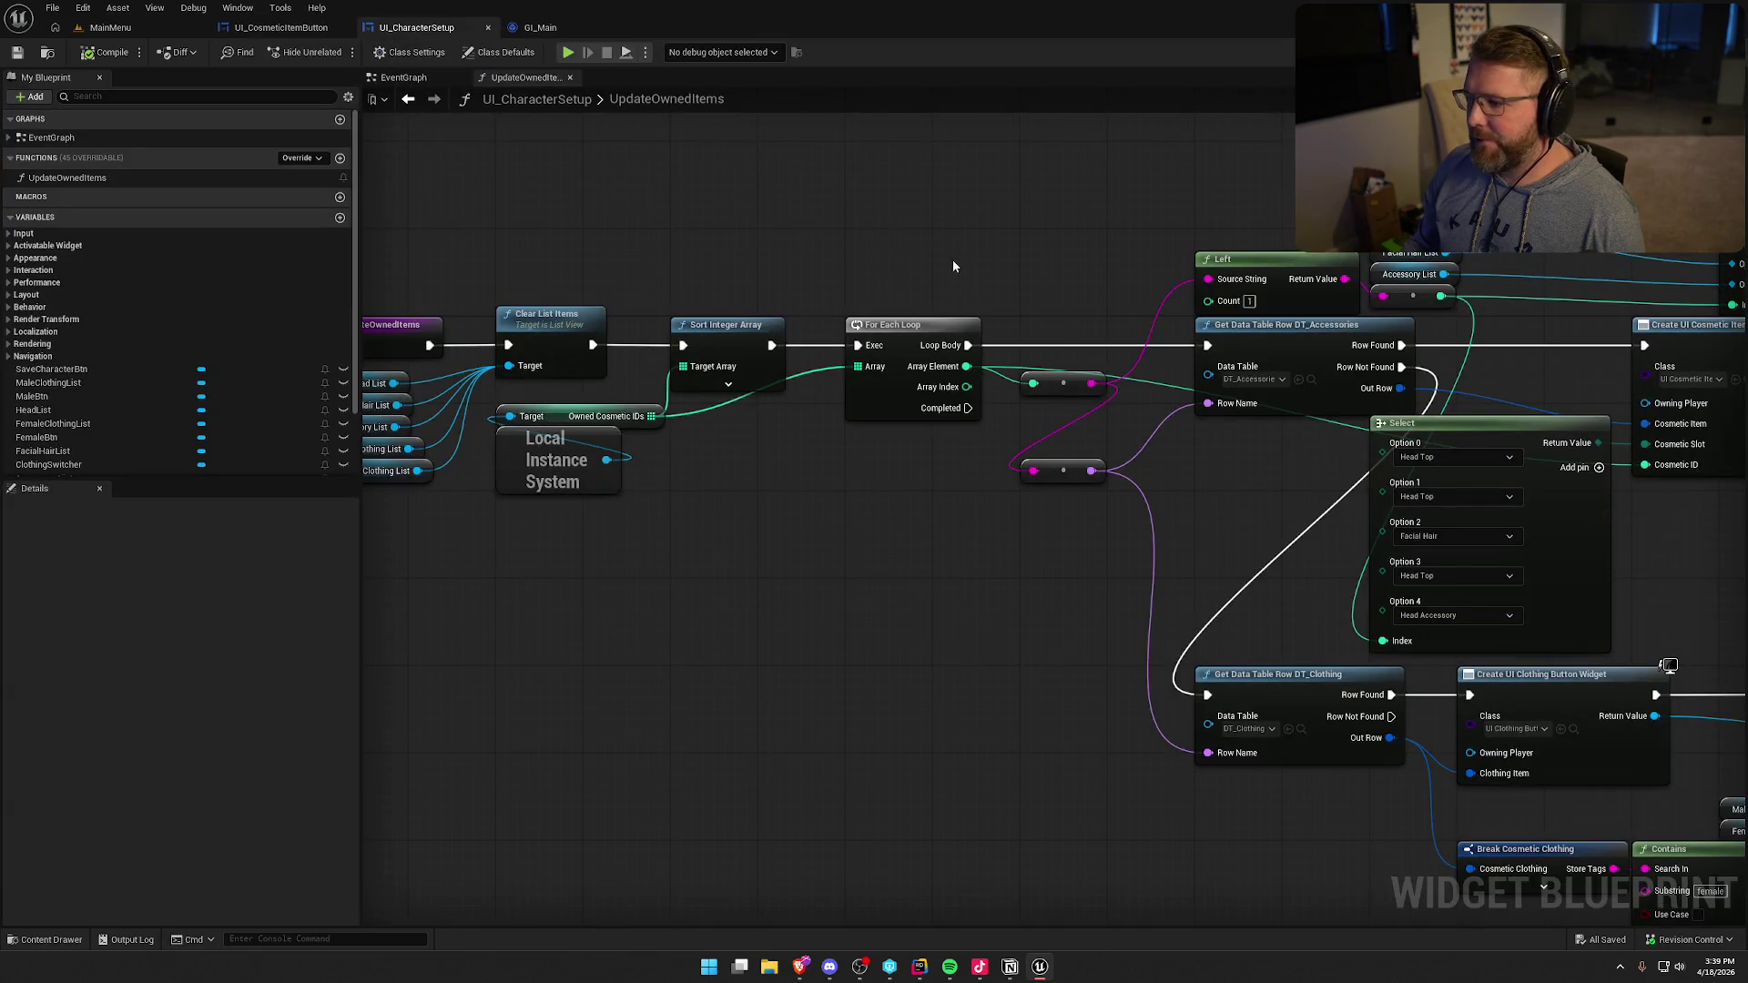
{"action": "scroll", "coordinate": [952, 260], "scroll_direction": "up", "scroll_amount": 2}
{"action": "scroll", "coordinate": [1193, 440], "scroll_direction": "down", "scroll_amount": 2}
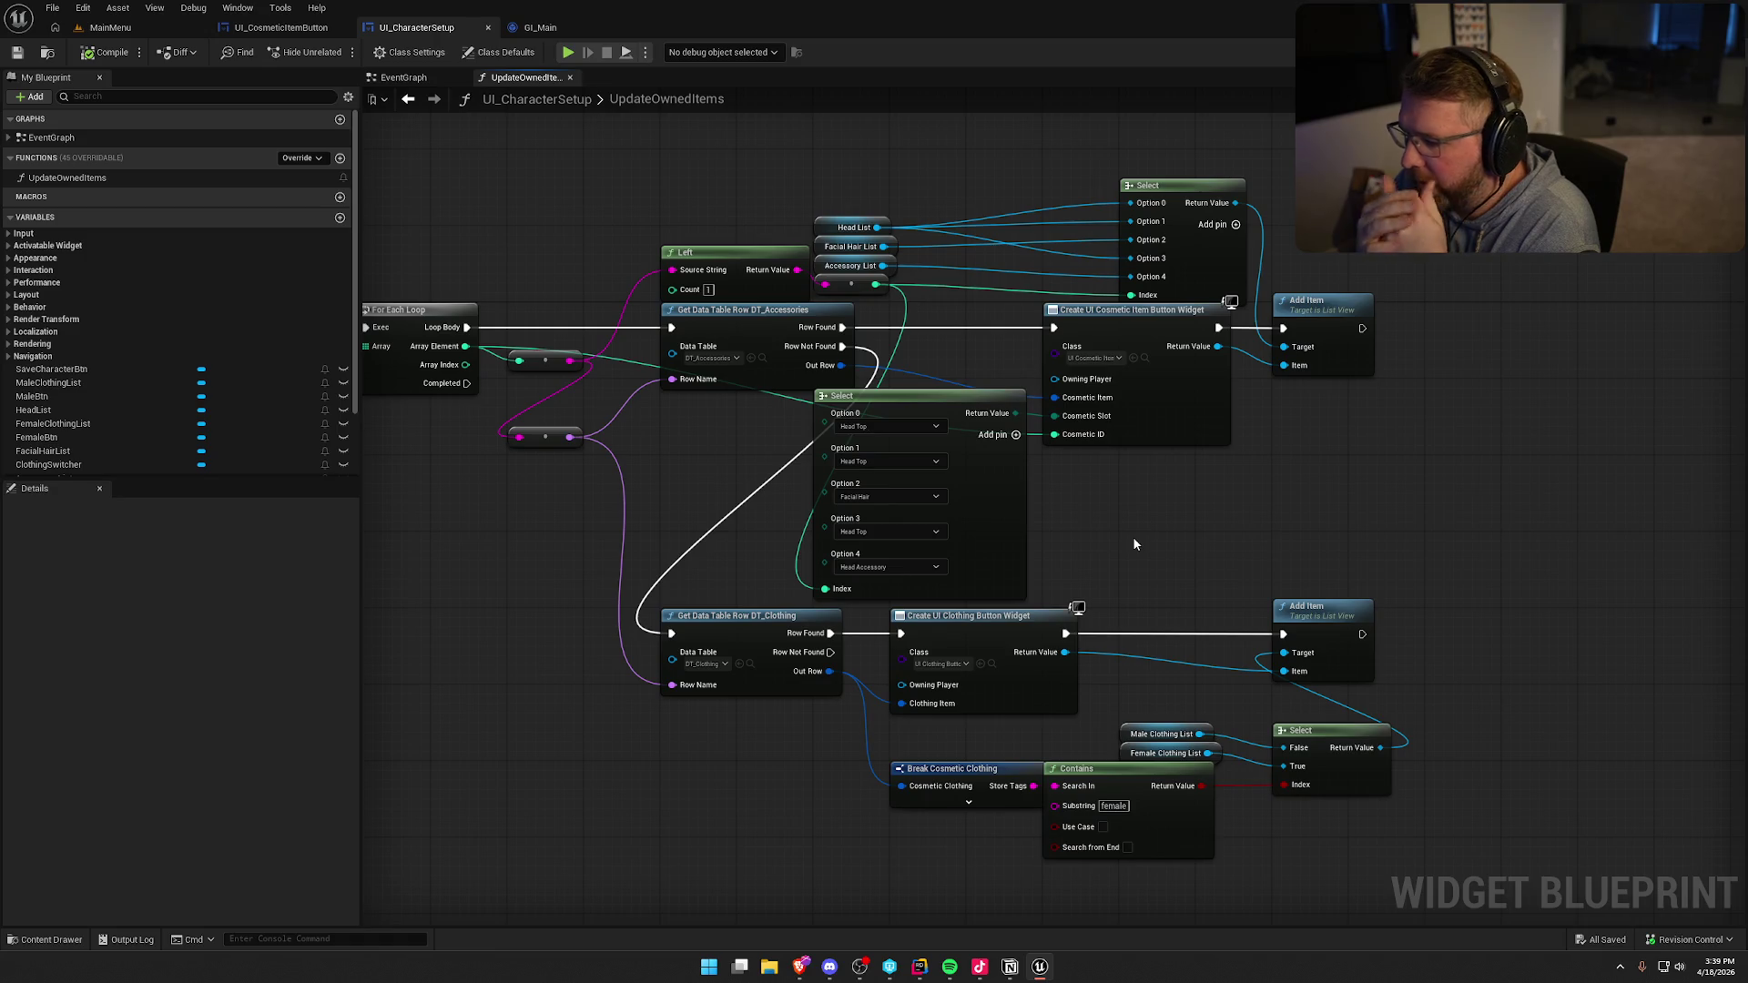
{"action": "scroll", "coordinate": [1134, 543], "scroll_direction": "down", "scroll_amount": 5}
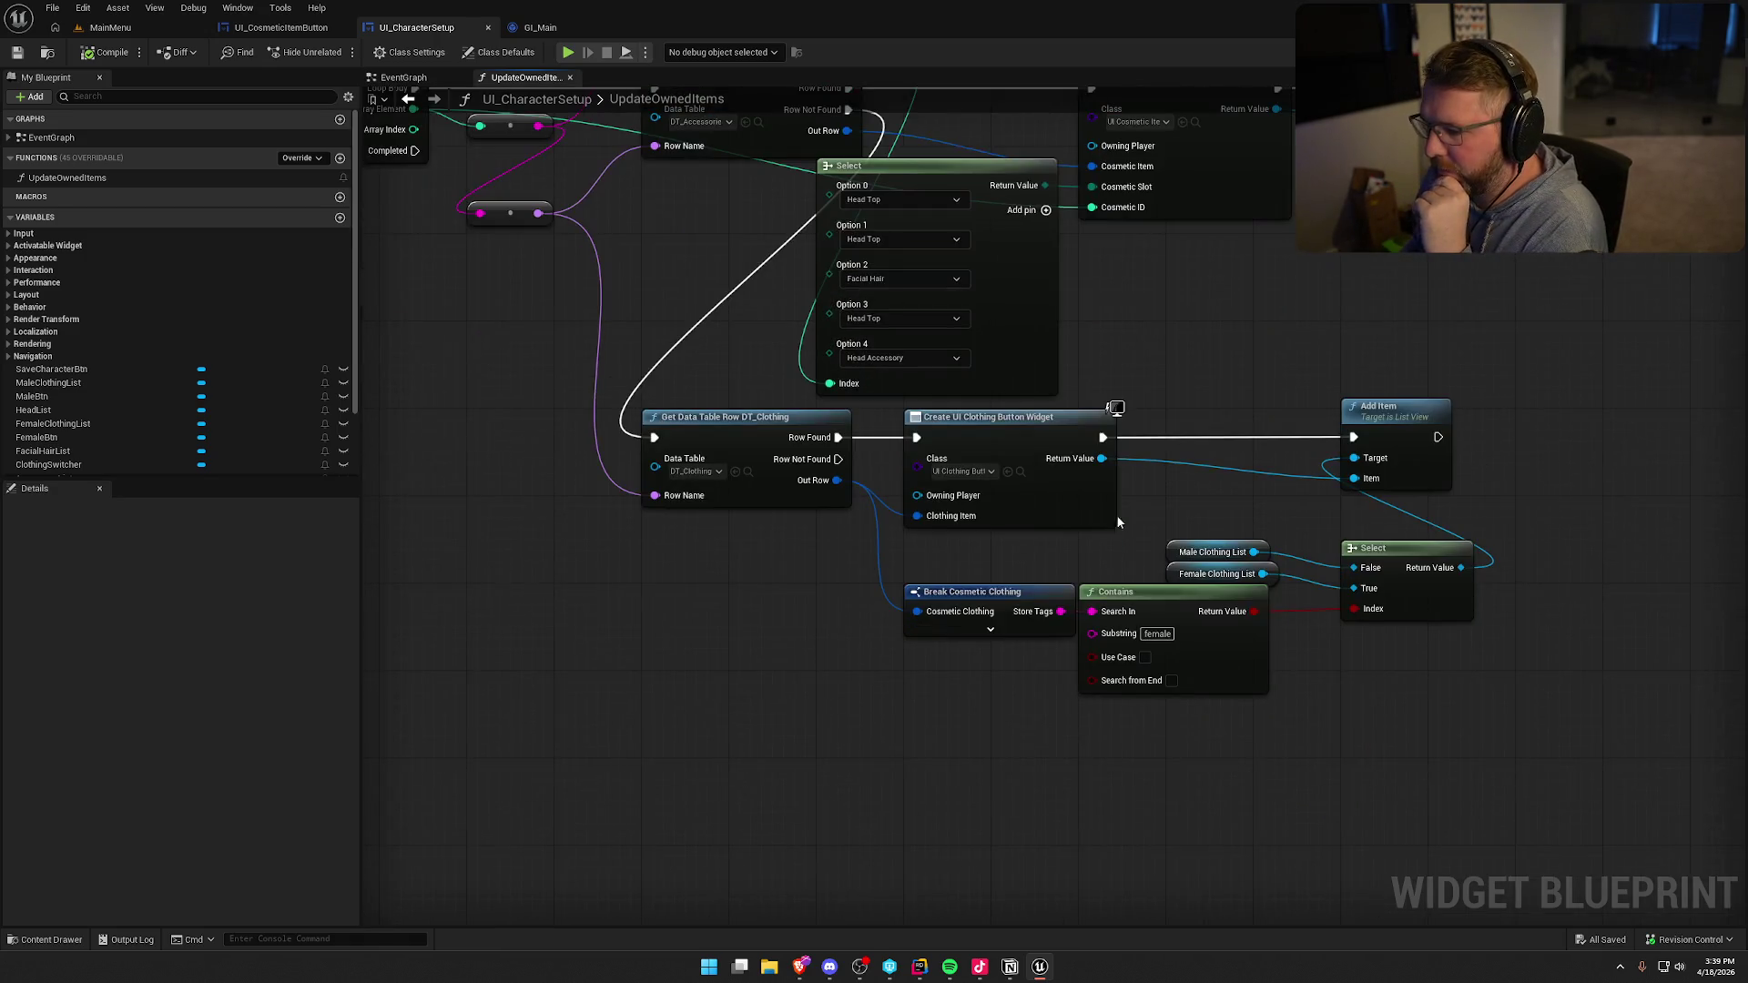
{"action": "left_click_drag", "start_coordinate": [1178, 596], "coordinate": [1220, 599]}
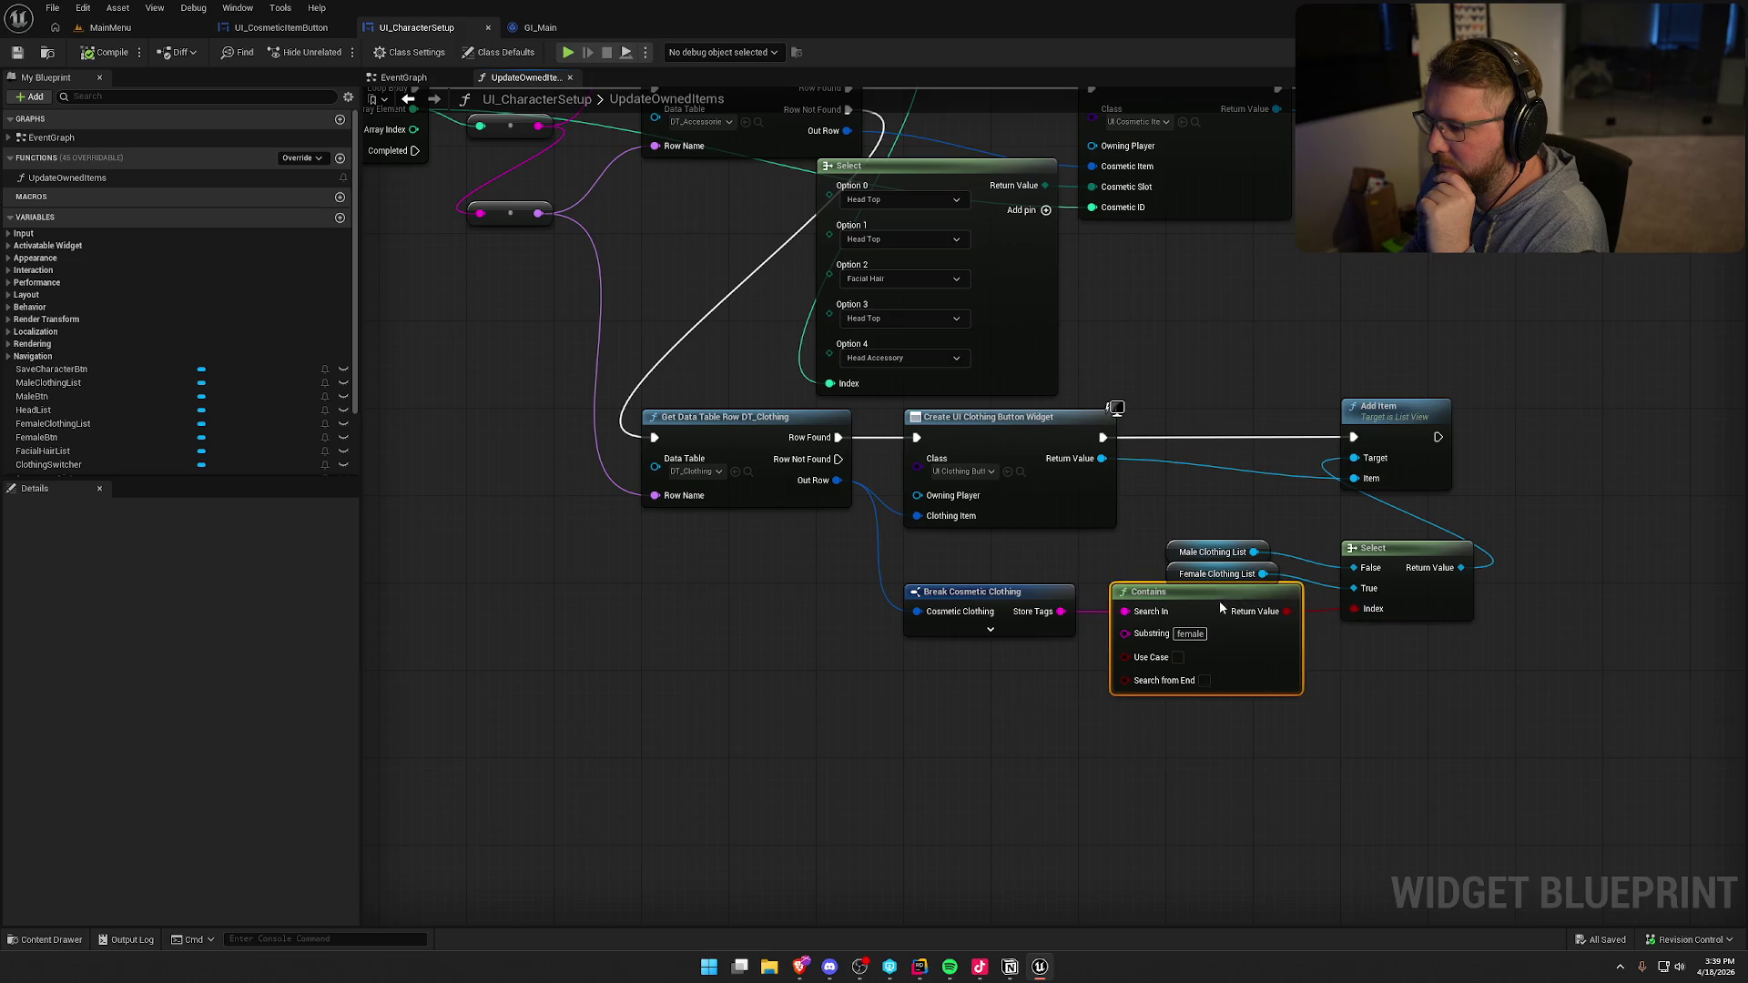
{"action": "left_click", "coordinate": [1240, 507]}
{"action": "left_click_drag", "start_coordinate": [1240, 507], "coordinate": [1274, 441]}
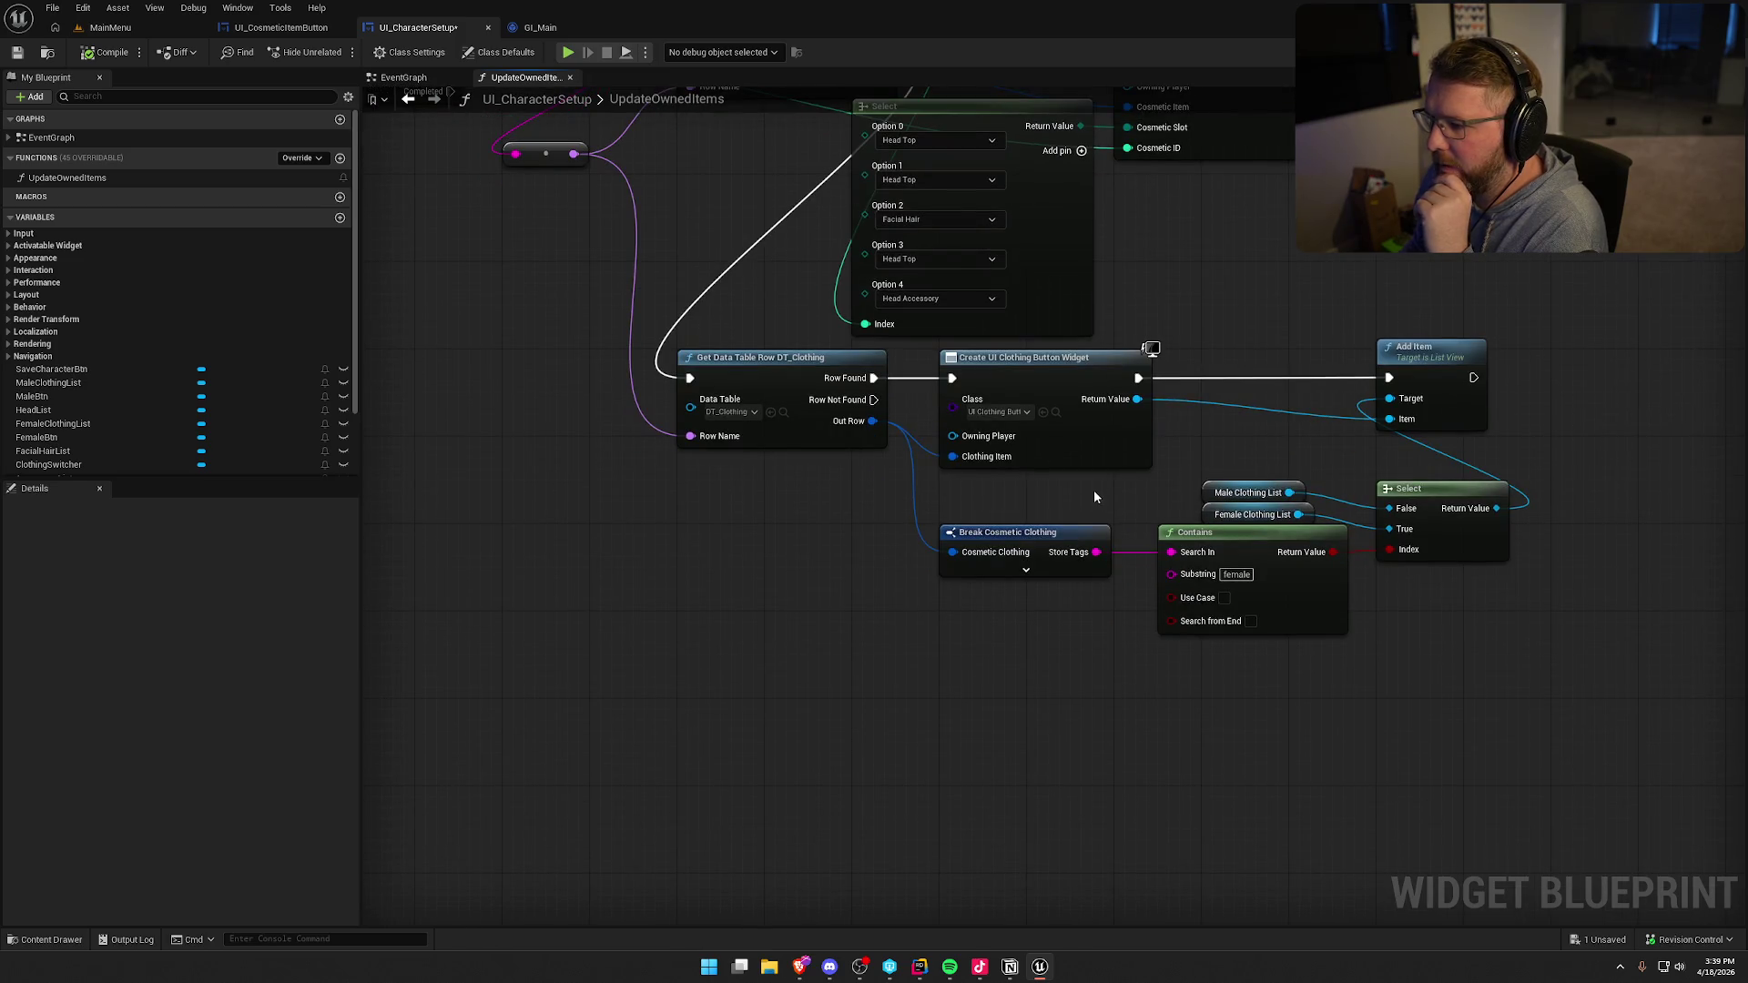
{"action": "left_click_drag", "start_coordinate": [1094, 497], "coordinate": [1113, 588]}
{"action": "left_click_drag", "start_coordinate": [1011, 503], "coordinate": [965, 604]}
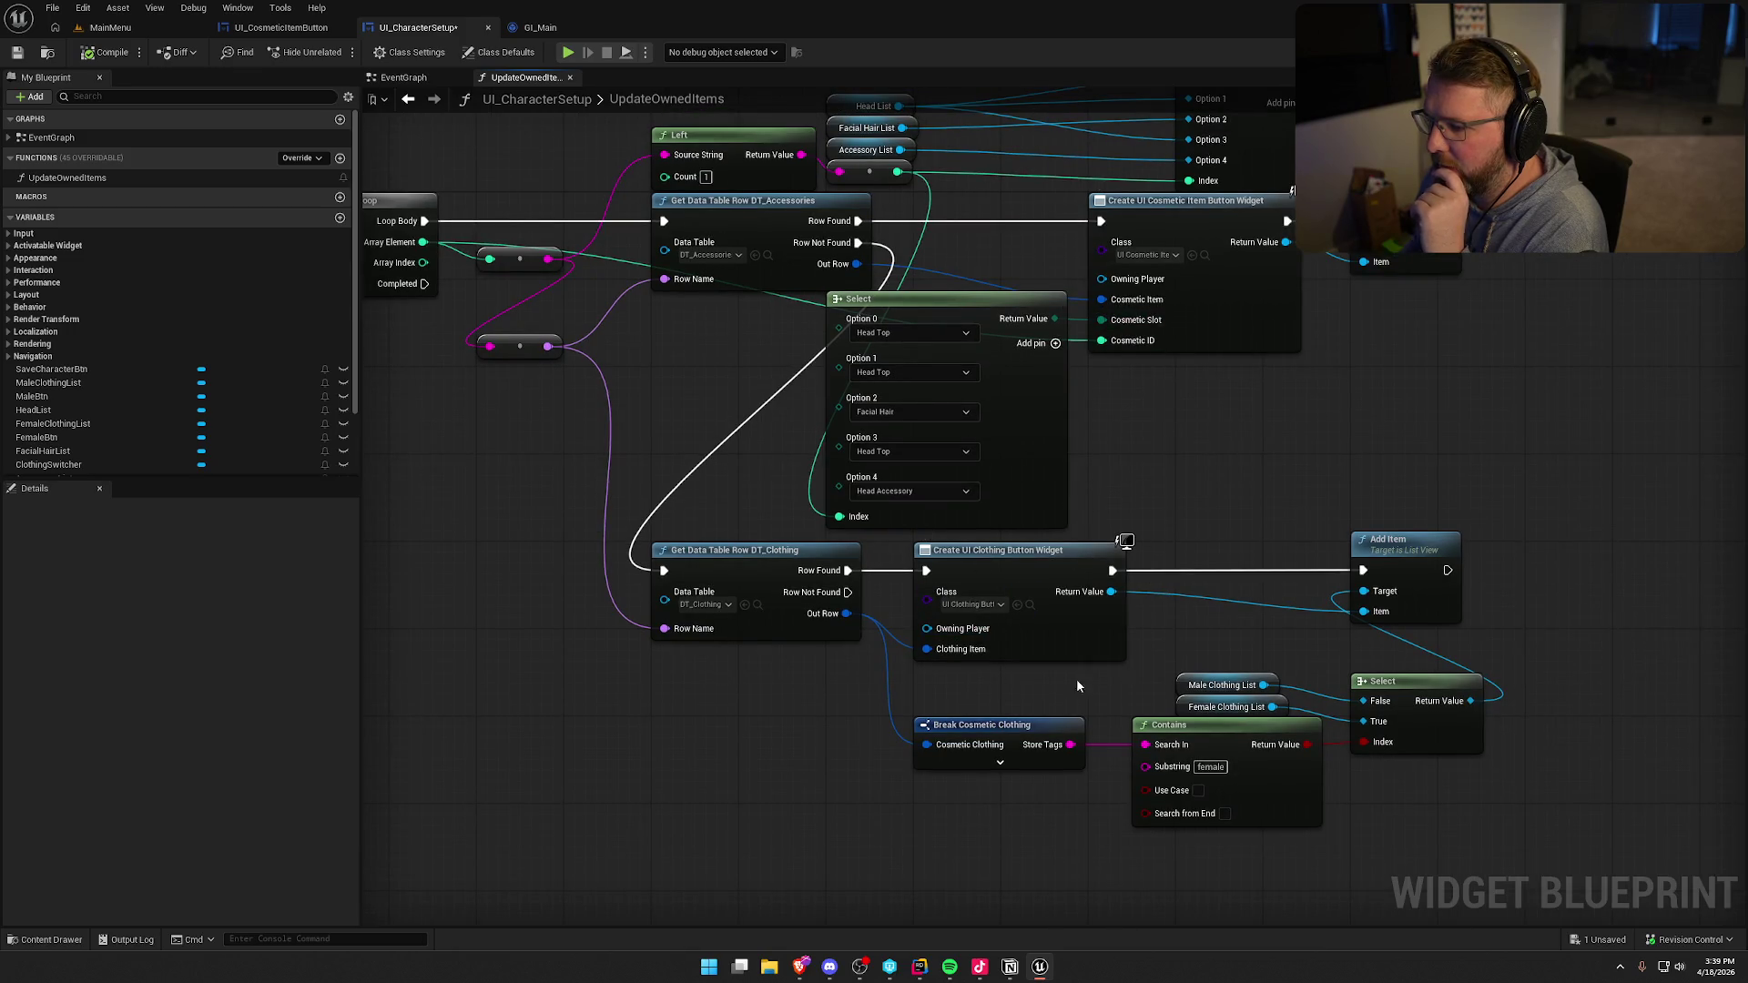
- Select the Create Clothing and Cosmetic Item Button Widget nodes and compile UI_CharacterSetup
{"action": "left_click_drag", "start_coordinate": [1094, 697], "coordinate": [1143, 420]}
{"action": "mouse_move", "coordinate": [1257, 421]}
{"action": "left_mouse_down"}
{"action": "mouse_move", "coordinate": [1124, 353]}
{"action": "mouse_move", "coordinate": [1100, 311]}
{"action": "mouse_move", "coordinate": [1047, 592]}
{"action": "mouse_move", "coordinate": [1002, 628]}
{"action": "mouse_move", "coordinate": [1047, 546]}
{"action": "mouse_move", "coordinate": [1174, 413]}
{"action": "left_mouse_up"}
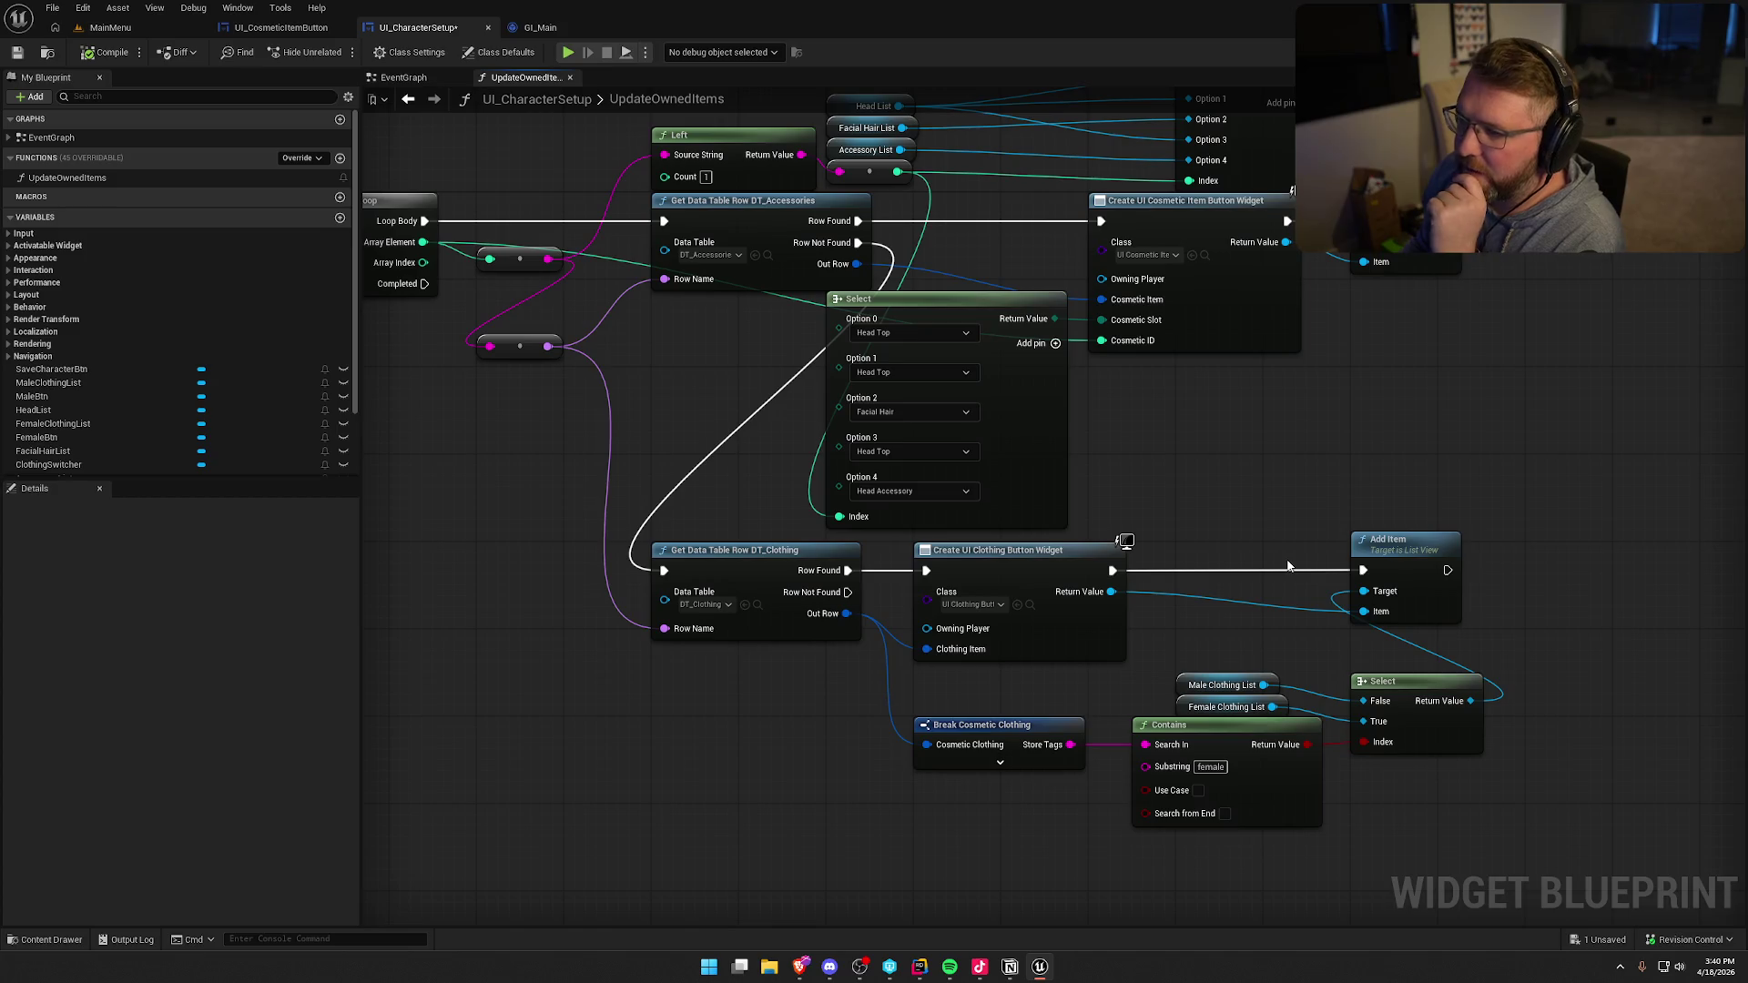
{"action": "left_click", "coordinate": [83, 59]}
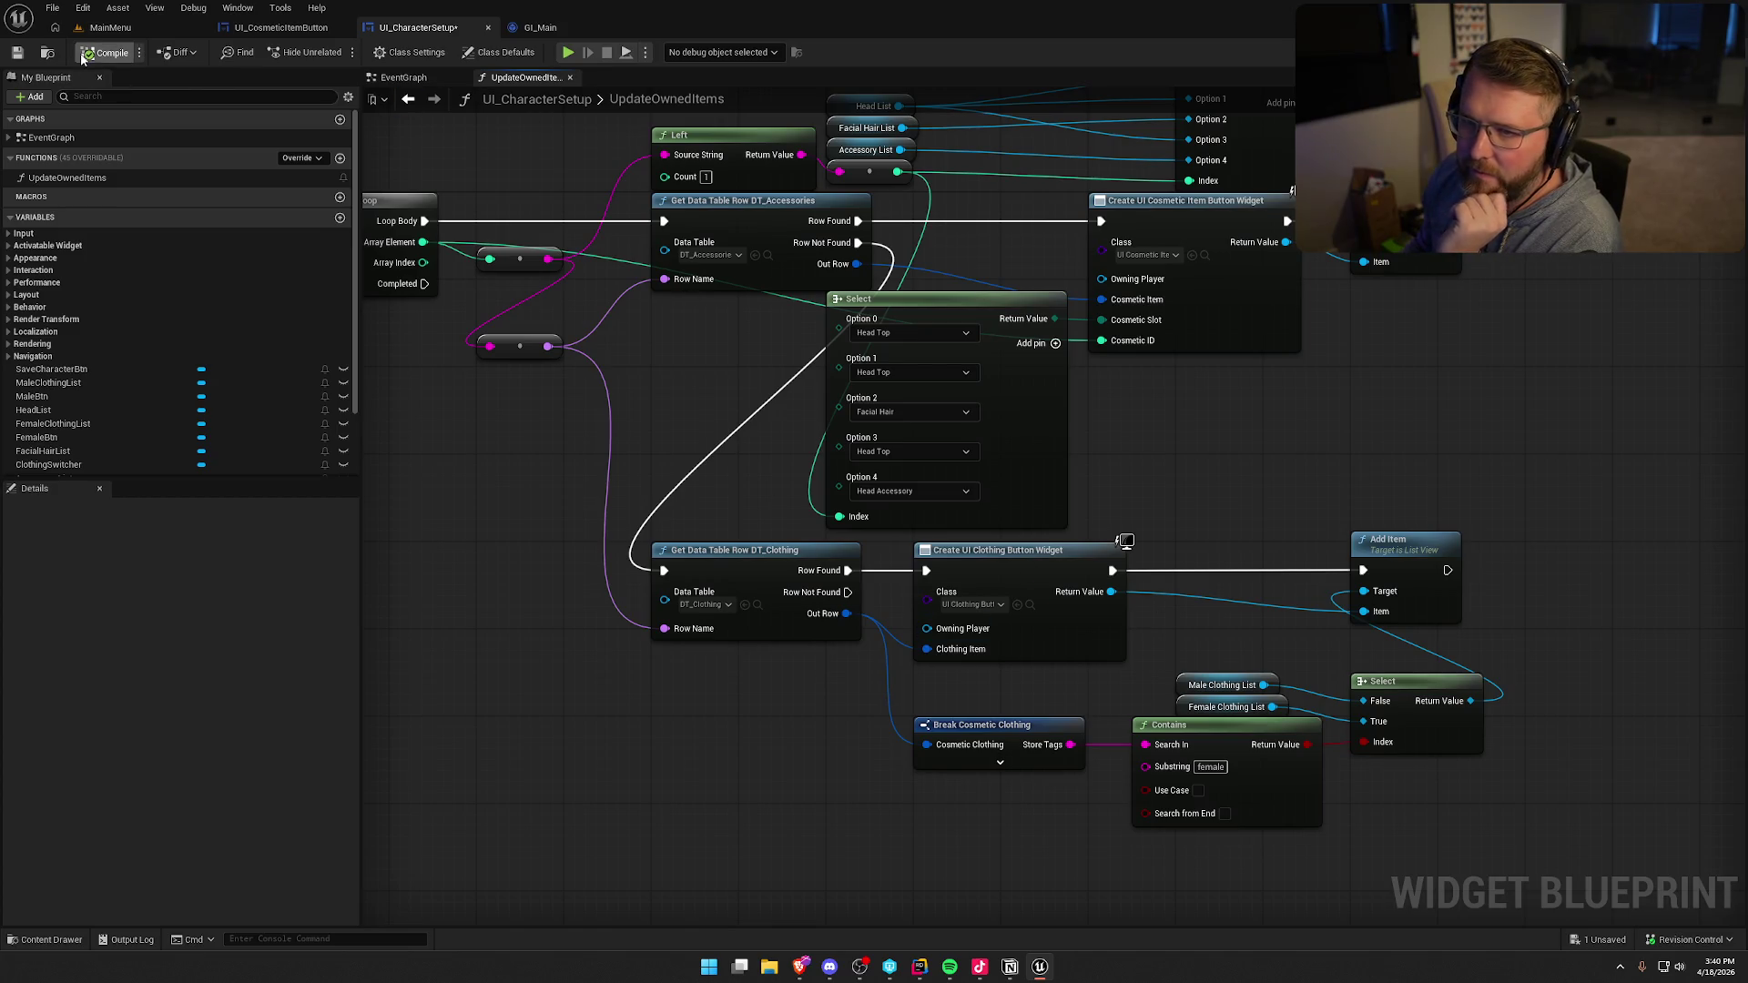
{"action": "left_click", "coordinate": [280, 28]}
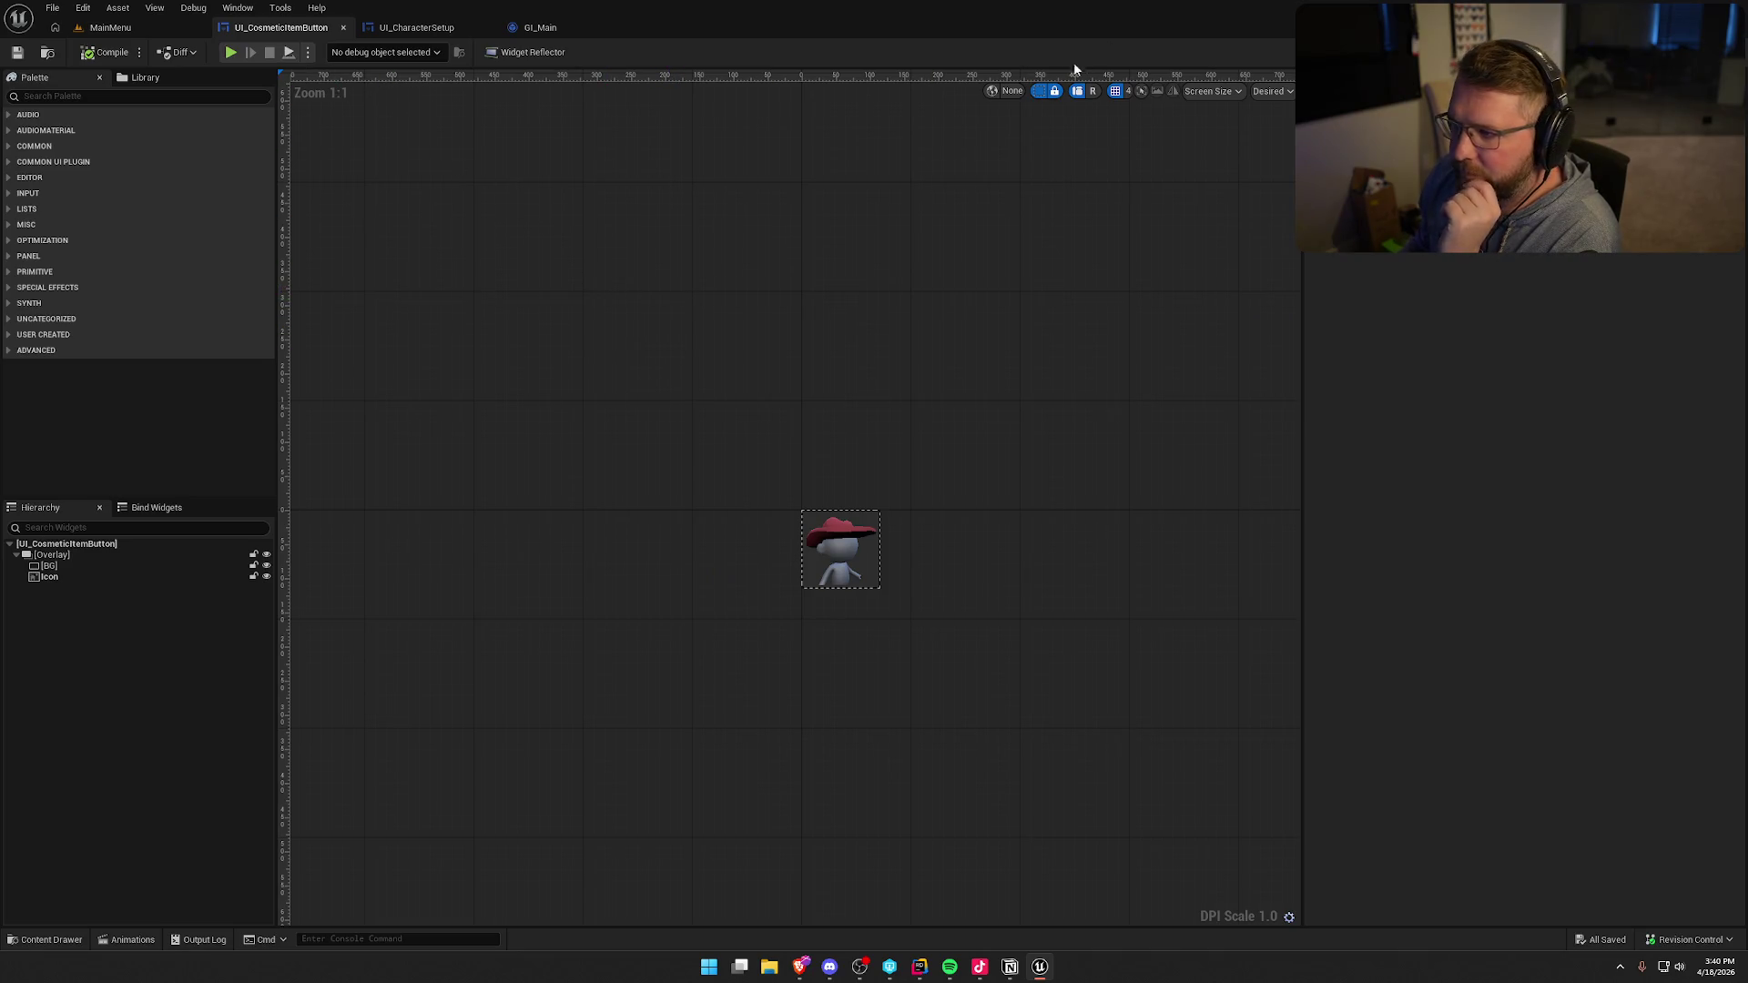
{"action": "scroll", "coordinate": [794, 342], "scroll_direction": "up", "scroll_amount": 6}
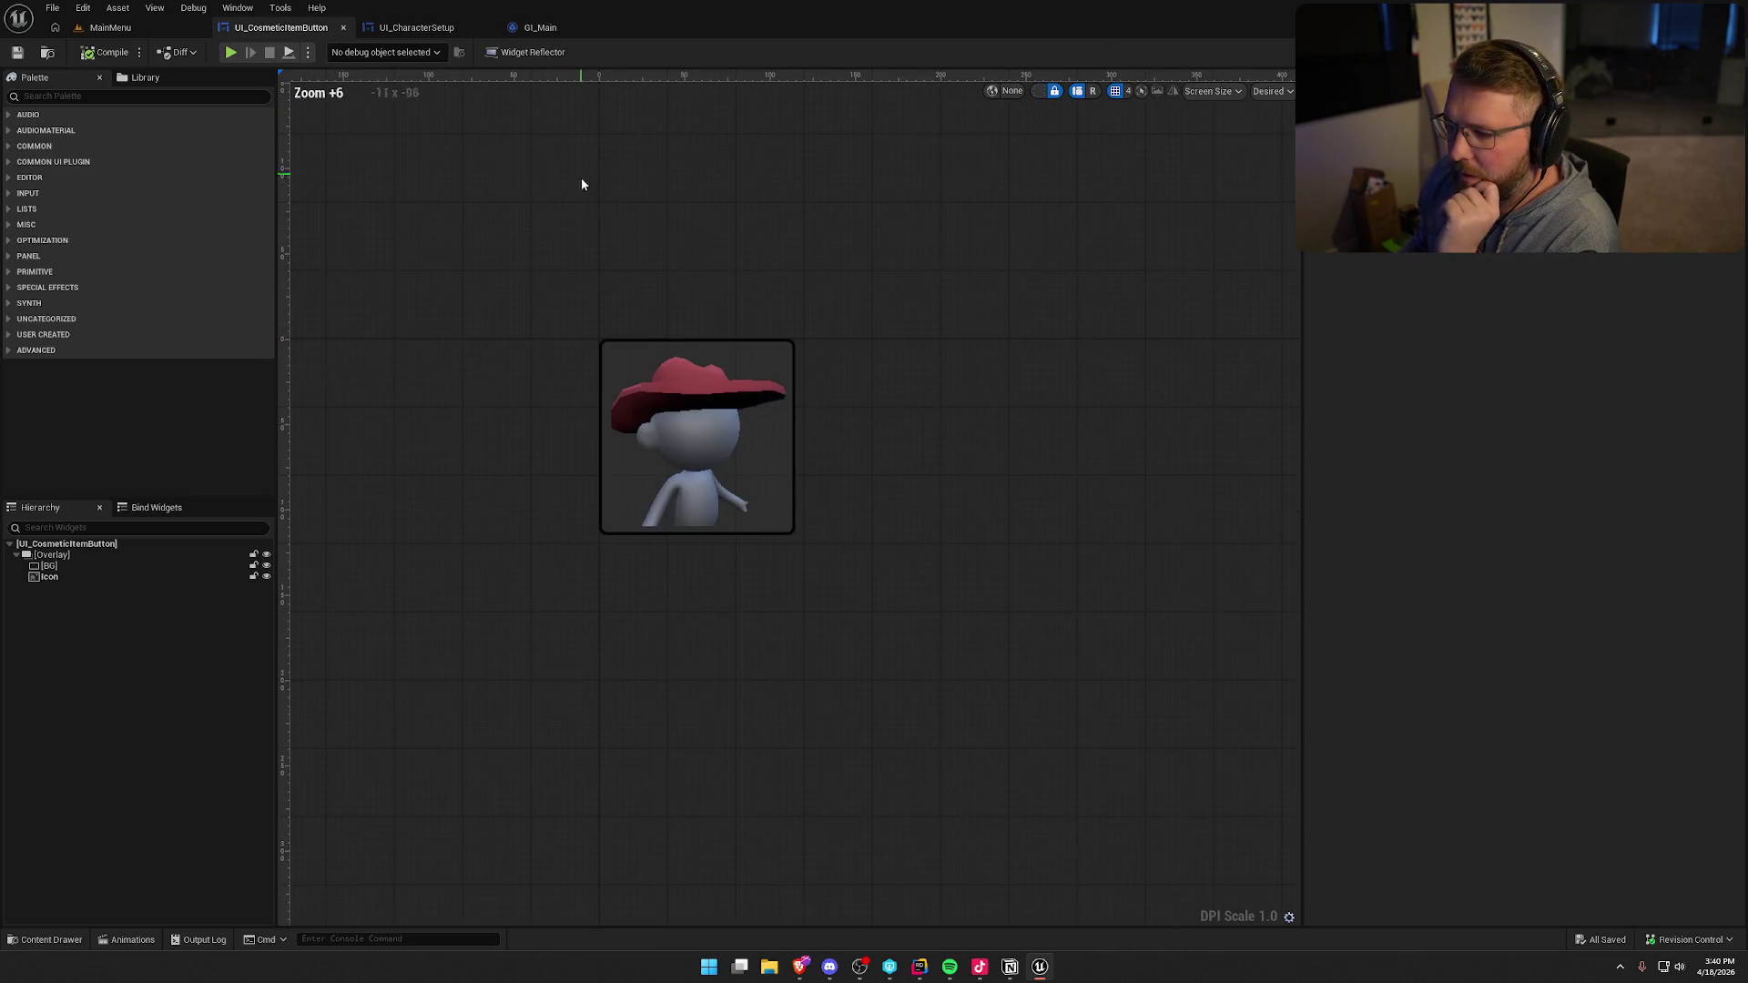
{"action": "left_click", "coordinate": [64, 565]}
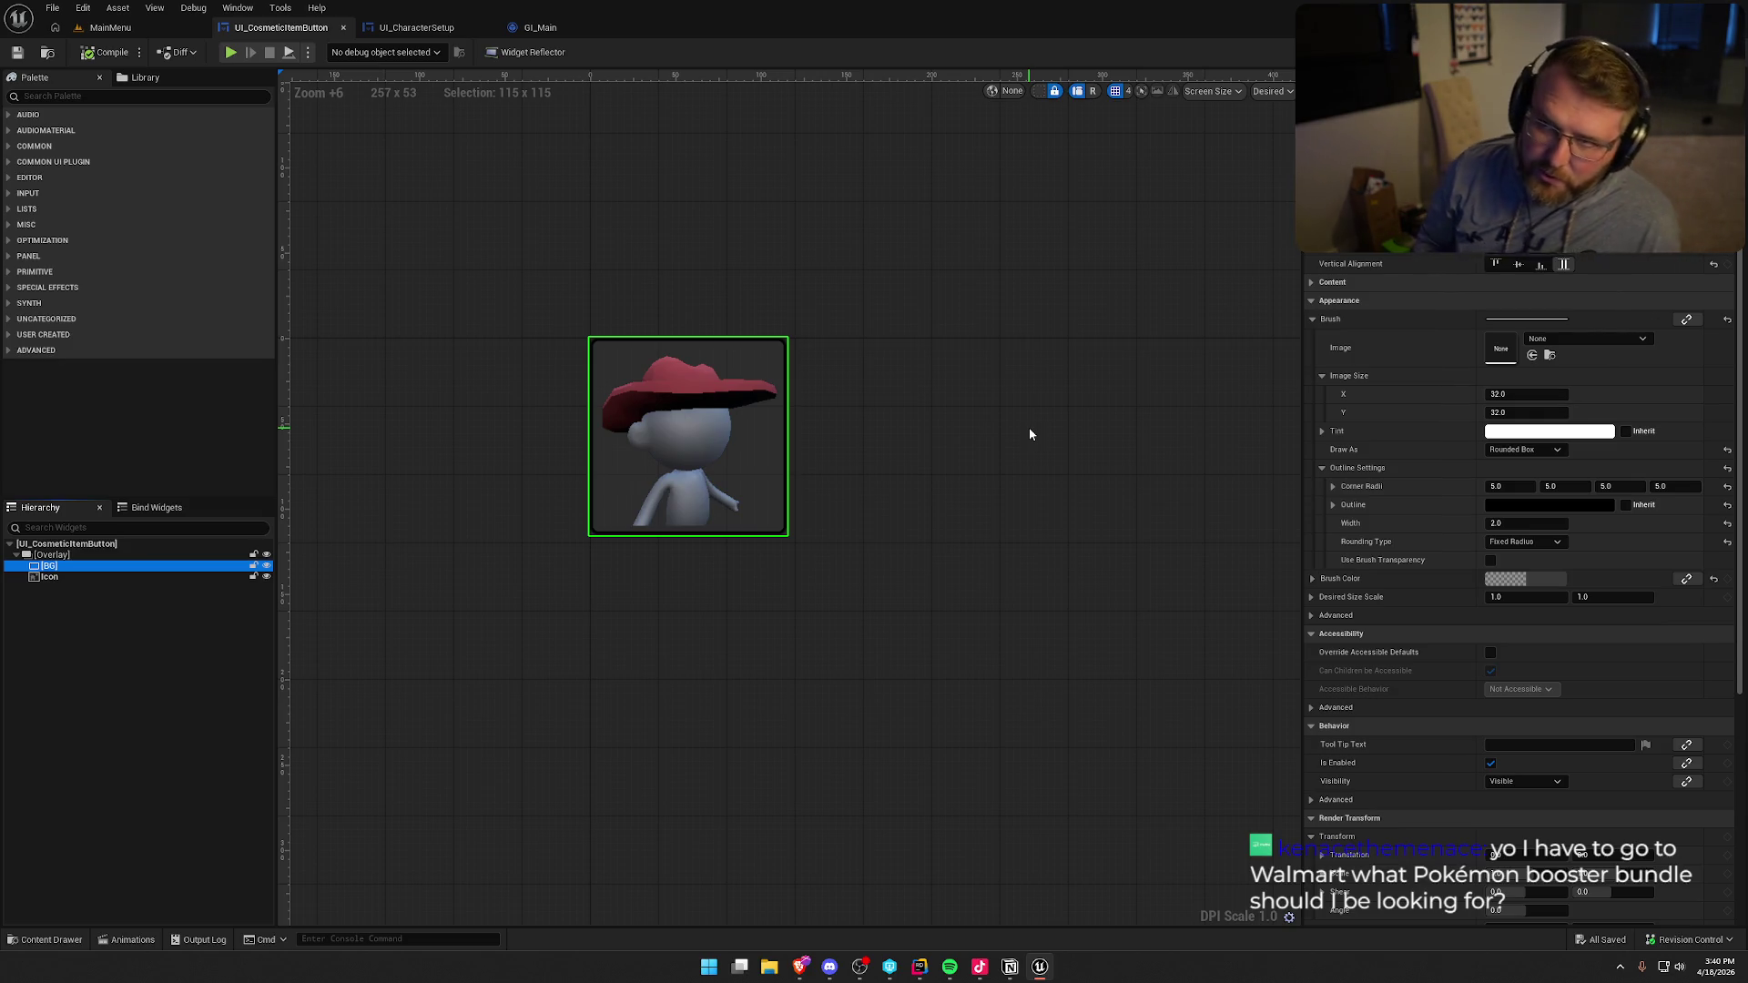
{"action": "left_click", "coordinate": [1029, 434]}
{"action": "left_click_drag", "start_coordinate": [1030, 434], "coordinate": [1042, 441]}
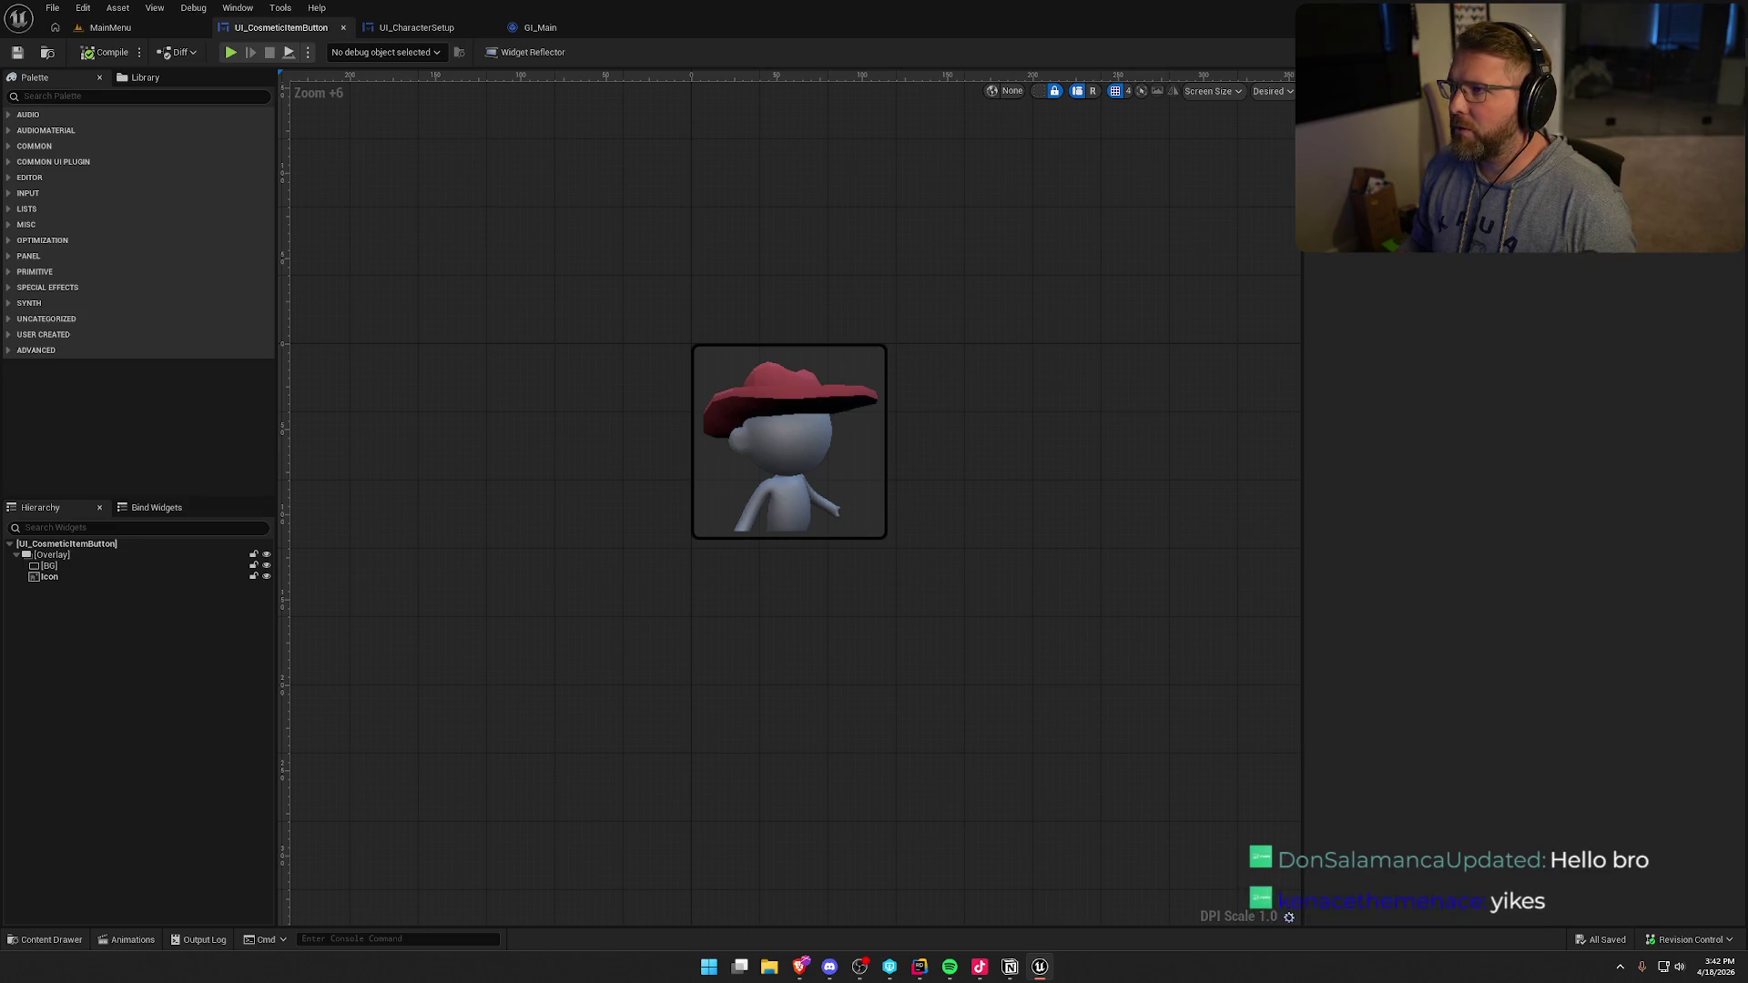
- Expose BG in the event graph and try an outline node, deleting the unwanted Make Font Outline Settings
{"action": "left_click", "coordinate": [1707, 52]}
{"action": "scroll", "coordinate": [778, 527], "scroll_direction": "up", "scroll_amount": 3}
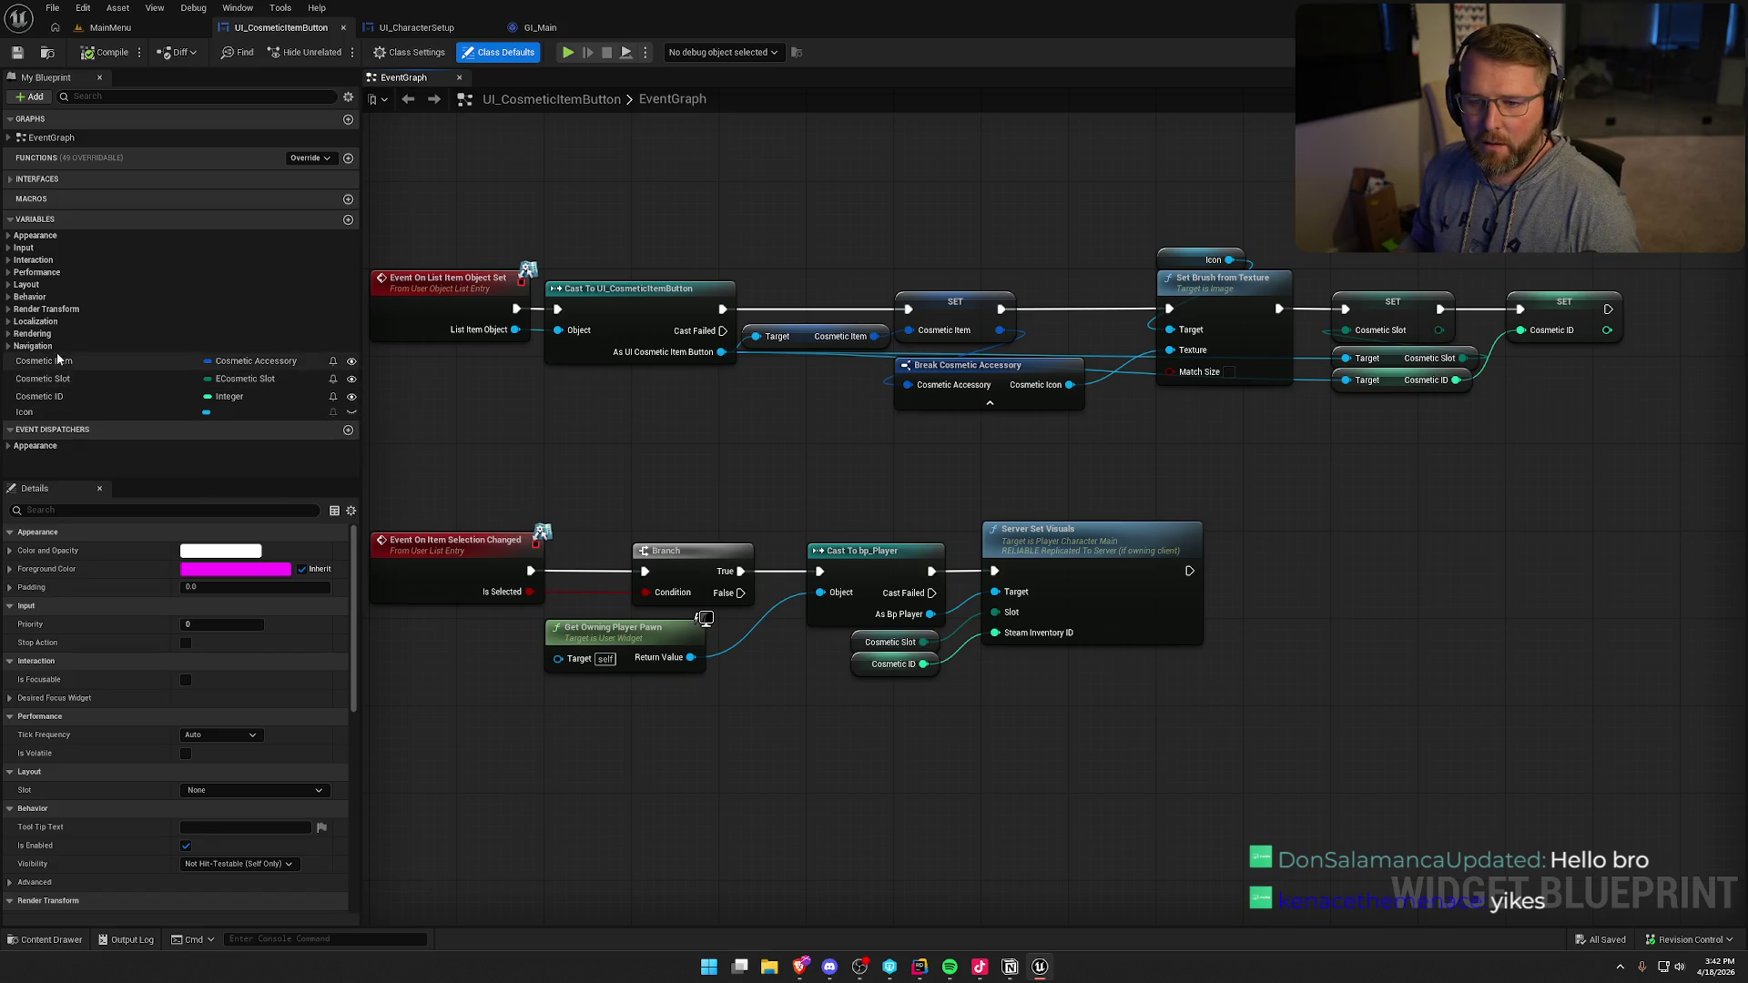
{"action": "key", "text": "shift+F4"}
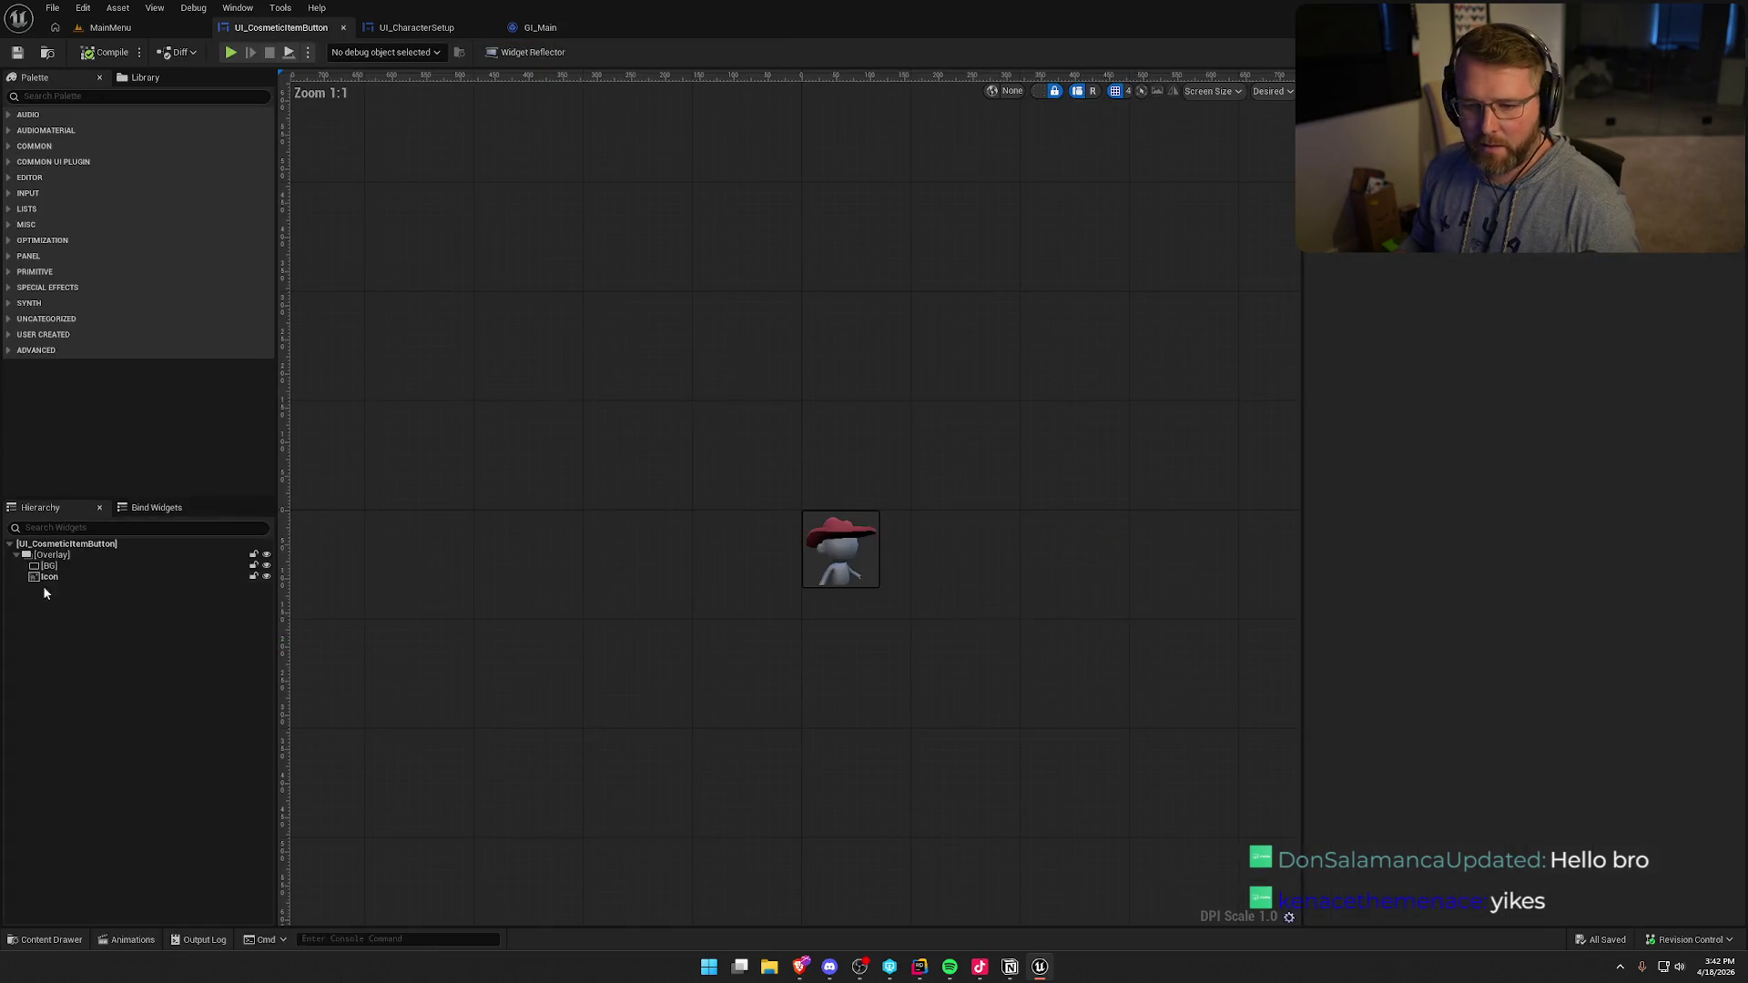
{"action": "left_click", "coordinate": [47, 565]}
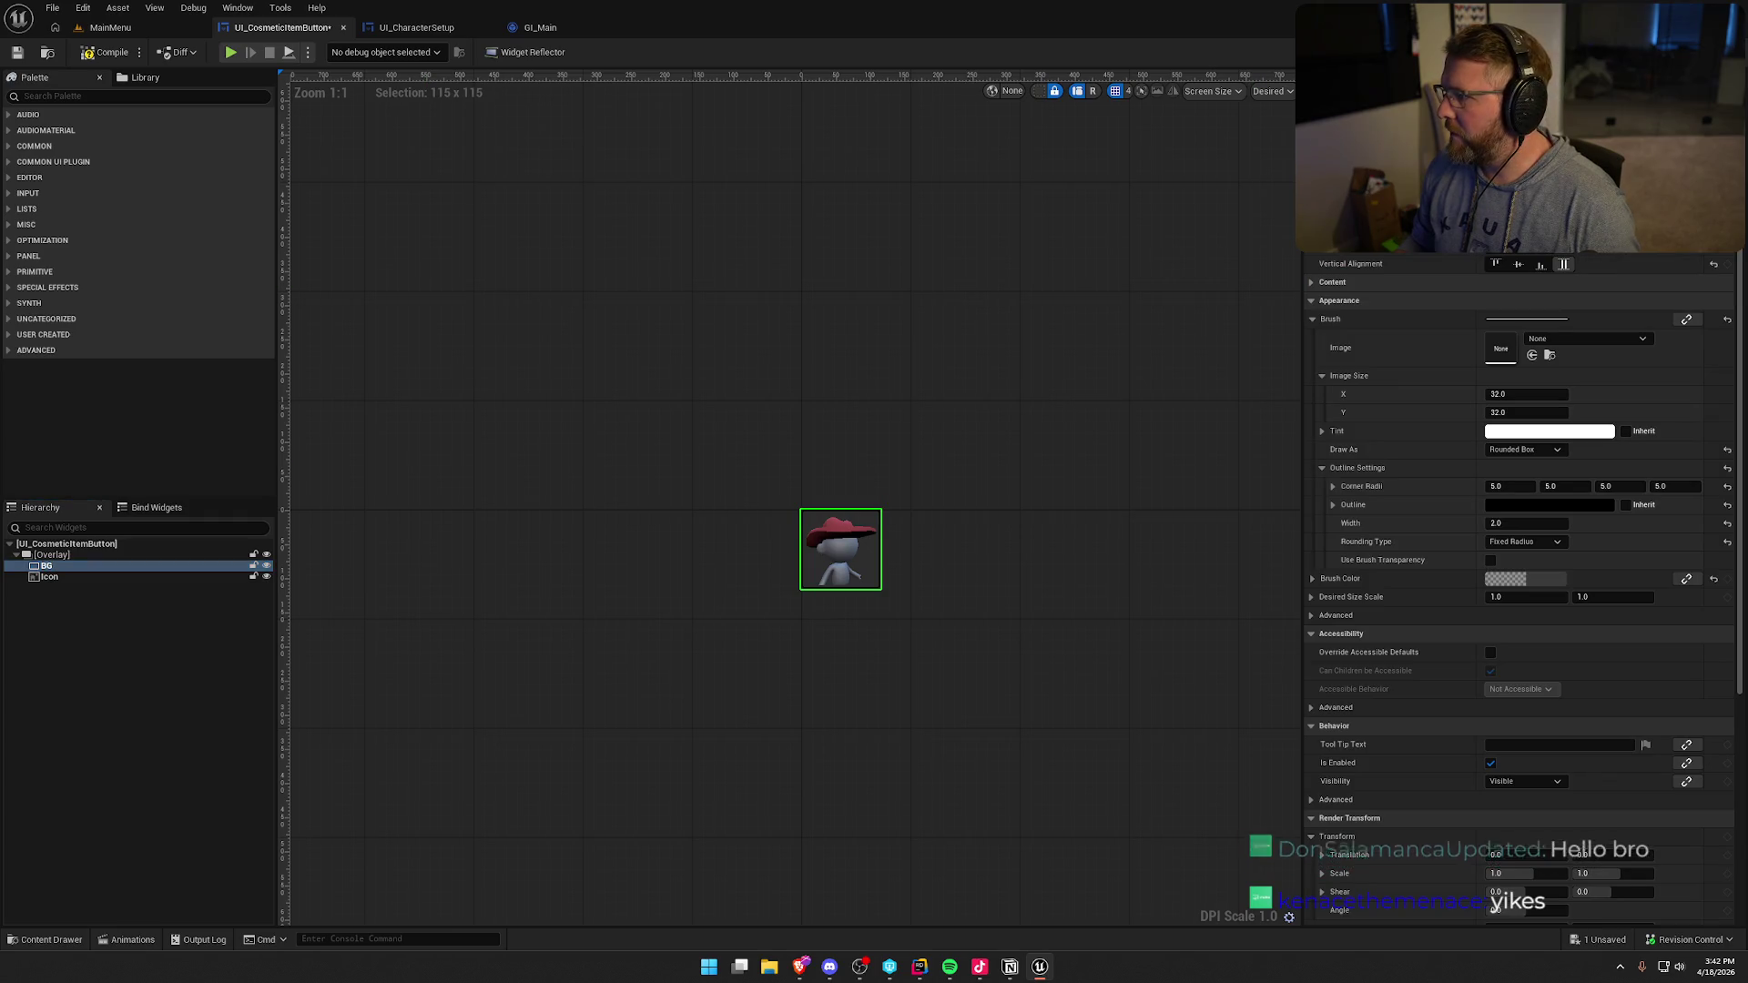
{"action": "key", "text": "shift+F5"}
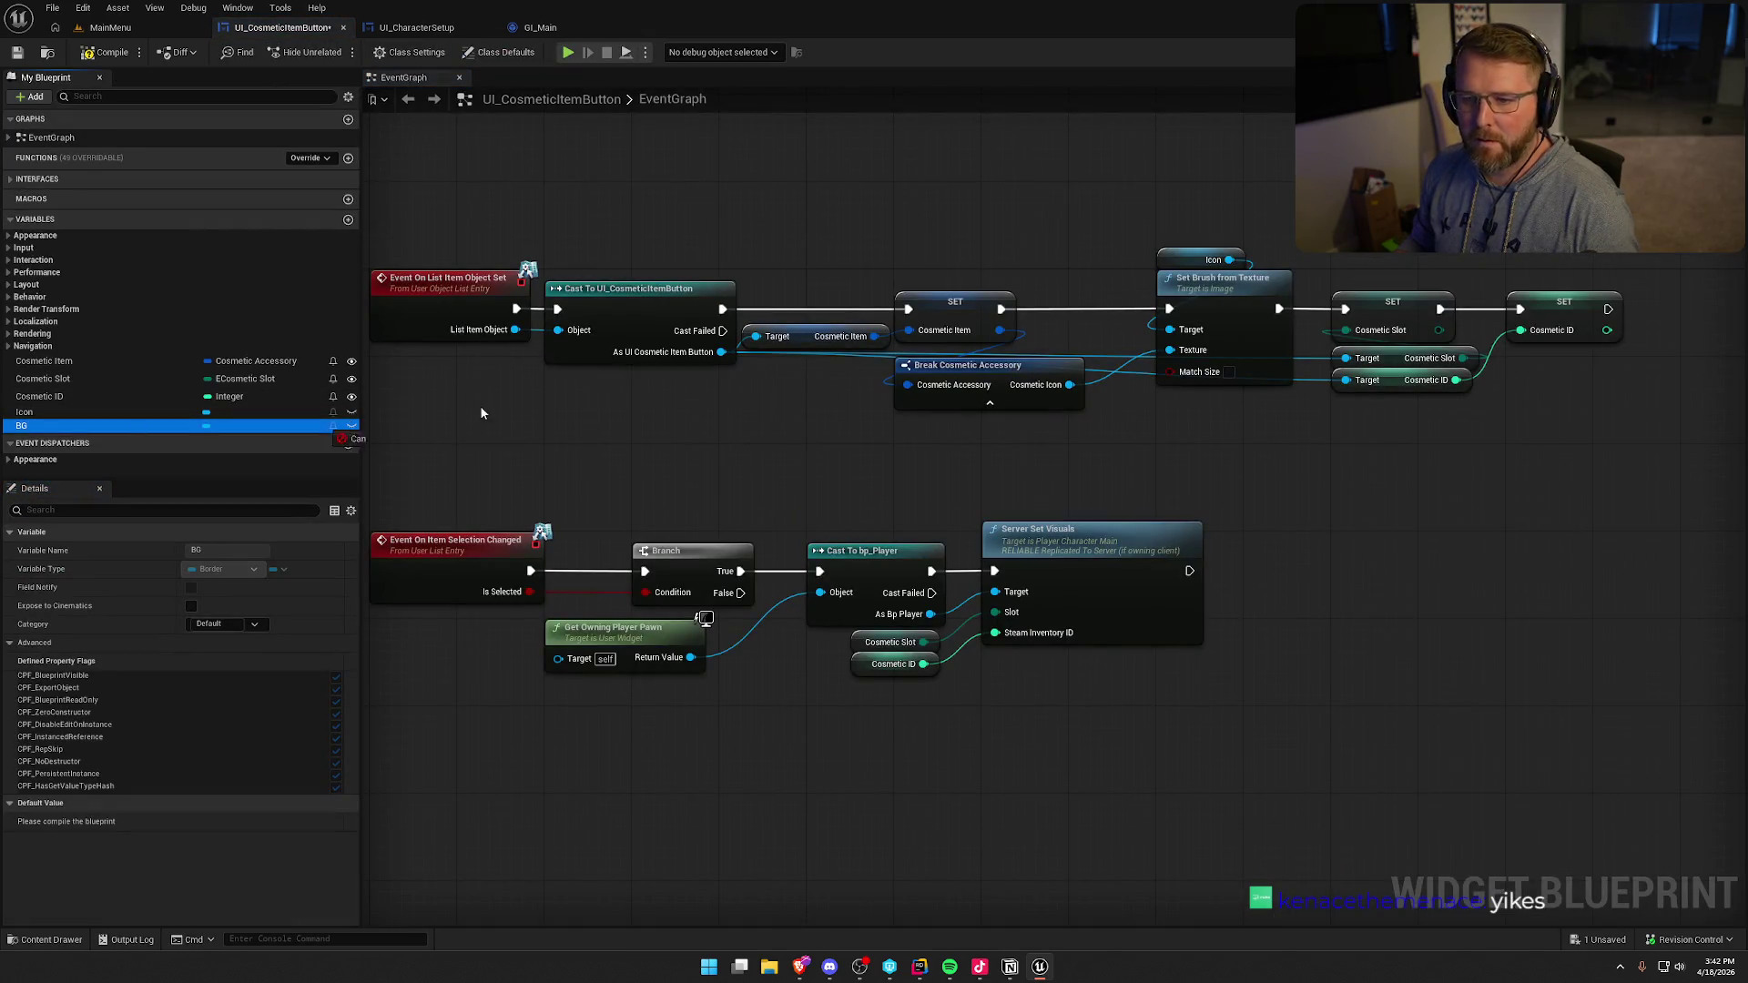
{"action": "mouse_move", "coordinate": [1645, 395]}
{"action": "left_mouse_down"}
{"action": "mouse_move", "coordinate": [1272, 346]}
{"action": "mouse_move", "coordinate": [1323, 298]}
{"action": "left_mouse_up"}
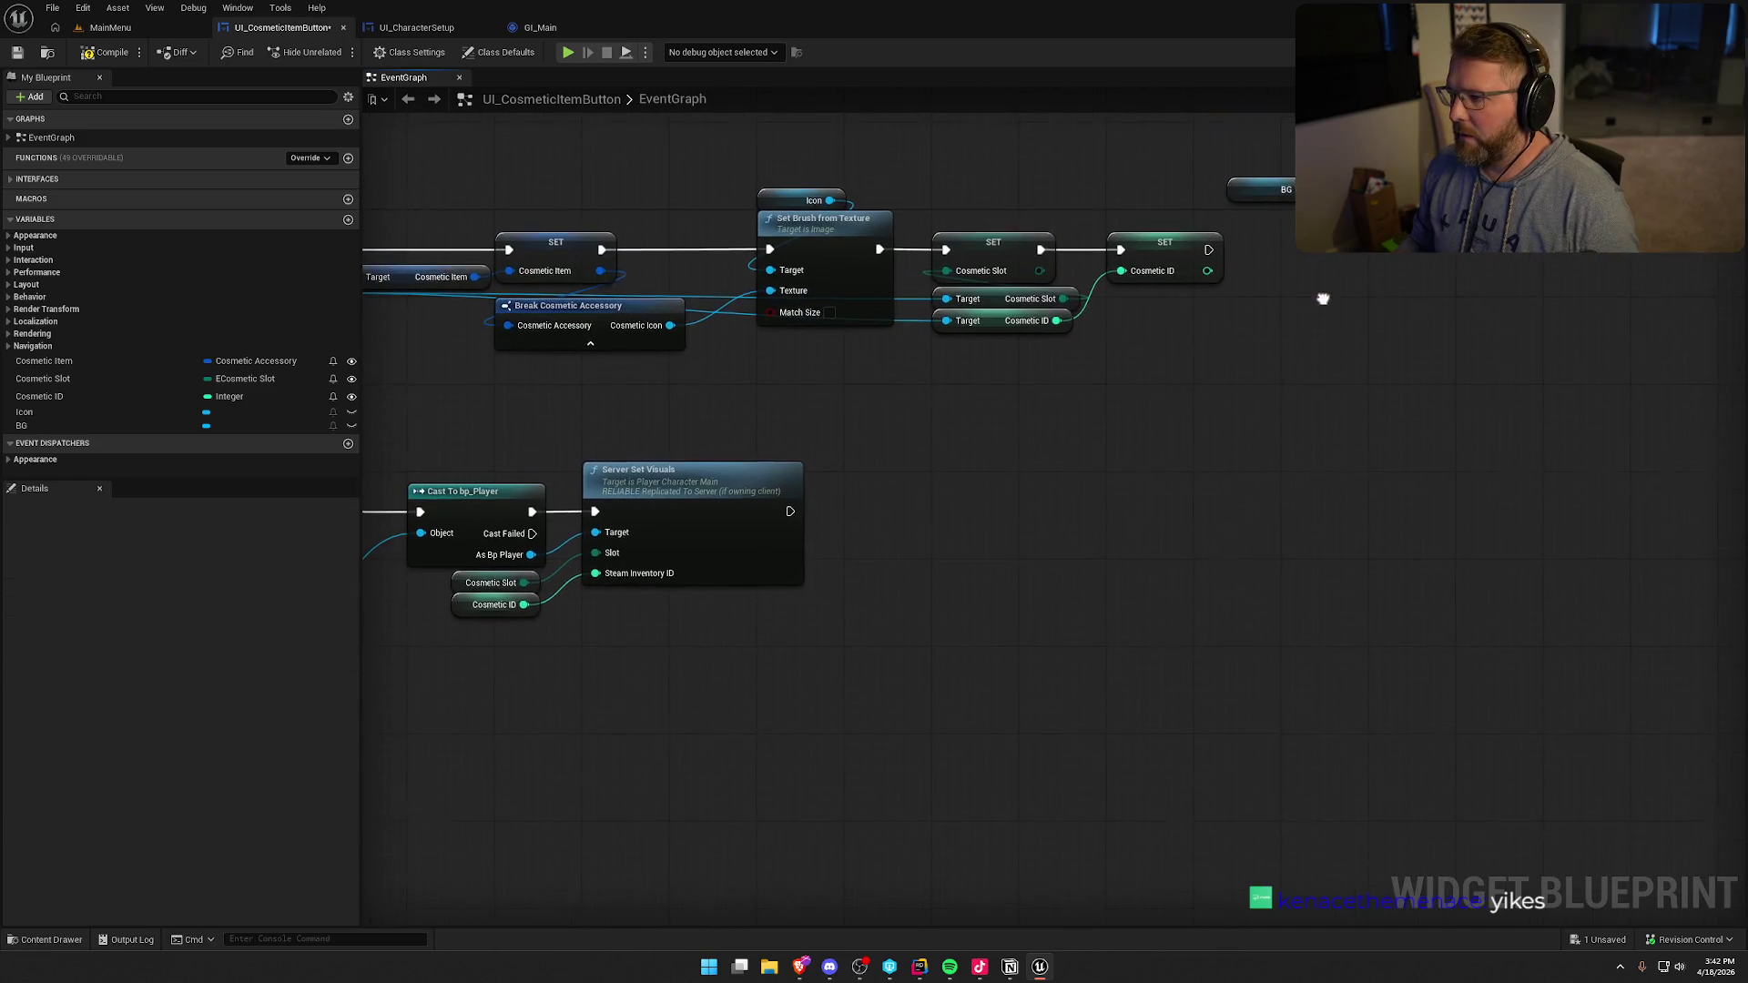
{"action": "left_click_drag", "start_coordinate": [1291, 189], "coordinate": [1317, 268]}
{"action": "type", "text": "set o"}
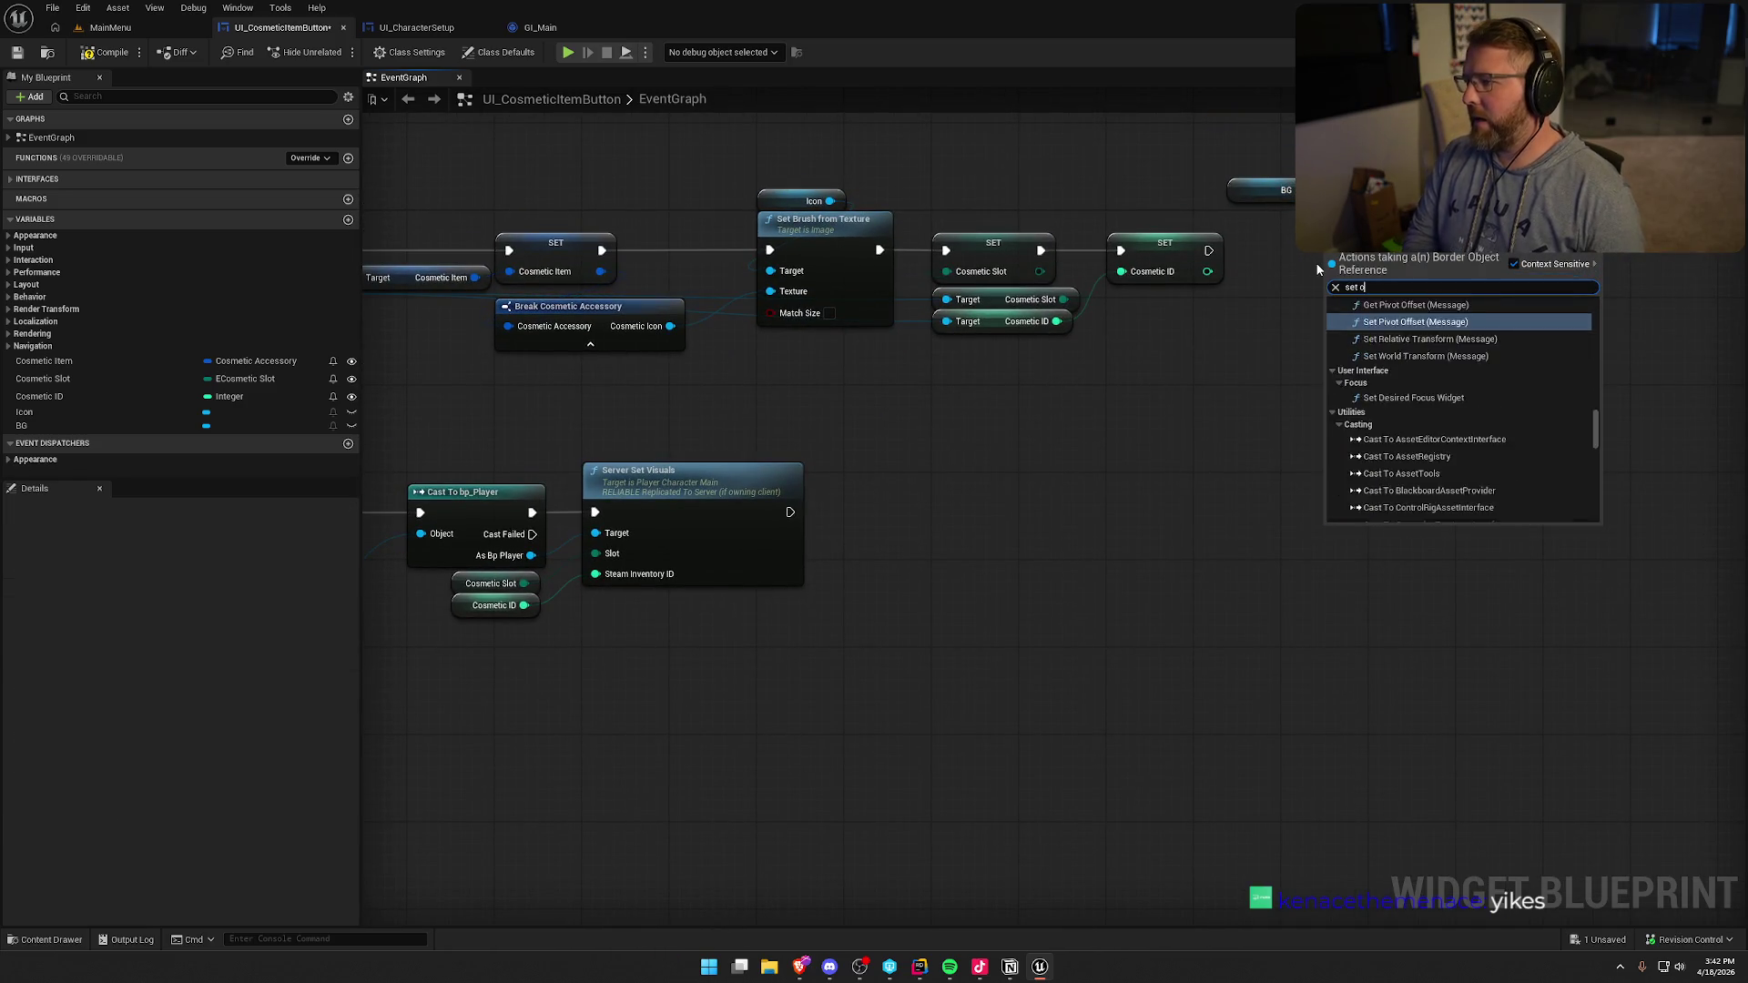
{"action": "type", "text": "urlin"}
{"action": "key", "text": "BackSpace"}
{"action": "key", "text": "BackSpace"}
{"action": "type", "text": "tline"}
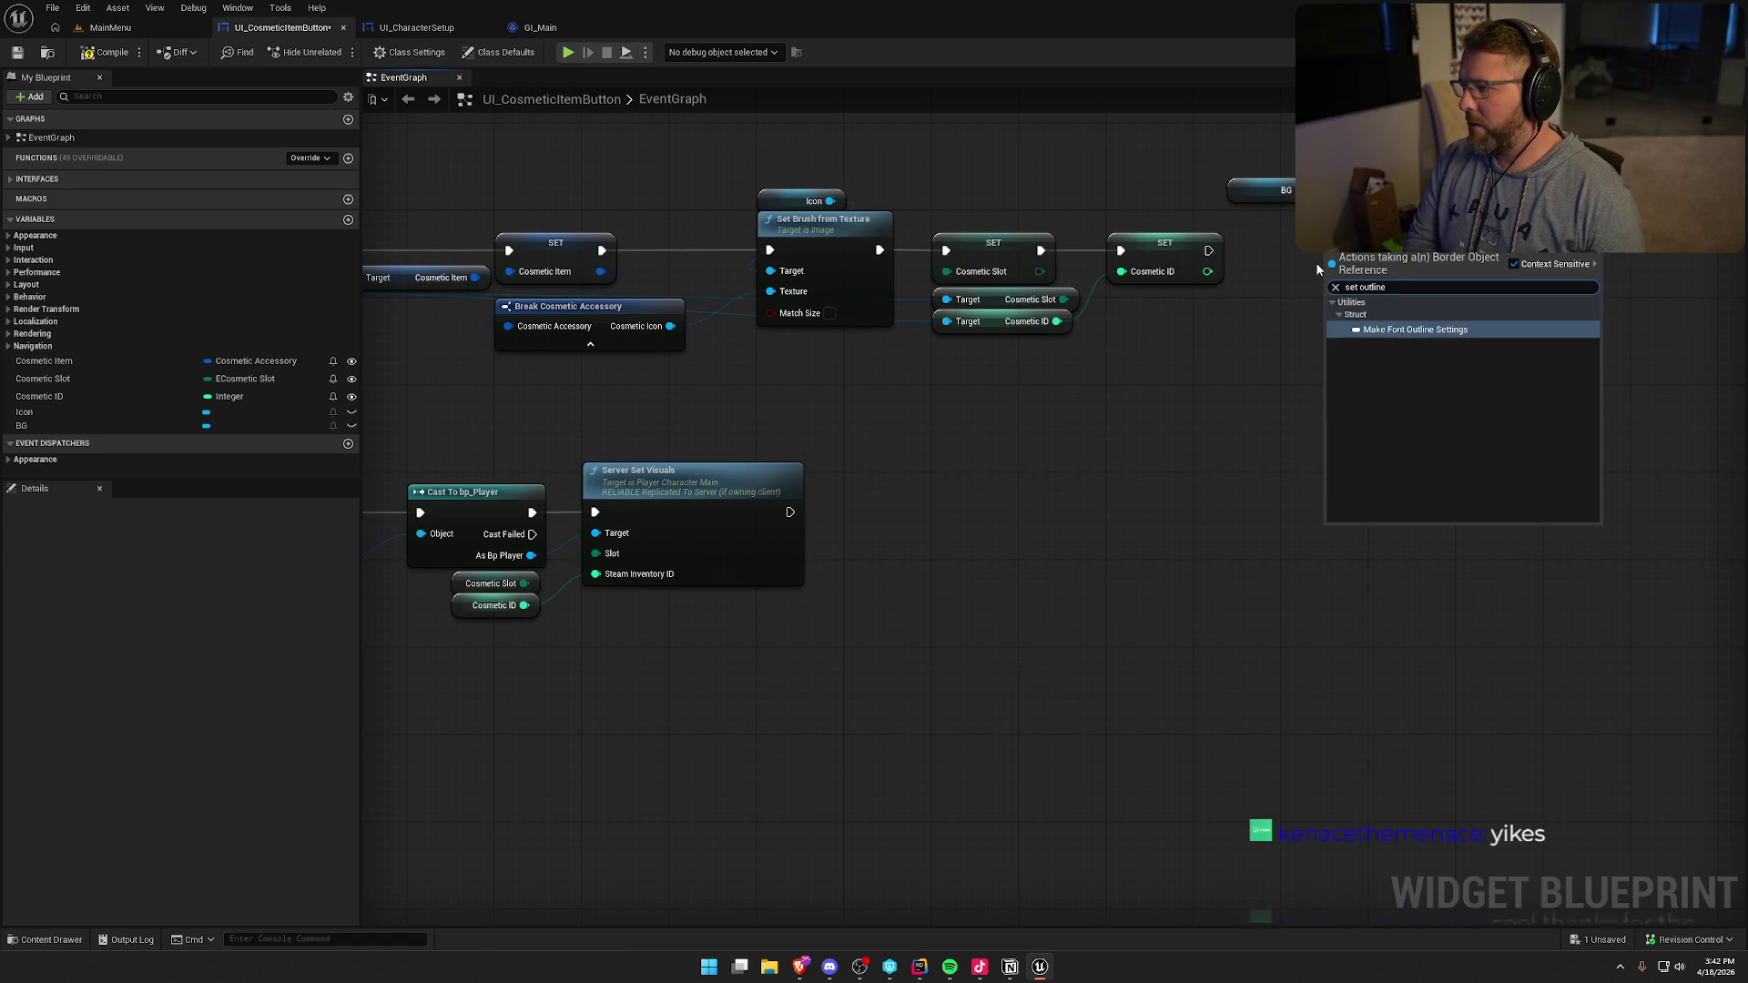
{"action": "key", "text": "Return"}
{"action": "key", "text": "Delete"}
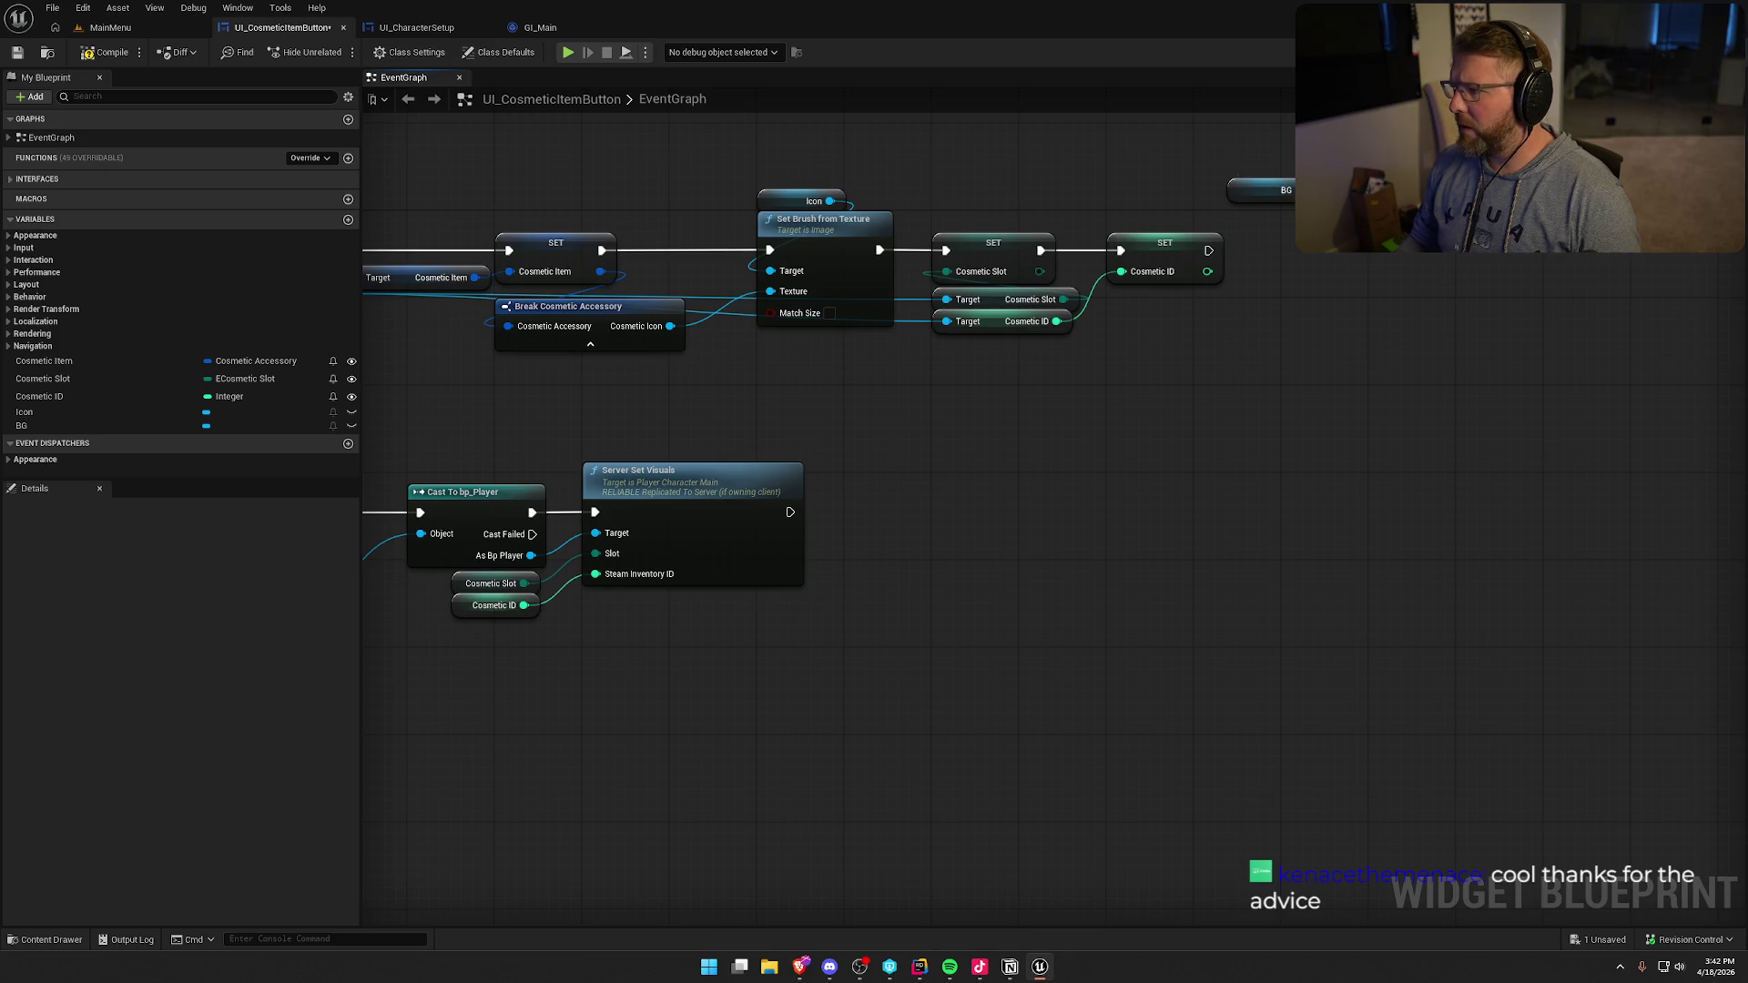
- Check BG's outline settings in the designer and search 'outline' and 'color' actions without adding nodes
{"action": "left_click", "coordinate": [1684, 51]}
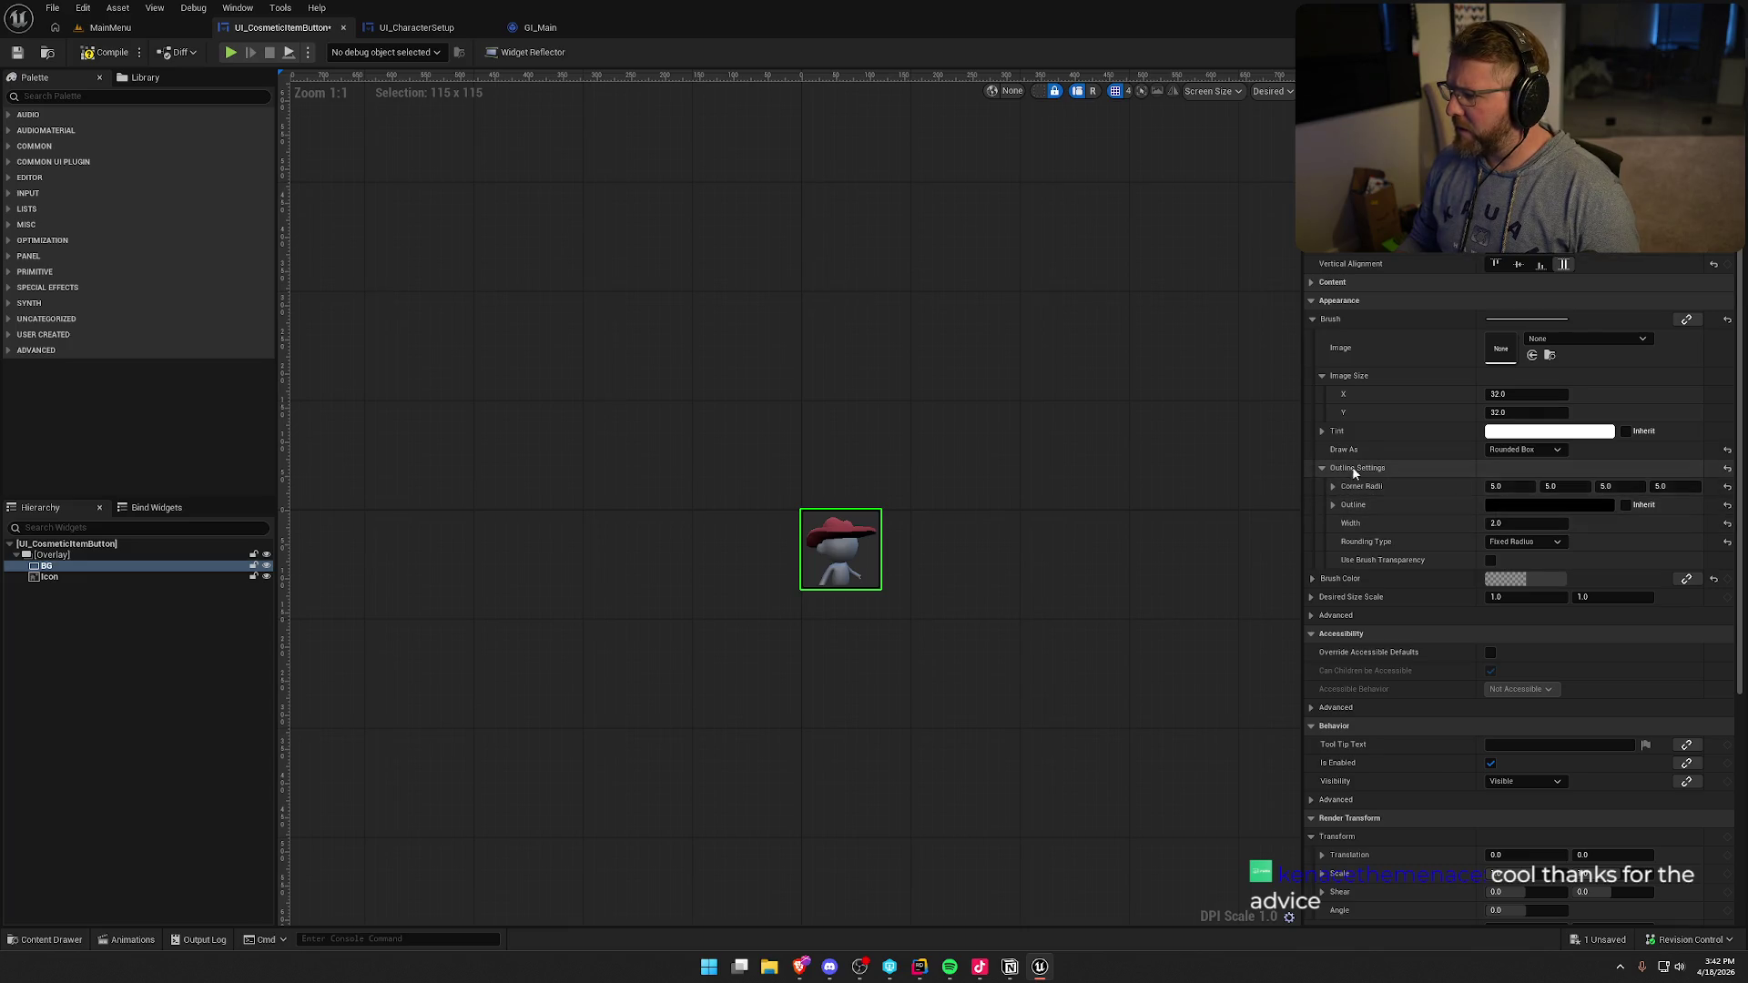
{"action": "left_click", "coordinate": [1684, 52]}
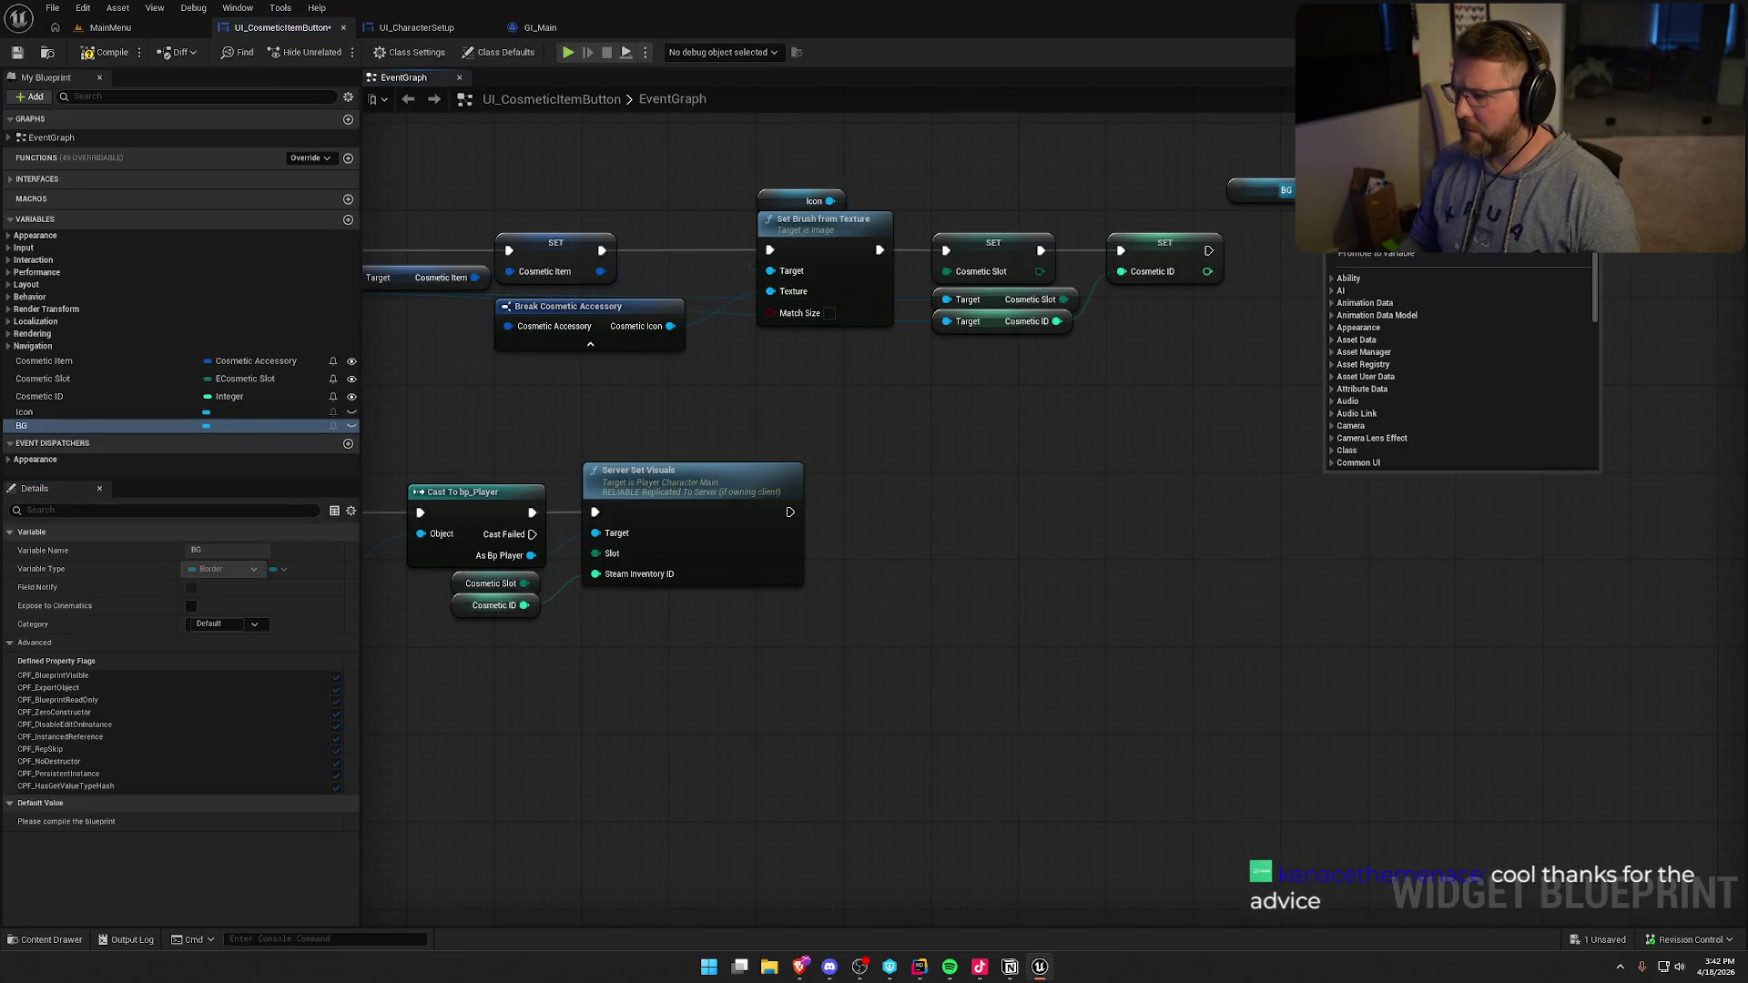
{"action": "right_click", "coordinate": [1325, 255]}
{"action": "type", "text": "outline"}
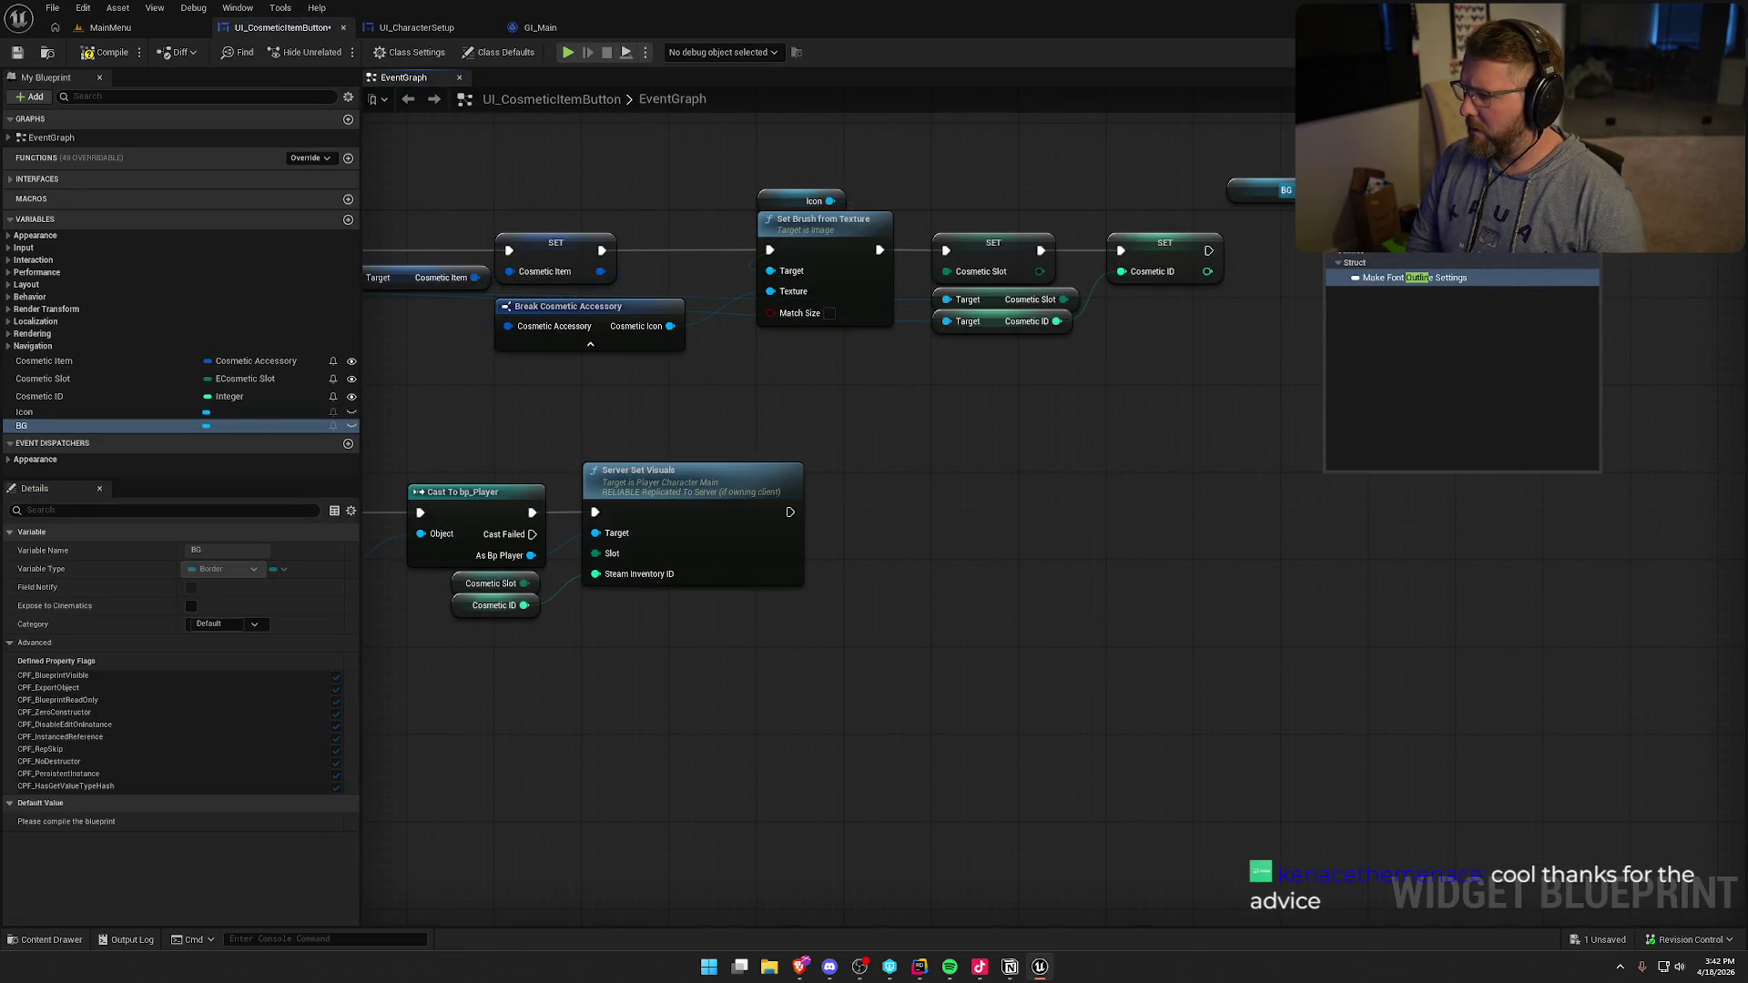
{"action": "key", "text": "BackSpace"}
{"action": "key", "text": "BackSpace"}
{"action": "key", "text": "BackSpace"}
{"action": "type", "text": "color"}
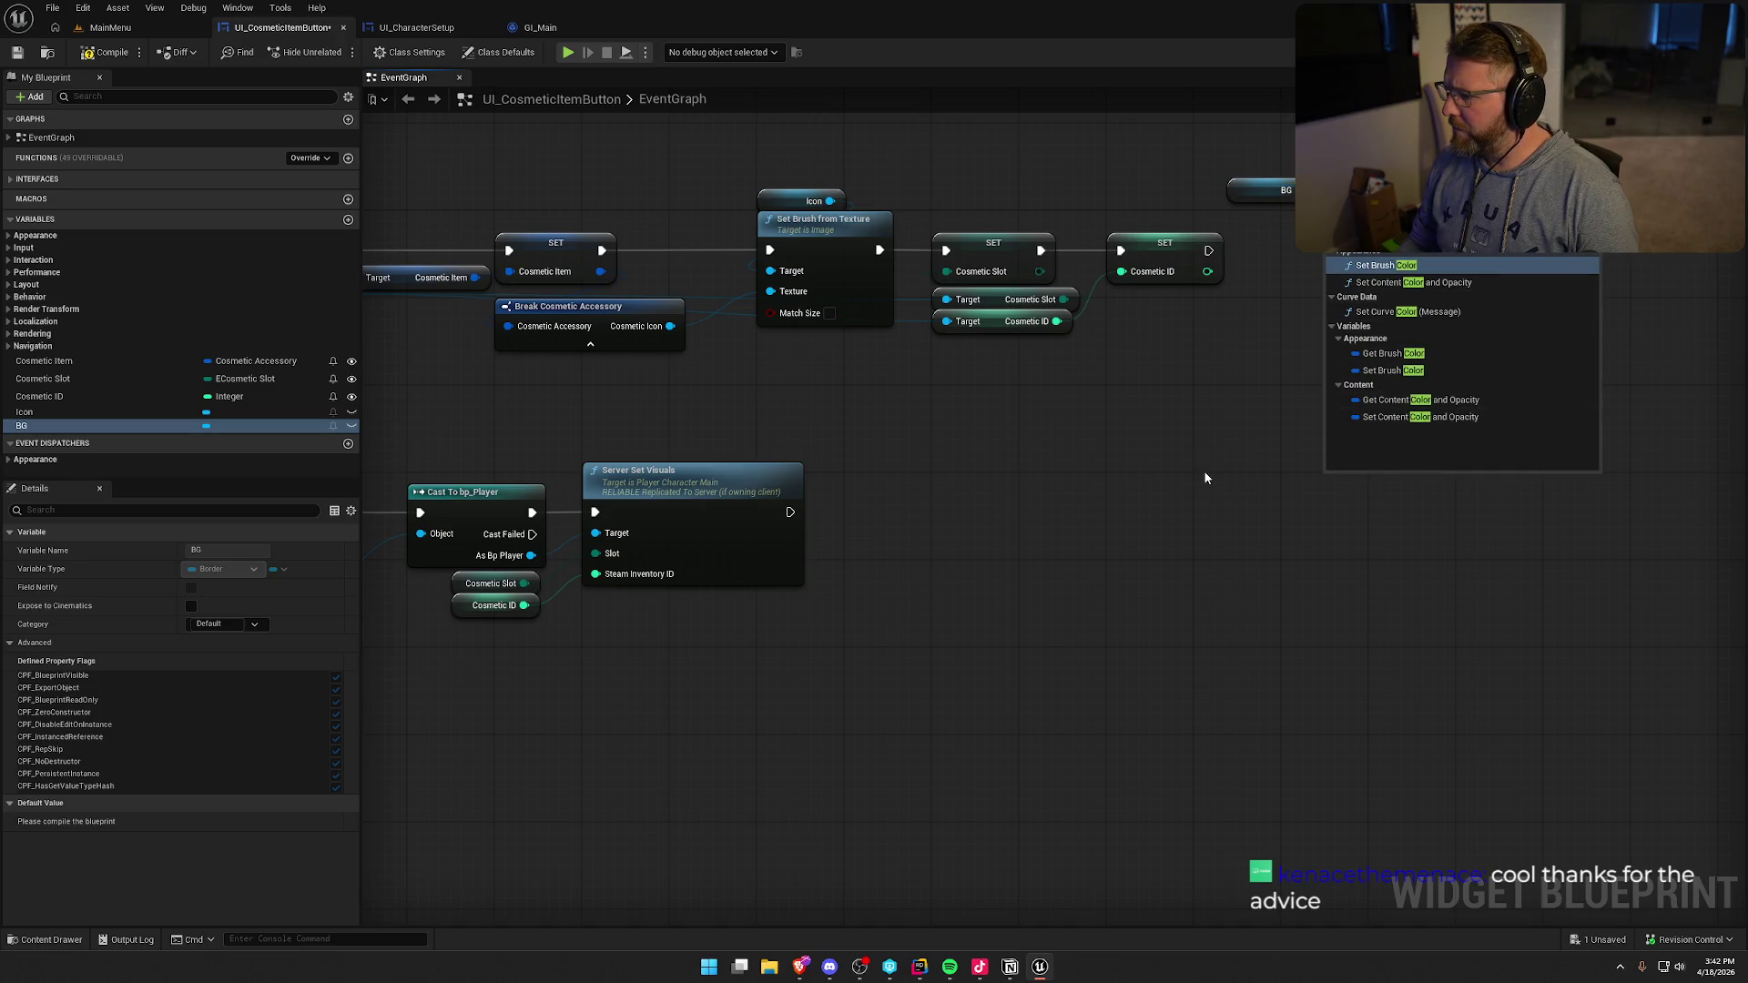
{"action": "left_click", "coordinate": [1255, 266]}
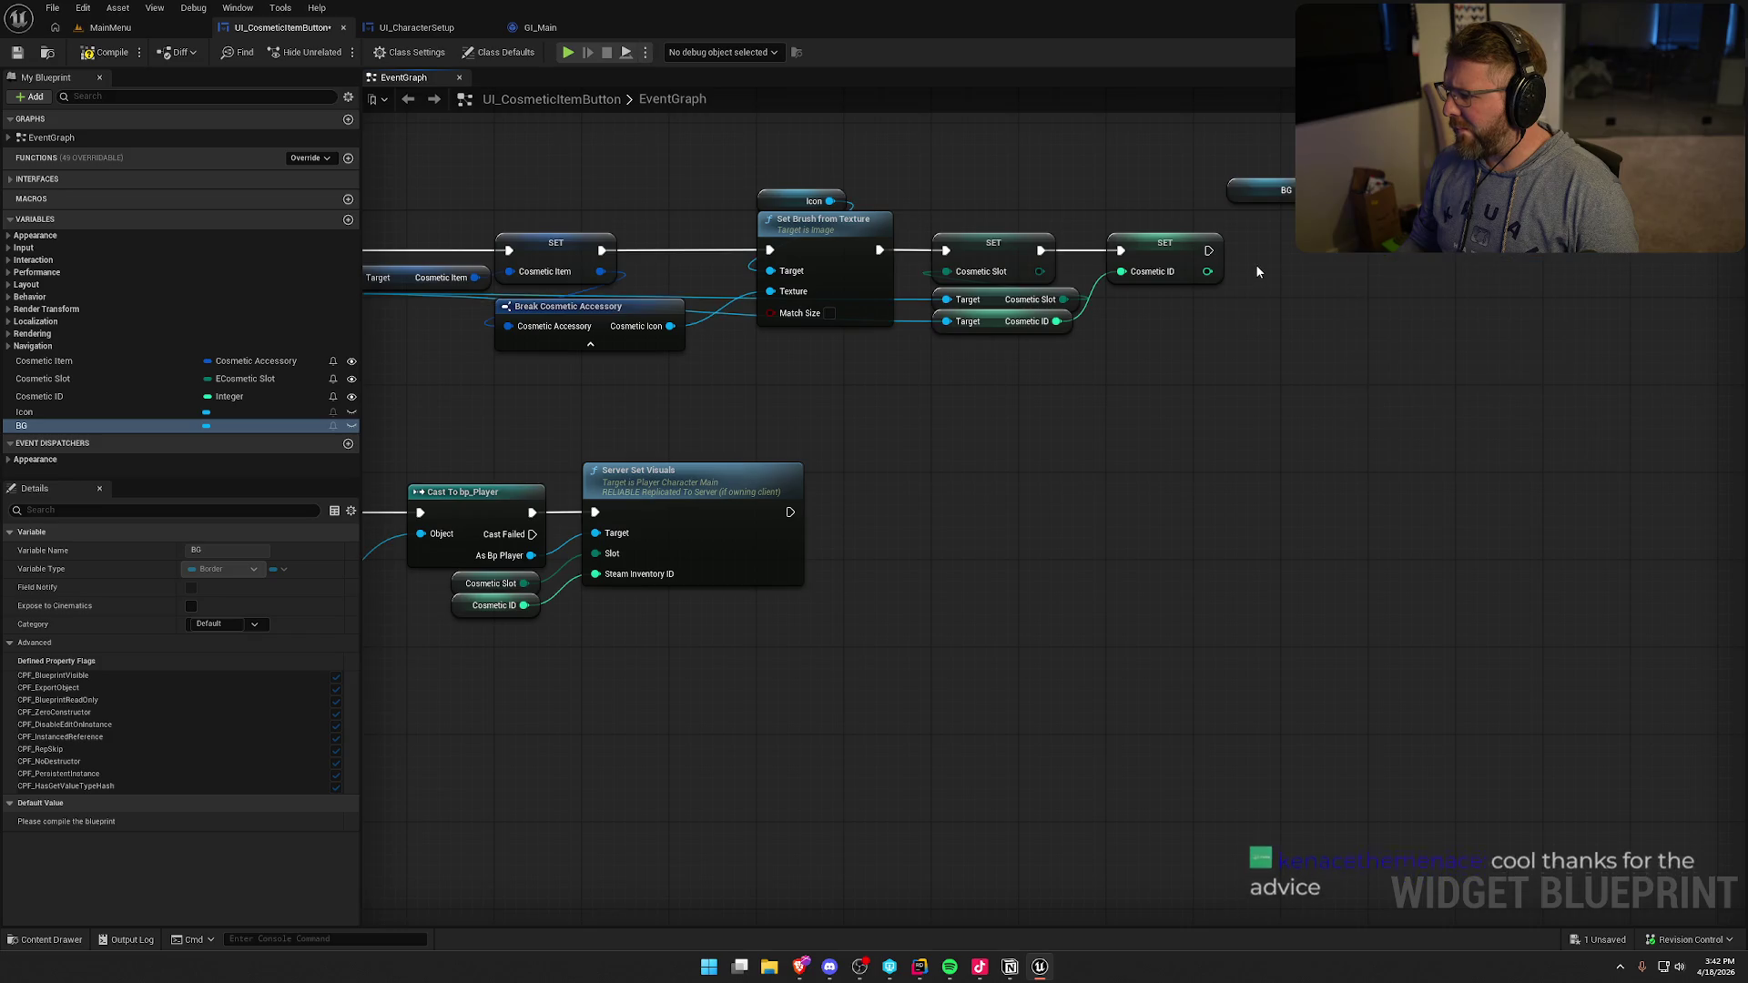
{"action": "left_click", "coordinate": [1673, 52]}
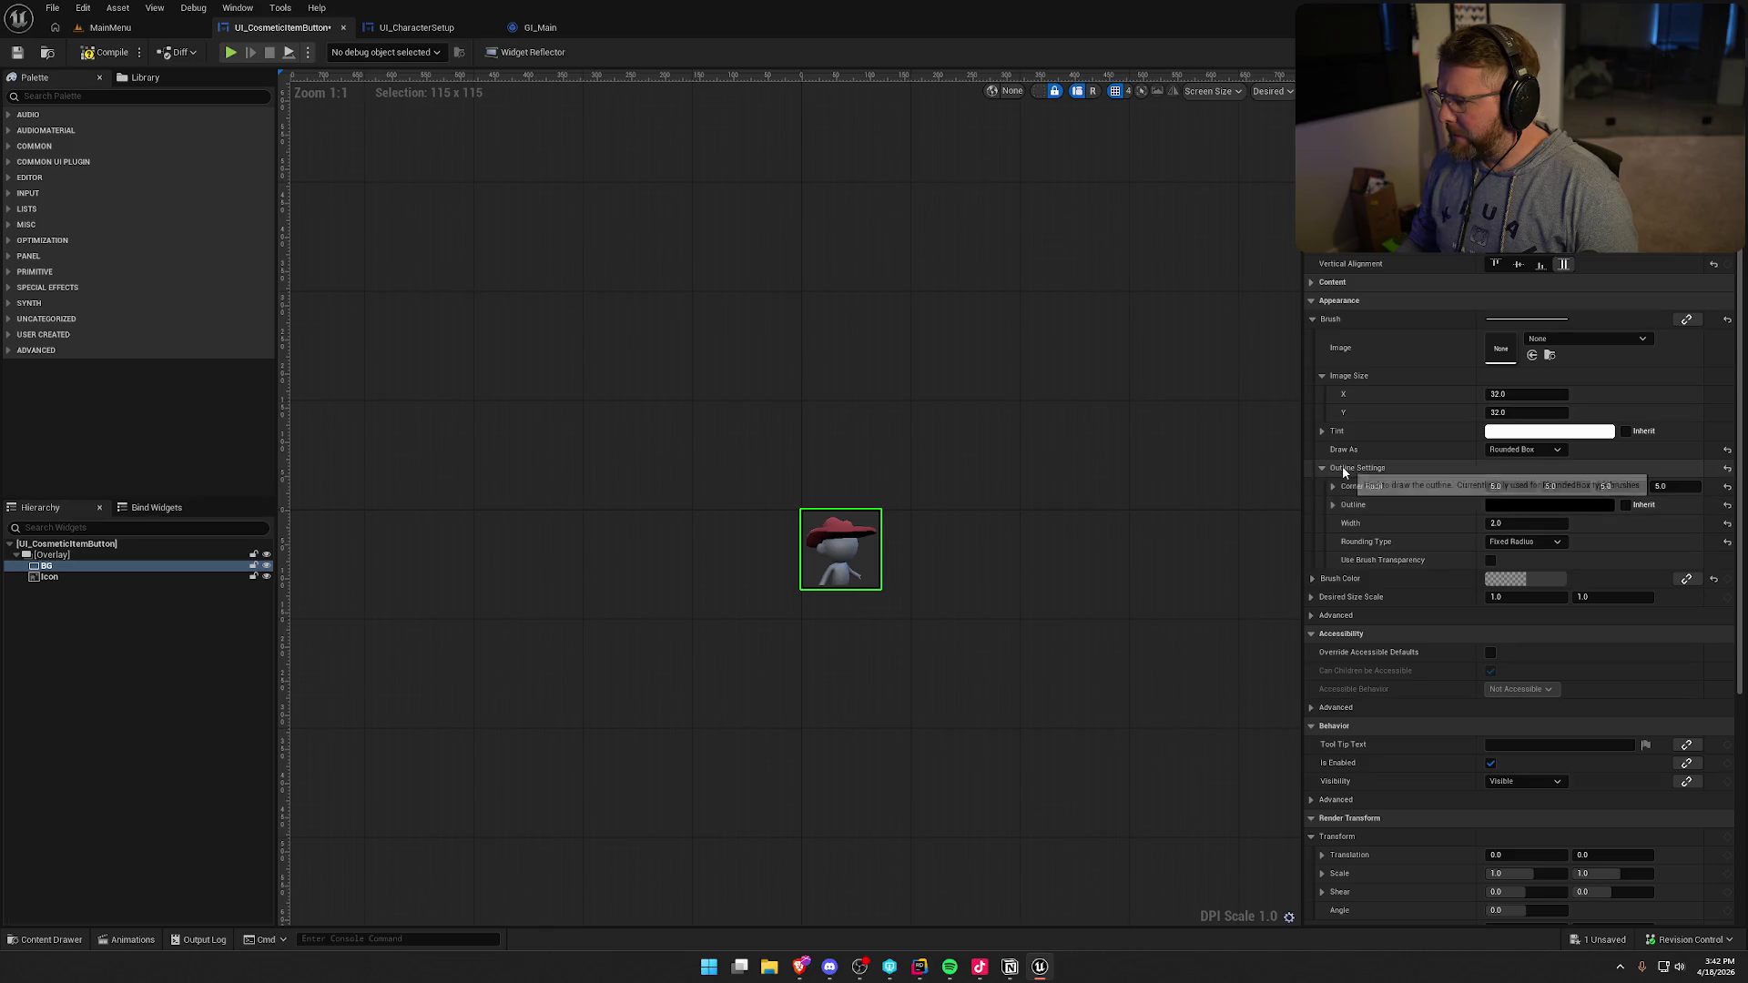
{"action": "left_click", "coordinate": [1720, 52]}
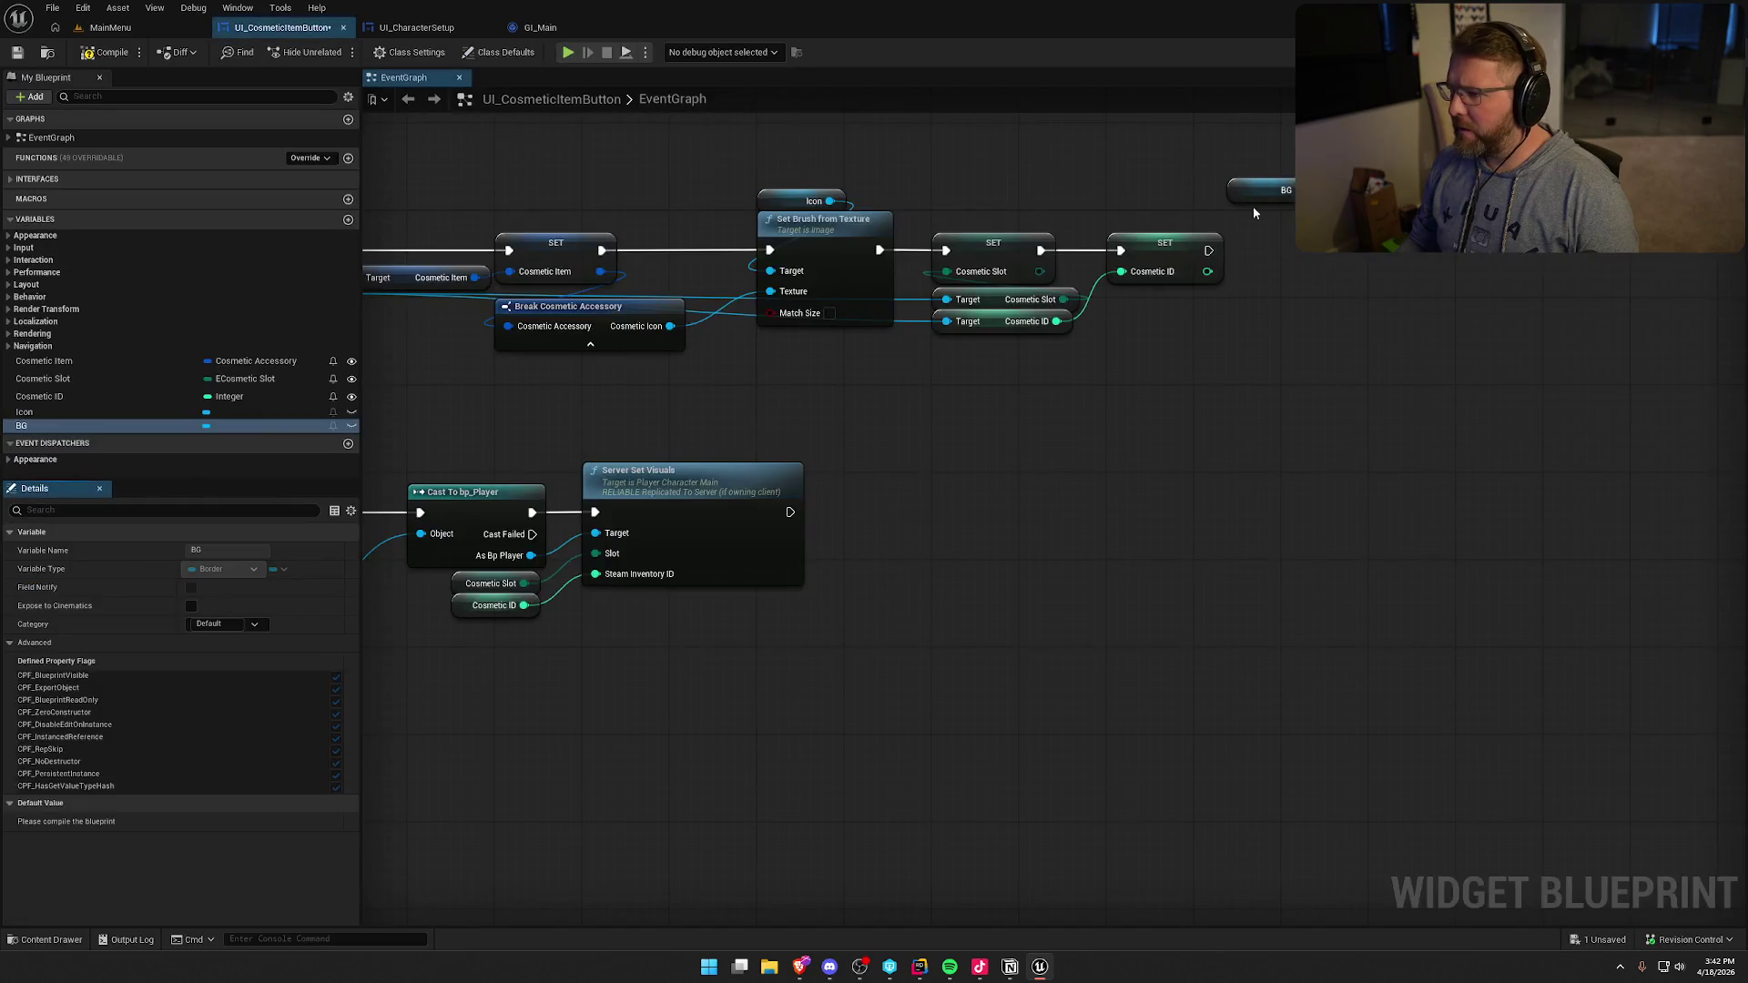
- Add a Get Brush node from BG and wire it into an expanded Break Slate Brush
{"action": "left_click_drag", "start_coordinate": [1298, 189], "coordinate": [1361, 254]}
{"action": "type", "text": "bru"}
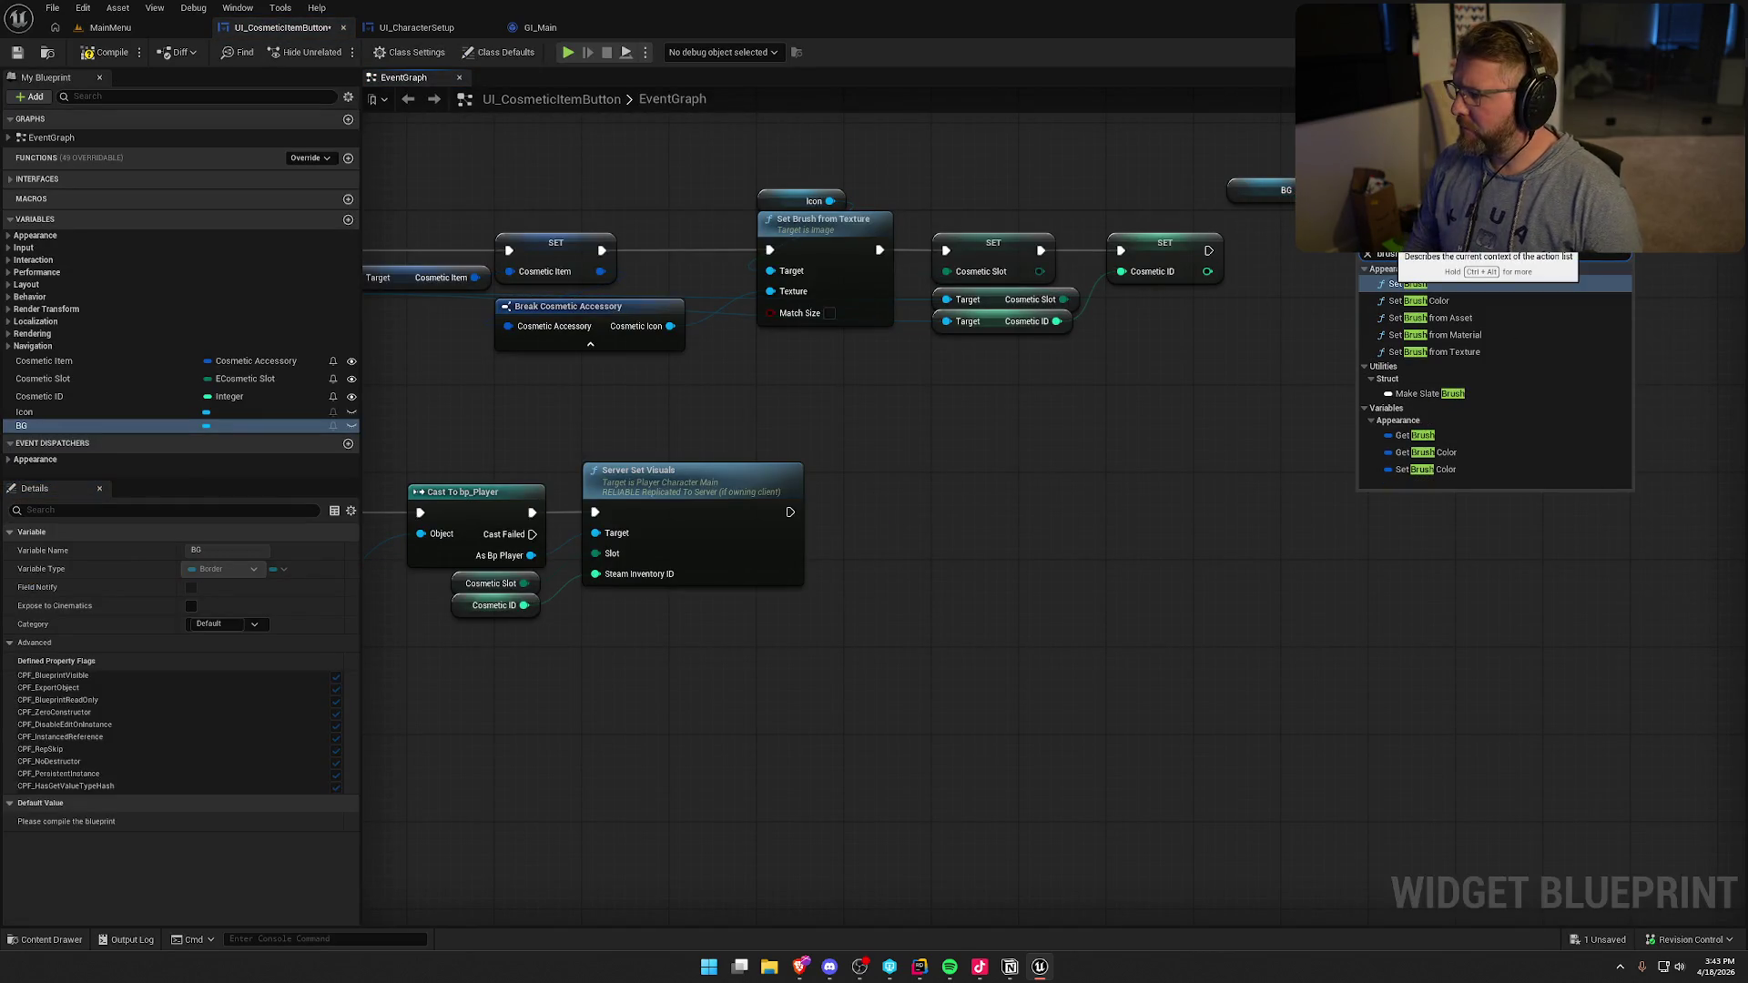
{"action": "type", "text": "sh"}
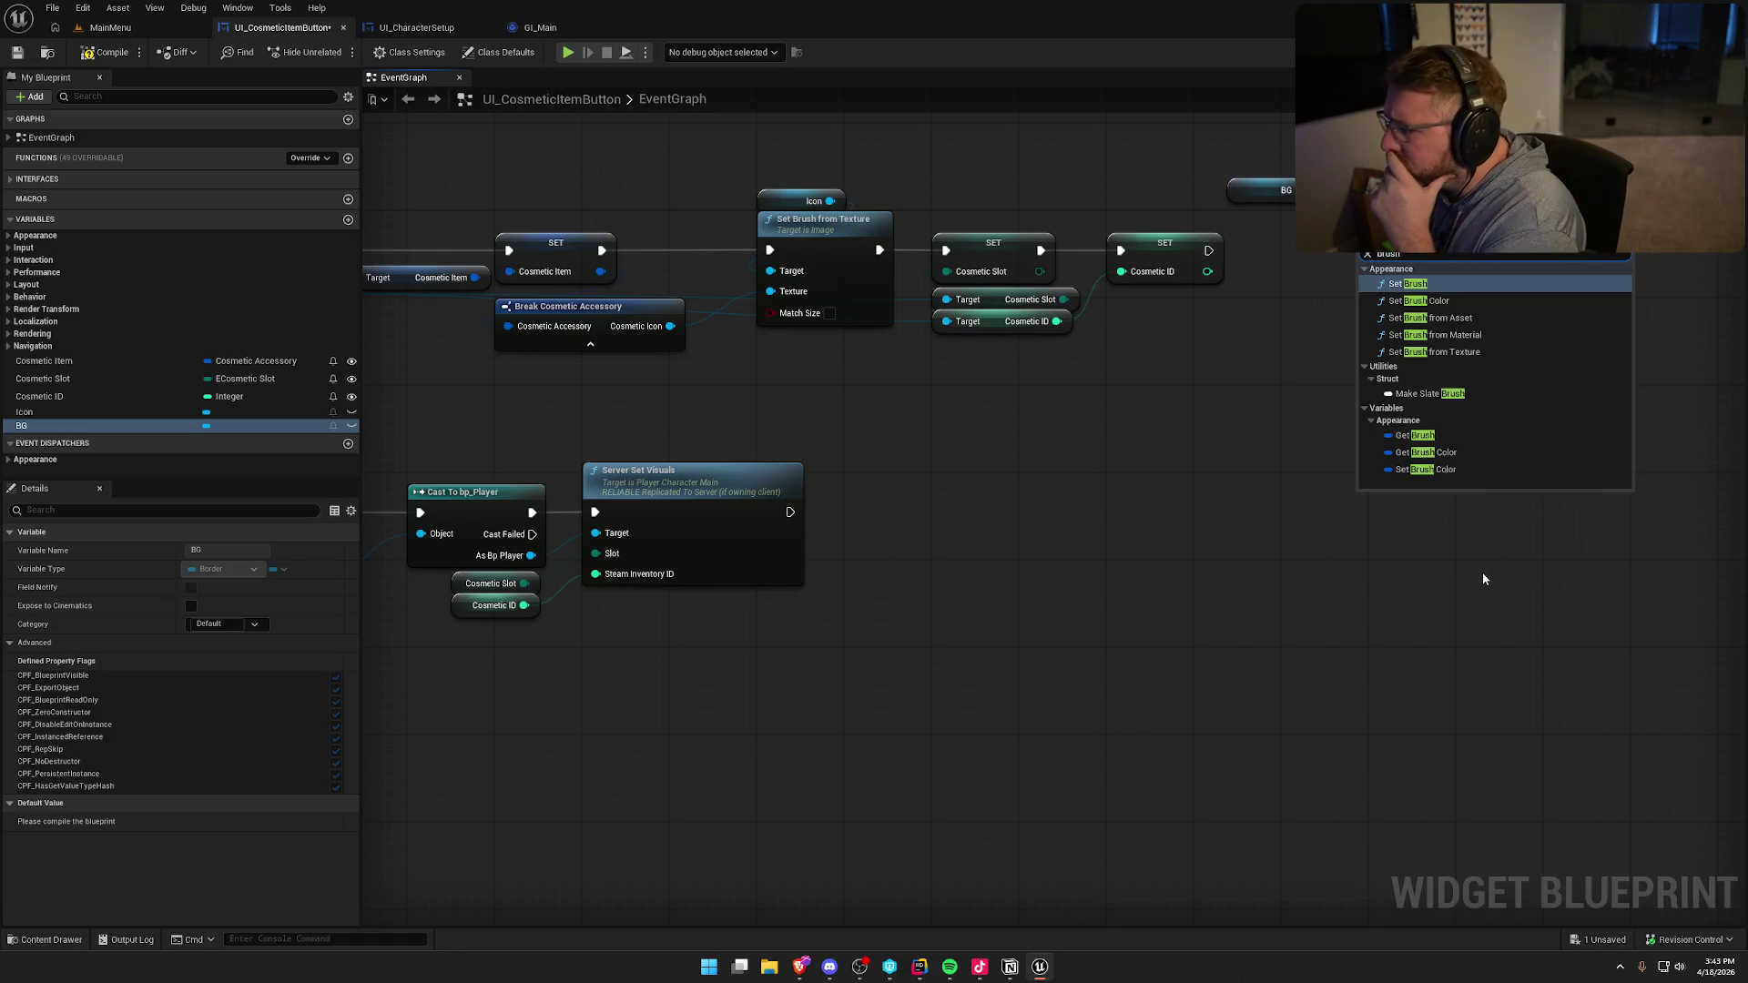
{"action": "left_click", "coordinate": [1456, 435]}
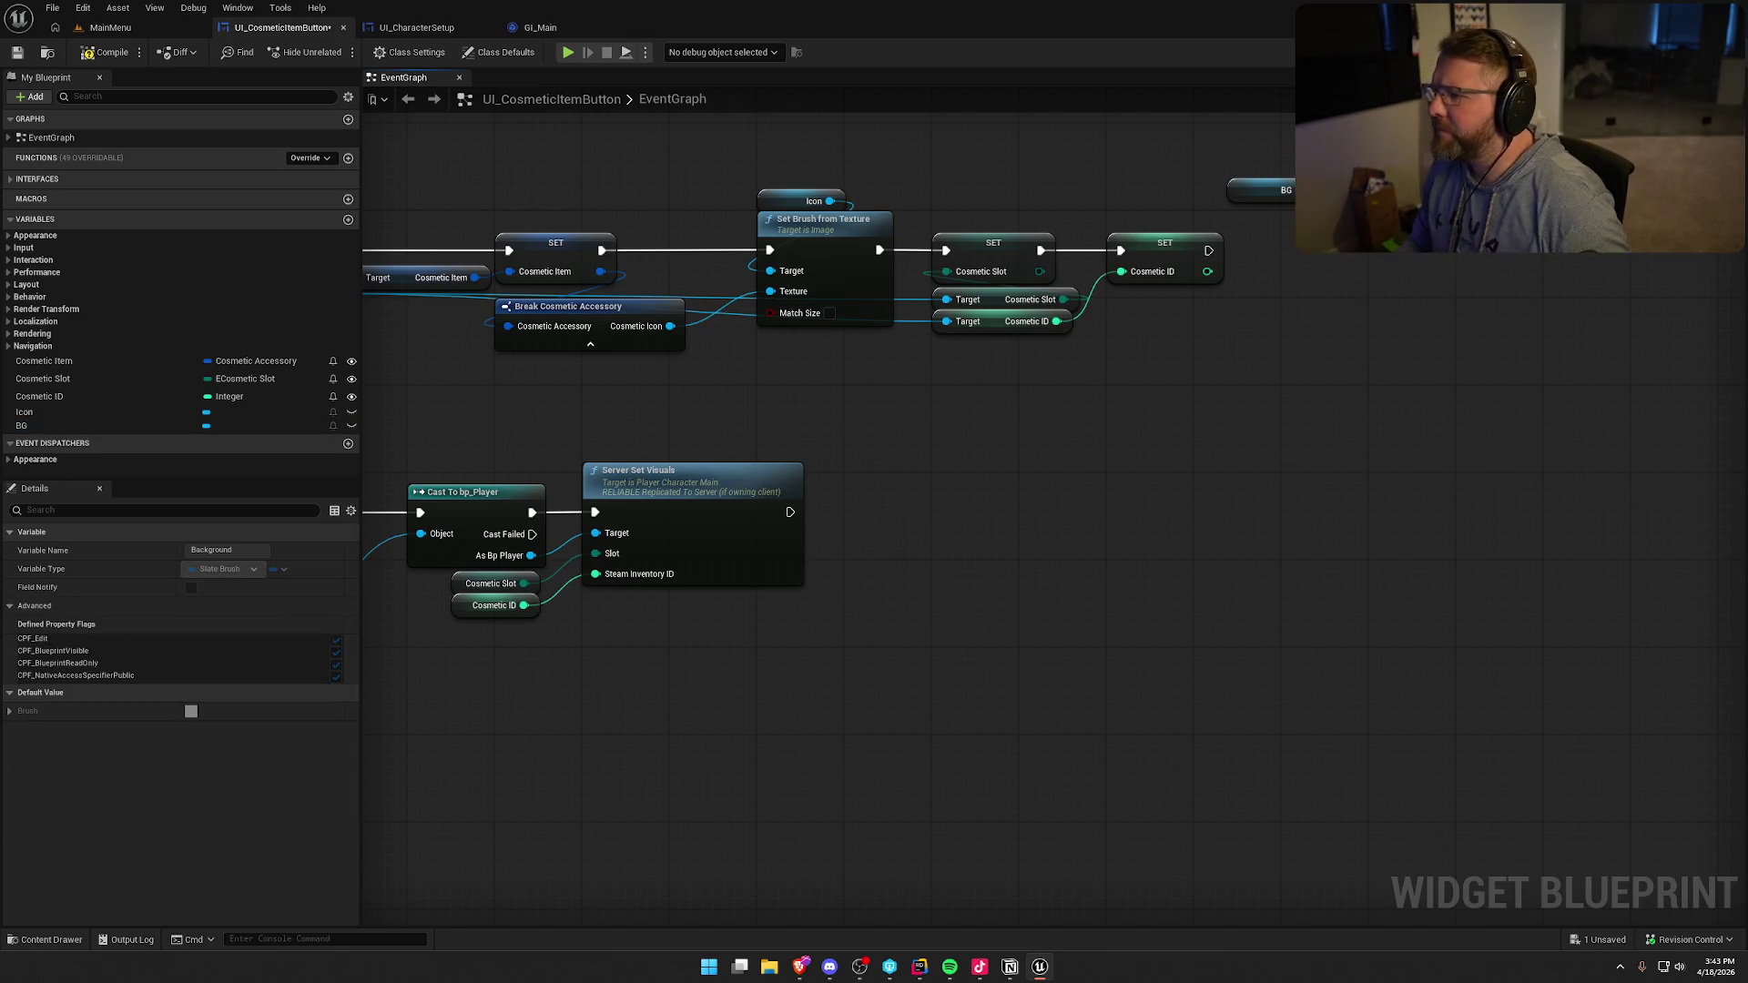
{"action": "right_click", "coordinate": [1469, 251]}
{"action": "type", "text": "odin"}
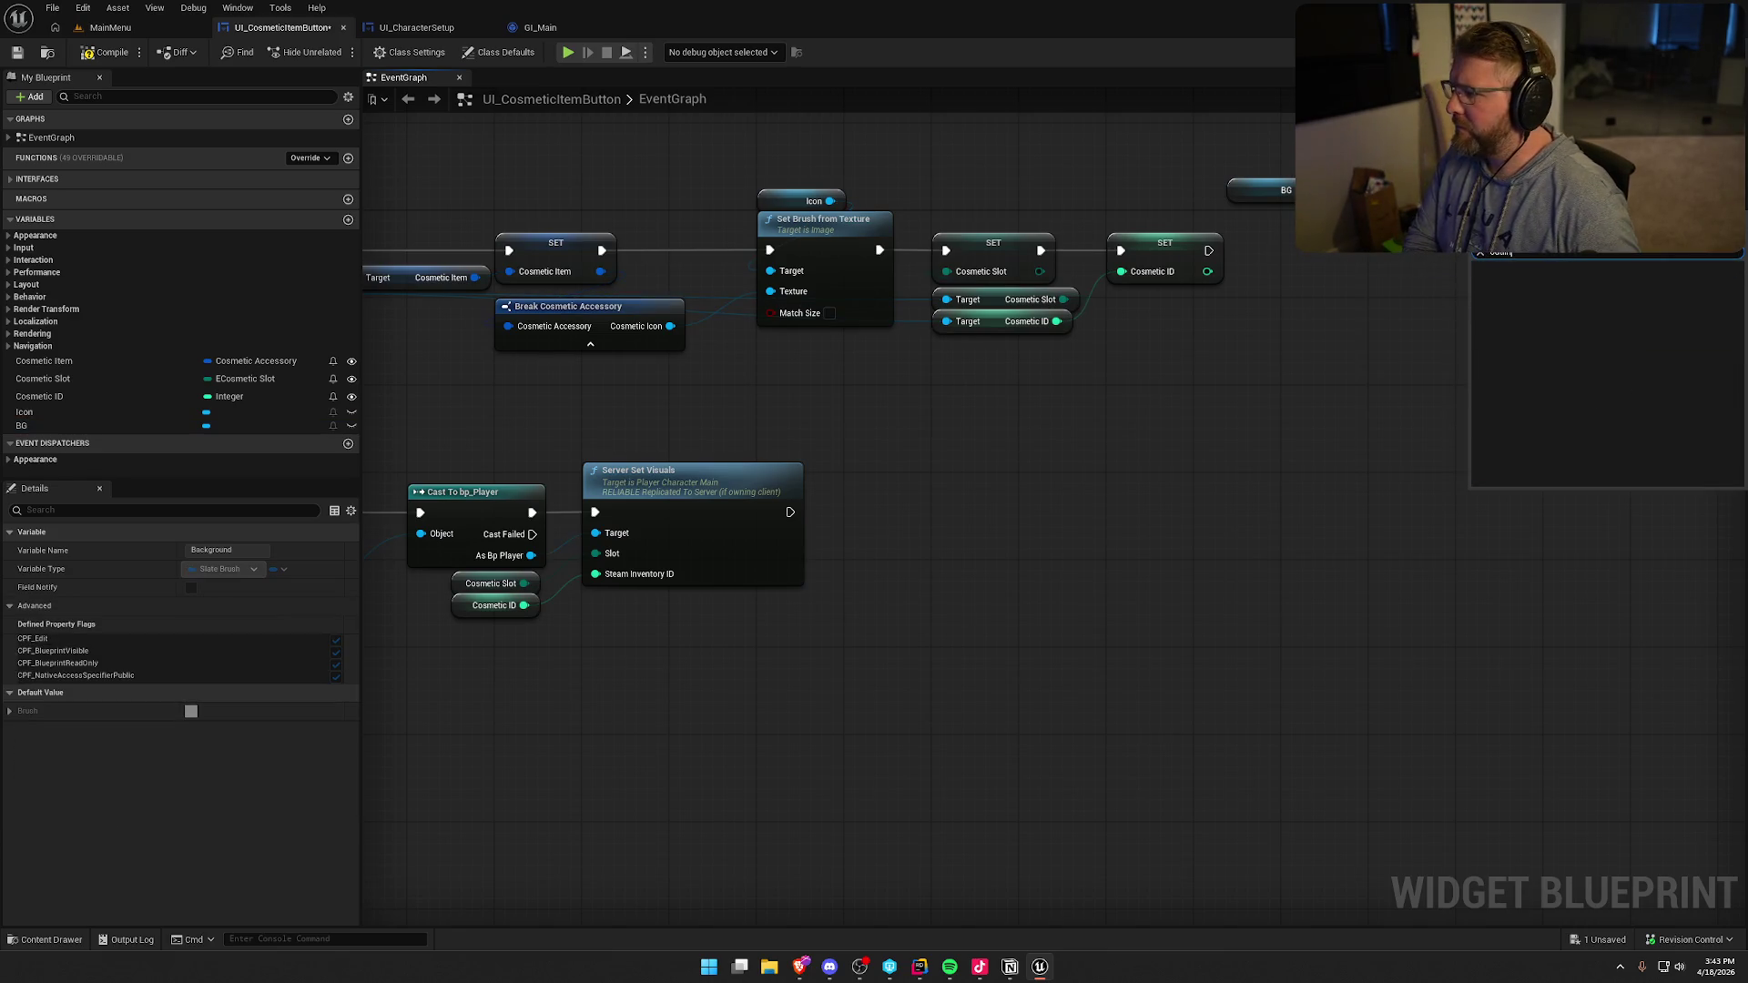
{"action": "type", "text": "break"}
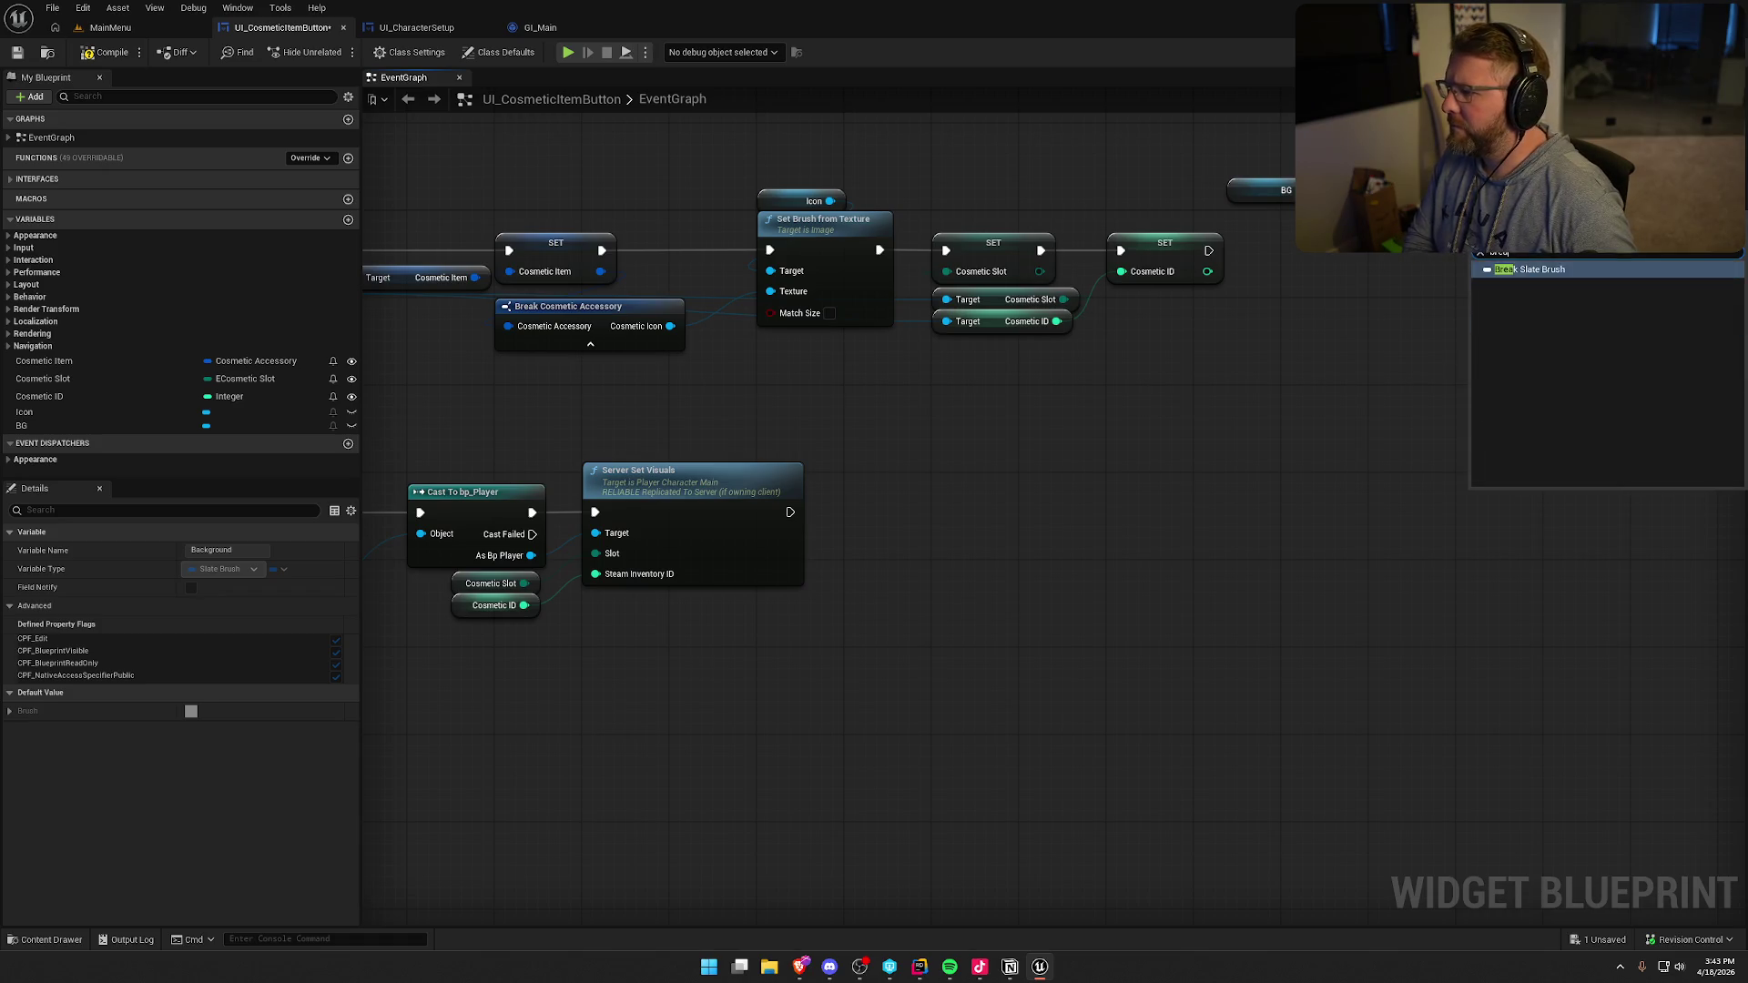
{"action": "key", "text": "Return"}
{"action": "left_click_drag", "start_coordinate": [1565, 505], "coordinate": [1287, 469]}
{"action": "left_click", "coordinate": [1284, 239]}
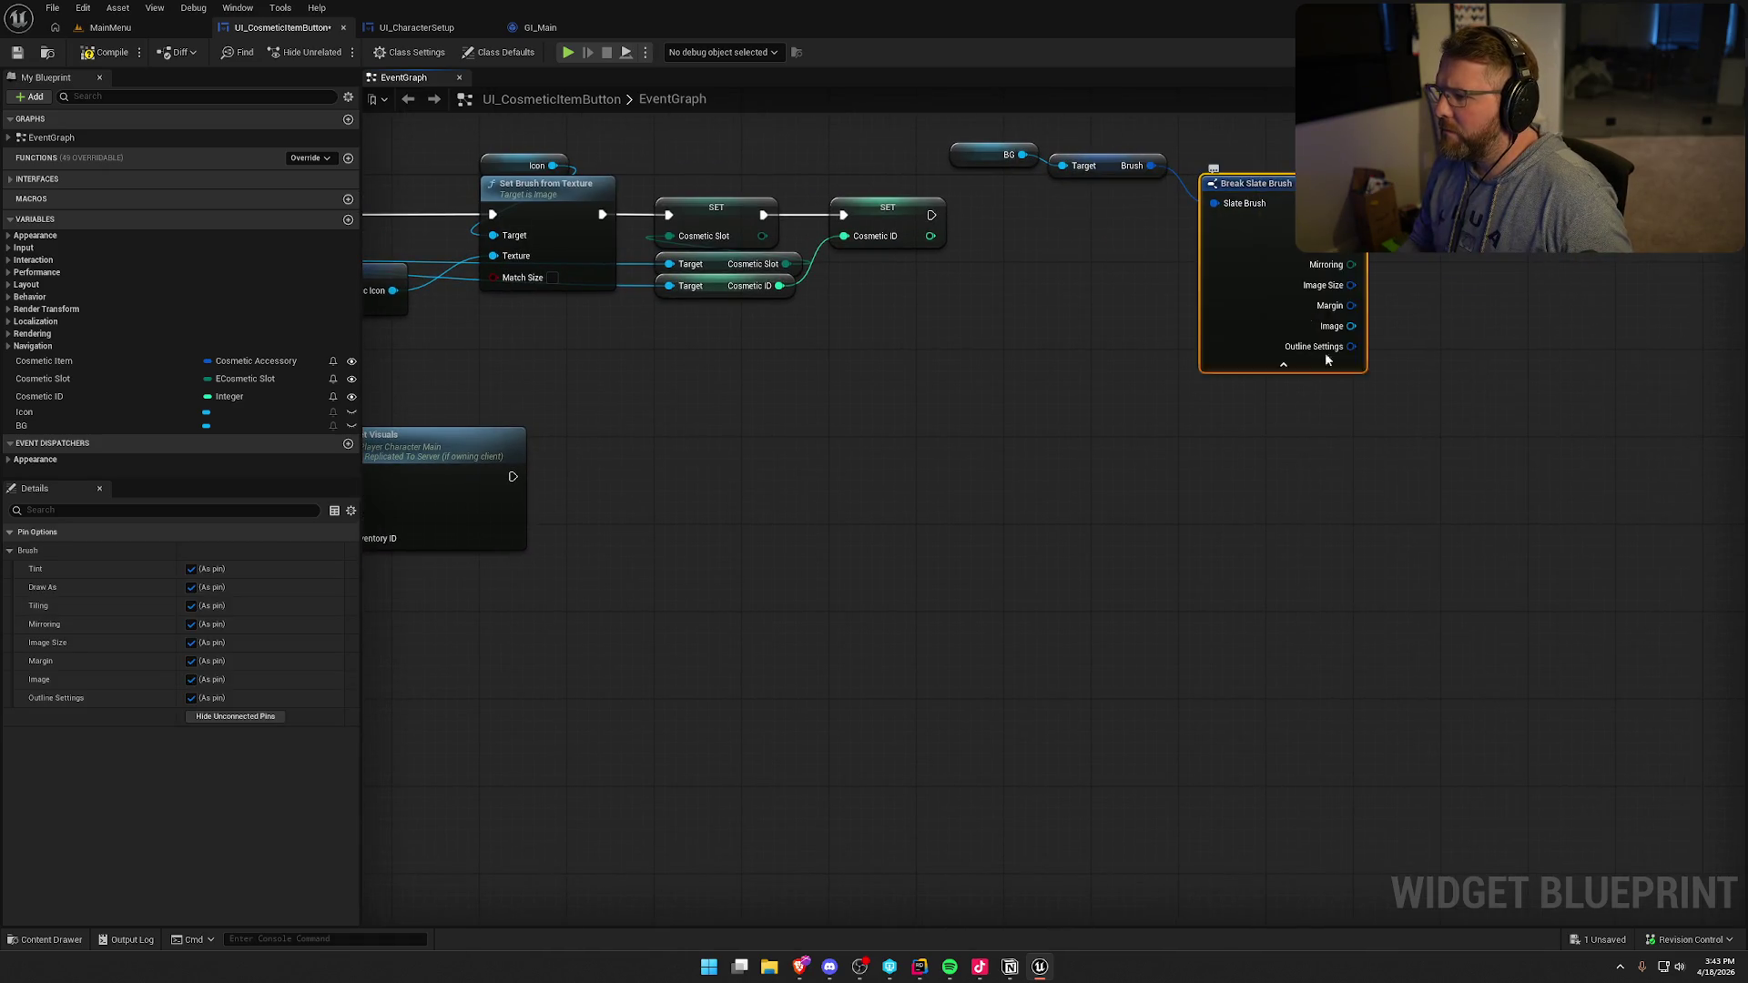
{"action": "left_click_drag", "start_coordinate": [1382, 419], "coordinate": [1203, 456]}
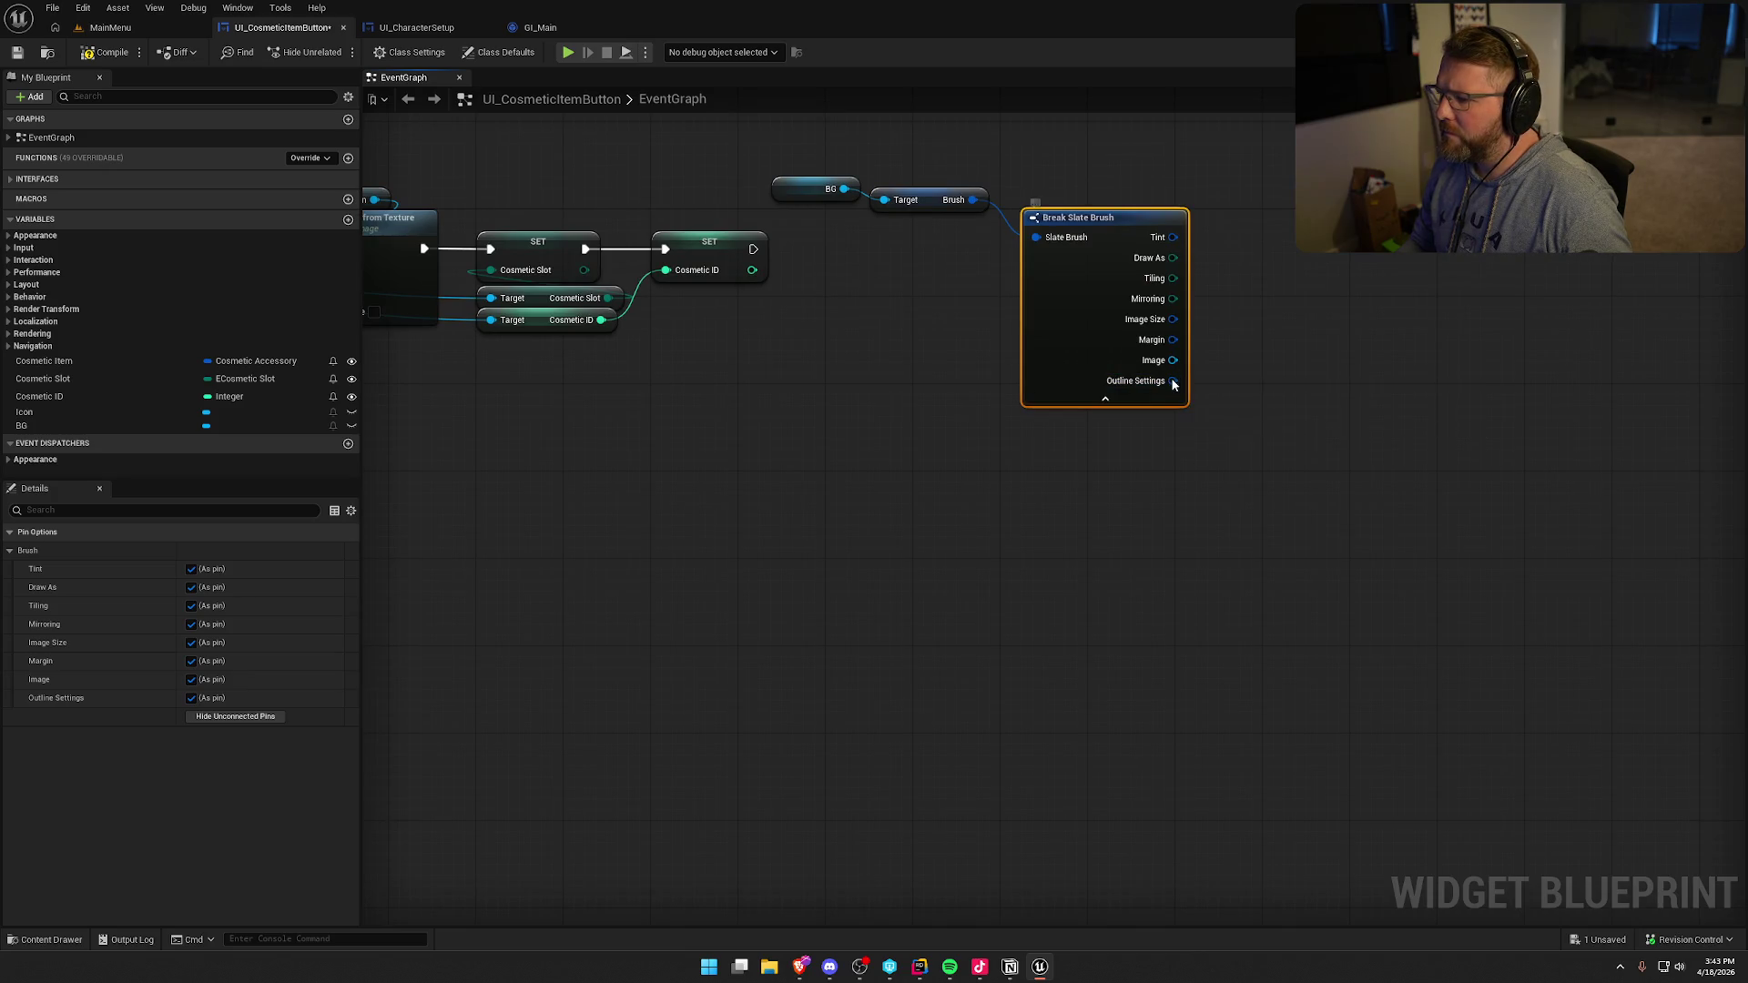
- Split Outline Settings into colour, rule and width, then delete the Break Slate Brush node
{"action": "right_click", "coordinate": [1173, 380]}
{"action": "left_click", "coordinate": [1192, 435]}
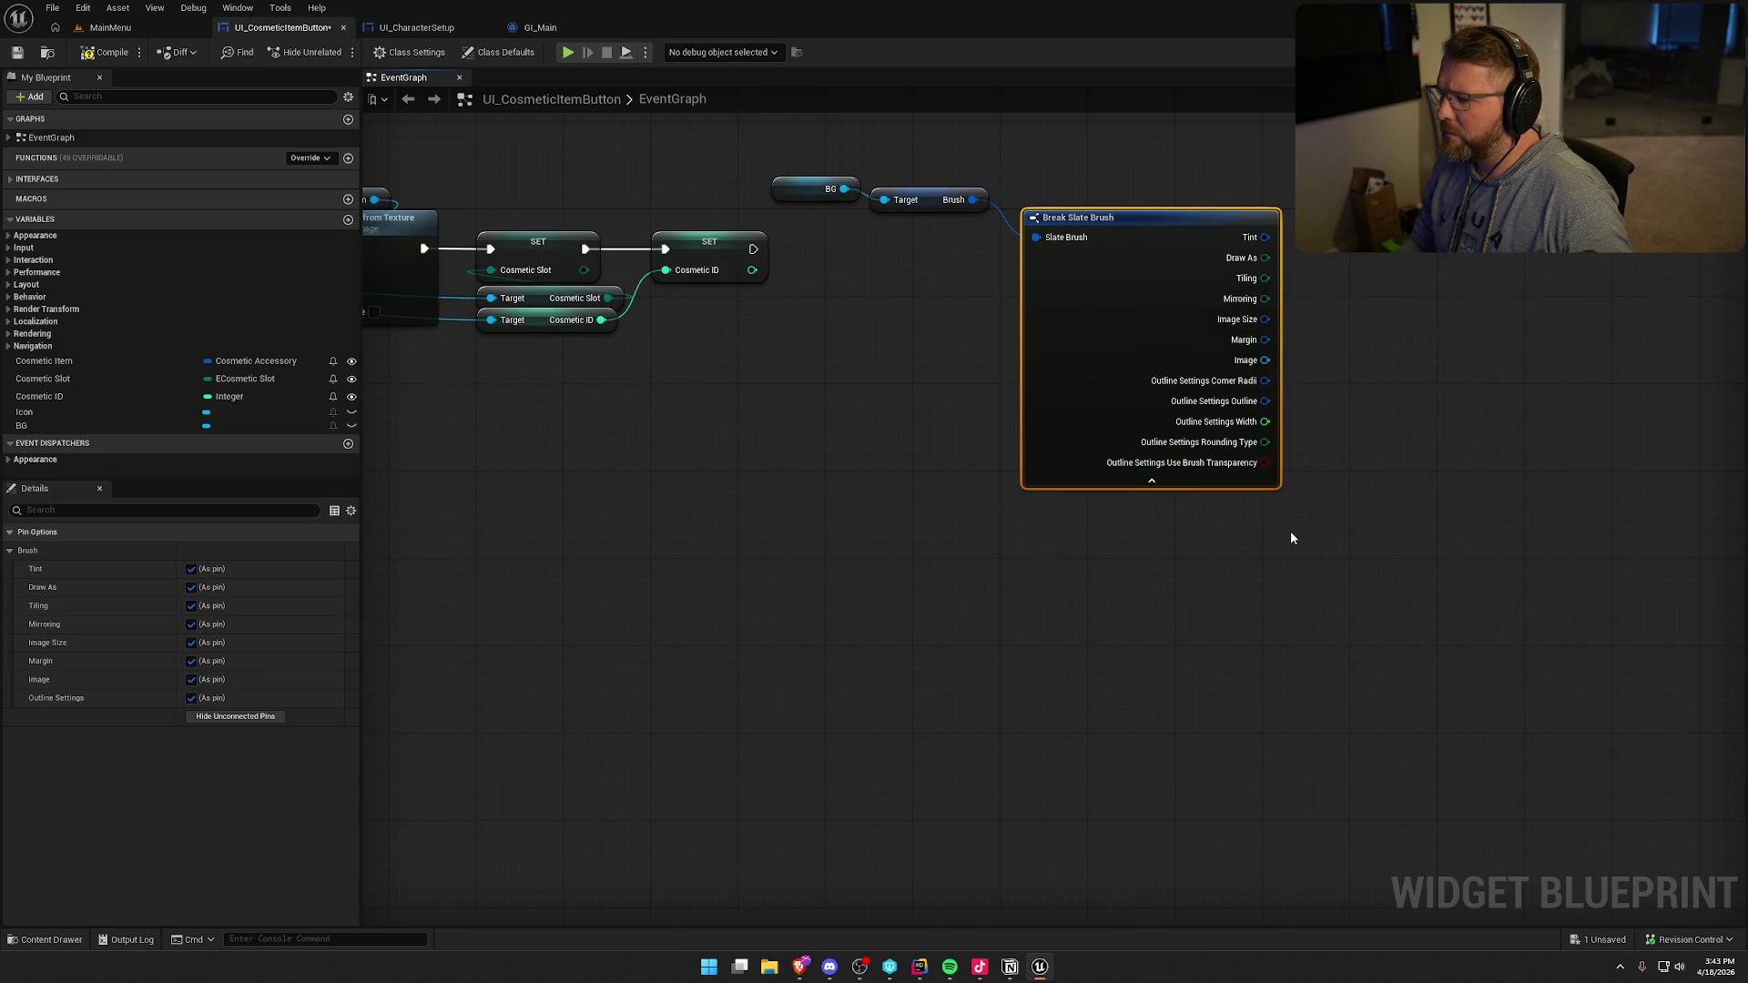
{"action": "right_click", "coordinate": [1265, 401]}
{"action": "left_click", "coordinate": [1294, 462]}
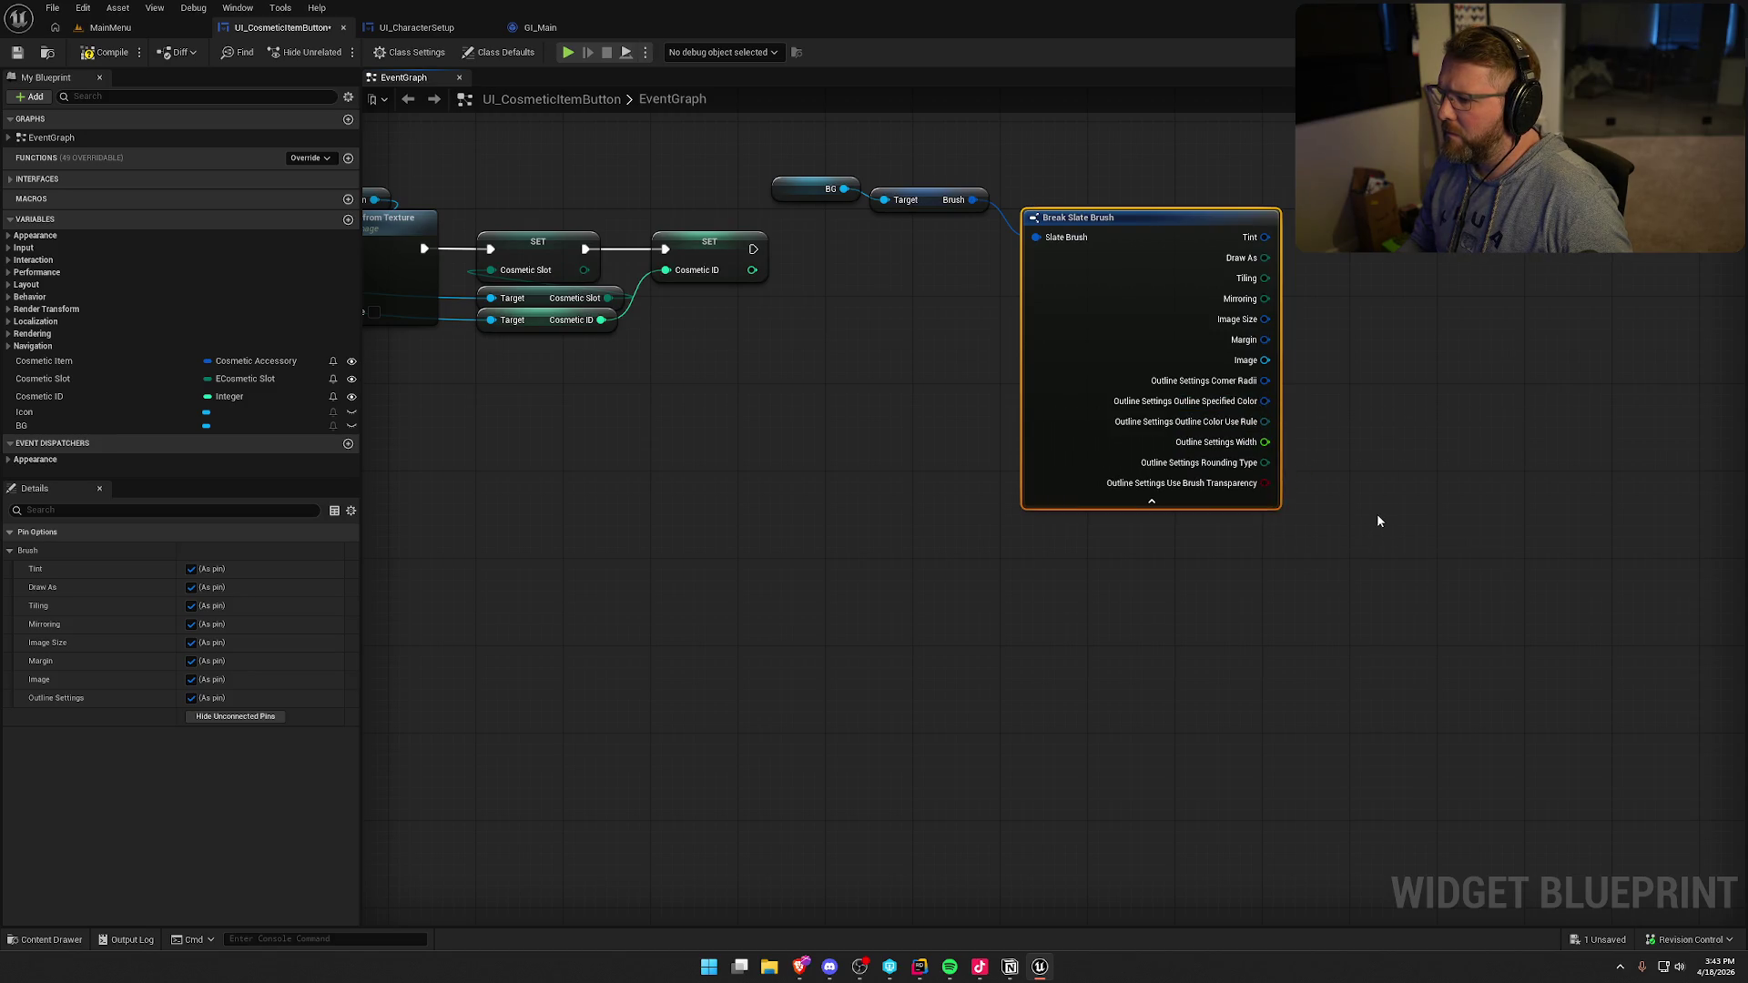
{"action": "left_click_drag", "start_coordinate": [1264, 401], "coordinate": [1383, 401]}
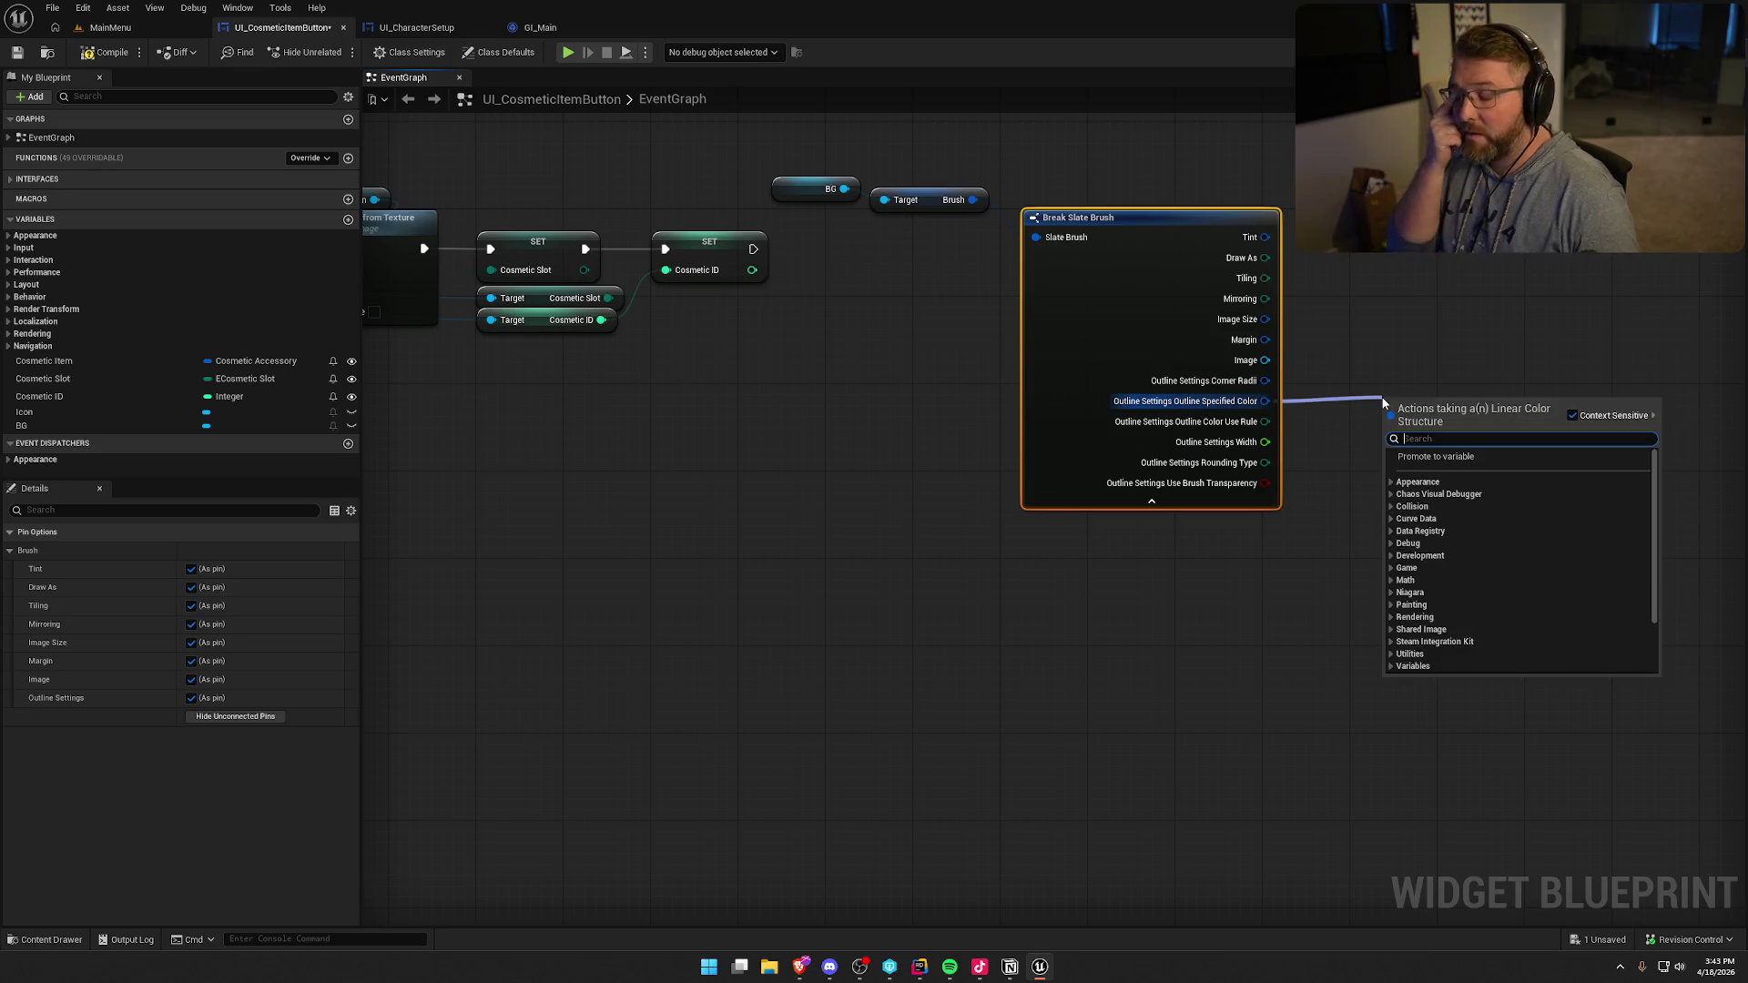
{"action": "key", "text": "Escape"}
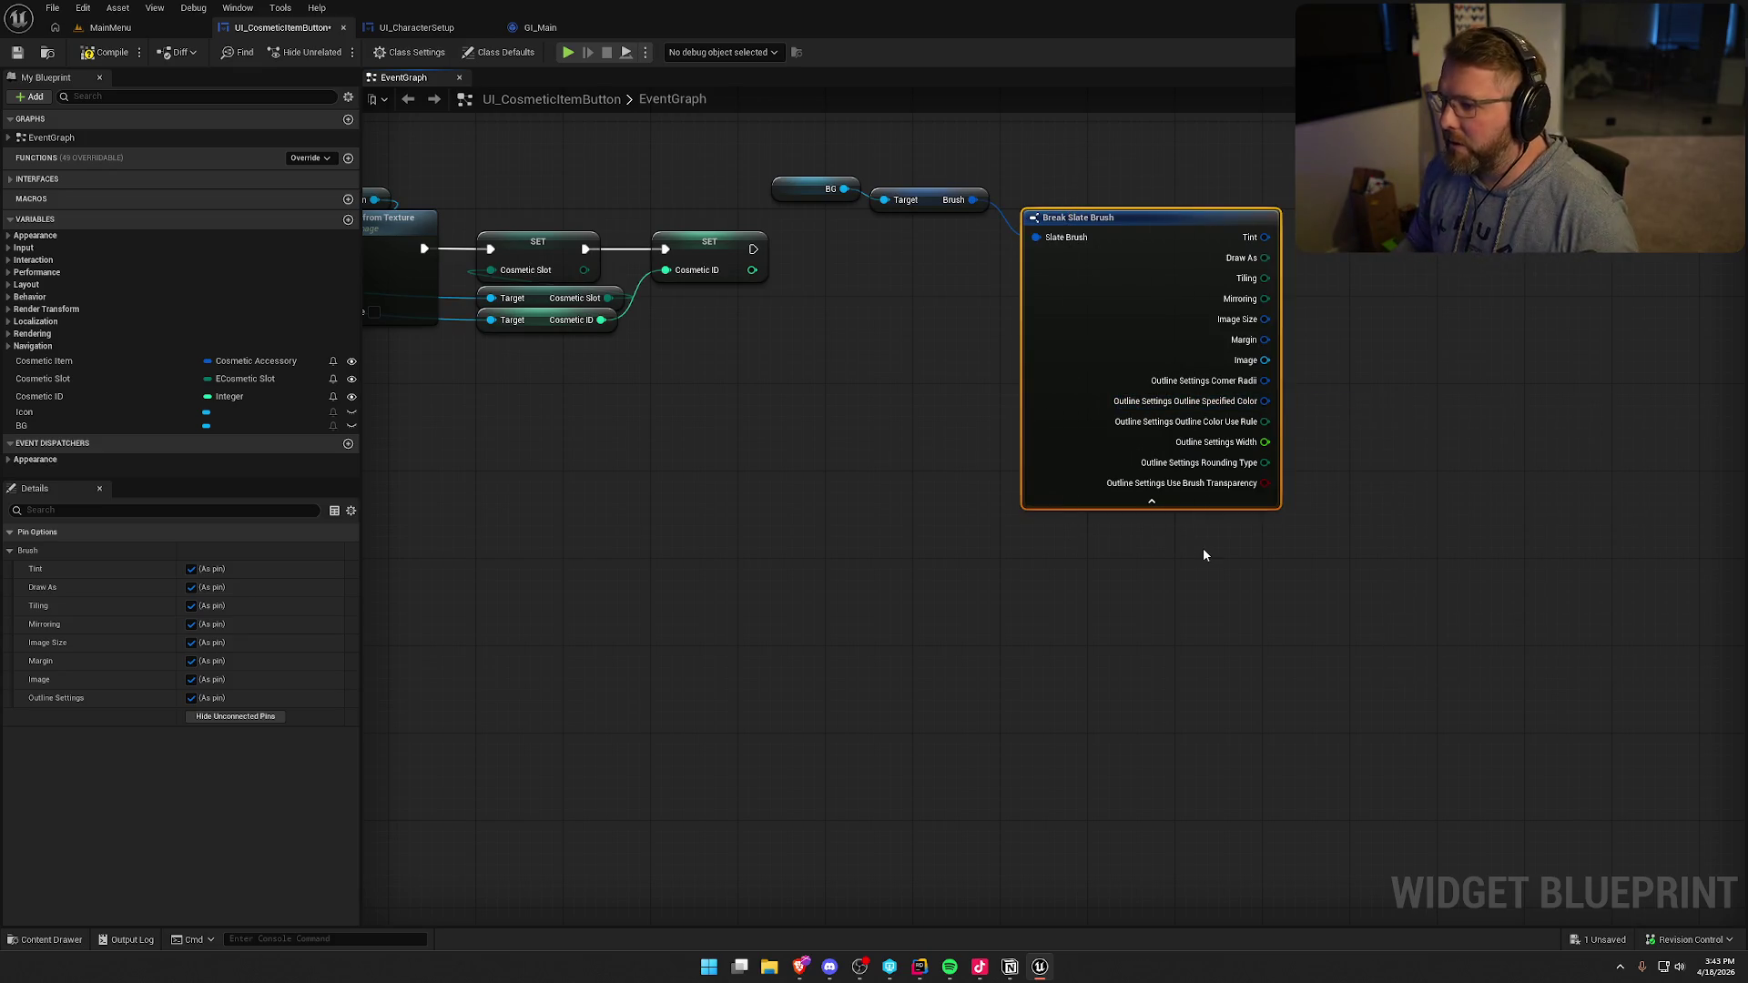
{"action": "key", "text": "Delete"}
{"action": "left_click_drag", "start_coordinate": [972, 199], "coordinate": [1025, 216]}
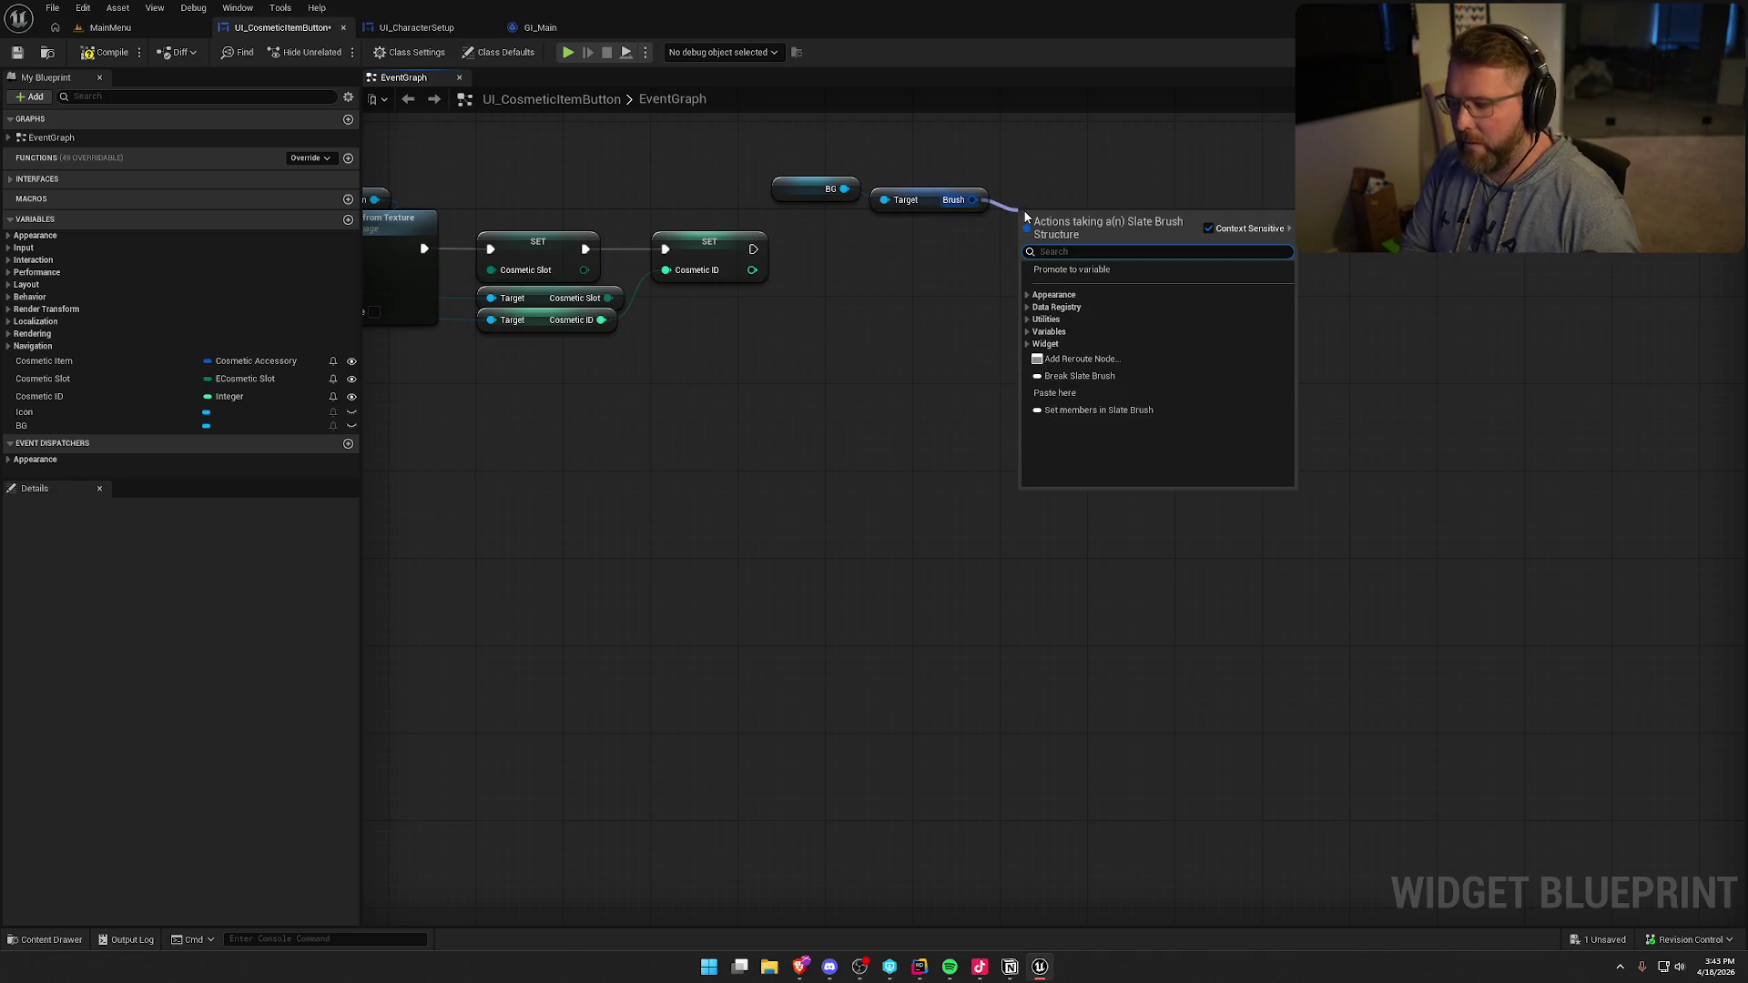
- Add a Set members in Slate Brush node from BG's Brush, exposing Outline Settings as a pin
{"action": "type", "text": "setm"}
{"action": "key", "text": "Return"}
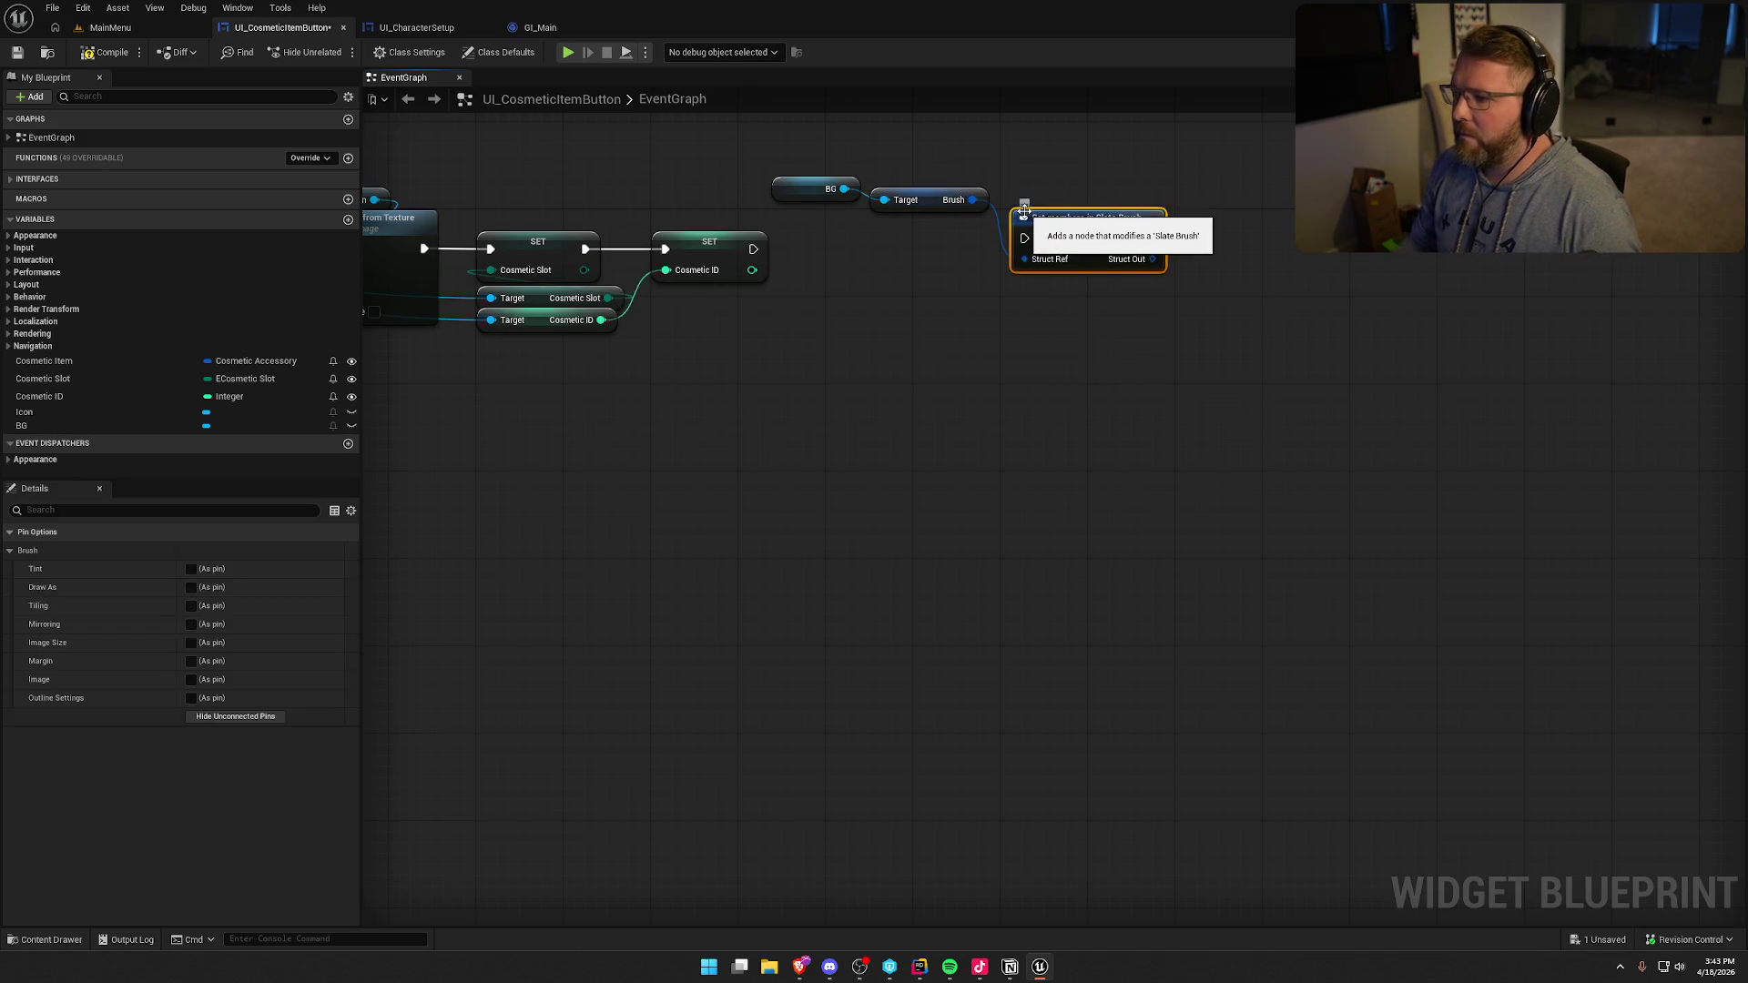
{"action": "left_click", "coordinate": [190, 697]}
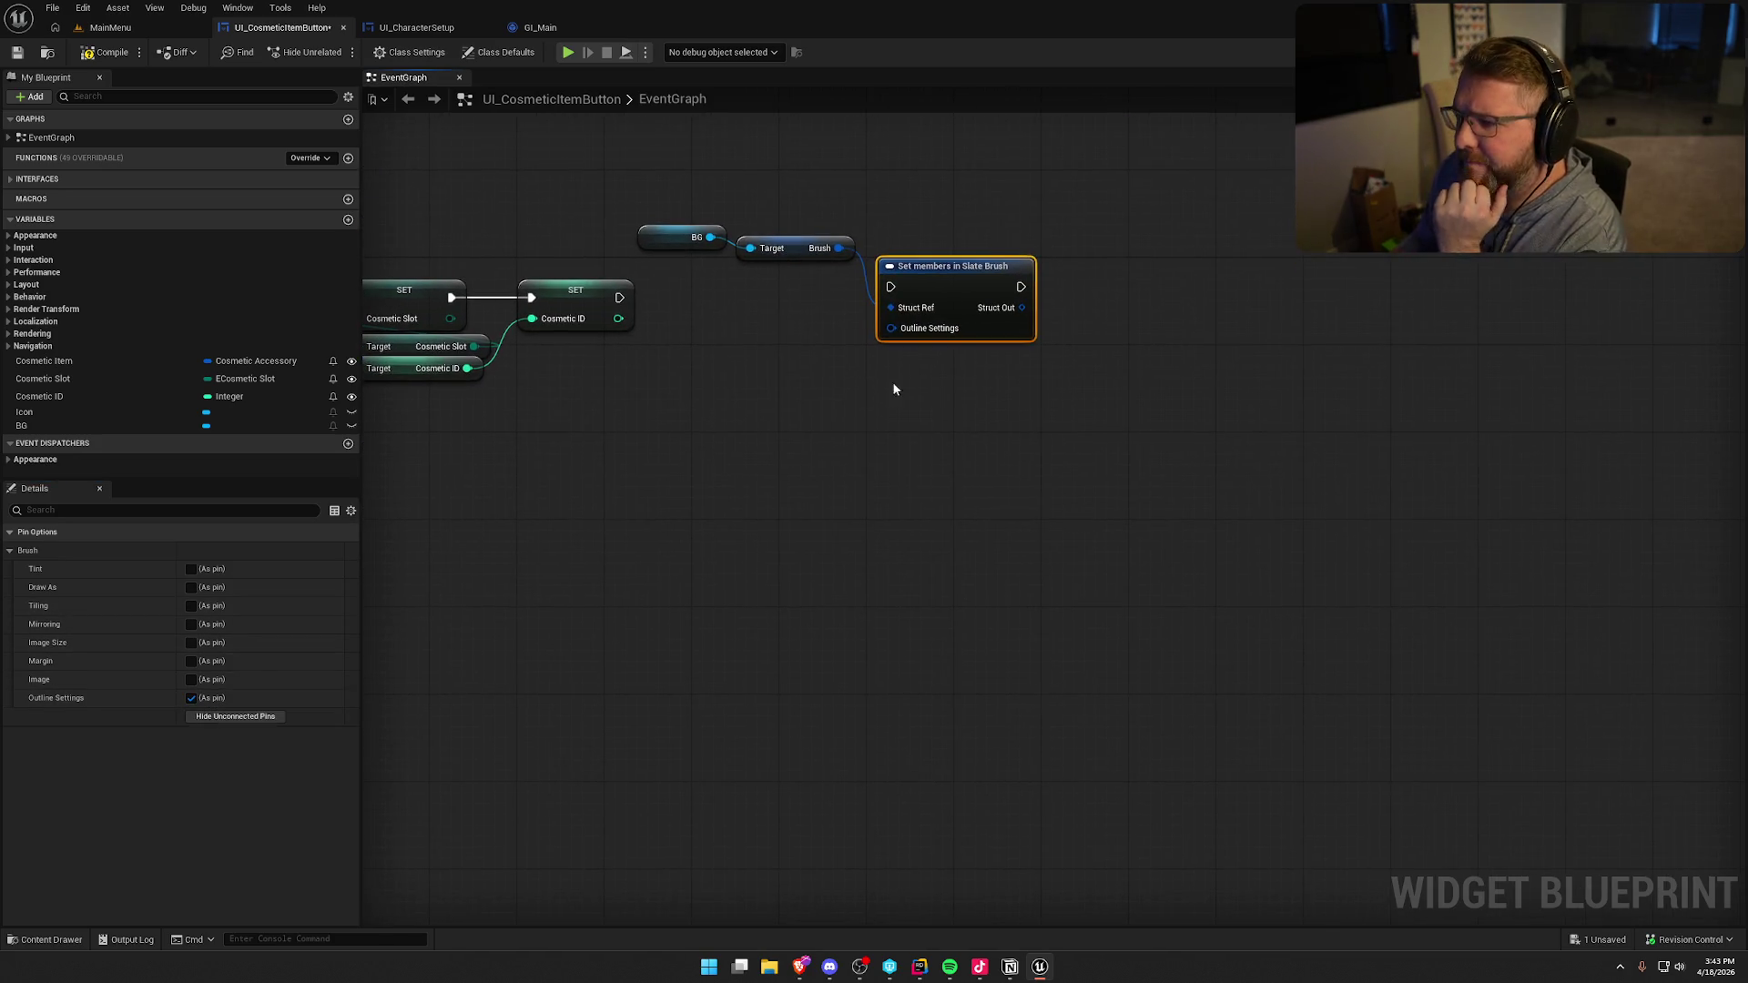
{"action": "left_click_drag", "start_coordinate": [832, 379], "coordinate": [832, 380]}
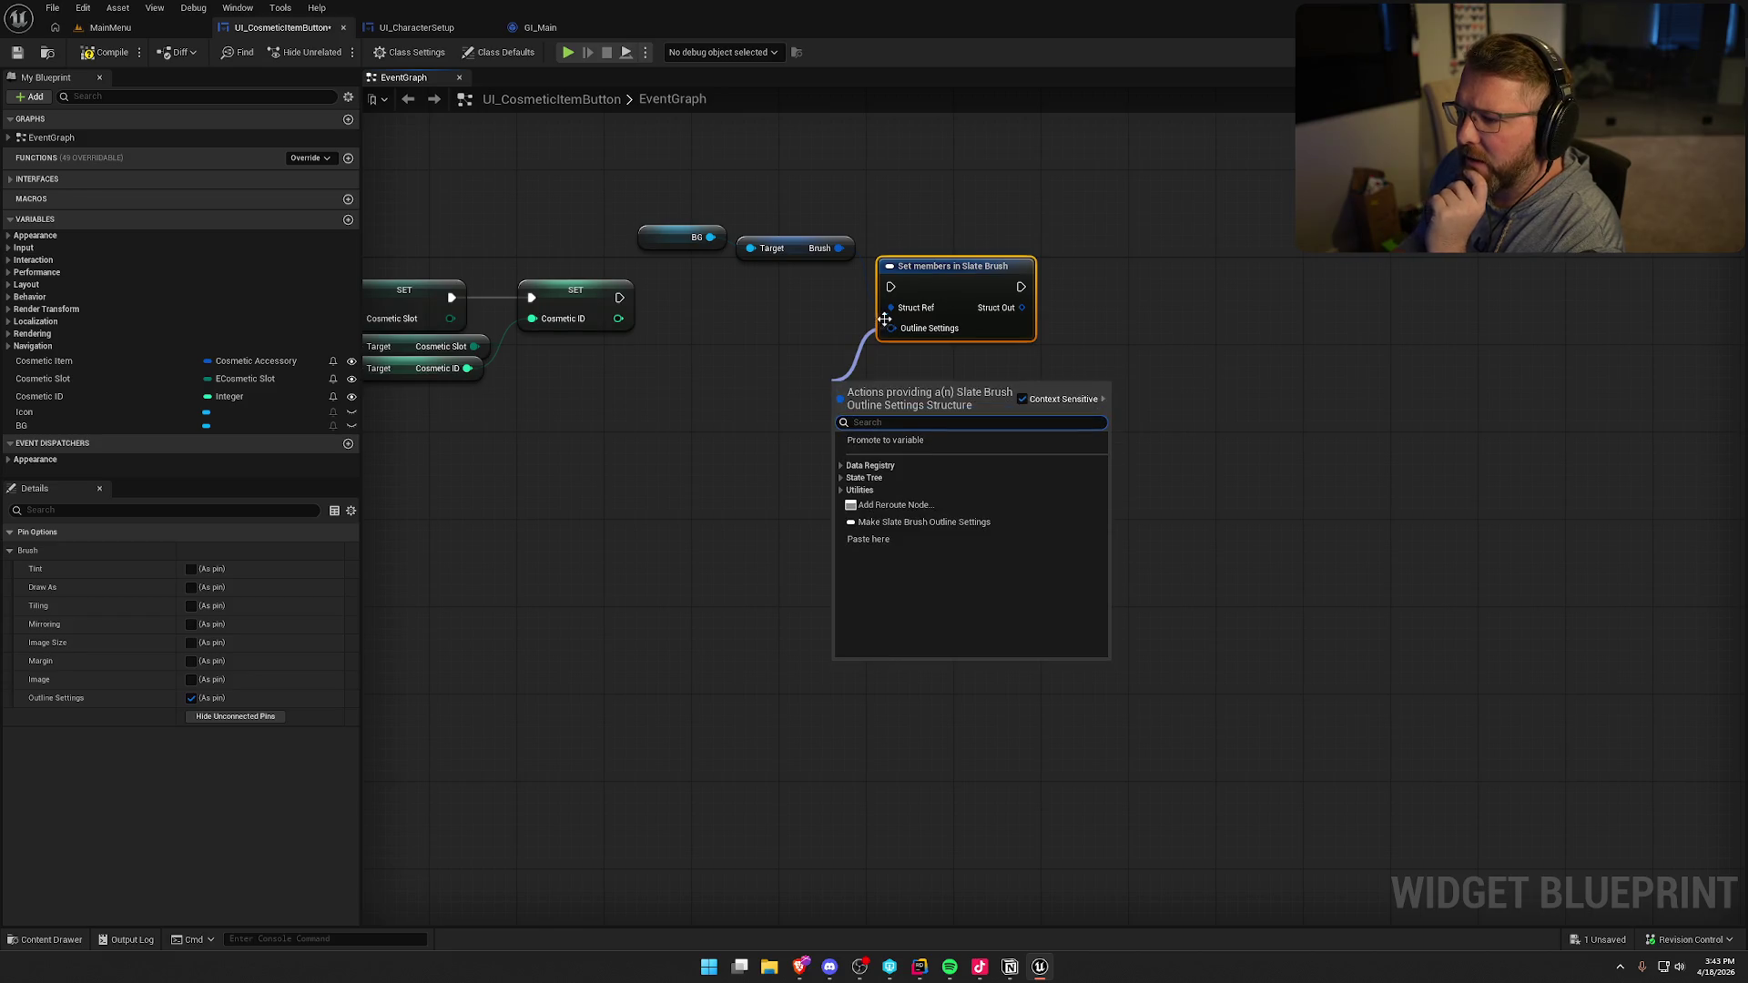
- Split the Outline Settings pin twice to expose the outline colour, colour rule and width
{"action": "right_click", "coordinate": [890, 329]}
{"action": "left_click", "coordinate": [930, 393]}
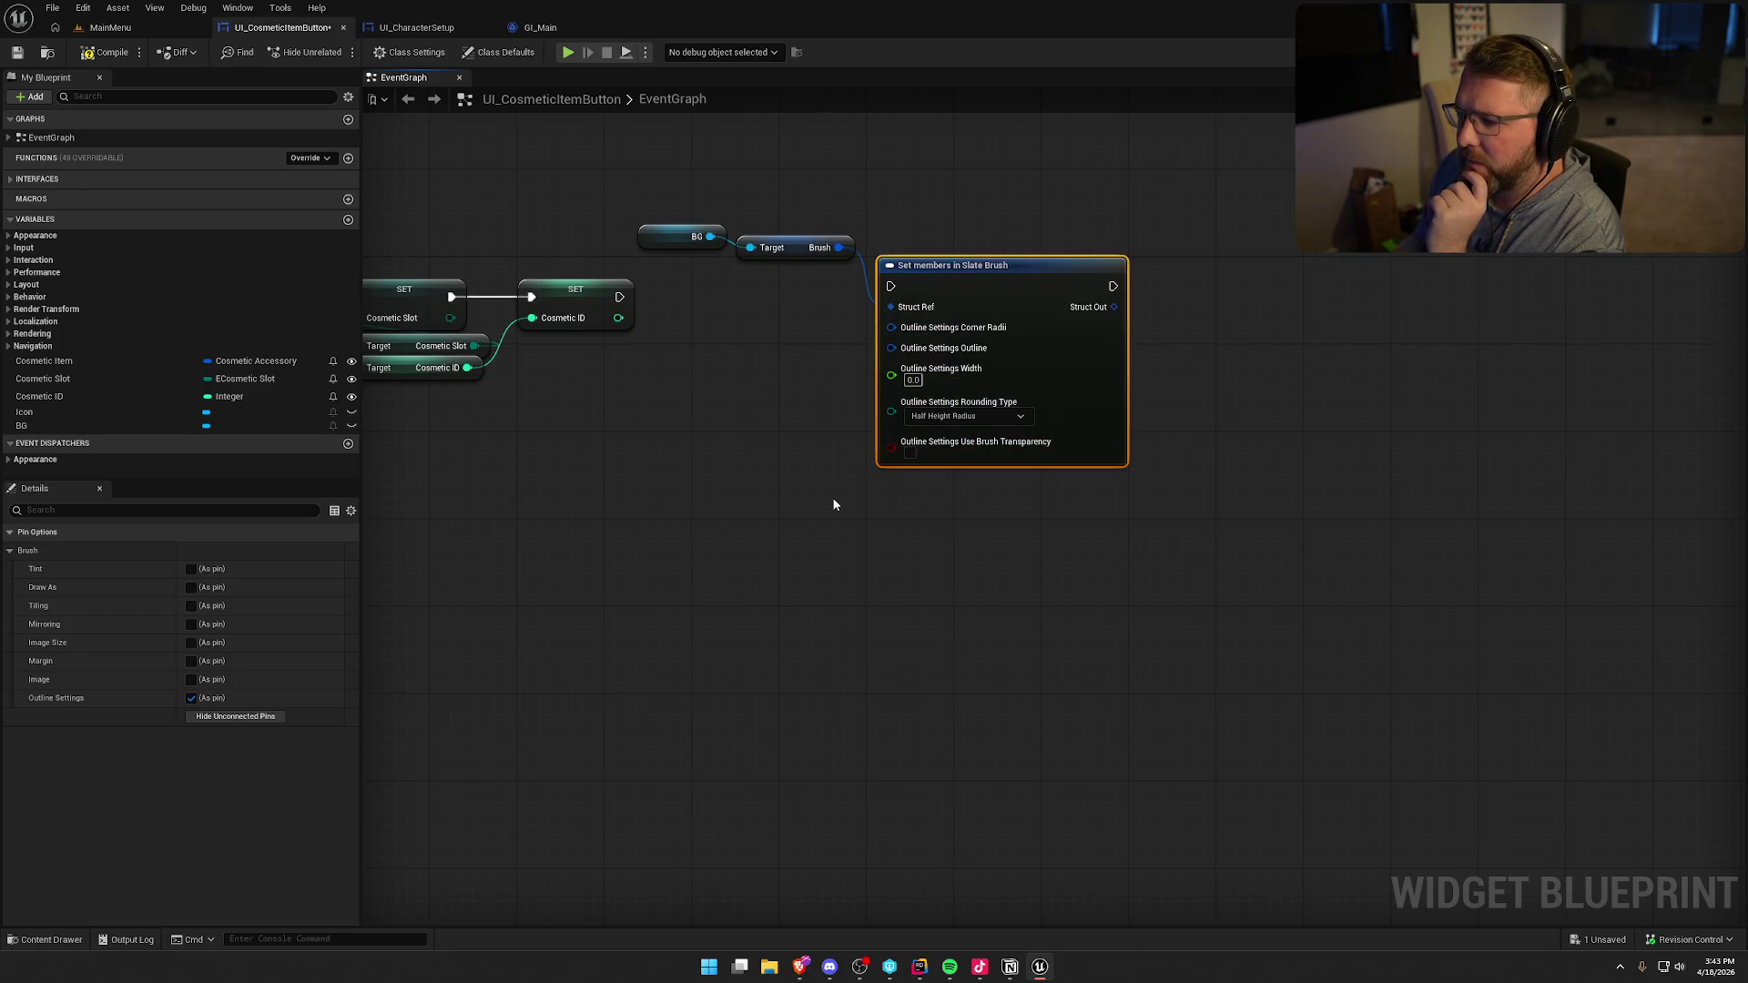
{"action": "right_click", "coordinate": [891, 347]}
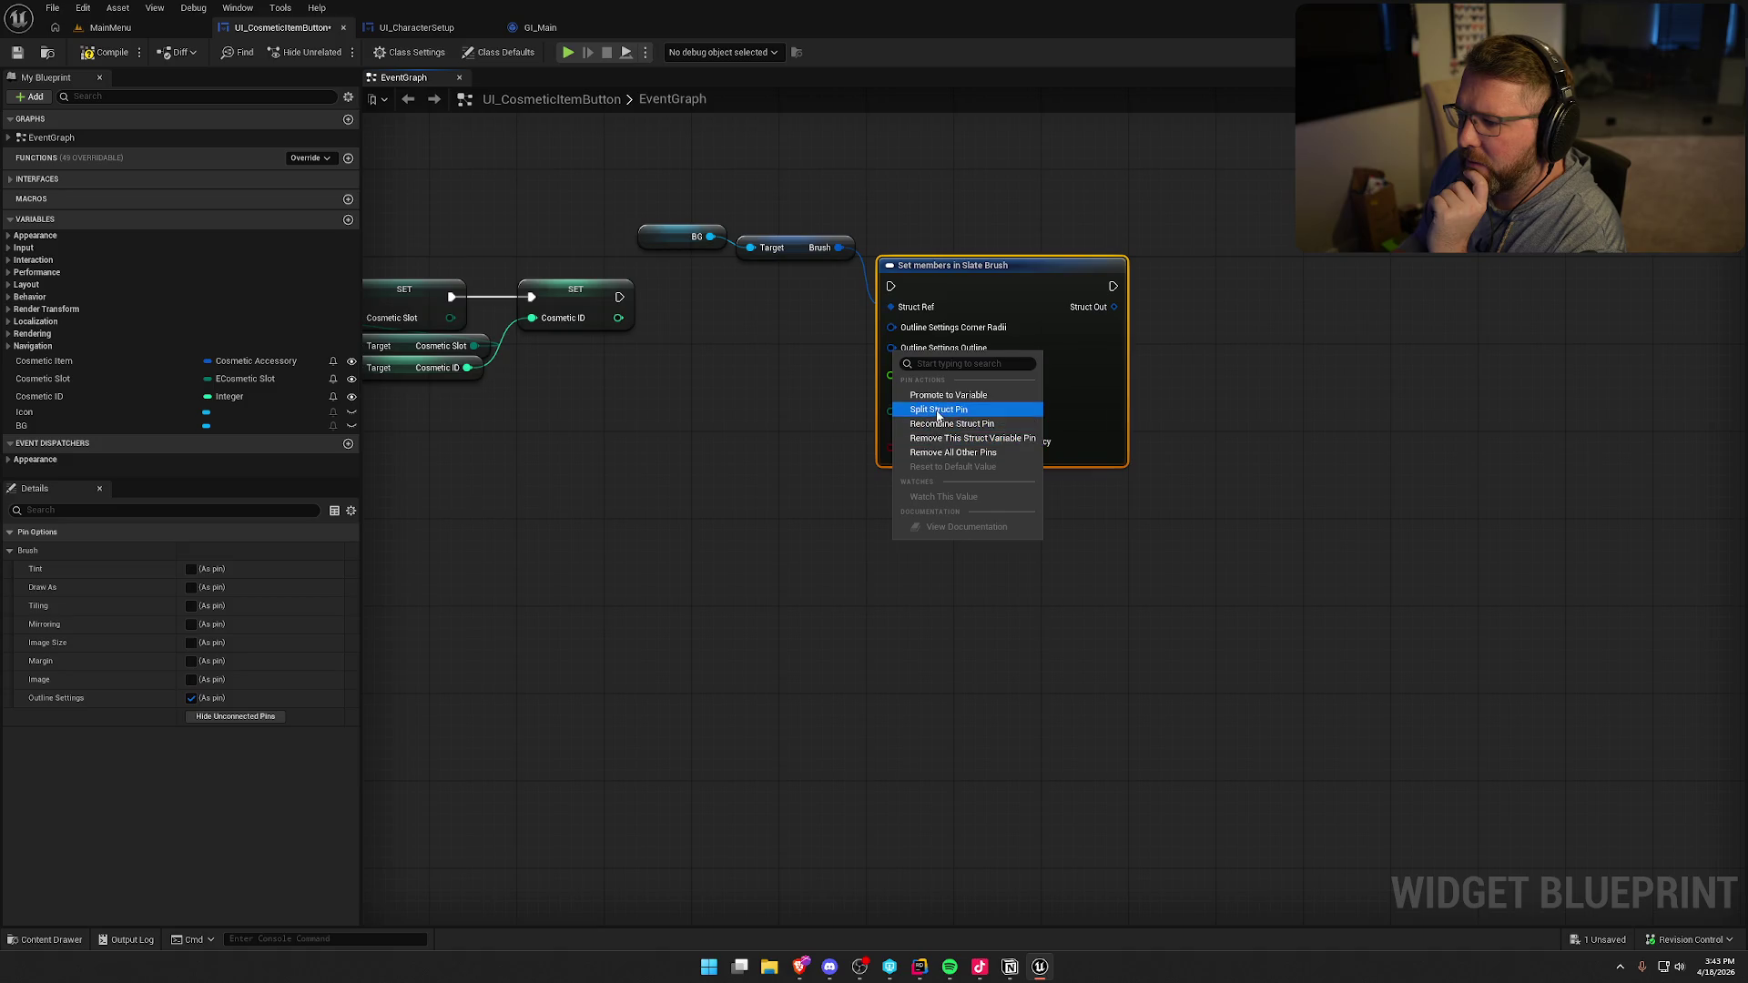
{"action": "left_click", "coordinate": [947, 408]}
{"action": "mouse_move", "coordinate": [897, 356]}
{"action": "left_mouse_down"}
{"action": "mouse_move", "coordinate": [695, 468]}
{"action": "mouse_move", "coordinate": [995, 492]}
{"action": "mouse_move", "coordinate": [886, 473]}
{"action": "mouse_move", "coordinate": [923, 509]}
{"action": "mouse_move", "coordinate": [1096, 495]}
{"action": "mouse_move", "coordinate": [1059, 436]}
{"action": "left_mouse_up"}
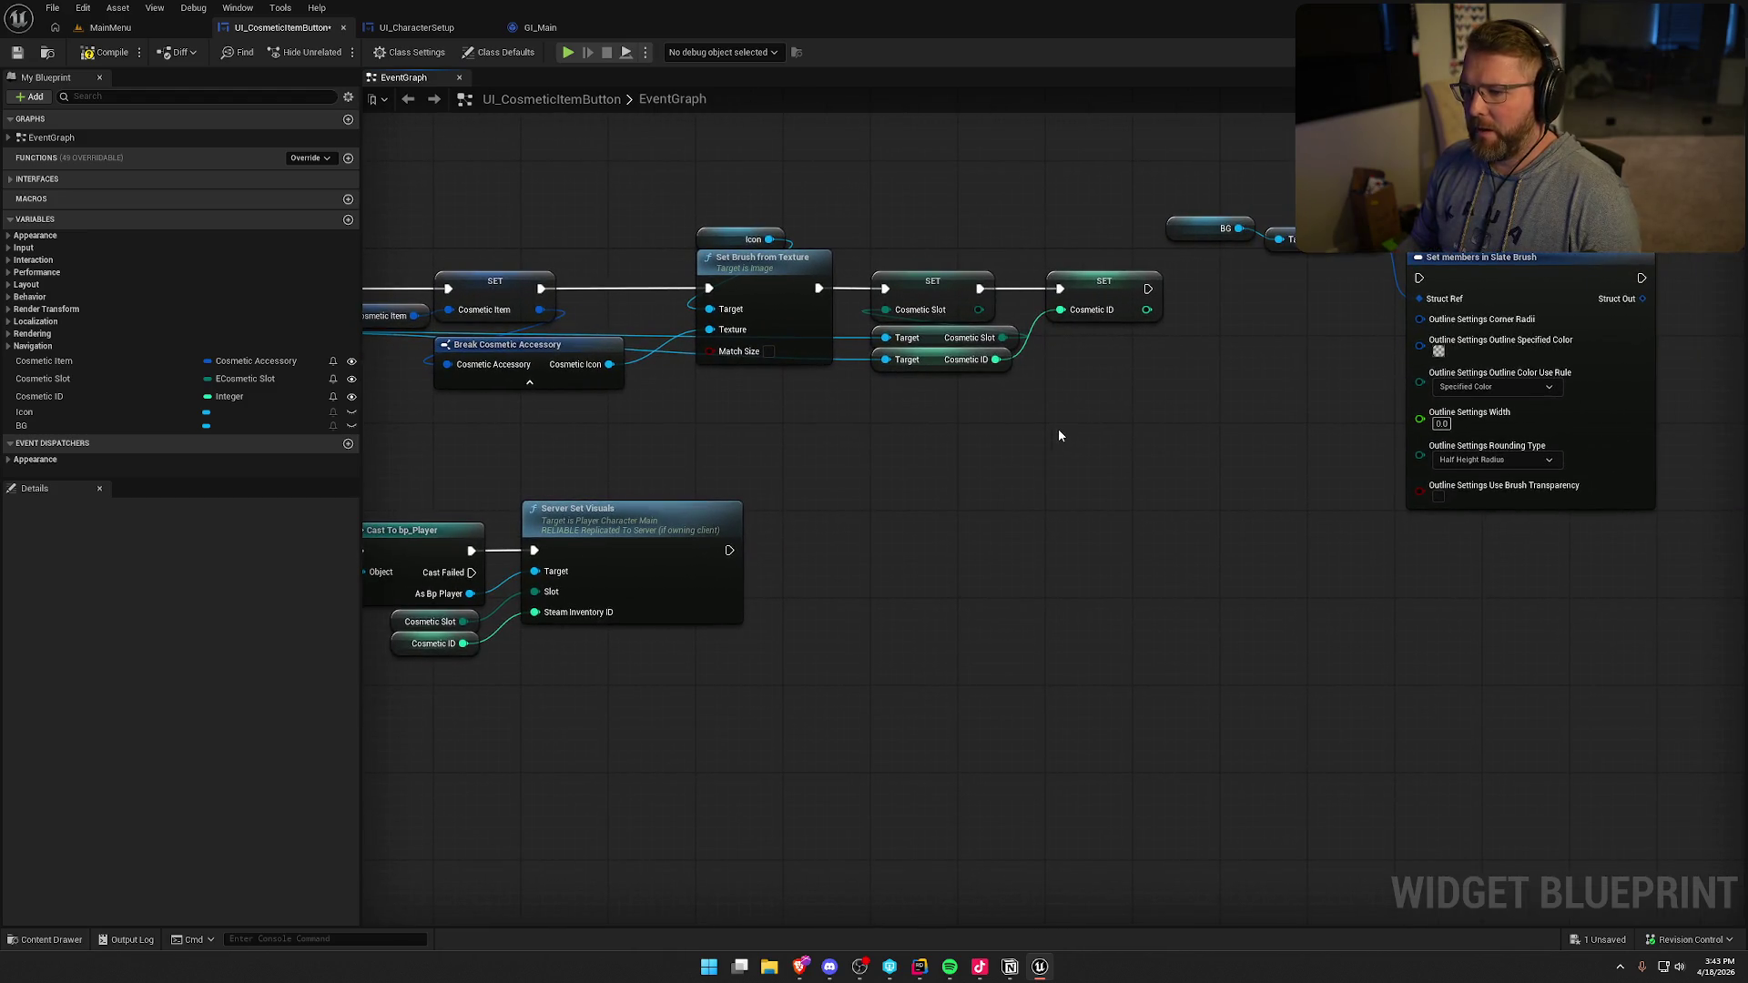
- Add a Local Instance System node and a Get Rarity Color node pulled from it
{"action": "right_click", "coordinate": [1100, 459]}
{"action": "type", "text": "get local"}
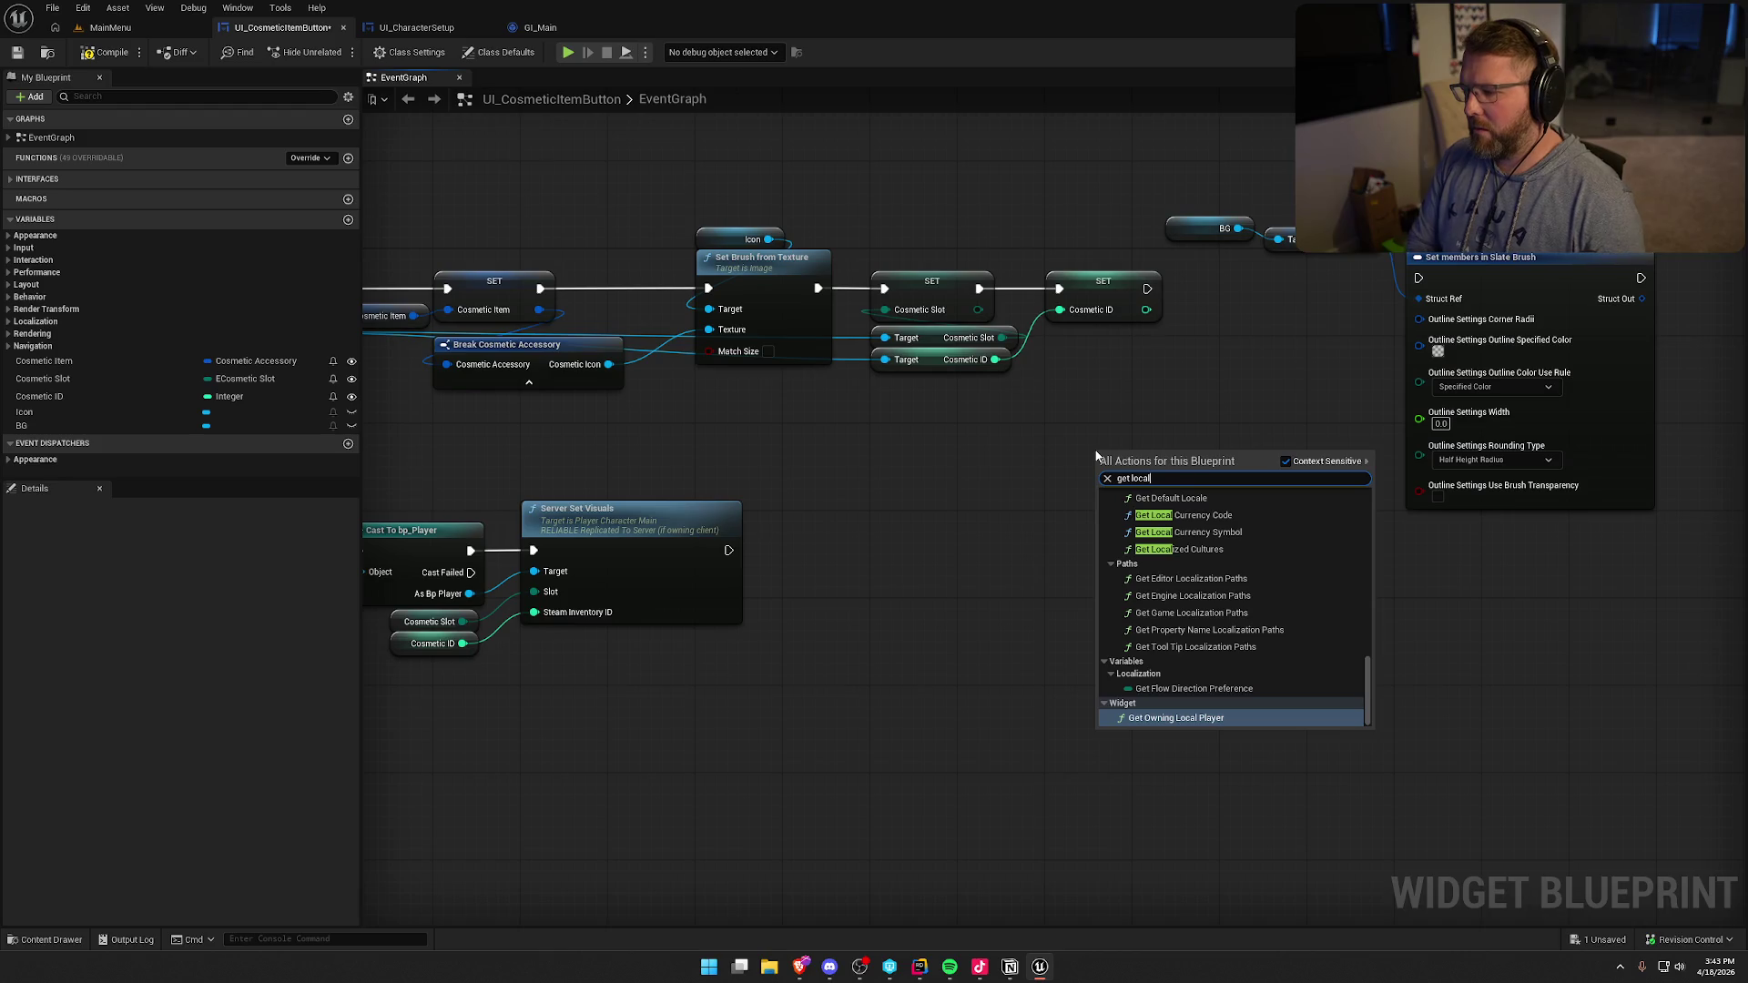
{"action": "key", "text": "Return"}
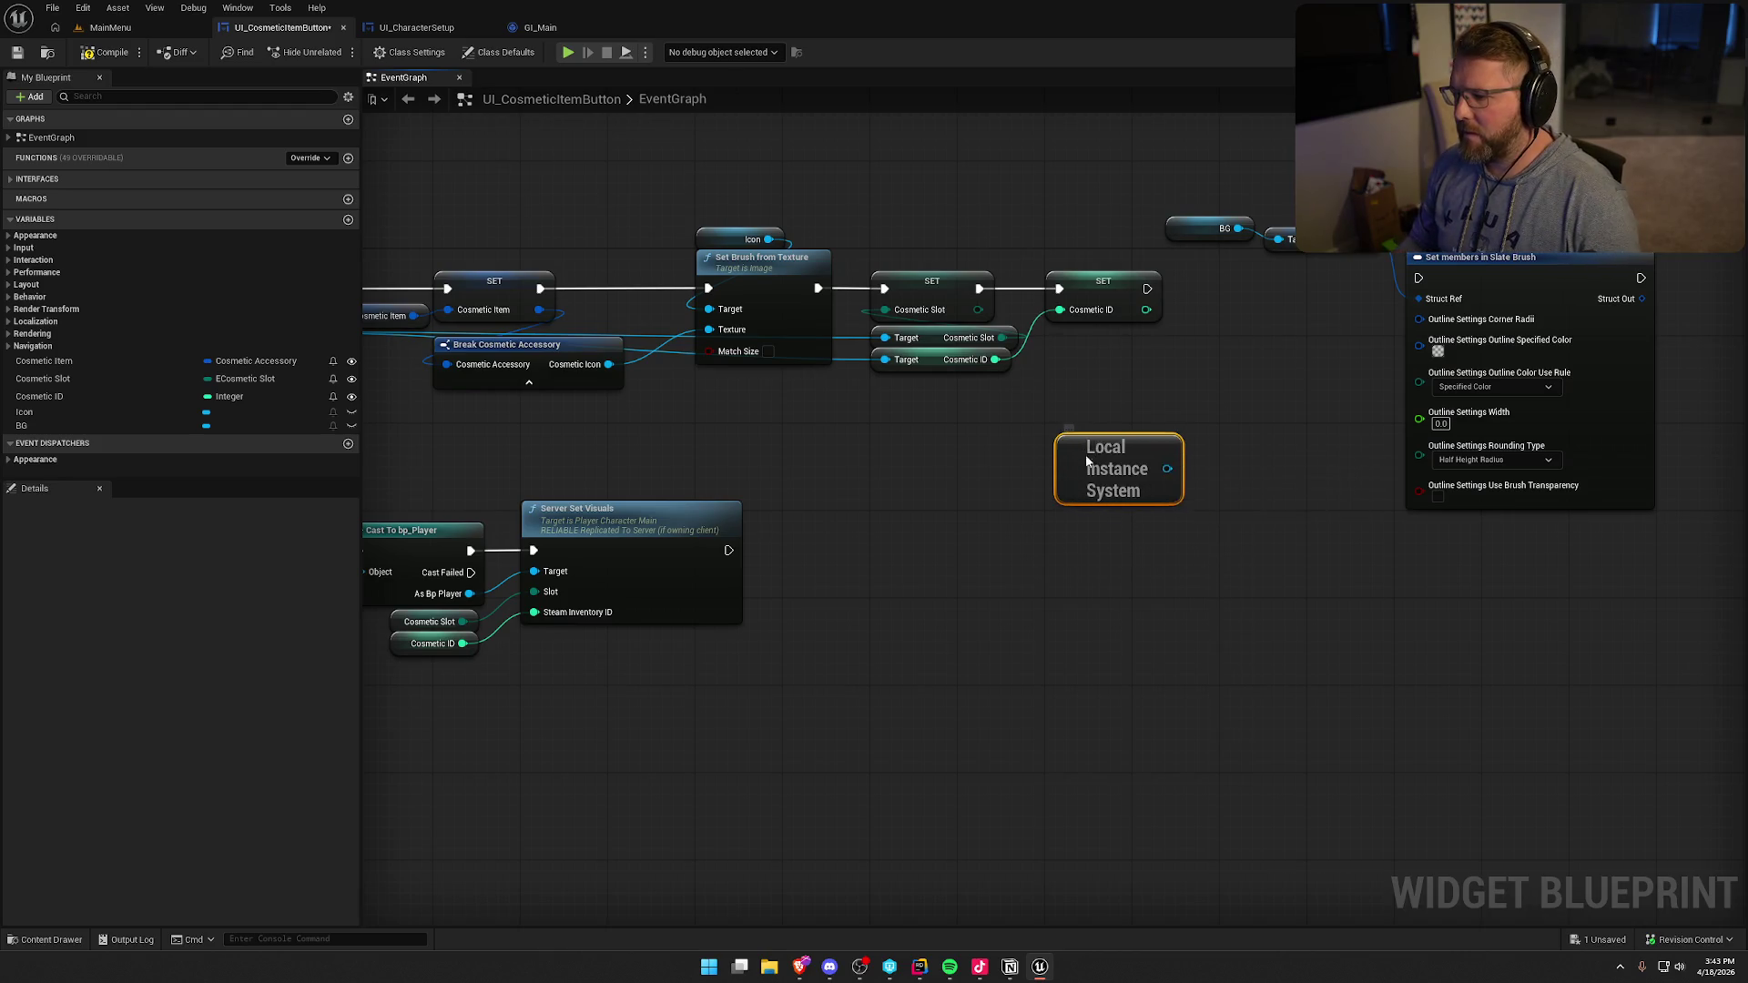
{"action": "left_click_drag", "start_coordinate": [1164, 458], "coordinate": [1238, 463]}
{"action": "type", "text": "rar"}
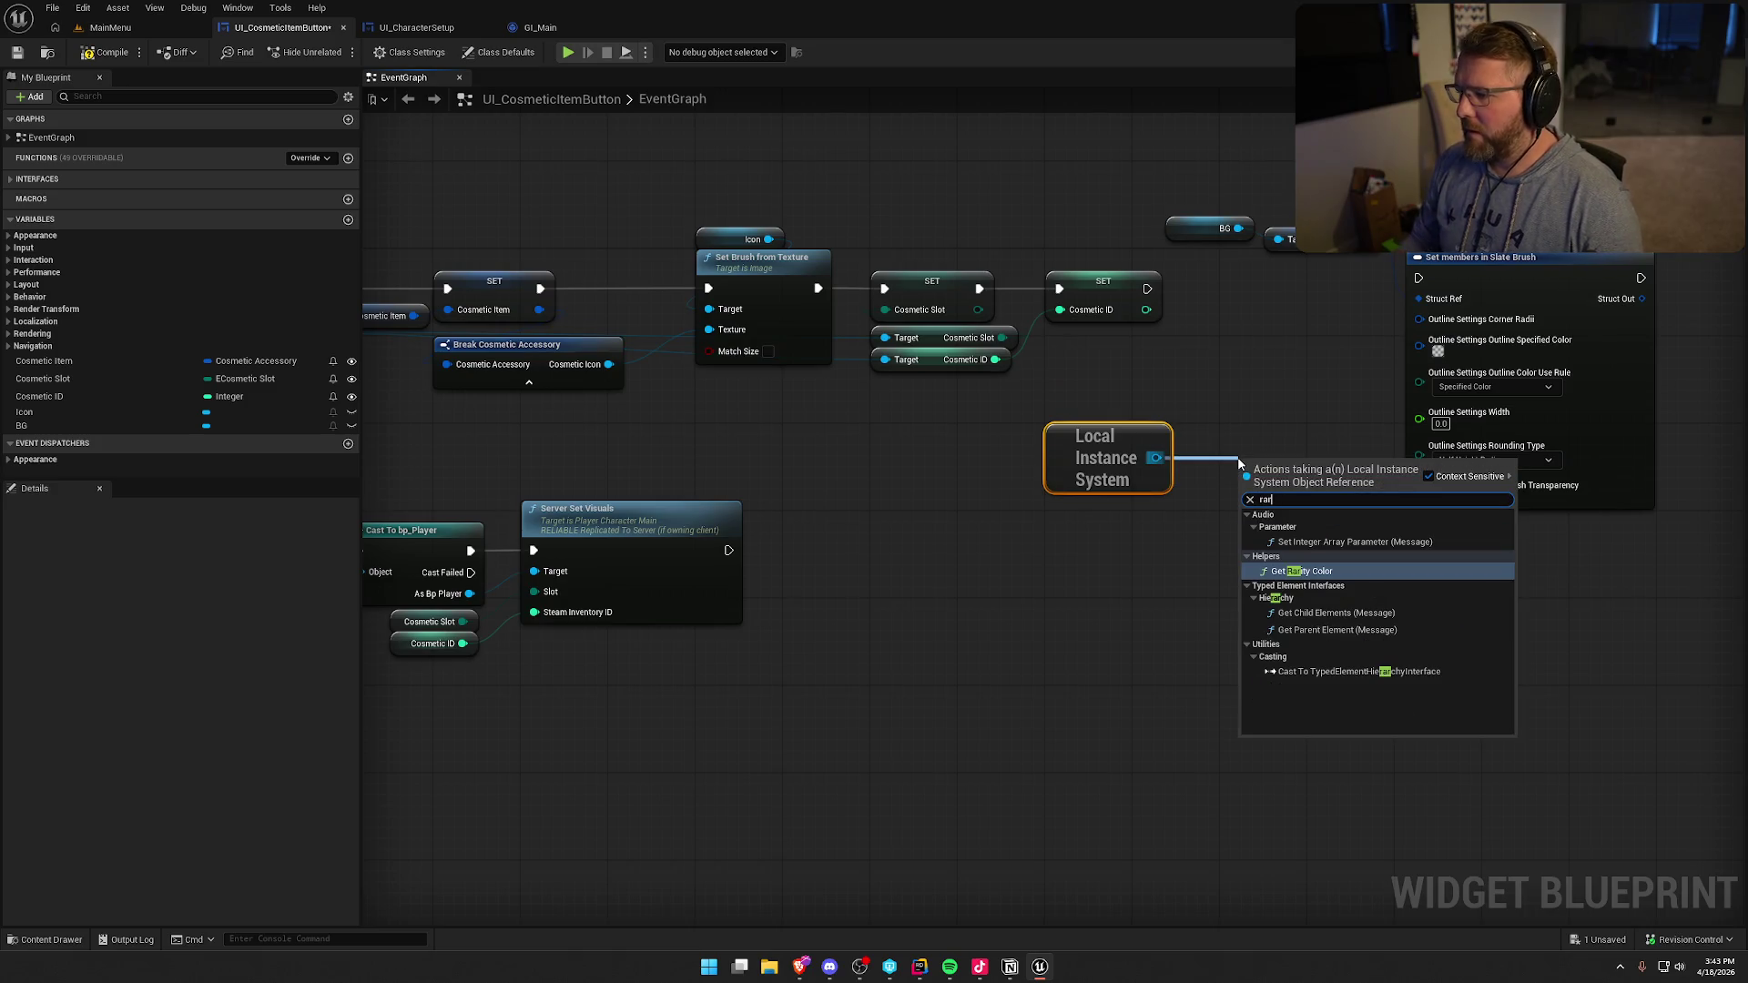
{"action": "left_click", "coordinate": [1297, 570]}
{"action": "left_click_drag", "start_coordinate": [1323, 473], "coordinate": [1143, 519]}
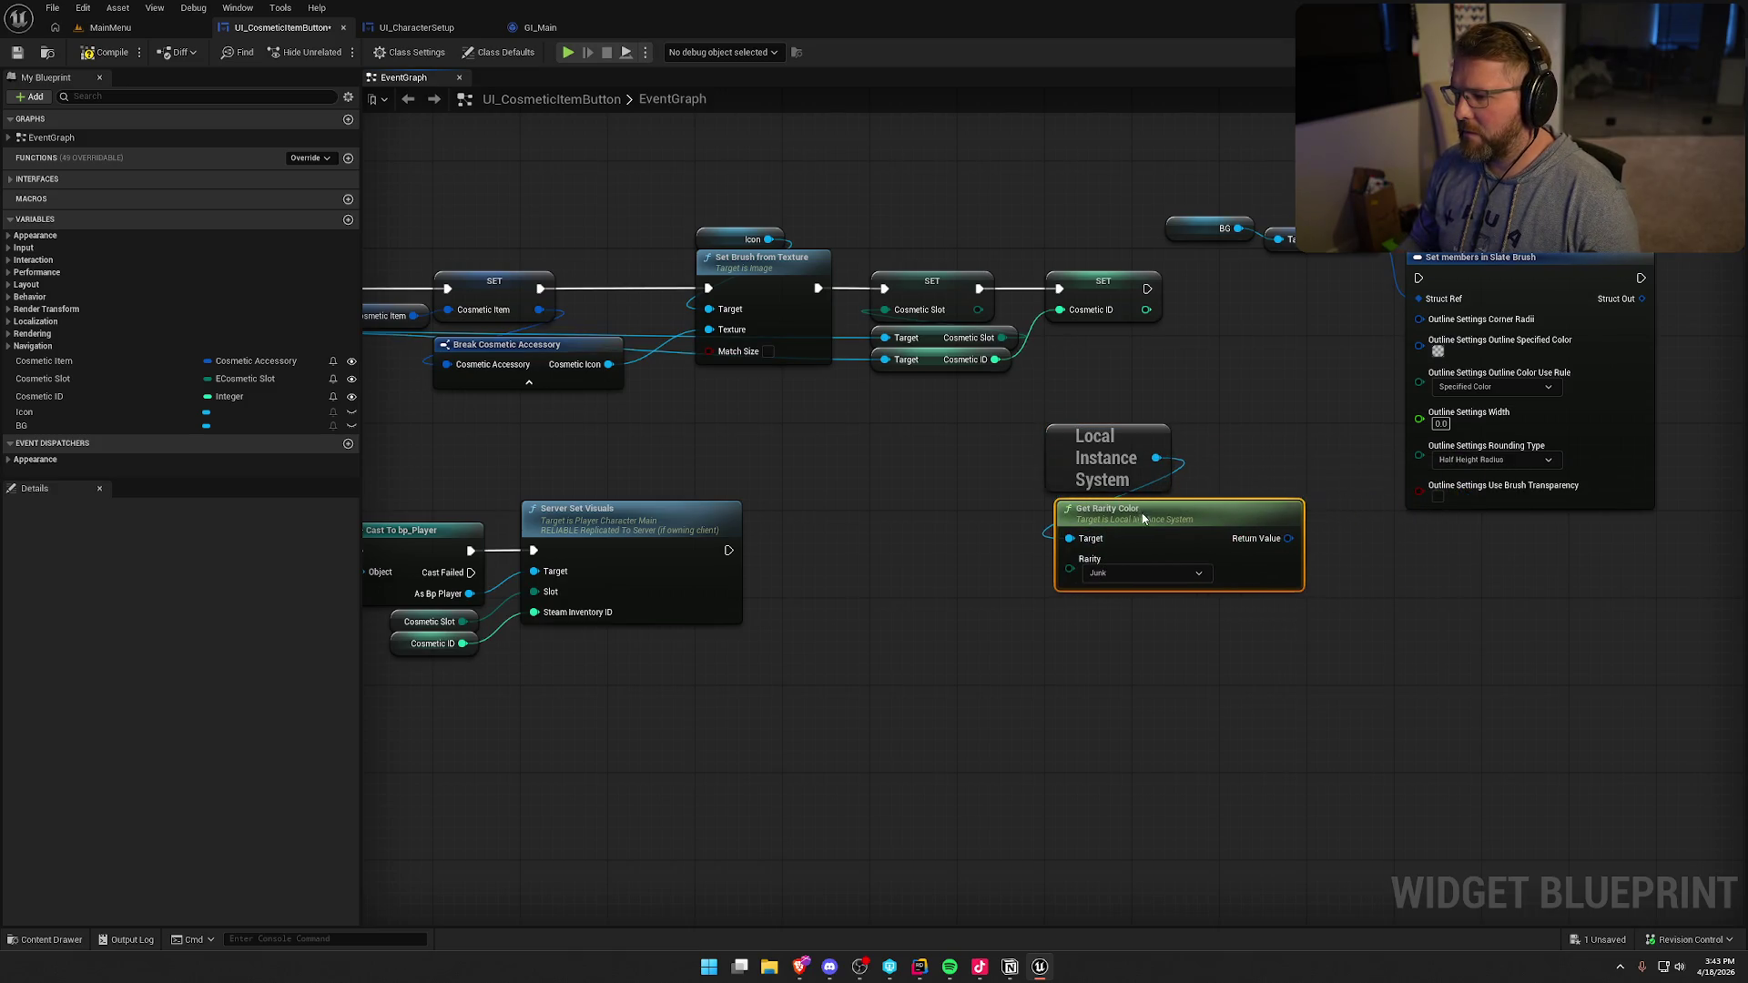
- Feed Break Cosmetic Accessory's Cosmetic Rarity into Get Rarity Color and use the result as outline colour
{"action": "left_click", "coordinate": [841, 366]}
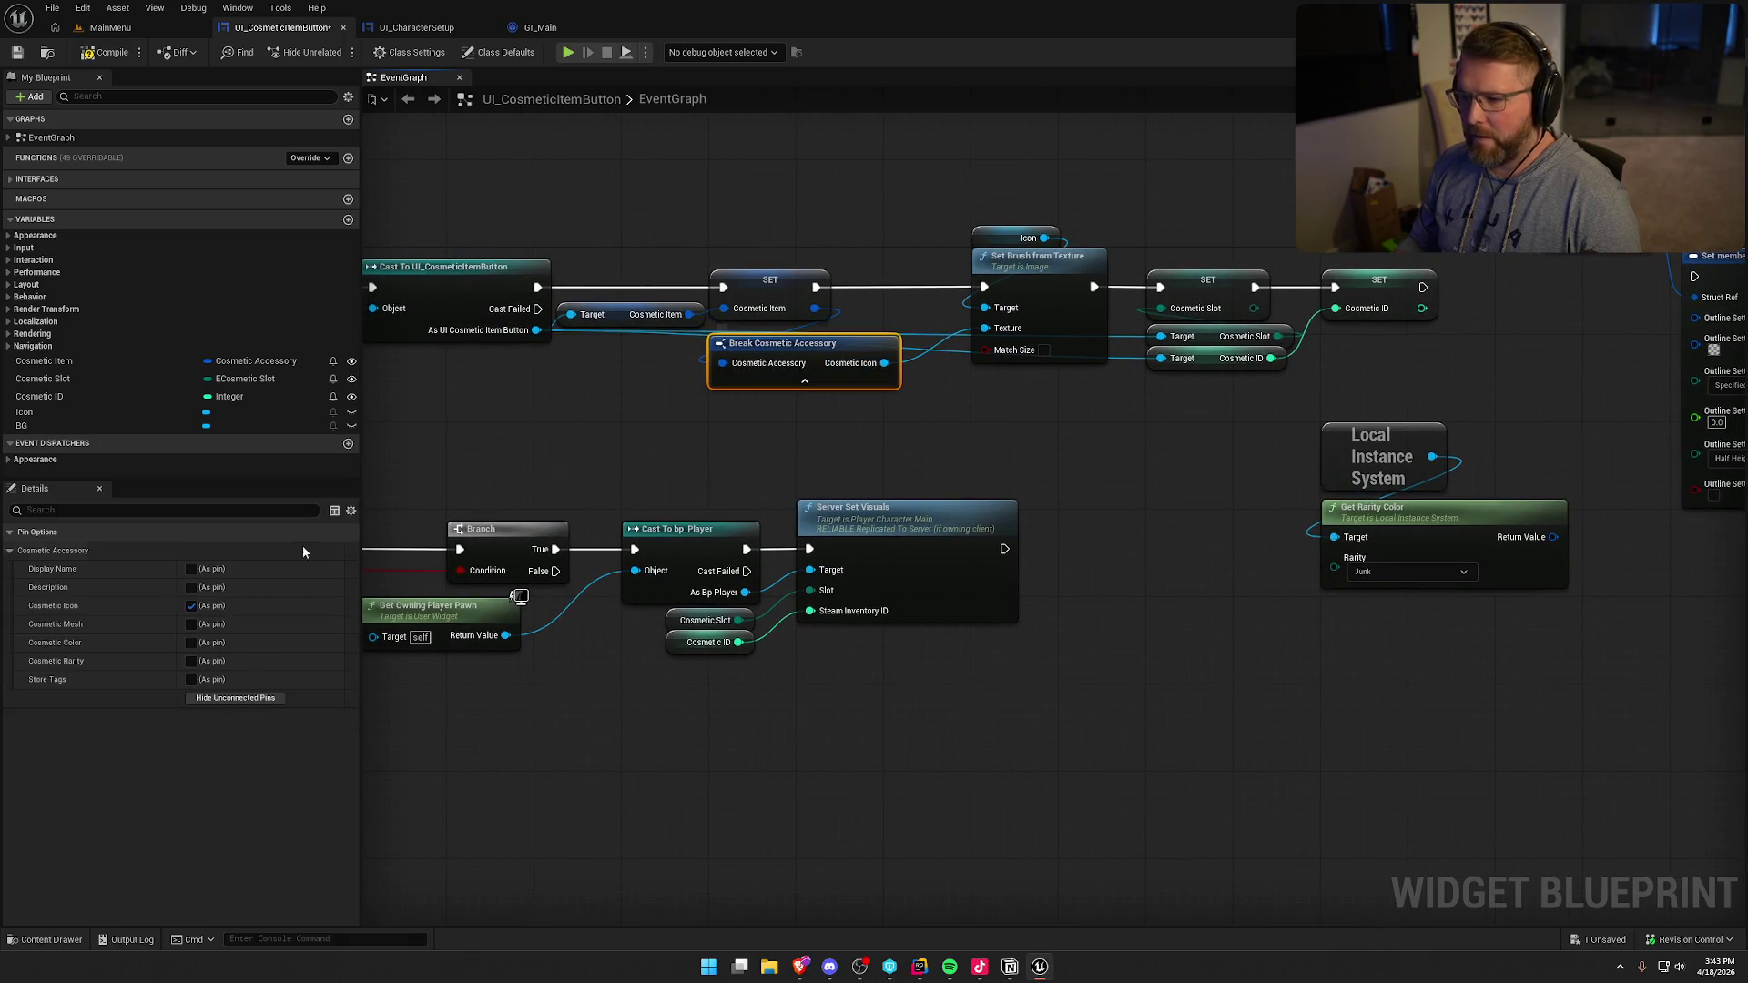
{"action": "left_click", "coordinate": [191, 661]}
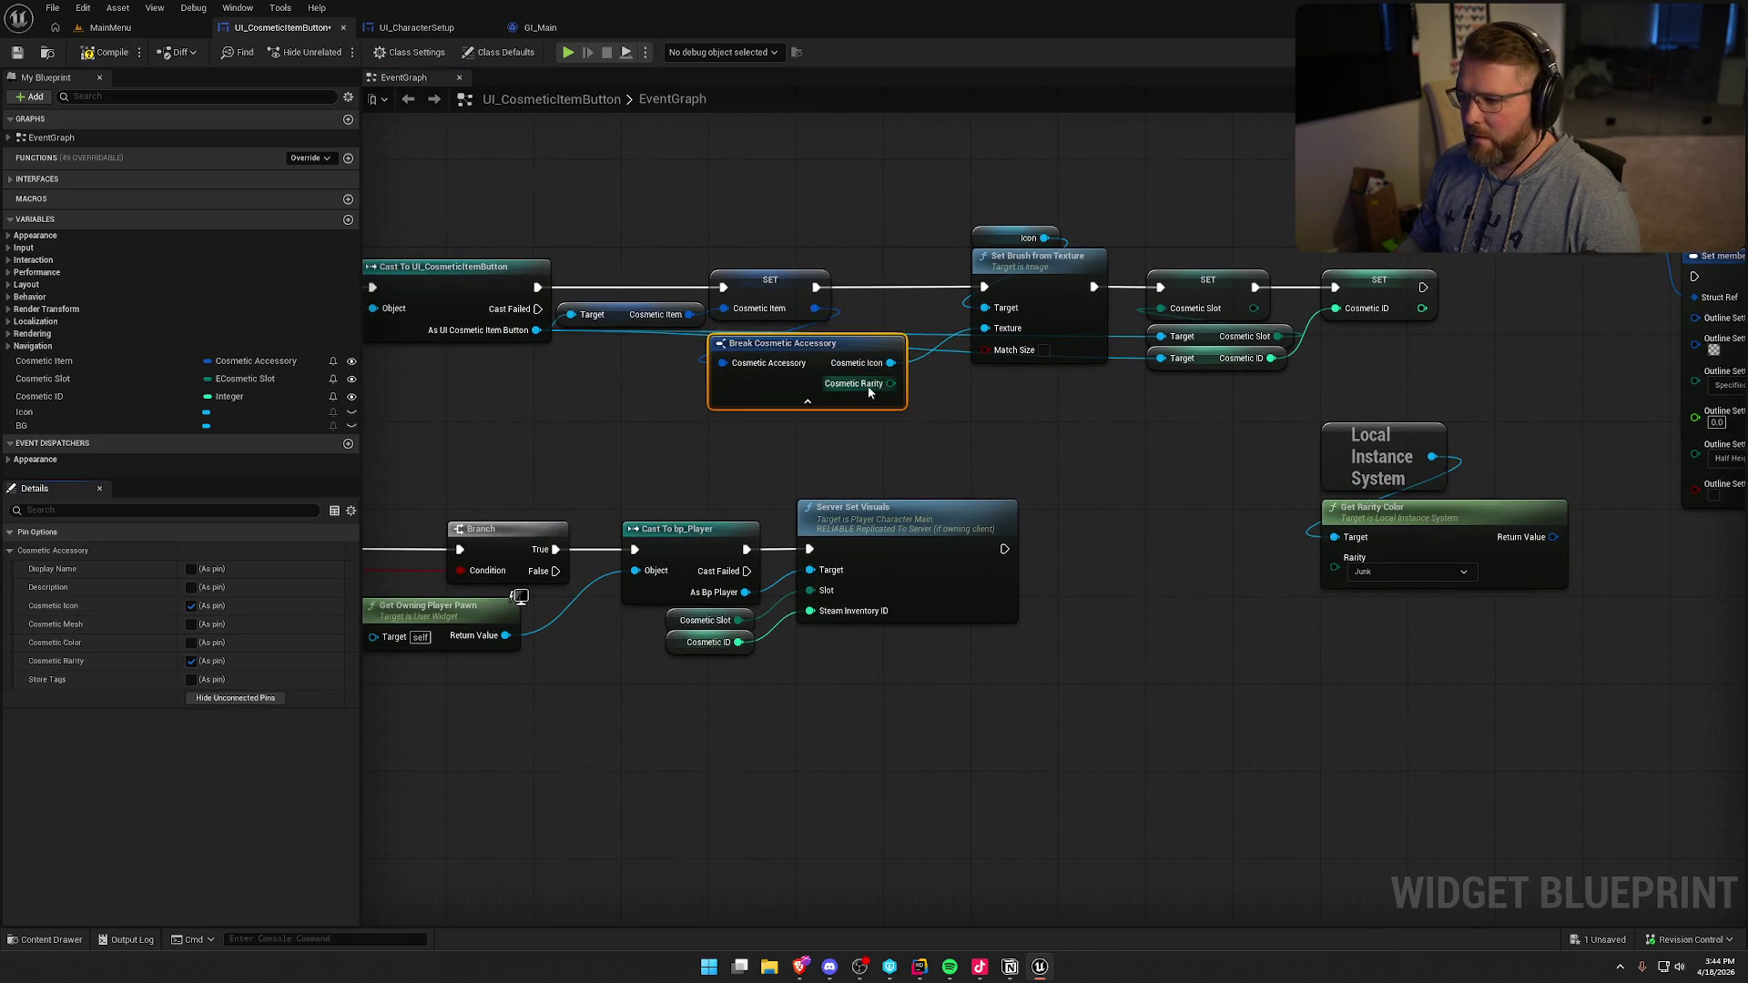
{"action": "mouse_move", "coordinate": [891, 384]}
{"action": "left_mouse_down"}
{"action": "mouse_move", "coordinate": [897, 440]}
{"action": "mouse_move", "coordinate": [1335, 566]}
{"action": "left_mouse_up"}
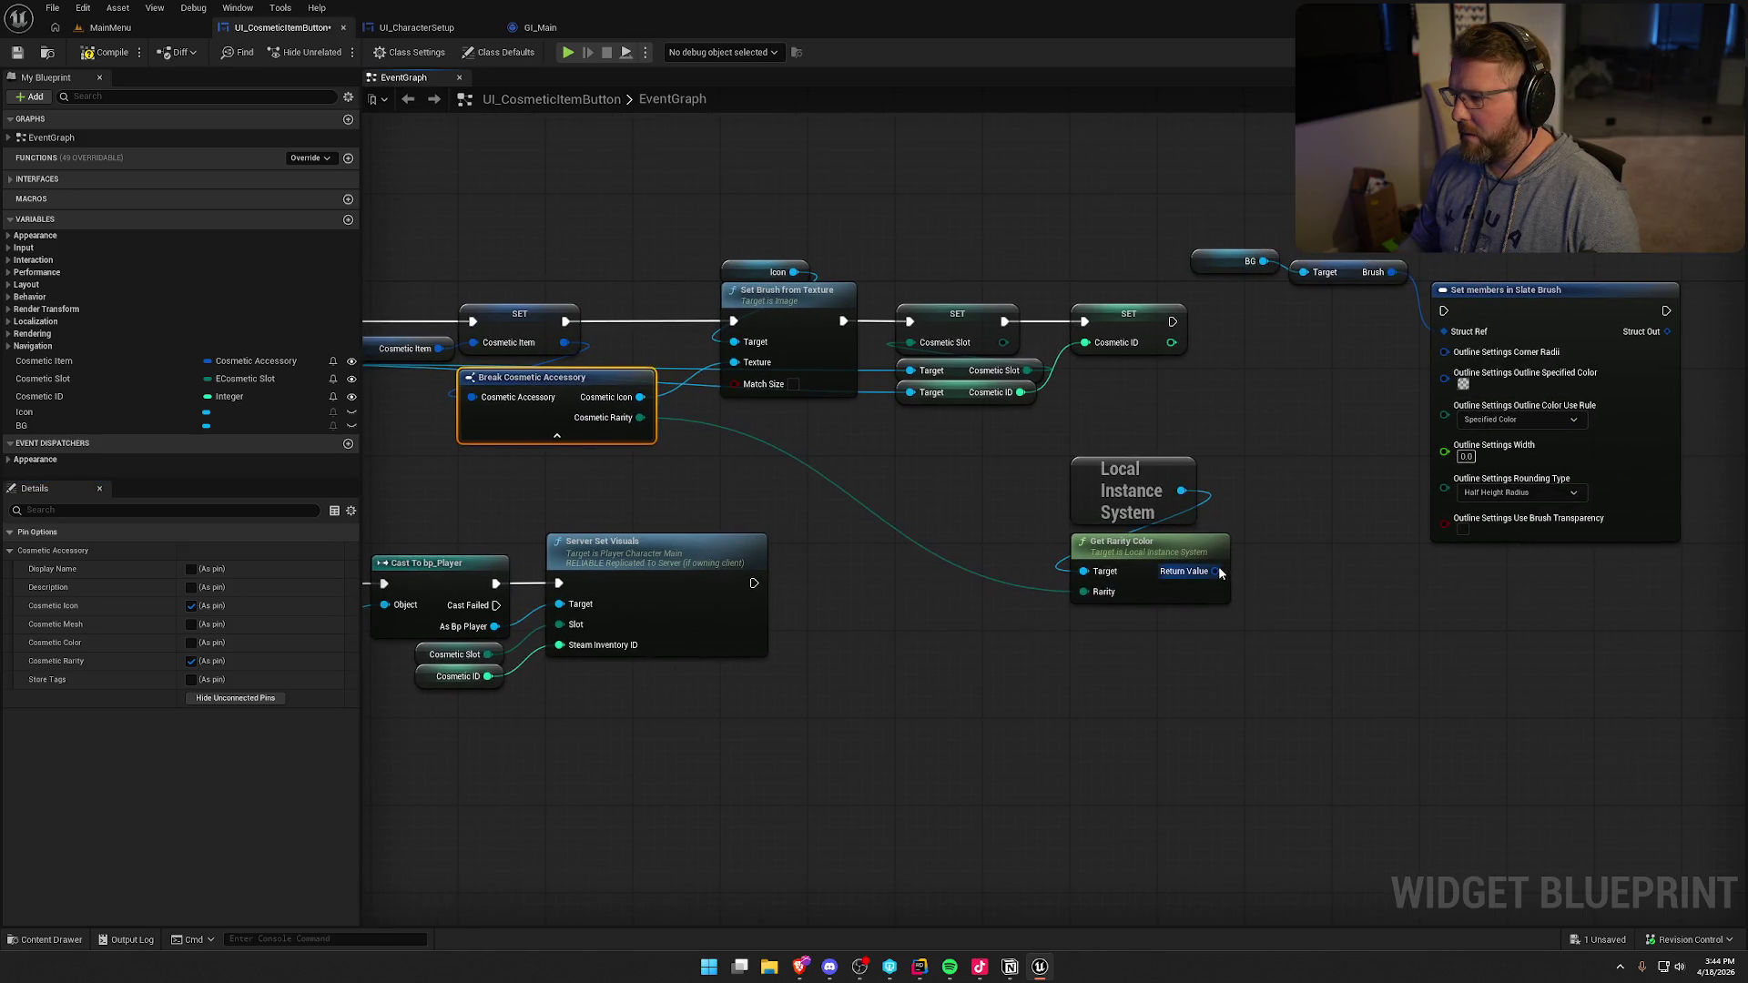
{"action": "mouse_move", "coordinate": [1220, 572]}
{"action": "left_mouse_down"}
{"action": "mouse_move", "coordinate": [1389, 455]}
{"action": "mouse_move", "coordinate": [1445, 386]}
{"action": "left_mouse_up"}
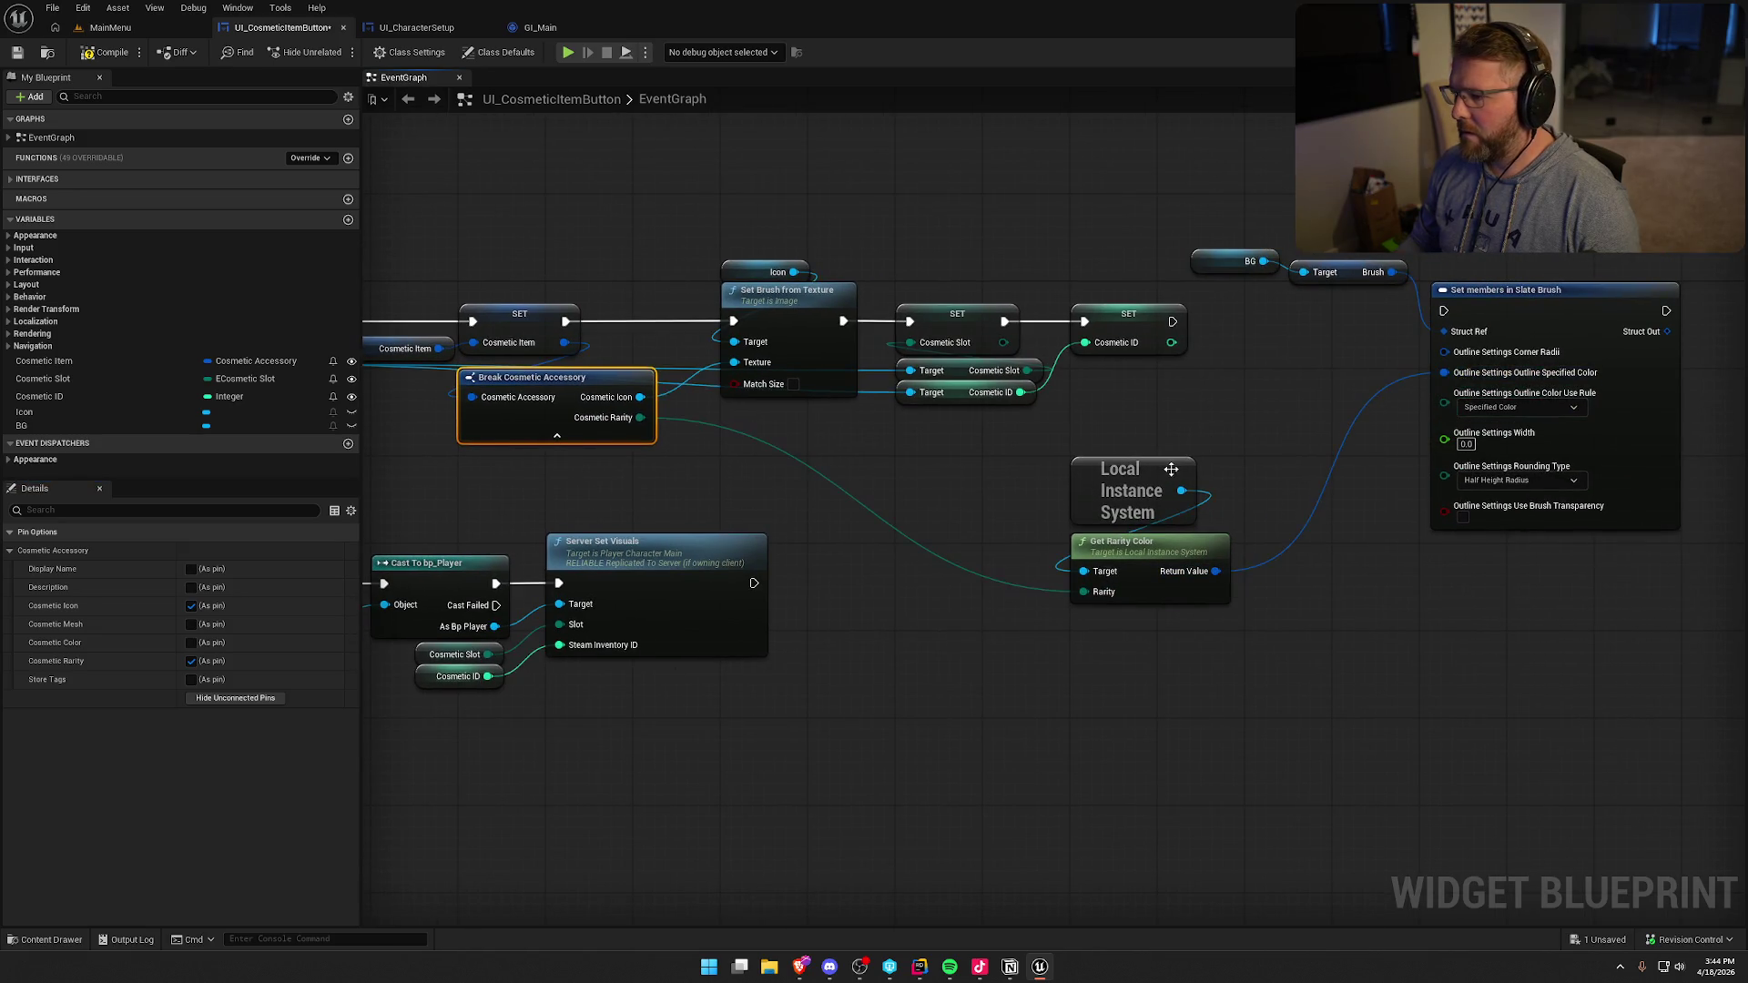
- Tidy the new nodes and run the outline update right after the cosmetic ID SET node
{"action": "mouse_move", "coordinate": [1171, 469]}
{"action": "left_mouse_down"}
{"action": "mouse_move", "coordinate": [938, 446]}
{"action": "mouse_move", "coordinate": [984, 468]}
{"action": "left_mouse_up"}
{"action": "left_click_drag", "start_coordinate": [1132, 554], "coordinate": [1132, 477]}
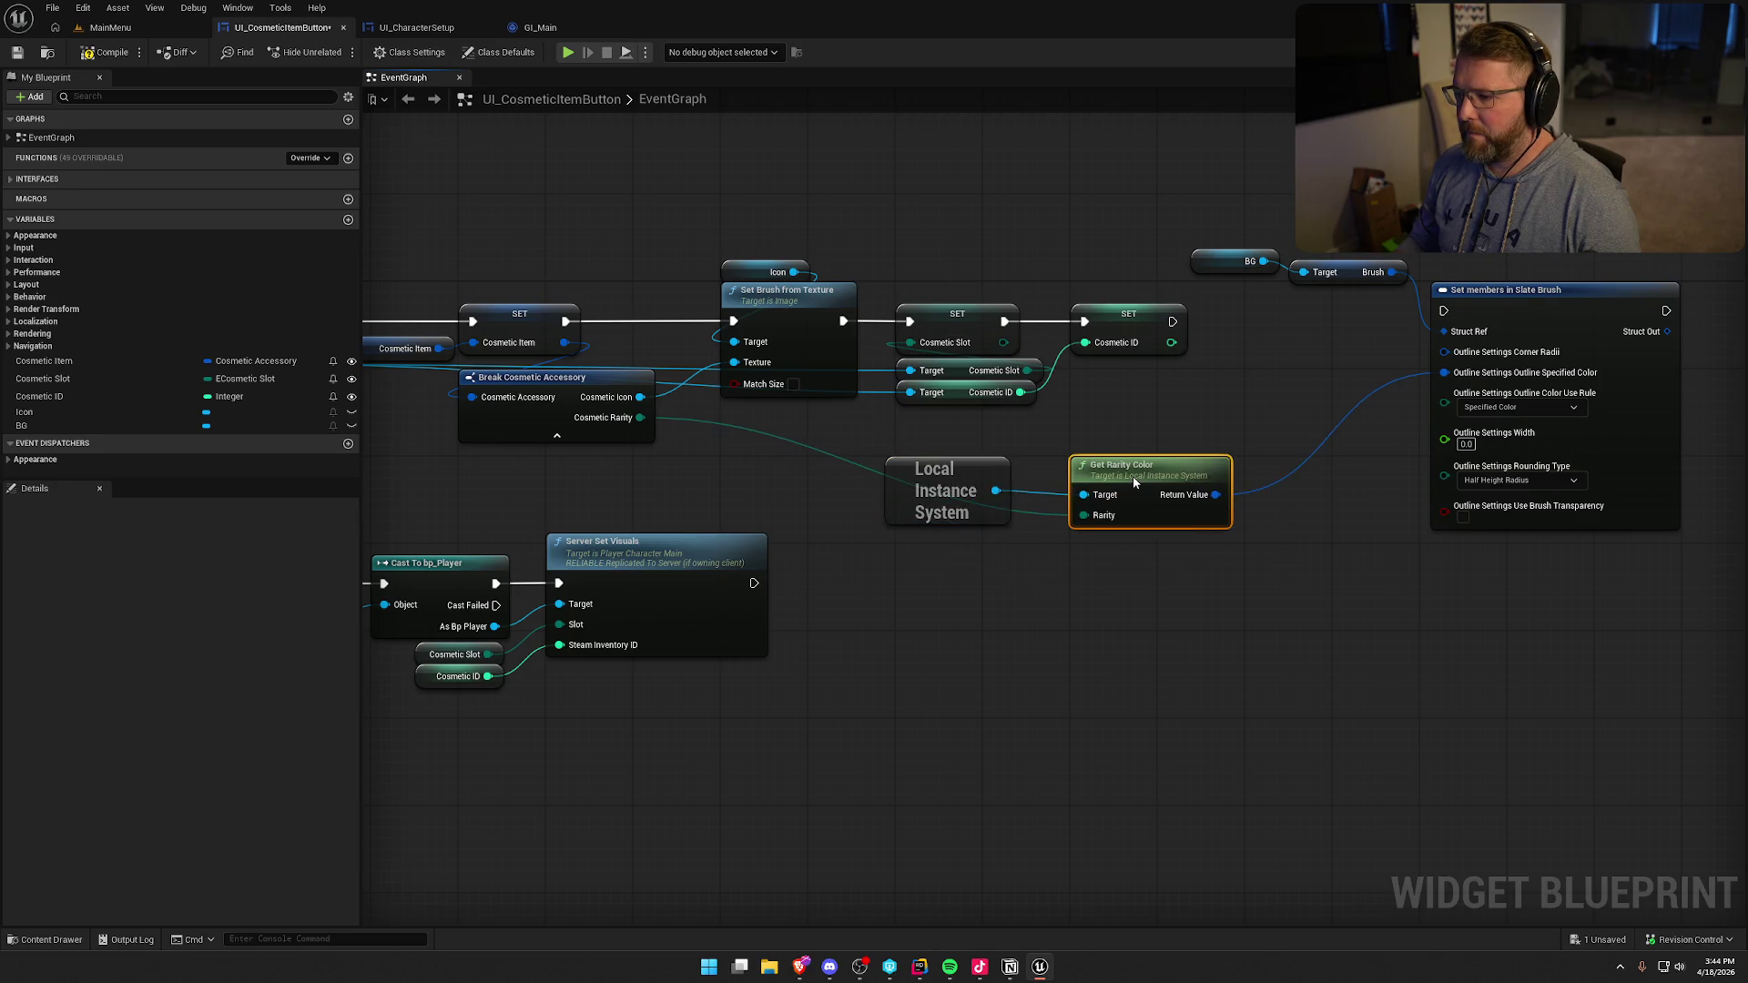
{"action": "left_click", "coordinate": [928, 473]}
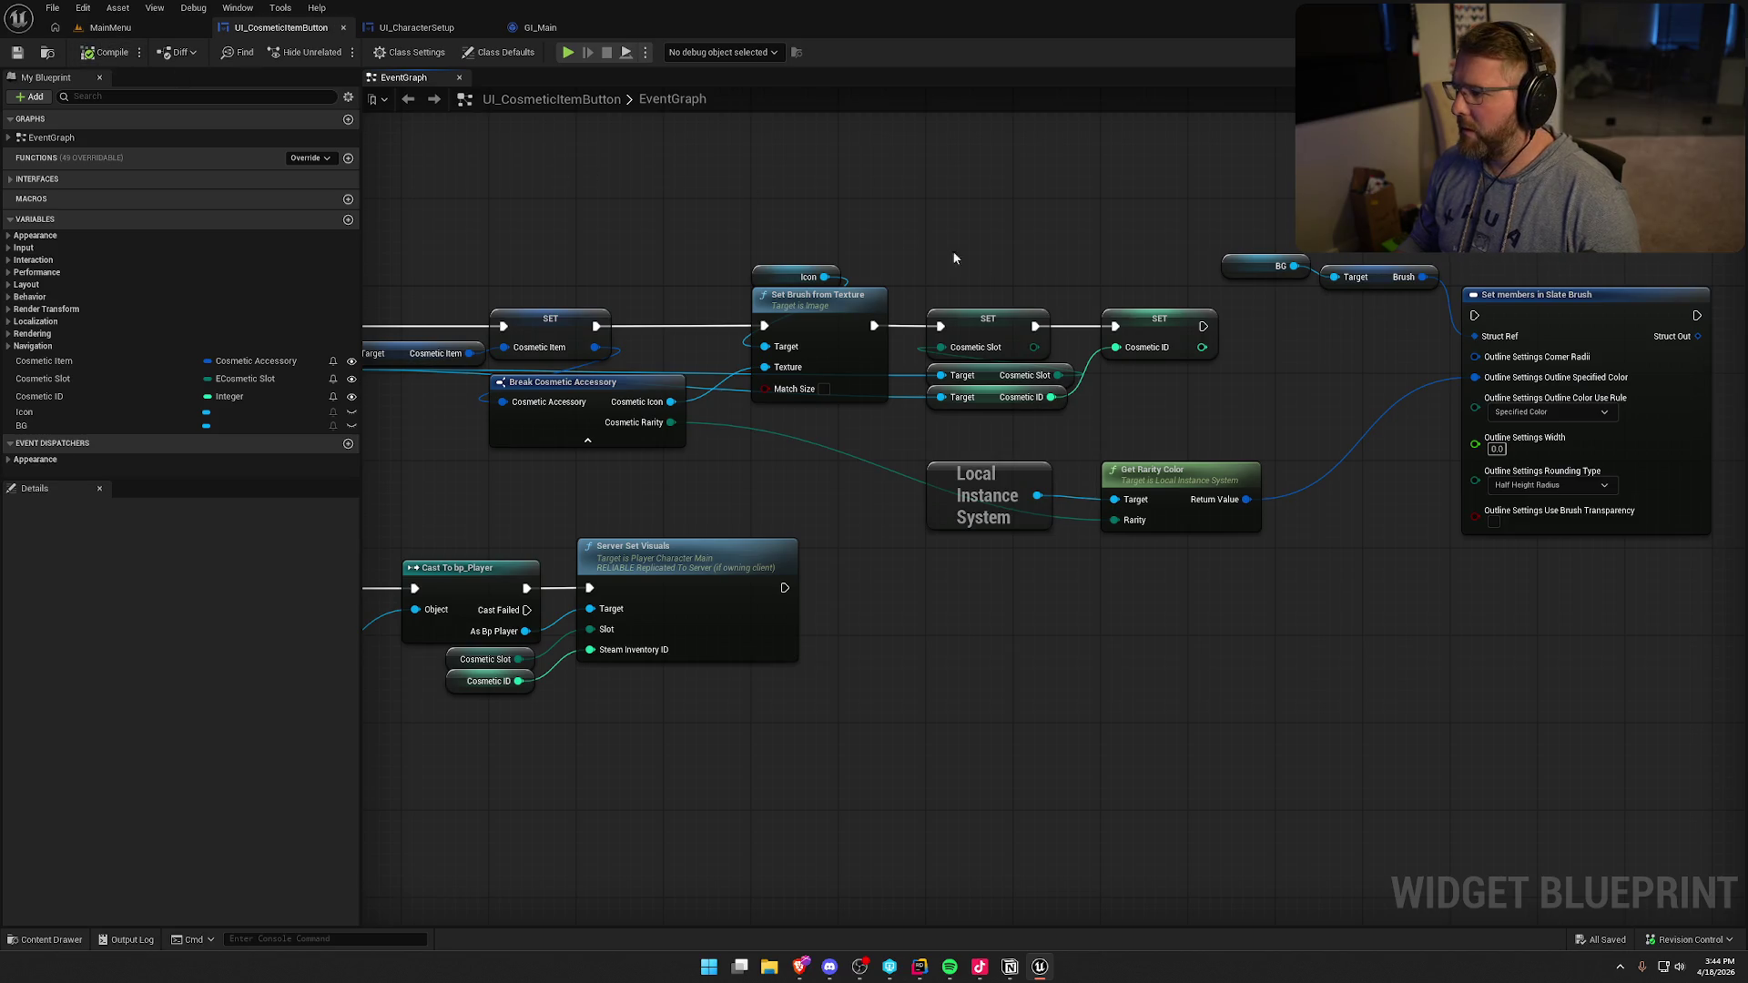
{"action": "mouse_move", "coordinate": [1201, 326]}
{"action": "left_mouse_down"}
{"action": "mouse_move", "coordinate": [1449, 331]}
{"action": "mouse_move", "coordinate": [1530, 311]}
{"action": "left_mouse_up"}
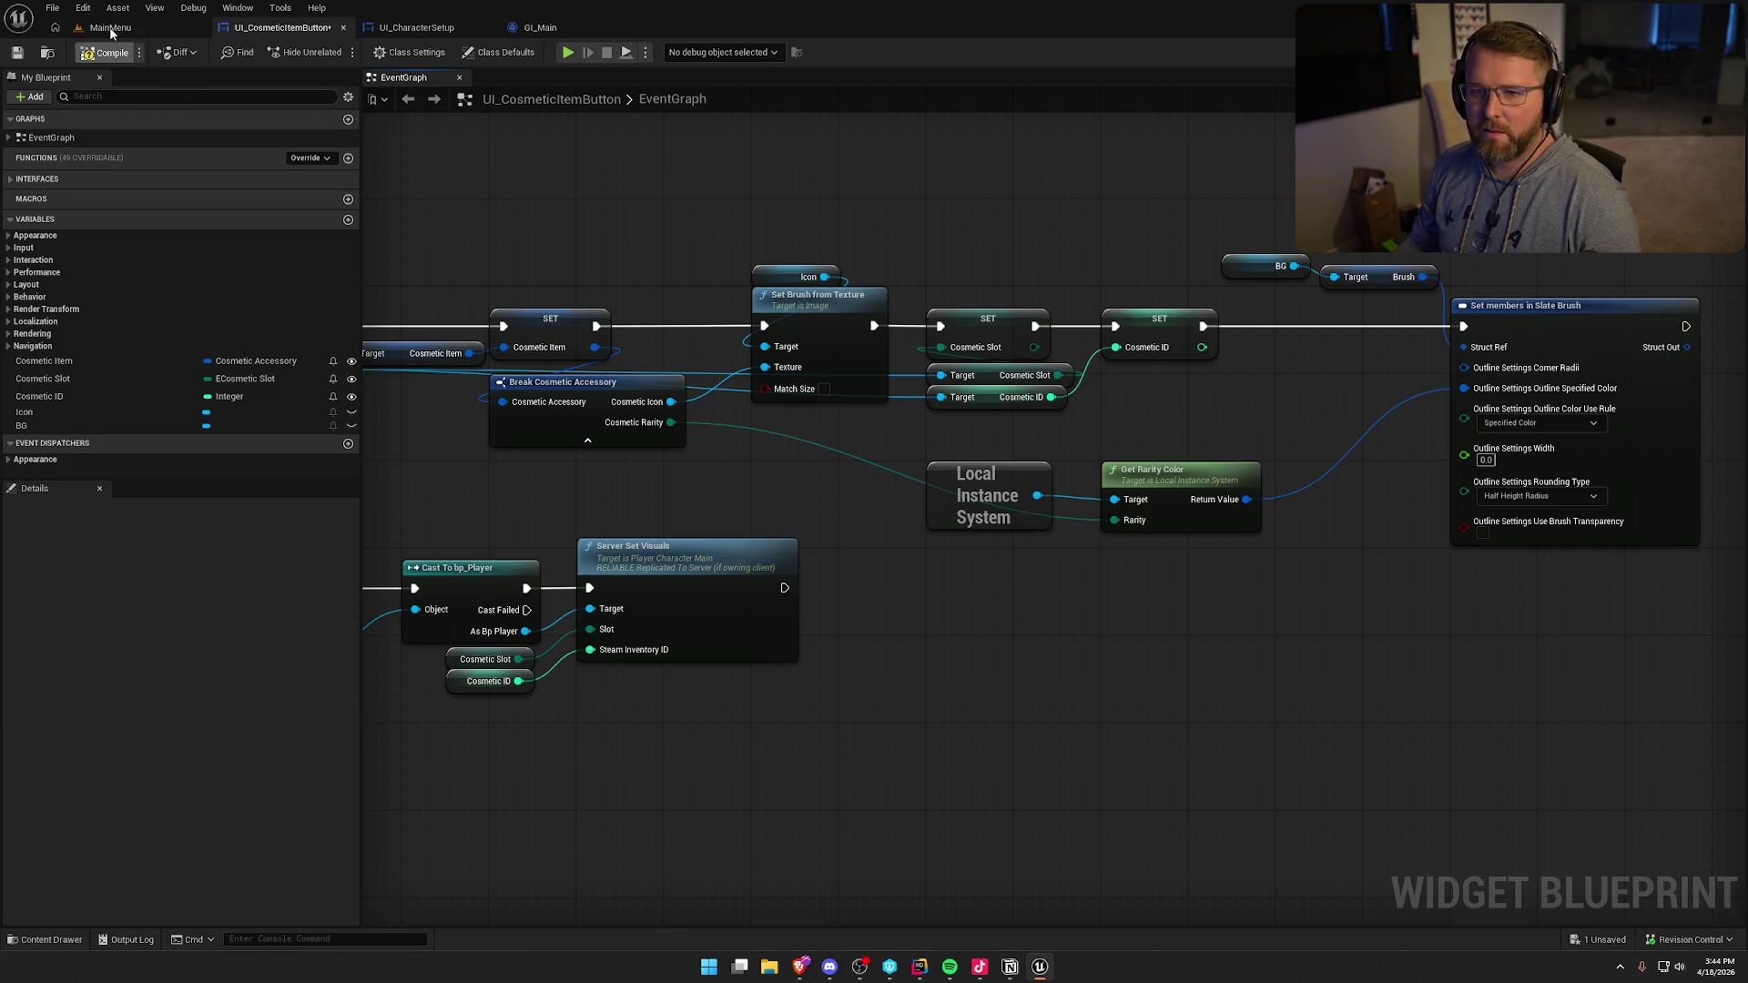
- Save the button blueprint and open the GameWorld map
{"action": "key", "text": "ctrl+s"}
{"action": "key", "text": "ctrl+space"}
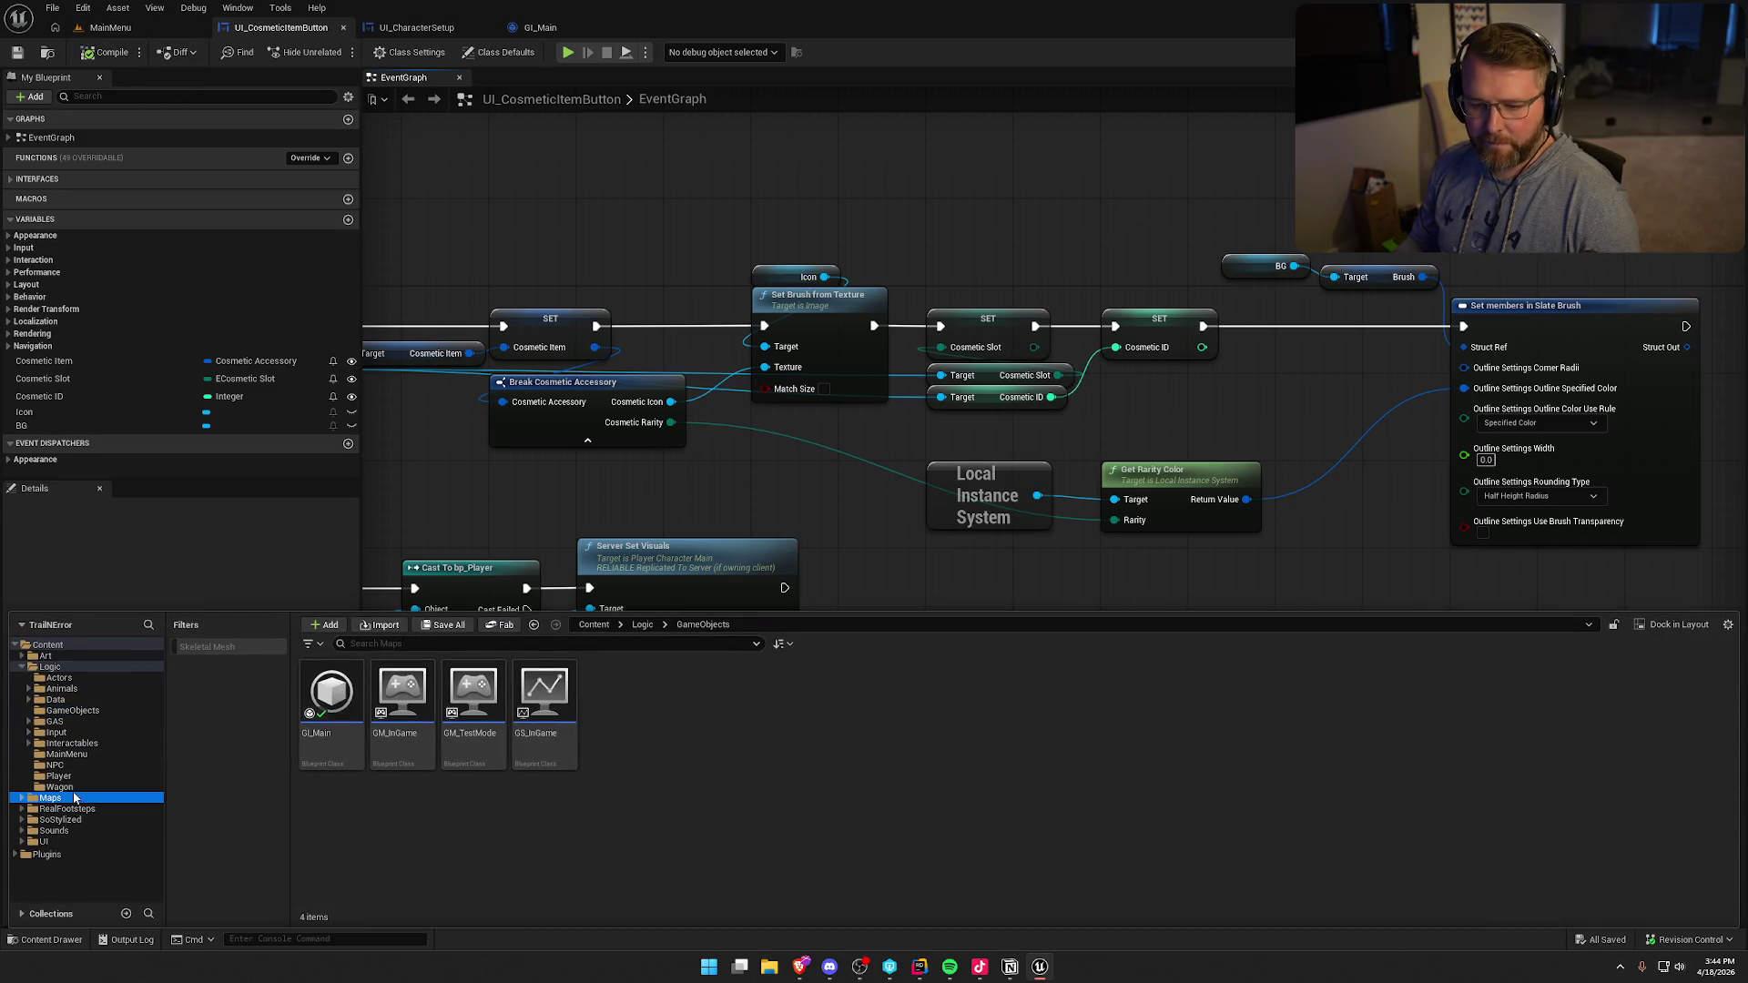
{"action": "double_click", "coordinate": [472, 696]}
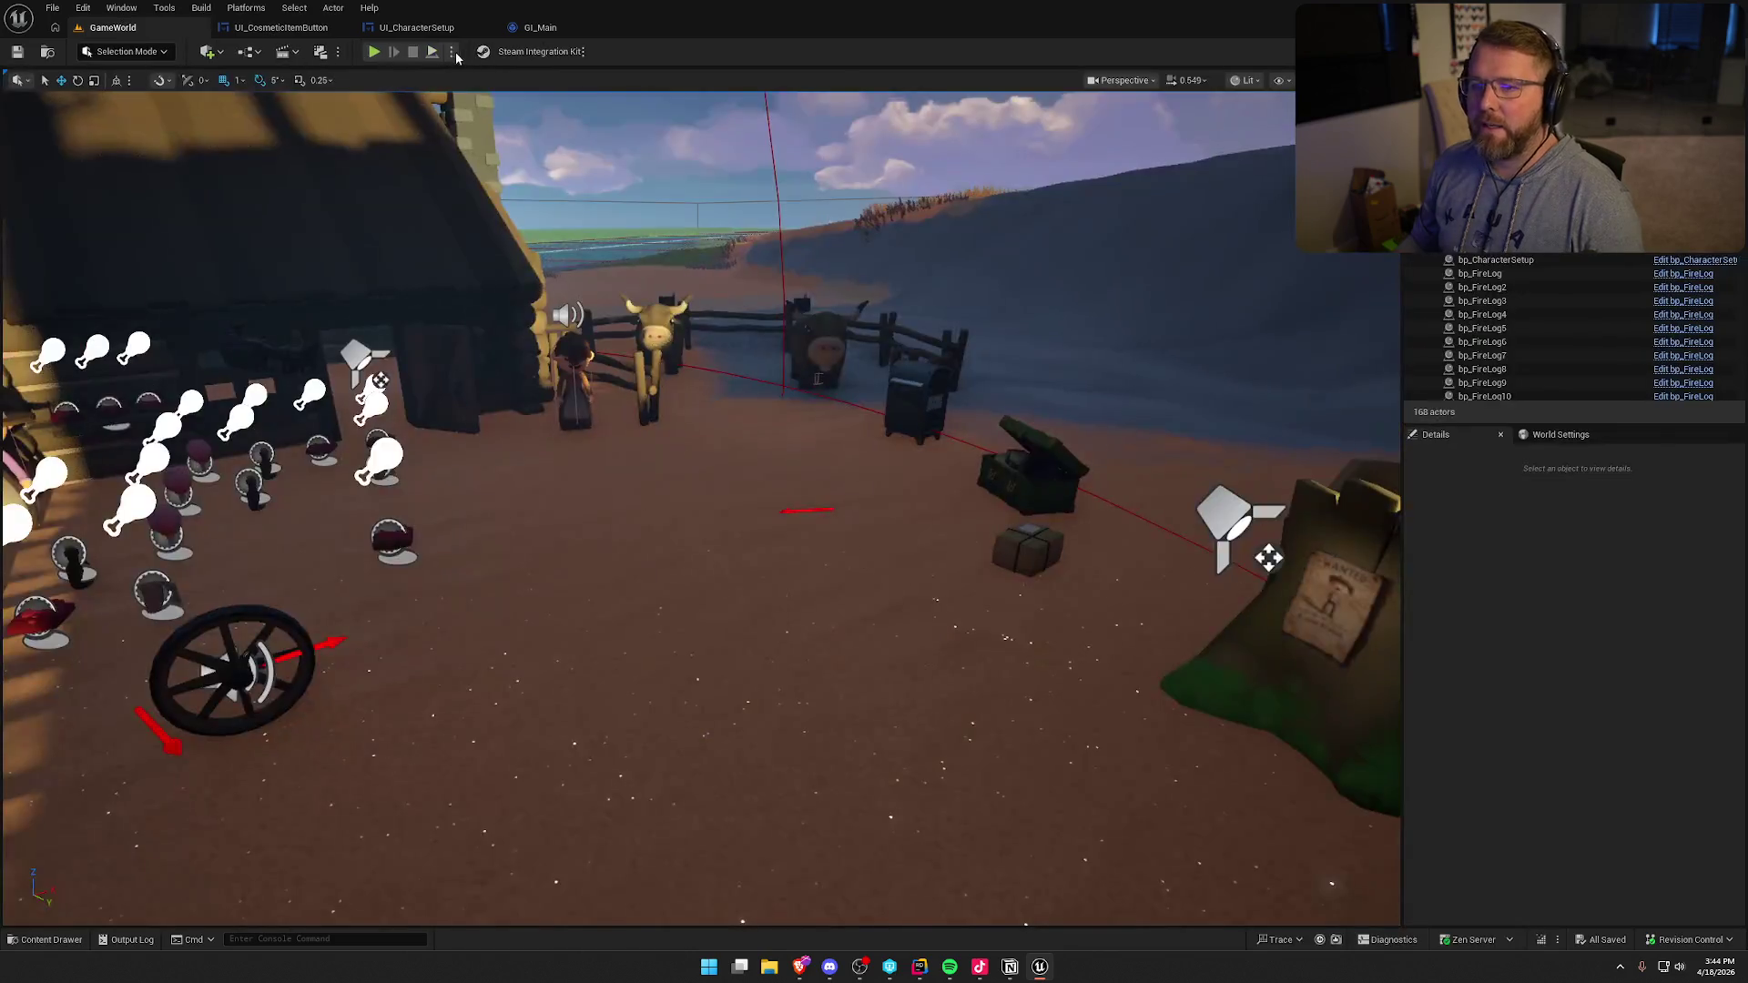
- Play-test the chest customizer, trying the white bonnet and then the cowboy hat
{"action": "left_click", "coordinate": [373, 52]}
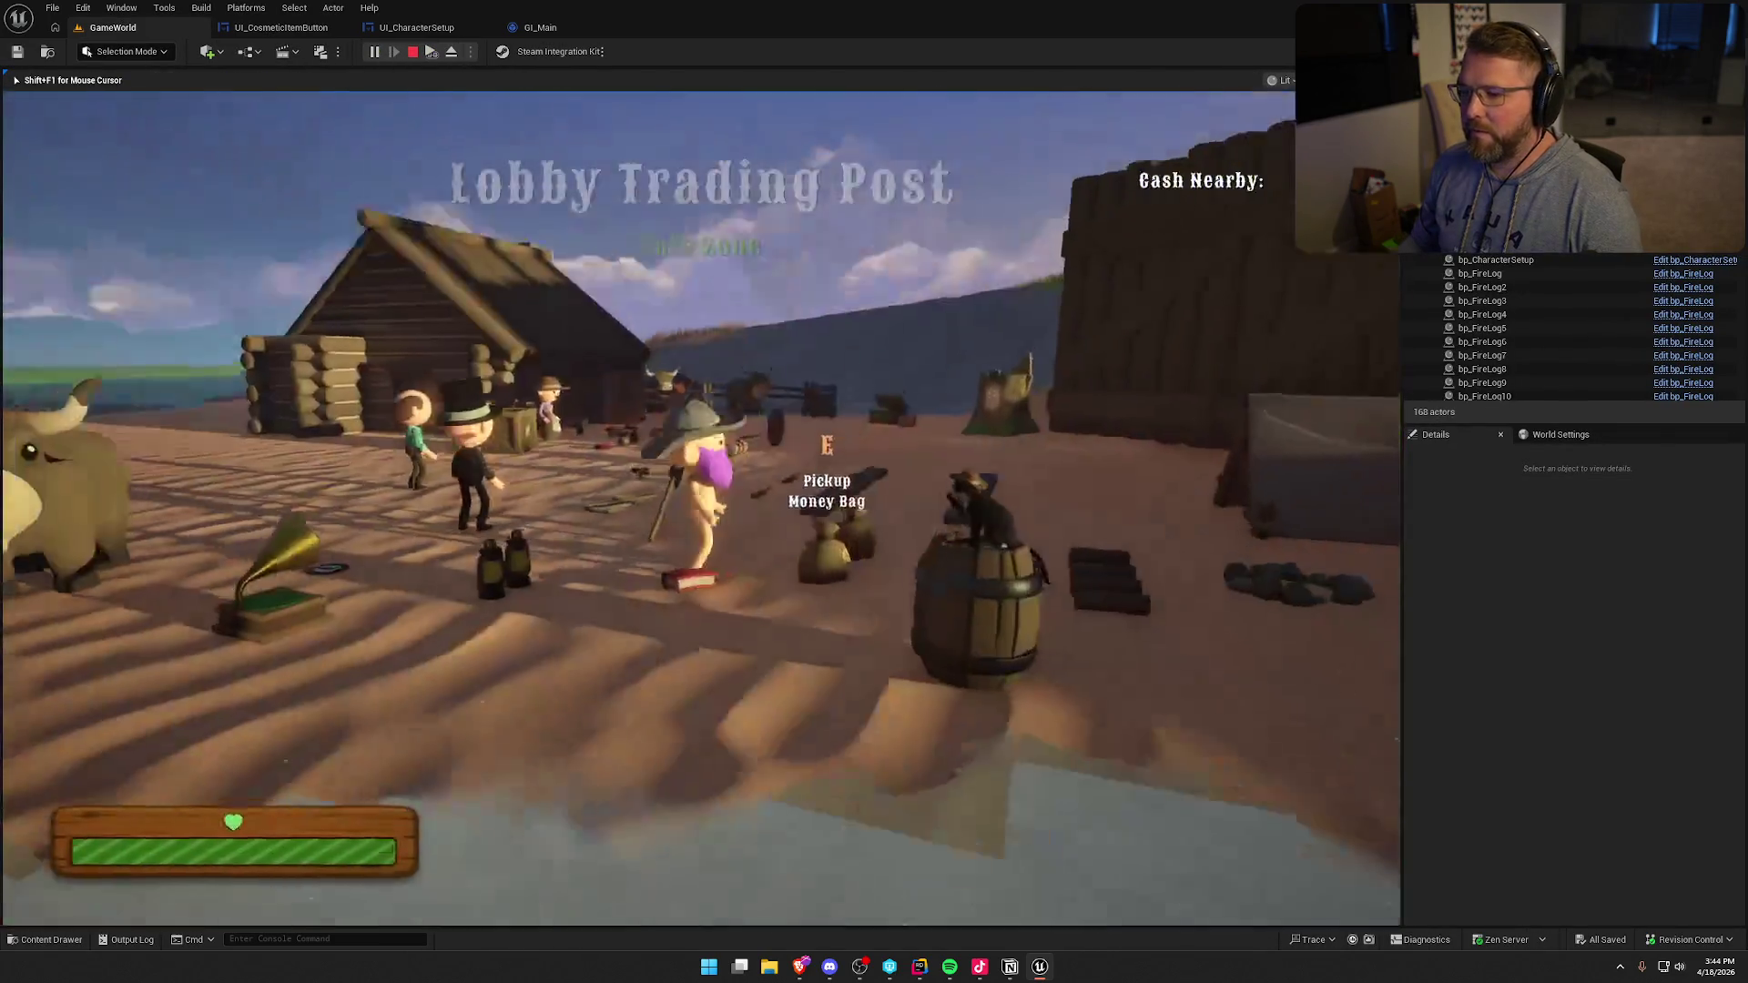
{"action": "key", "text": "w"}
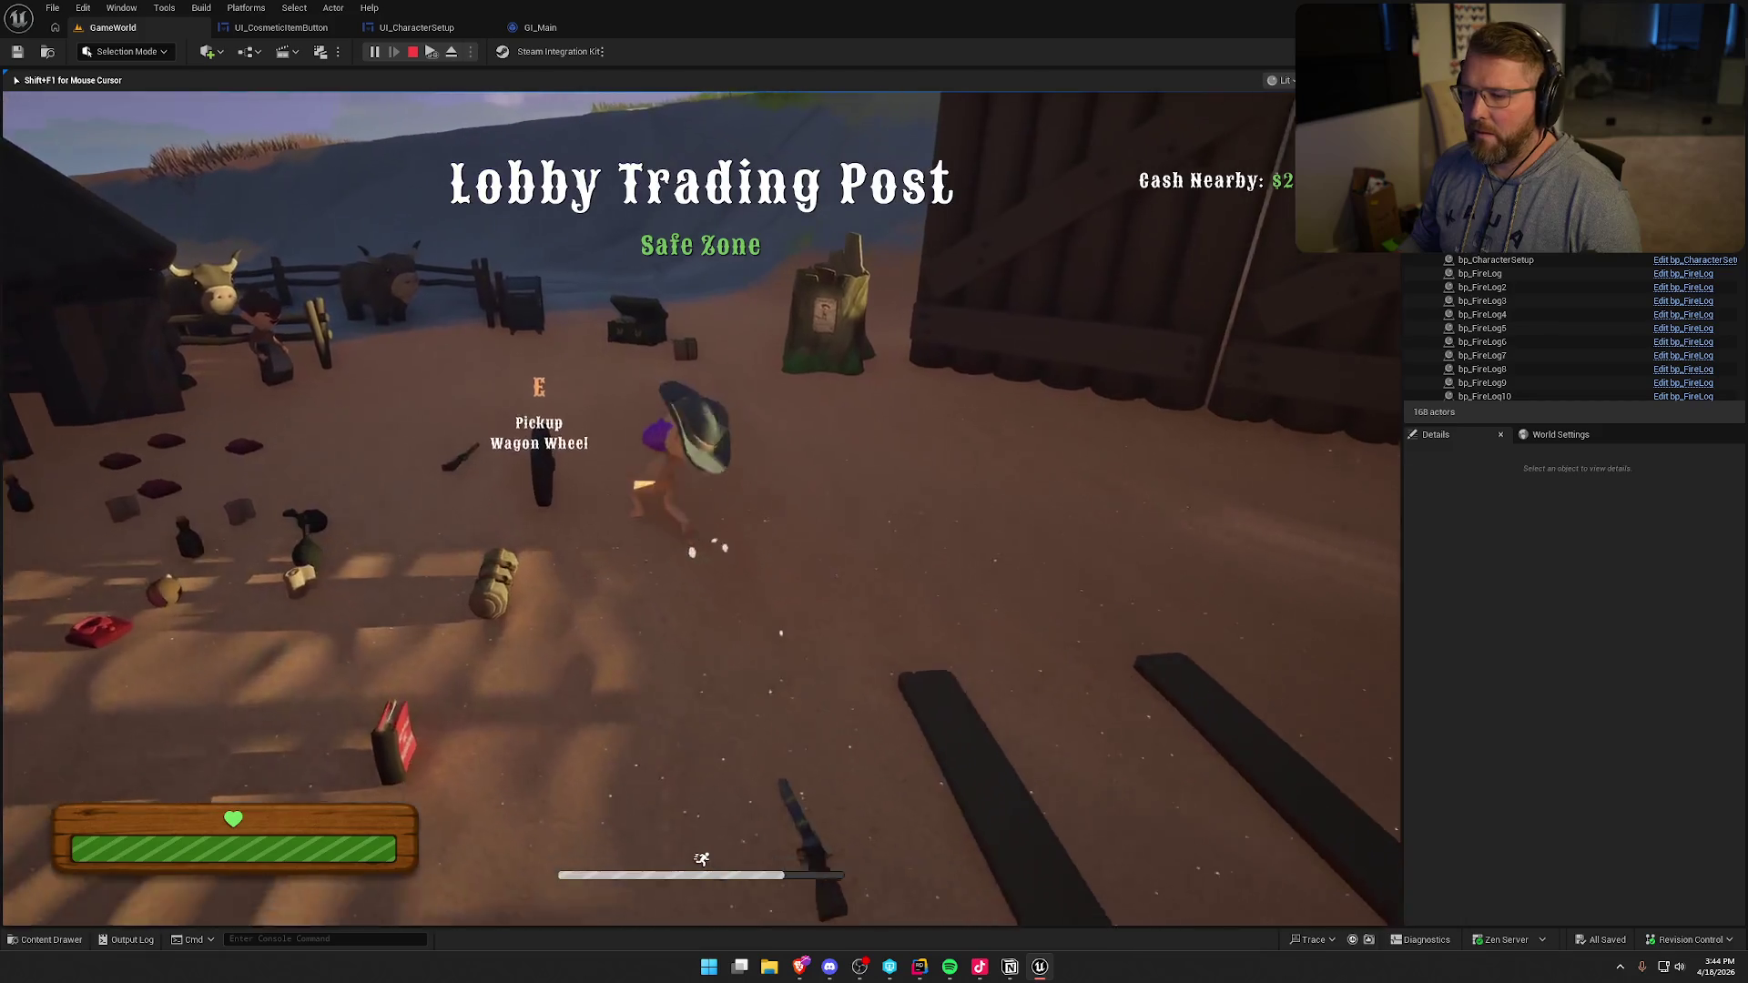
{"action": "key", "text": "e"}
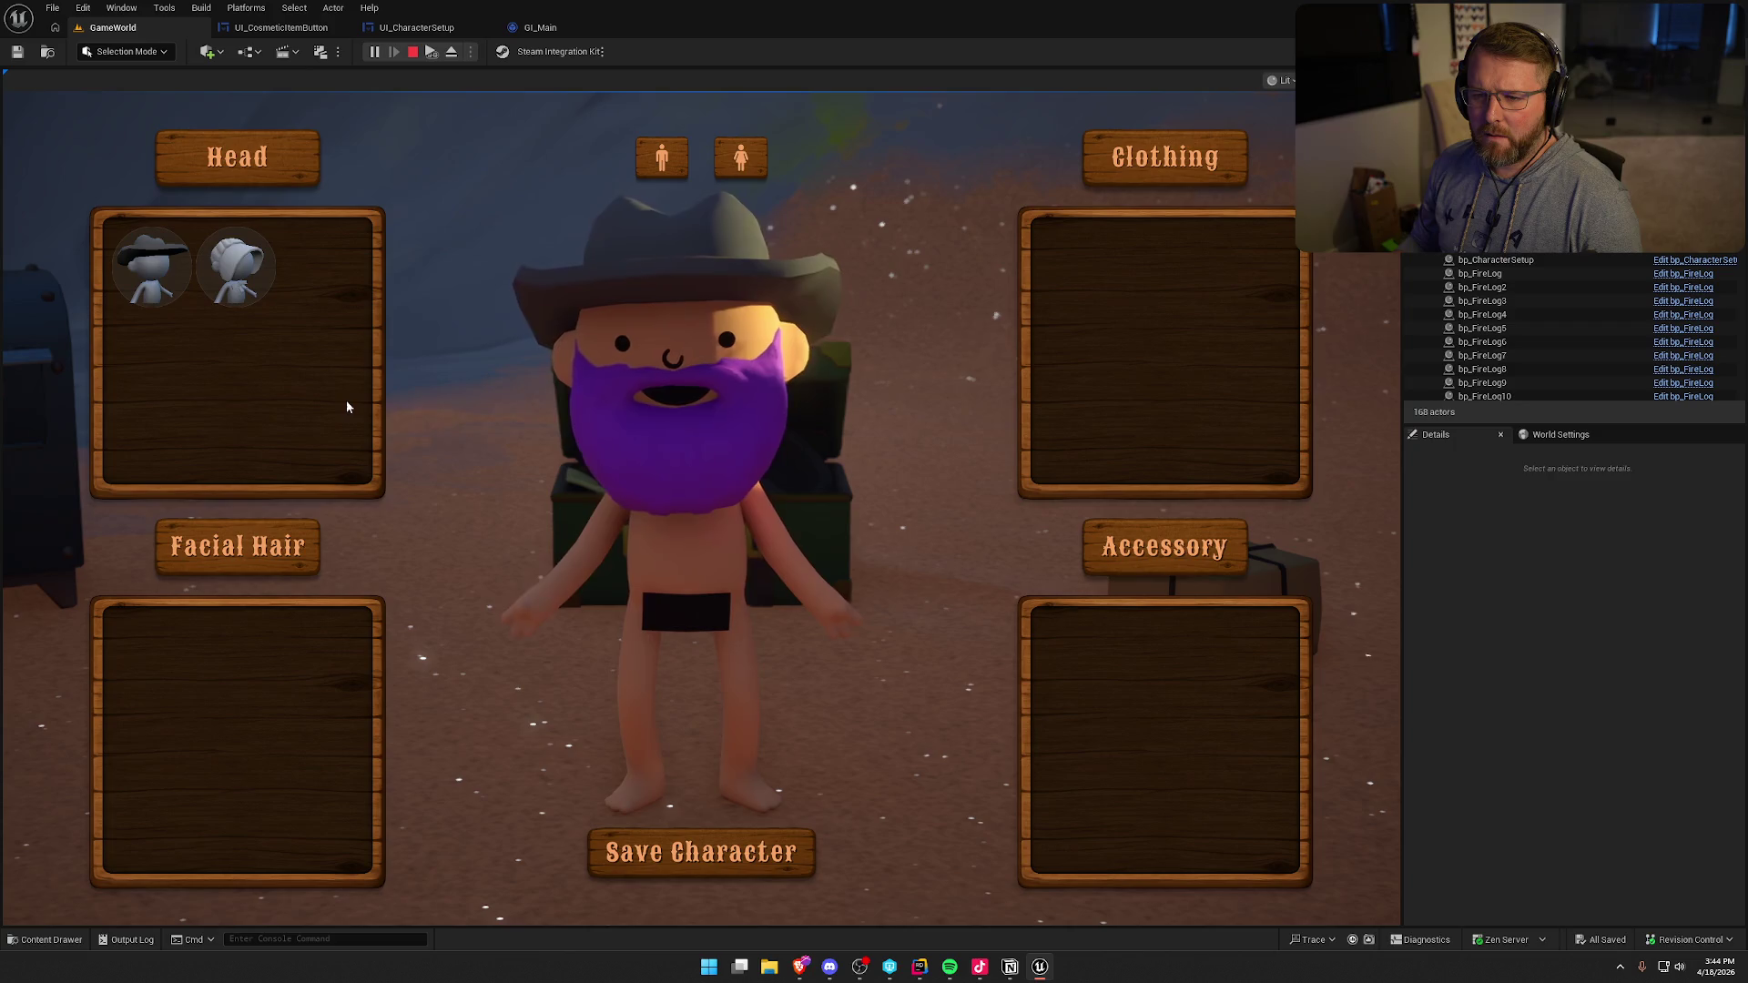
{"action": "left_click", "coordinate": [234, 276]}
{"action": "left_click", "coordinate": [157, 275]}
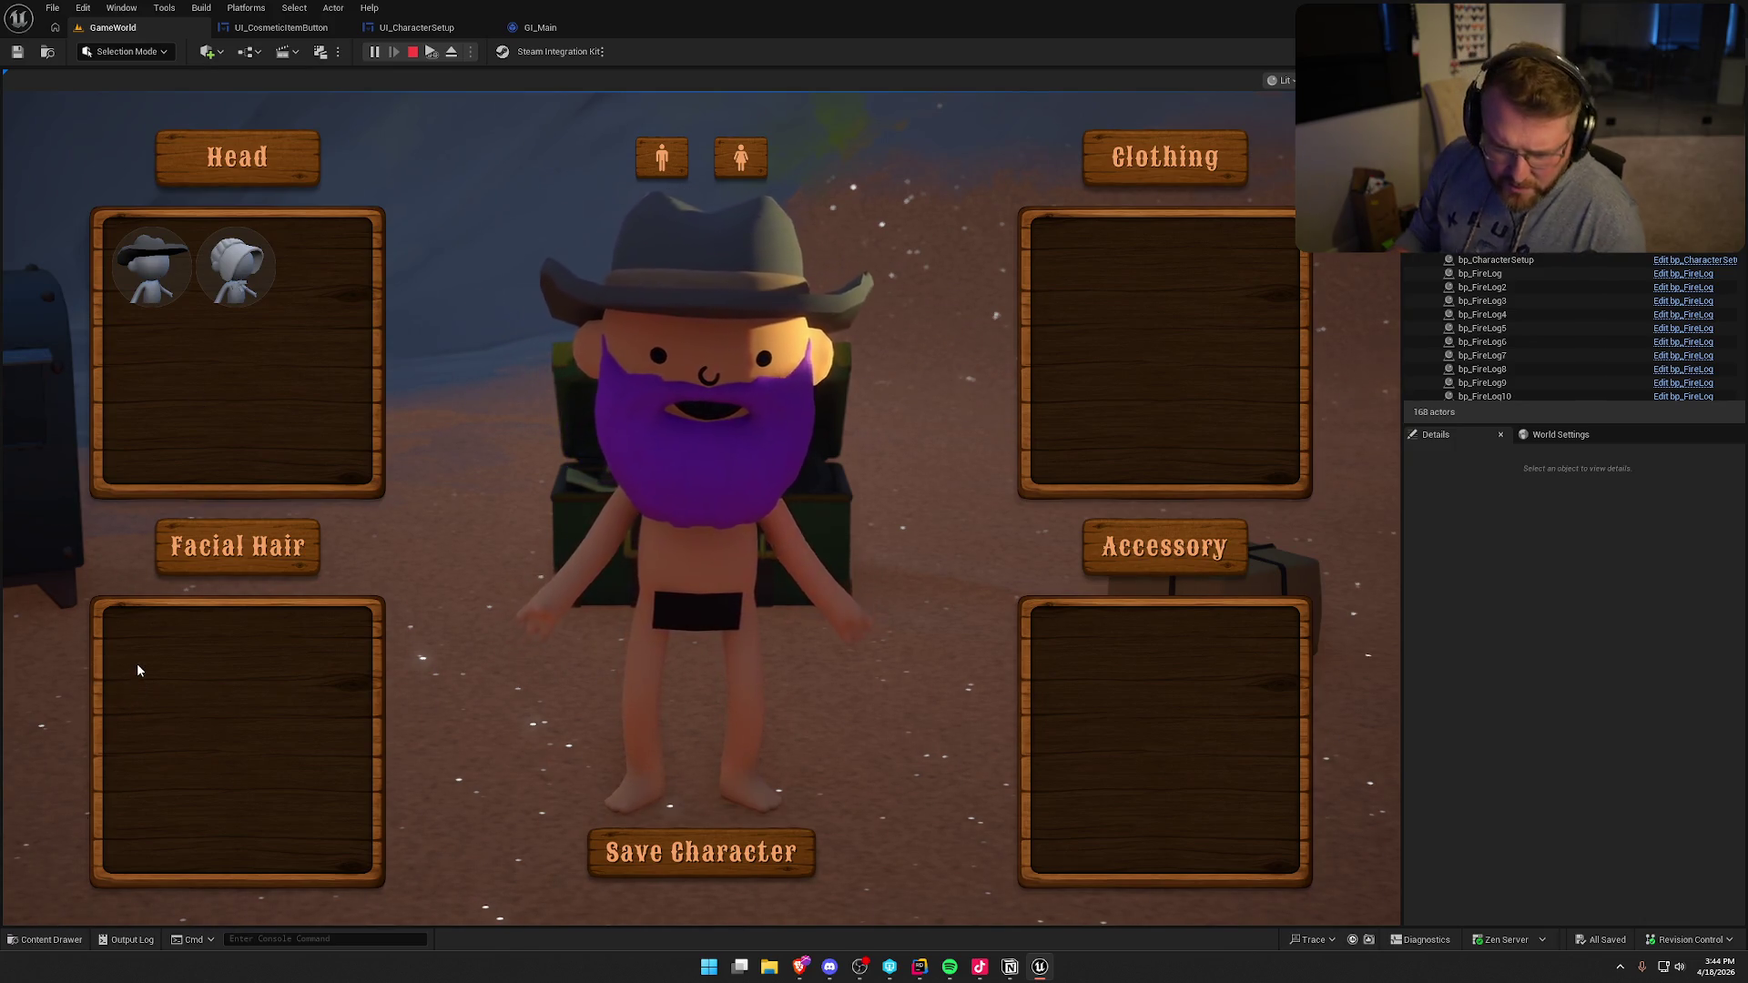
{"action": "key", "text": "Escape"}
{"action": "left_click", "coordinate": [542, 27]}
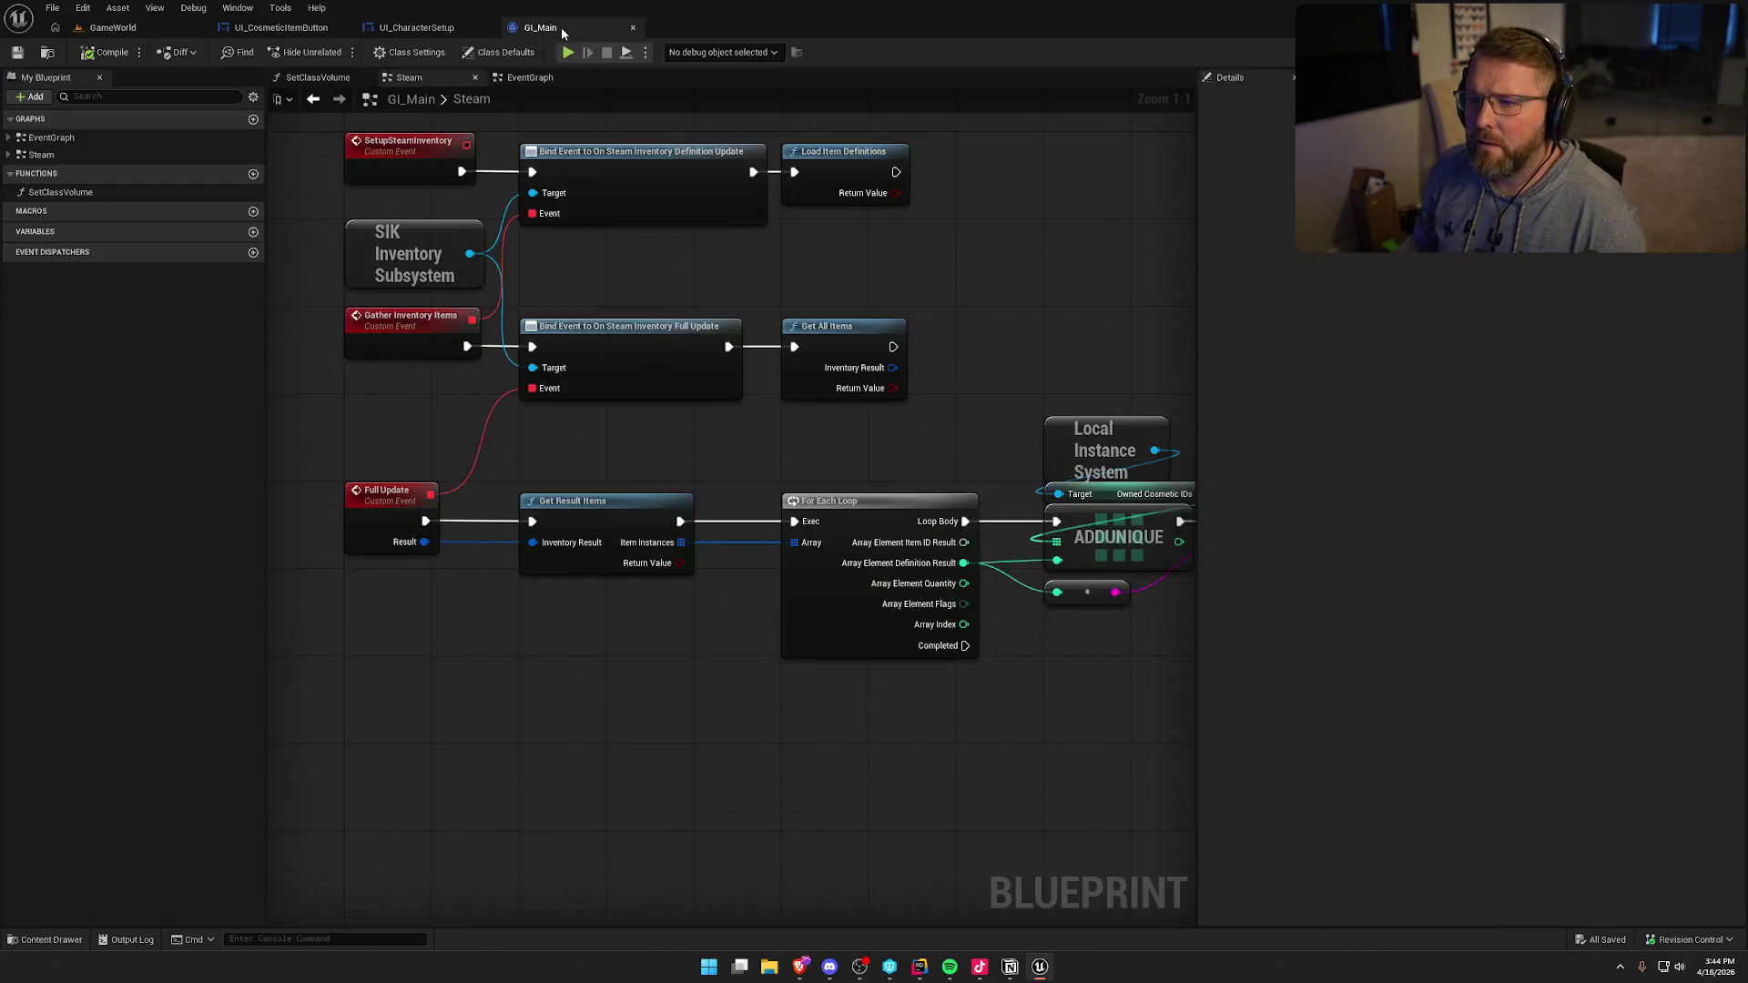
- Back in the button's event graph, split the slate brush node's Outline Settings into separate pins
{"action": "left_click", "coordinate": [281, 27]}
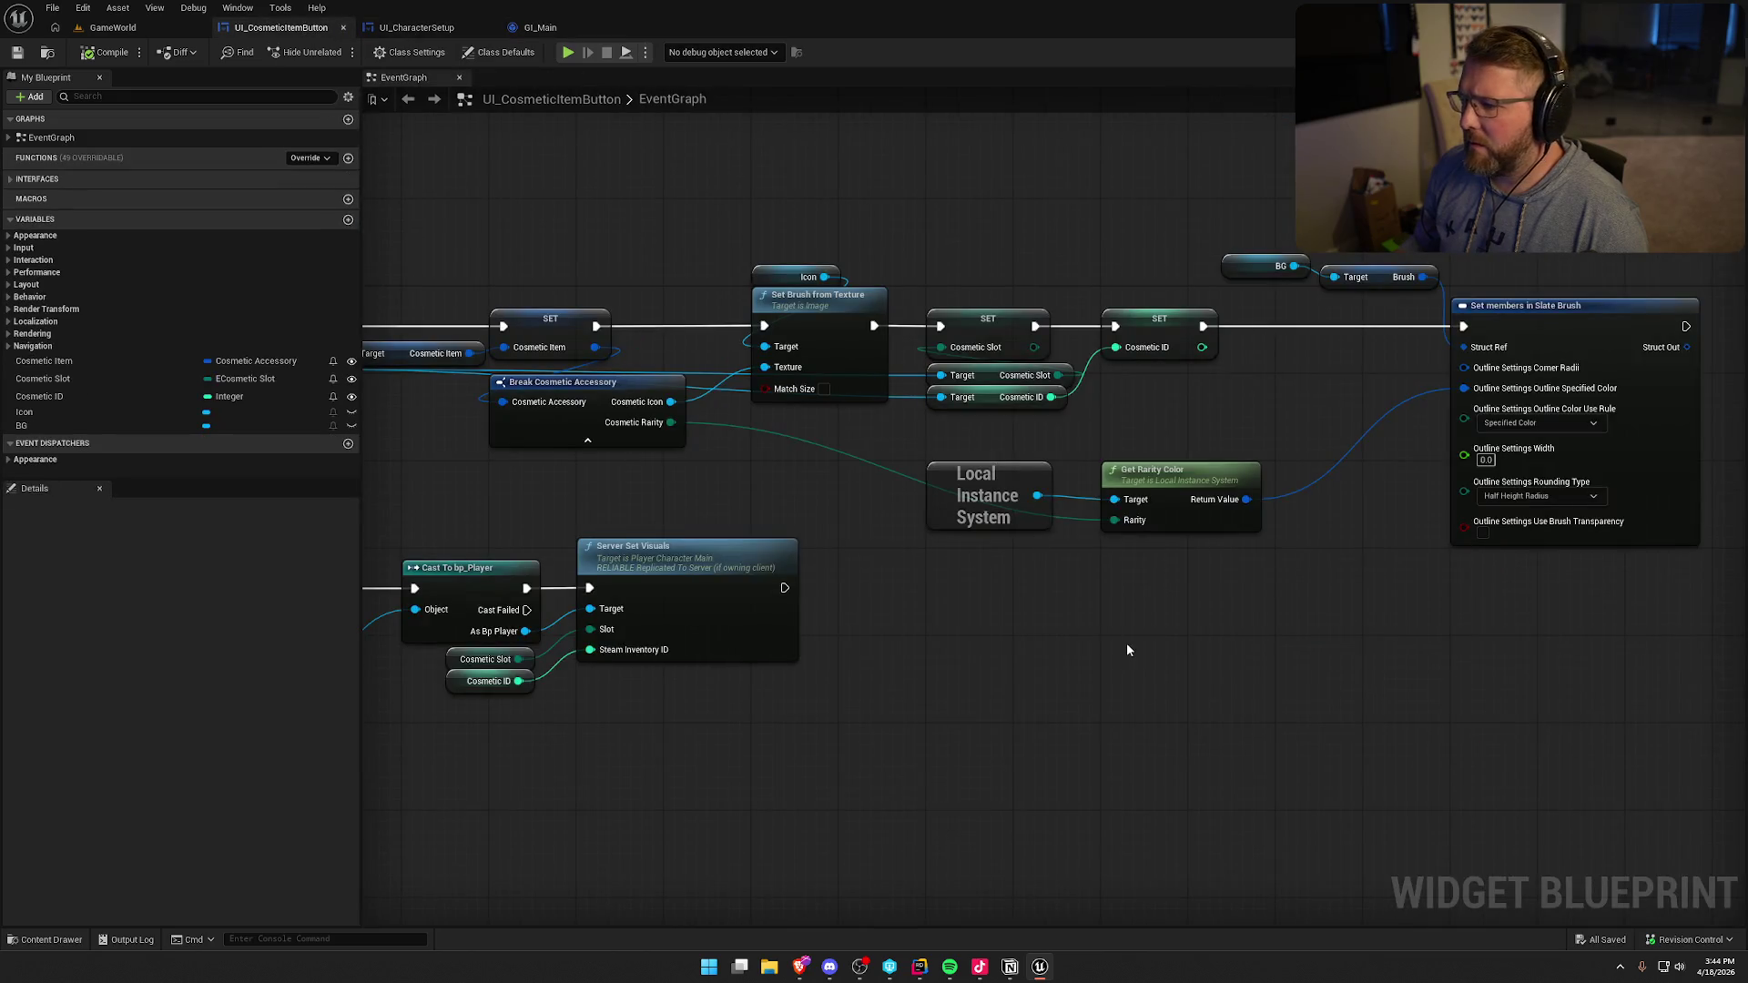
{"action": "left_click_drag", "start_coordinate": [781, 647], "coordinate": [915, 587]}
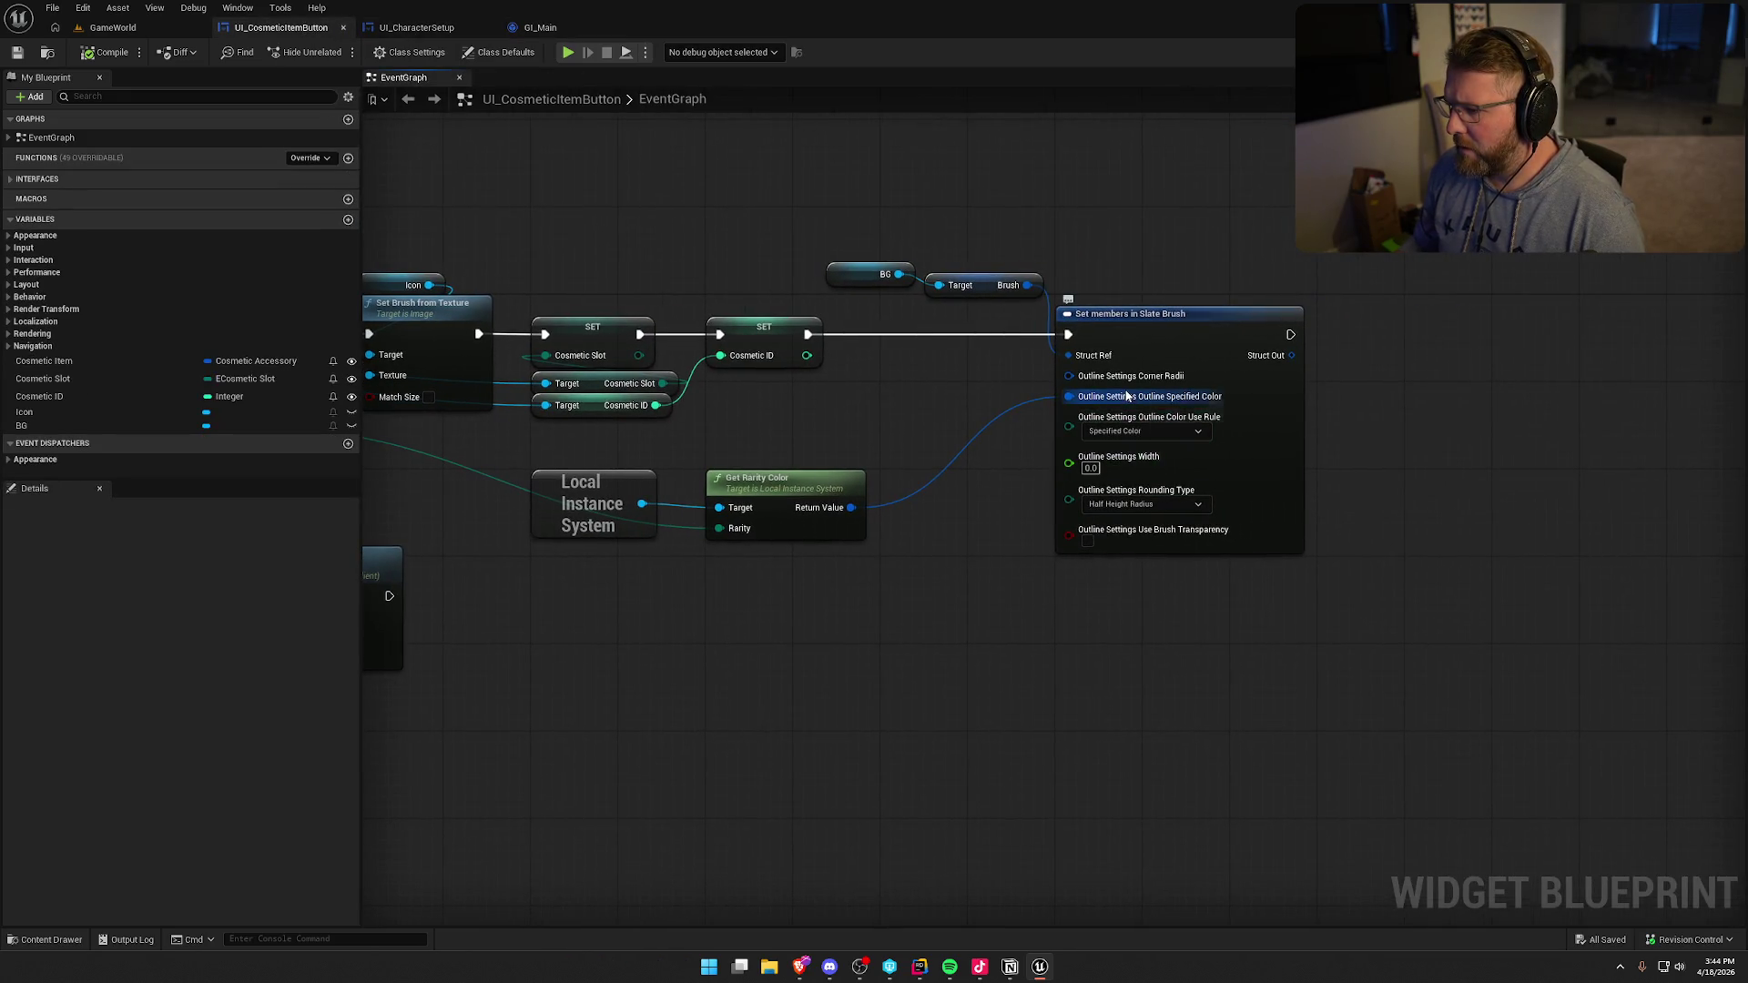
{"action": "right_click", "coordinate": [1069, 376]}
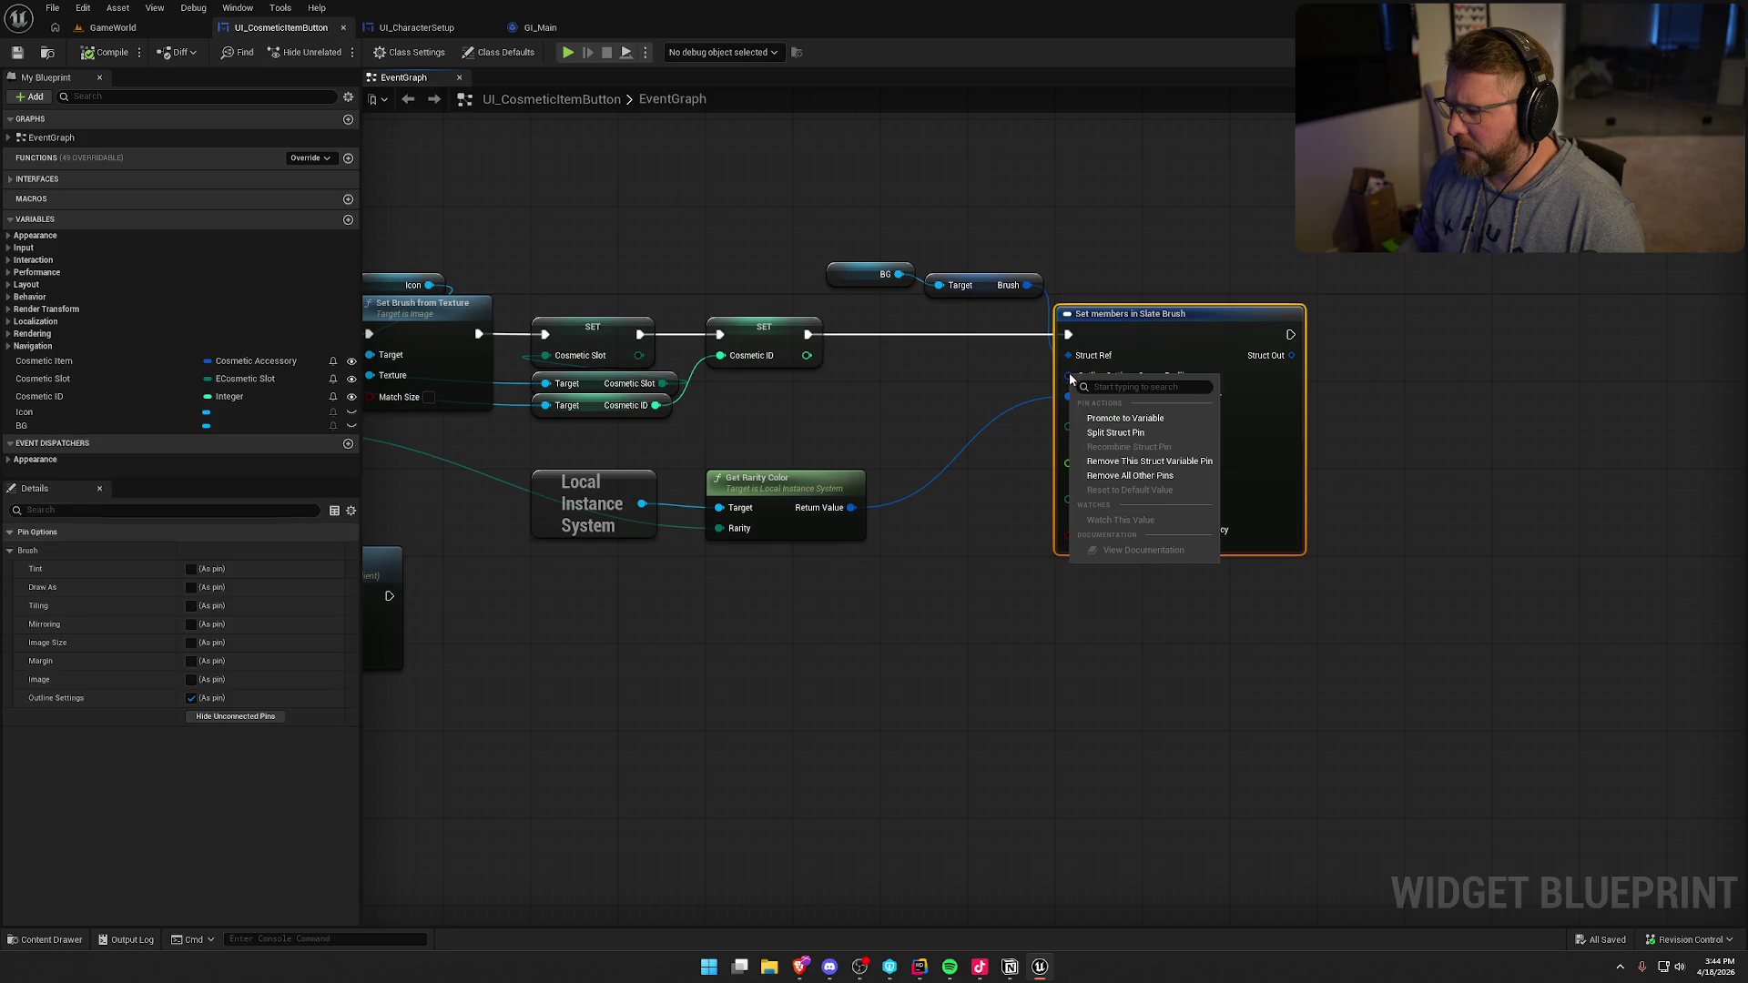
{"action": "left_click", "coordinate": [1106, 433]}
{"action": "left_click_drag", "start_coordinate": [1006, 471], "coordinate": [947, 419]}
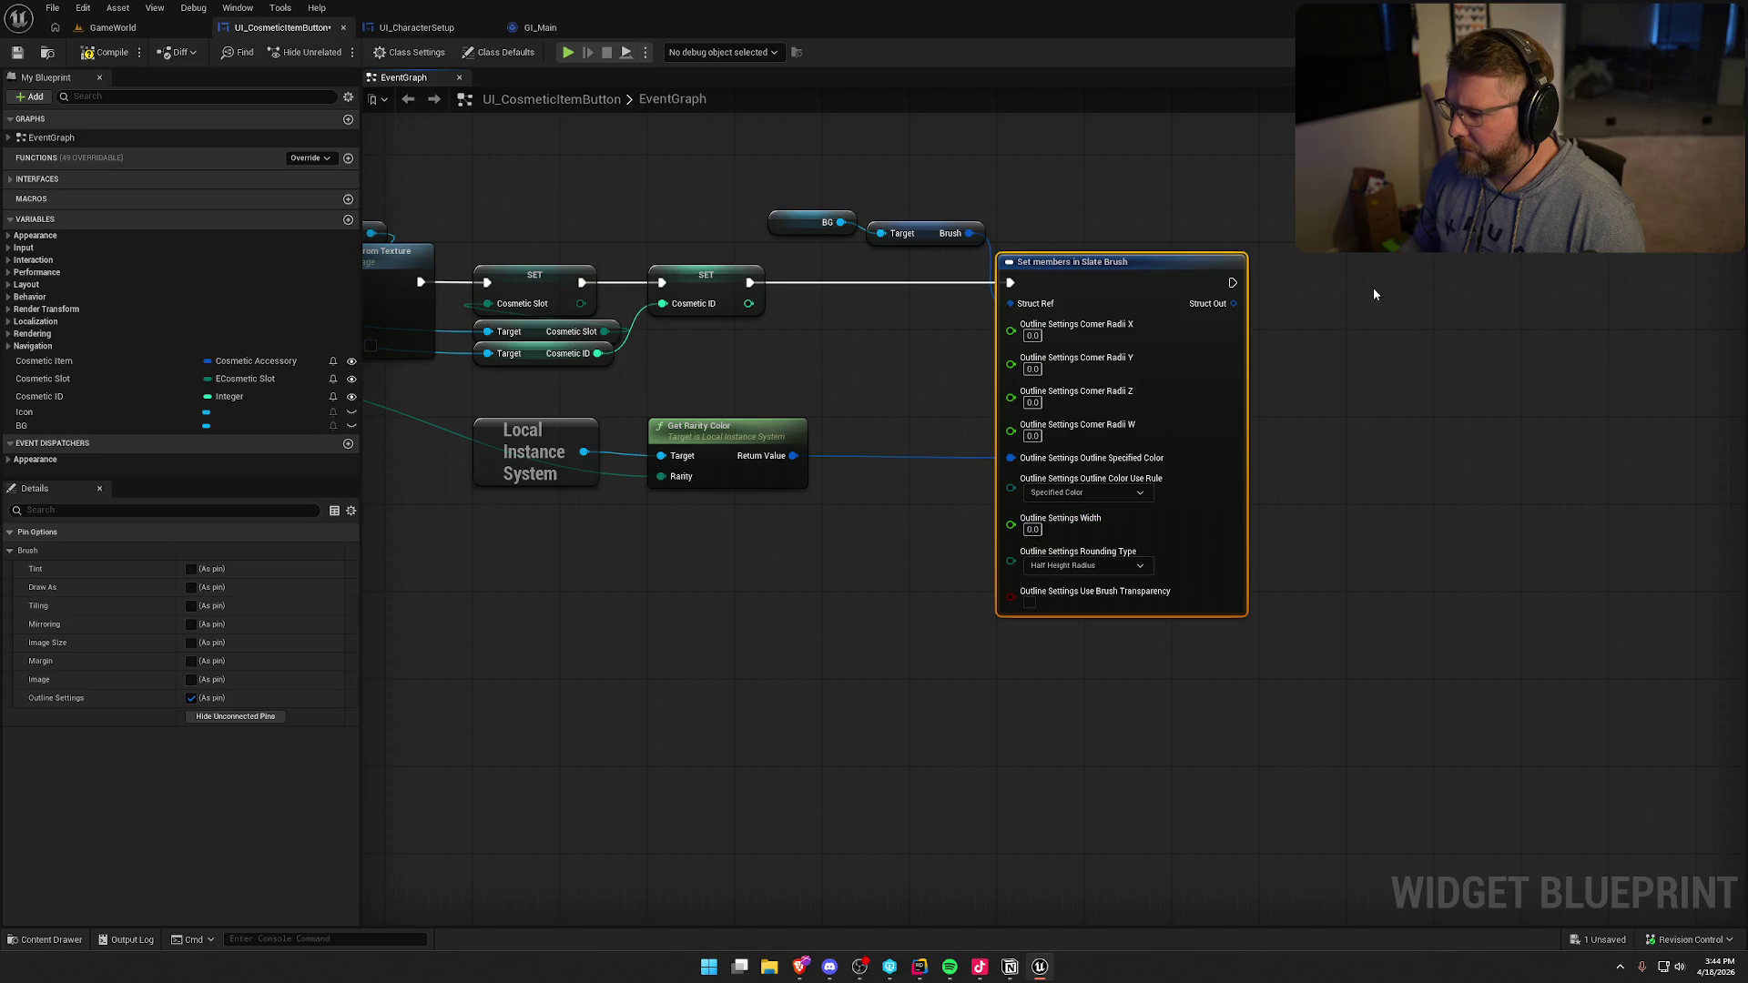
- Set the outline rounding type to Fixed Radius
{"action": "left_click", "coordinate": [1091, 569]}
{"action": "left_click", "coordinate": [1084, 596]}
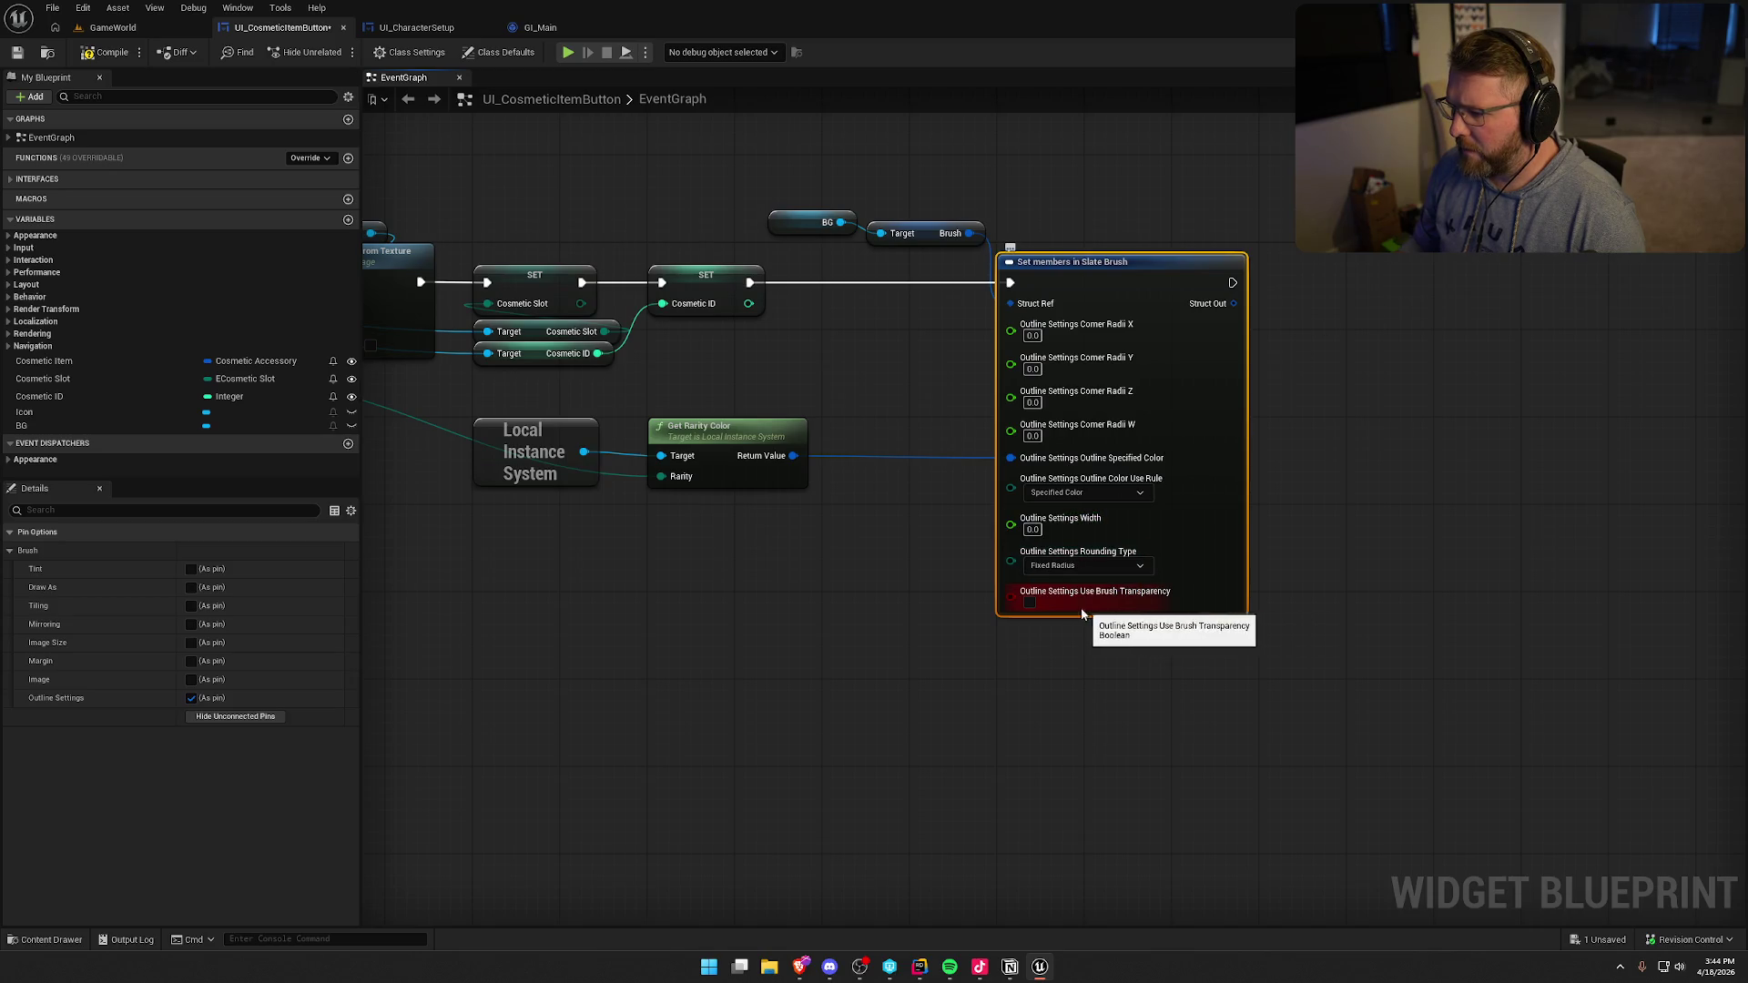
{"action": "left_click", "coordinate": [1669, 52]}
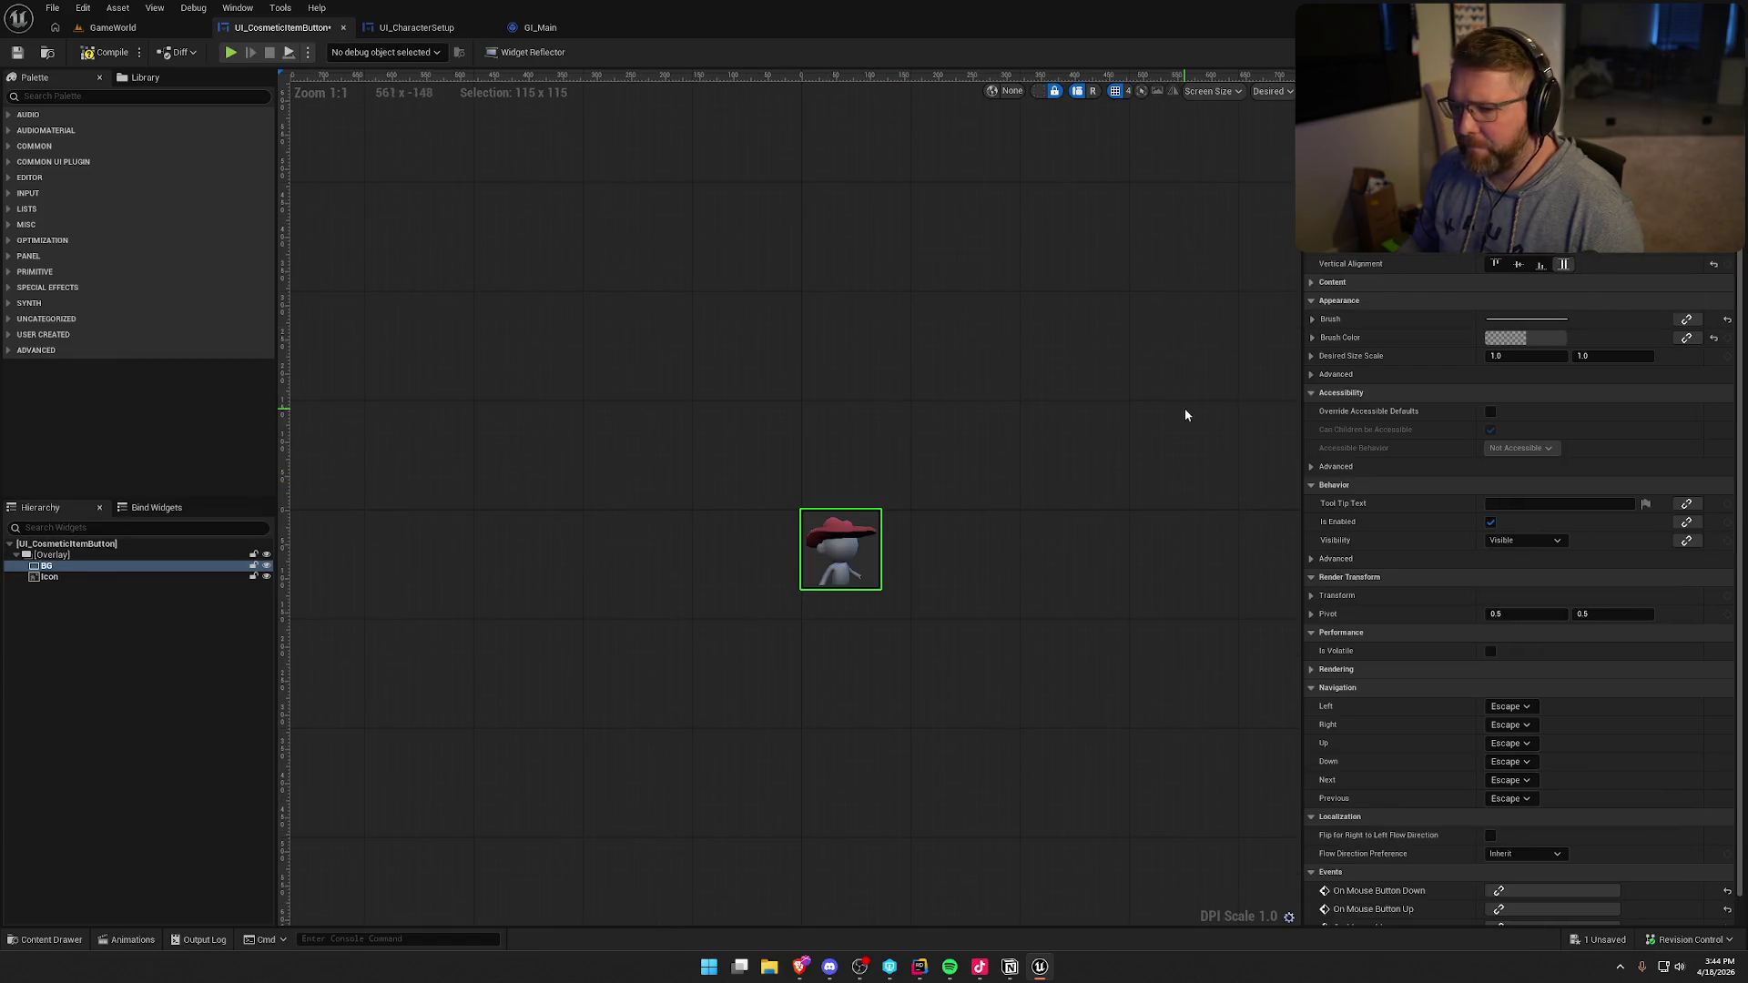
- Inspect the BG brush's outline settings in the Designer details panel
{"action": "left_click", "coordinate": [1312, 319]}
{"action": "left_click", "coordinate": [1311, 319]}
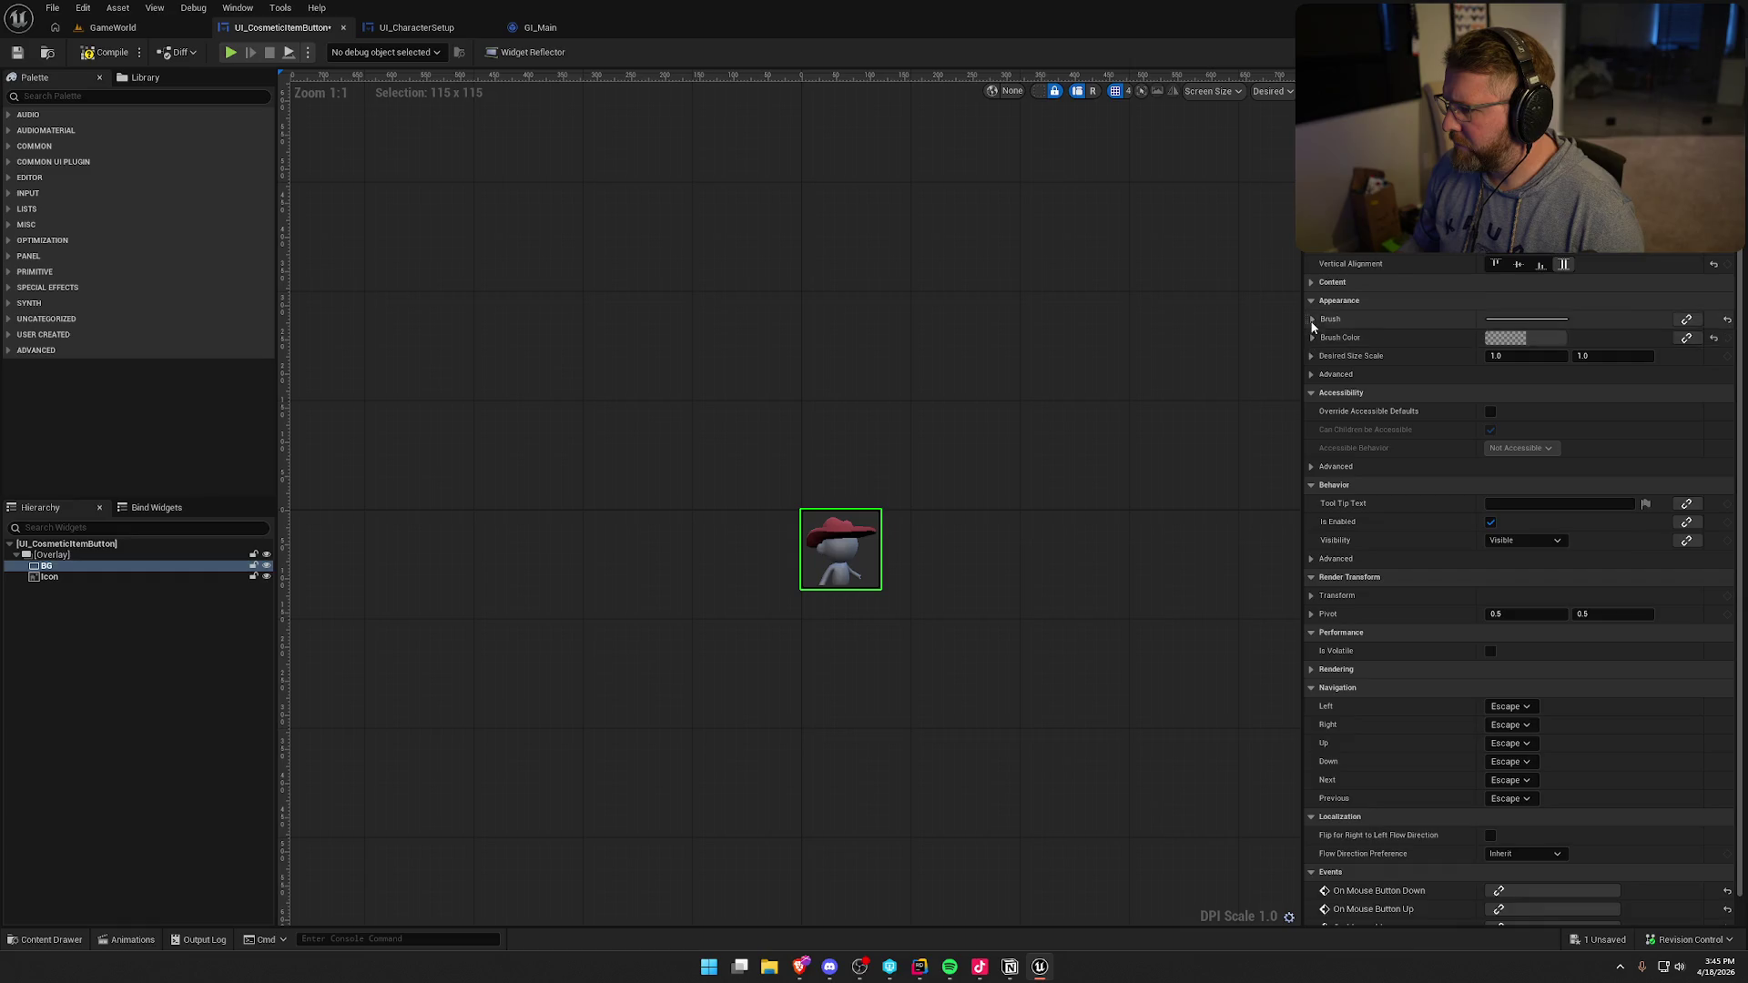
{"action": "left_click", "coordinate": [1311, 319]}
{"action": "left_click", "coordinate": [1321, 430]}
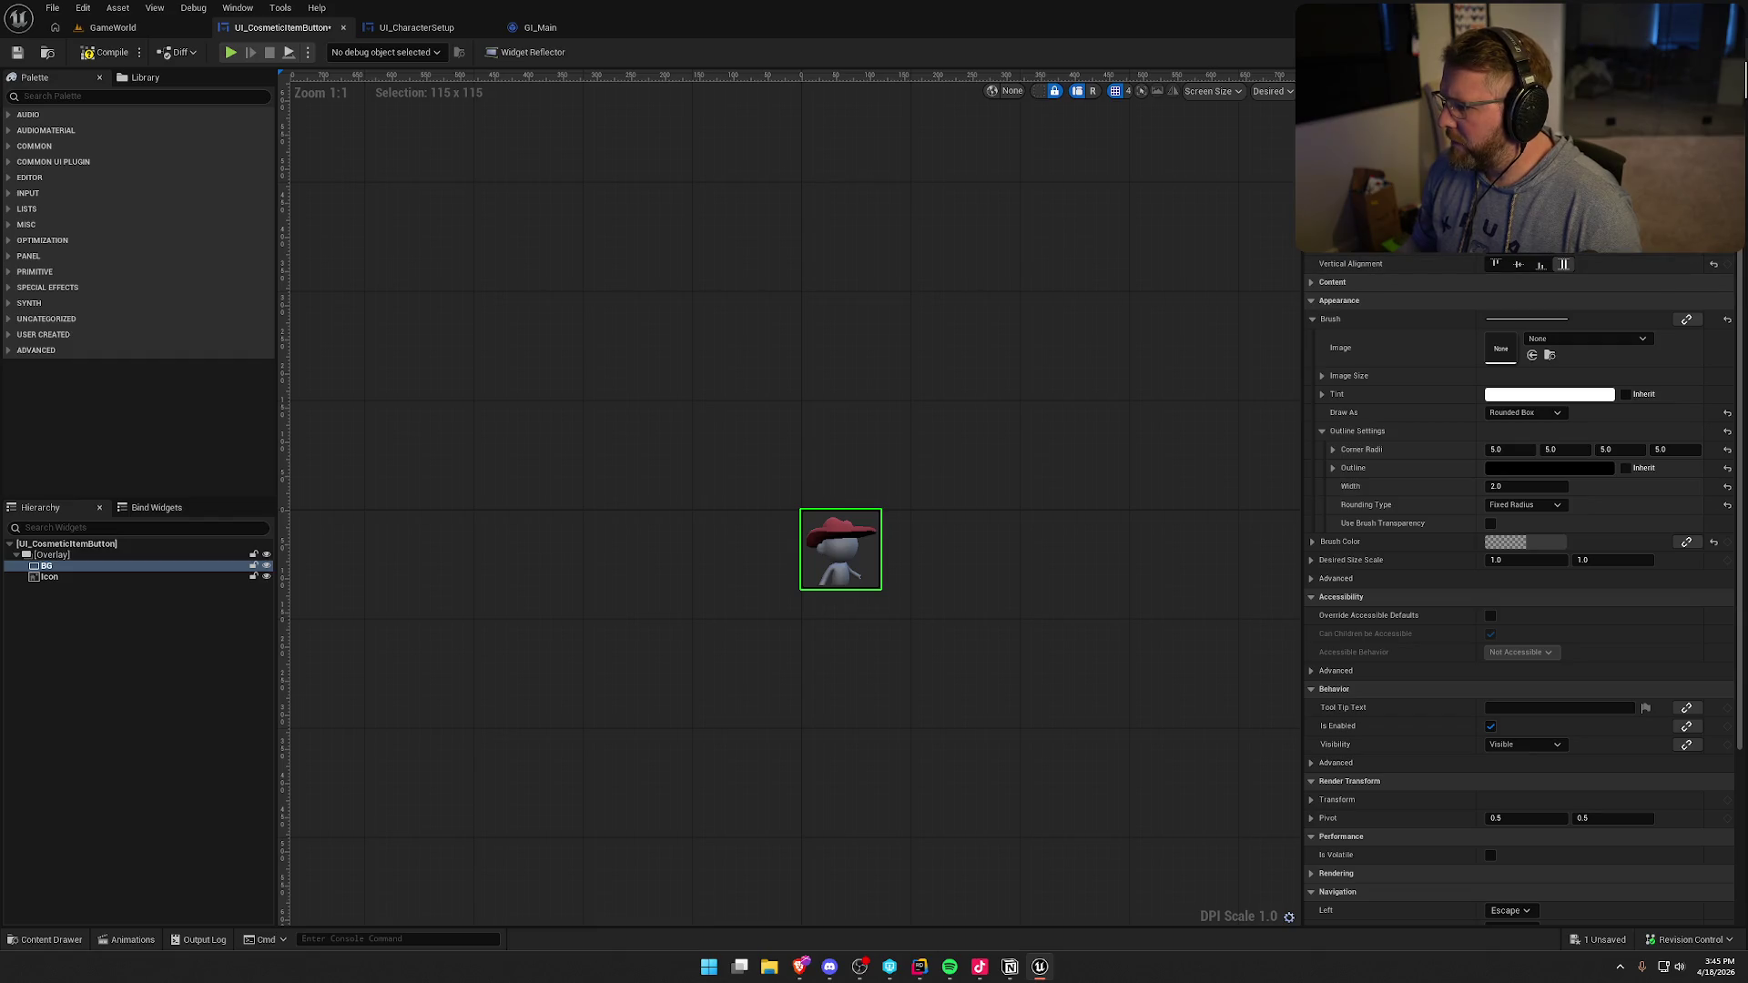
{"action": "left_click", "coordinate": [1704, 52]}
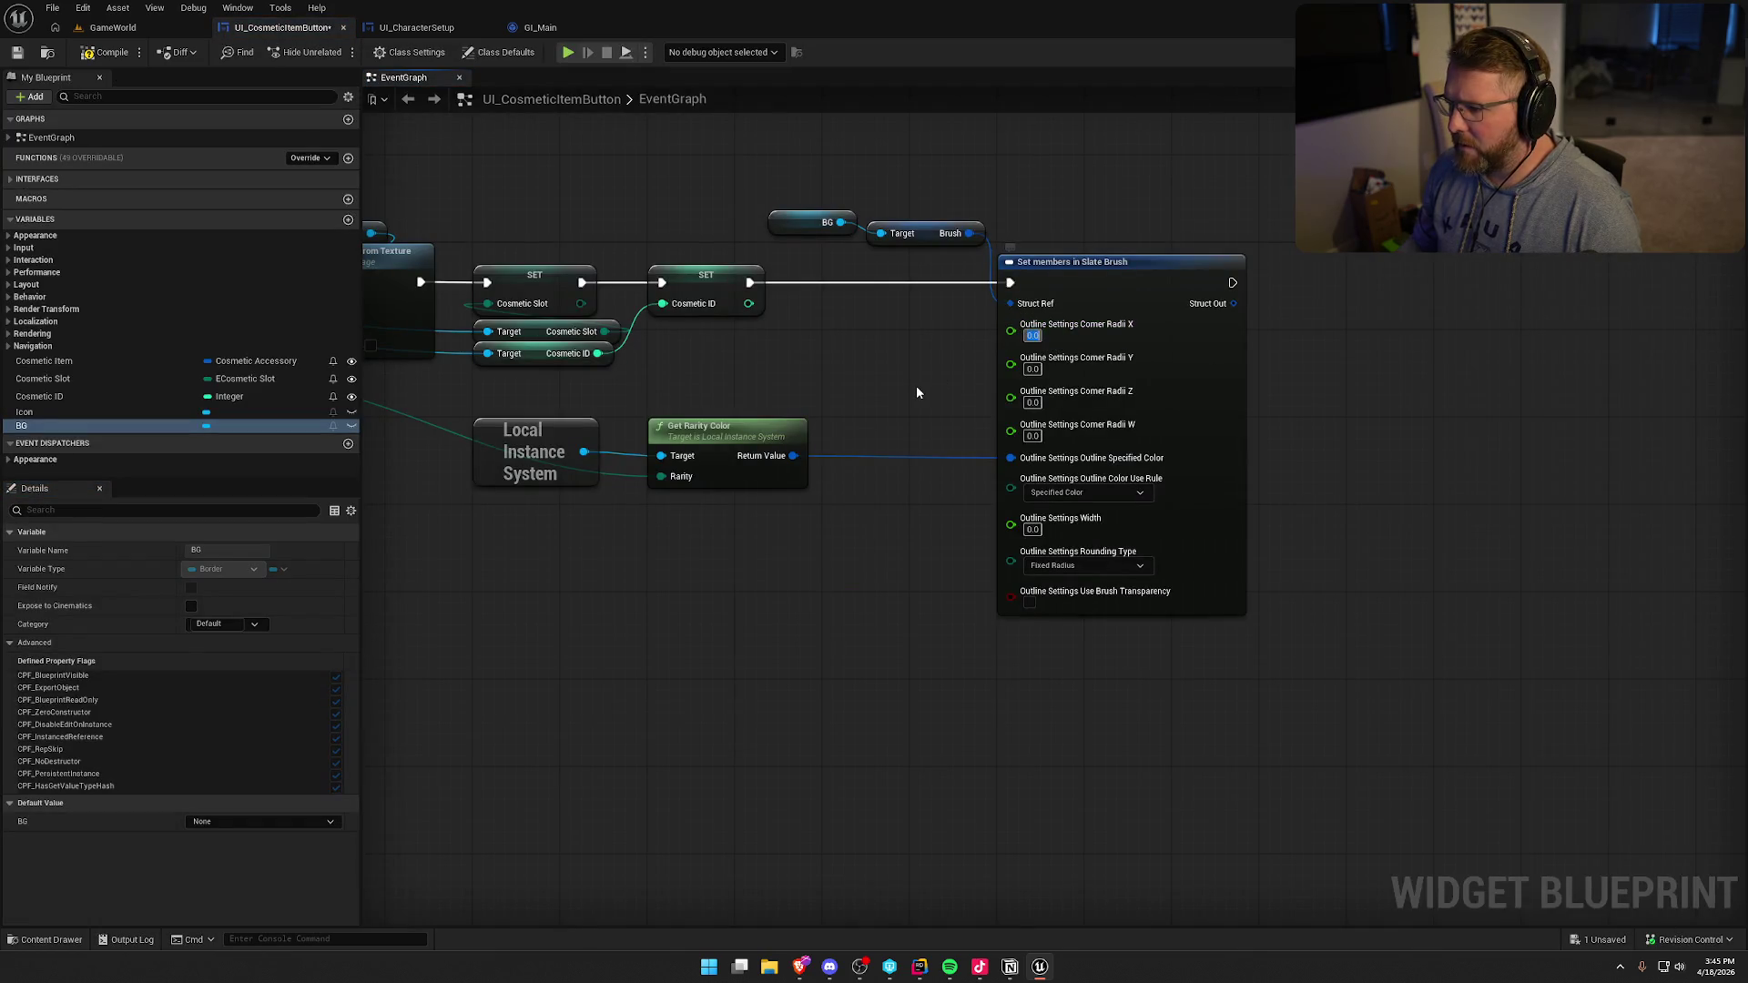
- Set all four outline corner radii to 5 and the outline width to 2
{"action": "type", "text": "5"}
{"action": "key", "text": "Tab"}
{"action": "type", "text": "5"}
{"action": "key", "text": "Tab"}
{"action": "type", "text": "5"}
{"action": "key", "text": "Tab"}
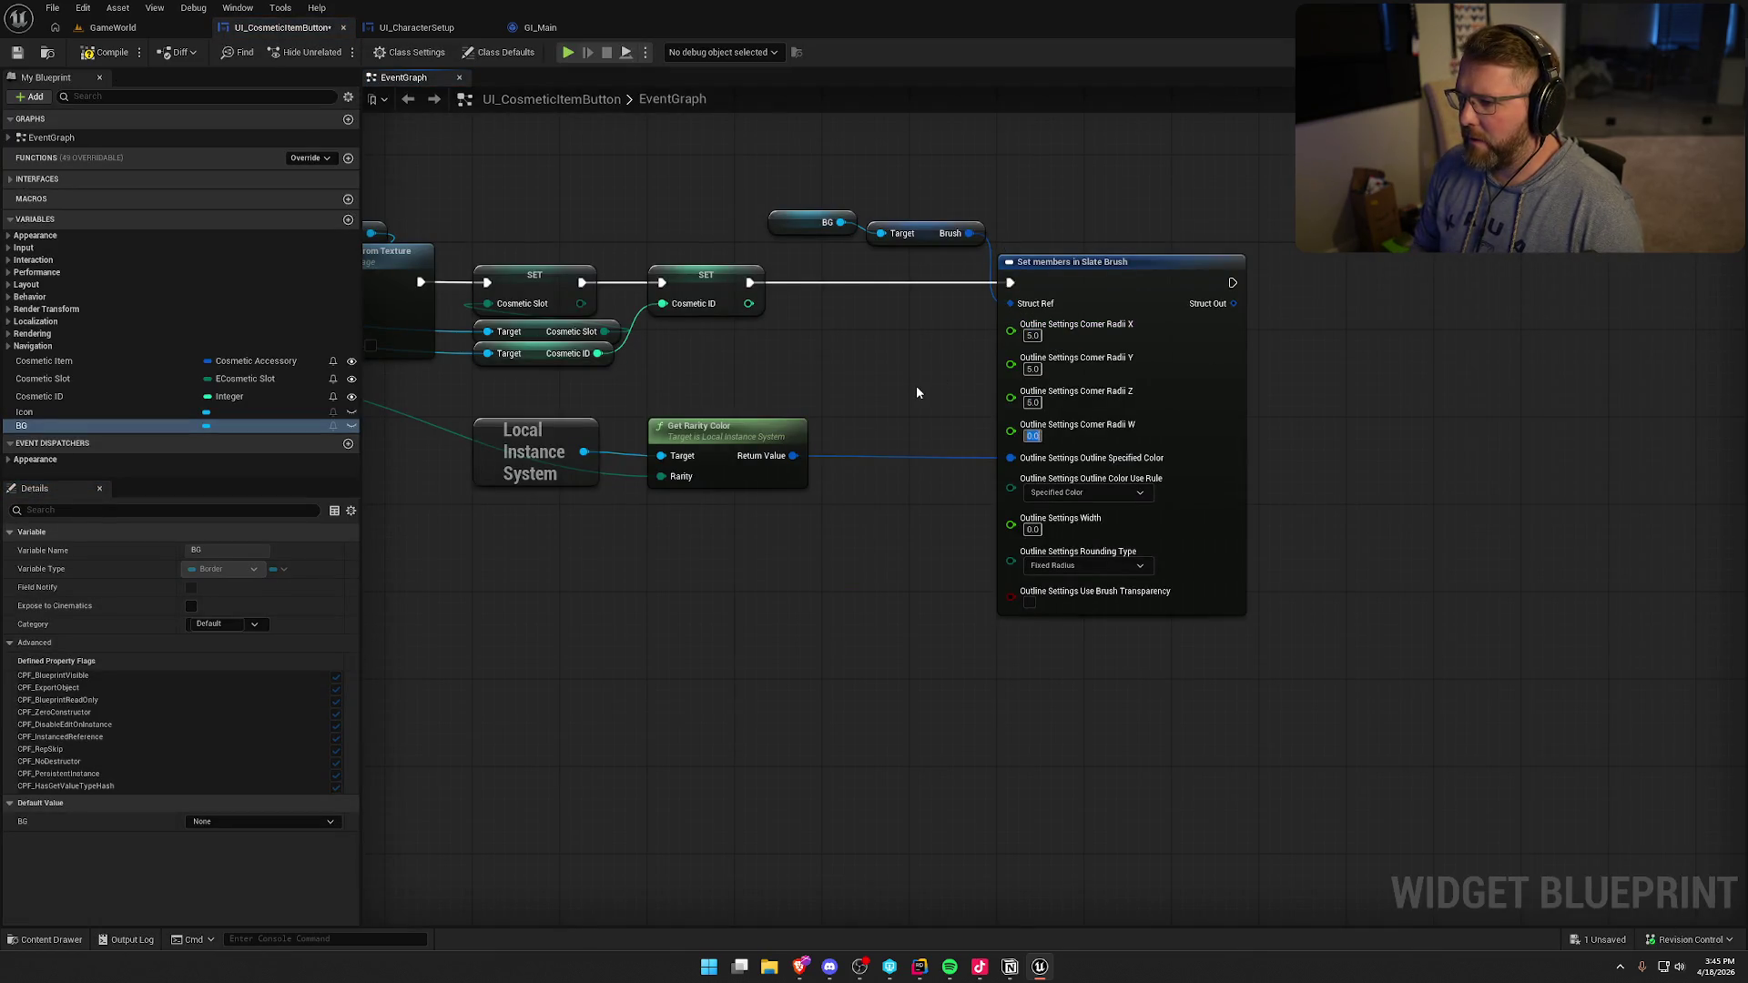
{"action": "type", "text": "5"}
{"action": "key", "text": "Tab"}
{"action": "type", "text": "2"}
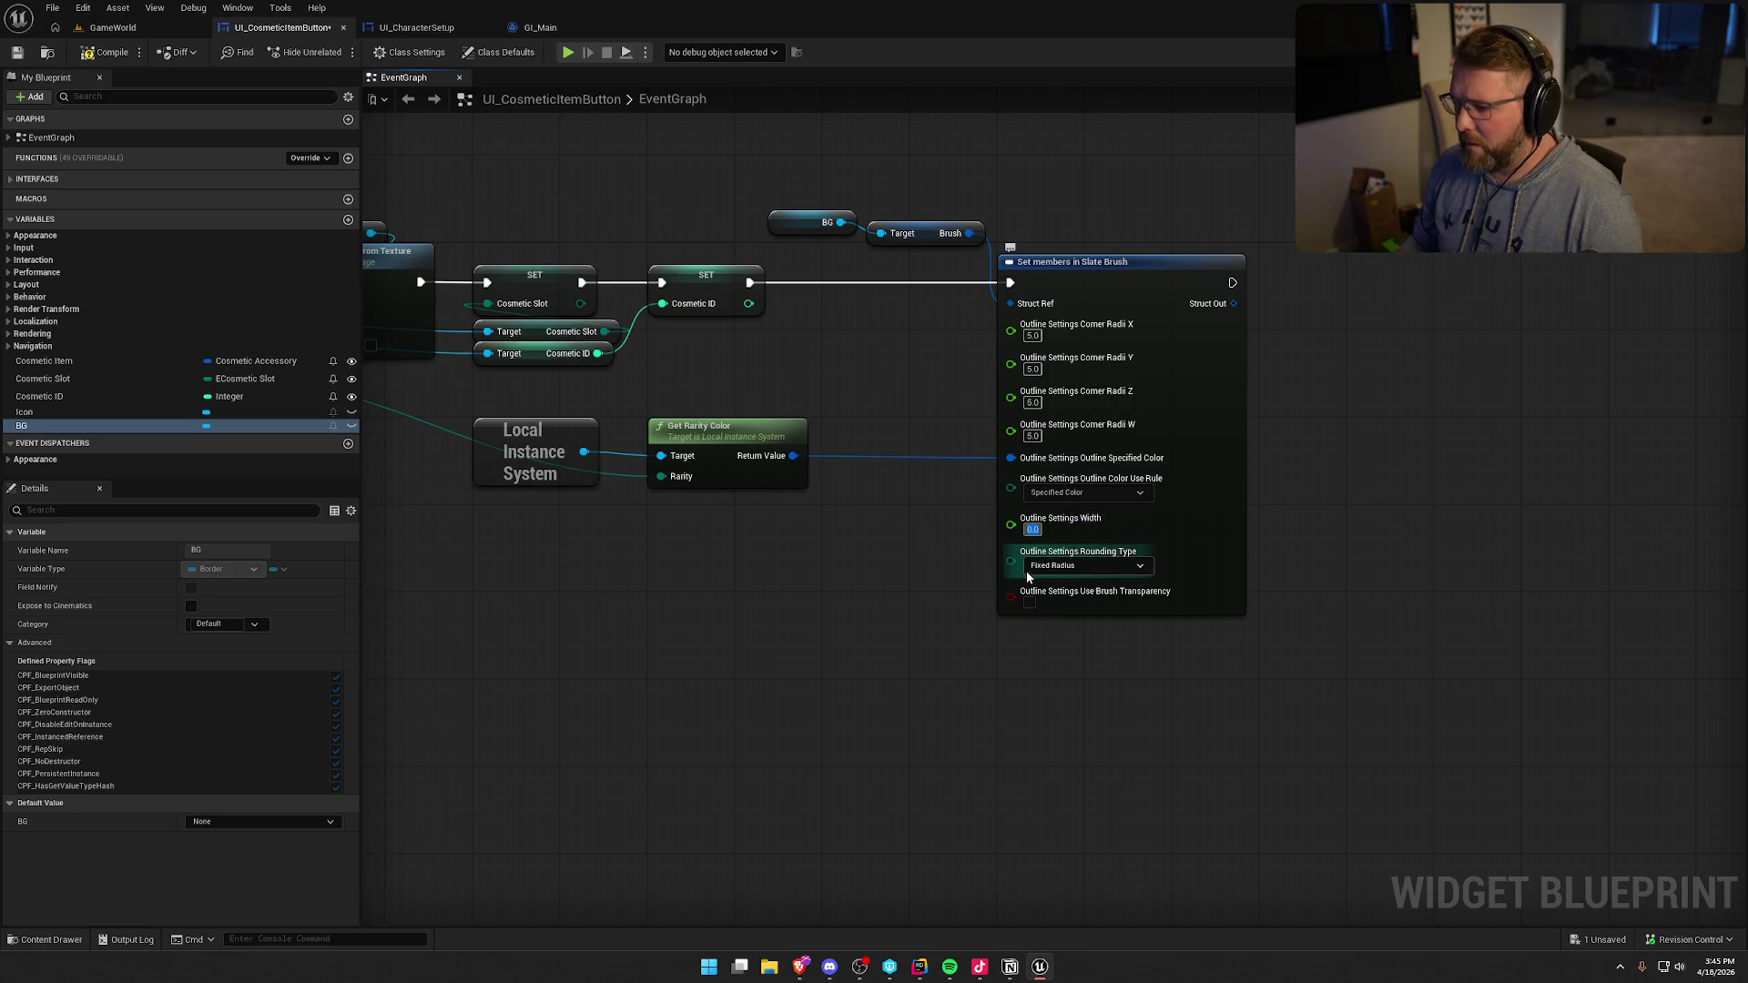
{"action": "key", "text": "Return"}
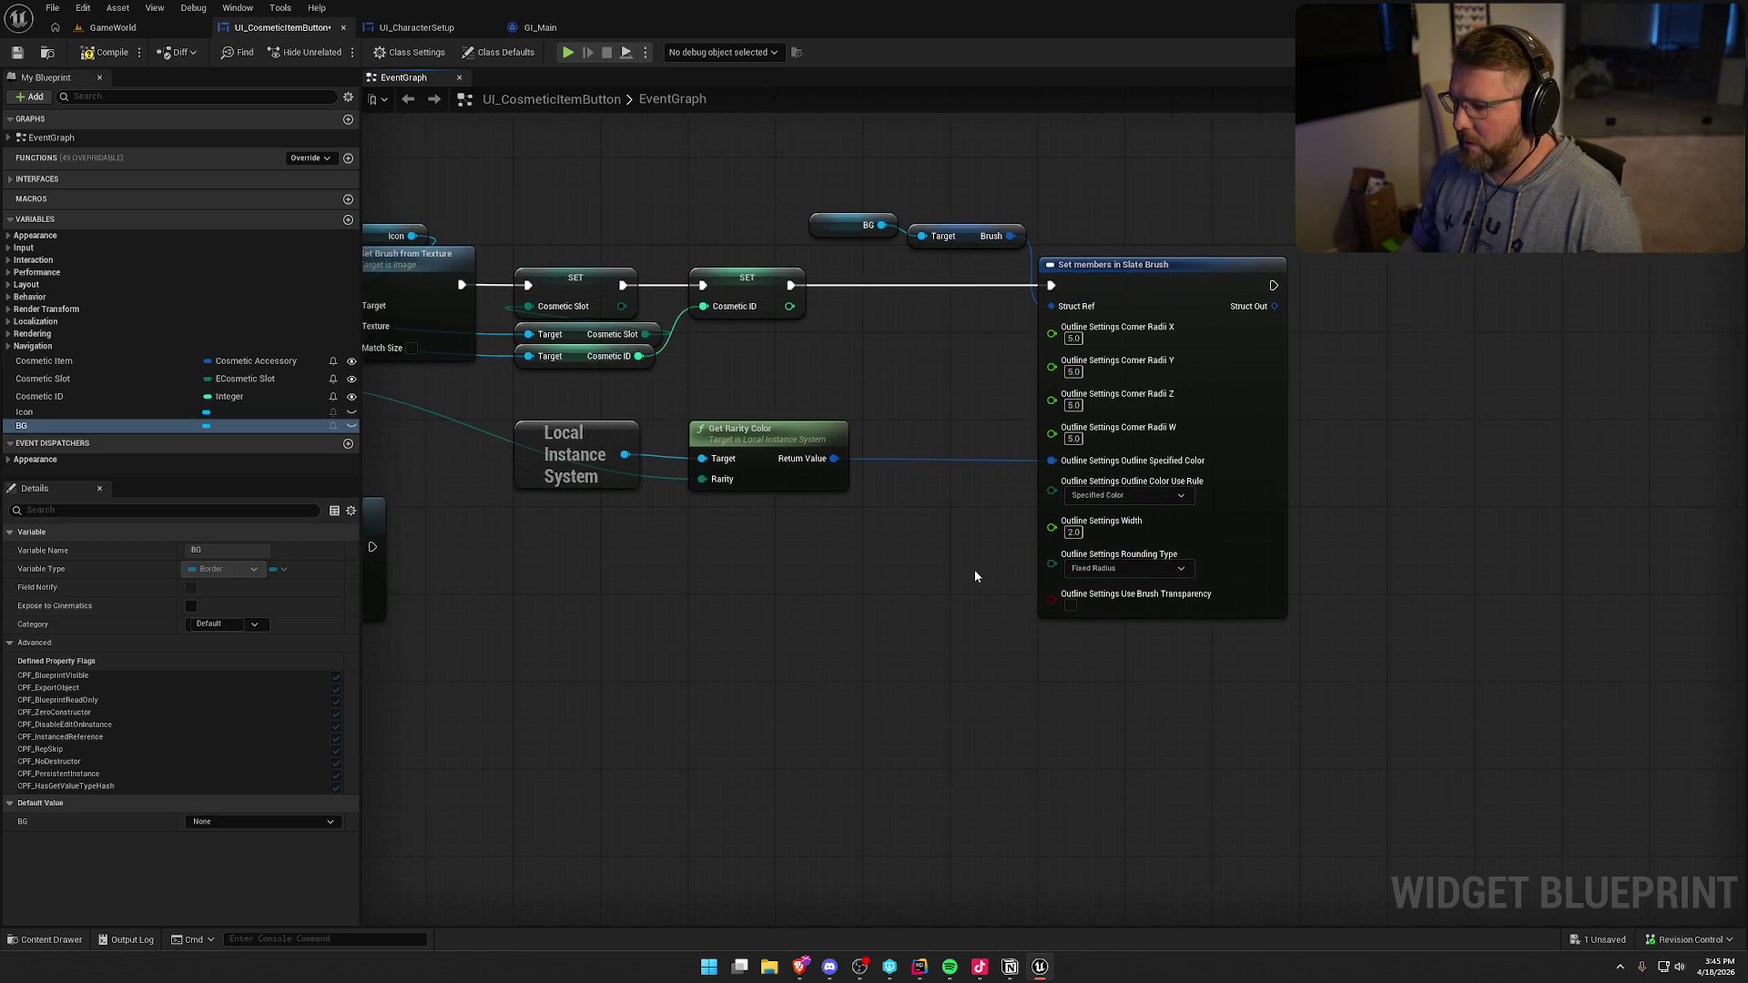
{"action": "left_click_drag", "start_coordinate": [948, 546], "coordinate": [1127, 555]}
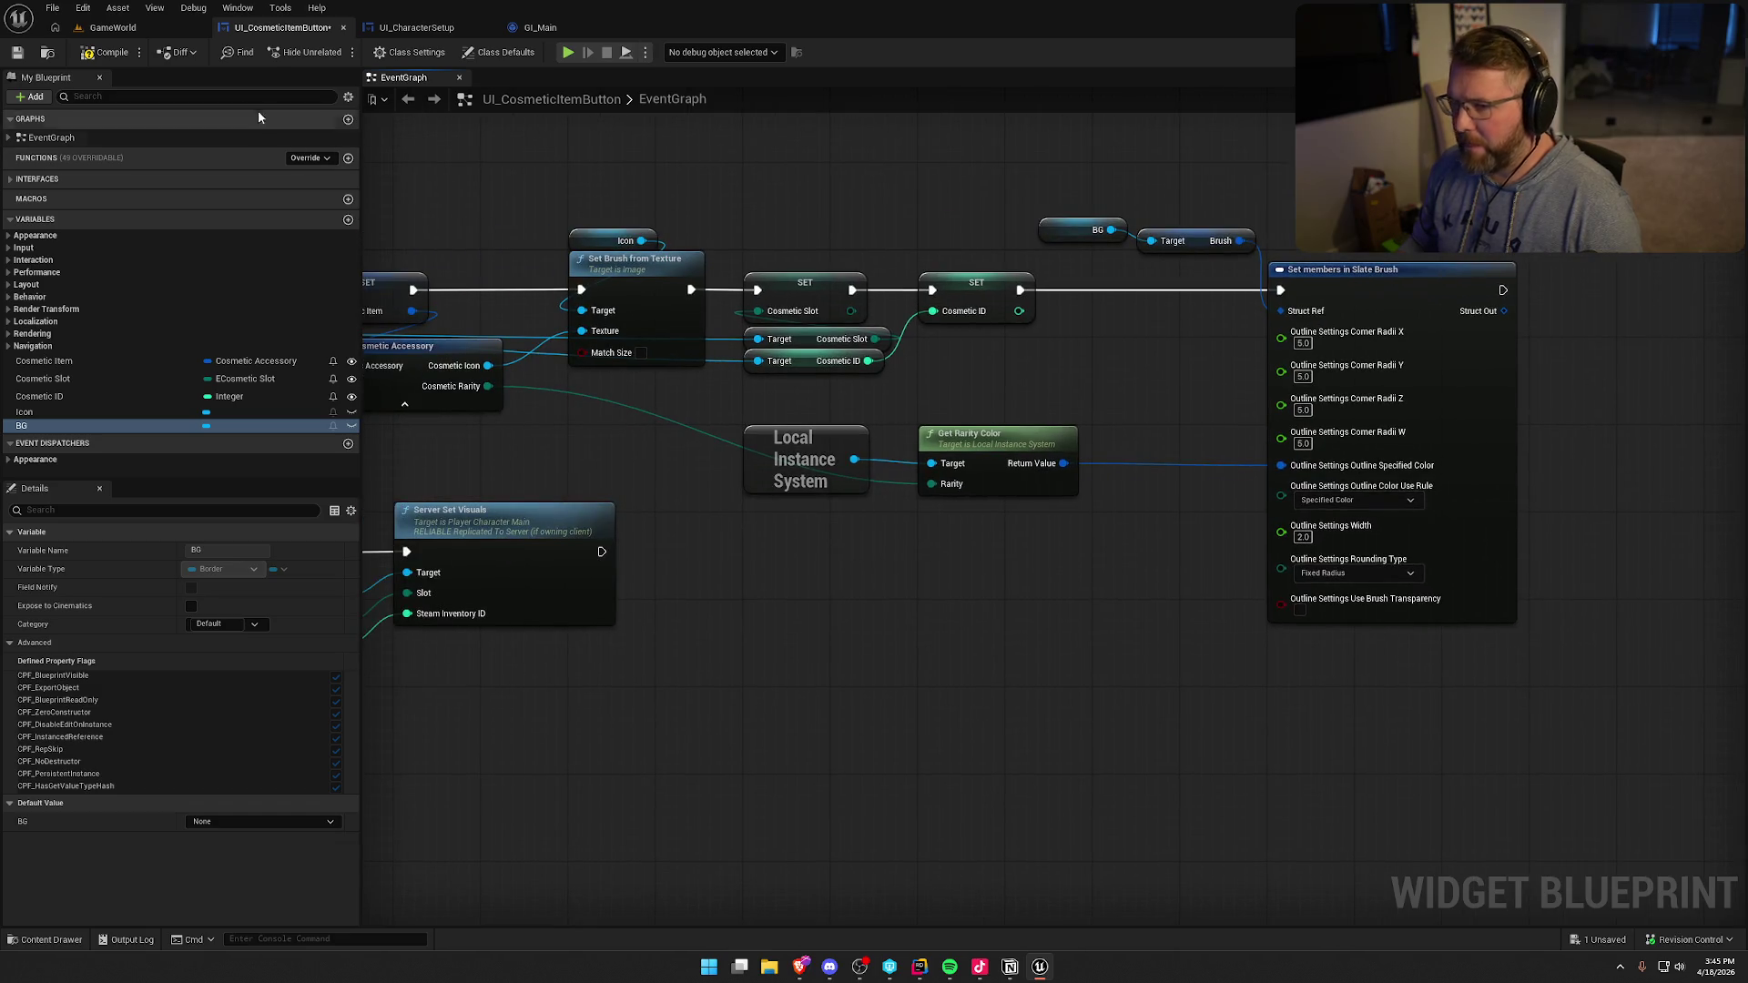
{"action": "left_click", "coordinate": [107, 29]}
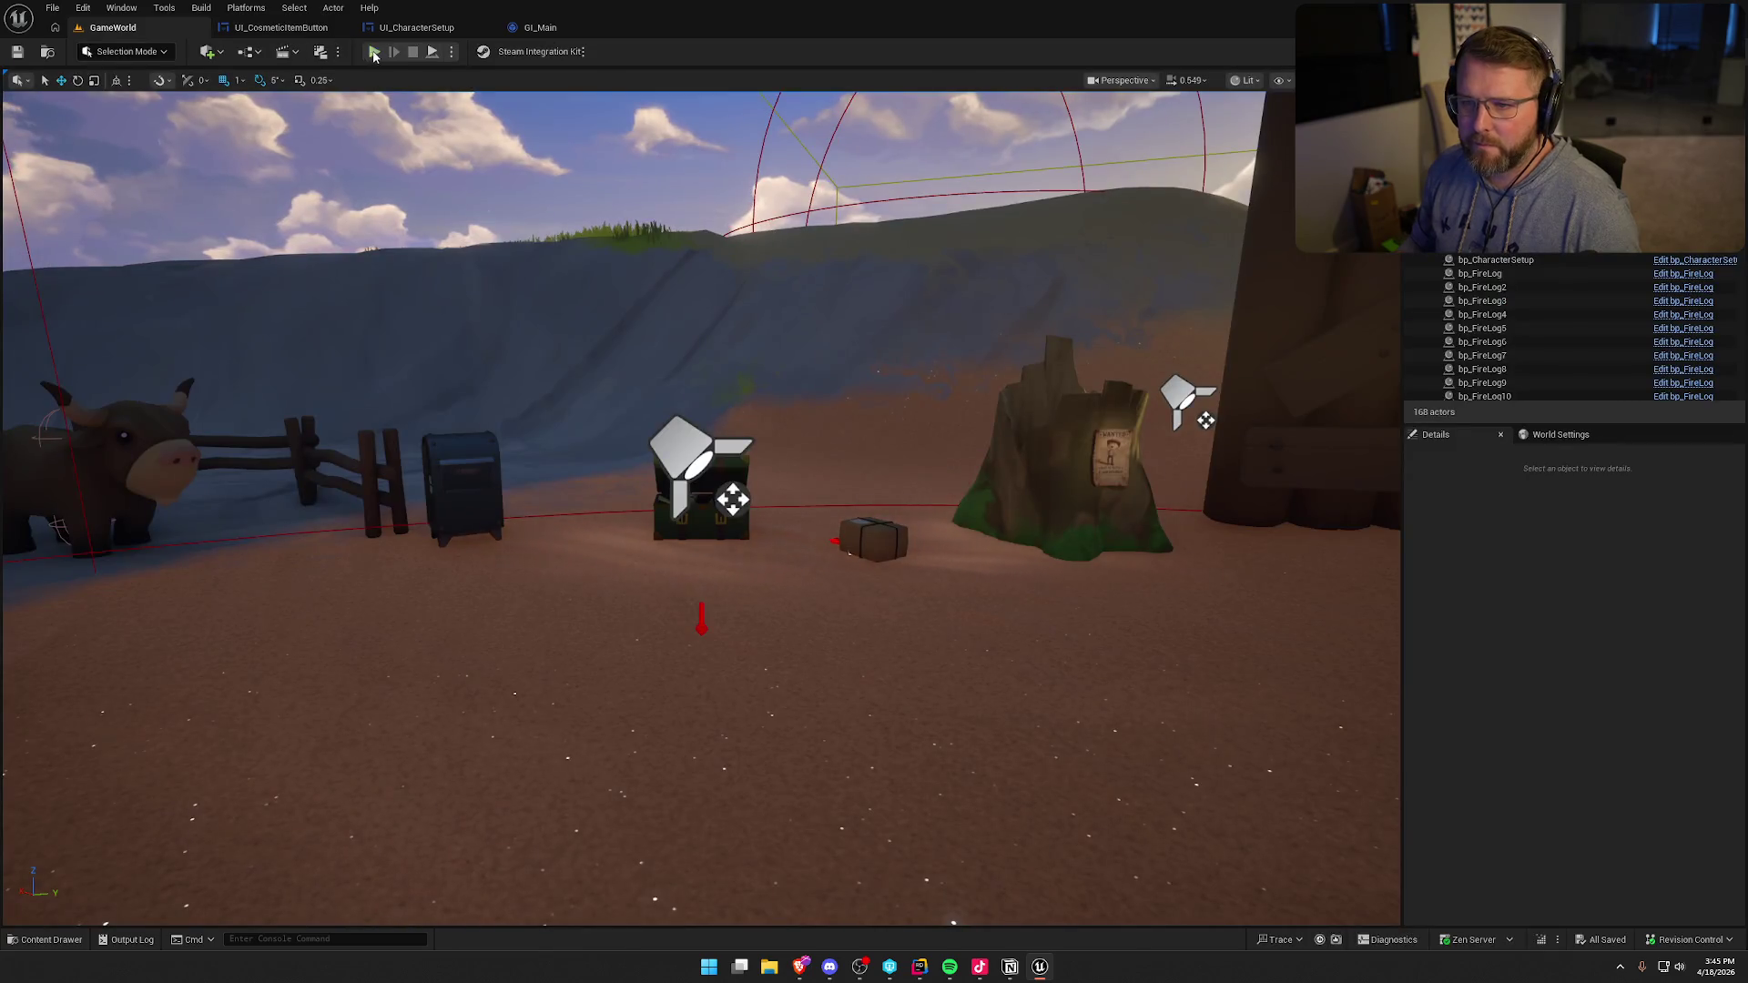
{"action": "key", "text": "w"}
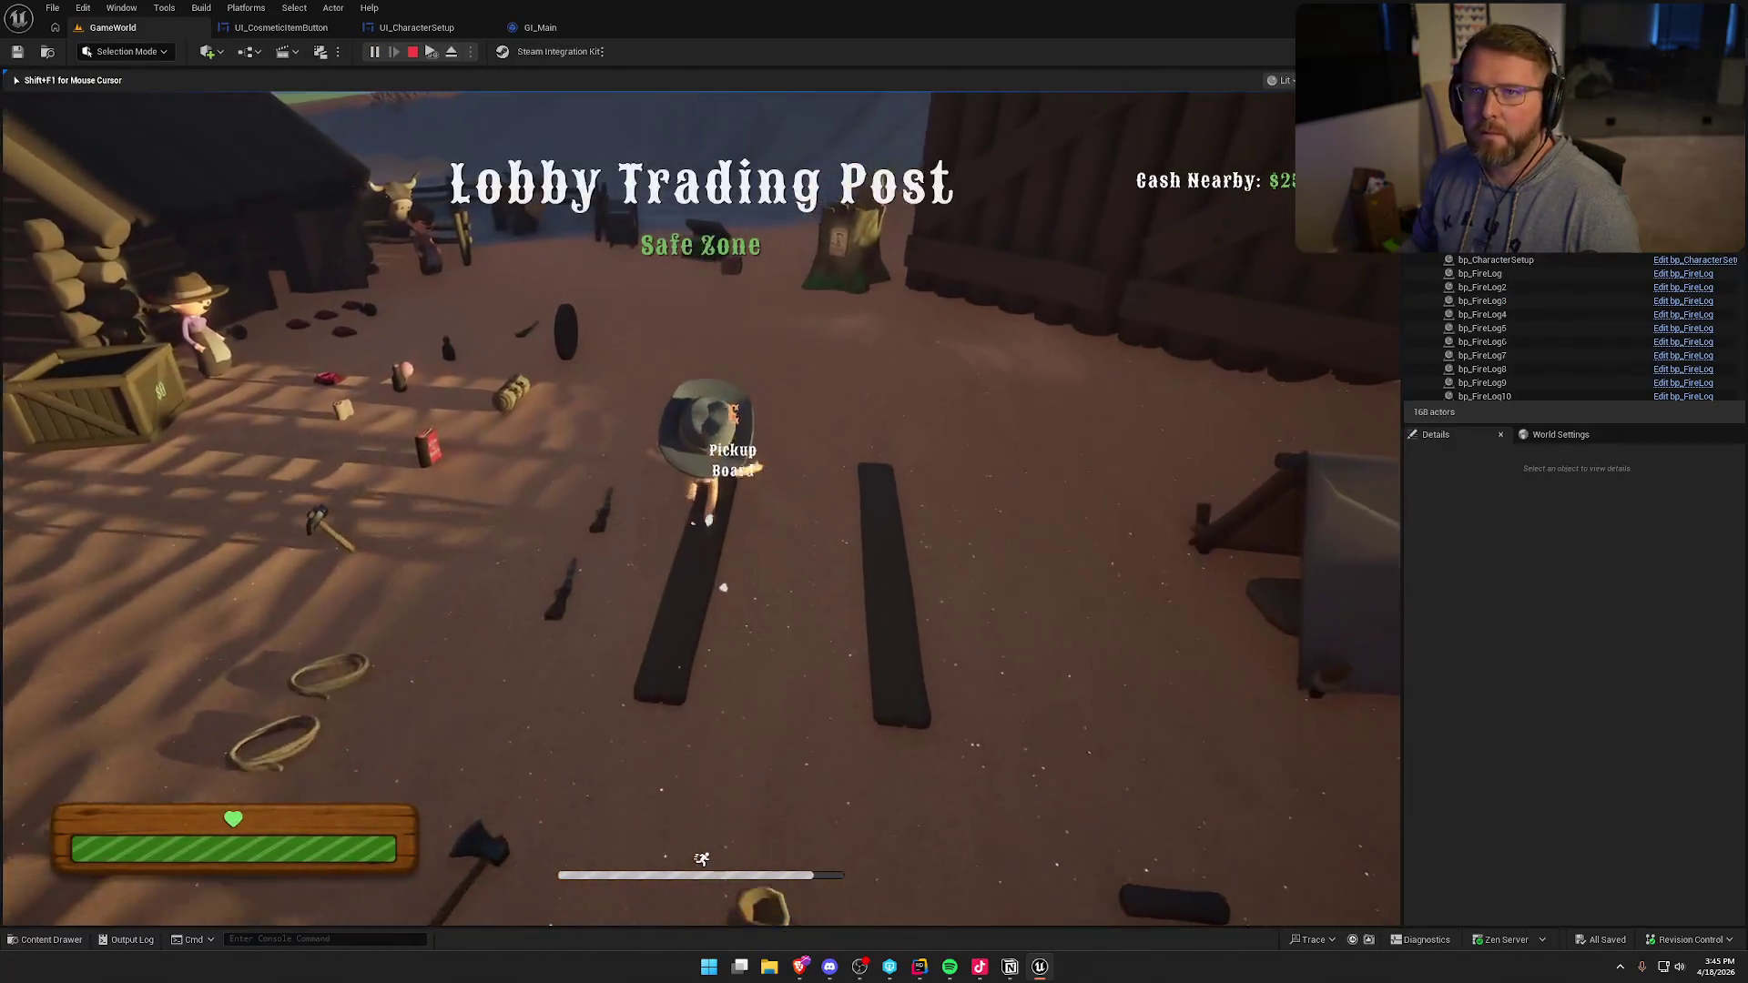
{"action": "key", "text": "w"}
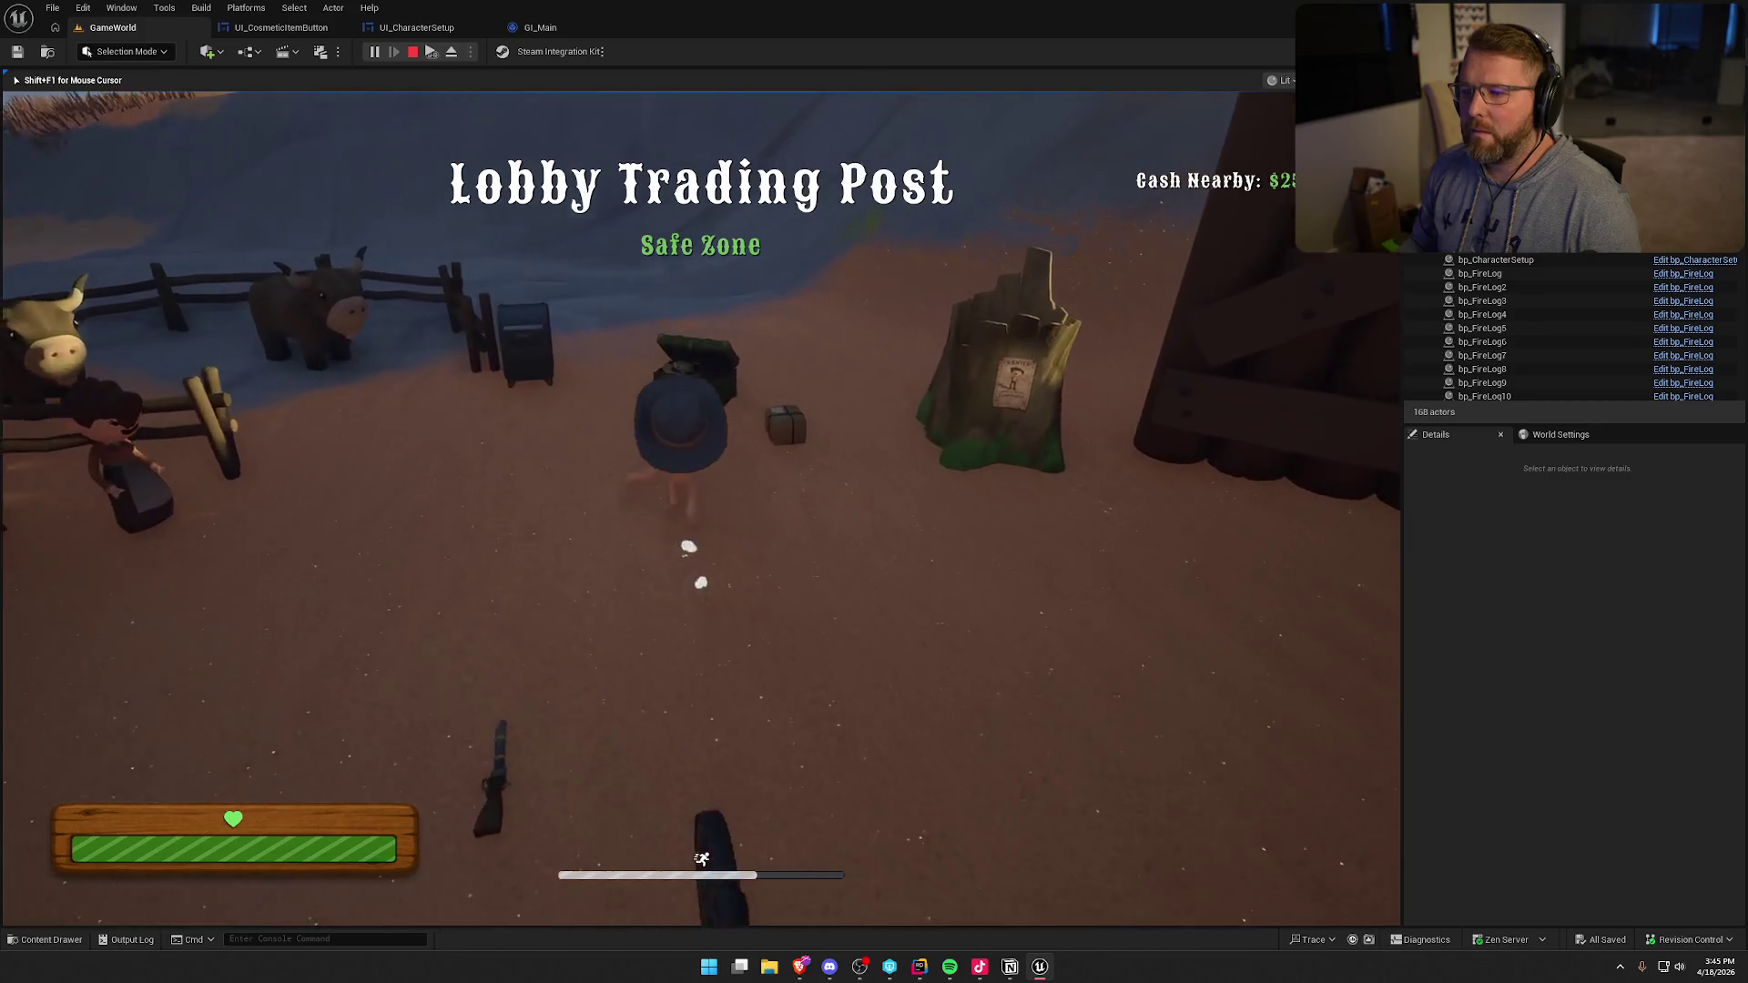
{"action": "key", "text": "e"}
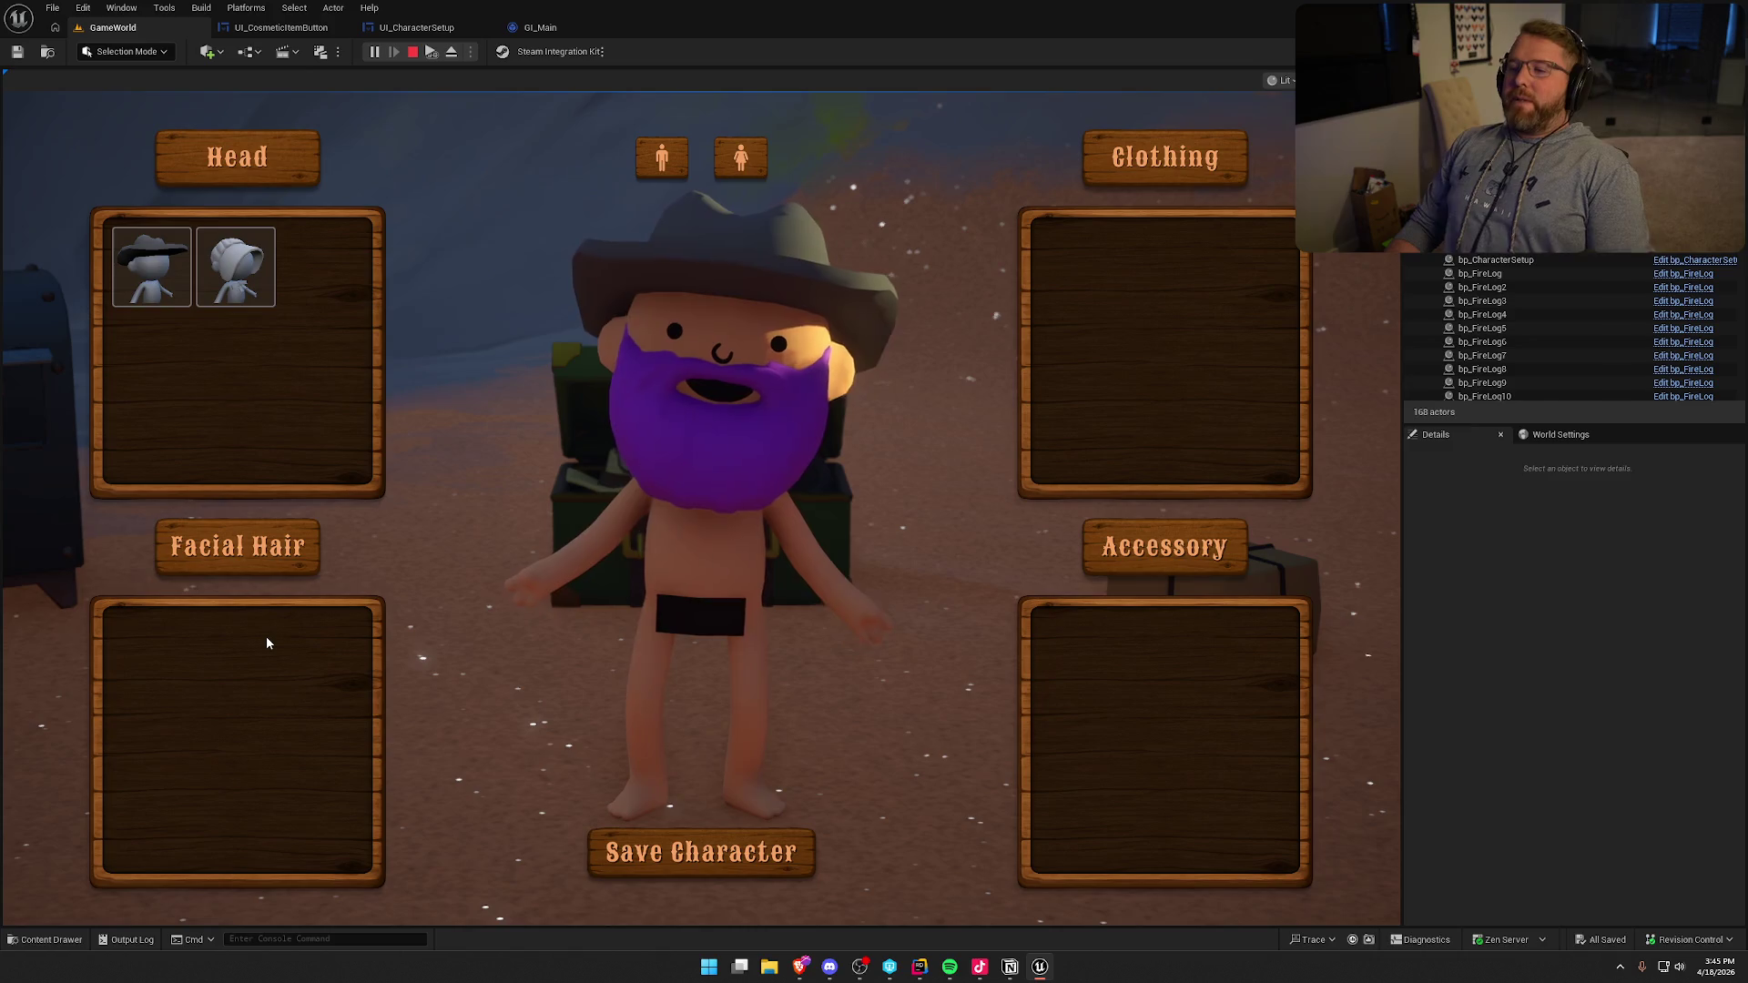
{"action": "key", "text": "Escape"}
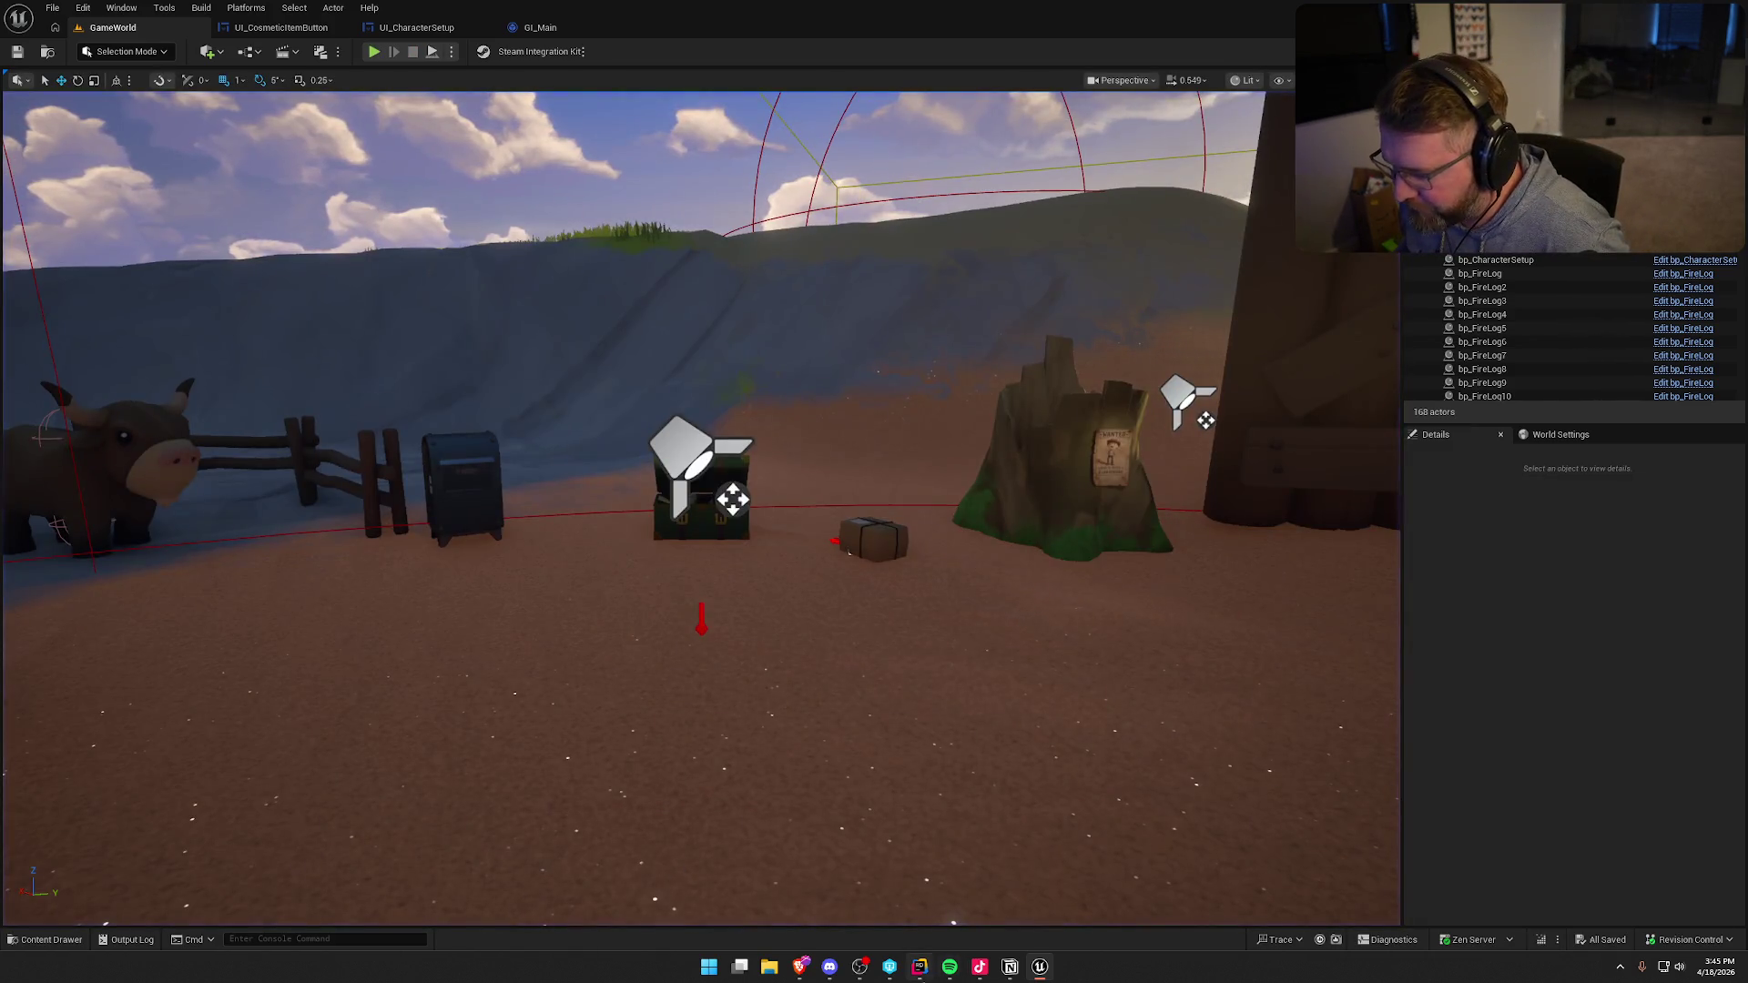
{"action": "left_click", "coordinate": [280, 28]}
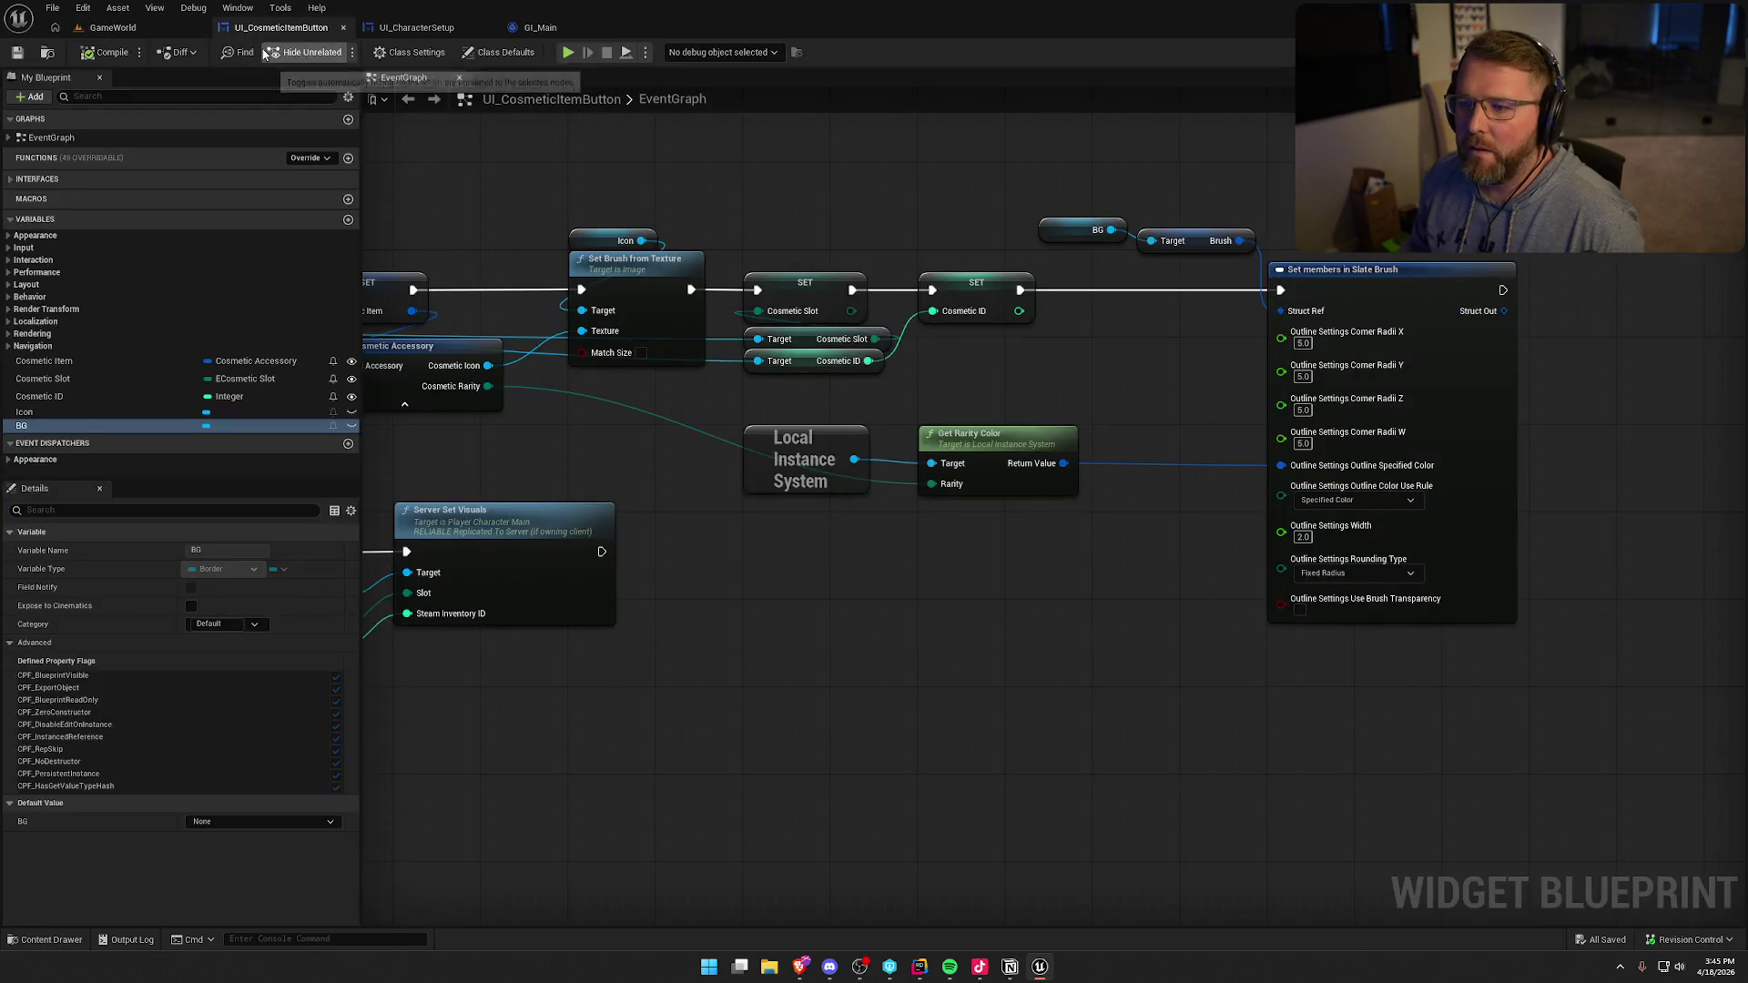
- In GI_Main, select the Owned Cosmetic IDs getter node to copy it
{"action": "left_click", "coordinate": [541, 28]}
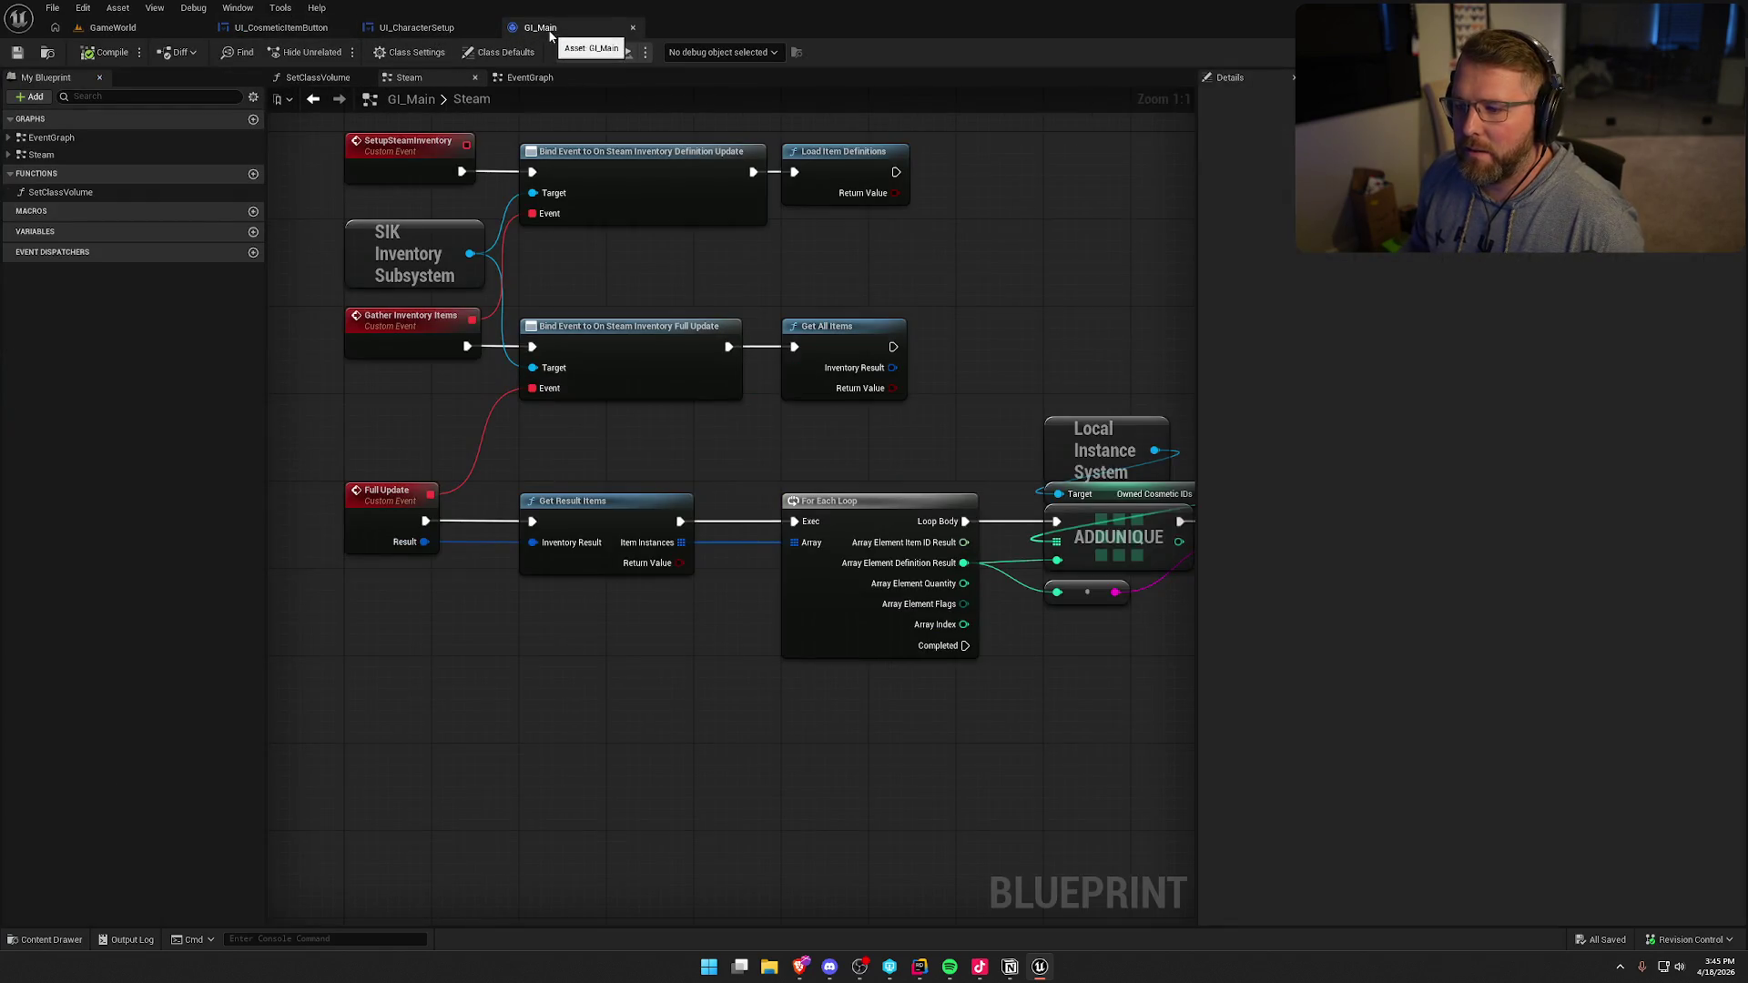
{"action": "left_click_drag", "start_coordinate": [1045, 694], "coordinate": [805, 671]}
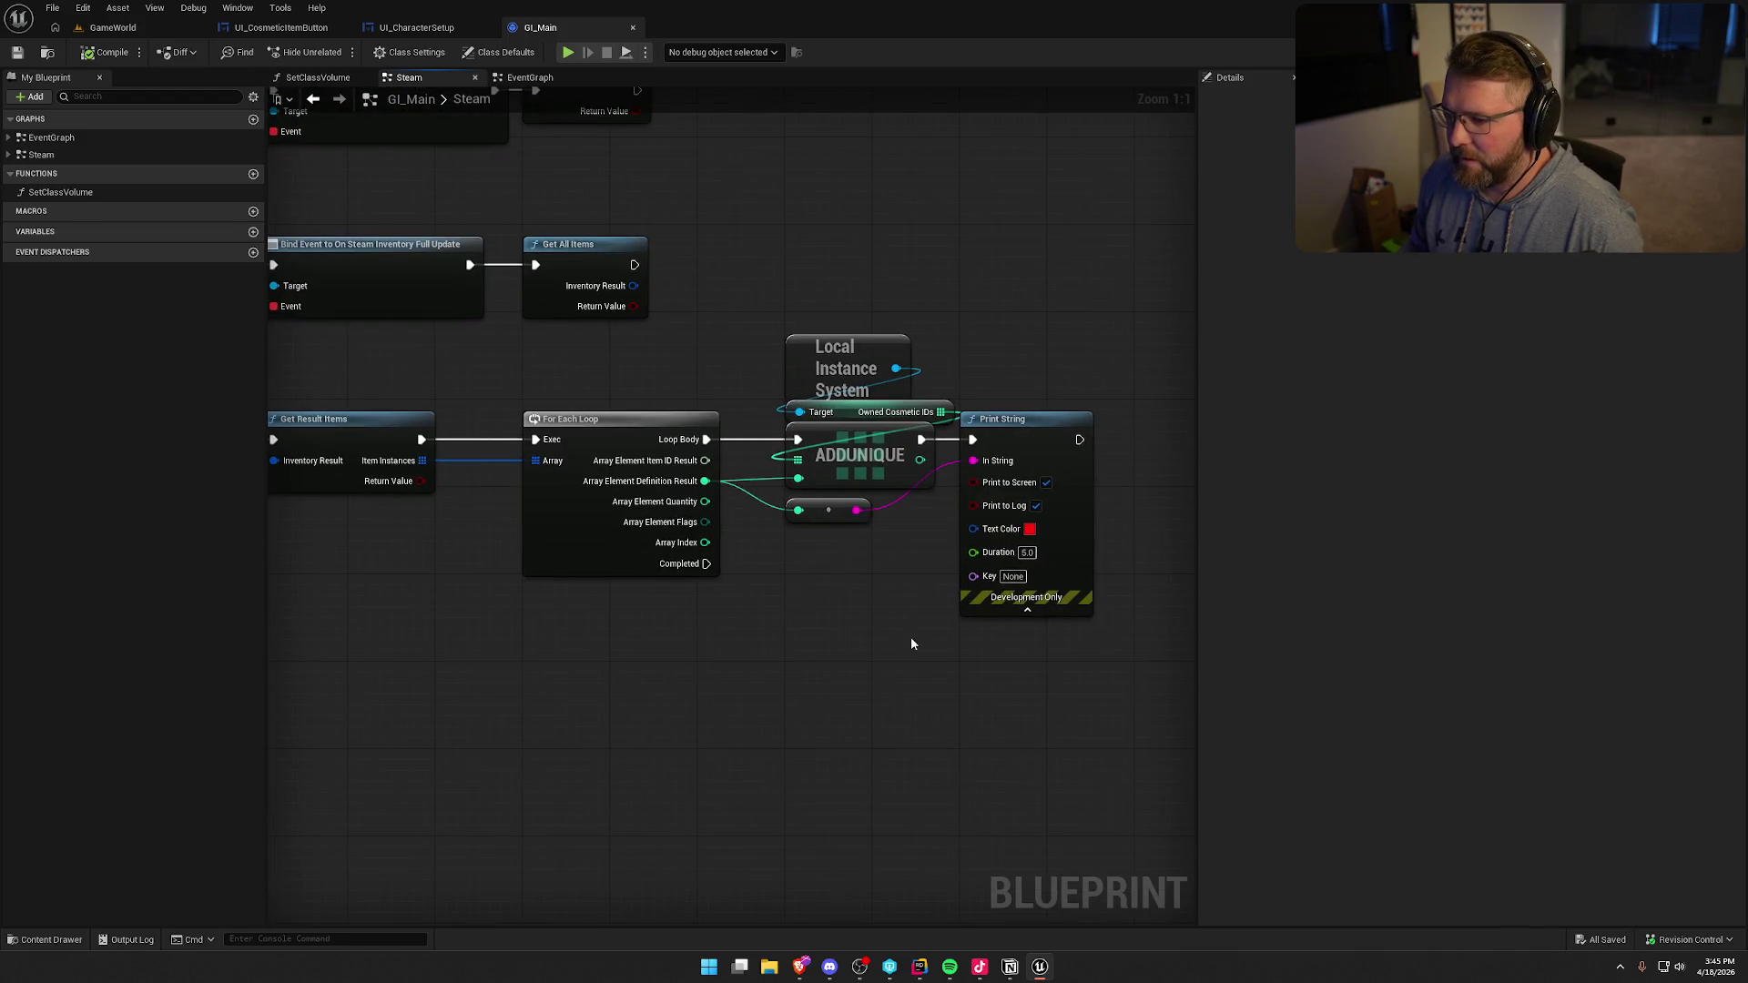
{"action": "left_click", "coordinate": [876, 483]}
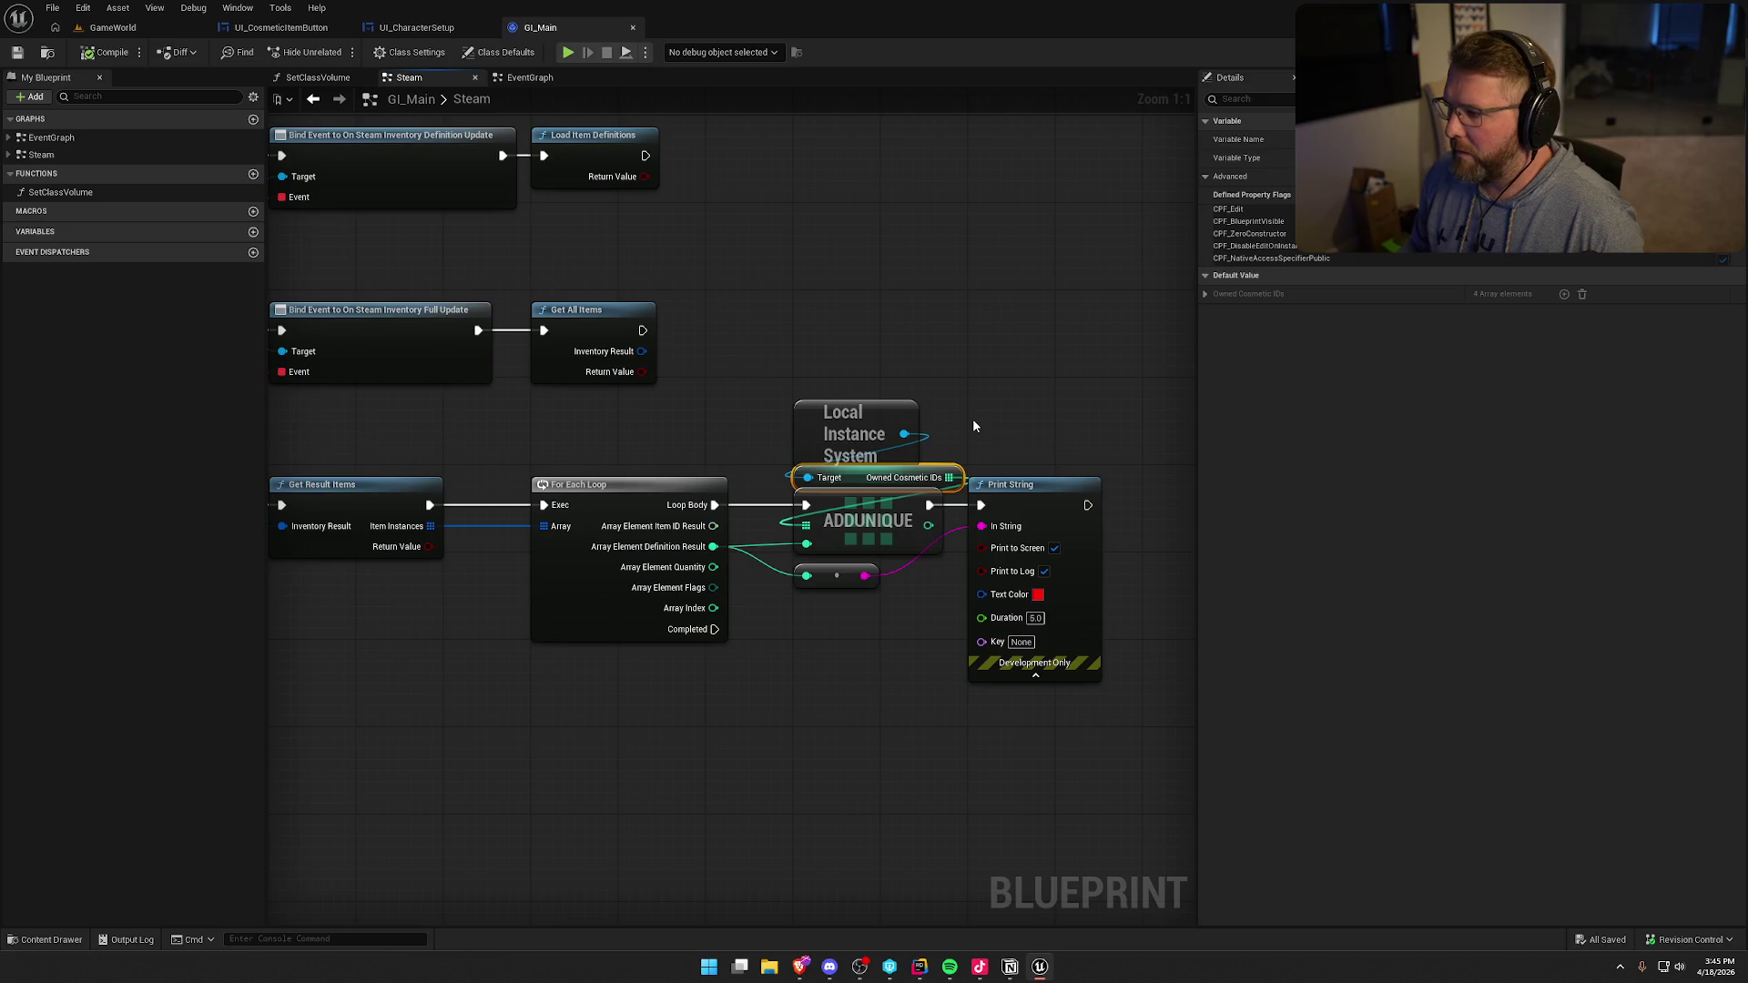
{"action": "left_click_drag", "start_coordinate": [897, 409], "coordinate": [915, 437]}
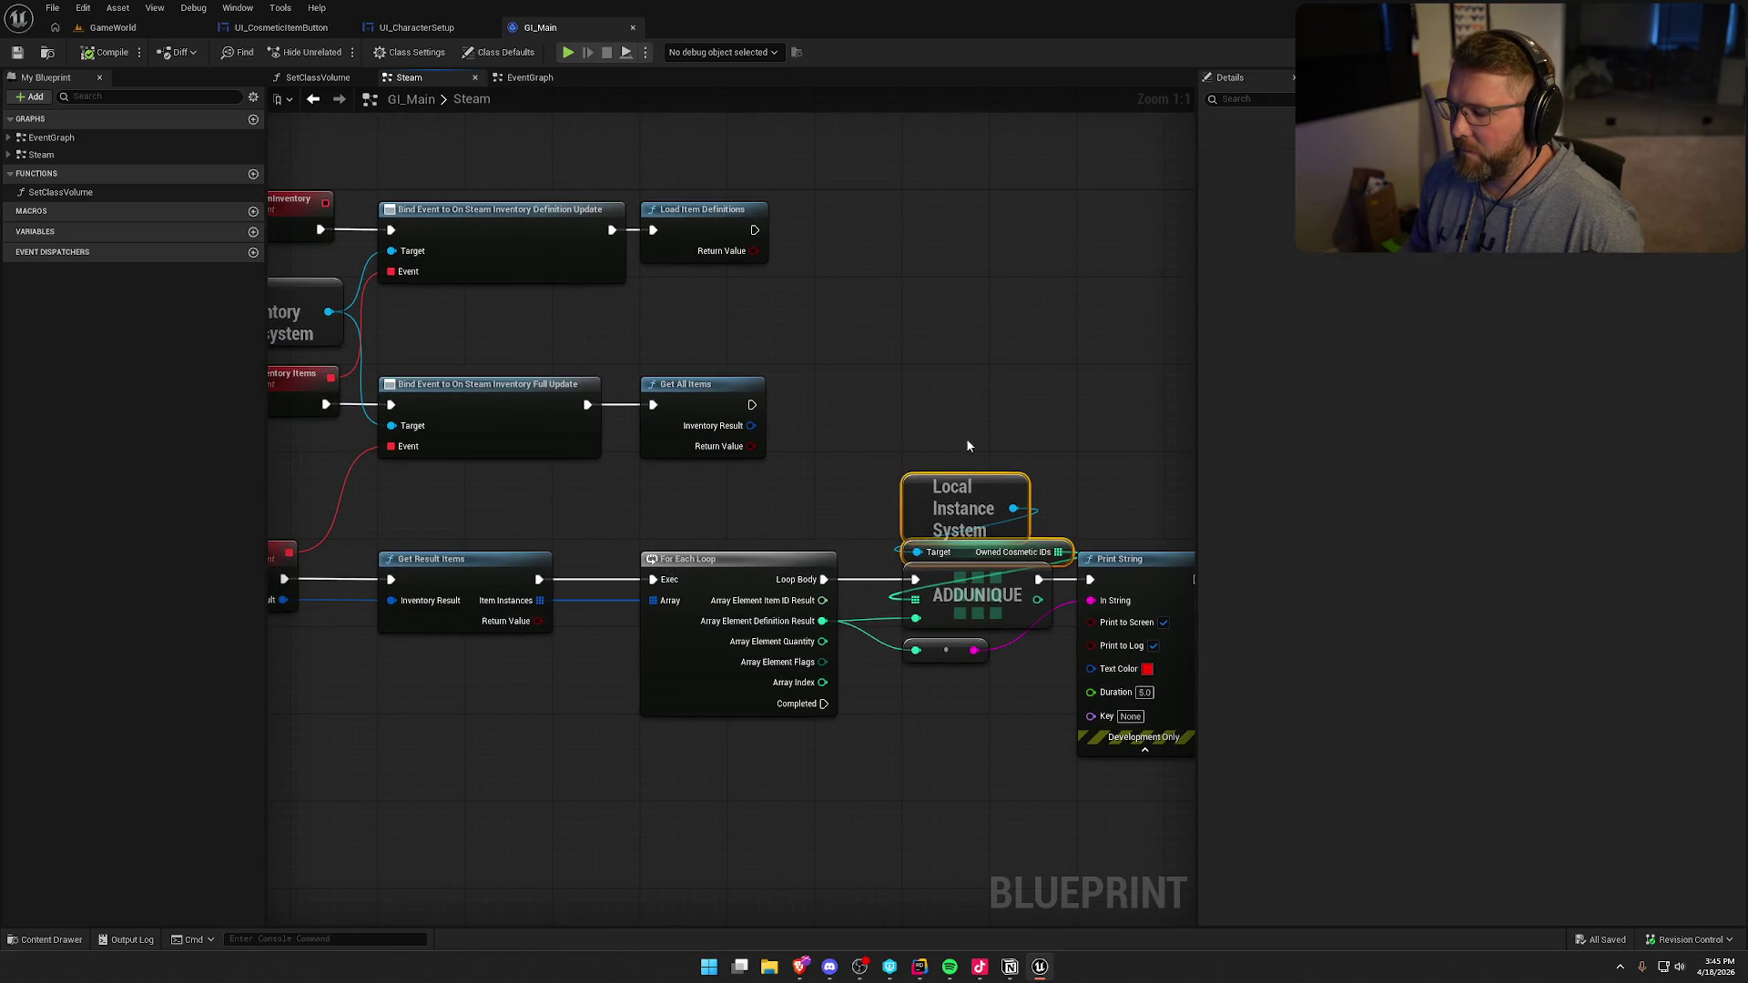
{"action": "right_click", "coordinate": [1027, 416]}
{"action": "left_click", "coordinate": [966, 332]}
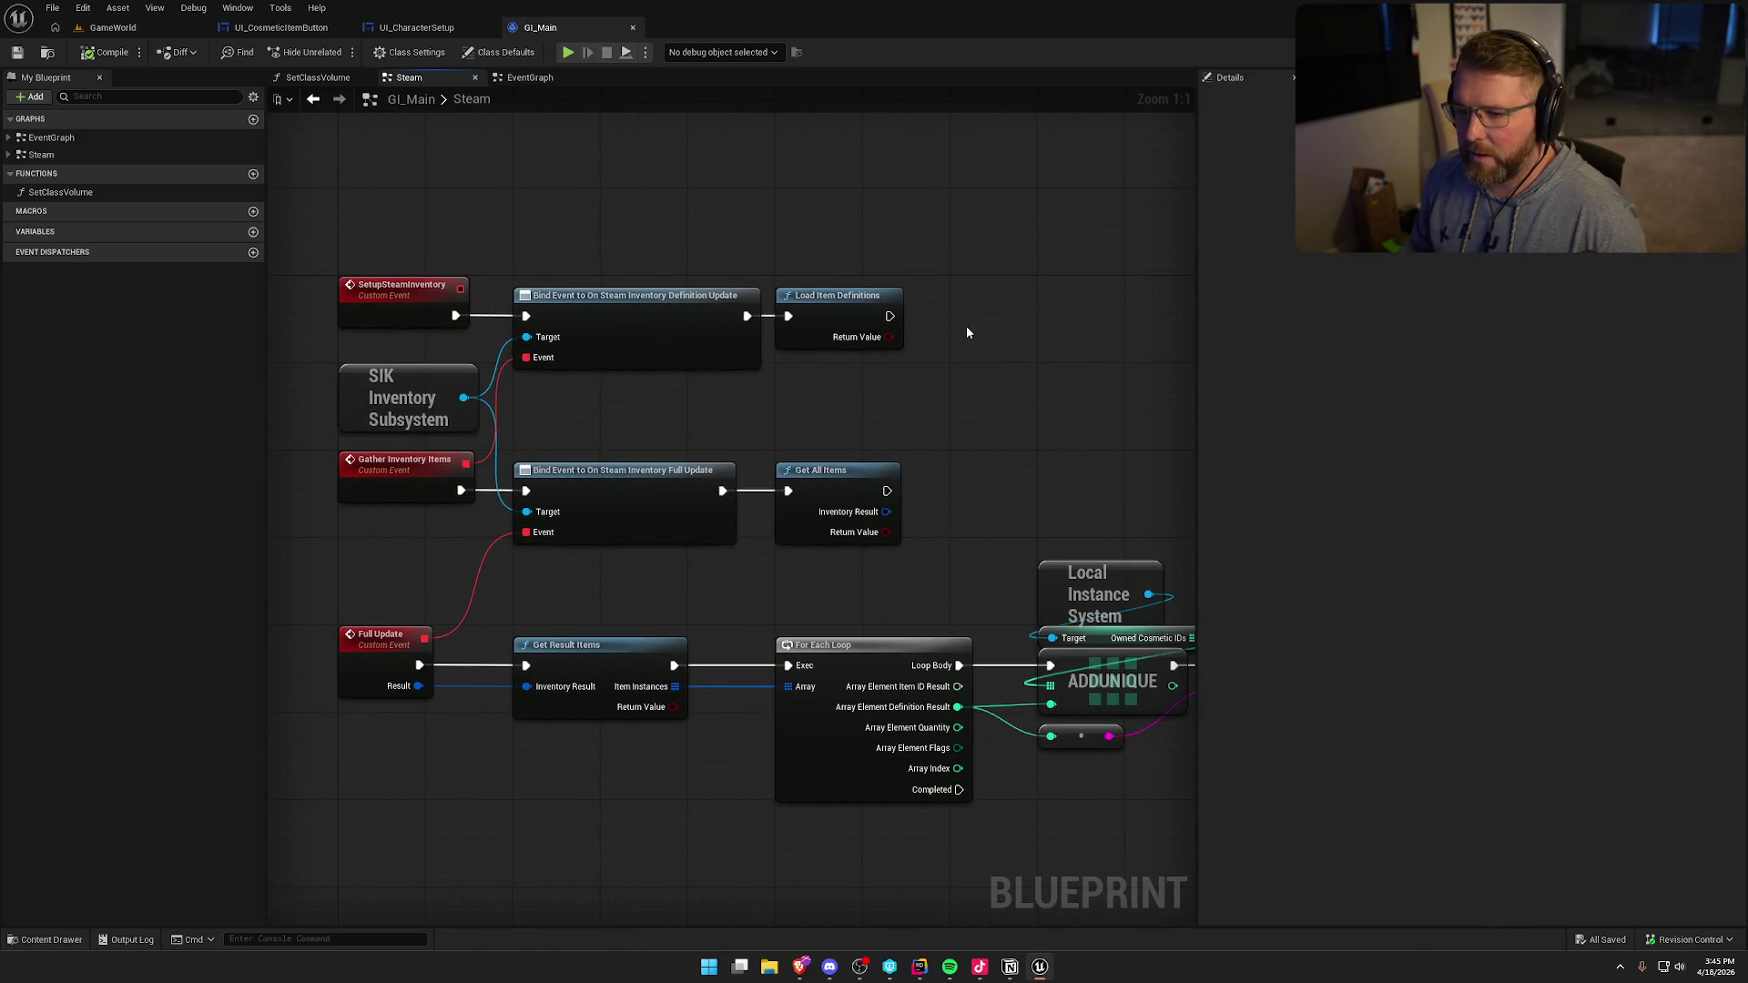
- Paste it into EventGraph and wire an array Add node between Event Init and Load Settings
{"action": "left_click", "coordinate": [528, 77]}
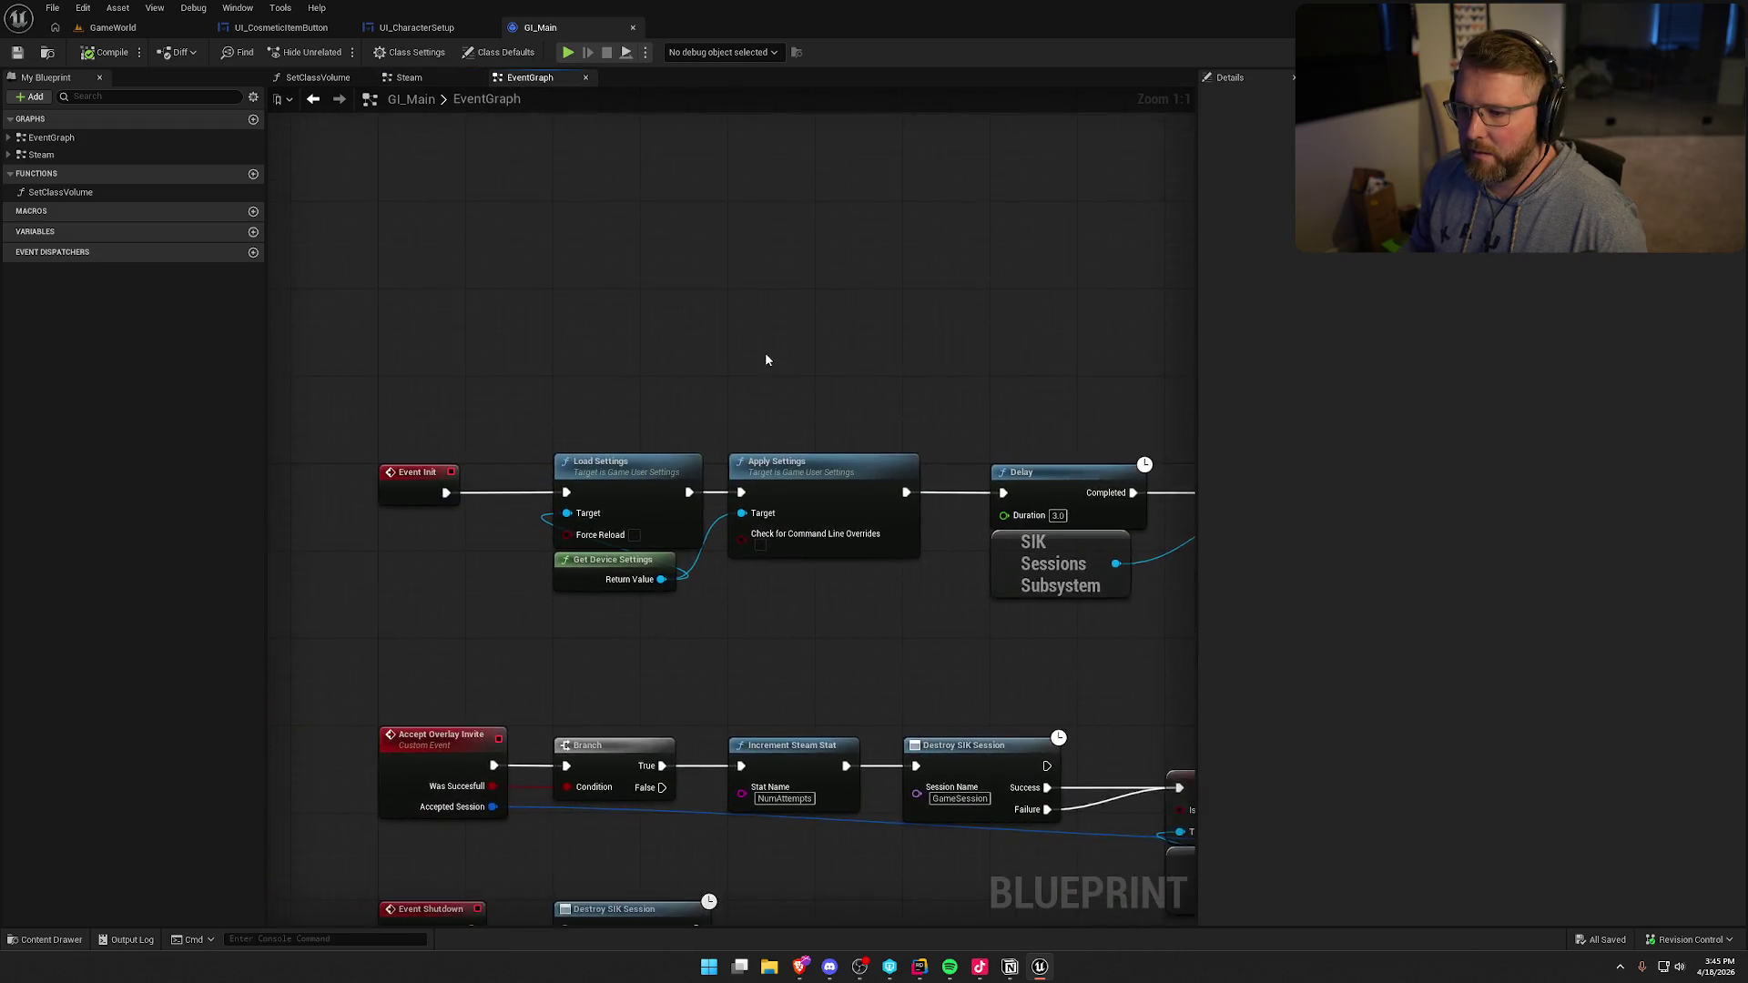
{"action": "key", "text": "ctrl+v"}
{"action": "mouse_move", "coordinate": [692, 264]}
{"action": "left_mouse_down"}
{"action": "mouse_move", "coordinate": [573, 275]}
{"action": "mouse_move", "coordinate": [665, 273]}
{"action": "left_mouse_up"}
{"action": "type", "text": "add"}
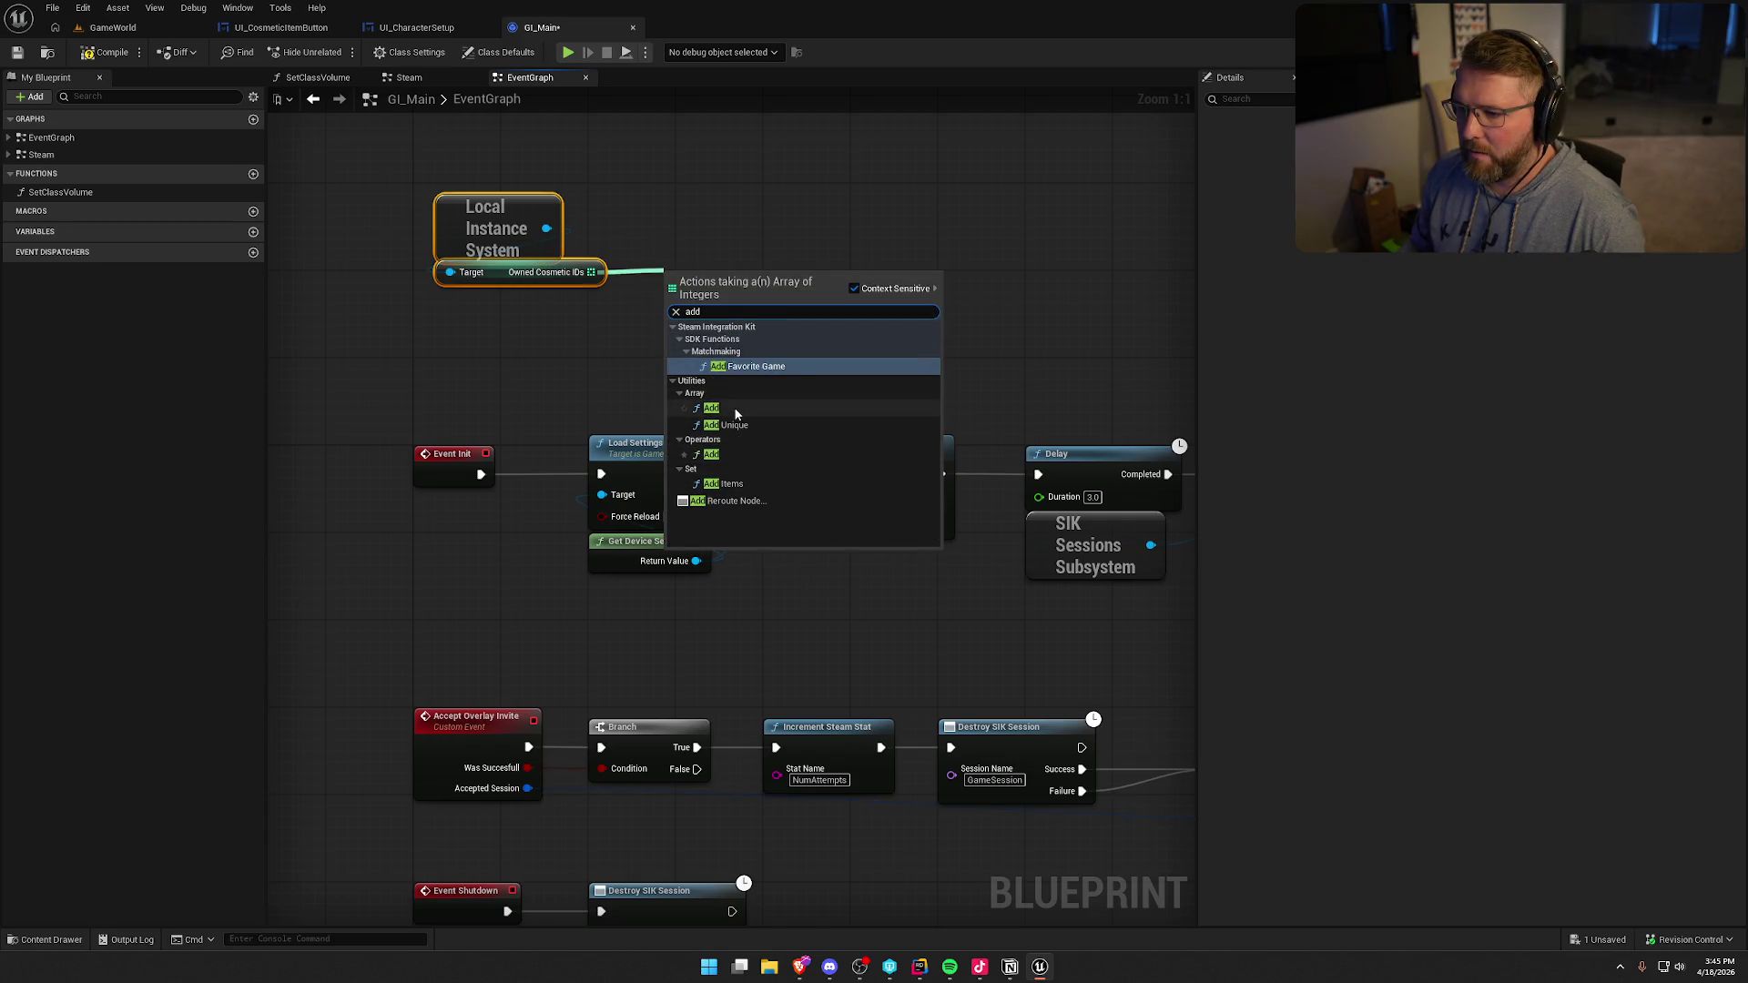
{"action": "left_click", "coordinate": [711, 407]}
{"action": "mouse_move", "coordinate": [666, 290]}
{"action": "left_mouse_down"}
{"action": "mouse_move", "coordinate": [628, 382]}
{"action": "mouse_move", "coordinate": [481, 475]}
{"action": "left_mouse_up"}
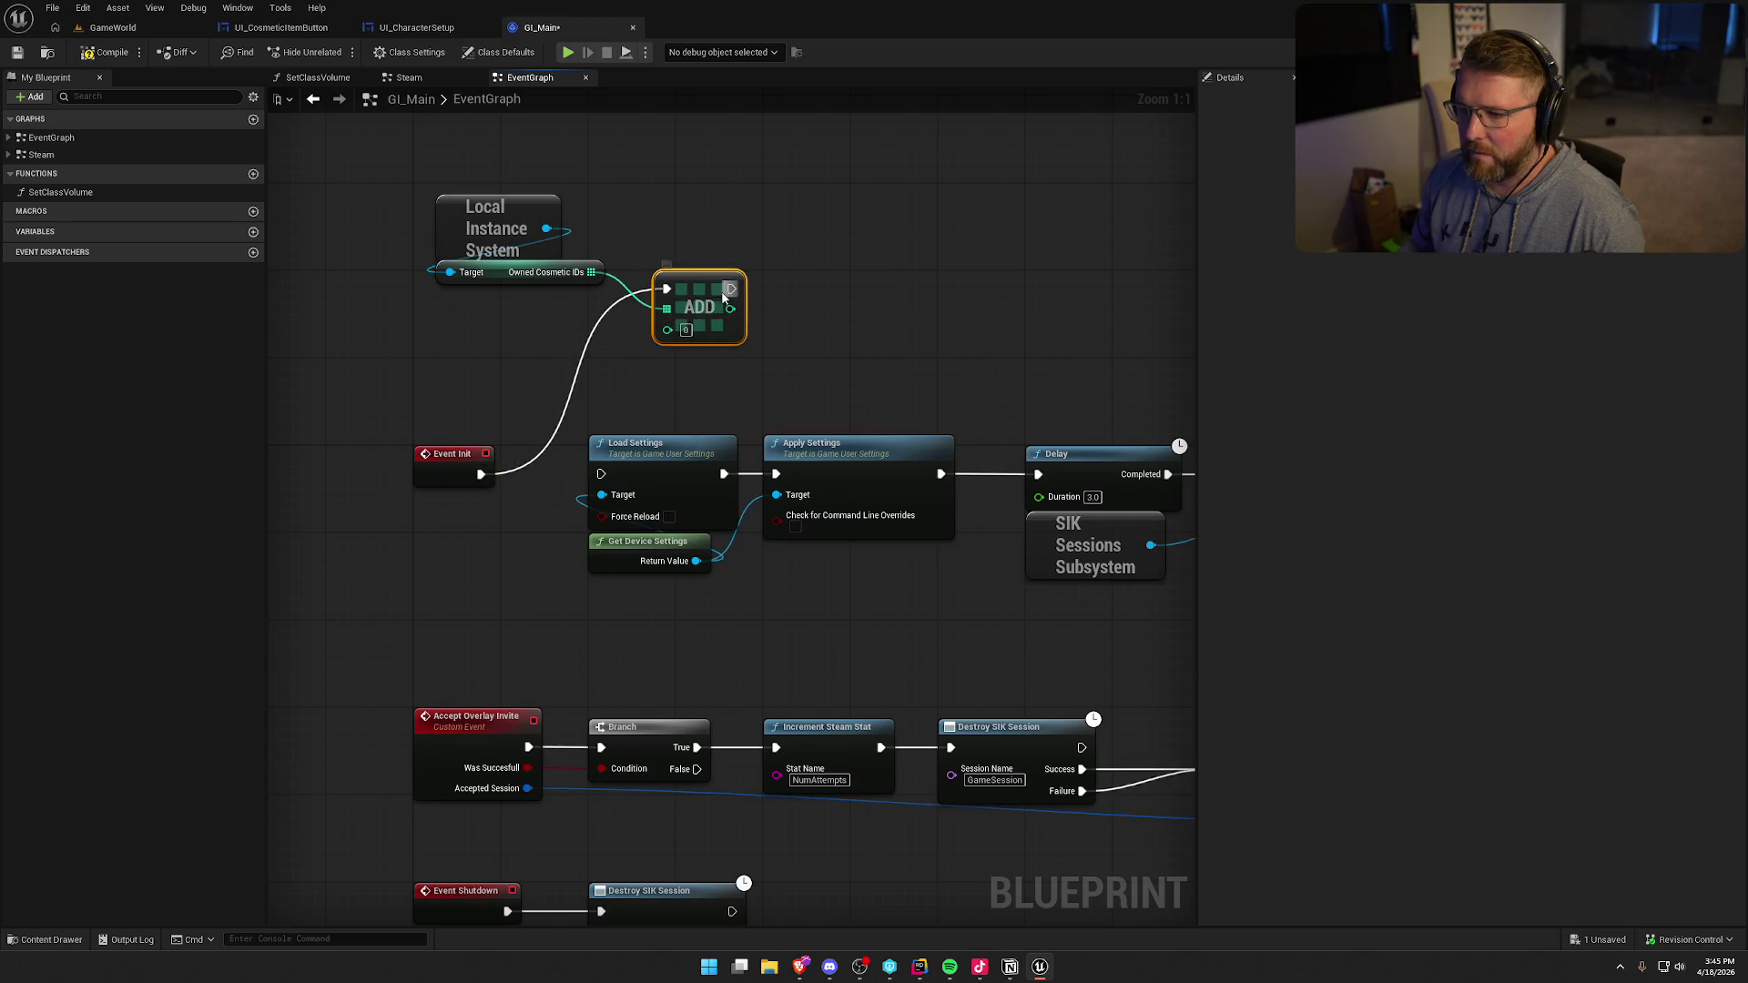
{"action": "mouse_move", "coordinate": [731, 289]}
{"action": "left_mouse_down"}
{"action": "mouse_move", "coordinate": [600, 473]}
{"action": "mouse_move", "coordinate": [541, 335]}
{"action": "left_mouse_up"}
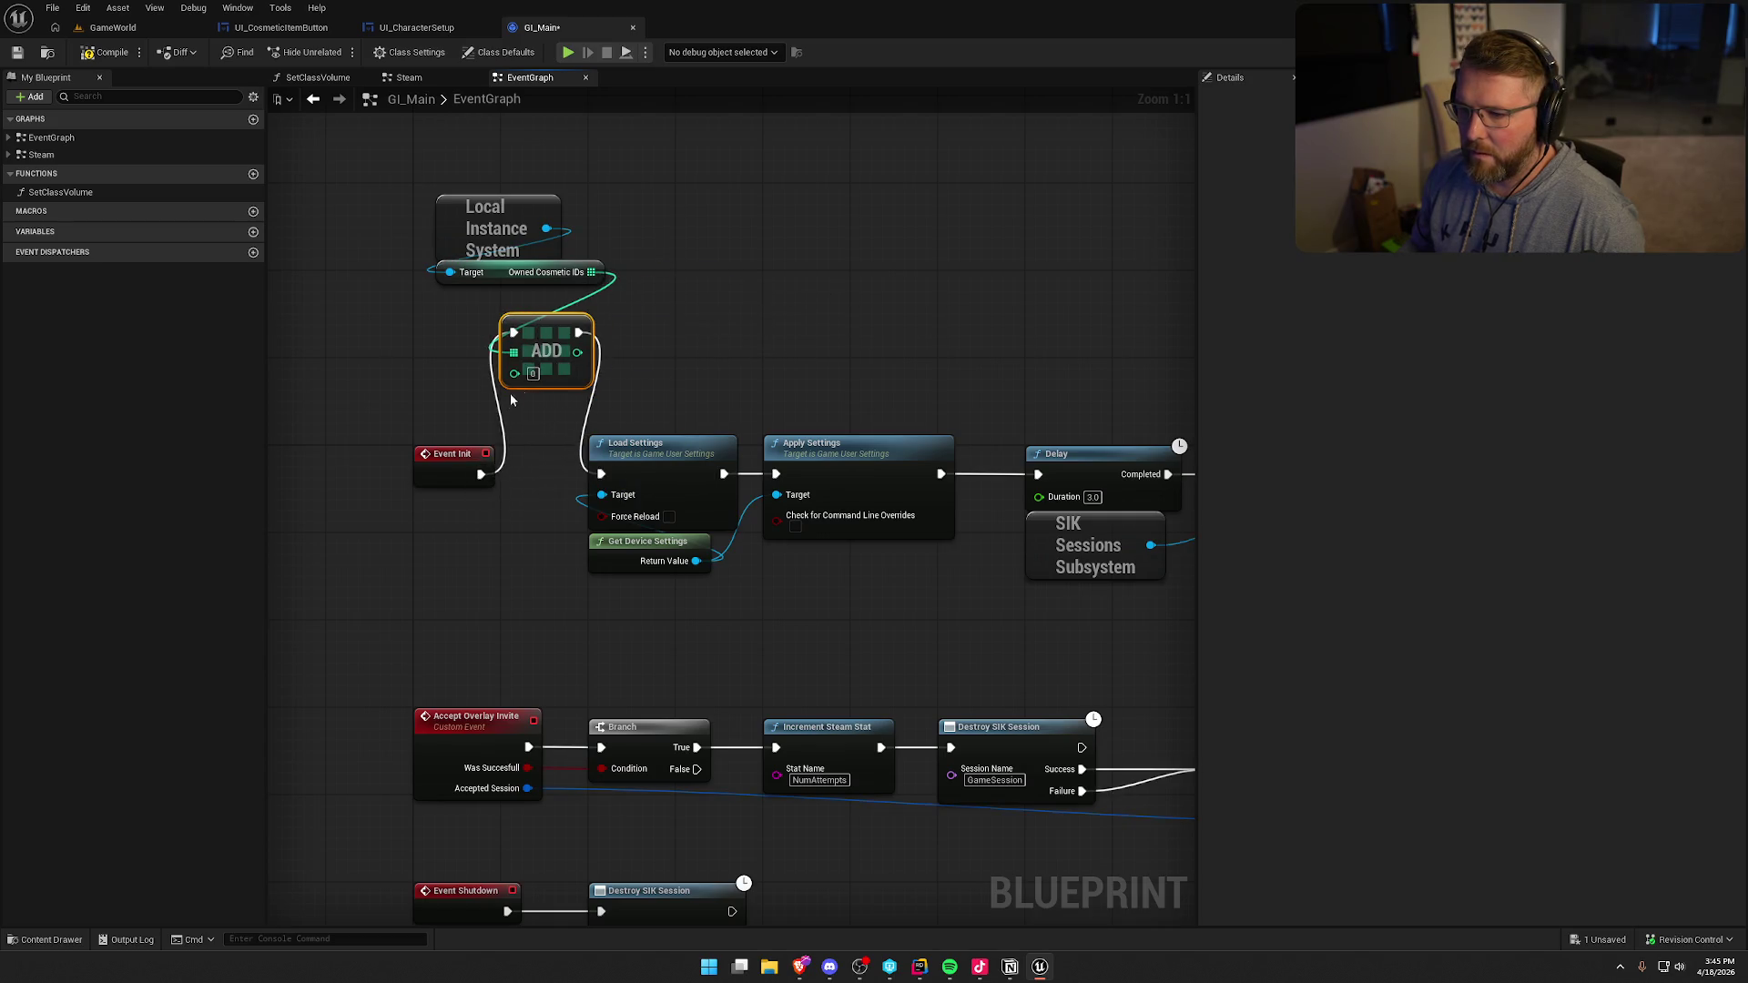
{"action": "key", "text": "ctrl+space"}
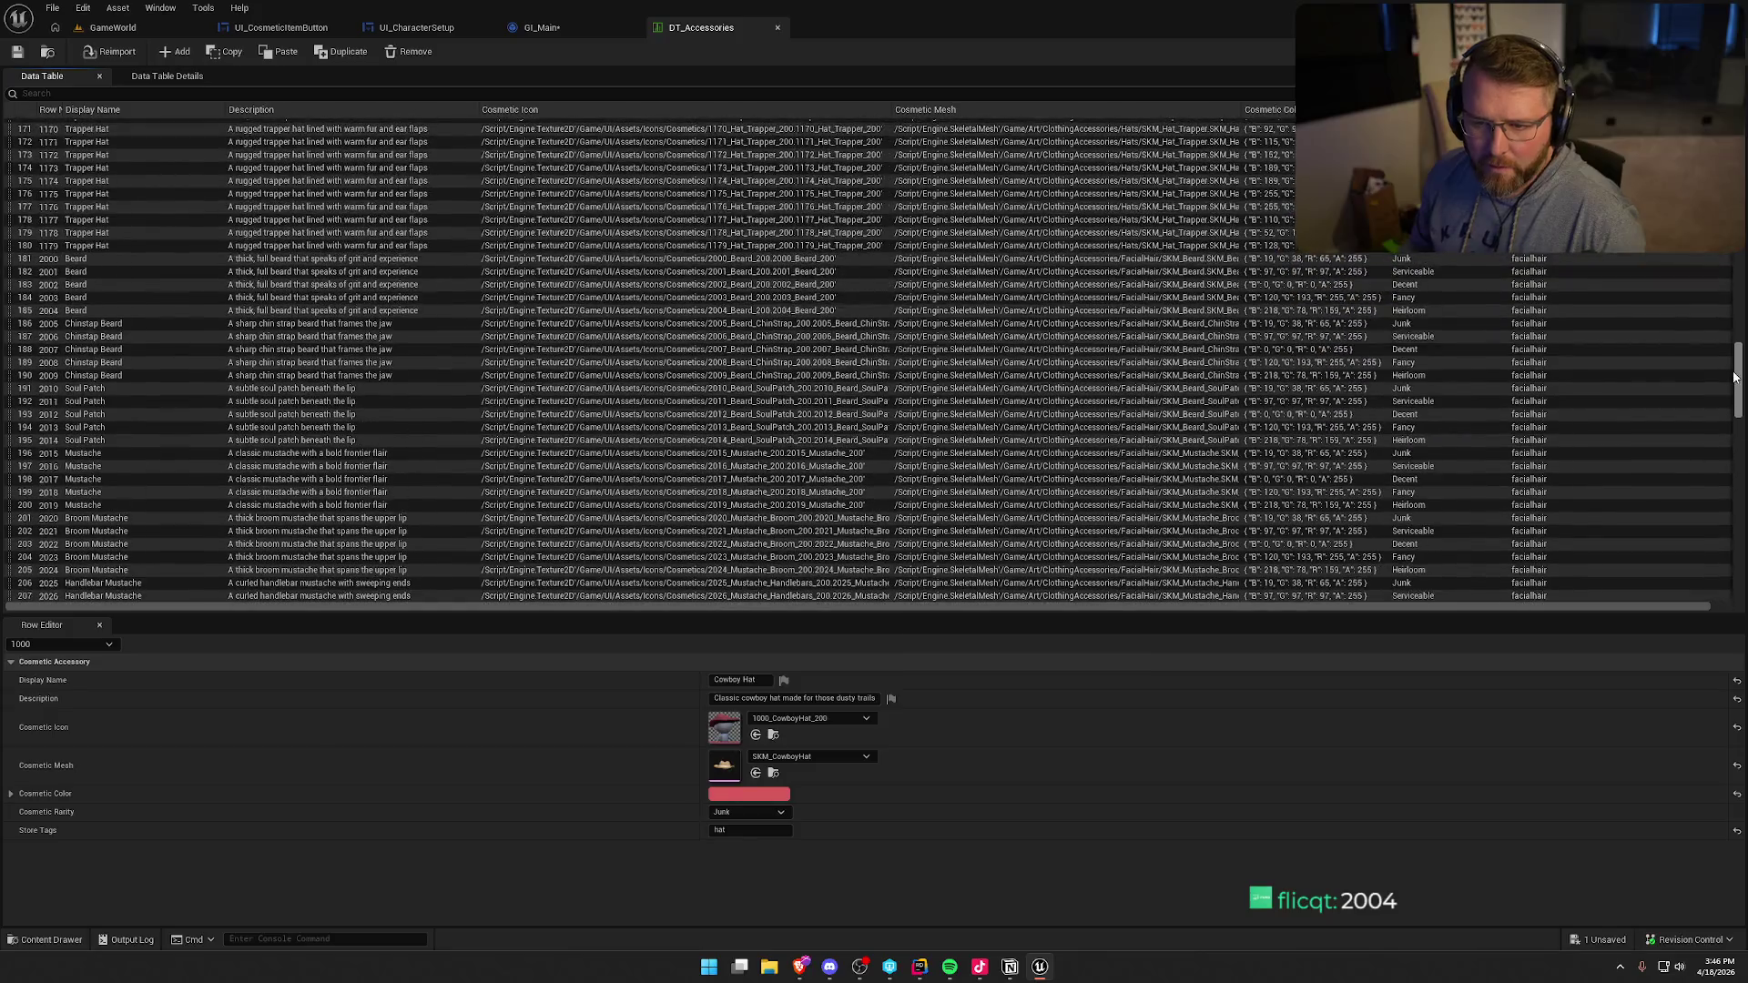
- Look up the 2004 Beard row in DT_Accessories and enter 2004 as the Add node's value
{"action": "left_click", "coordinate": [82, 315]}
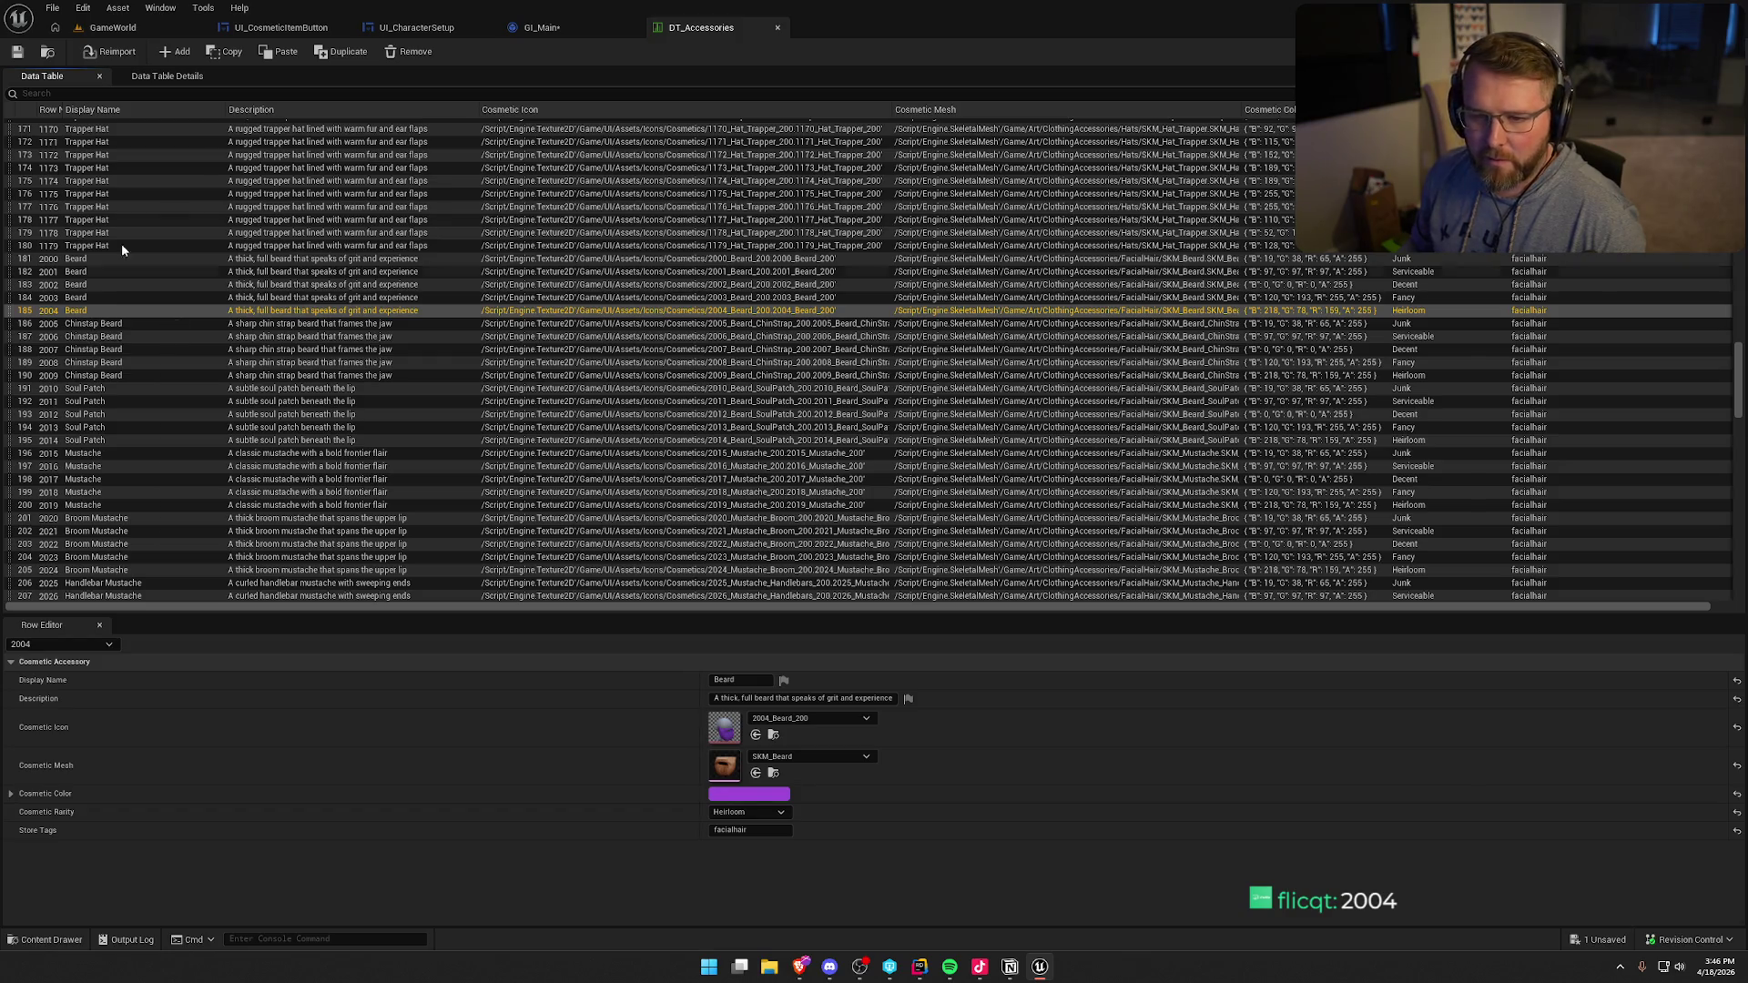
{"action": "left_click", "coordinate": [539, 27]}
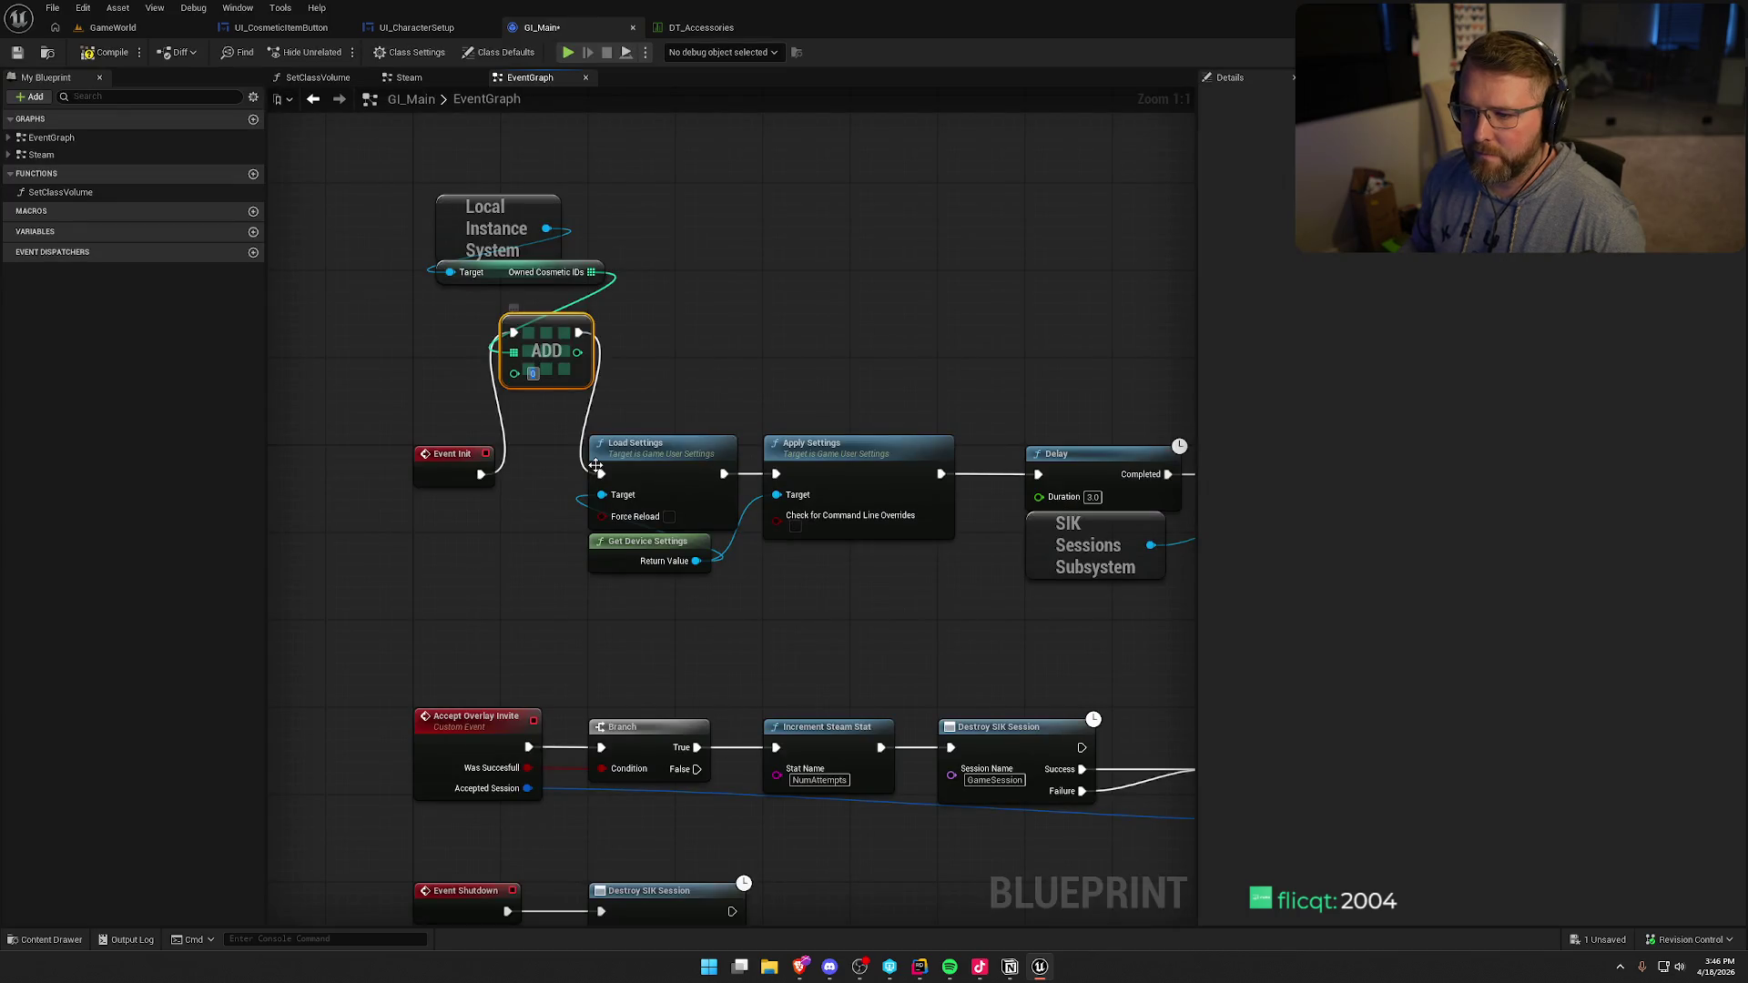
{"action": "type", "text": "2004"}
{"action": "key", "text": "Return"}
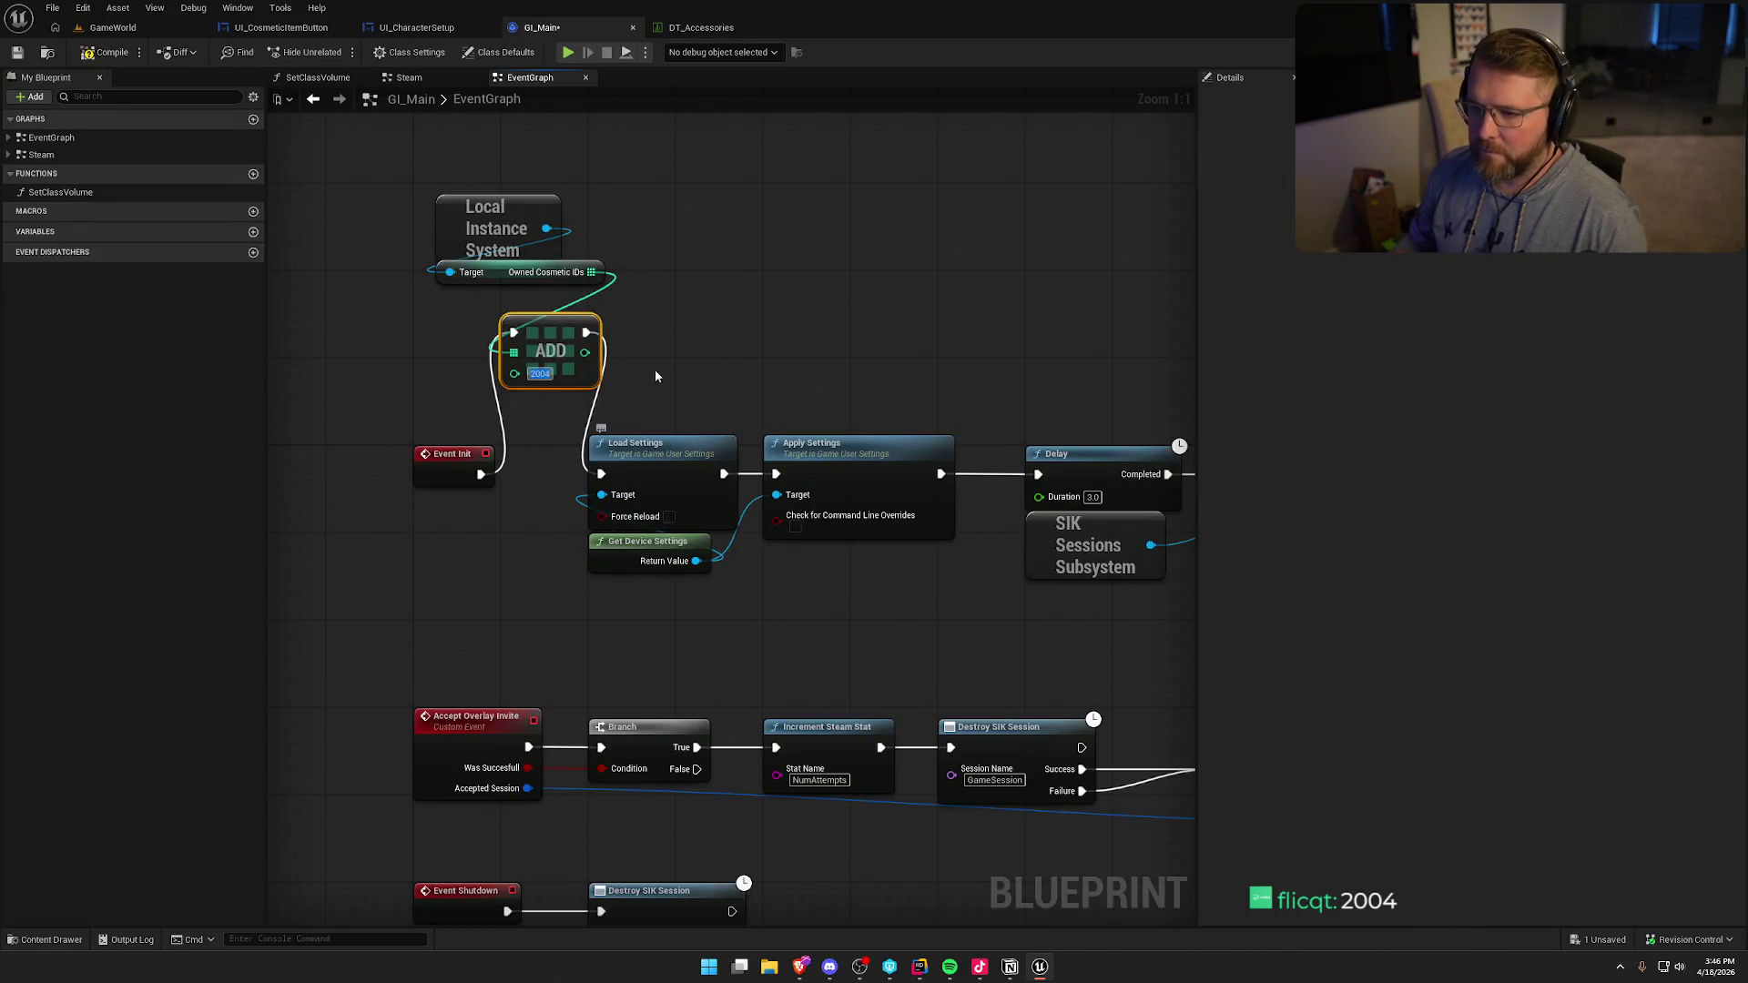
{"action": "left_click", "coordinate": [116, 29]}
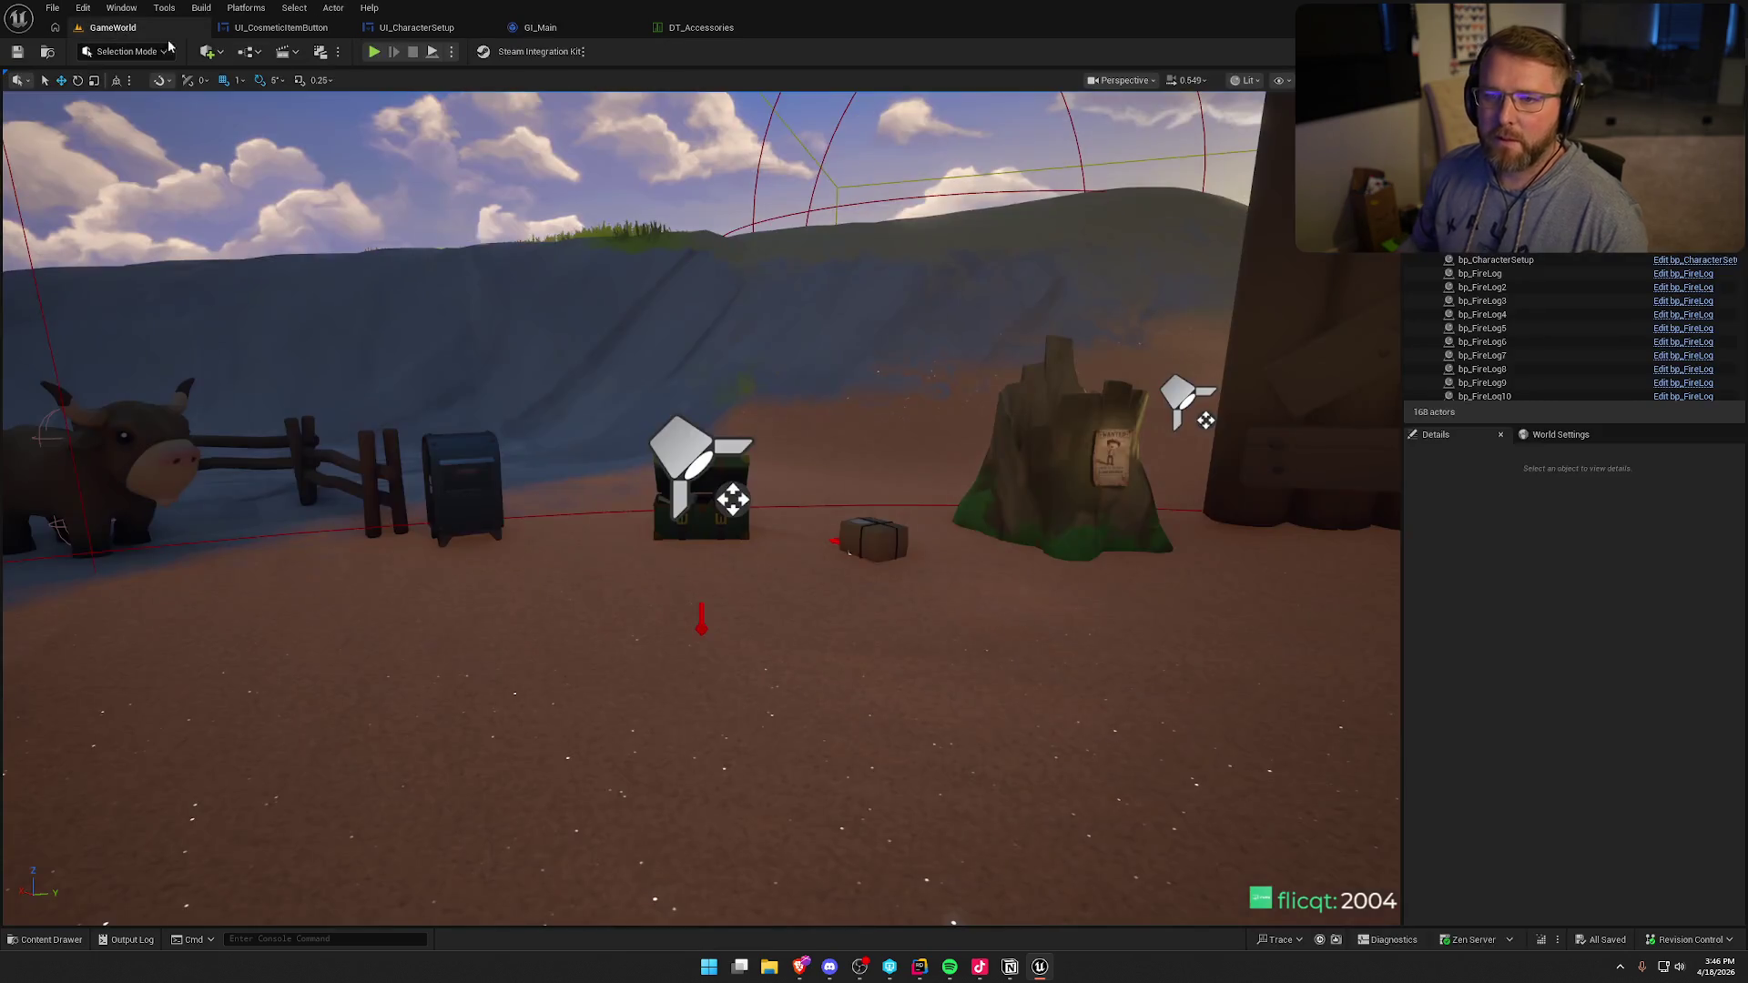
- Play-test the chest customization screen, finding Facial Hair empty, then return to GI_Main
{"action": "left_click", "coordinate": [373, 52]}
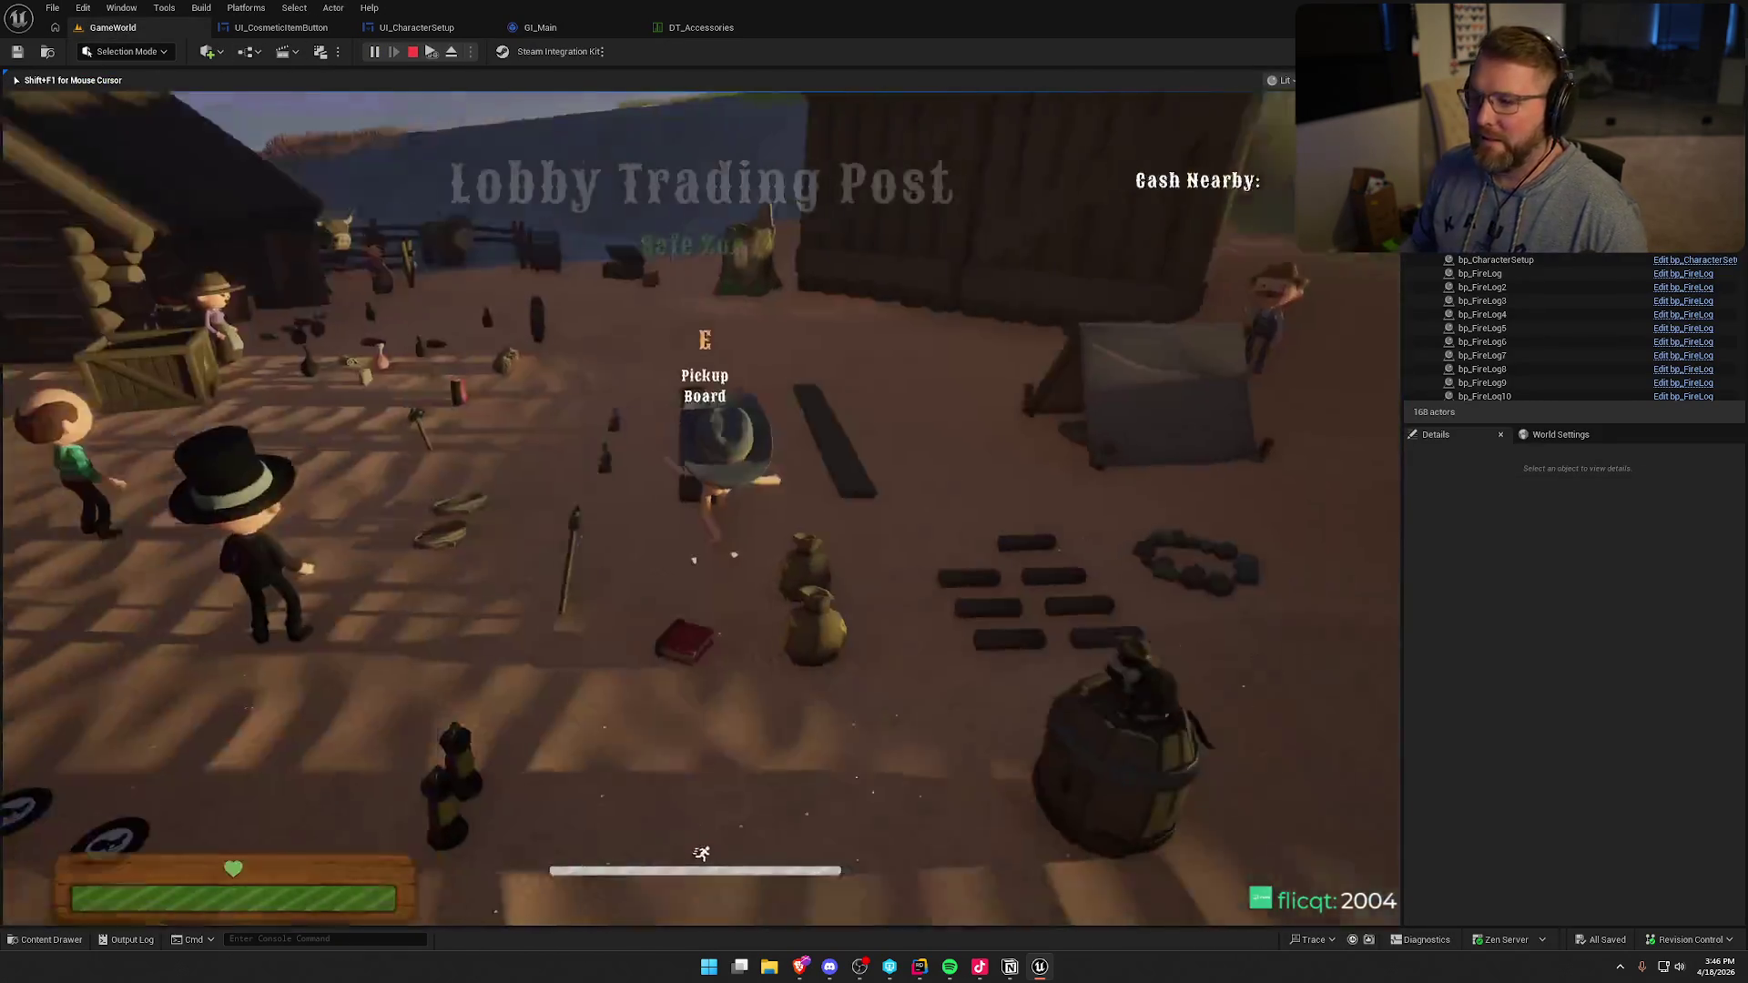
{"action": "key", "text": "w"}
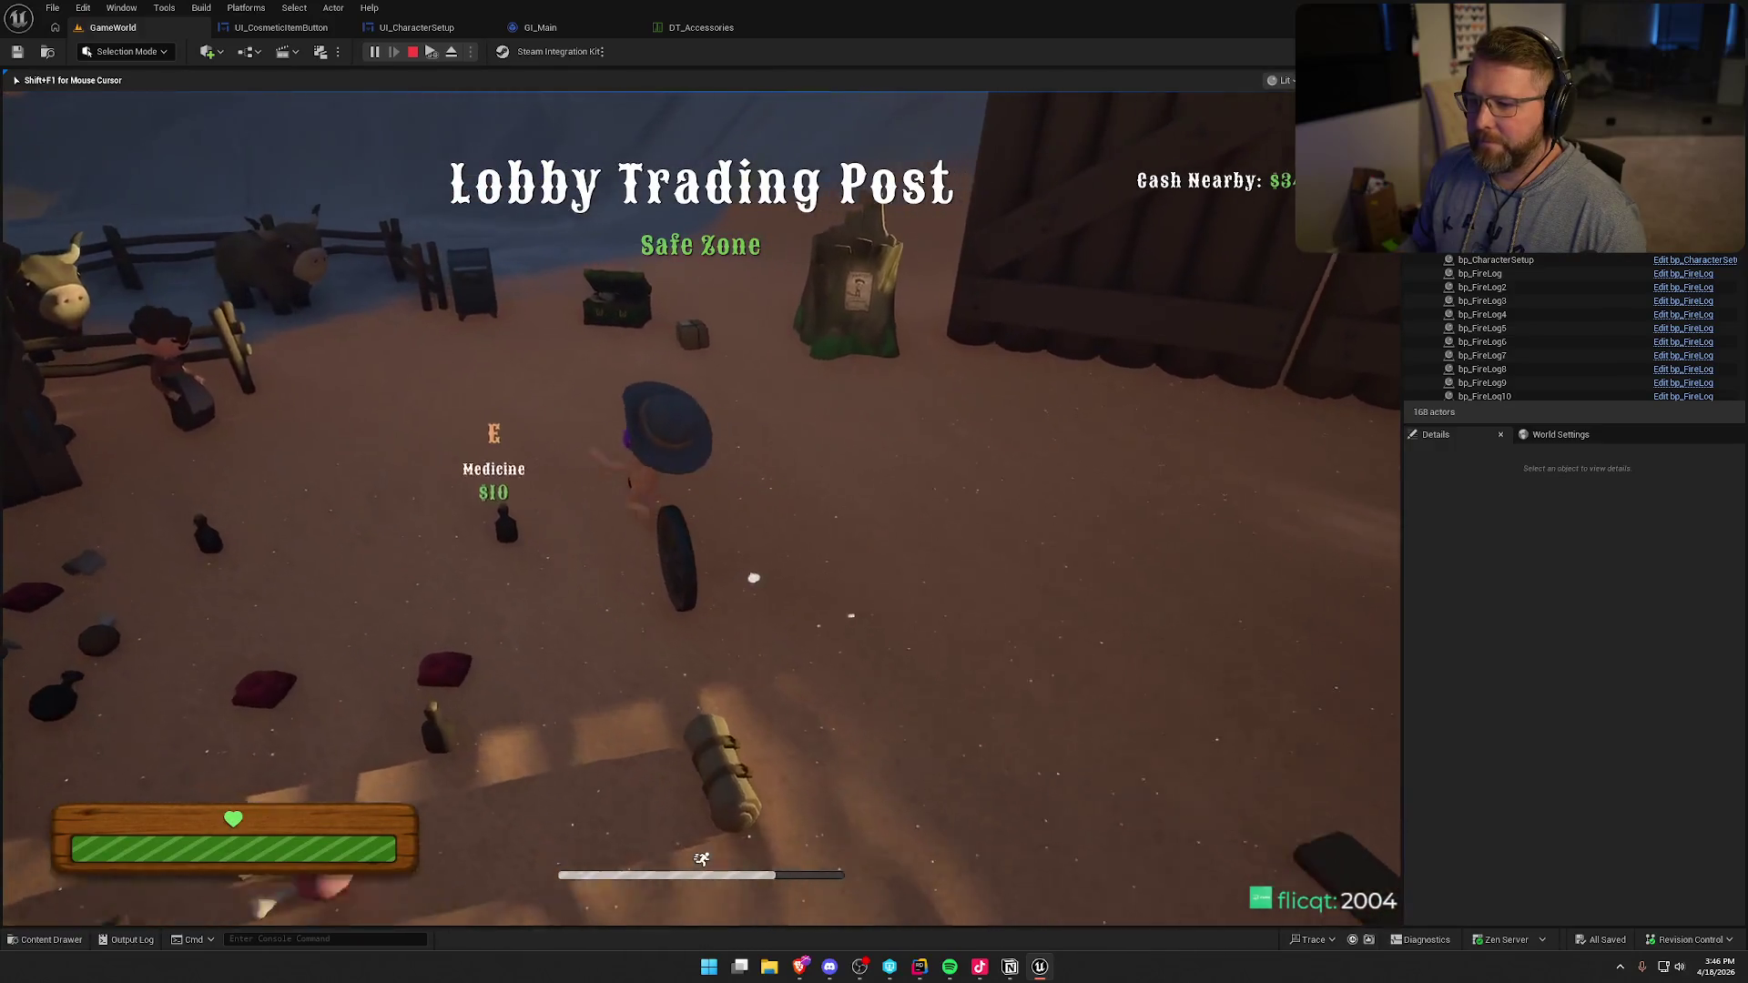
{"action": "key", "text": "e"}
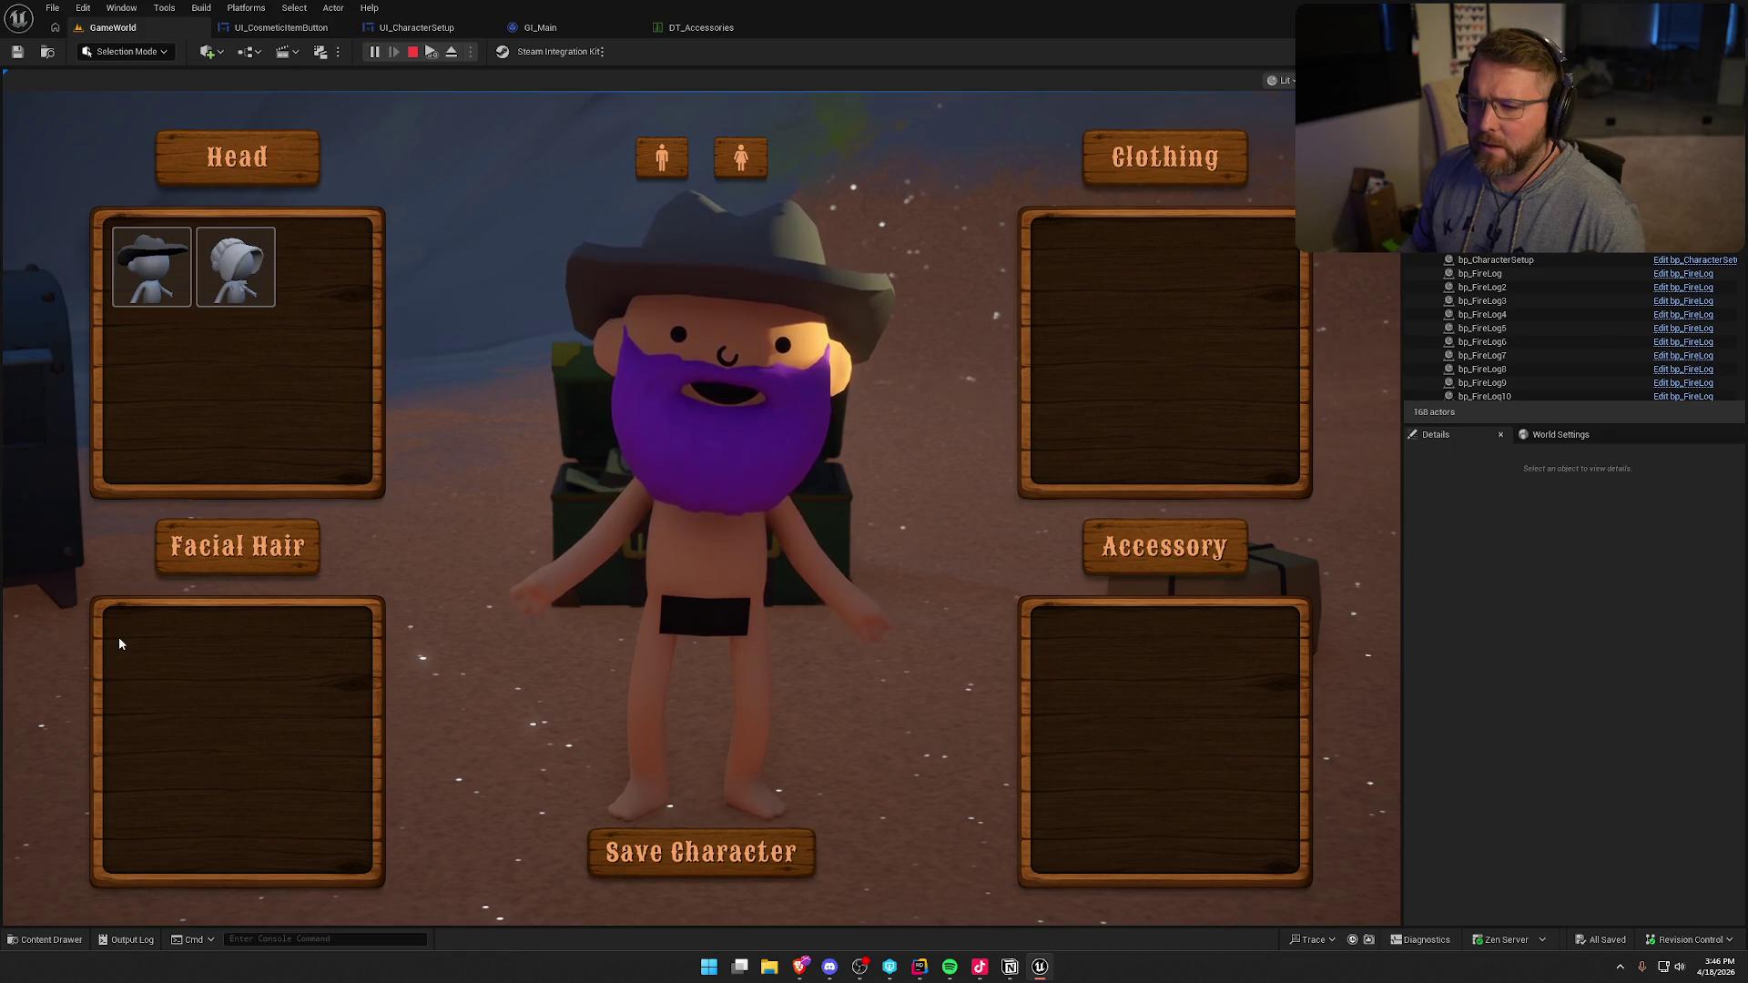
{"action": "key", "text": "Escape"}
{"action": "left_click", "coordinate": [700, 26]}
{"action": "left_click", "coordinate": [551, 31]}
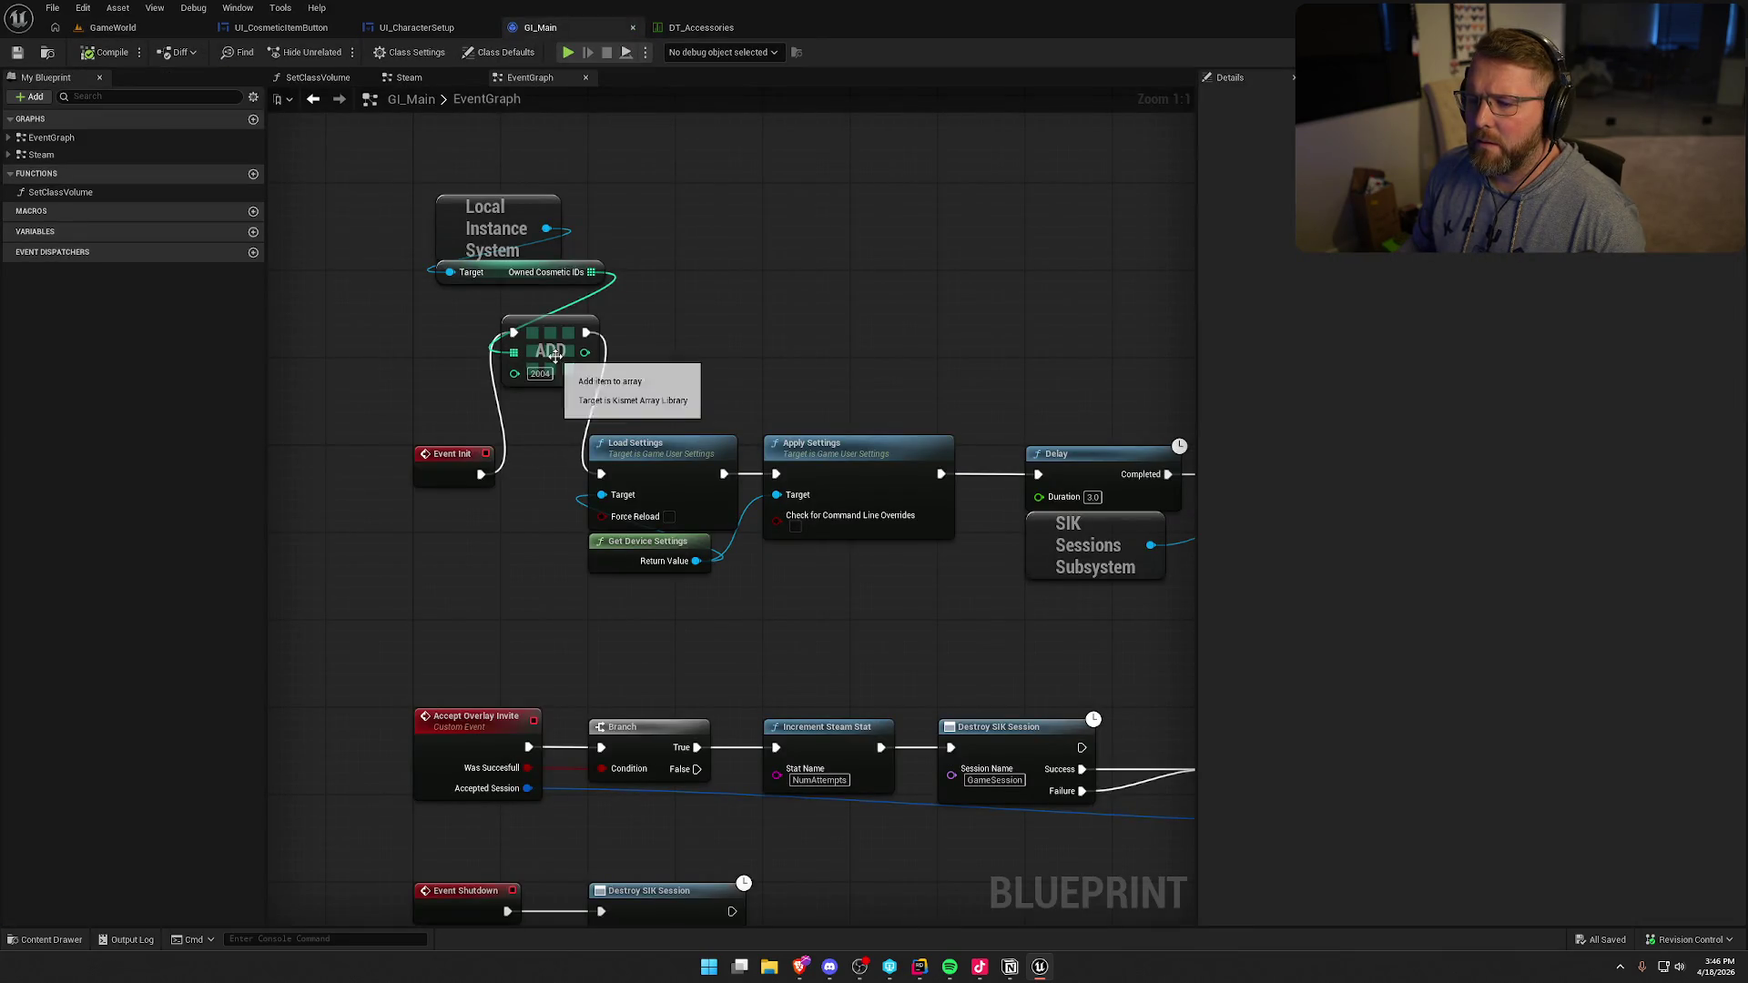
- Delete the temporary Owned Cosmetic IDs and Add nodes, and append 2004 to the C++ default owned IDs in Rider
{"action": "left_click_drag", "start_coordinate": [476, 244], "coordinate": [512, 327]}
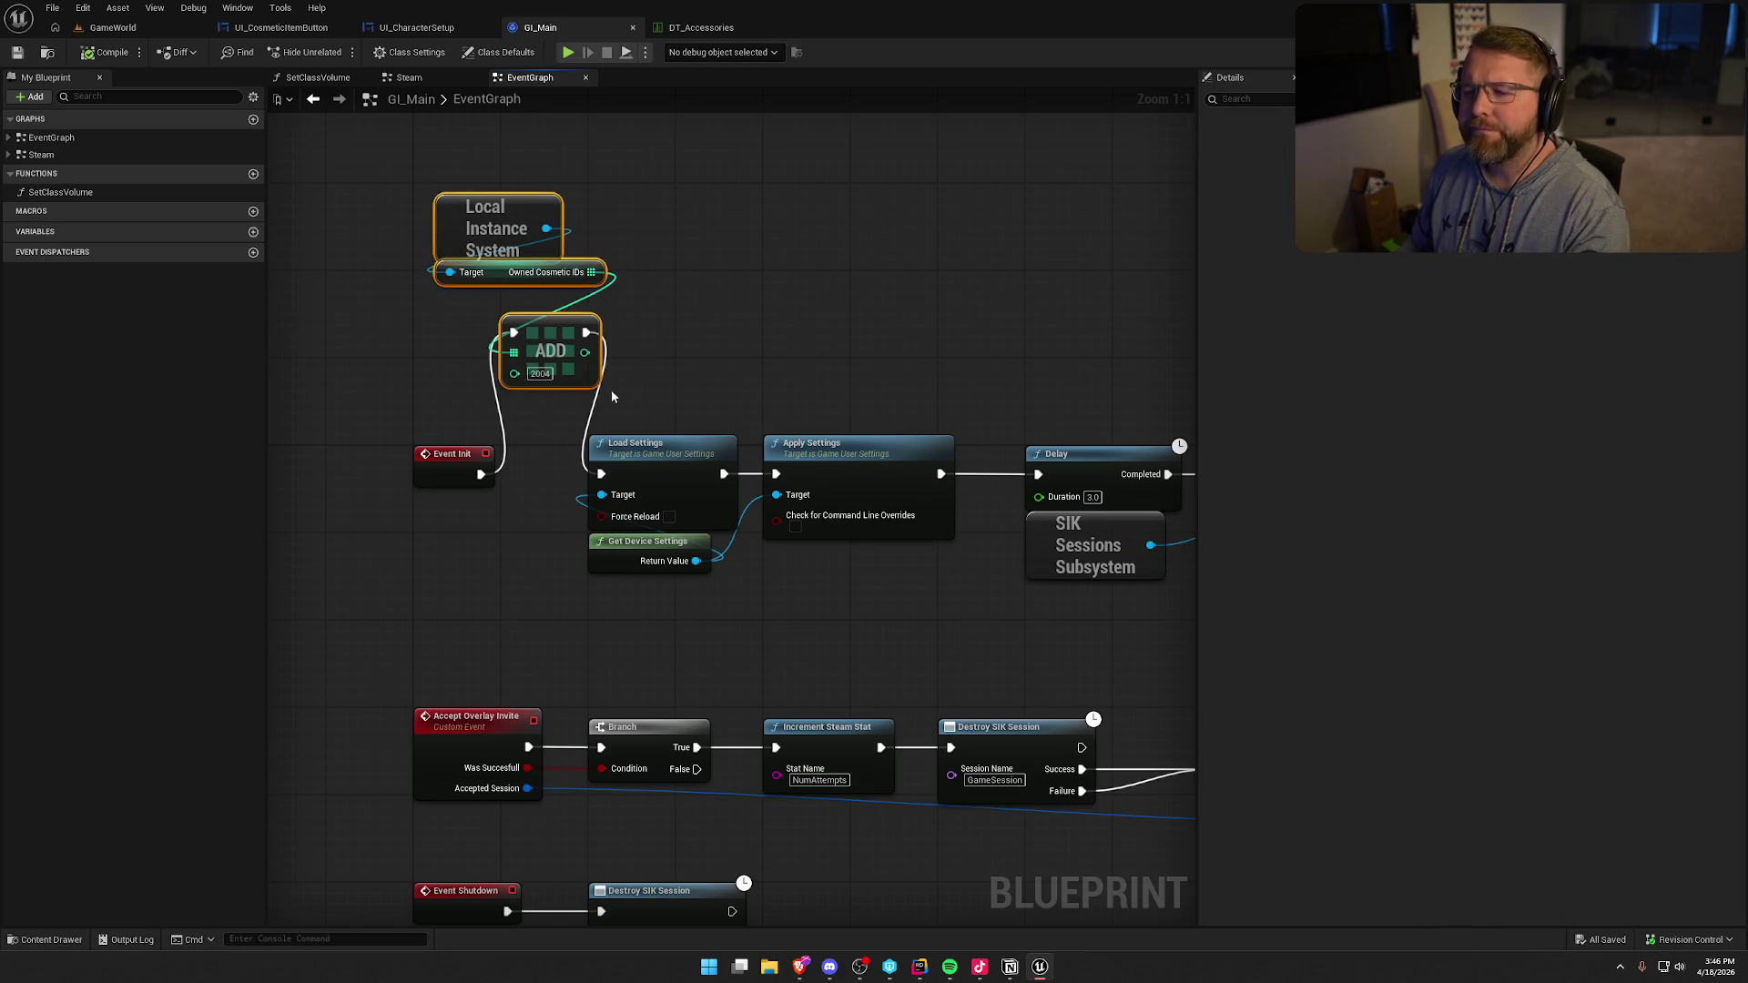
{"action": "key", "text": "Delete"}
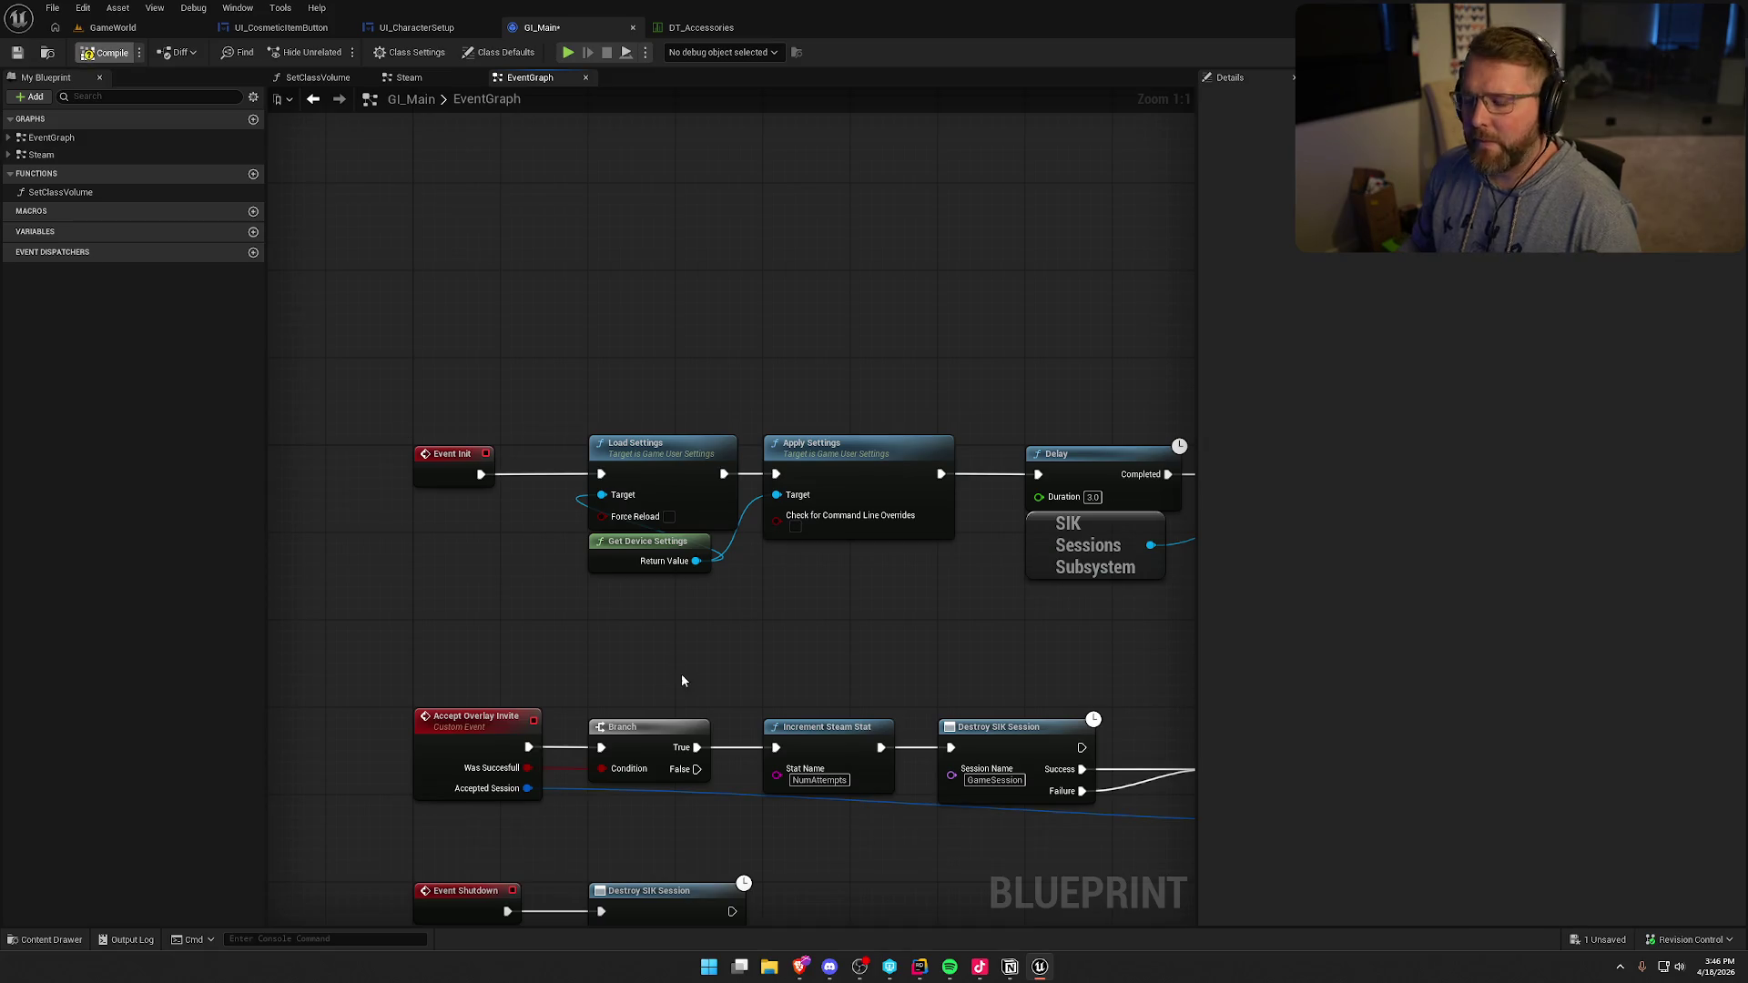
{"action": "left_click", "coordinate": [920, 966]}
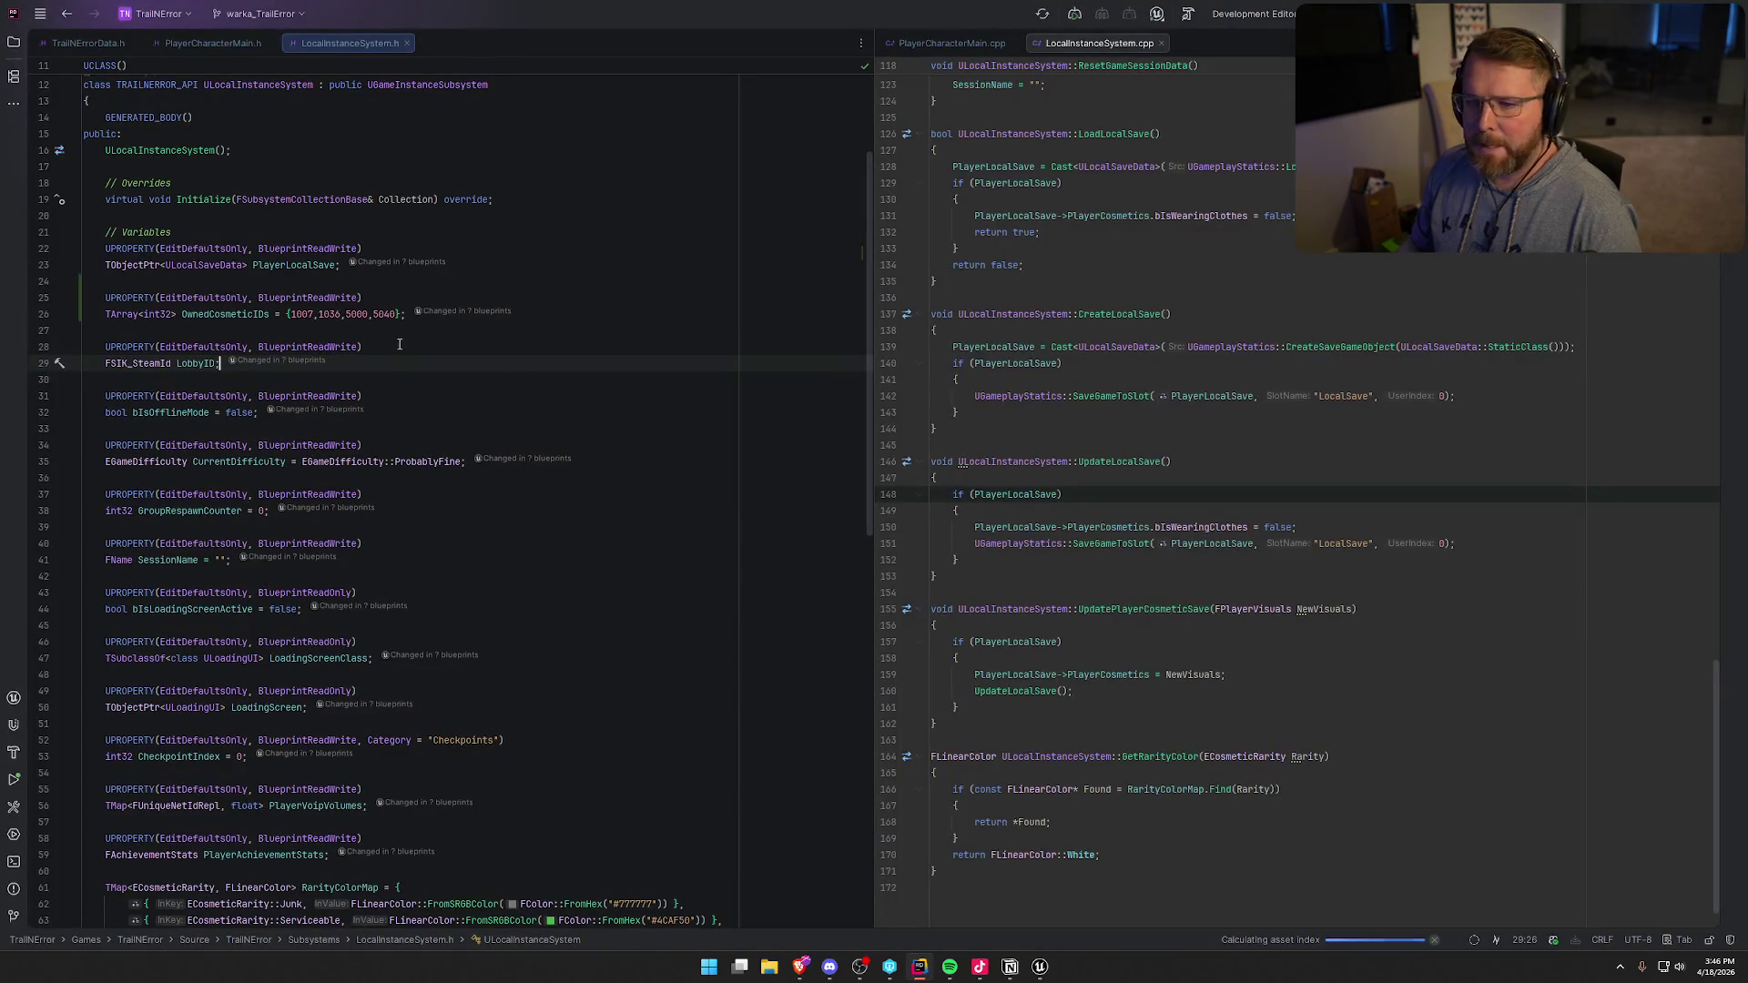
{"action": "left_click", "coordinate": [393, 314]}
{"action": "type", "text": ",2004"}
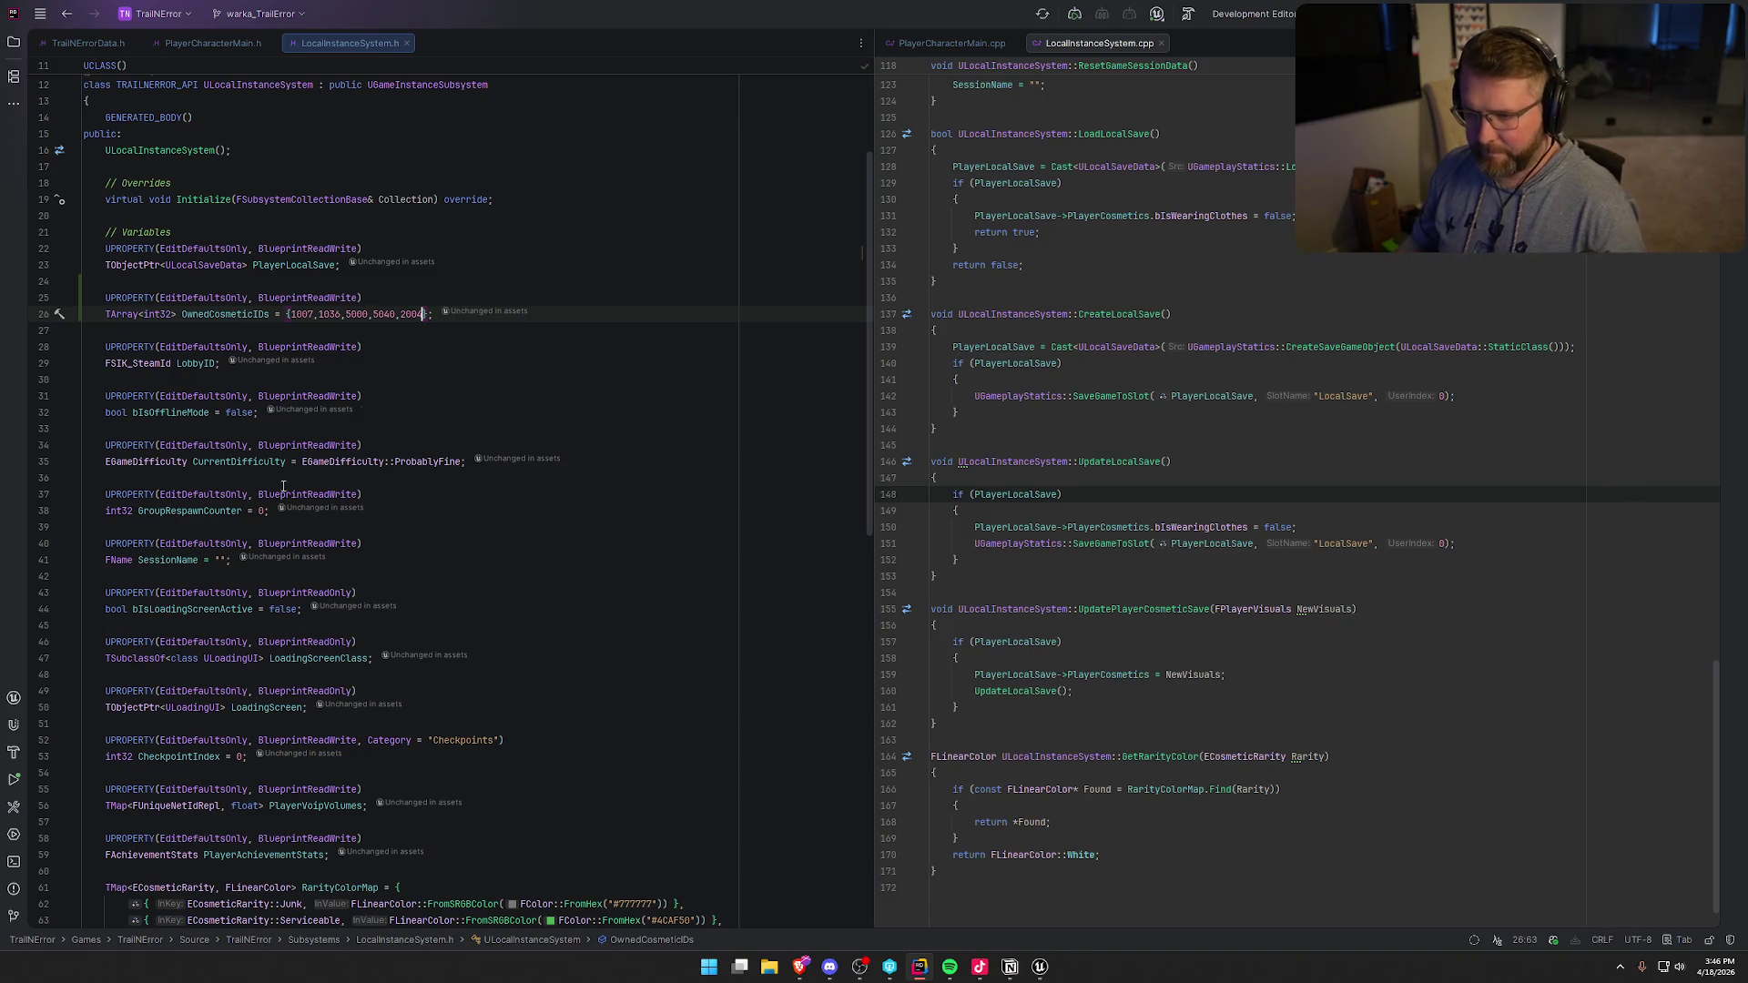
{"action": "left_click", "coordinate": [1043, 970]}
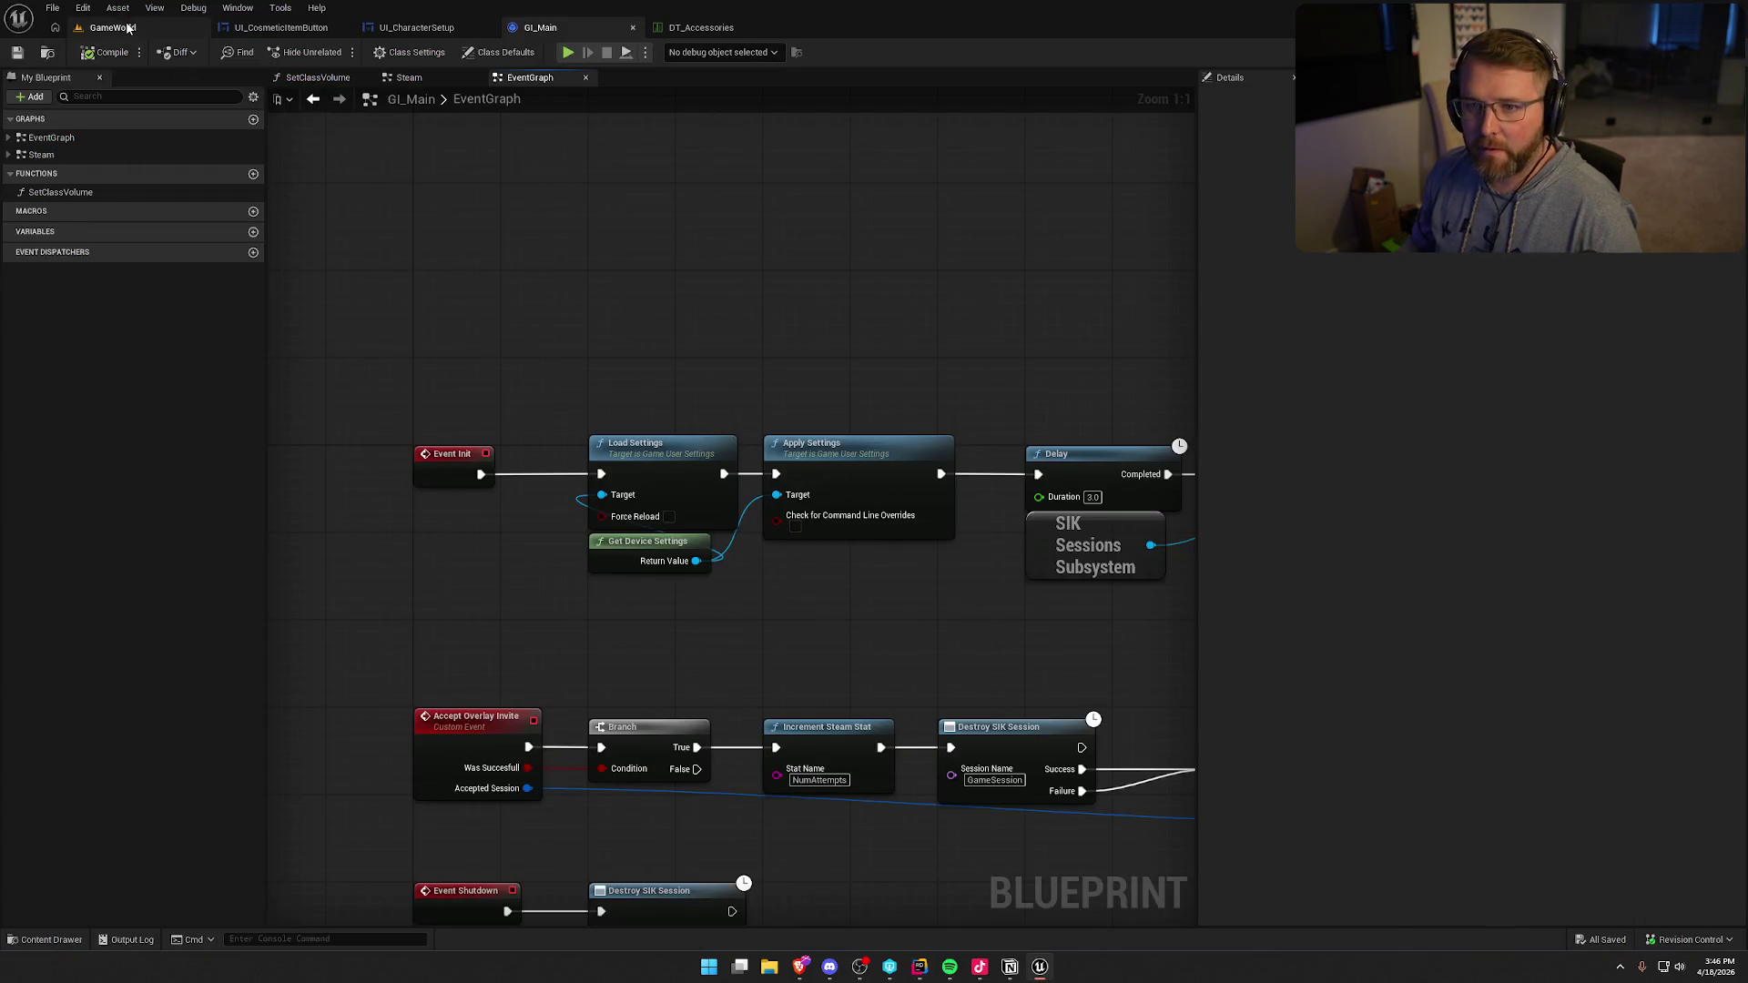
- From the GameWorld level, recompile with Live Coding (Ctrl+Alt+F11) and close its console
{"action": "left_click", "coordinate": [129, 27]}
{"action": "key", "text": "ctrl+alt+F11"}
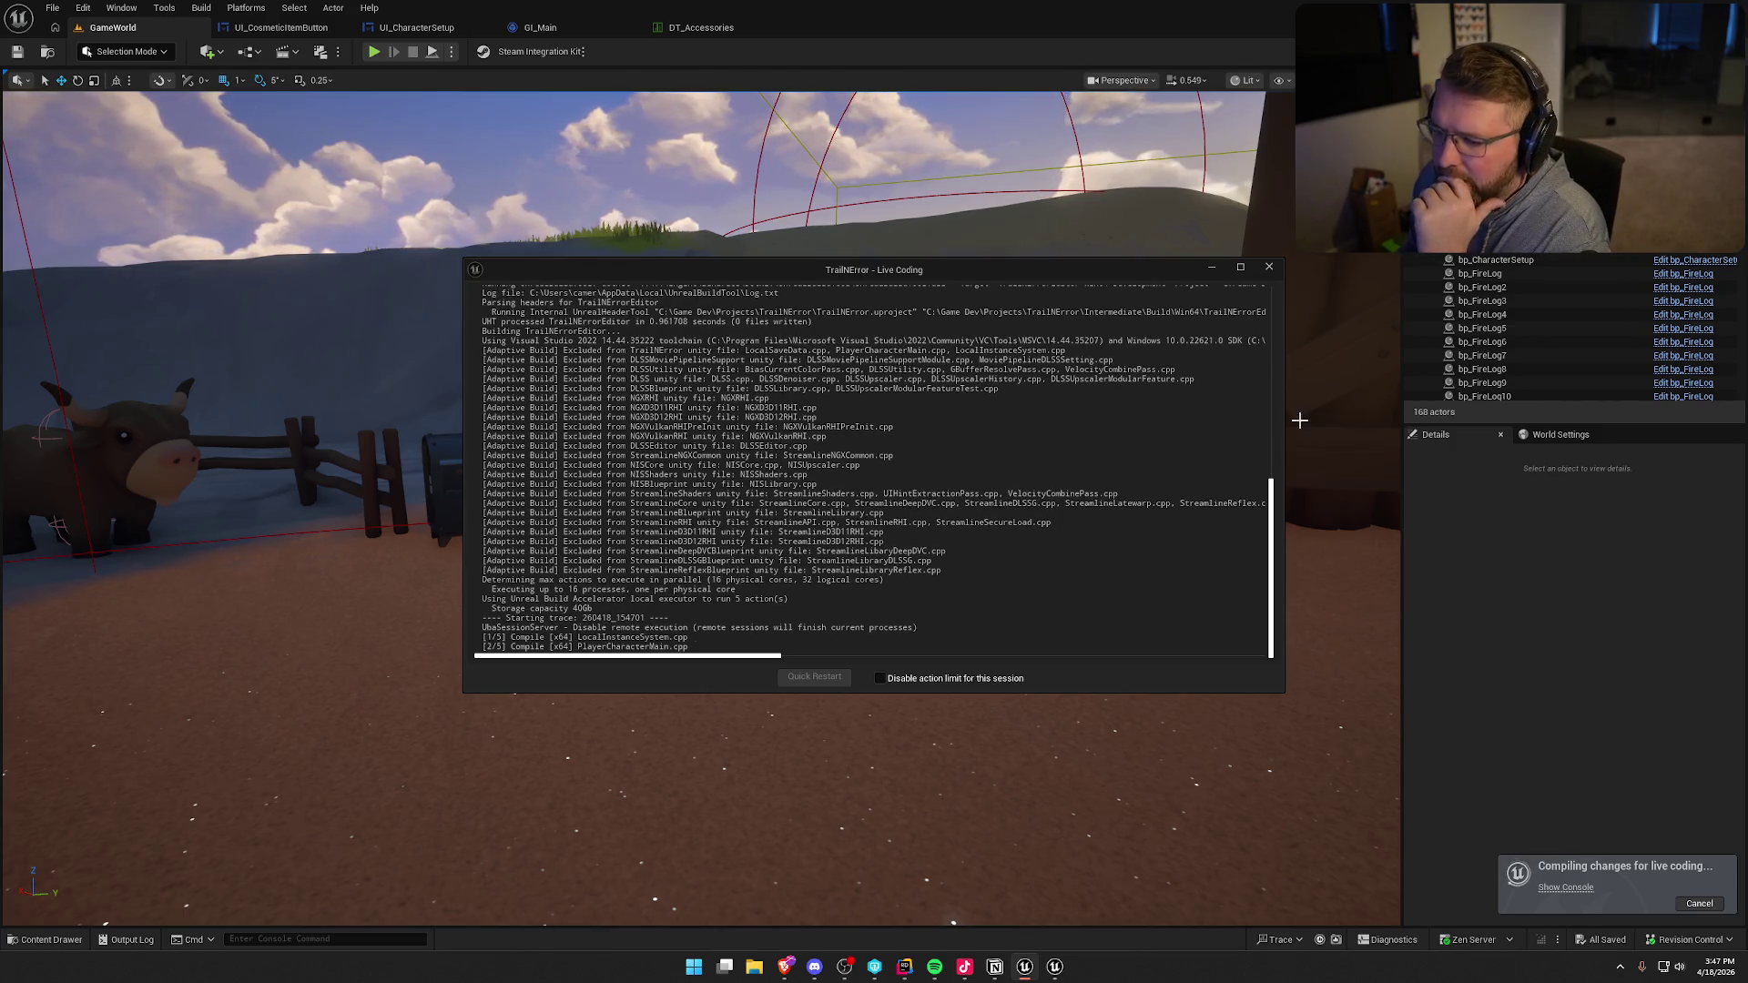
{"action": "left_click", "coordinate": [1269, 267]}
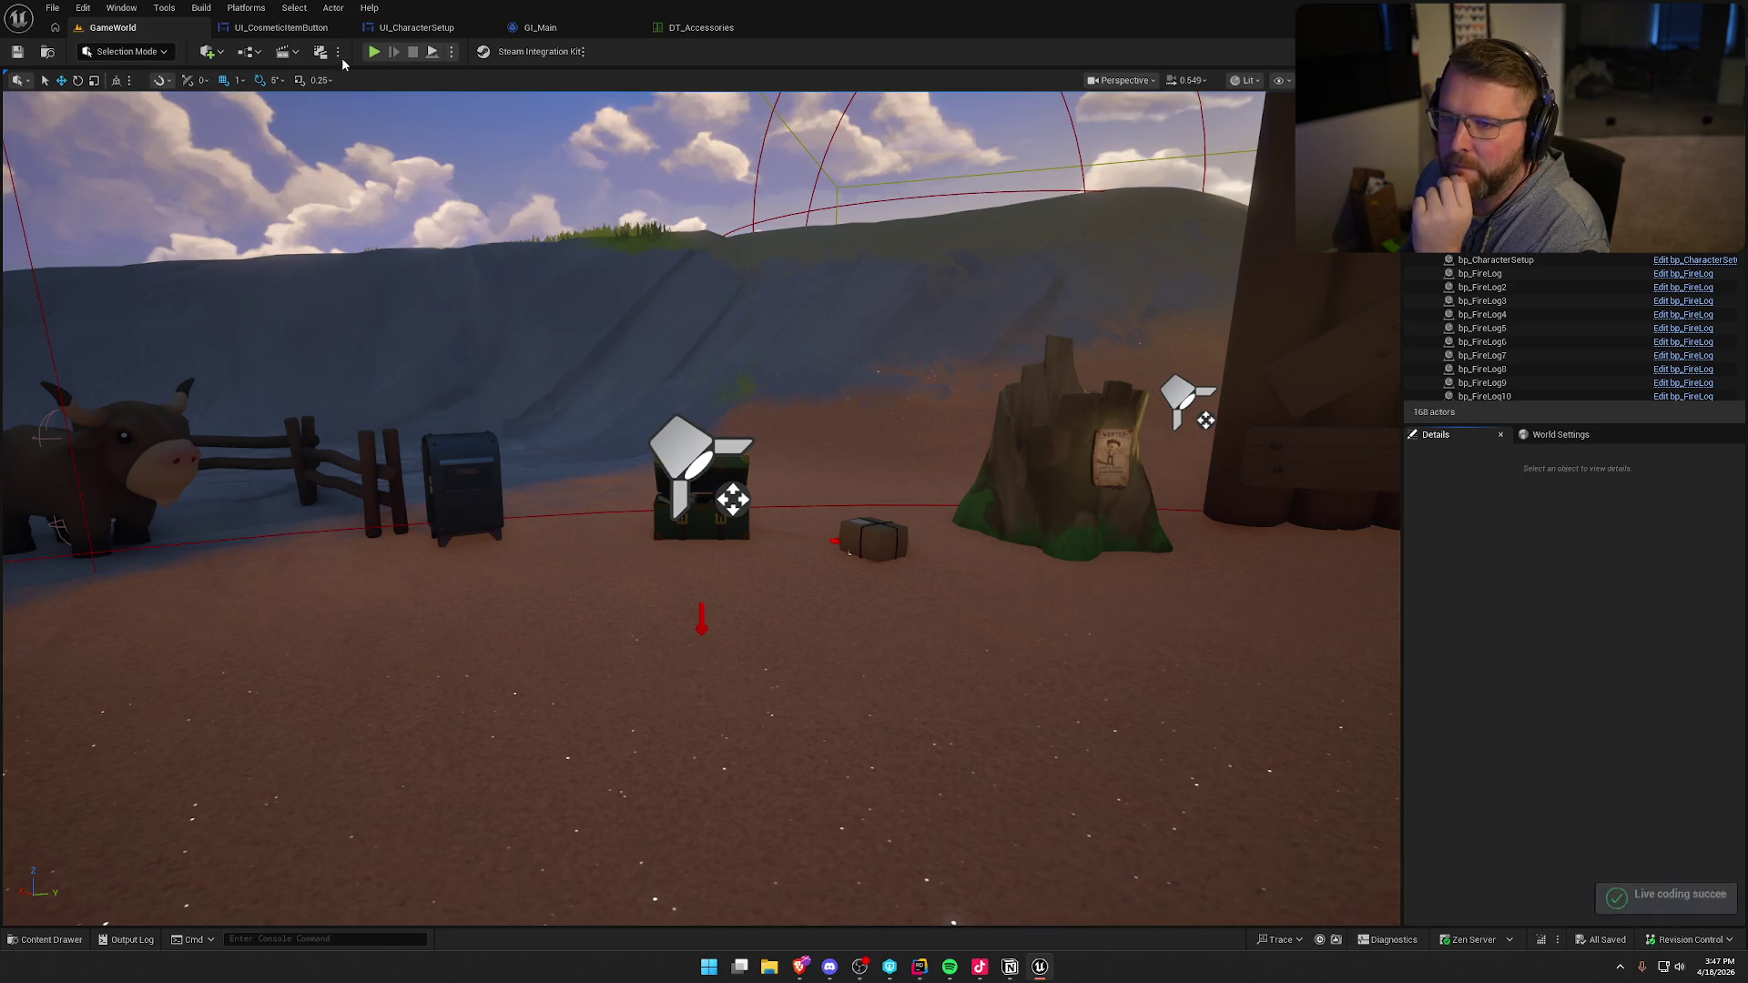
- Playtest the game, open customization at the trading-post chest, and try on the white bonnet
{"action": "left_click", "coordinate": [373, 52]}
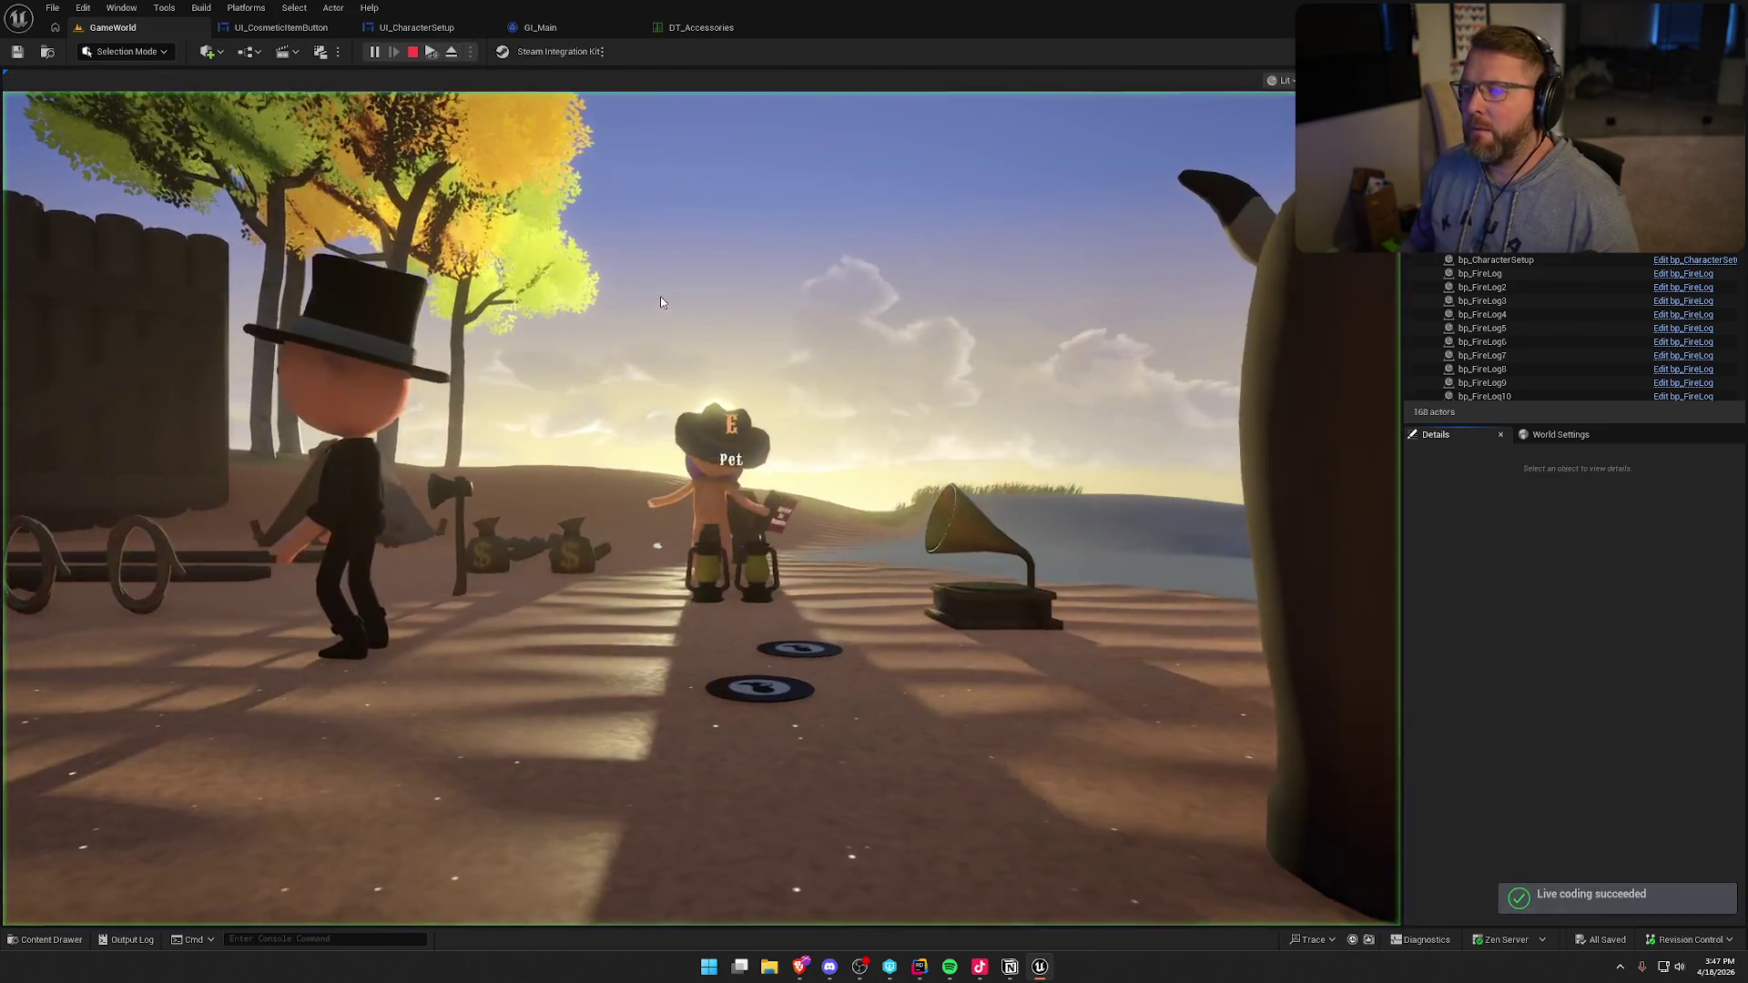
{"action": "key", "text": "shift+w"}
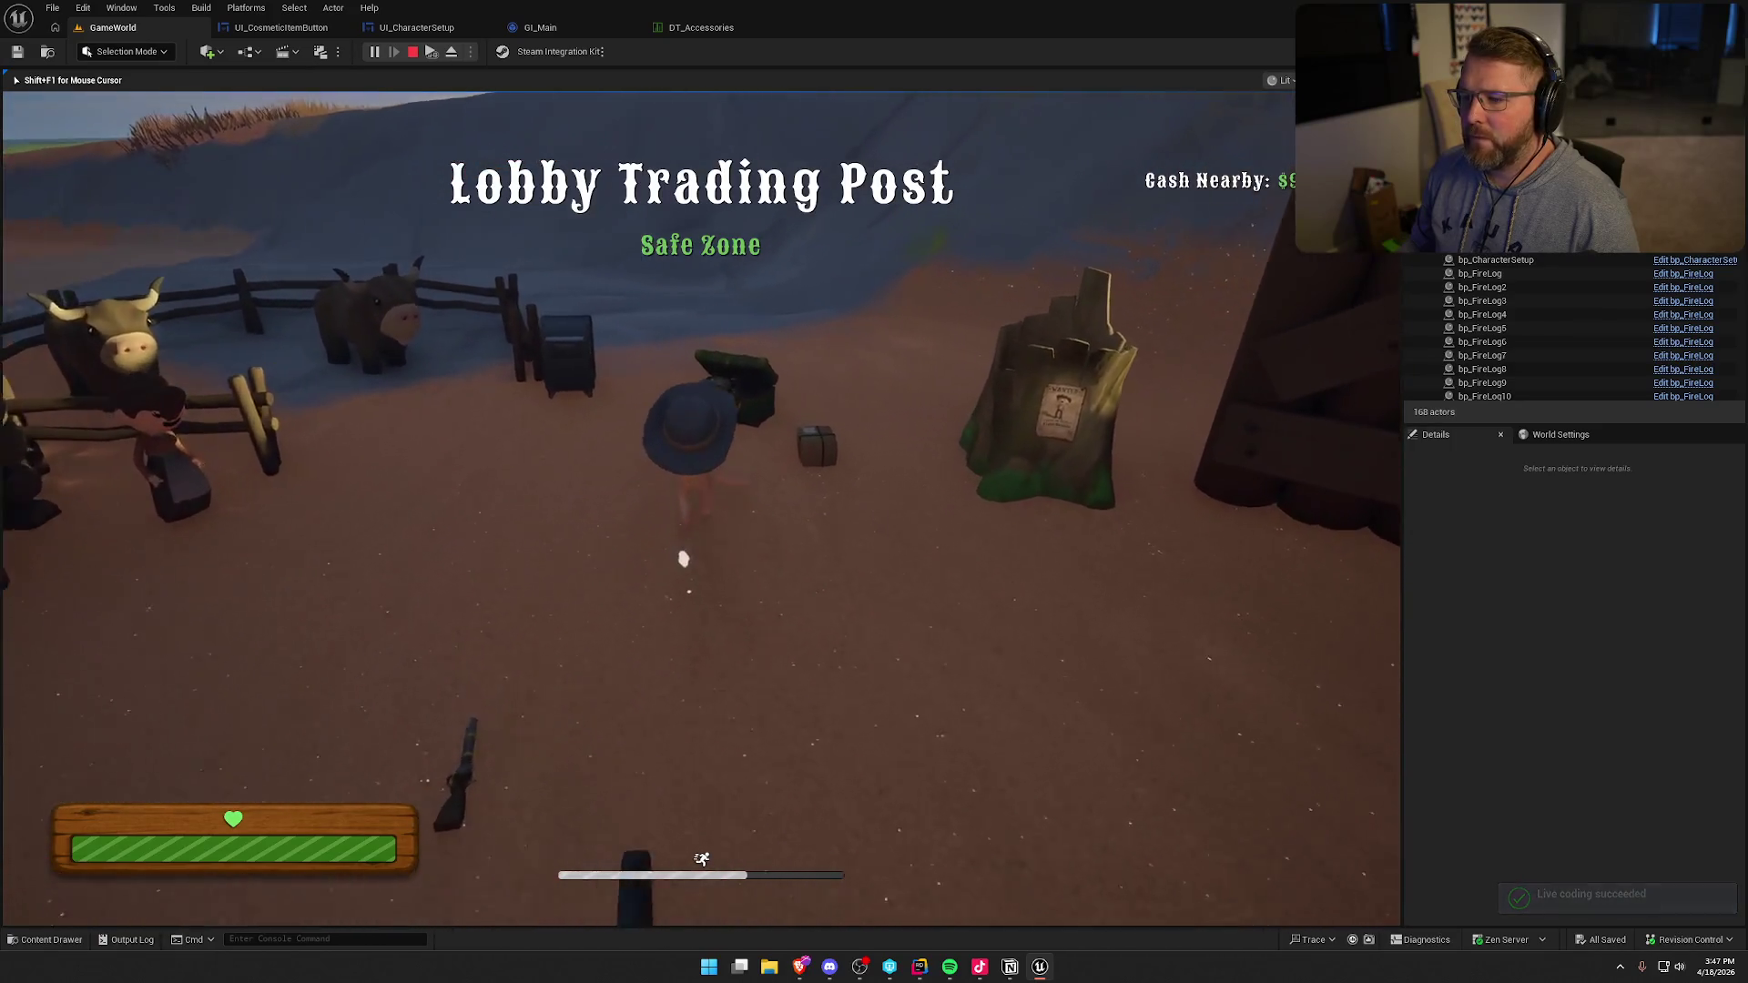
{"action": "key", "text": "e"}
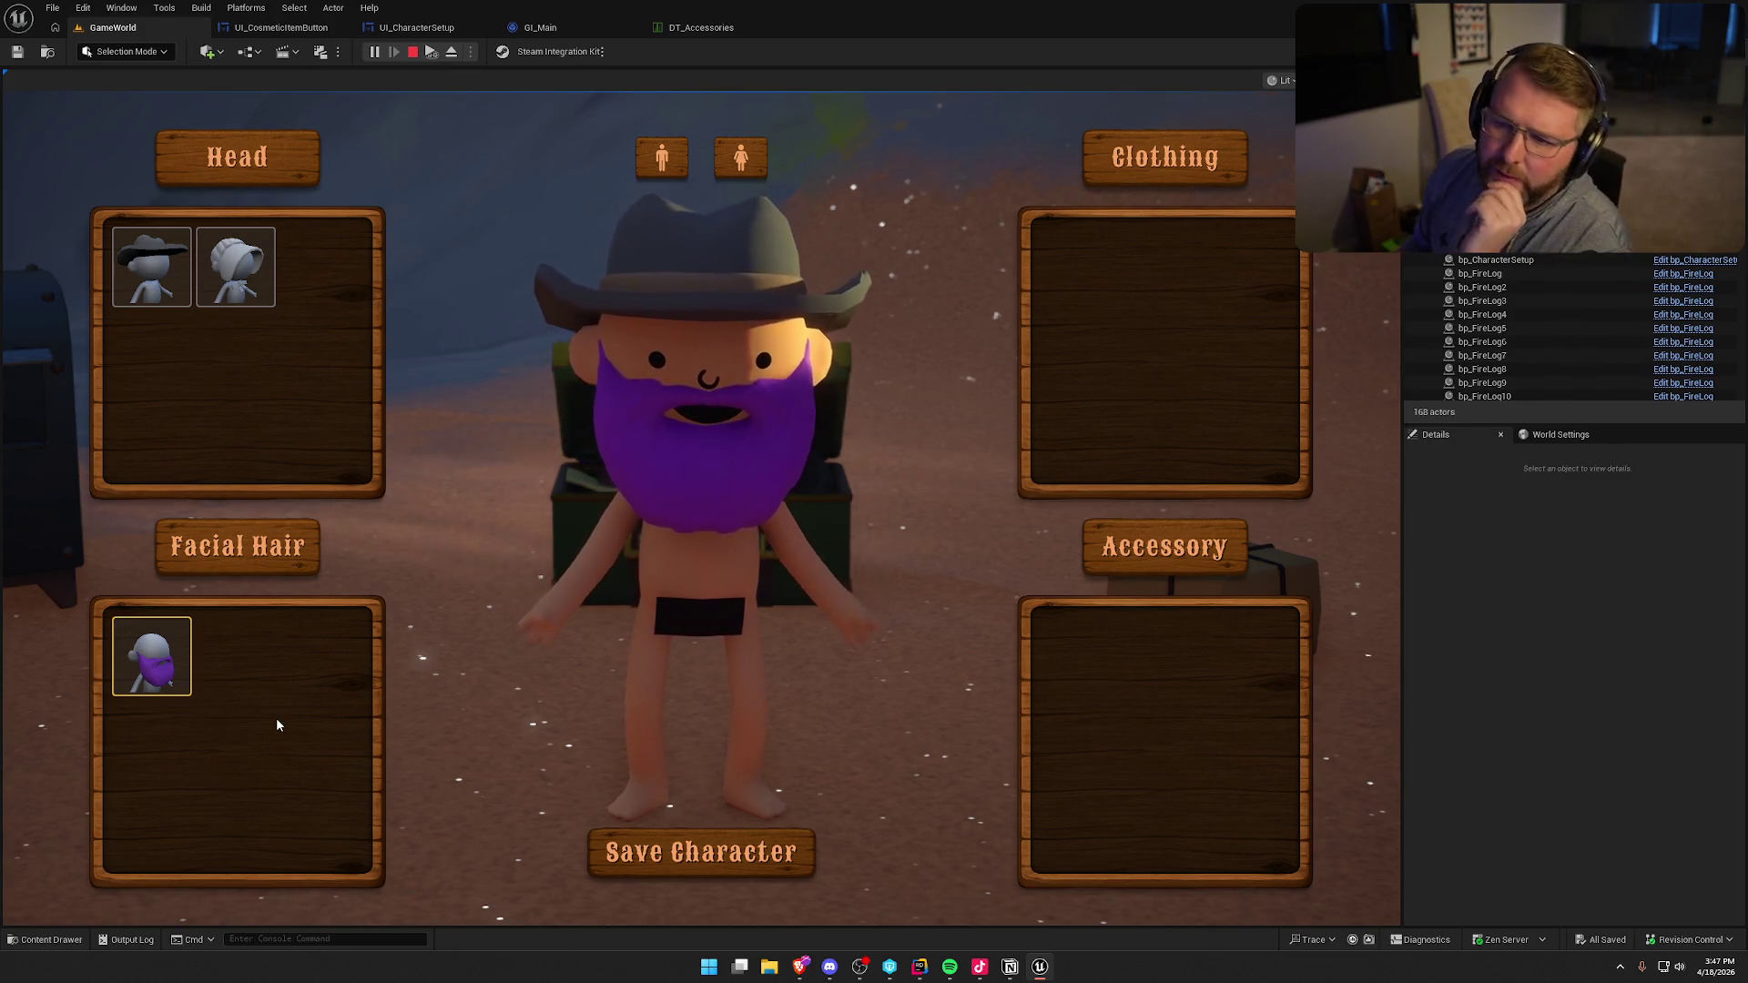
{"action": "left_click", "coordinate": [225, 297]}
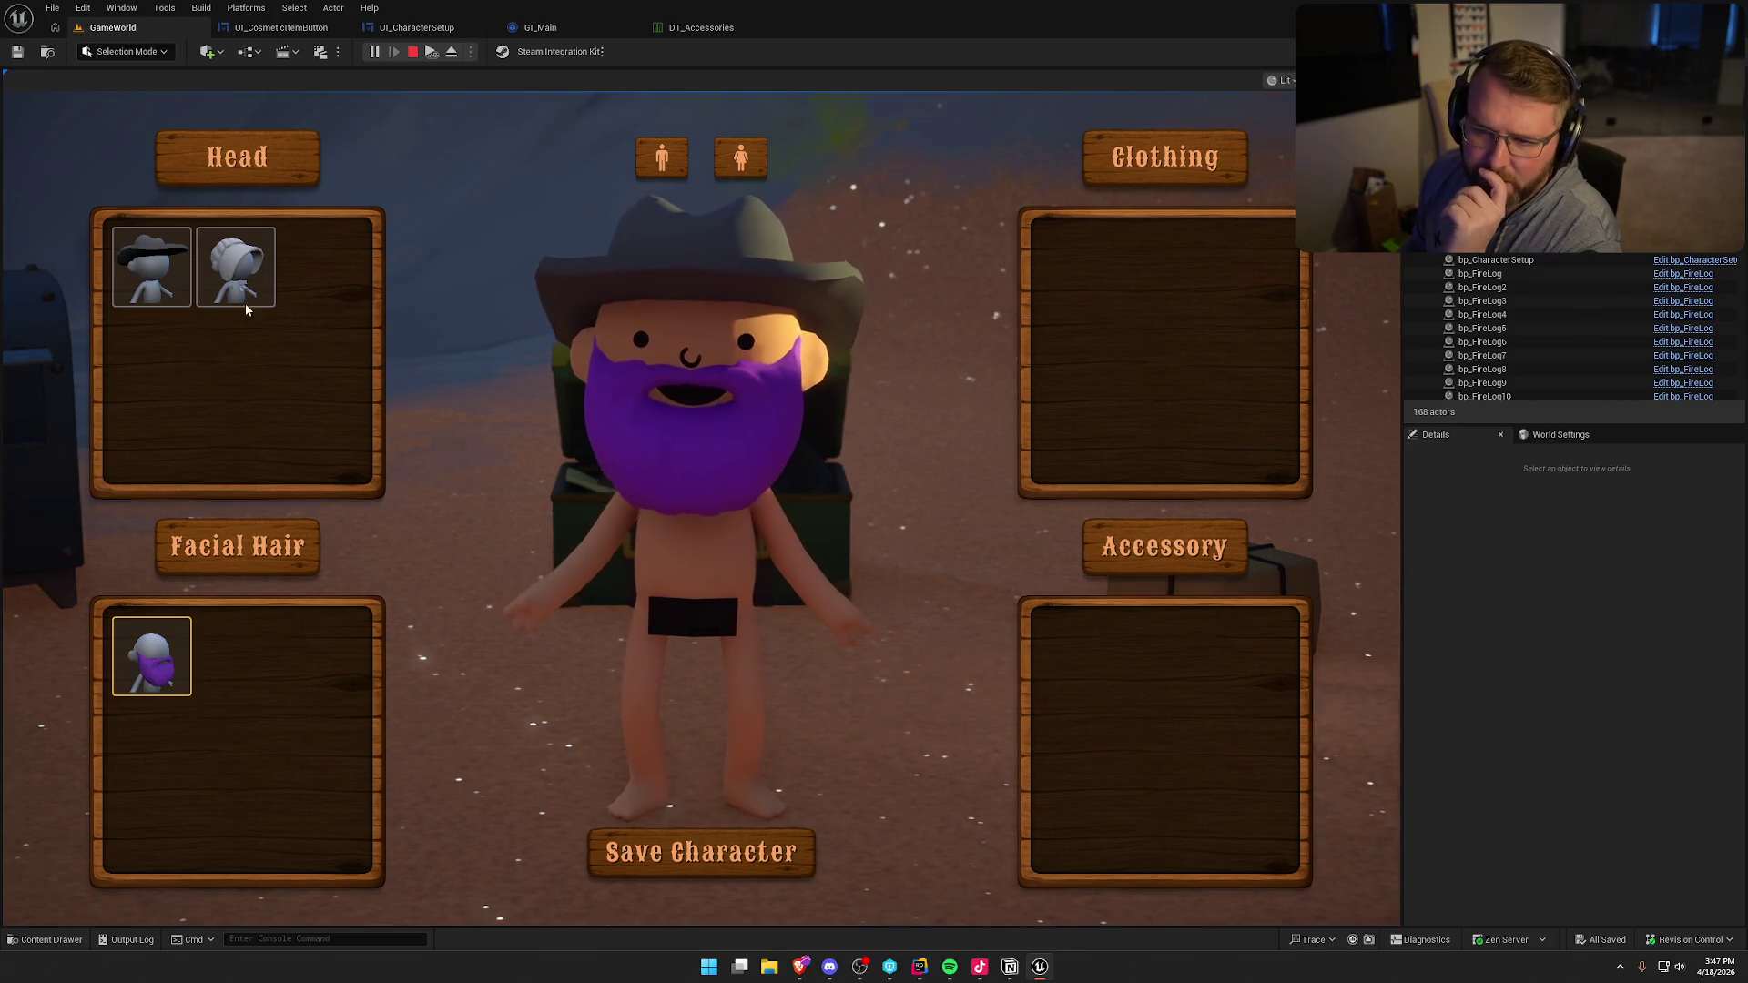
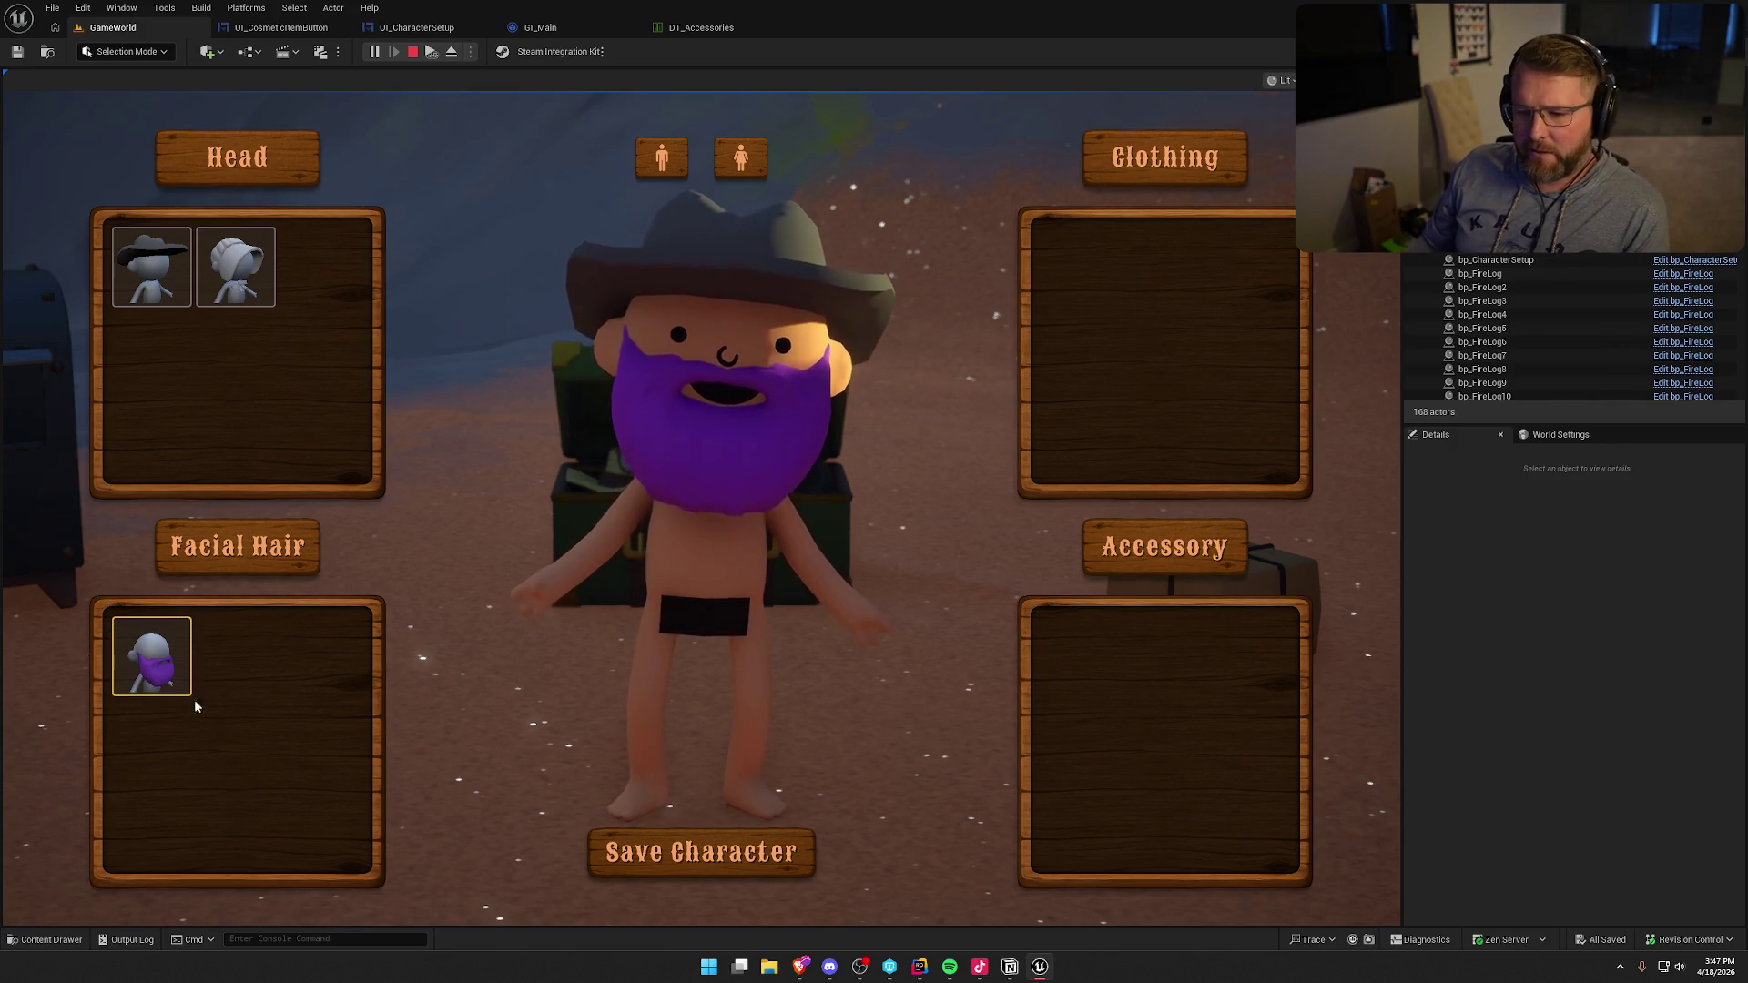
- End the playtest, open UI_CosmeticItemButton's graph, and move the BG getter beside the Slate Brush setter
{"action": "key", "text": "Escape"}
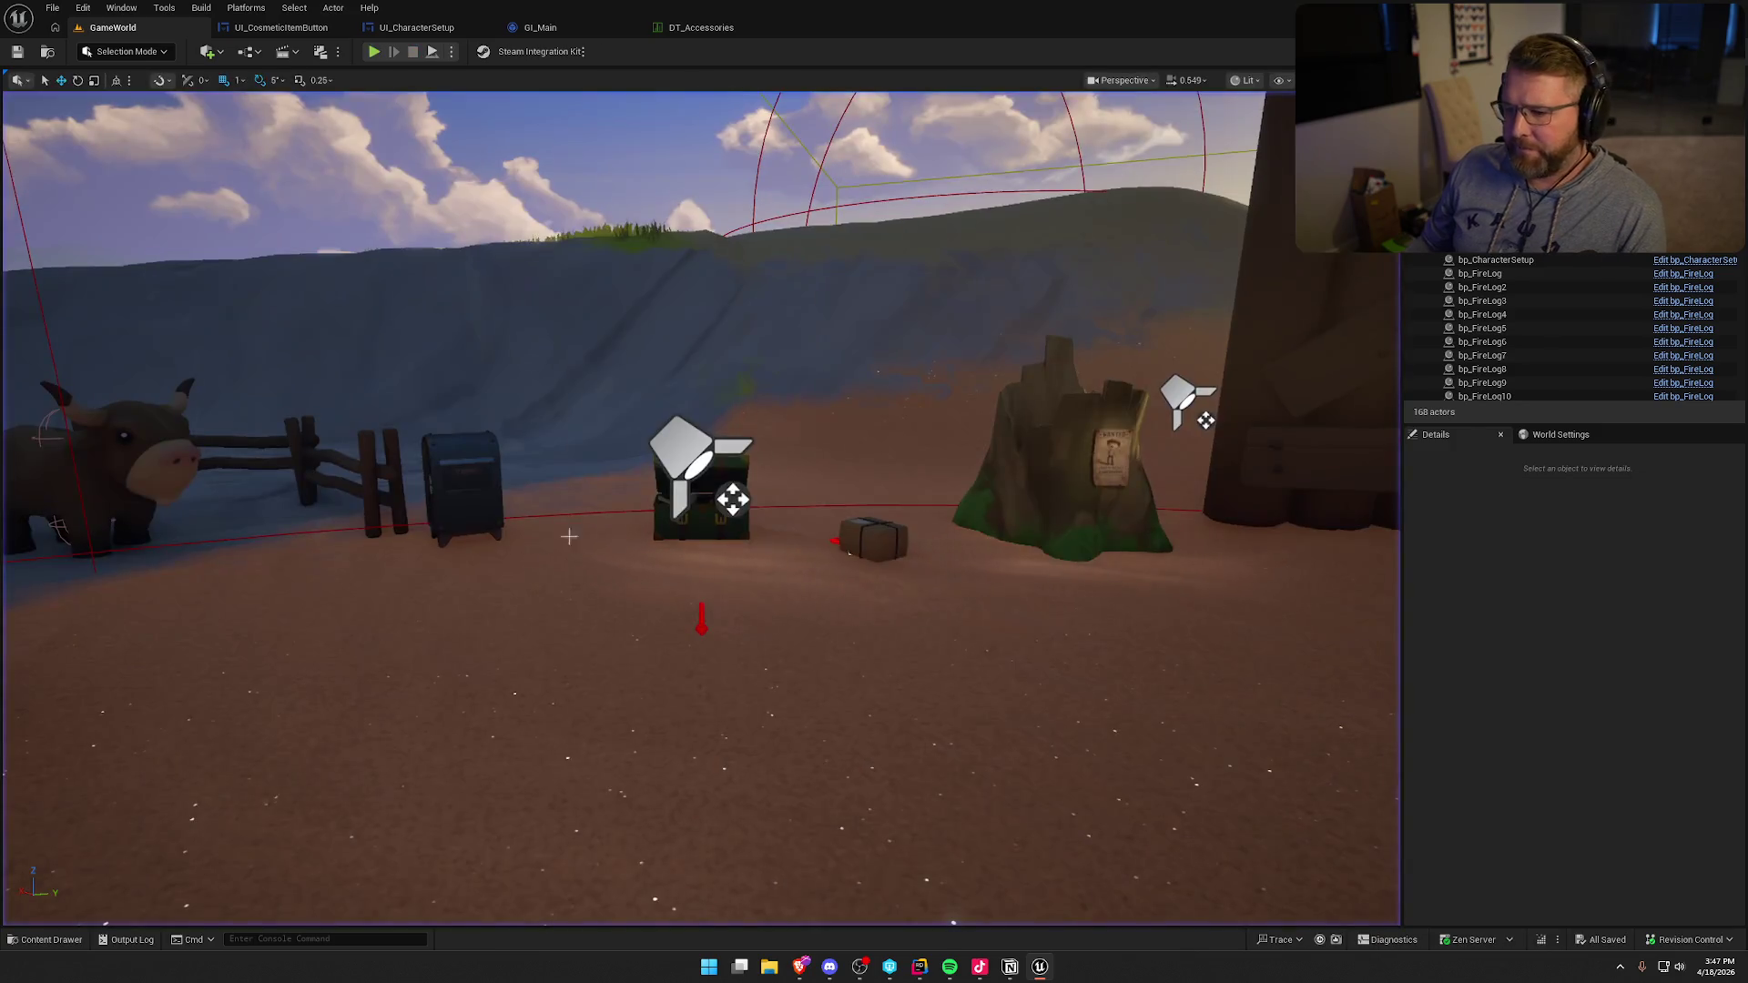
{"action": "left_click", "coordinate": [671, 27]}
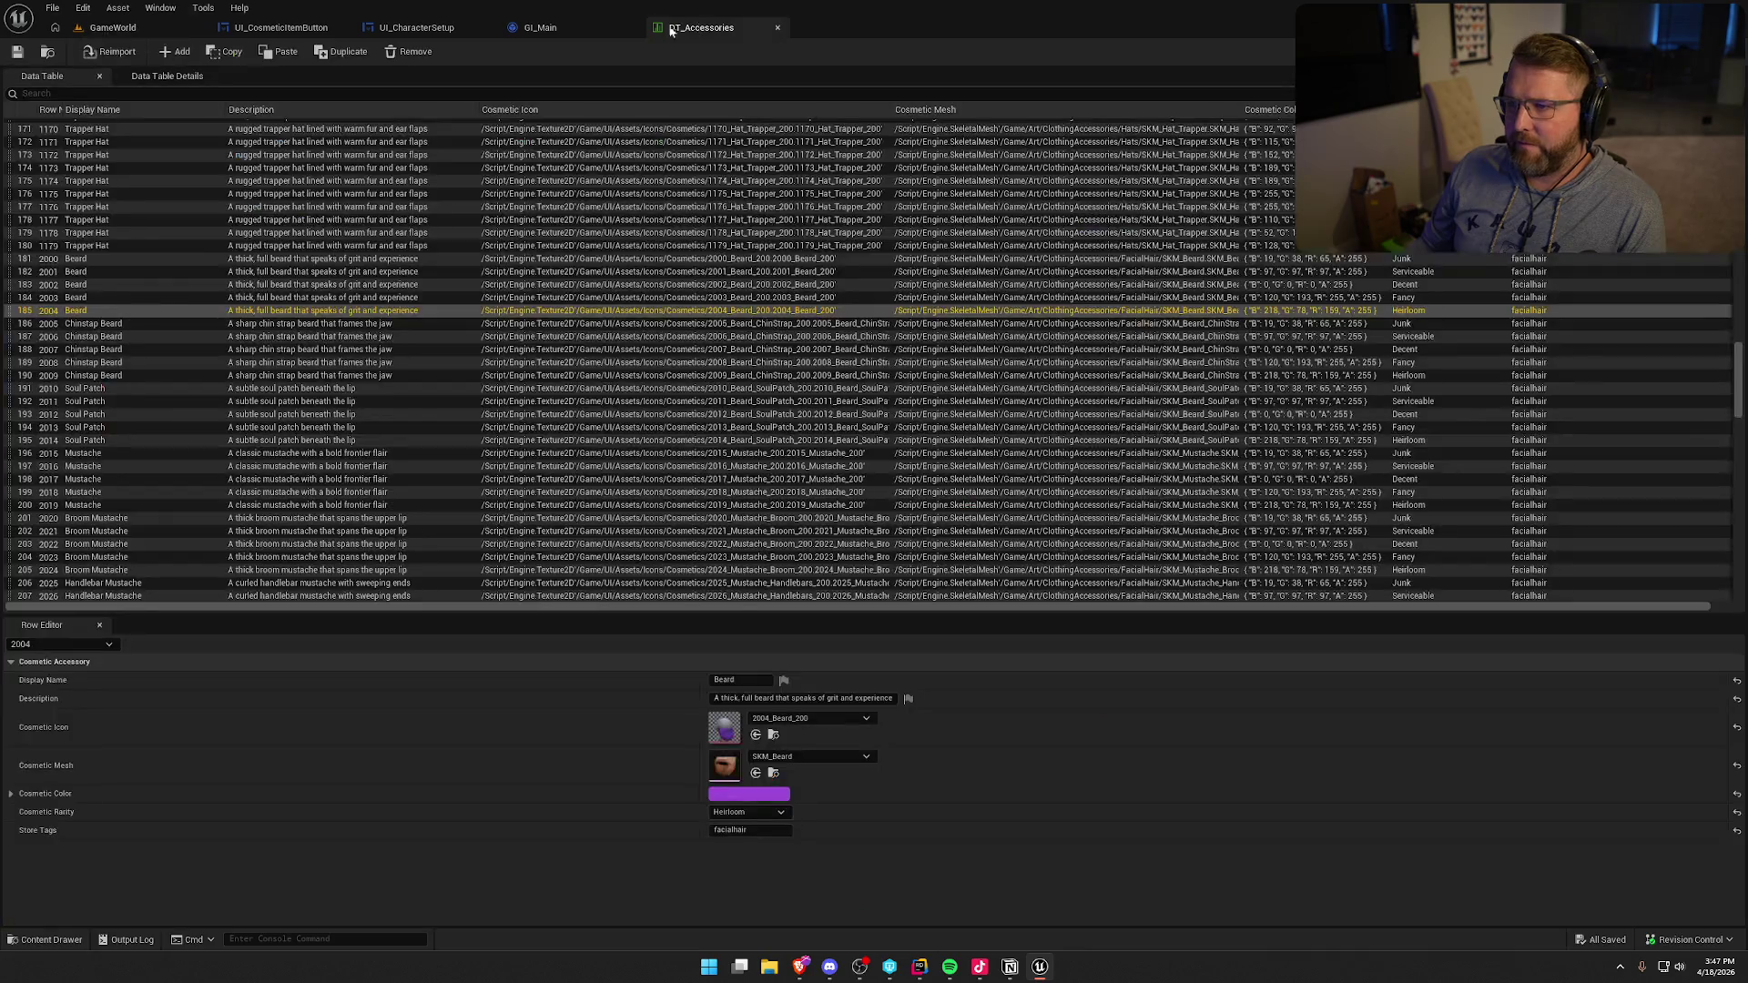
{"action": "left_click", "coordinate": [565, 35]}
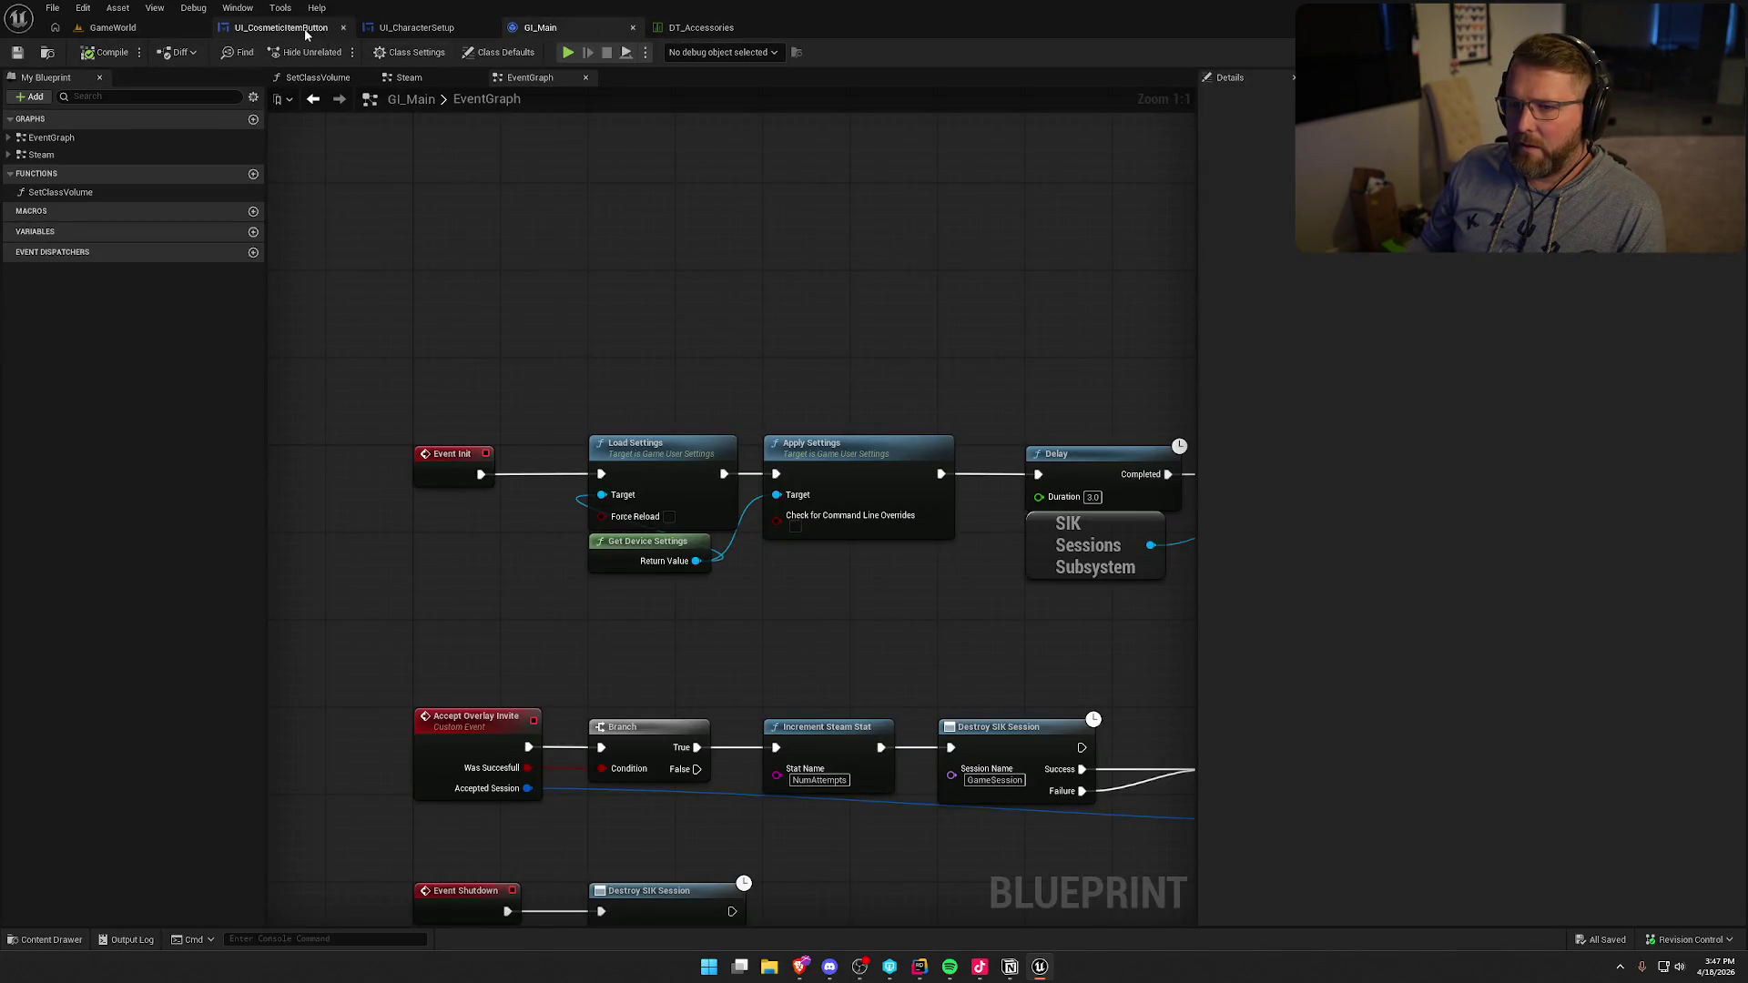
{"action": "left_click", "coordinate": [280, 28]}
{"action": "mouse_move", "coordinate": [674, 237]}
{"action": "left_mouse_down"}
{"action": "mouse_move", "coordinate": [717, 215]}
{"action": "mouse_move", "coordinate": [983, 184]}
{"action": "left_mouse_up"}
{"action": "left_click", "coordinate": [931, 133]}
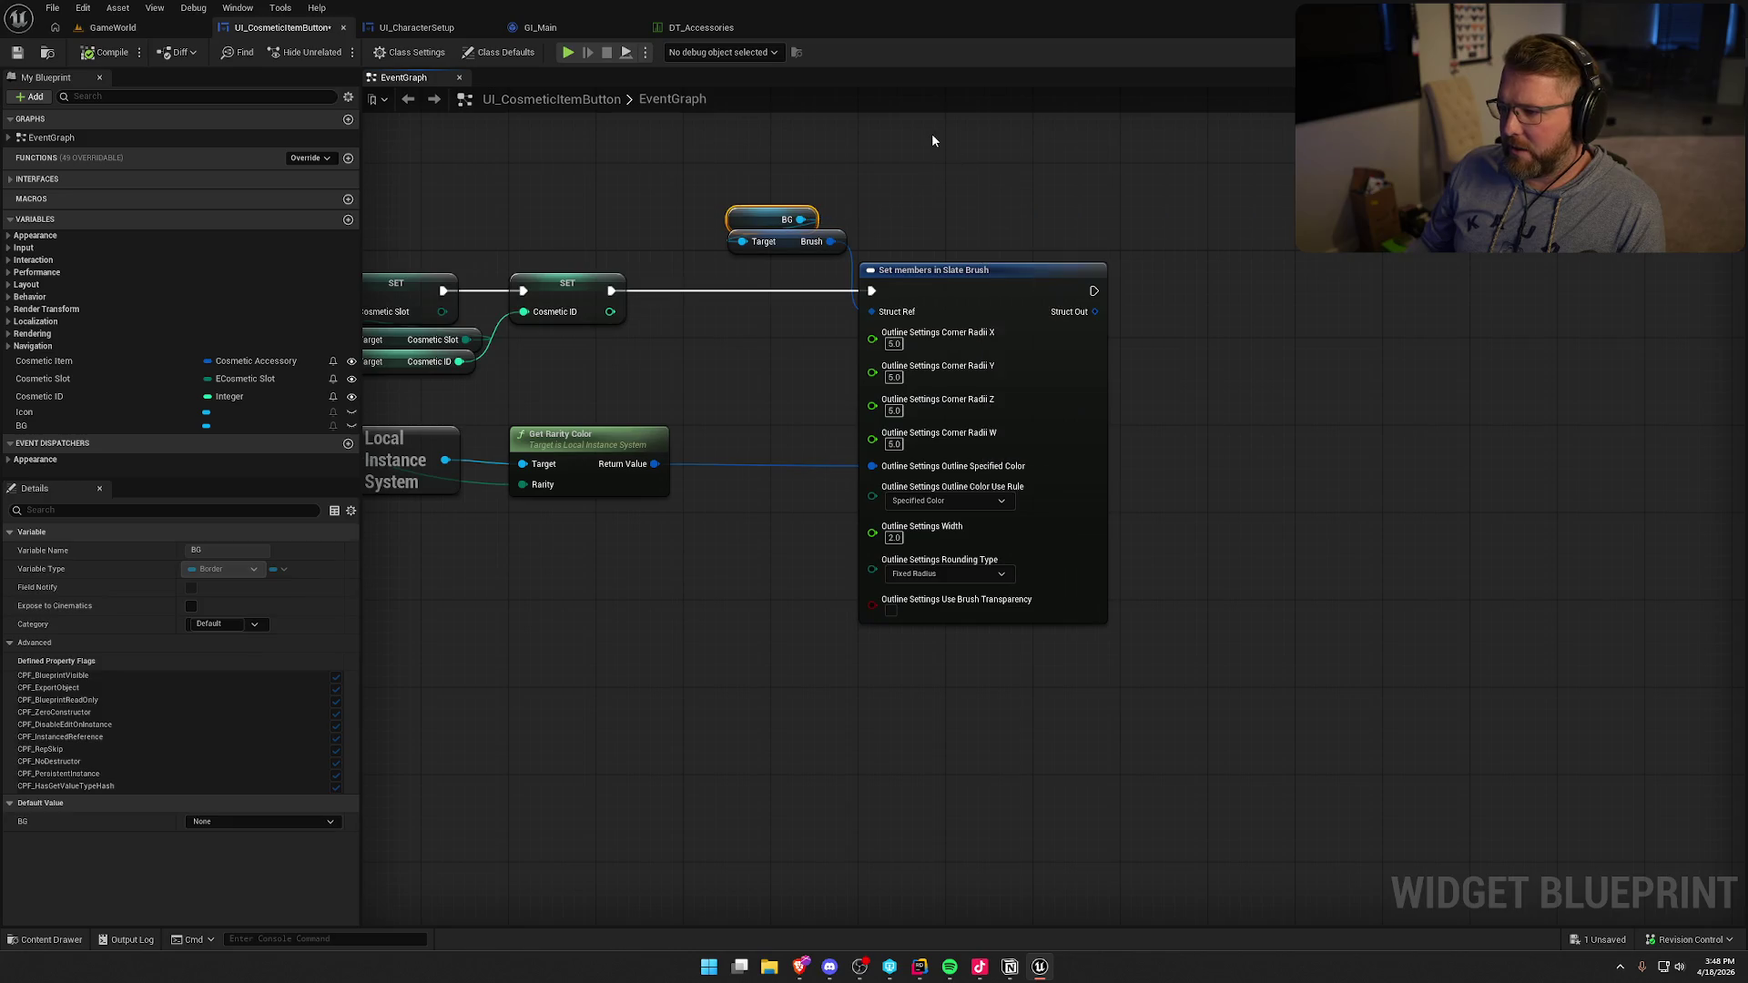
{"action": "left_click", "coordinate": [997, 291]}
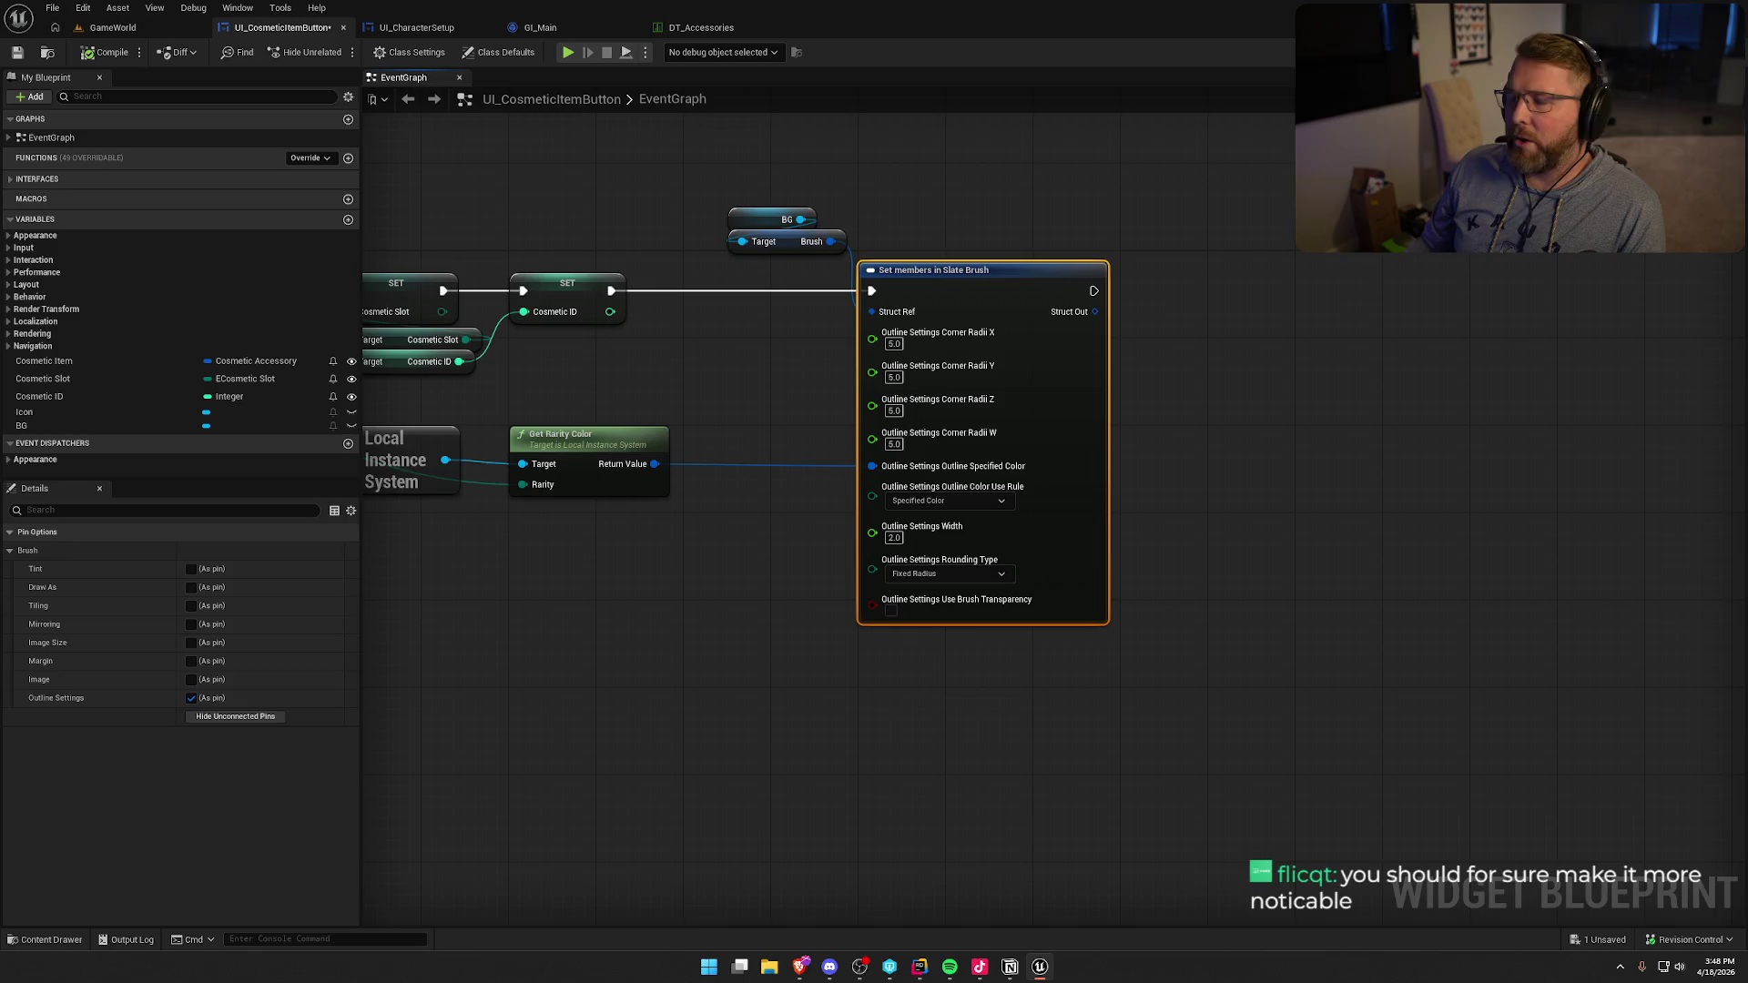
{"action": "left_click", "coordinate": [1675, 51]}
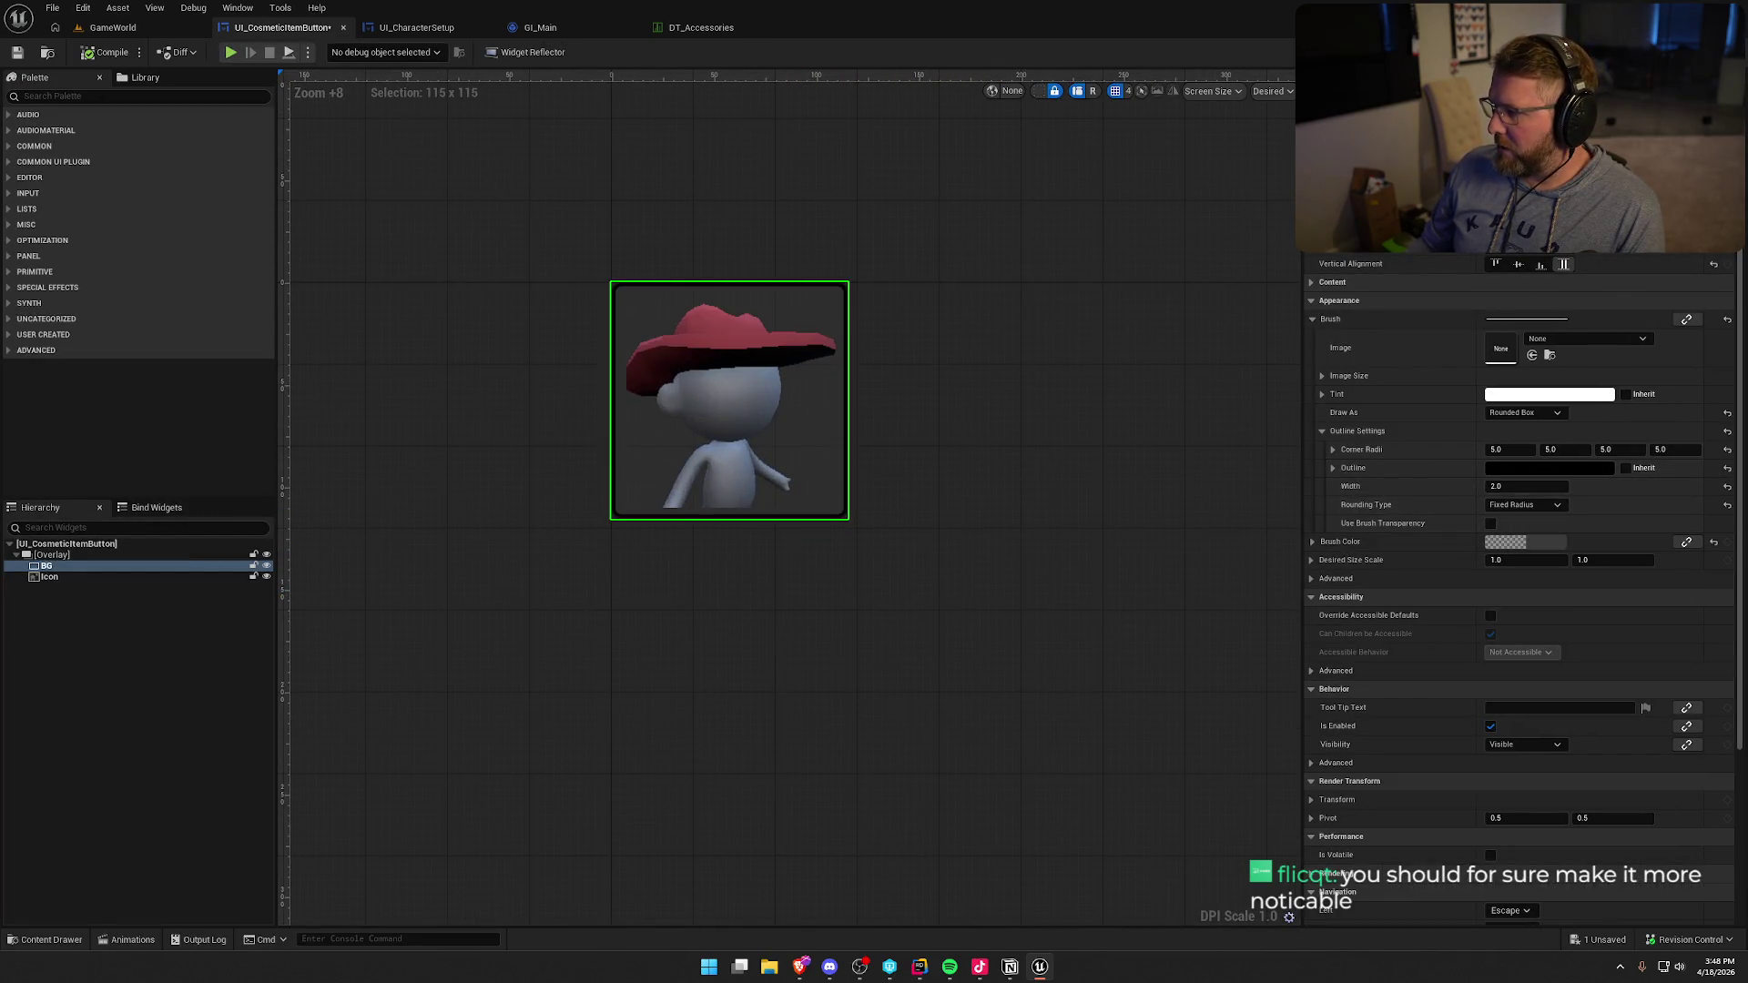
{"action": "left_click", "coordinate": [1716, 52]}
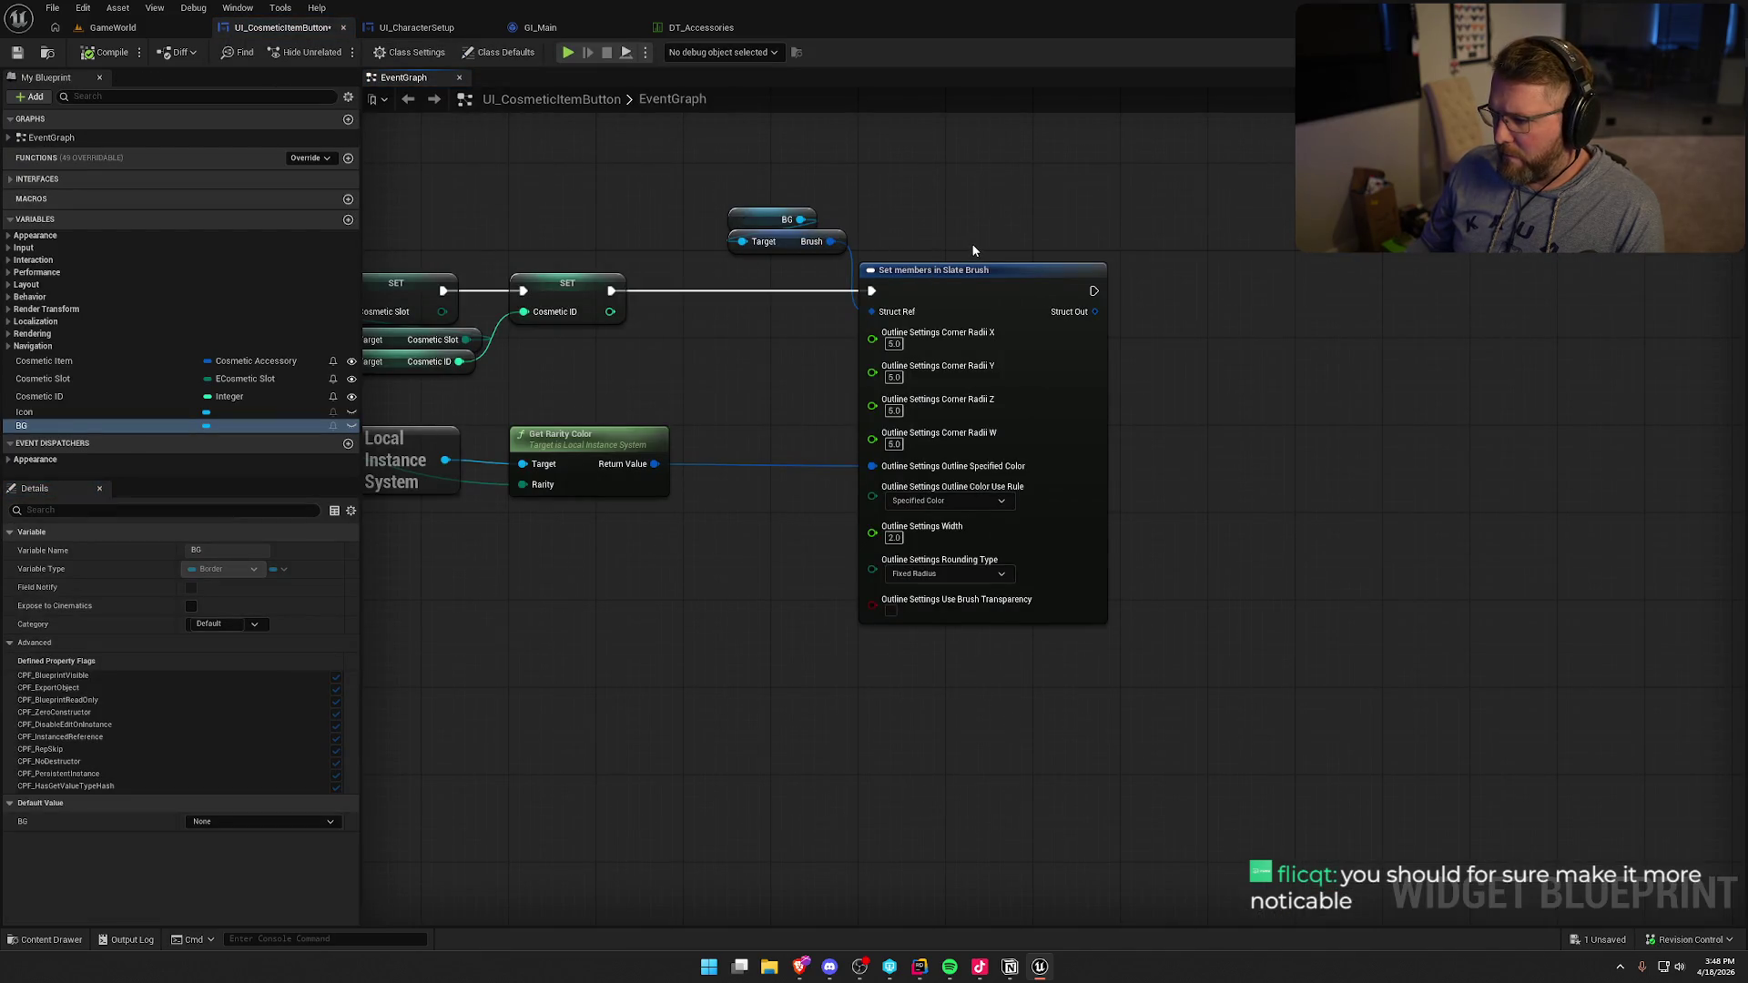
{"action": "left_click", "coordinate": [978, 268]}
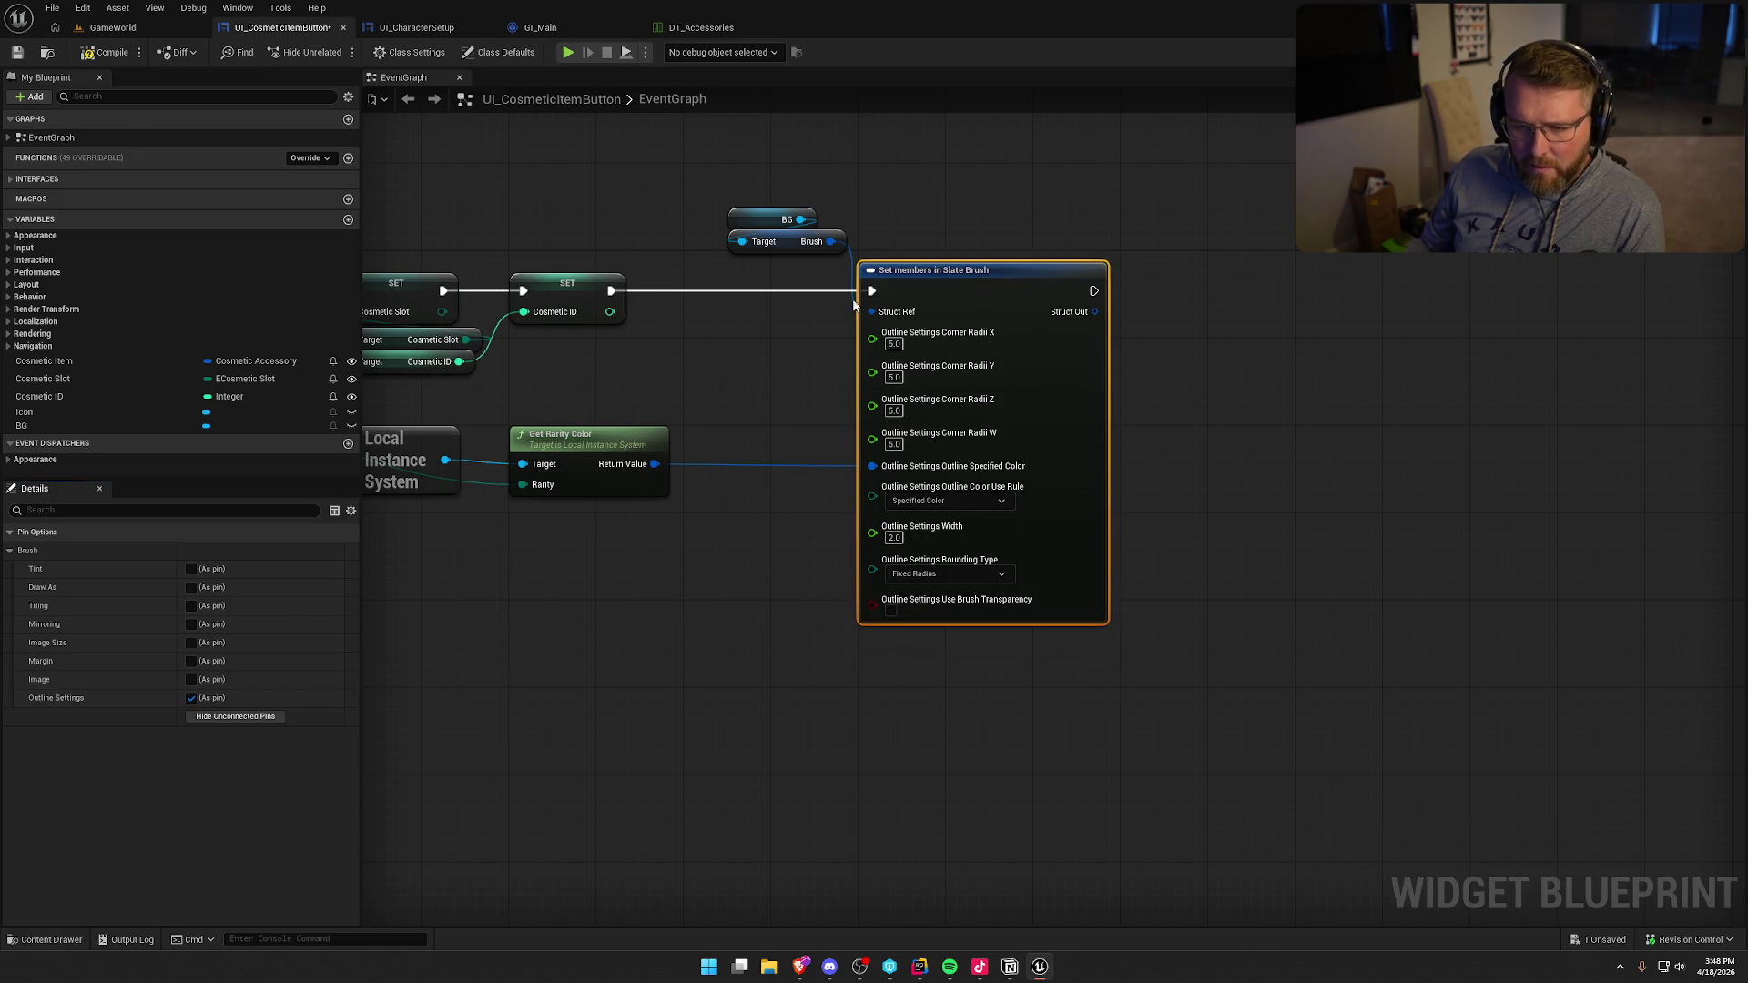
{"action": "left_click_drag", "start_coordinate": [808, 223], "coordinate": [1013, 205]}
- Add a Set Brush Color node for BG, run it after the Slate Brush setter, and group the nodes
{"action": "type", "text": "set brush"}
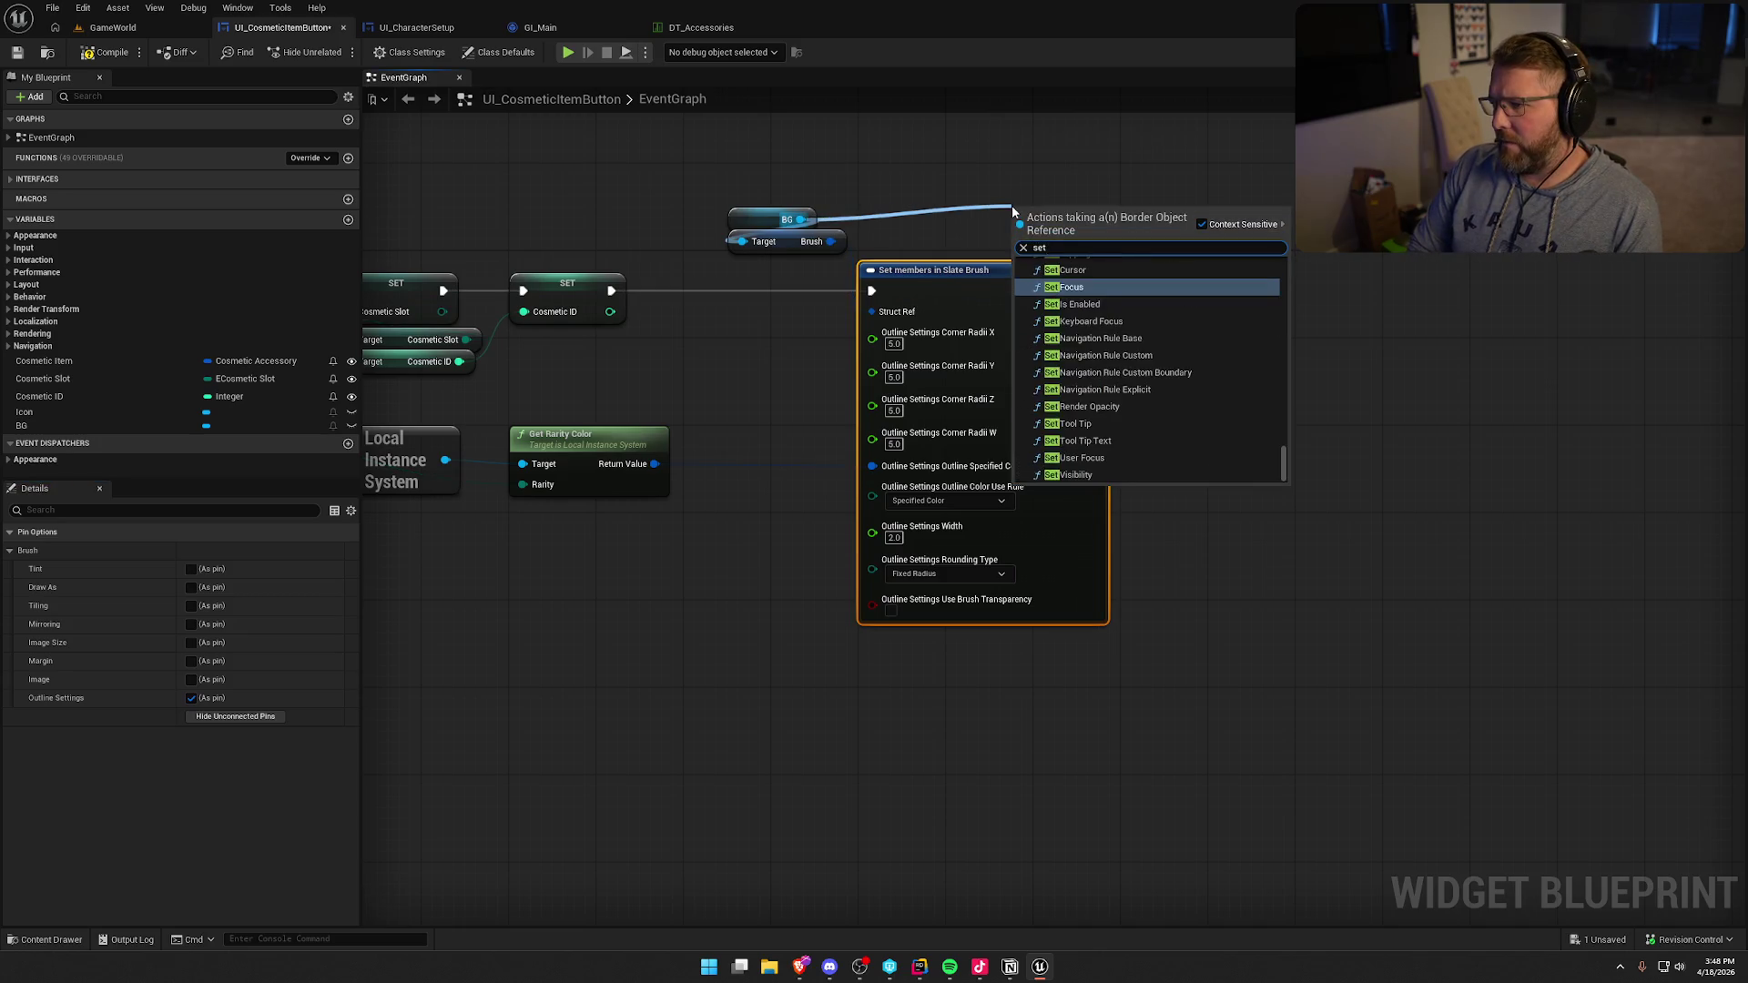
{"action": "key", "text": "Down"}
{"action": "key", "text": "Return"}
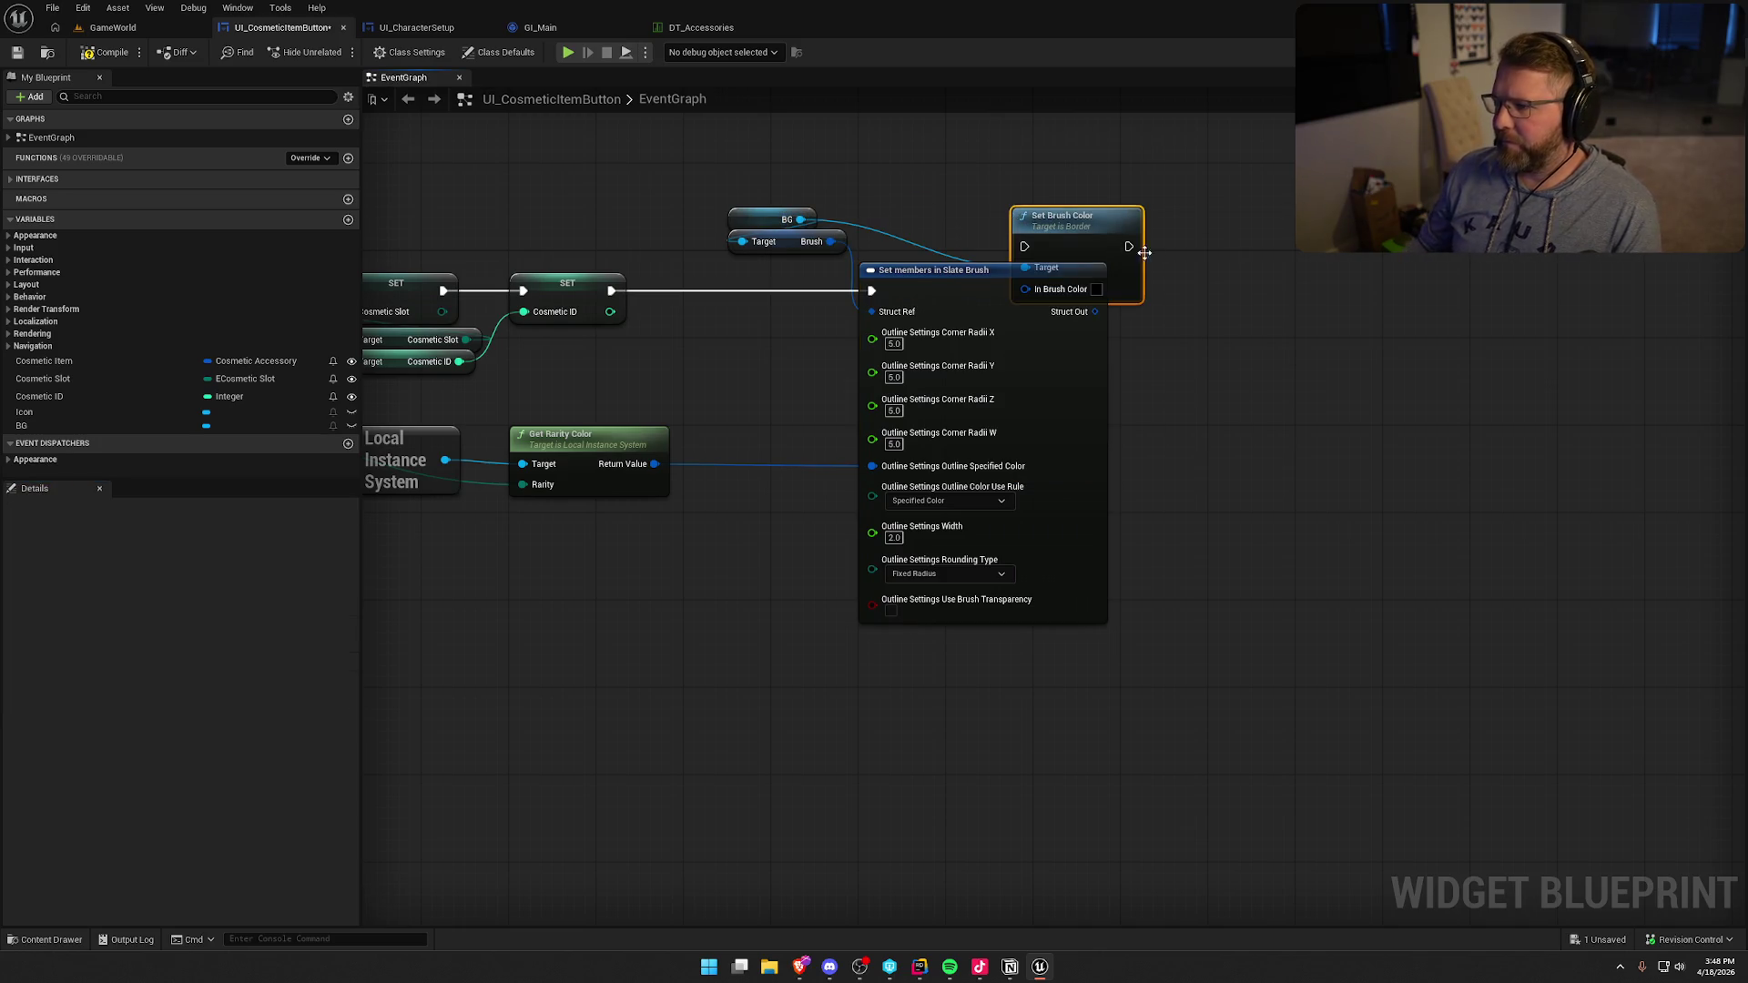
{"action": "left_click_drag", "start_coordinate": [1074, 234], "coordinate": [1232, 274]}
{"action": "left_click_drag", "start_coordinate": [1092, 290], "coordinate": [1271, 284]}
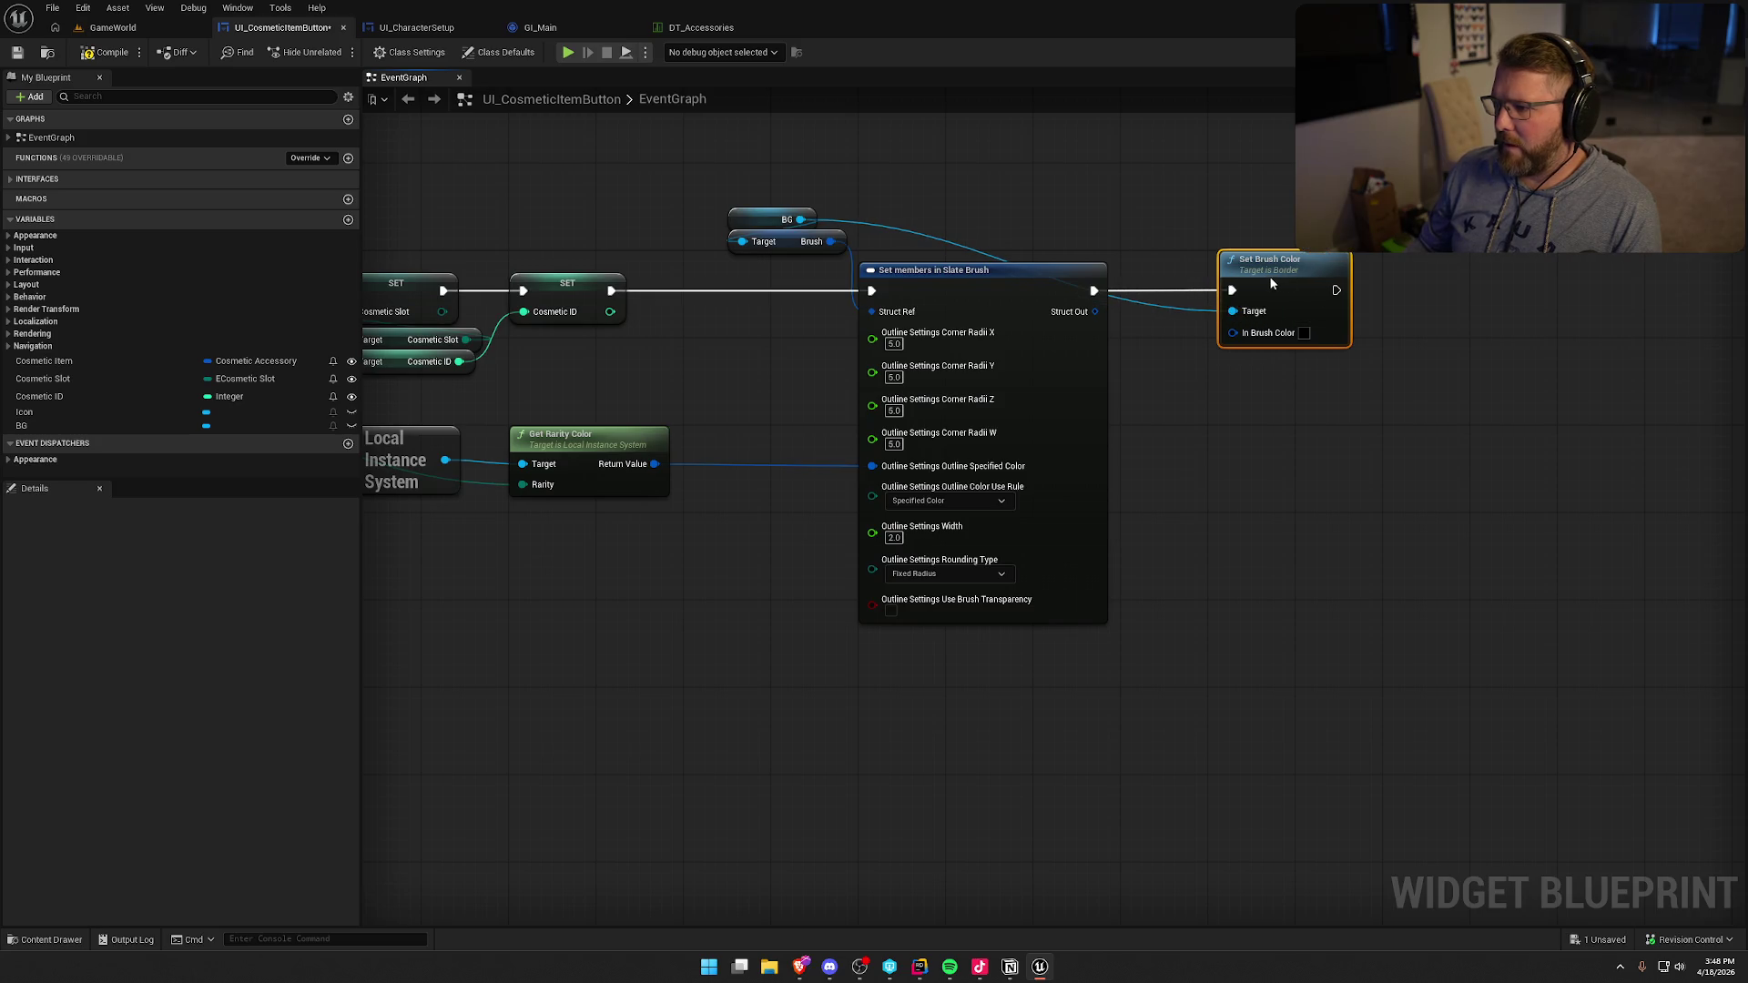
{"action": "left_click_drag", "start_coordinate": [946, 284], "coordinate": [858, 287]}
{"action": "mouse_move", "coordinate": [751, 202]}
{"action": "left_mouse_down"}
{"action": "mouse_move", "coordinate": [790, 244]}
{"action": "mouse_move", "coordinate": [832, 252]}
{"action": "mouse_move", "coordinate": [811, 301]}
{"action": "mouse_move", "coordinate": [781, 300]}
{"action": "left_mouse_up"}
{"action": "left_click", "coordinate": [891, 297], "text": "ctrl"}
{"action": "left_click", "coordinate": [1122, 442]}
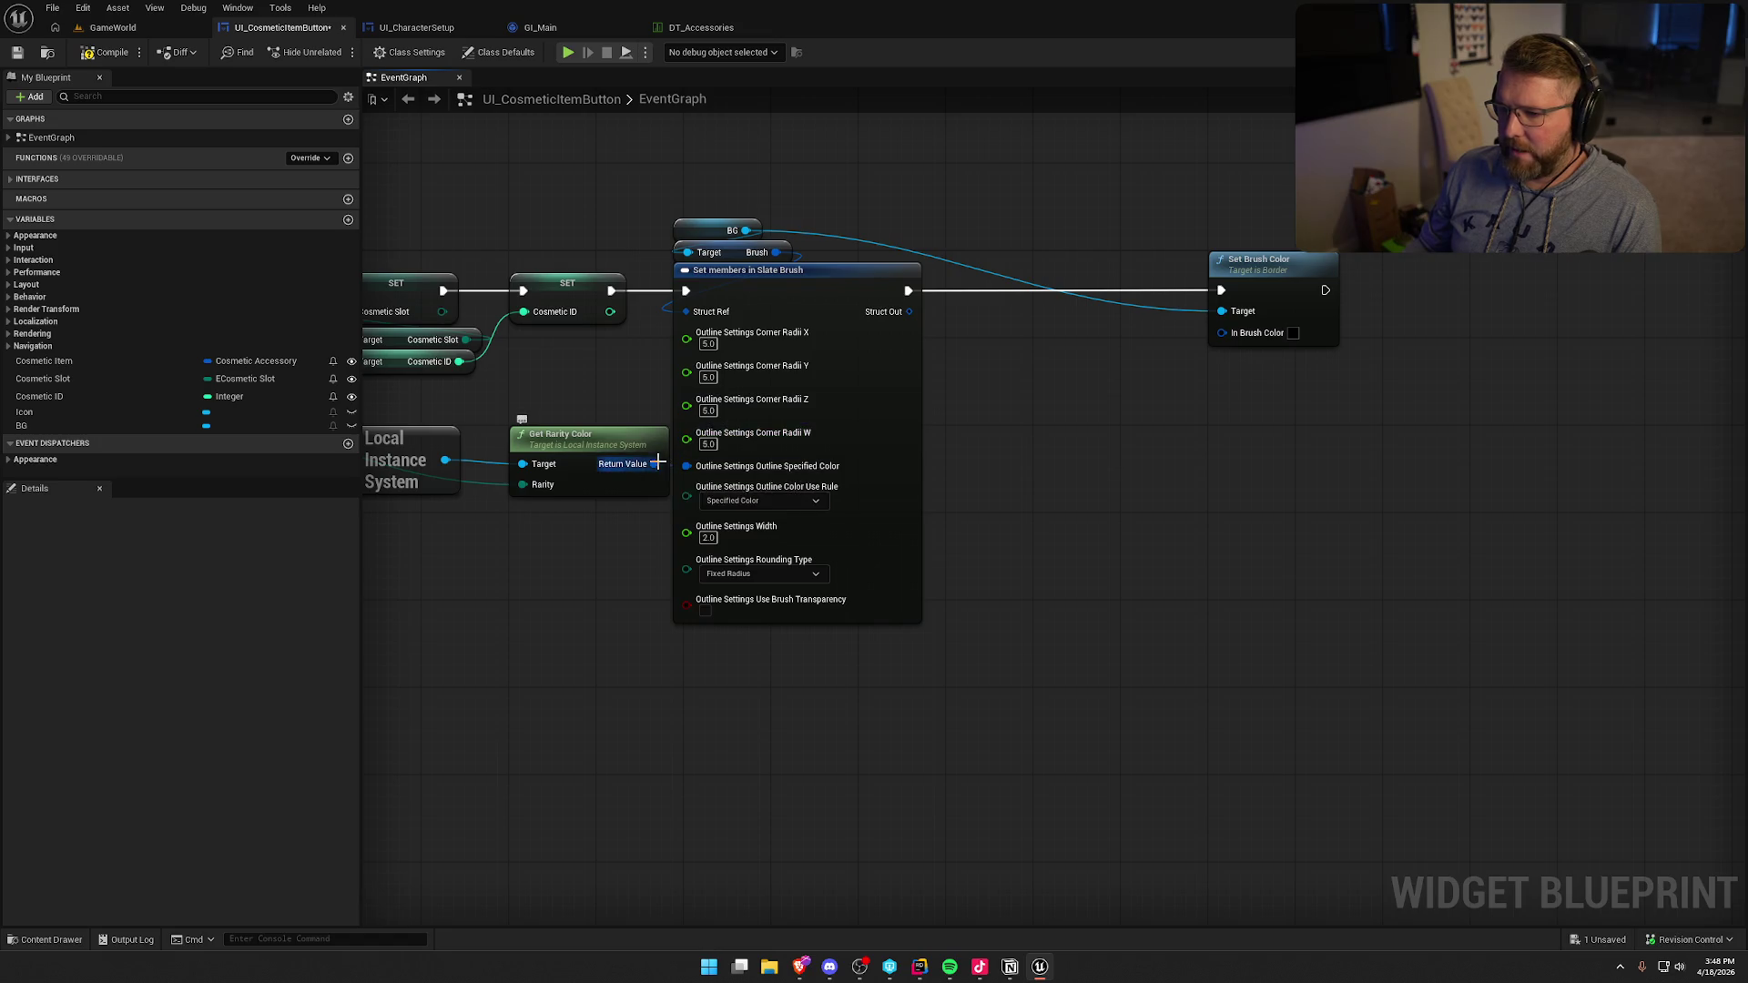
- Create a Break Color node from the Get Rarity Color output
{"action": "left_click_drag", "start_coordinate": [658, 463], "coordinate": [1041, 373]}
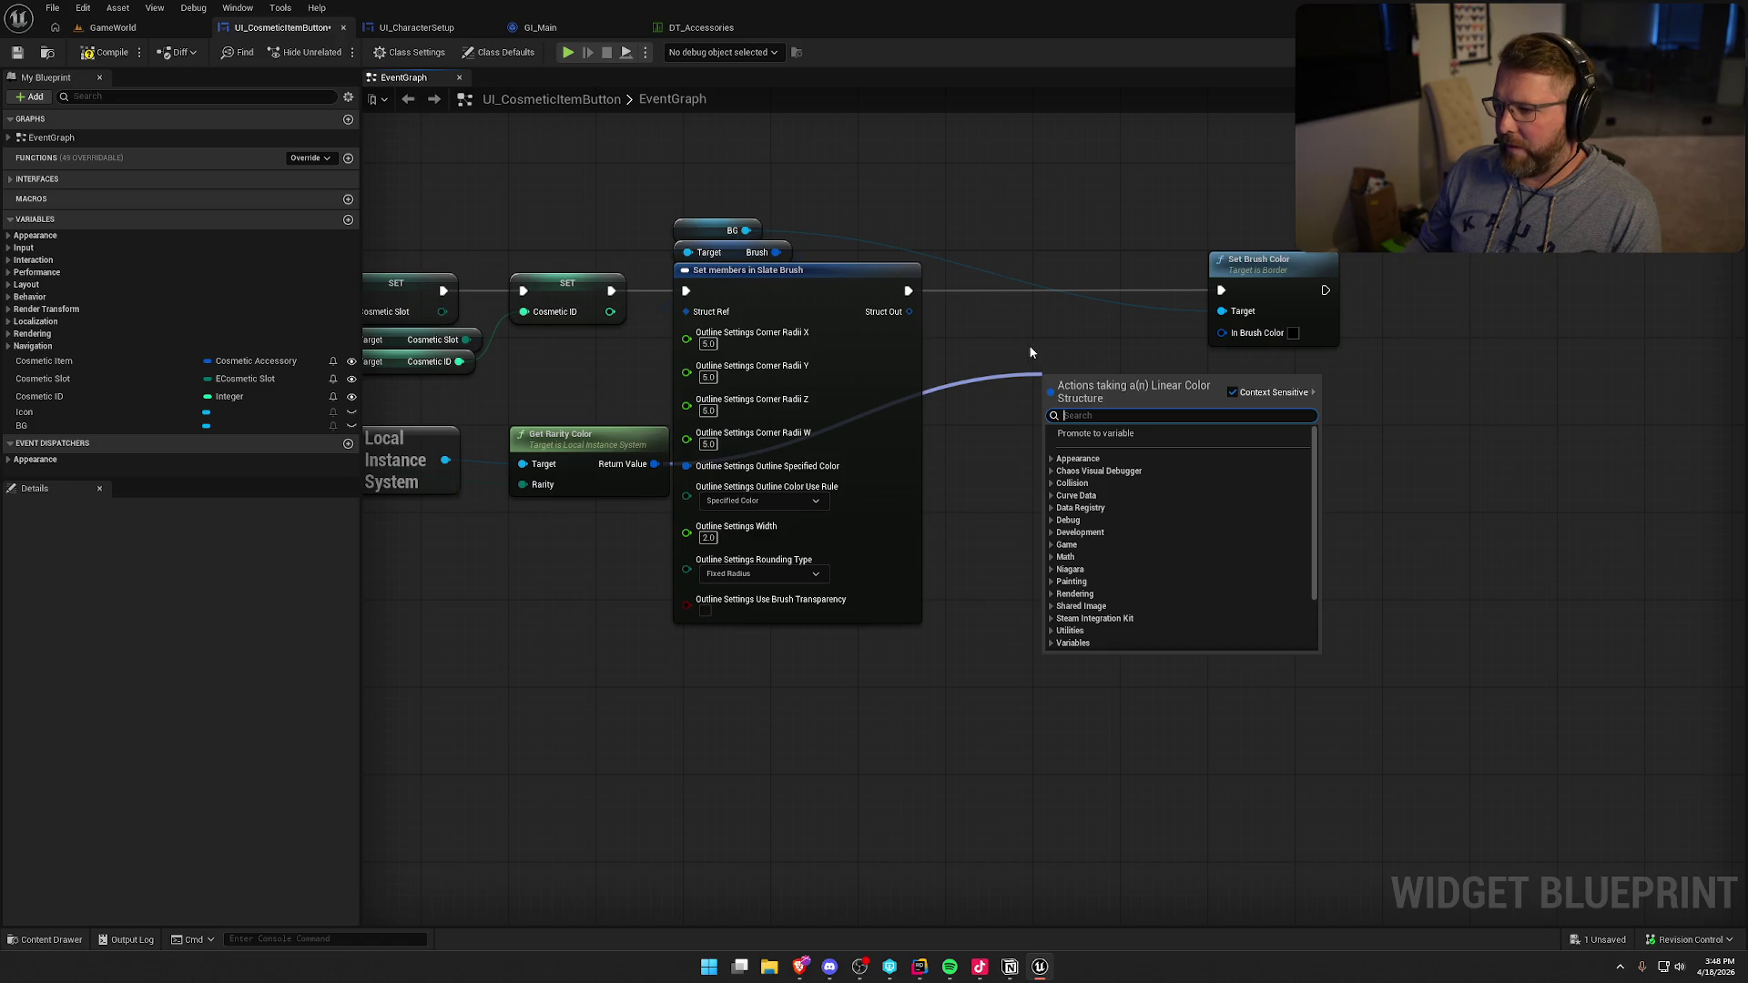
{"action": "type", "text": "break"}
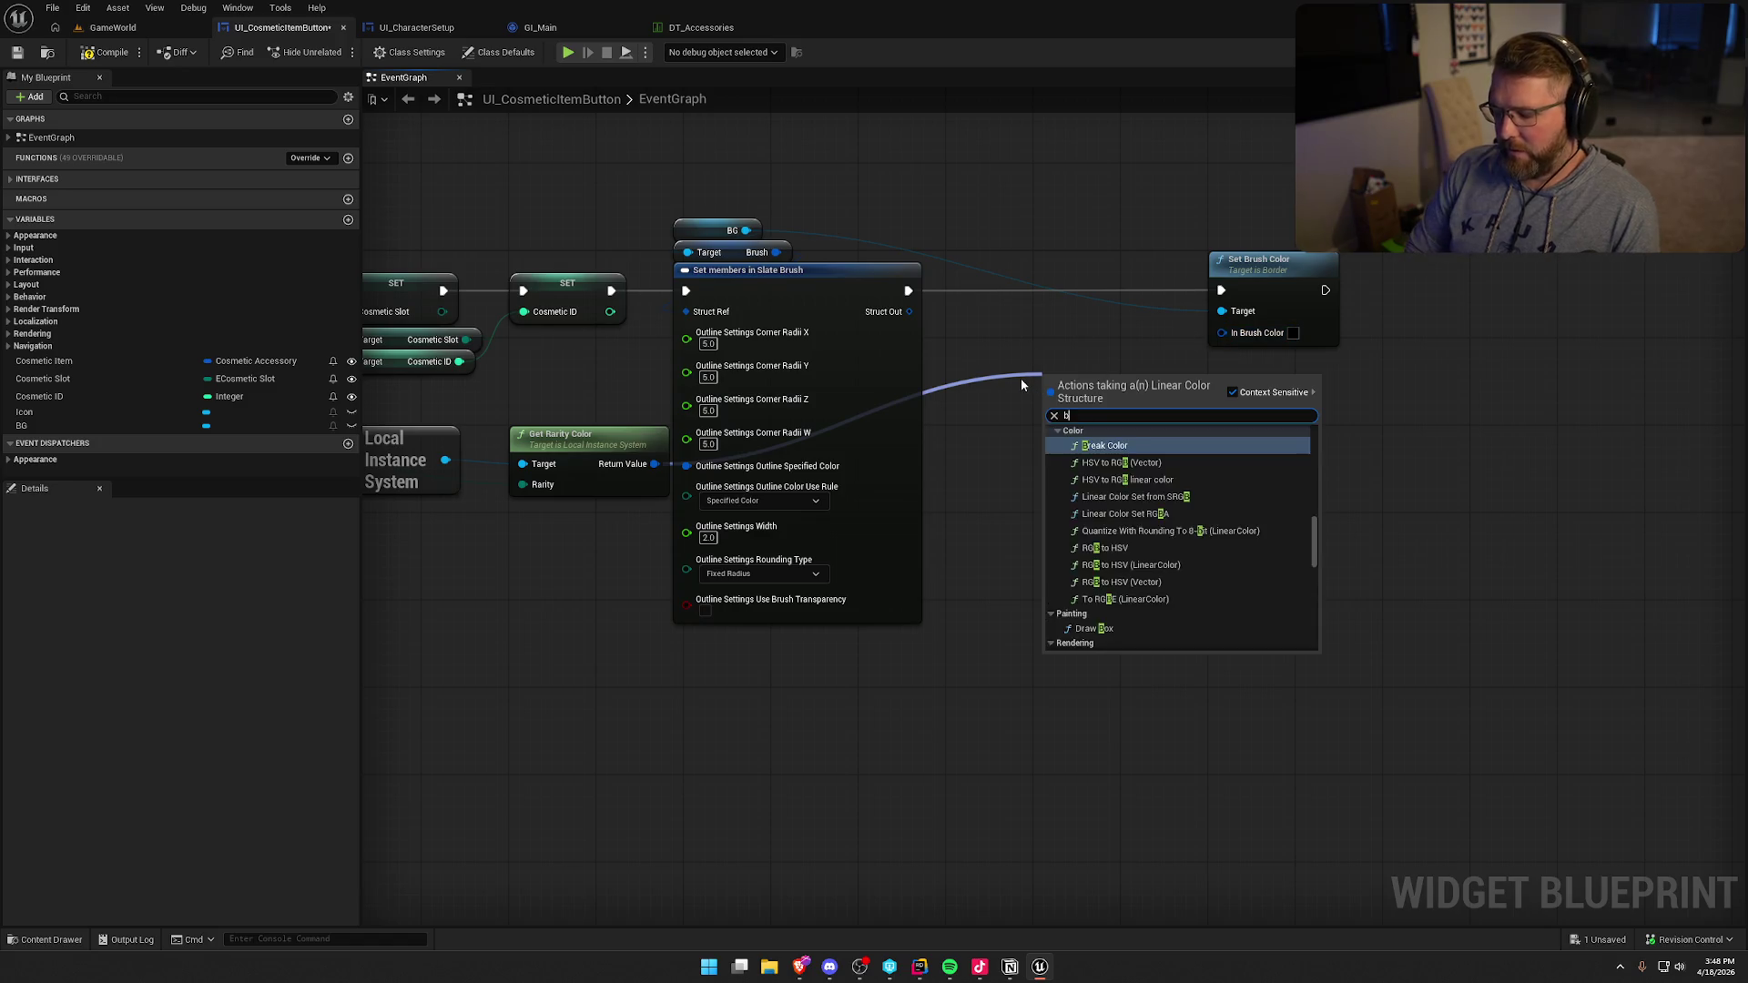
{"action": "key", "text": "Return"}
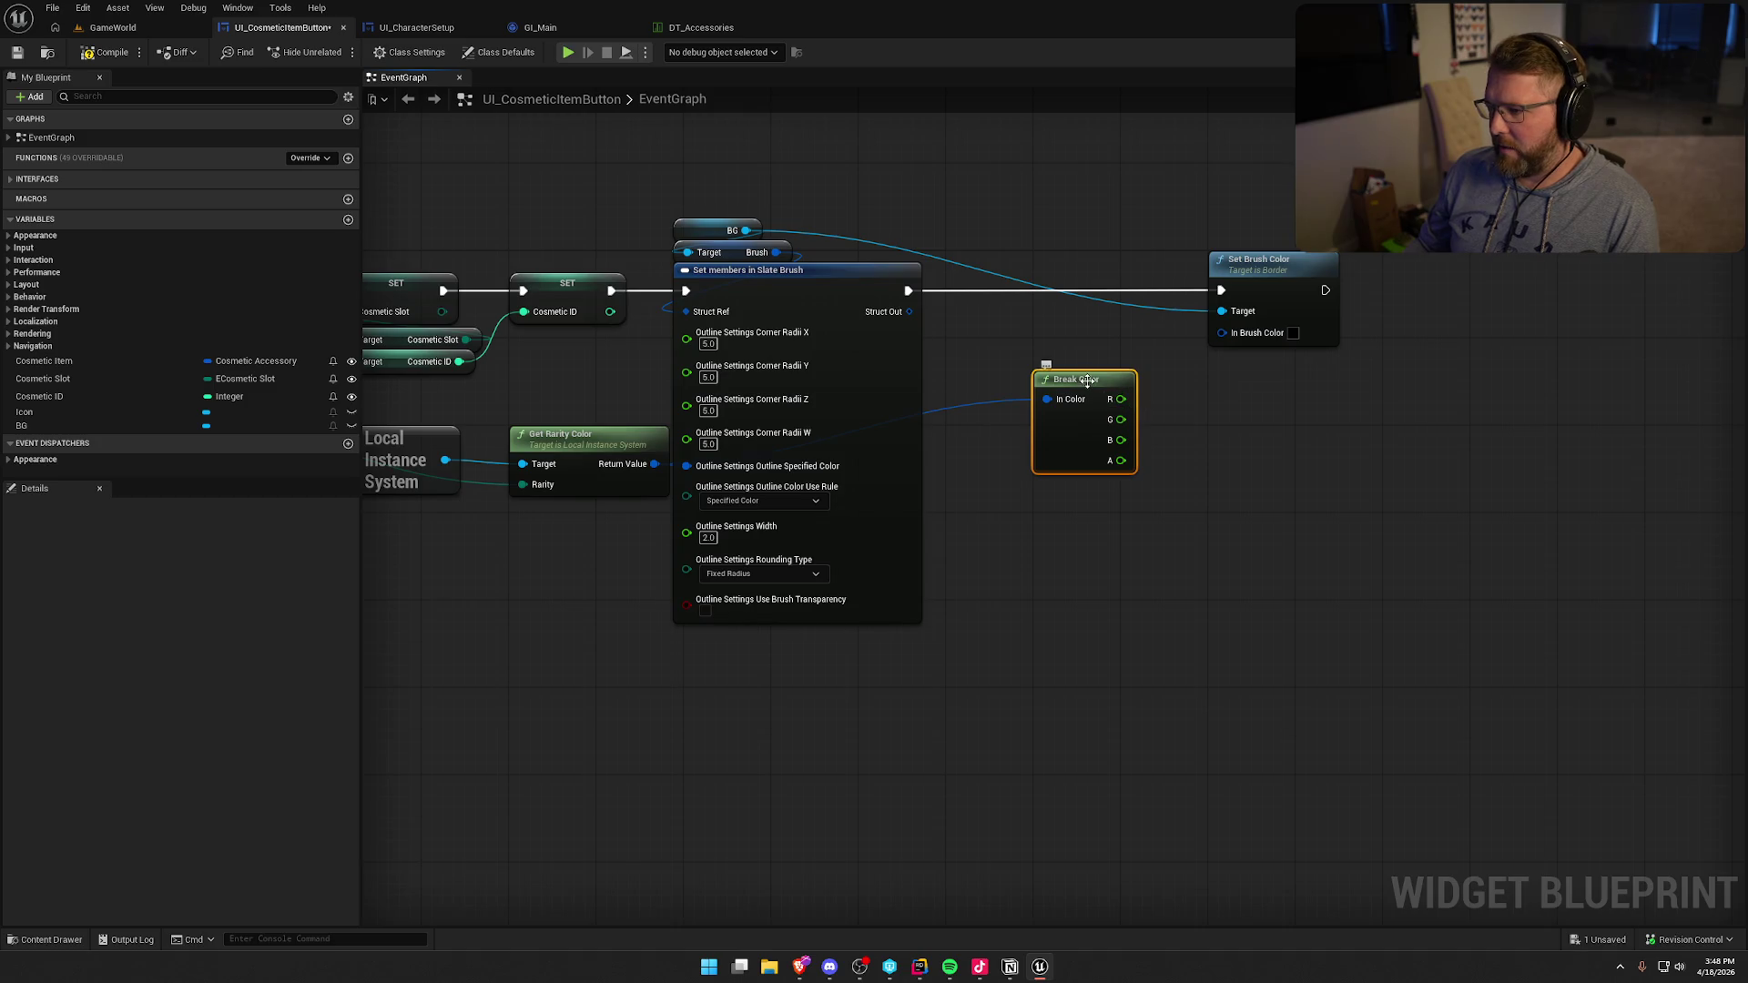
{"action": "left_click_drag", "start_coordinate": [1083, 386], "coordinate": [1006, 354]}
- Split the brush colour pin, wire the rarity RGB into it, and set alpha to 0.5
{"action": "right_click", "coordinate": [1220, 332]}
{"action": "left_click", "coordinate": [1267, 382]}
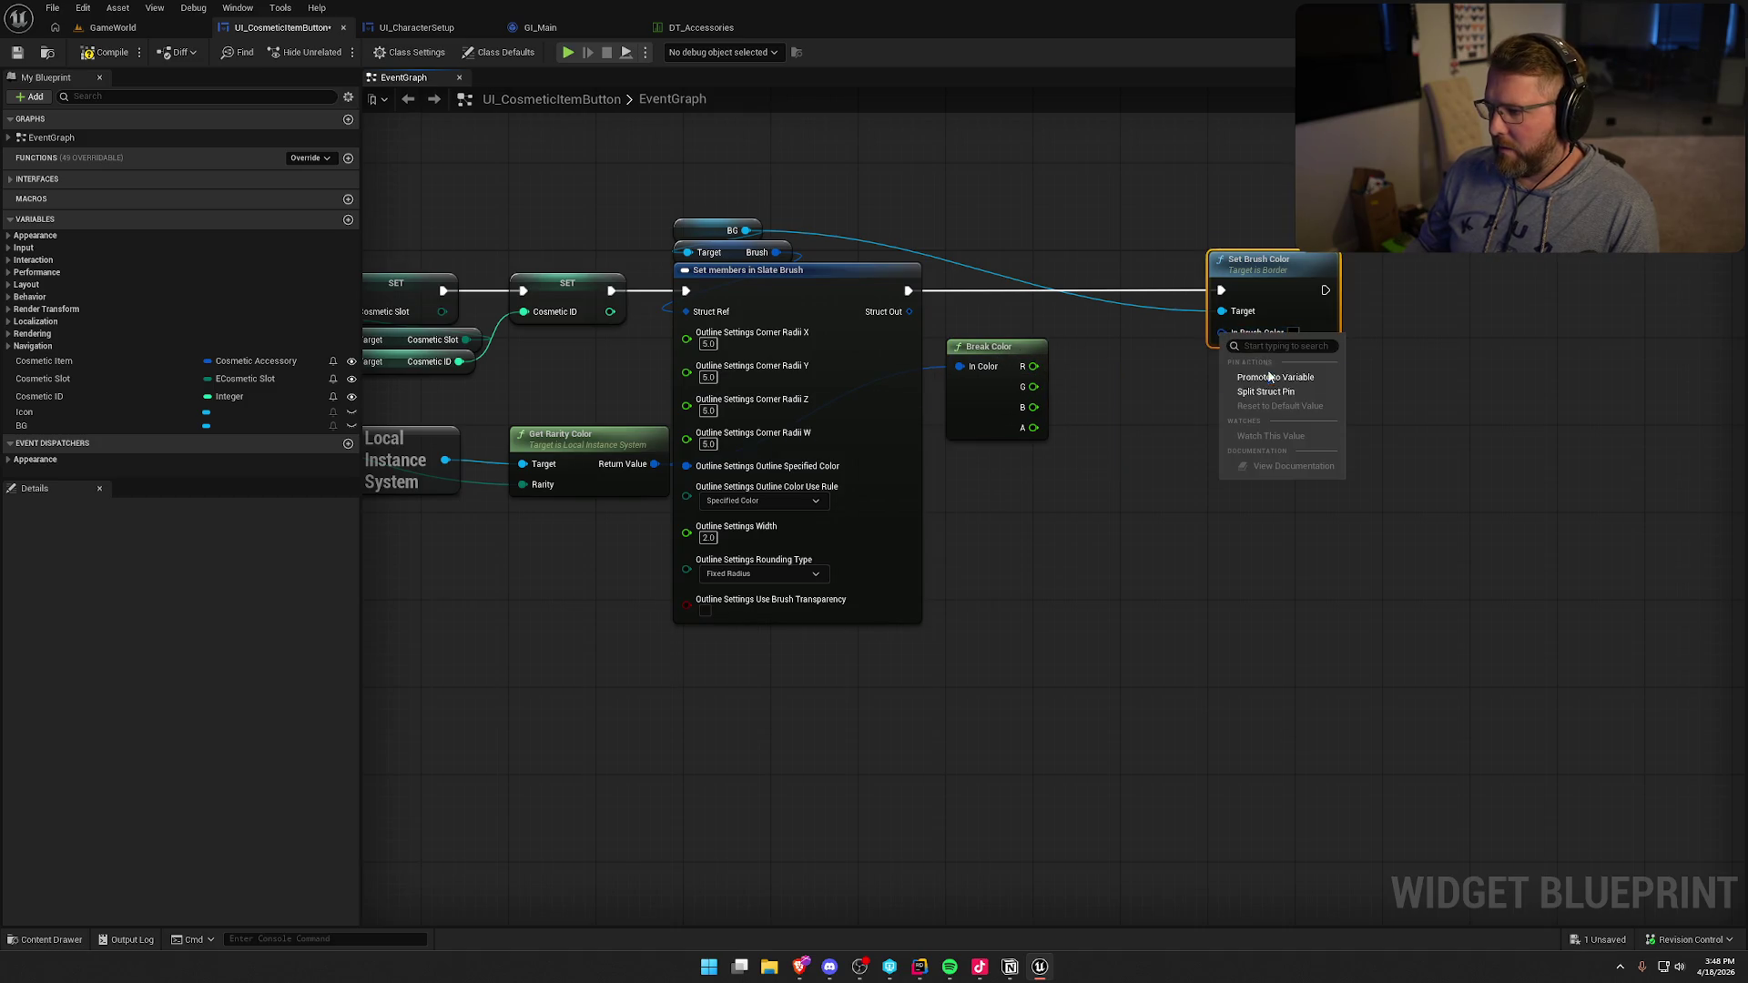
{"action": "left_click_drag", "start_coordinate": [1222, 334], "coordinate": [1033, 366]}
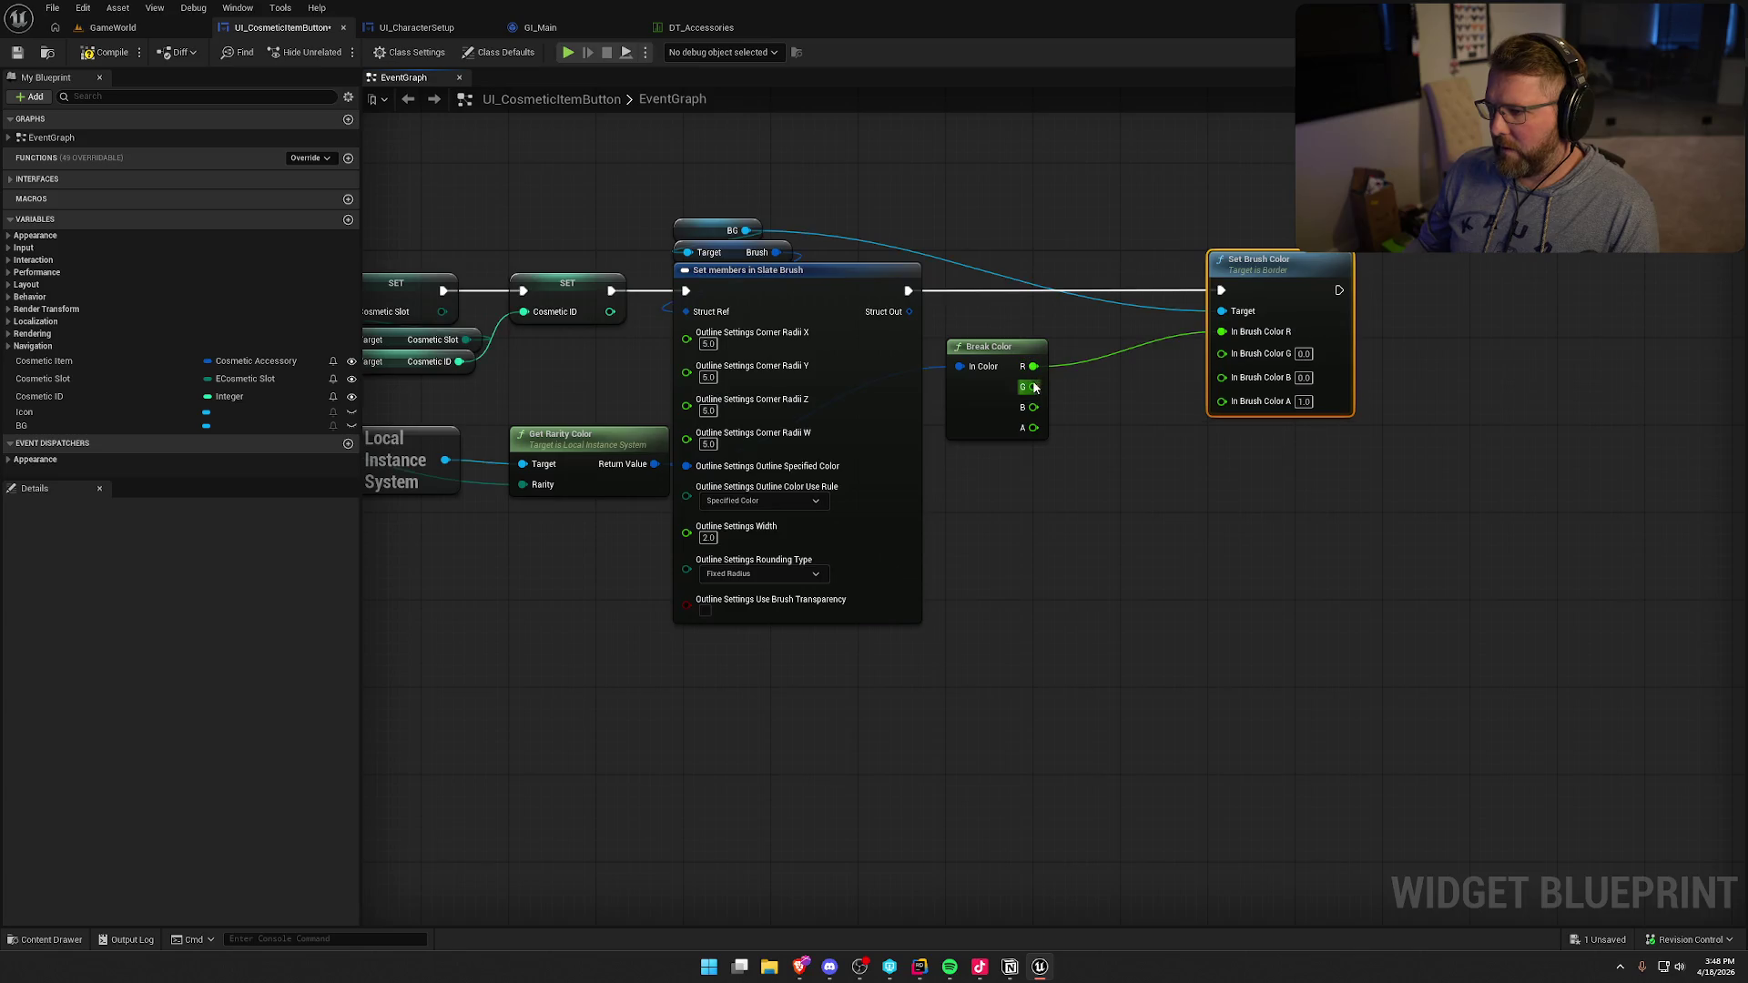
{"action": "left_click_drag", "start_coordinate": [1222, 351], "coordinate": [1033, 386]}
{"action": "left_click_drag", "start_coordinate": [1222, 373], "coordinate": [1033, 407]}
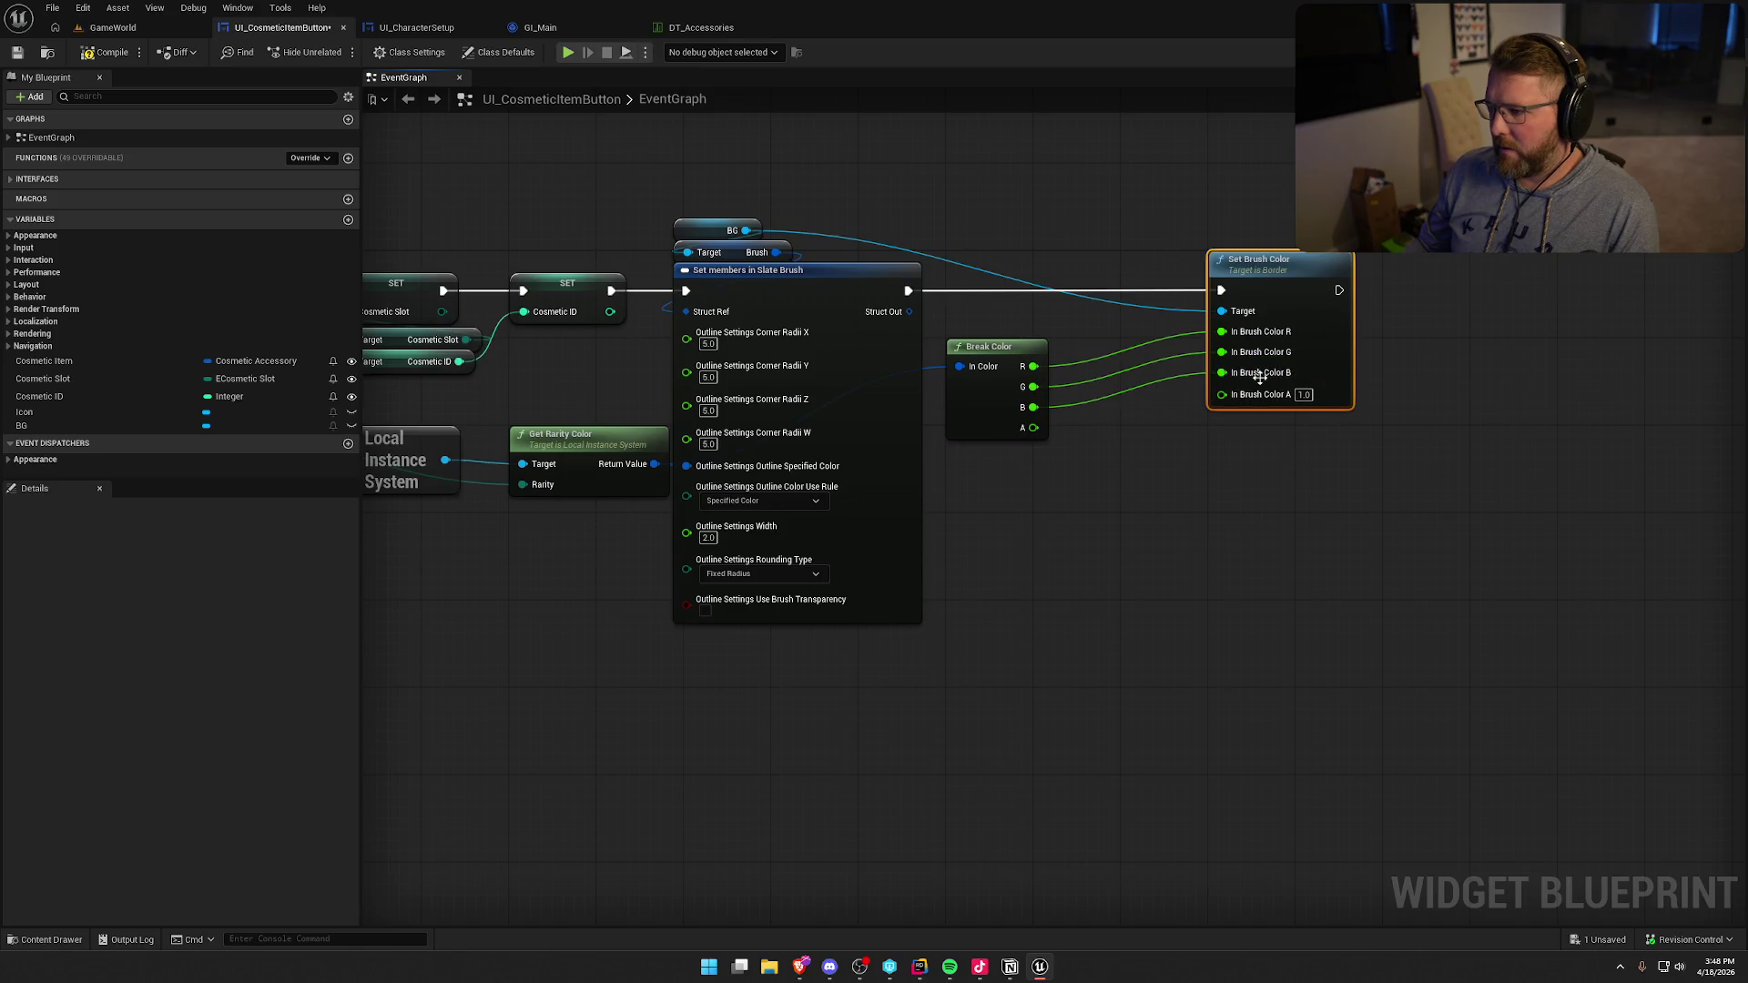
{"action": "left_click_drag", "start_coordinate": [1289, 269], "coordinate": [1203, 269]}
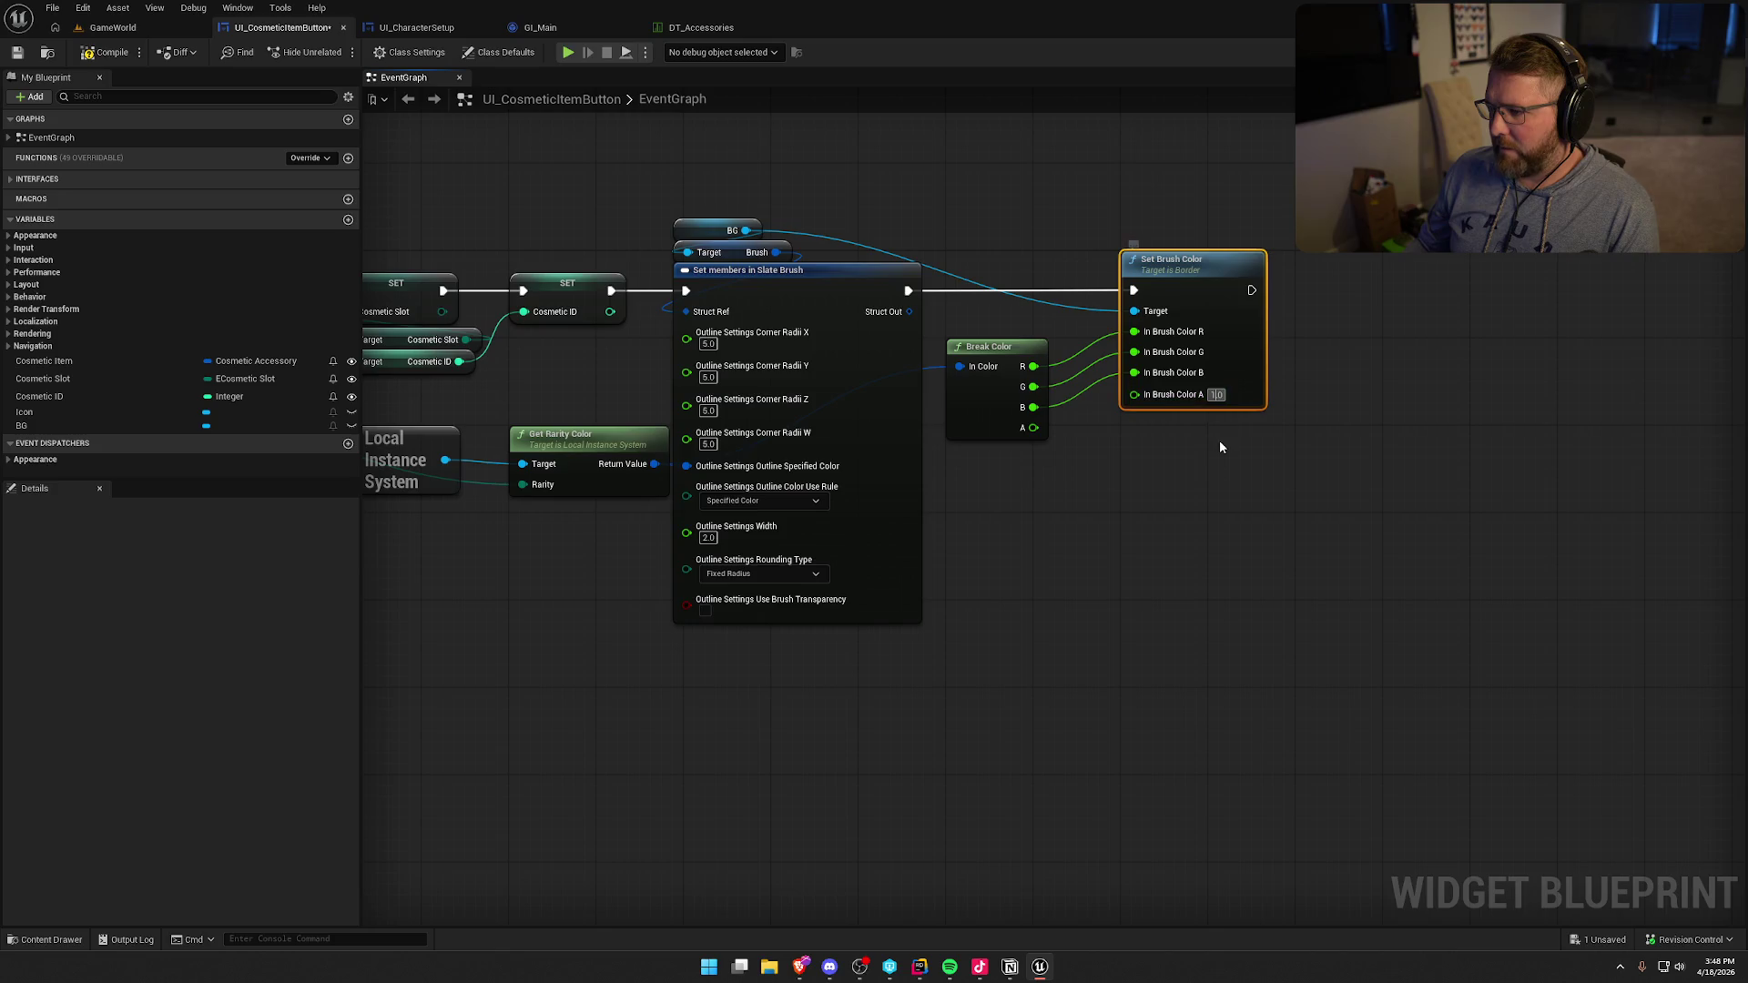
{"action": "type", "text": "0.5"}
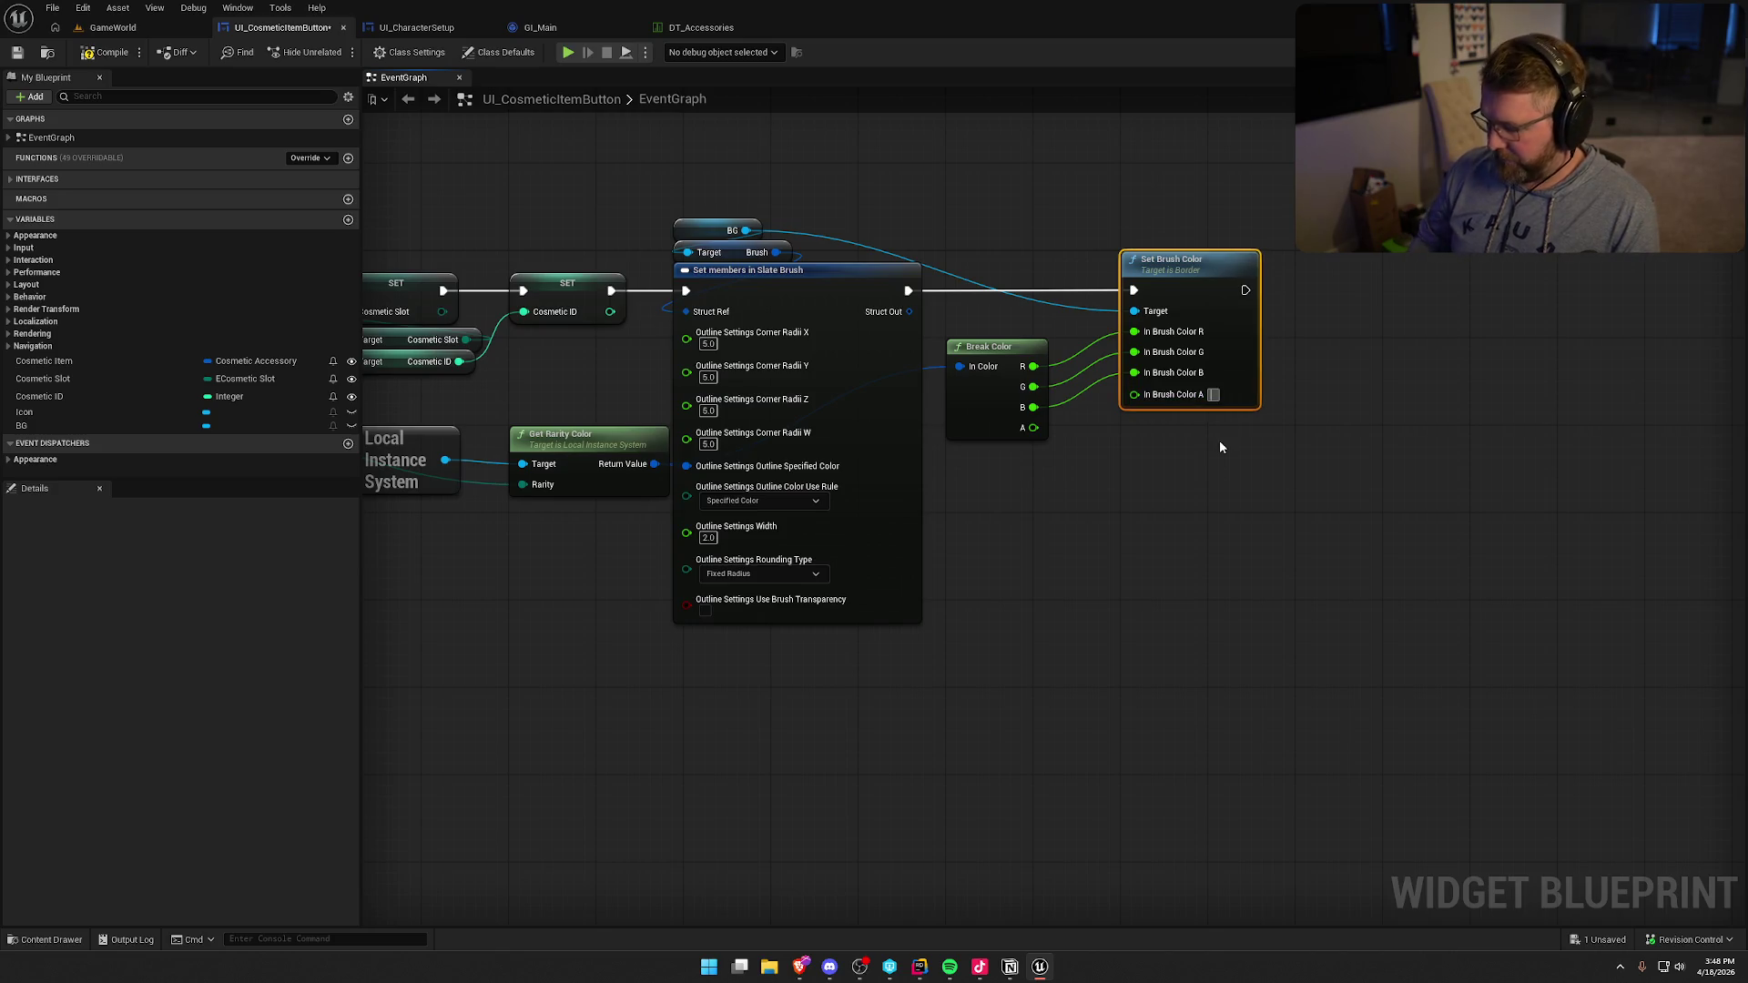
{"action": "left_click", "coordinate": [1221, 444]}
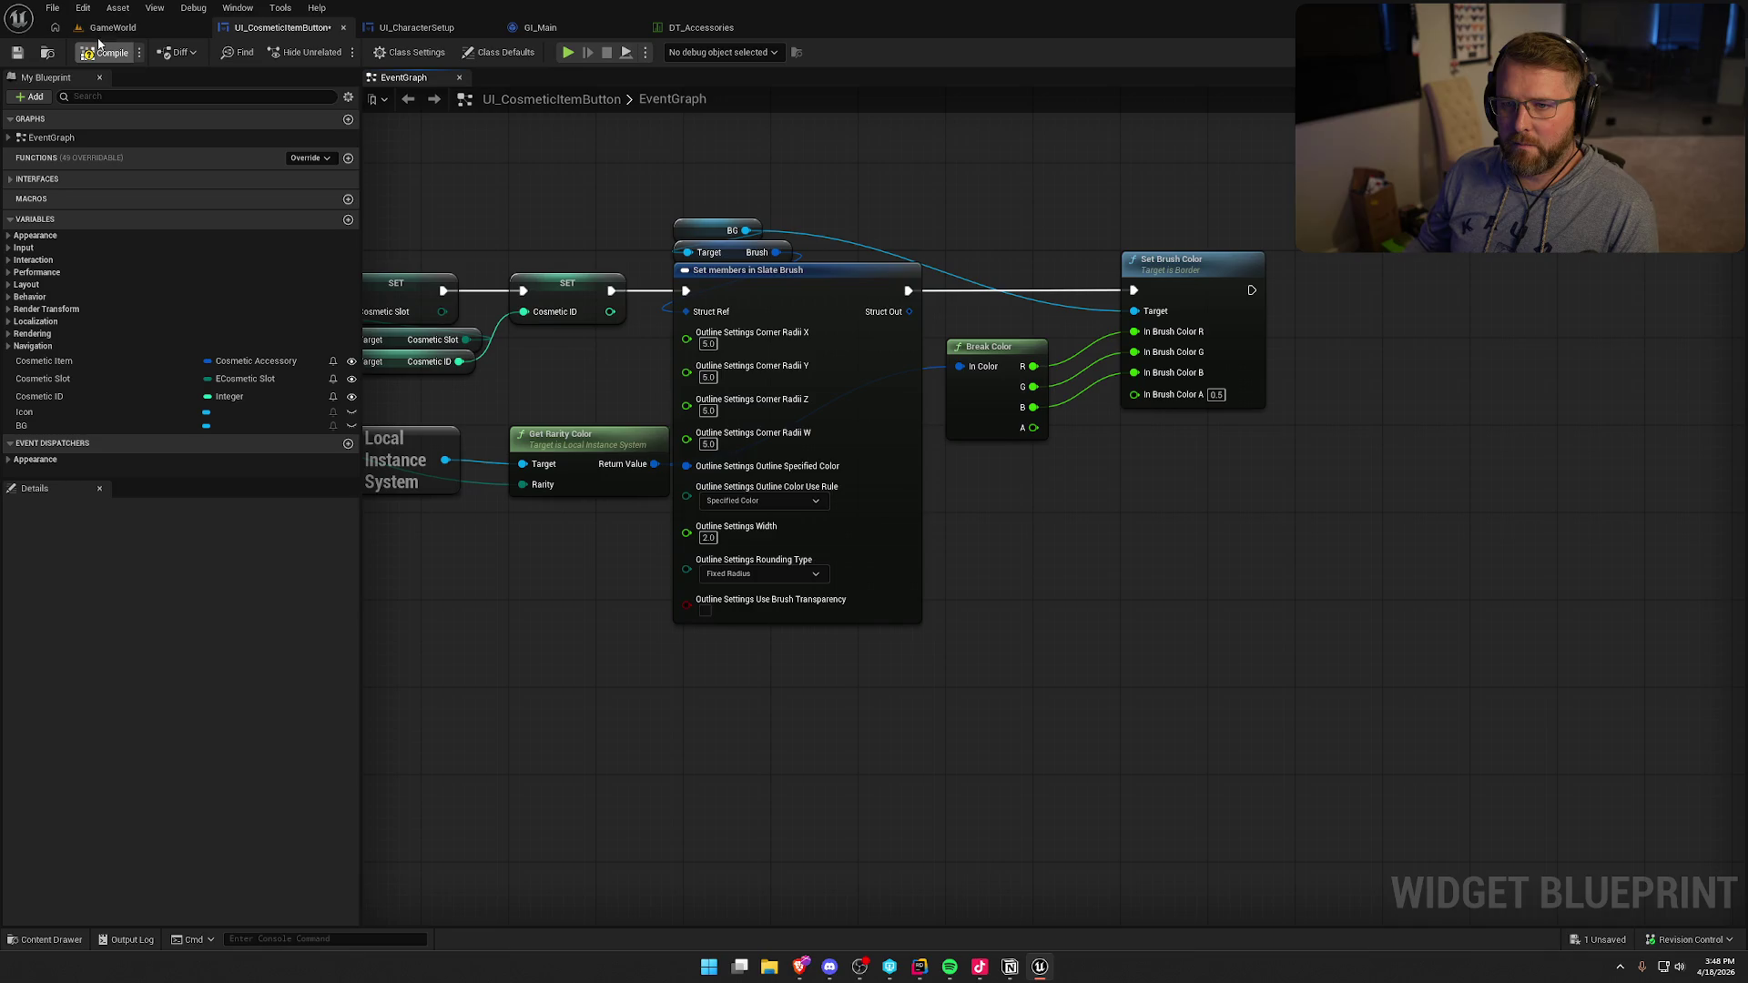
{"action": "left_click", "coordinate": [144, 27]}
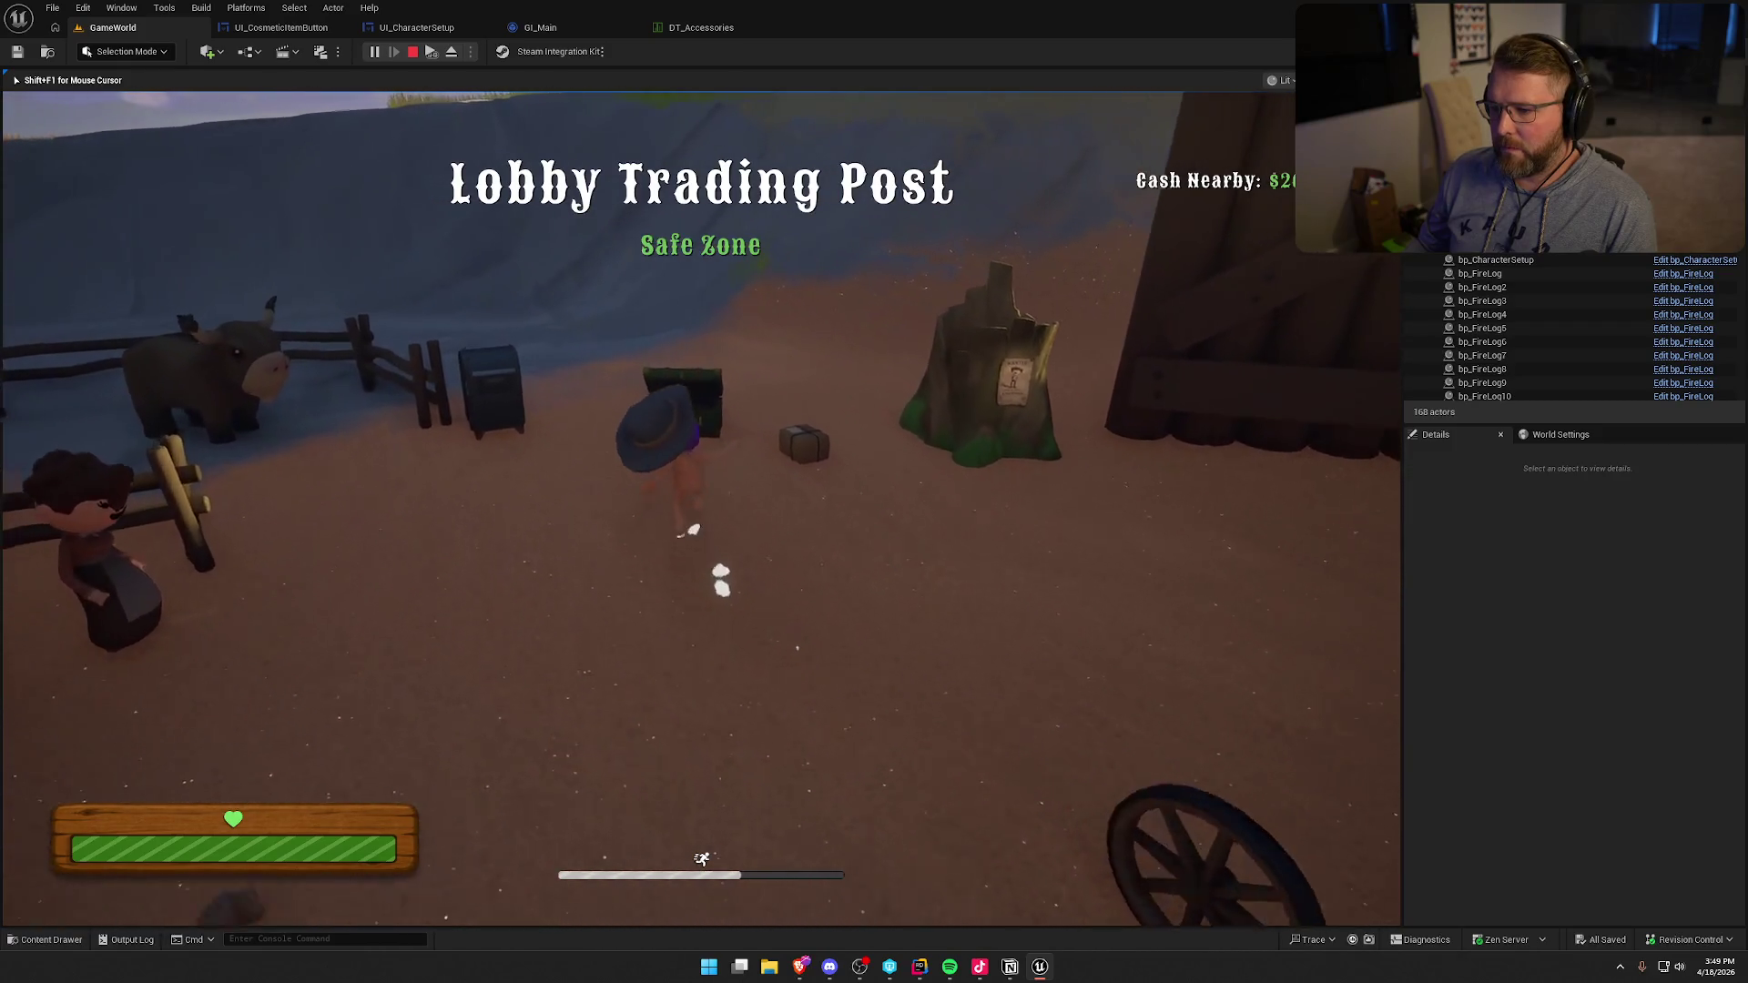
- Check the tinted buttons in the customizer, then lower the brush colour alpha to 0.2
{"action": "key", "text": "e"}
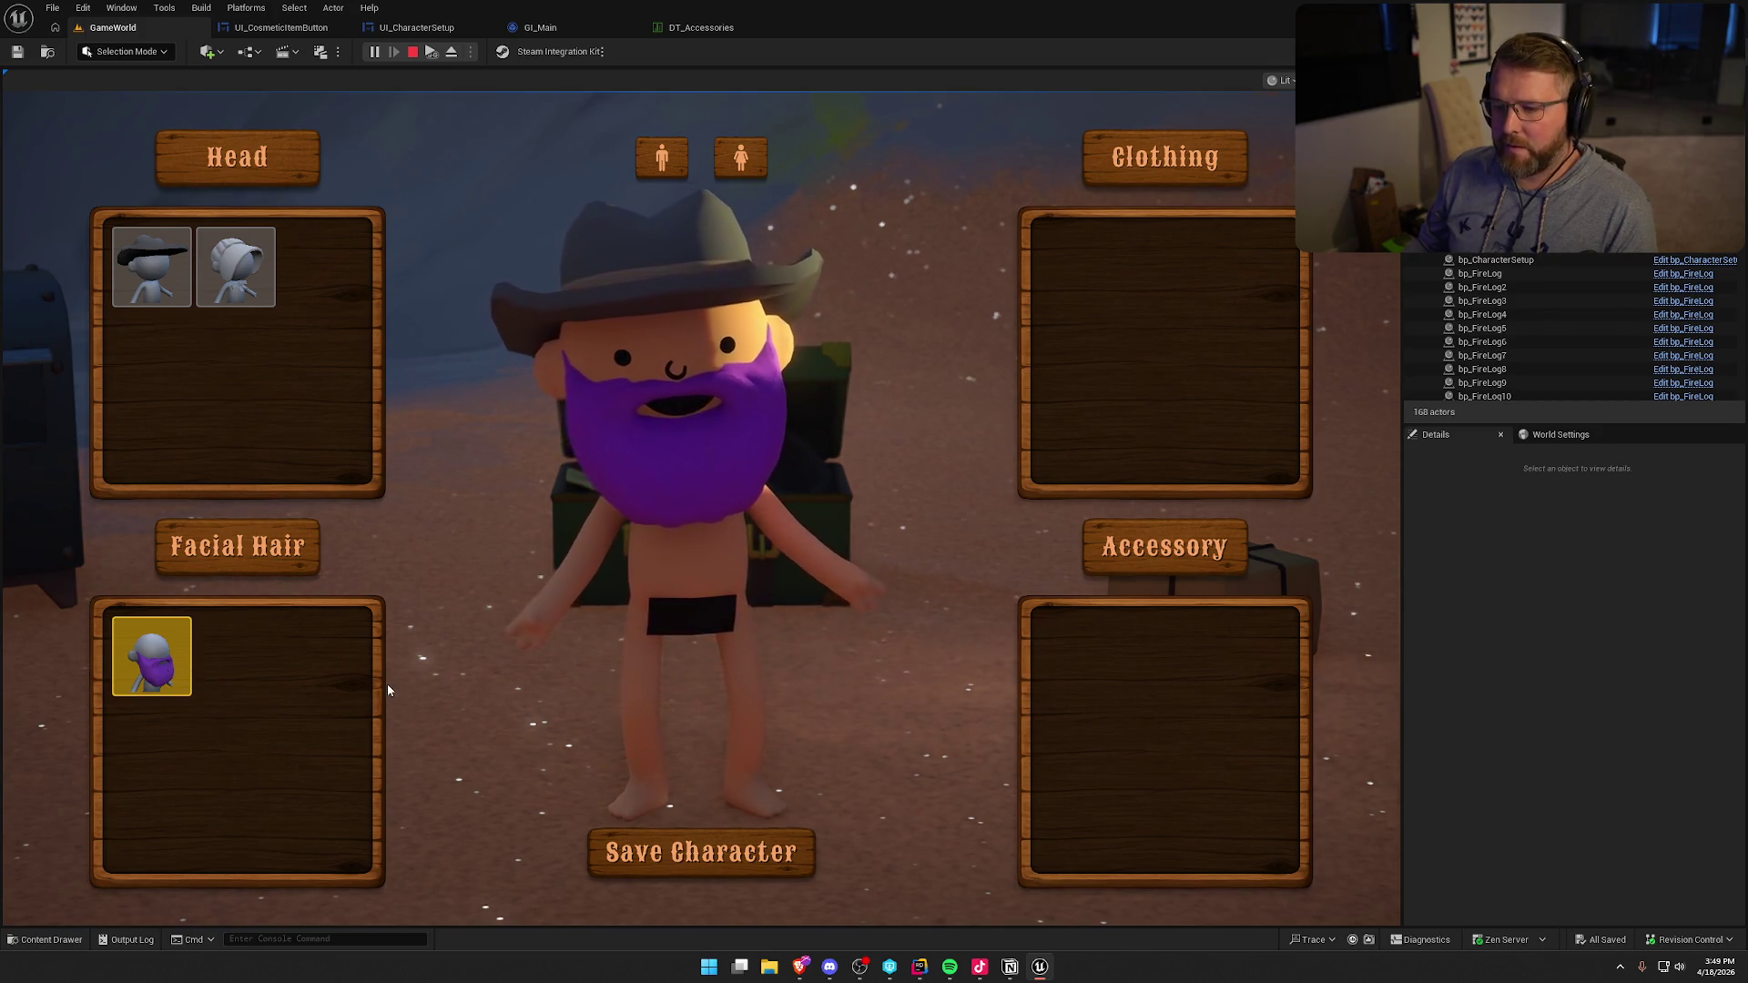
{"action": "key", "text": "Escape"}
{"action": "left_click", "coordinate": [282, 27]}
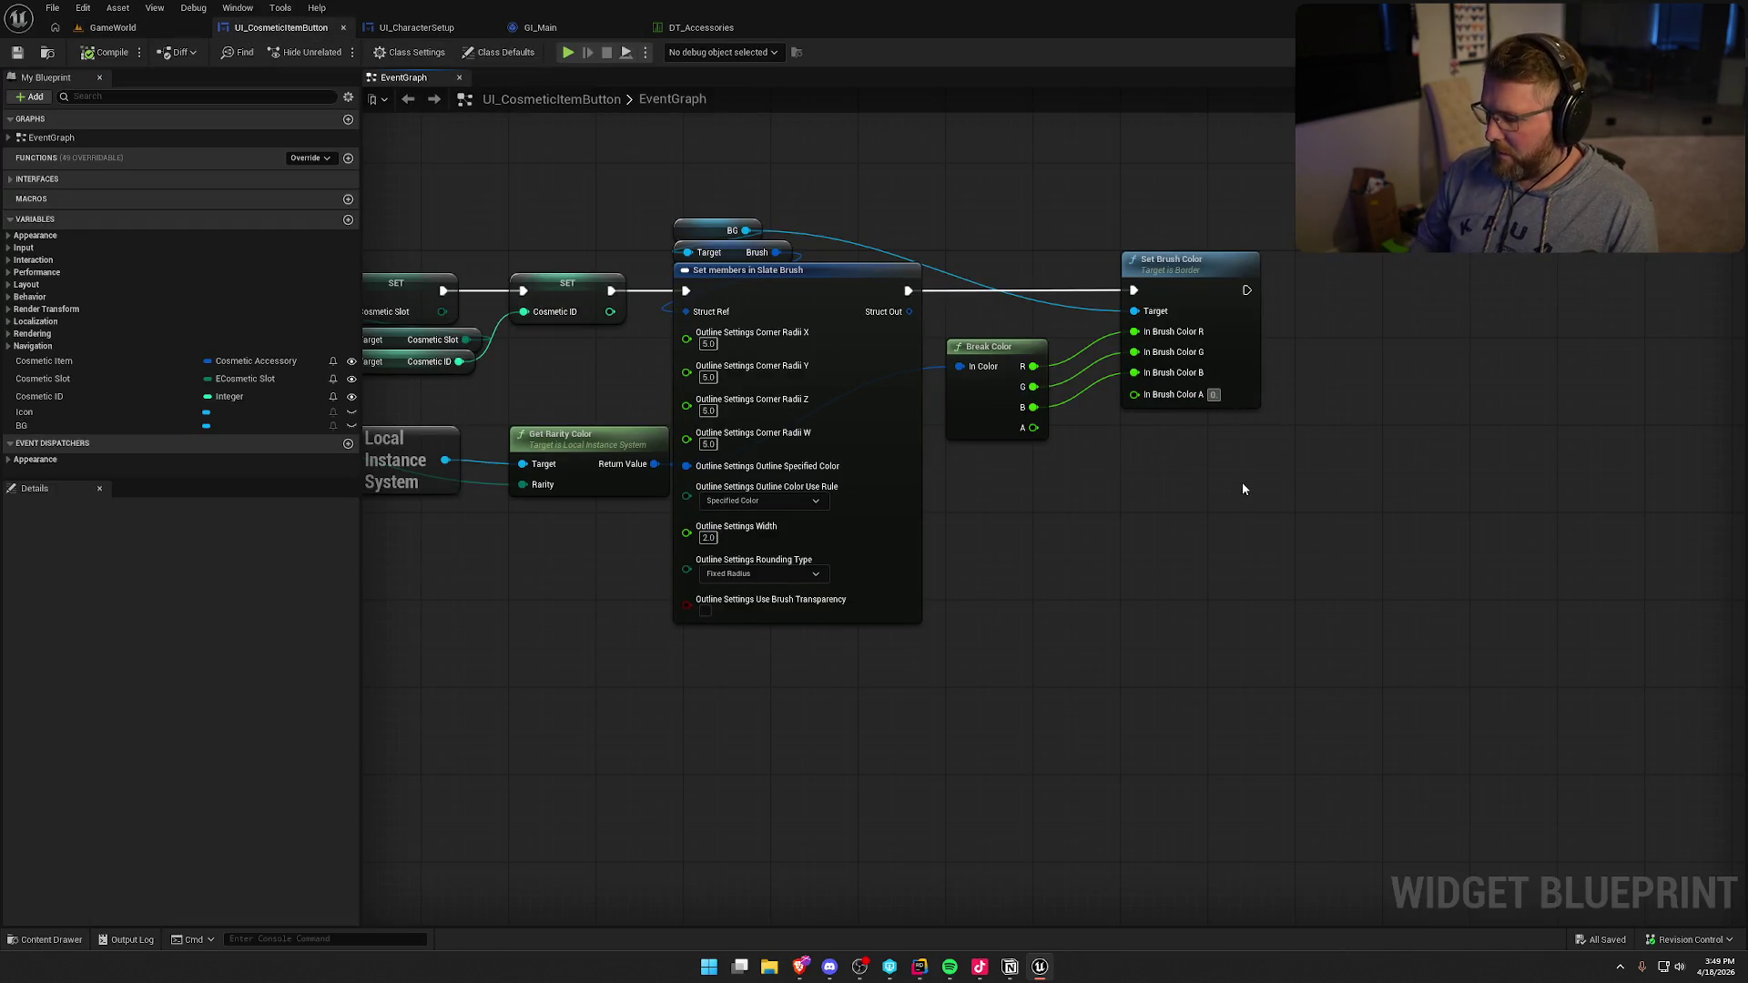
{"action": "type", "text": "0.2"}
{"action": "key", "text": "Return"}
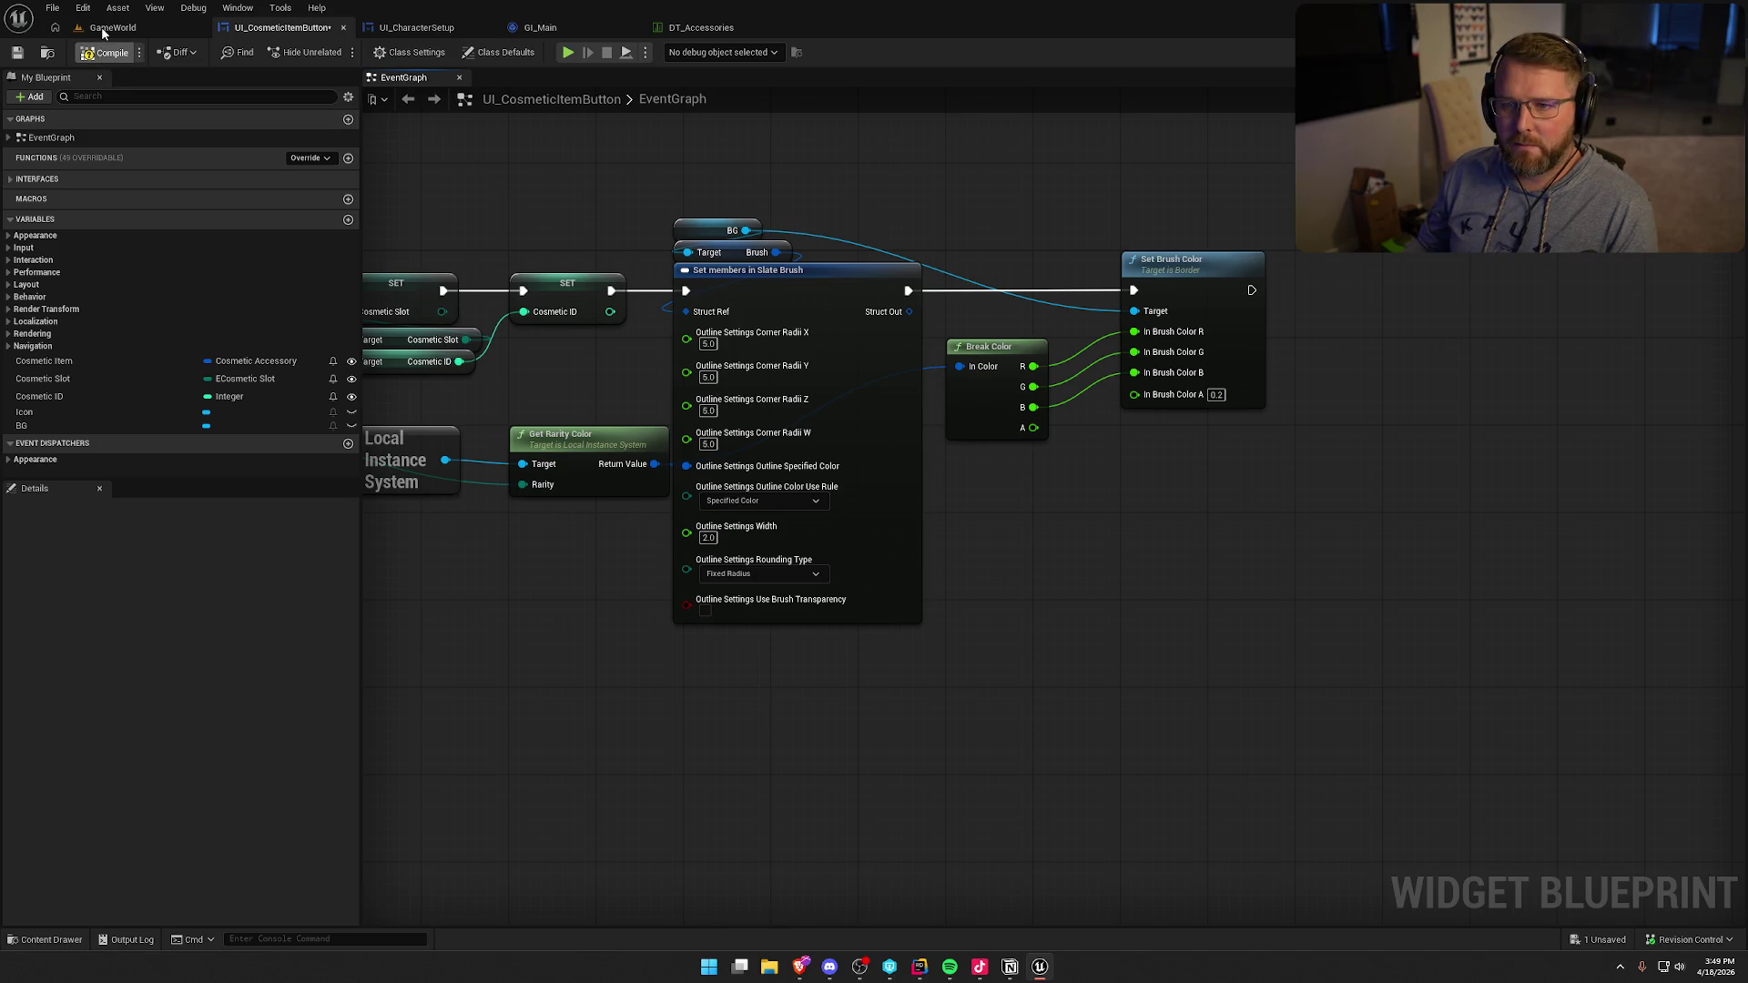
- Replay from GameWorld, walk through the trading post, and recheck the customizer before stopping
{"action": "left_click", "coordinate": [101, 26]}
{"action": "left_click", "coordinate": [375, 52]}
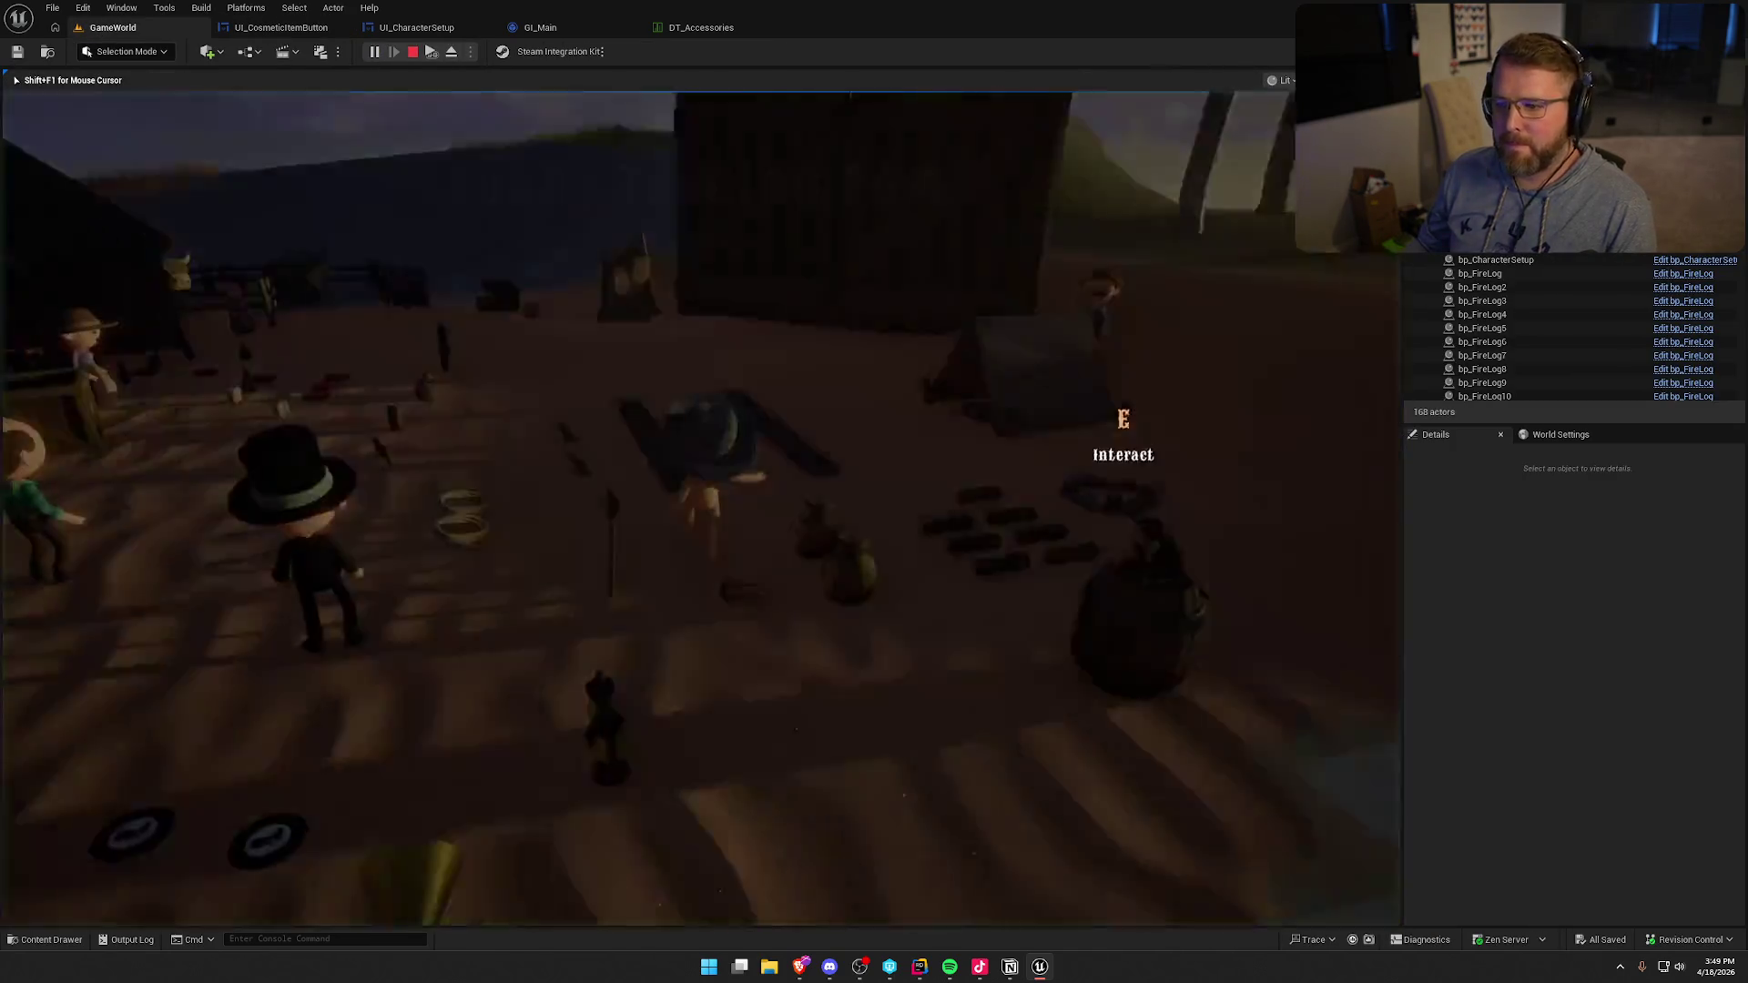
{"action": "key", "text": "shift+w"}
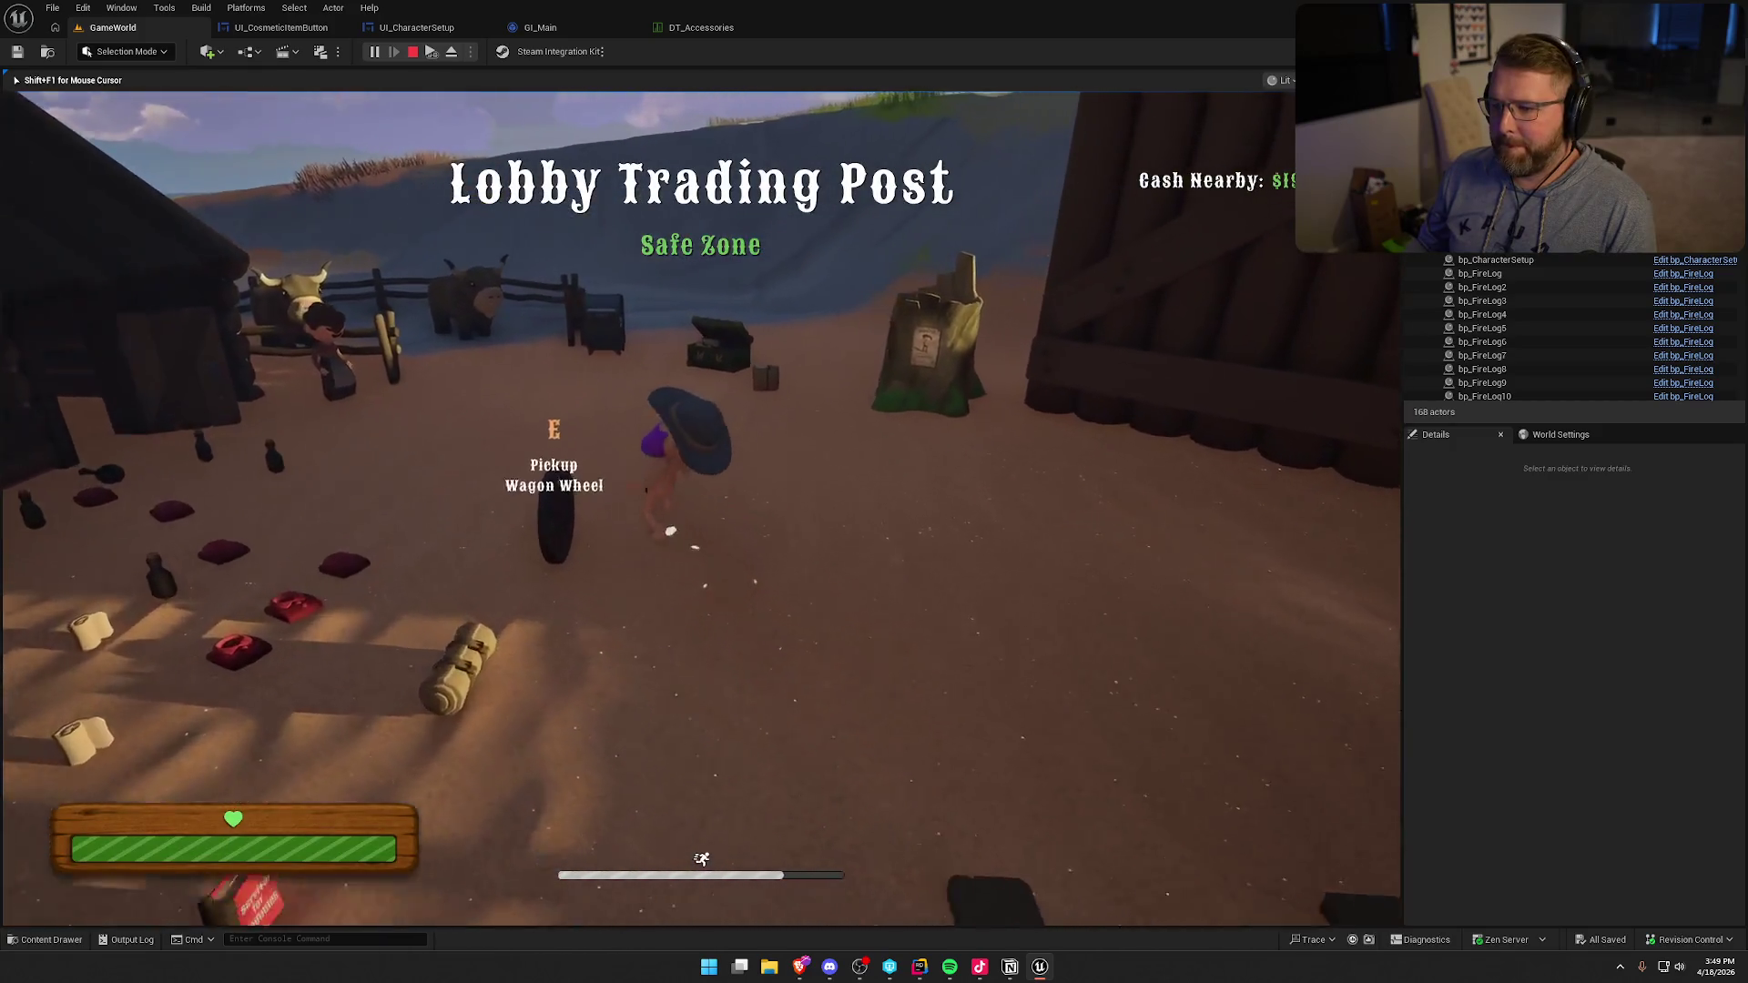
{"action": "key", "text": "e"}
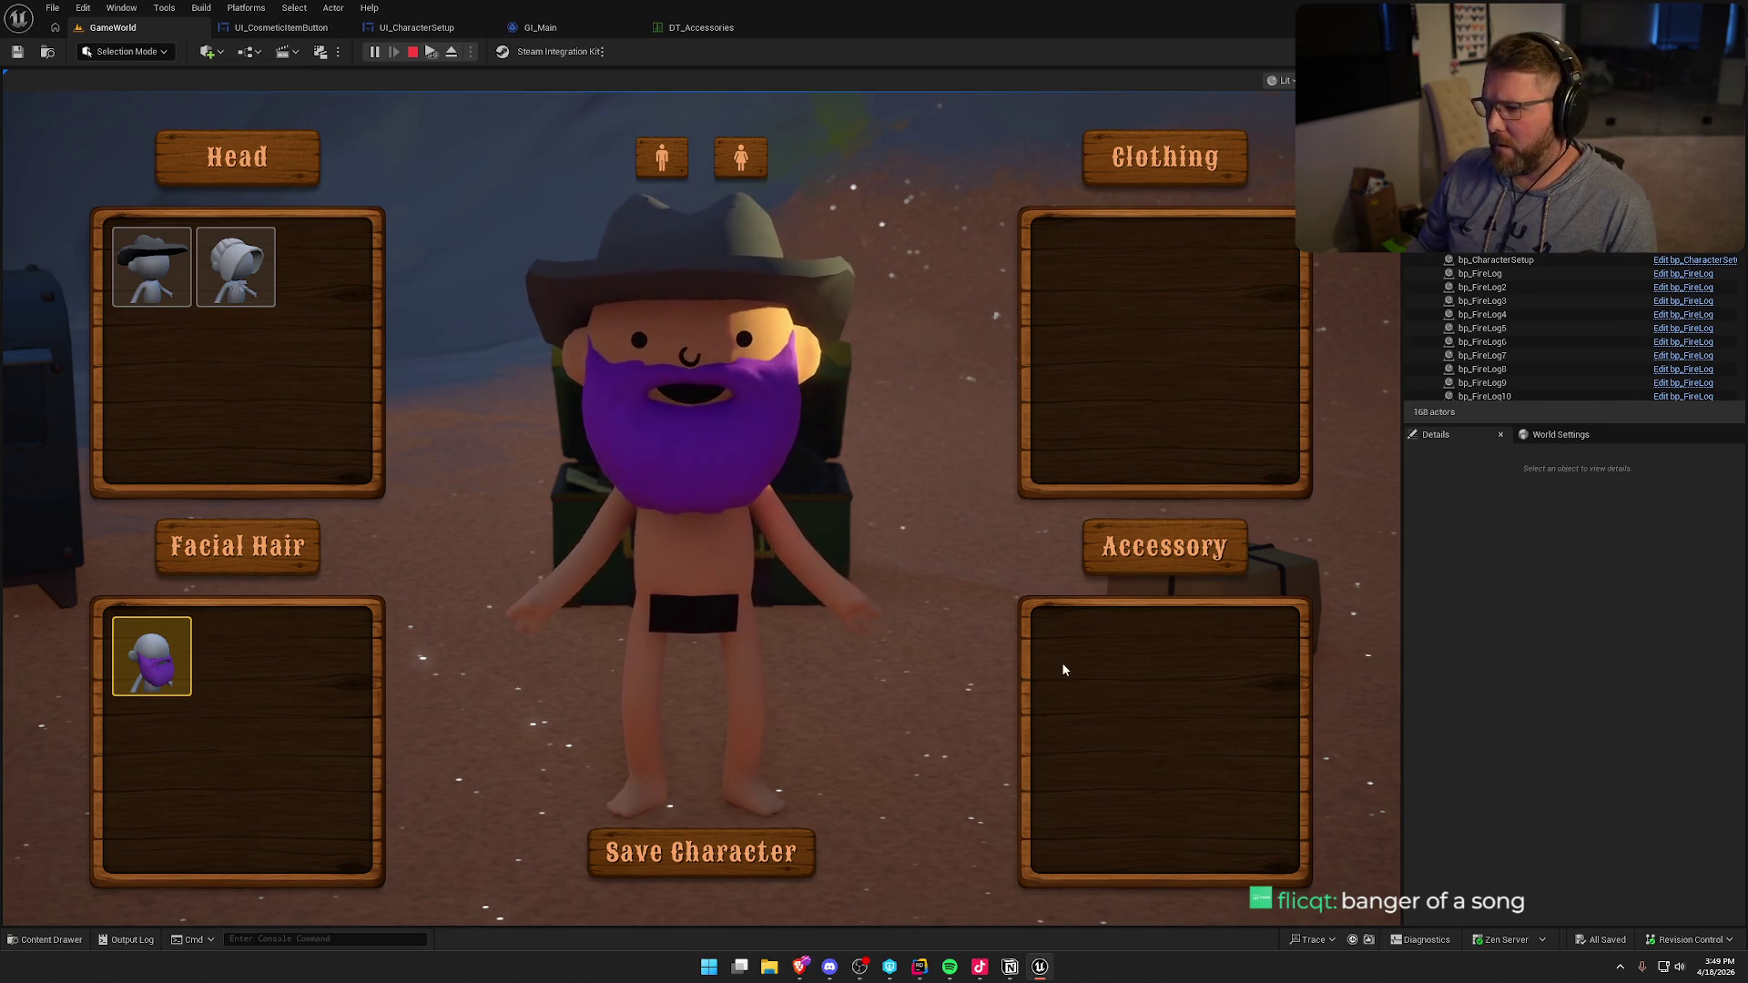
{"action": "key", "text": "Escape"}
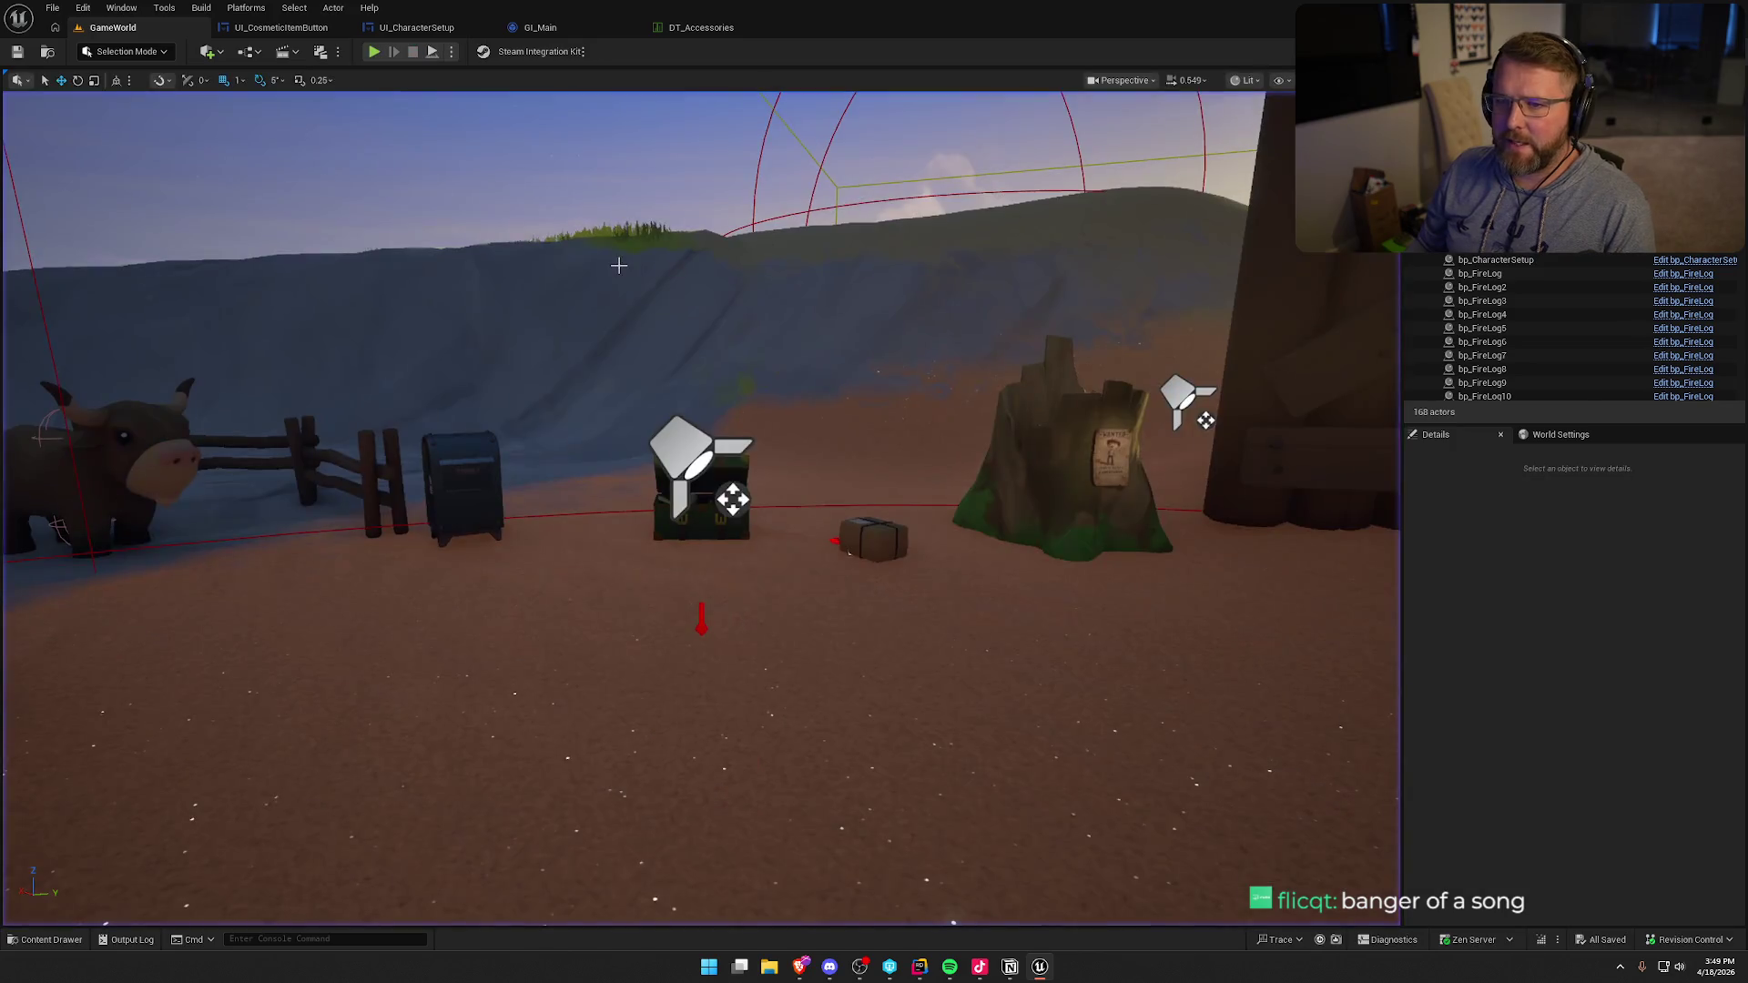
- In DT_Accessories, step through Broken Round Glasses rows 4041–4044 to compare their rarities and colours
{"action": "left_click", "coordinate": [730, 33]}
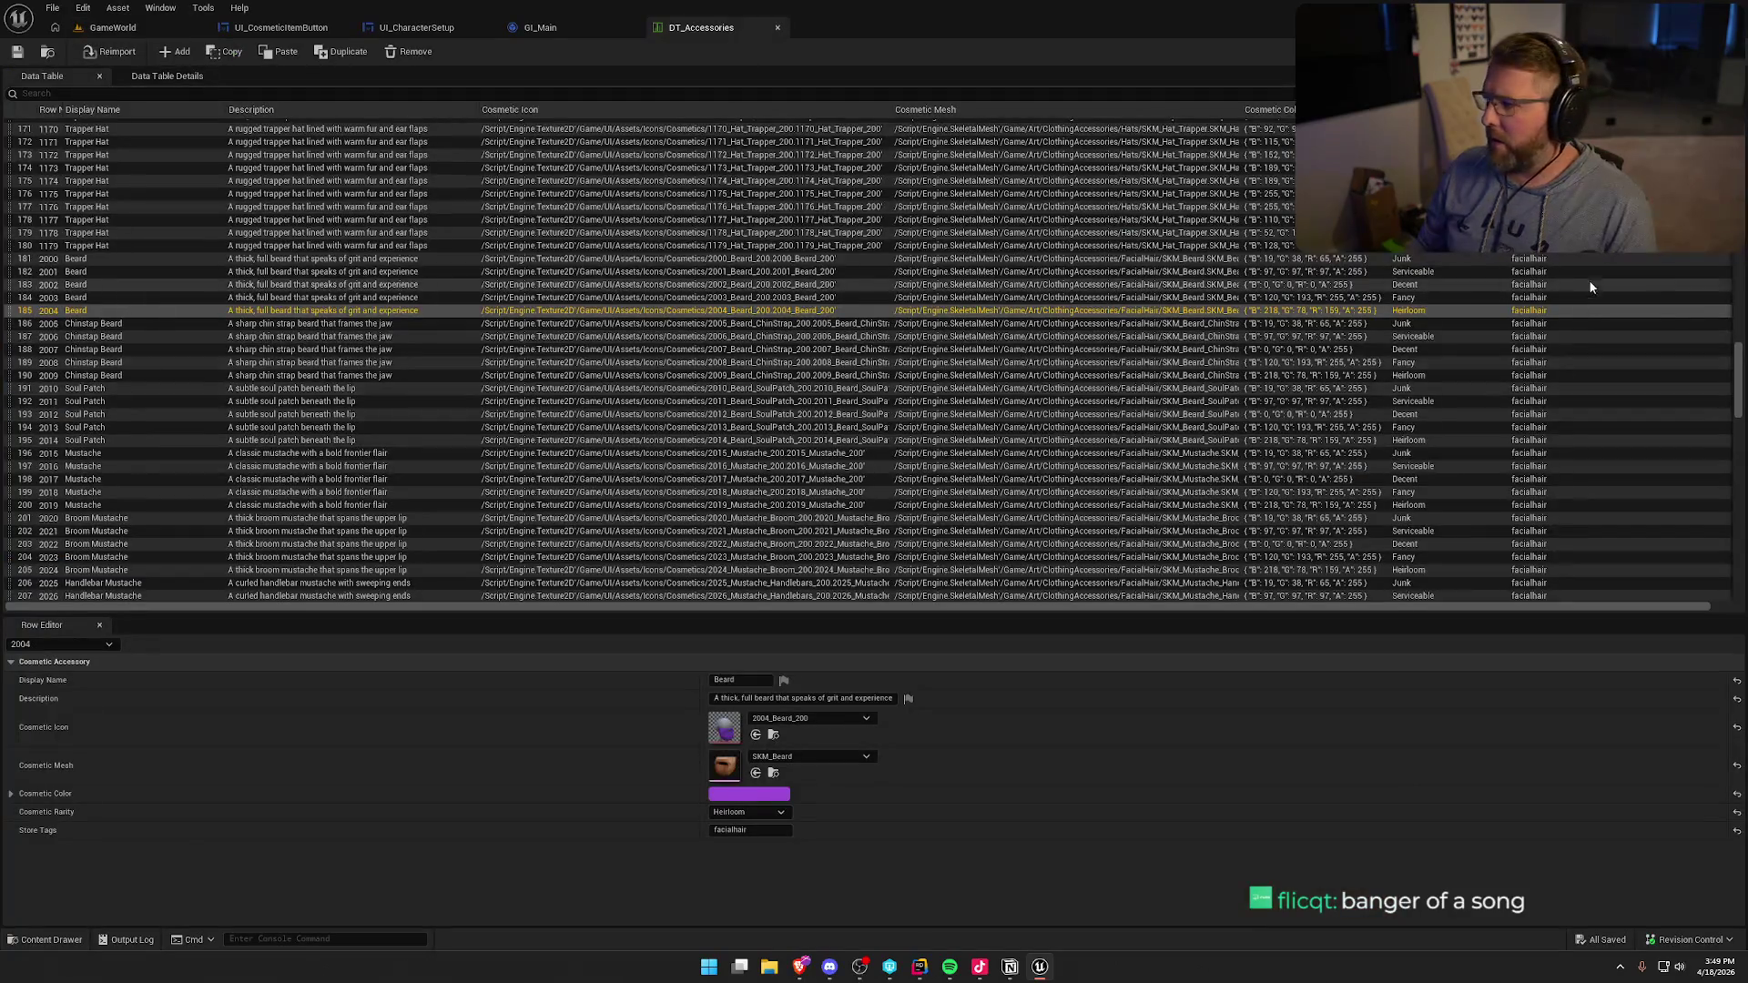
{"action": "left_click_drag", "start_coordinate": [1741, 375], "coordinate": [1735, 514]}
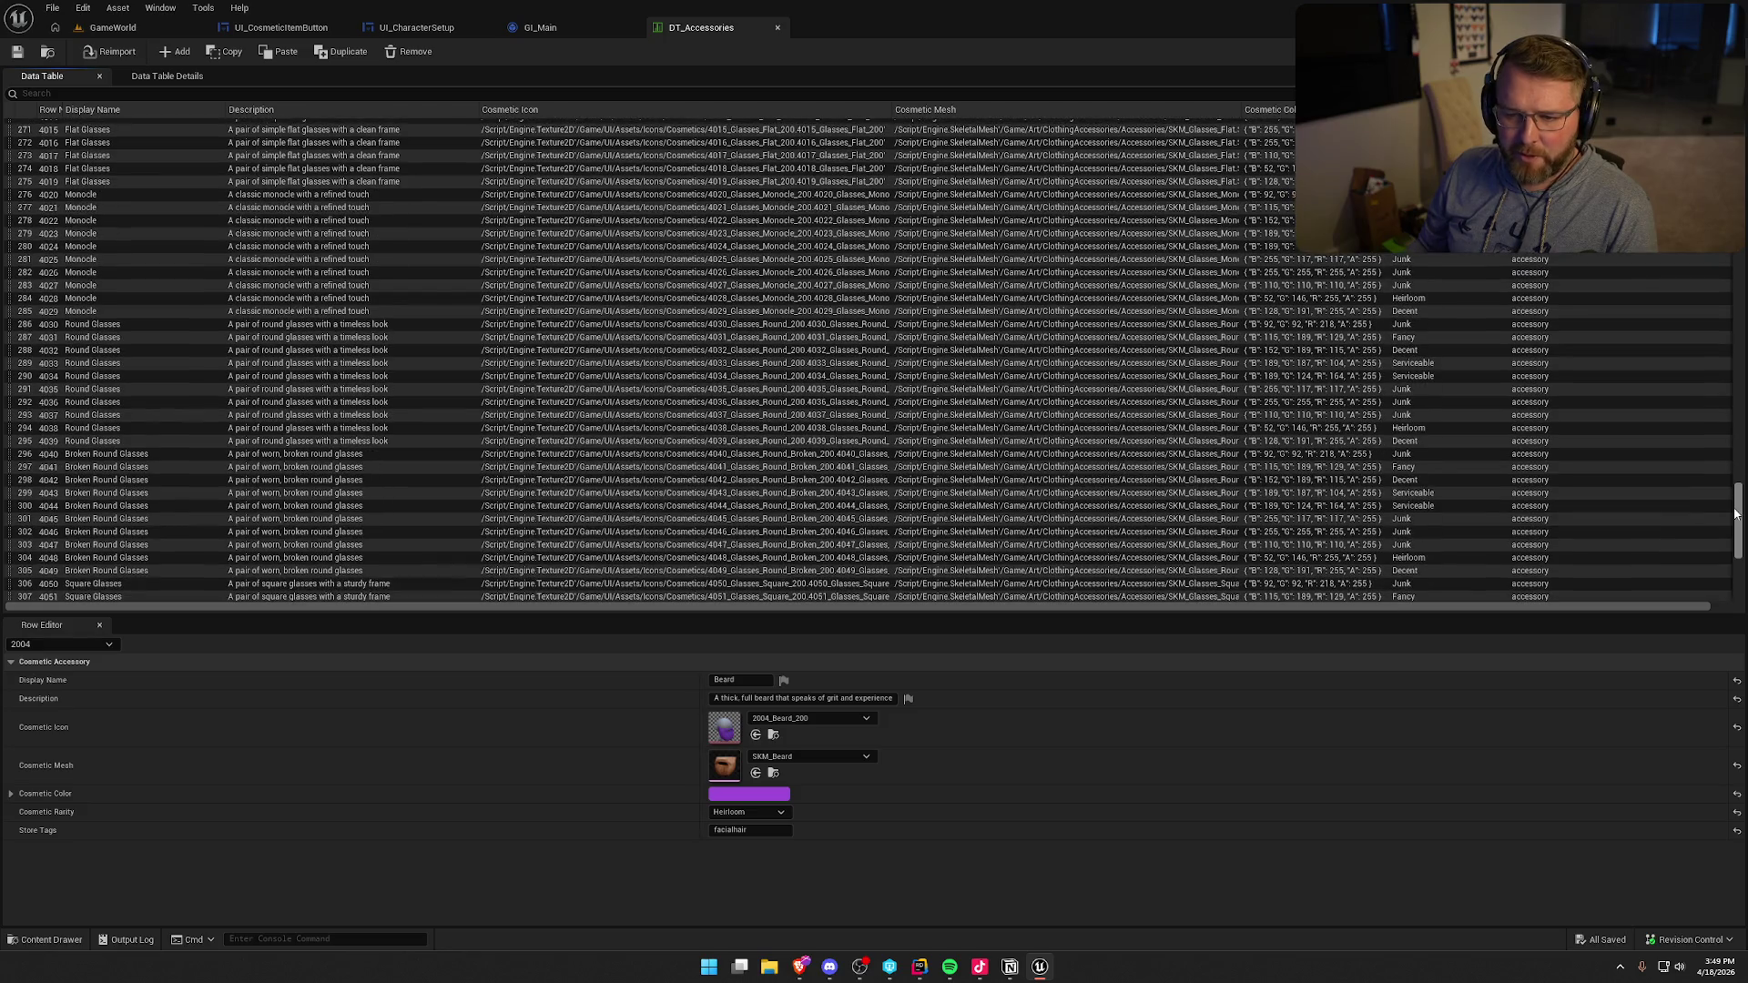
{"action": "left_click", "coordinate": [95, 455]}
{"action": "key", "text": "Down"}
{"action": "key", "text": "Down"}
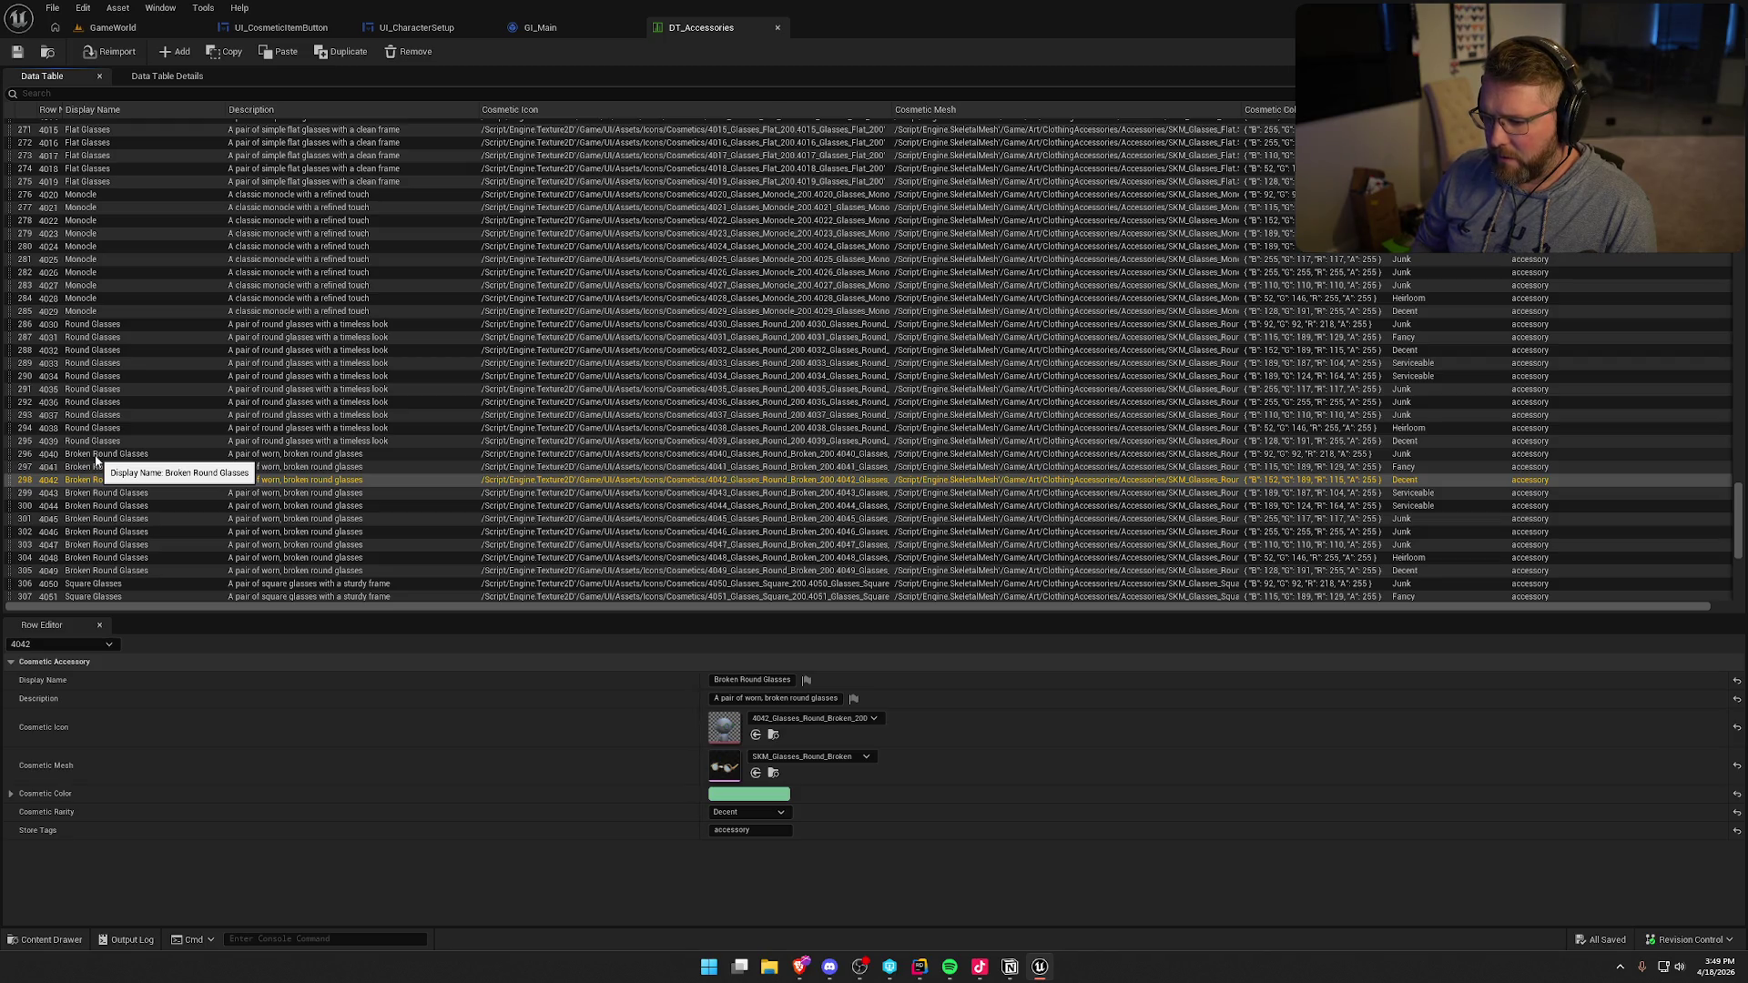
{"action": "key", "text": "Down"}
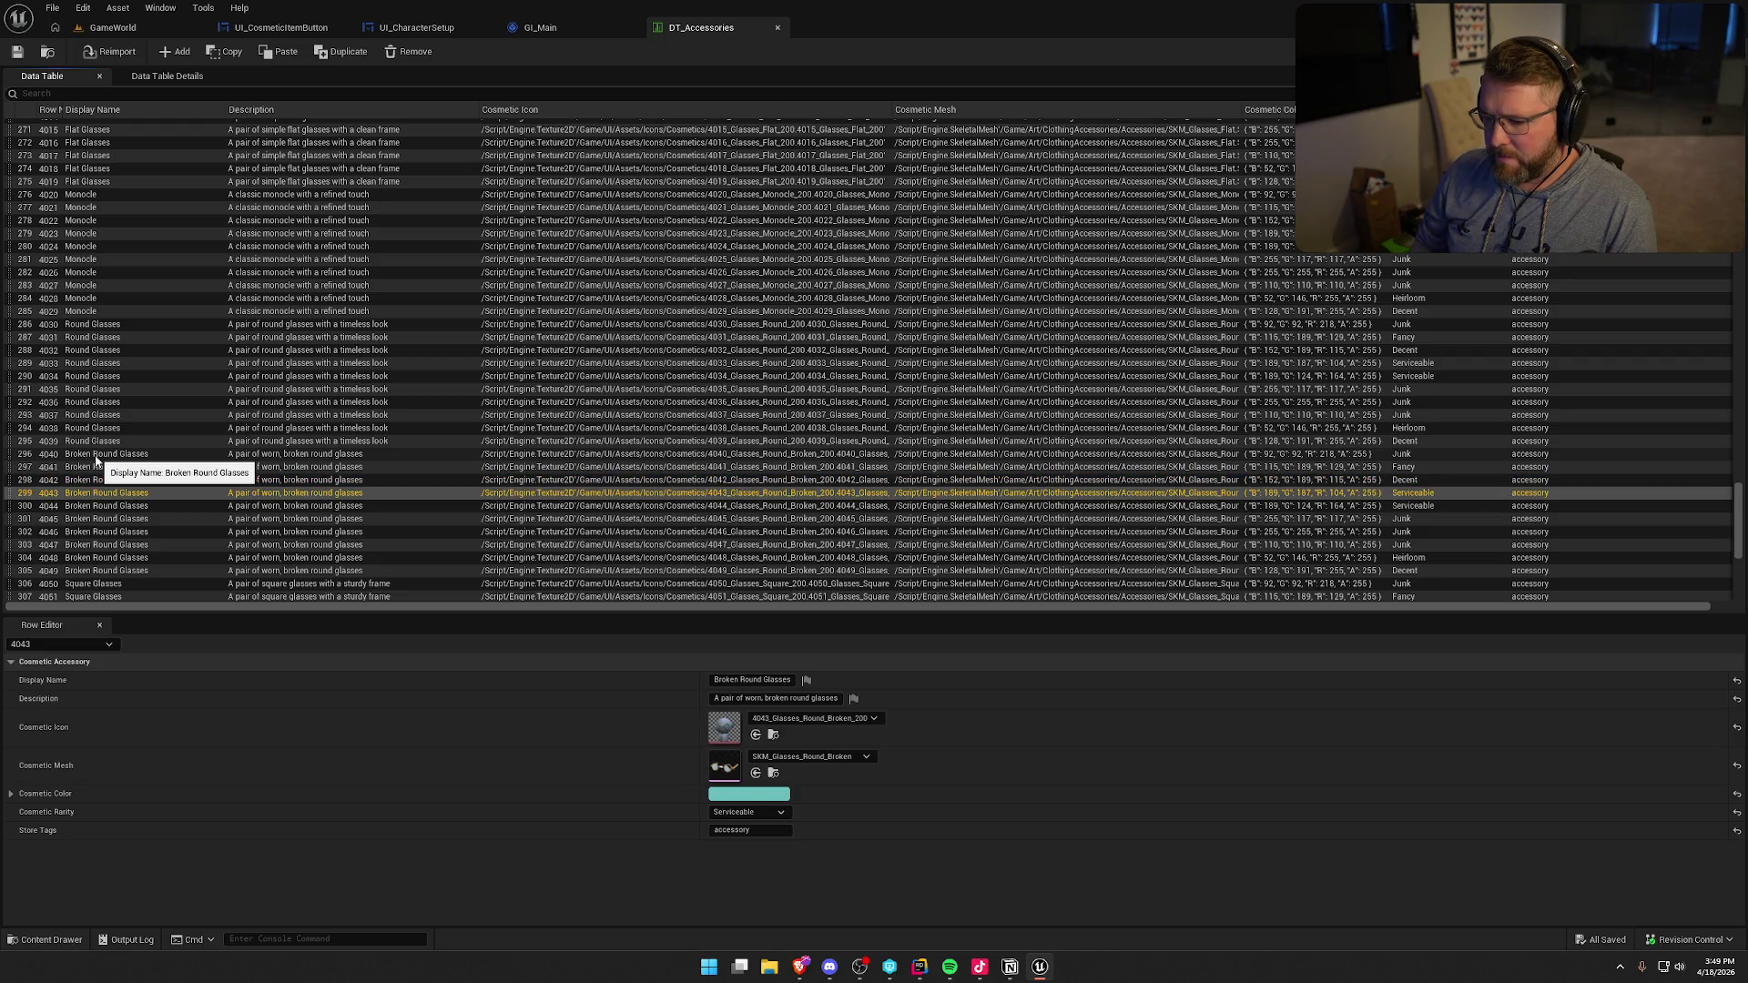
{"action": "key", "text": "Down"}
{"action": "key", "text": "Up"}
{"action": "key", "text": "Up"}
{"action": "key", "text": "Up"}
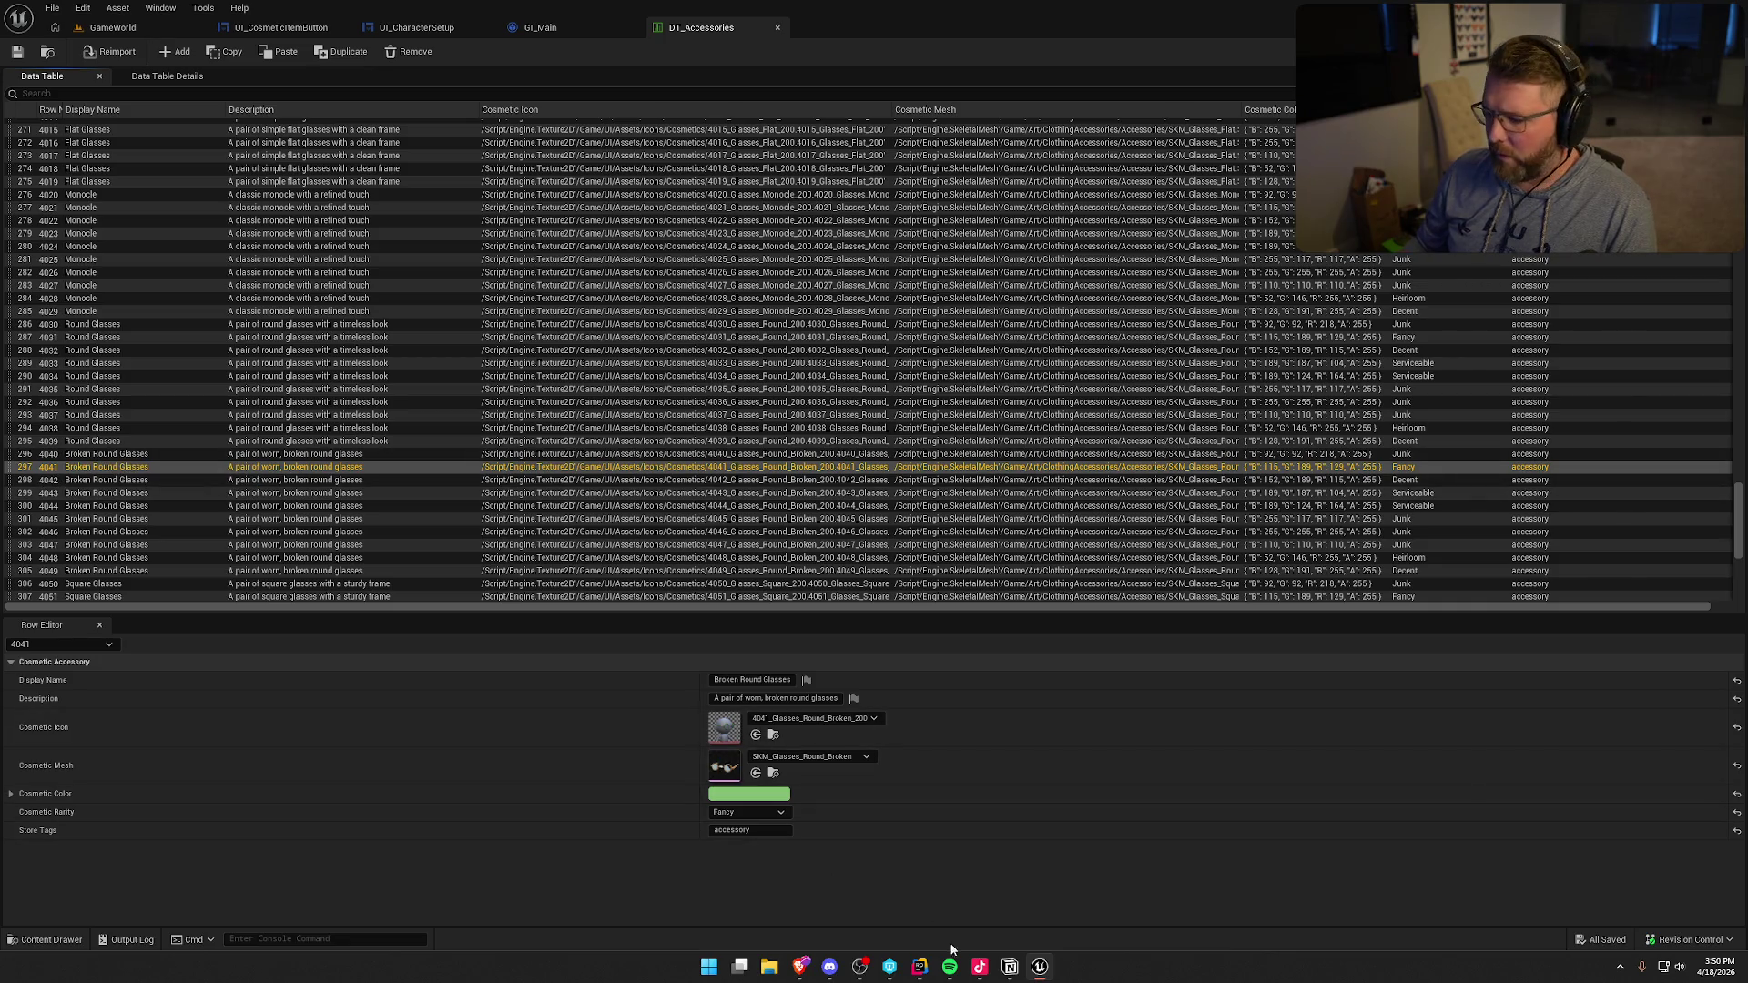
{"action": "left_click", "coordinate": [920, 968]}
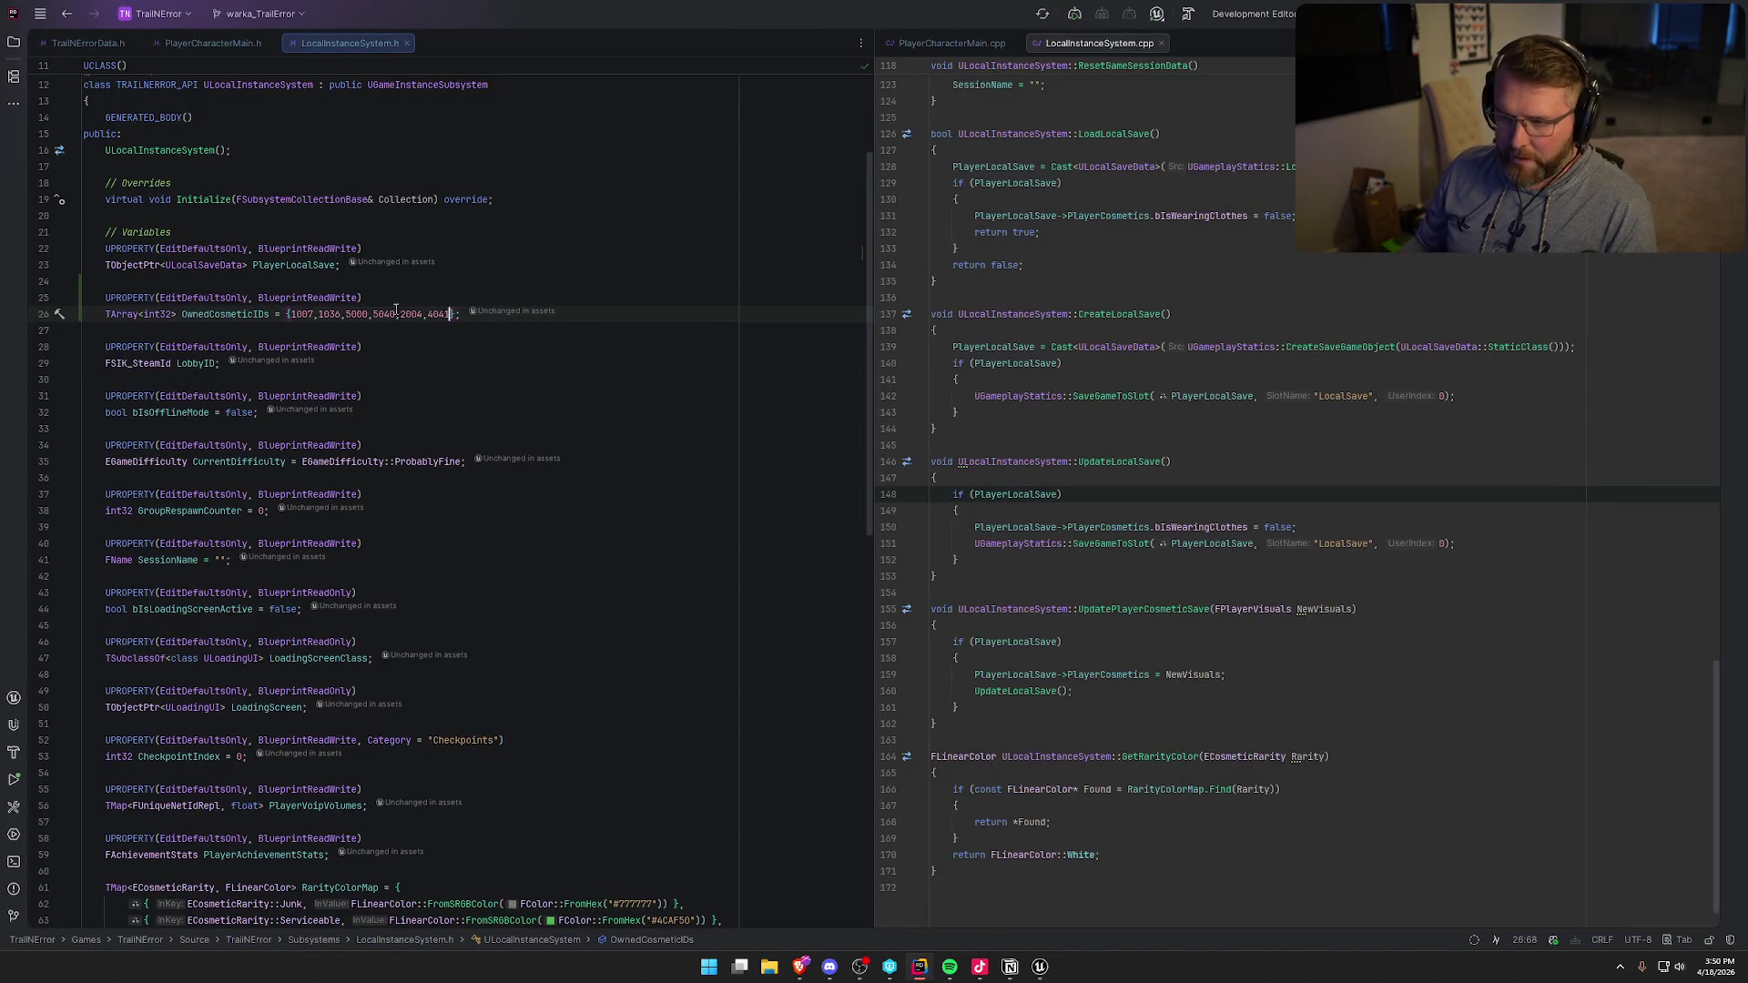
{"action": "left_click", "coordinate": [1041, 968]}
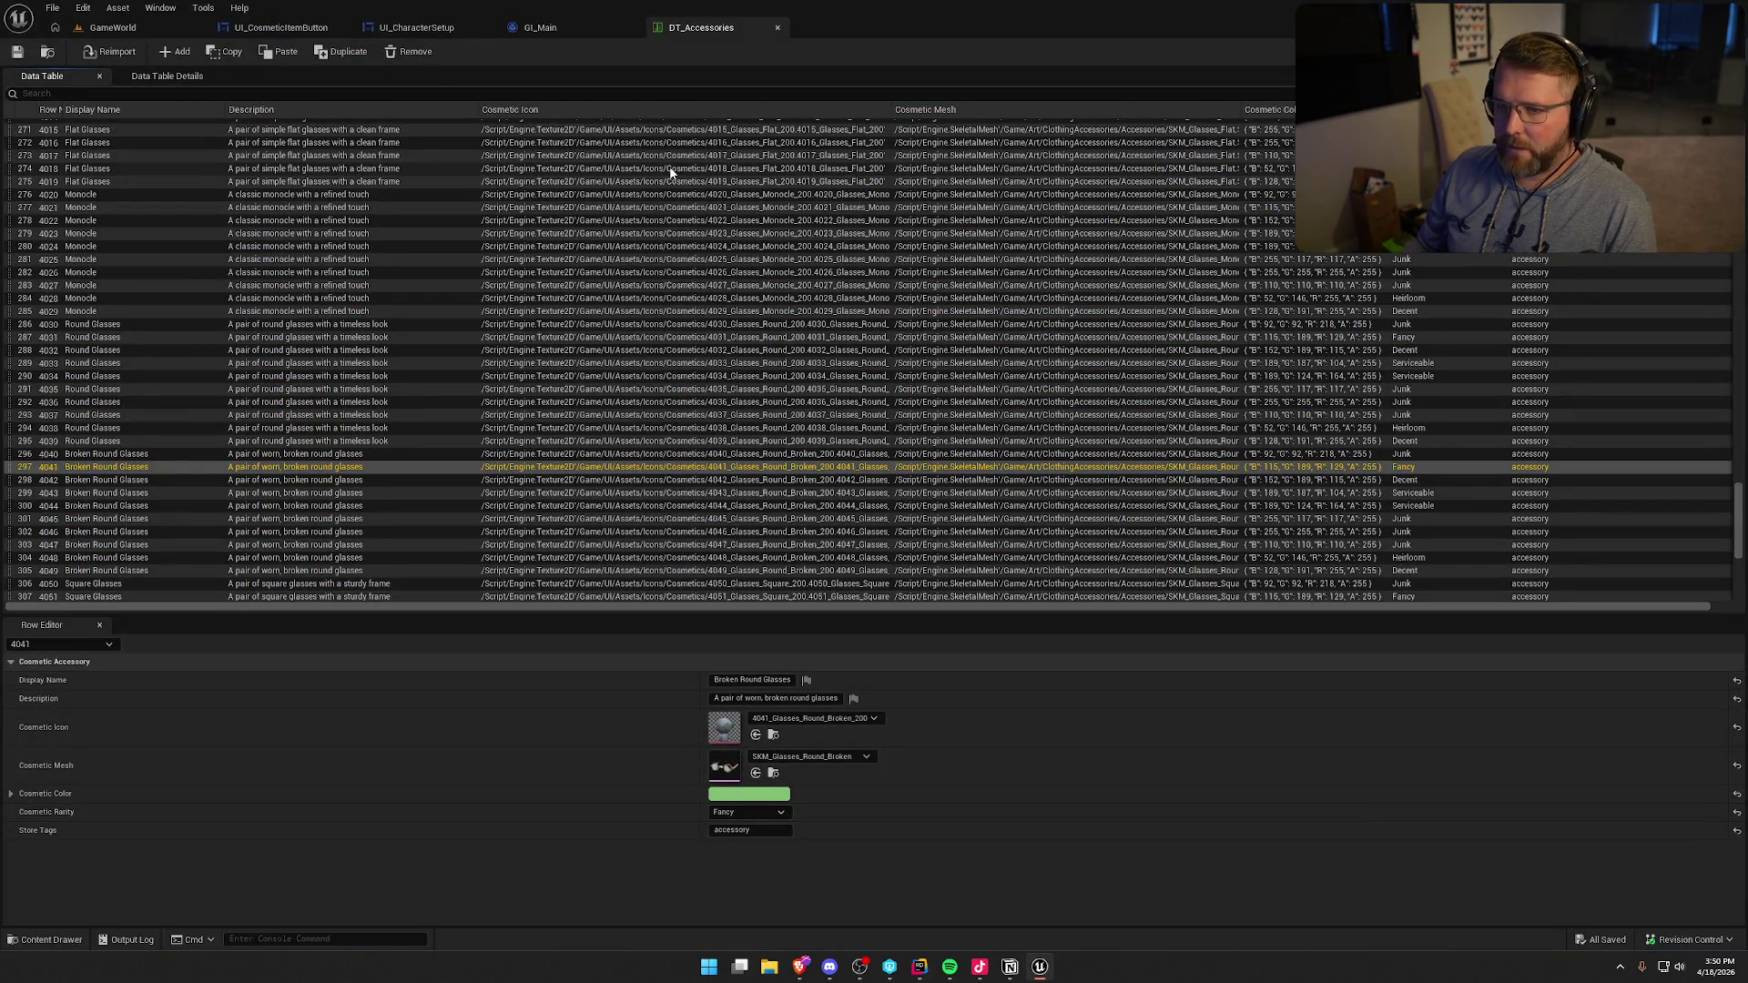
- Place an Add Promo Item node near Print String in GI_Main's Steam graph
{"action": "left_click", "coordinate": [540, 27]}
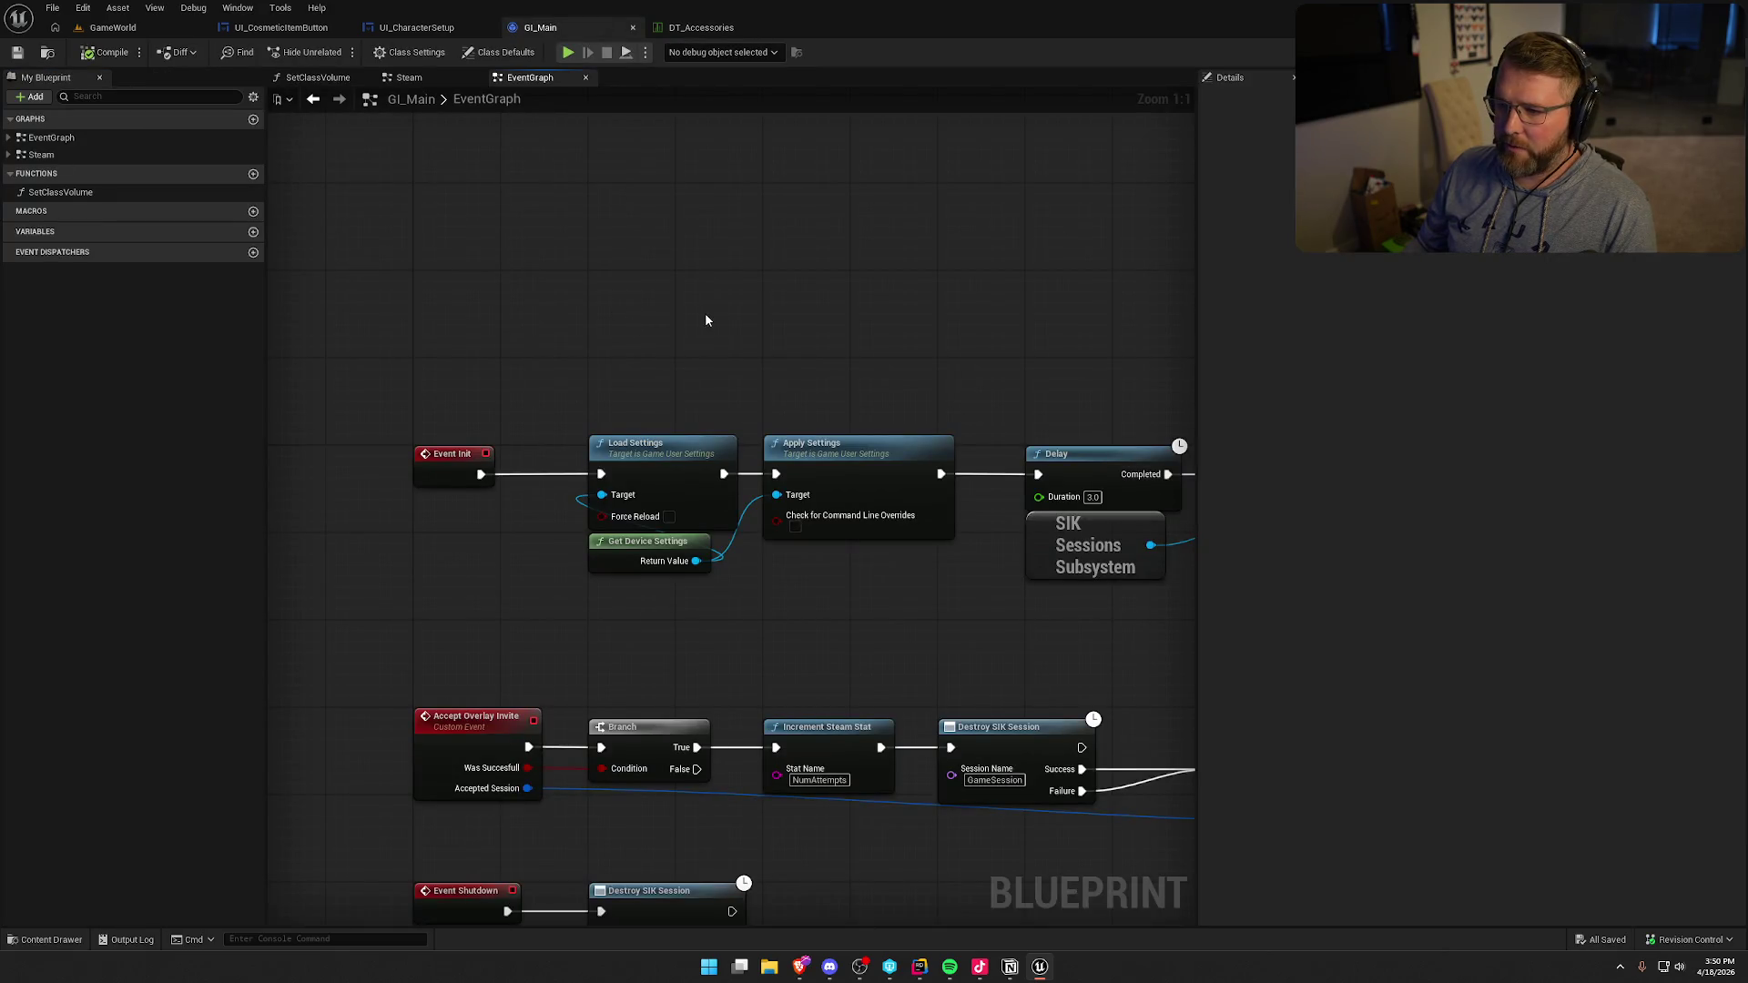
{"action": "left_click", "coordinate": [411, 78]}
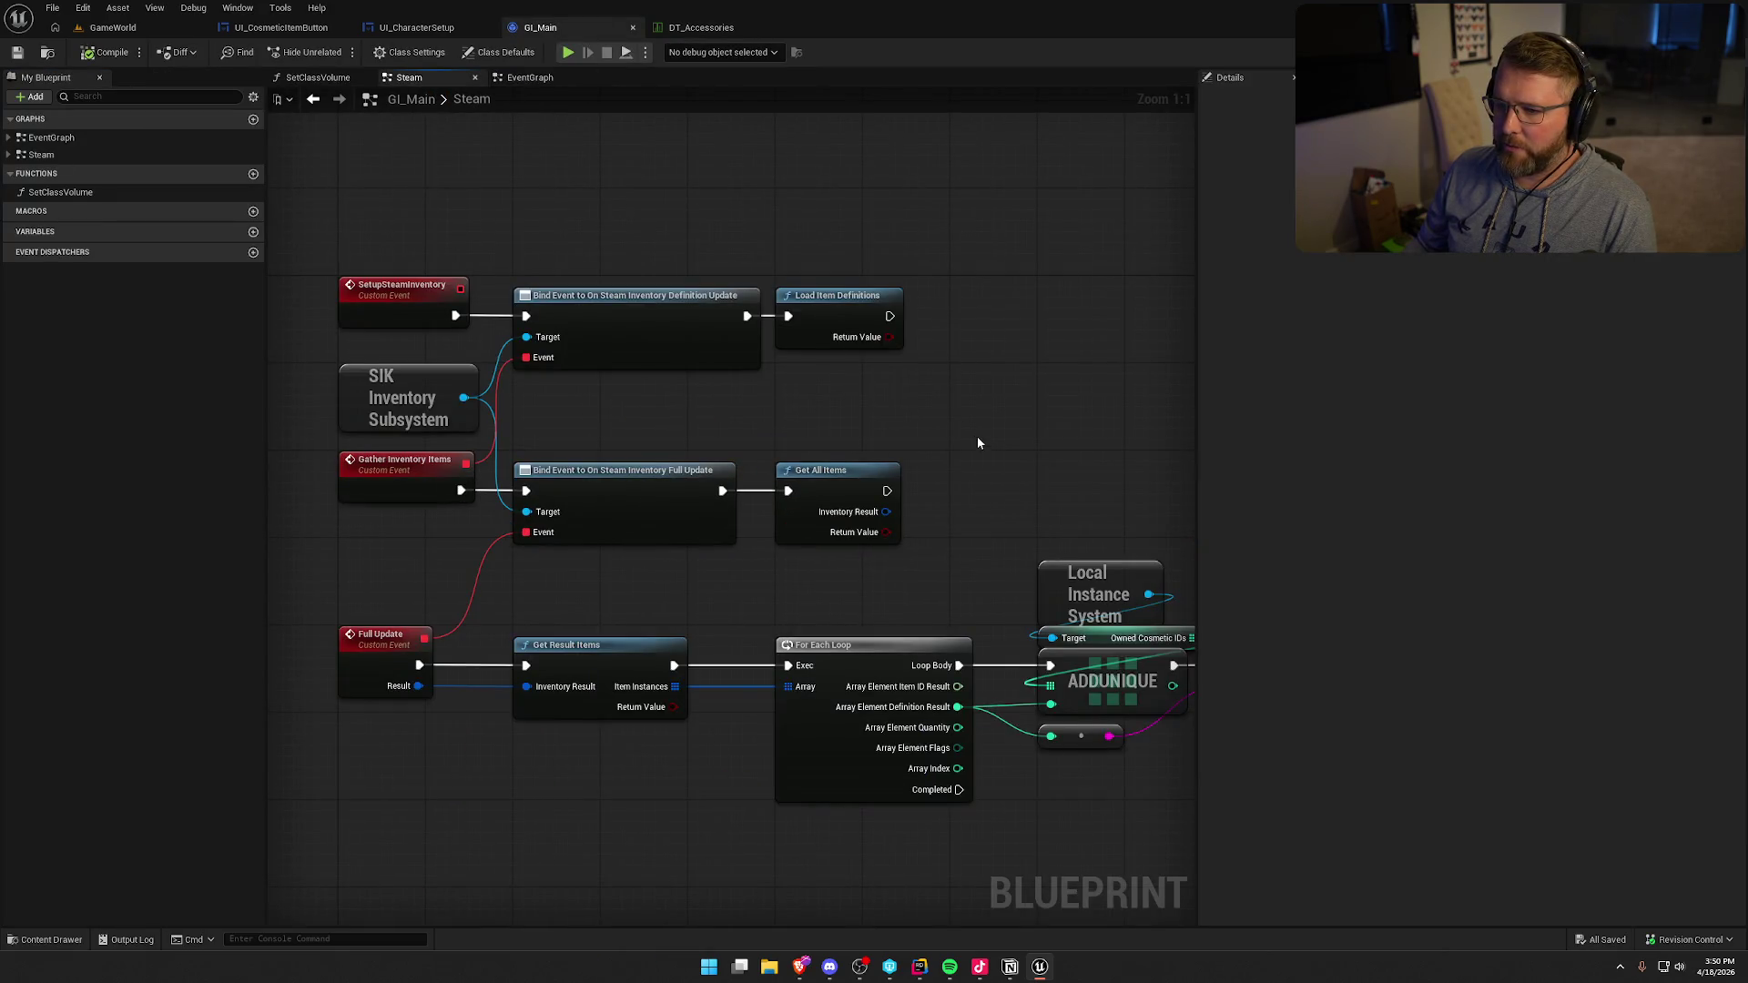
{"action": "mouse_move", "coordinate": [978, 443]}
{"action": "left_mouse_down"}
{"action": "mouse_move", "coordinate": [959, 425]}
{"action": "mouse_move", "coordinate": [940, 289]}
{"action": "mouse_move", "coordinate": [784, 273]}
{"action": "mouse_move", "coordinate": [694, 702]}
{"action": "left_mouse_up"}
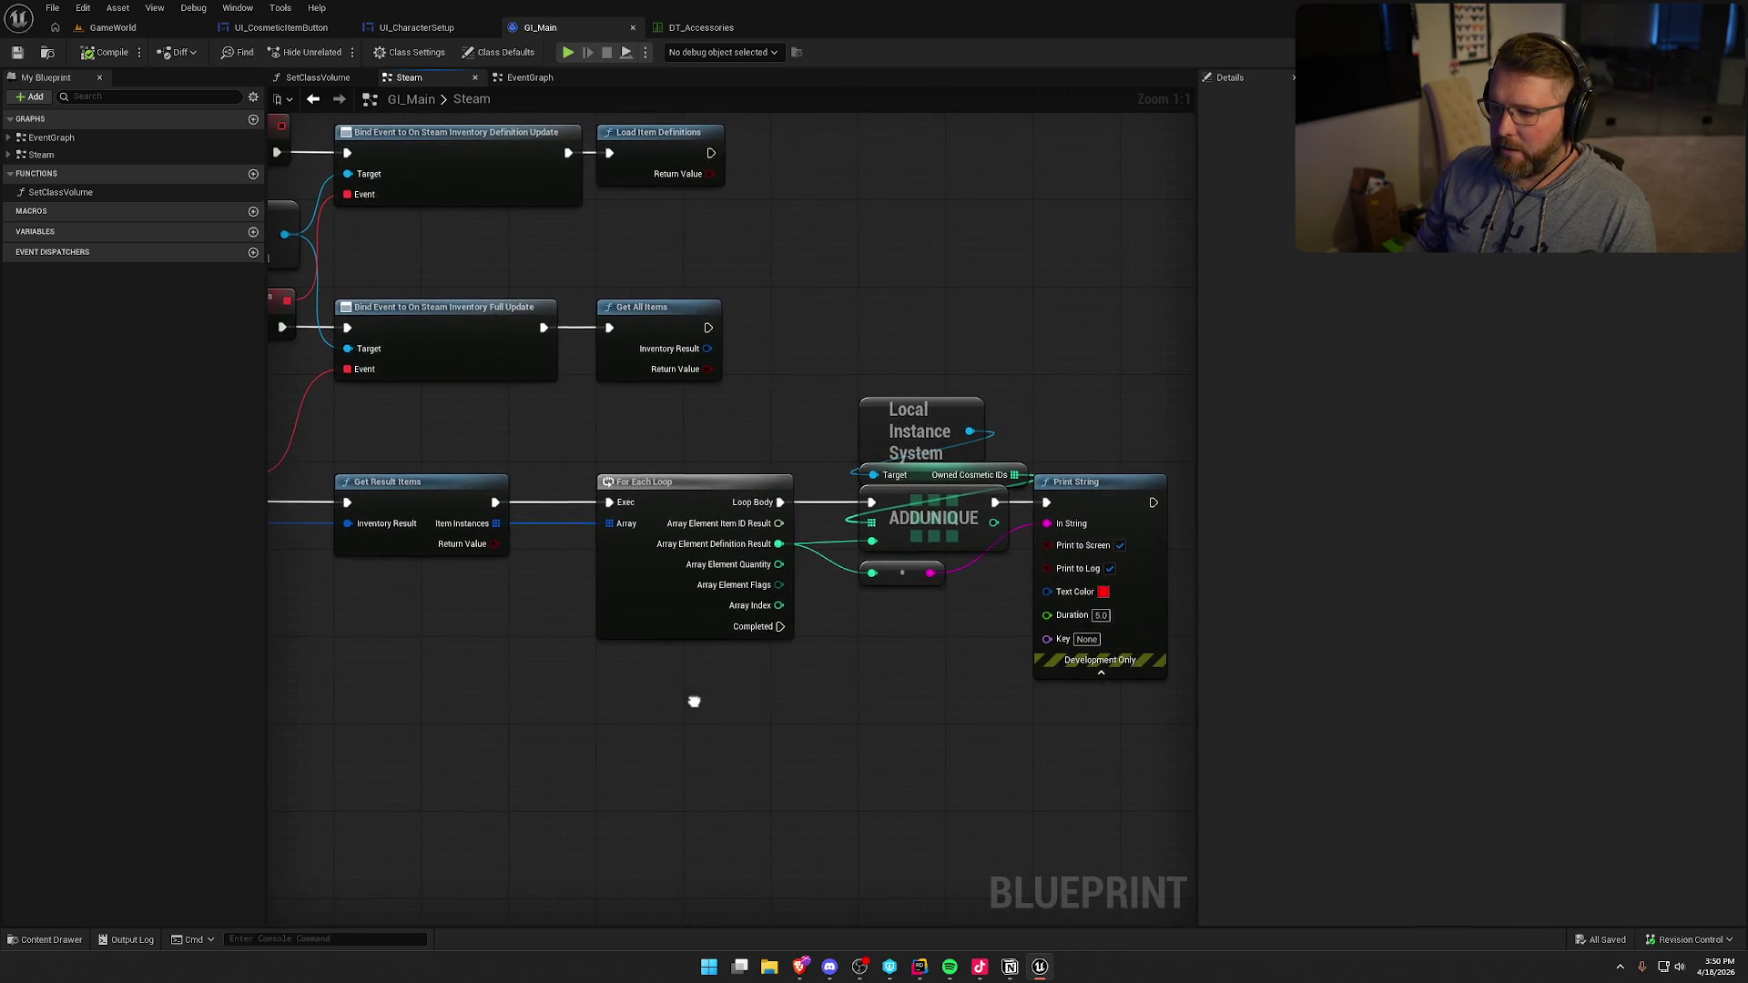
{"action": "right_click", "coordinate": [694, 702]}
{"action": "type", "text": "promo i"}
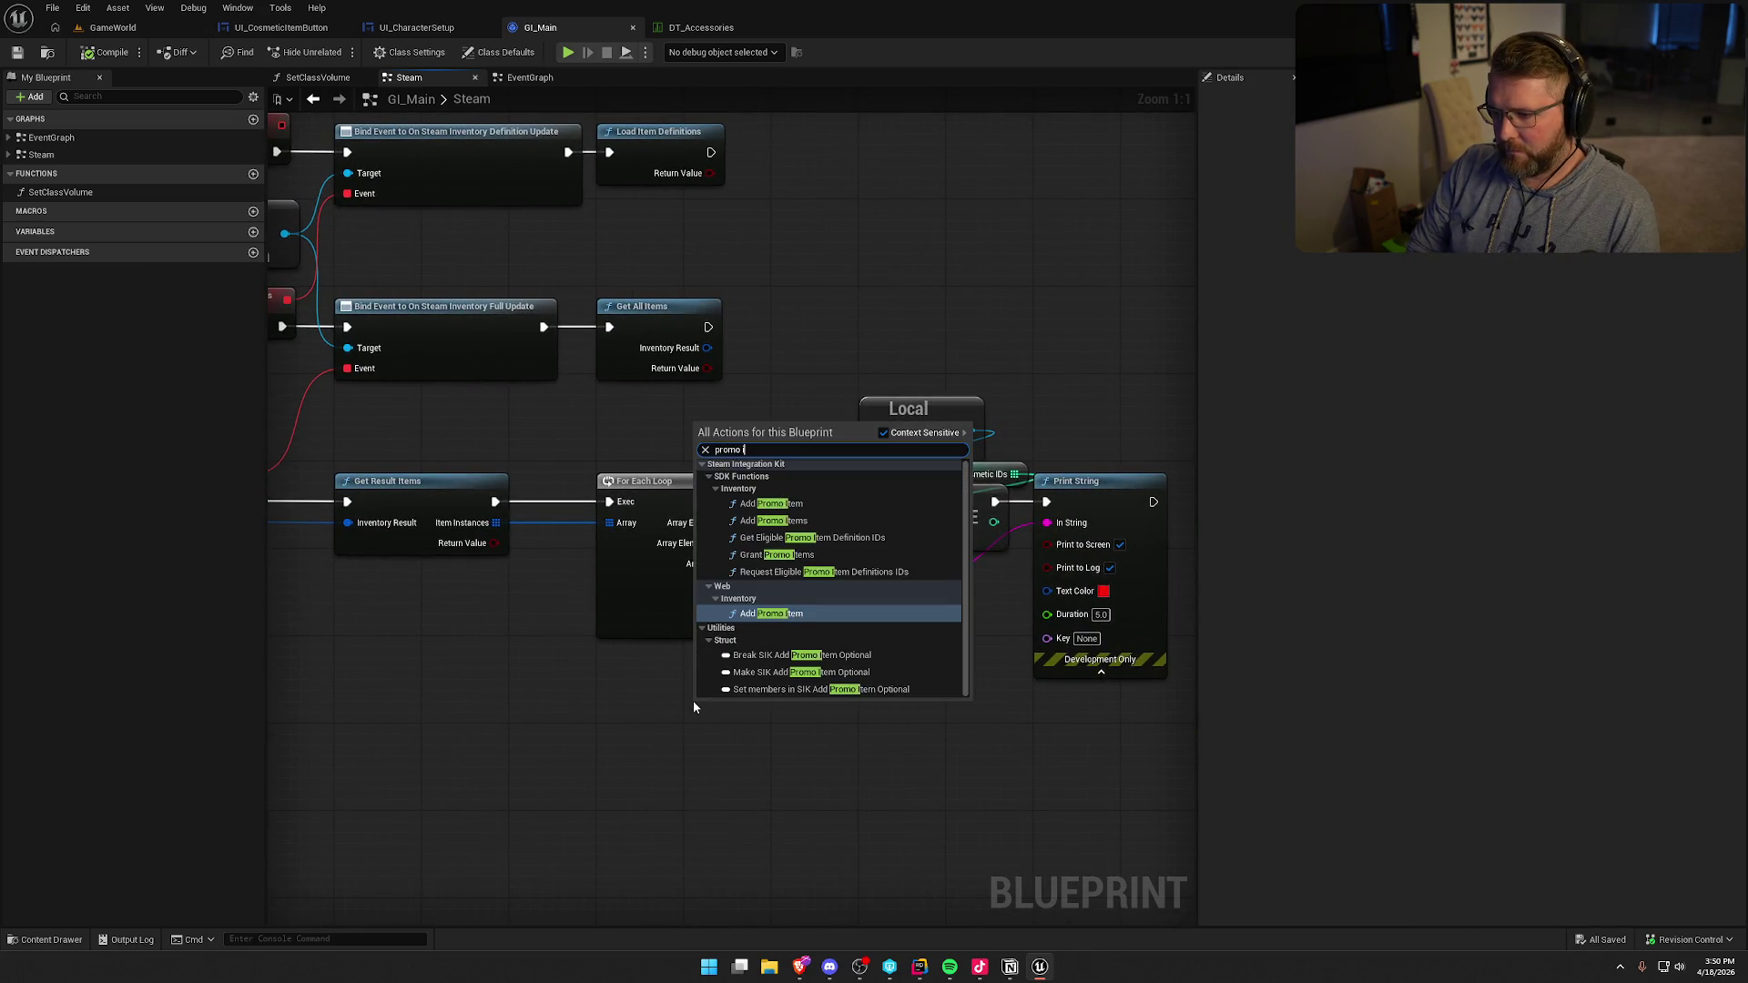
{"action": "type", "text": "tem"}
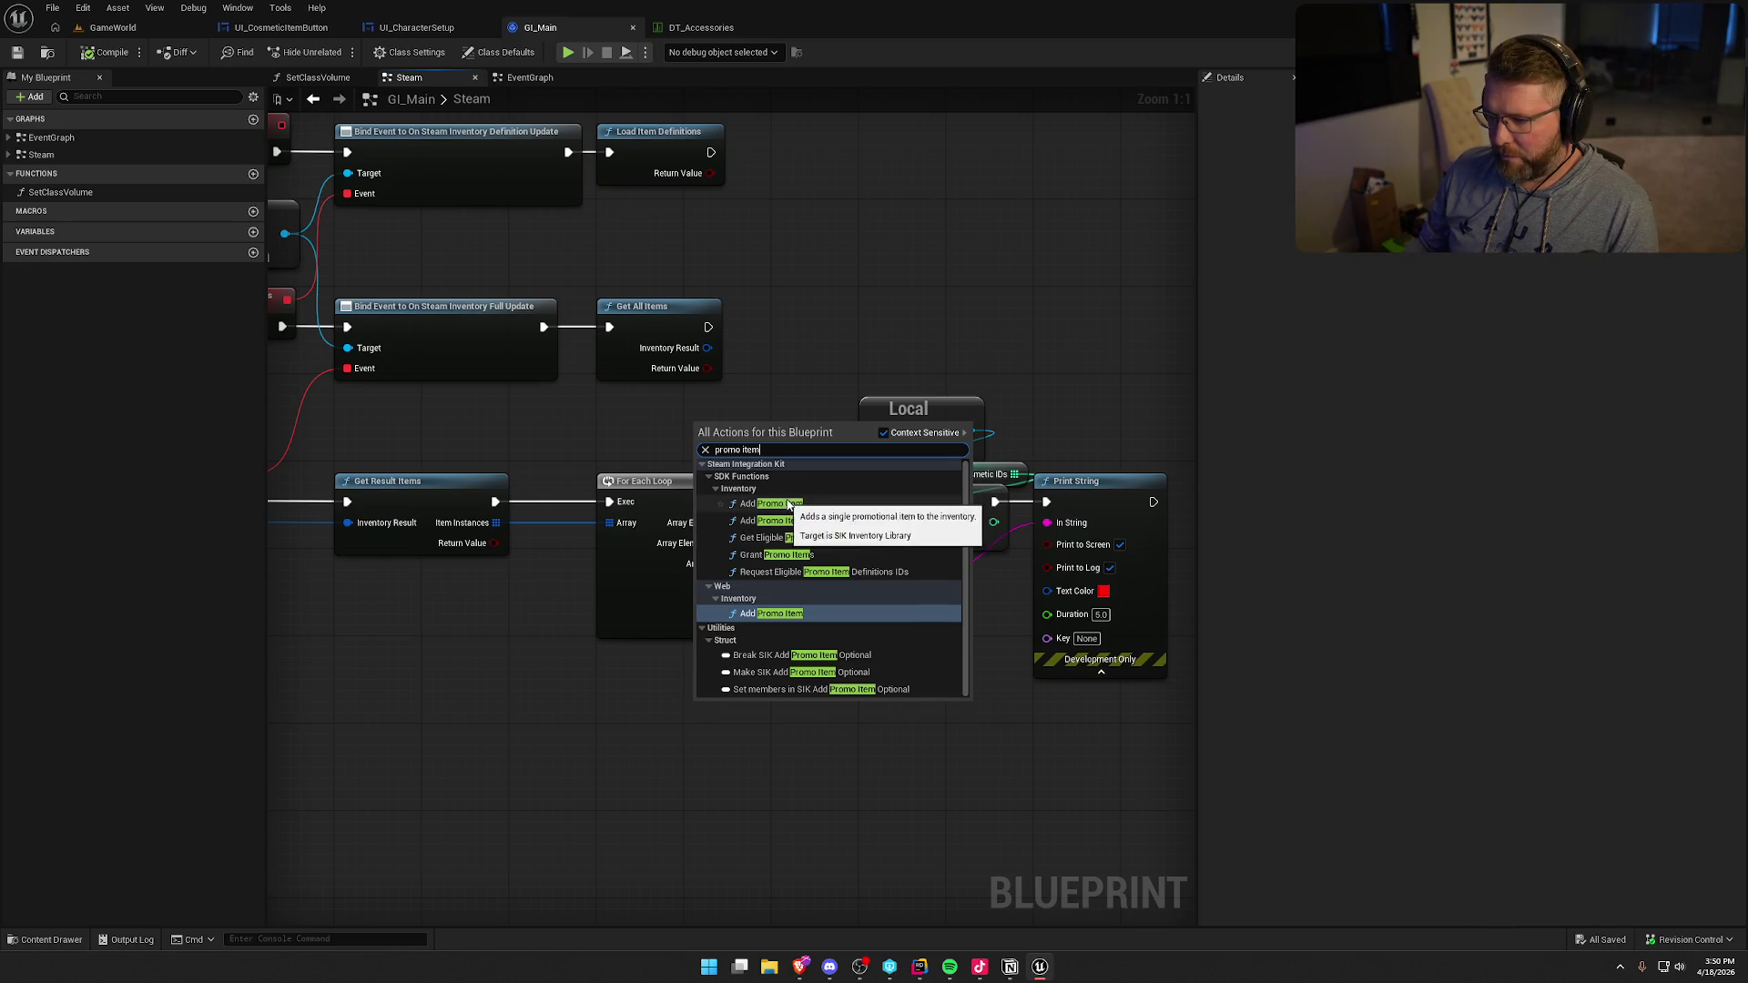
{"action": "left_click", "coordinate": [789, 503]}
{"action": "mouse_move", "coordinate": [905, 722]}
{"action": "left_mouse_down"}
{"action": "mouse_move", "coordinate": [889, 636]}
{"action": "mouse_move", "coordinate": [903, 597]}
{"action": "left_mouse_up"}
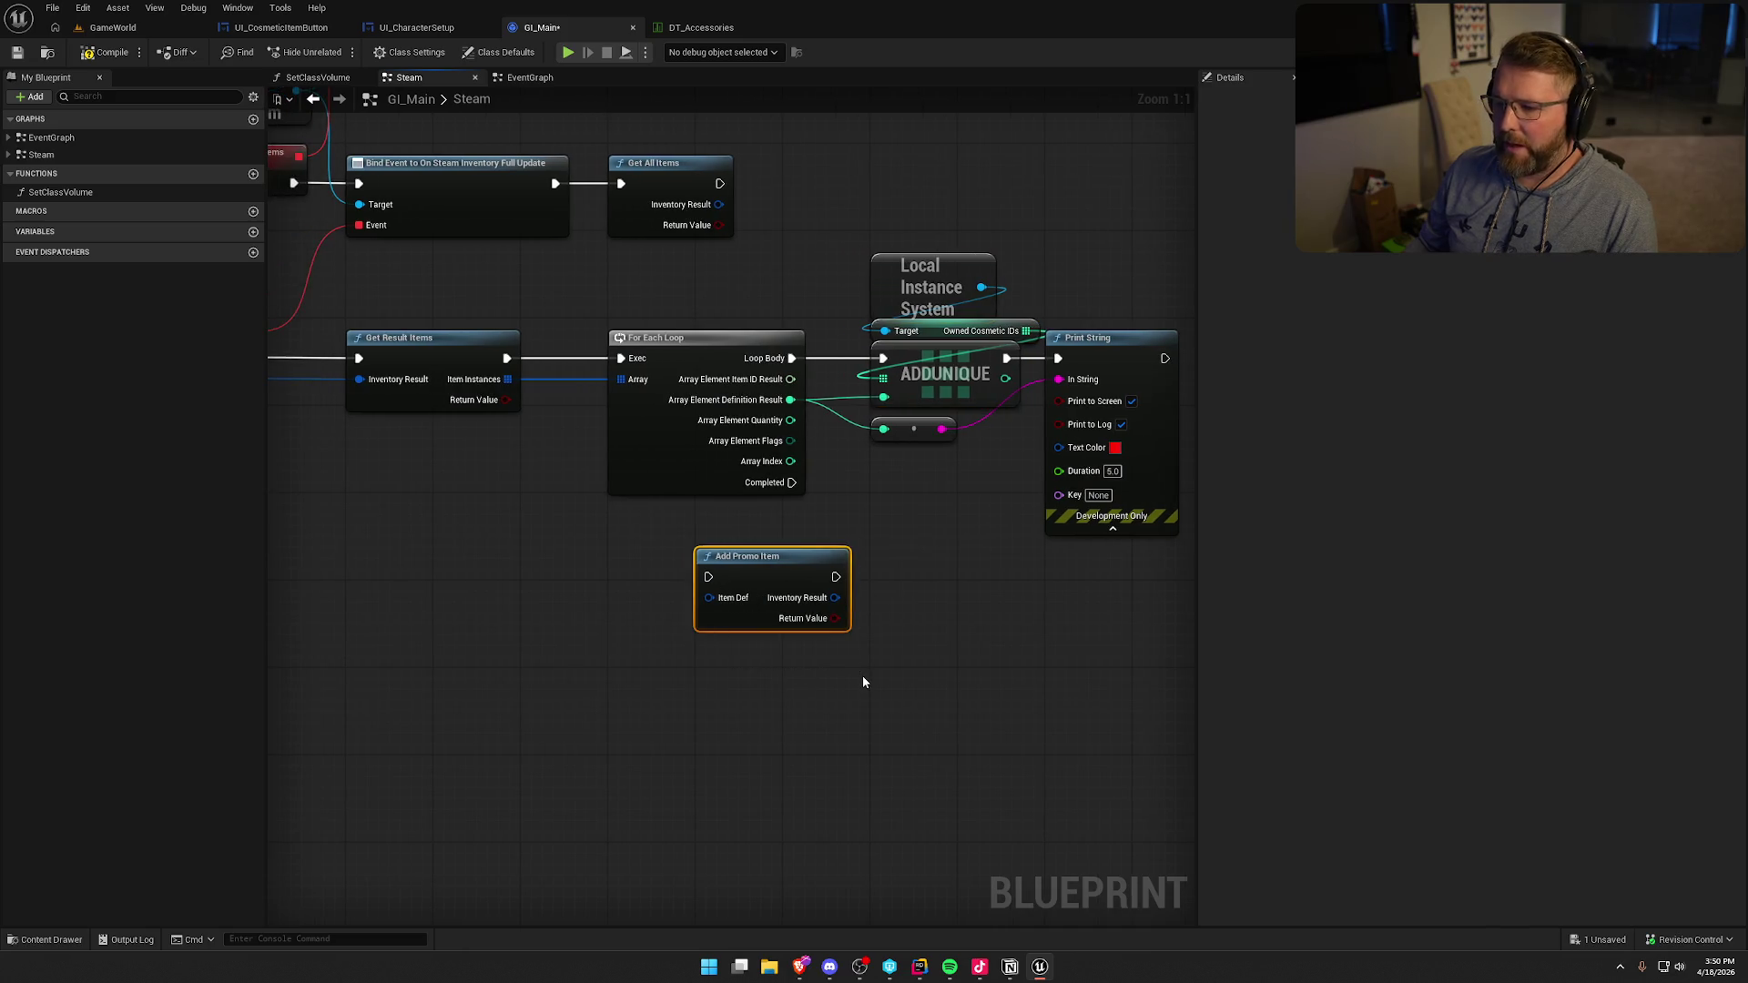
- Delete that node and run a Live Coding recompile from the GameWorld level
{"action": "key", "text": "Delete"}
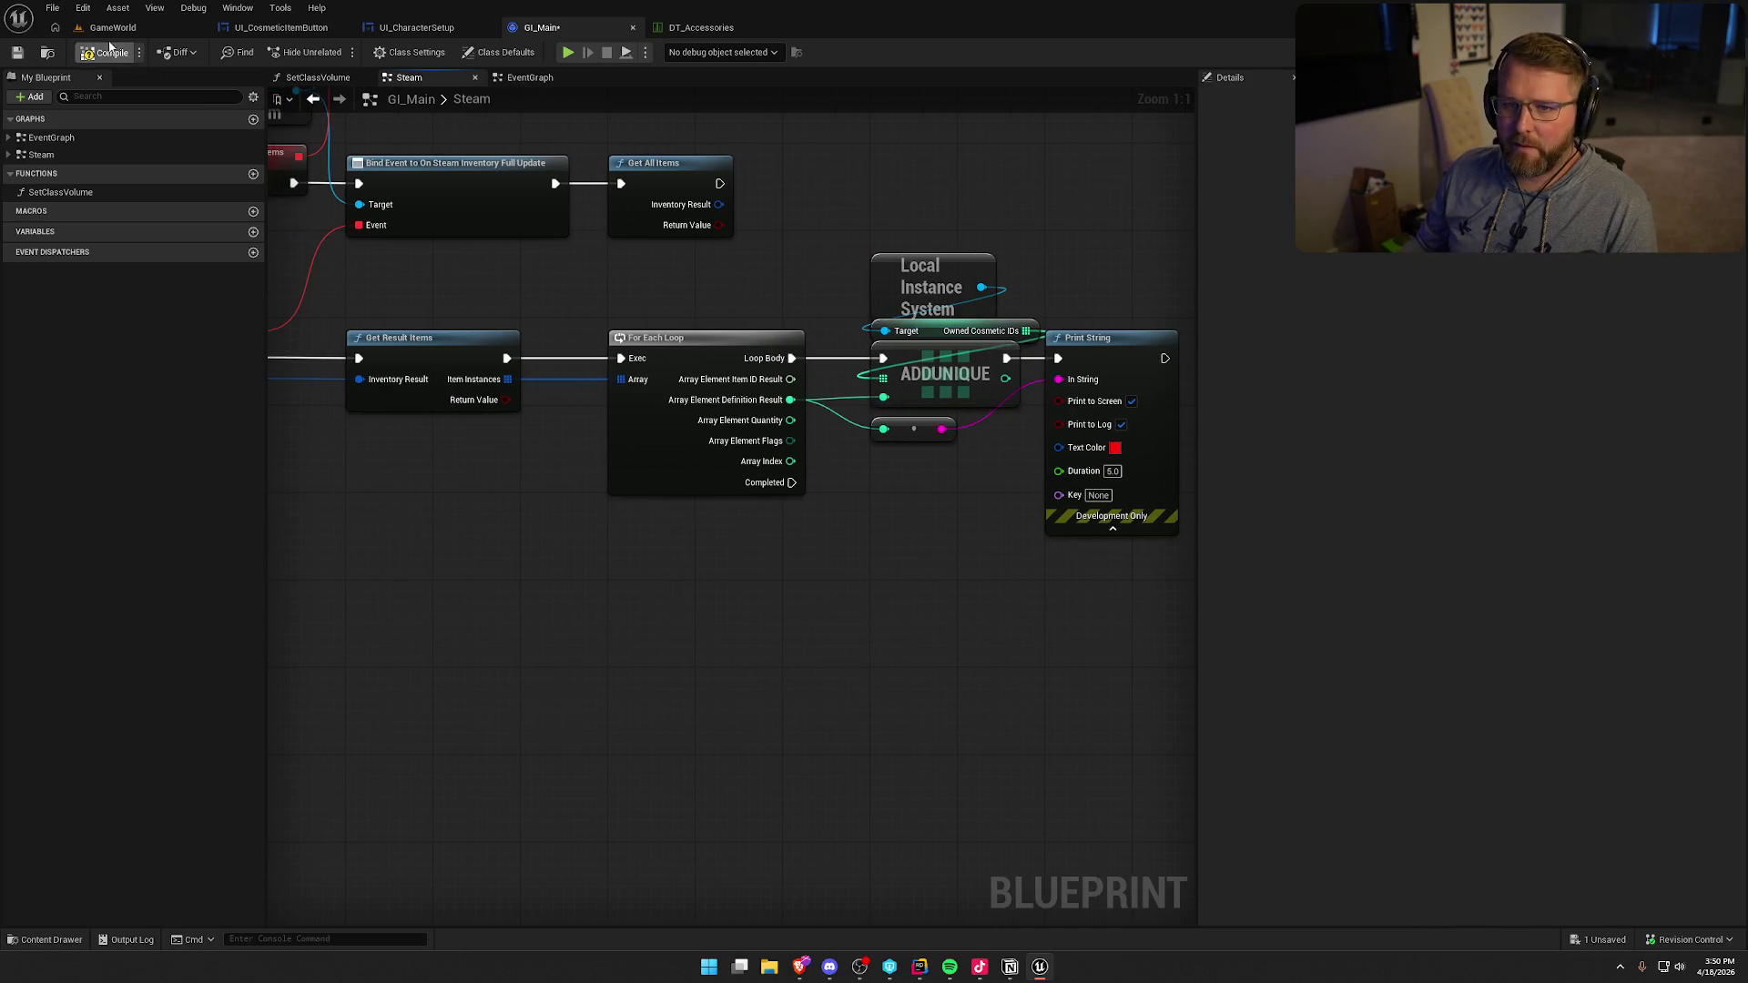
{"action": "left_click", "coordinate": [113, 28]}
{"action": "left_click", "coordinate": [1545, 946]}
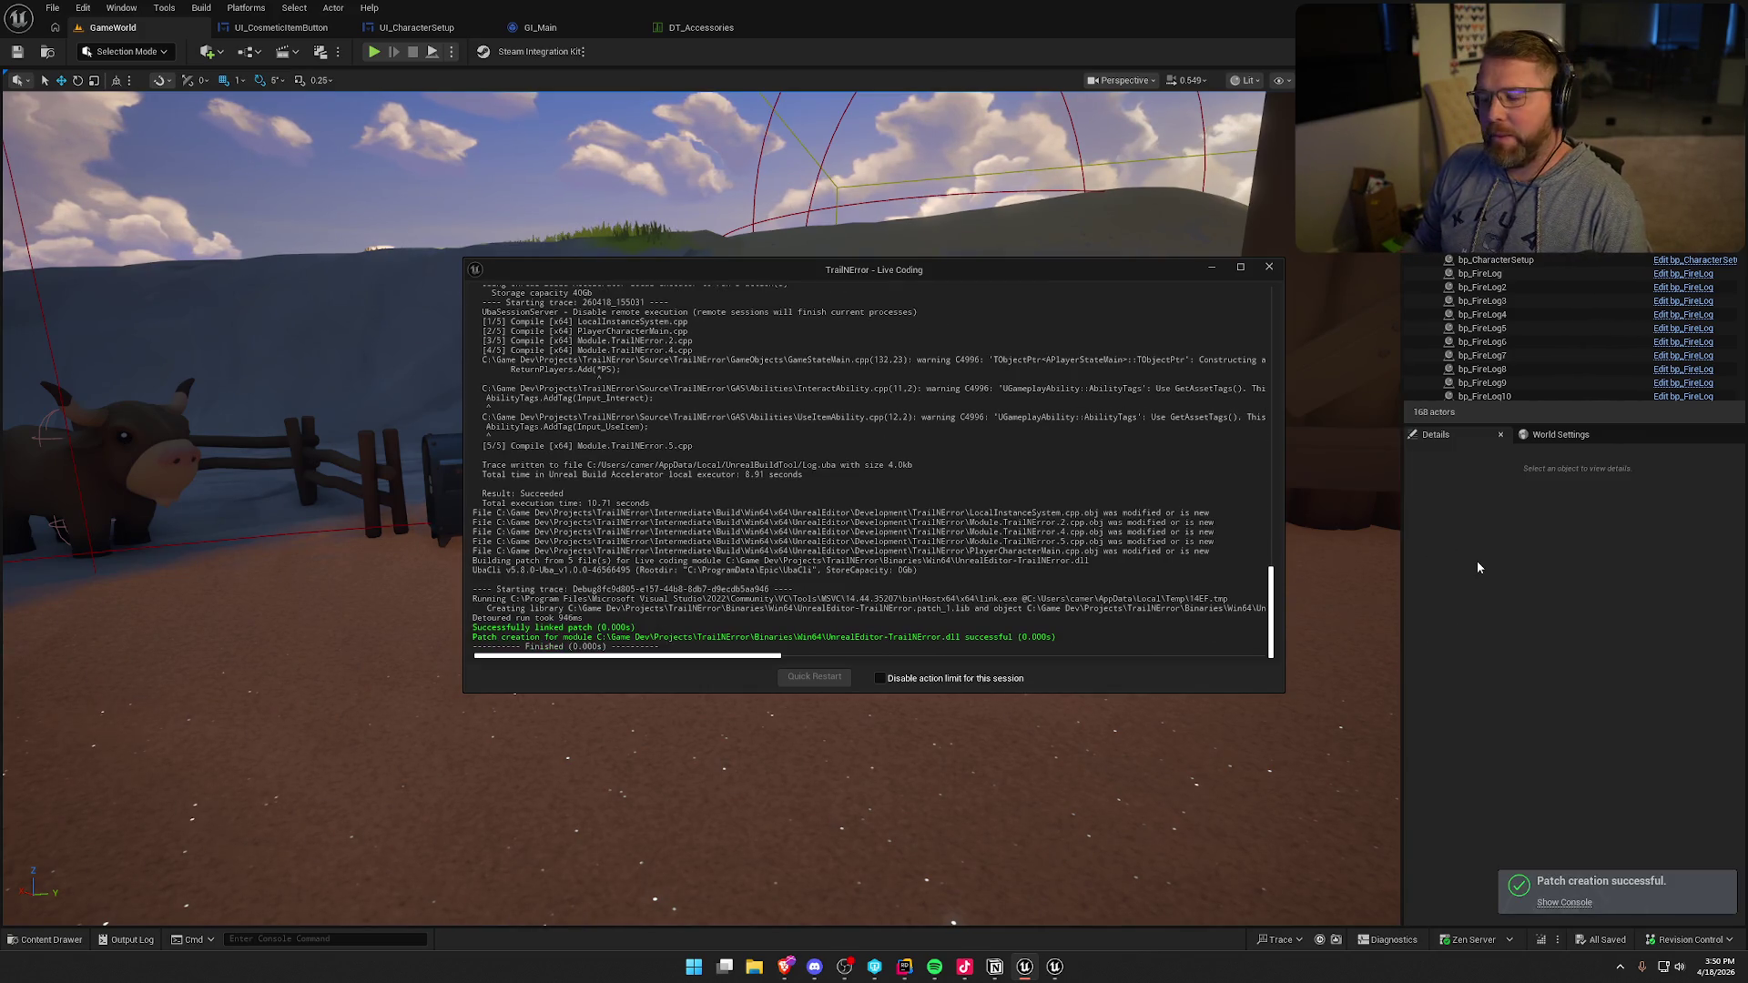
- Close Live Coding, start a playtest, and open the customizer at the chest
{"action": "left_click", "coordinate": [1269, 267]}
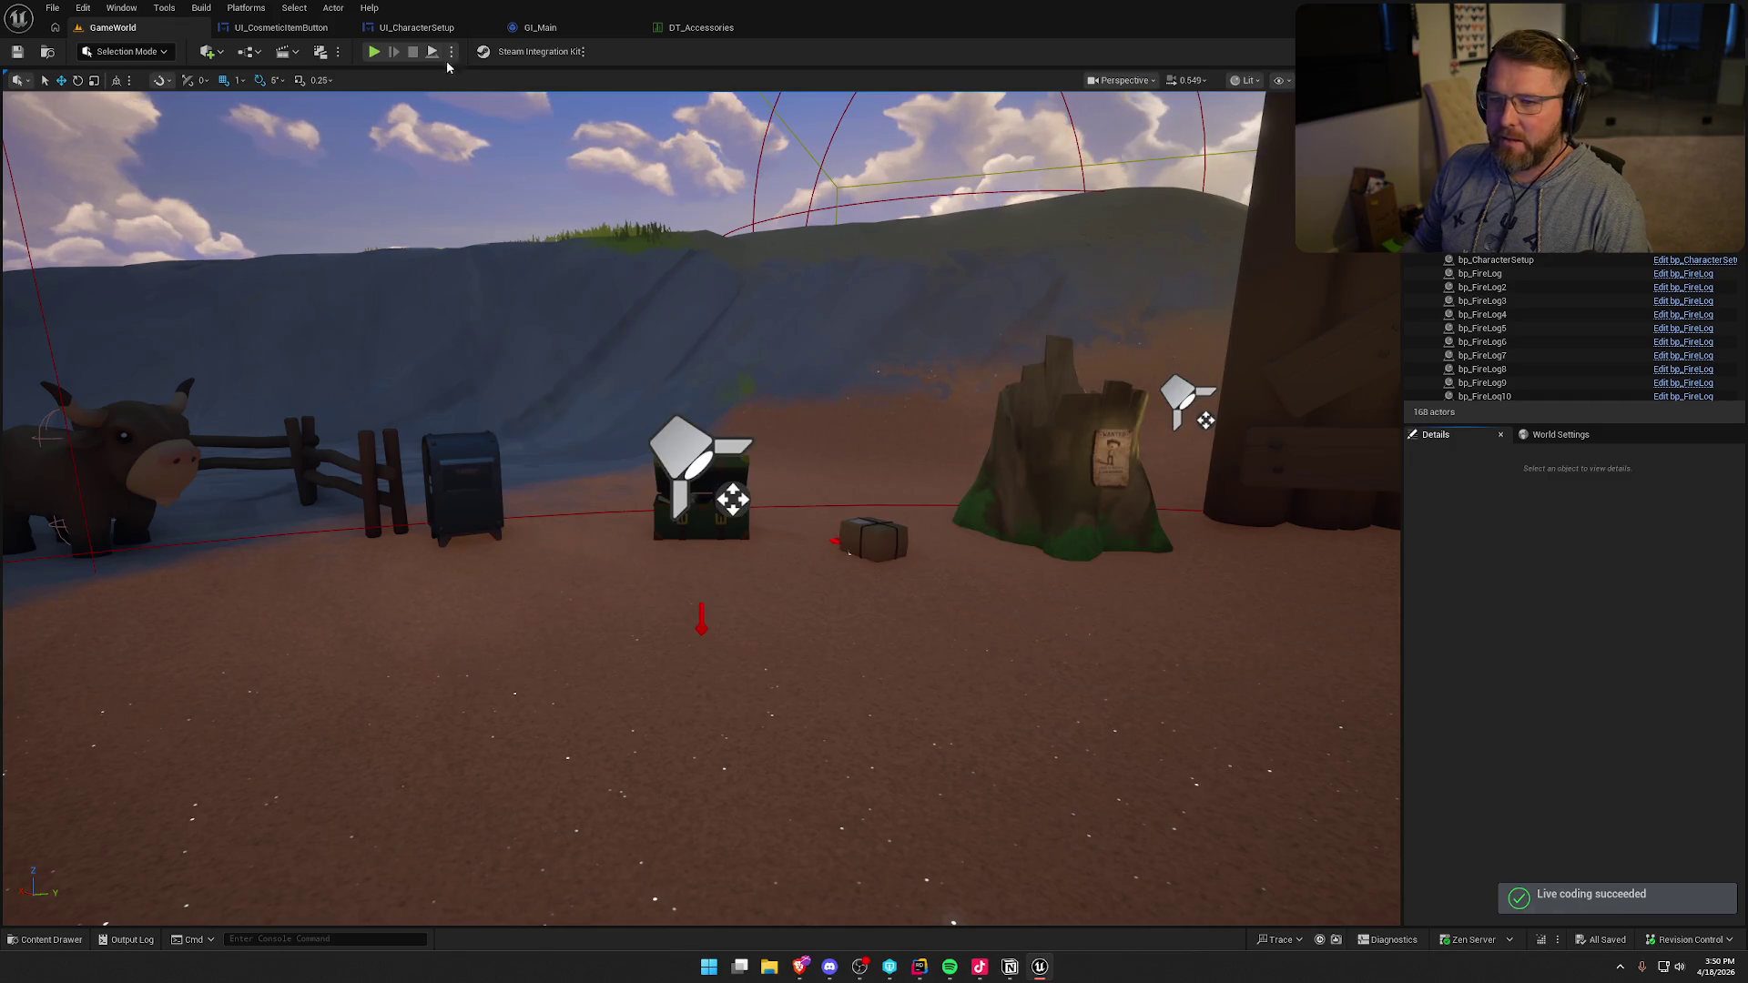
{"action": "left_click", "coordinate": [370, 55]}
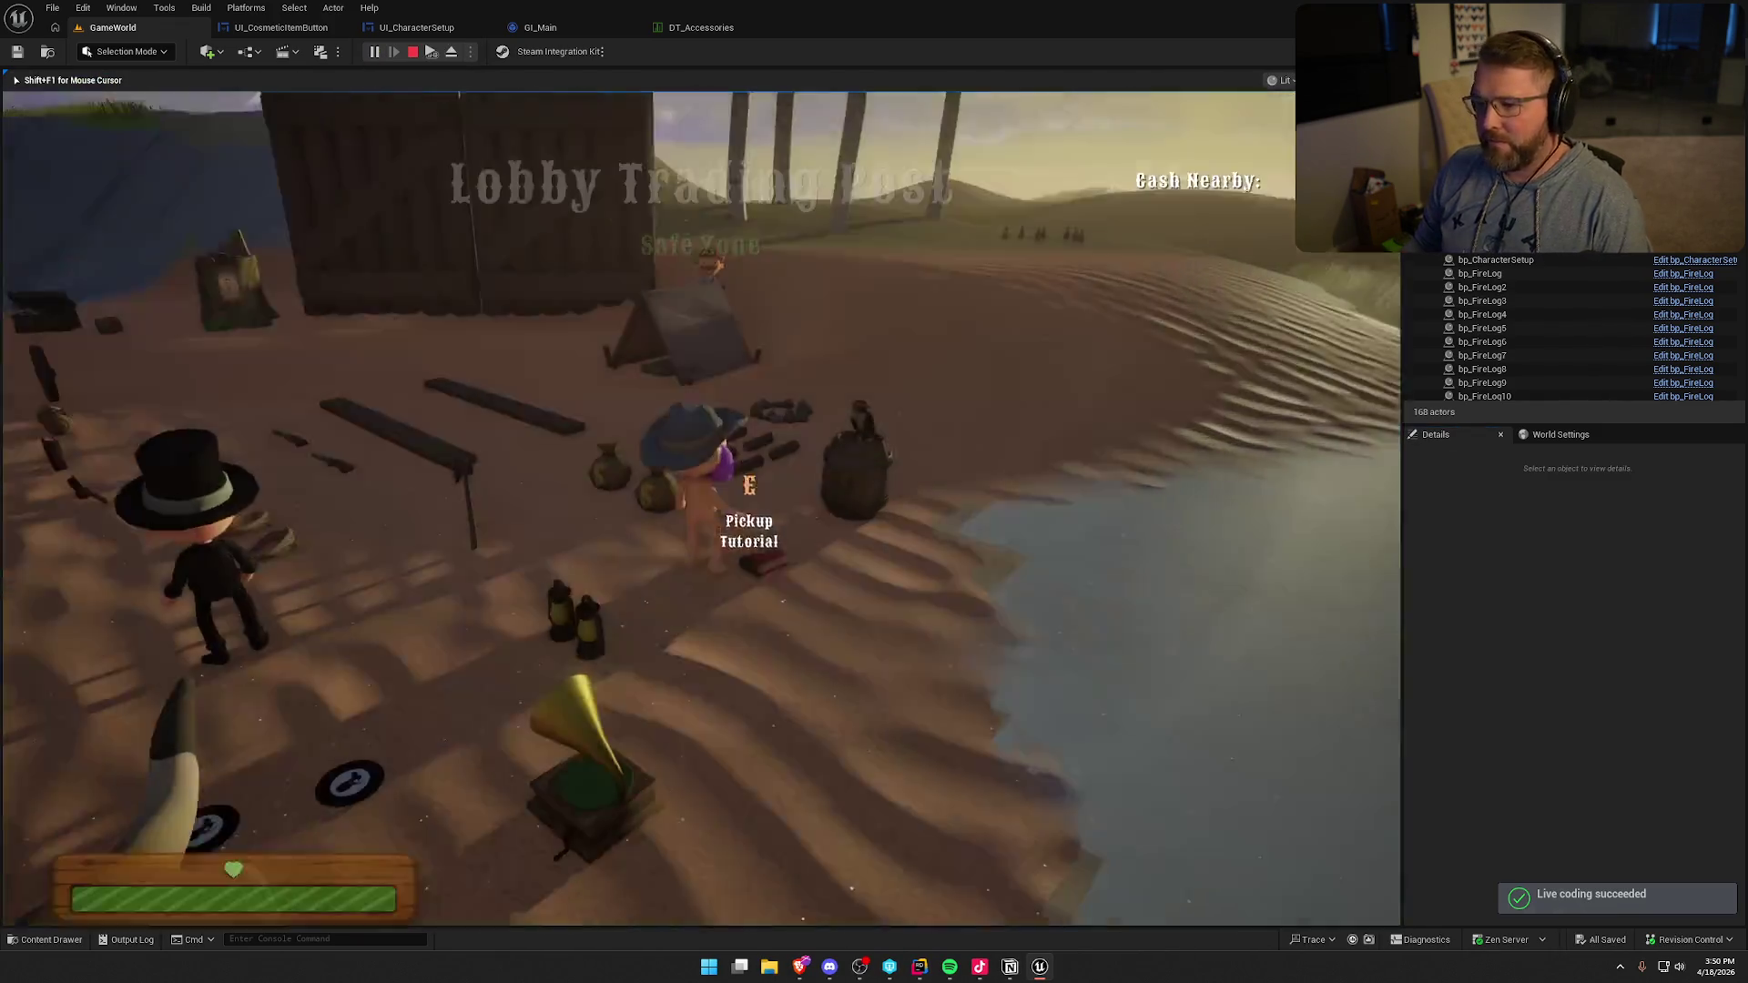
{"action": "key", "text": "w"}
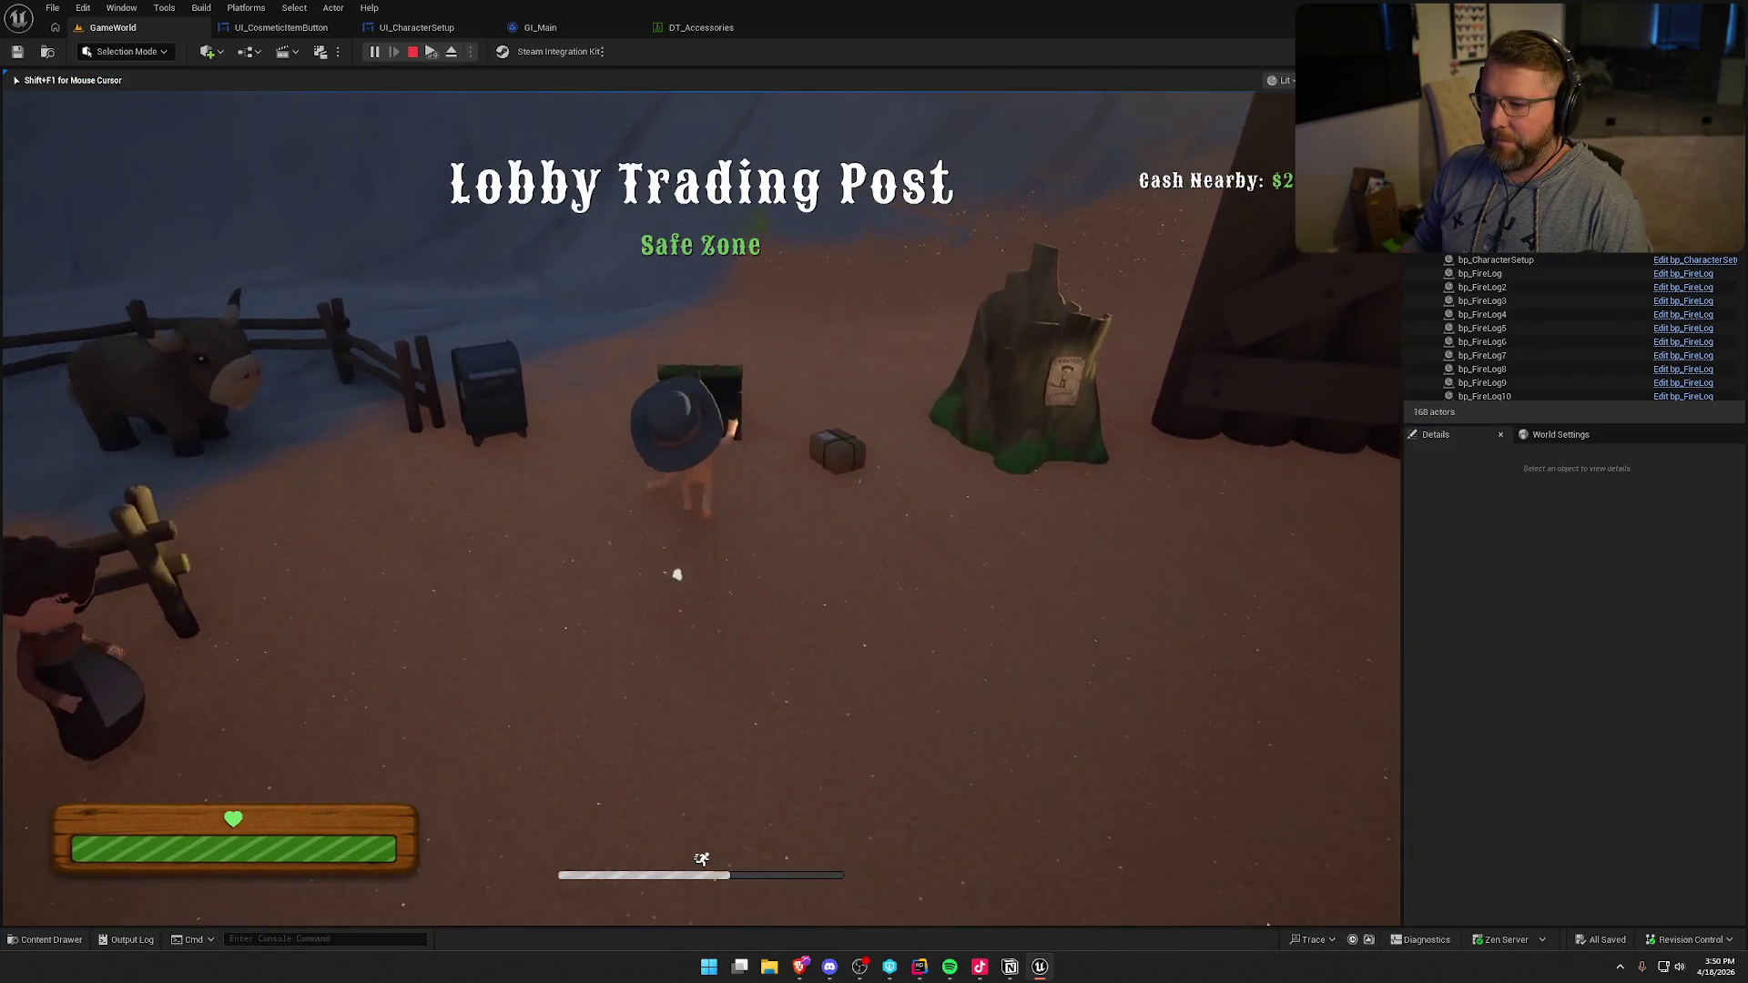
{"action": "key", "text": "e"}
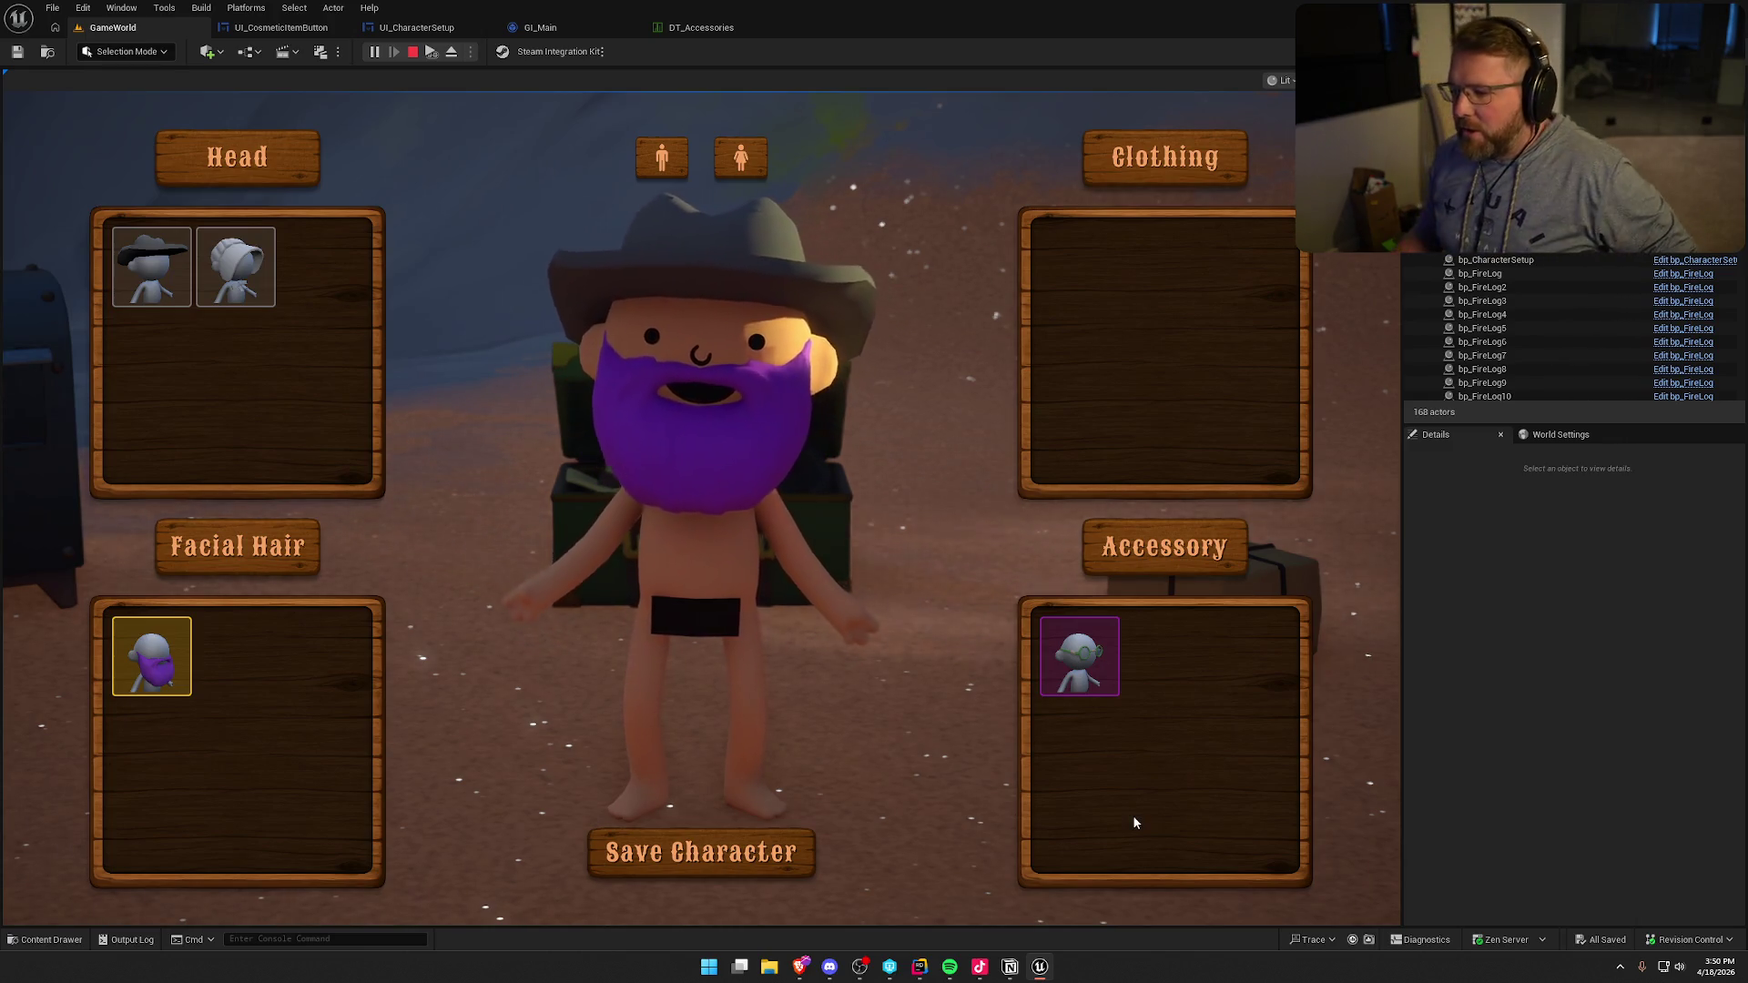
- Equip the round glasses, try the white bonnet, revert to the cowboy hat, and save the character
{"action": "left_click", "coordinate": [1069, 649]}
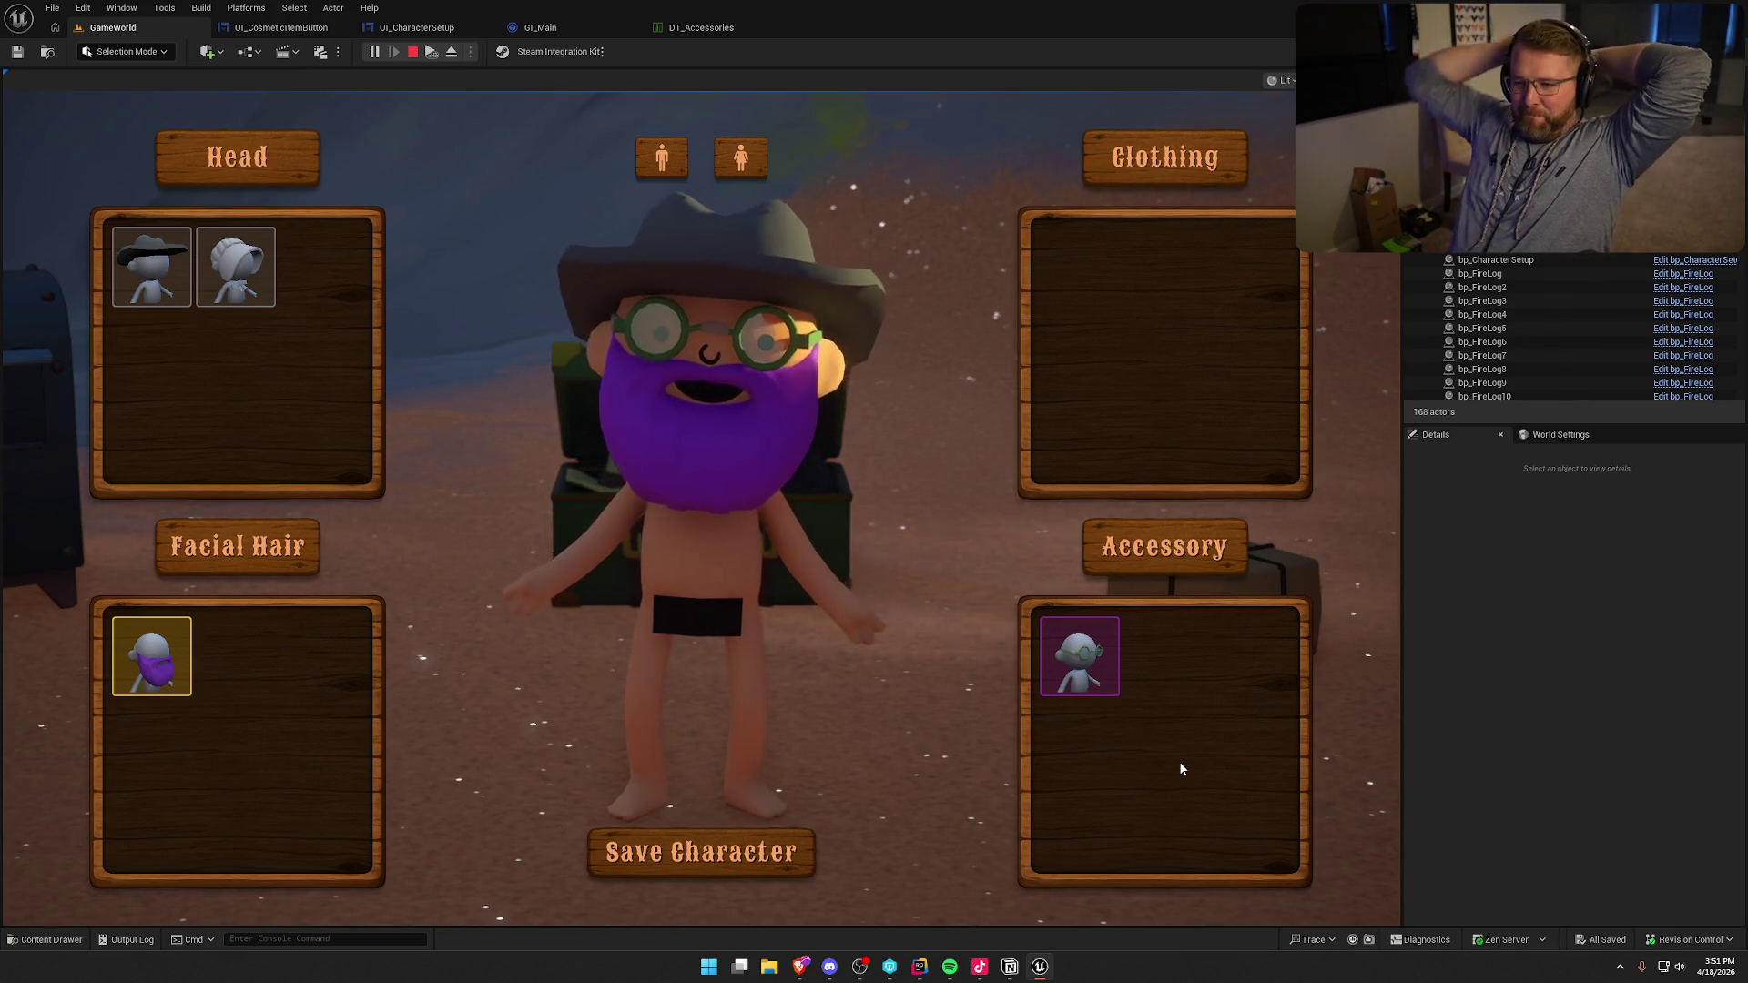
{"action": "left_click", "coordinate": [238, 273]}
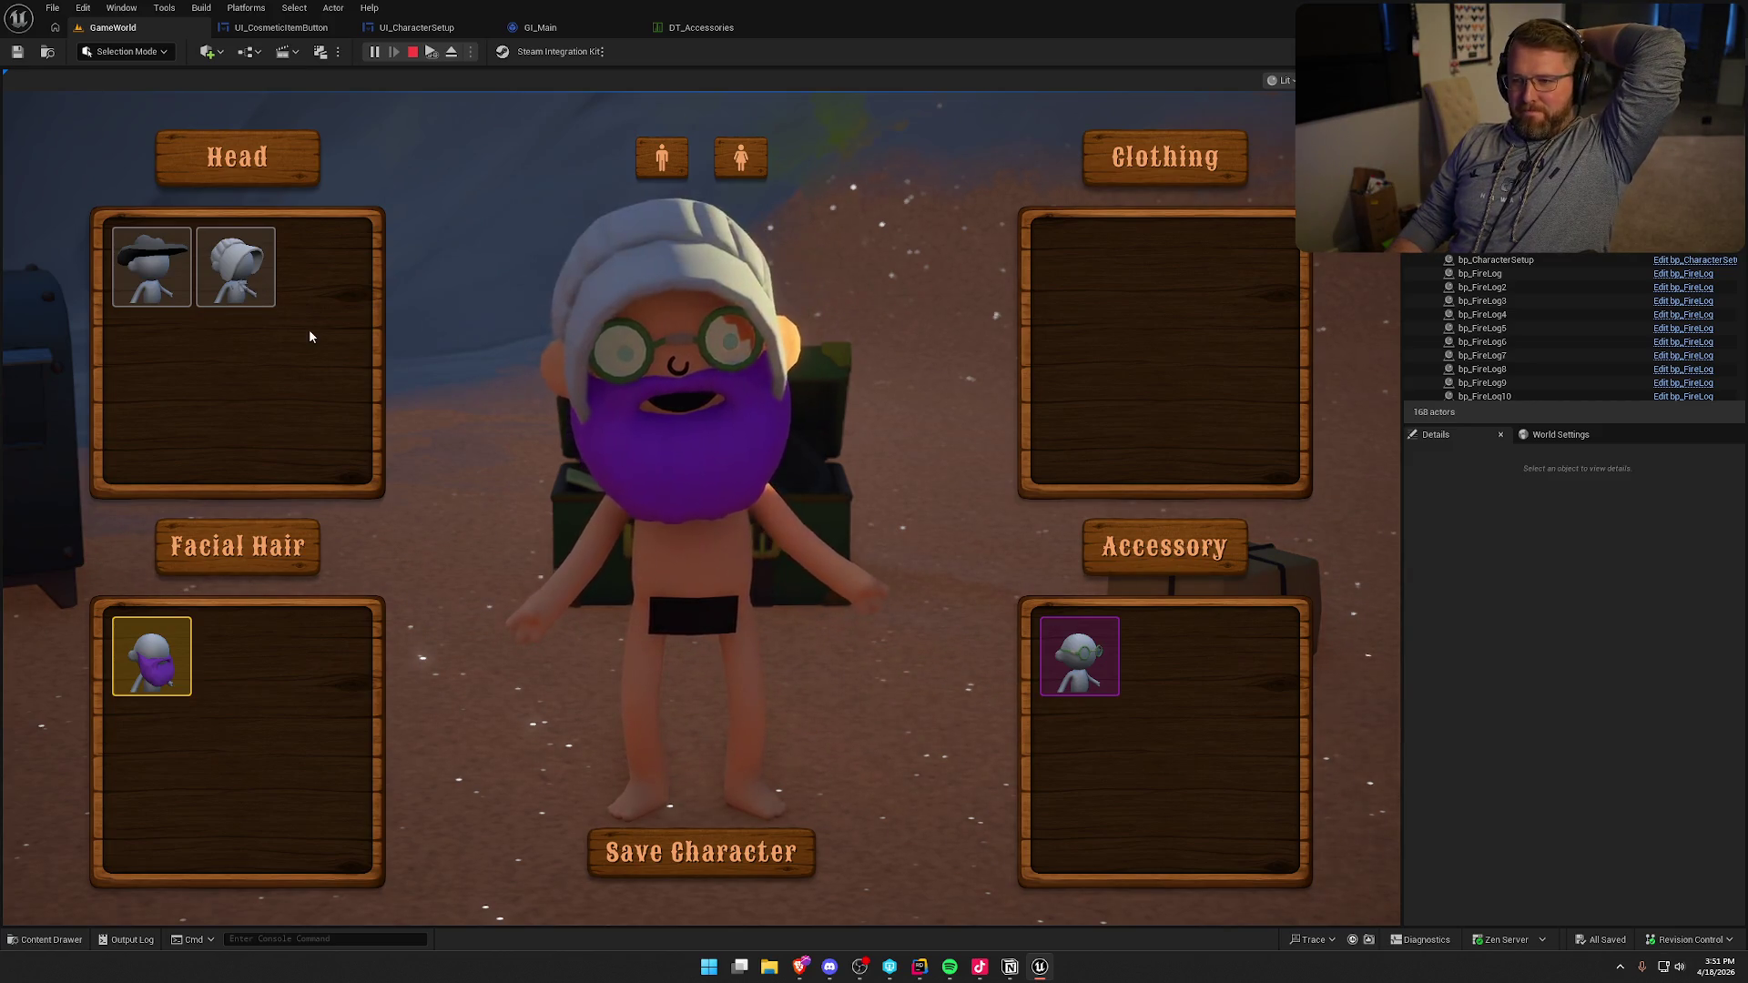
{"action": "left_click", "coordinate": [187, 276]}
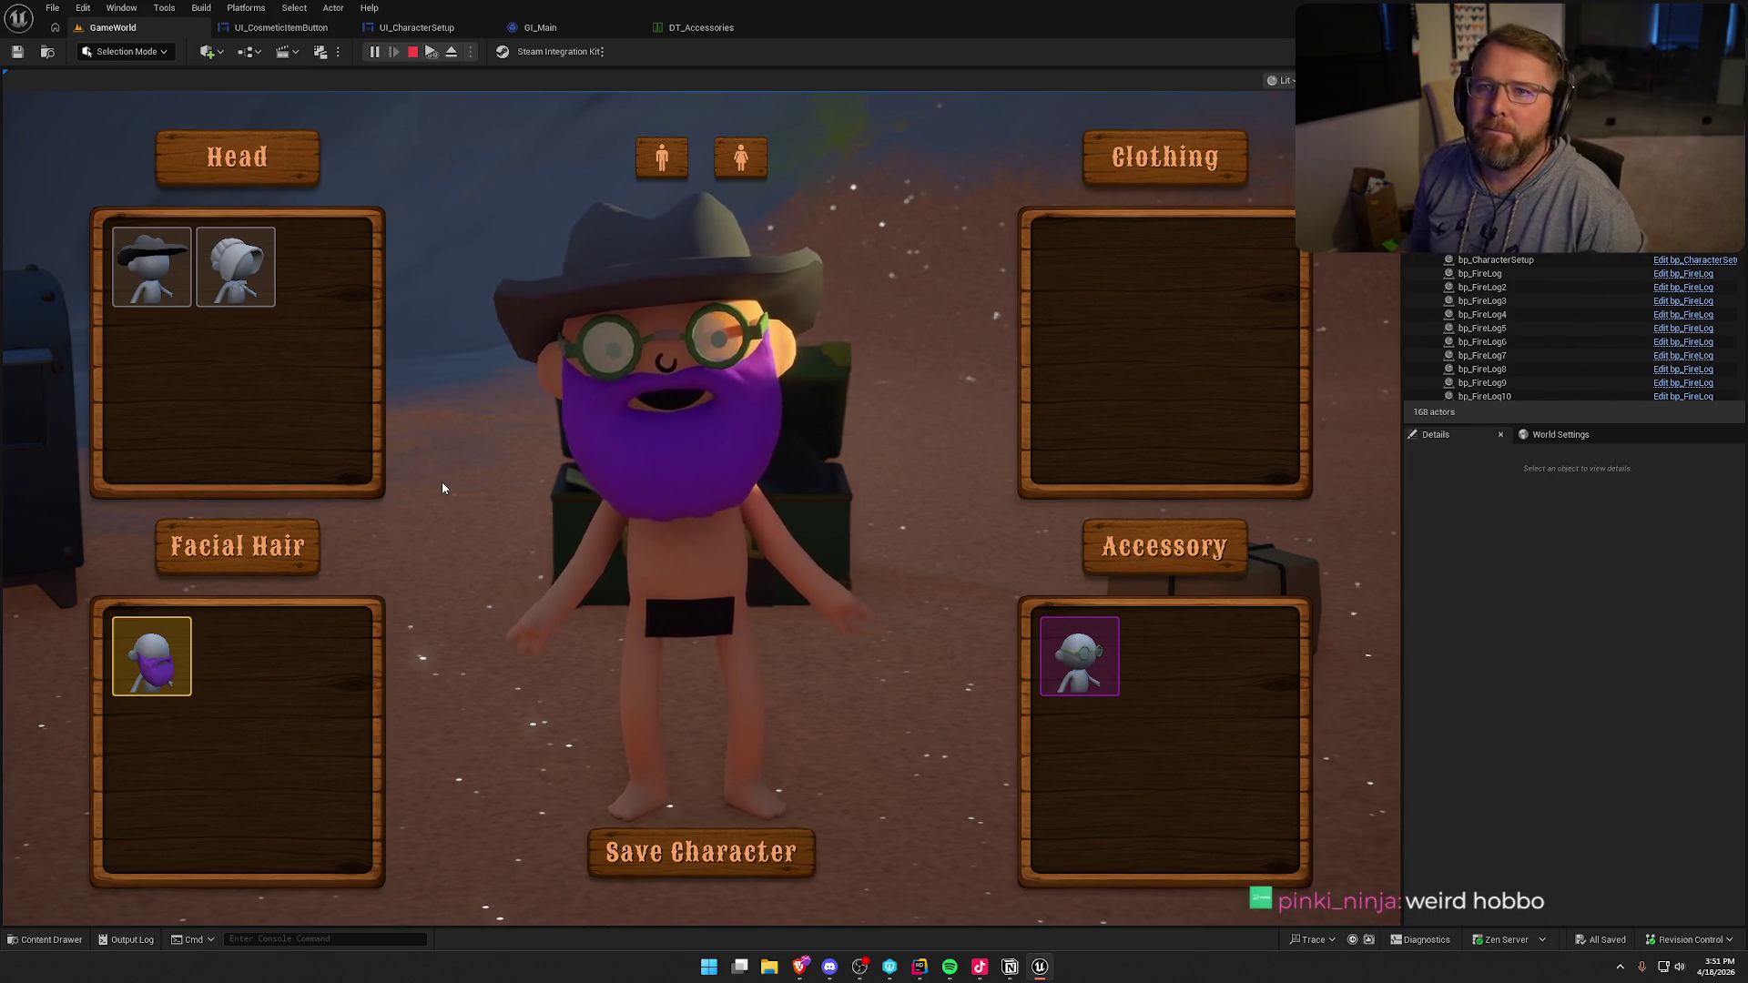
{"action": "left_click", "coordinate": [725, 860]}
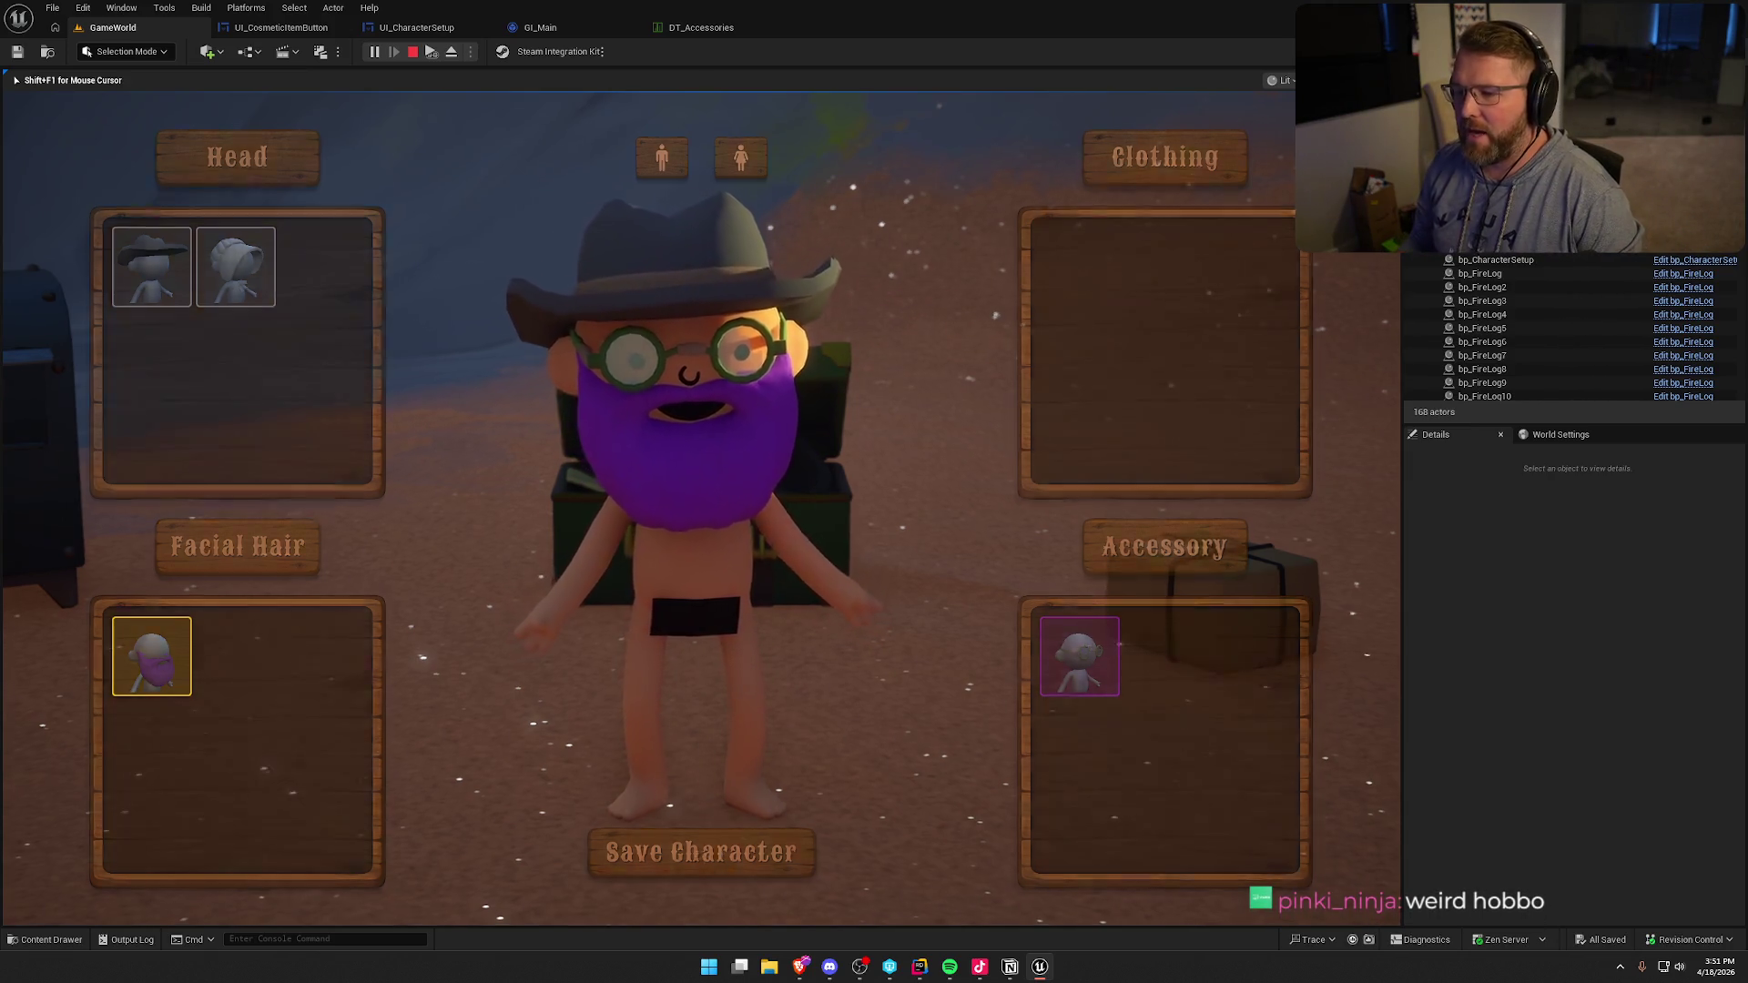
{"action": "key", "text": "shift+w"}
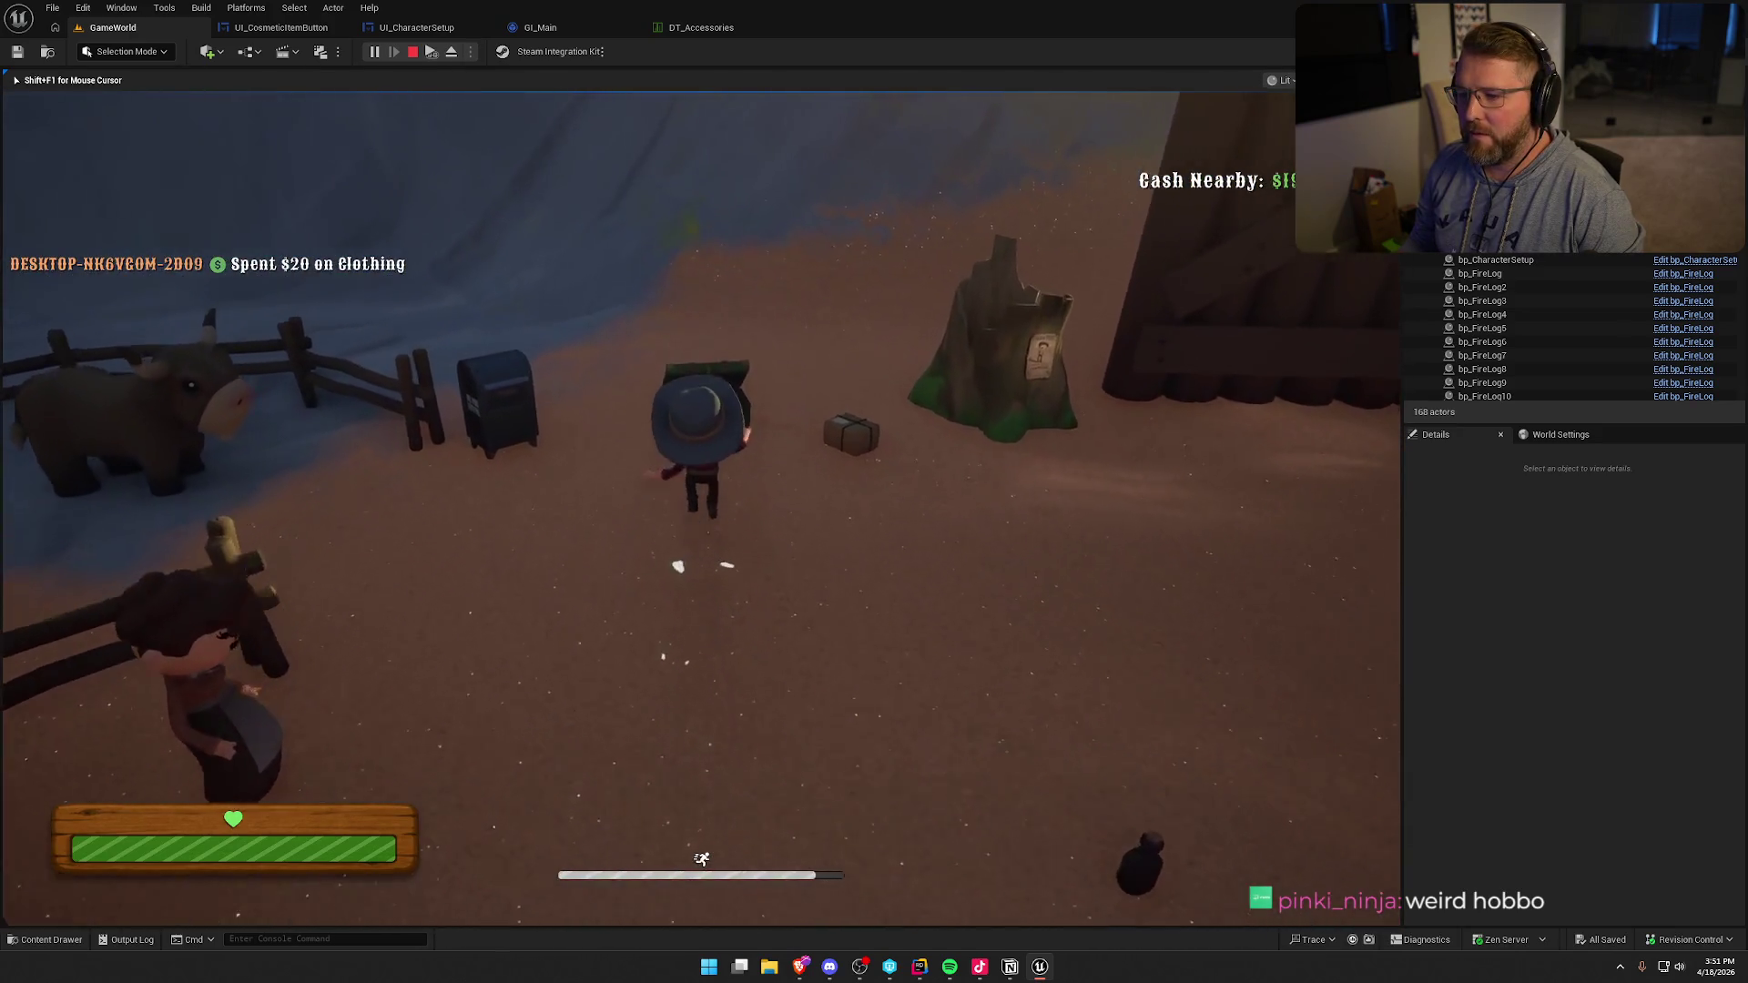
- Reopen the customizer to confirm the saved outfit, then maximize the browser showing Courtyard.io
{"action": "key", "text": "e"}
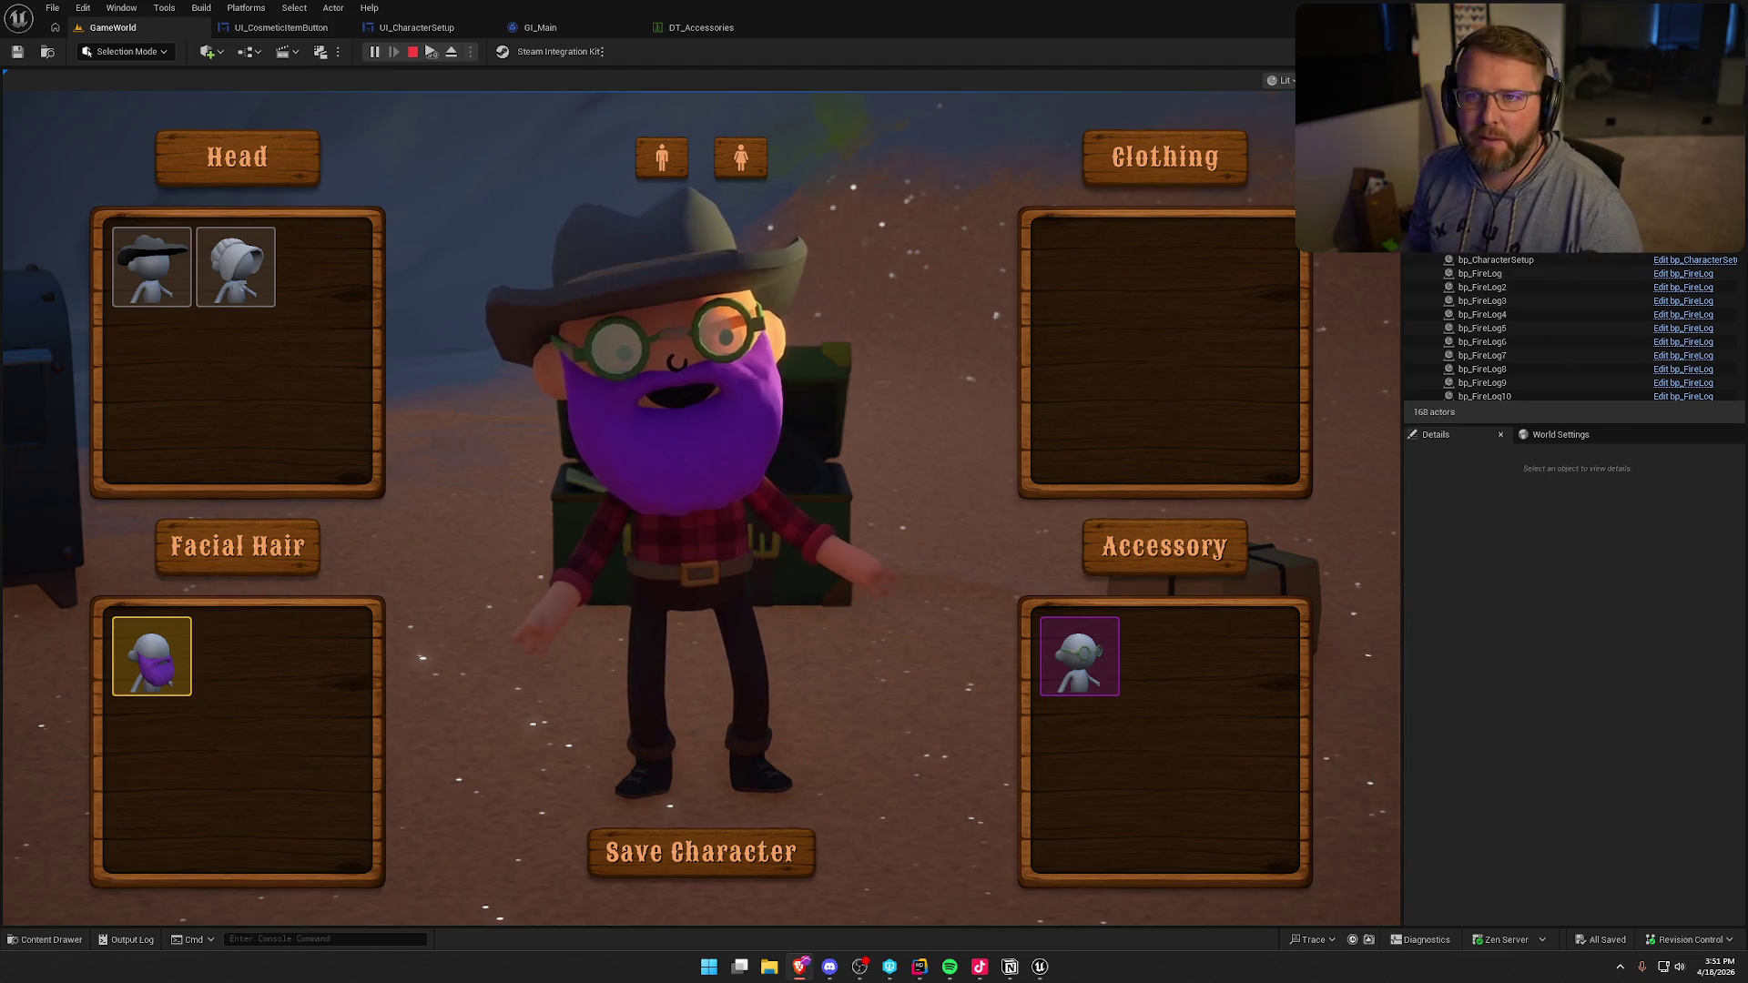
{"action": "key", "text": "alt+Tab"}
{"action": "double_click", "coordinate": [734, 238]}
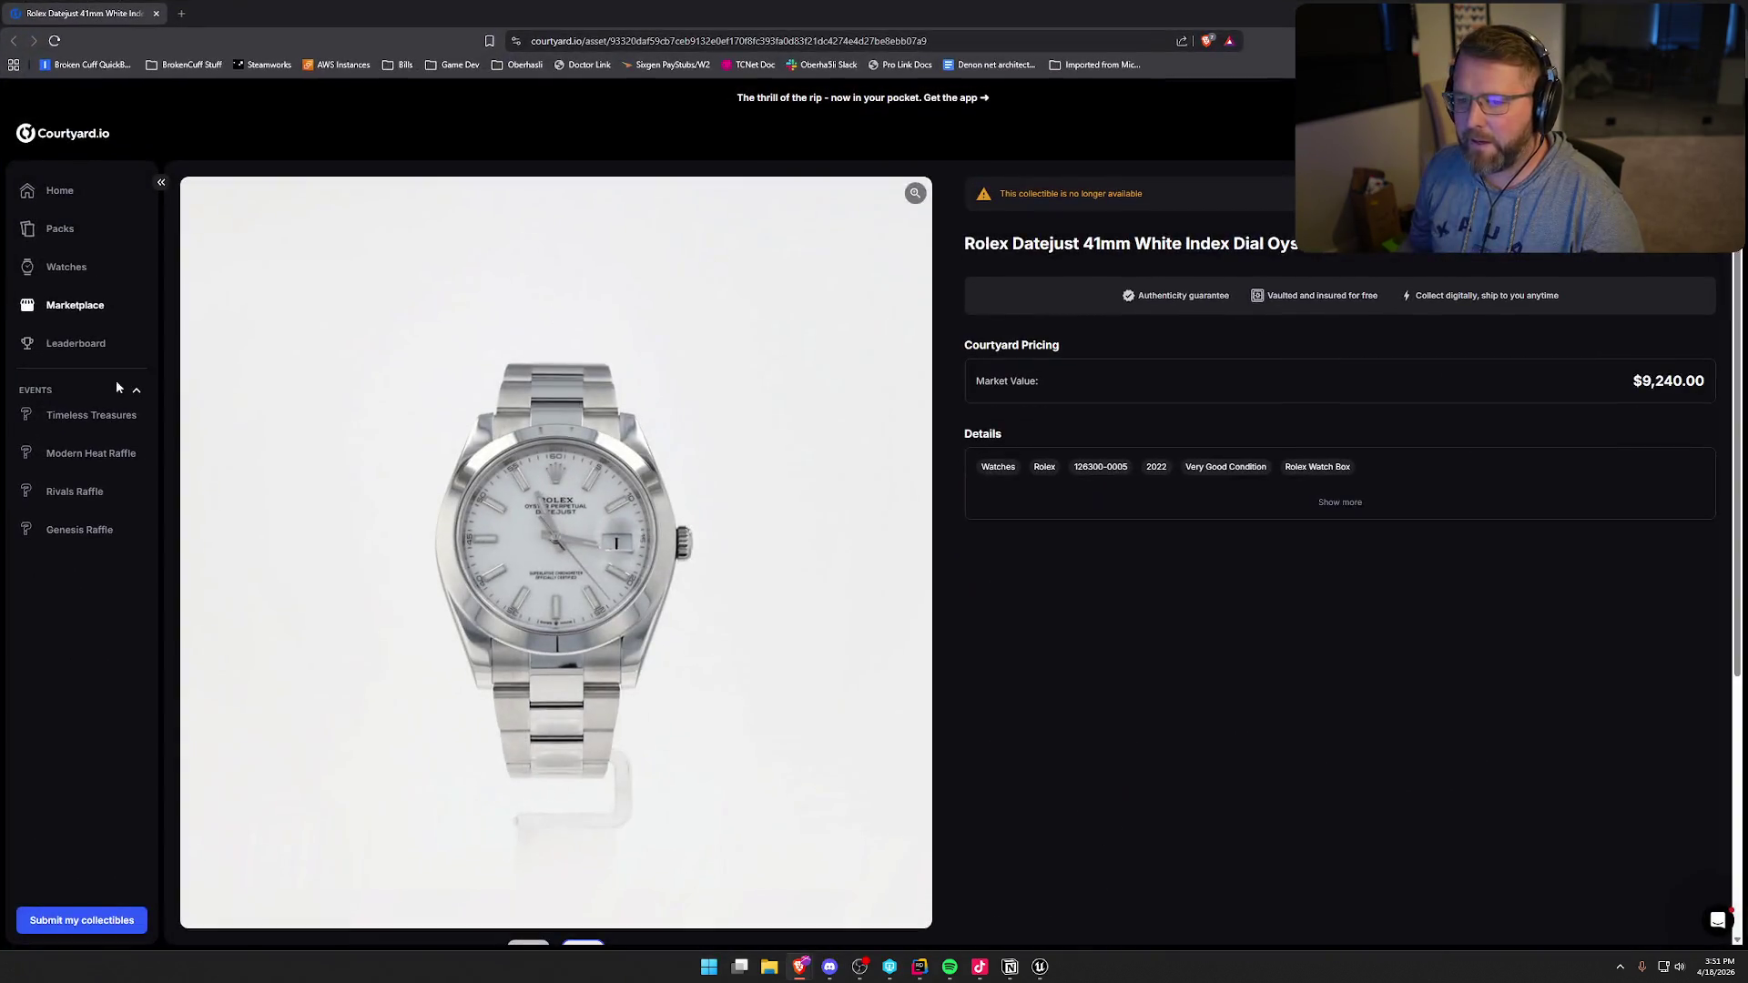
- Open the Rolex Watch Box pack page and expand its Heavy Hitters grid
{"action": "left_click", "coordinate": [66, 231]}
{"action": "scroll", "coordinate": [985, 535], "scroll_direction": "down", "scroll_amount": 3}
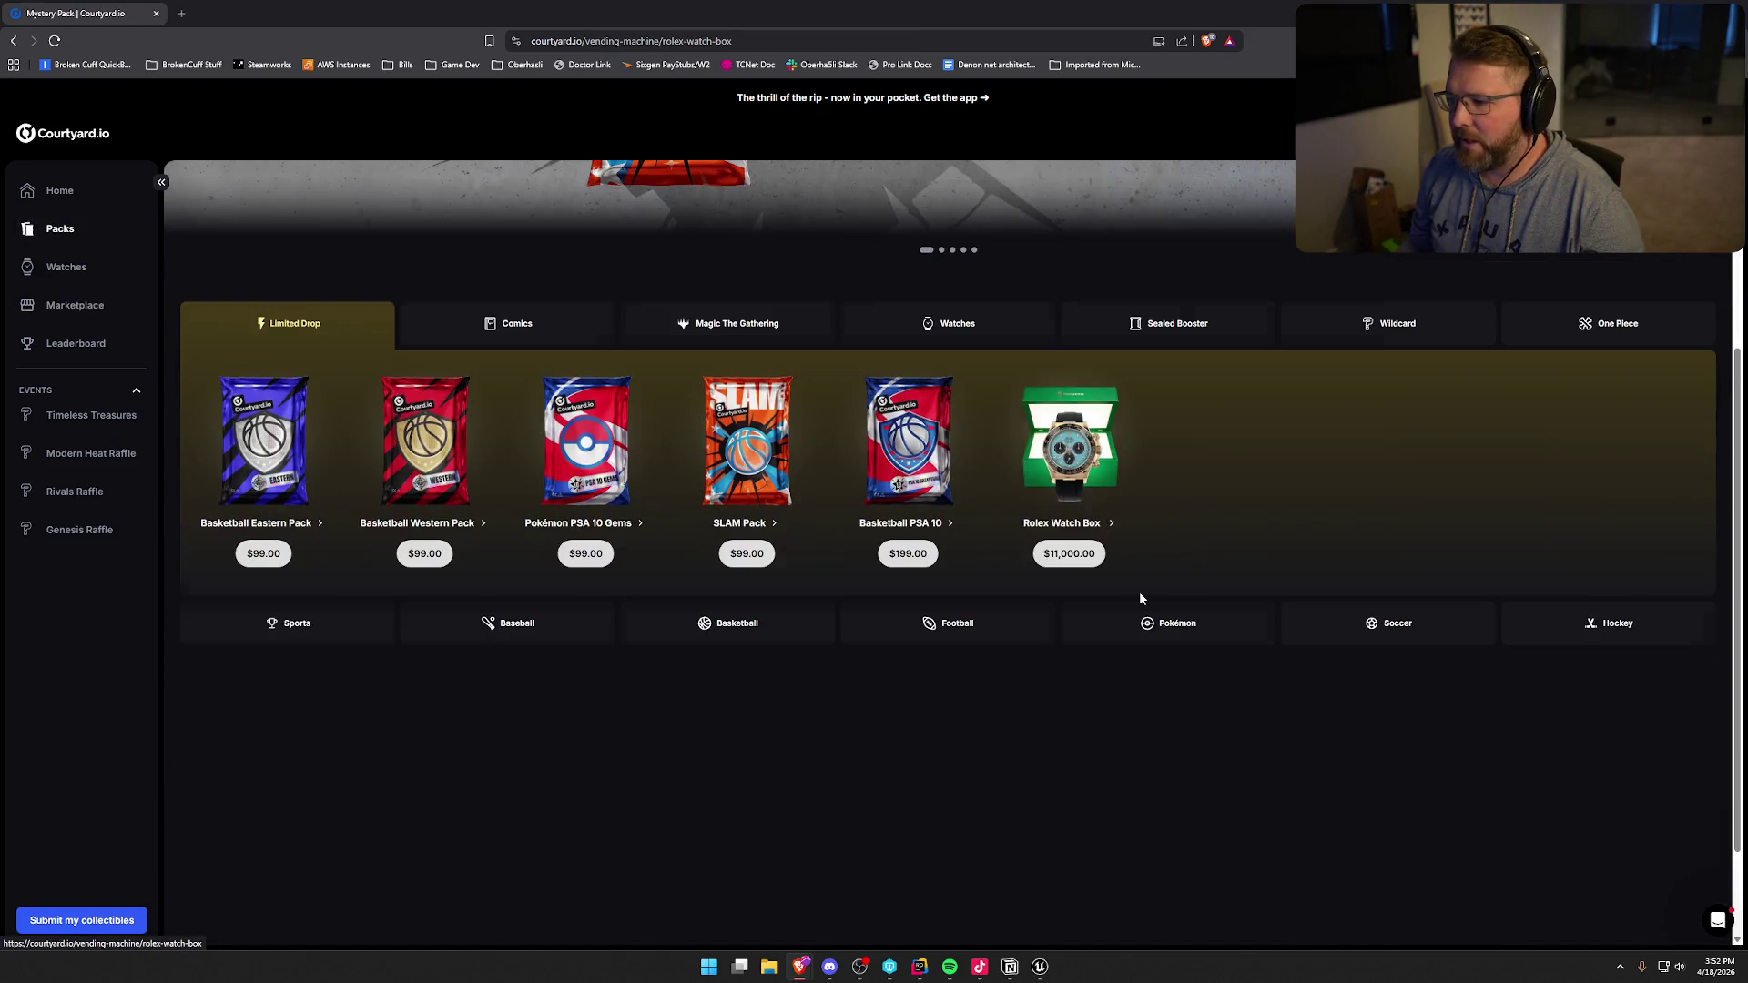
{"action": "scroll", "coordinate": [1189, 604], "scroll_direction": "down", "scroll_amount": 5}
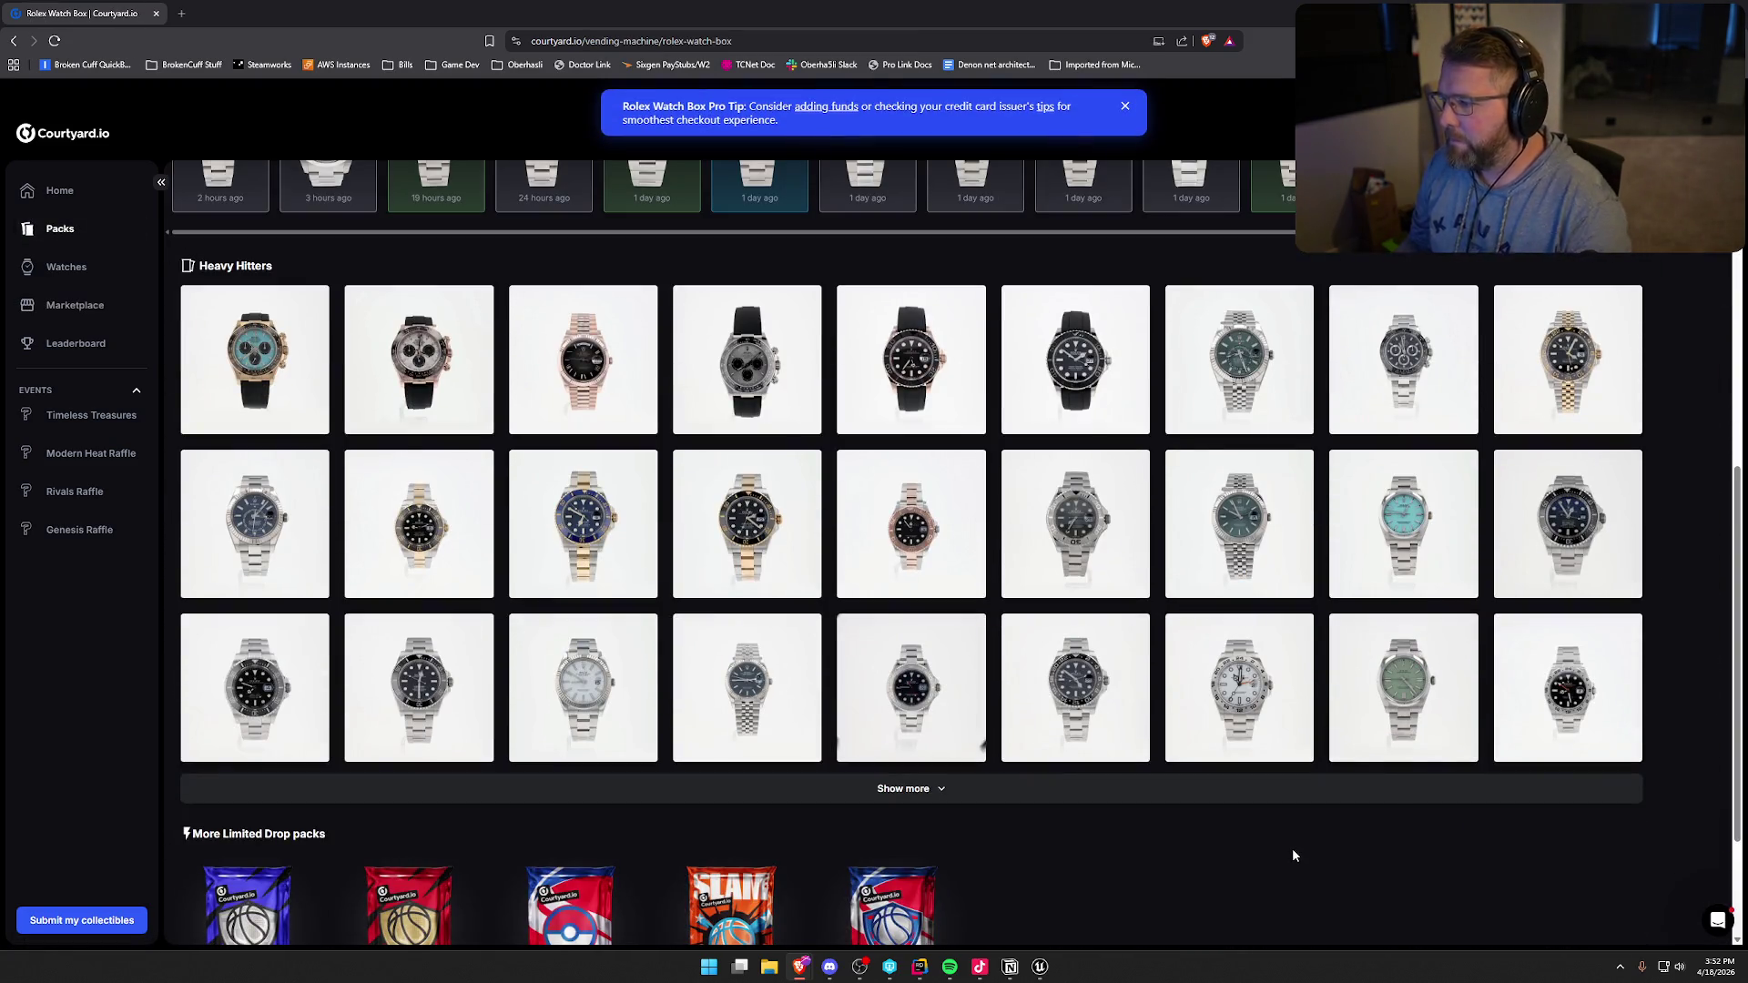
{"action": "scroll", "coordinate": [1281, 845], "scroll_direction": "up", "scroll_amount": 3}
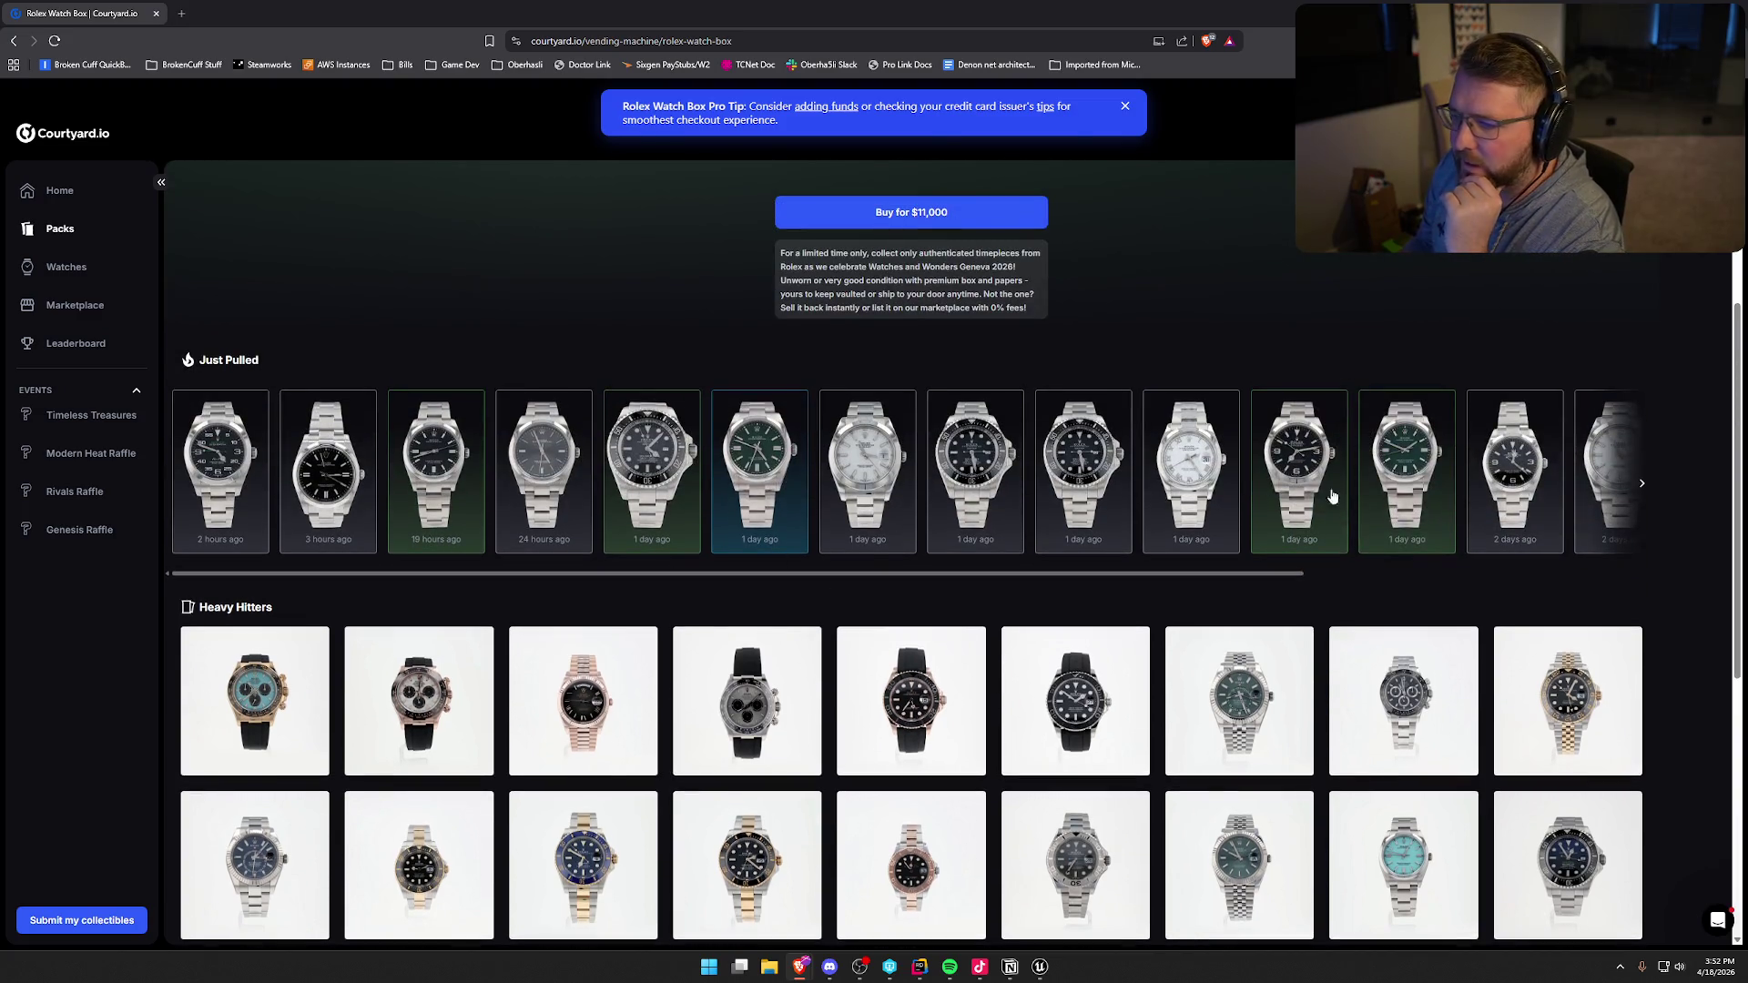
{"action": "scroll", "coordinate": [1129, 691], "scroll_direction": "down", "scroll_amount": 1}
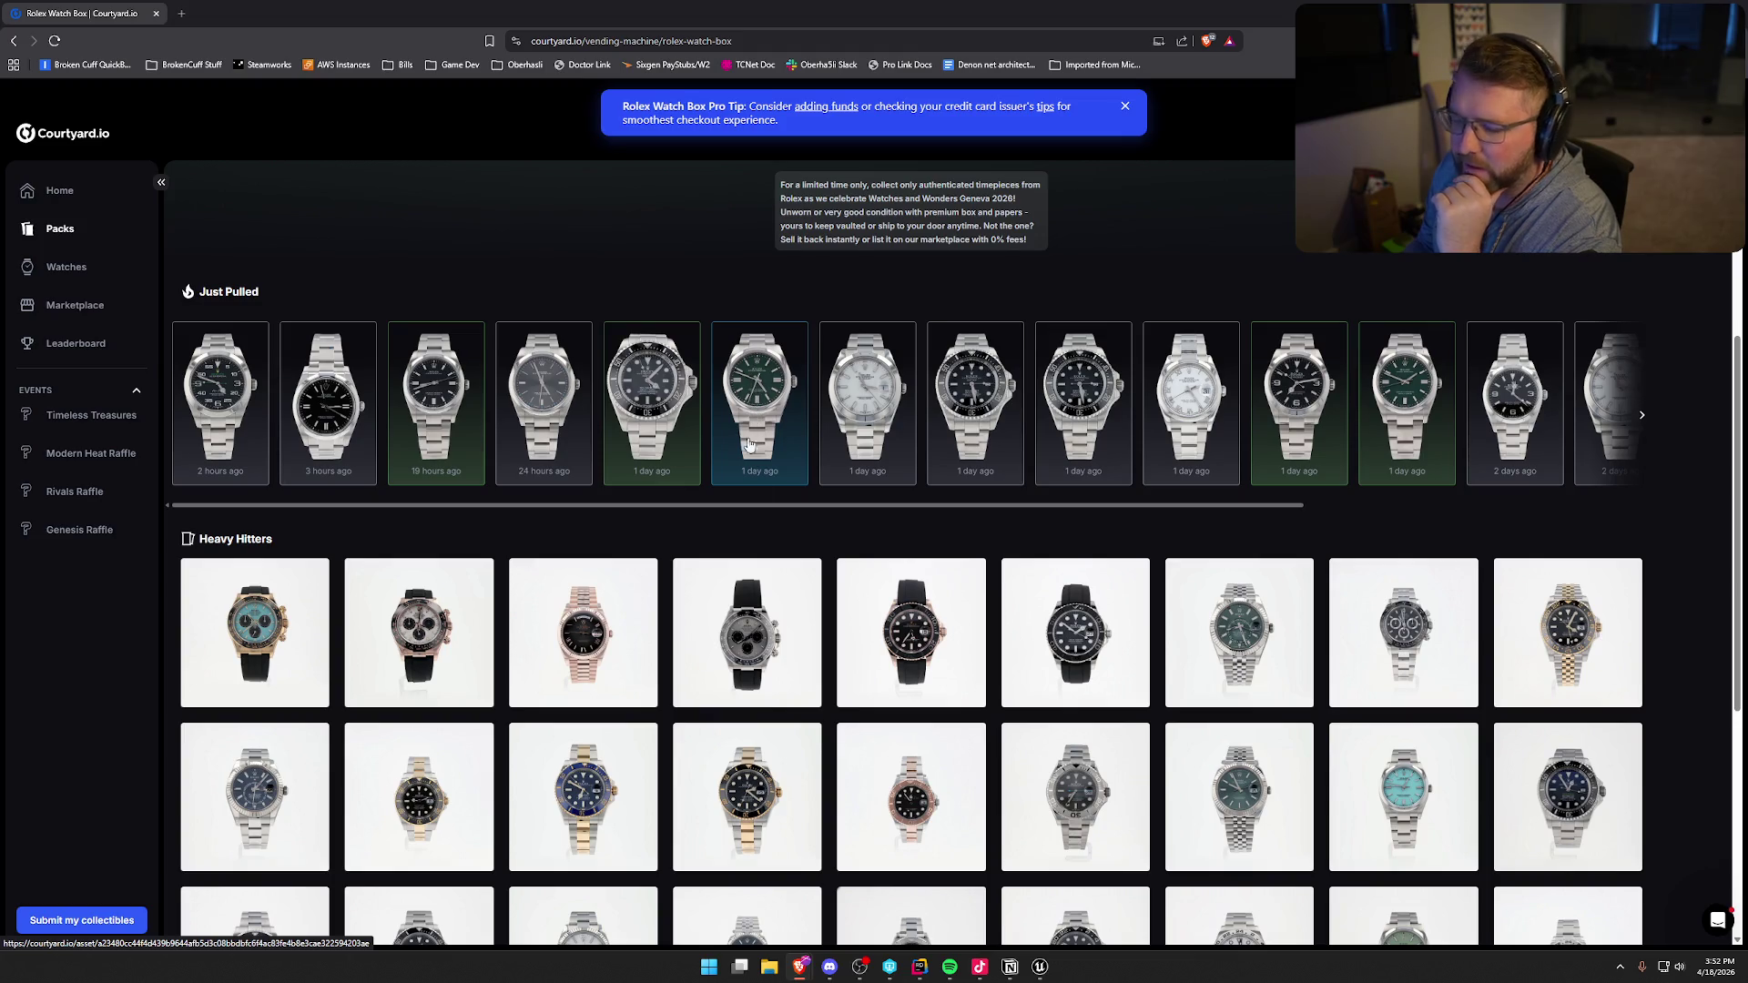
{"action": "scroll", "coordinate": [801, 530], "scroll_direction": "down", "scroll_amount": 4}
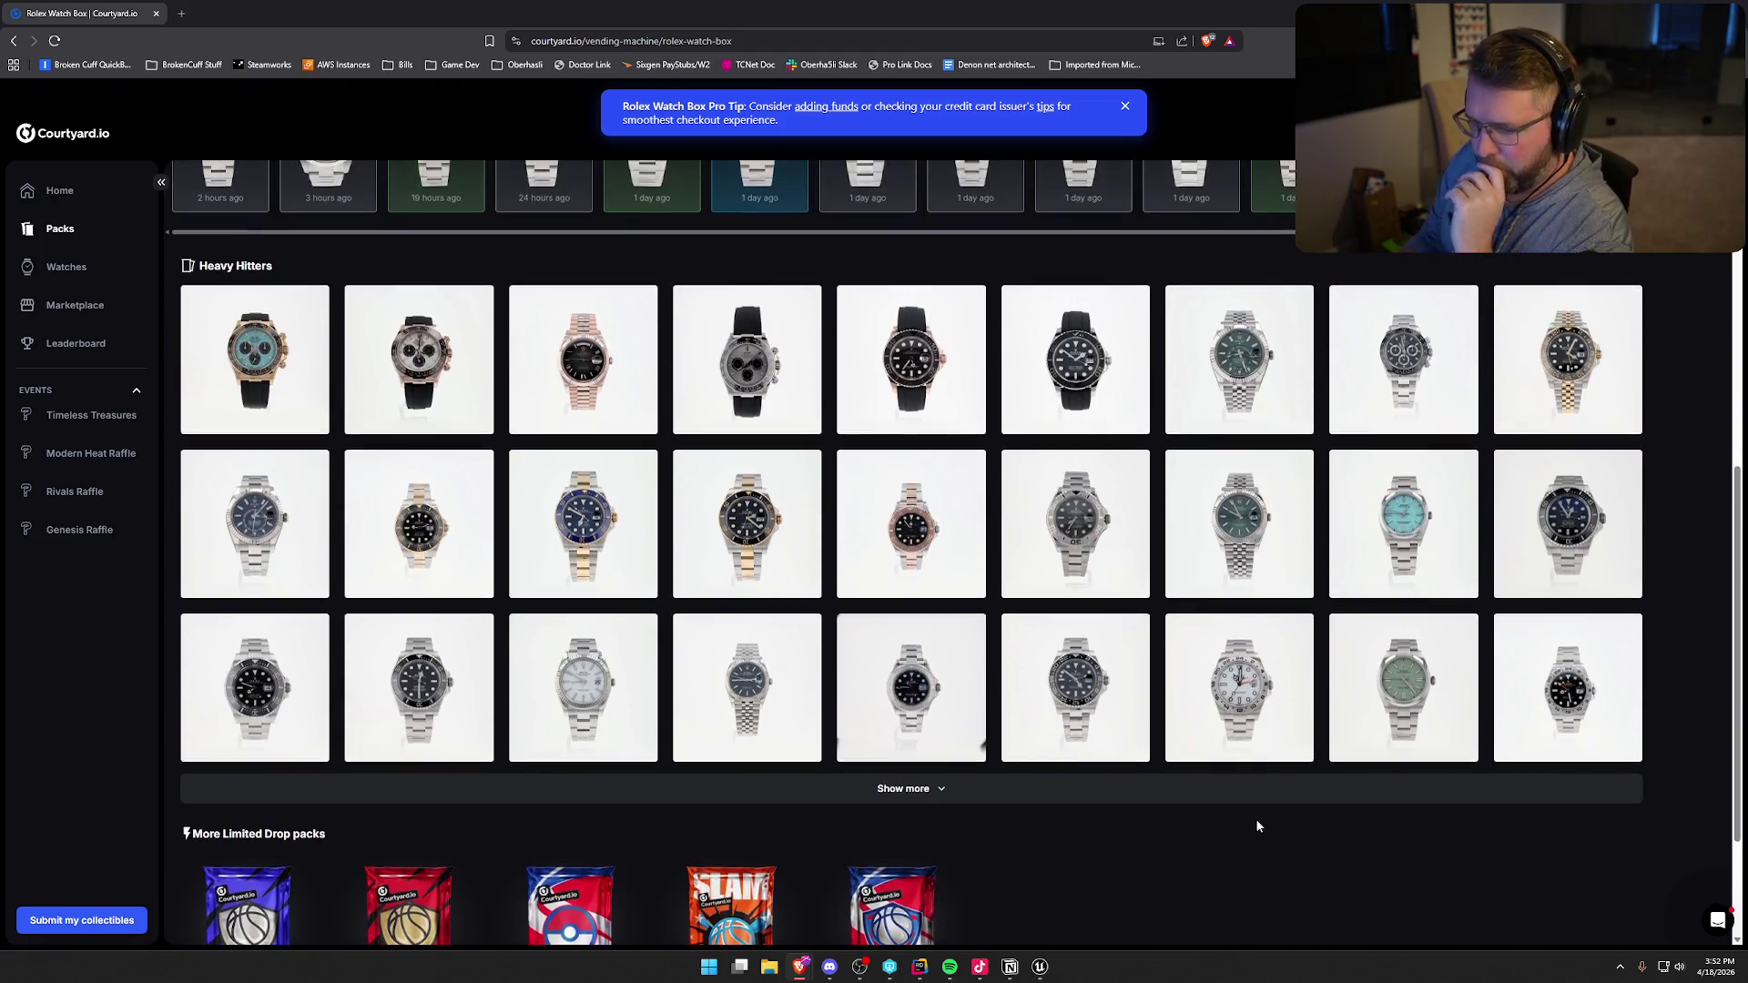
{"action": "left_click", "coordinate": [994, 793]}
{"action": "scroll", "coordinate": [1190, 792], "scroll_direction": "down", "scroll_amount": 3}
{"action": "scroll", "coordinate": [1300, 856], "scroll_direction": "up", "scroll_amount": 2}
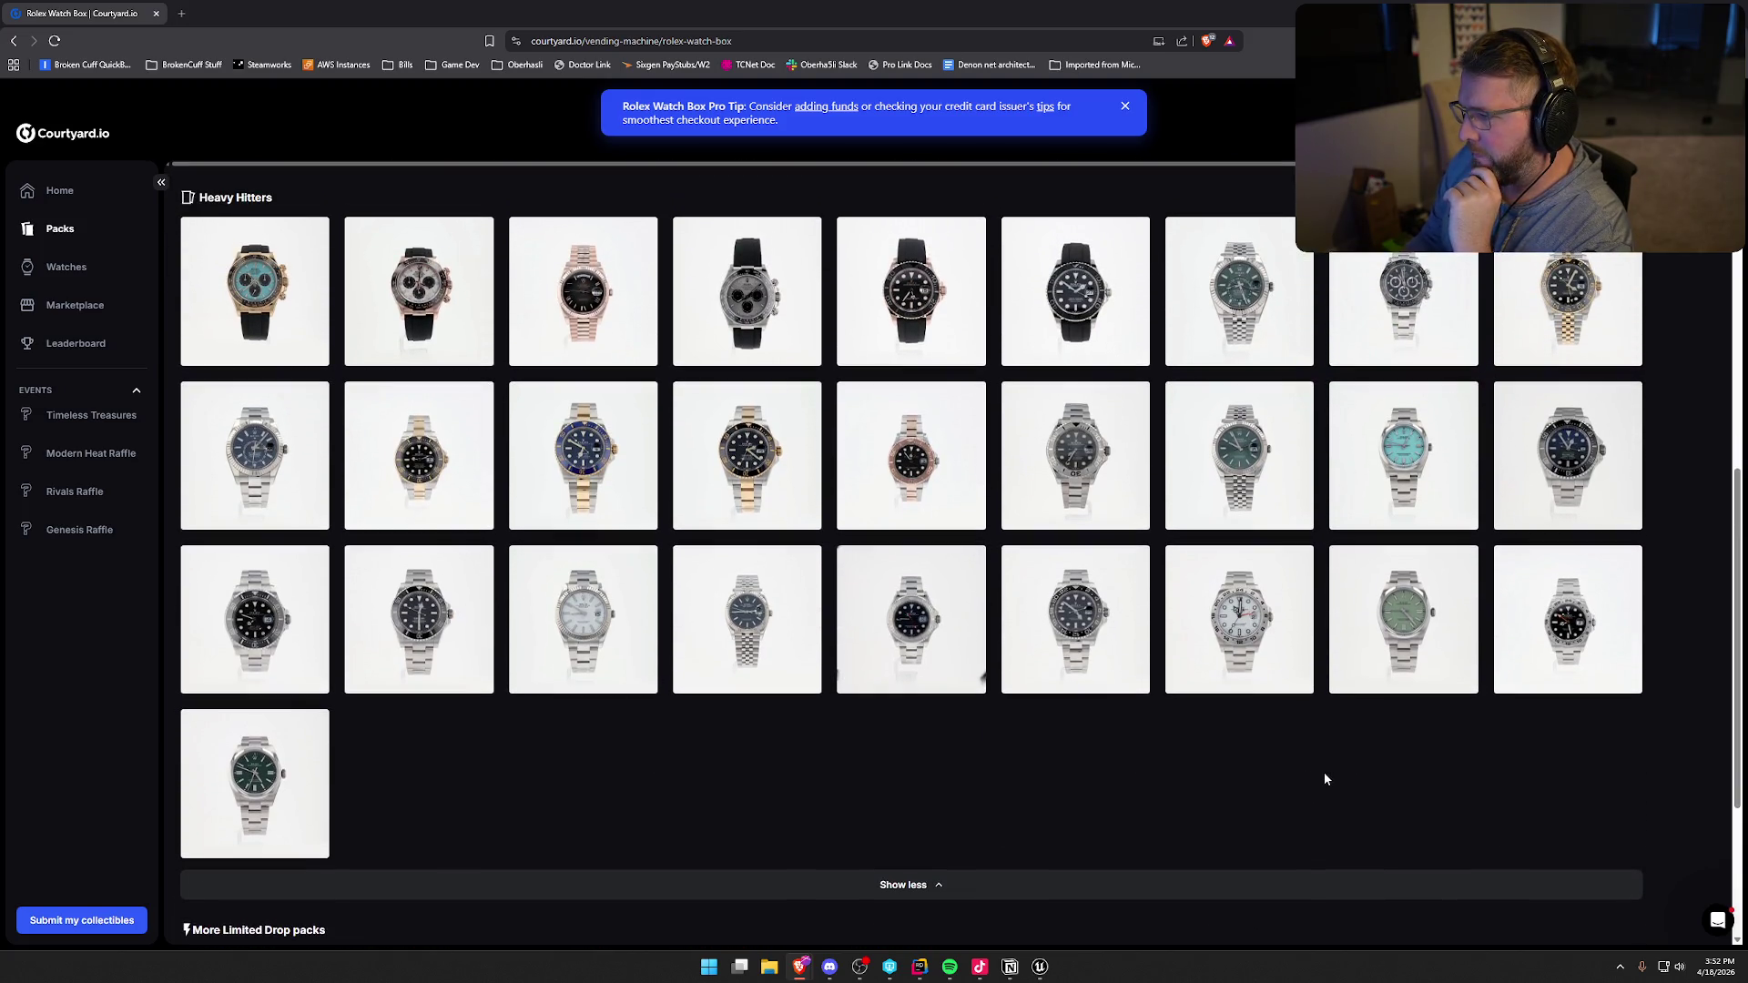
- Preview the green-dial Datejust 41 and the Sky-Dweller Green Jubilee 42mm
{"action": "left_click", "coordinate": [1244, 450]}
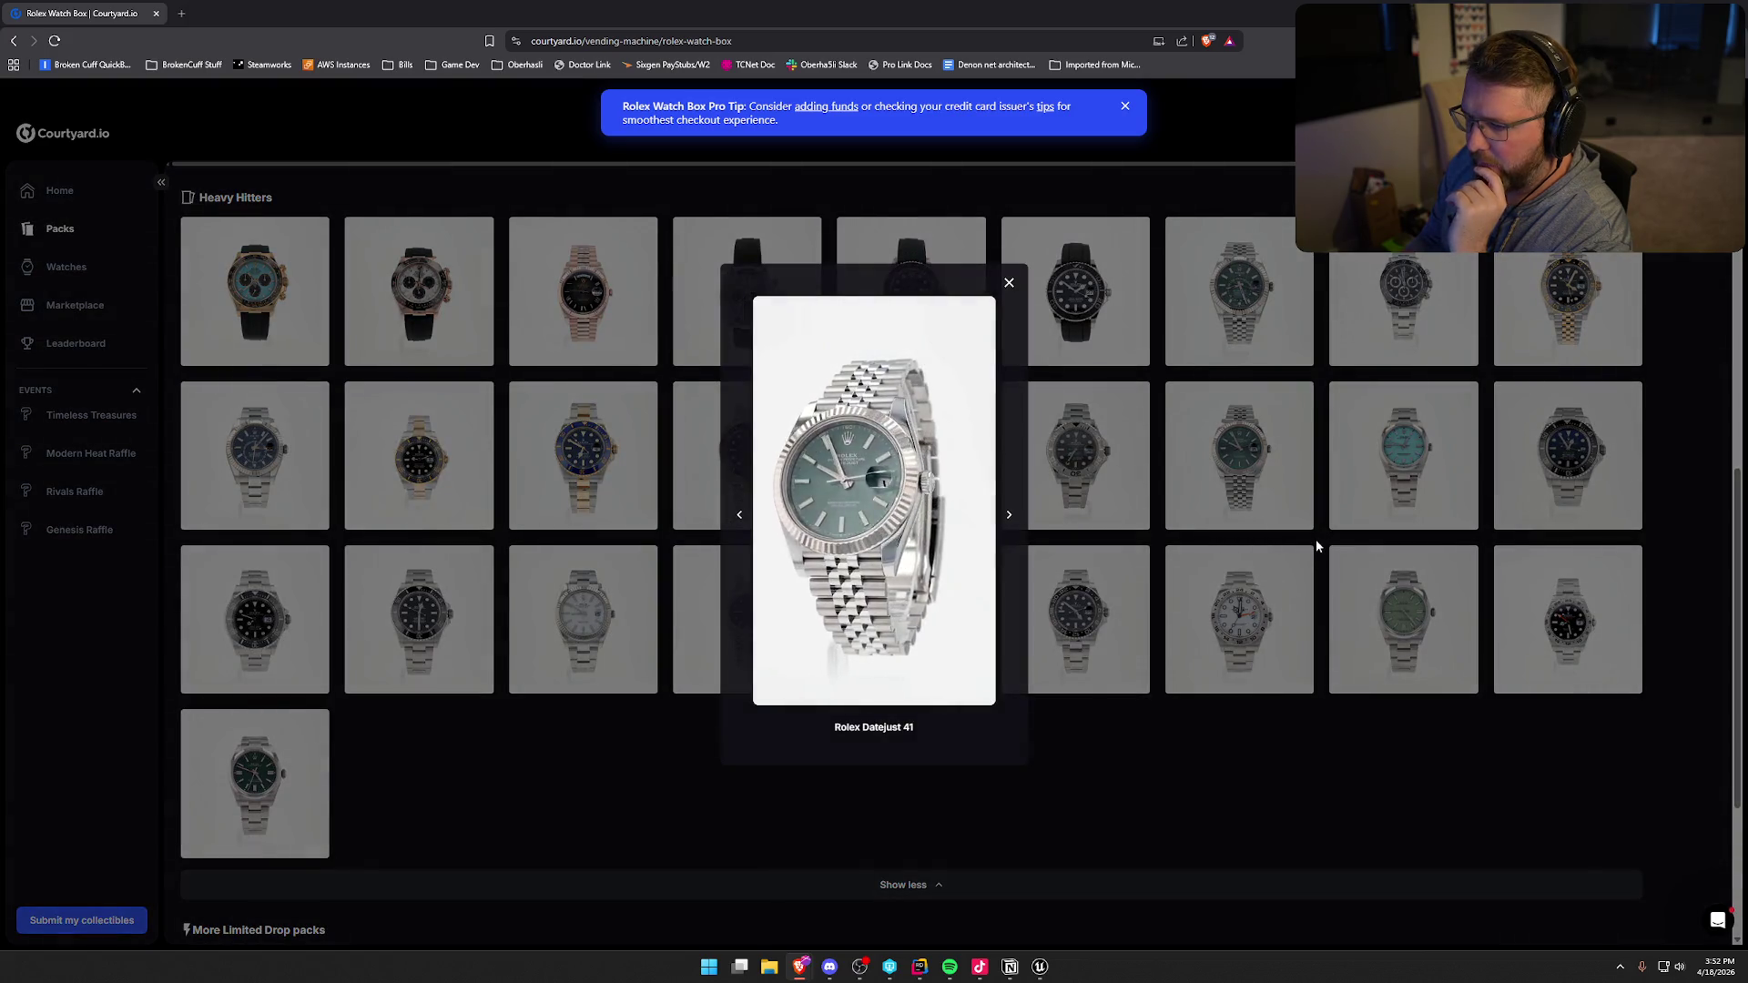
{"action": "left_click", "coordinate": [1067, 735]}
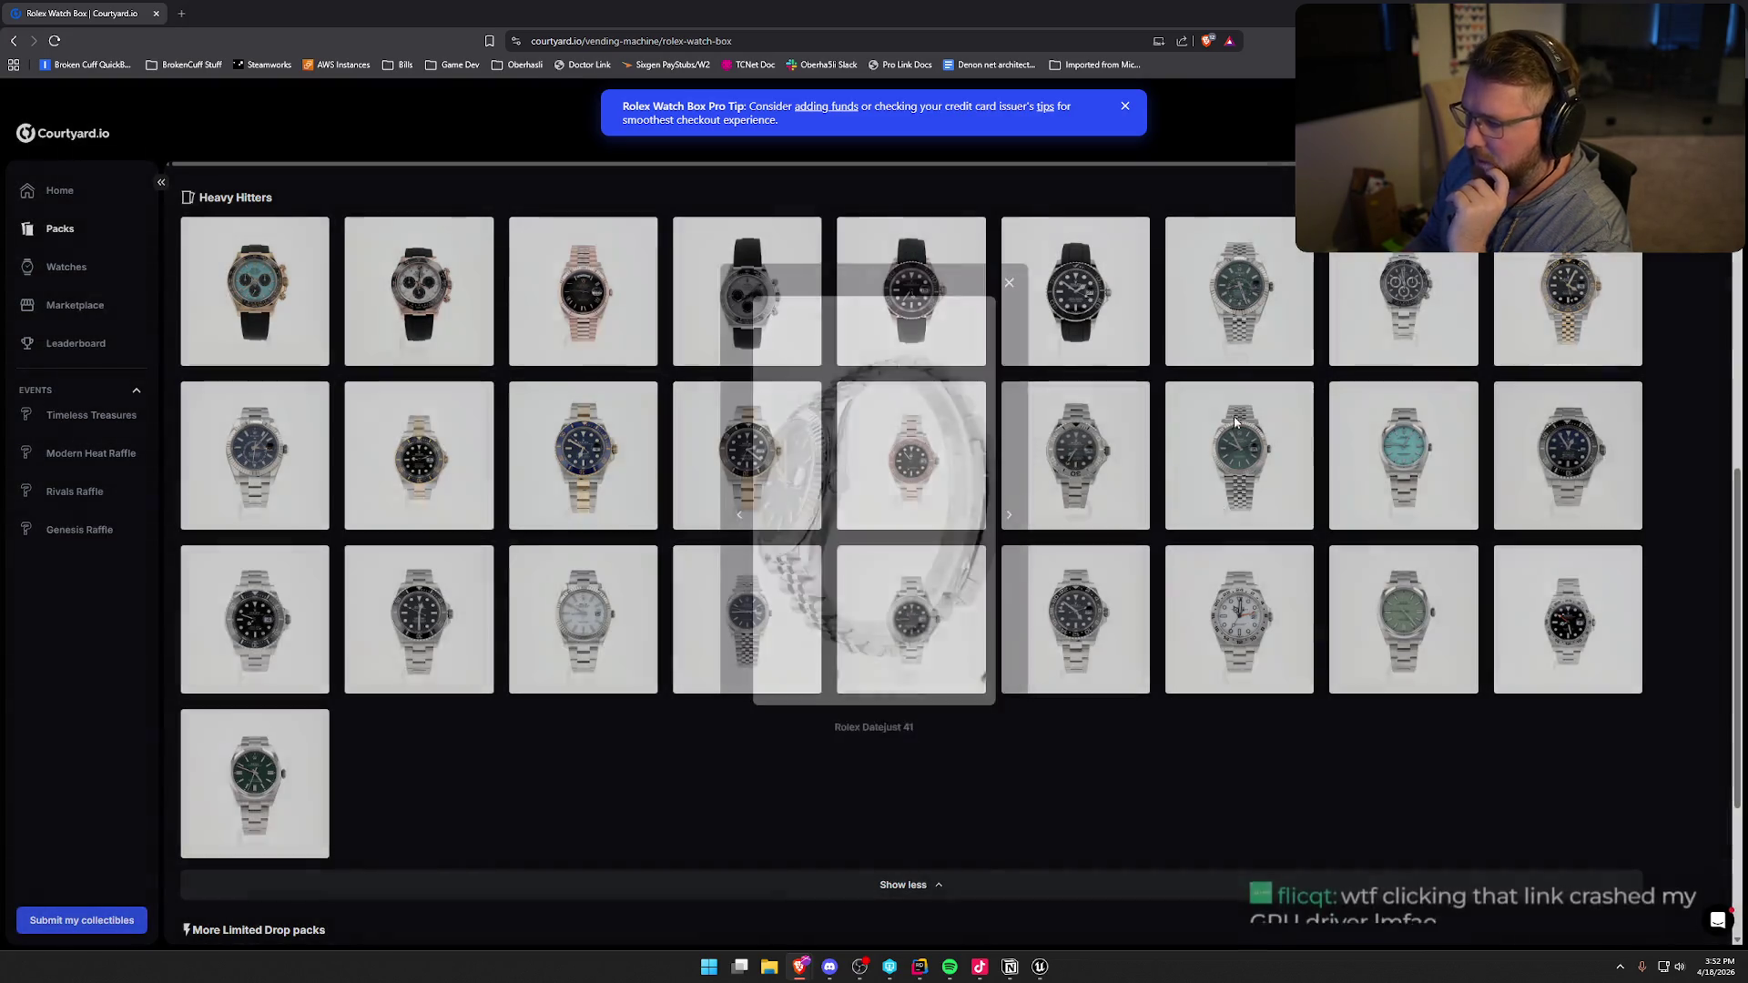
{"action": "left_click", "coordinate": [1244, 257]}
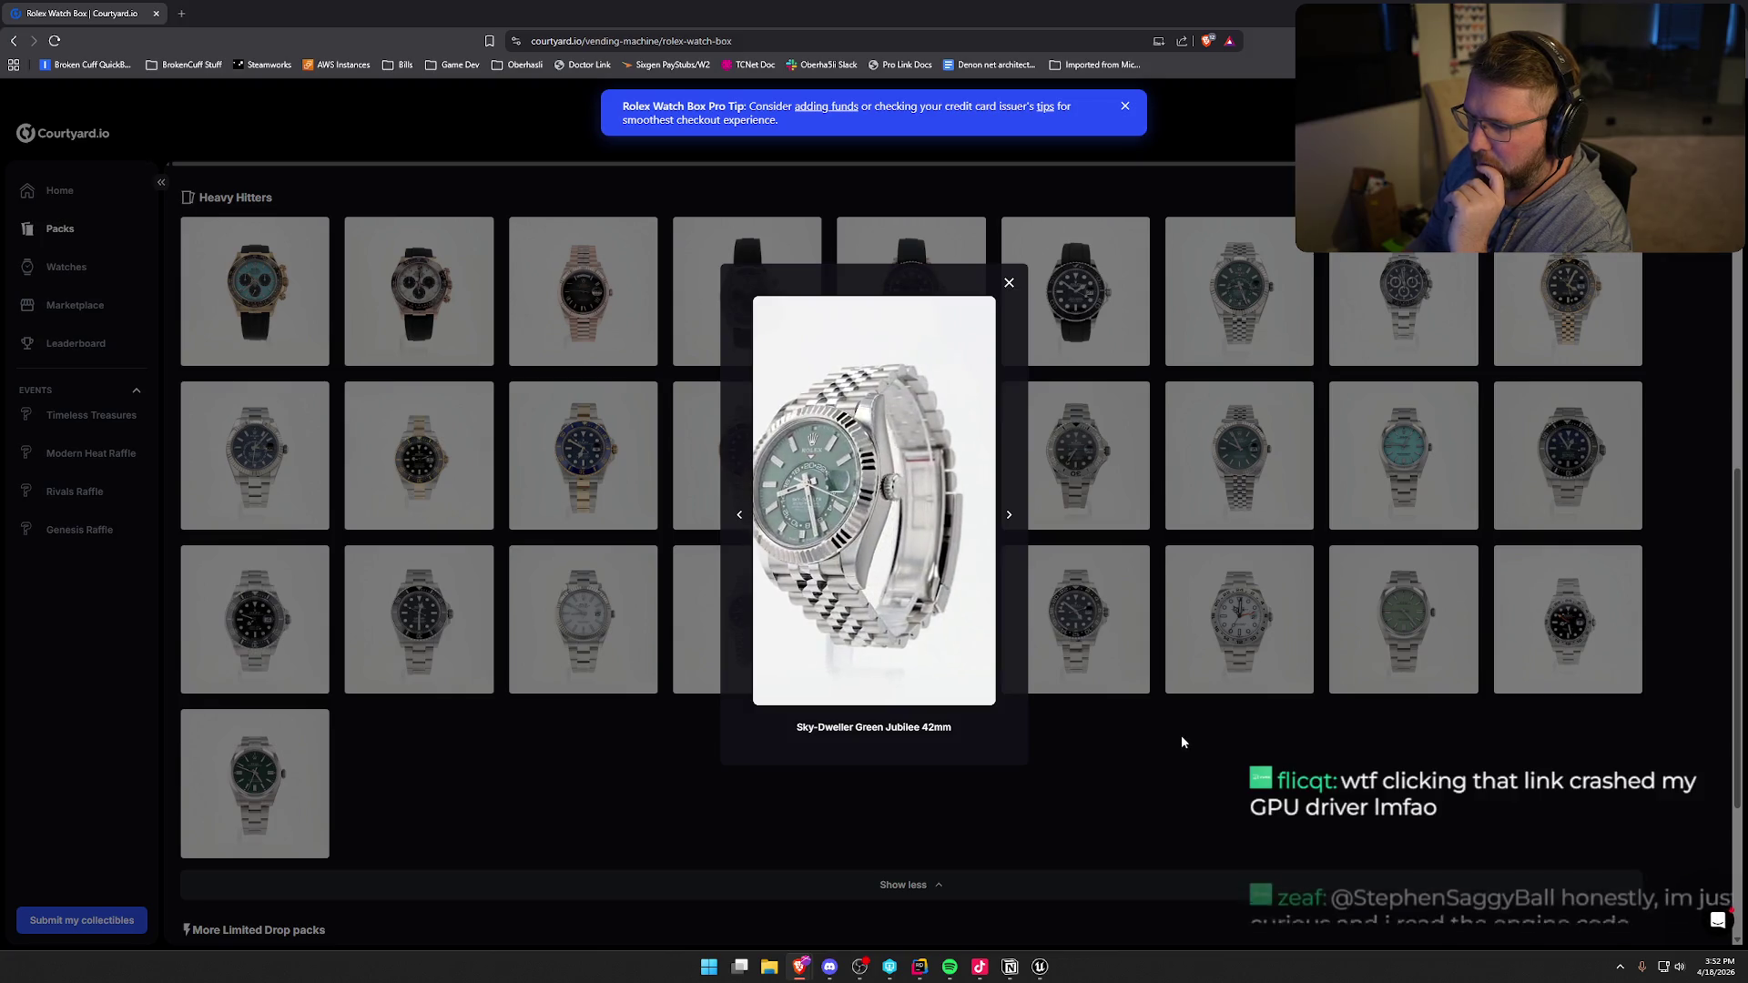
{"action": "left_click", "coordinate": [1010, 516]}
{"action": "left_click", "coordinate": [1009, 515]}
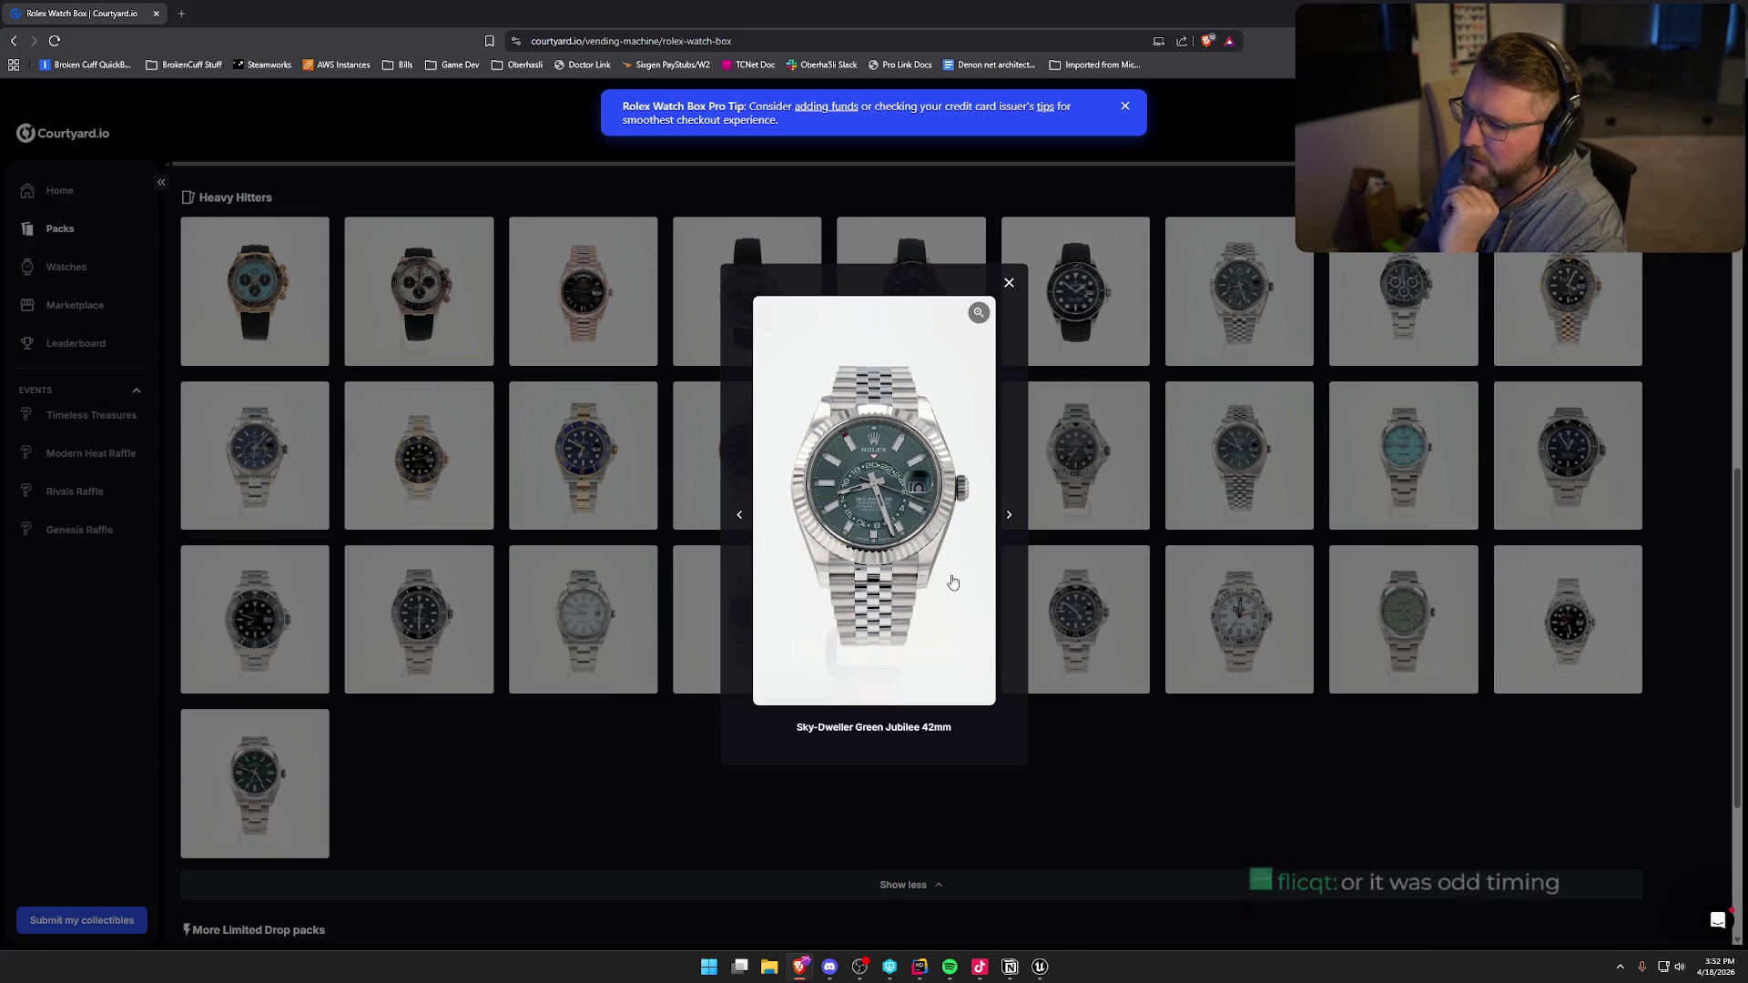
{"action": "left_click", "coordinate": [1007, 284]}
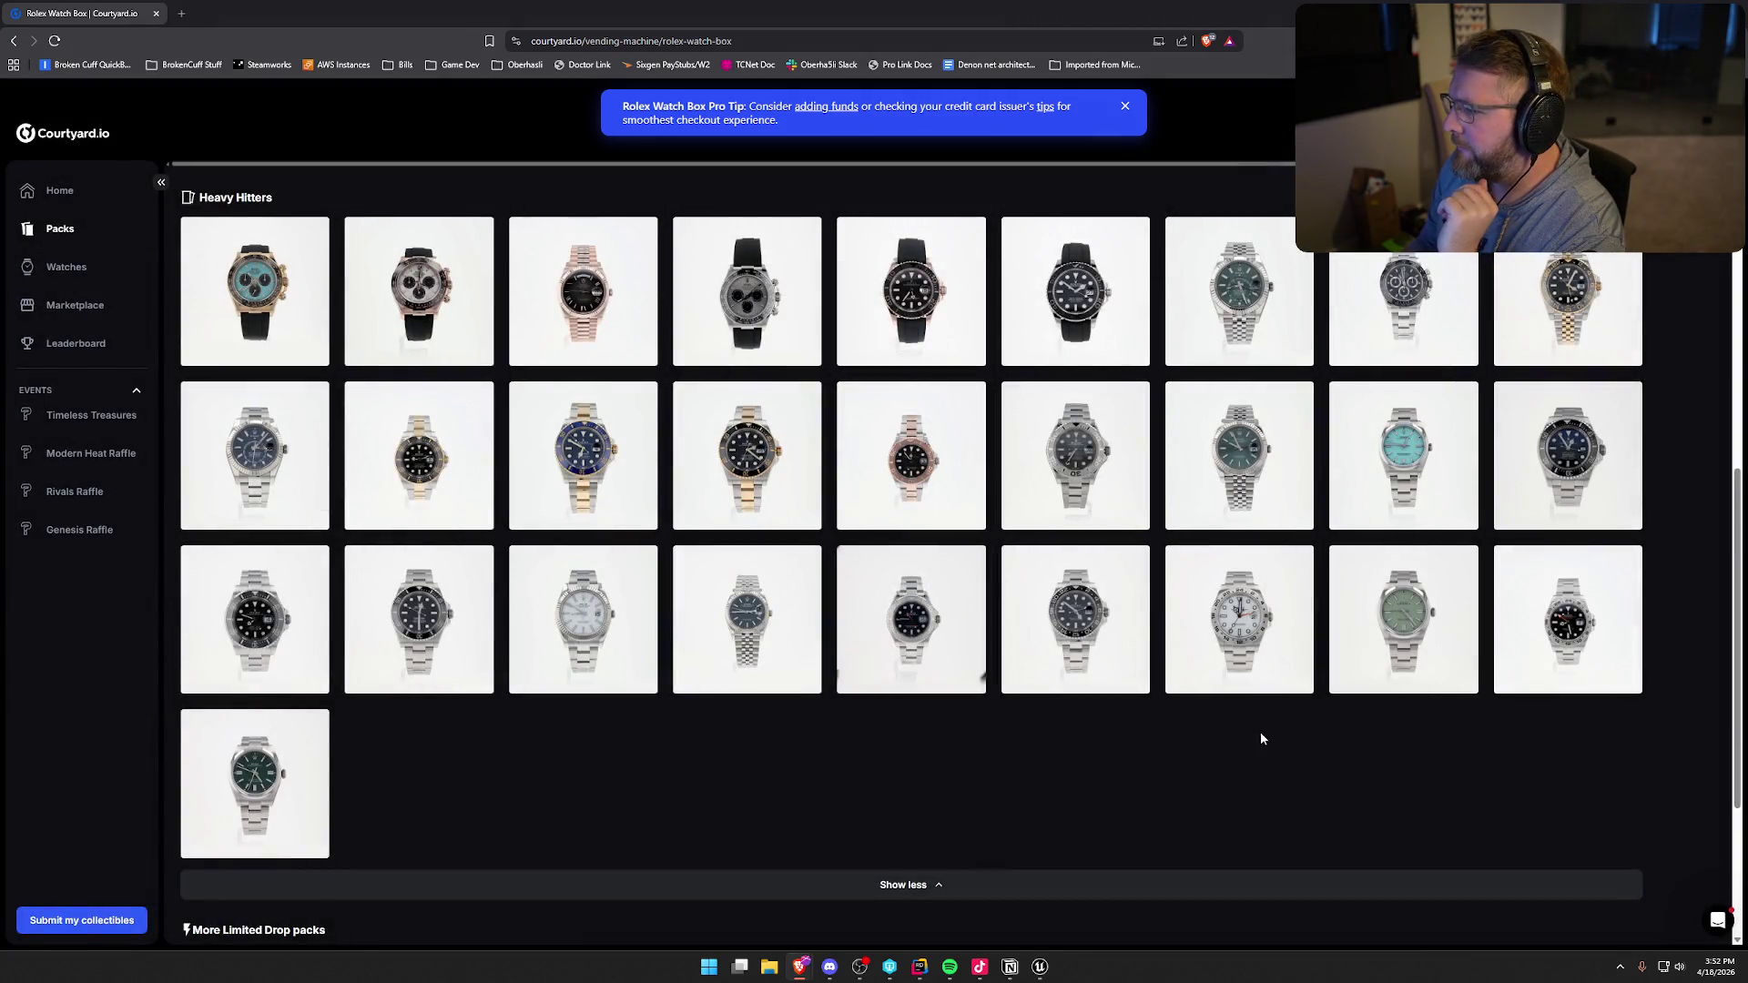
- Preview the Tiffany-dial watch and the mint-green Oyster Perpetual
{"action": "left_click", "coordinate": [1407, 471]}
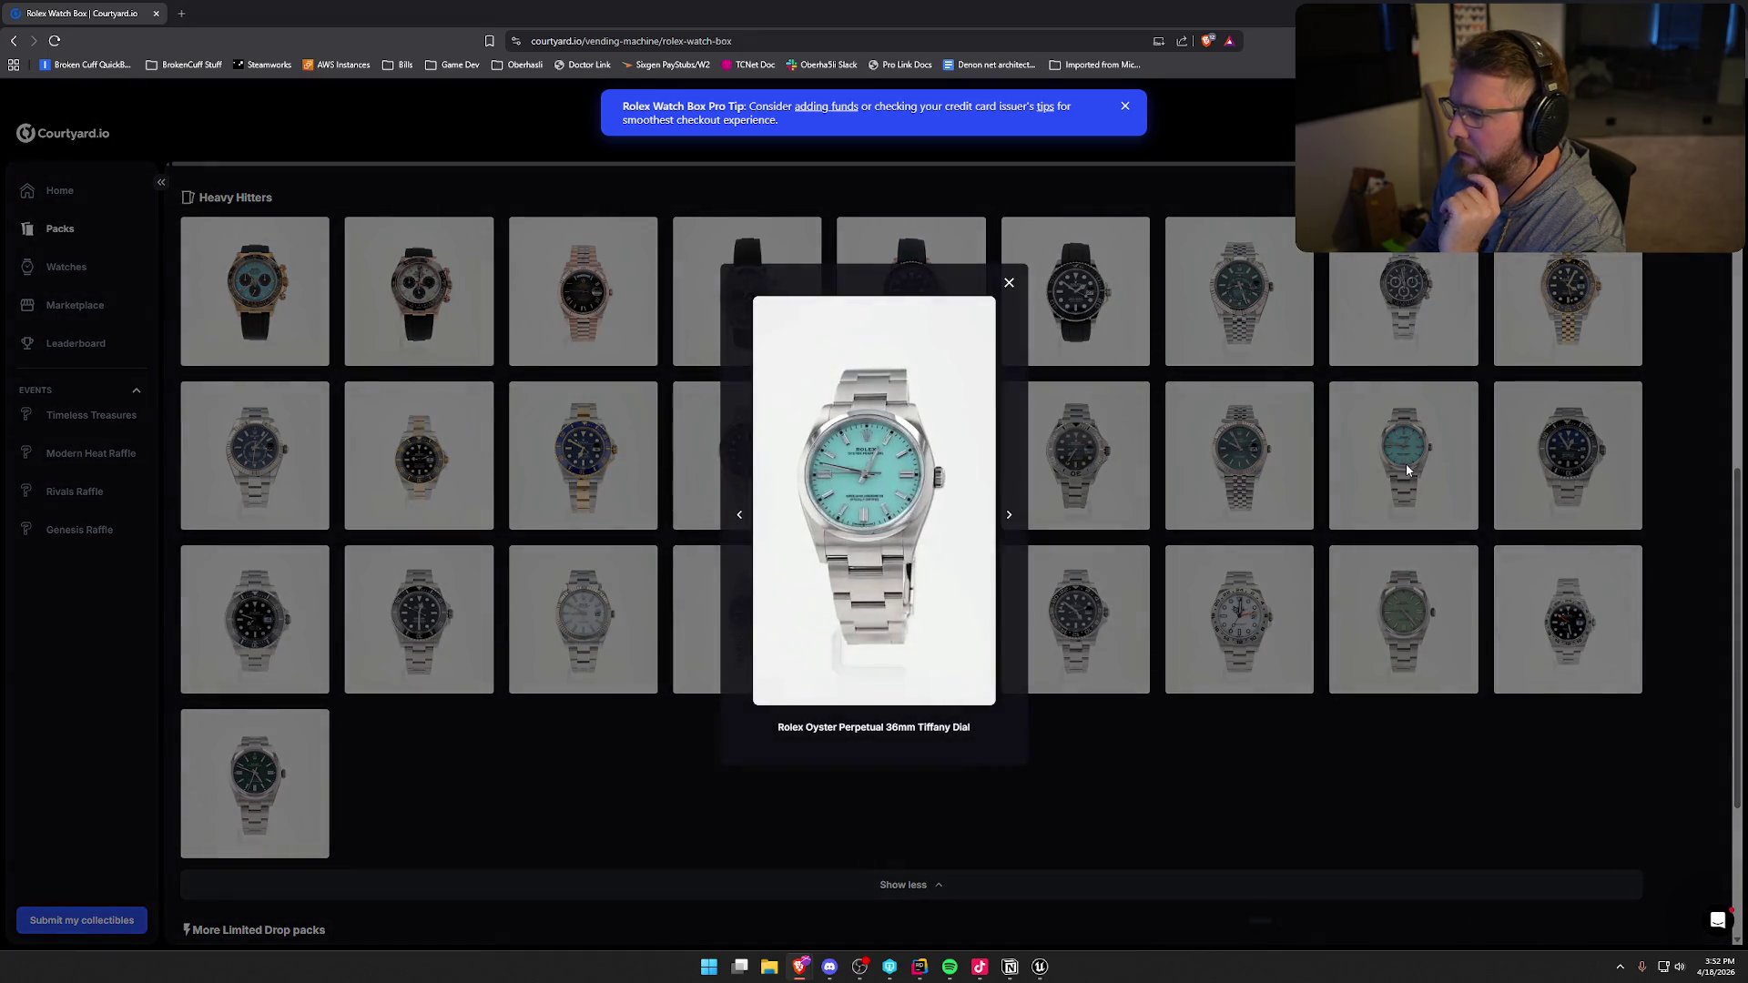
{"action": "left_click", "coordinate": [1403, 624]}
{"action": "left_click", "coordinate": [1400, 628]}
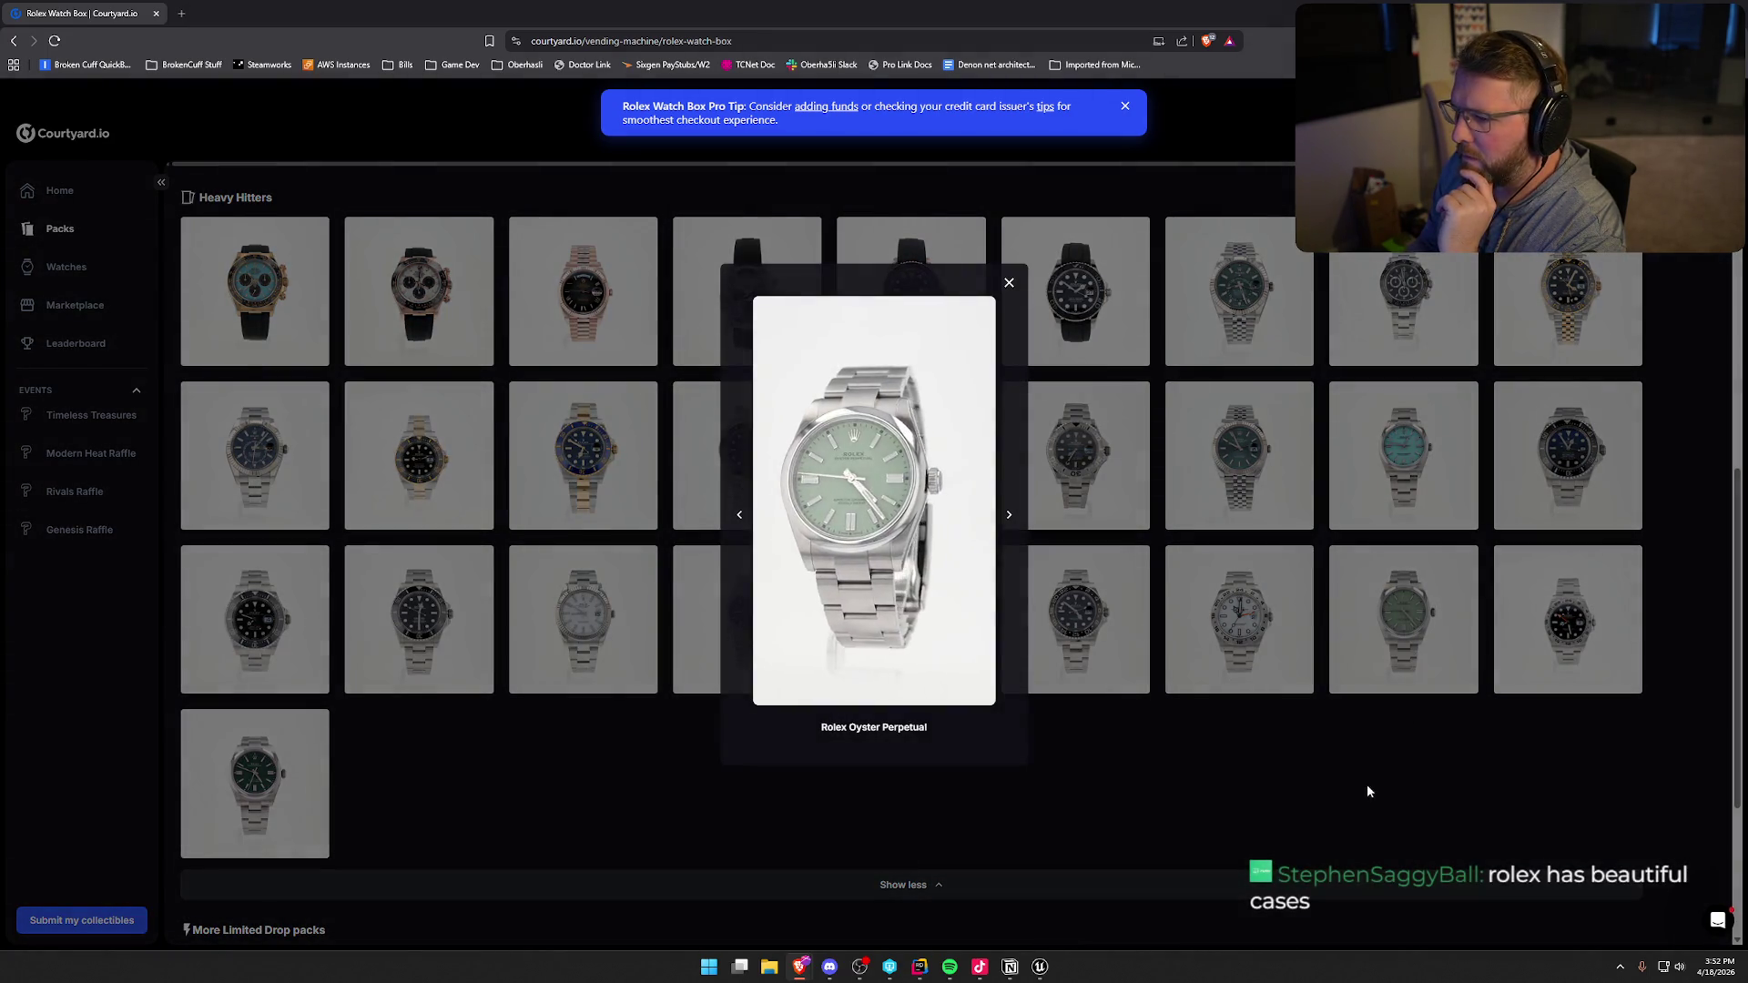
{"action": "left_click", "coordinate": [1360, 762]}
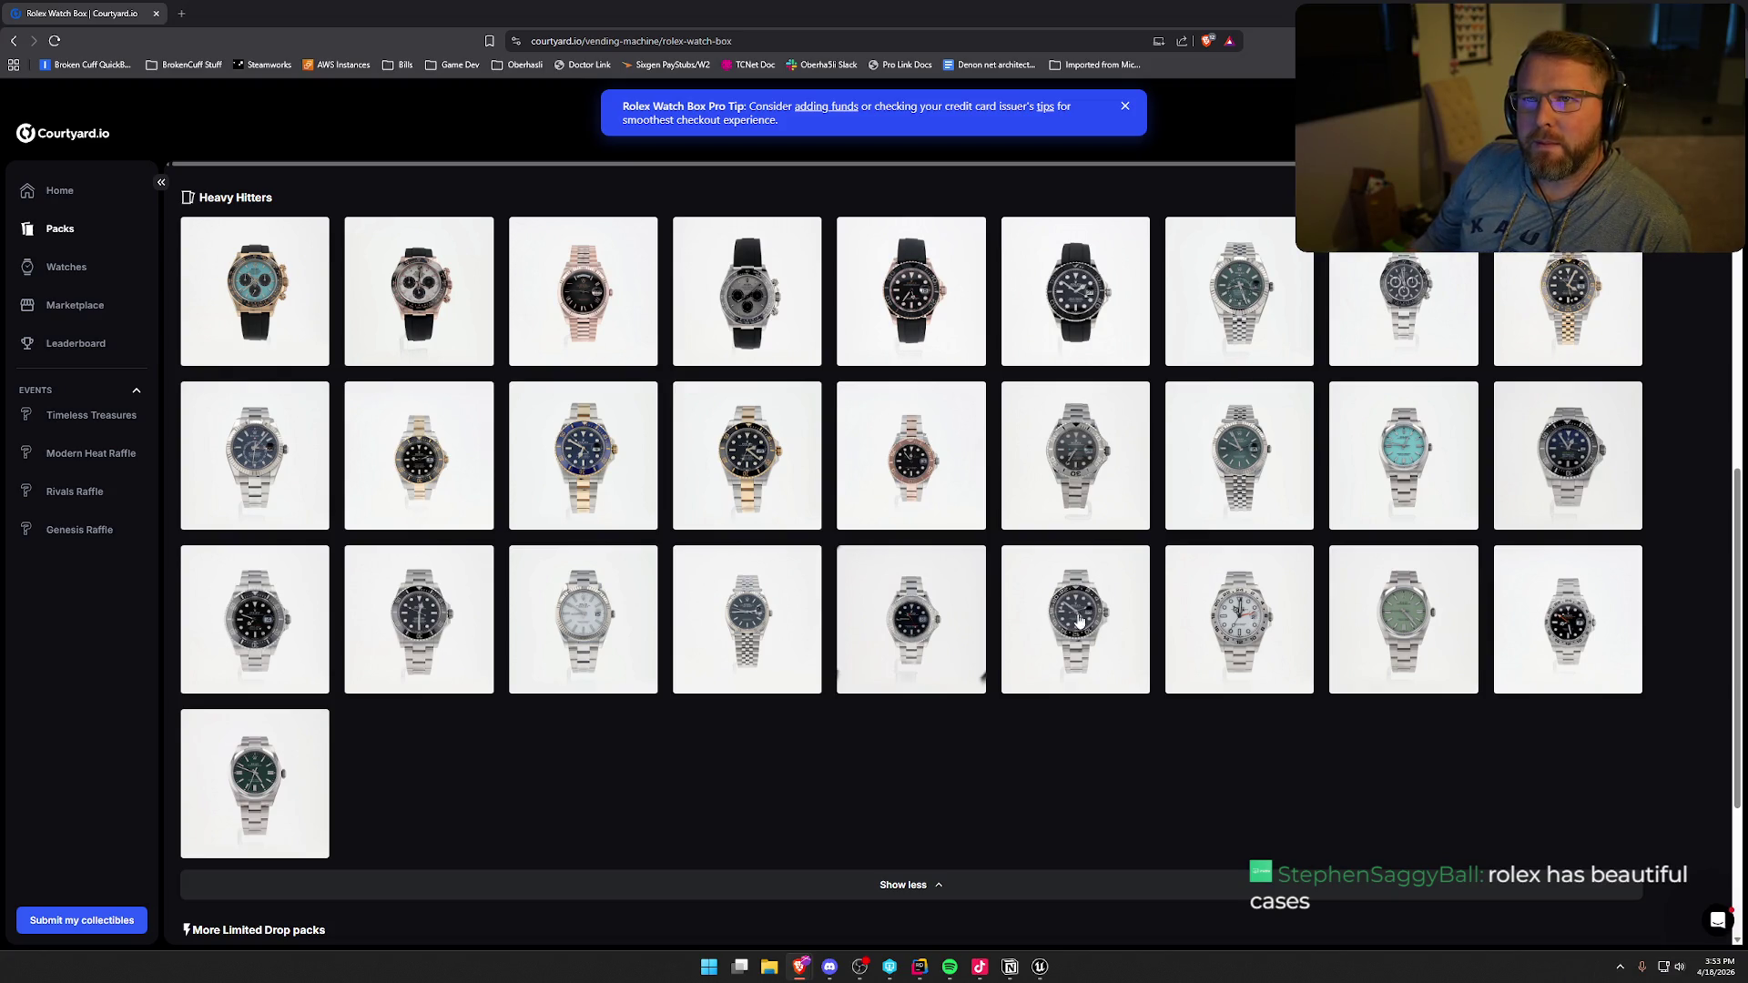
- Preview the white-dial Datejust 41mm, blue-dial Sky-Dweller 42mm and GMT Master II Zombie
{"action": "left_click", "coordinate": [590, 608]}
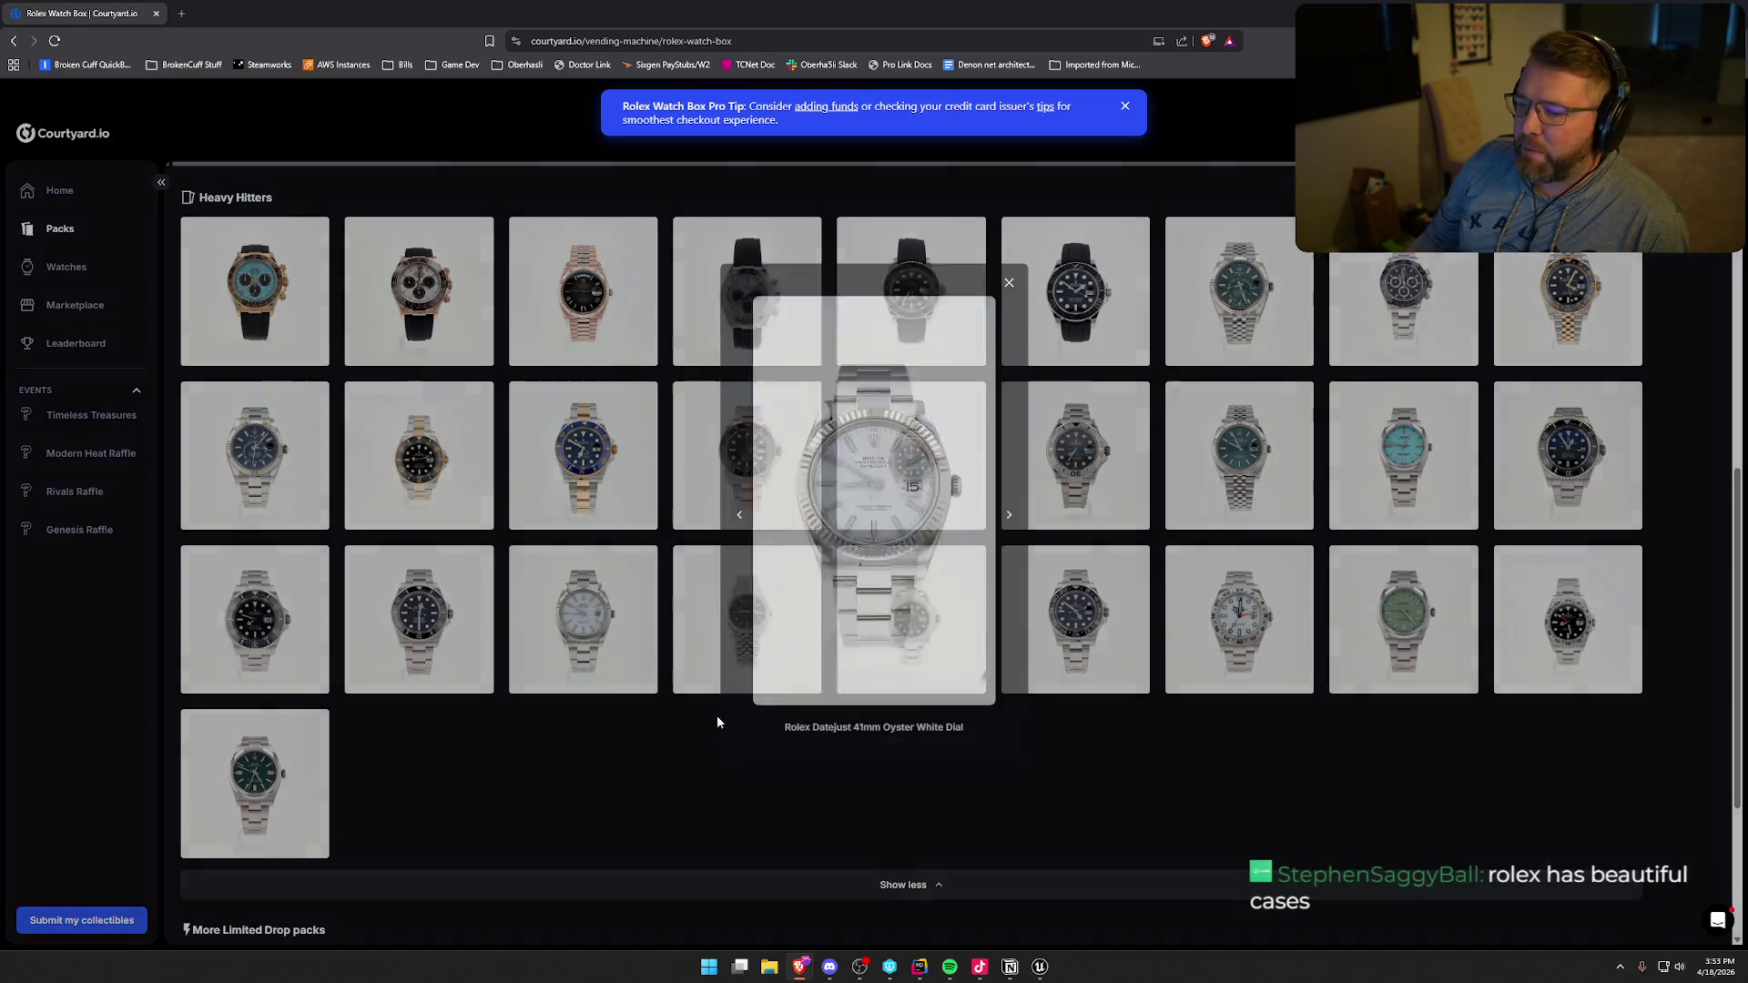
{"action": "left_click", "coordinate": [1010, 284]}
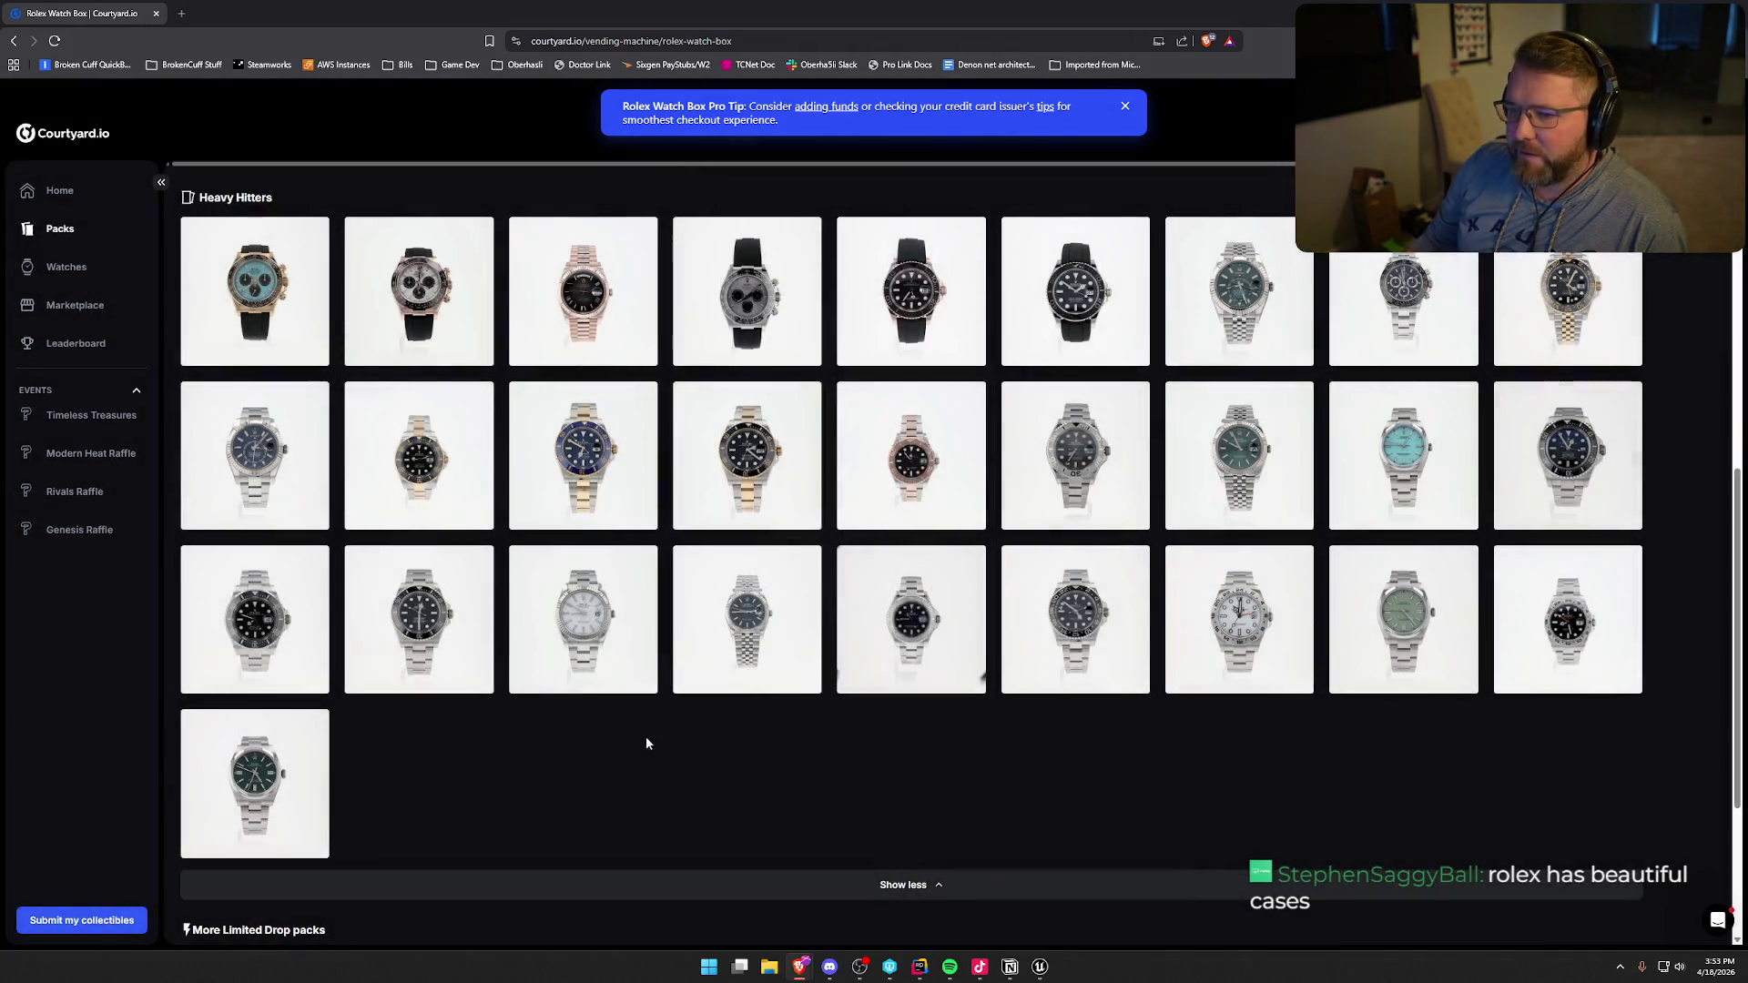
{"action": "left_click", "coordinate": [310, 481]}
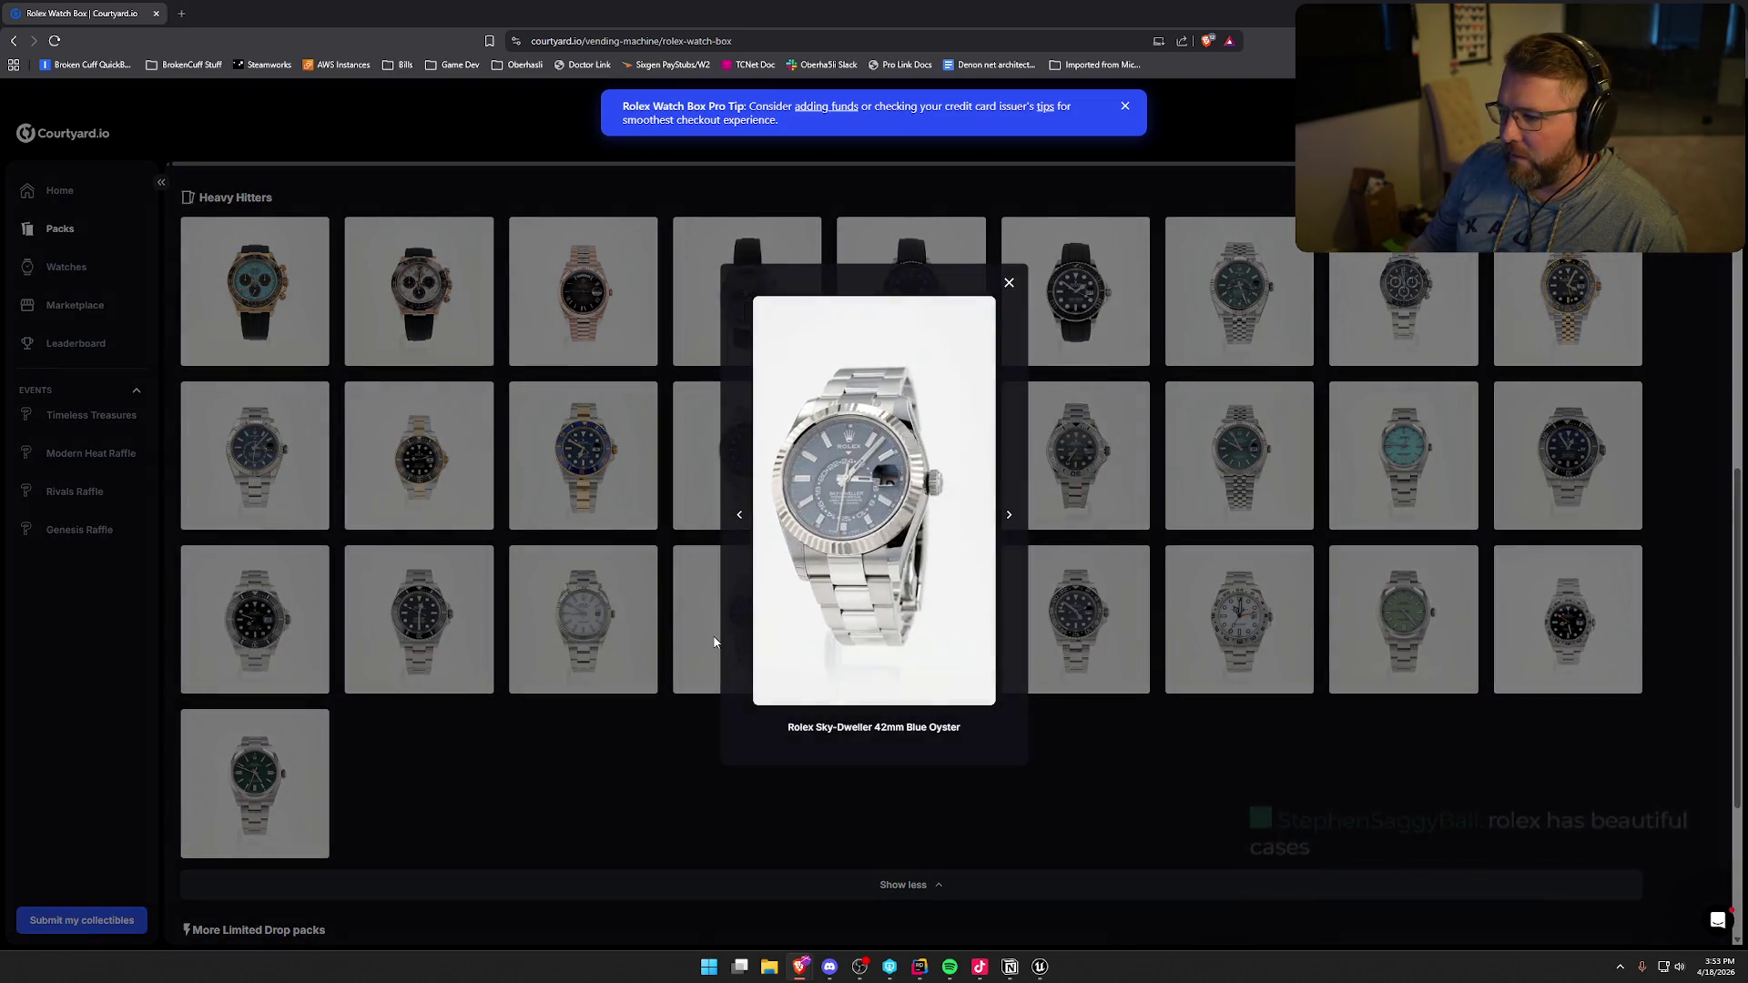
{"action": "left_click", "coordinate": [1007, 282]}
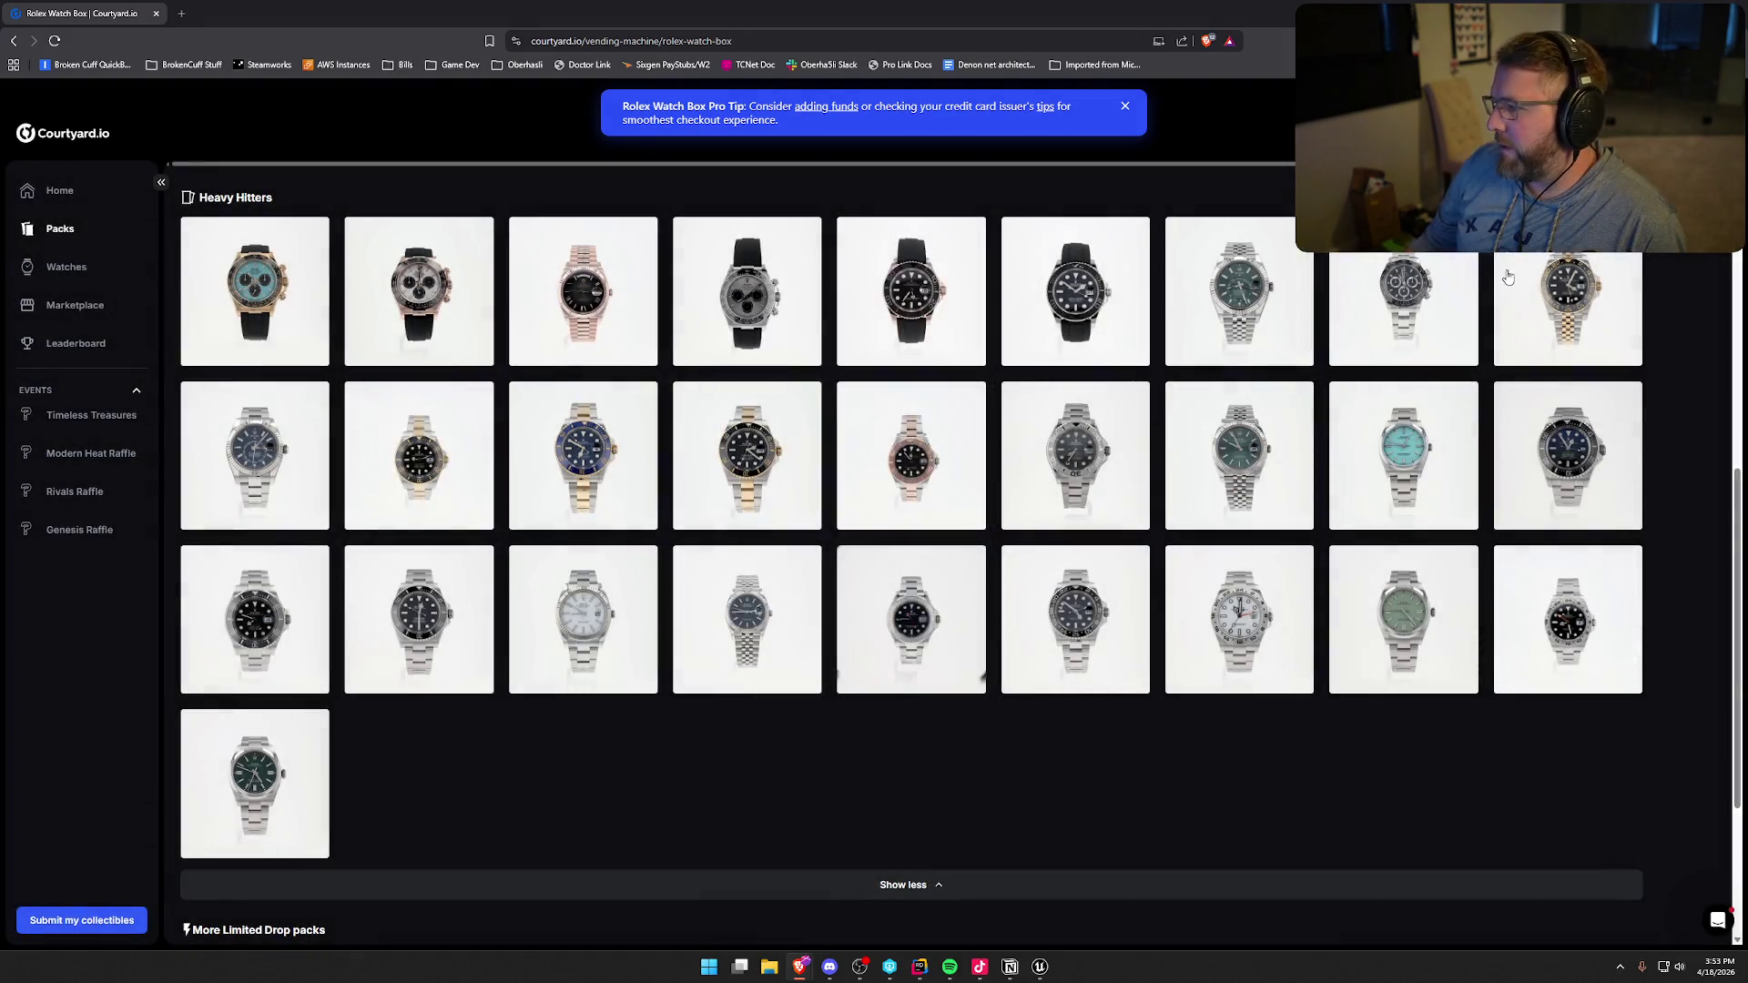
{"action": "left_click", "coordinate": [1249, 657]}
{"action": "left_click", "coordinate": [1009, 283]}
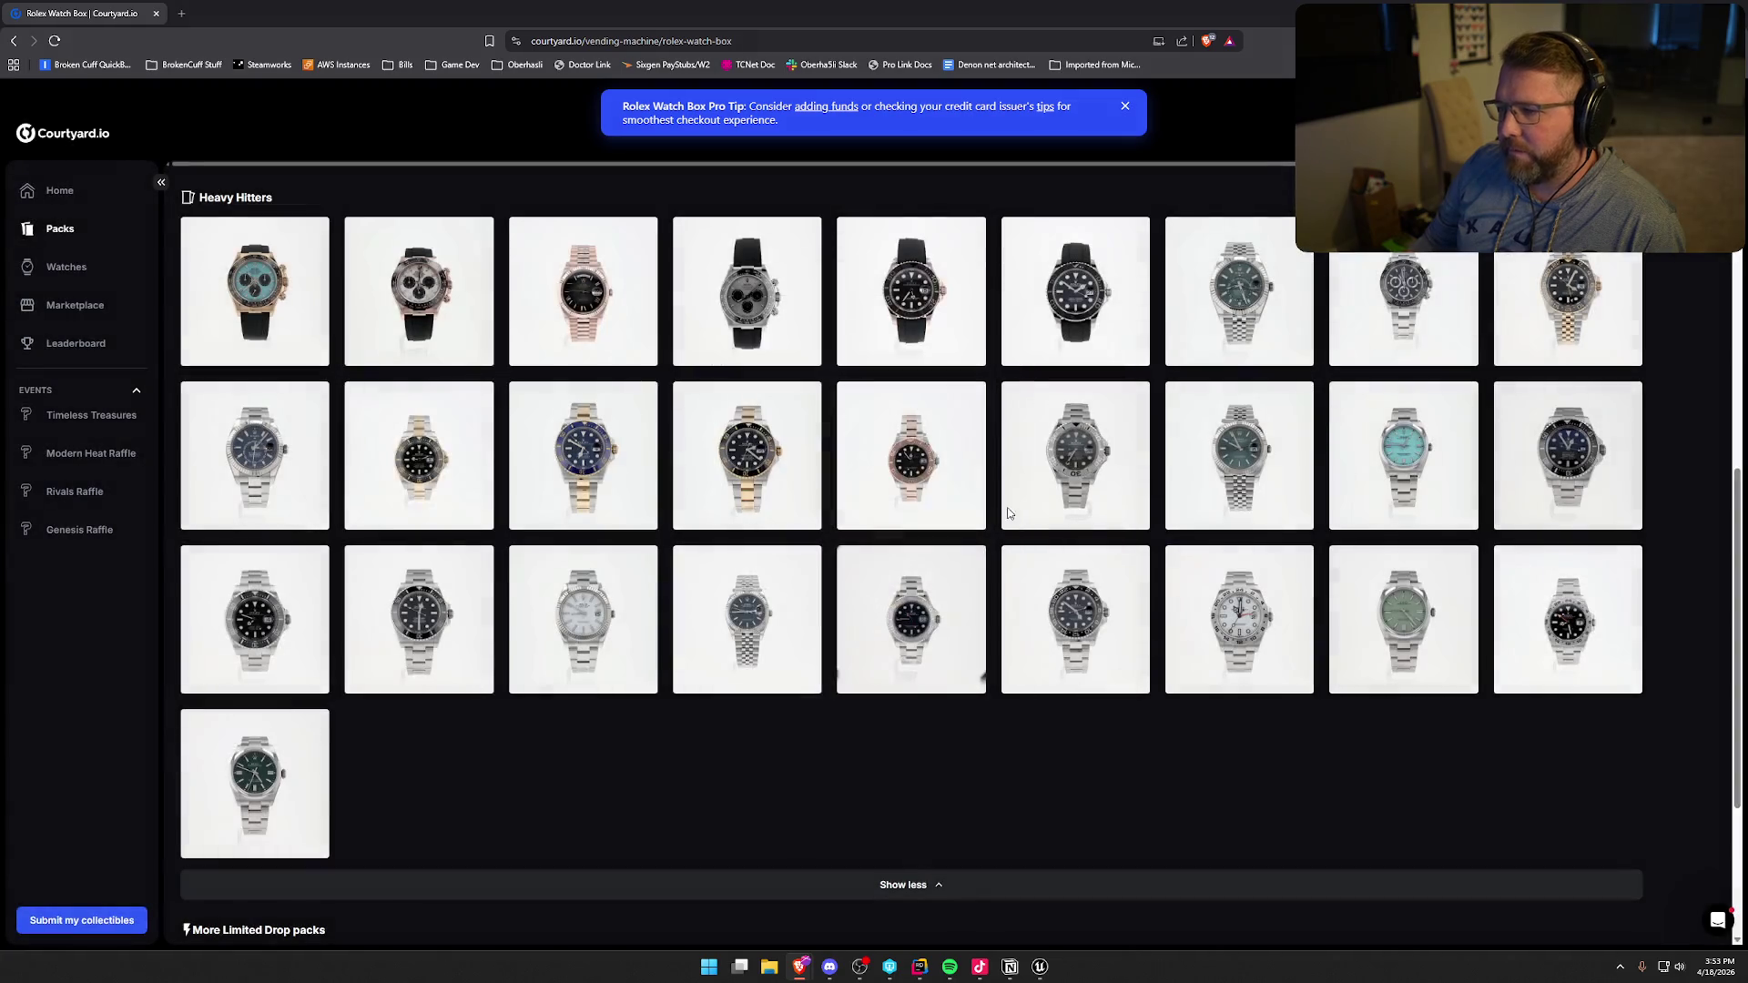
{"action": "scroll", "coordinate": [778, 677], "scroll_direction": "up", "scroll_amount": 10}
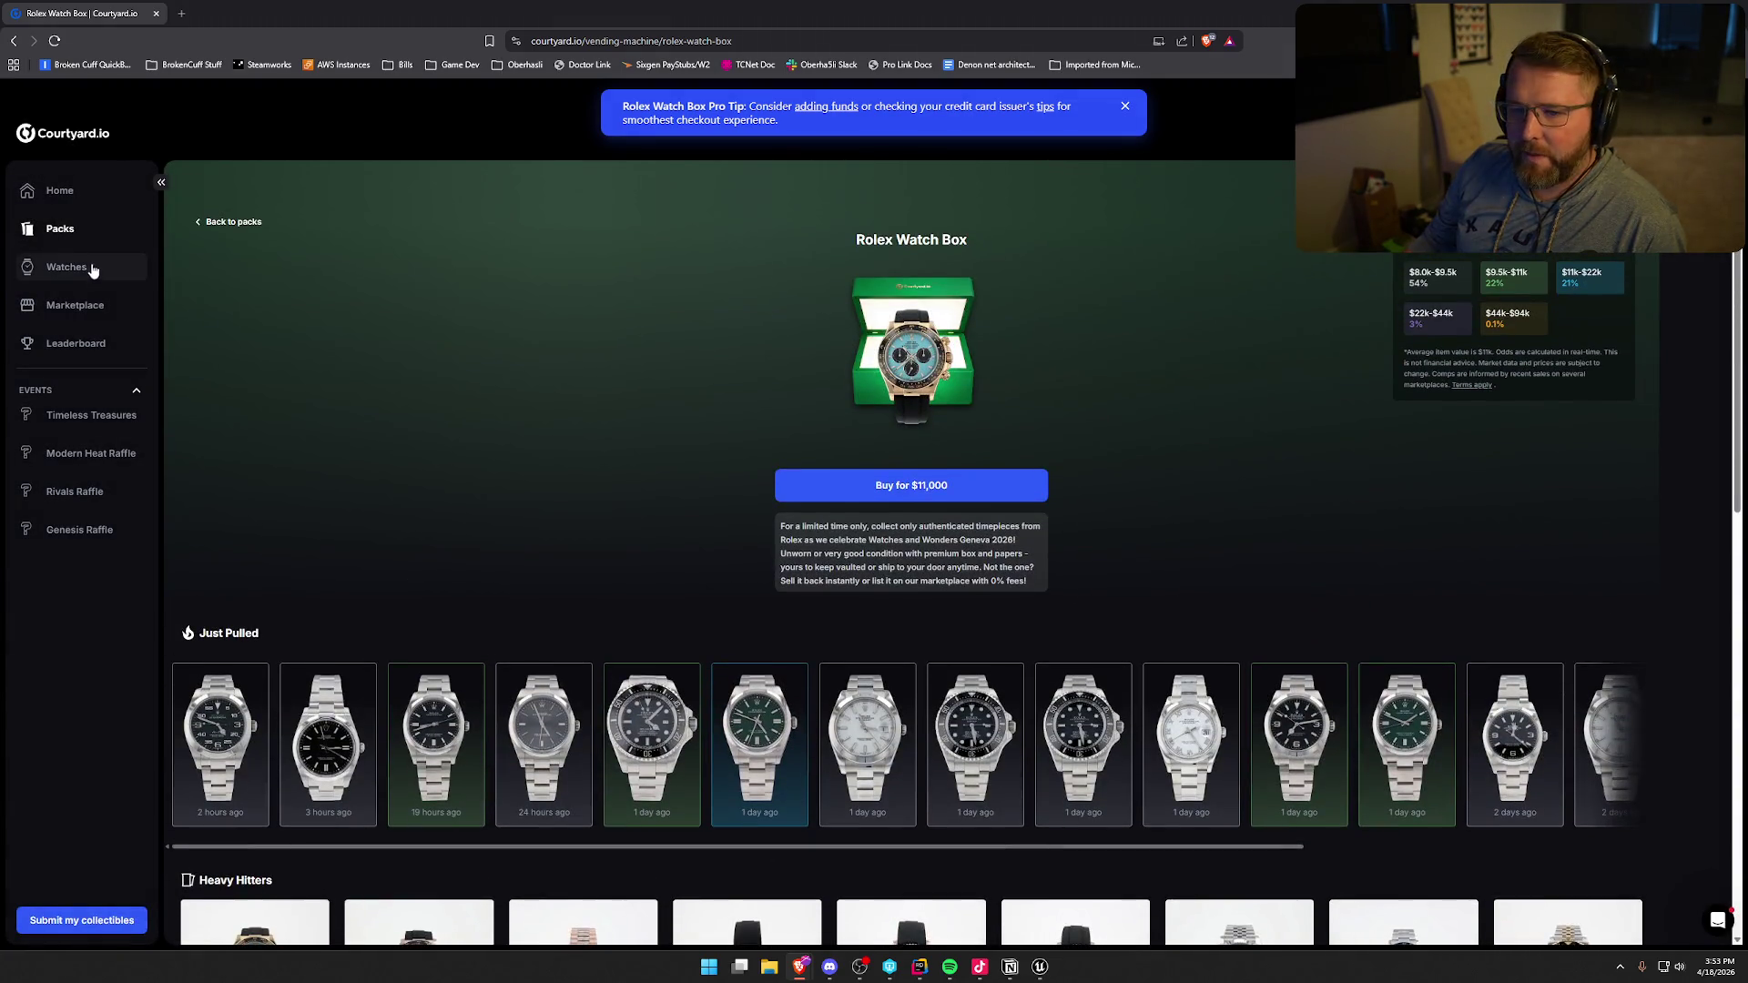
- Open the Premier Watch Box from the Watches category and expand its Heavy Hitters grid
{"action": "left_click", "coordinate": [91, 268]}
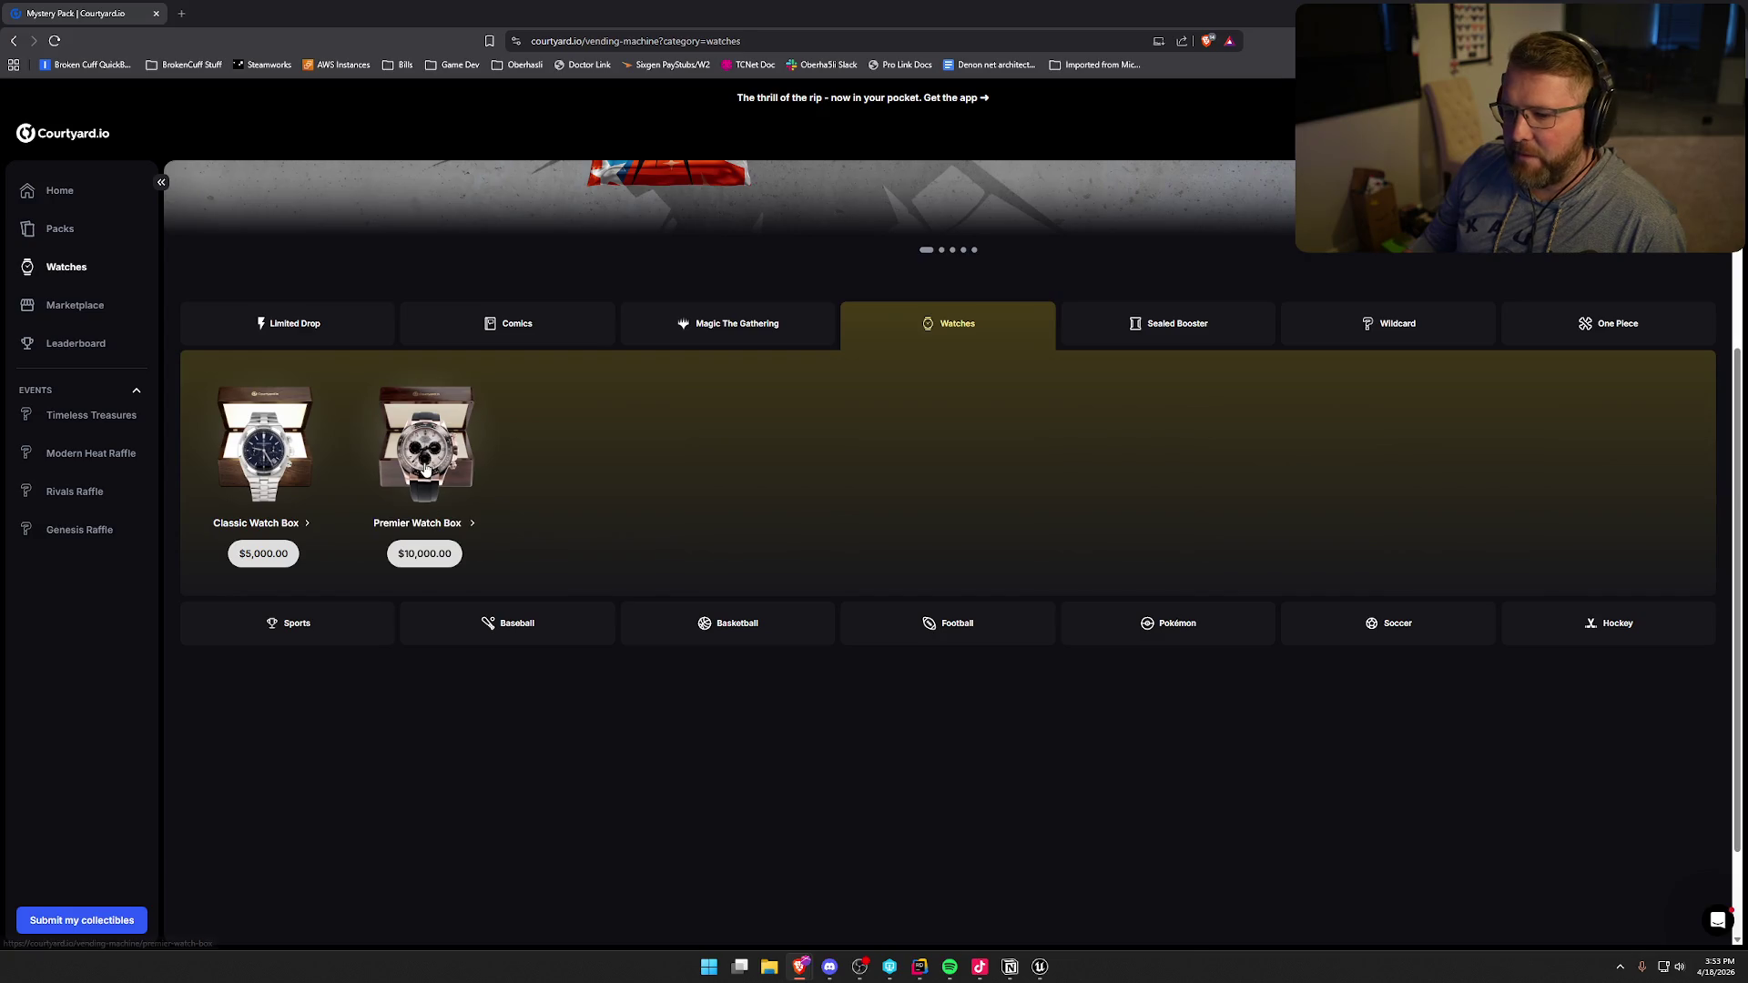
{"action": "left_click", "coordinate": [425, 468]}
{"action": "scroll", "coordinate": [755, 655], "scroll_direction": "down", "scroll_amount": 8}
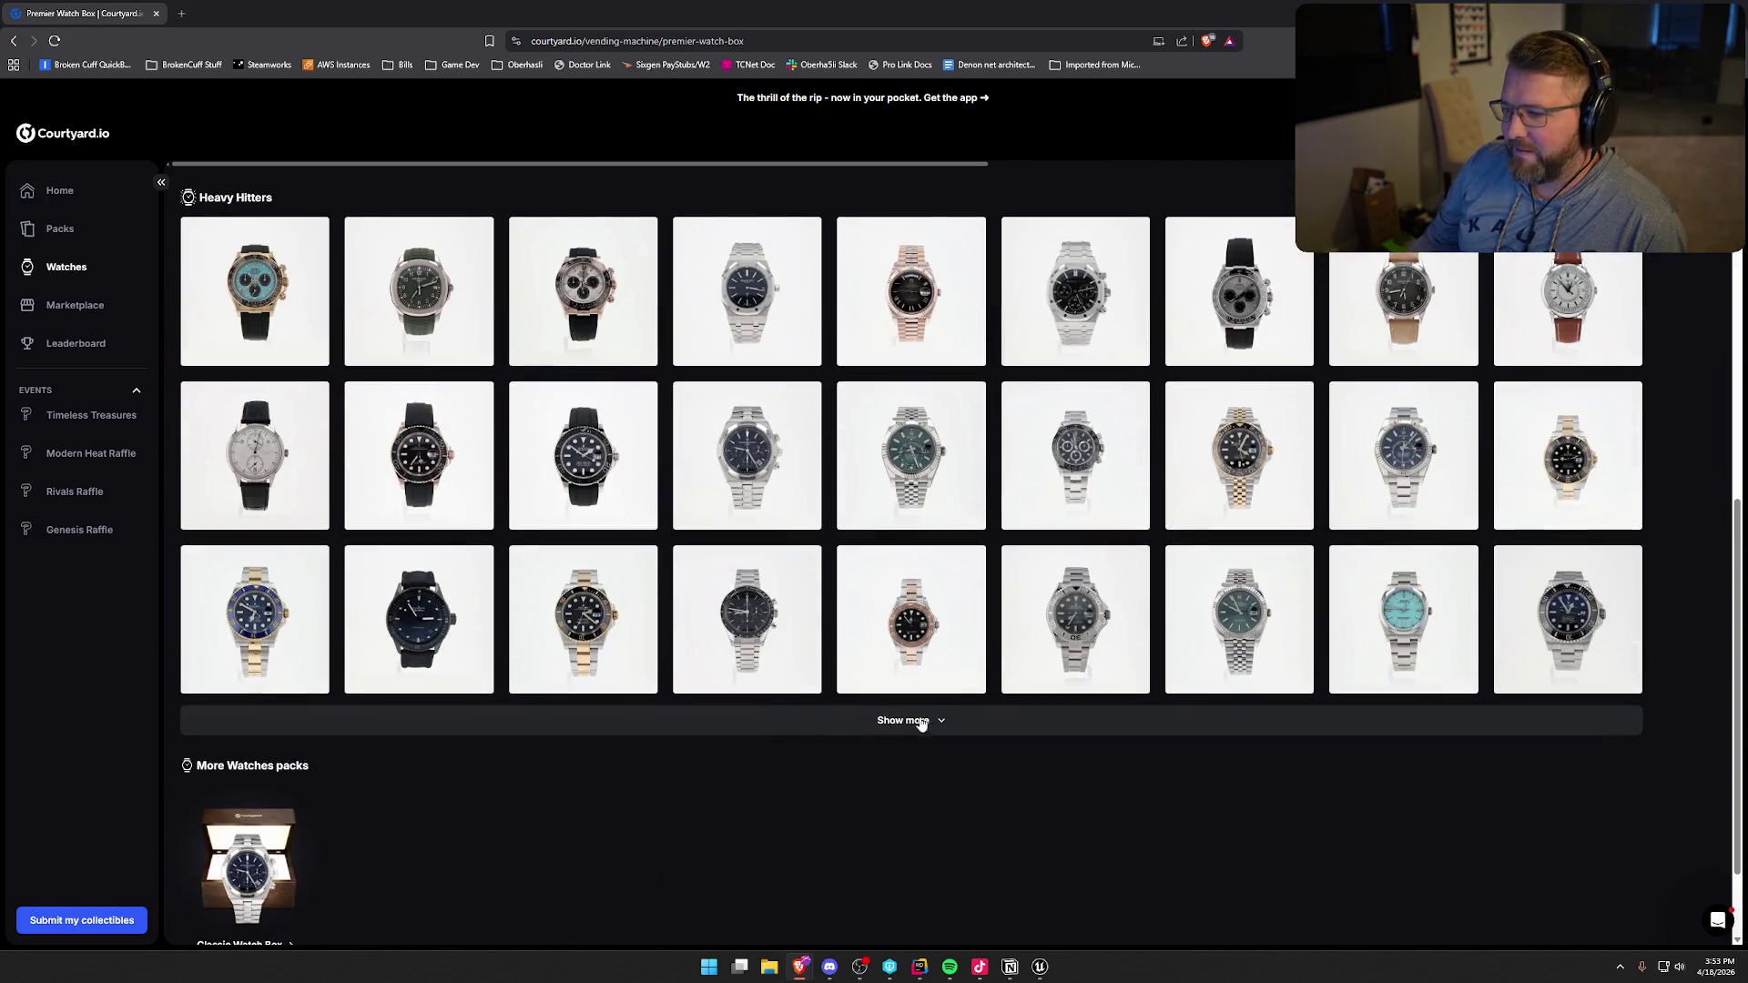
{"action": "left_click", "coordinate": [930, 733]}
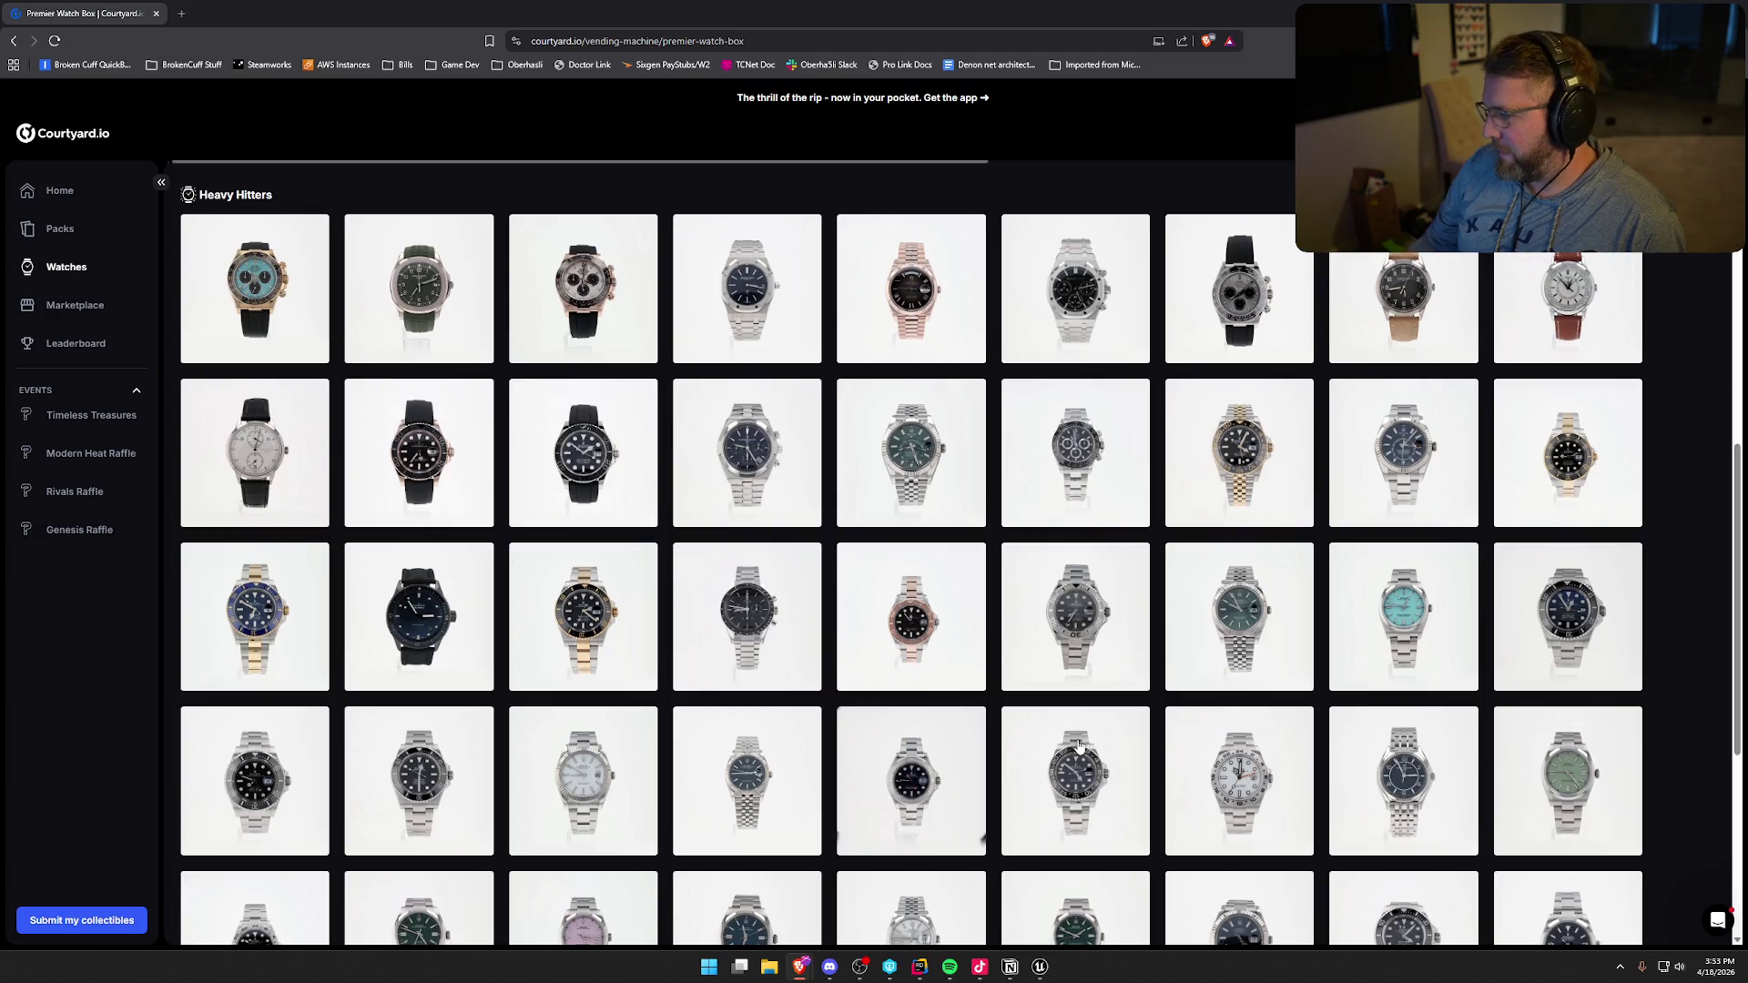
{"action": "scroll", "coordinate": [1083, 757], "scroll_direction": "down", "scroll_amount": 5}
{"action": "scroll", "coordinate": [1109, 763], "scroll_direction": "up", "scroll_amount": 3}
{"action": "scroll", "coordinate": [1110, 763], "scroll_direction": "up", "scroll_amount": 1}
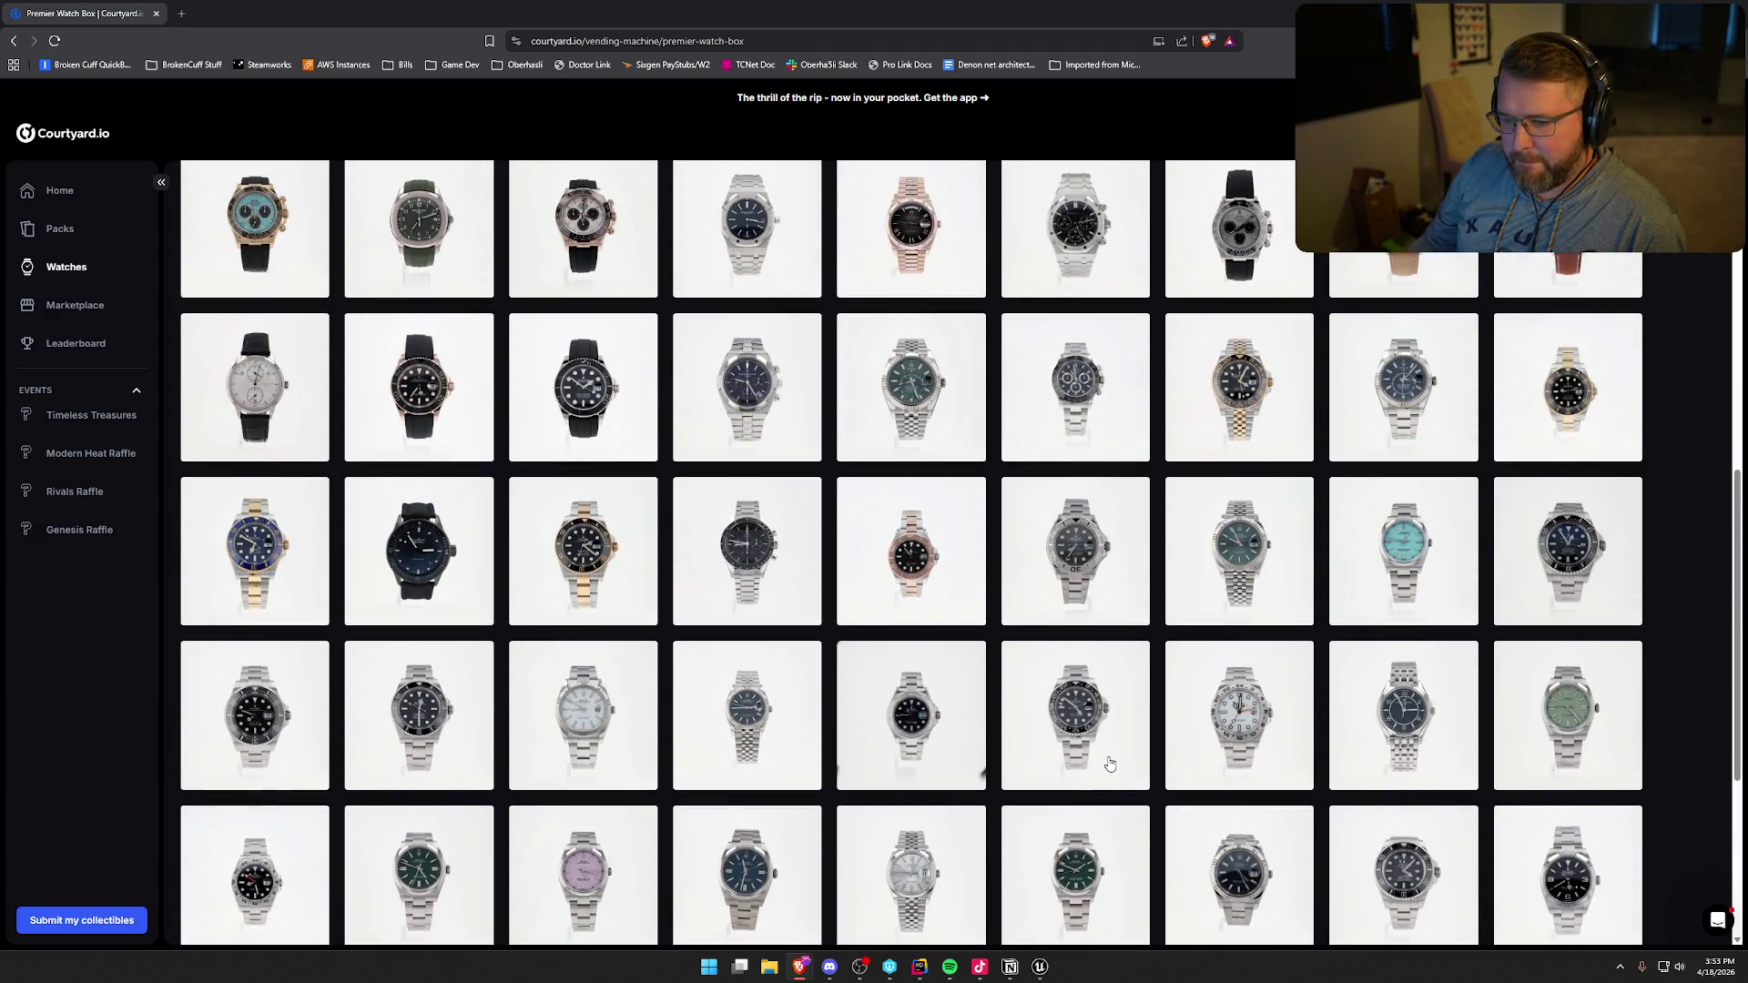
{"action": "scroll", "coordinate": [1110, 763], "scroll_direction": "up", "scroll_amount": 1}
{"action": "scroll", "coordinate": [1110, 763], "scroll_direction": "down", "scroll_amount": 5}
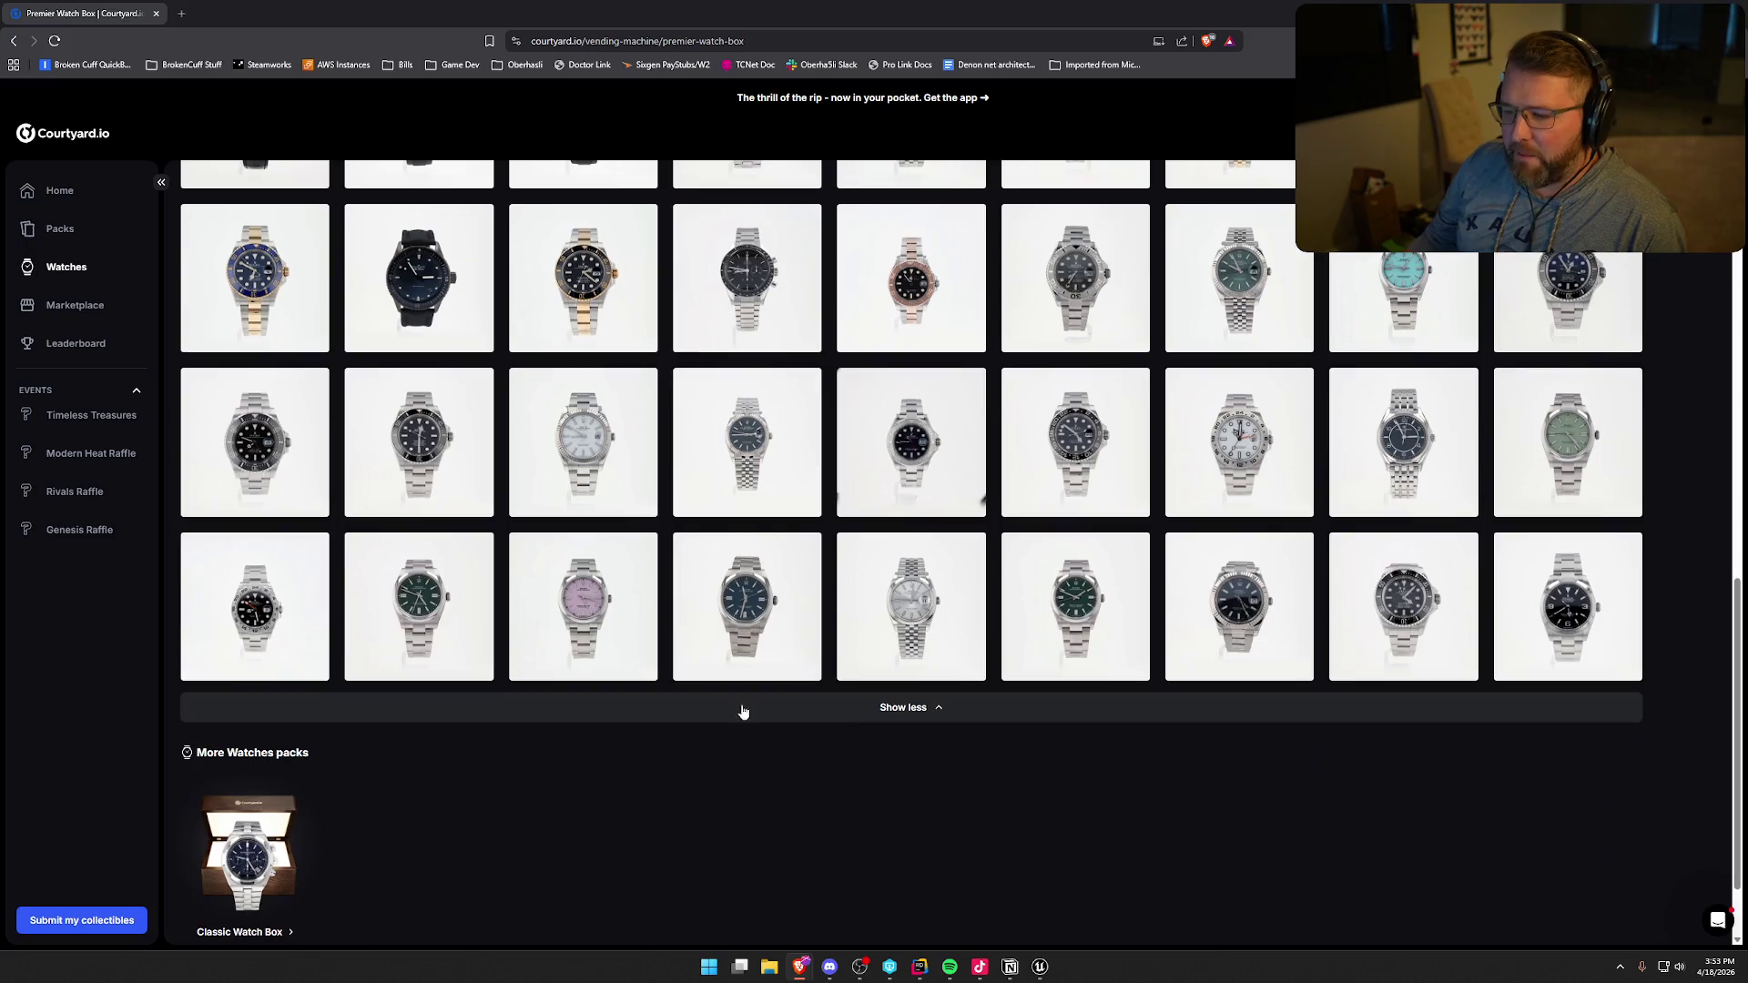
- Preview the pink-dial Oyster Perpetual 36mm, Tiffany-blue watch and green Sky-Dweller, then open Classic Watch Box
{"action": "left_click", "coordinate": [585, 587]}
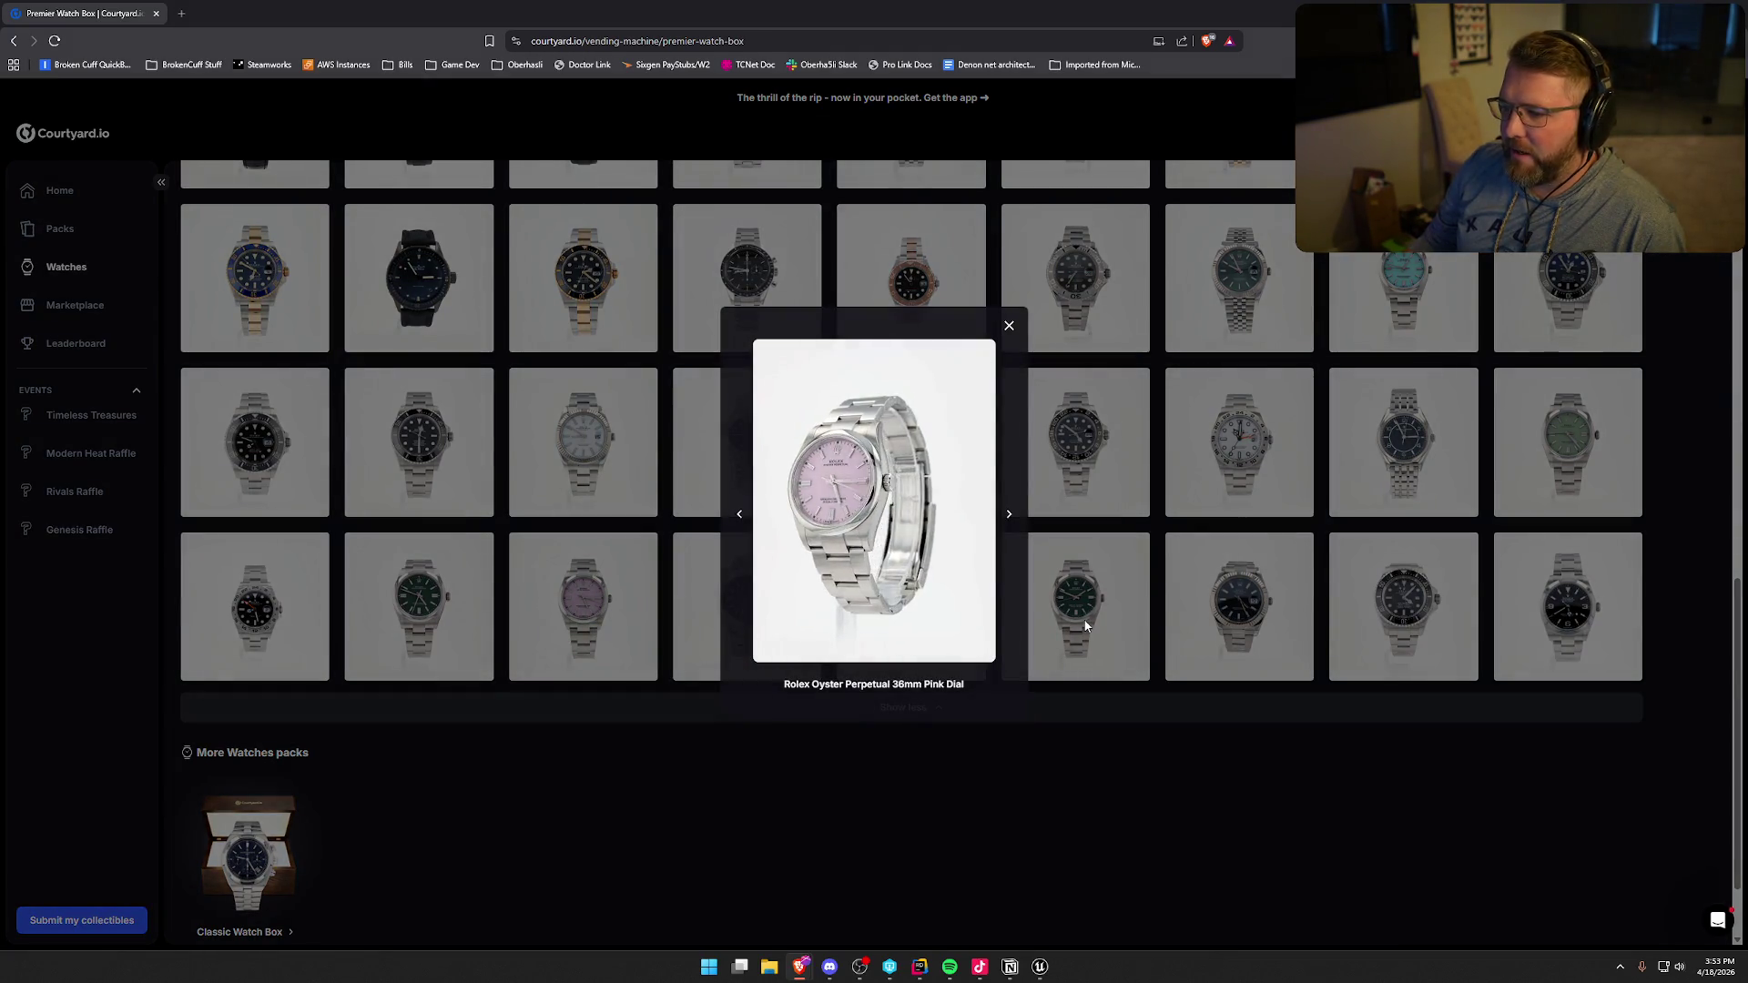
{"action": "left_click", "coordinate": [1009, 325]}
{"action": "scroll", "coordinate": [1156, 736], "scroll_direction": "up", "scroll_amount": 4}
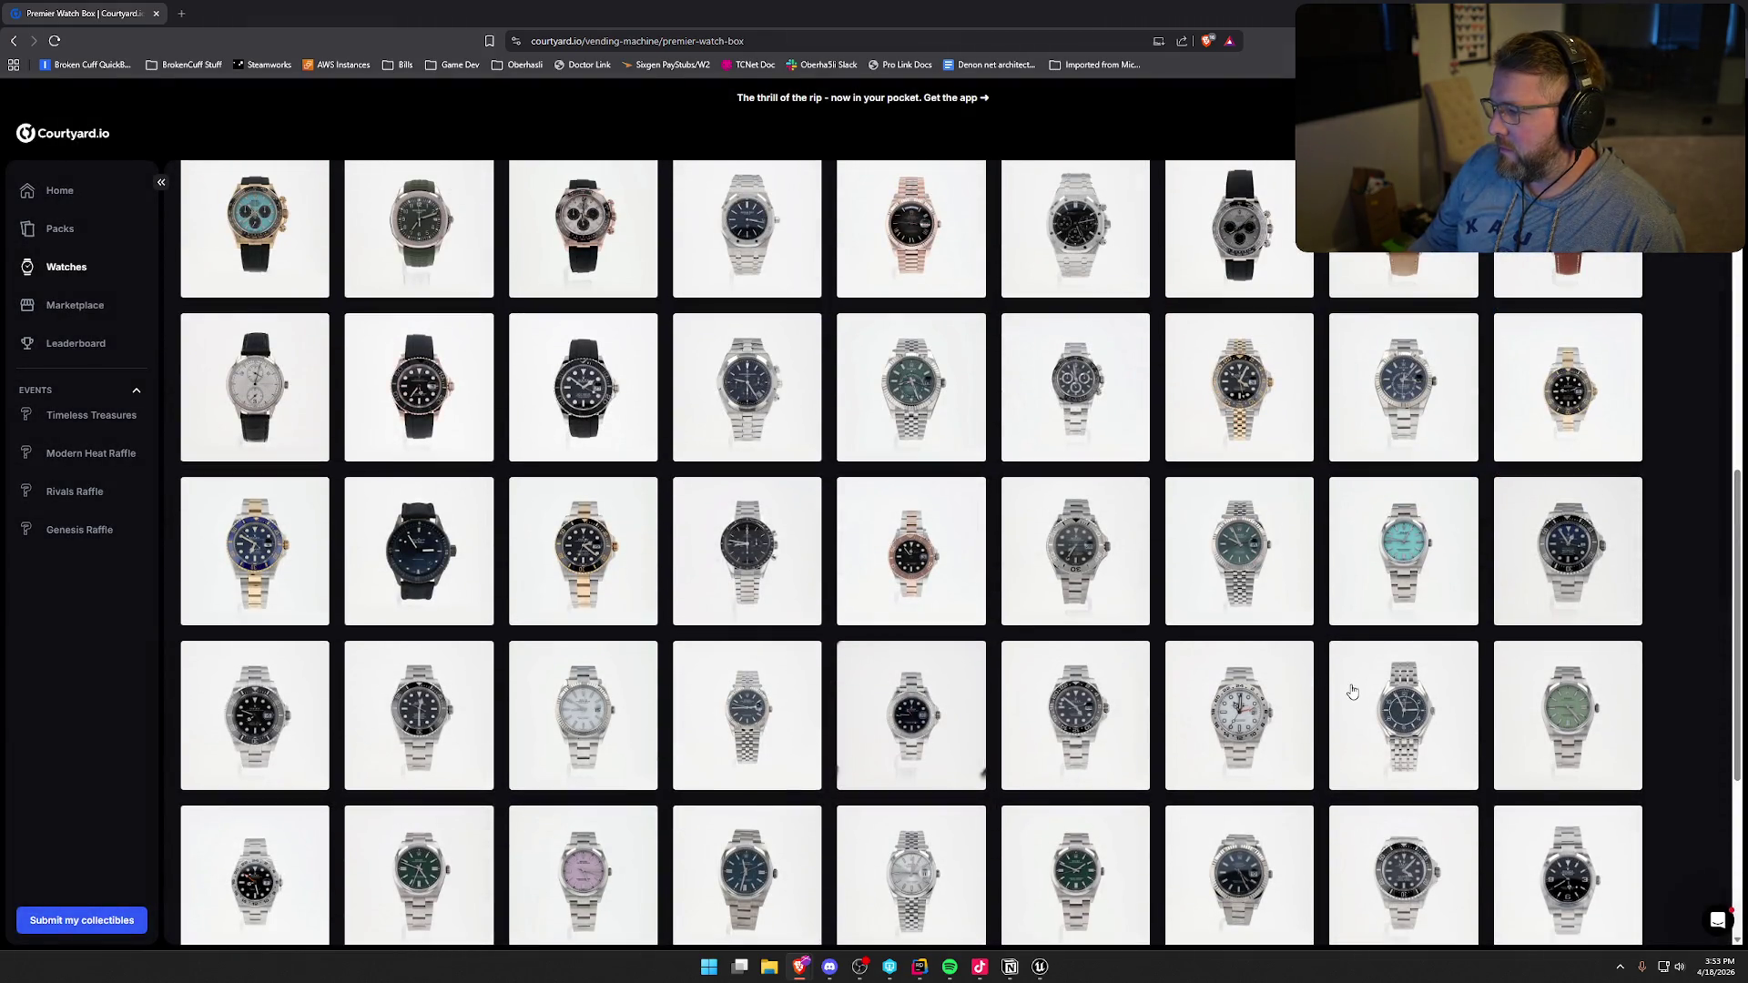
{"action": "scroll", "coordinate": [1369, 750], "scroll_direction": "up", "scroll_amount": 1}
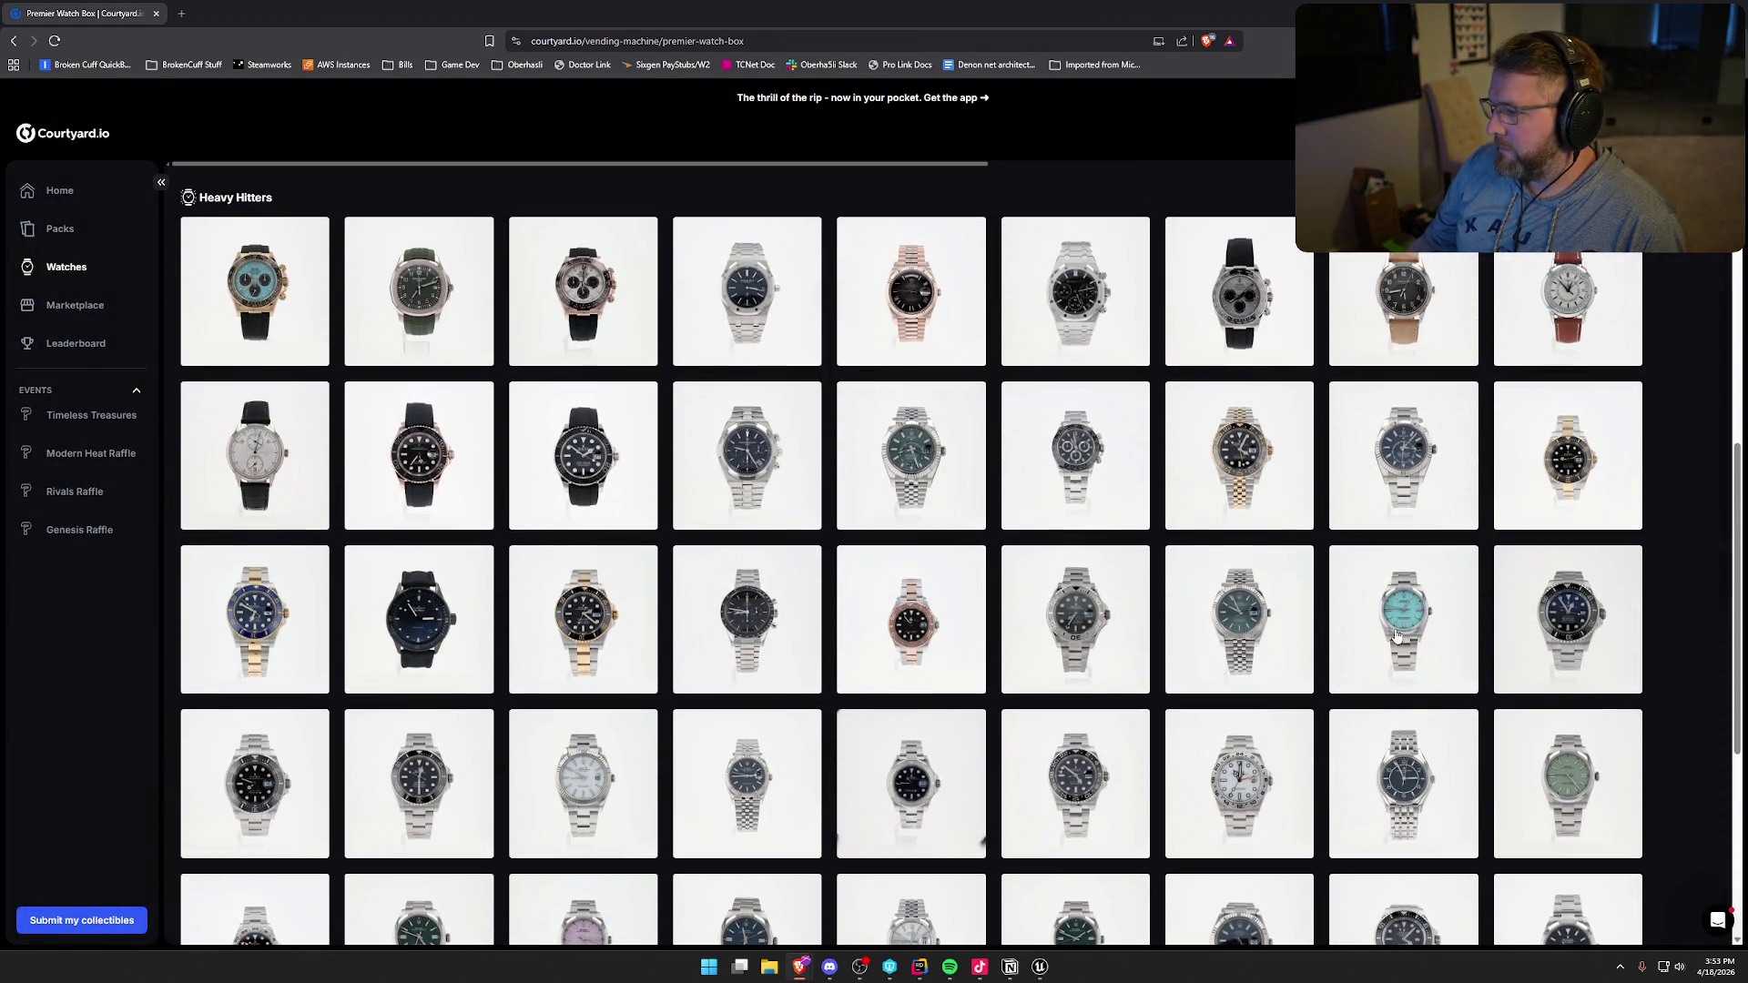
{"action": "left_click", "coordinate": [1398, 635]}
{"action": "left_click", "coordinate": [1007, 325]}
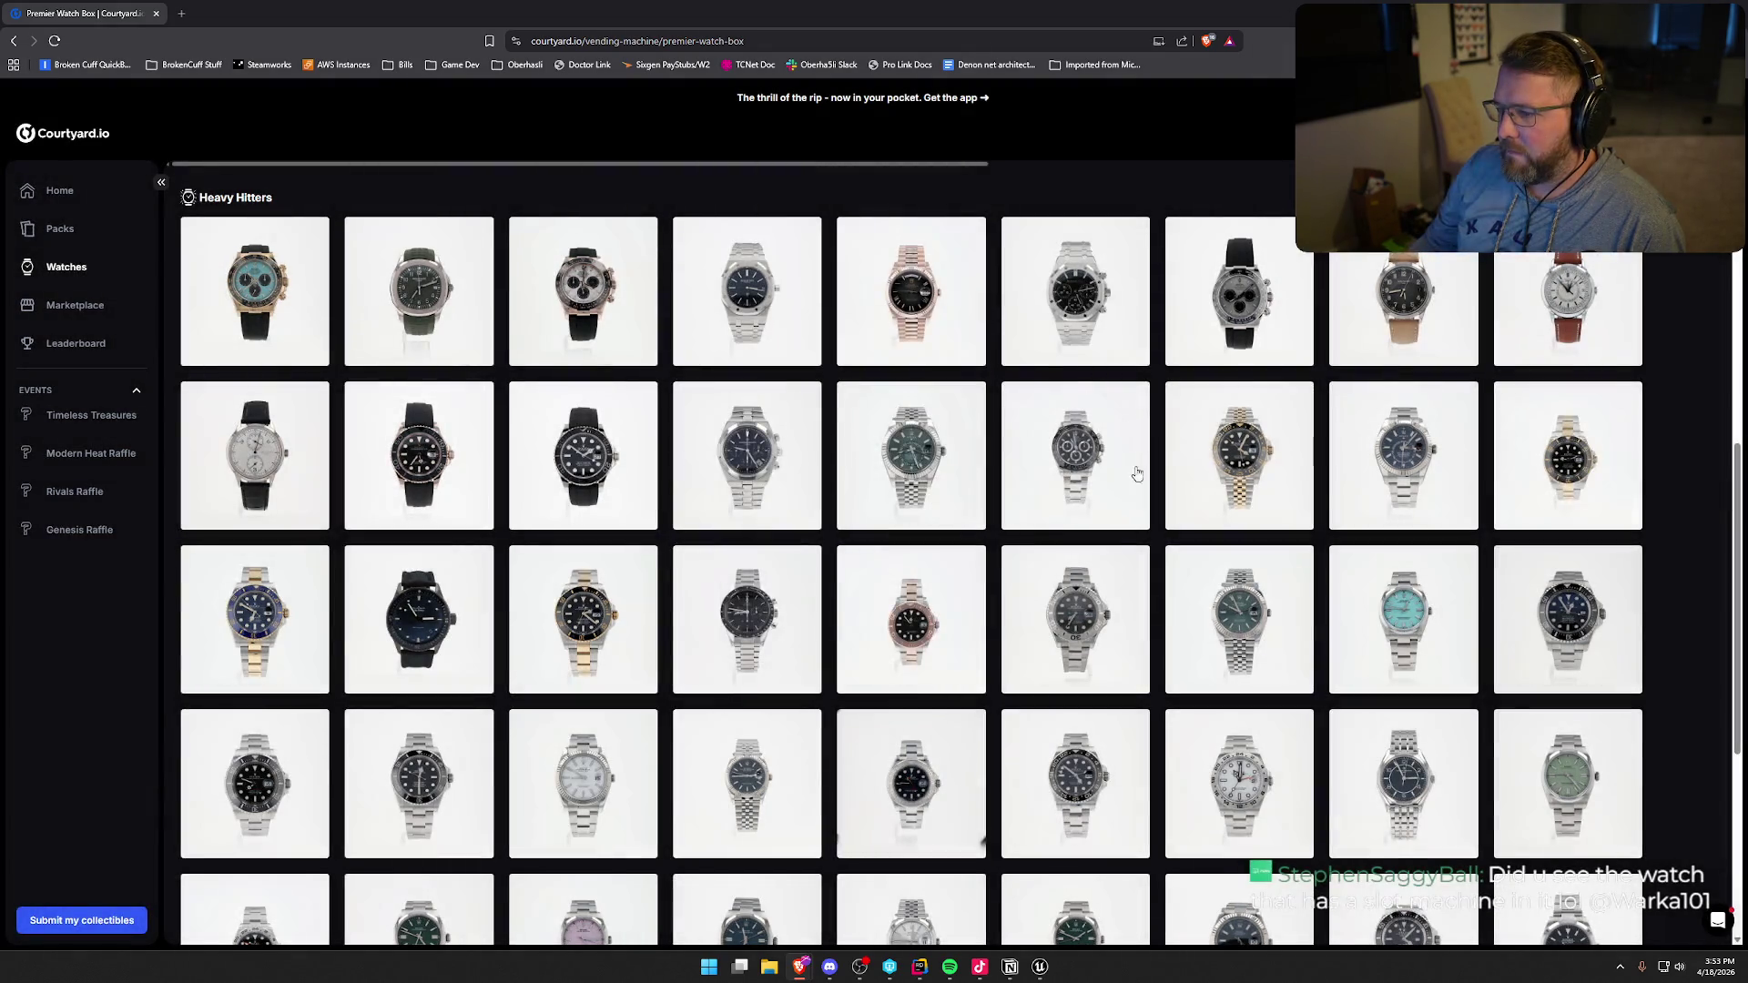
{"action": "left_click", "coordinate": [924, 446]}
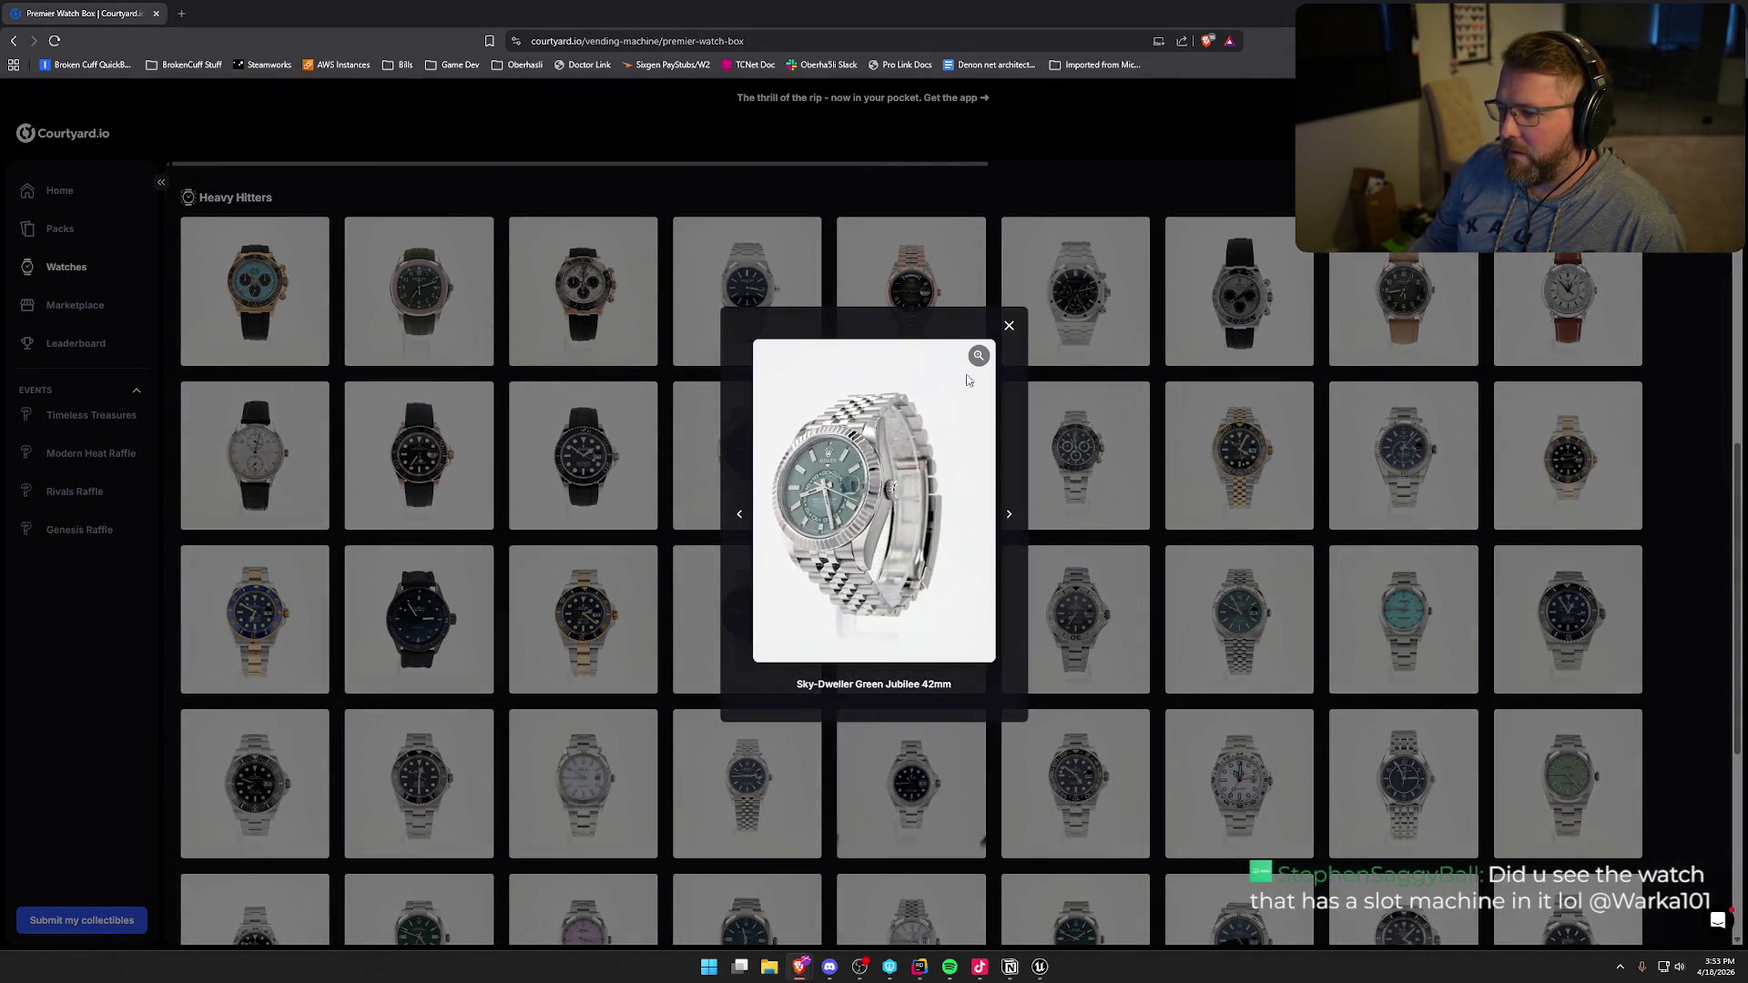
{"action": "left_click", "coordinate": [1008, 325]}
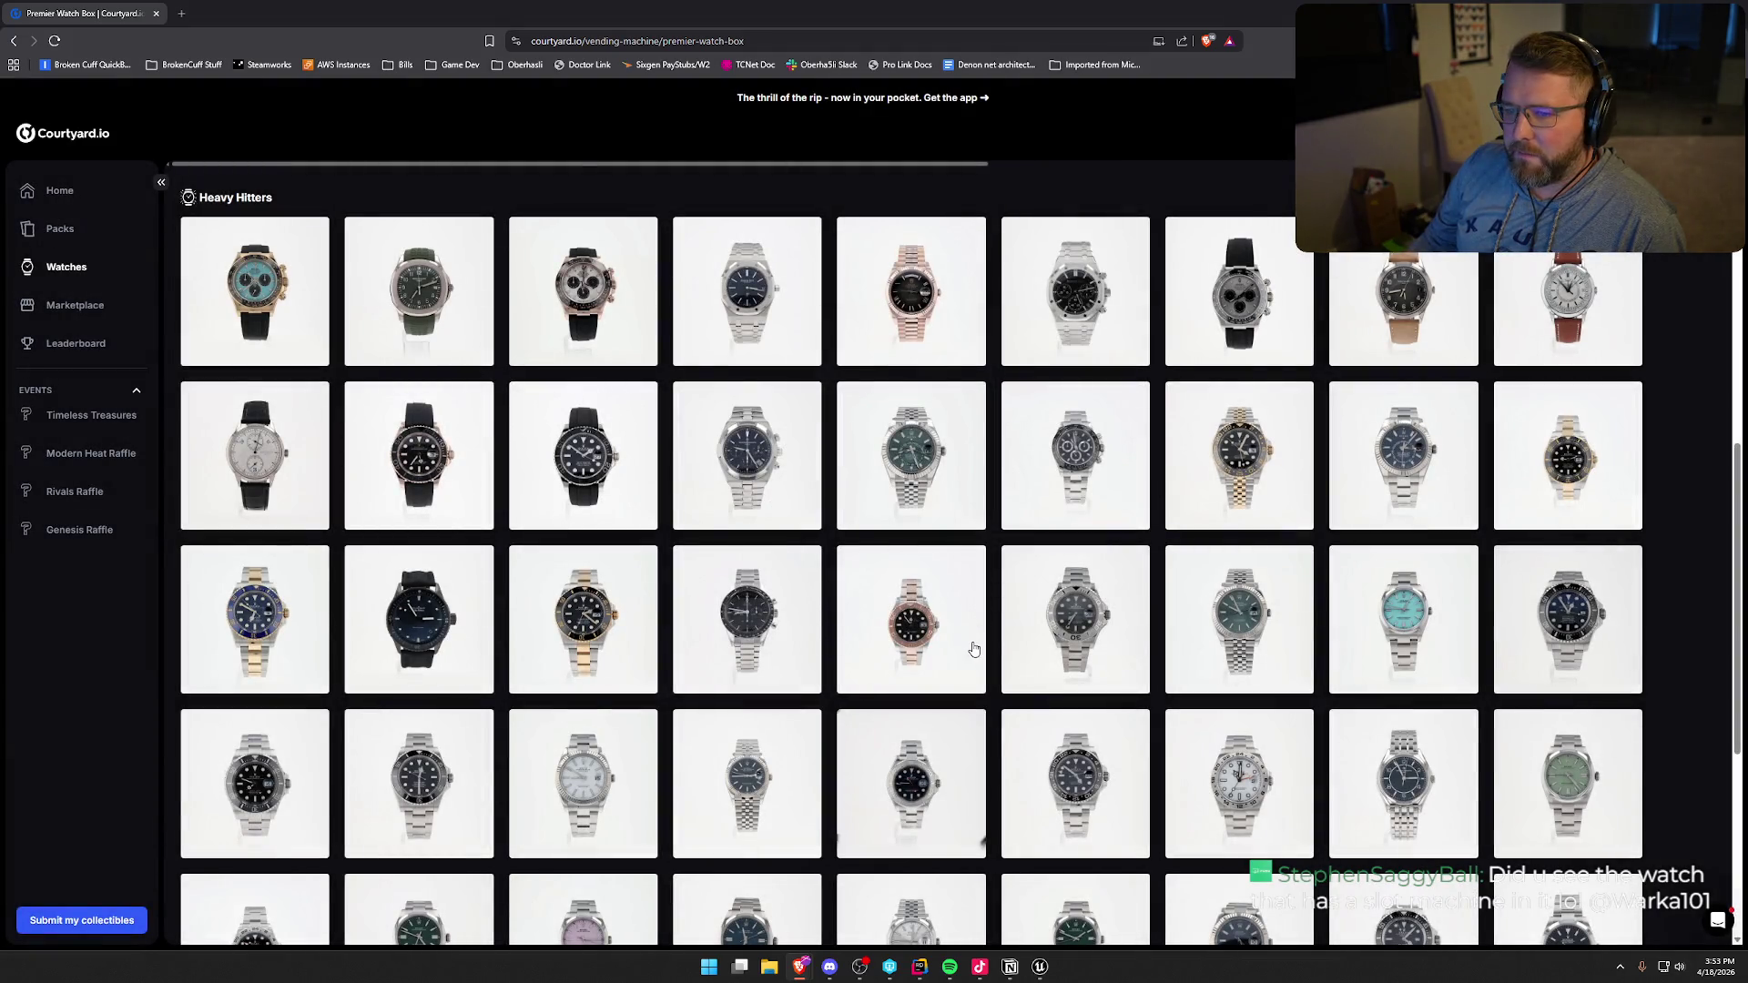
{"action": "scroll", "coordinate": [973, 648], "scroll_direction": "down", "scroll_amount": 3}
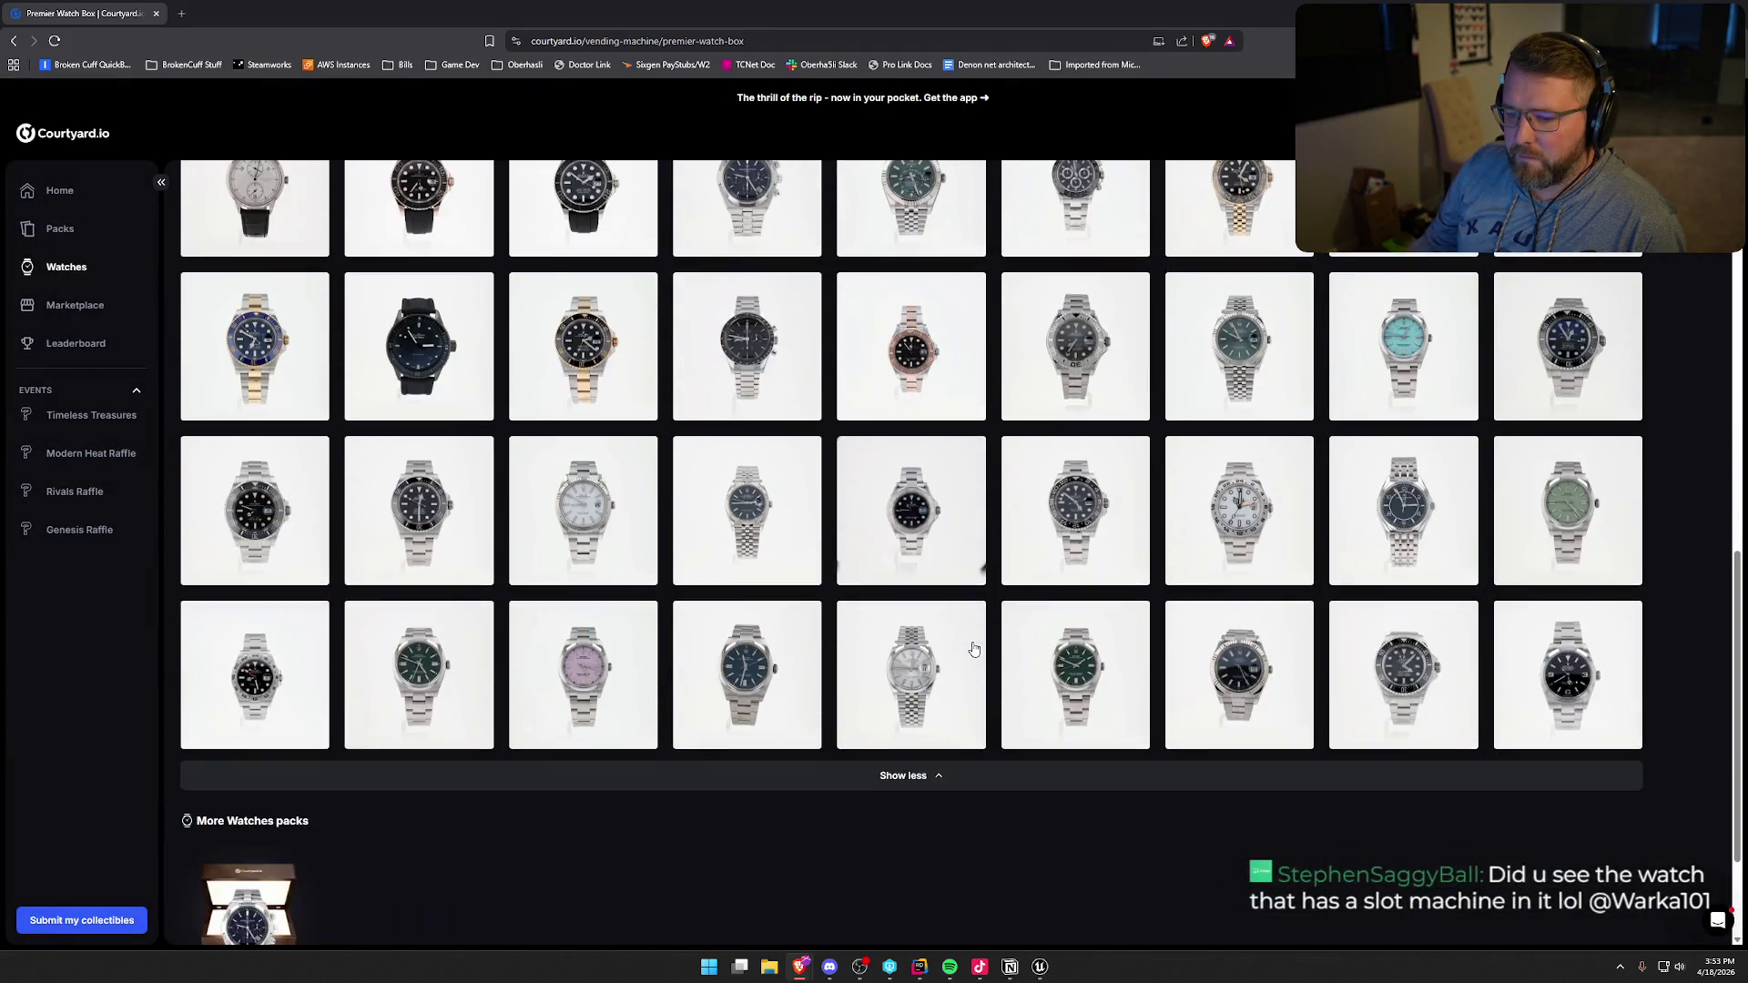
{"action": "scroll", "coordinate": [1065, 674], "scroll_direction": "up", "scroll_amount": 12}
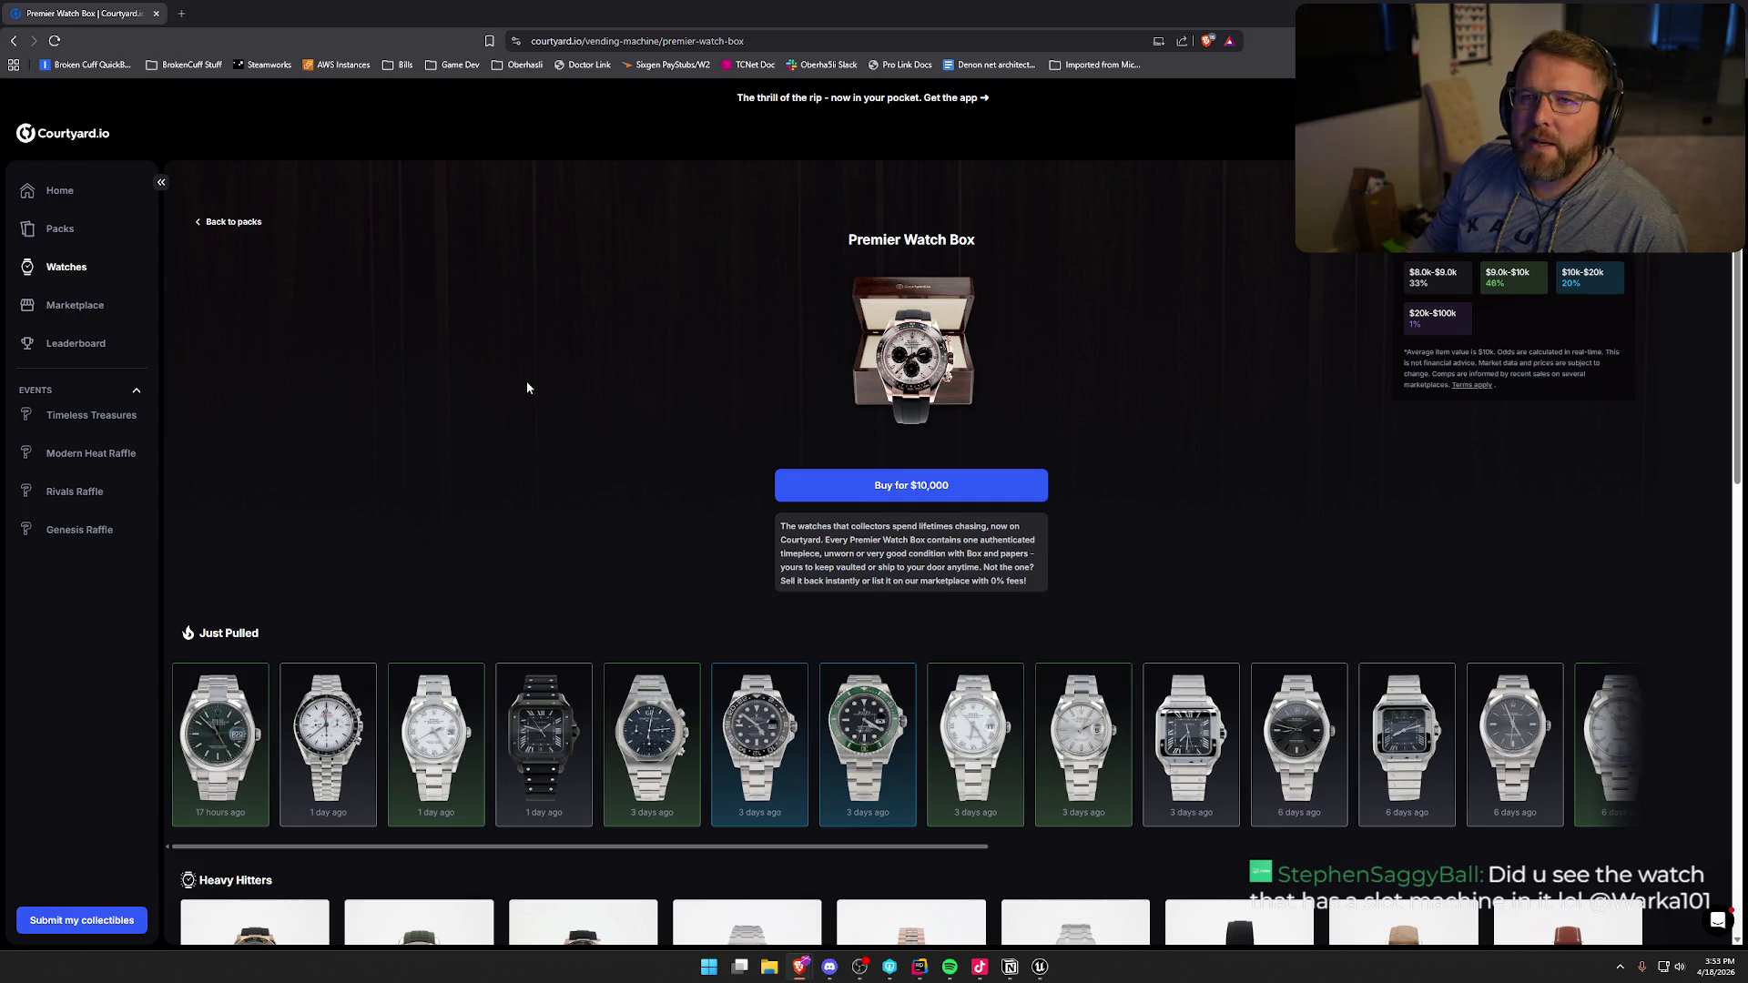
{"action": "left_click", "coordinate": [14, 41]}
{"action": "left_click", "coordinate": [307, 453]}
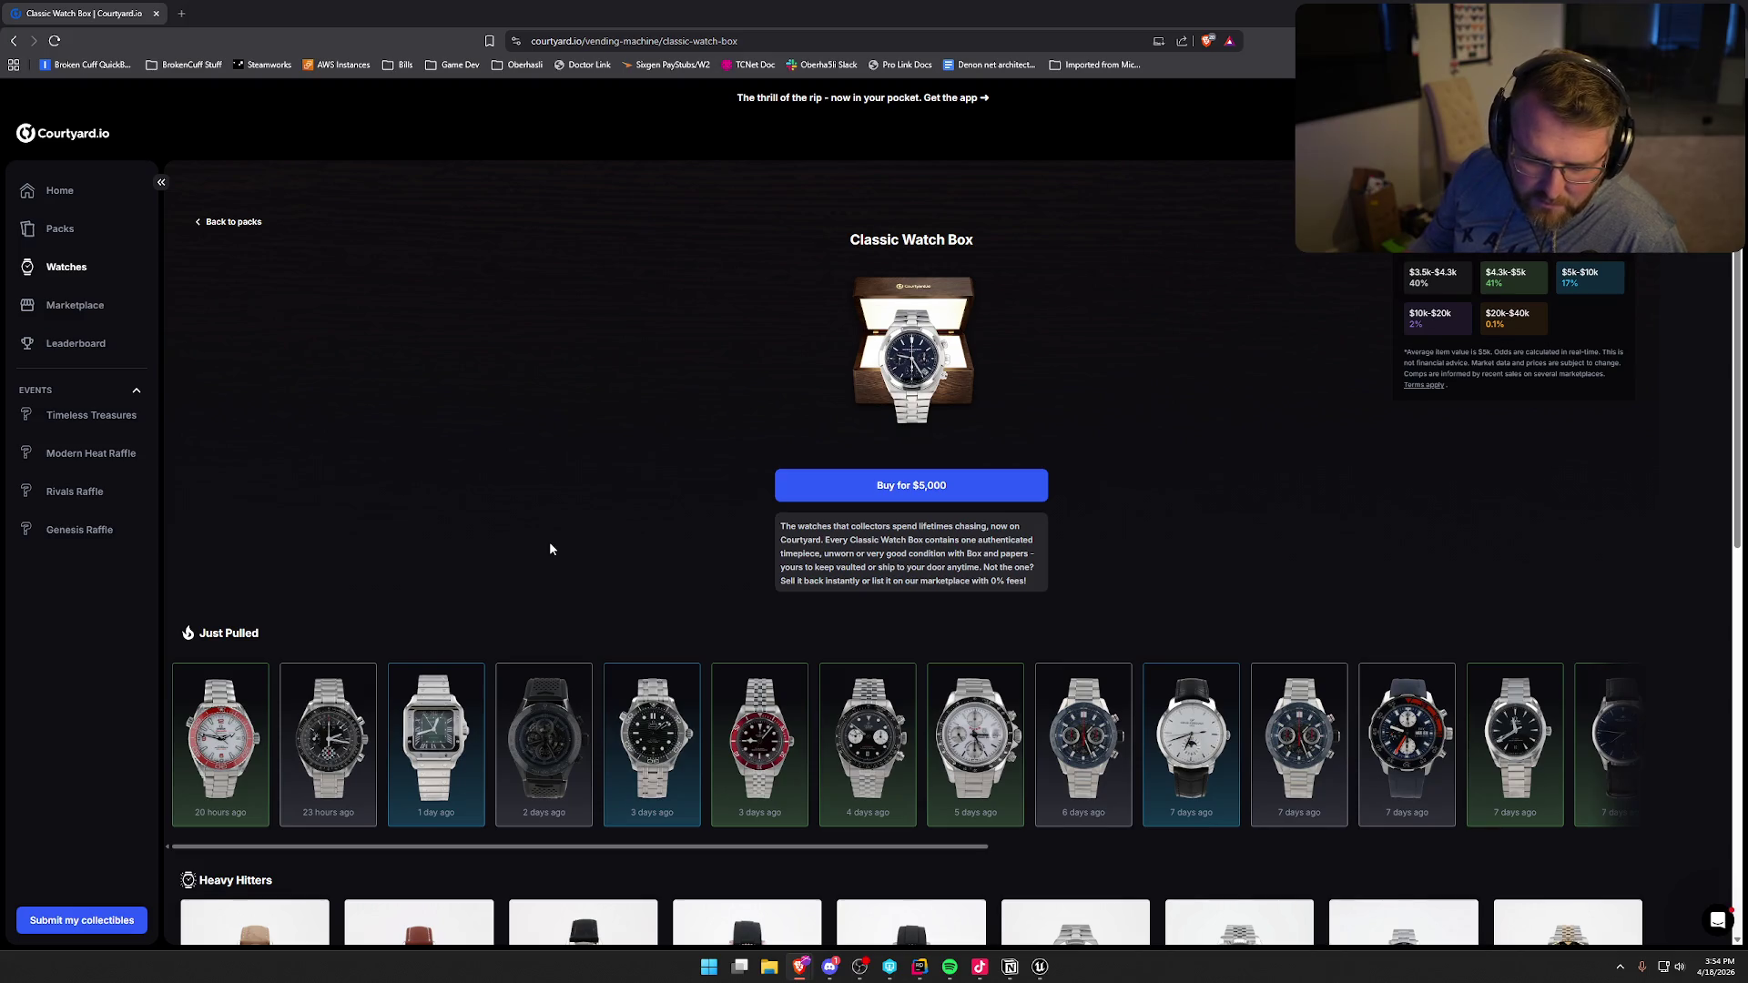
- Show all Classic Watch Box Heavy Hitters watches, then select the page URL in the address bar
{"action": "scroll", "coordinate": [549, 544], "scroll_direction": "down", "scroll_amount": 3}
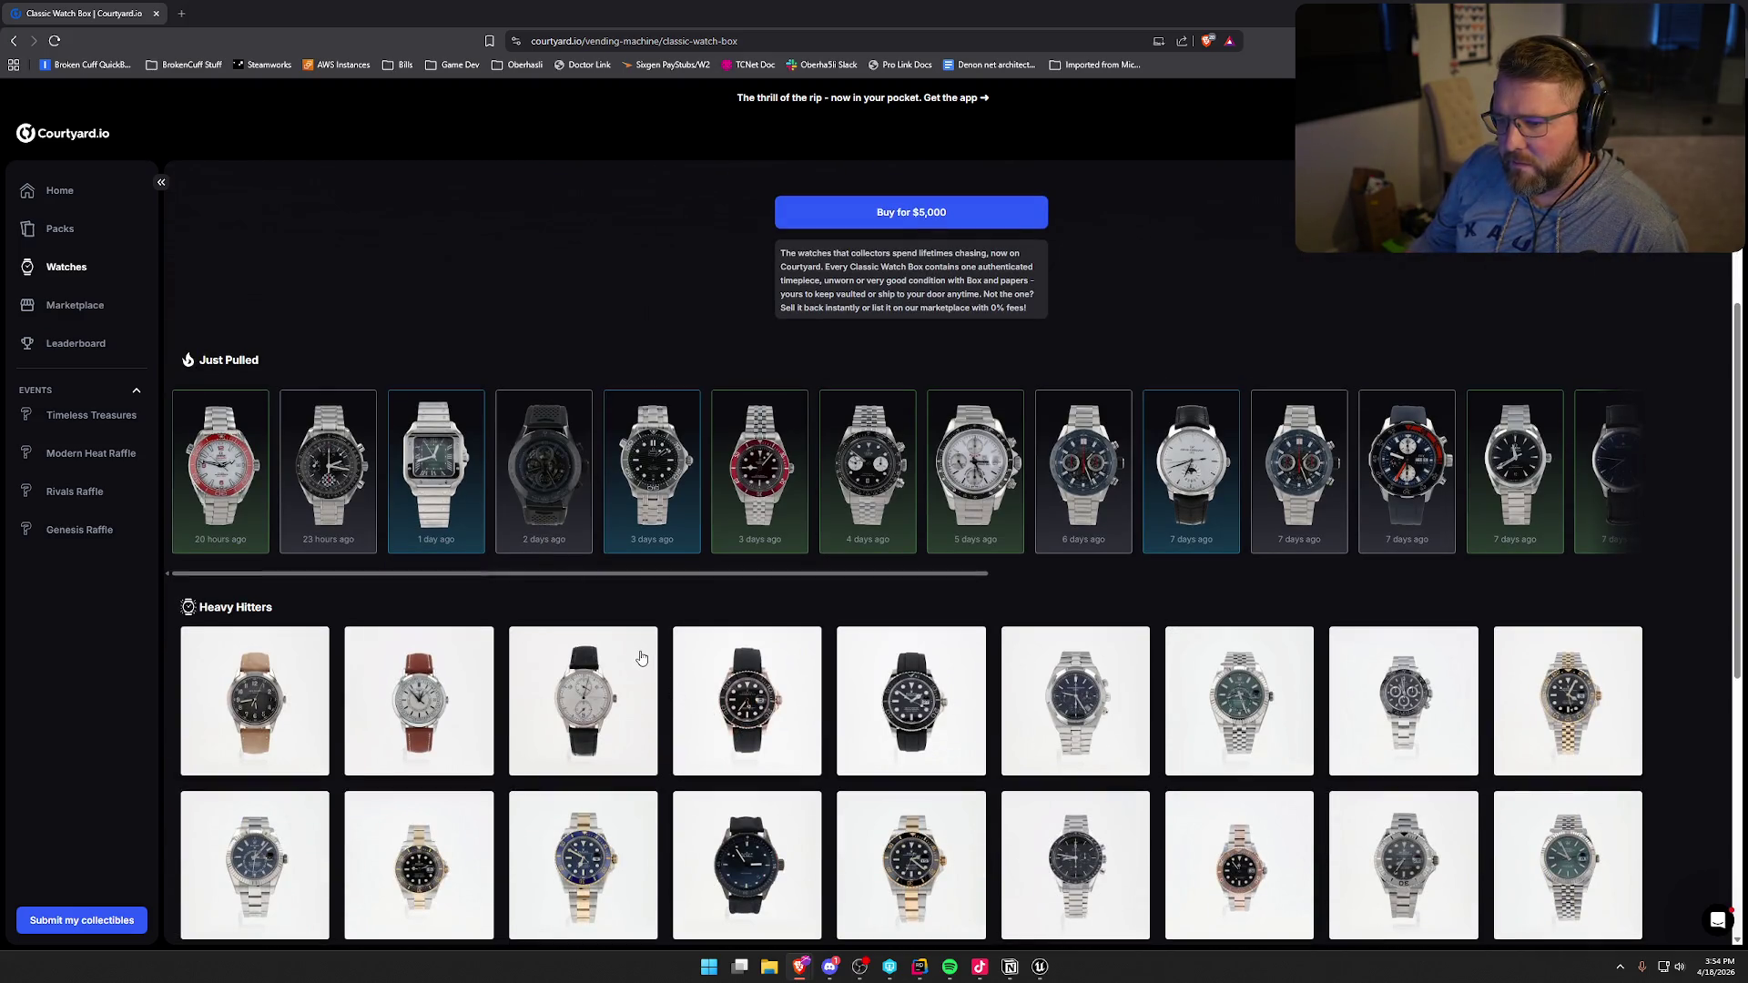
{"action": "scroll", "coordinate": [641, 657], "scroll_direction": "down", "scroll_amount": 5}
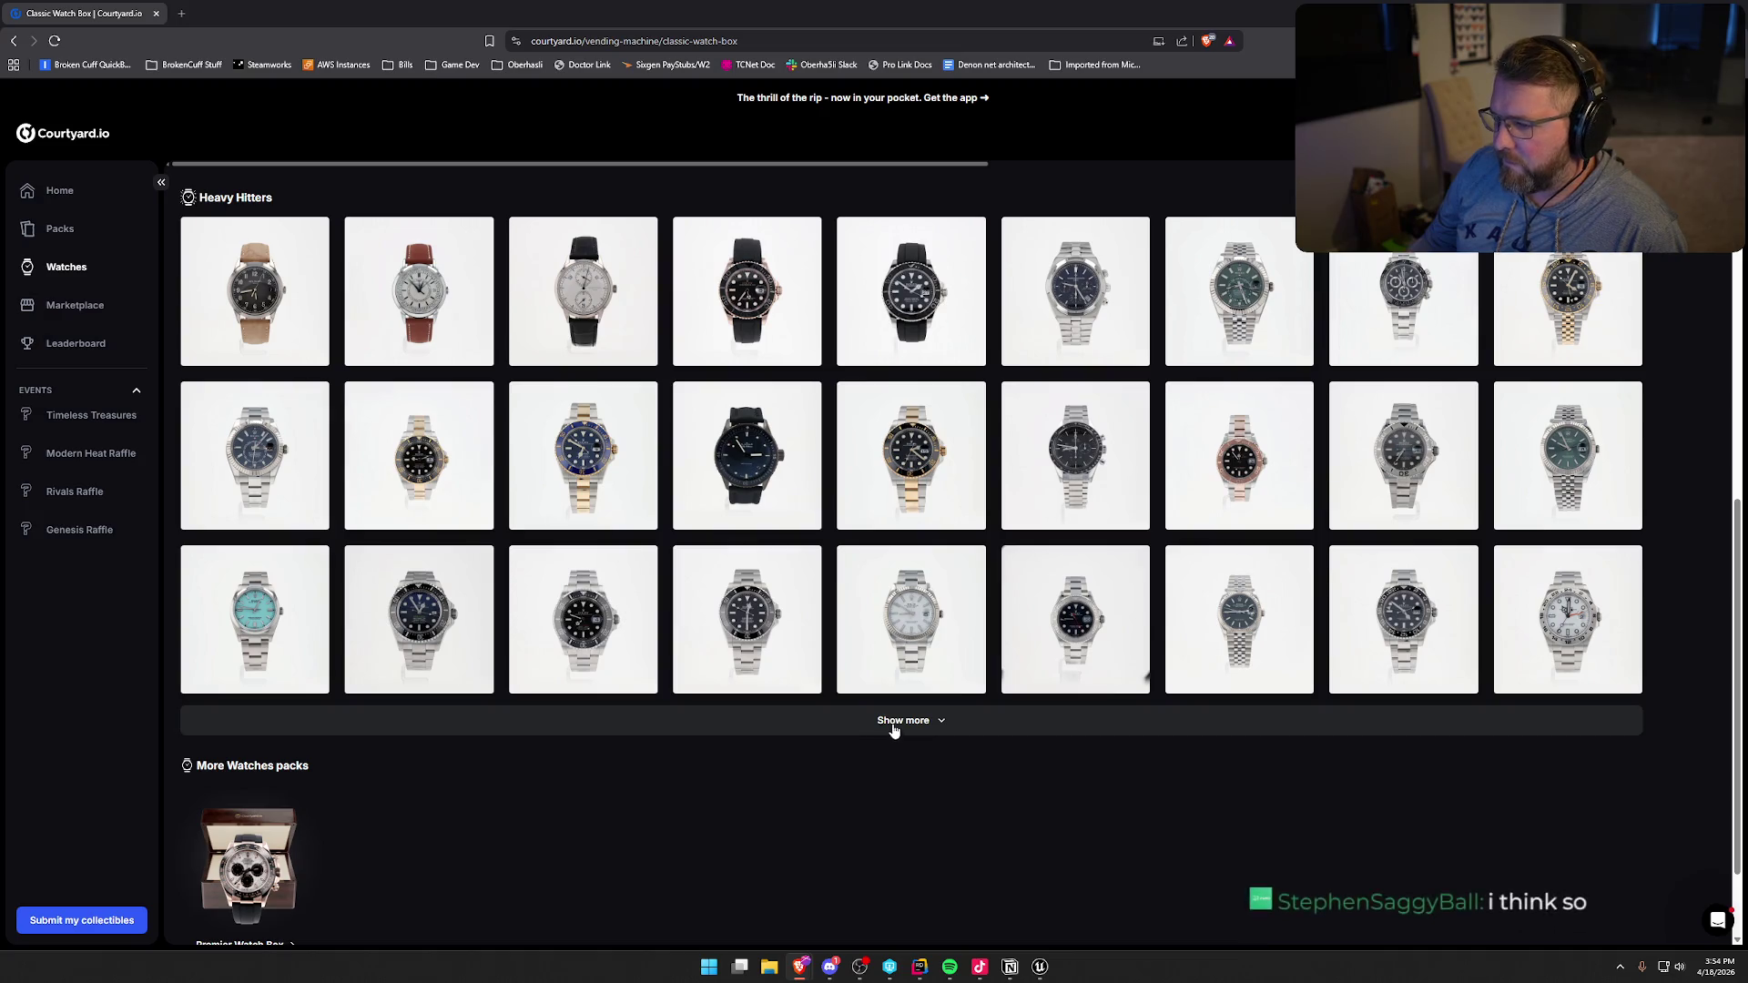
{"action": "left_click", "coordinate": [894, 724]}
{"action": "scroll", "coordinate": [1024, 720], "scroll_direction": "down", "scroll_amount": 4}
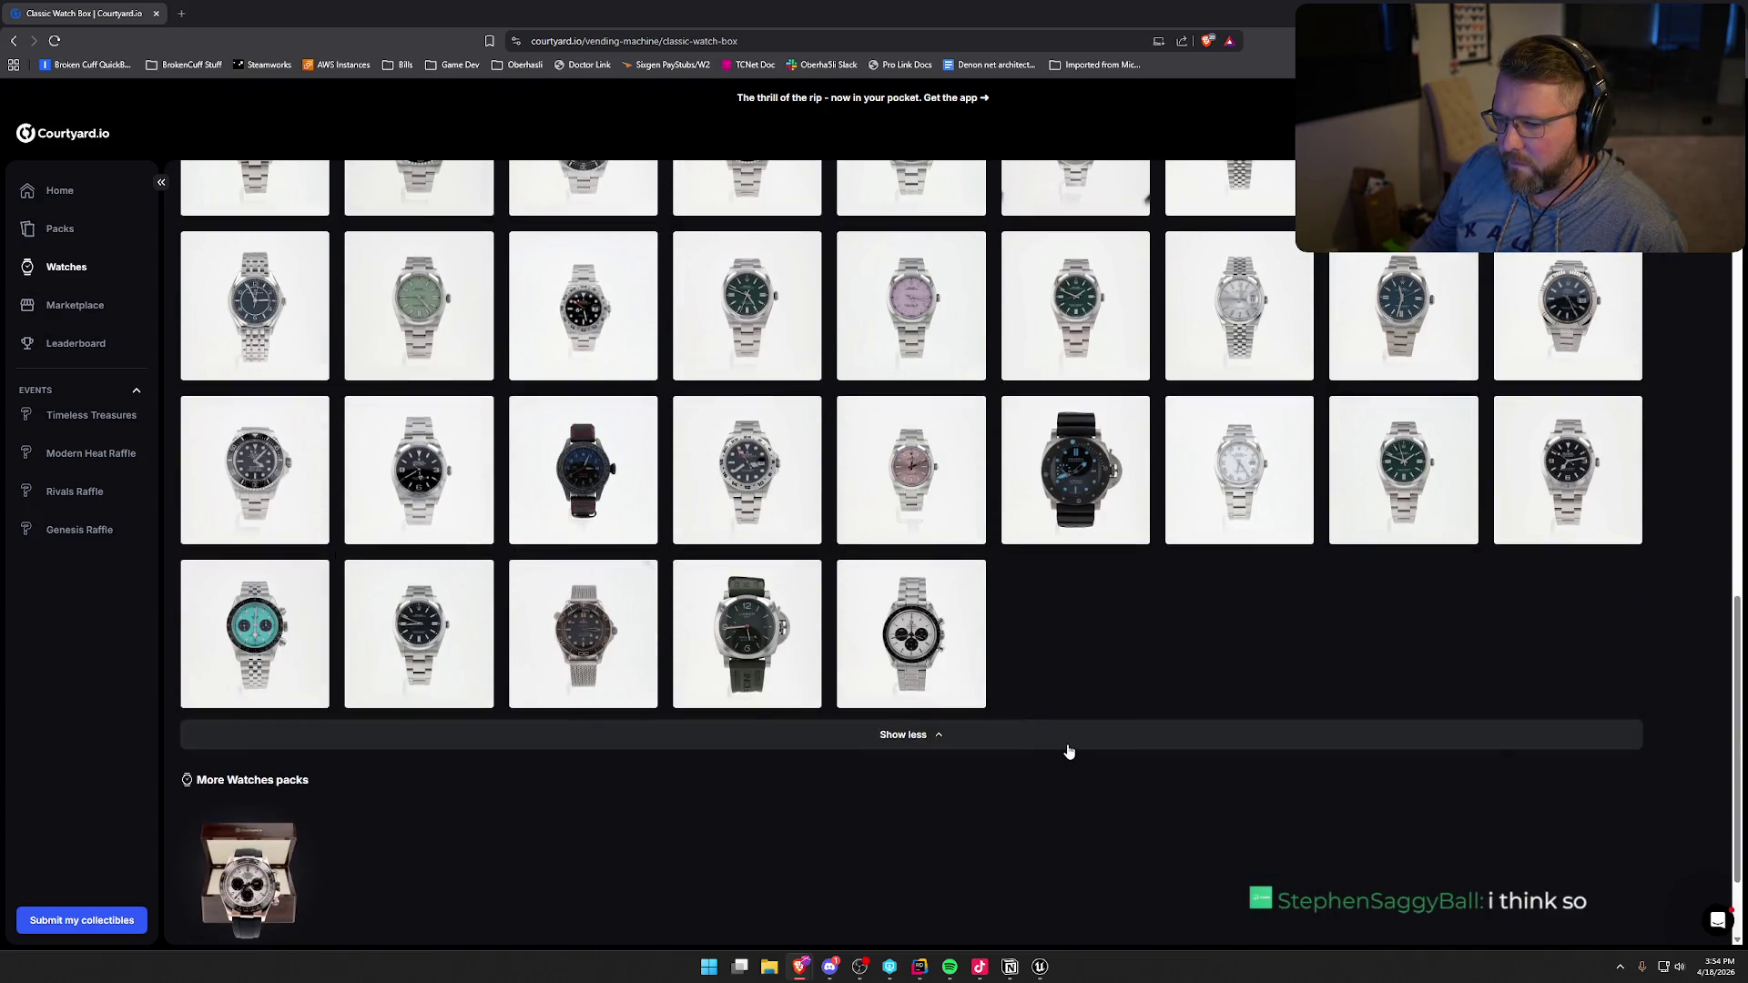
{"action": "scroll", "coordinate": [1069, 751], "scroll_direction": "up", "scroll_amount": 10}
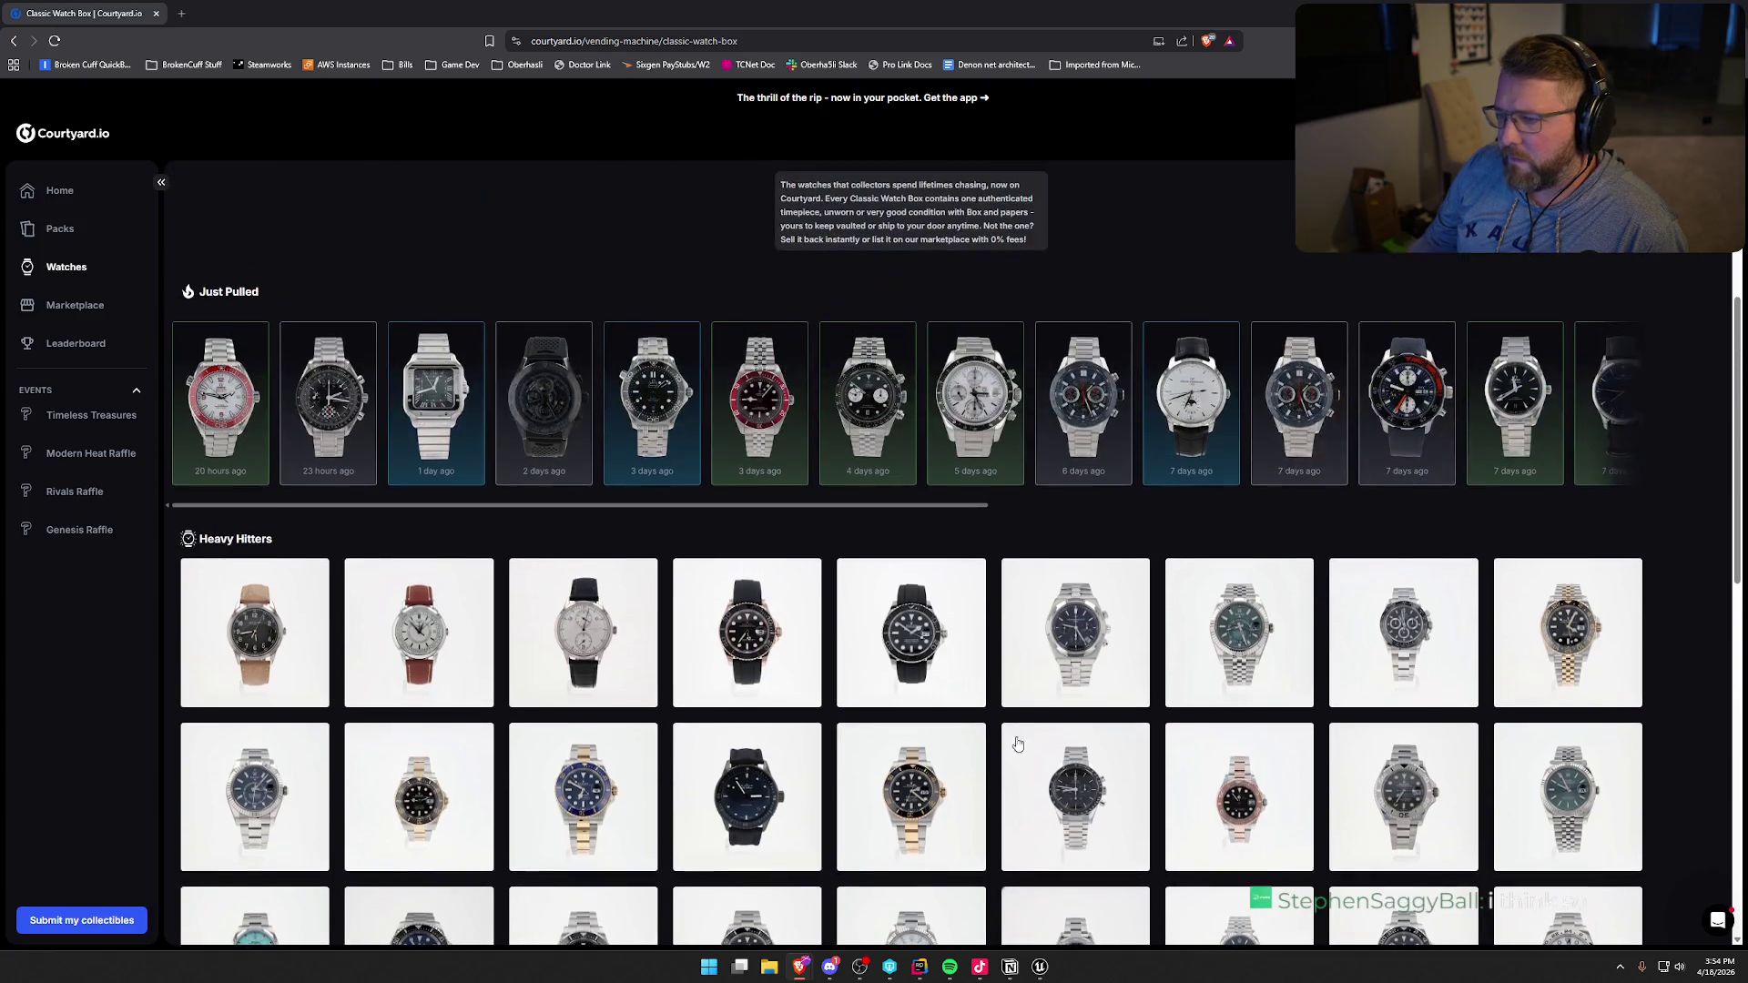
{"action": "left_click", "coordinate": [677, 43]}
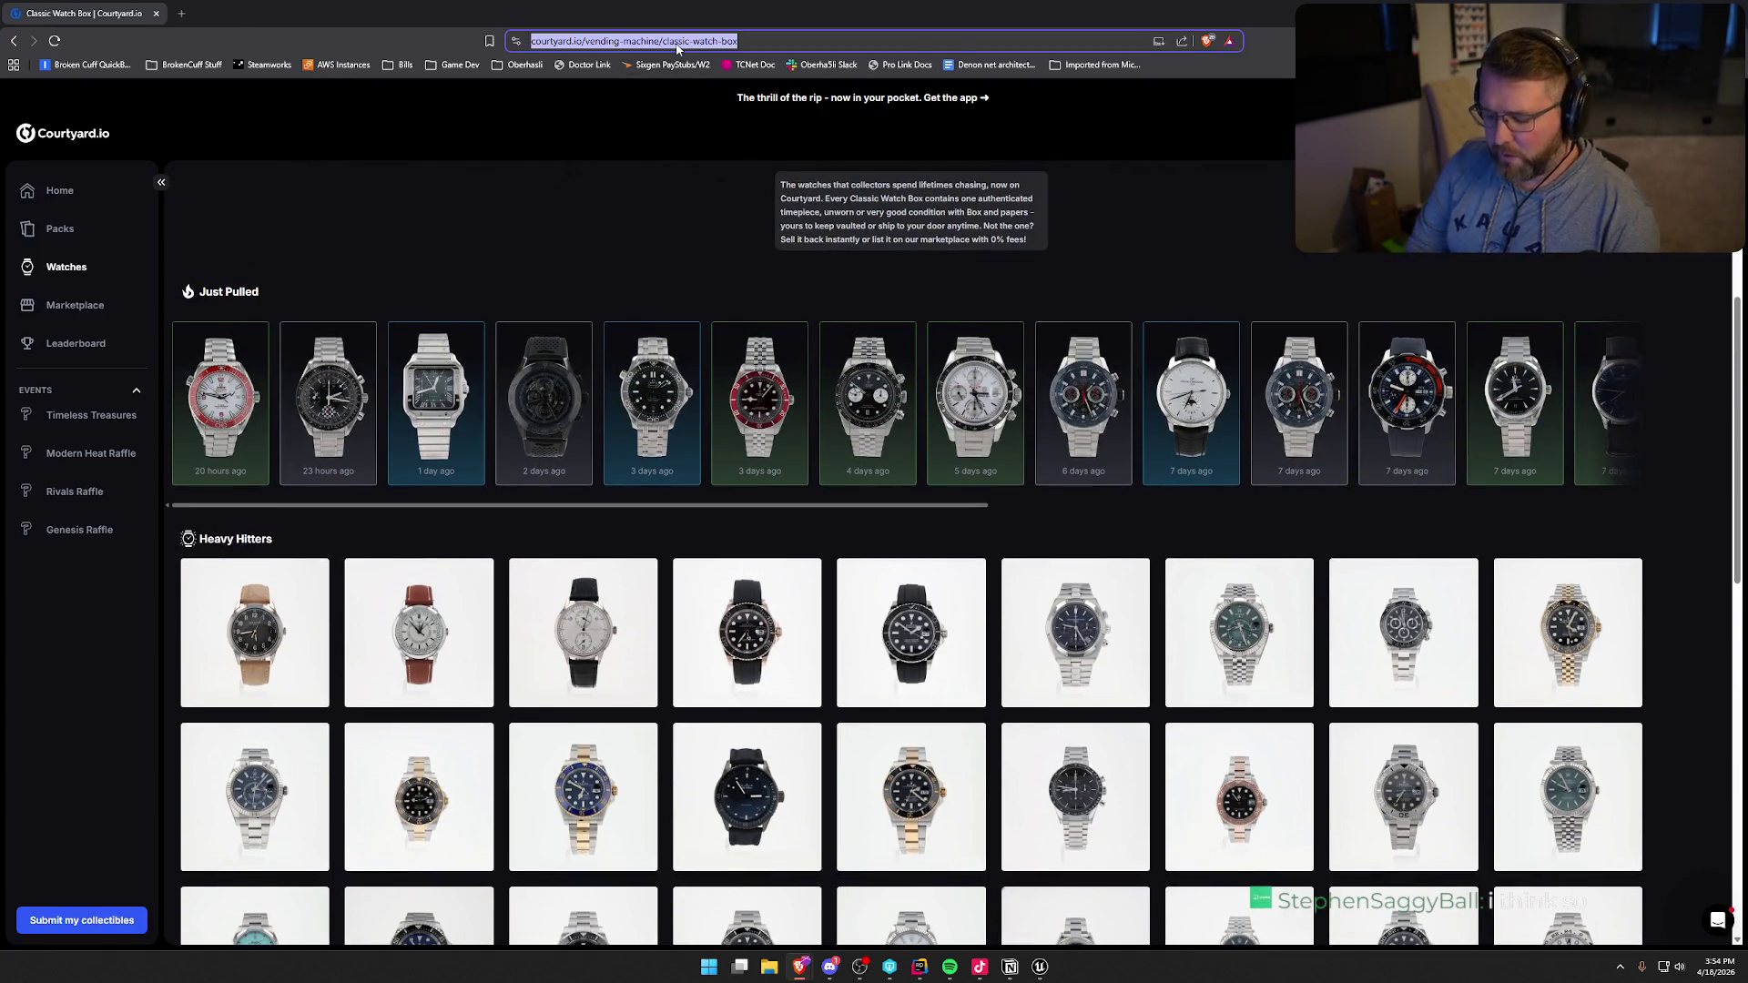
- Search Google for 'rolex that shows day of the week and date' and expand the AI Overview
{"action": "type", "text": "google.com"}
{"action": "key", "text": "Return"}
{"action": "type", "text": "role"}
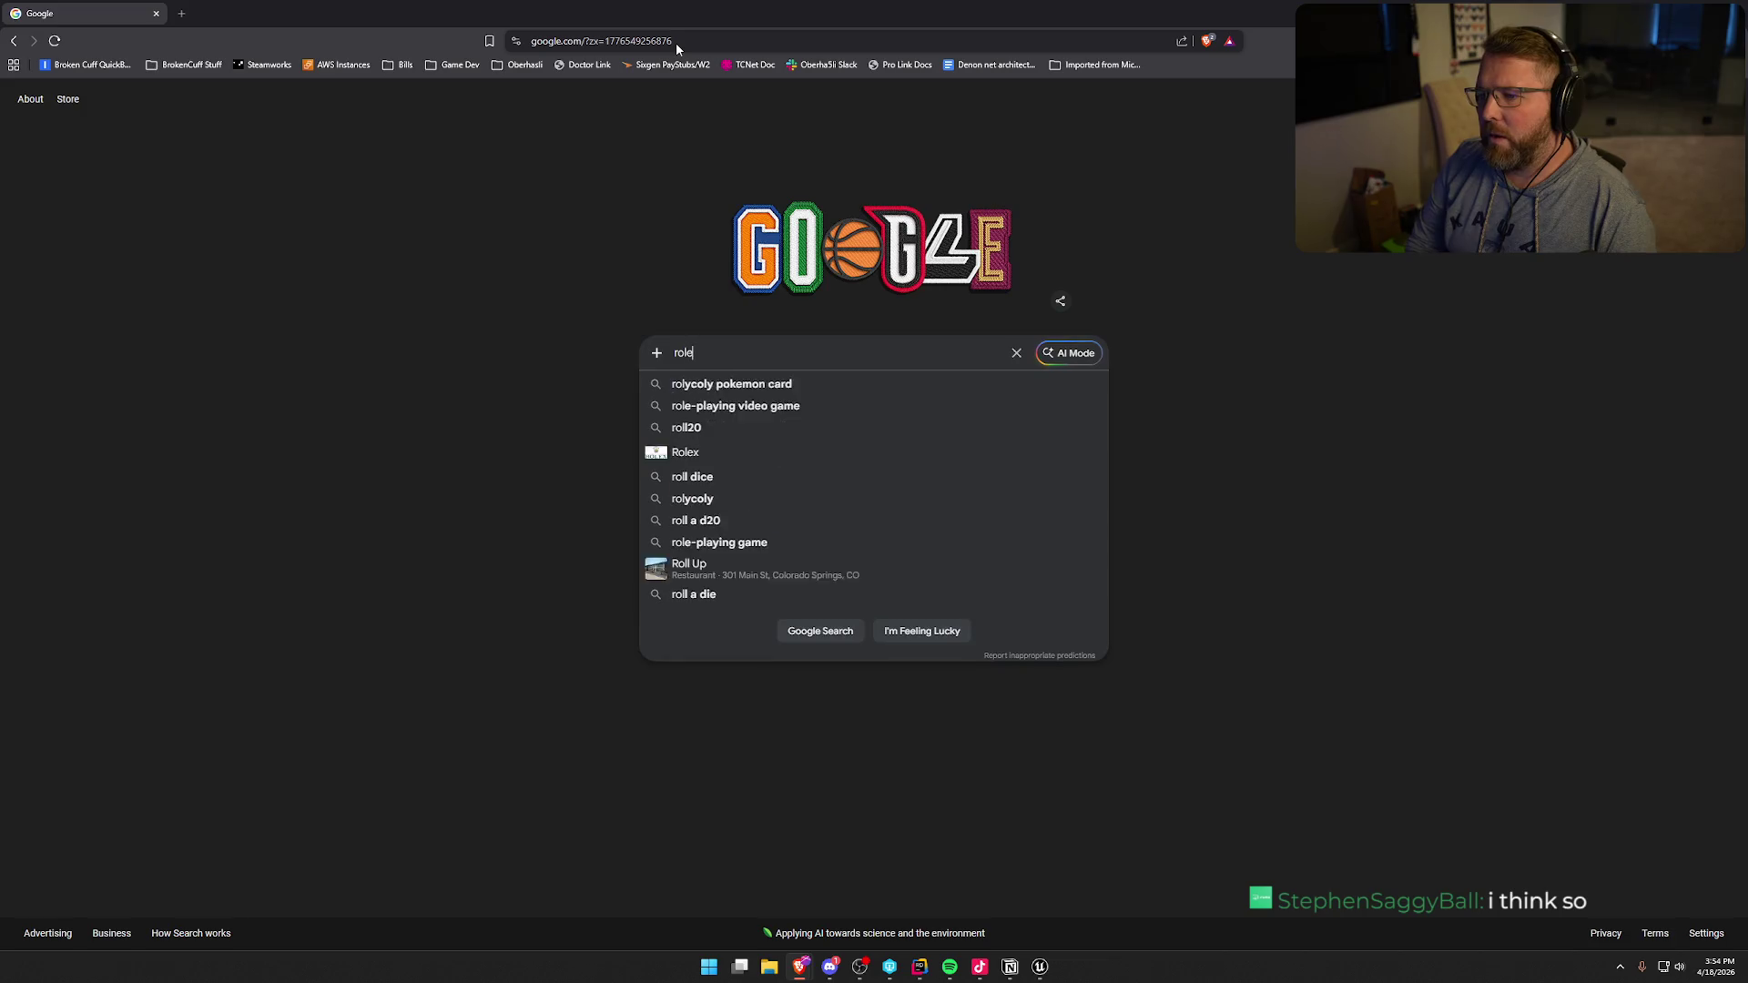
{"action": "type", "text": "x"}
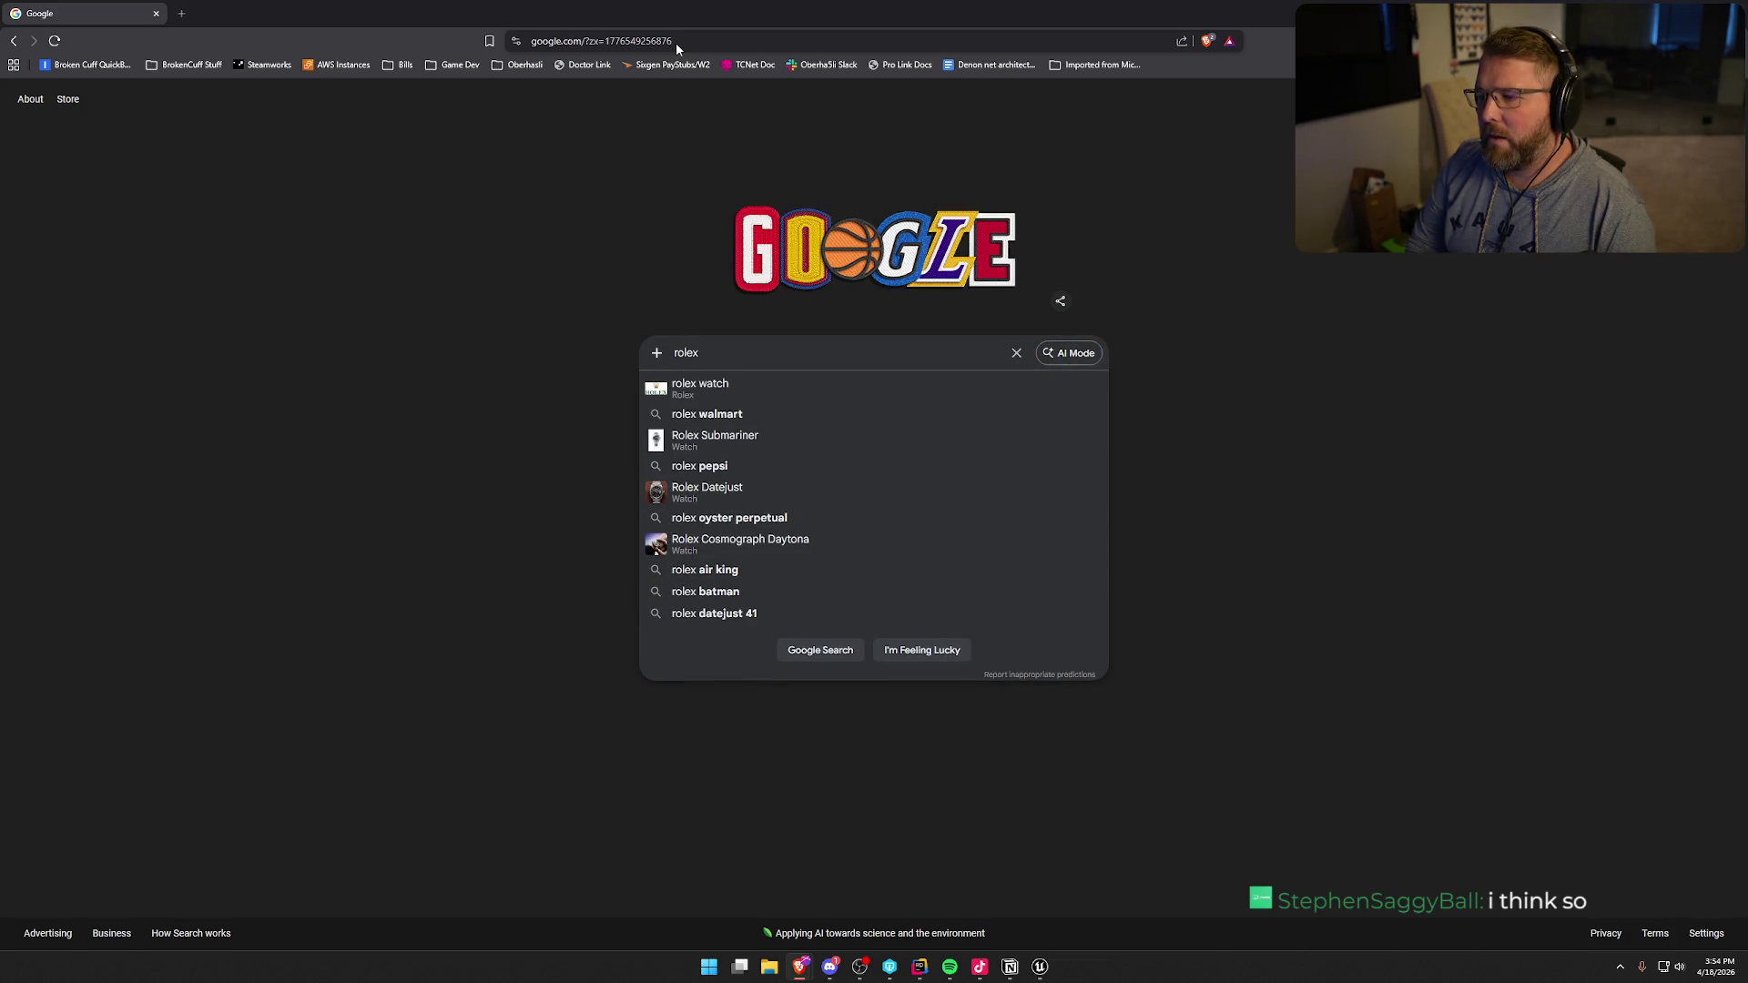
{"action": "type", "text": " that shows day of"}
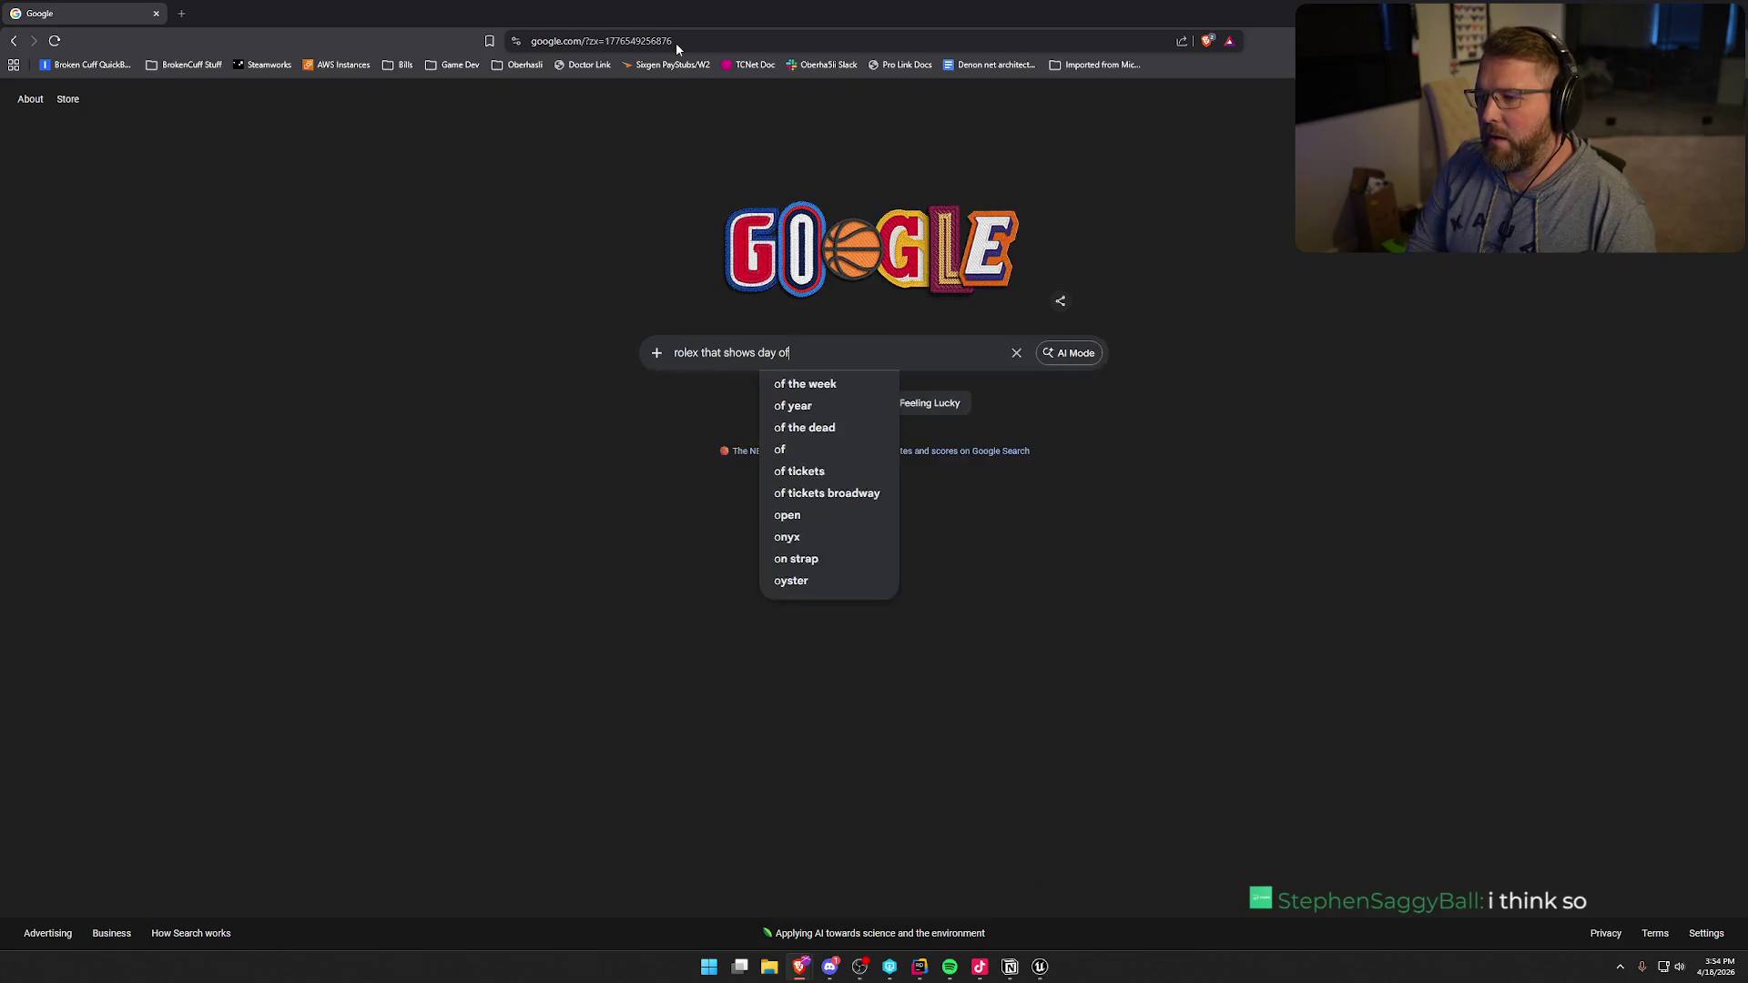
{"action": "type", "text": " the week and "}
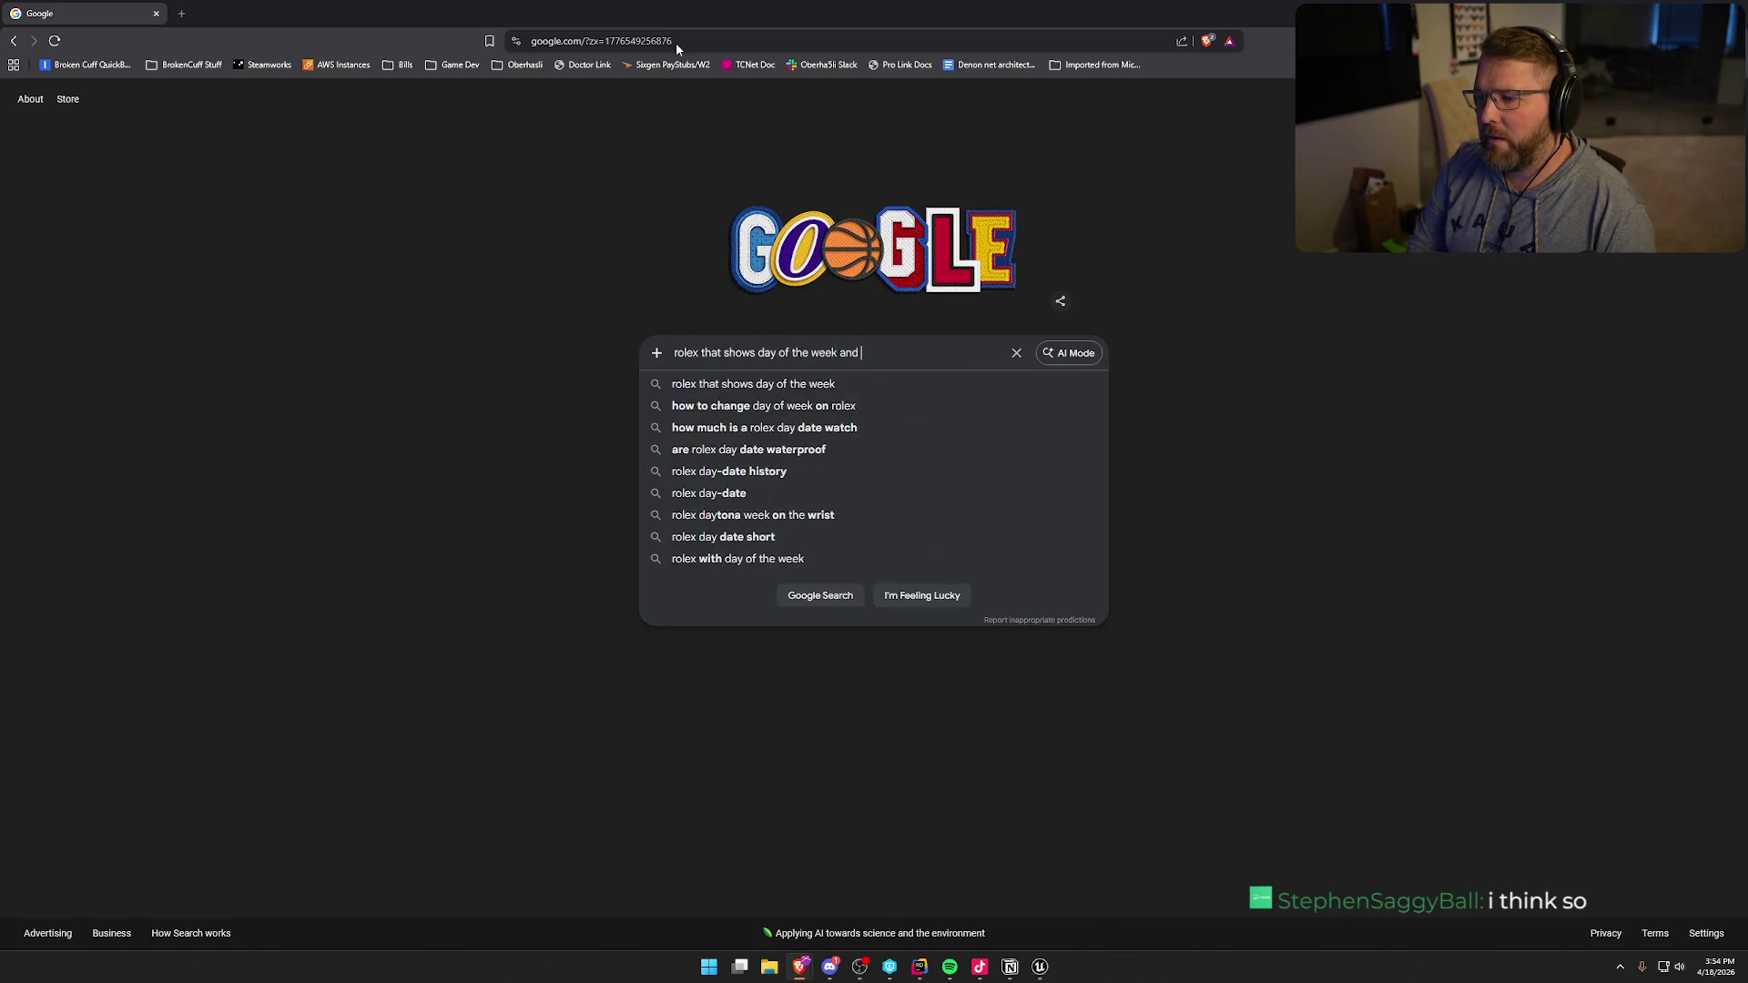
{"action": "type", "text": "date"}
{"action": "key", "text": "Return"}
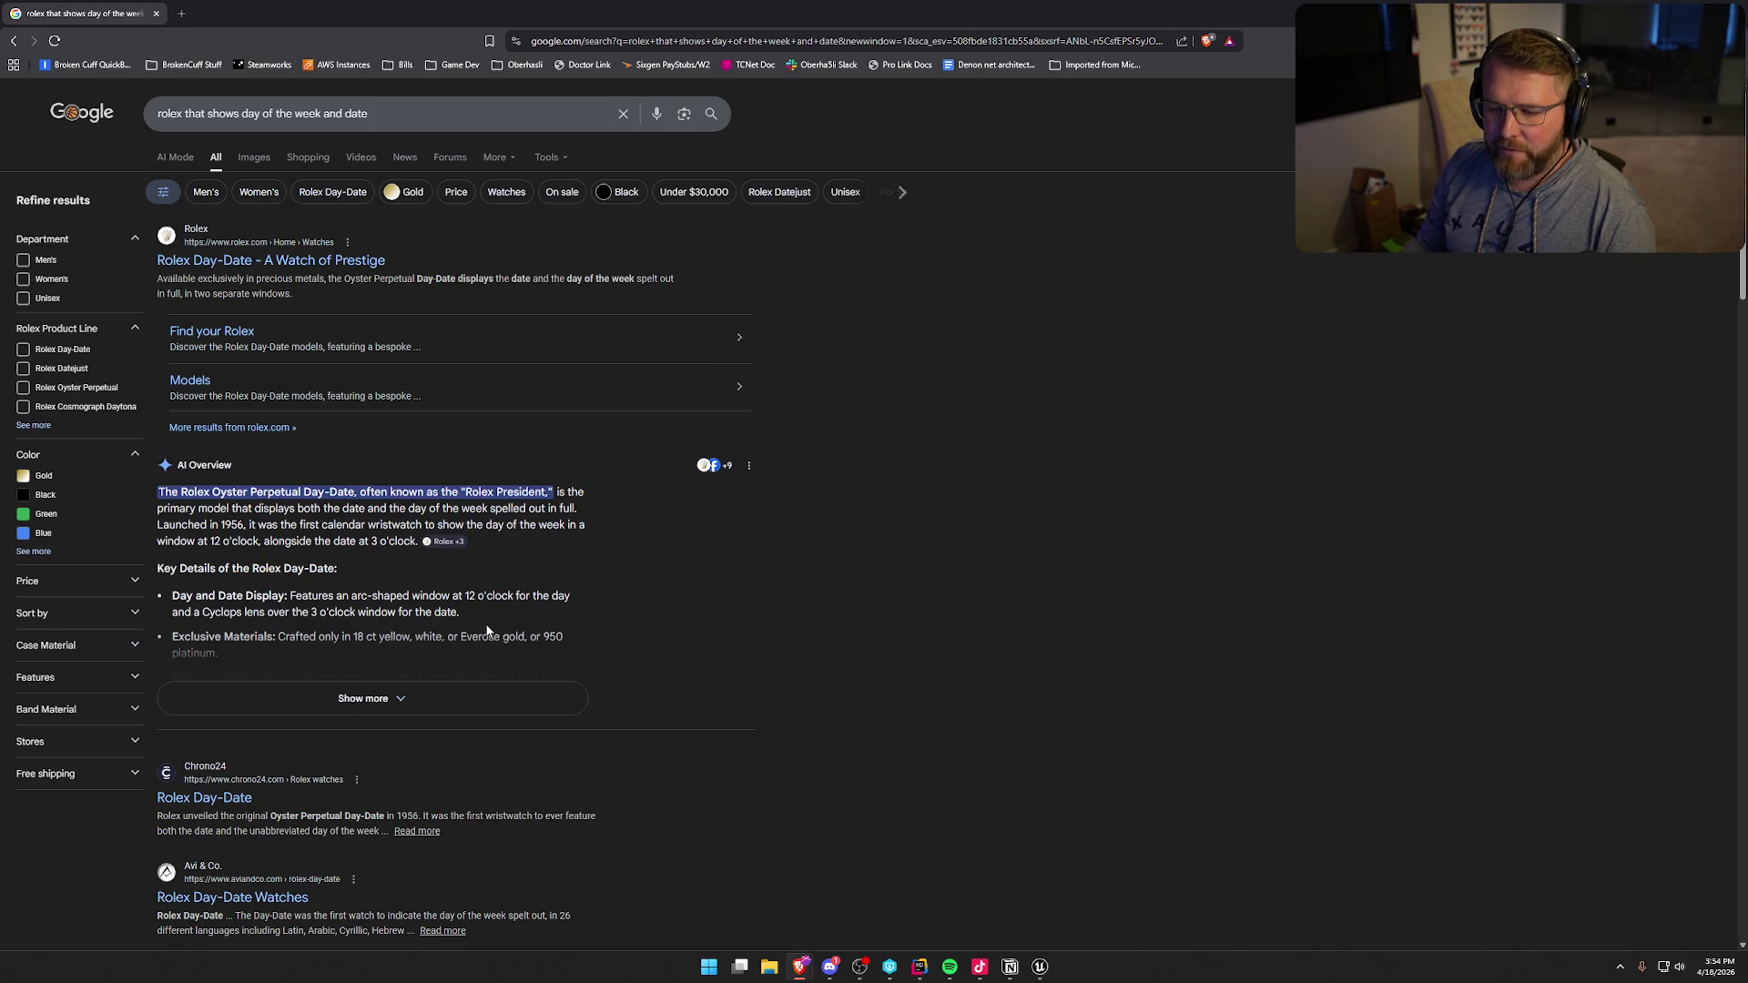
{"action": "scroll", "coordinate": [382, 571], "scroll_direction": "down", "scroll_amount": 2}
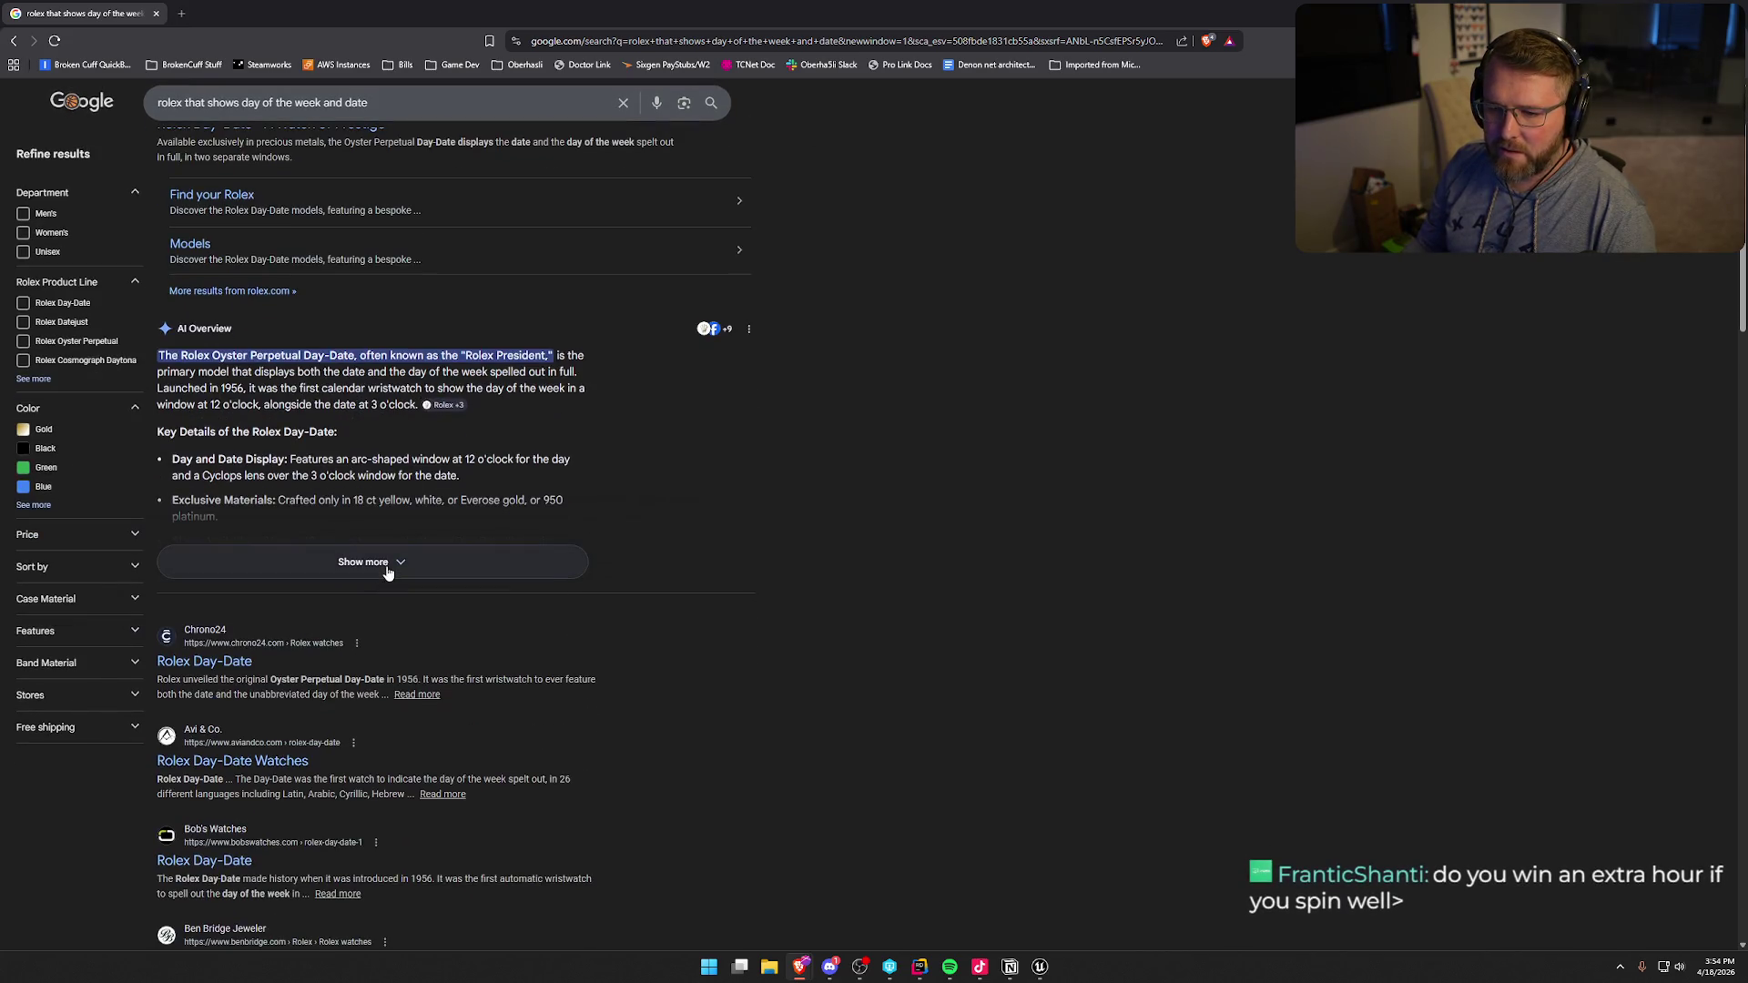
{"action": "left_click", "coordinate": [388, 571]}
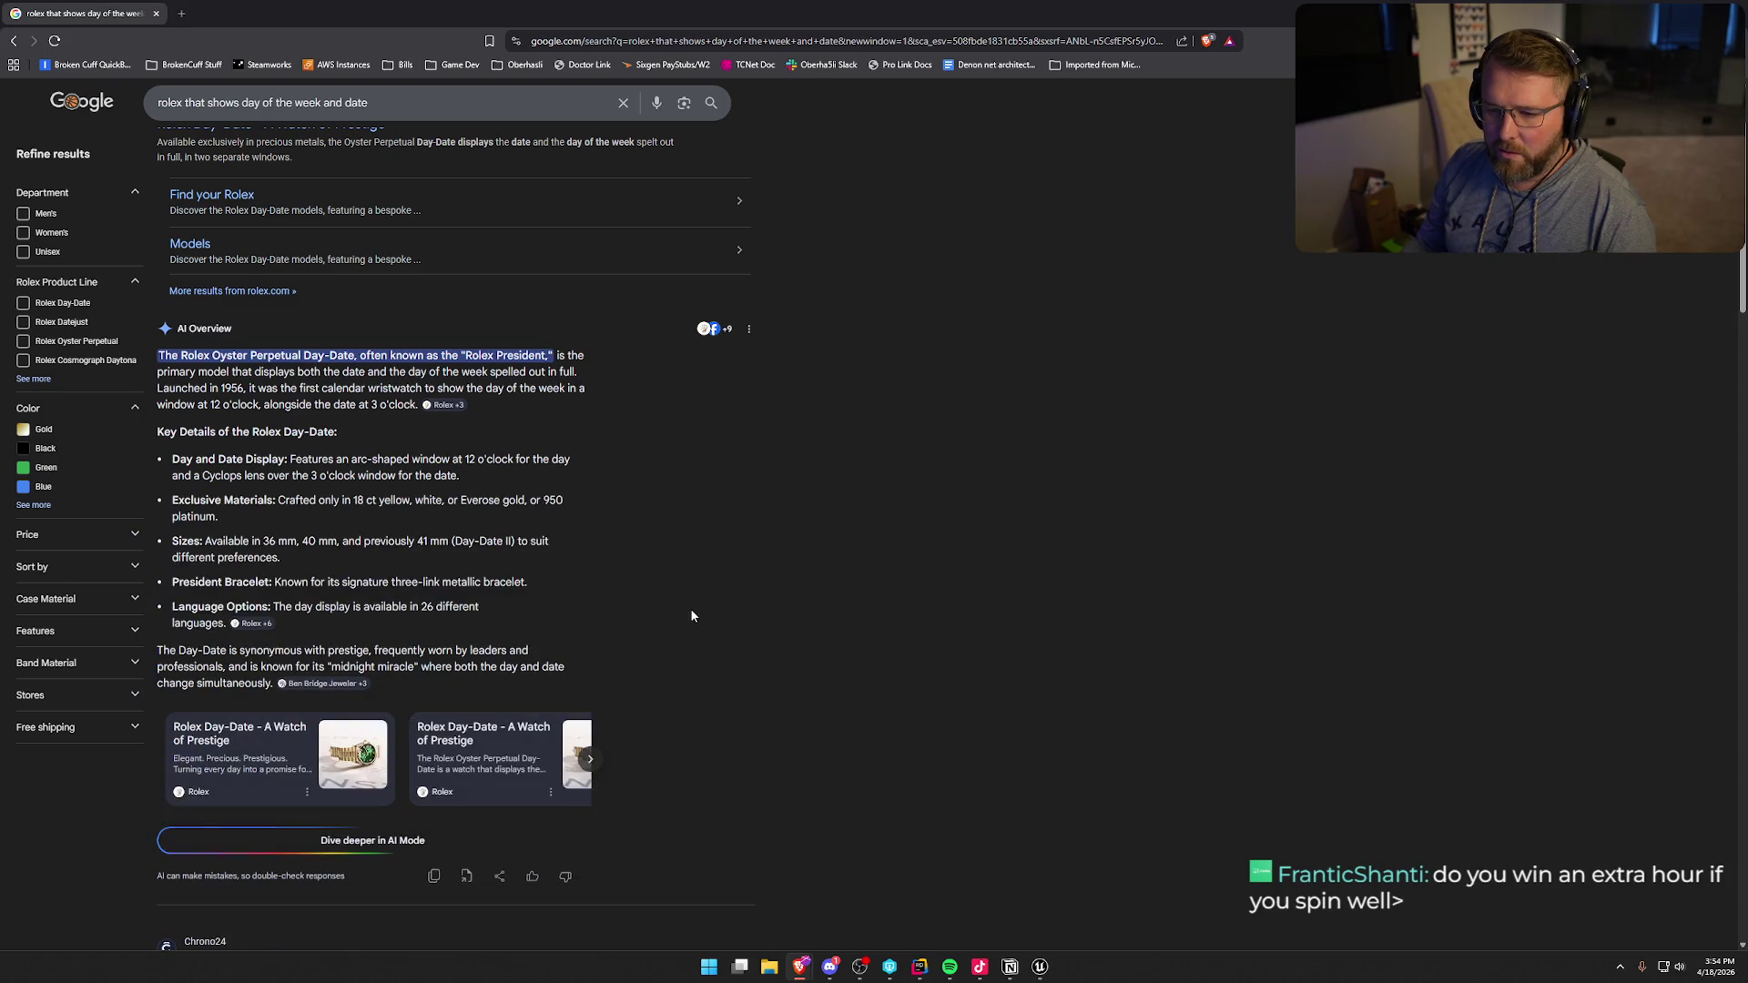
{"action": "scroll", "coordinate": [637, 547], "scroll_direction": "up", "scroll_amount": 2}
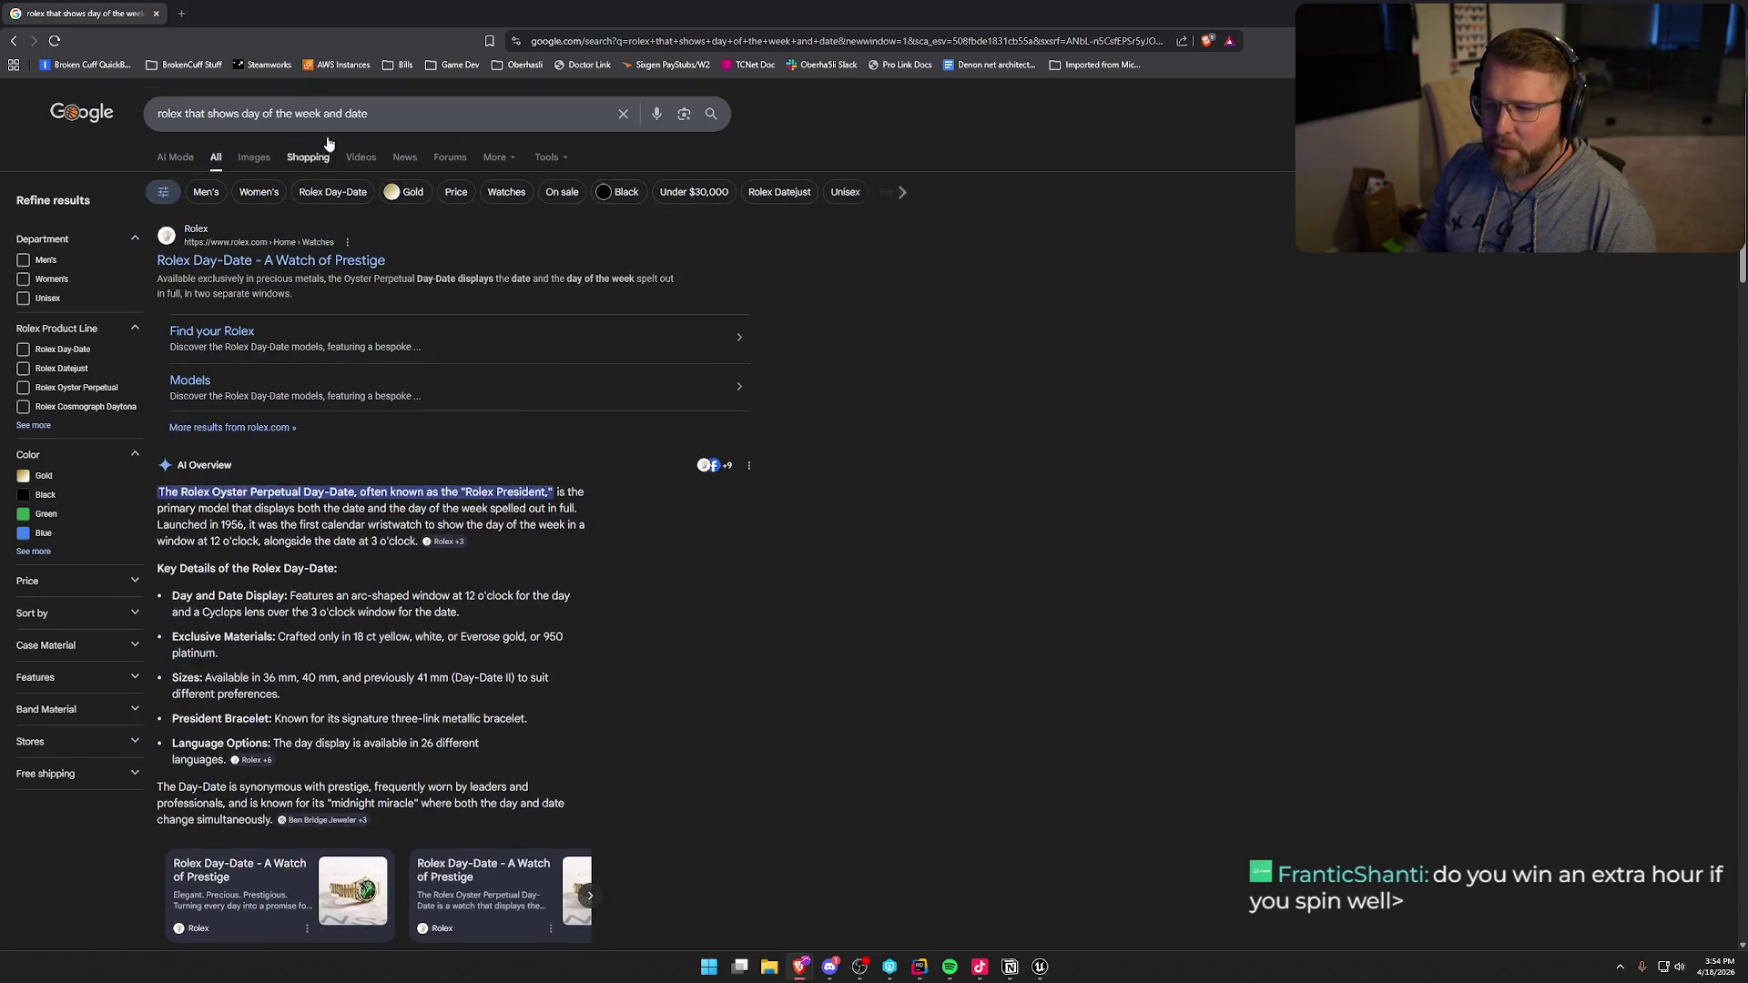
- Search 'rolex presidential' and open the official Rolex Day-Date result
{"action": "type", "text": "rolex p"}
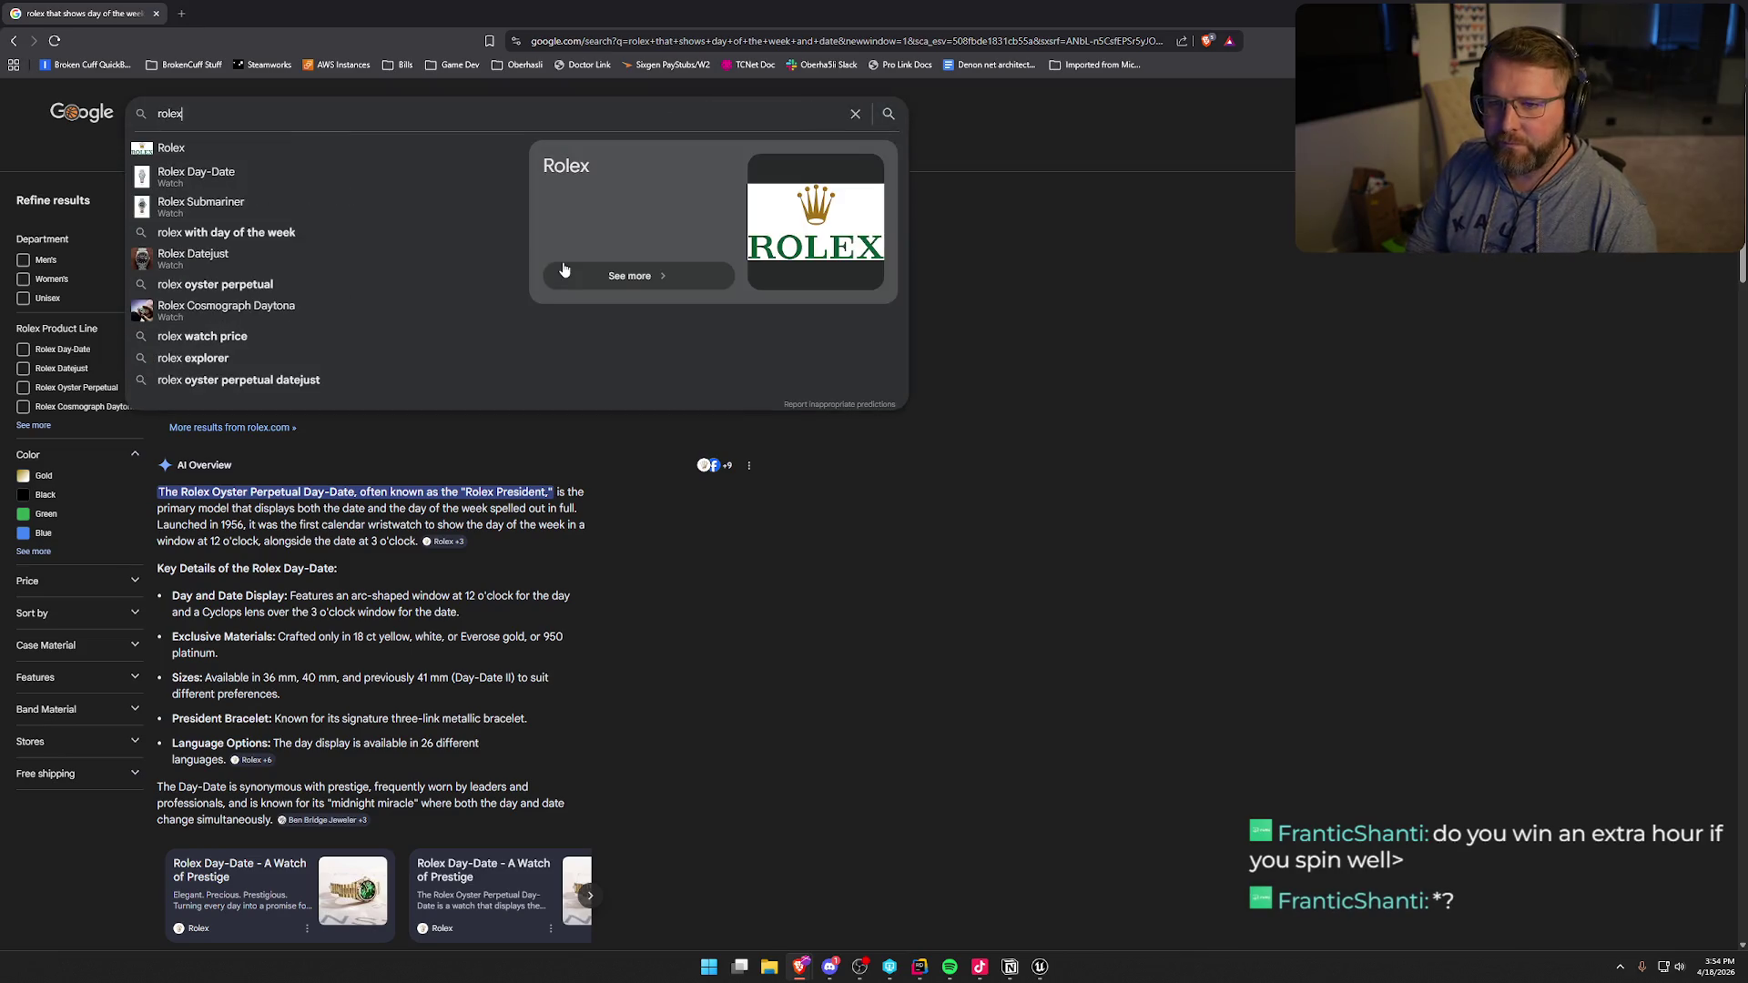
{"action": "key", "text": "Down"}
{"action": "key", "text": "Return"}
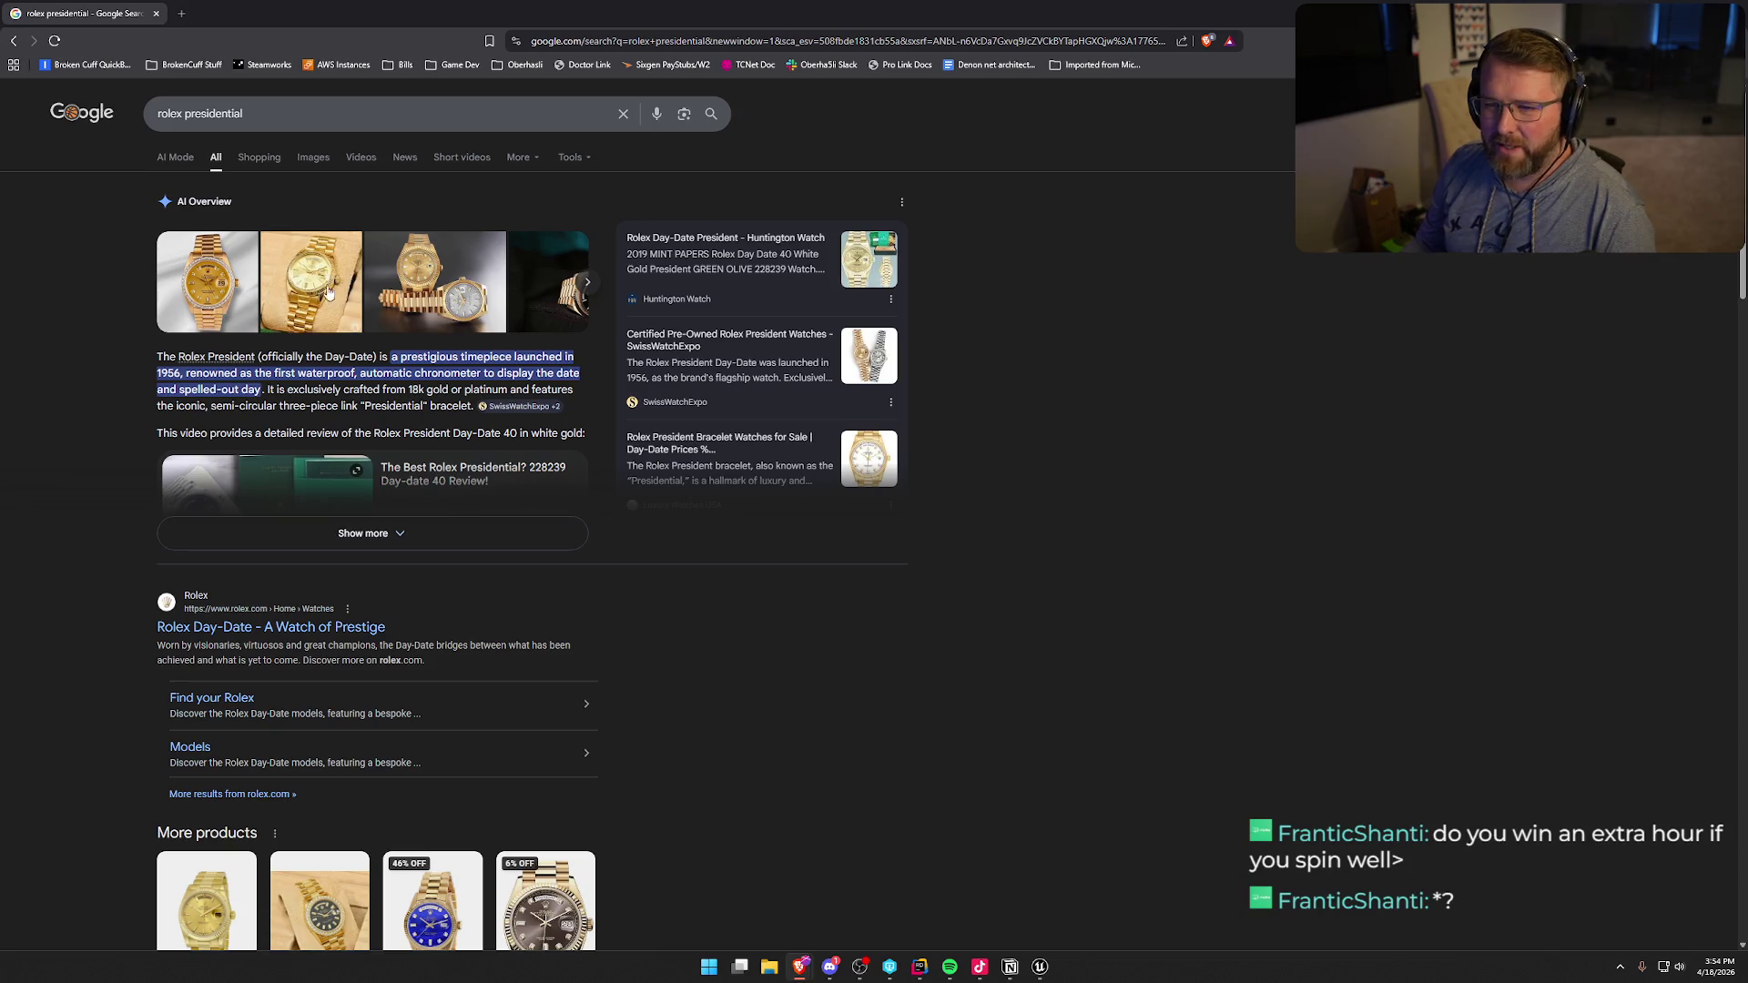
{"action": "scroll", "coordinate": [571, 599], "scroll_direction": "down", "scroll_amount": 2}
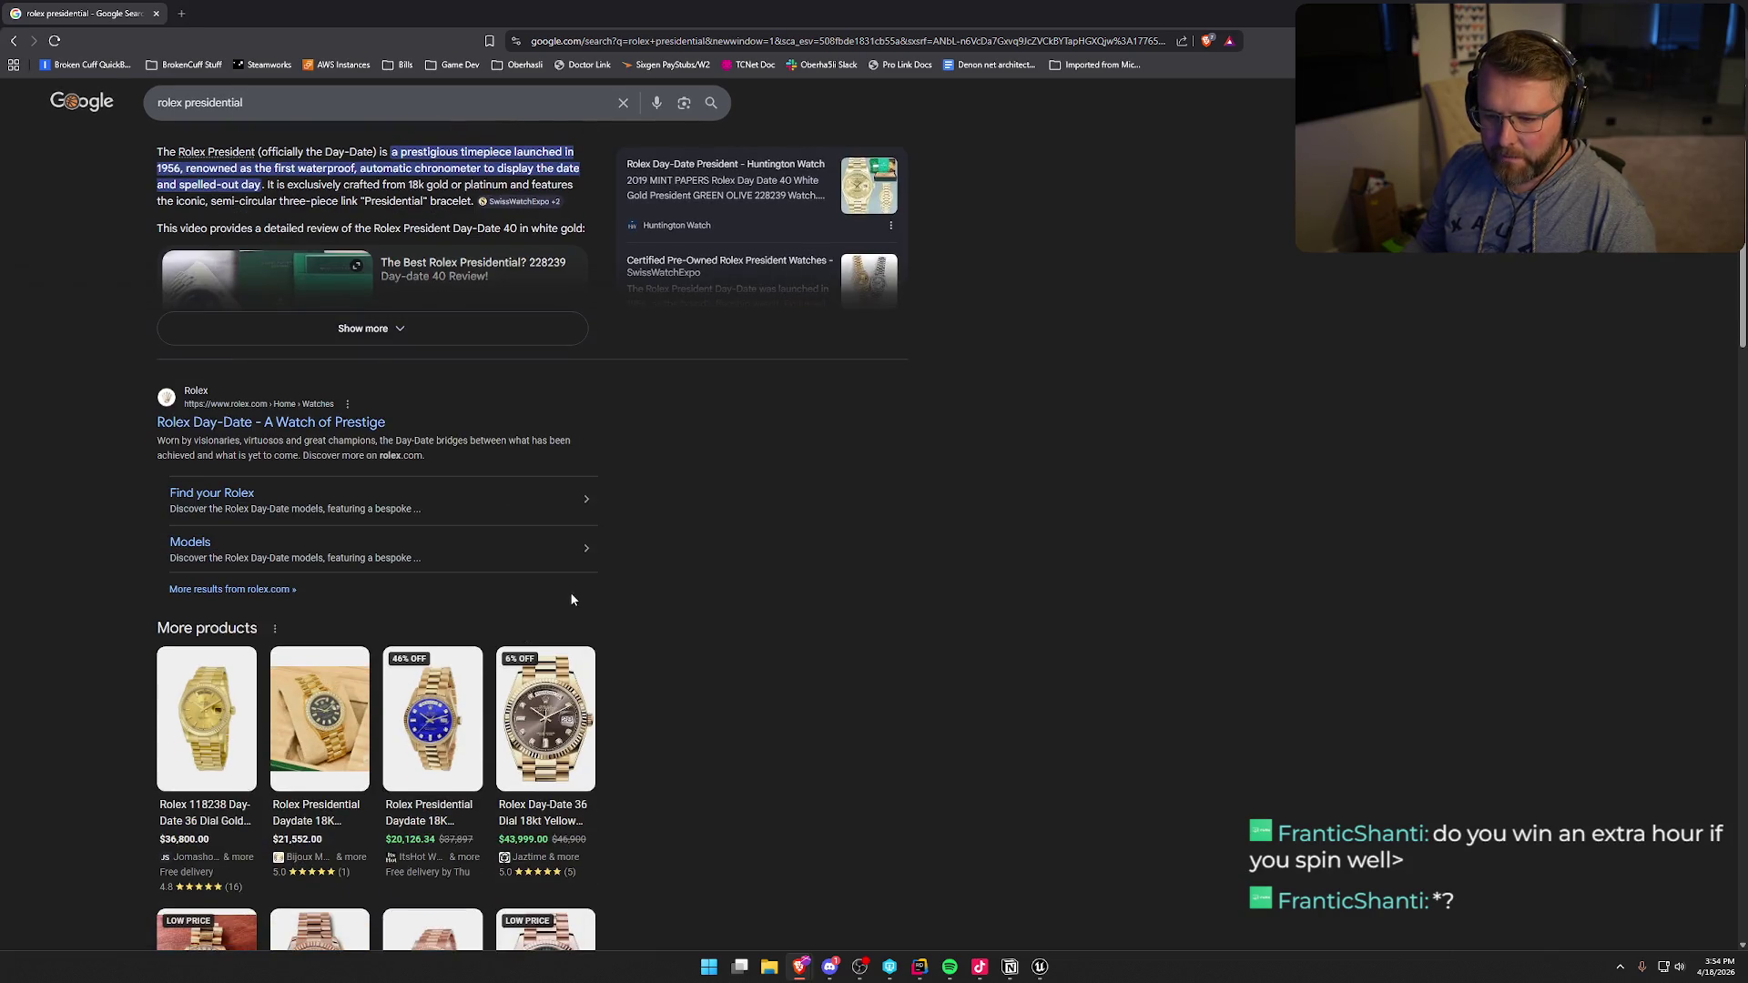
{"action": "left_click", "coordinate": [259, 423]}
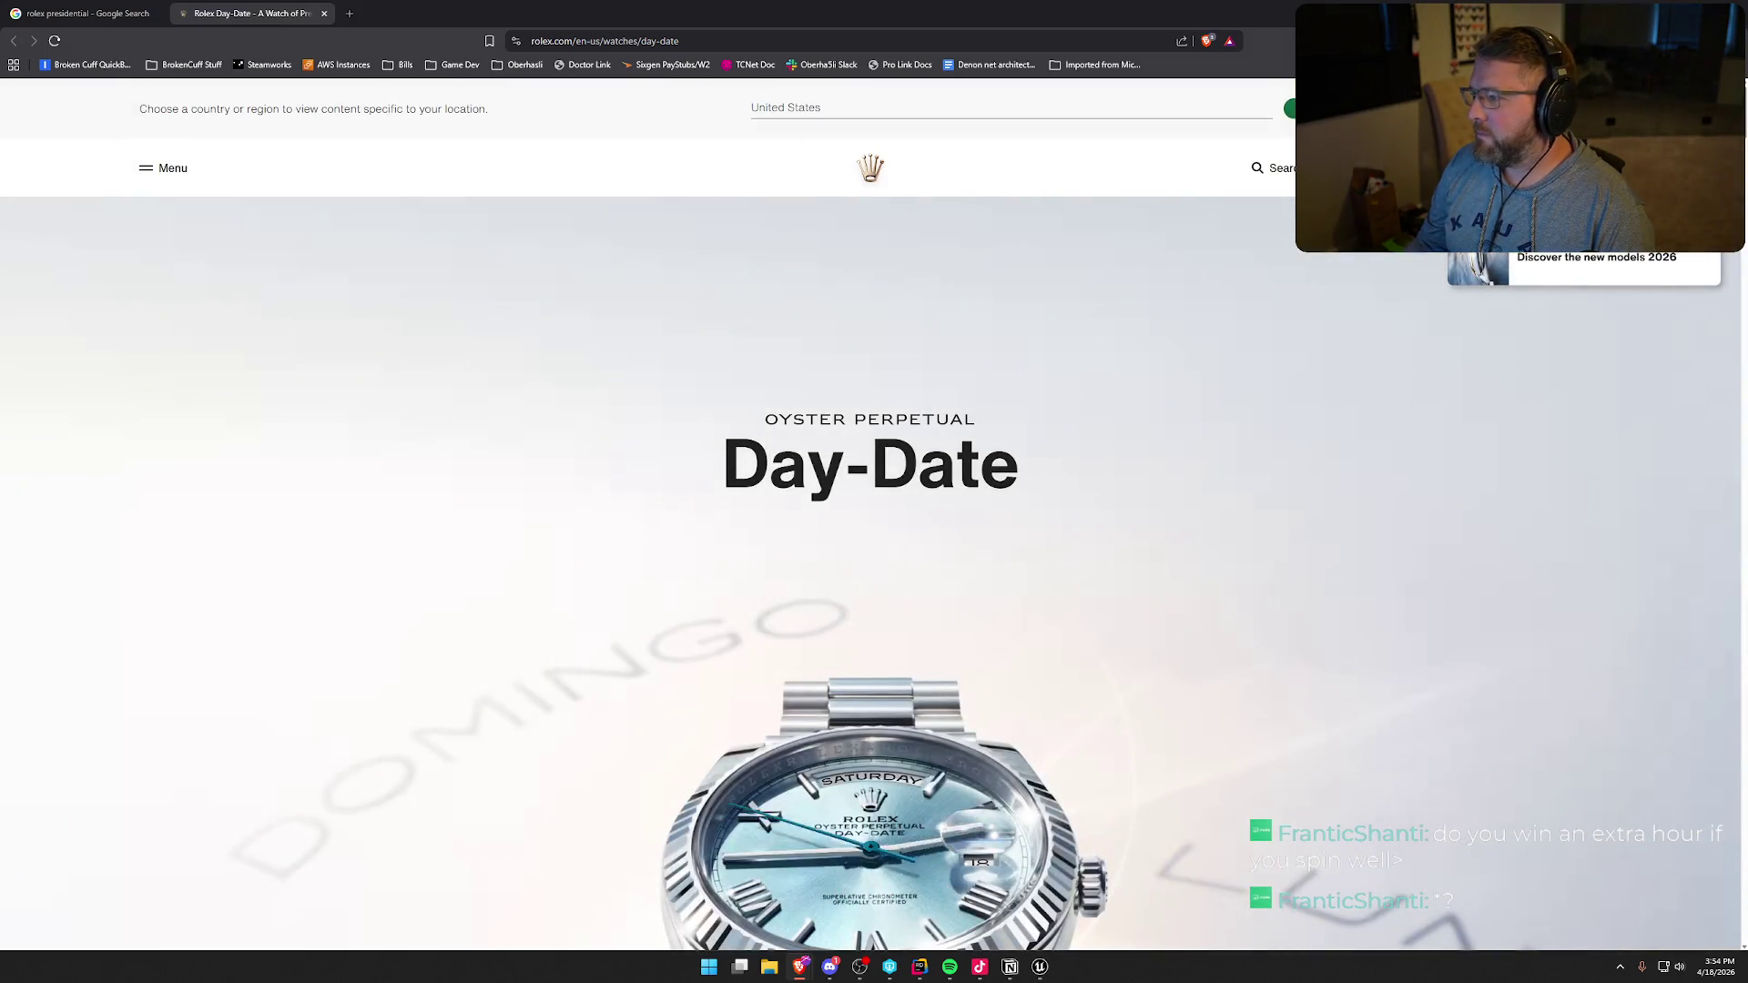
- Scroll the Day-Date page down to the model showcase and switch it to the white-gold Day-Date 40
{"action": "scroll", "coordinate": [1200, 555], "scroll_direction": "down", "scroll_amount": 3}
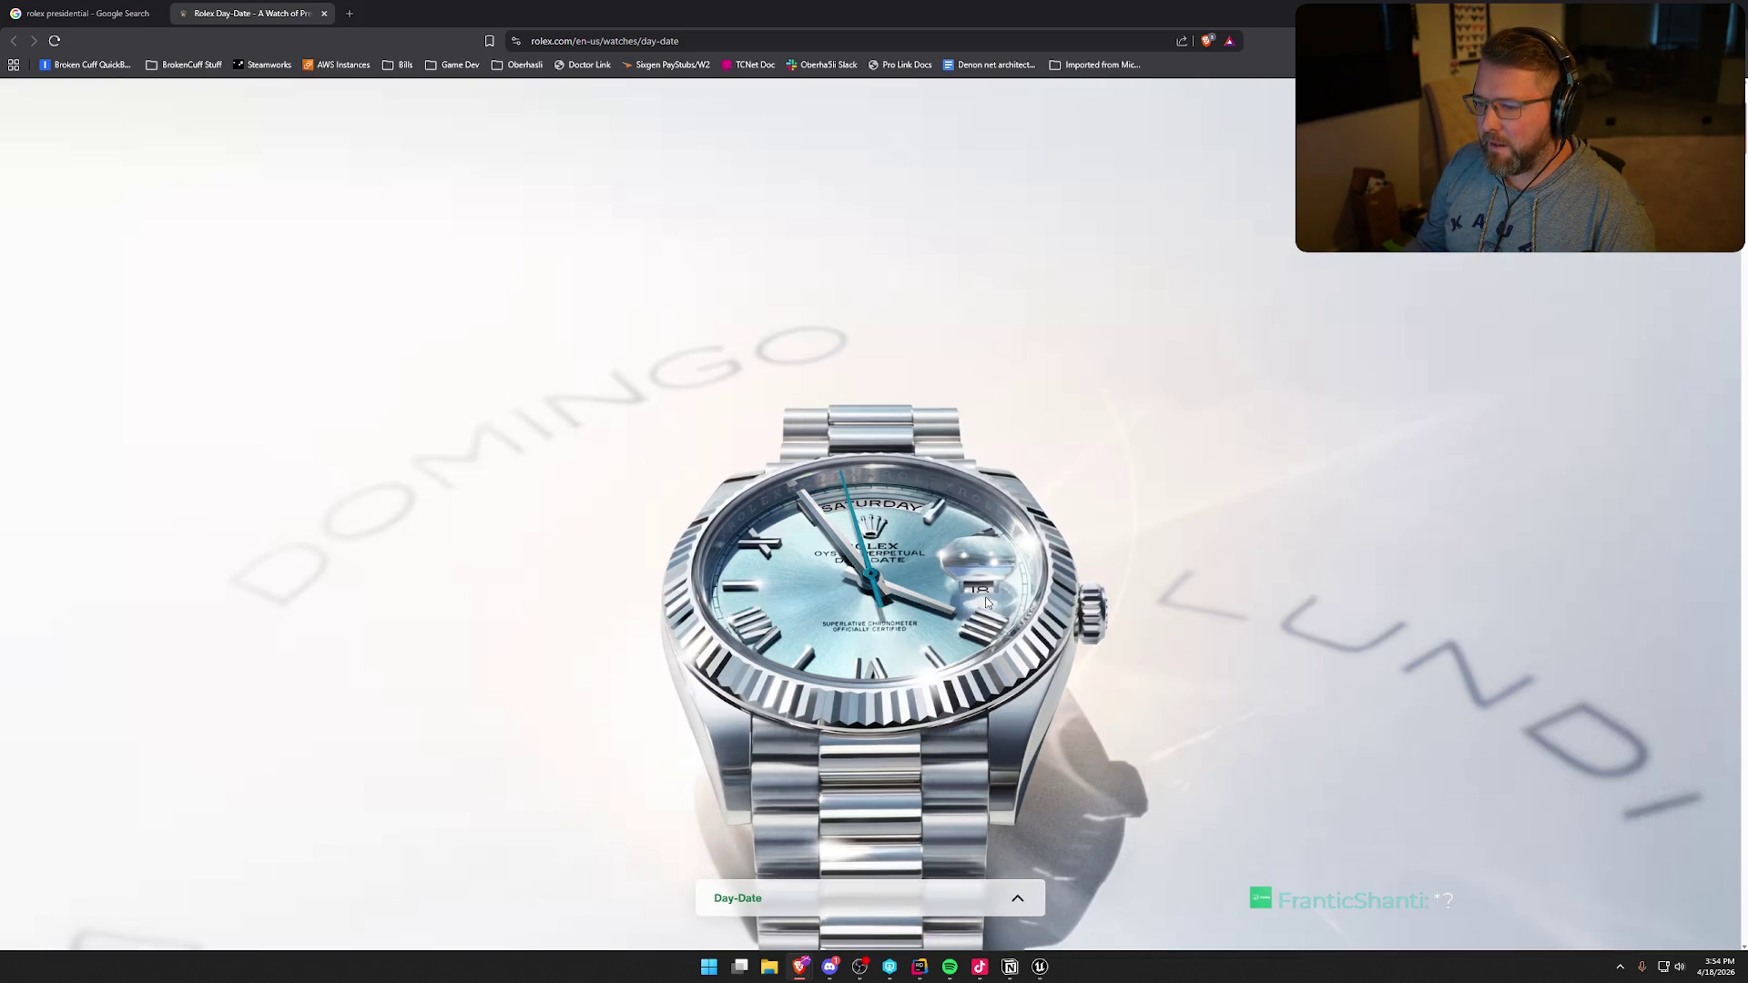
{"action": "scroll", "coordinate": [866, 490], "scroll_direction": "down", "scroll_amount": 5}
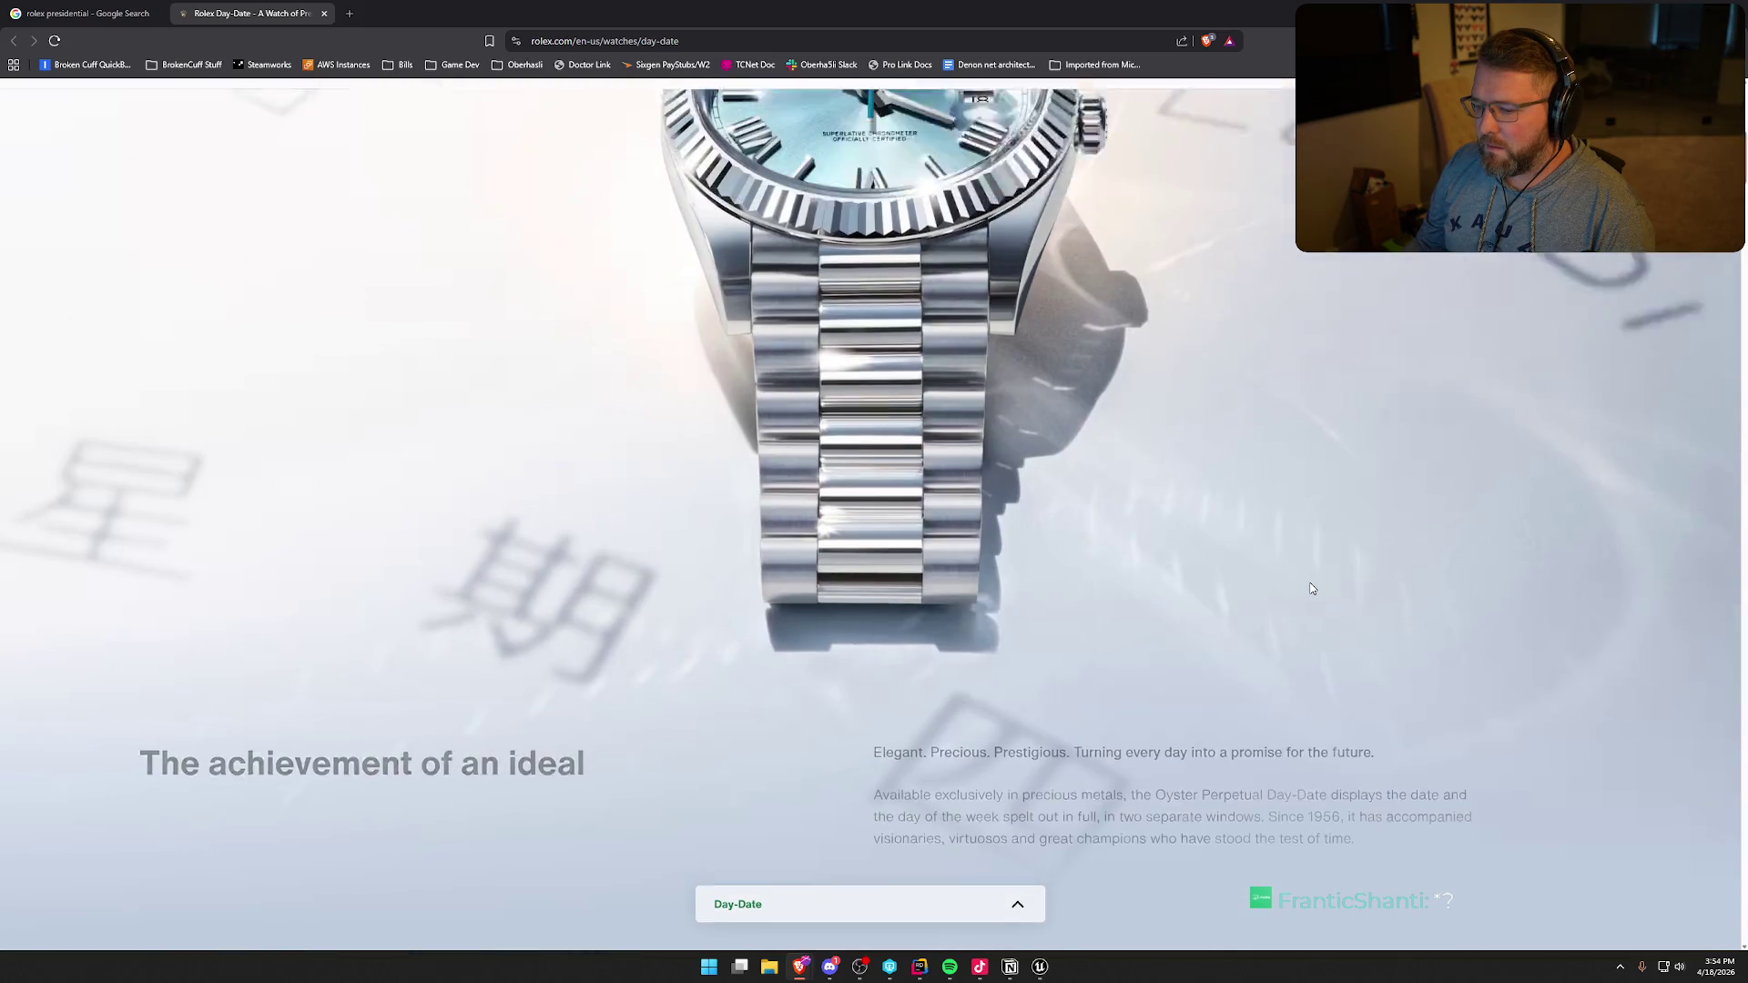
{"action": "scroll", "coordinate": [1312, 589], "scroll_direction": "up", "scroll_amount": 10}
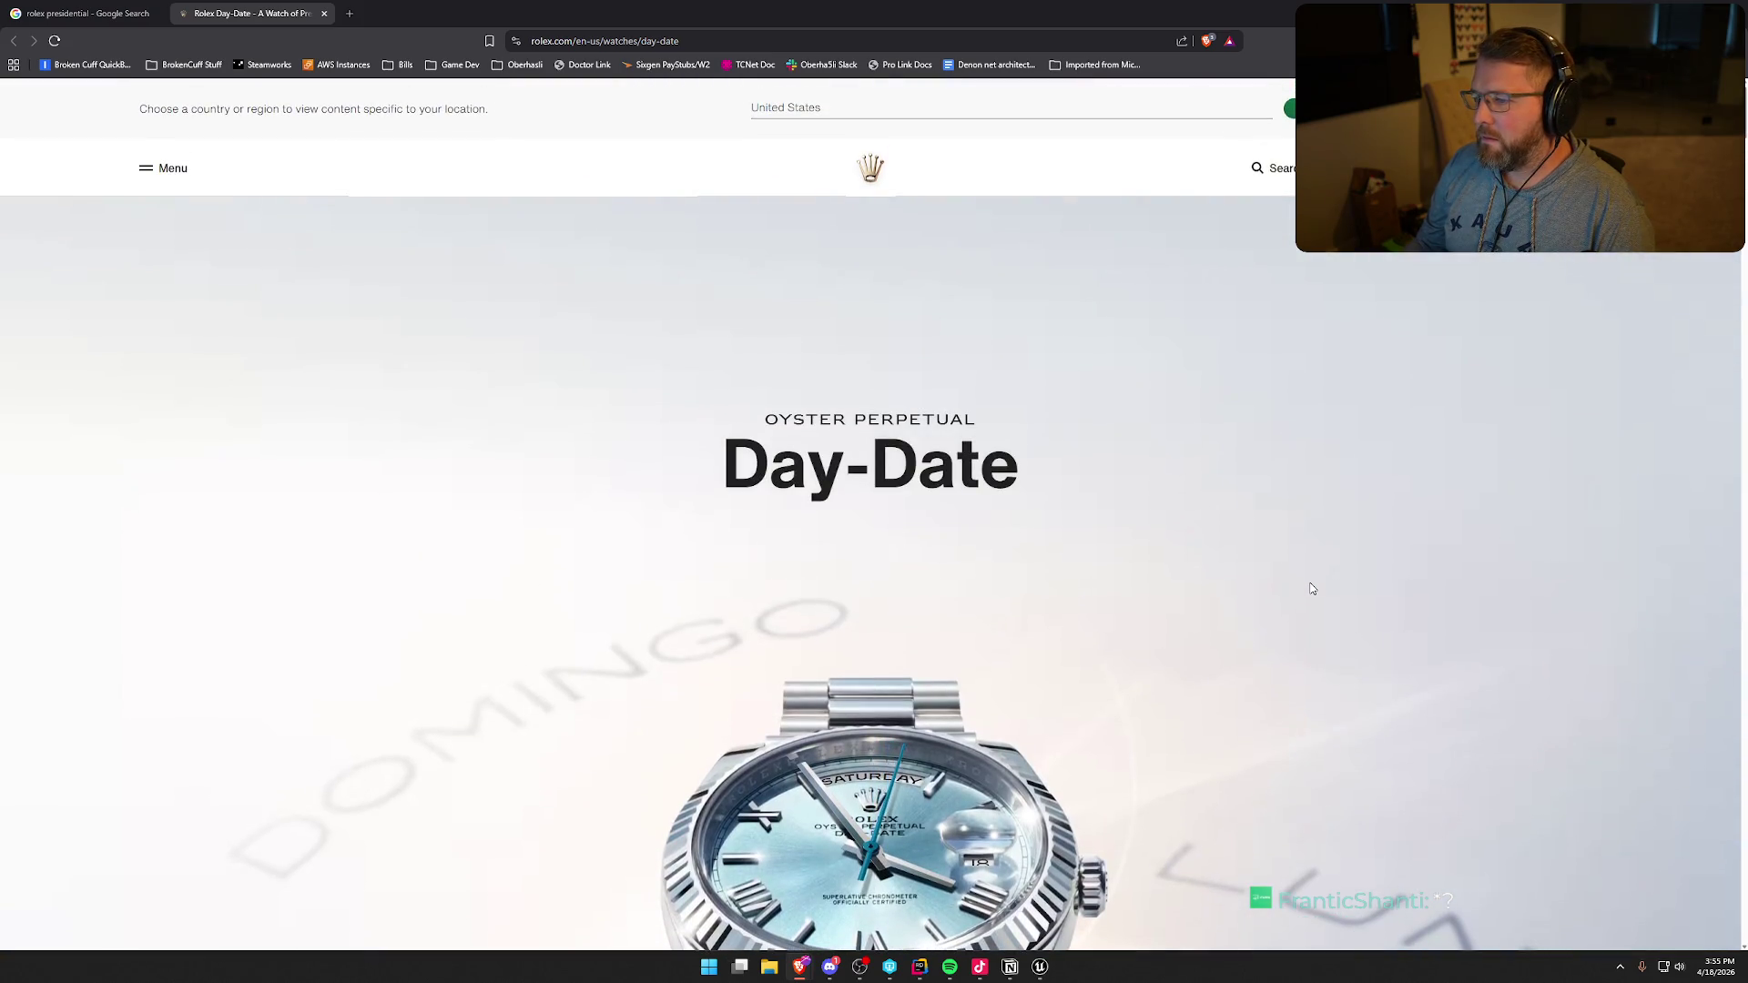
{"action": "scroll", "coordinate": [1312, 589], "scroll_direction": "down", "scroll_amount": 8}
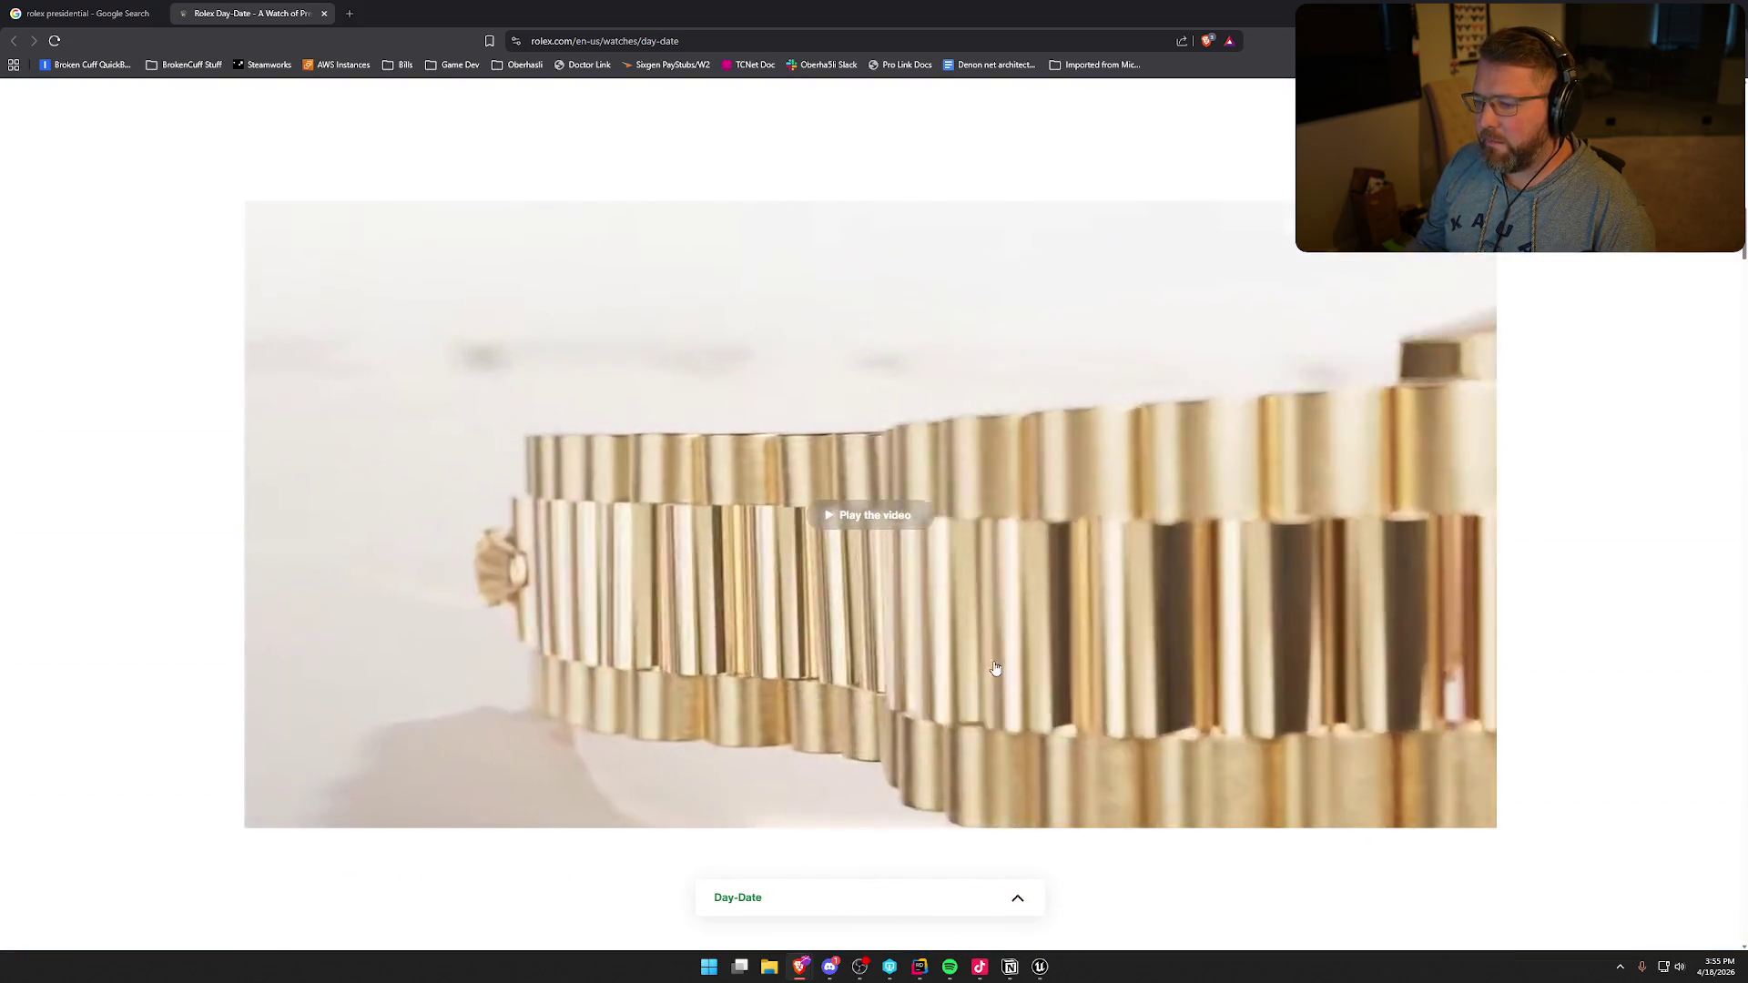
{"action": "scroll", "coordinate": [1025, 558], "scroll_direction": "down", "scroll_amount": 5}
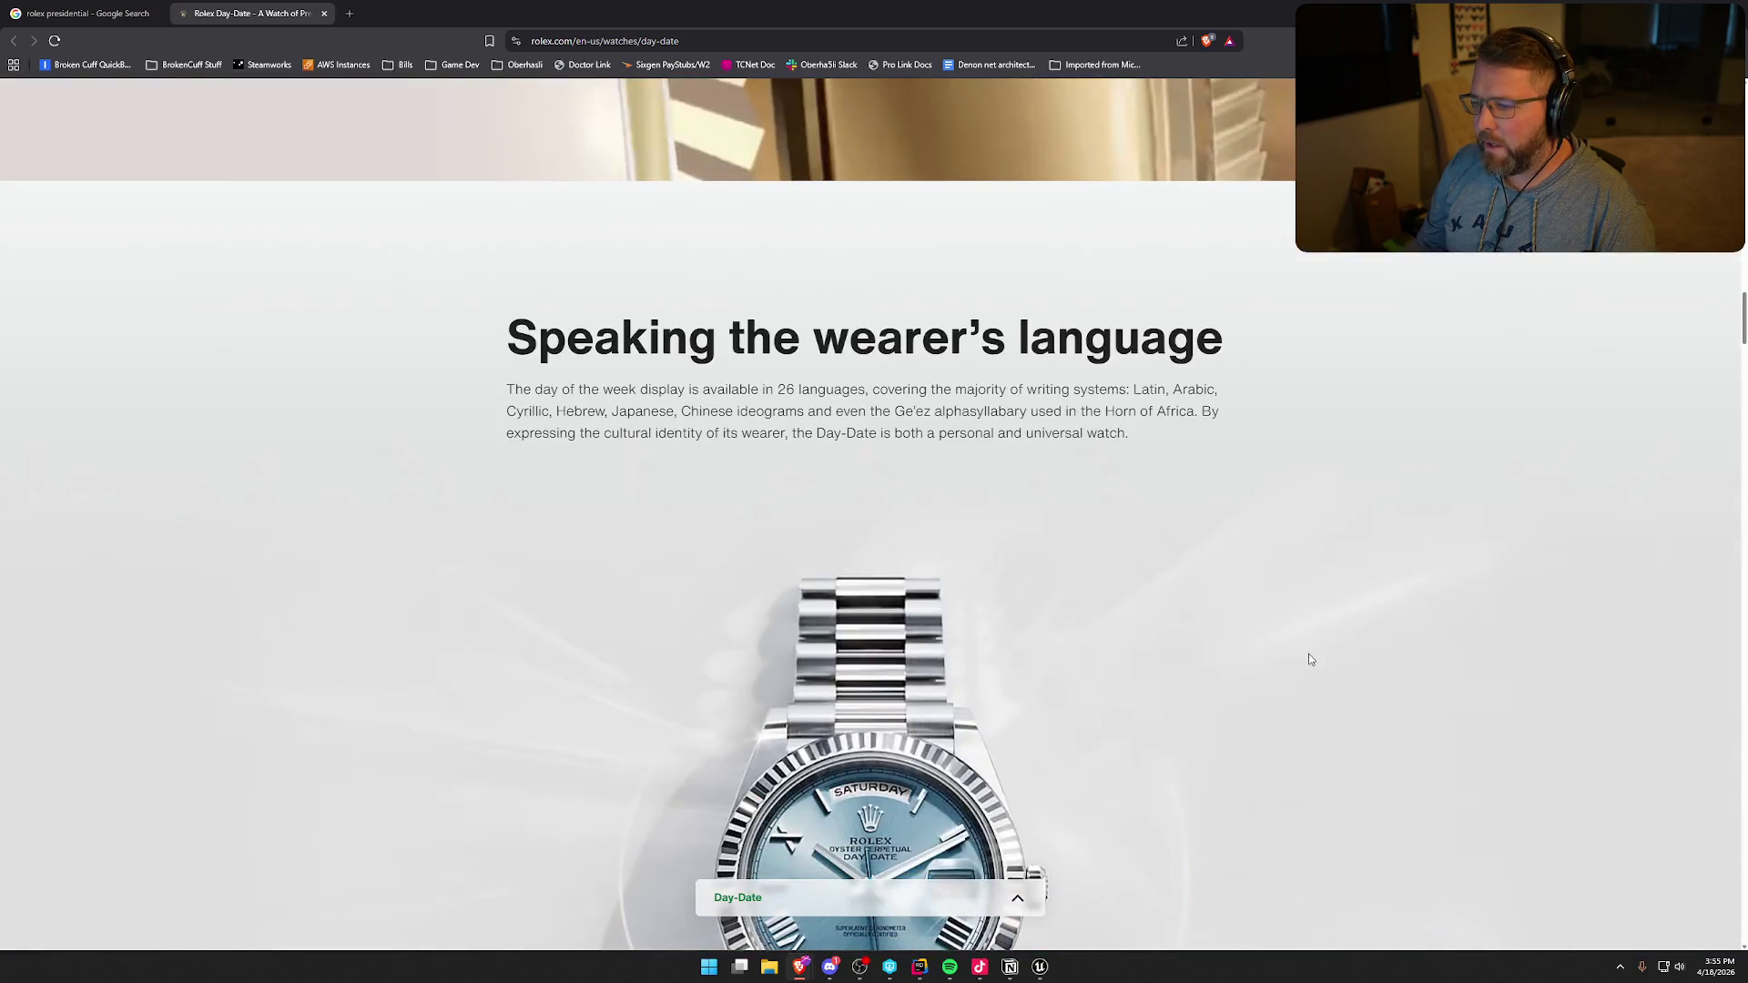
{"action": "scroll", "coordinate": [1309, 659], "scroll_direction": "down", "scroll_amount": 5}
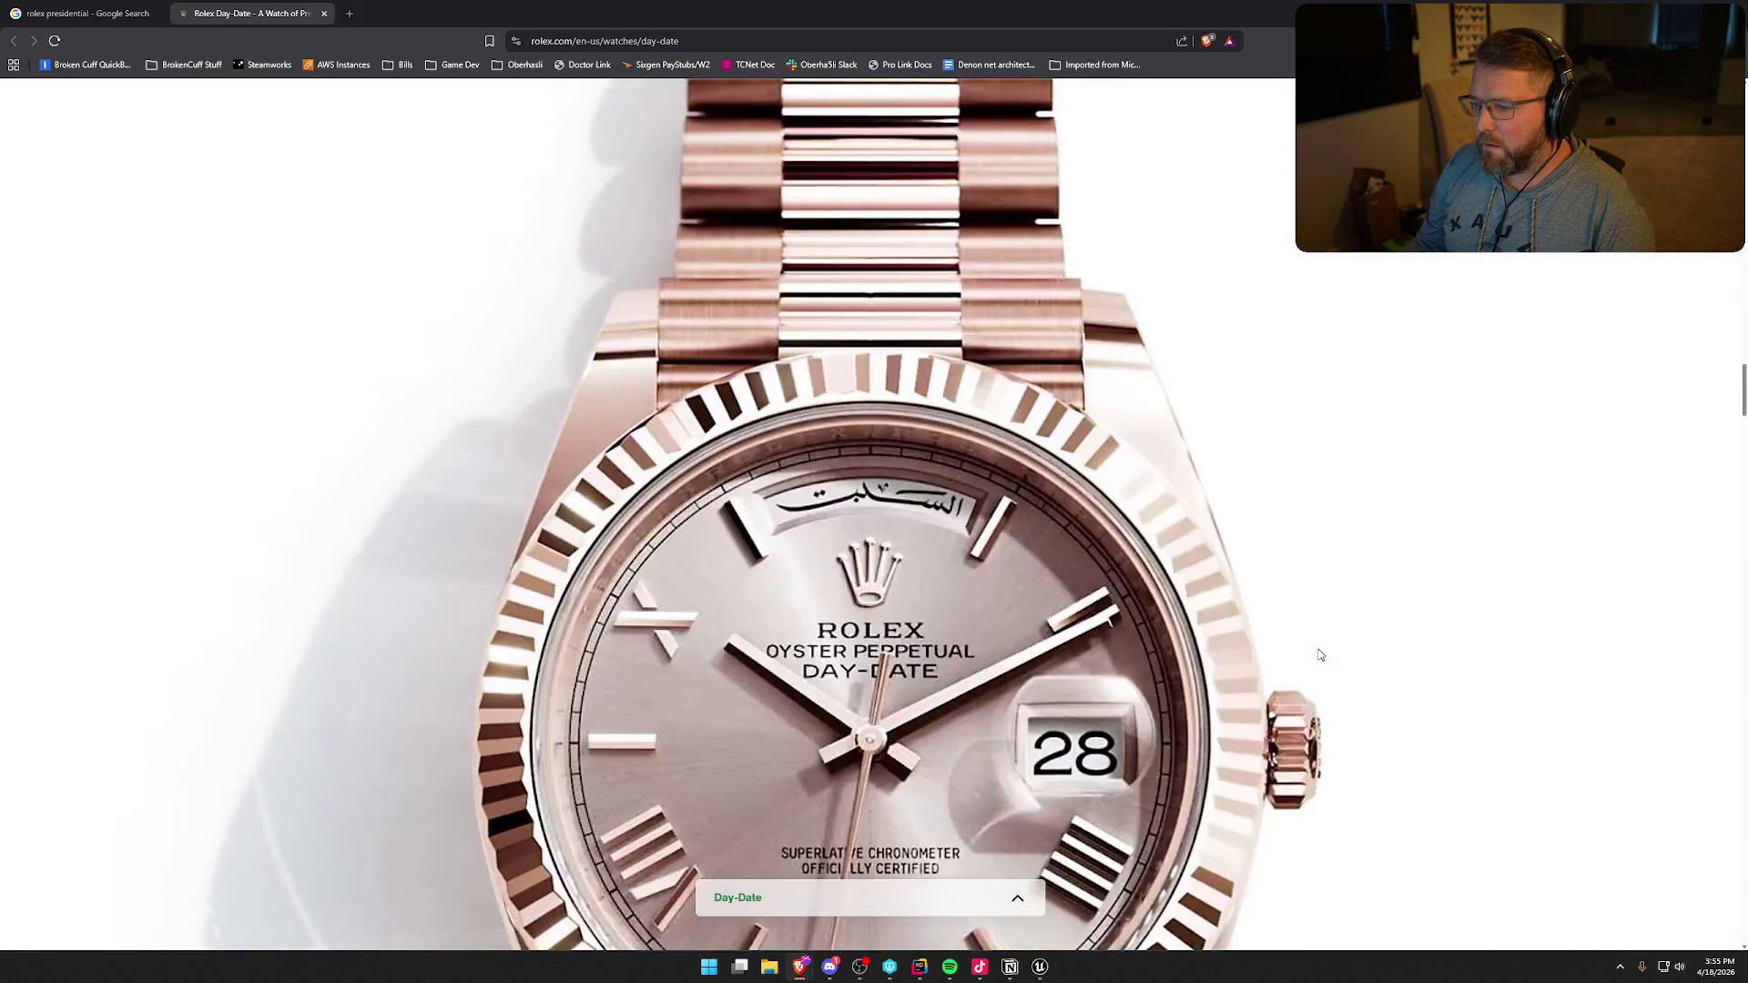
{"action": "scroll", "coordinate": [1320, 655], "scroll_direction": "down", "scroll_amount": 3}
{"action": "scroll", "coordinate": [1320, 655], "scroll_direction": "up", "scroll_amount": 5}
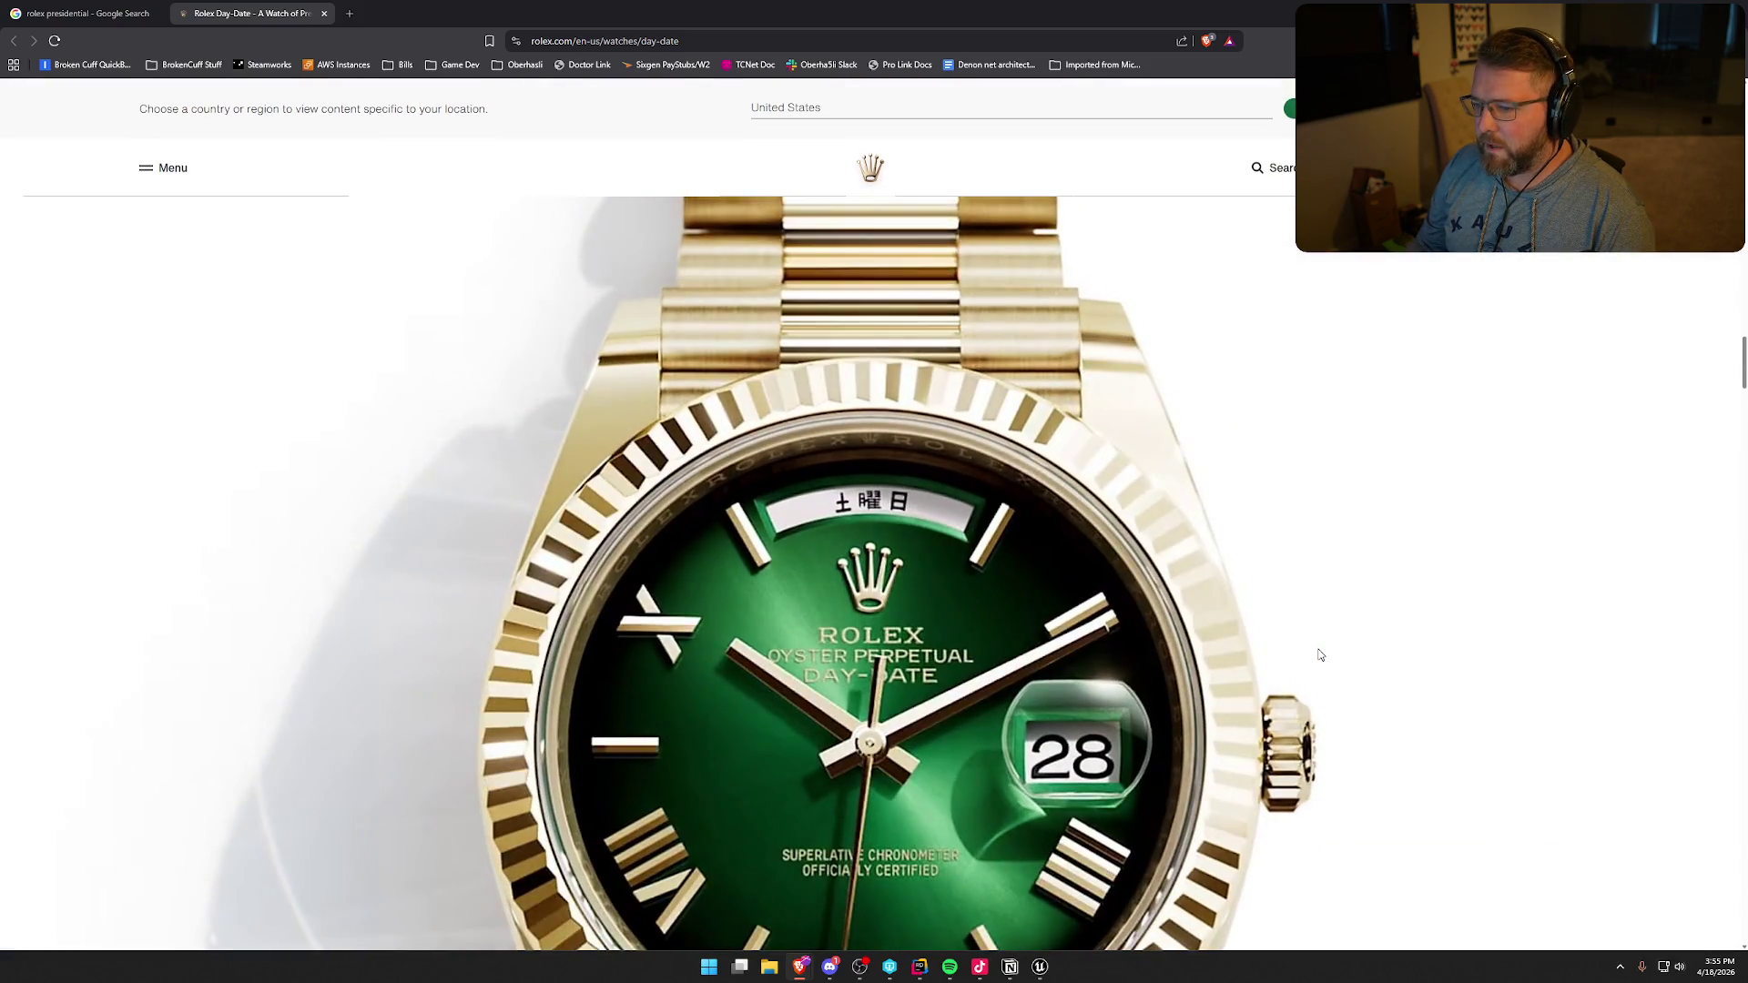
{"action": "scroll", "coordinate": [1320, 655], "scroll_direction": "down", "scroll_amount": 5}
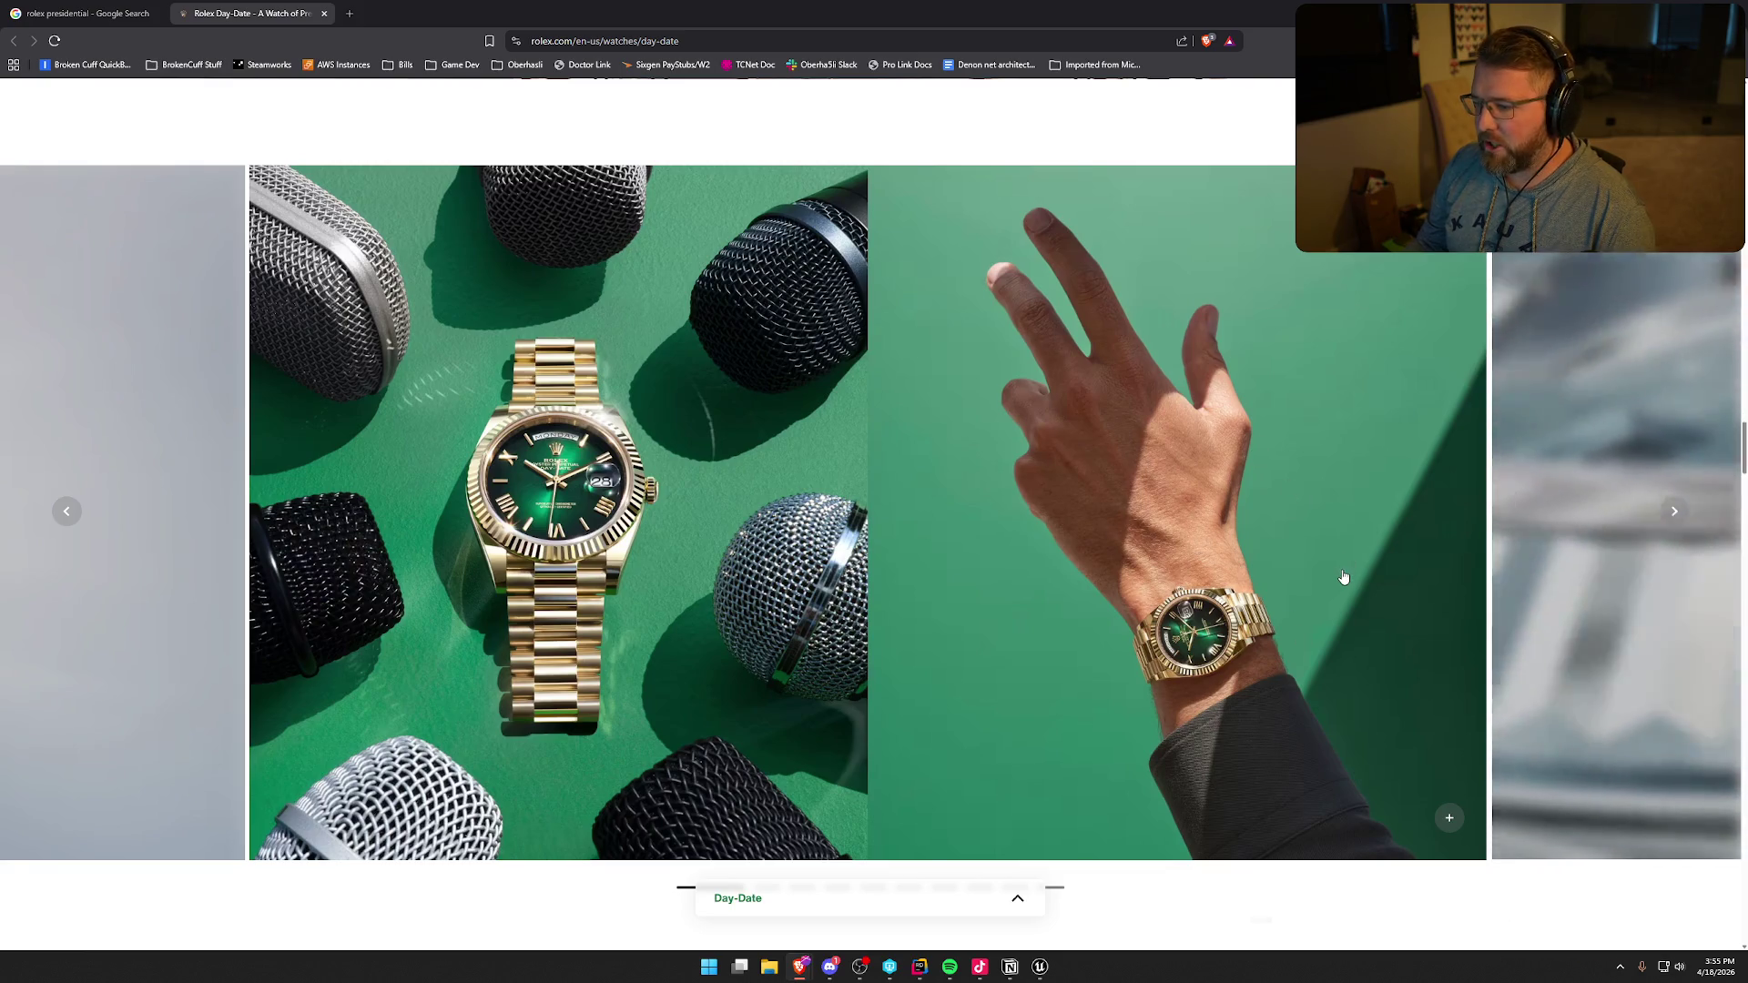
{"action": "scroll", "coordinate": [1366, 569], "scroll_direction": "down", "scroll_amount": 3}
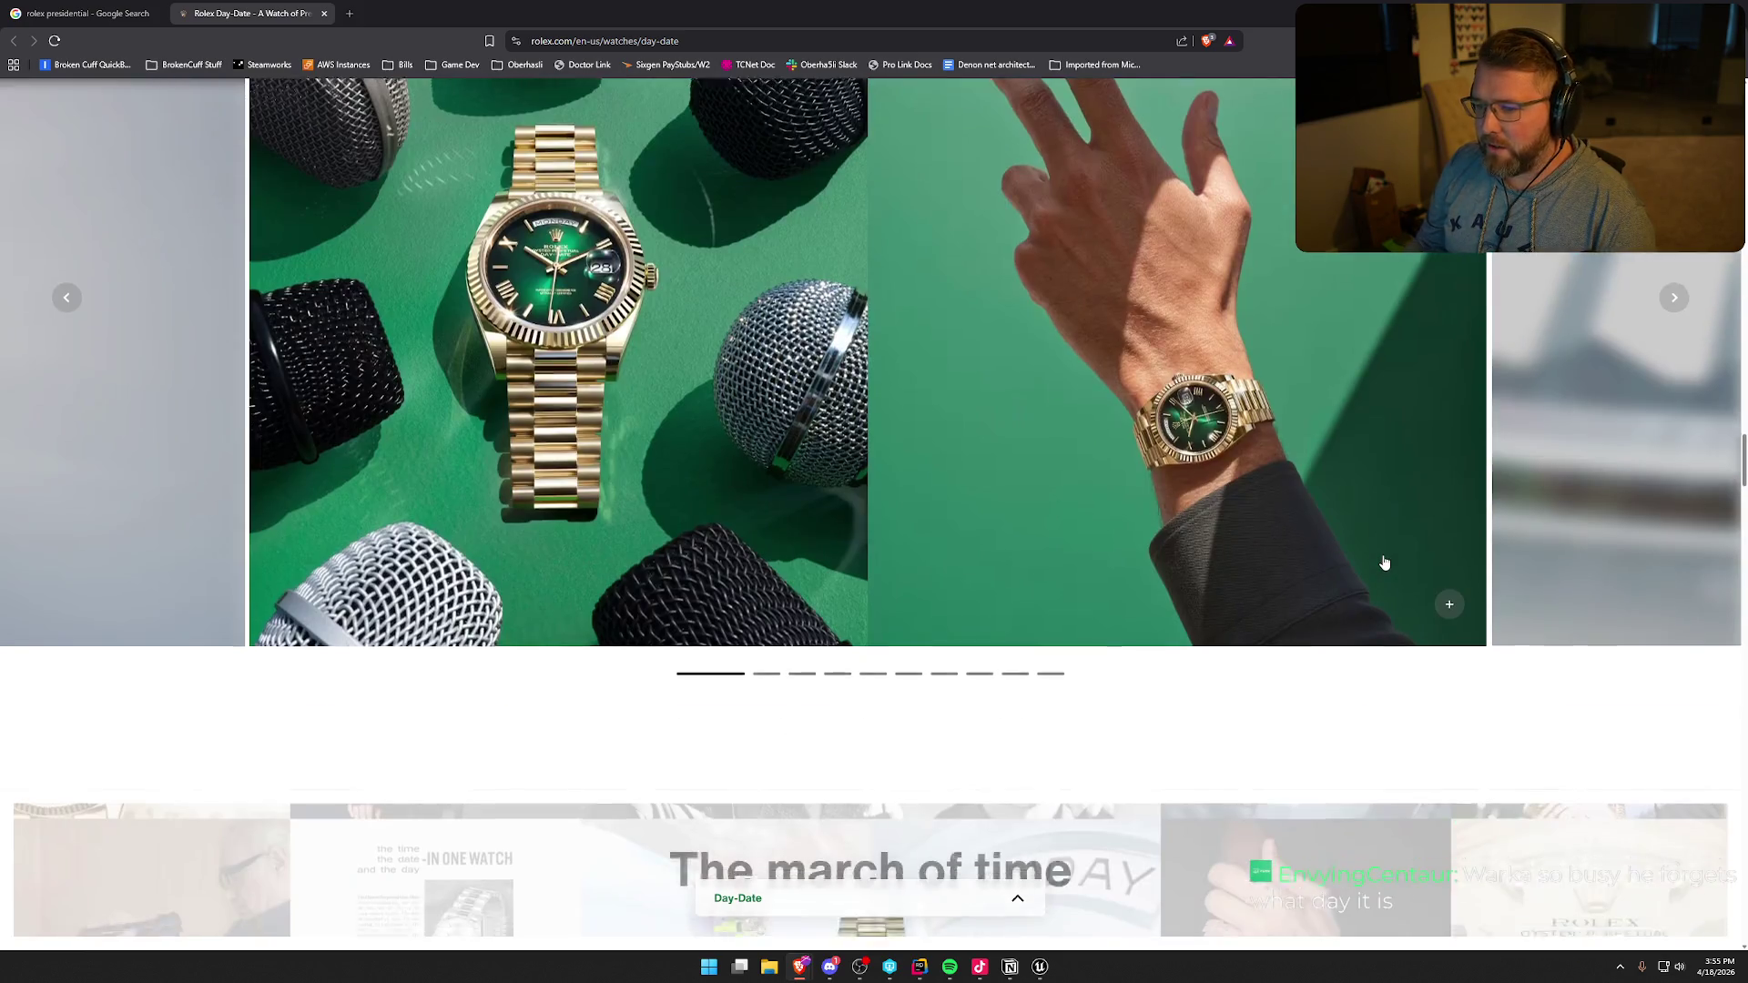
{"action": "scroll", "coordinate": [1384, 563], "scroll_direction": "down", "scroll_amount": 7}
{"action": "scroll", "coordinate": [1198, 450], "scroll_direction": "down", "scroll_amount": 20}
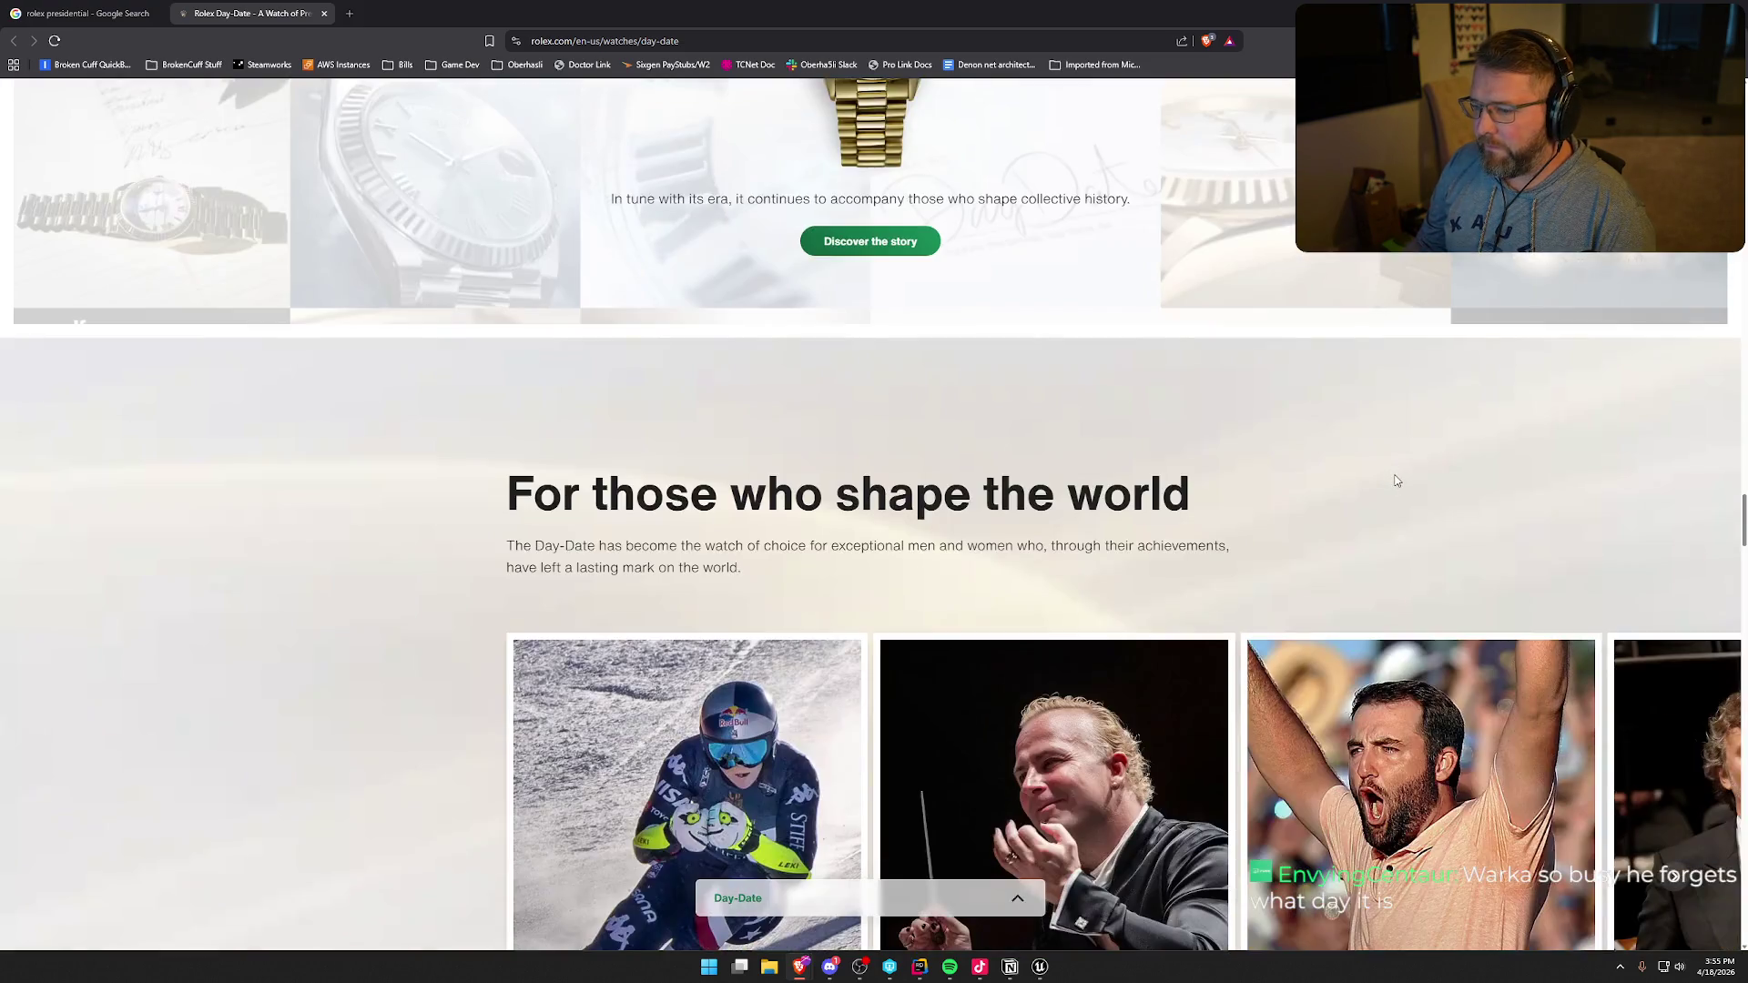
{"action": "scroll", "coordinate": [1411, 551], "scroll_direction": "down", "scroll_amount": 10}
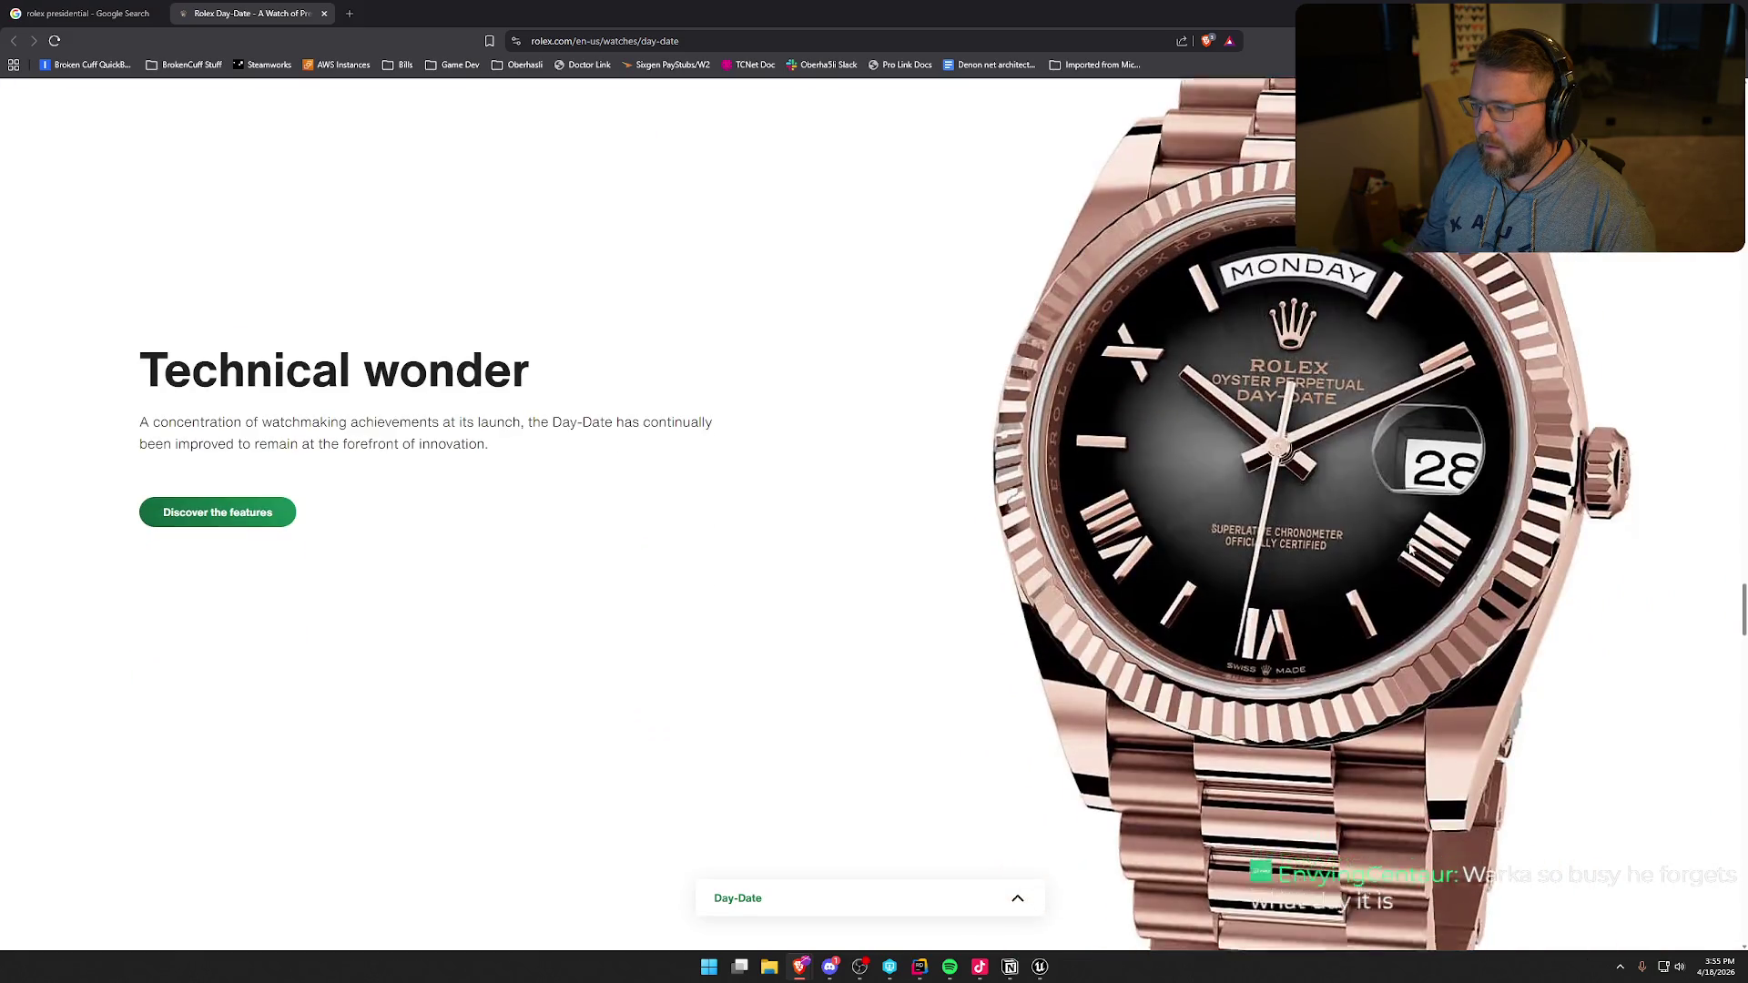
{"action": "scroll", "coordinate": [1411, 551], "scroll_direction": "down", "scroll_amount": 4}
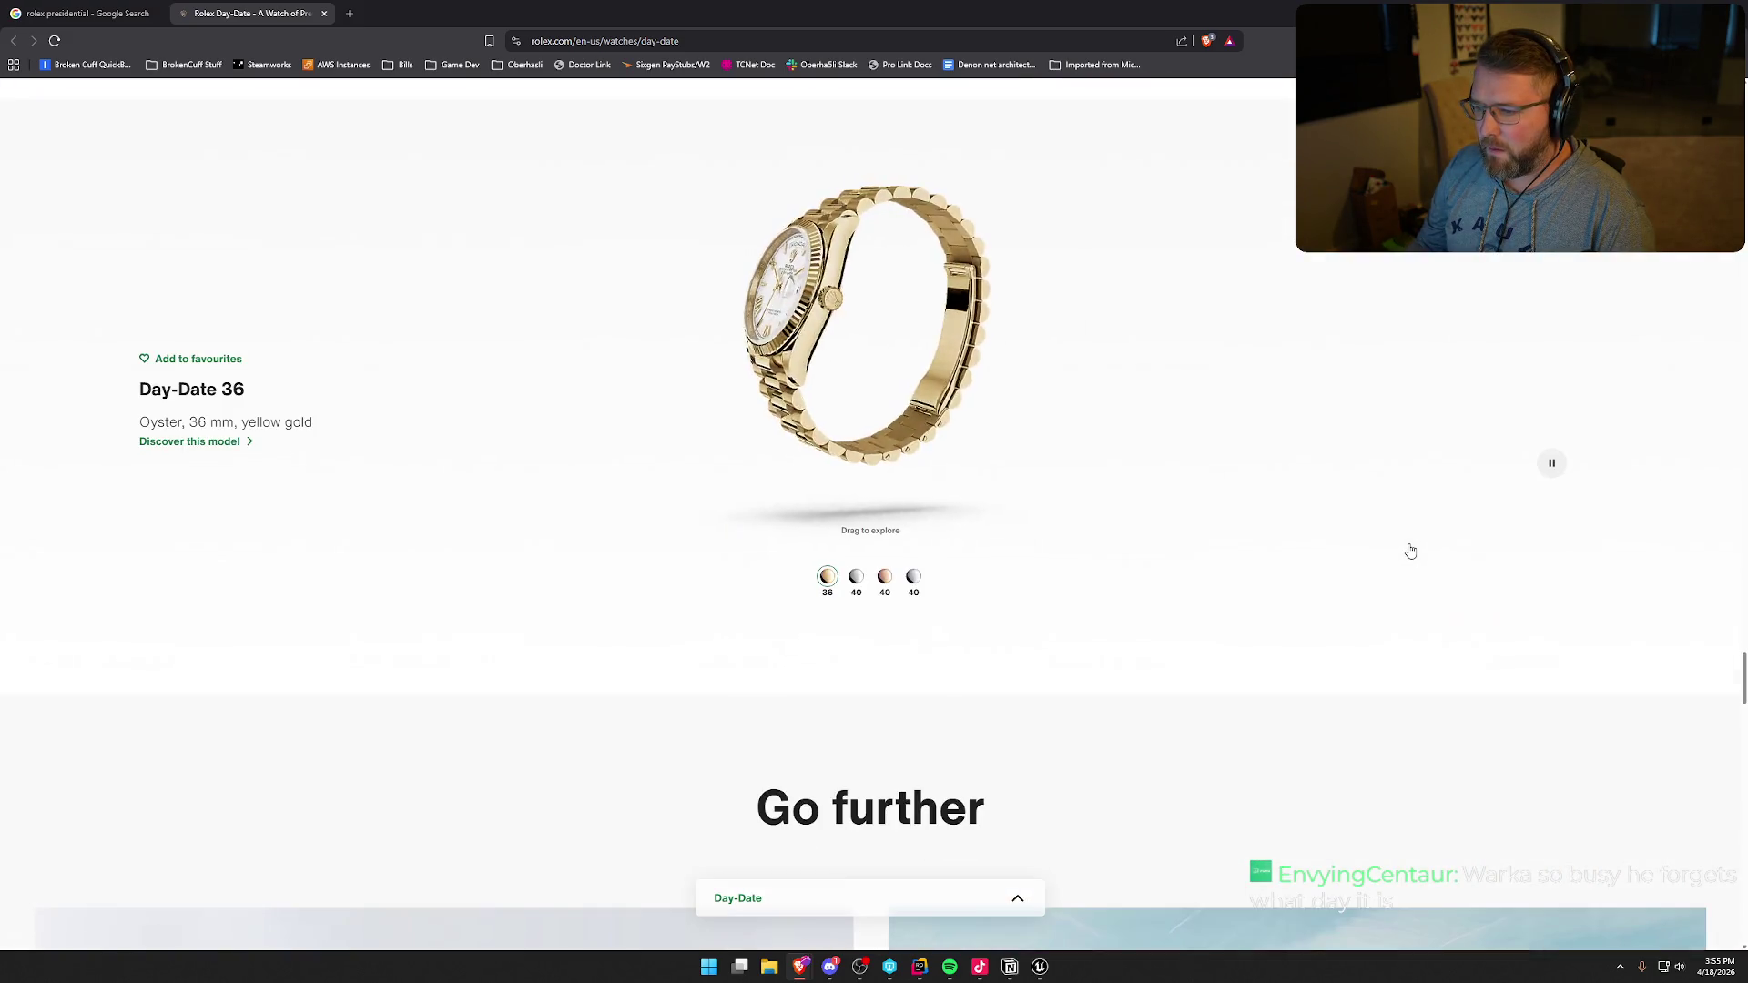
{"action": "left_click", "coordinate": [857, 577]}
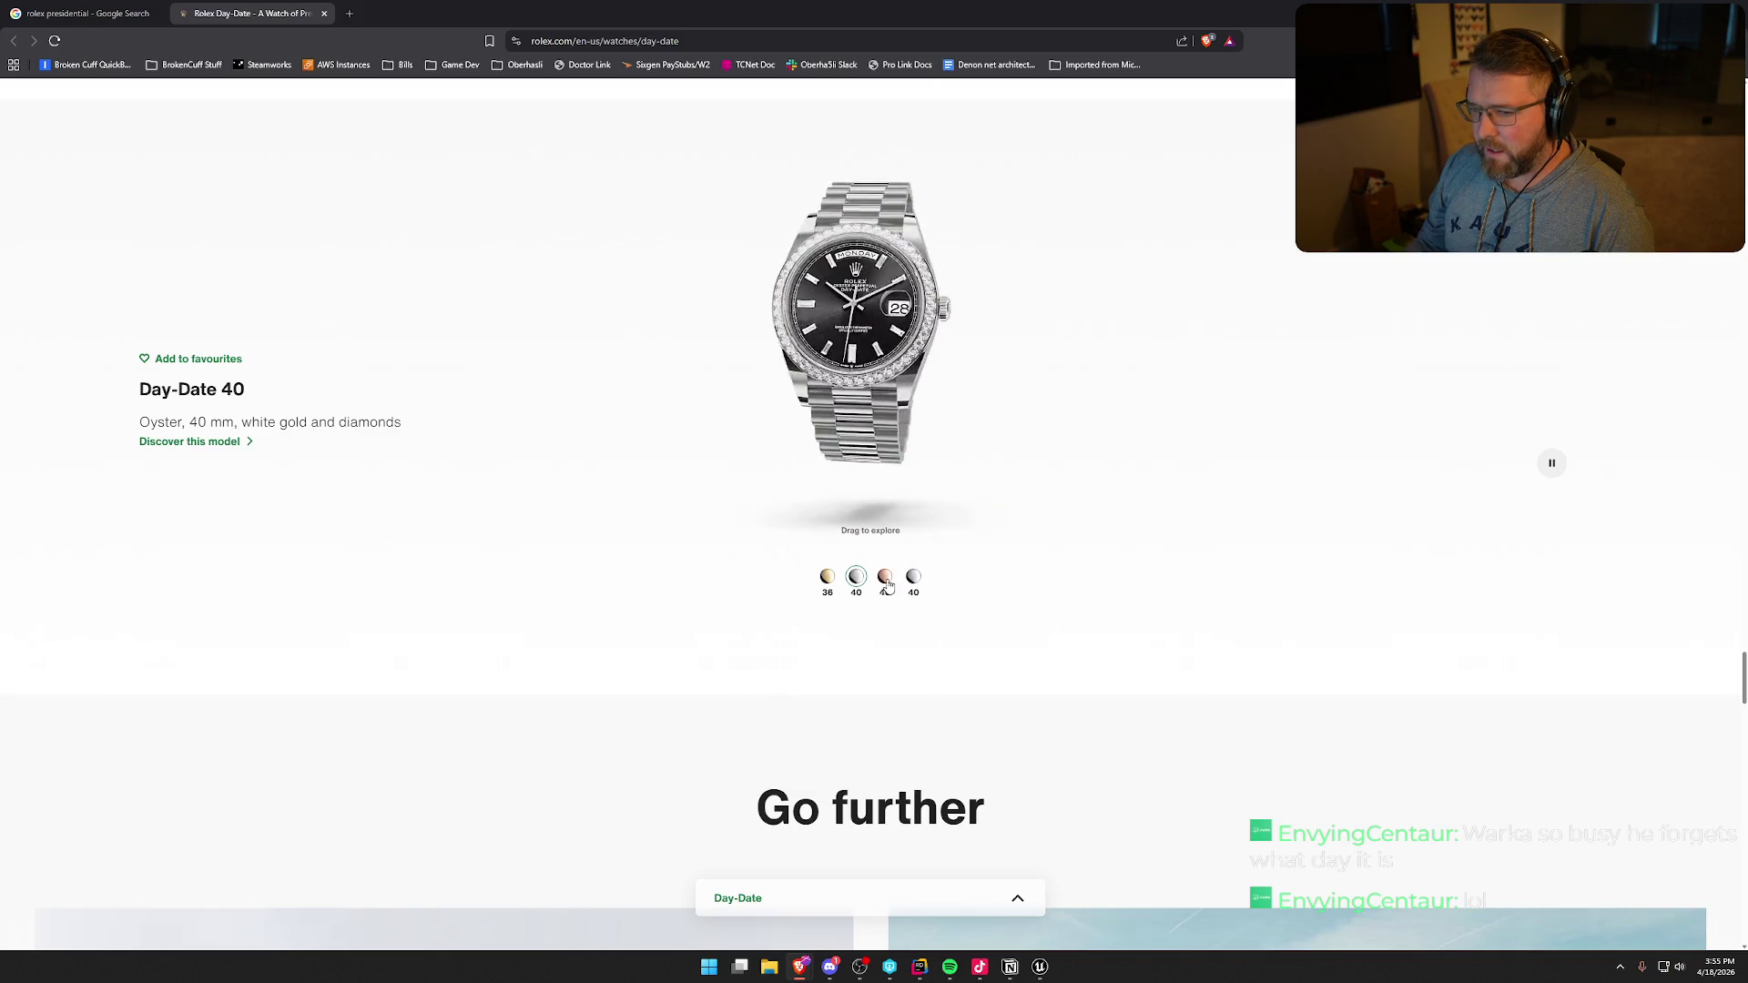
- Switch the Day-Date 40 to platinum, open its model page and show the dial variations
{"action": "left_click", "coordinate": [885, 579]}
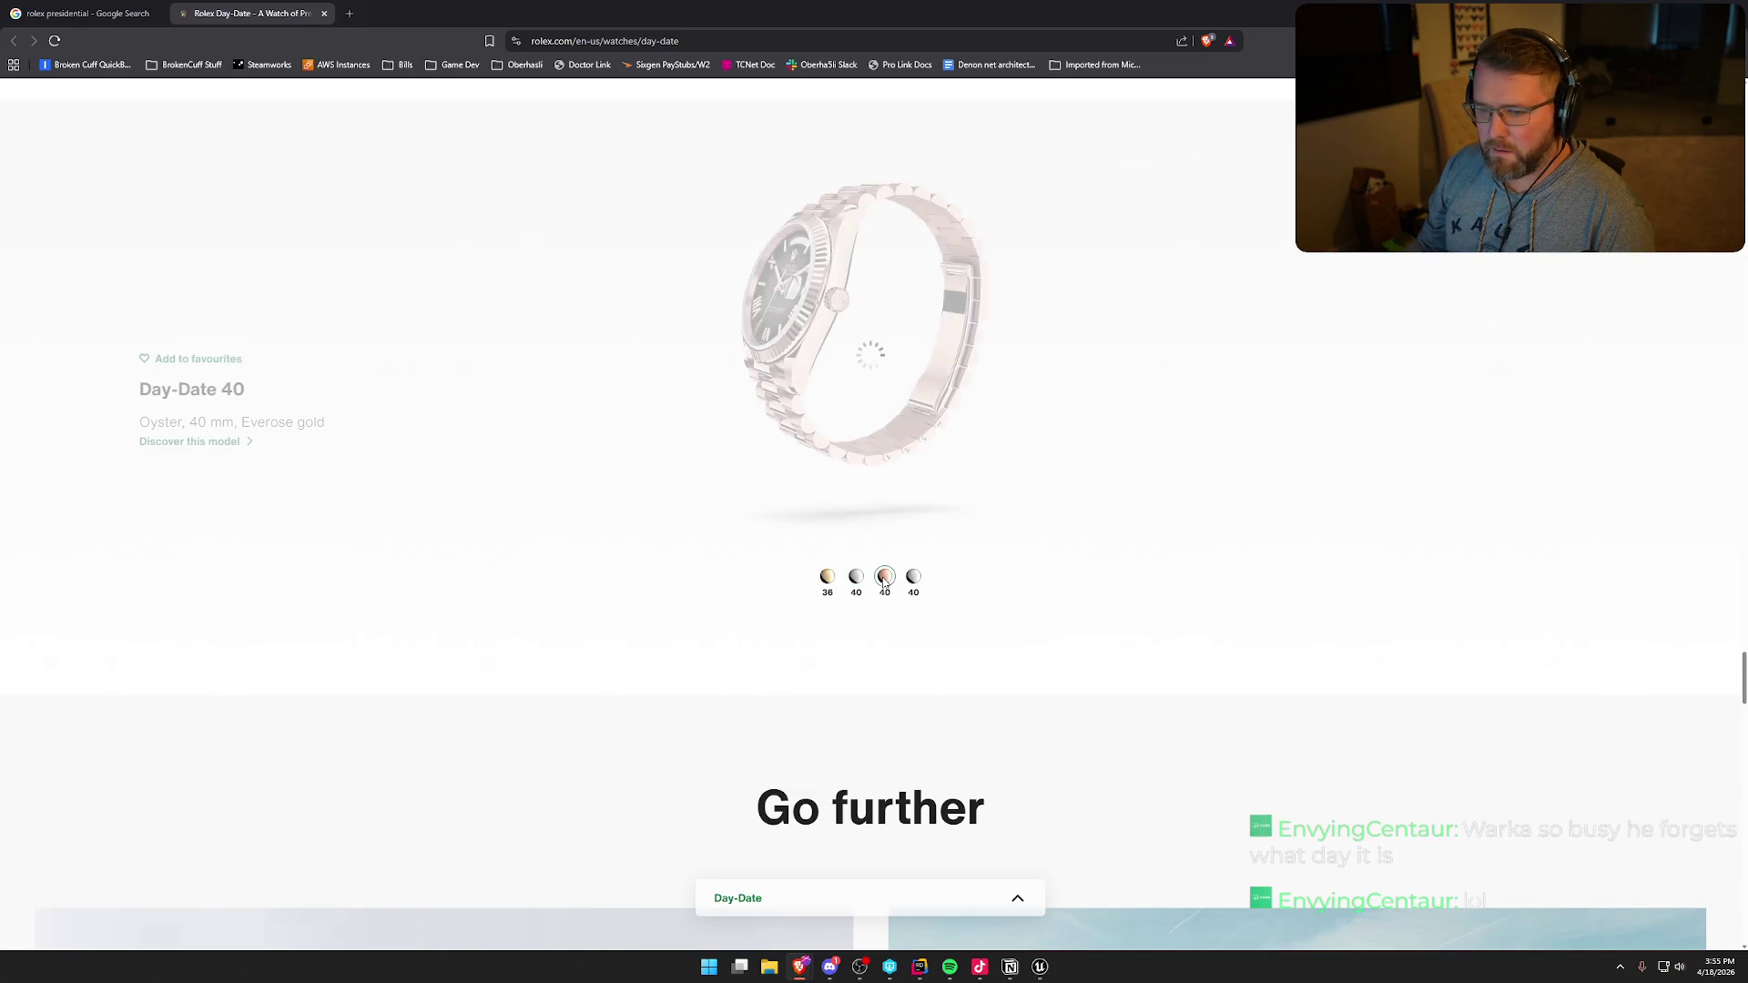
{"action": "left_click", "coordinate": [914, 579]}
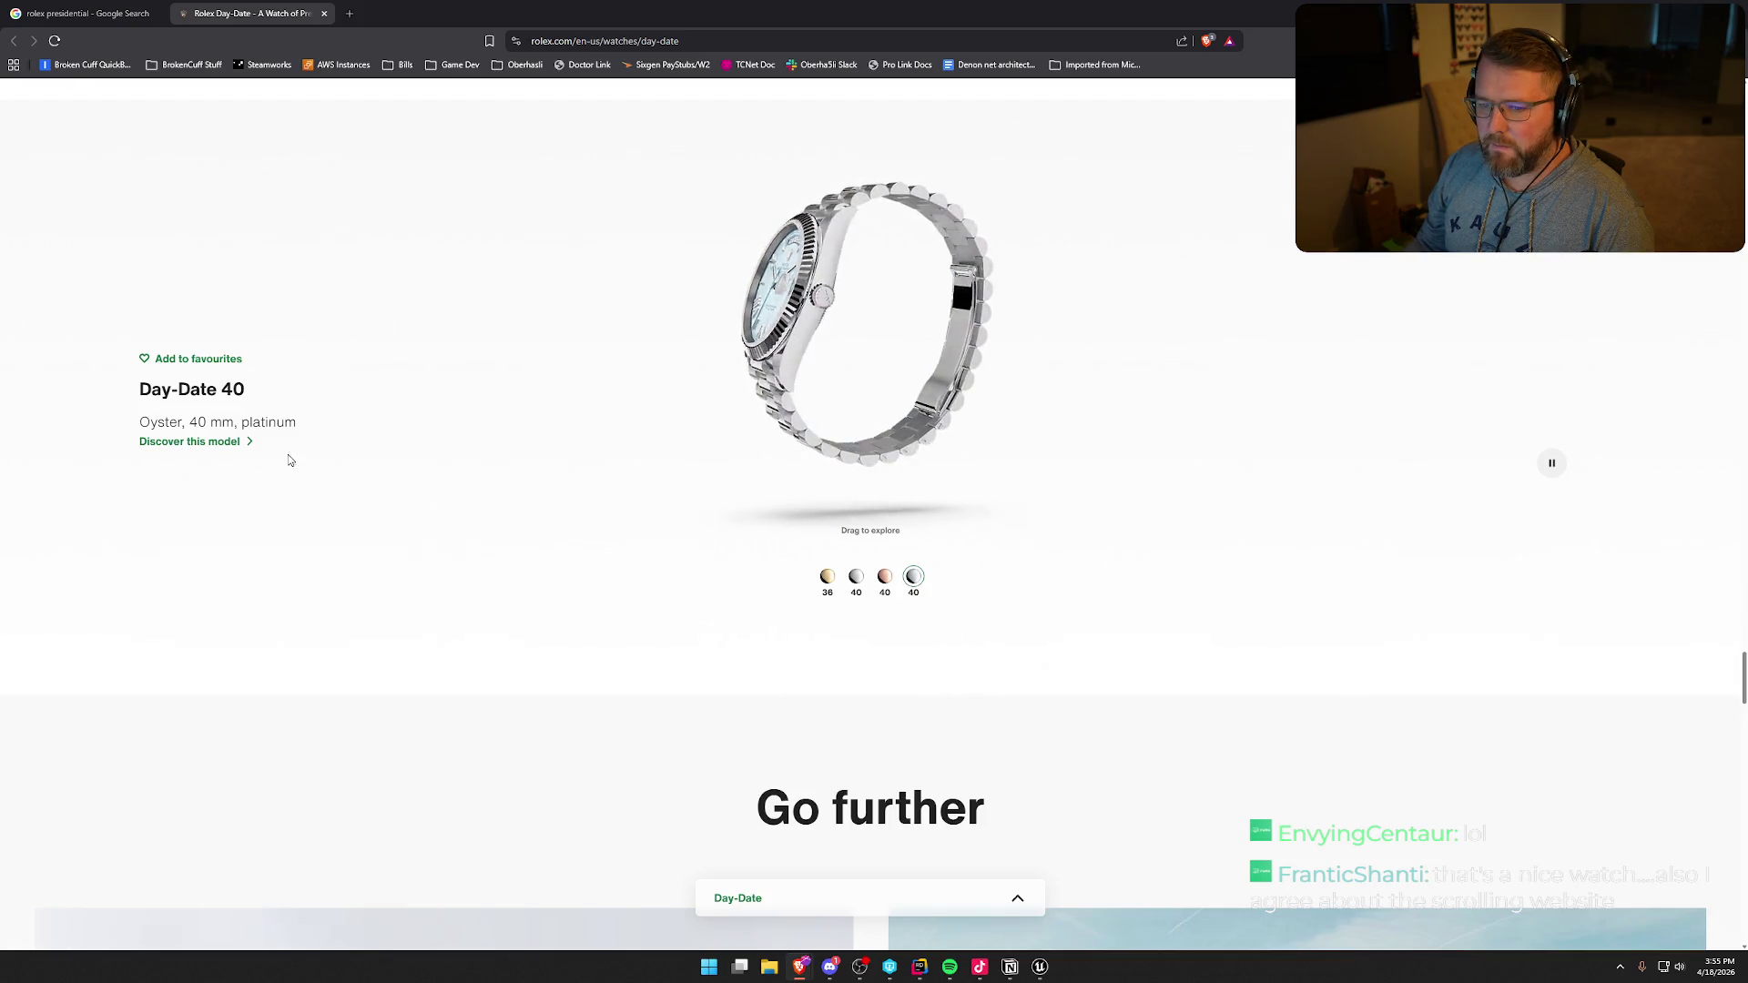
{"action": "left_click", "coordinate": [196, 441]}
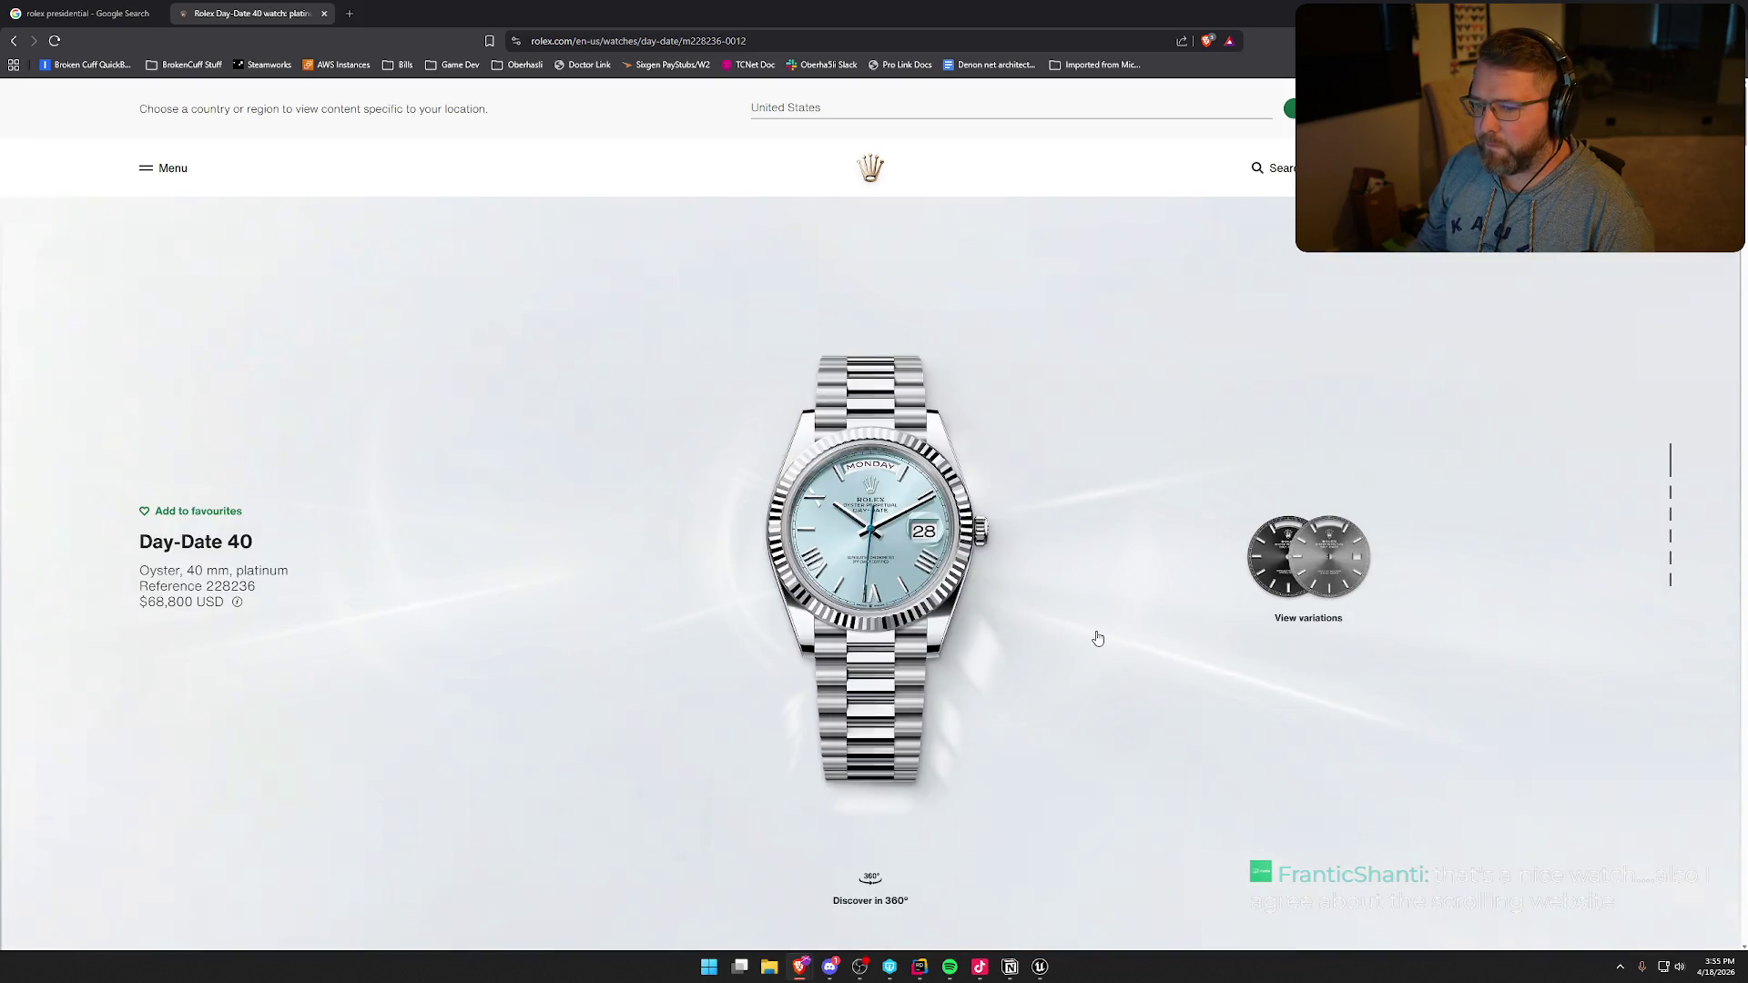
{"action": "left_click", "coordinate": [1324, 561]}
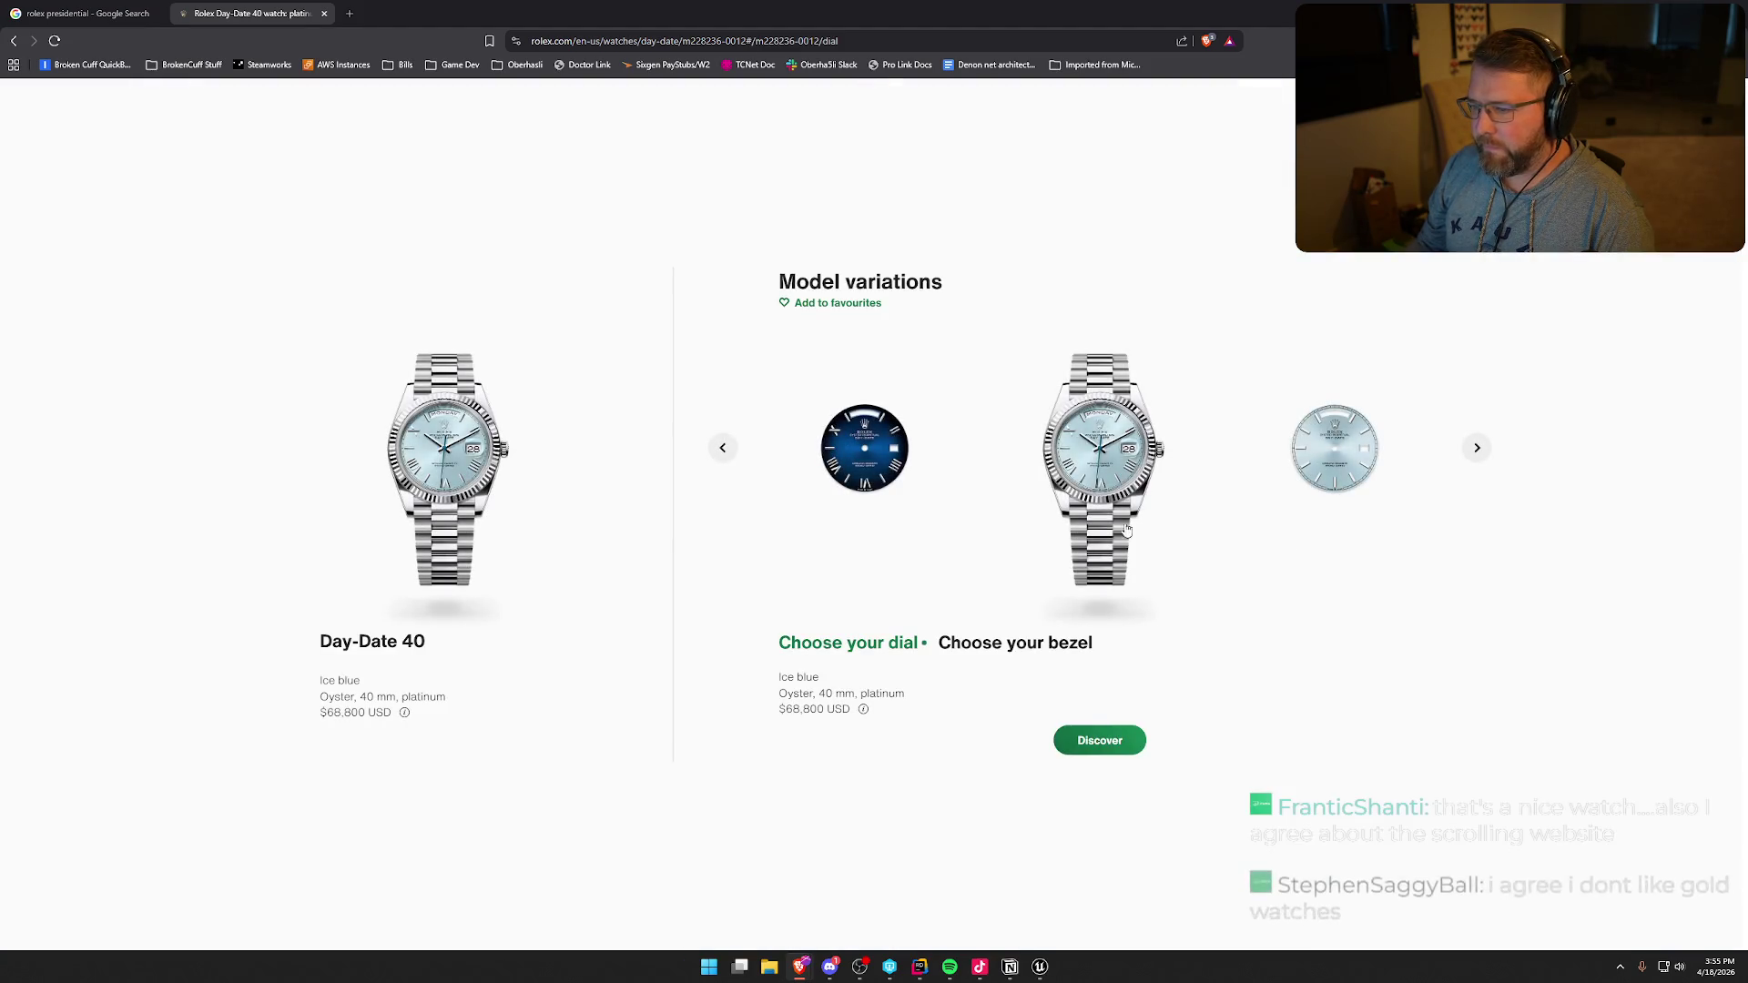
- Browse the platinum dials from Blue ombré and Bright black through Ice blue to Olive green
{"action": "left_click", "coordinate": [851, 451]}
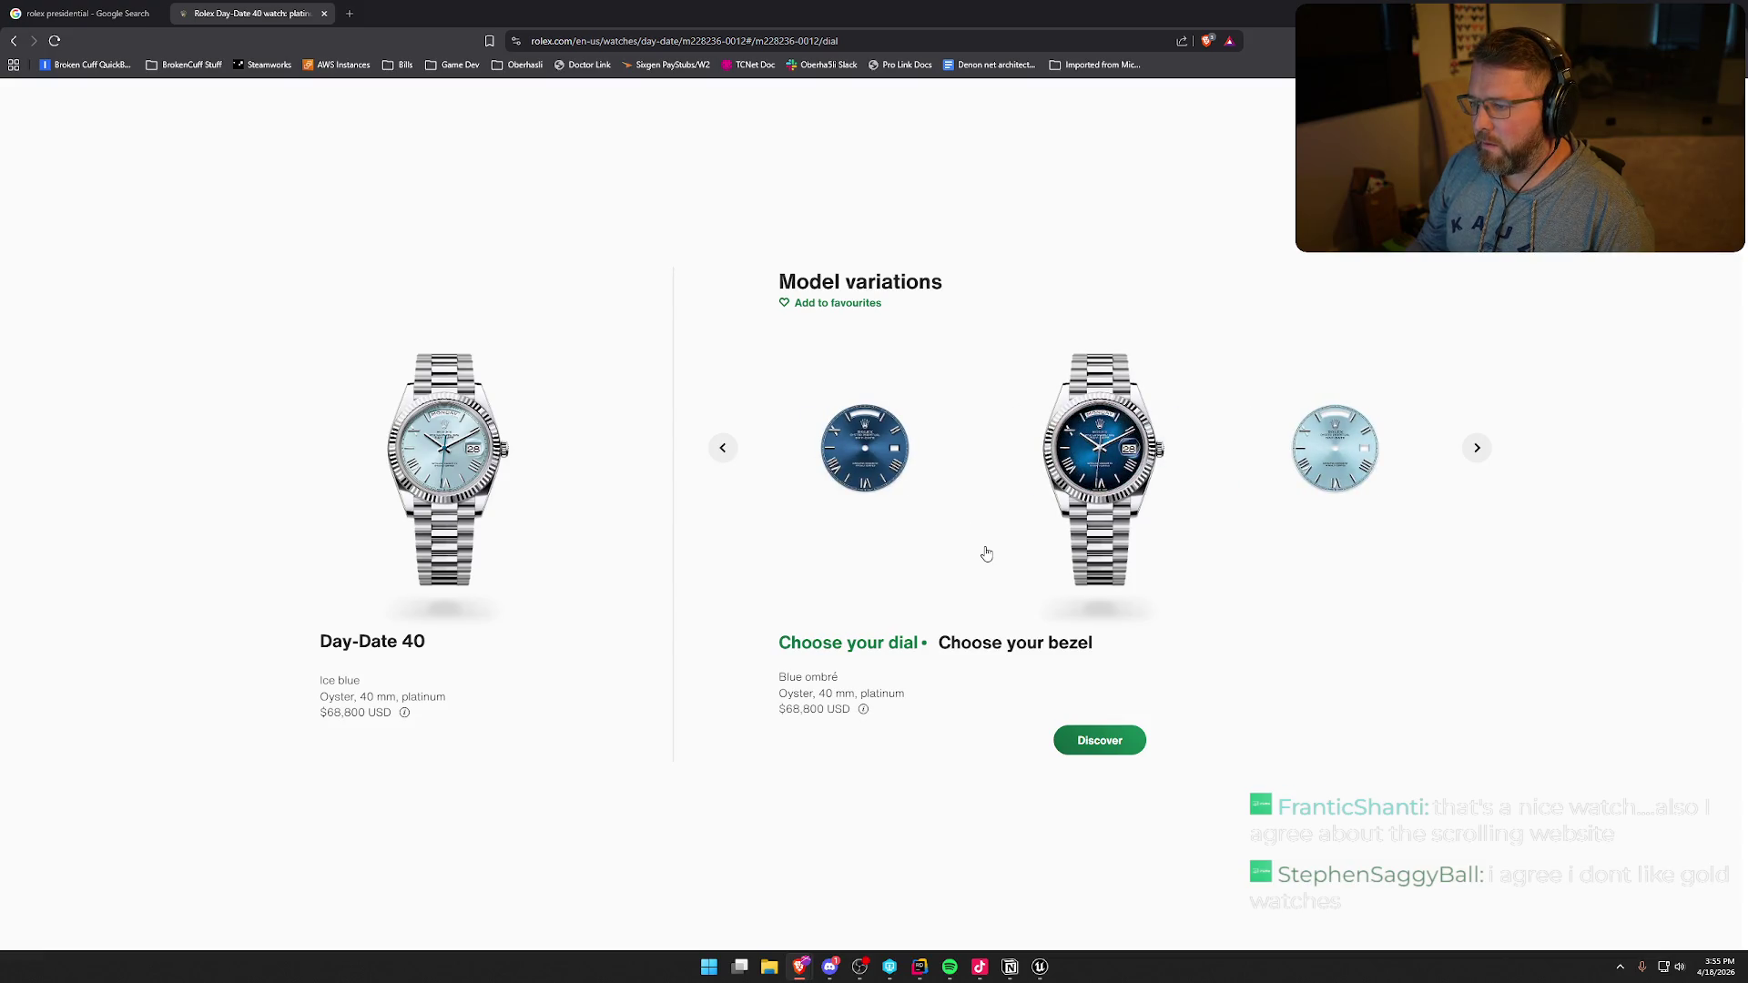
{"action": "left_click", "coordinate": [724, 450]}
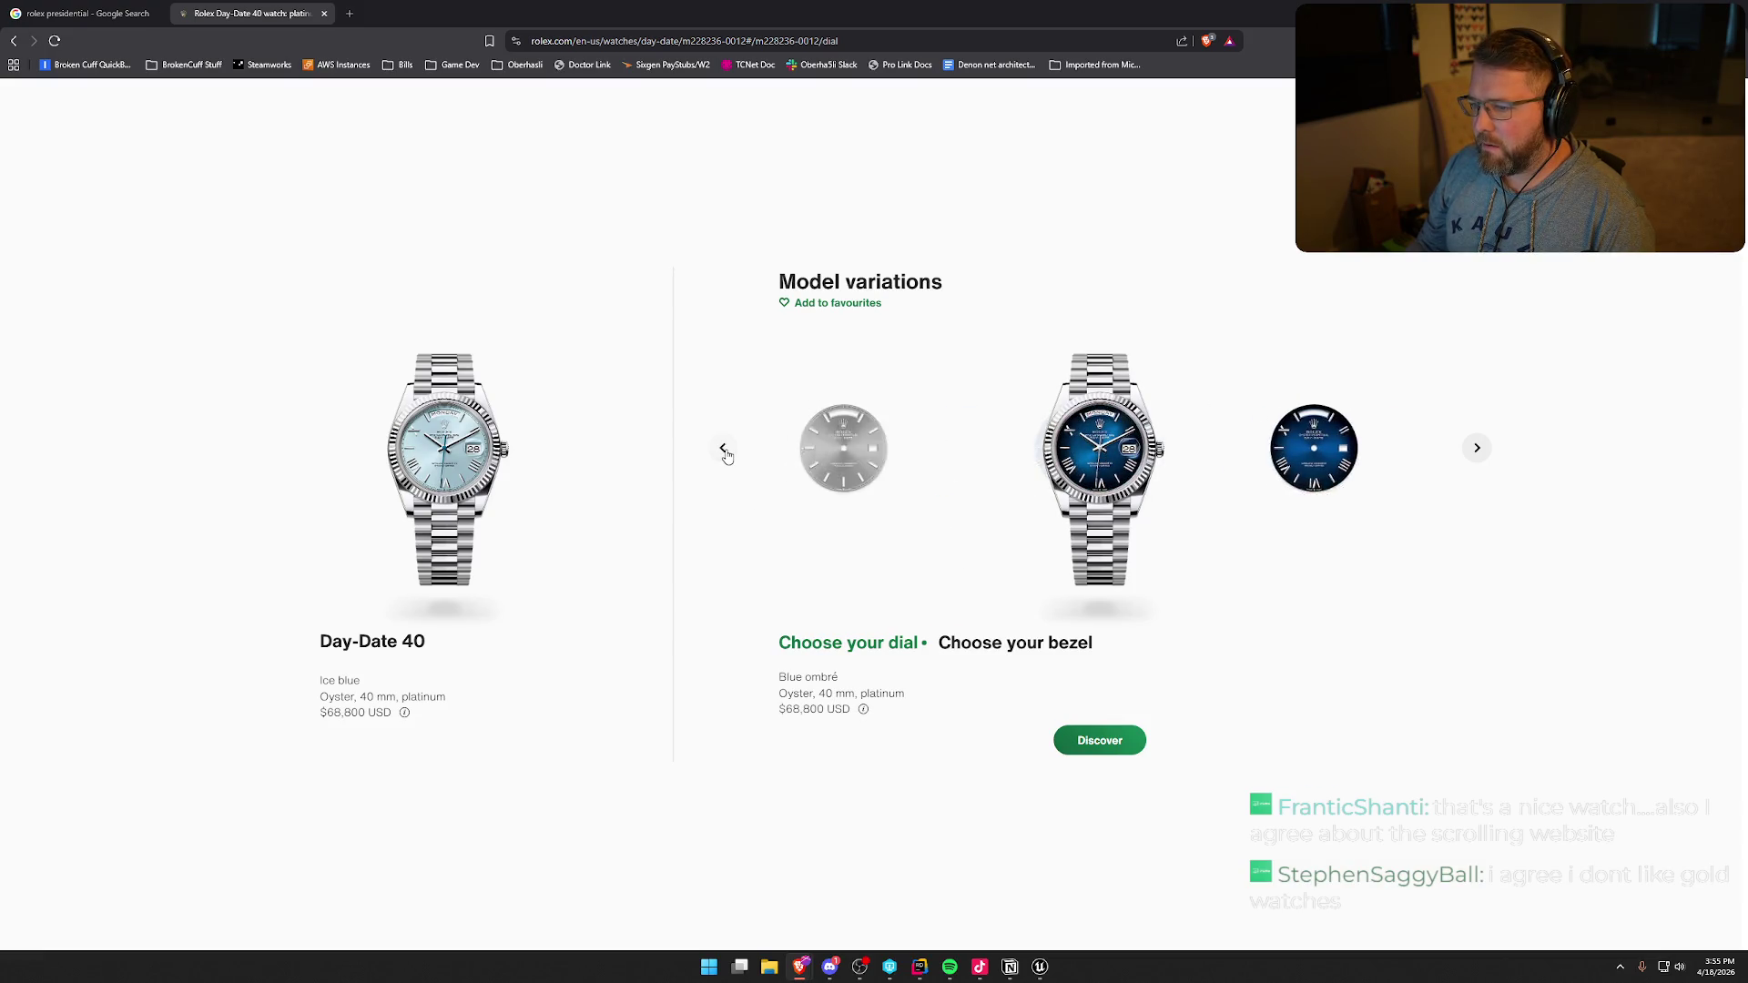
{"action": "left_click", "coordinate": [724, 449]}
{"action": "left_click", "coordinate": [725, 450]}
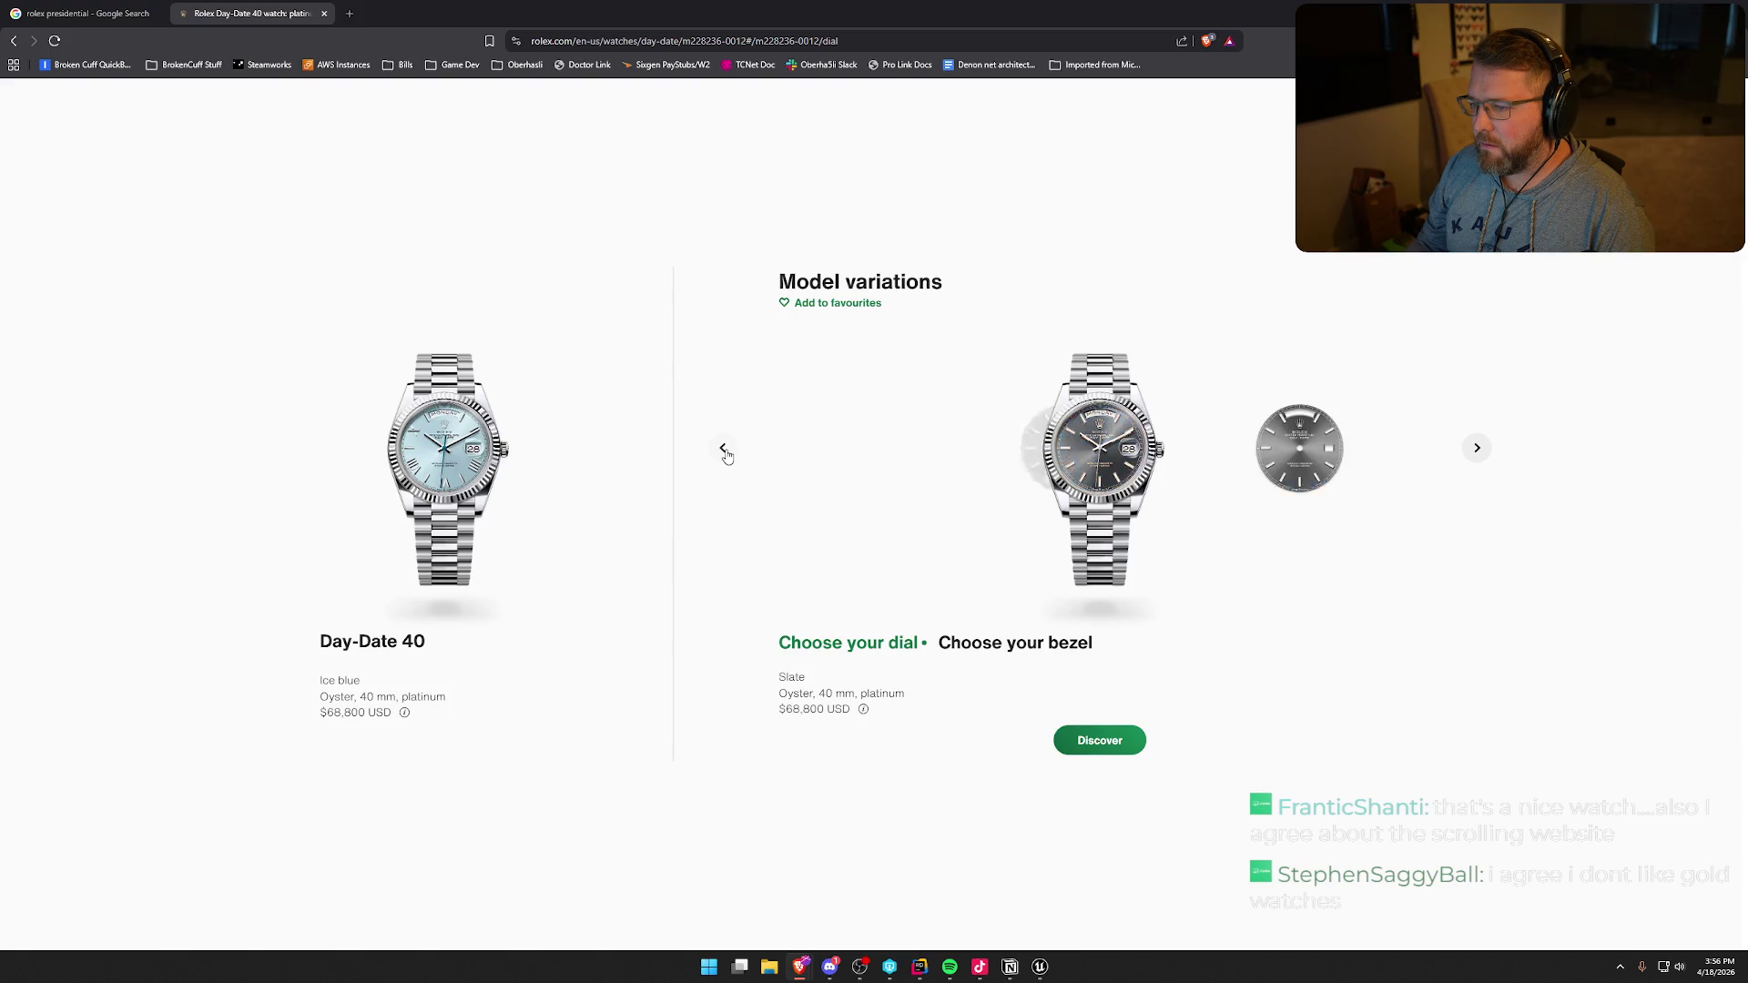
{"action": "left_click", "coordinate": [1476, 450]}
{"action": "left_click", "coordinate": [1477, 451]}
{"action": "left_click", "coordinate": [1476, 450]}
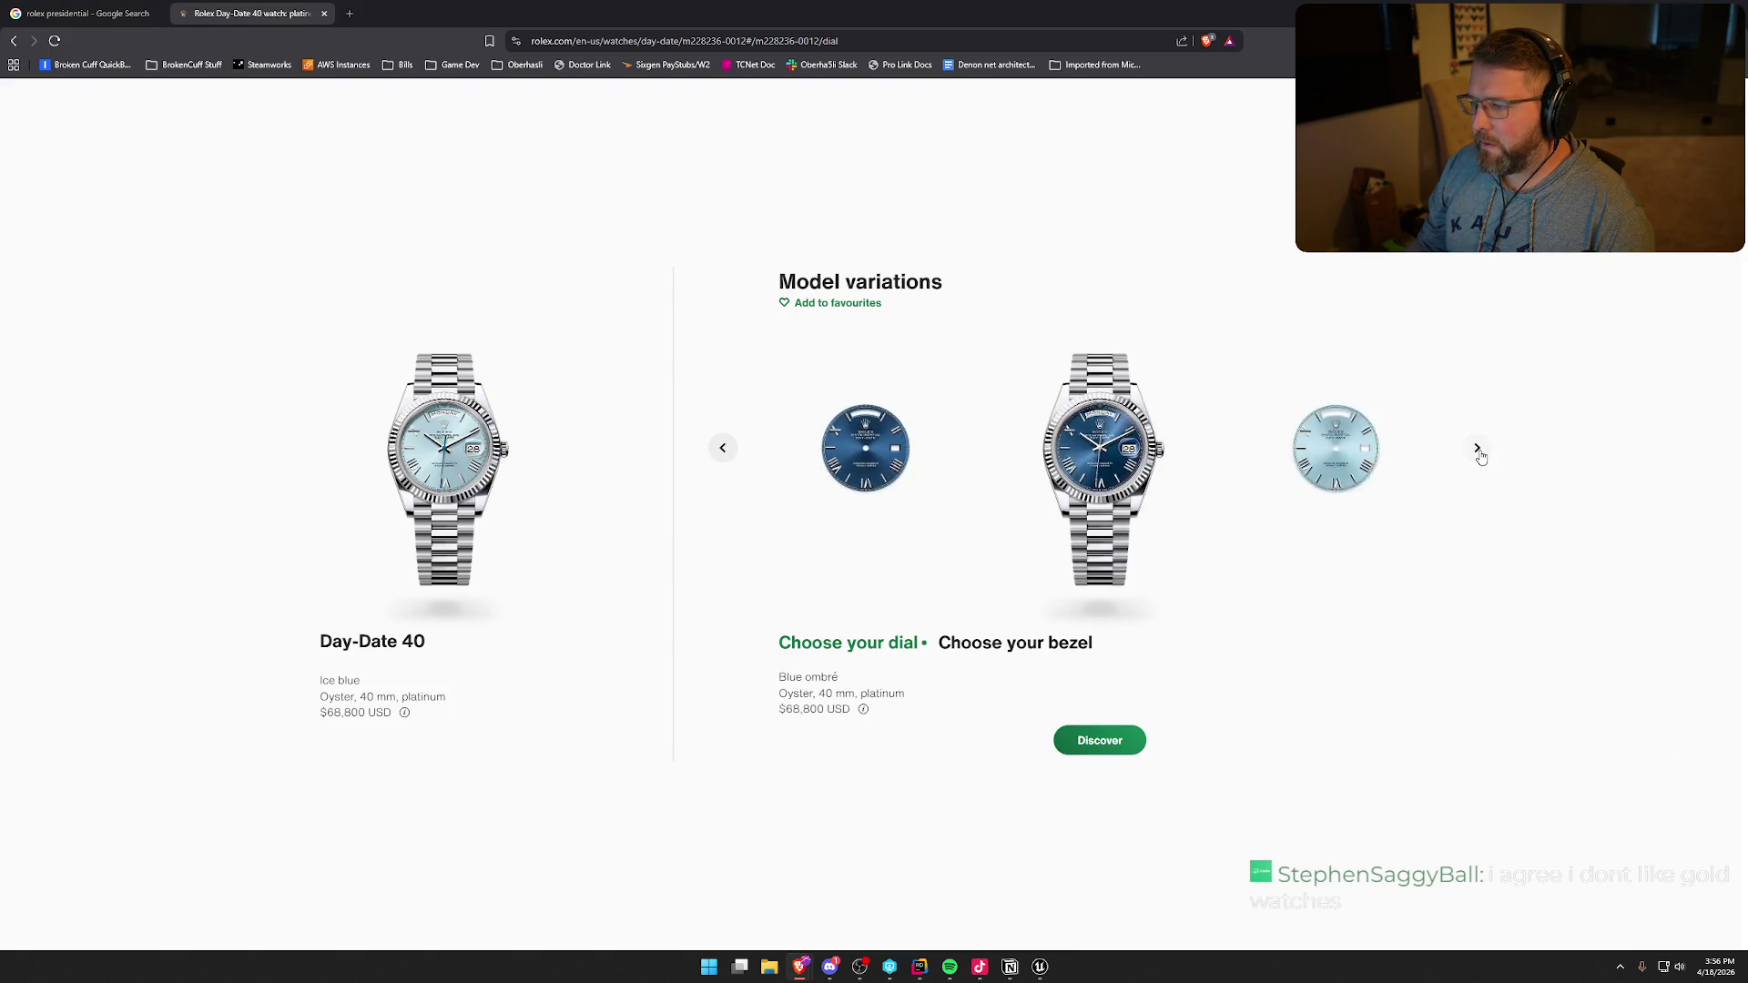
{"action": "left_click", "coordinate": [1476, 450]}
{"action": "left_click", "coordinate": [1476, 450]}
{"action": "left_click", "coordinate": [1476, 450]}
{"action": "left_click", "coordinate": [1479, 452]}
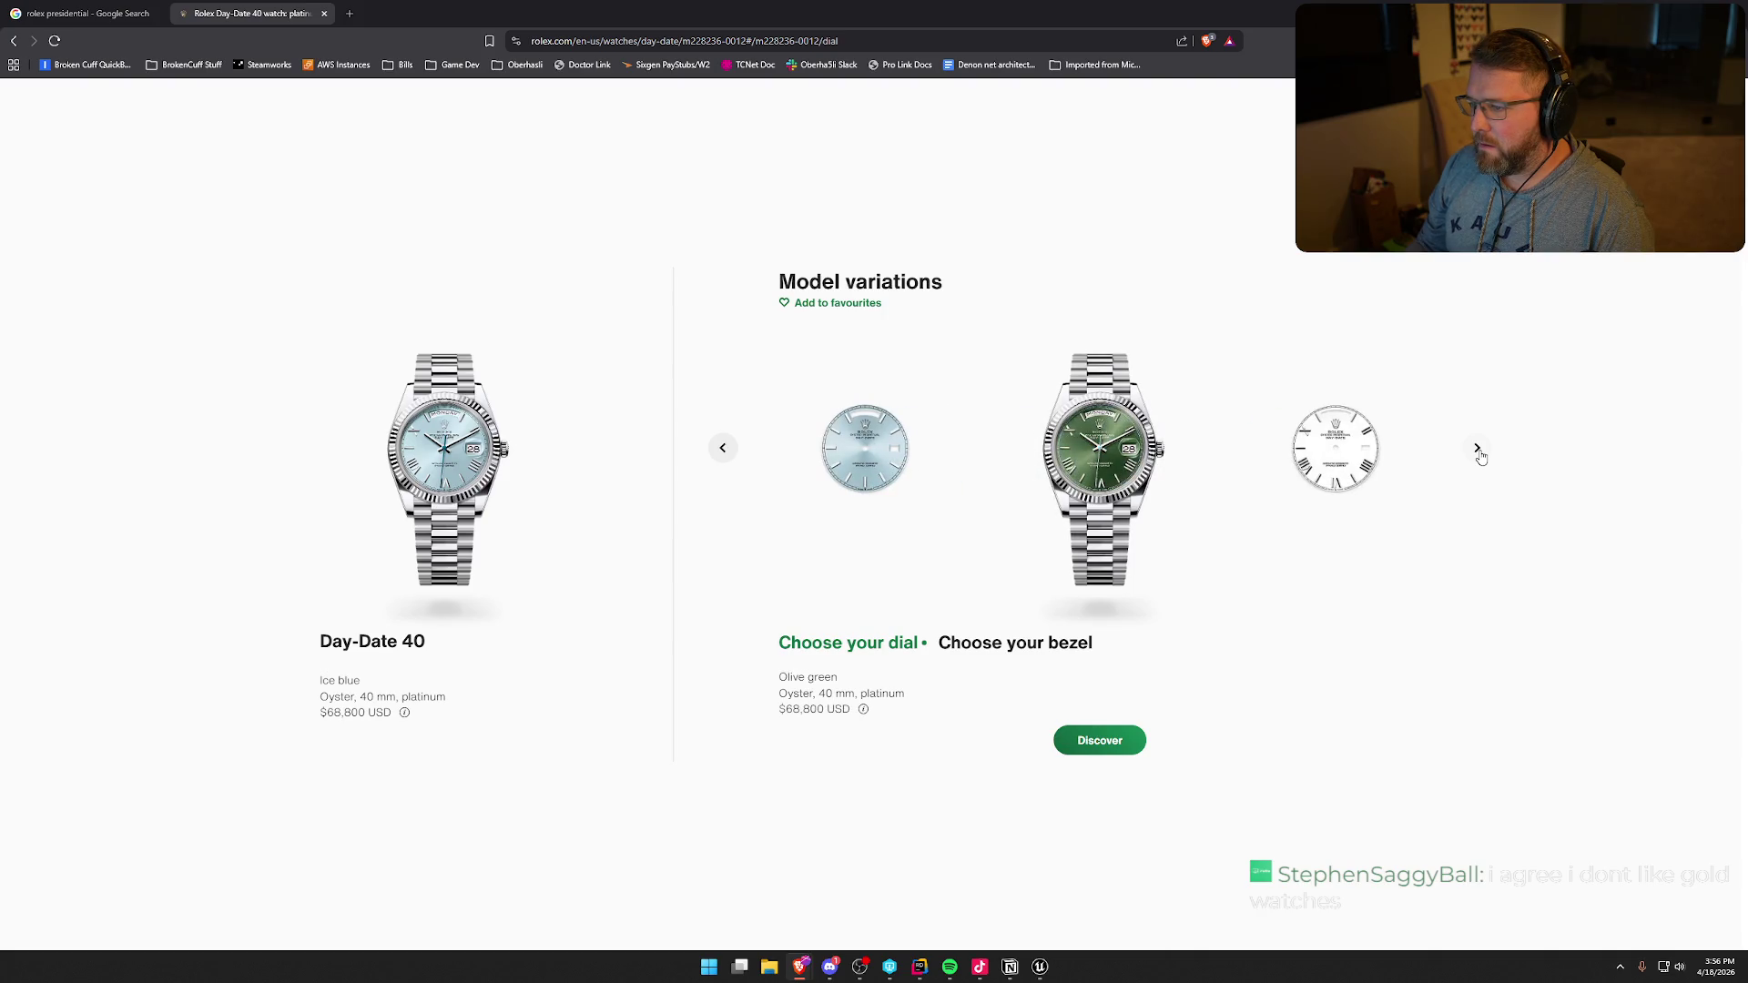
- Preview the diamond-set dials, then return to Olive green and open its product page
{"action": "left_click", "coordinate": [1477, 450]}
{"action": "left_click", "coordinate": [1476, 449]}
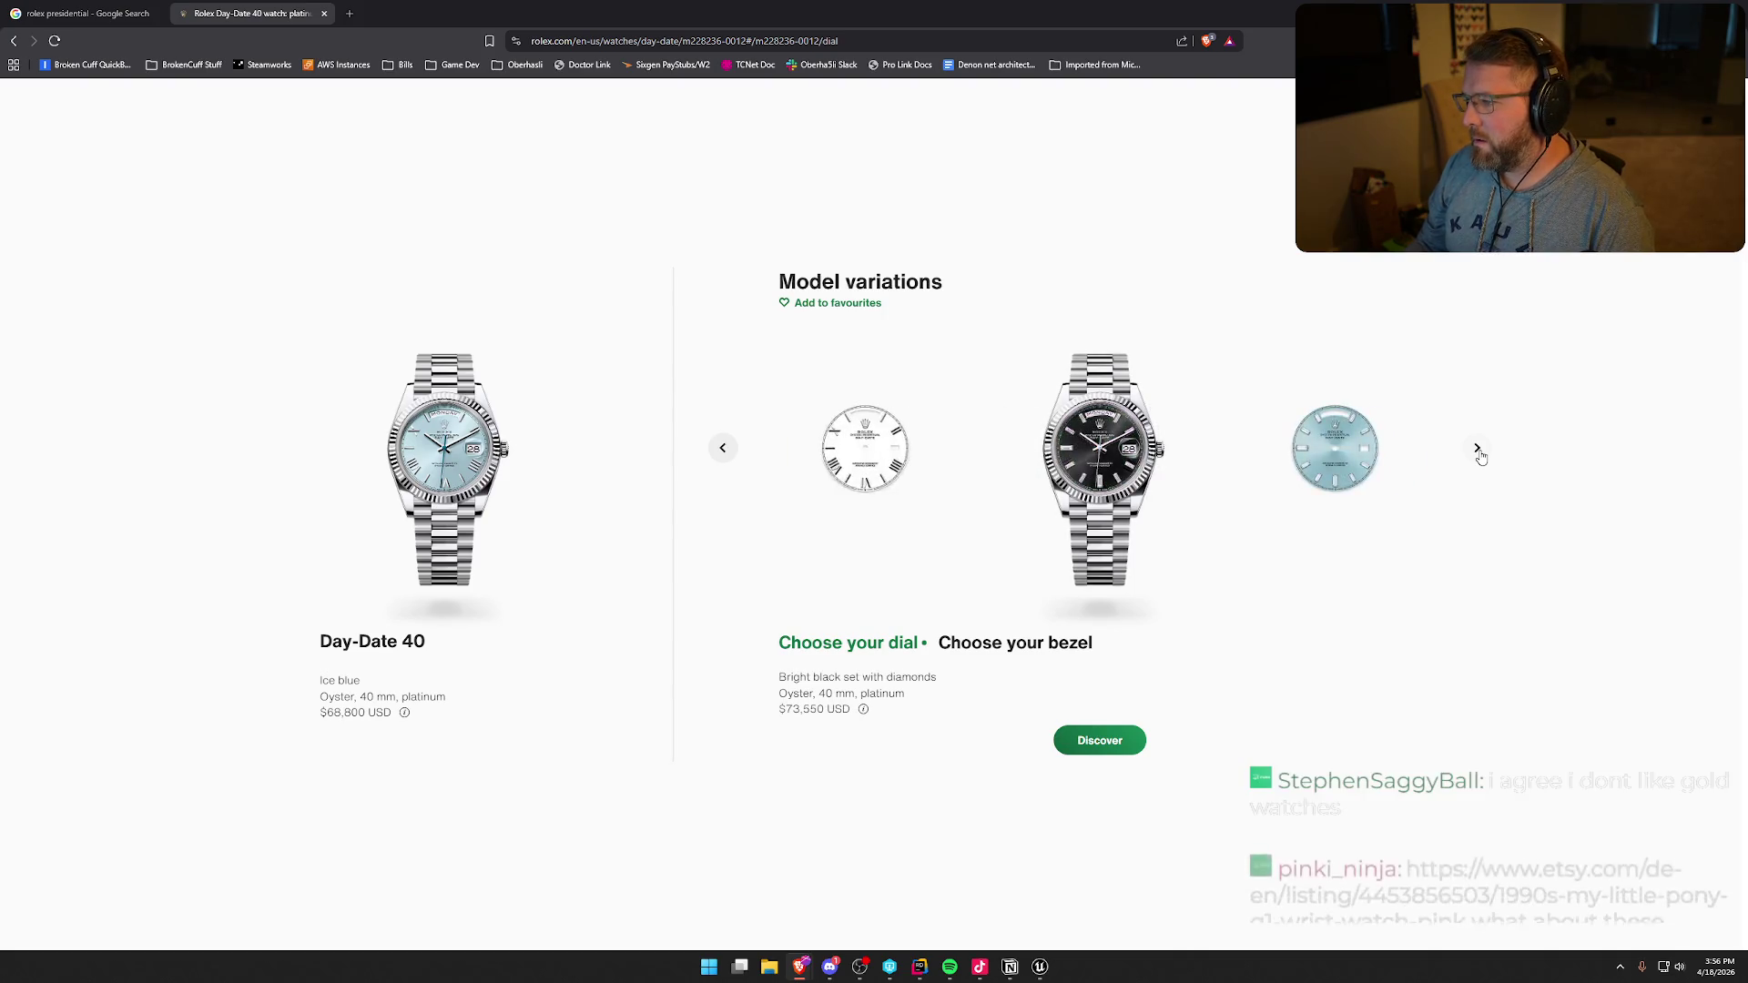
{"action": "left_click", "coordinate": [1477, 450]}
{"action": "left_click", "coordinate": [1476, 449]}
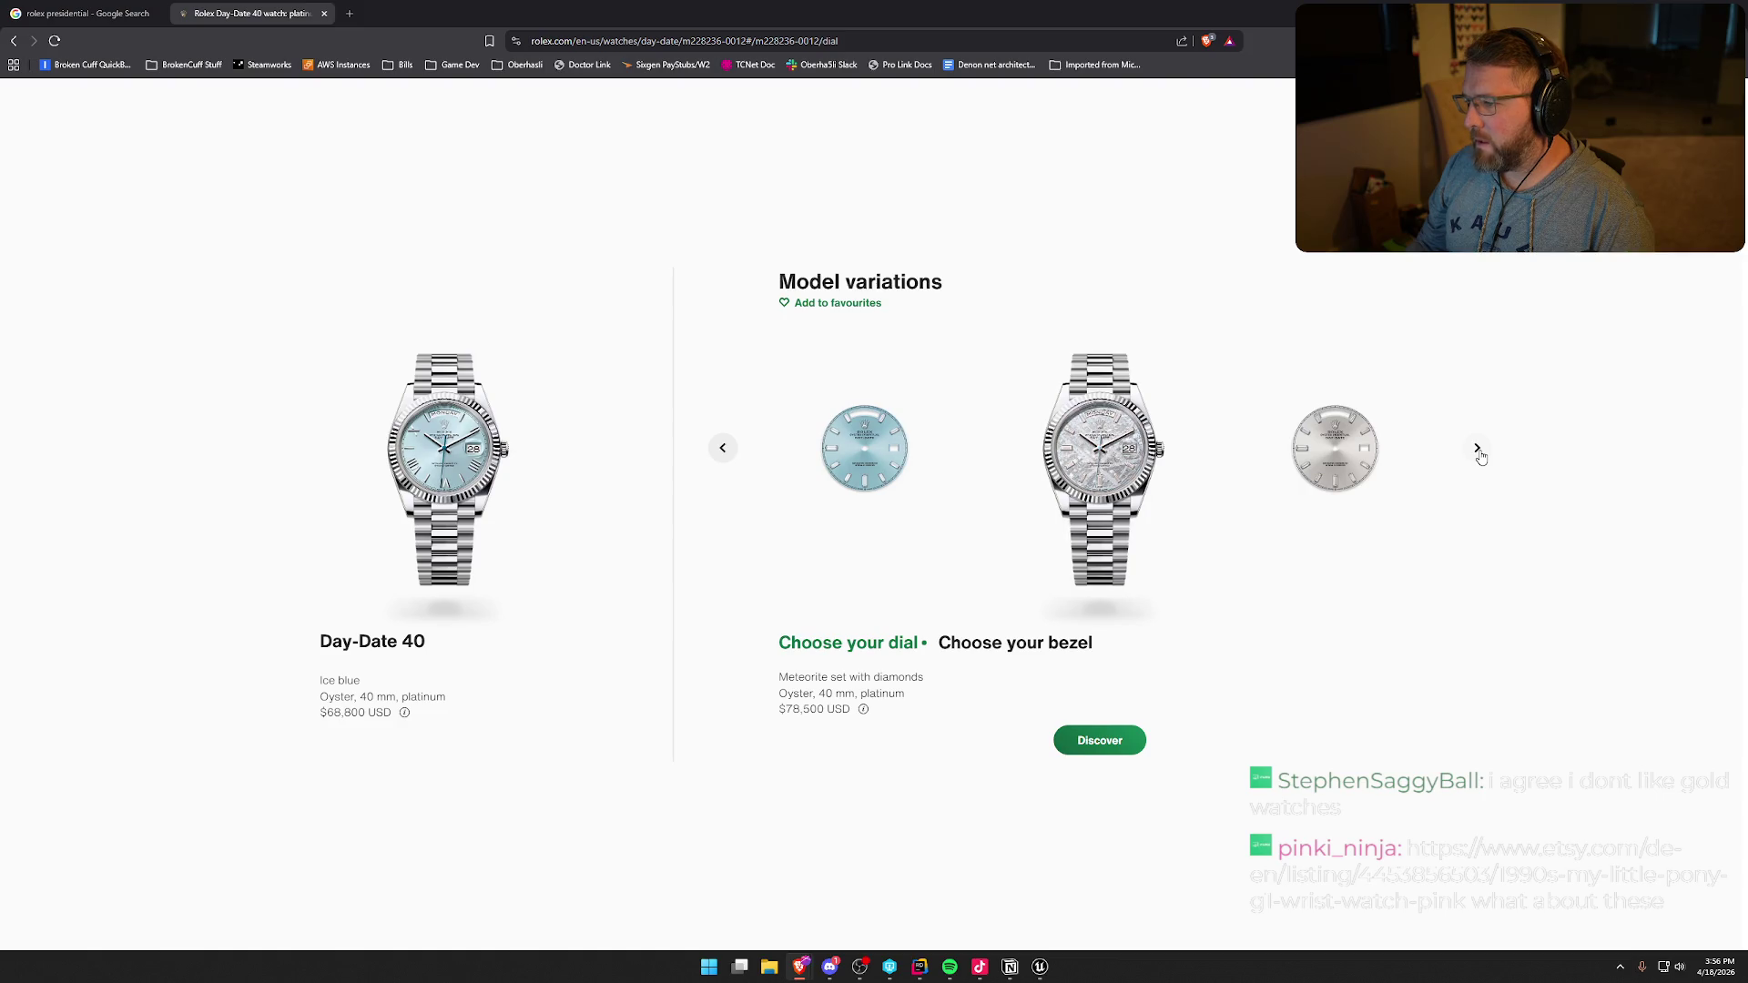
{"action": "left_click", "coordinate": [1477, 449]}
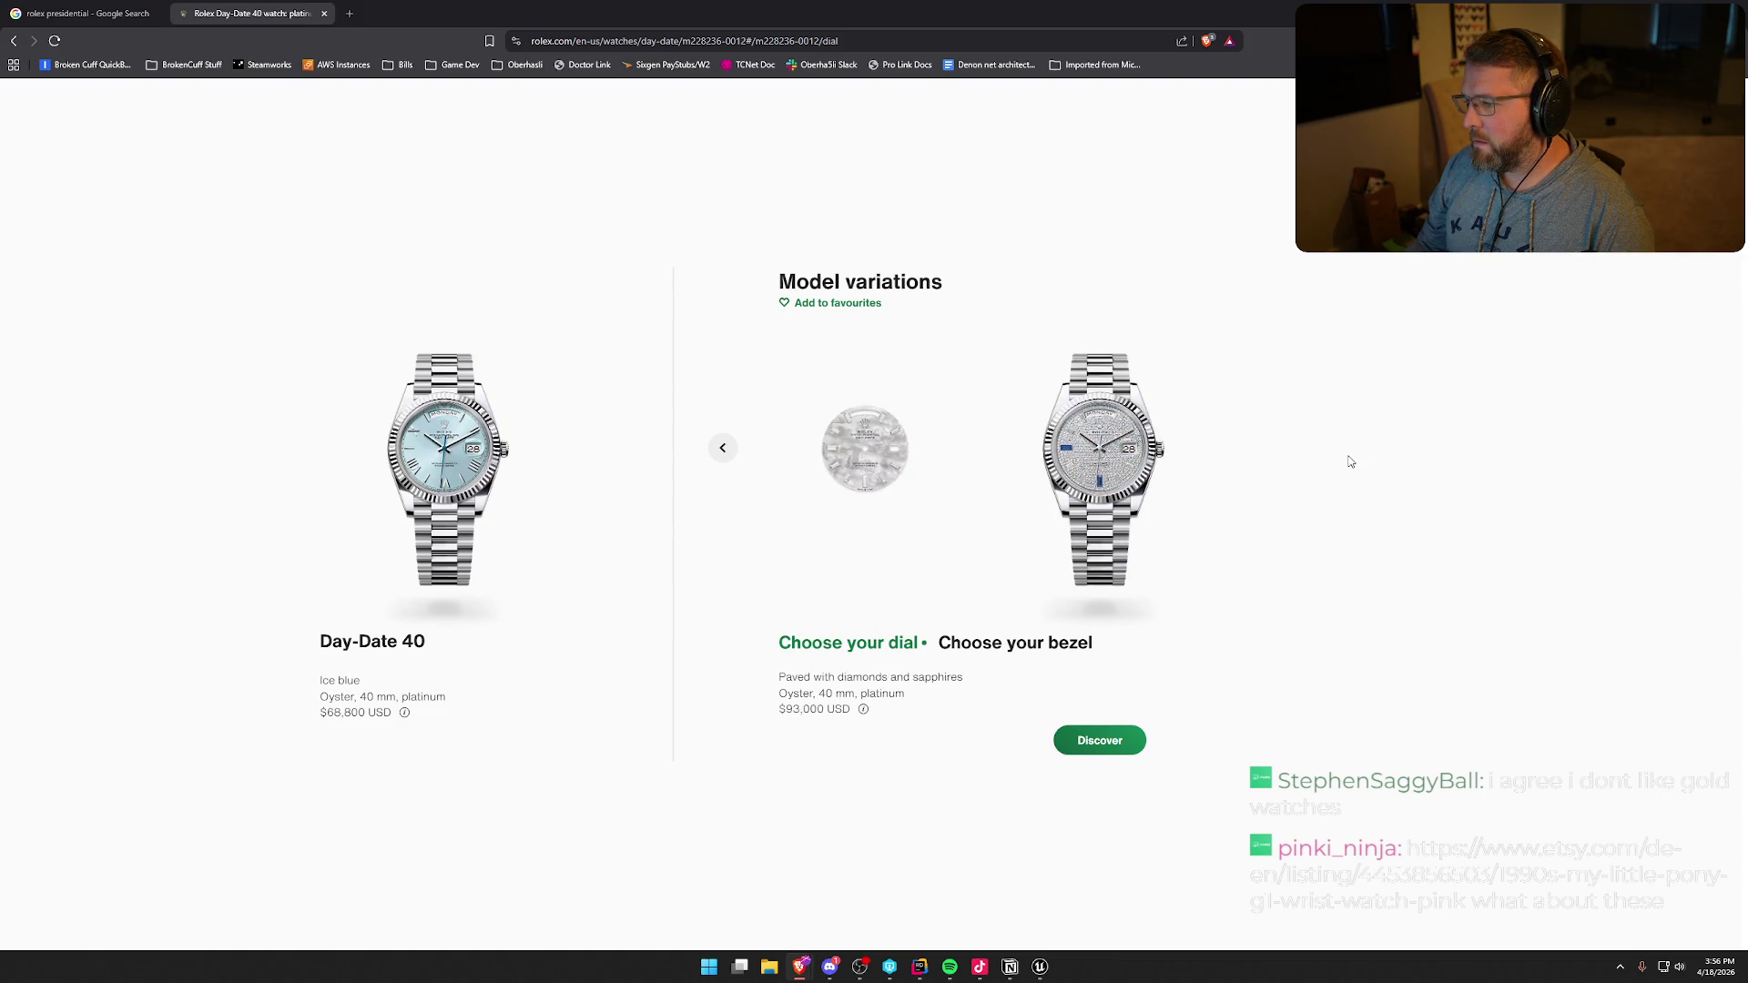
{"action": "left_click", "coordinate": [723, 450]}
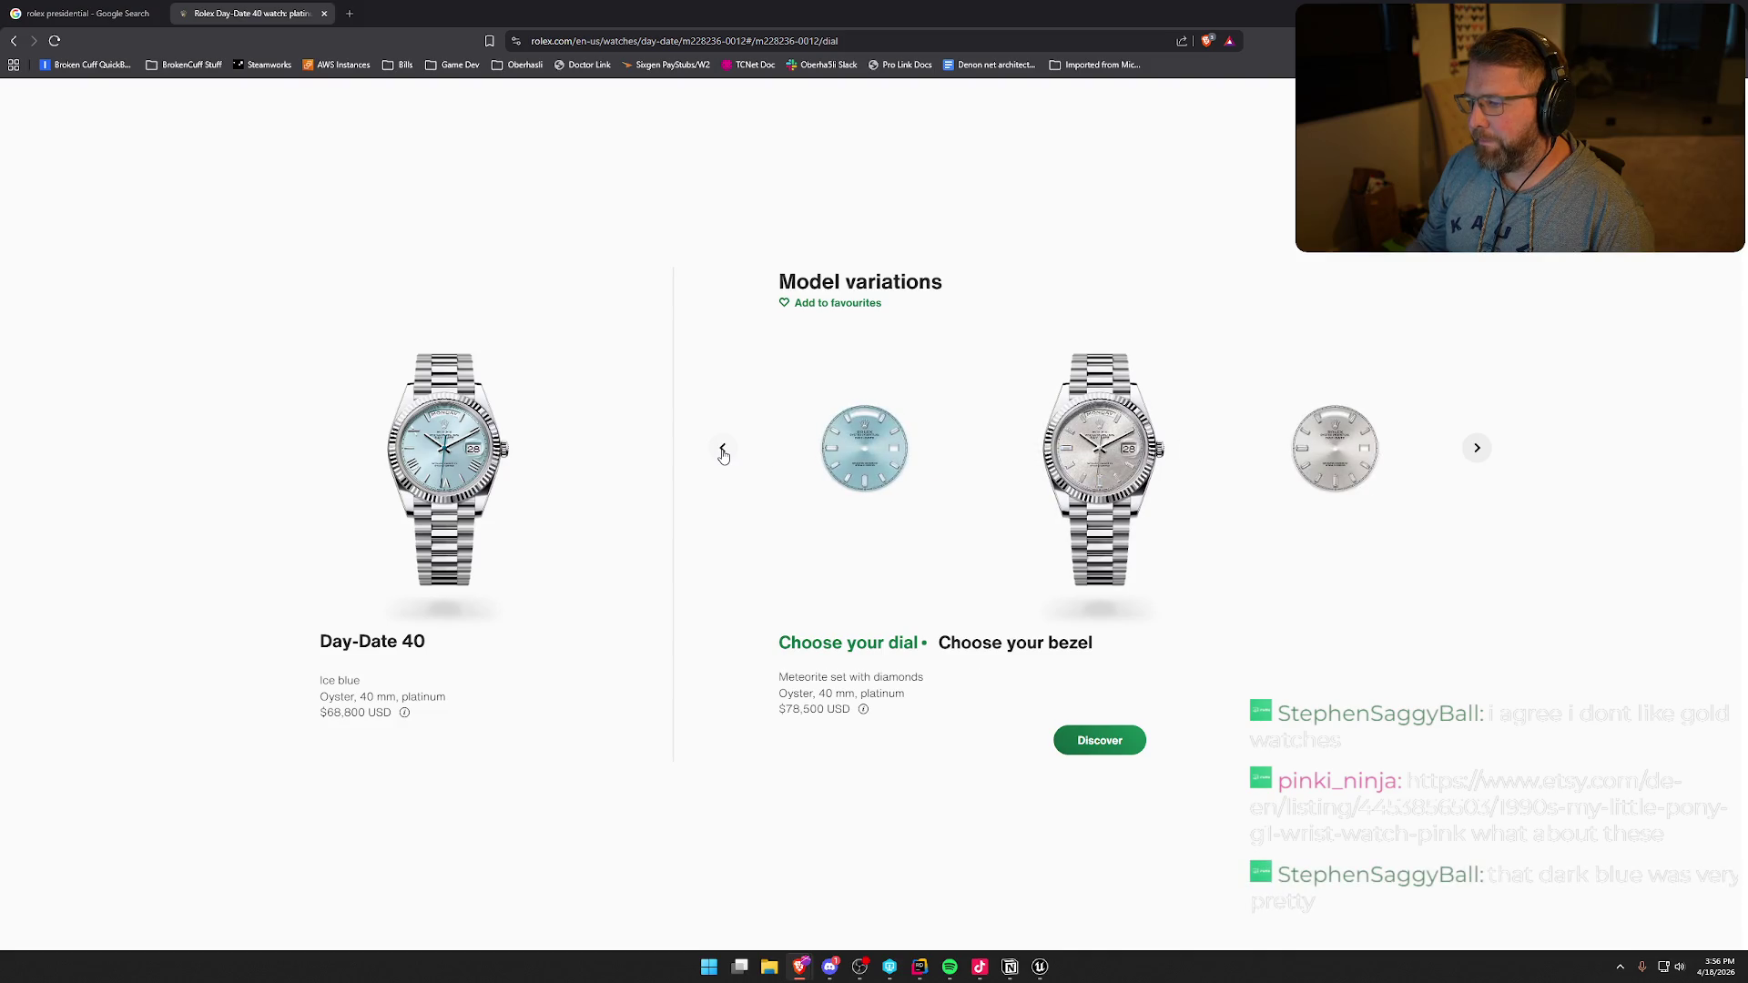
{"action": "left_click", "coordinate": [723, 453]}
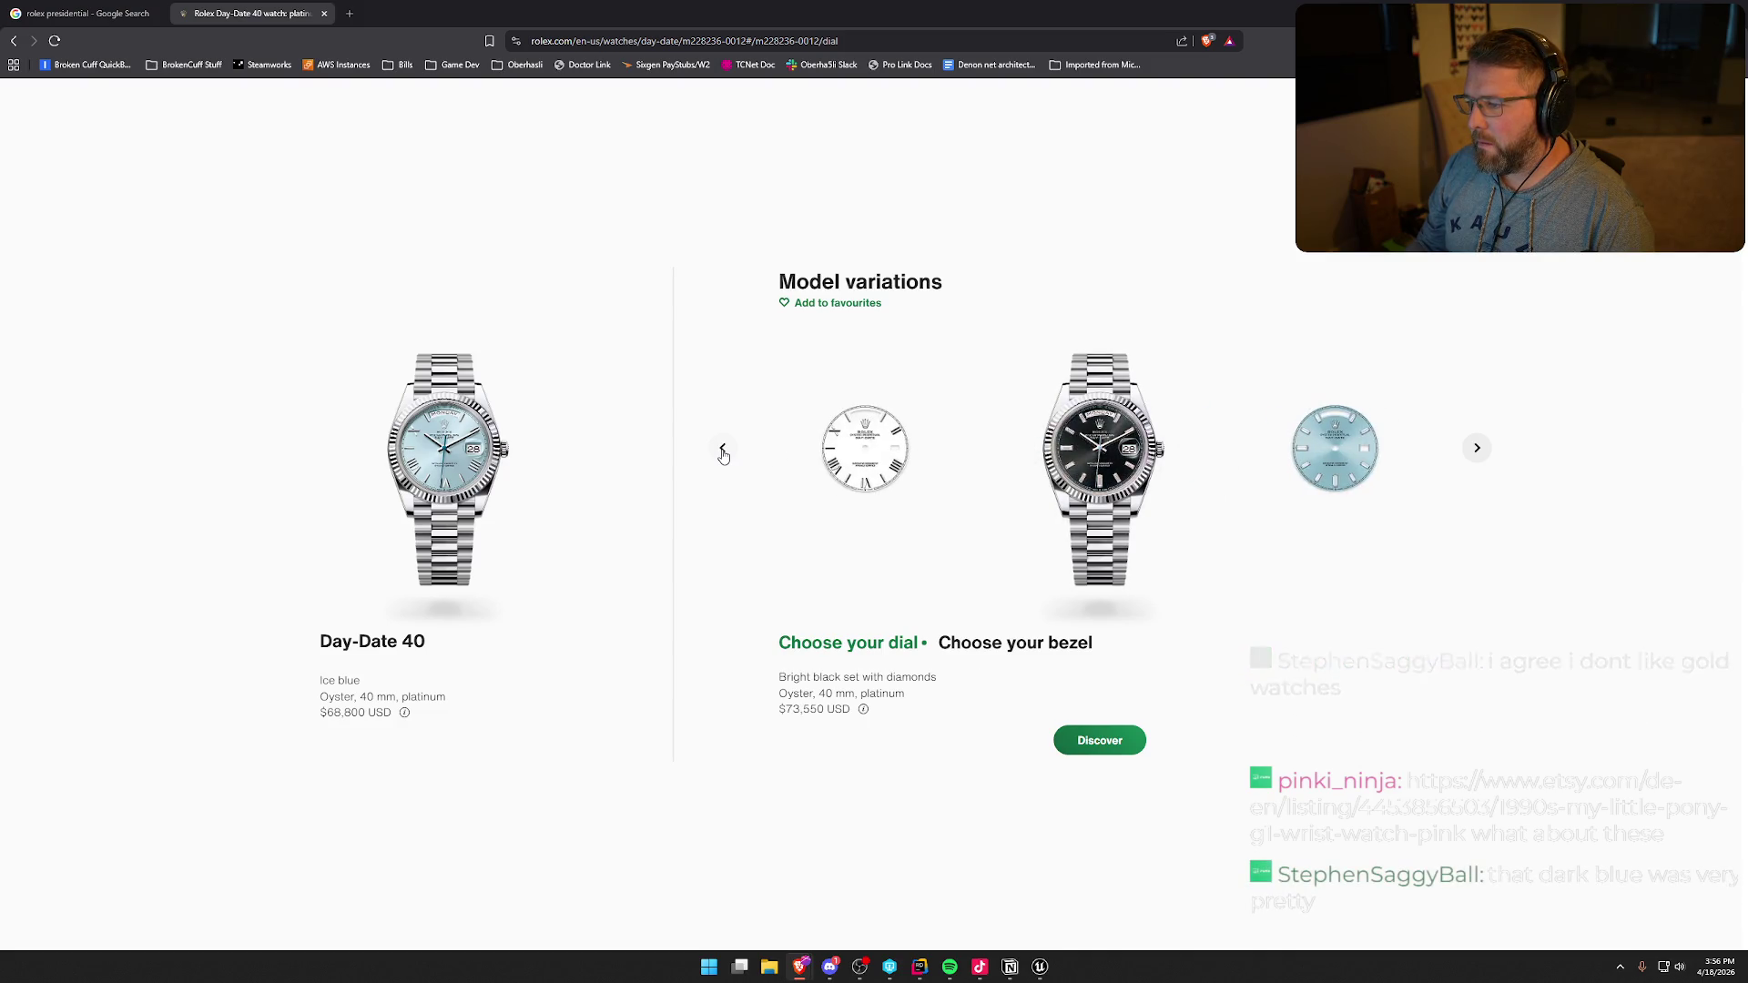
{"action": "left_click", "coordinate": [723, 453]}
{"action": "left_click", "coordinate": [723, 450]}
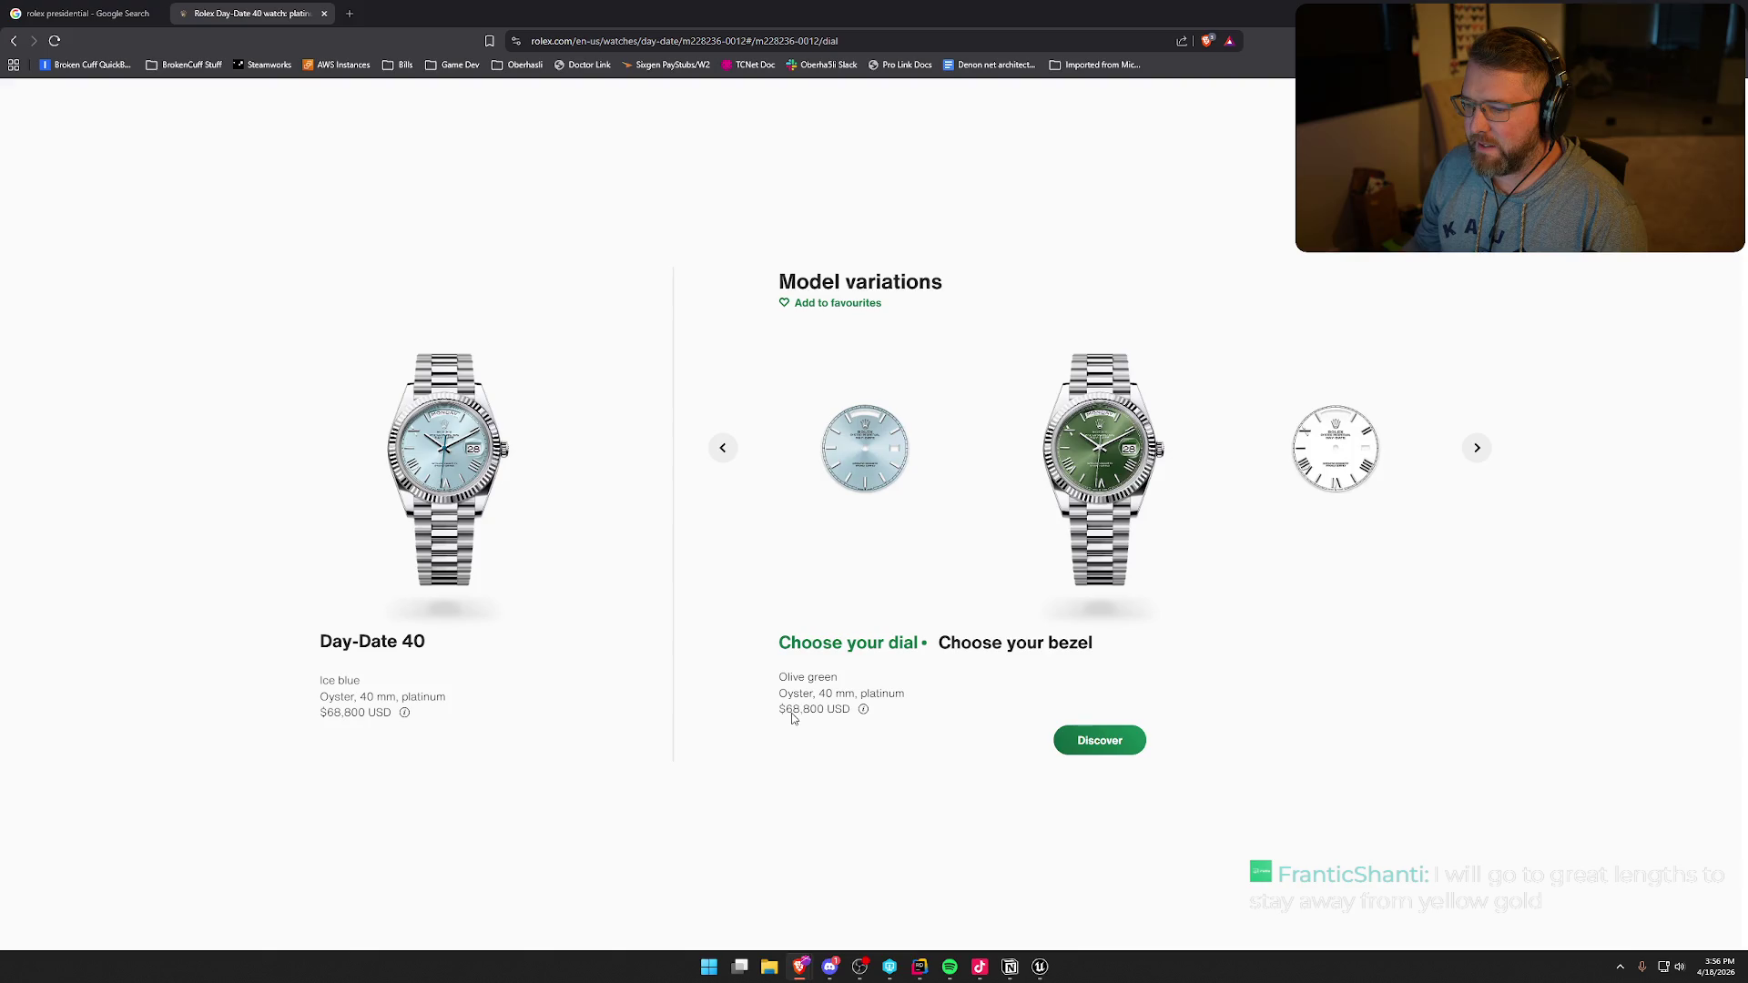
{"action": "left_click", "coordinate": [1120, 742]}
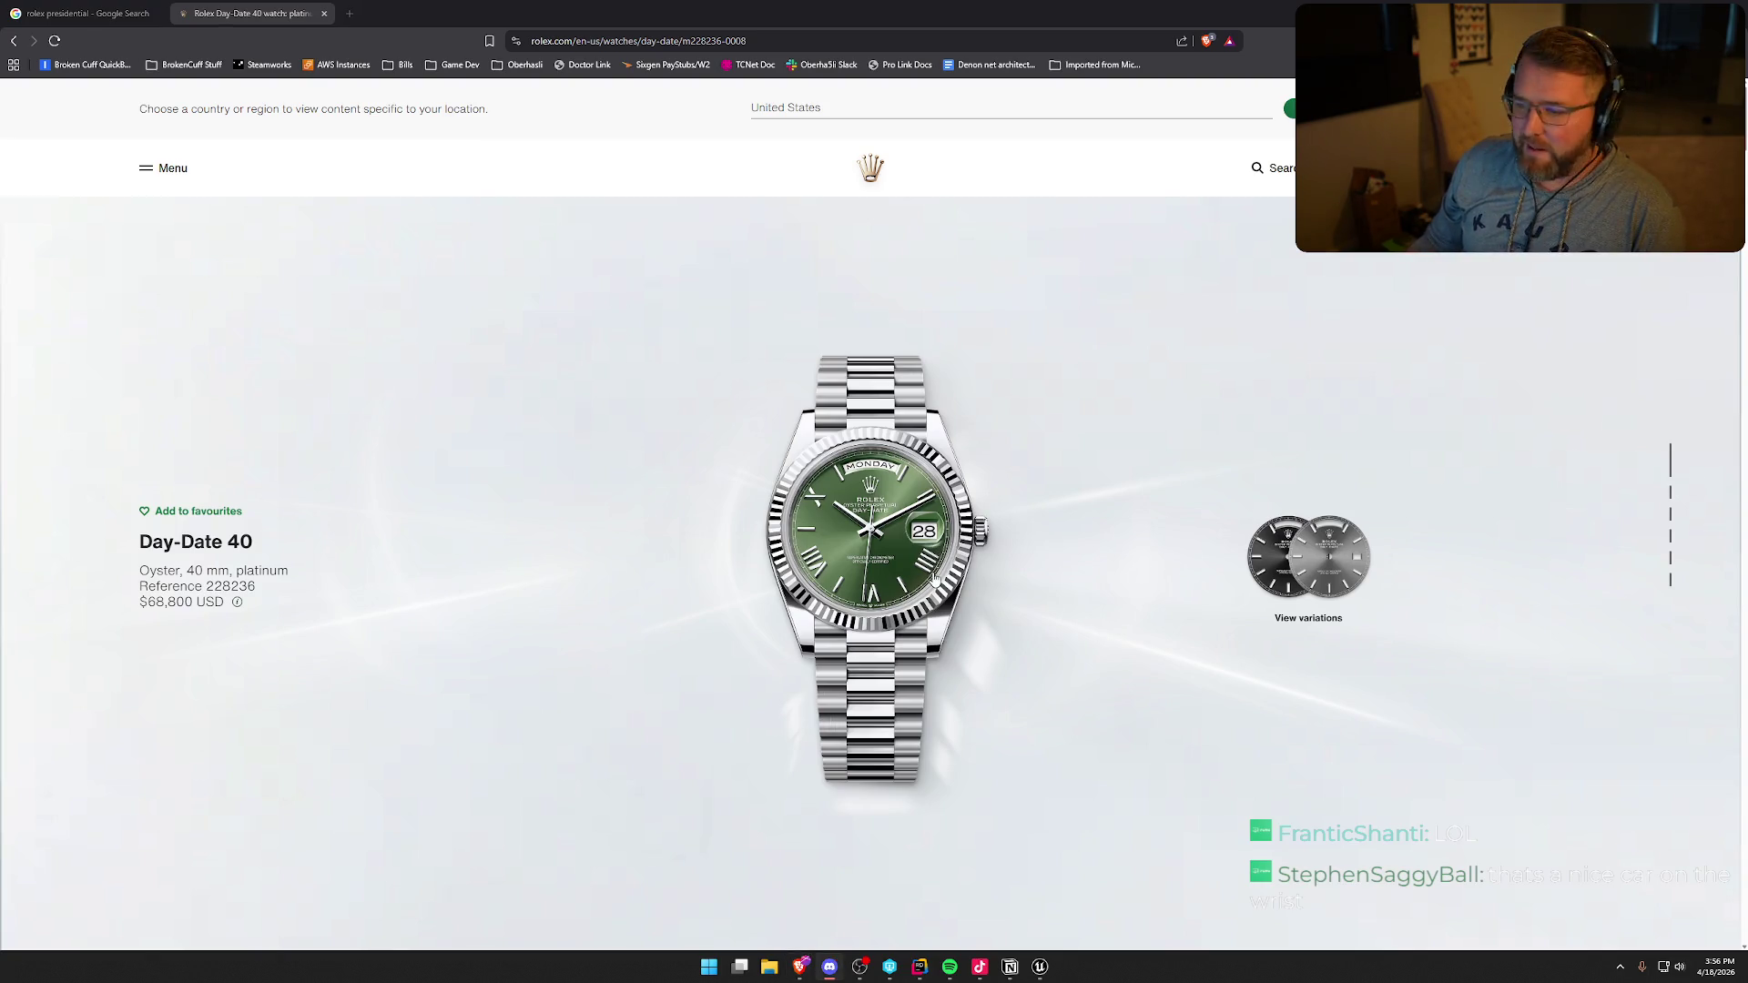
- Close the enlarged watch view and scroll the $68,800 olive-green Day-Date 40 product page
{"action": "scroll", "coordinate": [863, 472], "scroll_direction": "down", "scroll_amount": 3}
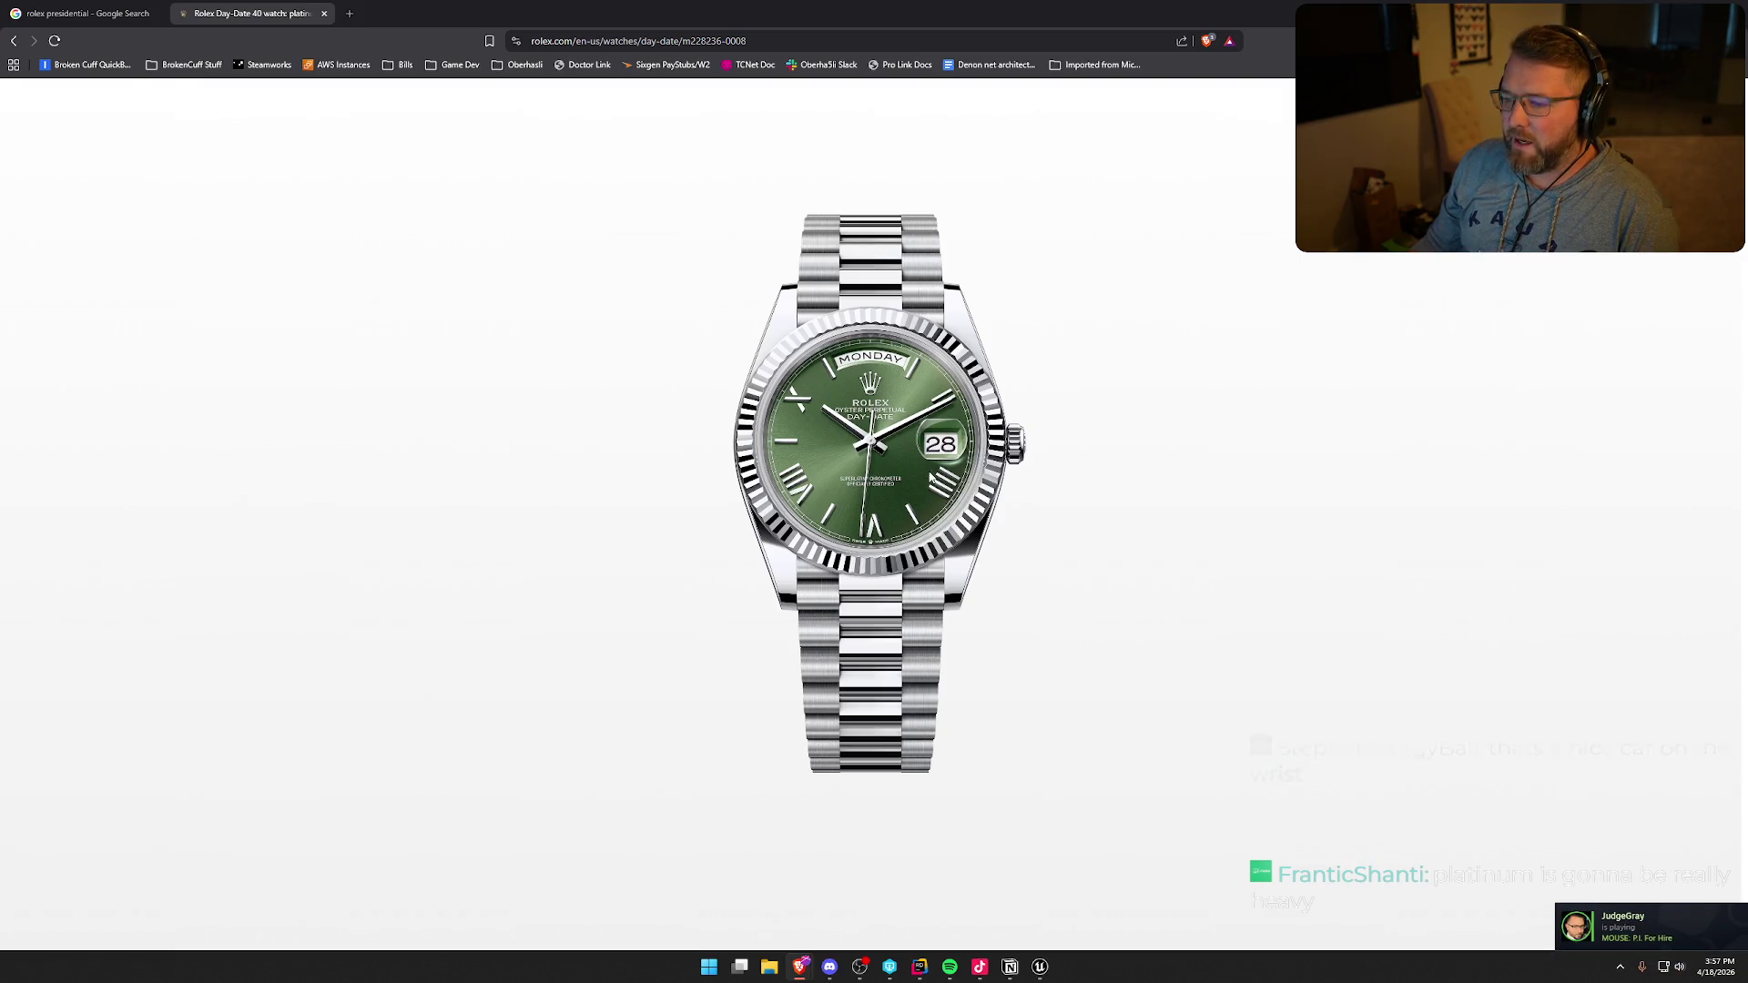
{"action": "left_click", "coordinate": [160, 607]}
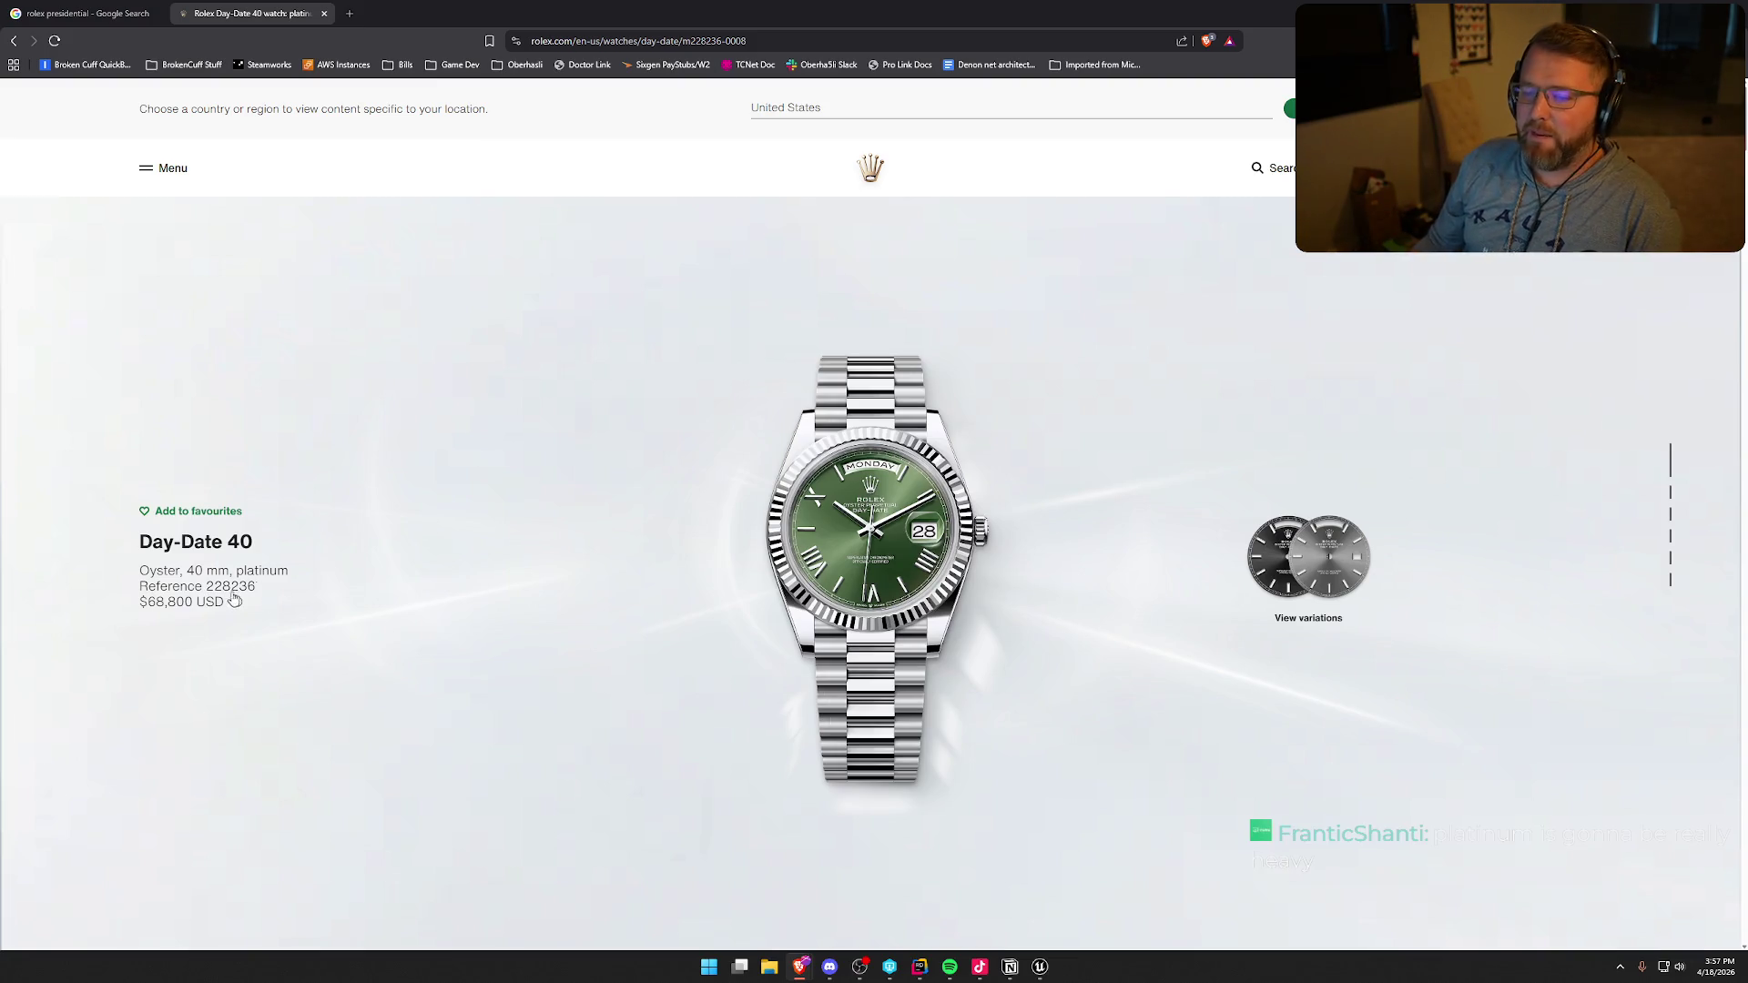
{"action": "scroll", "coordinate": [805, 595], "scroll_direction": "down", "scroll_amount": 3}
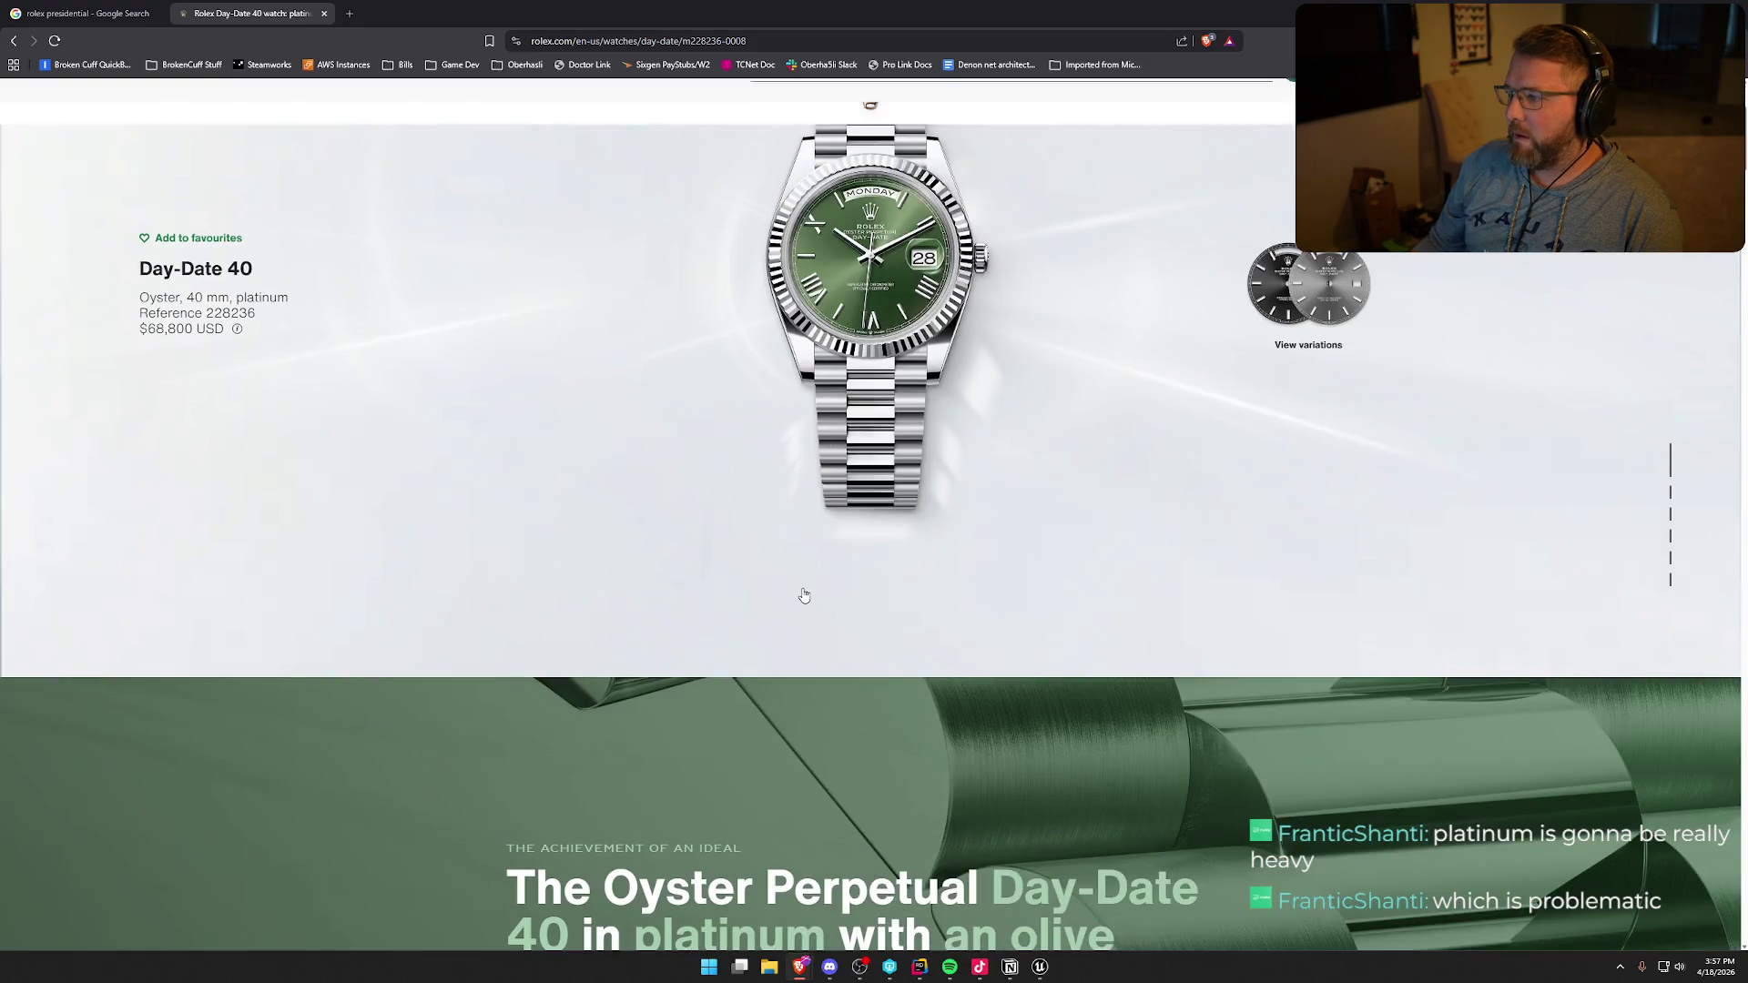
{"action": "scroll", "coordinate": [801, 586], "scroll_direction": "down", "scroll_amount": 5}
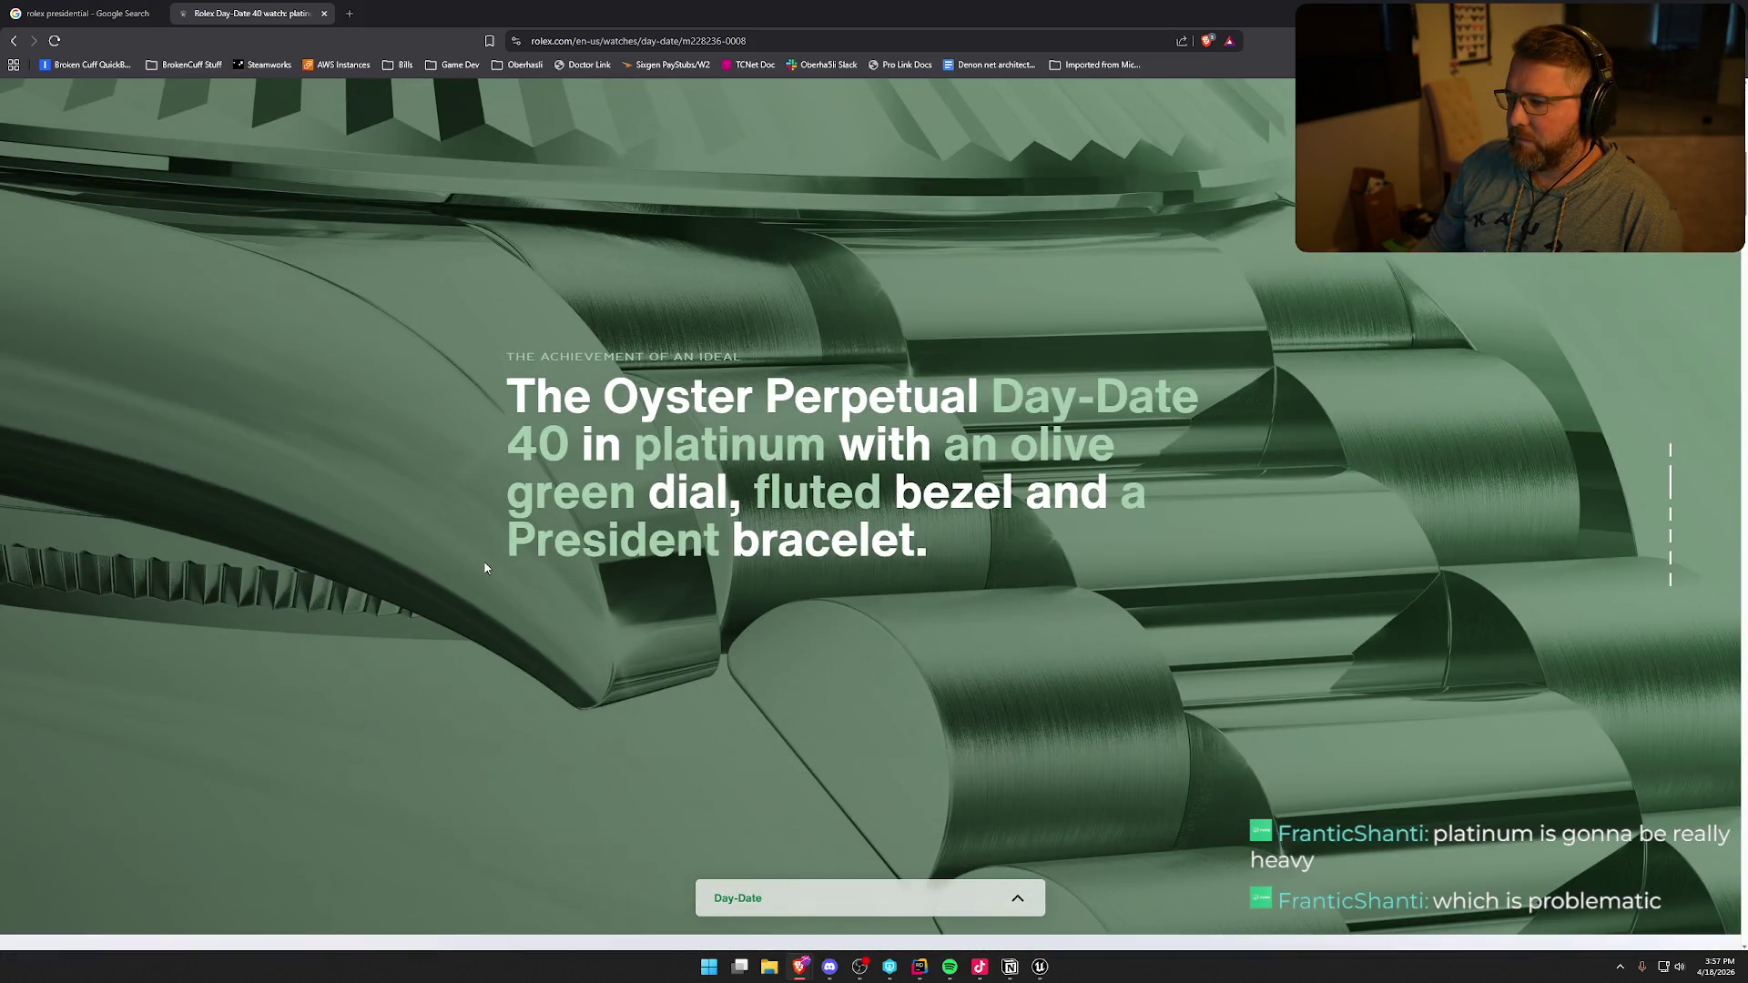
{"action": "scroll", "coordinate": [484, 564], "scroll_direction": "down", "scroll_amount": 10}
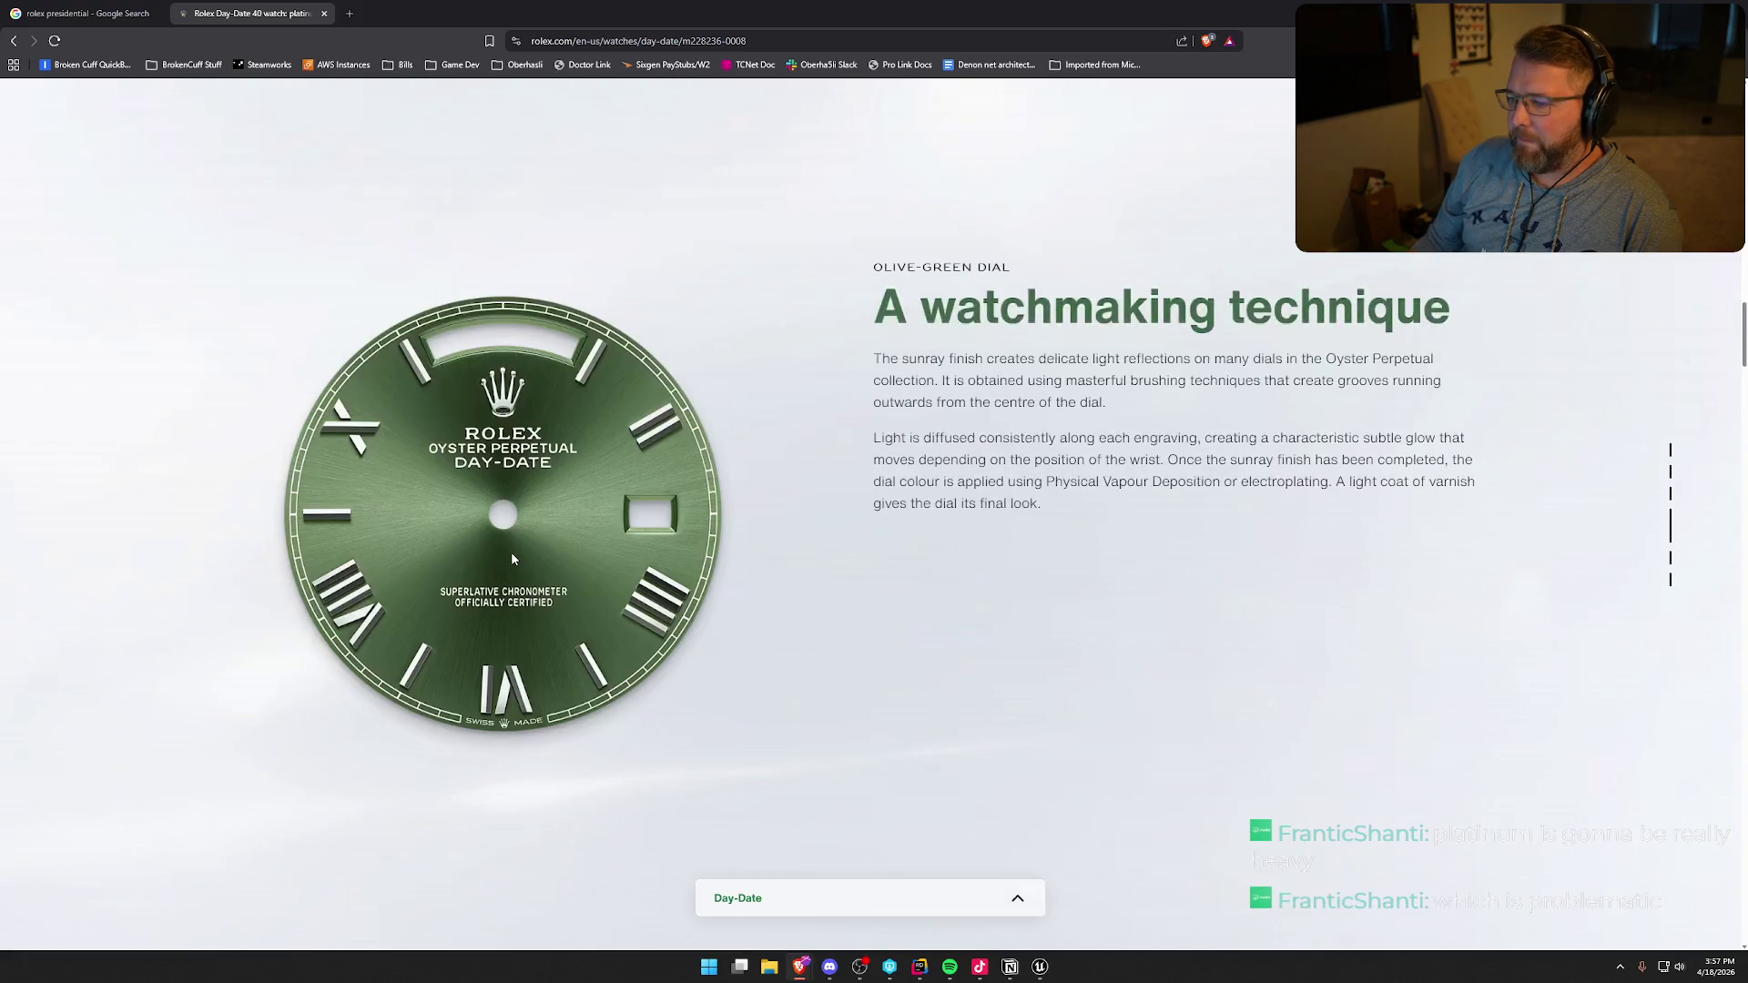
{"action": "scroll", "coordinate": [512, 558], "scroll_direction": "down", "scroll_amount": 10}
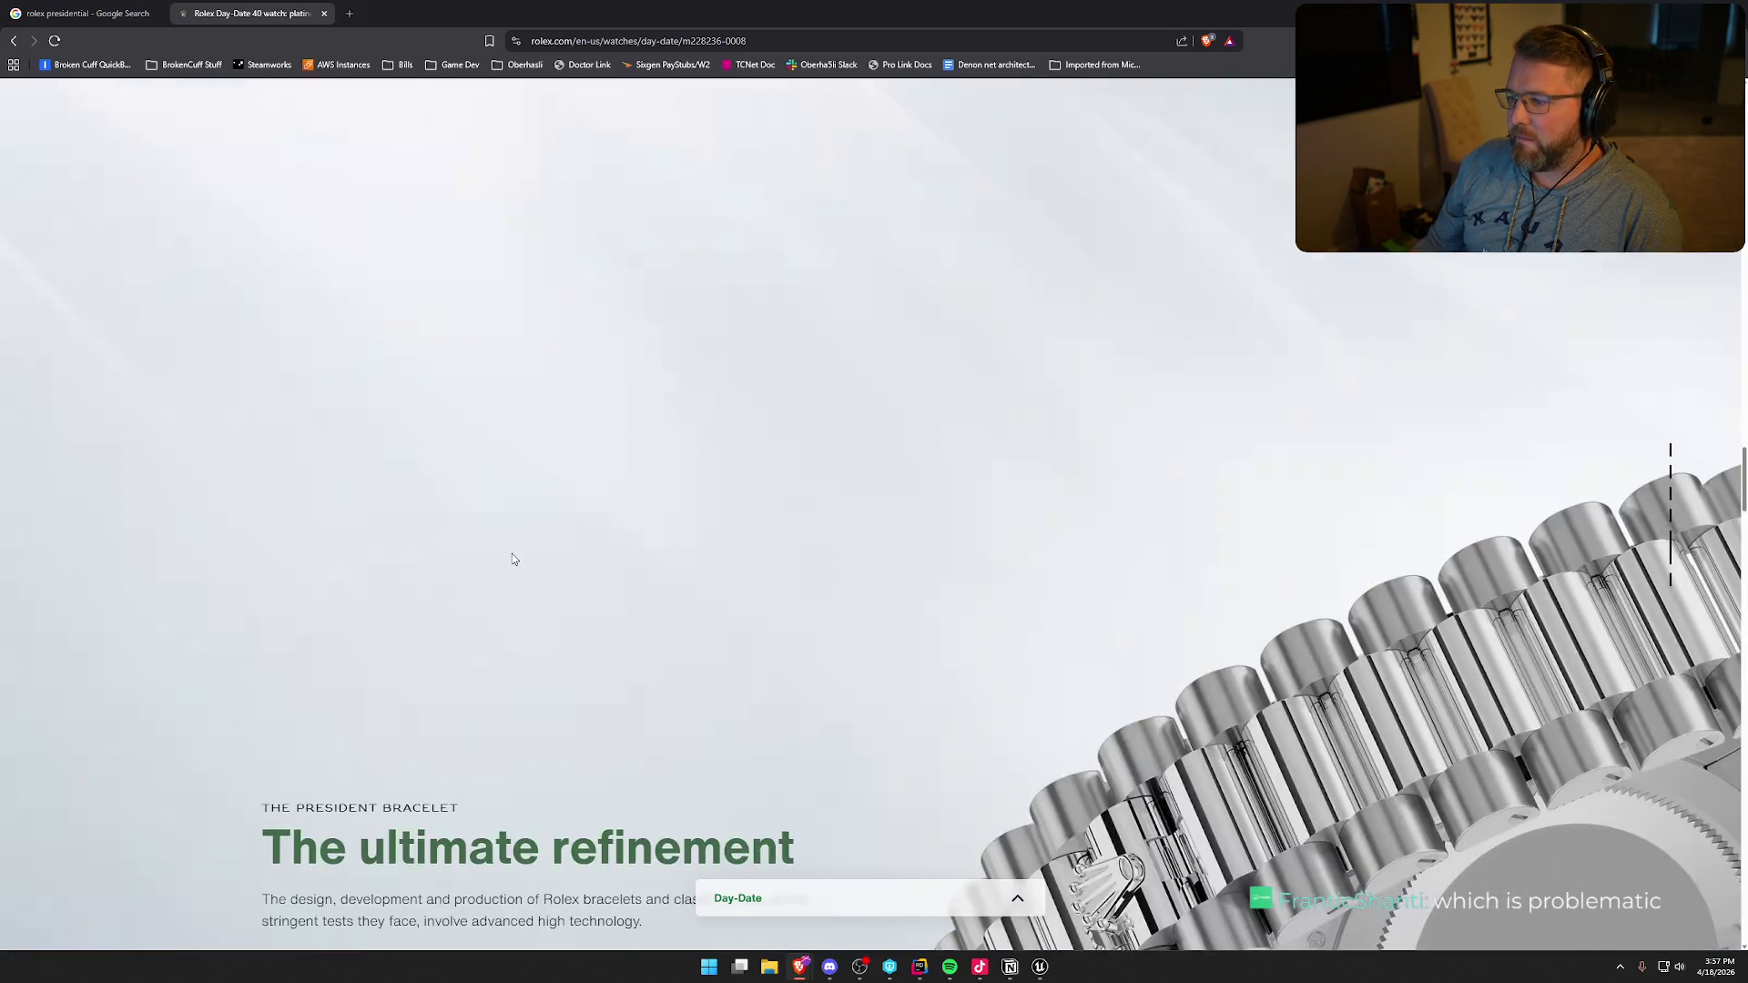
{"action": "scroll", "coordinate": [511, 558], "scroll_direction": "down", "scroll_amount": 10}
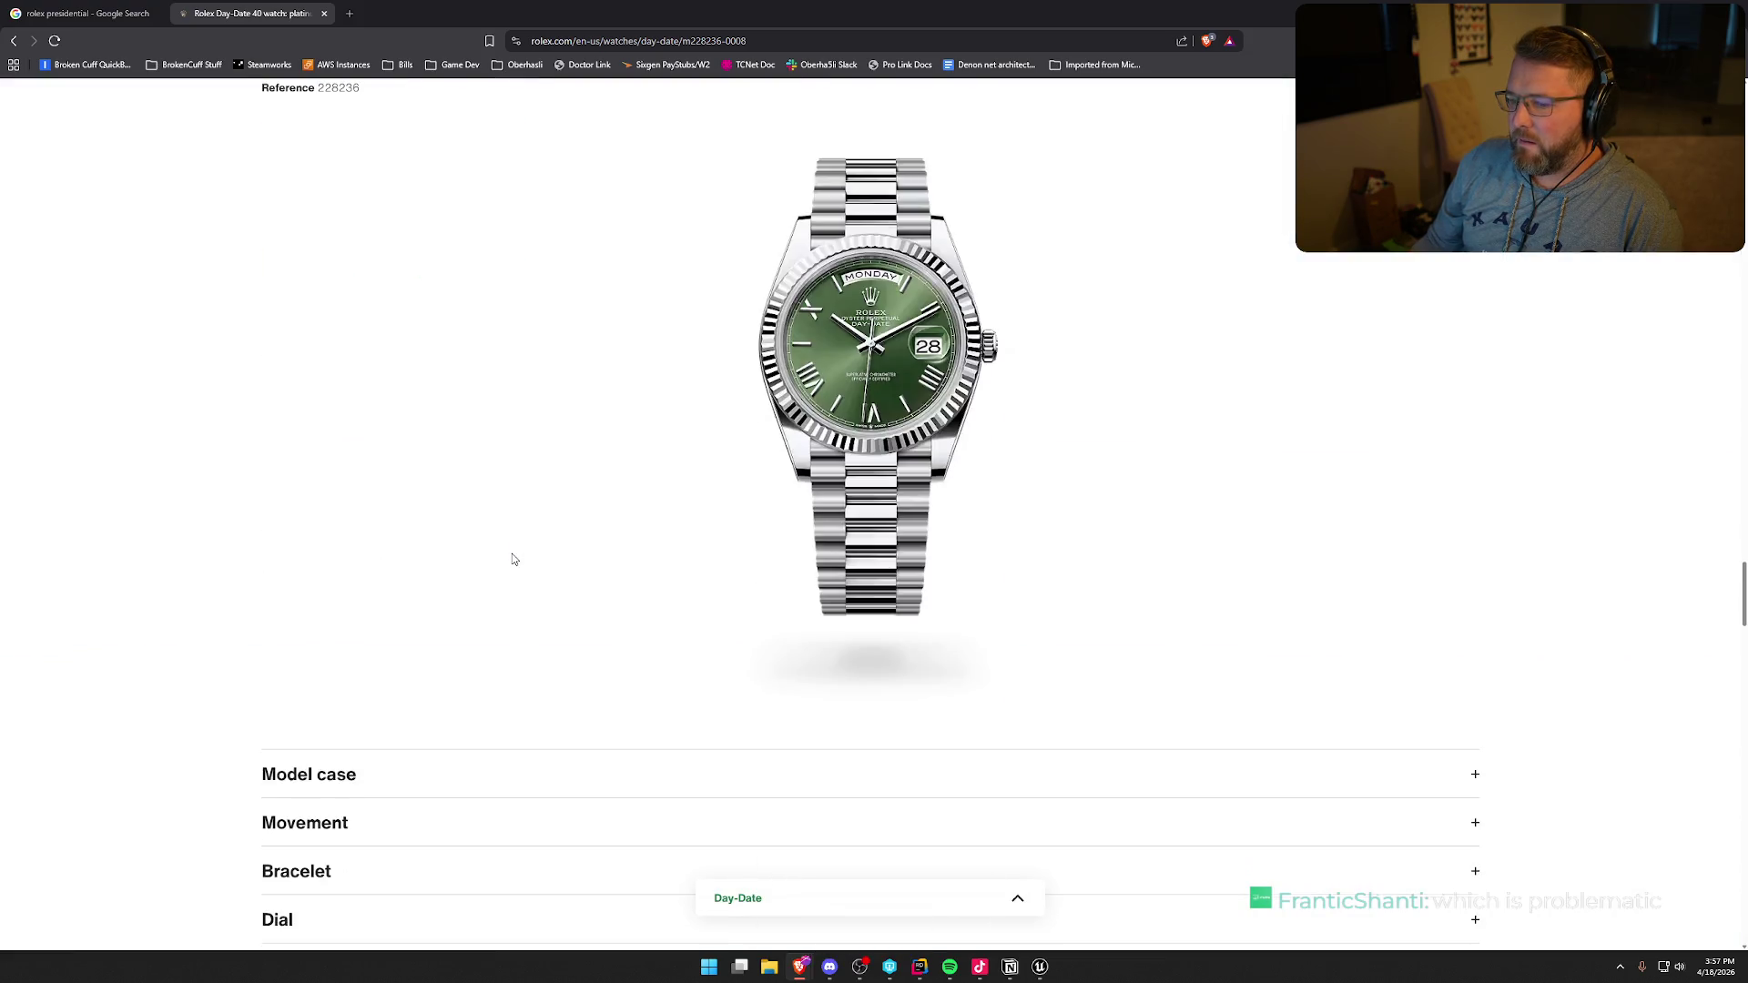
{"action": "scroll", "coordinate": [512, 558], "scroll_direction": "down", "scroll_amount": 4}
{"action": "scroll", "coordinate": [217, 482], "scroll_direction": "down", "scroll_amount": 10}
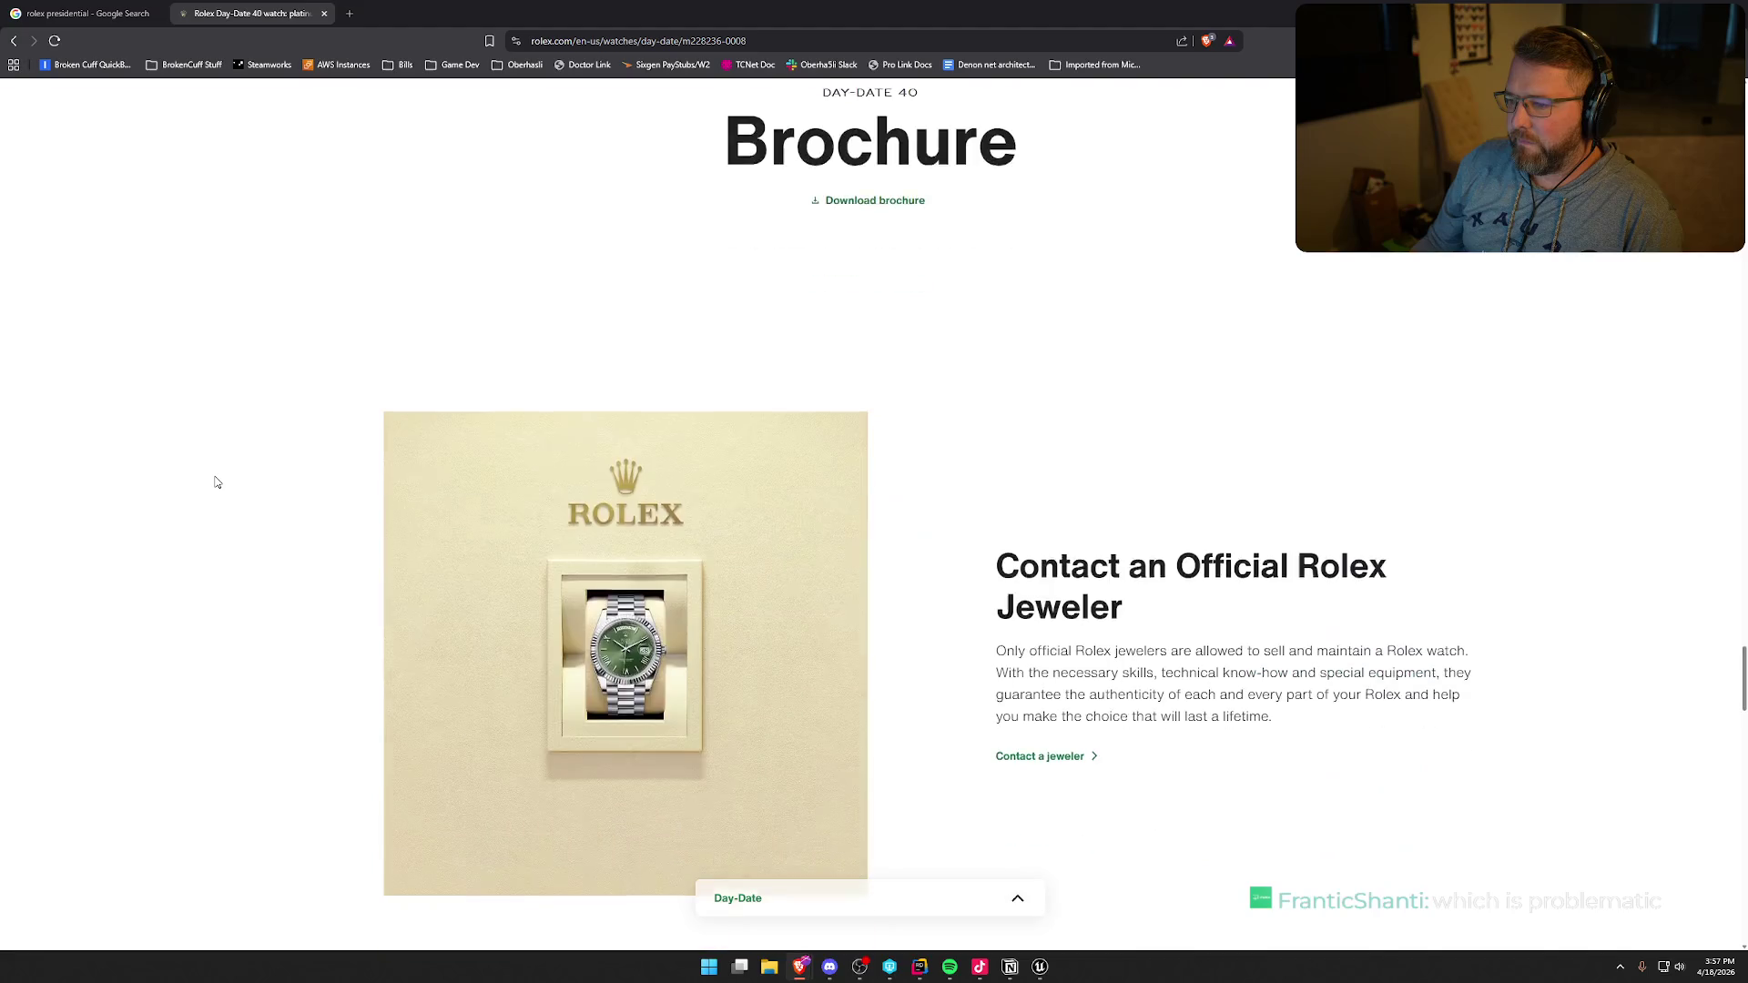
{"action": "scroll", "coordinate": [217, 483], "scroll_direction": "down", "scroll_amount": 10}
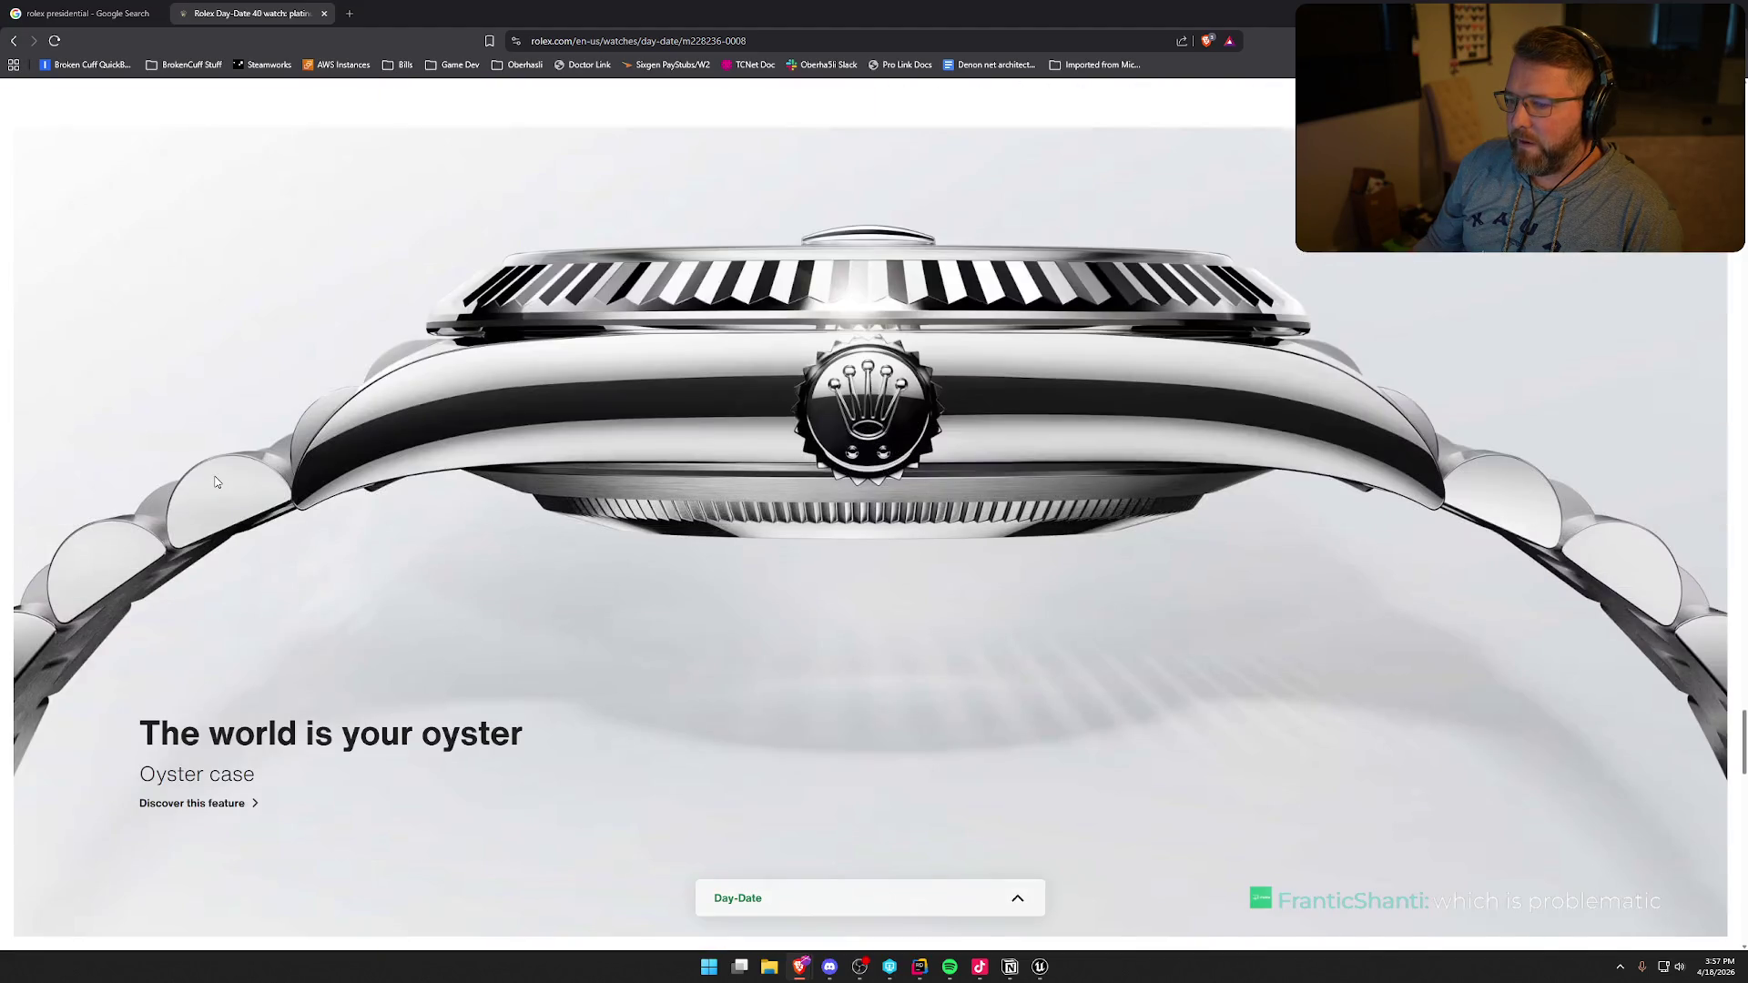
{"action": "scroll", "coordinate": [695, 558], "scroll_direction": "down", "scroll_amount": 6}
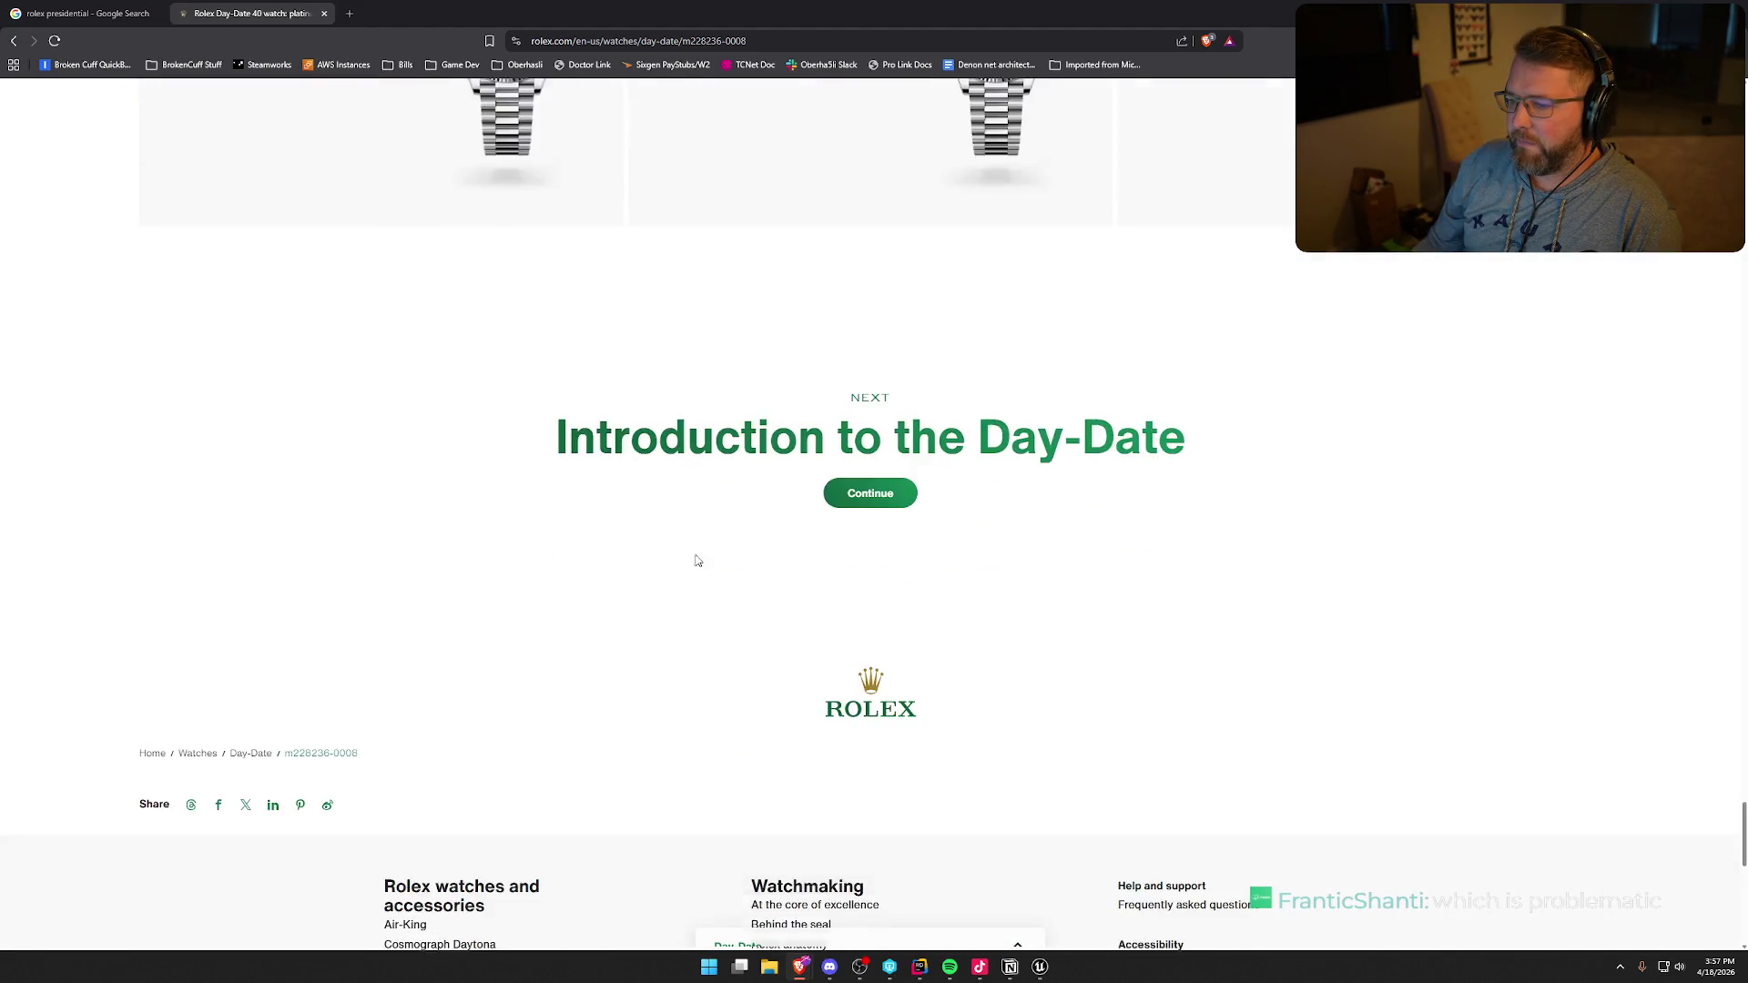
{"action": "scroll", "coordinate": [553, 526], "scroll_direction": "up", "scroll_amount": 4}
{"action": "scroll", "coordinate": [553, 528], "scroll_direction": "up", "scroll_amount": 15}
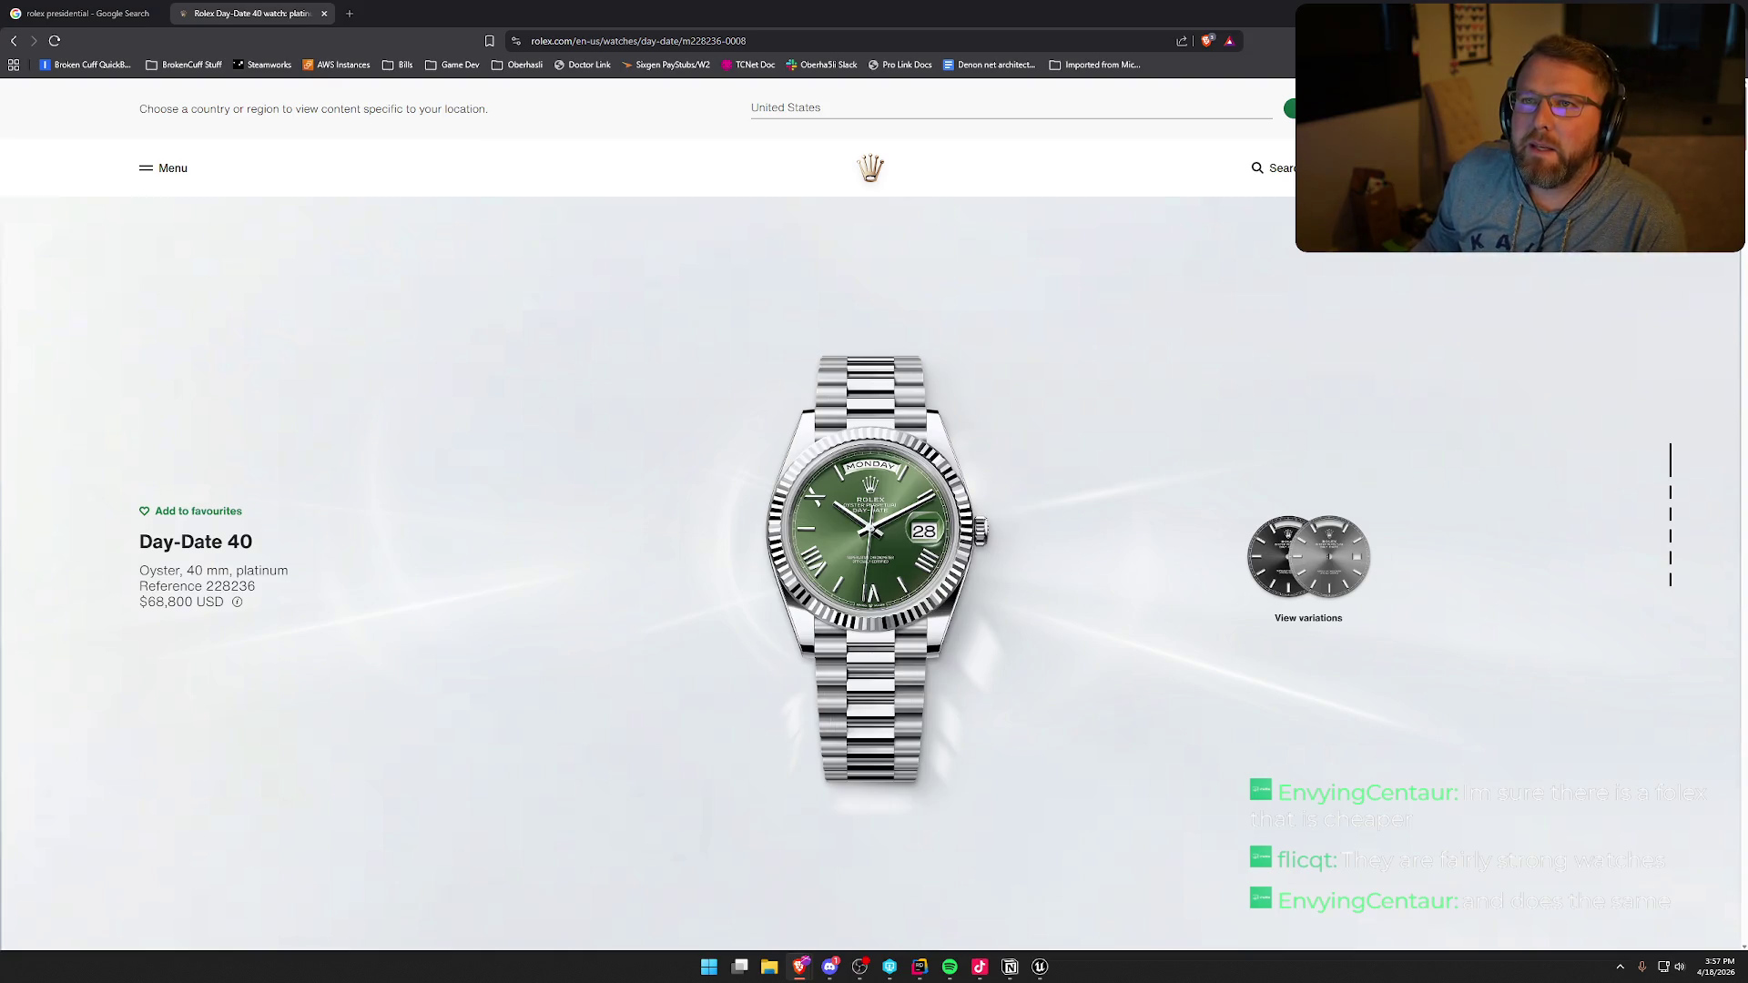
{"action": "left_click", "coordinate": [859, 967]}
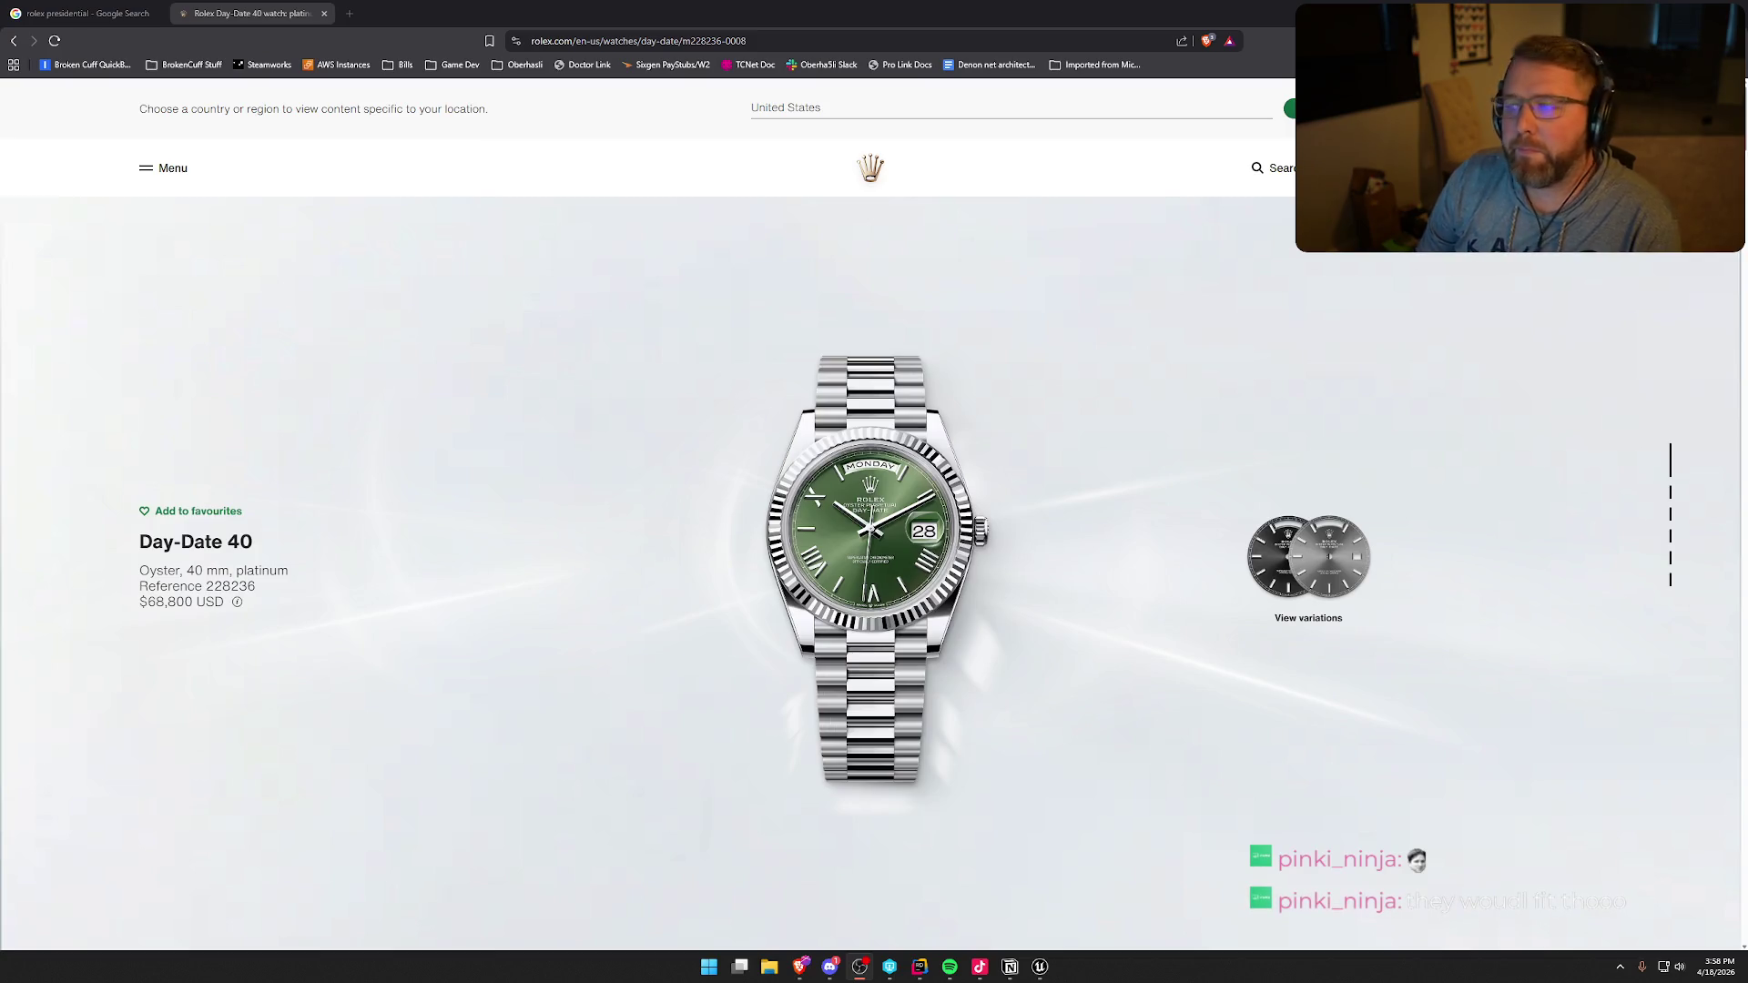
- Show the dial variations, advance to the meteorite diamond-set dial and open its $78,500 product page
{"action": "left_click", "coordinate": [1300, 570]}
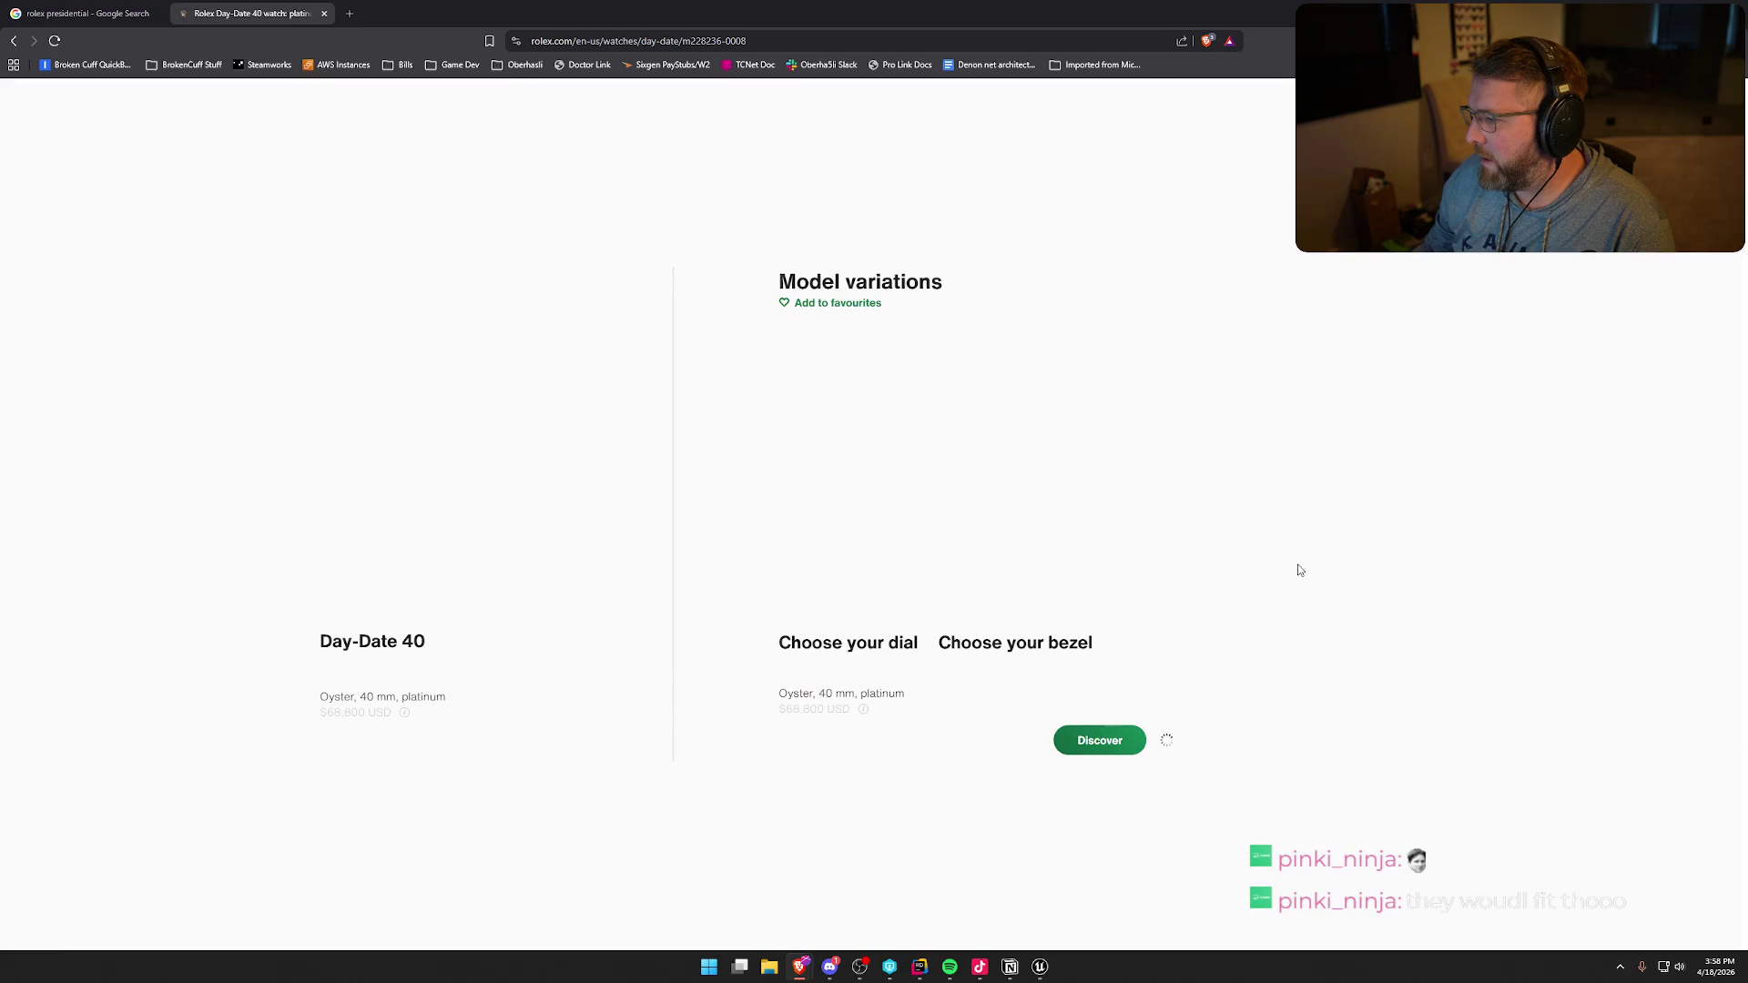
{"action": "left_click", "coordinate": [1476, 449]}
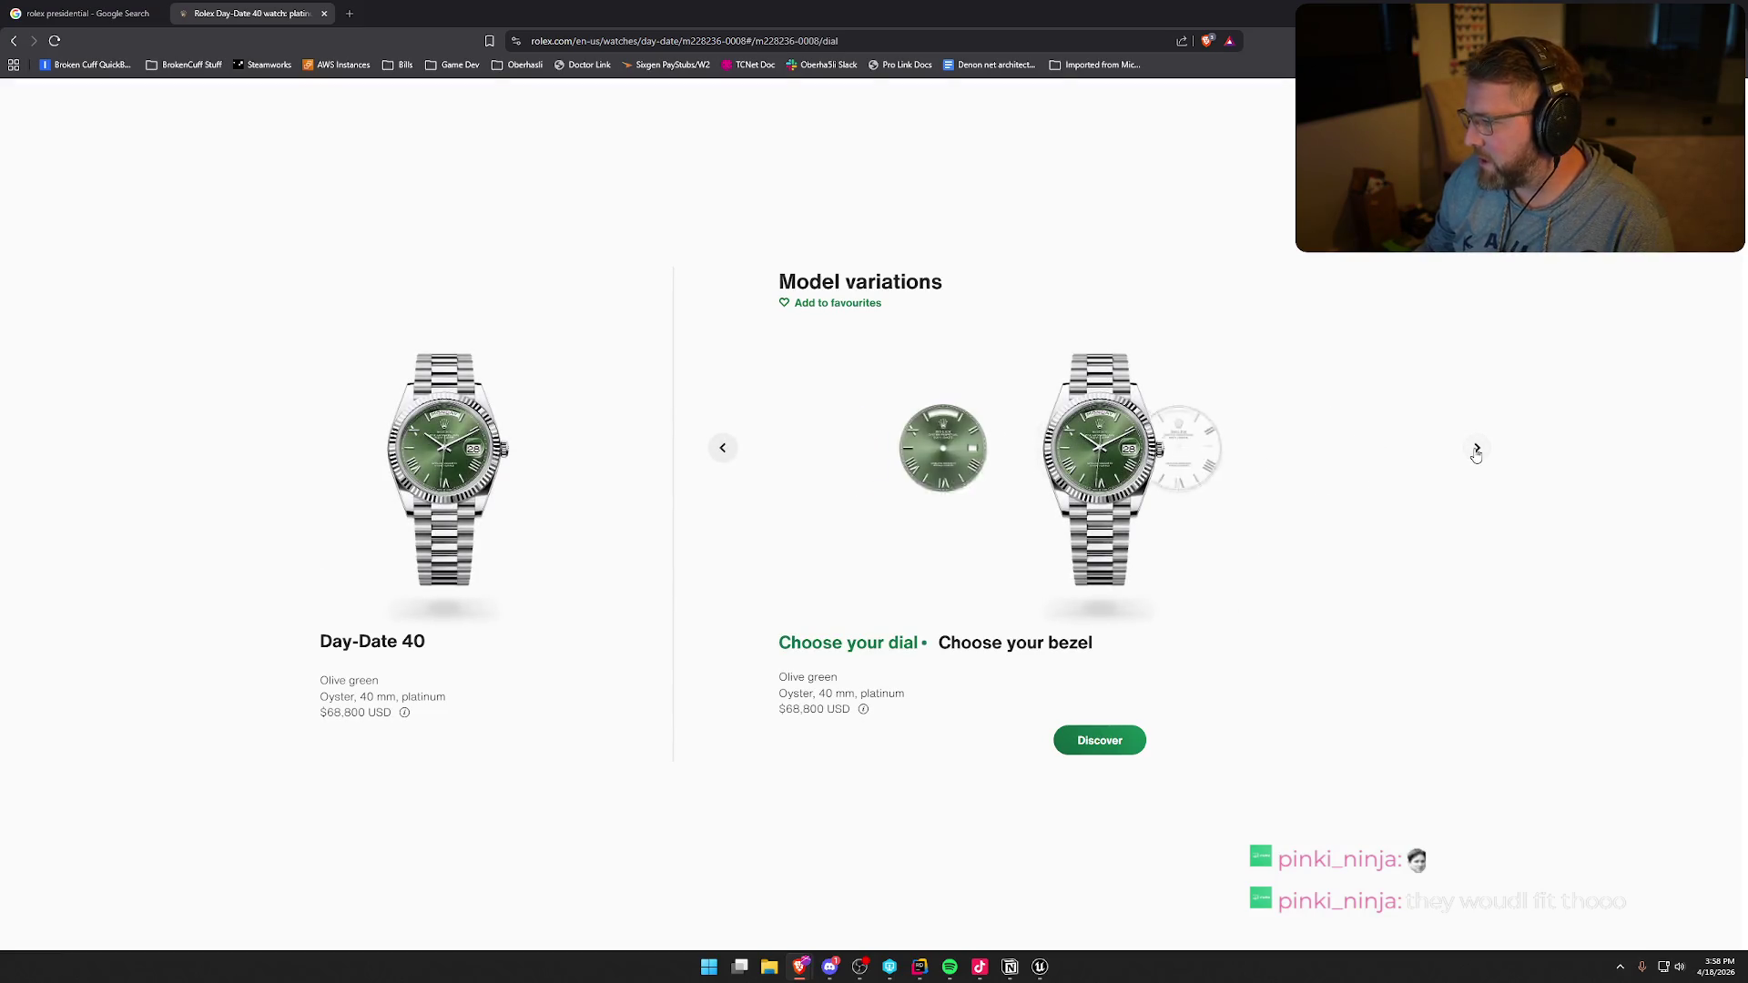
{"action": "left_click", "coordinate": [1476, 449]}
{"action": "left_click", "coordinate": [1476, 449]}
{"action": "left_click", "coordinate": [1475, 449]}
{"action": "left_click", "coordinate": [1476, 450]}
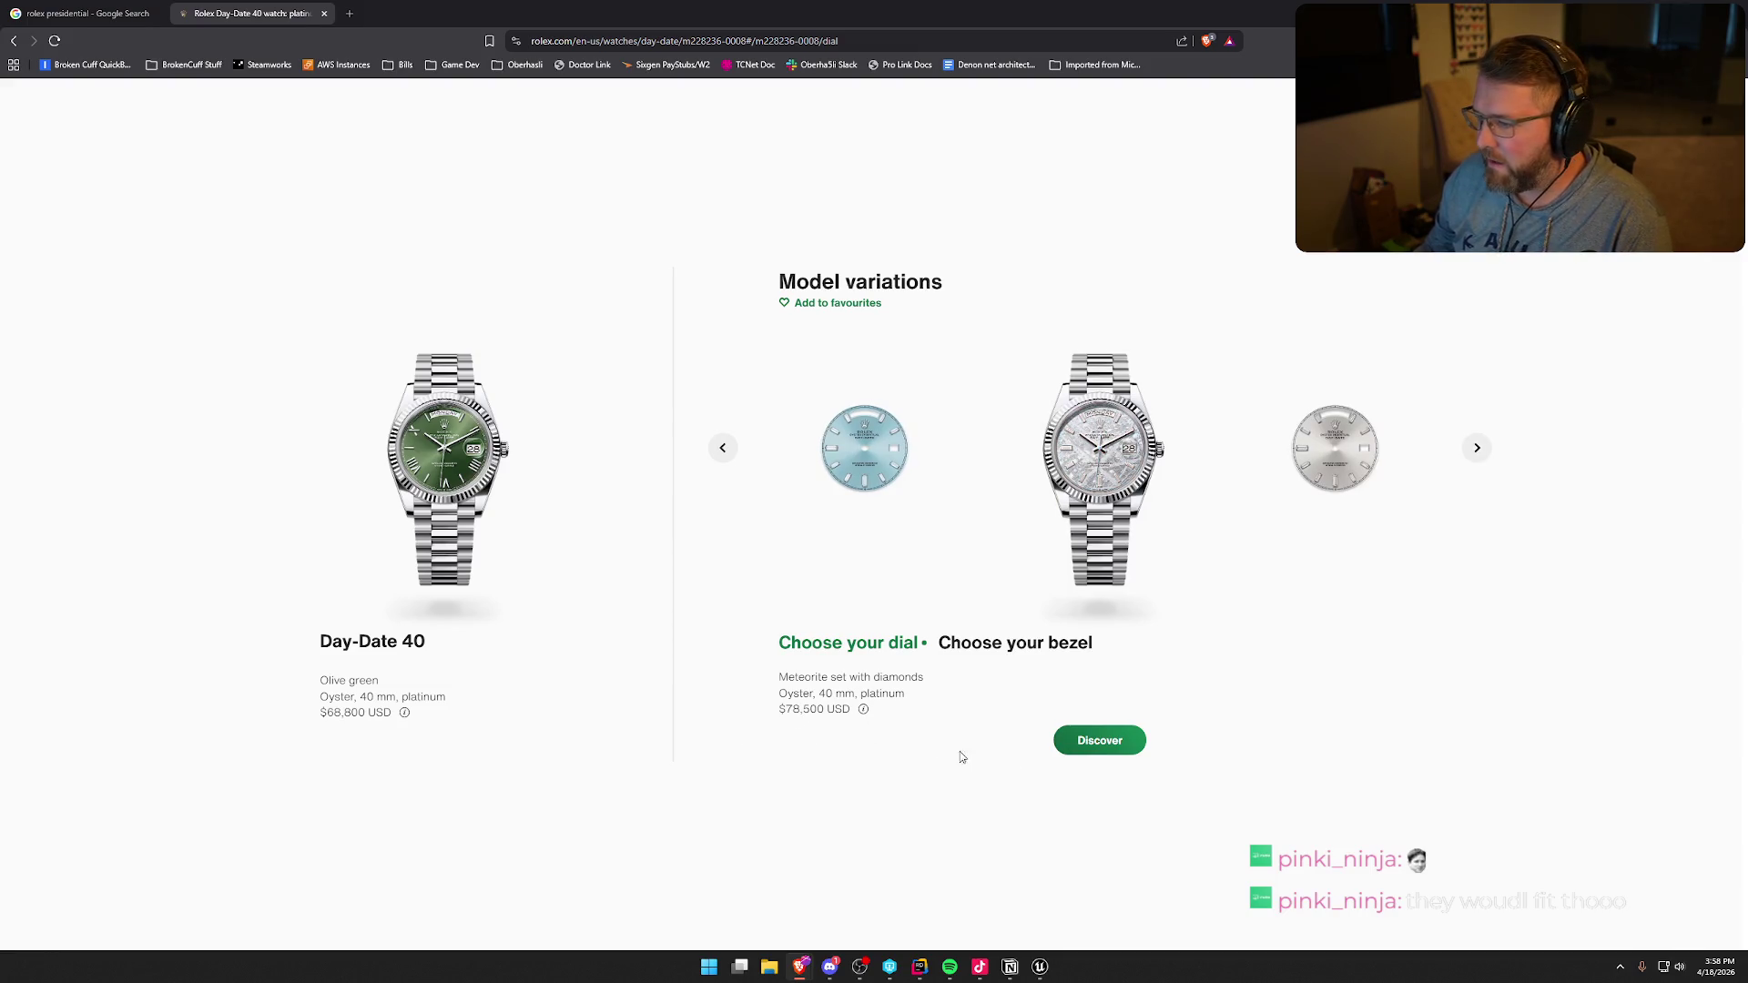
{"action": "left_click", "coordinate": [1095, 744]}
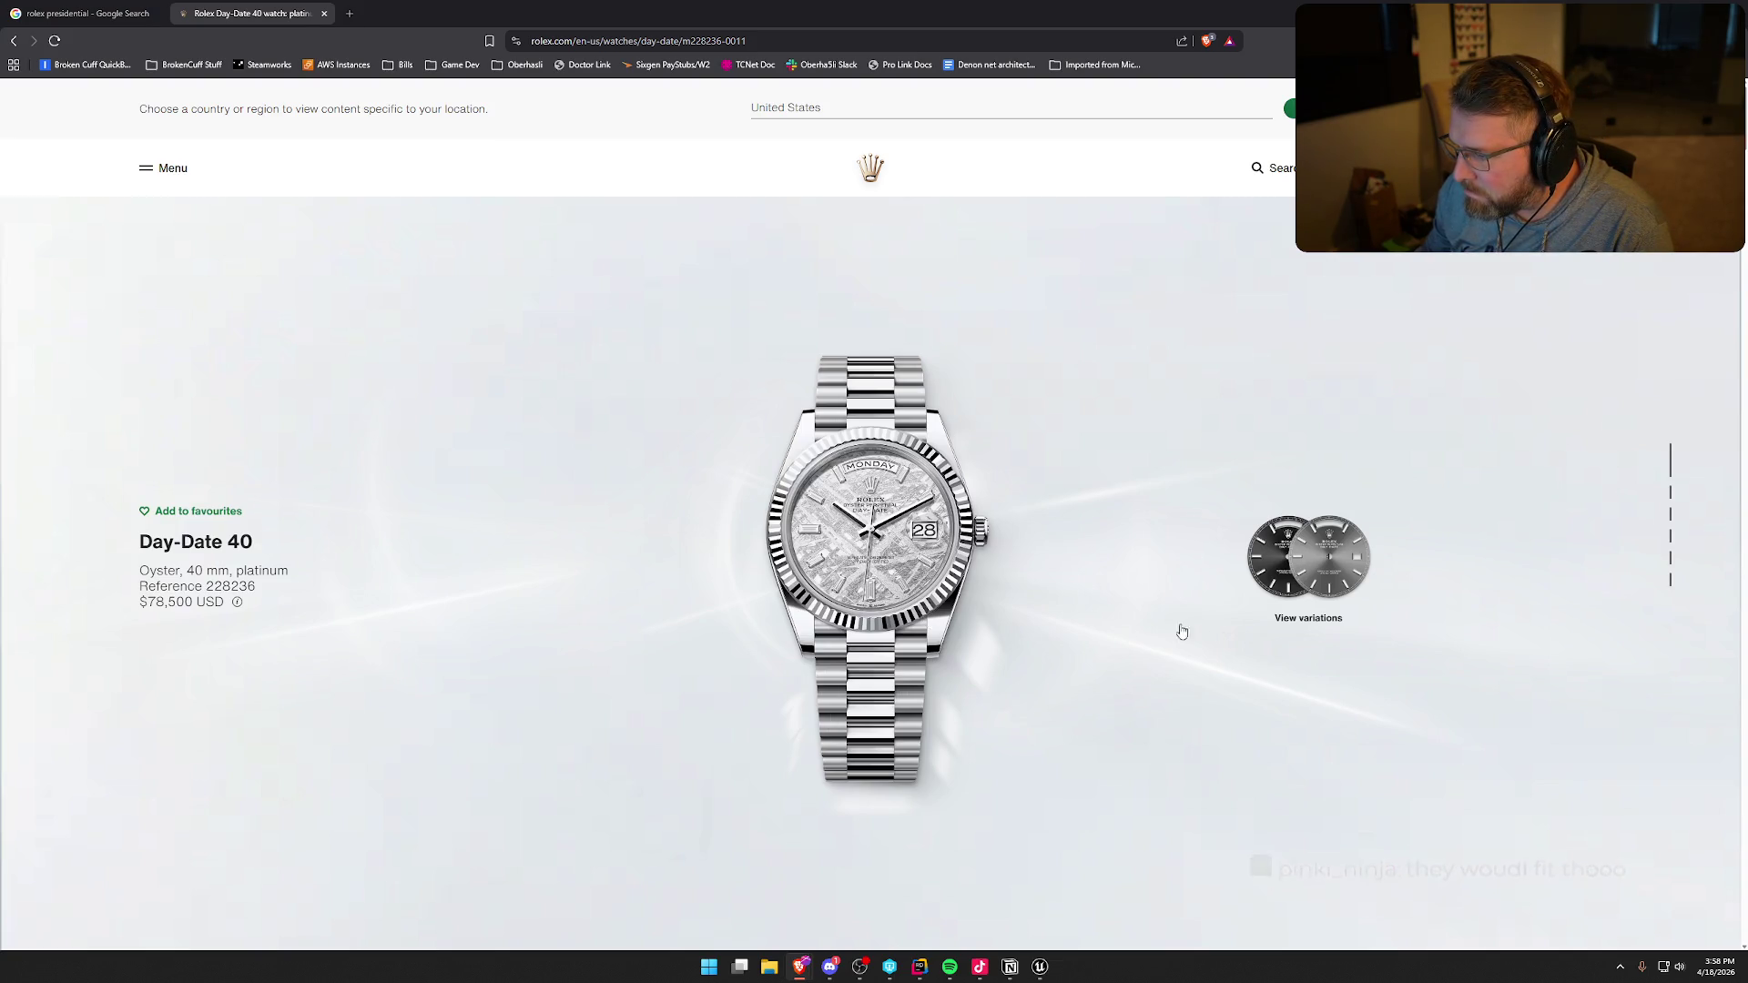
- Show the dial variations and browse the diamond-set dials, ending on the meteorite dial
{"action": "left_click", "coordinate": [1248, 526]}
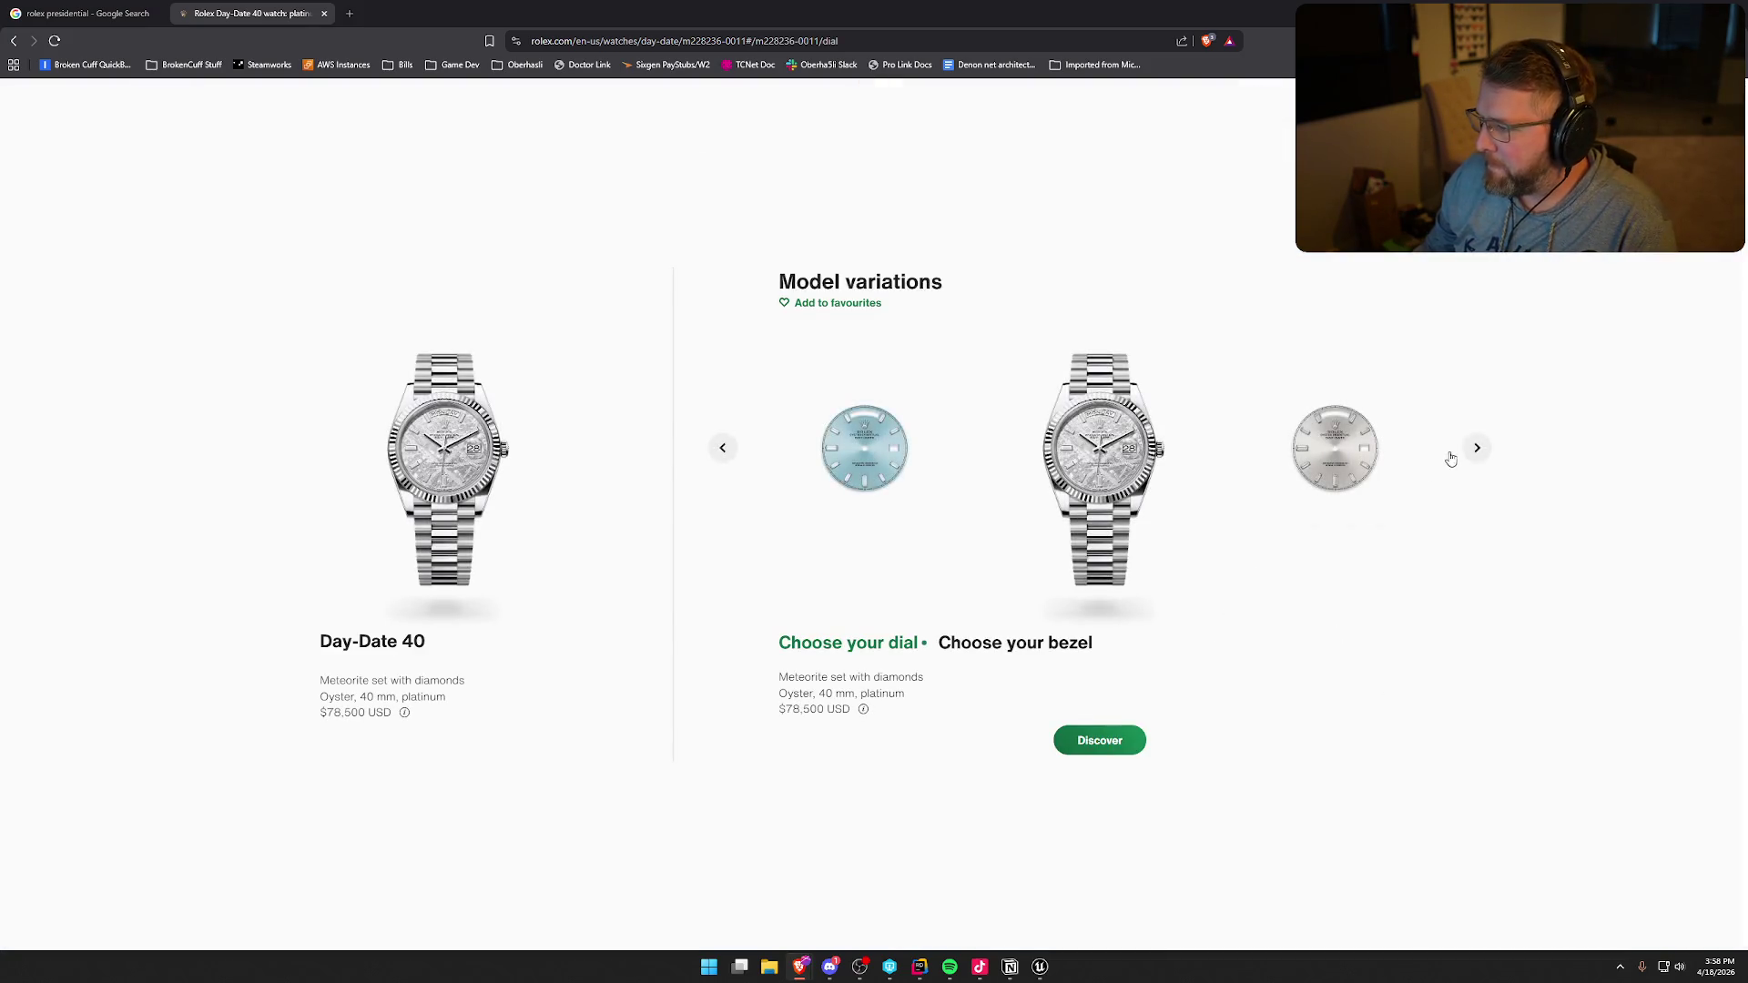
{"action": "left_click", "coordinate": [1477, 448]}
{"action": "left_click", "coordinate": [1477, 449]}
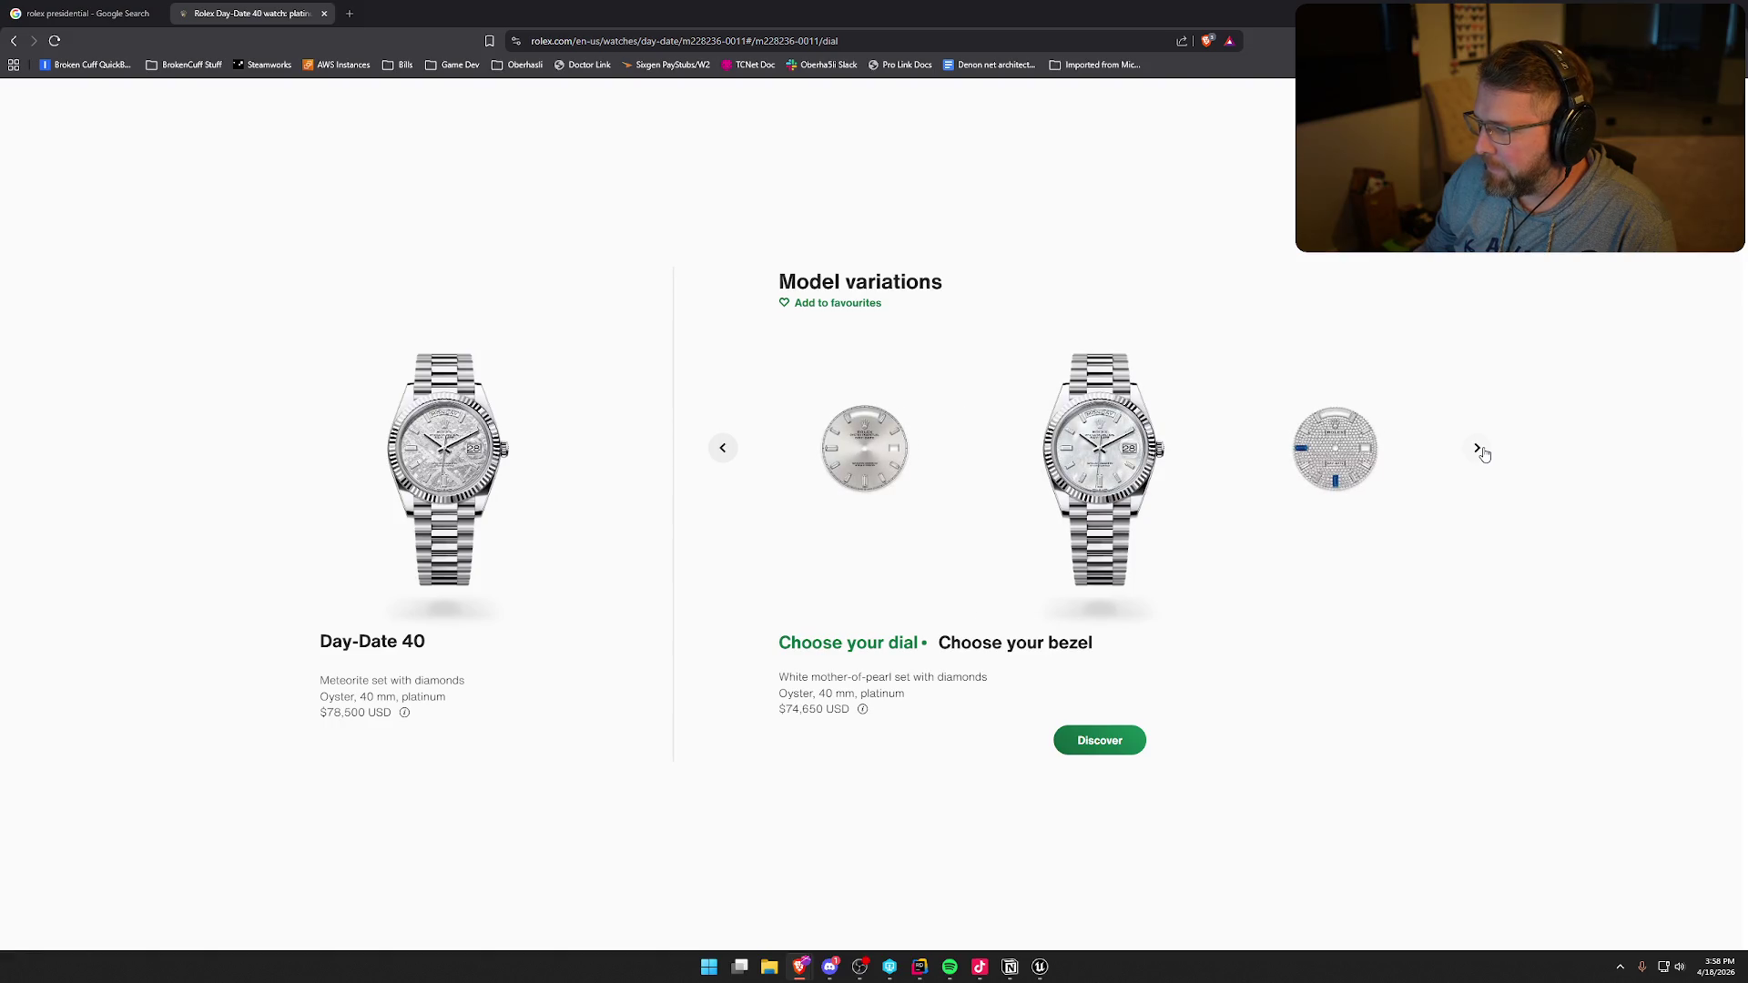
{"action": "left_click", "coordinate": [1476, 448]}
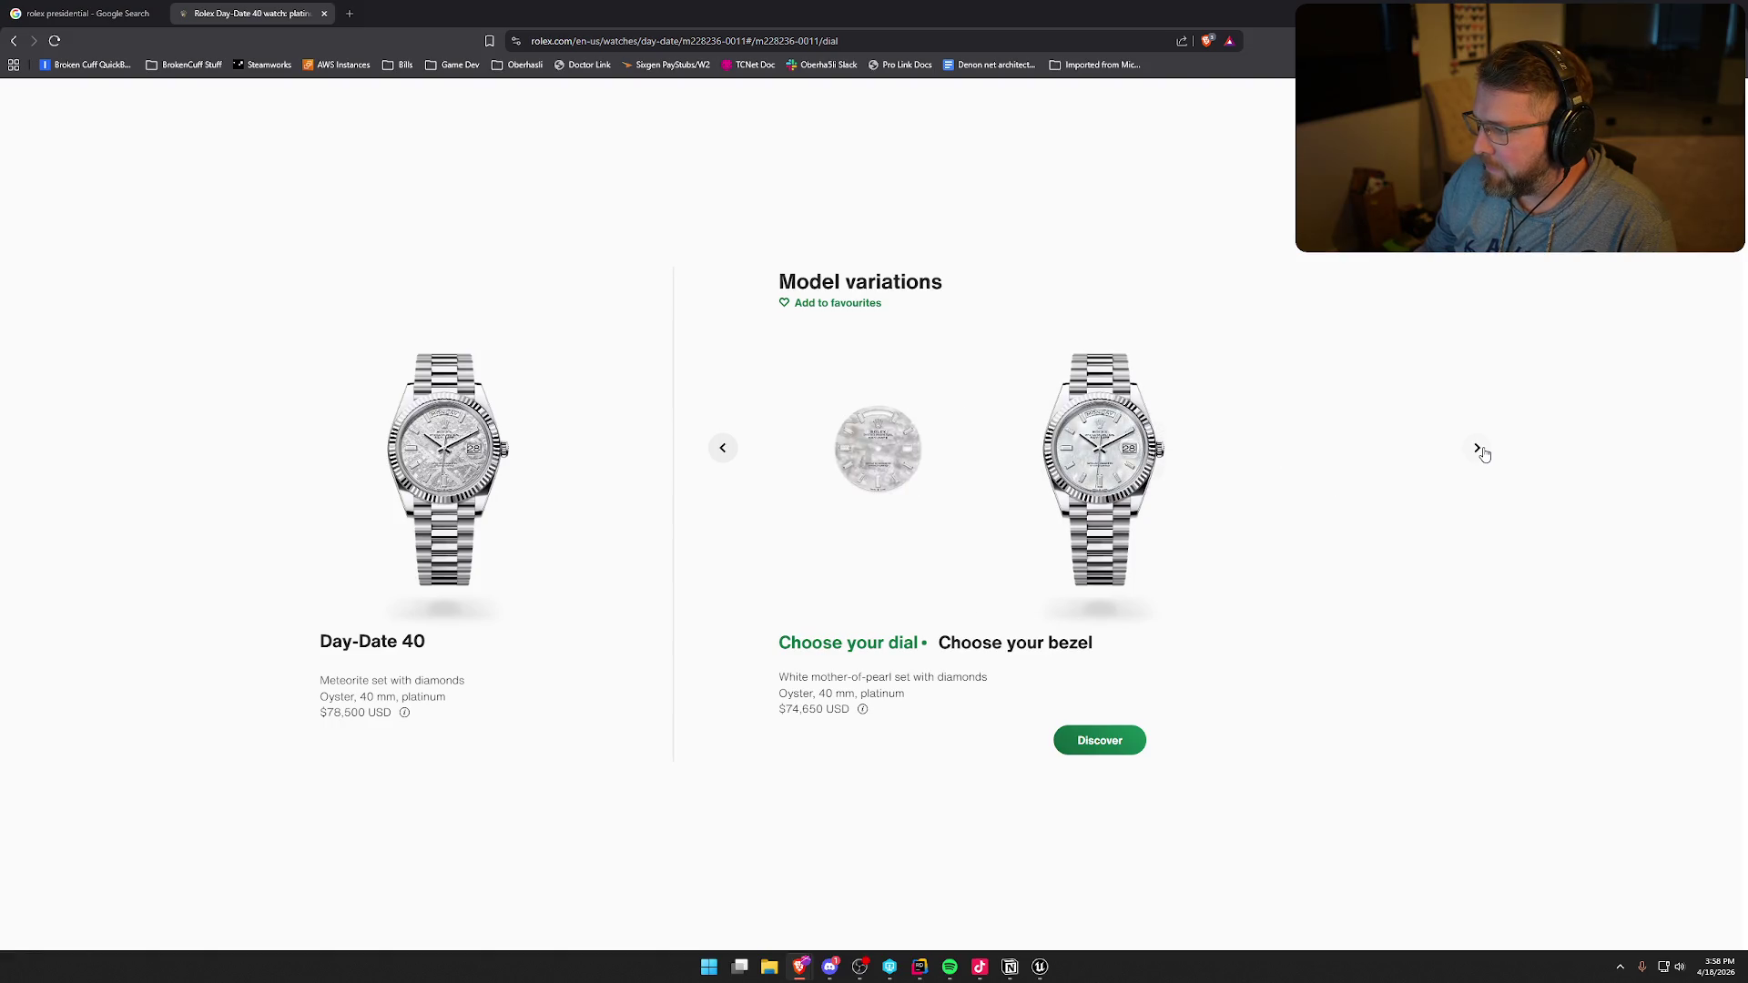
{"action": "left_click", "coordinate": [722, 448]}
{"action": "left_click", "coordinate": [721, 451]}
{"action": "left_click", "coordinate": [721, 451]}
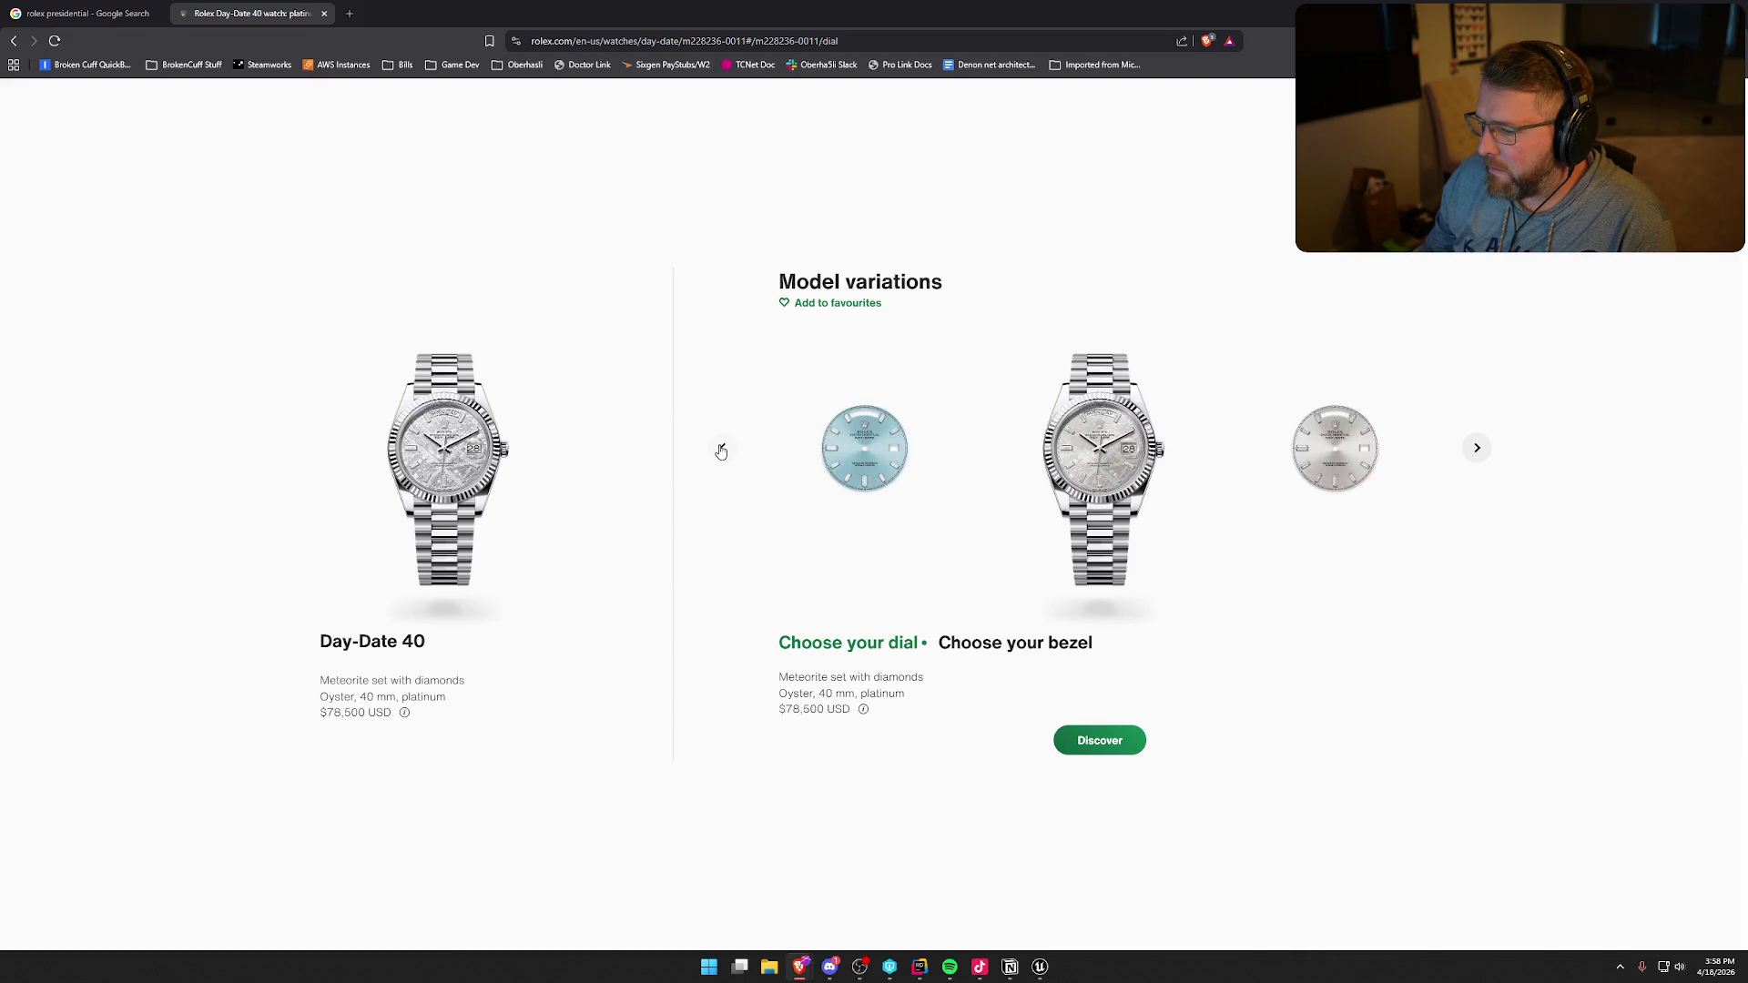
{"action": "left_click", "coordinate": [721, 452]}
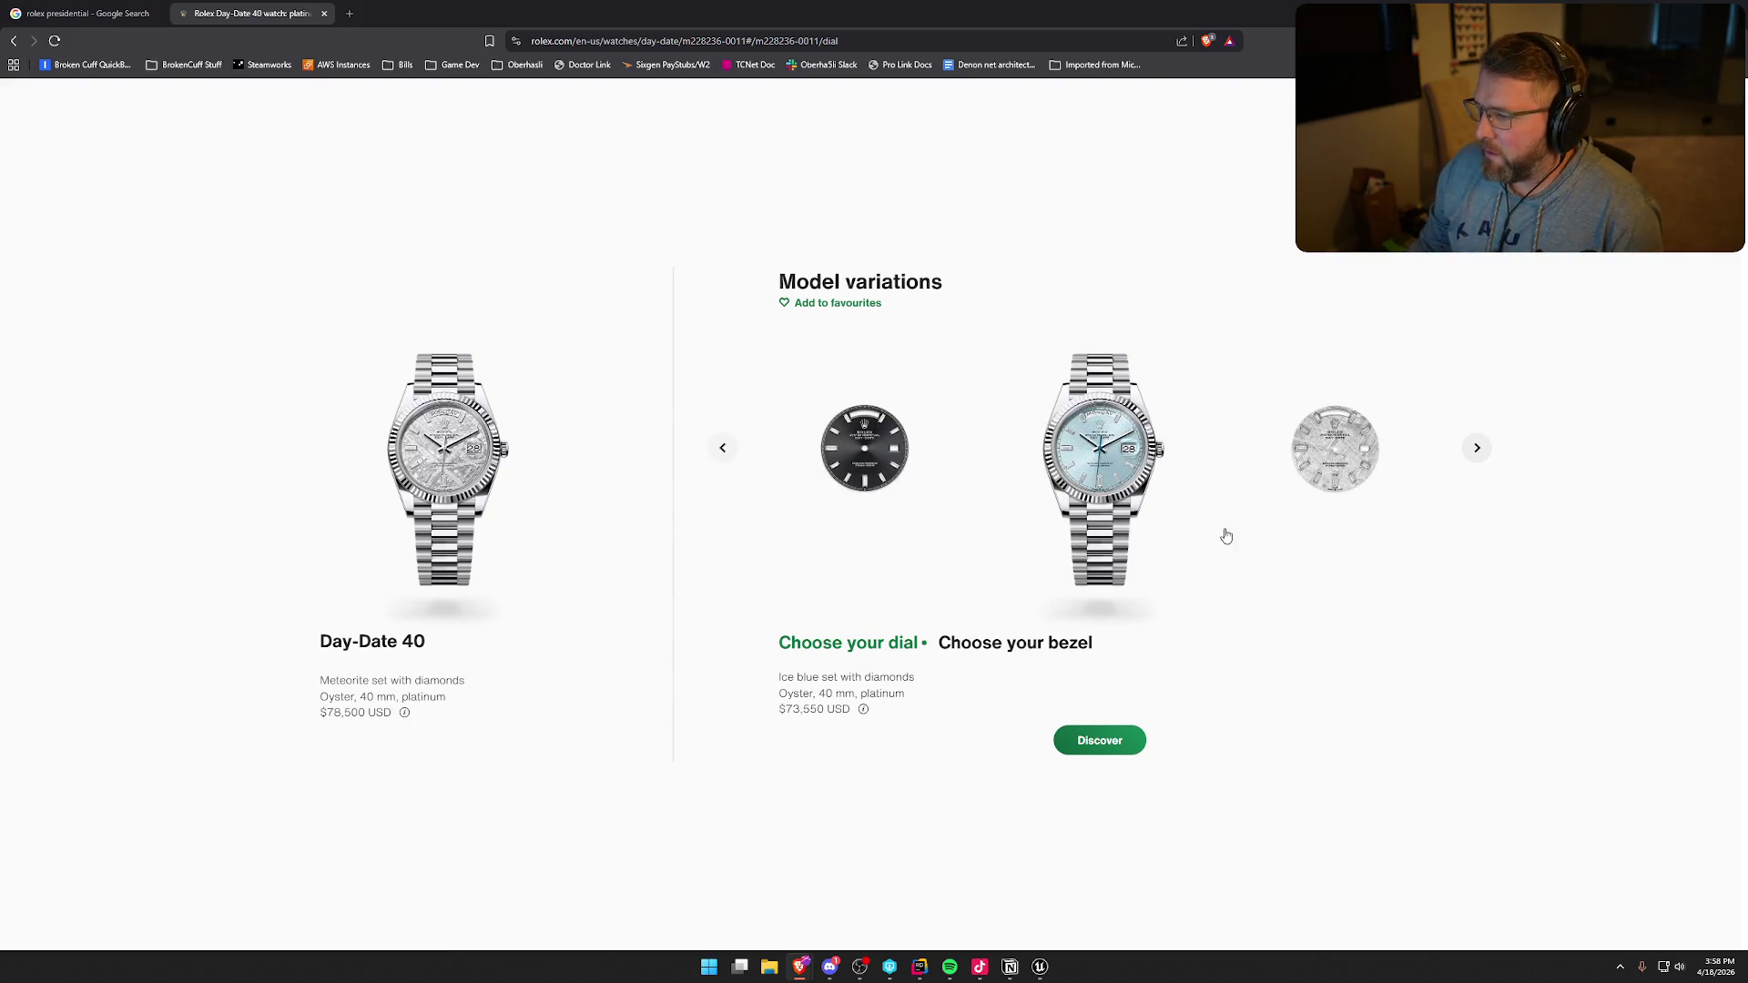
{"action": "left_click", "coordinate": [1475, 449]}
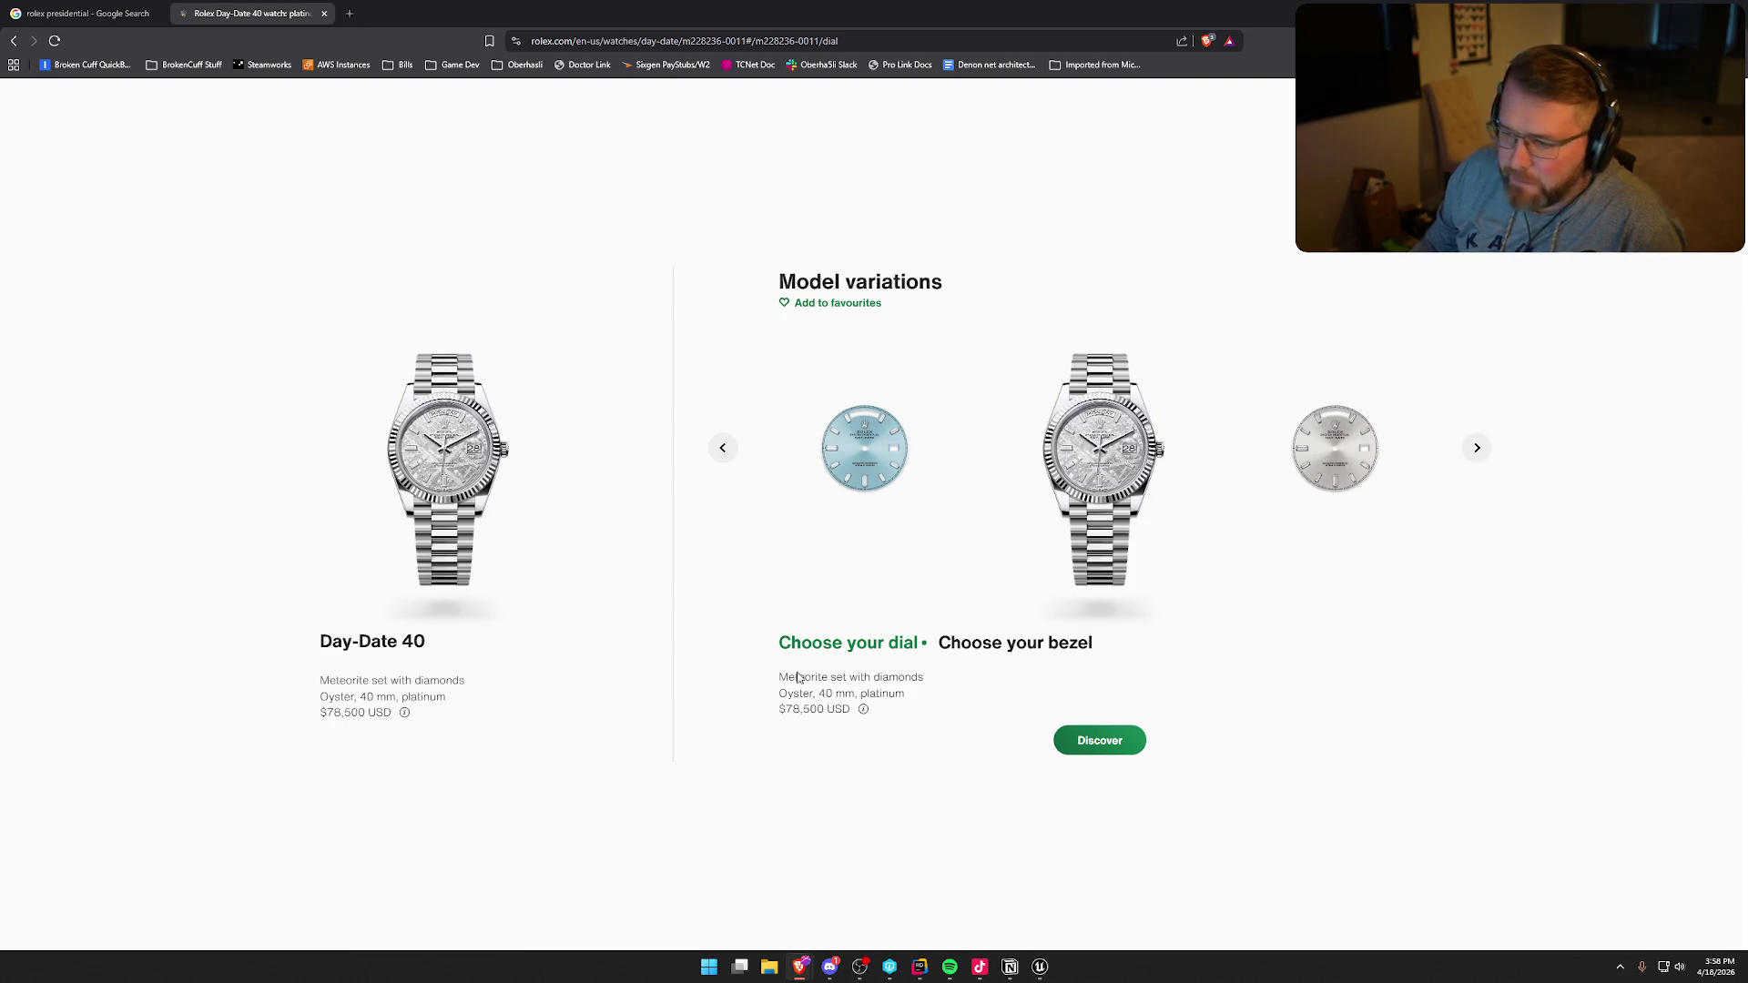
- Step back past Bright black, Olive green and Blue ombré to the first dial
{"action": "left_click", "coordinate": [723, 454]}
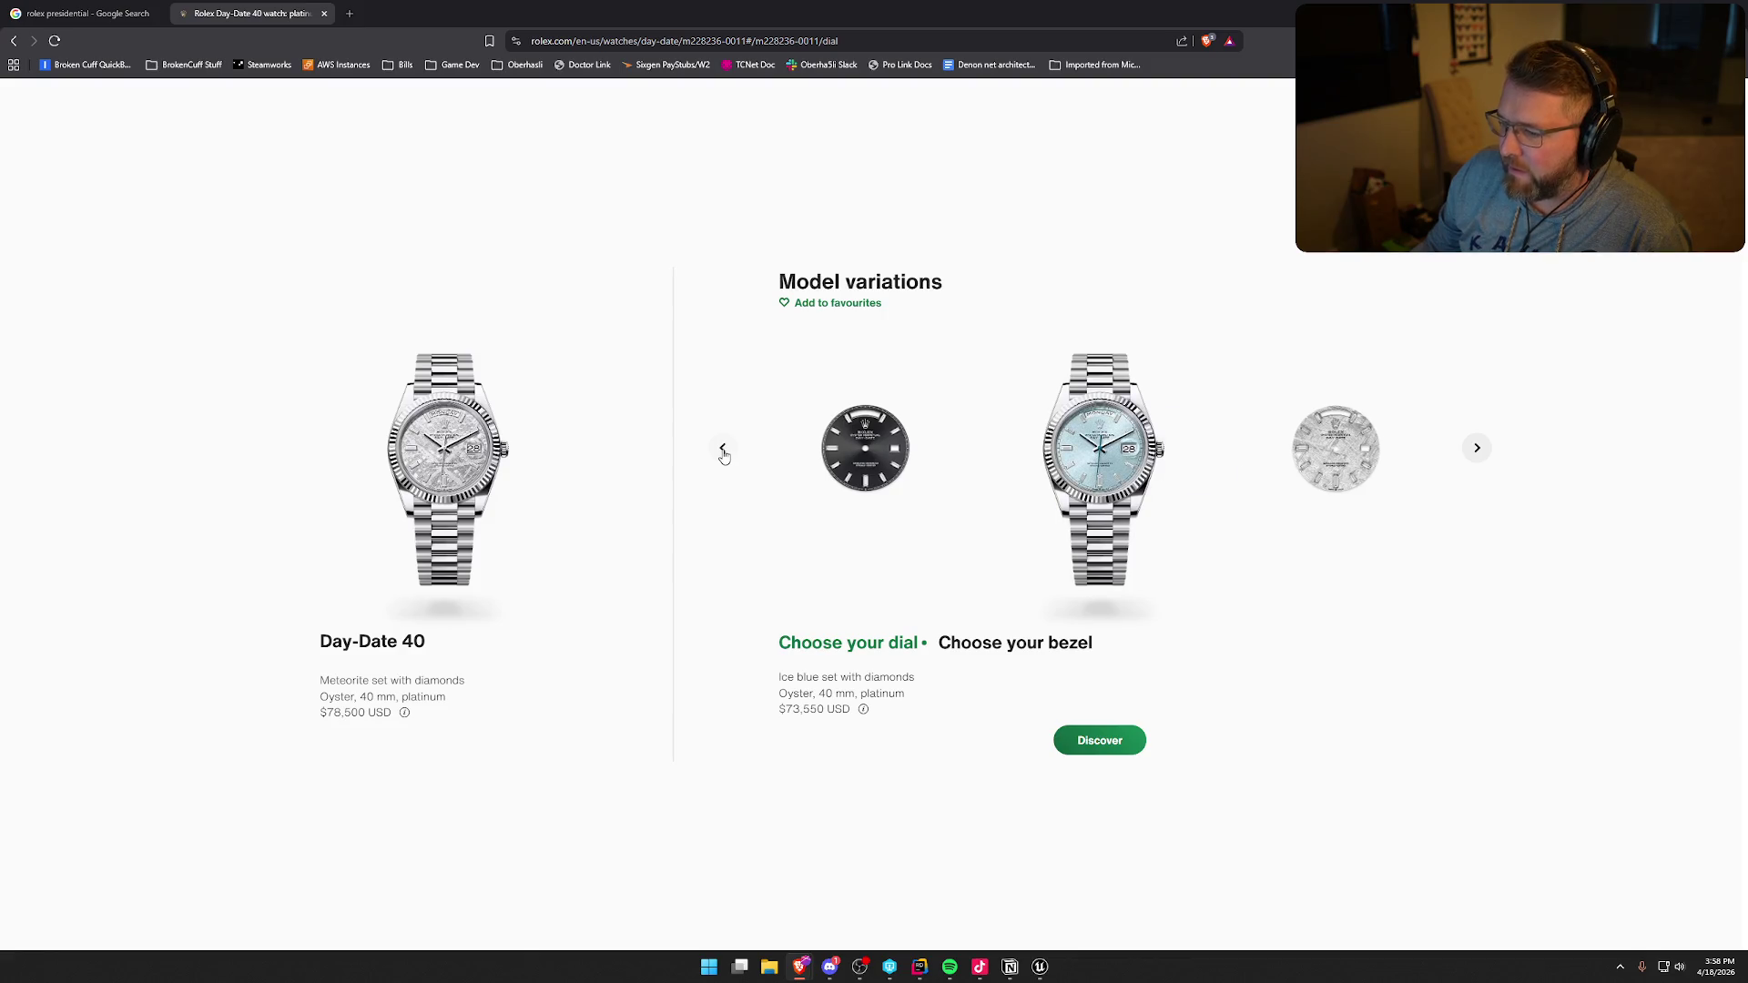
{"action": "left_click", "coordinate": [724, 454]}
{"action": "left_click", "coordinate": [724, 454]}
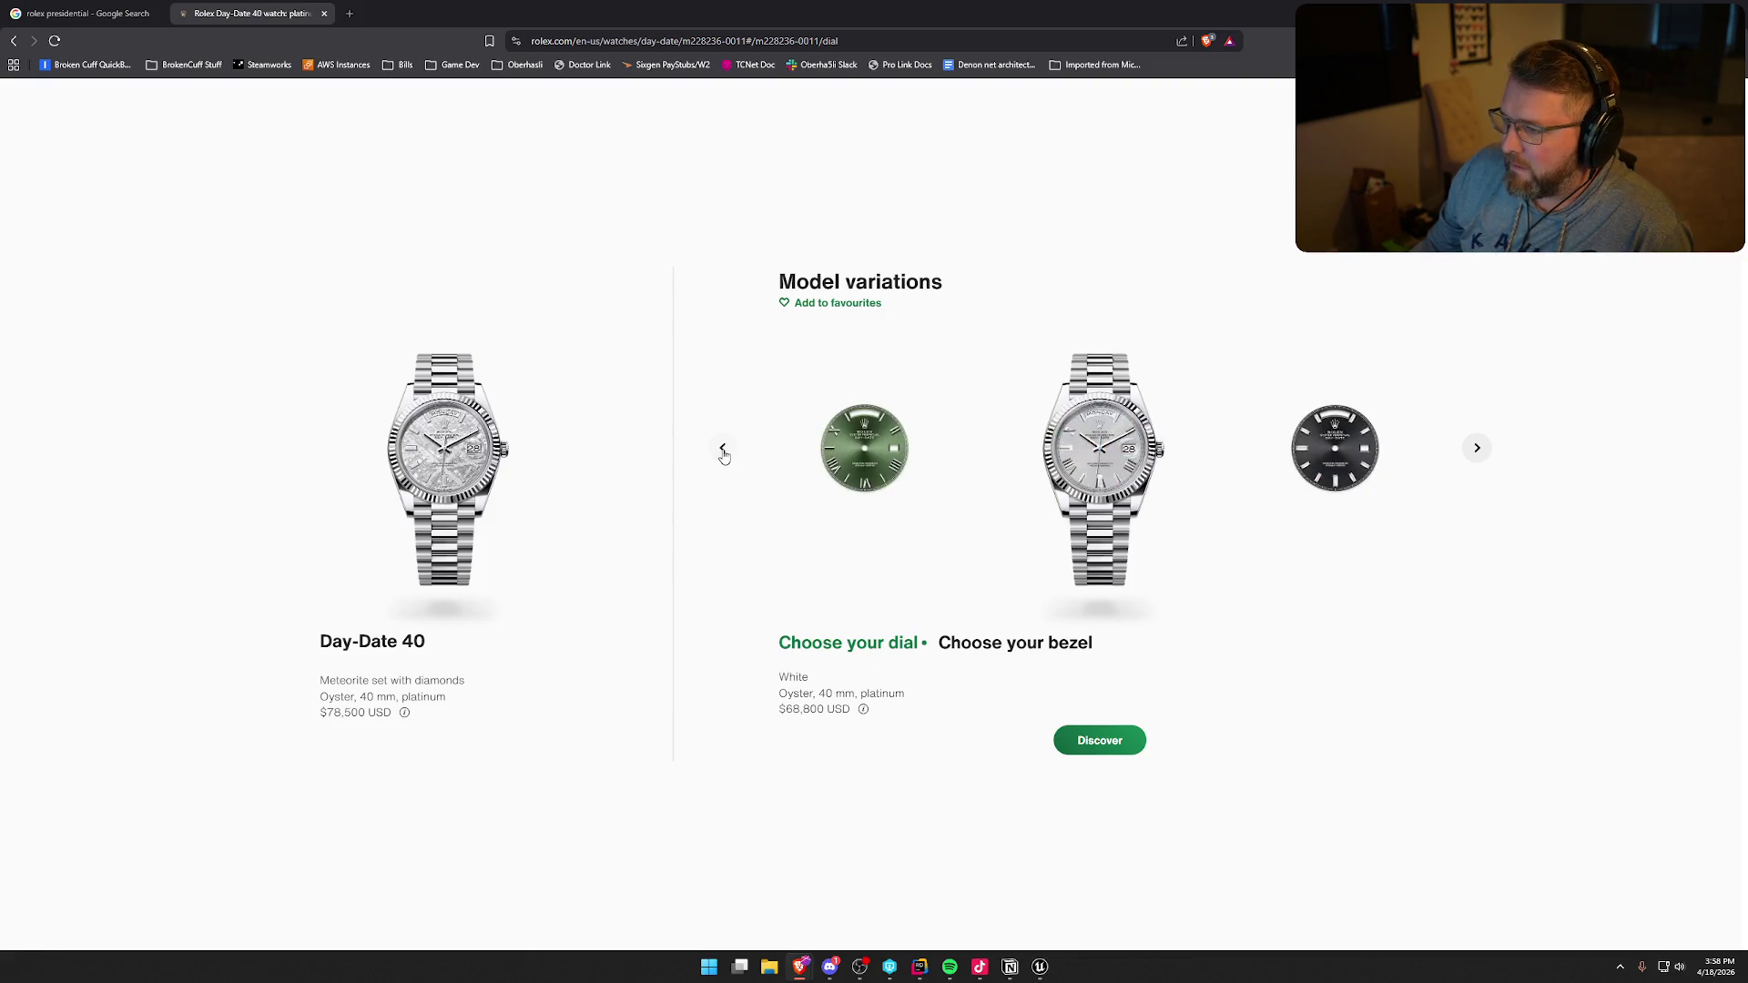
{"action": "left_click", "coordinate": [724, 455]}
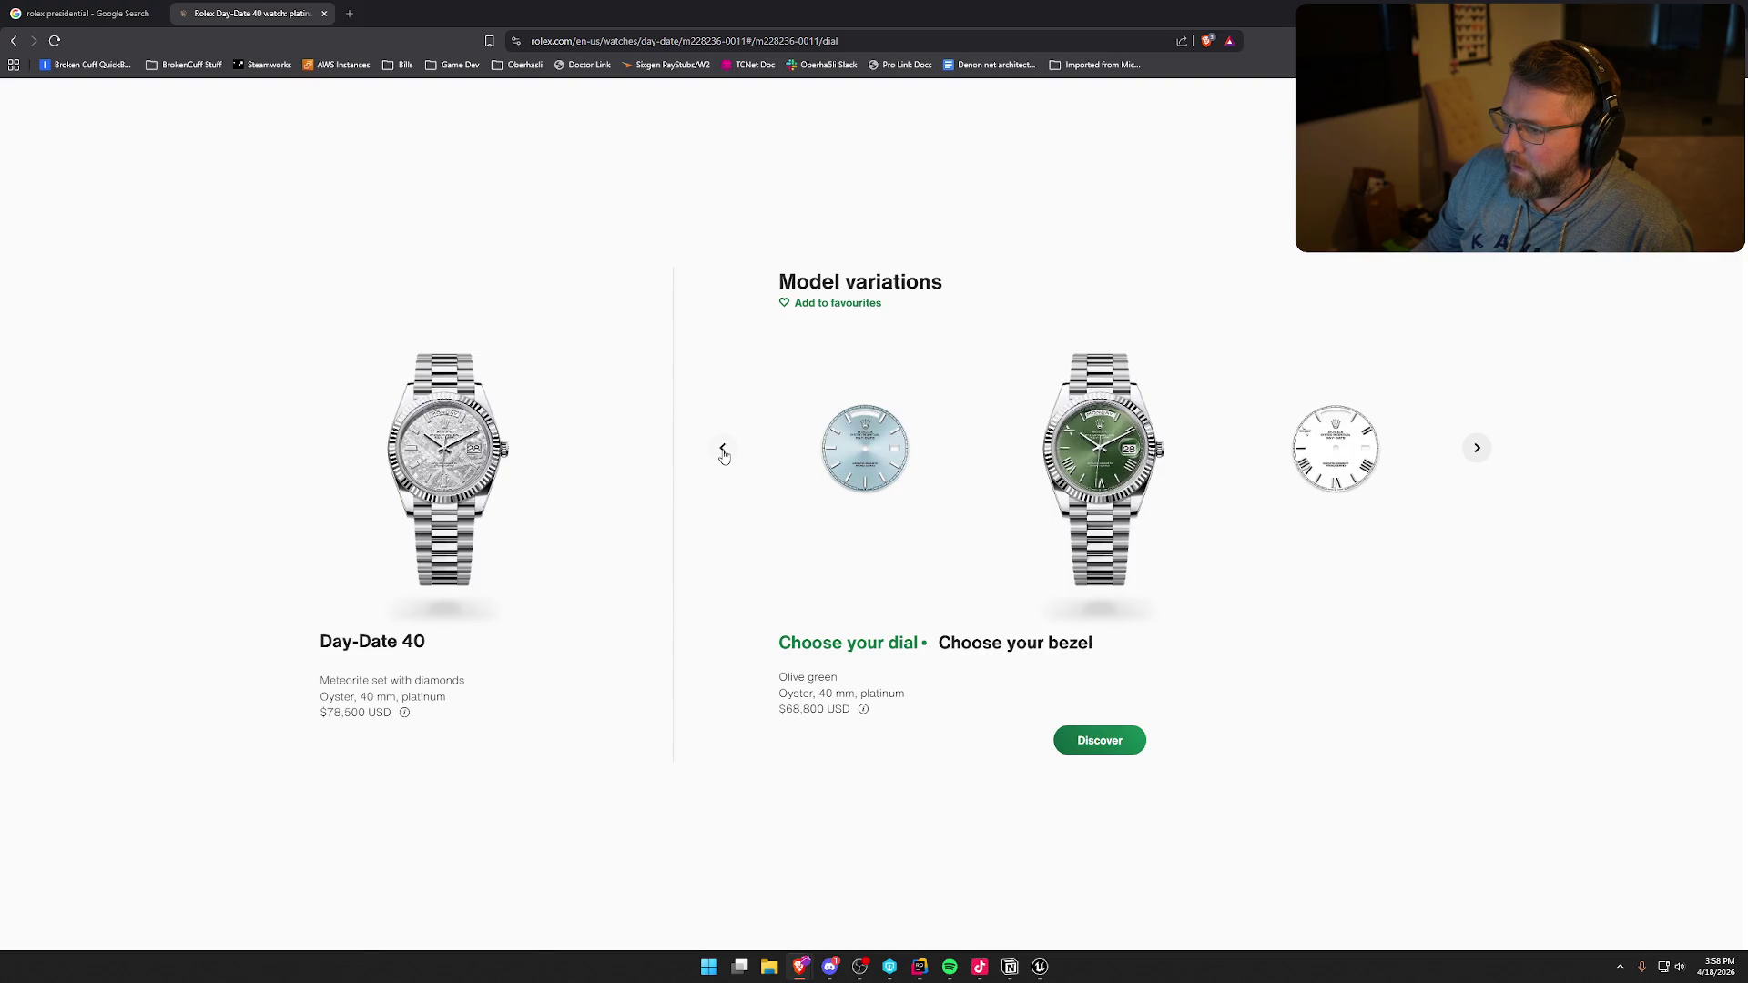
{"action": "left_click", "coordinate": [724, 454]}
{"action": "left_click", "coordinate": [724, 454]}
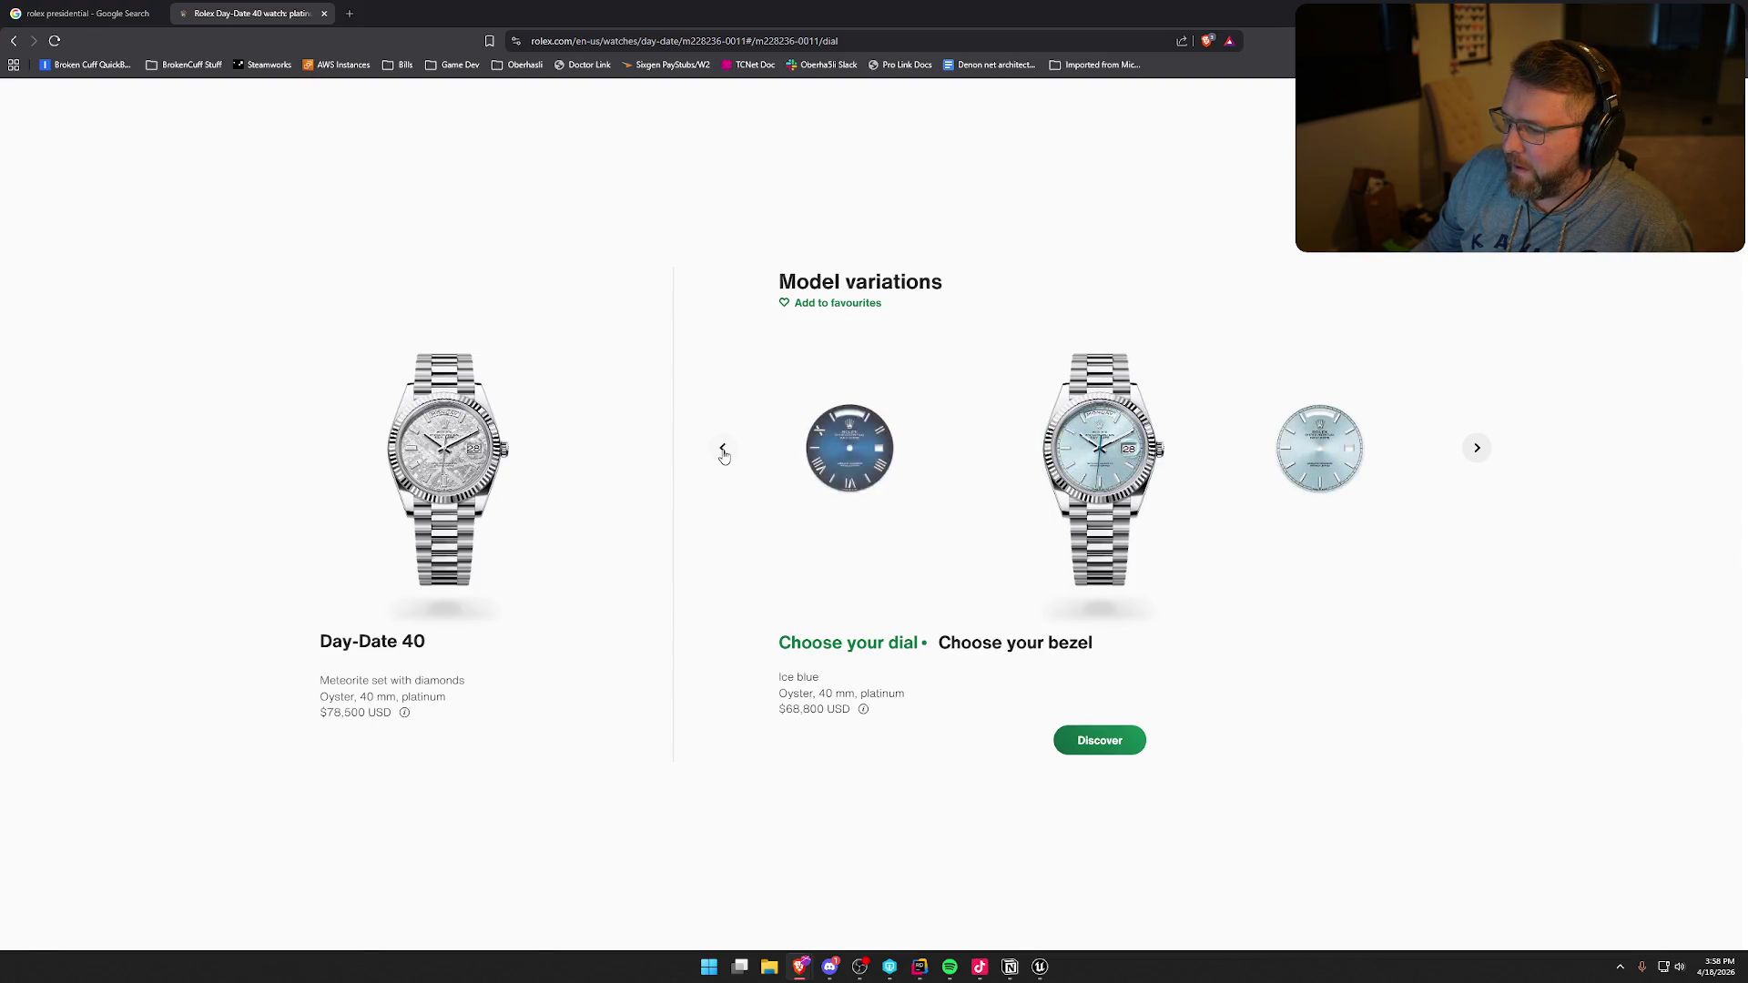
{"action": "left_click", "coordinate": [724, 455]}
{"action": "left_click", "coordinate": [723, 454]}
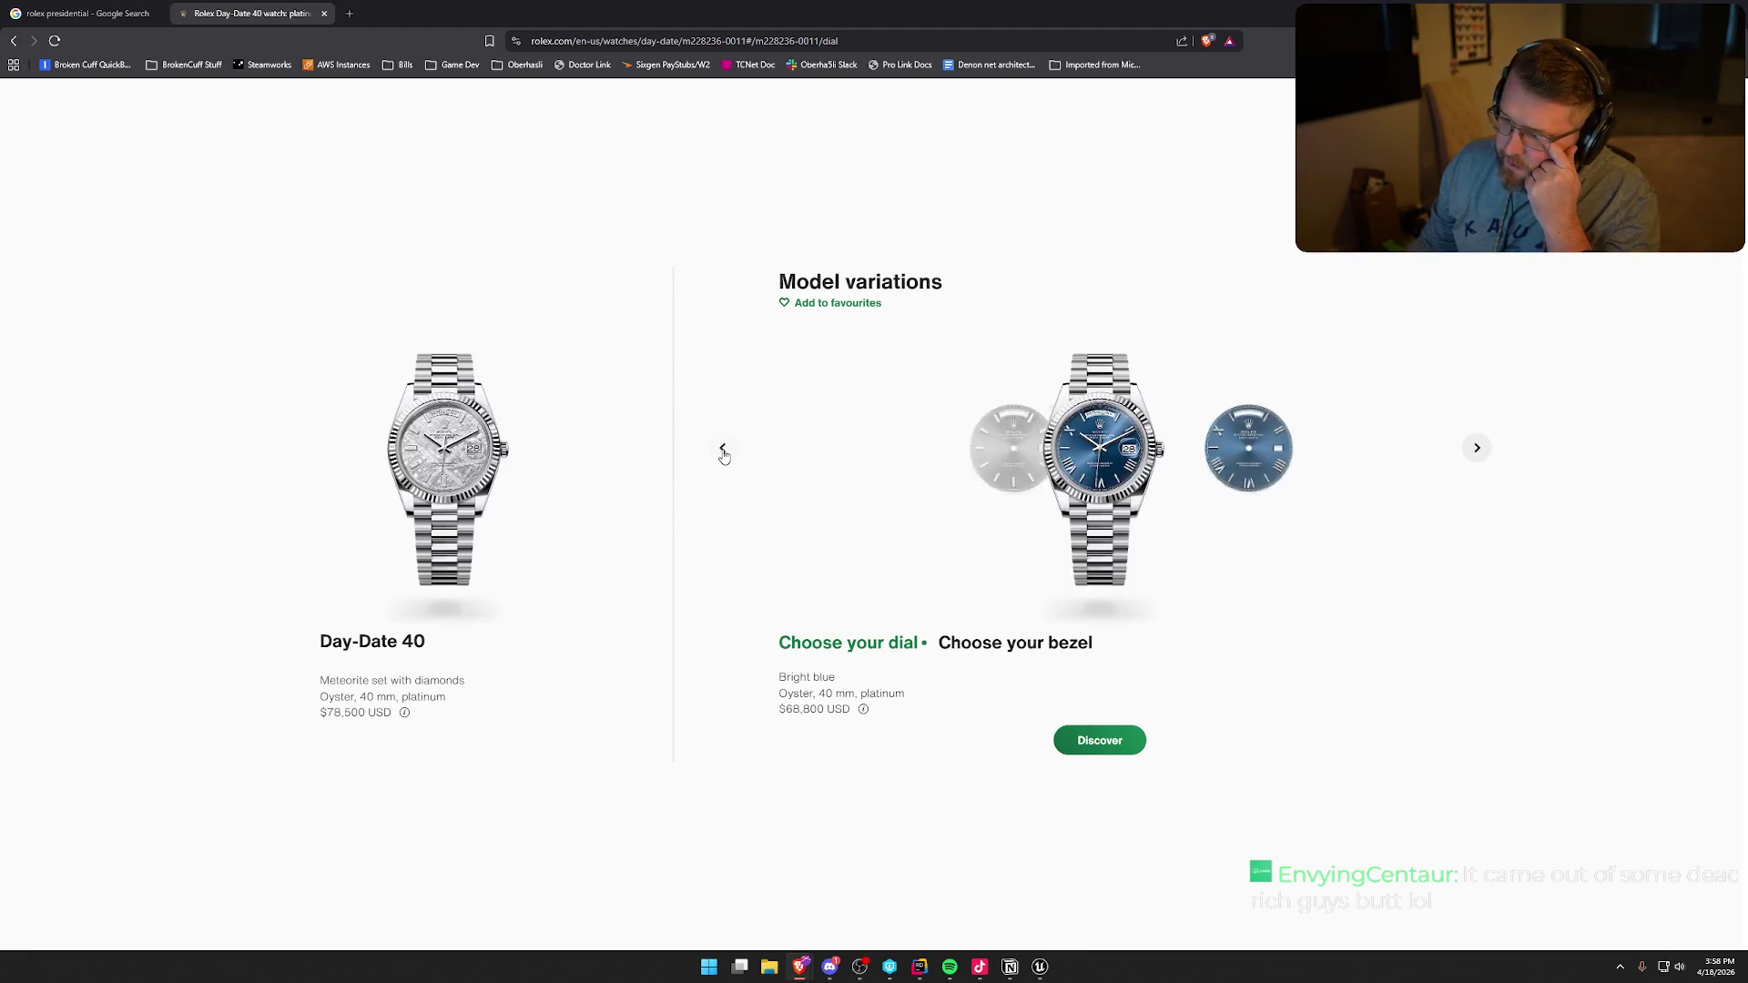
{"action": "left_click", "coordinate": [723, 454]}
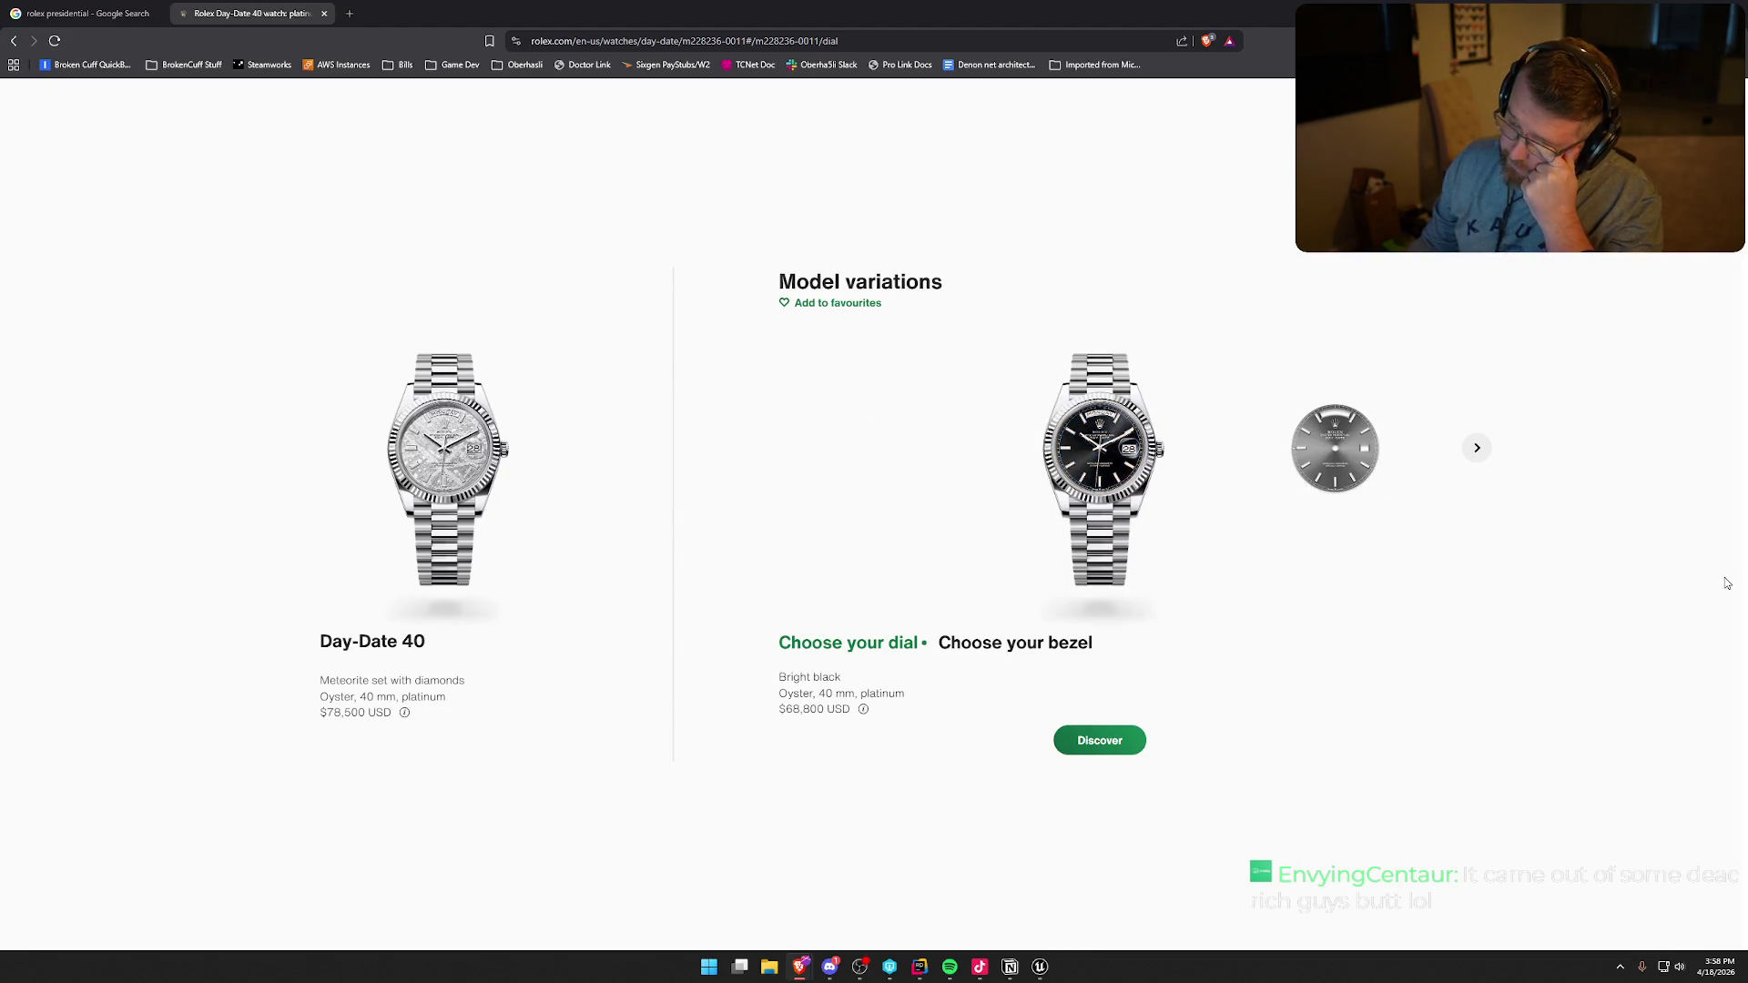
- Step forward through Bright blue and Blue ombré to Olive green and open its product page
{"action": "left_click", "coordinate": [1476, 447]}
{"action": "left_click", "coordinate": [1477, 447]}
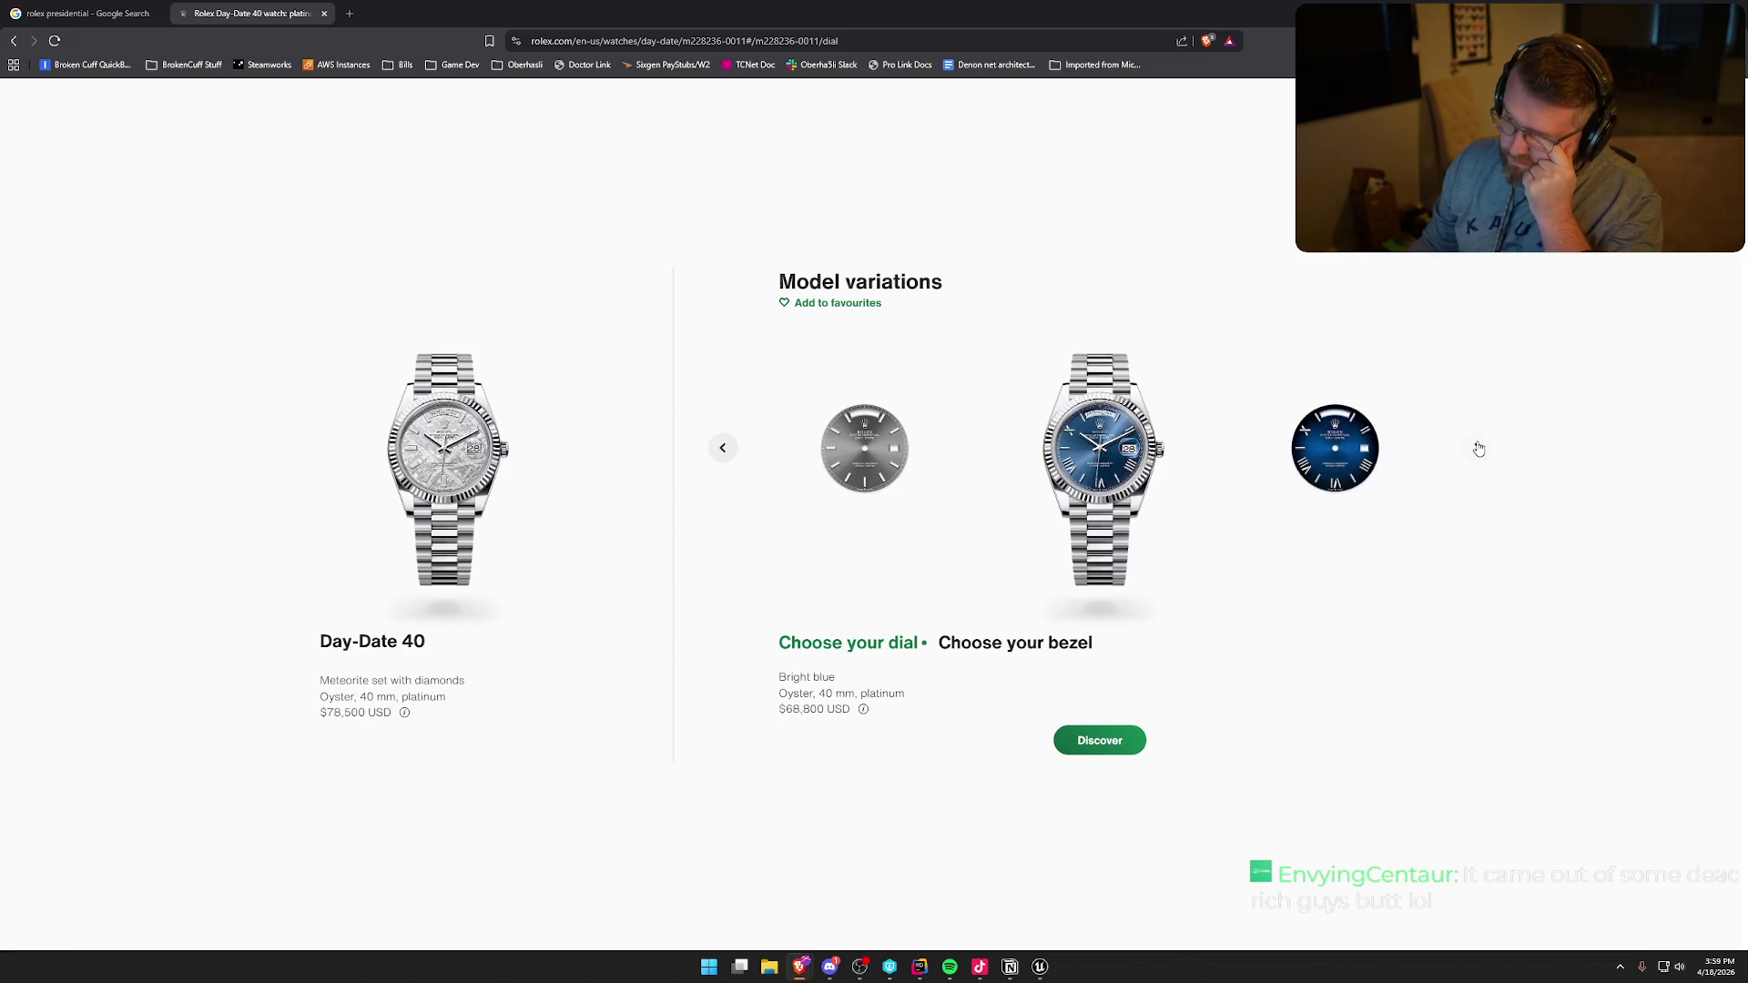
{"action": "left_click", "coordinate": [1479, 448]}
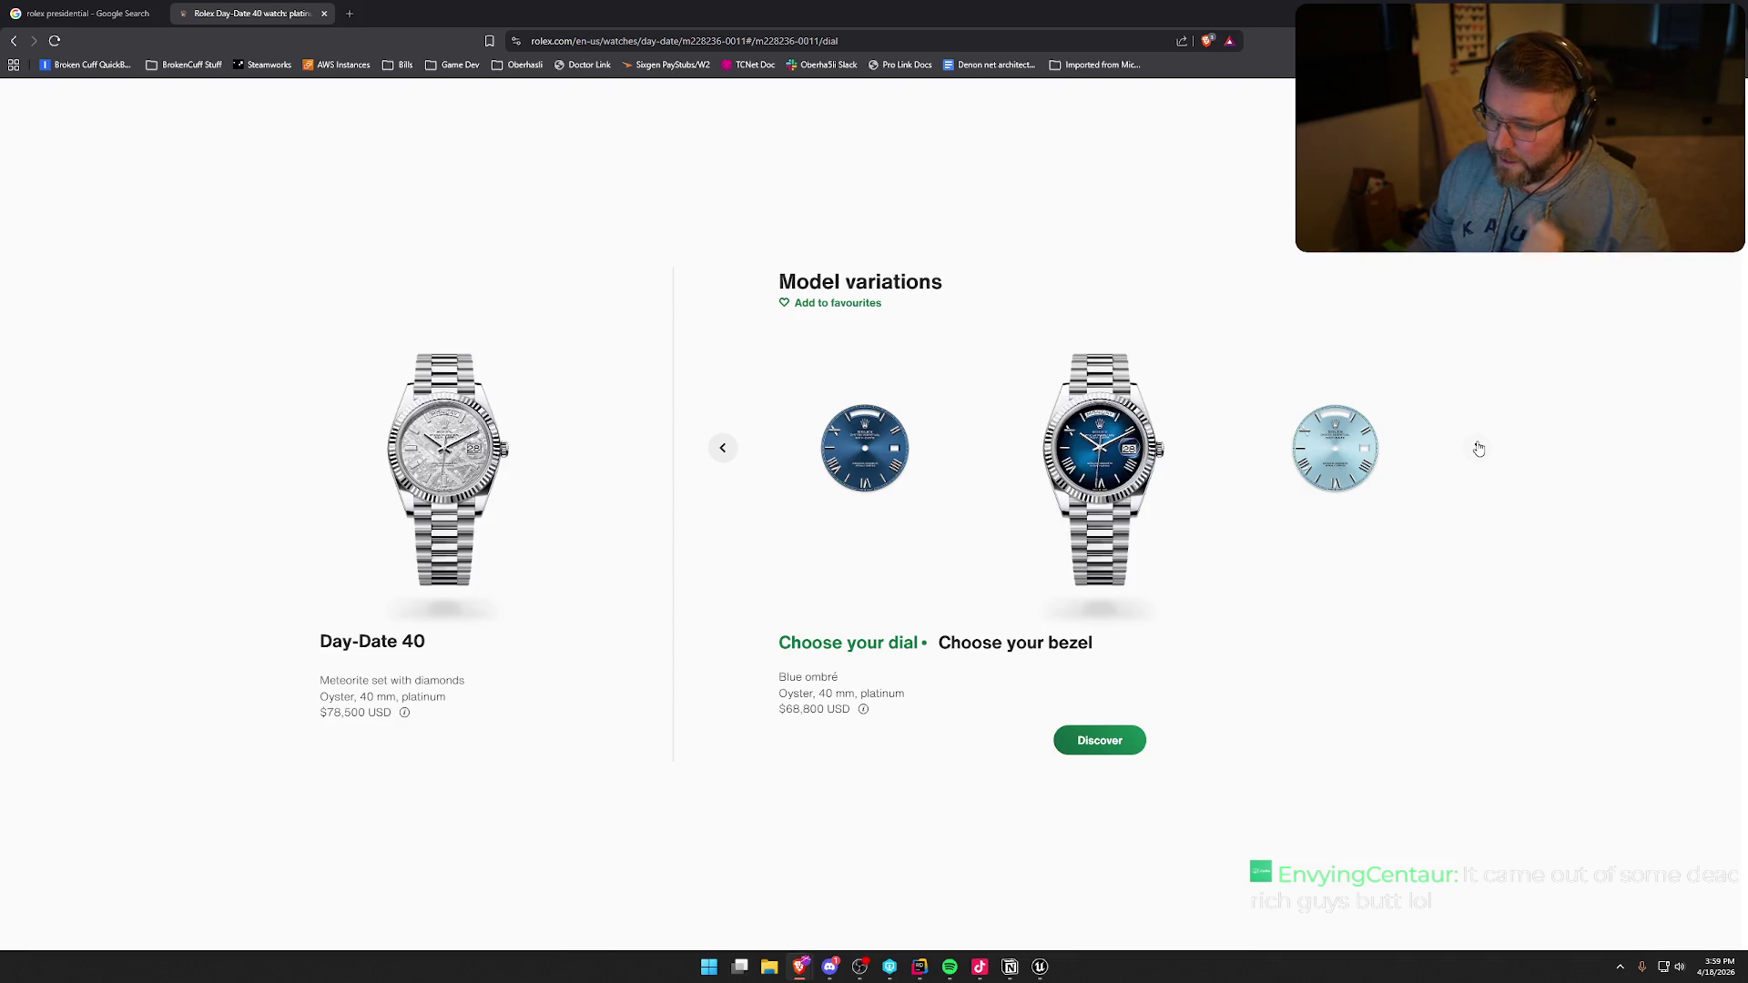
{"action": "left_click", "coordinate": [1477, 447]}
{"action": "left_click", "coordinate": [1476, 447]}
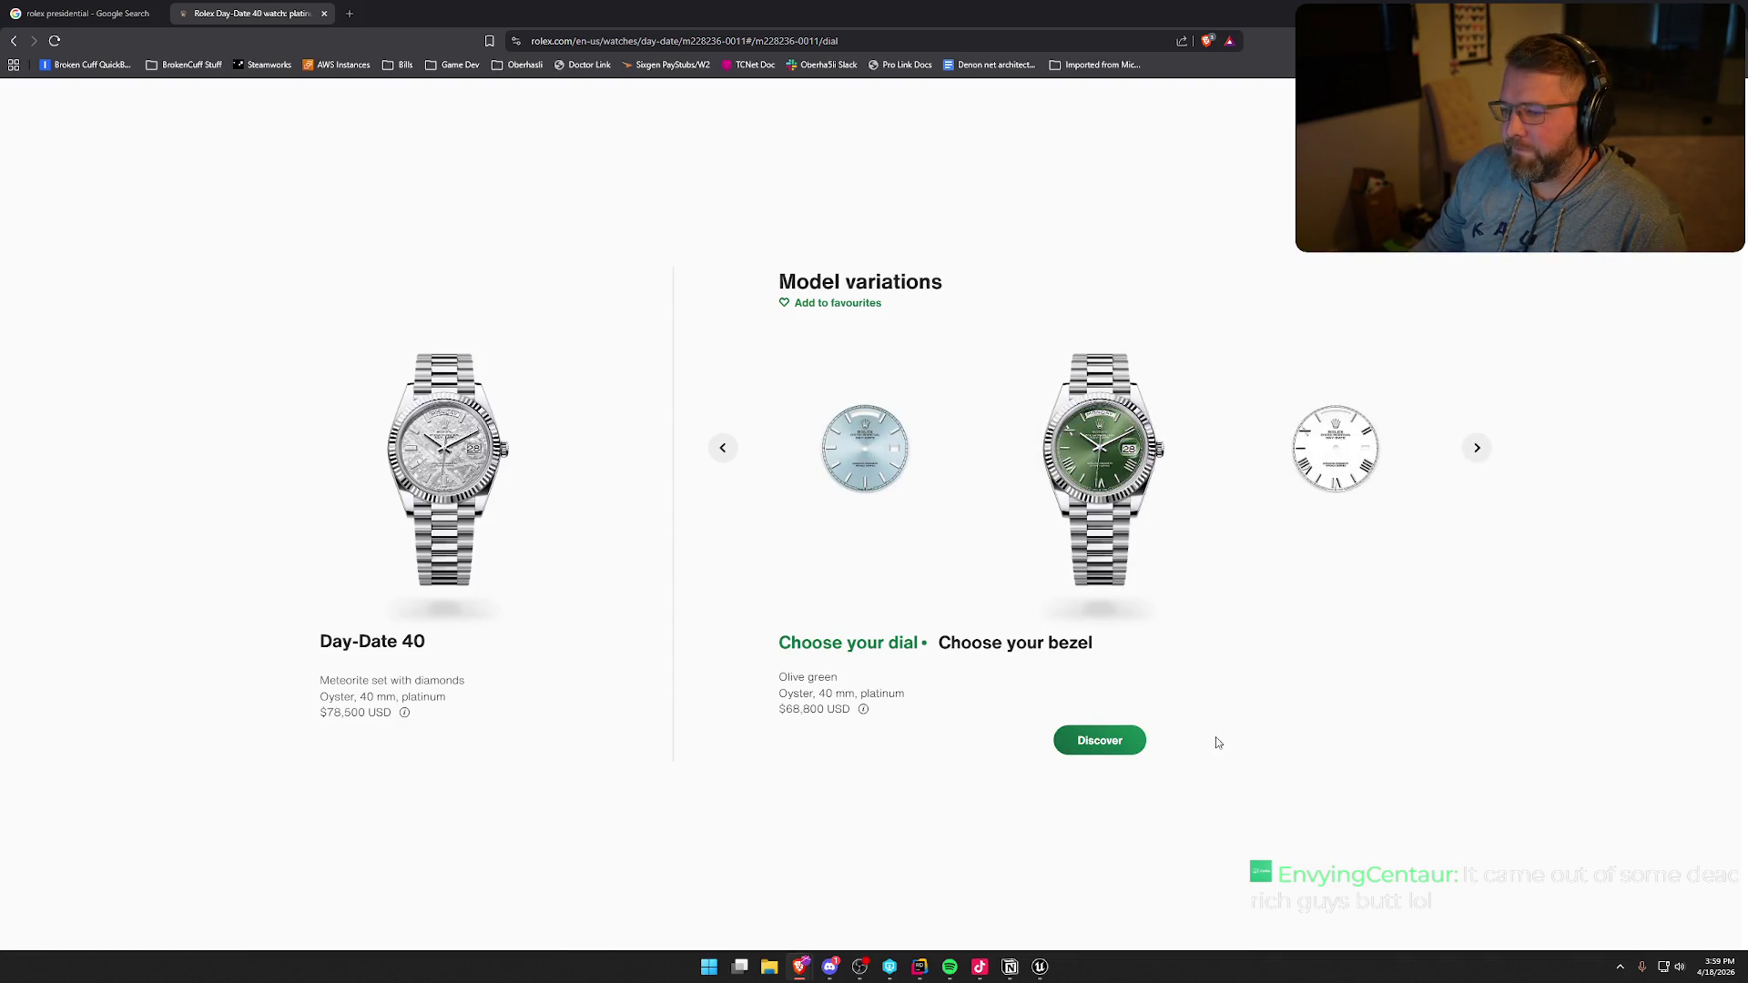
{"action": "left_click", "coordinate": [1134, 743]}
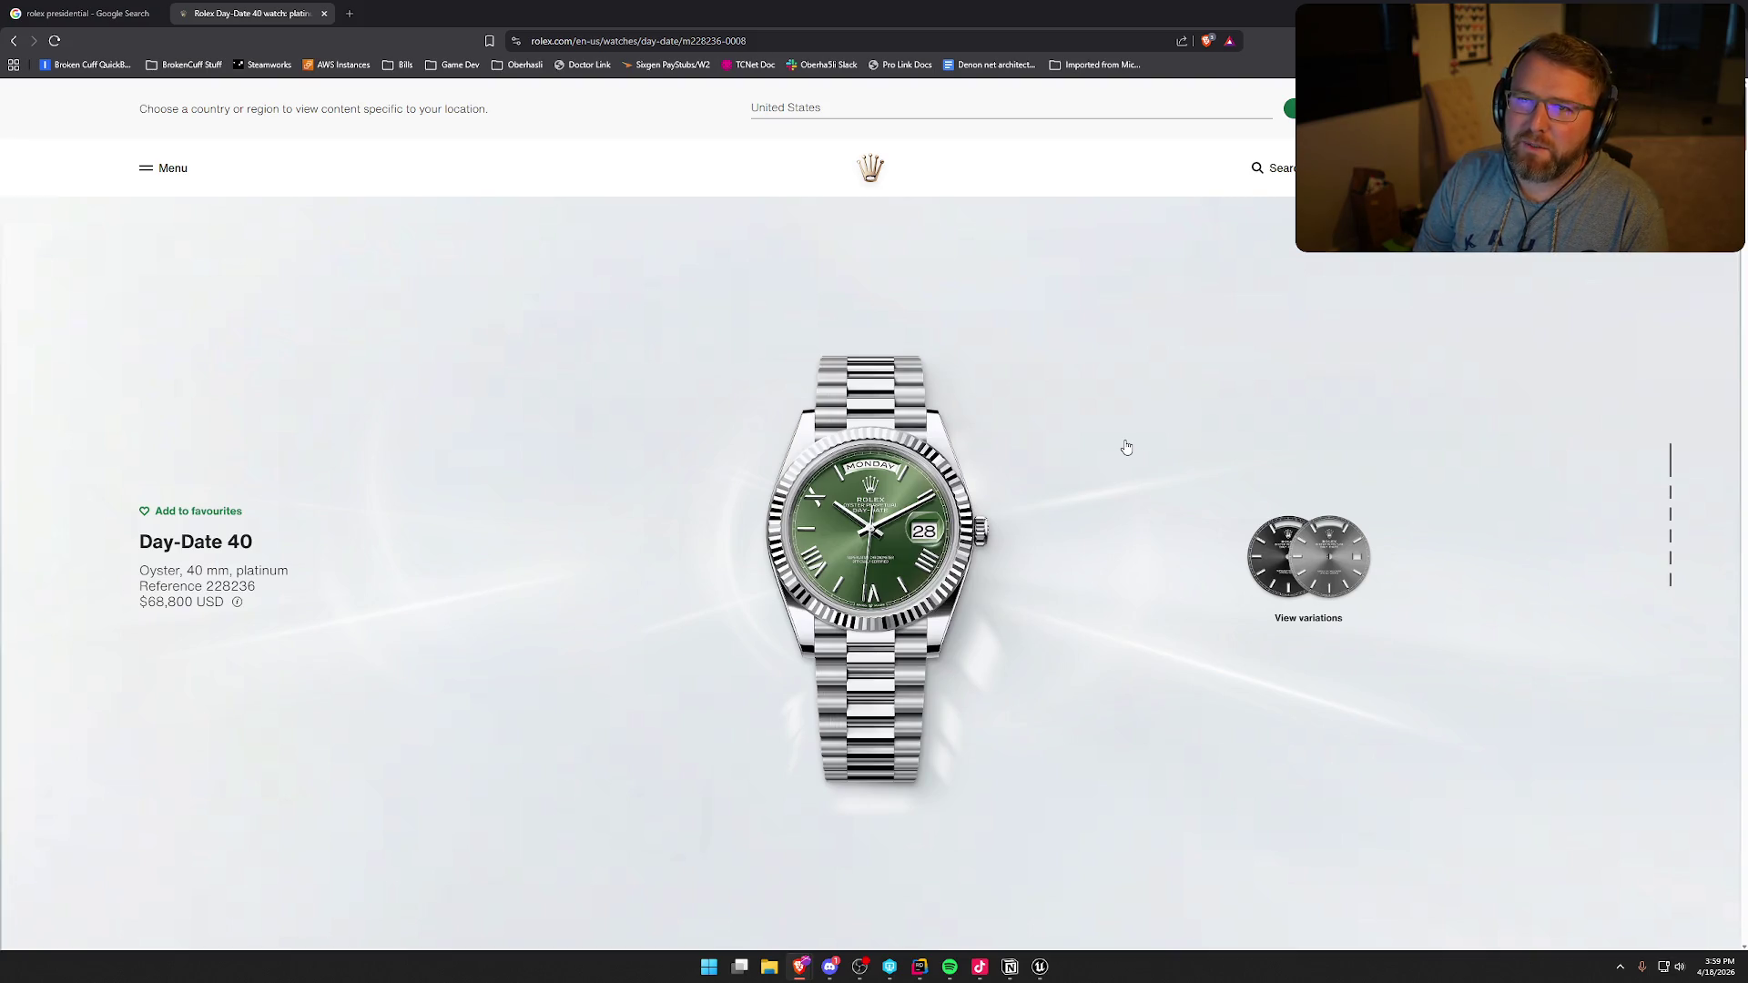
{"action": "left_click", "coordinate": [1303, 600]}
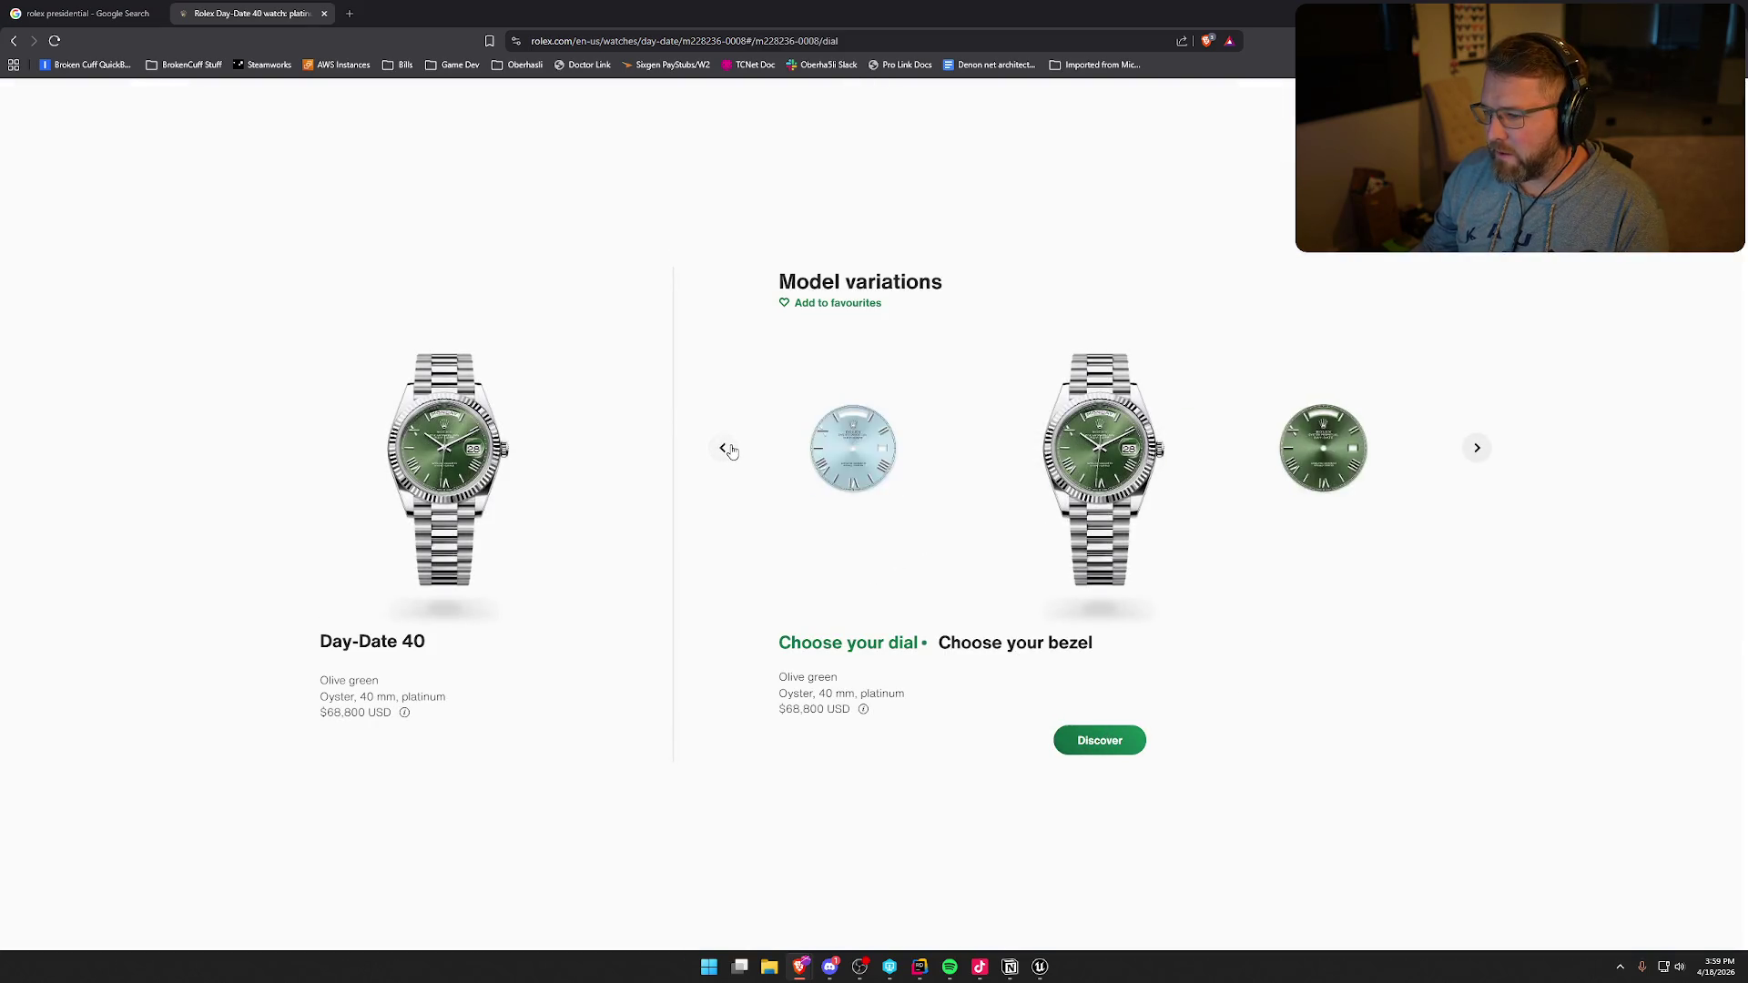
- Step back two dials to Blue ombré and open the blue ombré Day-Date 40 product page
{"action": "left_click", "coordinate": [729, 449]}
{"action": "left_click", "coordinate": [726, 449]}
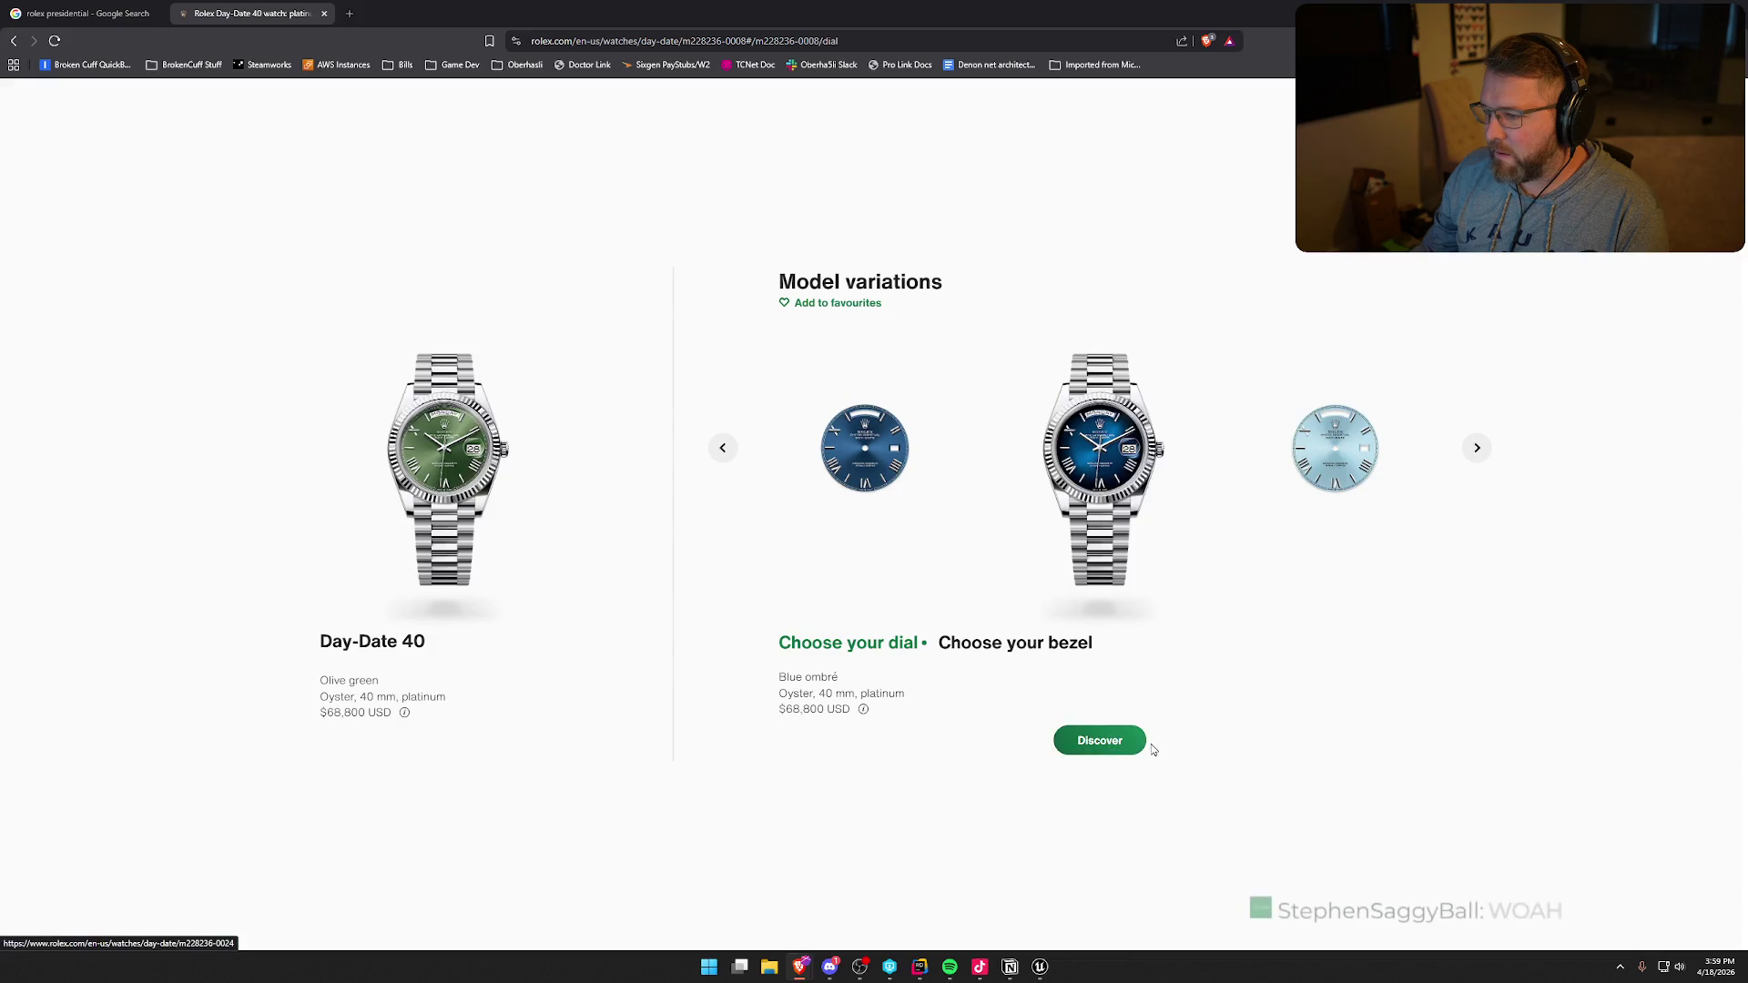
{"action": "left_click", "coordinate": [1151, 747]}
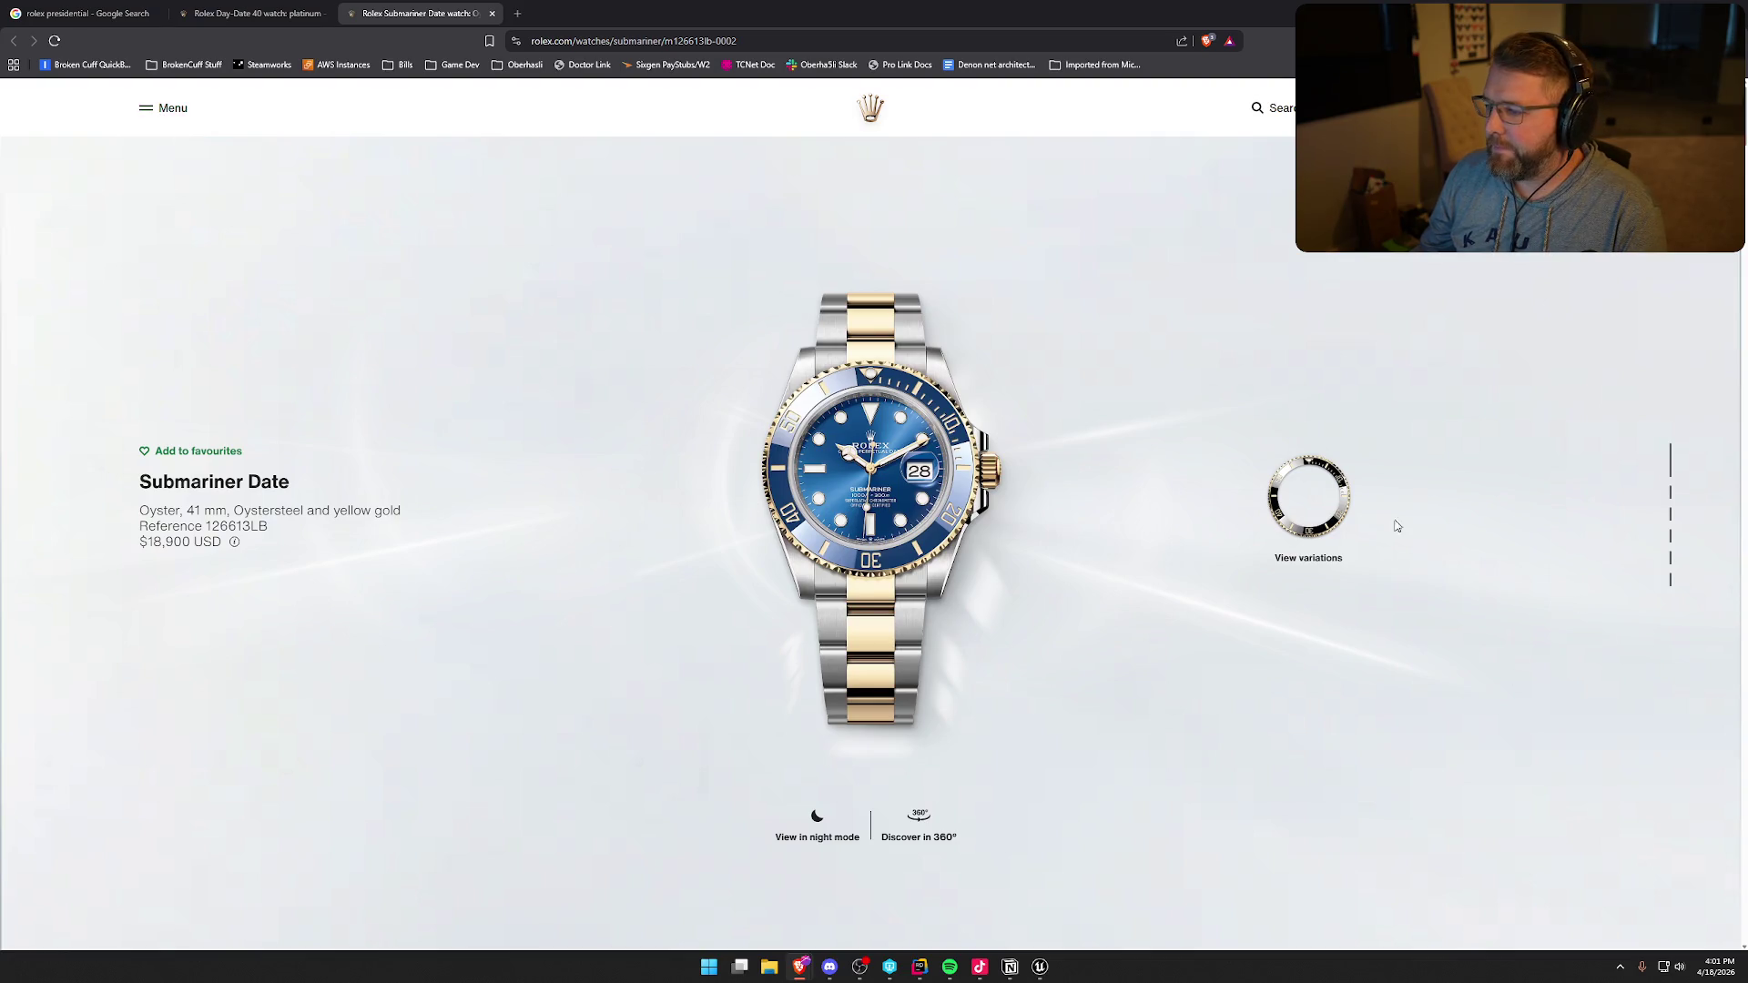
- Preview the Submariner Date's black ceramic bezel, then settle back on the blue bezel page
{"action": "left_click", "coordinate": [1281, 496]}
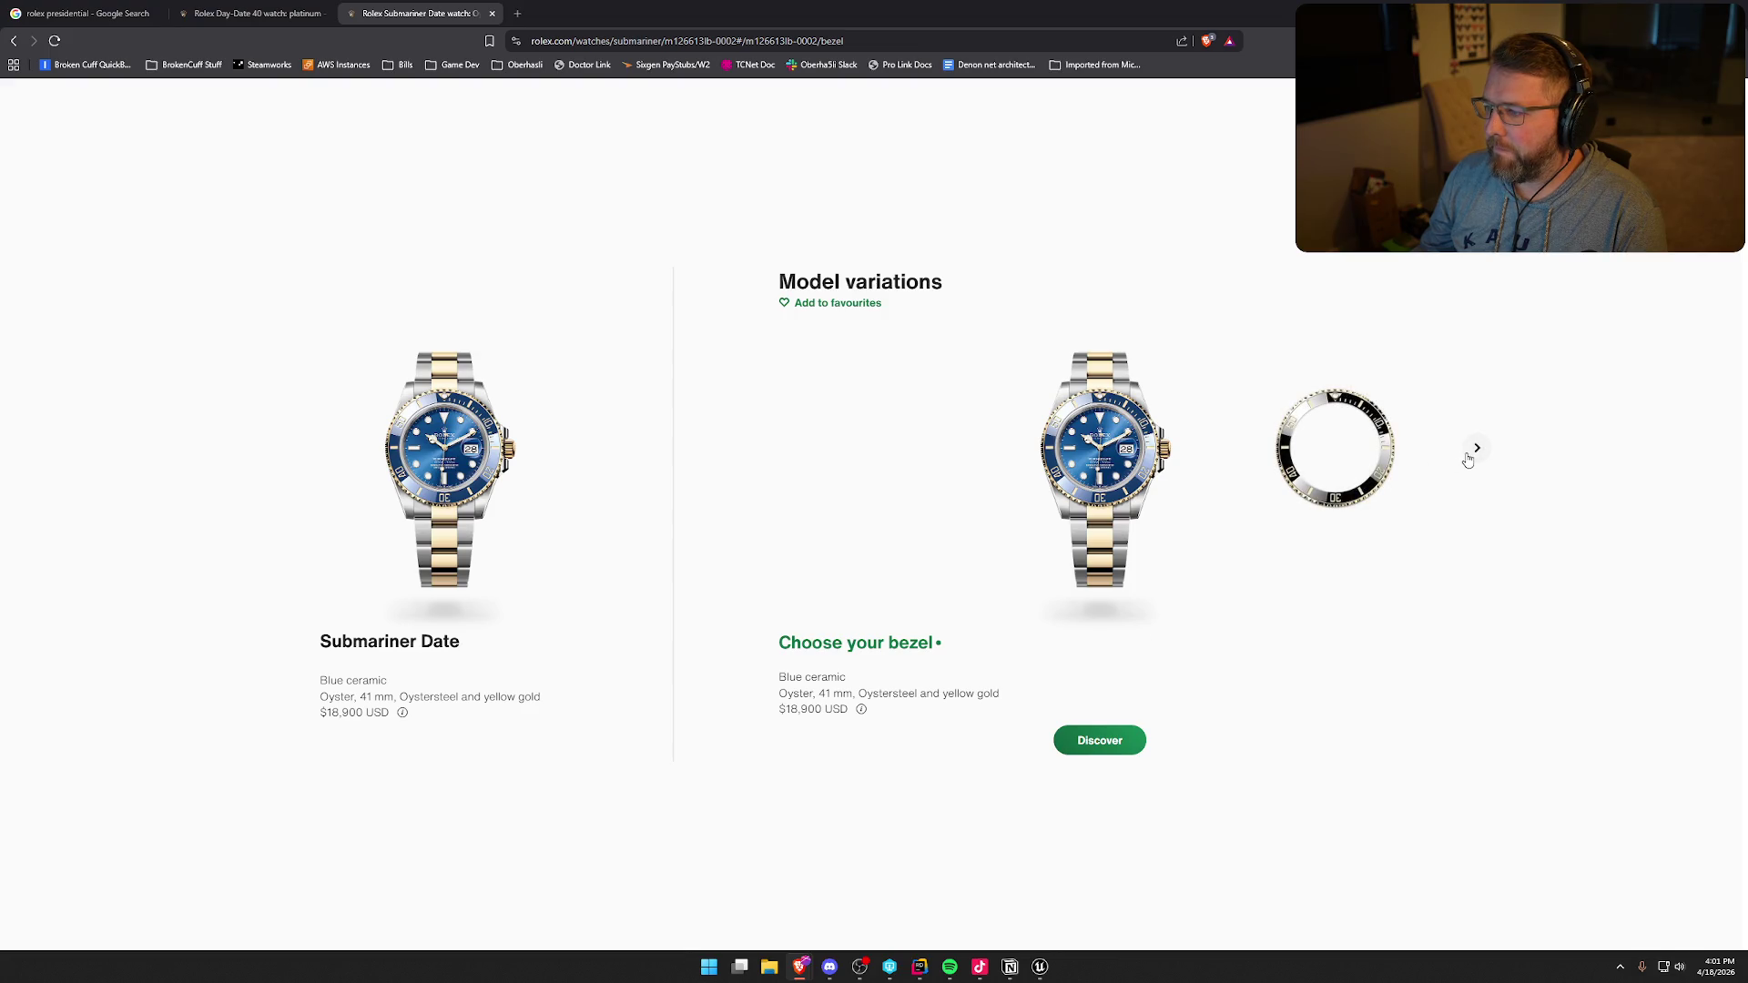
{"action": "left_click", "coordinate": [1476, 449]}
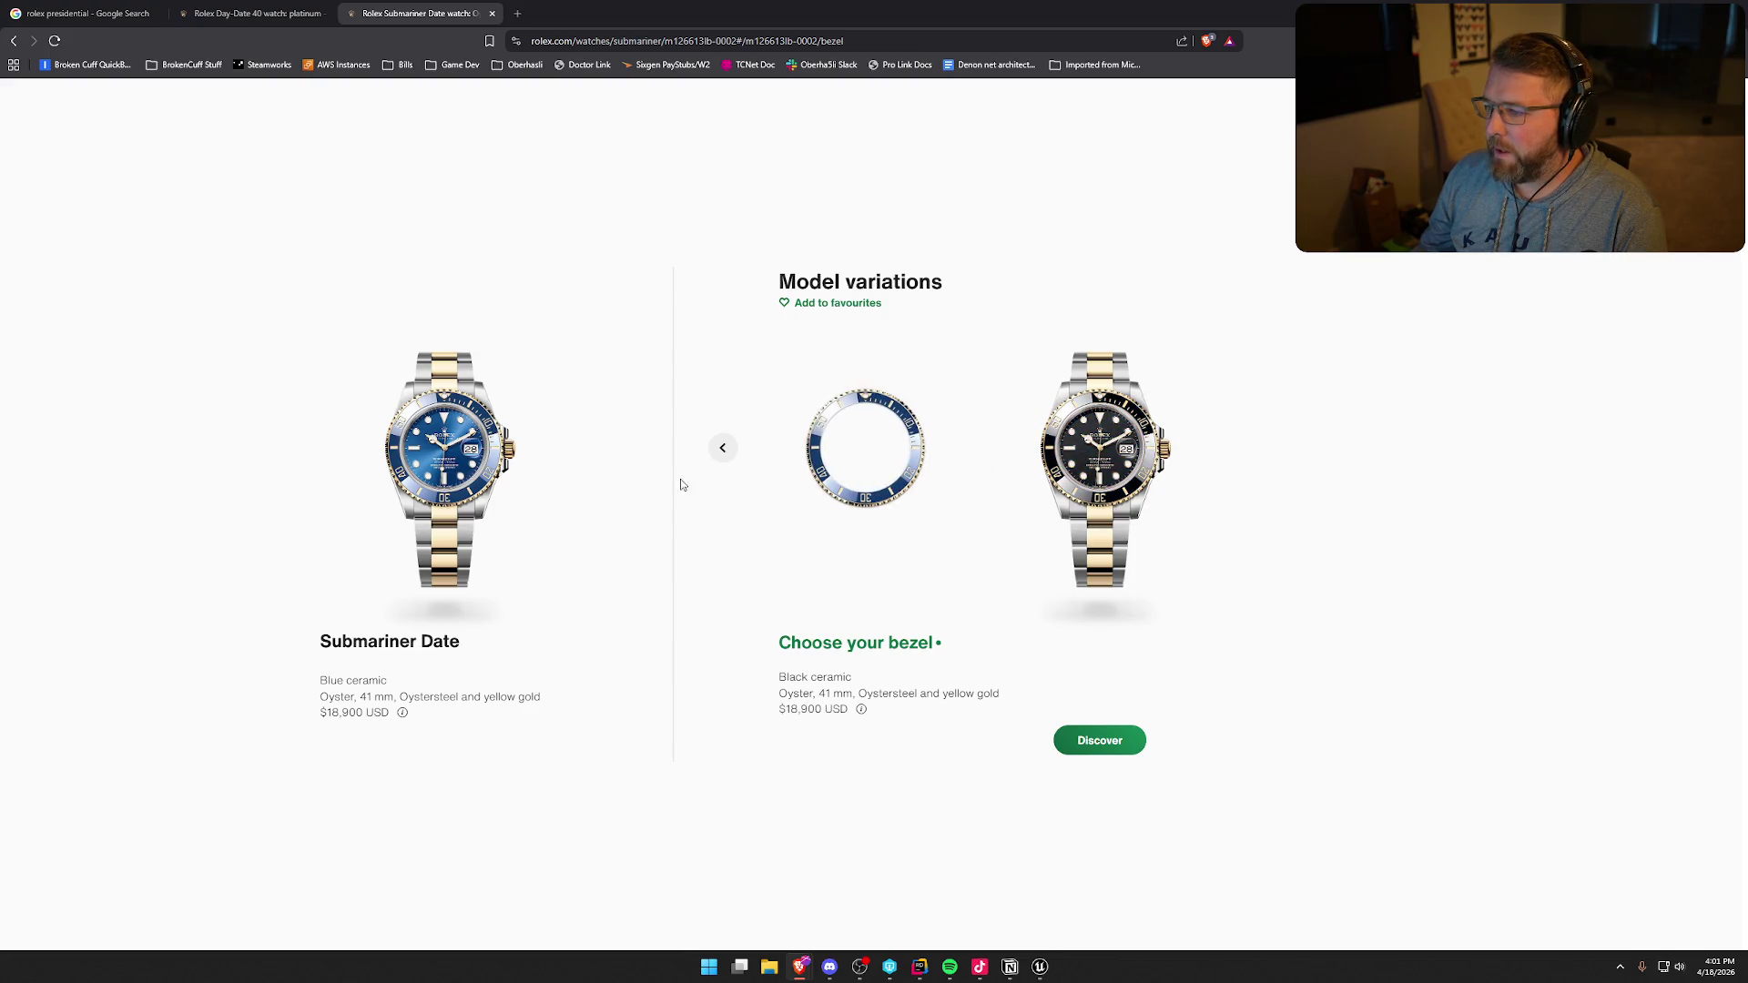
{"action": "left_click", "coordinate": [723, 448]}
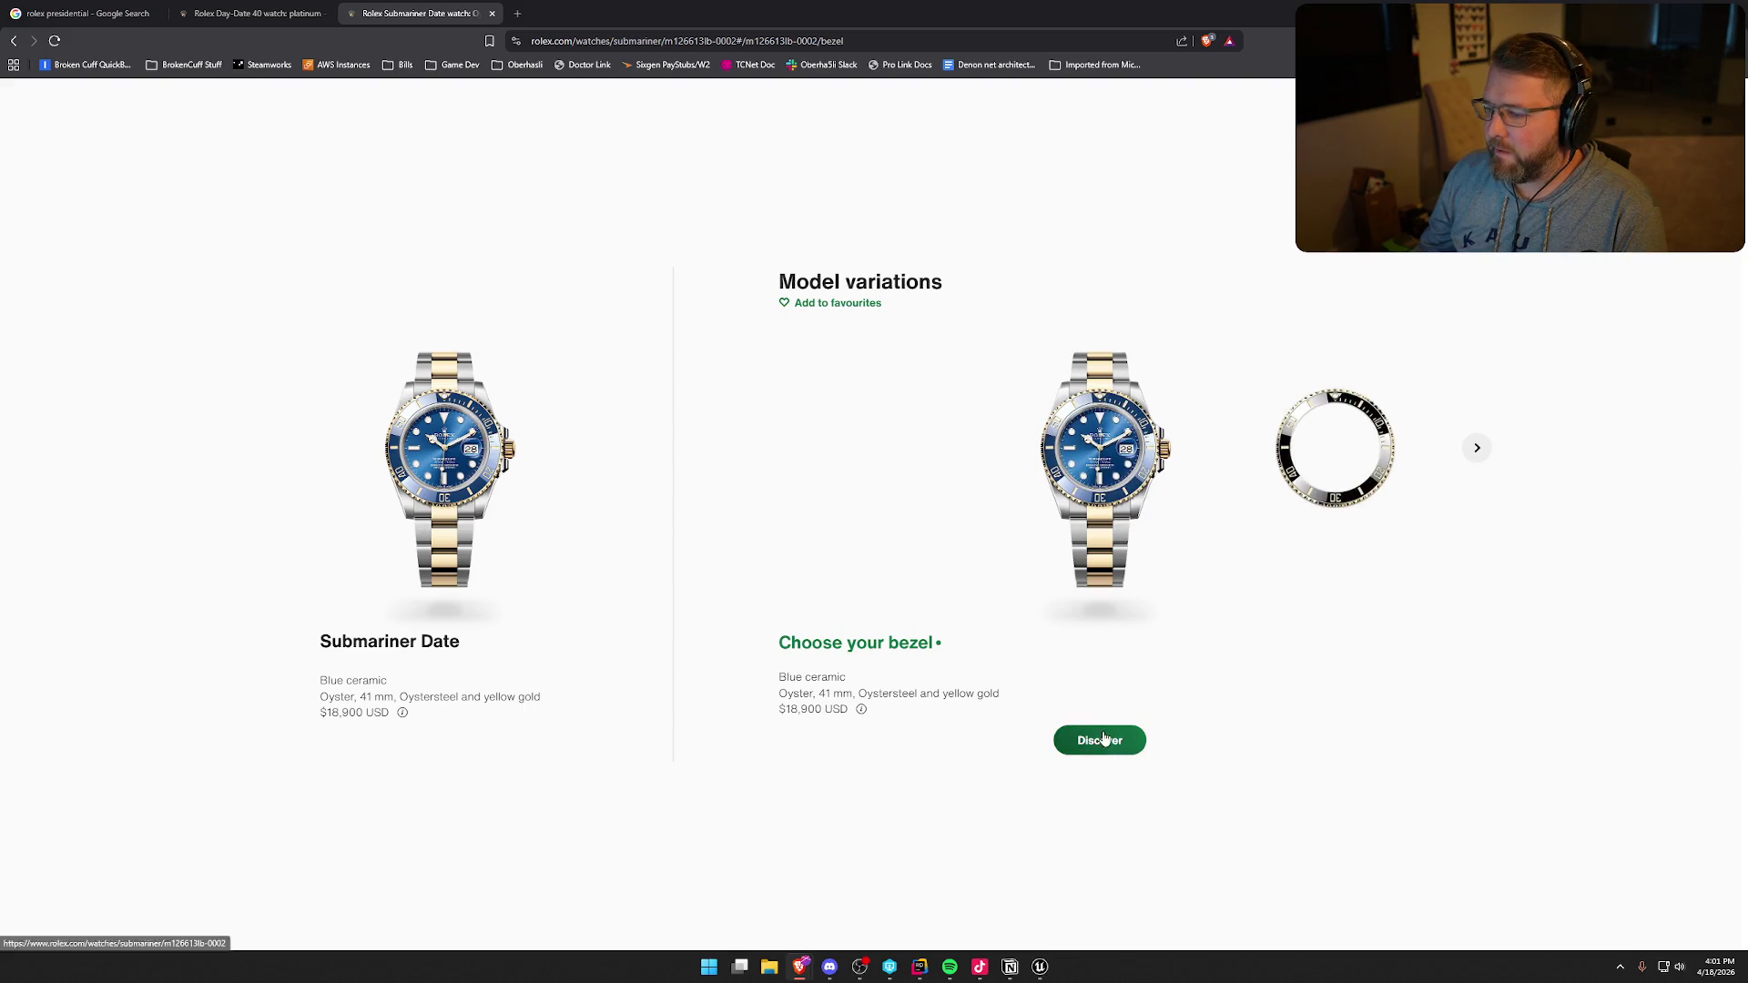
{"action": "left_click", "coordinate": [1100, 750]}
- Scroll the Submariner Date page, then return to the rolex presidential results and select the query
{"action": "scroll", "coordinate": [1511, 551], "scroll_direction": "down", "scroll_amount": 10}
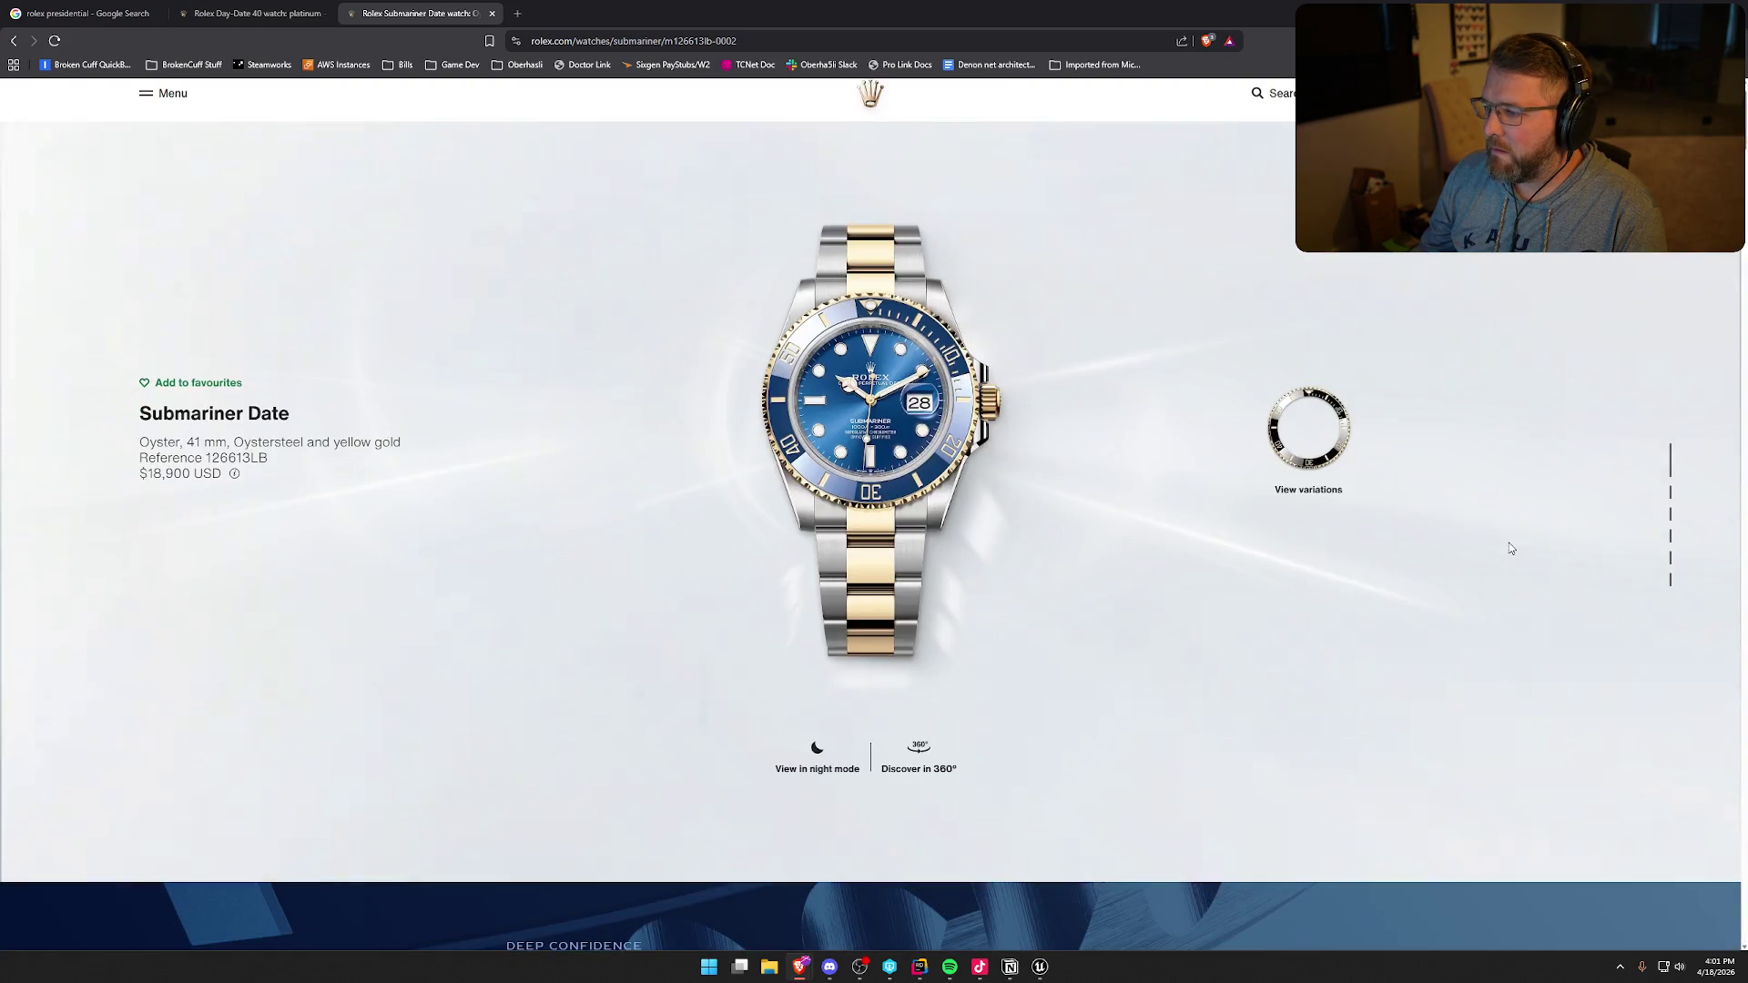
{"action": "scroll", "coordinate": [1501, 553], "scroll_direction": "down", "scroll_amount": 5}
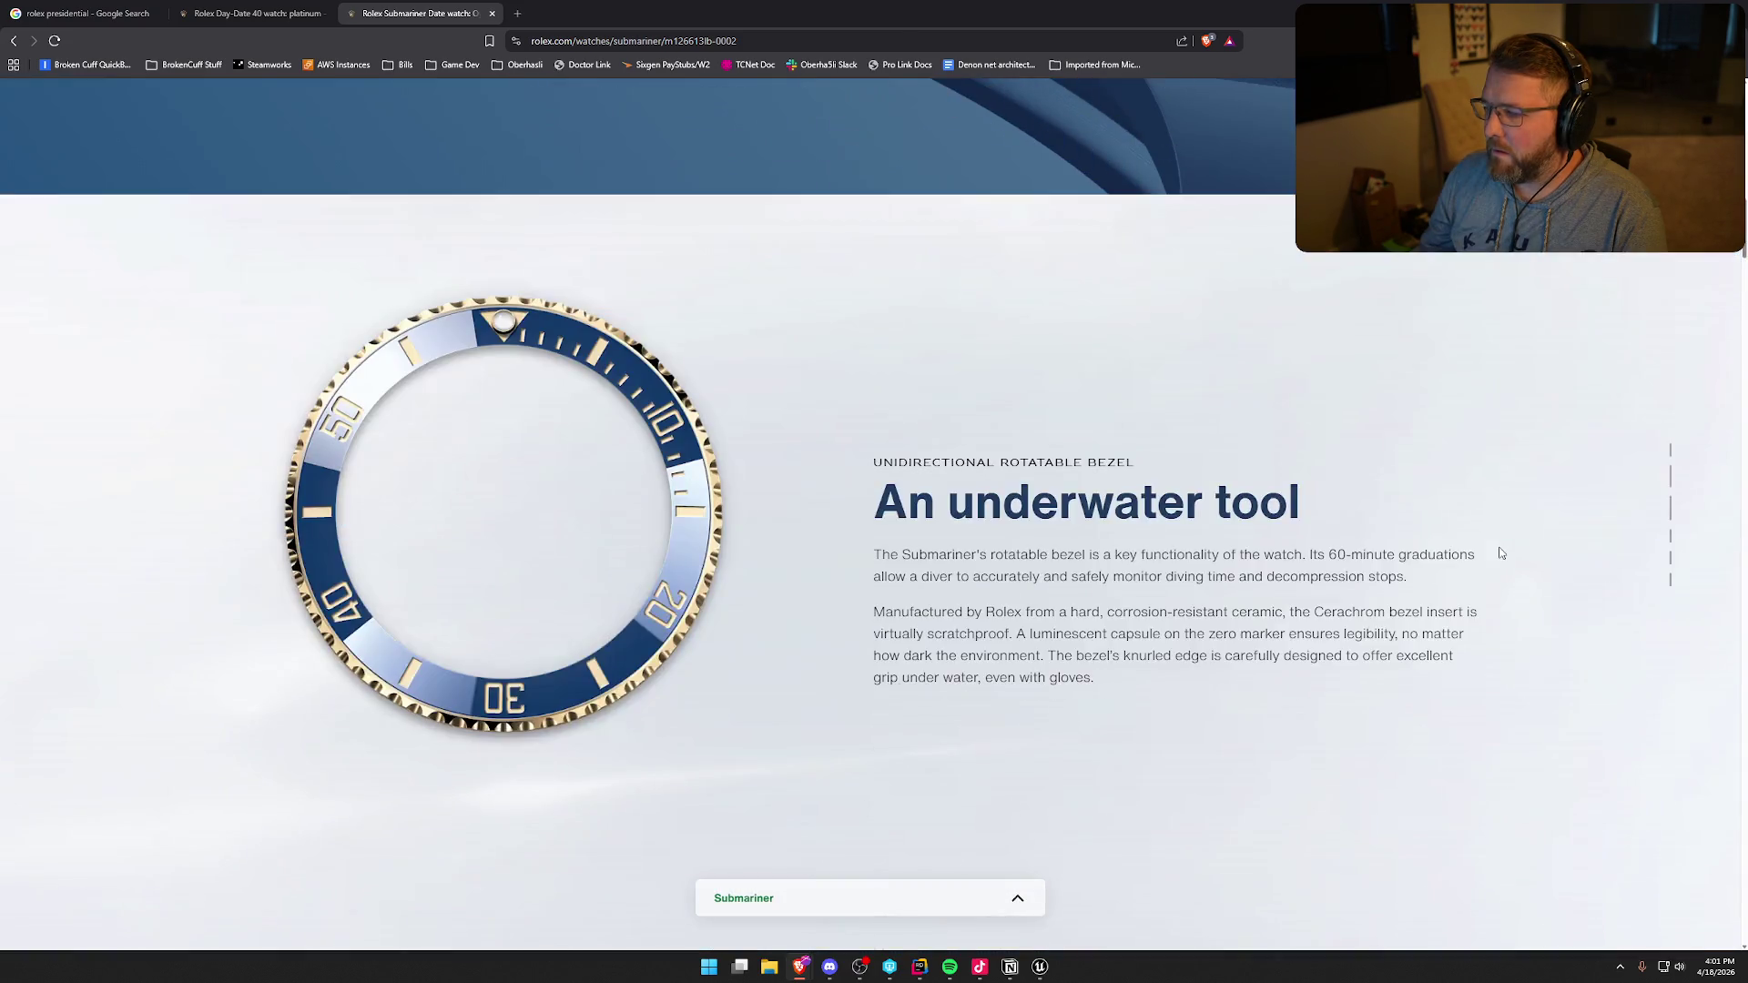
{"action": "scroll", "coordinate": [1500, 553], "scroll_direction": "up", "scroll_amount": 6}
{"action": "scroll", "coordinate": [1500, 552], "scroll_direction": "up", "scroll_amount": 5}
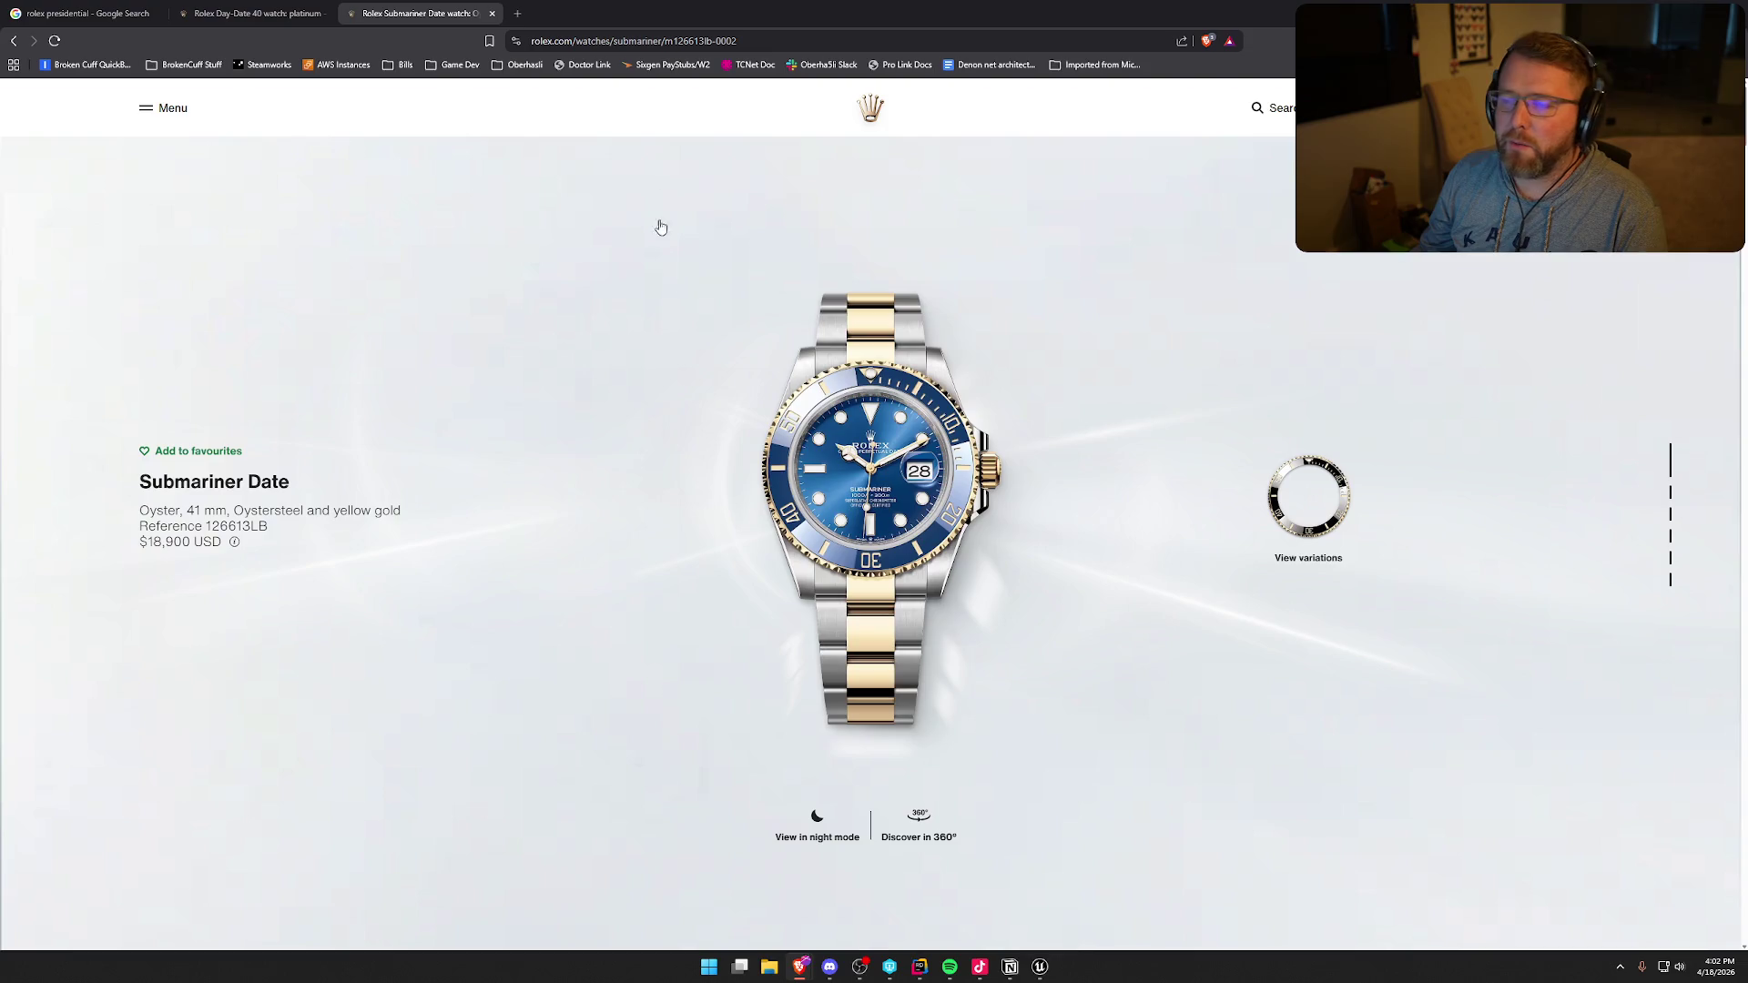
{"action": "left_click", "coordinate": [76, 20]}
{"action": "triple_click", "coordinate": [200, 103]}
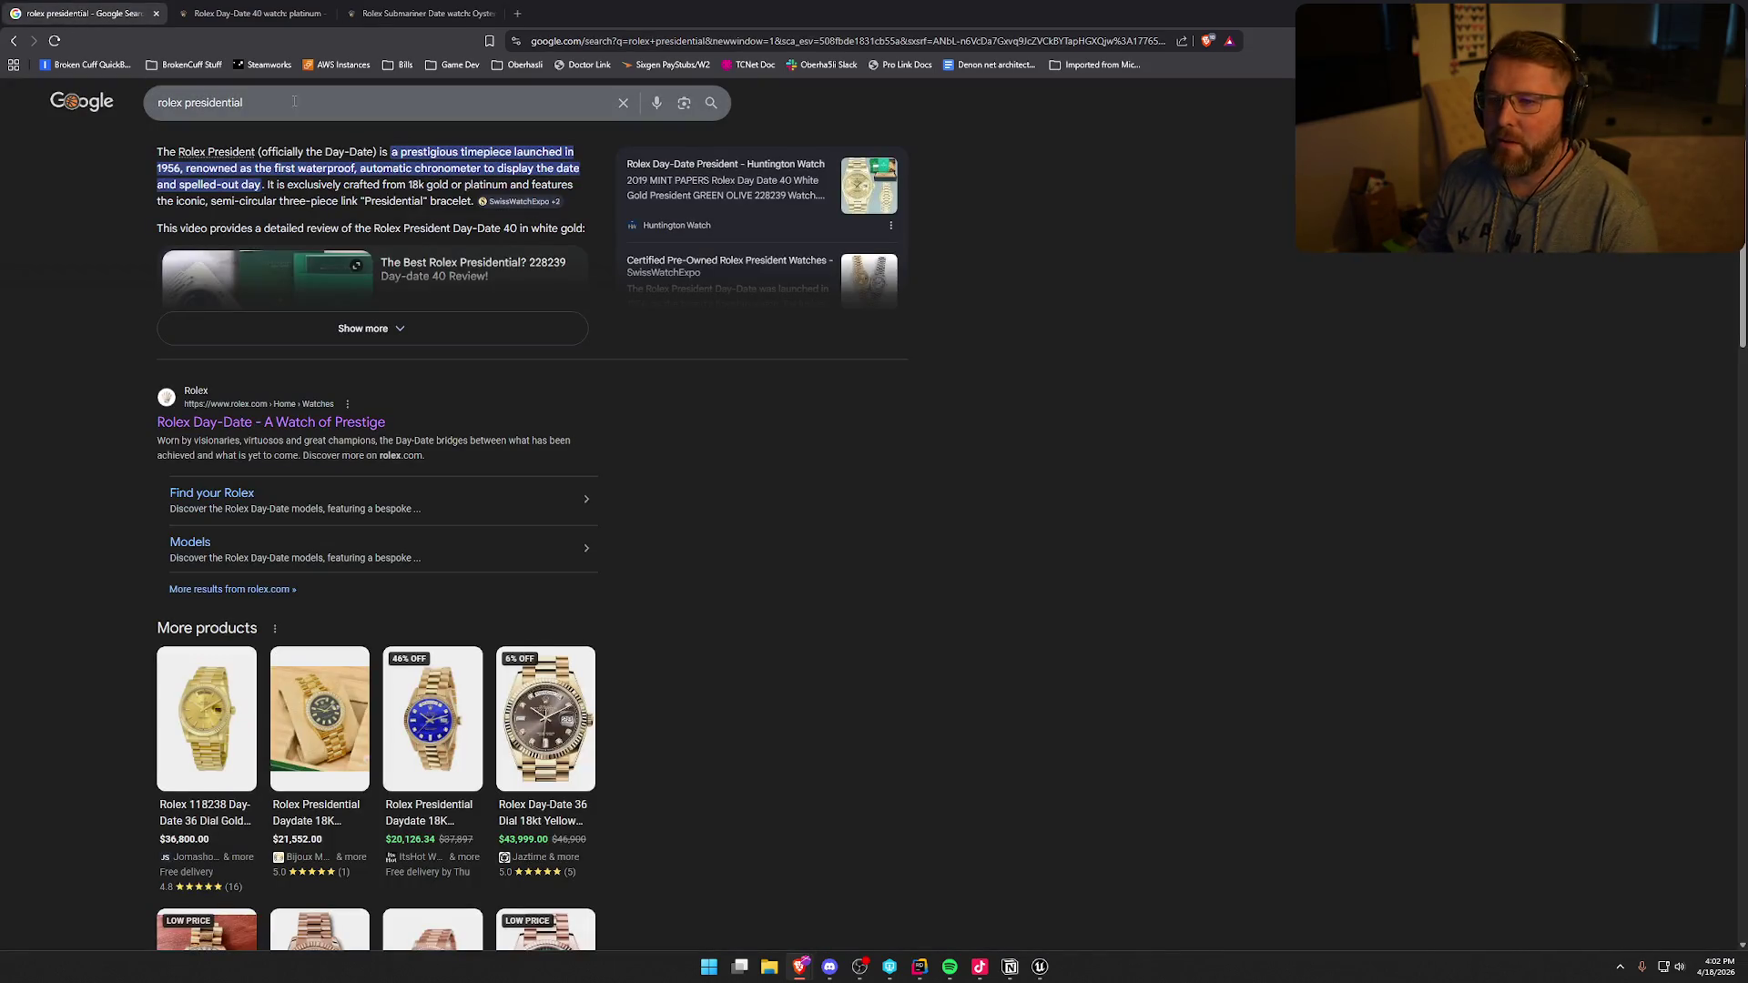
- Search 'paul rich', open the official site and dismiss the 15% off newsletter offer
{"action": "type", "text": "paul rich"}
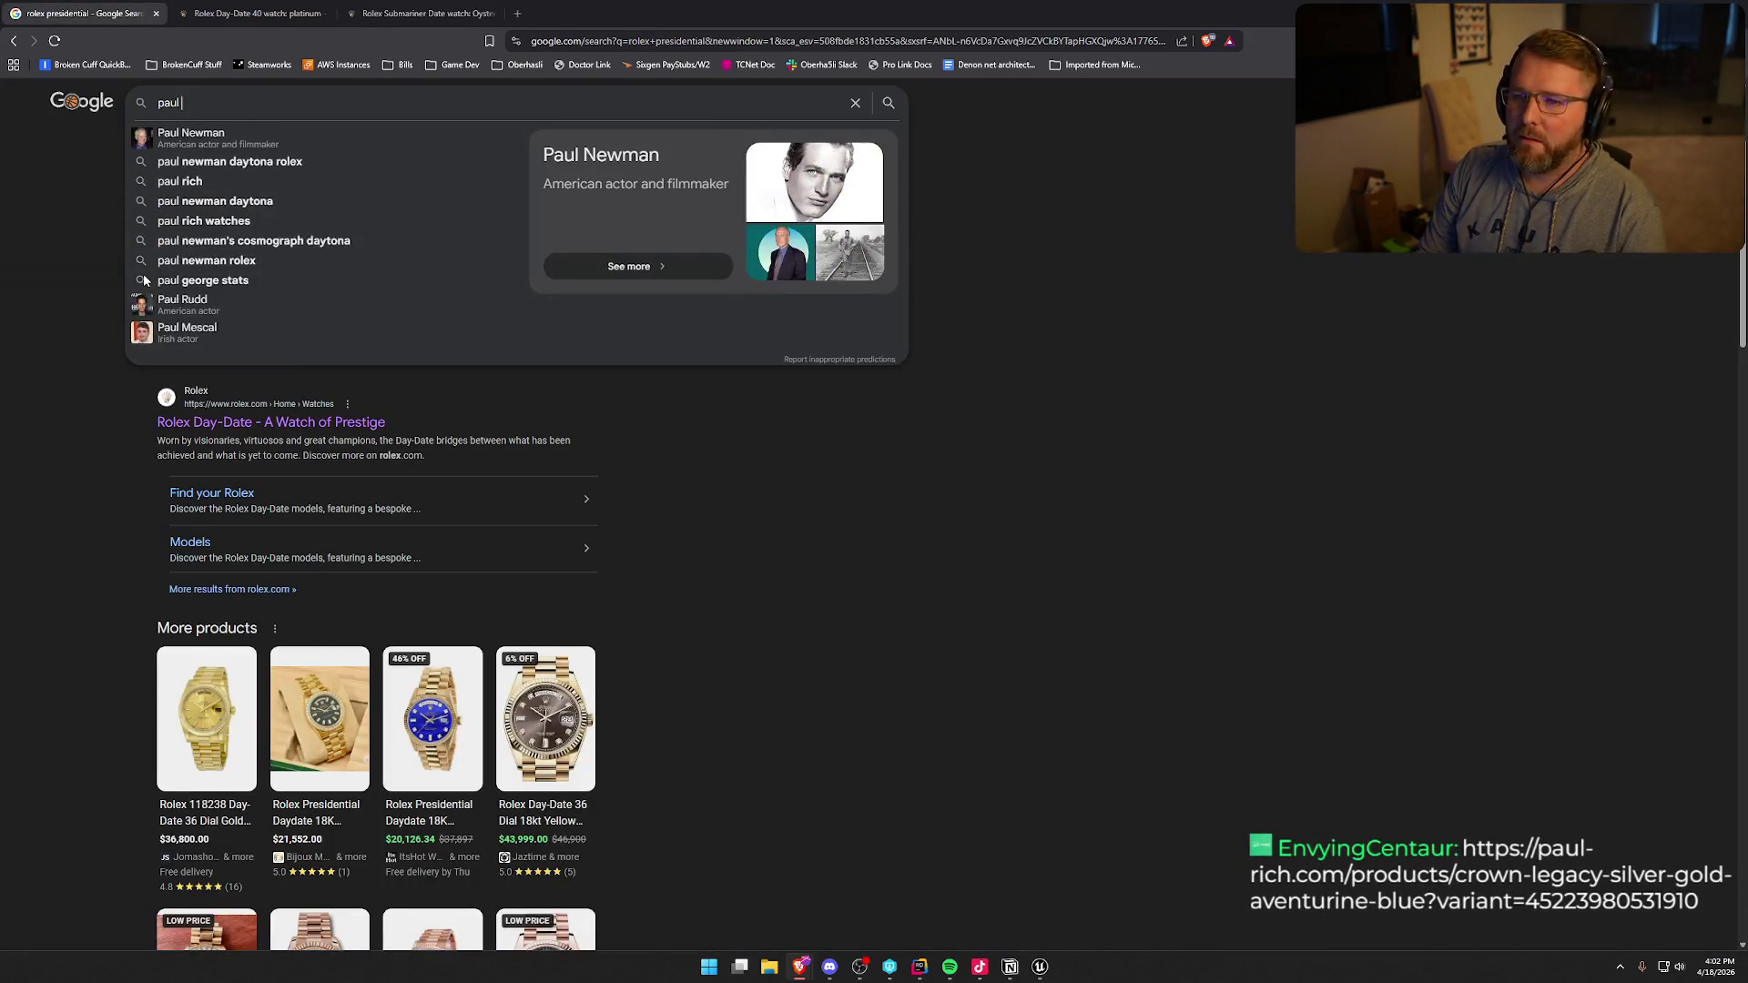
{"action": "key", "text": "Return"}
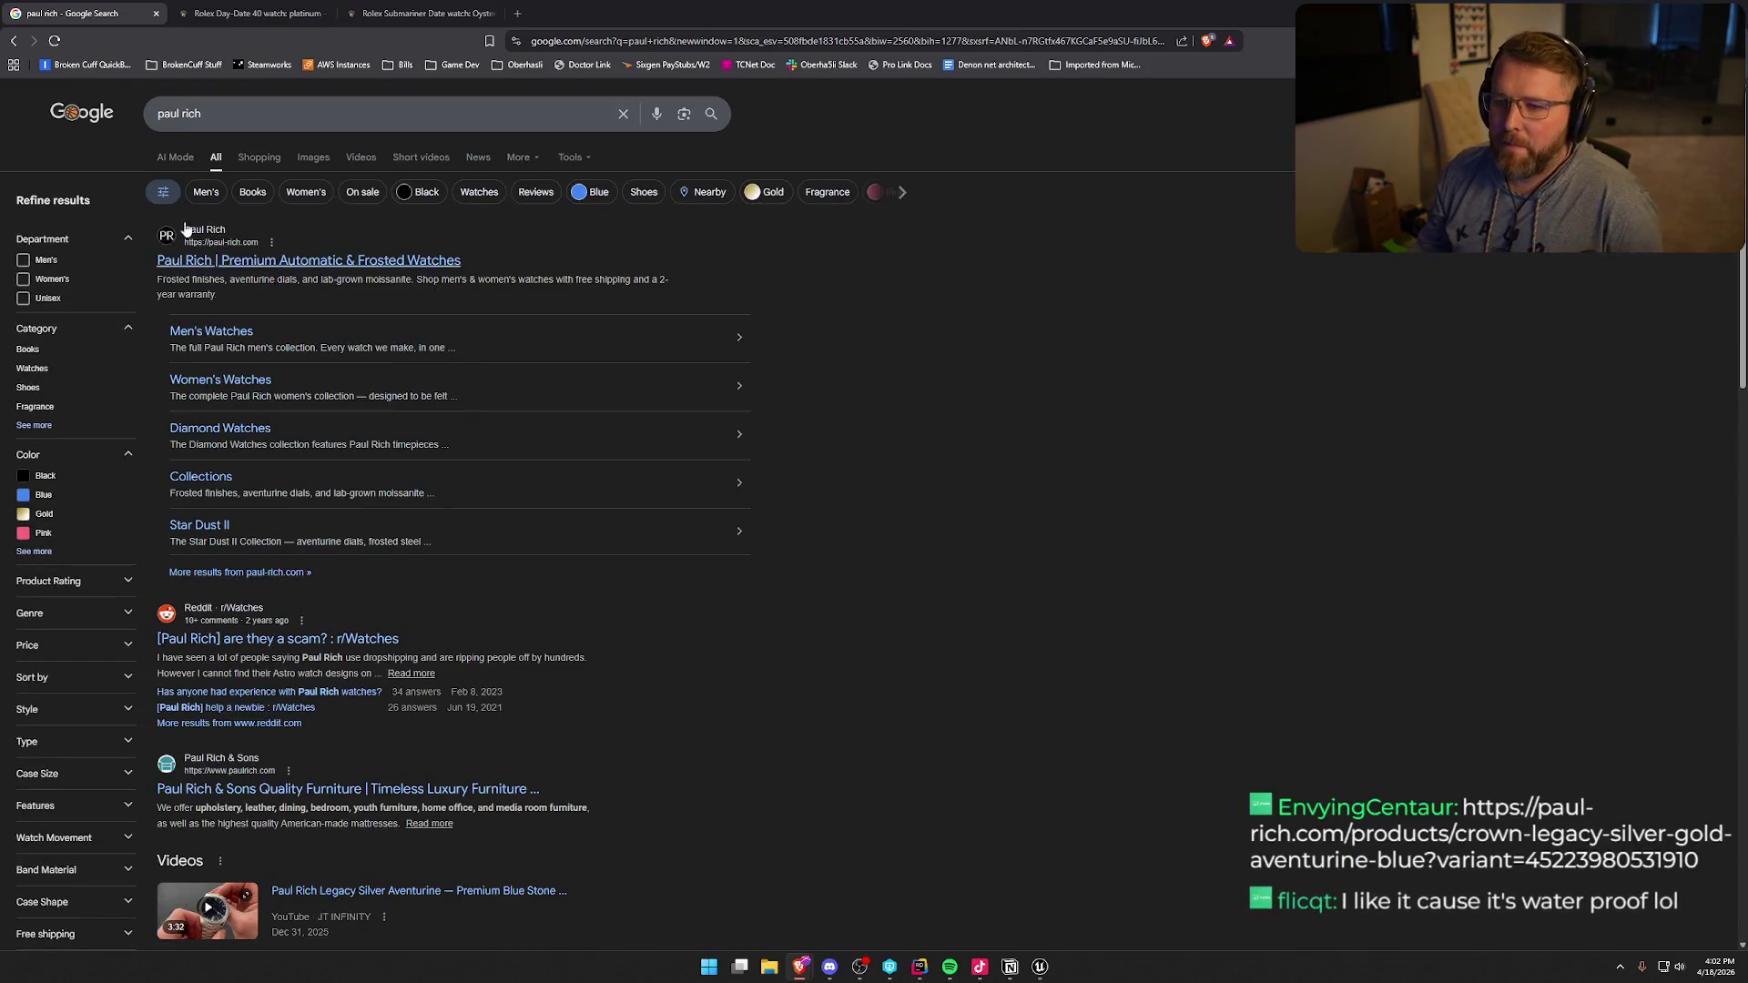
{"action": "left_click", "coordinate": [352, 261]}
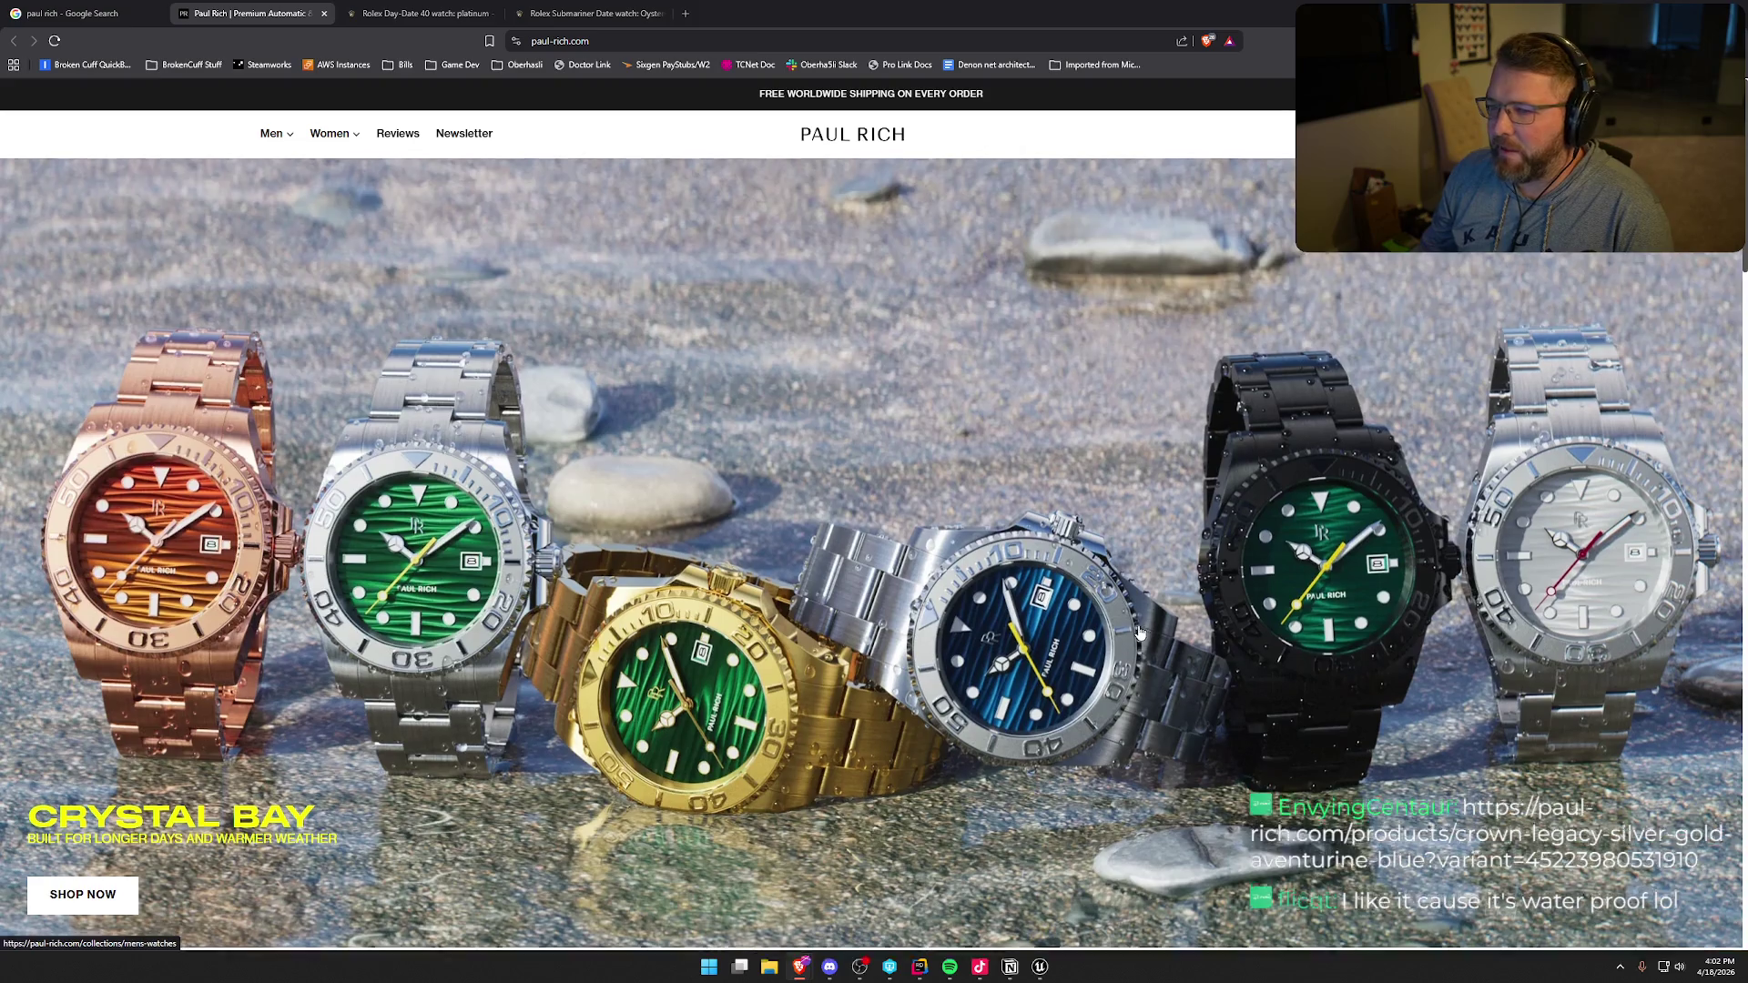
{"action": "scroll", "coordinate": [1139, 630], "scroll_direction": "down", "scroll_amount": 8}
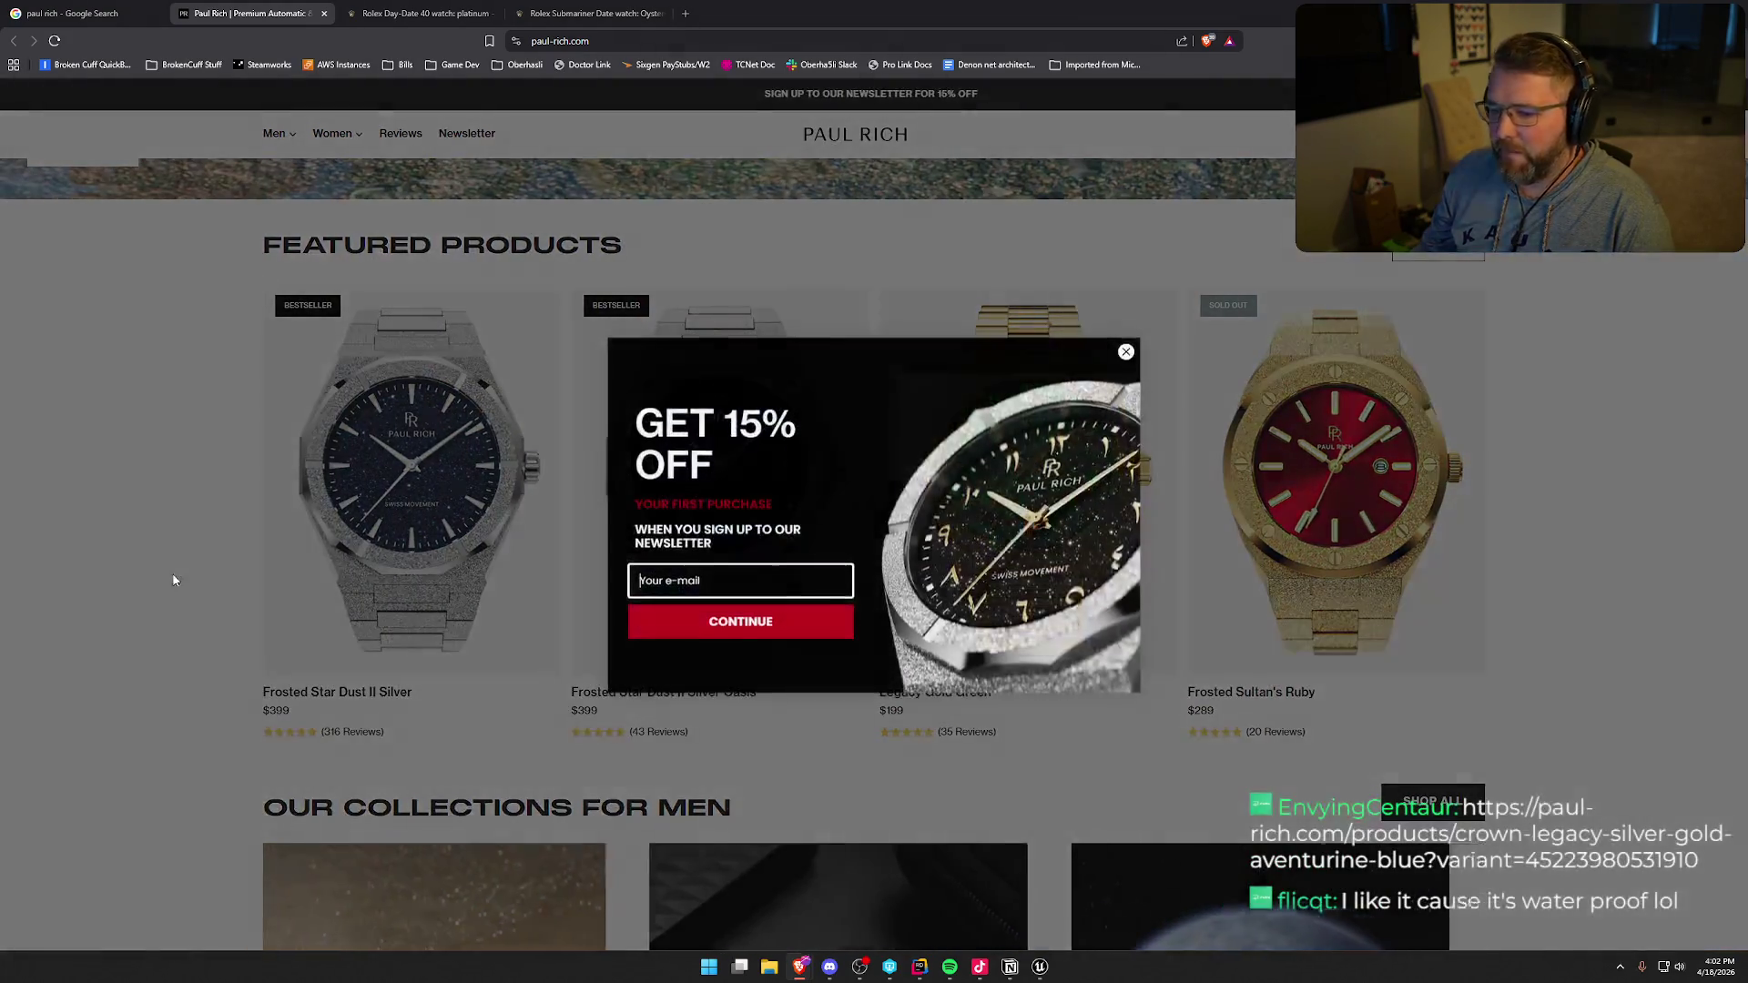
{"action": "left_click", "coordinate": [1126, 352]}
- Browse down the Paul Rich home page, then close it and the Google results tab
{"action": "scroll", "coordinate": [173, 620], "scroll_direction": "down", "scroll_amount": 1}
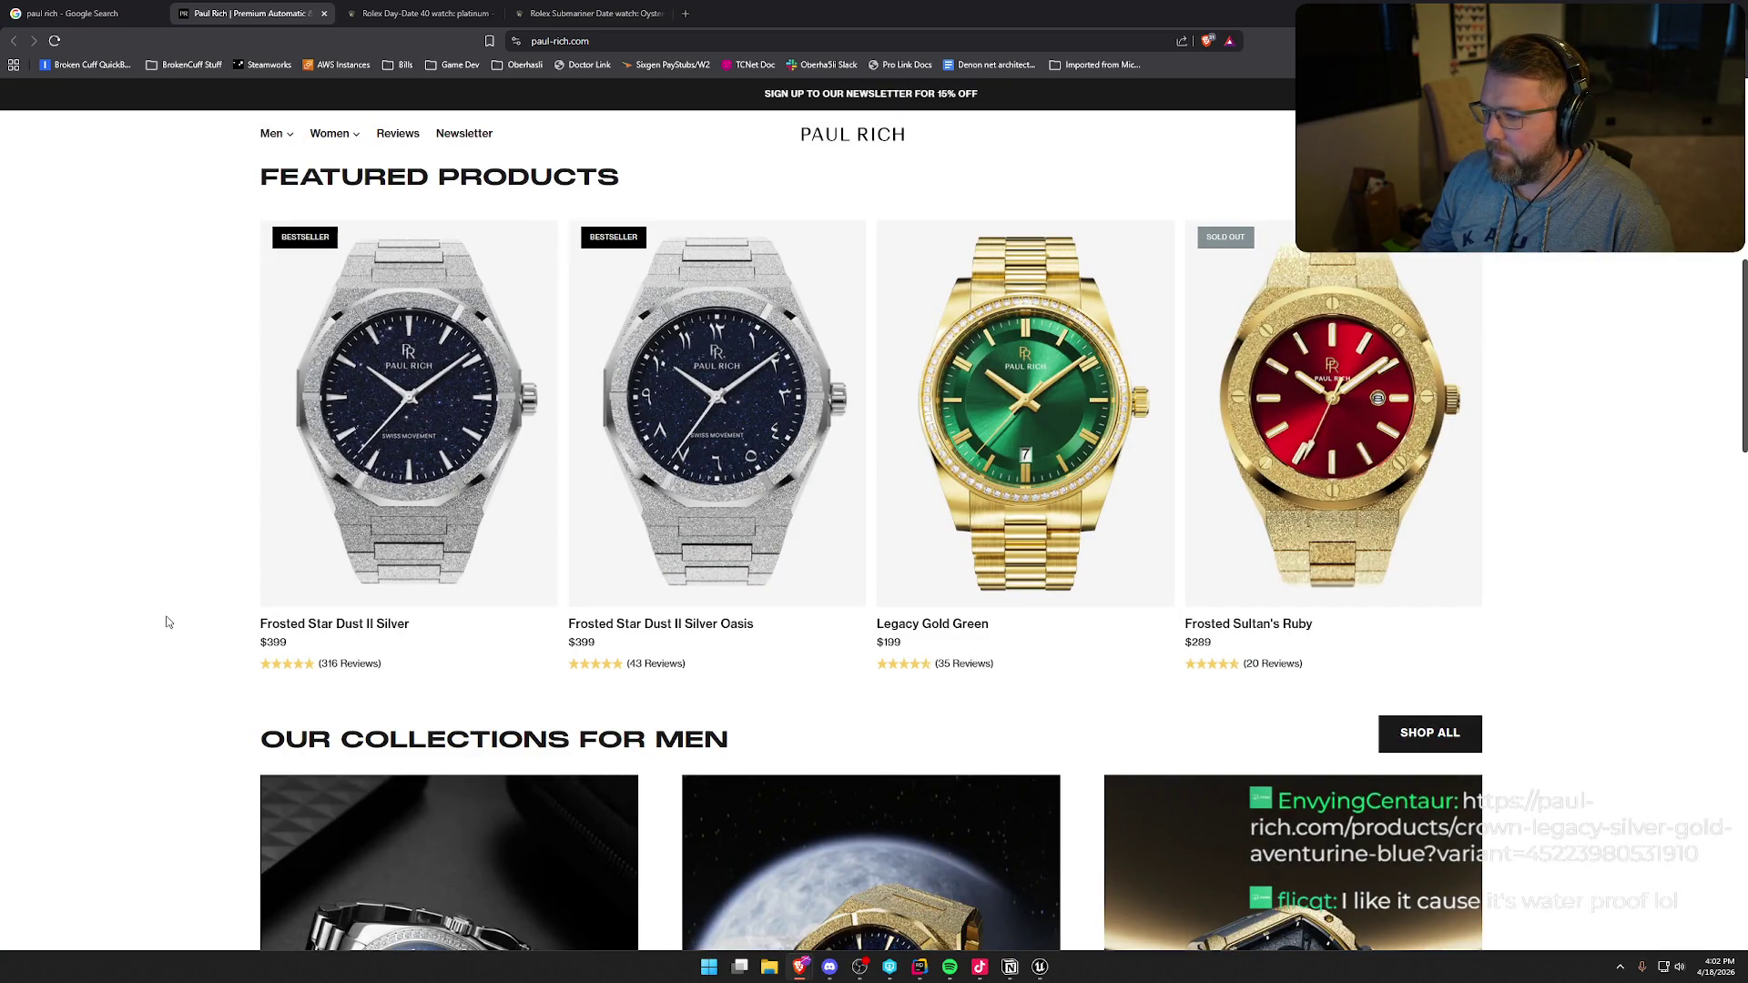
{"action": "scroll", "coordinate": [167, 621], "scroll_direction": "down", "scroll_amount": 8}
{"action": "scroll", "coordinate": [167, 621], "scroll_direction": "down", "scroll_amount": 10}
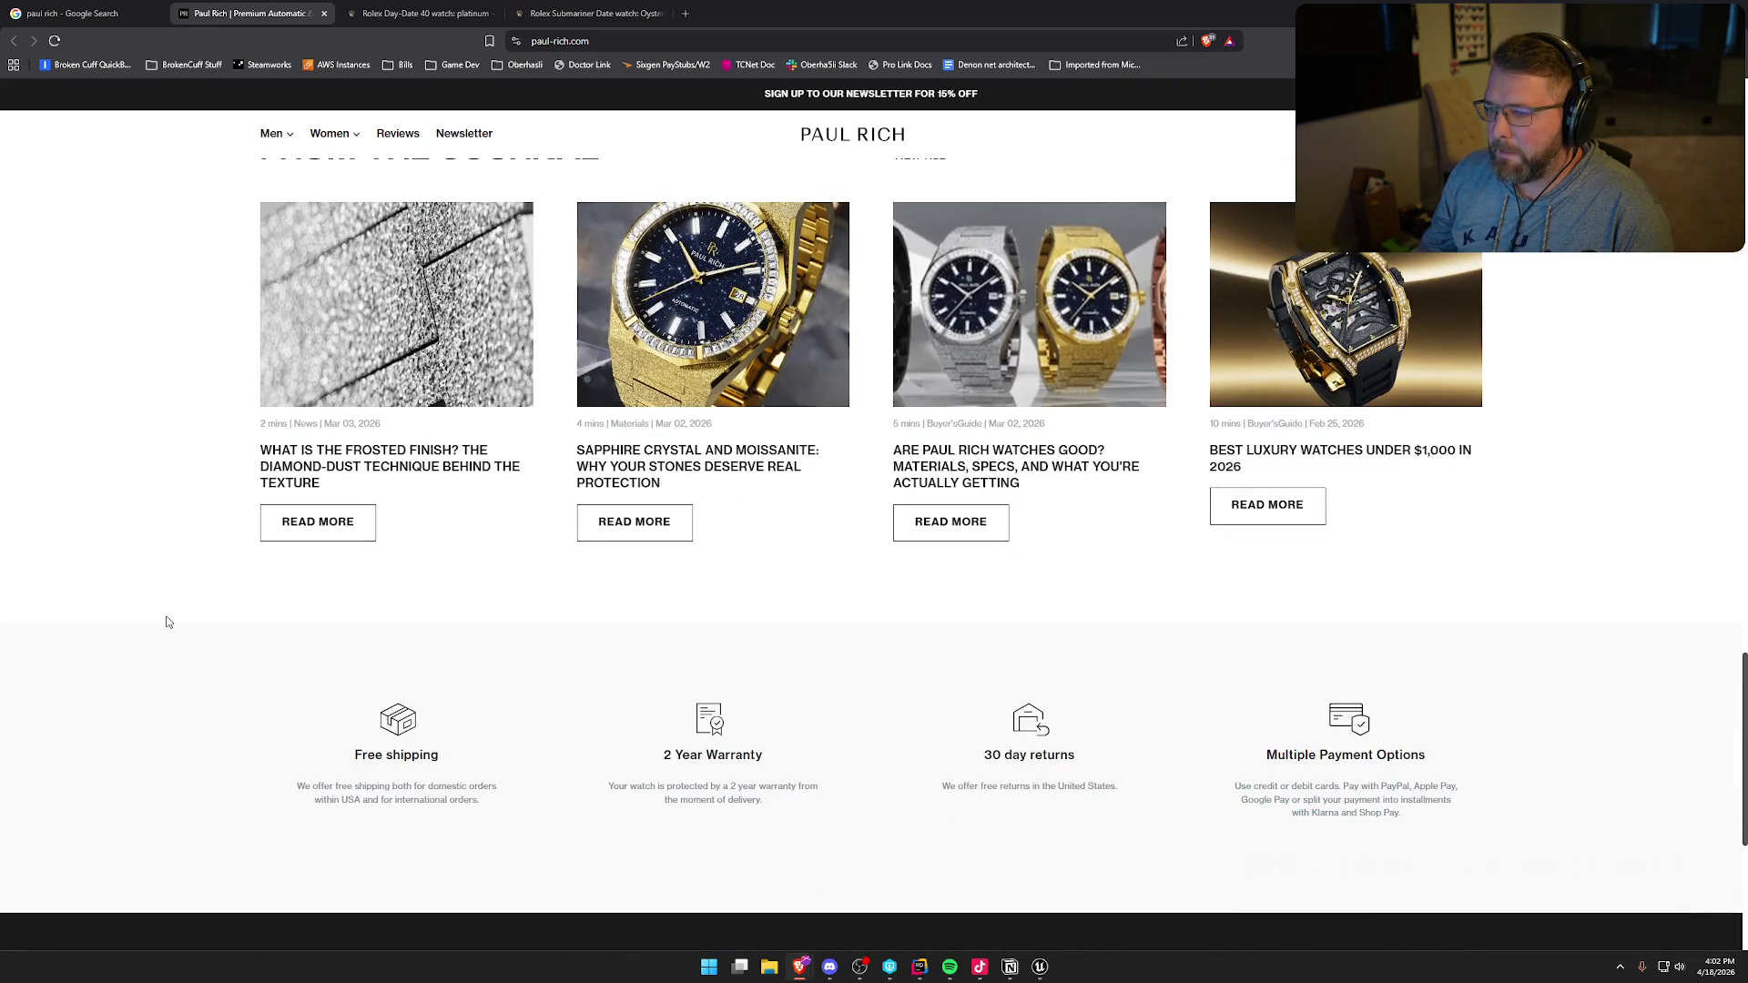
{"action": "middle_click", "coordinate": [188, 21]}
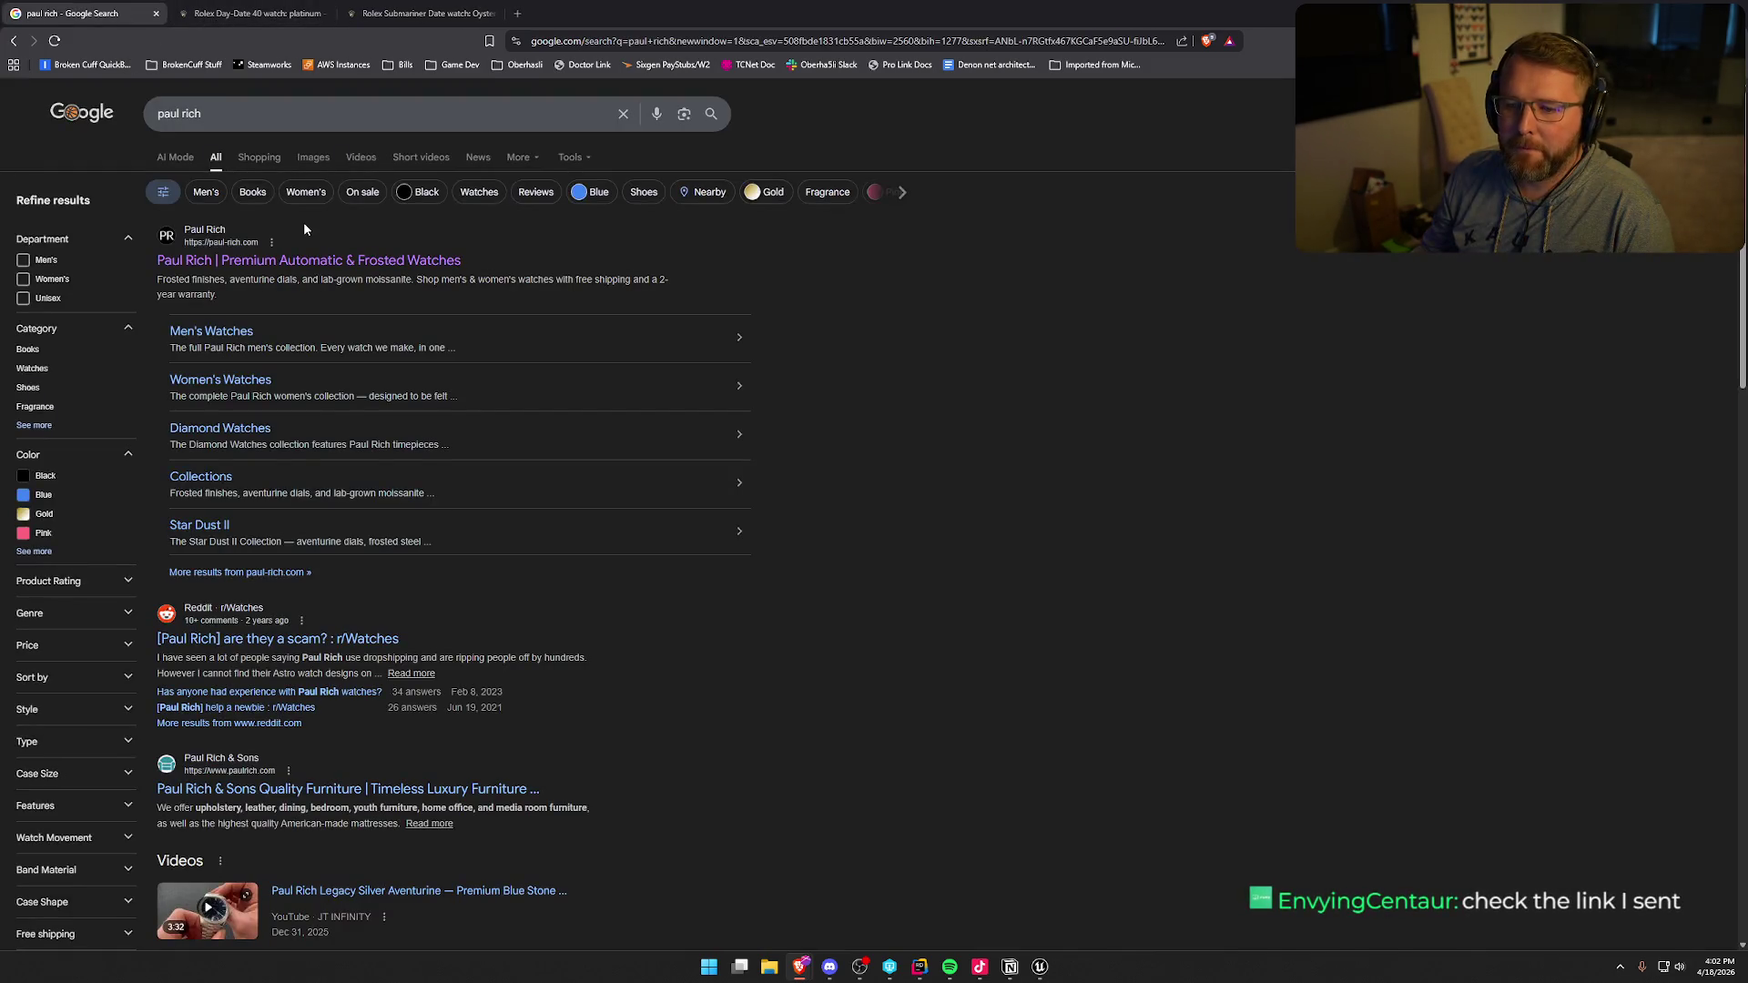
{"action": "middle_click", "coordinate": [119, 18]}
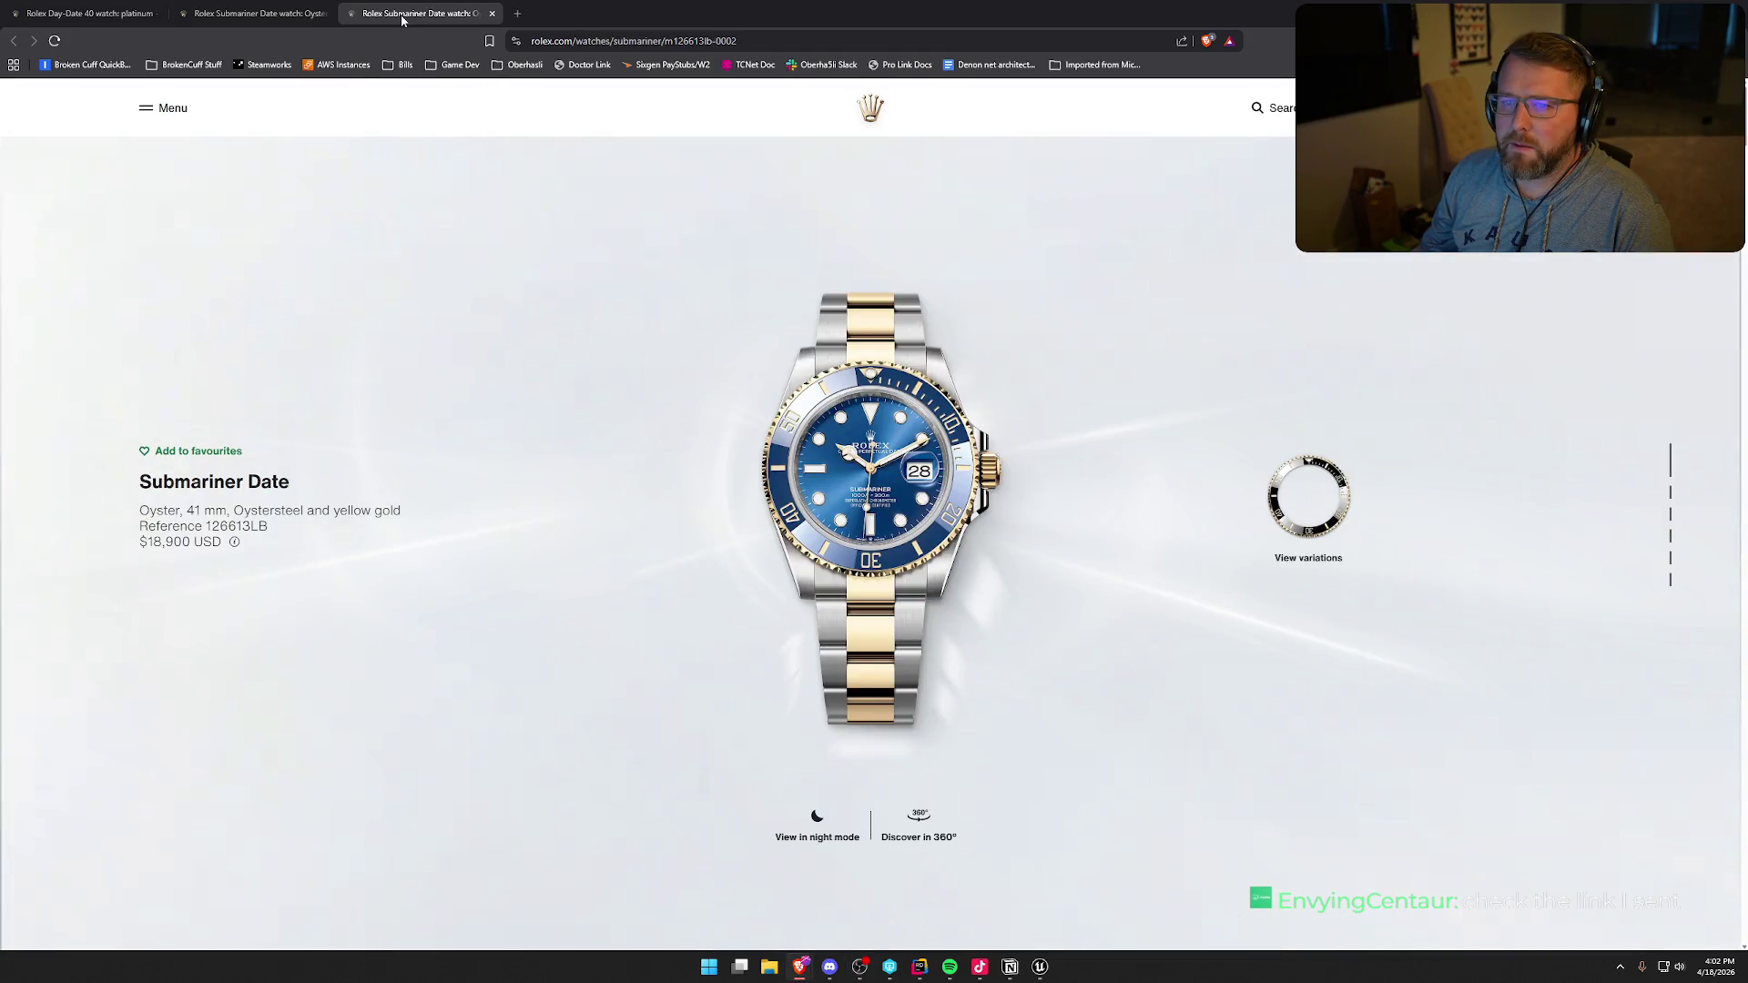
- Close the duplicate Submariner tab, scroll the Crown Legacy Aventurine Blue product page, then close it
{"action": "middle_click", "coordinate": [402, 17]}
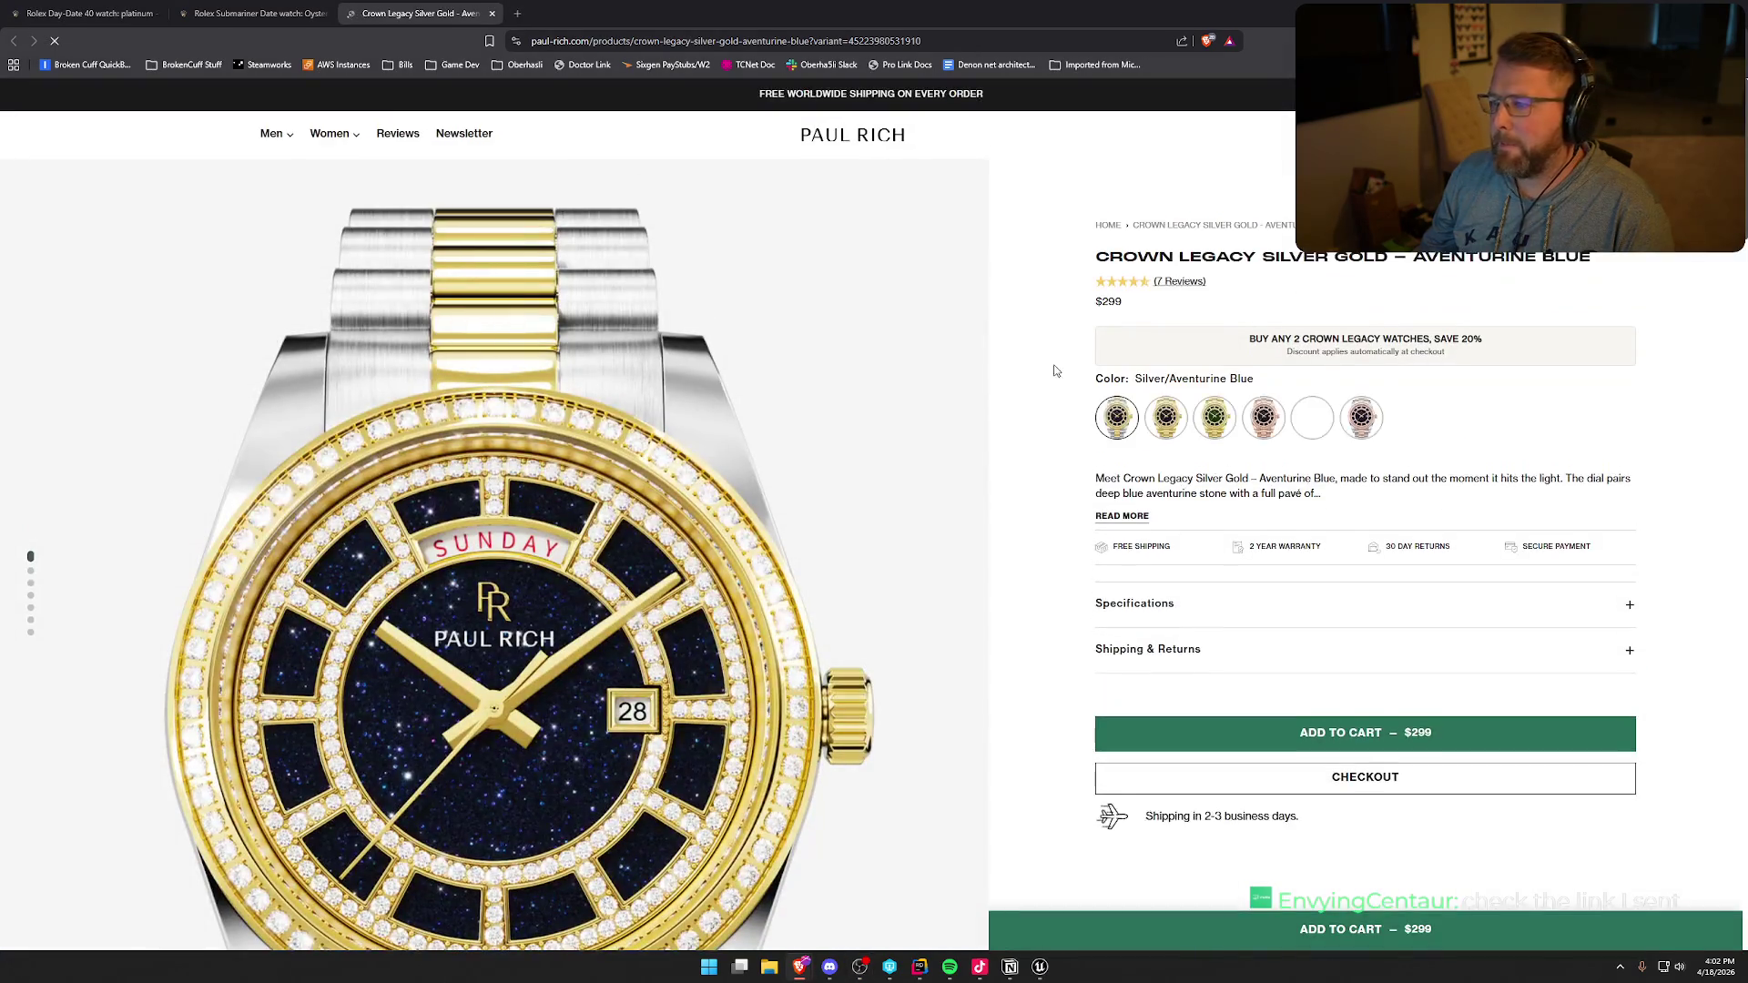
{"action": "scroll", "coordinate": [1036, 462], "scroll_direction": "down", "scroll_amount": 2}
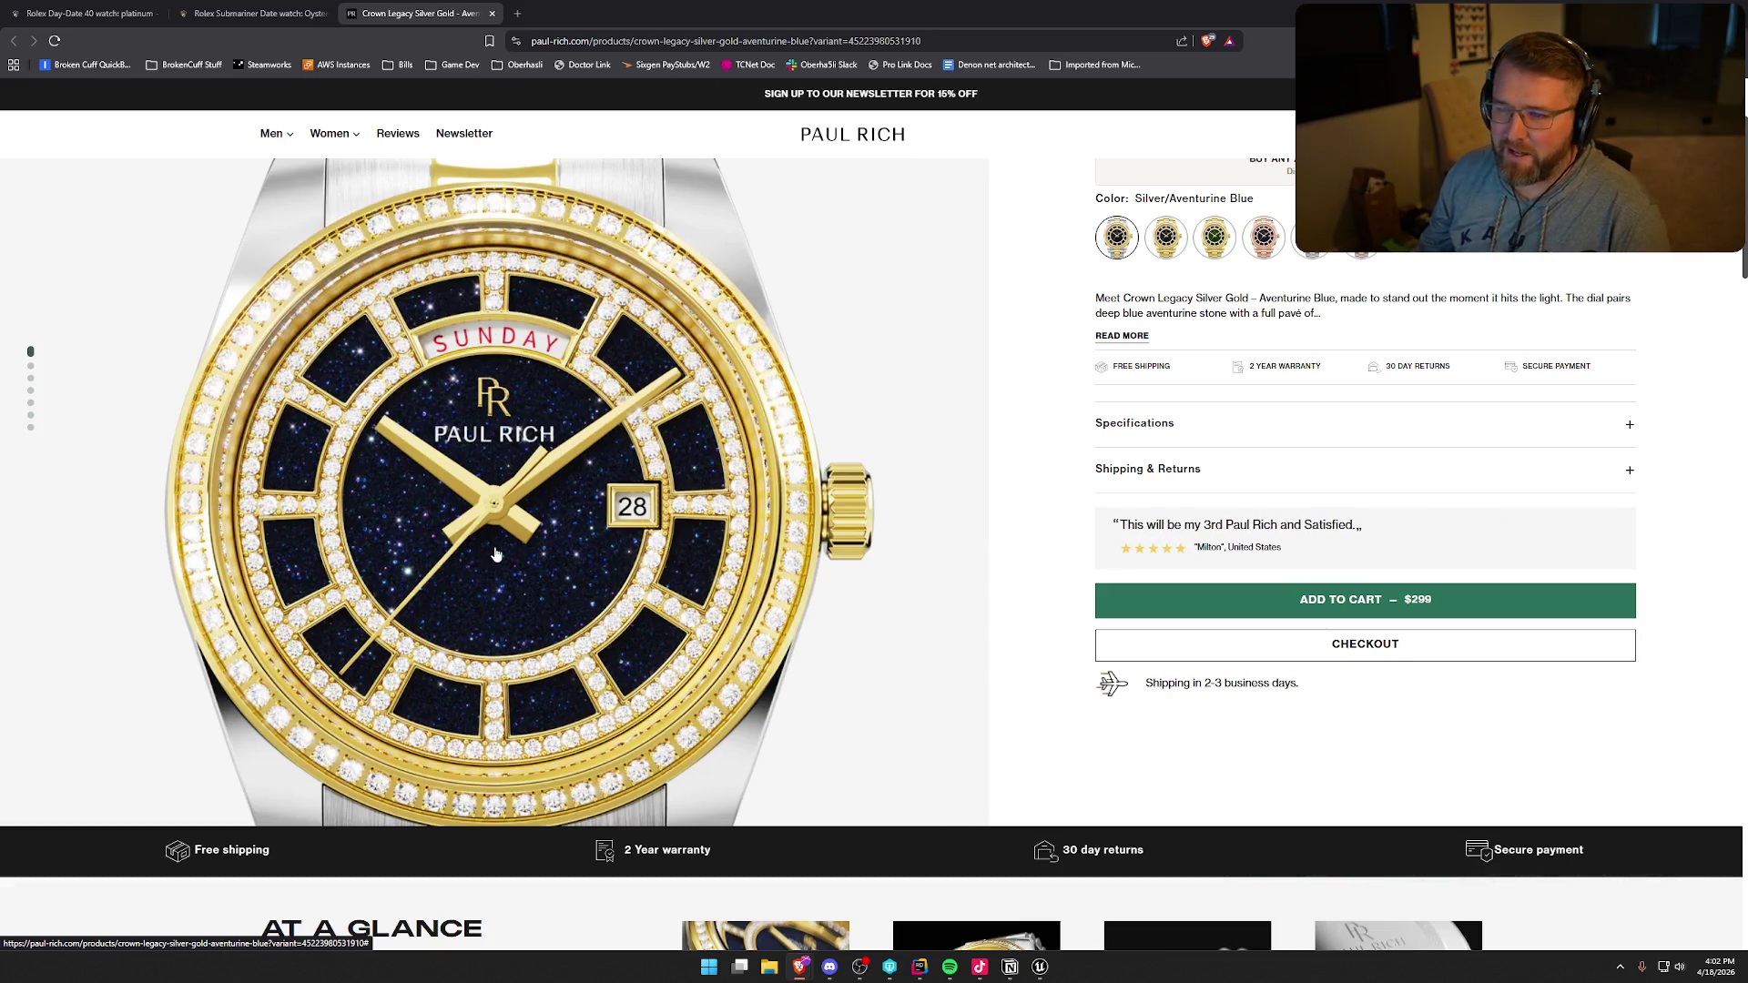
{"action": "left_click", "coordinate": [492, 12]}
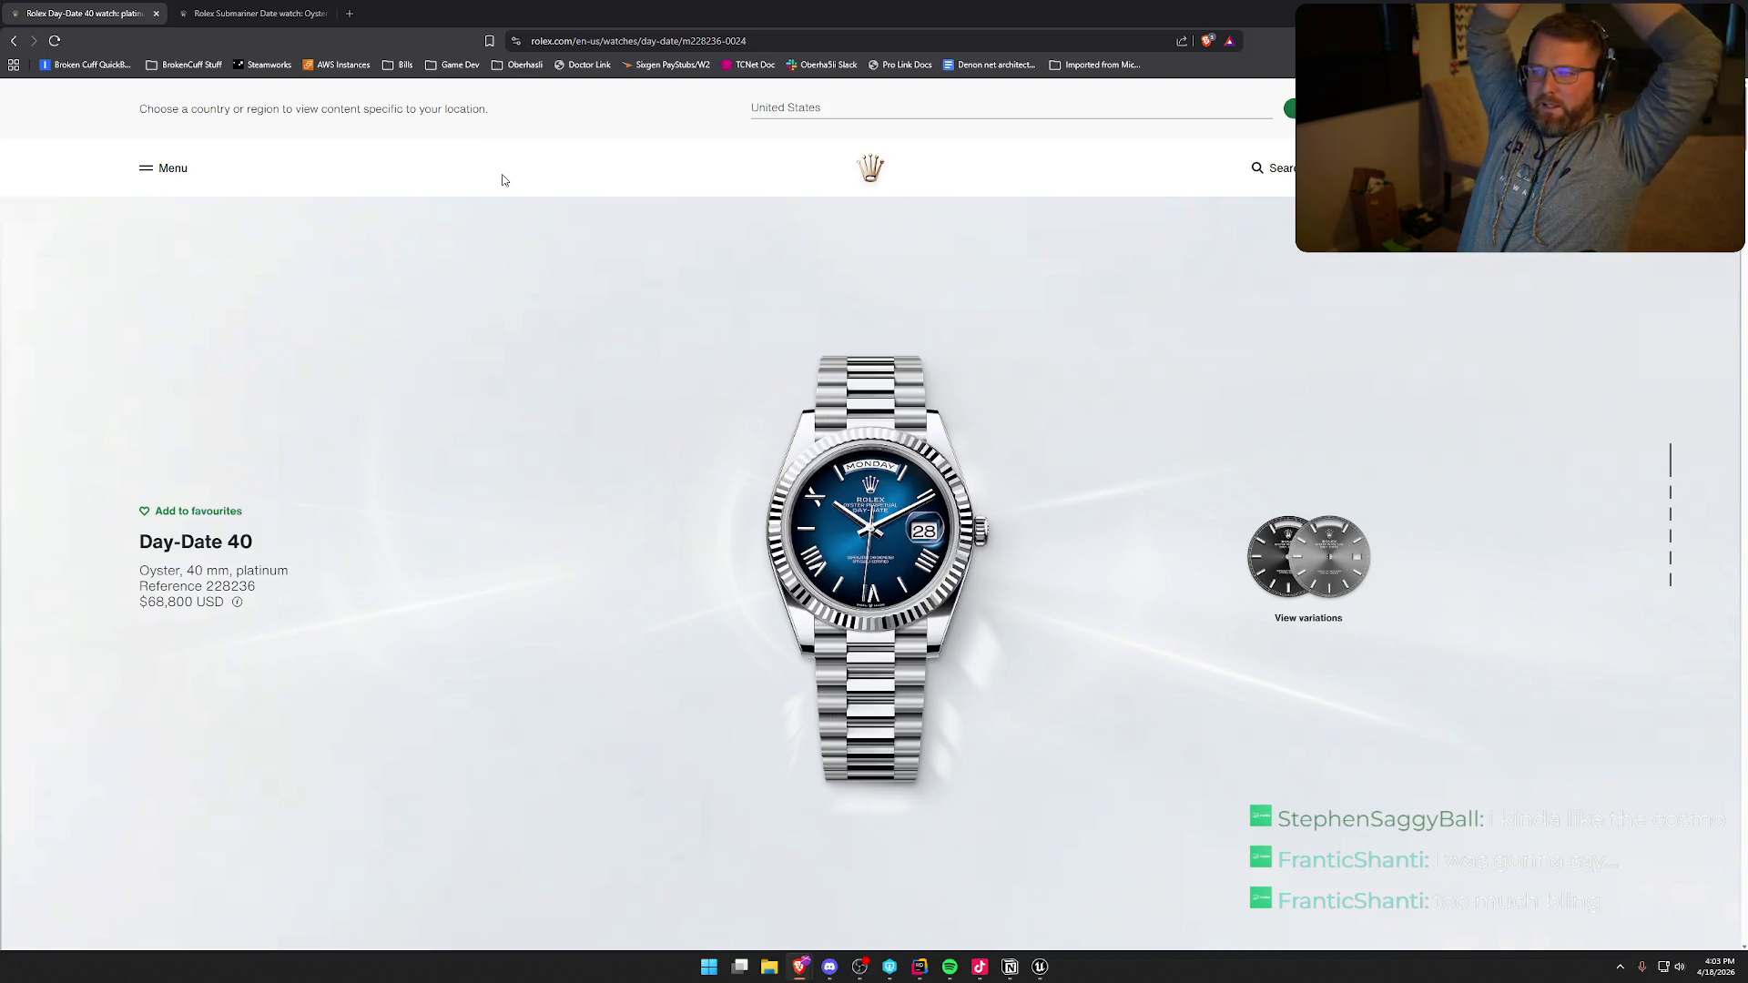
- Open the Sky-Dweller page from the Rolex menu and scroll through its features and back up
{"action": "key", "text": "space"}
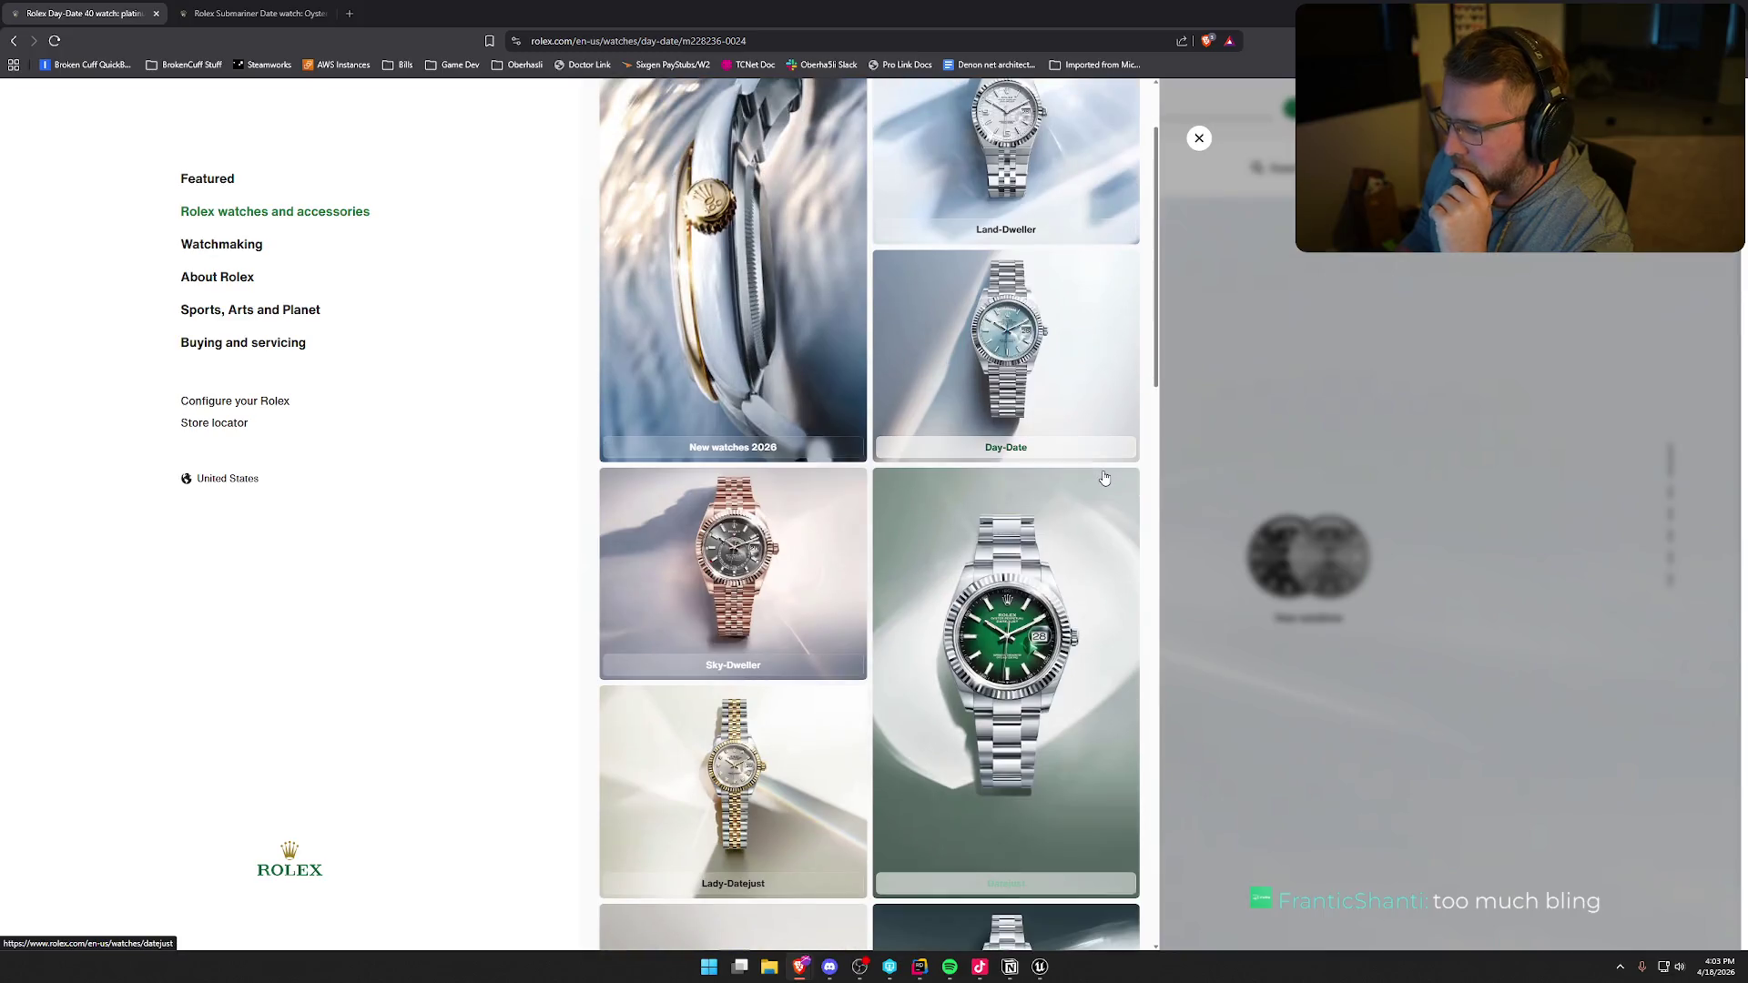
{"action": "scroll", "coordinate": [1103, 478], "scroll_direction": "down", "scroll_amount": 2}
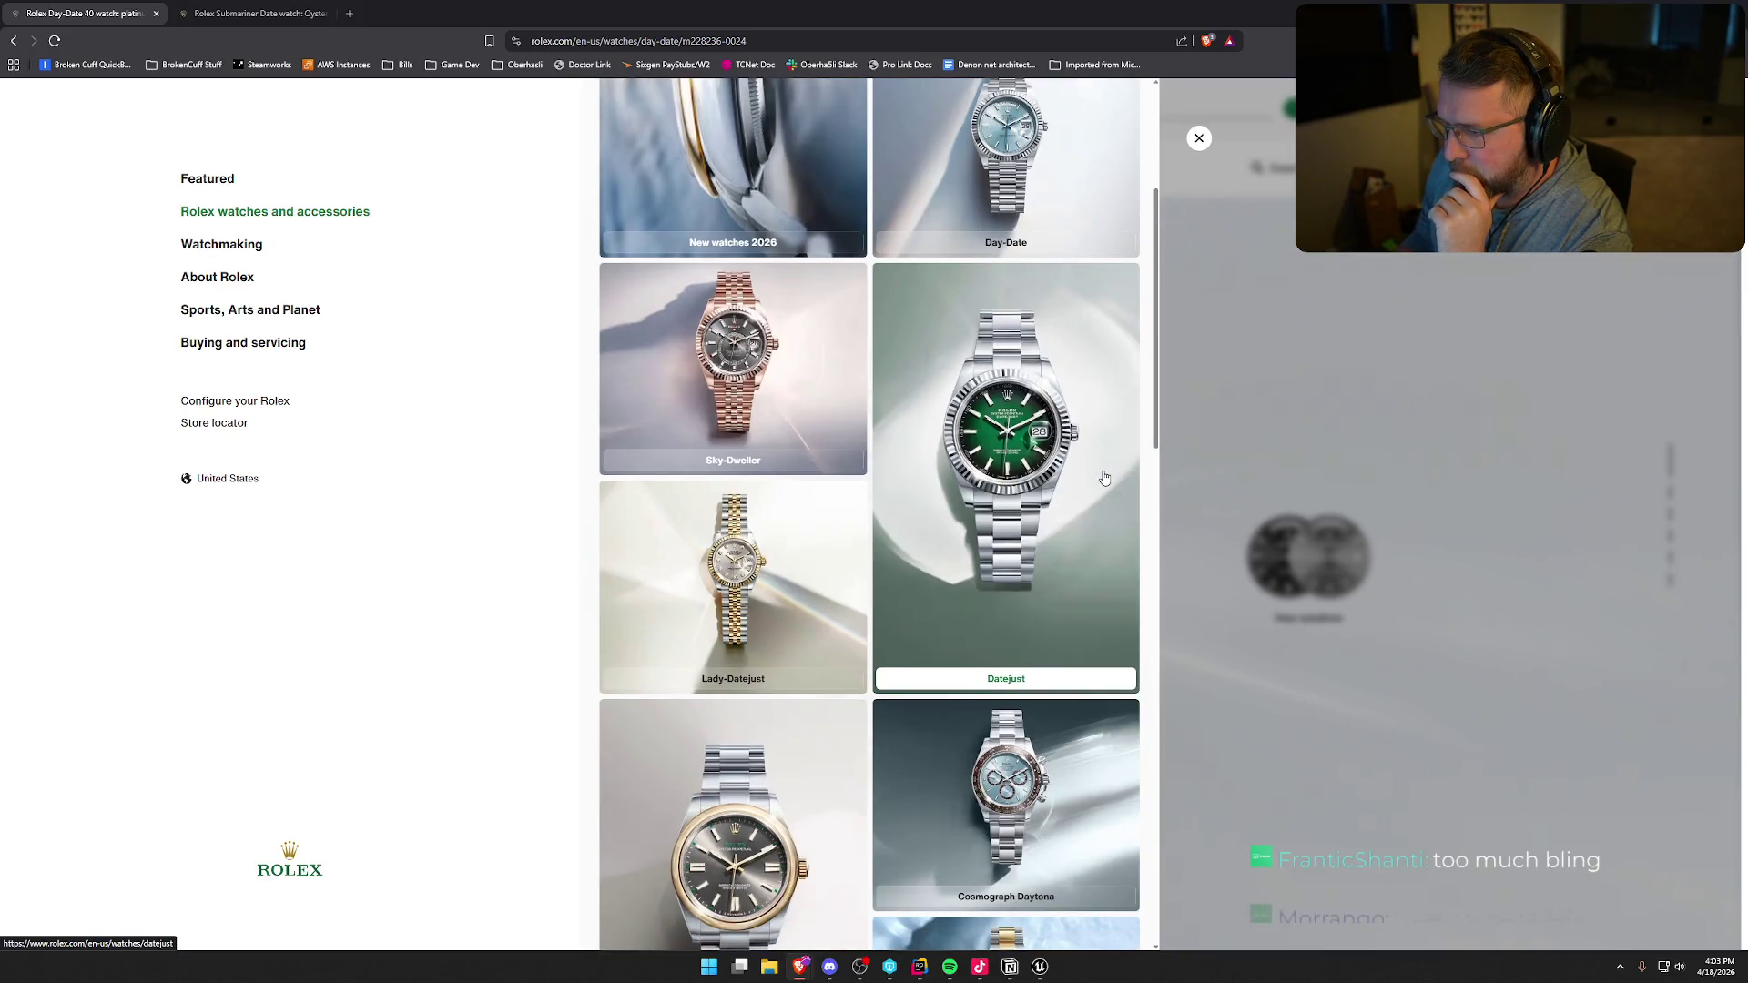
{"action": "left_click", "coordinate": [743, 358]}
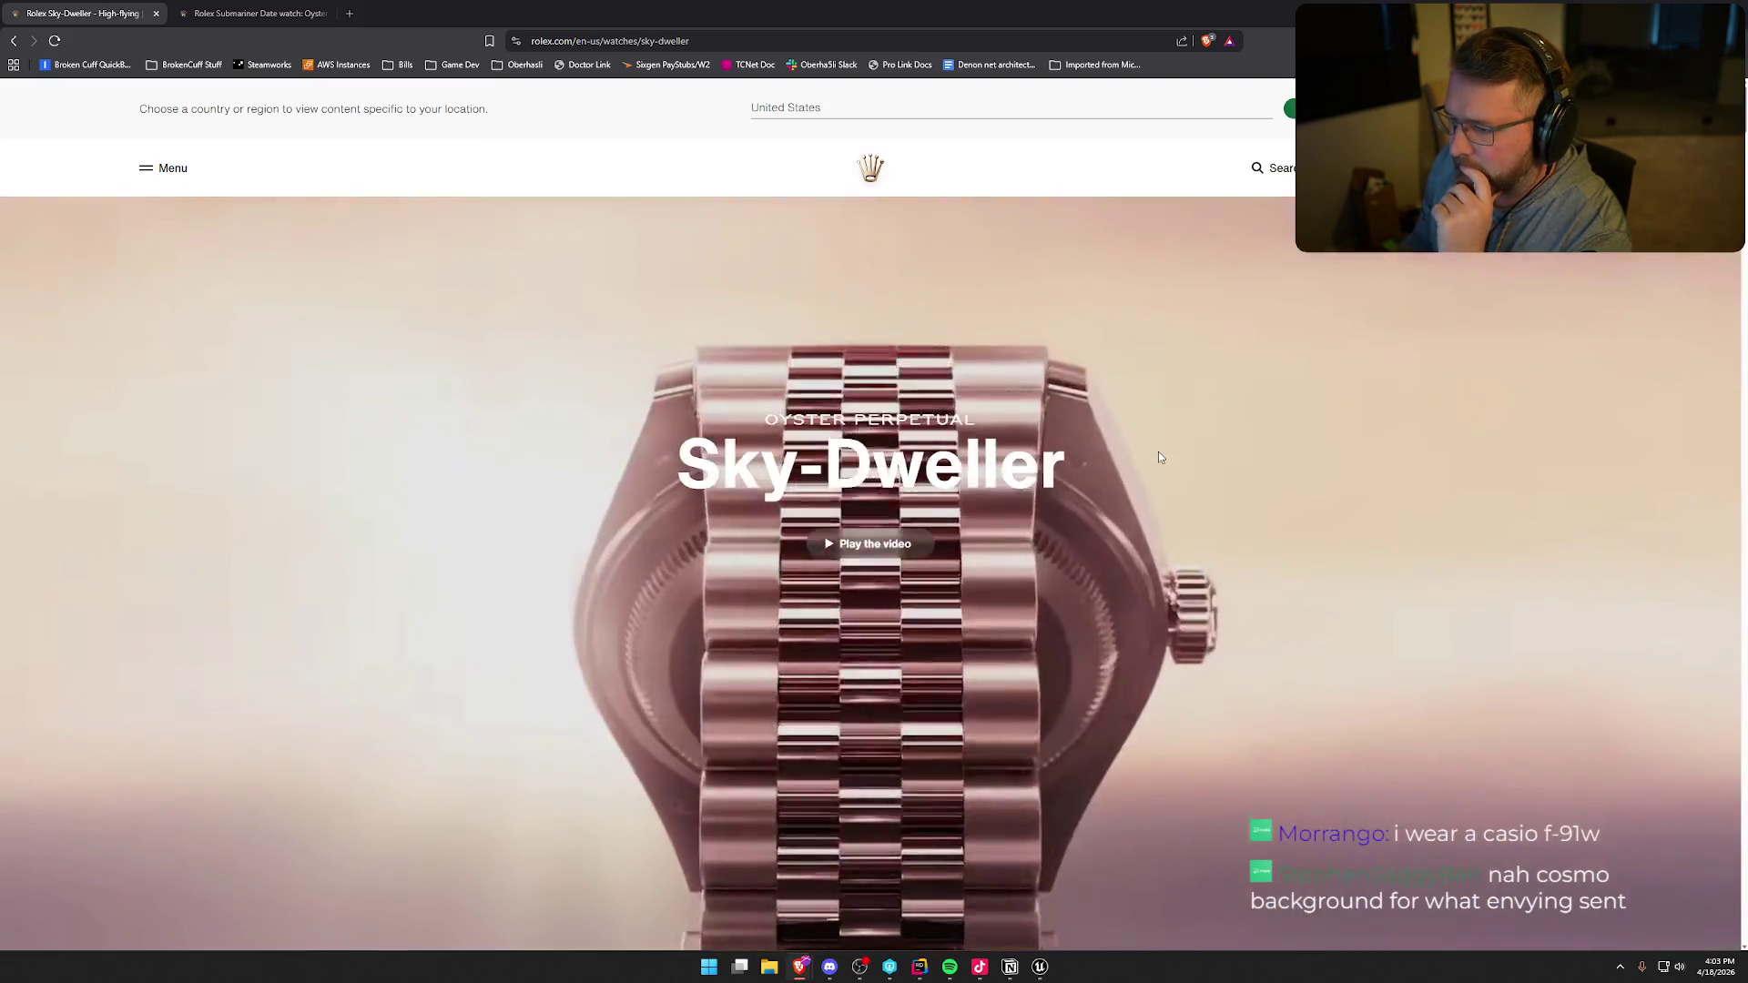
{"action": "scroll", "coordinate": [1160, 457], "scroll_direction": "down", "scroll_amount": 10}
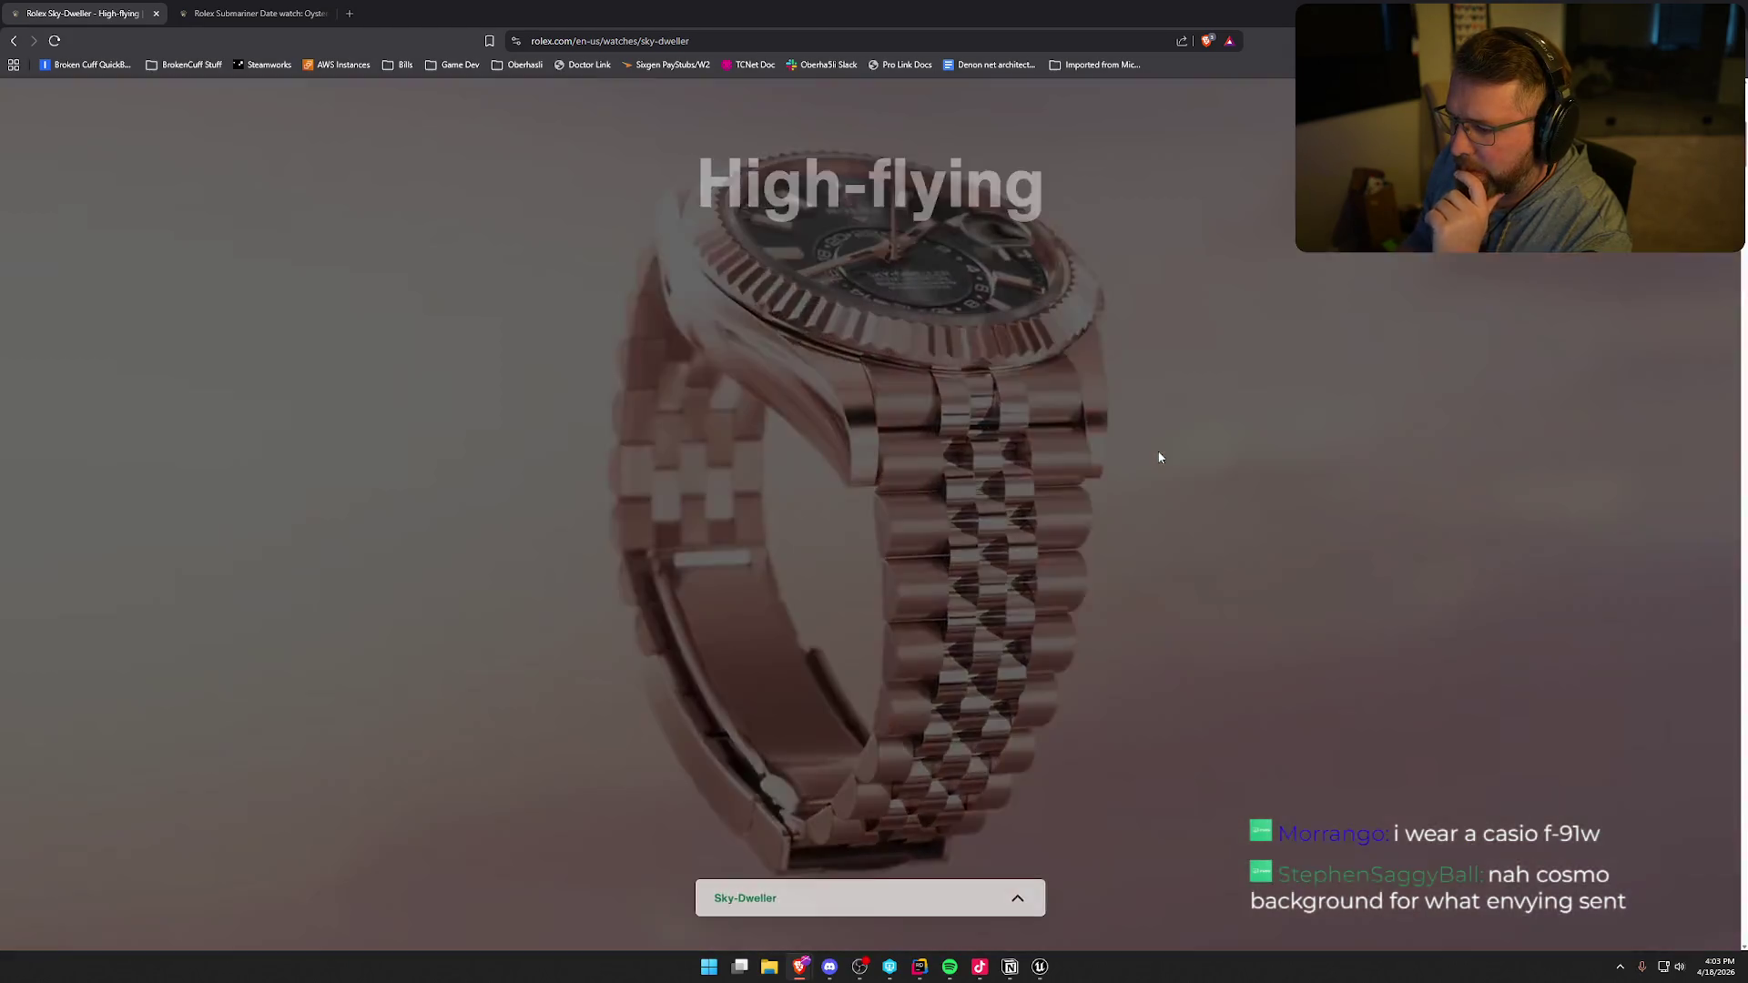
{"action": "scroll", "coordinate": [1160, 457], "scroll_direction": "down", "scroll_amount": 10}
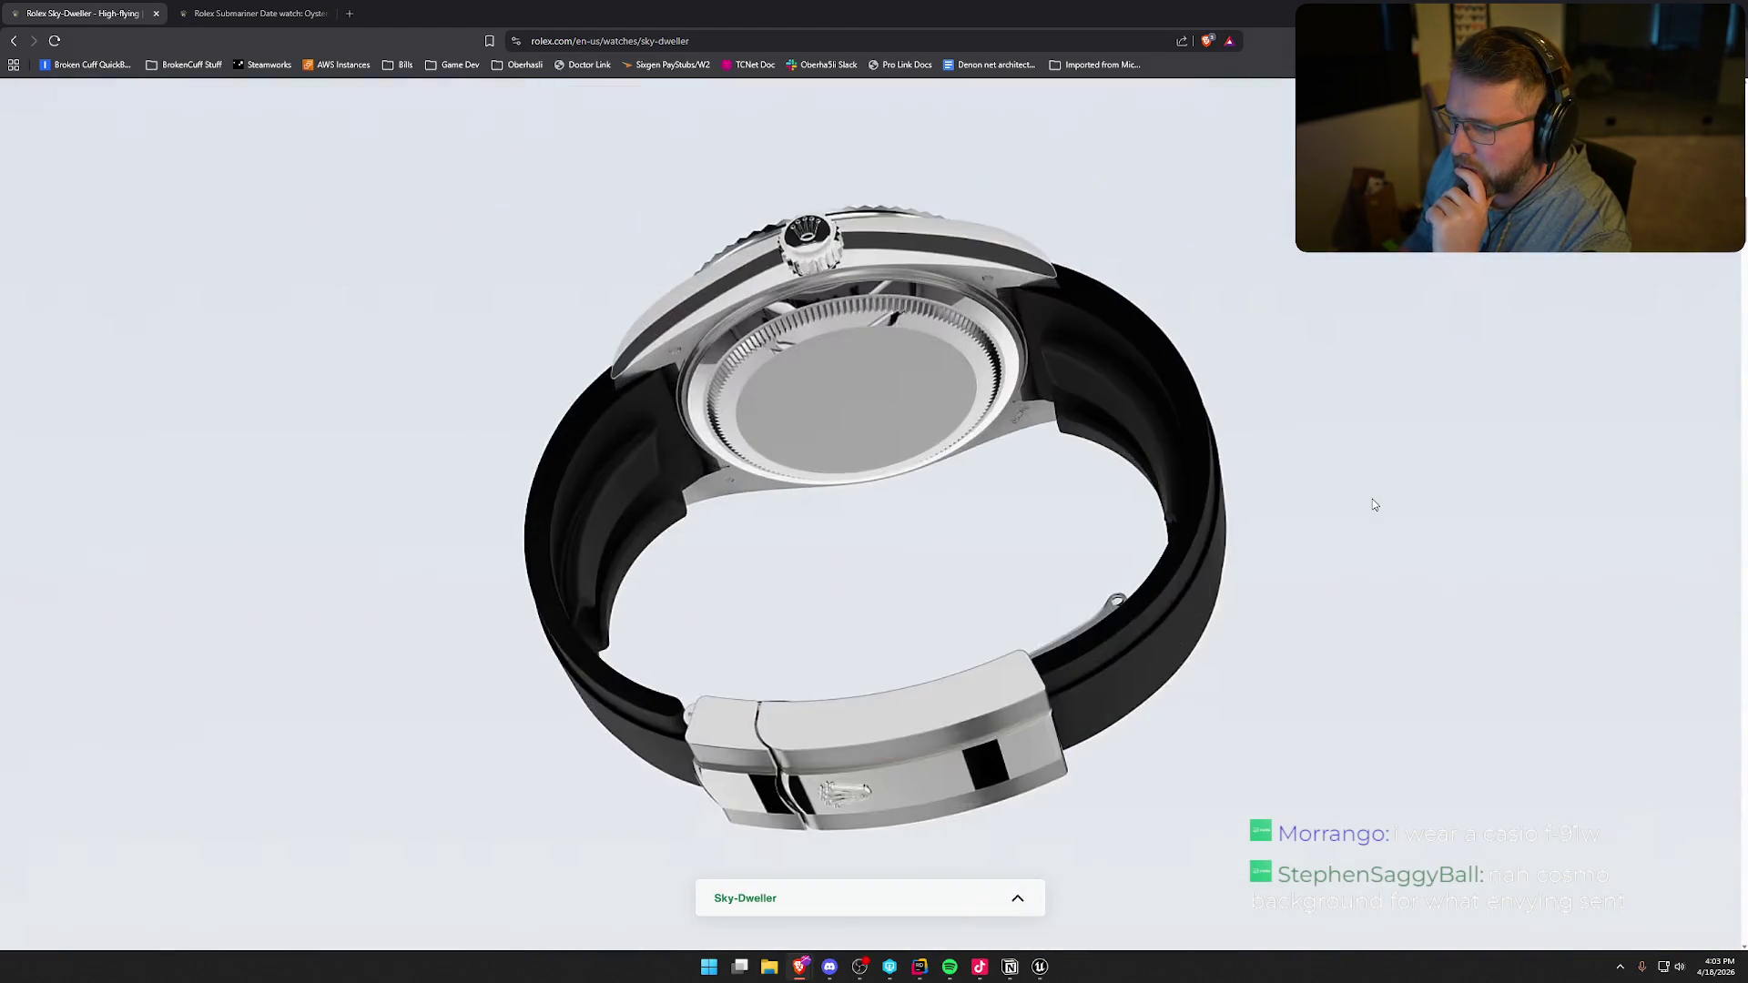
{"action": "scroll", "coordinate": [1376, 502], "scroll_direction": "down", "scroll_amount": 5}
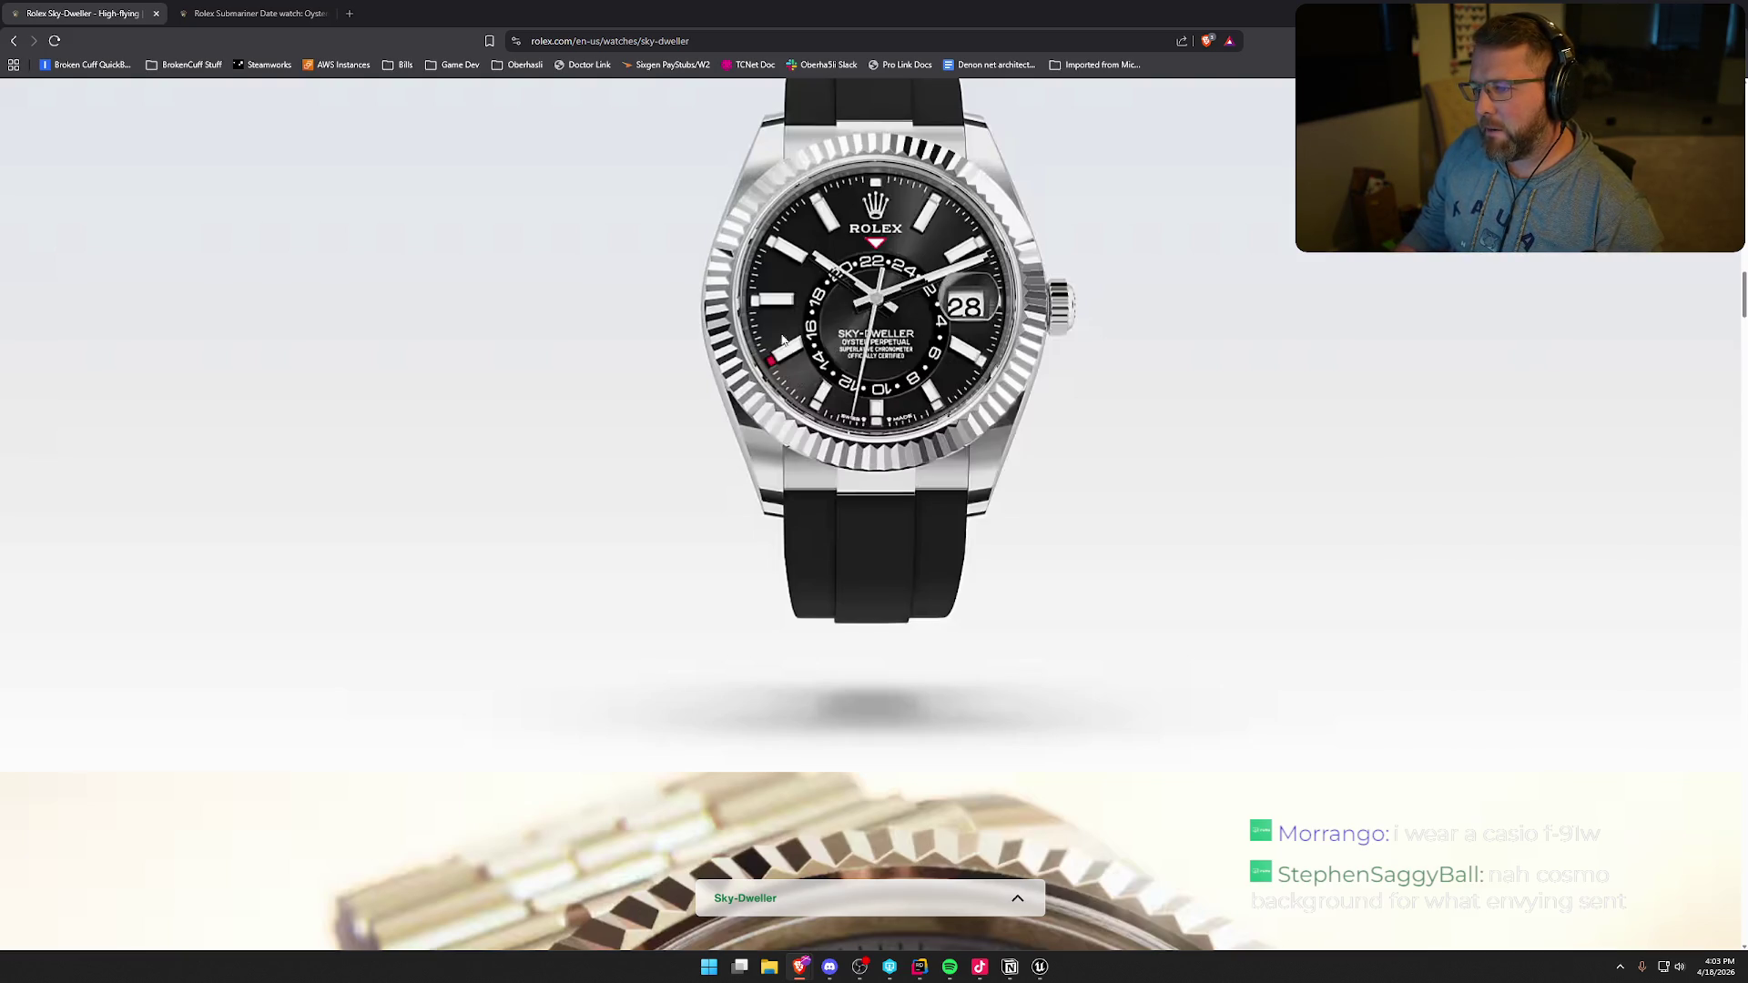
{"action": "scroll", "coordinate": [1291, 506], "scroll_direction": "down", "scroll_amount": 5}
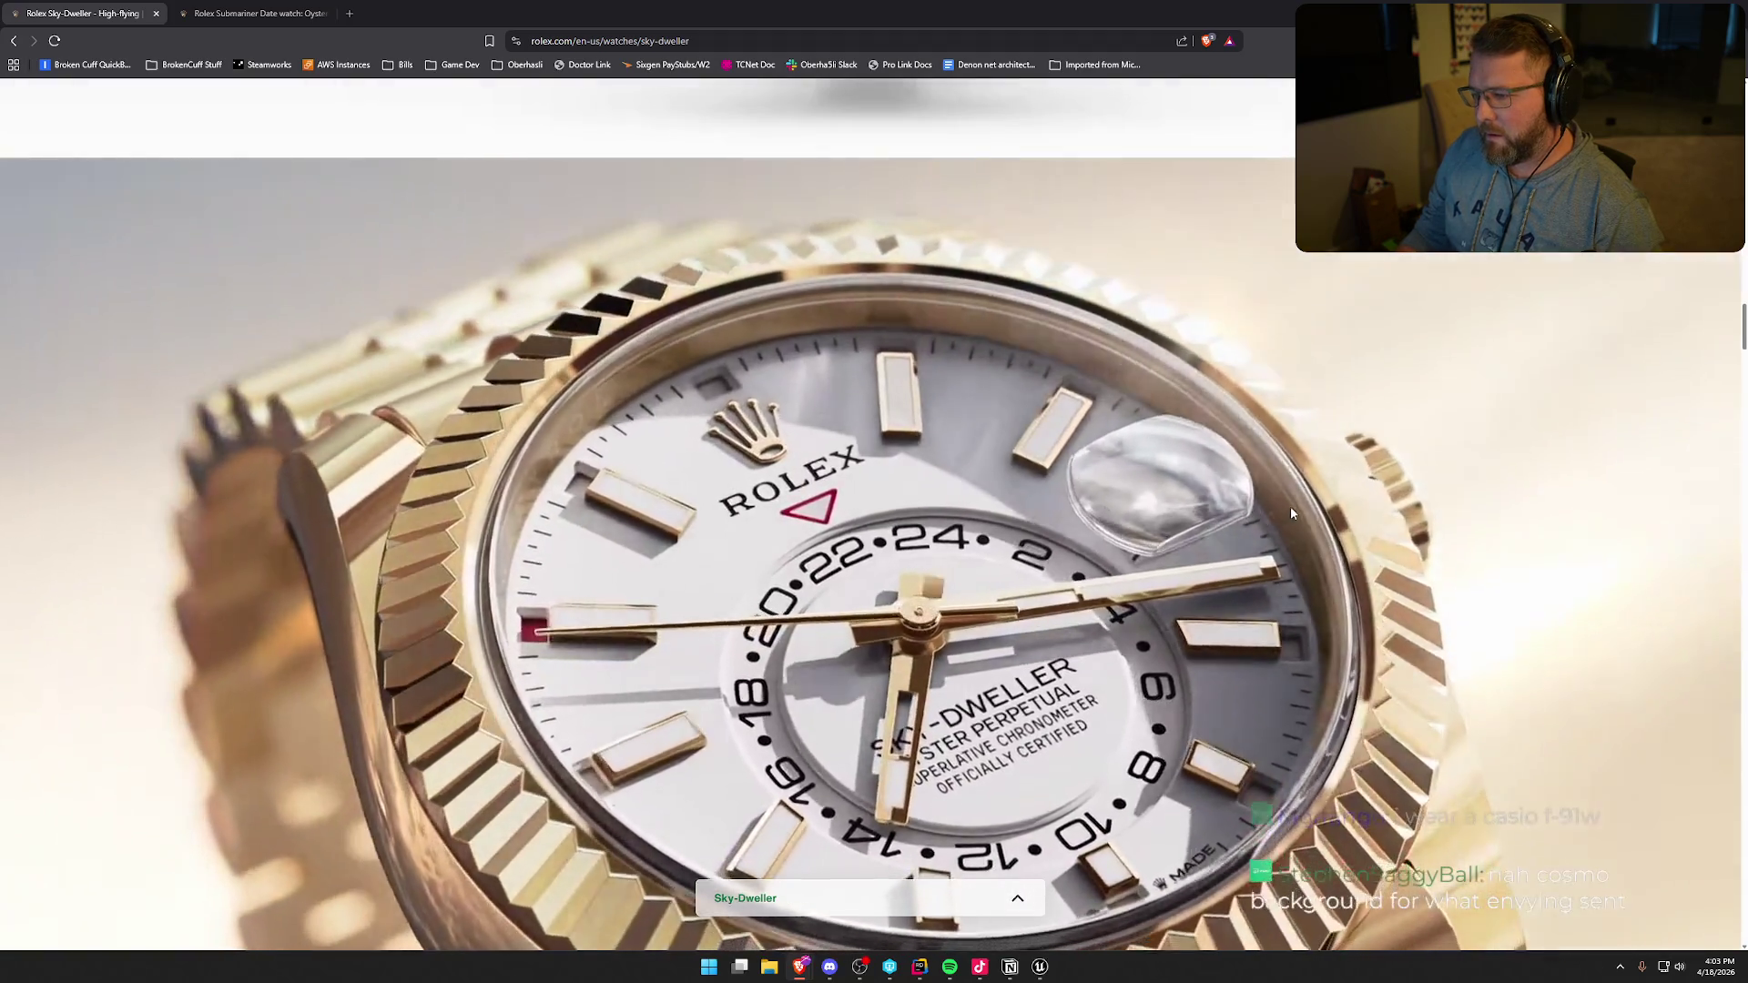
{"action": "scroll", "coordinate": [1138, 521], "scroll_direction": "down", "scroll_amount": 5}
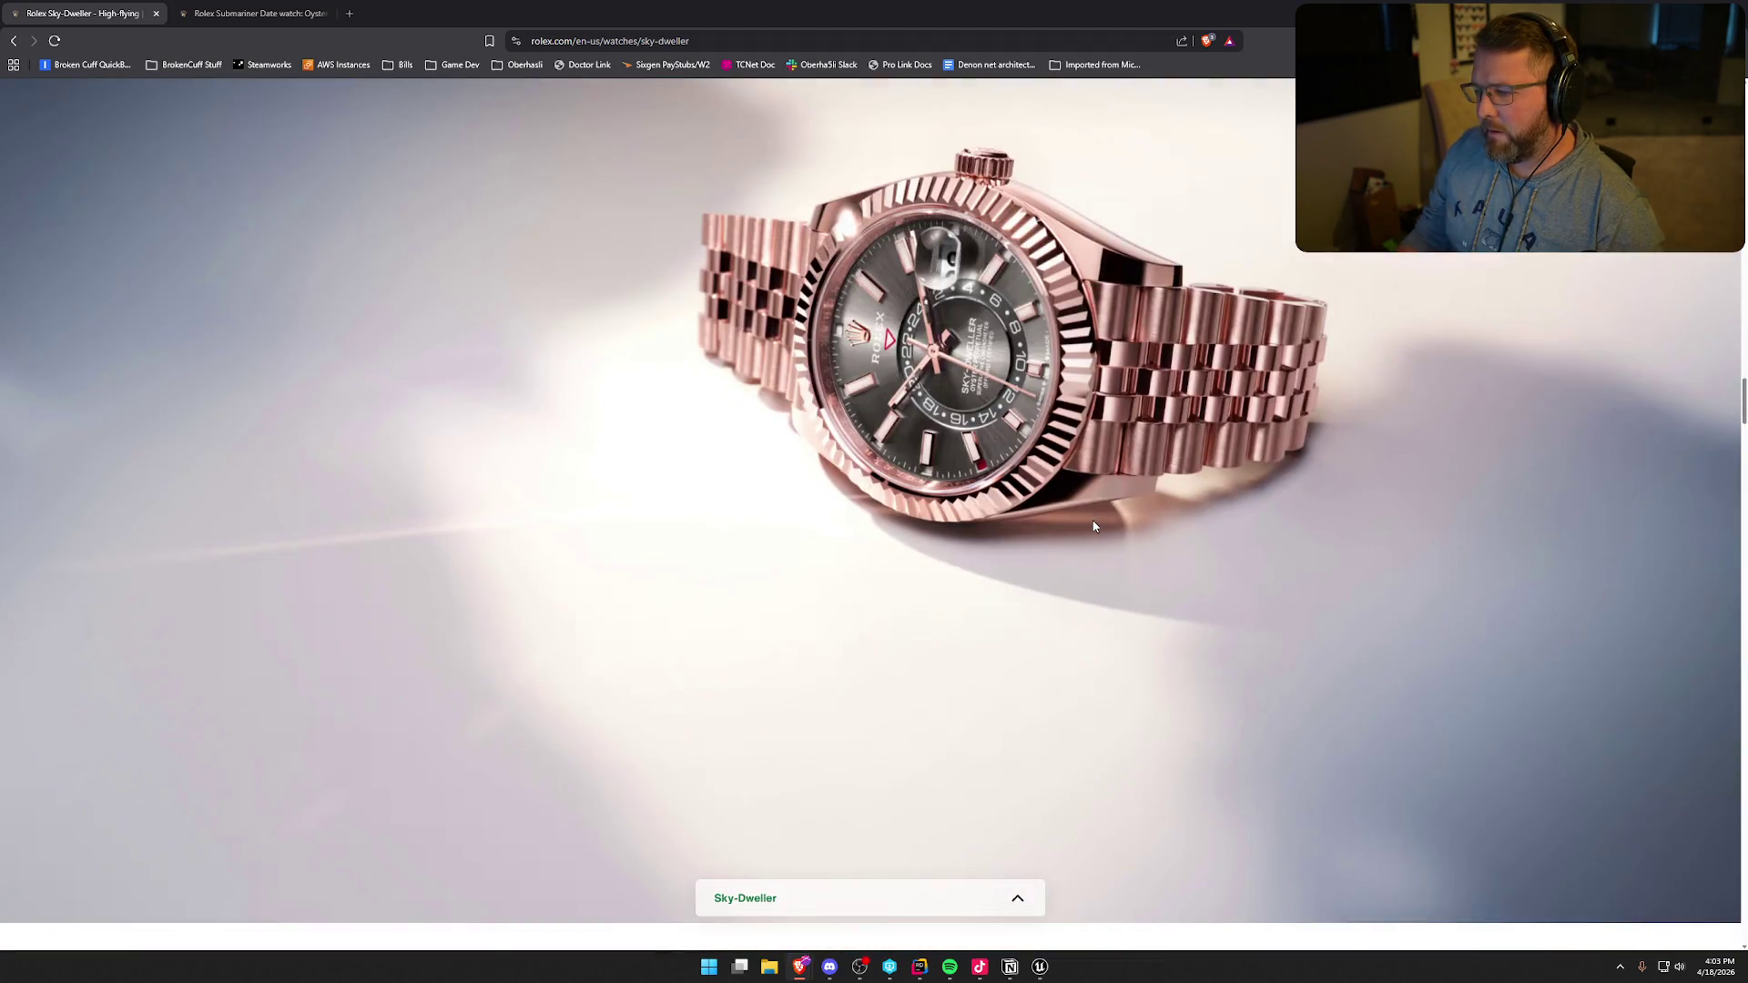
{"action": "scroll", "coordinate": [1183, 546], "scroll_direction": "down", "scroll_amount": 5}
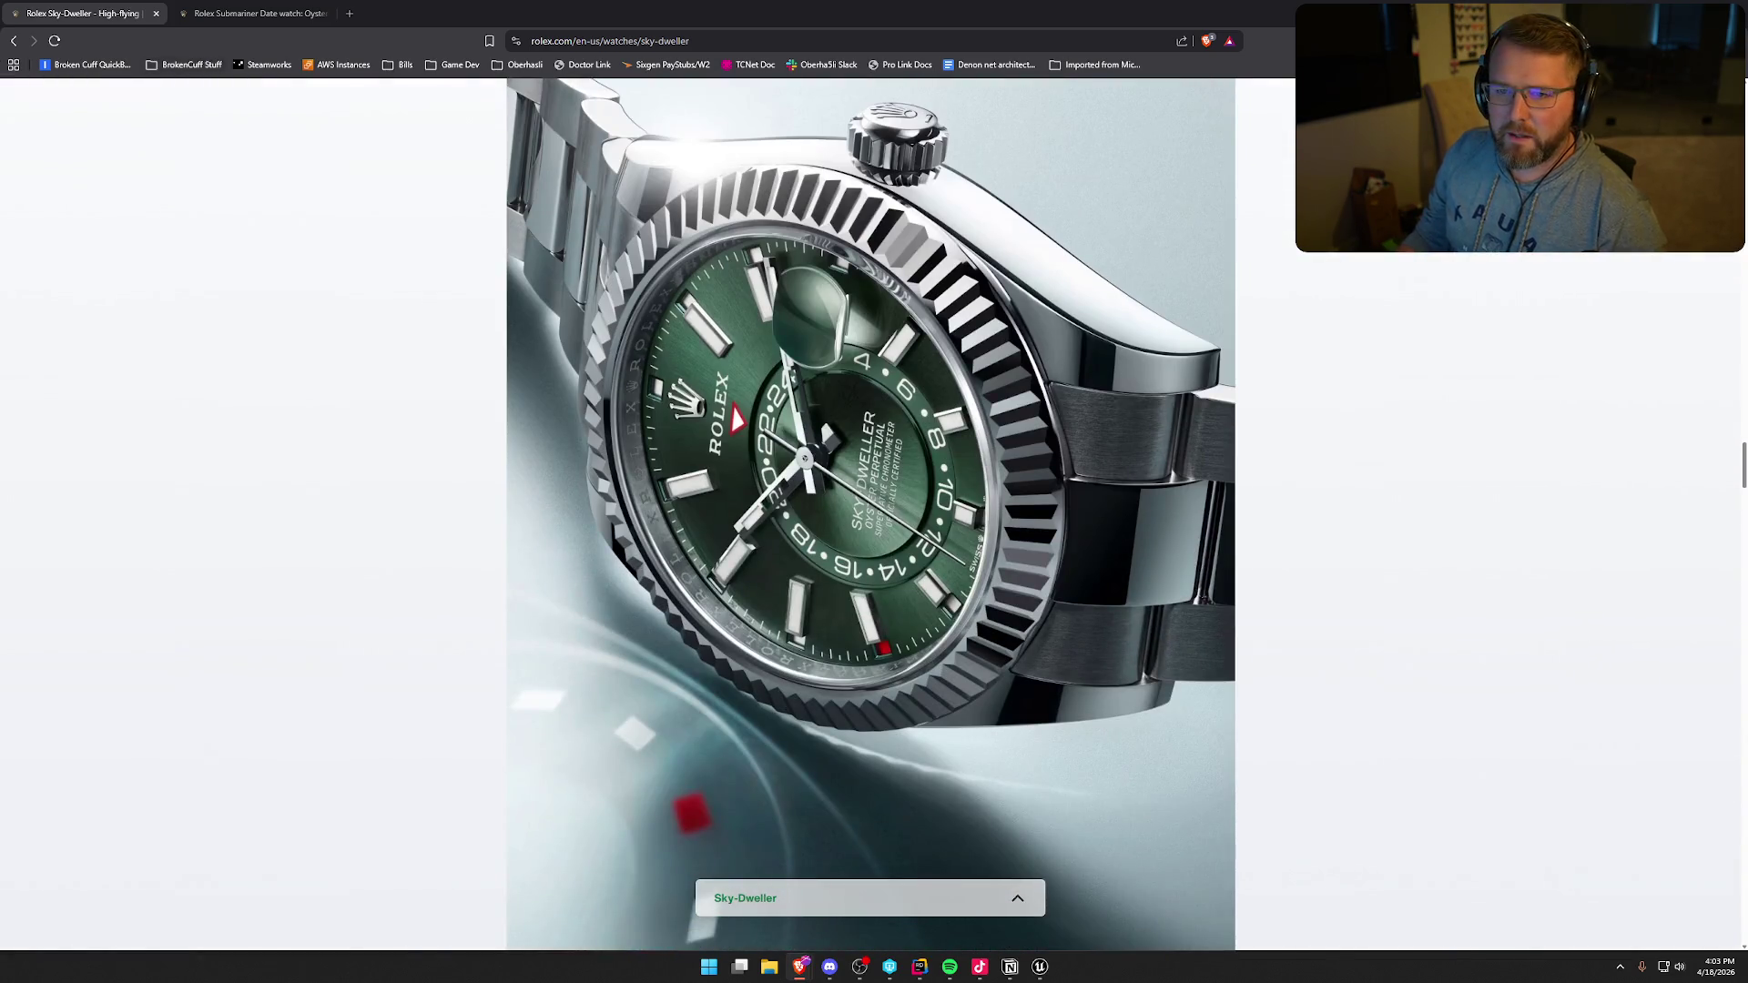
{"action": "scroll", "coordinate": [258, 384], "scroll_direction": "up", "scroll_amount": 15}
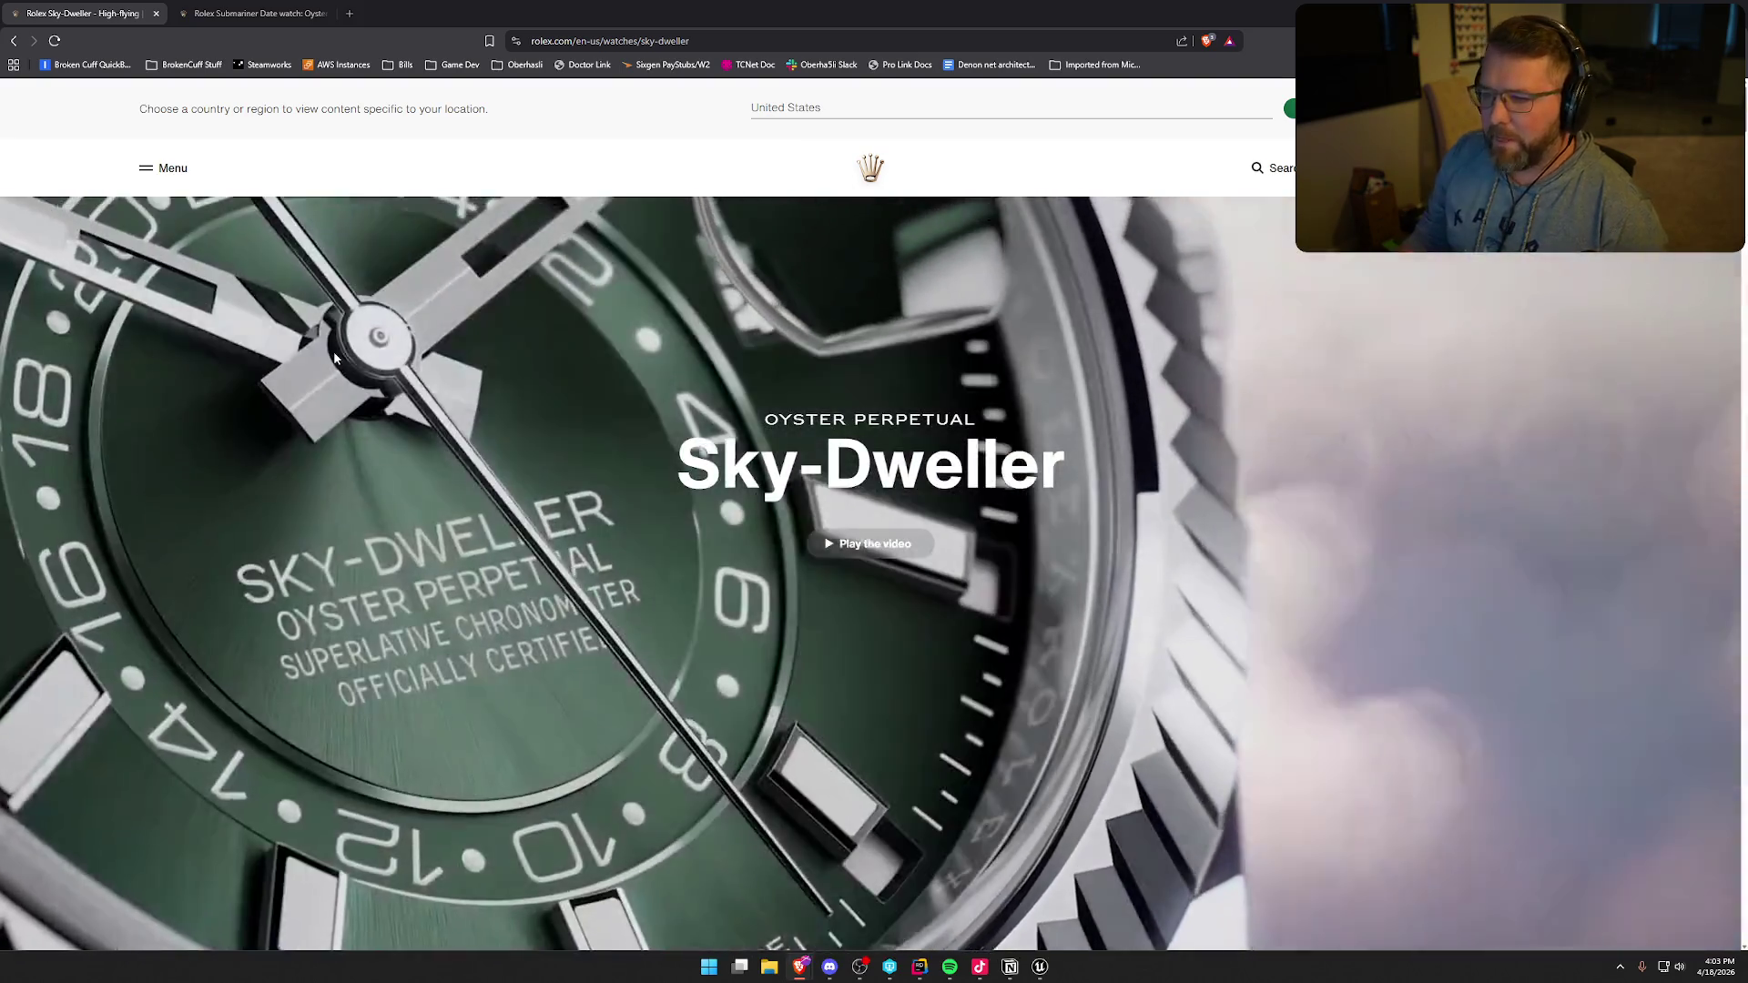
- Open Rolex watches and accessories from the menu and scroll through the model tiles
{"action": "left_click", "coordinate": [161, 168]}
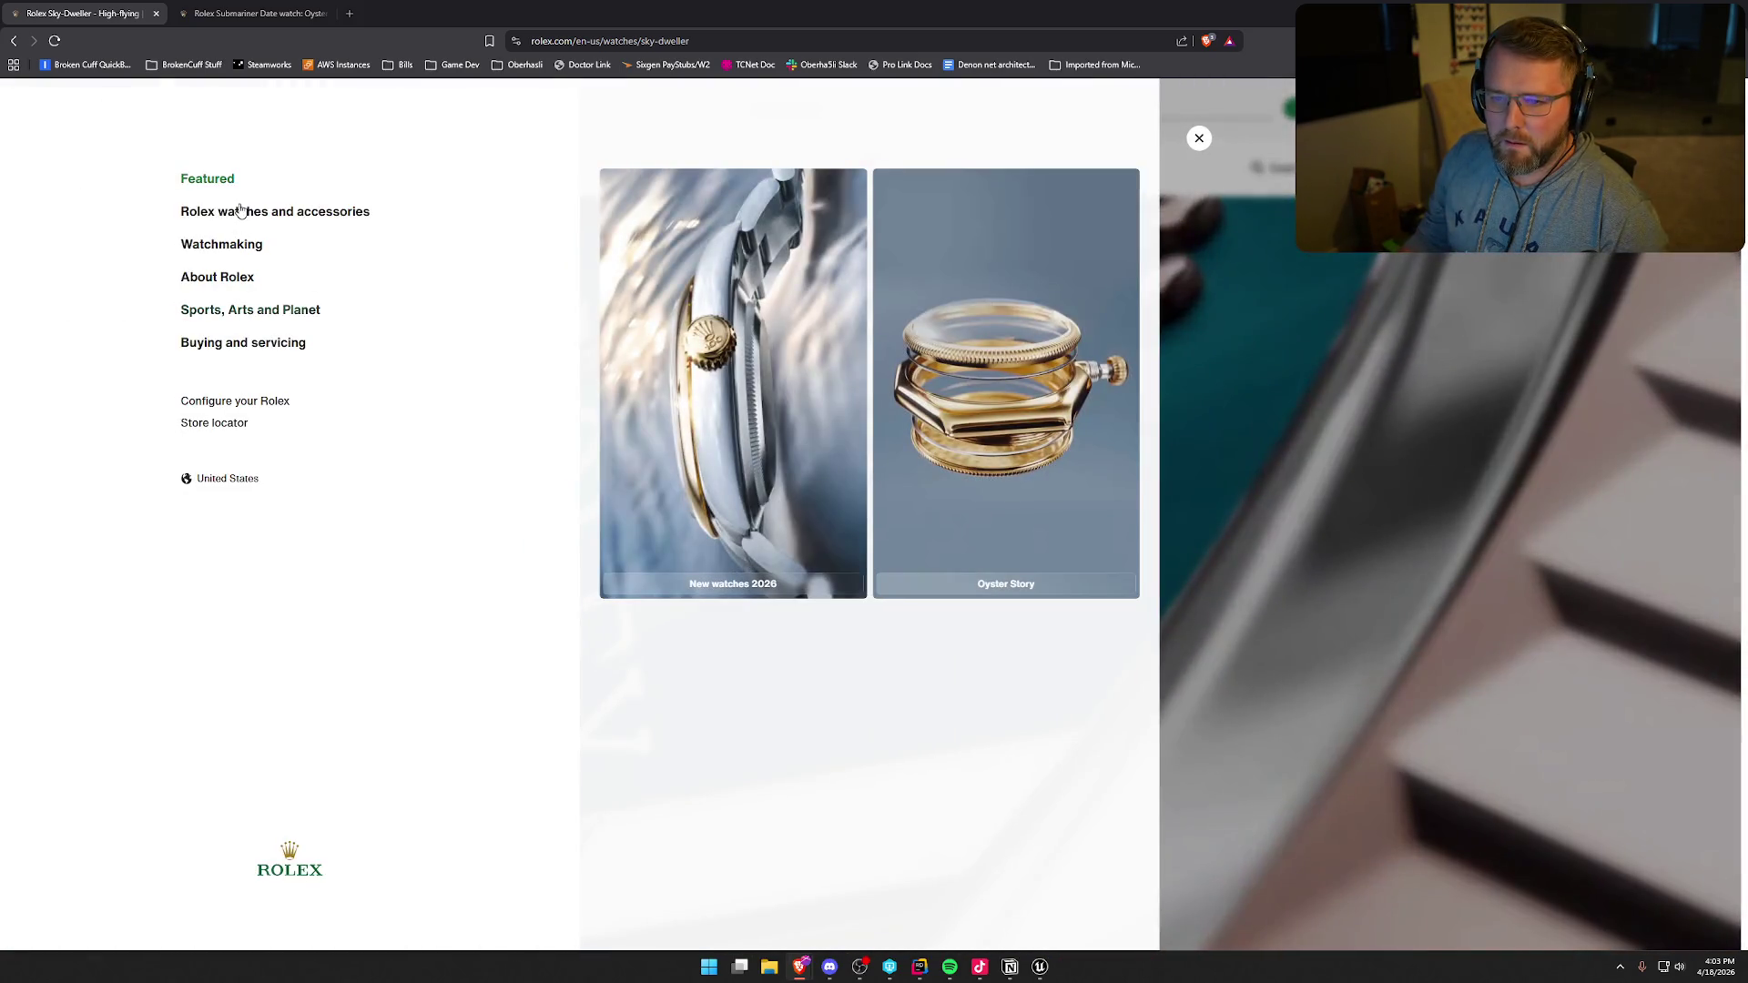
{"action": "left_click", "coordinate": [242, 211]}
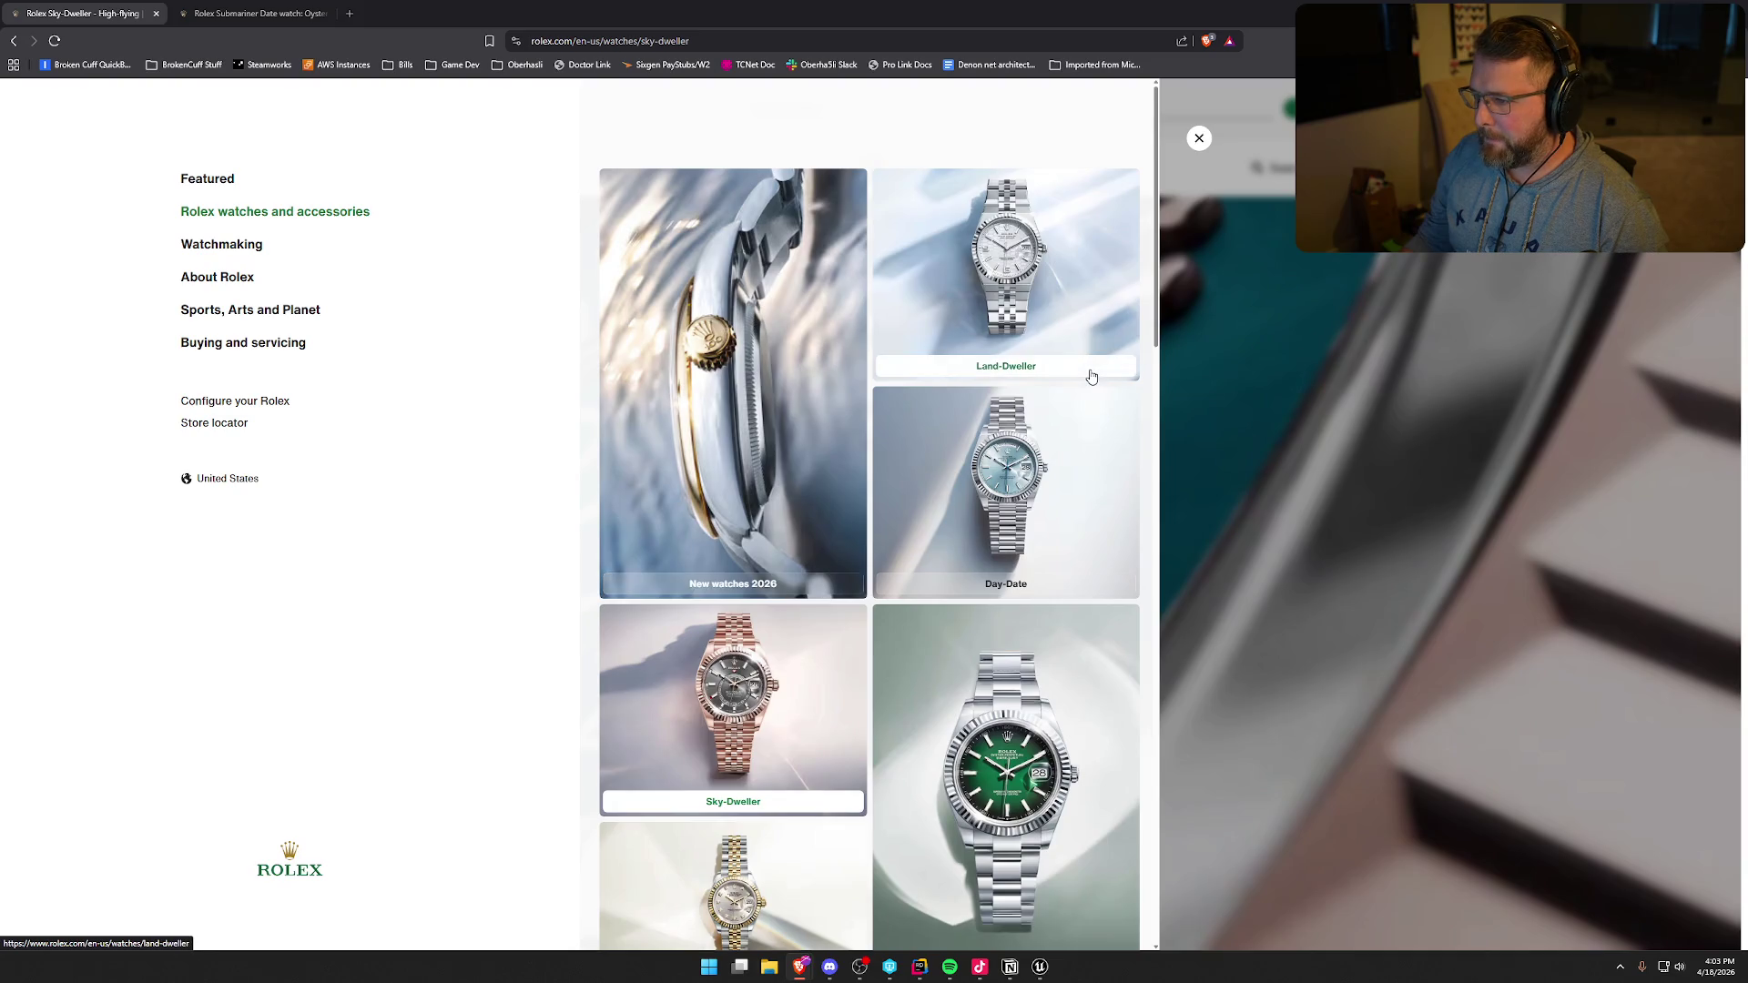
{"action": "scroll", "coordinate": [1092, 376], "scroll_direction": "down", "scroll_amount": 3}
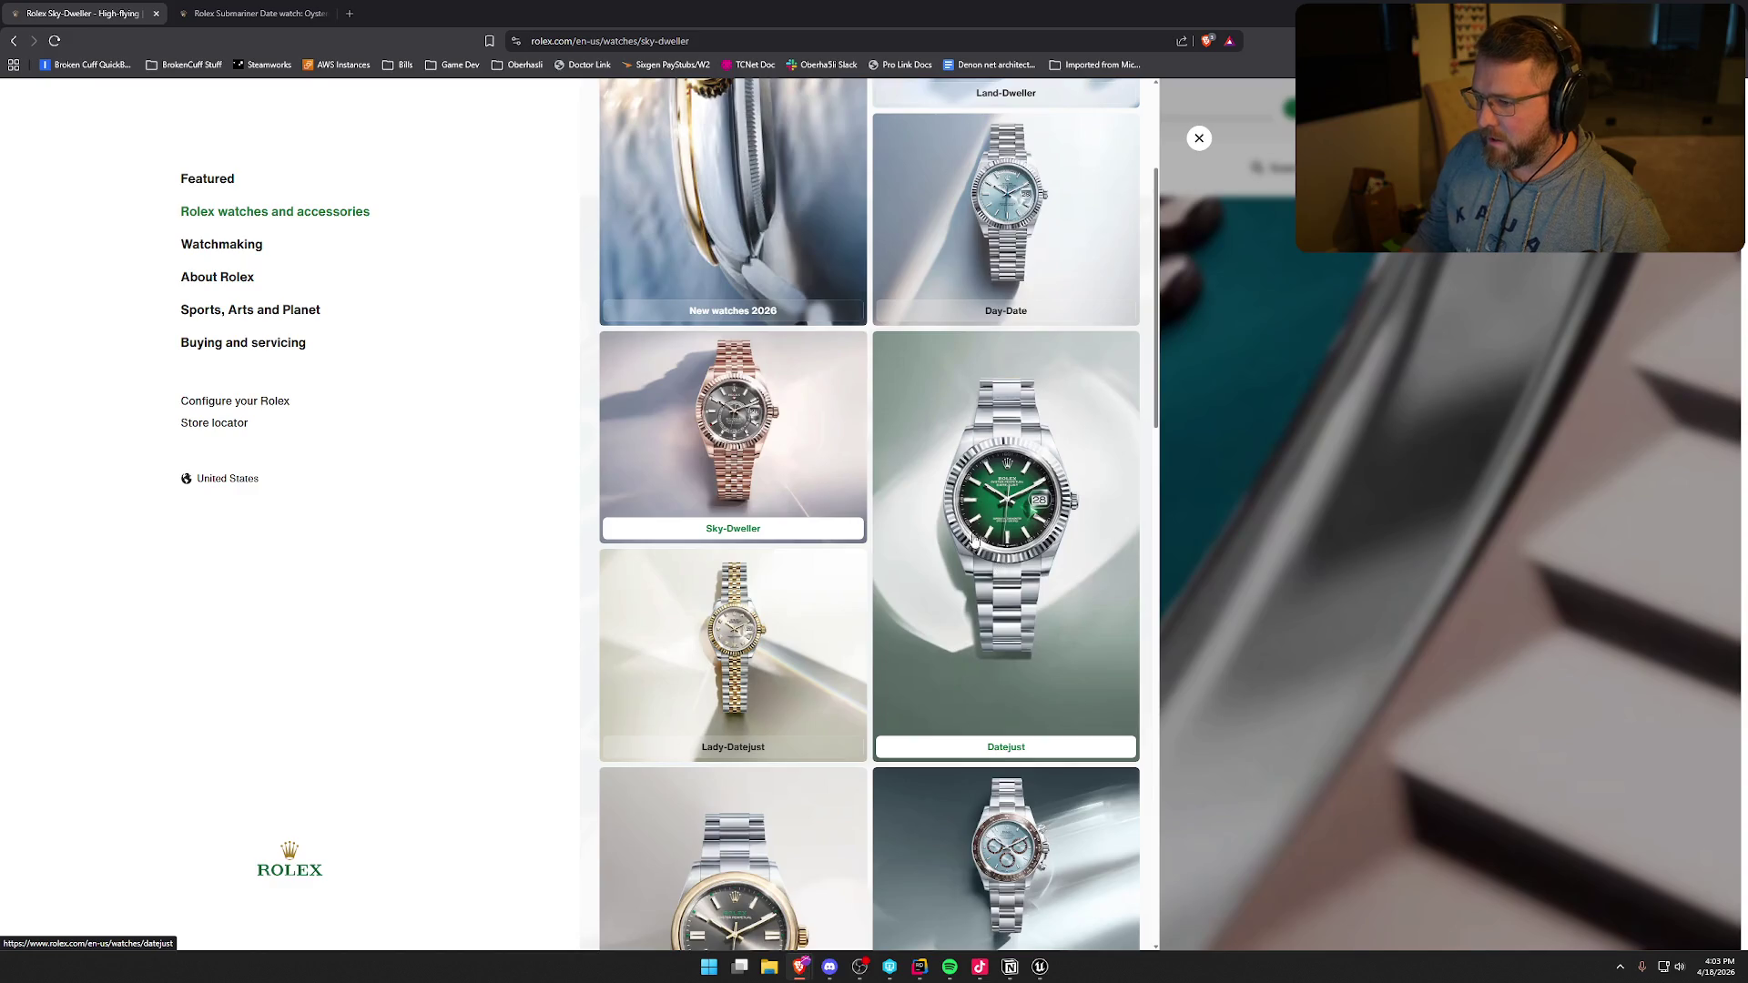
{"action": "scroll", "coordinate": [1020, 491], "scroll_direction": "down", "scroll_amount": 5}
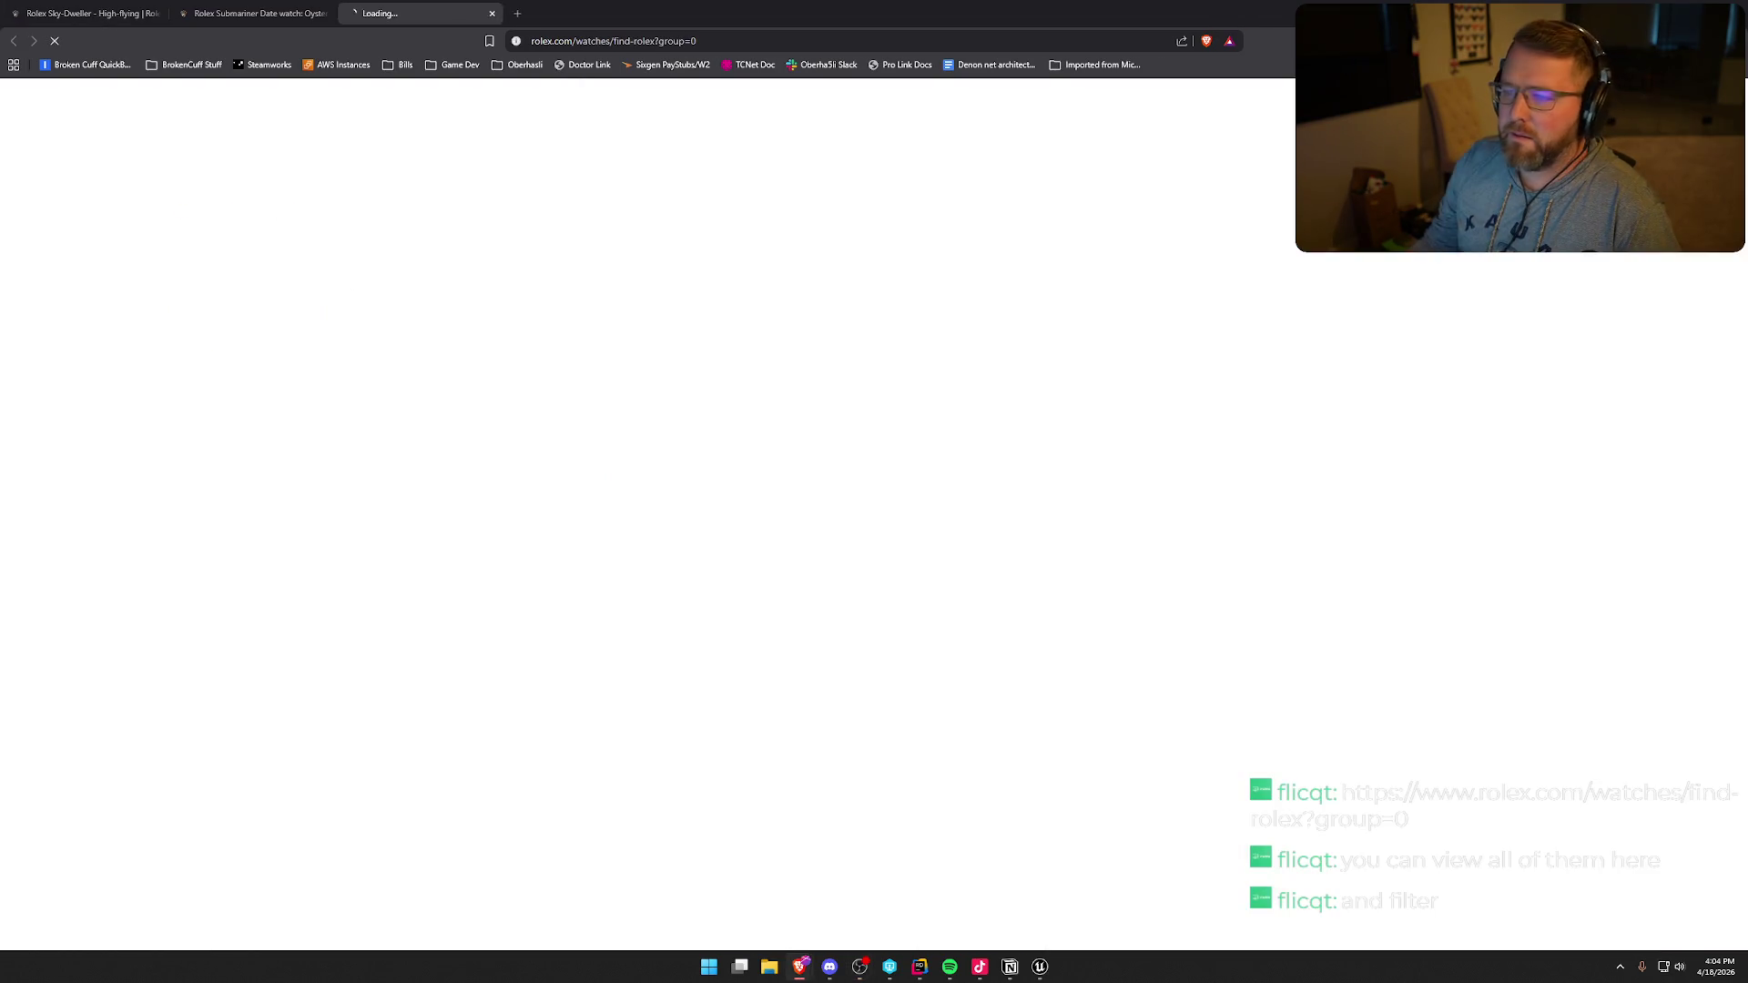
- Close the Sky-Dweller and Submariner Date tabs and scroll the All watches grid to Explorer 36, GMT-Master II and 1908
{"action": "middle_click", "coordinate": [260, 13]}
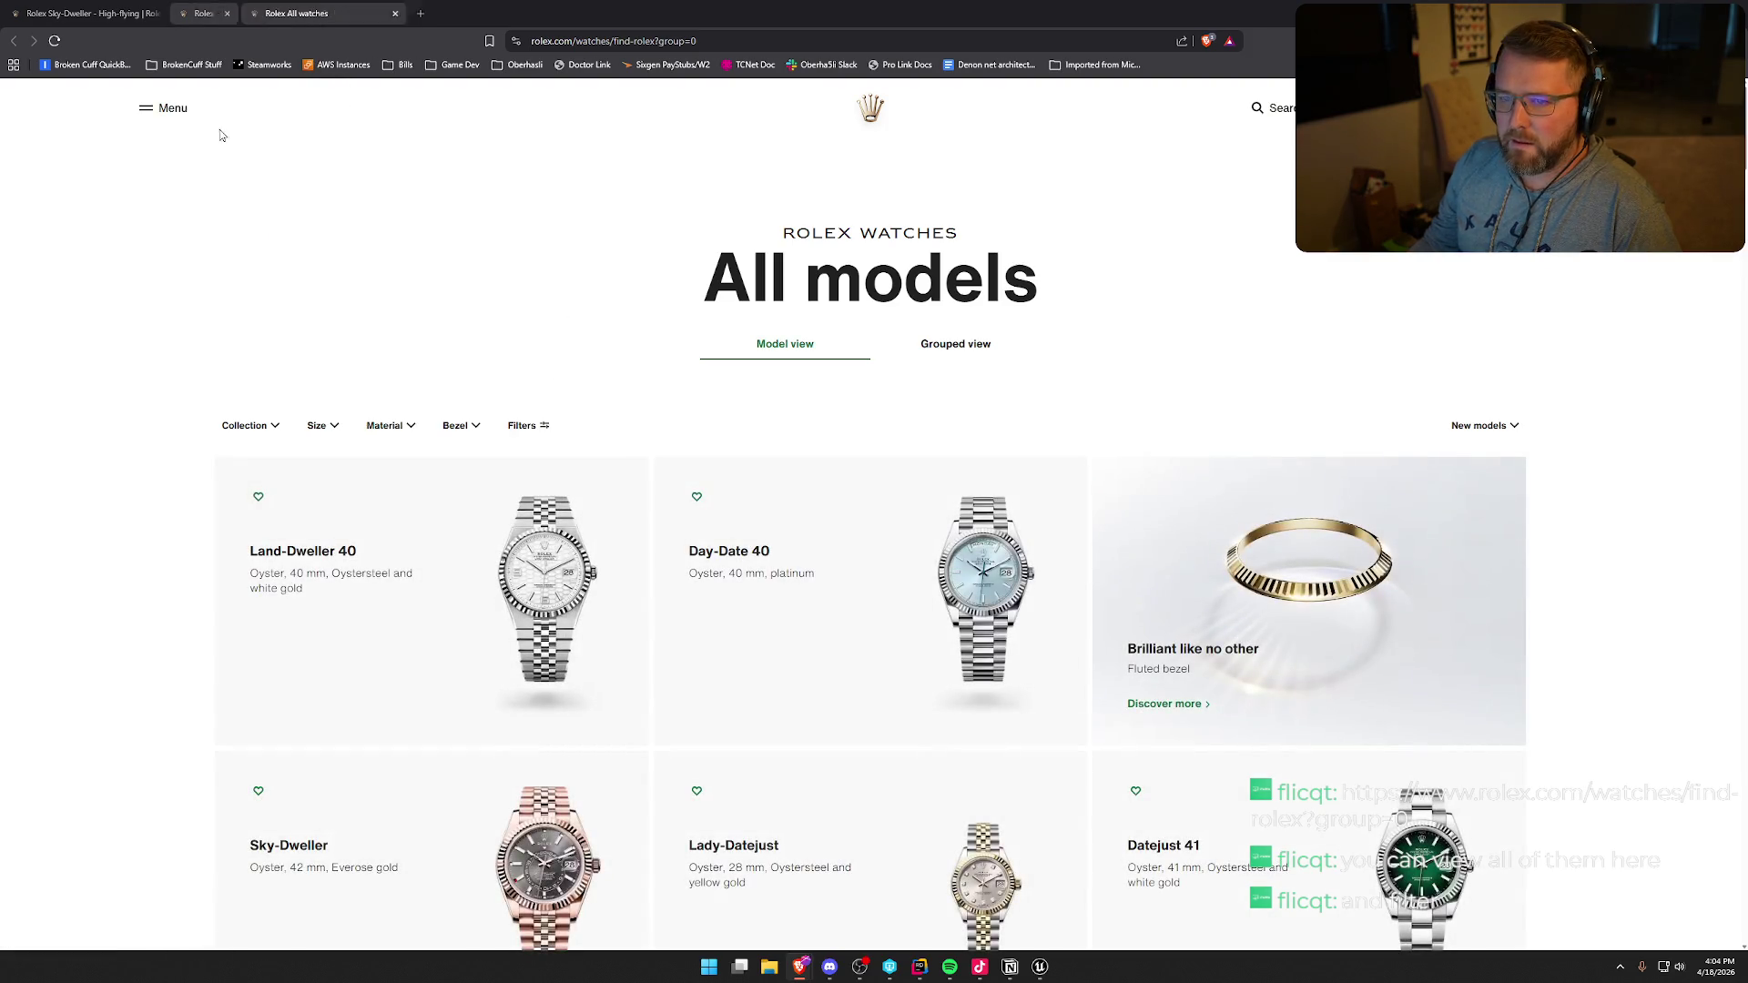
{"action": "middle_click", "coordinate": [91, 13]}
{"action": "scroll", "coordinate": [1600, 596], "scroll_direction": "down", "scroll_amount": 2}
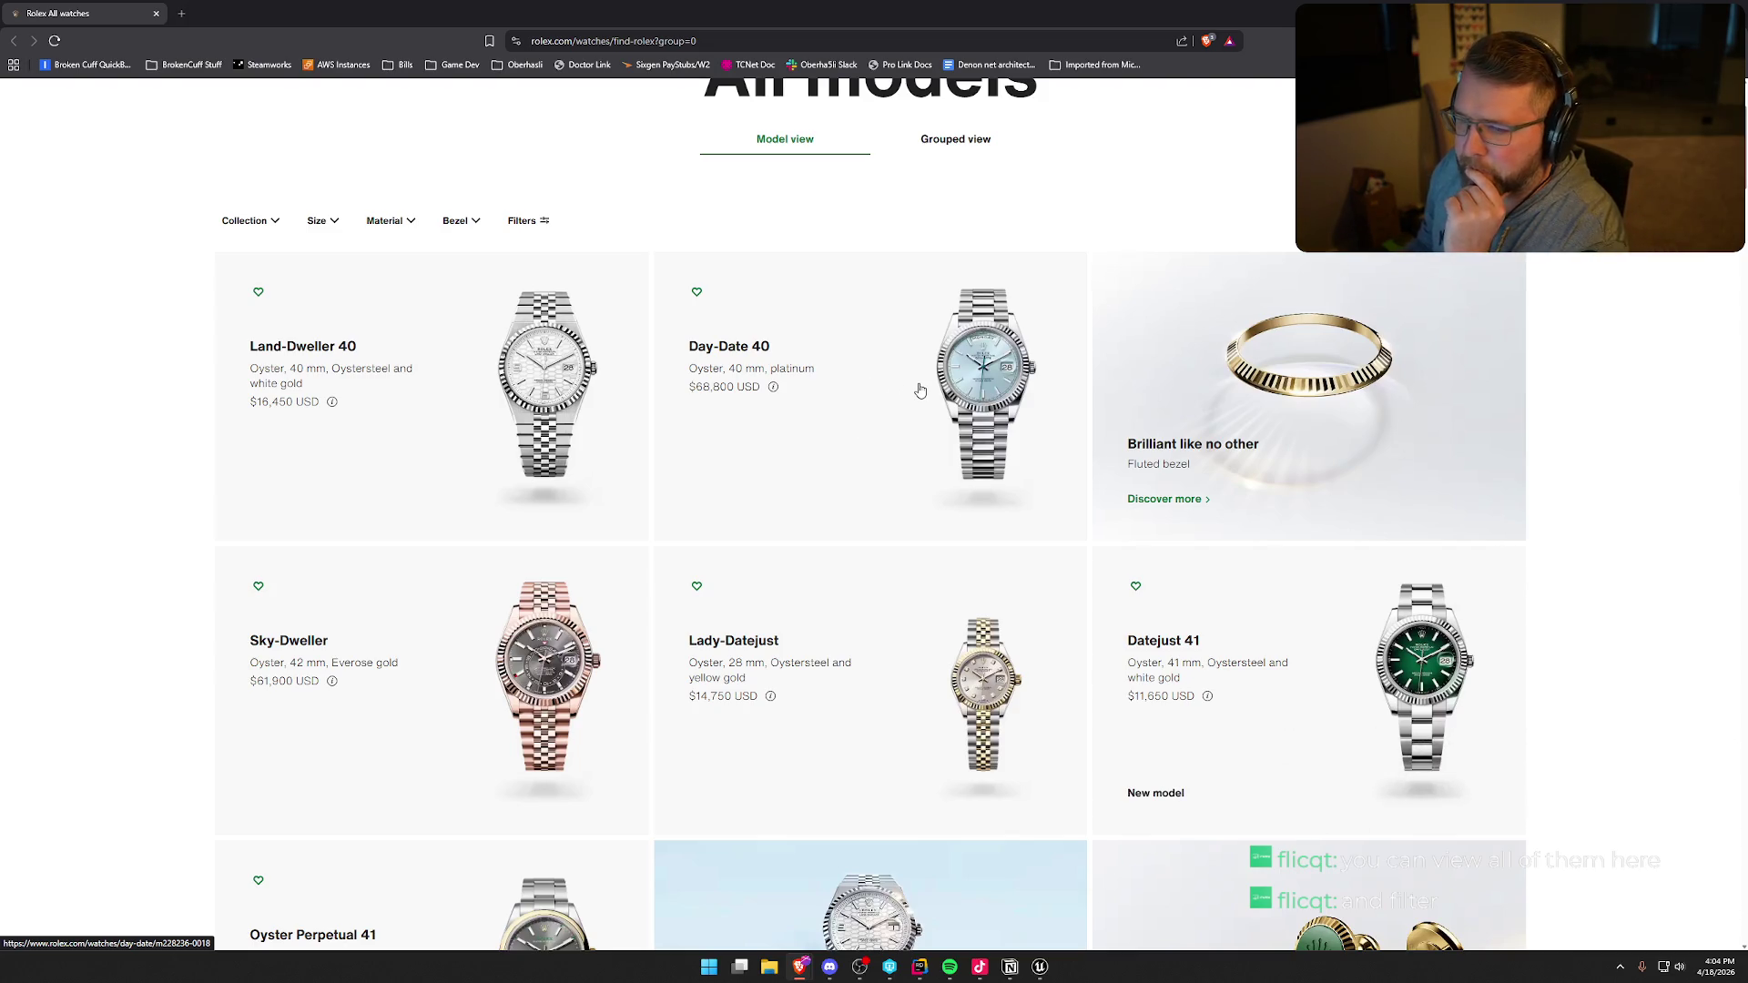
{"action": "scroll", "coordinate": [114, 502], "scroll_direction": "down", "scroll_amount": 1}
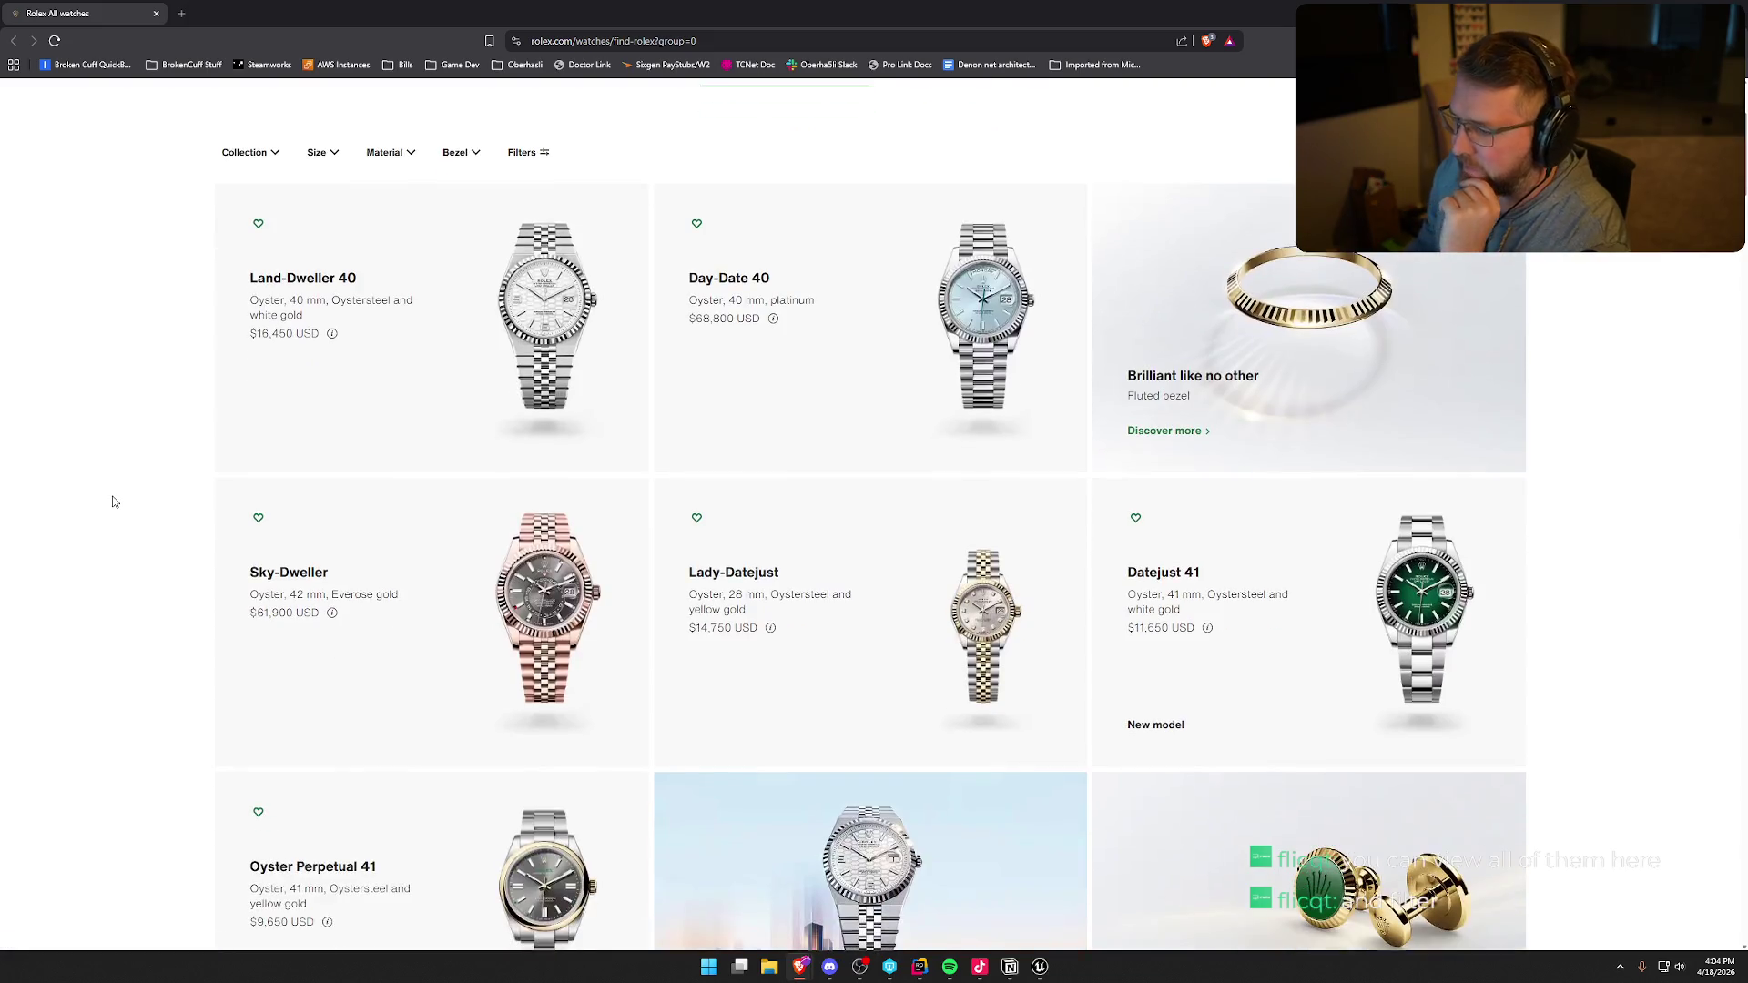
{"action": "scroll", "coordinate": [111, 500], "scroll_direction": "down", "scroll_amount": 3}
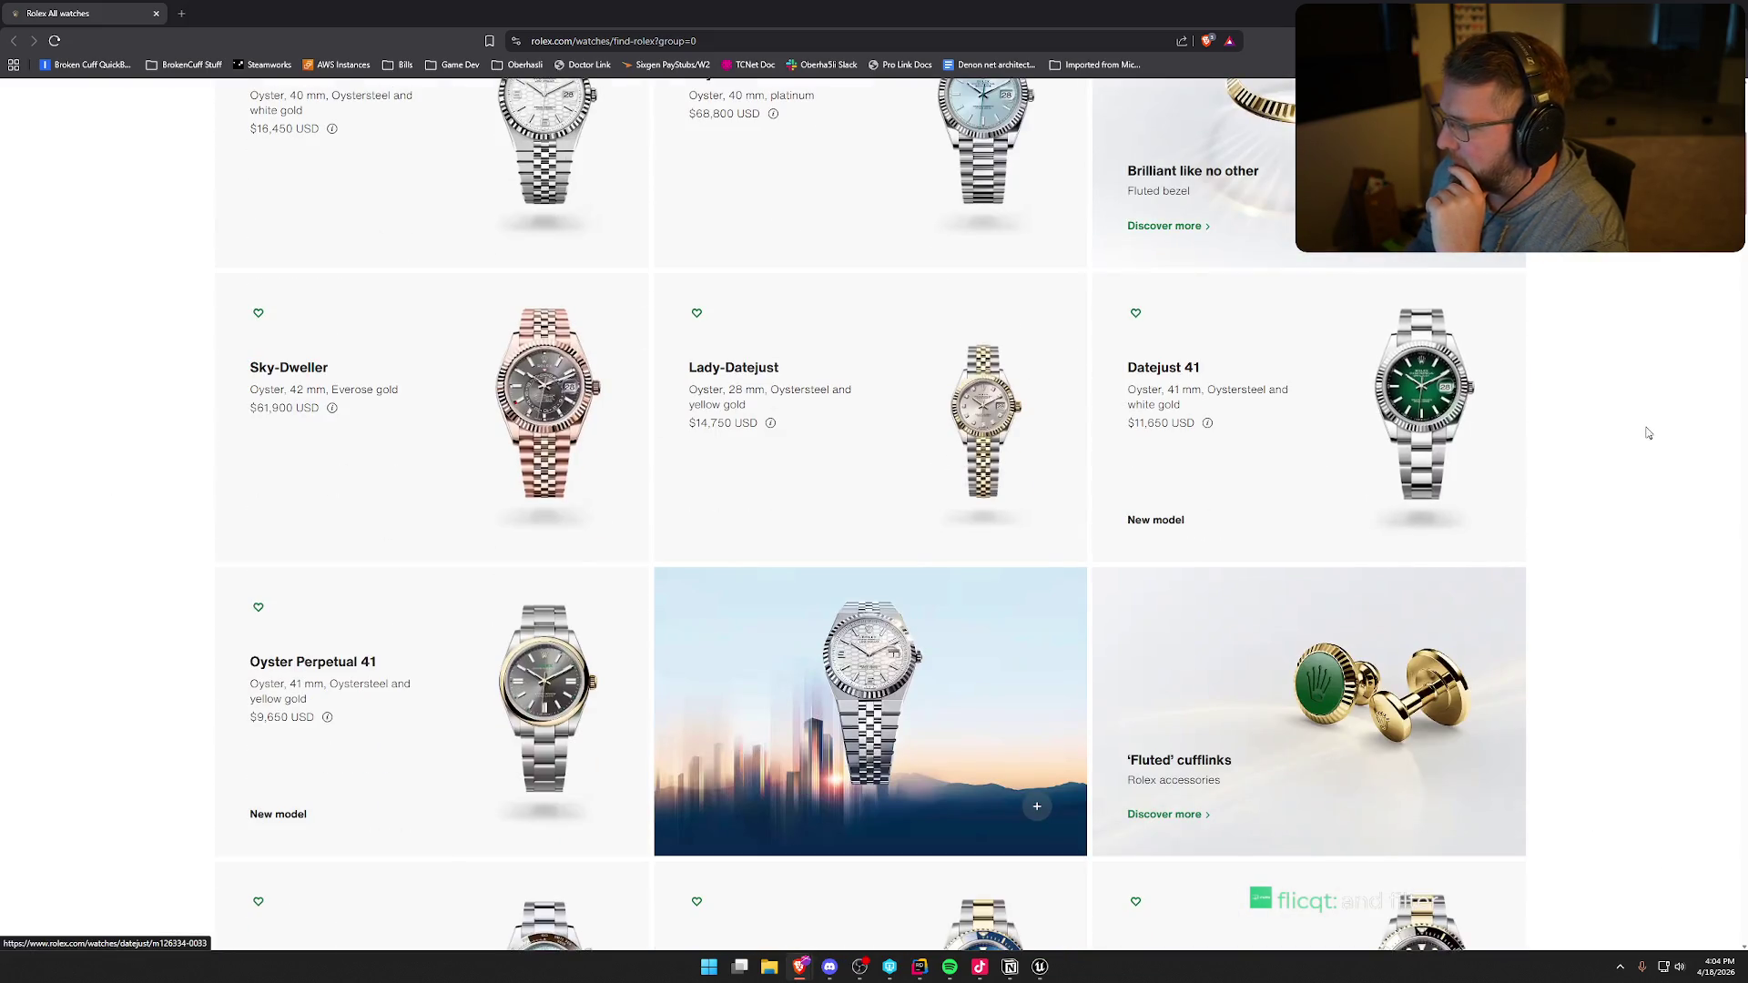
{"action": "scroll", "coordinate": [1662, 435], "scroll_direction": "down", "scroll_amount": 4}
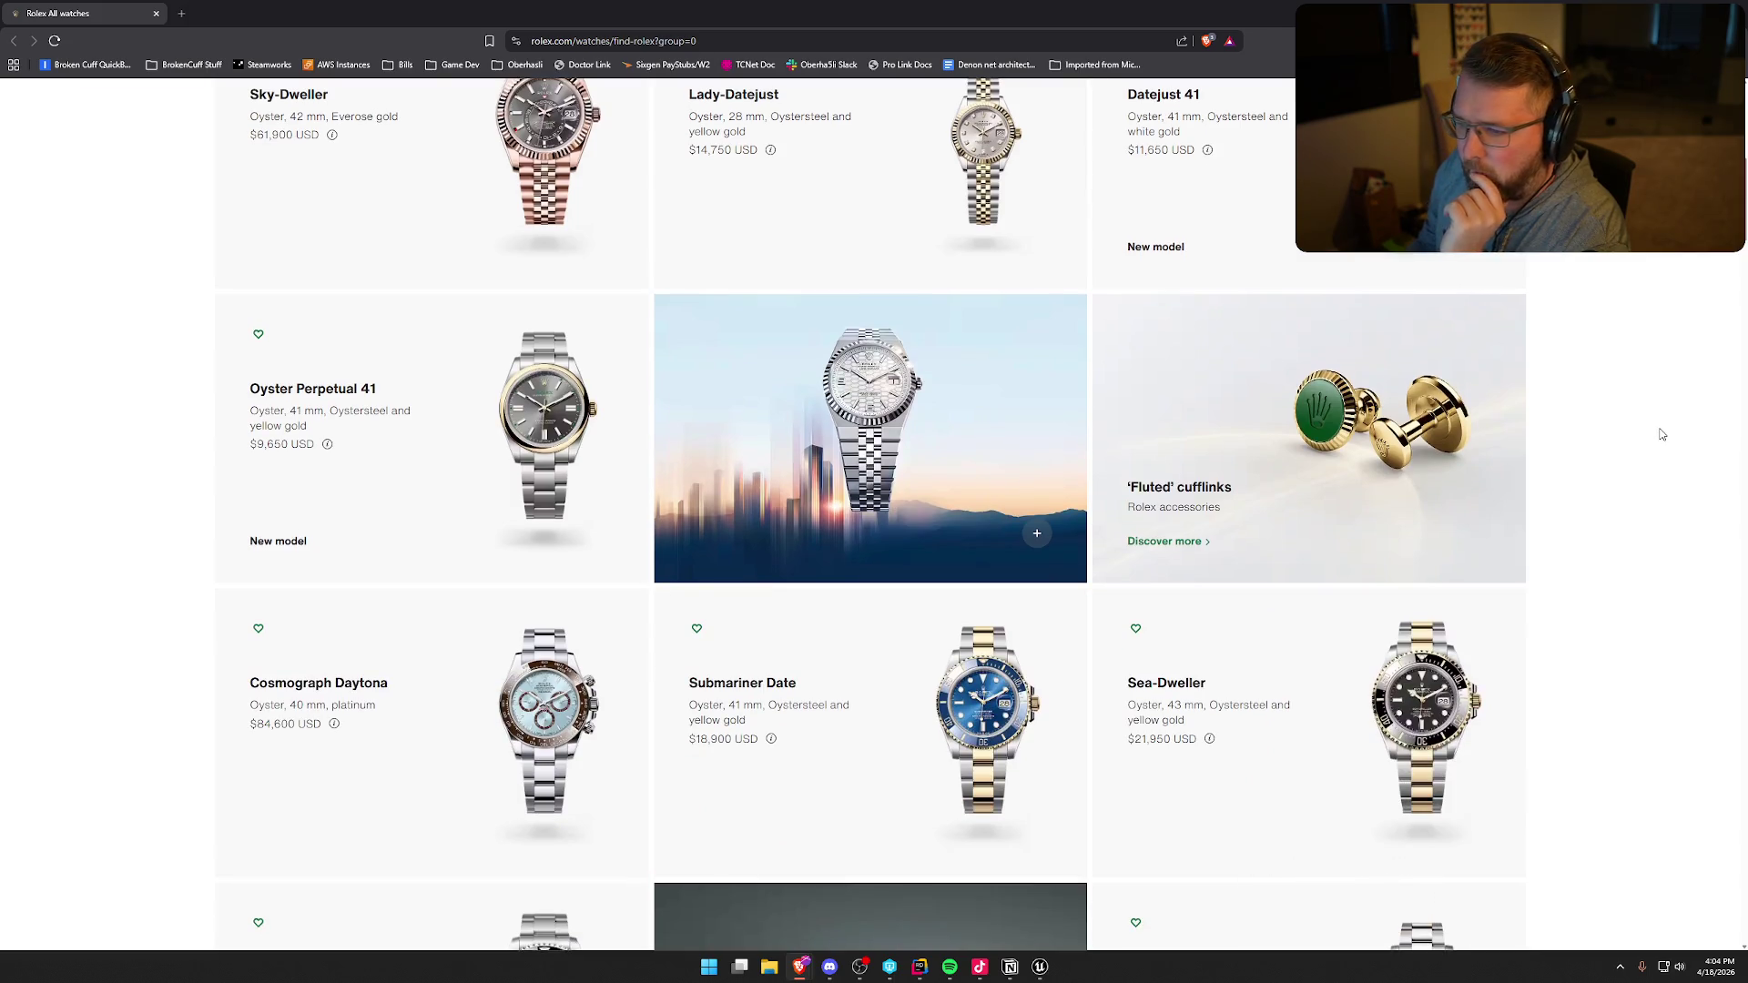
{"action": "scroll", "coordinate": [1661, 434], "scroll_direction": "down", "scroll_amount": 4}
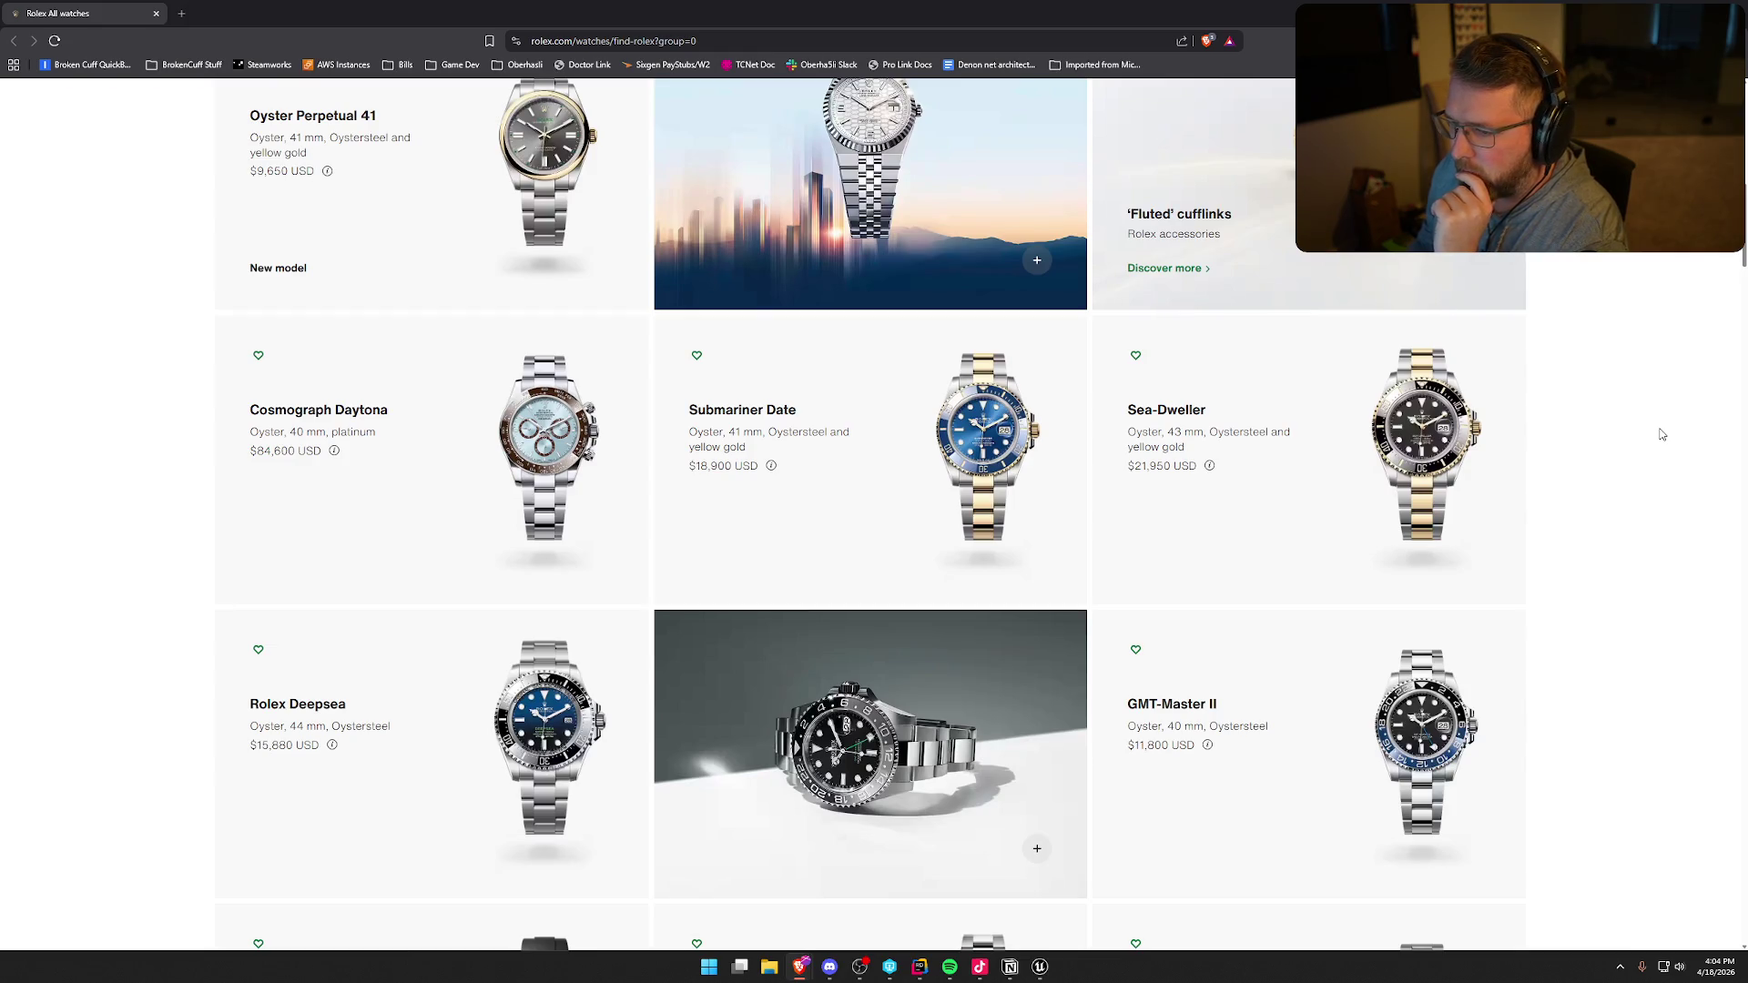
{"action": "scroll", "coordinate": [1661, 434], "scroll_direction": "down", "scroll_amount": 4}
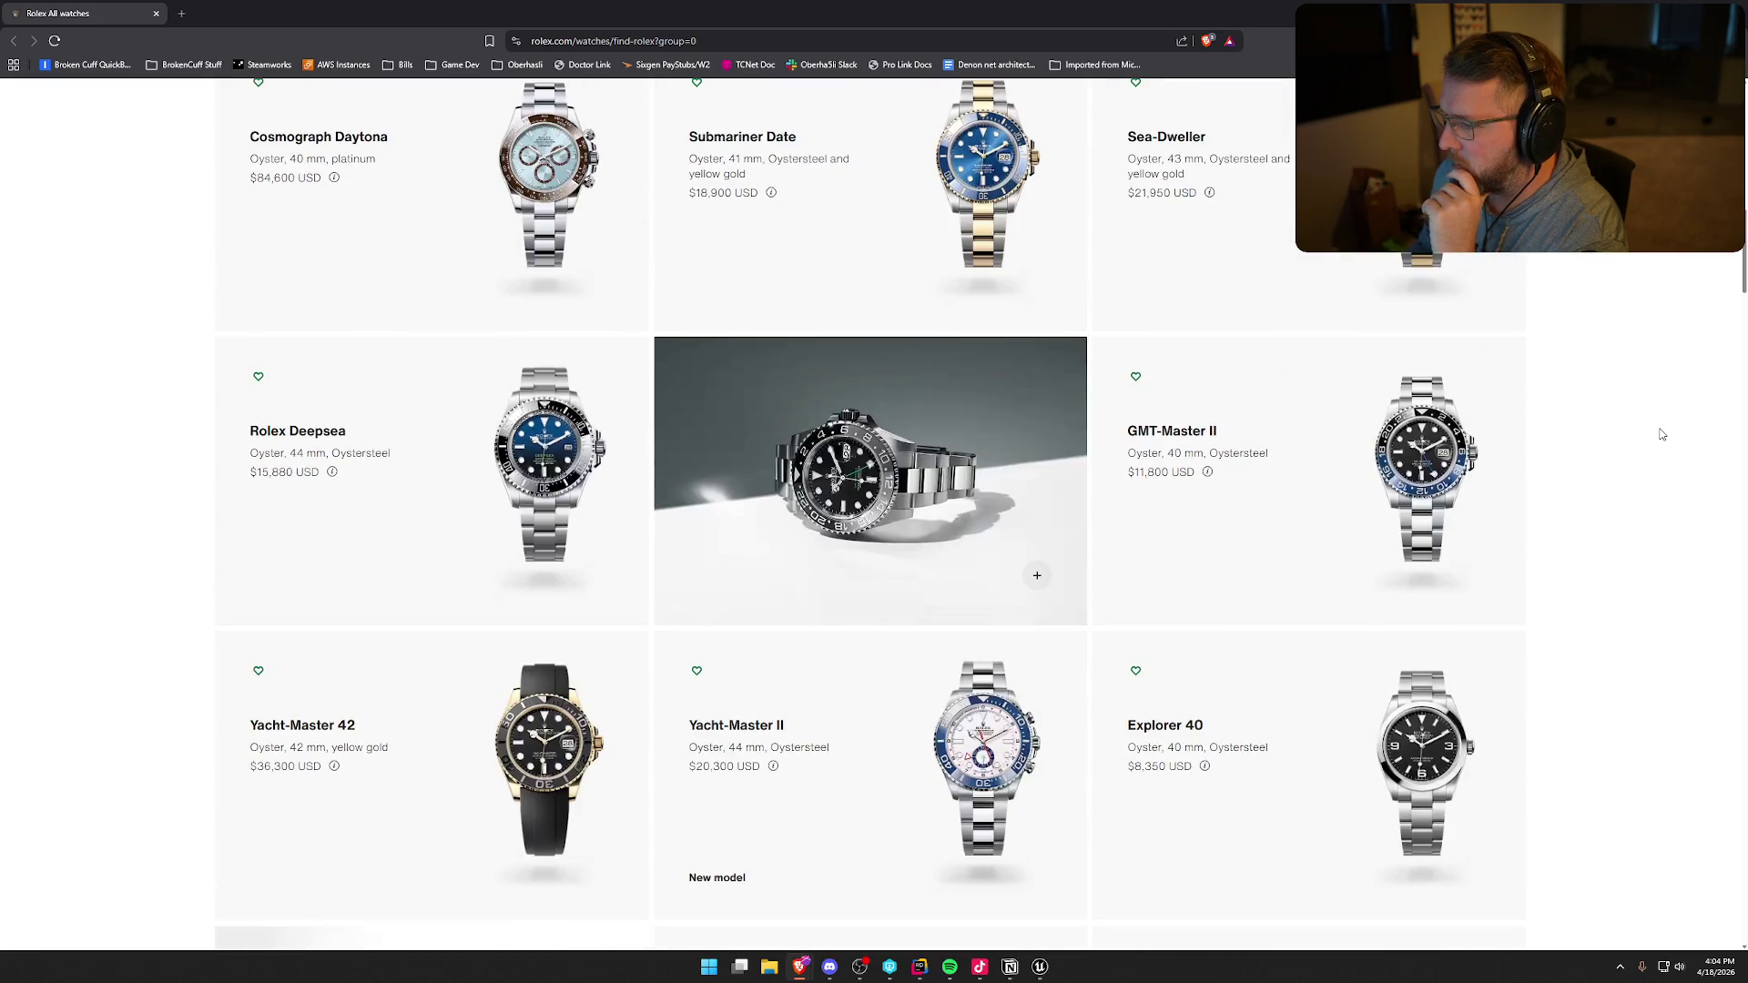
{"action": "scroll", "coordinate": [1606, 428], "scroll_direction": "down", "scroll_amount": 5}
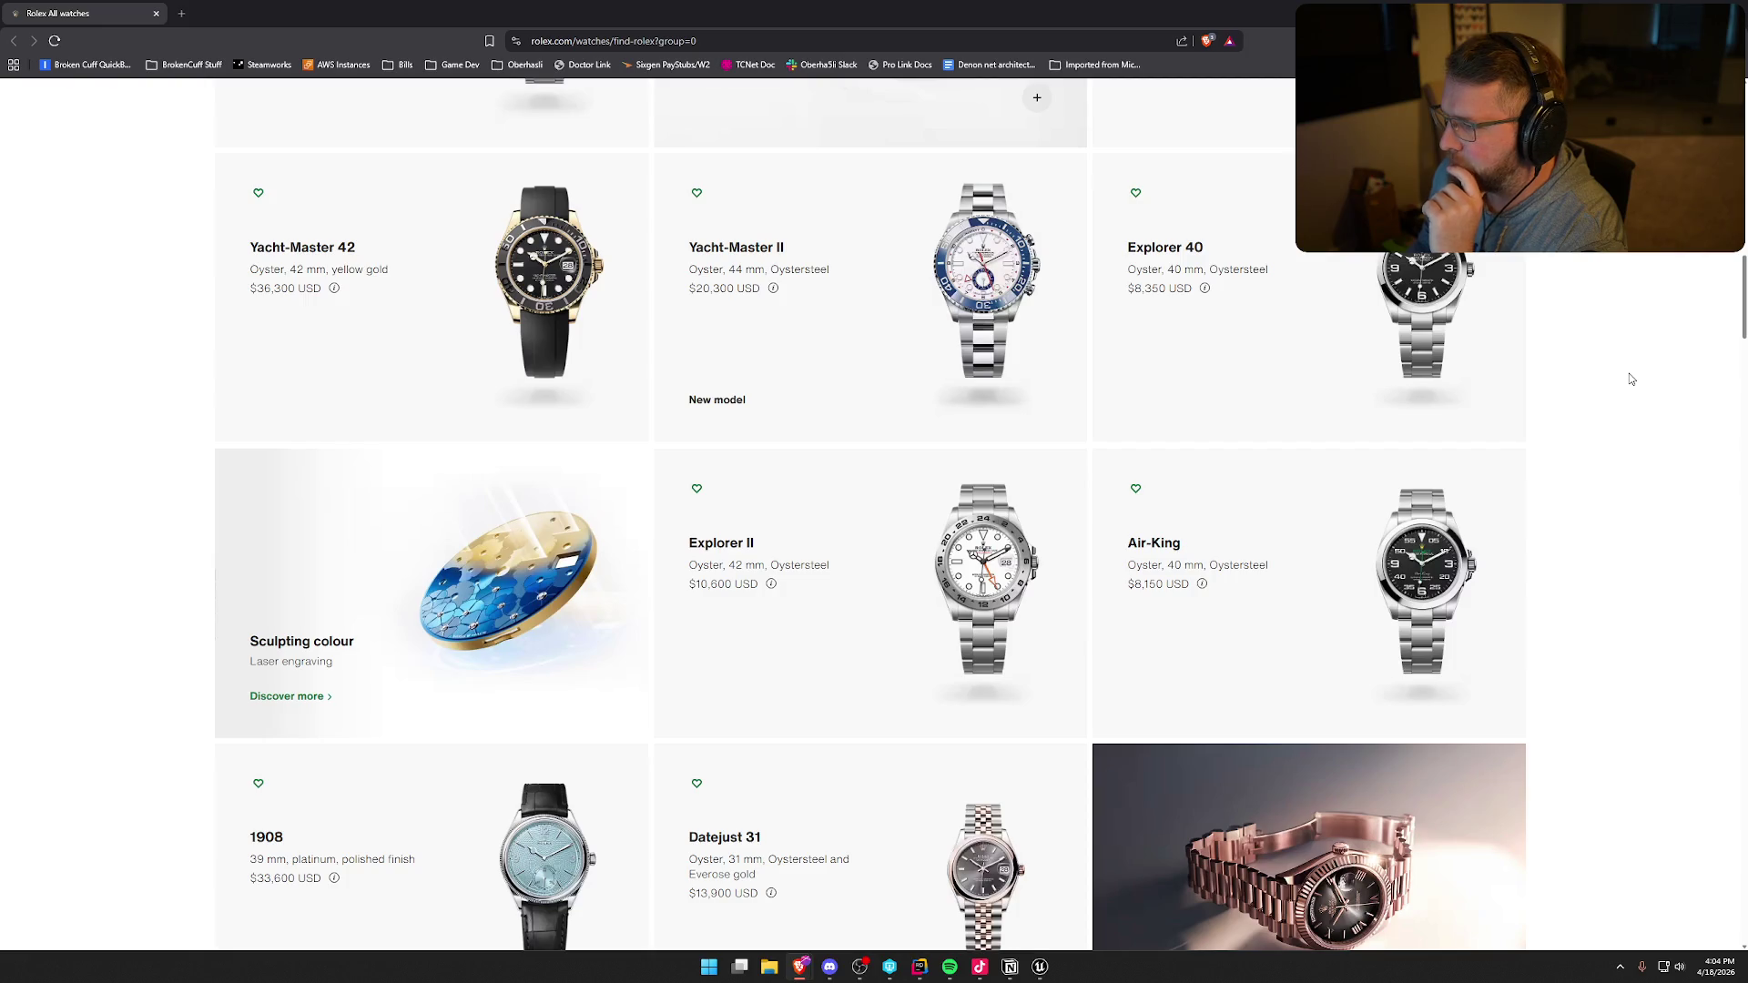
{"action": "scroll", "coordinate": [1631, 378], "scroll_direction": "down", "scroll_amount": 3}
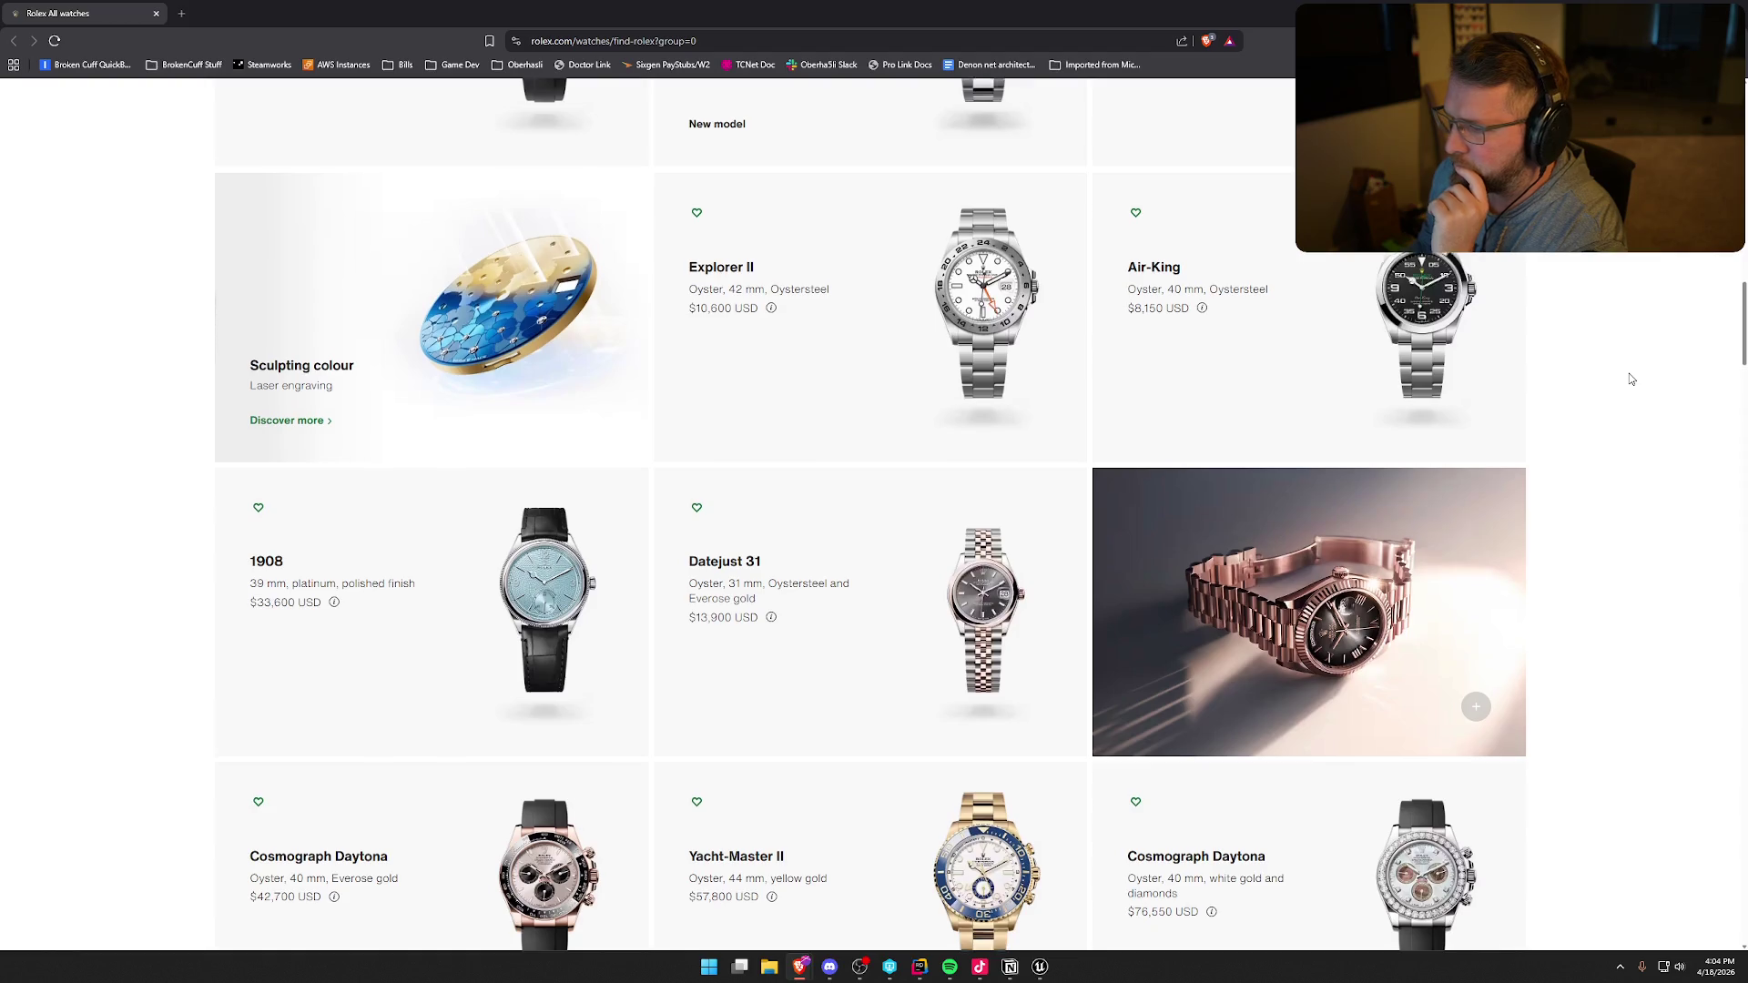
{"action": "scroll", "coordinate": [1629, 374], "scroll_direction": "down", "scroll_amount": 5}
{"action": "scroll", "coordinate": [1630, 378], "scroll_direction": "down", "scroll_amount": 3}
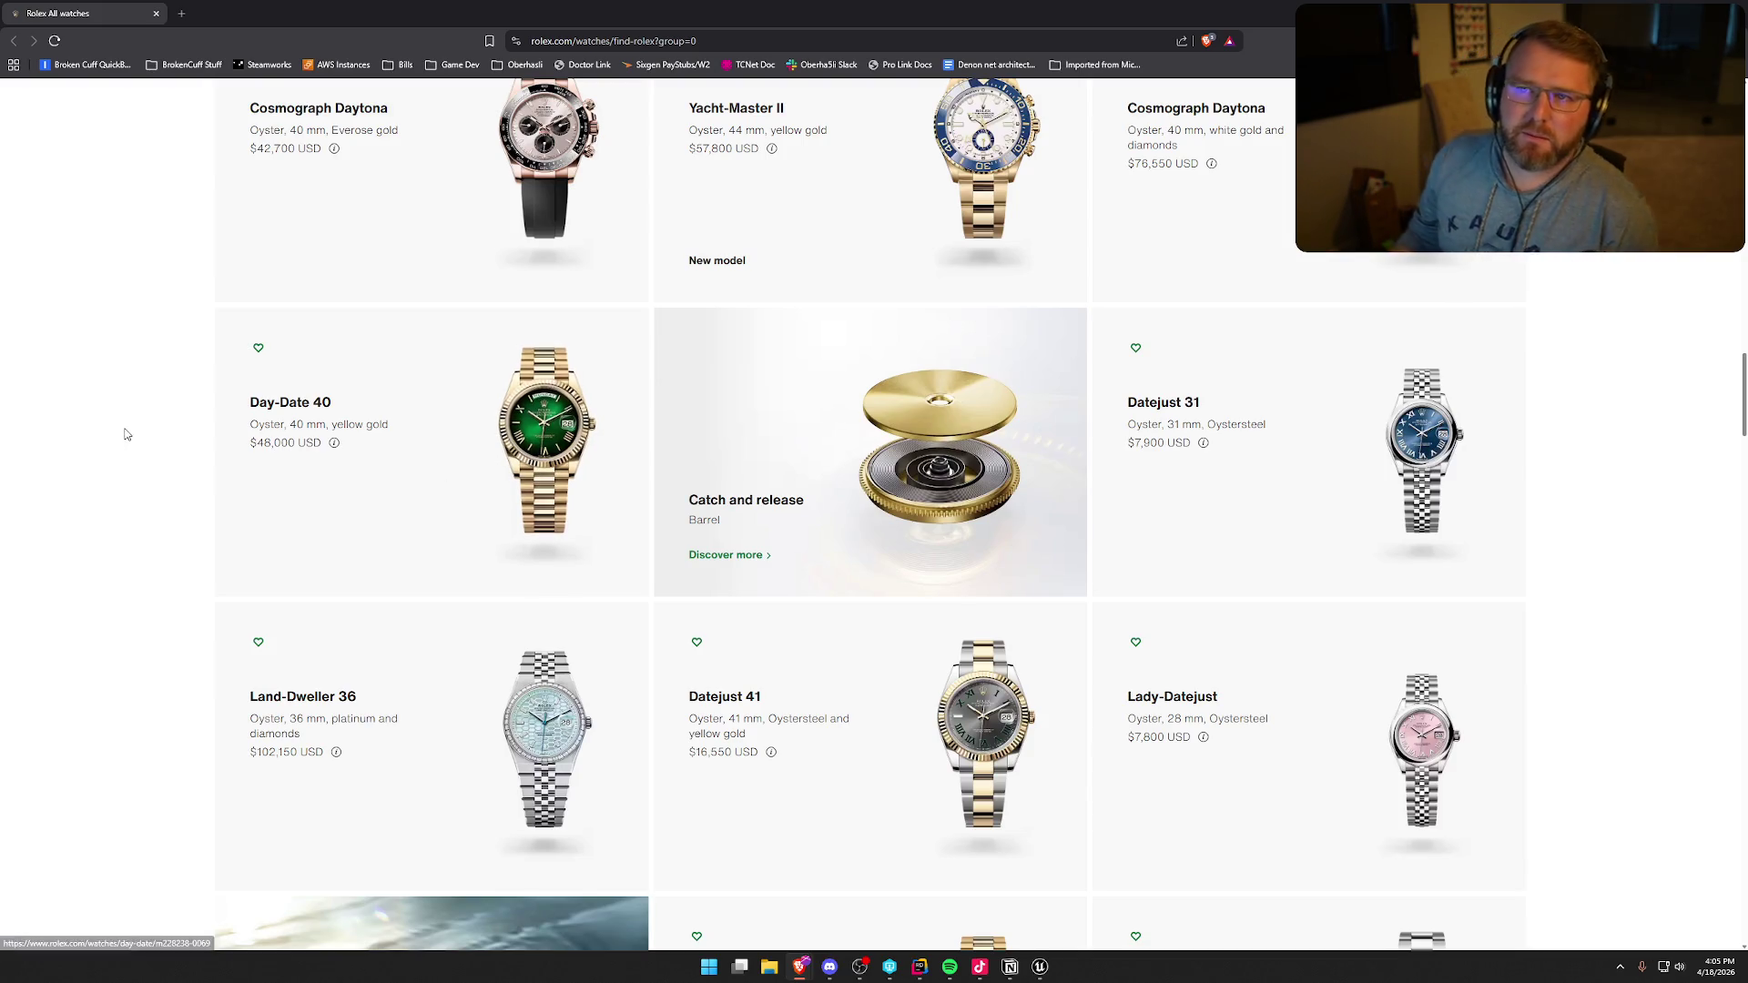
{"action": "scroll", "coordinate": [126, 406], "scroll_direction": "down", "scroll_amount": 3}
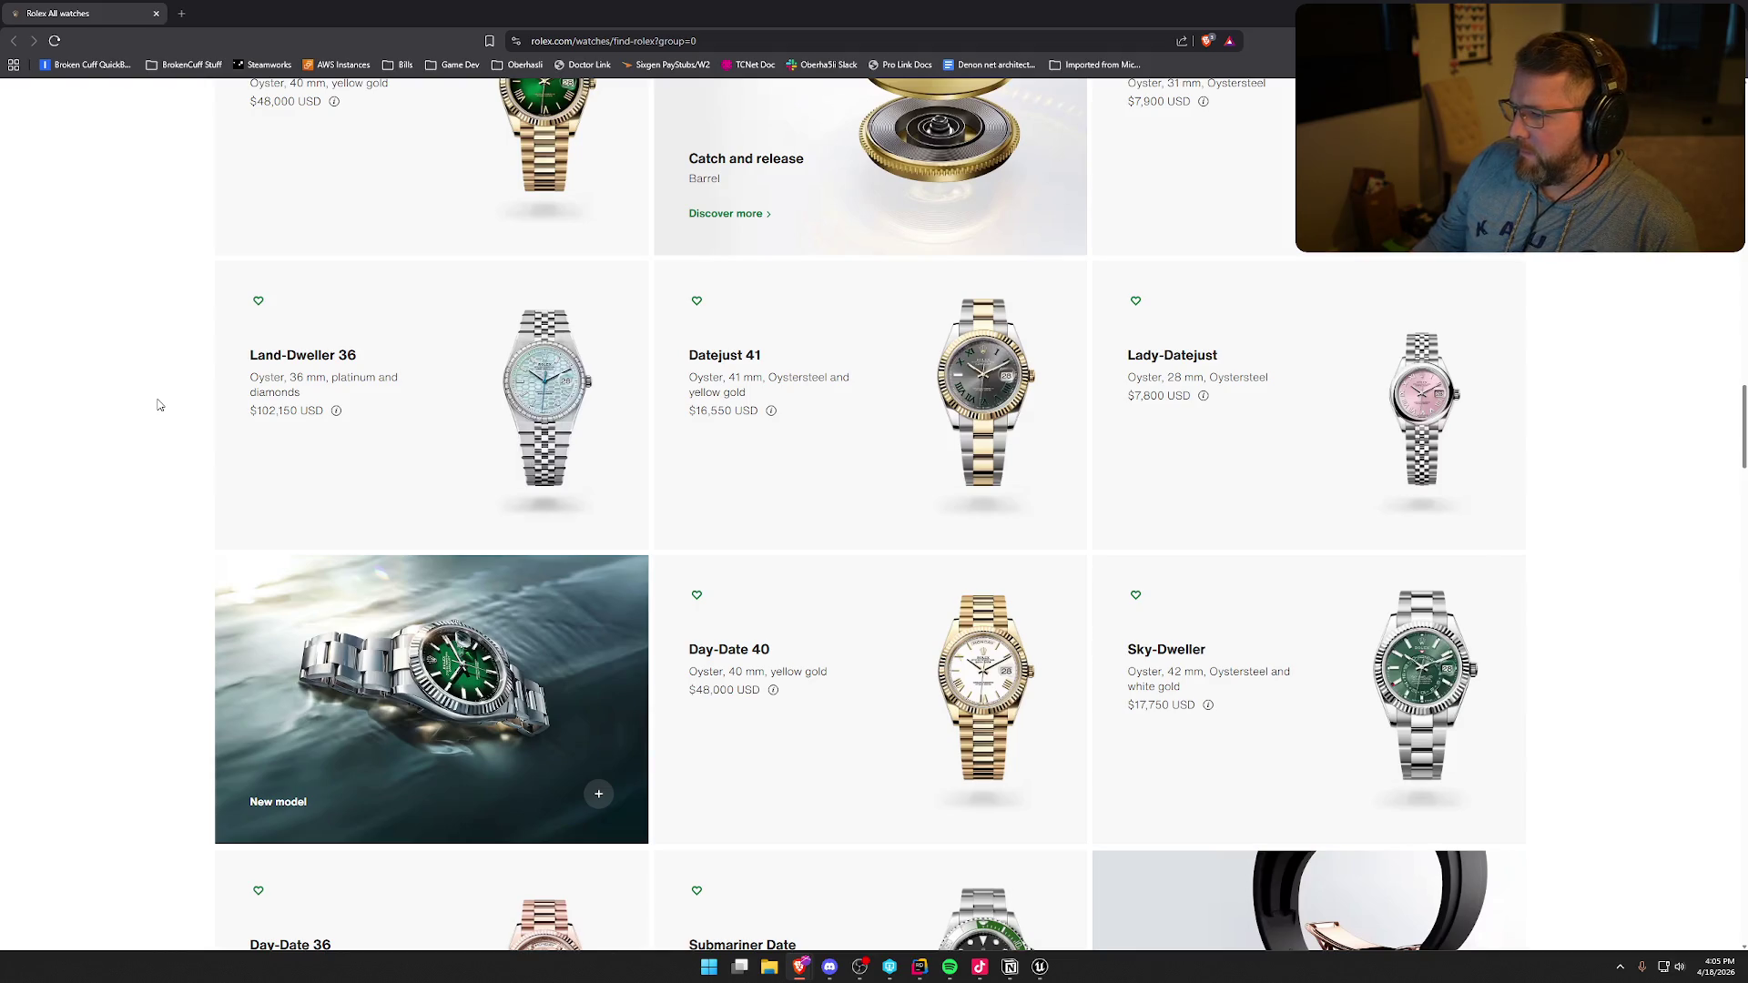
{"action": "scroll", "coordinate": [158, 405], "scroll_direction": "down", "scroll_amount": 3}
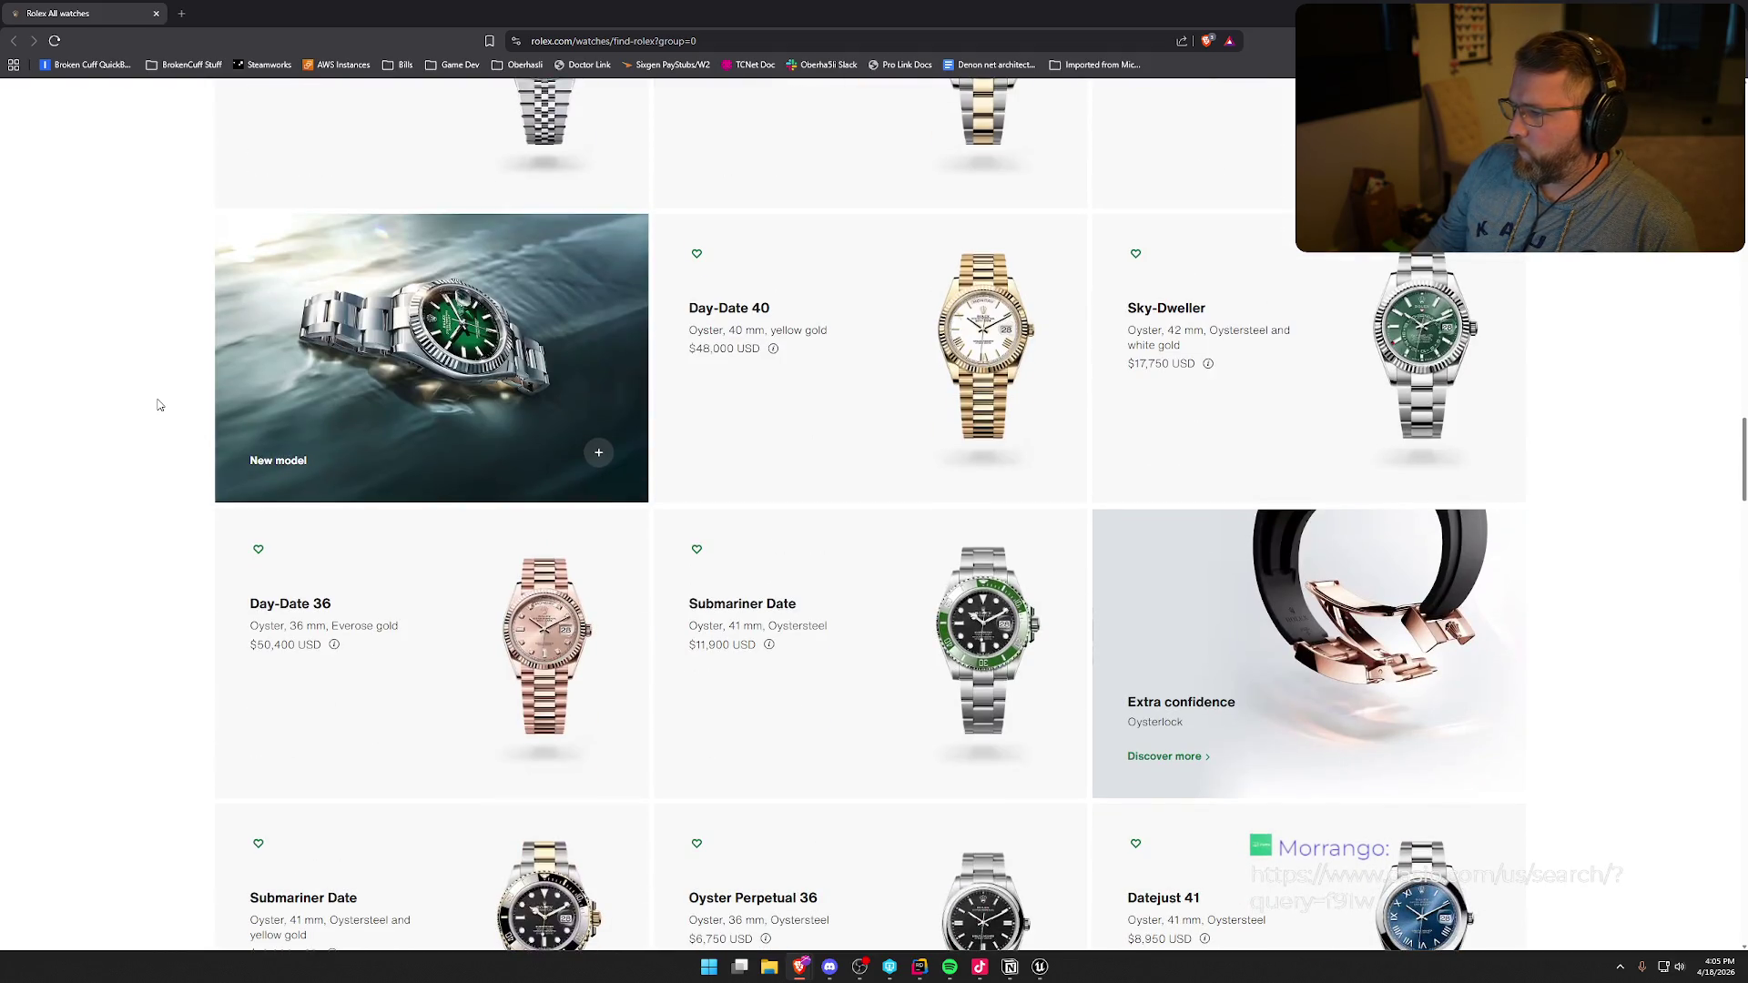
{"action": "scroll", "coordinate": [158, 405], "scroll_direction": "down", "scroll_amount": 4}
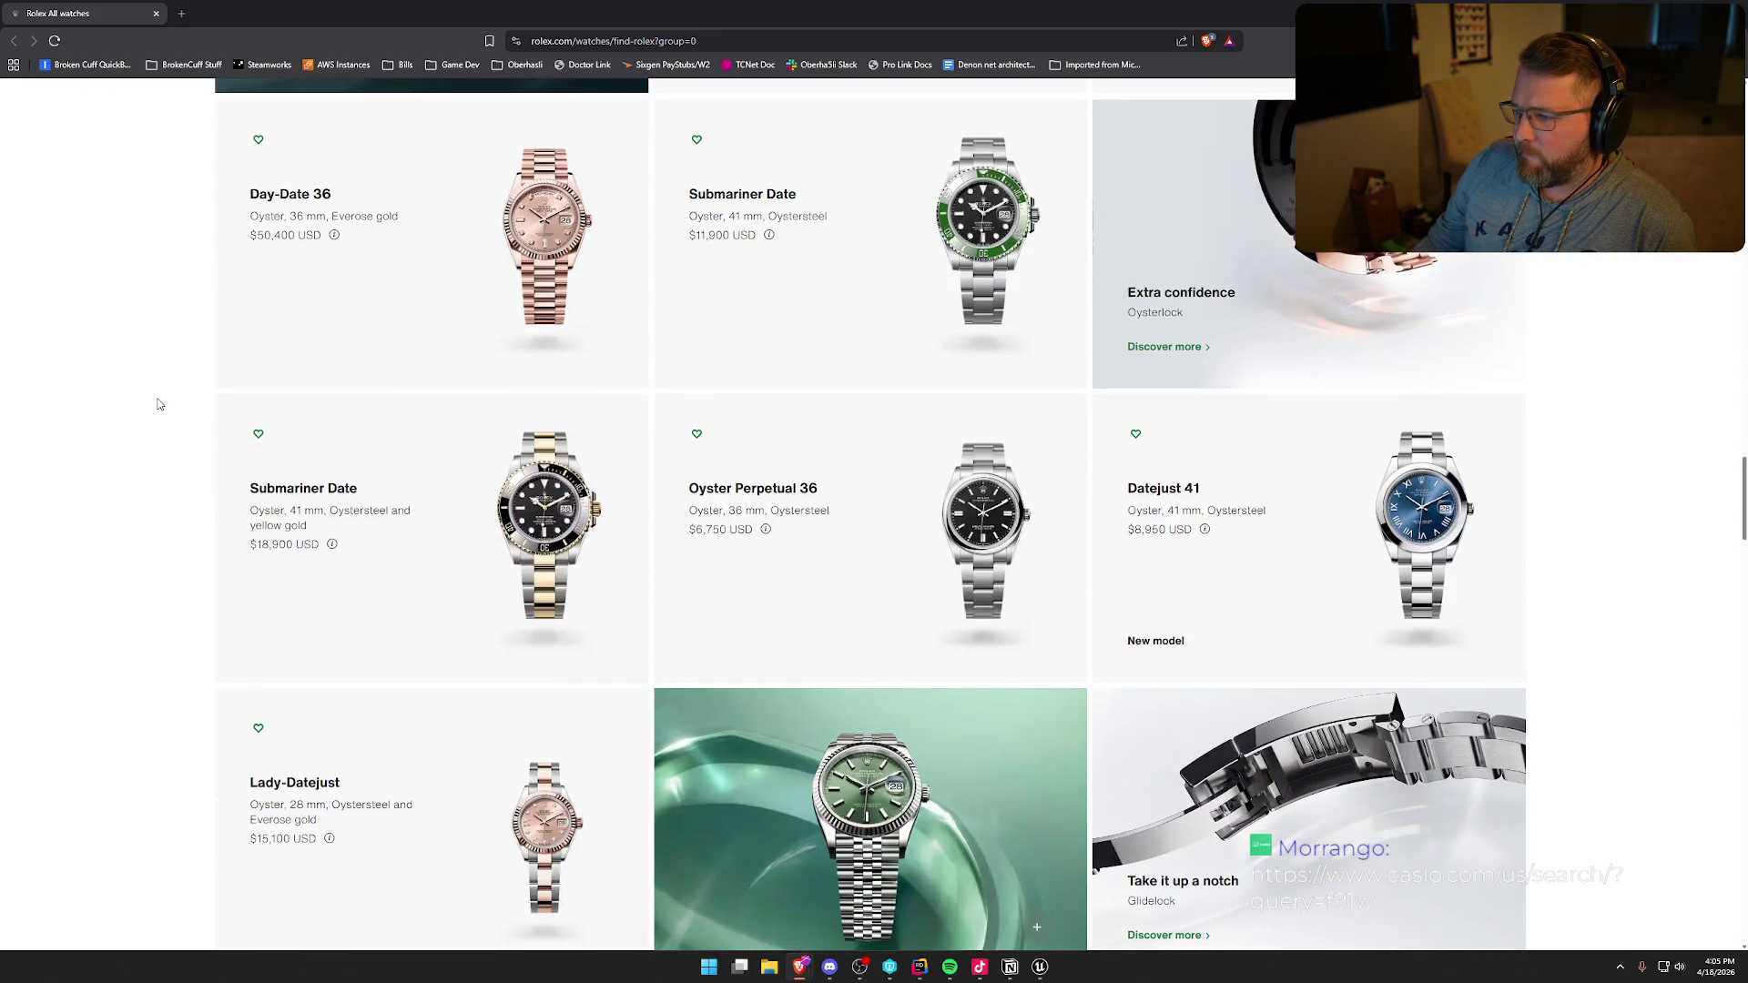
{"action": "scroll", "coordinate": [158, 405], "scroll_direction": "down", "scroll_amount": 3}
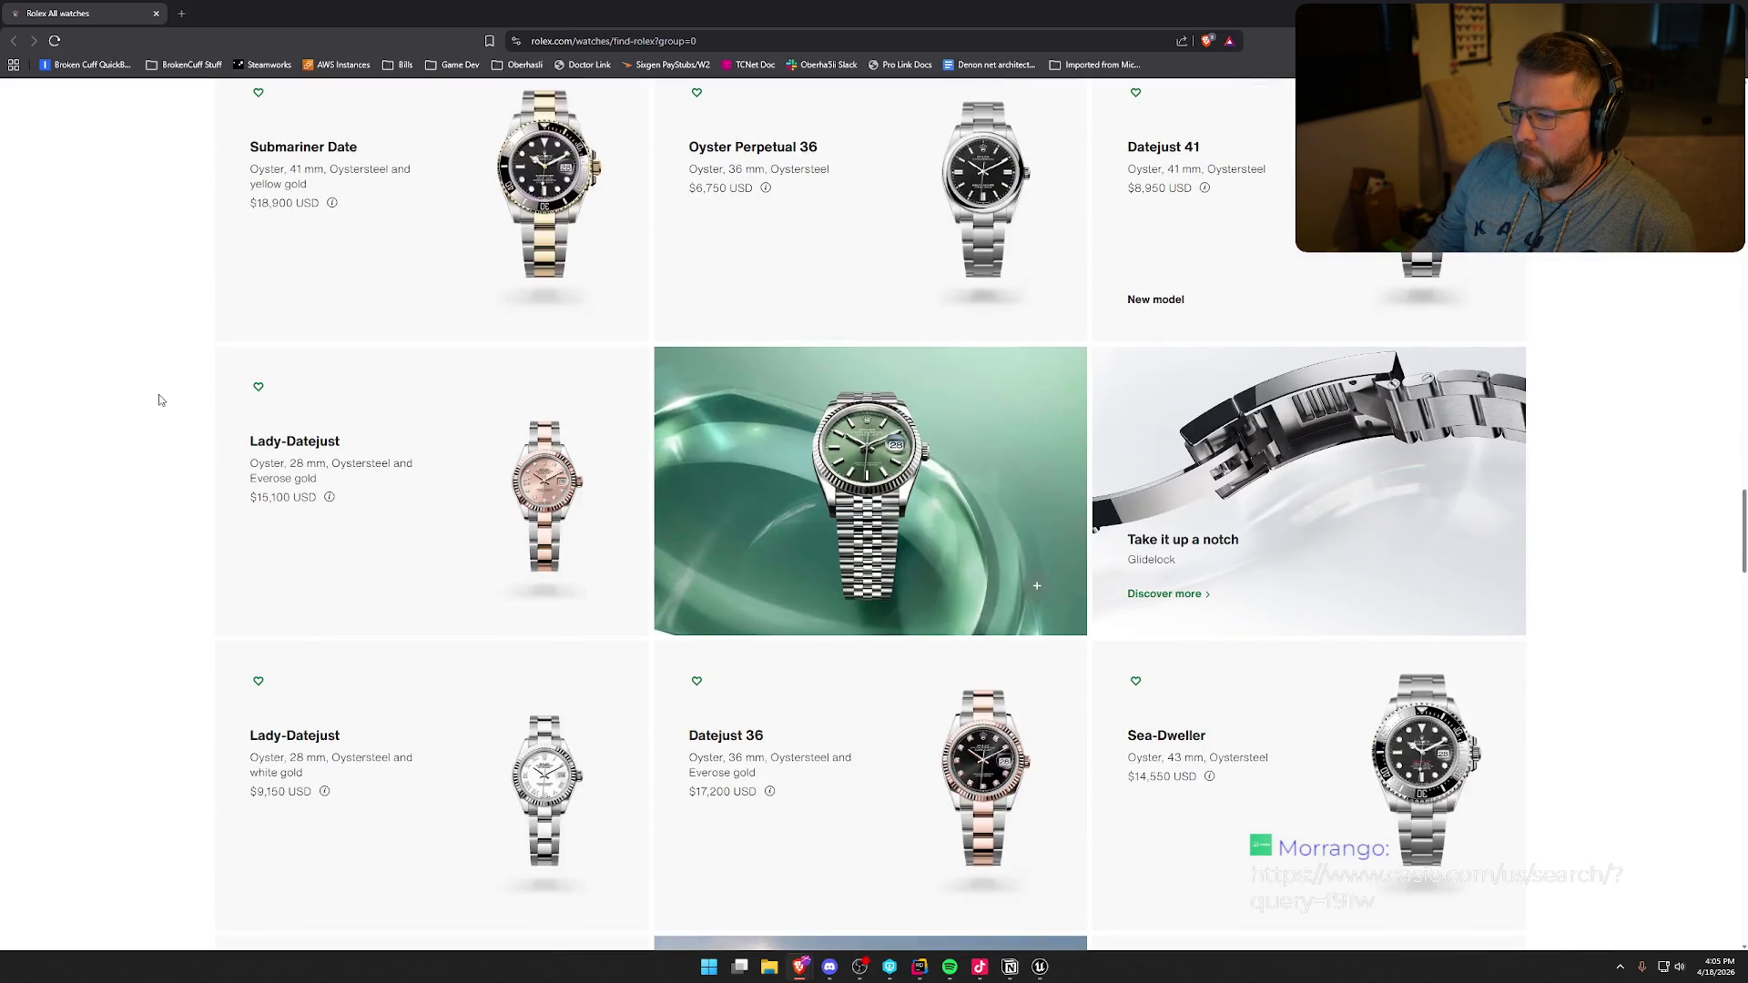
{"action": "scroll", "coordinate": [159, 400], "scroll_direction": "down", "scroll_amount": 7}
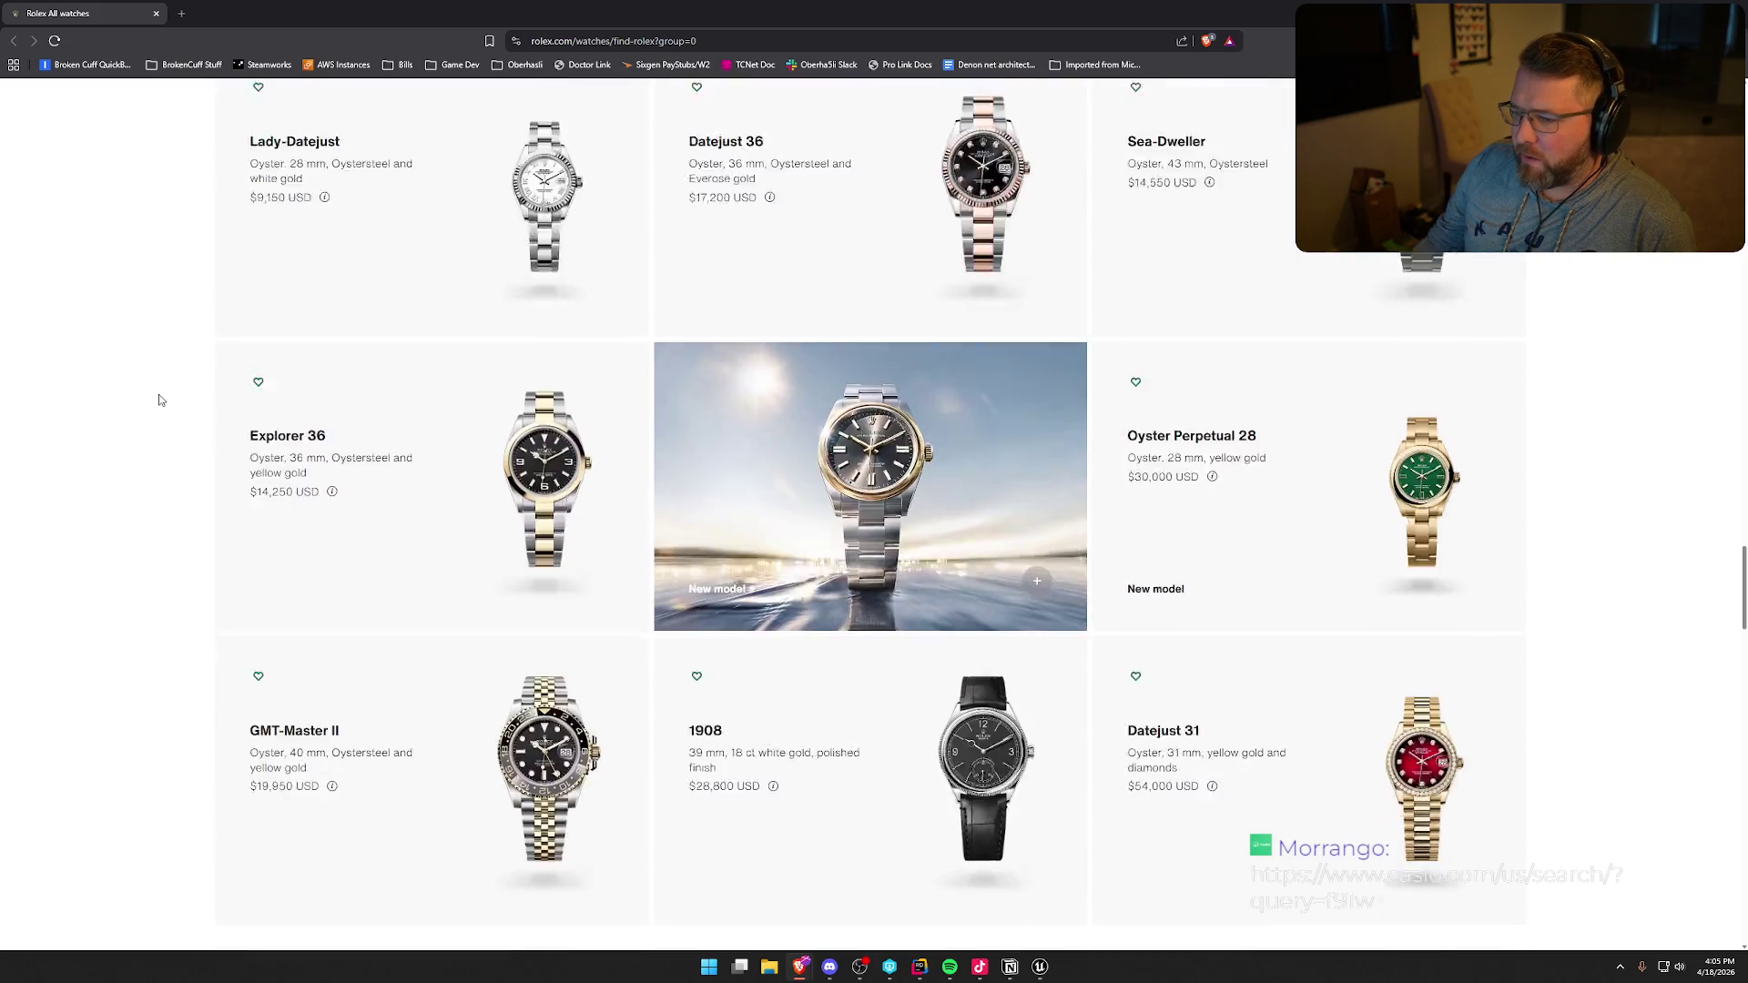
- Load google.com in the current tab
{"action": "left_click", "coordinate": [707, 42]}
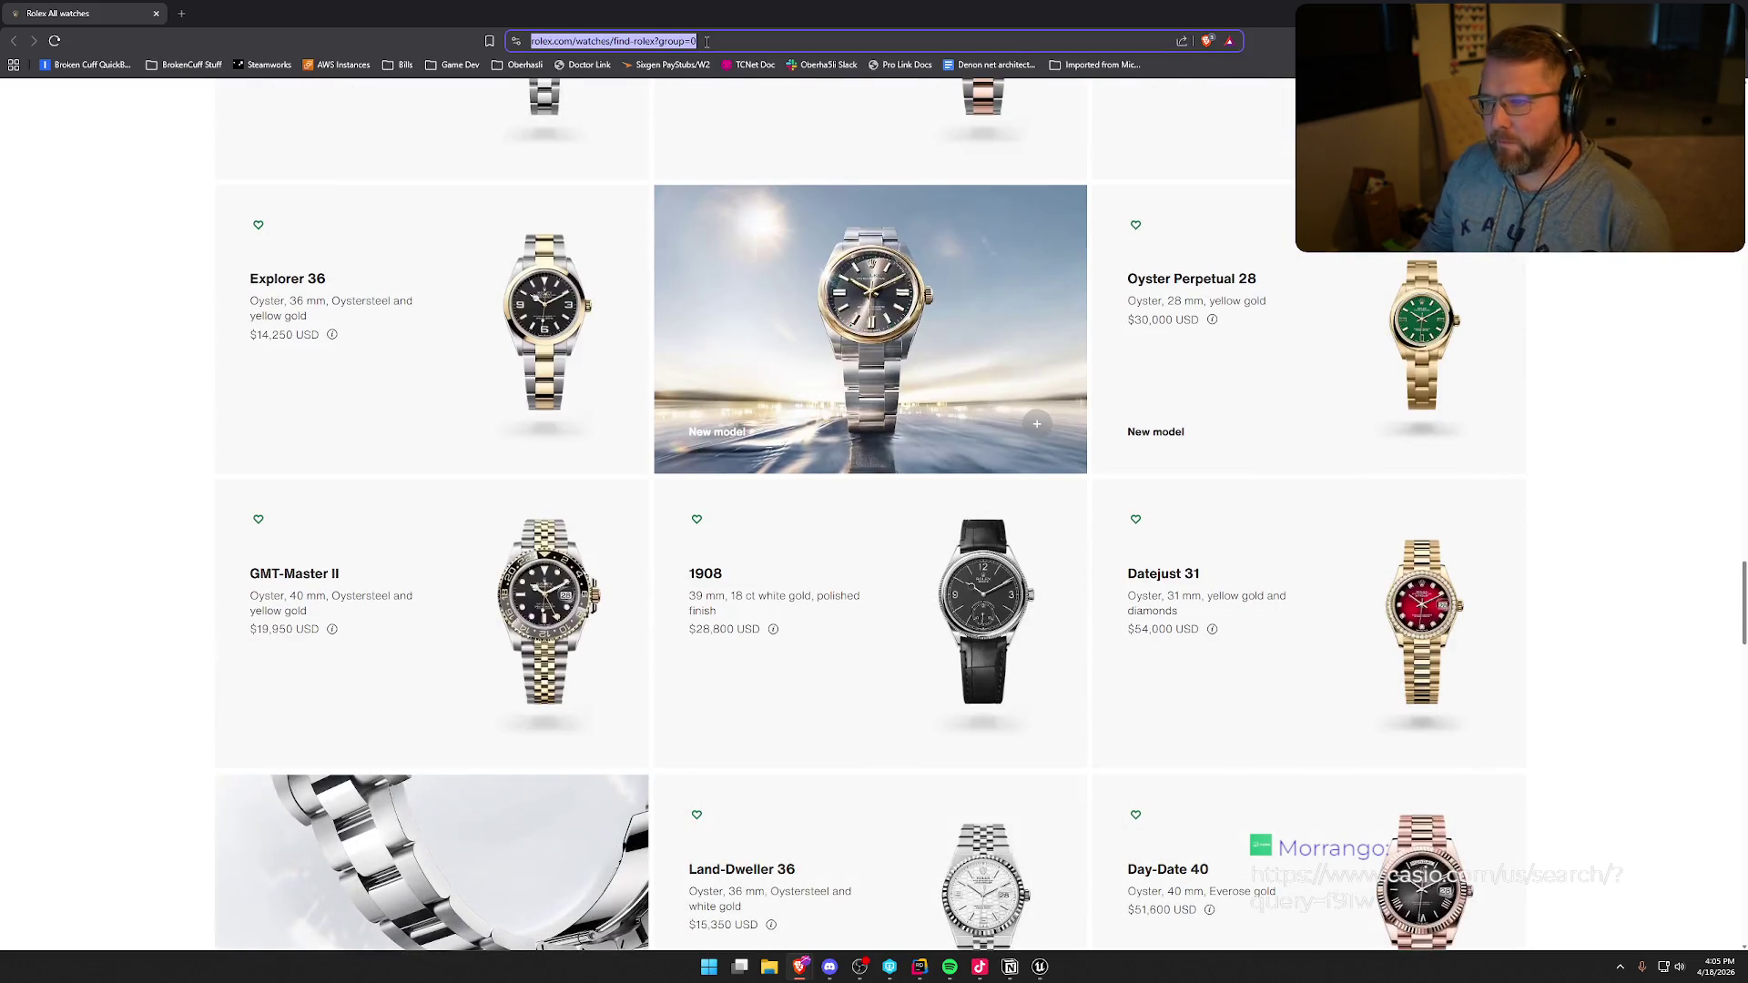
{"action": "type", "text": "google.com"}
{"action": "key", "text": "Return"}
- Search Google for 'rolex batman watch'
{"action": "type", "text": "rolex "}
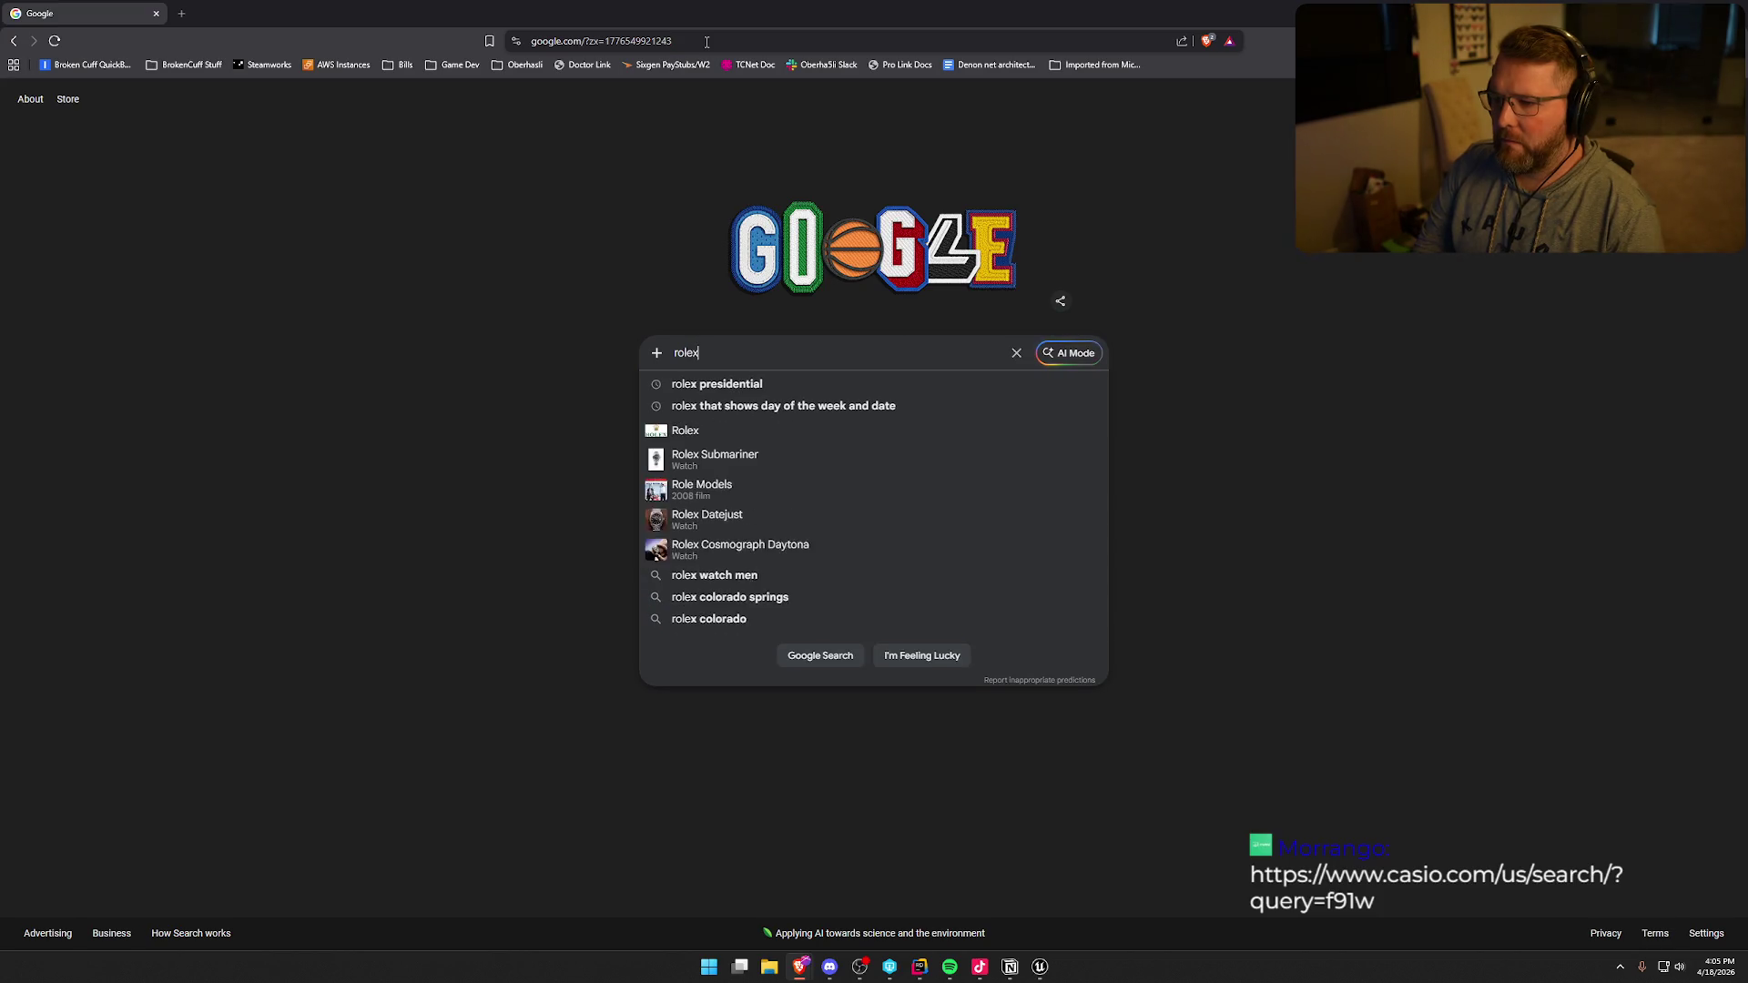
{"action": "type", "text": "ba"}
{"action": "key", "text": "Down"}
{"action": "key", "text": "Return"}
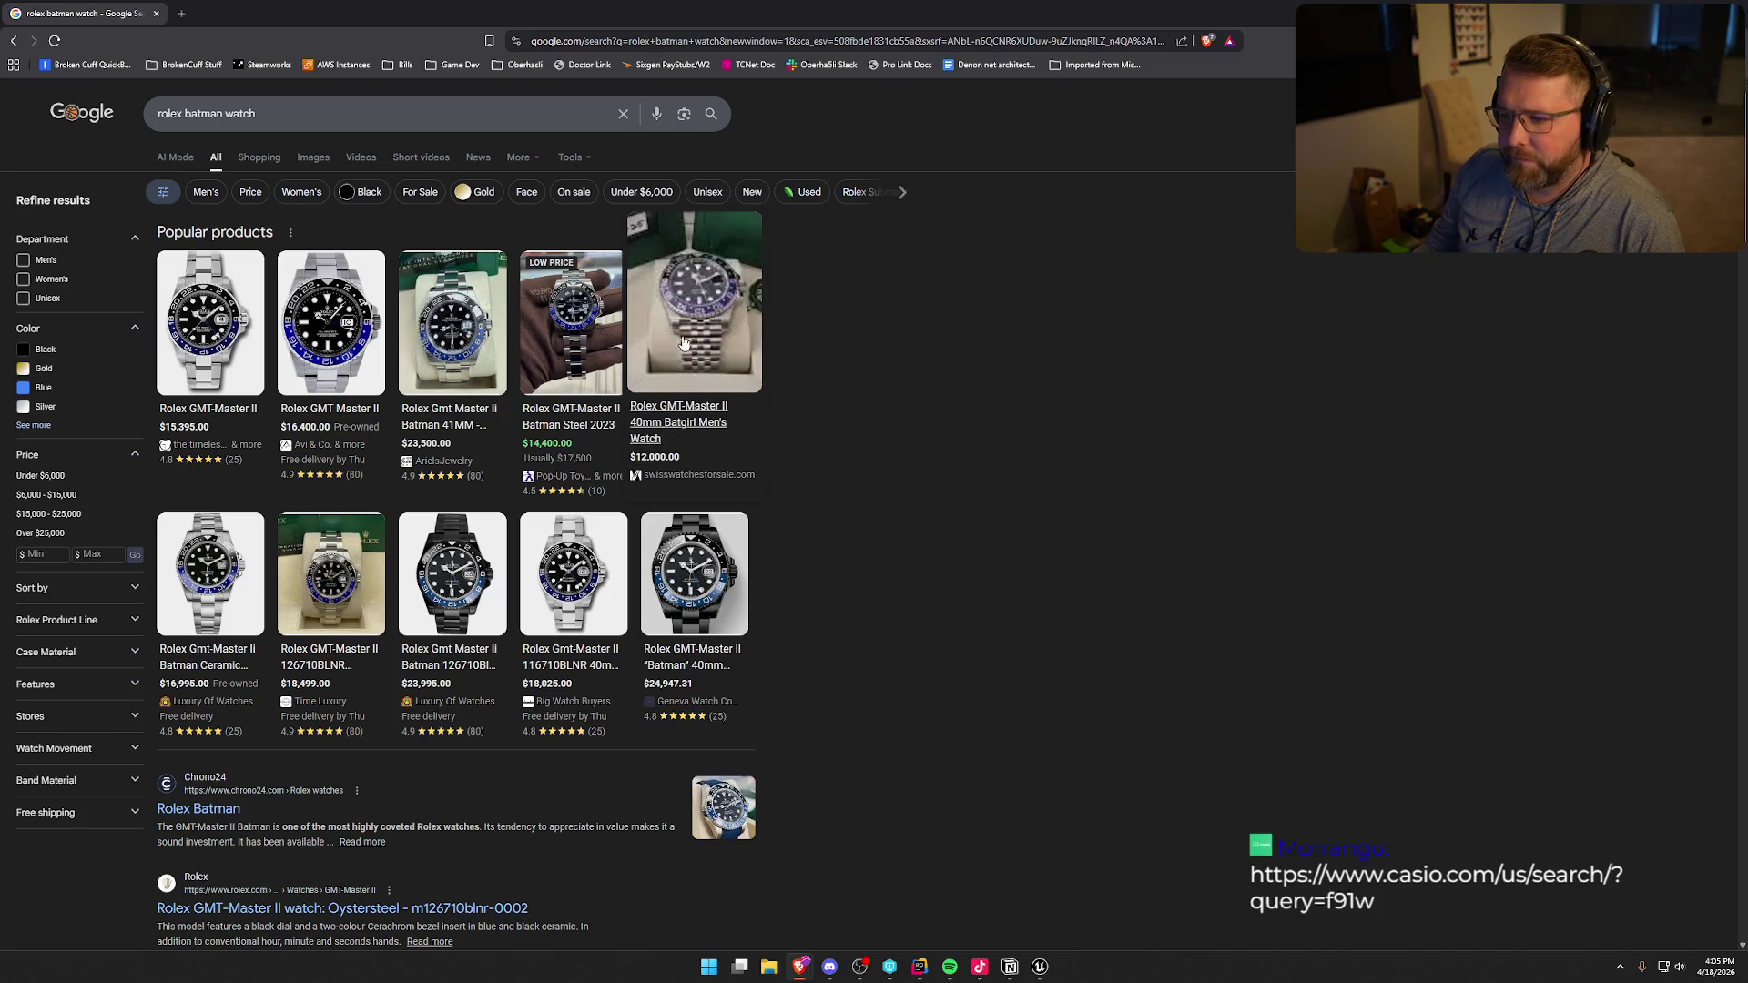
{"action": "mouse_move", "coordinate": [605, 335]}
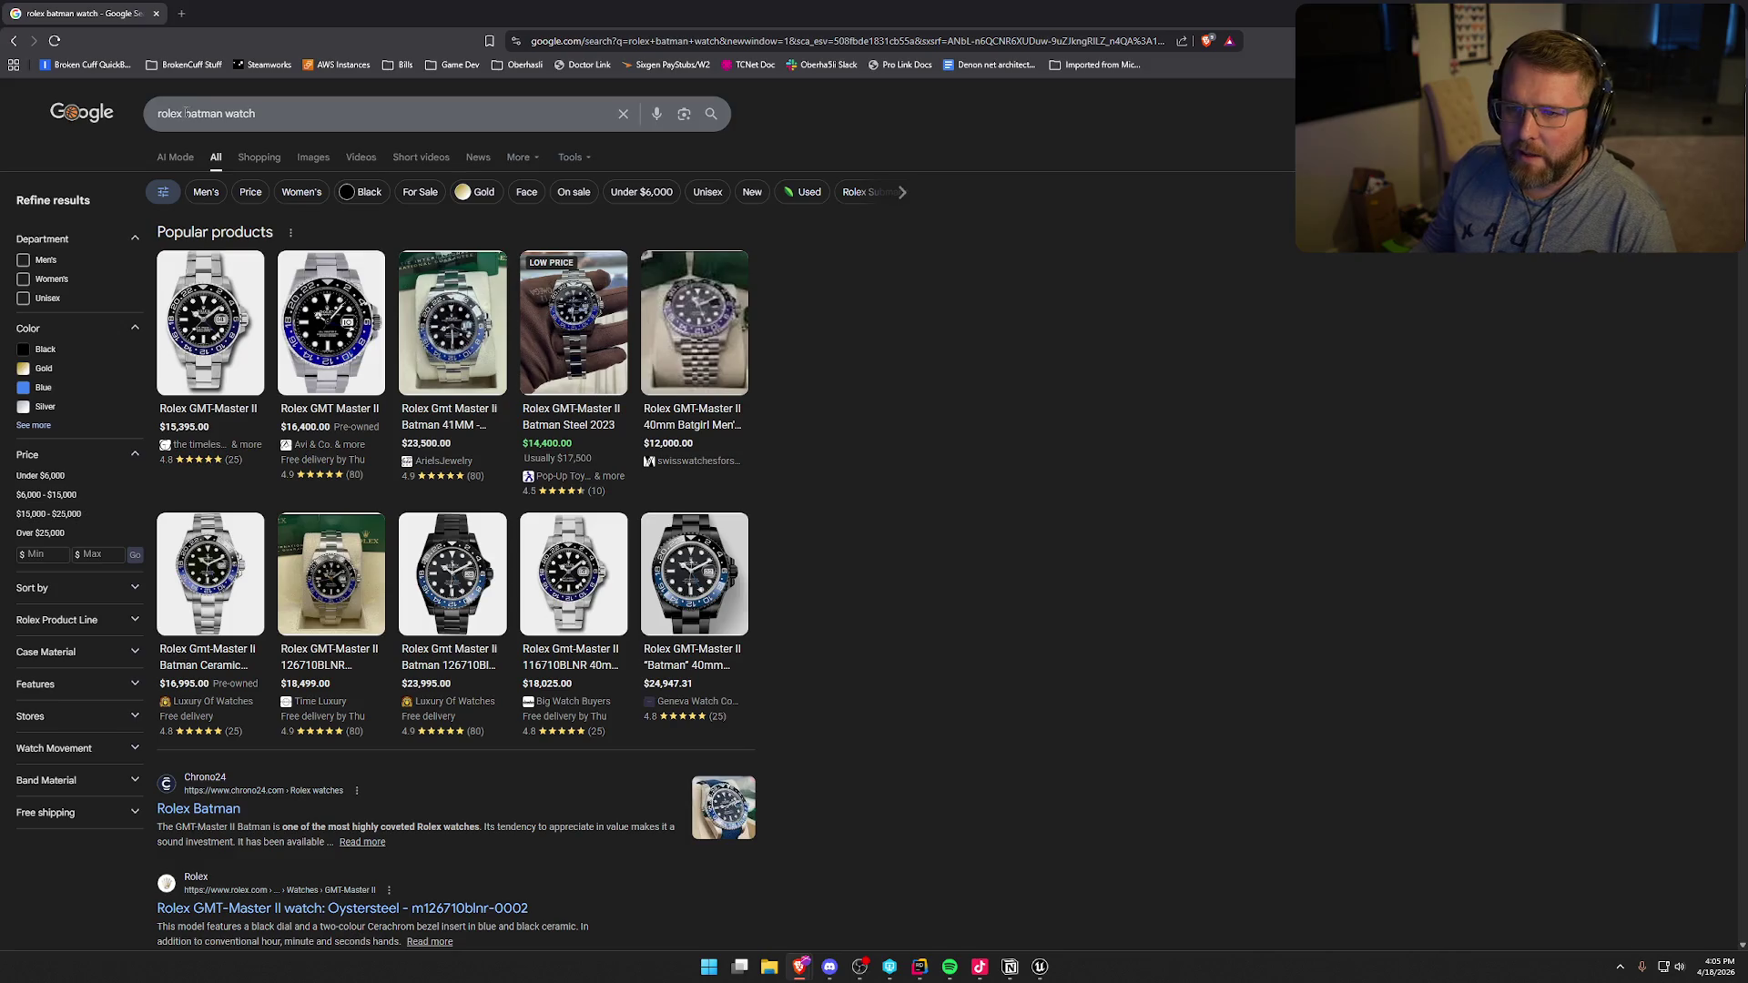
- Change the search to 'rolex pepsi' and look over the results
{"action": "left_click_drag", "start_coordinate": [185, 113], "coordinate": [338, 121]}
{"action": "type", "text": "pe"}
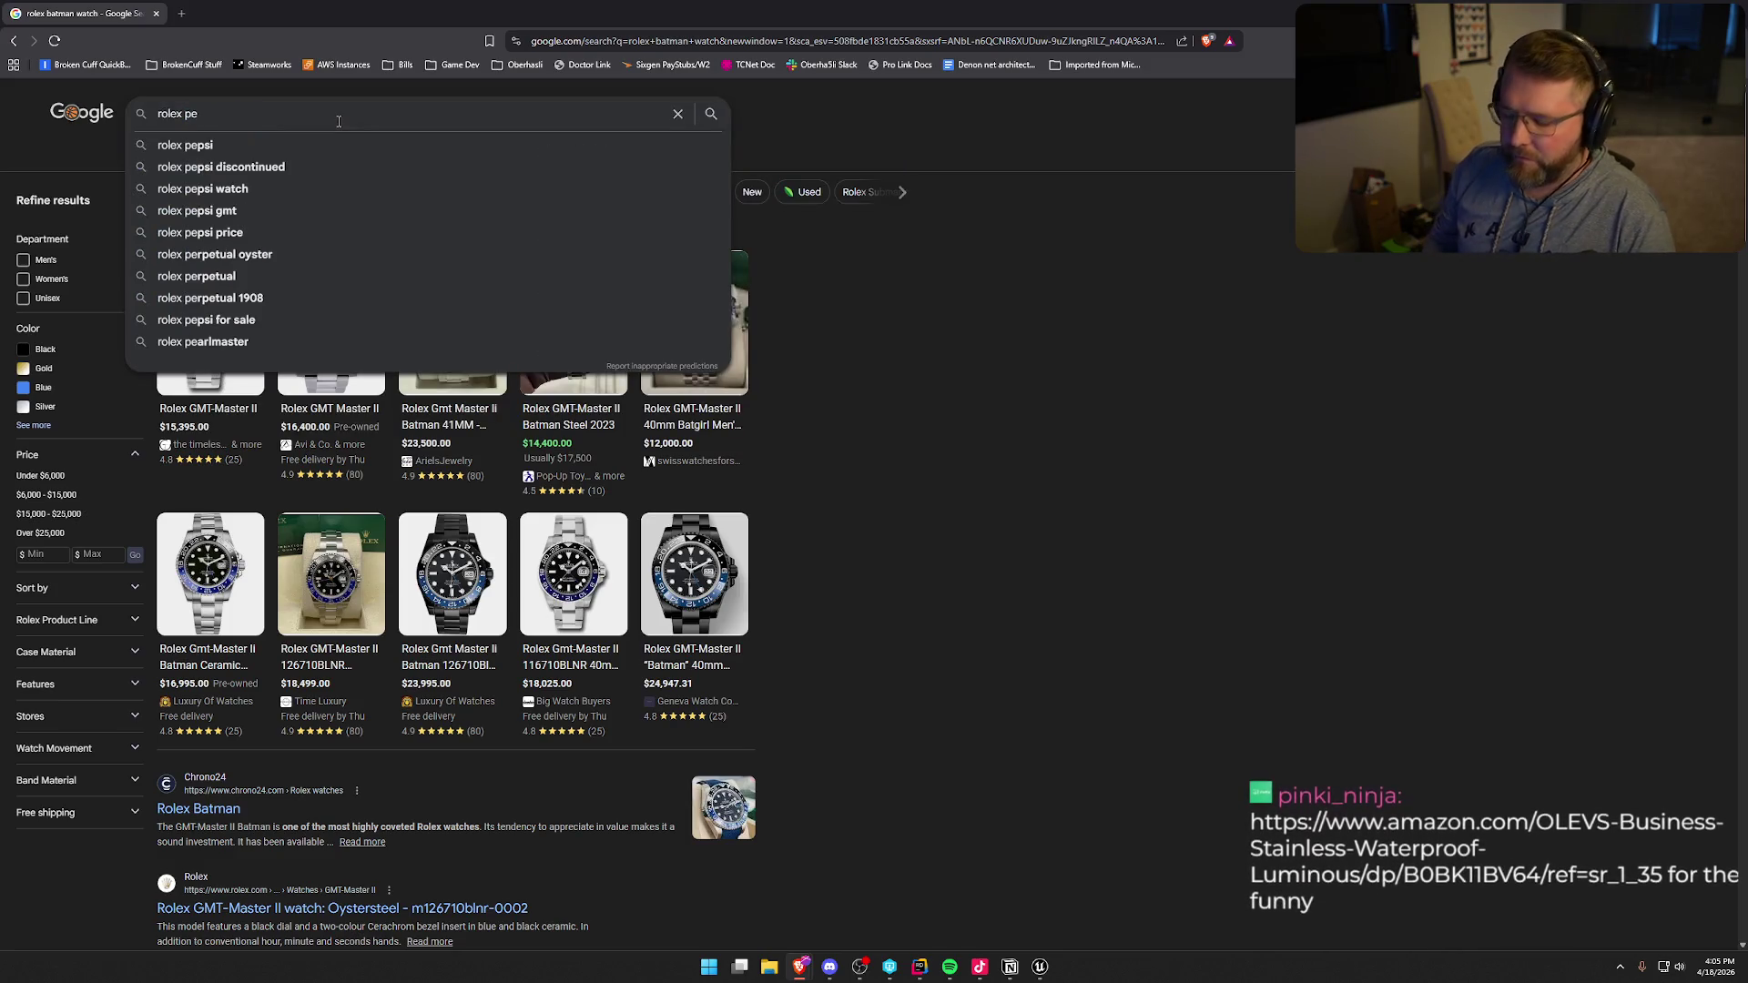
{"action": "key", "text": "Down"}
{"action": "key", "text": "Return"}
{"action": "mouse_move", "coordinate": [533, 521]}
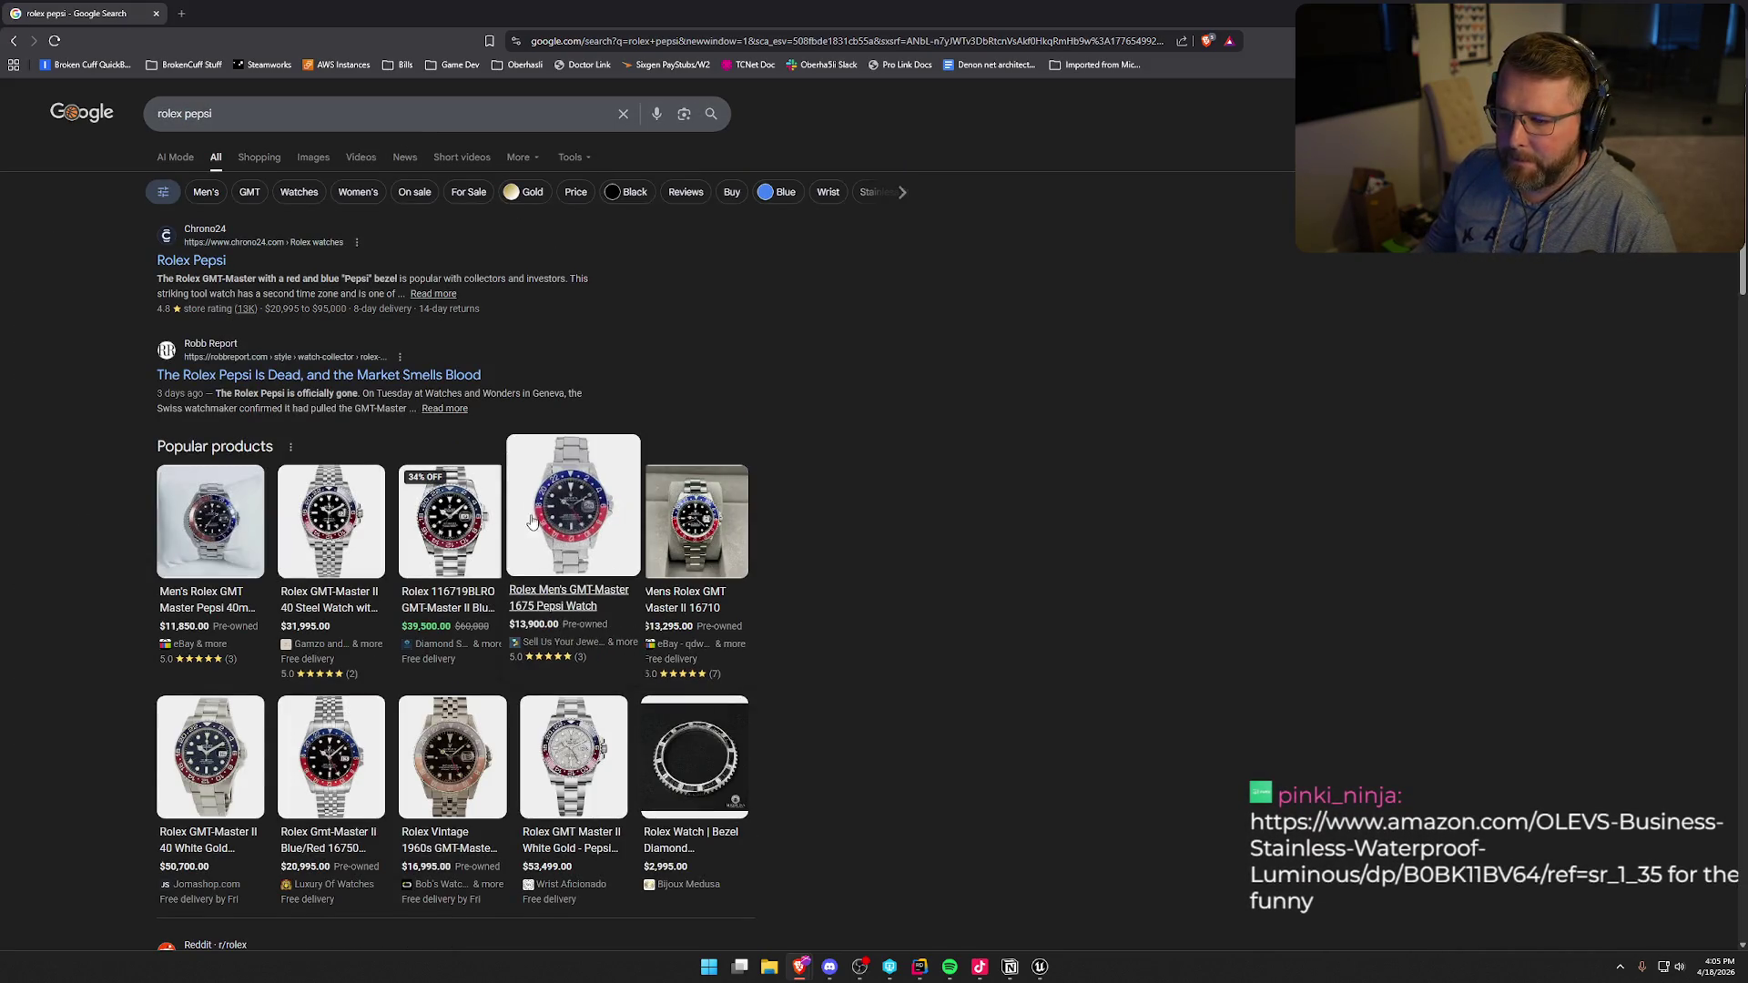
{"action": "mouse_move", "coordinate": [710, 514]}
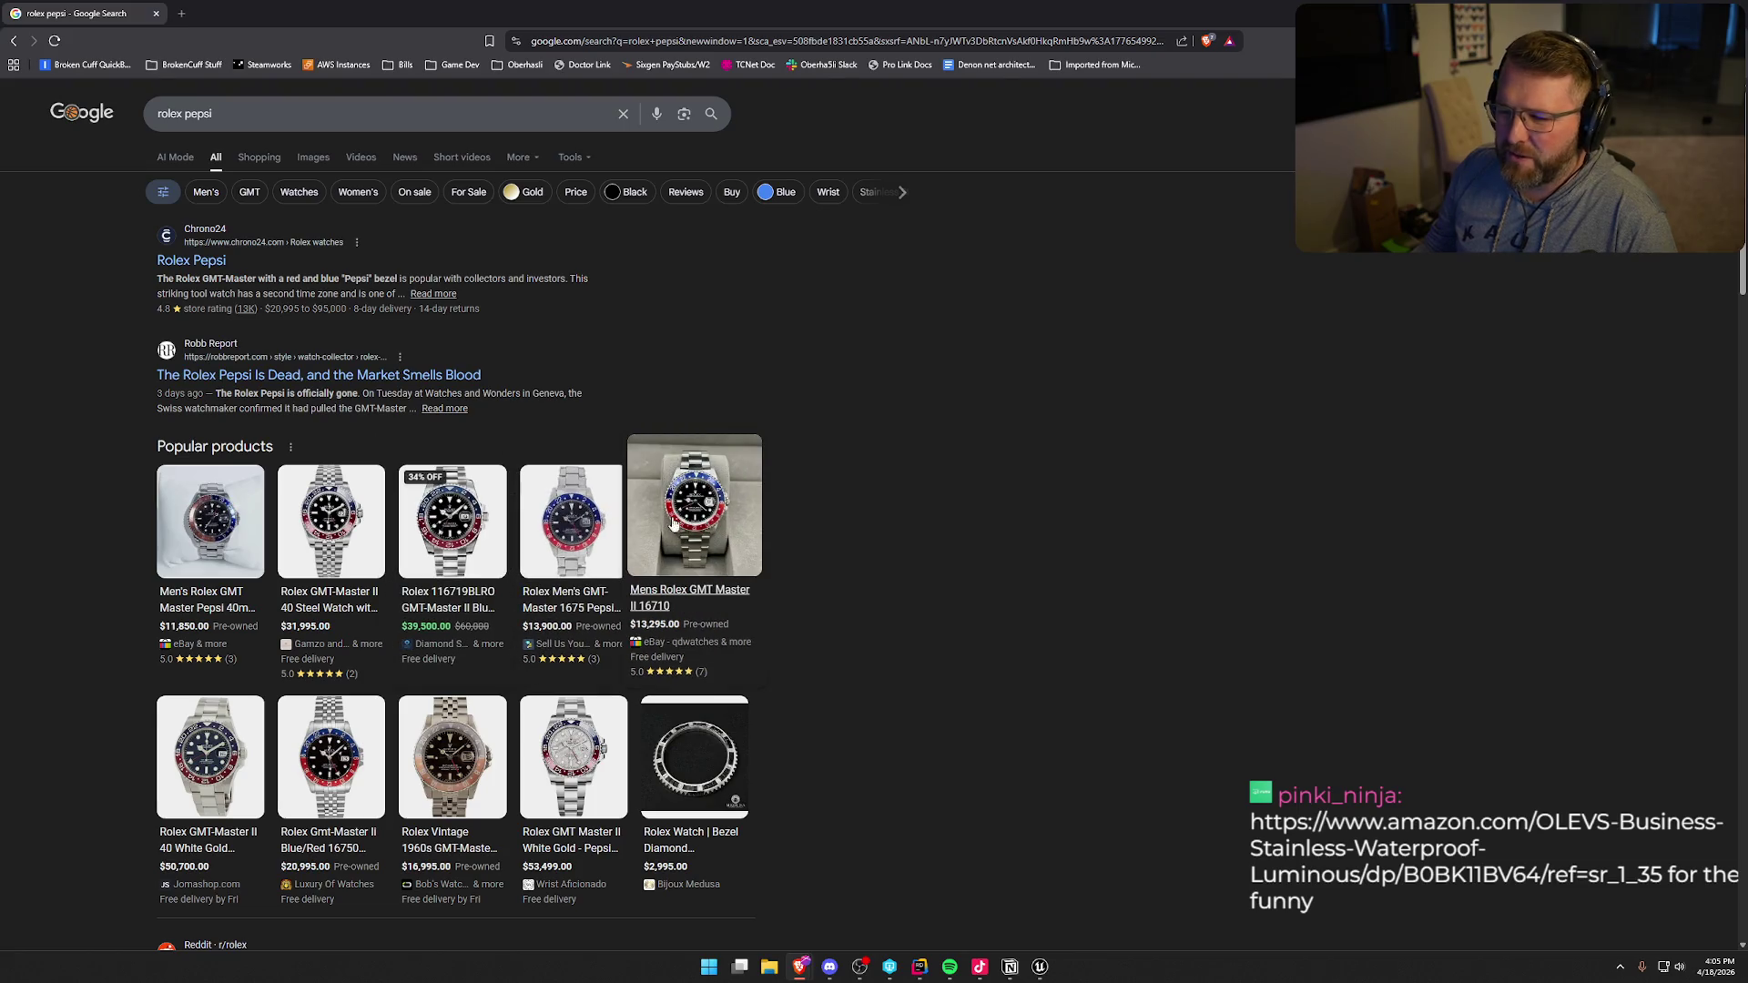
- Search 'rolex hulk' and open Chrono24's Rolex Hulk listings in a new tab
{"action": "left_click", "coordinate": [195, 126]}
{"action": "key", "text": "BackSpace"}
{"action": "key", "text": "BackSpace"}
{"action": "key", "text": "BackSpace"}
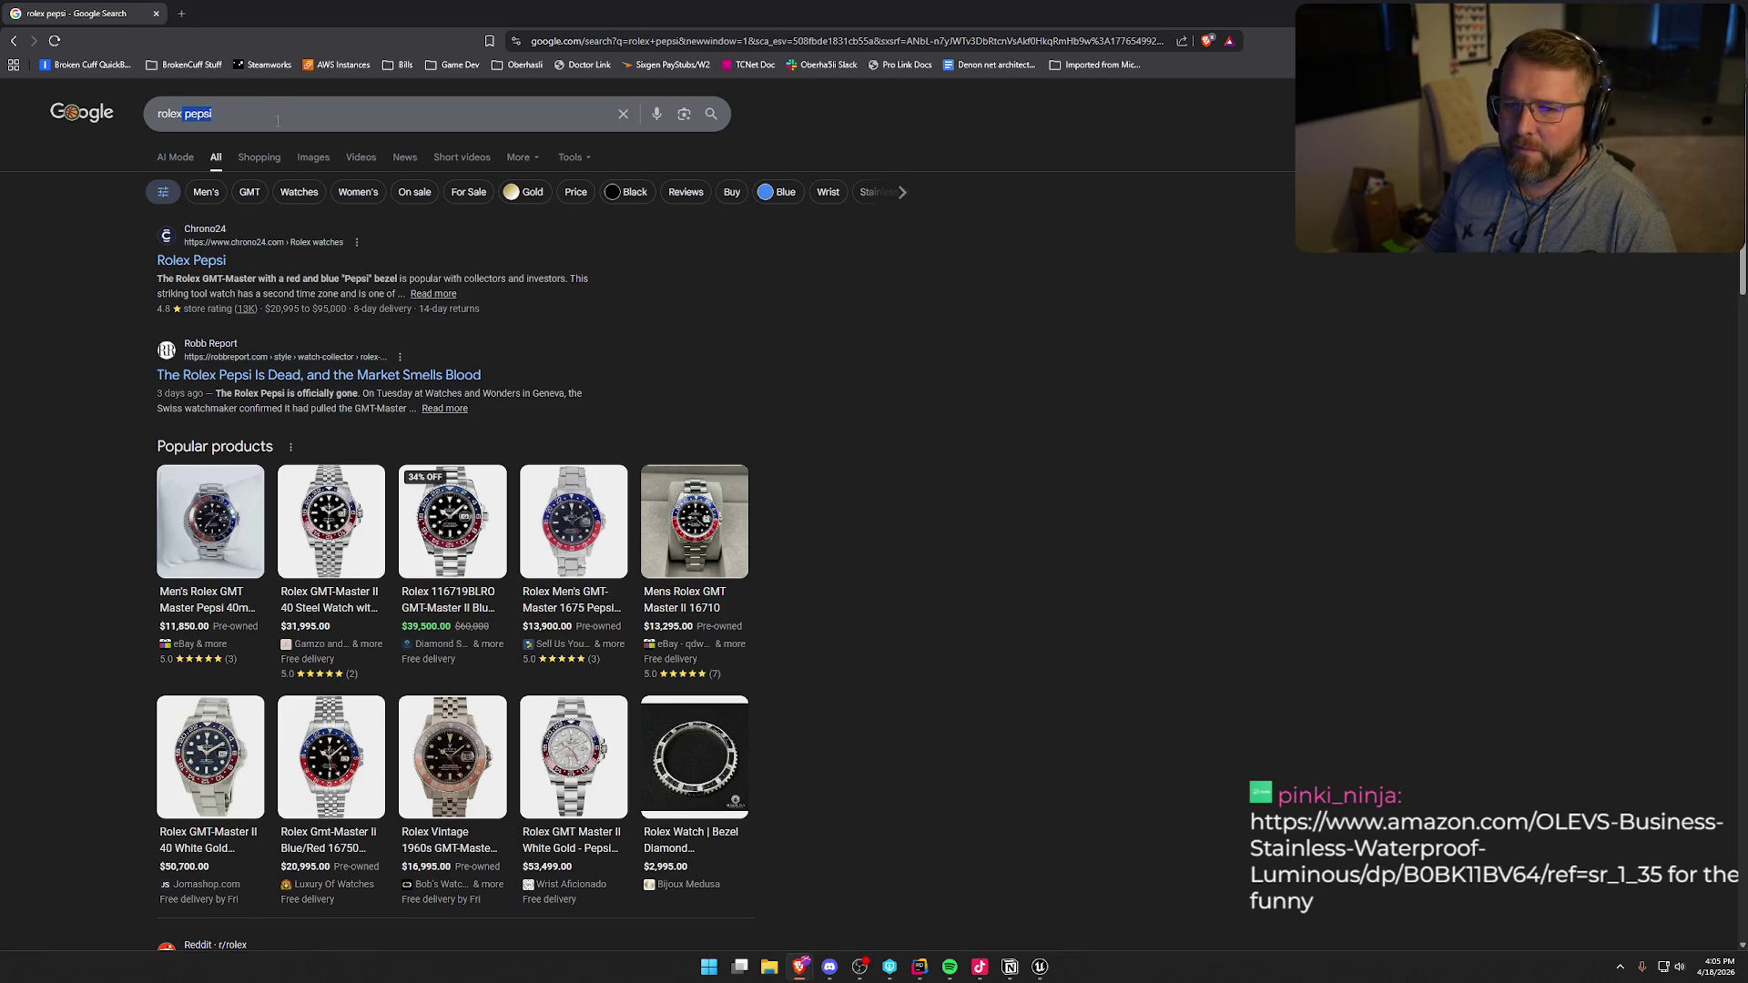
{"action": "type", "text": "hu"}
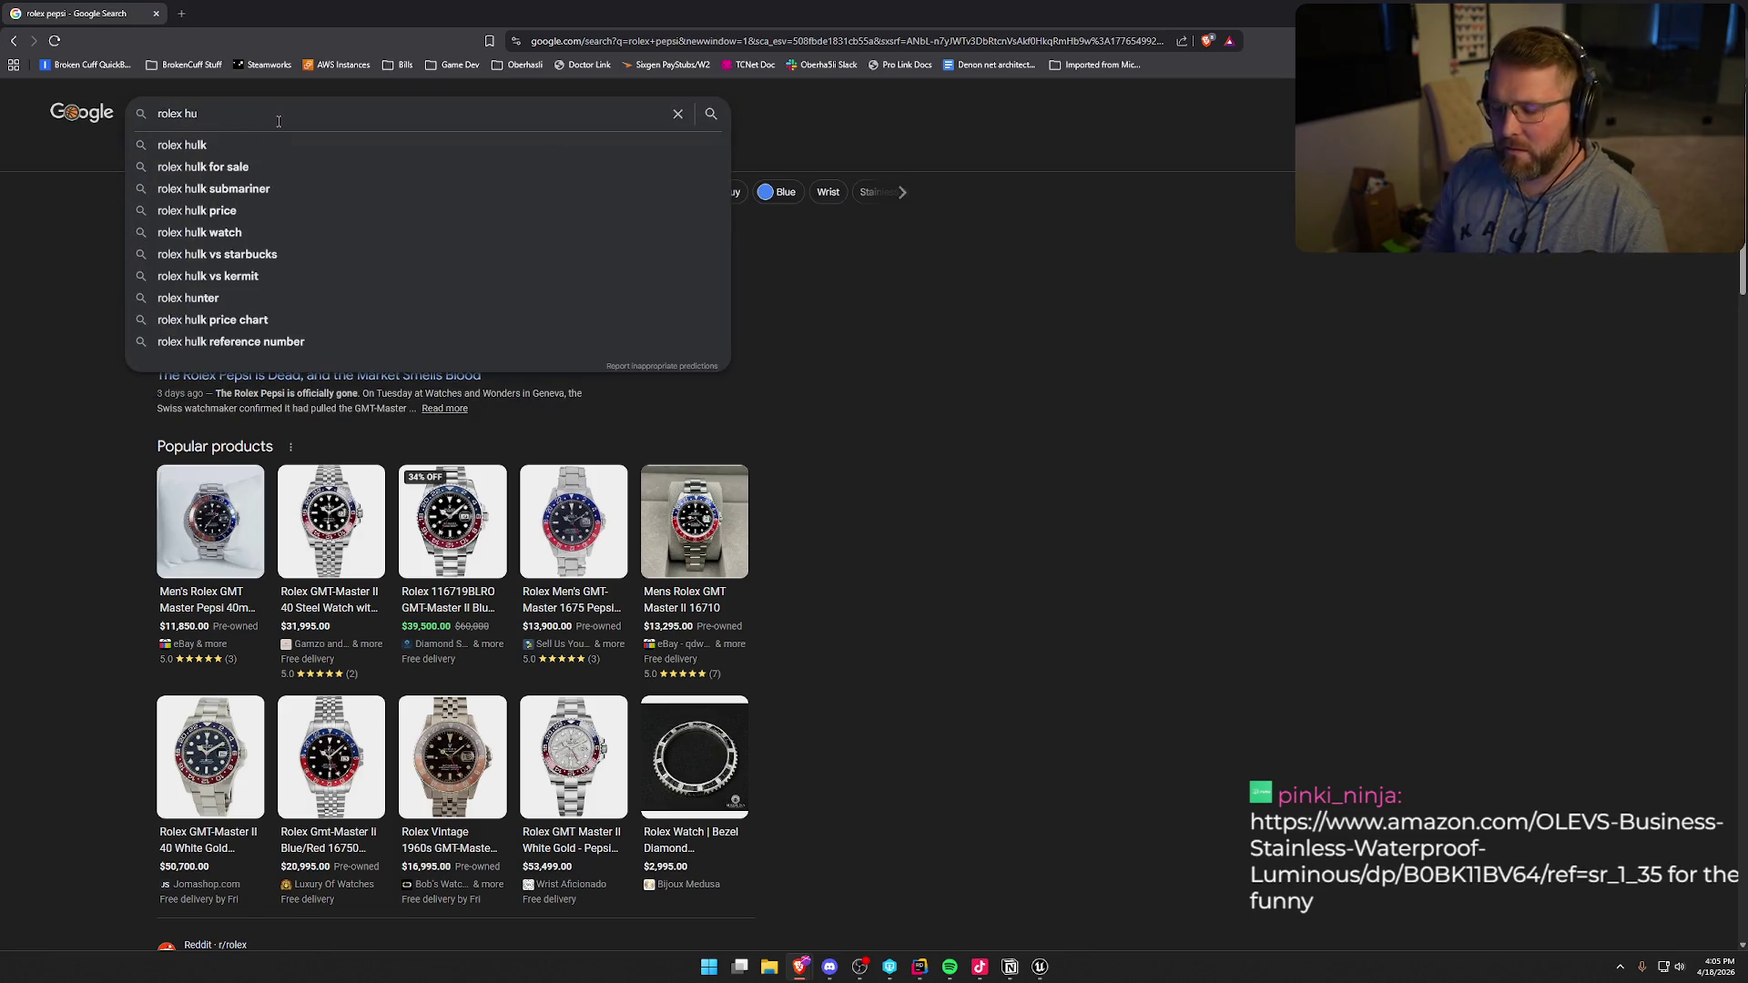
{"action": "type", "text": "lk"}
{"action": "key", "text": "Return"}
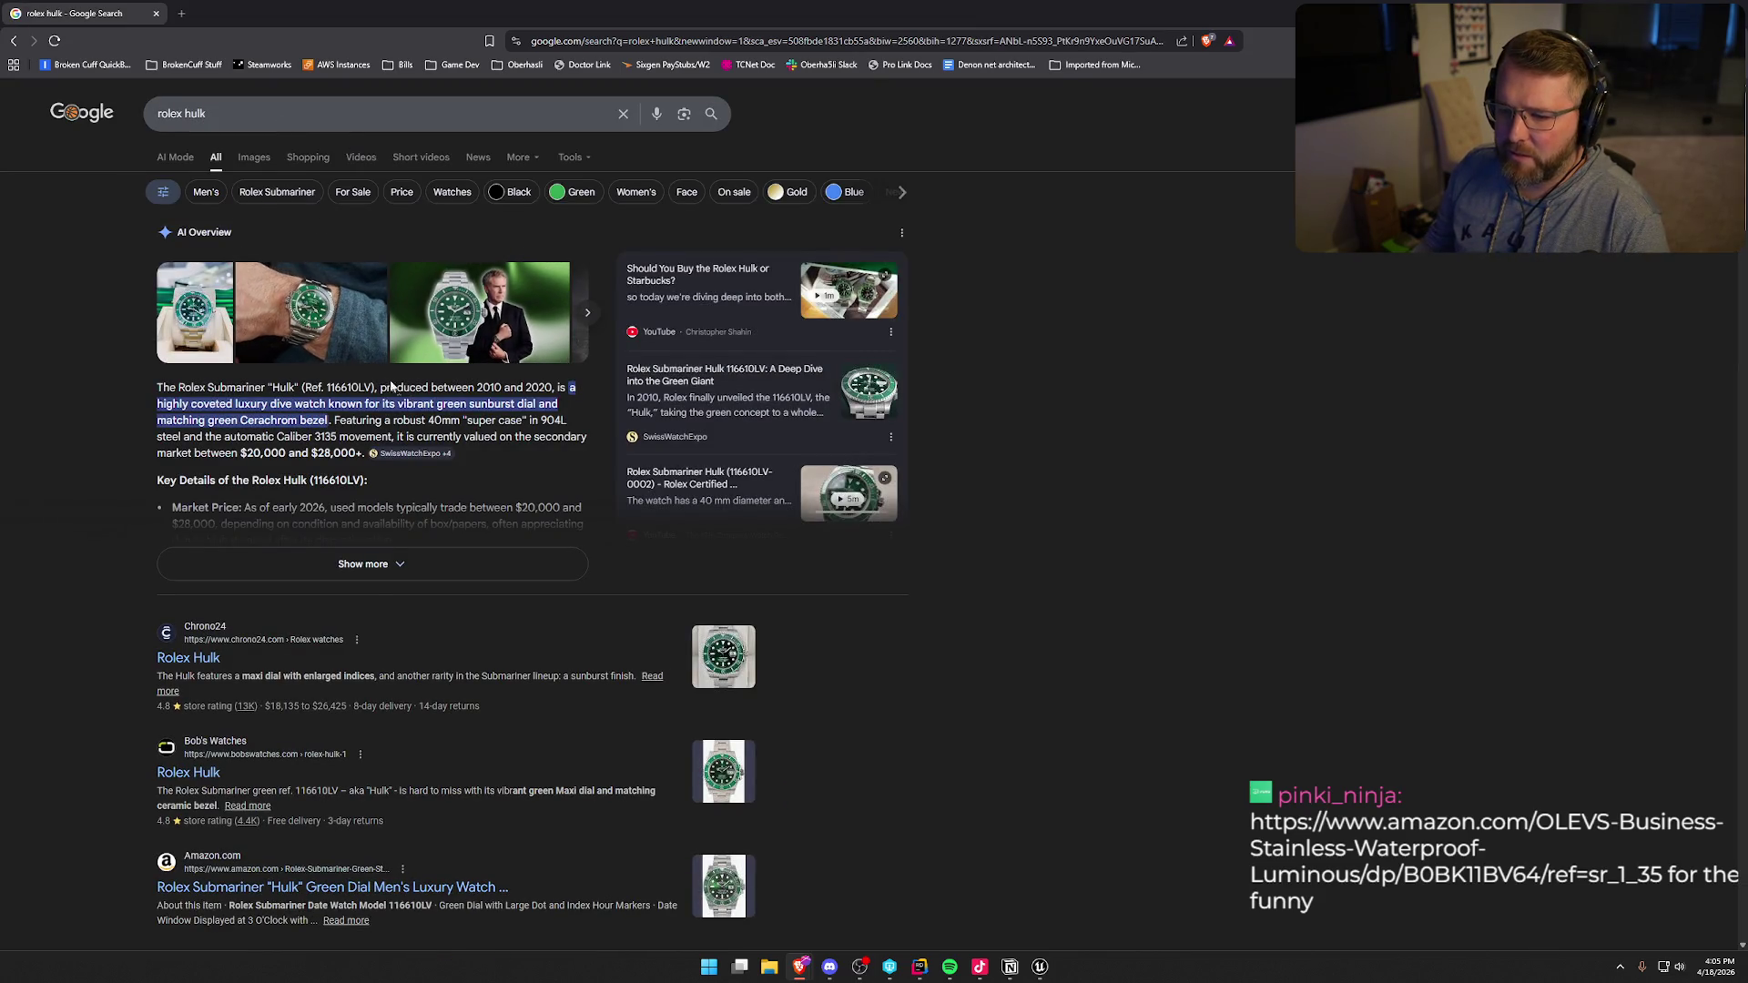
{"action": "left_click", "coordinate": [198, 660]}
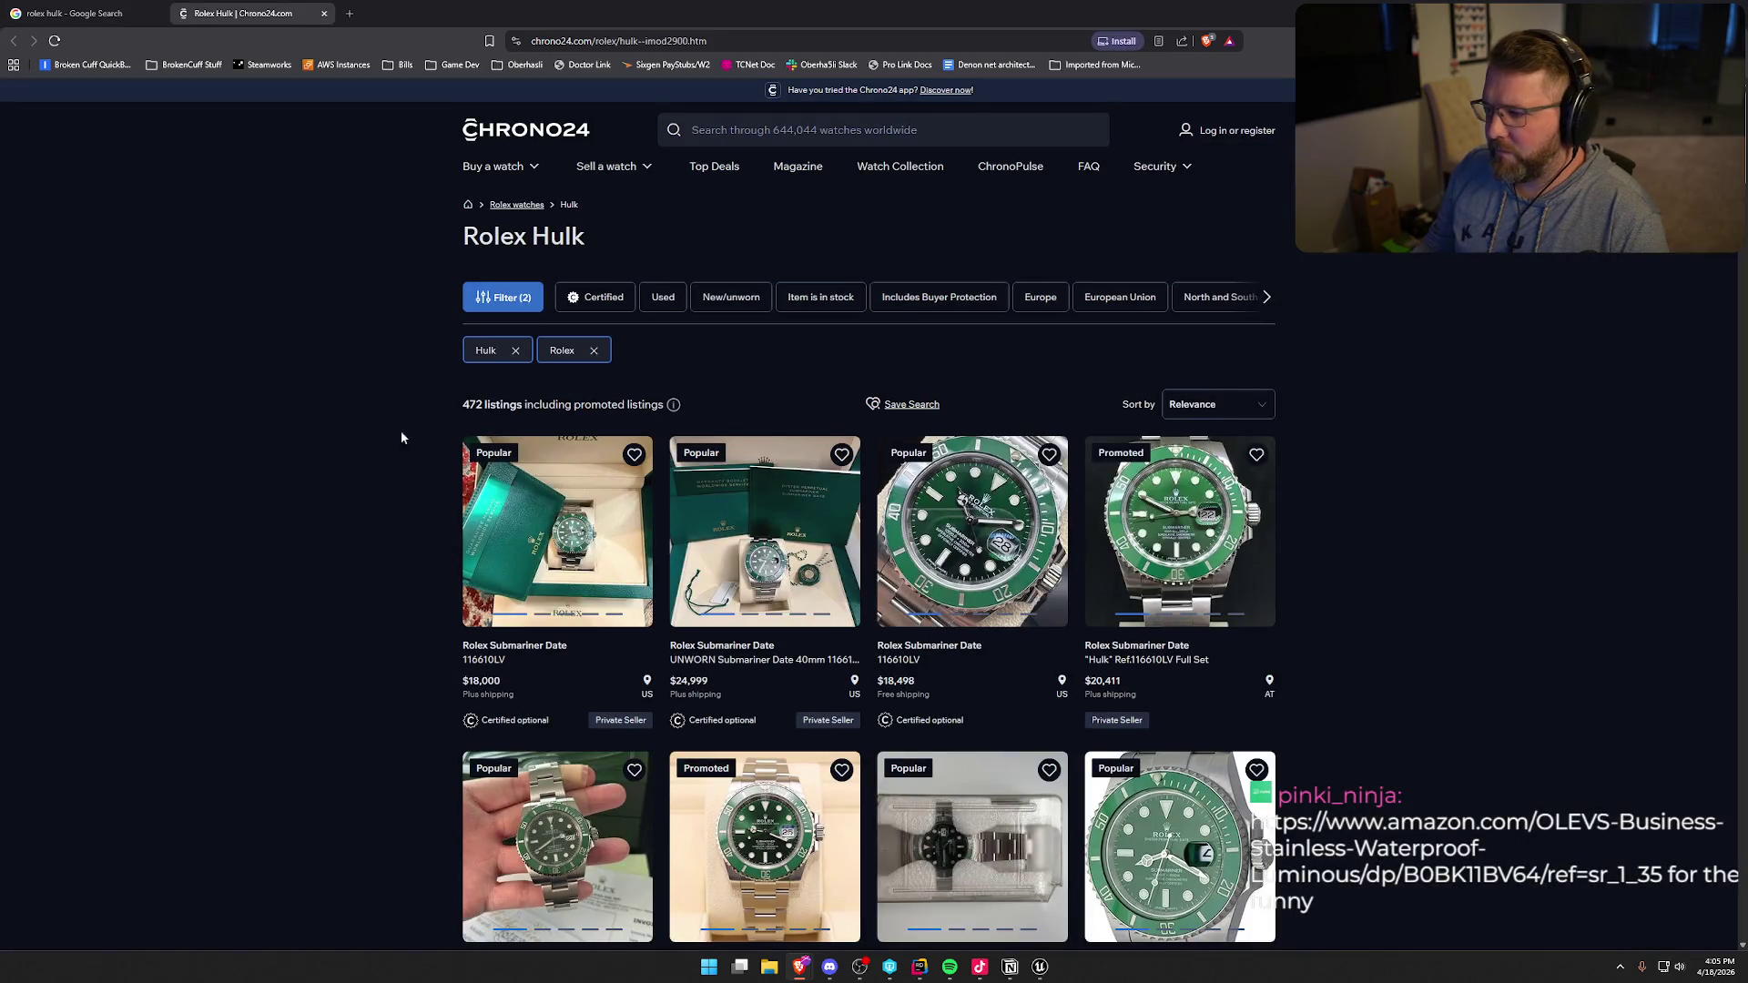
- Scroll through Chrono24's Rolex Hulk Submariner Date listings, then close the Chrono24 tab
{"action": "scroll", "coordinate": [1373, 554], "scroll_direction": "down", "scroll_amount": 3}
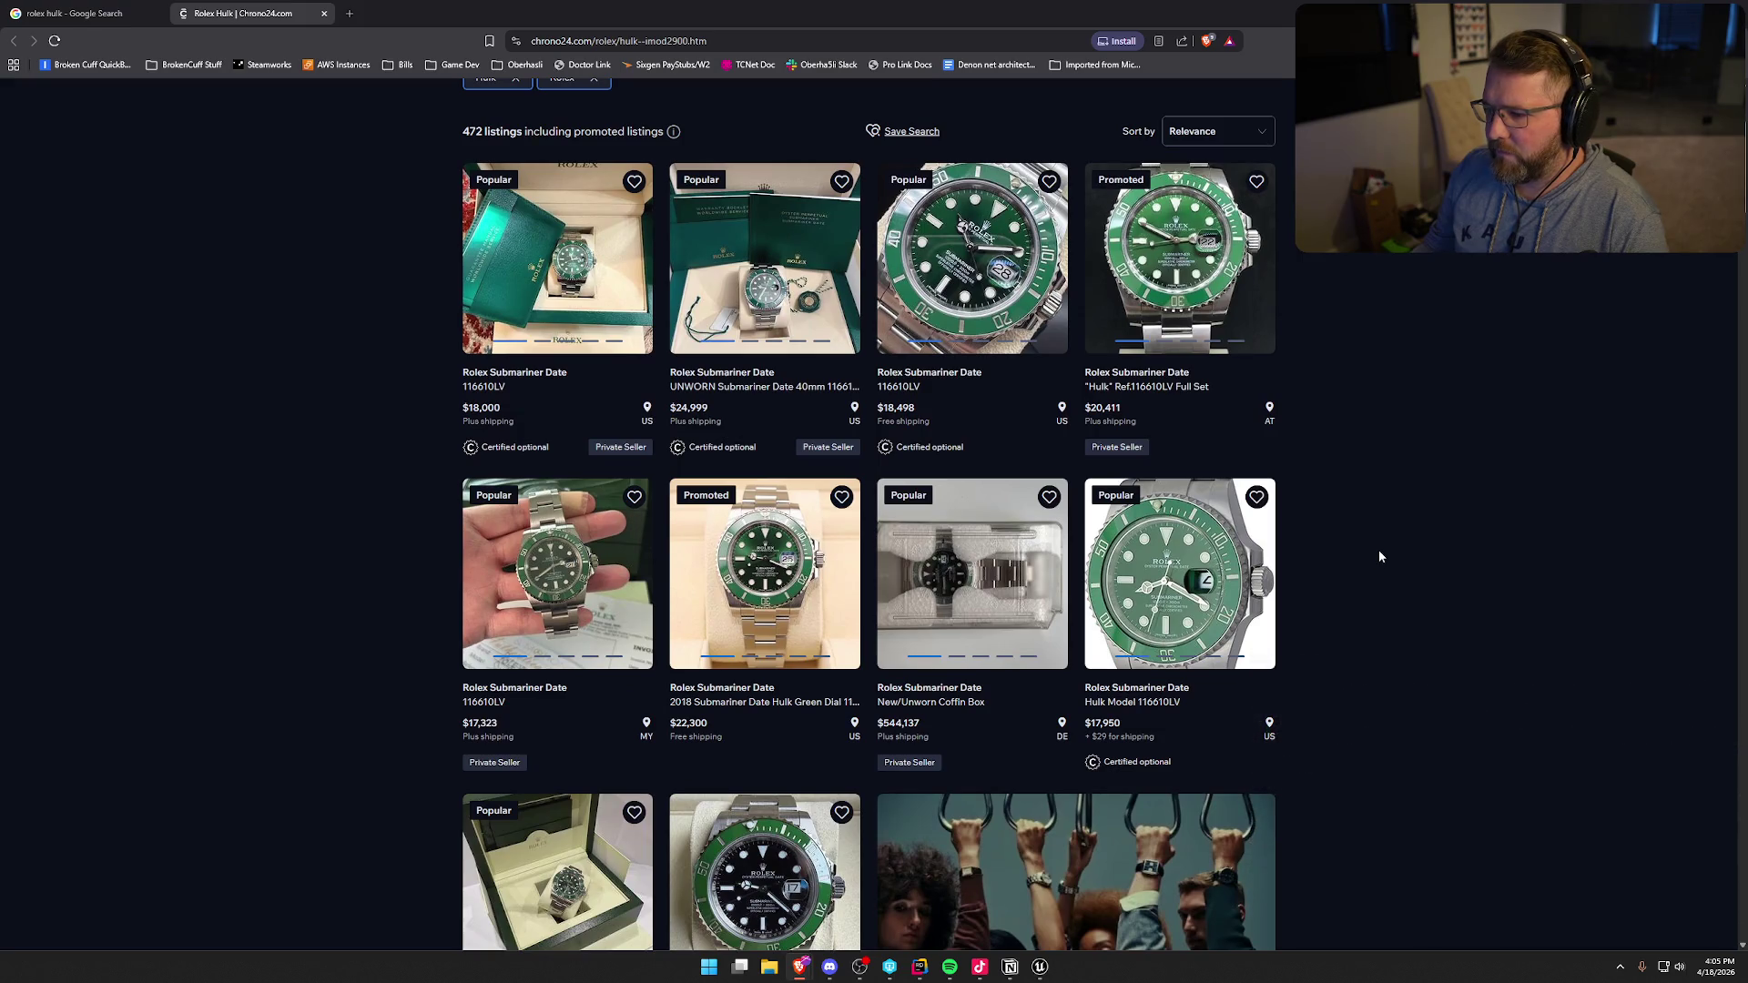
{"action": "scroll", "coordinate": [1414, 555], "scroll_direction": "down", "scroll_amount": 3}
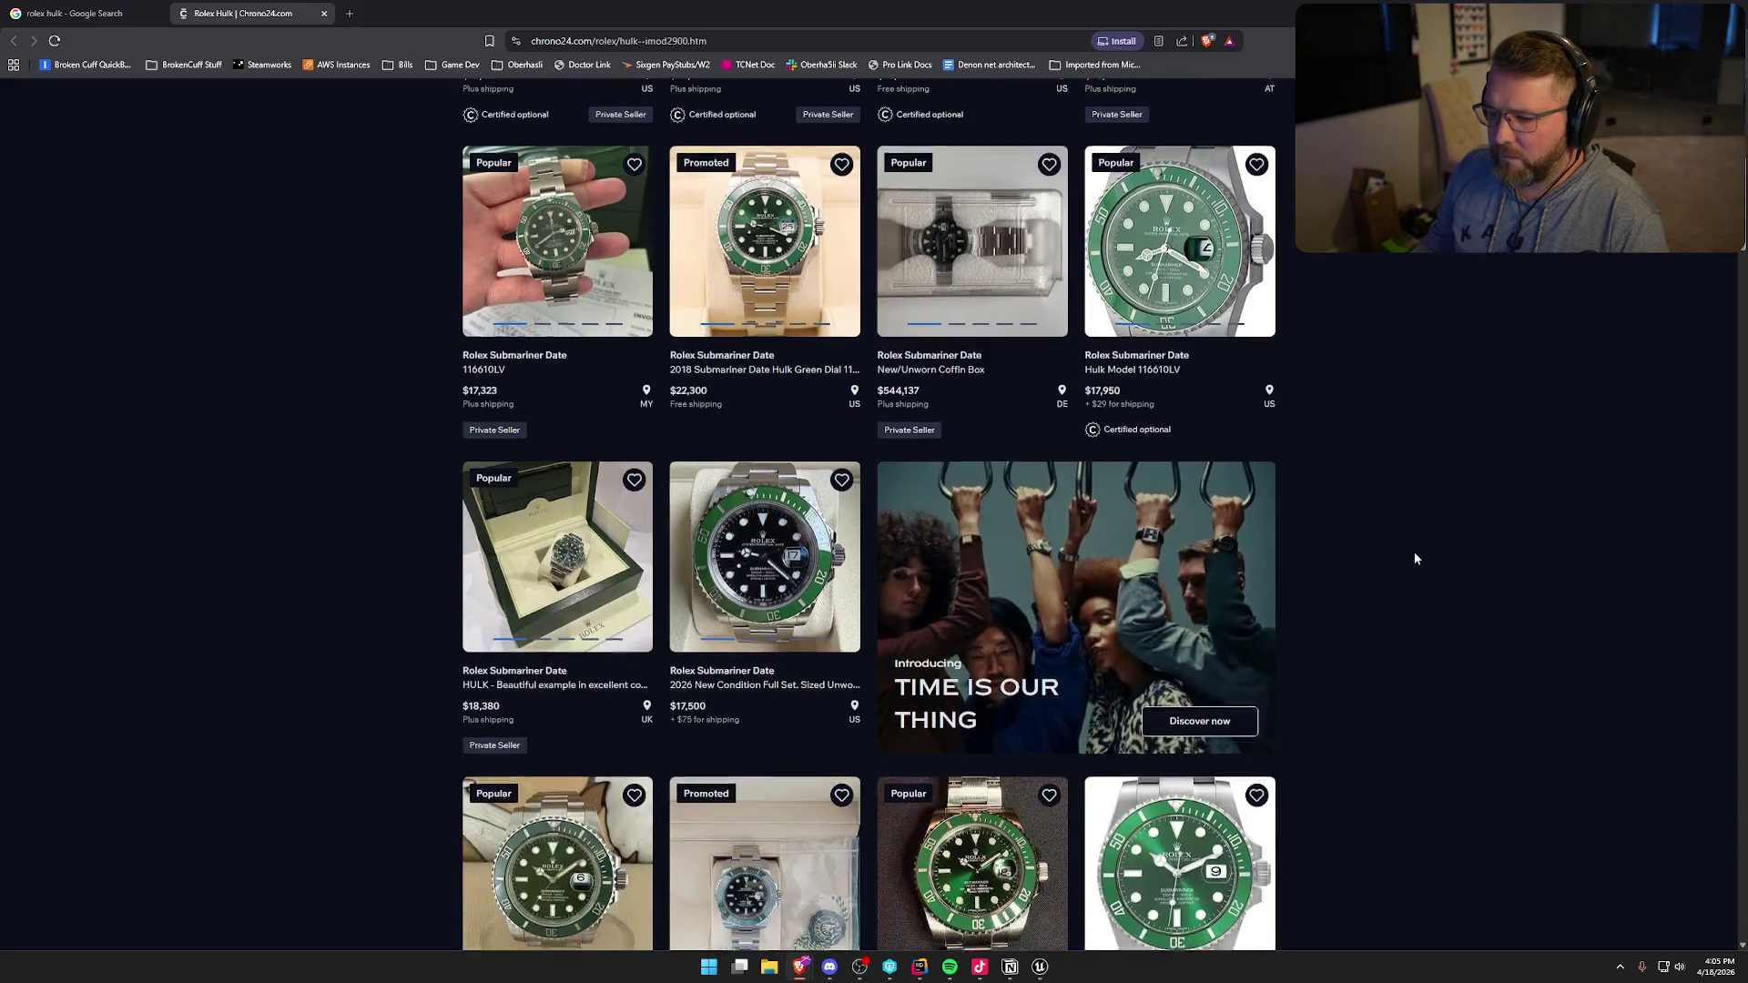
{"action": "scroll", "coordinate": [1416, 557], "scroll_direction": "down", "scroll_amount": 3}
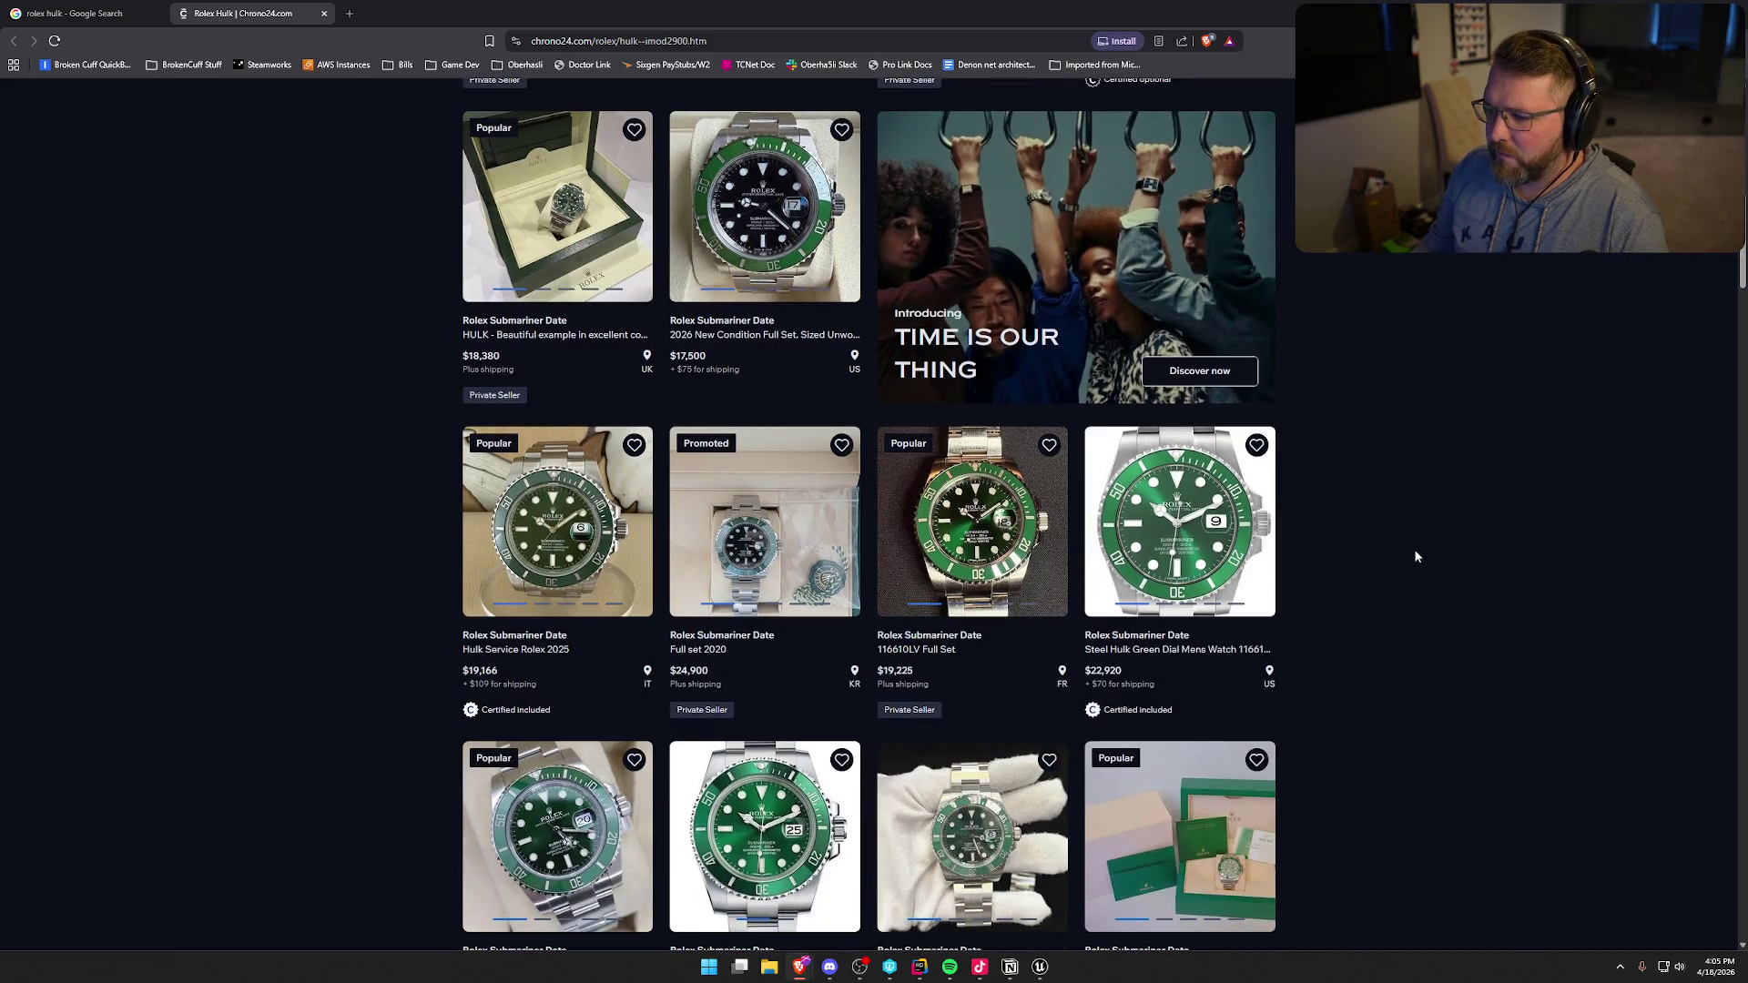
{"action": "scroll", "coordinate": [1416, 556], "scroll_direction": "down", "scroll_amount": 3}
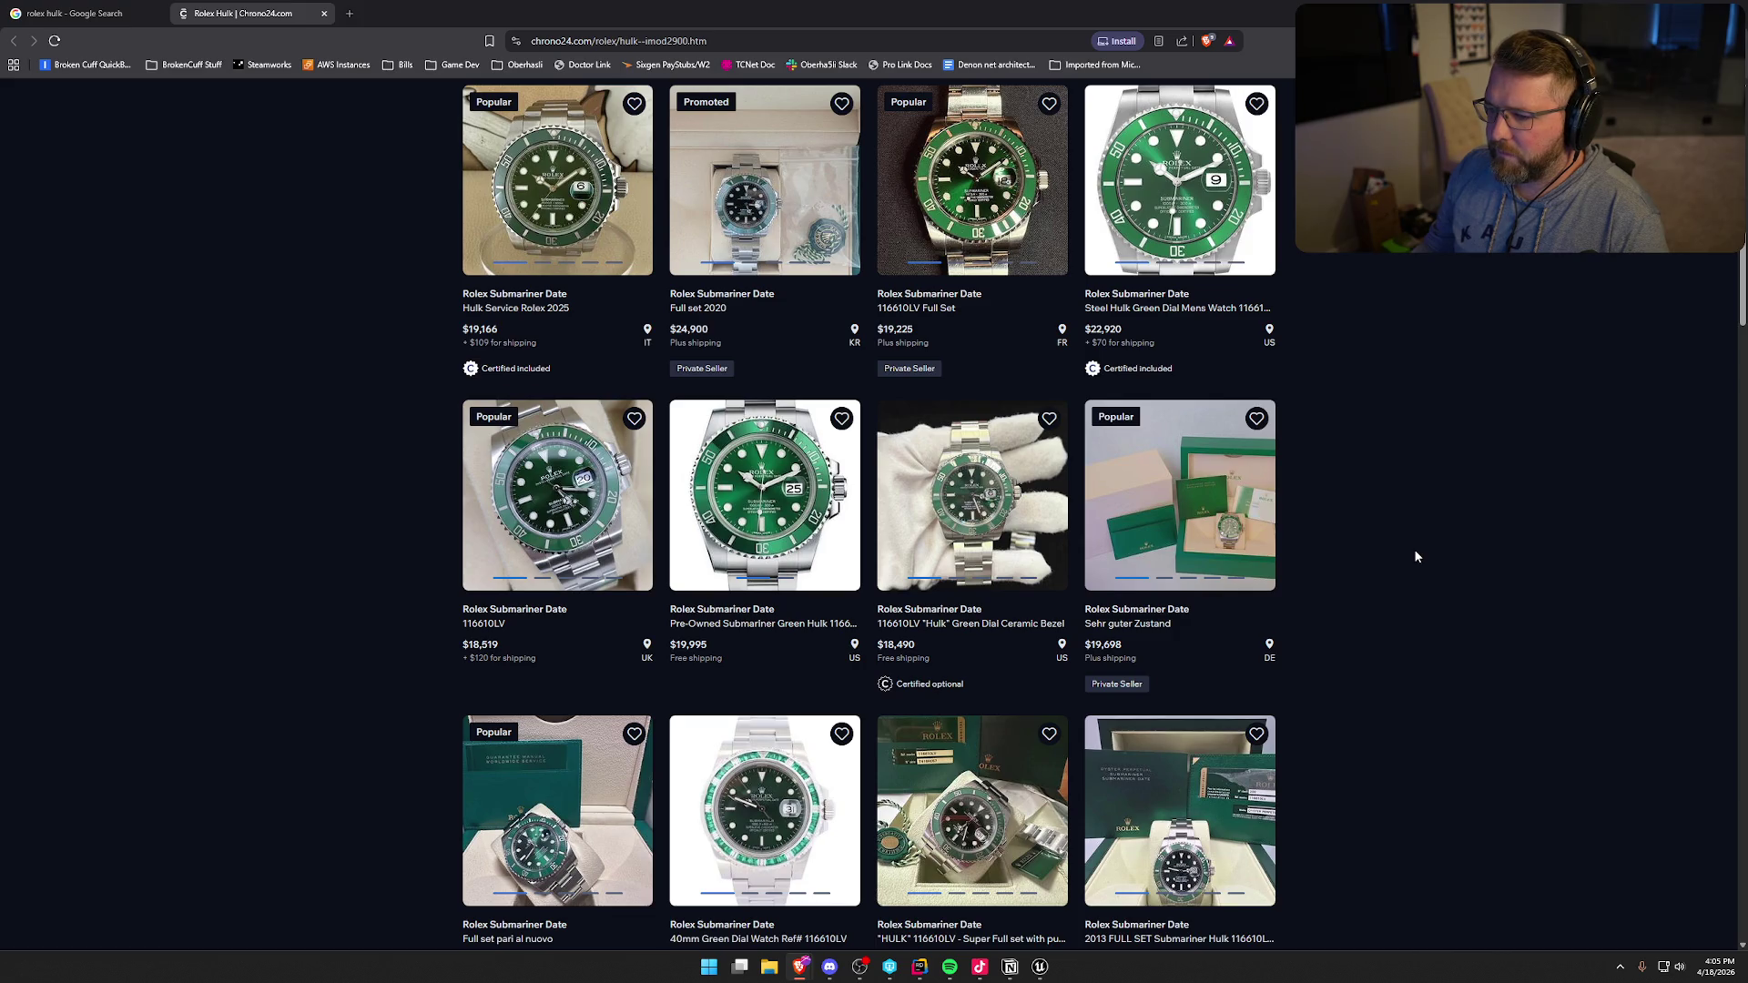
{"action": "mouse_move", "coordinate": [571, 480]}
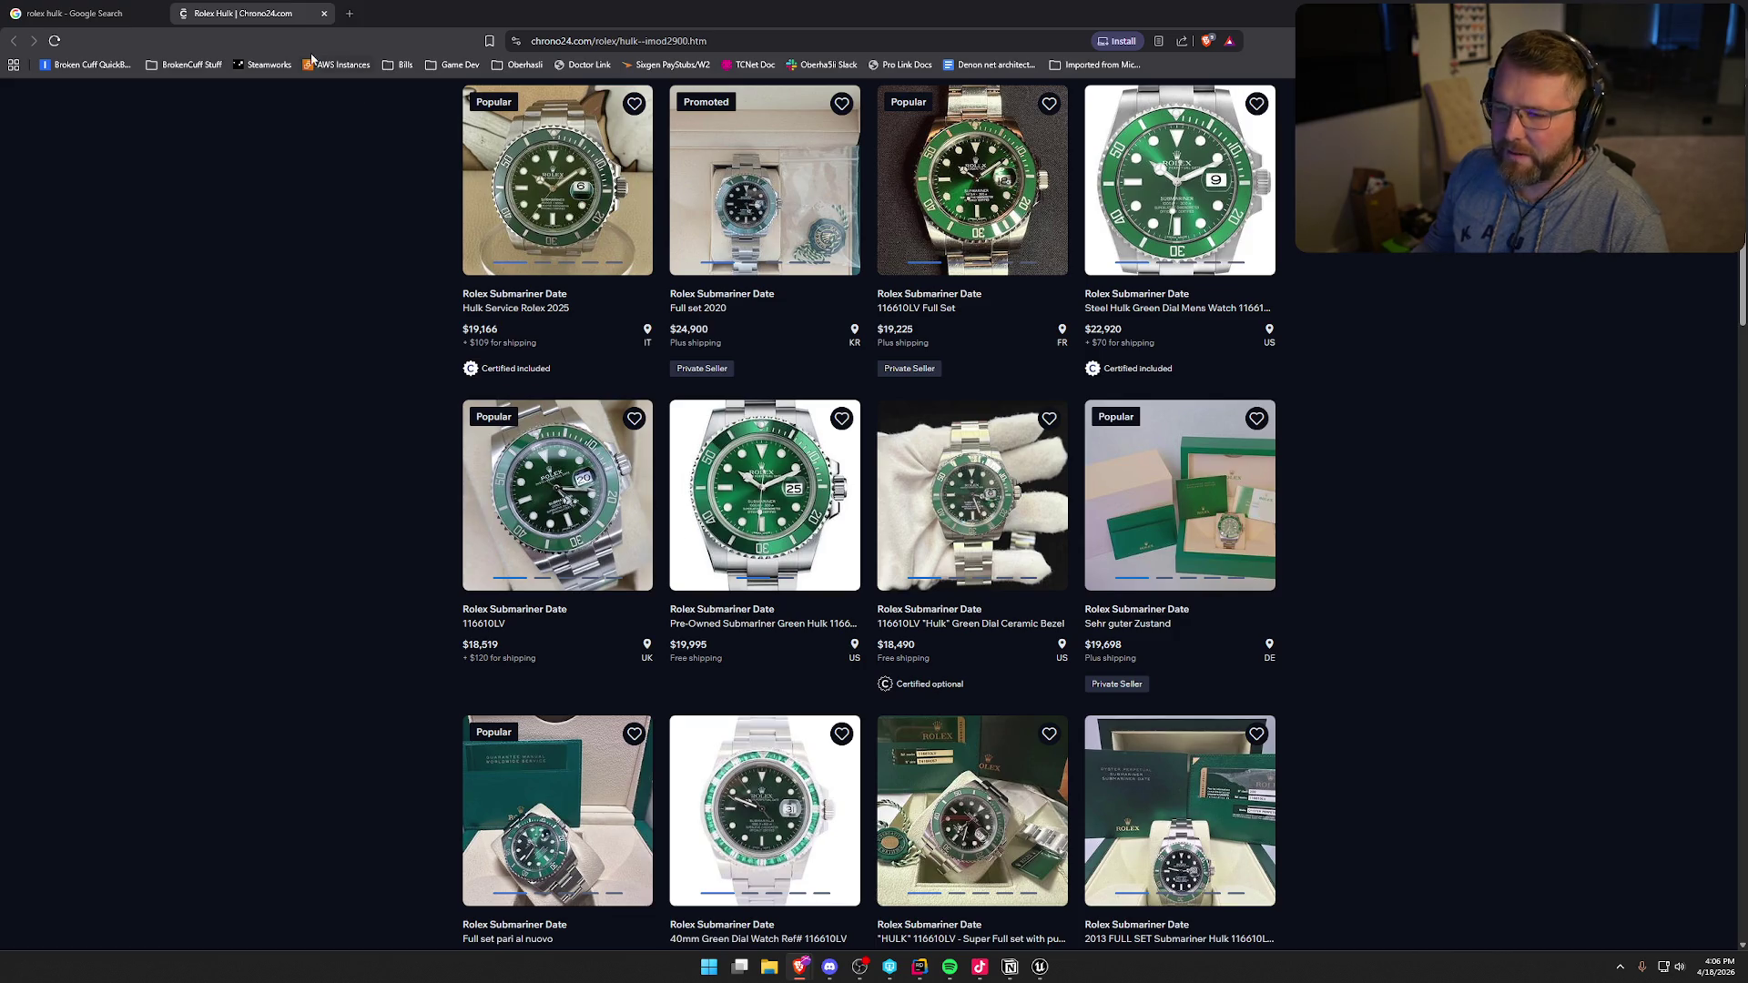
{"action": "left_click", "coordinate": [323, 13]}
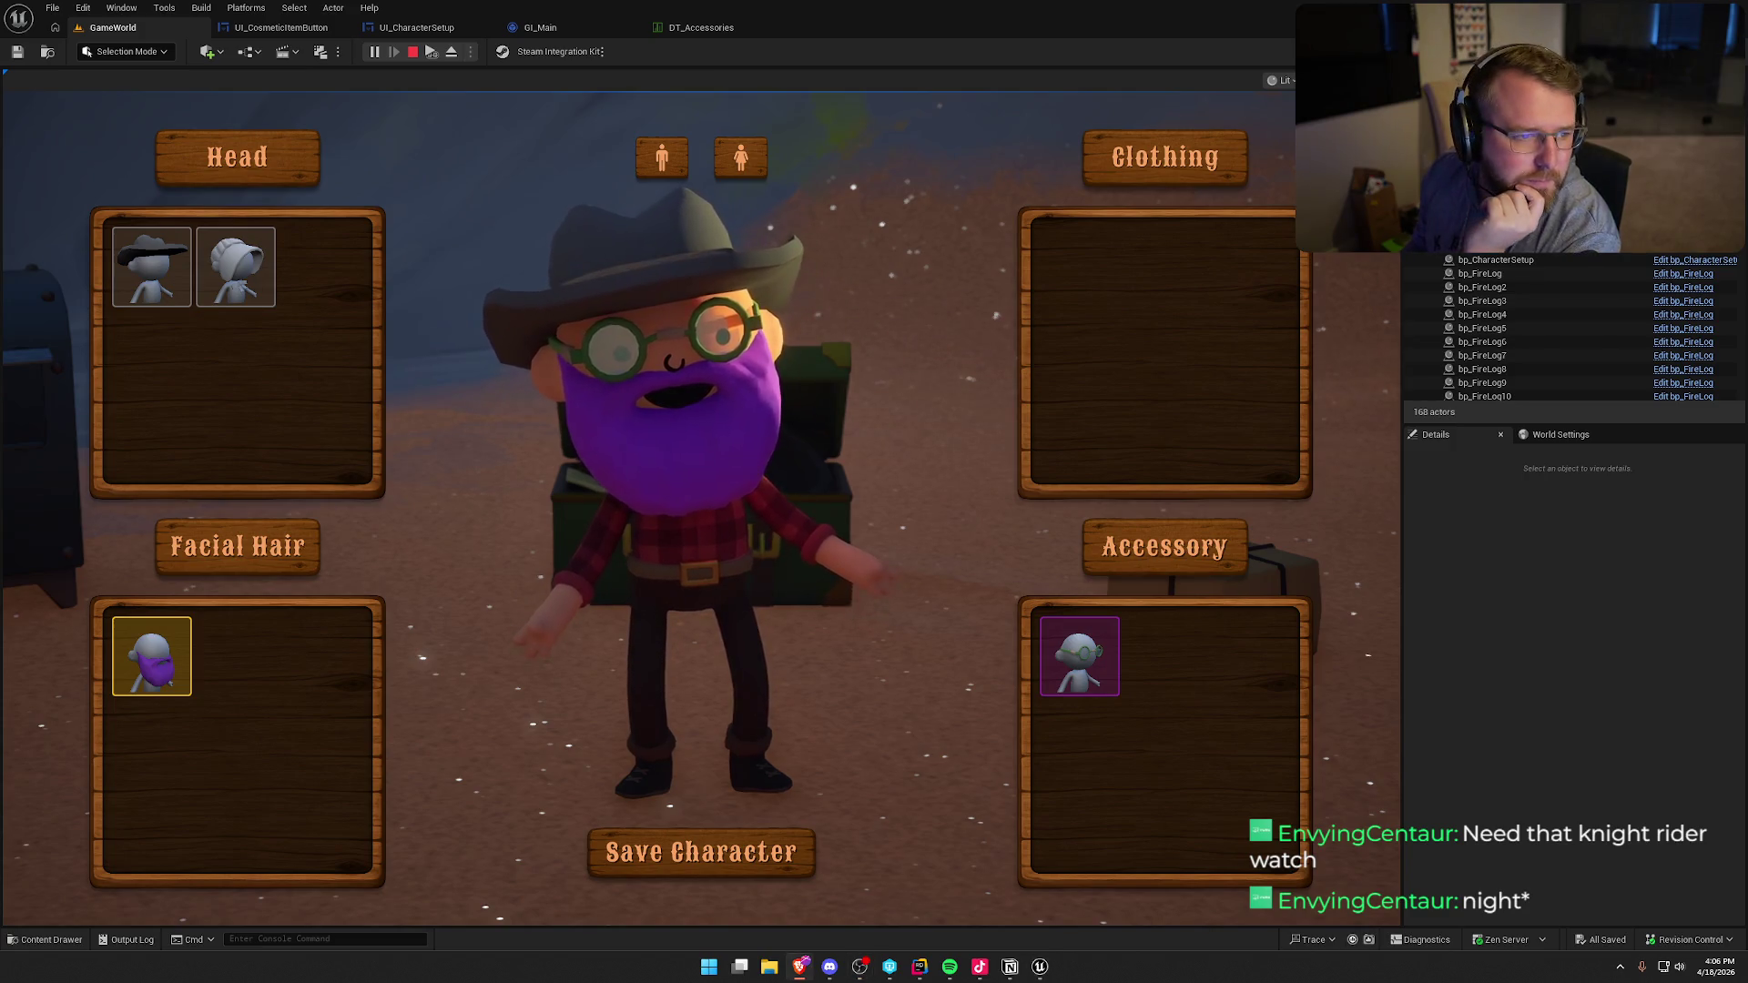
- Bring the Brave window into view, maximize it, and scroll the Casio f91w results
{"action": "left_click_drag", "start_coordinate": [0, 200], "coordinate": [278, 202]}
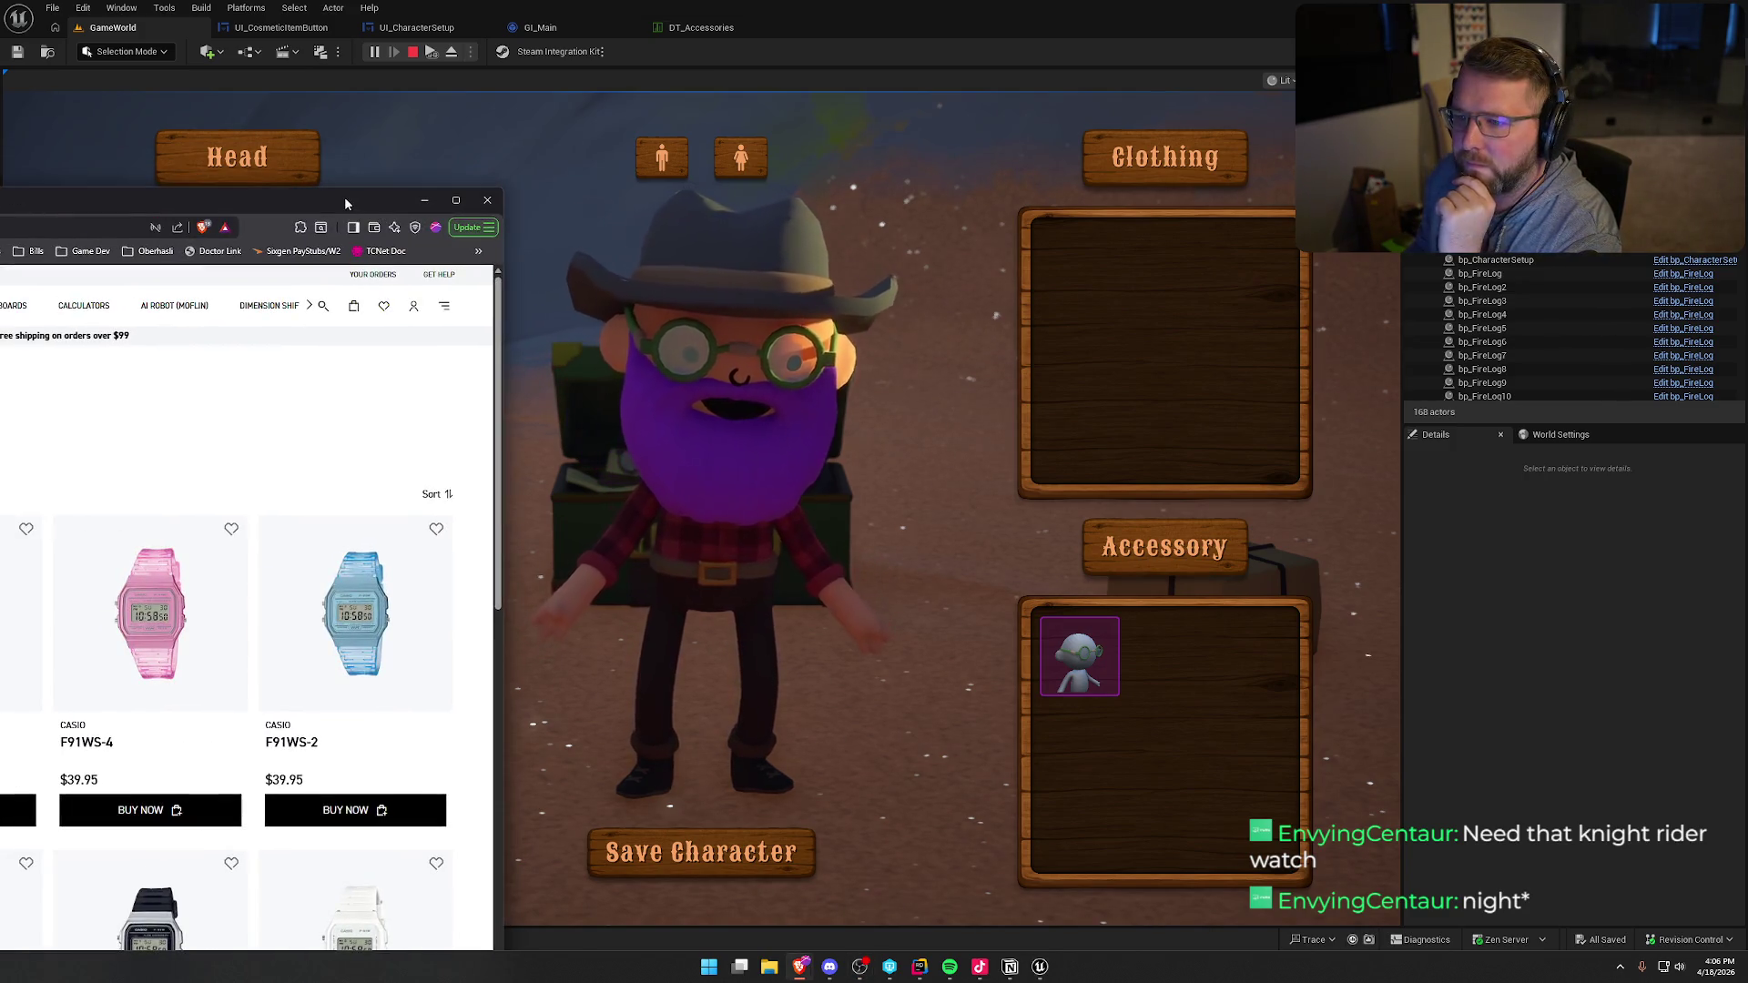
{"action": "double_click", "coordinate": [359, 198]}
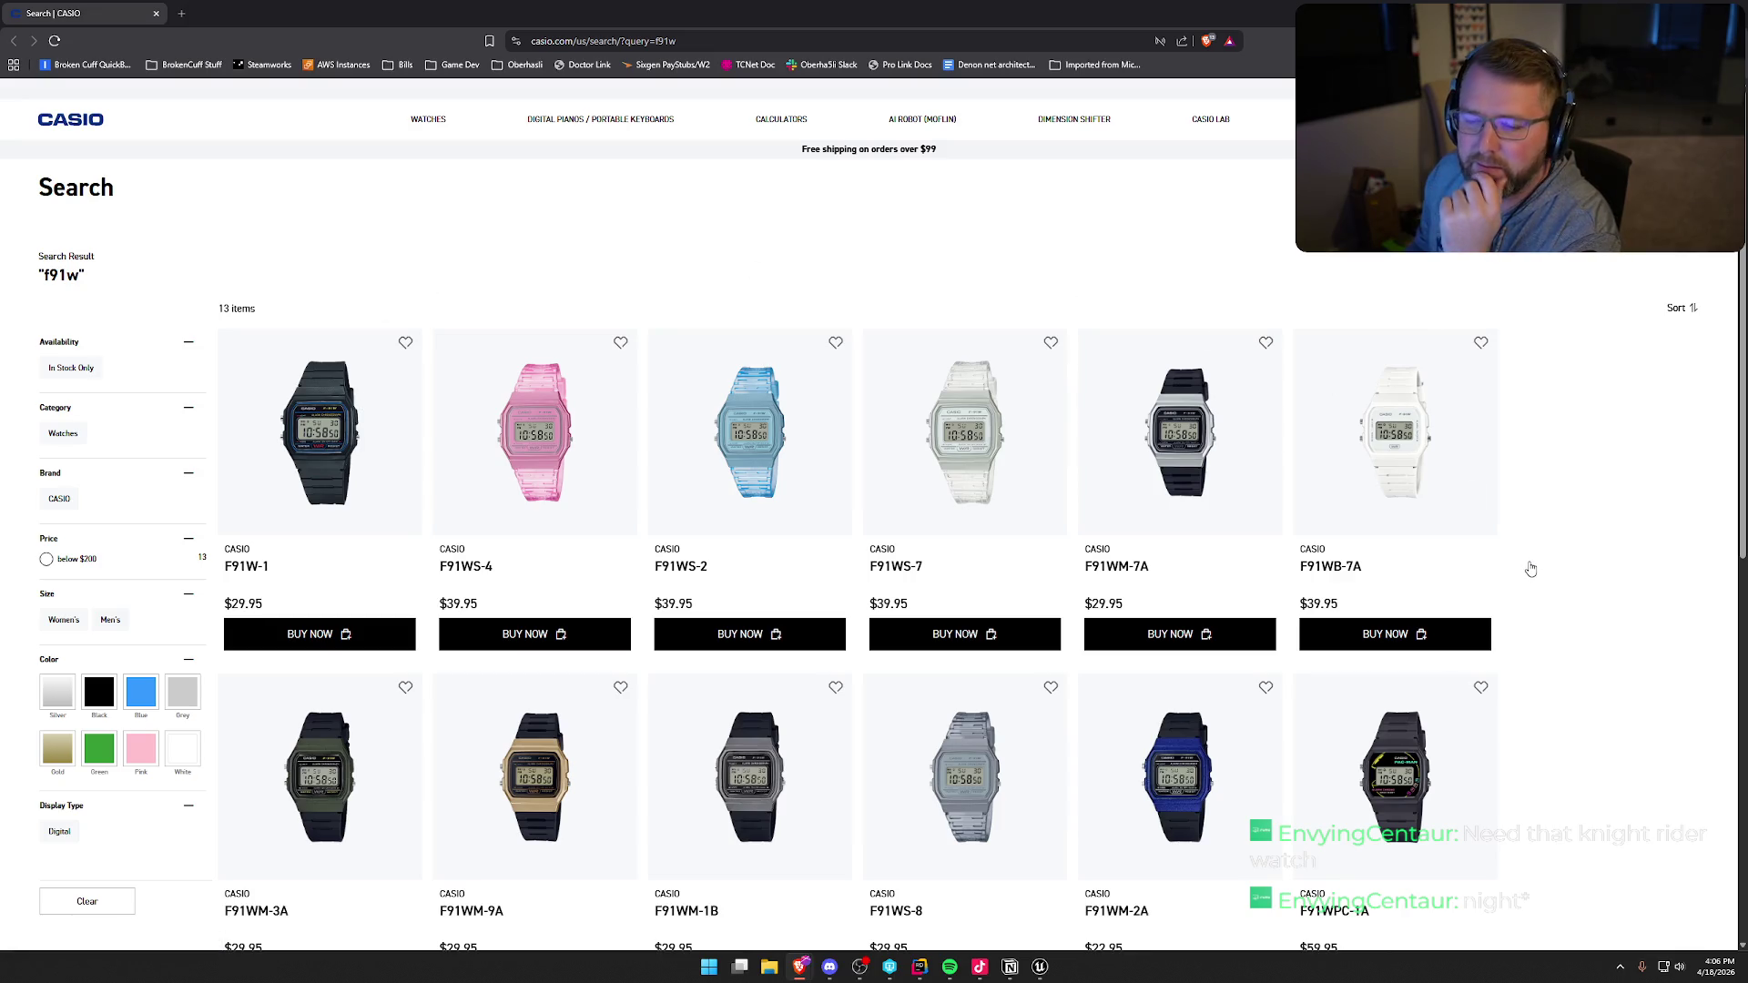
{"action": "scroll", "coordinate": [1565, 567], "scroll_direction": "down", "scroll_amount": 6}
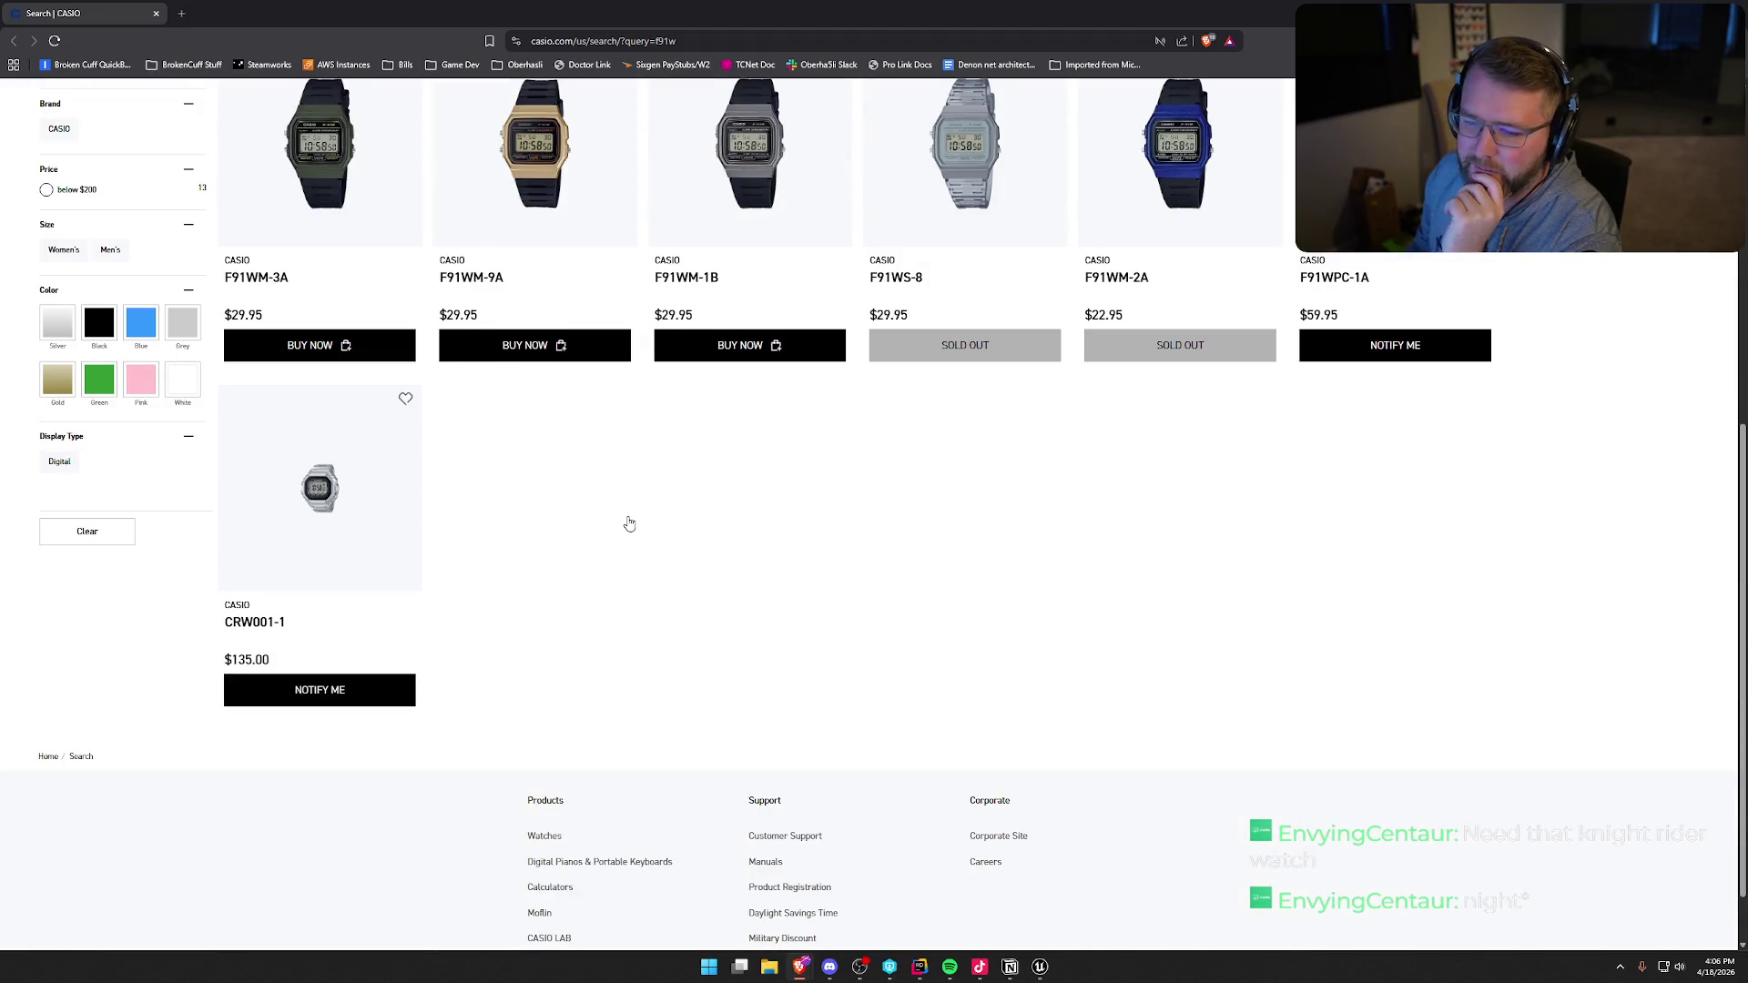
{"action": "scroll", "coordinate": [628, 523], "scroll_direction": "up", "scroll_amount": 6}
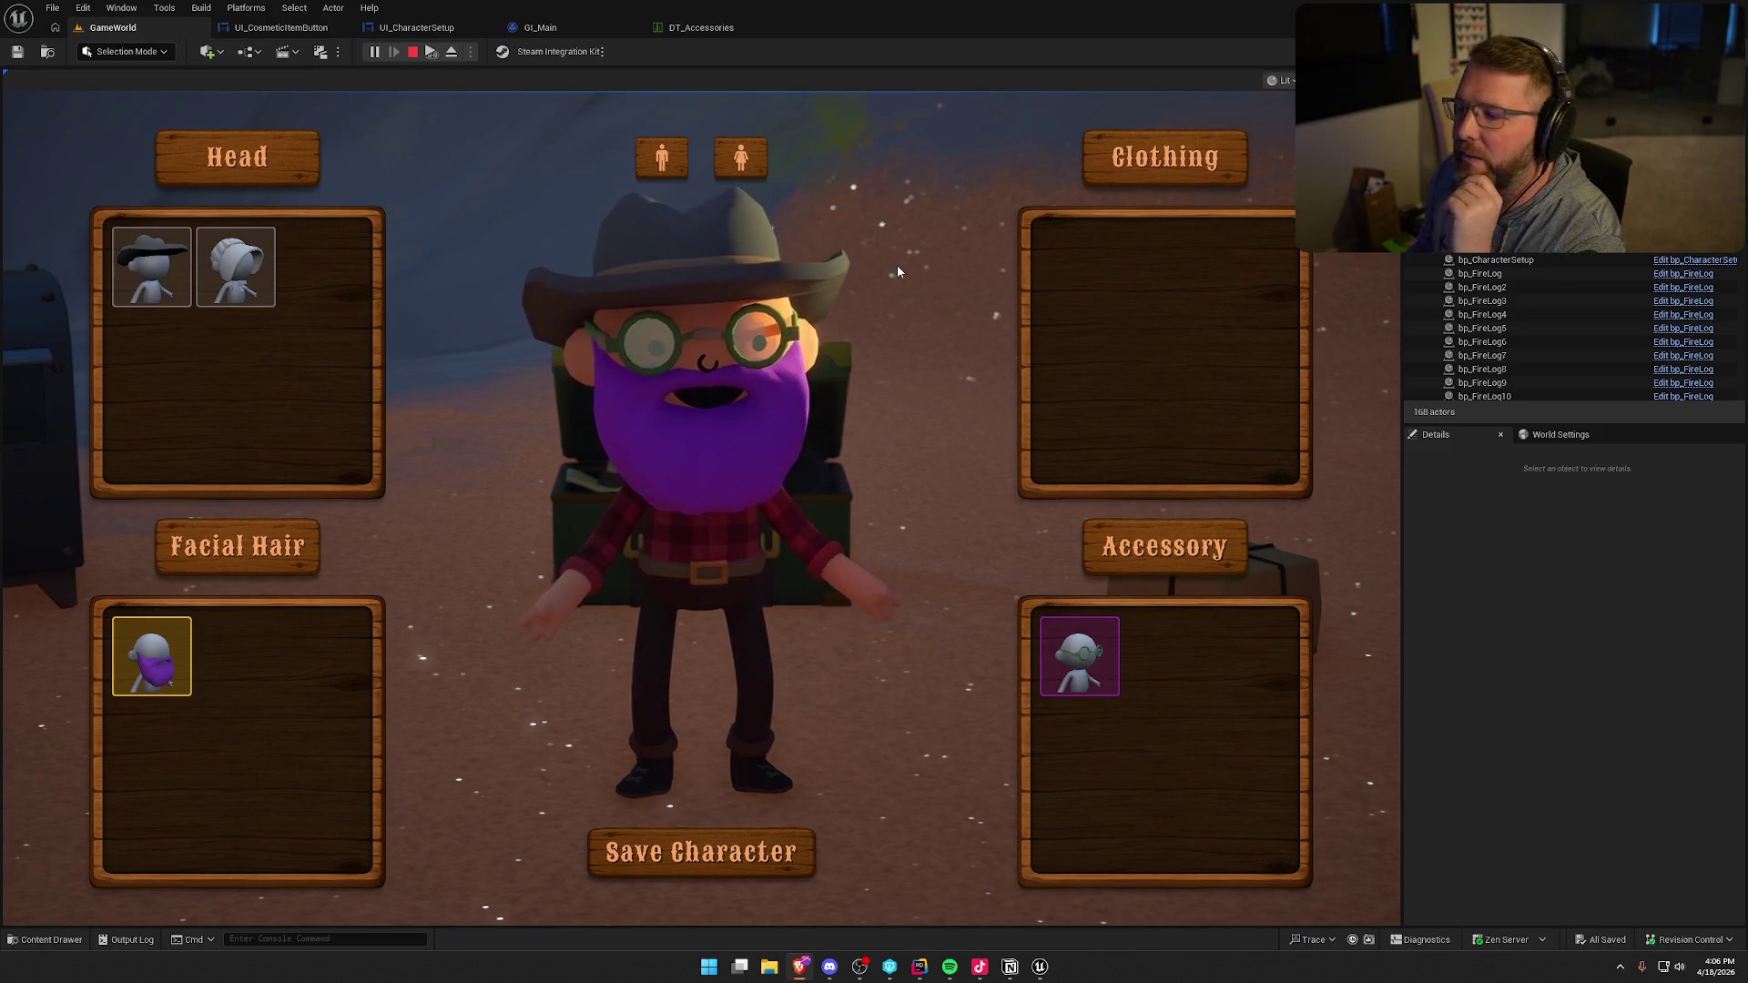
- Toggle the character female, male, then female again, and open Notion's Character Customization task
{"action": "left_click", "coordinate": [742, 159]}
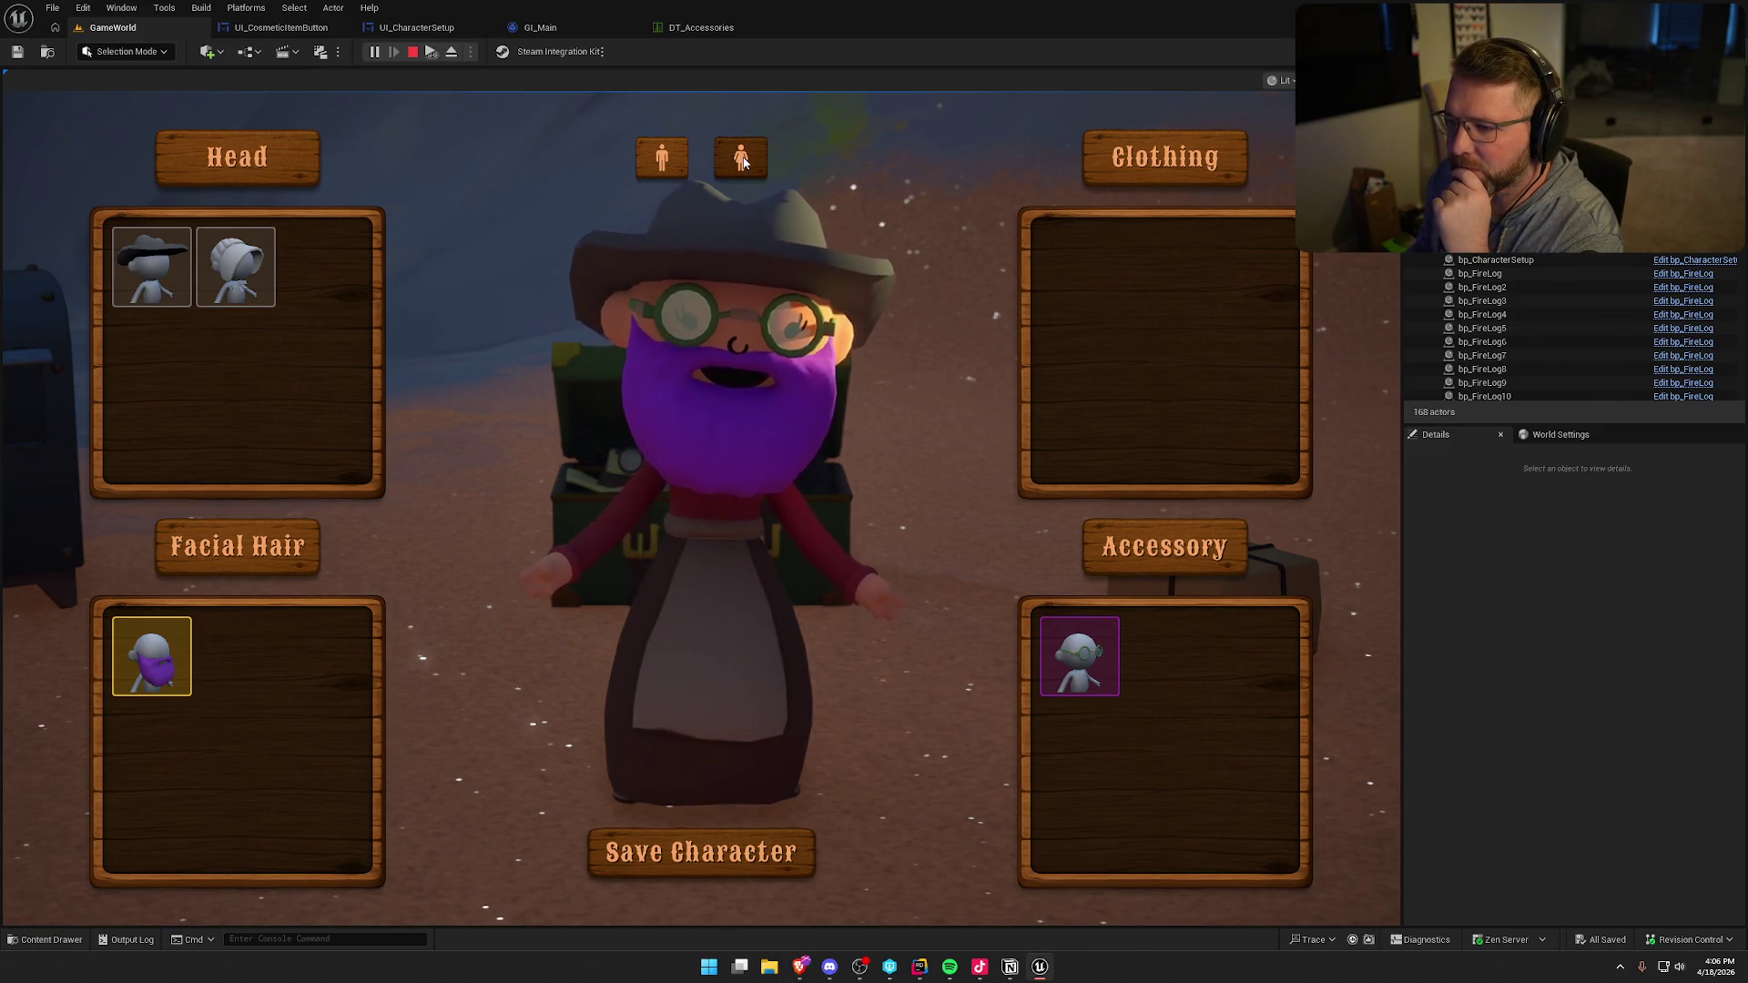
{"action": "left_click", "coordinate": [664, 162]}
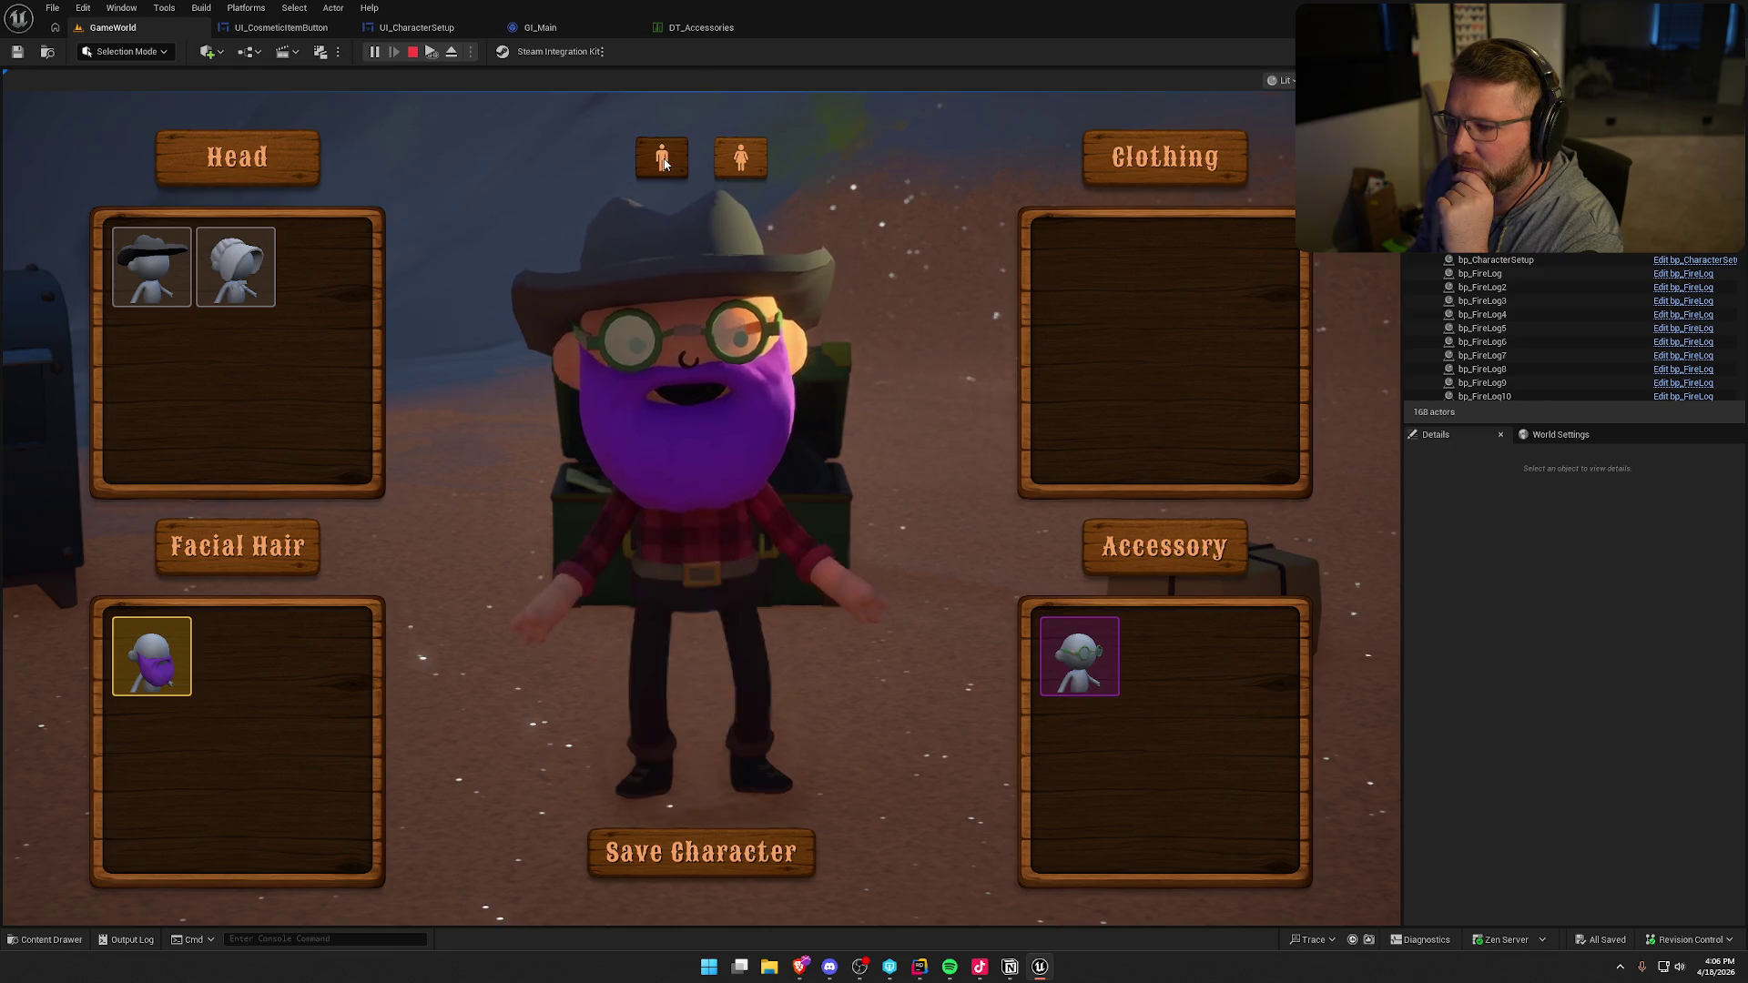
{"action": "left_click", "coordinate": [742, 159]}
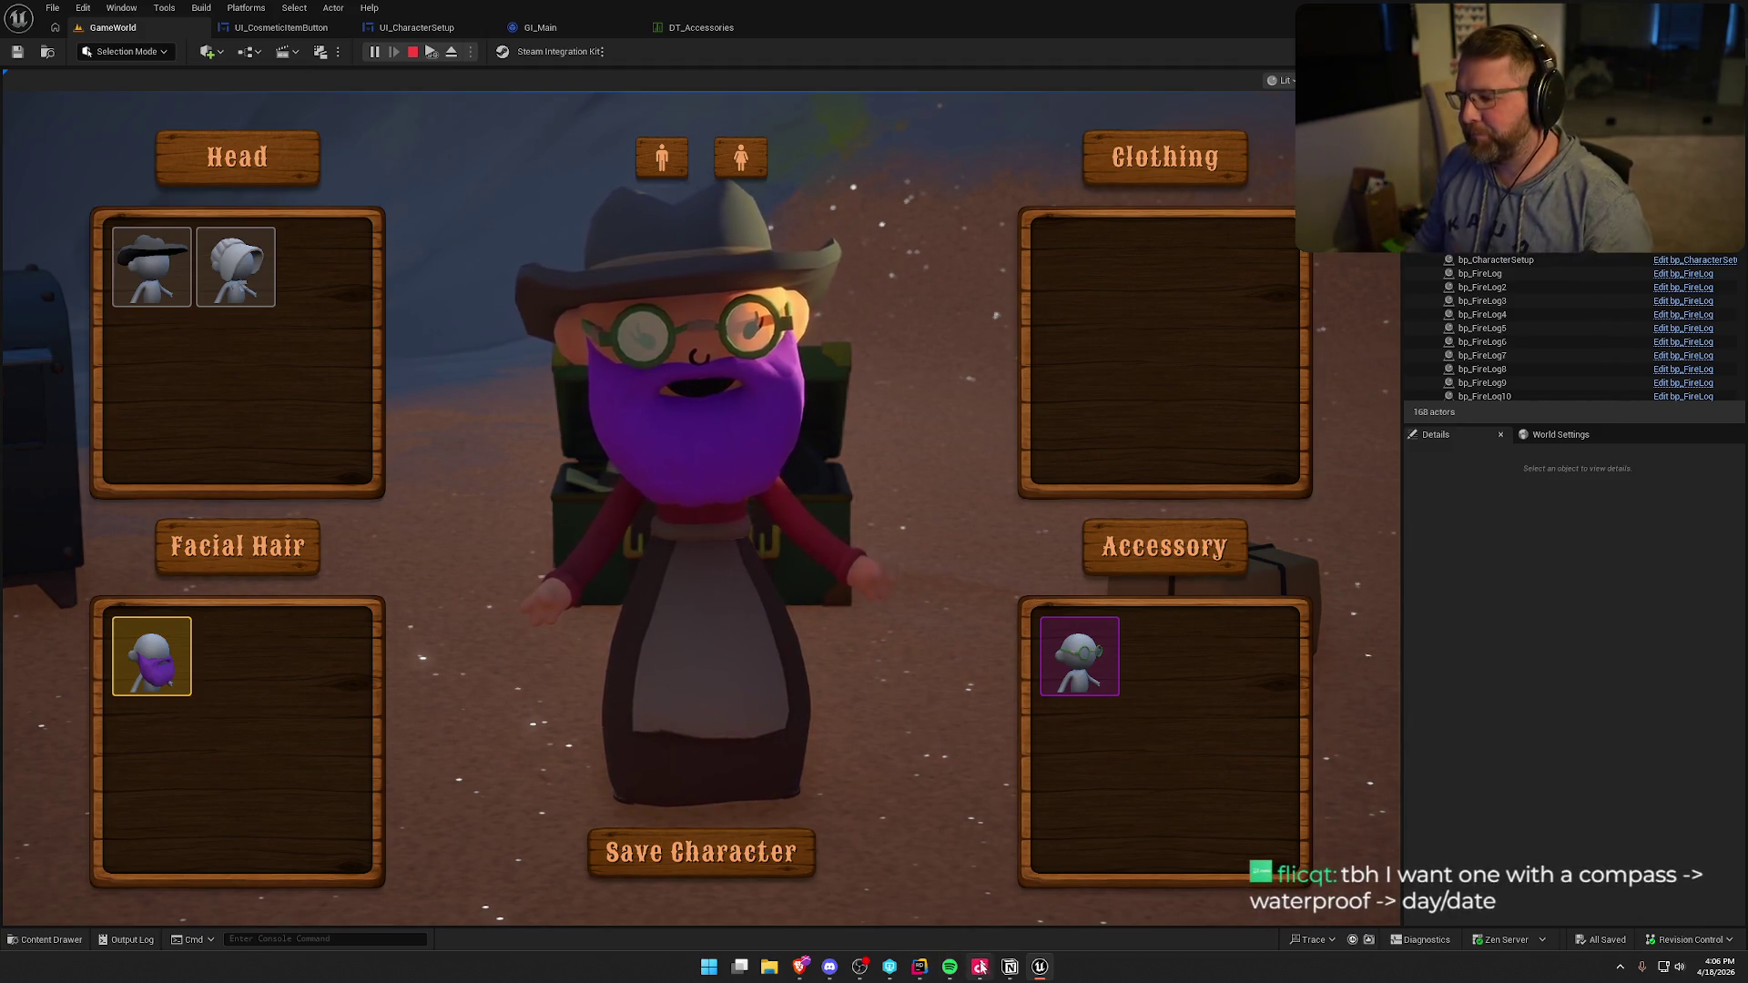
{"action": "left_click", "coordinate": [1009, 966]}
{"action": "left_click", "coordinate": [680, 216]}
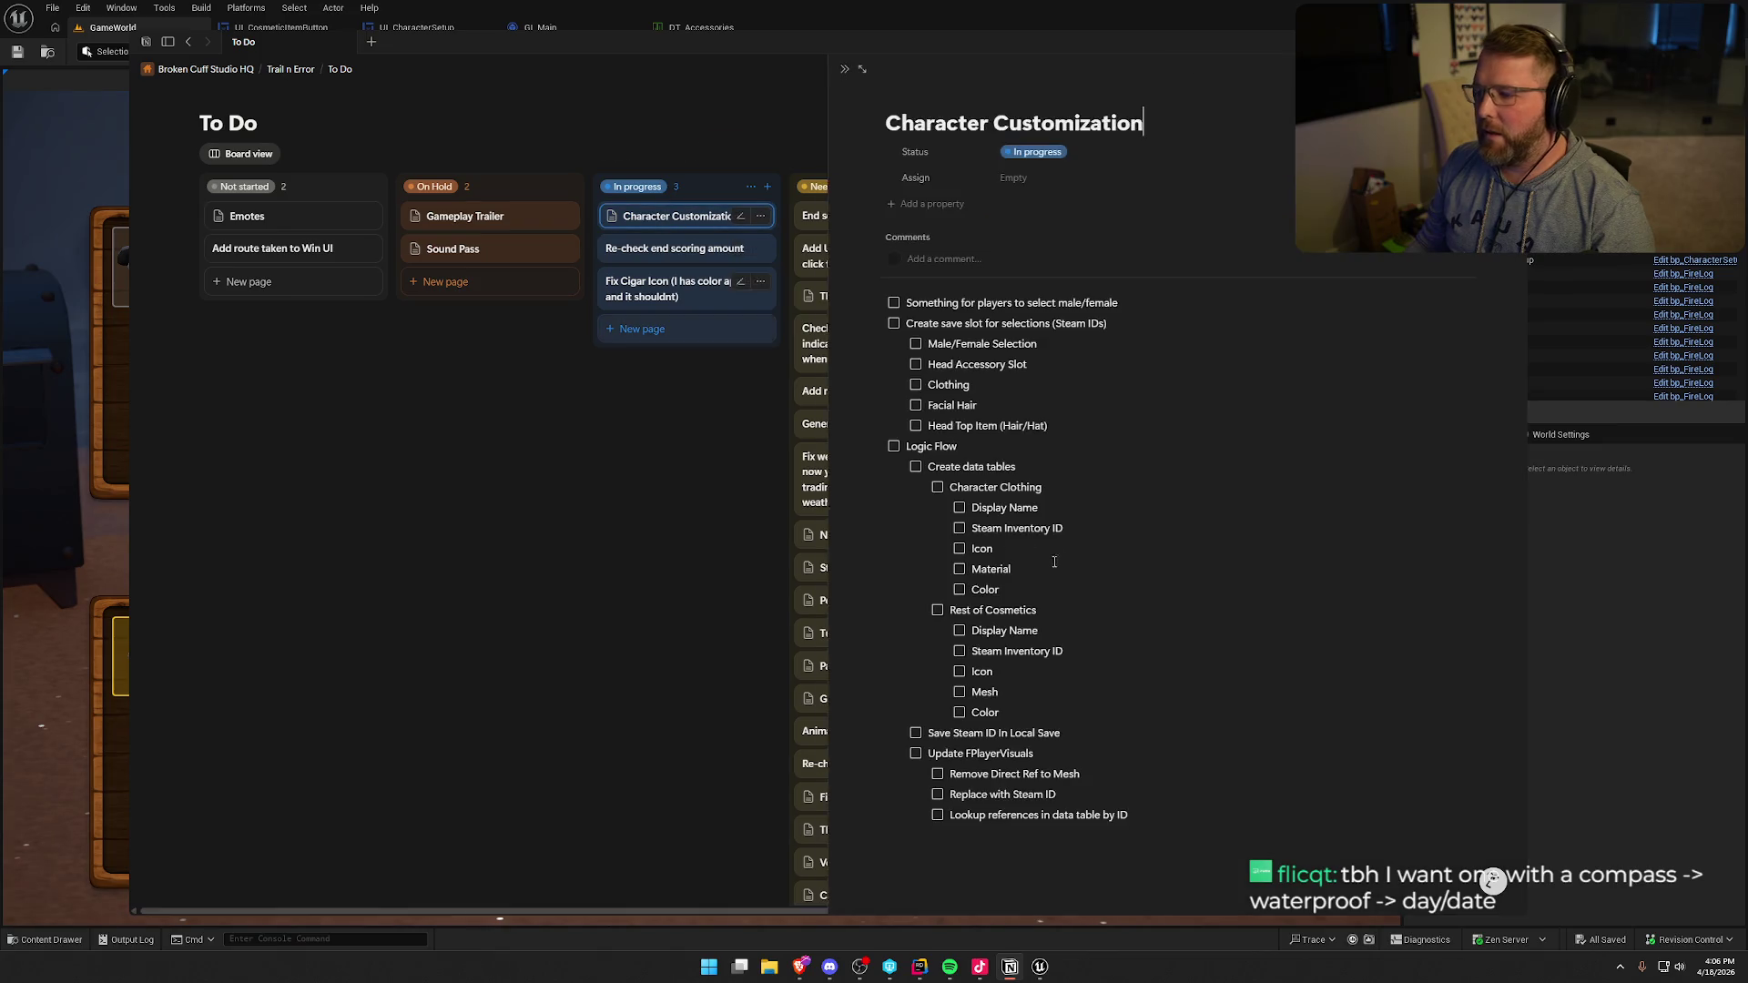
- Tick off male/female selection, save slot, the four cosmetic slot tasks and Create data tables
{"action": "left_click", "coordinate": [894, 305]}
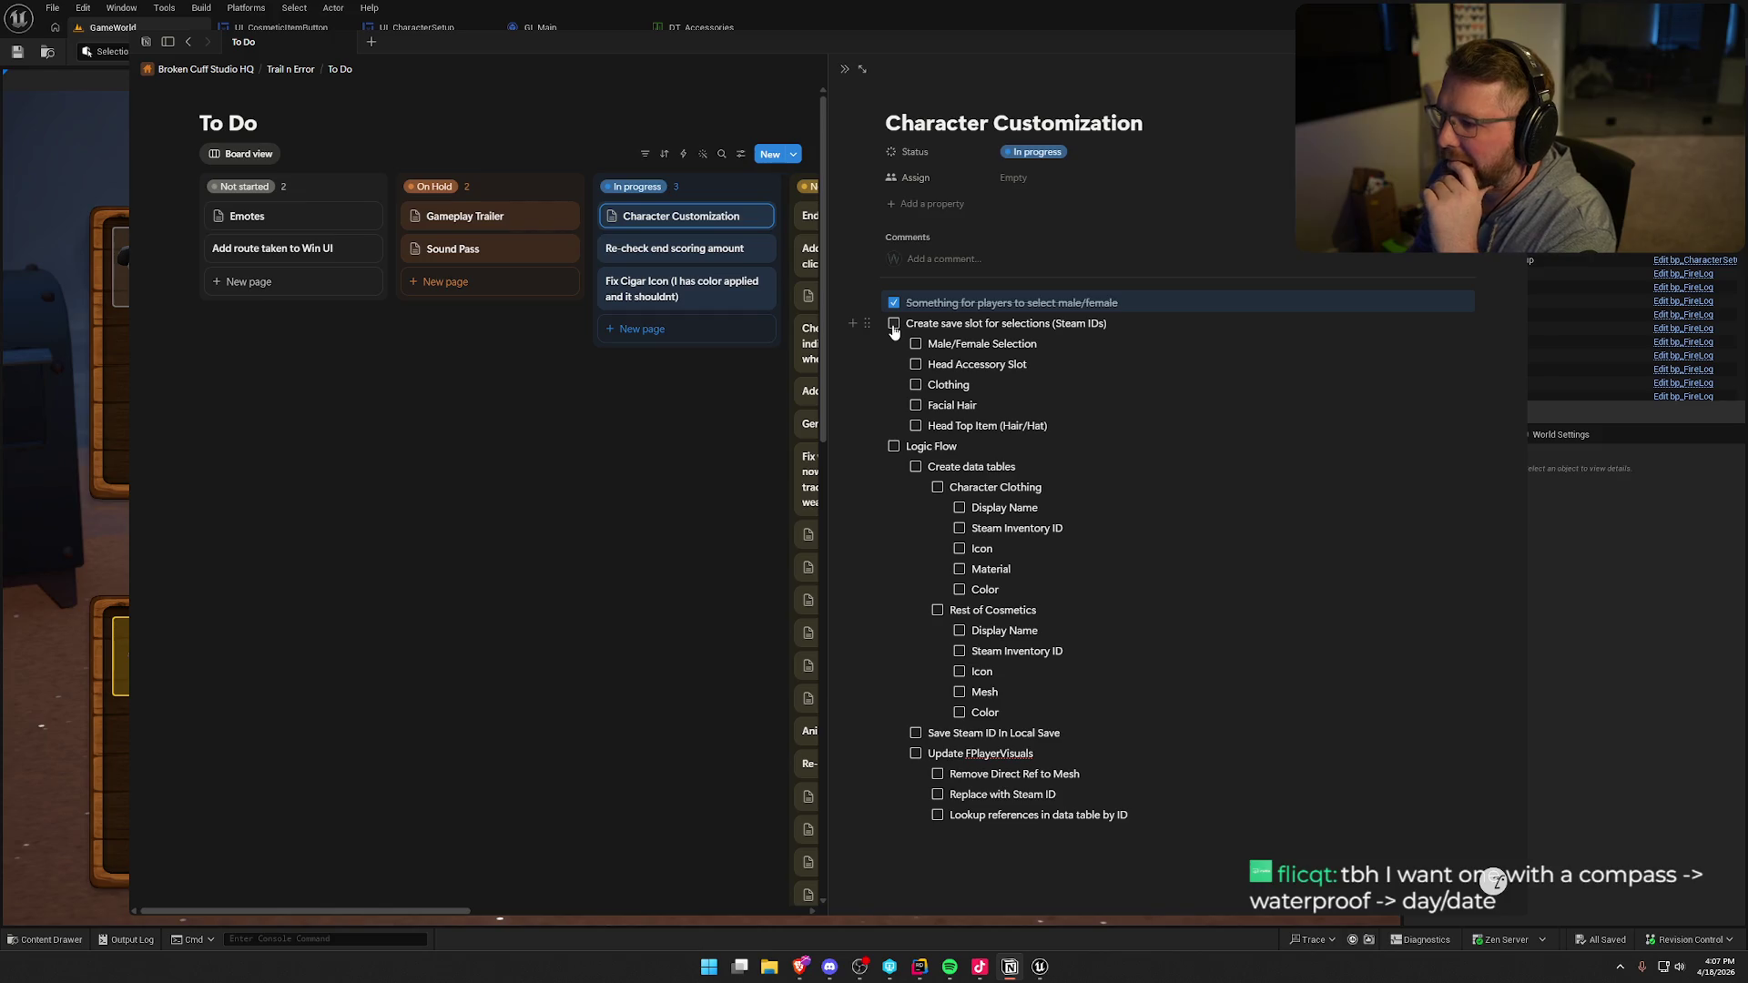
{"action": "left_click", "coordinate": [894, 324]}
{"action": "left_click", "coordinate": [915, 344]}
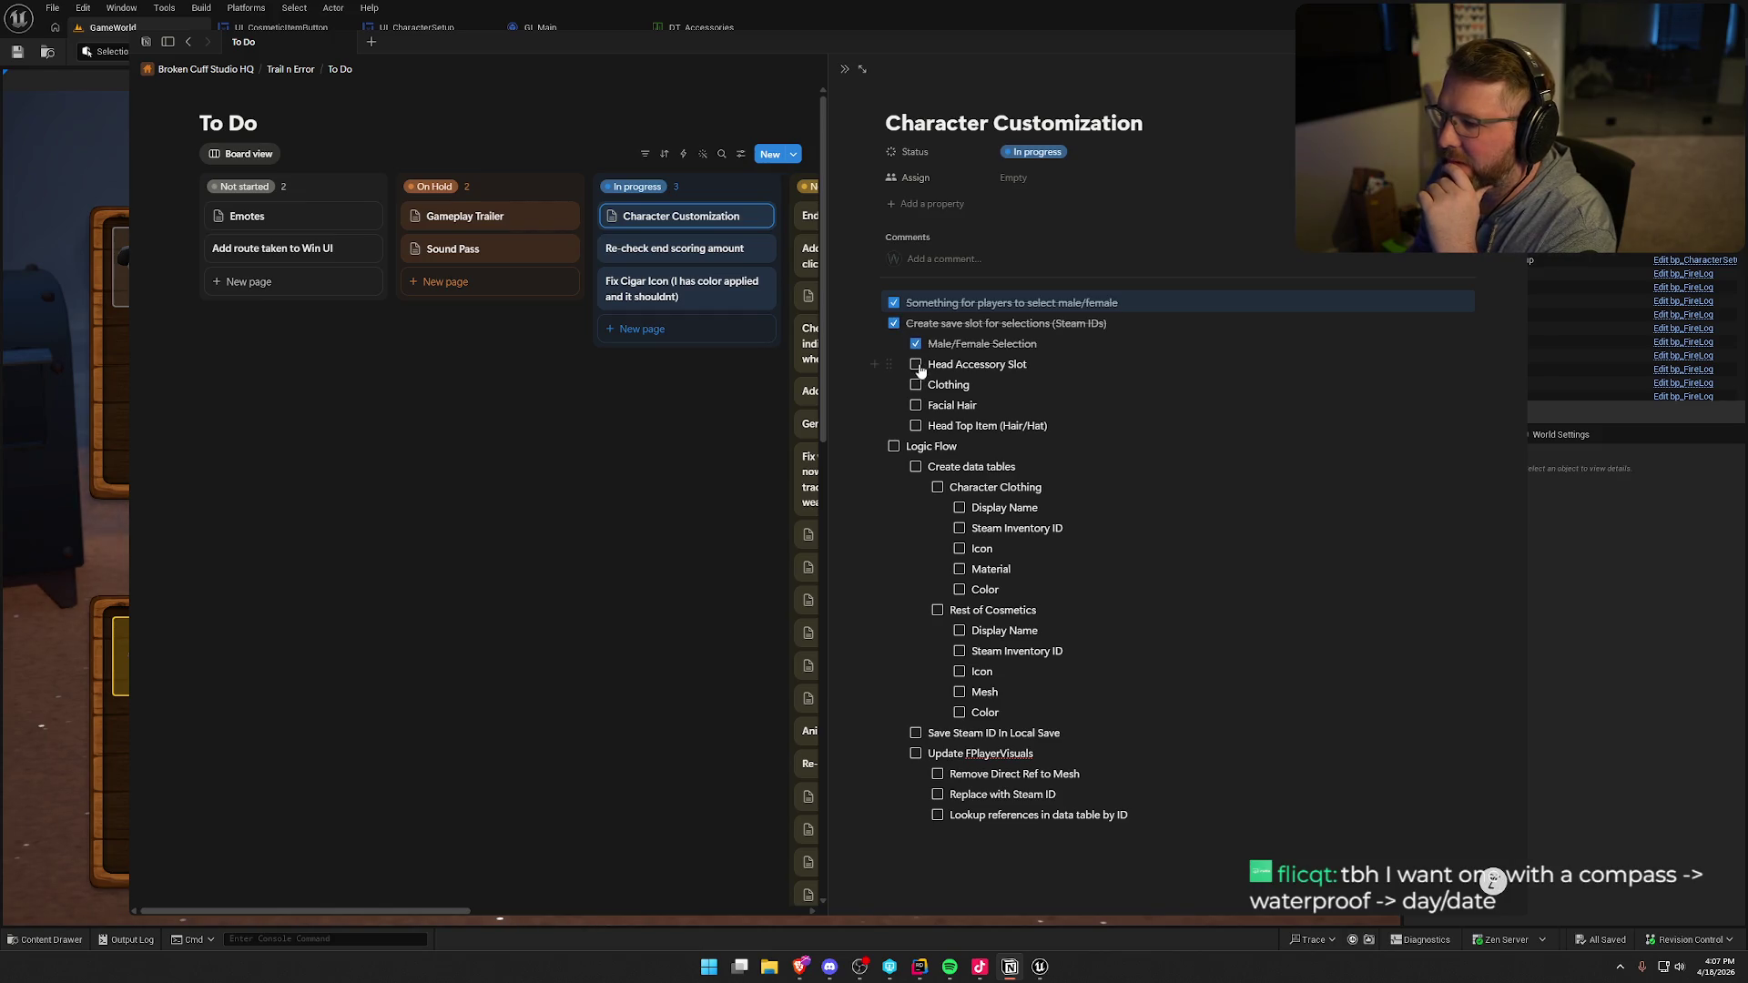
{"action": "left_click", "coordinate": [916, 364]}
{"action": "left_click", "coordinate": [916, 384]}
{"action": "left_click", "coordinate": [916, 406]}
{"action": "left_click", "coordinate": [916, 426]}
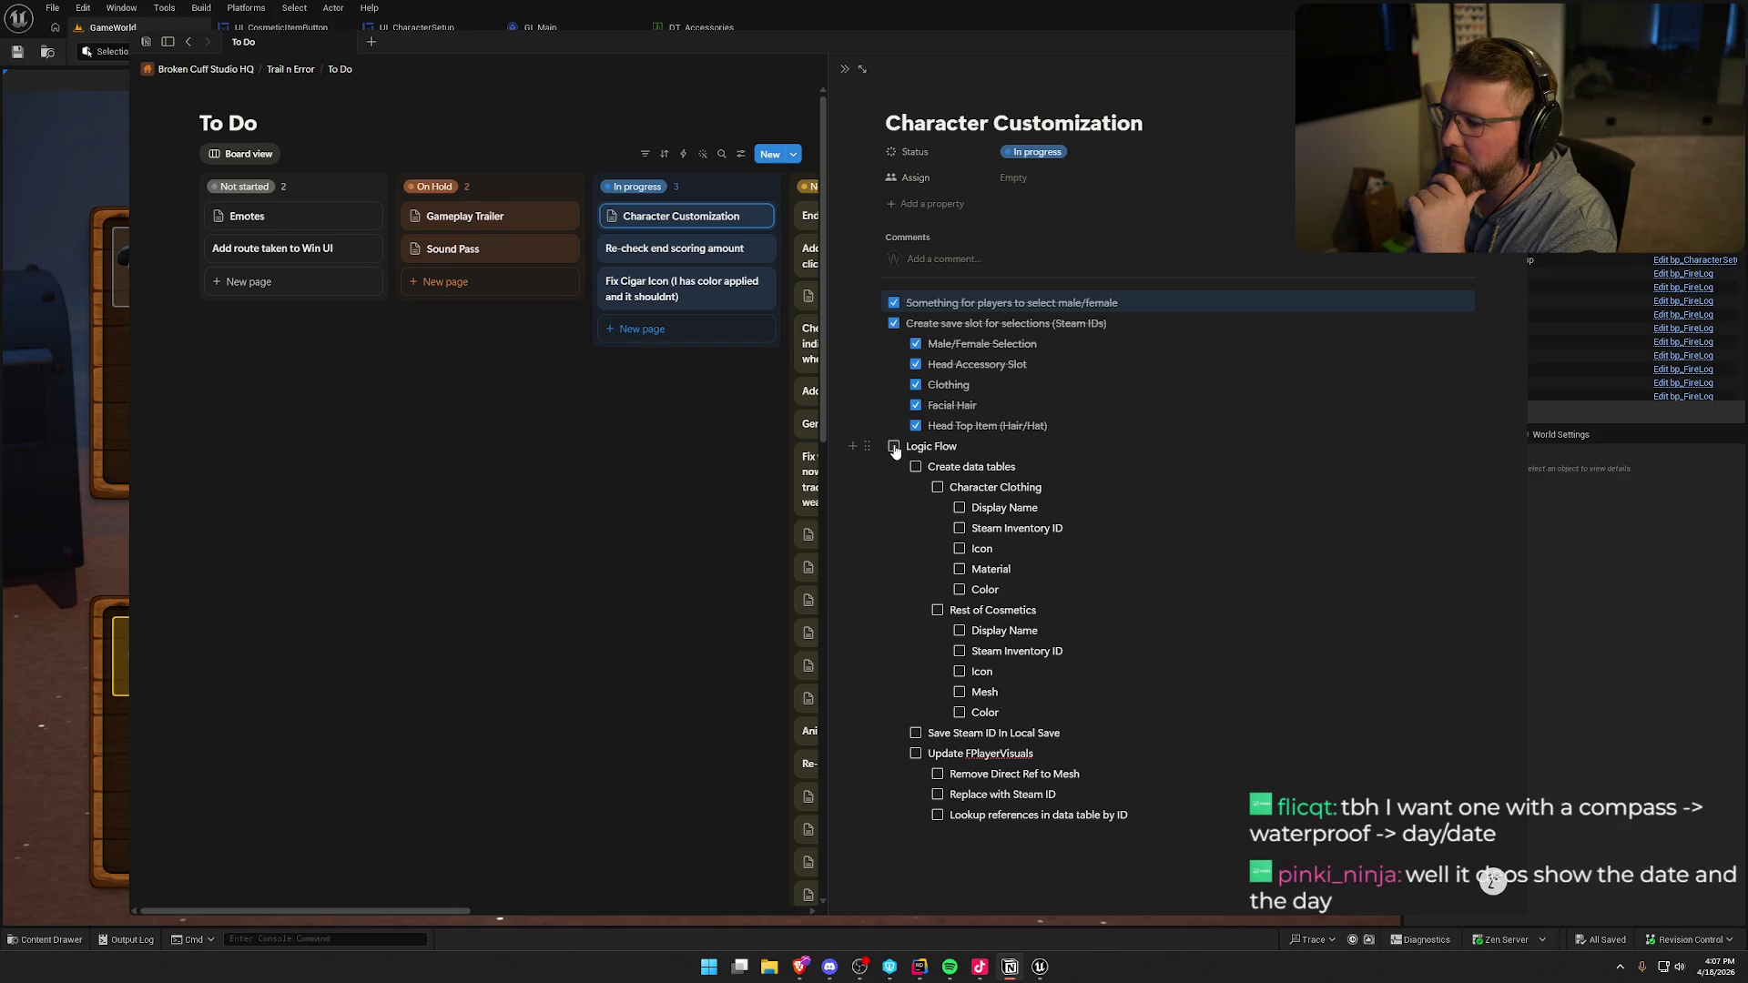
{"action": "left_click", "coordinate": [916, 467]}
- Tick off Character Clothing, Rest of Cosmetics and the Steam ID save and lookup tasks
{"action": "left_click", "coordinate": [938, 487]}
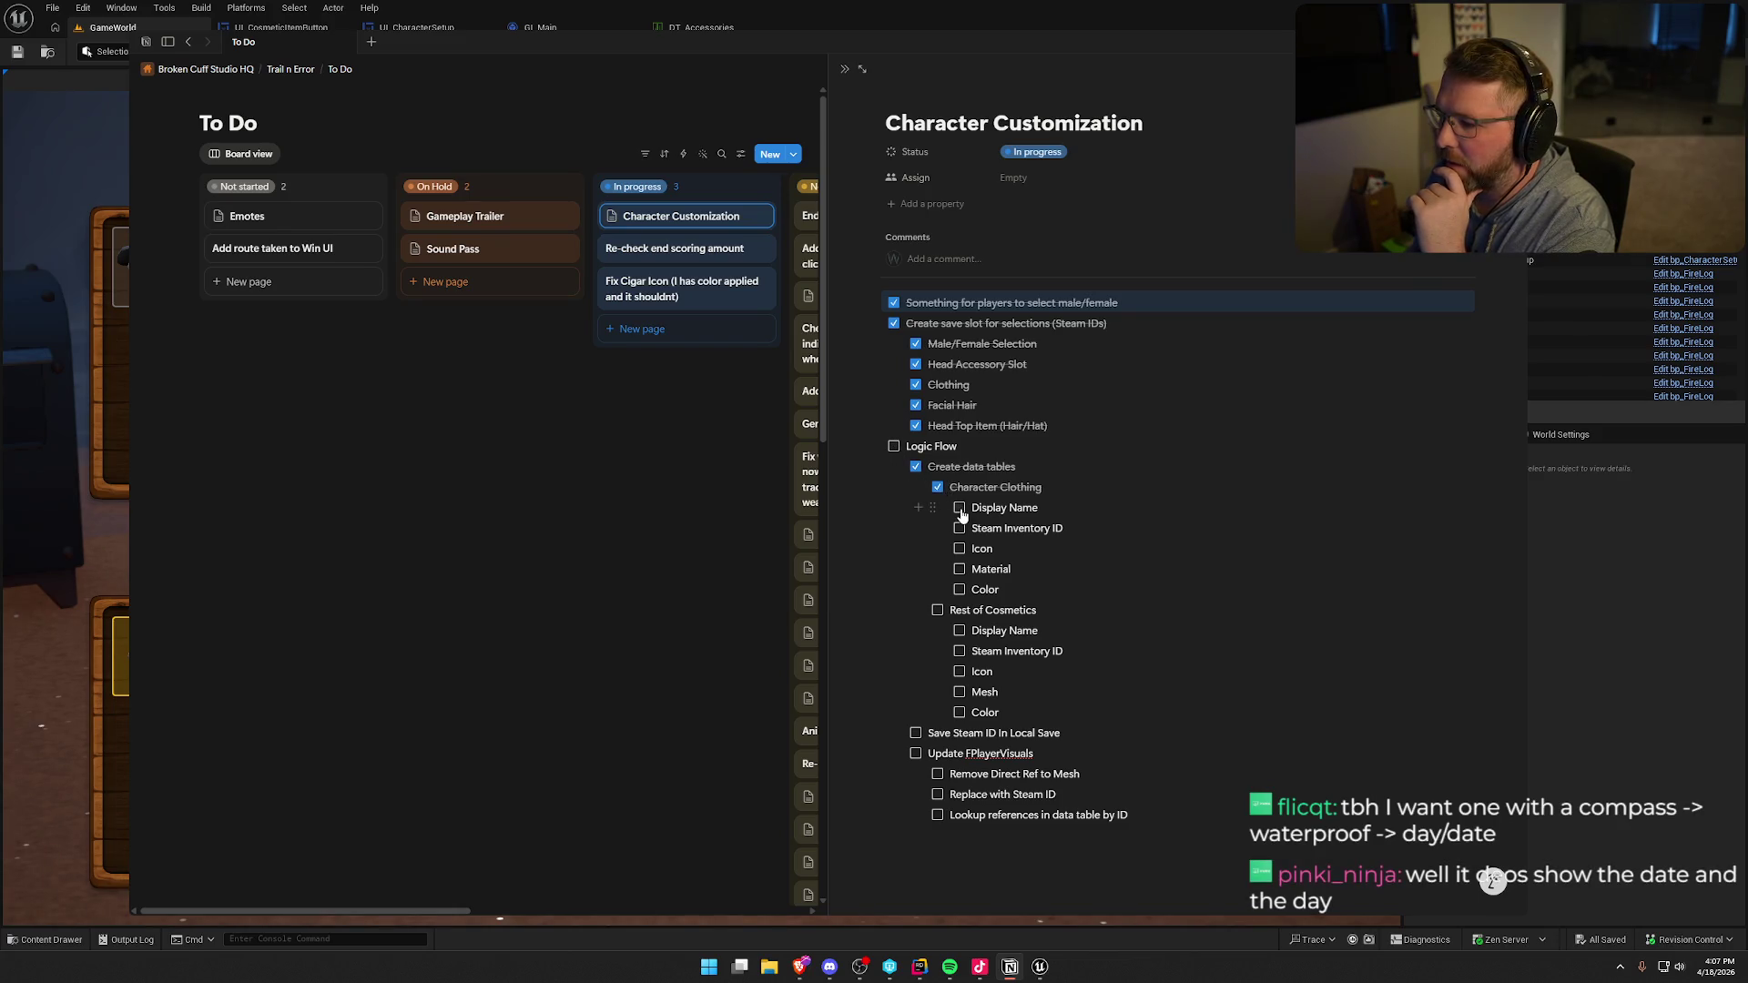
{"action": "left_click", "coordinate": [960, 508]}
{"action": "left_click", "coordinate": [959, 528]}
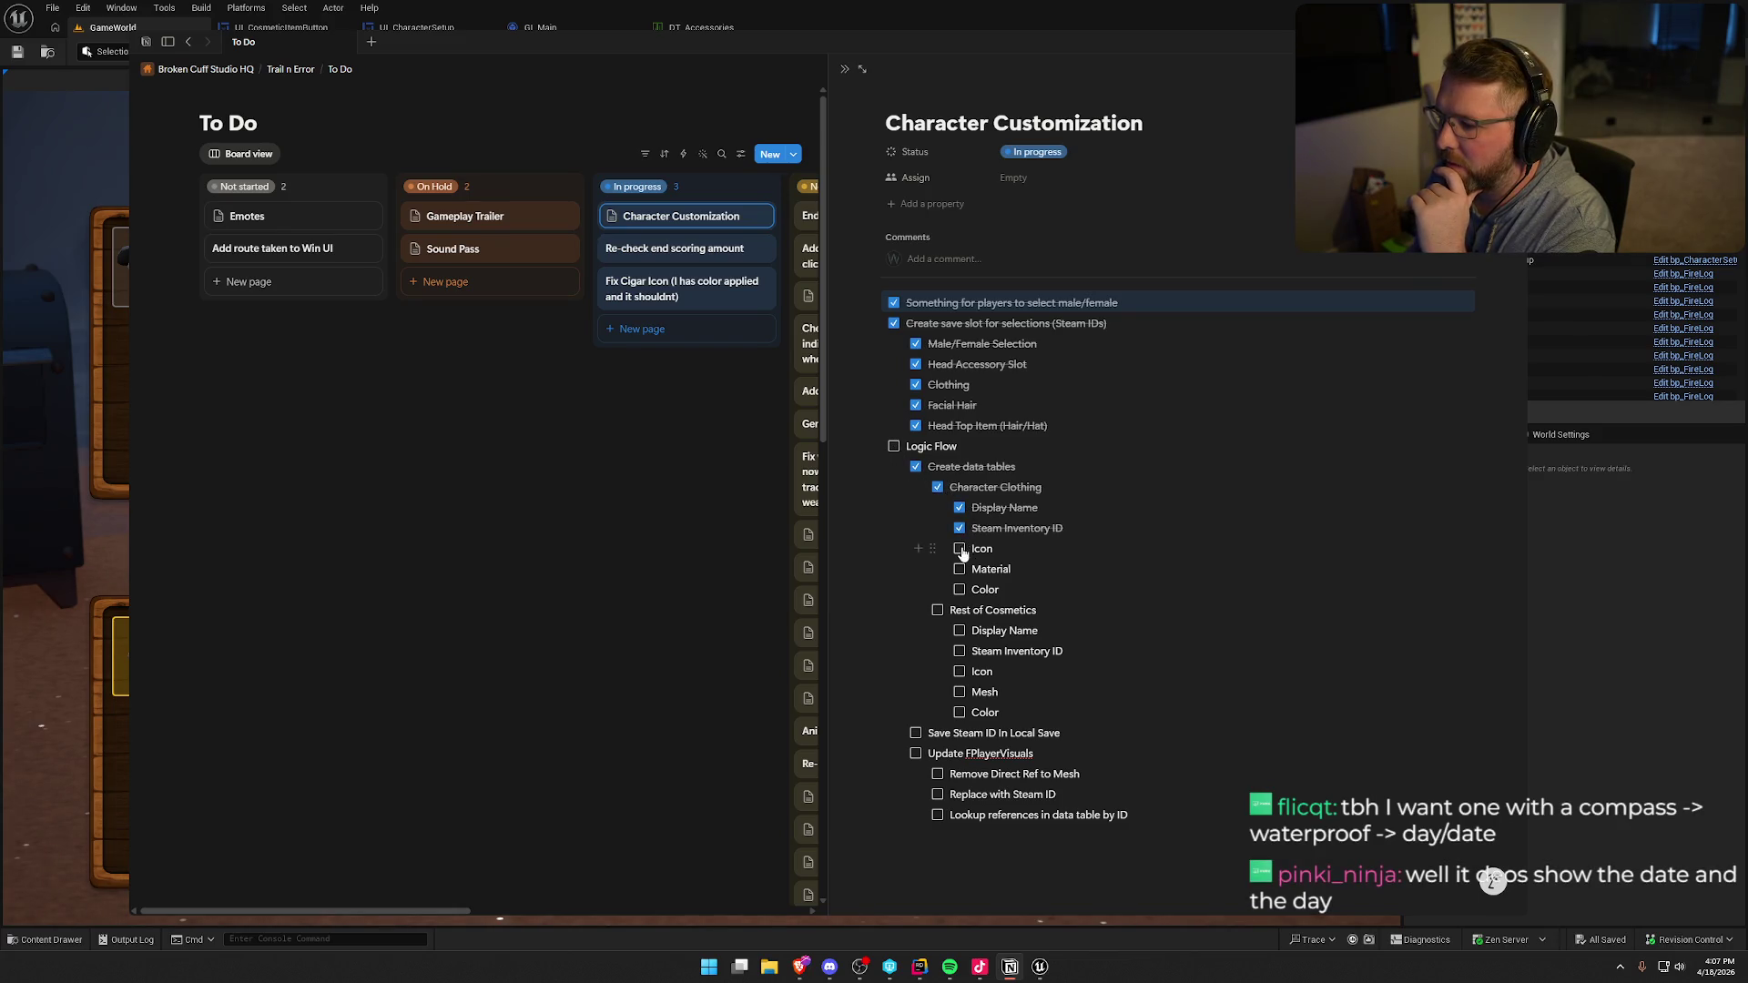
{"action": "left_click", "coordinate": [938, 609]}
{"action": "left_click", "coordinate": [959, 631]}
{"action": "left_click", "coordinate": [959, 651]}
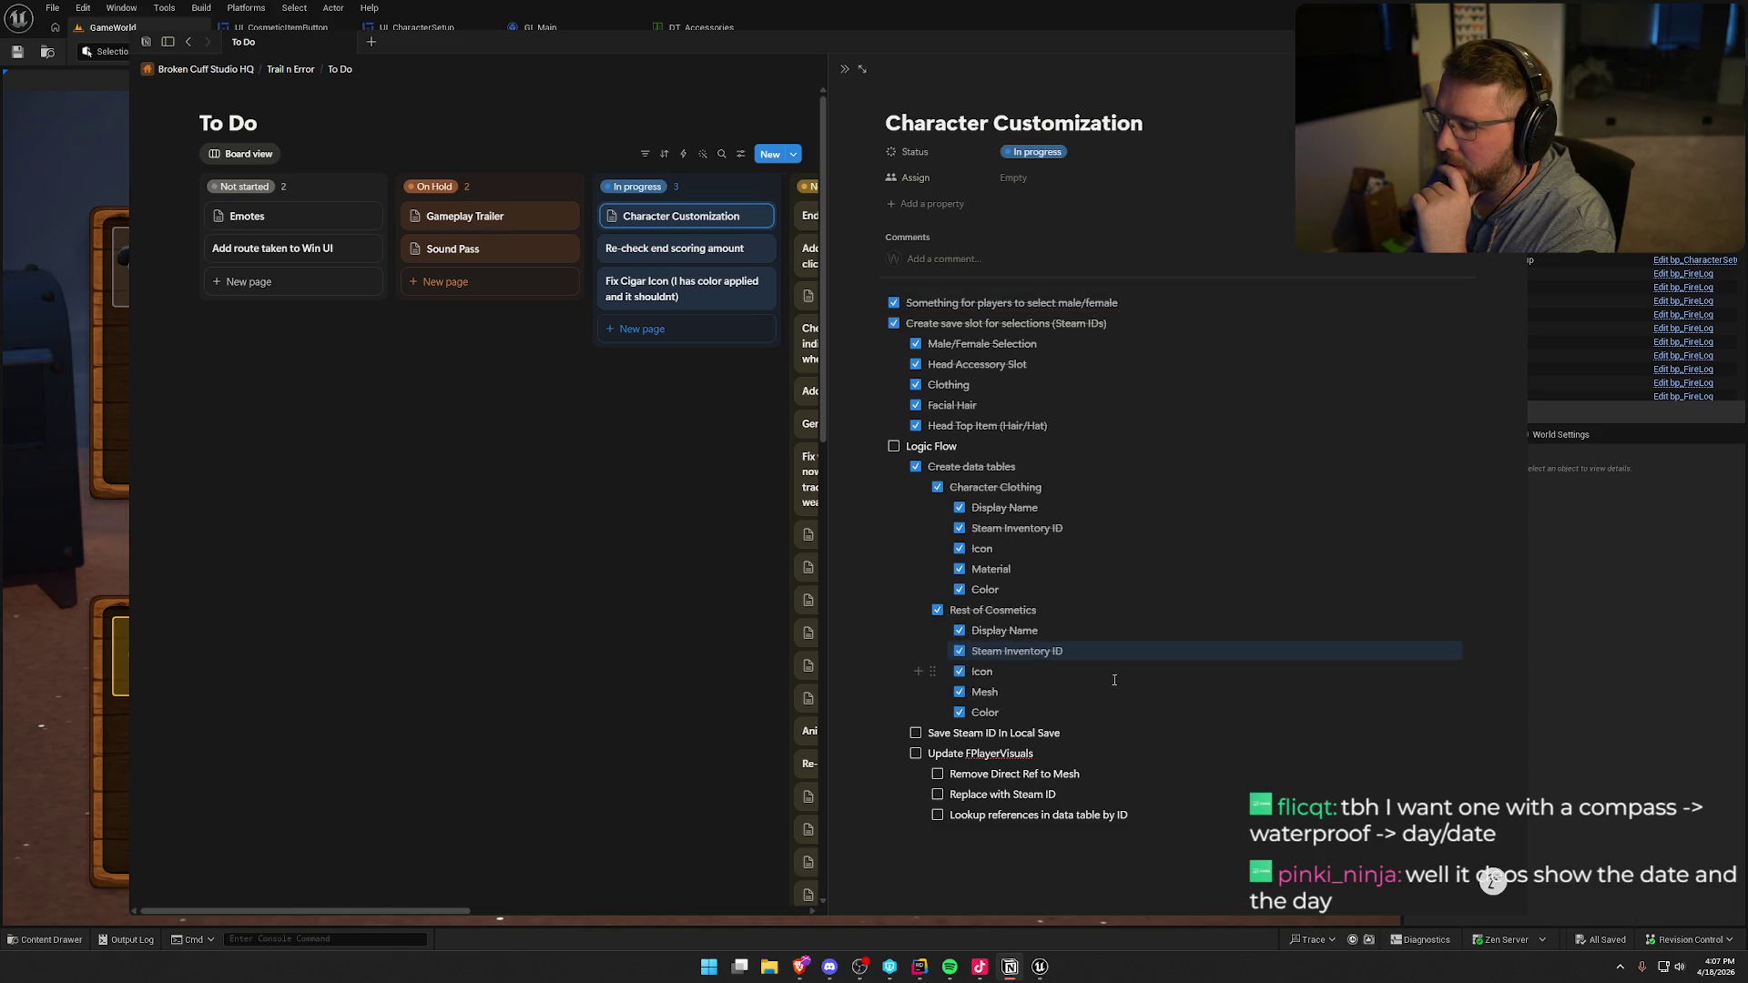
{"action": "left_click", "coordinate": [915, 734]}
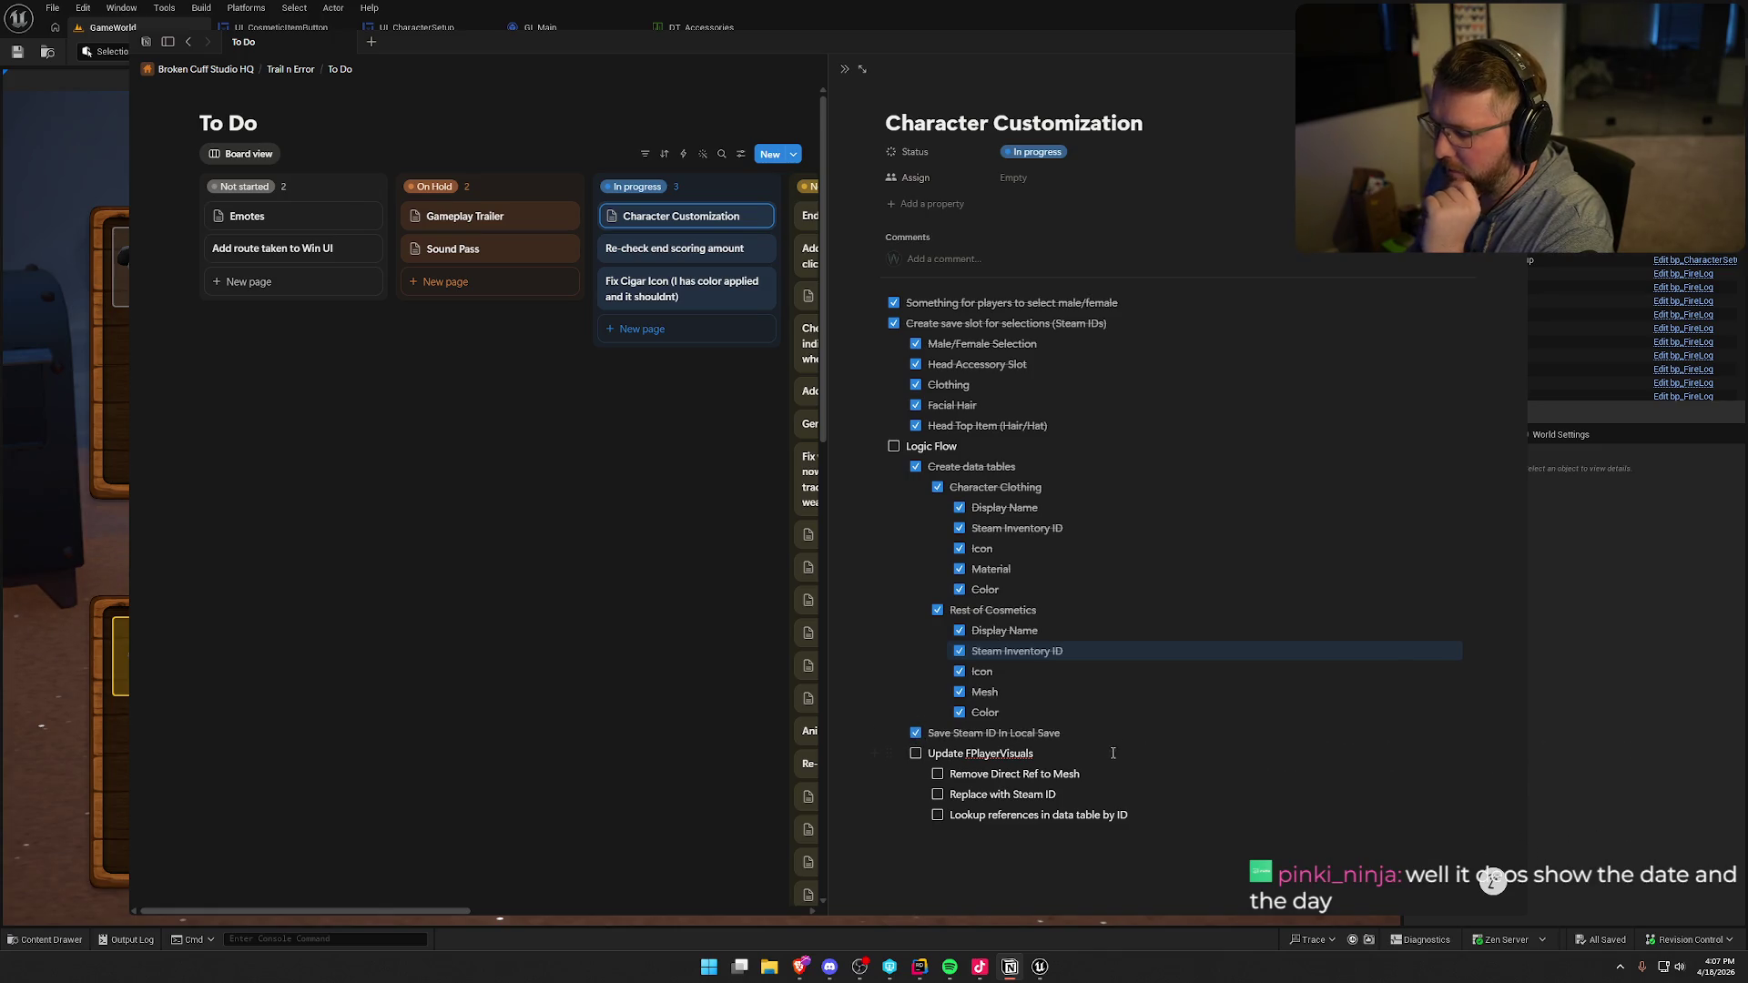
{"action": "left_click", "coordinate": [915, 754]}
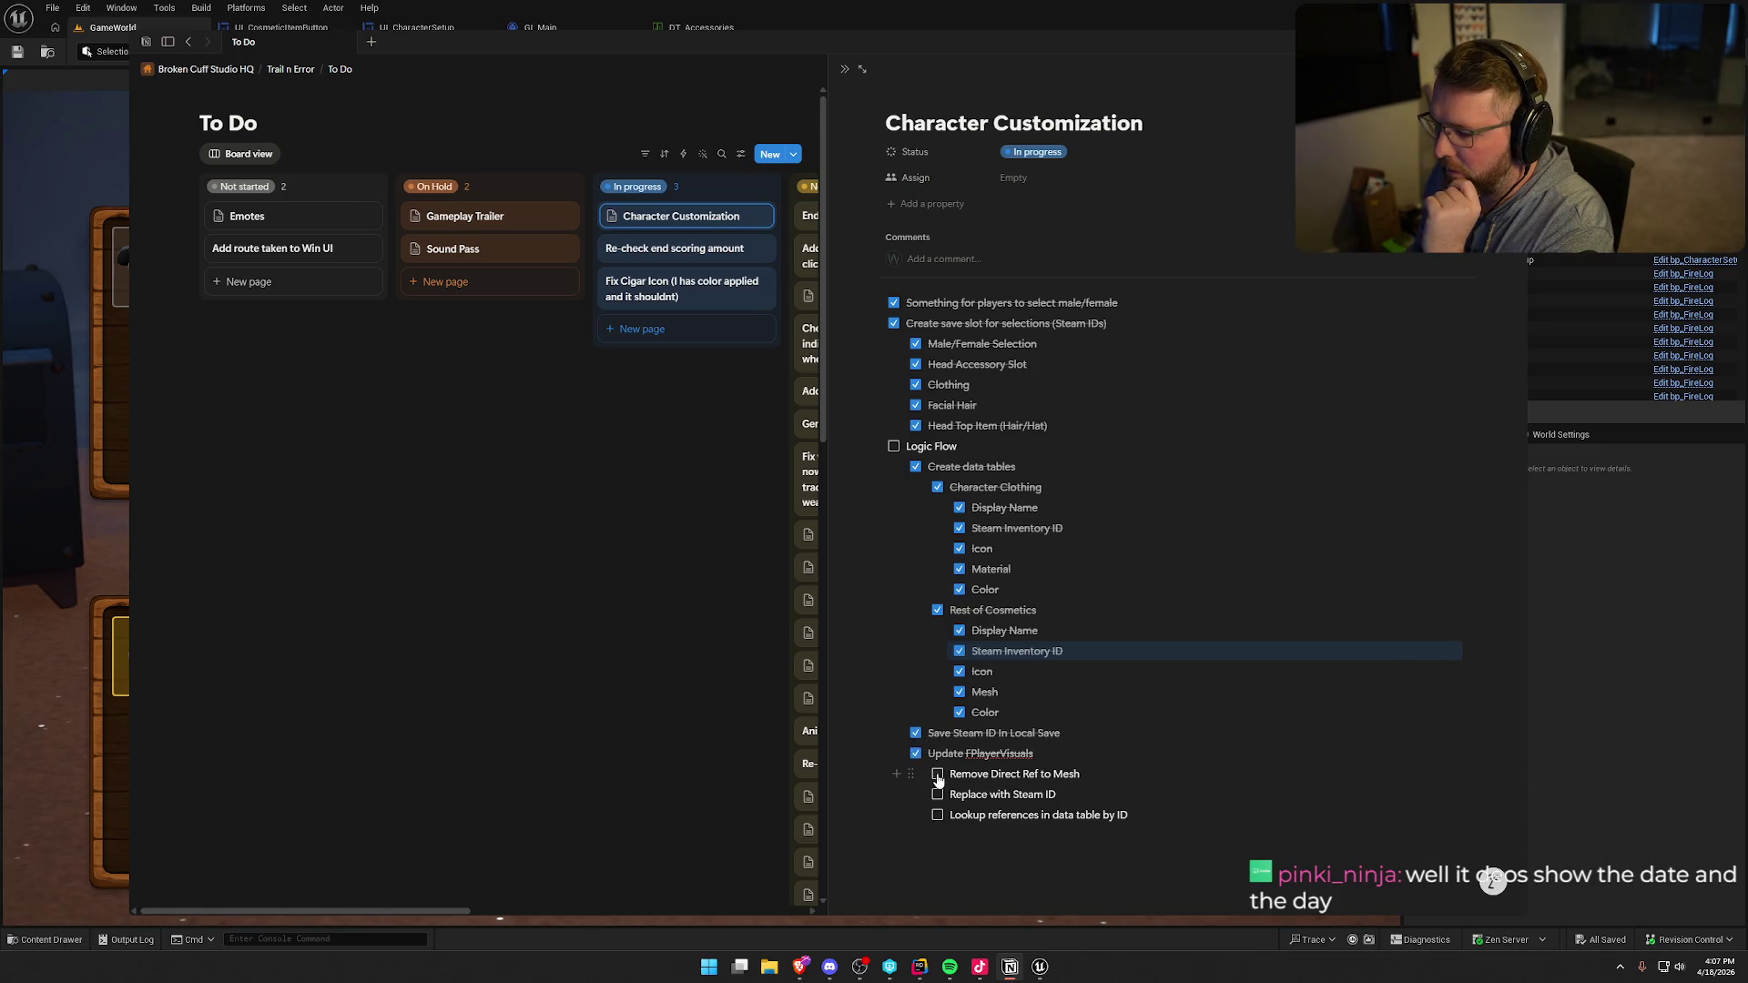
{"action": "left_click", "coordinate": [938, 774]}
{"action": "left_click", "coordinate": [938, 795]}
{"action": "left_click", "coordinate": [938, 815]}
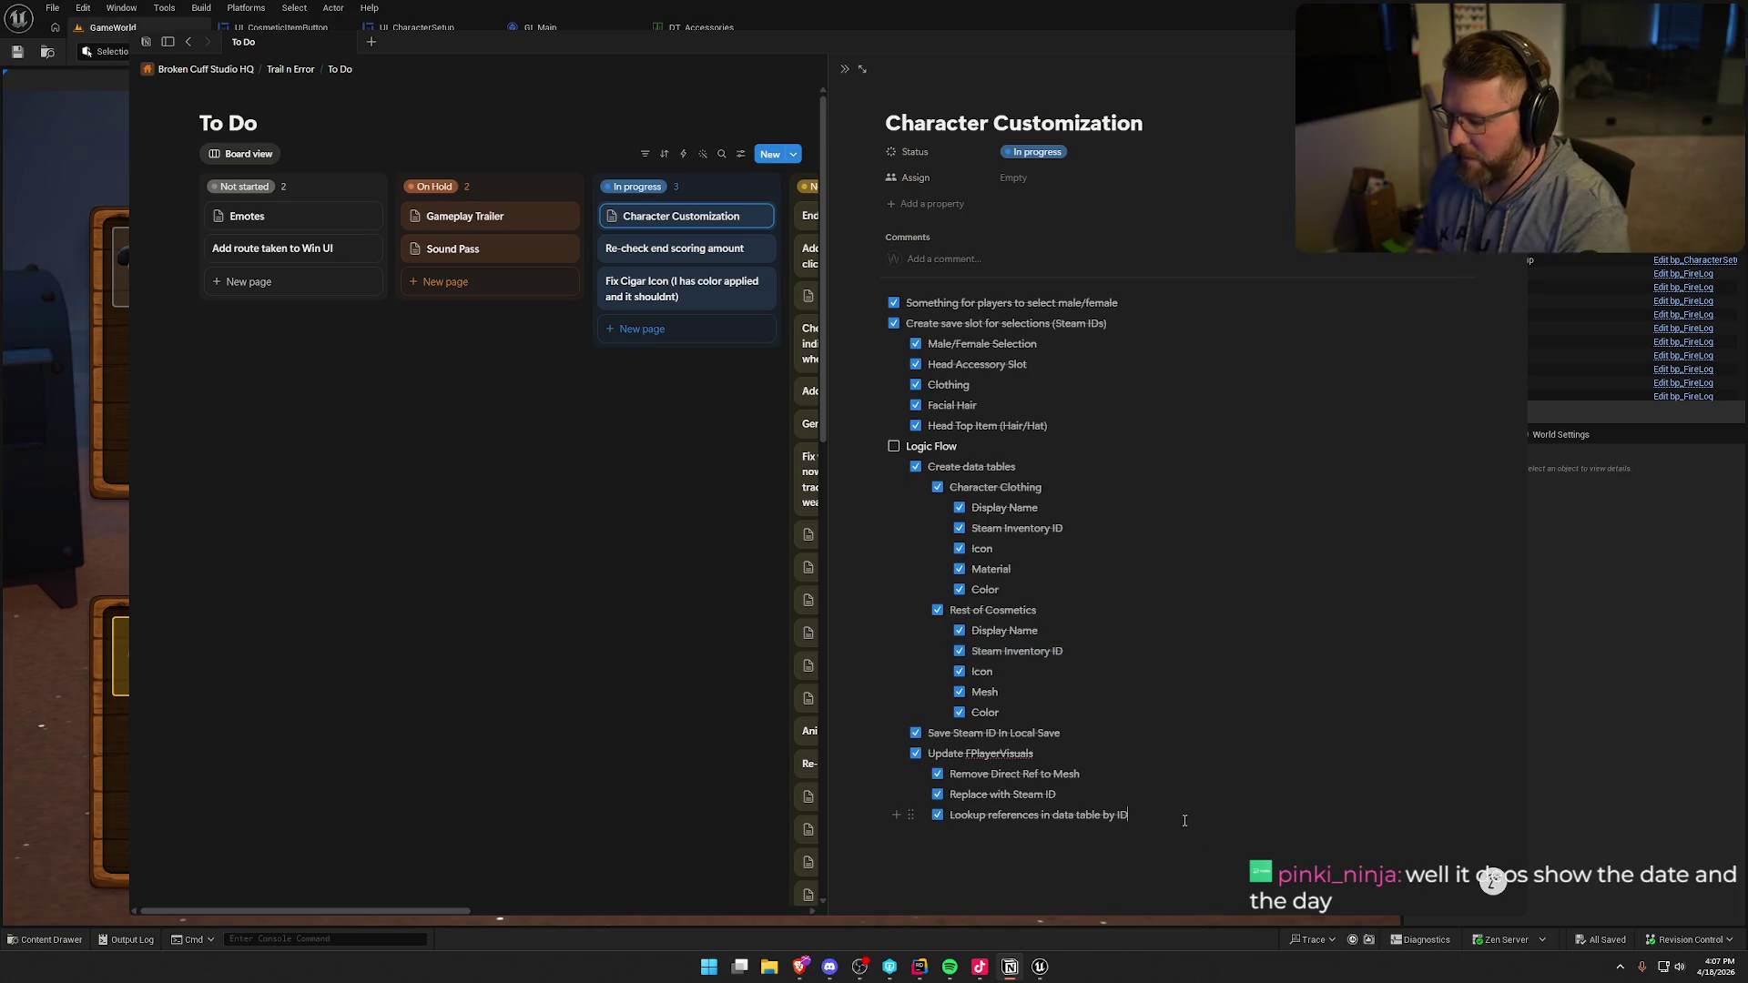
- Delete a stray new to-do and uncheck the empty to-do at the checklist top
{"action": "key", "text": "Return"}
{"action": "key", "text": "shift+Tab"}
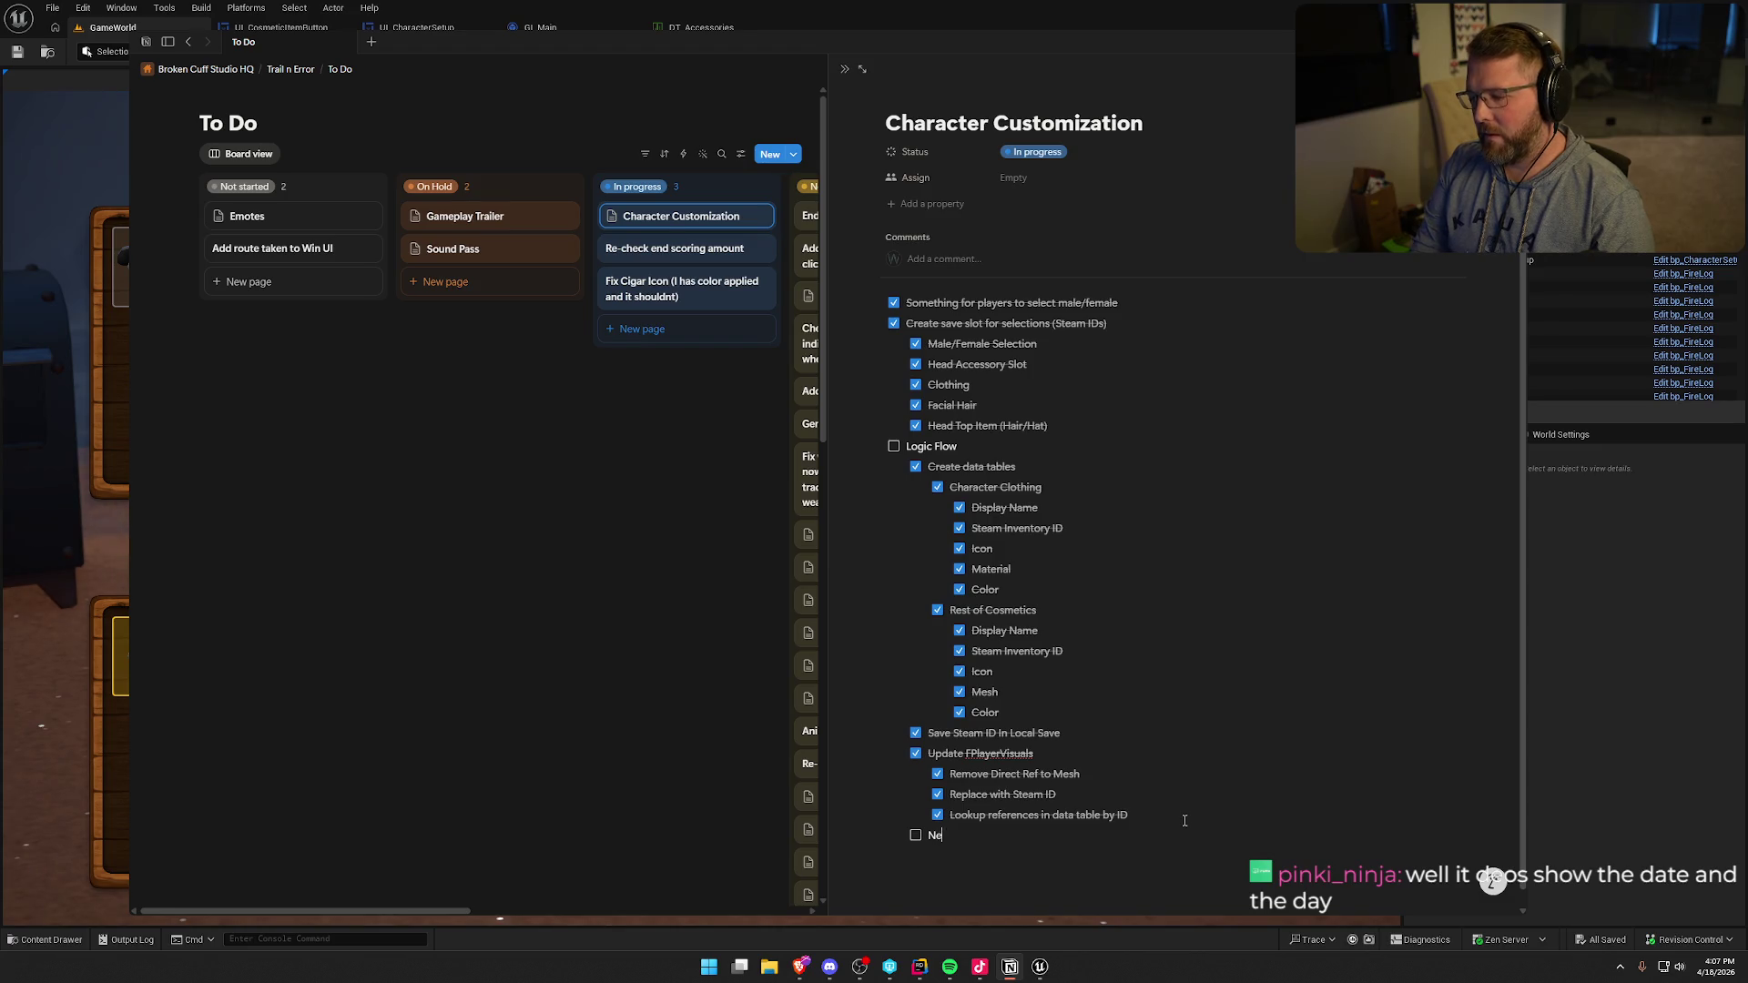
{"action": "key", "text": "BackSpace"}
{"action": "key", "text": "BackSpace"}
{"action": "key", "text": "BackSpace"}
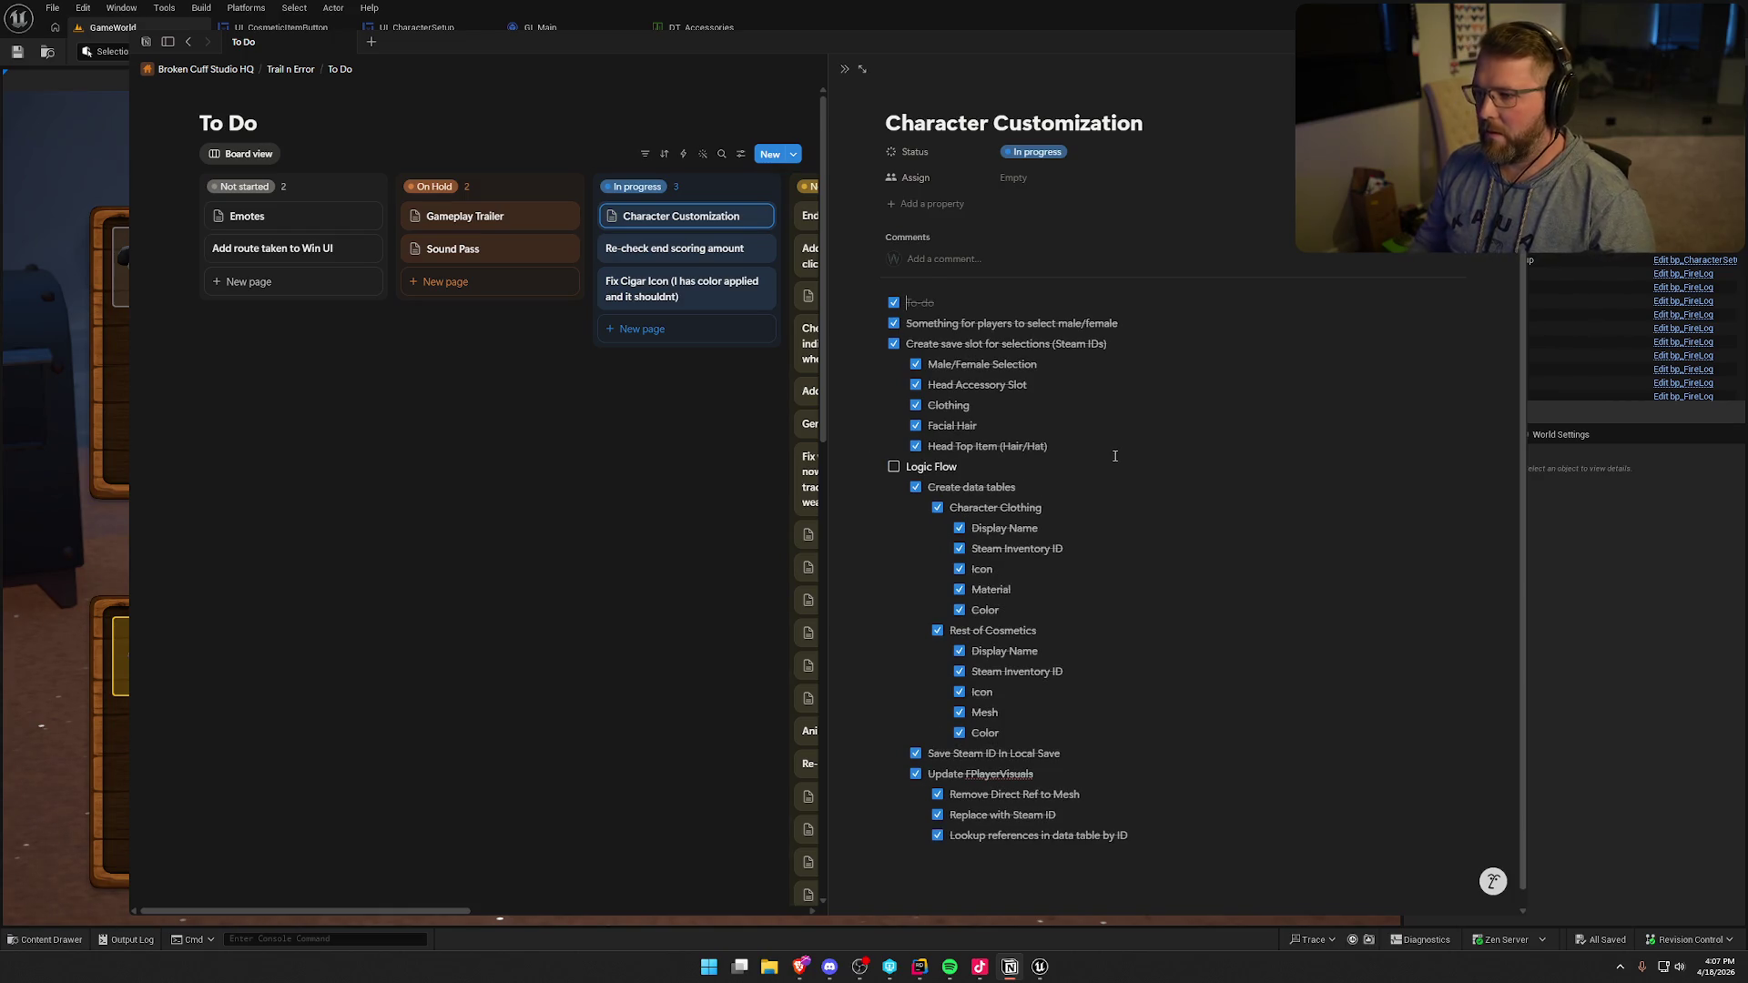
{"action": "left_click_drag", "start_coordinate": [904, 308], "coordinate": [888, 304]}
{"action": "left_click", "coordinate": [894, 304]}
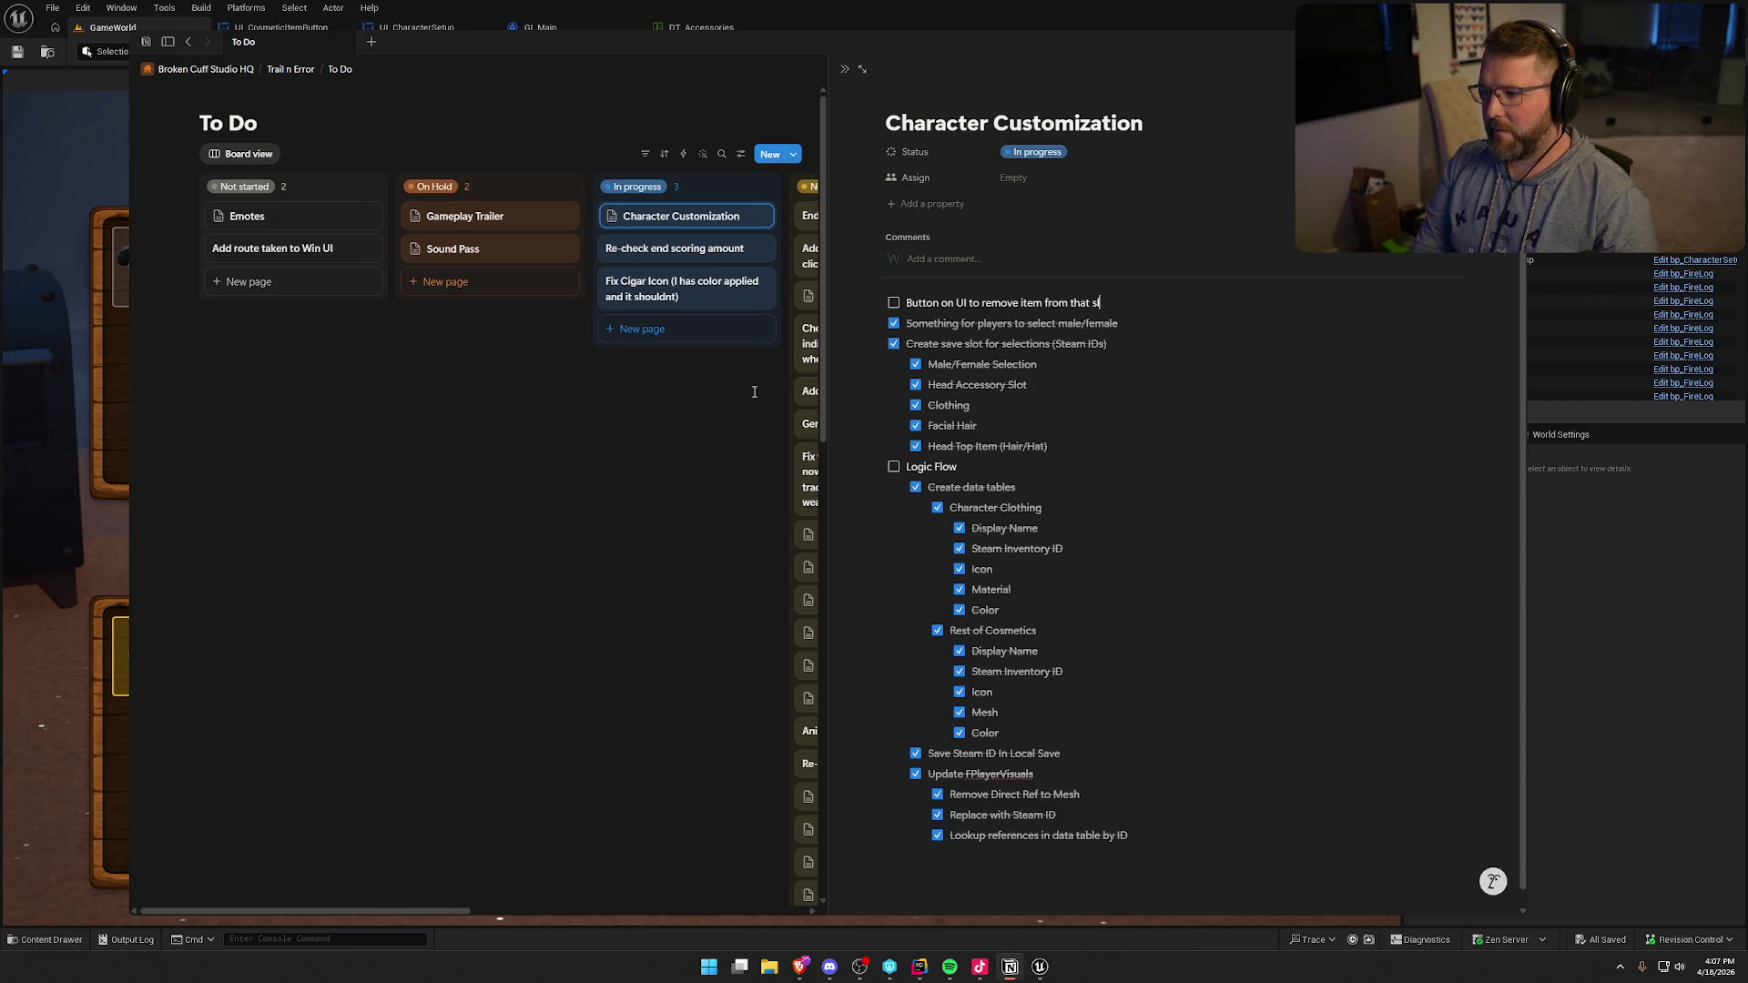
- Add a Polish button UI to-do with Animations, Hover Effects and Sounds sub-tasks
{"action": "key", "text": "alt+Tab"}
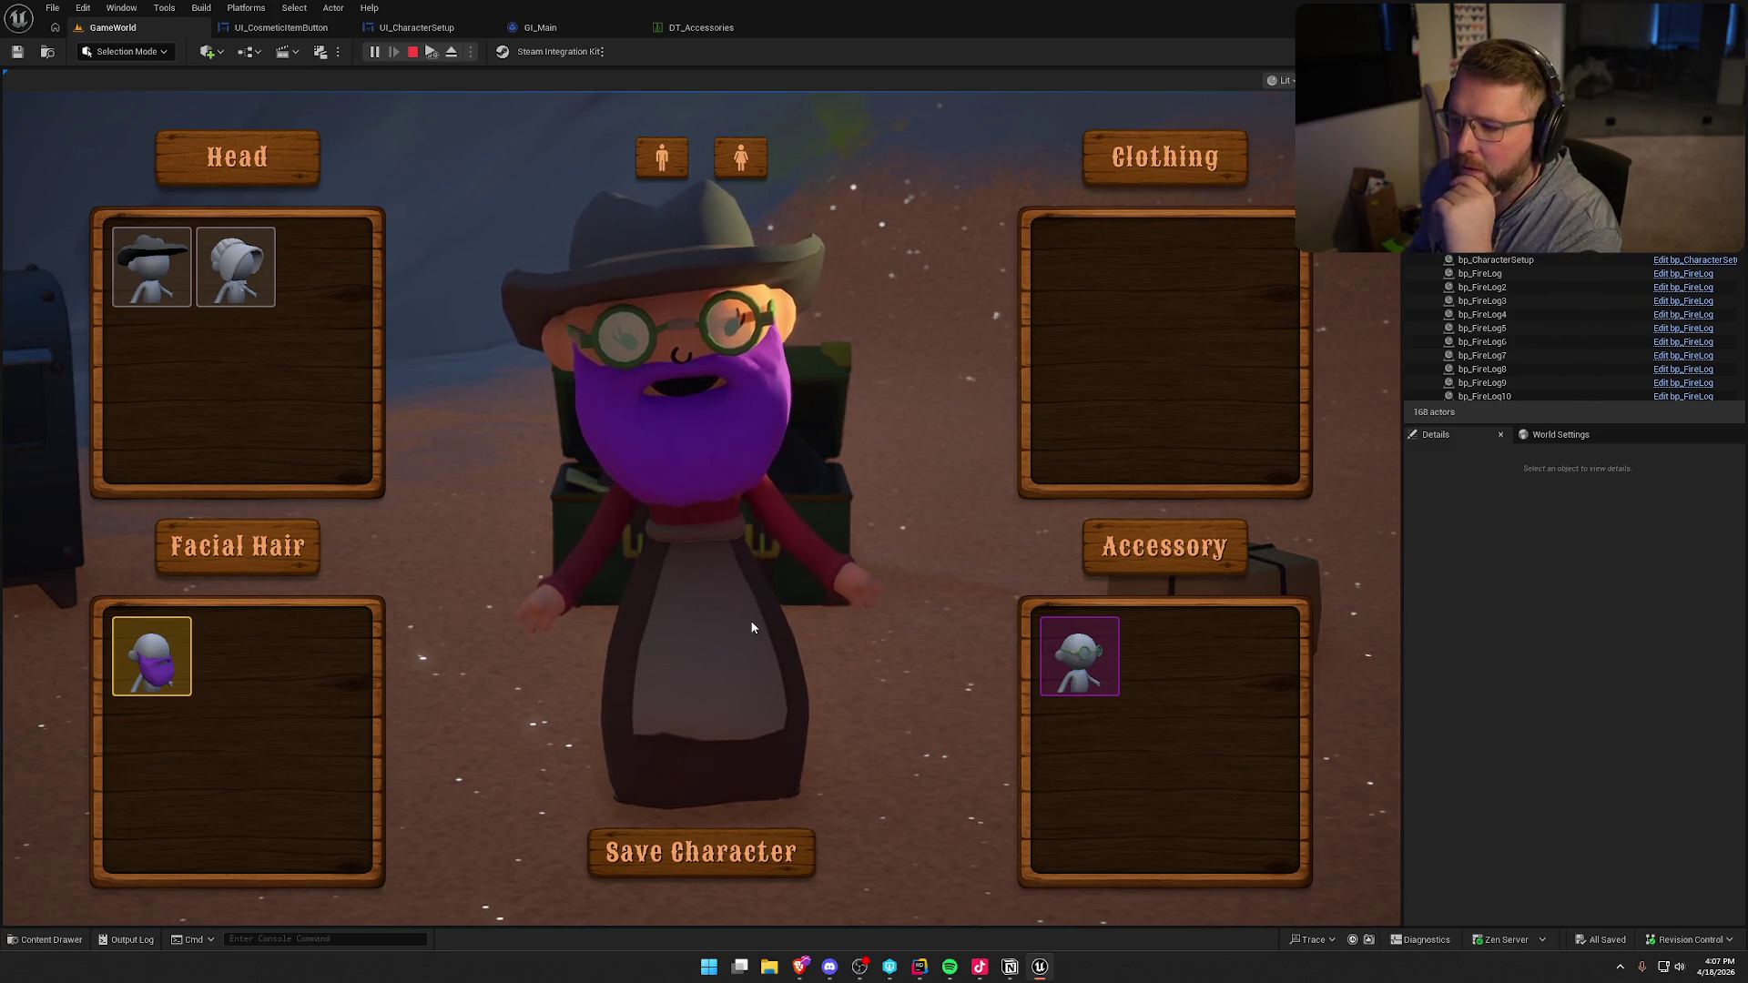
{"action": "key", "text": "alt+Tab"}
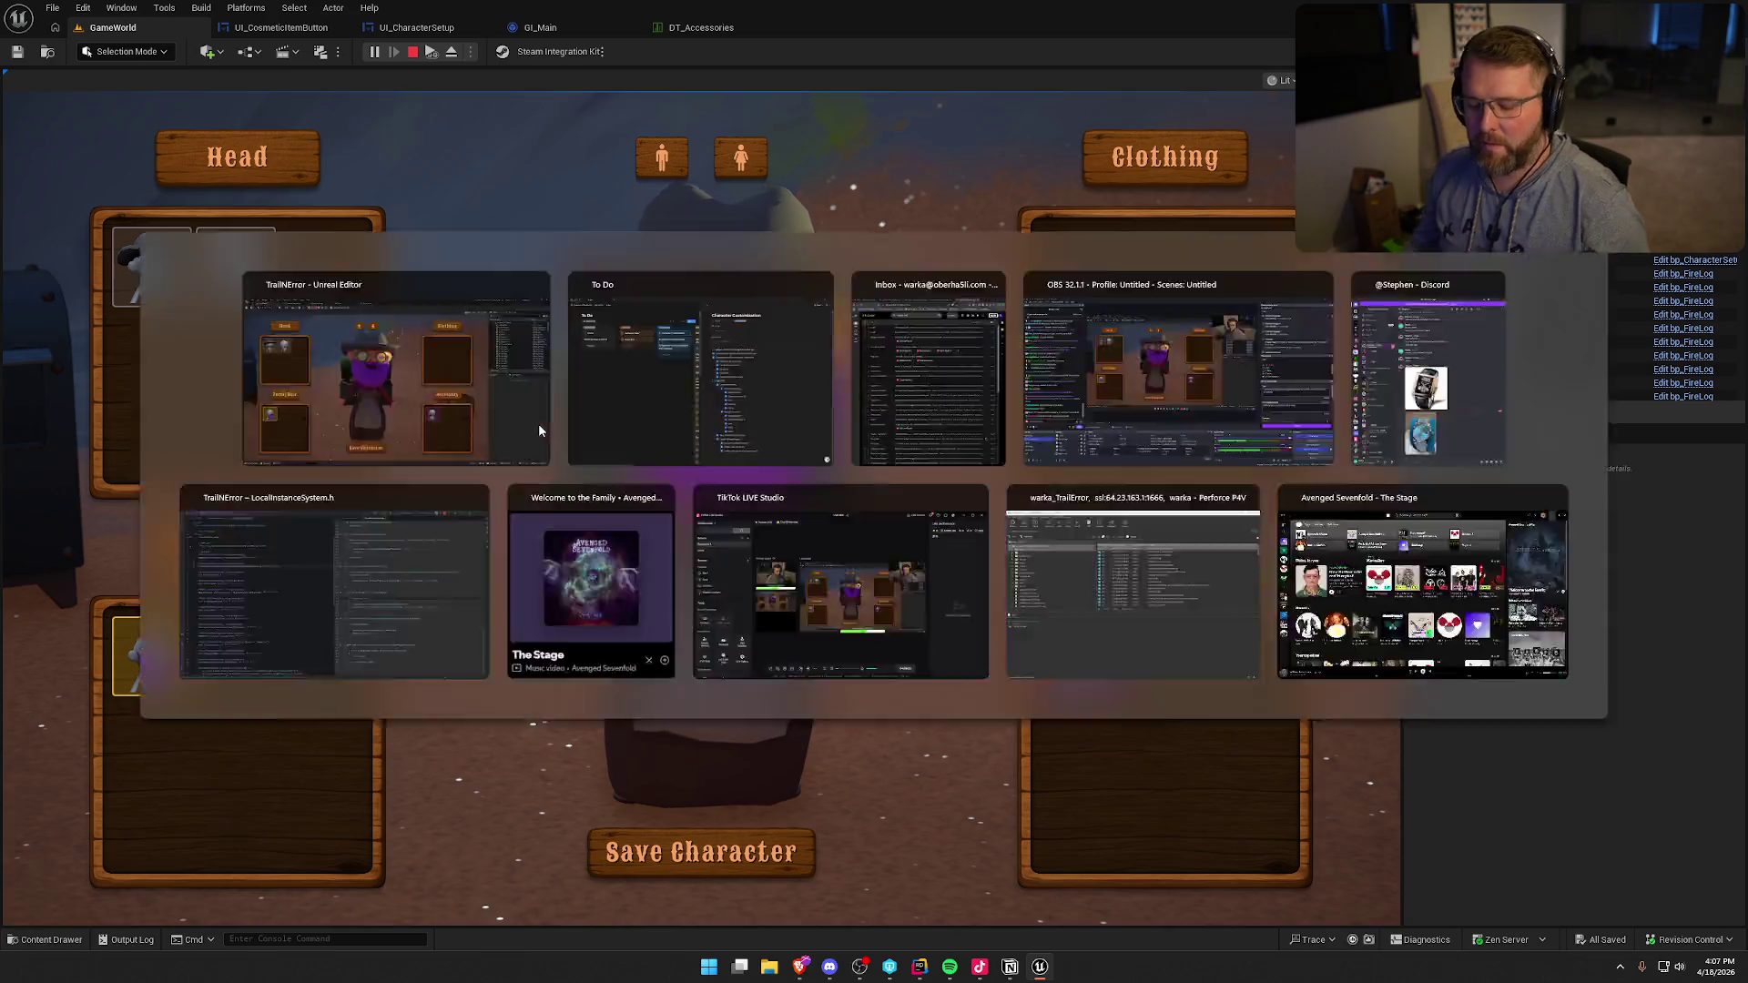
{"action": "key", "text": "Return"}
{"action": "type", "text": "C"}
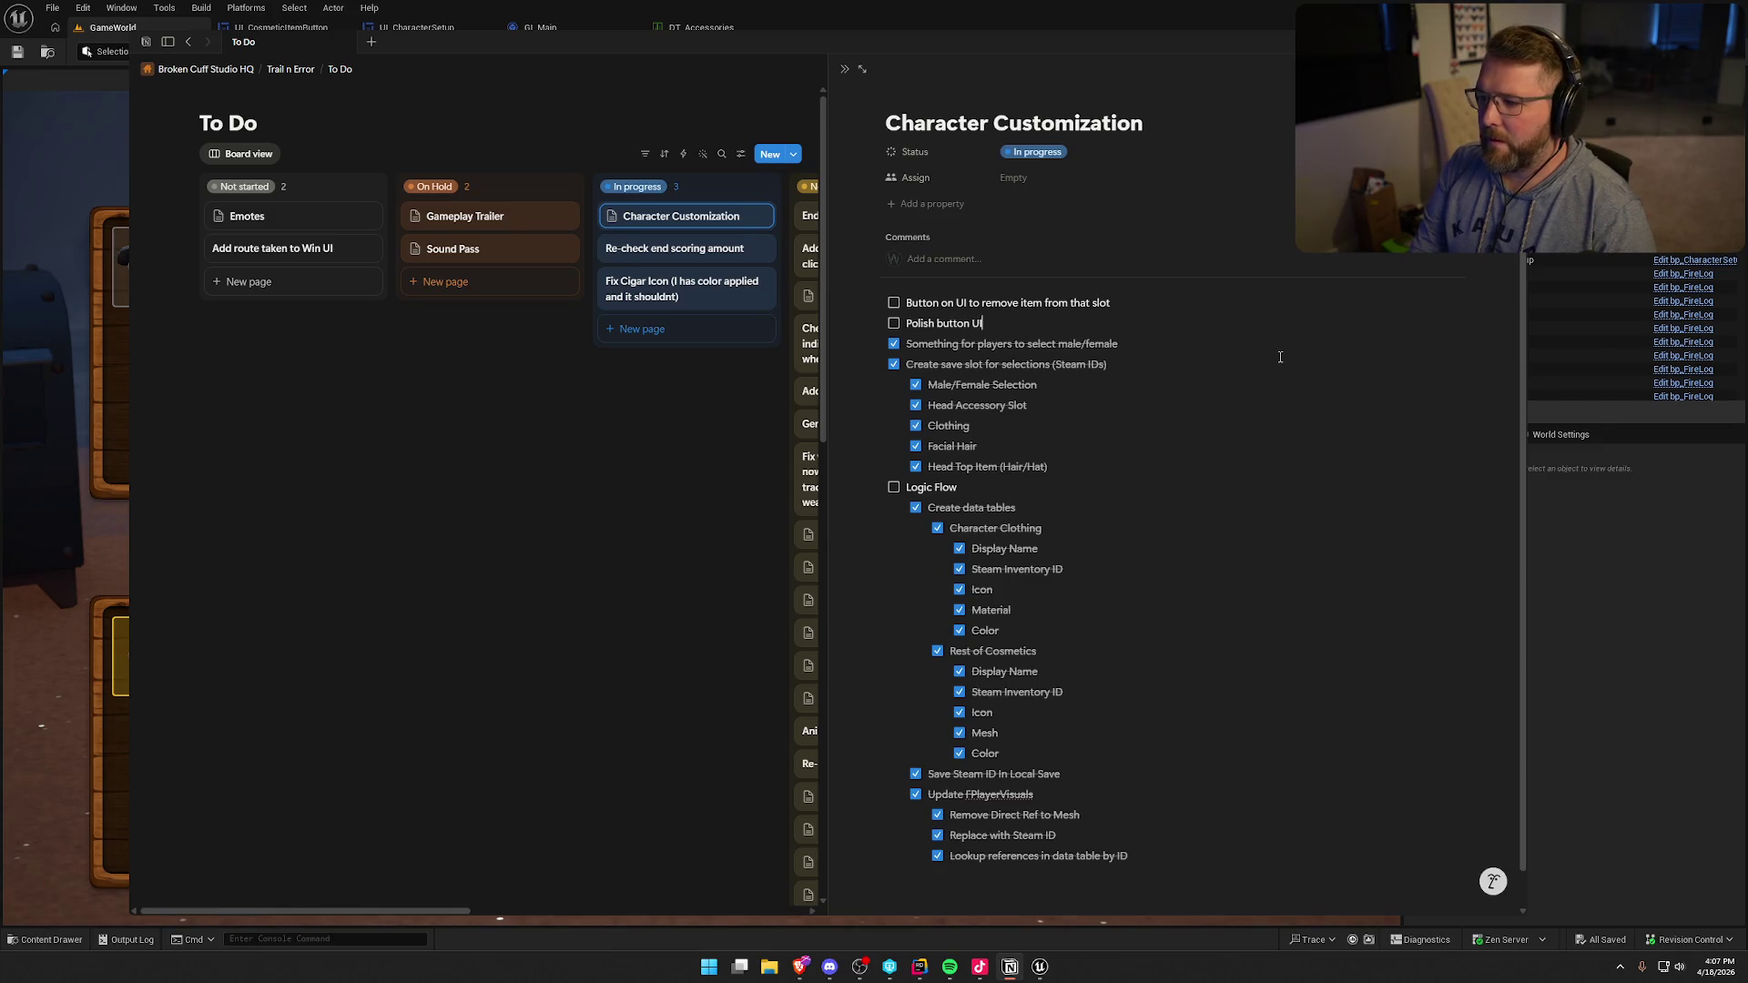
{"action": "key", "text": "Return"}
{"action": "type", "text": "Animations"}
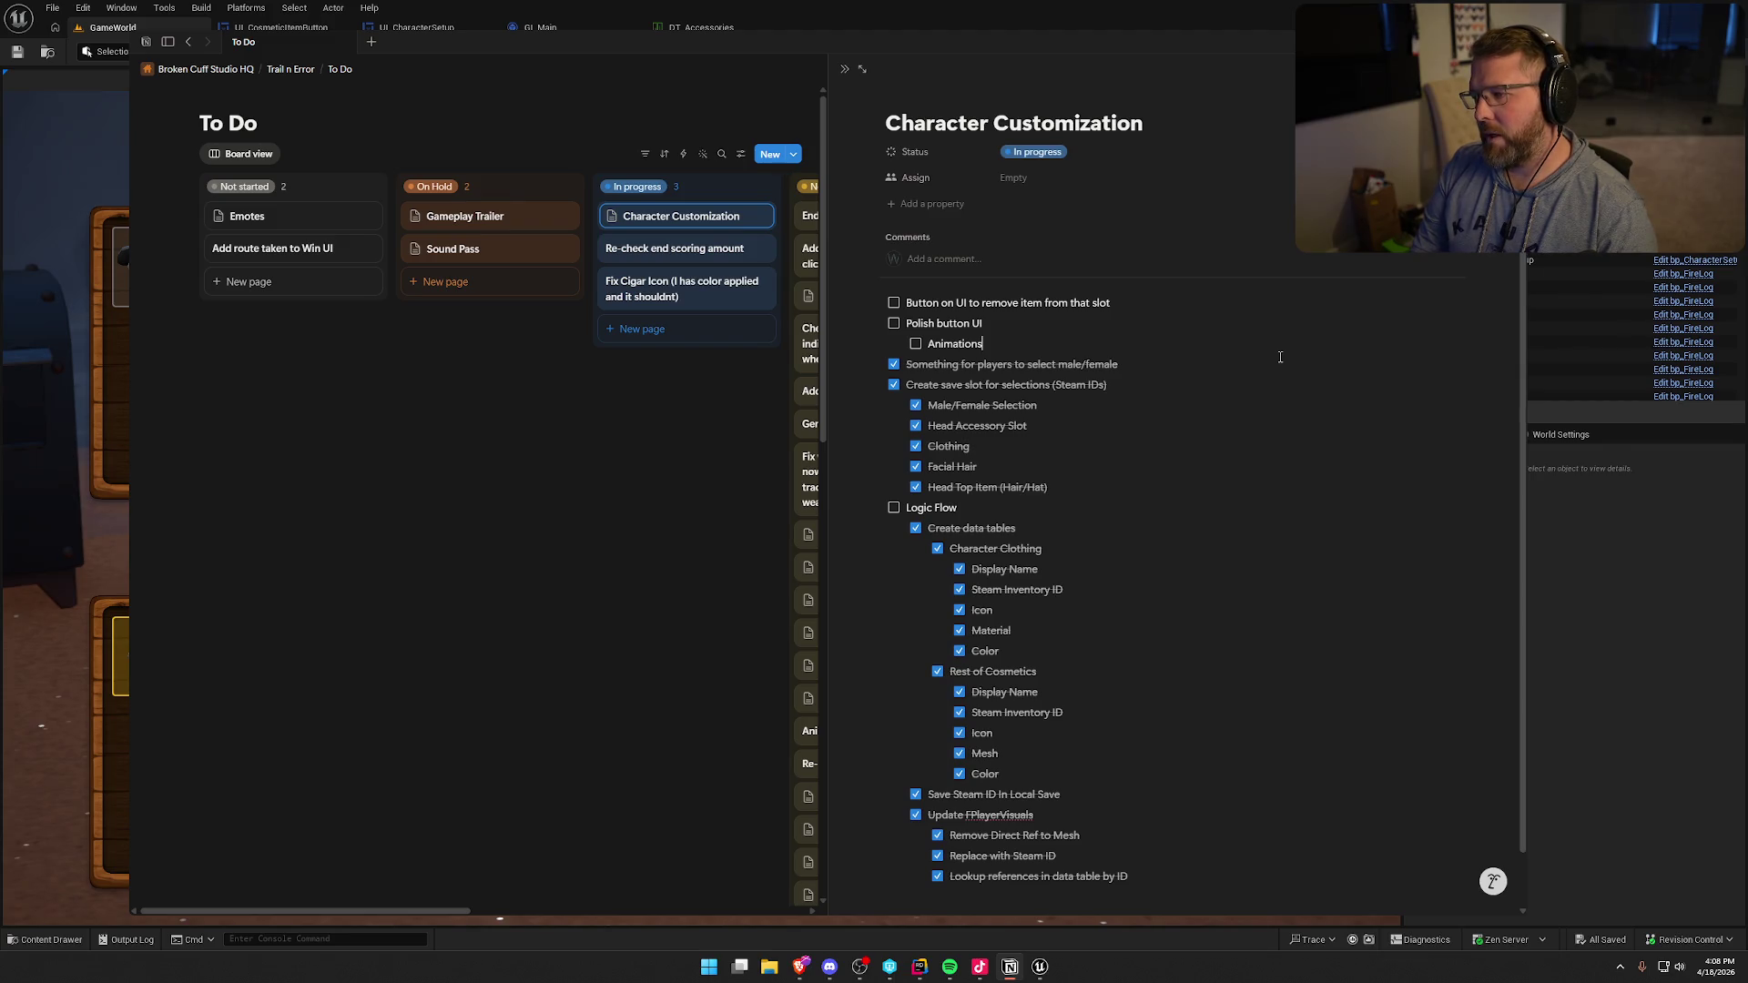
{"action": "key", "text": "Return"}
{"action": "type", "text": "Hover Effects"}
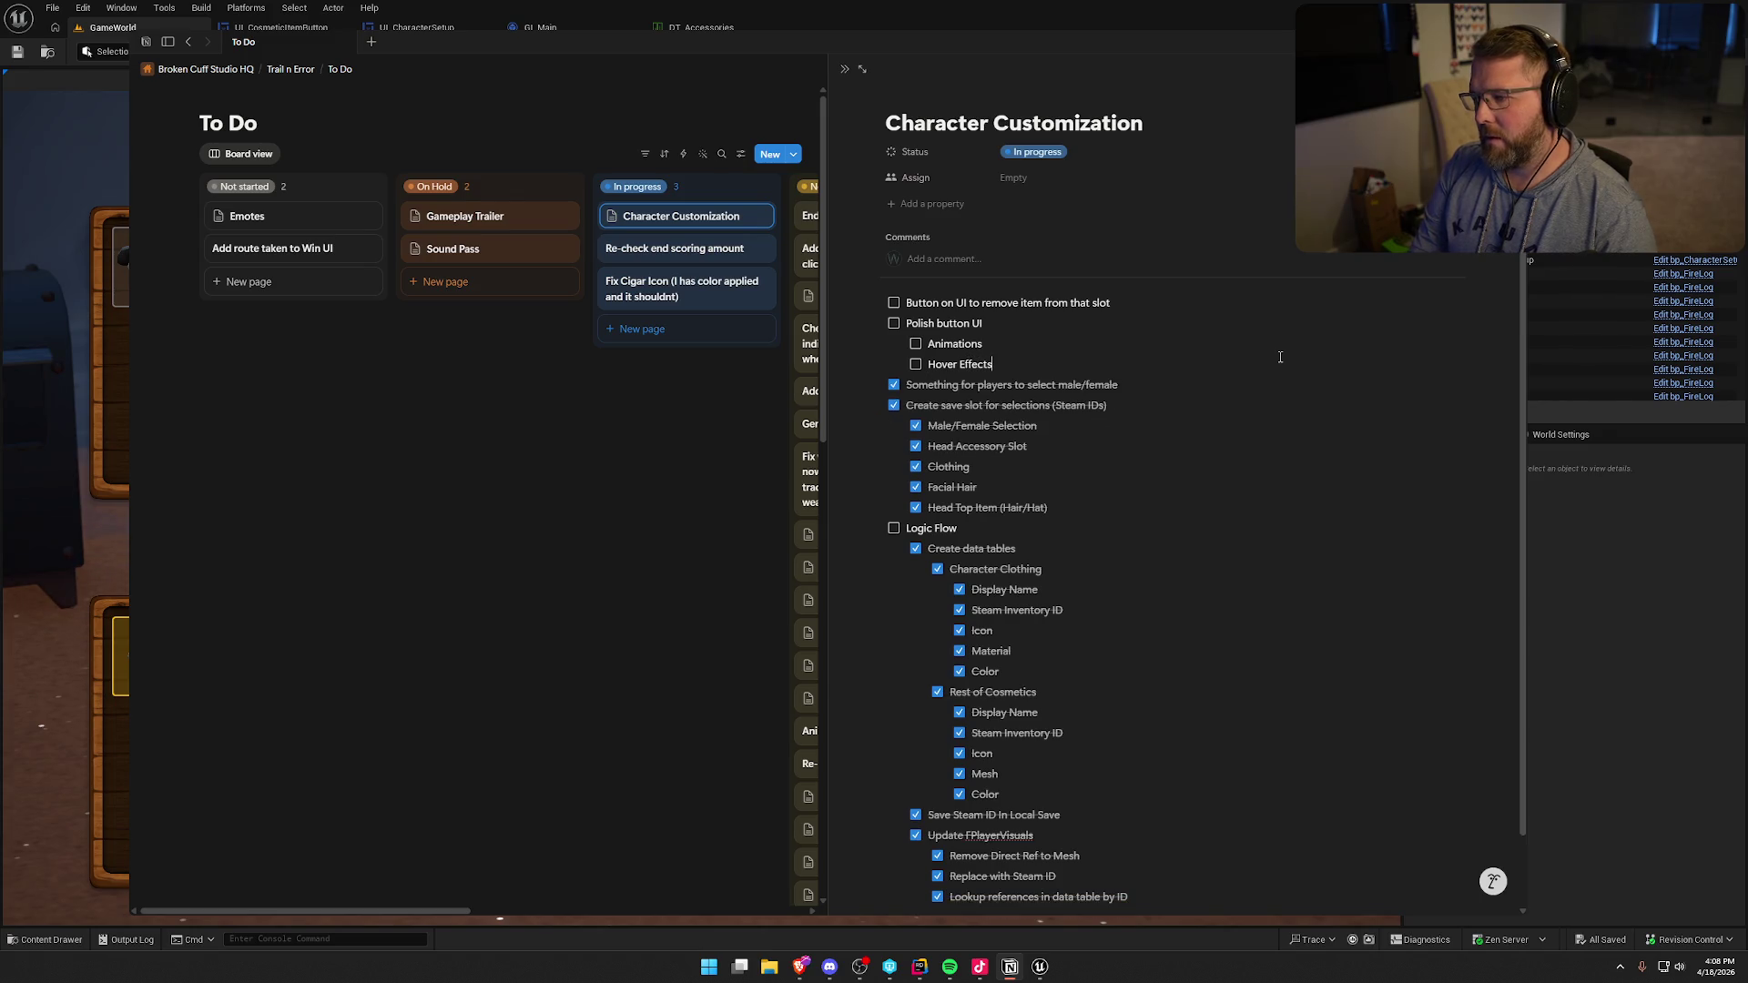
{"action": "key", "text": "Return"}
{"action": "type", "text": "Sounds"}
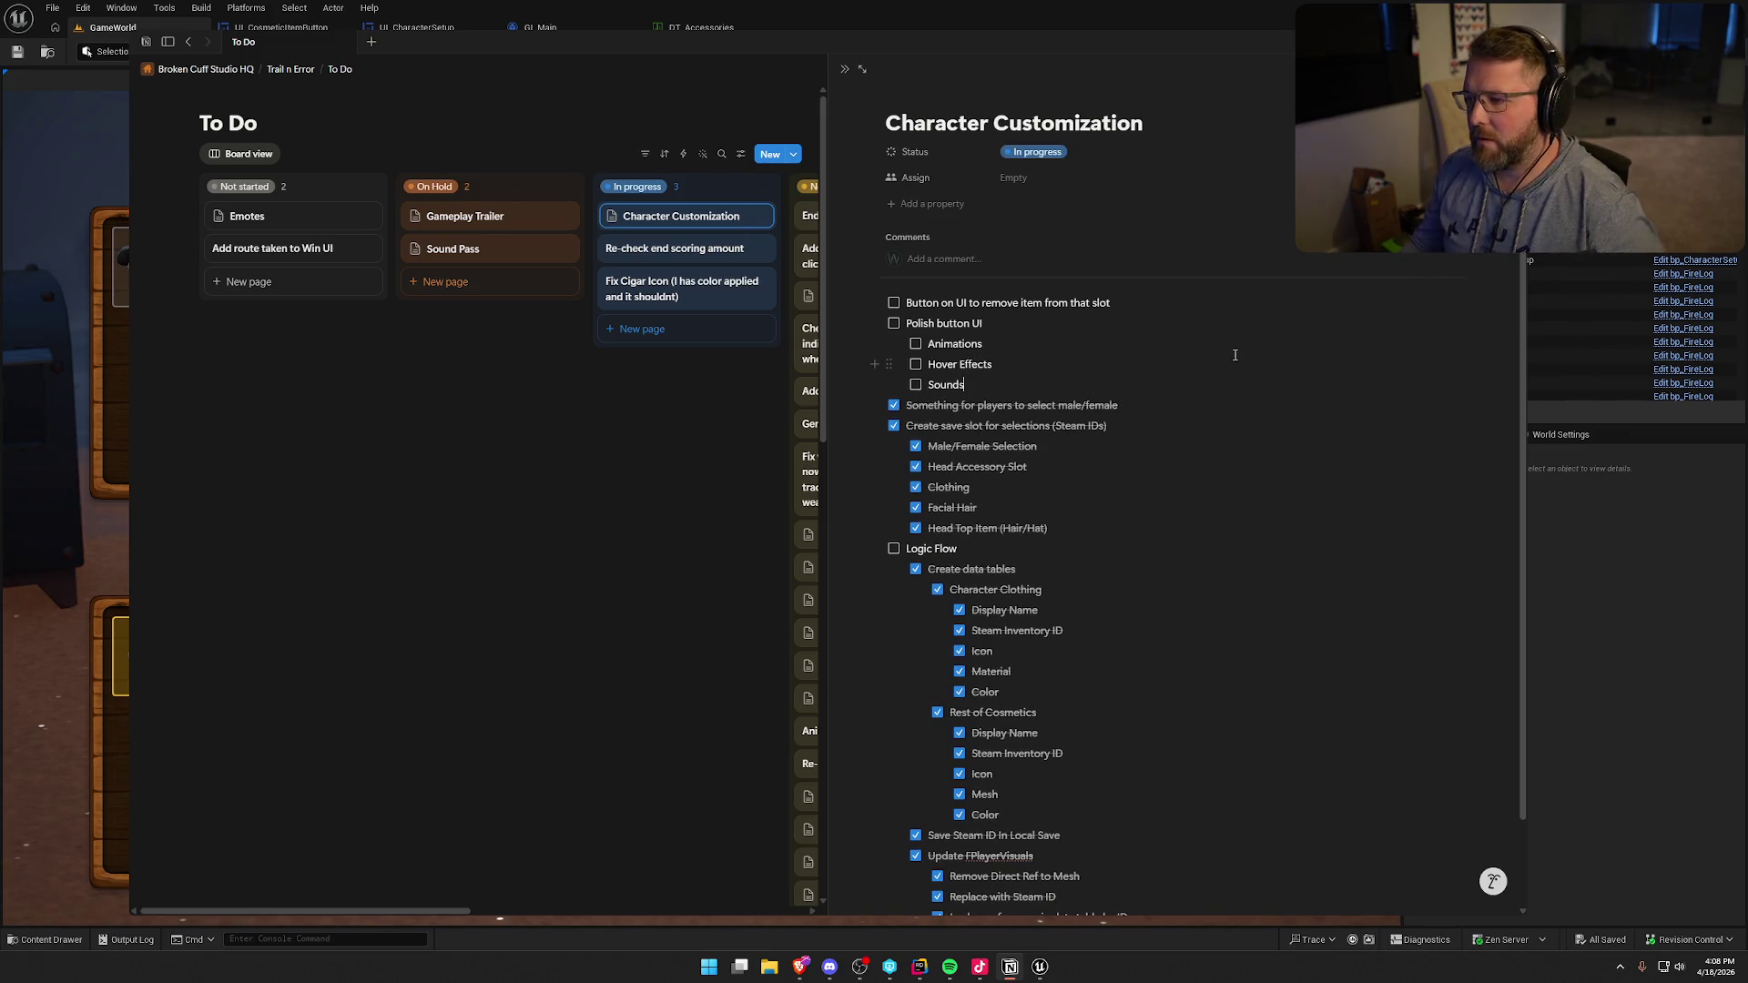
{"action": "left_click", "coordinate": [790, 15]}
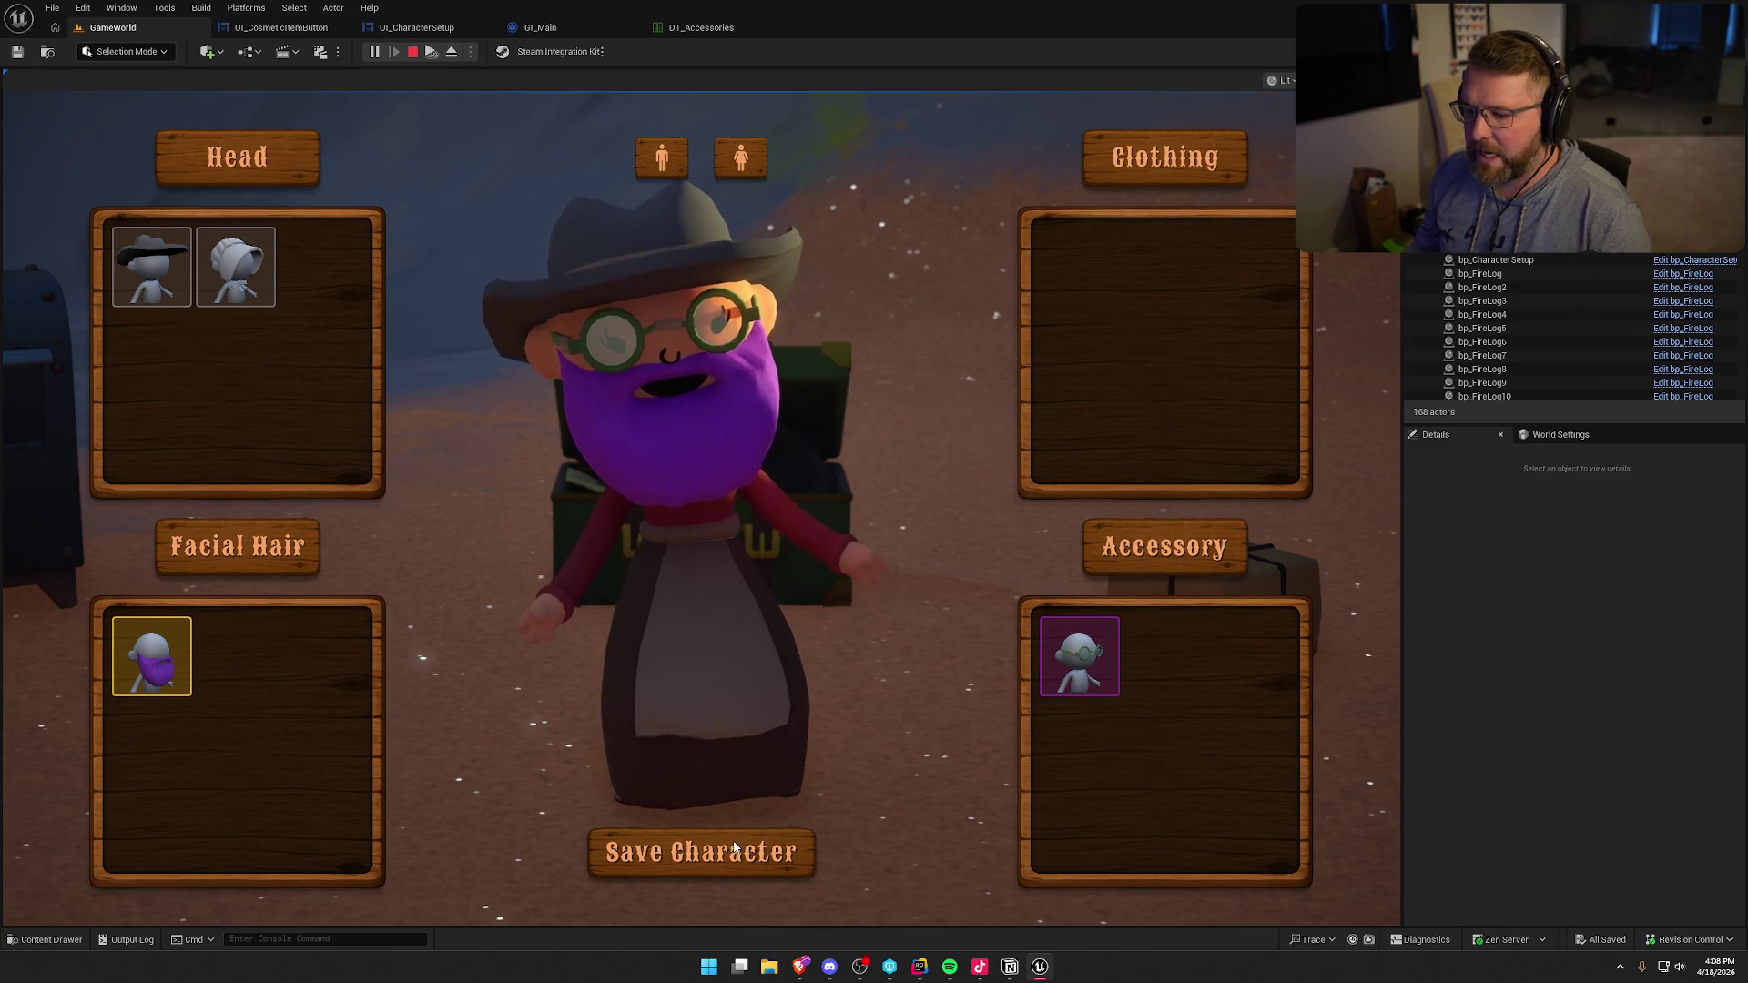
- Close the character creator, stop the play session and start a fresh one
{"action": "left_click", "coordinate": [669, 870]}
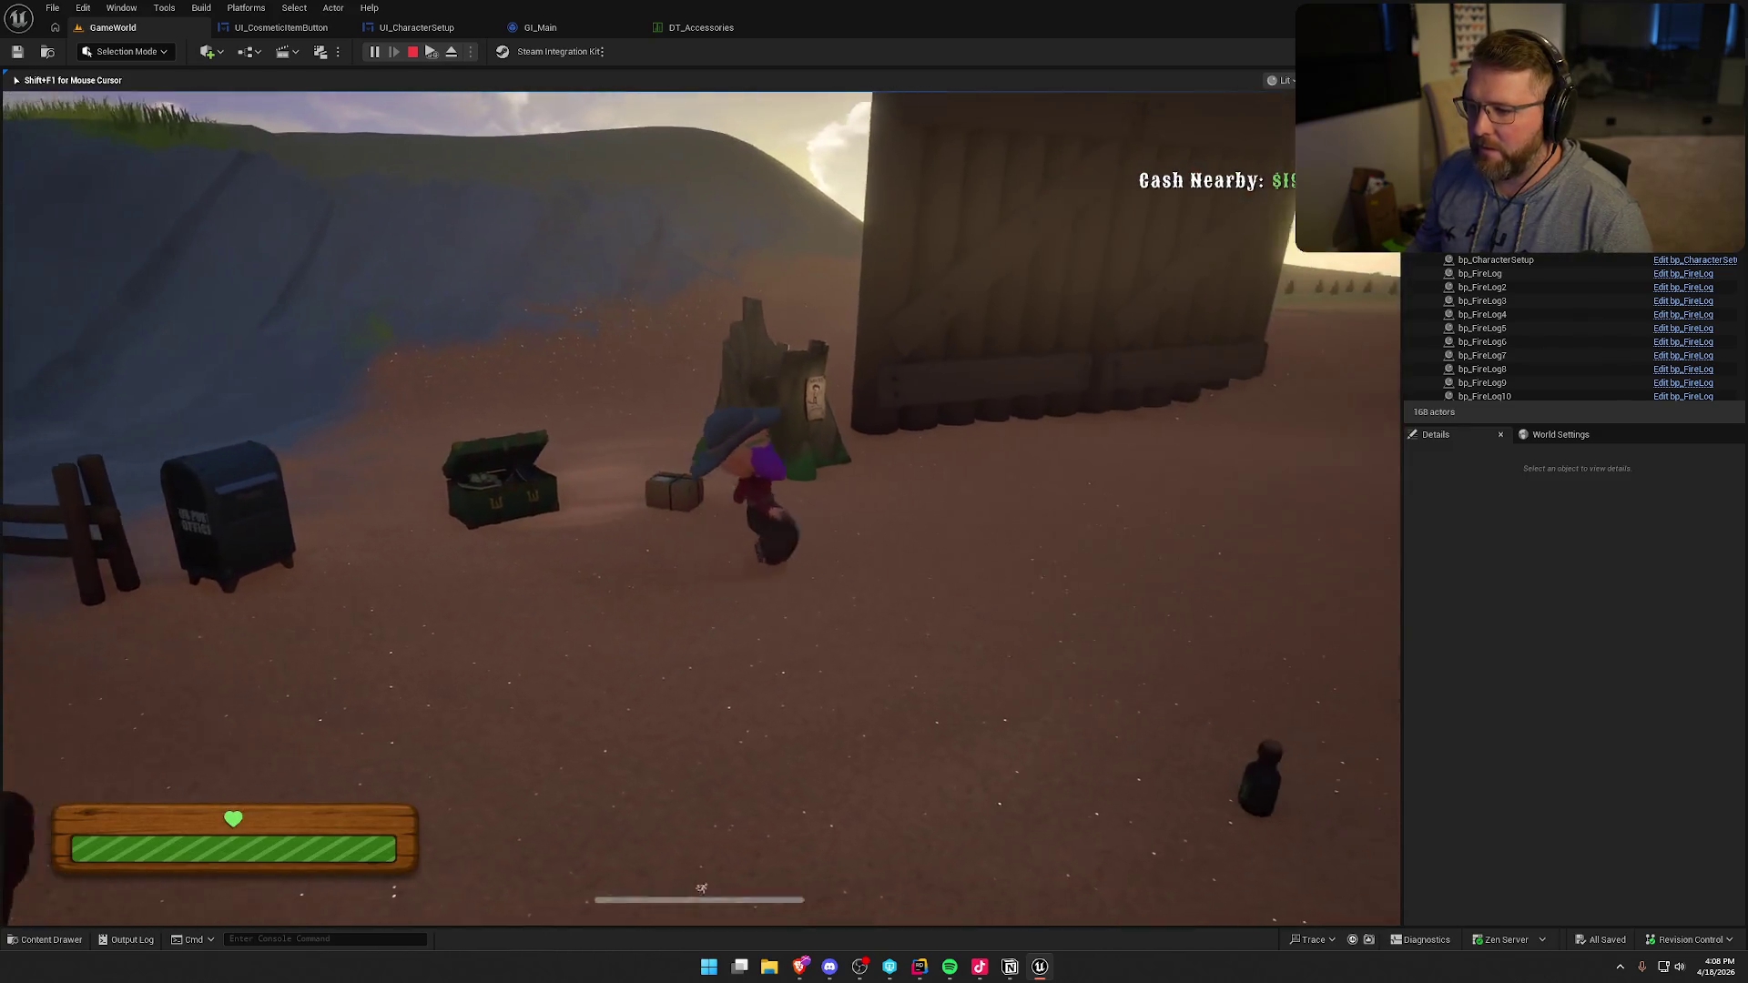
{"action": "key", "text": "Escape"}
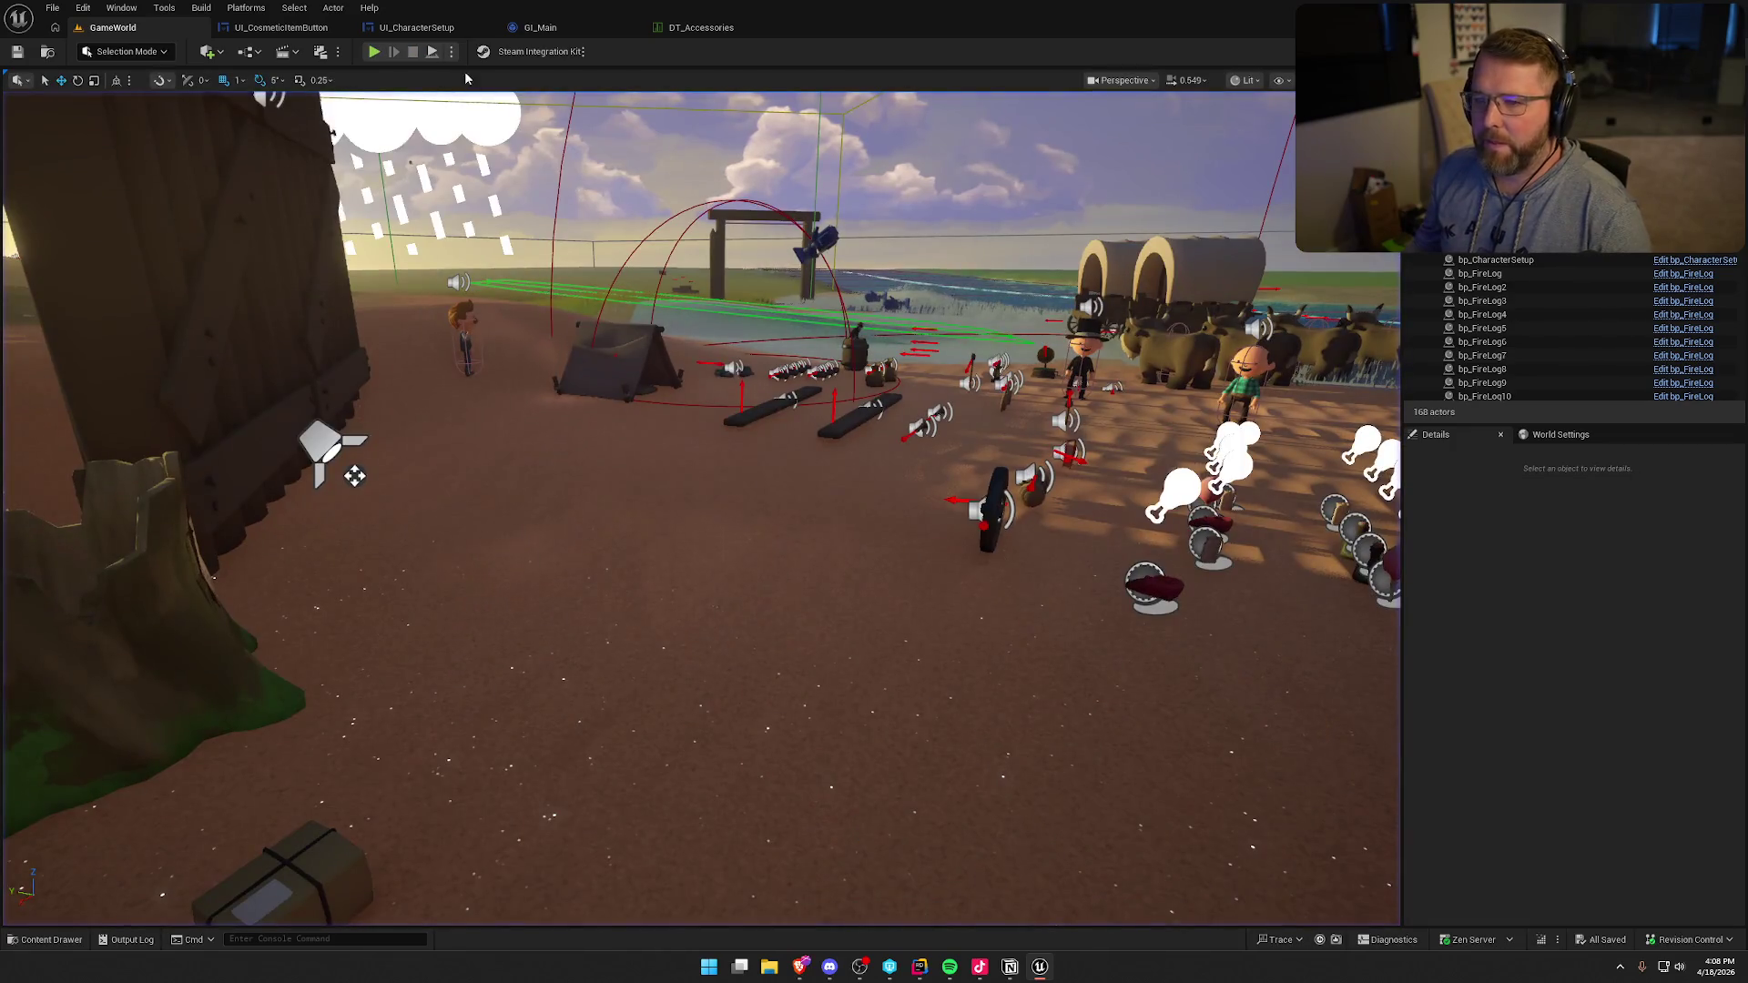
{"action": "left_click", "coordinate": [376, 52]}
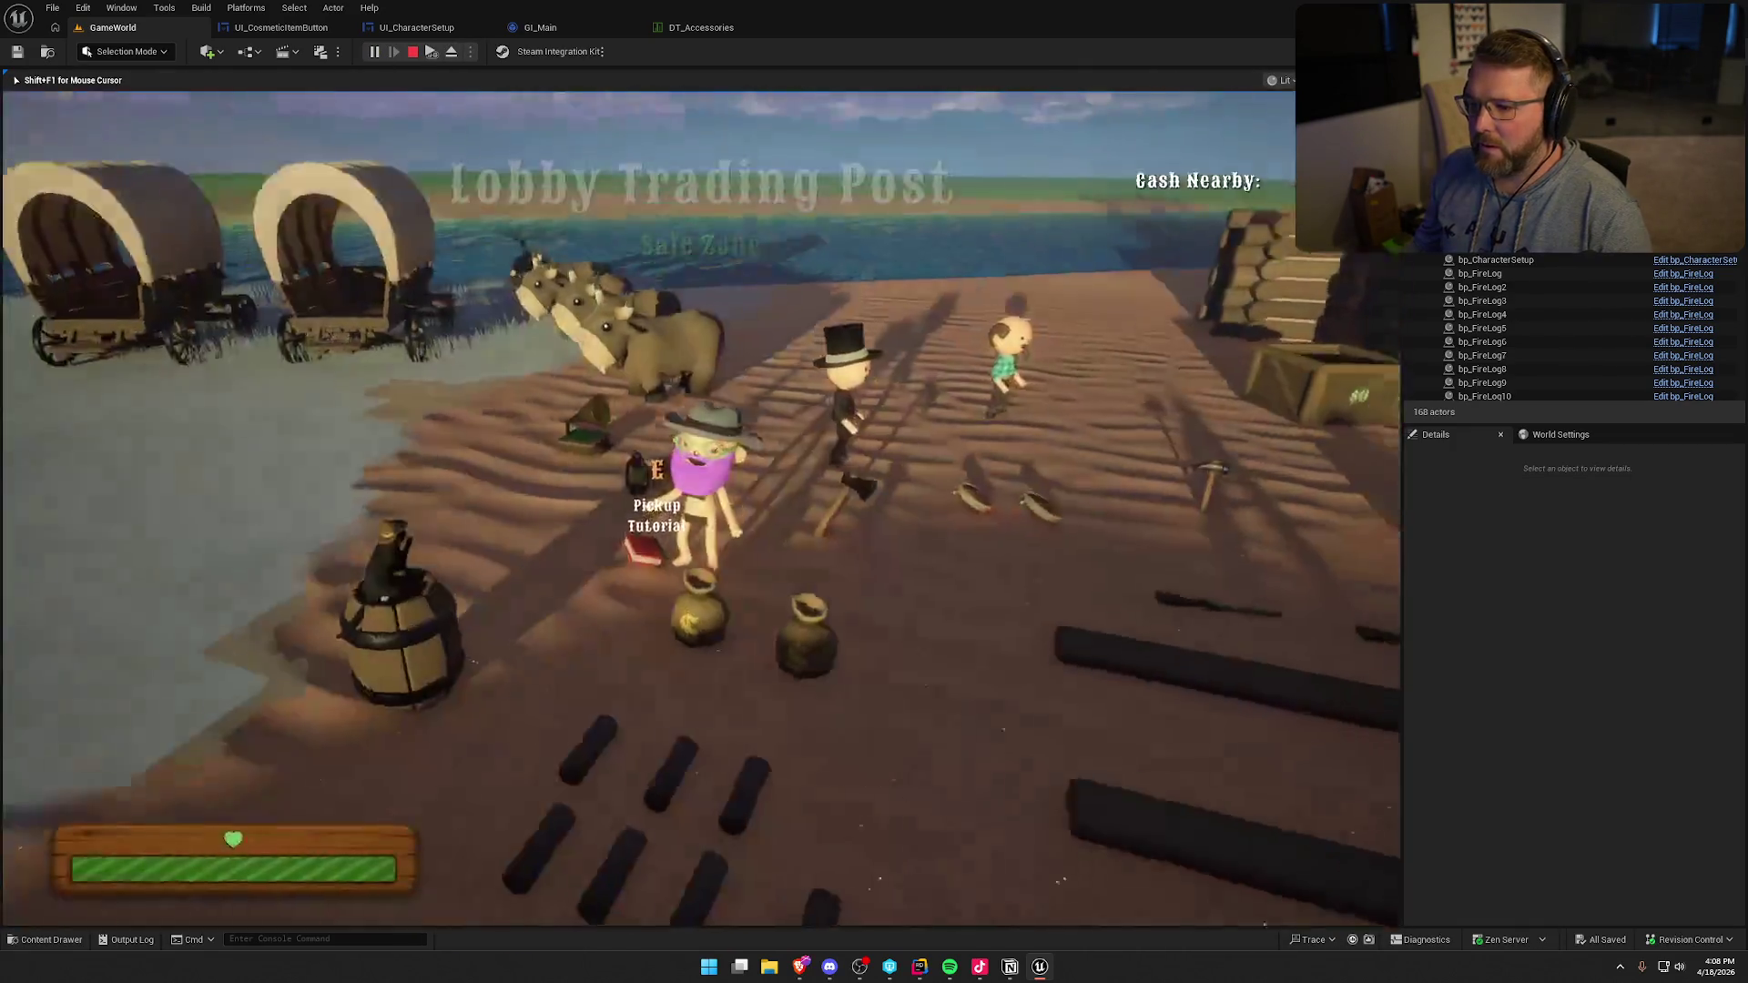
- Walk to the chest, swap the cowboy hat for the white bonnet, and save the character
{"action": "key", "text": "shift+w"}
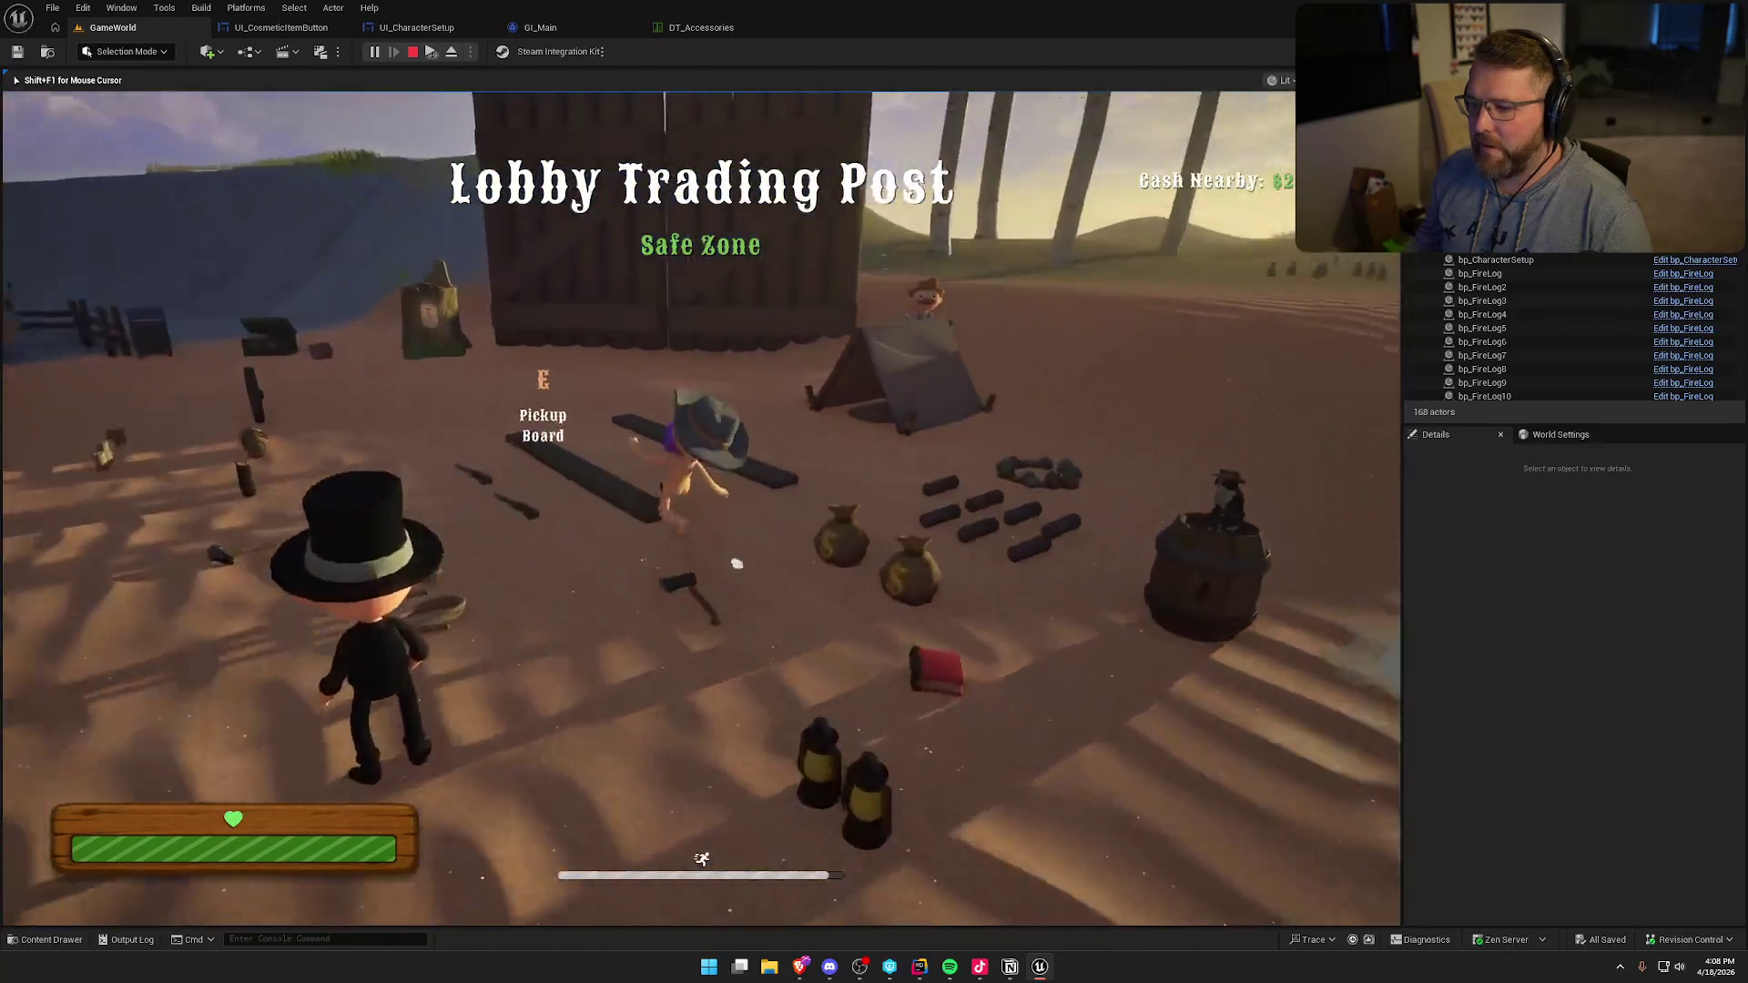
{"action": "key", "text": "w"}
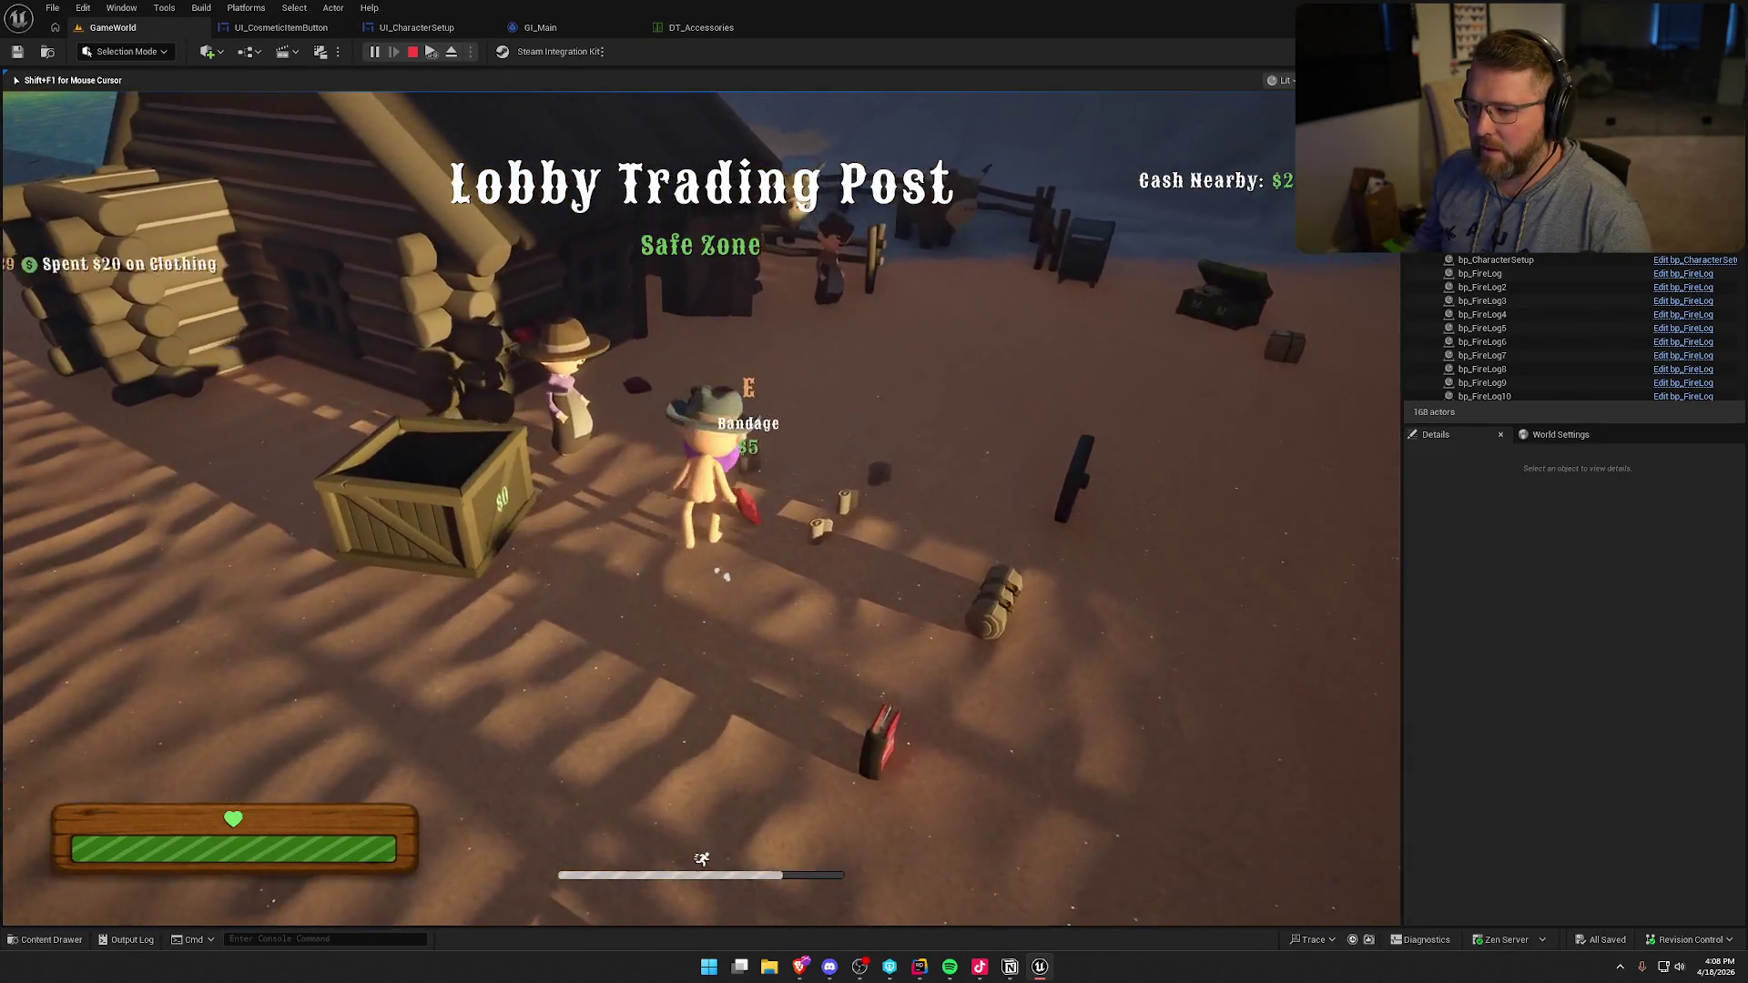
{"action": "key", "text": "s"}
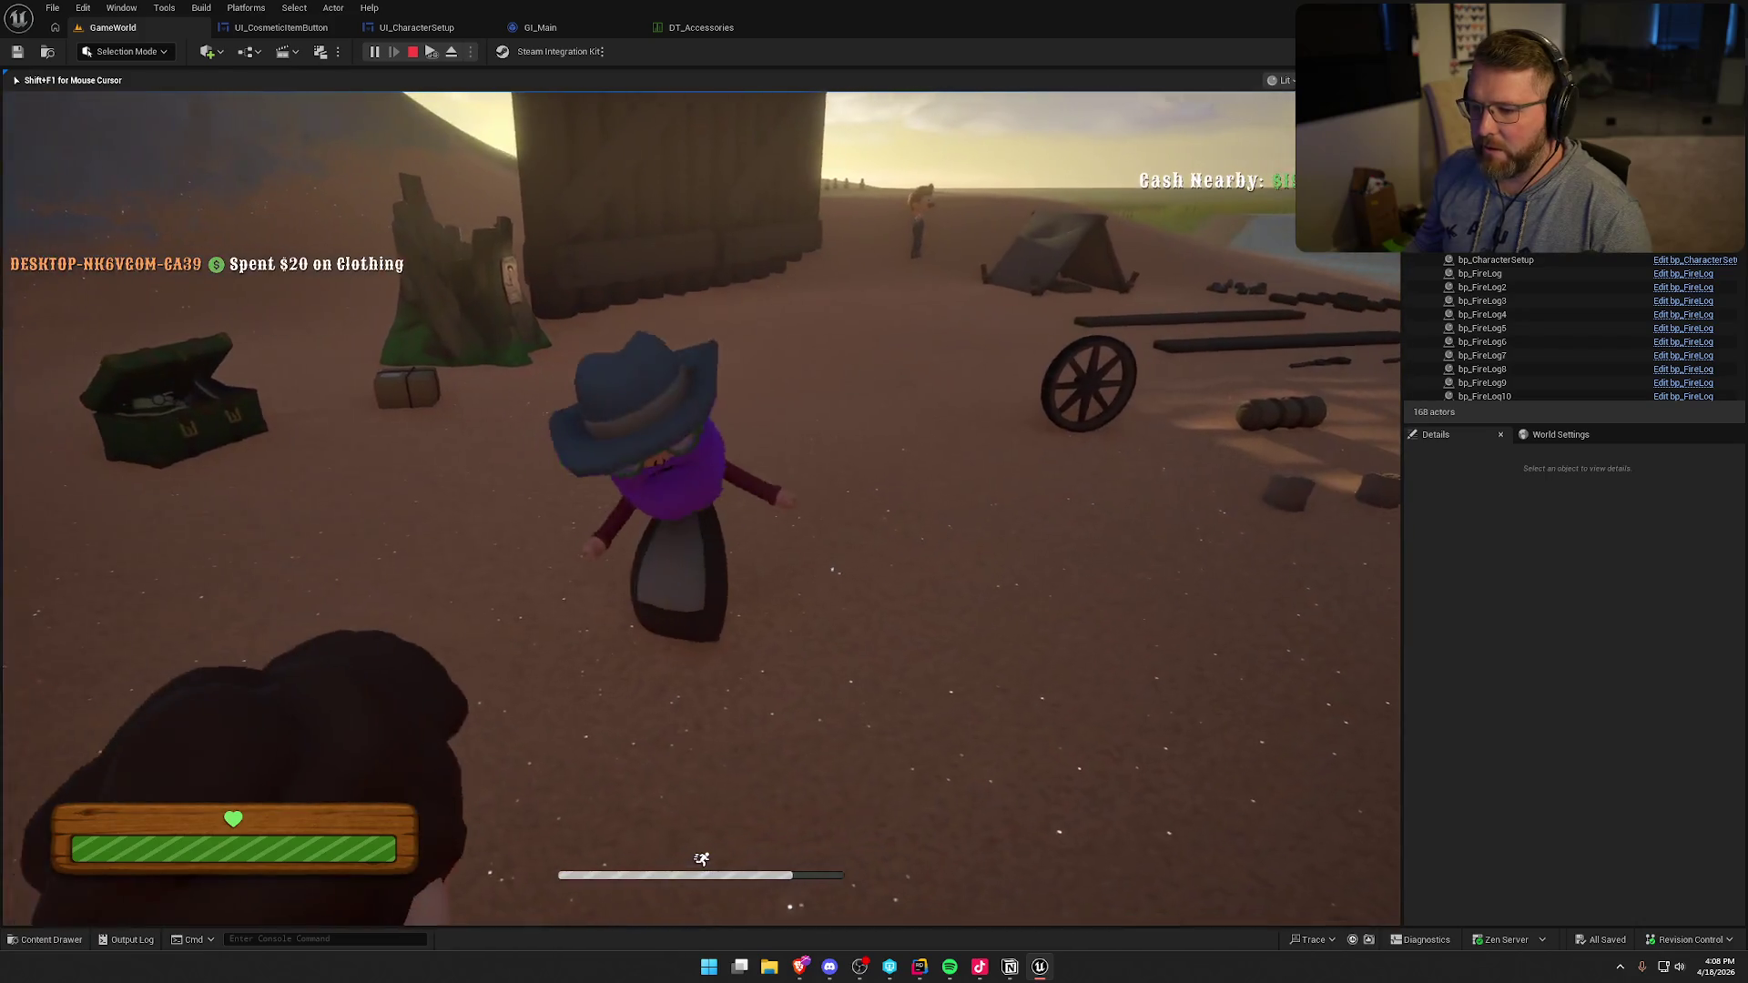
{"action": "key", "text": "w"}
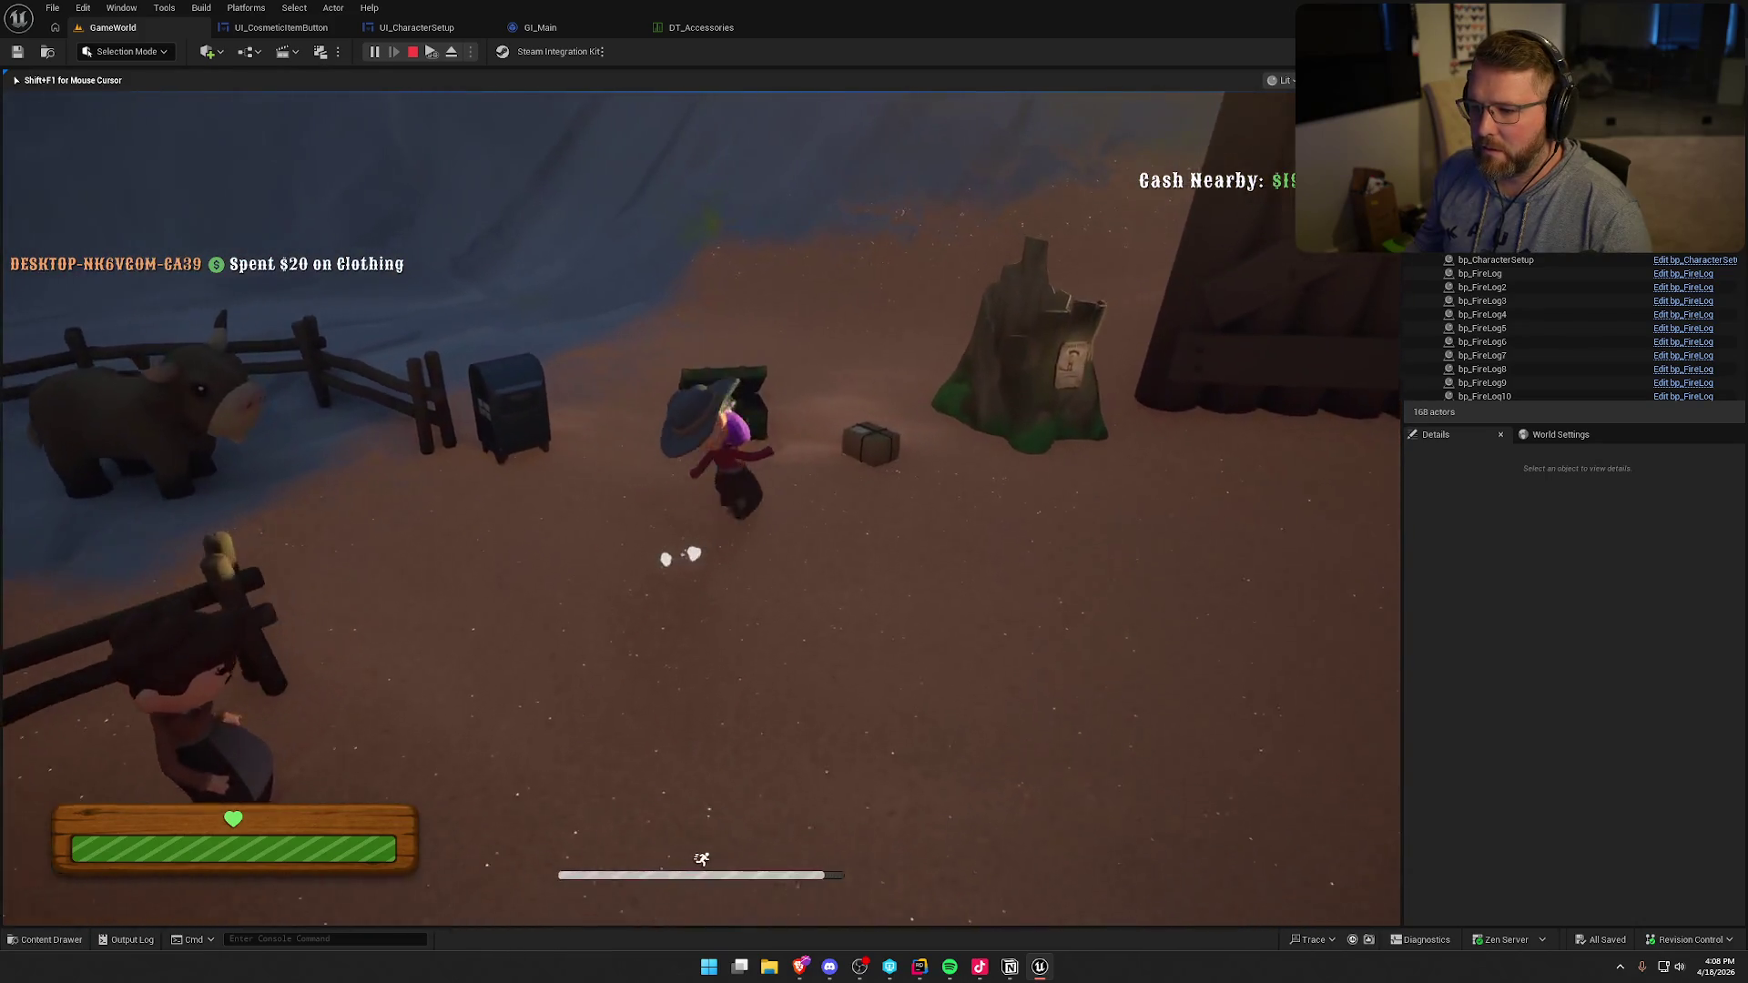
{"action": "key", "text": "e"}
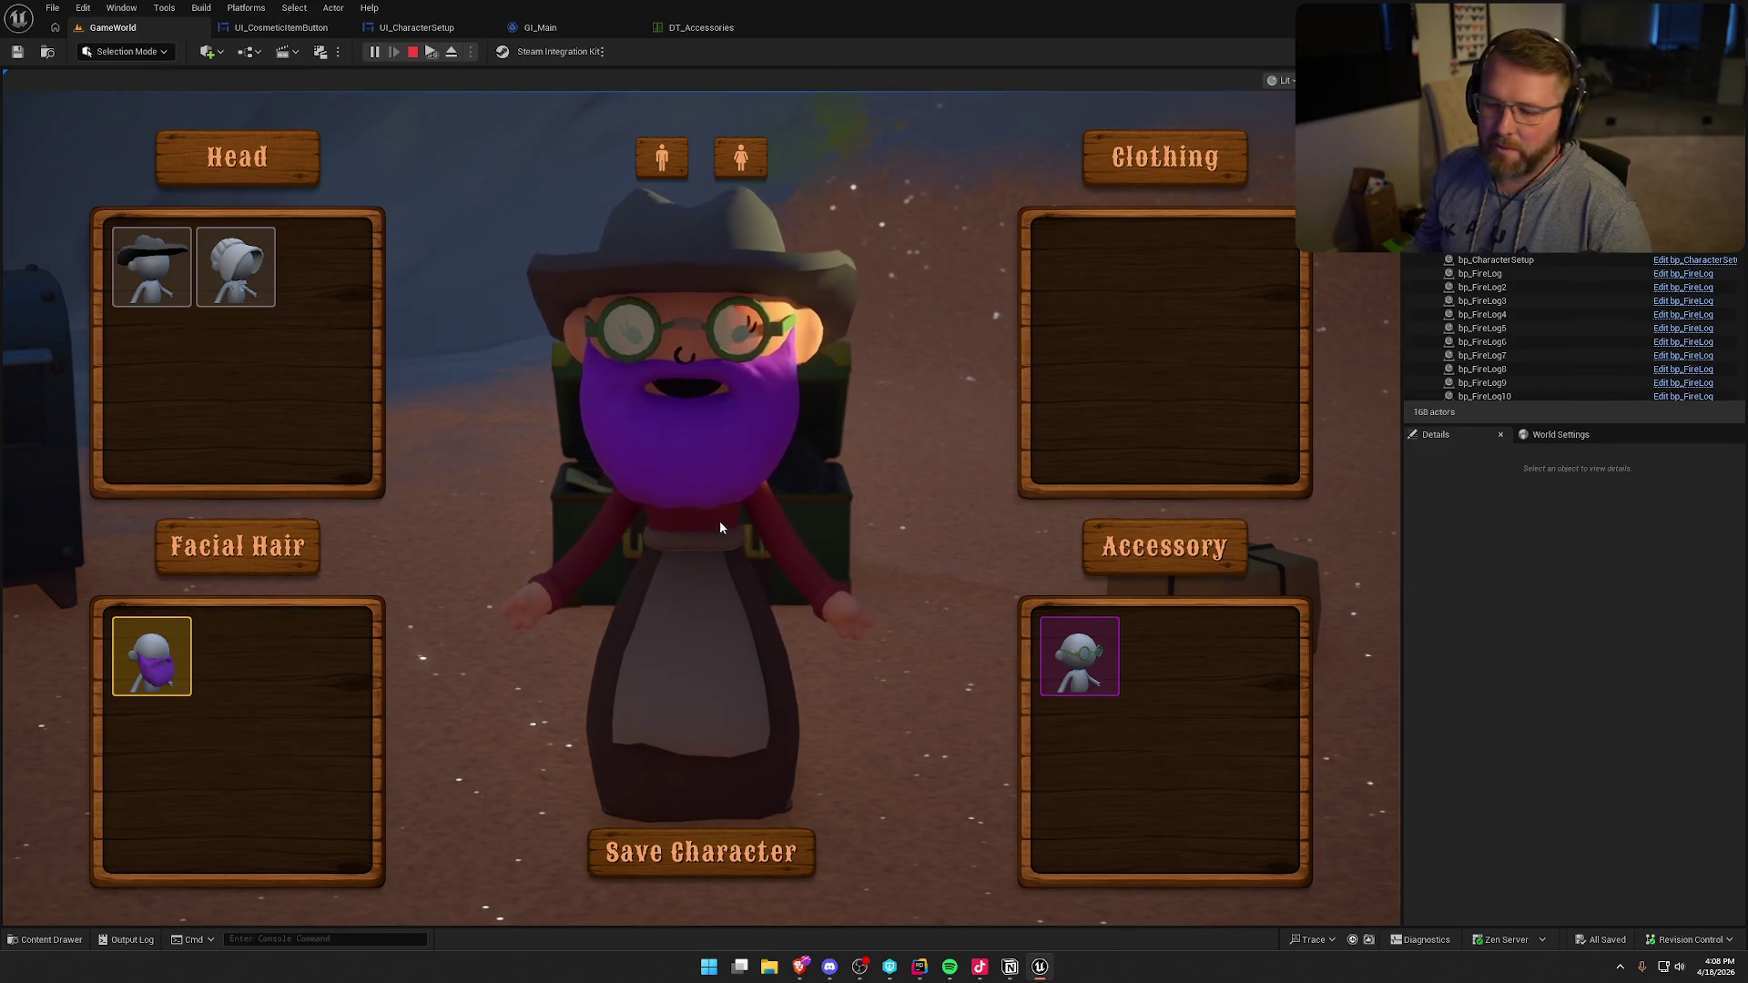
{"action": "left_click", "coordinate": [268, 284]}
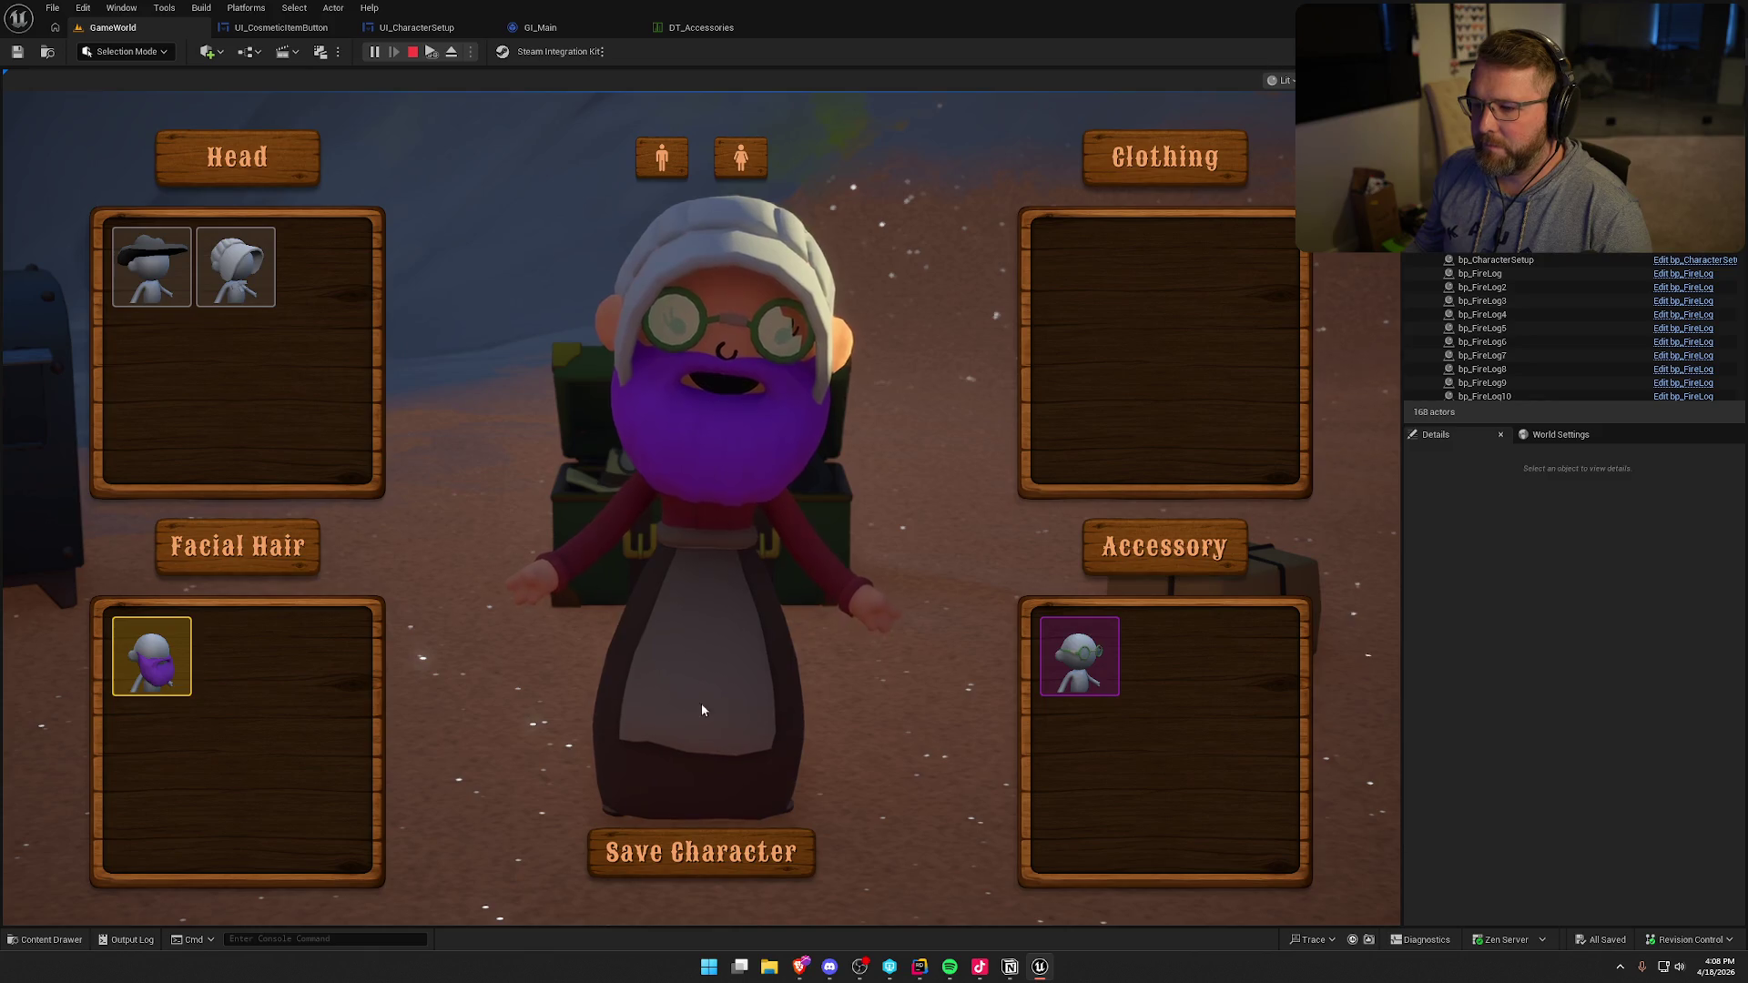
{"action": "left_click", "coordinate": [700, 852]}
- Run to the camp, pick up the clothing, check it in the customizer, then stop playing
{"action": "key", "text": "shift+w"}
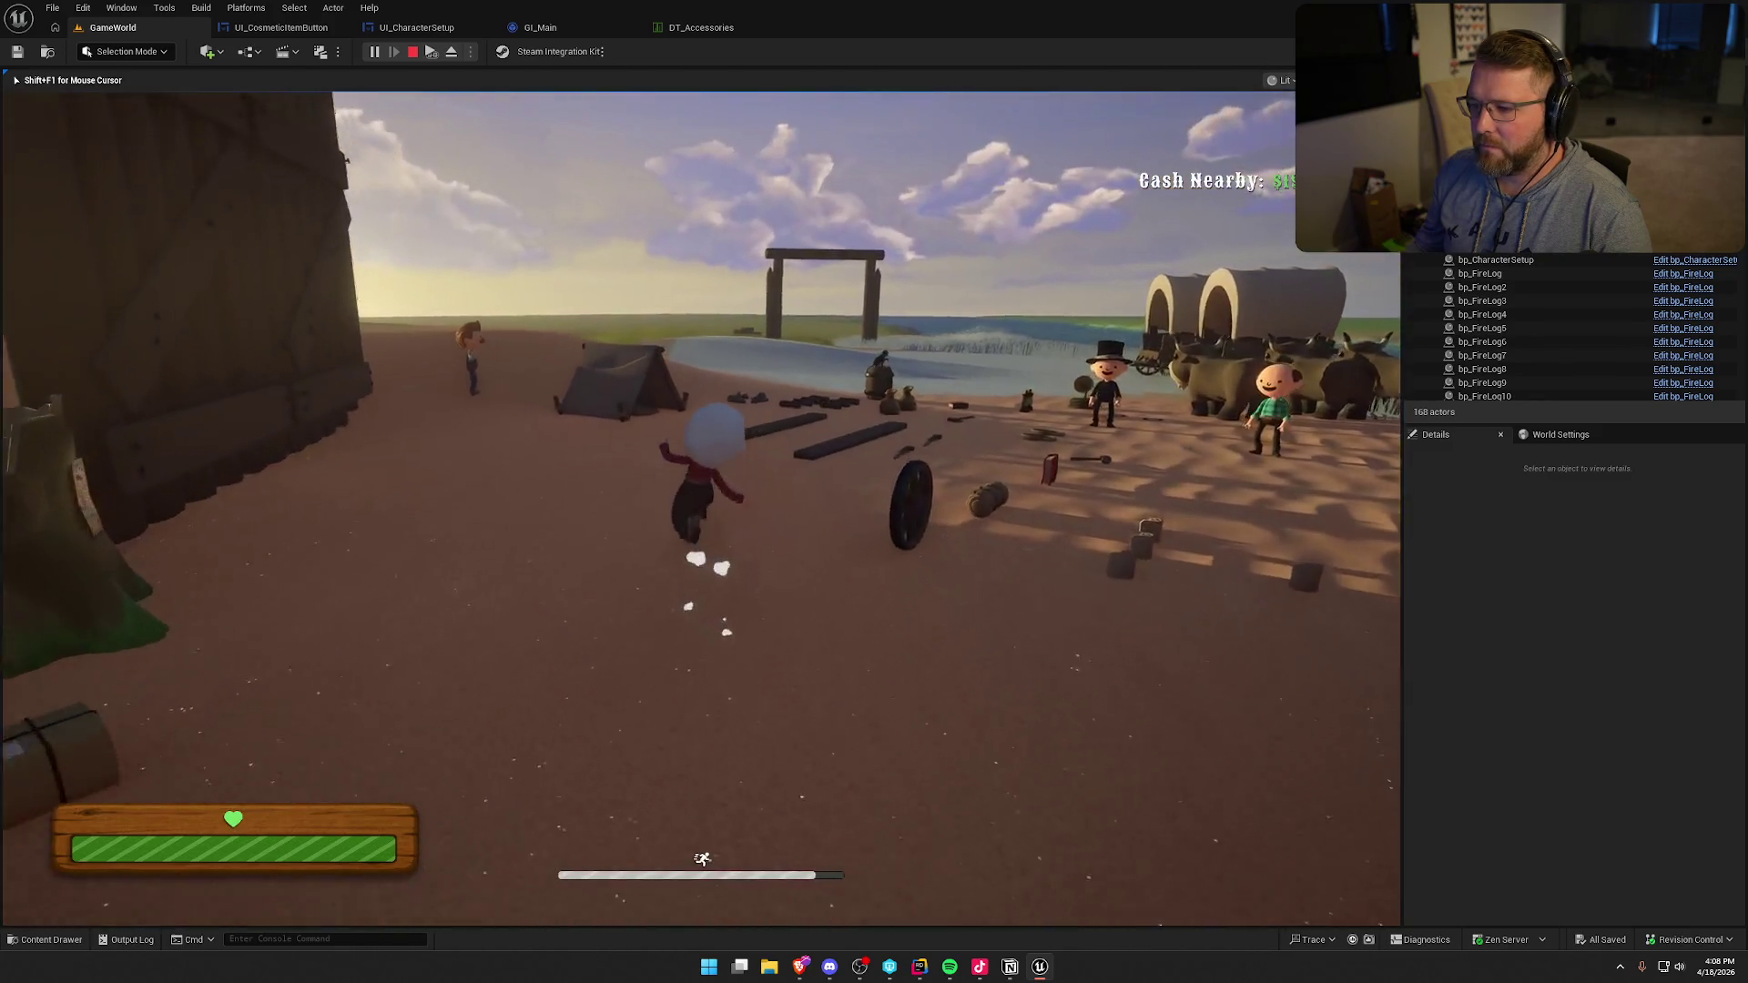
{"action": "key", "text": "shift+w"}
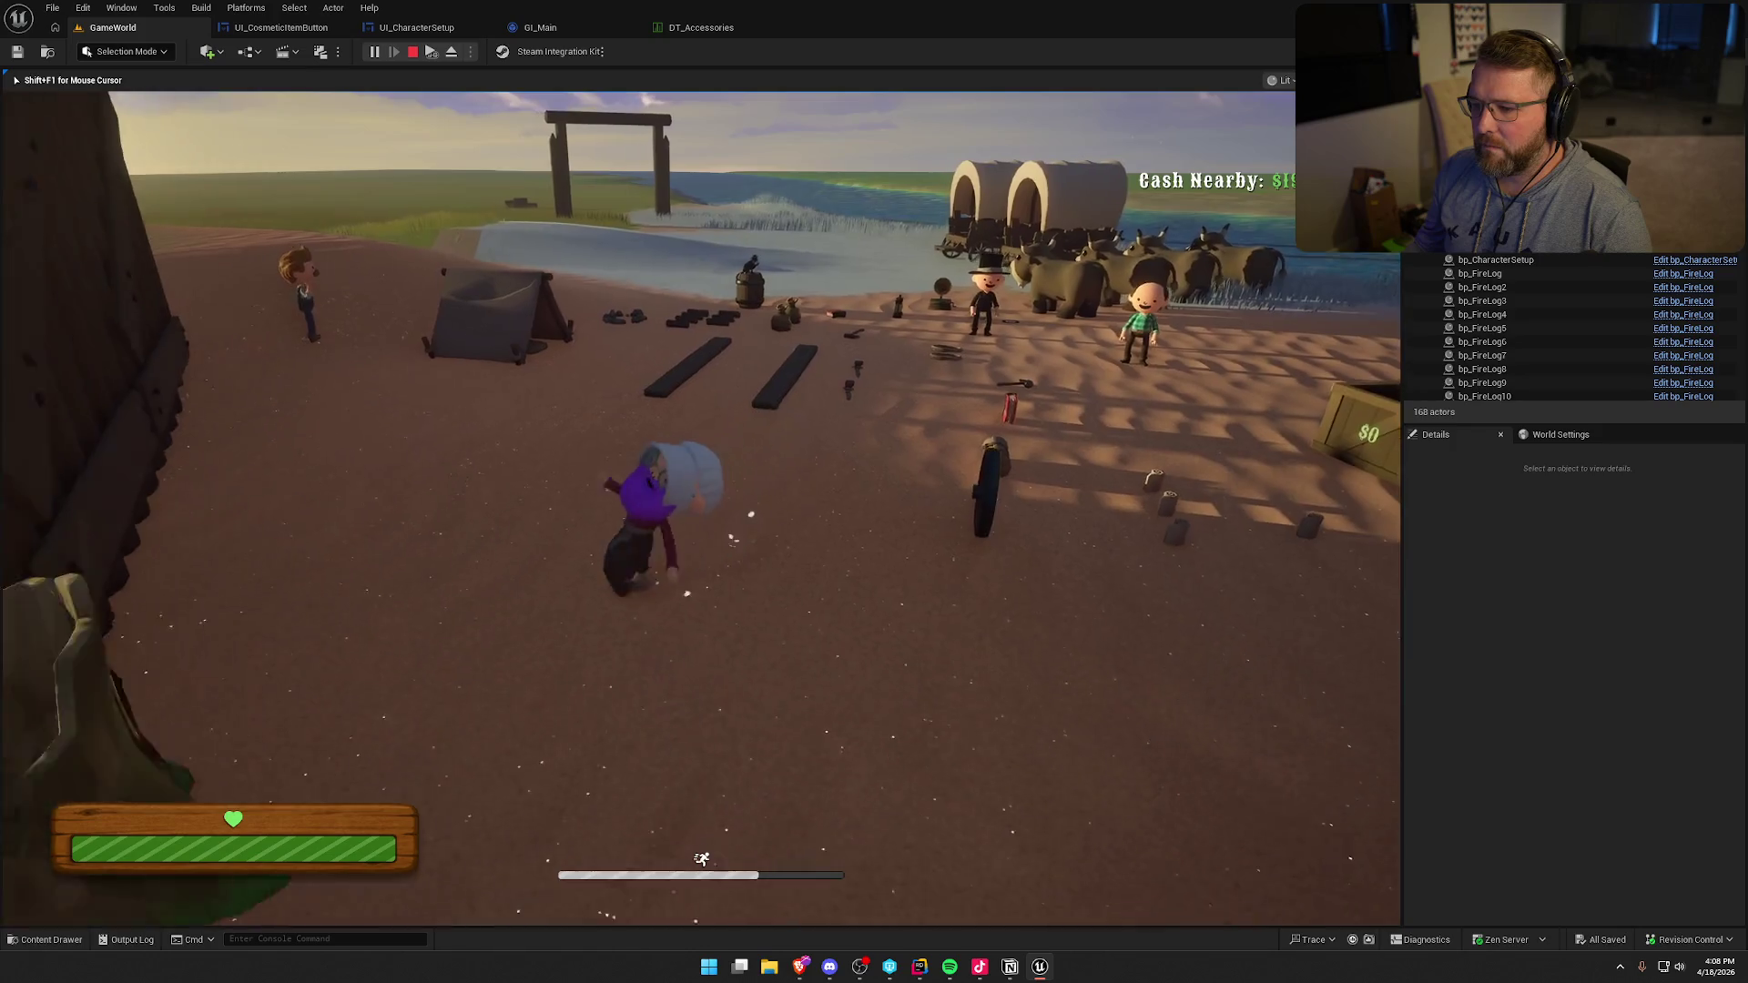
{"action": "key", "text": "w"}
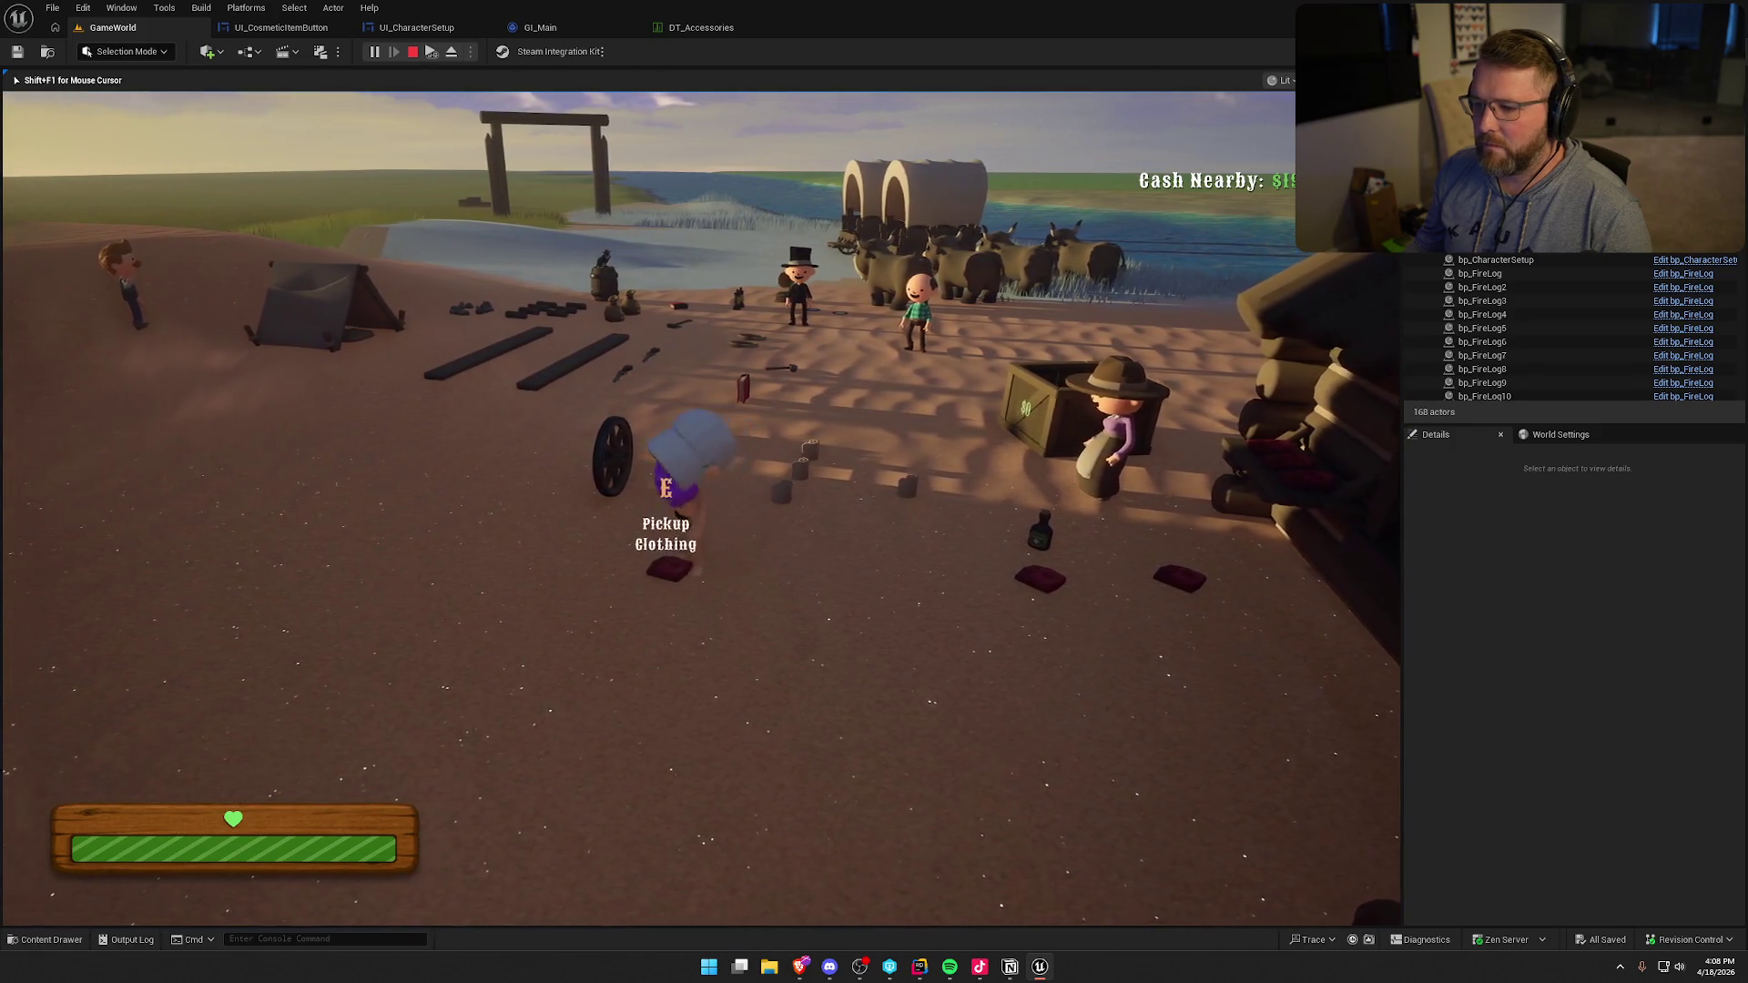
{"action": "key", "text": "e"}
{"action": "key", "text": "c"}
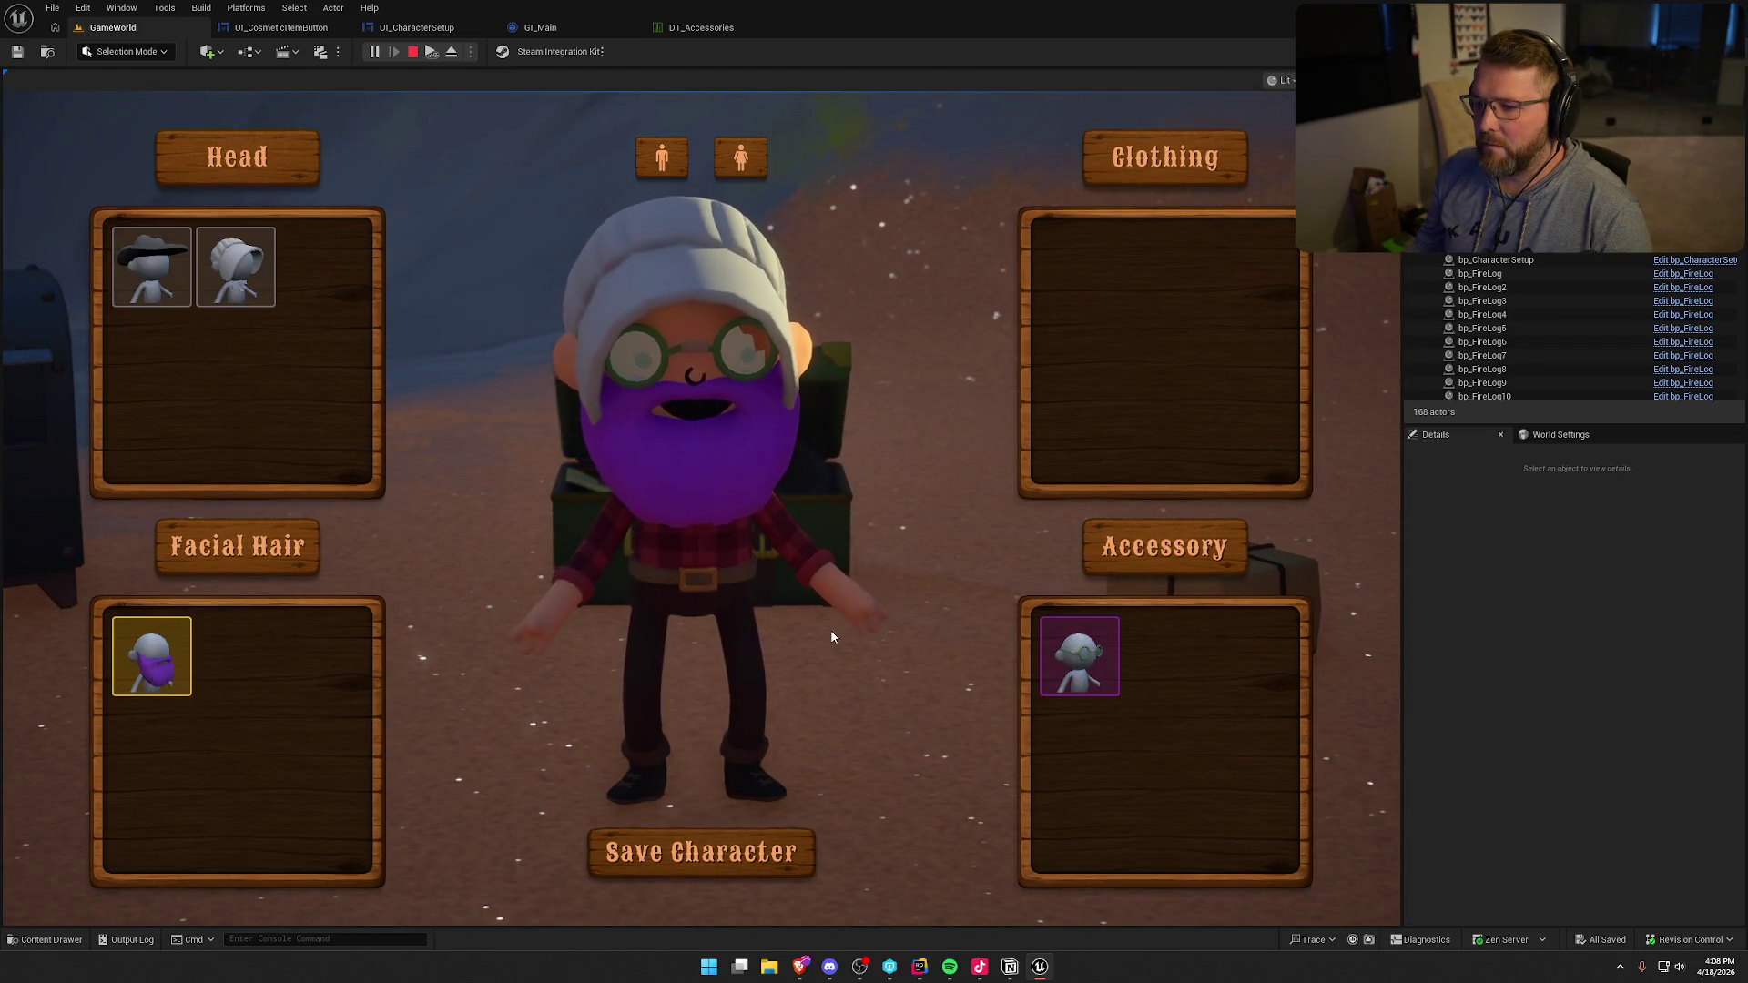
{"action": "left_click", "coordinate": [781, 852]}
{"action": "key", "text": "w"}
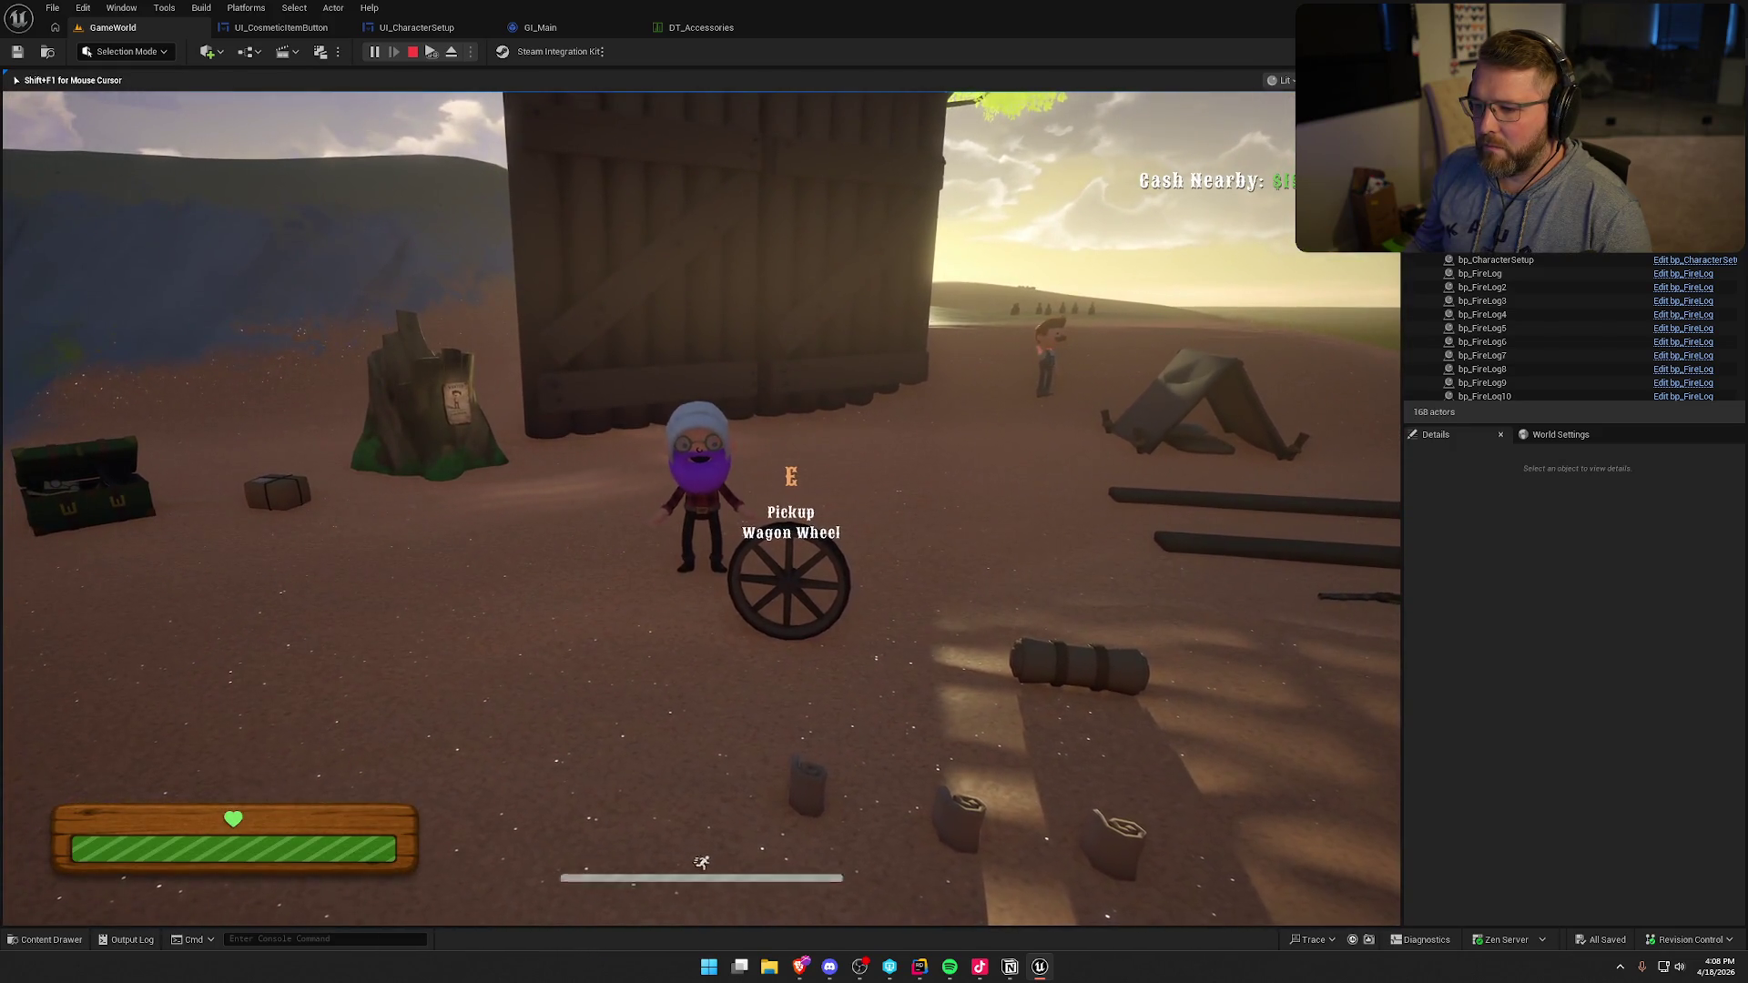
{"action": "key", "text": "w"}
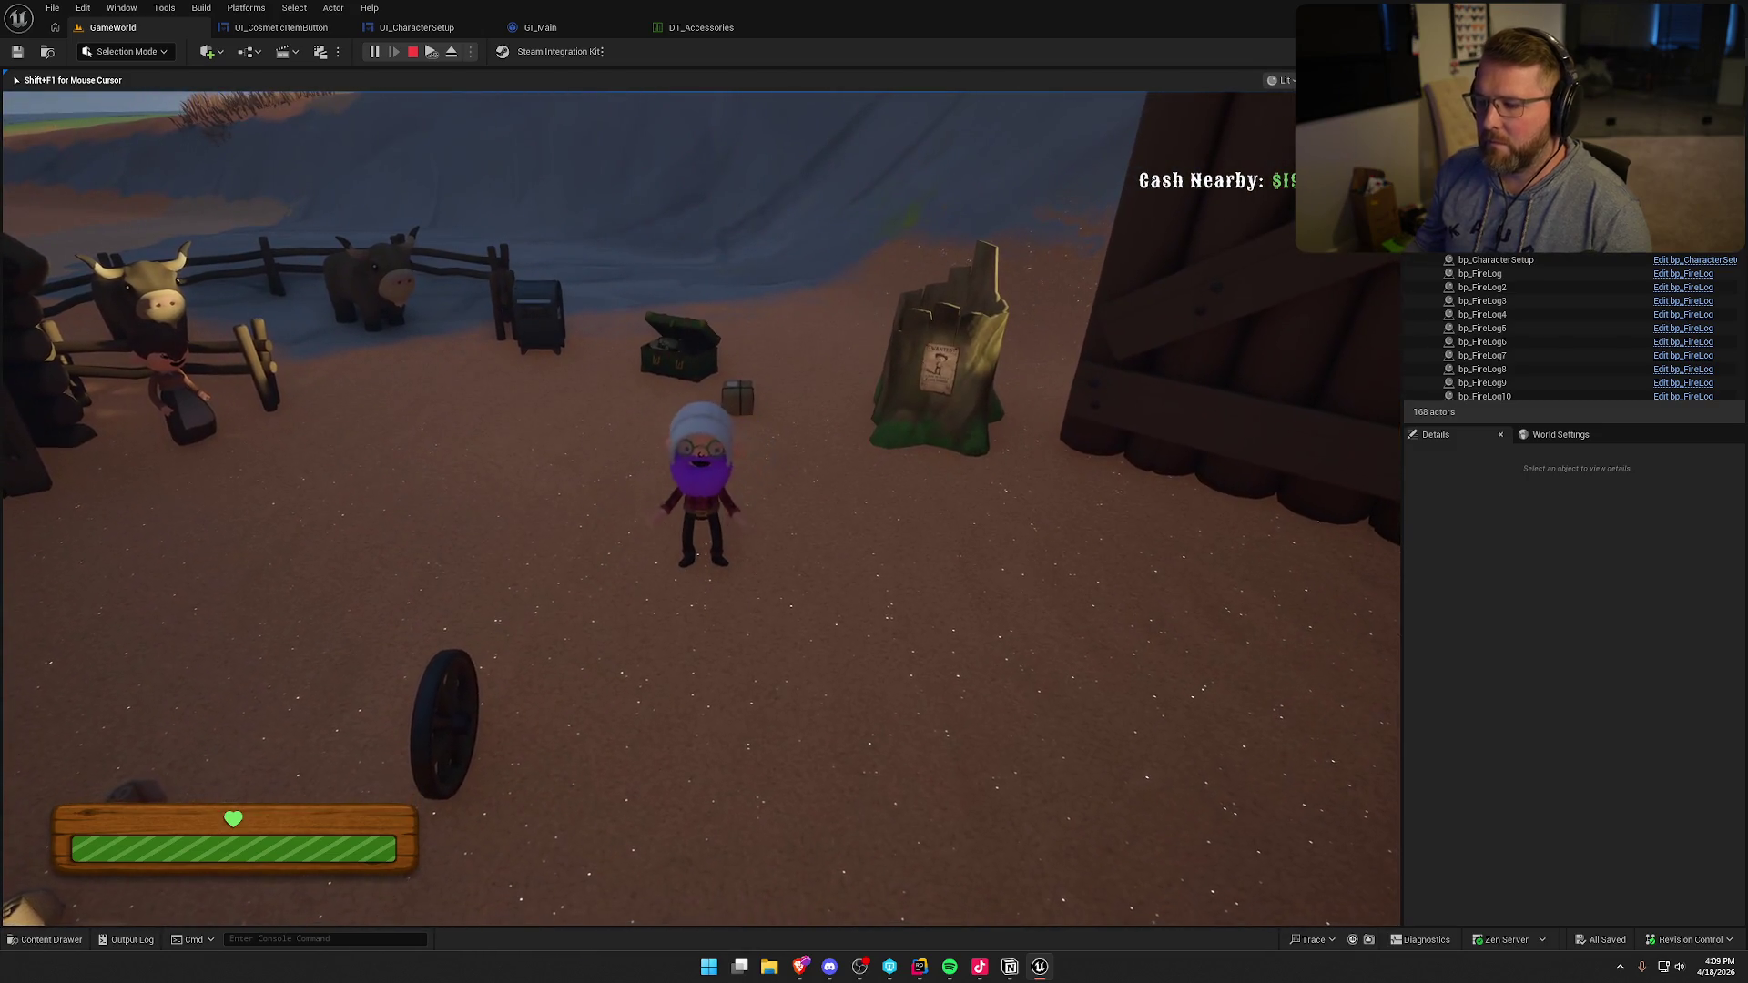
{"action": "key", "text": "Escape"}
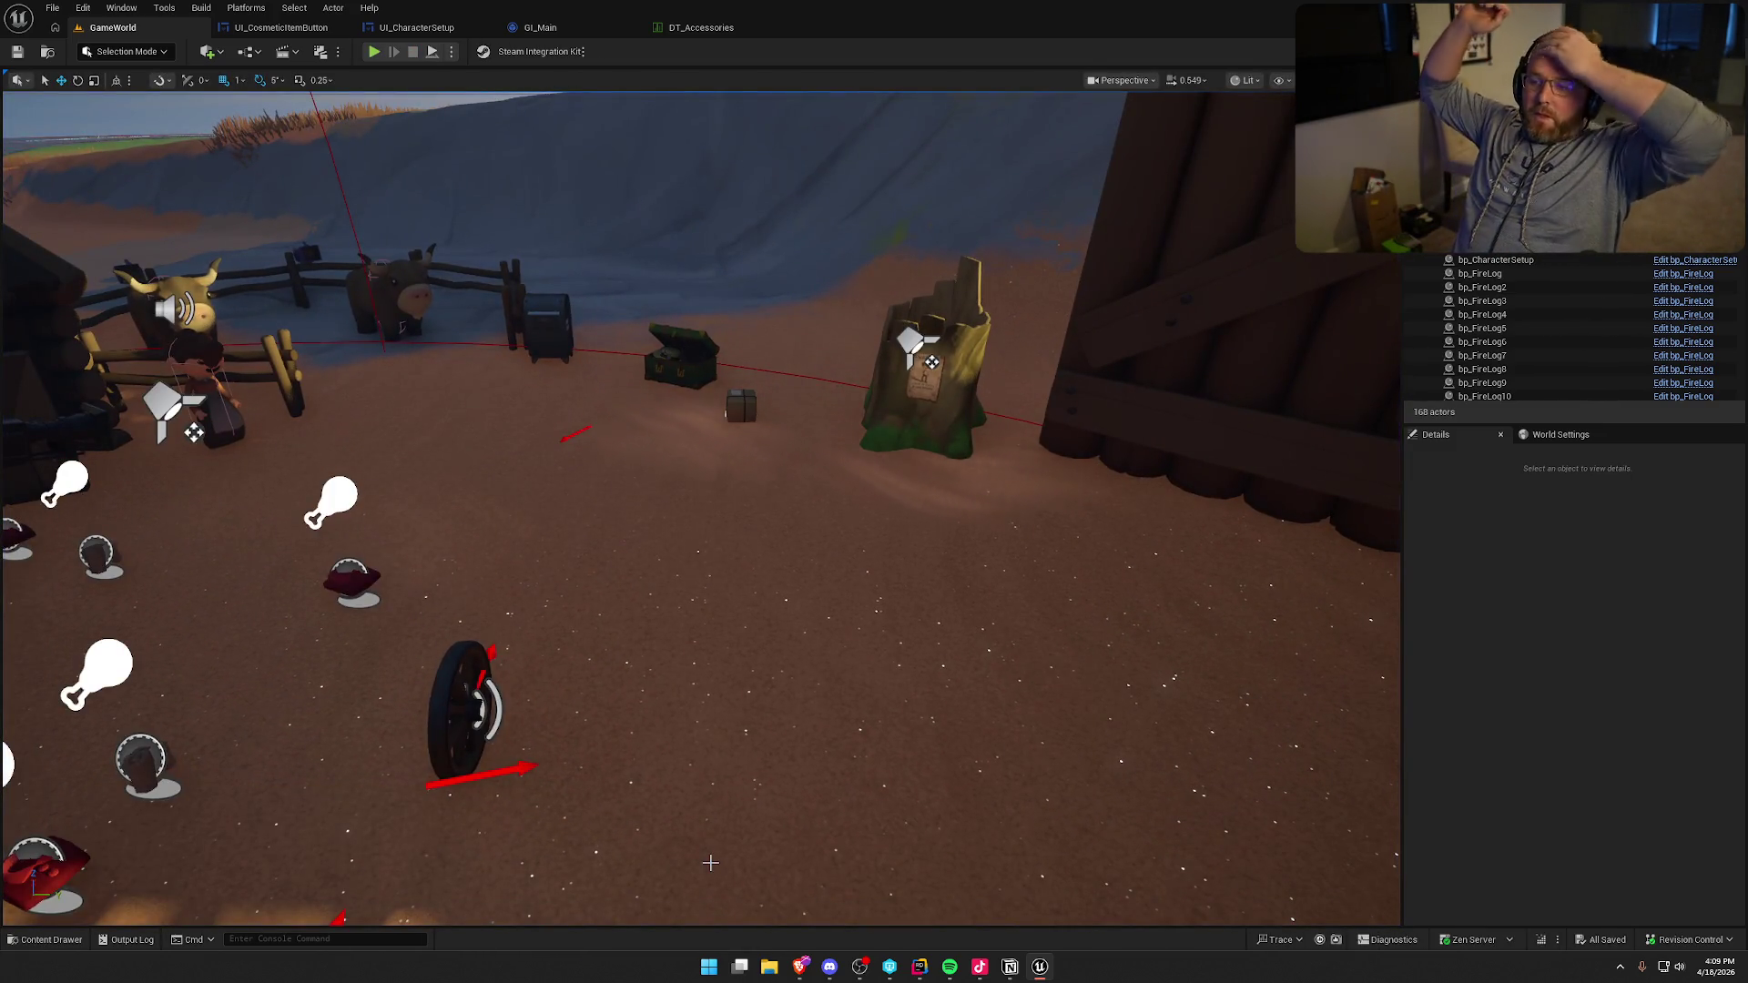
- Add a top-level Setup Parcel Actor to-do with nested post box and on-delivery sub-steps
{"action": "mouse_move", "coordinate": [1009, 967]}
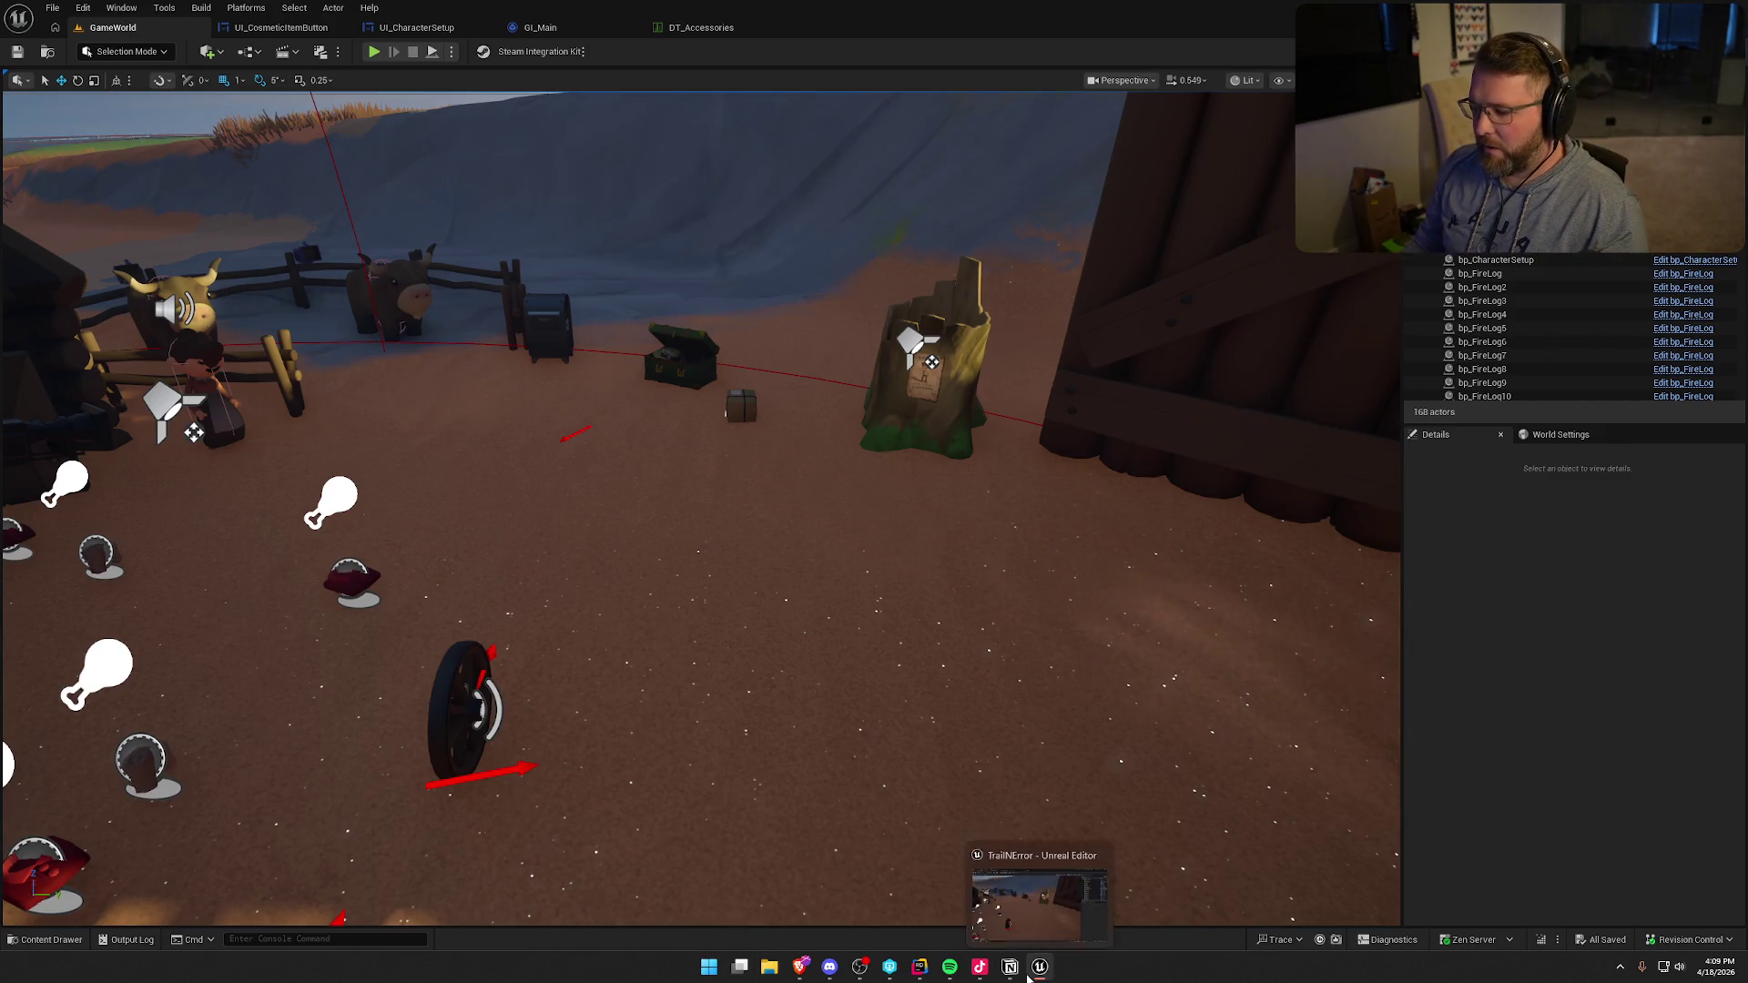
{"action": "left_click", "coordinate": [1022, 908]}
{"action": "key", "text": "Return"}
{"action": "key", "text": "shift+Tab"}
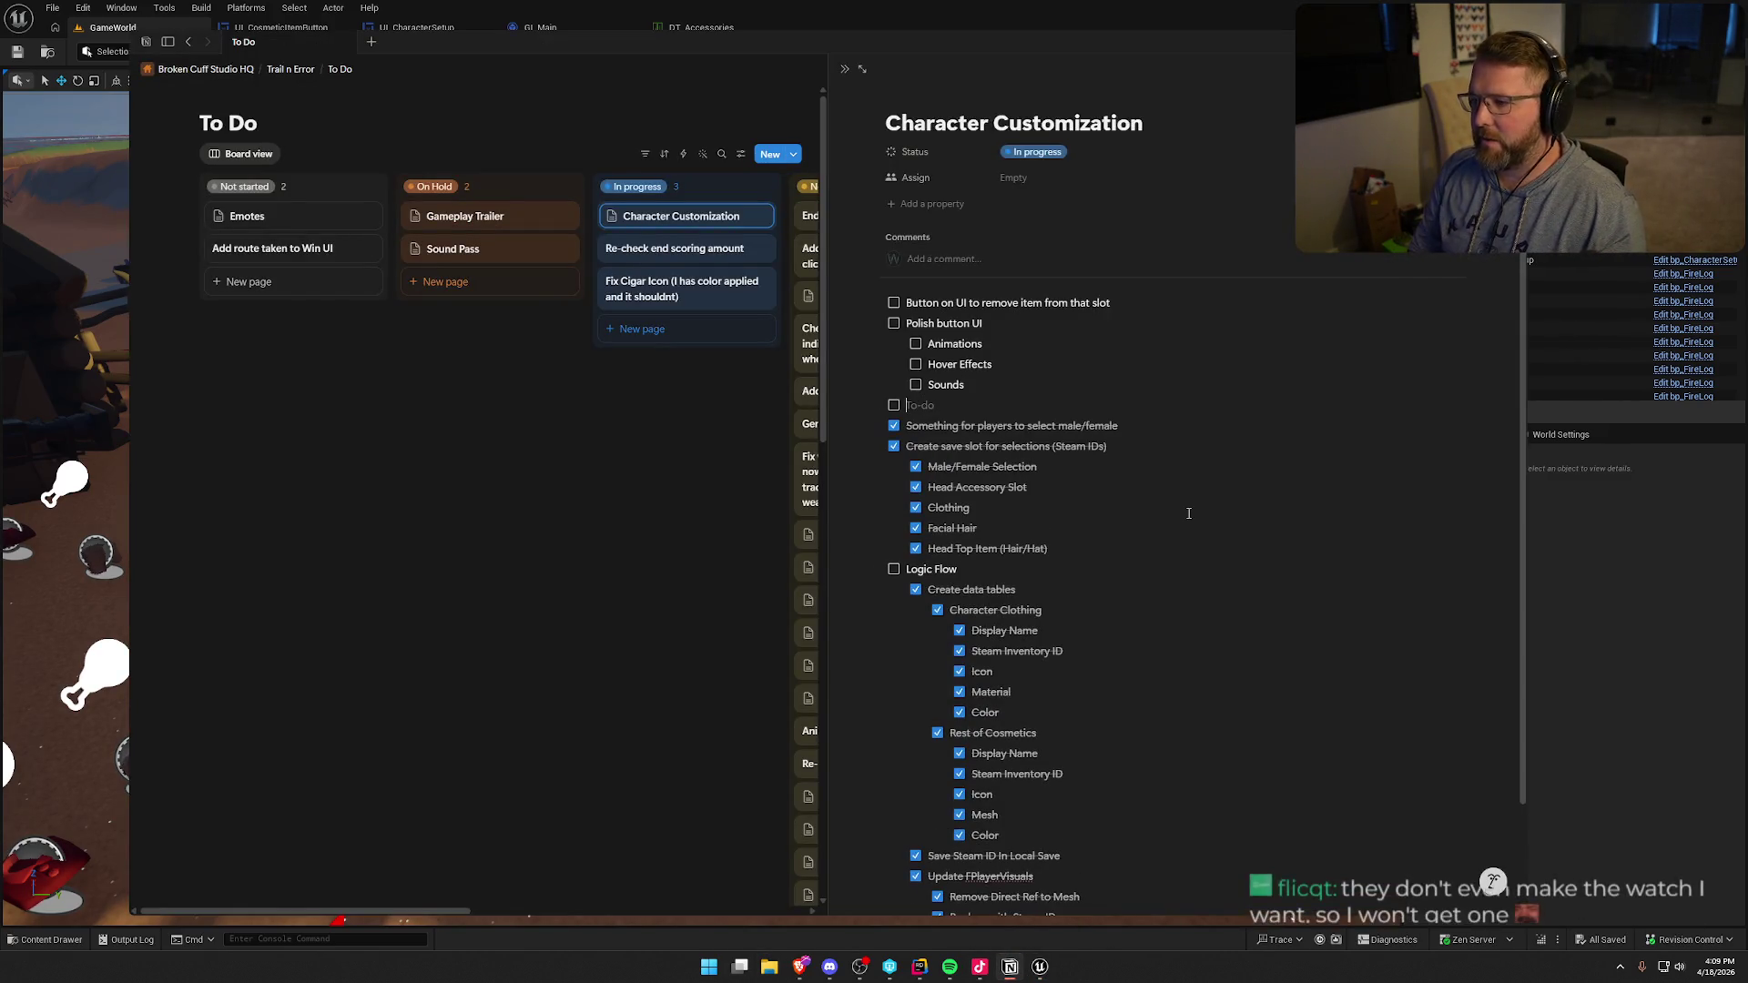
{"action": "type", "text": "S"}
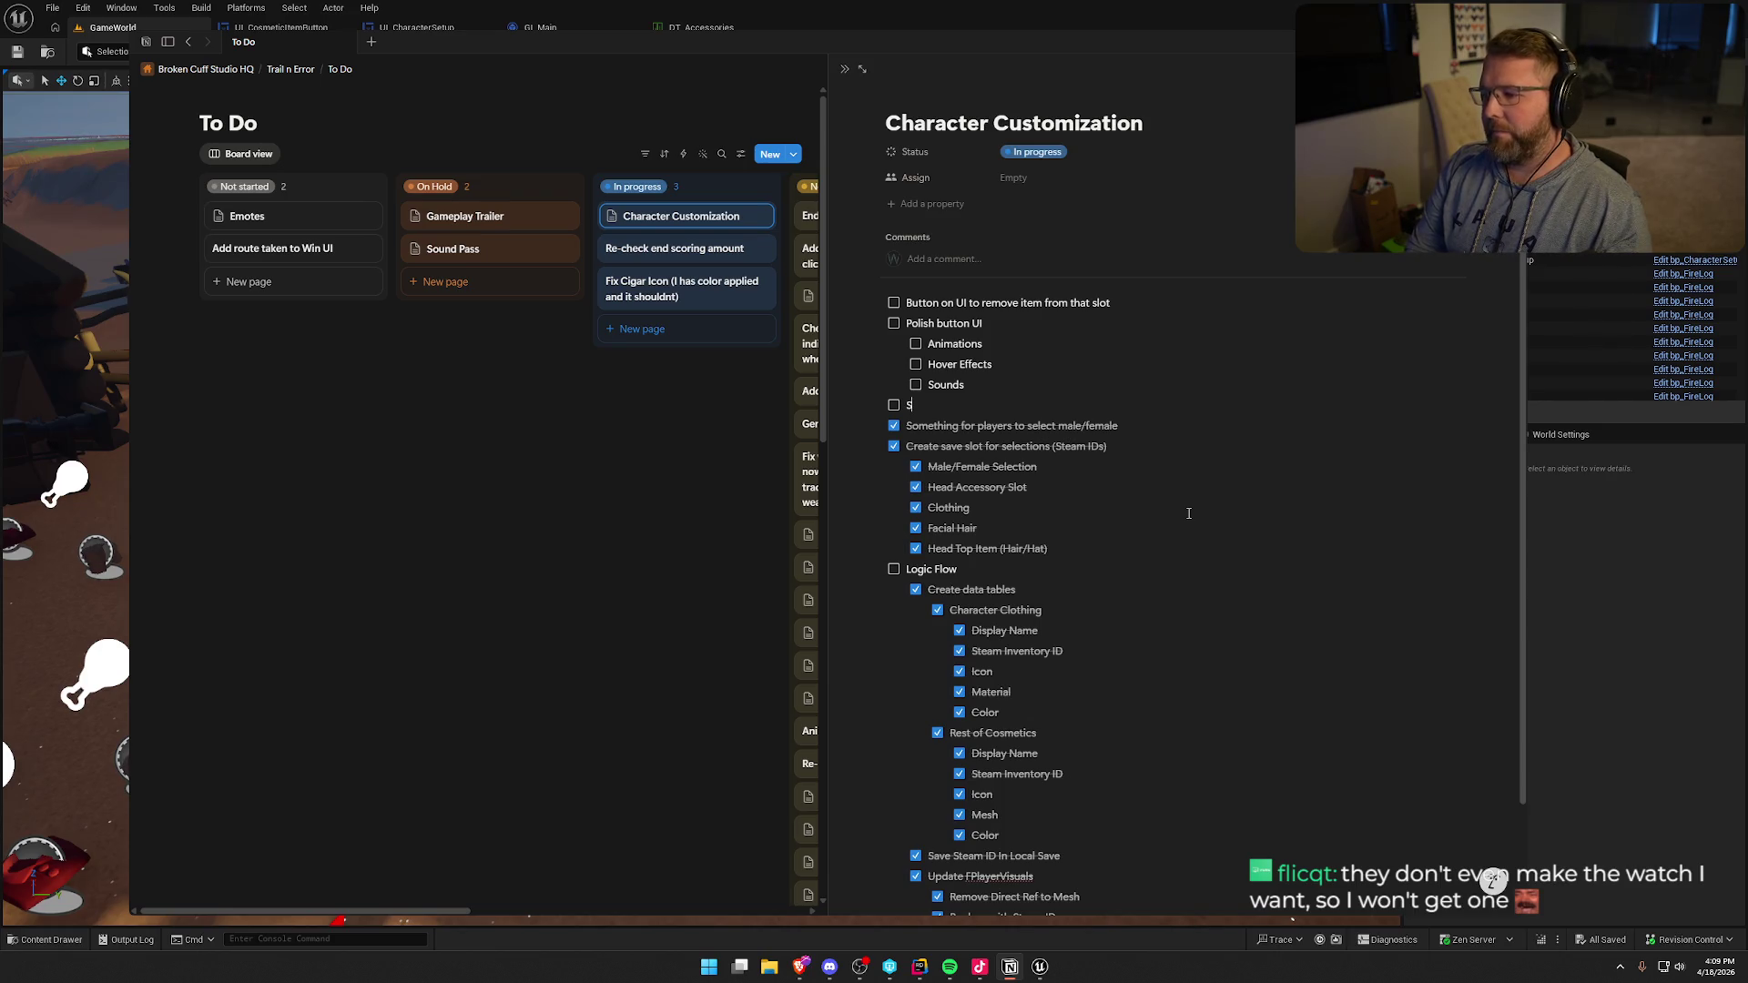
{"action": "type", "text": "etup Parcel Actor"}
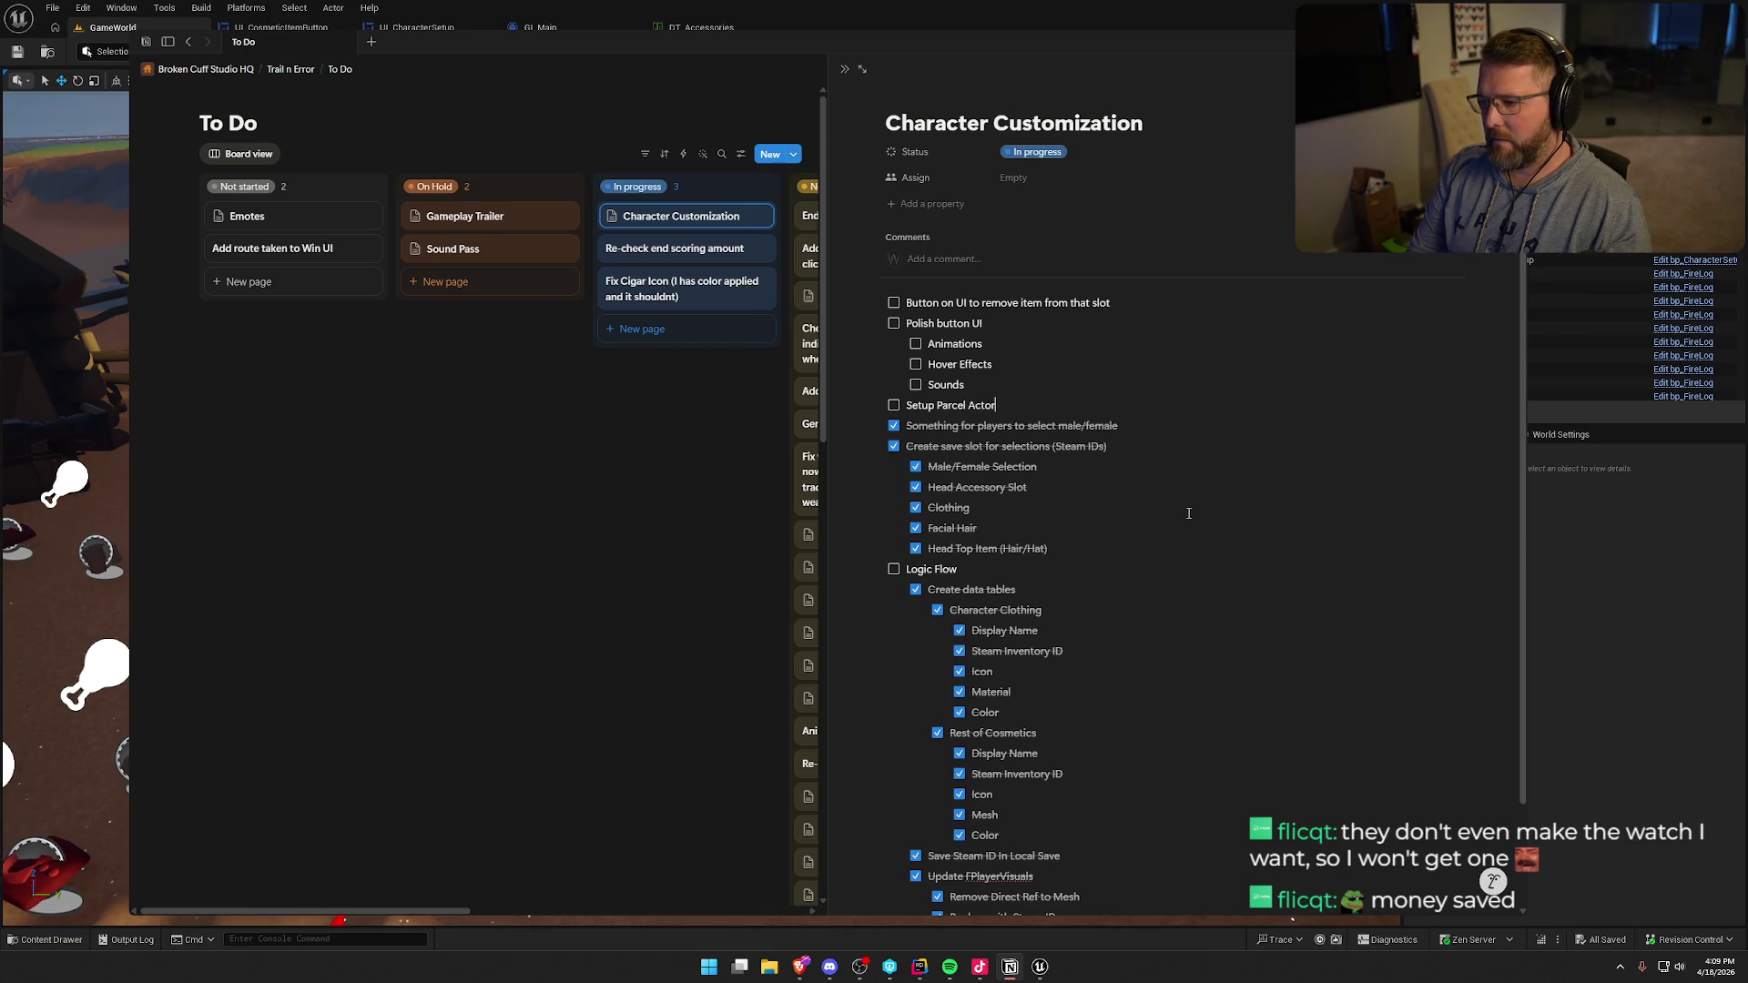
{"action": "key", "text": "Return"}
{"action": "key", "text": "Tab"}
{"action": "type", "text": "Interact logic to find nearest post bo"}
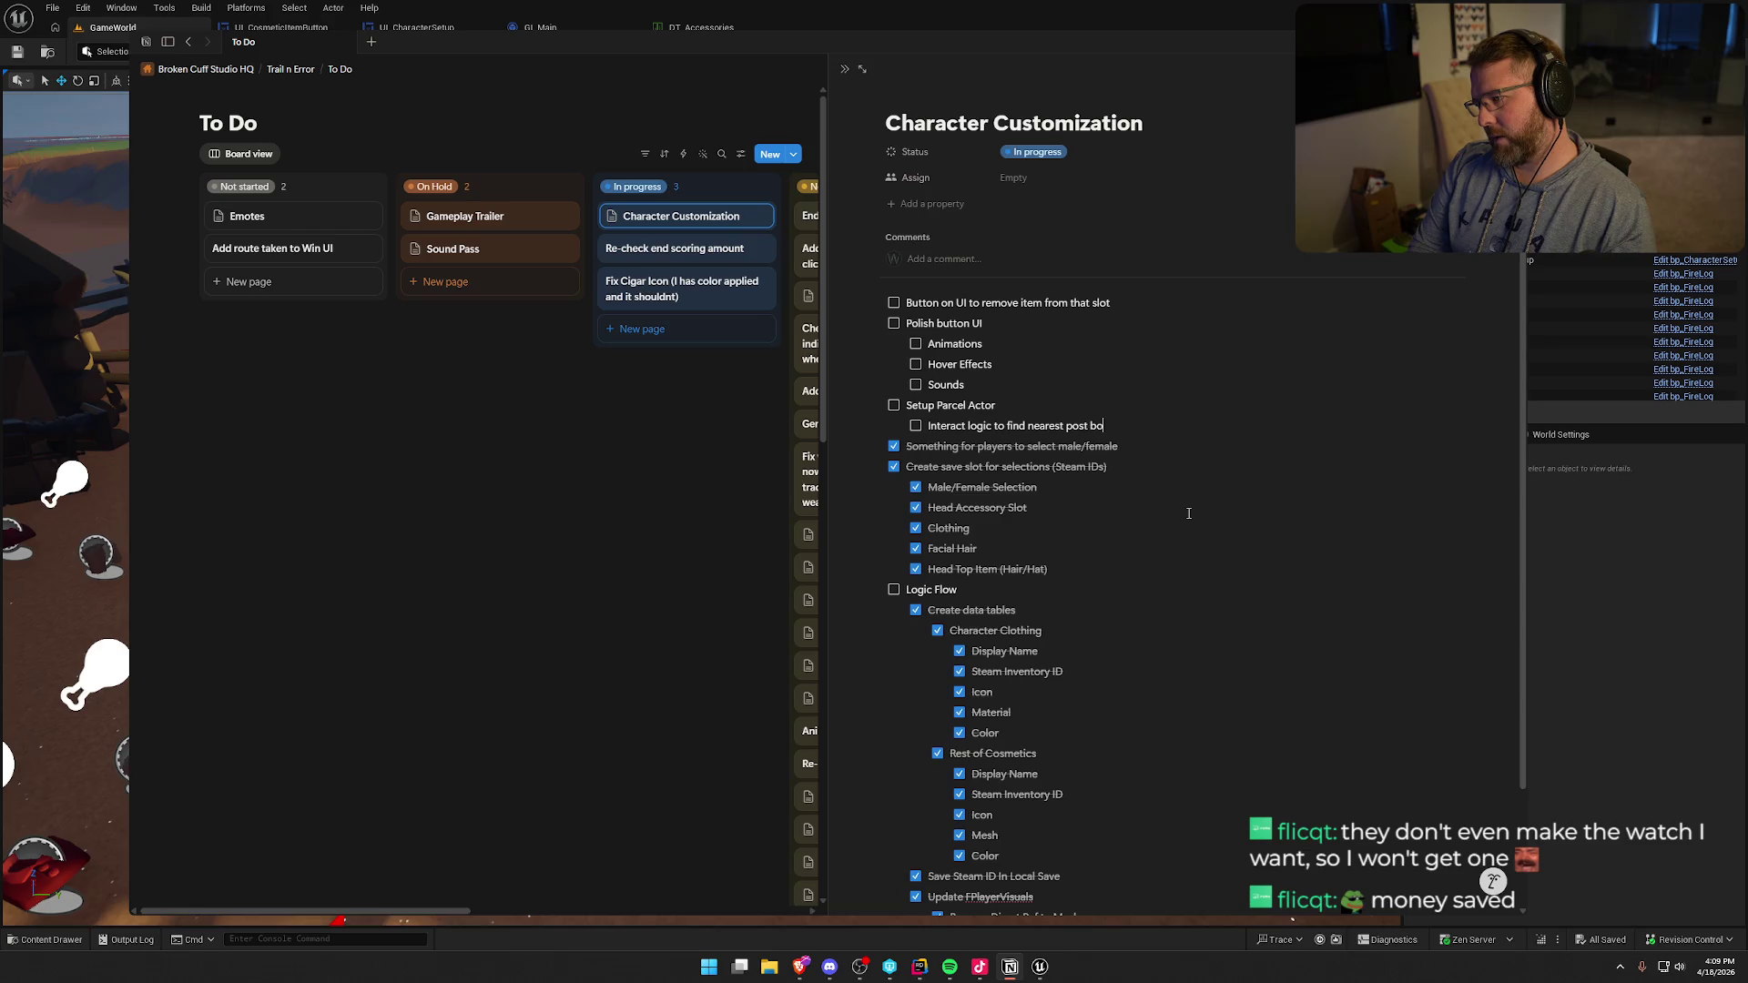
{"action": "type", "text": "x"}
{"action": "key", "text": "Return"}
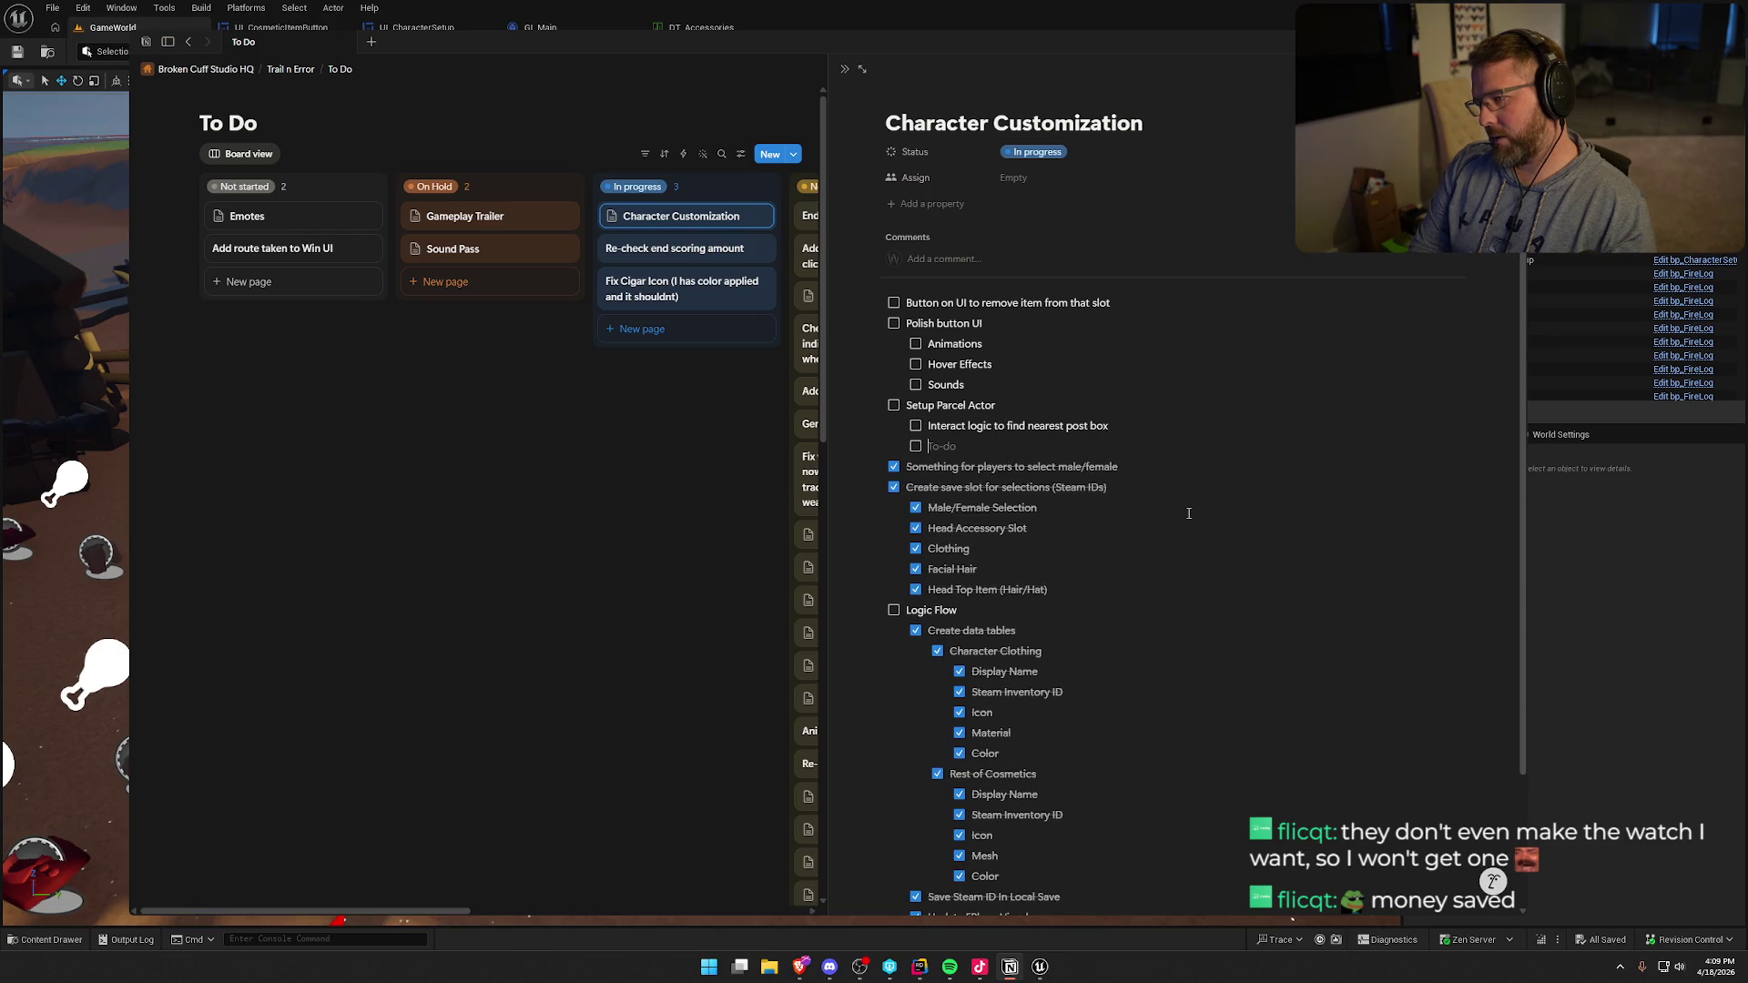
{"action": "type", "text": "On deliver"}
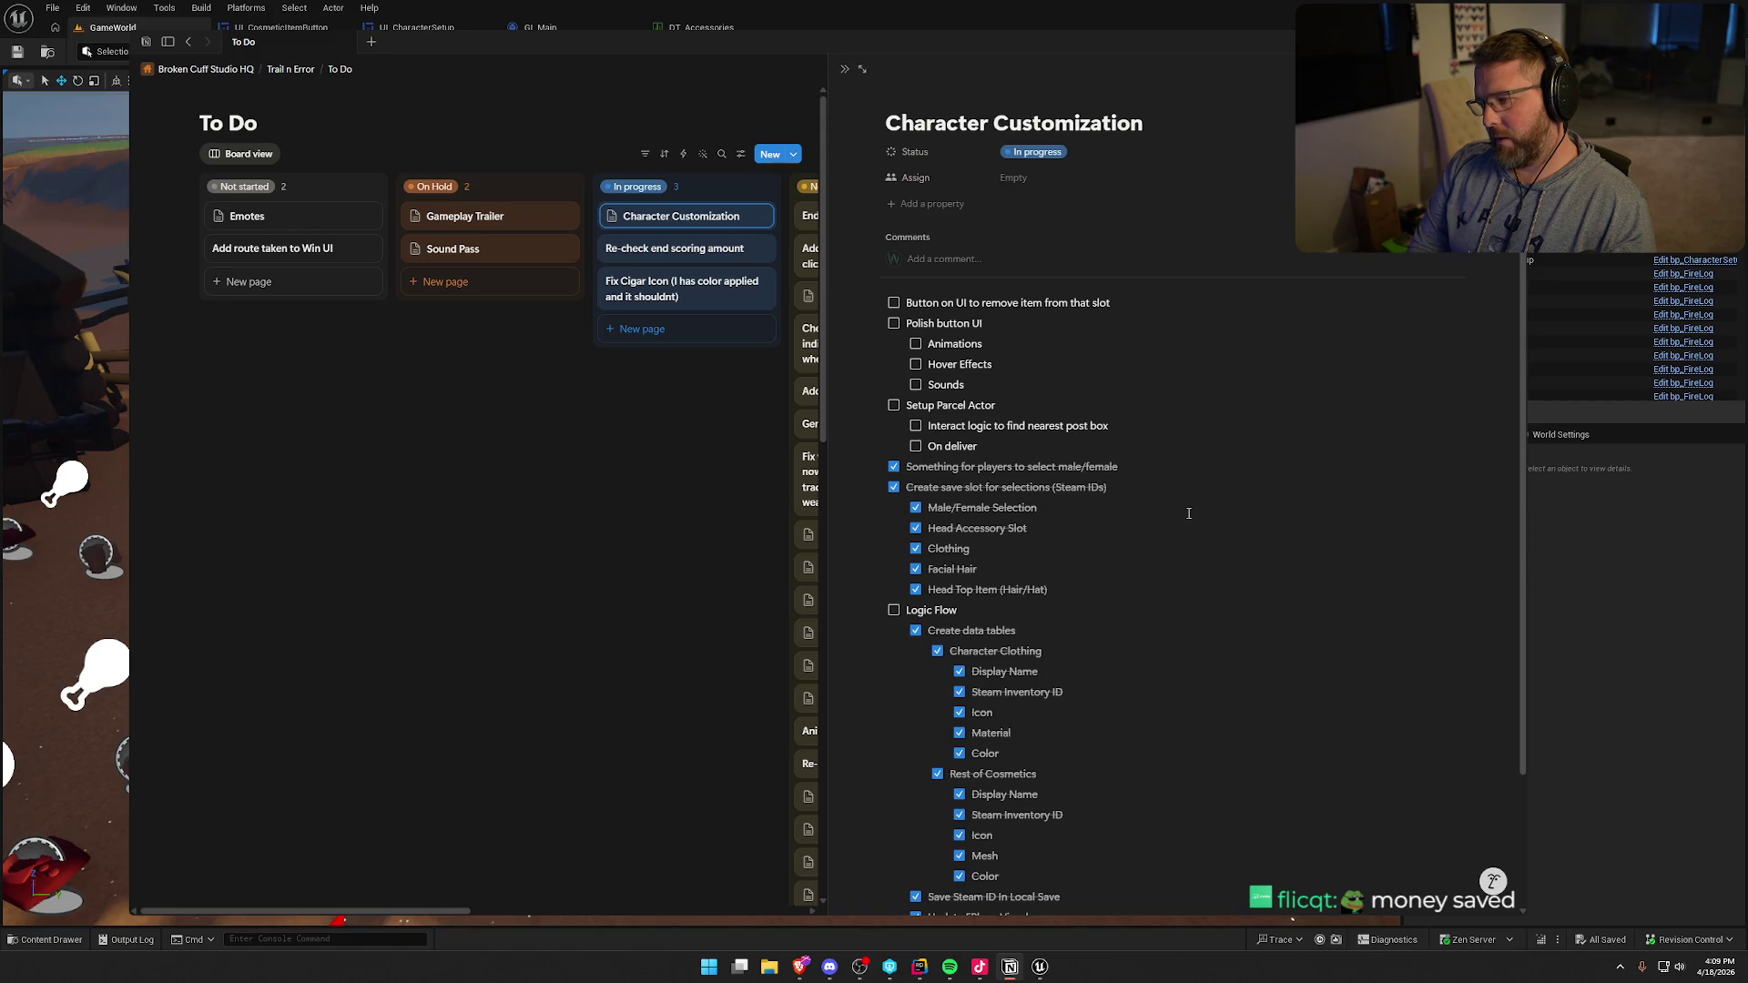
{"action": "type", "text": " randomly select ID to award via steam promo item"}
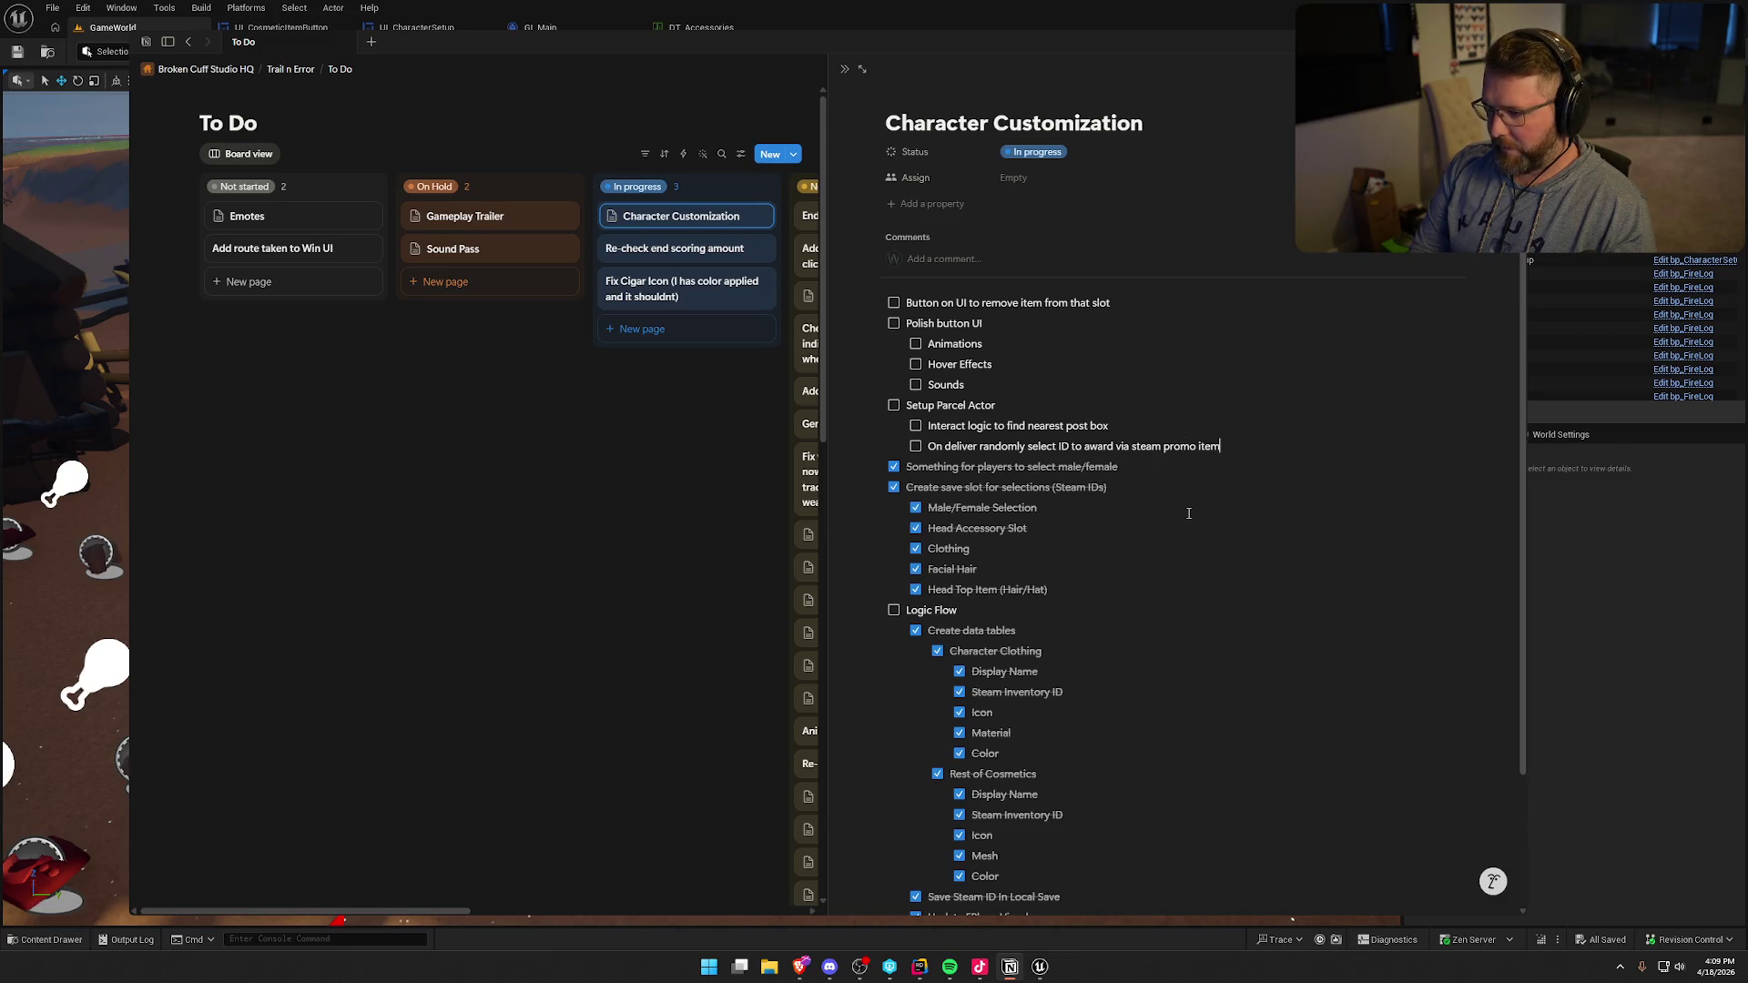
- Add a nested rarity note and a top-level Setup mailbox actor to-do, then switch back to Unreal
{"action": "key", "text": "Return"}
{"action": "key", "text": "Tab"}
{"action": "type", "text": "This needs to take into account rarity"}
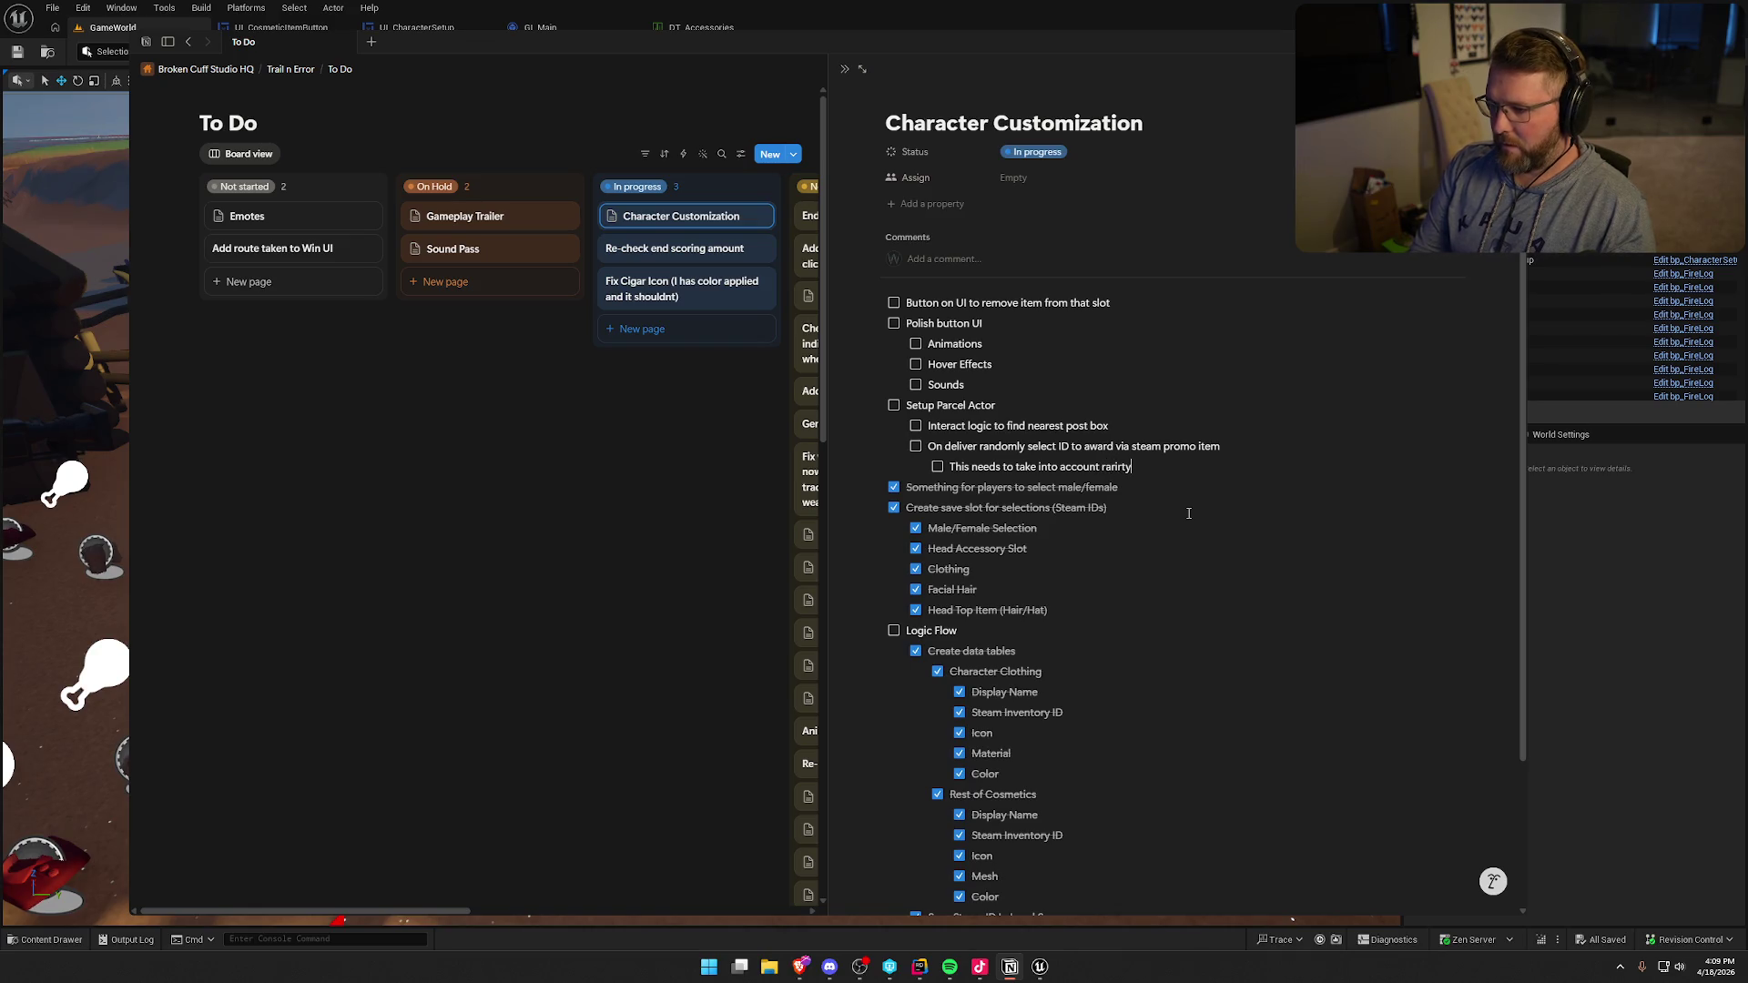
{"action": "key", "text": "BackSpace"}
{"action": "key", "text": "BackSpace"}
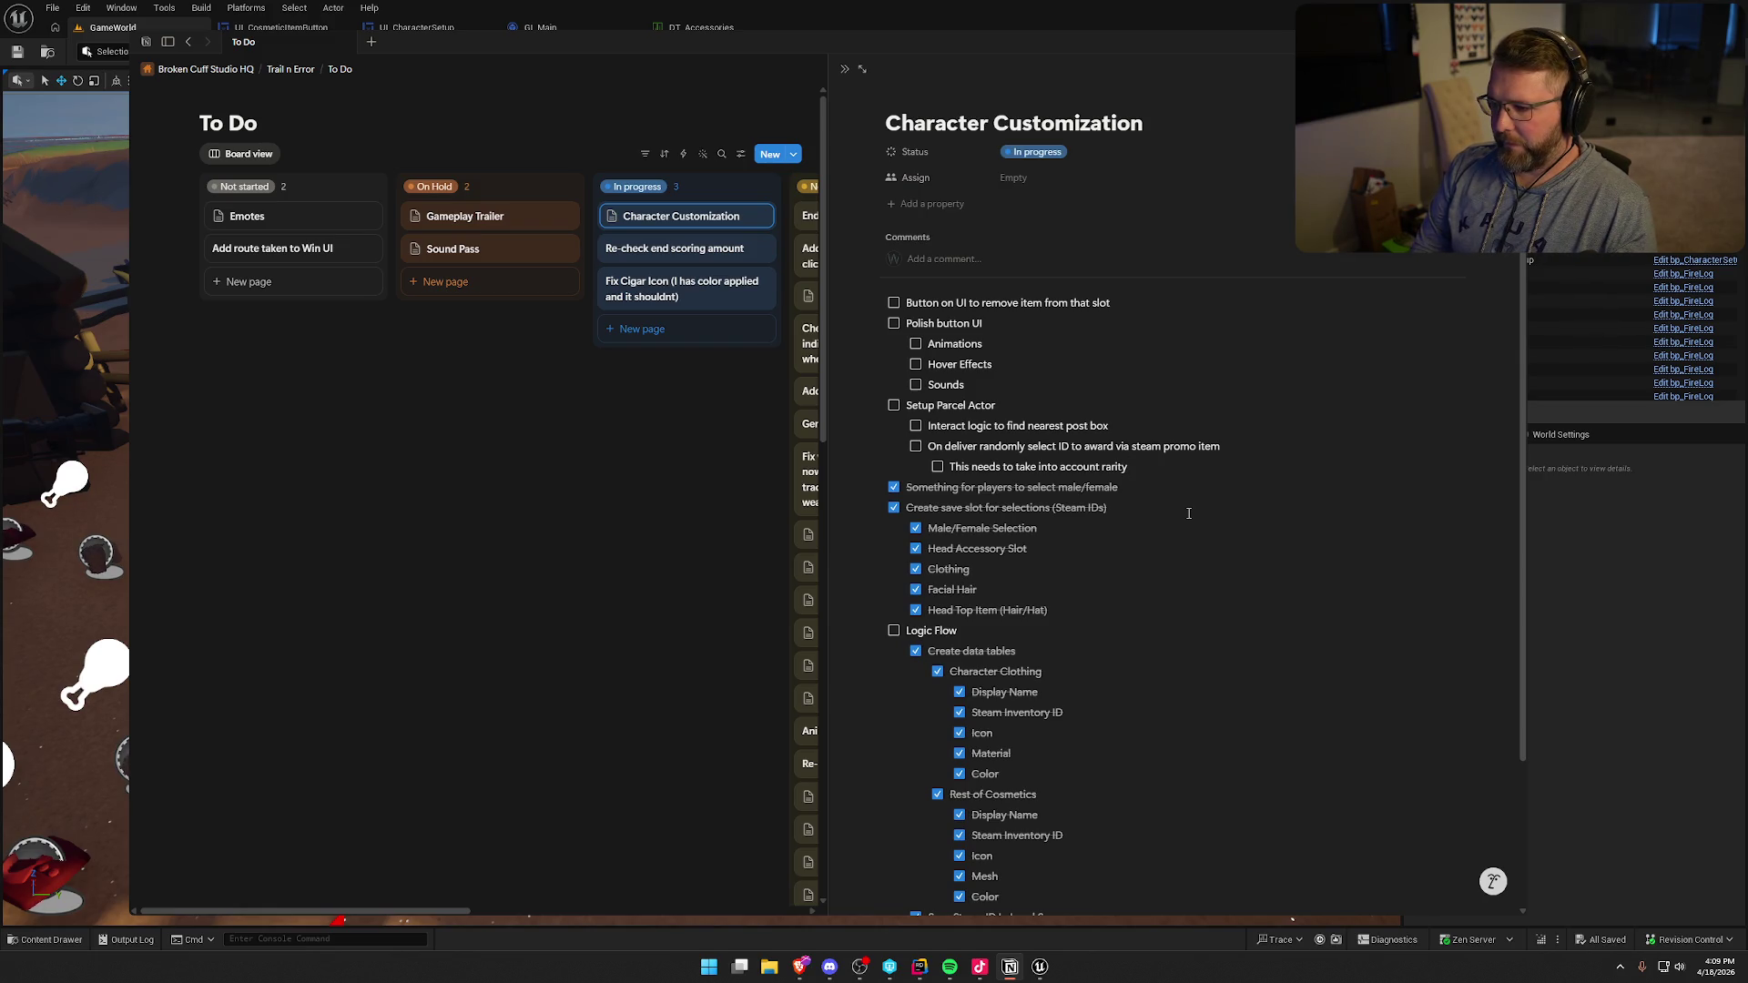
{"action": "key", "text": "Return"}
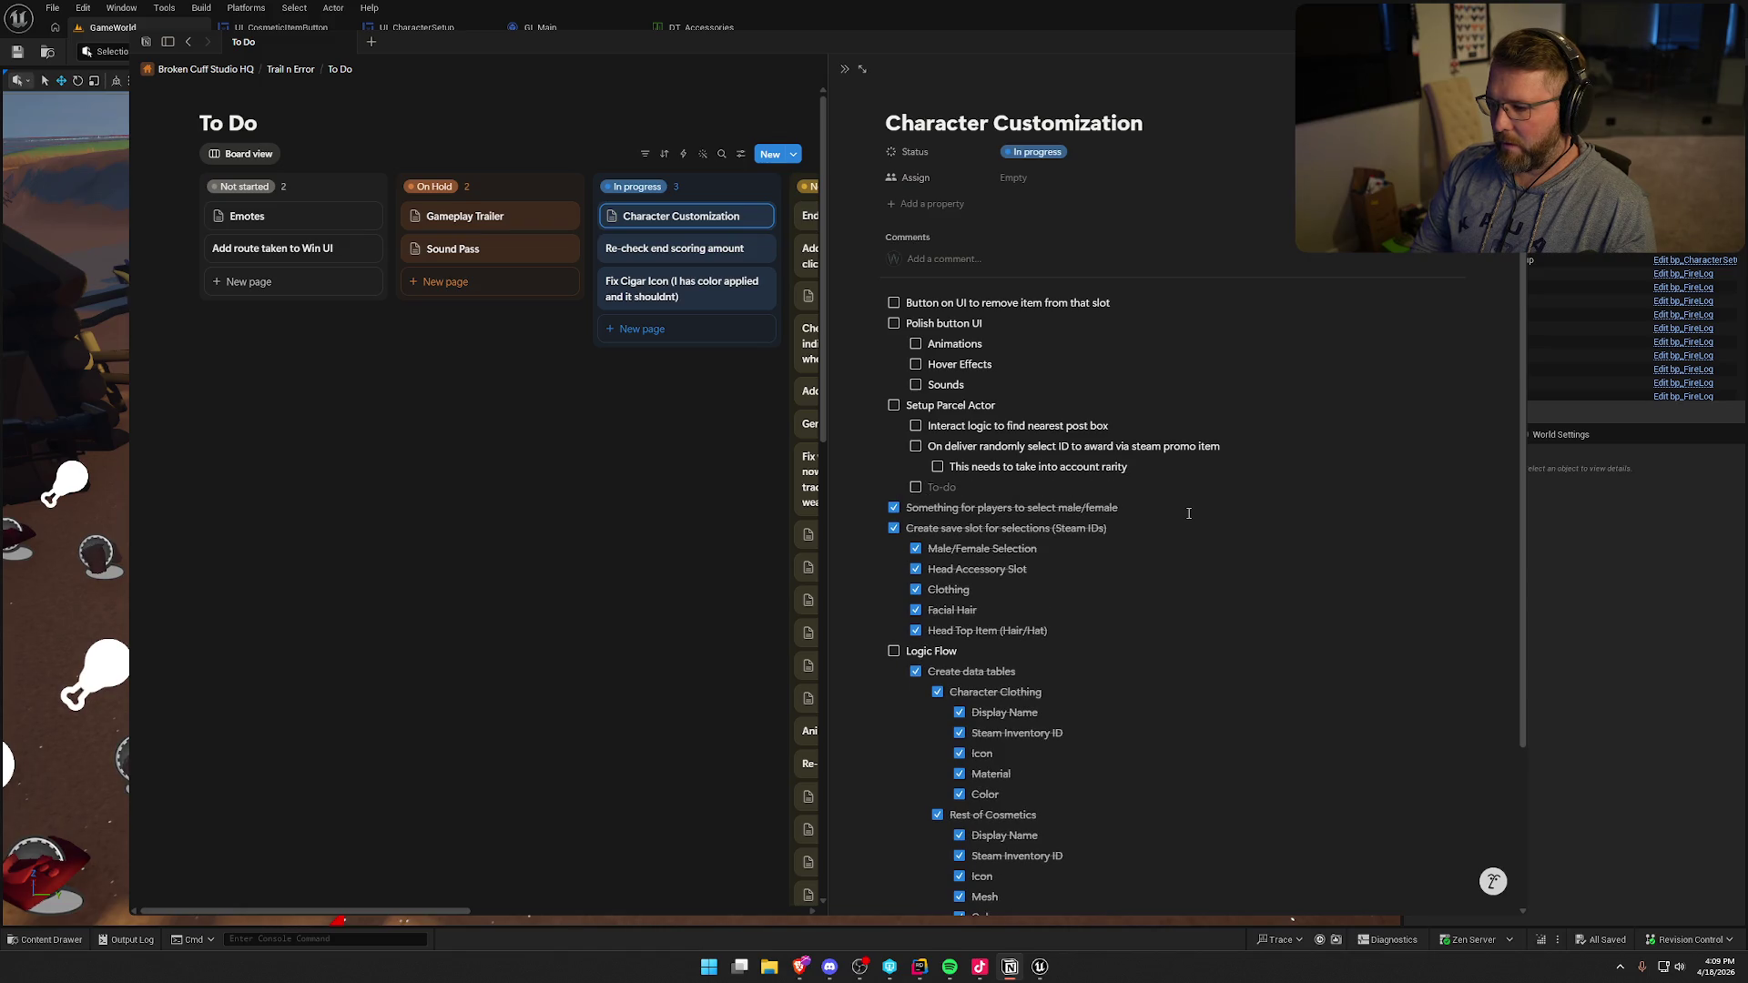
{"action": "key", "text": "shift+Tab"}
{"action": "type", "text": "Set"}
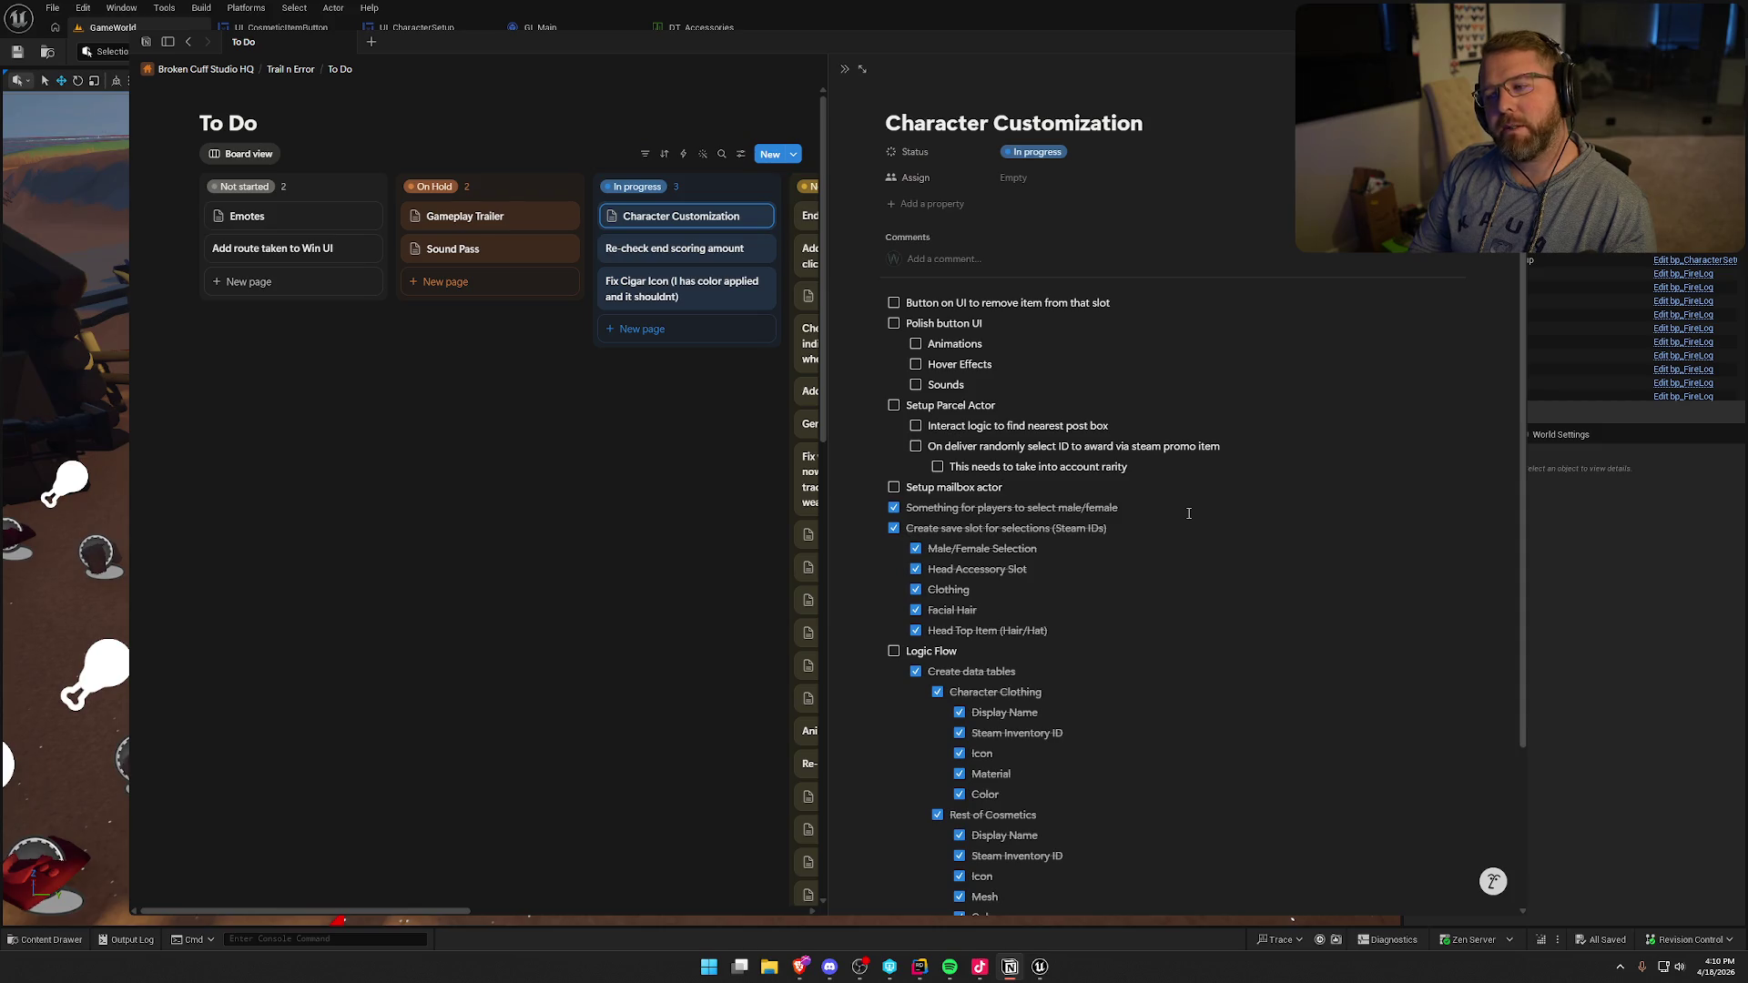
{"action": "key", "text": "Return"}
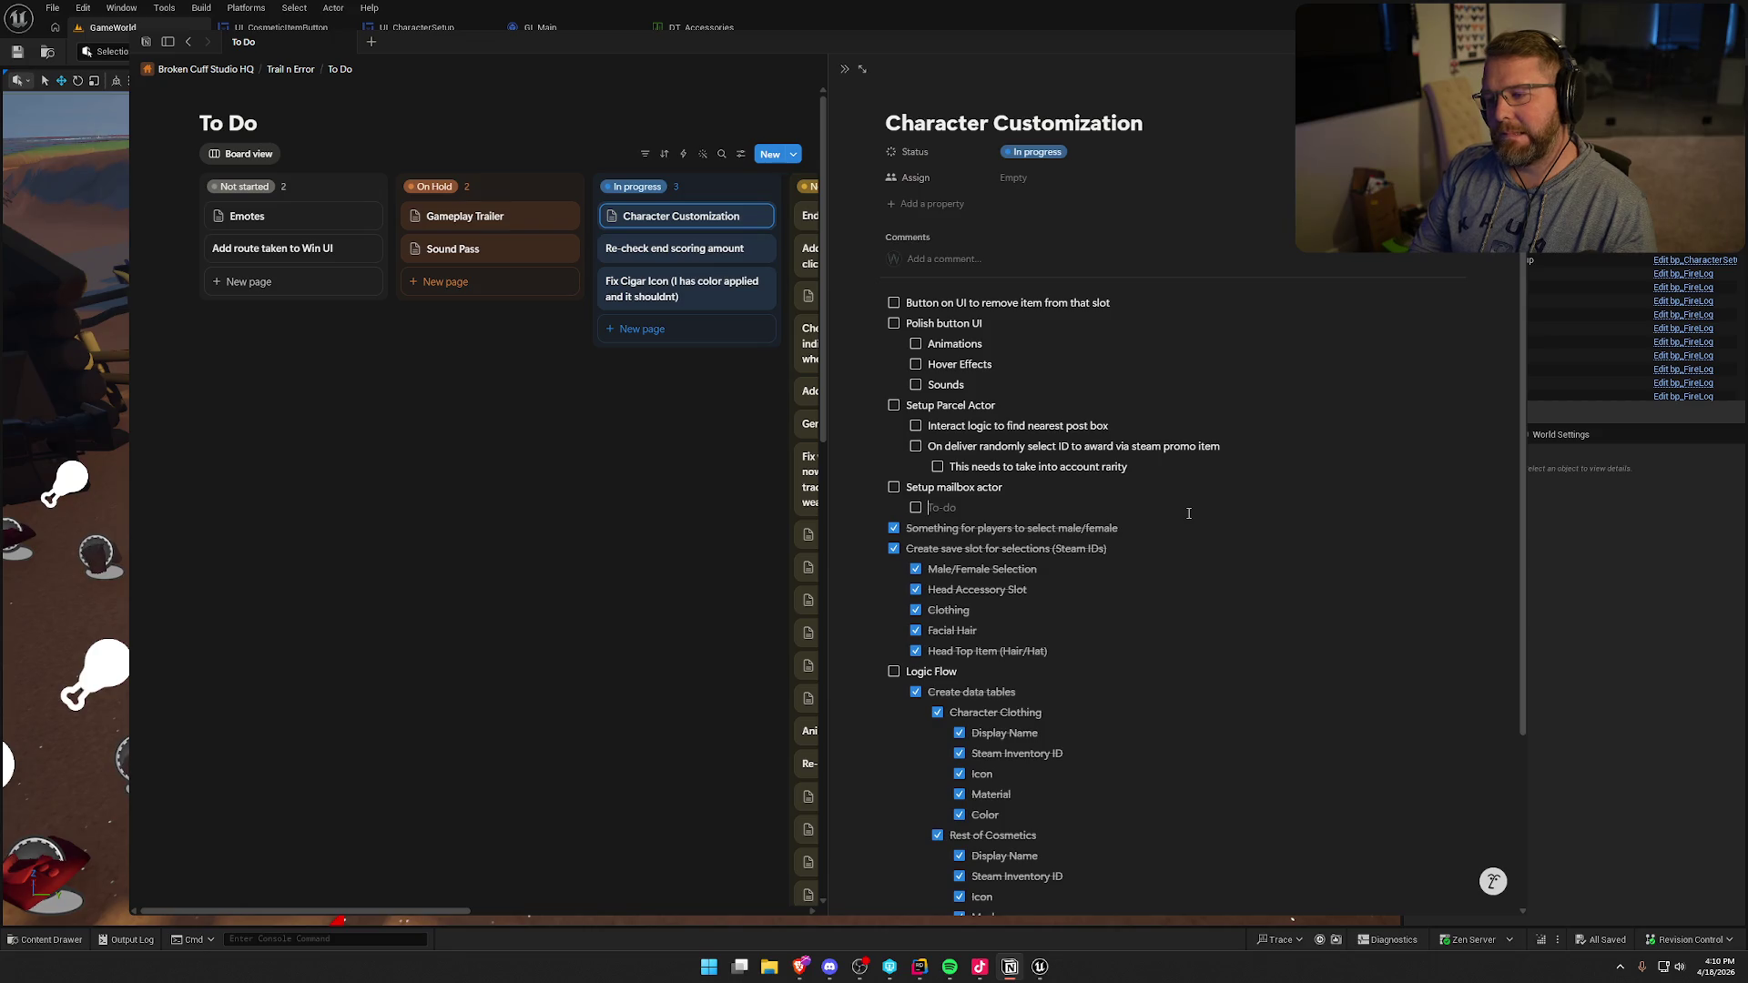
{"action": "key", "text": "BackSpace"}
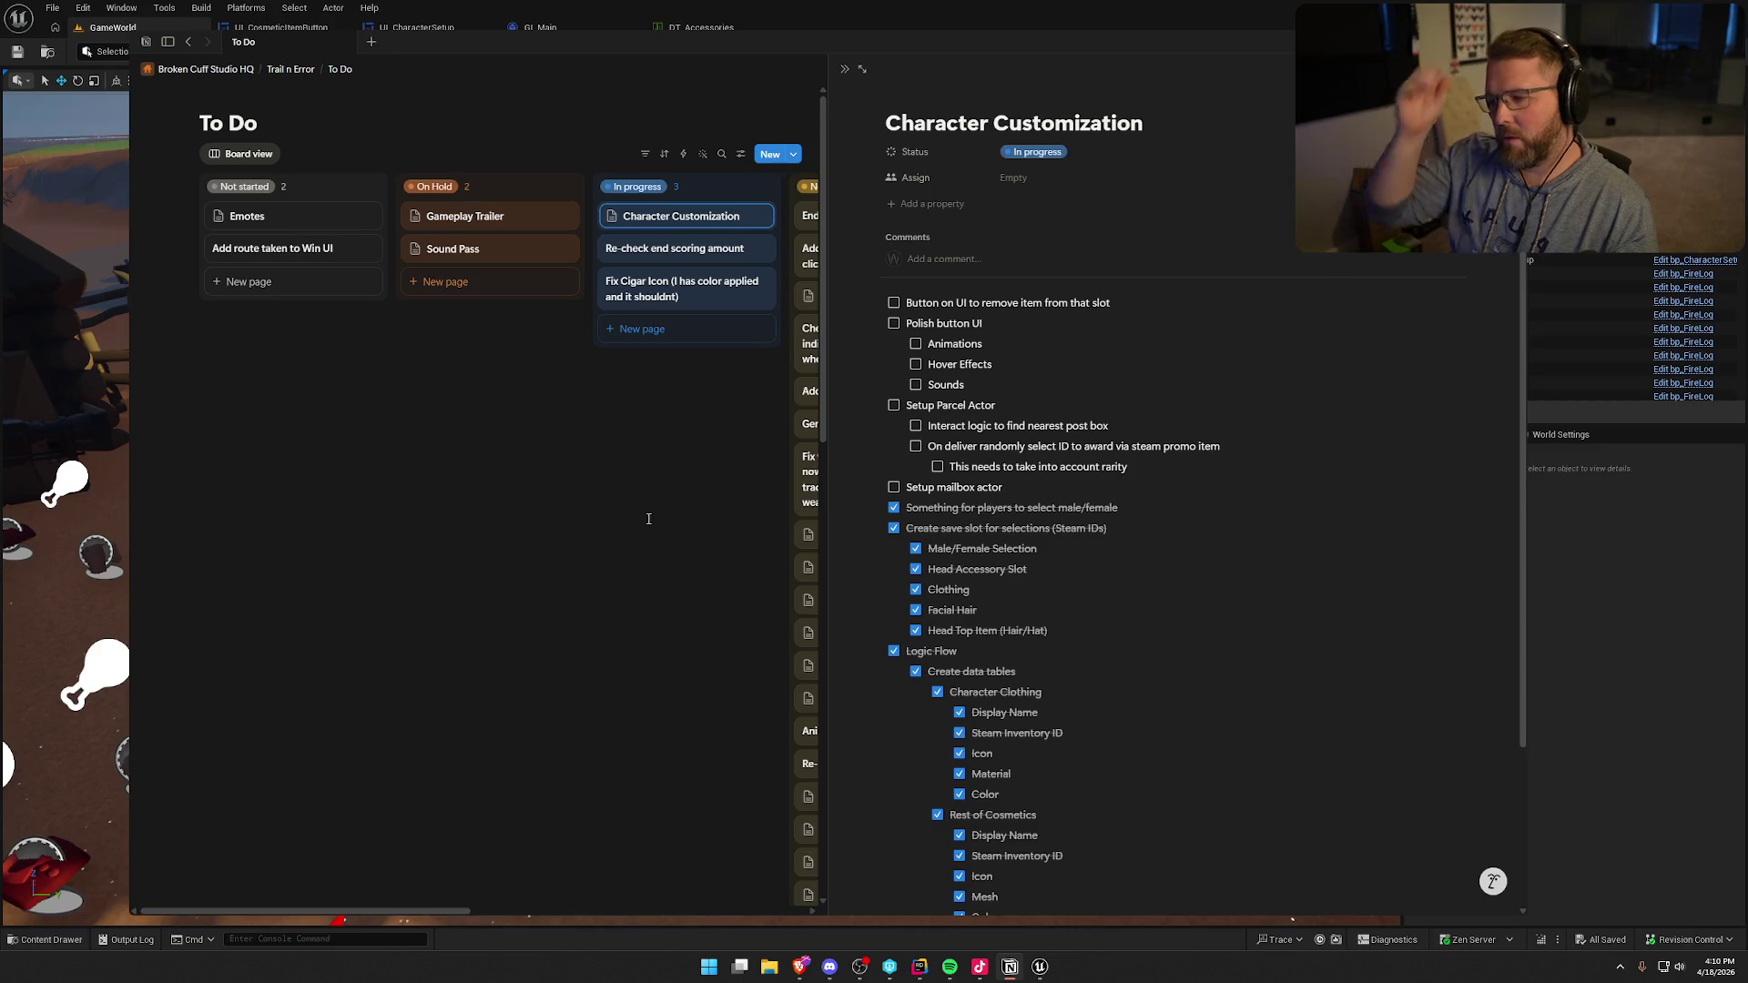
{"action": "key", "text": "alt+Tab"}
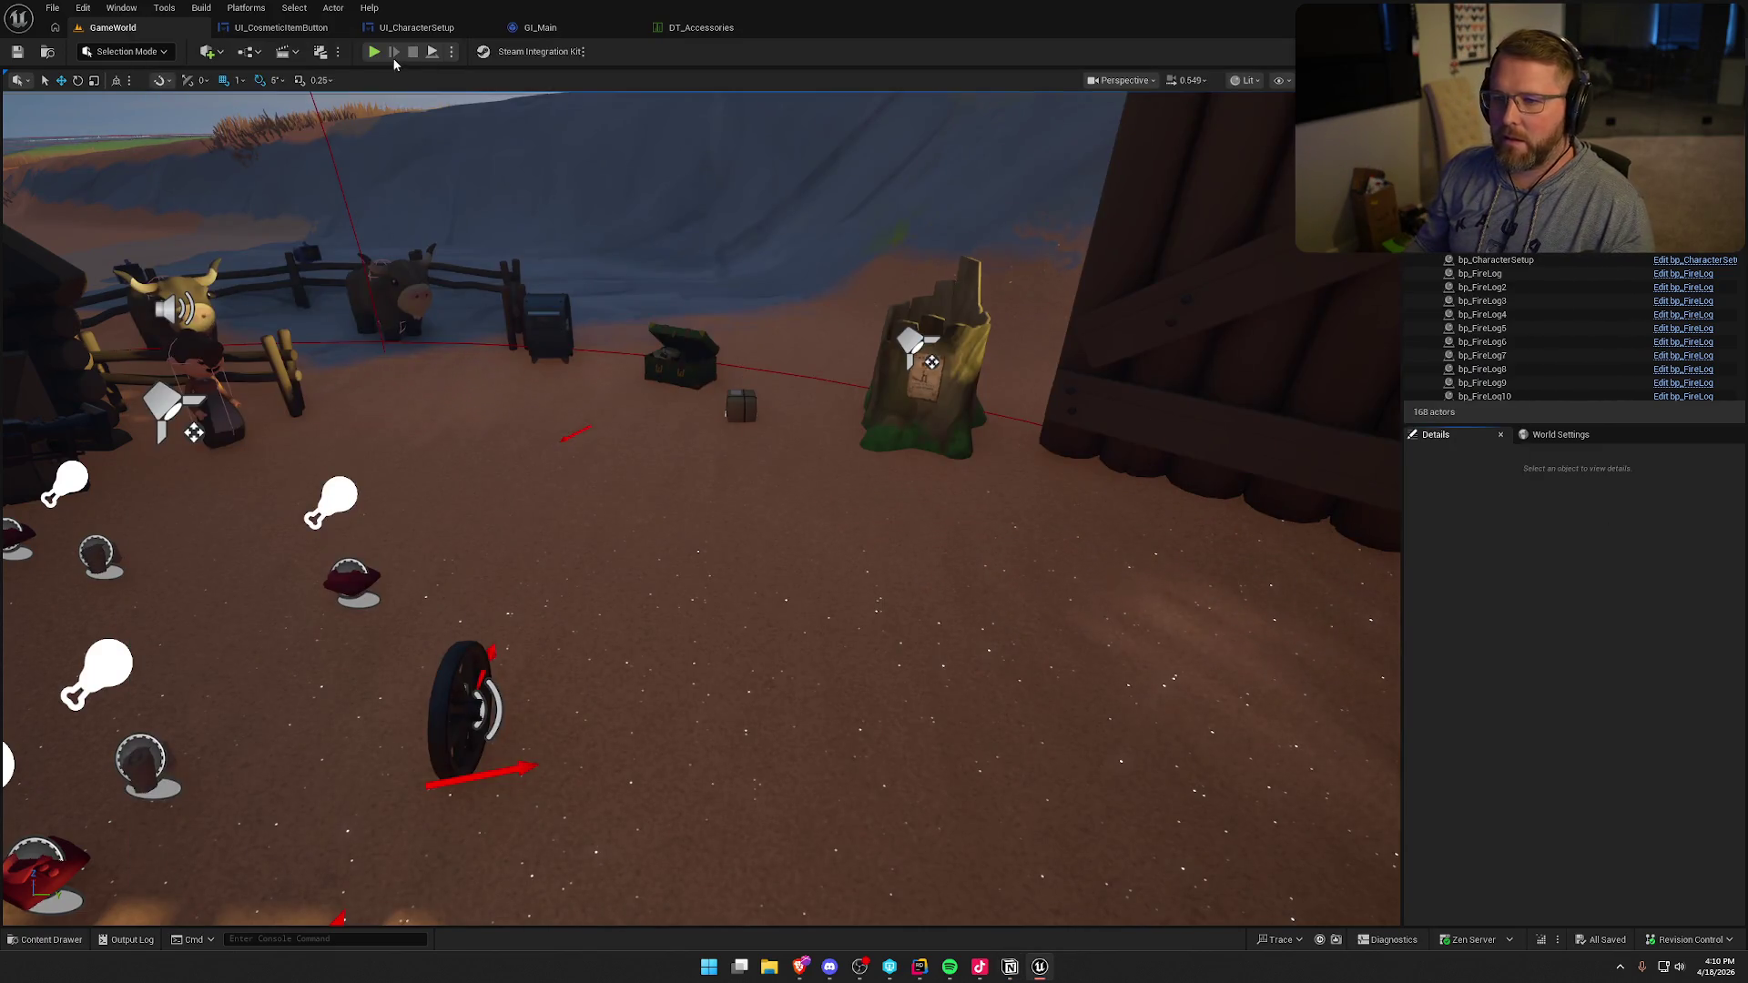
- Start a new play-in-editor session spawning in the Lobby Trading Post safe zone, then free the mouse
{"action": "left_click", "coordinate": [453, 52]}
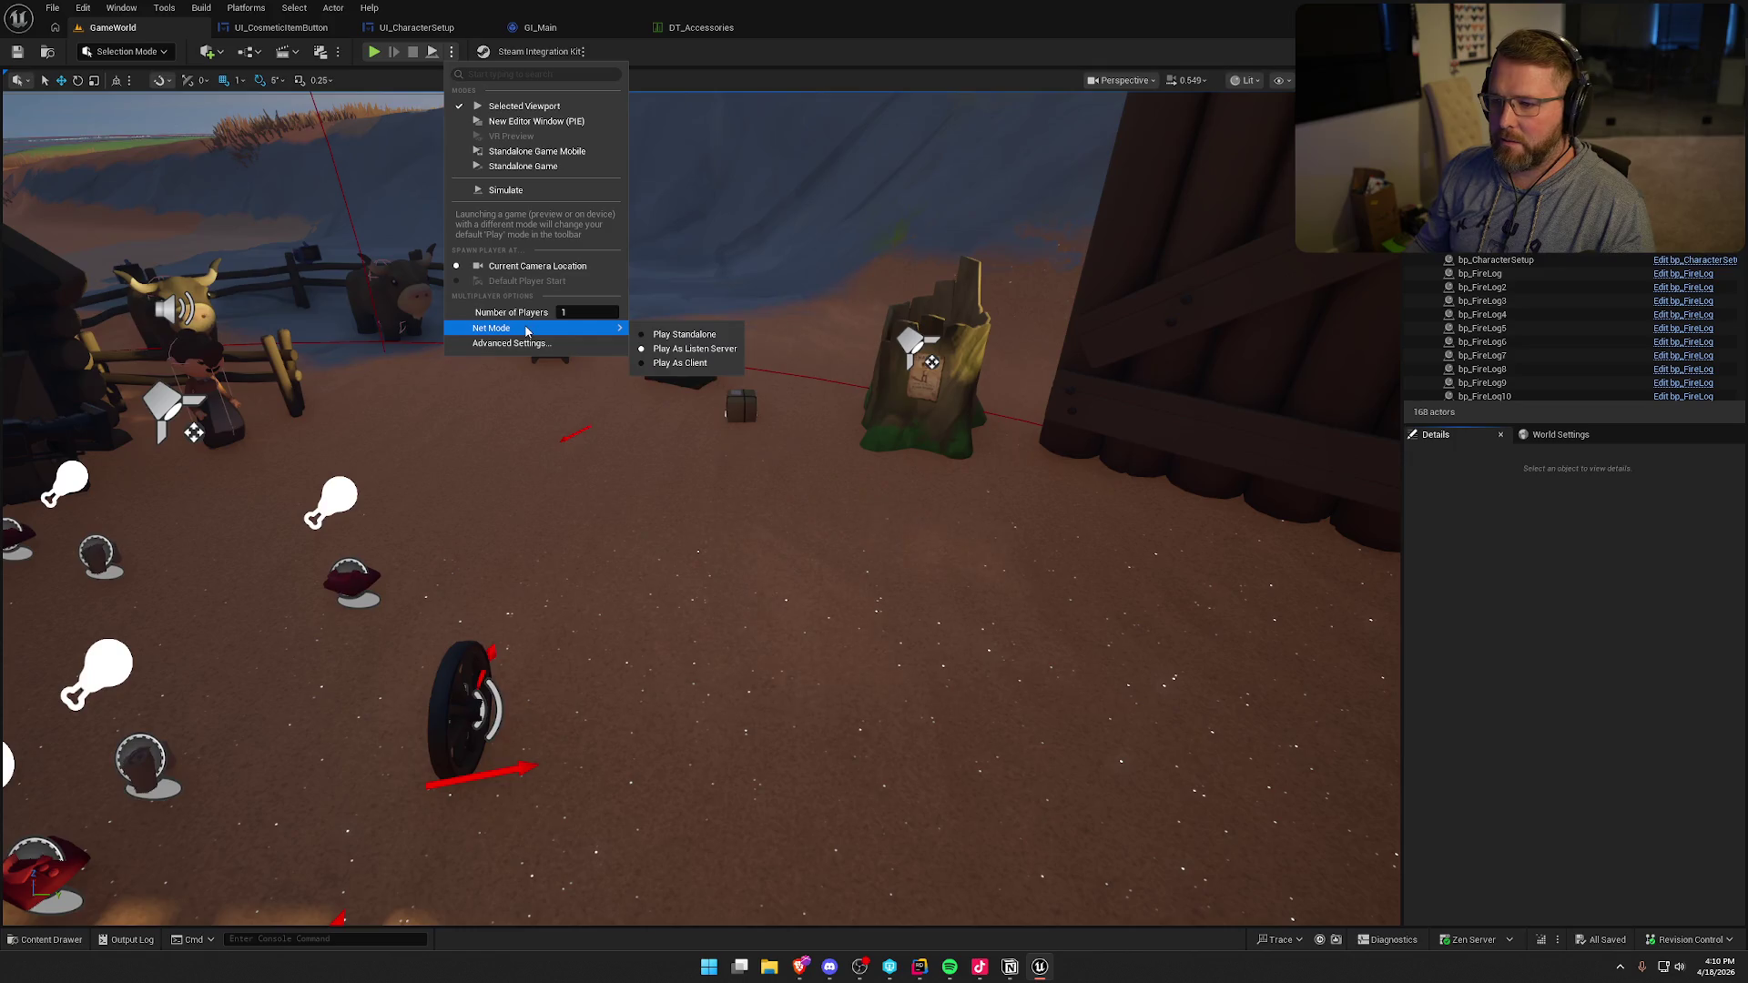
{"action": "left_click", "coordinate": [374, 54]}
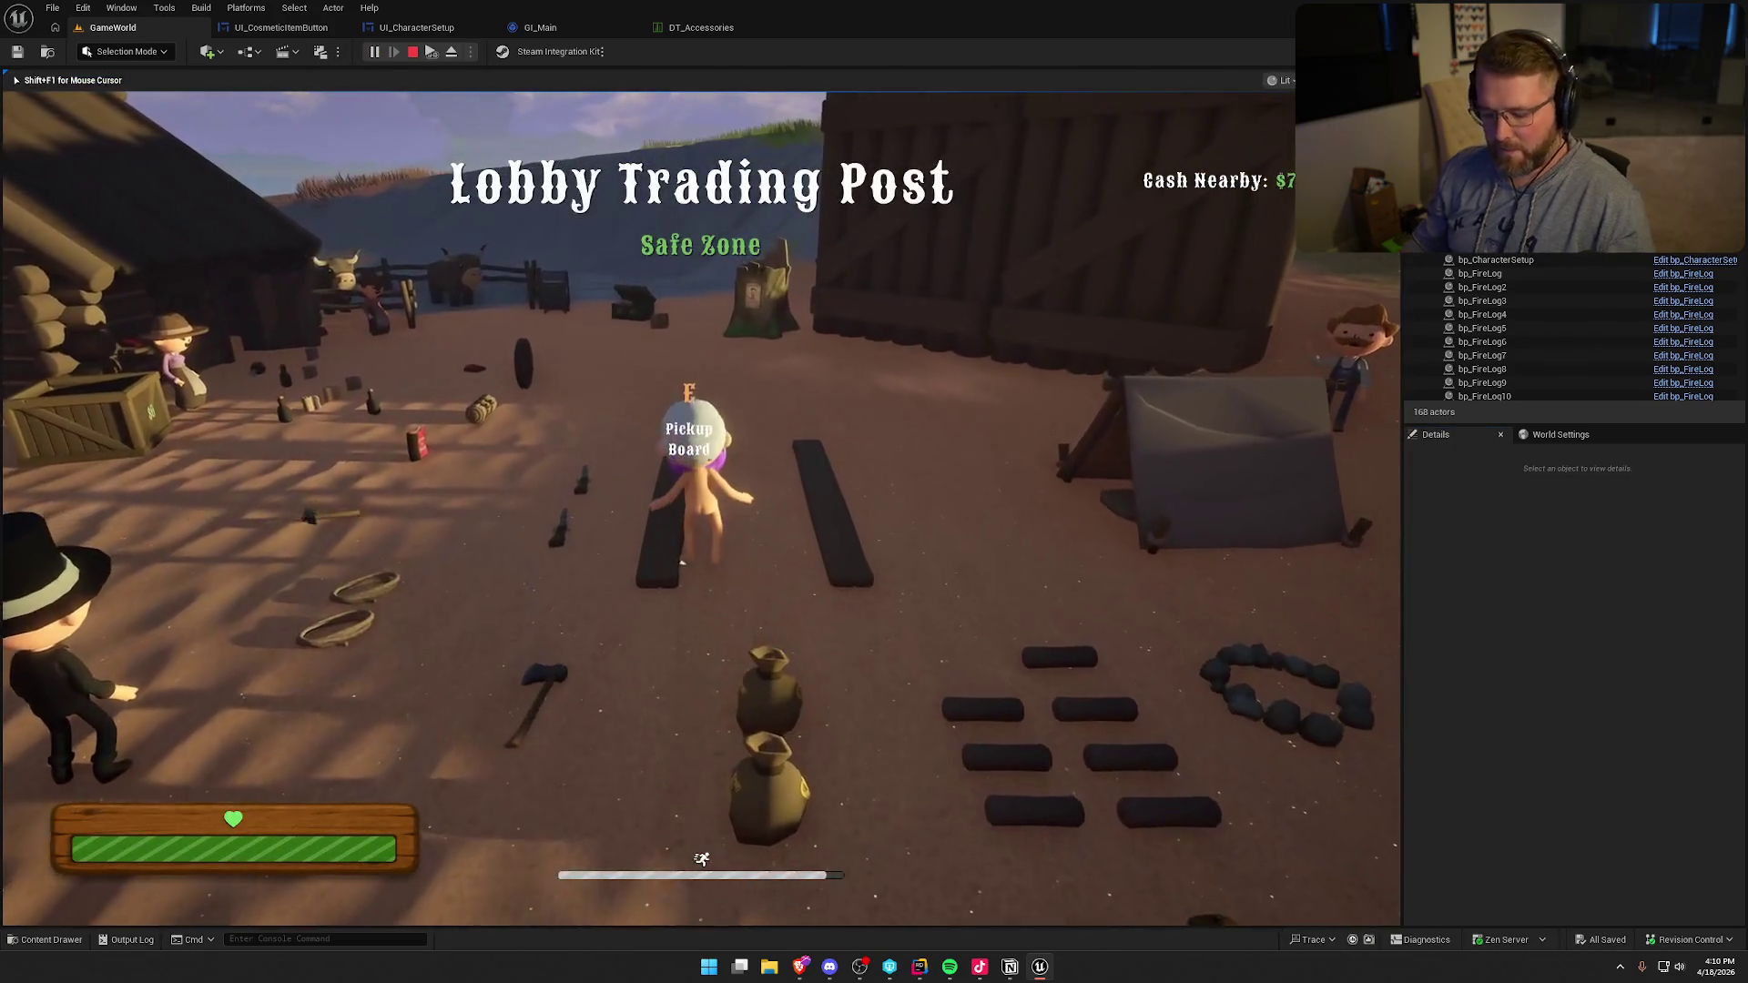
{"action": "key", "text": "super"}
{"action": "left_click", "coordinate": [931, 342]}
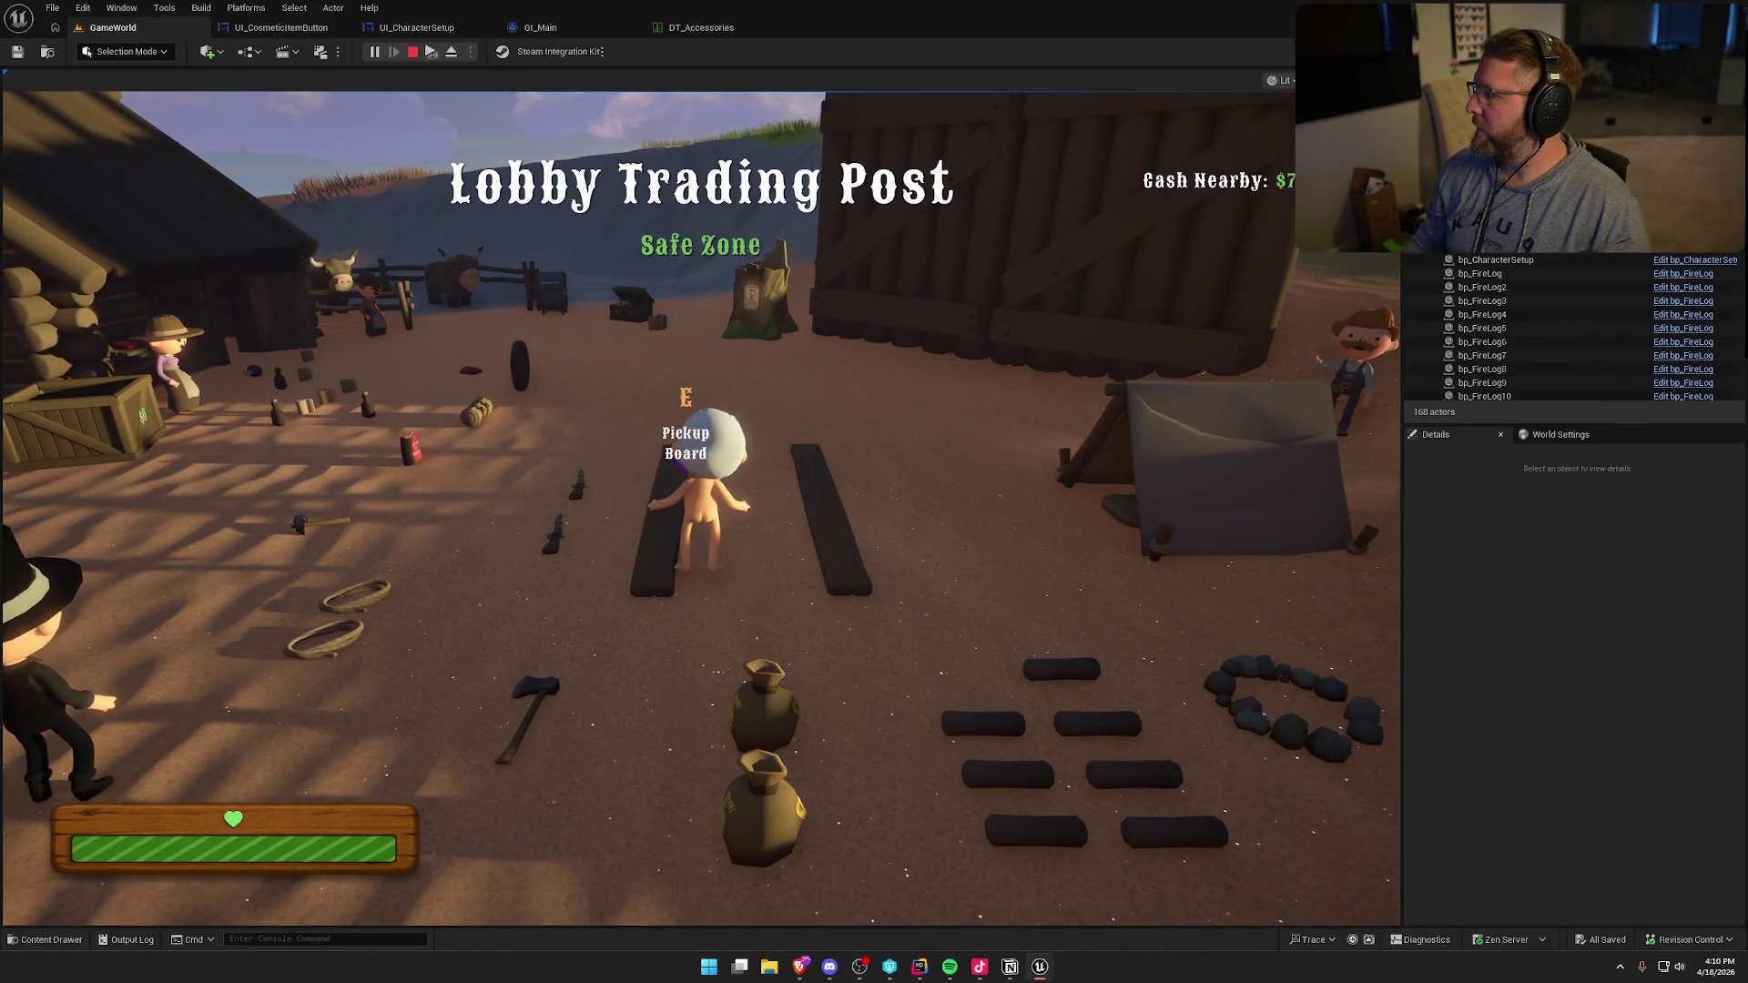
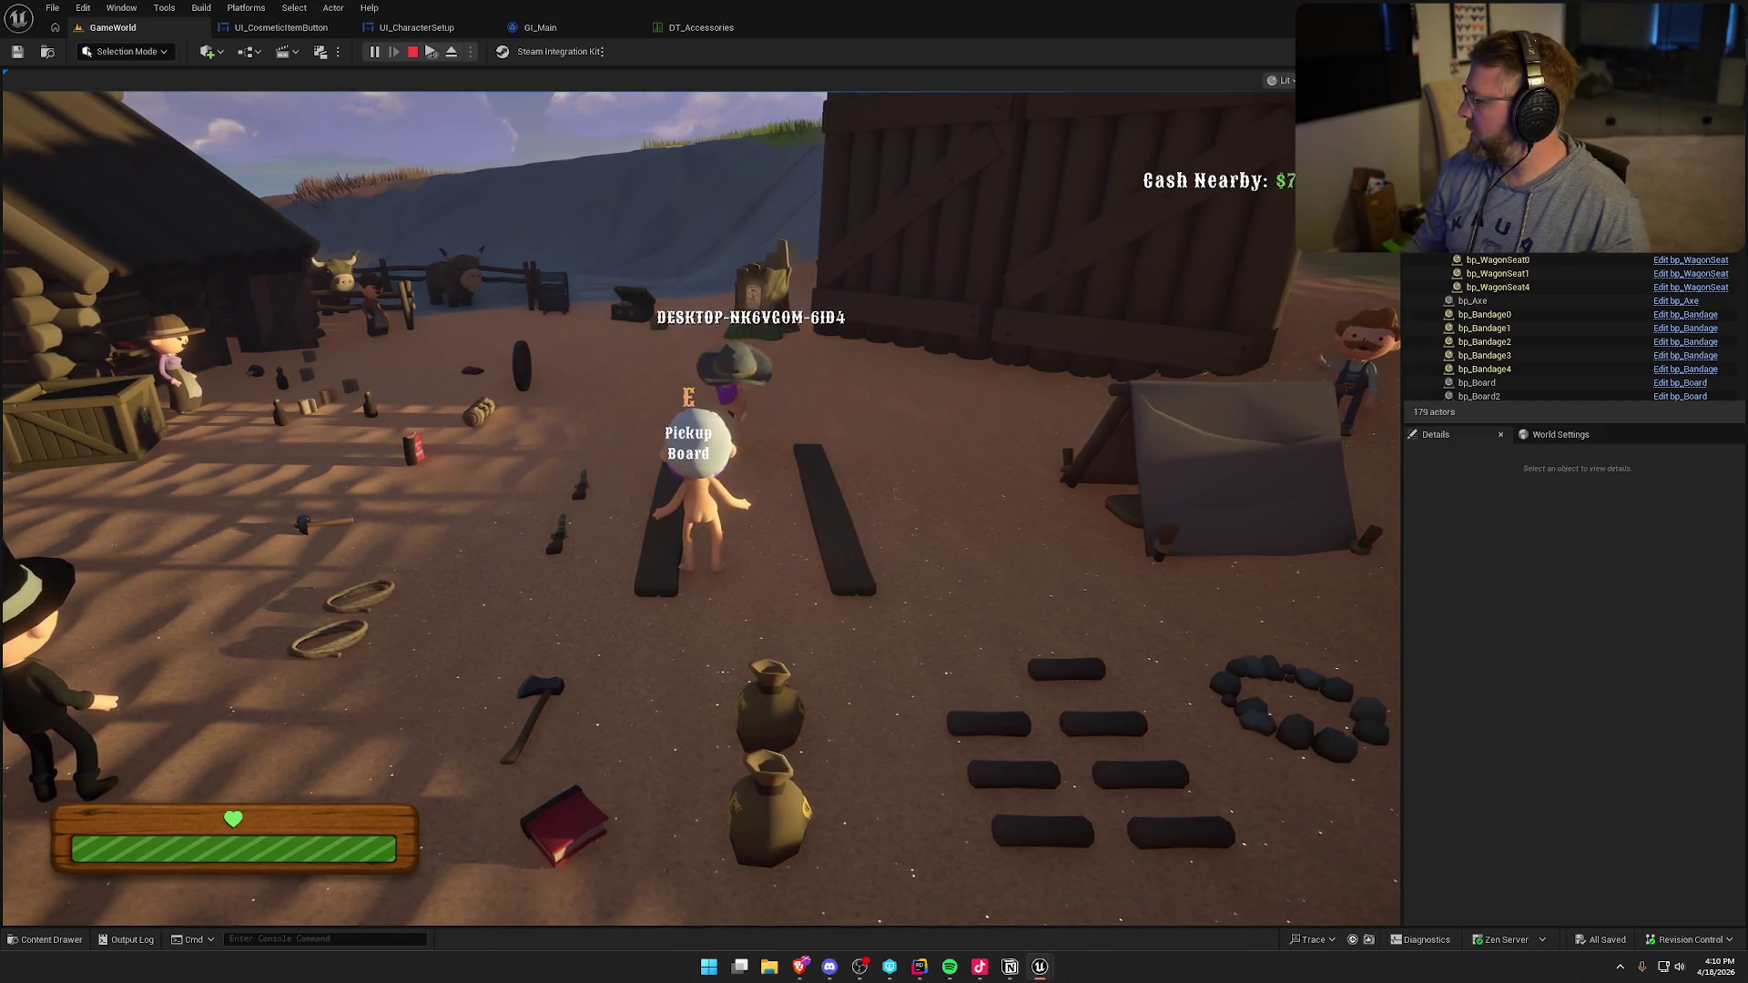
- Open the chest customization in the running game and try the black cowboy hat, then the white bonnet
{"action": "key", "text": "super"}
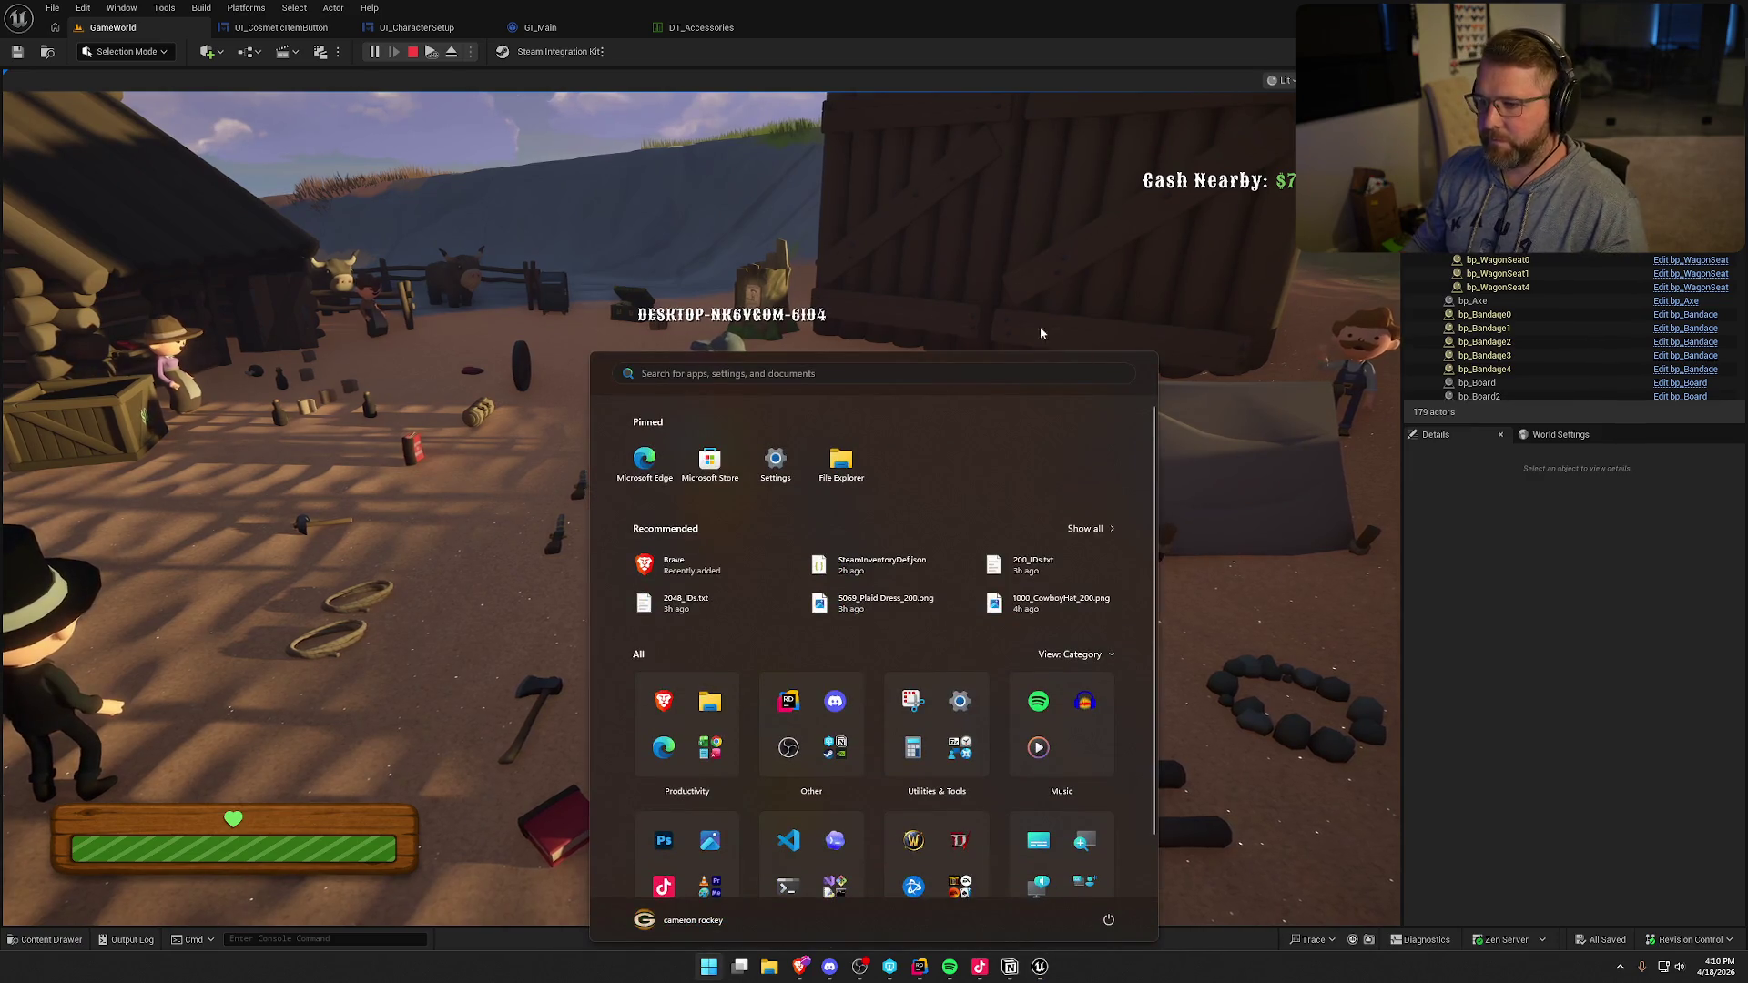
{"action": "left_click", "coordinate": [1017, 301]}
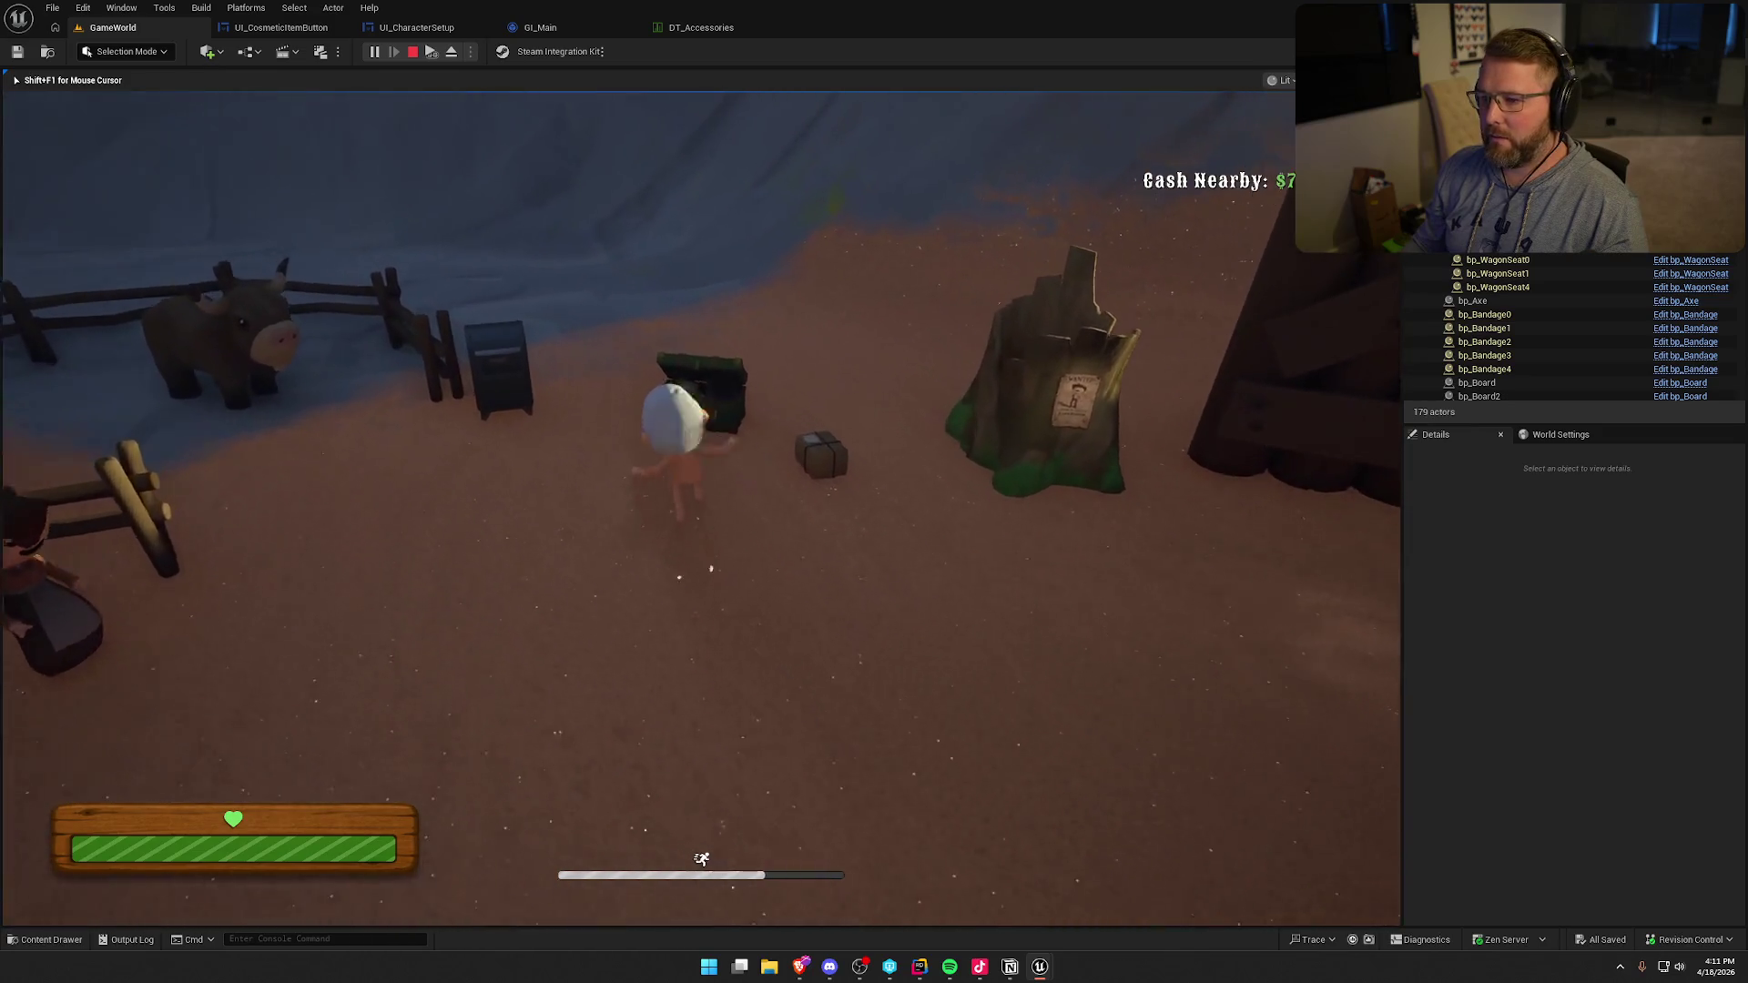
{"action": "key", "text": "e"}
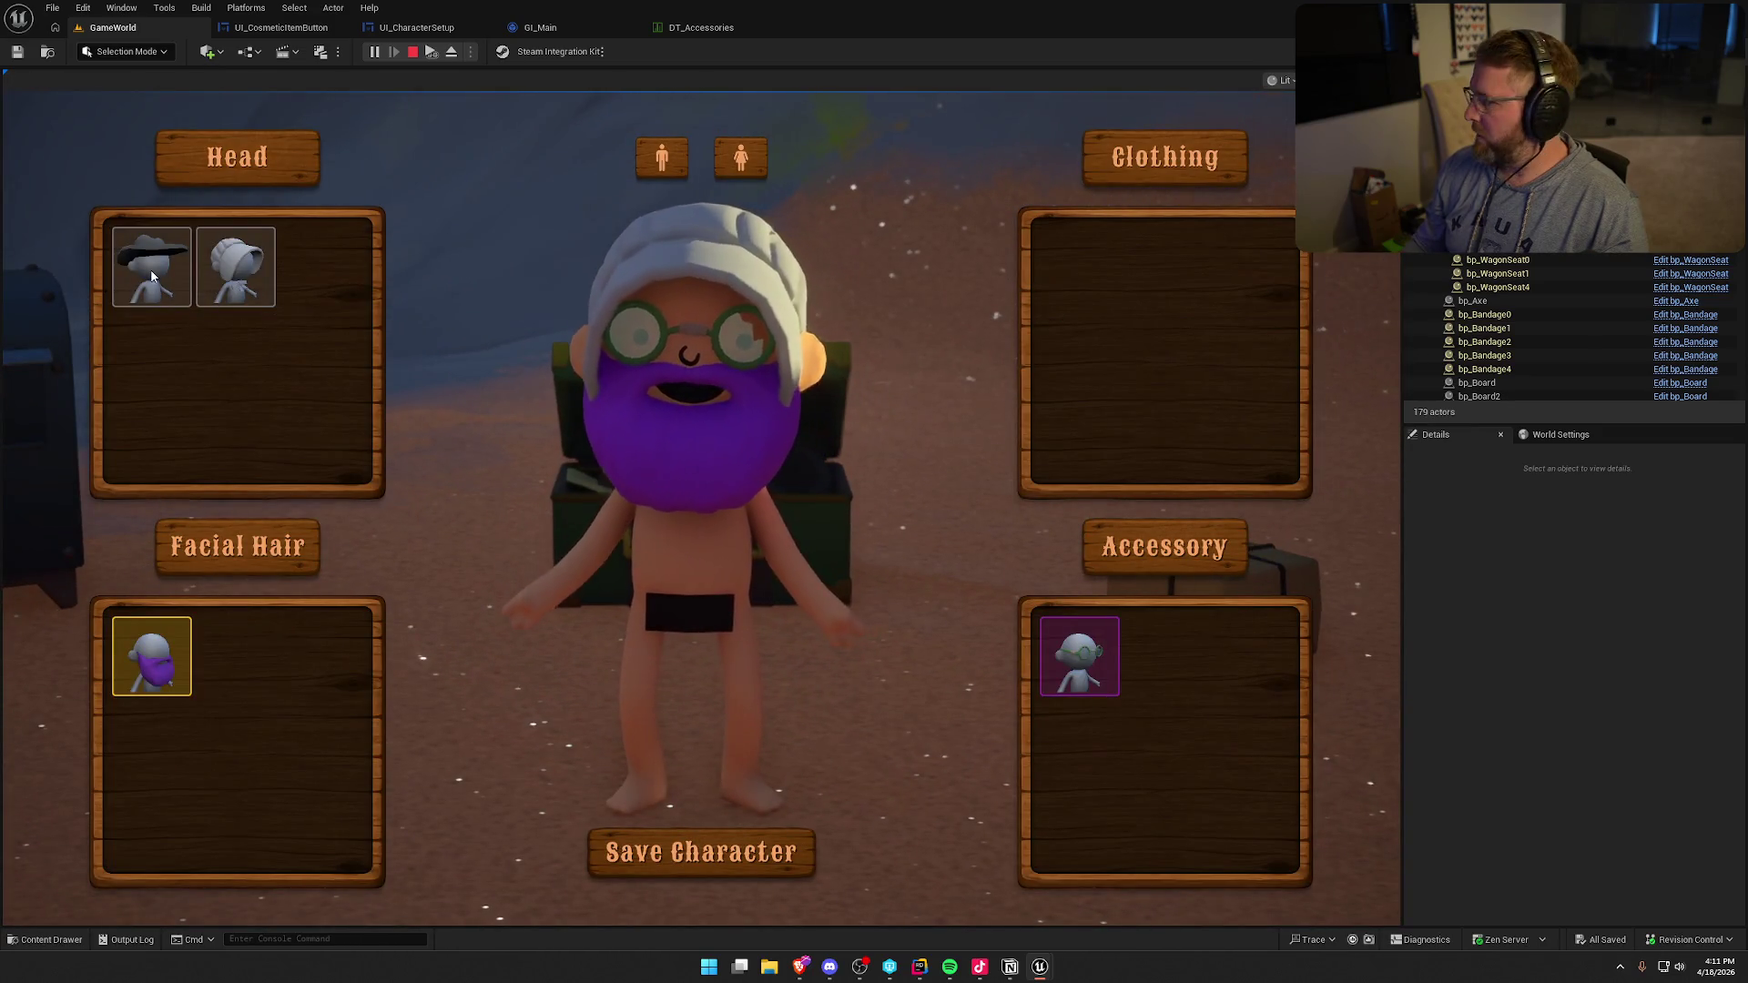
{"action": "left_click", "coordinate": [153, 275]}
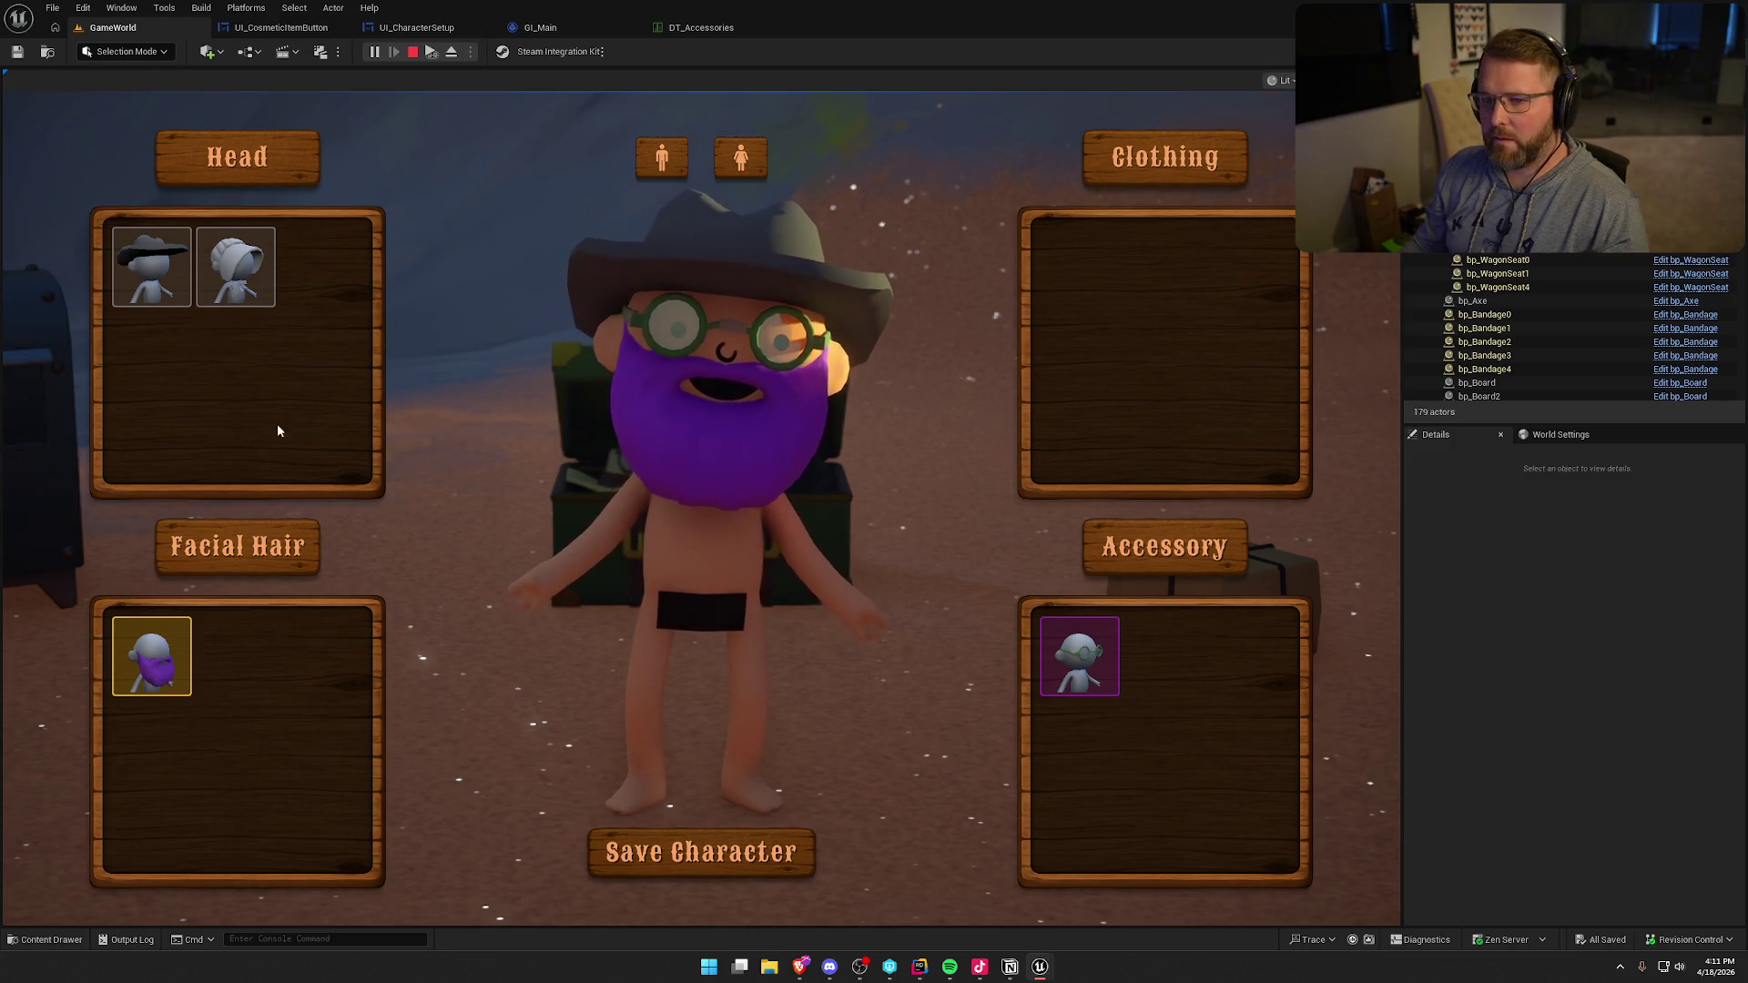
{"action": "left_click", "coordinate": [238, 282]}
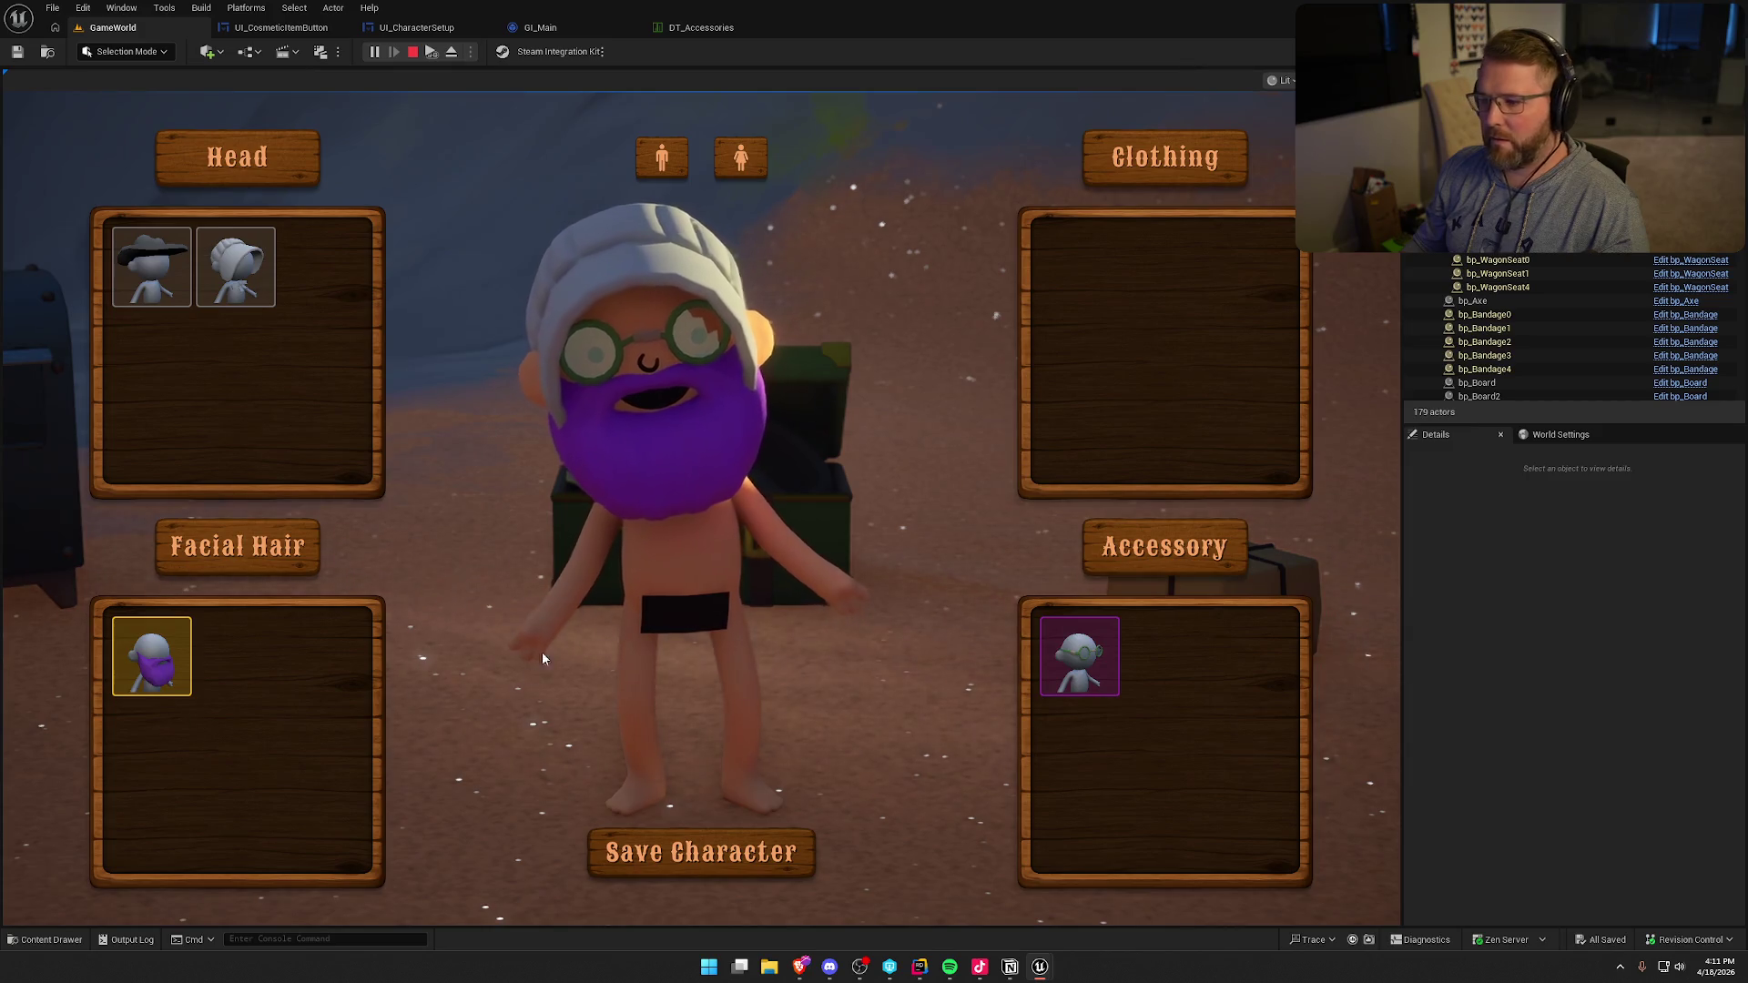
- Save the bonnet-wearing character, run toward the wagons, and stop the play session
{"action": "left_click", "coordinate": [794, 860]}
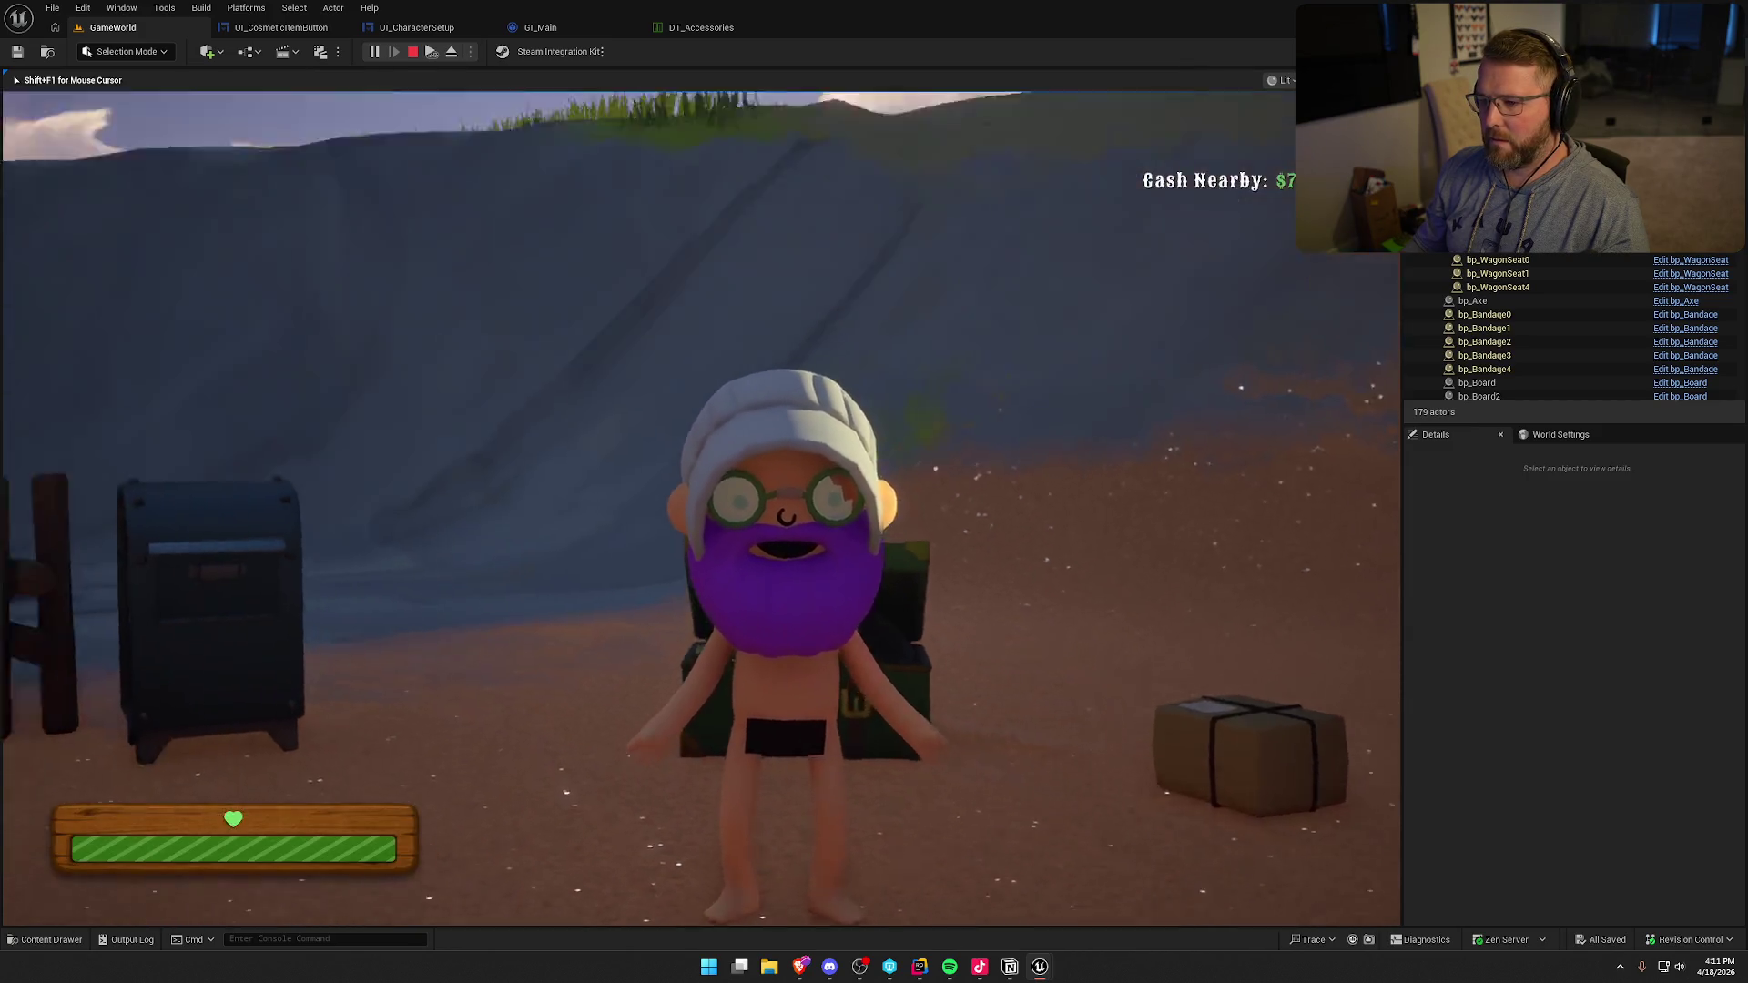
{"action": "key", "text": "shift+w"}
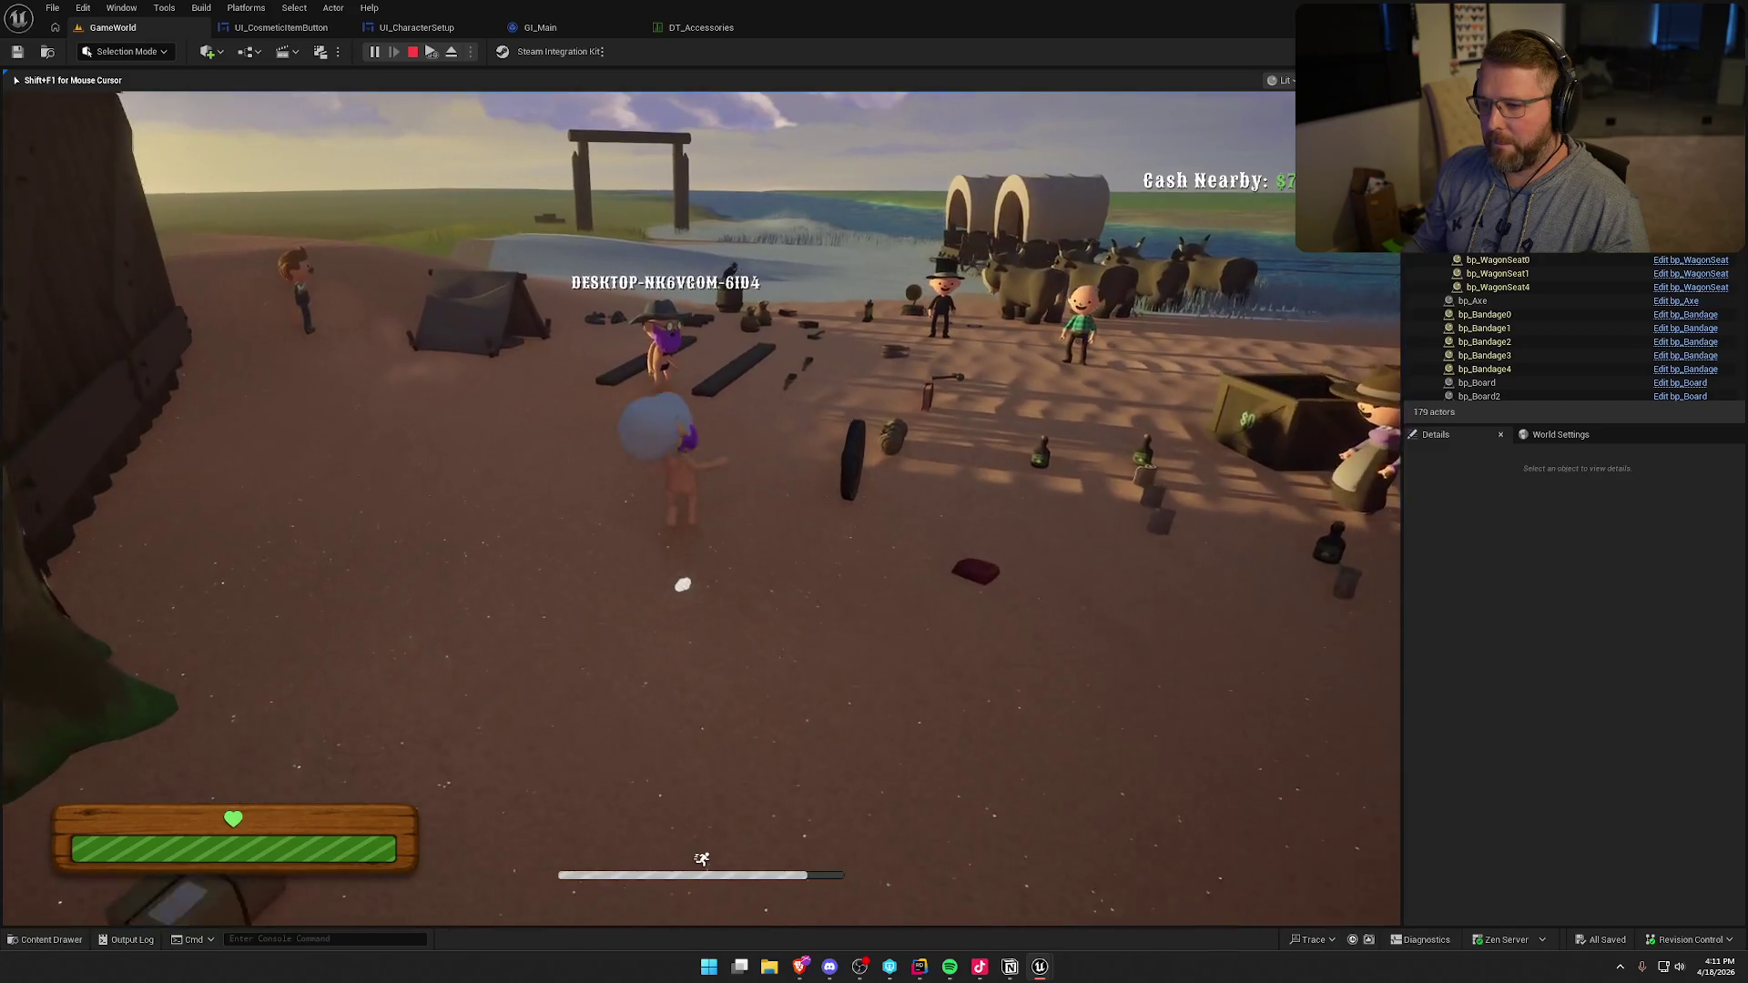
{"action": "key", "text": "Escape"}
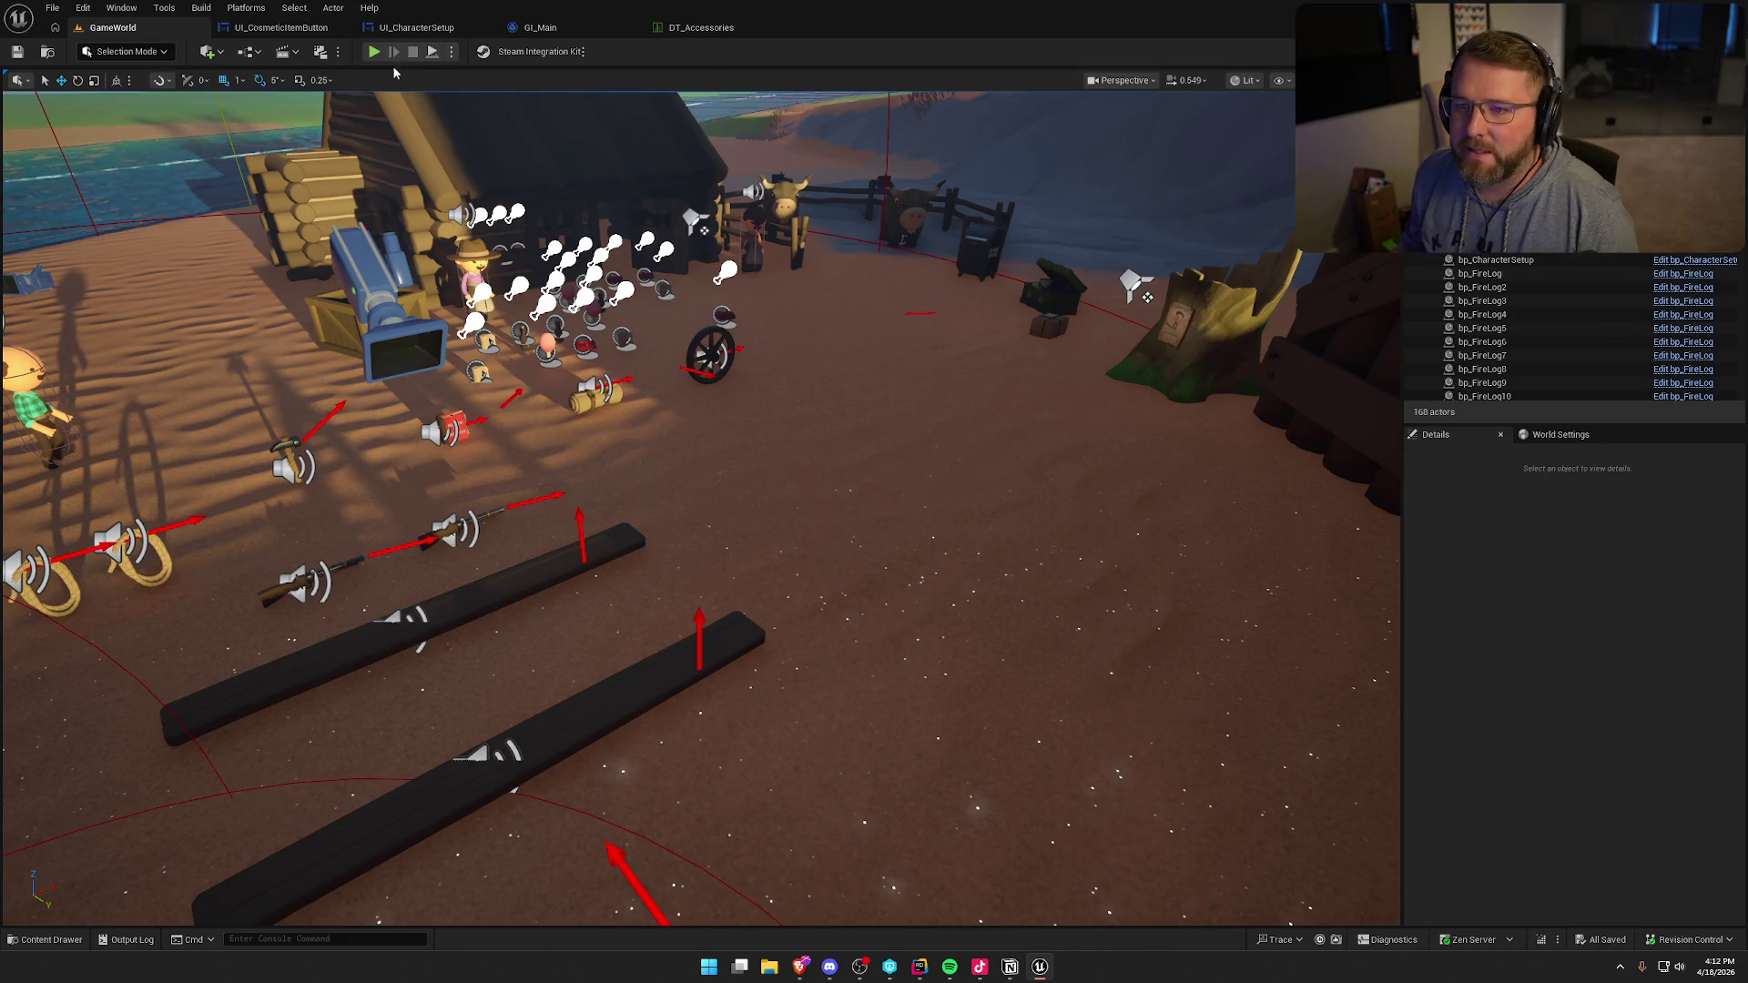
- Start Play In Editor in the GameWorld level from the toolbar Play button
{"action": "left_click", "coordinate": [373, 52]}
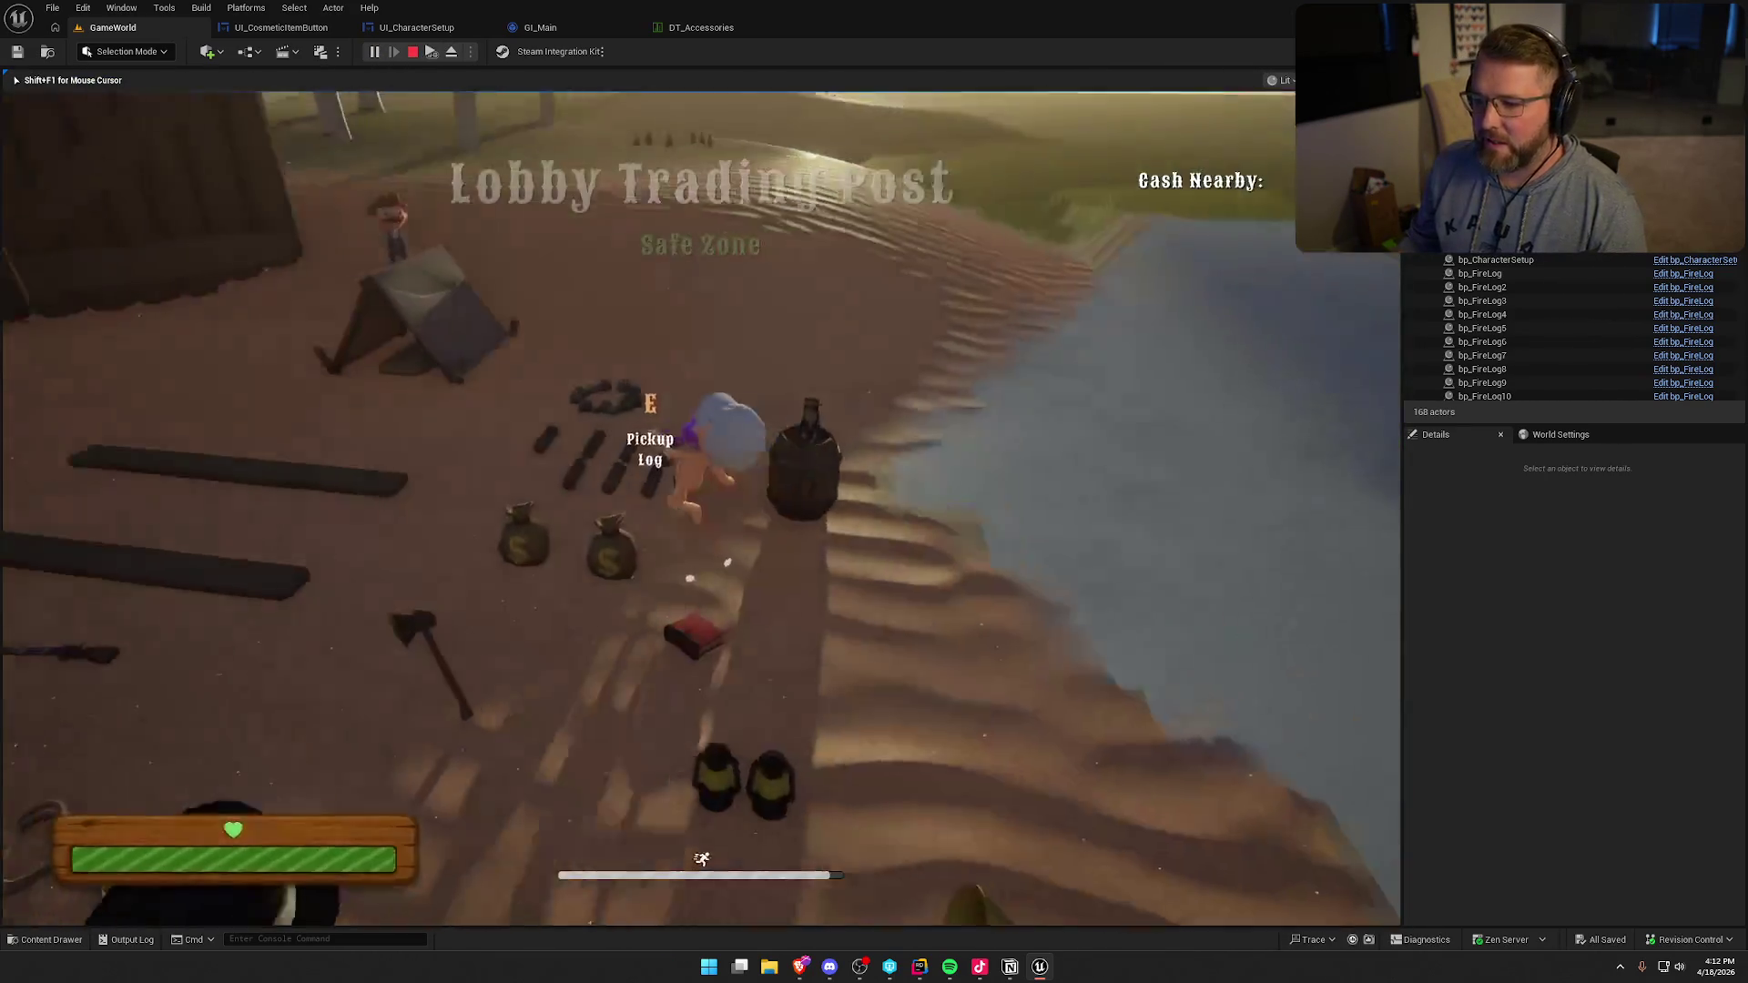
- Walk the character past the stump to the chest and open the customization screen
{"action": "key", "text": "w"}
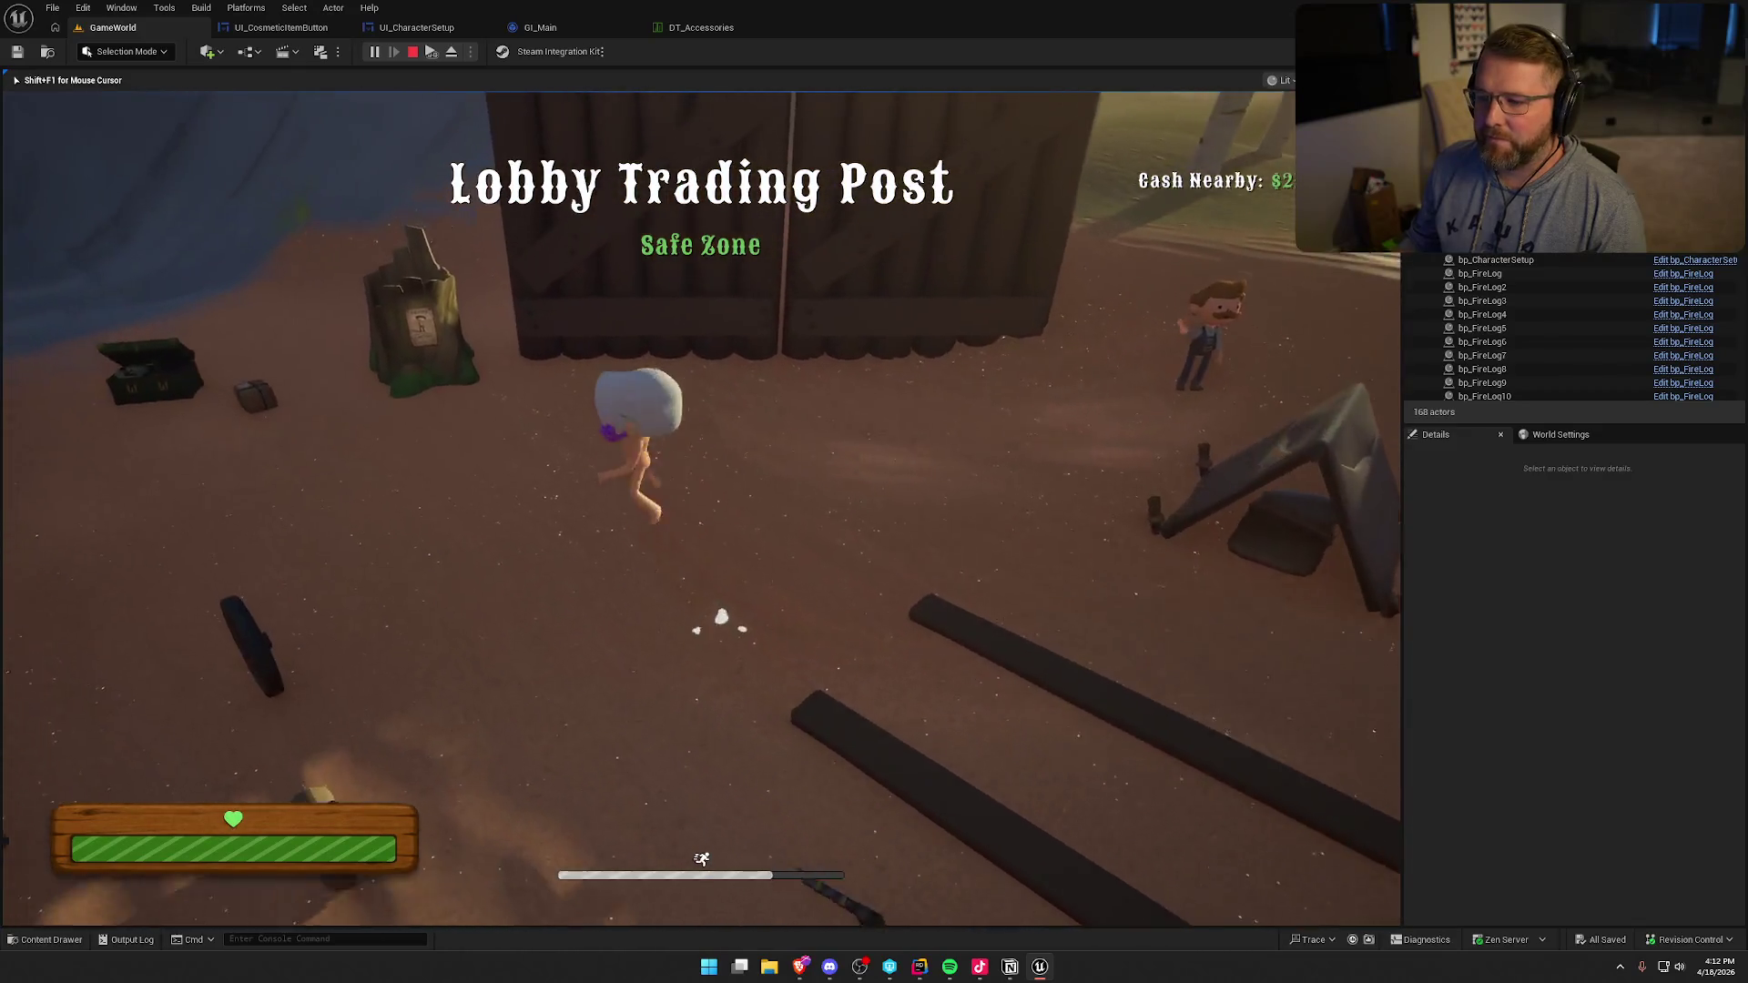
{"action": "key", "text": "s"}
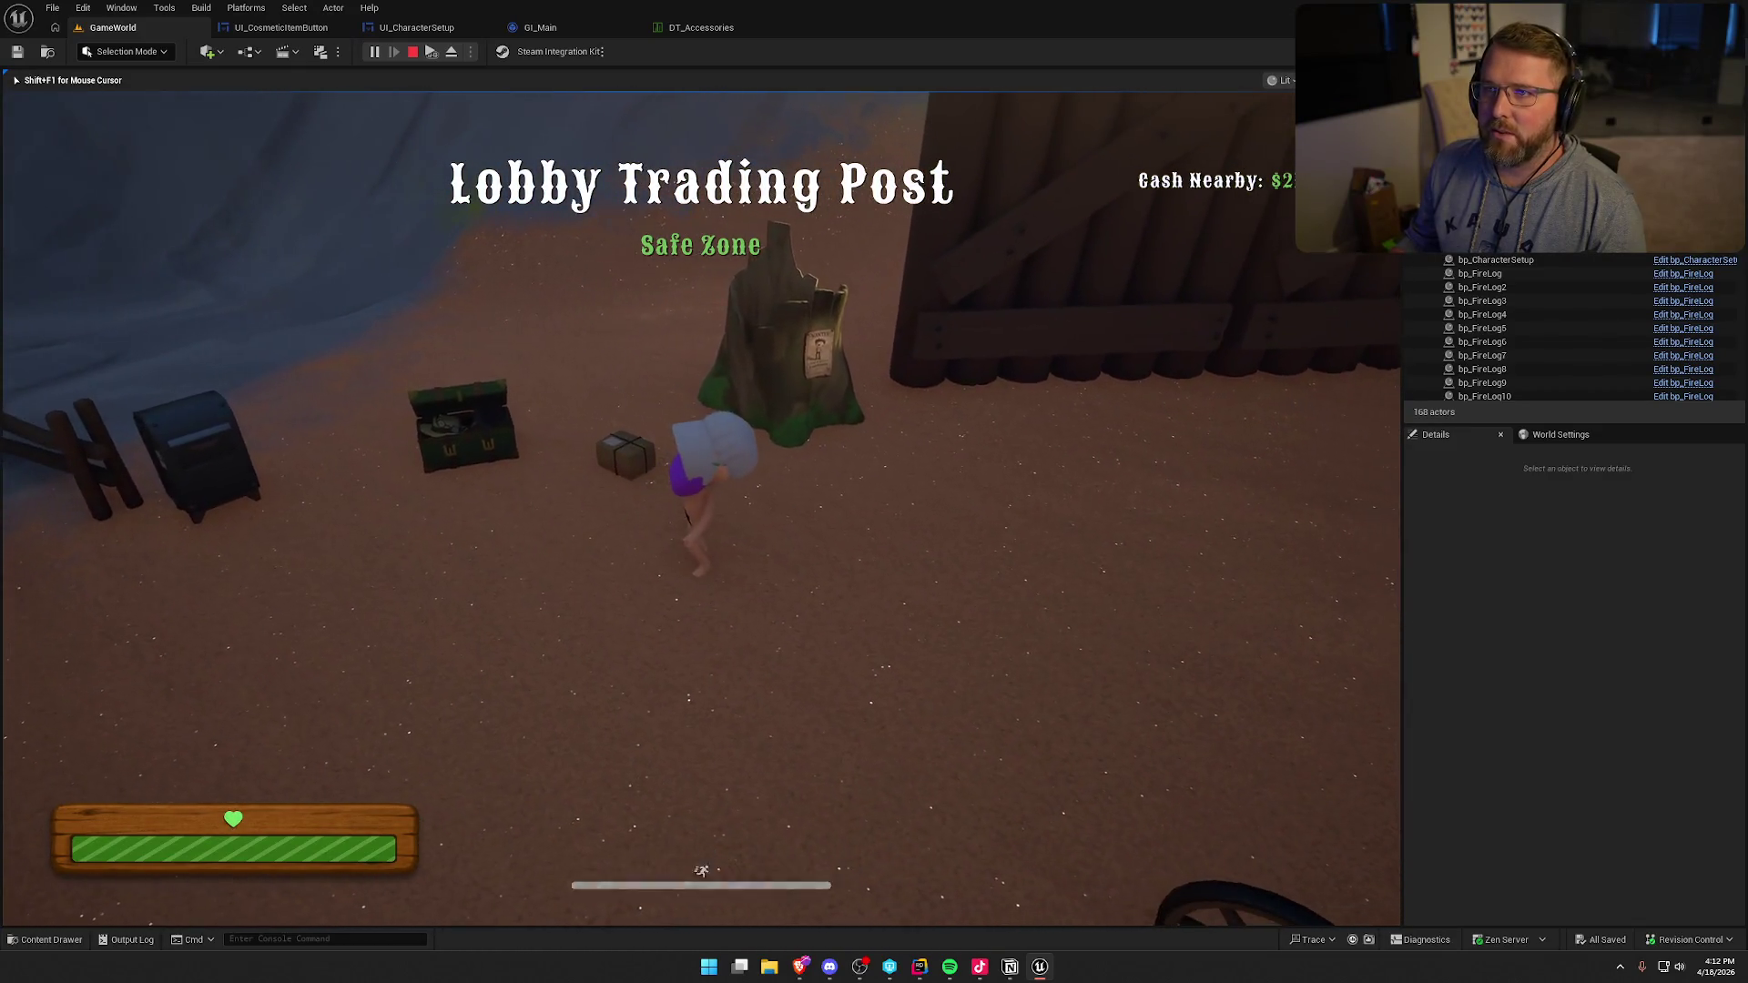
{"action": "key", "text": "a"}
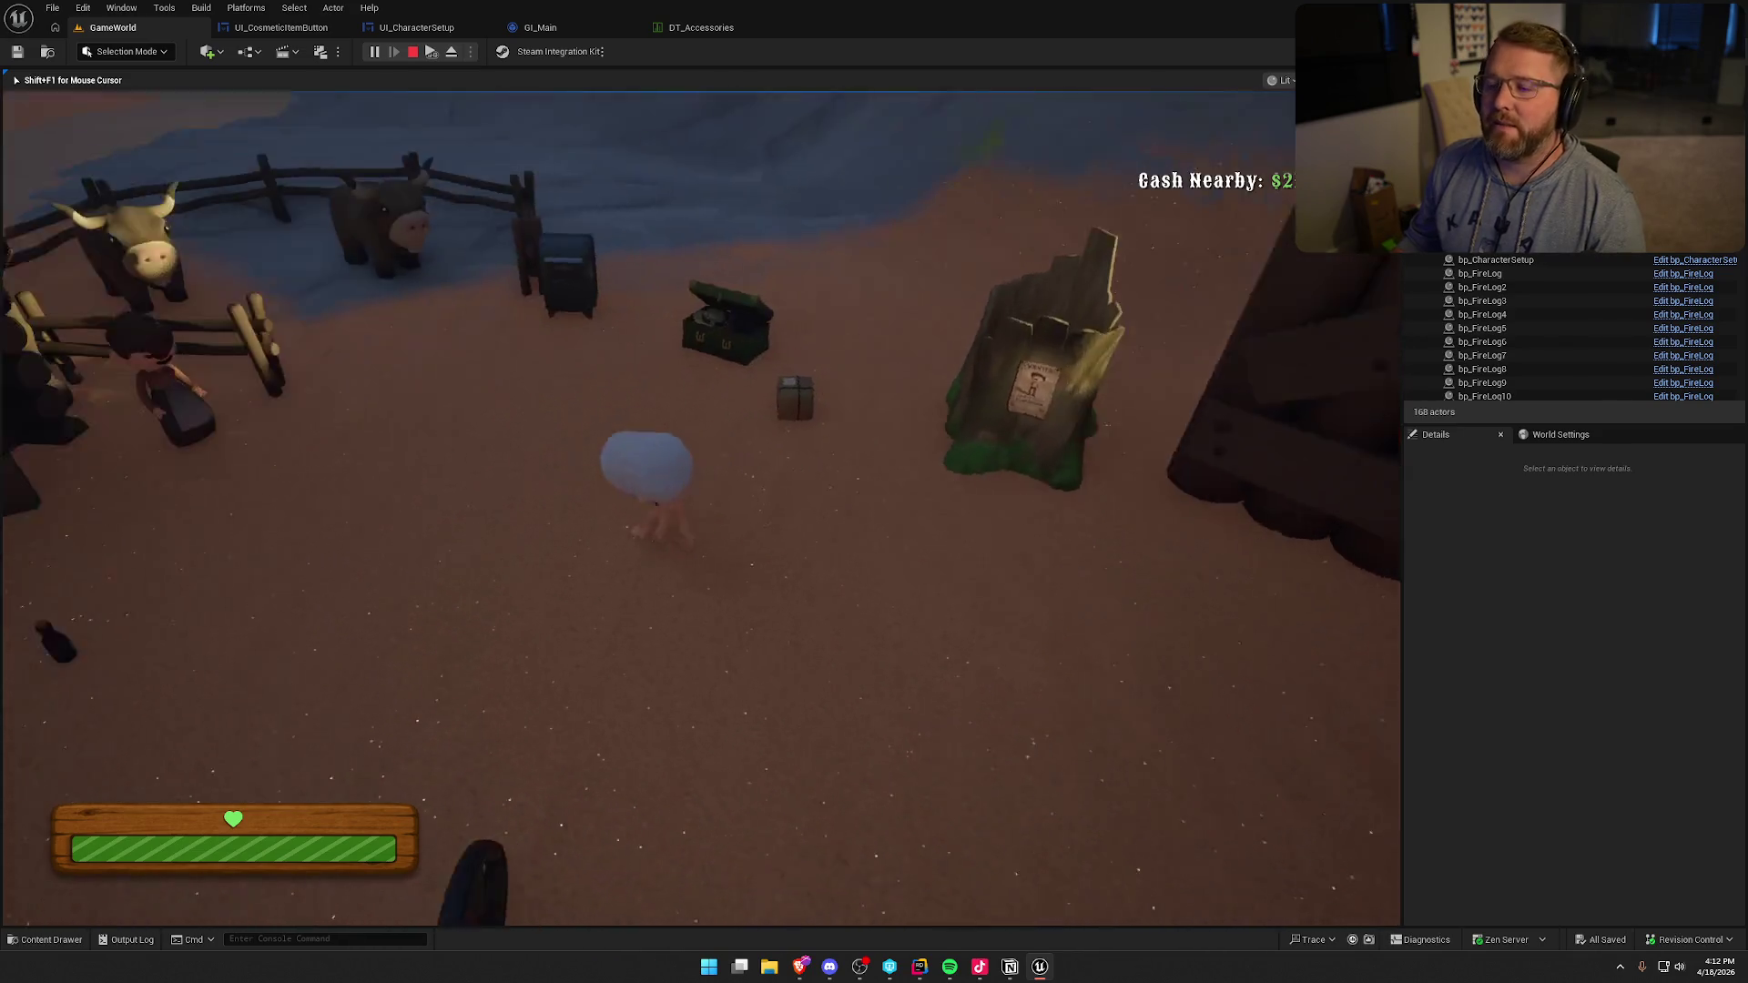
{"action": "key", "text": "e"}
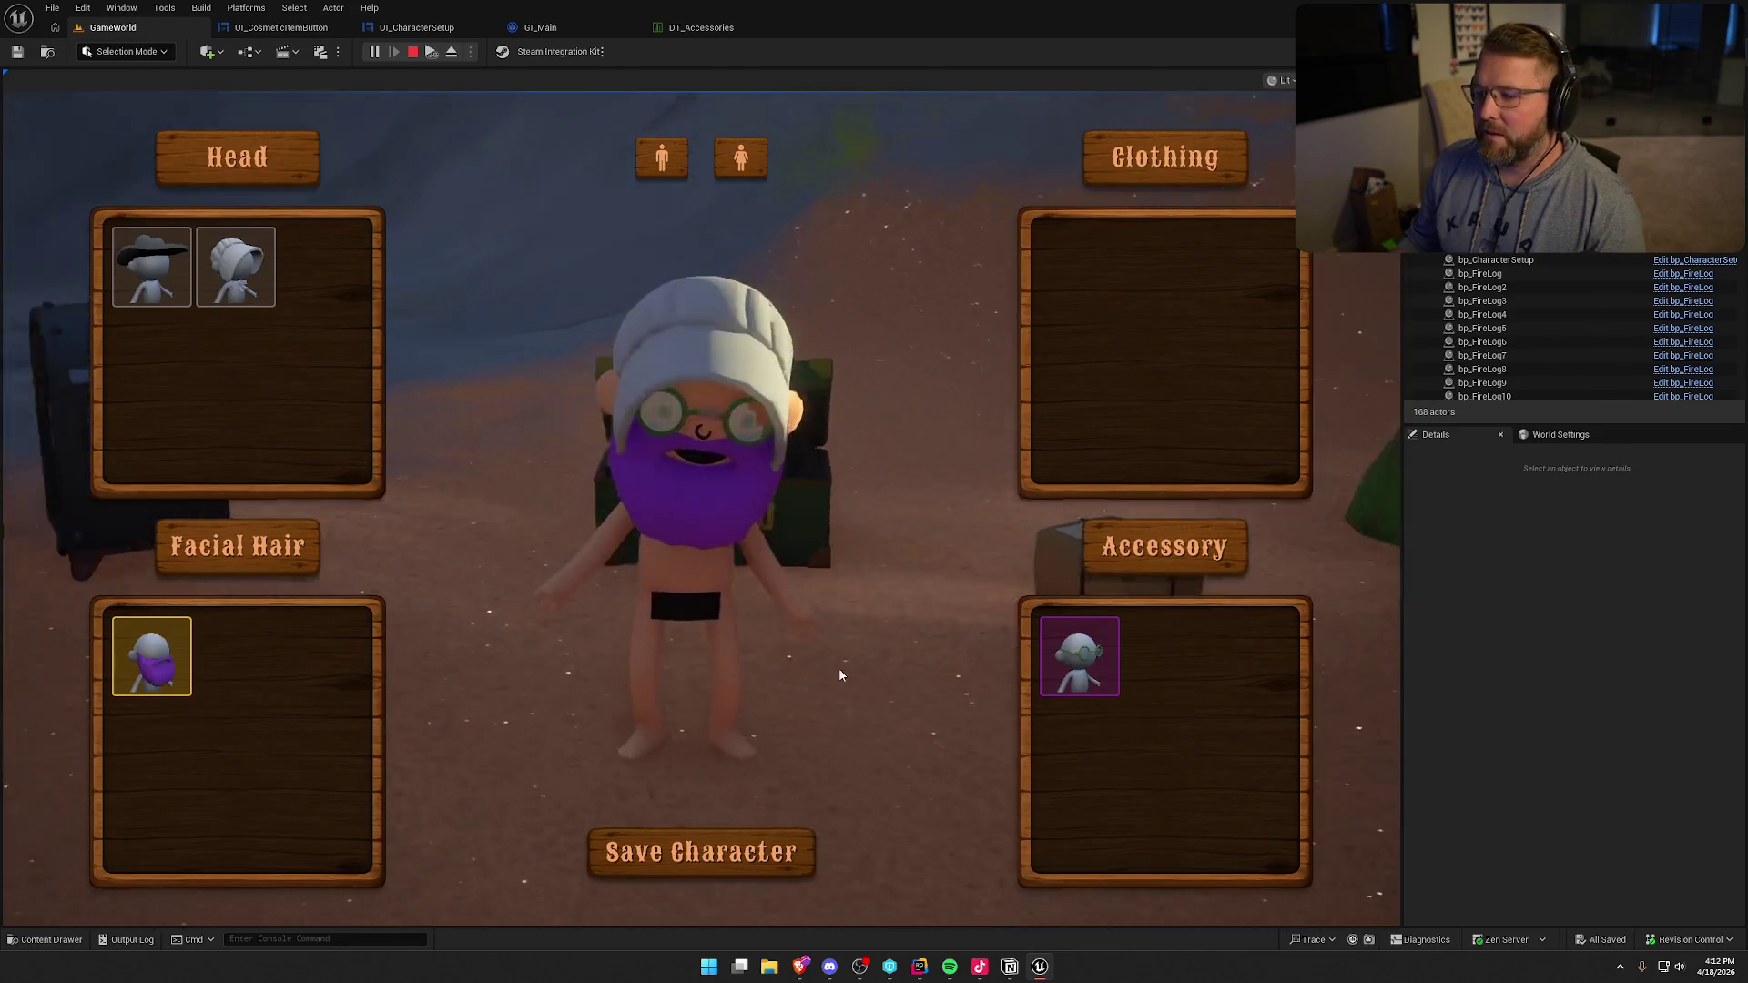
- Equip the grey cowboy hat, toggle it on and off several times, then end the session
{"action": "left_click", "coordinate": [169, 300]}
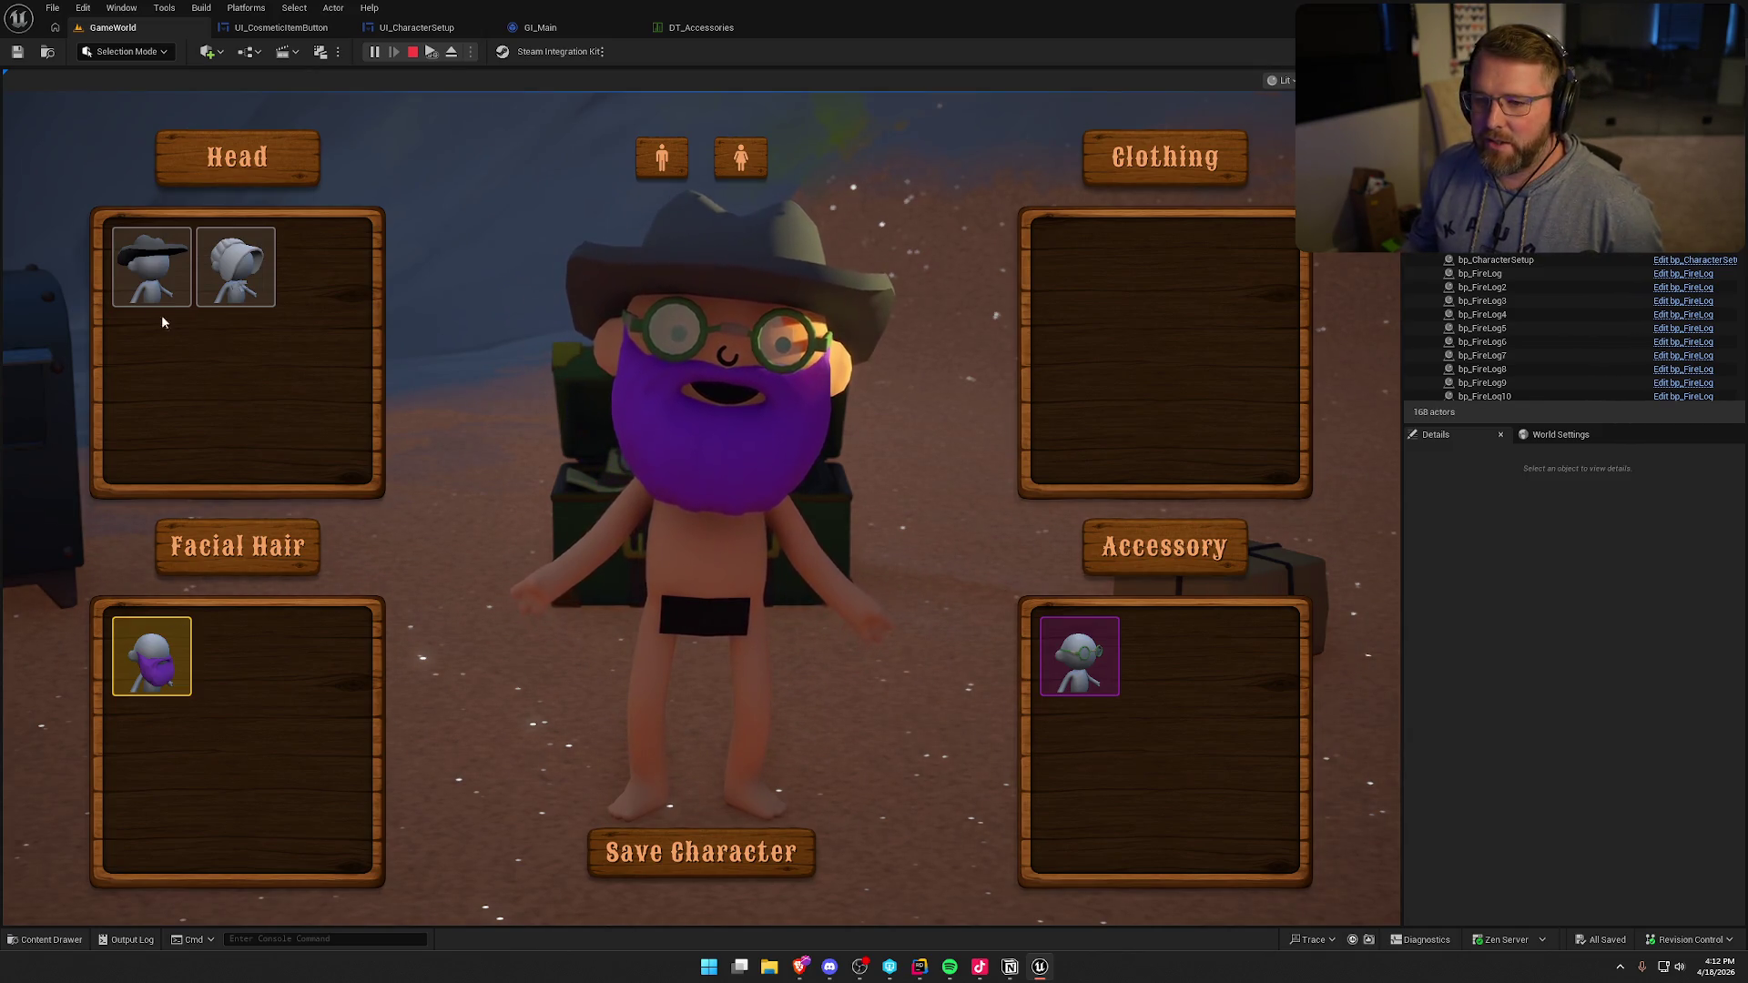
{"action": "left_click", "coordinate": [167, 267]}
{"action": "left_click", "coordinate": [172, 266]}
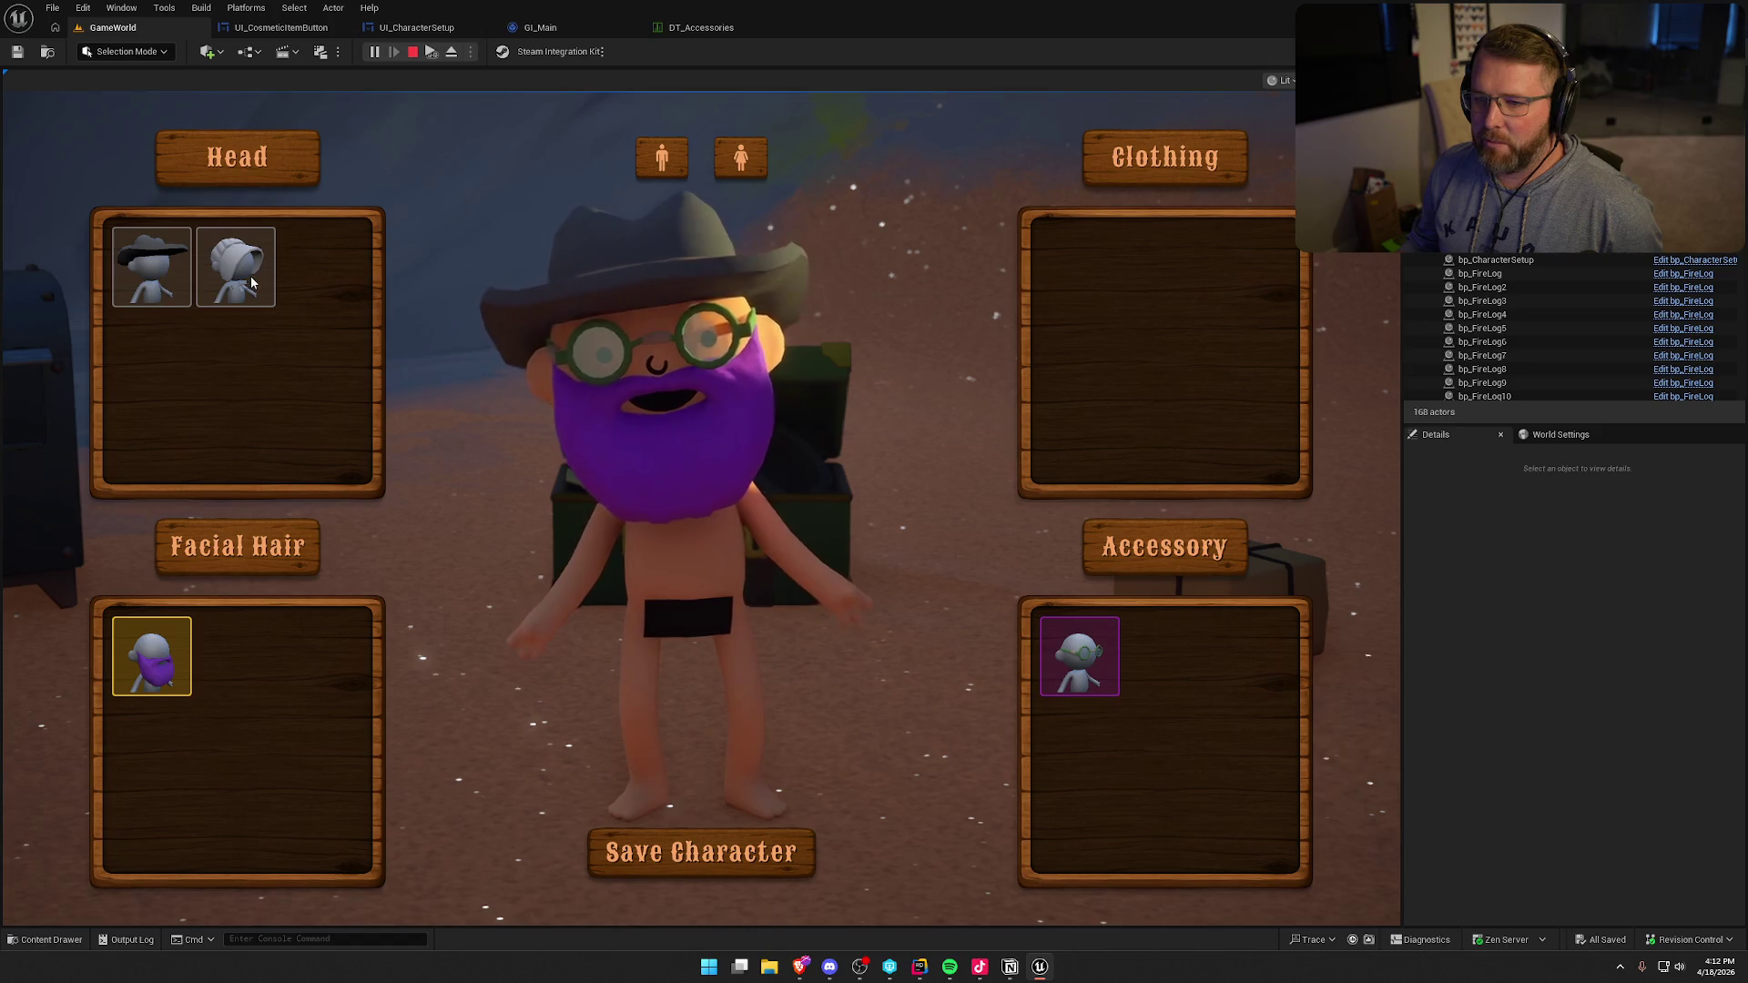
{"action": "left_click", "coordinate": [171, 266]}
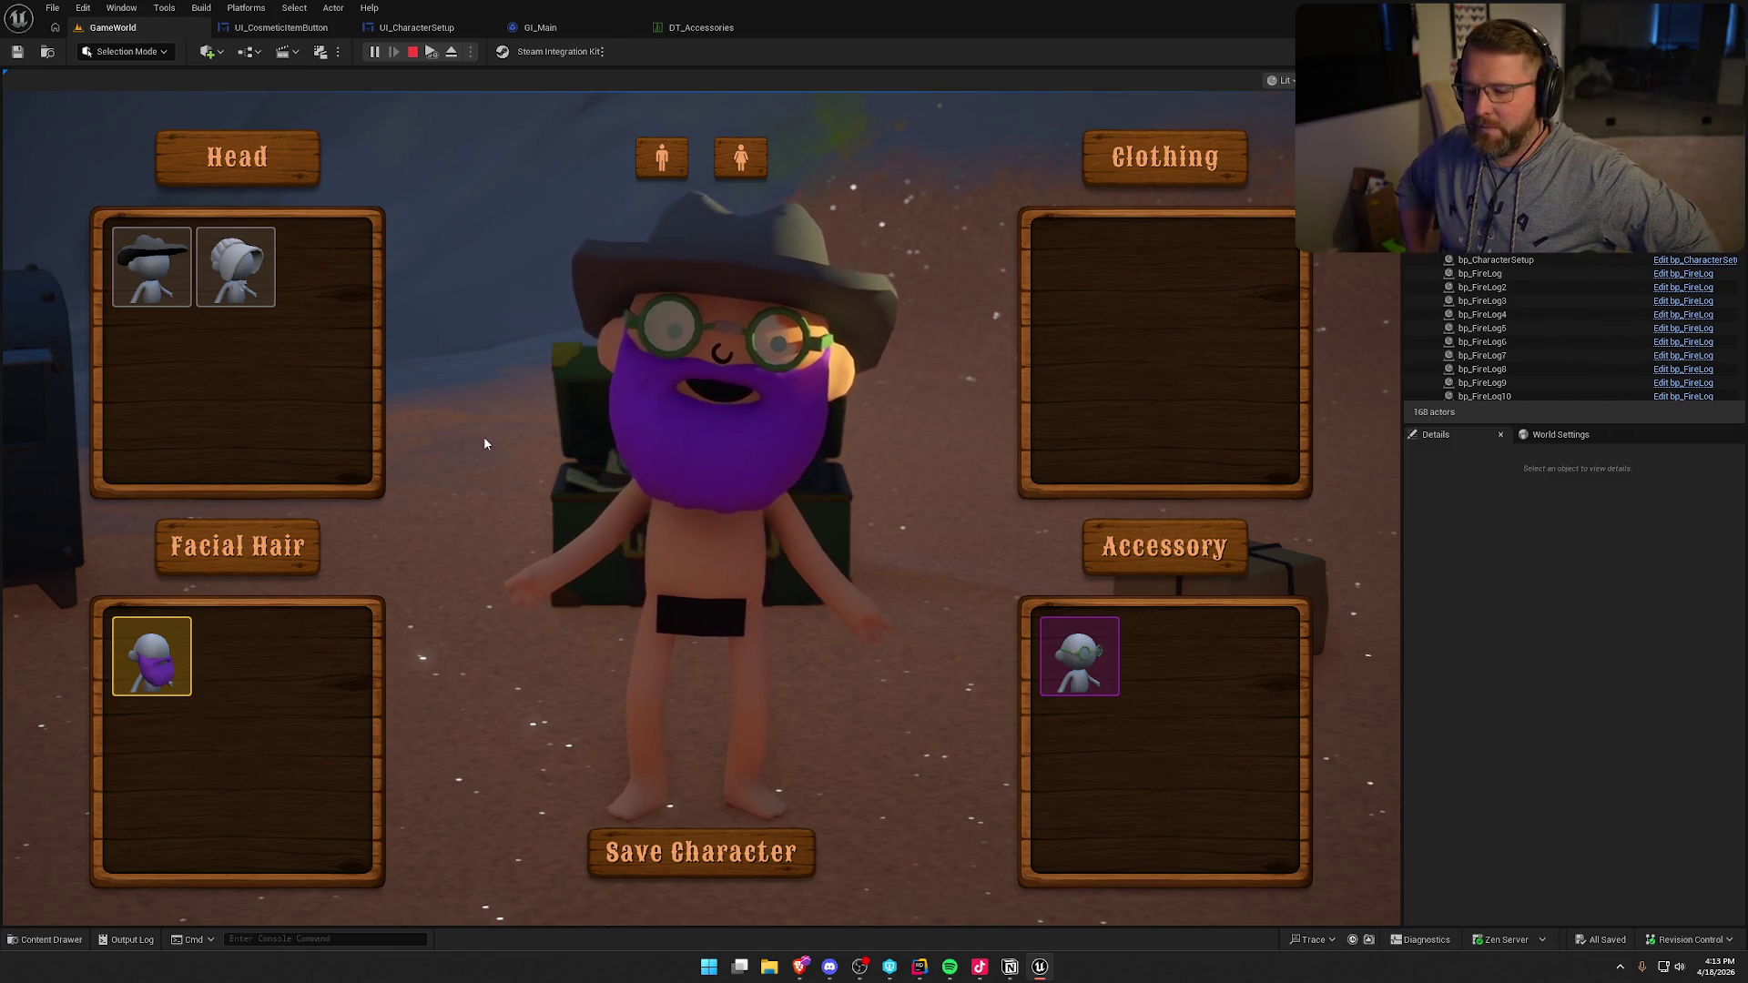
{"action": "key", "text": "Escape"}
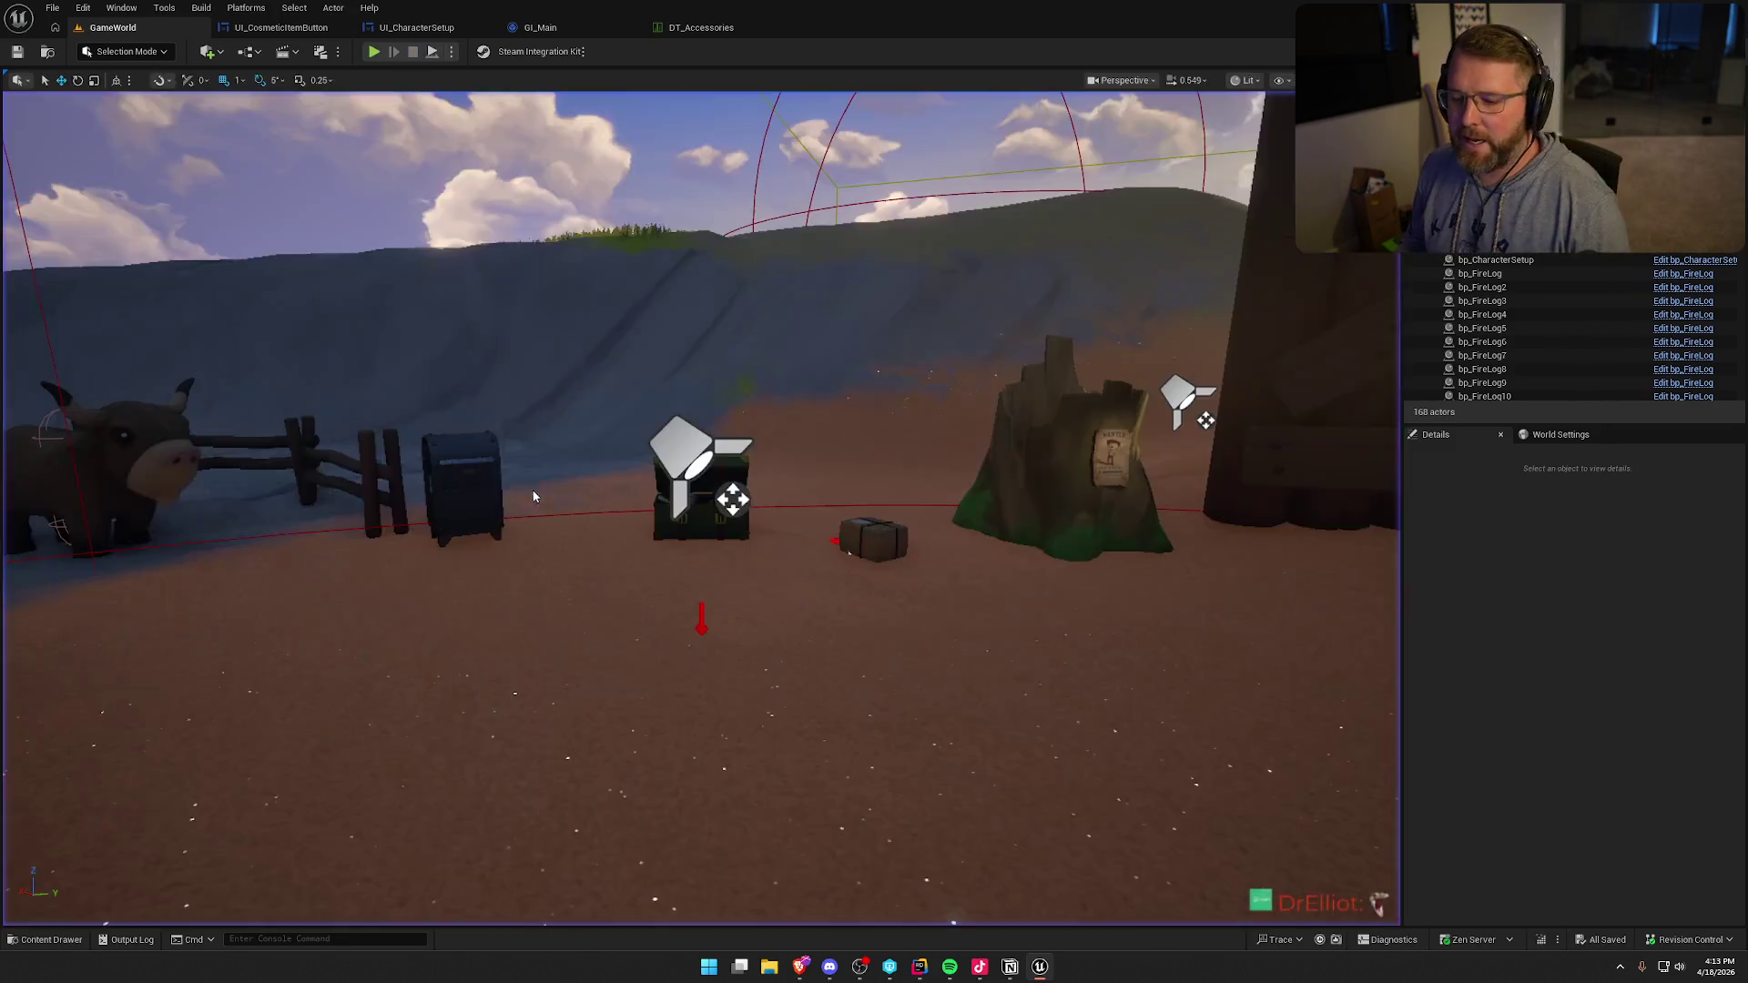
- In Notion, add a 'Create hover tool tip for cosmetics' task below Sounds with an indented sub-item
{"action": "left_click", "coordinate": [1010, 966]}
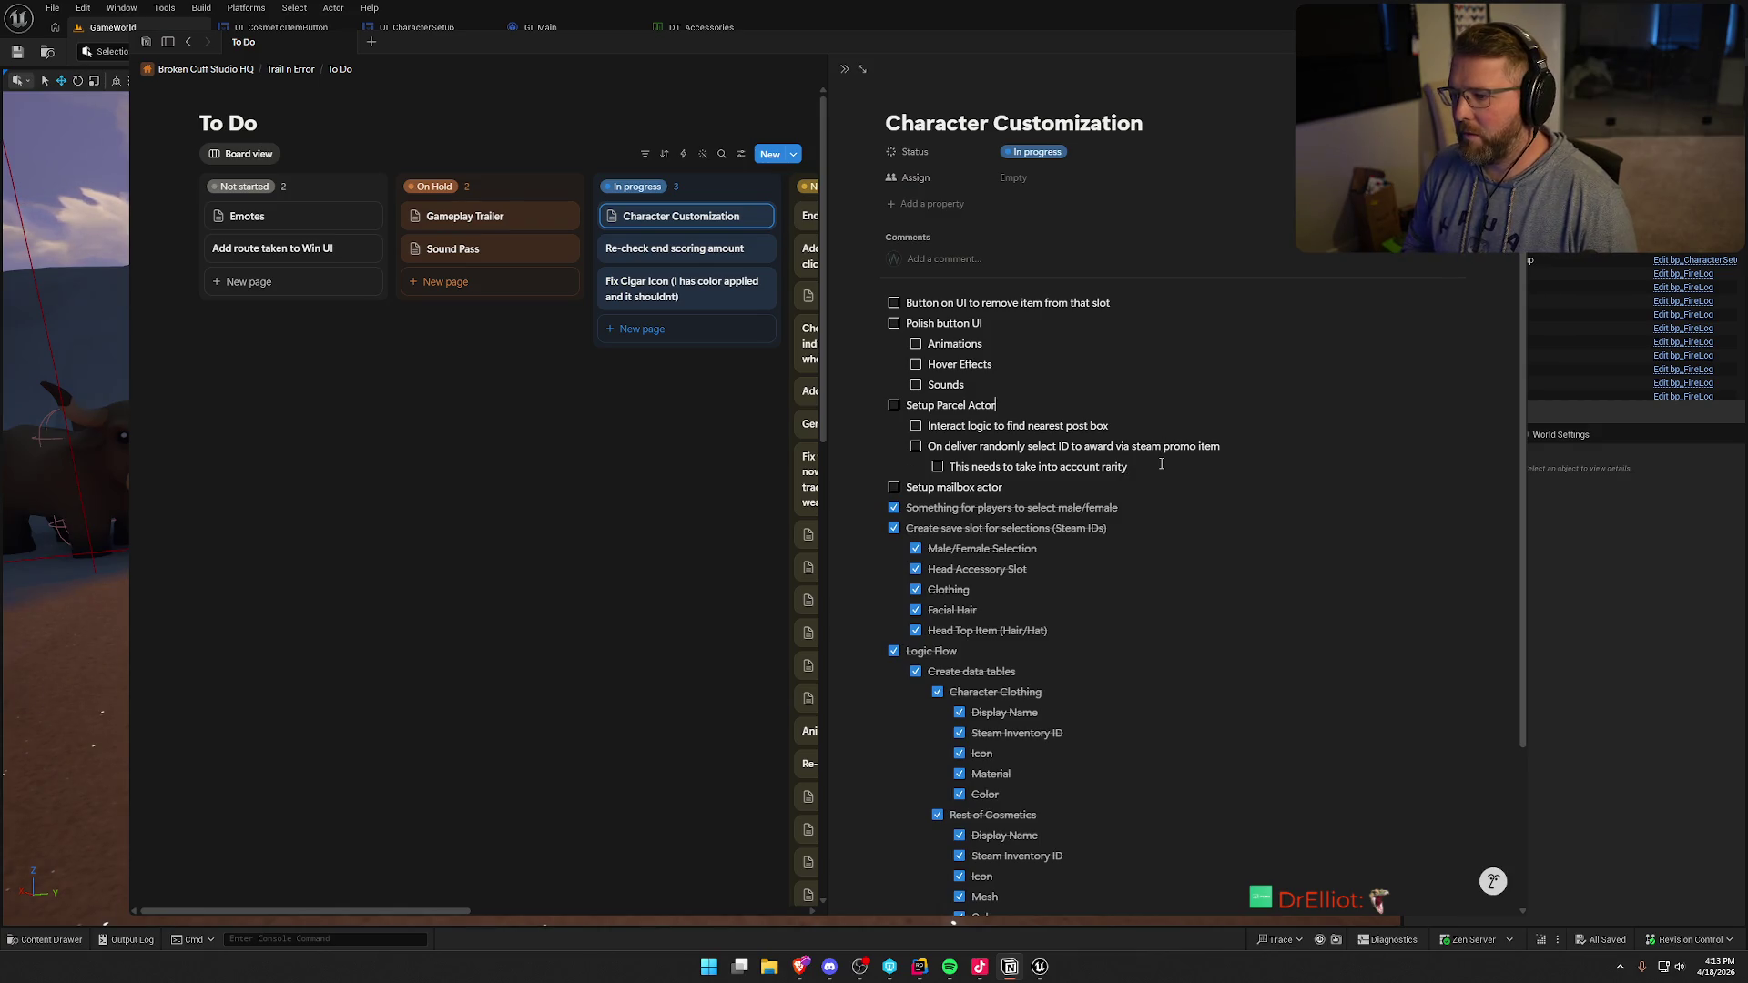
{"action": "key", "text": "Return"}
{"action": "type", "text": "Create hover tool tip for cosmetics"}
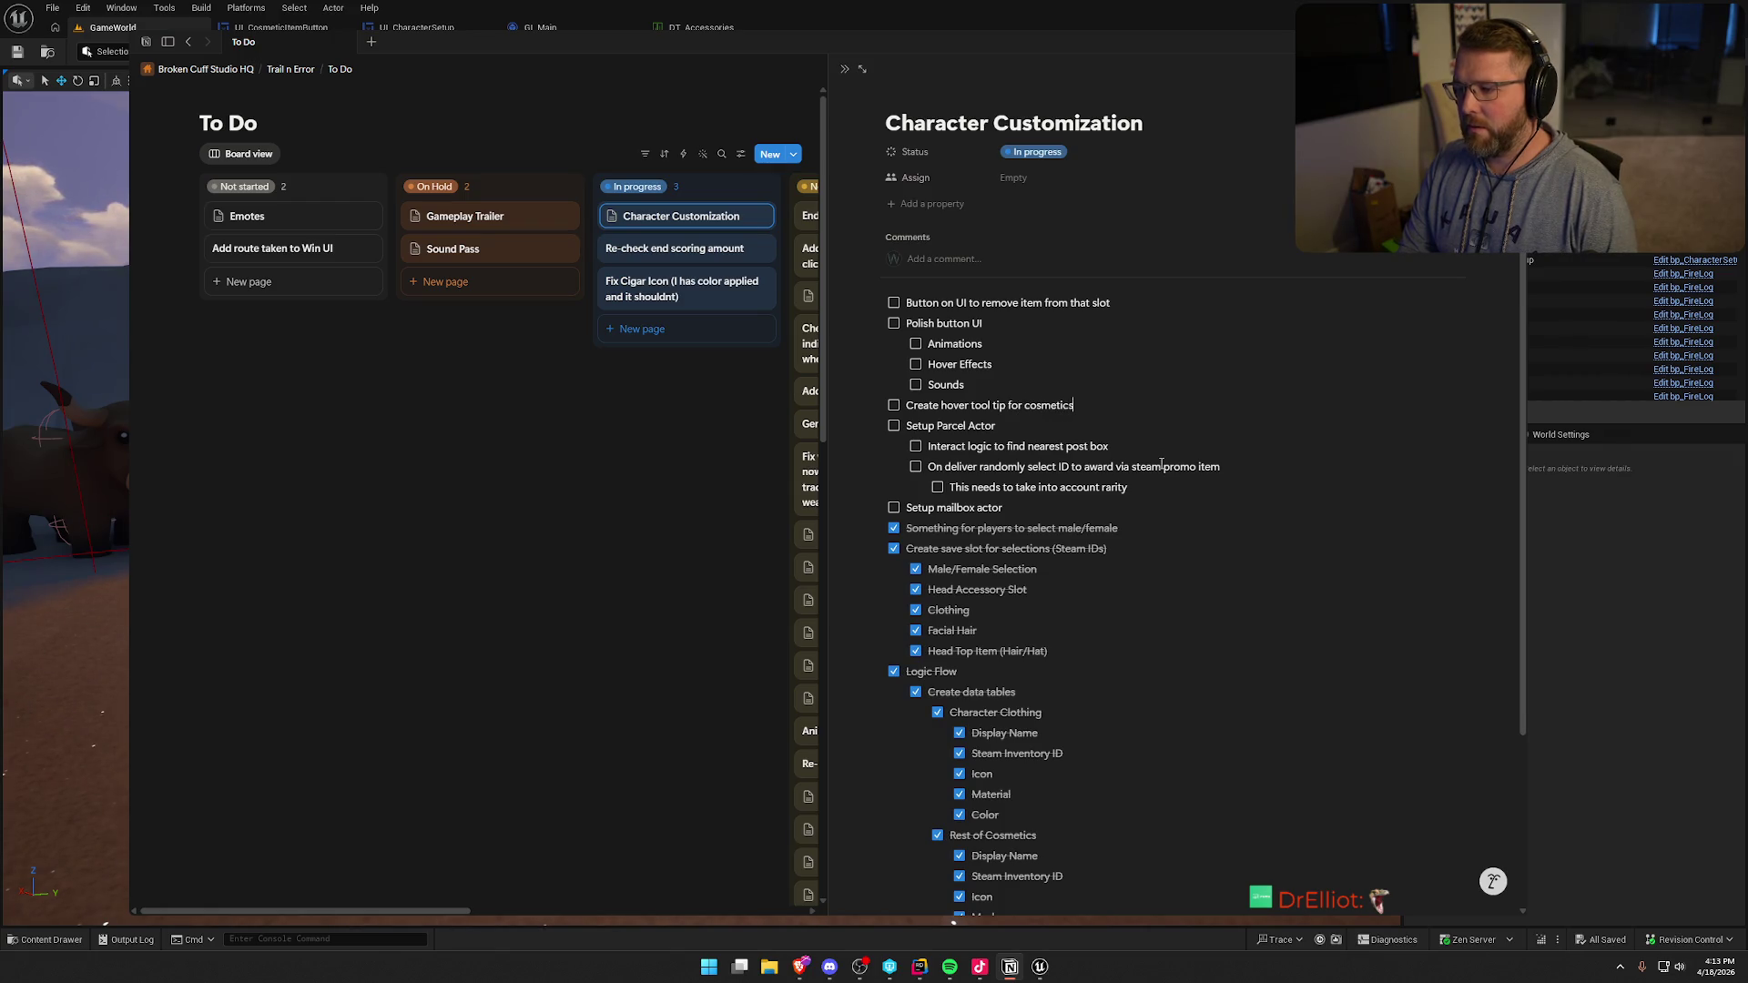
{"action": "key", "text": "Return"}
{"action": "key", "text": "Tab"}
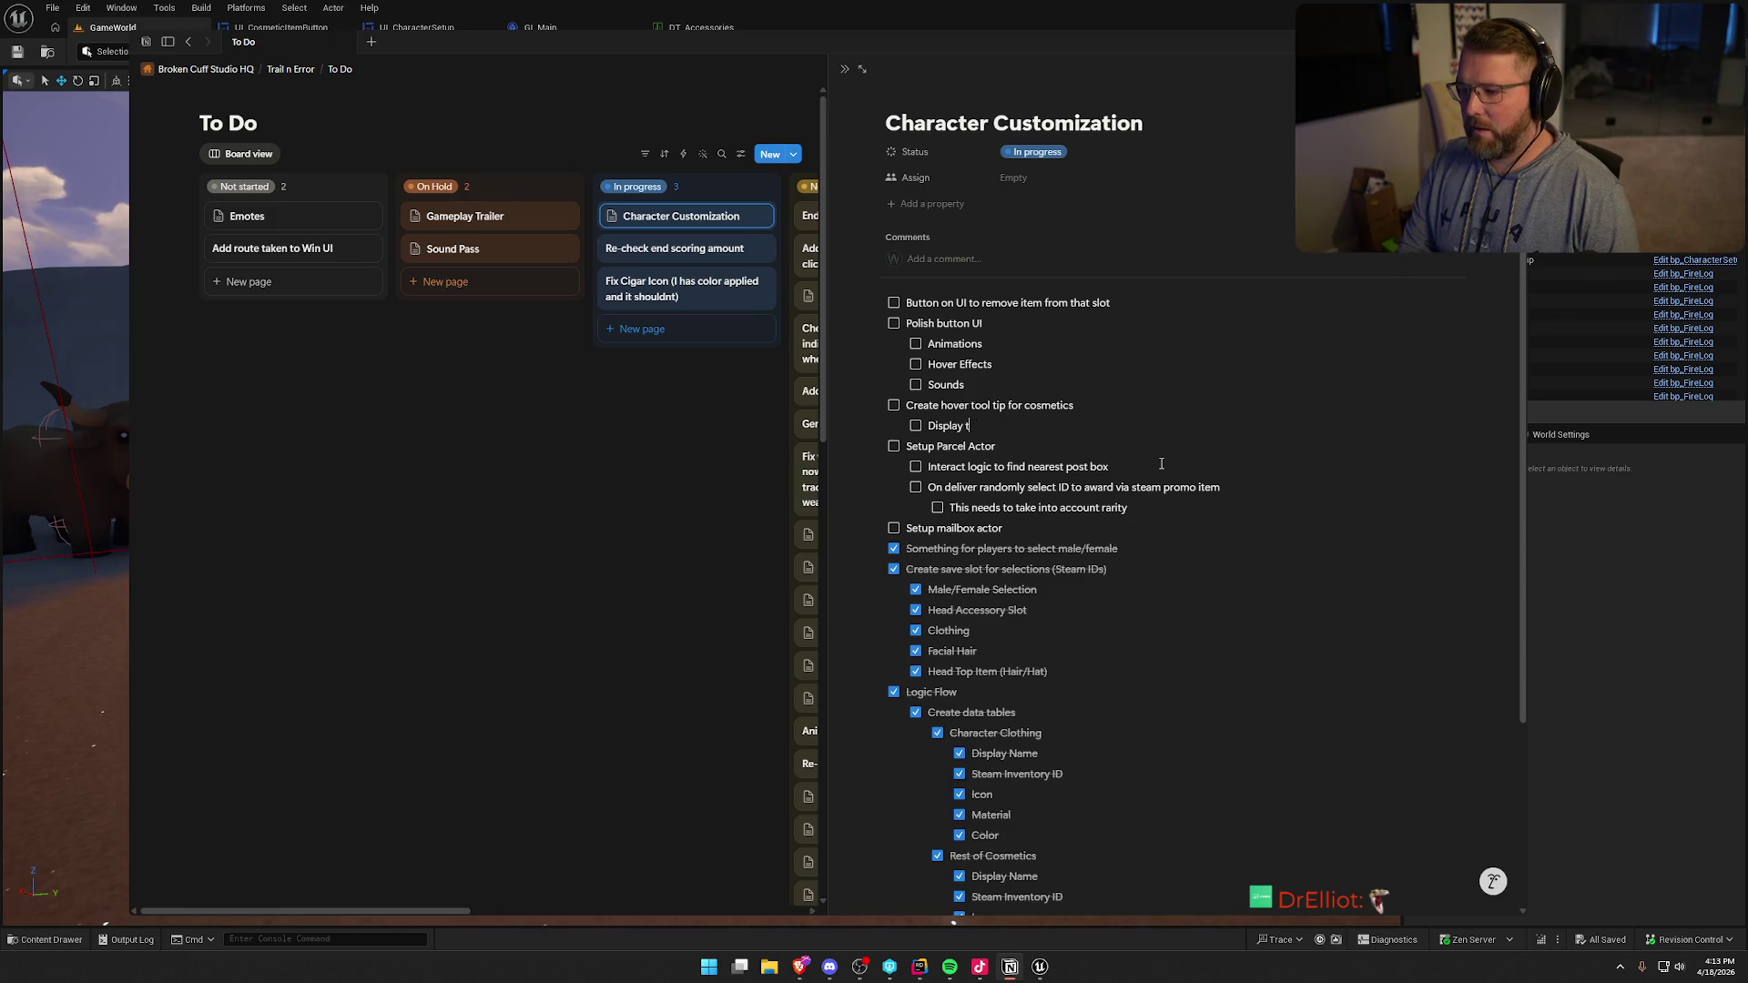
{"action": "type", "text": "he name"}
- Nest Color, Name and Description under the Display item, then return to Unreal
{"action": "key", "text": "Return"}
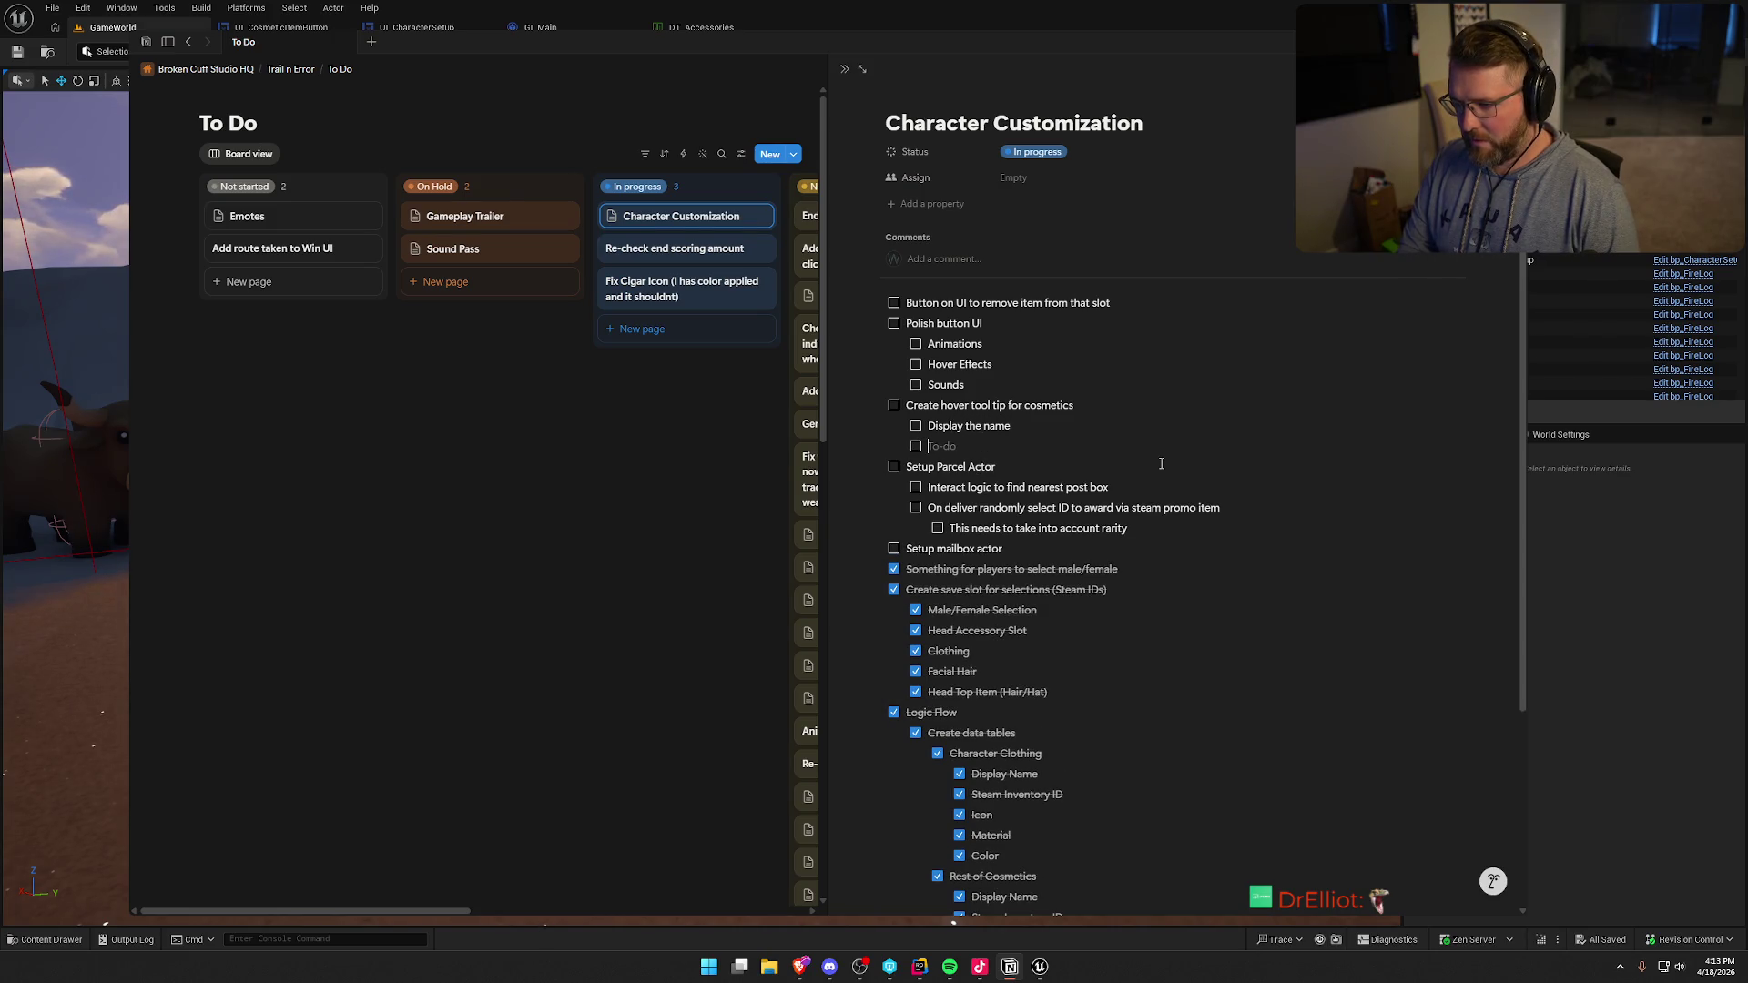
{"action": "key", "text": "BackSpace"}
{"action": "key", "text": "BackSpace"}
{"action": "key", "text": "BackSpace"}
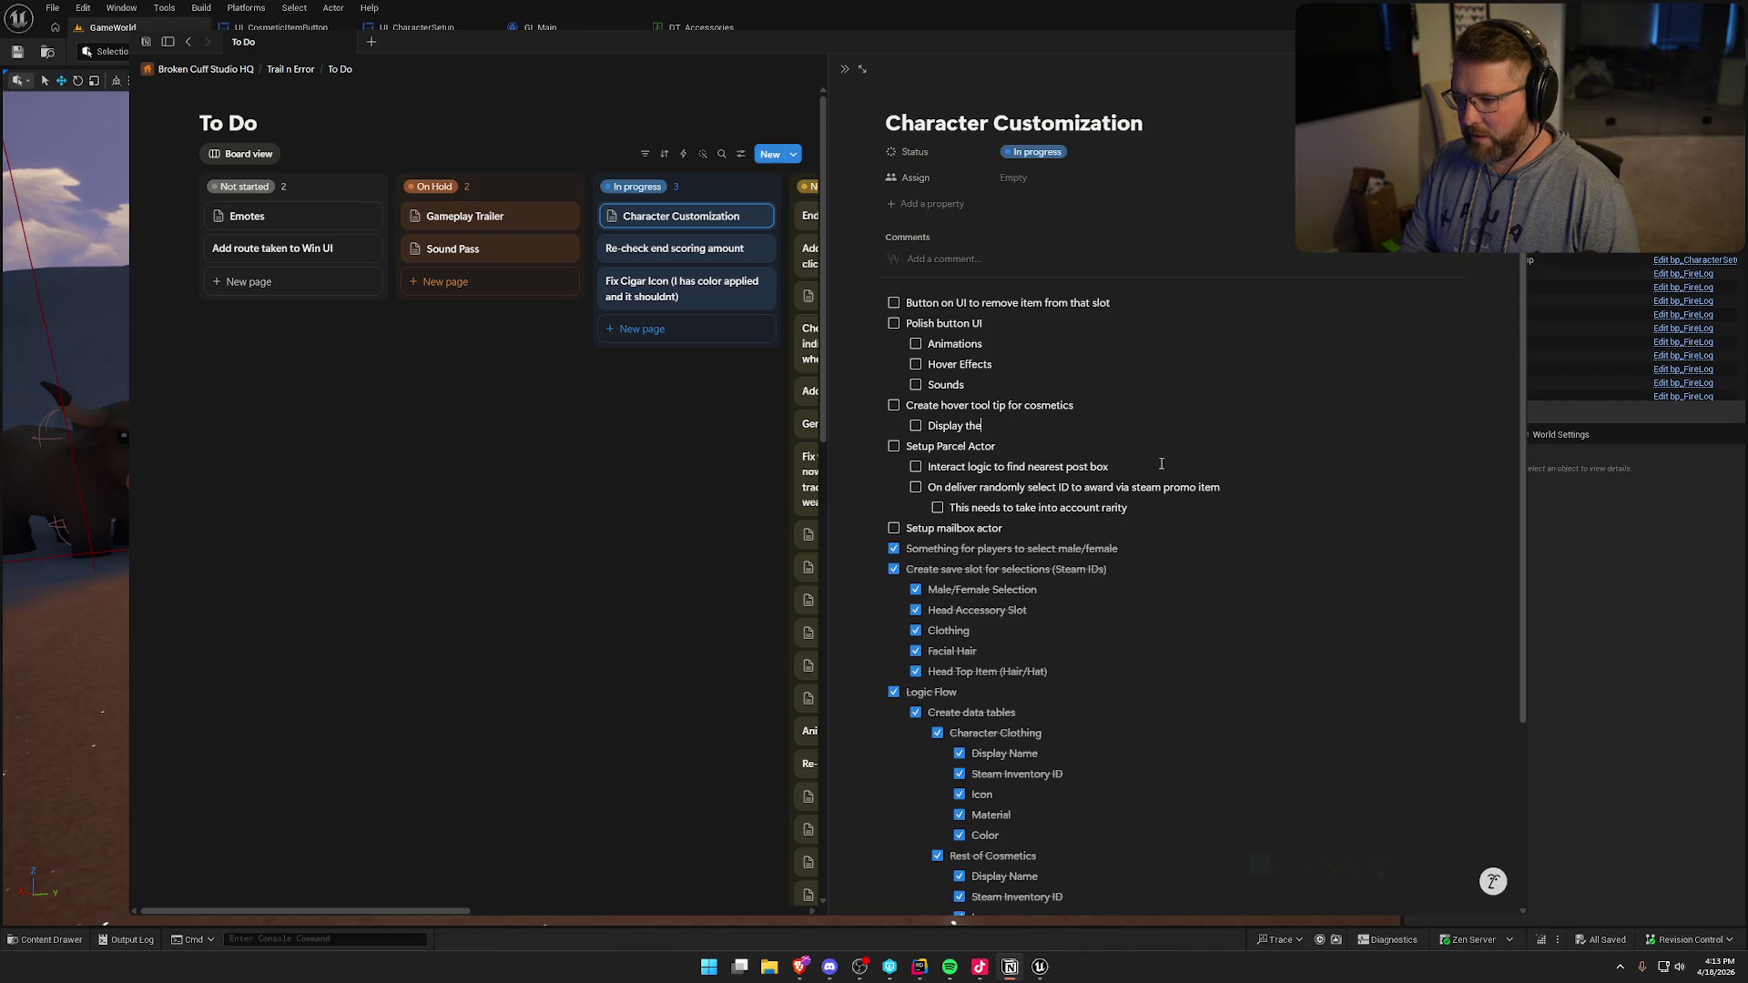
{"action": "key", "text": "Return"}
{"action": "key", "text": "Tab"}
{"action": "type", "text": "Color"}
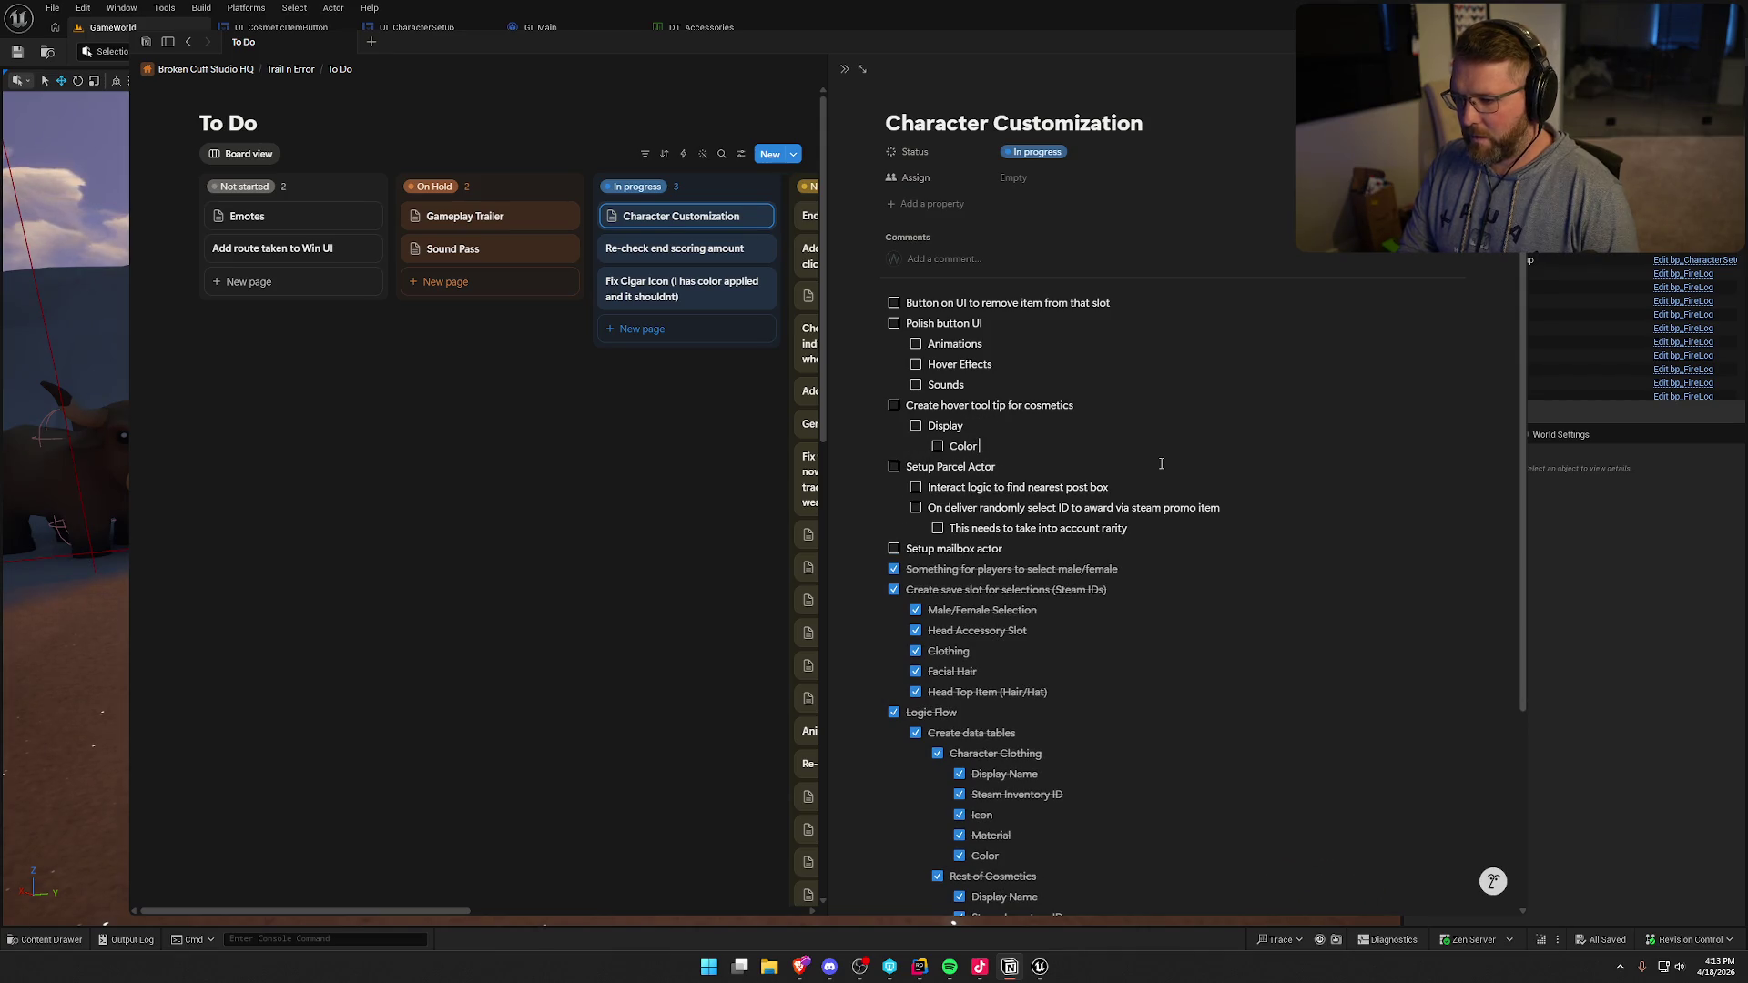
{"action": "key", "text": "Return"}
{"action": "type", "text": "ame"}
{"action": "key", "text": "Return"}
{"action": "type", "text": "Description"}
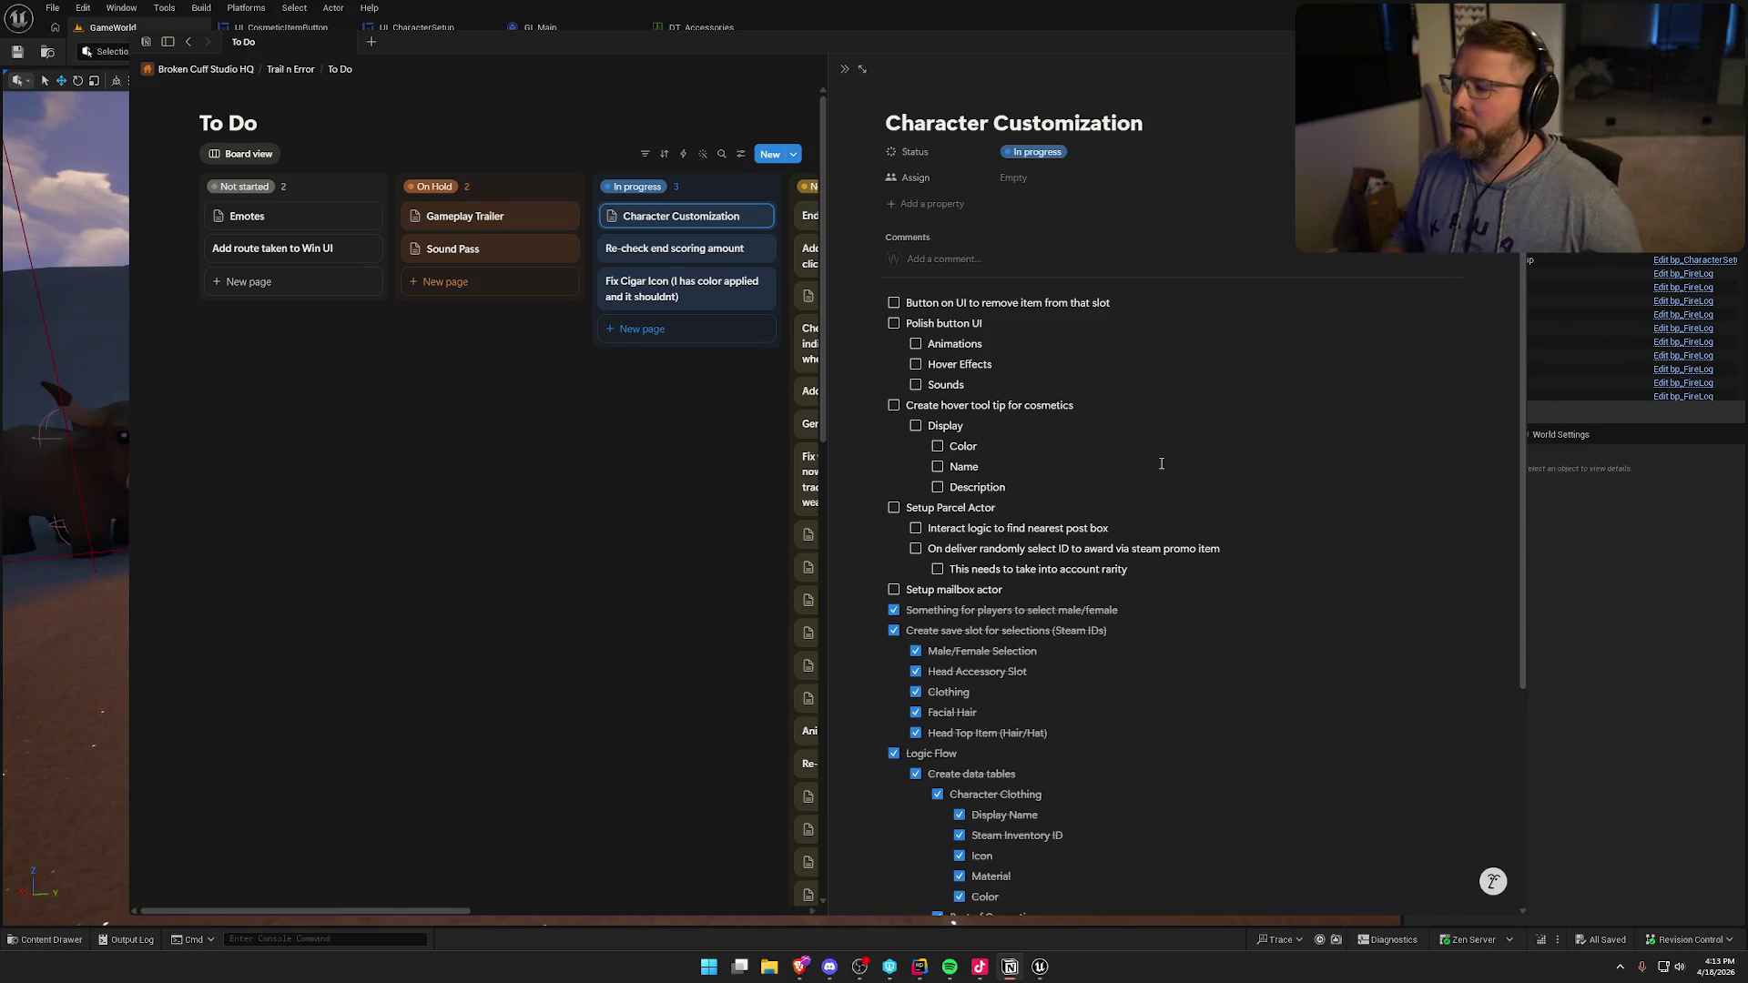
{"action": "key", "text": "alt+Tab"}
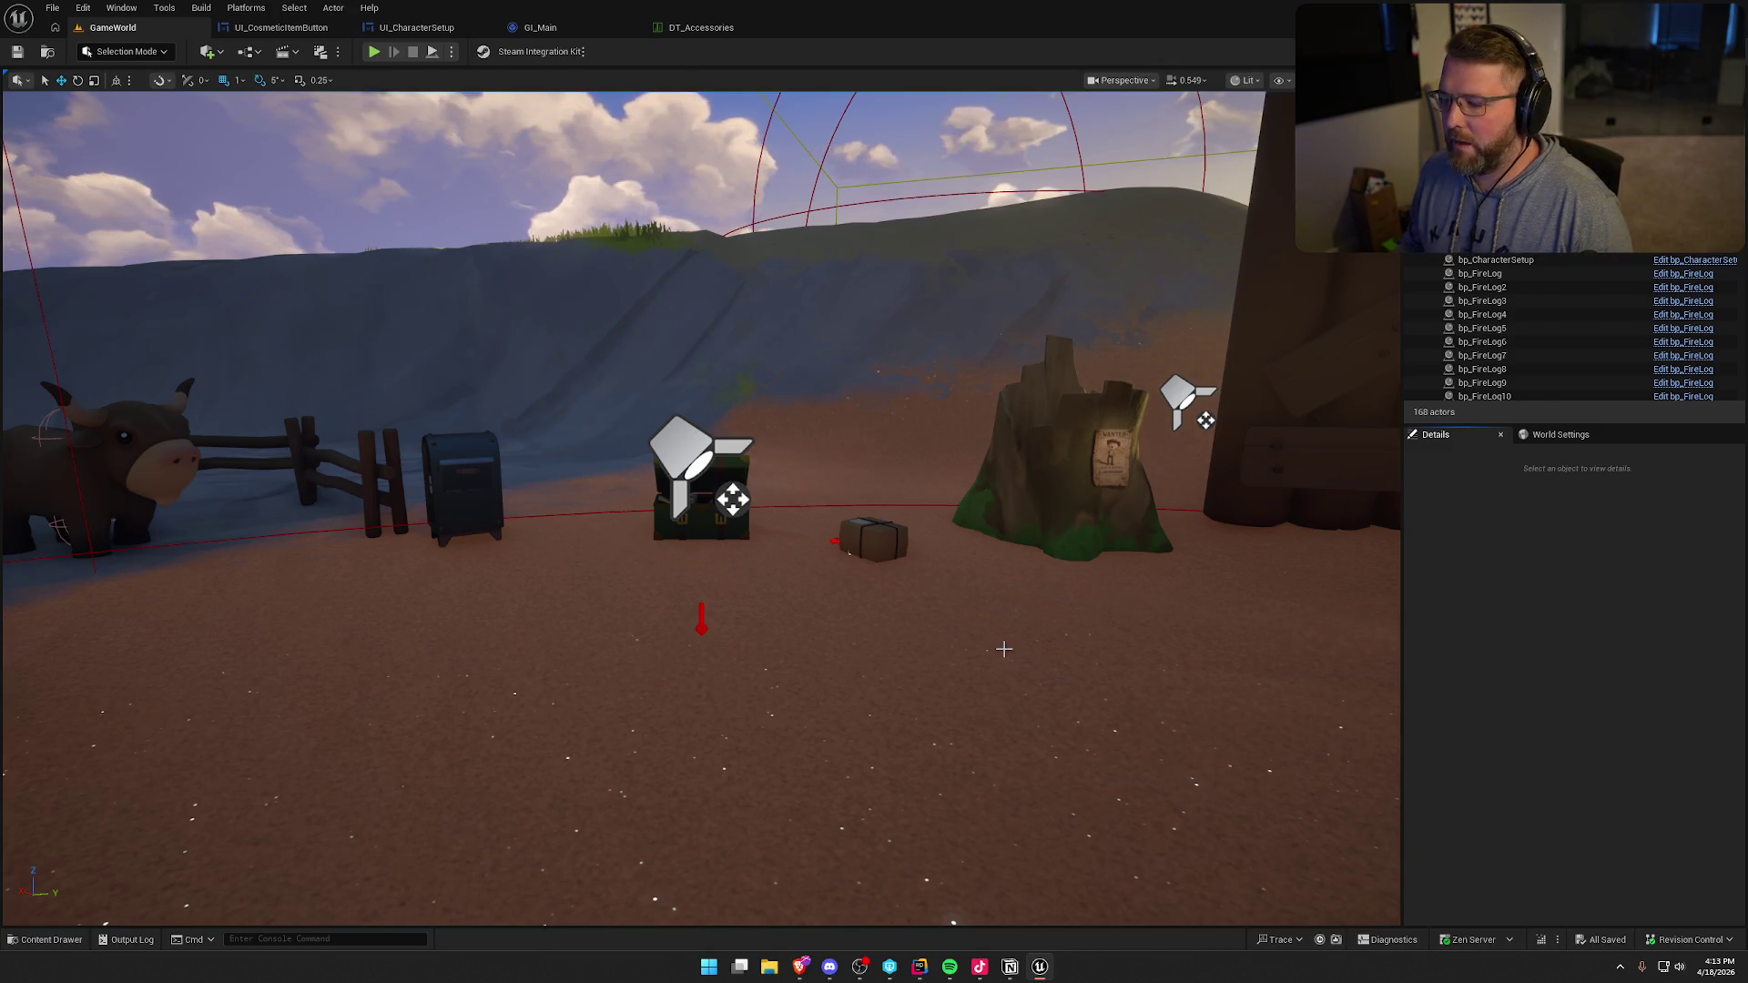
- Glance at the Notion list again, then back in Unreal open the Play mode options dropdown
{"action": "key", "text": "alt+Tab"}
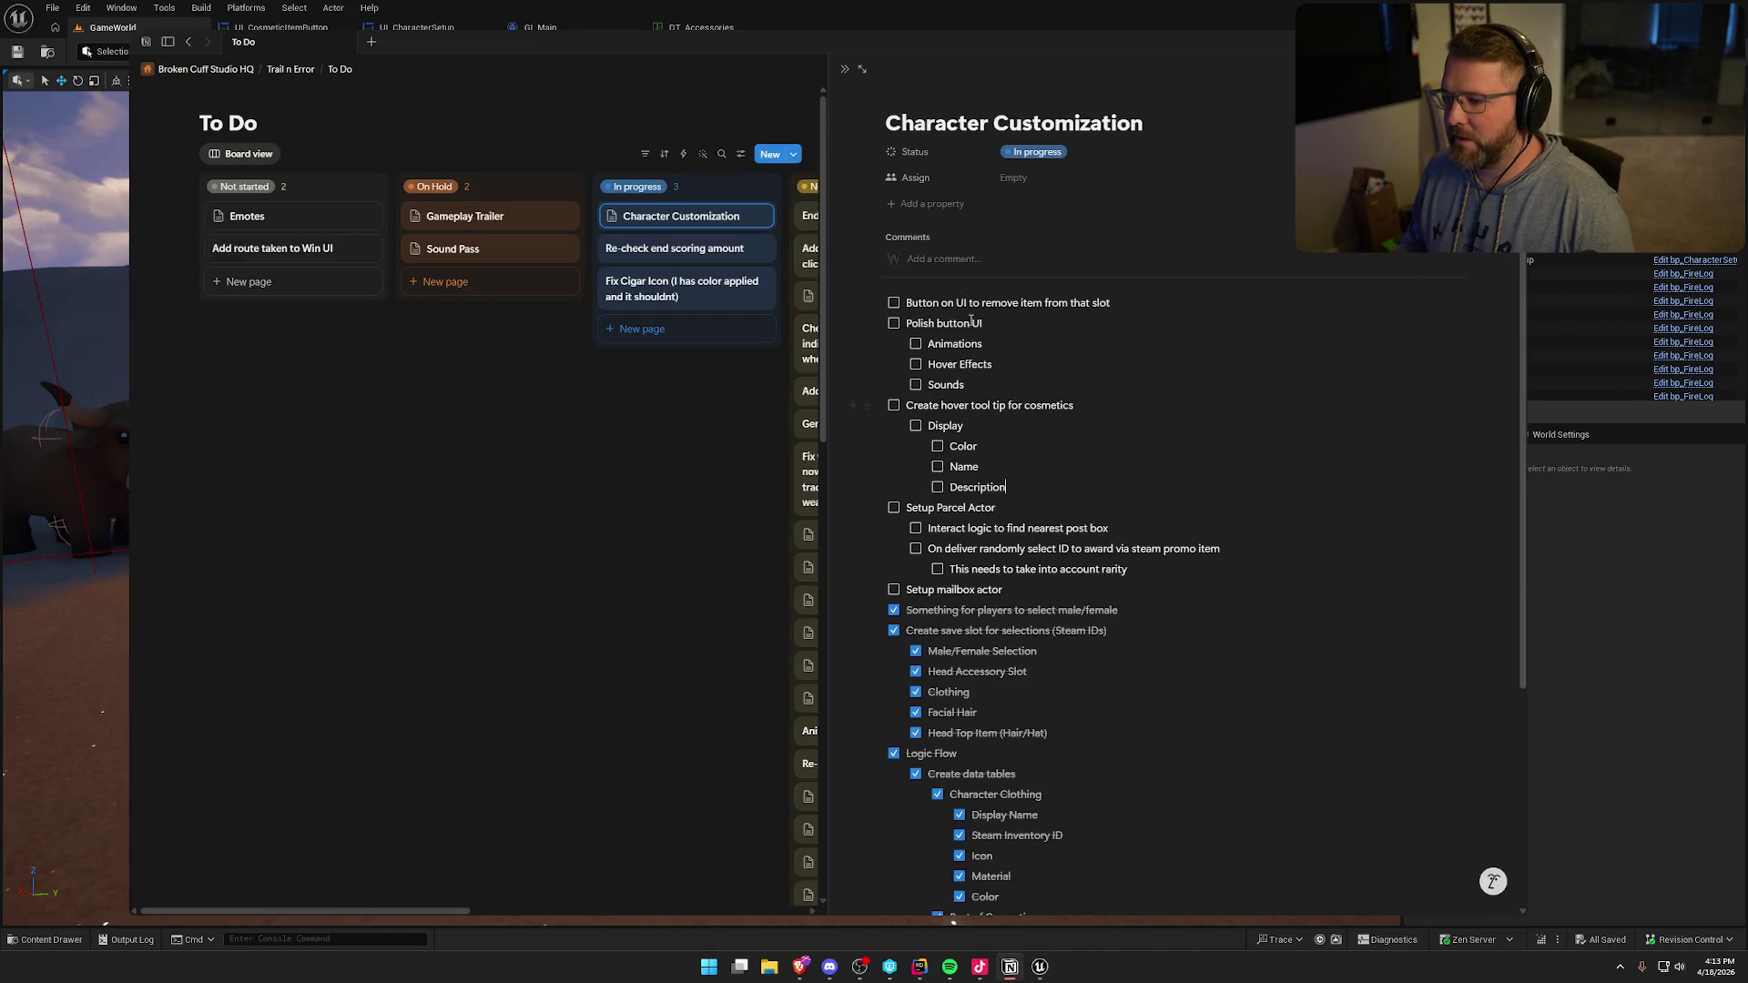
{"action": "key", "text": "alt+Tab"}
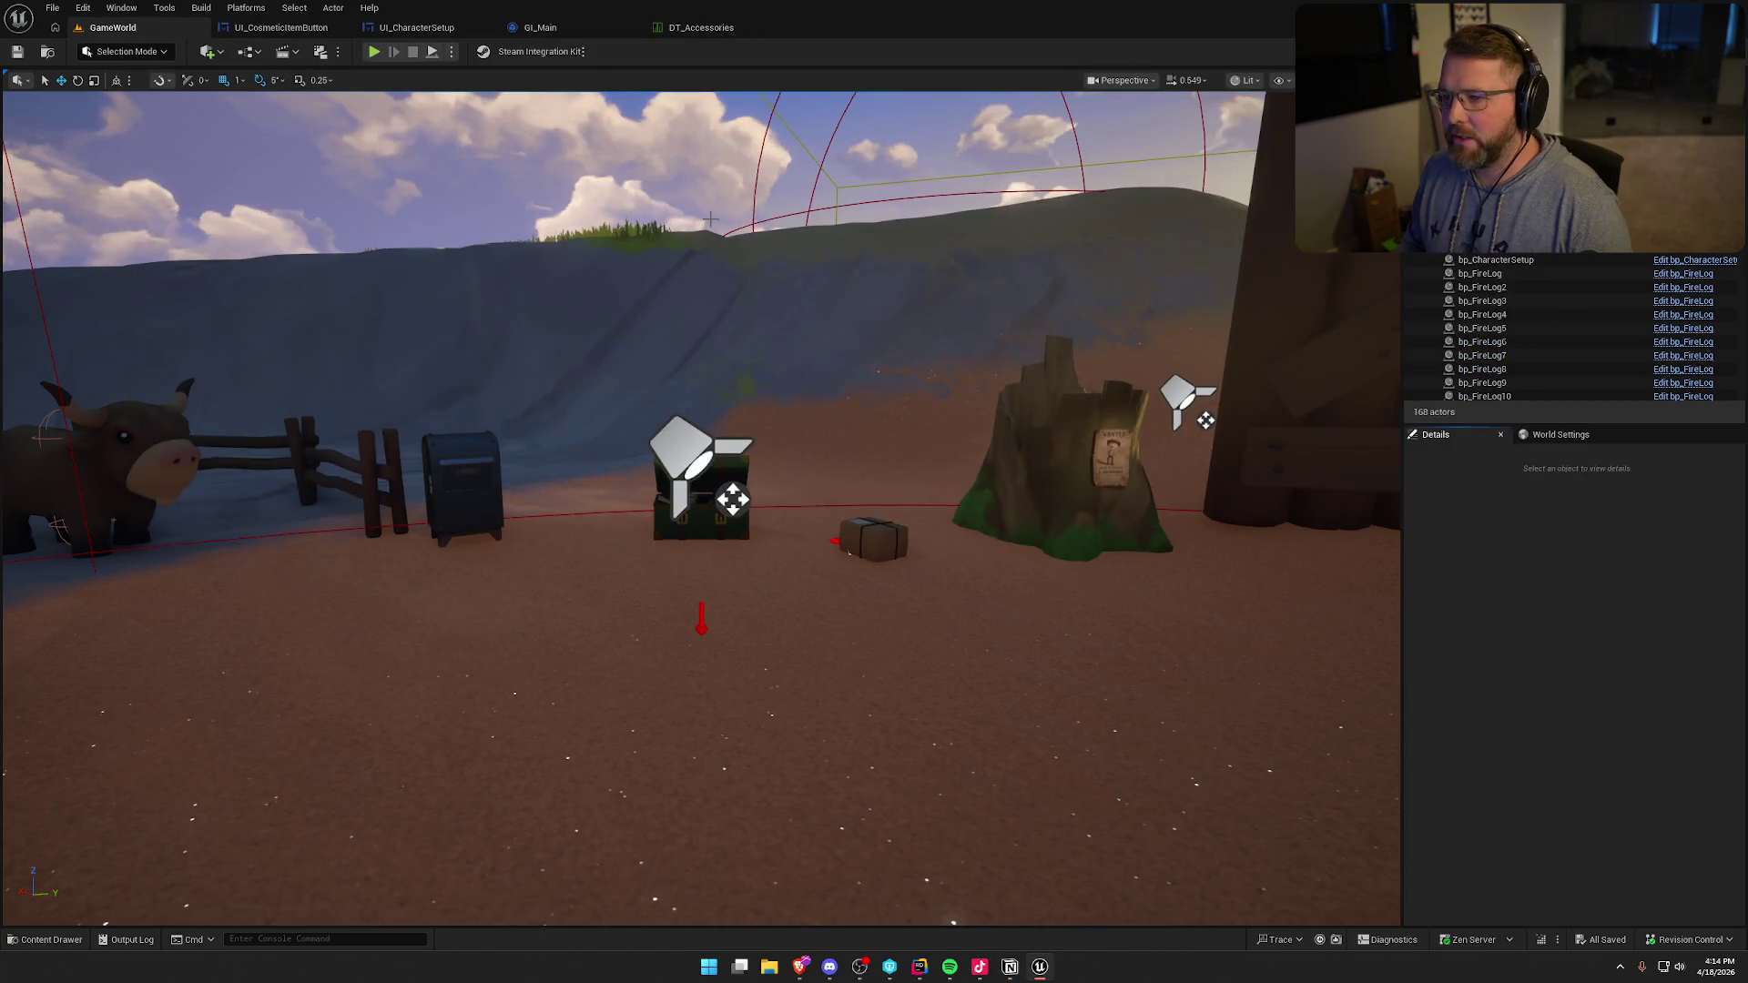
{"action": "left_click", "coordinate": [471, 60]}
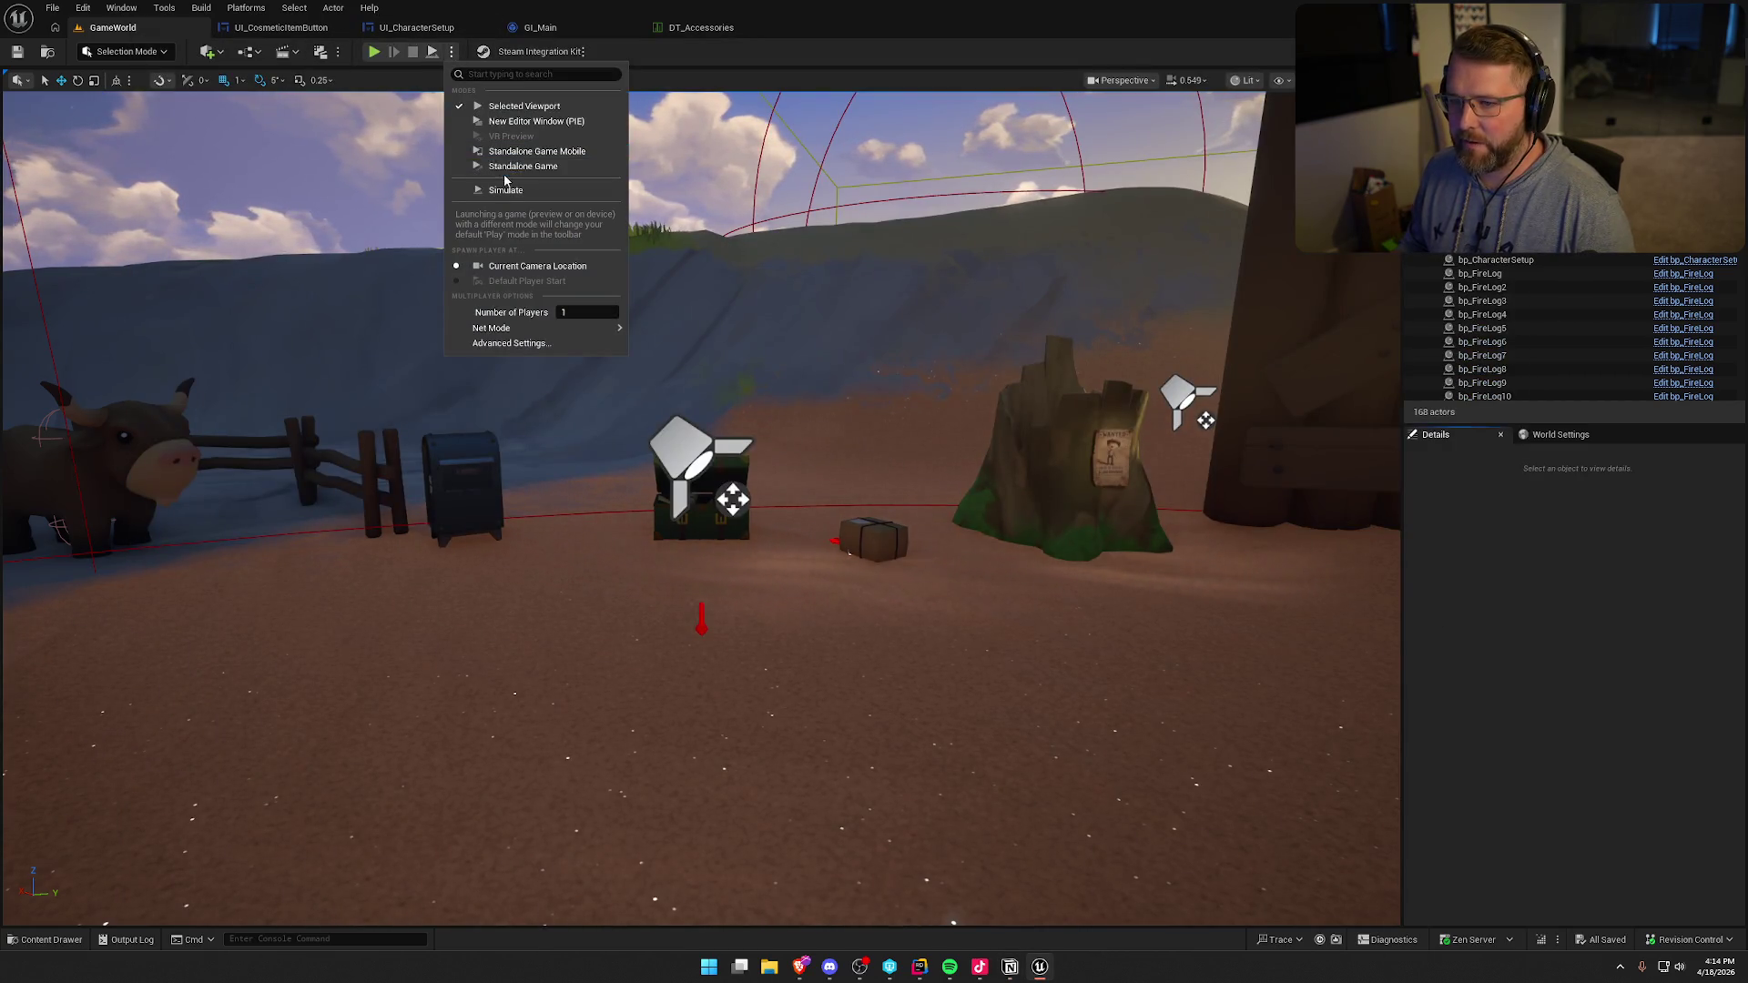
{"action": "key", "text": "Escape"}
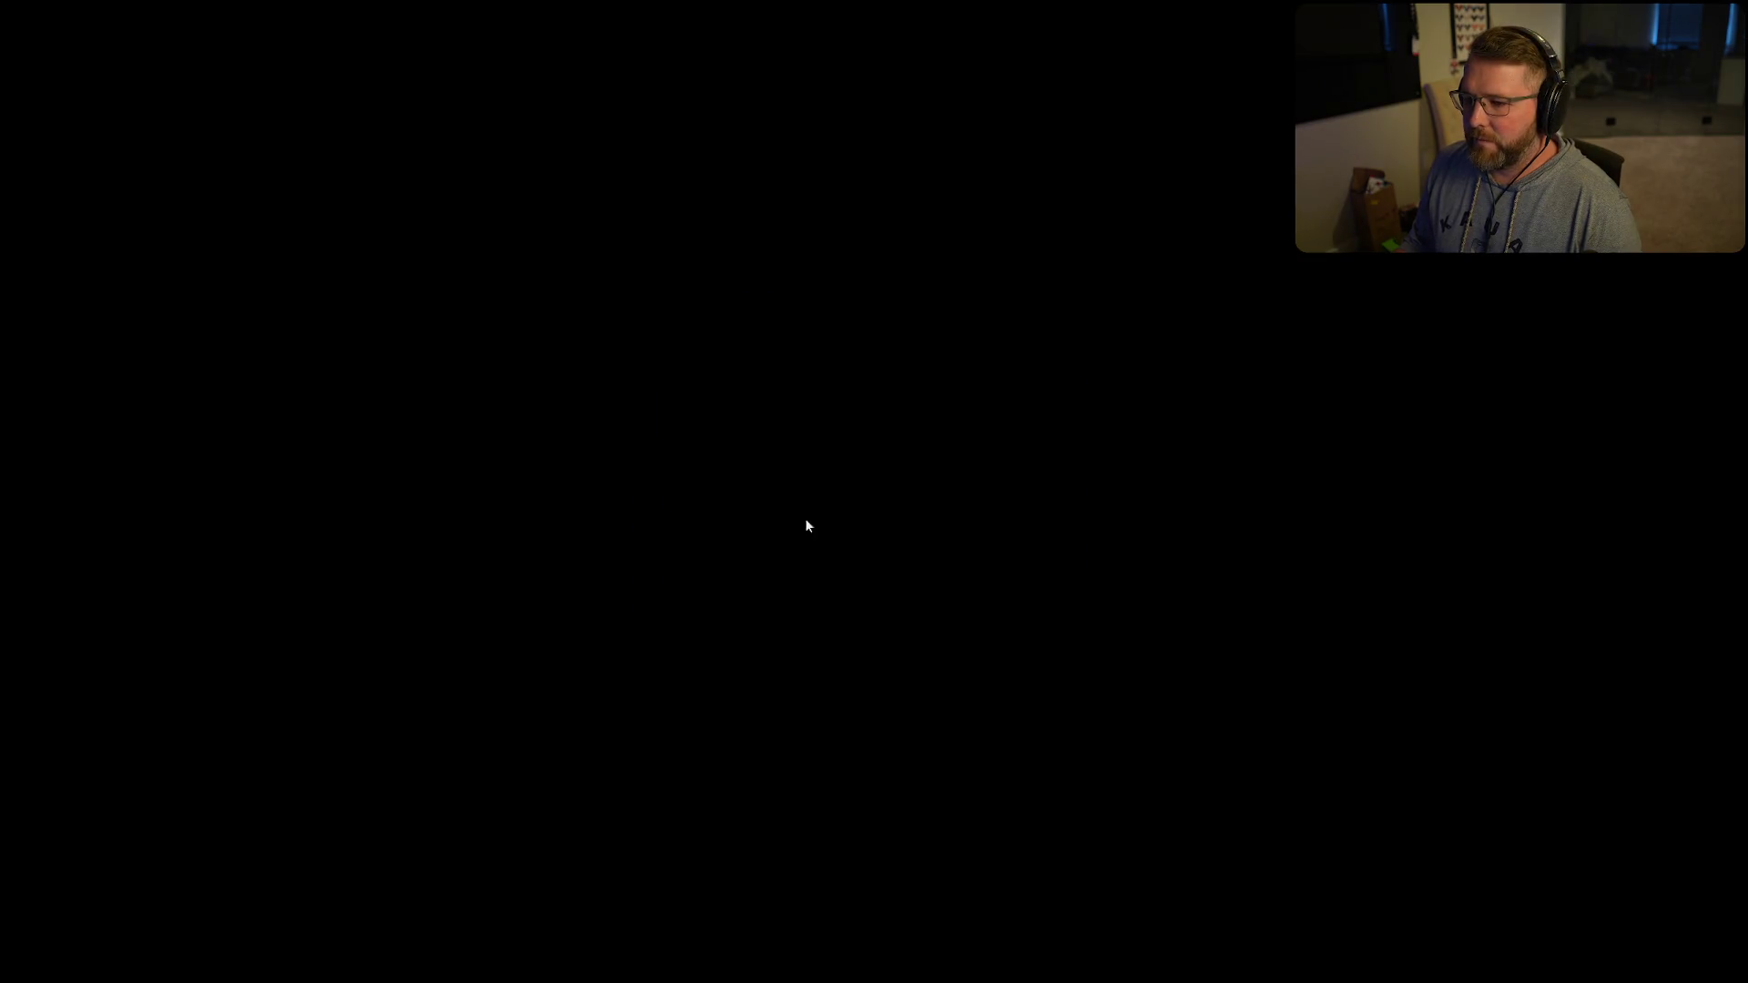
- Run to the chest, open customization, and try the green hat, red hat and dark curly hair
{"action": "key", "text": "w"}
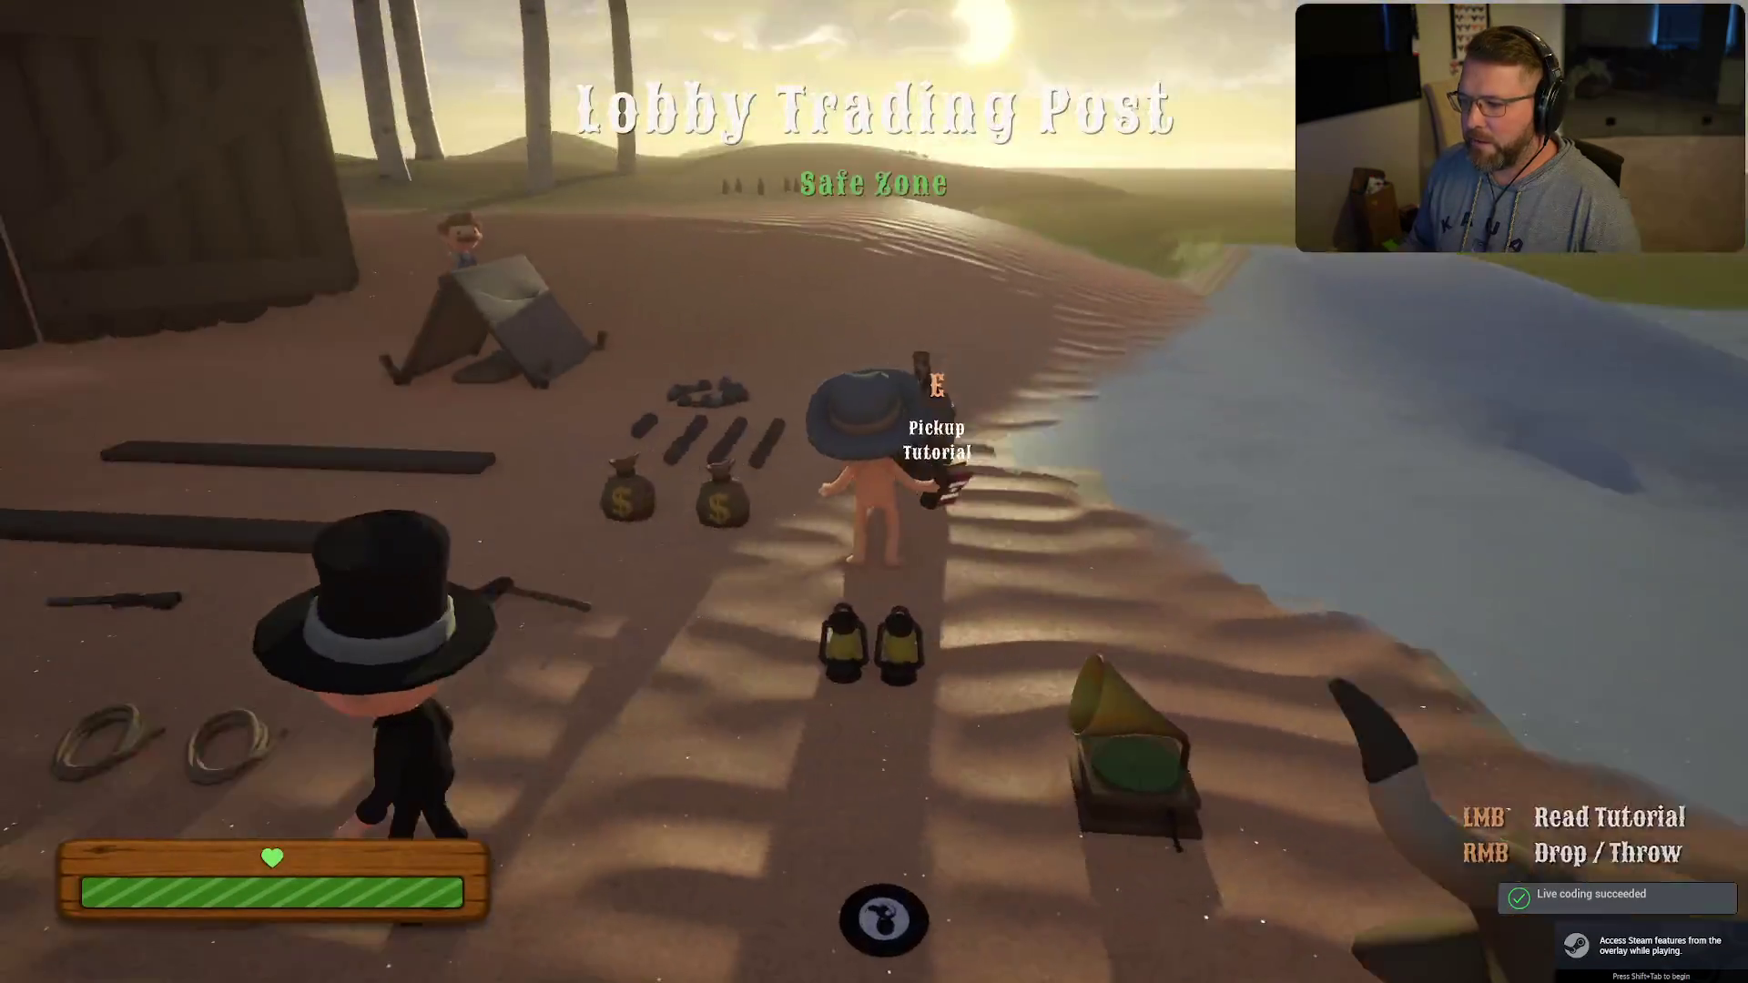
{"action": "key", "text": "w"}
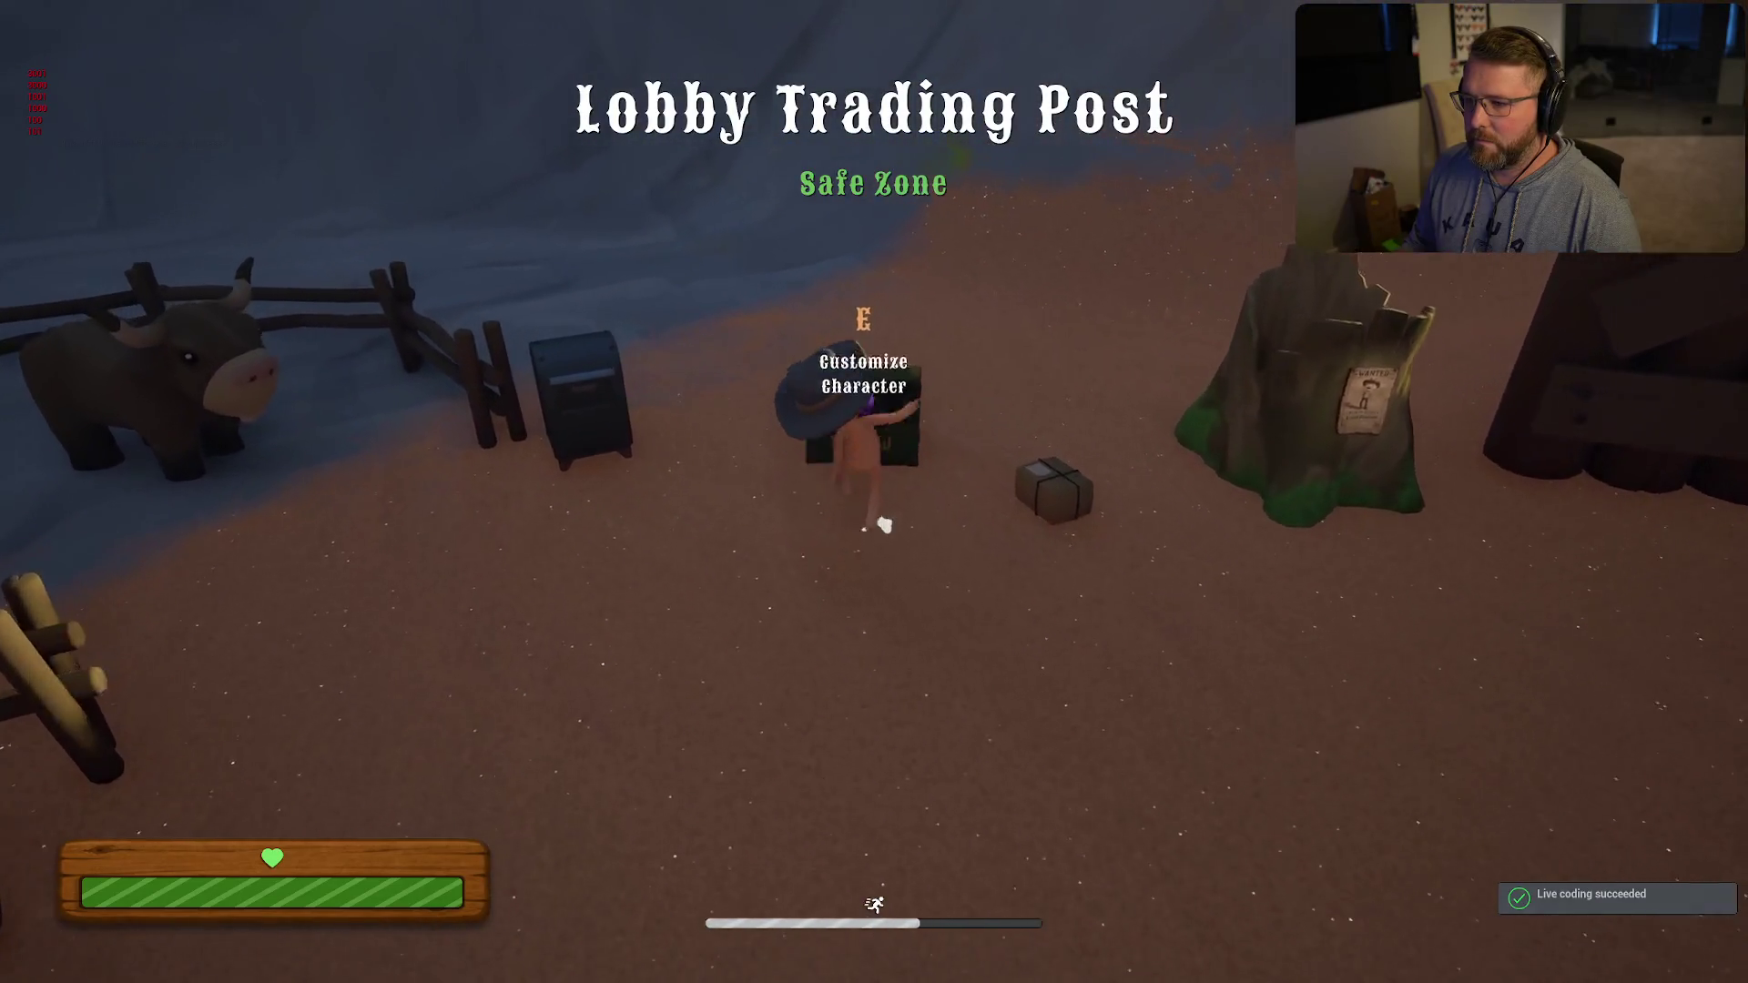
{"action": "key", "text": "e"}
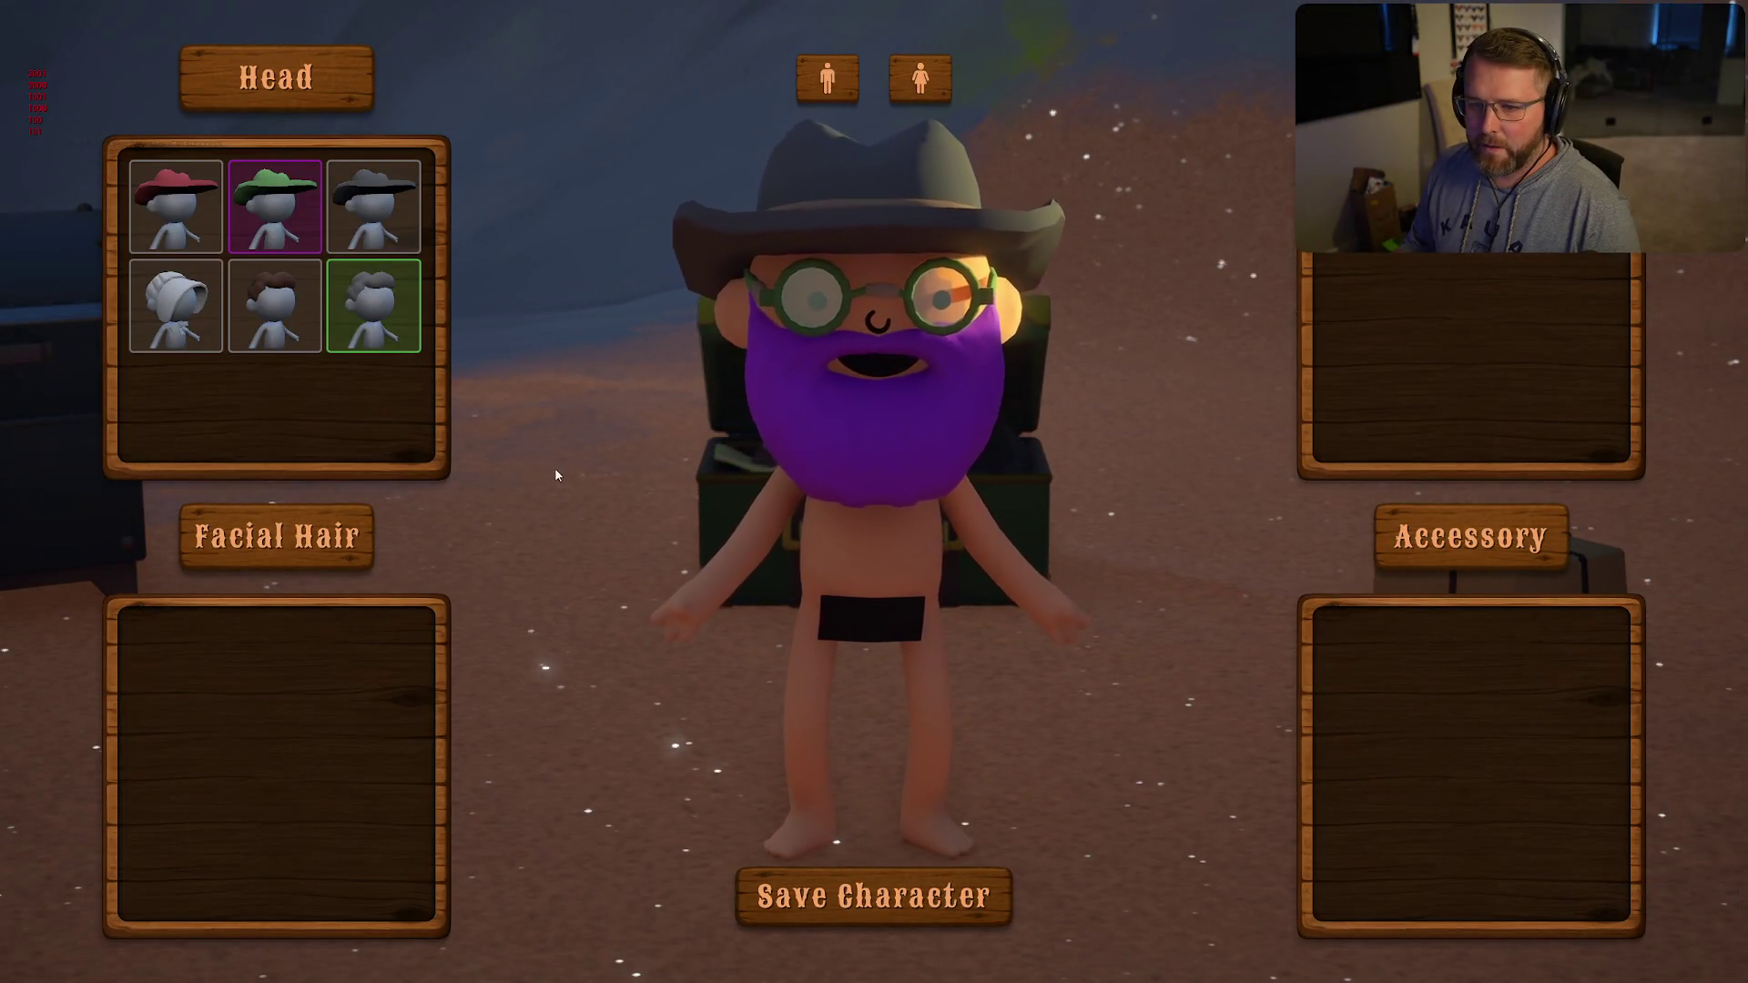
{"action": "left_click", "coordinate": [272, 234]}
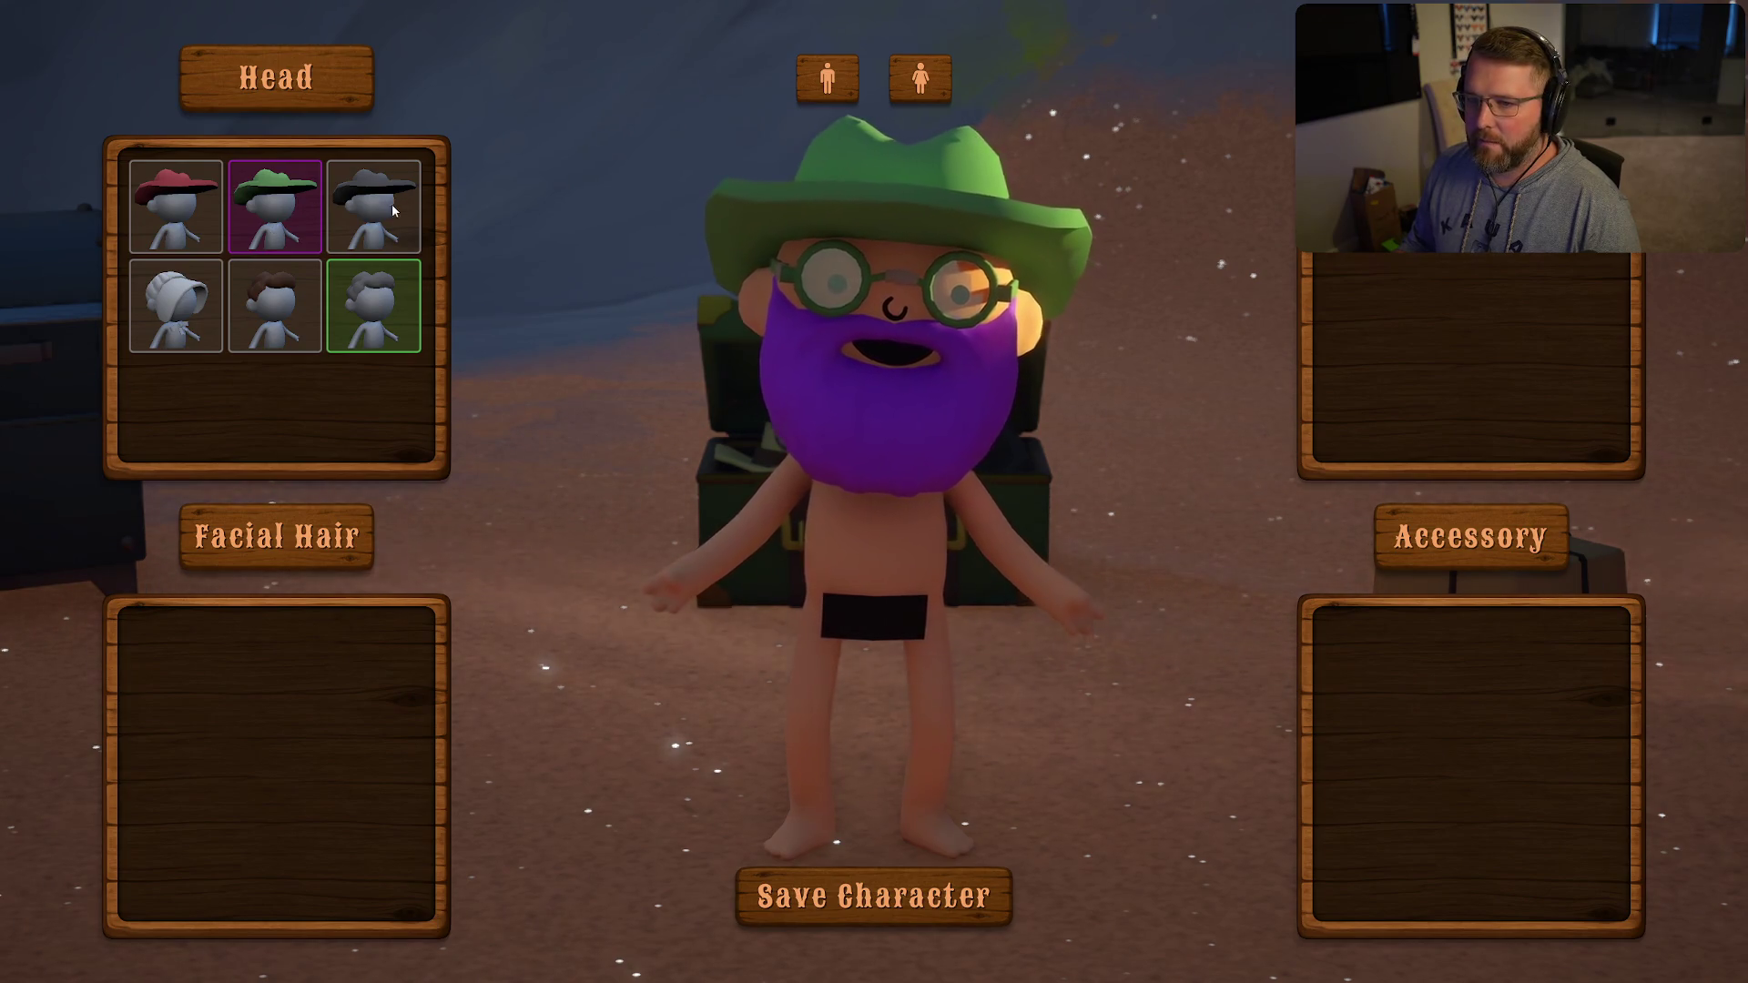
{"action": "left_click", "coordinate": [192, 213]}
{"action": "left_click", "coordinate": [380, 294]}
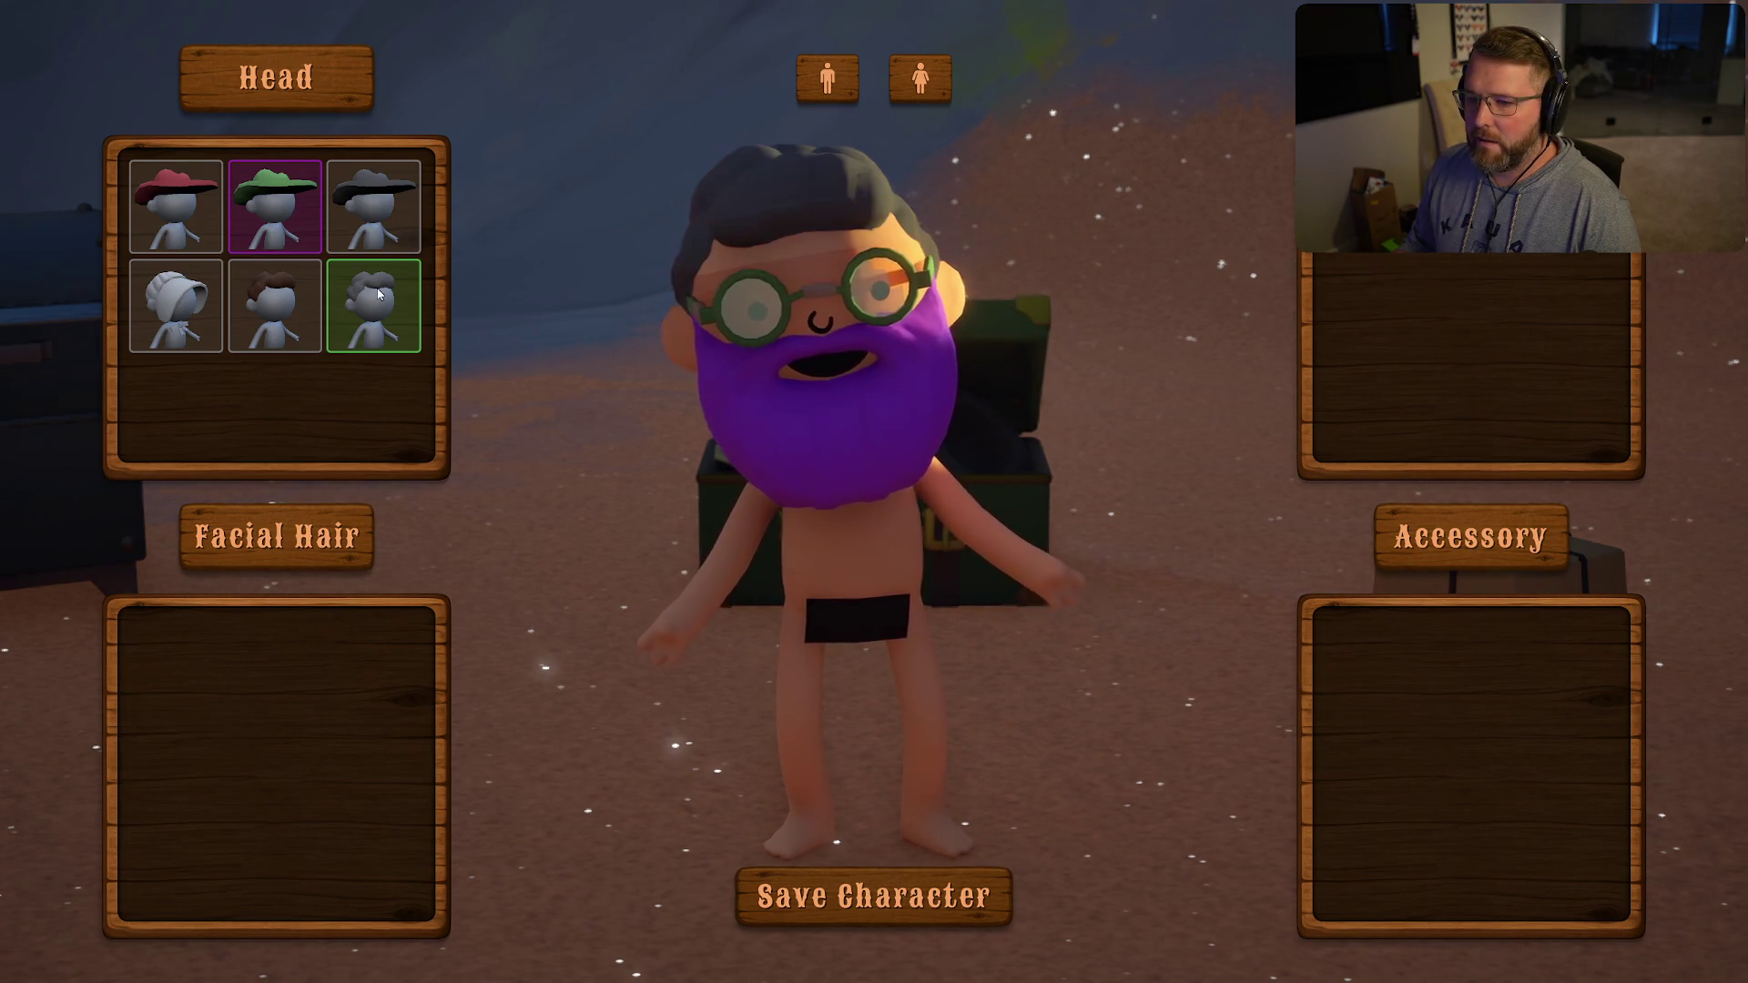
- Cycle through the bonnet, brown hair, green and red hats, grey hair, then pick the female body
{"action": "left_click", "coordinate": [171, 315]}
{"action": "left_click", "coordinate": [286, 317]}
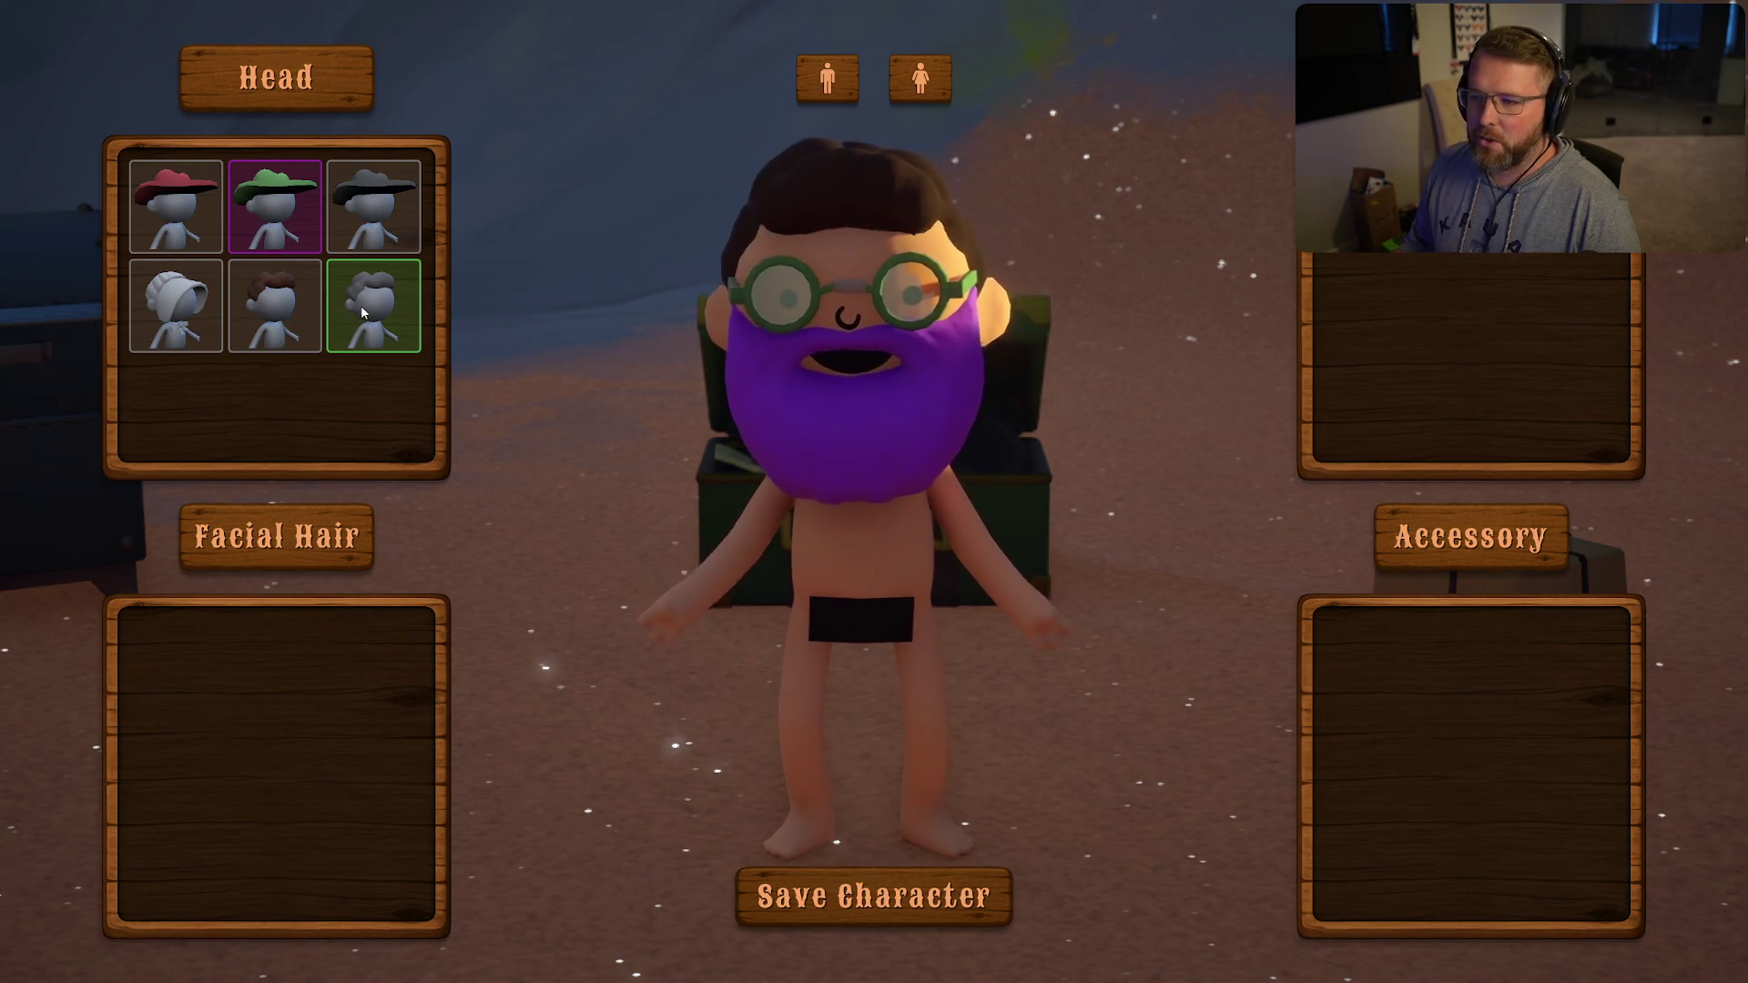
{"action": "left_click", "coordinate": [273, 211]}
{"action": "left_click", "coordinate": [199, 209]}
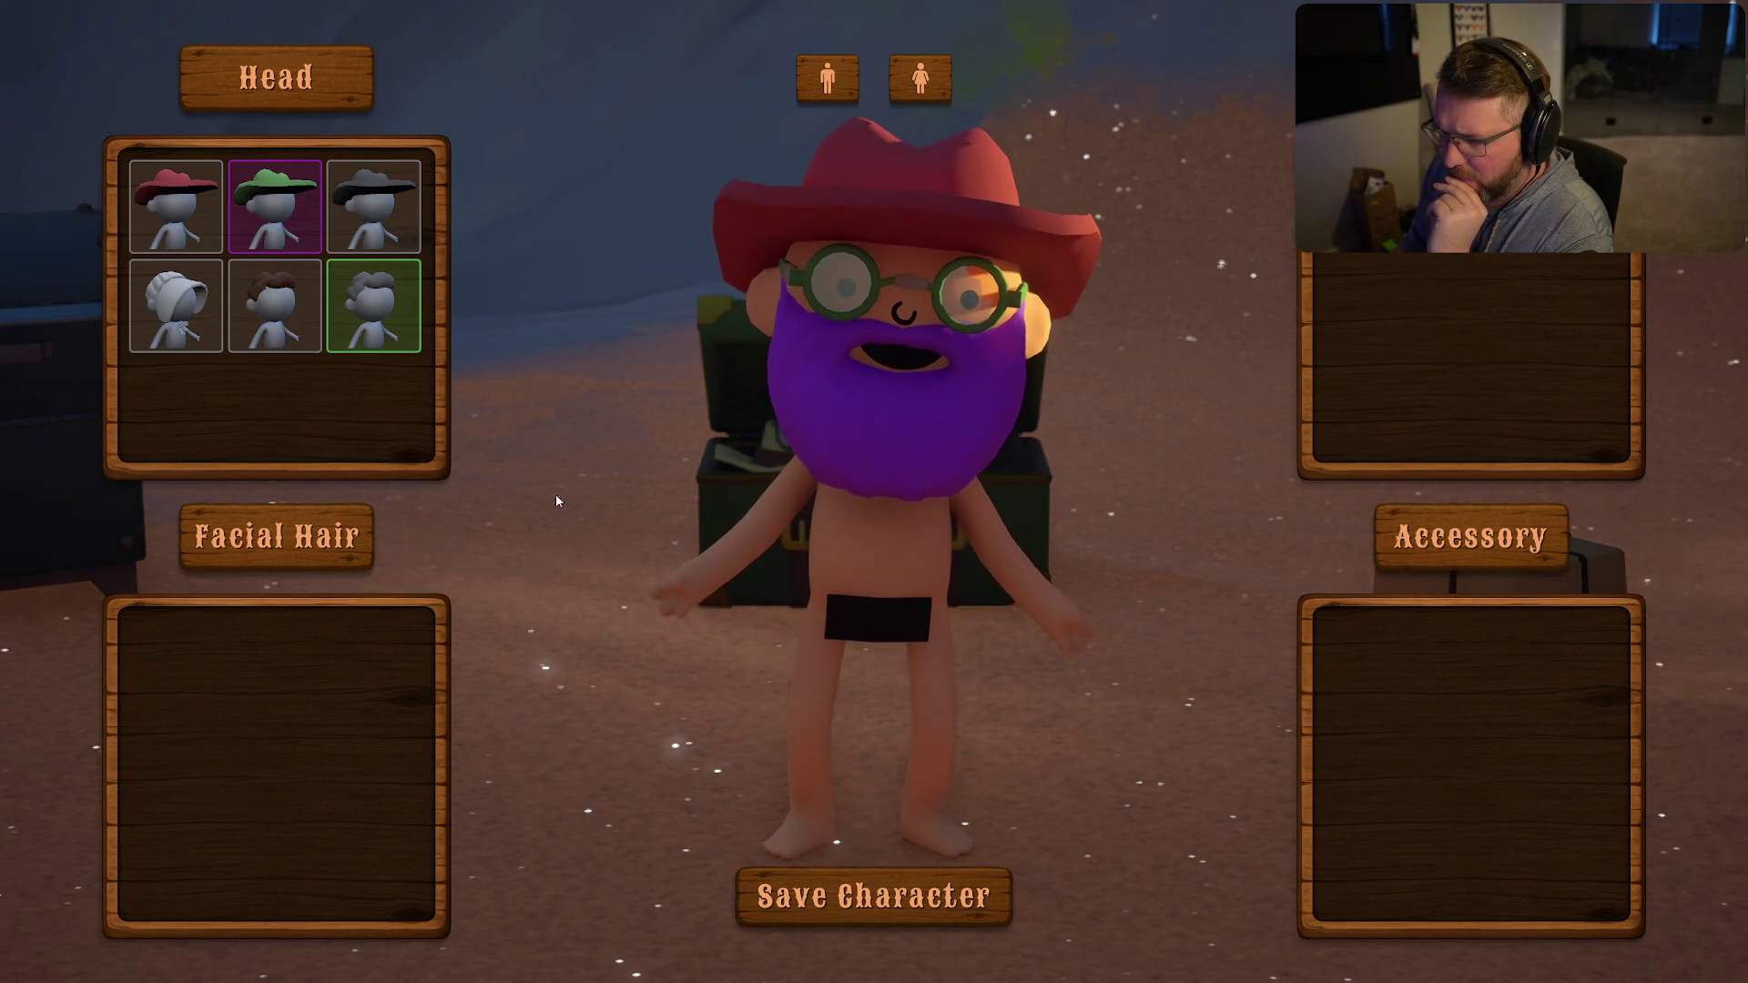
{"action": "left_click", "coordinate": [377, 323]}
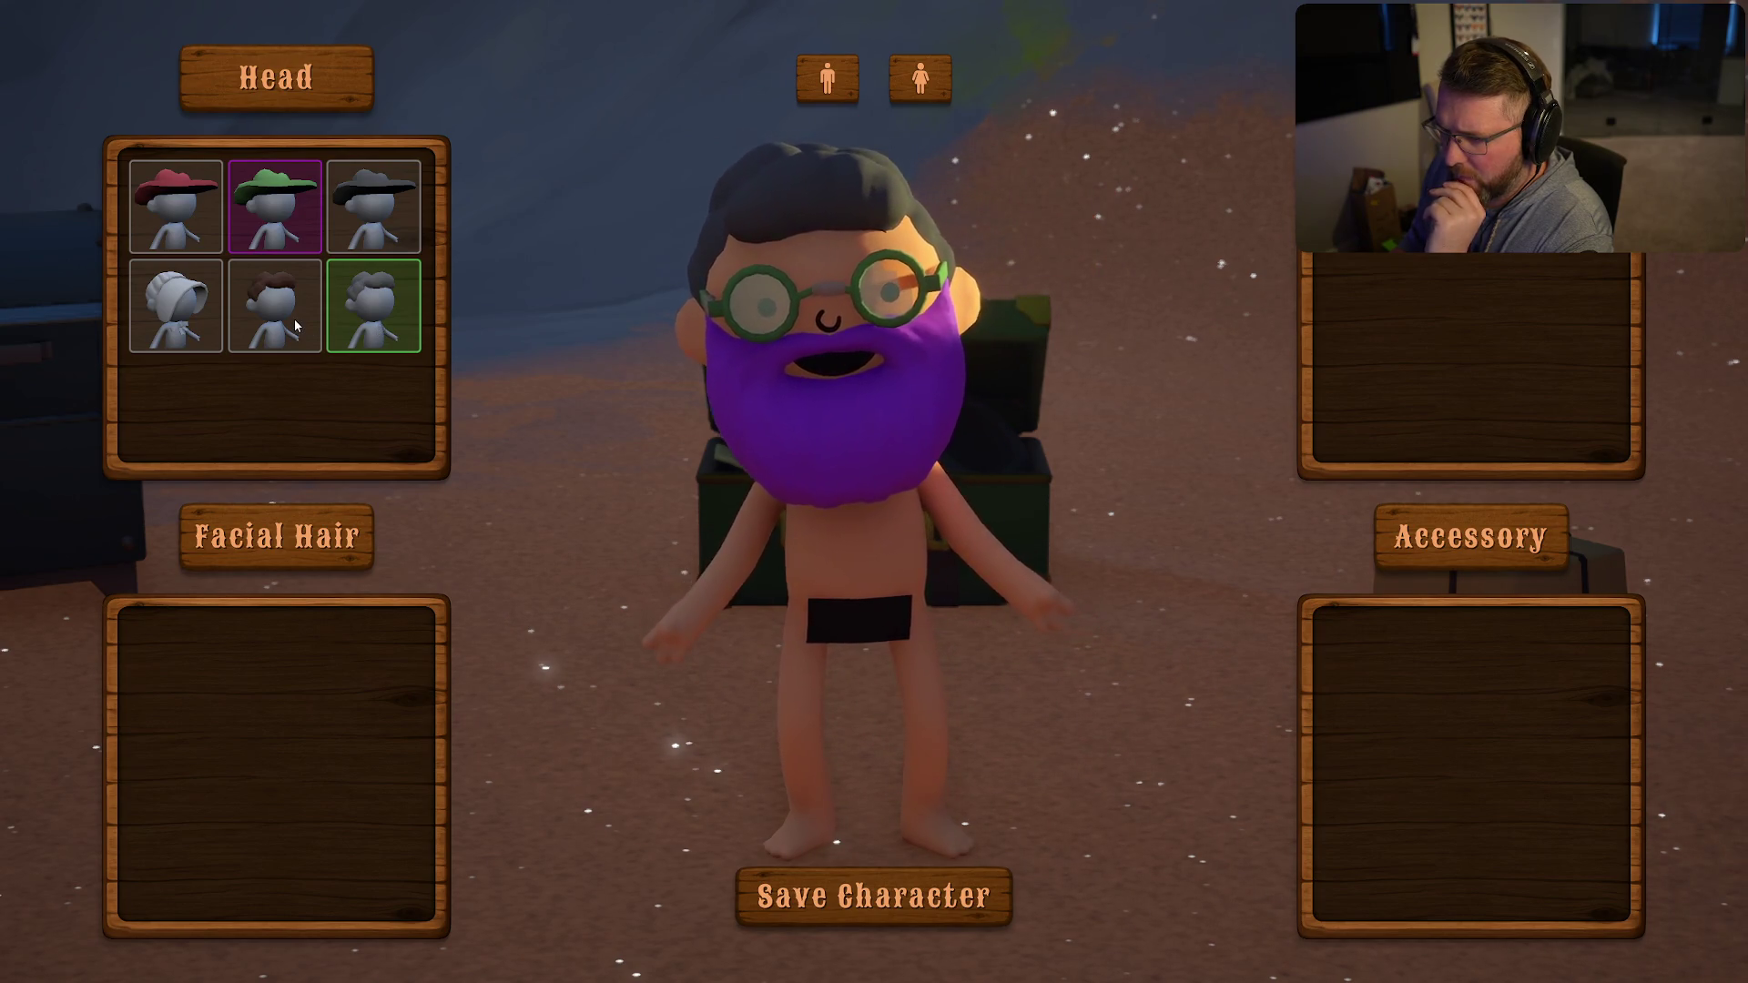
{"action": "left_click", "coordinate": [918, 80]}
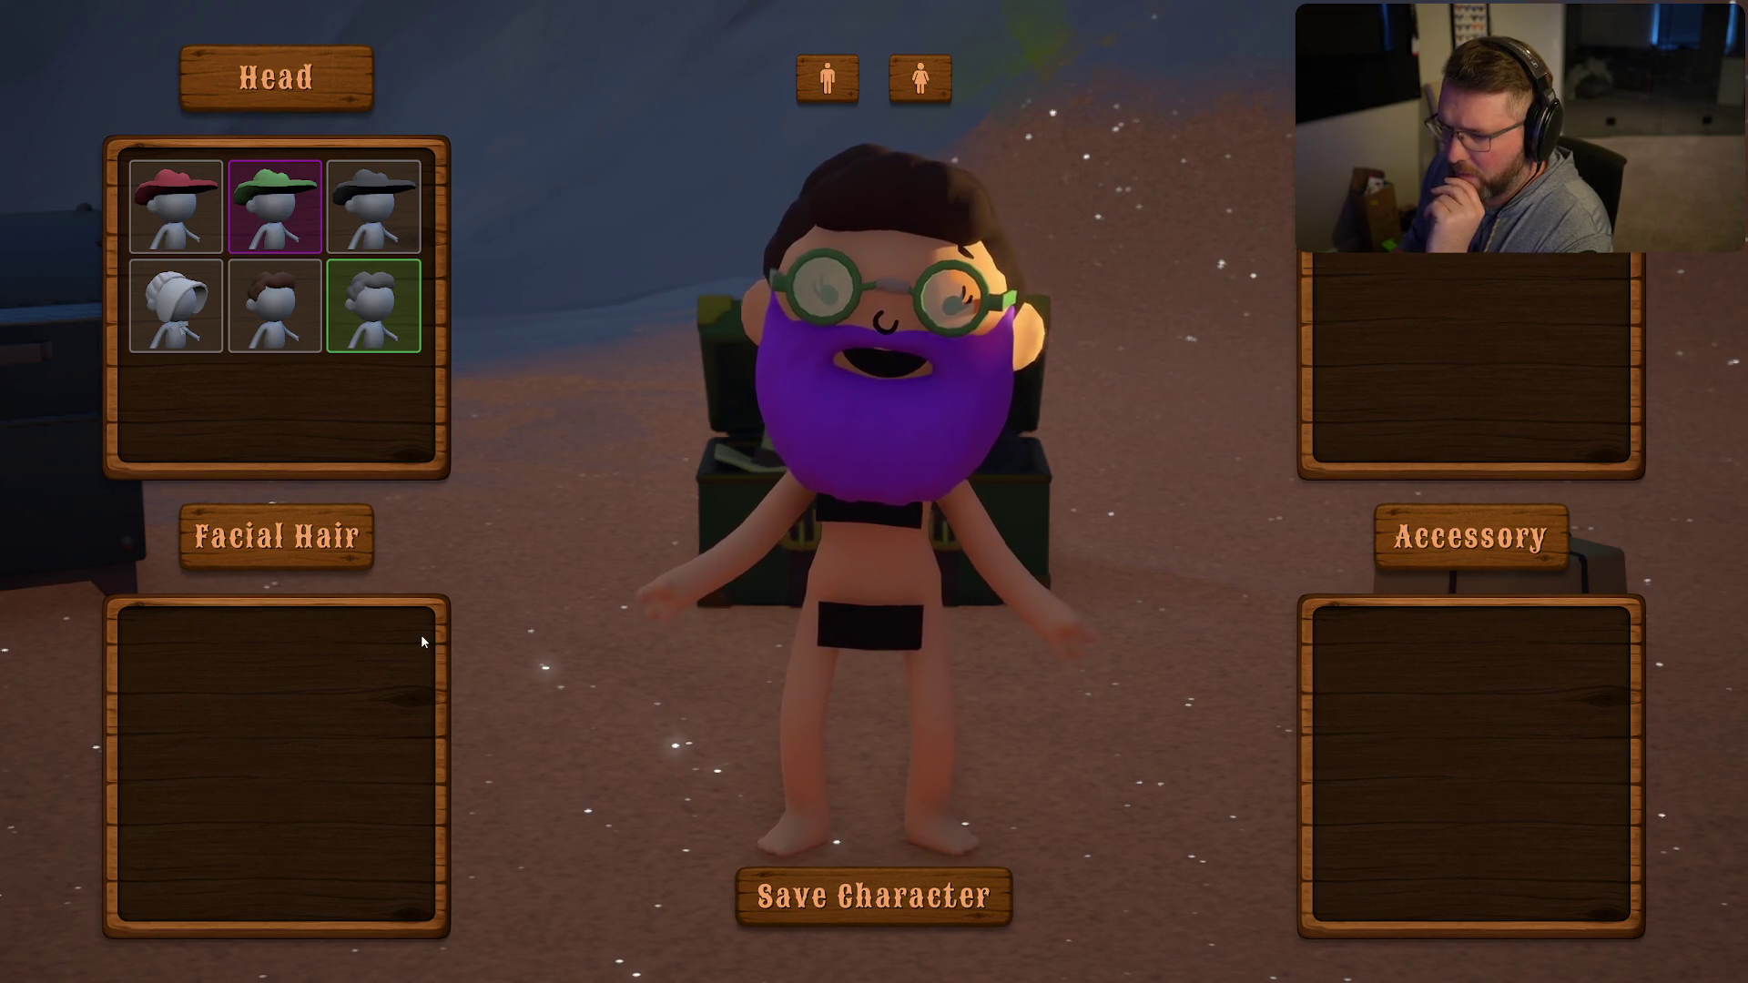
- Leave customization, run around the trading post, then pause and choose Exit Game
{"action": "left_click", "coordinate": [874, 897]}
{"action": "key", "text": "shift+w"}
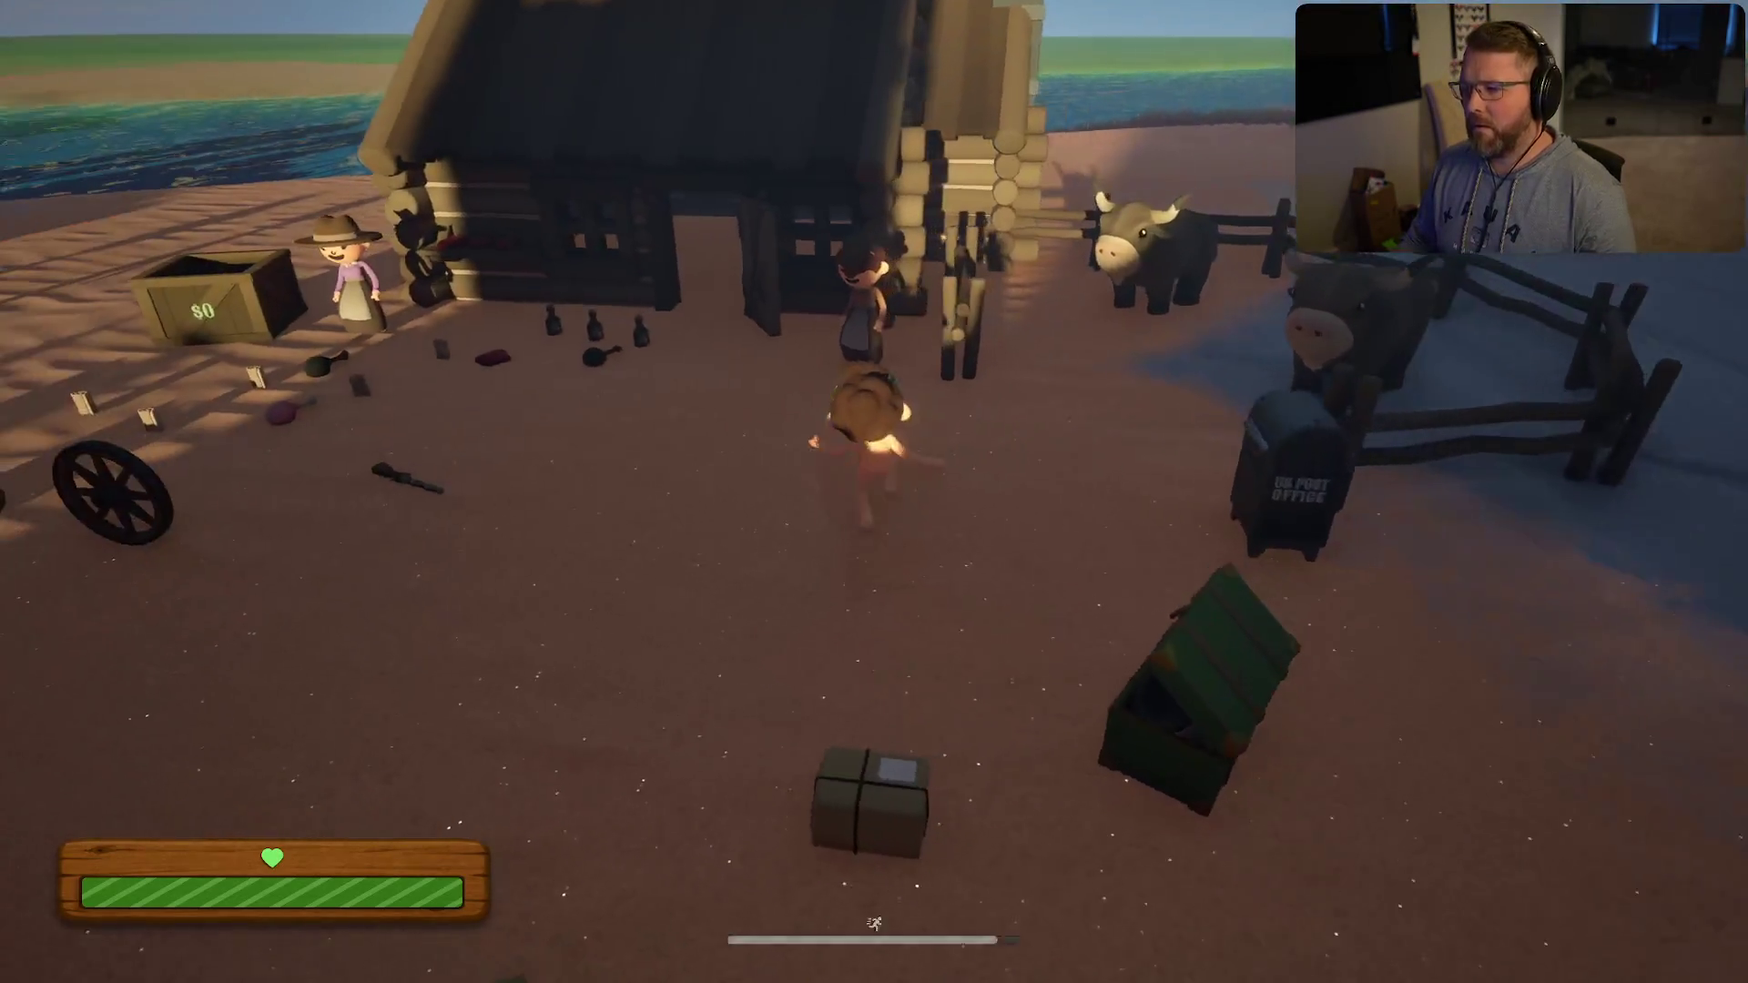
{"action": "key", "text": "s"}
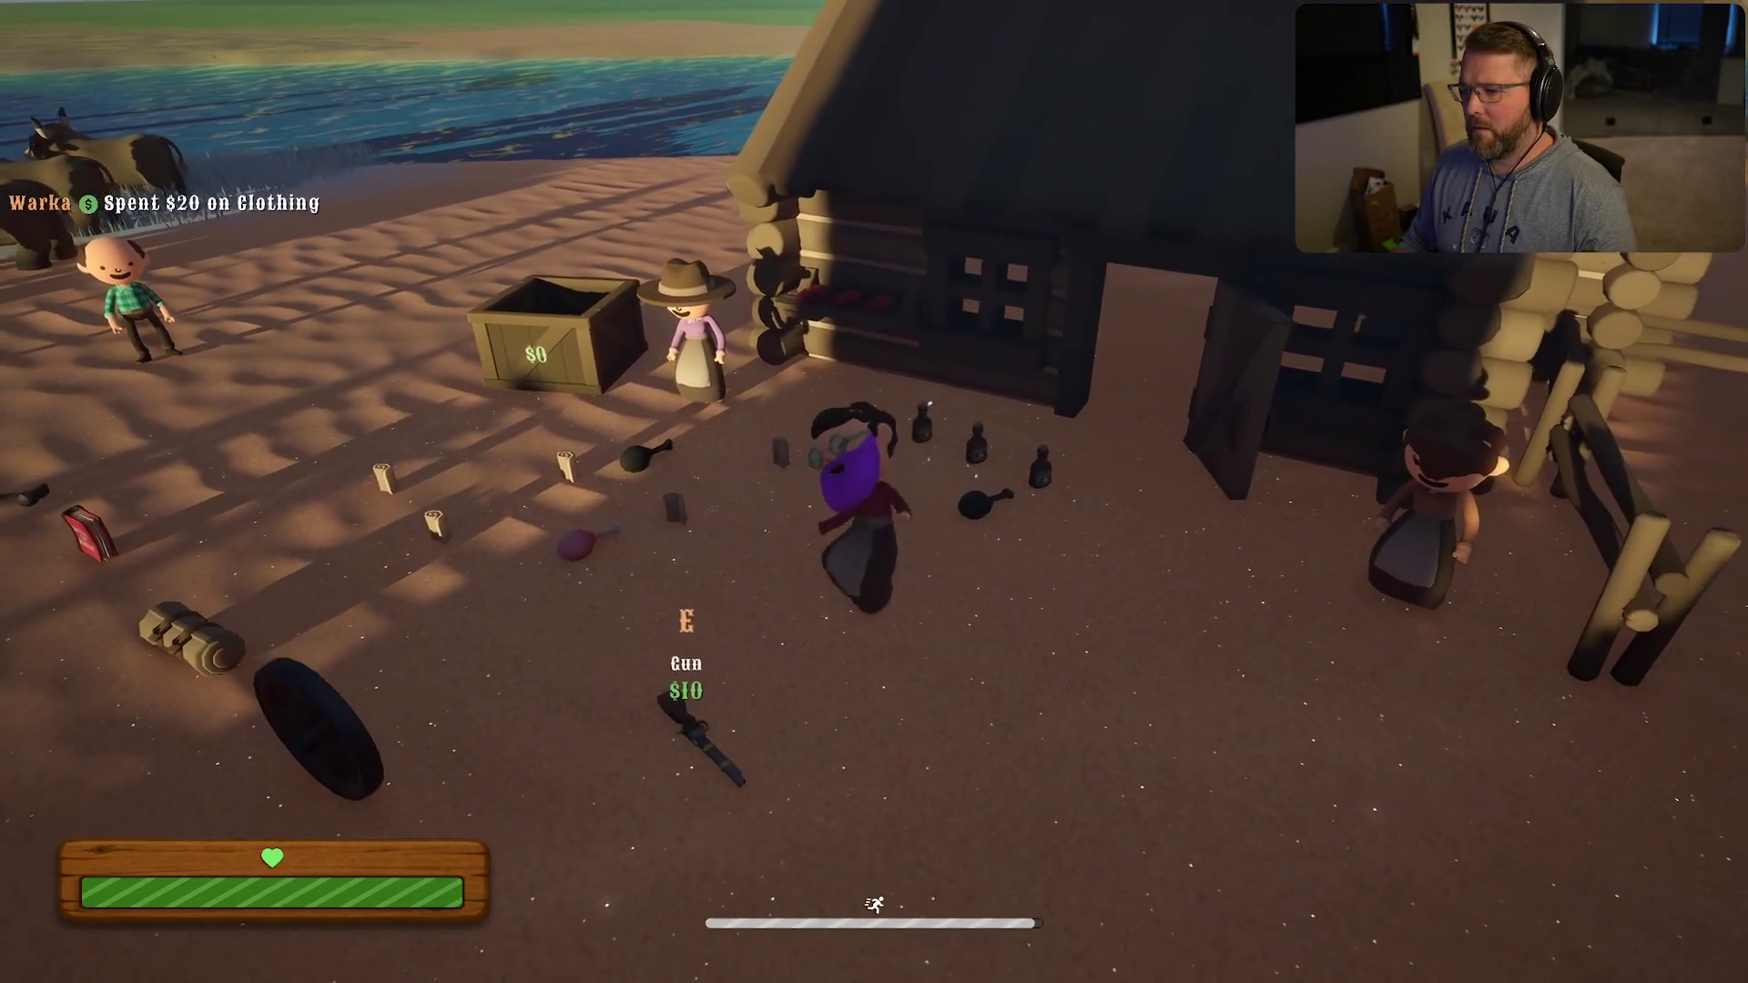
{"action": "key", "text": "s"}
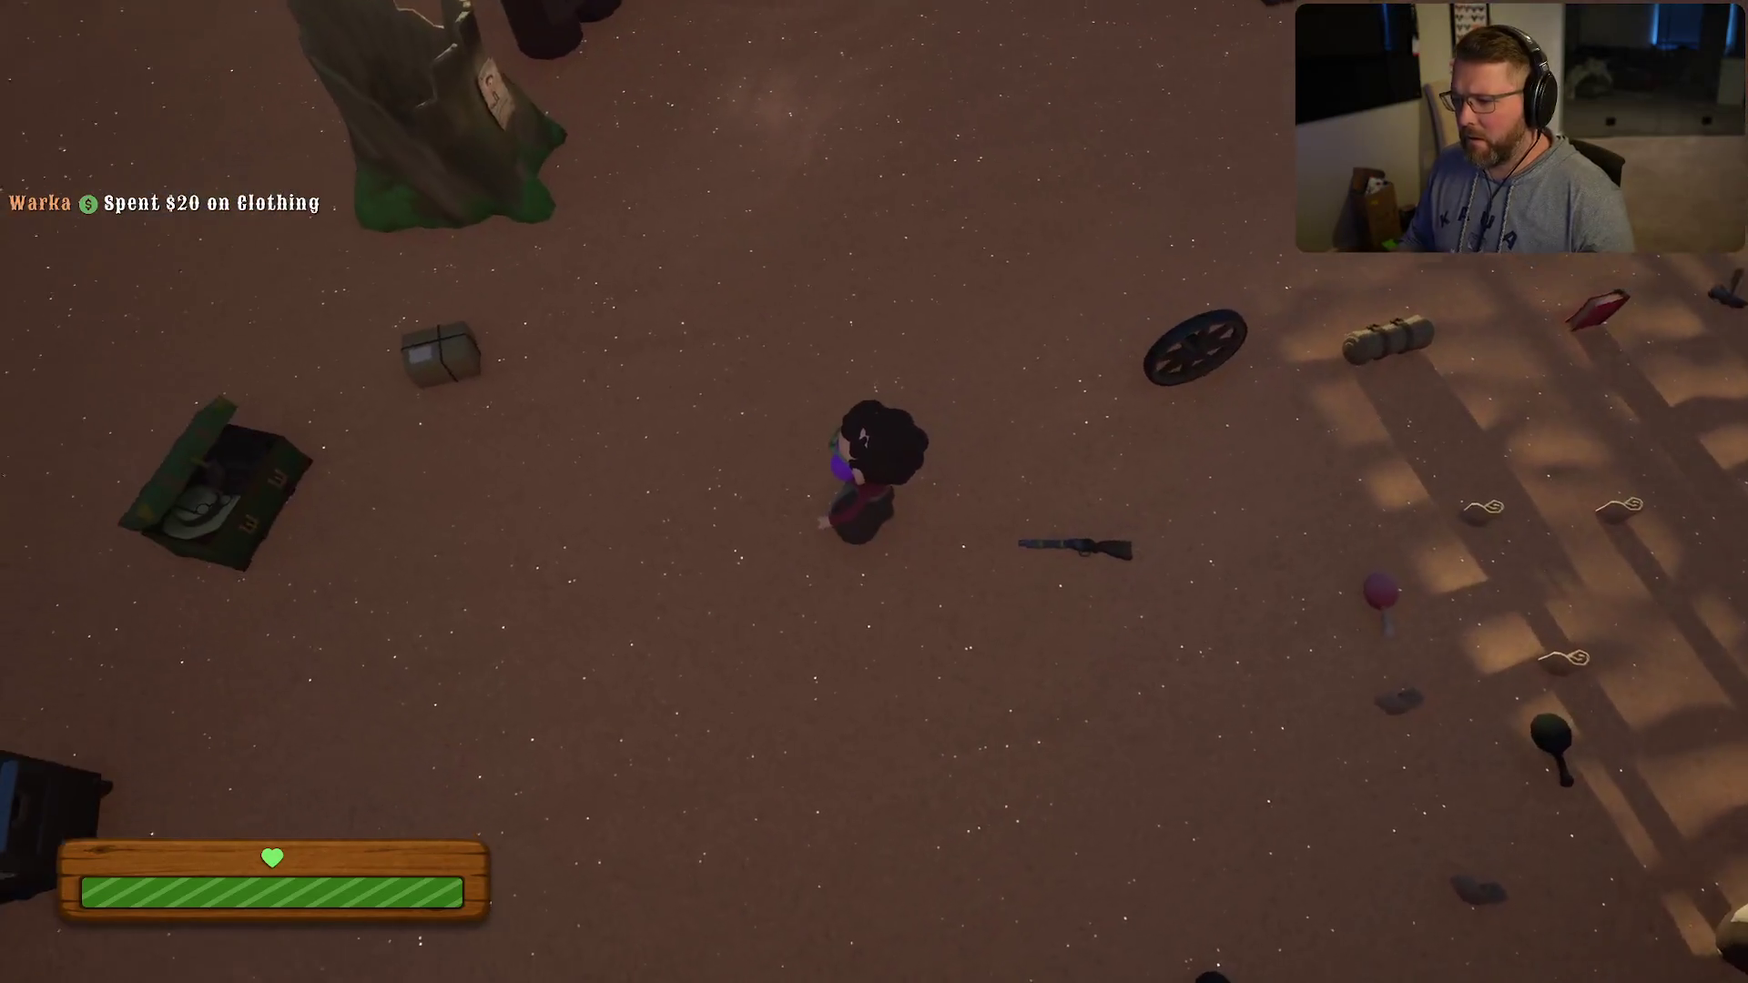
{"action": "key", "text": "w"}
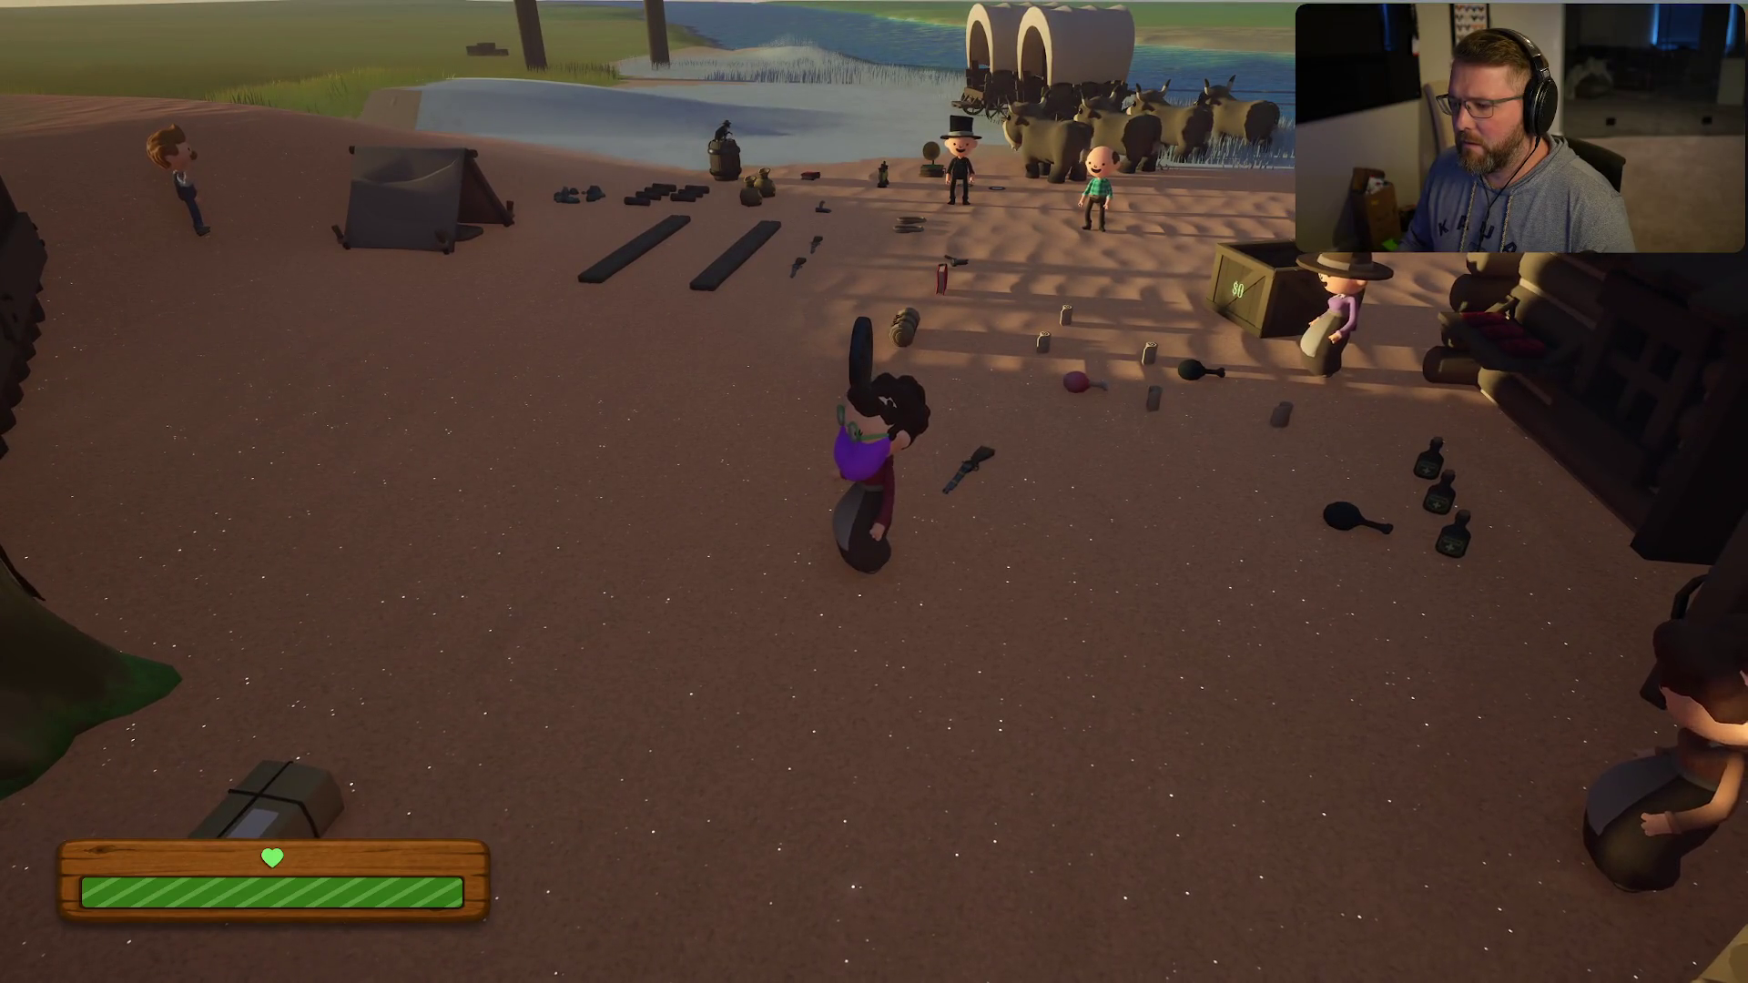
{"action": "key", "text": "Escape"}
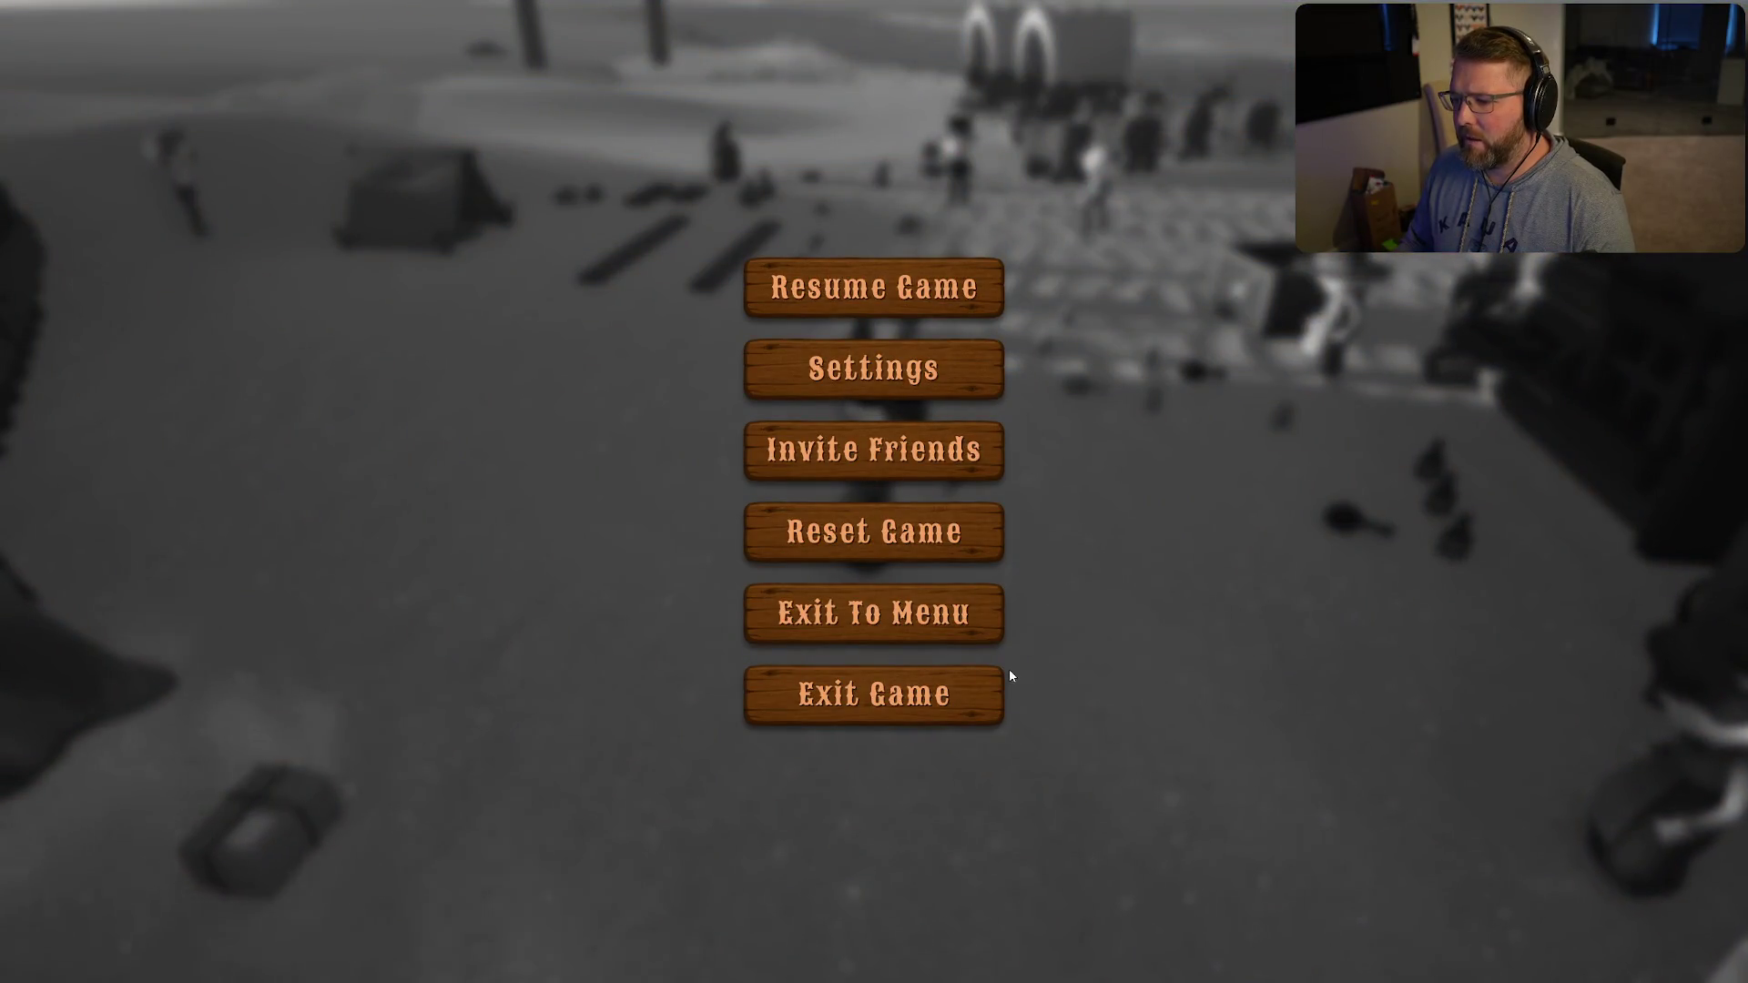
{"action": "left_click", "coordinate": [876, 689]}
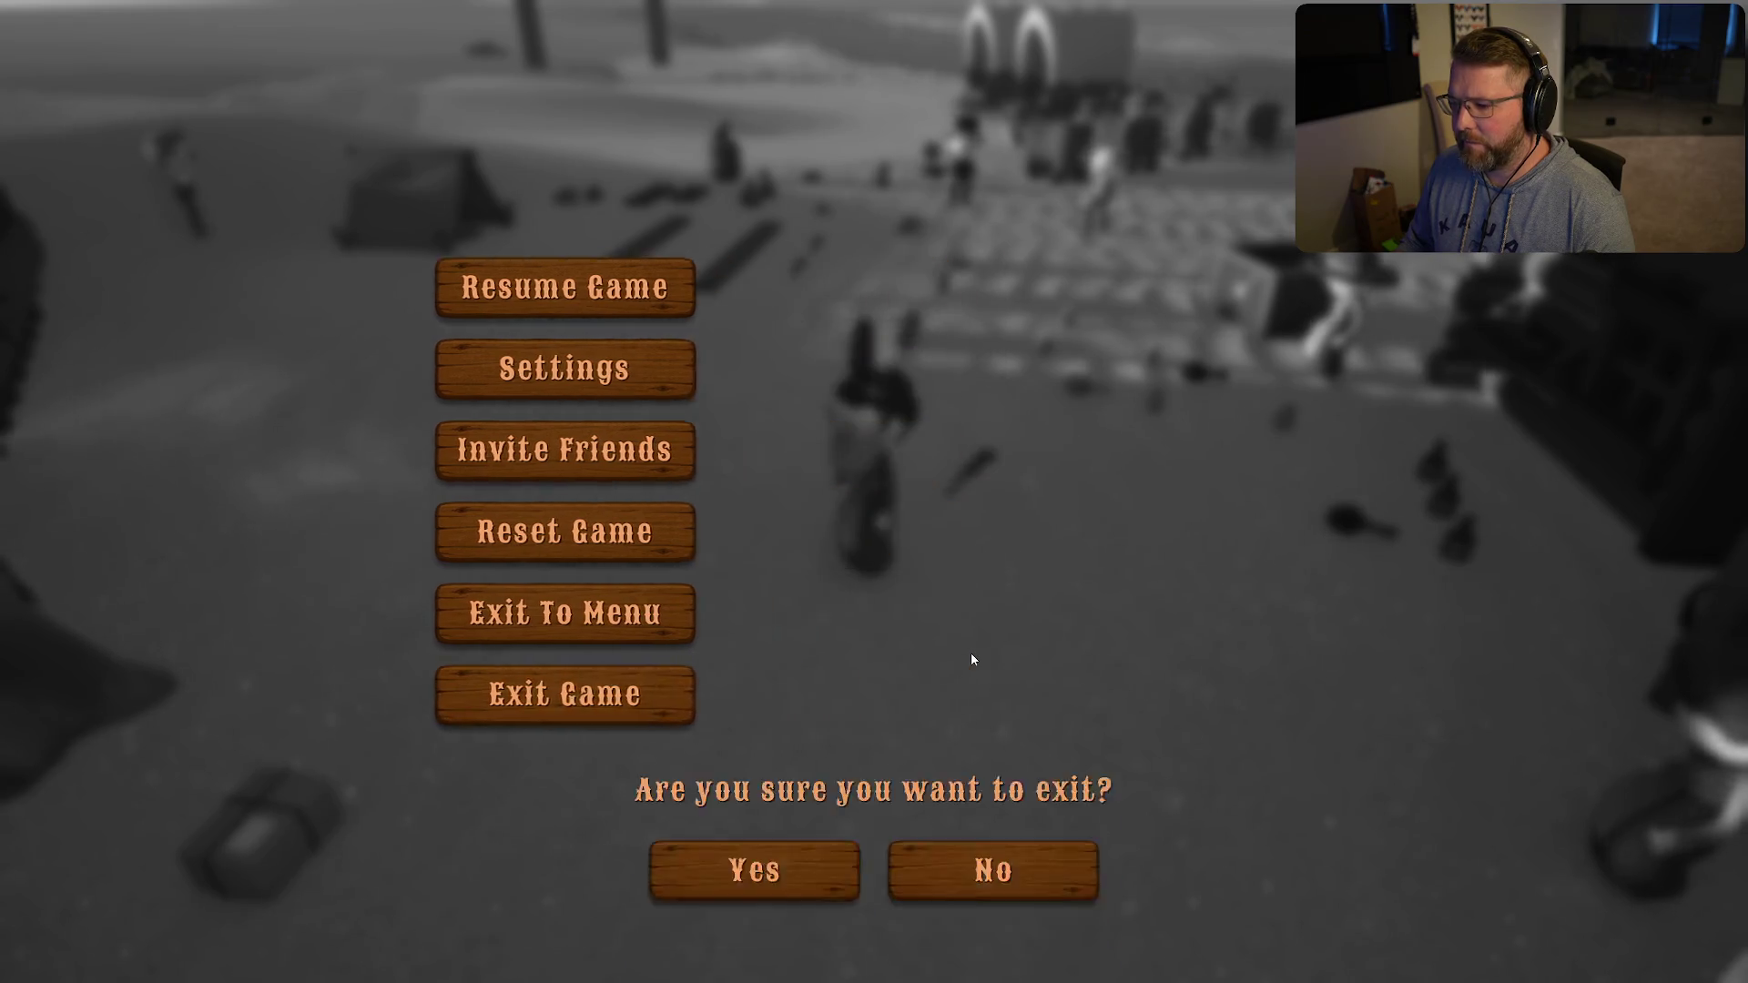
- Stop the session and open SK_Char_Female_Naked from Content > Art > Characters > Player > Female
{"action": "key", "text": "Escape"}
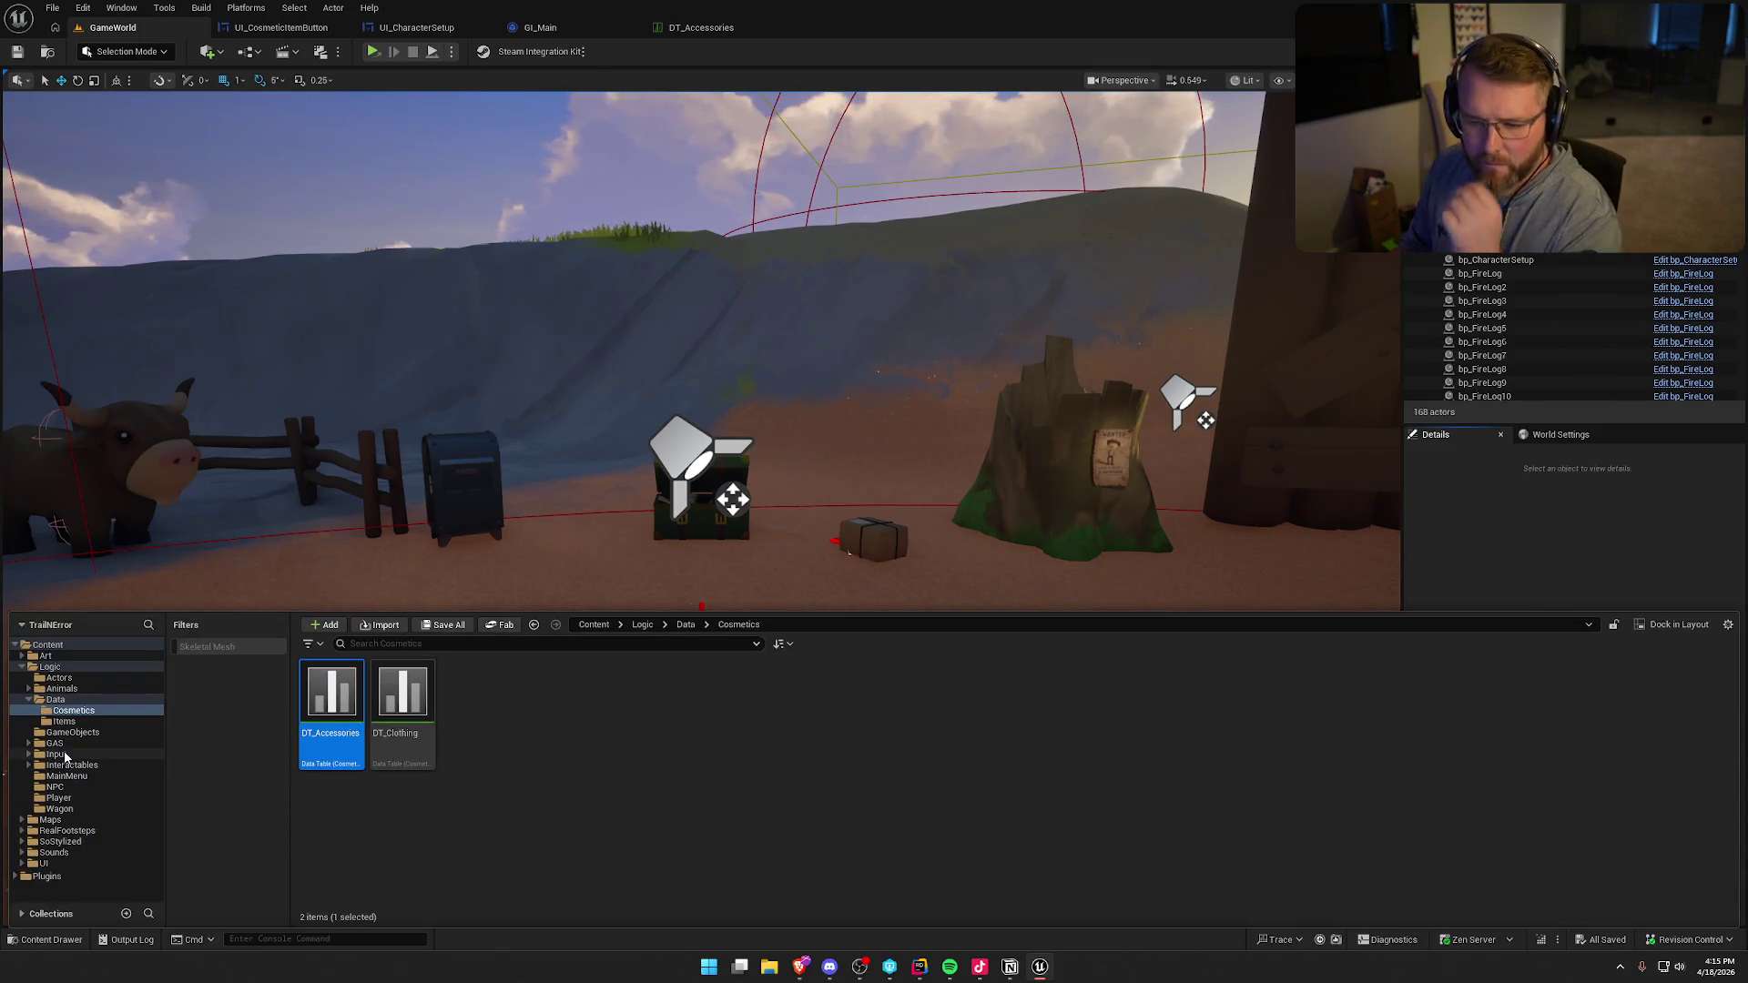
{"action": "left_click", "coordinate": [50, 819]}
{"action": "left_click", "coordinate": [46, 656]}
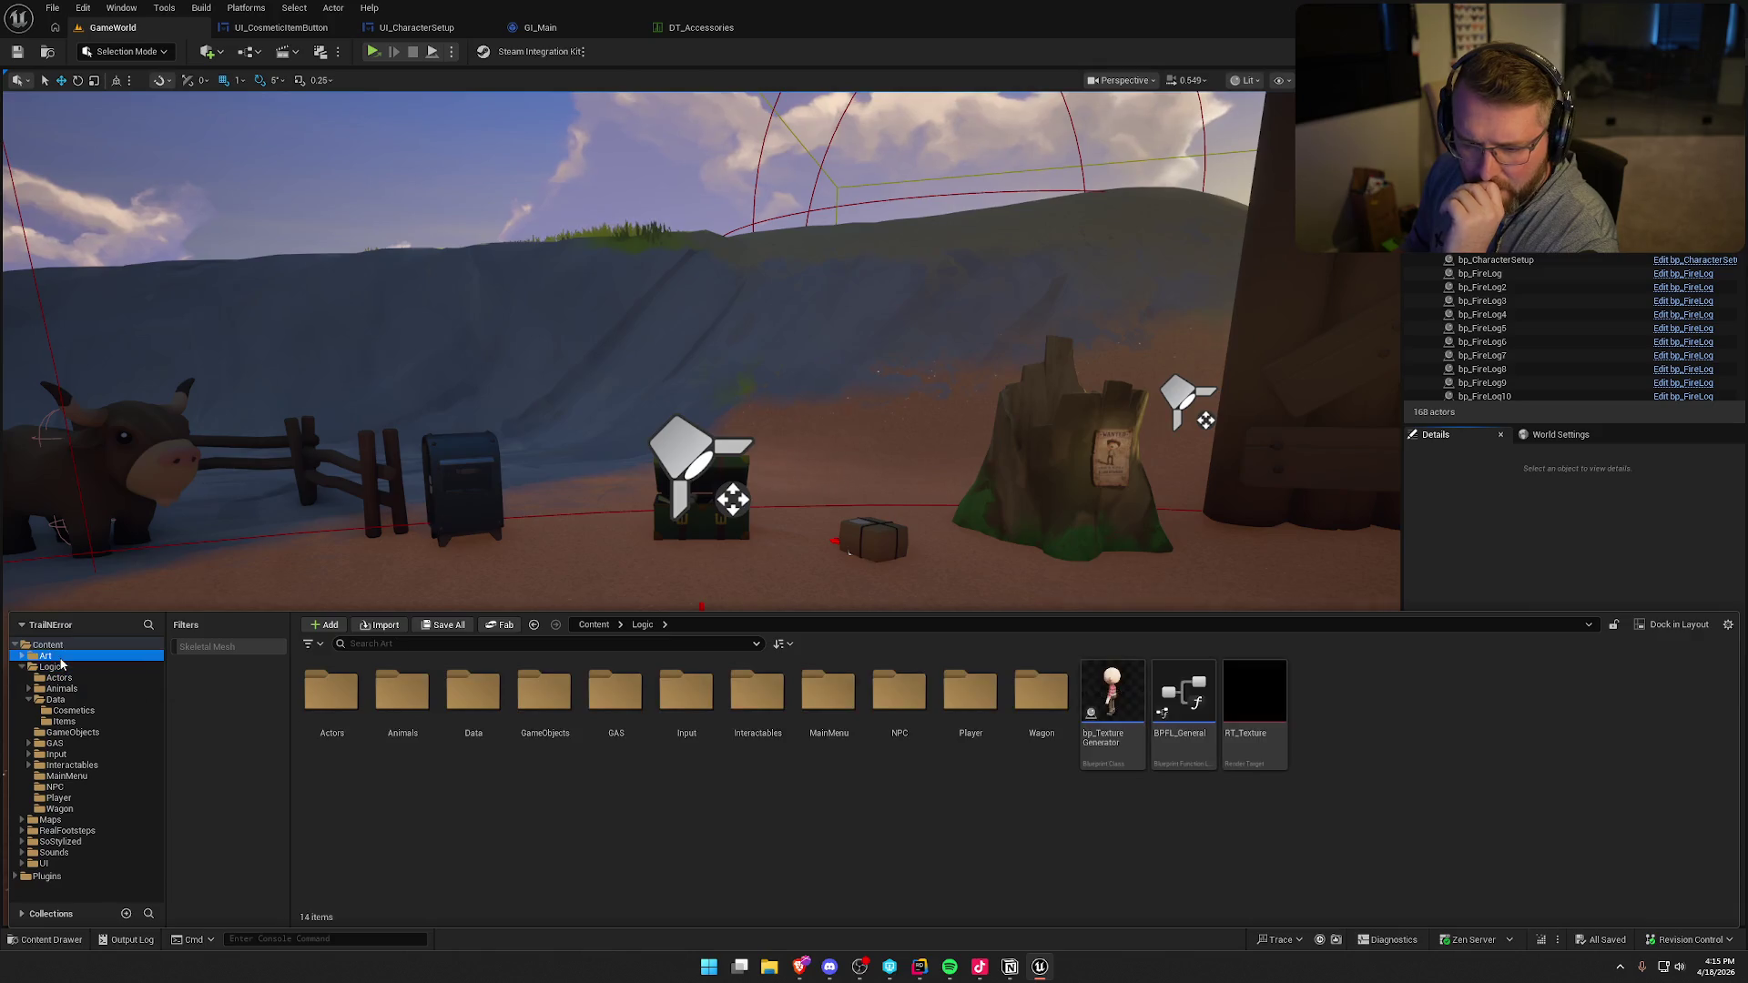
{"action": "double_click", "coordinate": [409, 684]}
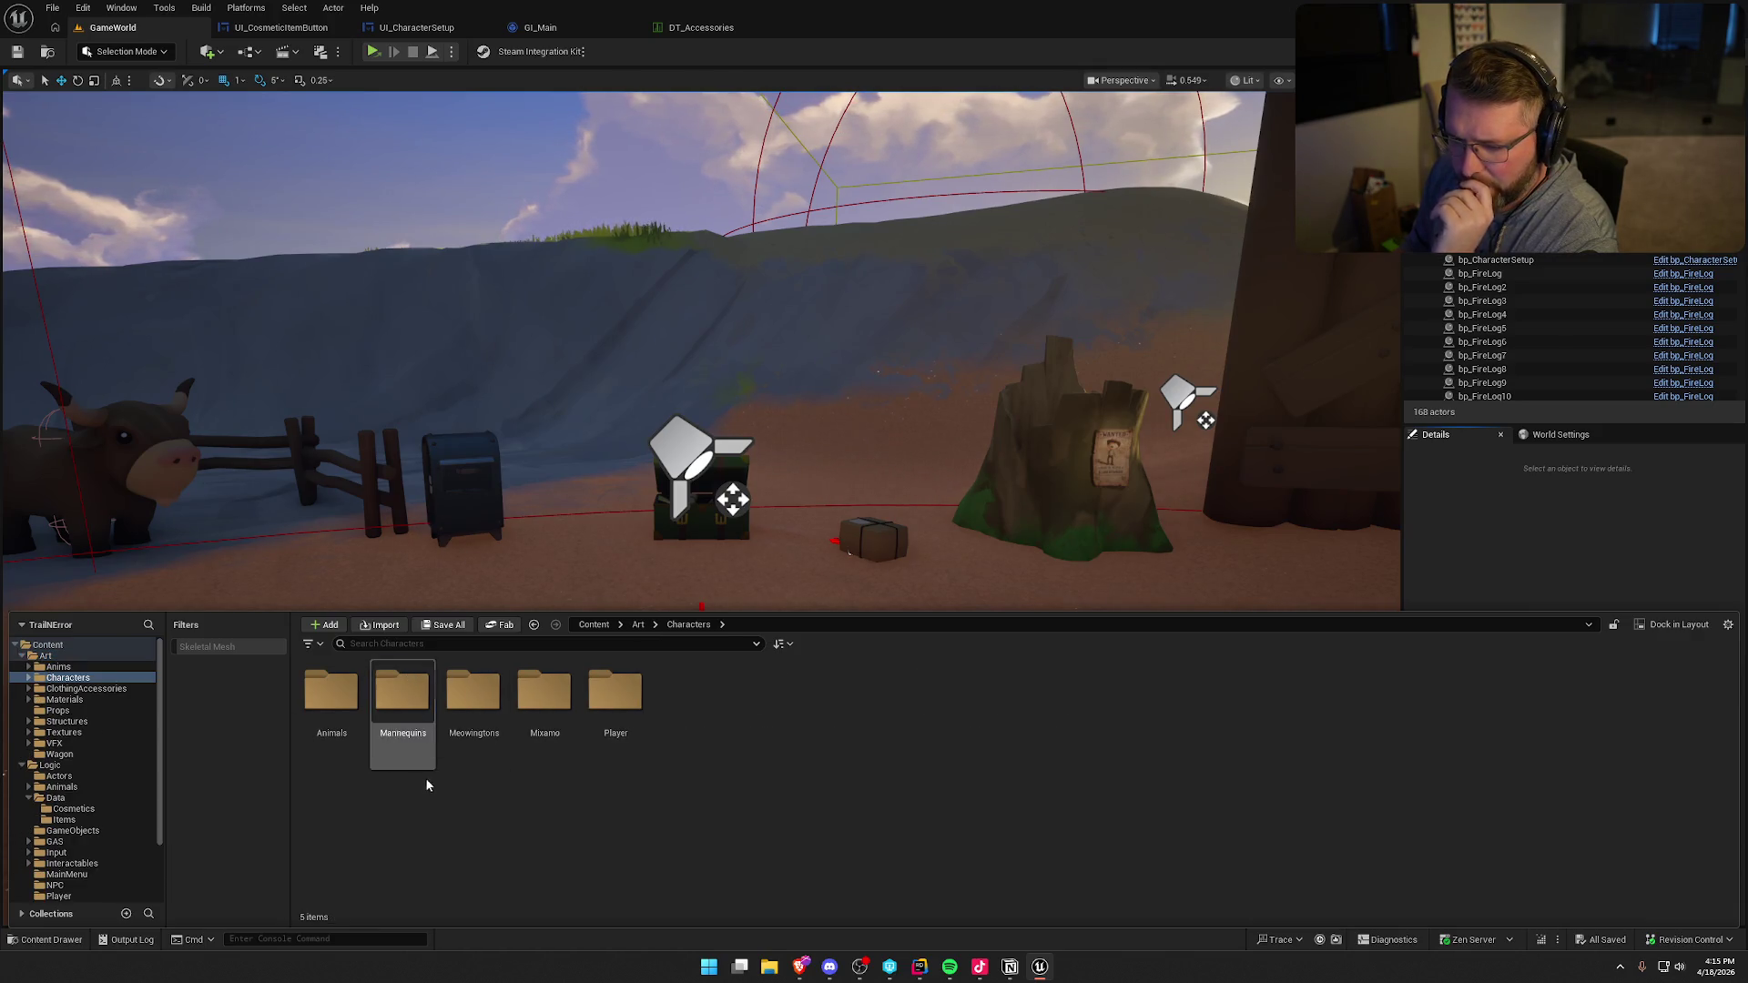
{"action": "double_click", "coordinate": [615, 692]}
{"action": "left_click", "coordinate": [473, 692]}
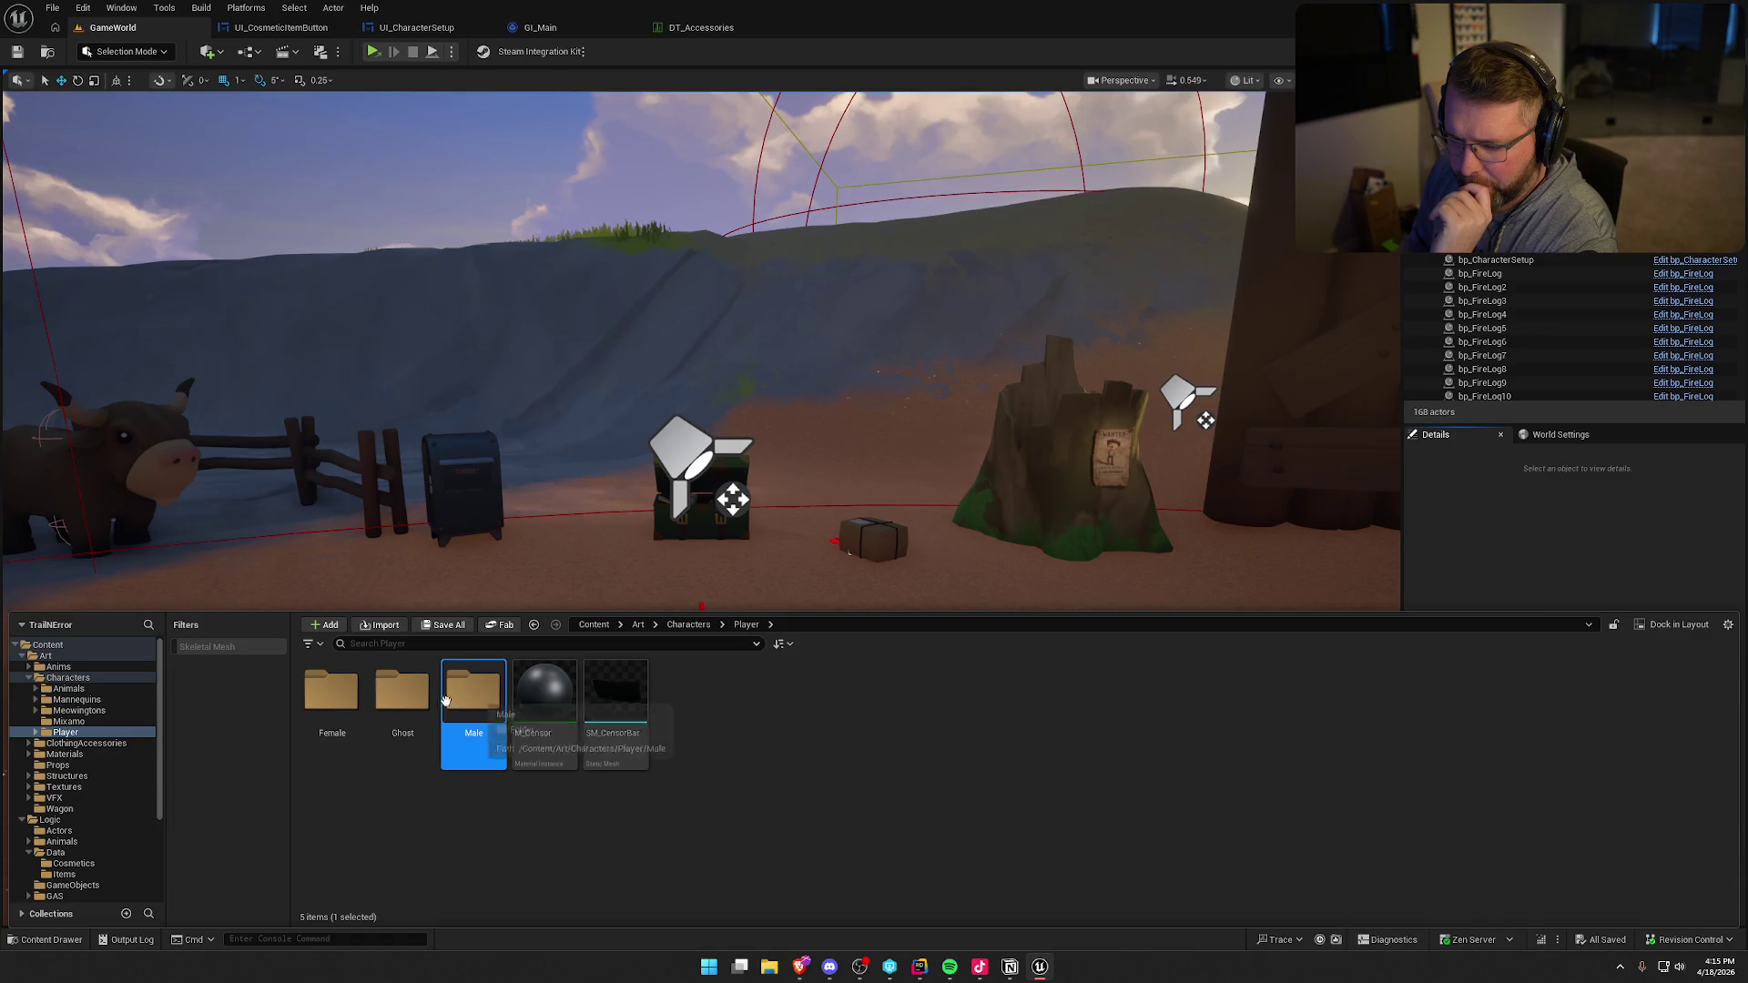
{"action": "double_click", "coordinate": [330, 692]}
{"action": "left_click", "coordinate": [401, 696]}
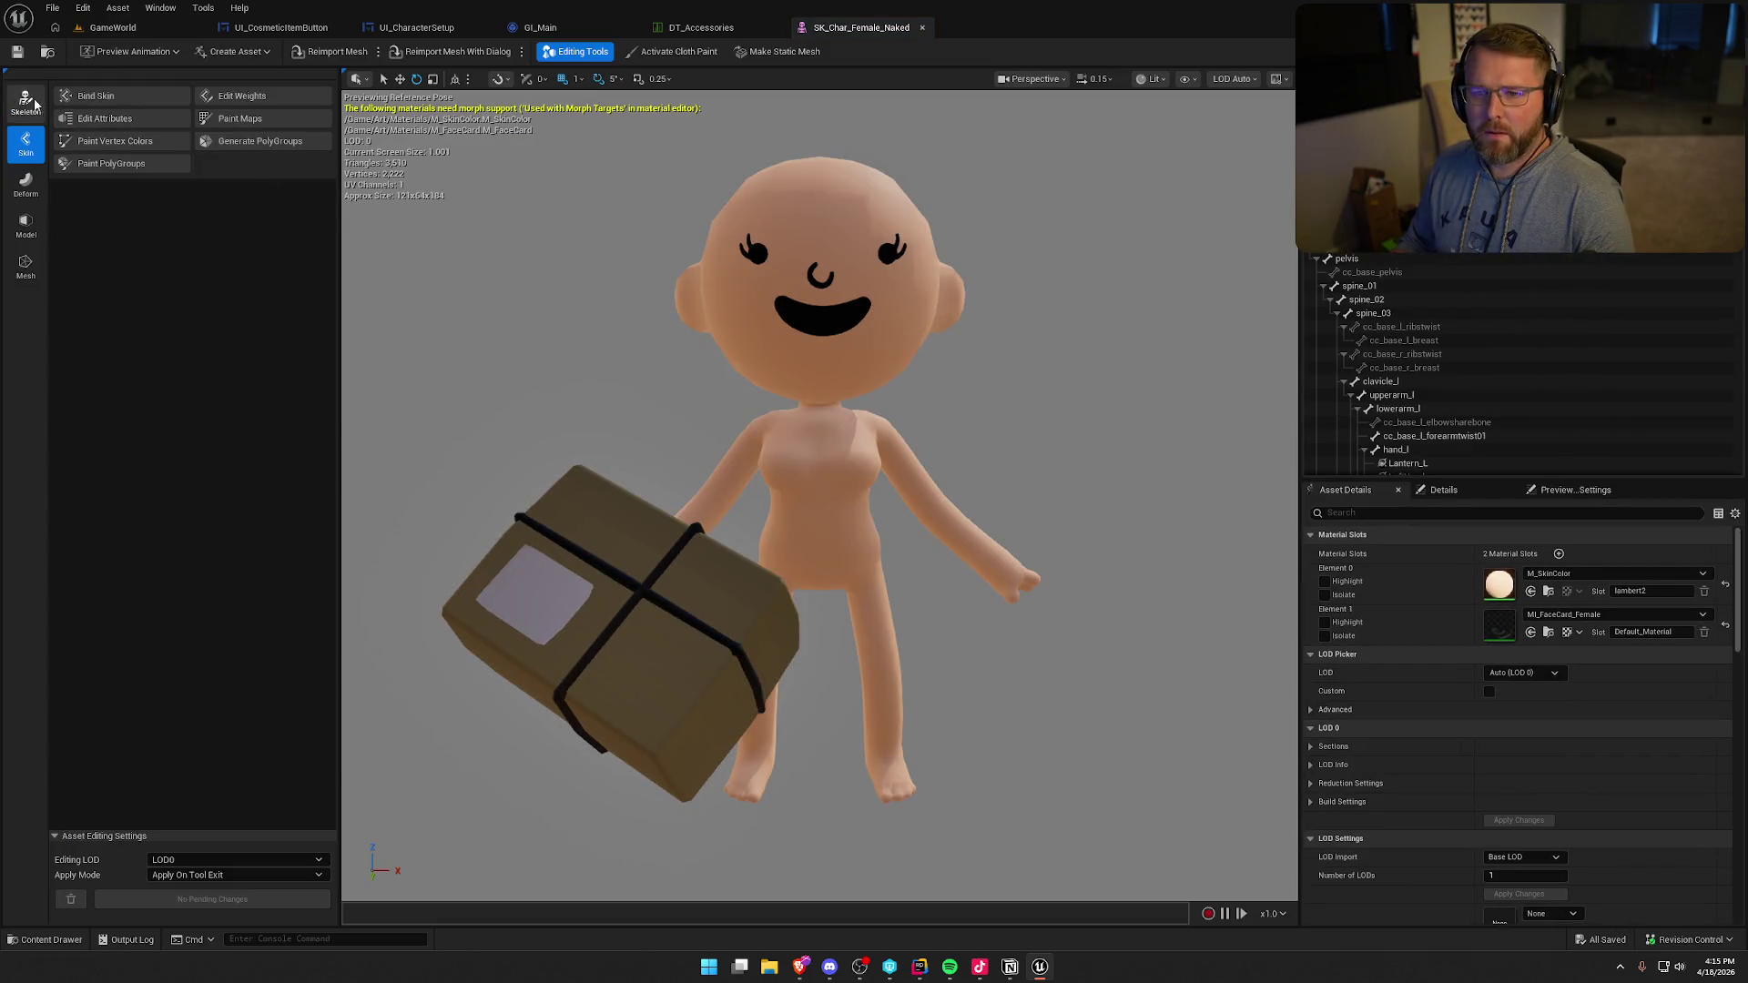
- Enter skeleton editing on the mesh and focus the view on the selected head bone
{"action": "left_click", "coordinate": [26, 102]}
{"action": "left_click", "coordinate": [121, 96]}
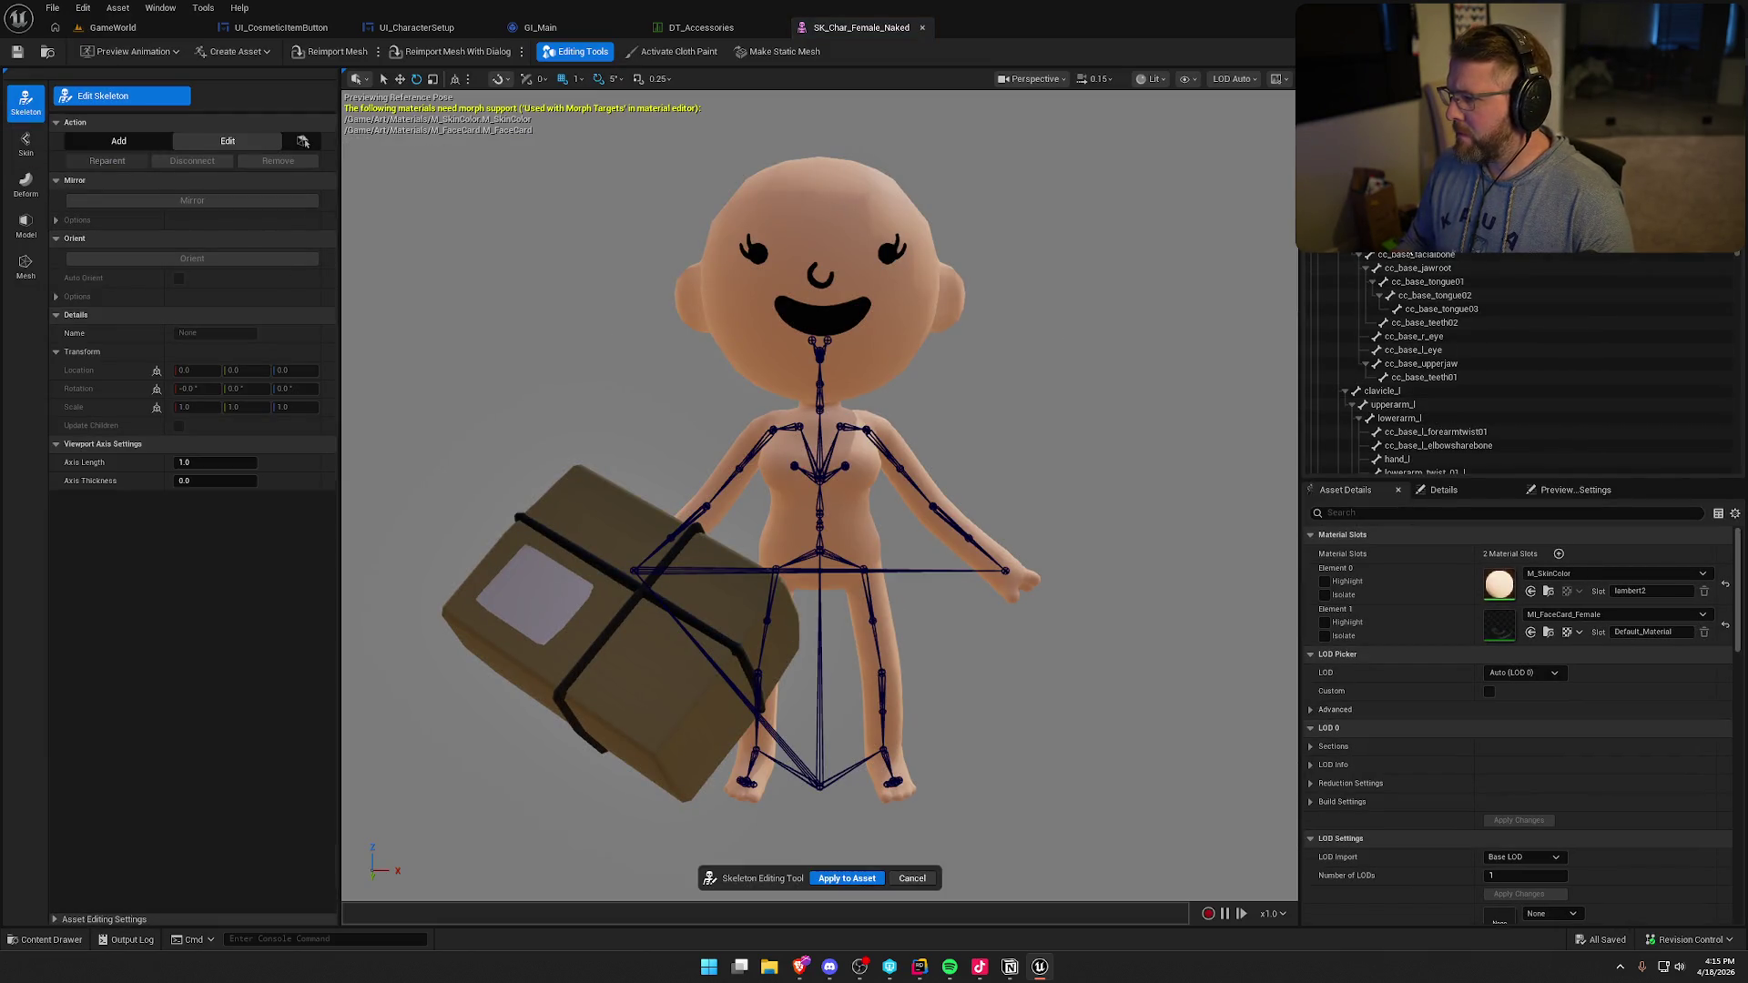
{"action": "left_click", "coordinate": [819, 301]}
{"action": "key", "text": "f"}
{"action": "left_click_drag", "start_coordinate": [820, 455], "coordinate": [673, 456]}
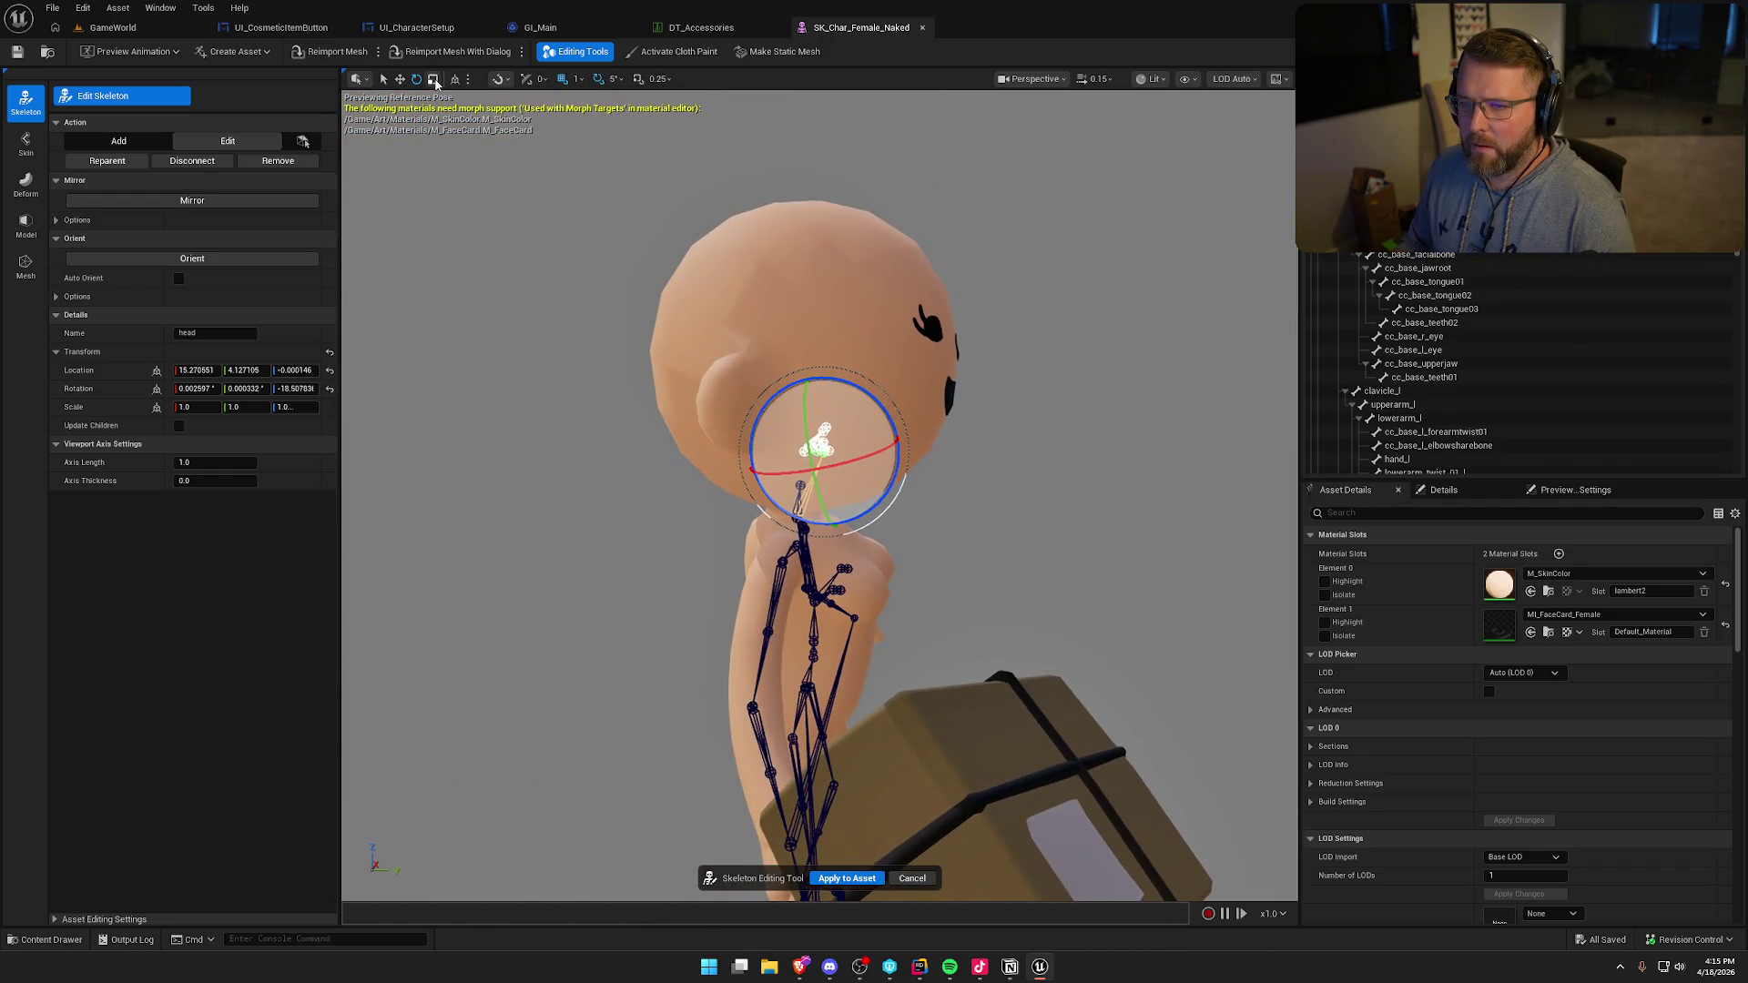
{"action": "key", "text": "w"}
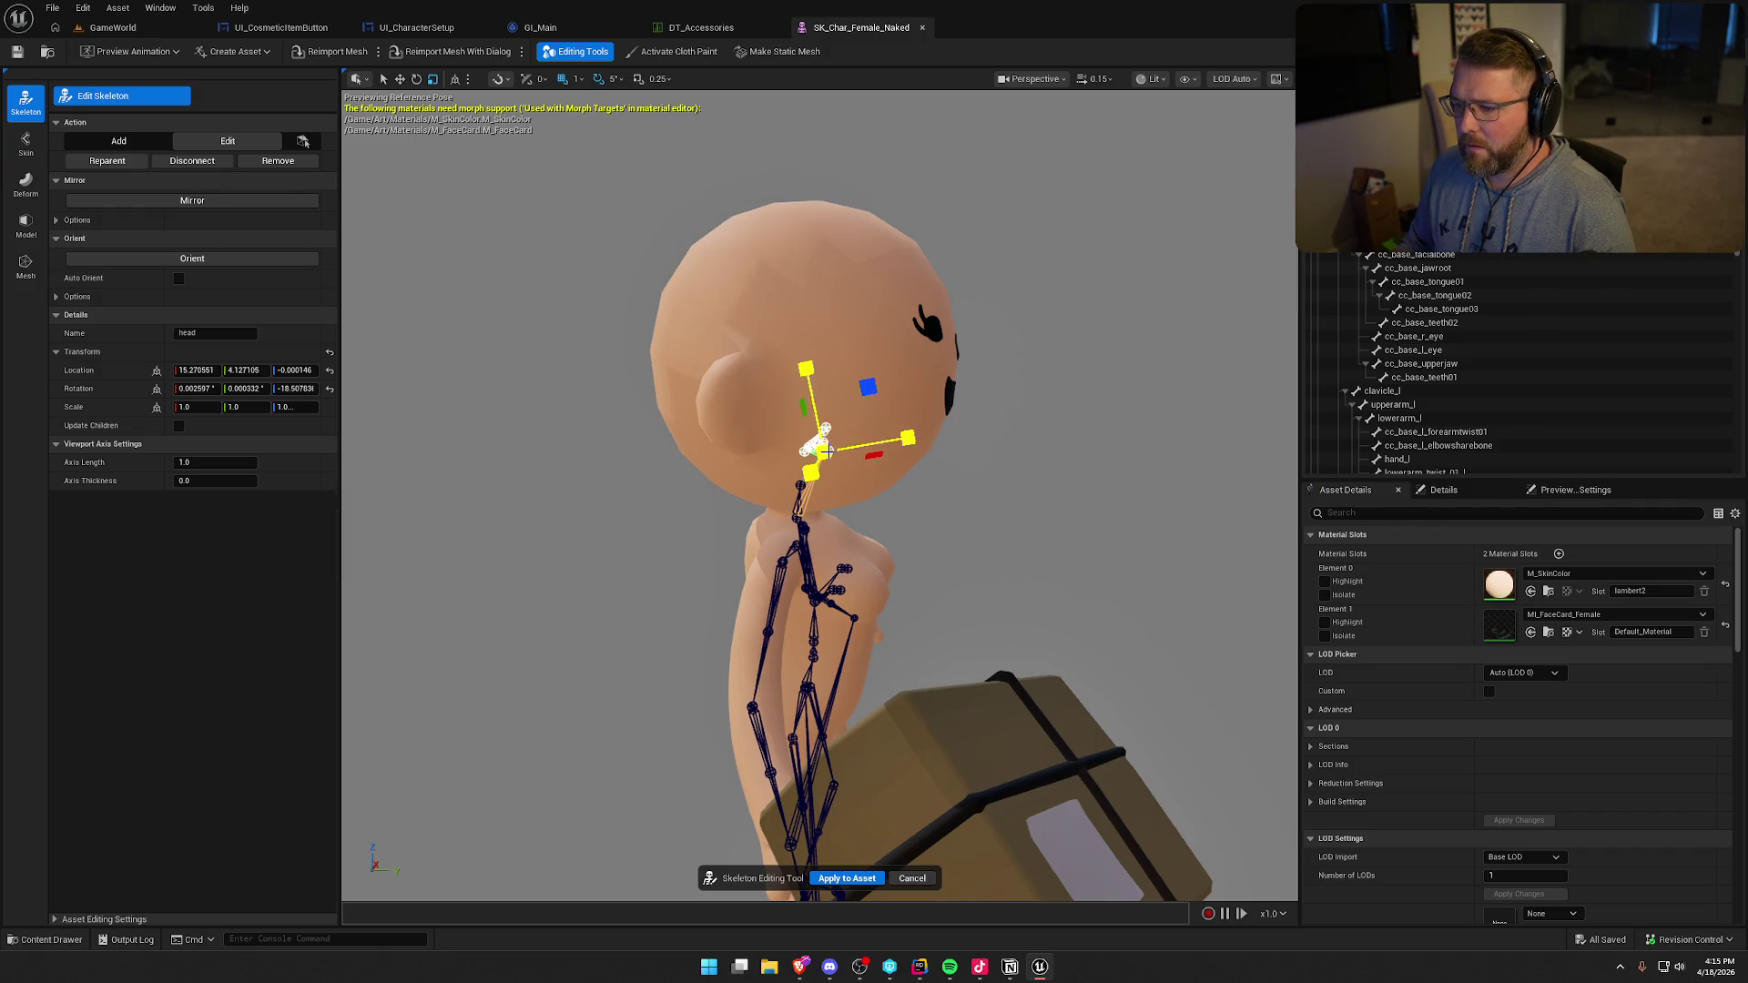
- Set the head bone scale to 0.99 on all axes, apply it to the asset, and save with check-out
{"action": "left_click", "coordinate": [196, 406]}
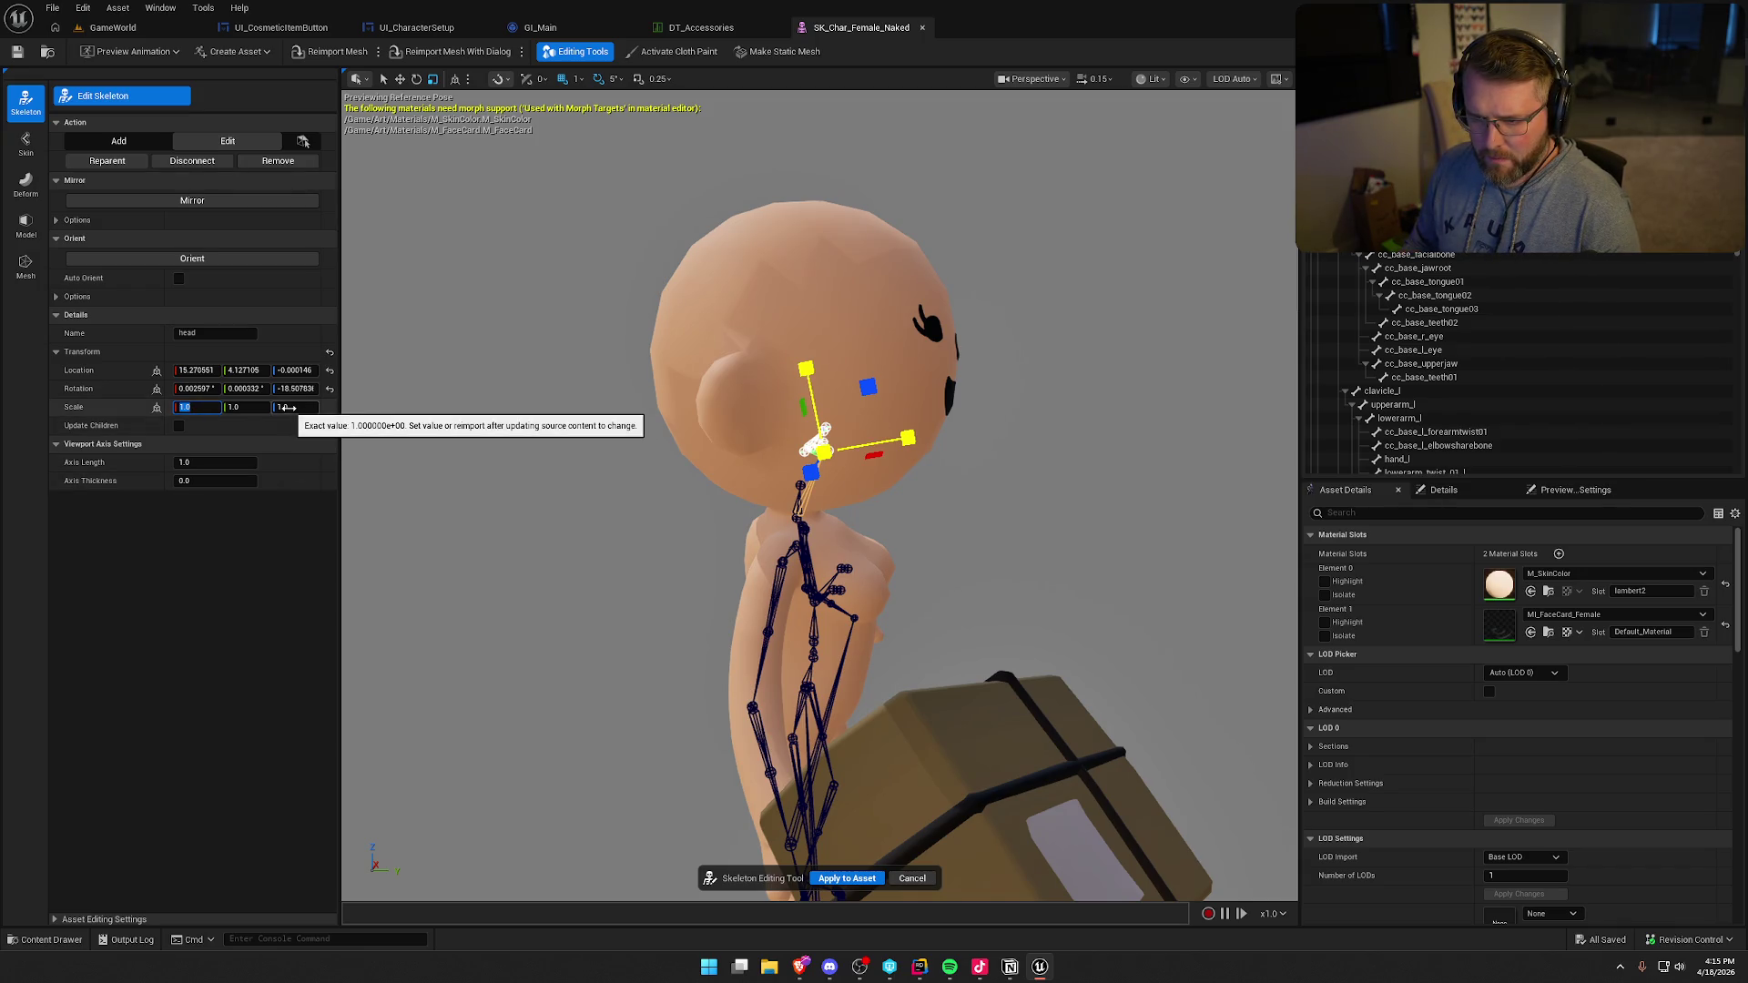
{"action": "key", "text": "BackSpace"}
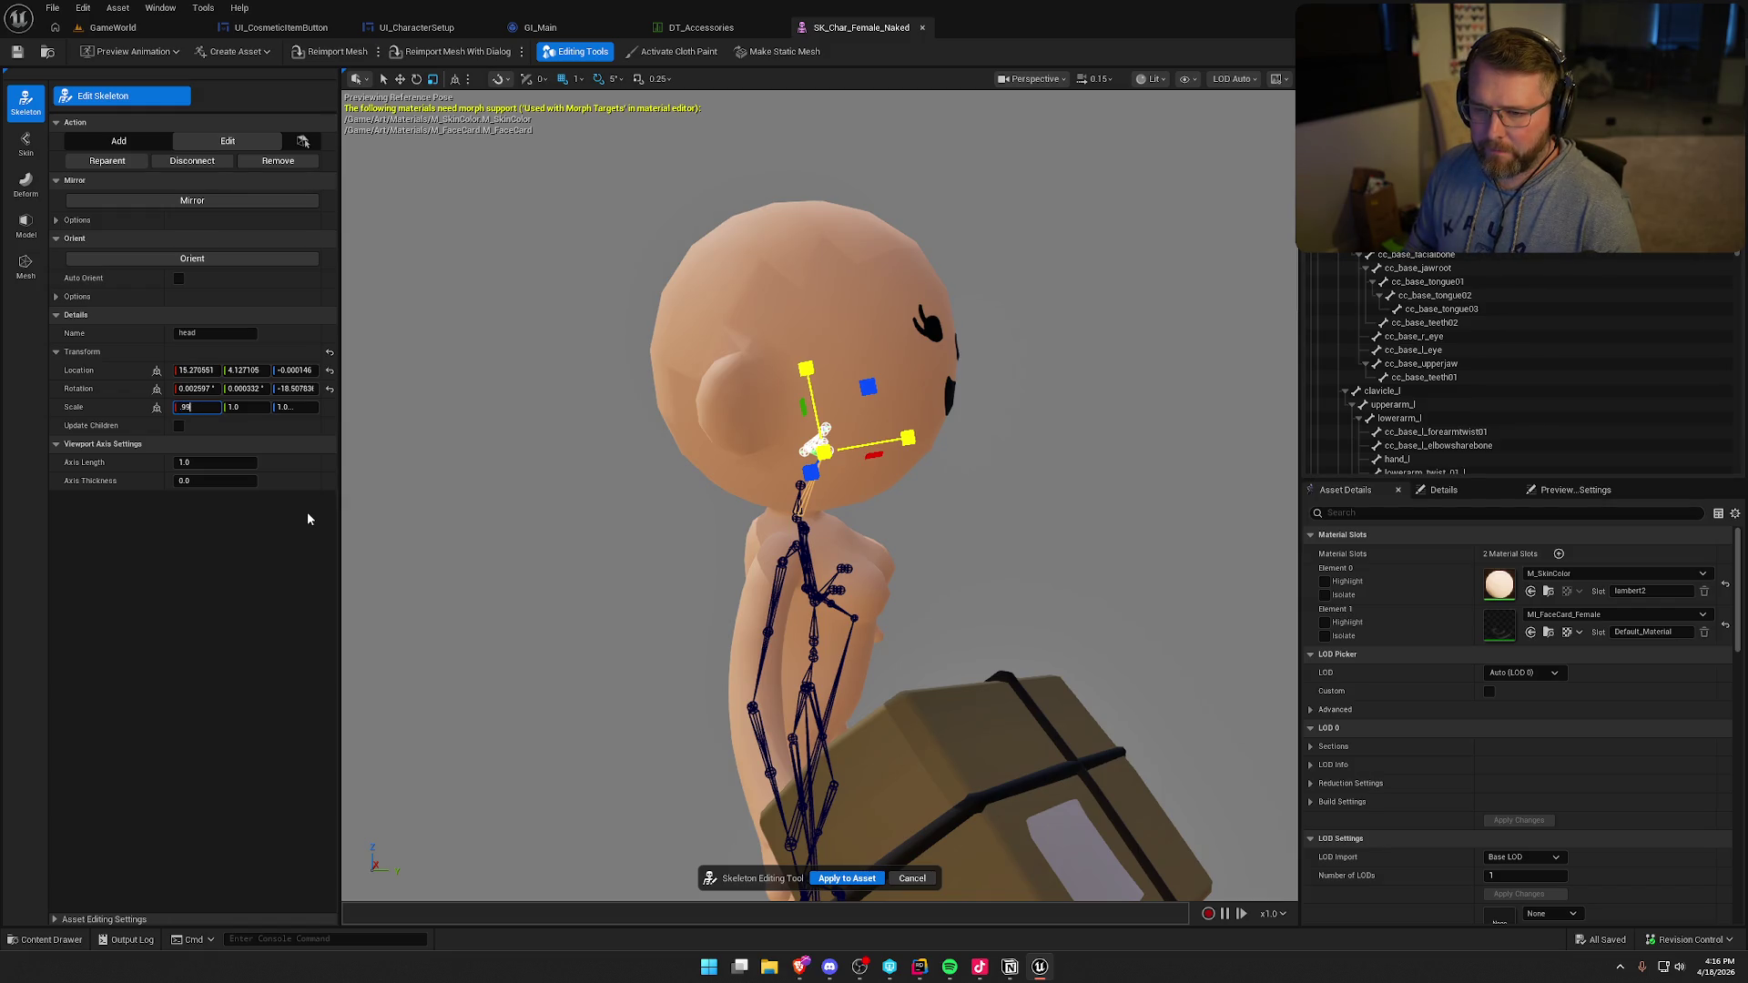
{"action": "key", "text": "Tab"}
{"action": "type", "text": ".9"}
{"action": "key", "text": "Tab"}
{"action": "type", "text": ".99"}
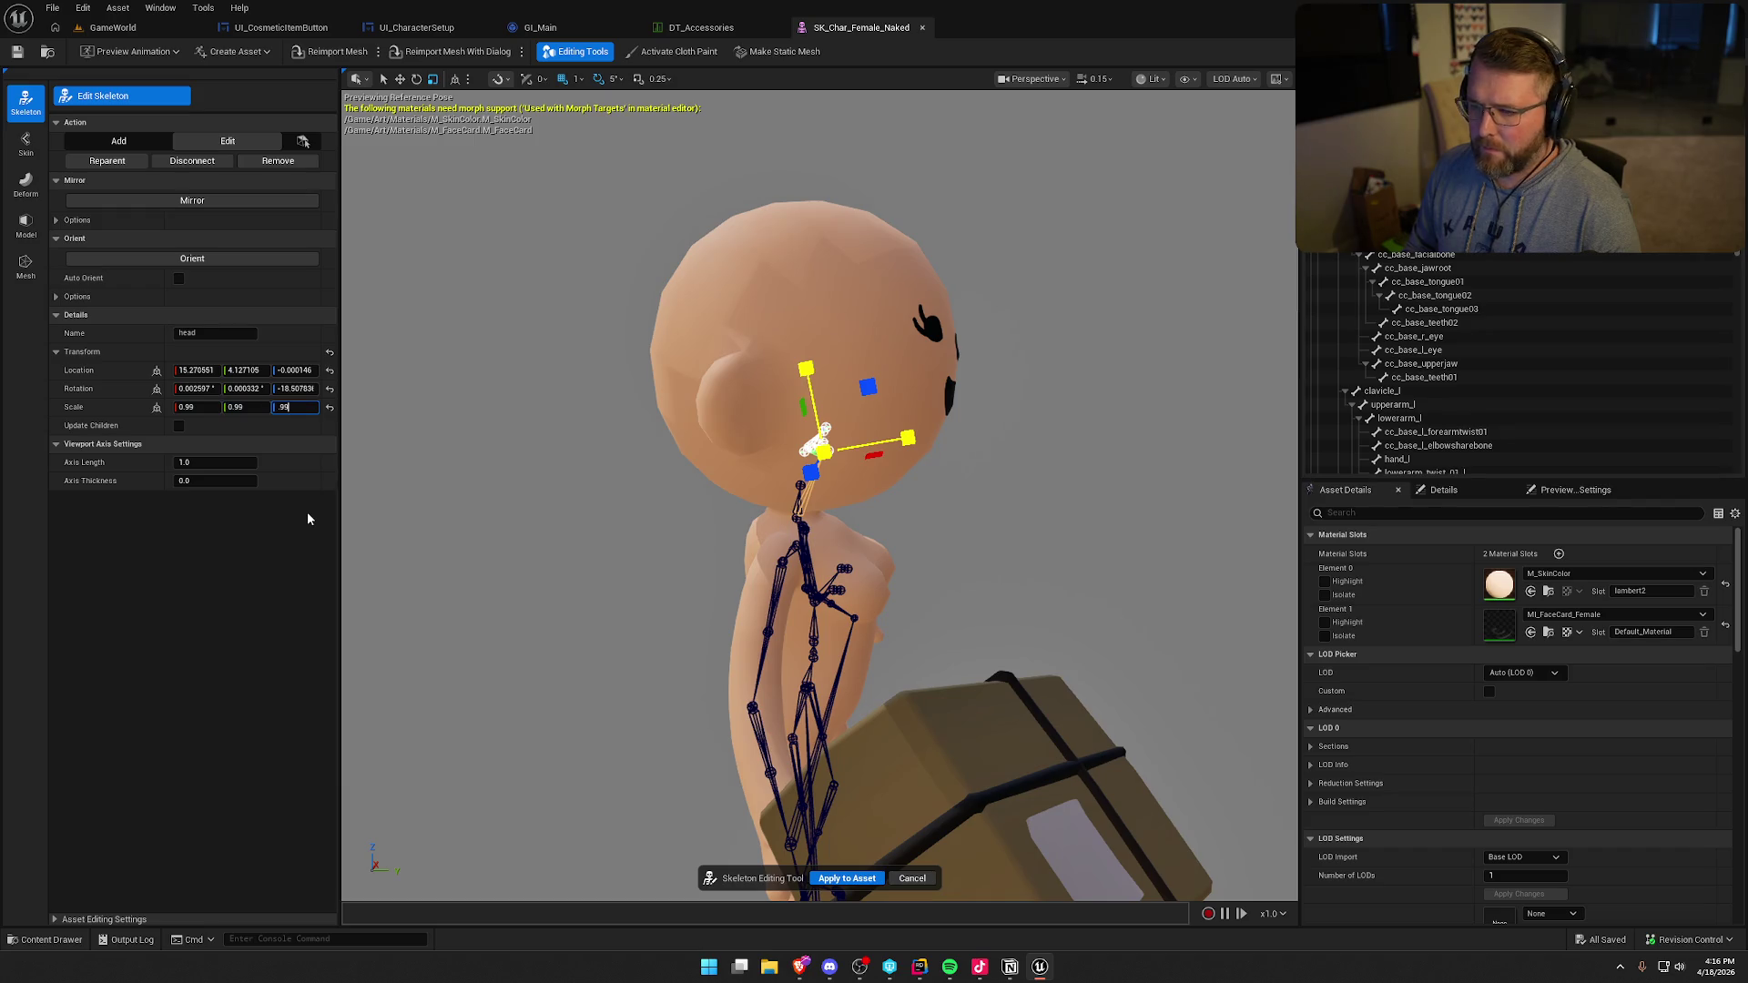
{"action": "left_click", "coordinate": [839, 878]}
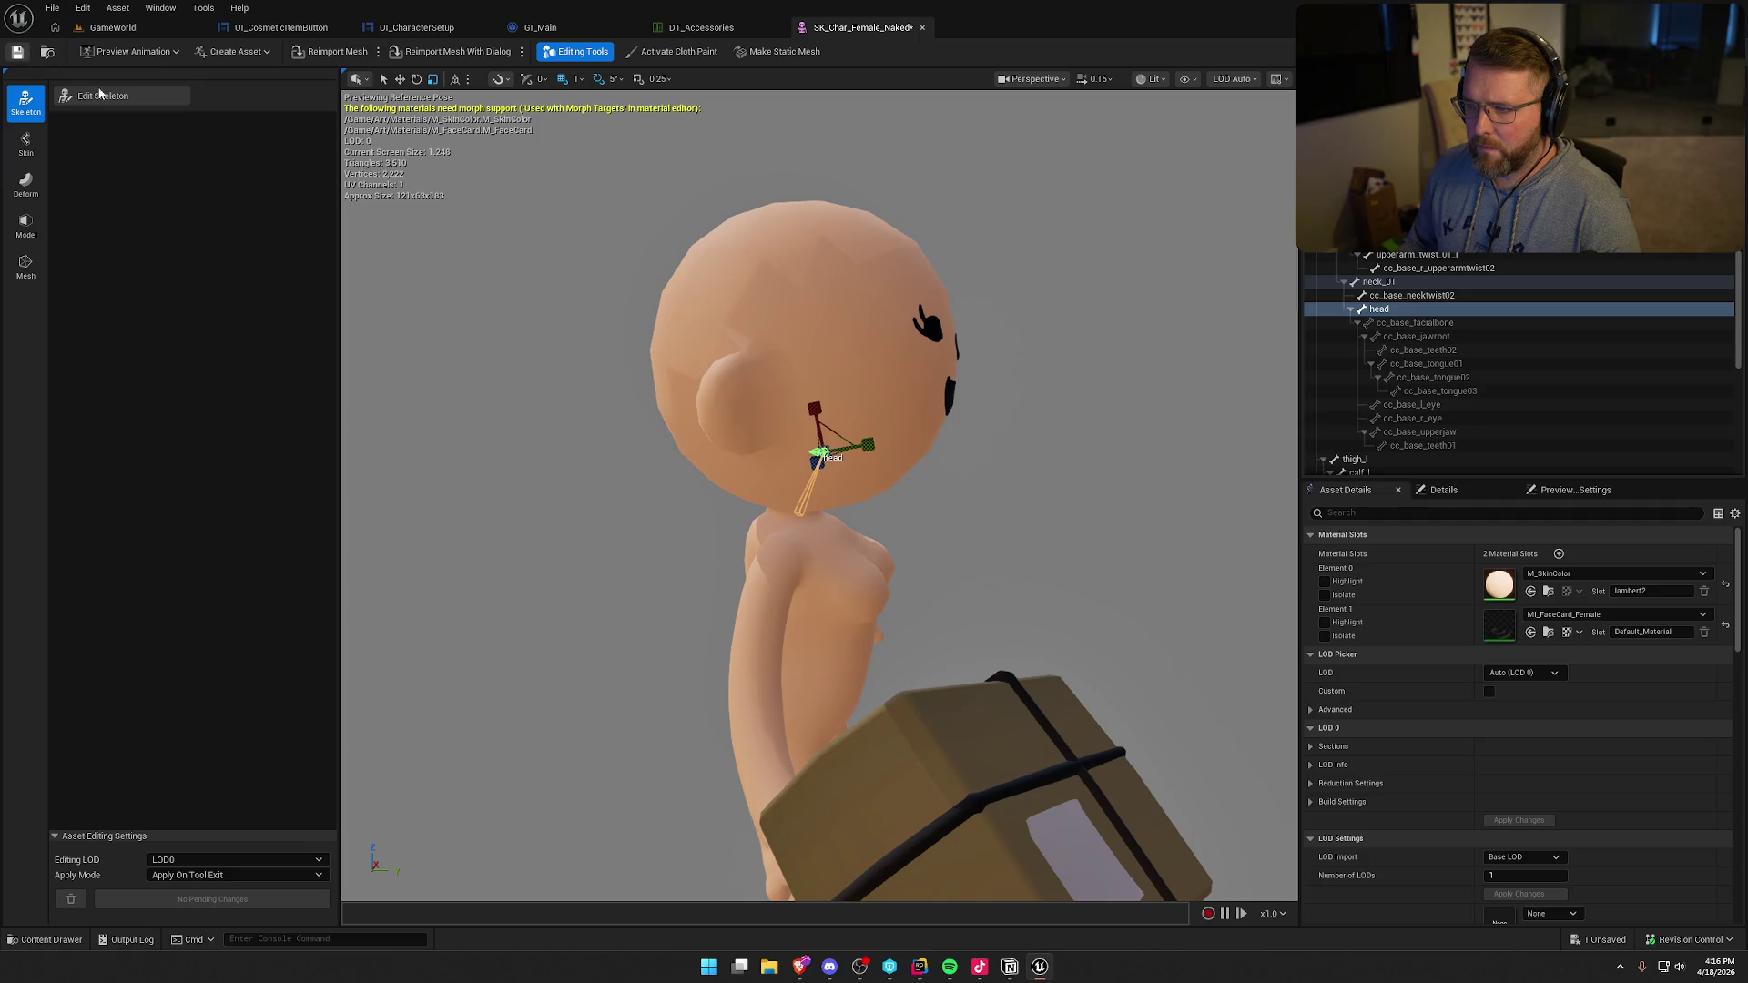
{"action": "key", "text": "ctrl+s"}
{"action": "left_click", "coordinate": [889, 634]}
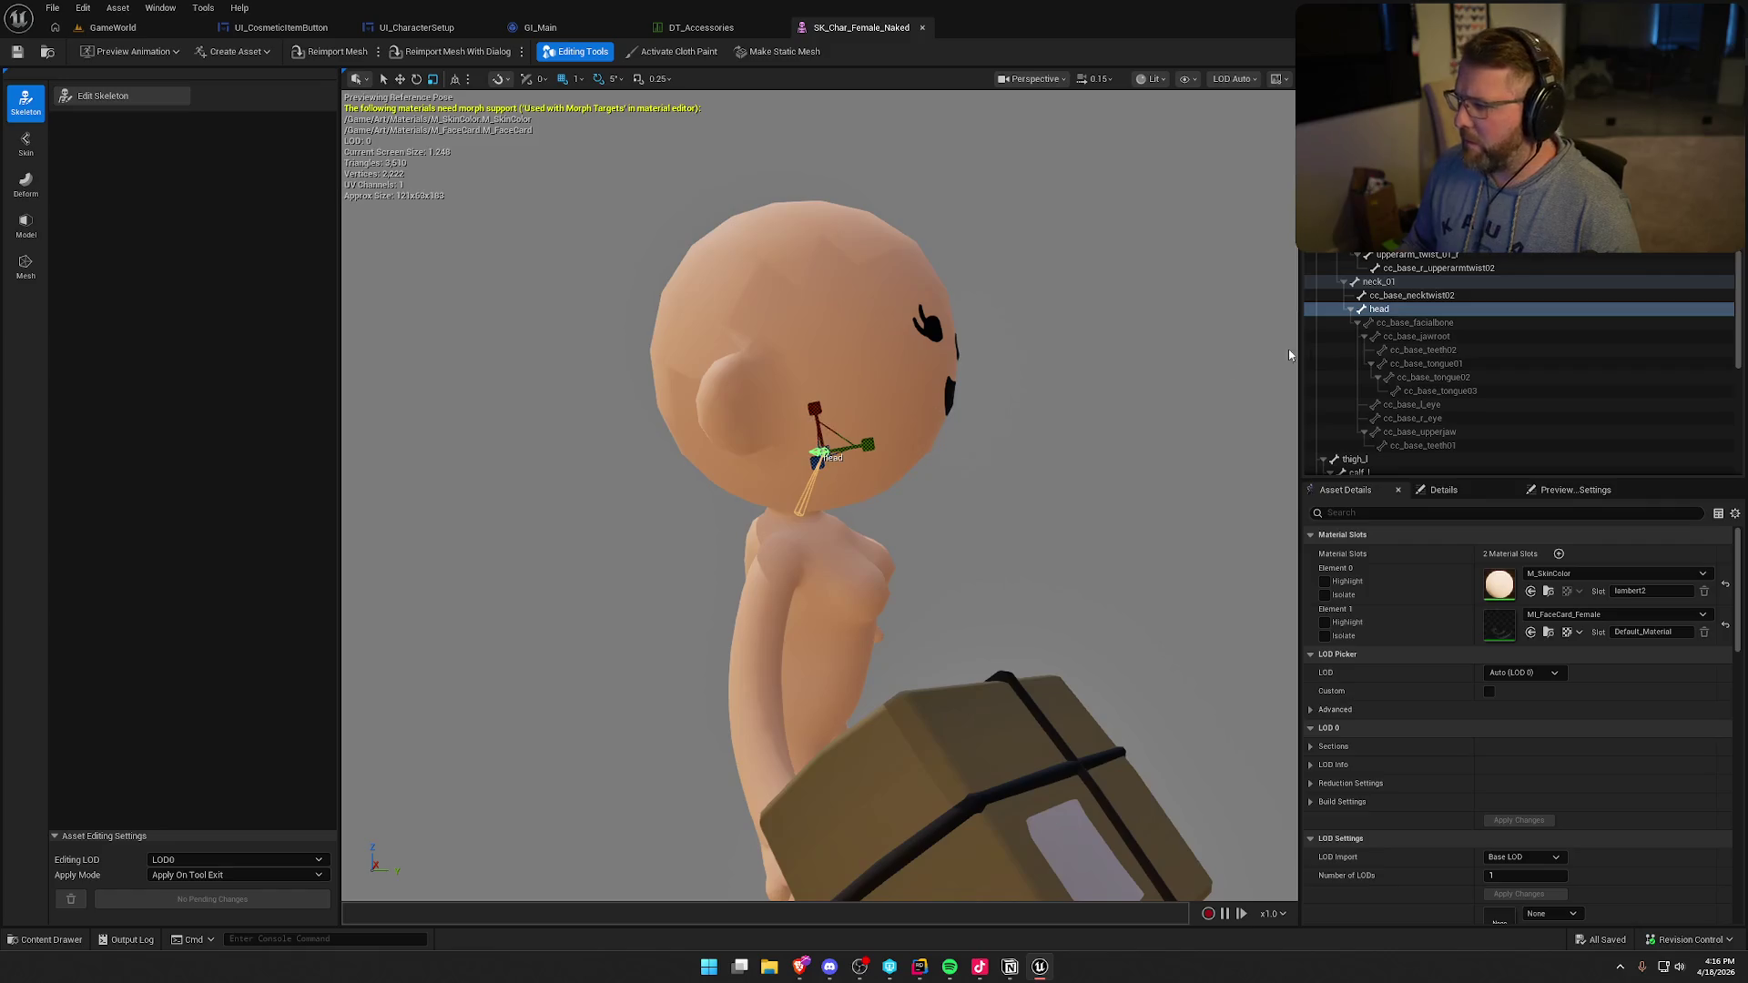
- Reselect the head bone, try a 0.5 scale, reset it to 1.0, and apply to the asset
{"action": "left_click", "coordinate": [1402, 296]}
{"action": "left_click", "coordinate": [1406, 309]}
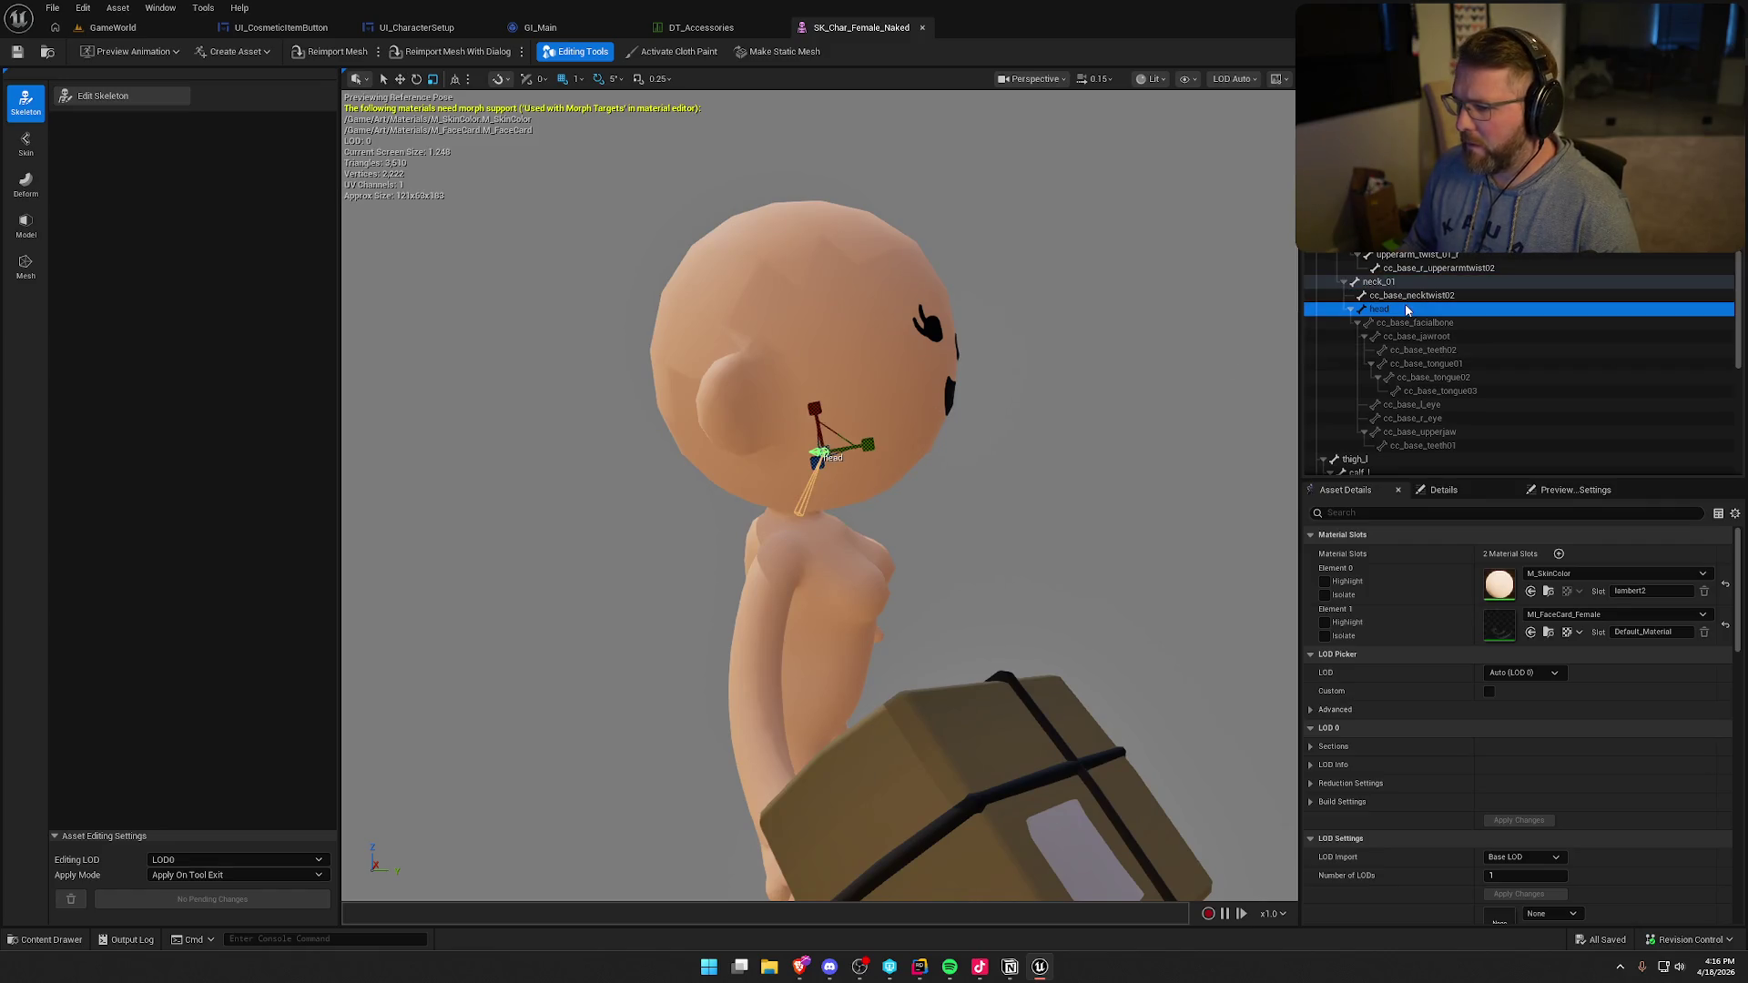
{"action": "left_click", "coordinate": [102, 96]}
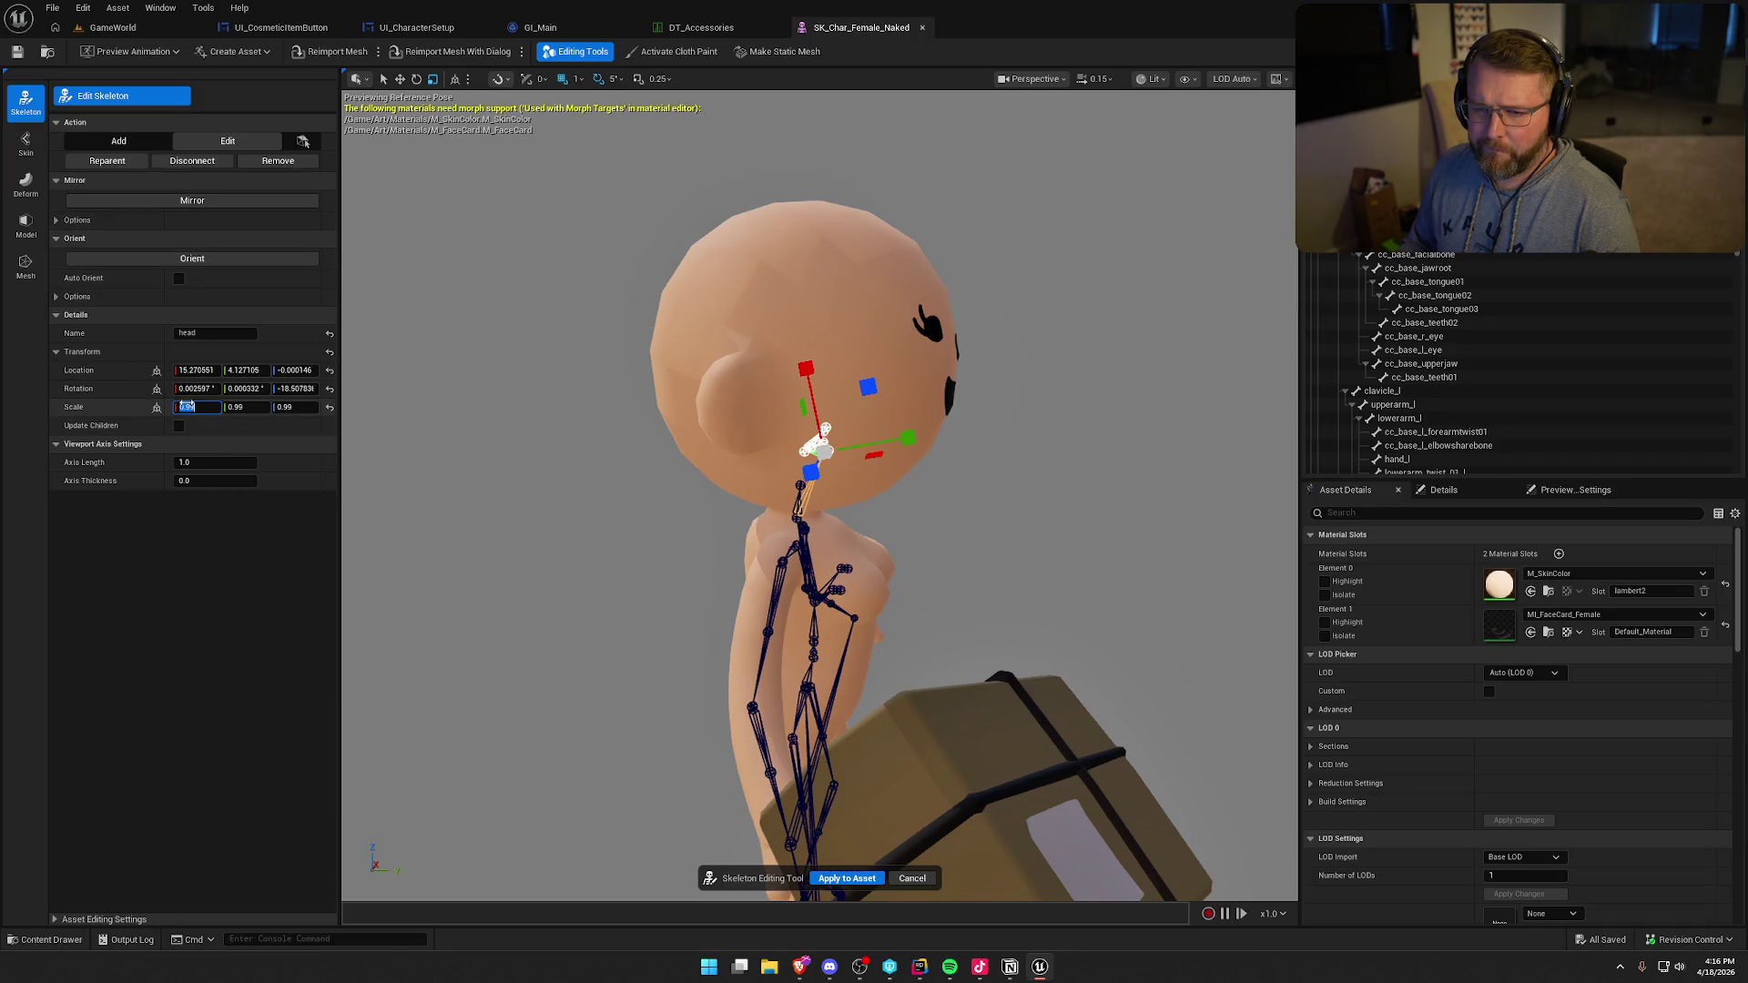
{"action": "type", "text": "1"}
{"action": "type", "text": "5"}
{"action": "key", "text": "Tab"}
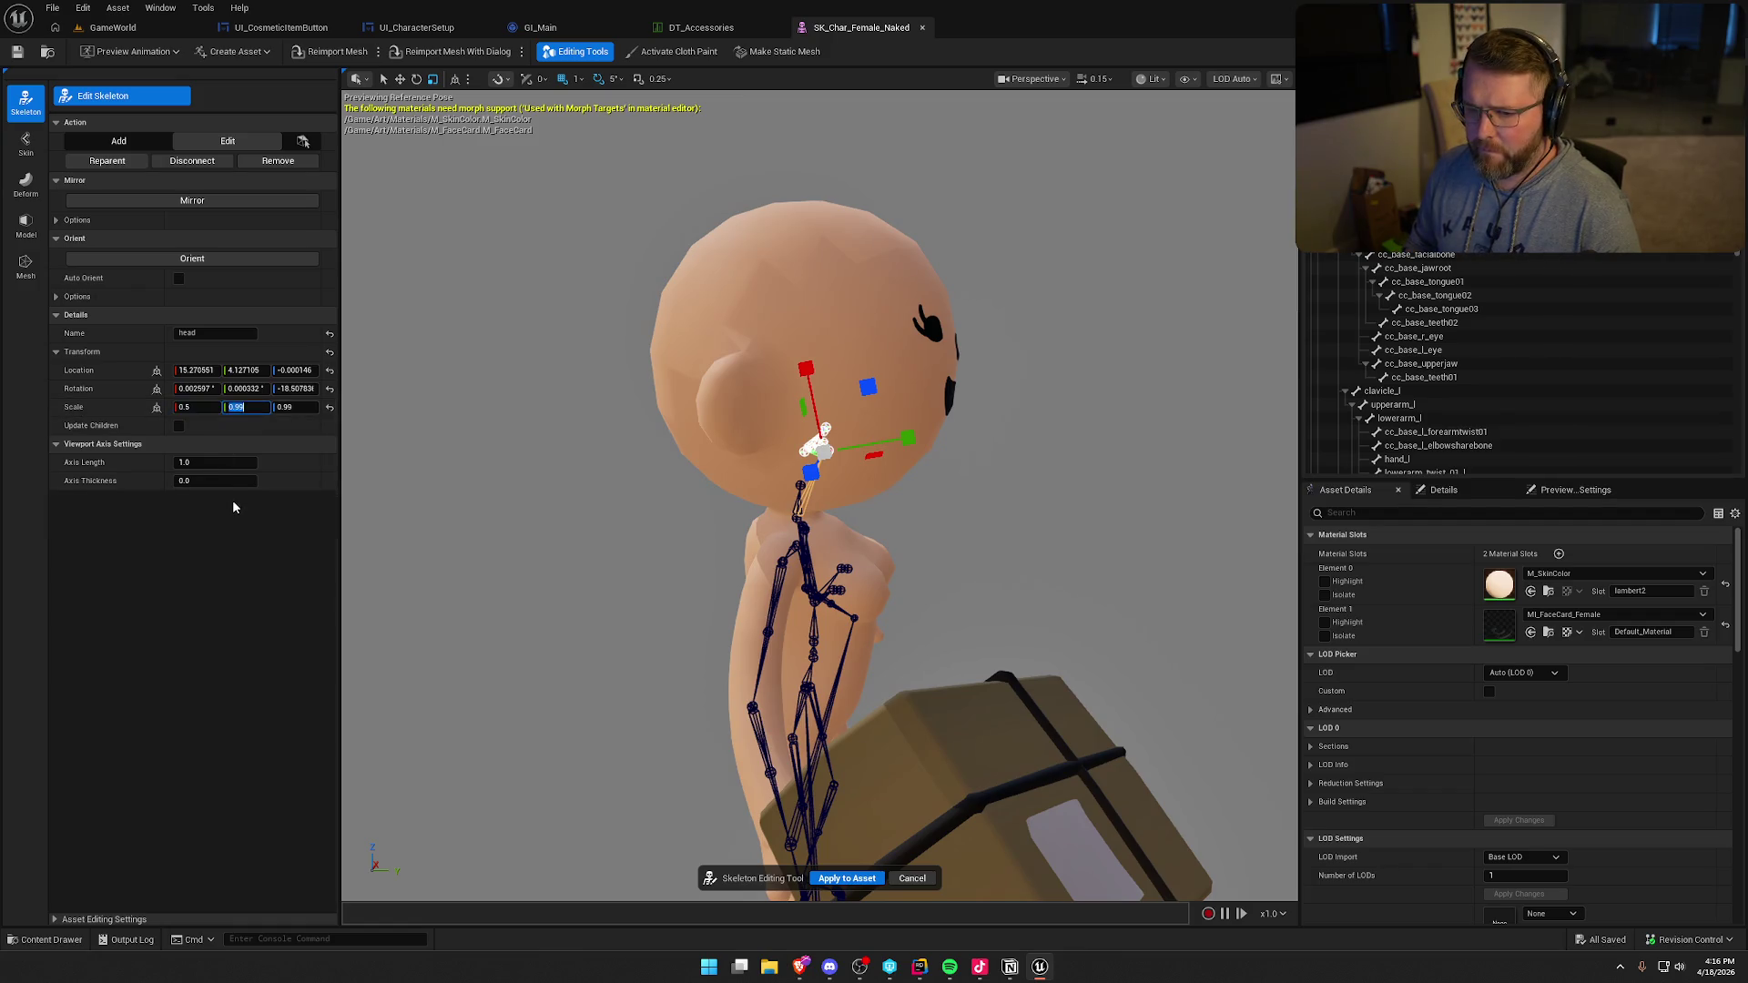
{"action": "type", "text": "0.5"}
{"action": "key", "text": "Tab"}
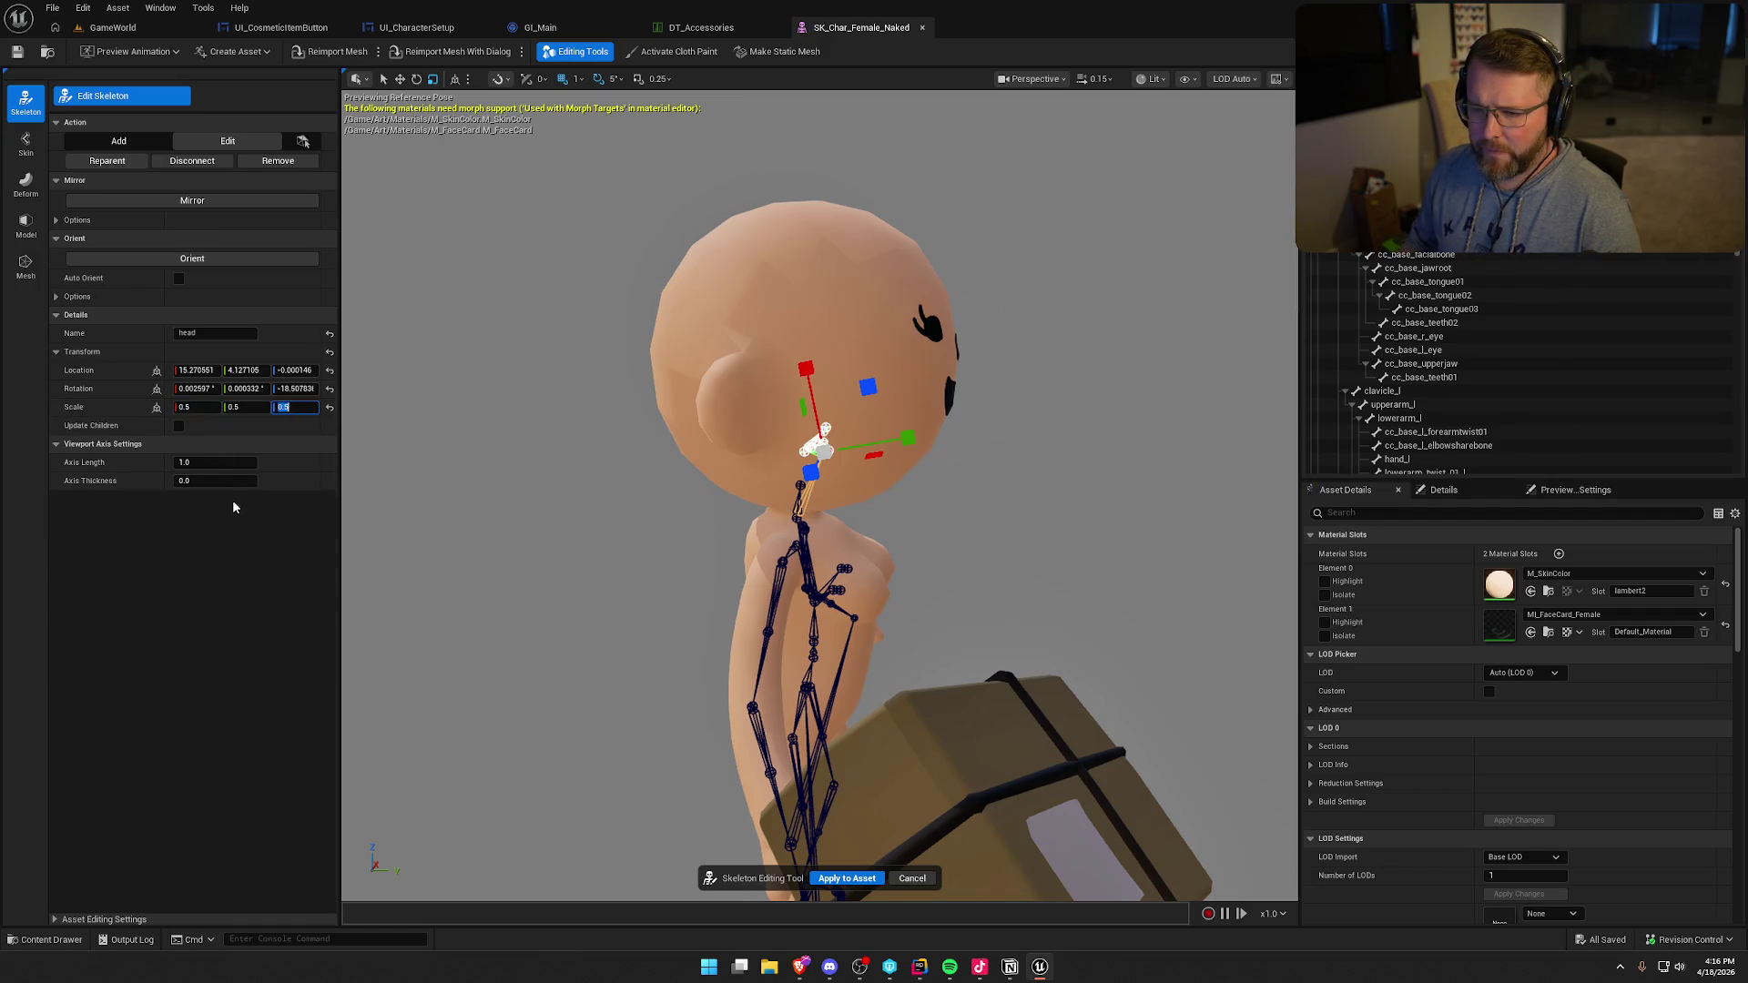
{"action": "left_click", "coordinate": [329, 407]}
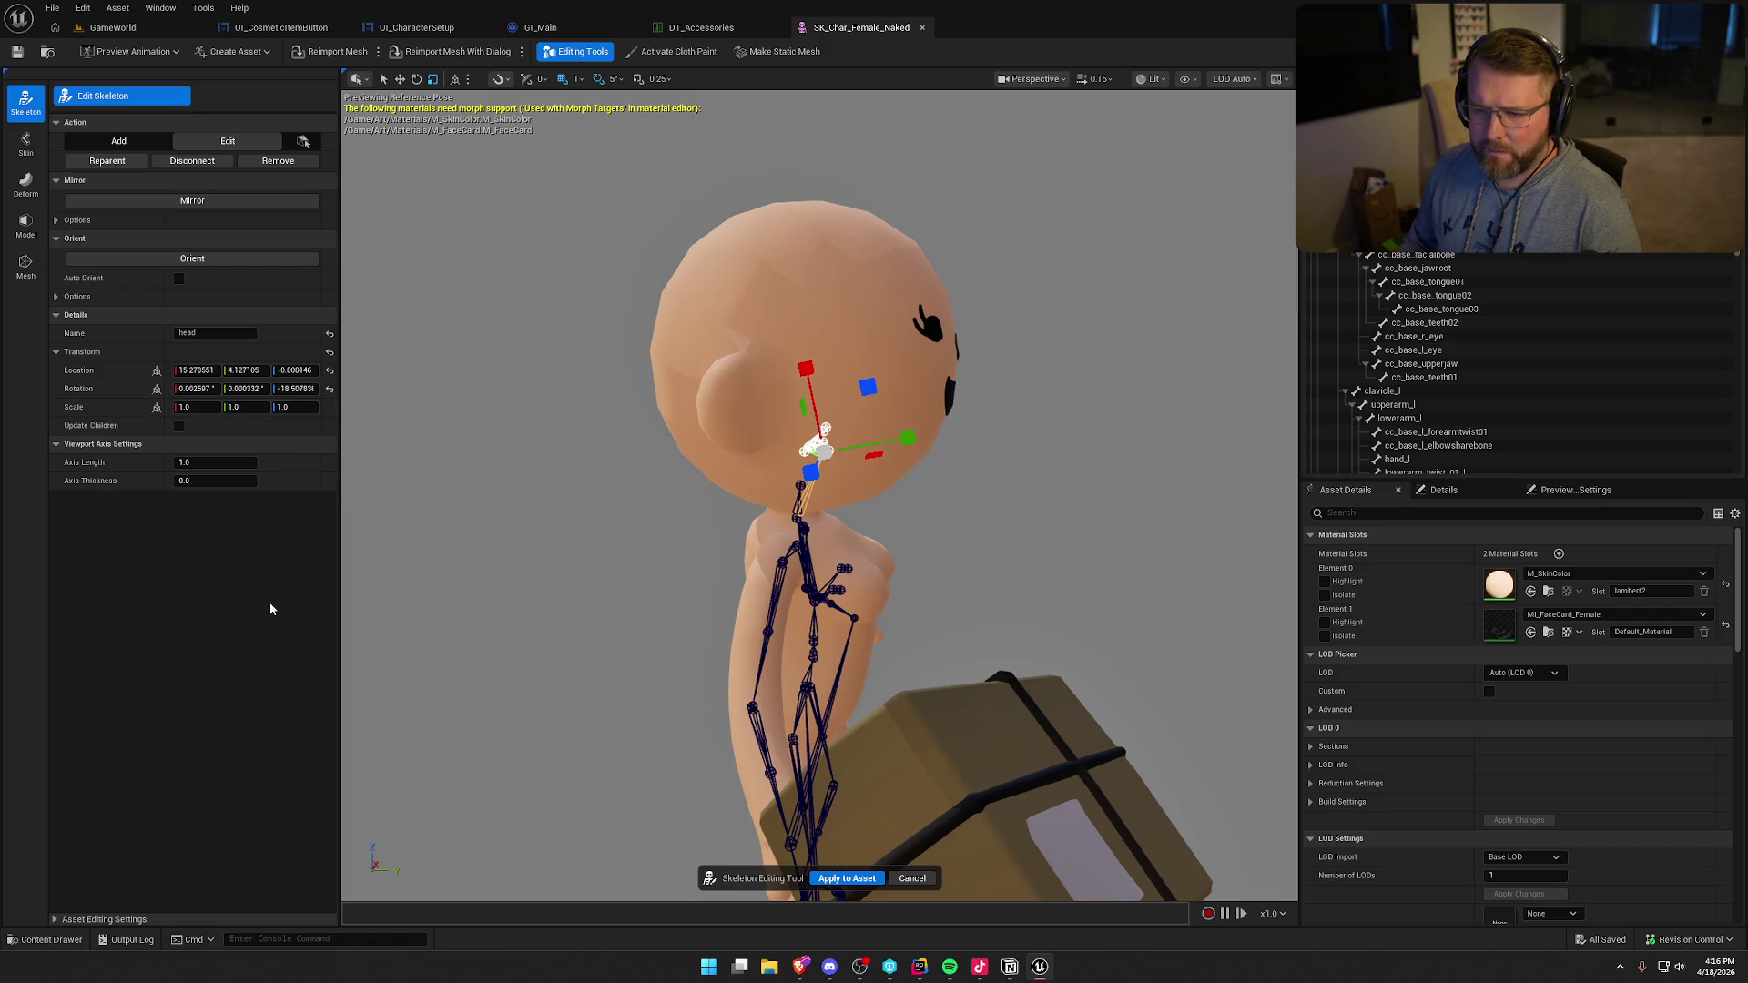
{"action": "left_click", "coordinate": [851, 878]}
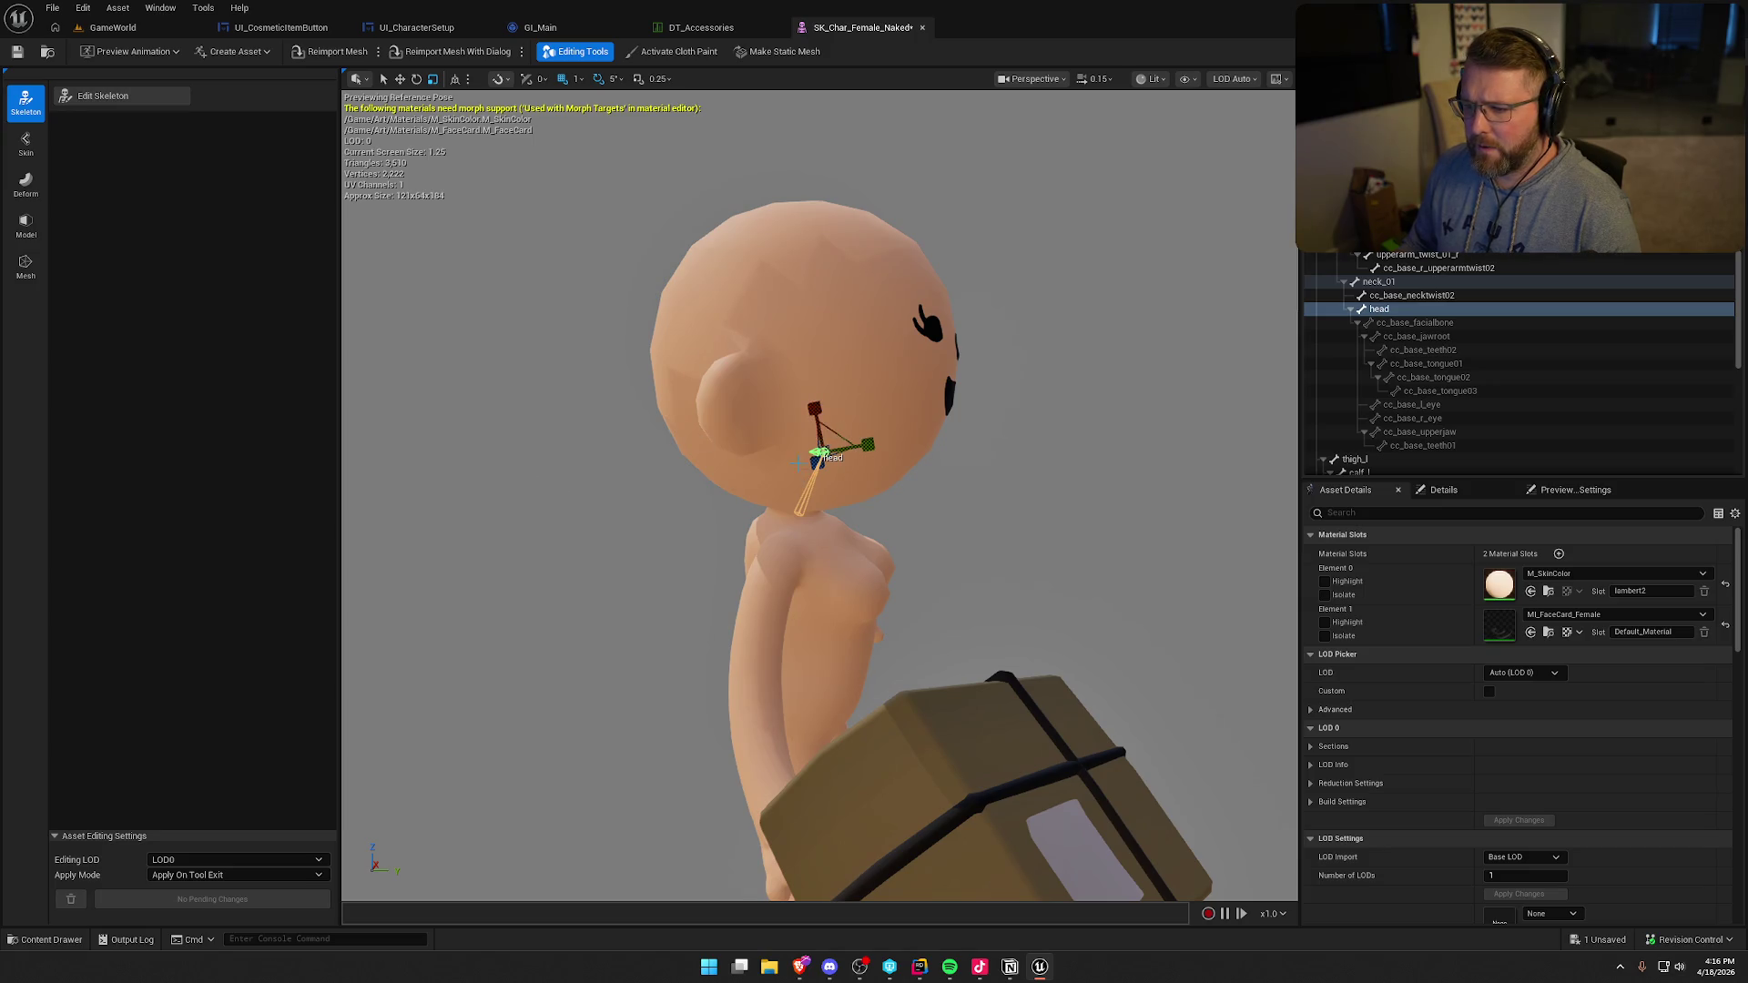
- Orbit behind the character, return to the GameWorld level, and open the Play options
{"action": "left_click_drag", "start_coordinate": [798, 463], "coordinate": [925, 428]}
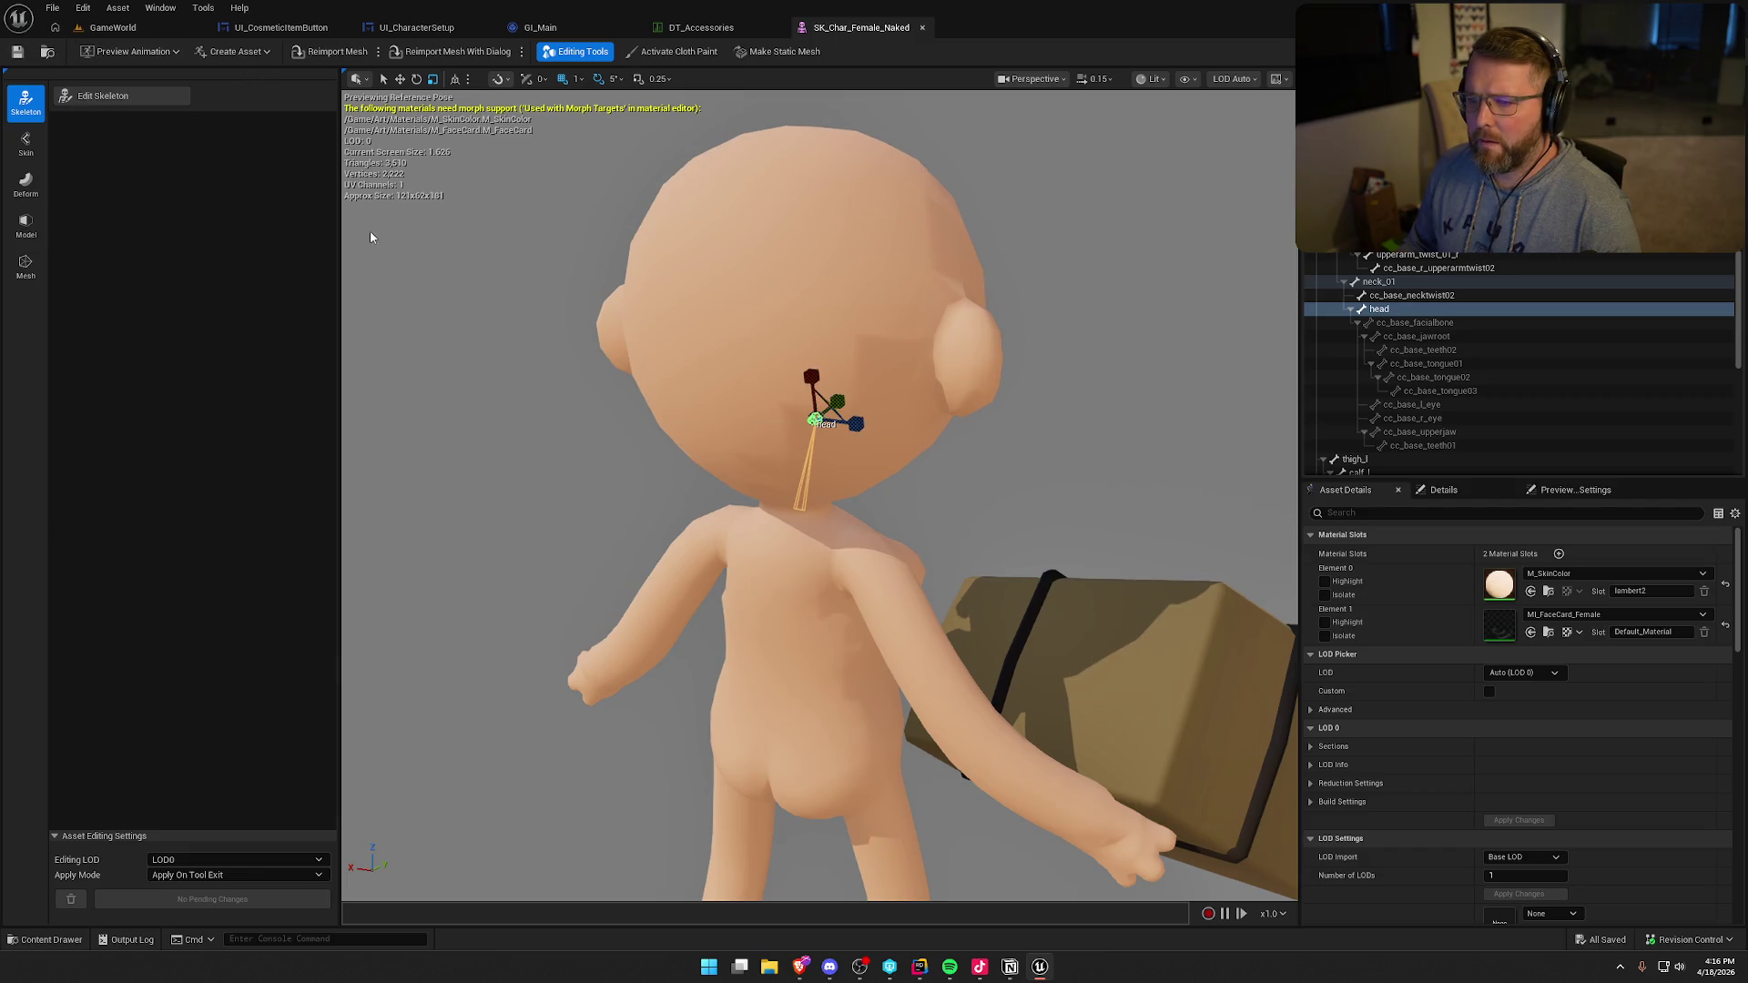
{"action": "left_click", "coordinate": [78, 26]}
{"action": "left_click", "coordinate": [453, 52]}
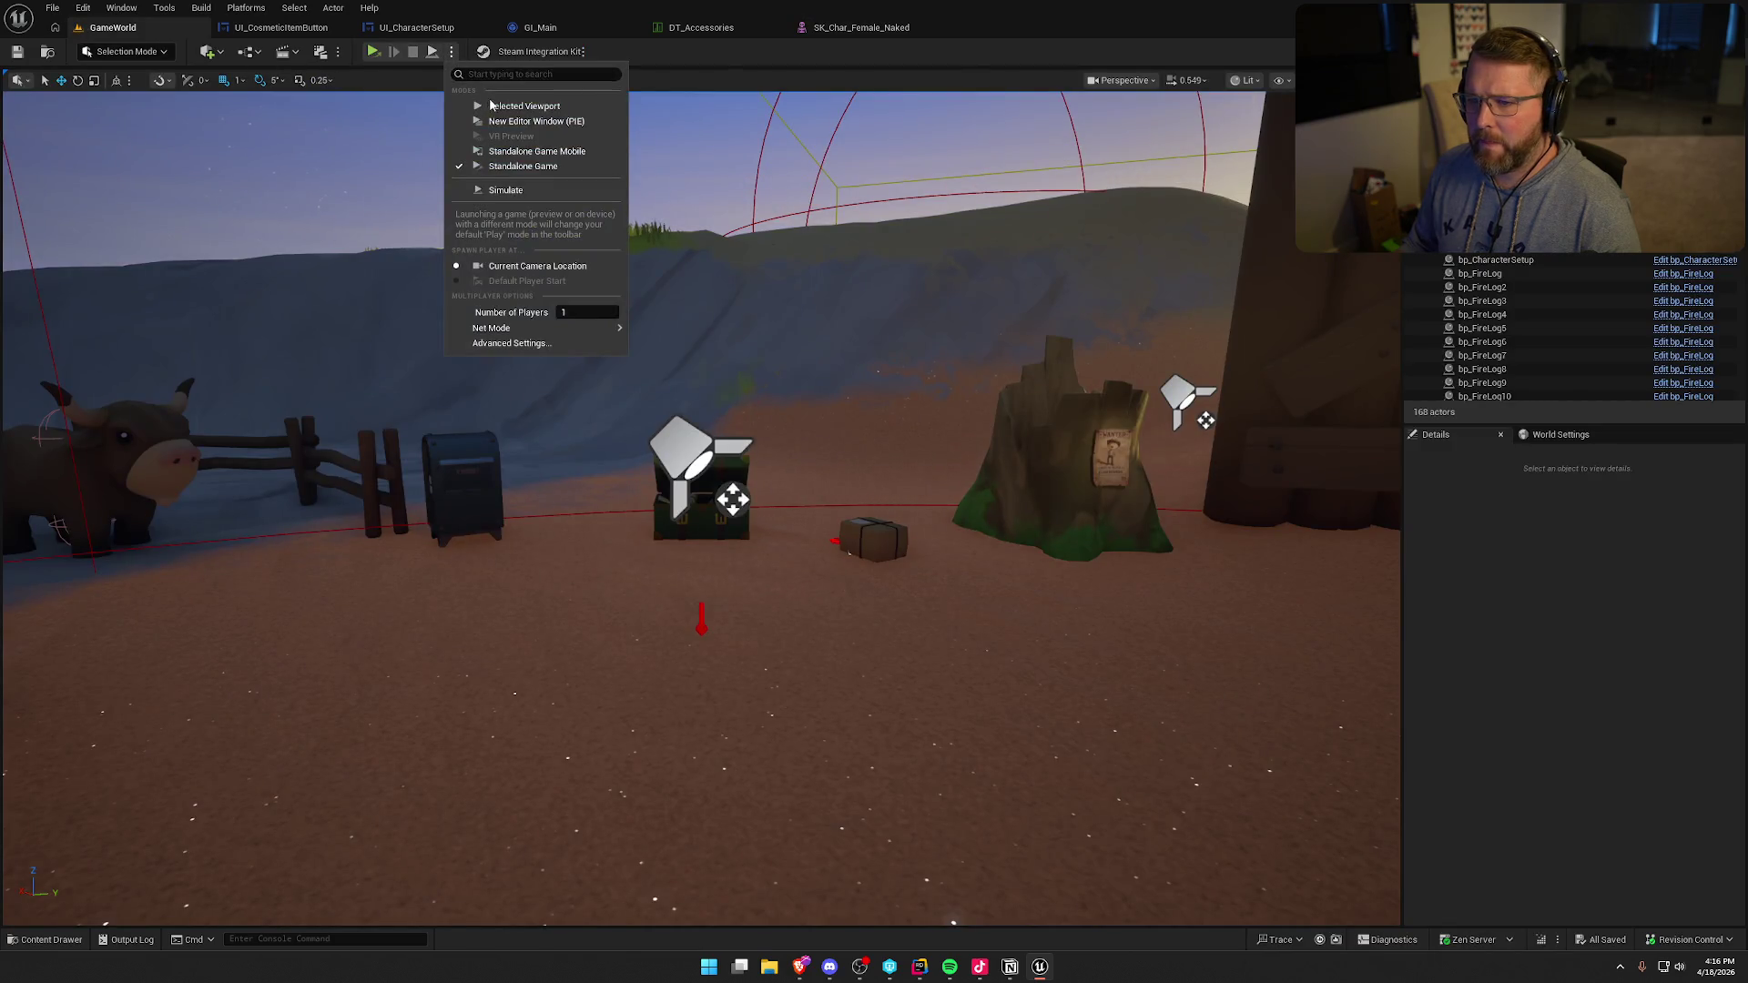
{"action": "left_click", "coordinate": [524, 107]}
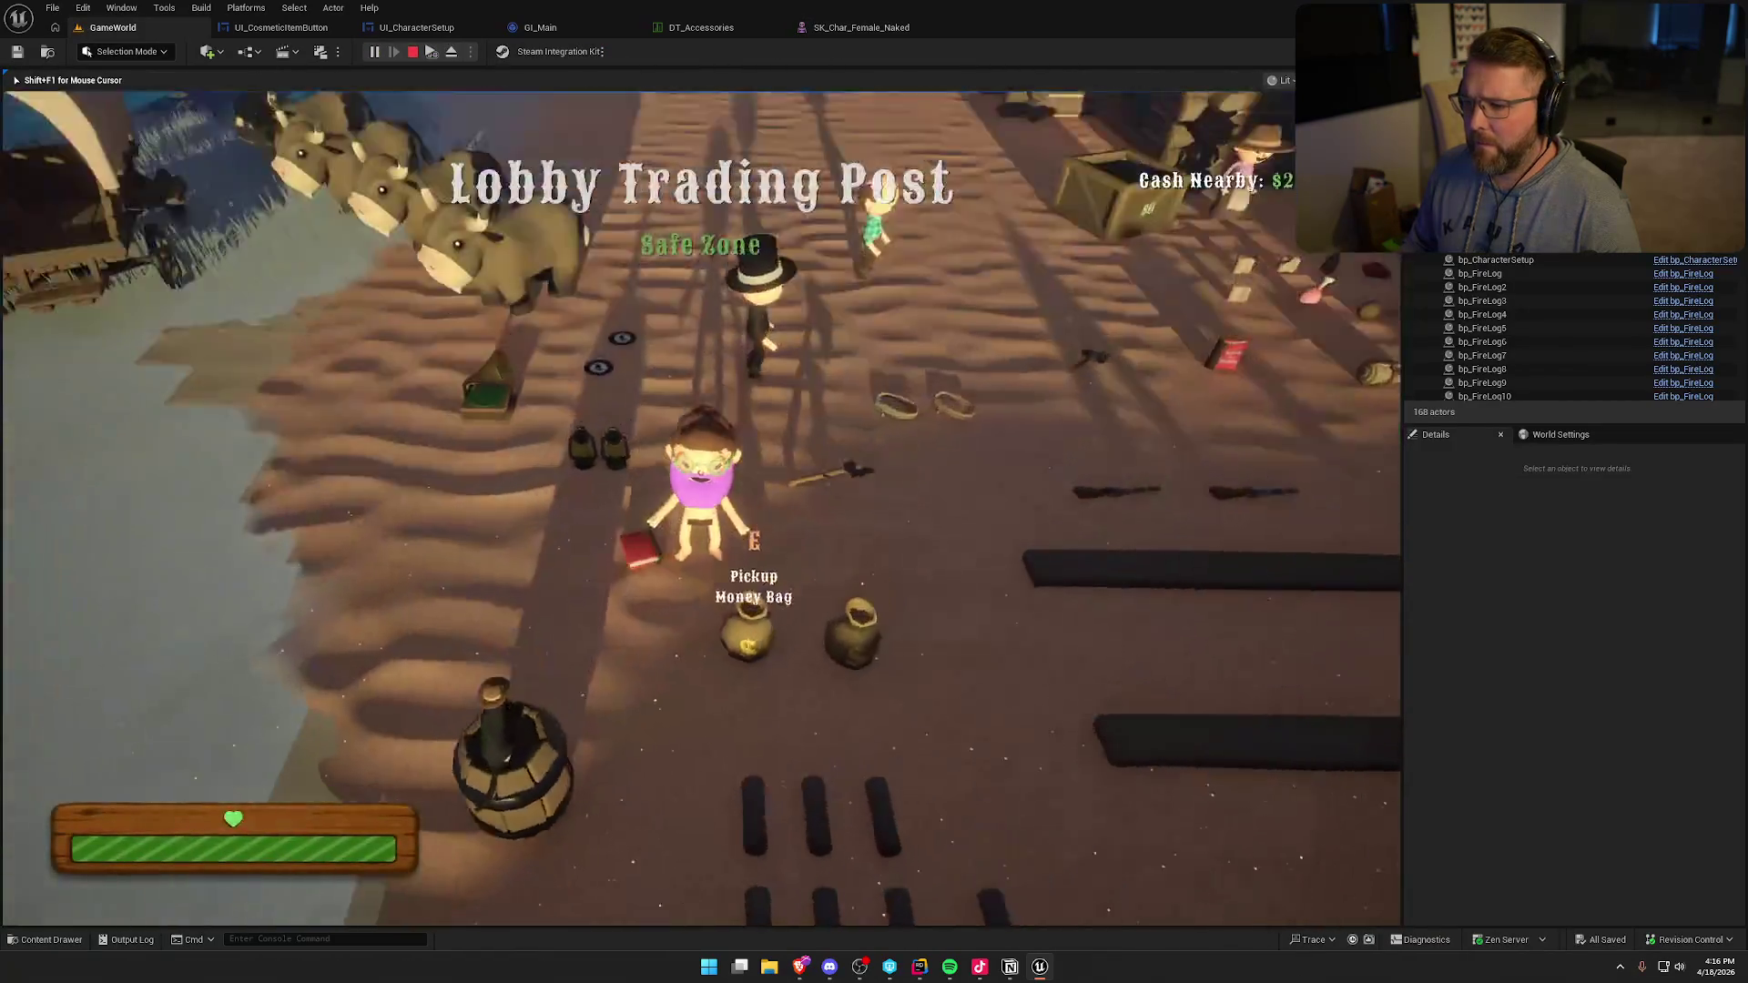
{"action": "key", "text": "shift+w"}
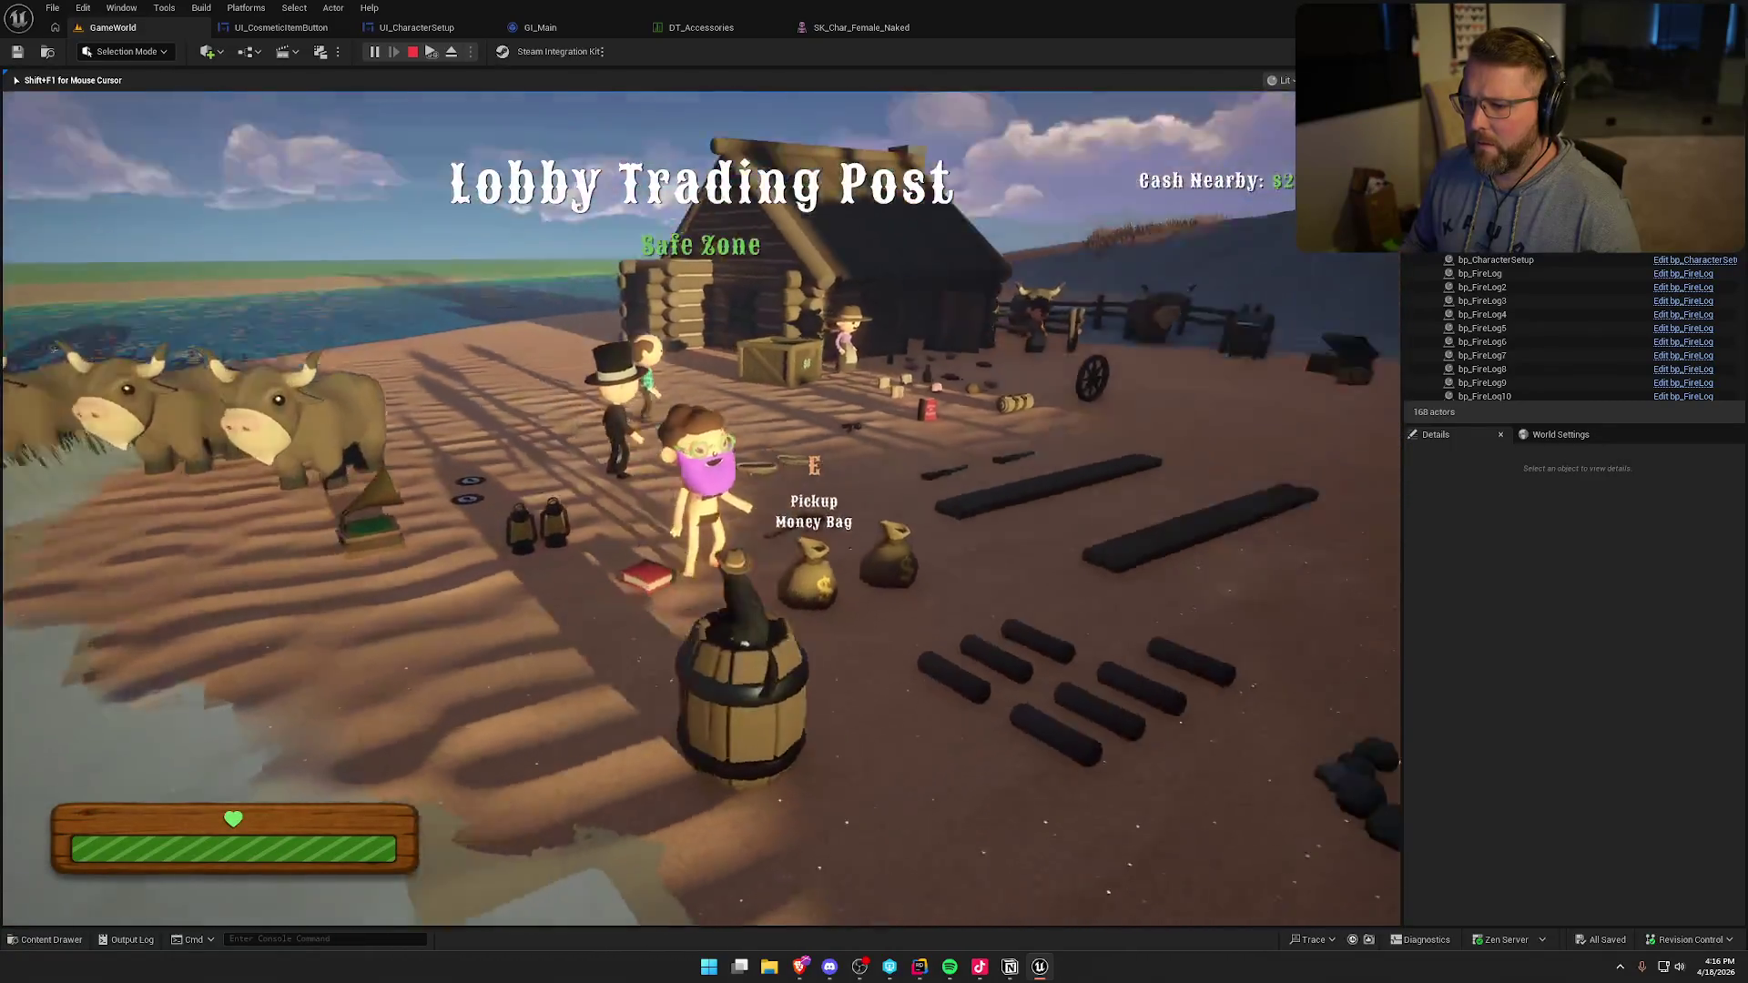
{"action": "key", "text": "shift+w"}
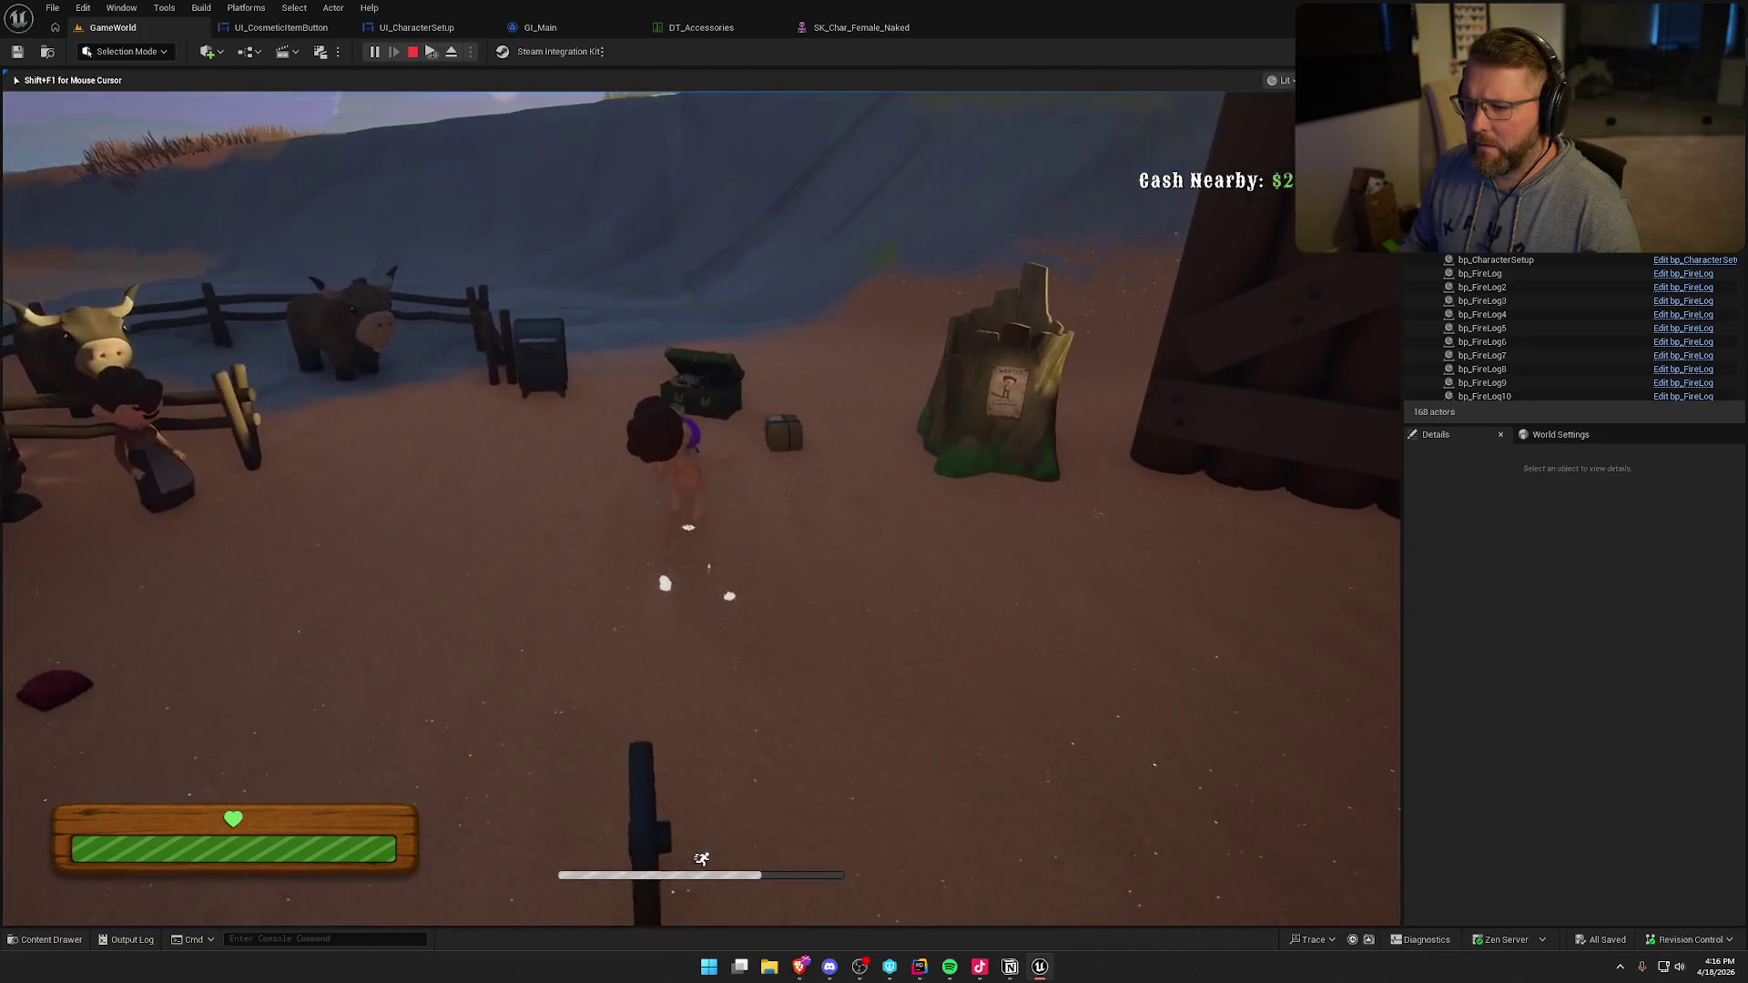
{"action": "key", "text": "e"}
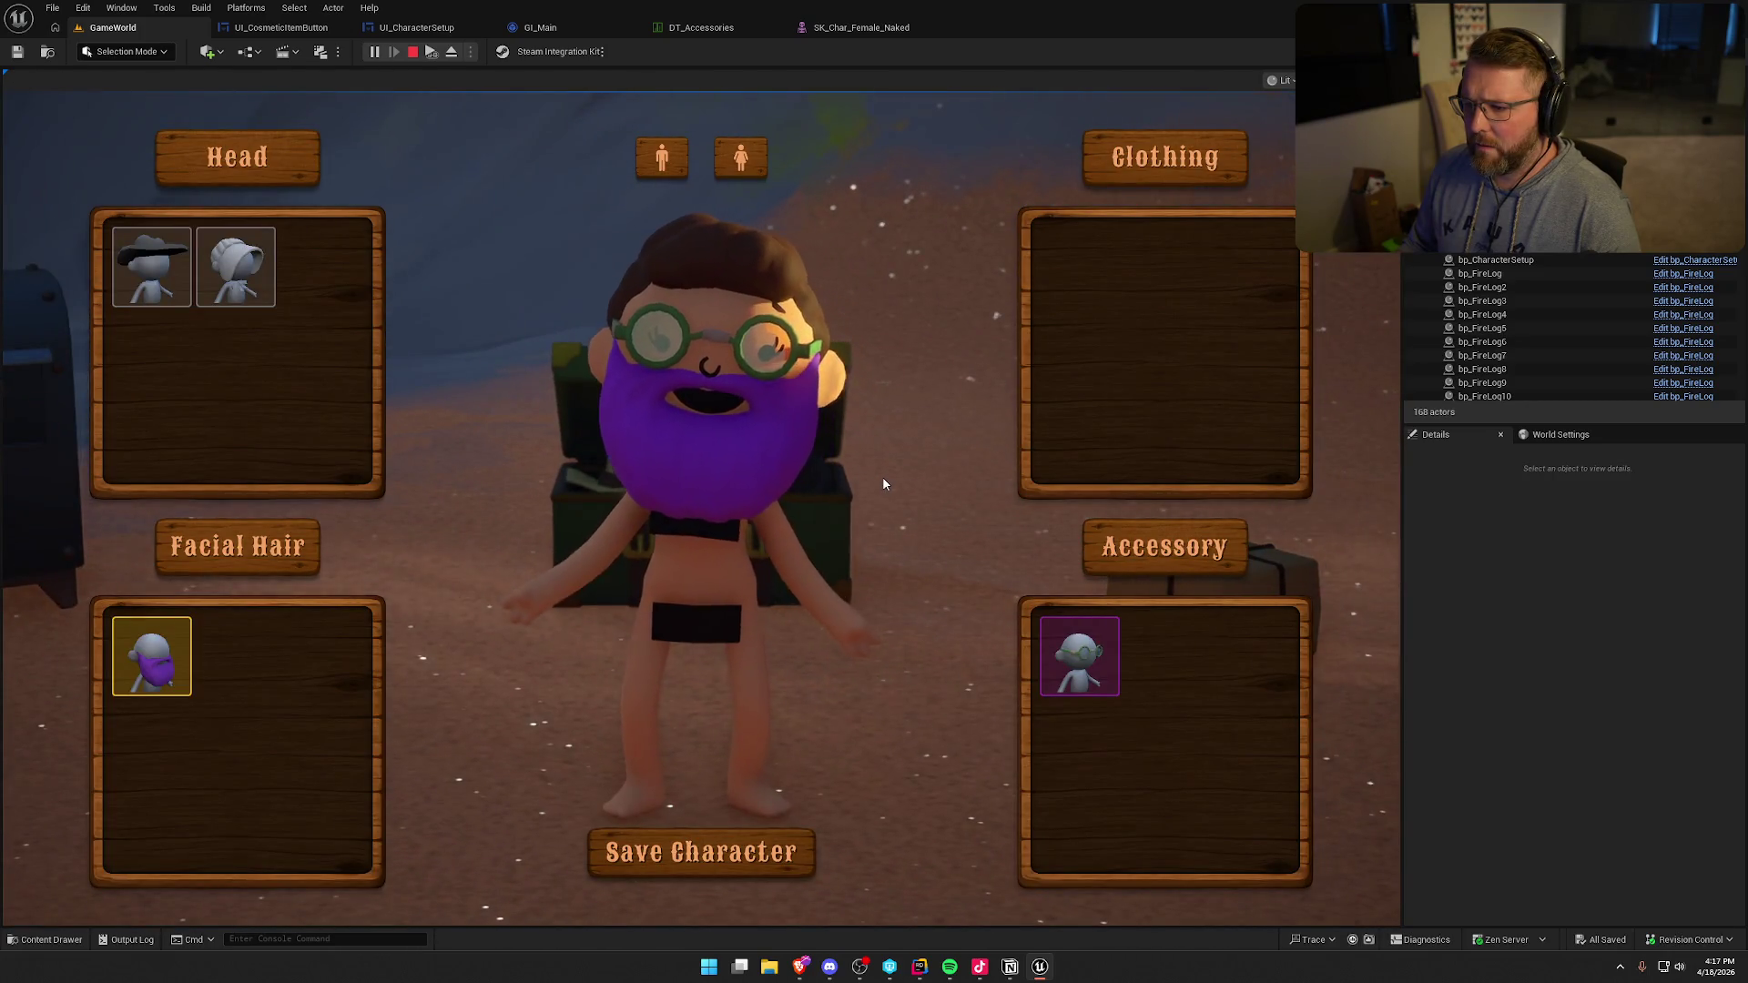
{"action": "left_click", "coordinate": [265, 283]}
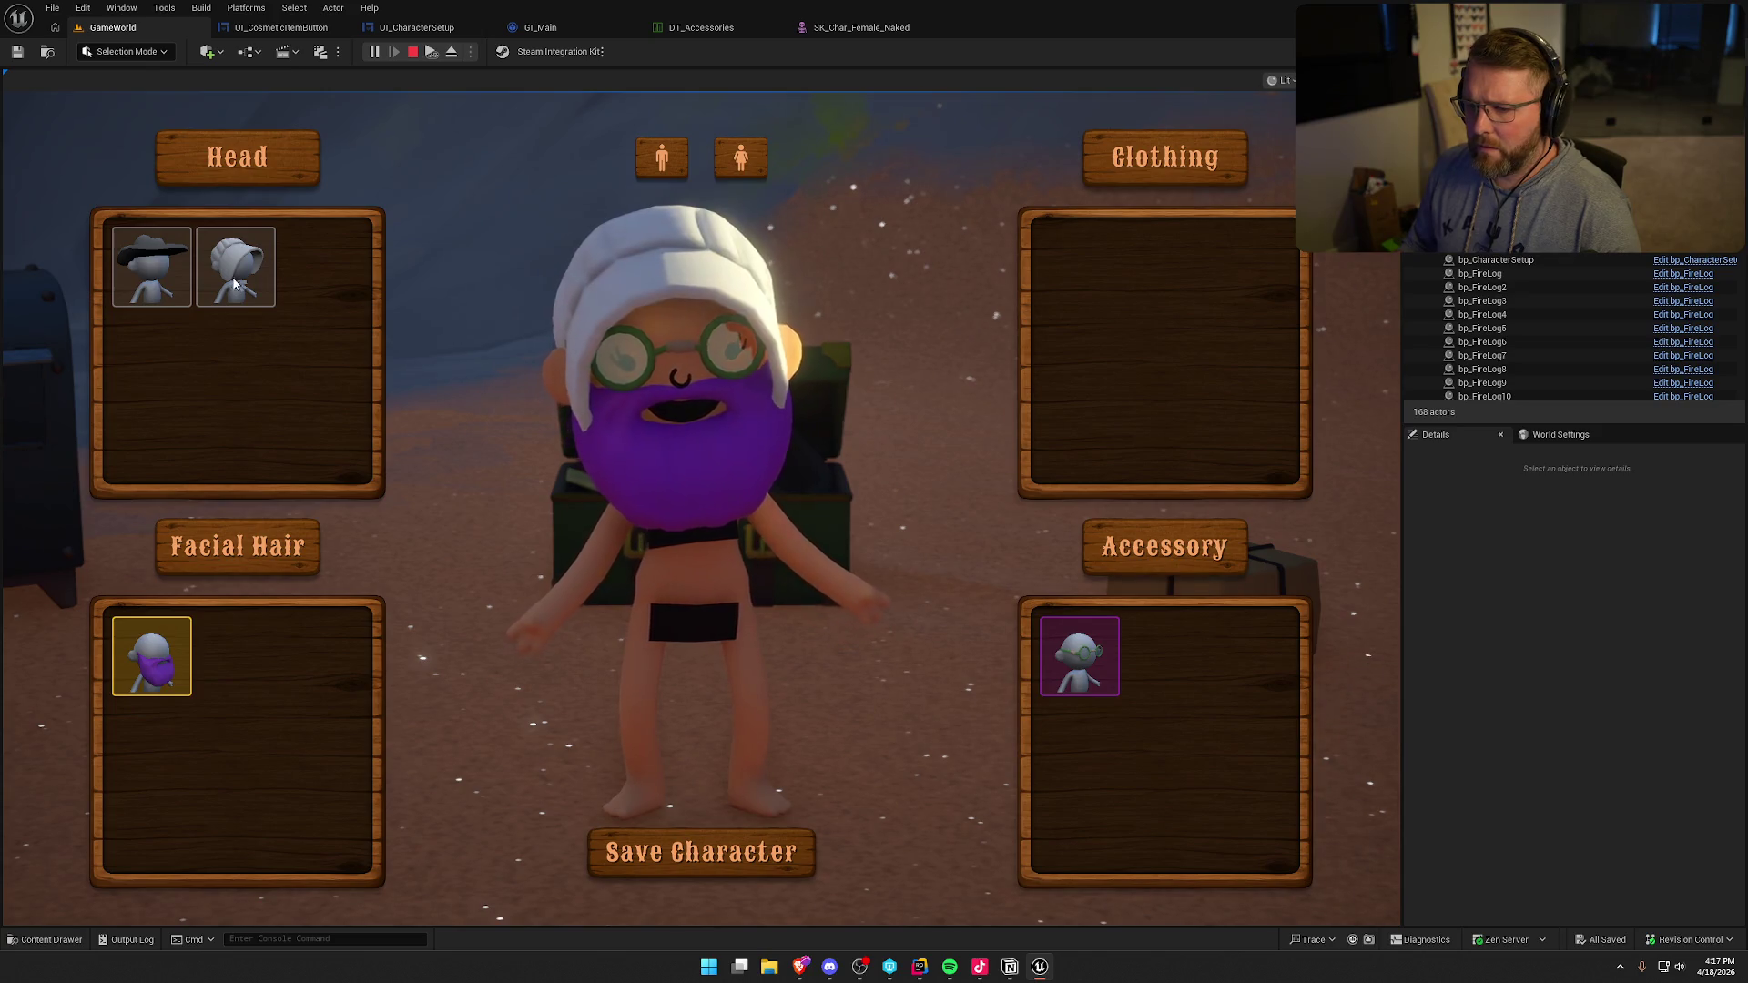
{"action": "left_click", "coordinate": [759, 867]}
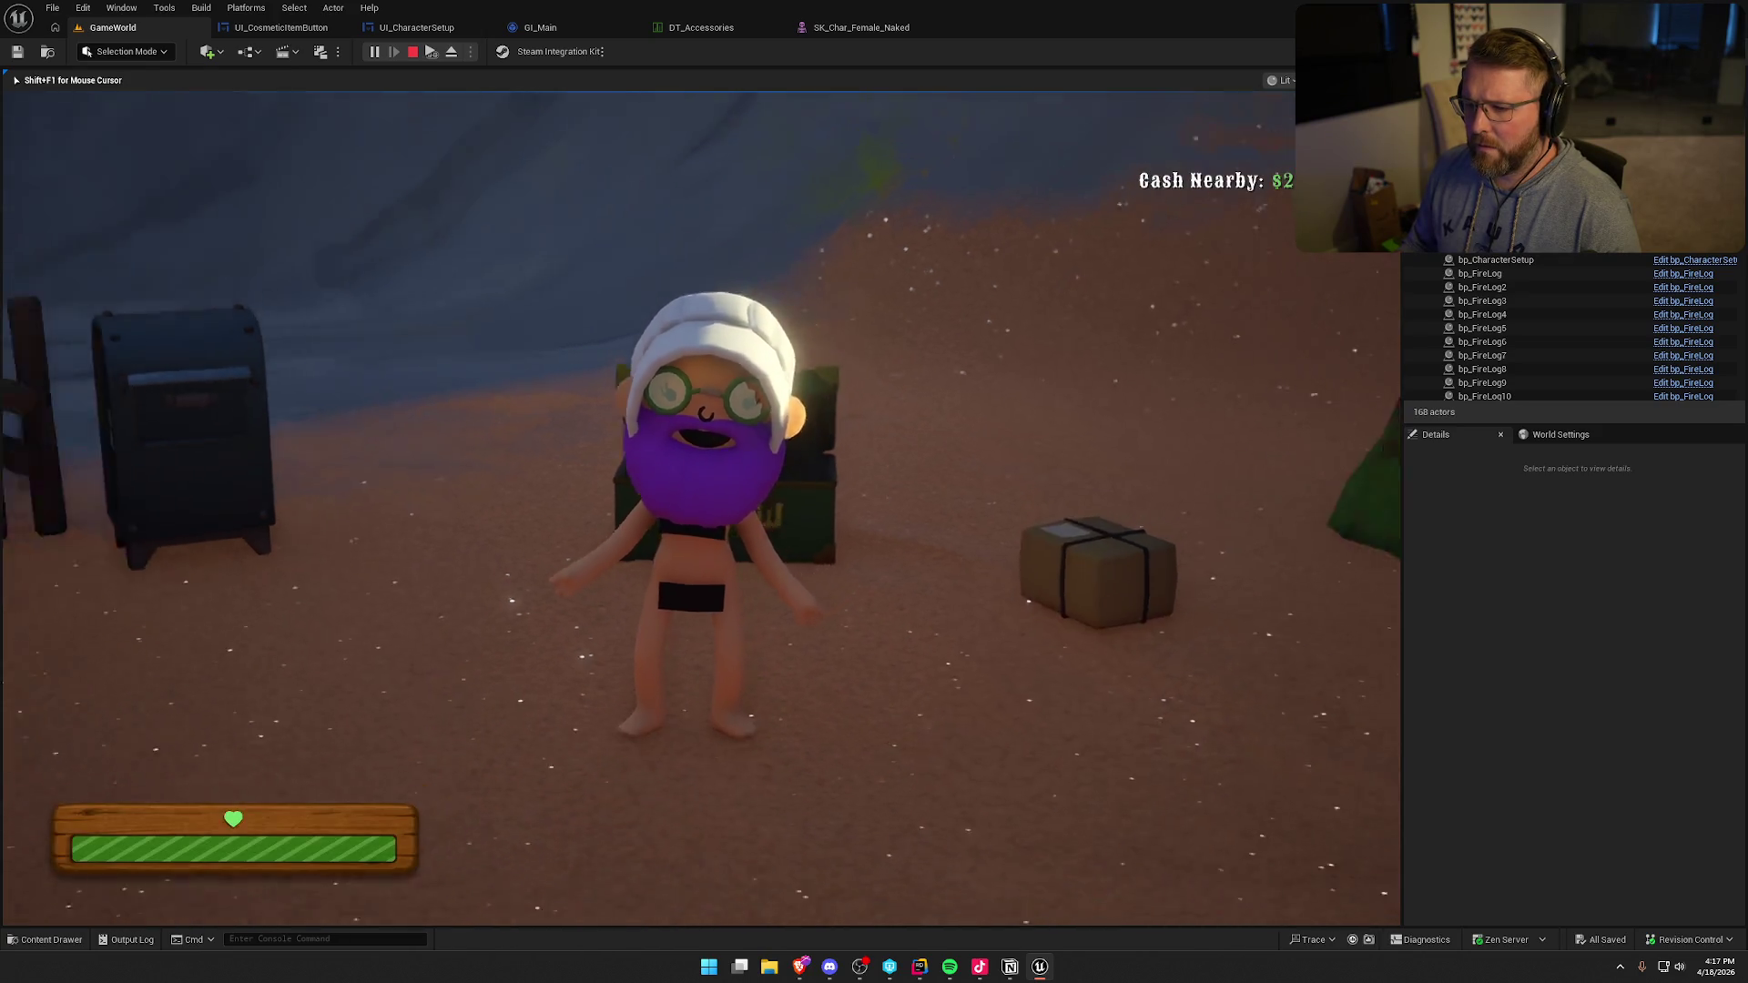
{"action": "key", "text": "w"}
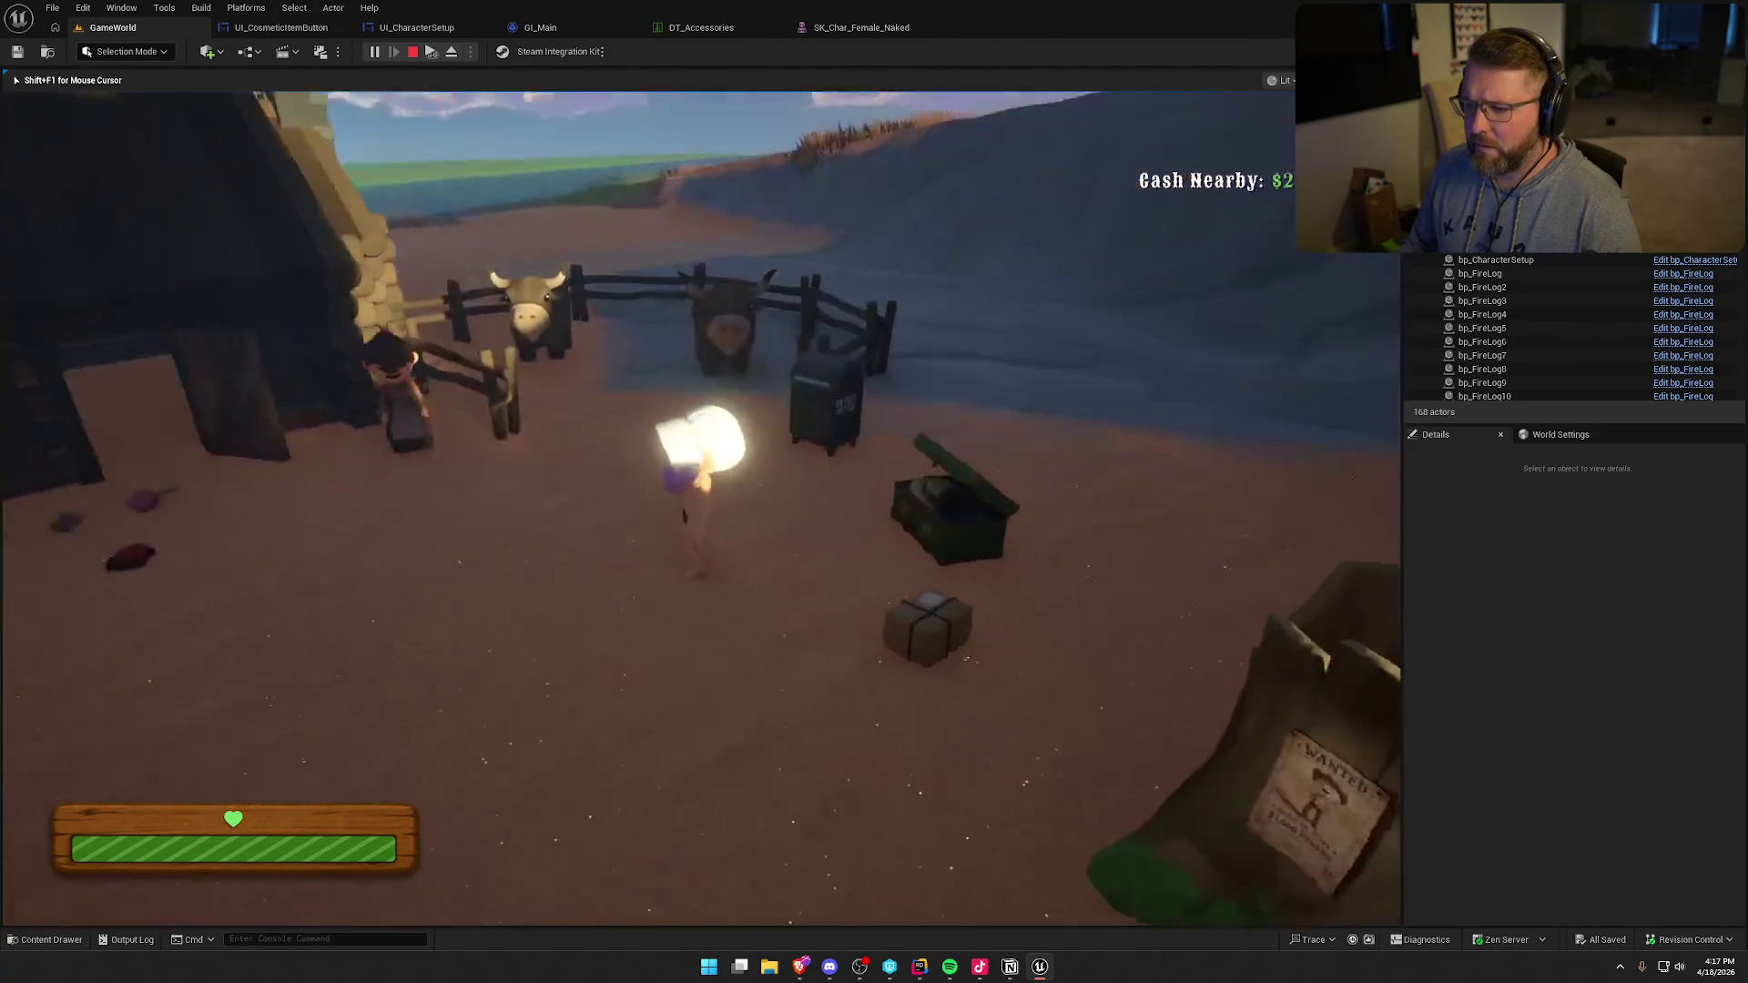
{"action": "key", "text": "shift"}
{"action": "key", "text": "w"}
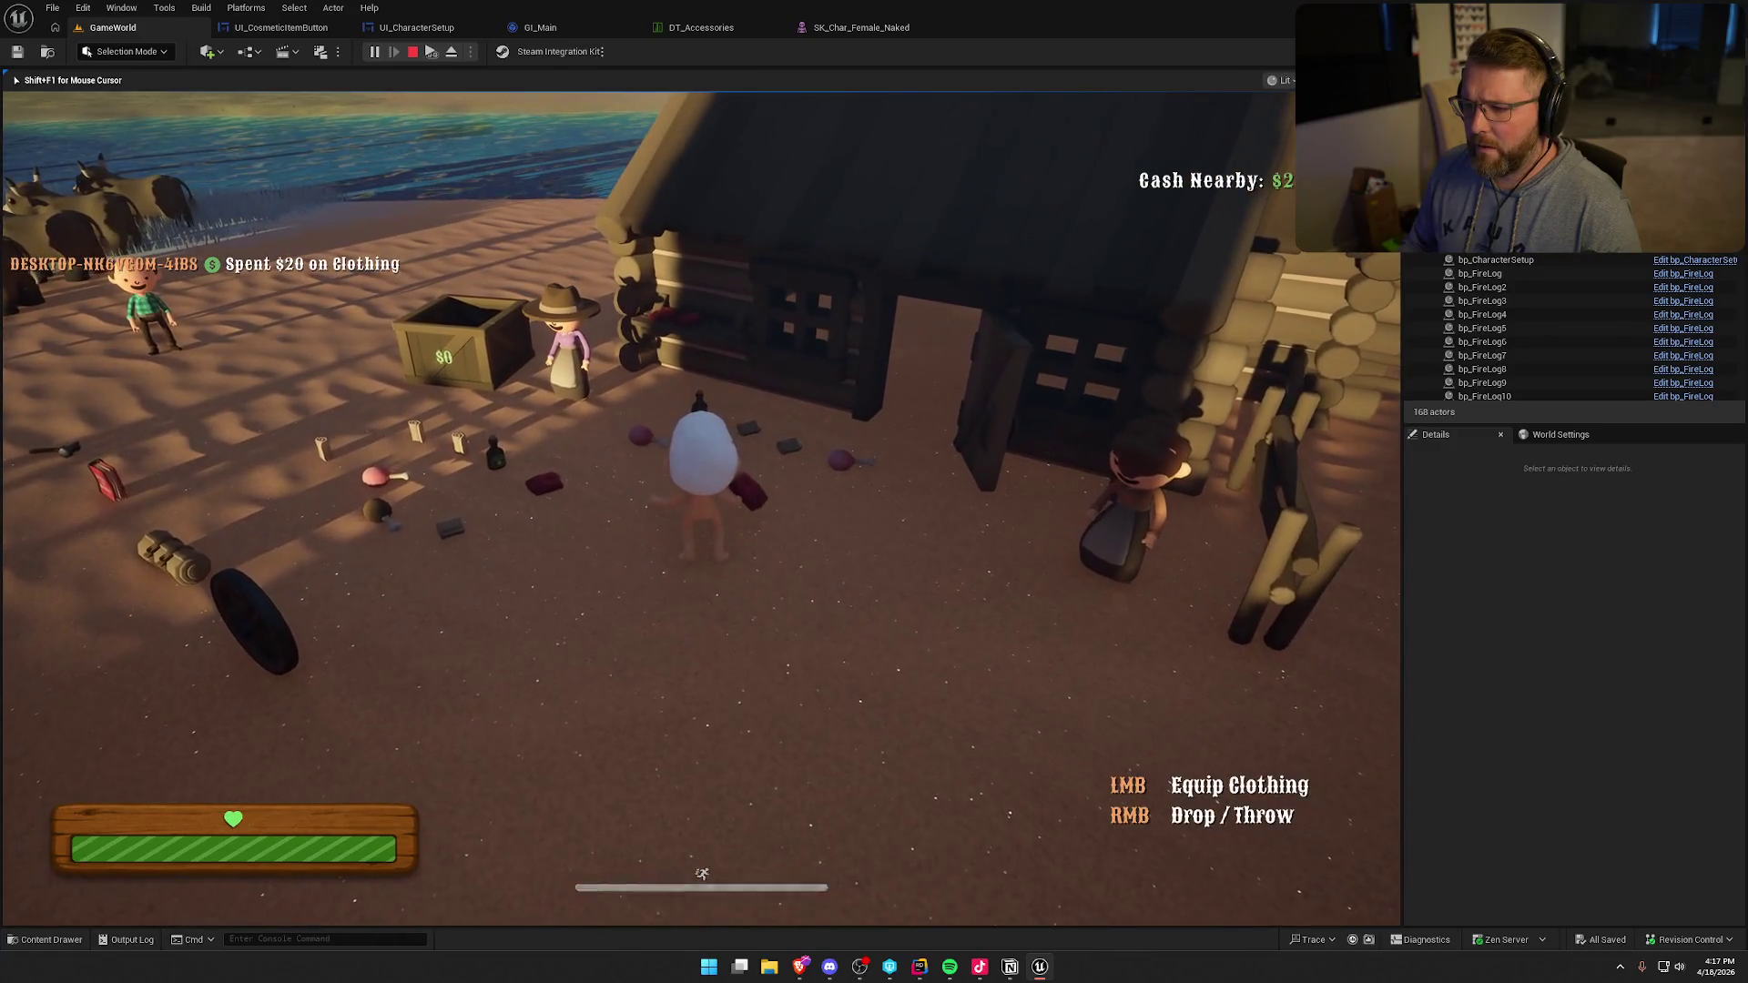
{"action": "key", "text": "w"}
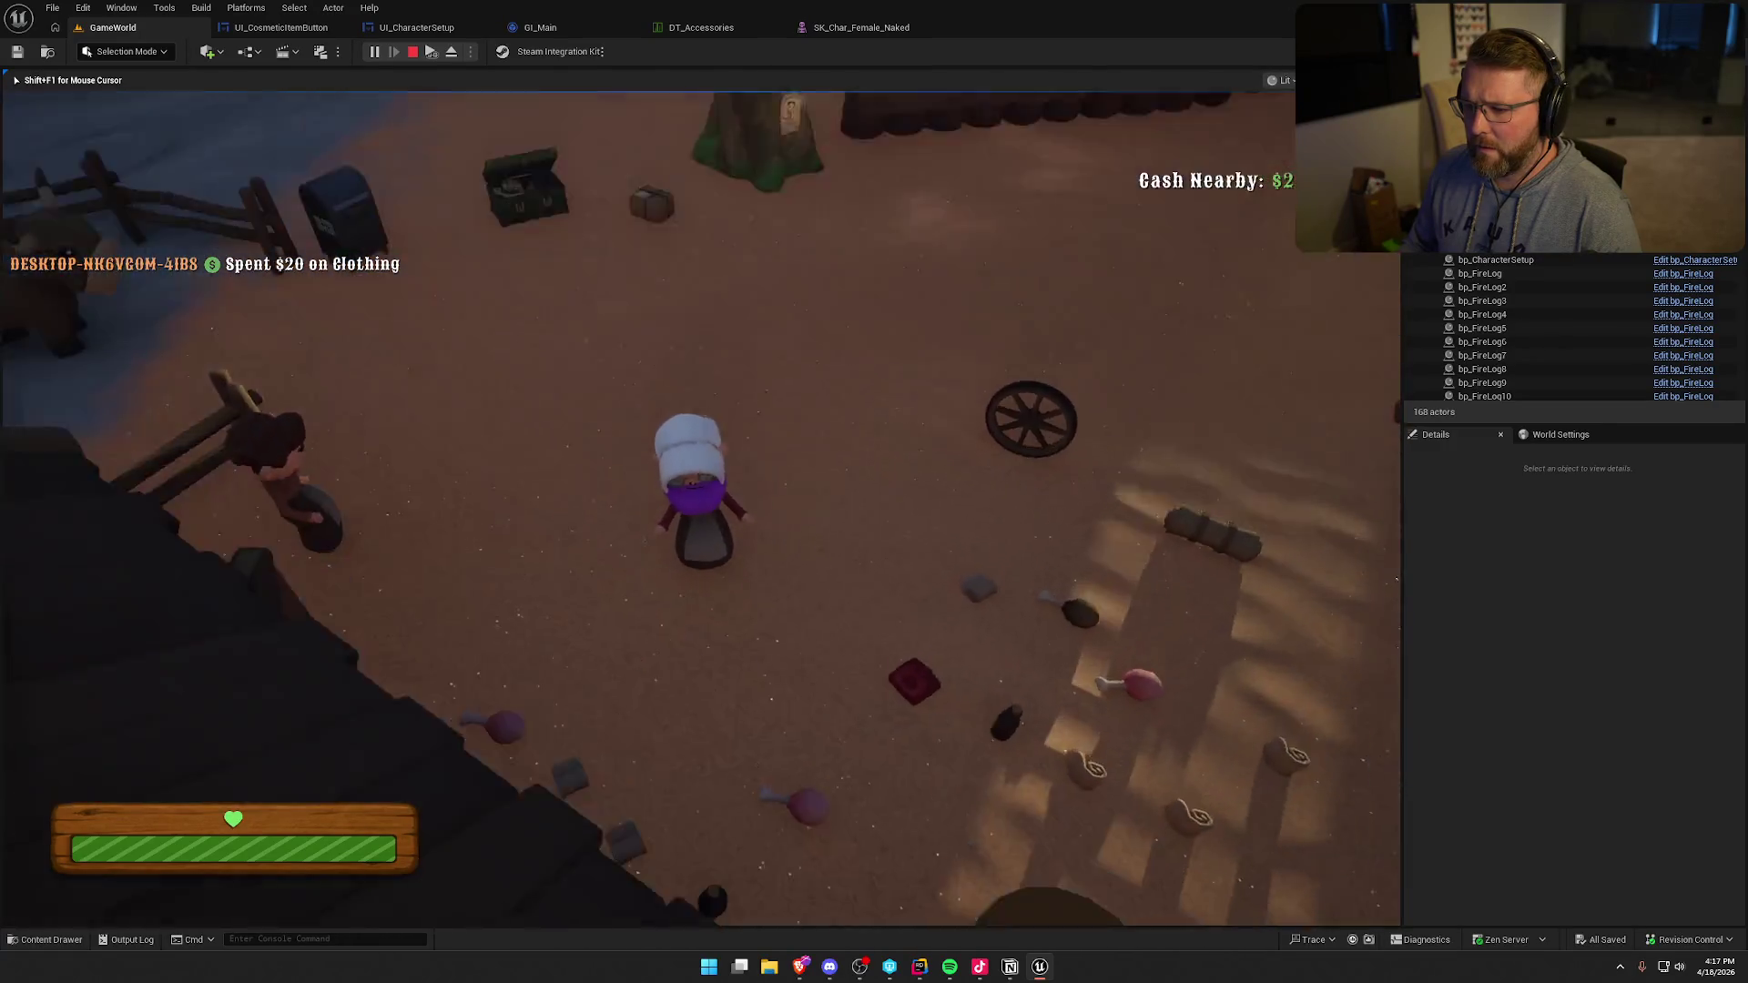
{"action": "key", "text": "shift"}
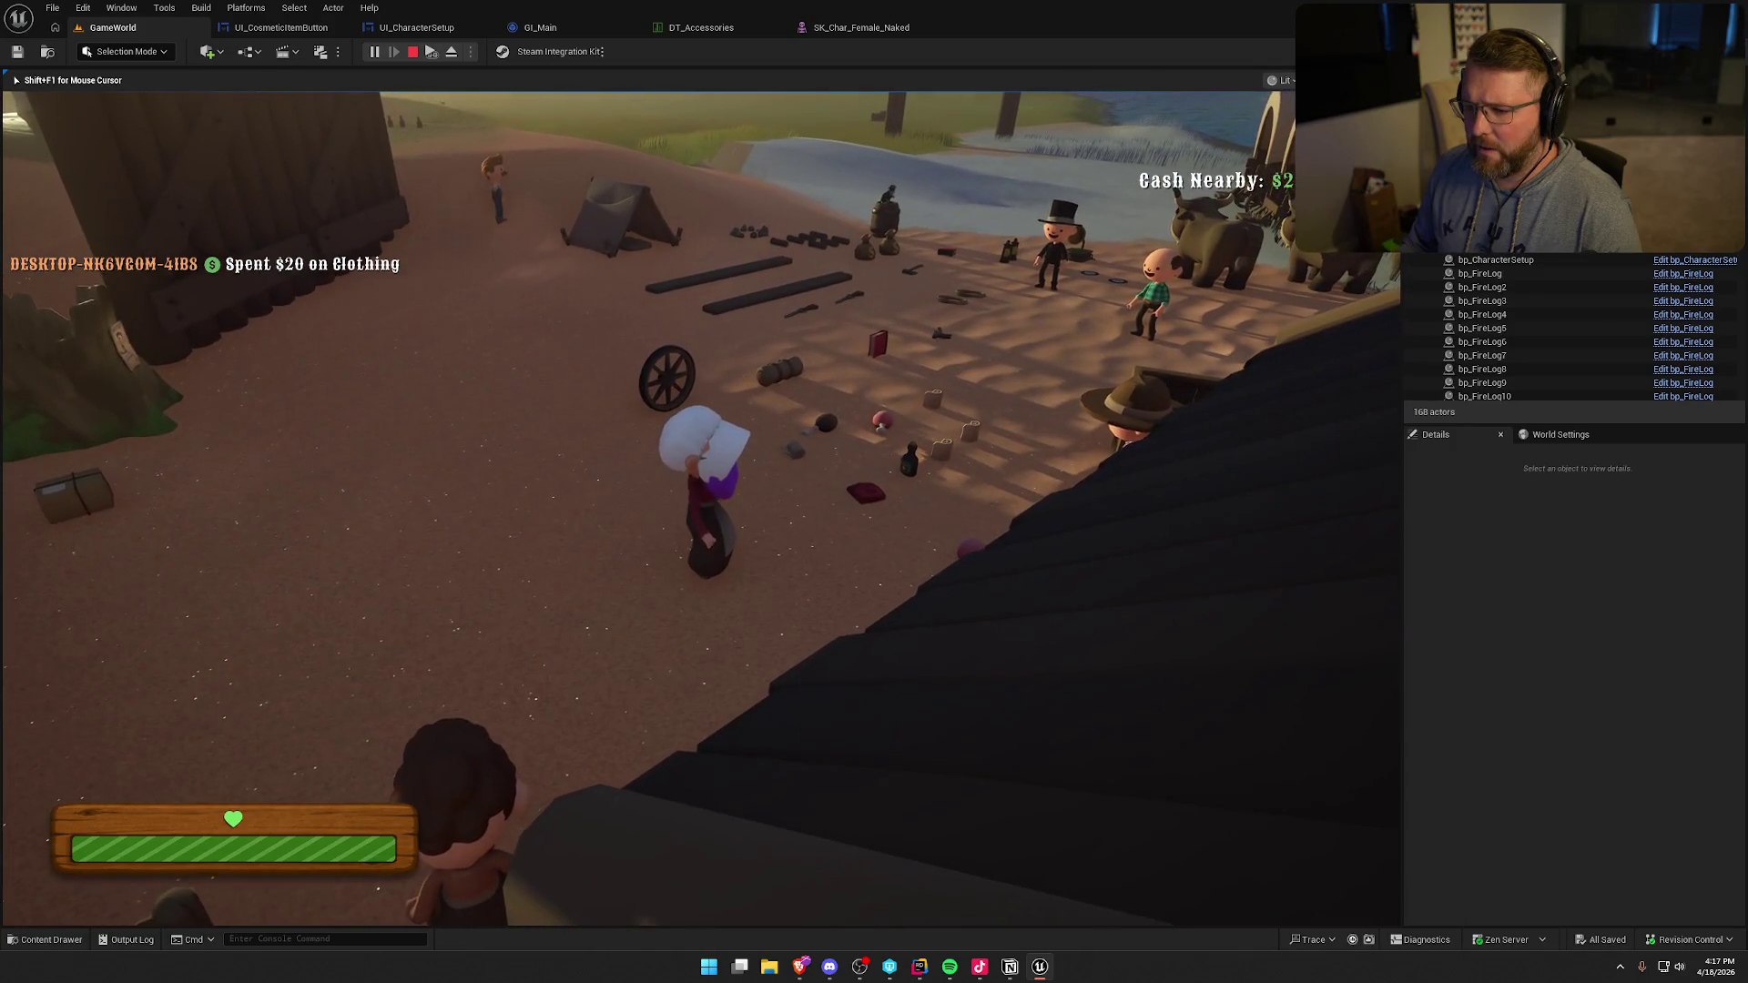
{"action": "key", "text": "e"}
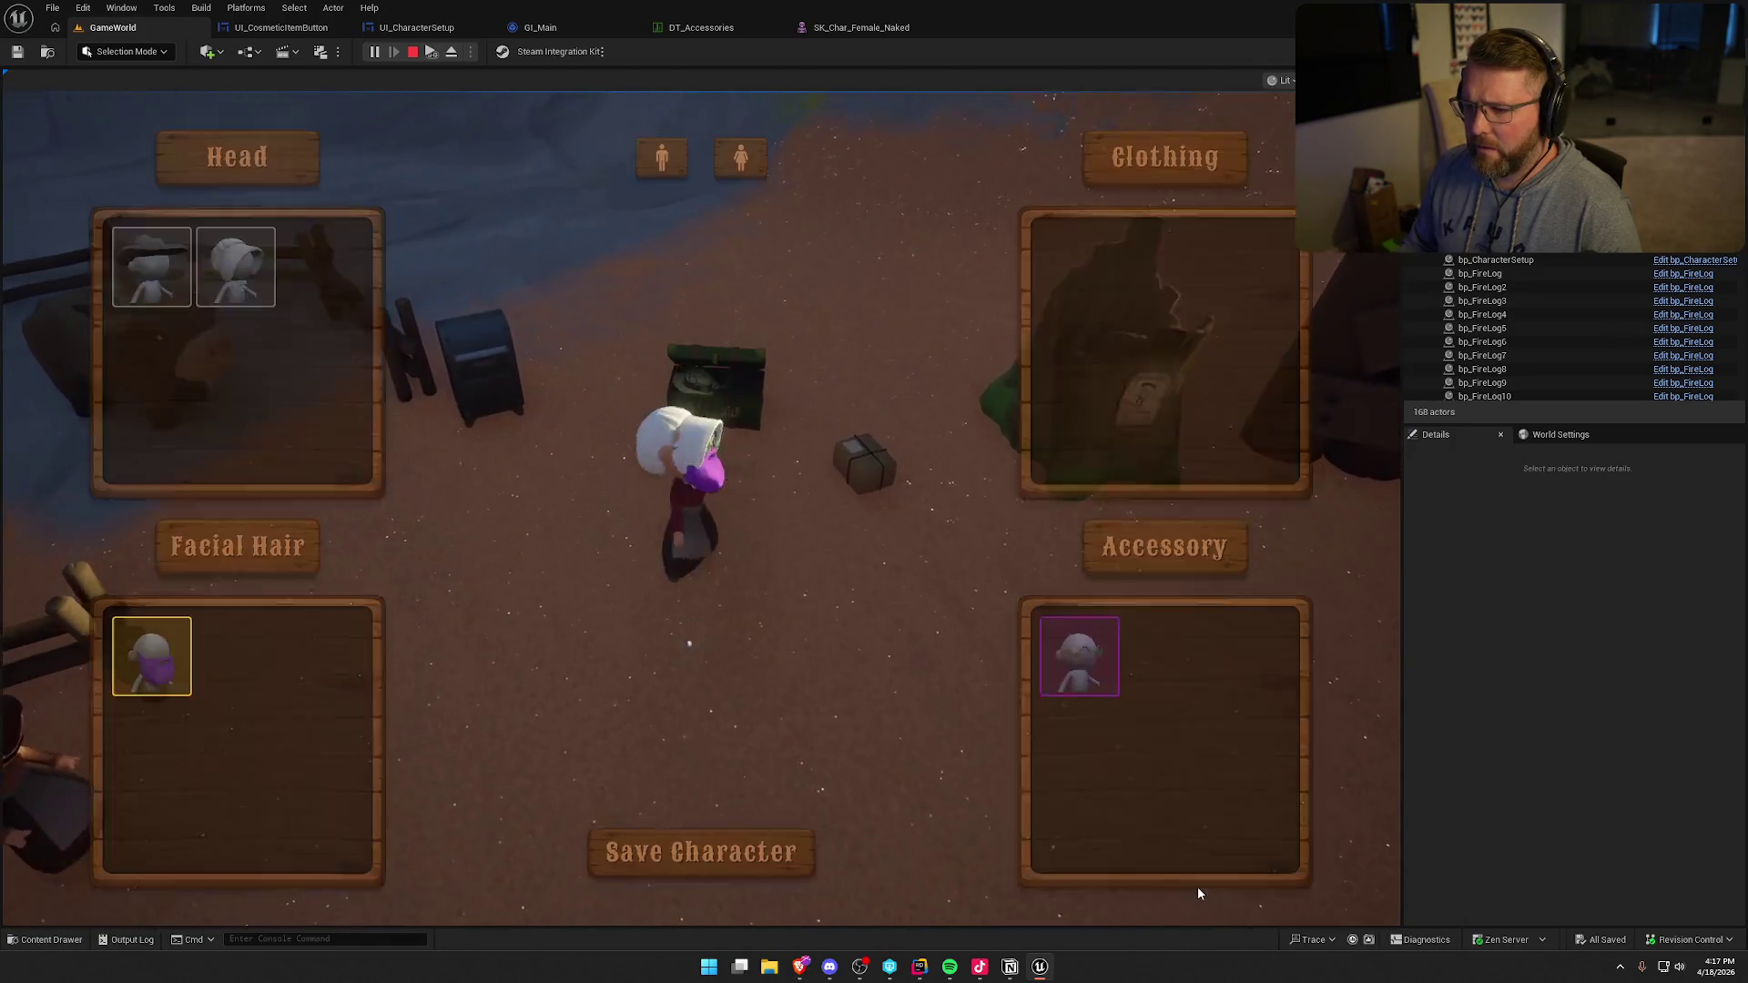
{"action": "left_click", "coordinate": [150, 273]}
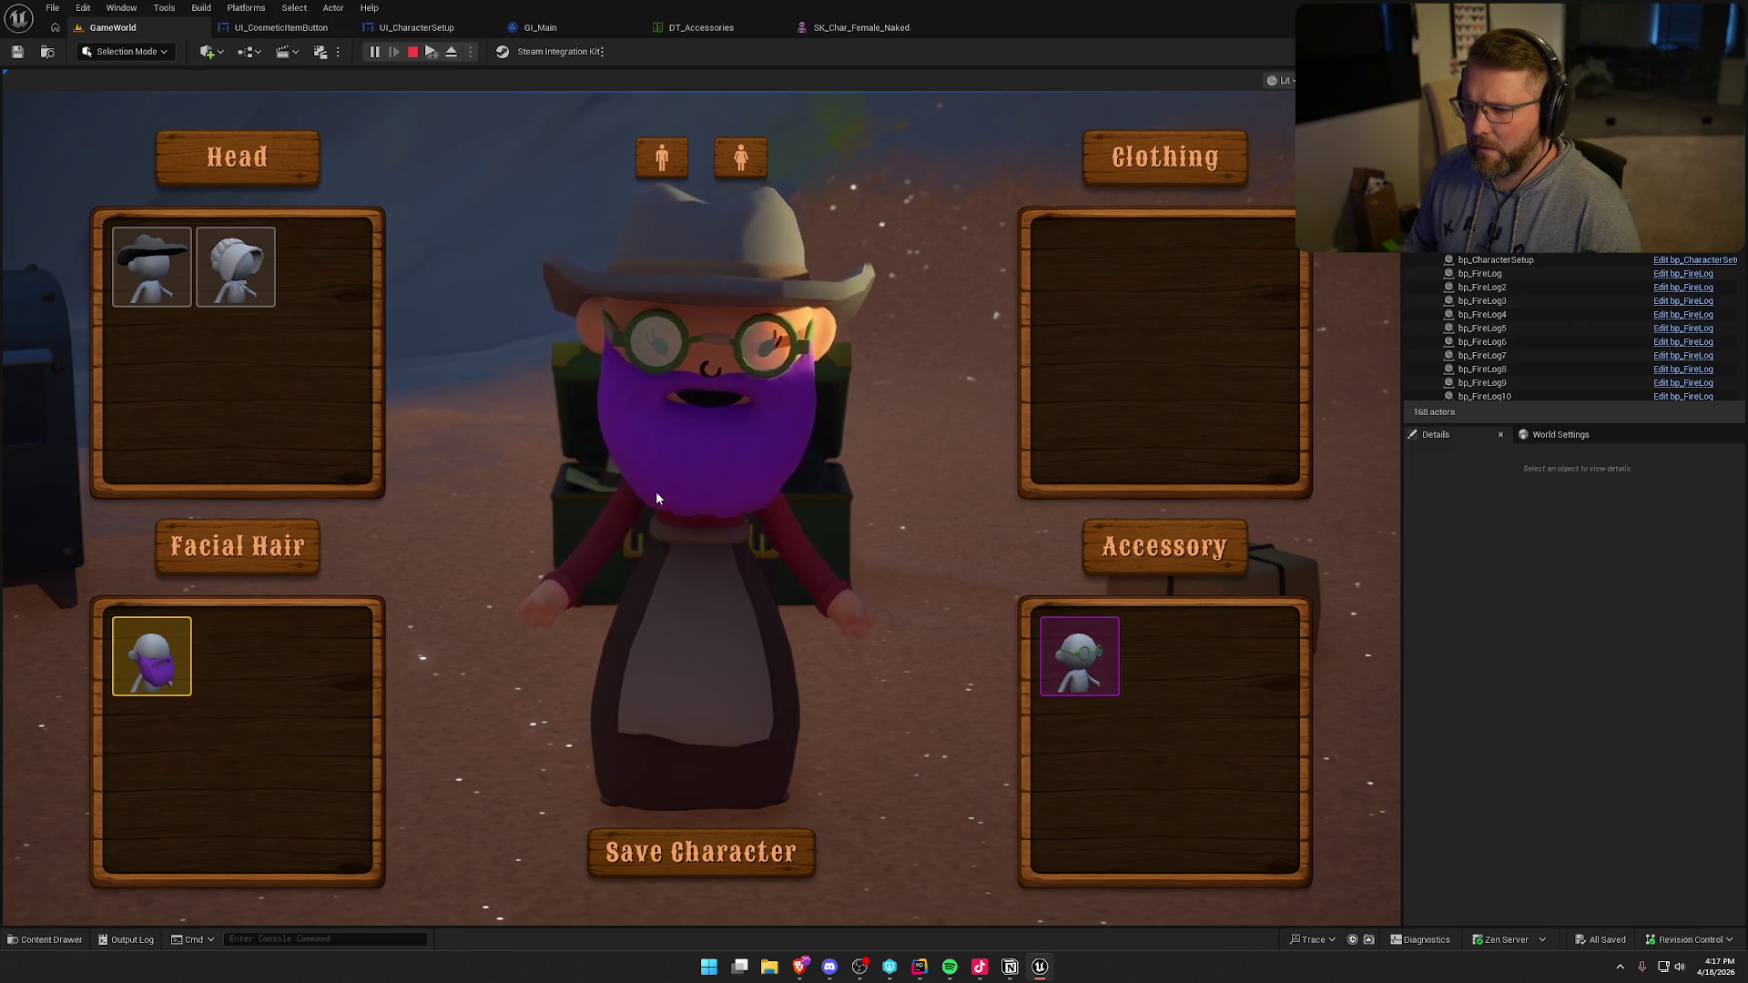
{"action": "left_click", "coordinate": [233, 273]}
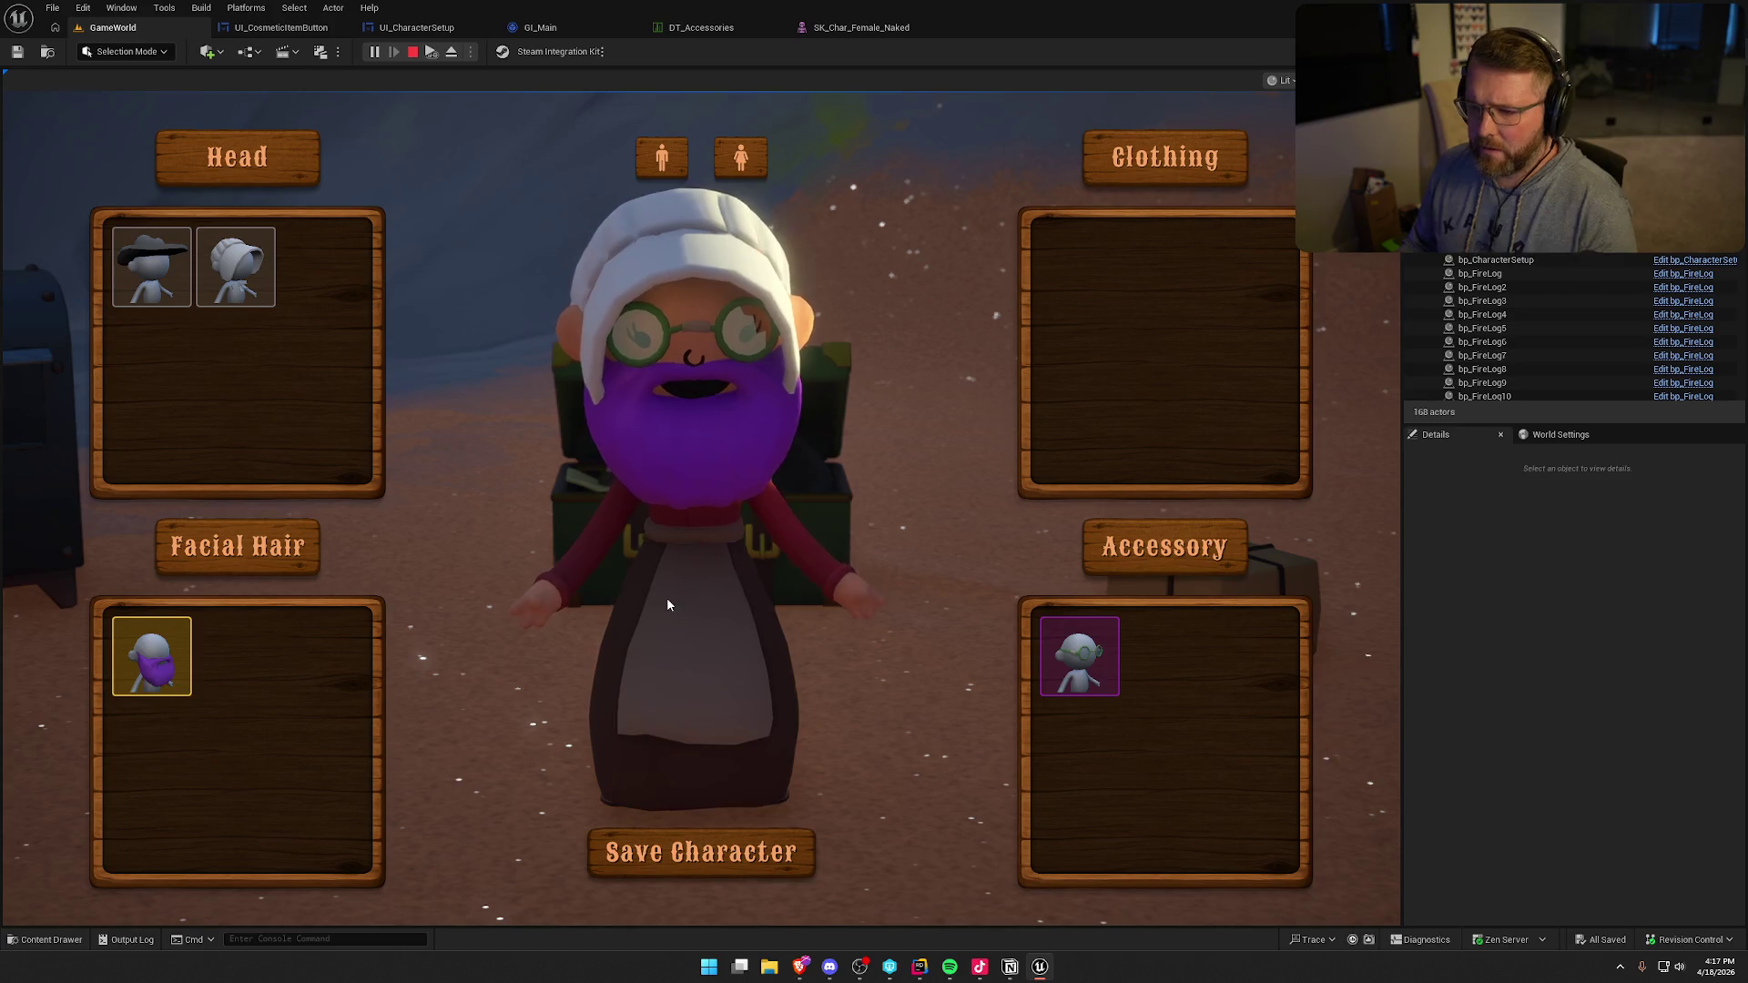
{"action": "key", "text": "Escape"}
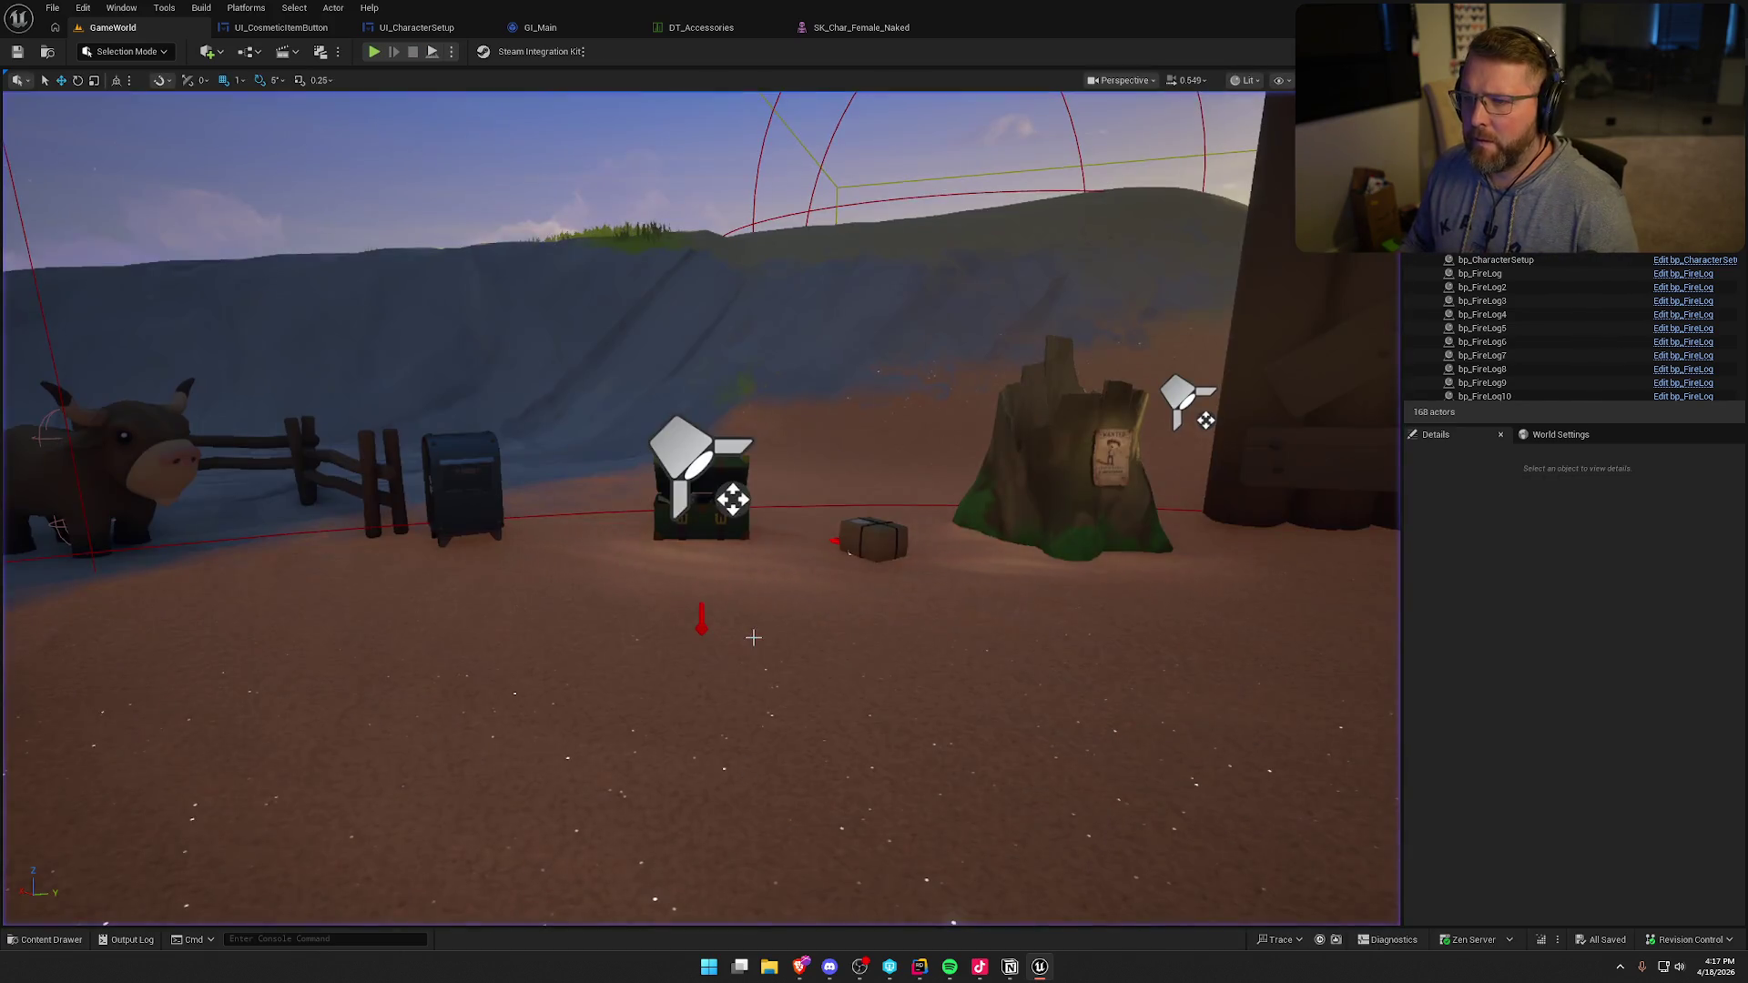
- Open SK_Char_Female_Clothed from the content drawer and select its head bone in skeleton mode
{"action": "key", "text": "ctrl+space"}
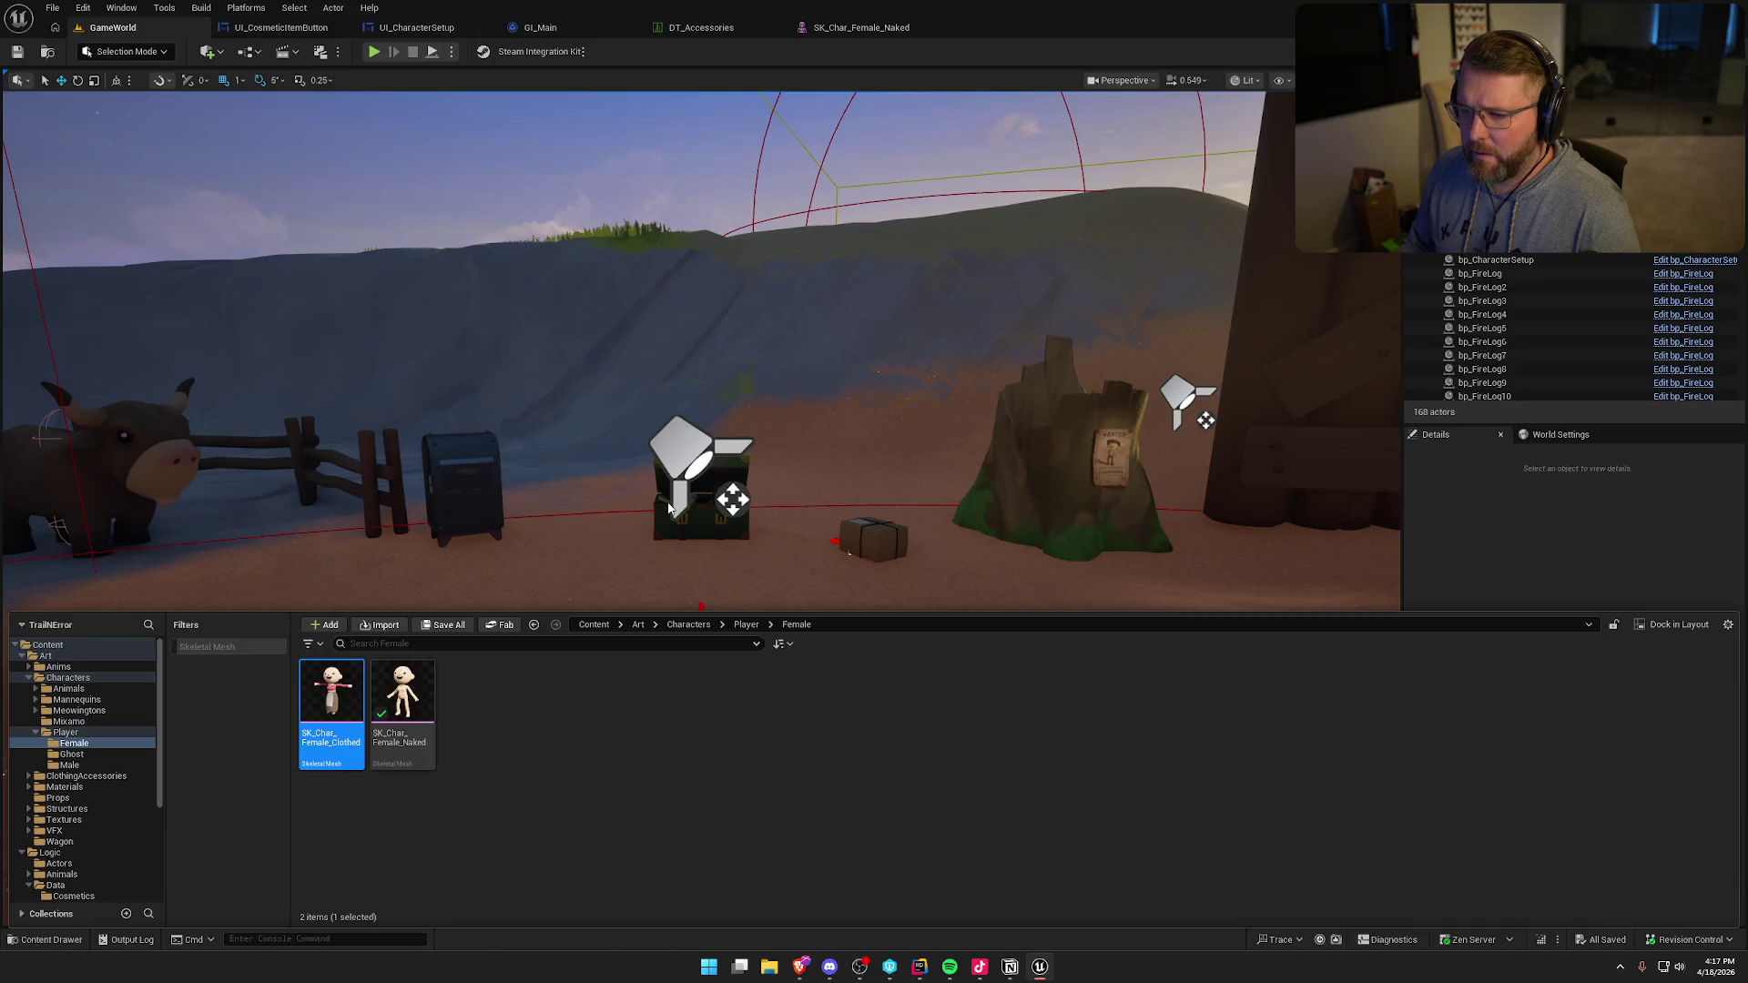
{"action": "key", "text": "Return"}
{"action": "scroll", "coordinate": [819, 455], "scroll_direction": "up", "scroll_amount": 8}
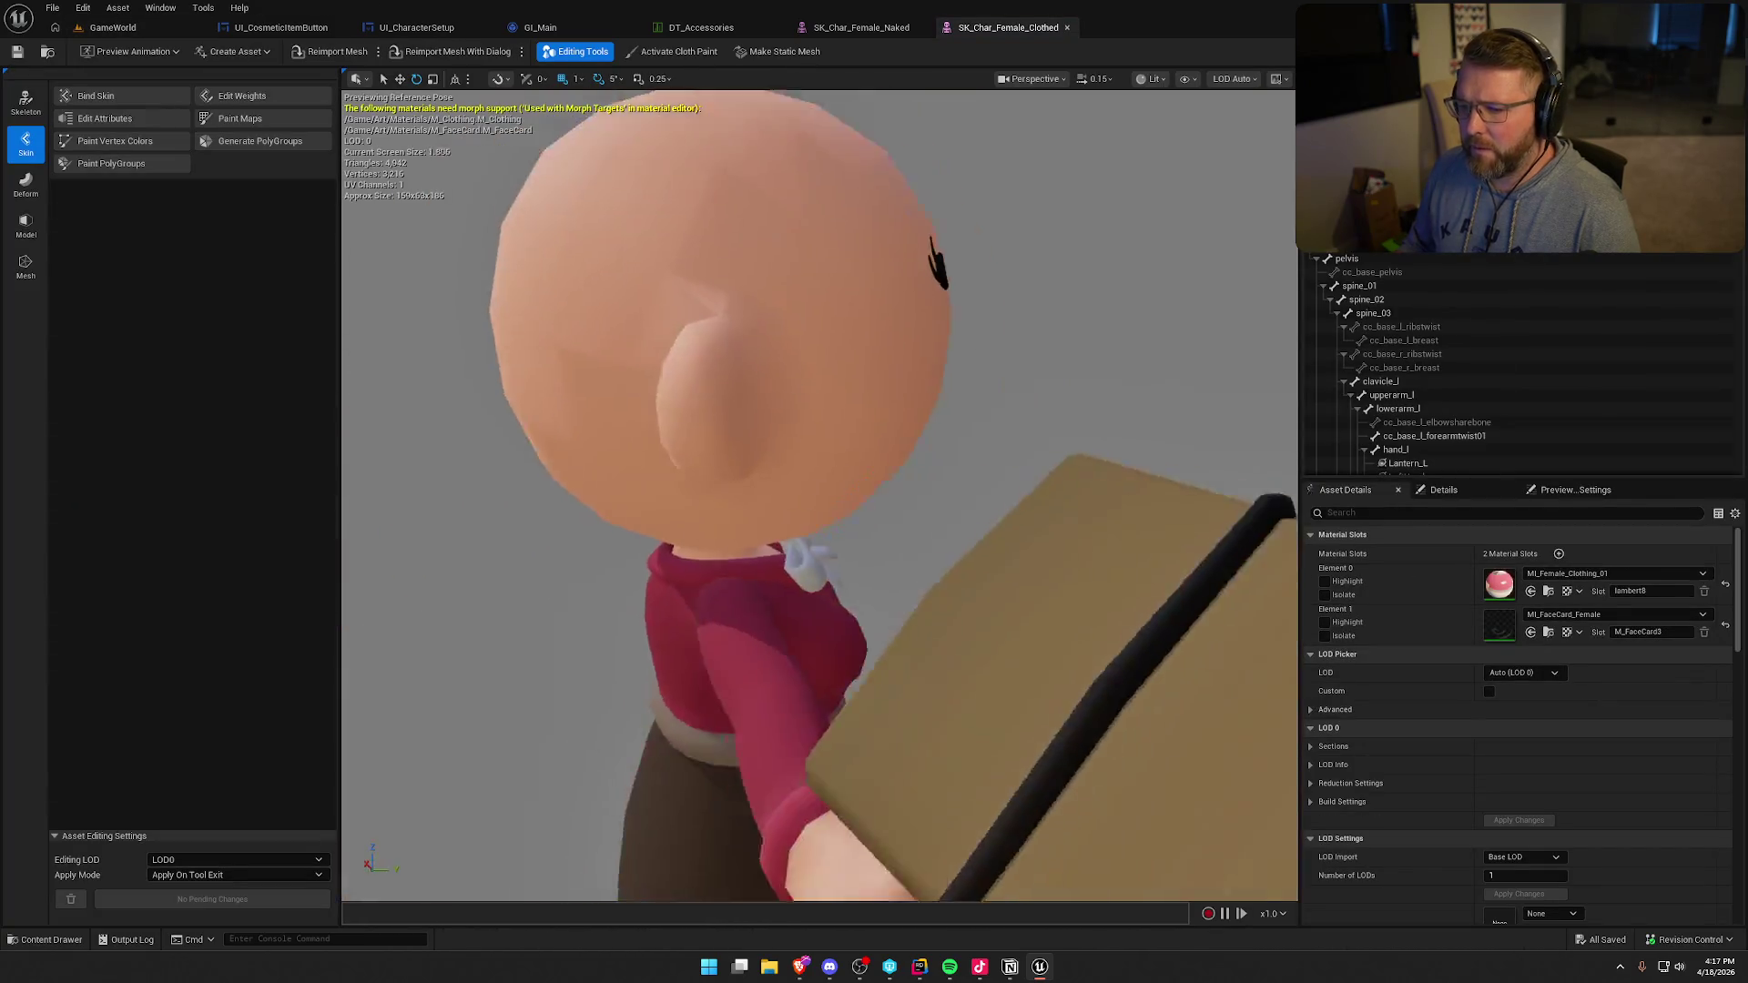
{"action": "scroll", "coordinate": [819, 455], "scroll_direction": "down", "scroll_amount": 5}
{"action": "left_click", "coordinate": [25, 102]}
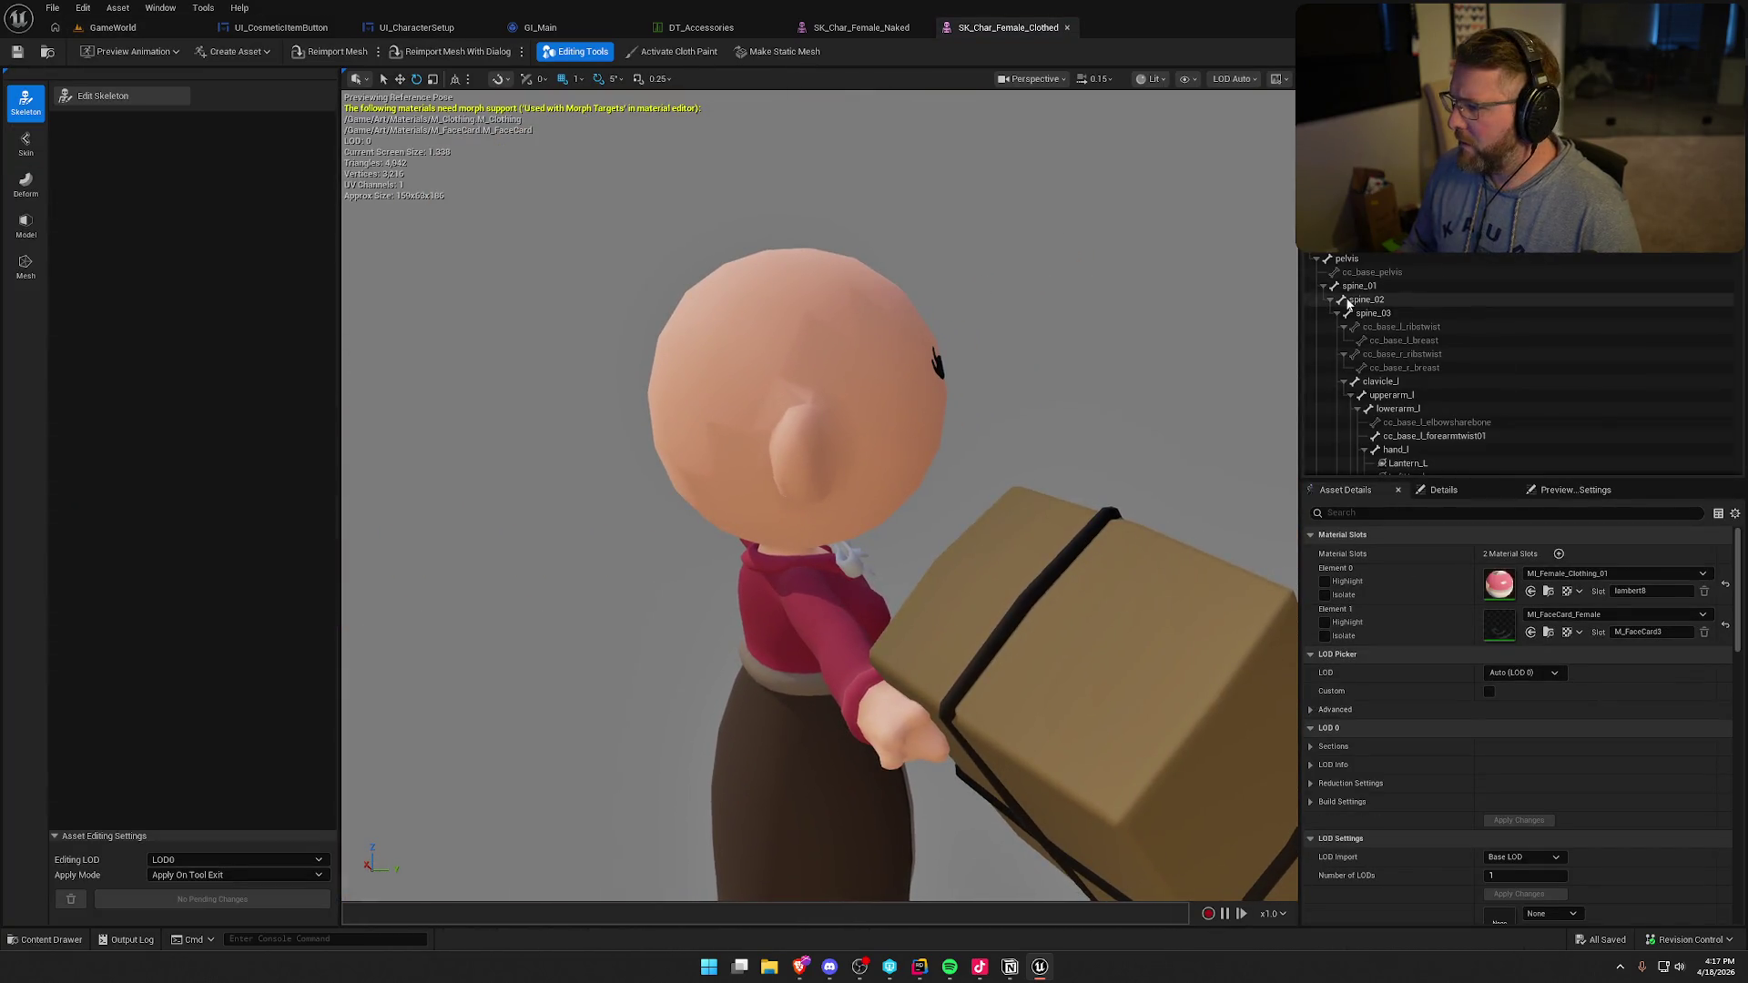
{"action": "scroll", "coordinate": [1429, 426], "scroll_direction": "down", "scroll_amount": 3}
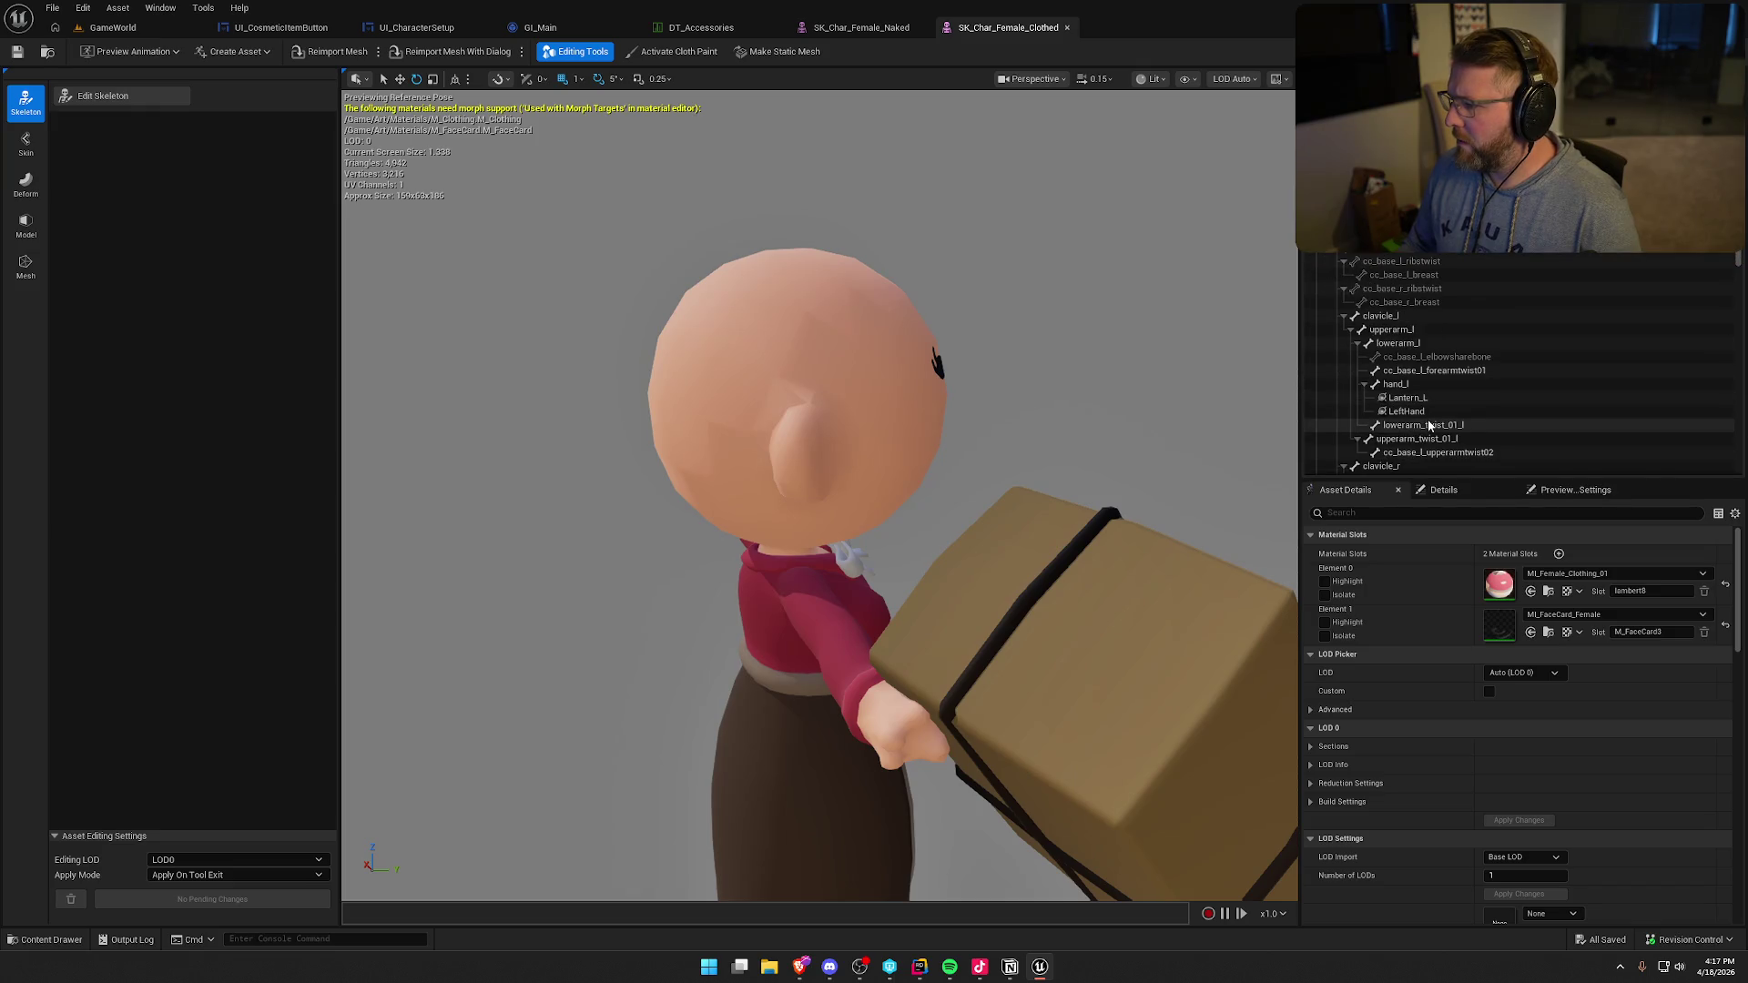
{"action": "scroll", "coordinate": [1427, 425], "scroll_direction": "down", "scroll_amount": 1}
{"action": "scroll", "coordinate": [1429, 426], "scroll_direction": "down", "scroll_amount": 6}
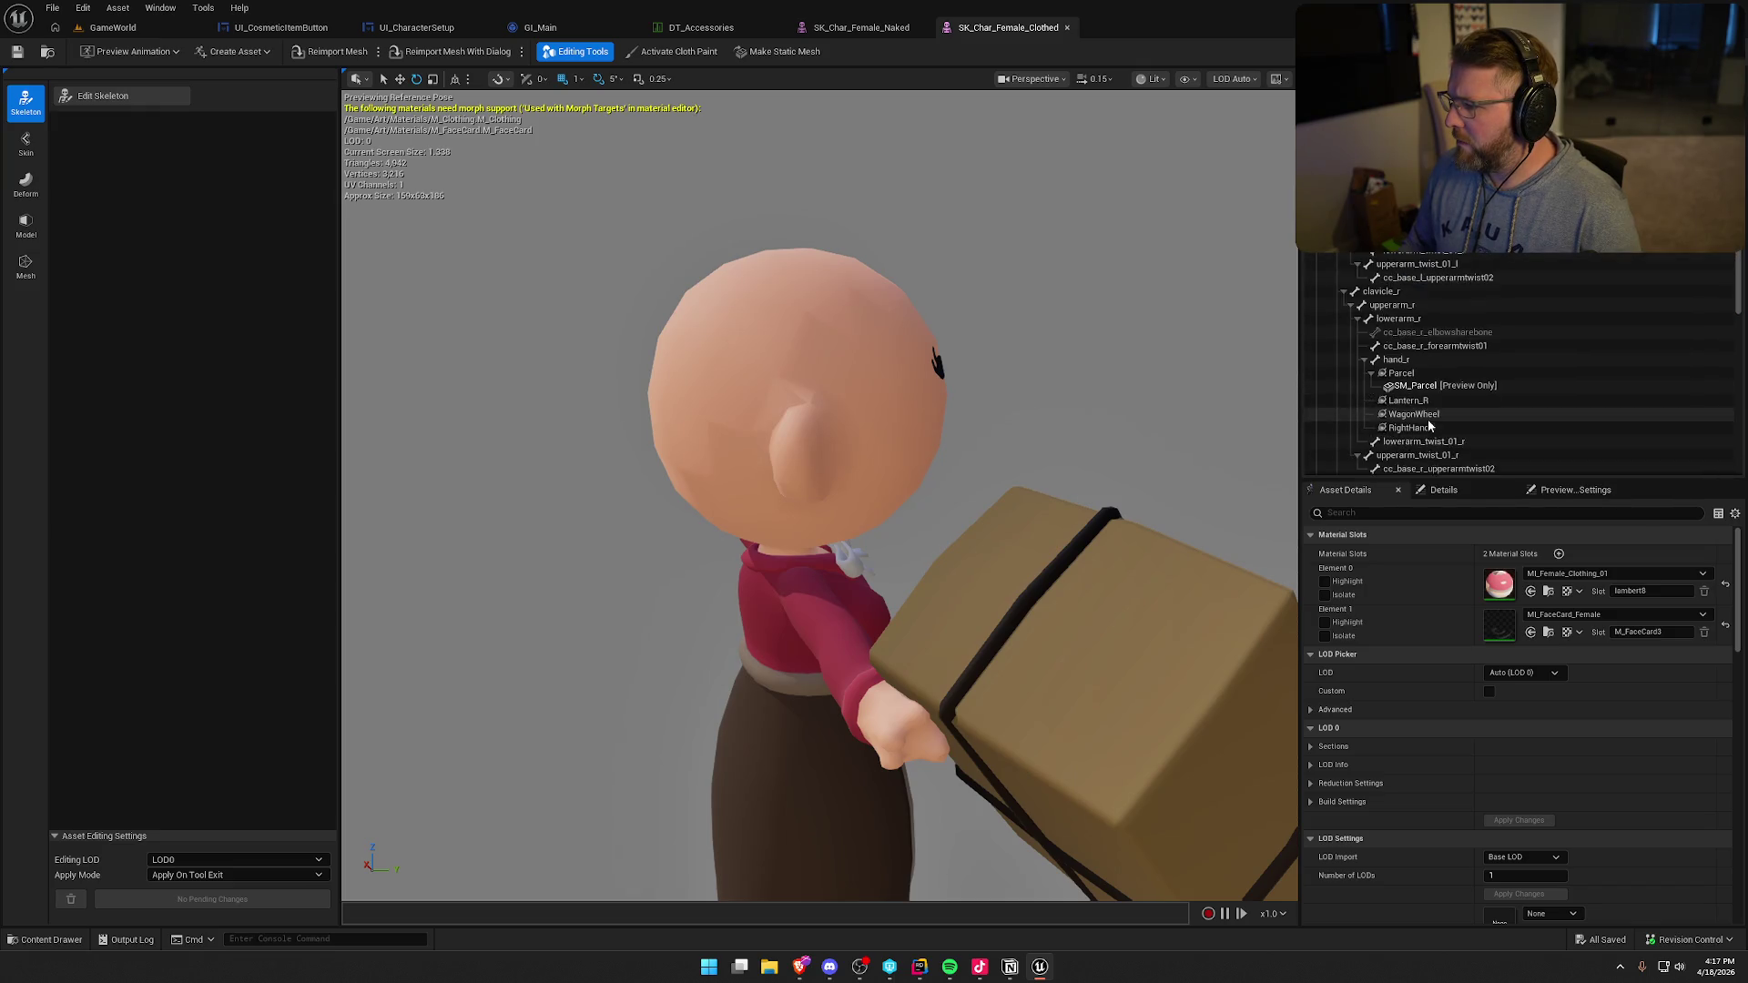
{"action": "scroll", "coordinate": [1428, 423], "scroll_direction": "down", "scroll_amount": 3}
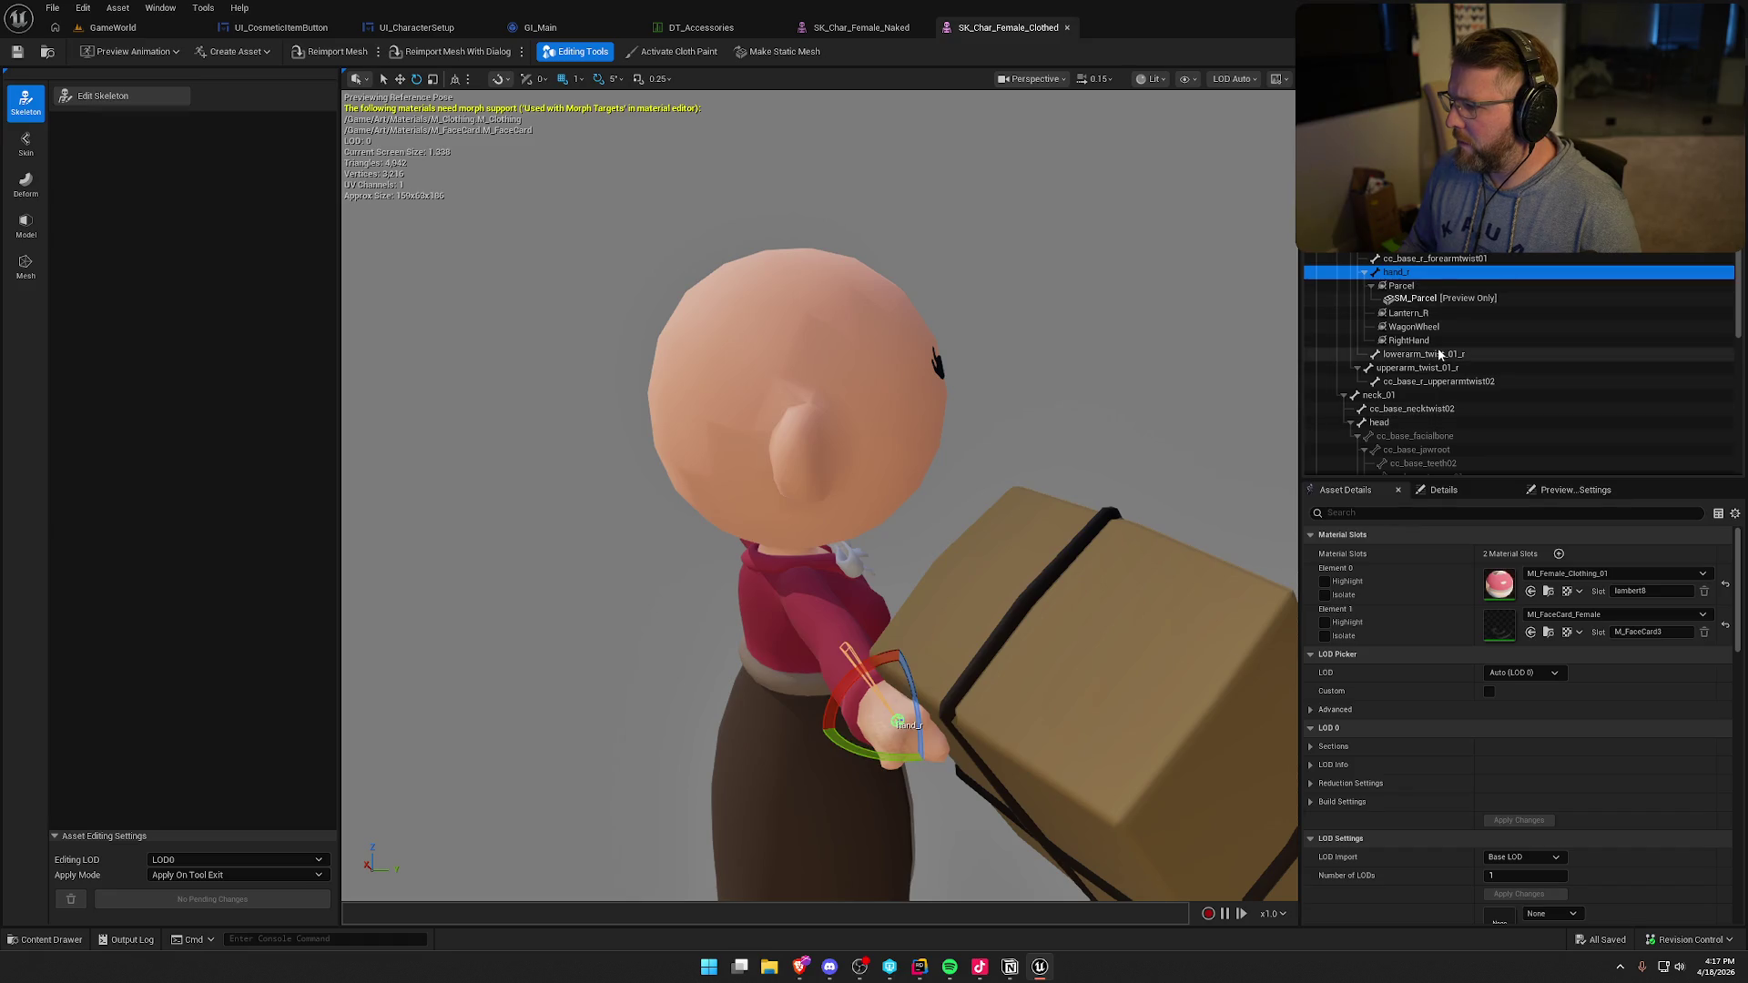
{"action": "left_click", "coordinate": [1434, 423]}
- Shrink the head with the scale gizmo, save with Check Out, and start Play from GameWorld
{"action": "scroll", "coordinate": [899, 506], "scroll_direction": "up", "scroll_amount": 2}
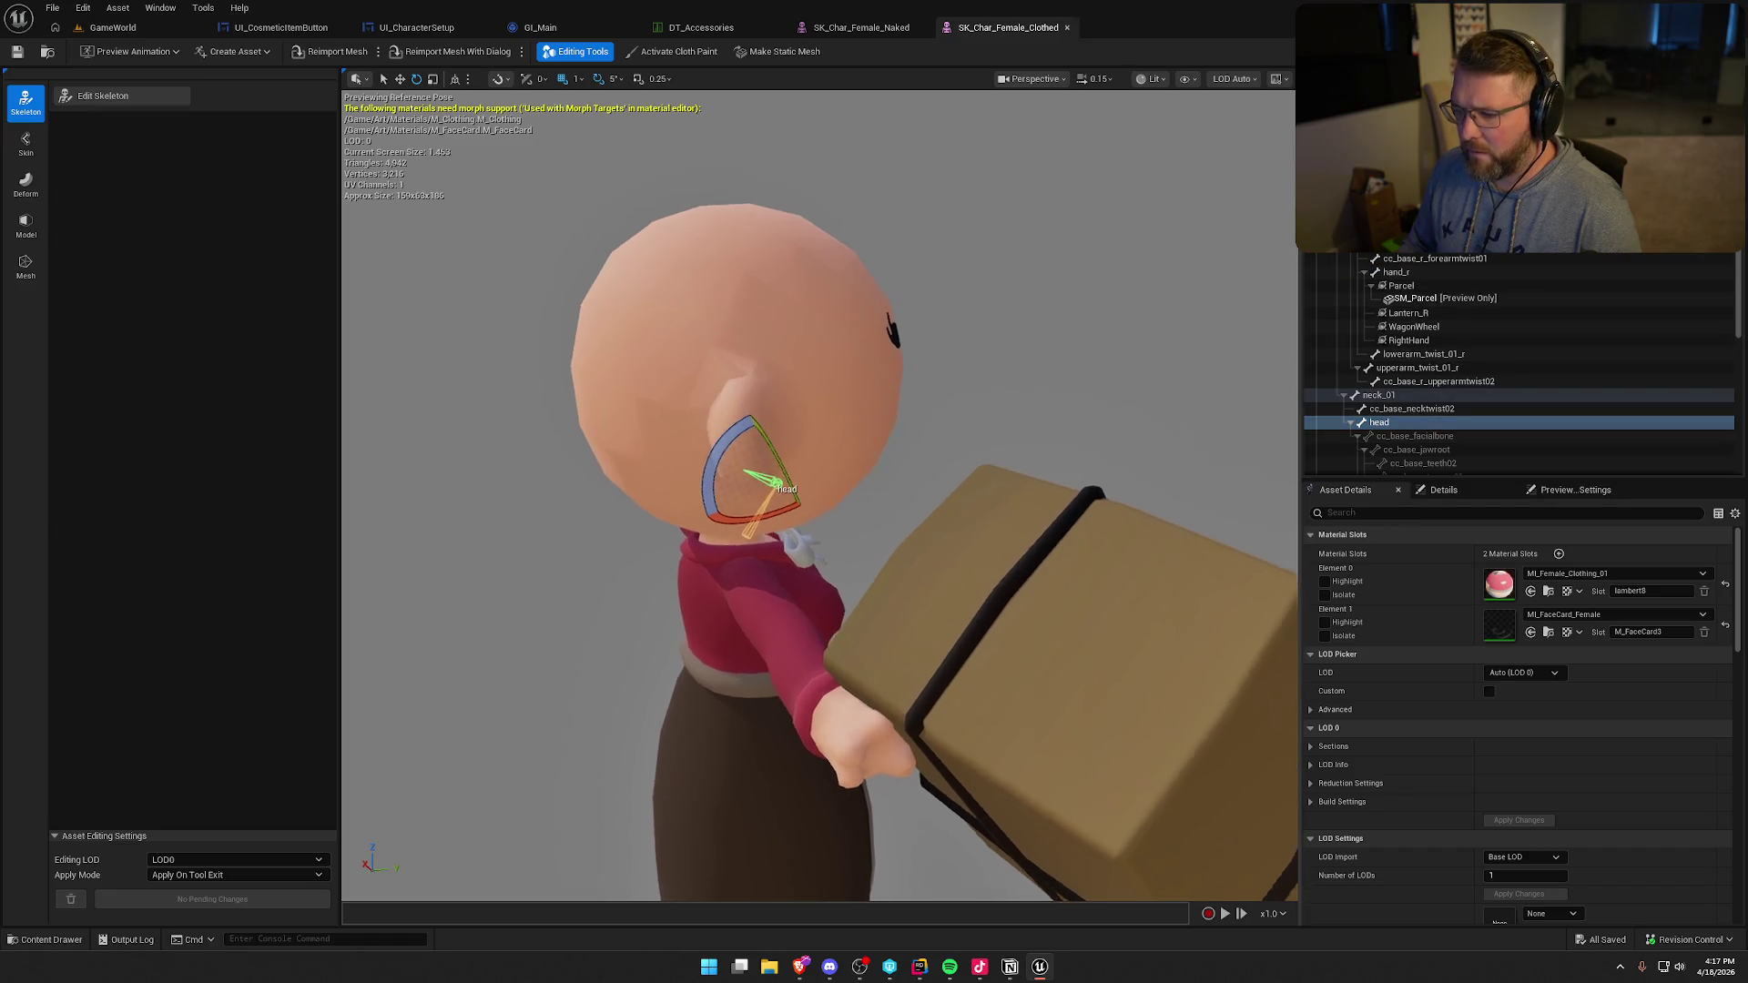
{"action": "key", "text": "r"}
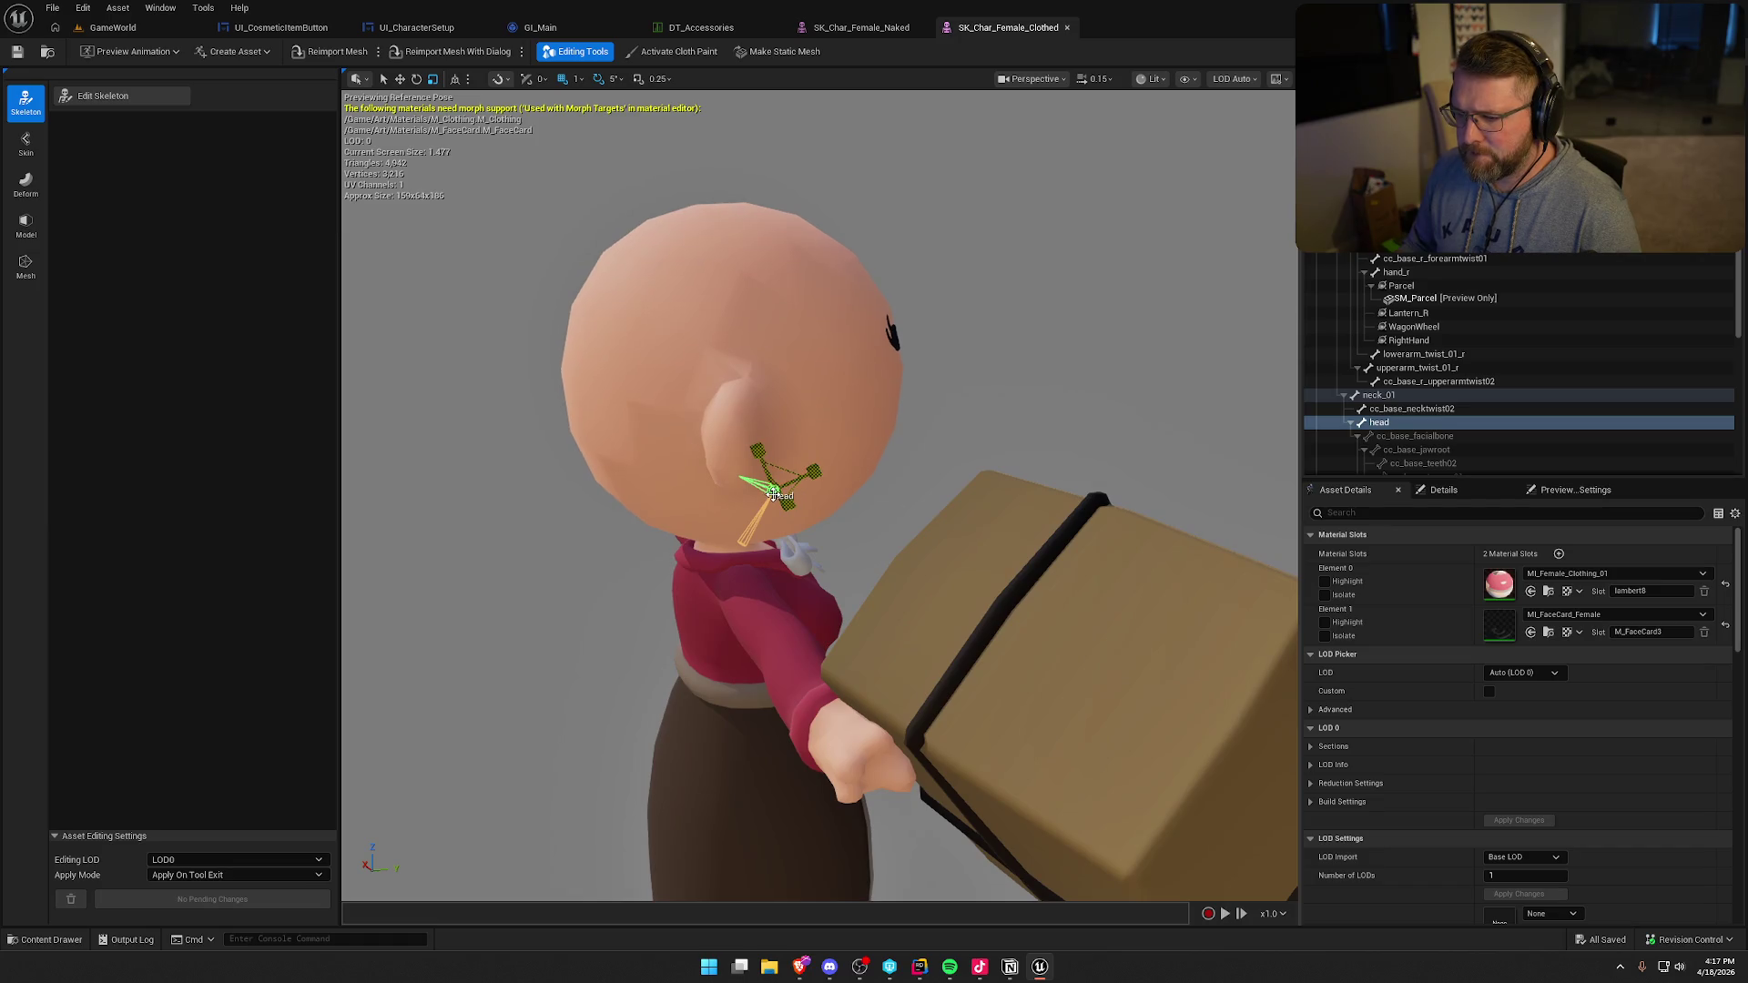
{"action": "left_click_drag", "start_coordinate": [773, 494], "coordinate": [761, 501]}
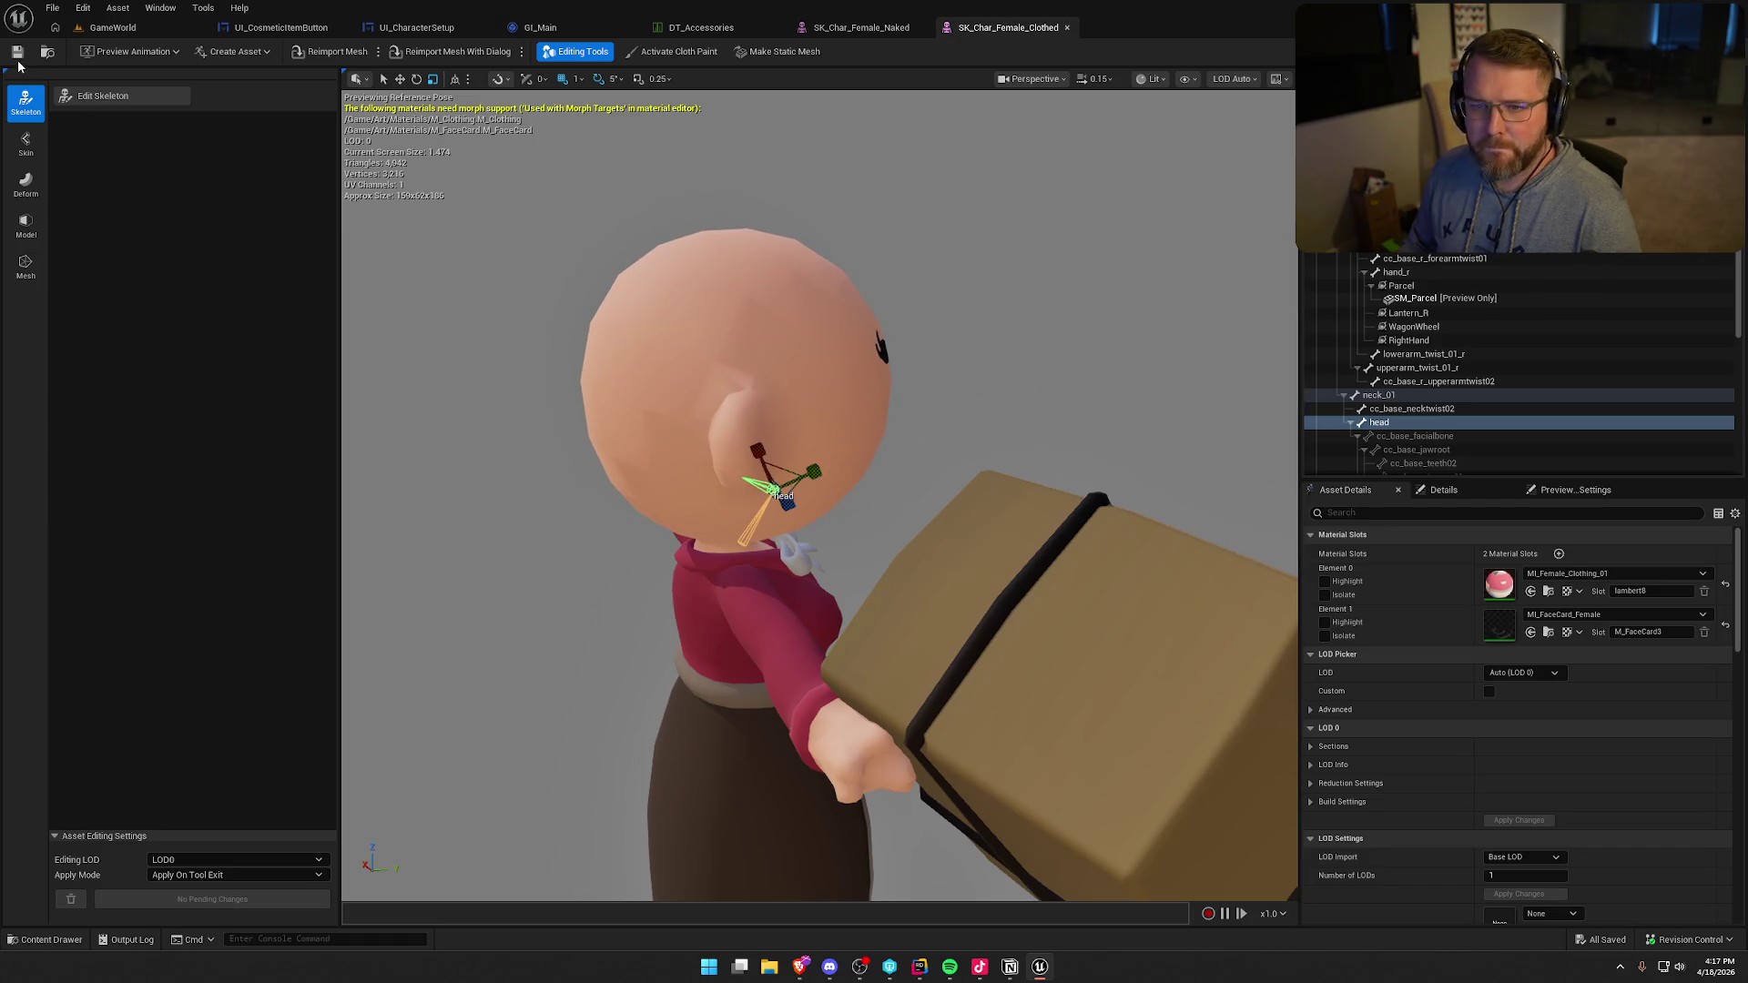
{"action": "key", "text": "ctrl+s"}
{"action": "left_click", "coordinate": [872, 639]}
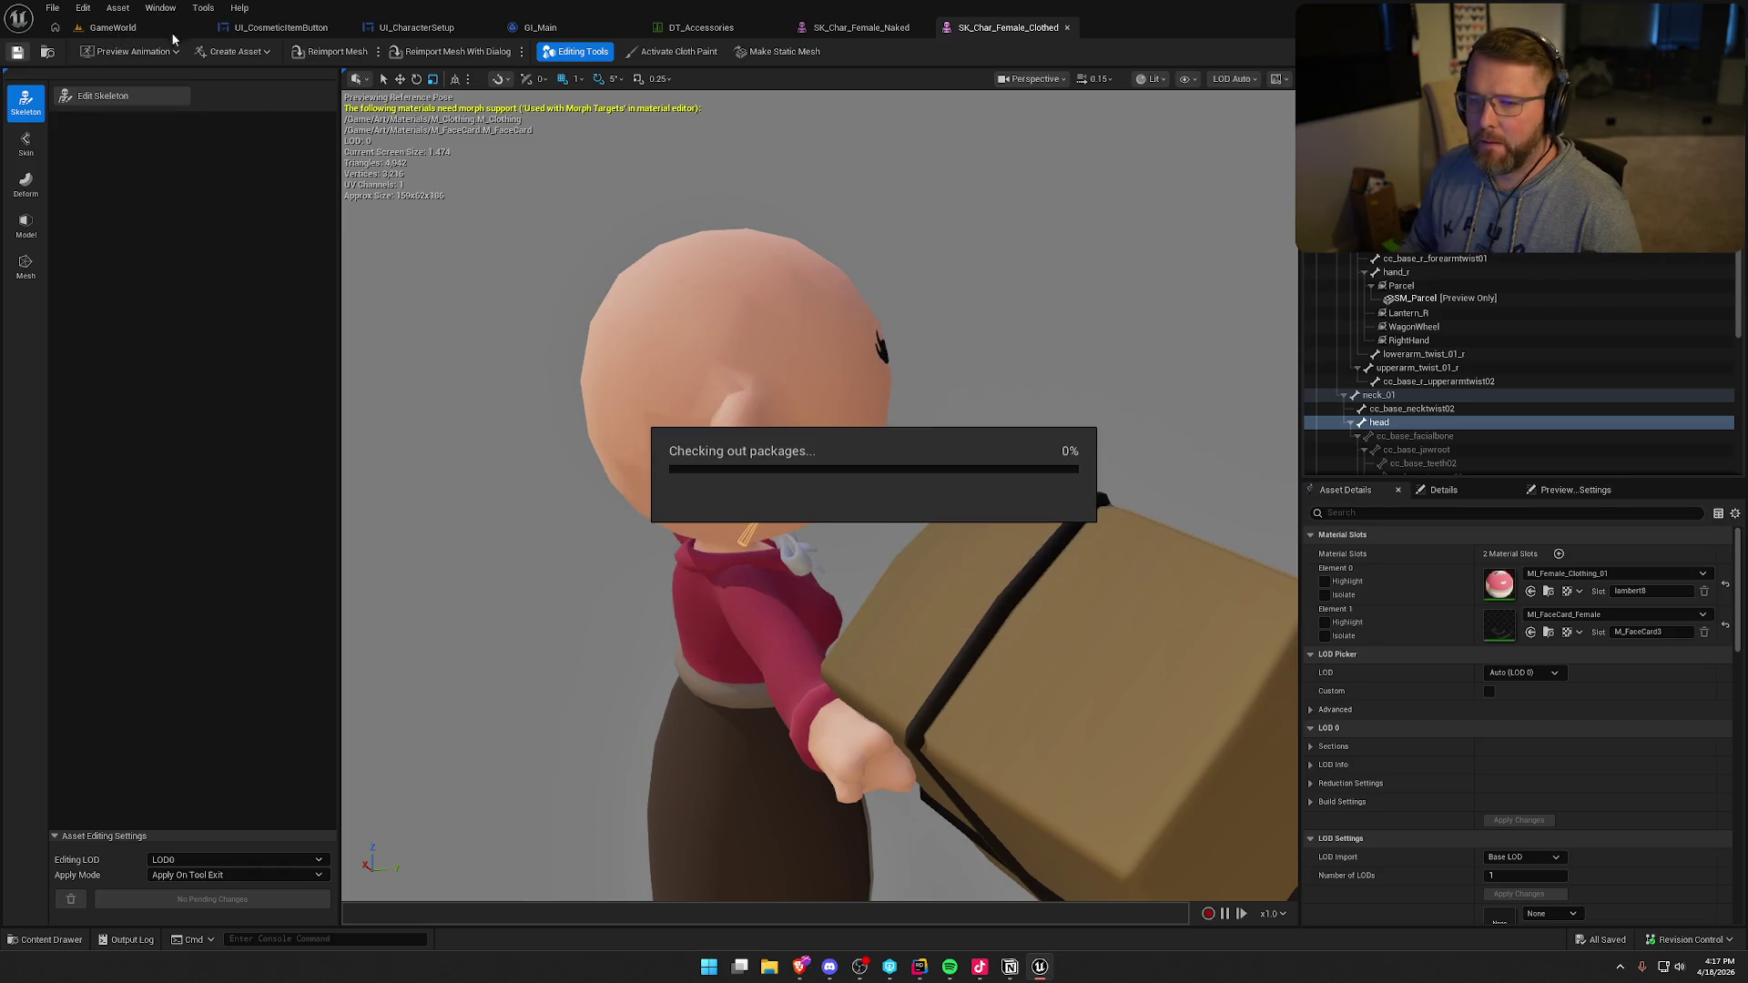
{"action": "left_click", "coordinate": [136, 27]}
{"action": "key", "text": "alt+p"}
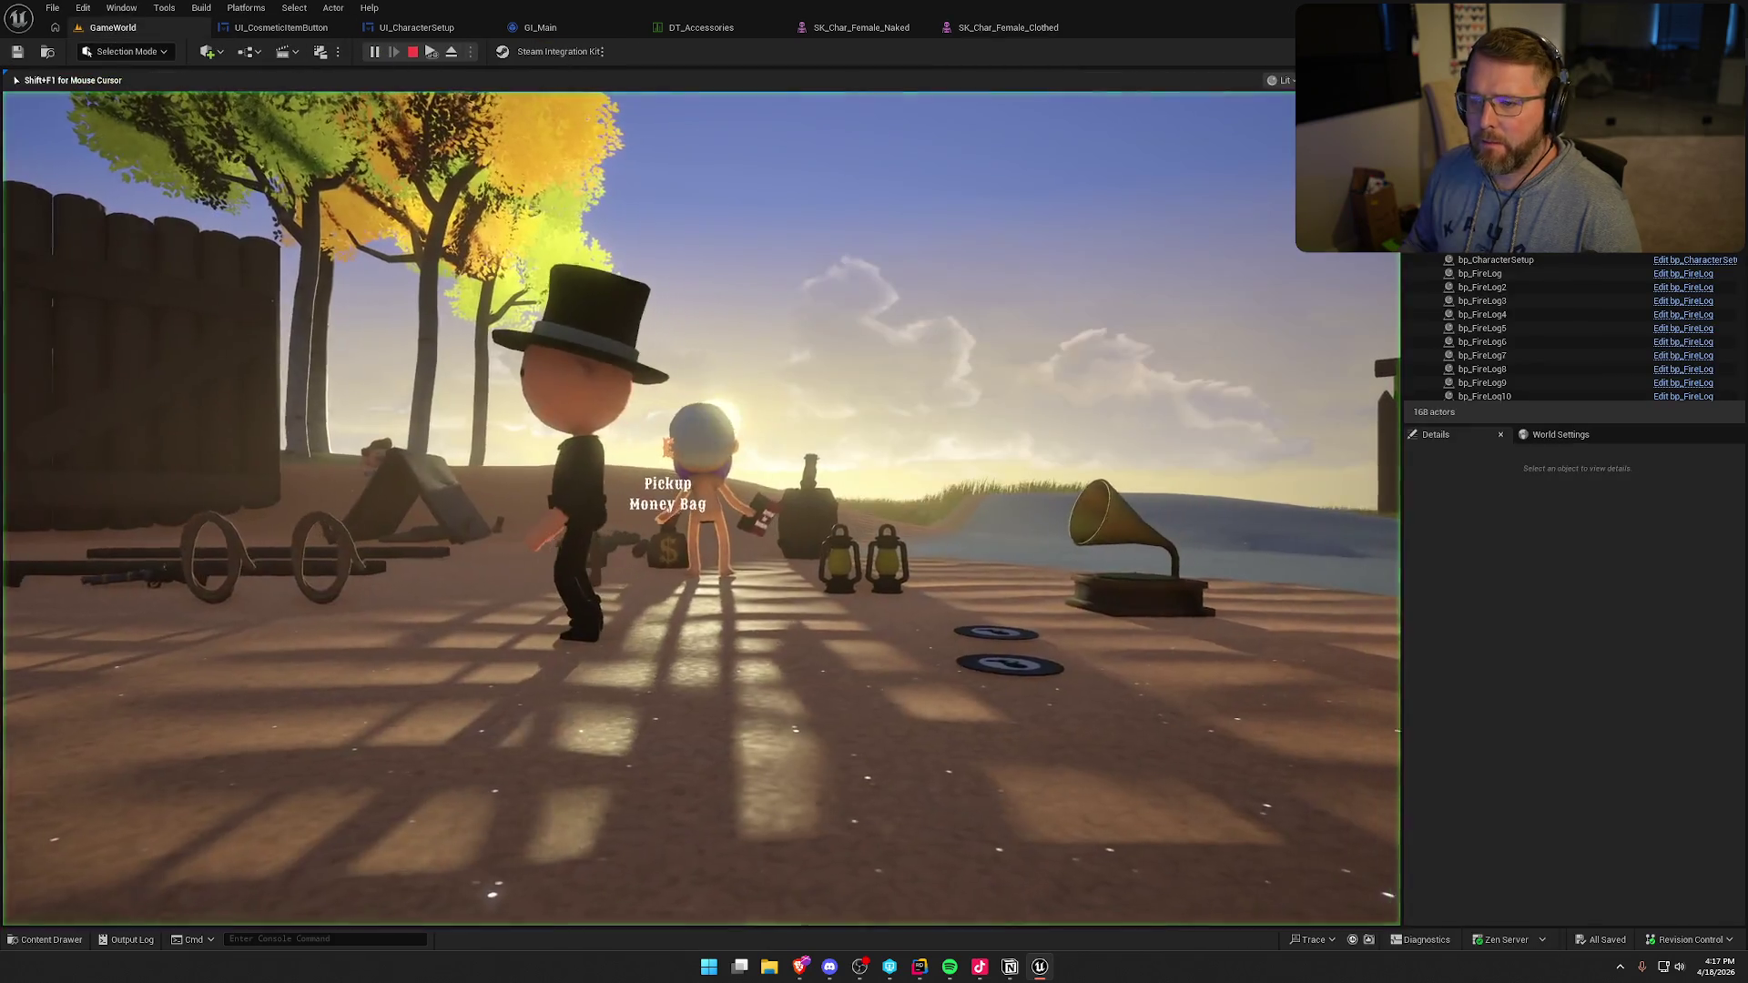
- Buy the $20 clothing at the stall, walk around the yard, then stop and return to SK_Char_Female_Naked
{"action": "key", "text": "w"}
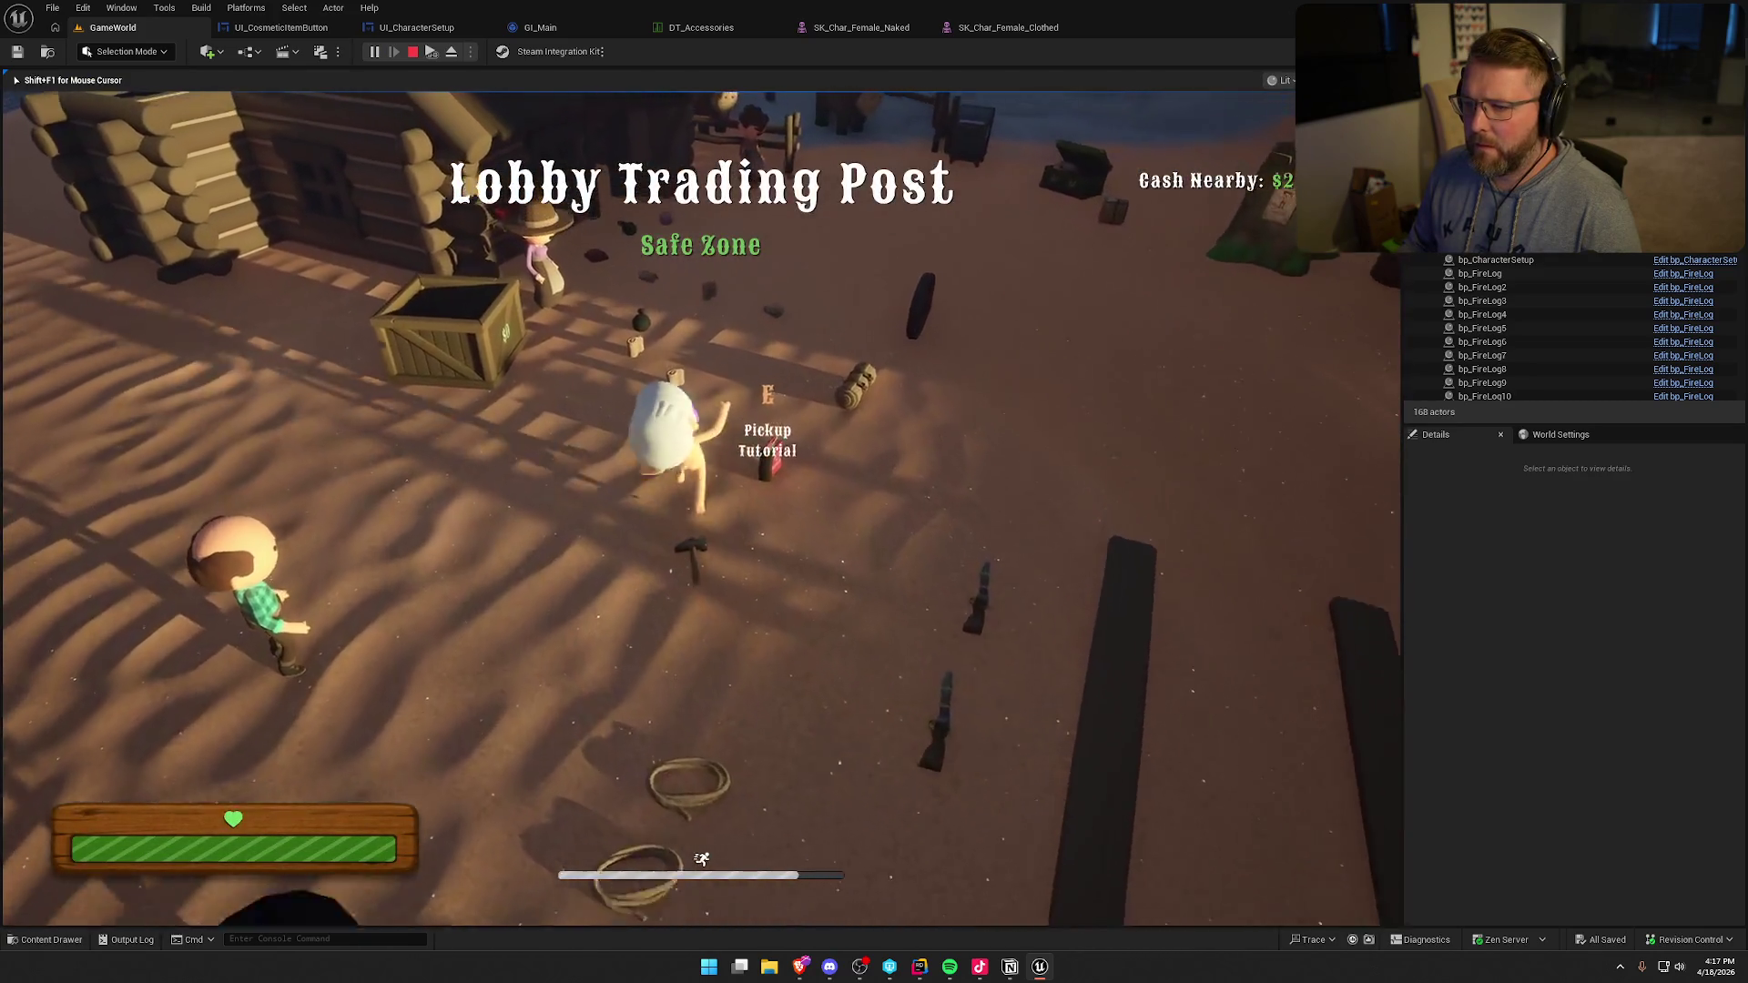
{"action": "key", "text": "e"}
{"action": "key", "text": "w"}
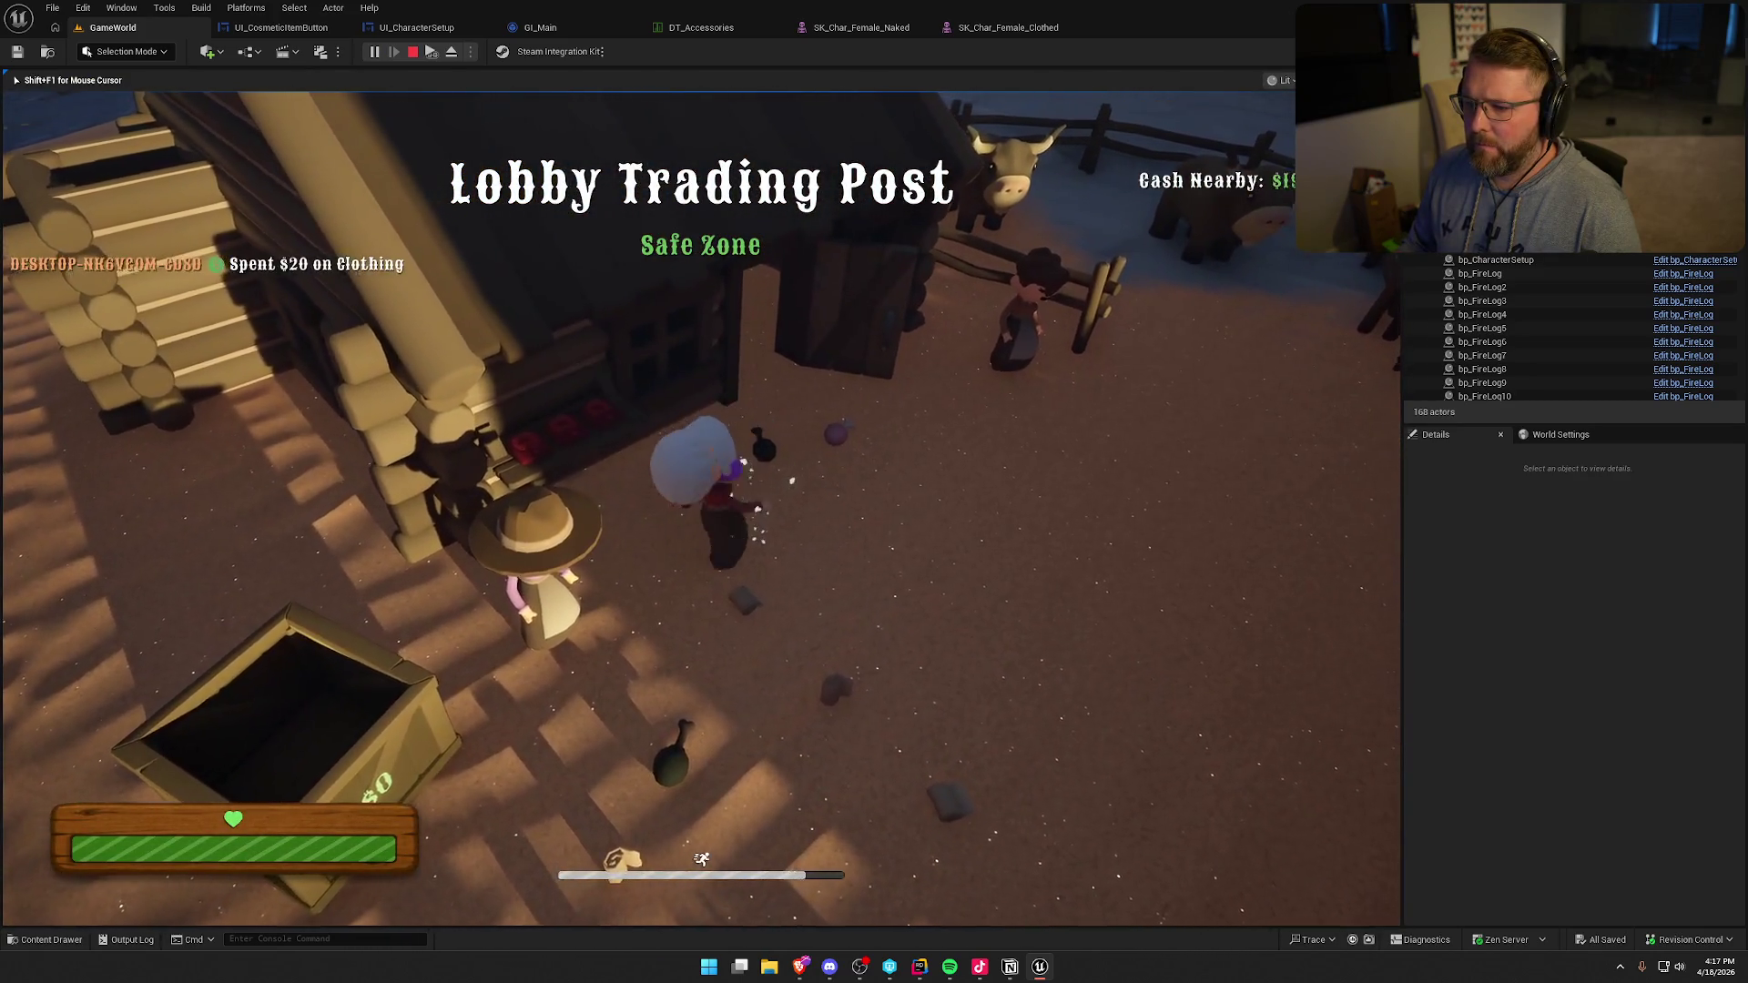
{"action": "key", "text": "w"}
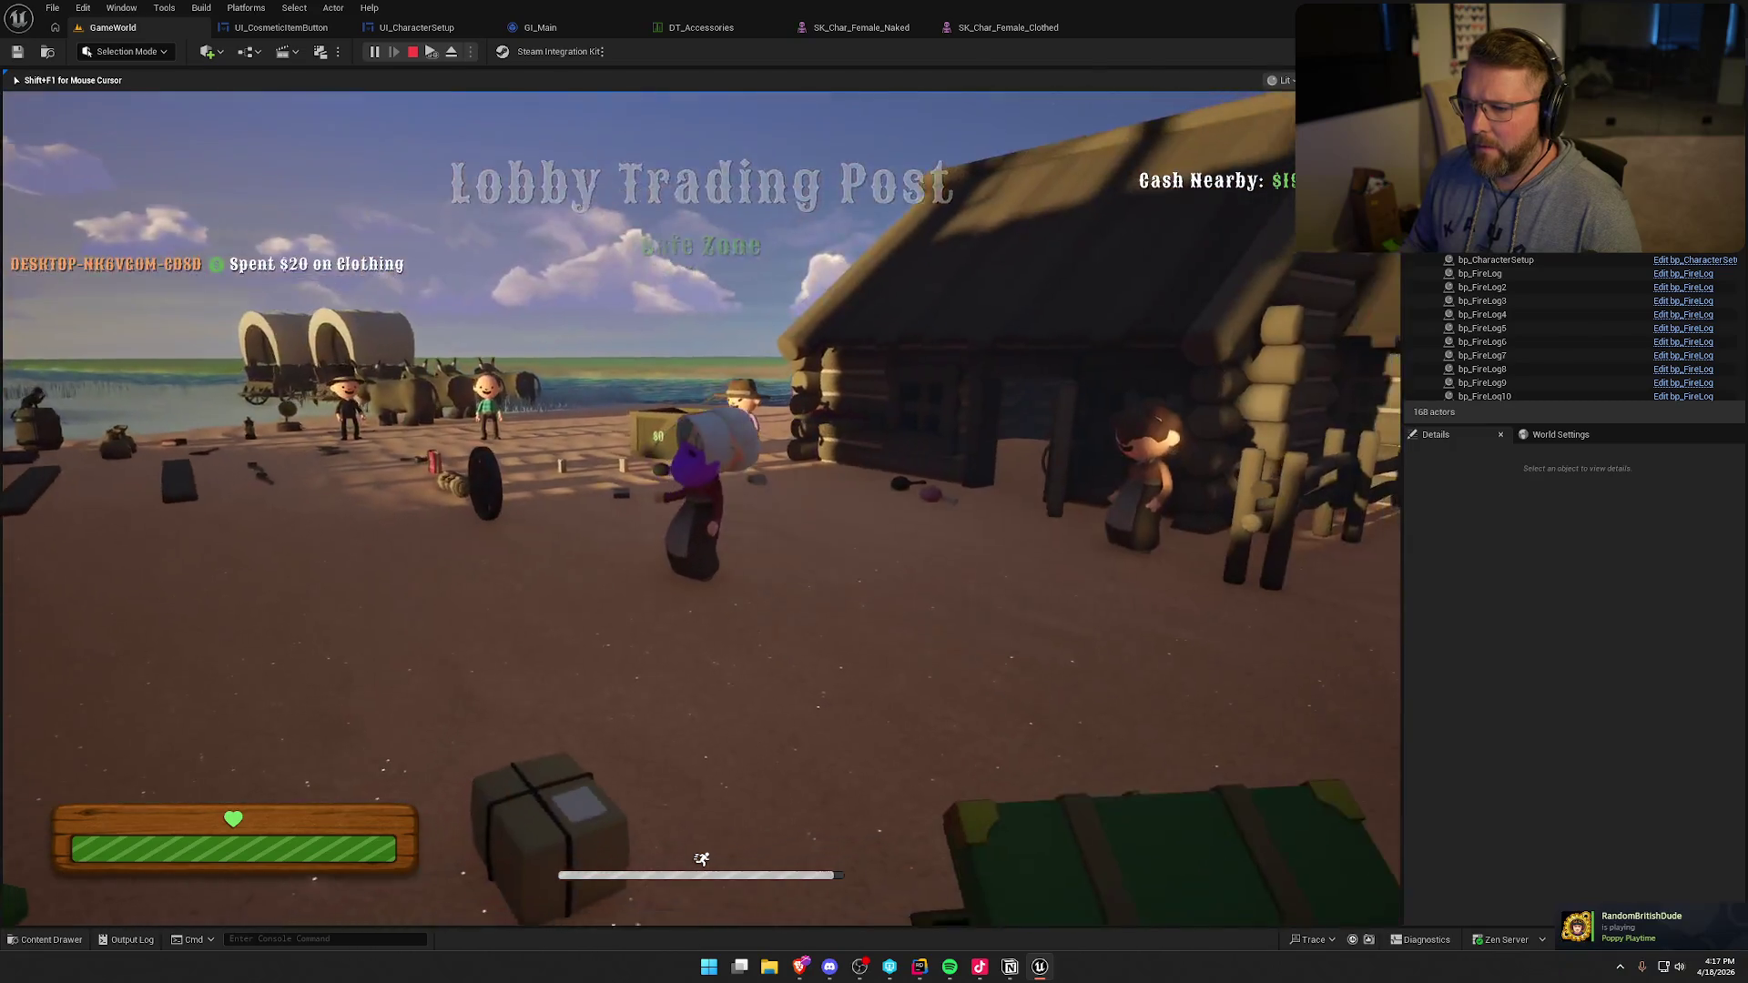
{"action": "key", "text": "w"}
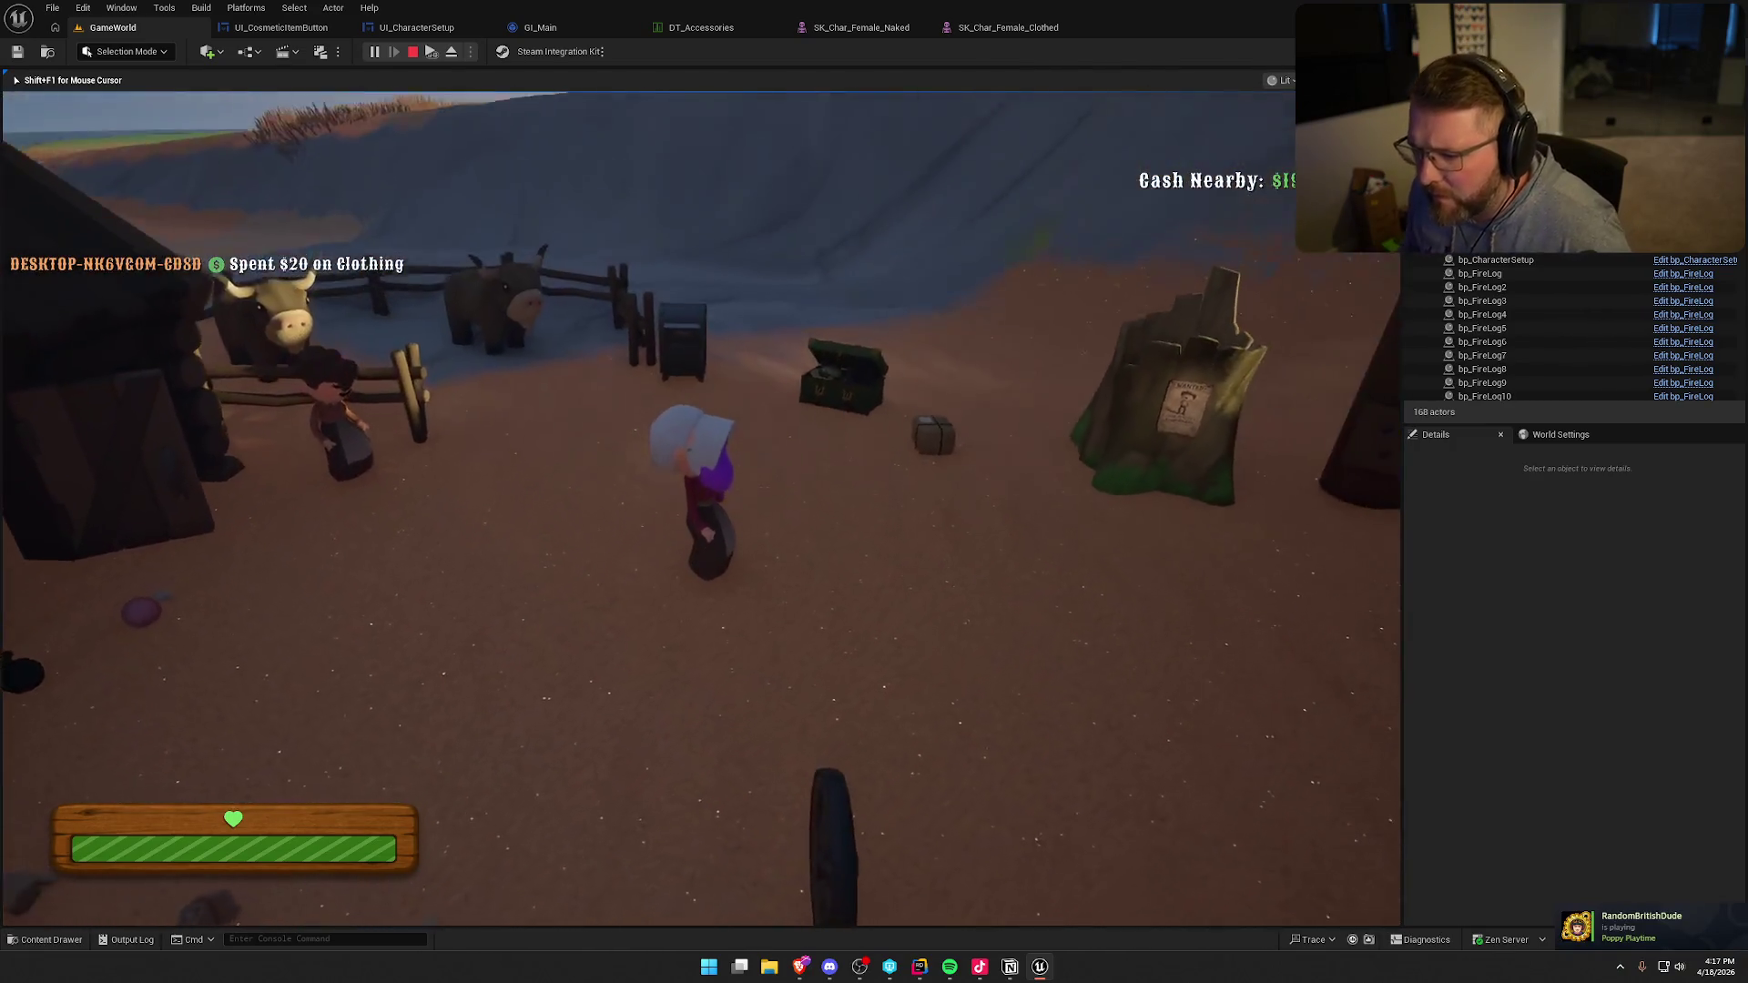
{"action": "key", "text": "w"}
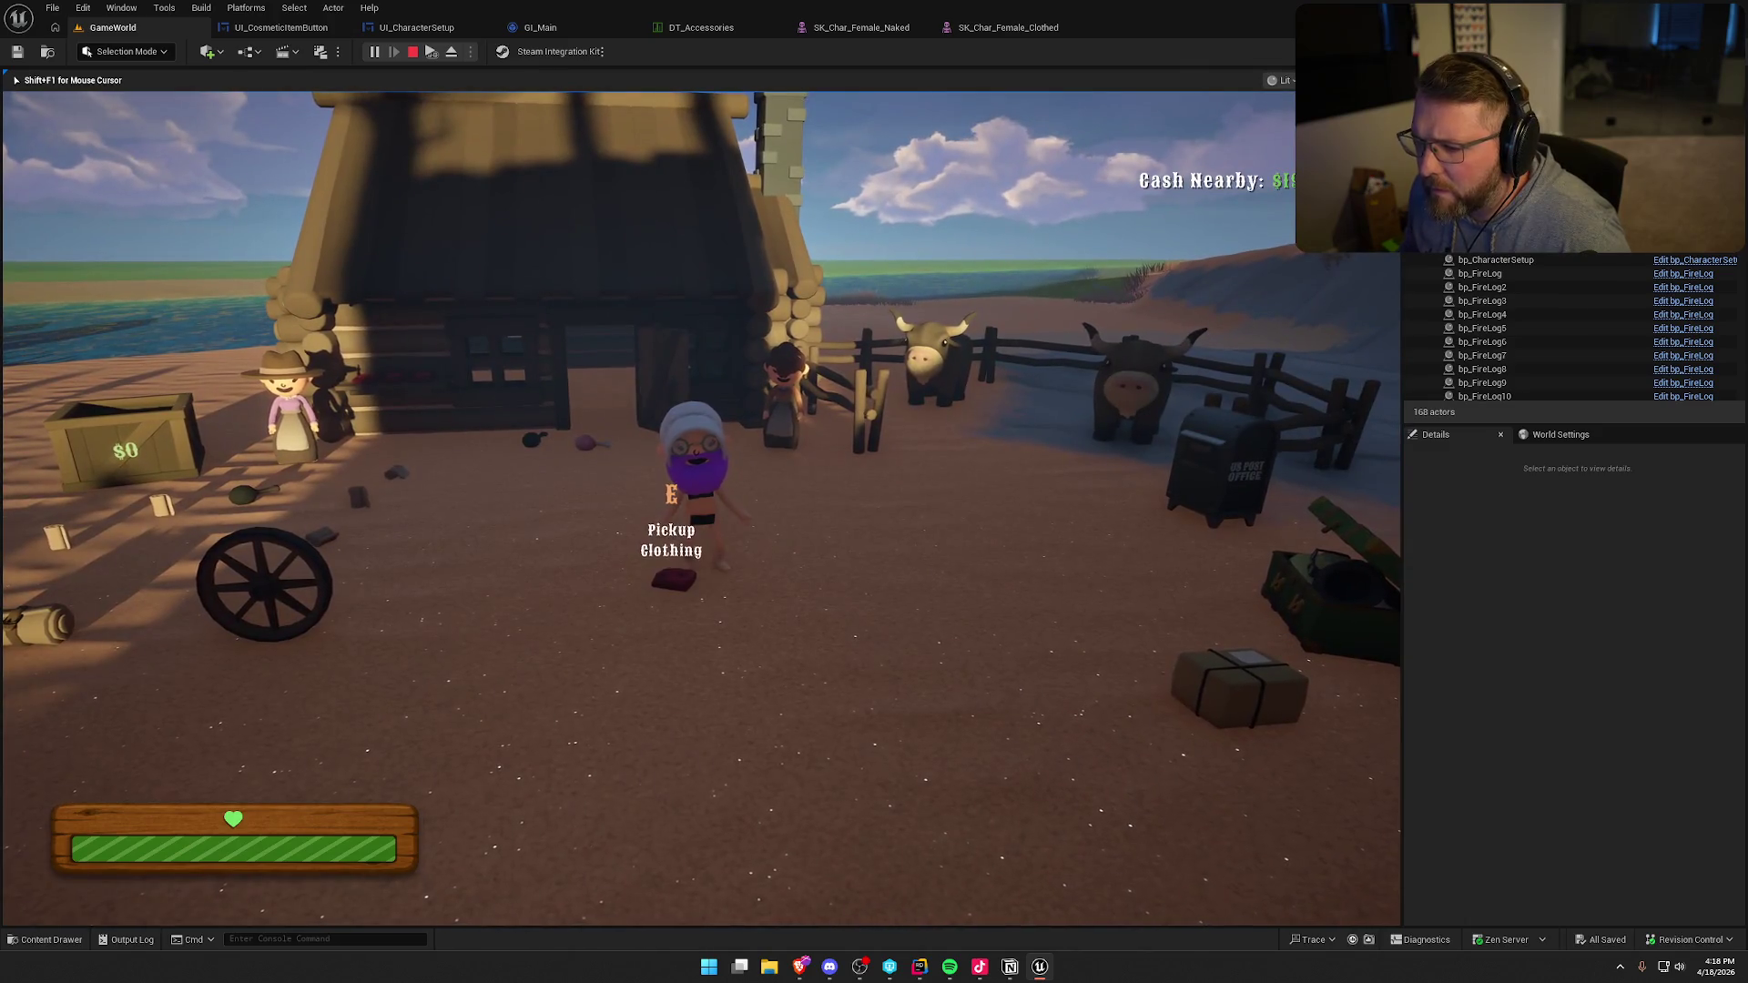
{"action": "key", "text": "Escape"}
{"action": "left_click", "coordinate": [965, 28]}
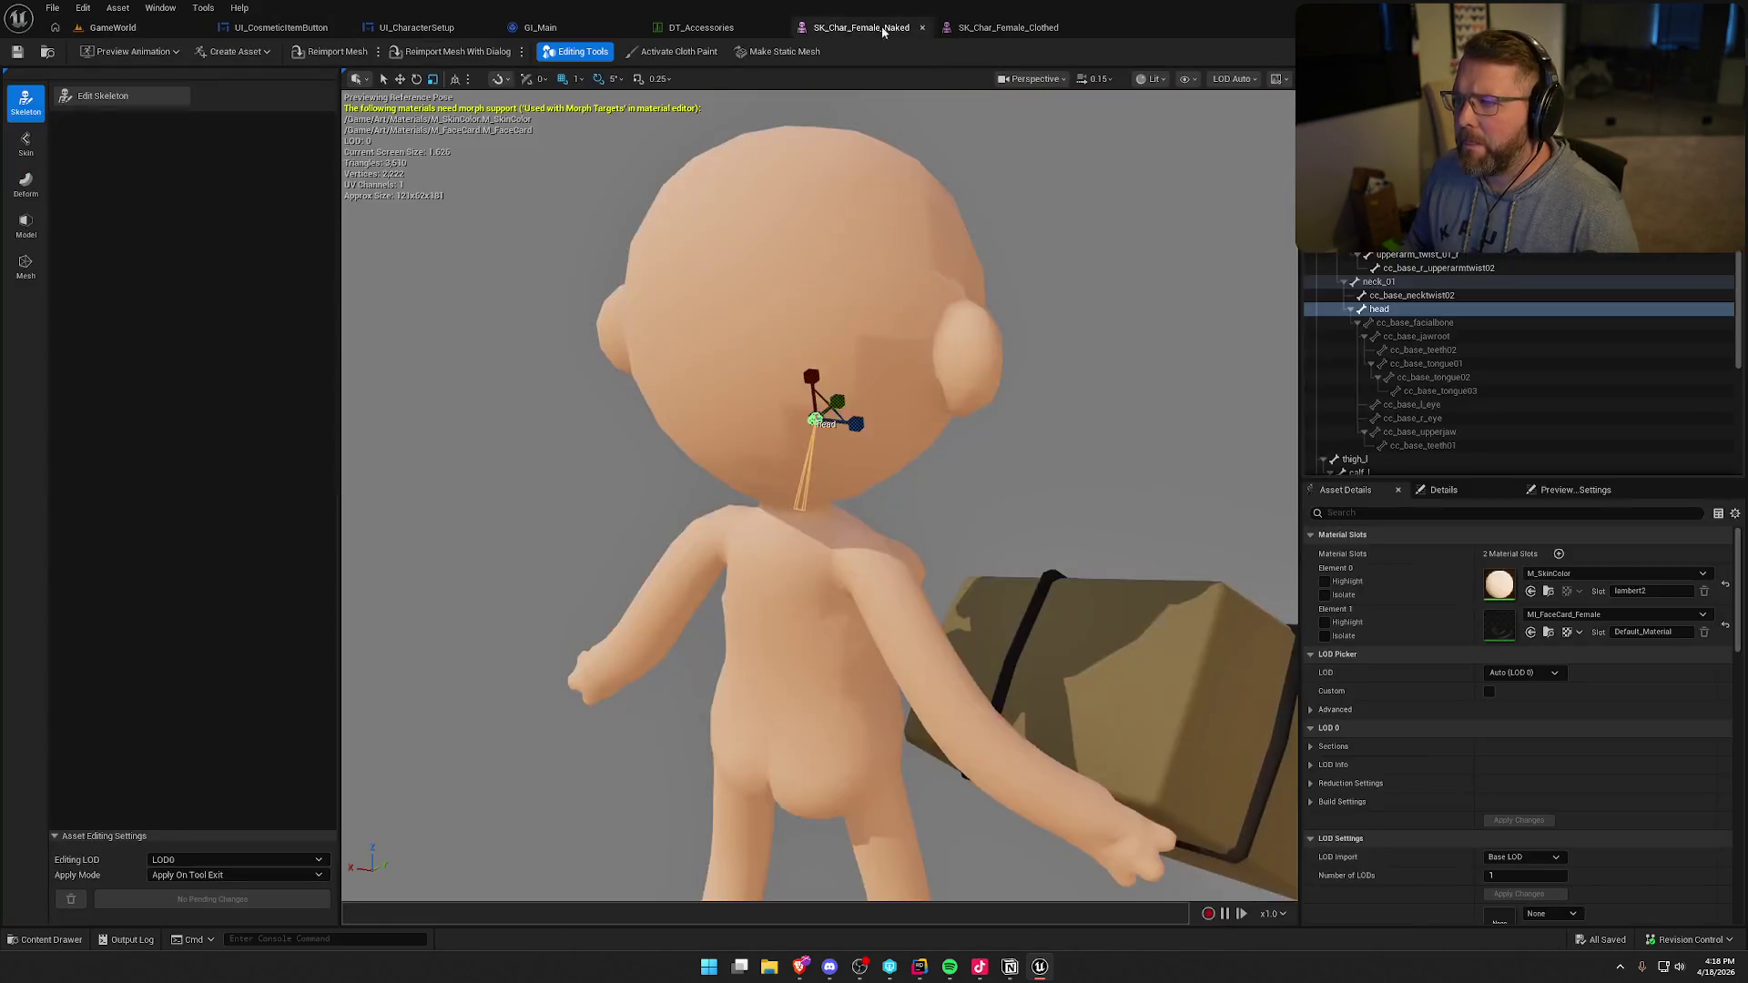
- Save SK_Char_Female_Clothed from its toolbar, then go back to the GameWorld tab
{"action": "scroll", "coordinate": [784, 502], "scroll_direction": "up", "scroll_amount": 3}
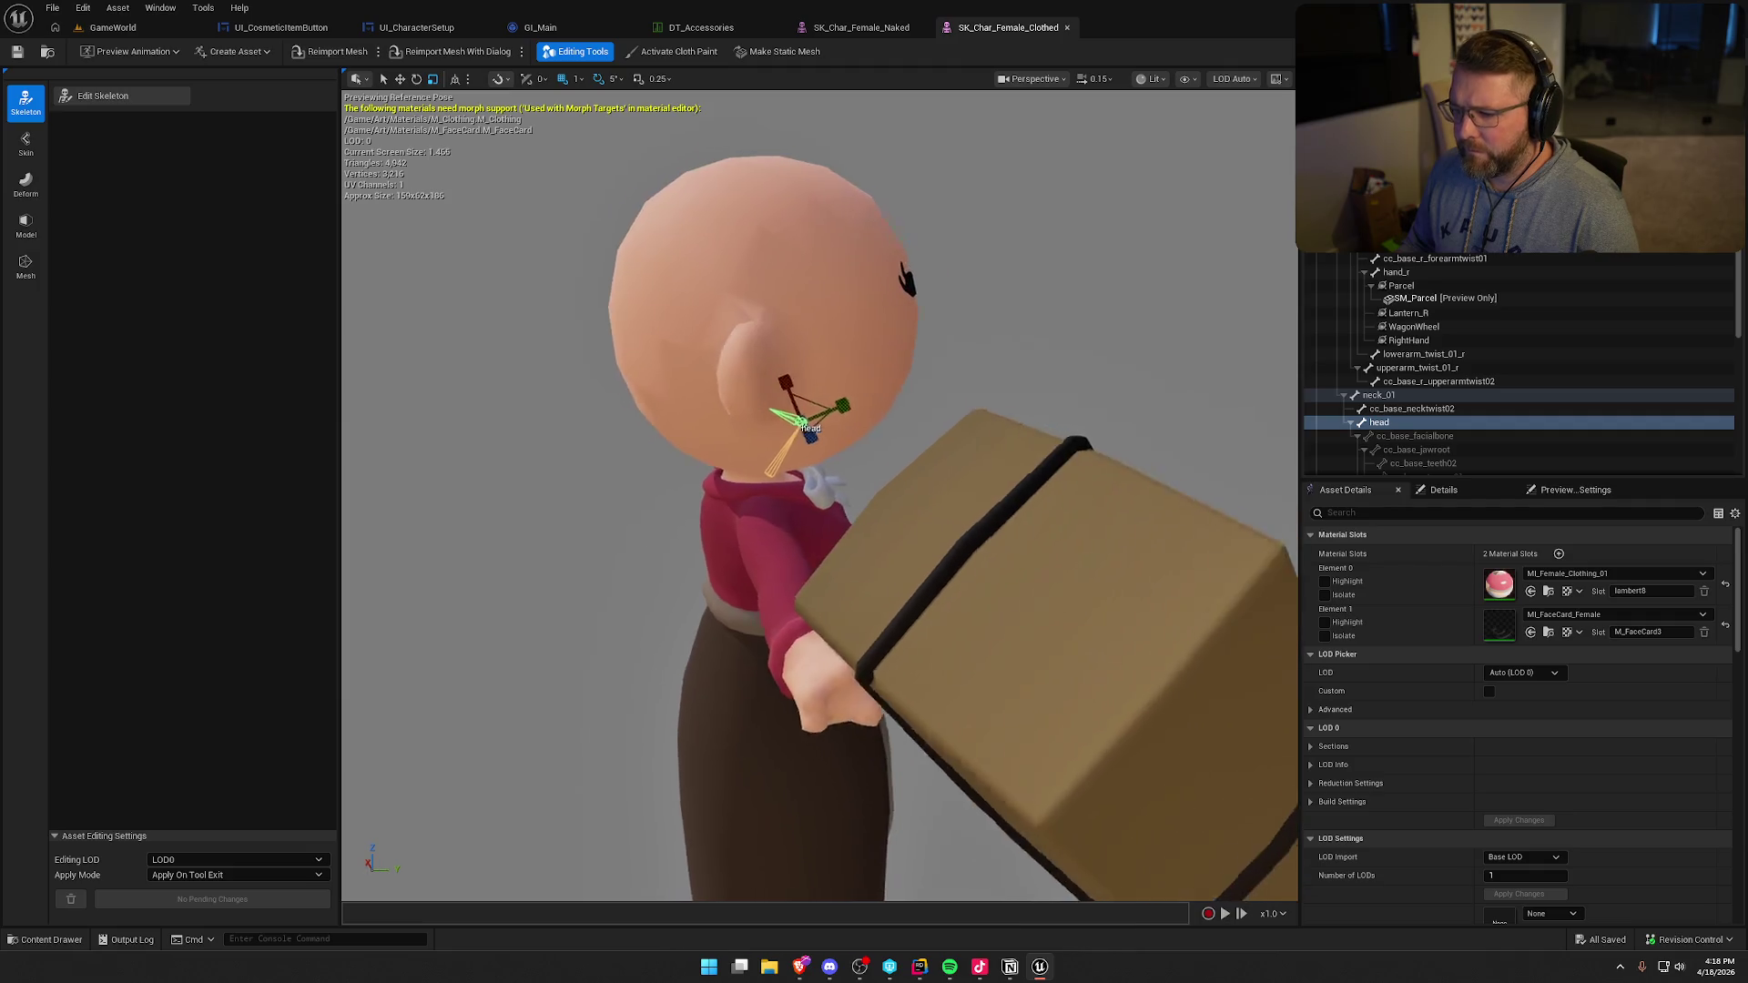
{"action": "left_click", "coordinate": [17, 52]}
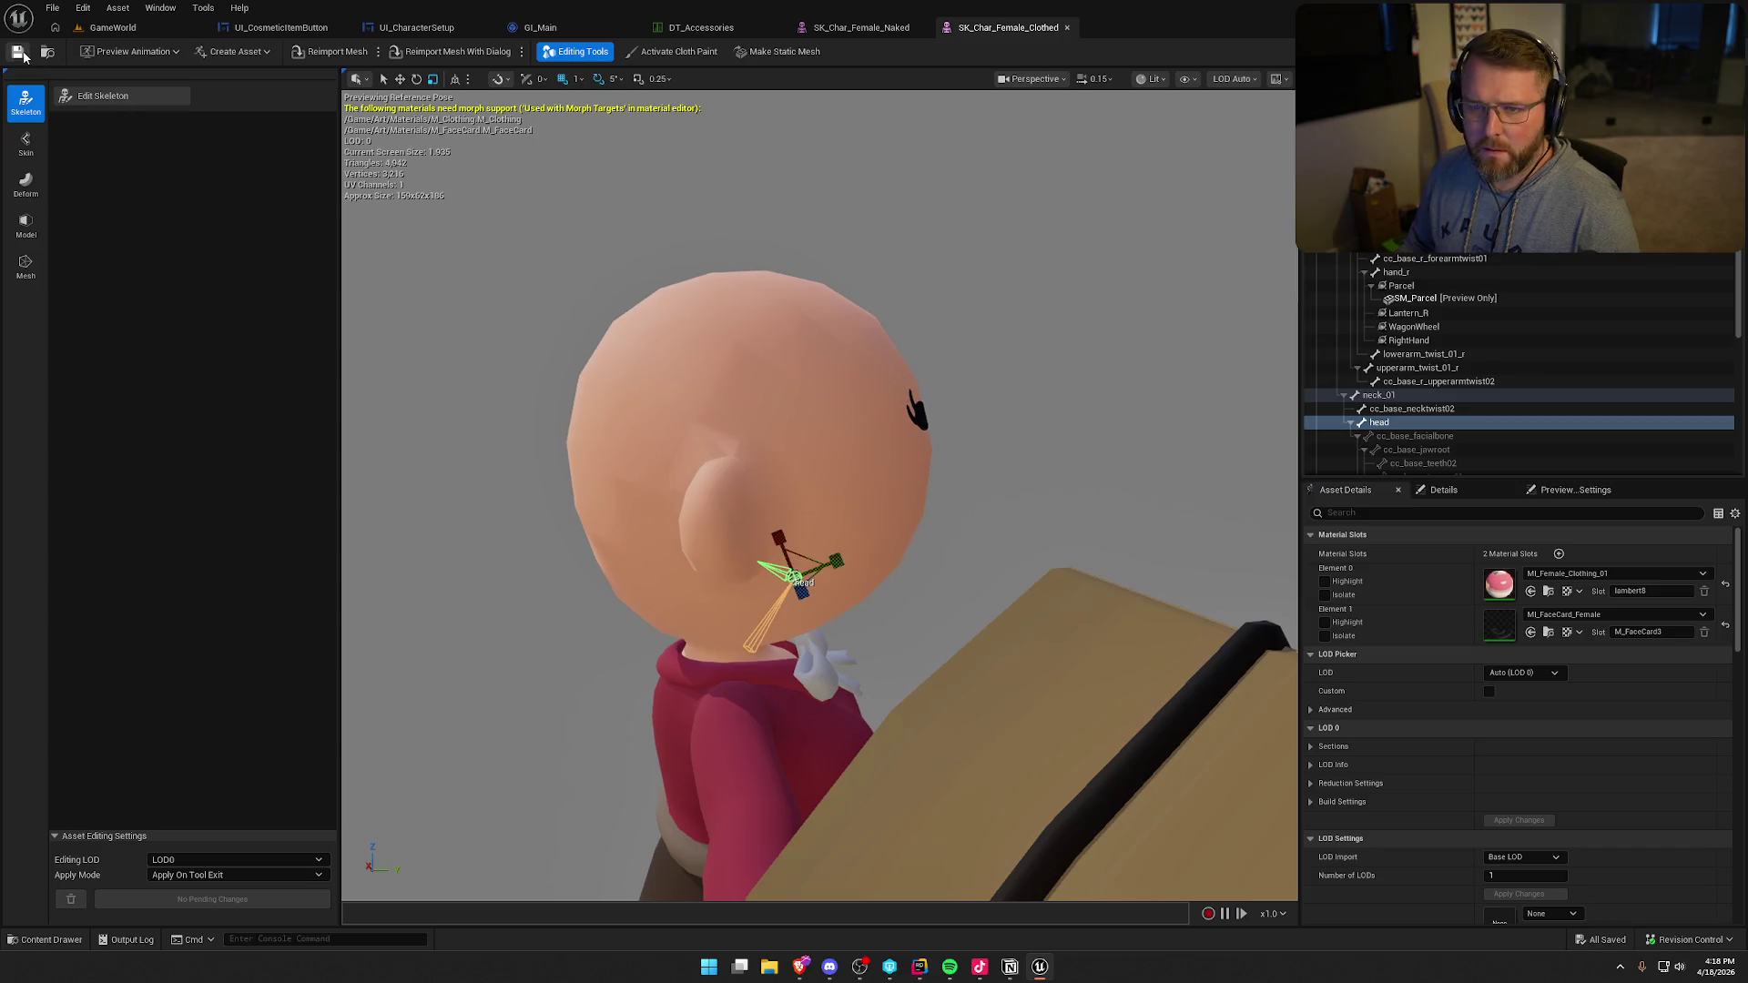
{"action": "left_click", "coordinate": [118, 30]}
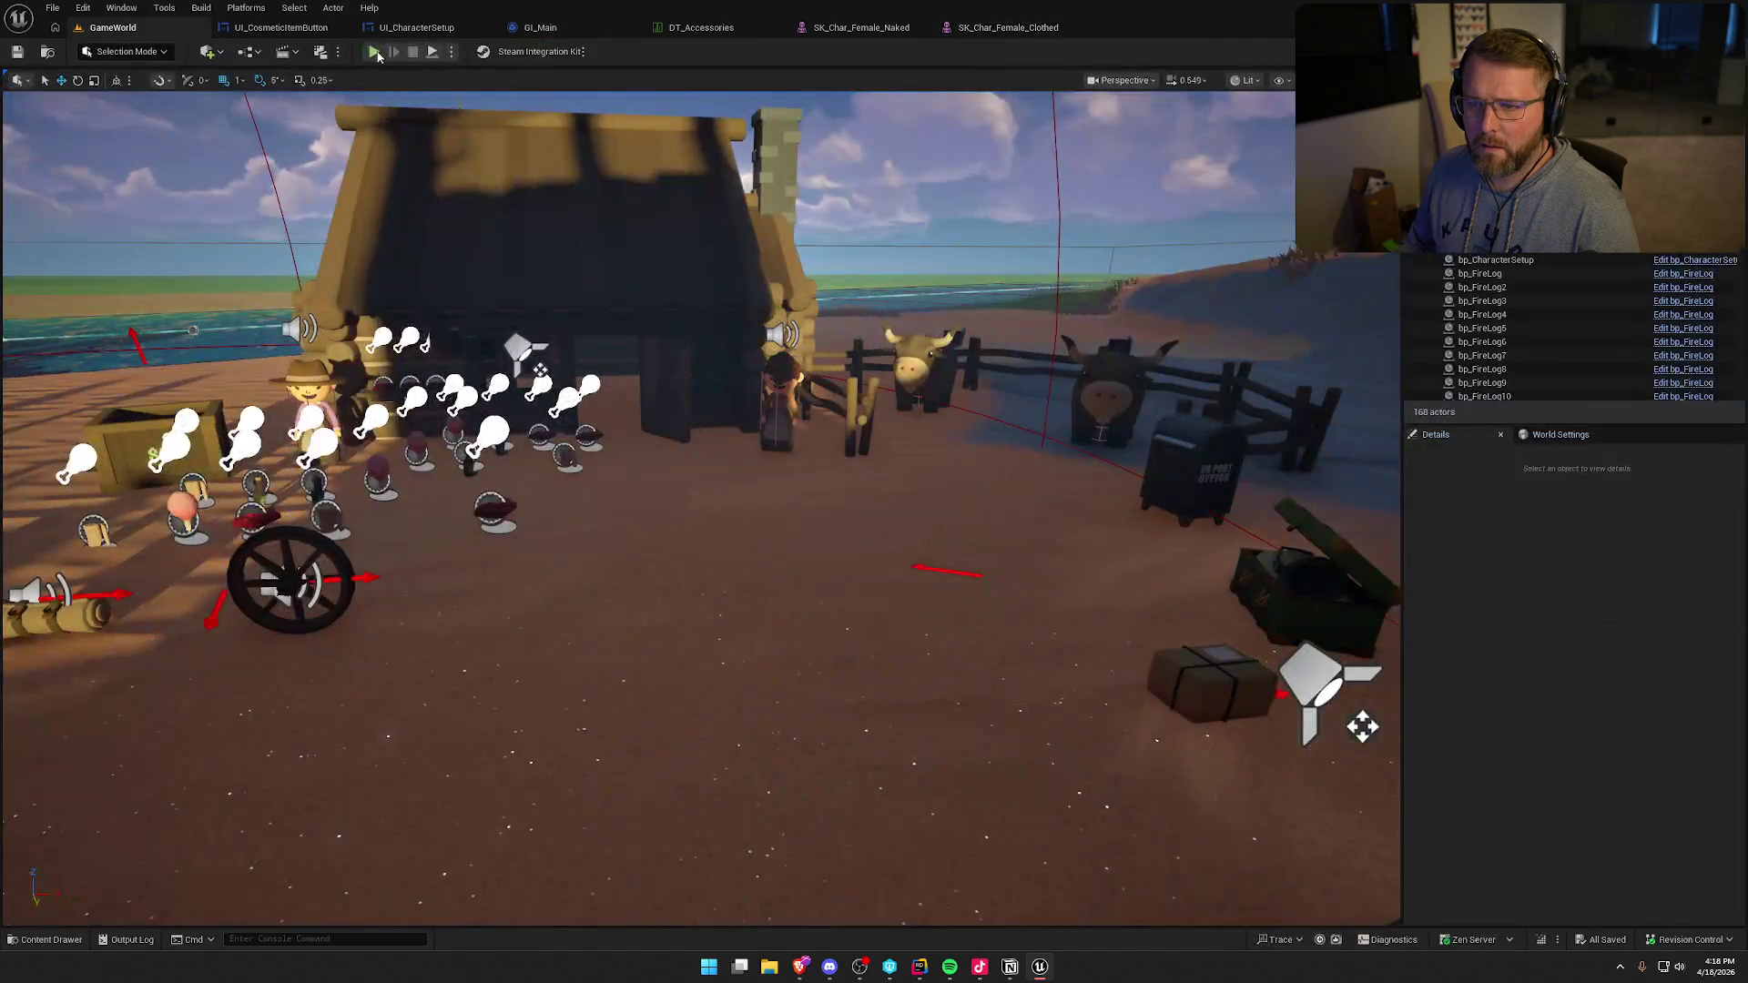
- In a playtest, buy the $10 medicine and $20 clothing, then equip the clothing
{"action": "key", "text": "w"}
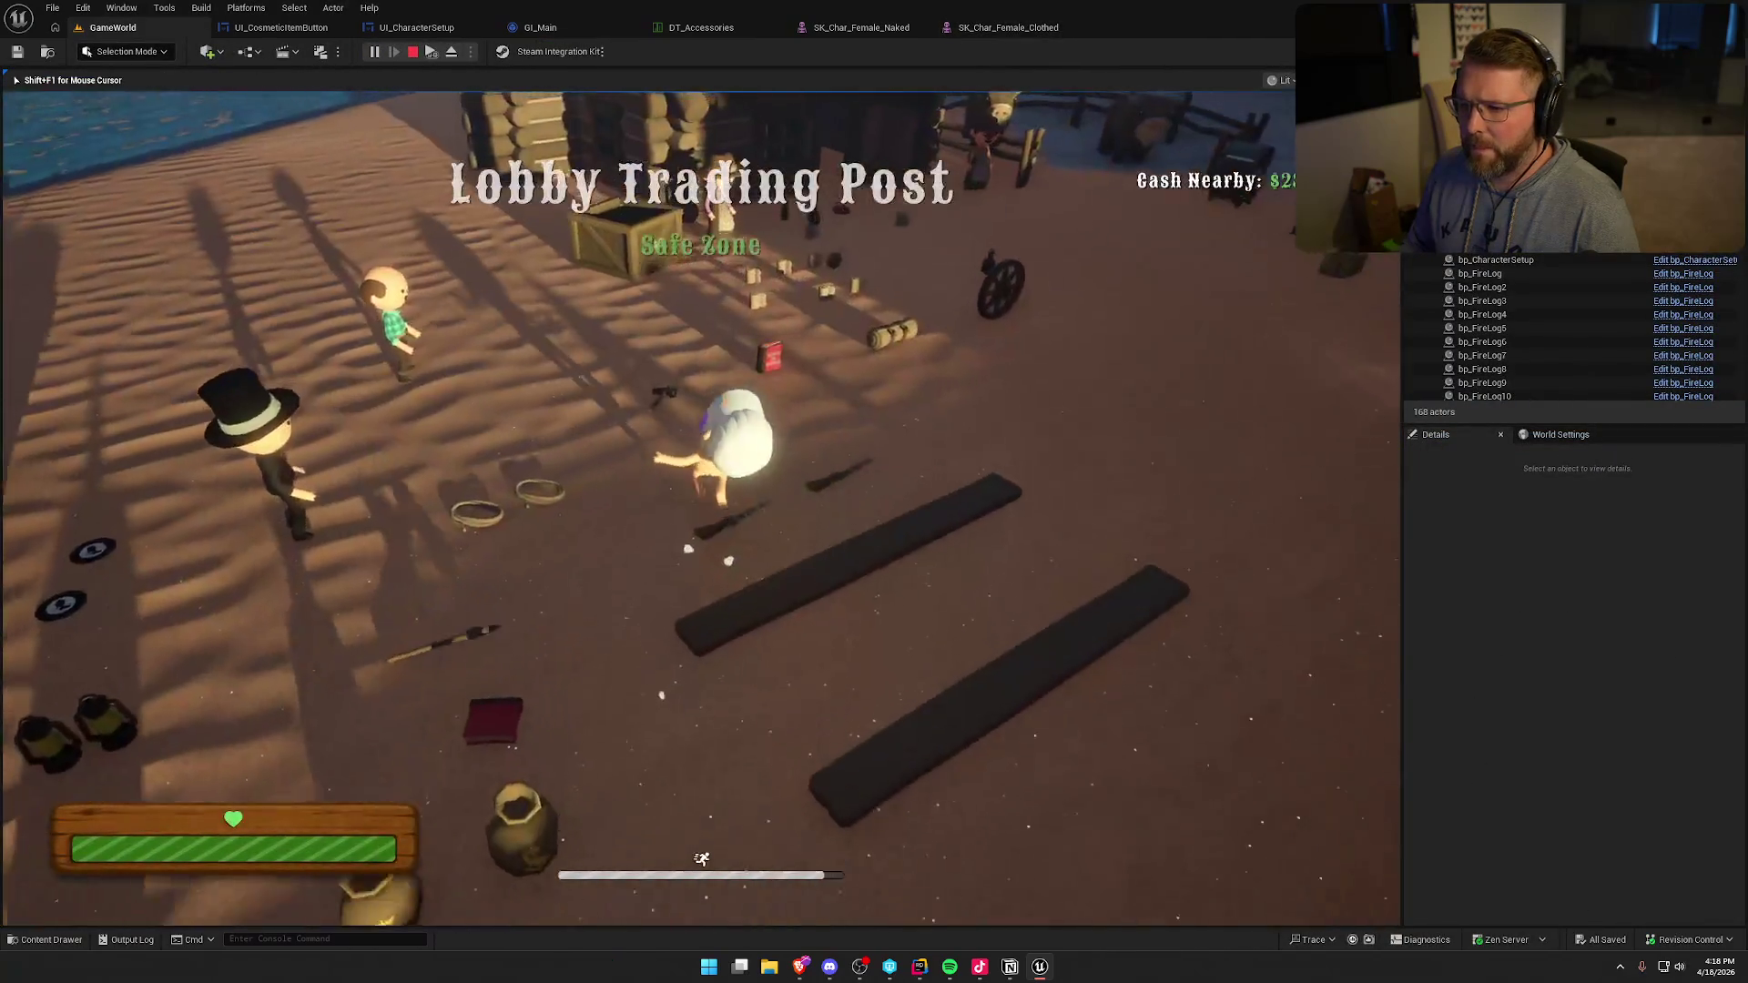
{"action": "key", "text": "w"}
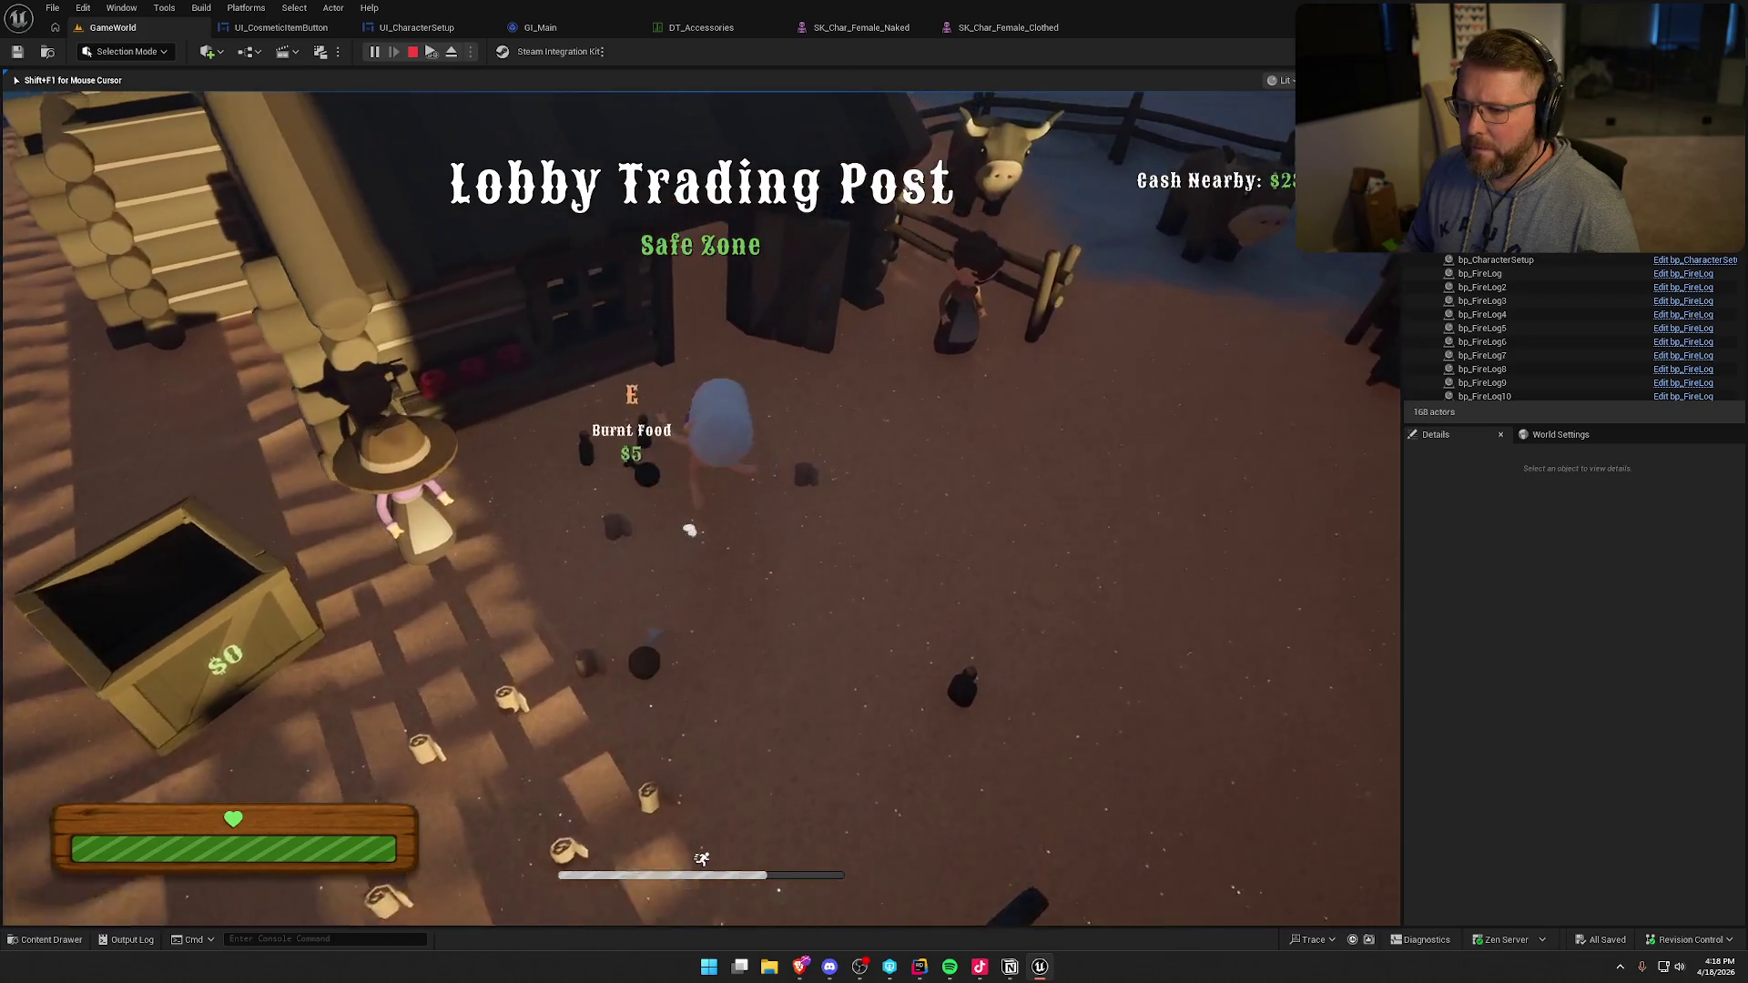
{"action": "key", "text": "e"}
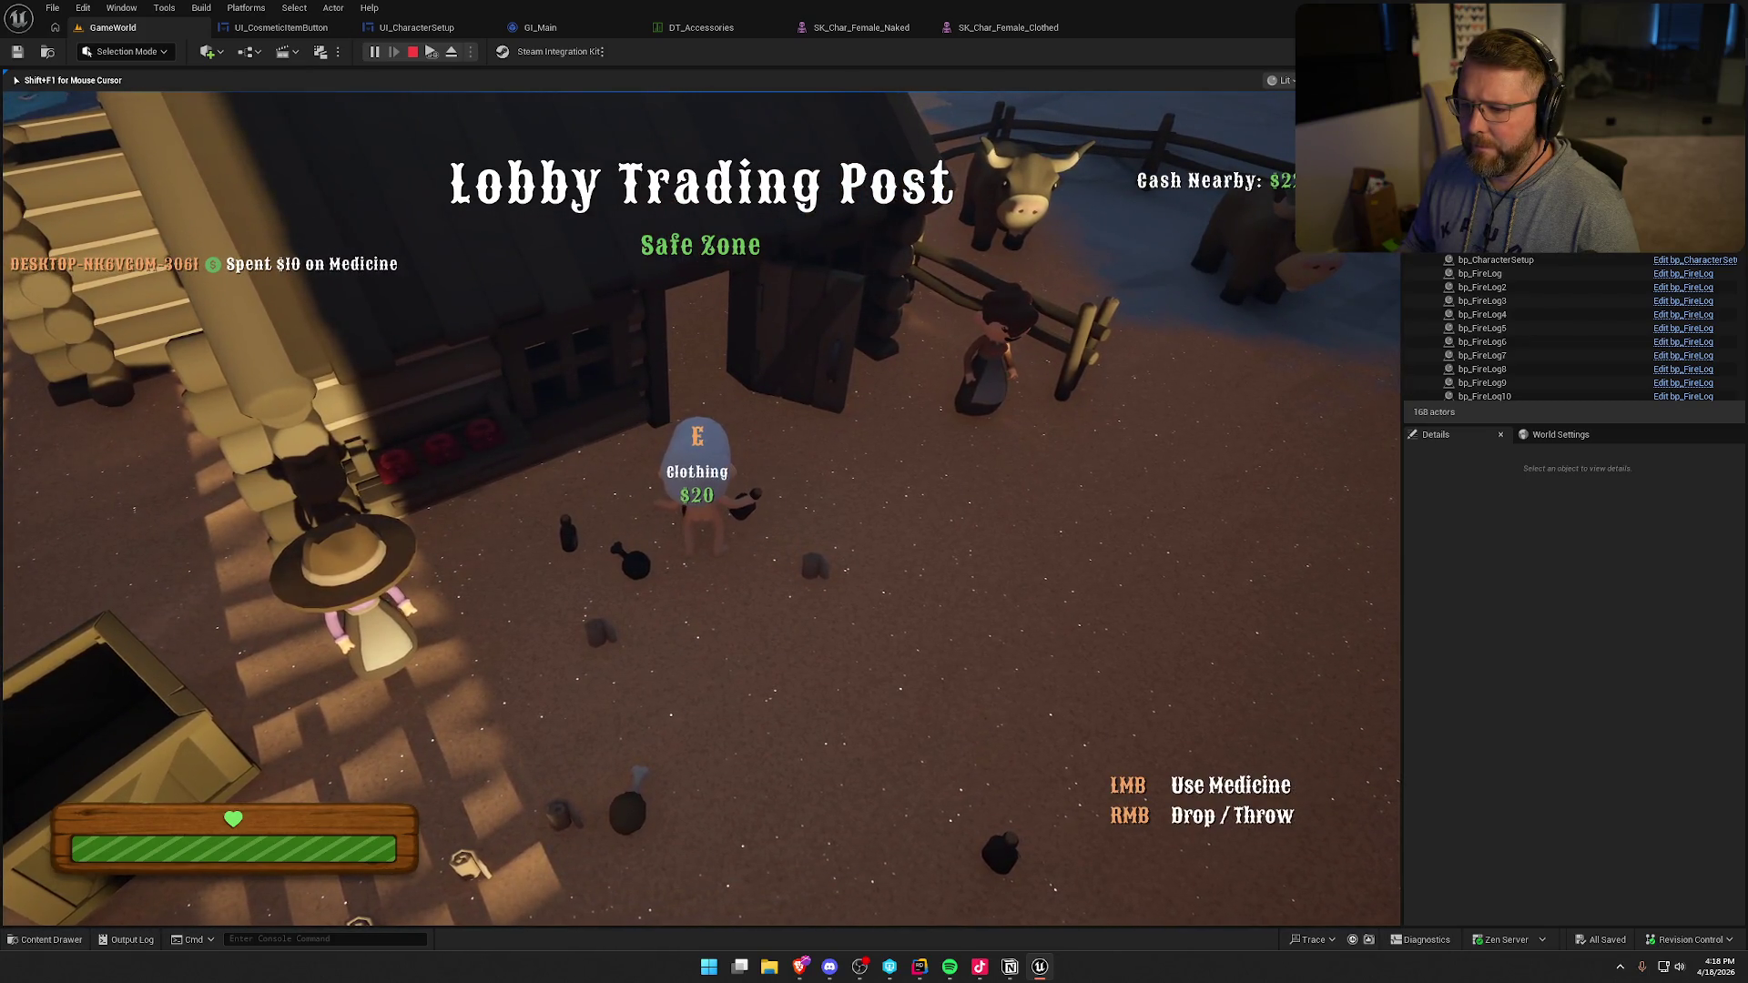
{"action": "key", "text": "e"}
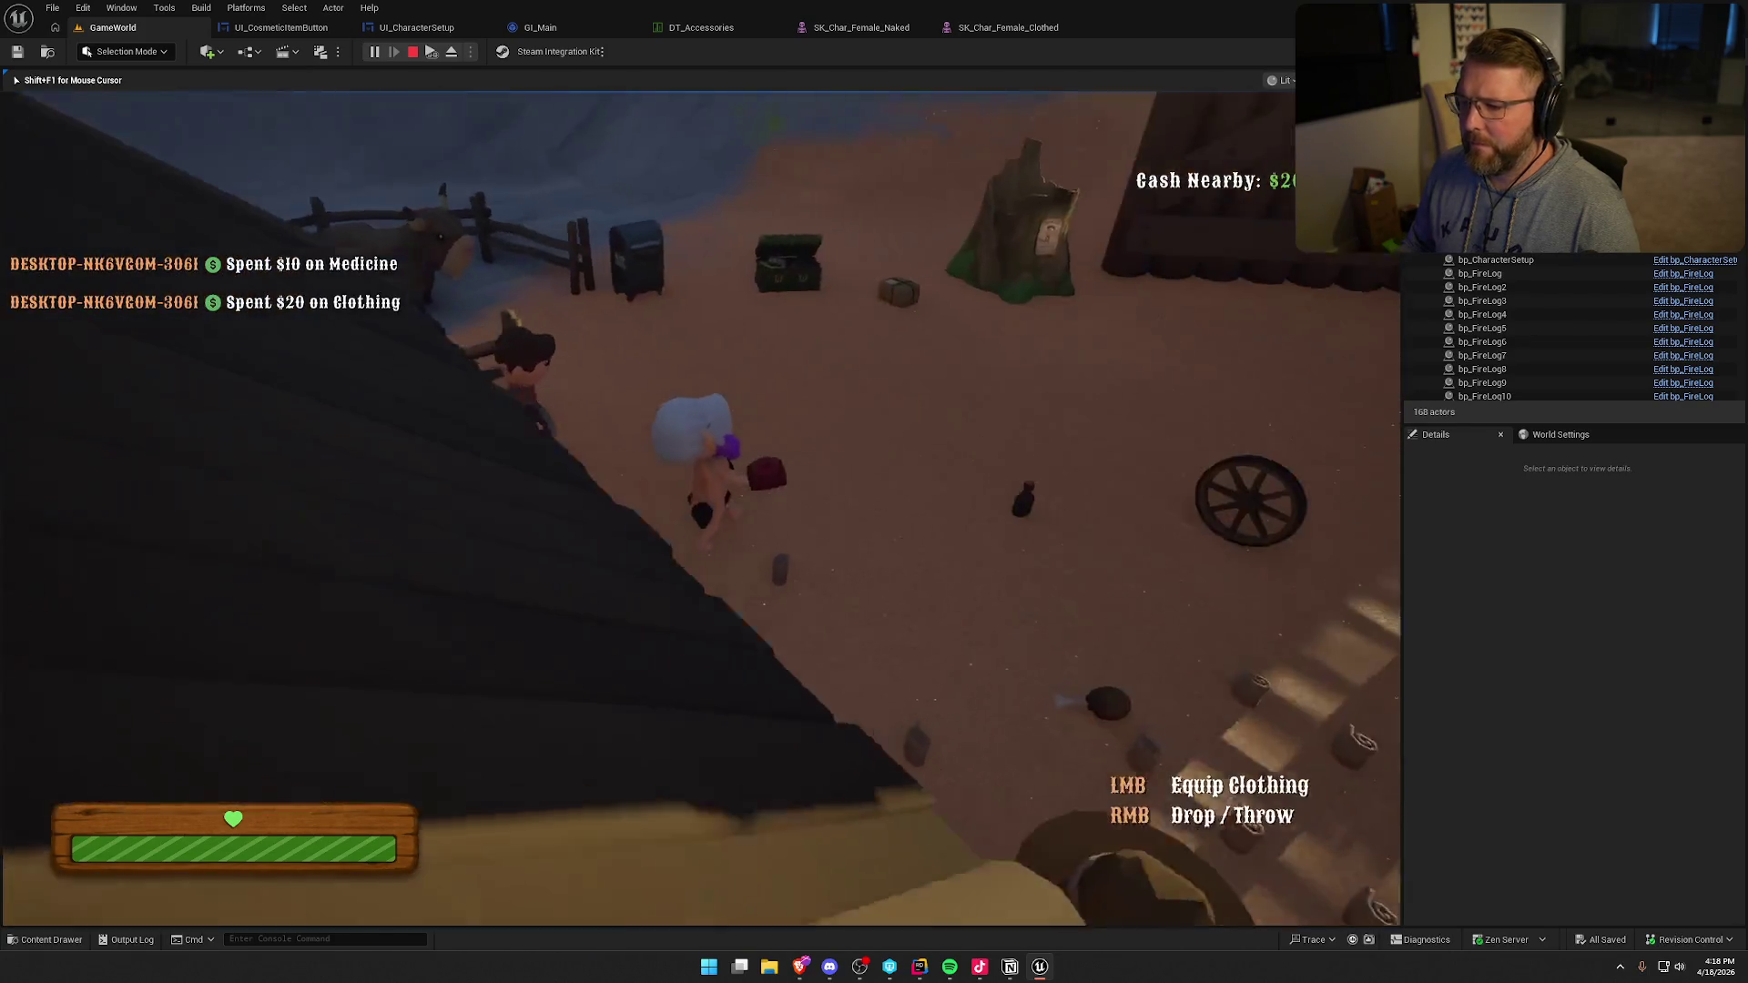
{"action": "left_click", "coordinate": [701, 491]}
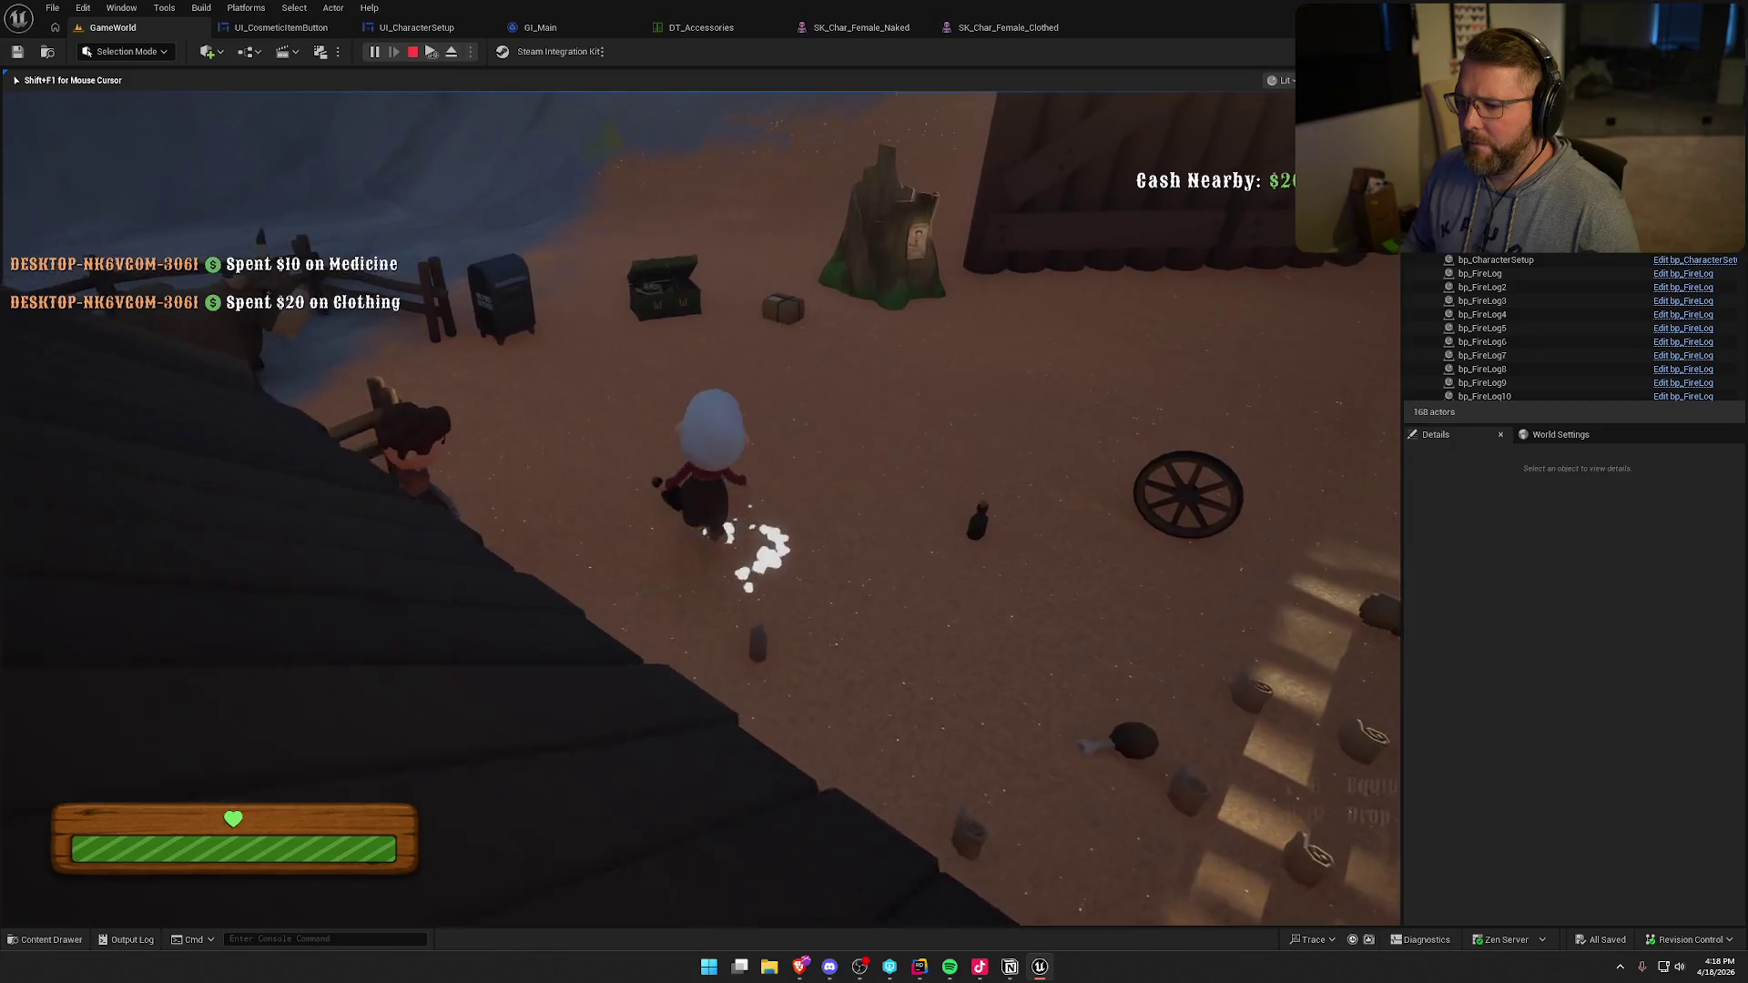
- Walk over to the medicine, stop the play session, and reopen SK_Char_Female_Clothed
{"action": "key", "text": "w"}
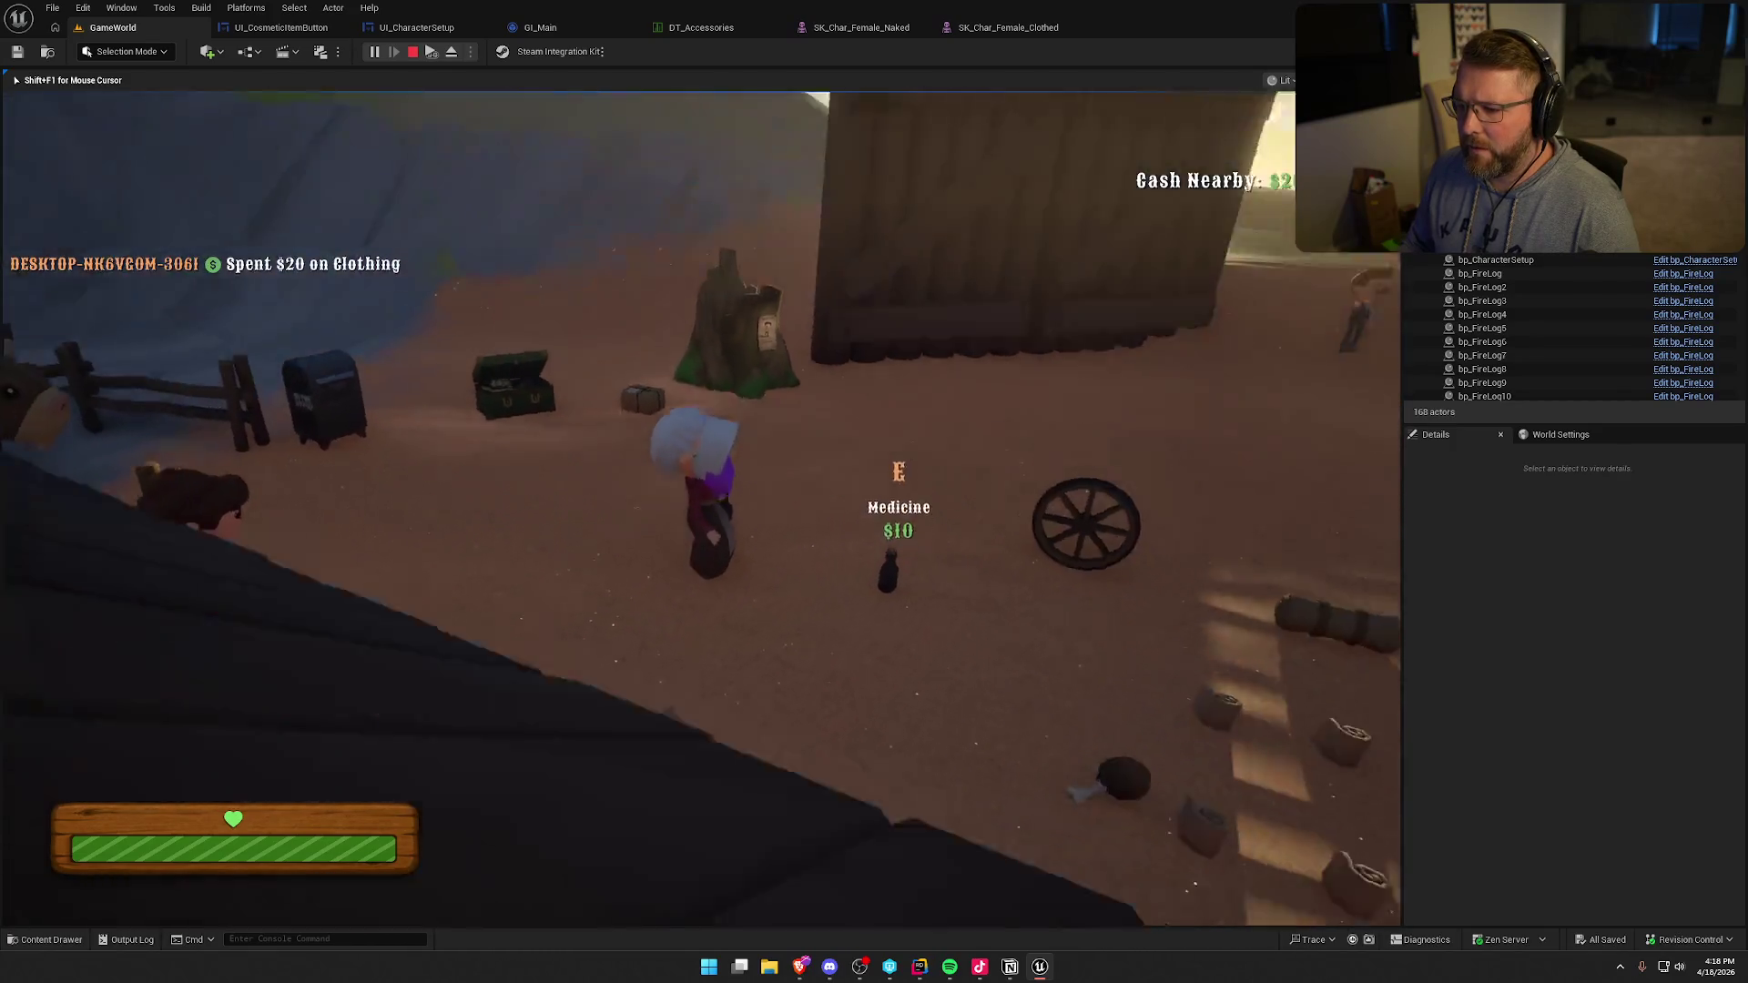
{"action": "key", "text": "Escape"}
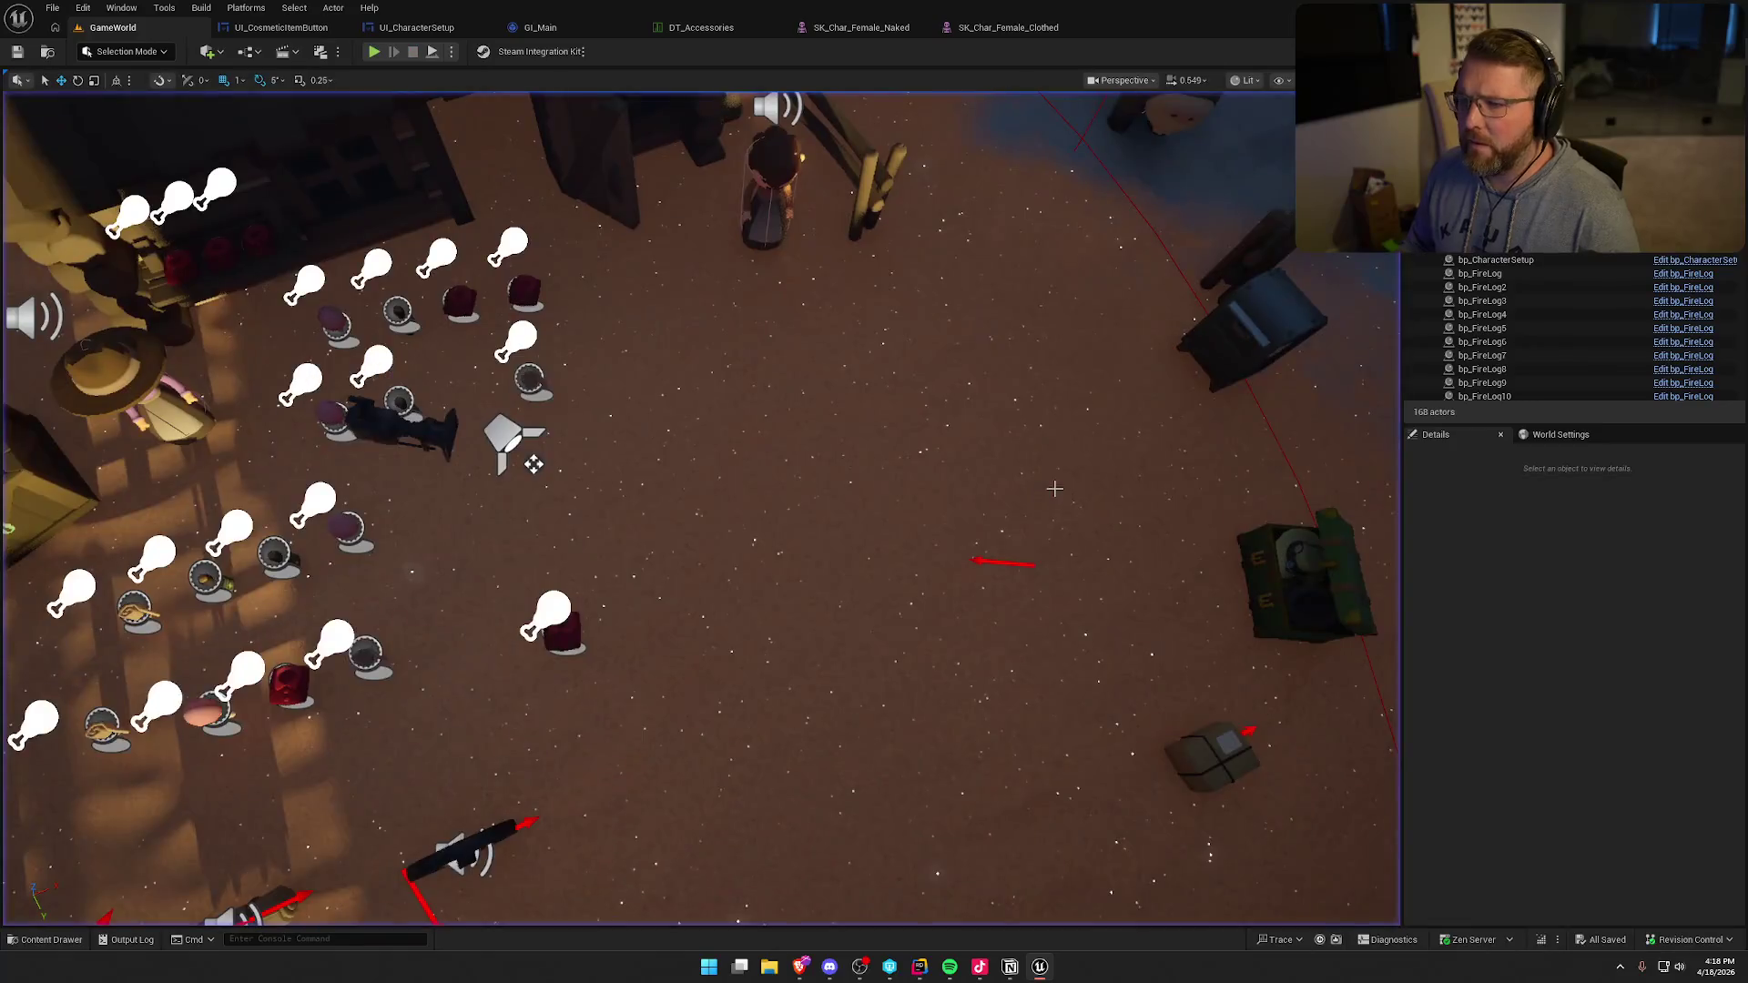
{"action": "left_click", "coordinate": [1001, 27]}
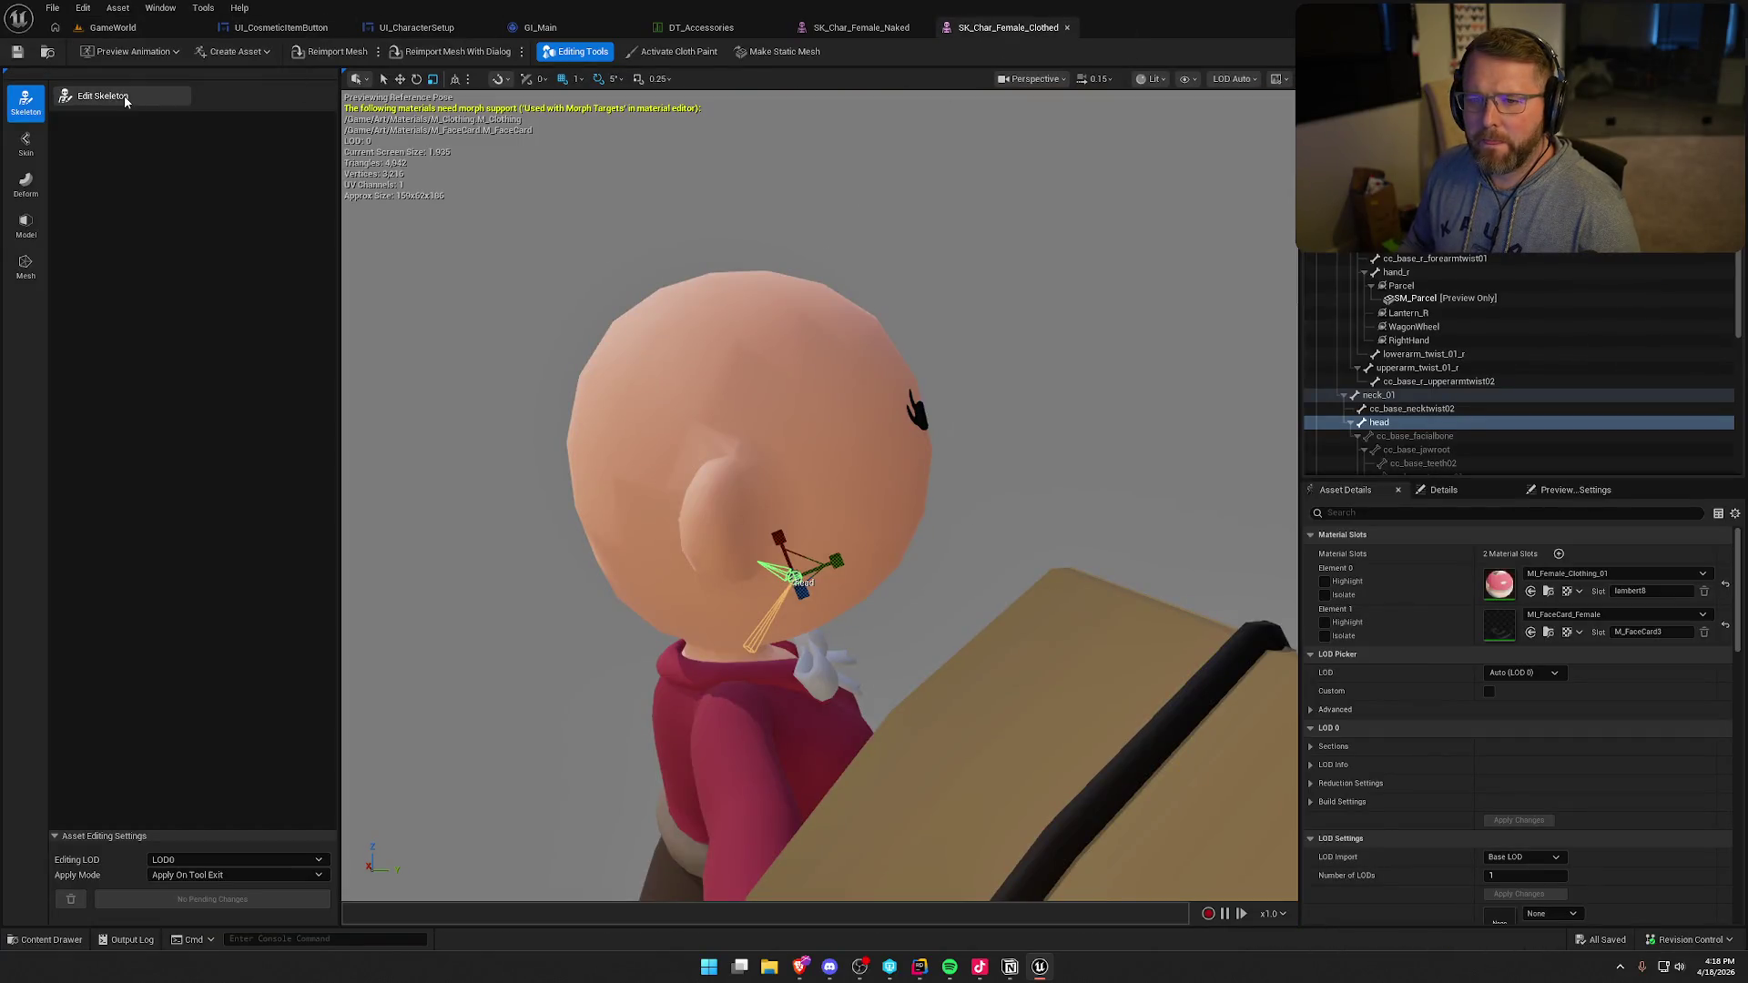
- Check the head bone's scale in Edit Skeleton, toggle Model and Skeleton modes, then cancel
{"action": "left_click", "coordinate": [103, 95]}
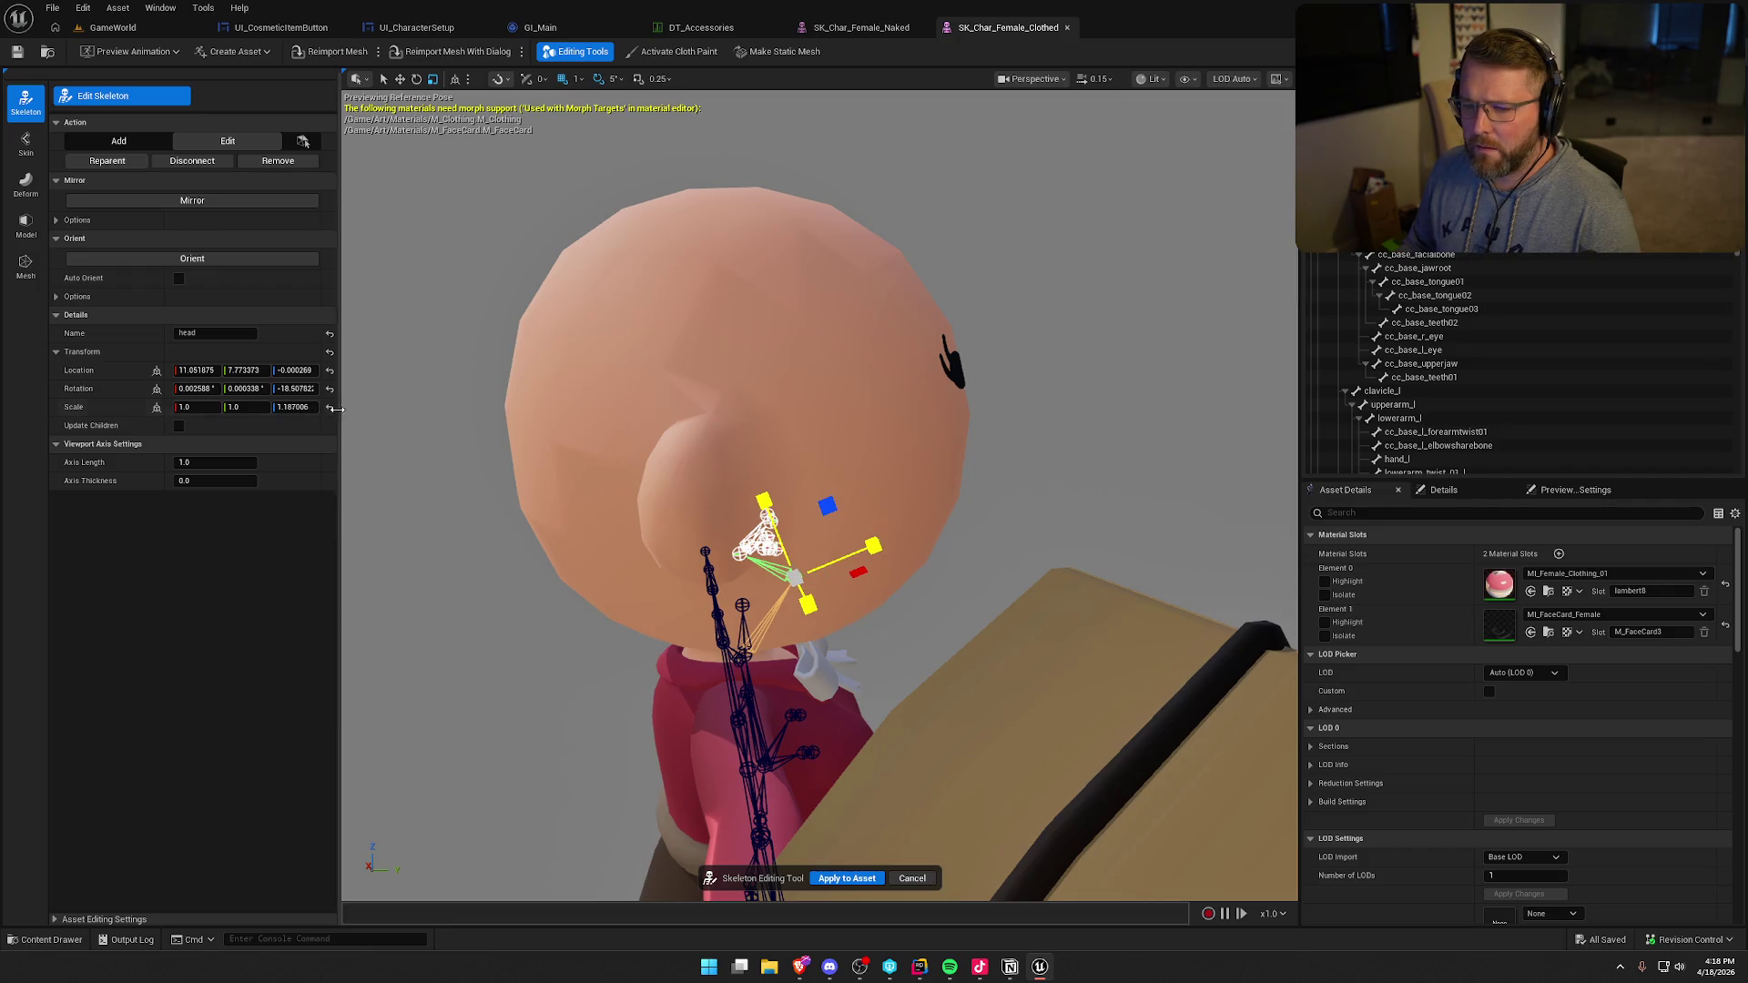
{"action": "left_click", "coordinate": [841, 880]}
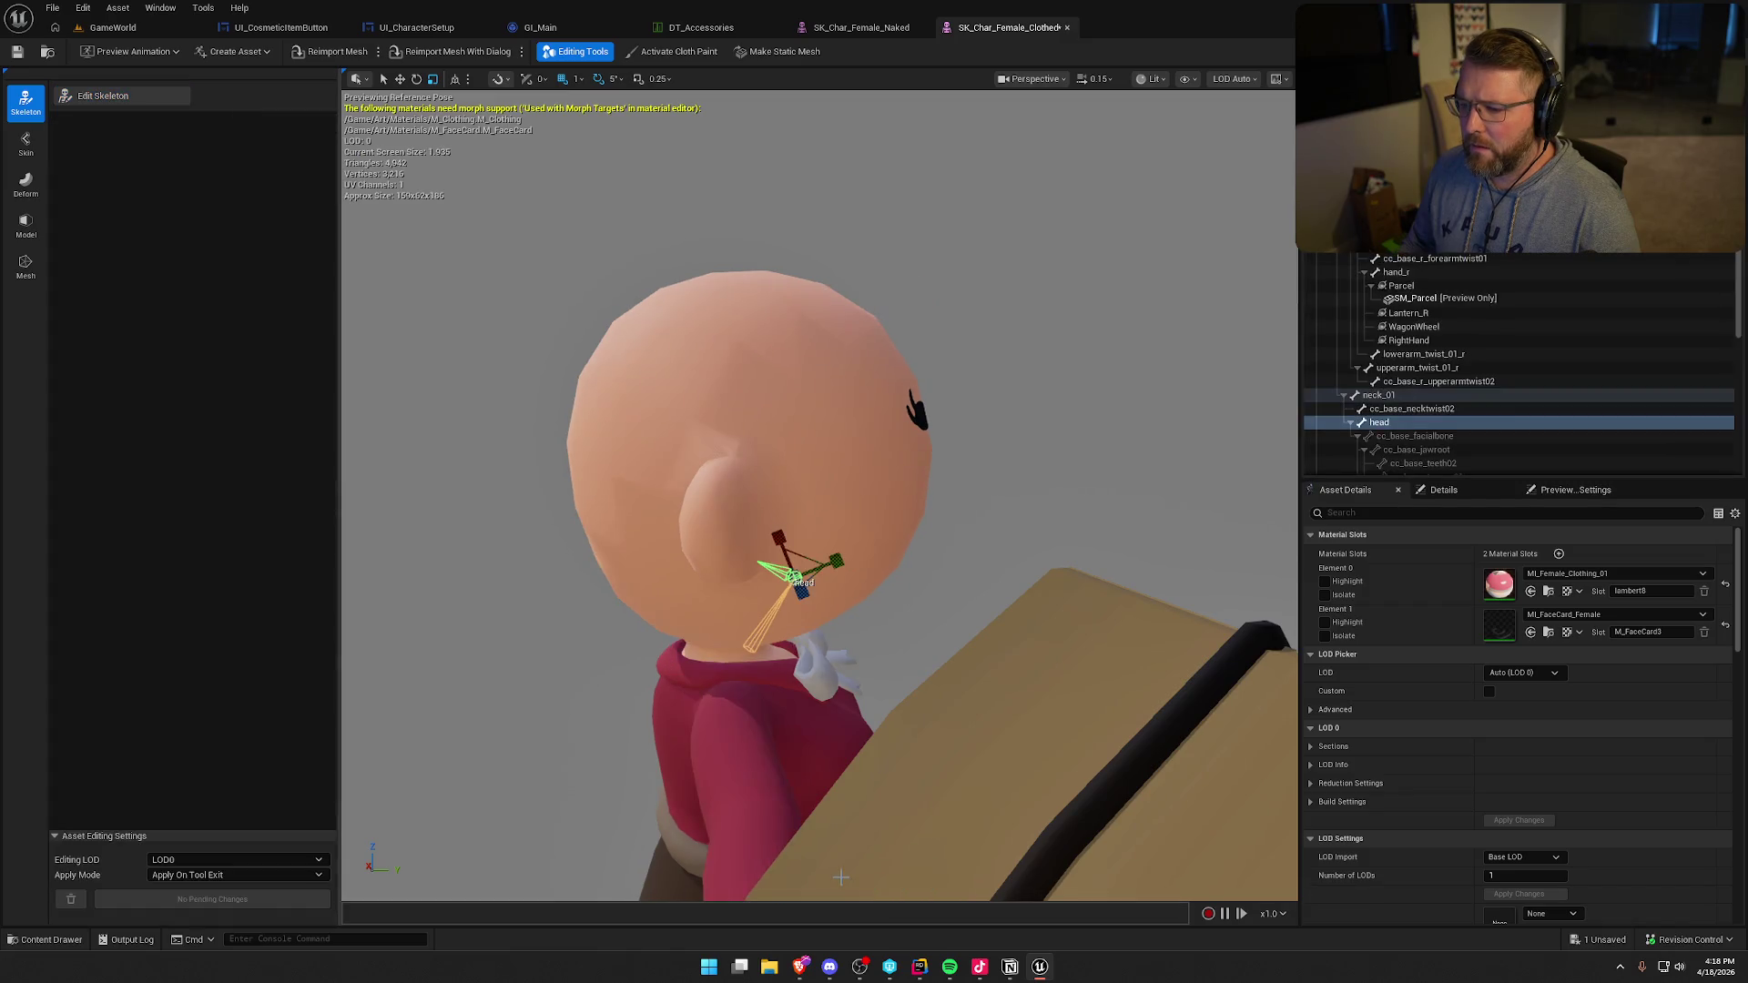
{"action": "left_click_drag", "start_coordinate": [1074, 552], "coordinate": [1073, 490]}
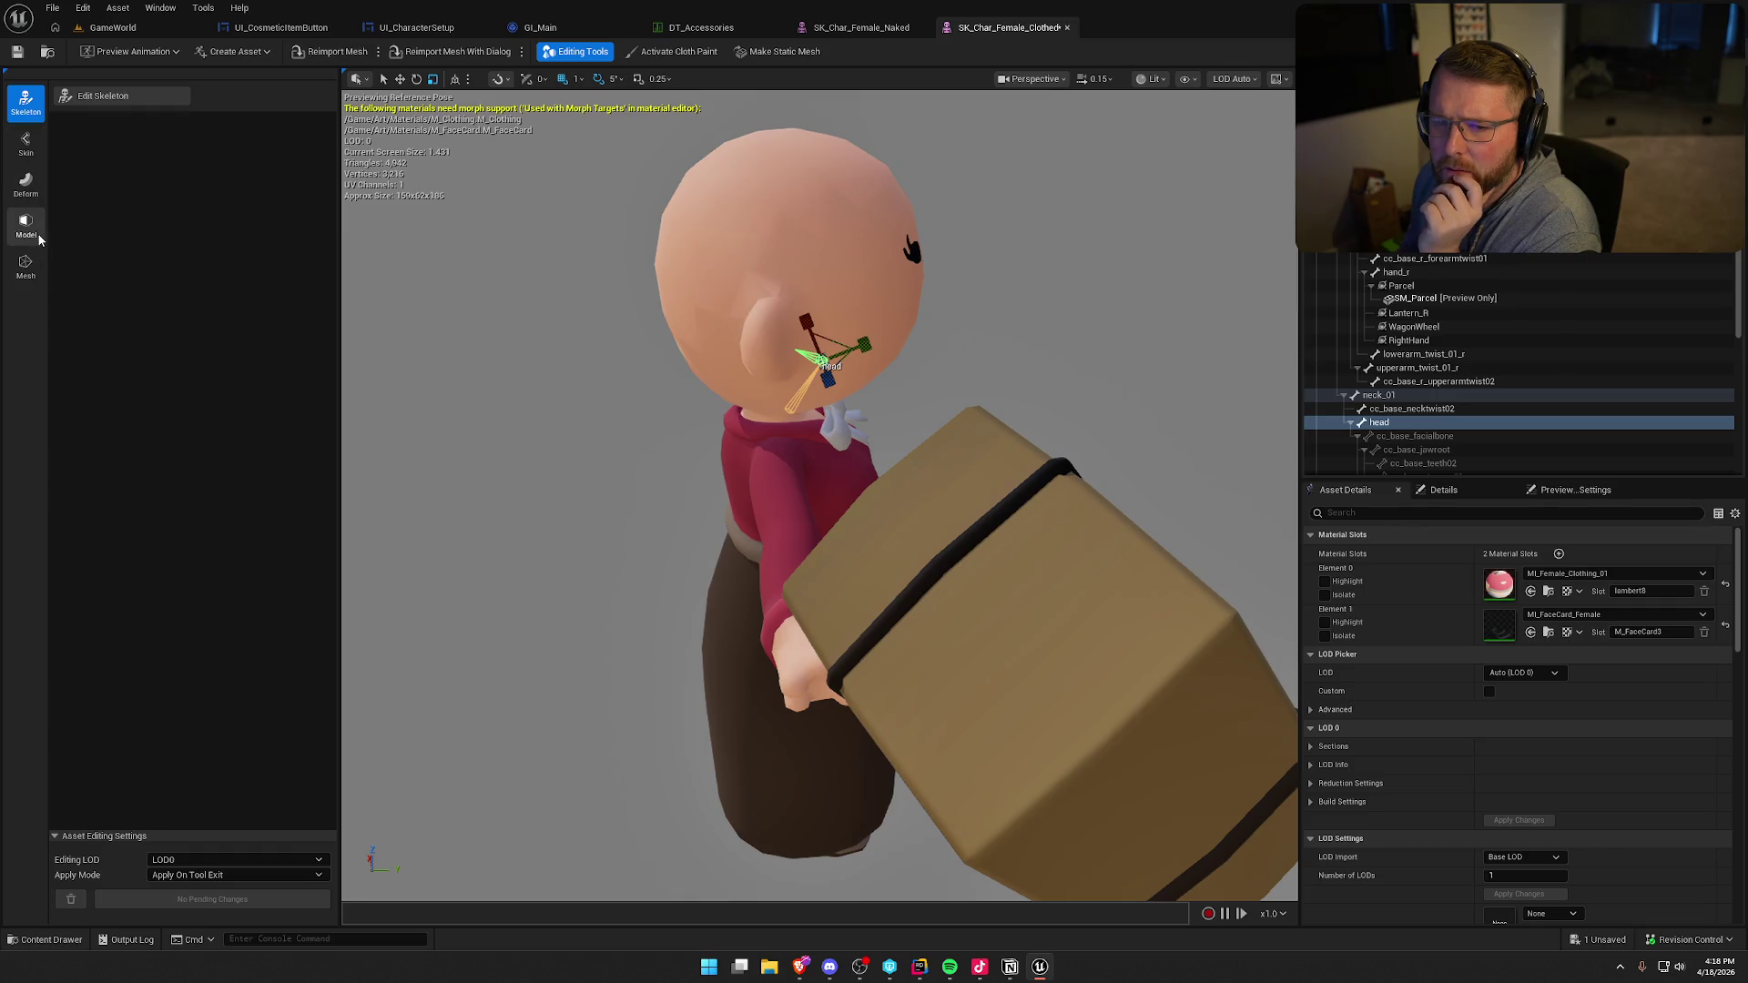
{"action": "left_click", "coordinate": [26, 227]}
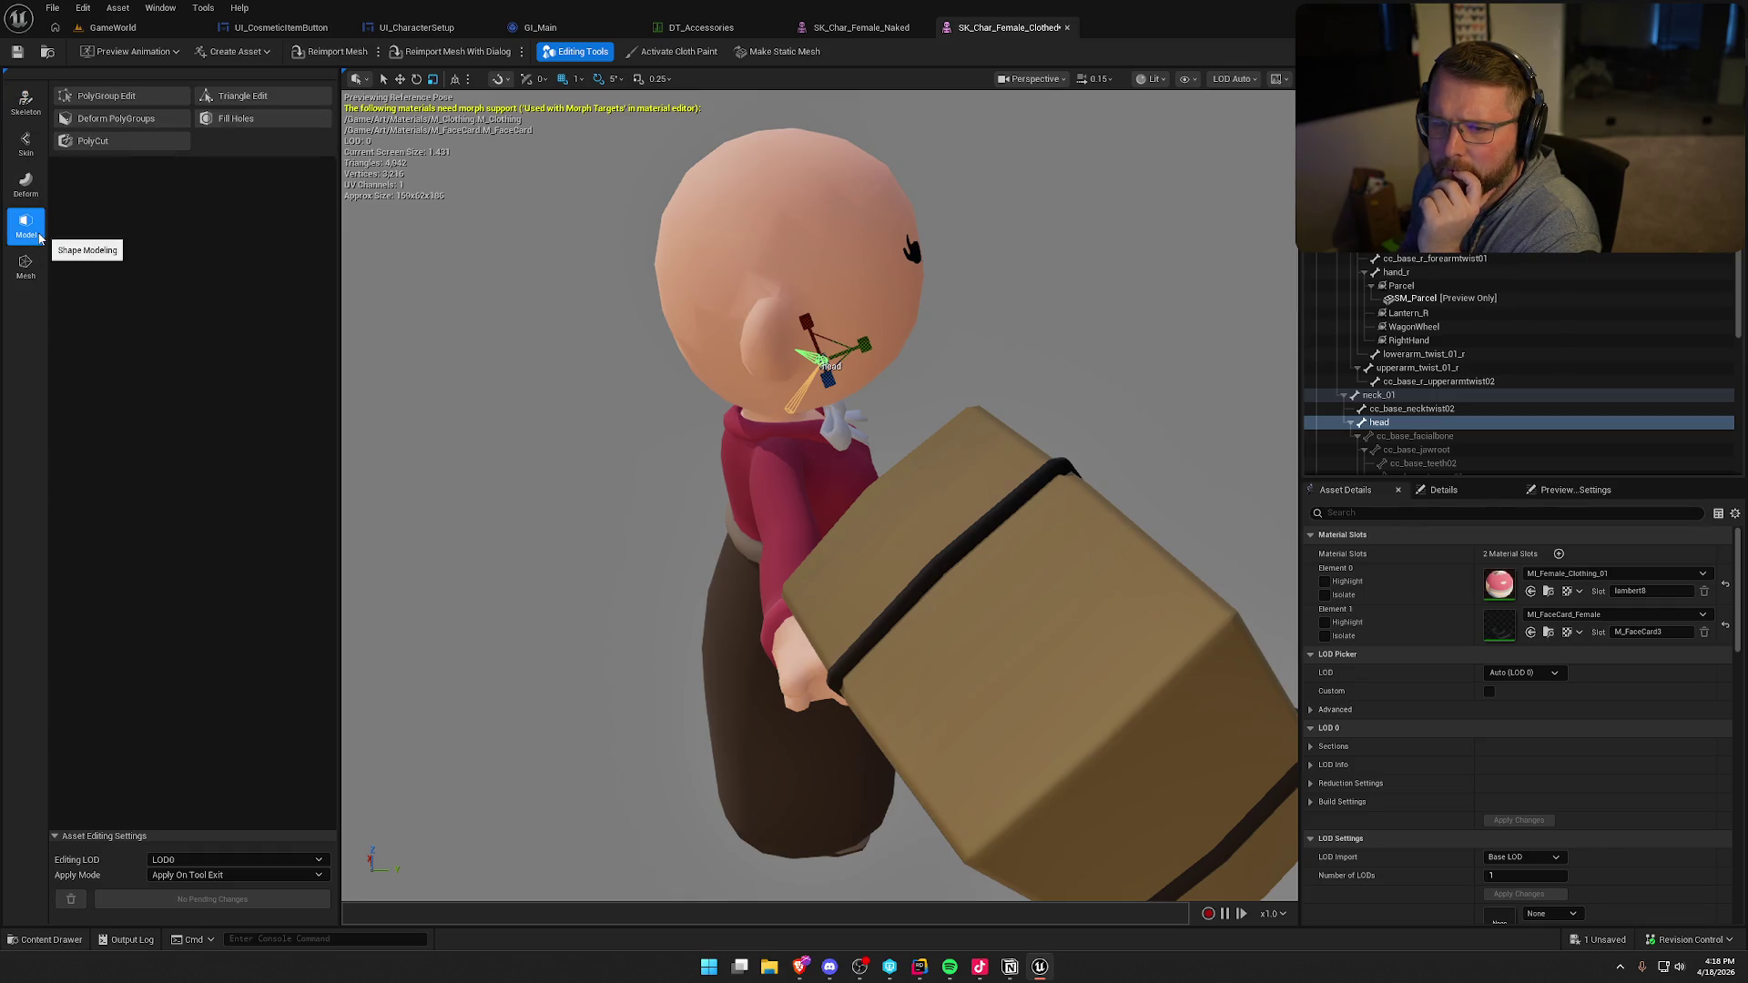
{"action": "left_click", "coordinate": [27, 104]}
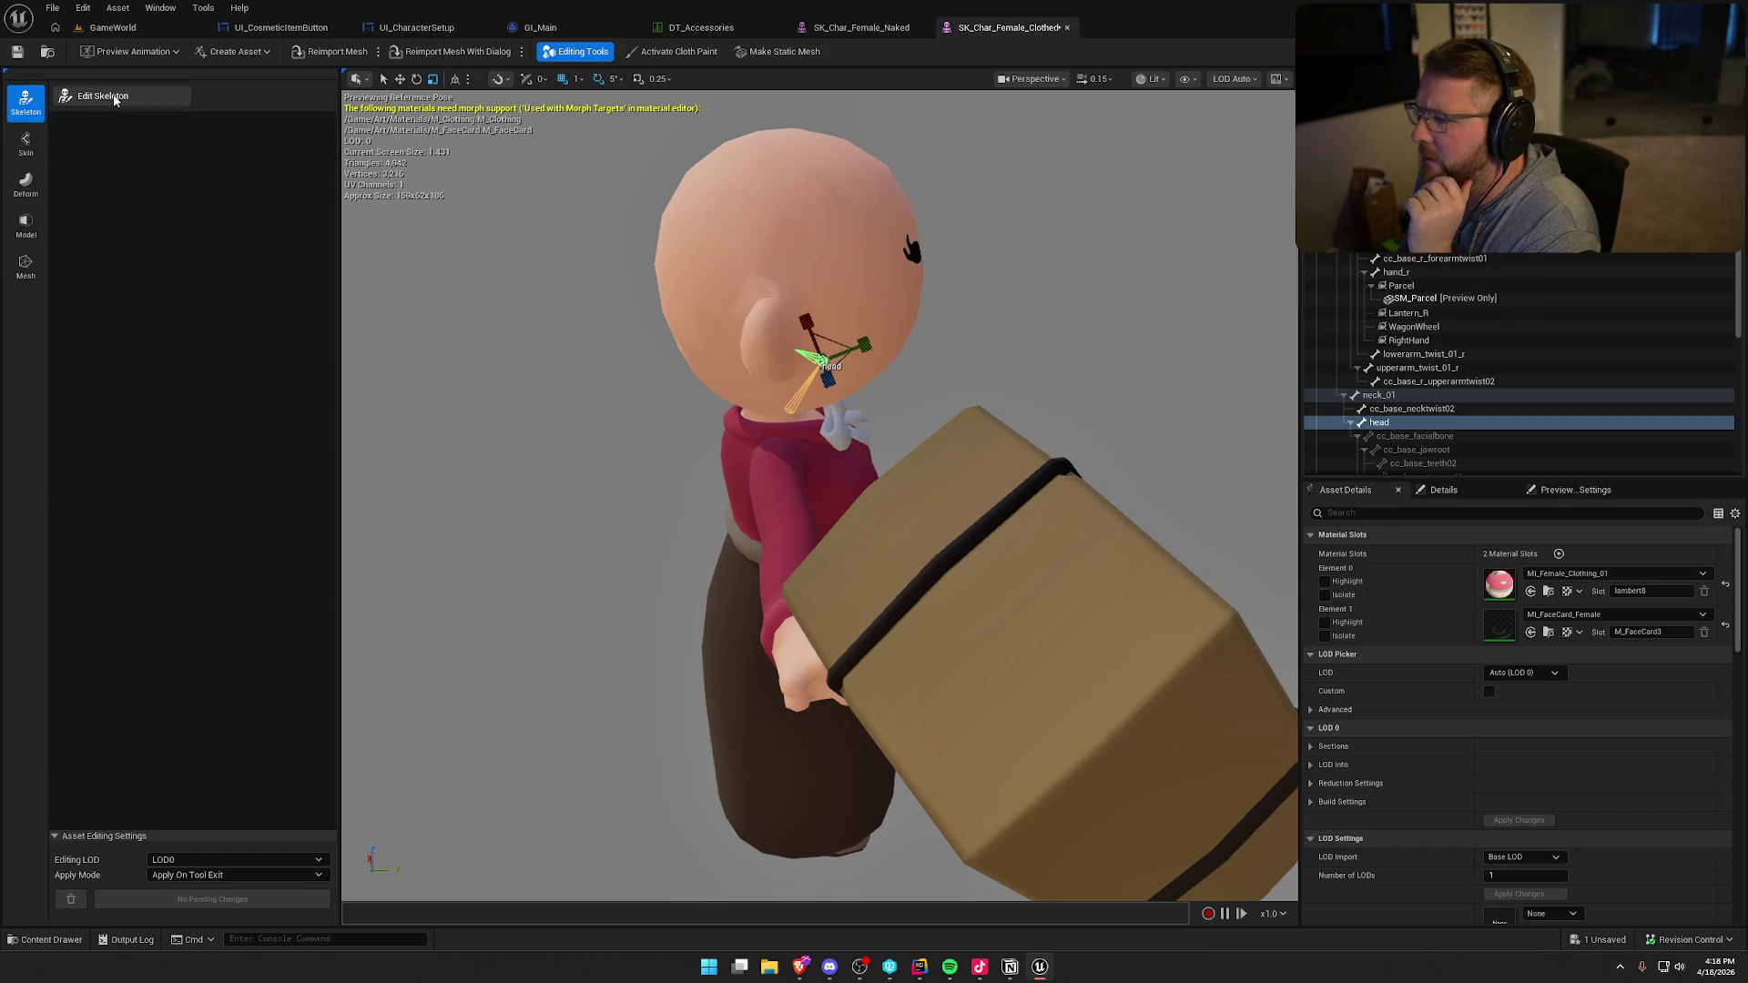
{"action": "left_click", "coordinate": [116, 101]}
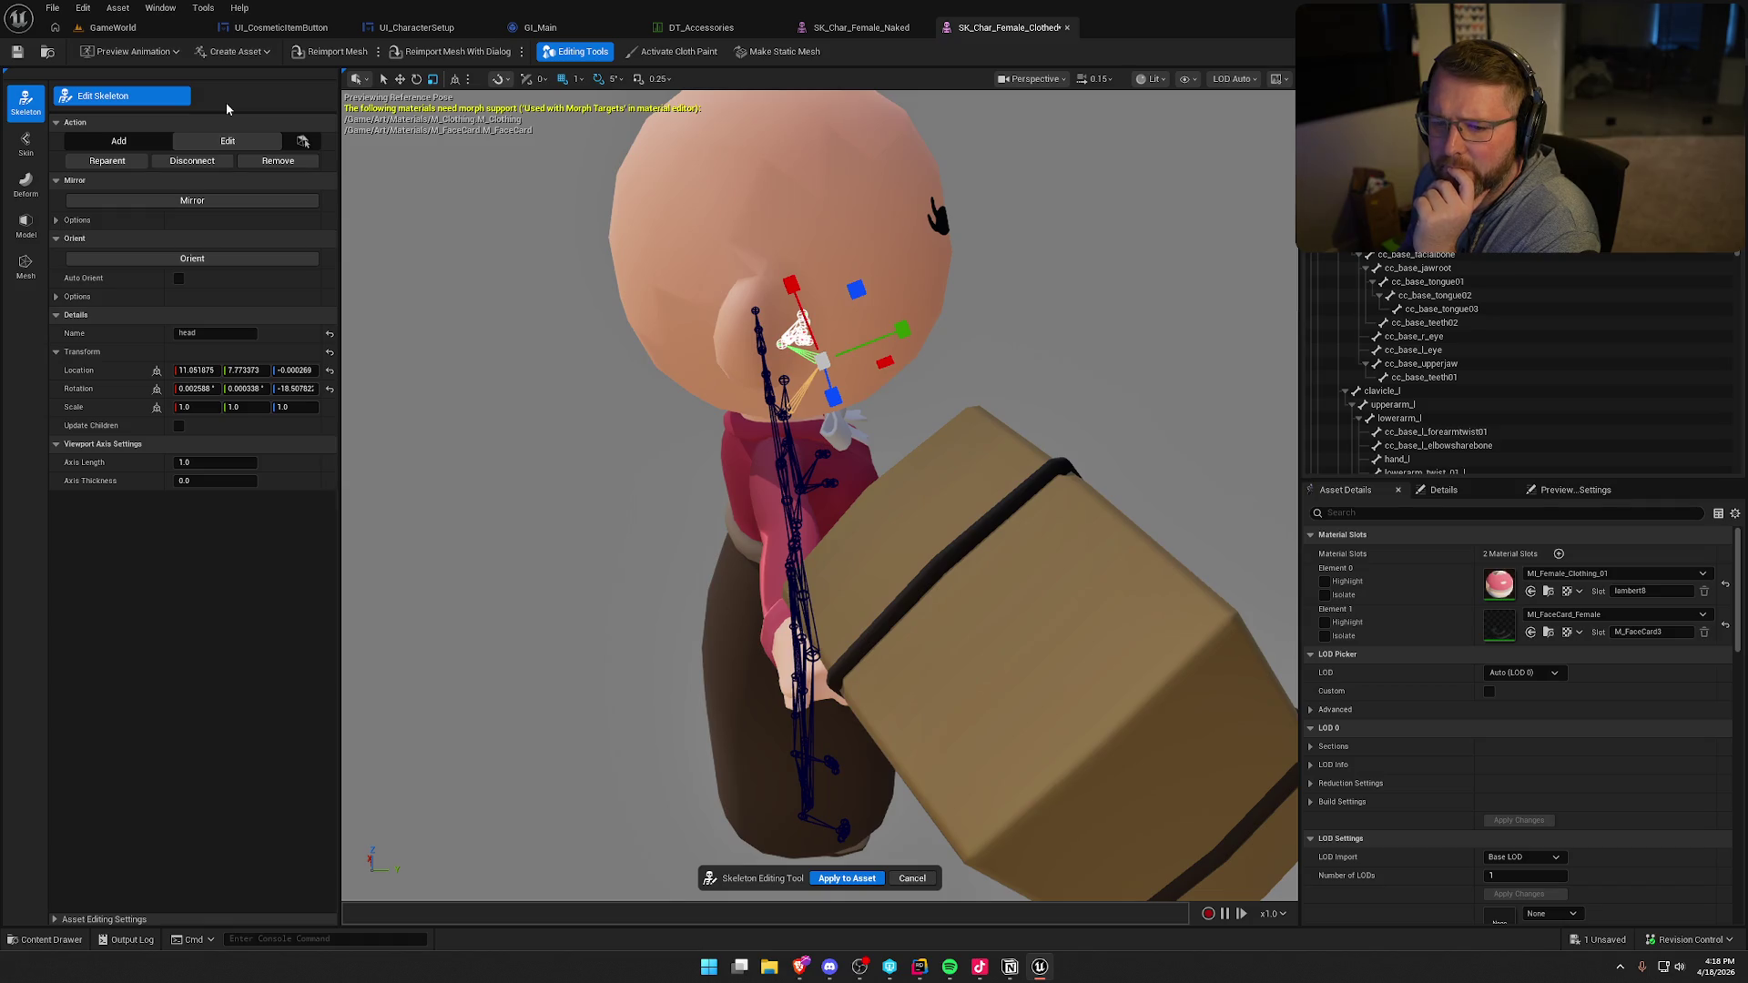
{"action": "left_click", "coordinate": [912, 879]}
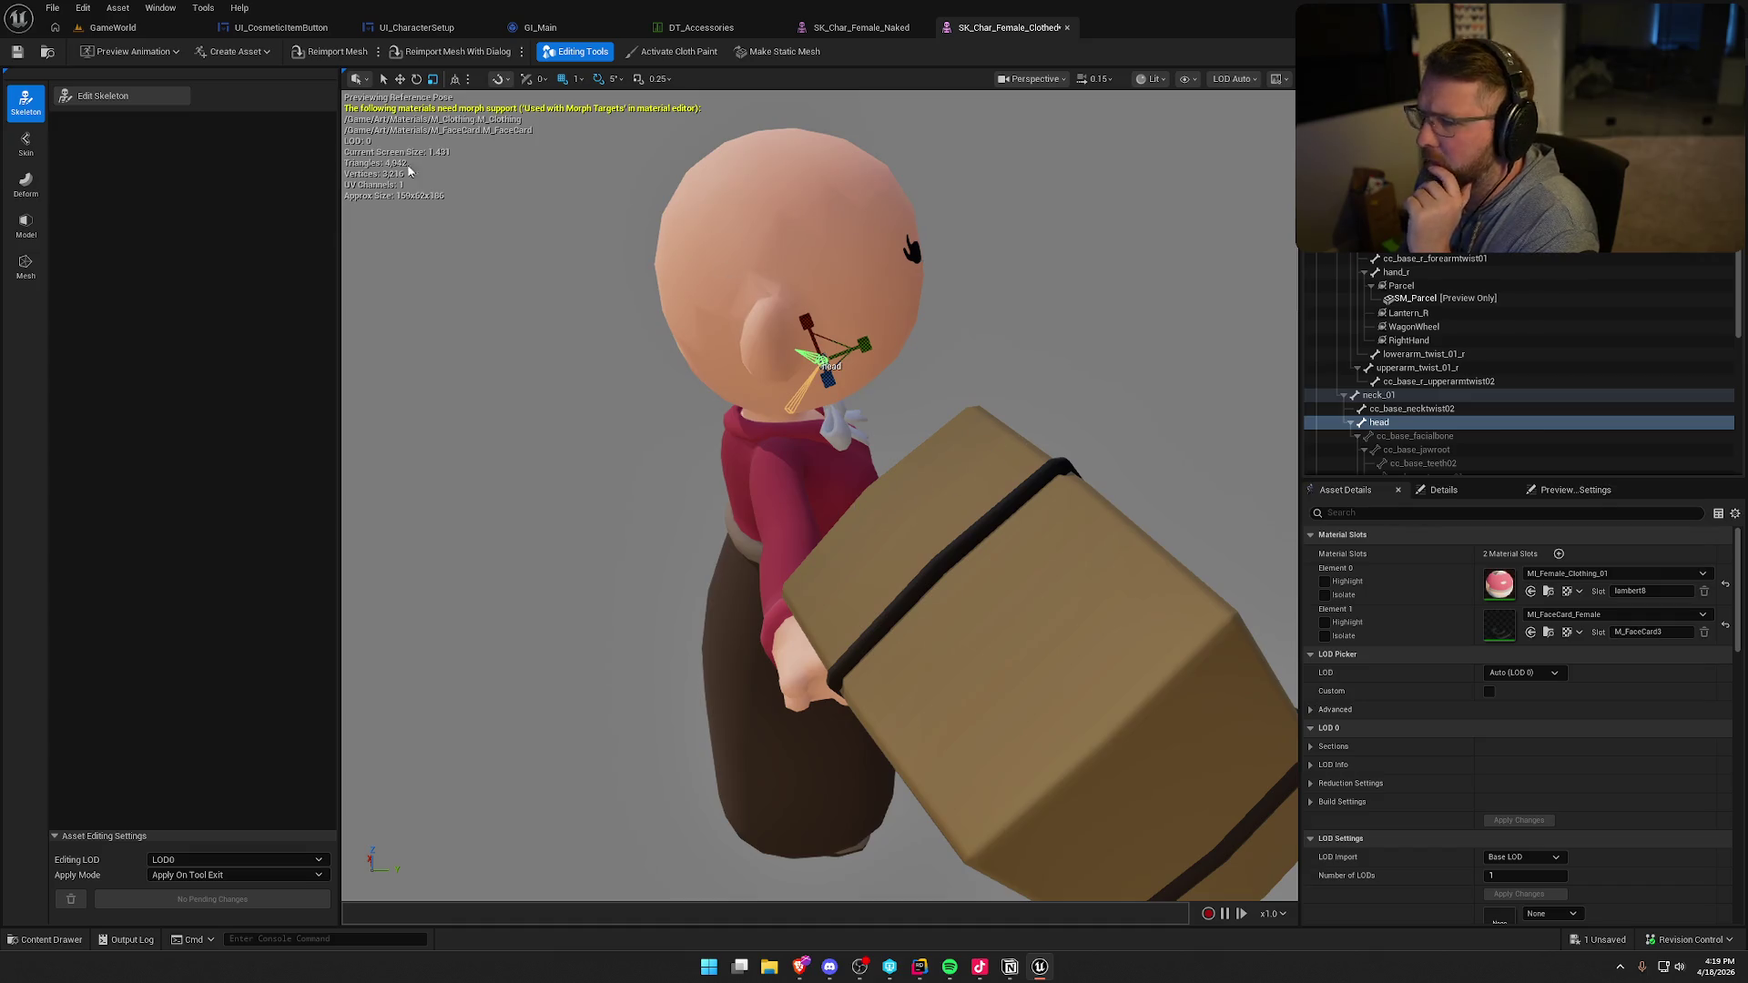
- Close the SK_Char_Female_Clothed and SK_Char_Female_Naked editor tabs
{"action": "left_click", "coordinate": [47, 52]}
{"action": "left_click", "coordinate": [1067, 27]}
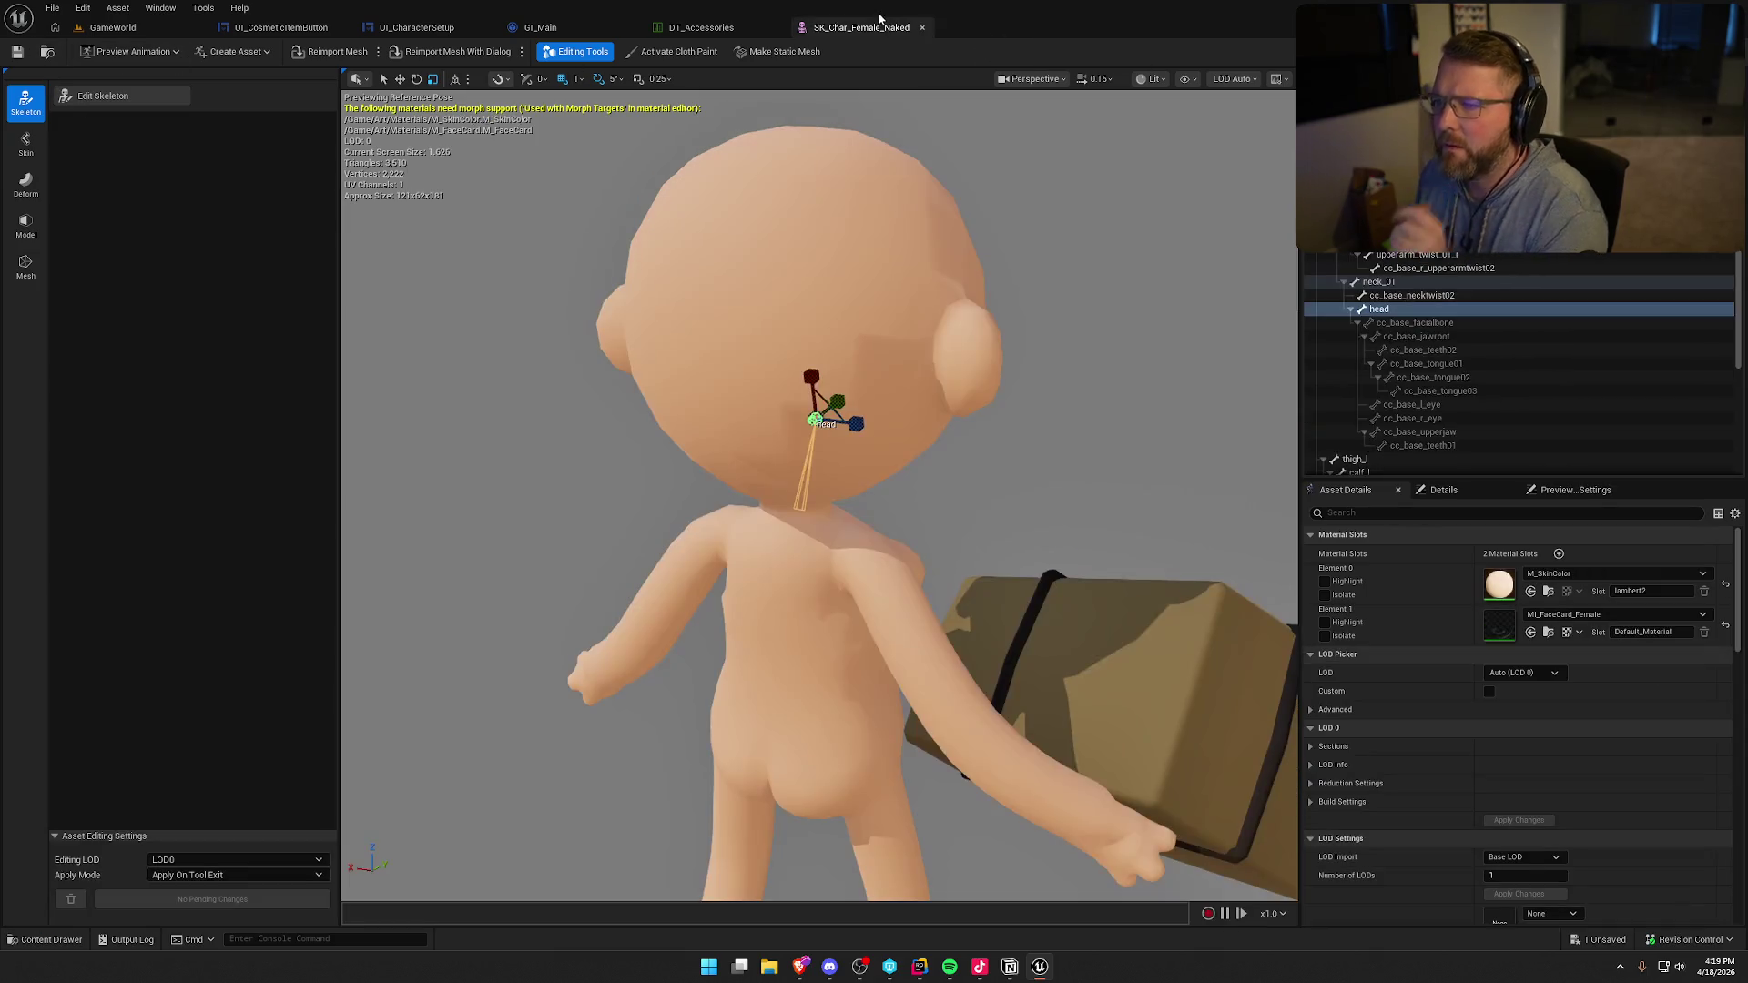
{"action": "left_click", "coordinate": [922, 27]}
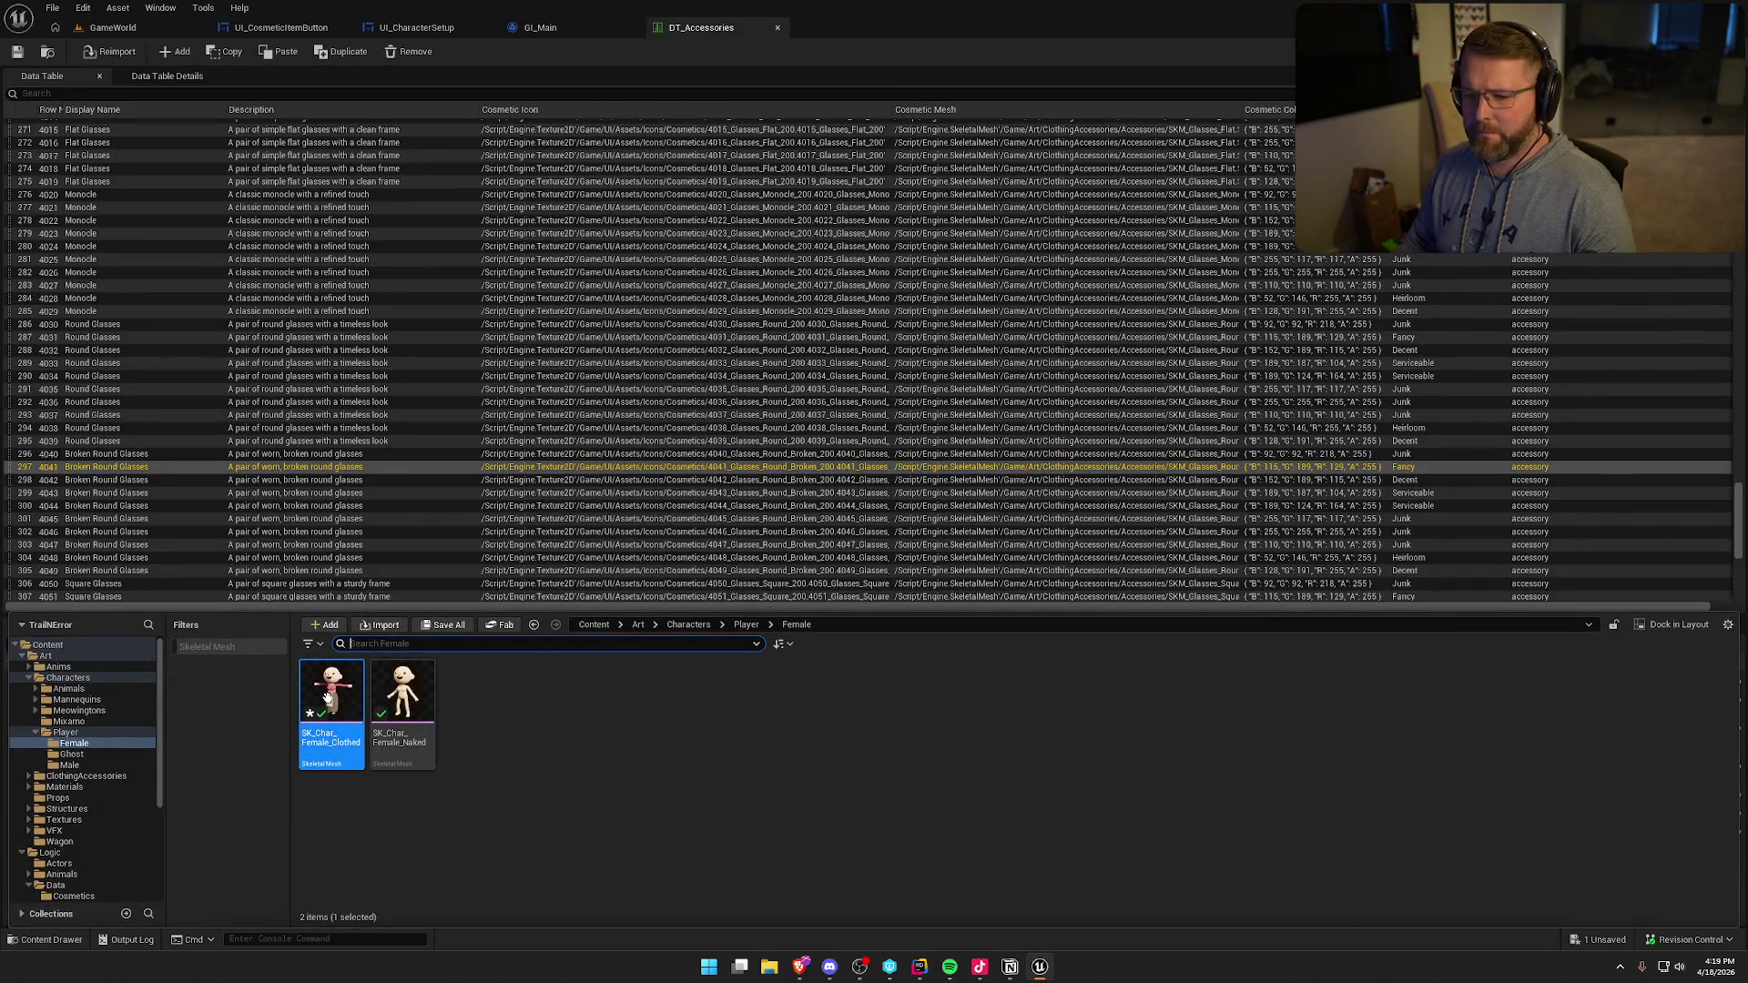
- Open SK_Char_Female_Clothed, try Edit Skeleton and cancel, then close its tab
{"action": "double_click", "coordinate": [331, 701]}
{"action": "scroll", "coordinate": [819, 491], "scroll_direction": "up", "scroll_amount": 5}
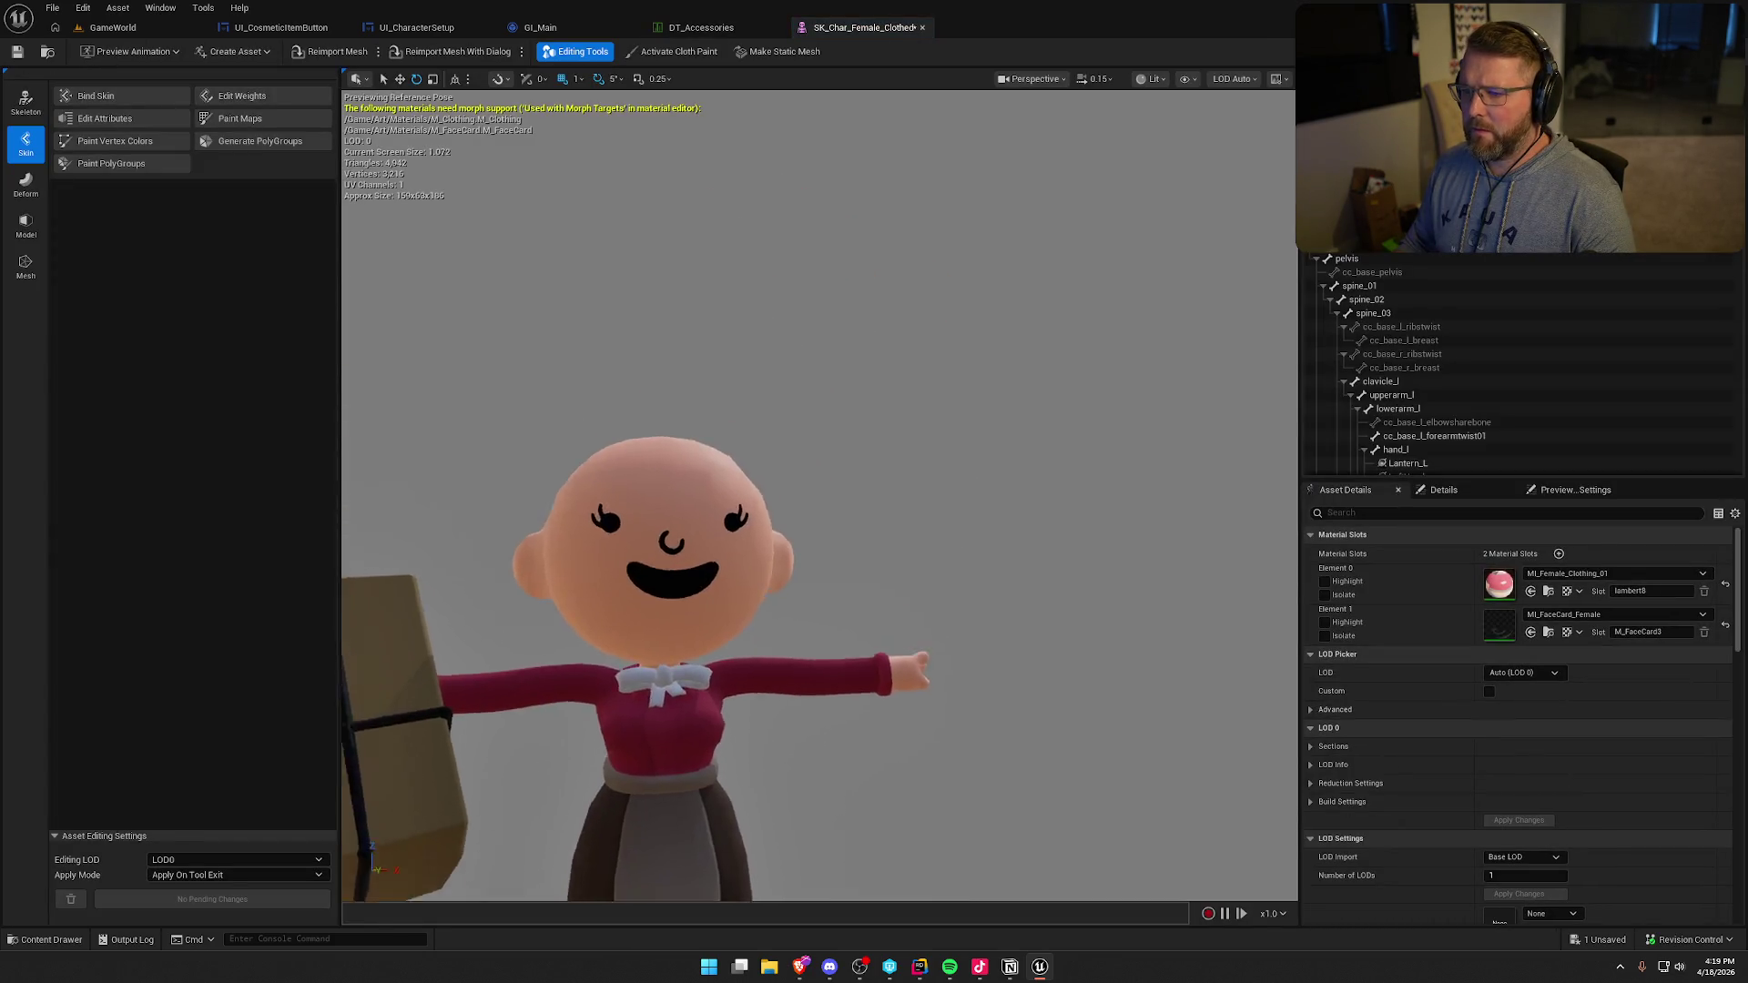
{"action": "left_click_drag", "start_coordinate": [819, 455], "coordinate": [956, 455]}
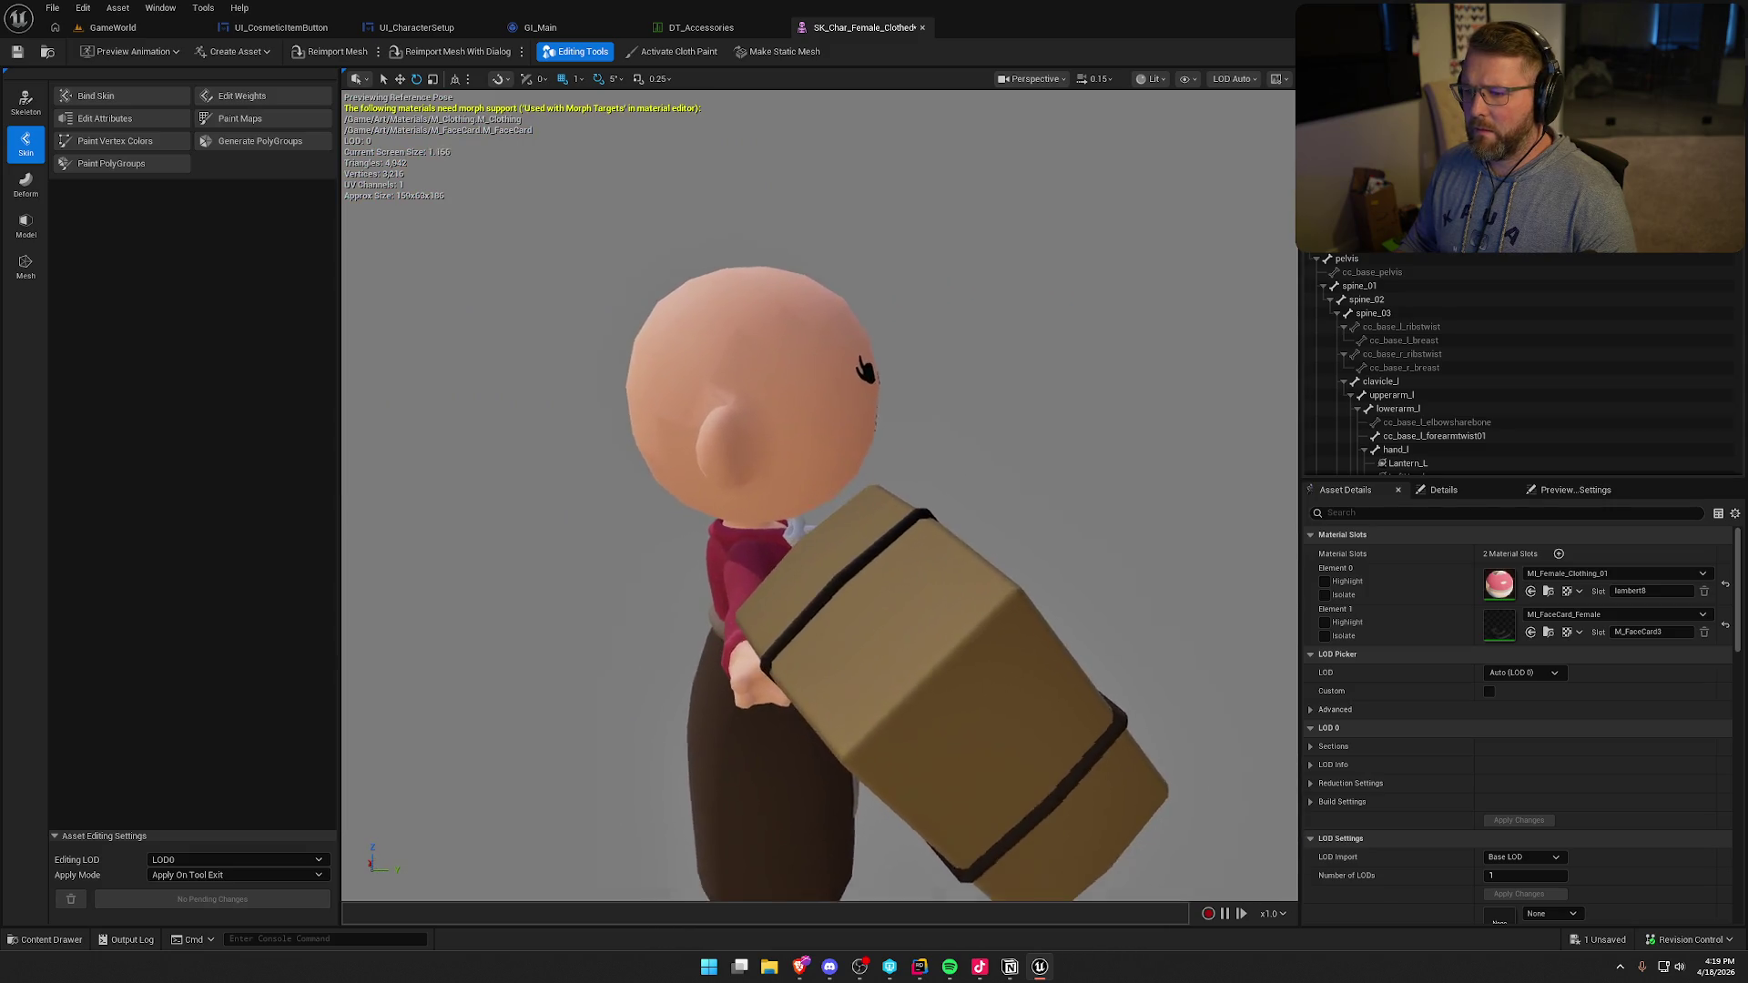
{"action": "left_click", "coordinate": [26, 100]}
{"action": "left_click", "coordinate": [107, 98]}
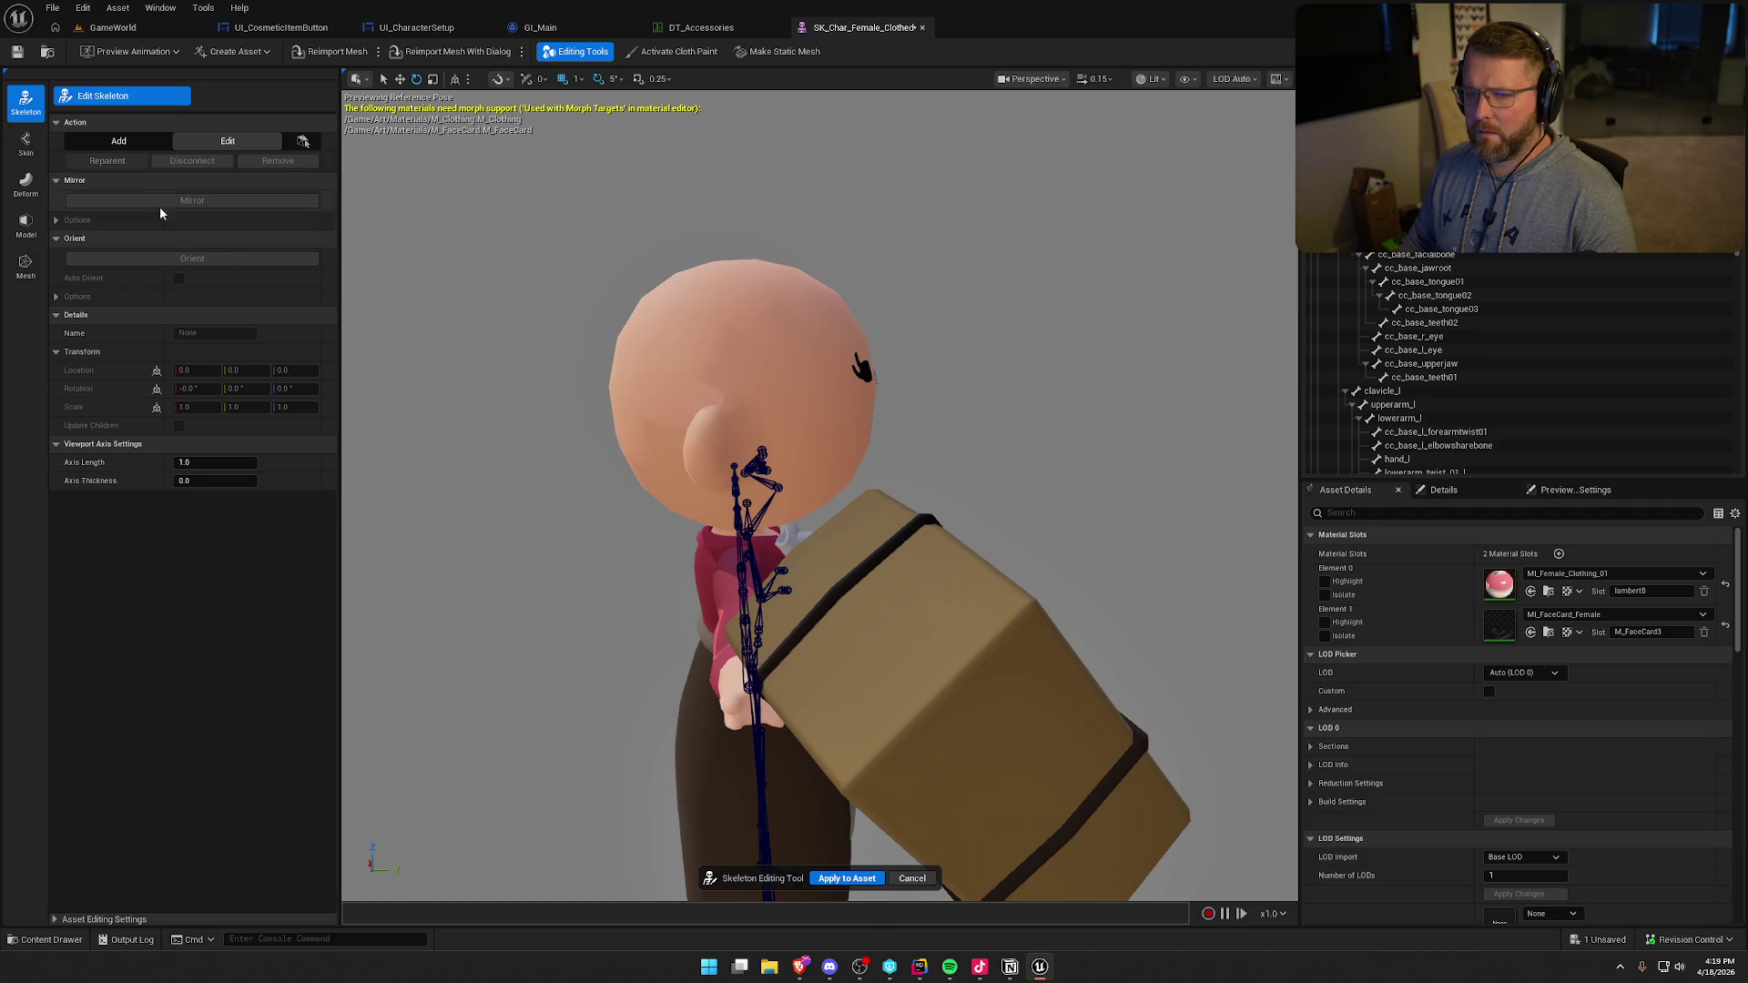
{"action": "left_click", "coordinate": [911, 880]}
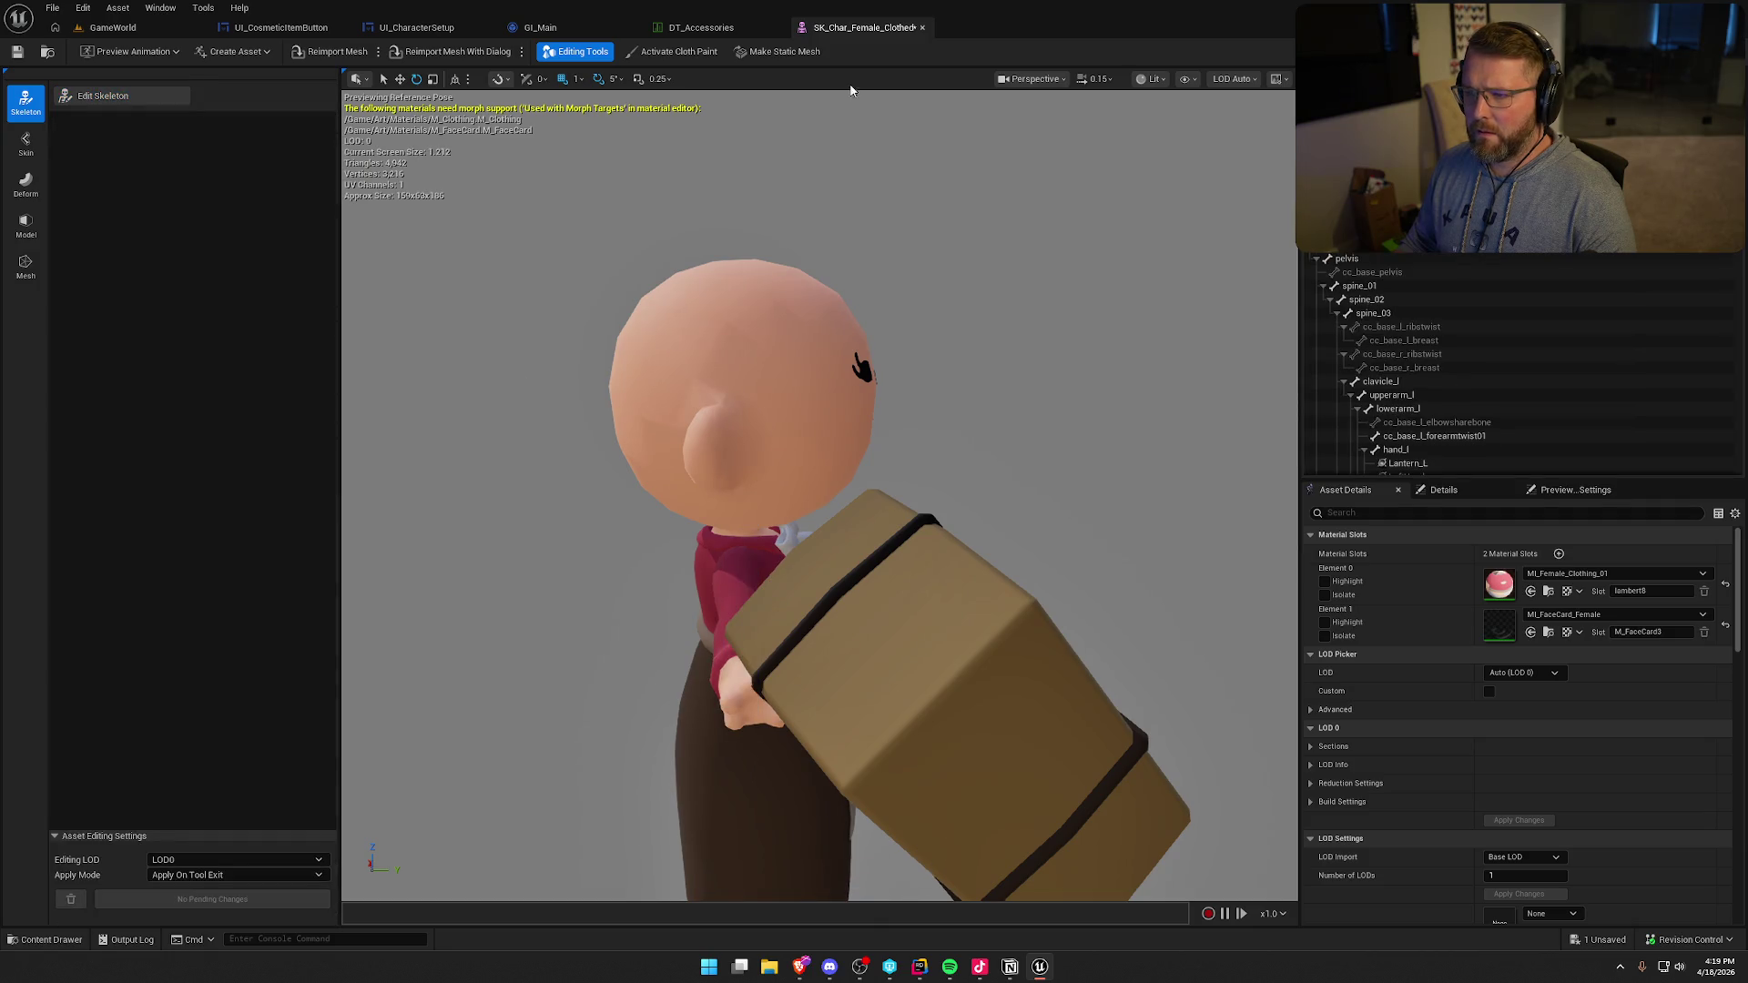
{"action": "middle_click", "coordinate": [875, 33]}
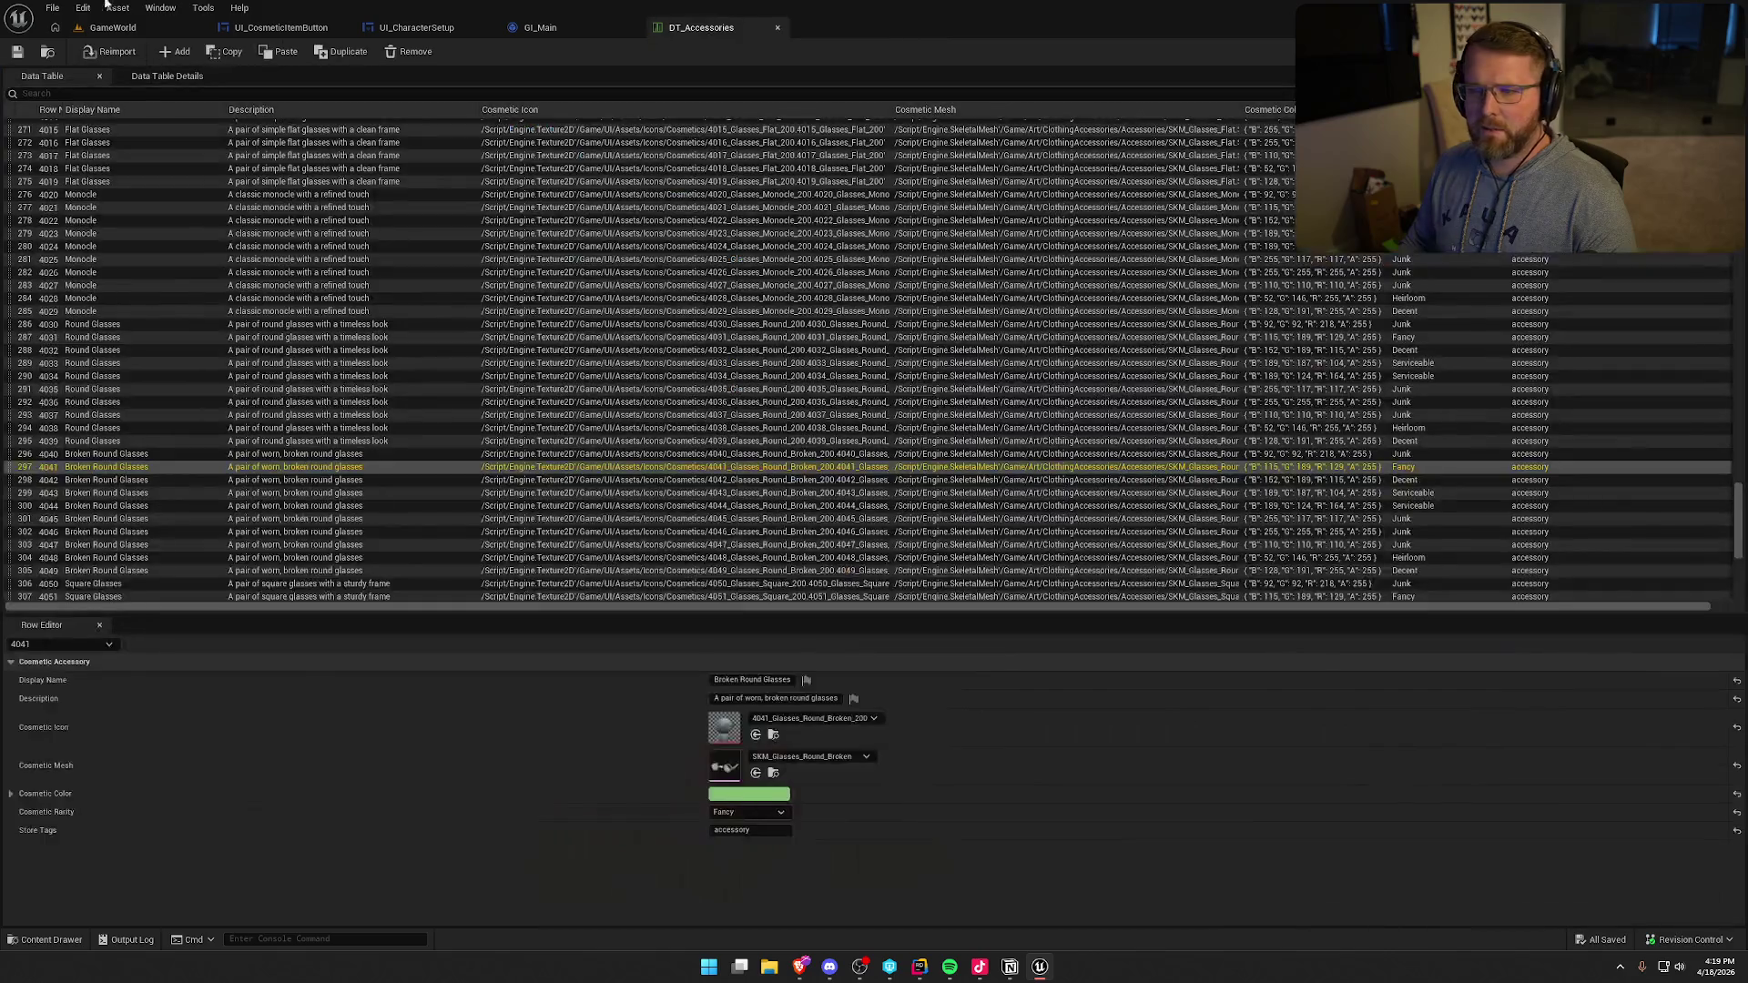
- Playtest with a $20 clothing purchase, then reopen the clothed mesh in Skeleton mode
{"action": "key", "text": "alt+p"}
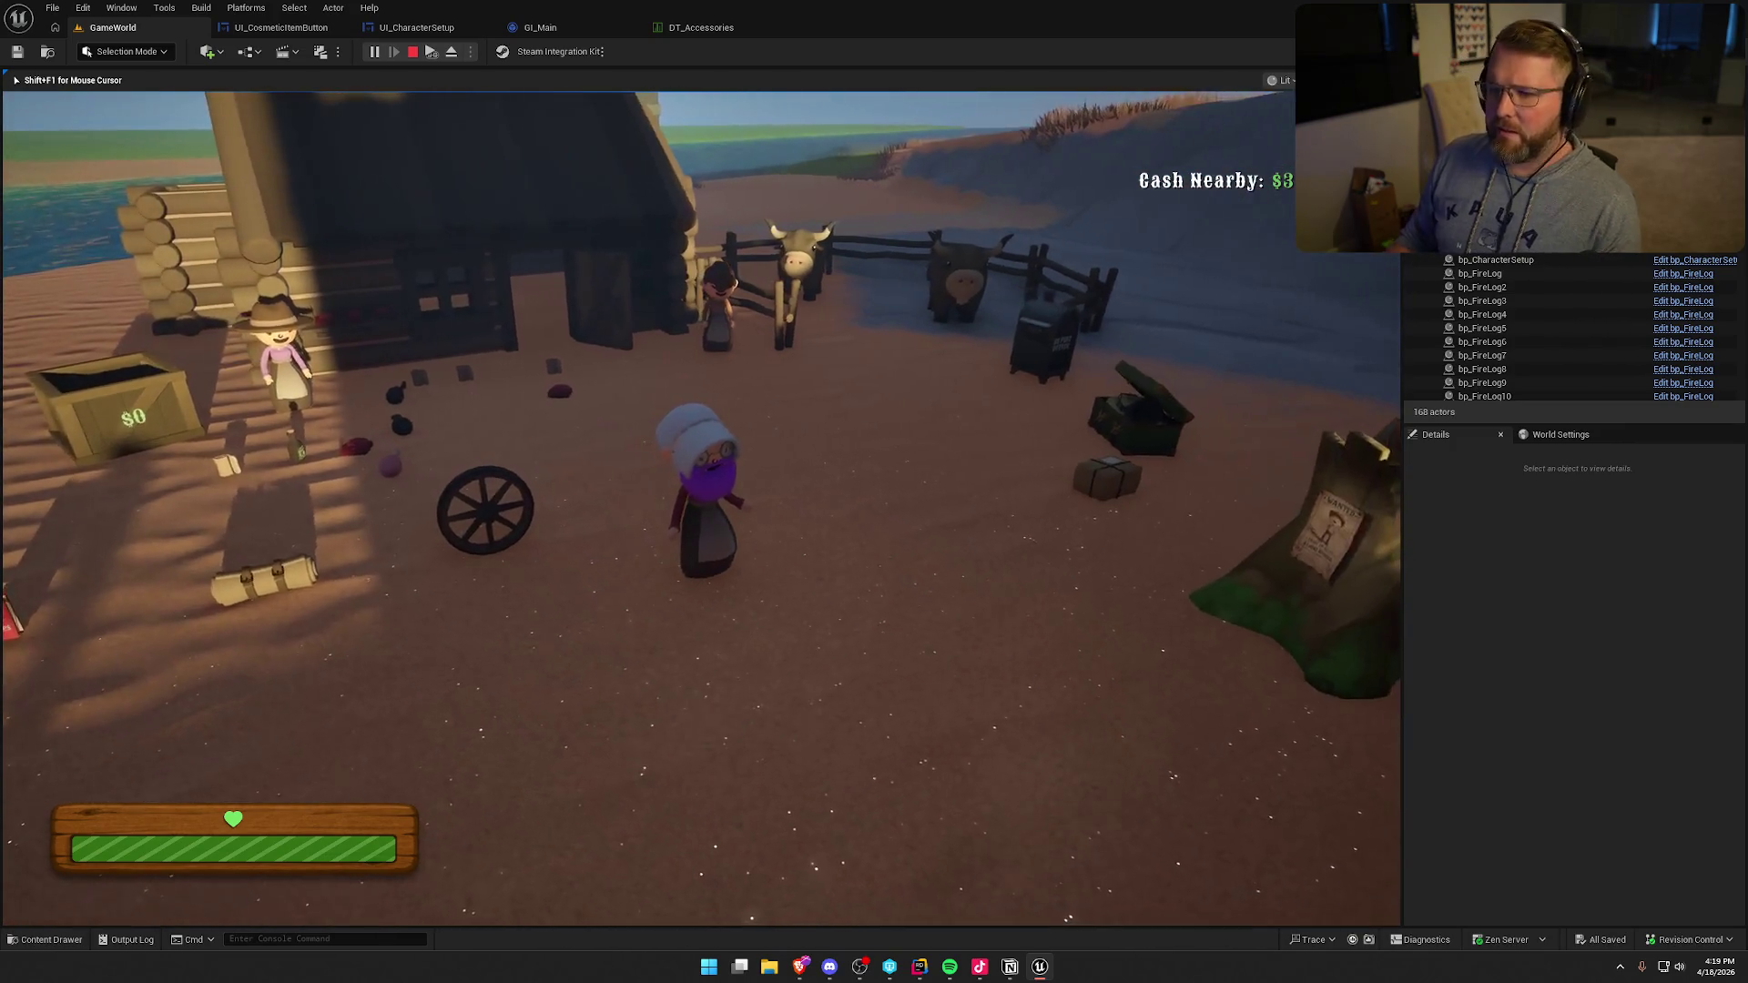
{"action": "key", "text": "Escape"}
{"action": "key", "text": "ctrl+space"}
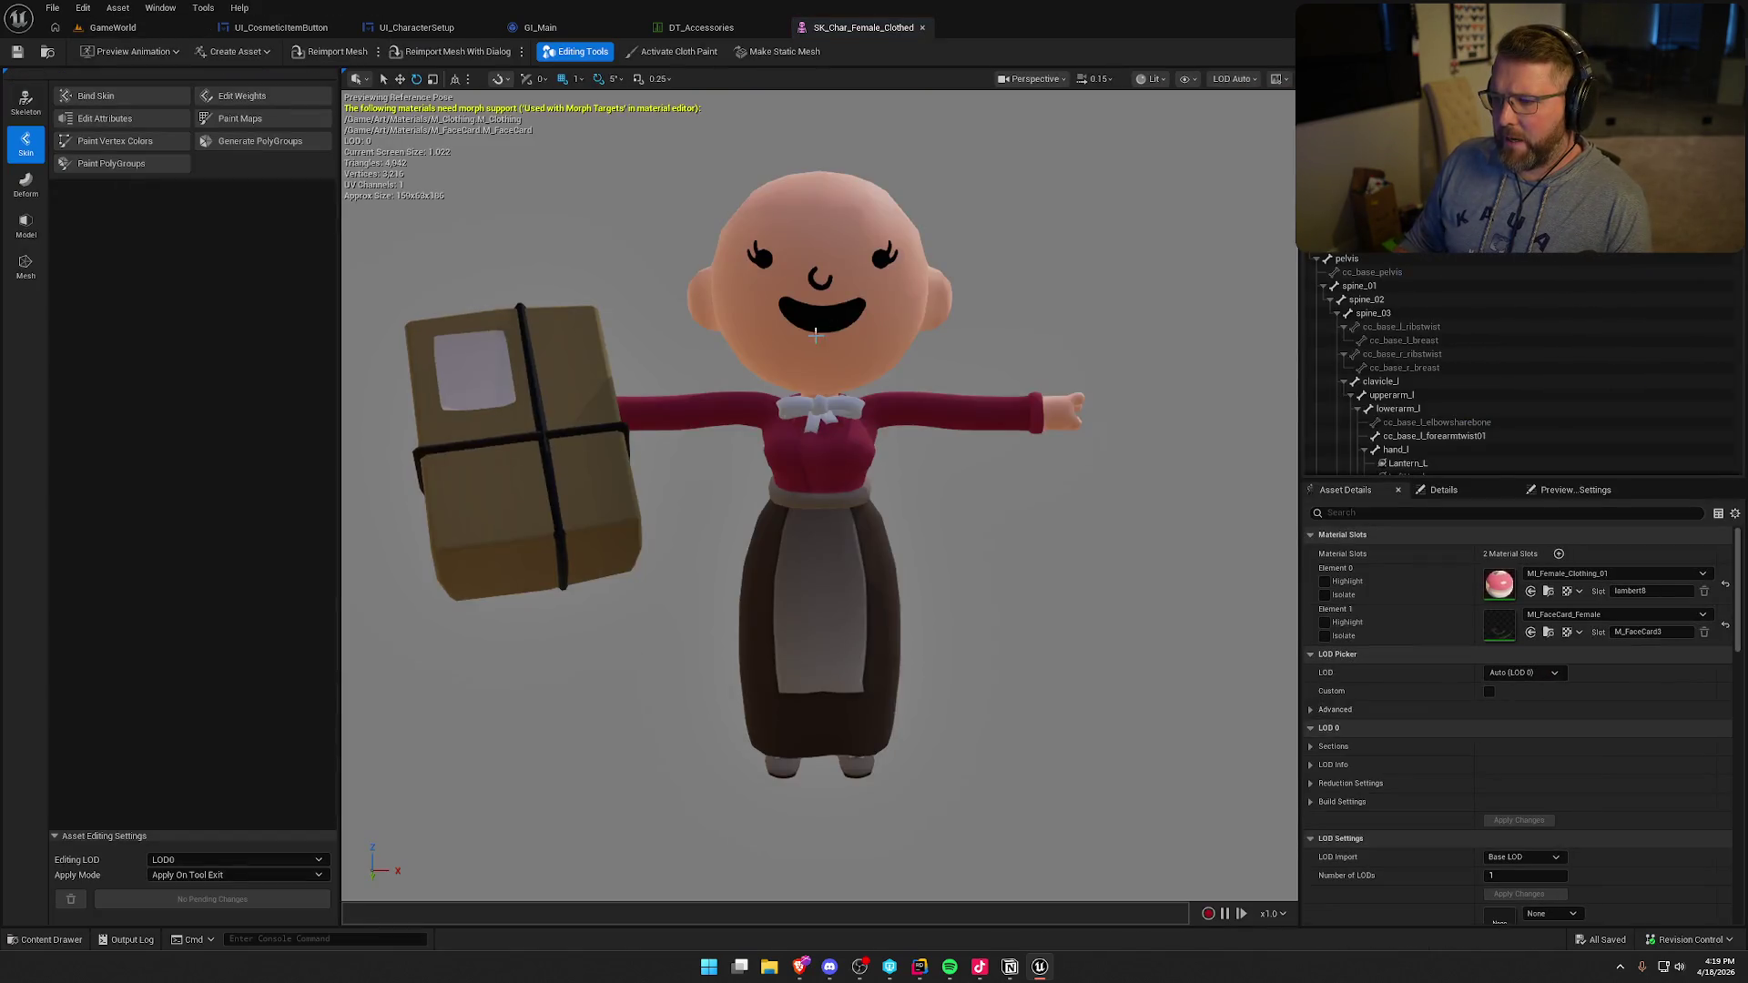
{"action": "mouse_move", "coordinate": [827, 366]}
{"action": "left_mouse_down"}
{"action": "mouse_move", "coordinate": [819, 401]}
{"action": "mouse_move", "coordinate": [746, 414]}
{"action": "left_mouse_up"}
{"action": "left_click", "coordinate": [26, 102]}
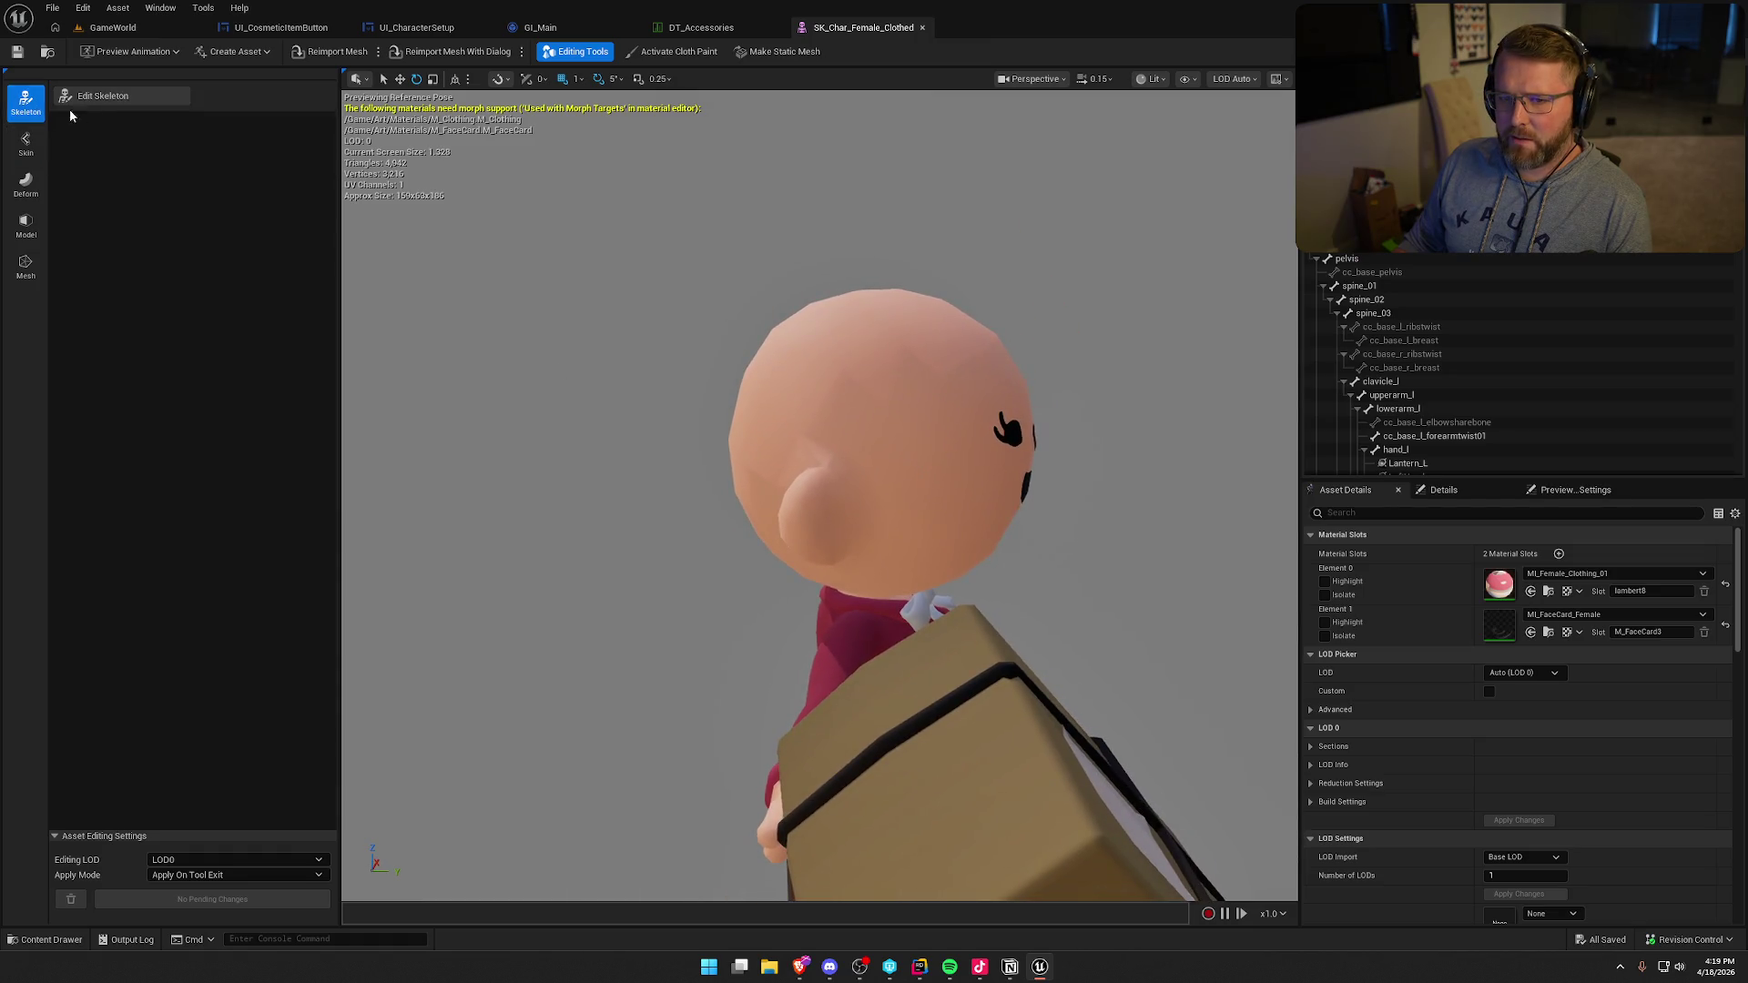
- Enter 0.9 for the head bone's Scale X, Y and Z, apply to asset, and return to GameWorld
{"action": "left_click", "coordinate": [103, 96]}
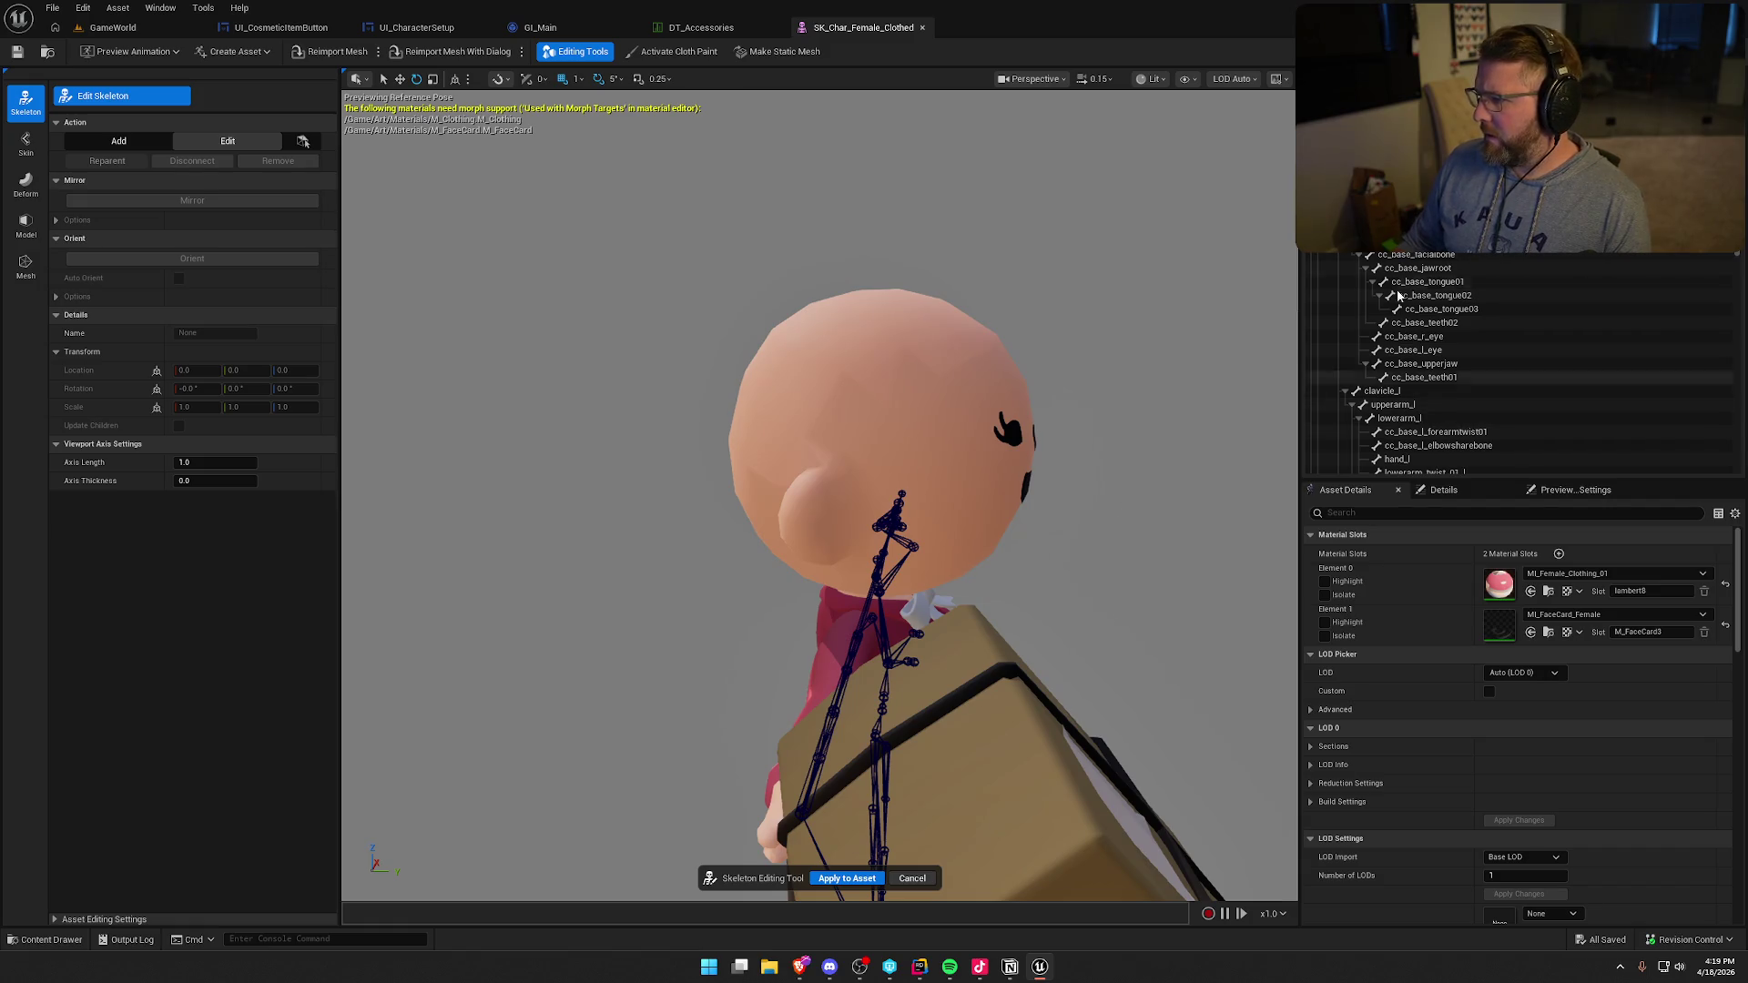
{"action": "scroll", "coordinate": [1104, 488], "scroll_direction": "up", "scroll_amount": 5}
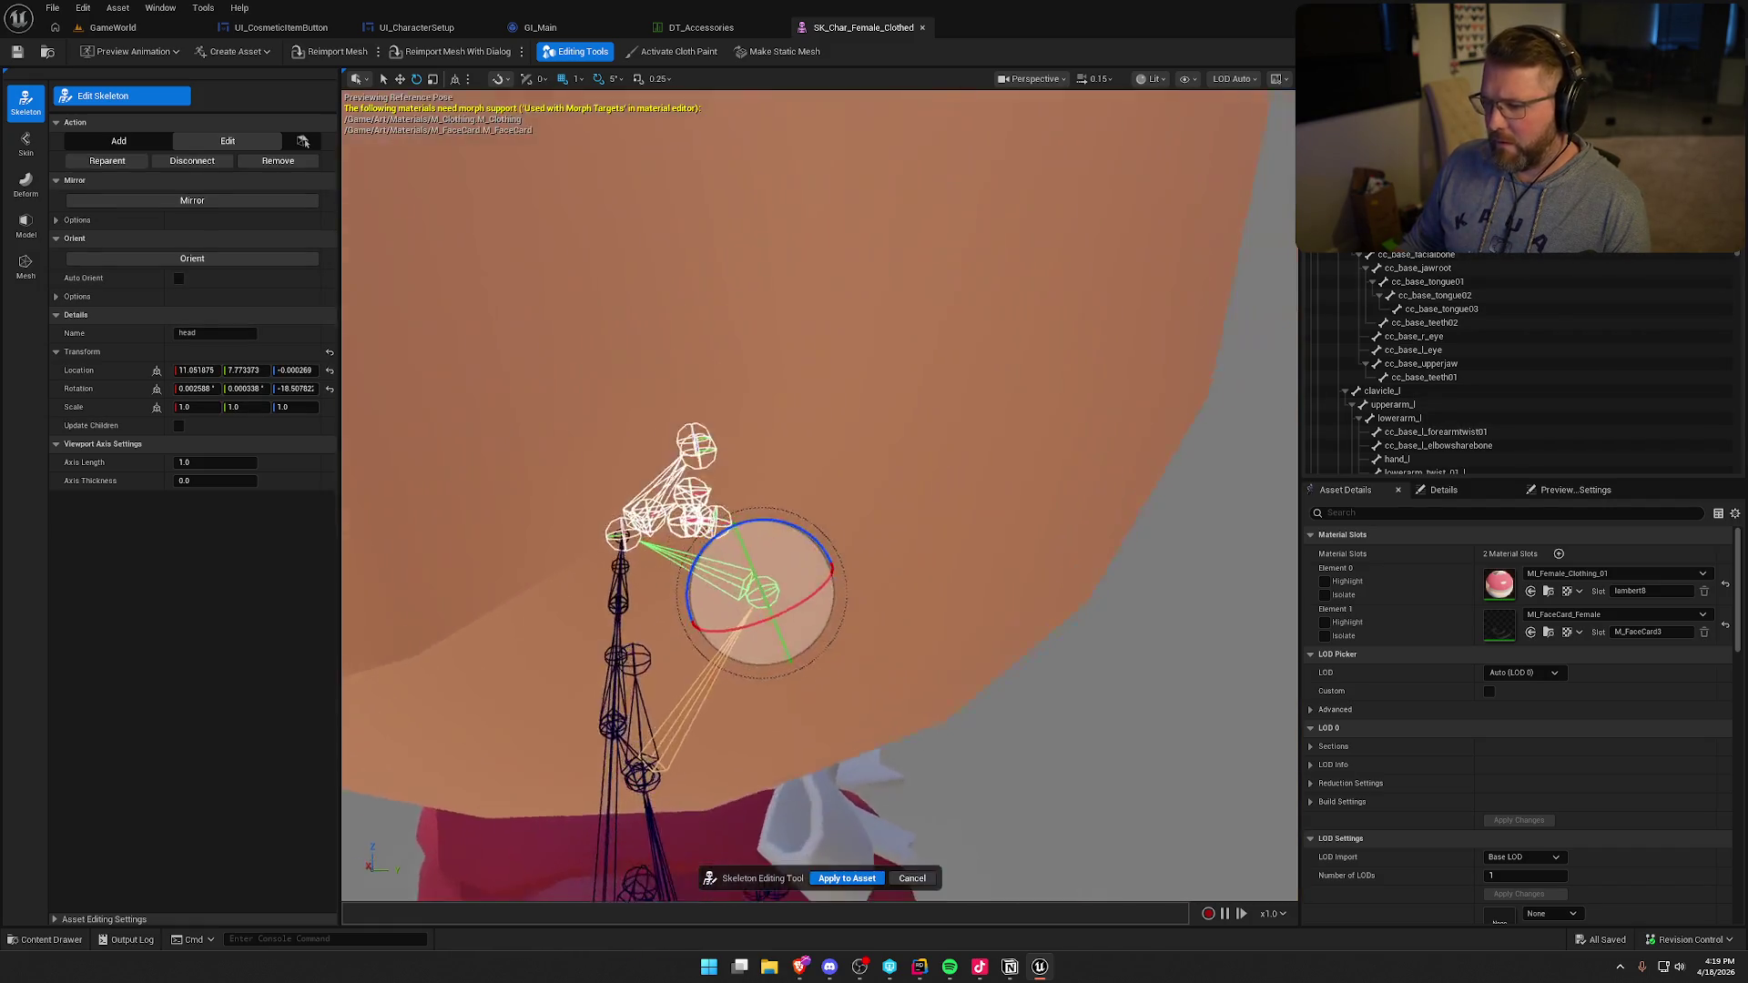
{"action": "left_click", "coordinate": [432, 80]}
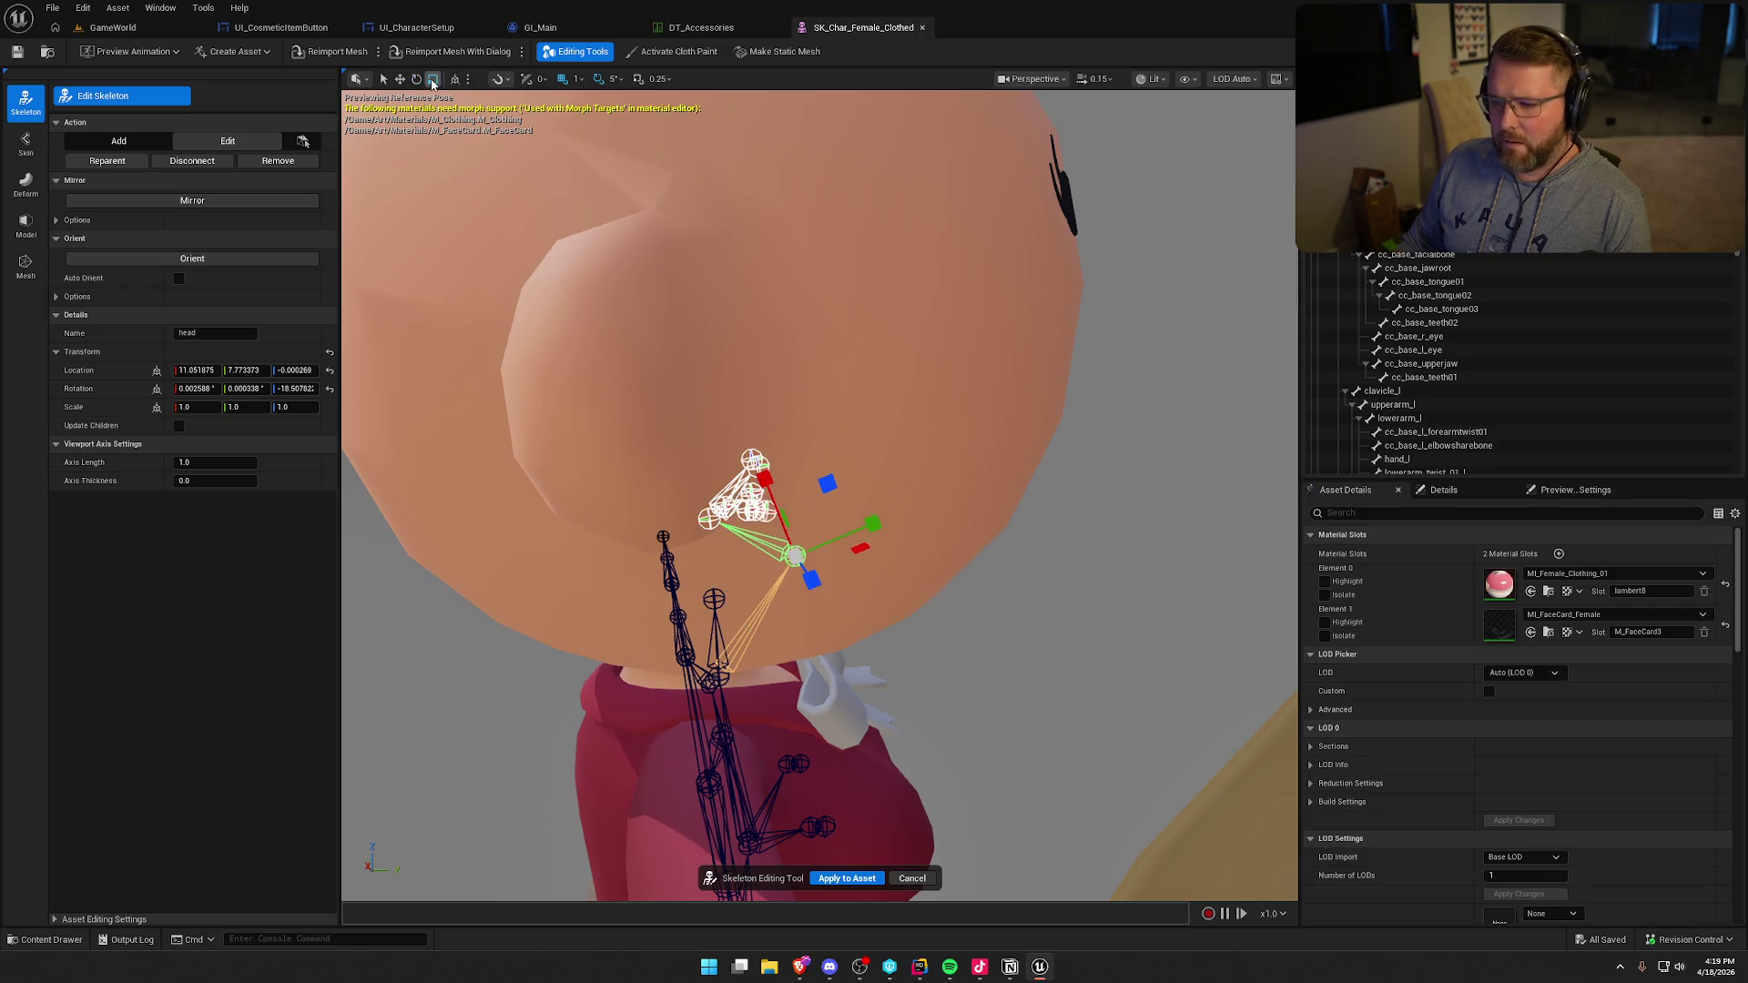
{"action": "type", "text": "0.9"}
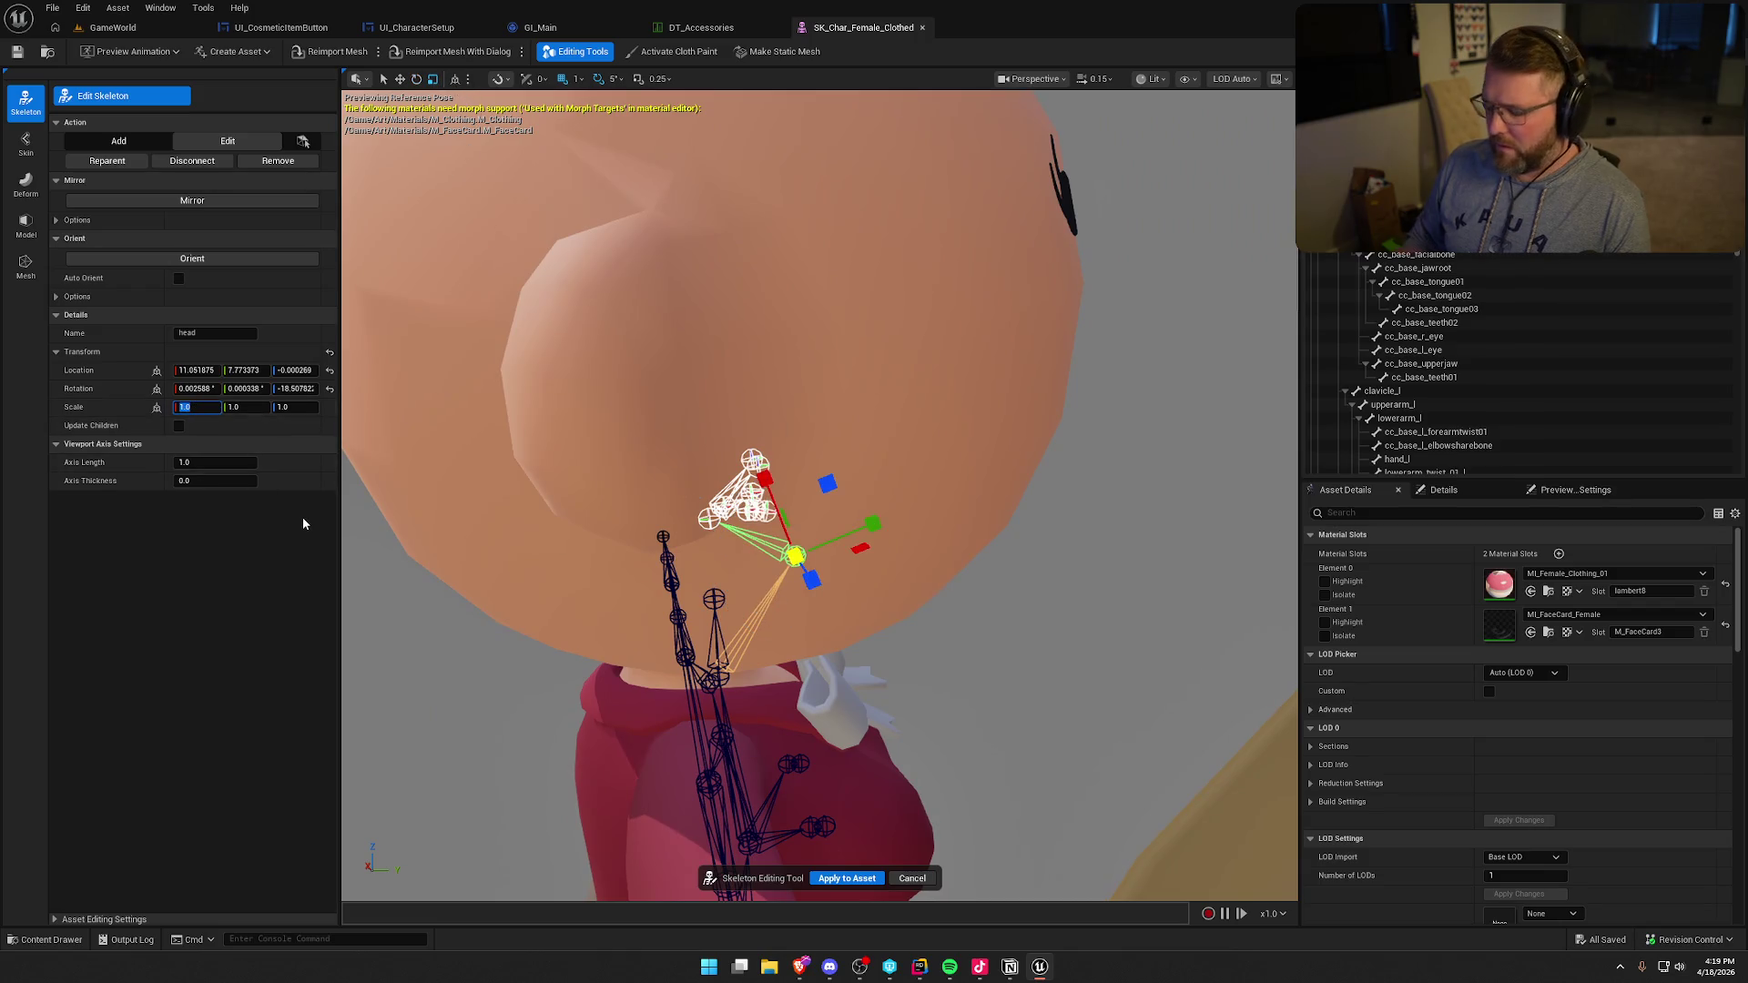
{"action": "key", "text": "Tab"}
{"action": "type", "text": "0.9"}
{"action": "key", "text": "Tab"}
{"action": "type", "text": "0.9"}
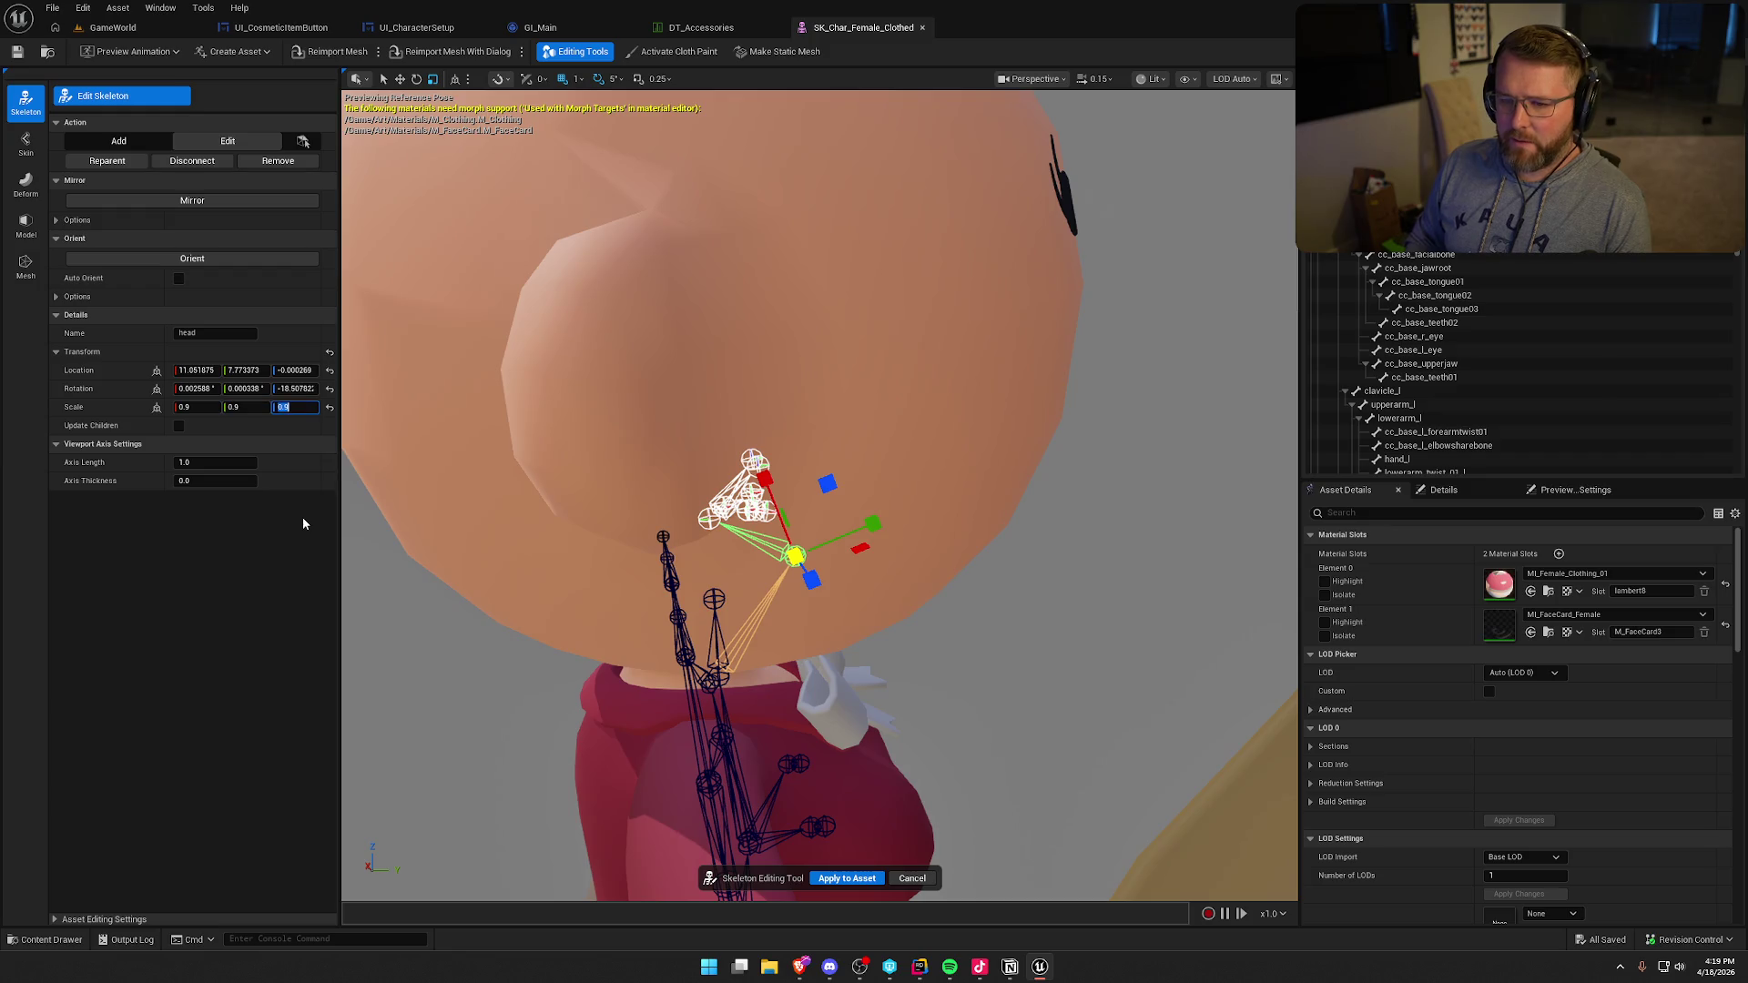
{"action": "left_click", "coordinate": [858, 880]}
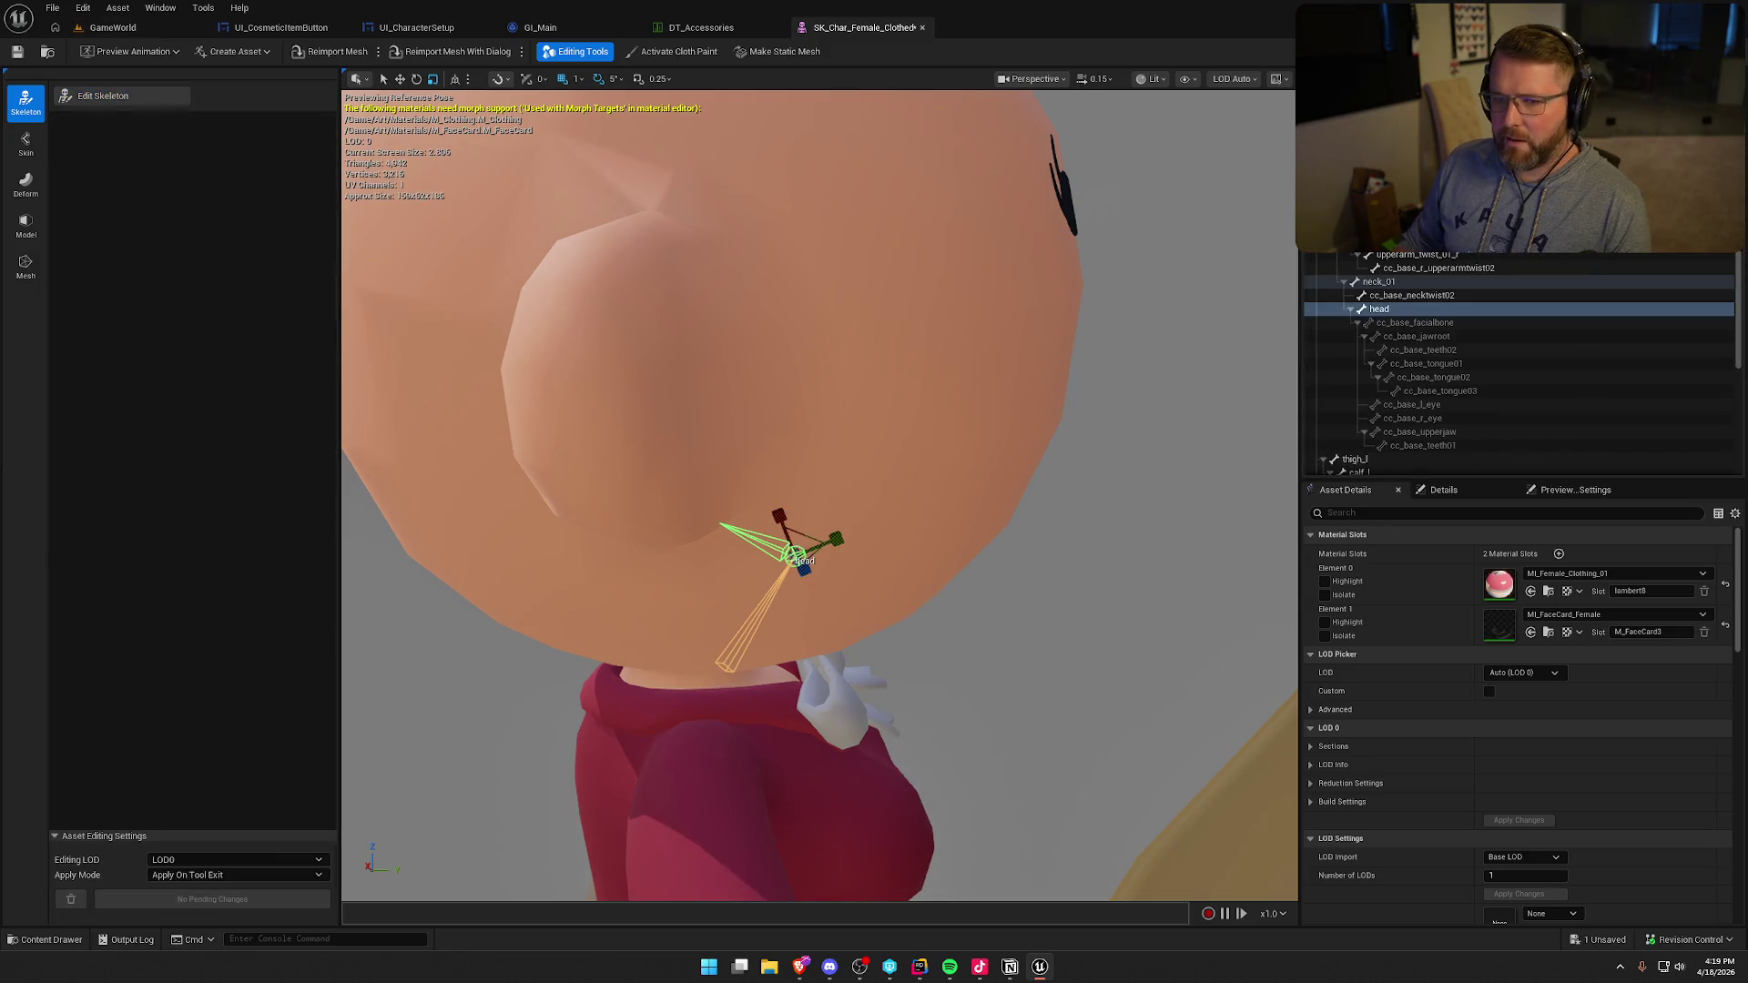
{"action": "left_click", "coordinate": [115, 27]}
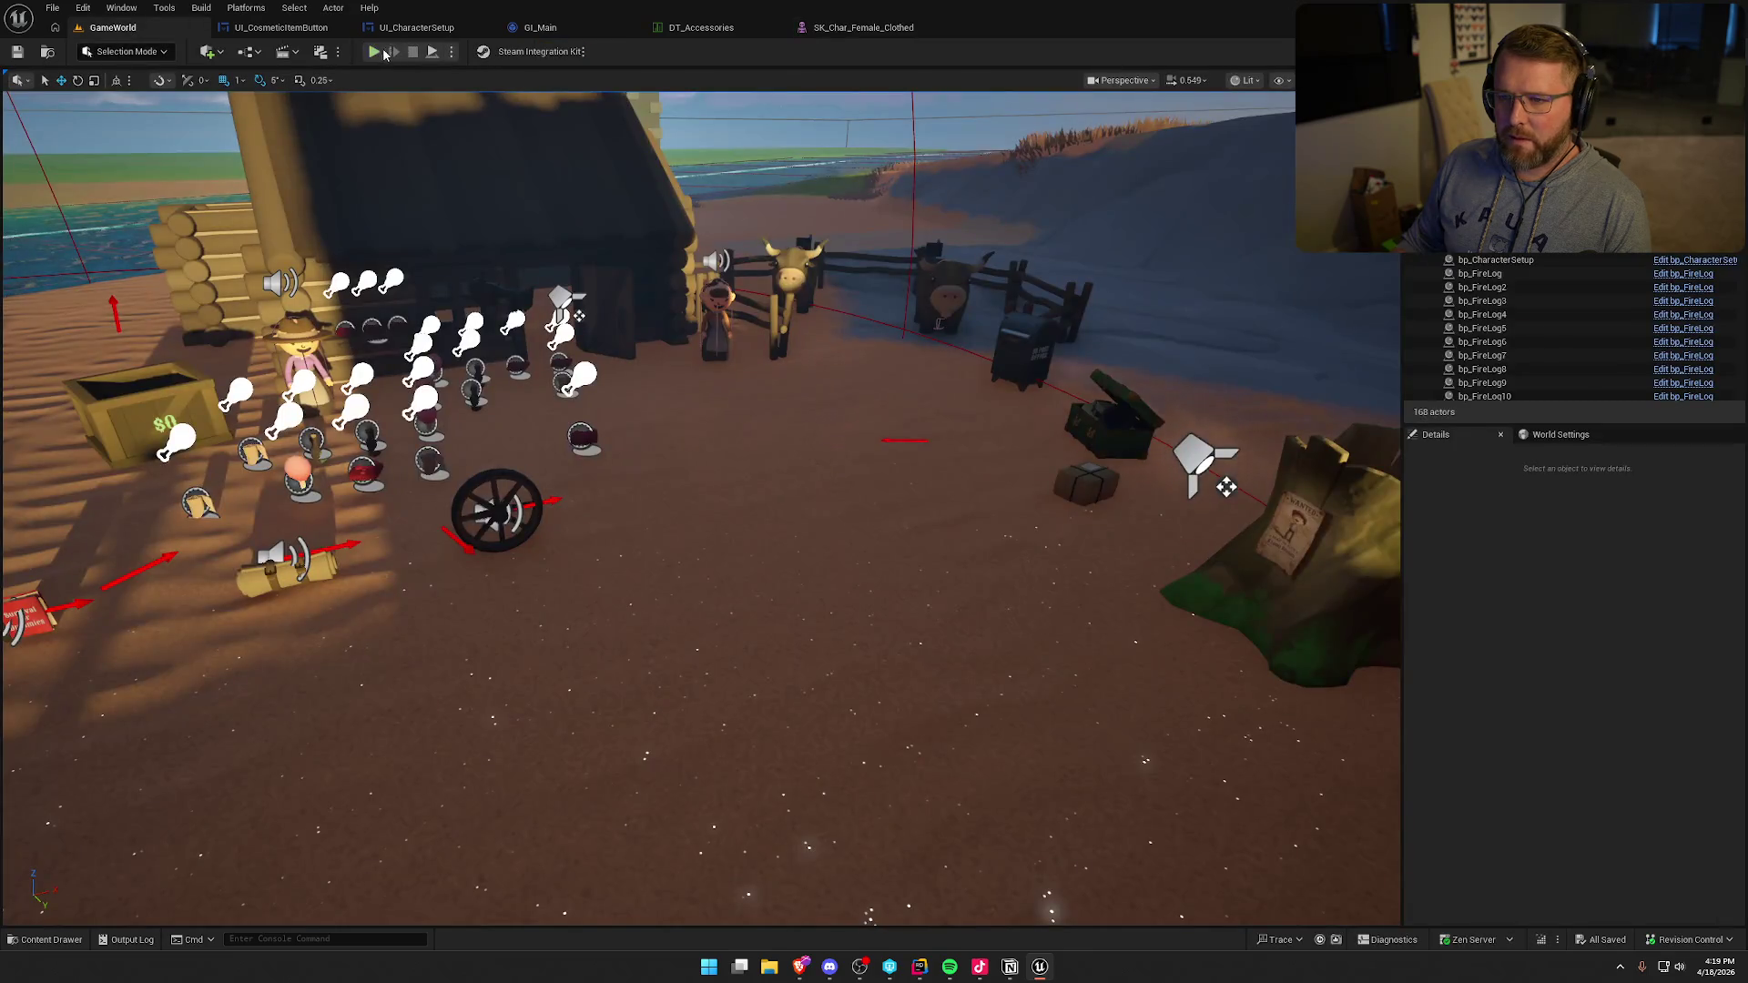
{"action": "key", "text": "alt+p"}
{"action": "key", "text": "w"}
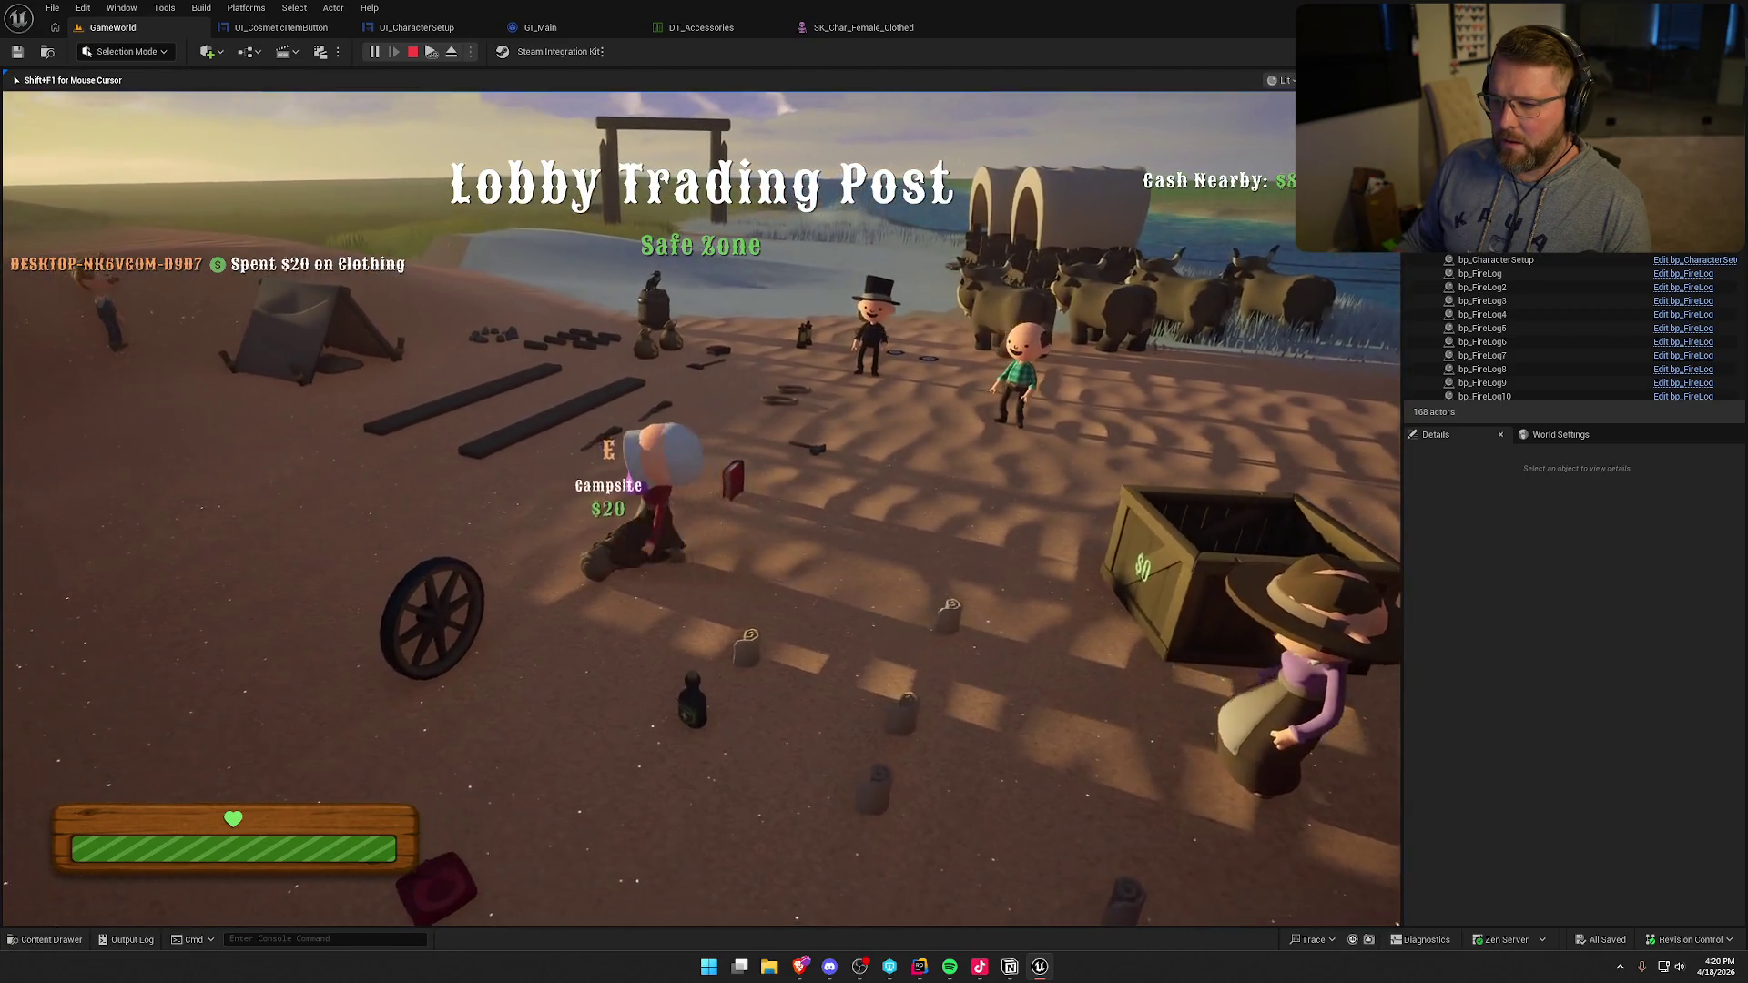
{"action": "key", "text": "shift"}
{"action": "key", "text": "w"}
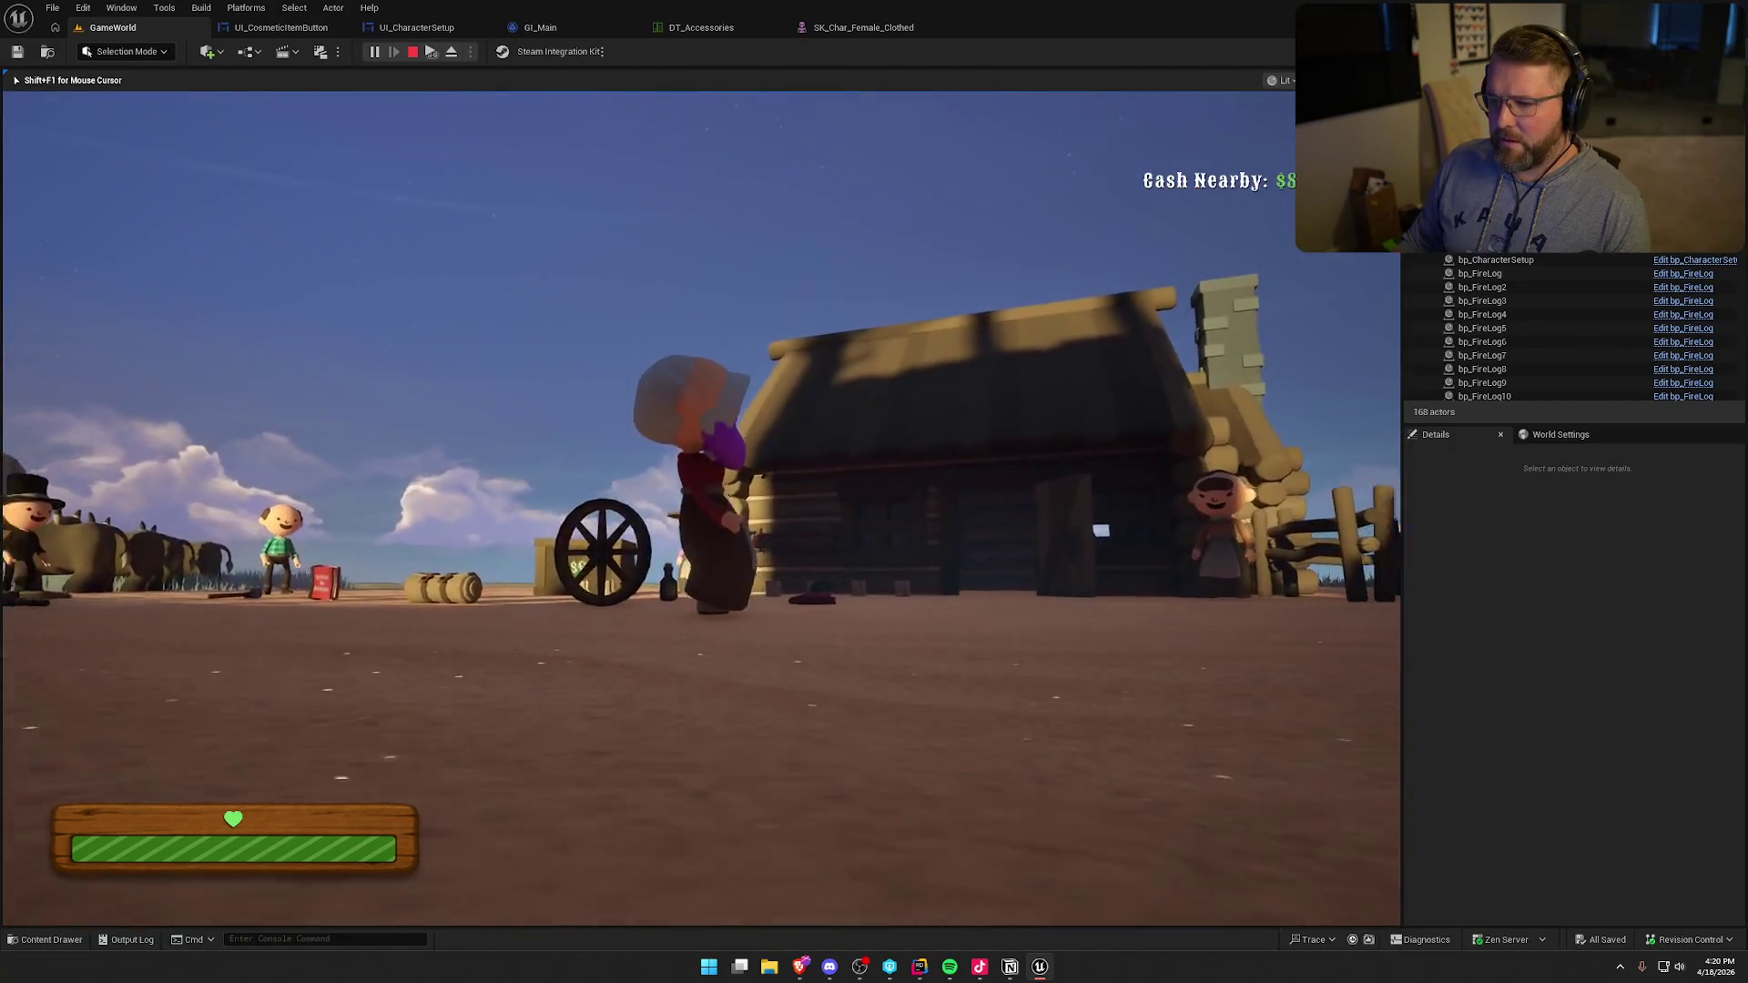
{"action": "key", "text": "Escape"}
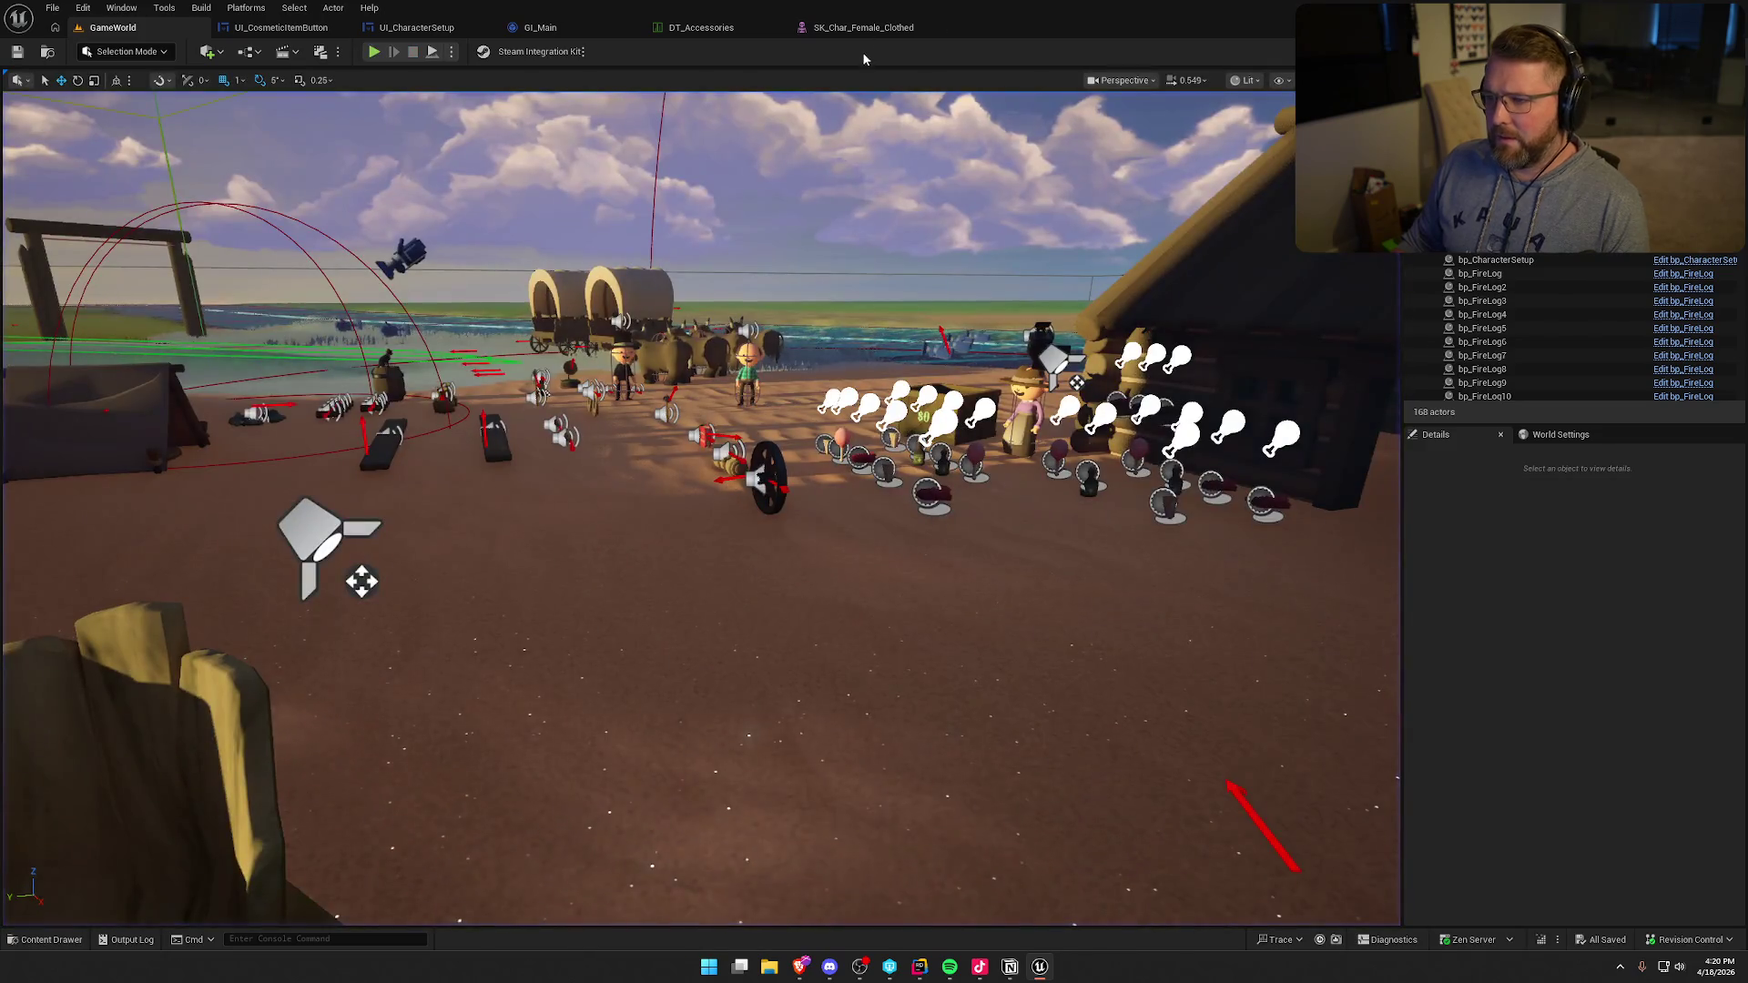
- In SK_Char_Female_Clothed, enter 1.1 for head bone scale, apply to asset, and return to GameWorld
{"action": "left_click", "coordinate": [861, 27]}
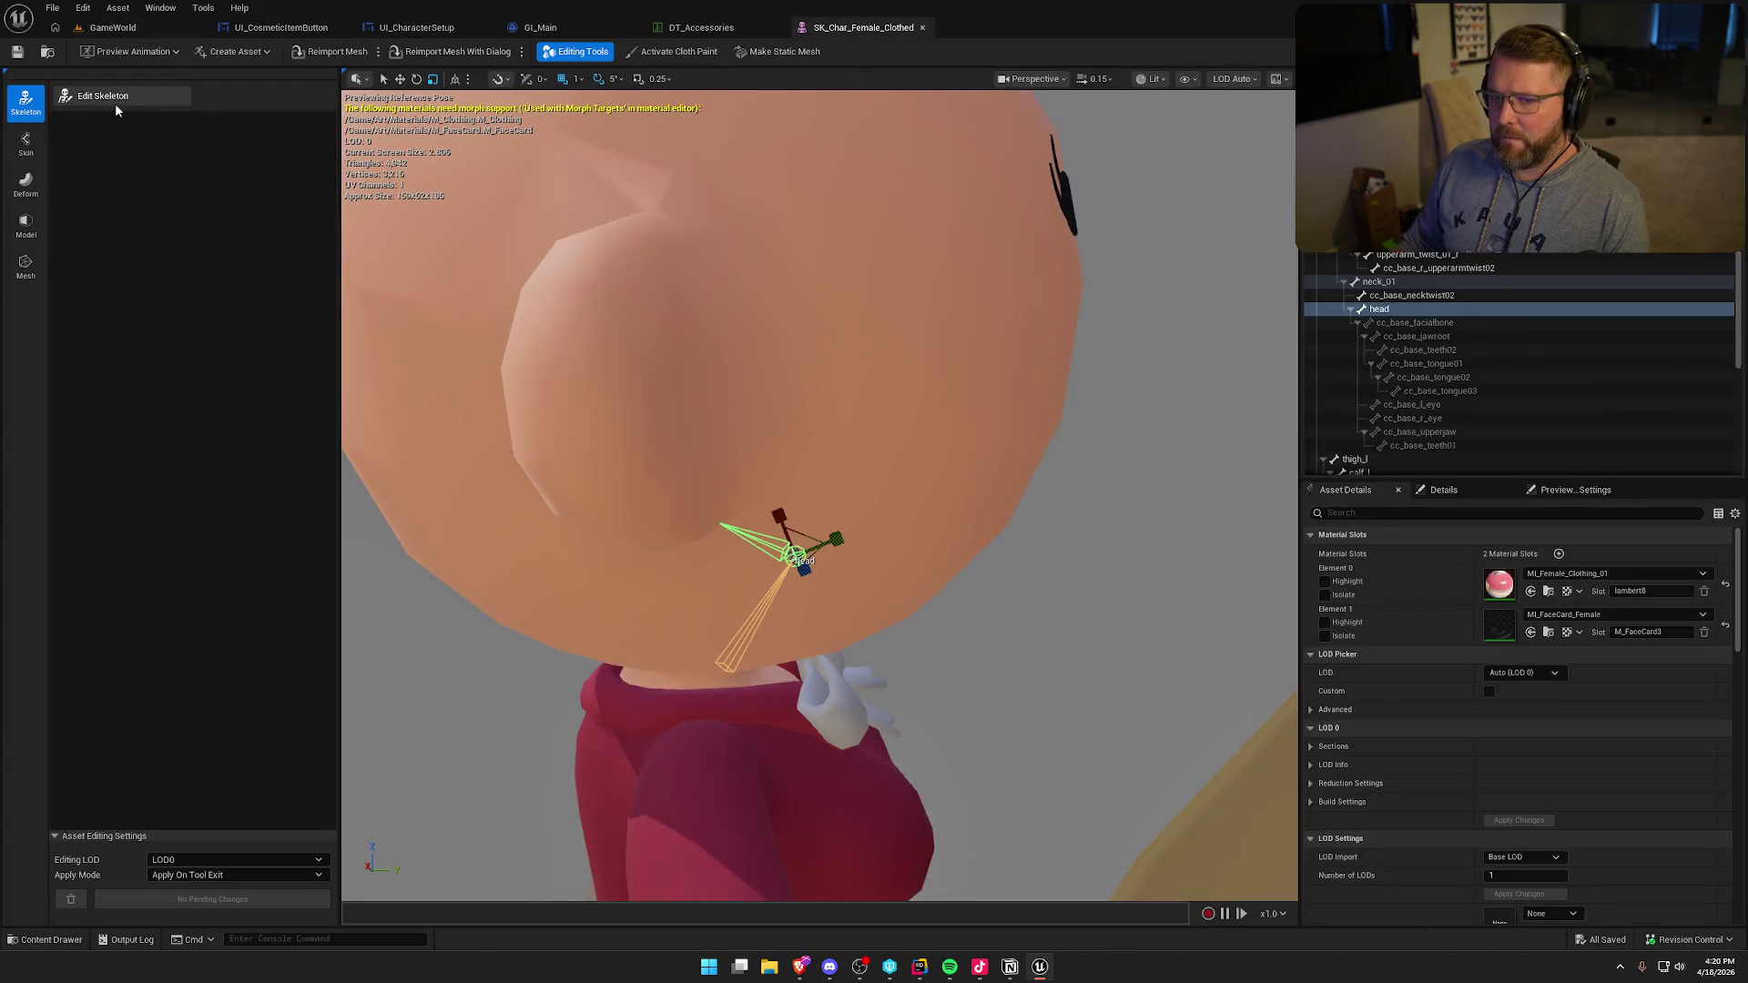
{"action": "left_click", "coordinate": [116, 102]}
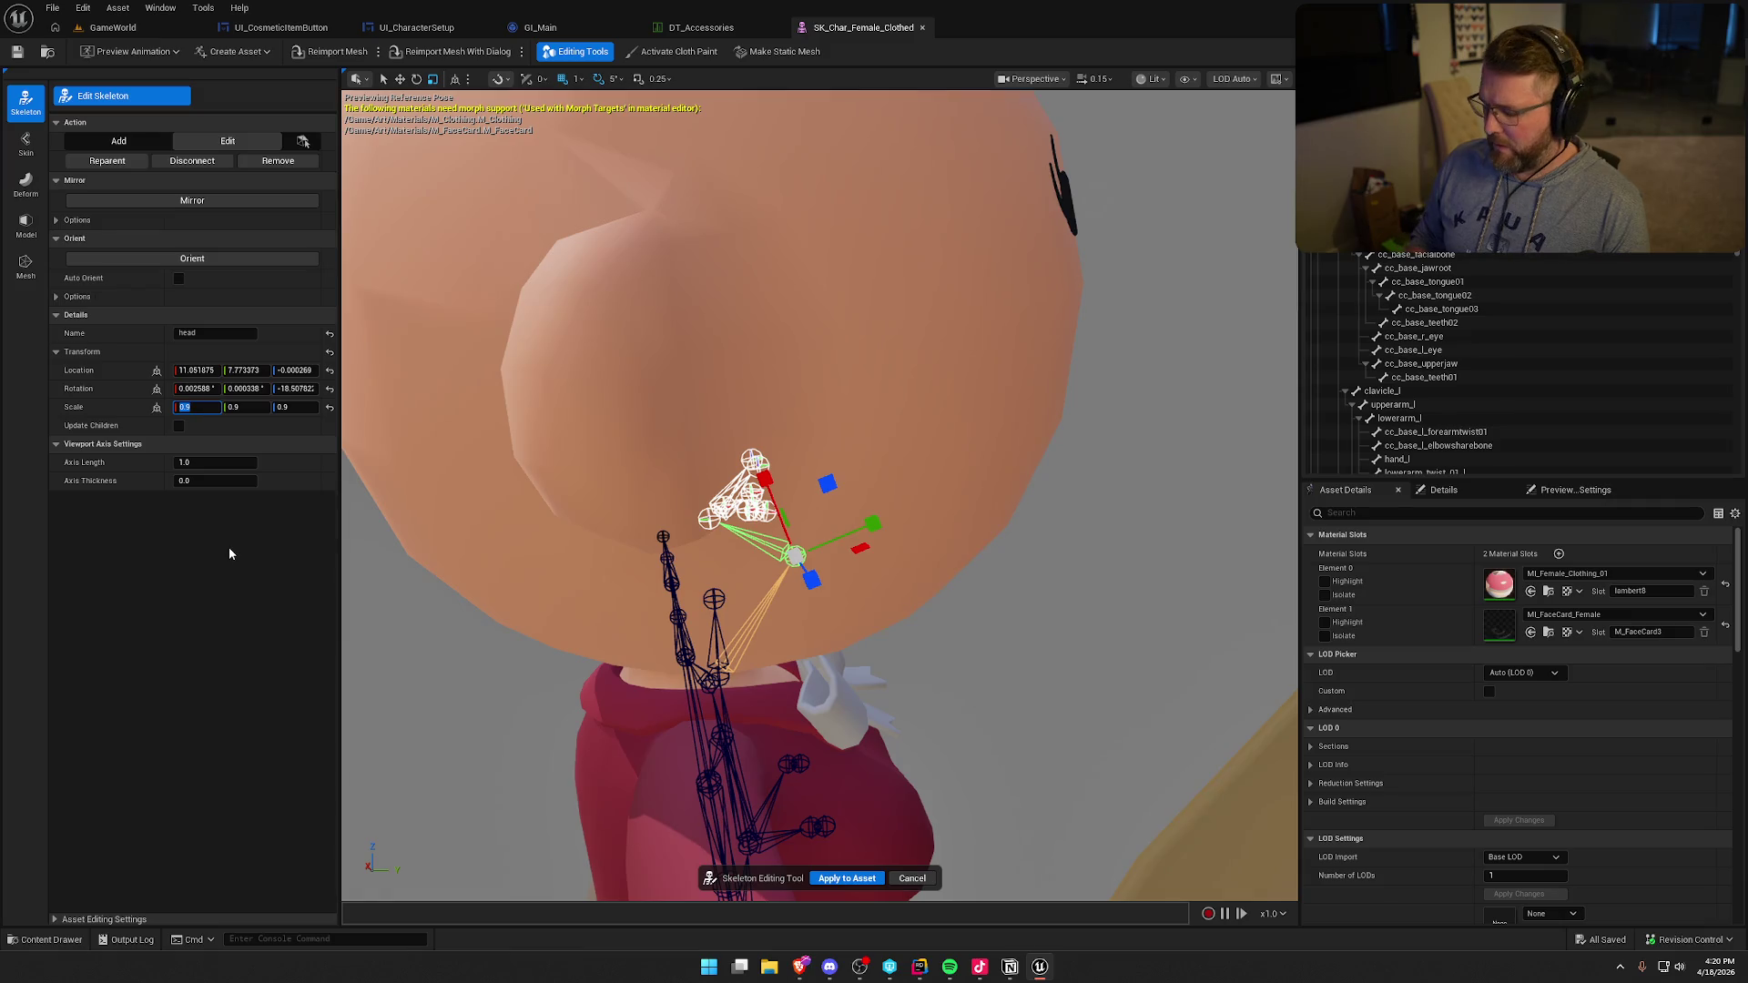
{"action": "type", "text": "1."}
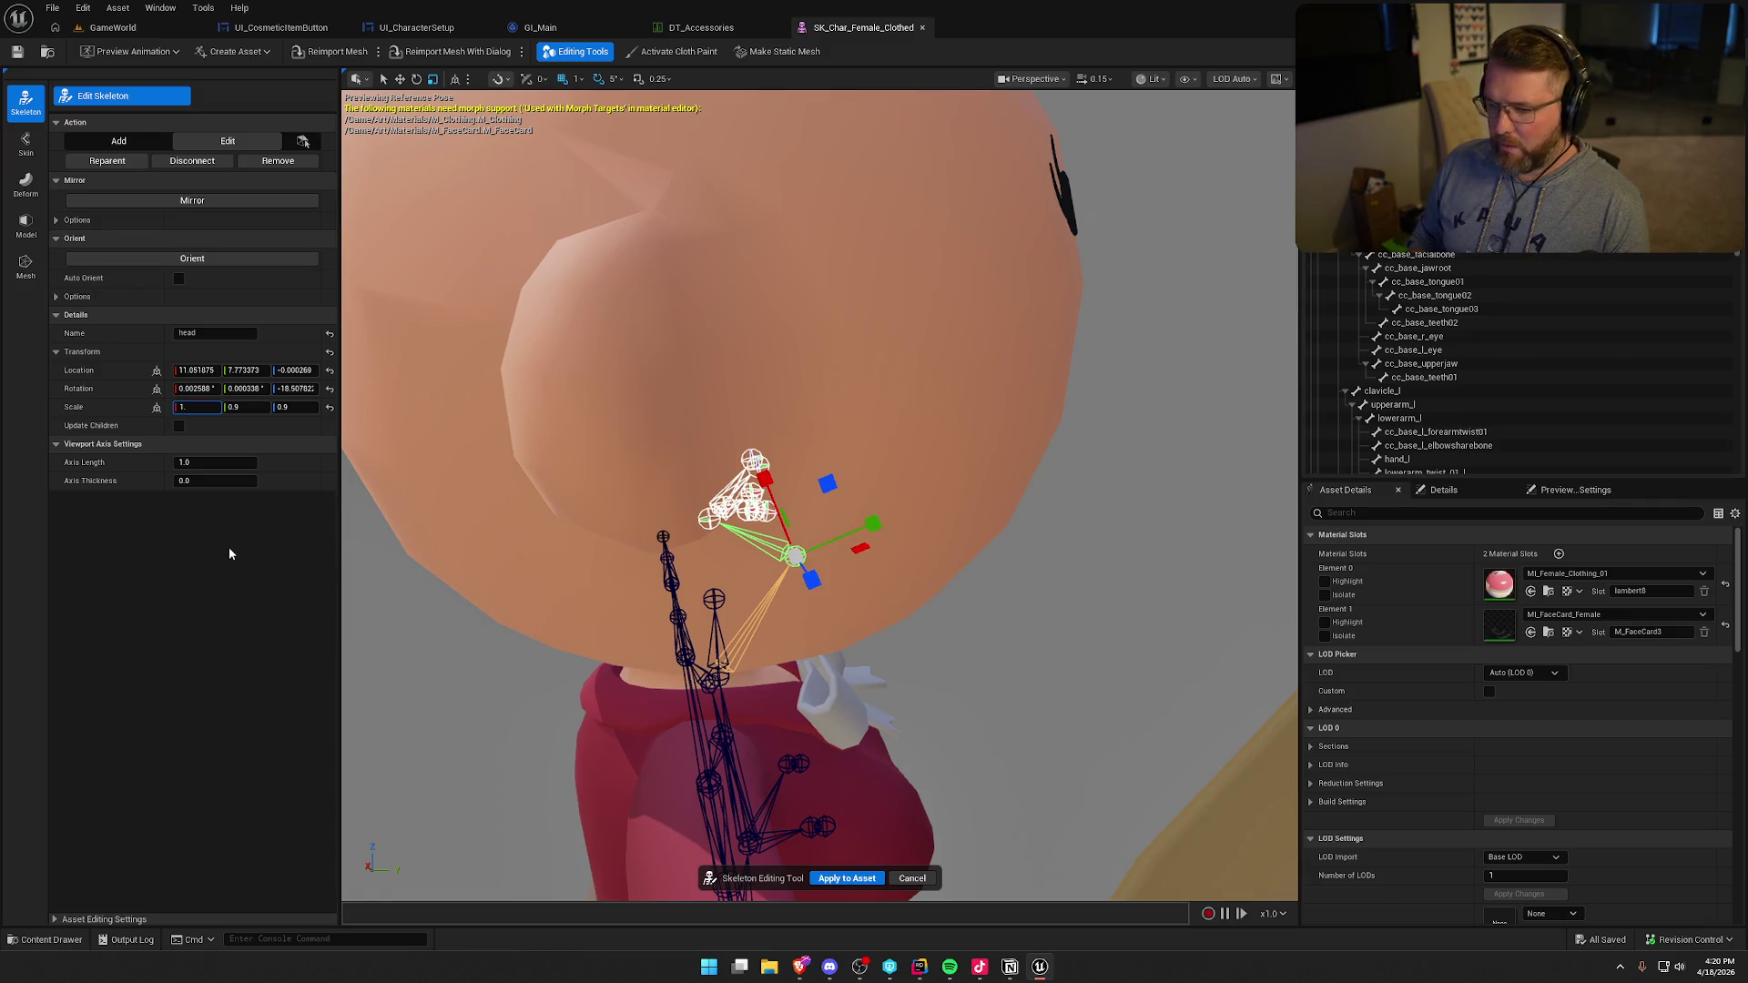
{"action": "type", "text": "1"}
{"action": "key", "text": "Tab"}
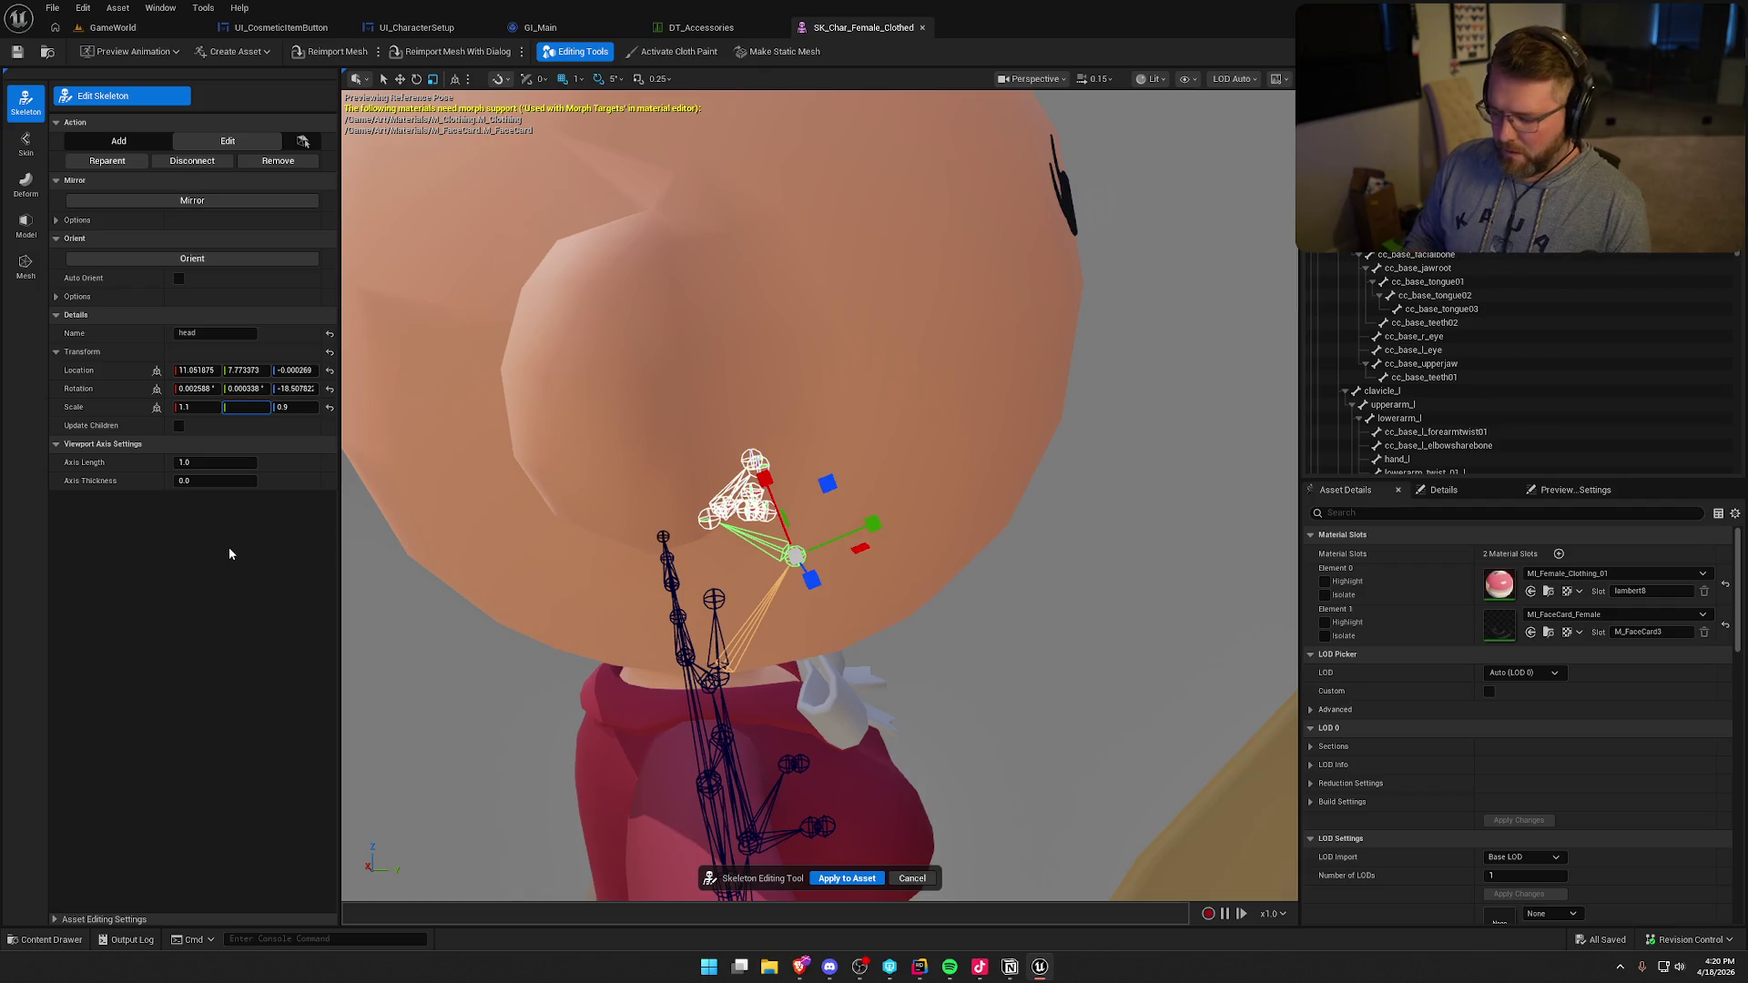
{"action": "type", "text": "1.1"}
{"action": "key", "text": "Tab"}
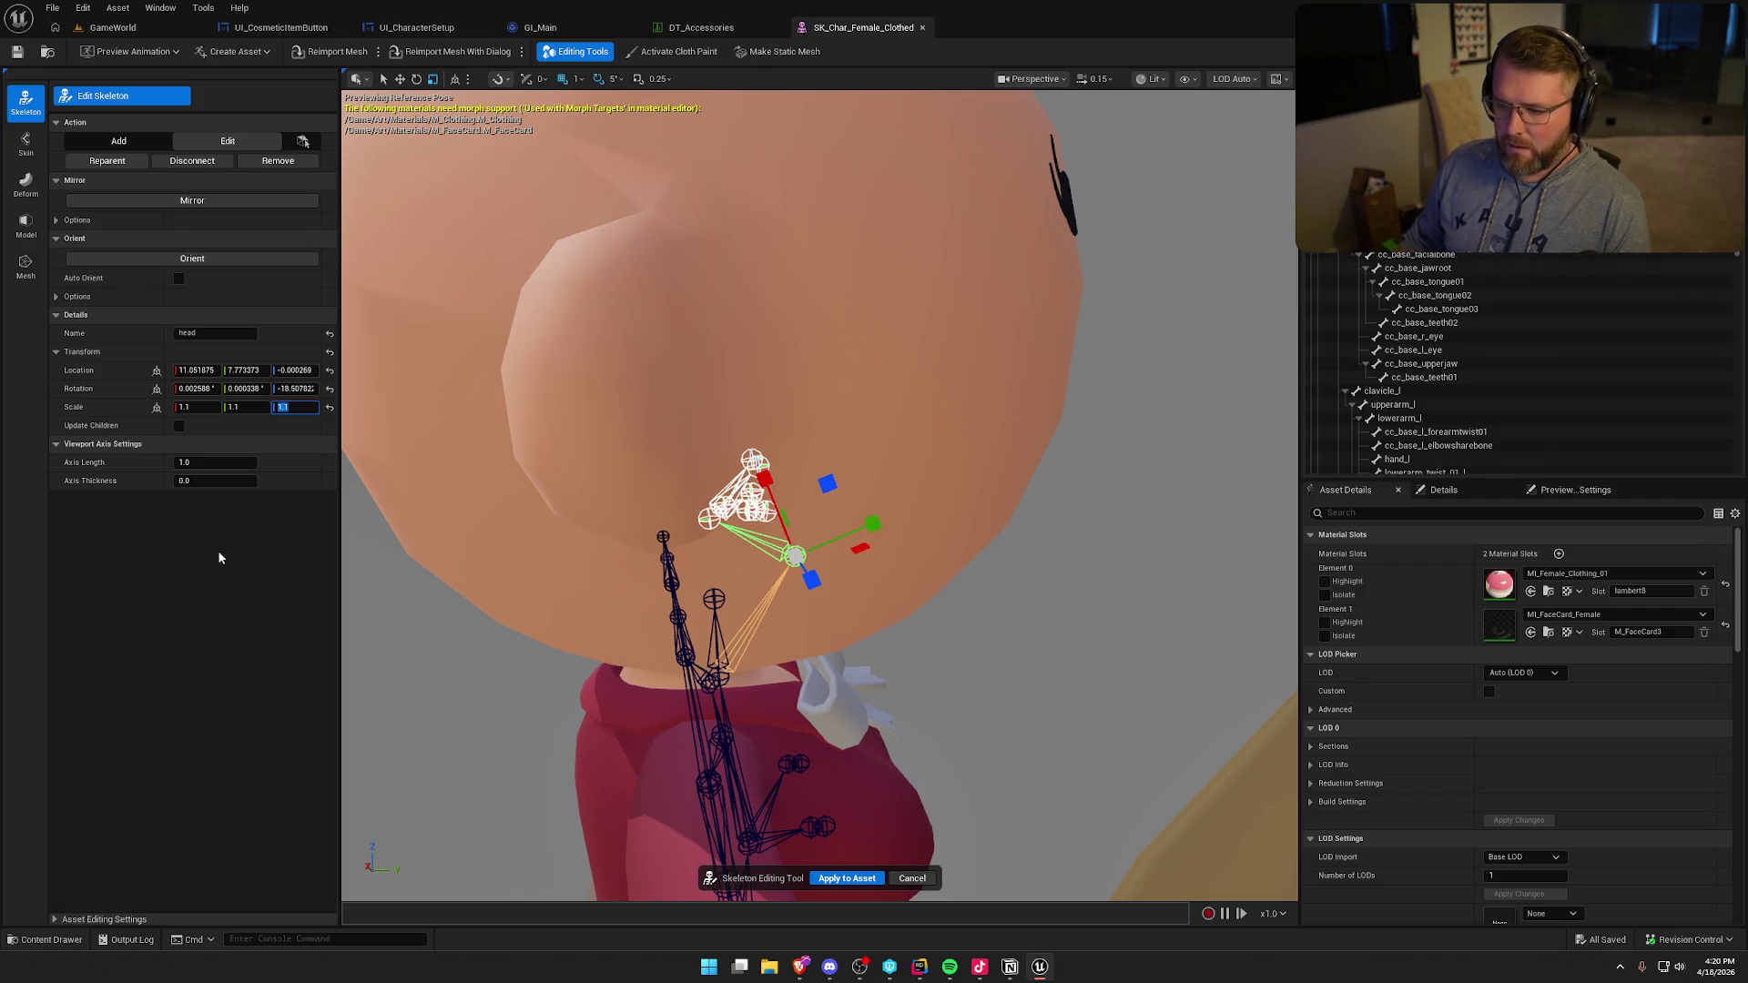
{"action": "left_click", "coordinate": [846, 879]}
{"action": "left_click", "coordinate": [136, 29]}
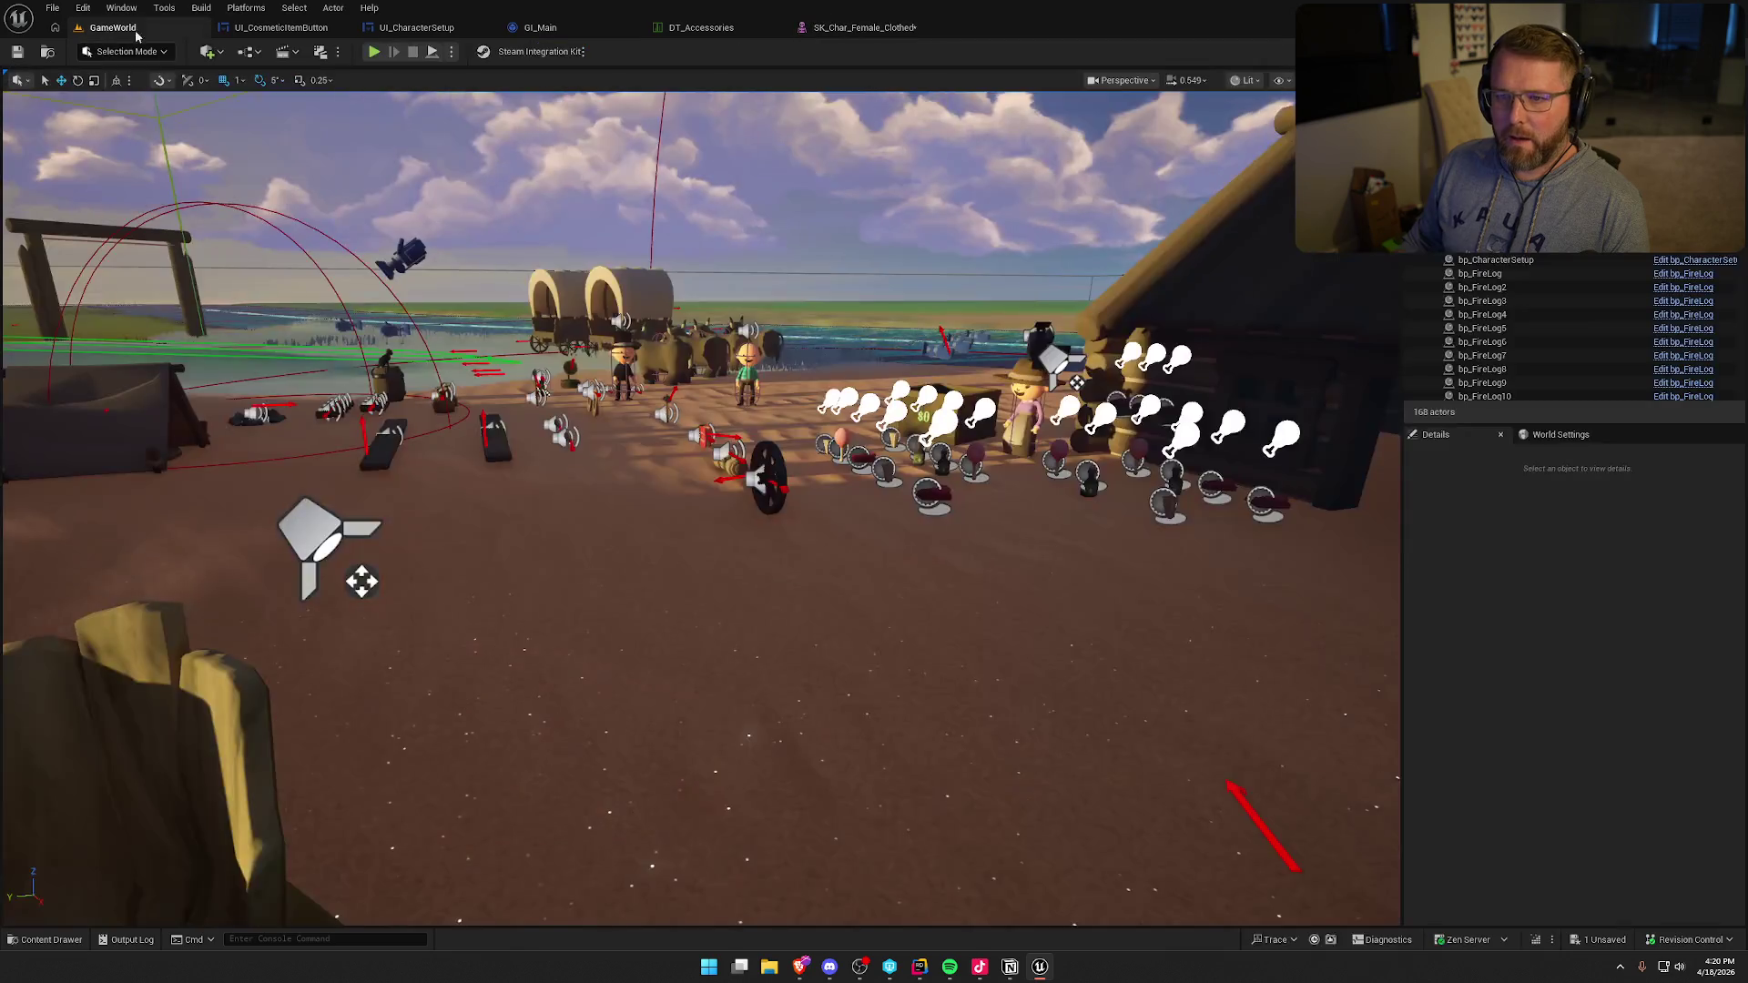
- Start a playtest, pick up the purple clothing item, drop it, then equip it
{"action": "left_click", "coordinate": [372, 53]}
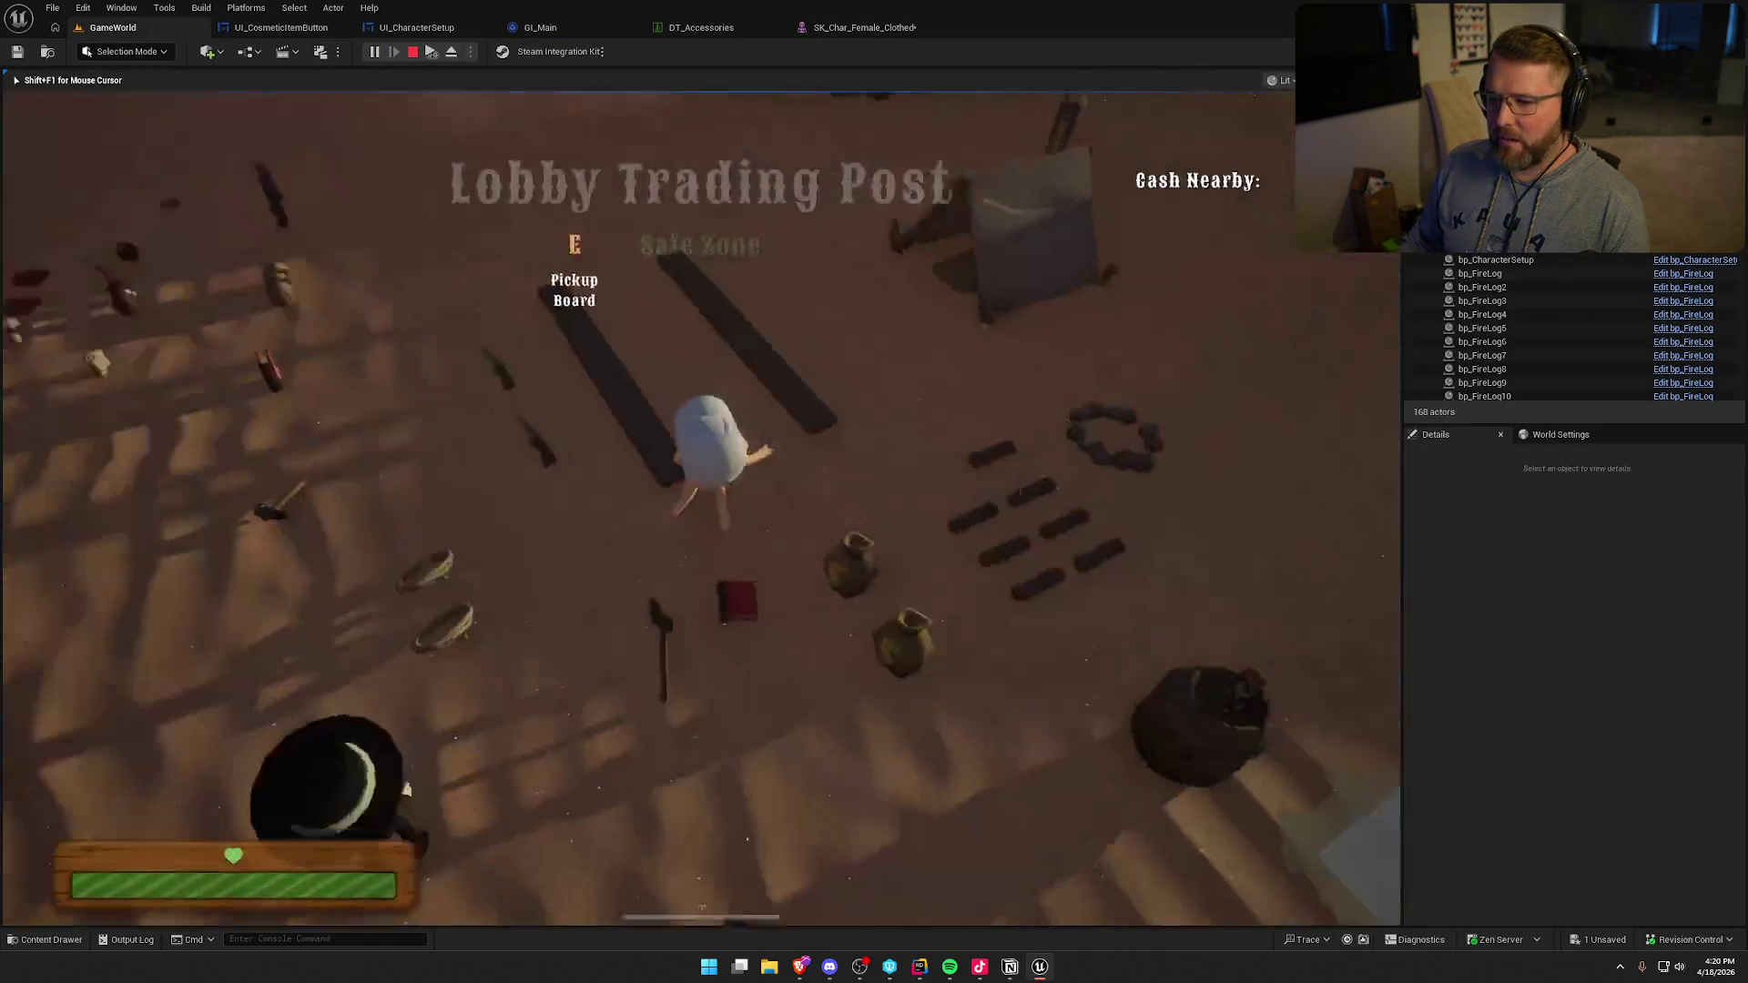
{"action": "key", "text": "shift+w"}
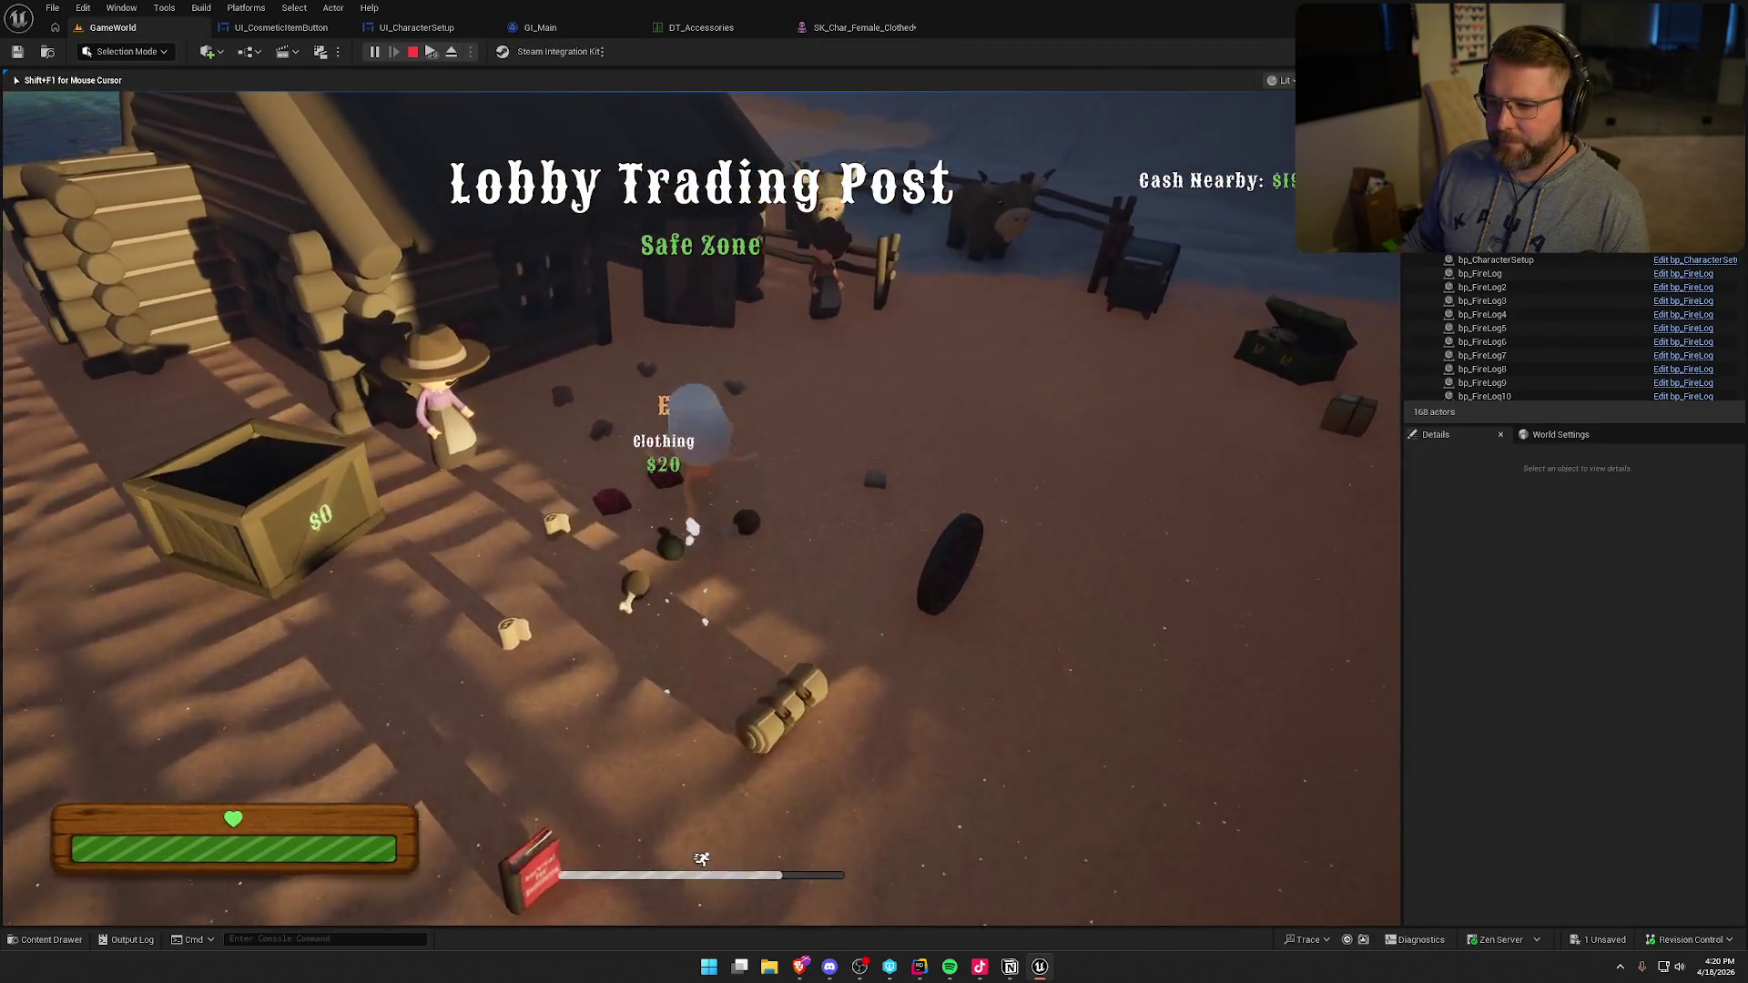
{"action": "key", "text": "e"}
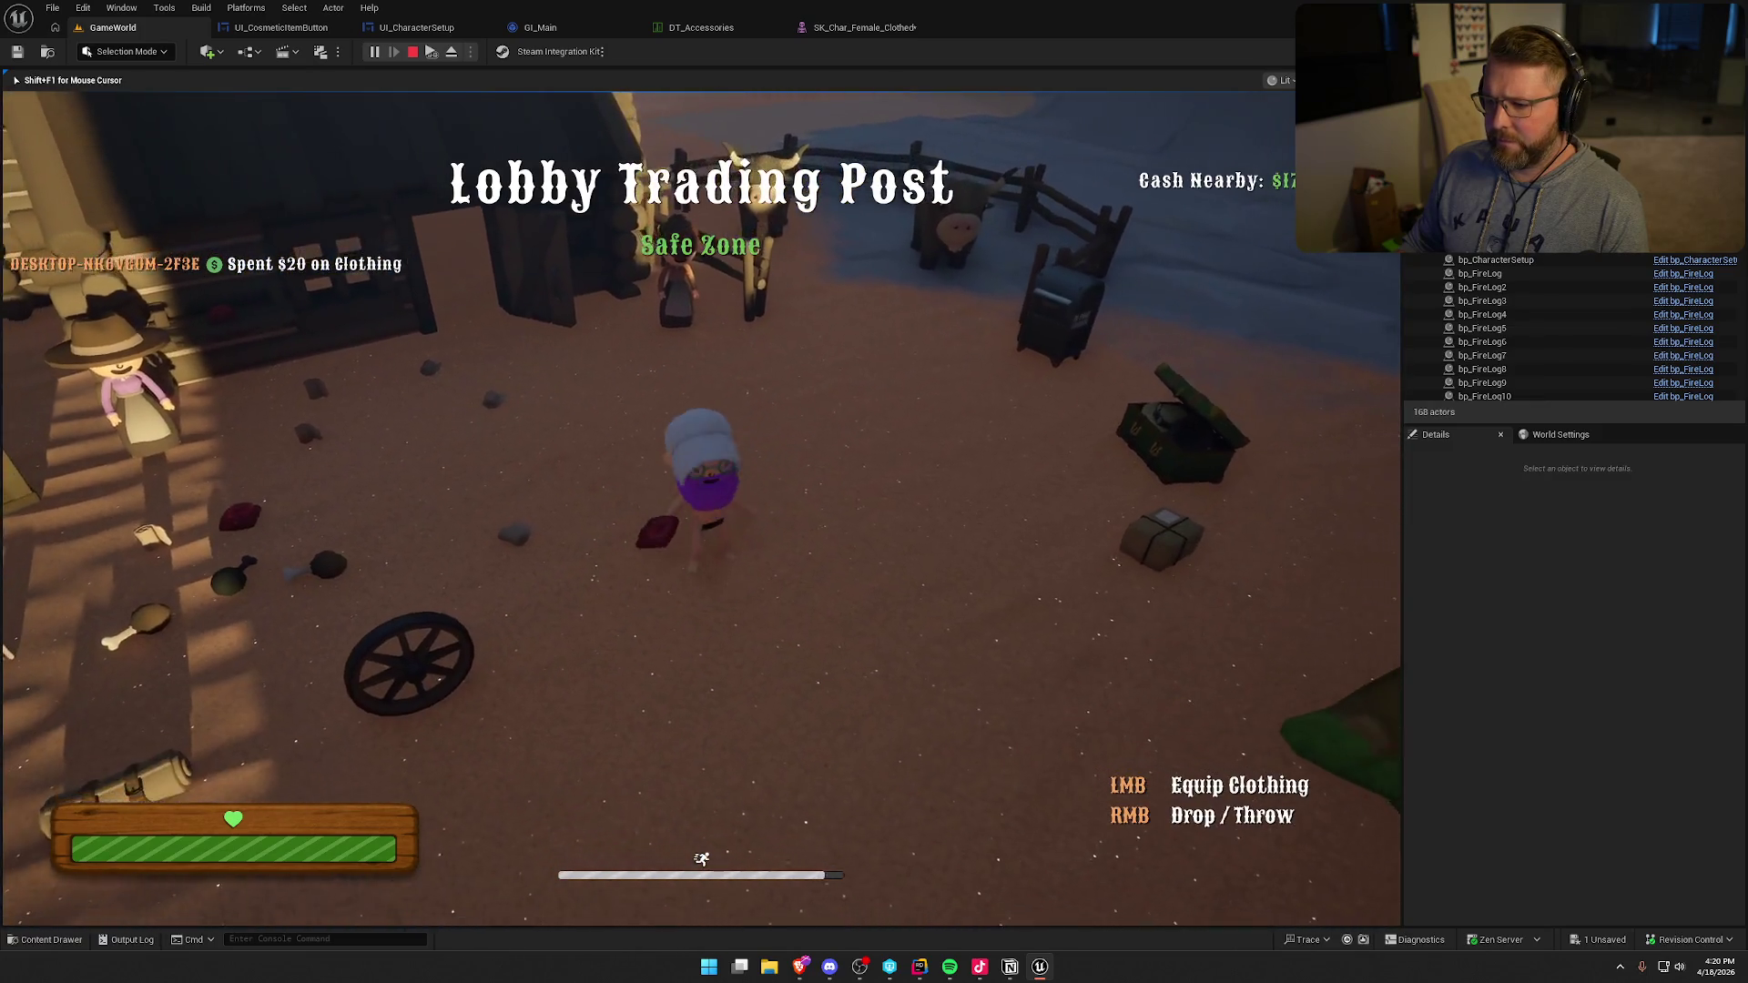
{"action": "key", "text": "w"}
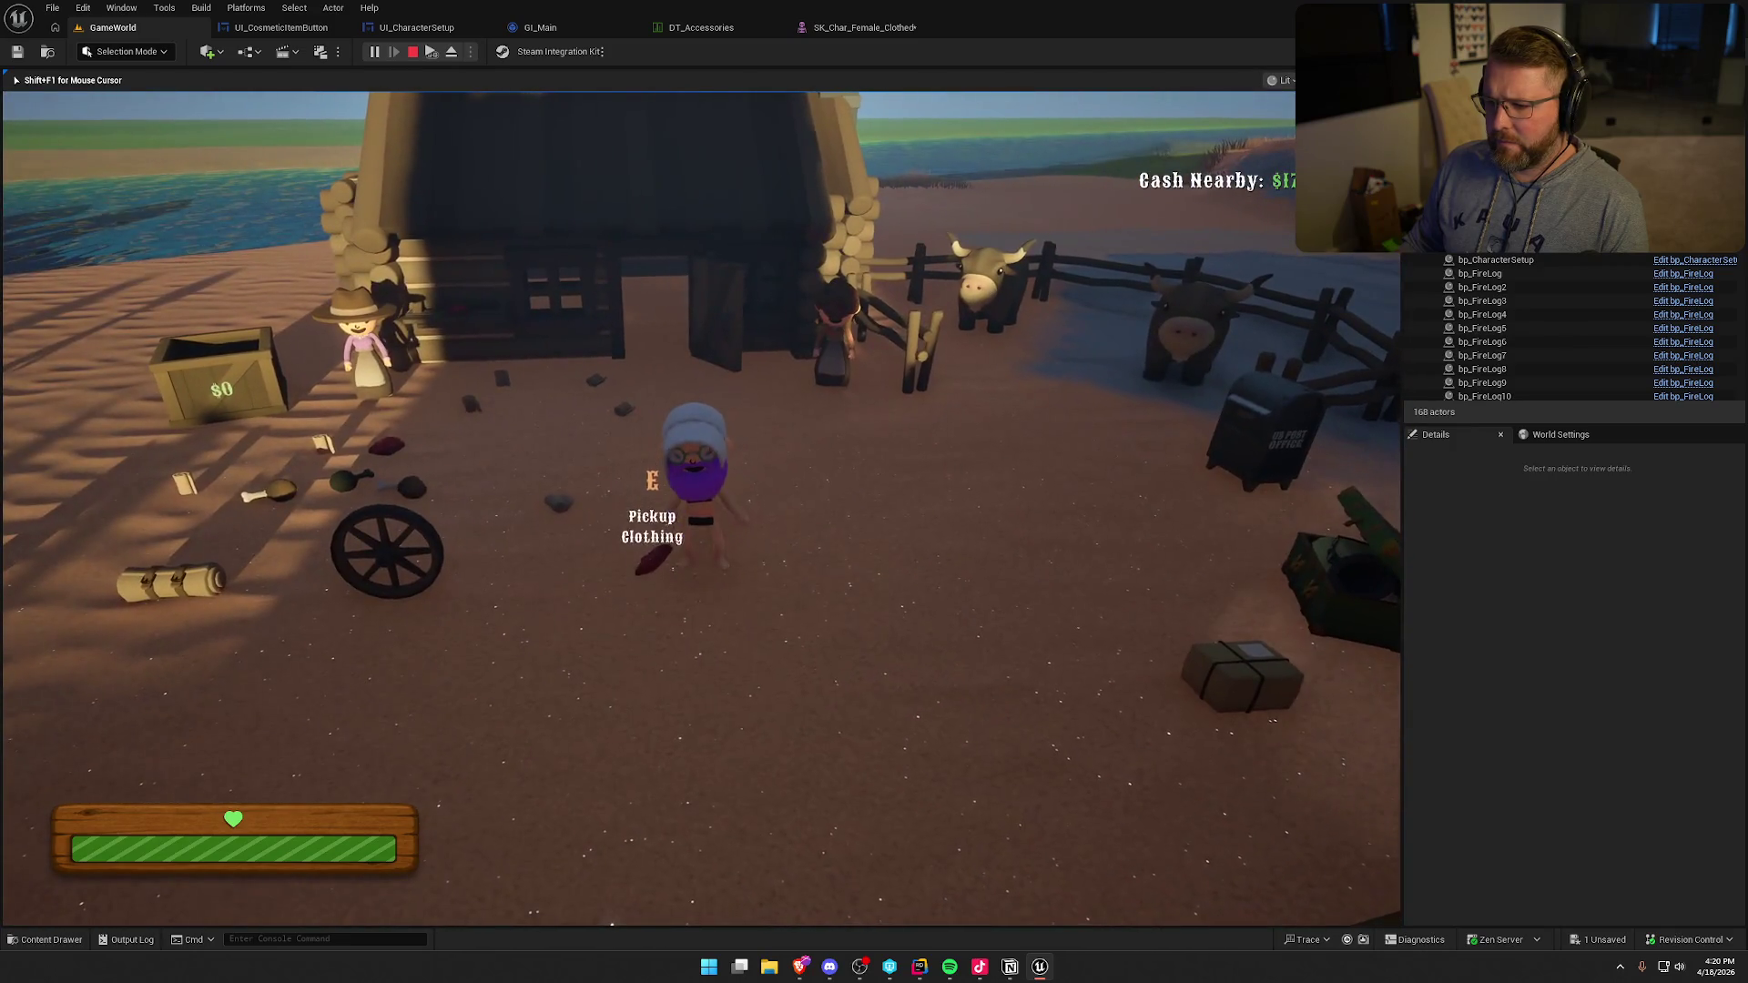
{"action": "right_click", "coordinate": [701, 508]}
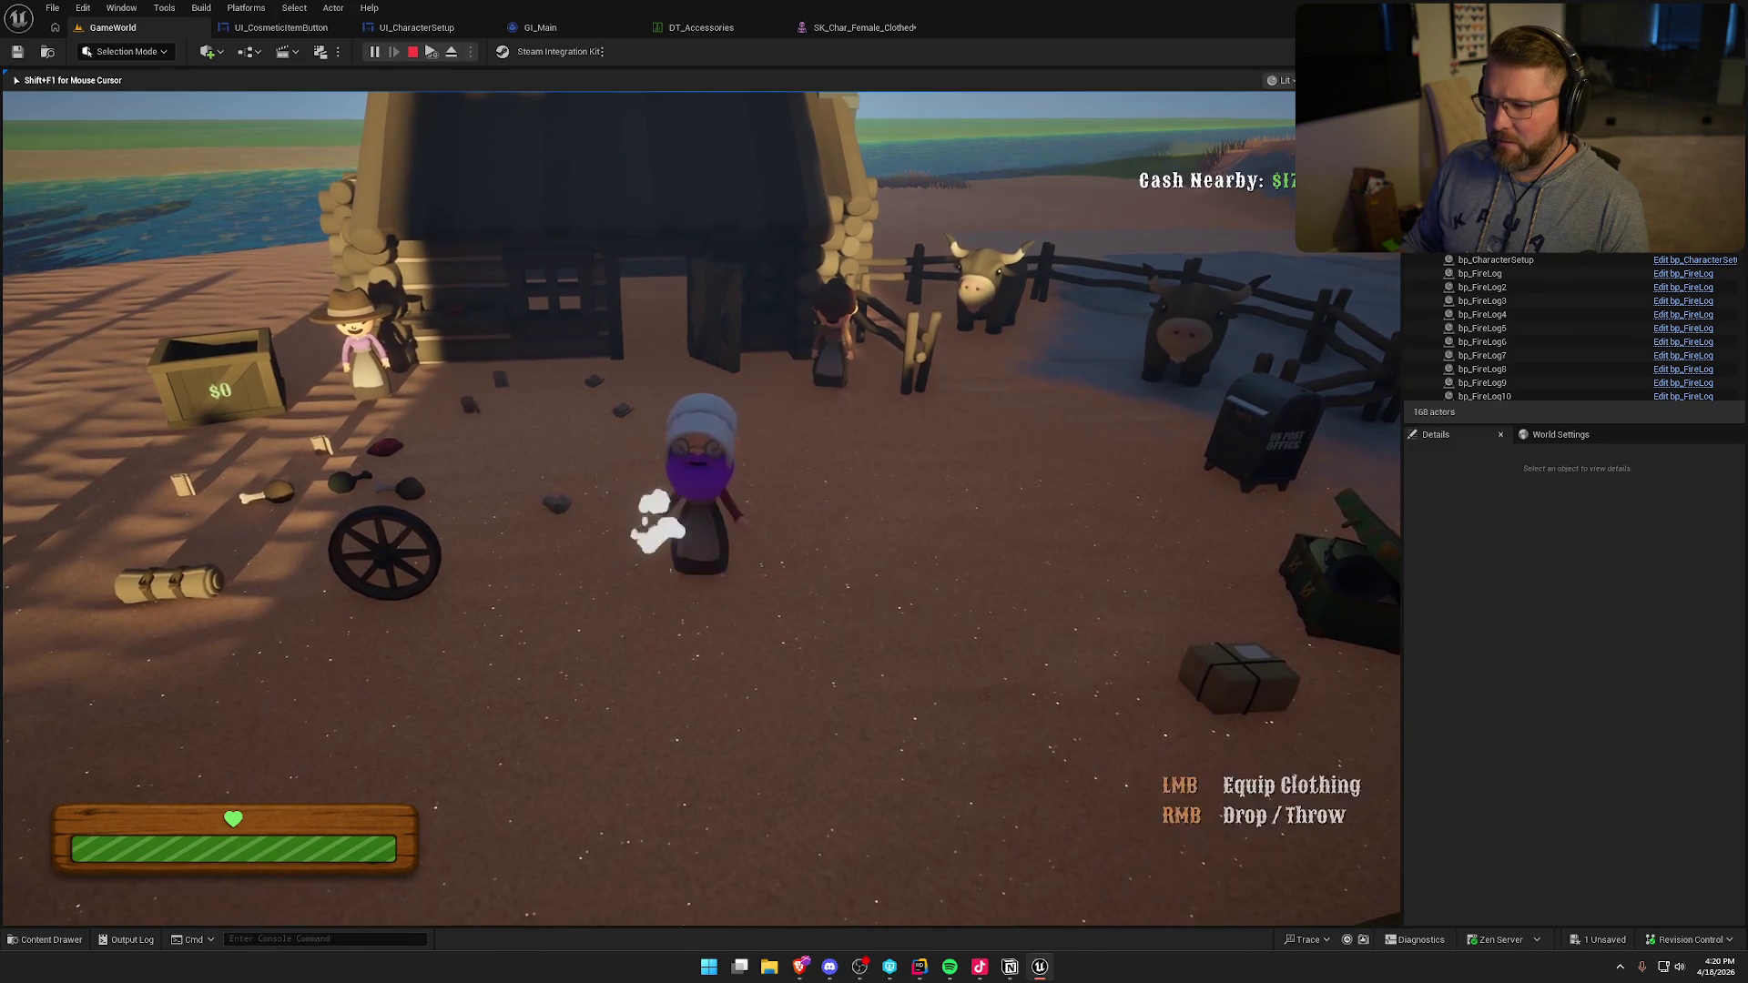
{"action": "left_click", "coordinate": [701, 508]}
{"action": "key", "text": "w"}
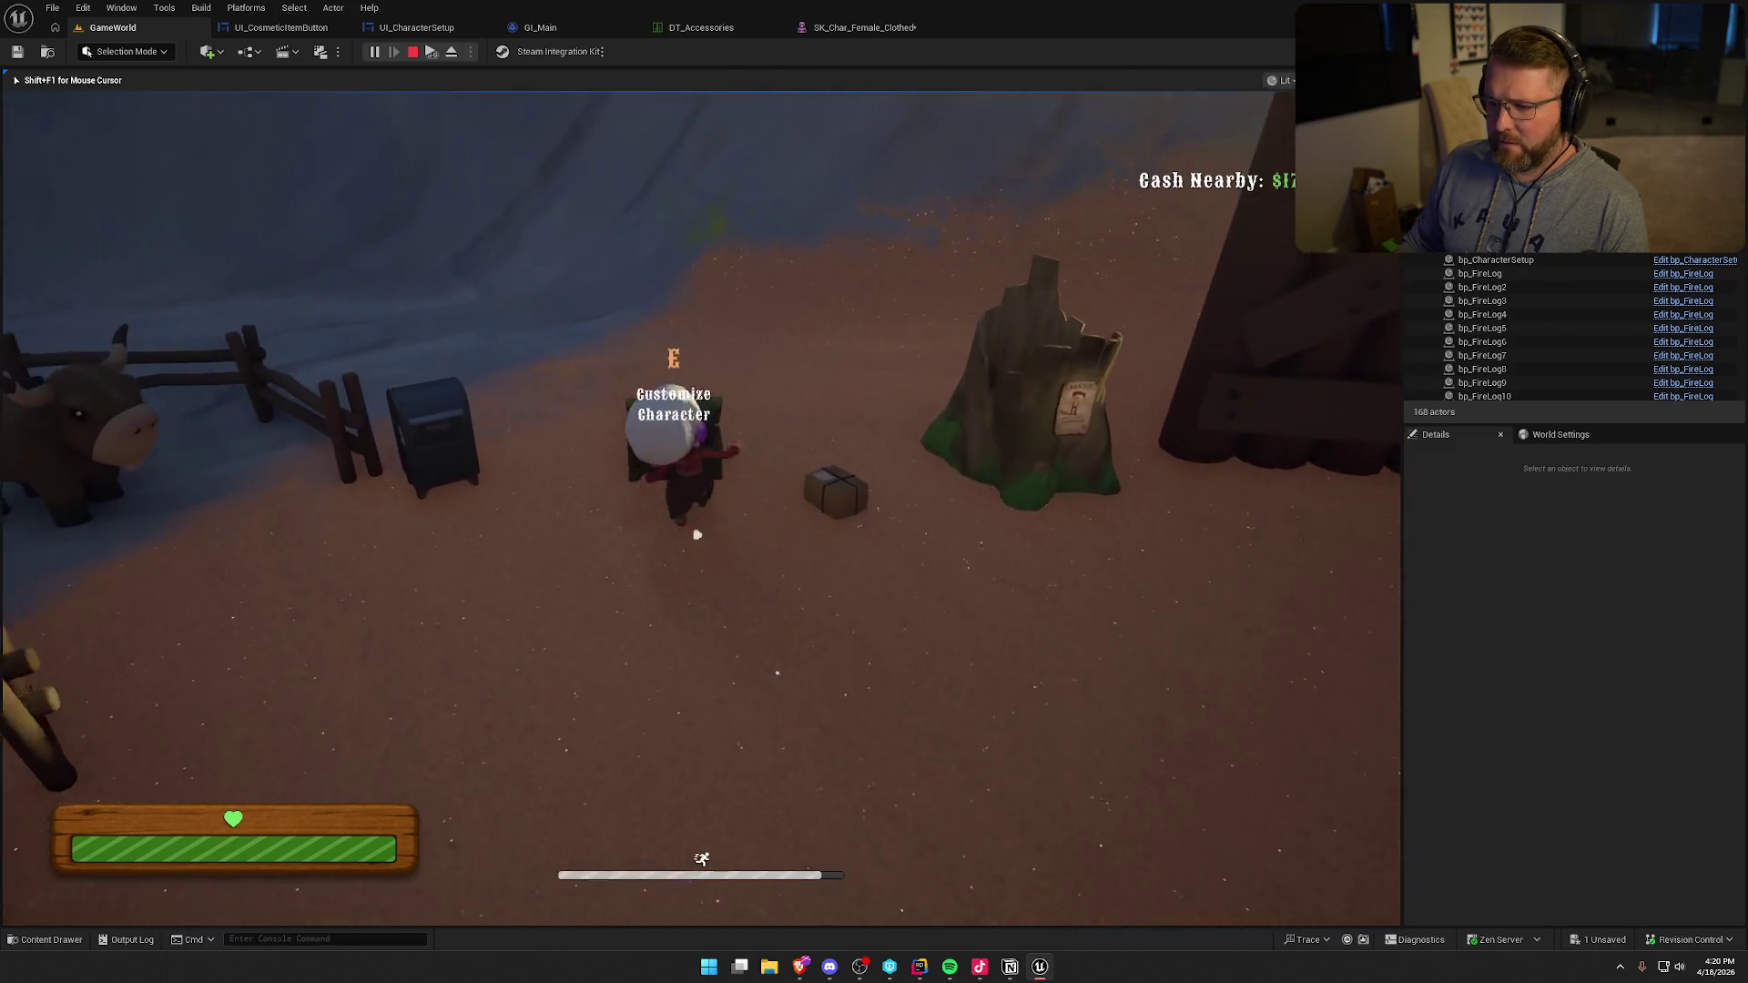
- In the customization screen, put on the cowboy hat and switch bodies, ending on male
{"action": "key", "text": "e"}
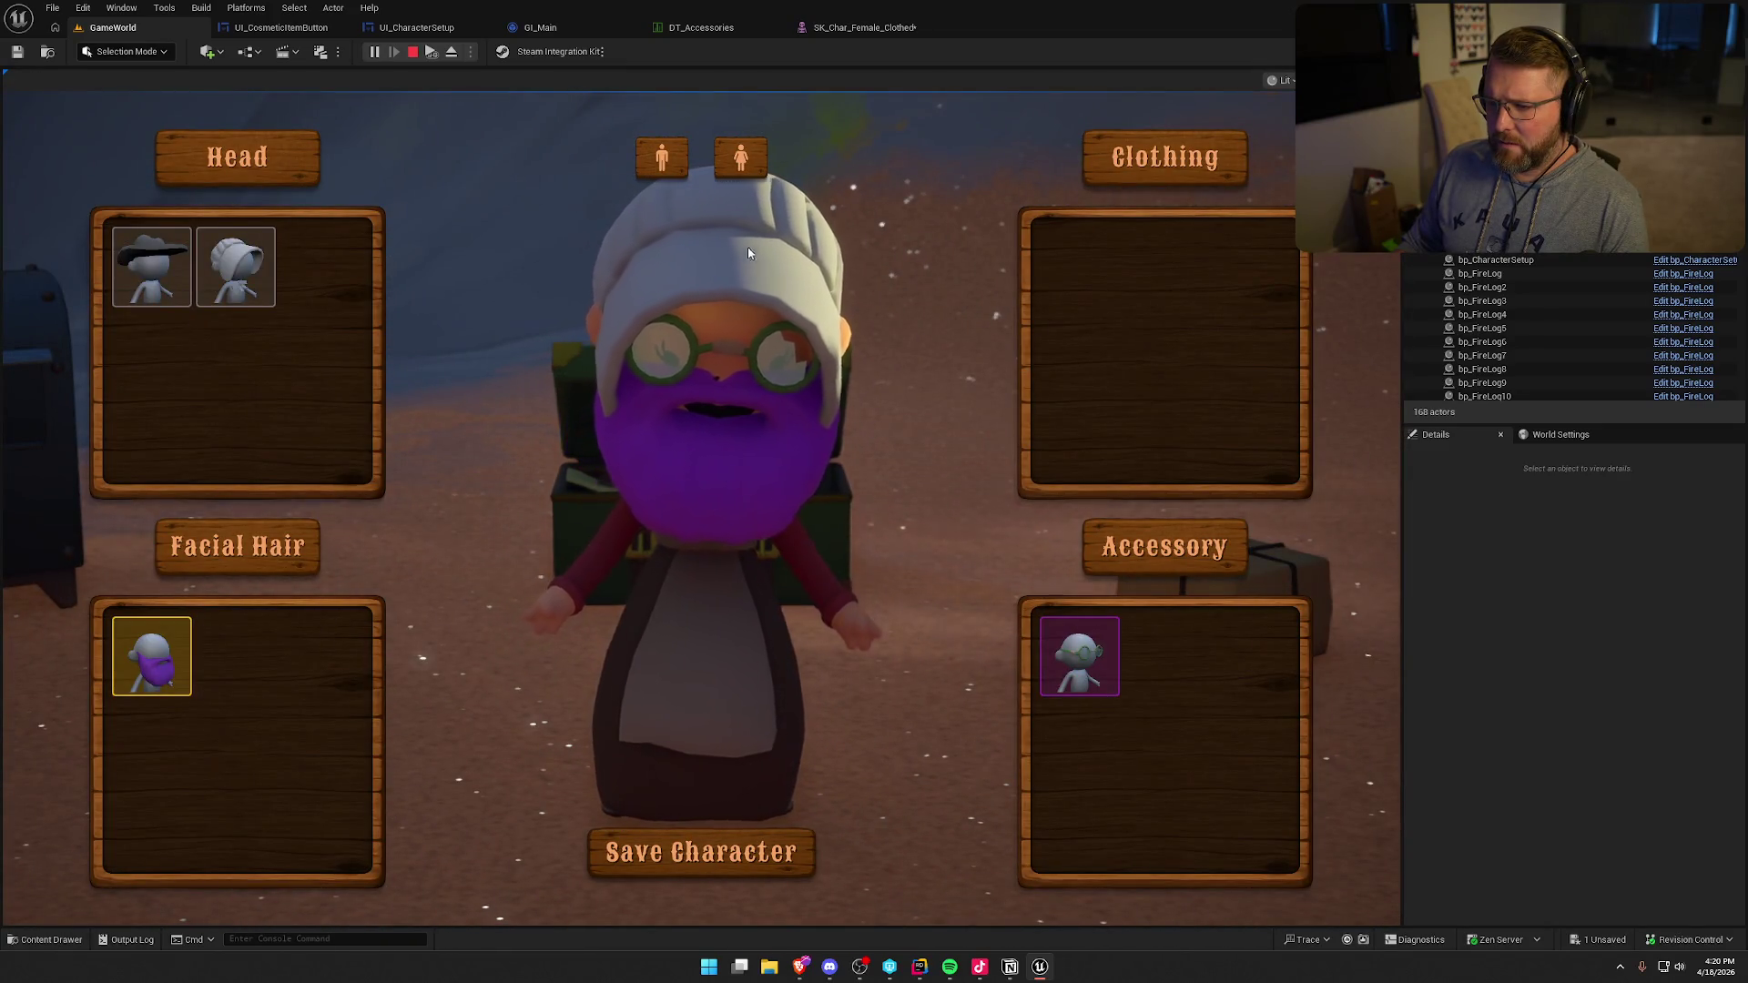
{"action": "left_click", "coordinate": [145, 264]}
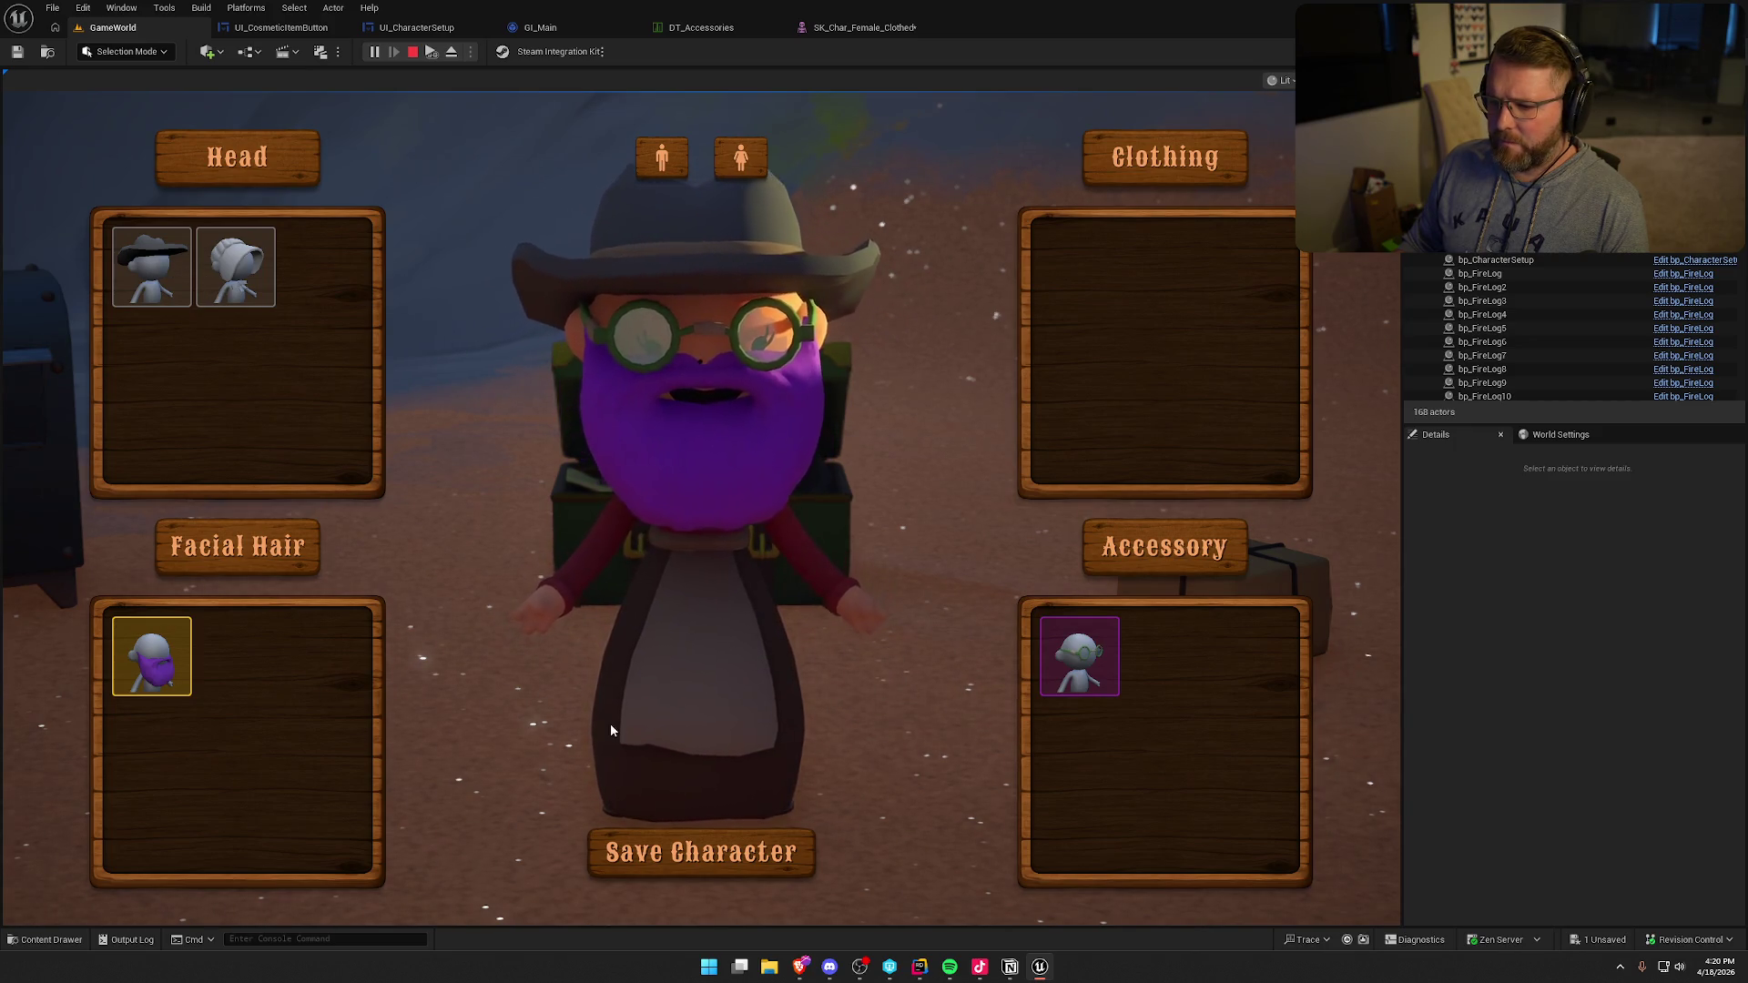
{"action": "left_click", "coordinate": [673, 157]}
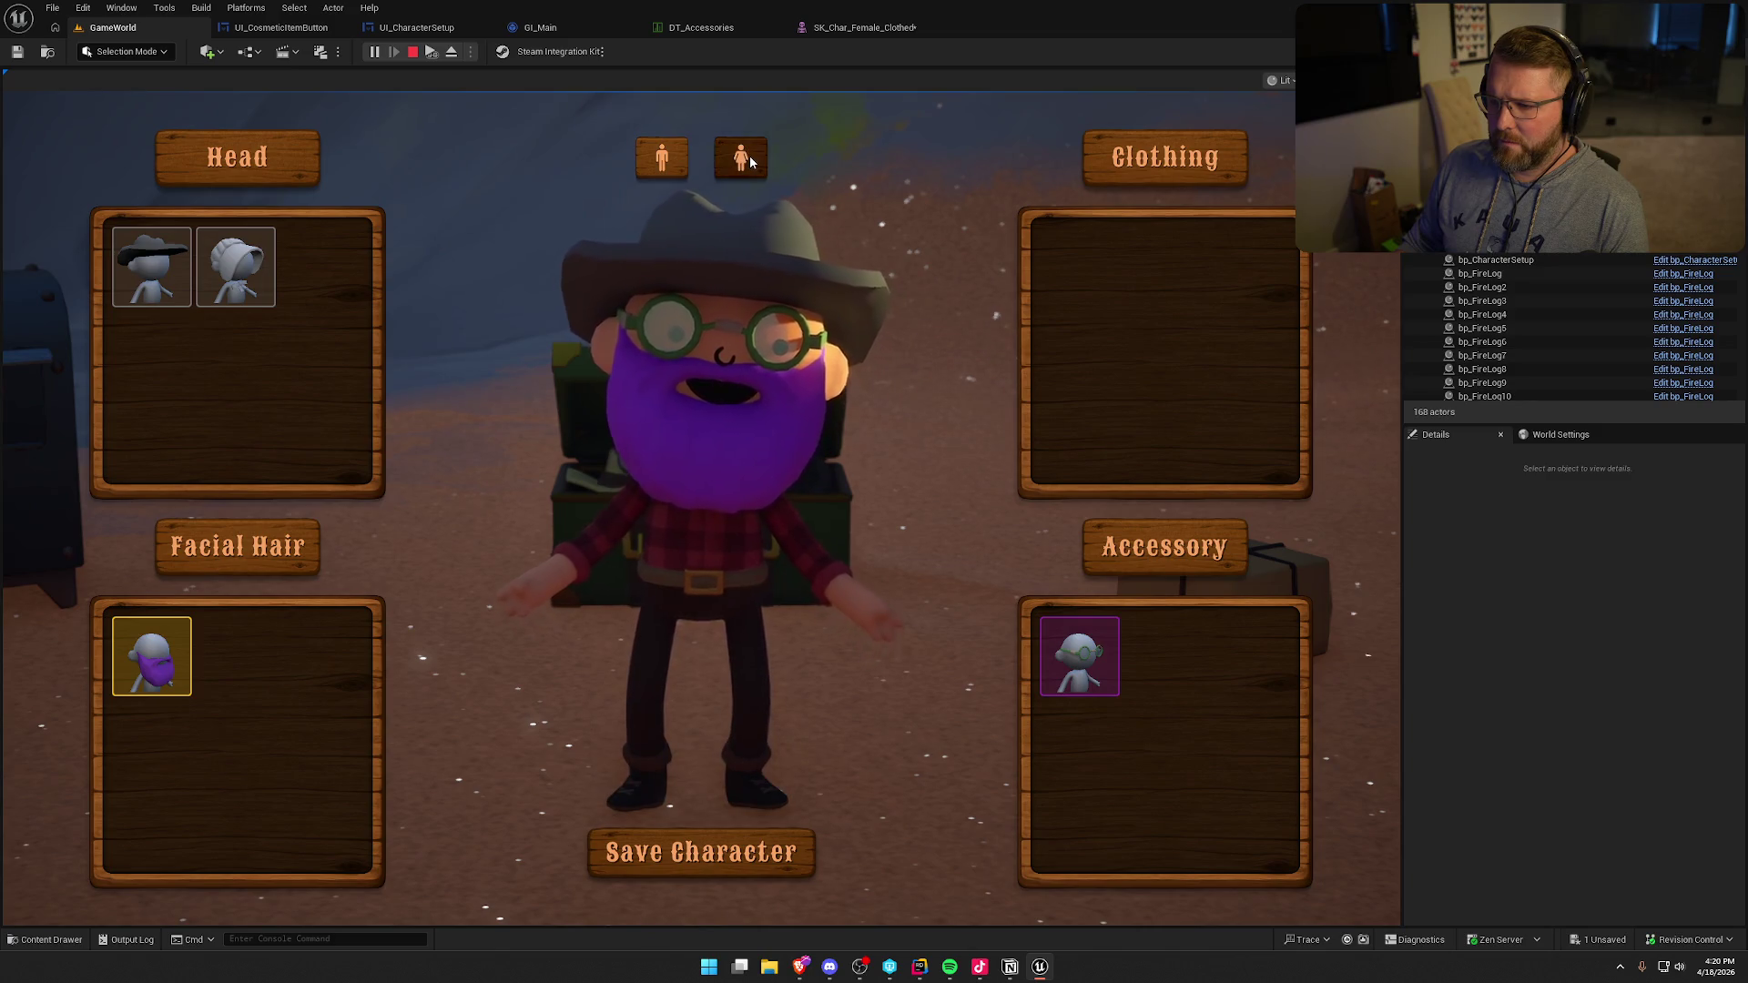
{"action": "left_click", "coordinate": [750, 155]}
{"action": "left_click", "coordinate": [668, 160]}
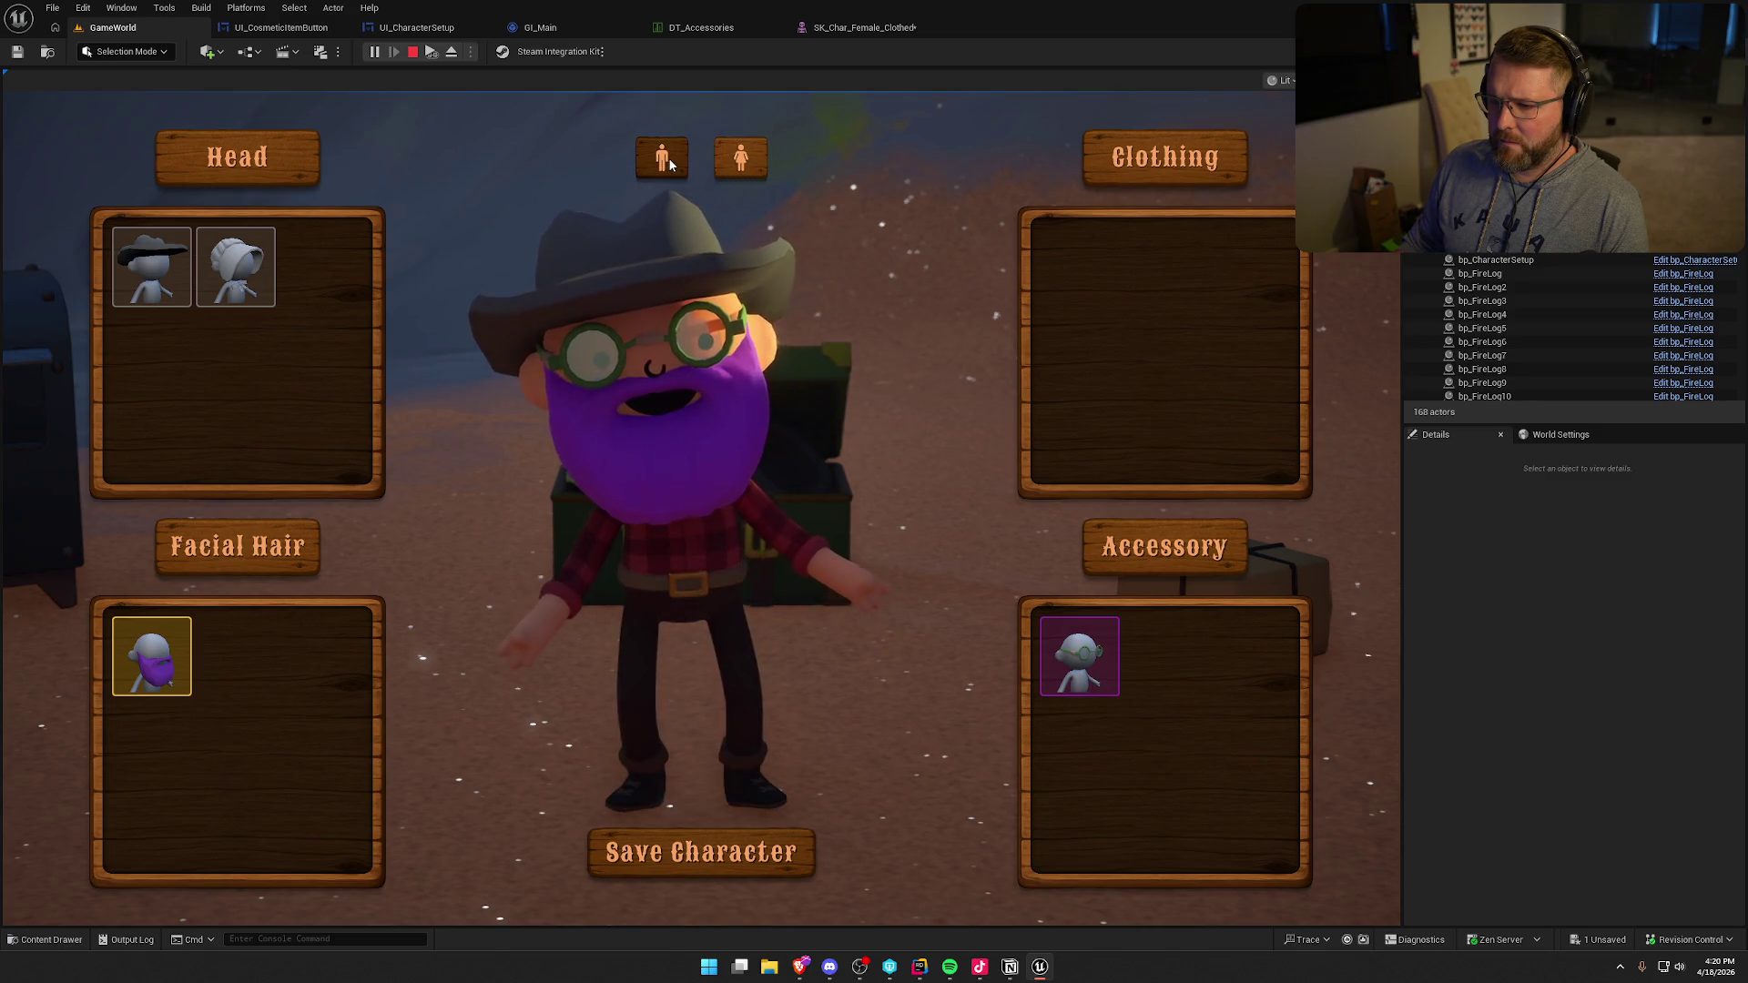
{"action": "left_click", "coordinate": [750, 153]}
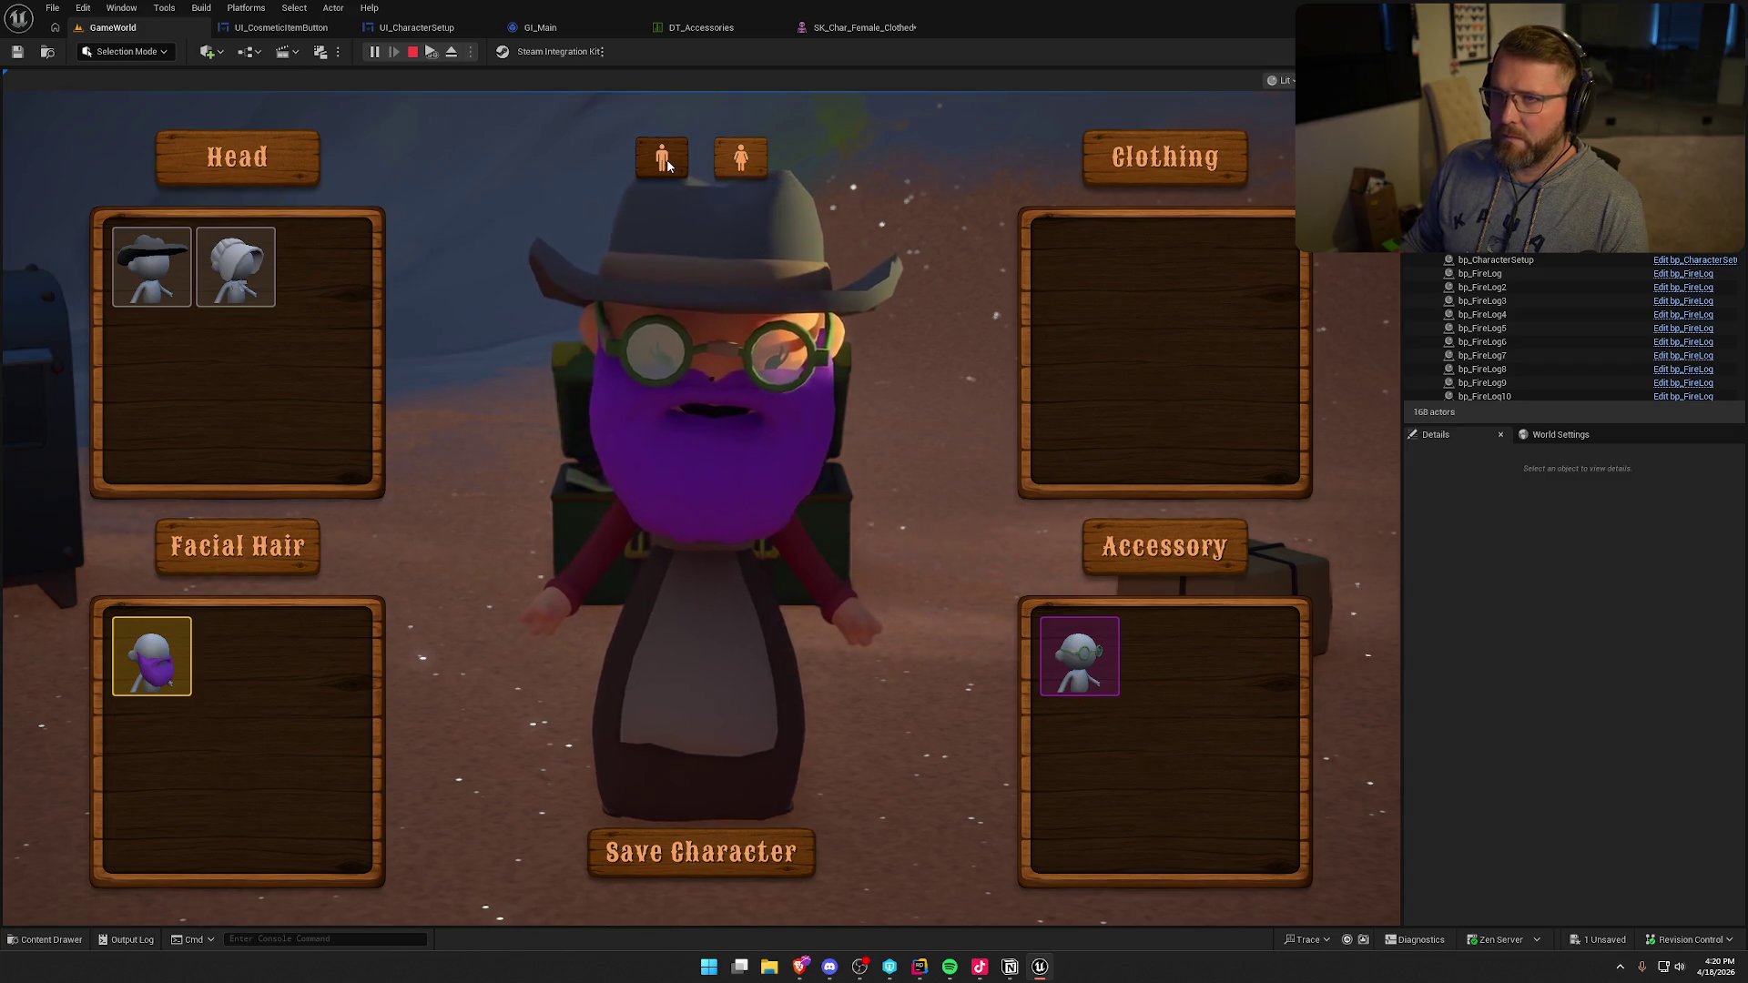
{"action": "left_click", "coordinate": [667, 162]}
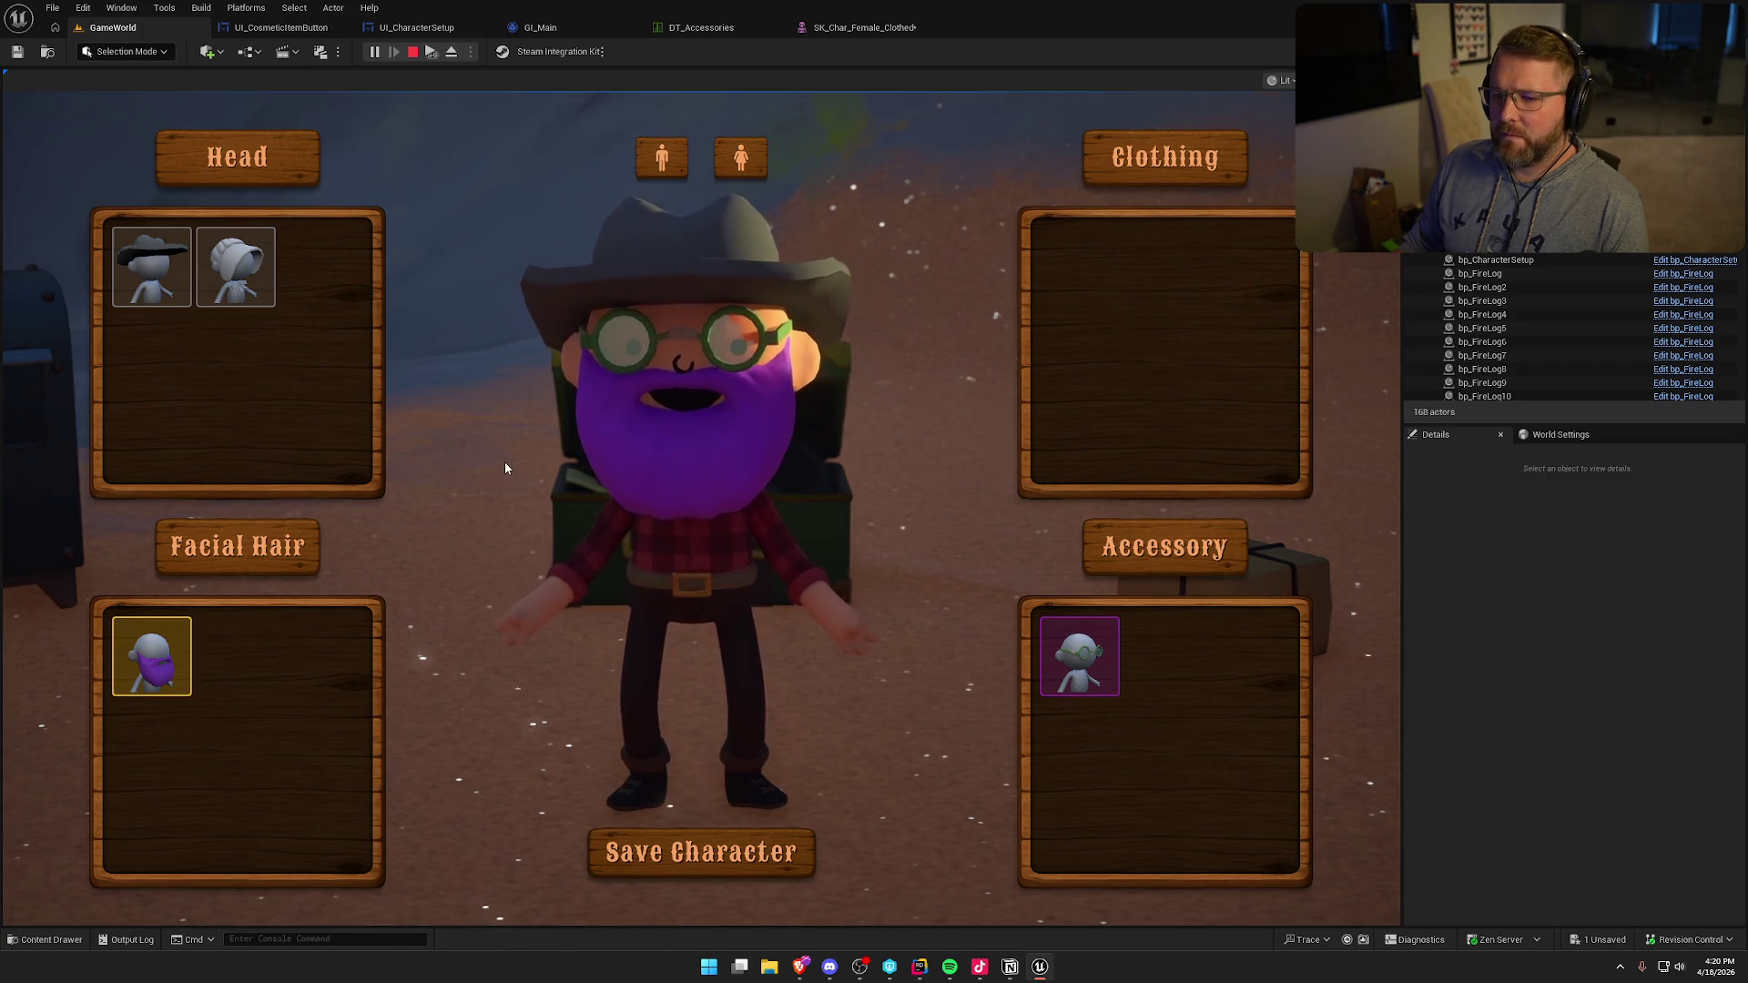
- Swap the cowboy hat for the white bonnet, save the character, run around, then stop playing
{"action": "left_click", "coordinate": [238, 278]}
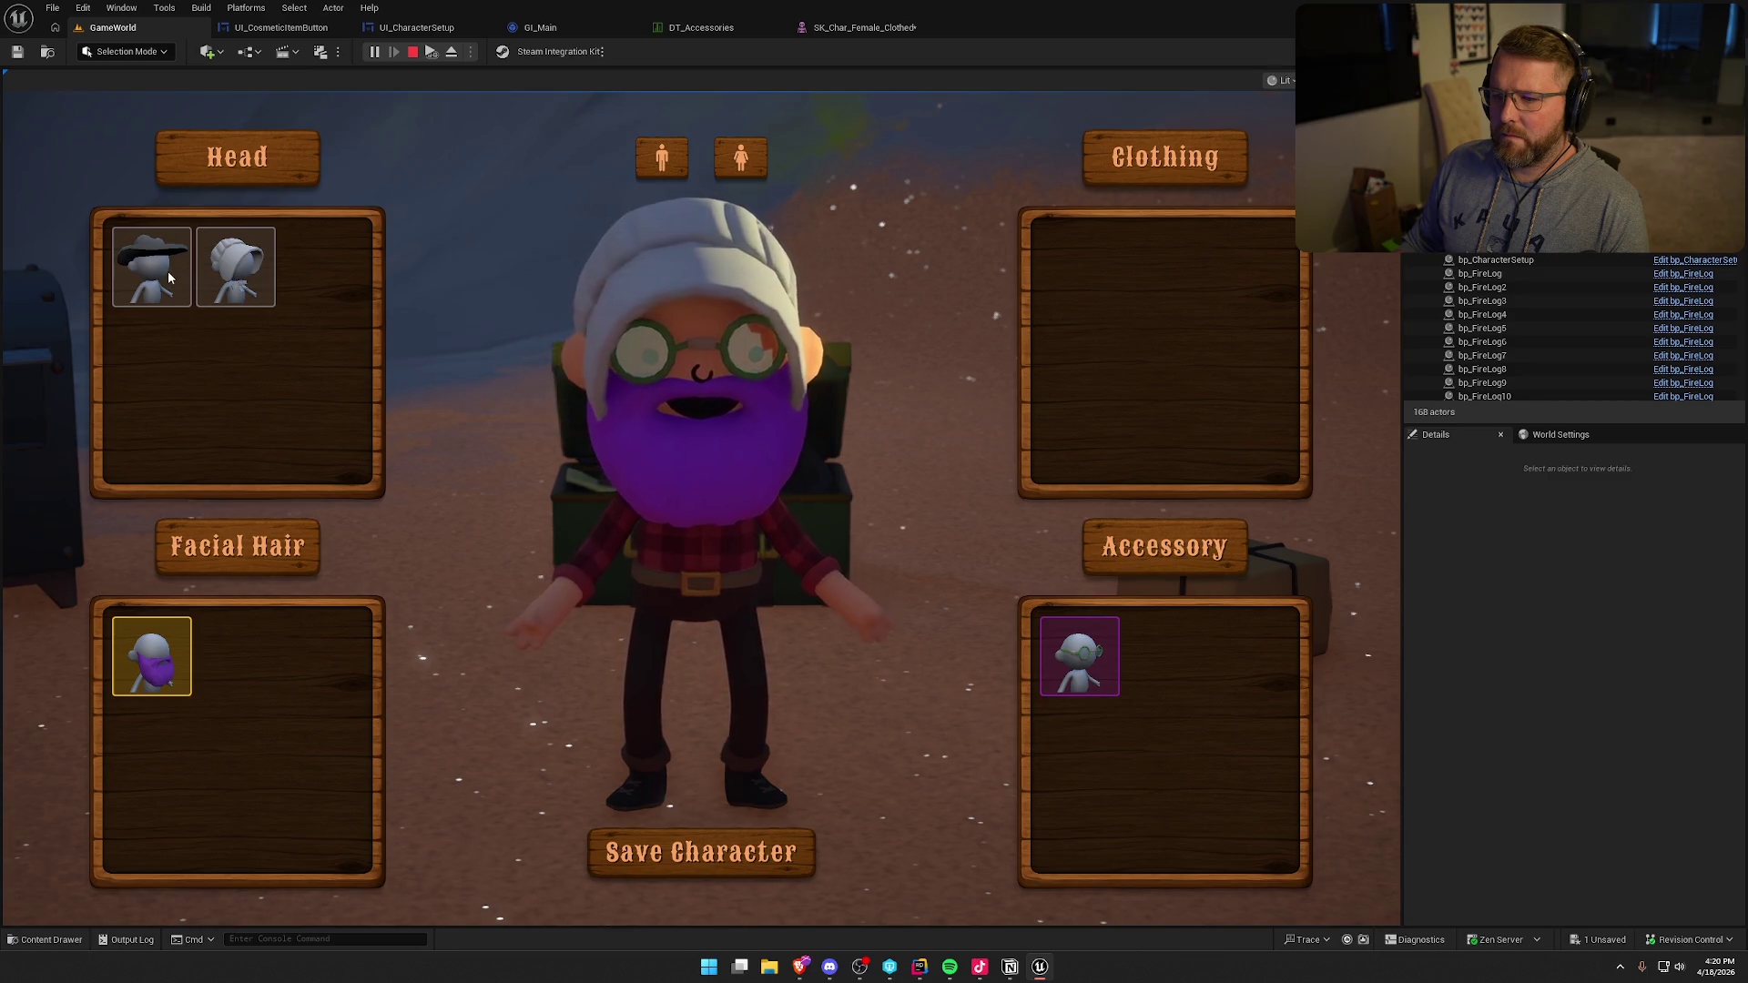
{"action": "left_click", "coordinate": [151, 267]}
{"action": "left_click", "coordinate": [236, 268]}
{"action": "left_click", "coordinate": [719, 853]}
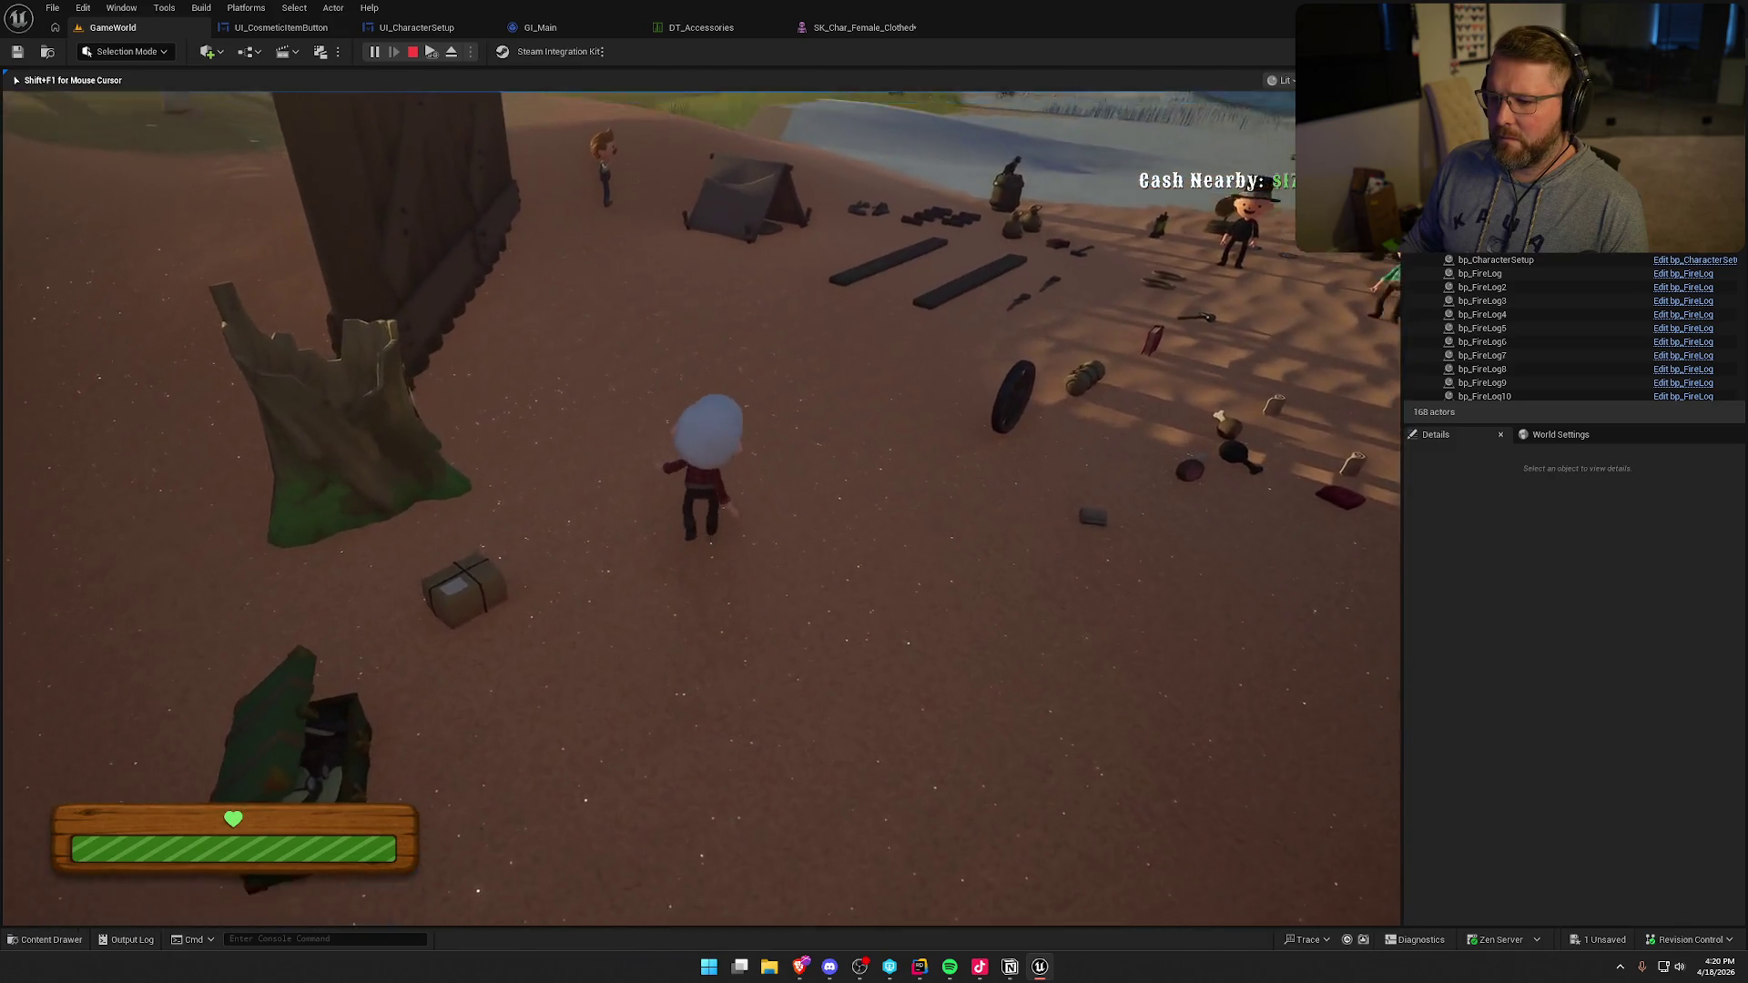
{"action": "key", "text": "shift"}
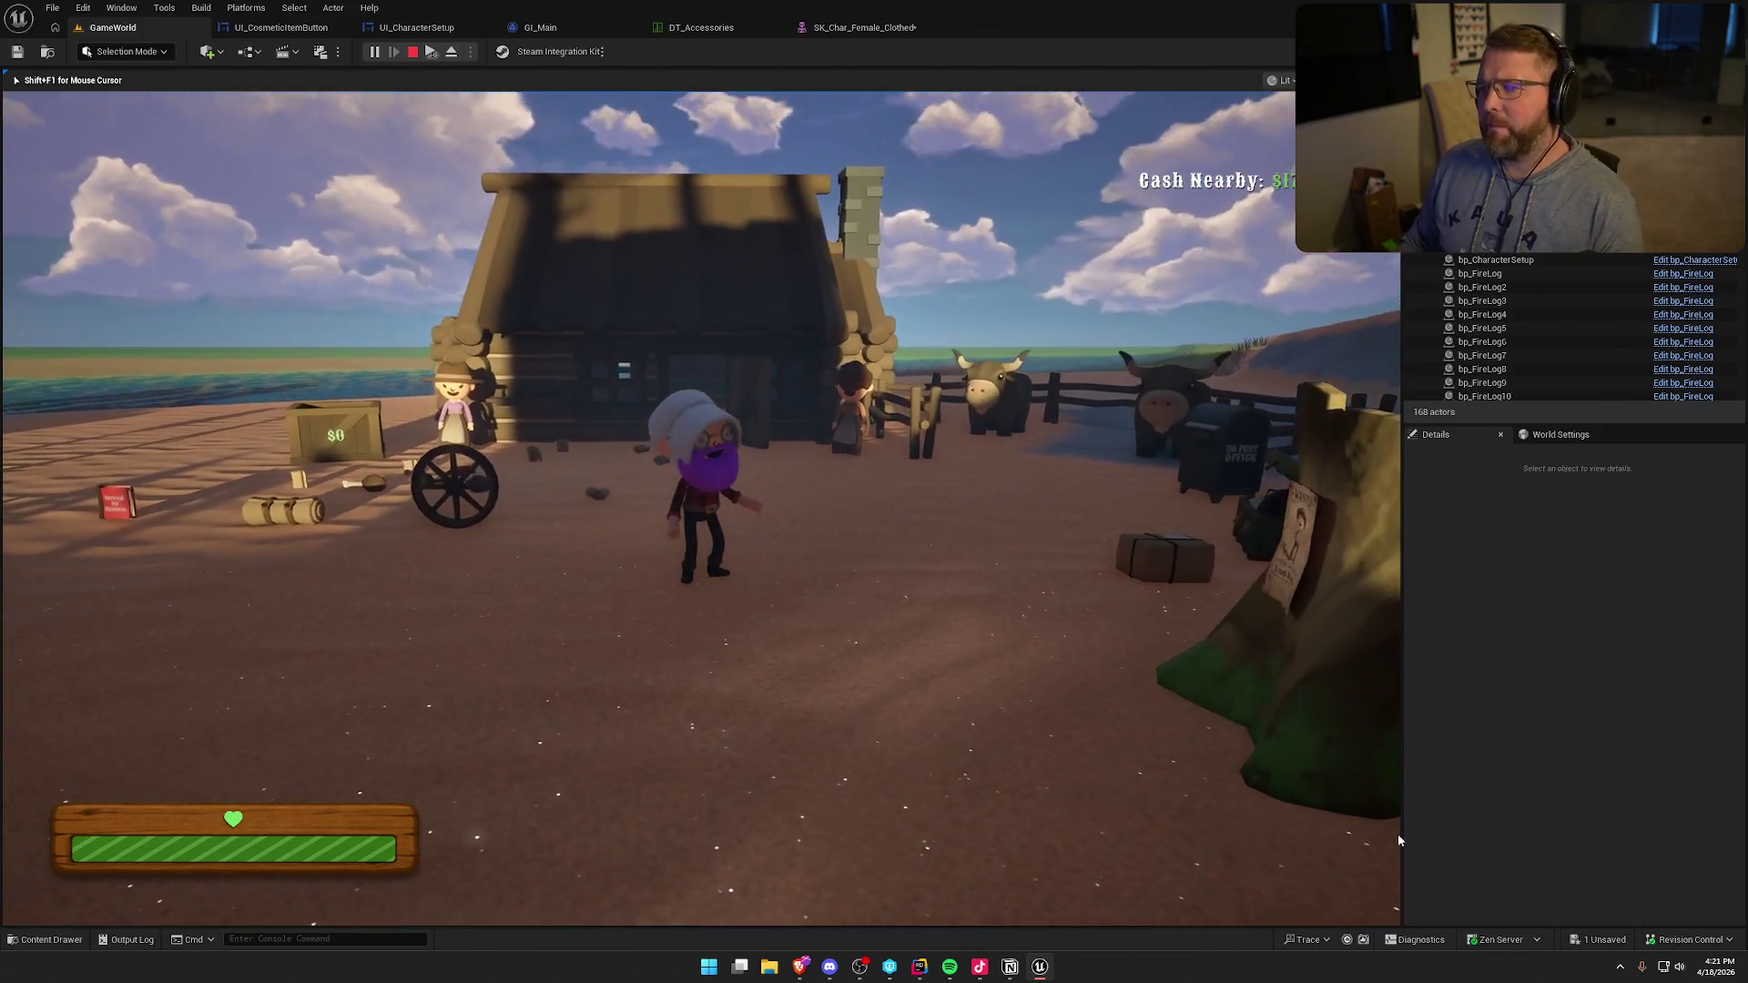
{"action": "key", "text": "Escape"}
- Review the SK_Char_Female_Clothed head bone at 1.01 scale in Edit Skeleton, then return to GameWorld
{"action": "left_click", "coordinate": [861, 28]}
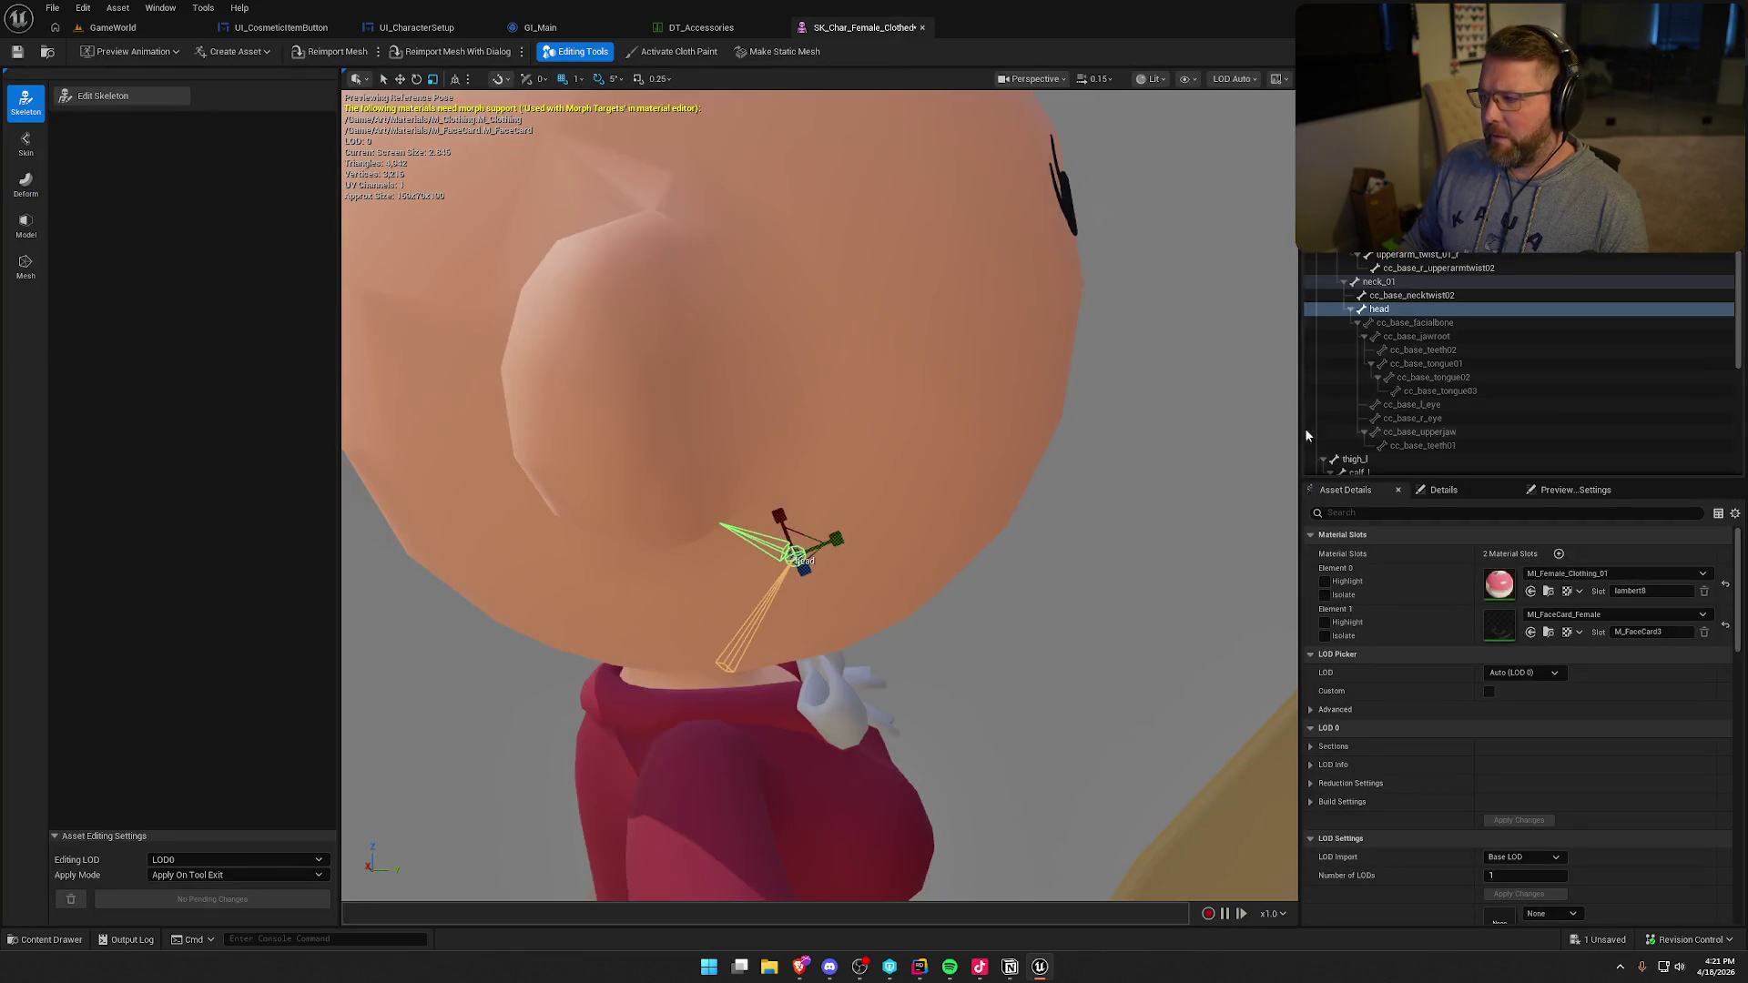
{"action": "left_click", "coordinate": [127, 97]}
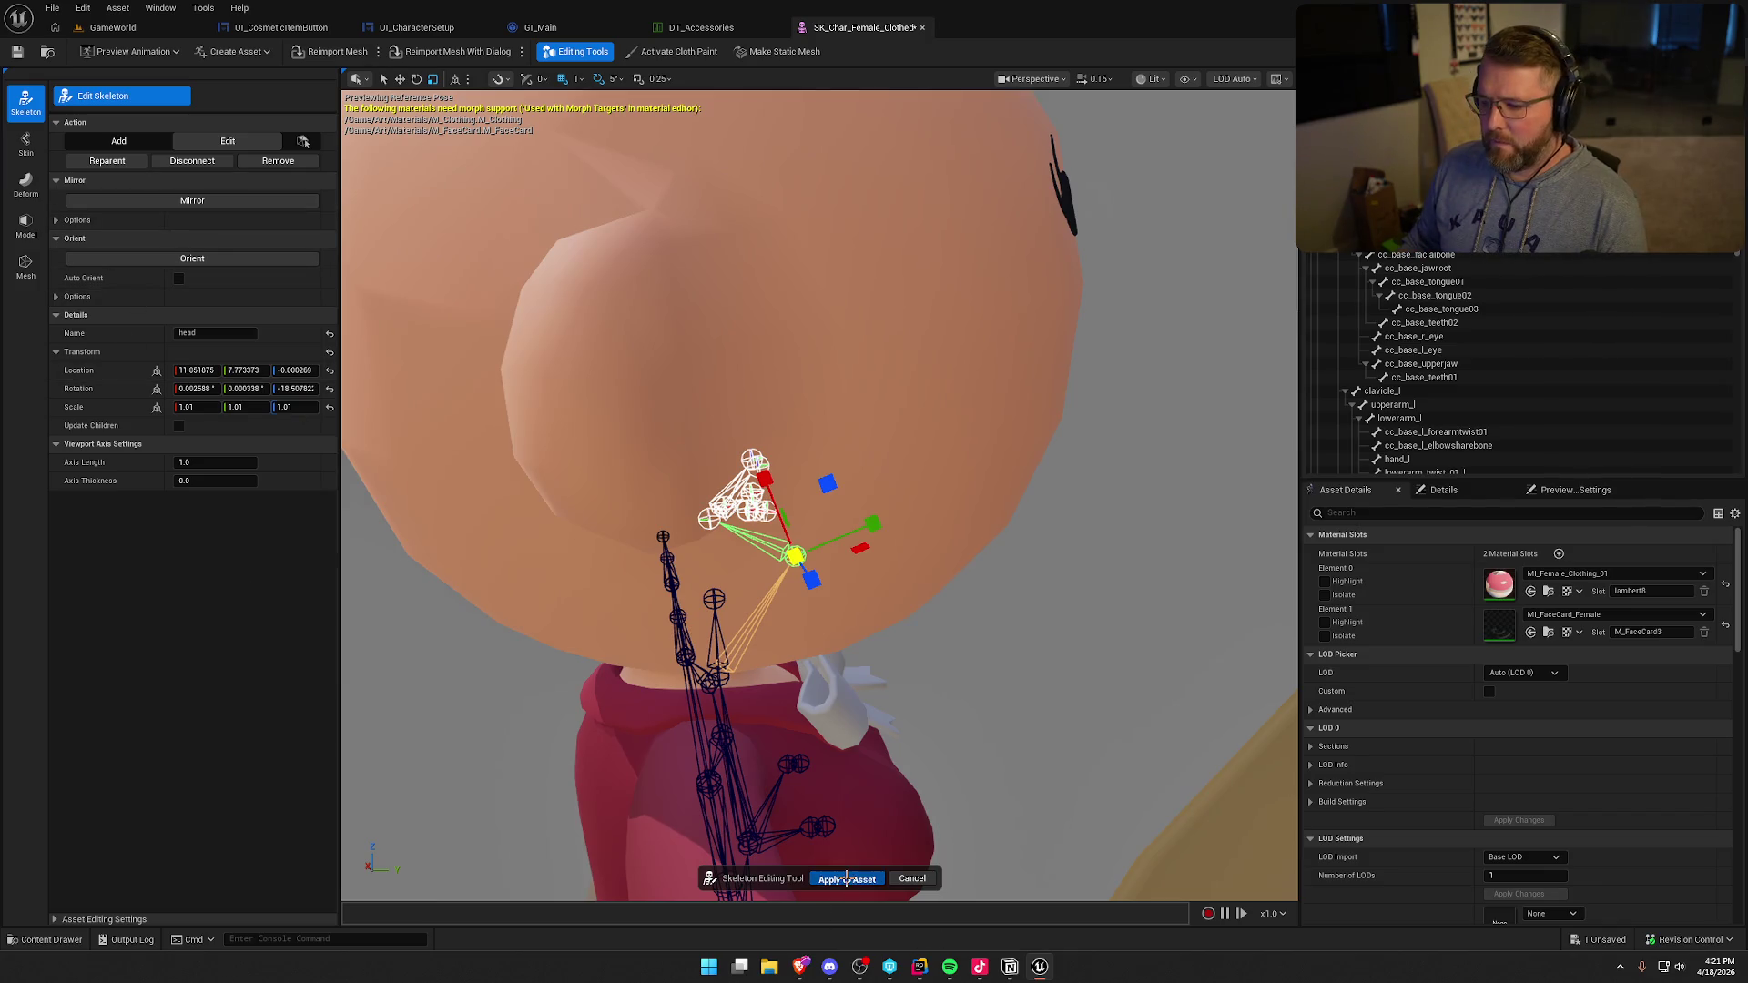
{"action": "left_click", "coordinate": [846, 878]}
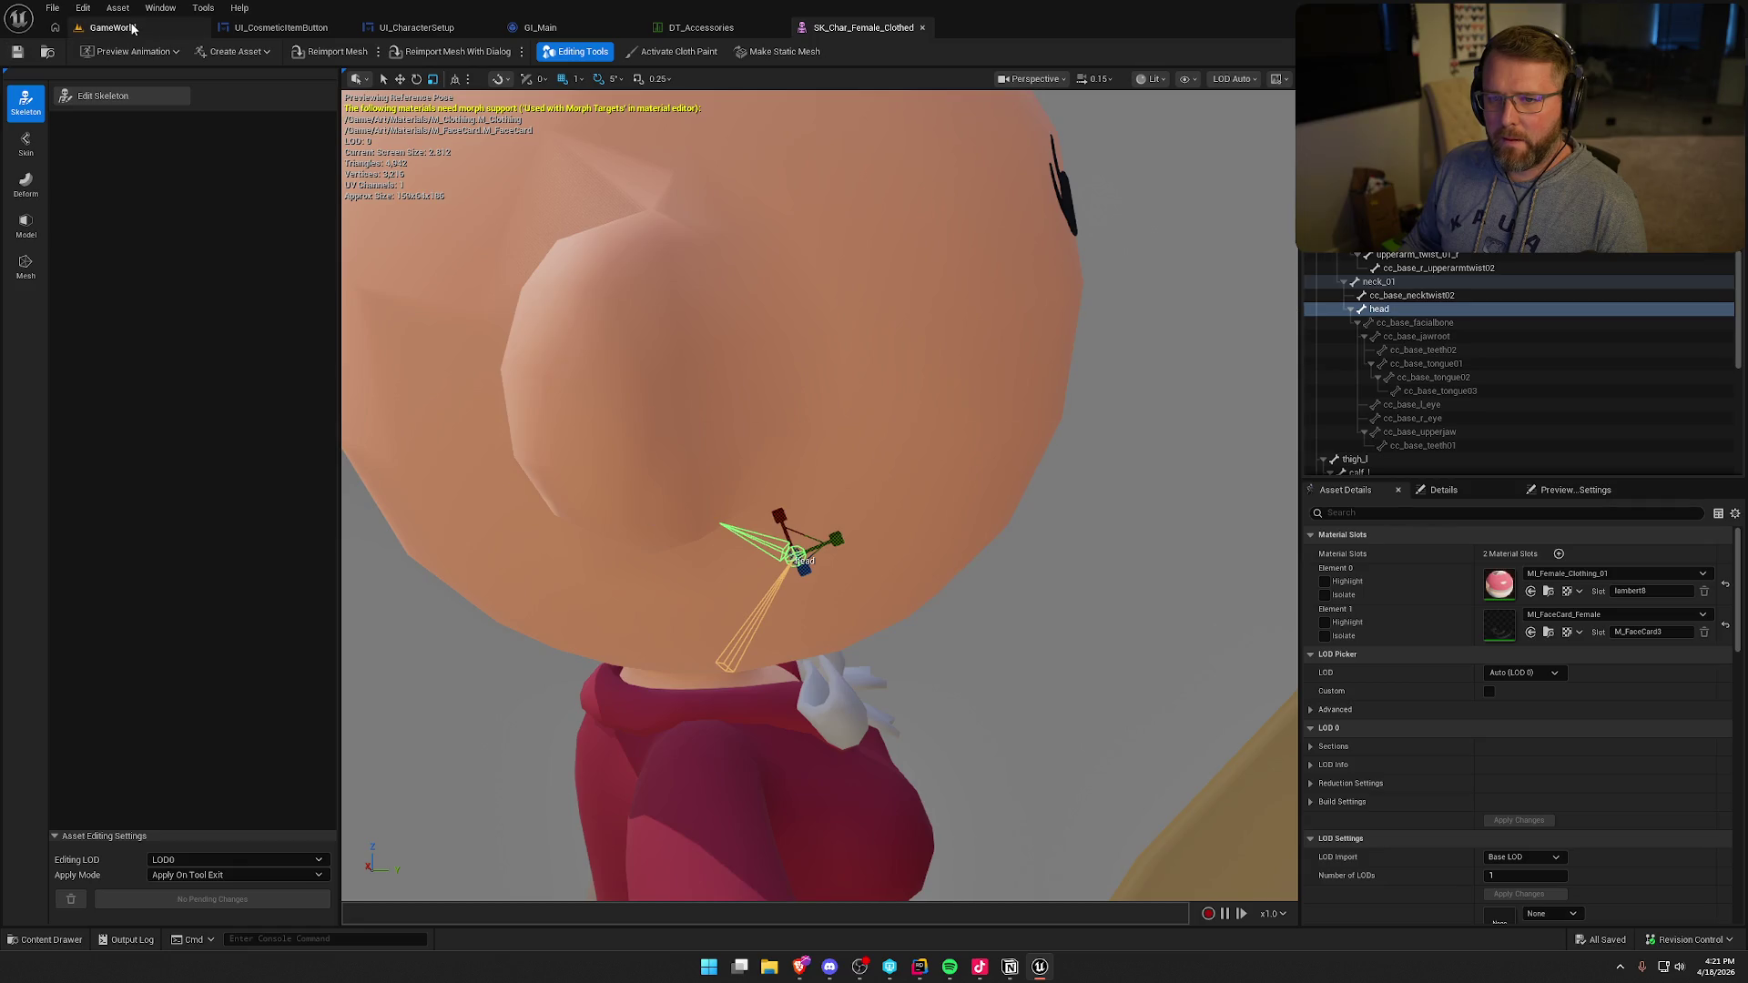
{"action": "left_click", "coordinate": [131, 26]}
- Playtest buying clothing at the stall, saving the character setup, and equipping the clothing
{"action": "key", "text": "alt+p"}
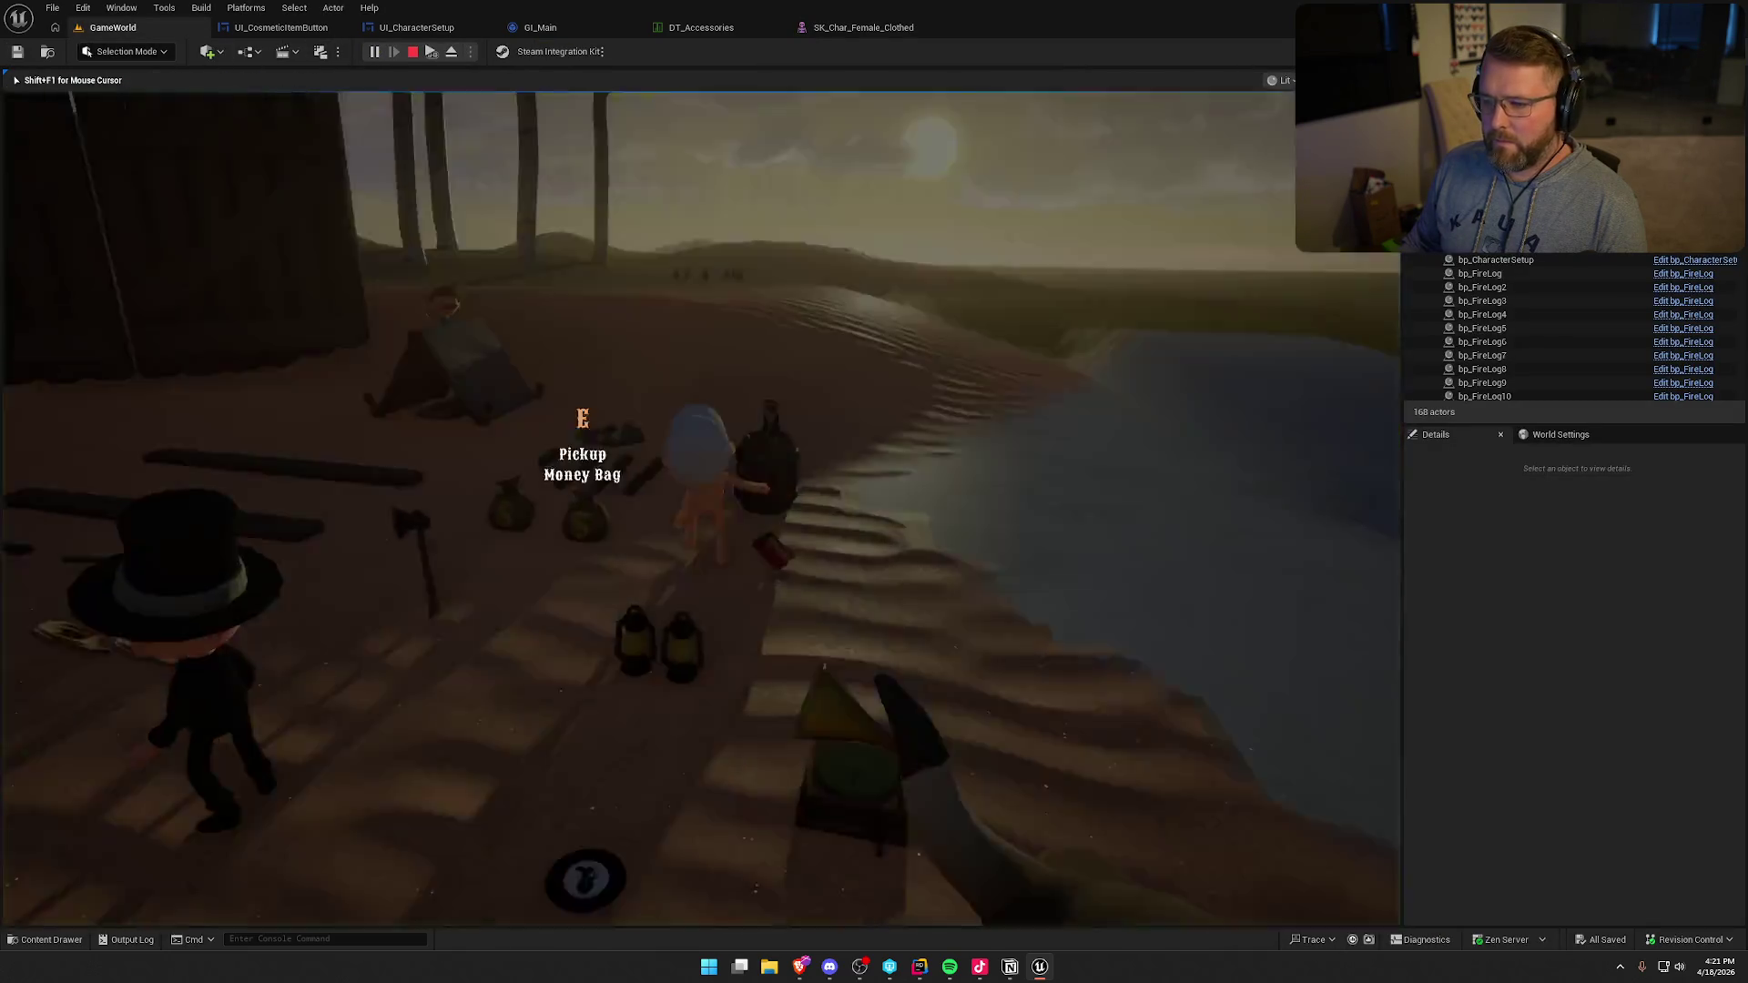
{"action": "key", "text": "shift+w"}
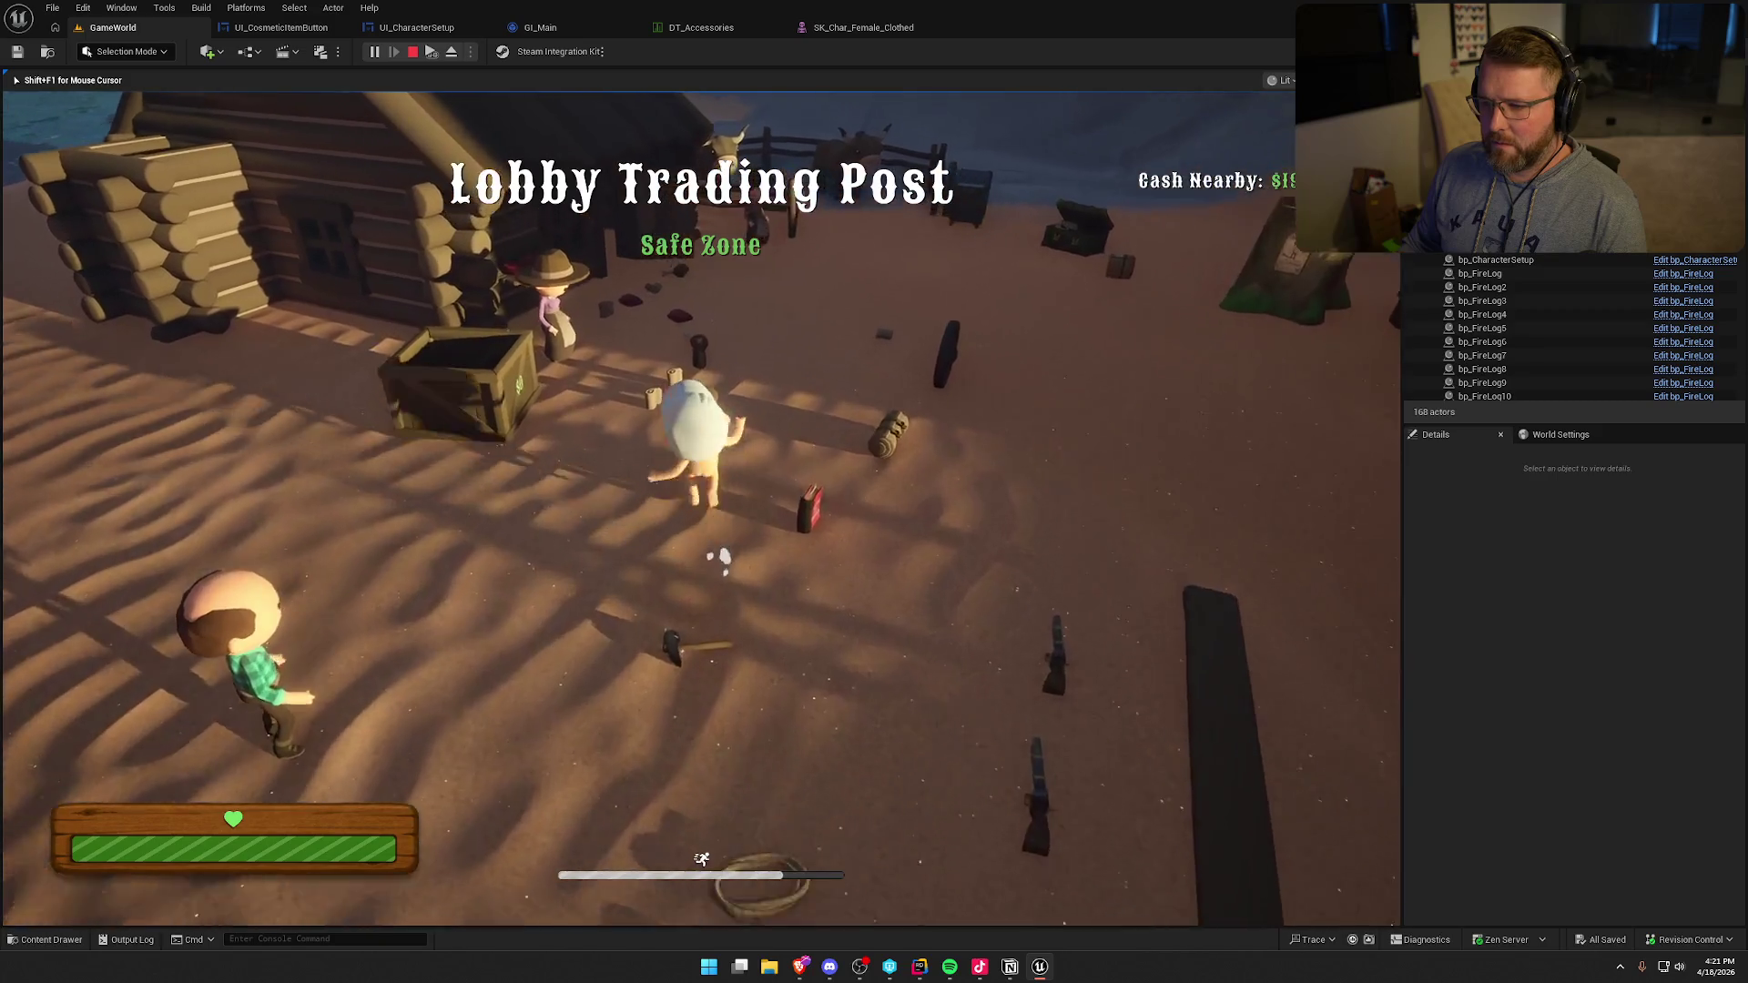
{"action": "key", "text": "e"}
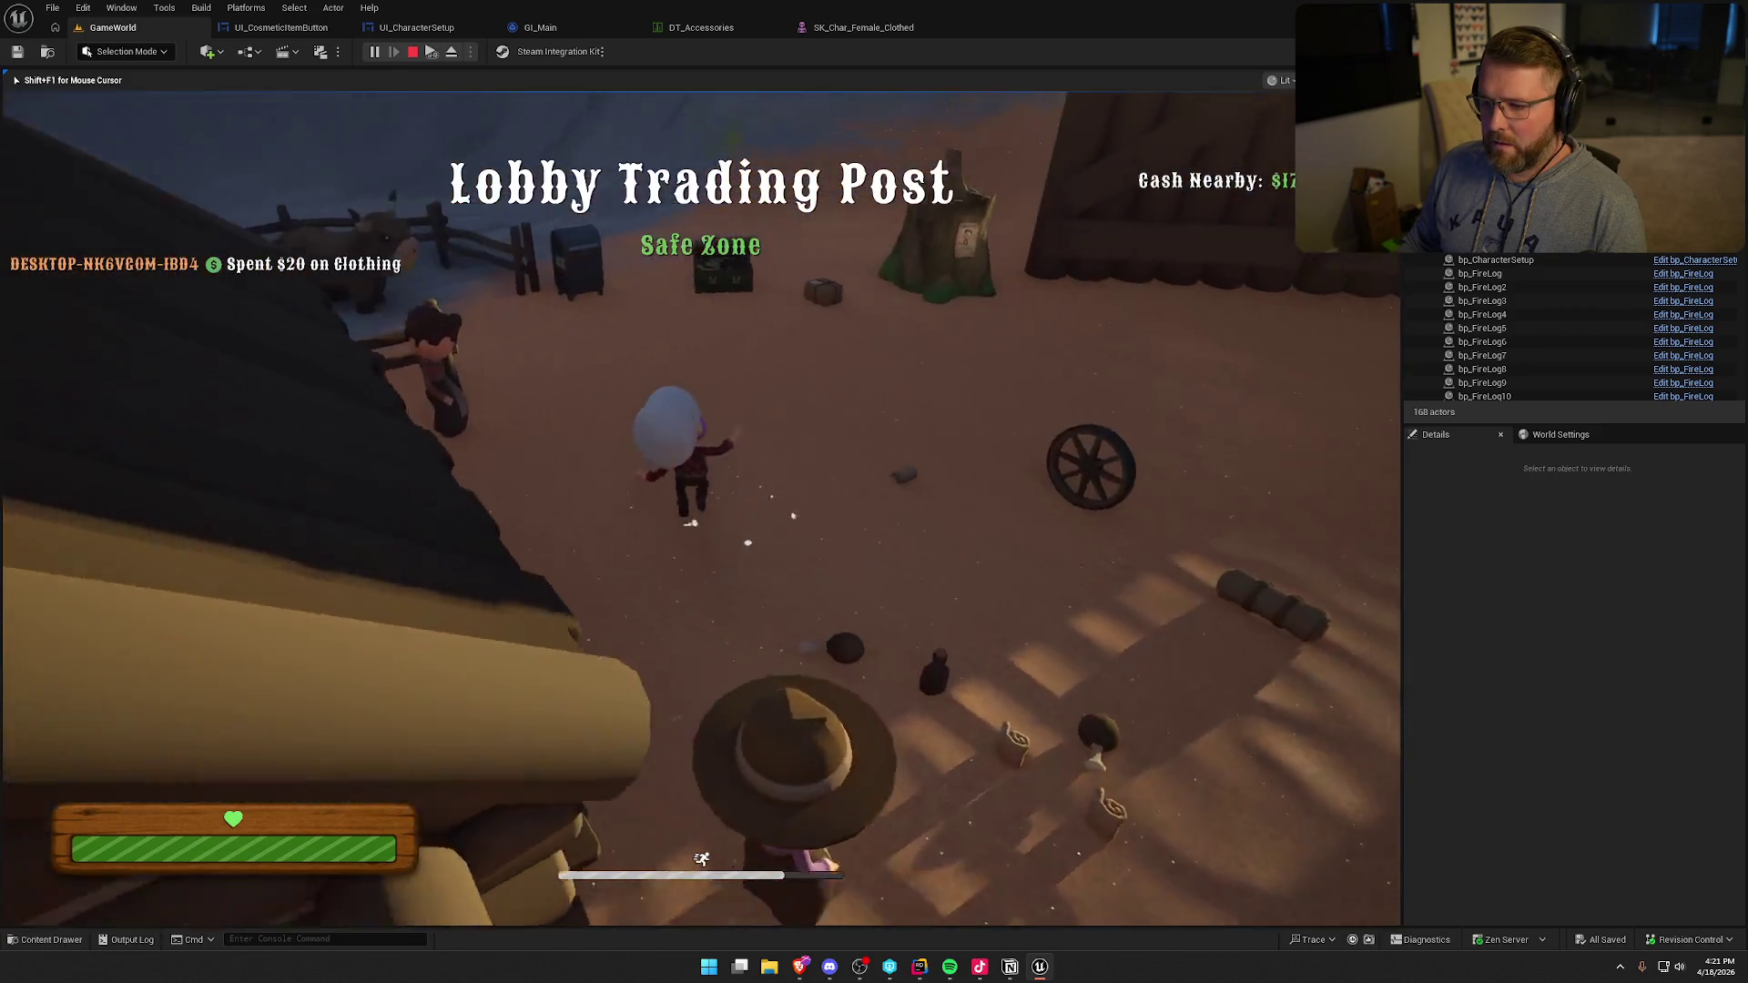
{"action": "key", "text": "e"}
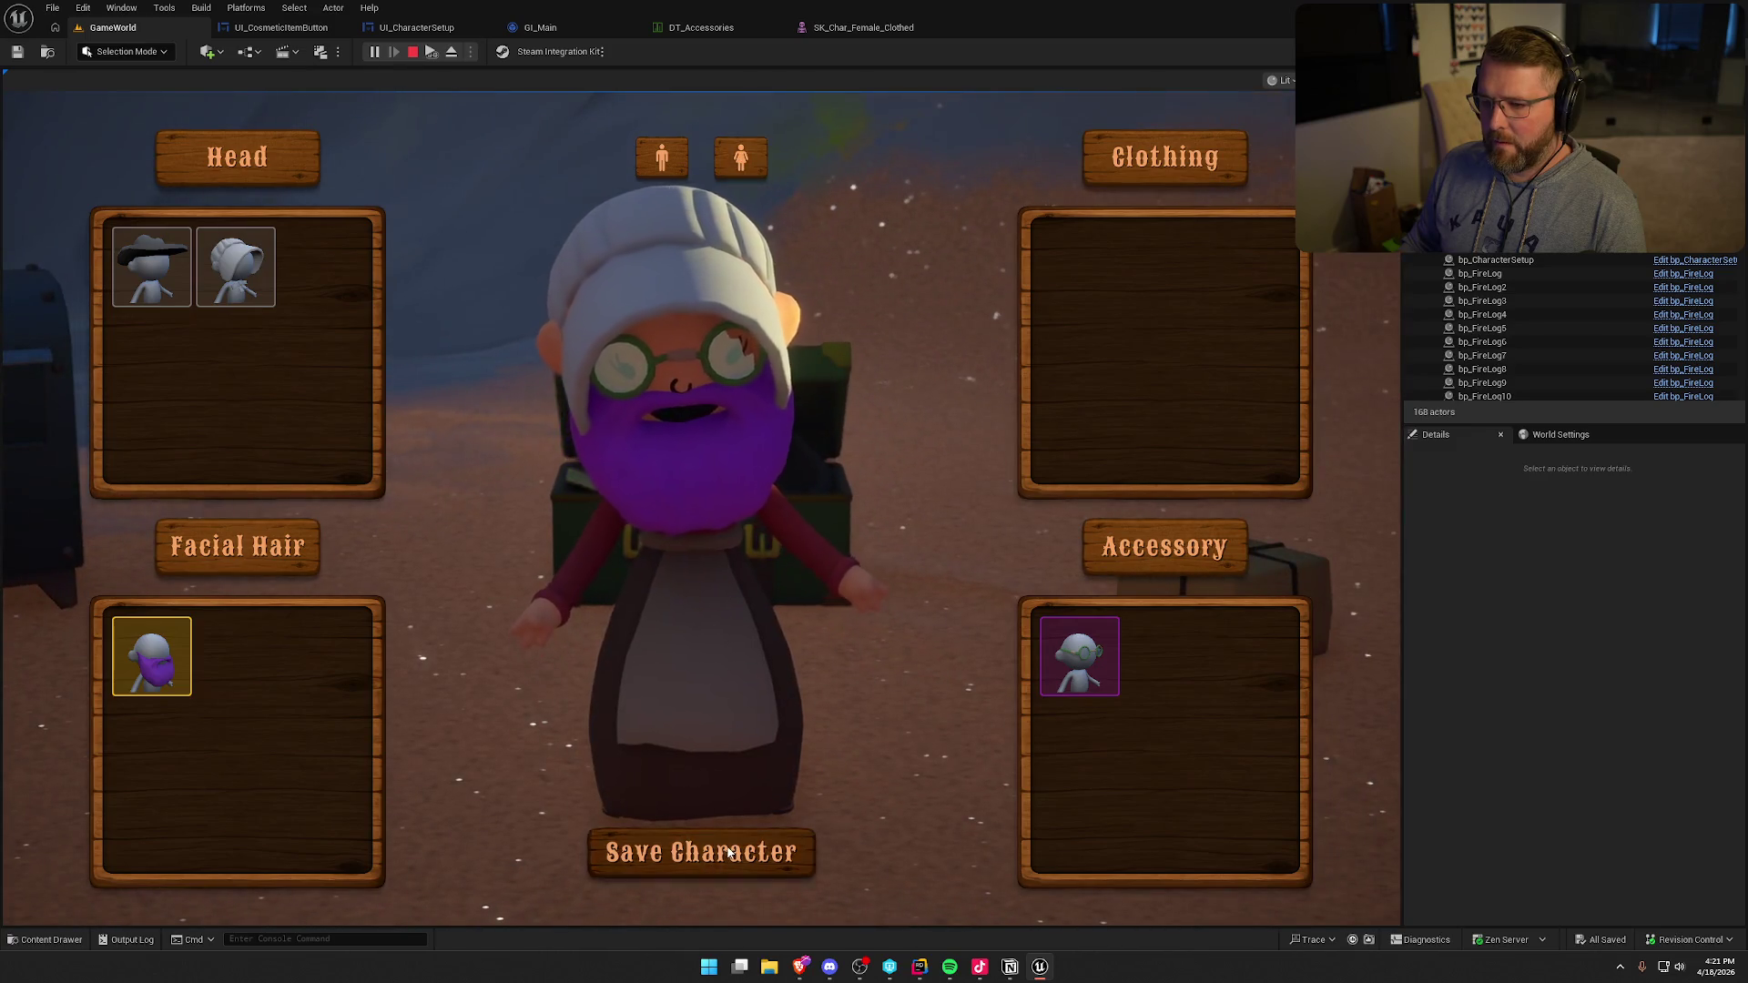
{"action": "left_click", "coordinate": [729, 851]}
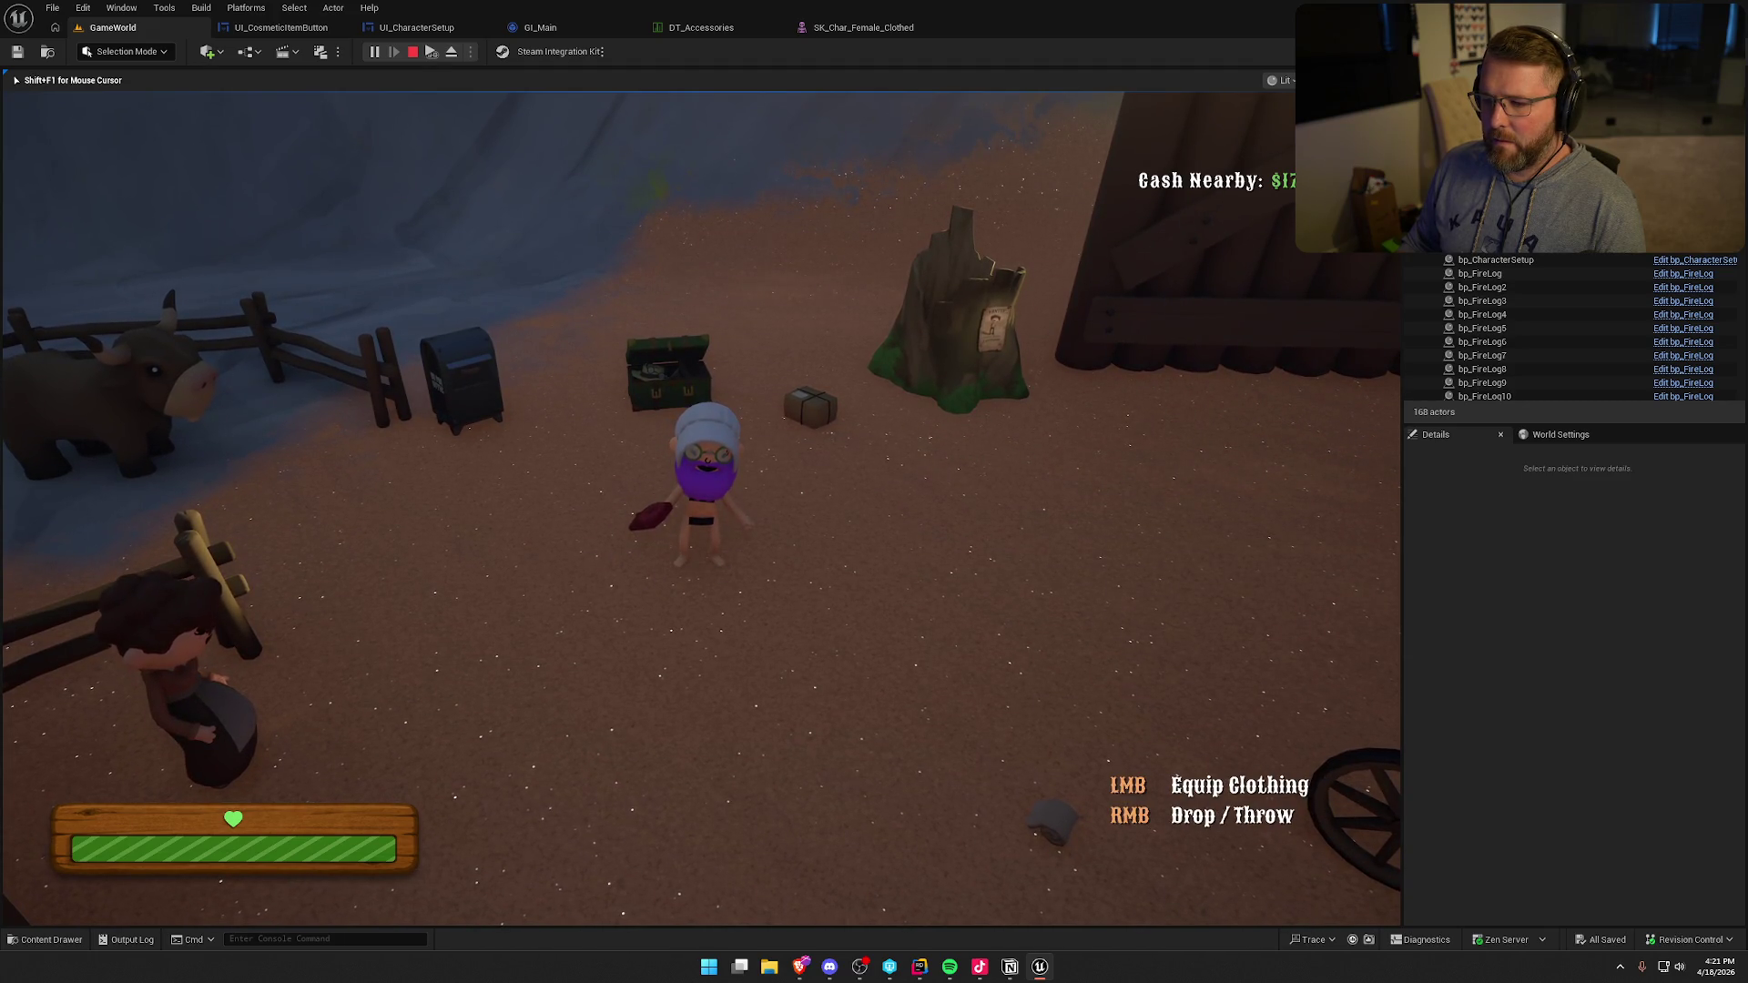
{"action": "left_click", "coordinate": [701, 508]}
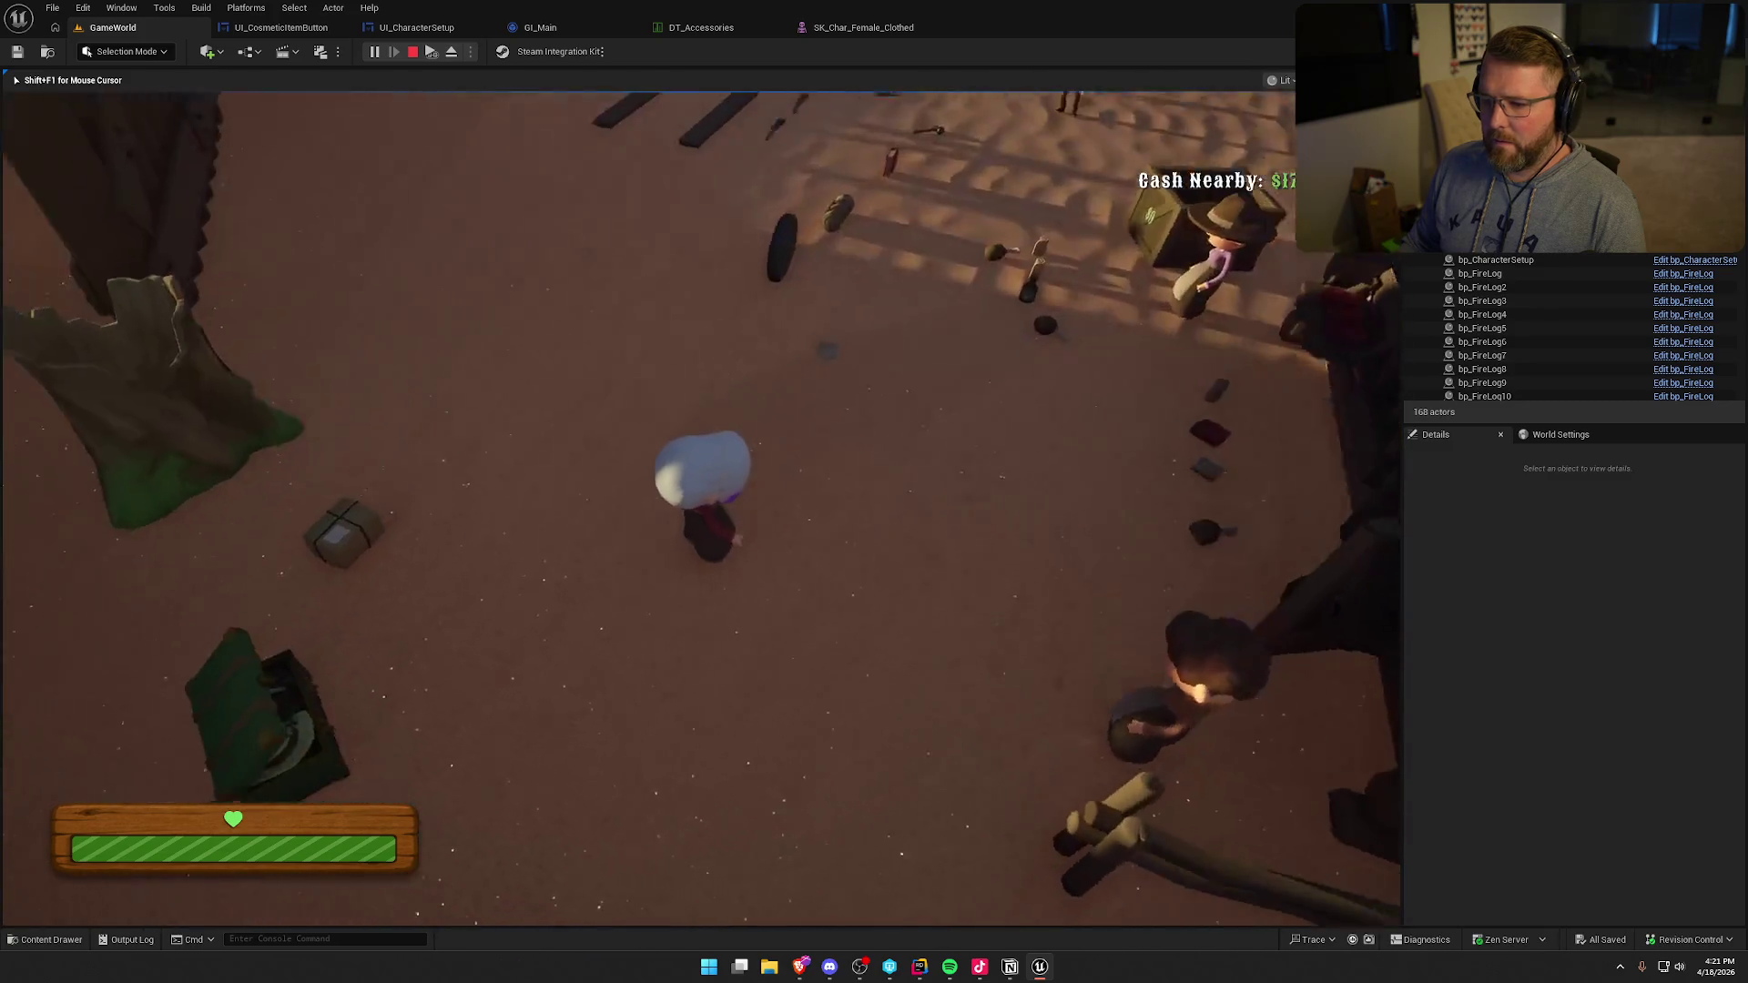
- Reopen and close the customization screen, stop playing, and switch to UI_CharacterSetup
{"action": "key", "text": "shift+w"}
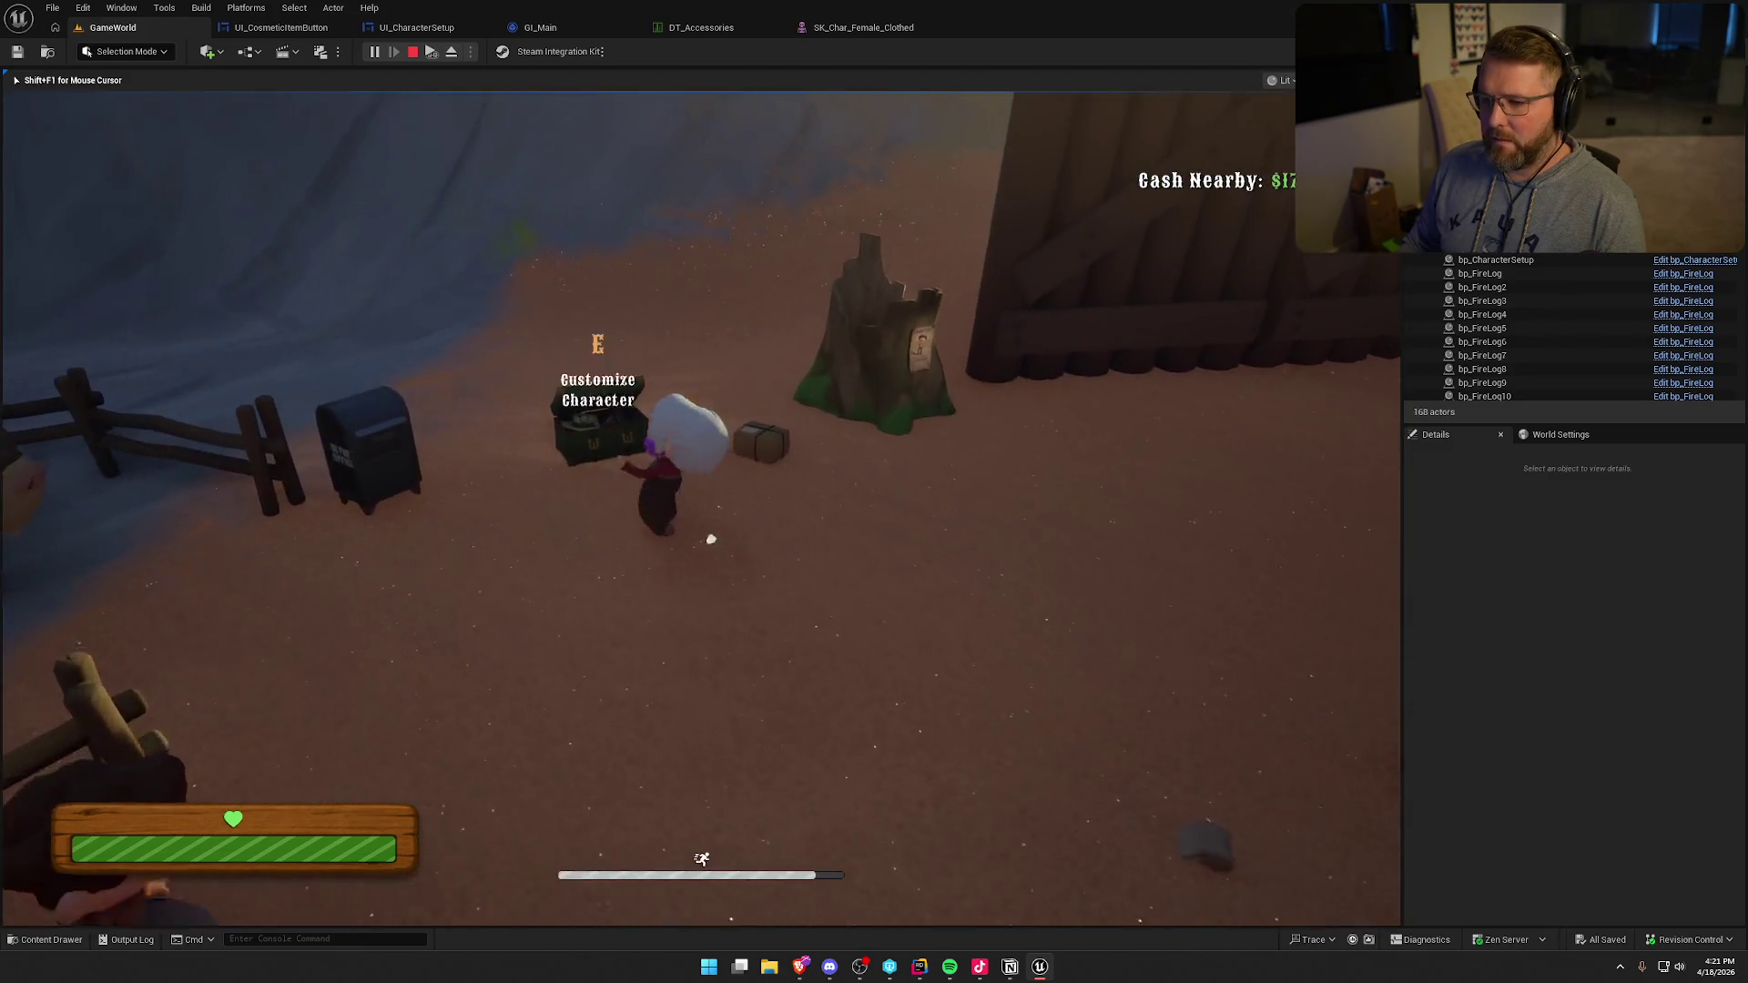
{"action": "key", "text": "e"}
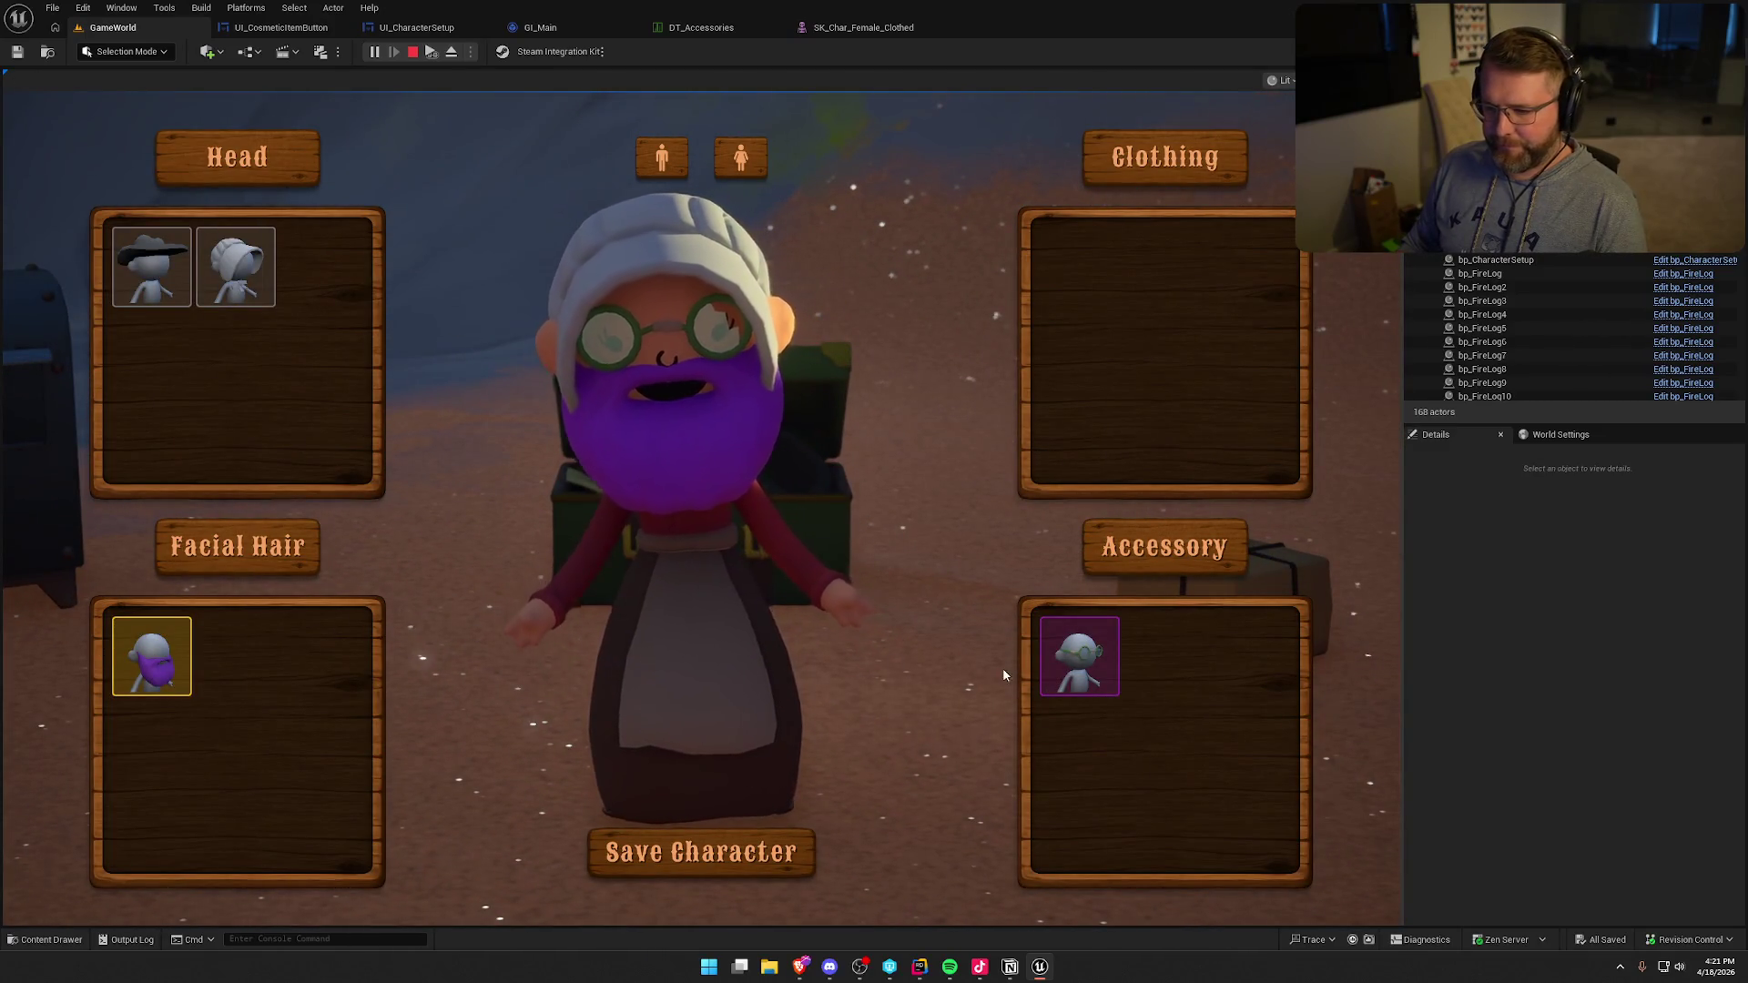
{"action": "key", "text": "Escape"}
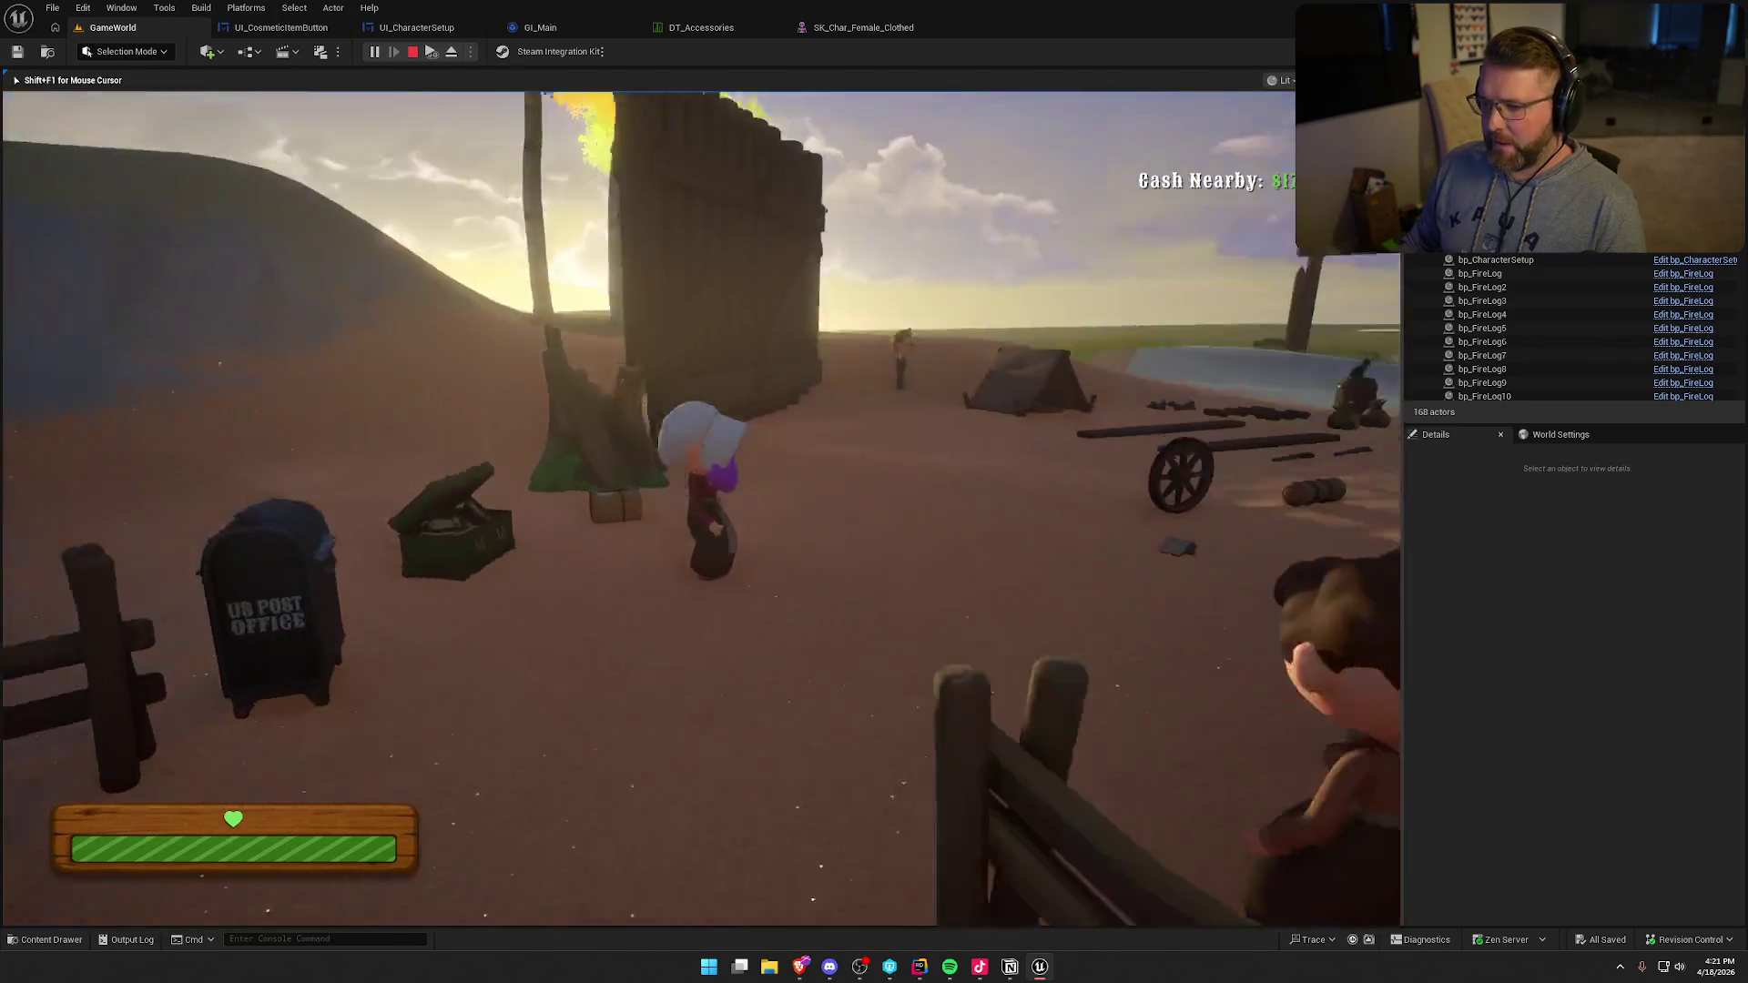
{"action": "key", "text": "Escape"}
{"action": "left_click", "coordinate": [415, 27]}
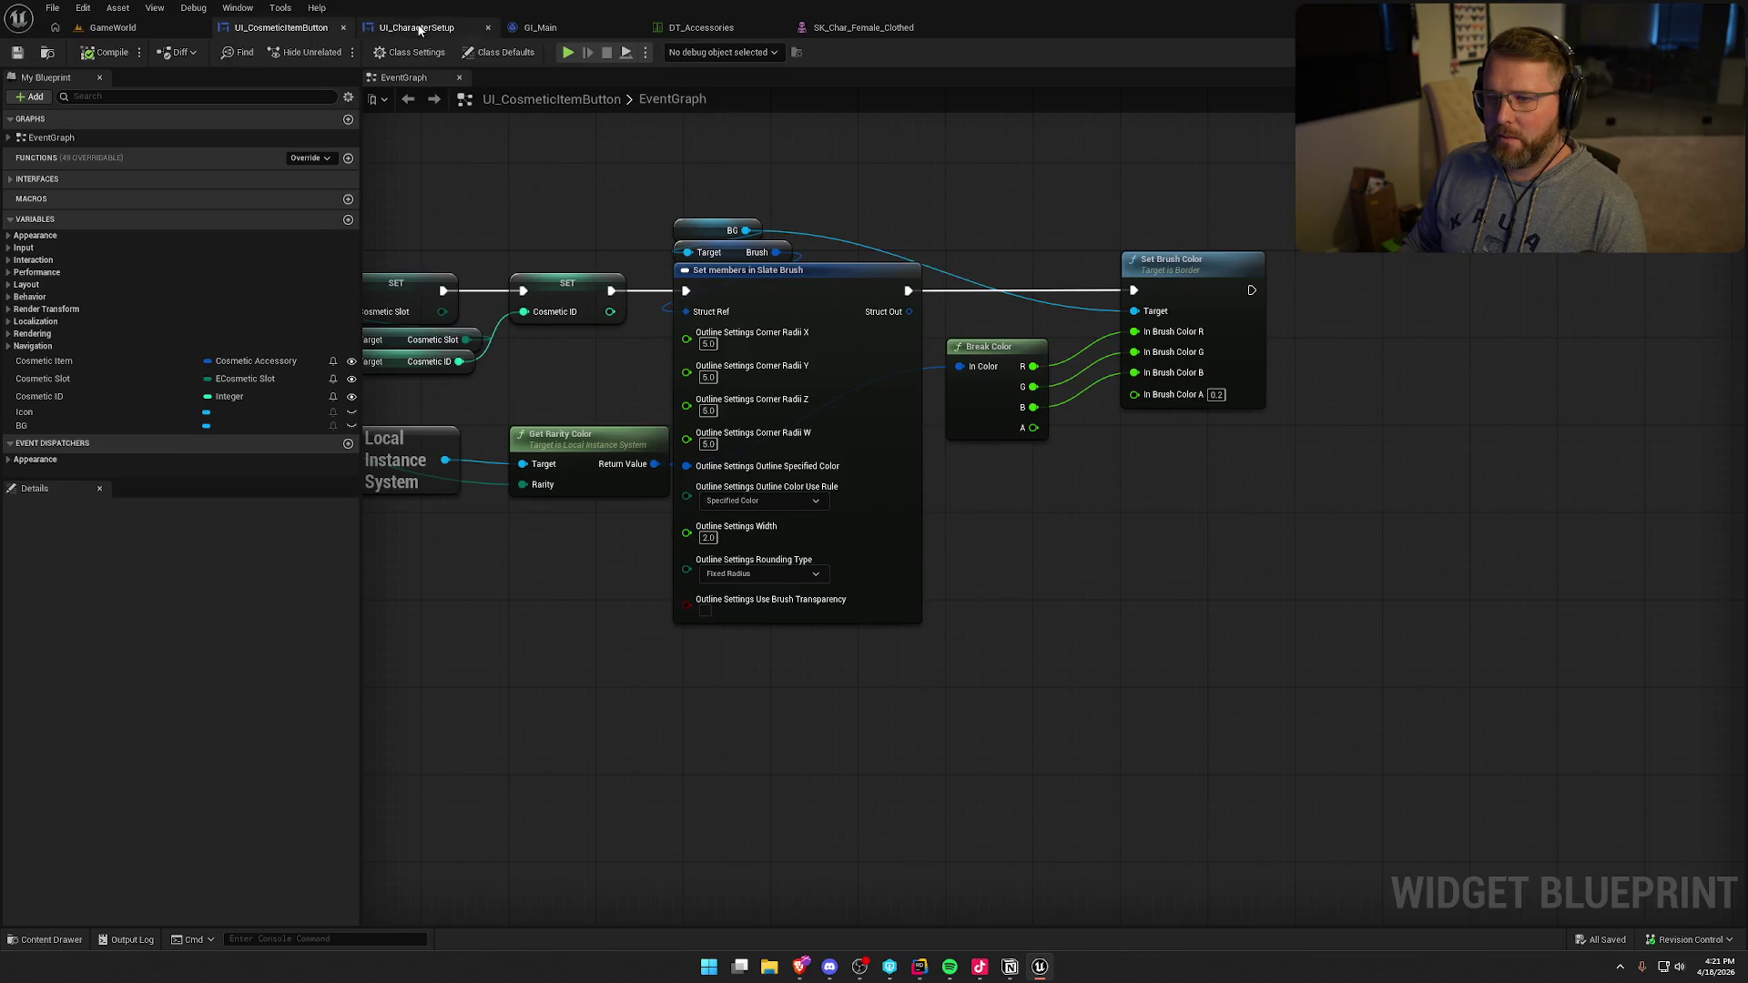
- Switch to the Designer, zoom and pan the canvas, and turn off dashed widget outlines
{"action": "left_click", "coordinate": [1684, 51]}
{"action": "scroll", "coordinate": [719, 577], "scroll_direction": "up", "scroll_amount": 3}
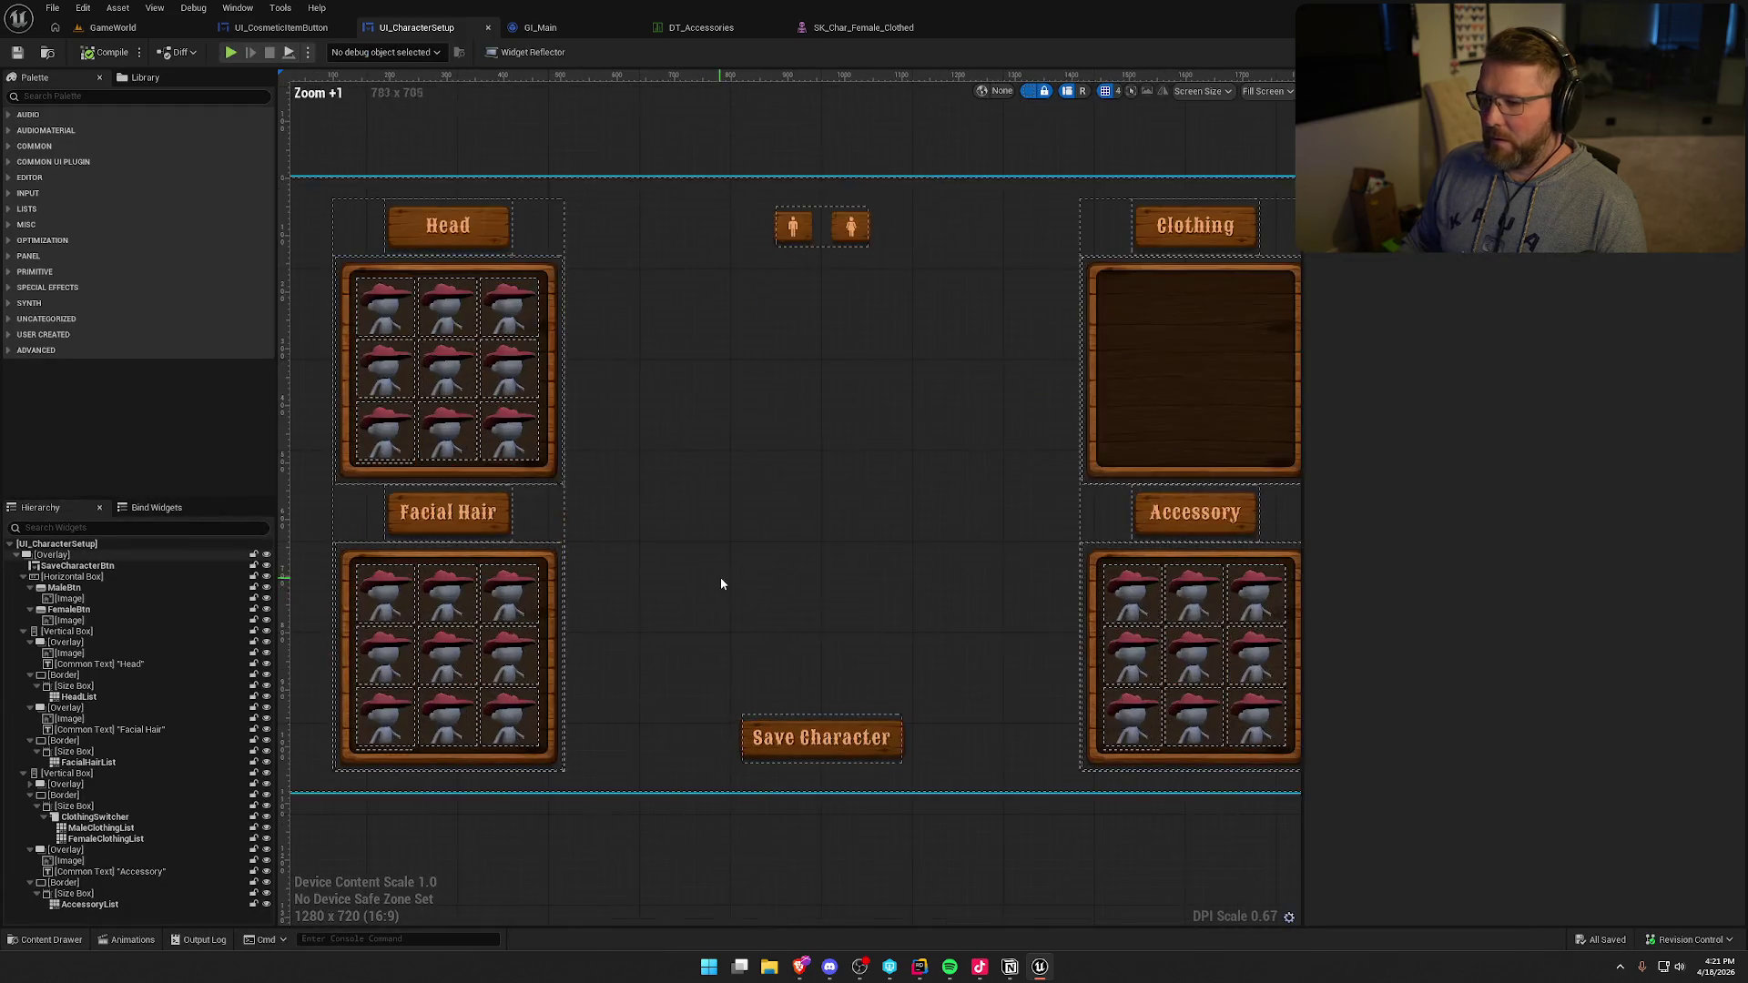
{"action": "left_click_drag", "start_coordinate": [733, 593], "coordinate": [698, 592]}
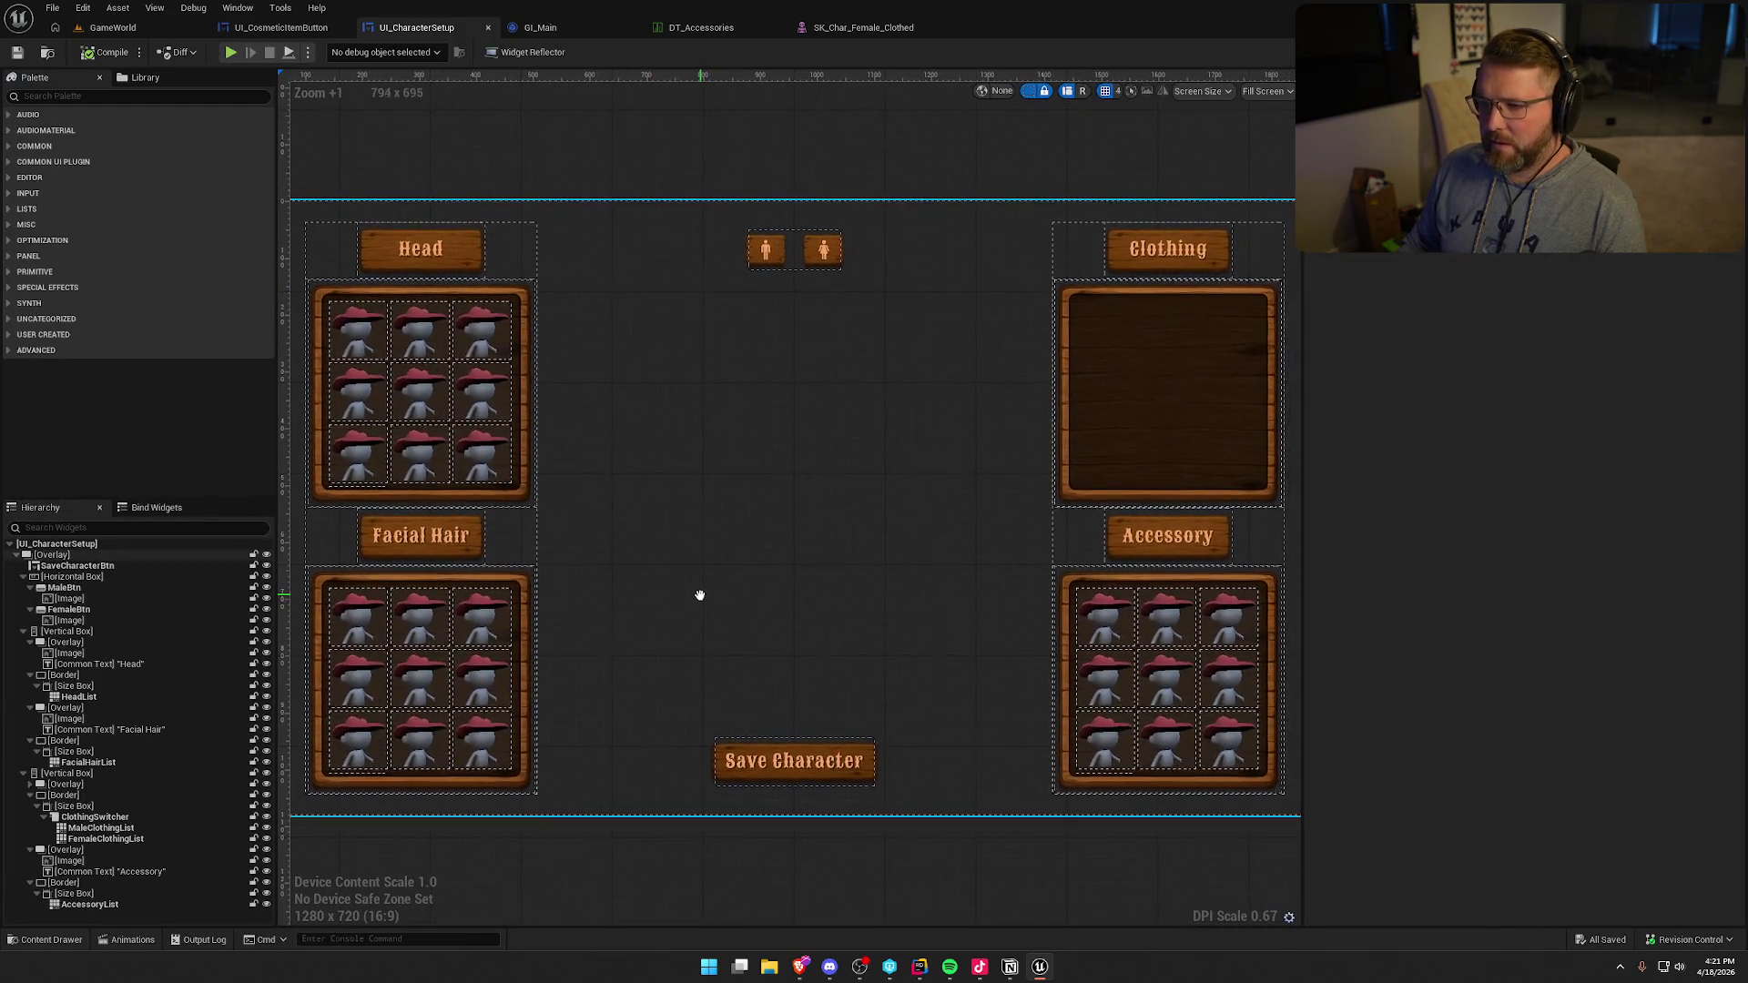
{"action": "left_click", "coordinate": [1029, 91]}
- Collapse the Hierarchy's boxes and select the Head overlay, passing briefly through the Facial Hair Border
{"action": "left_click", "coordinate": [23, 576]}
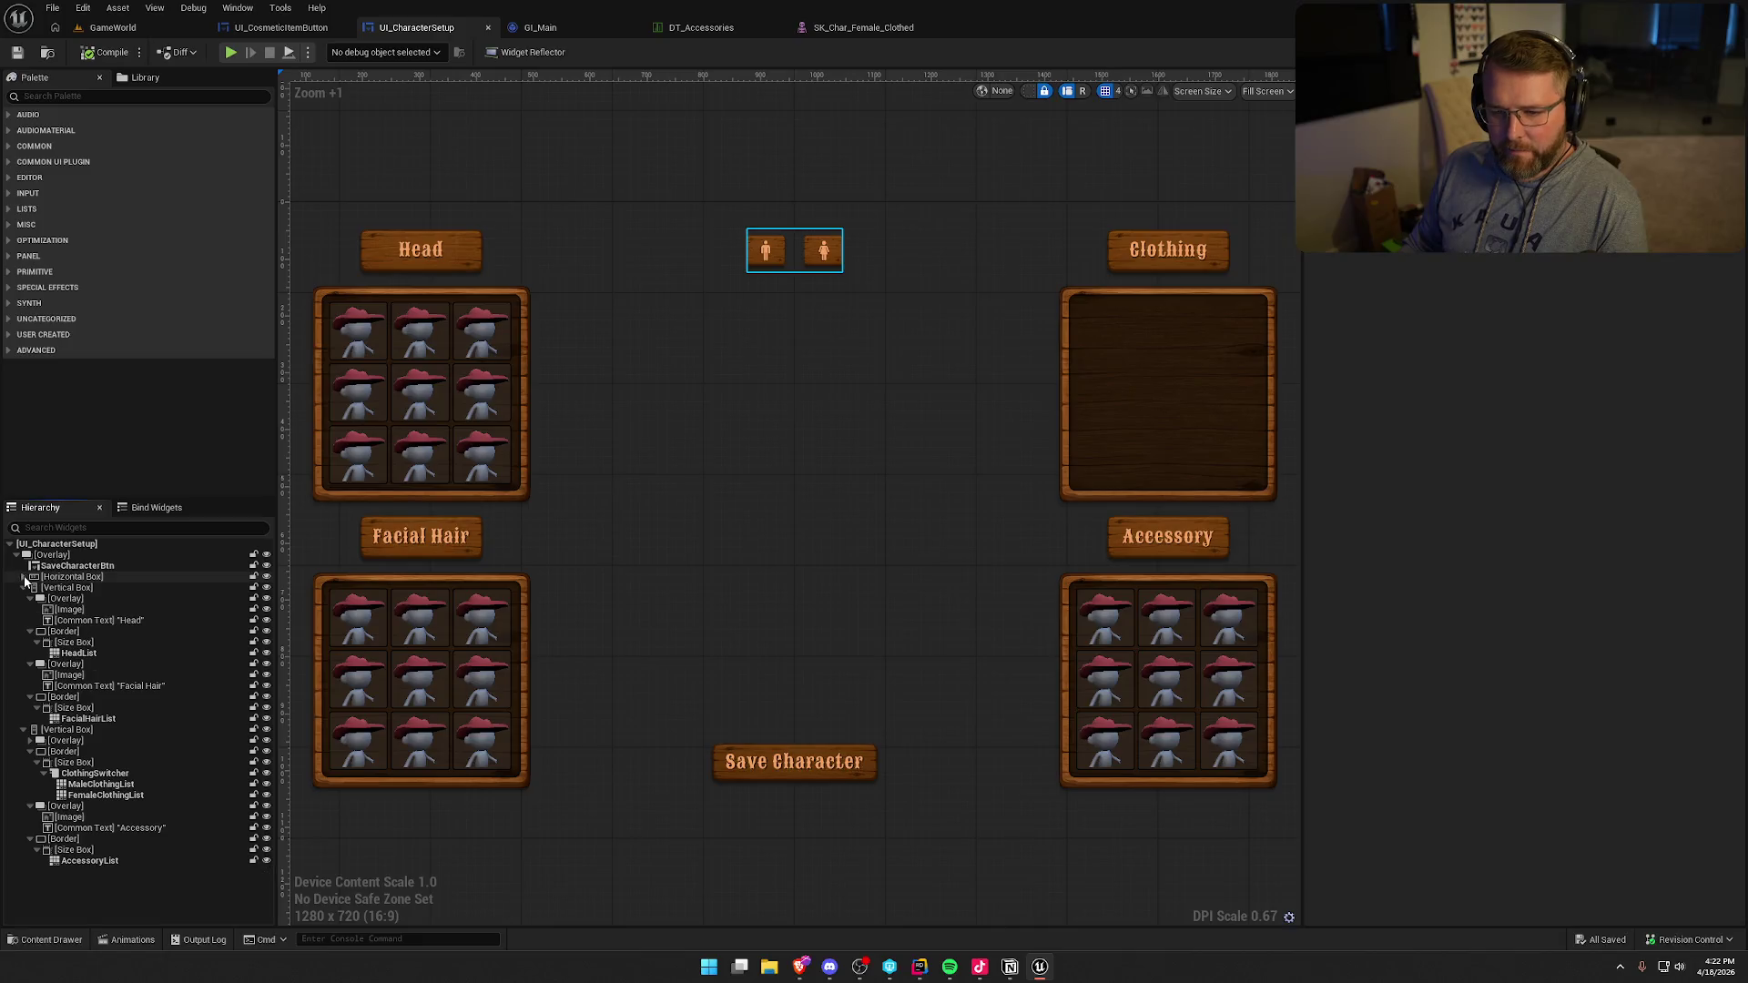
{"action": "left_click", "coordinate": [23, 587]}
{"action": "left_click", "coordinate": [23, 598]}
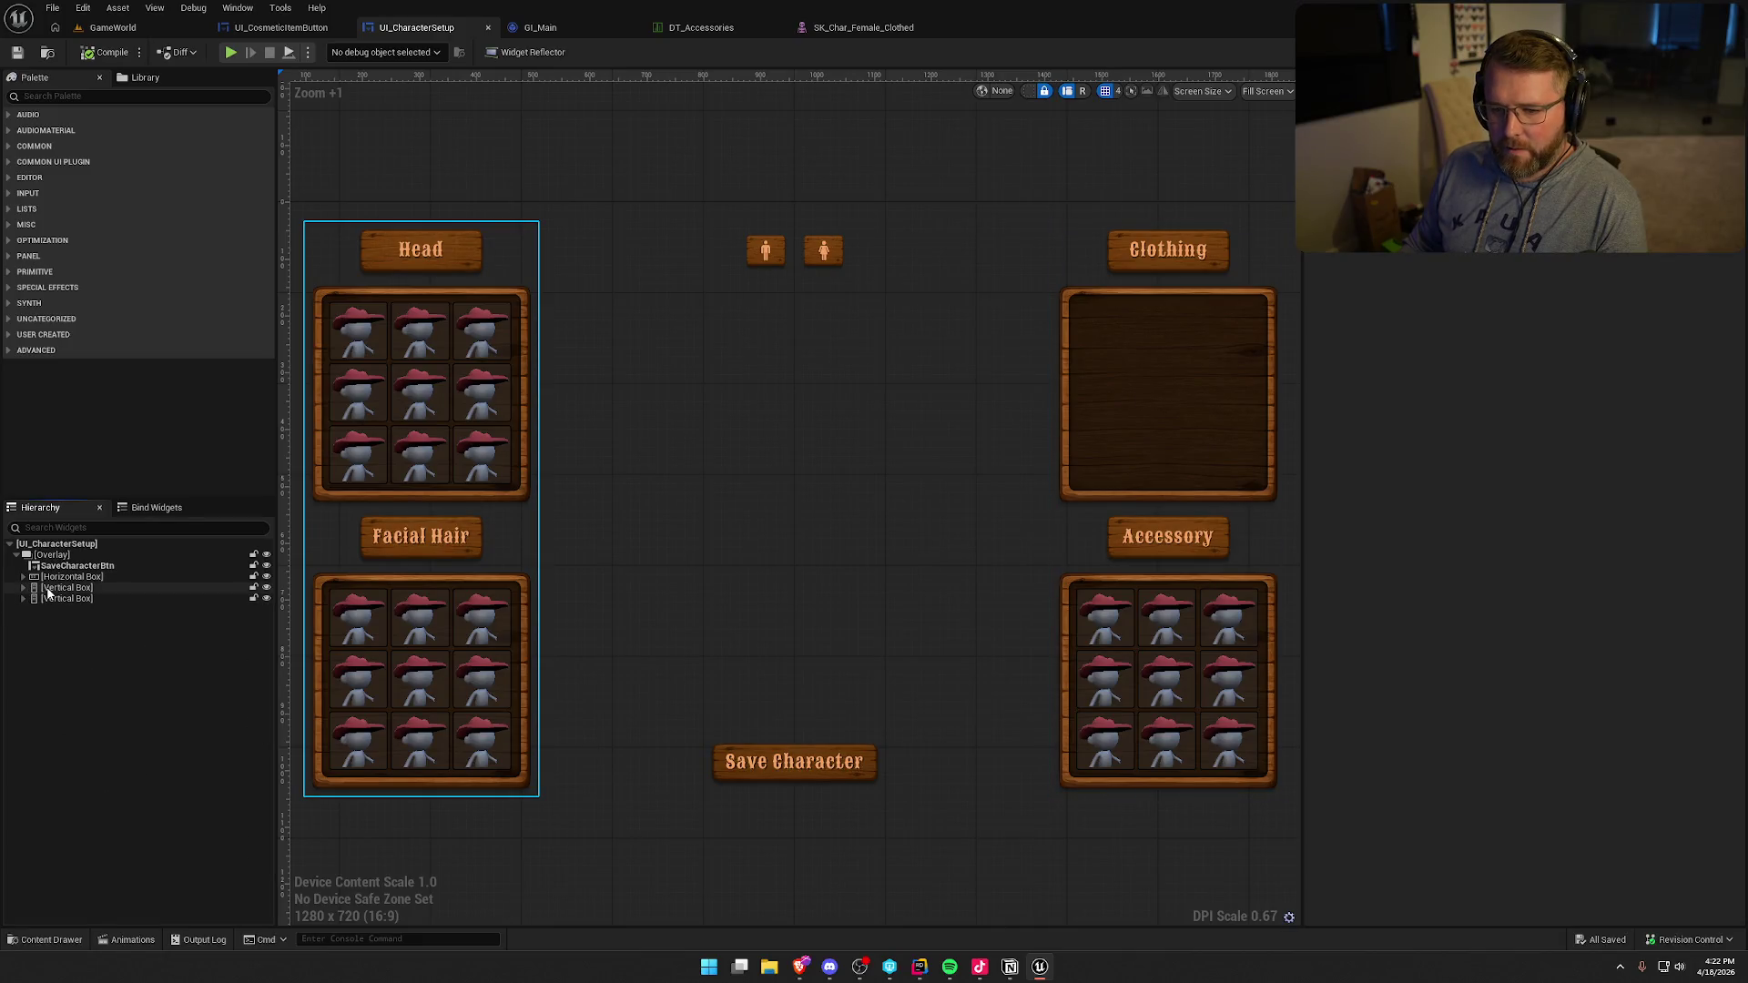
{"action": "left_click", "coordinate": [22, 587]}
{"action": "left_click", "coordinate": [41, 601]}
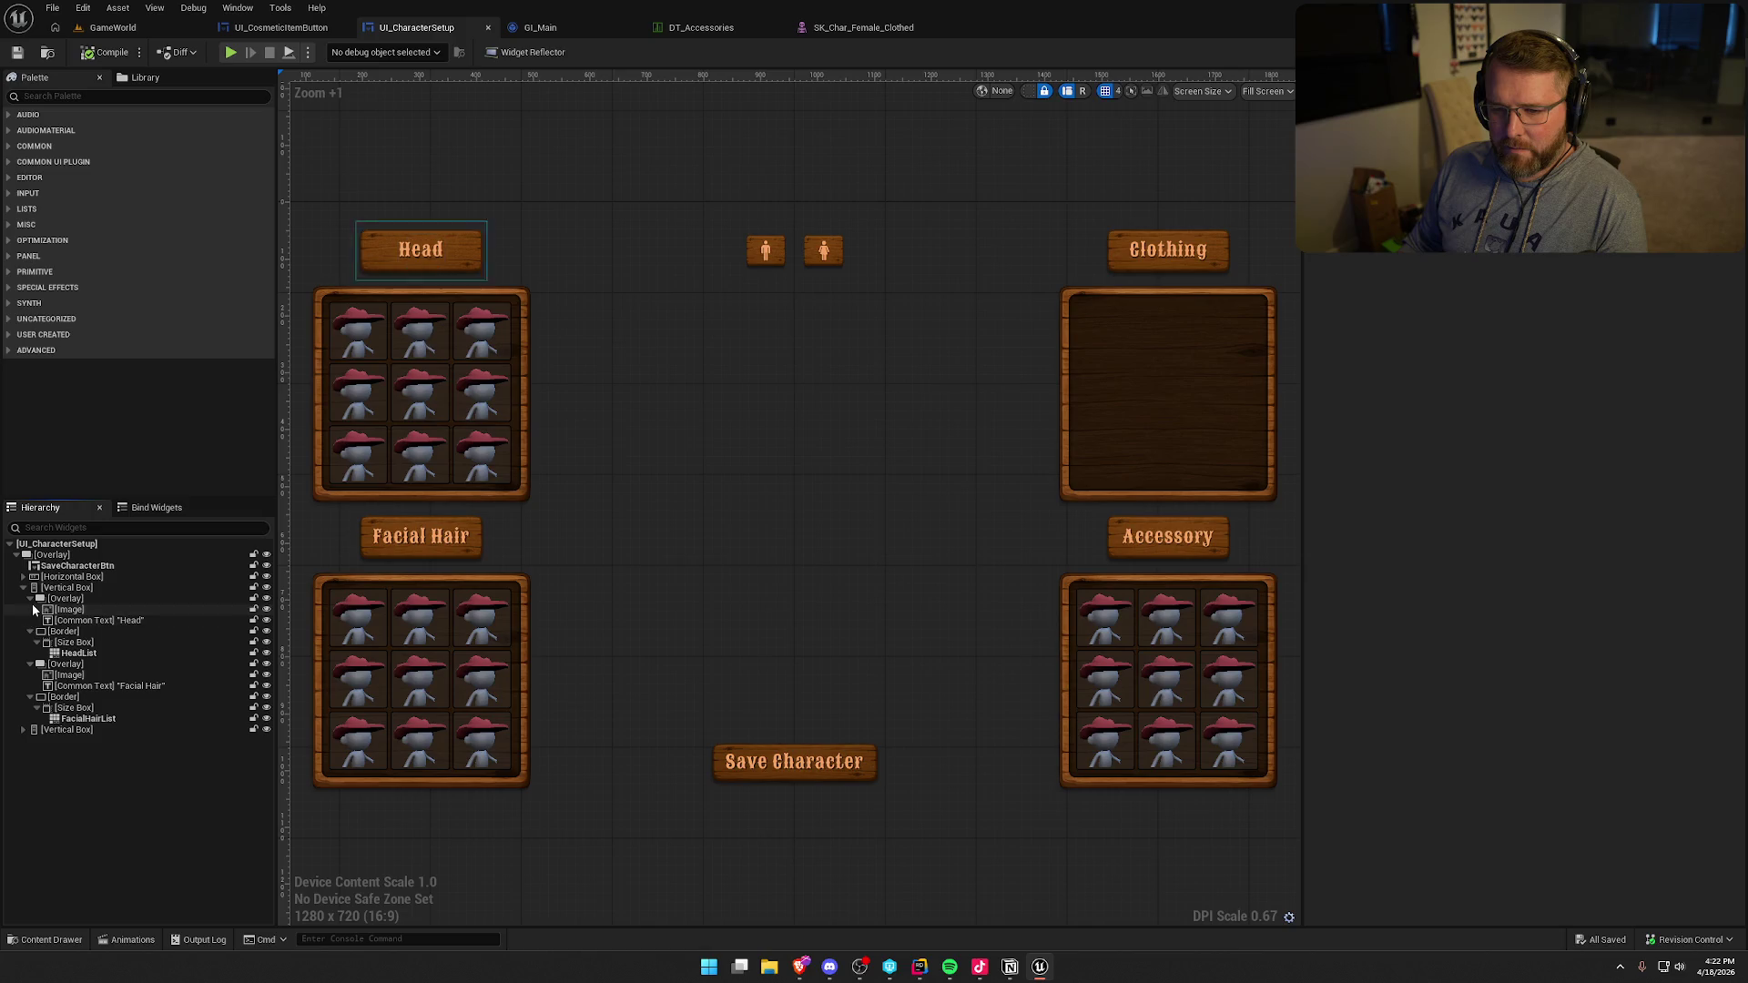
{"action": "left_click", "coordinate": [30, 631]}
{"action": "left_click", "coordinate": [36, 630]}
{"action": "left_click", "coordinate": [55, 600]}
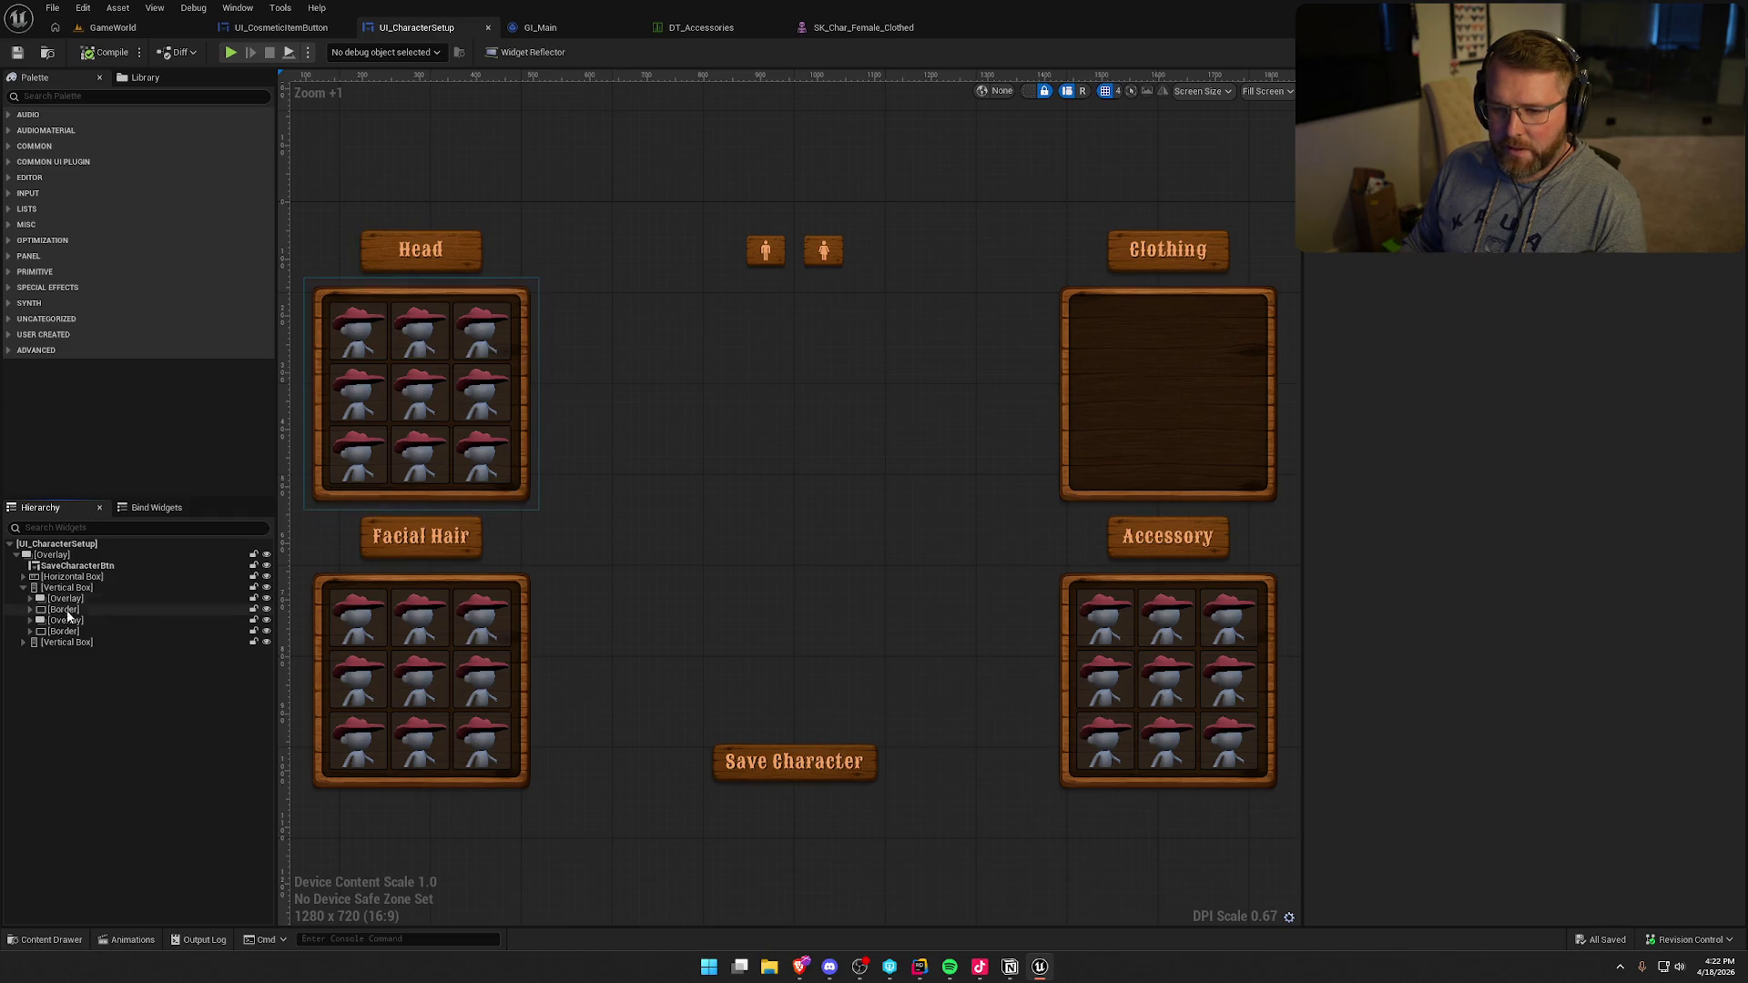
- Select the Head title on the canvas, then its containing overlay and parent row
{"action": "scroll", "coordinate": [781, 418], "scroll_direction": "up", "scroll_amount": 2}
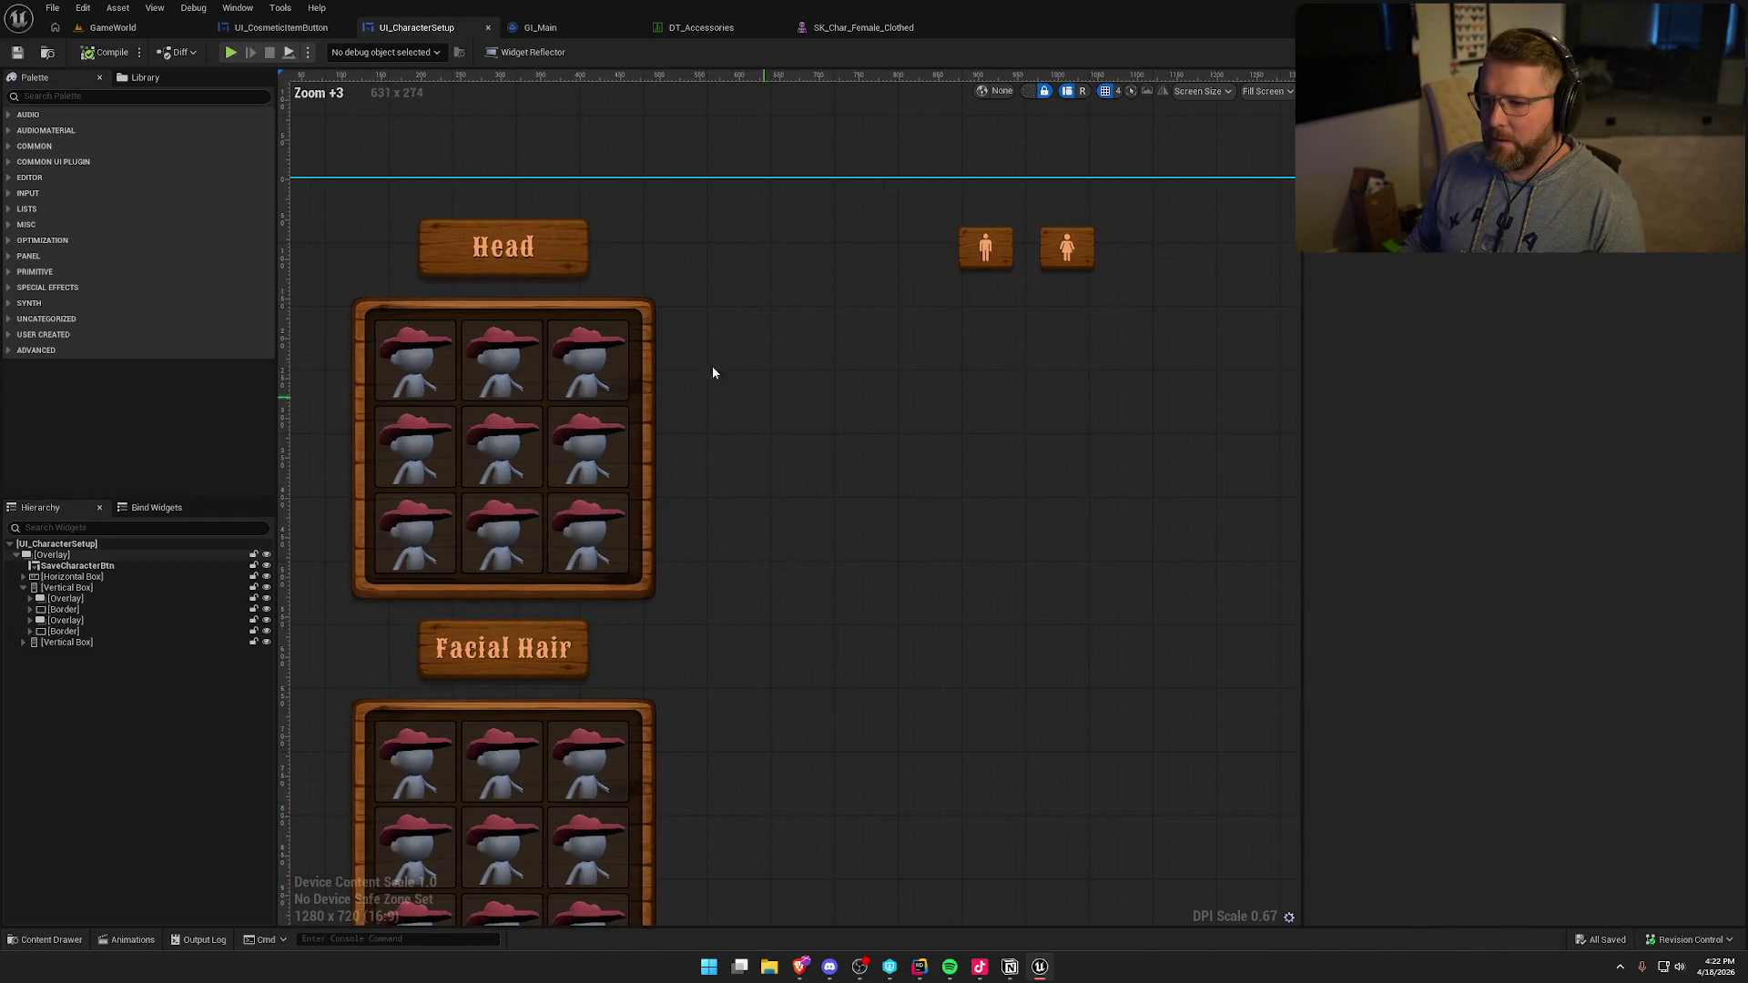
{"action": "left_click", "coordinate": [561, 235]}
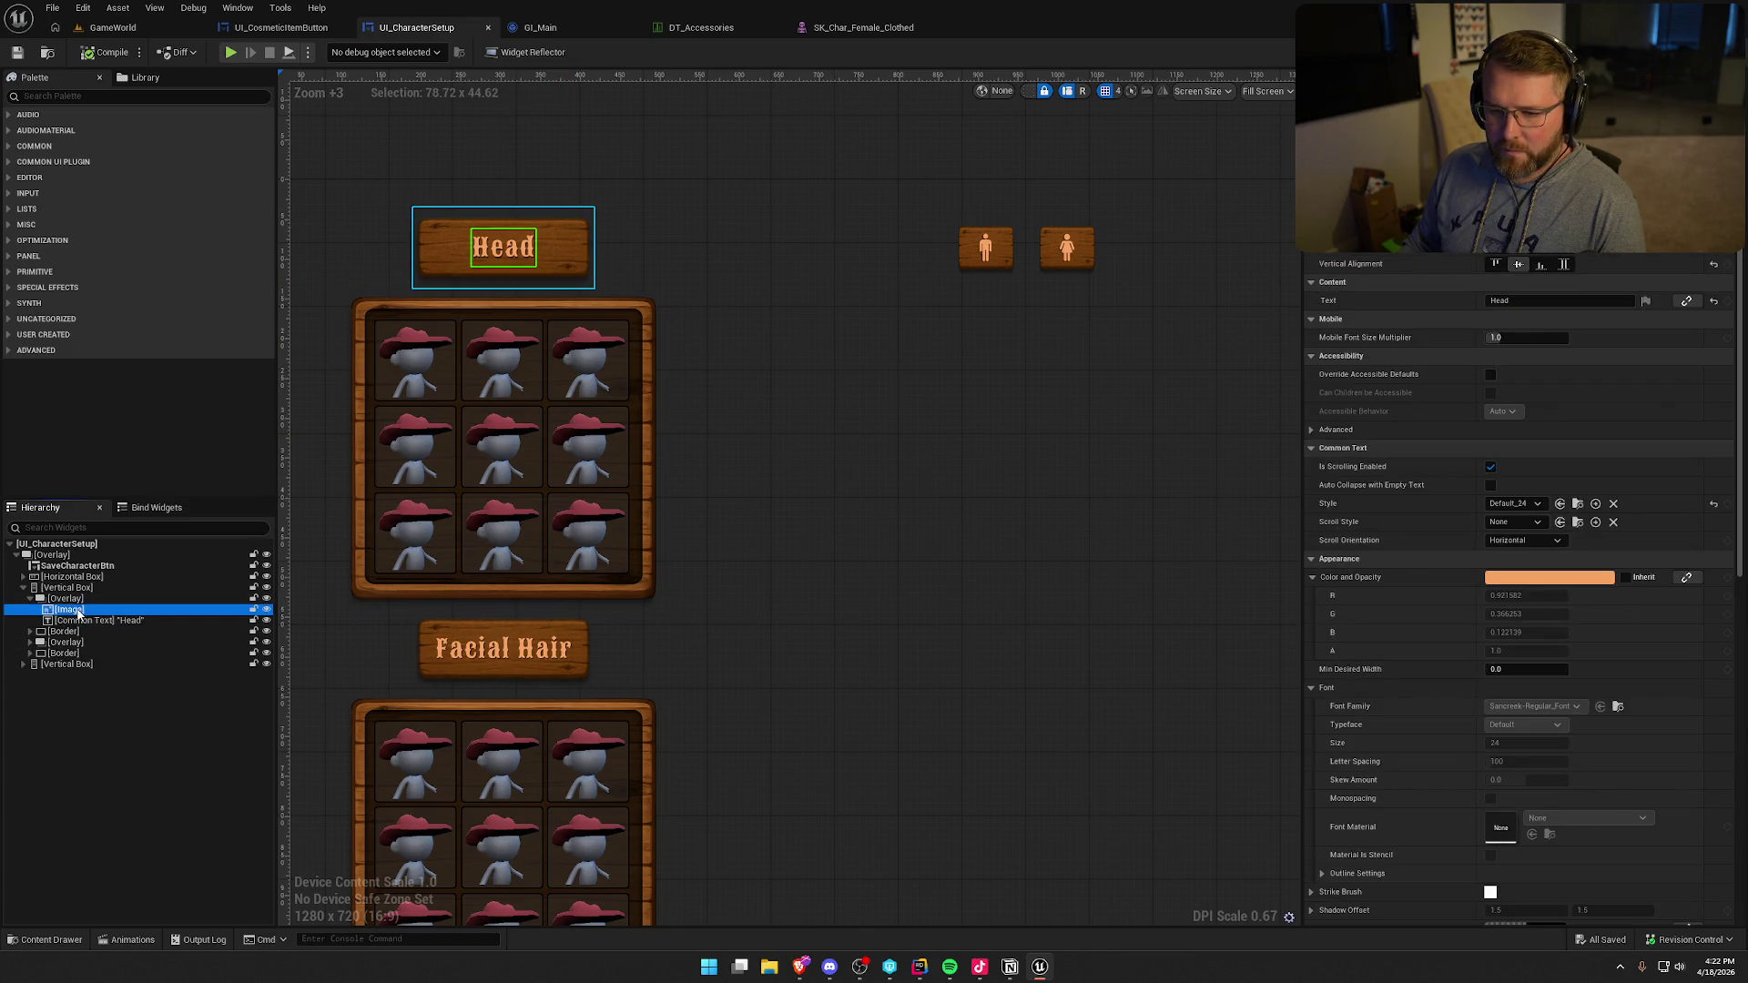
{"action": "left_click", "coordinate": [82, 598]}
{"action": "left_click", "coordinate": [97, 577]}
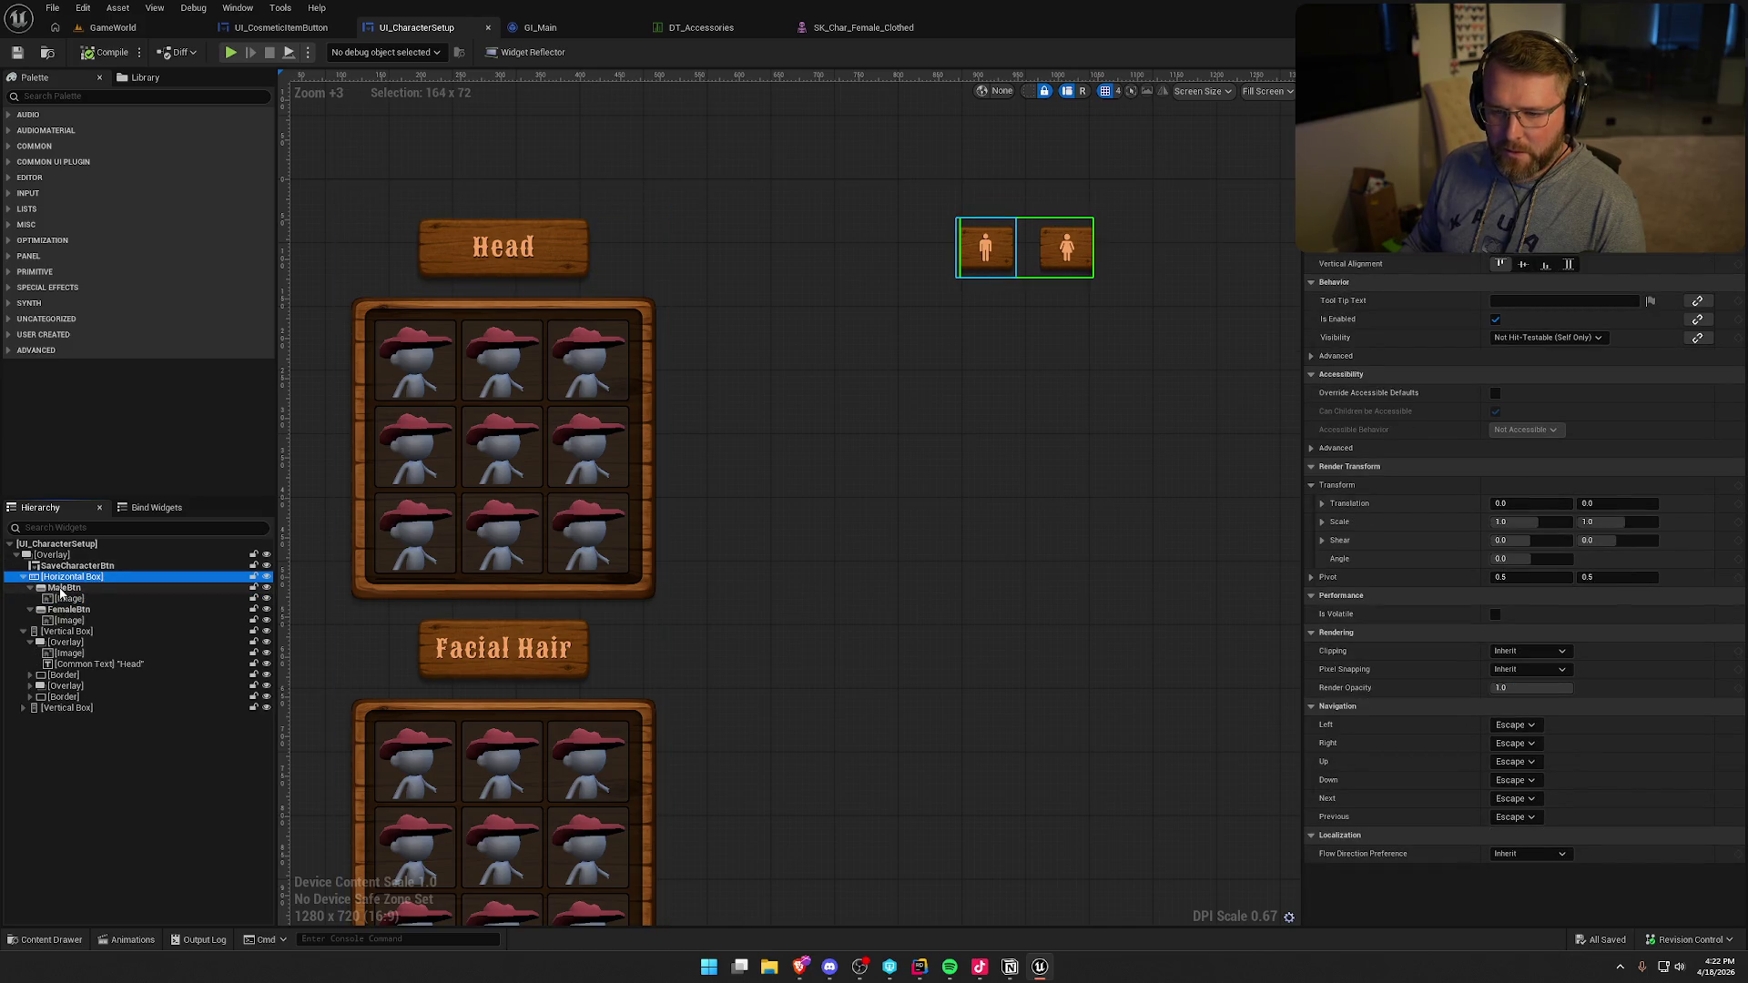
- Paste a copy of MaleBtn into the Vertical Box holding the Head section
{"action": "left_click", "coordinate": [61, 589]}
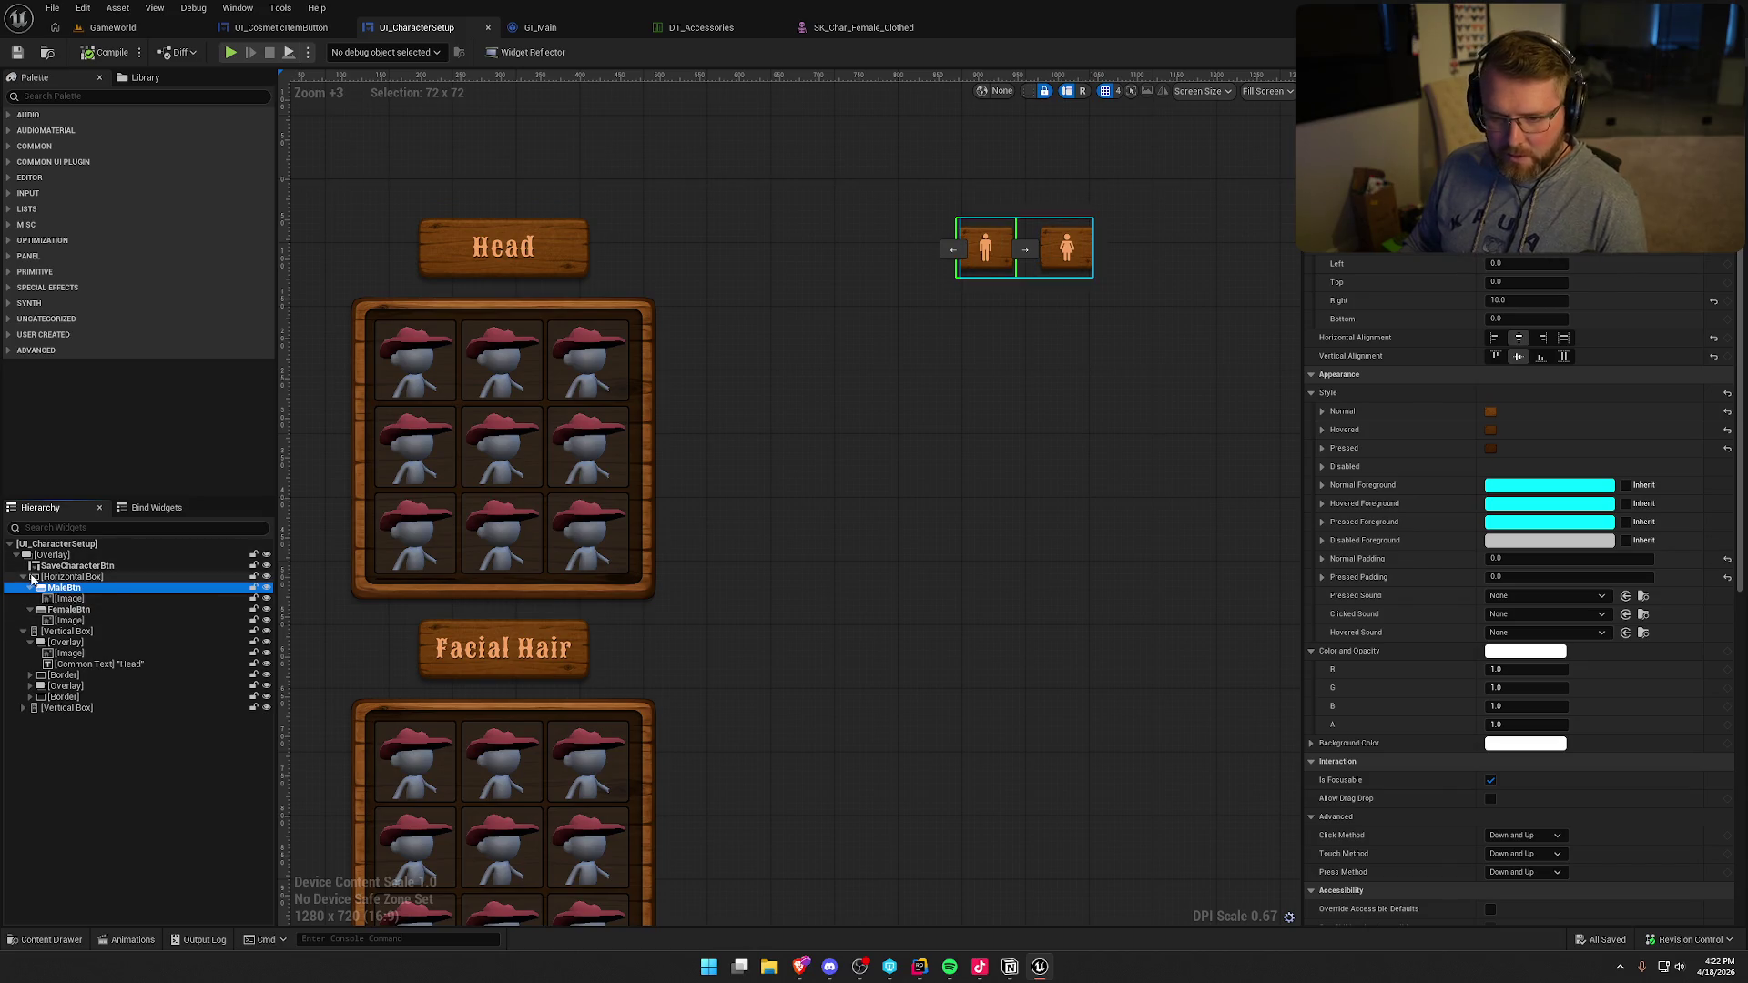
{"action": "left_click", "coordinate": [66, 589]}
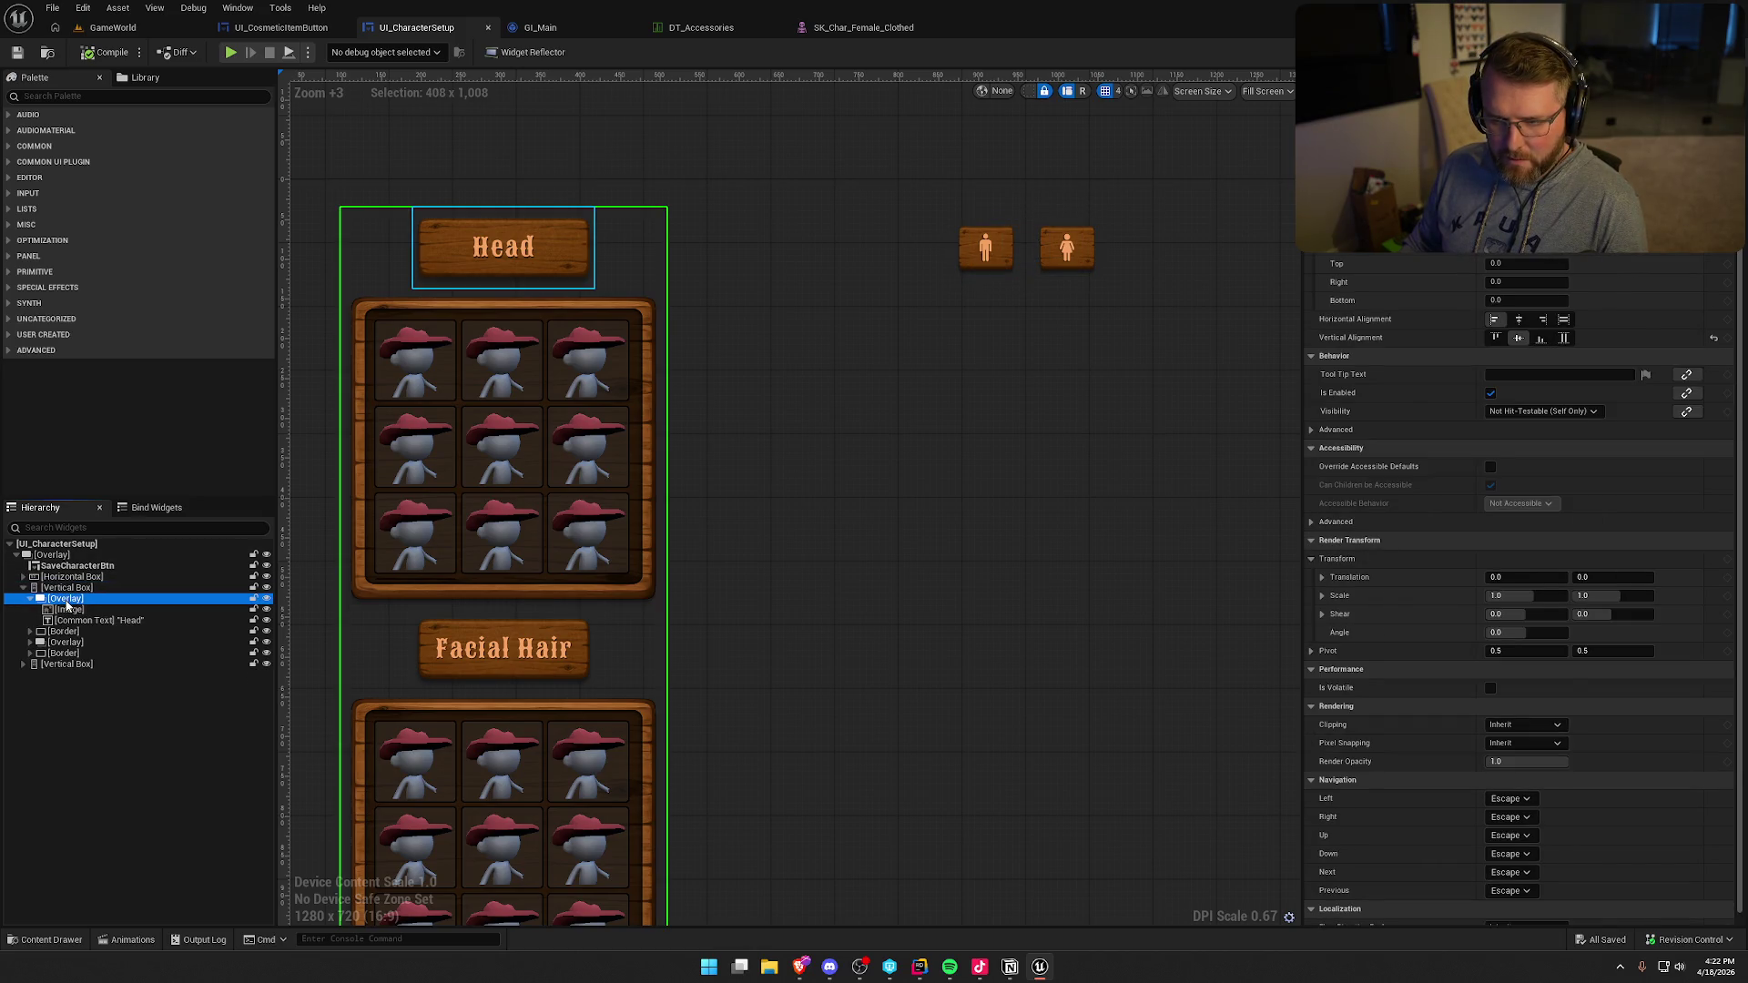
{"action": "left_click", "coordinate": [67, 588]}
{"action": "key", "text": "ctrl+v"}
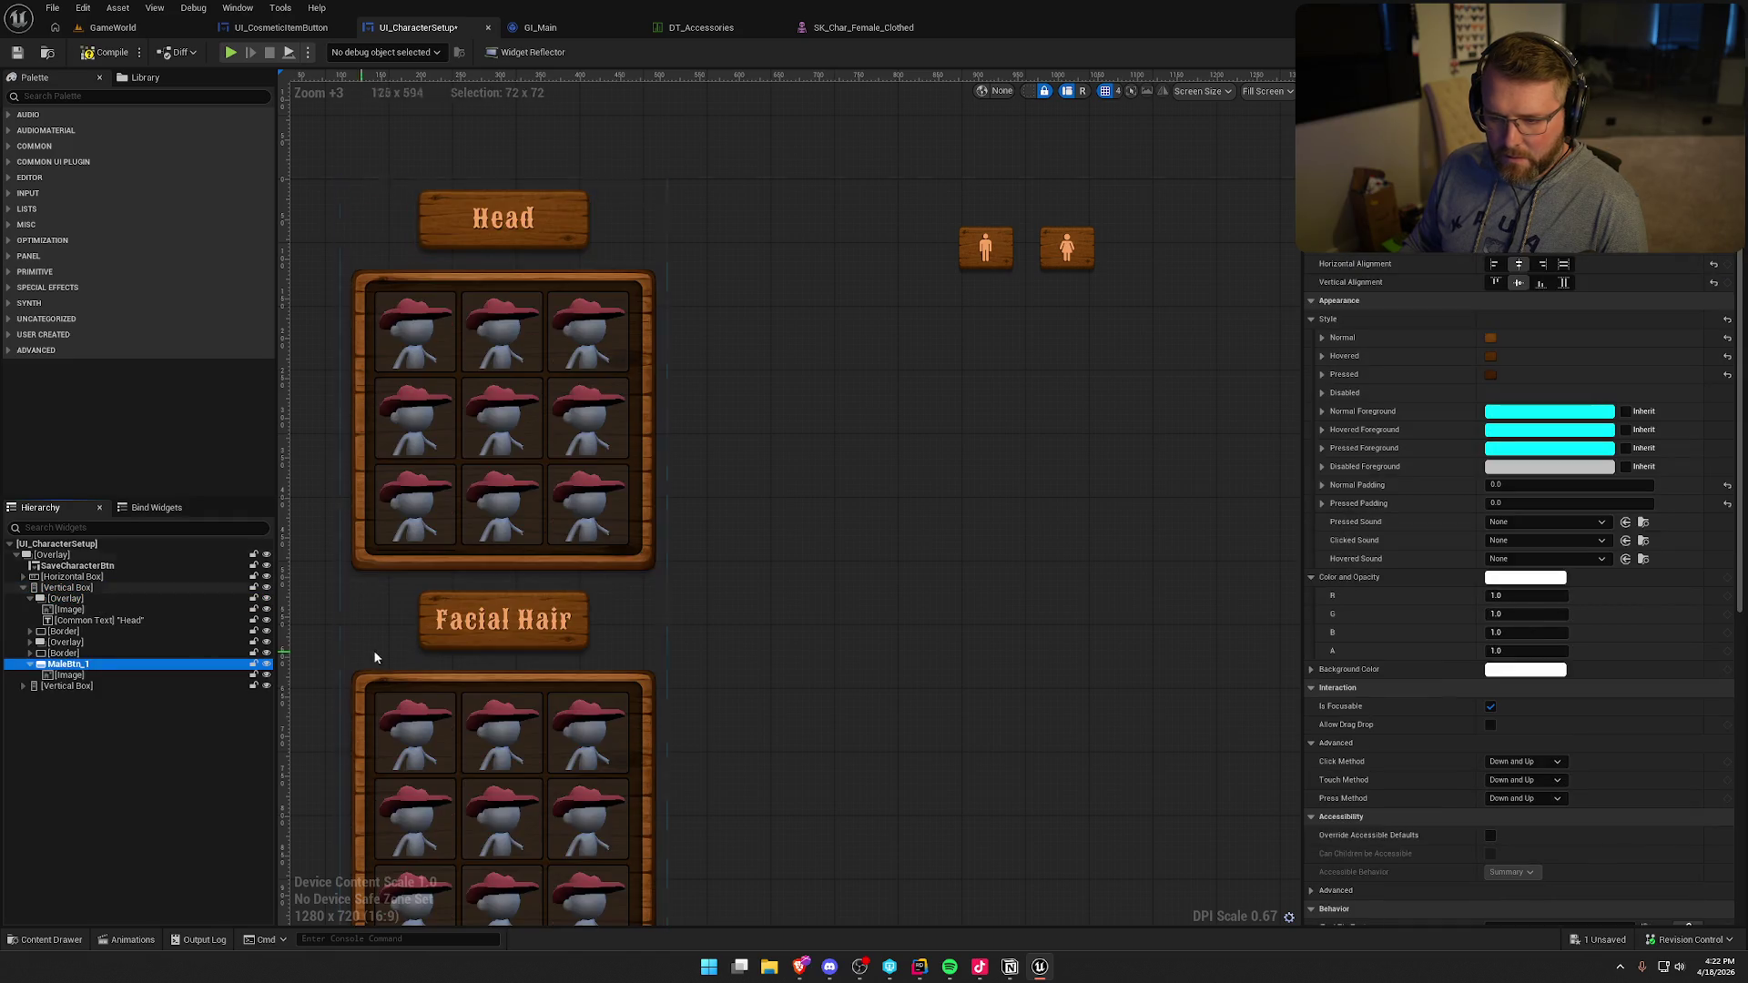
{"action": "scroll", "coordinate": [643, 702], "scroll_direction": "down", "scroll_amount": 2}
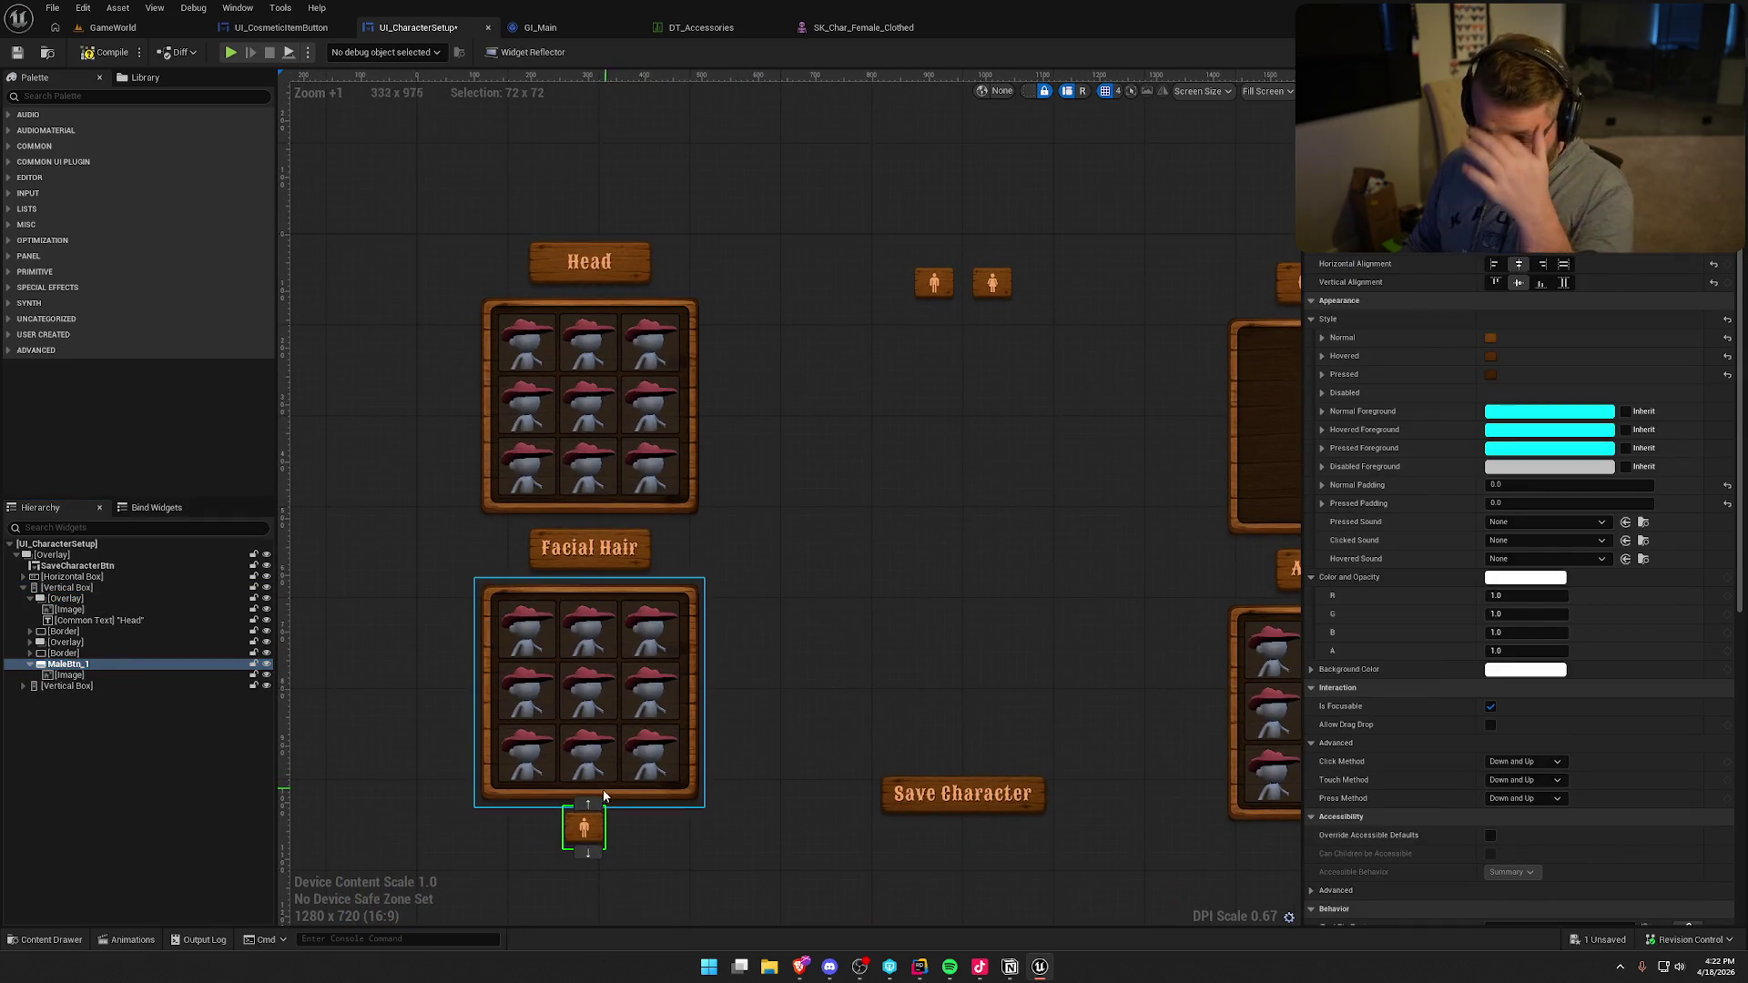
- Move the copy just below the Head title, rename it RemoveHeadBtn, and delete its figure icon
{"action": "left_click", "coordinate": [587, 806]}
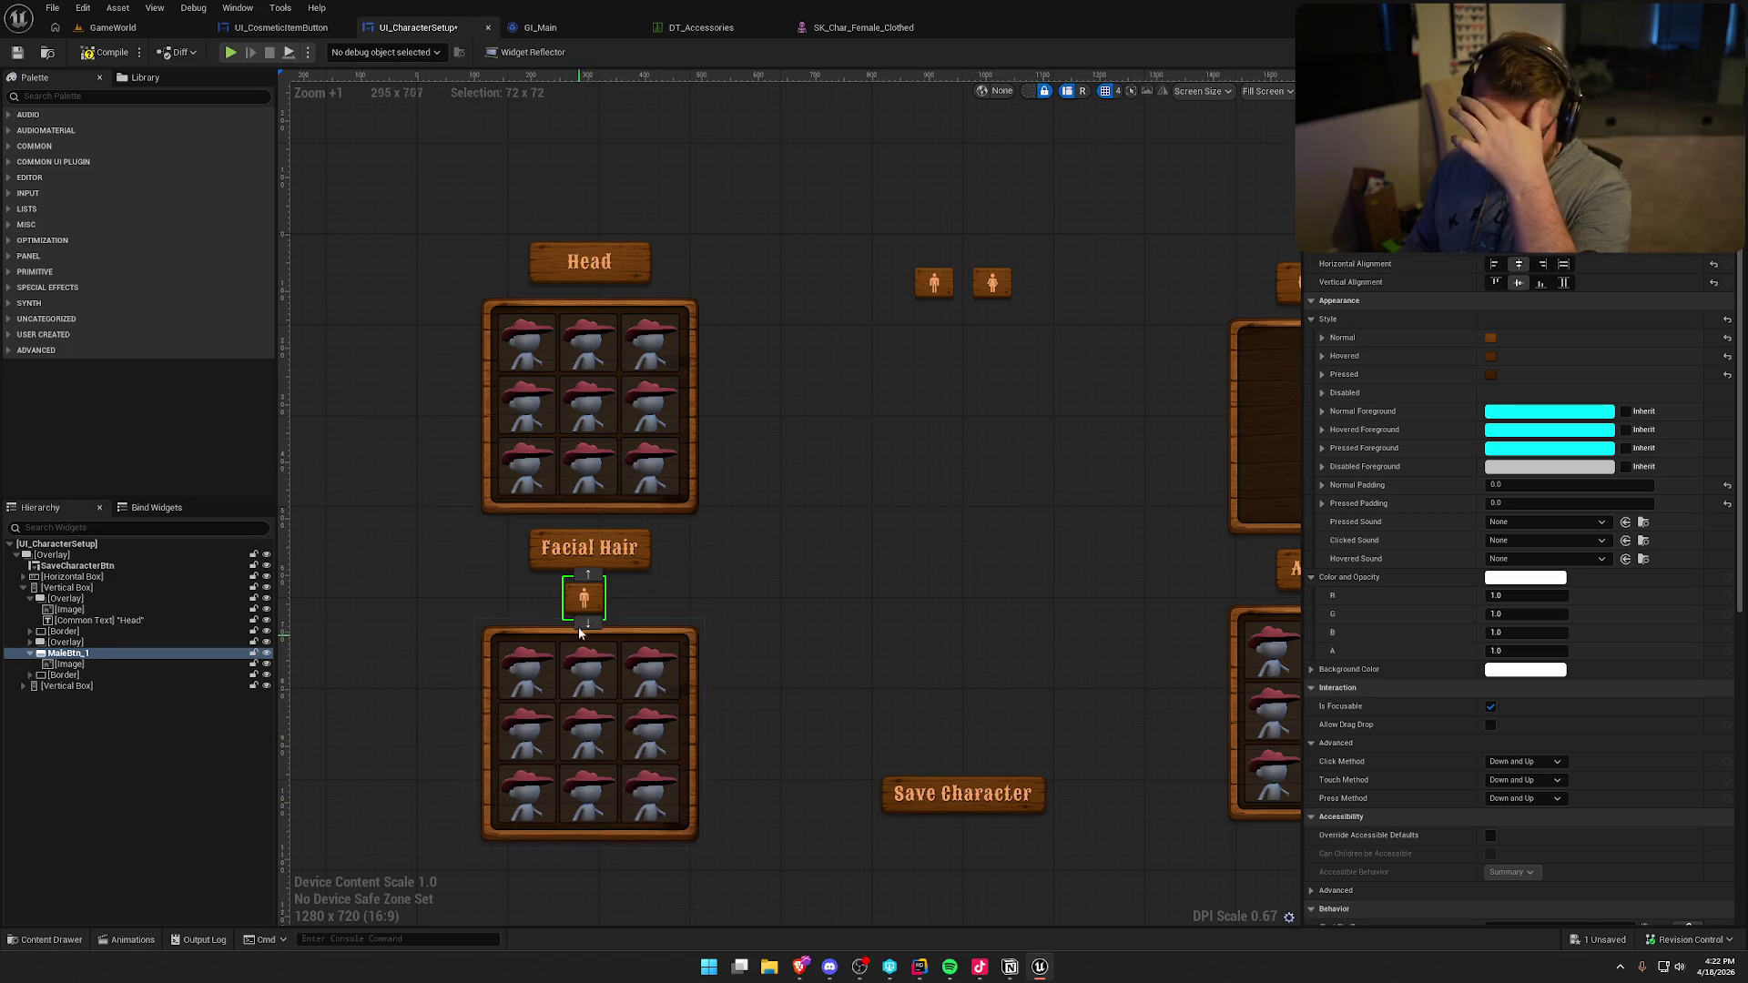
{"action": "left_click", "coordinate": [588, 577]}
{"action": "left_click", "coordinate": [588, 518]}
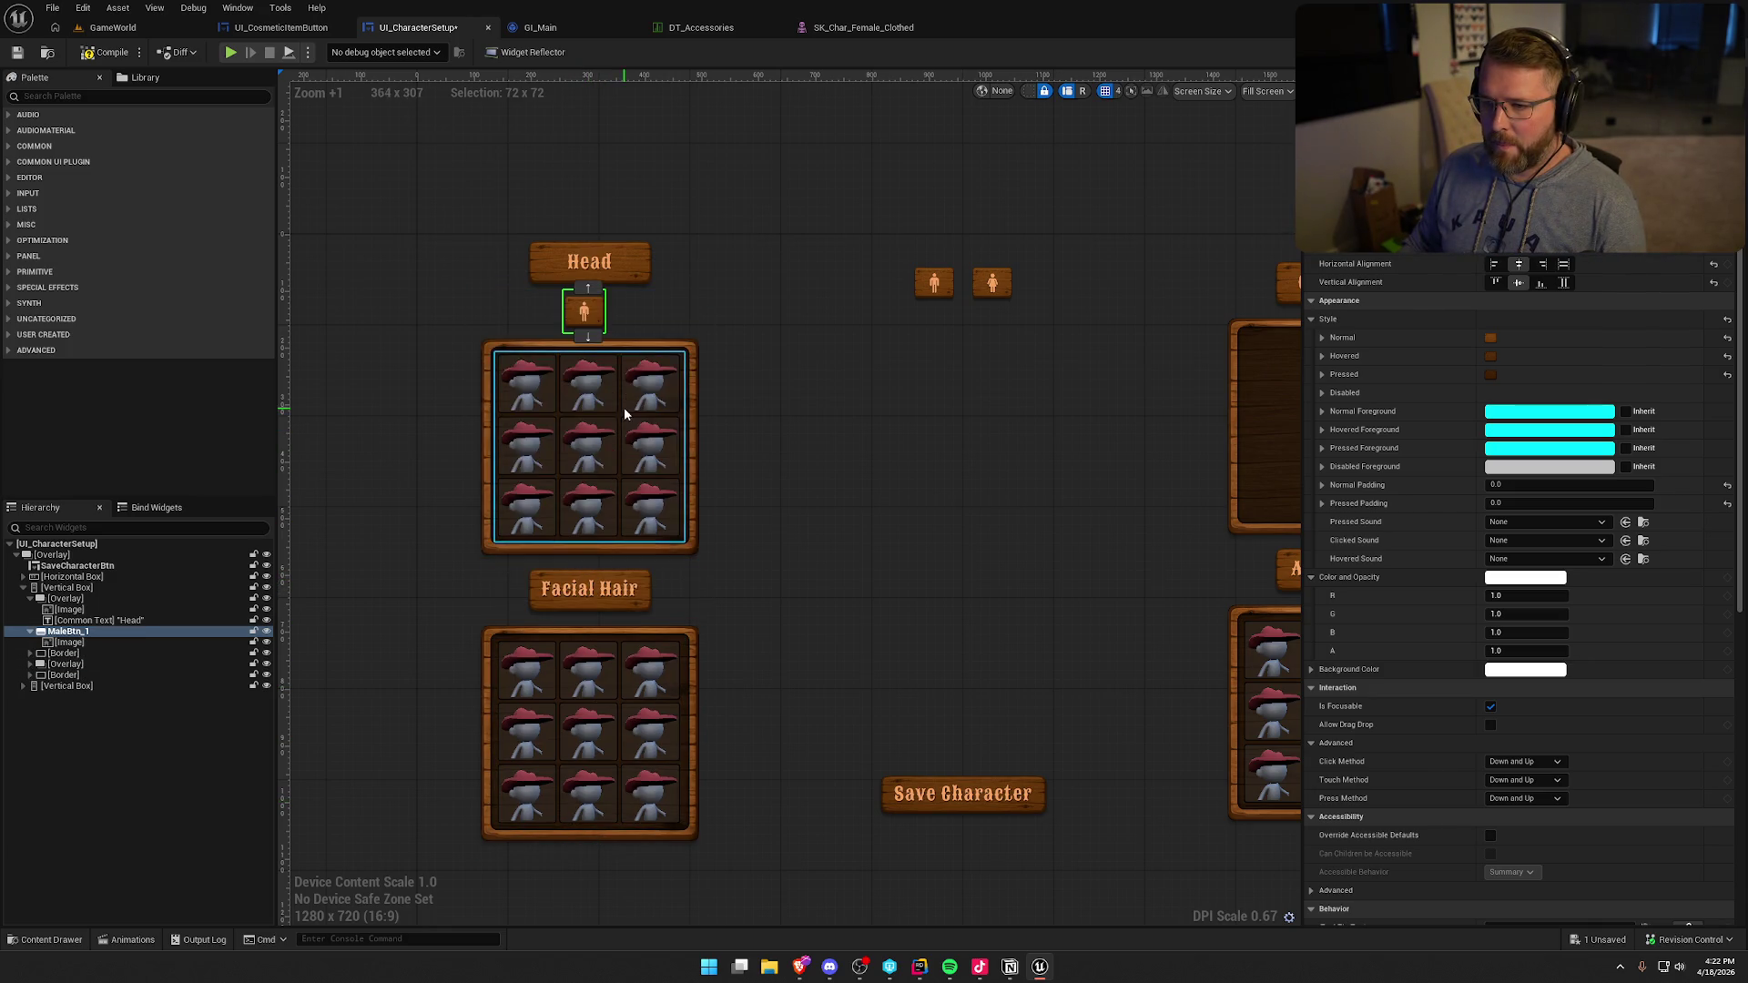
{"action": "scroll", "coordinate": [749, 406], "scroll_direction": "up", "scroll_amount": 7}
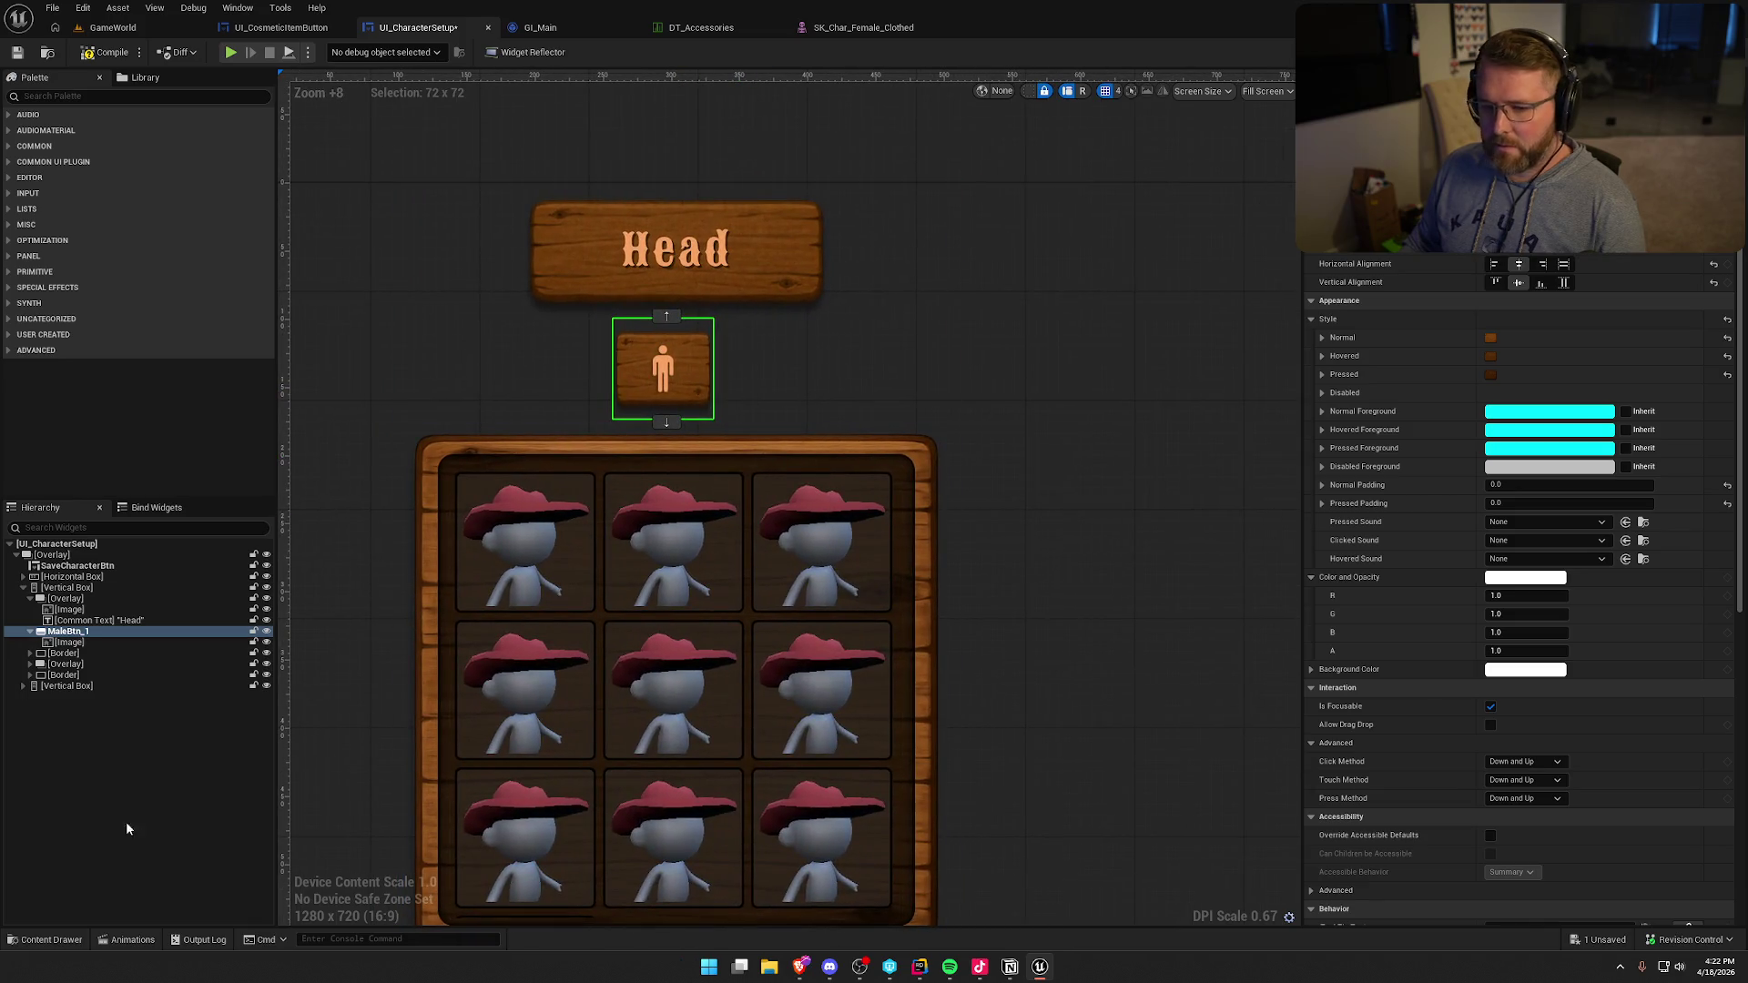
{"action": "double_click", "coordinate": [69, 630]}
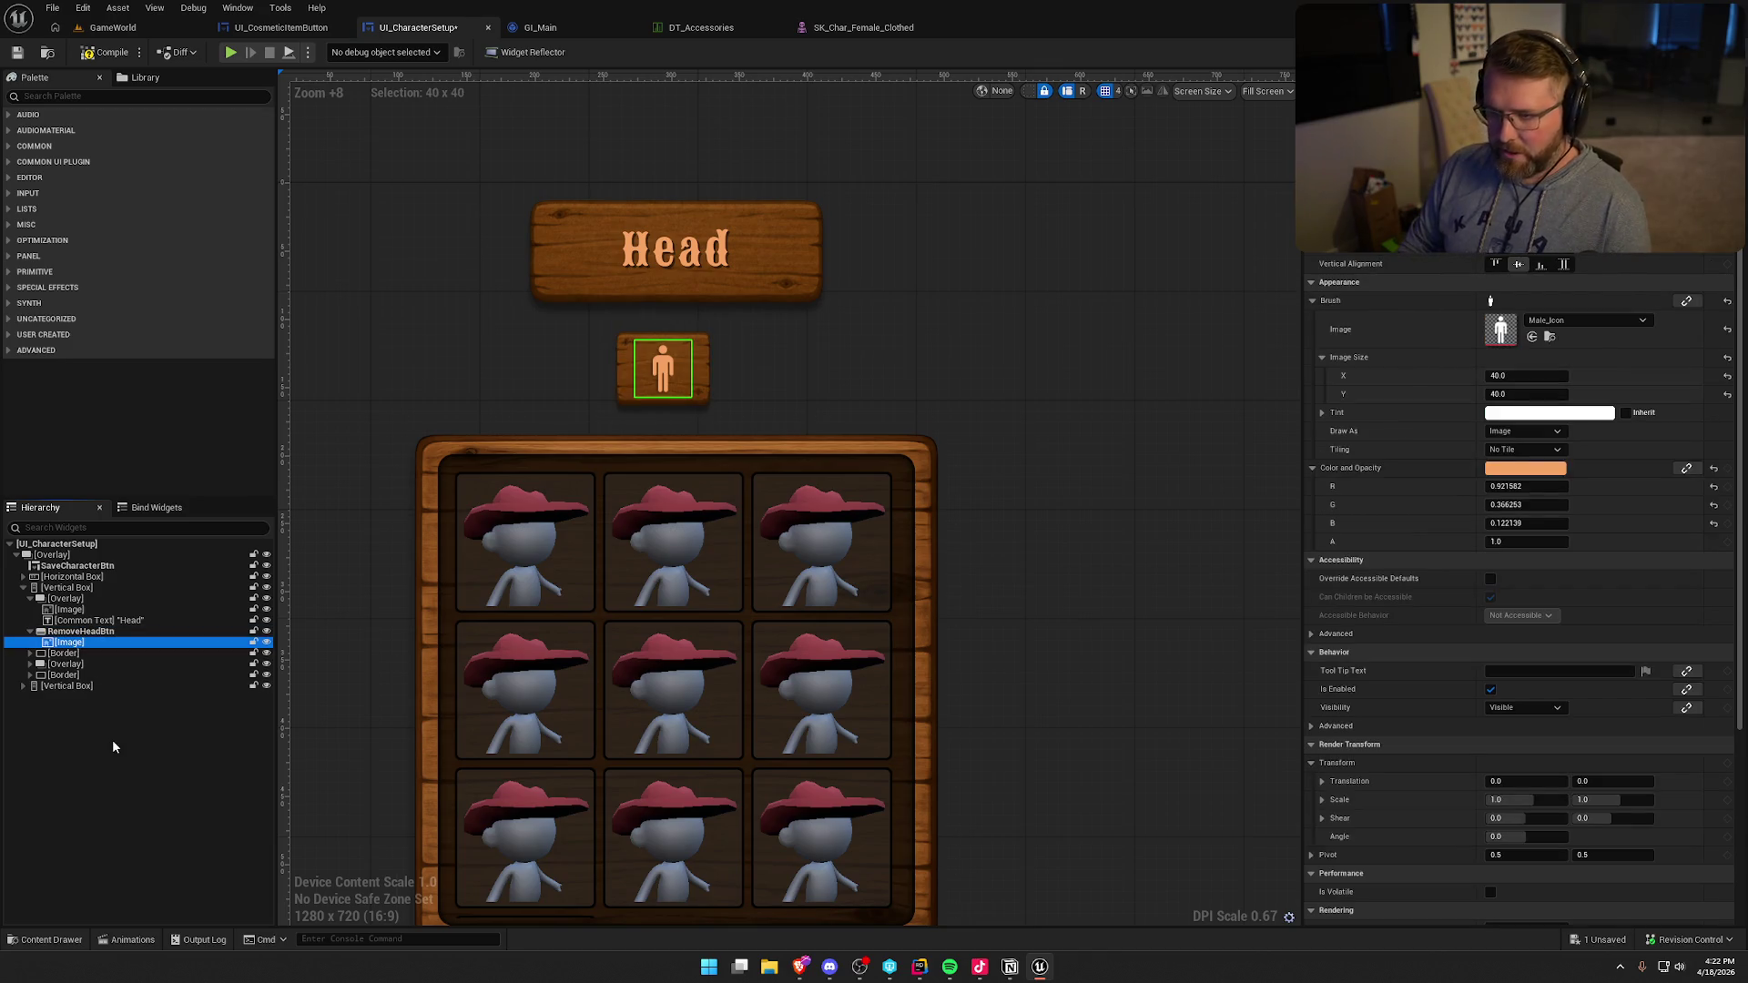
{"action": "key", "text": "Delete"}
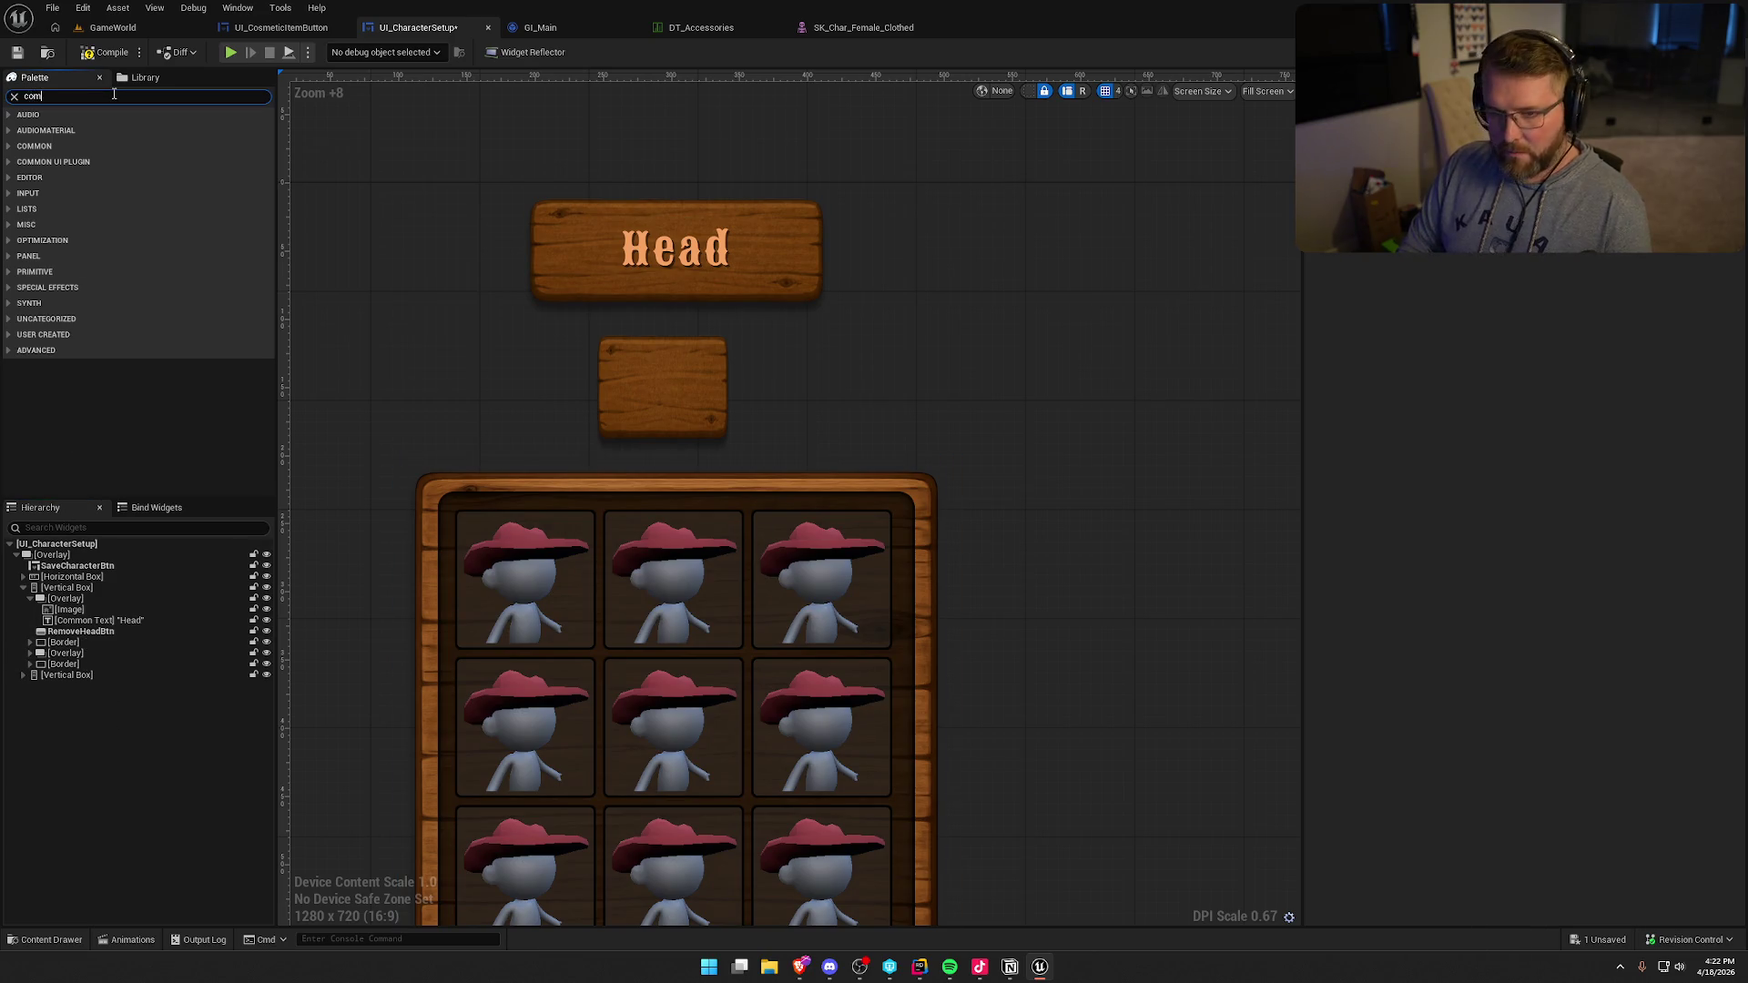
- Add a Common Text label inside RemoveHeadBtn from the Palette
{"action": "type", "text": "montext"}
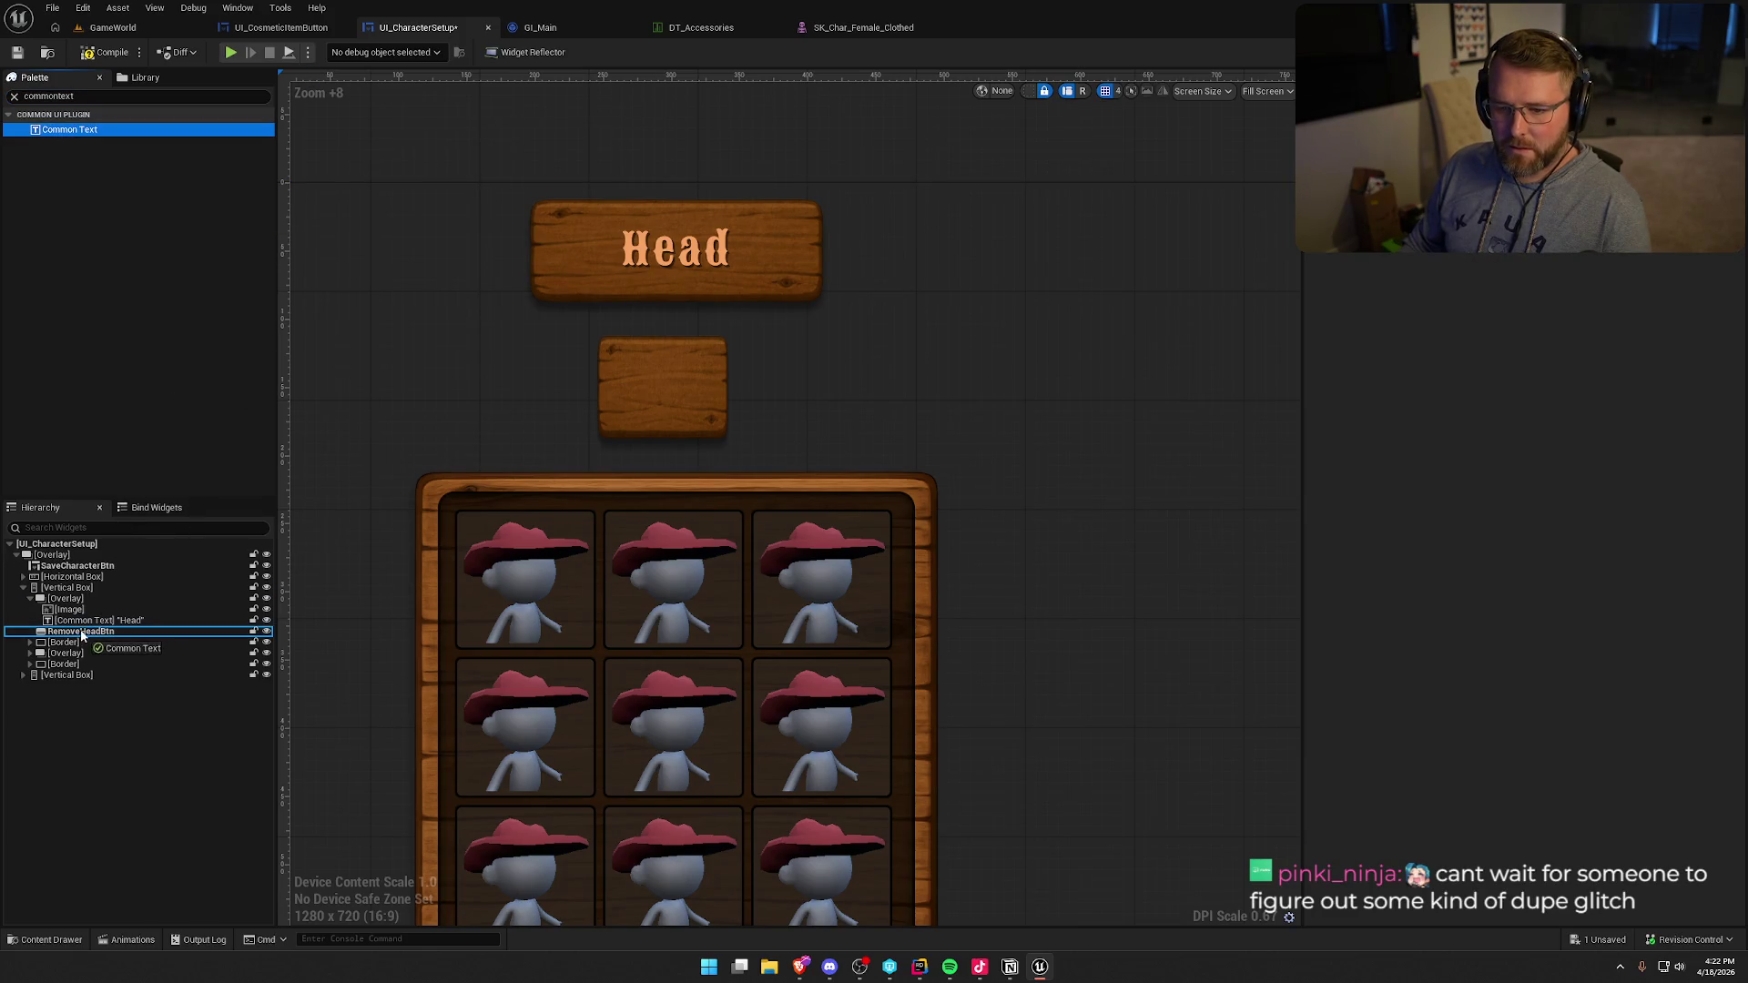
{"action": "left_click_drag", "start_coordinate": [81, 634], "coordinate": [83, 636]}
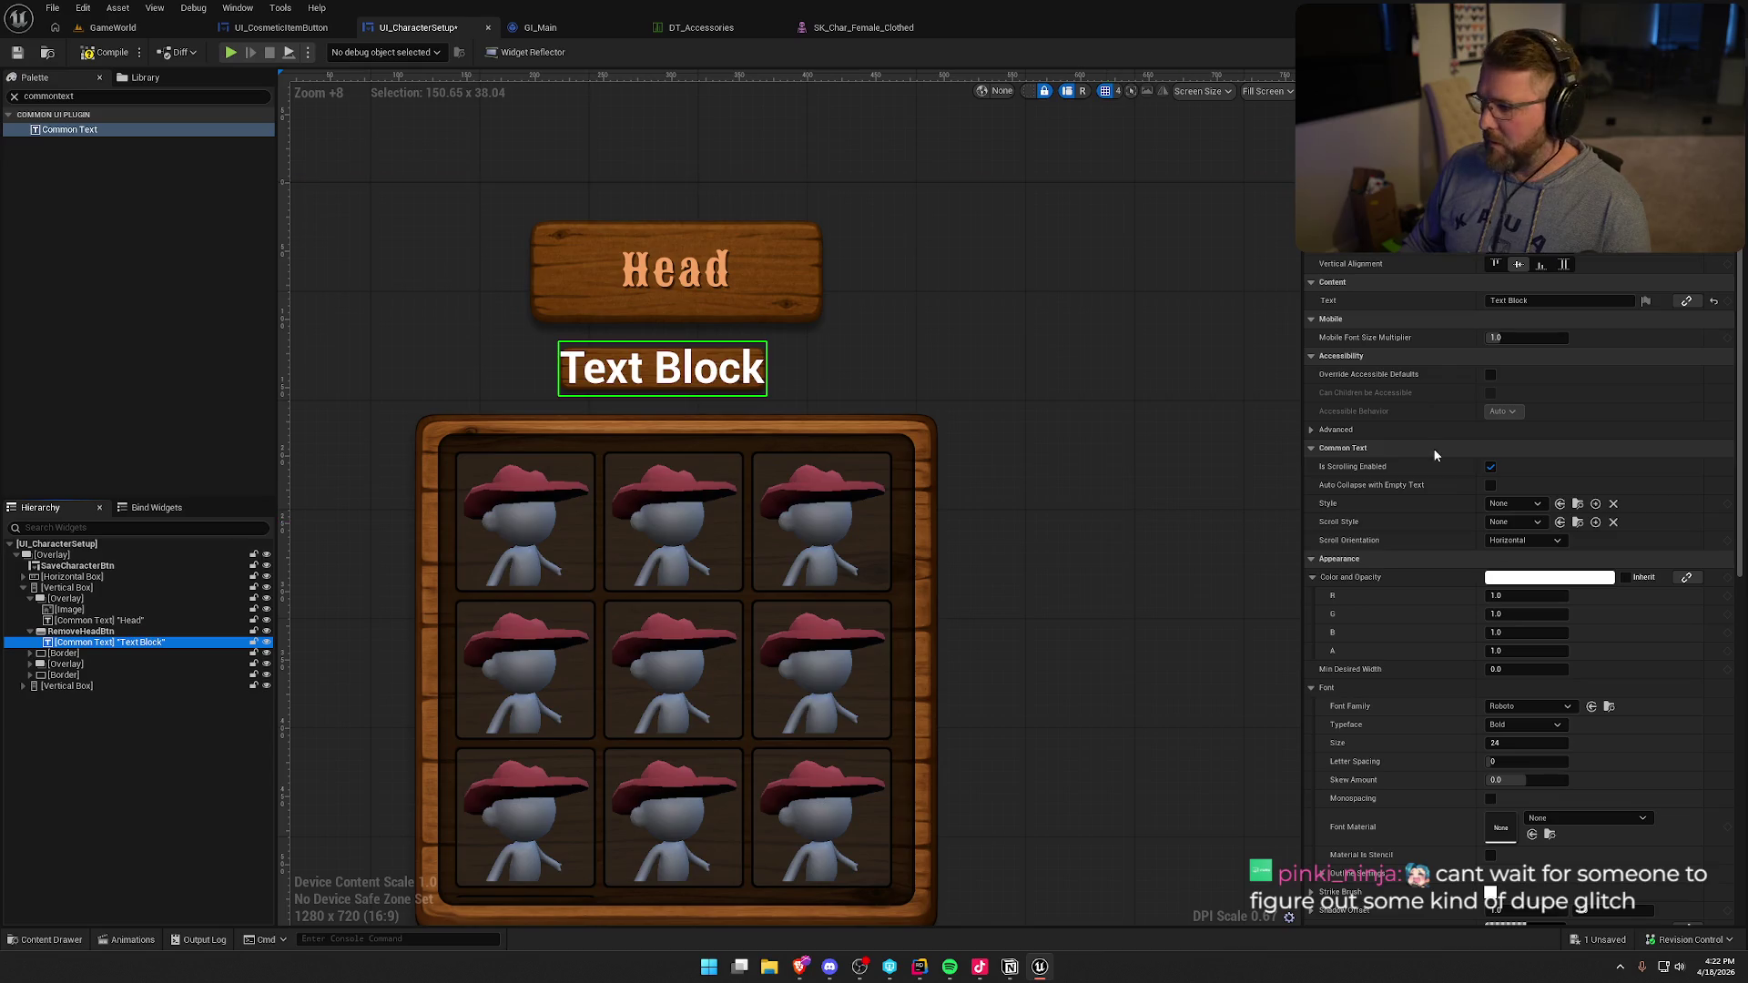
{"action": "left_click", "coordinate": [1539, 301]}
{"action": "type", "text": "Remove"}
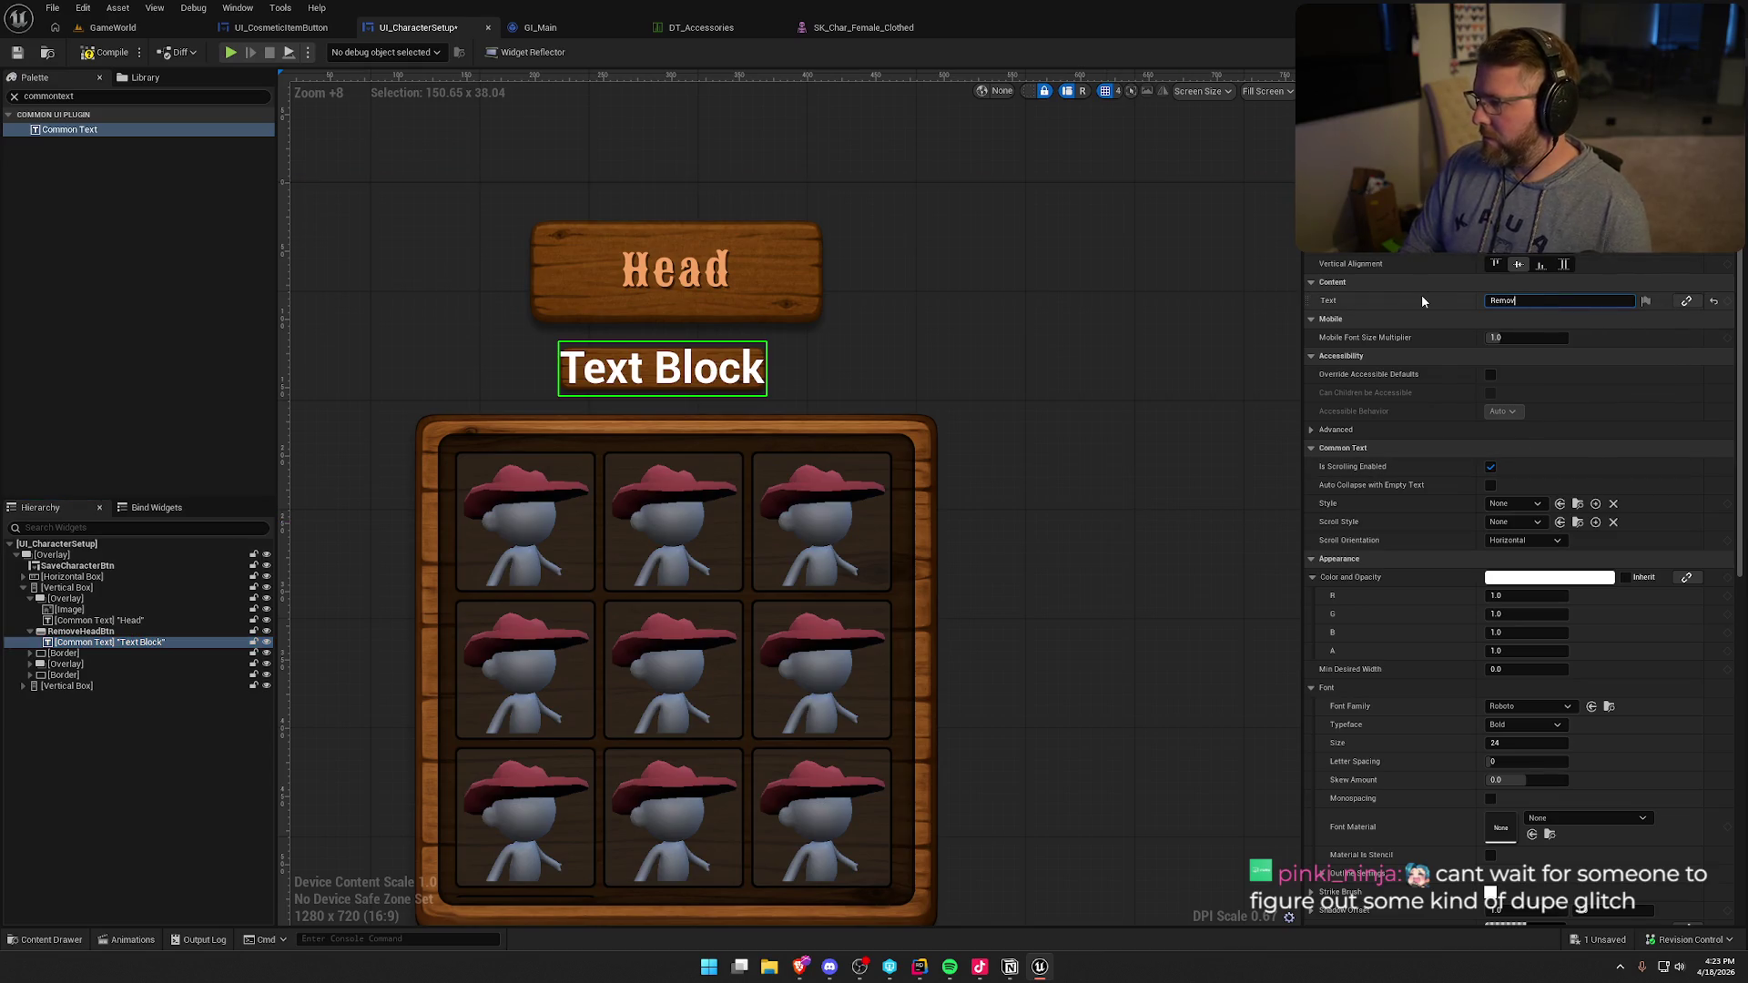
{"action": "key", "text": "Return"}
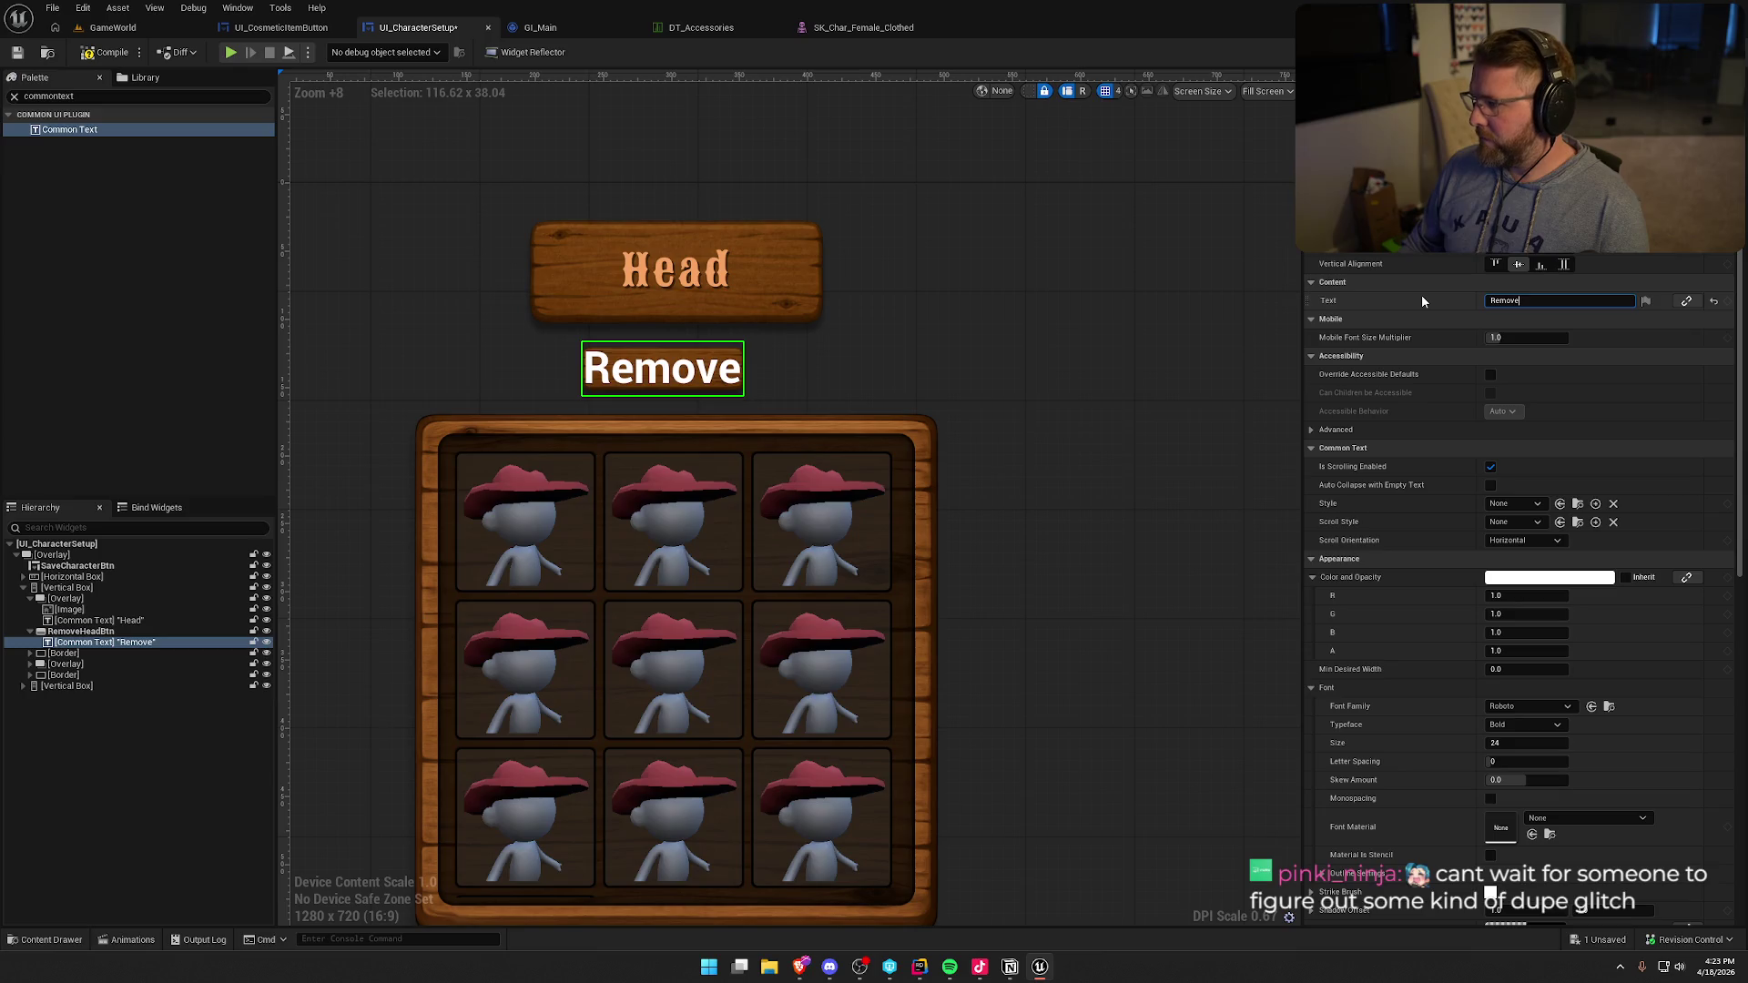
- Set the label text to Clear and its style to Default_15_Red
{"action": "type", "text": "Clear"}
{"action": "key", "text": "Return"}
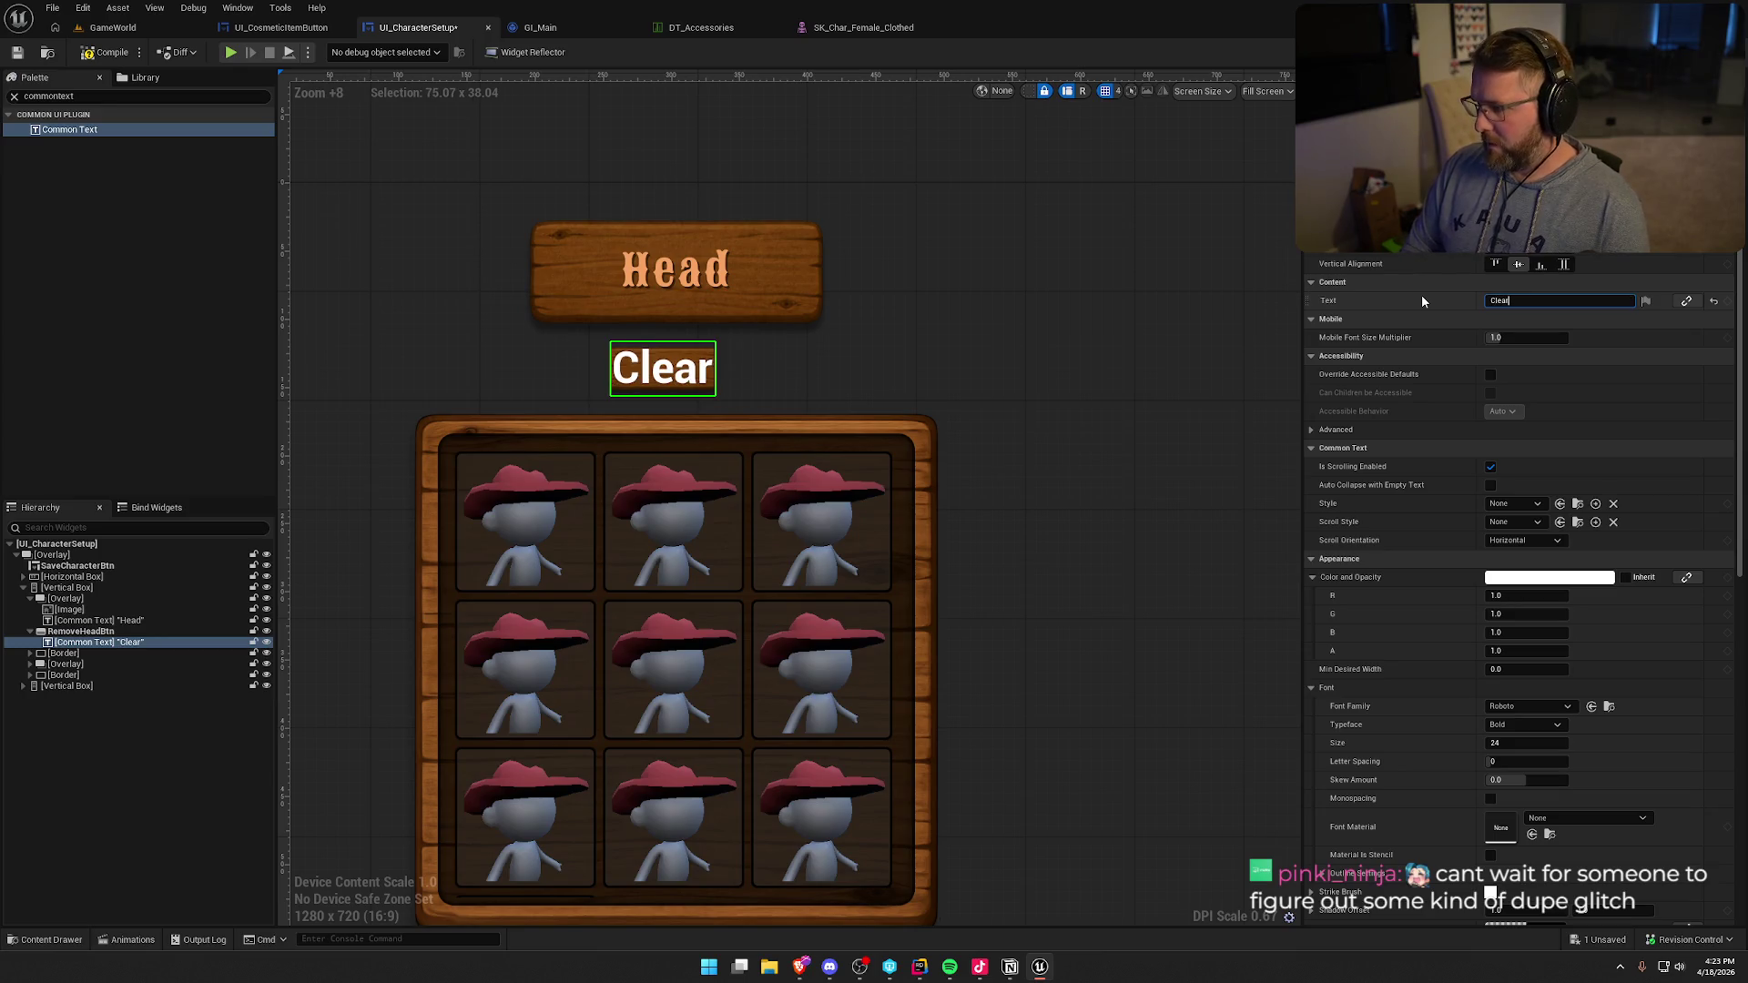
{"action": "left_click", "coordinate": [1510, 505]}
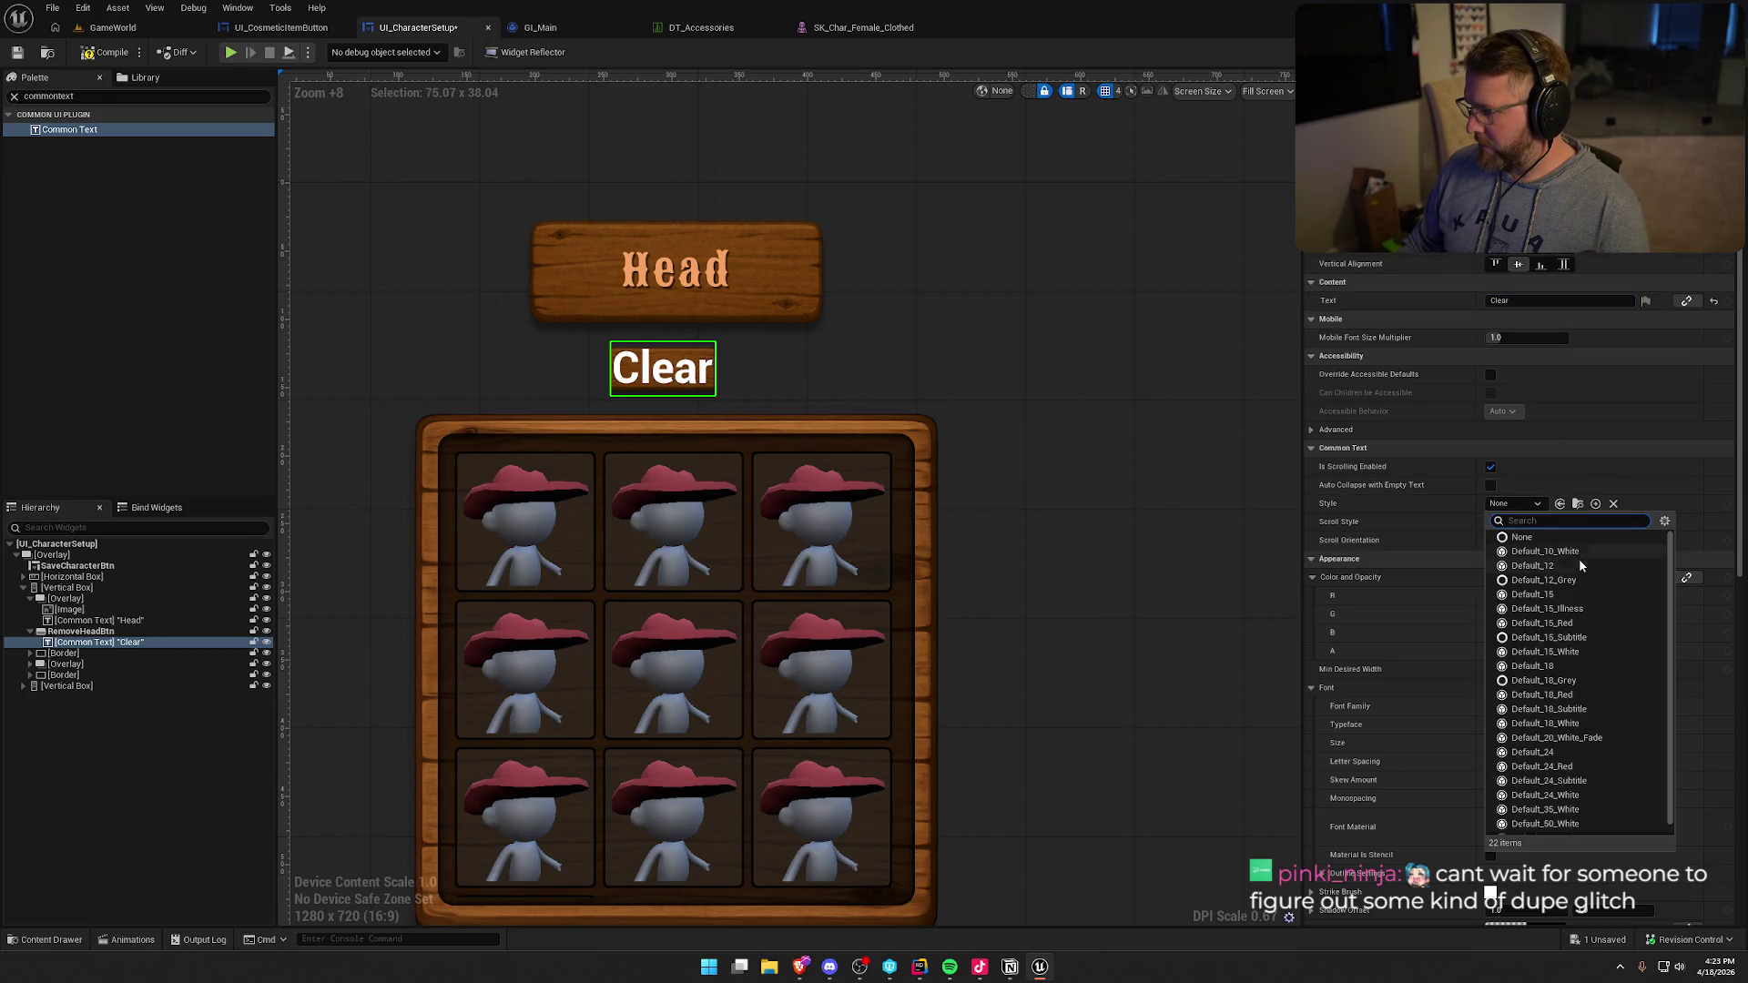
{"action": "left_click", "coordinate": [1591, 651]}
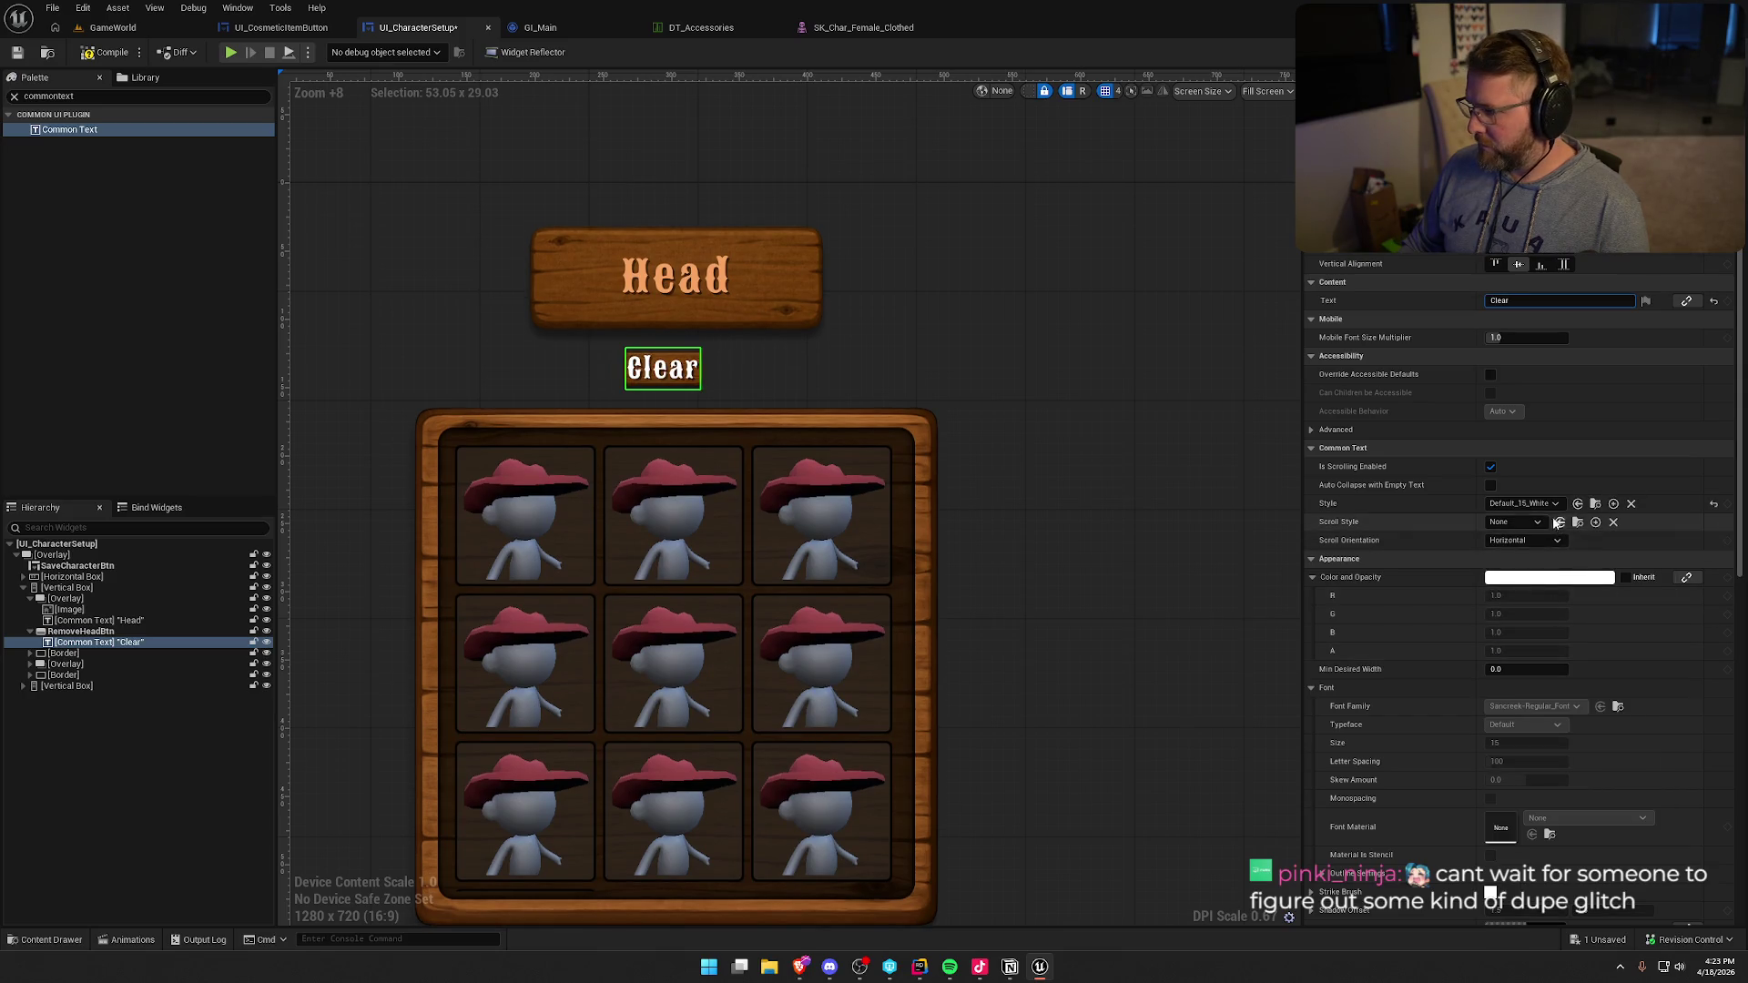
{"action": "left_click", "coordinate": [1545, 505]}
{"action": "left_click", "coordinate": [1581, 623]}
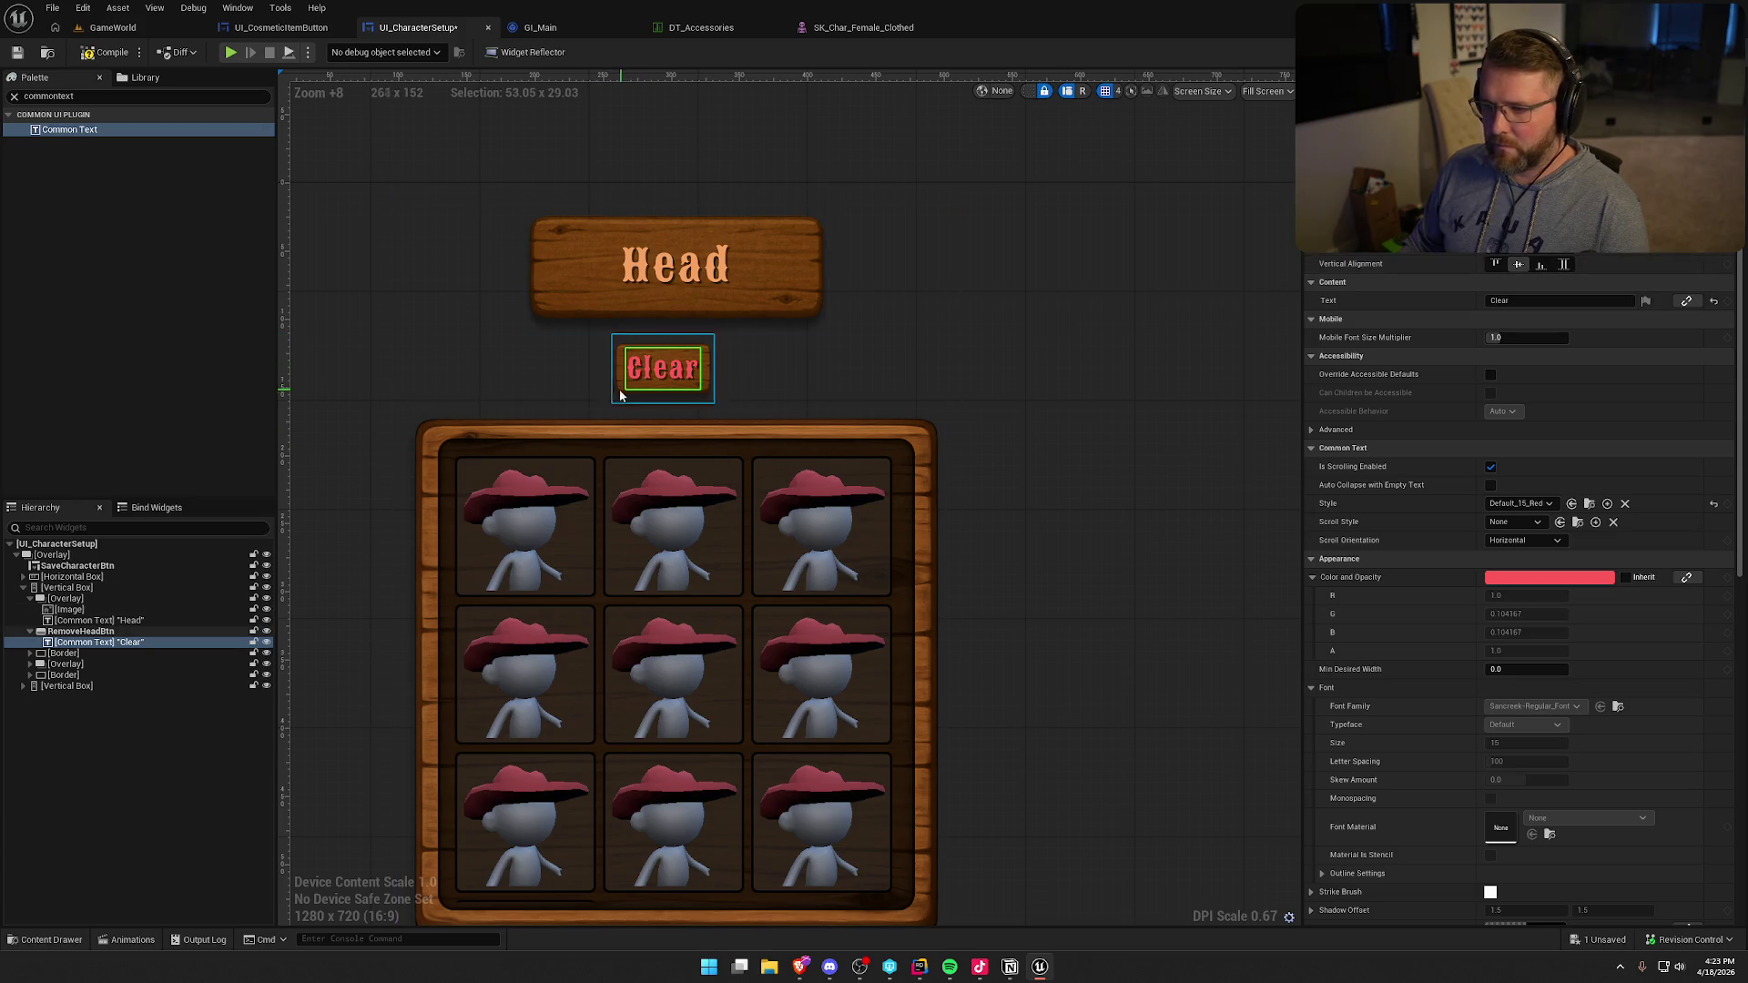
{"action": "left_click", "coordinate": [89, 632]}
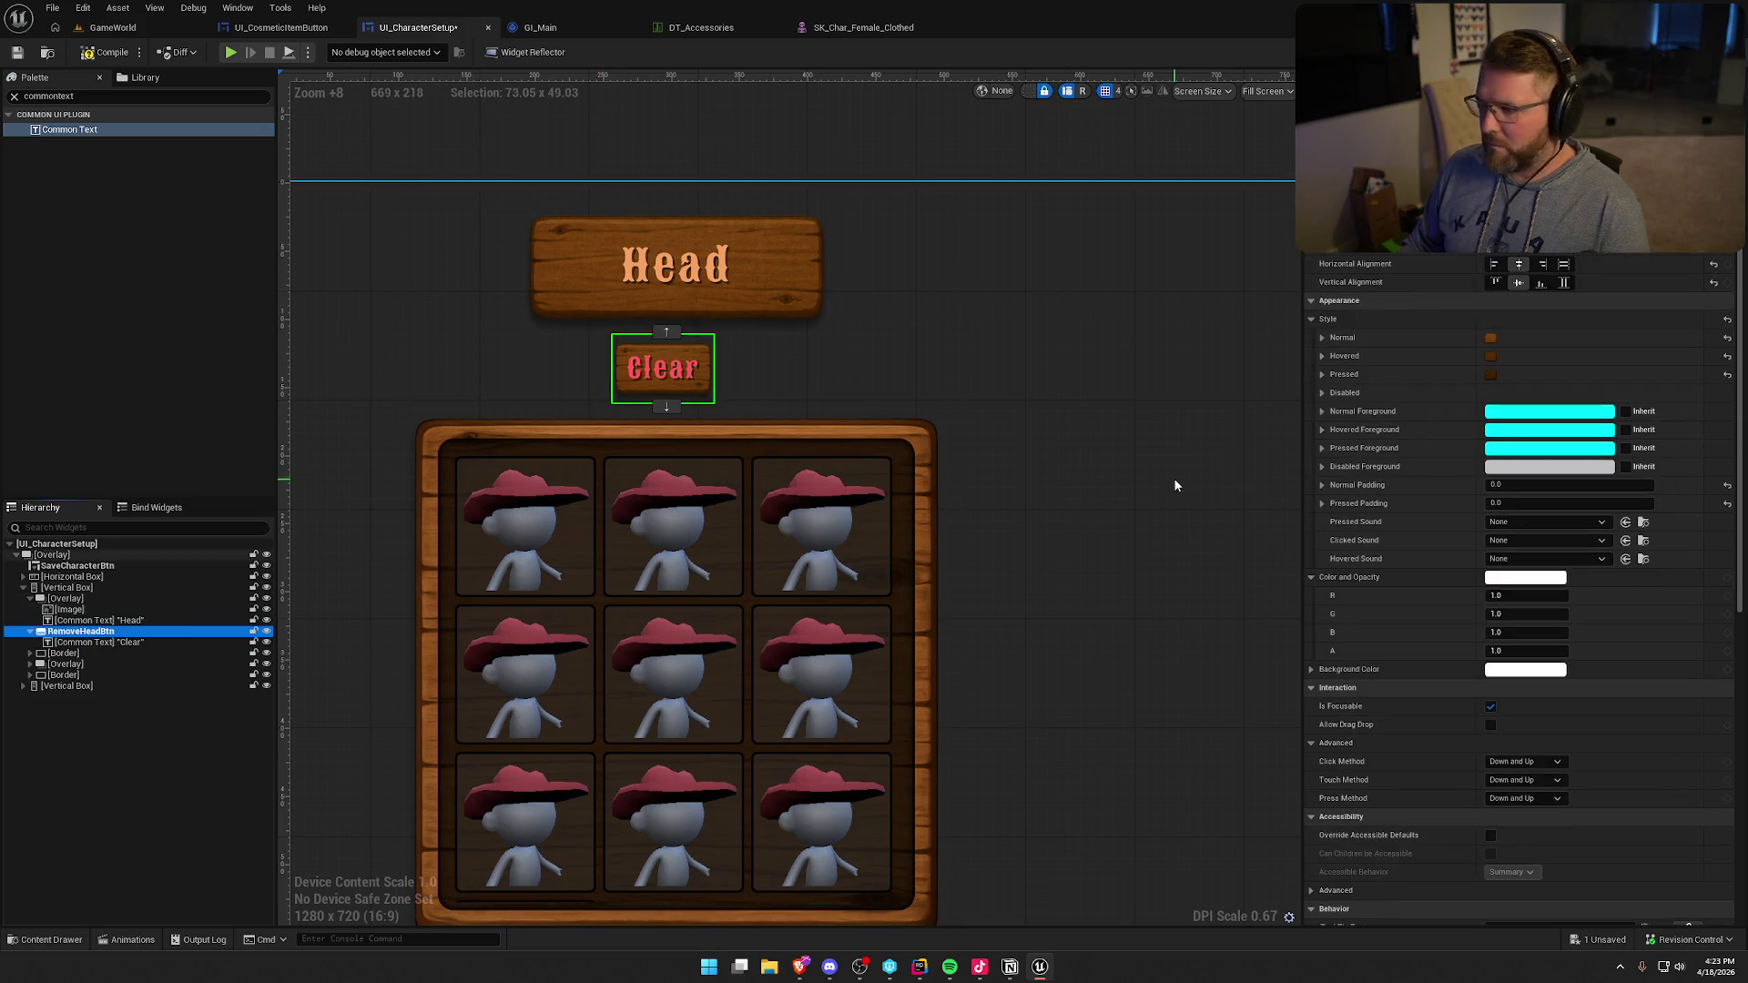
- Try top vertical alignment on RemoveHeadBtn, revert to centre, and show dashed widget outlines
{"action": "scroll", "coordinate": [1520, 591], "scroll_direction": "up", "scroll_amount": 2}
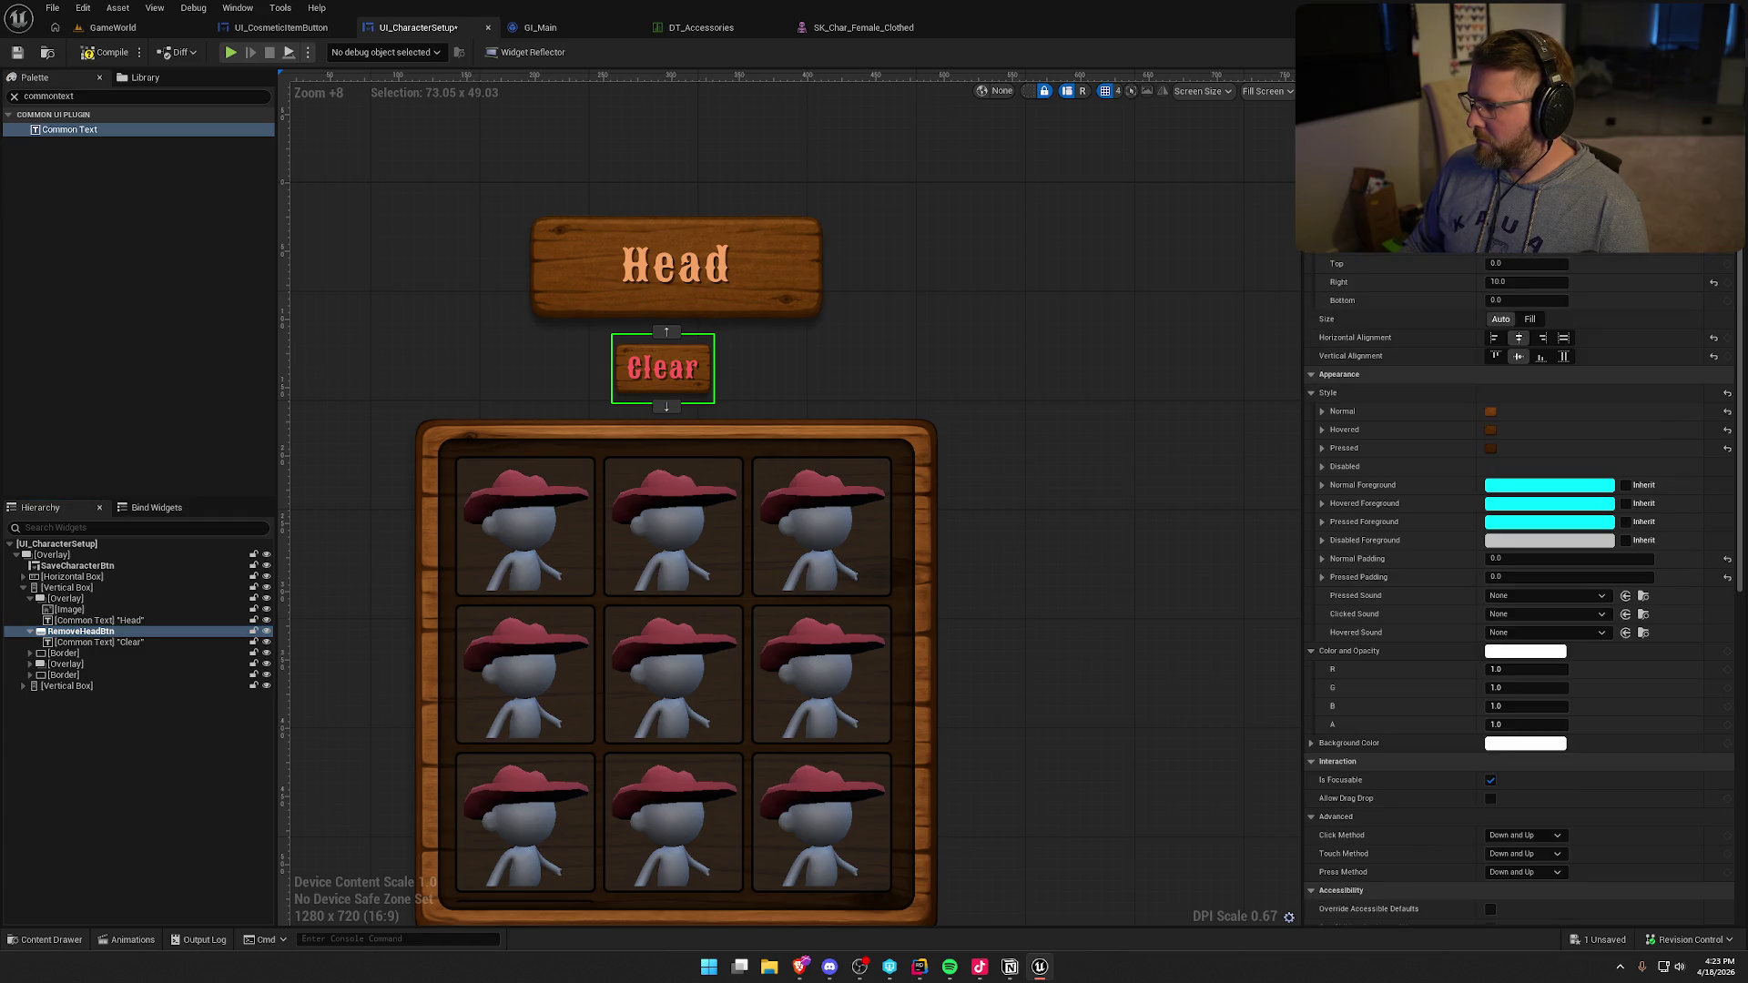
{"action": "scroll", "coordinate": [1524, 590], "scroll_direction": "down", "scroll_amount": 2}
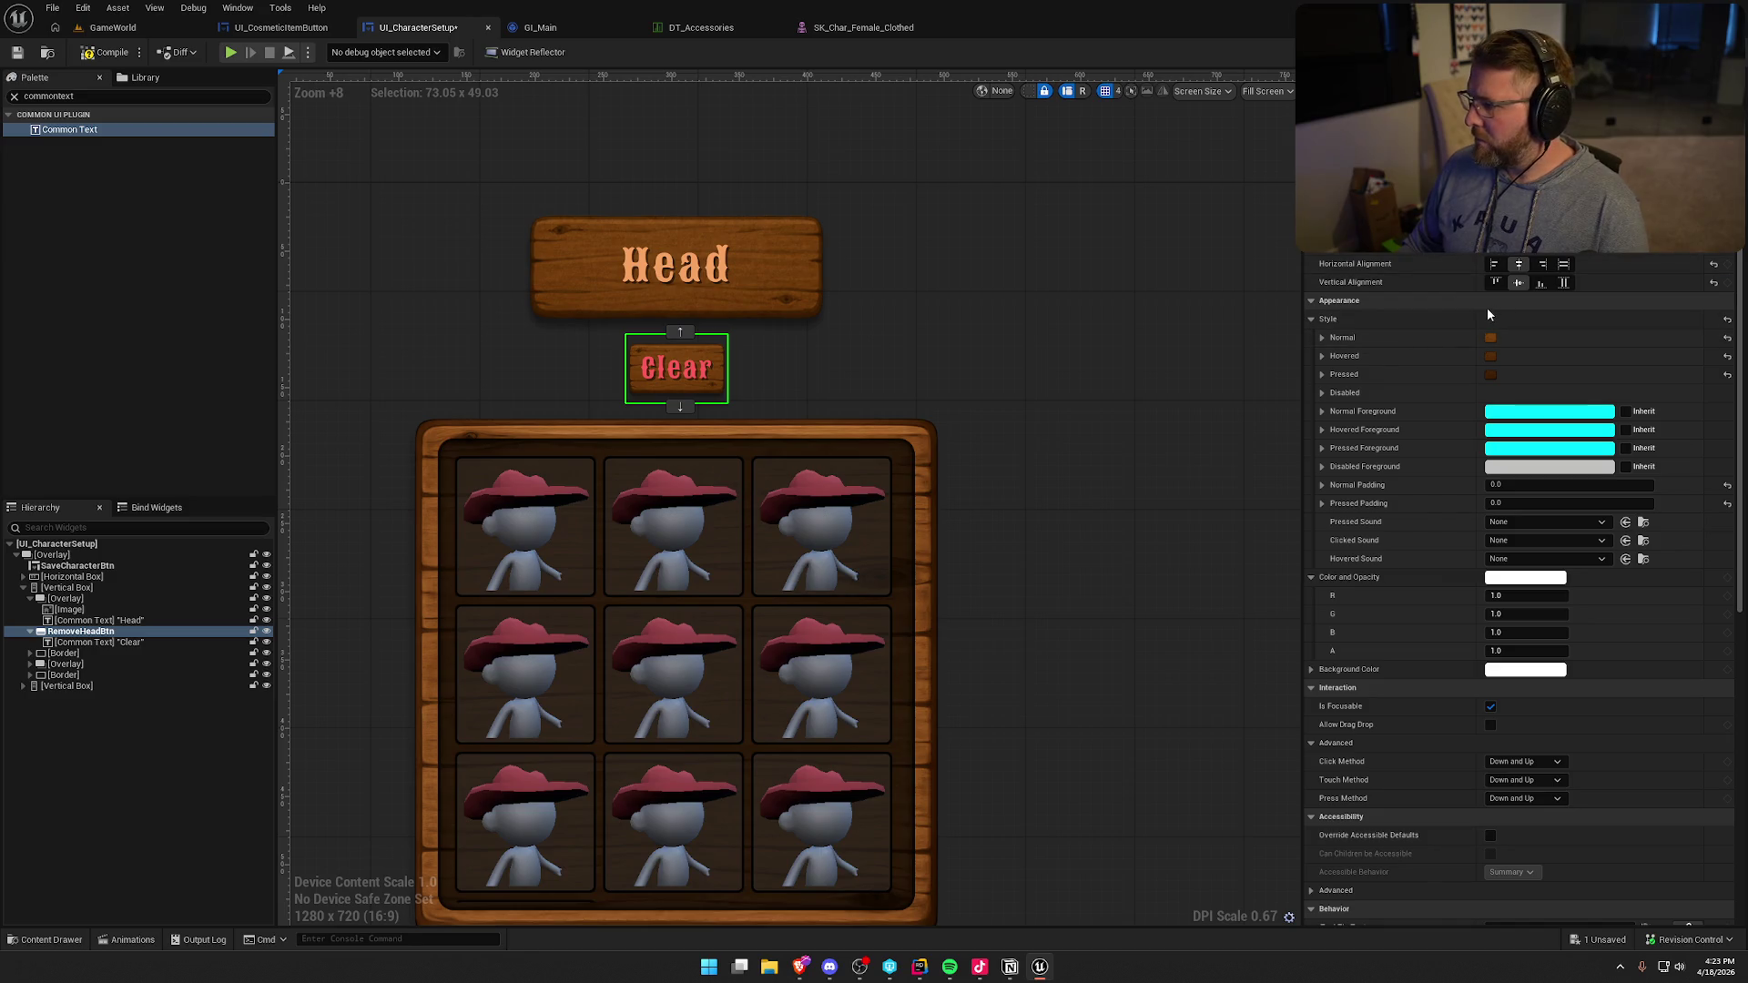
{"action": "scroll", "coordinate": [1511, 264], "scroll_direction": "up", "scroll_amount": 2}
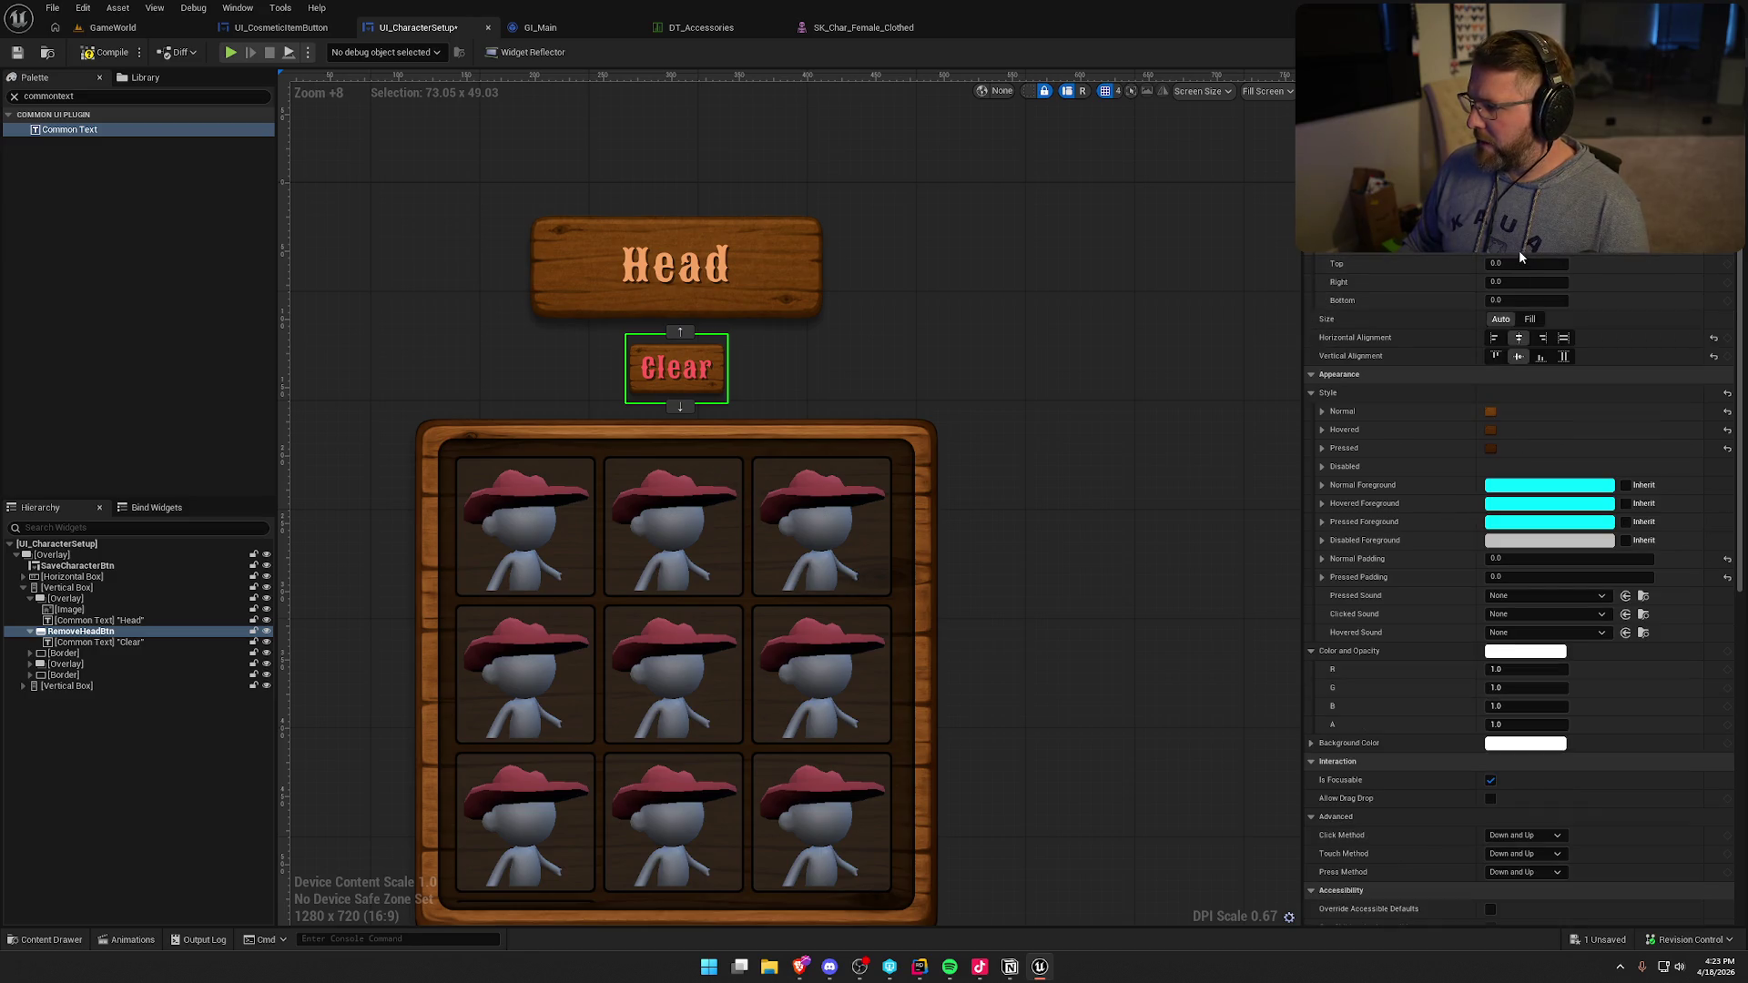
{"action": "left_click", "coordinate": [1496, 357]}
{"action": "left_click", "coordinate": [1519, 358]}
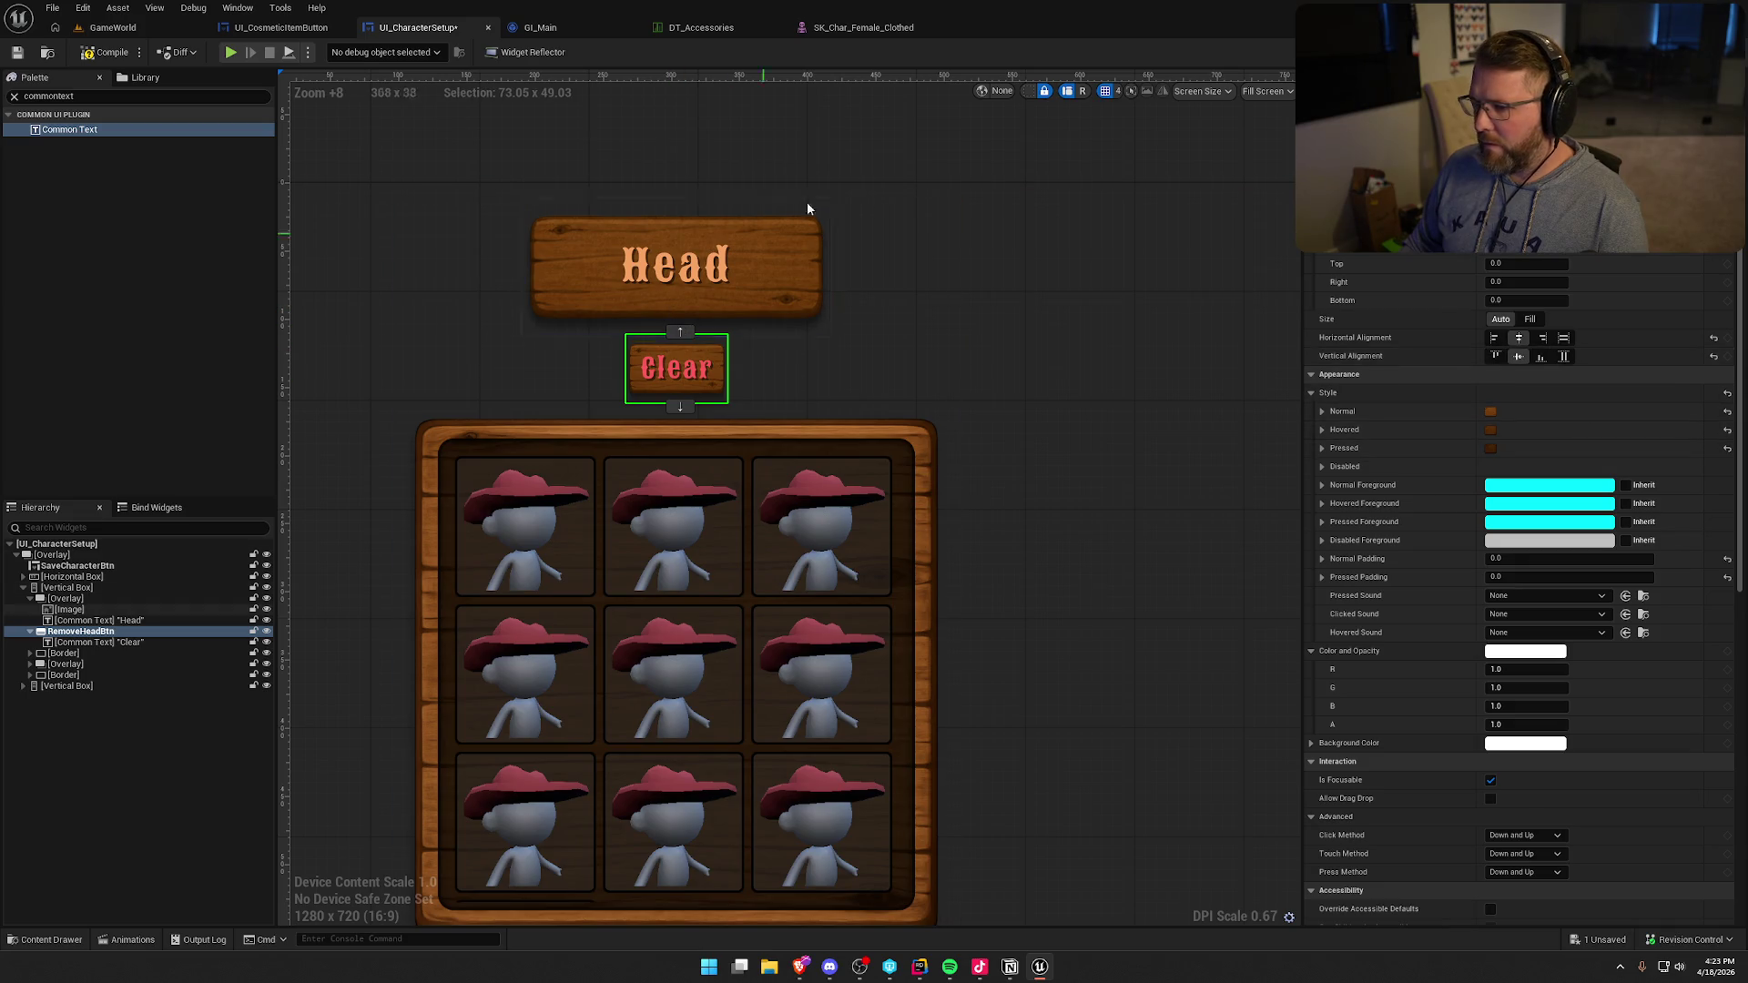
{"action": "left_click", "coordinate": [1029, 92]}
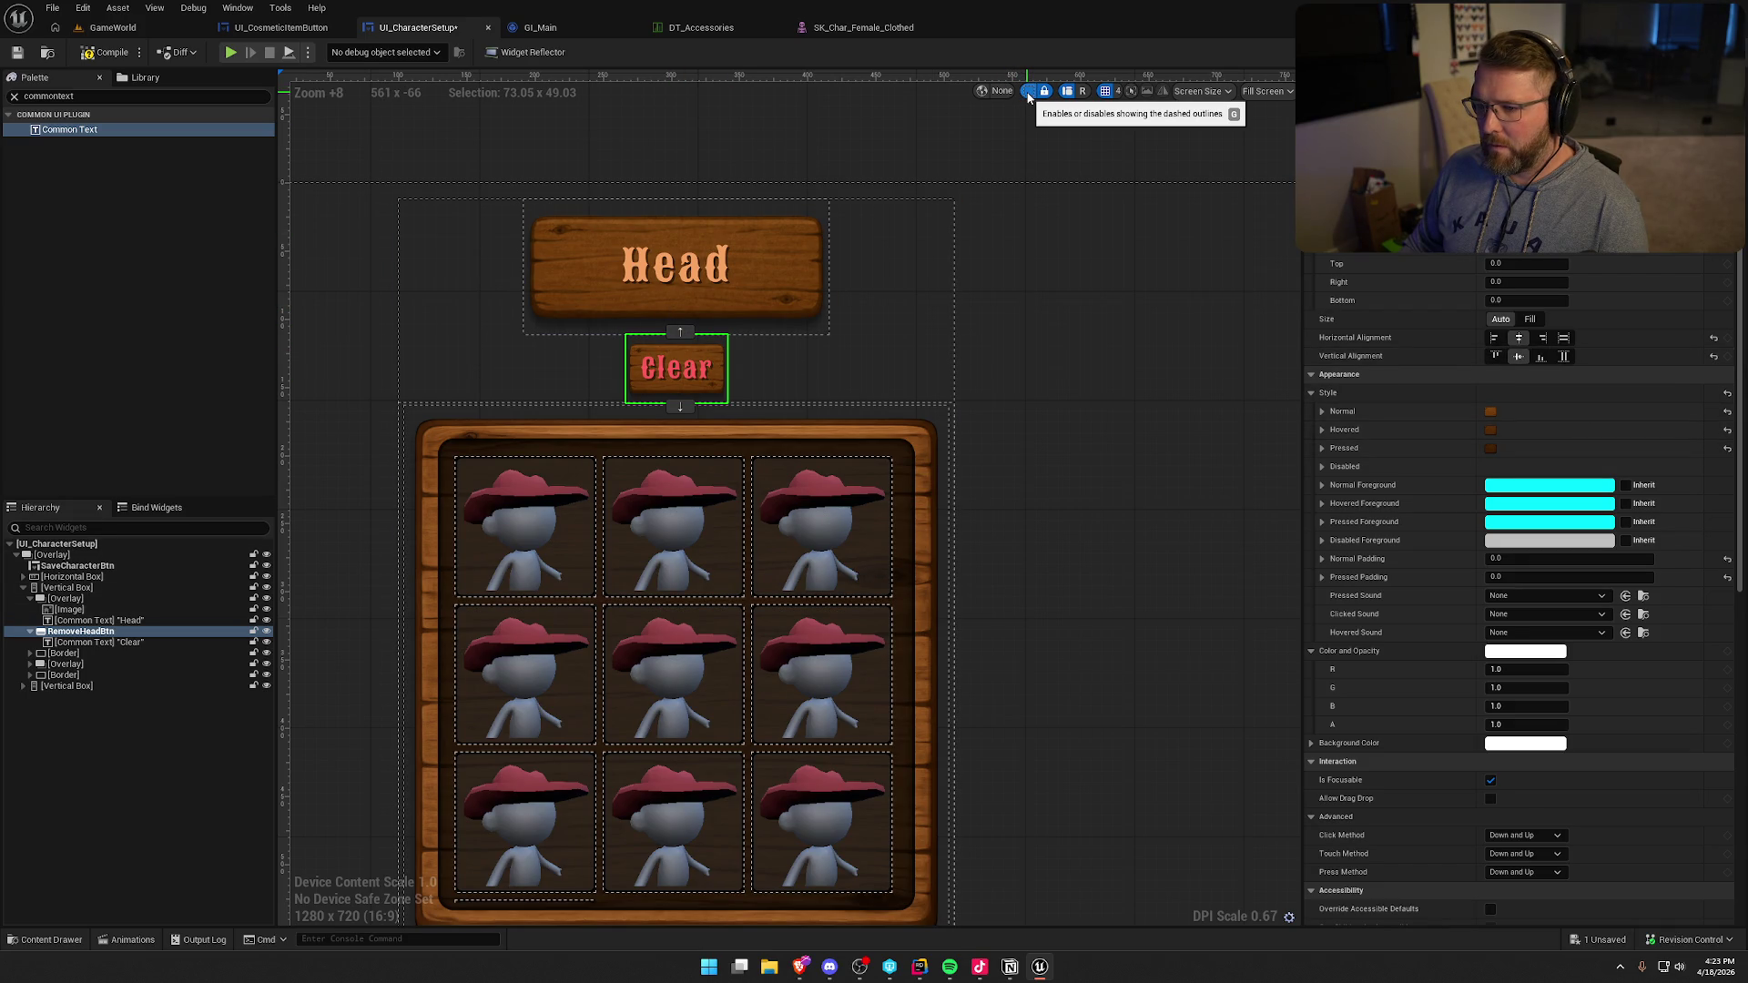
- Set the button's top and bottom padding to -20
{"action": "left_click", "coordinate": [1508, 264]}
{"action": "type", "text": "-20"}
{"action": "key", "text": "Return"}
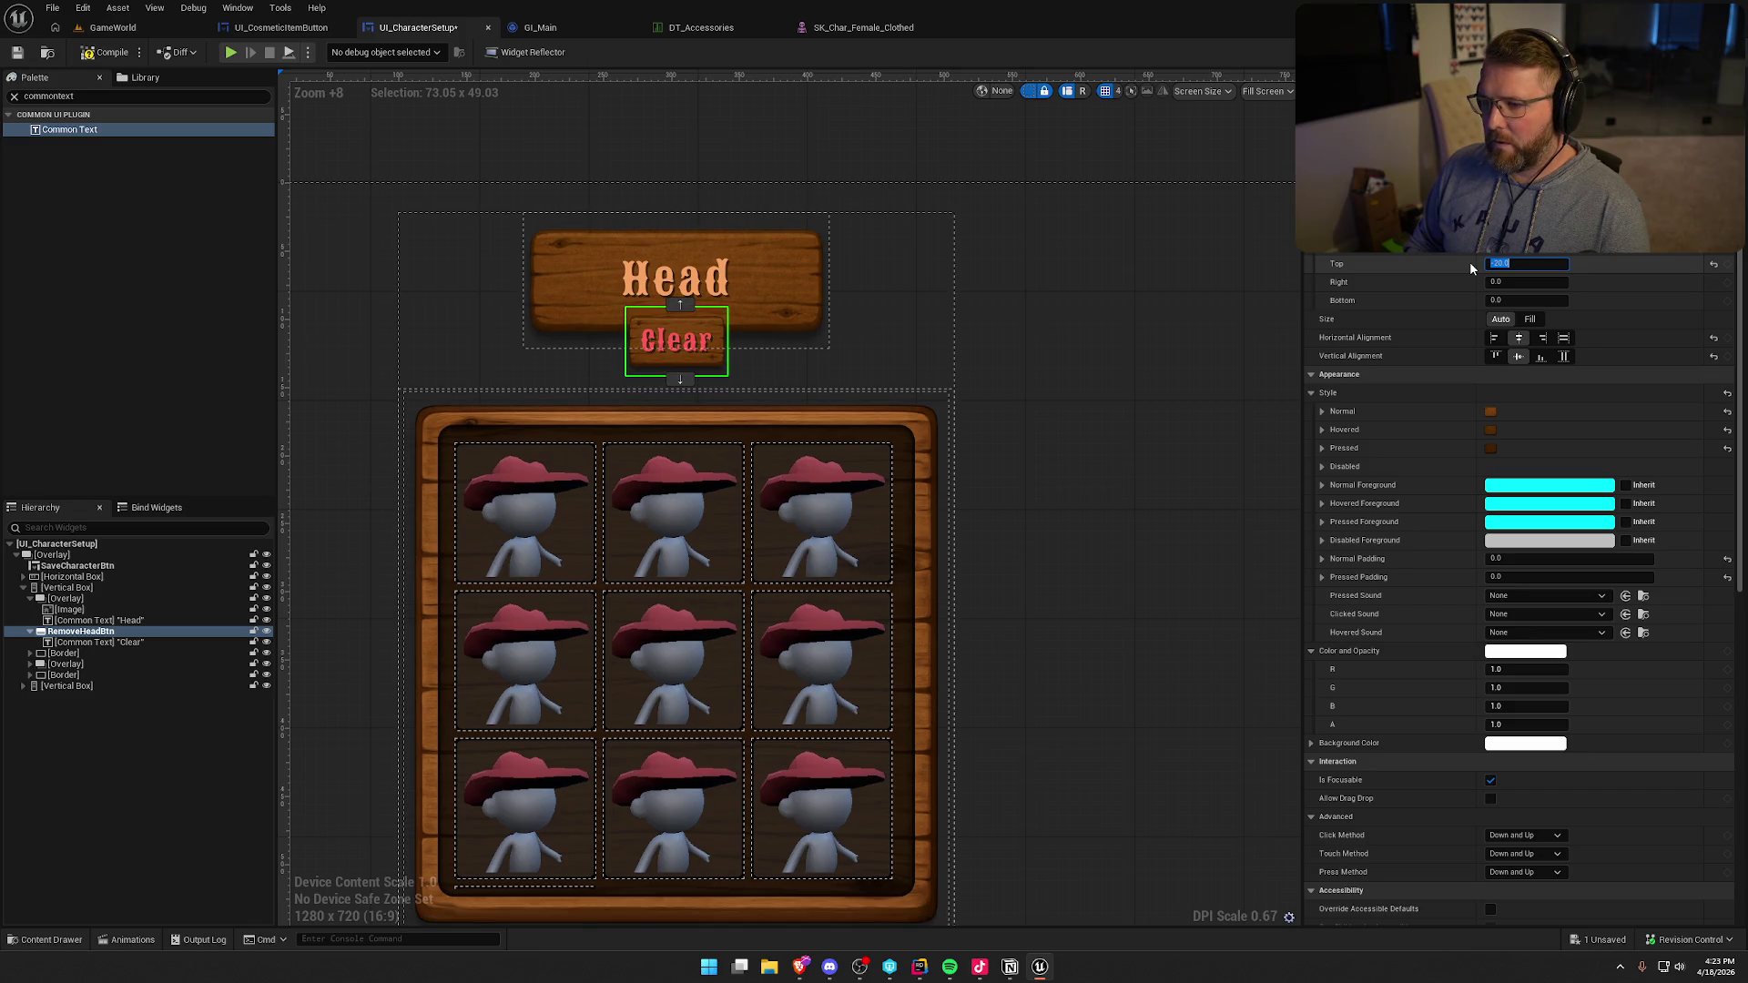
{"action": "key", "text": "Tab"}
{"action": "type", "text": "-20"}
{"action": "key", "text": "Return"}
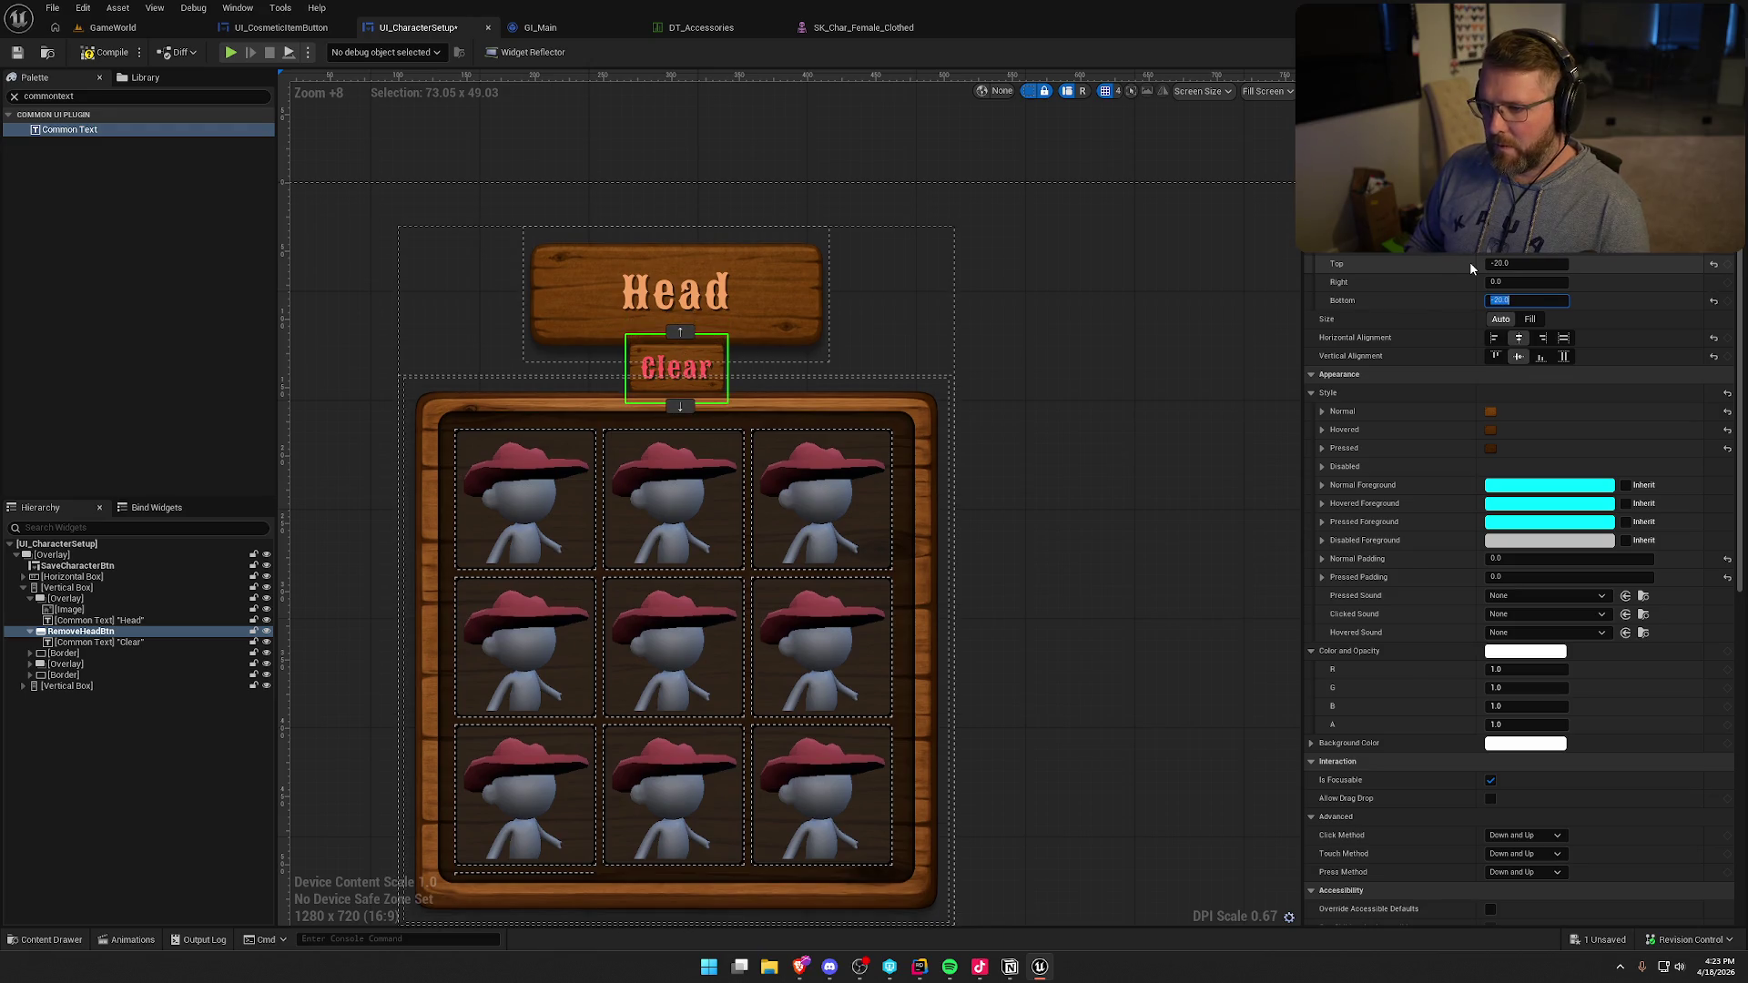
{"action": "left_click", "coordinate": [1150, 319]}
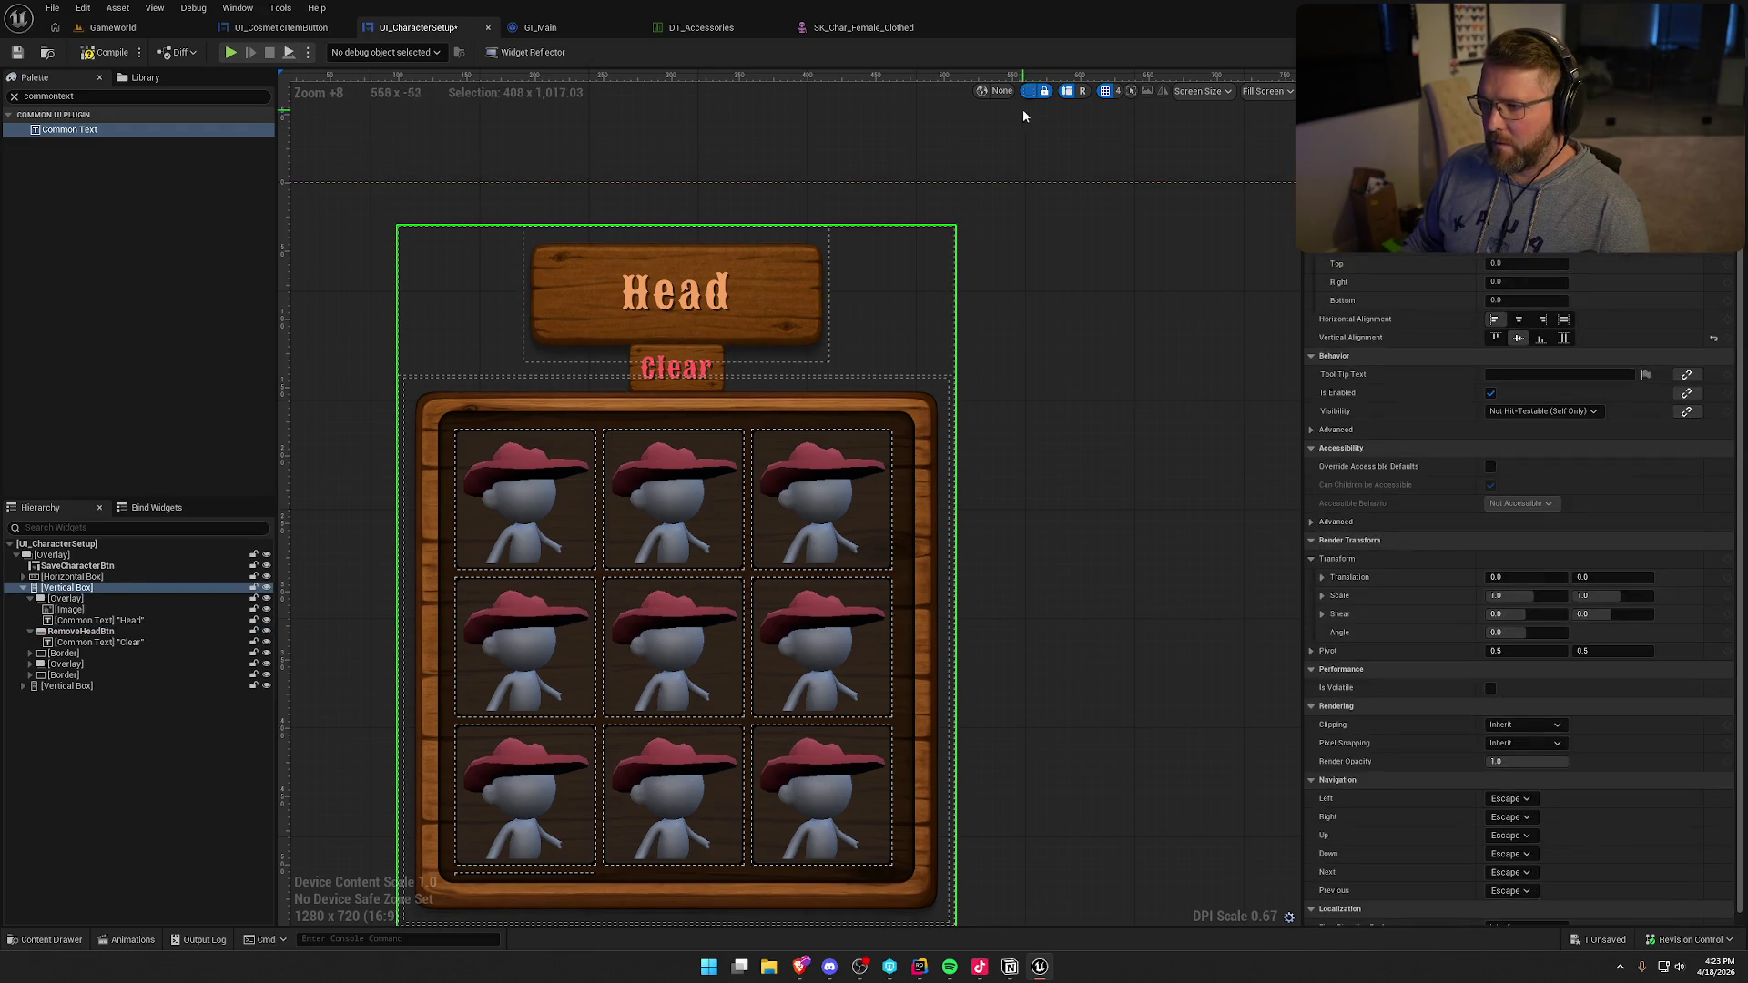
{"action": "scroll", "coordinate": [1092, 346], "scroll_direction": "down", "scroll_amount": 3}
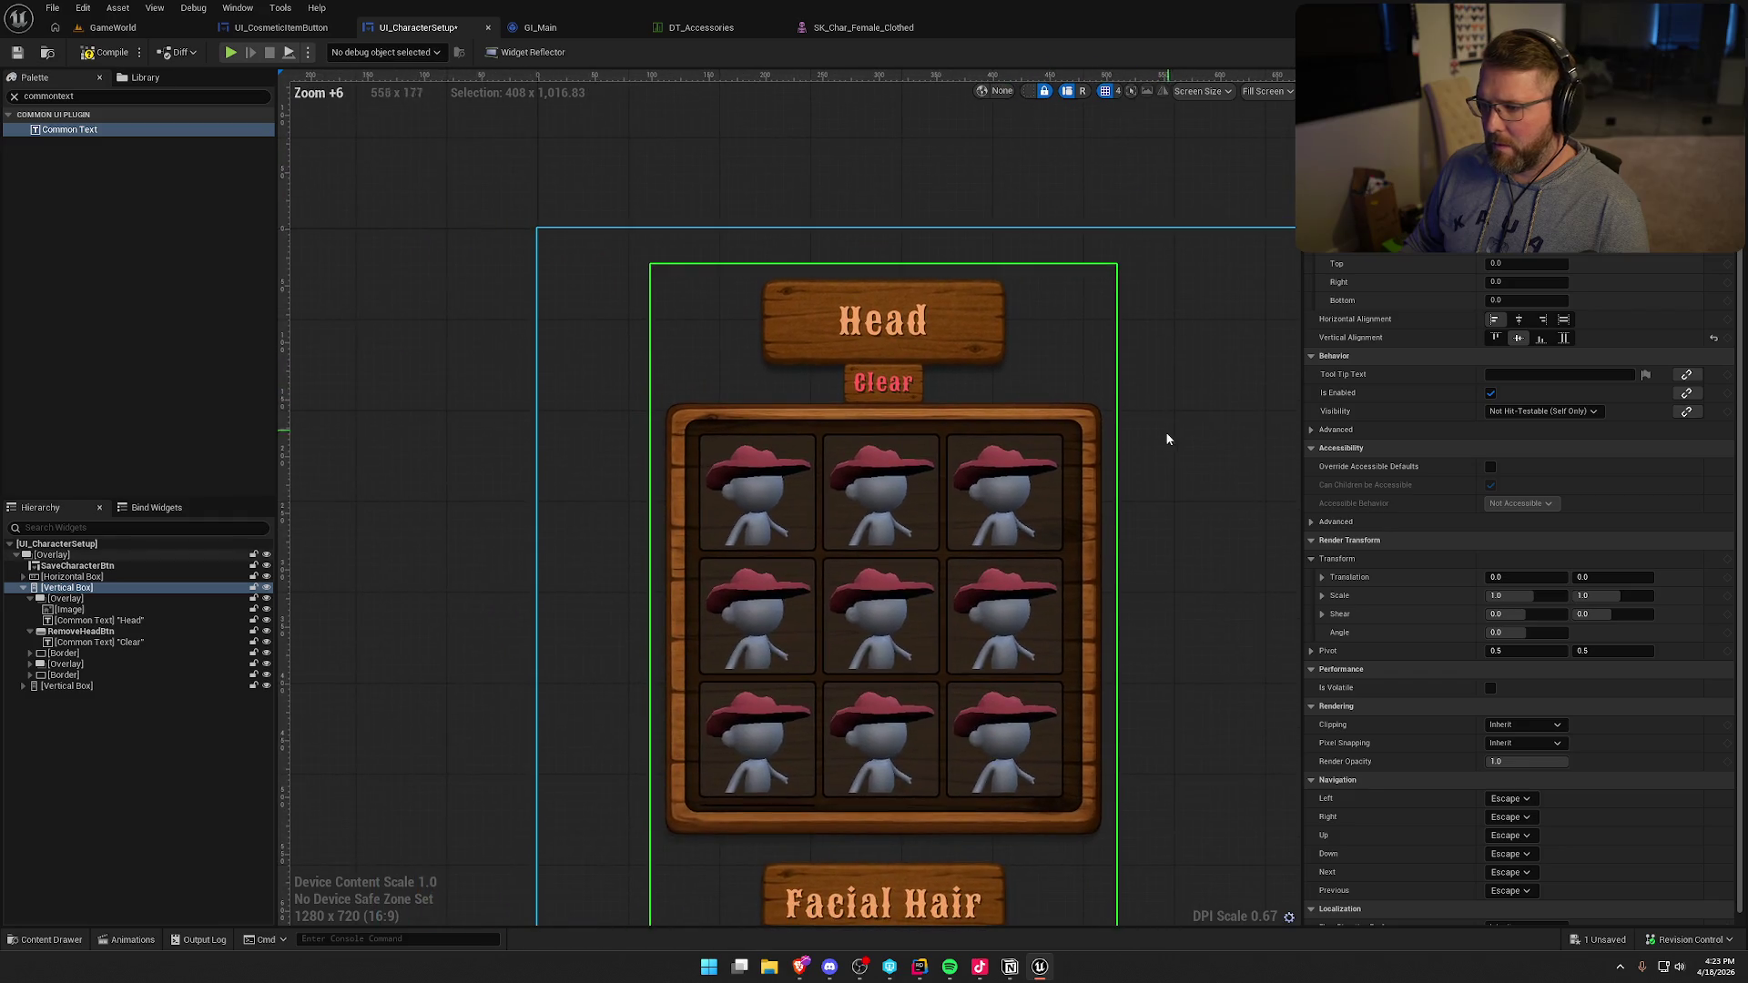
{"action": "scroll", "coordinate": [1162, 477], "scroll_direction": "down", "scroll_amount": 2}
{"action": "scroll", "coordinate": [823, 549], "scroll_direction": "up", "scroll_amount": 3}
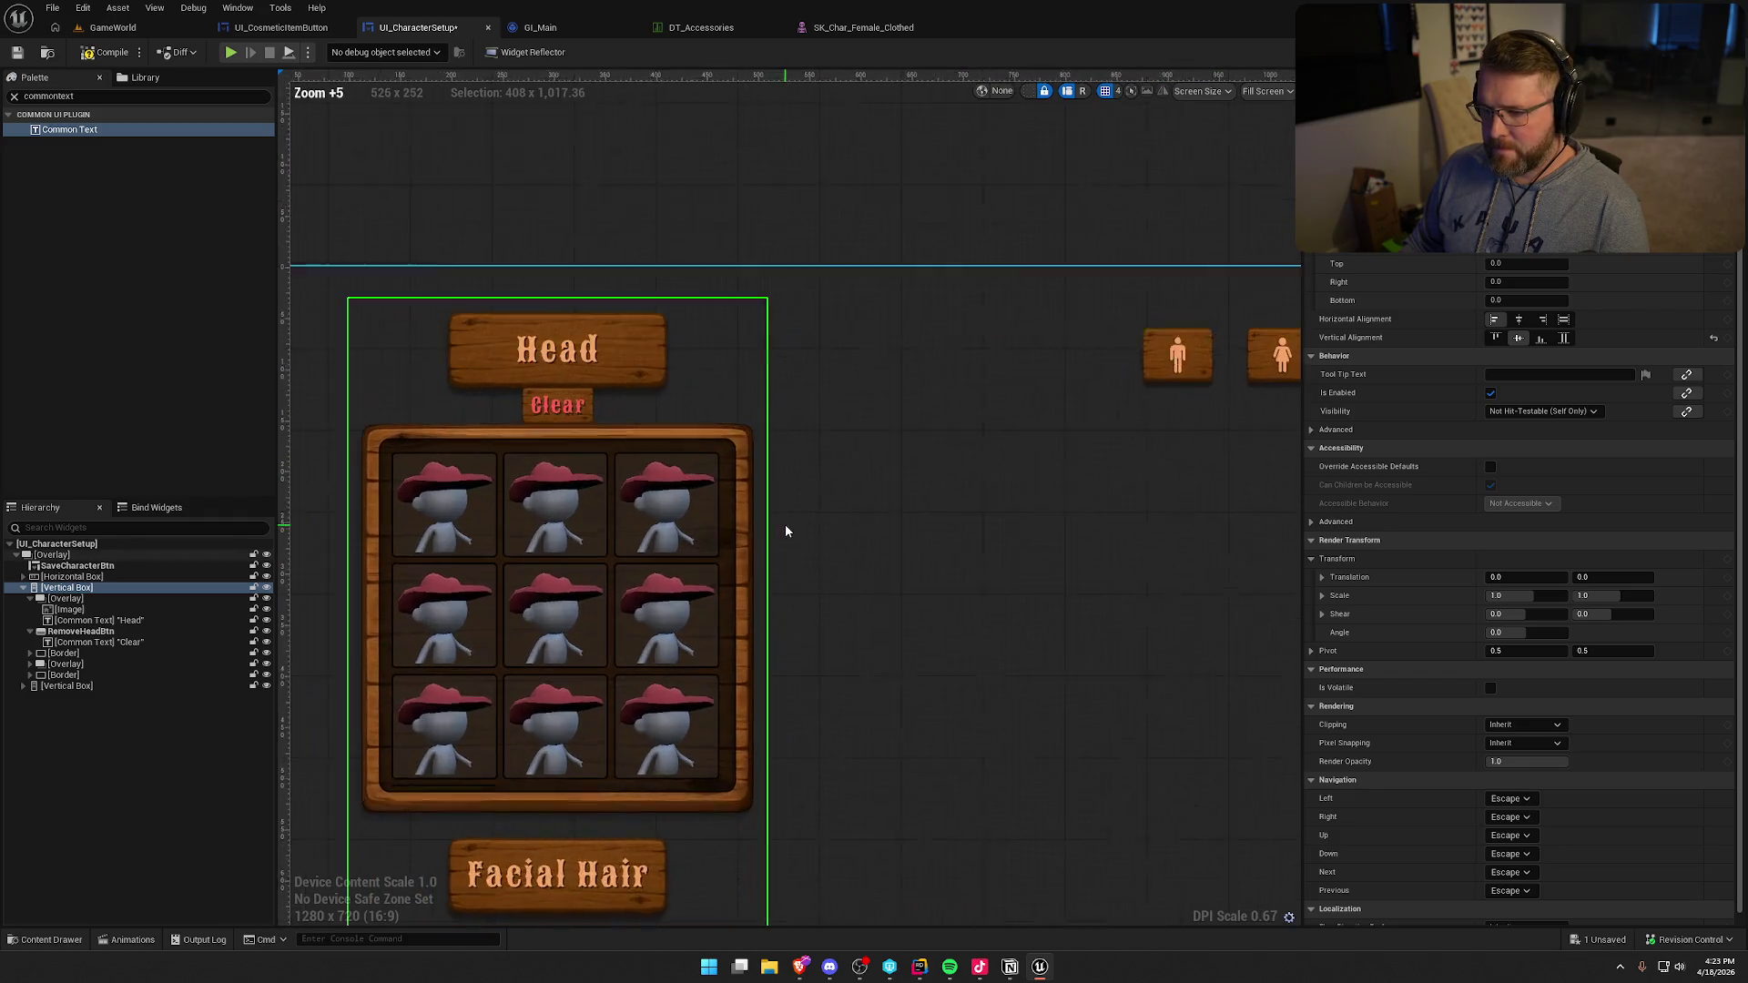
- Try -50 bottom padding on the Clear button, then reset top and bottom padding to 0
{"action": "left_click", "coordinate": [81, 631]}
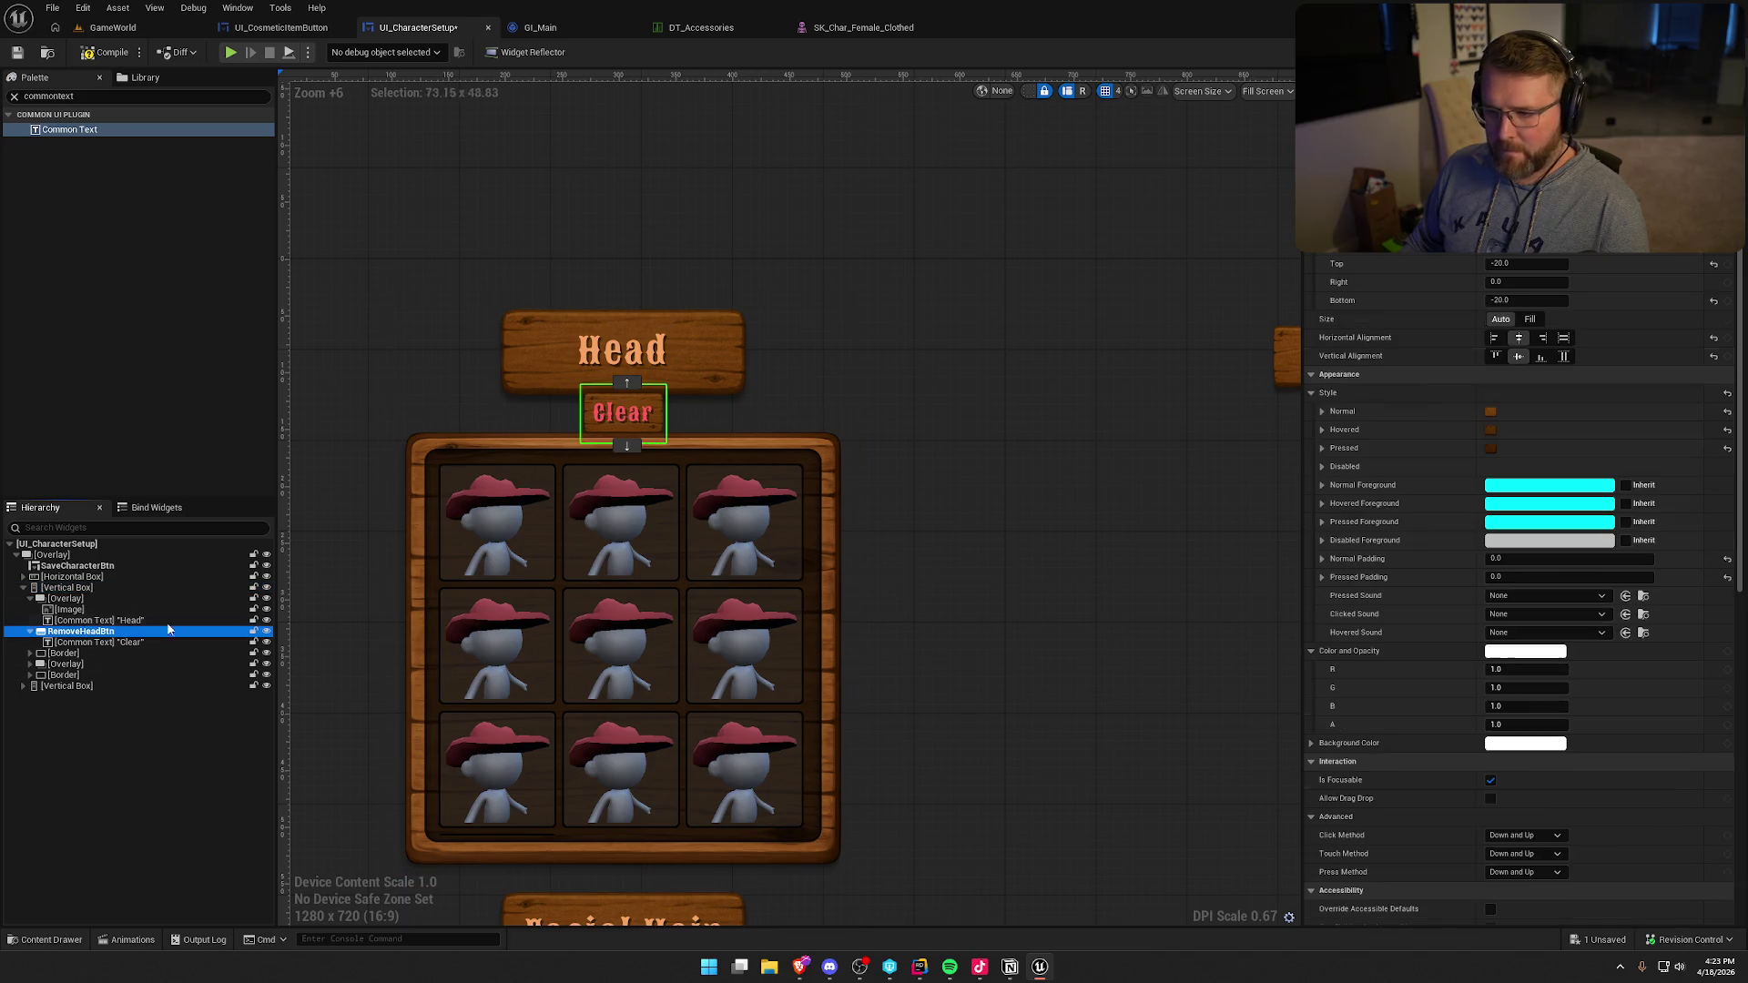
{"action": "left_click", "coordinate": [1539, 300]}
{"action": "type", "text": "-50"}
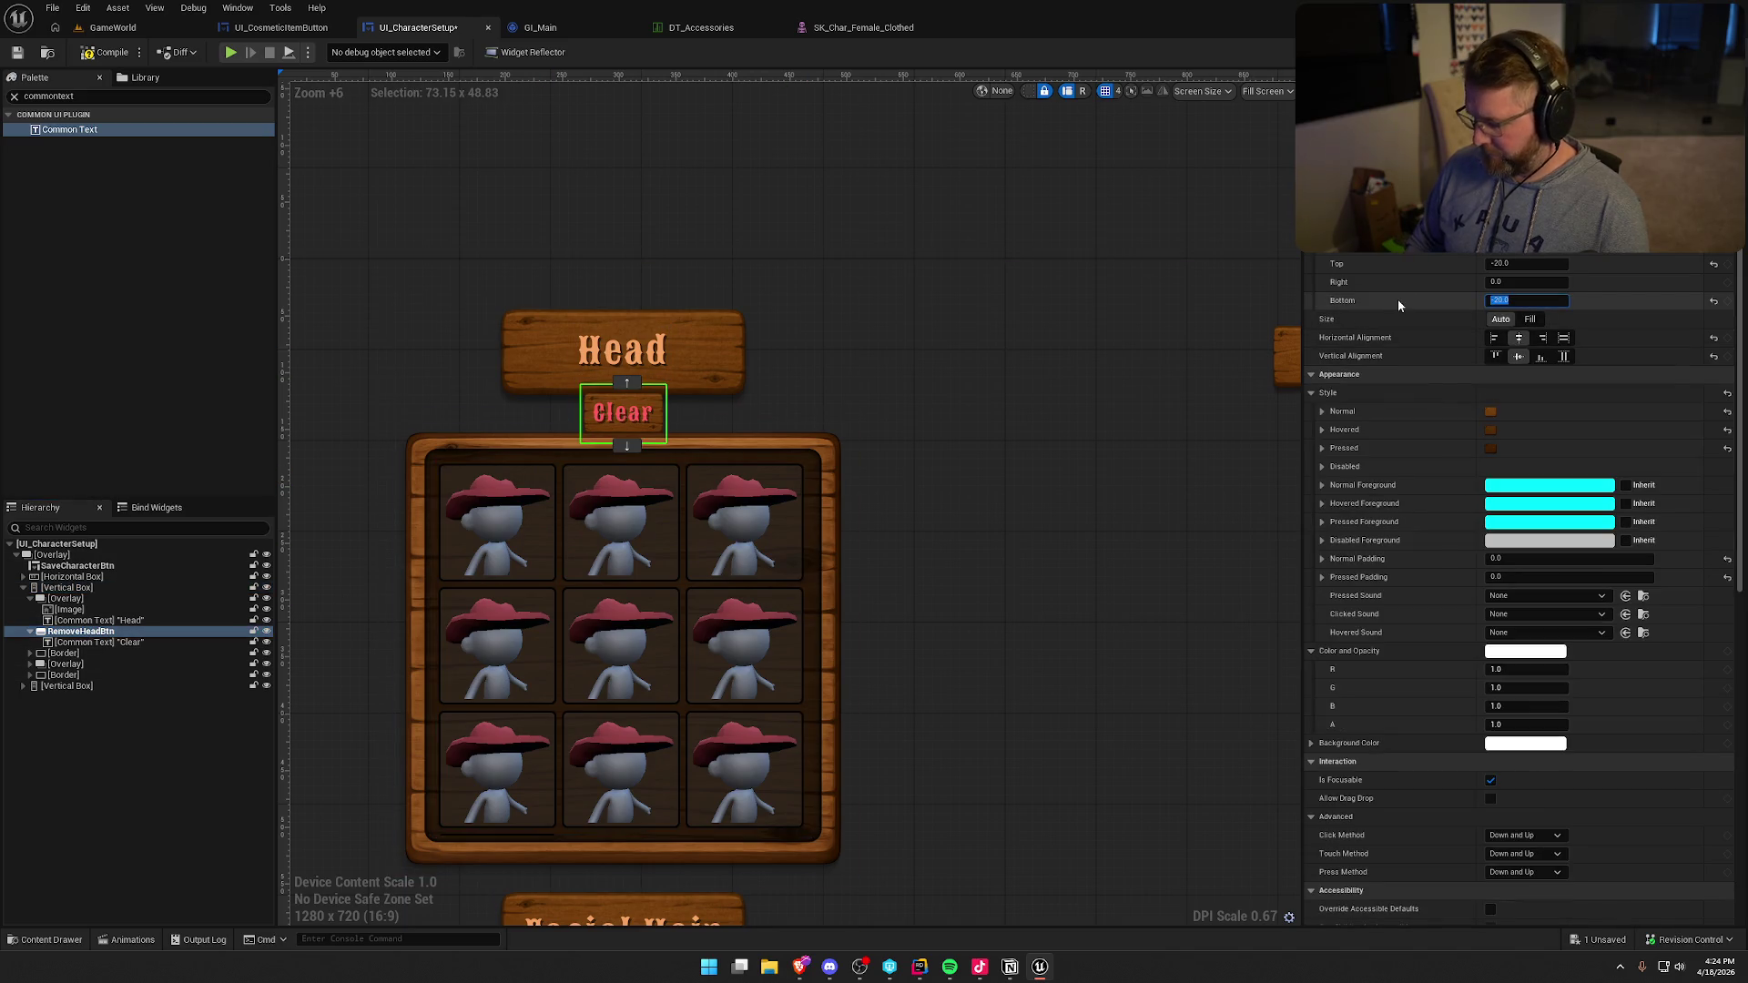
{"action": "key", "text": "Return"}
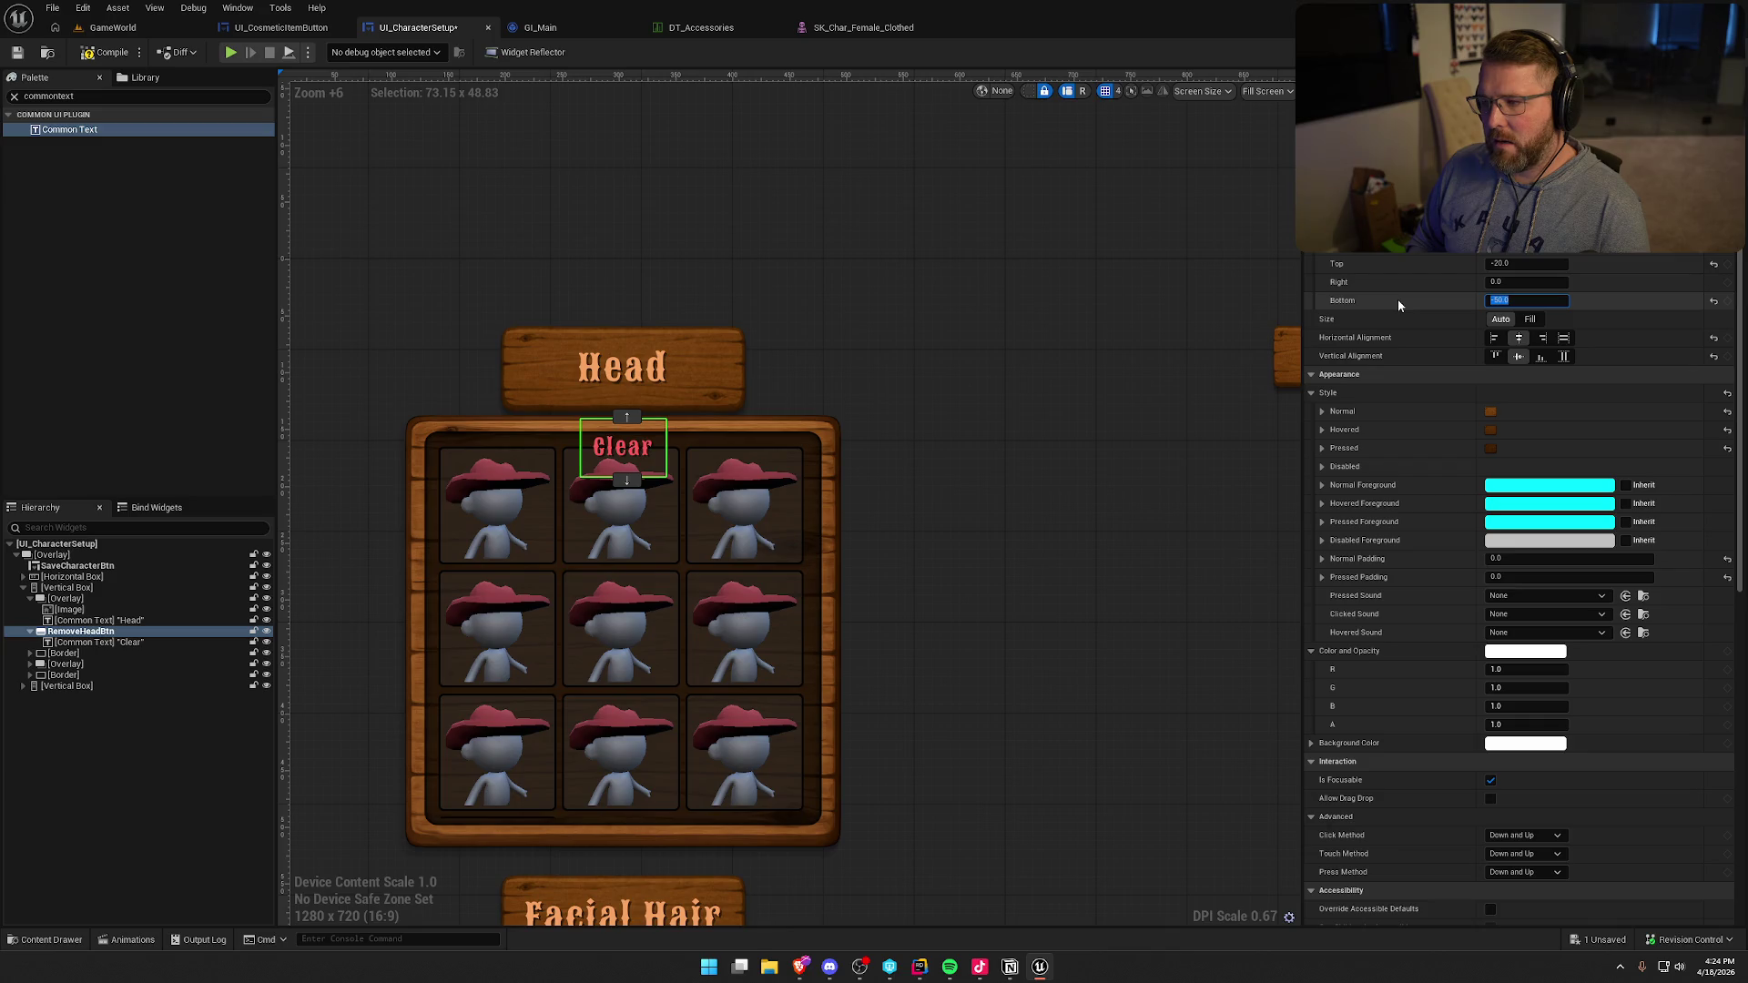
{"action": "type", "text": "0"}
{"action": "key", "text": "Return"}
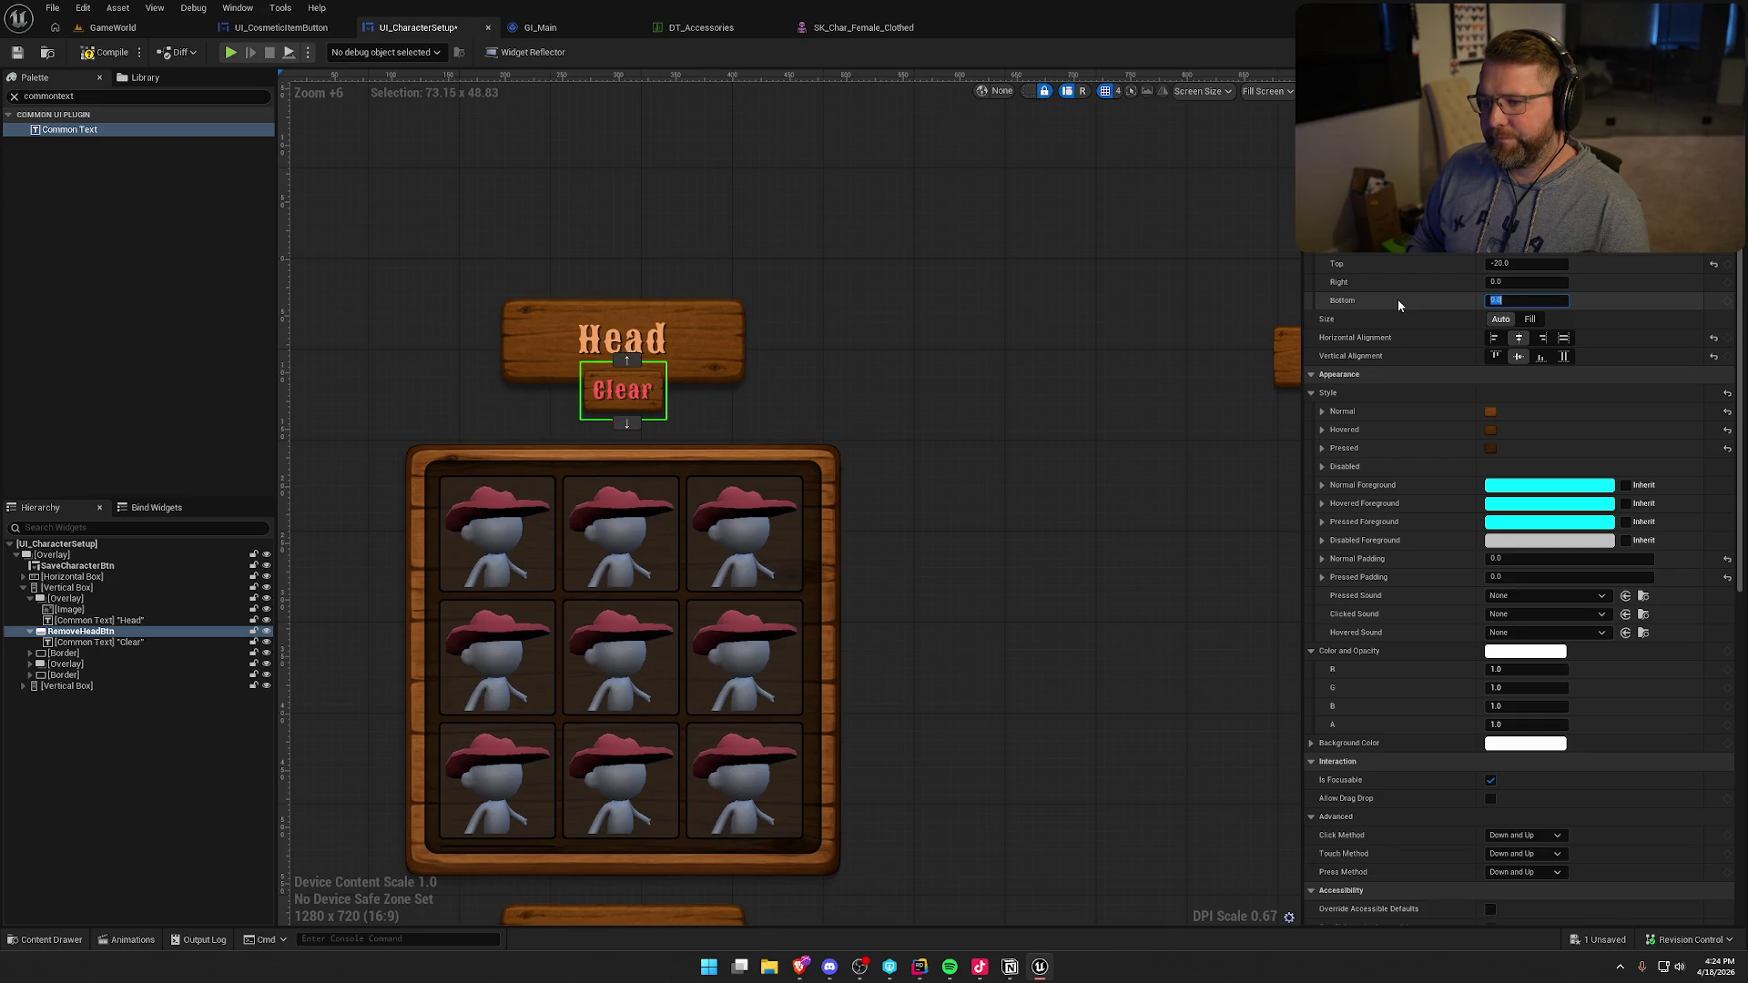
{"action": "key", "text": "shift+Tab"}
{"action": "key", "text": "shift+Tab"}
{"action": "type", "text": "0"}
{"action": "key", "text": "Return"}
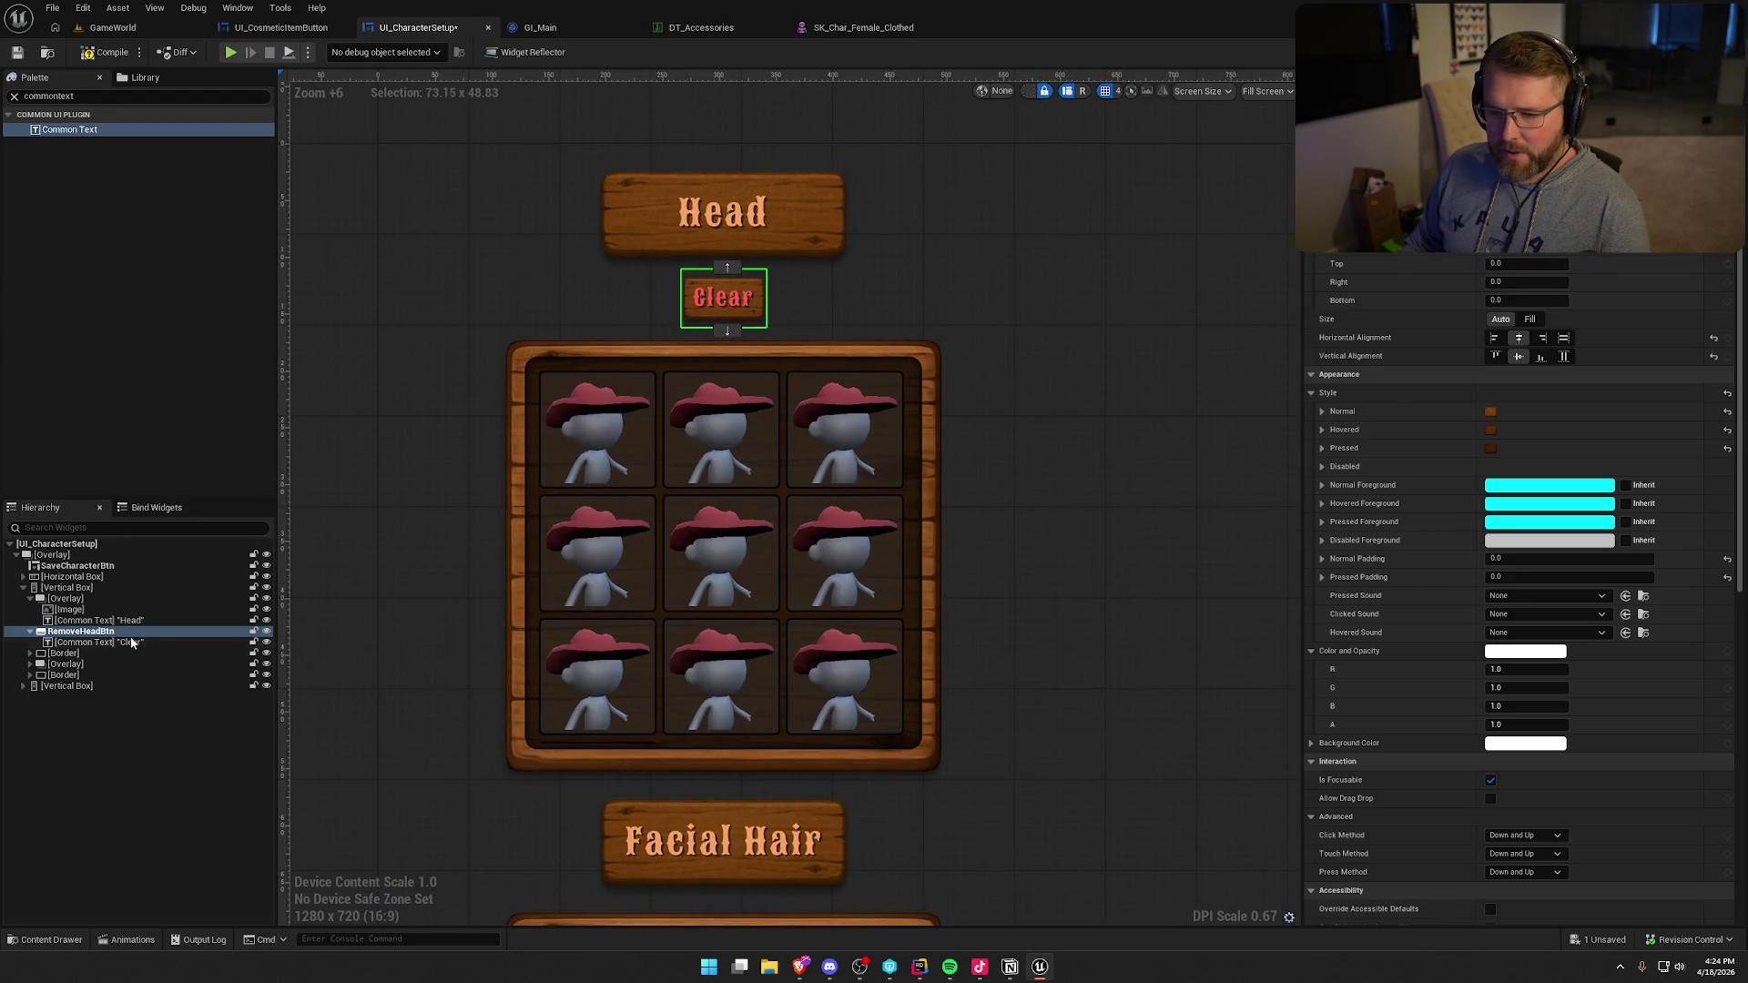
{"action": "left_click", "coordinate": [88, 643]}
- Cut the Clear button from the Vertical Box and locate the Head grid's border in the Hierarchy
{"action": "key", "text": "Delete"}
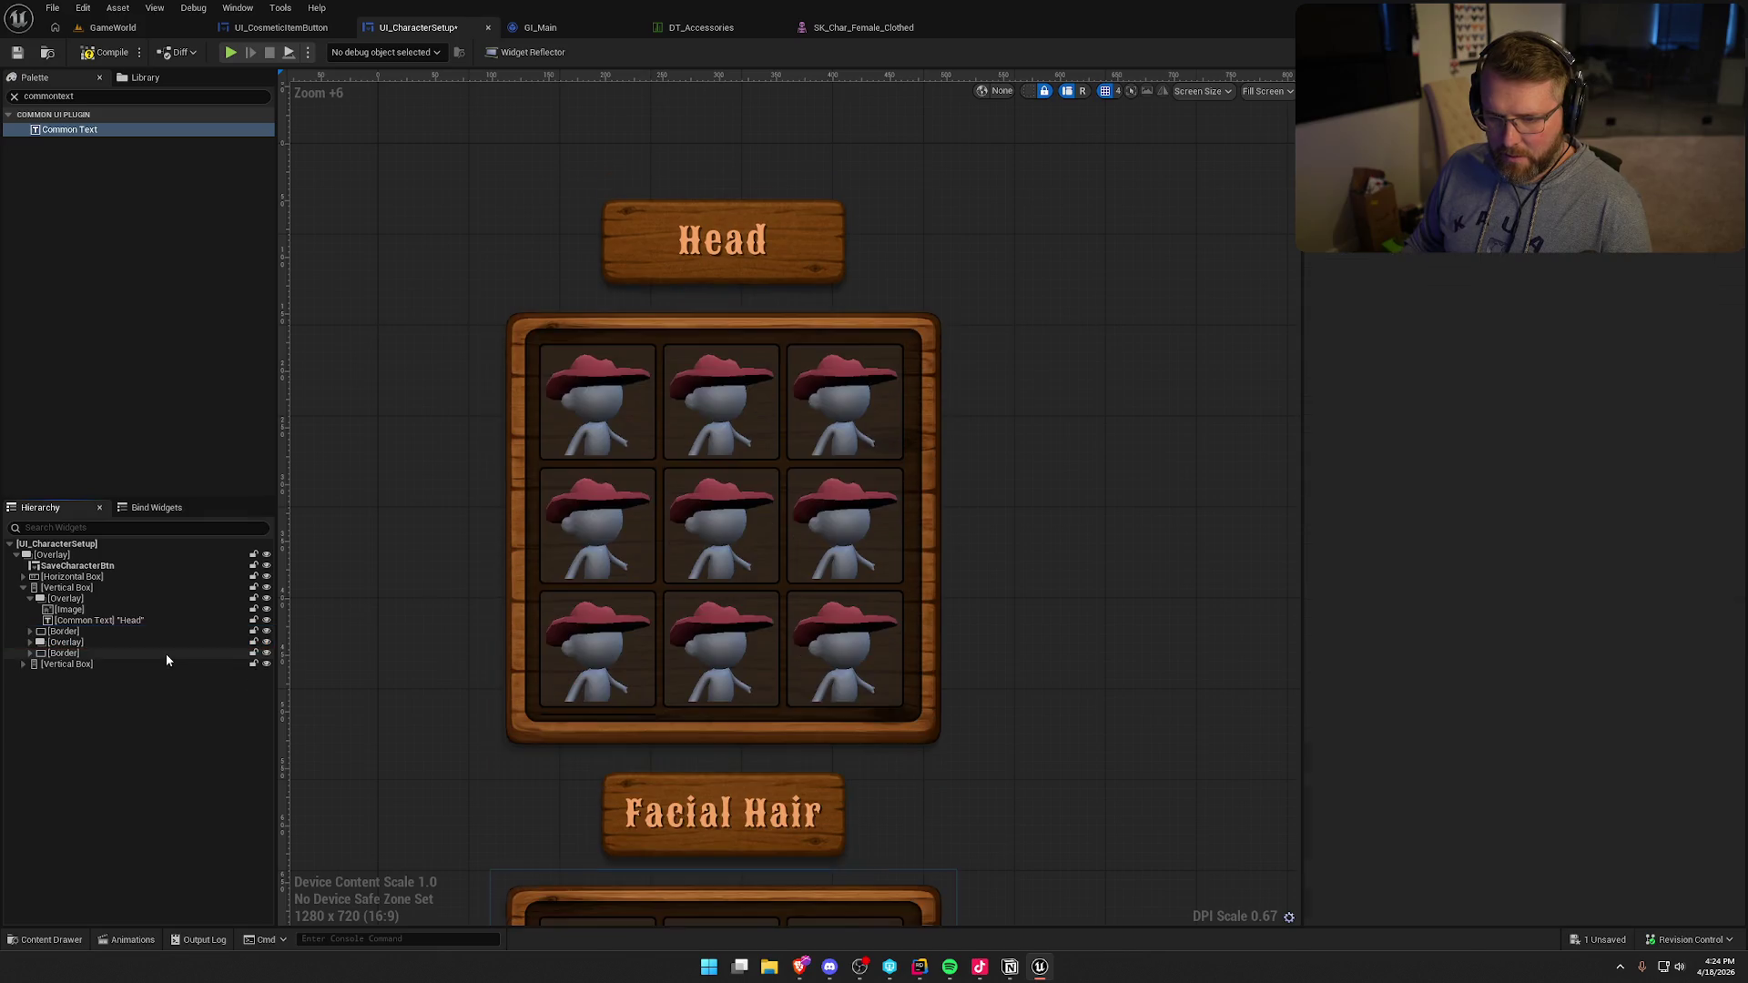
{"action": "left_click", "coordinate": [30, 598]}
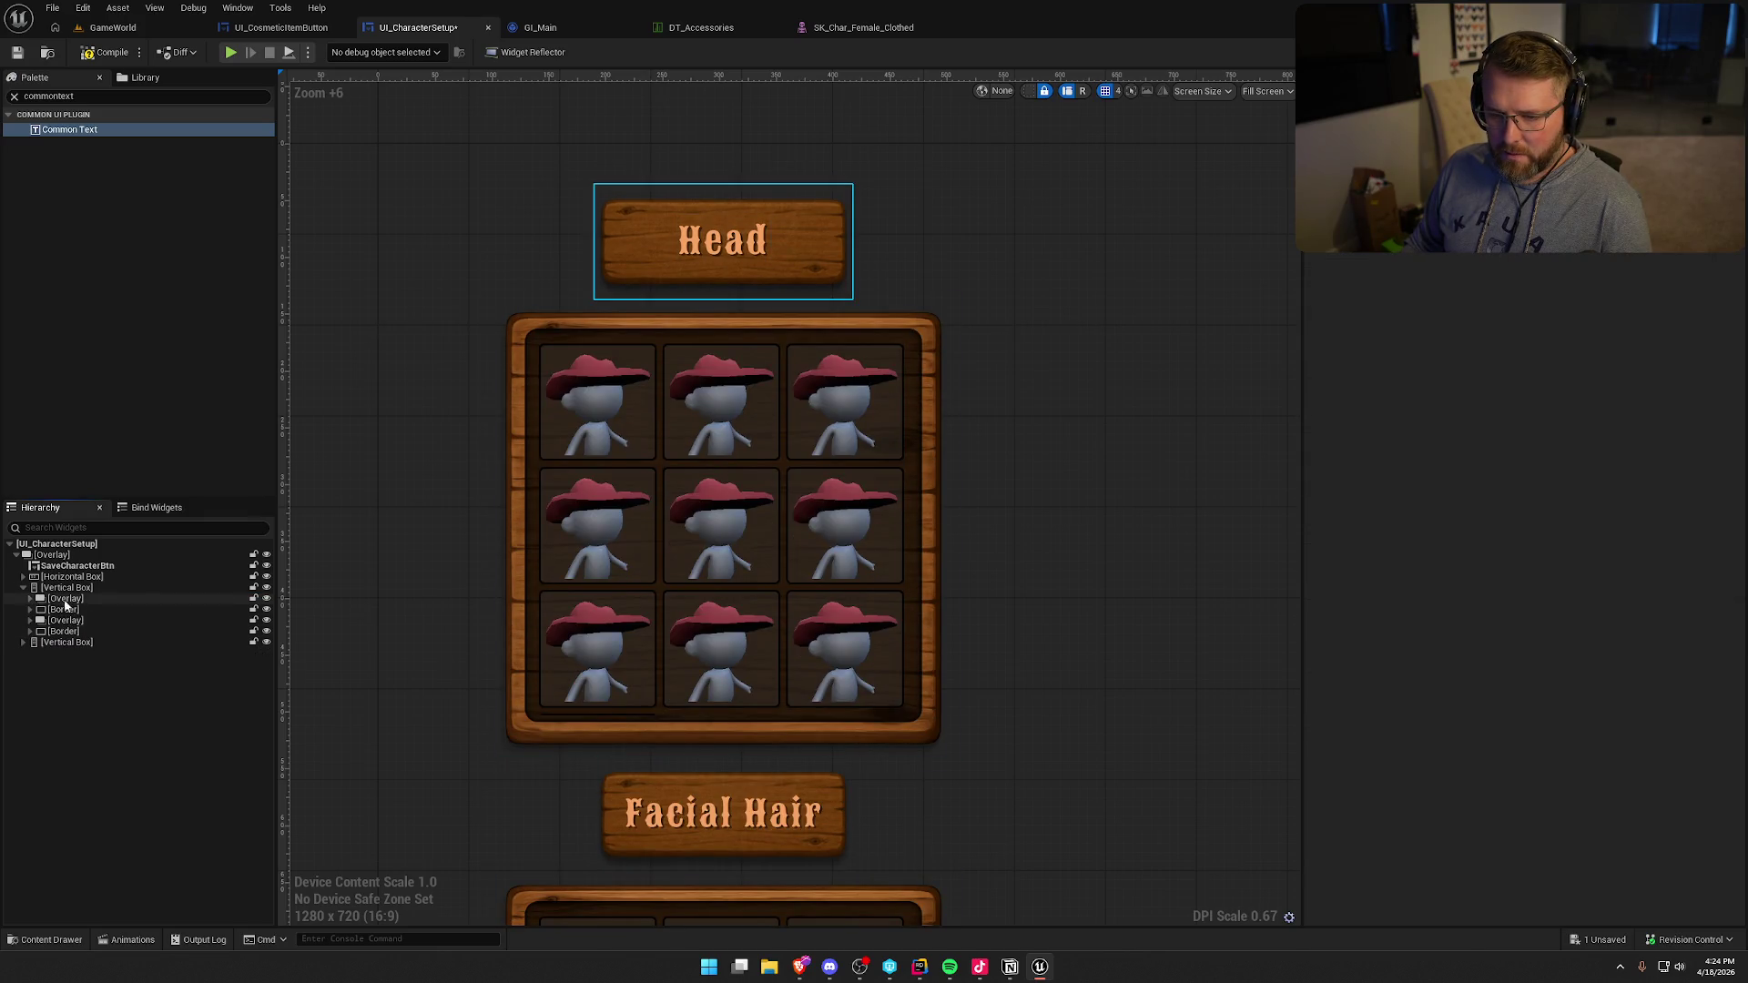
{"action": "left_click", "coordinate": [64, 609]}
{"action": "left_click", "coordinate": [30, 609]}
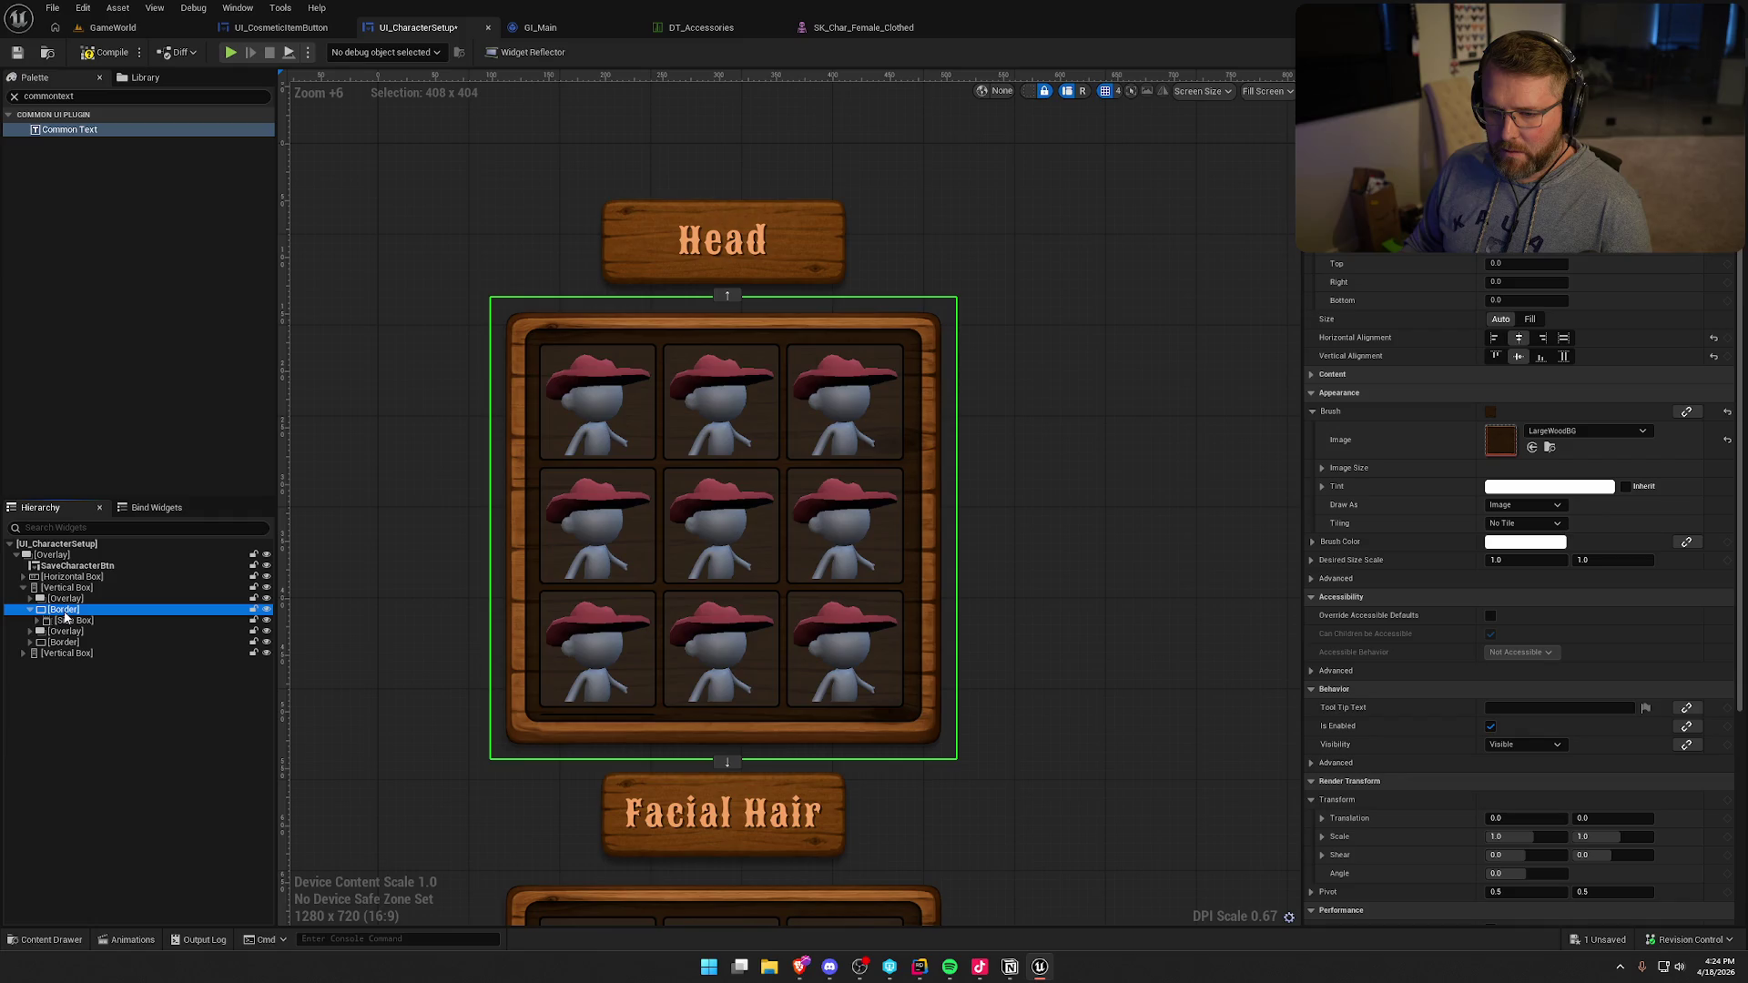
{"action": "left_click", "coordinate": [71, 621]}
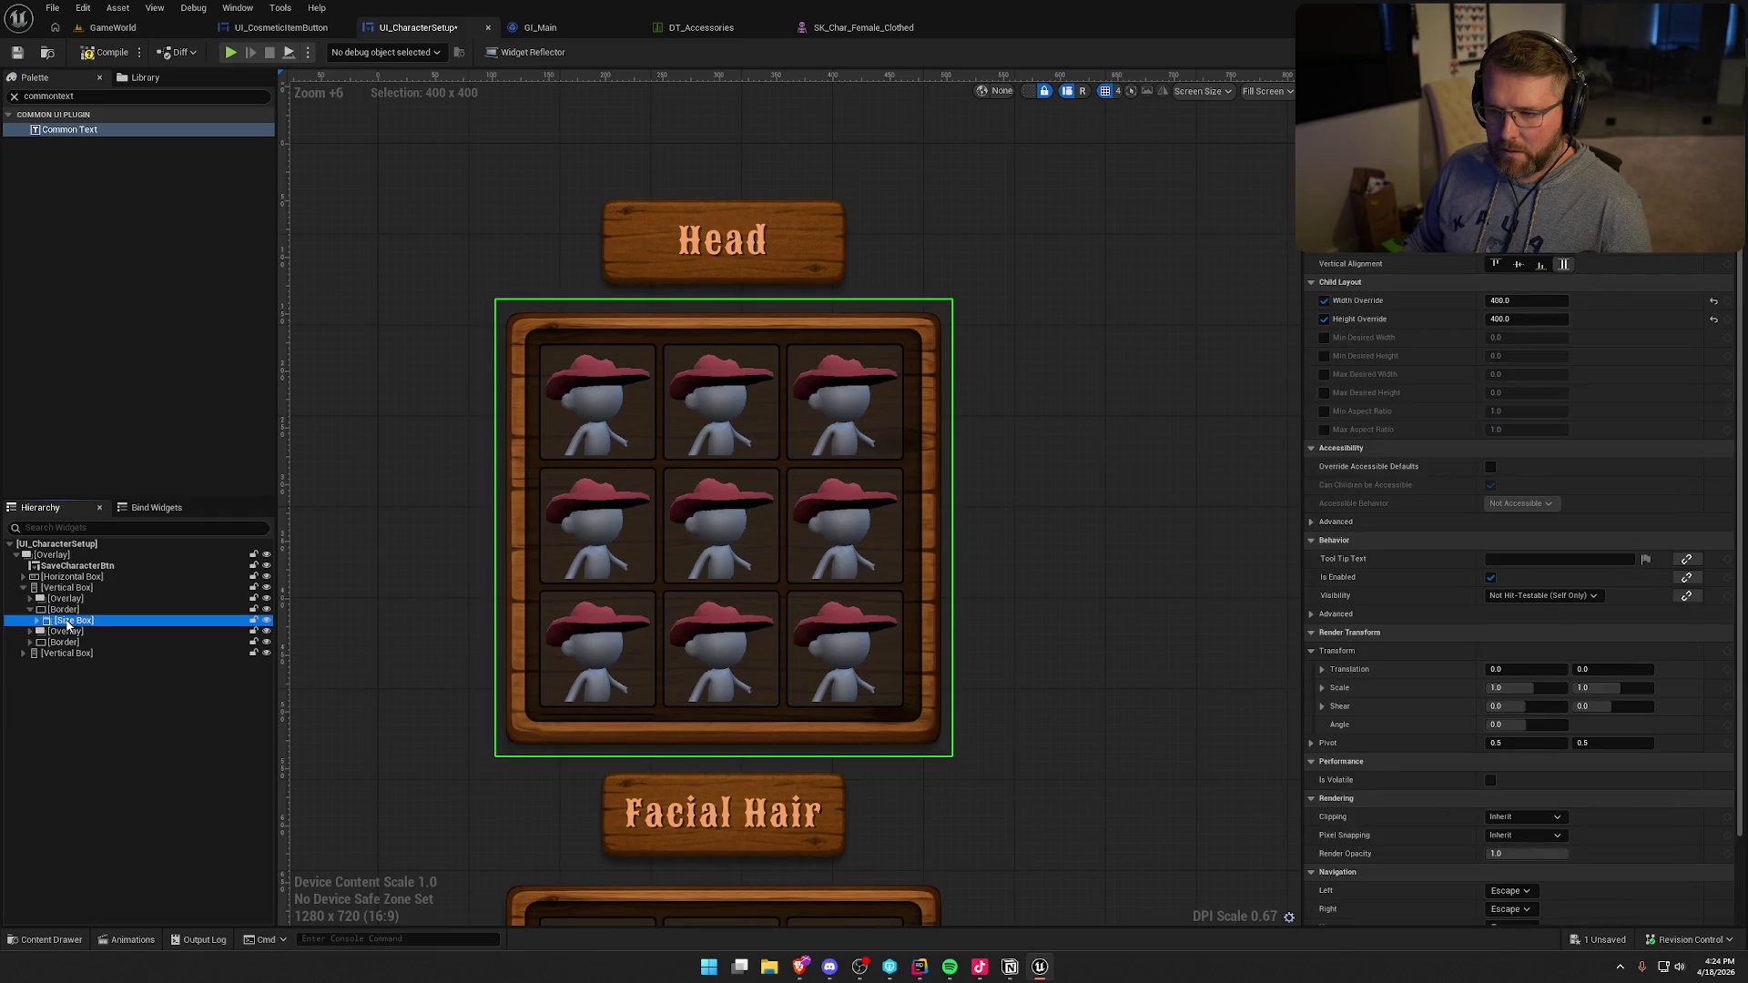
{"action": "left_click", "coordinate": [37, 621]}
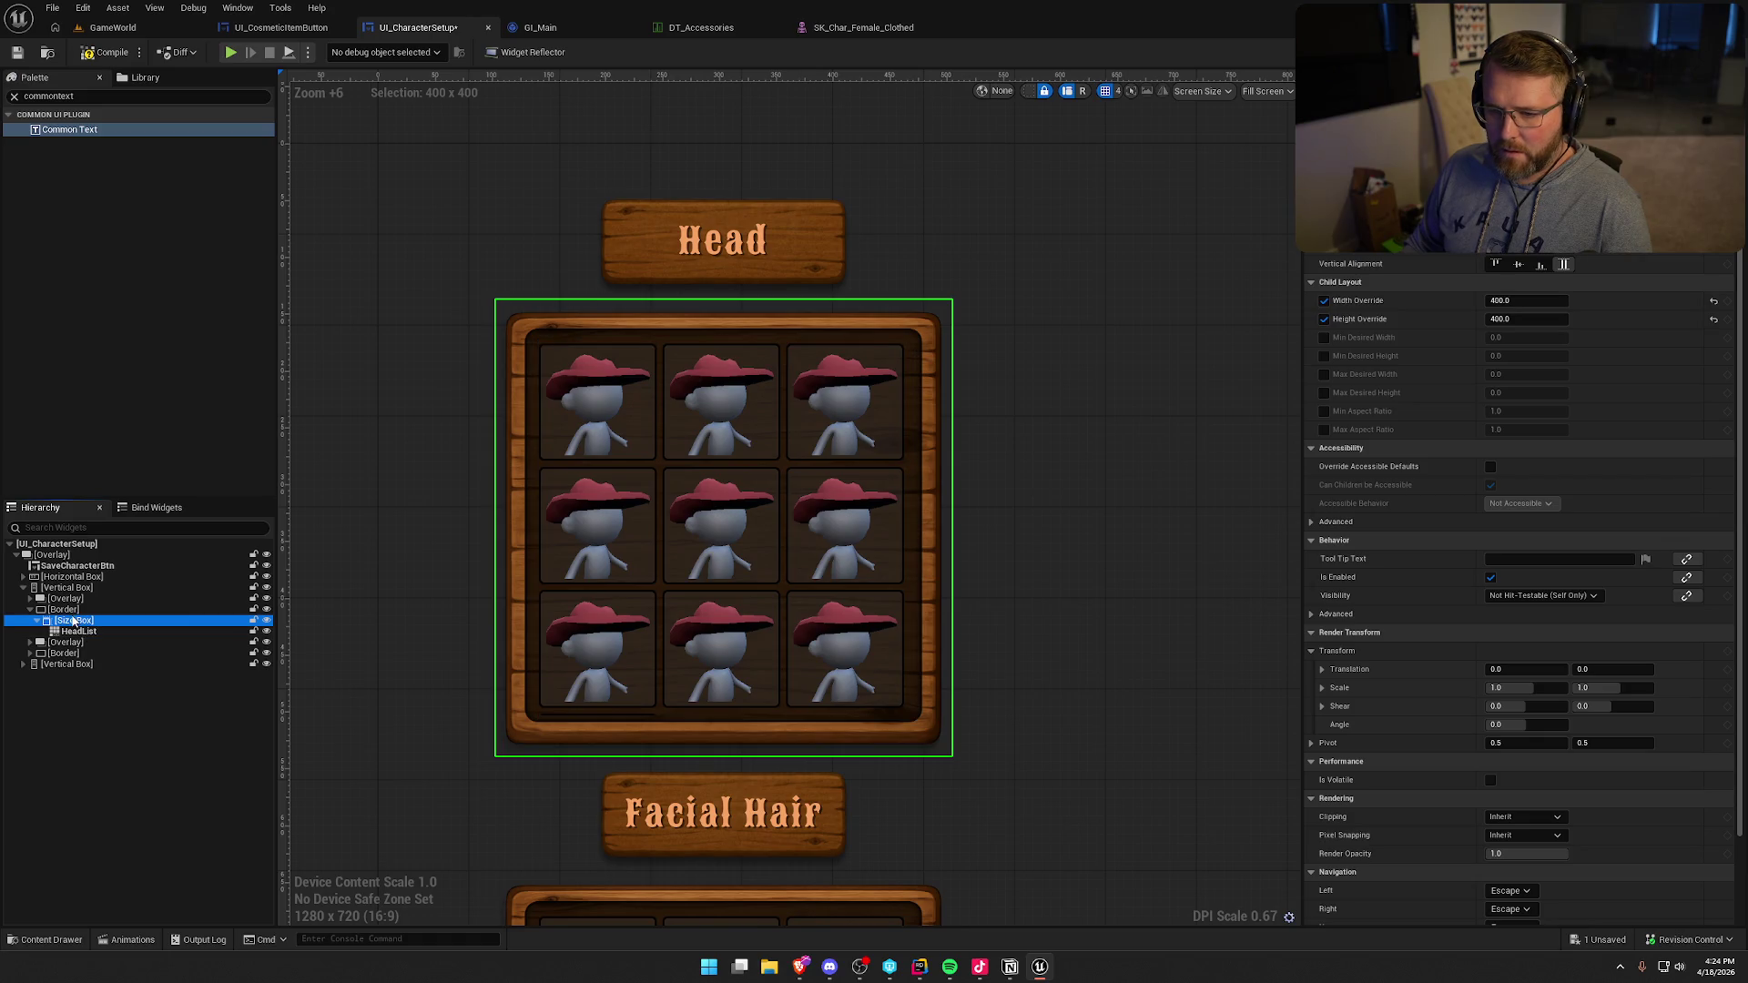
{"action": "left_click", "coordinate": [71, 611]}
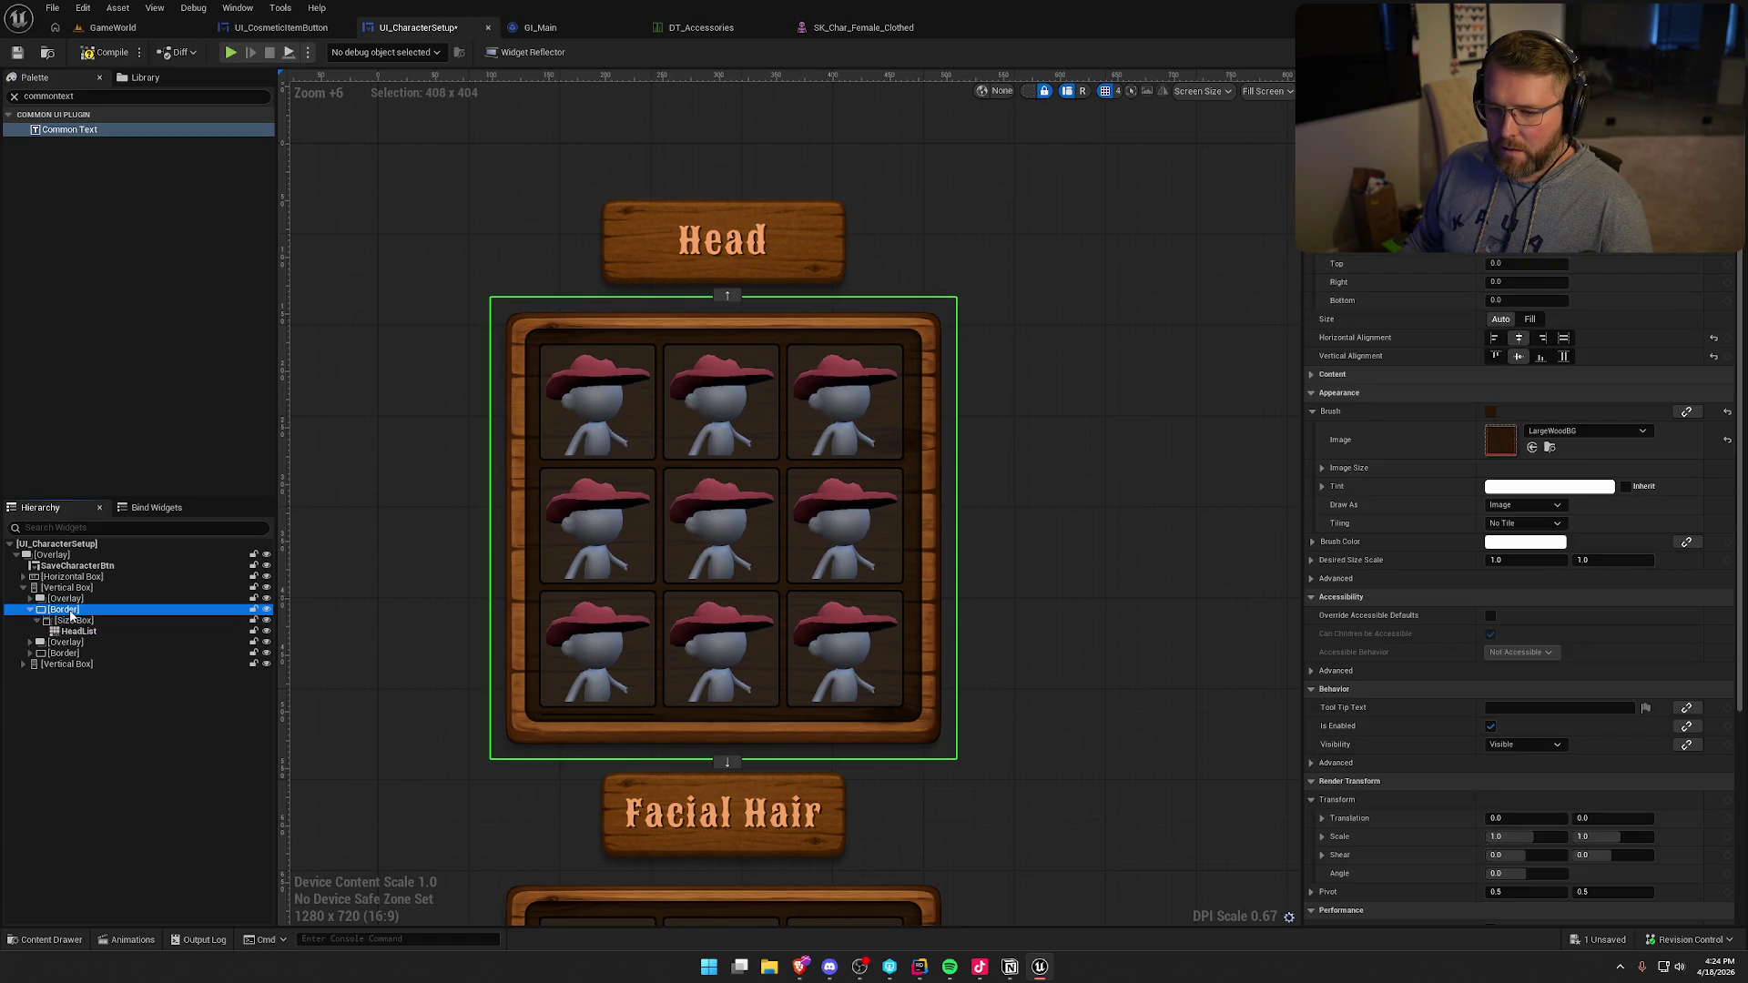
- Wrap the Head grid's border in an Overlay, paste the Clear button into it, and align it Top/Right
{"action": "right_click", "coordinate": [71, 616]}
{"action": "mouse_move", "coordinate": [127, 757]}
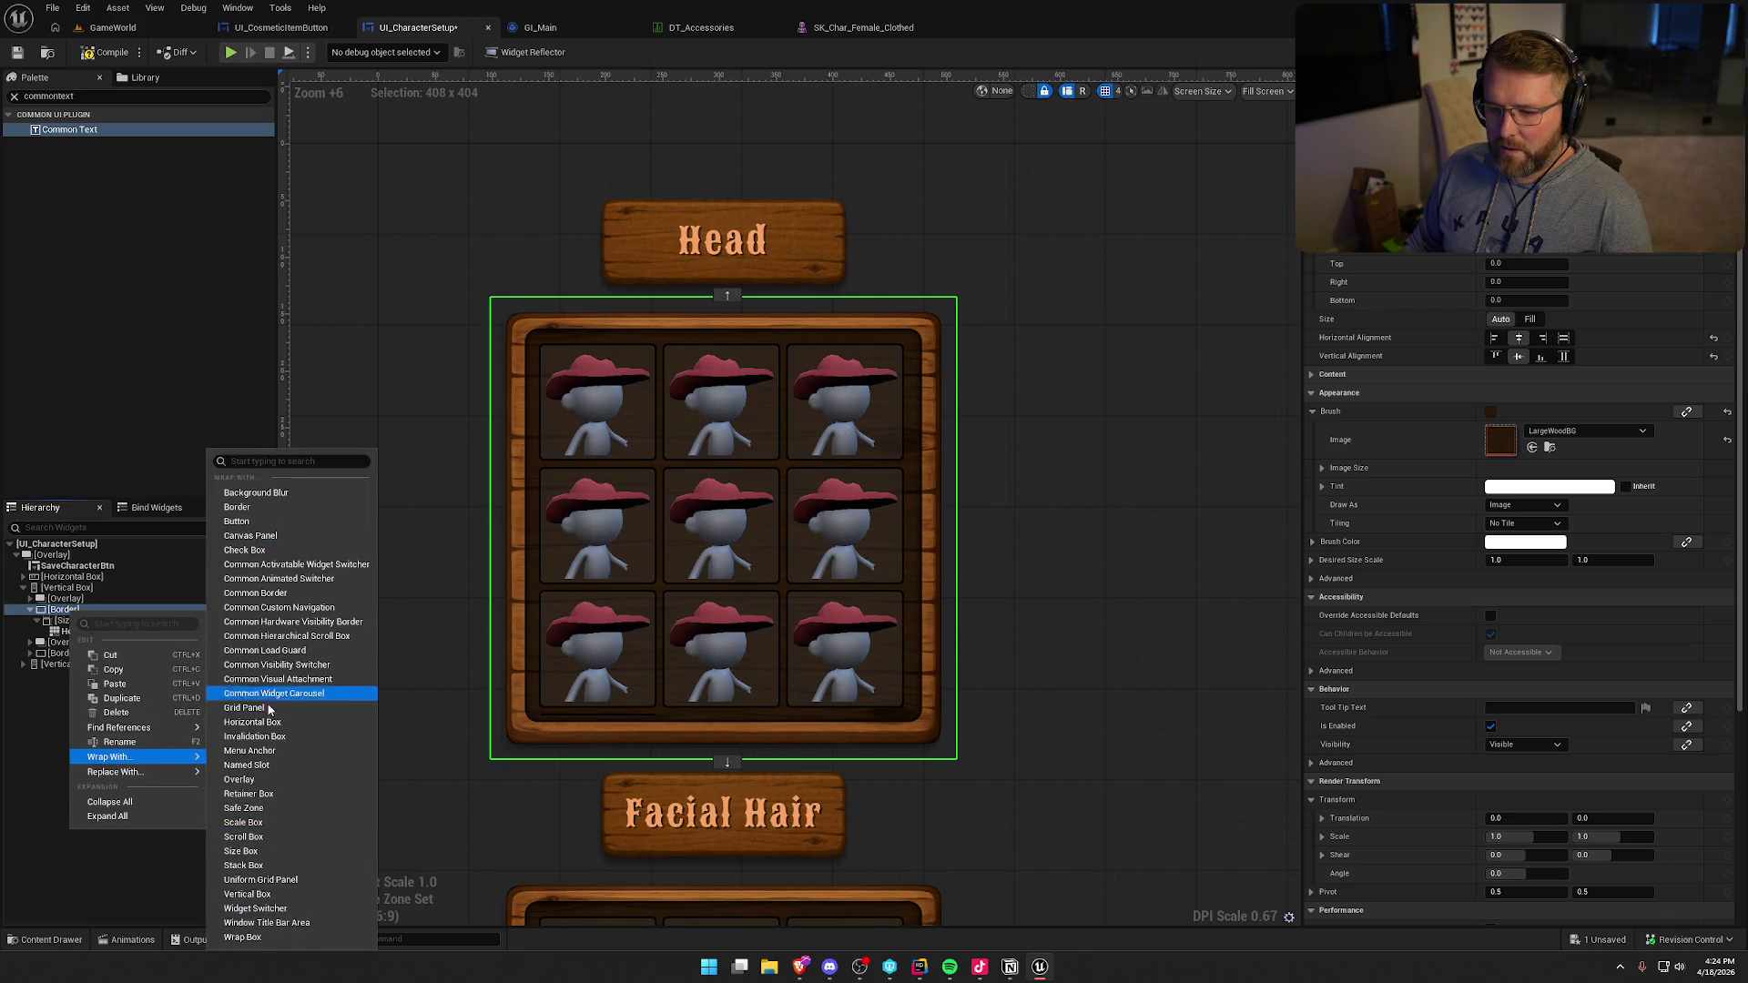
{"action": "left_click", "coordinate": [279, 778]}
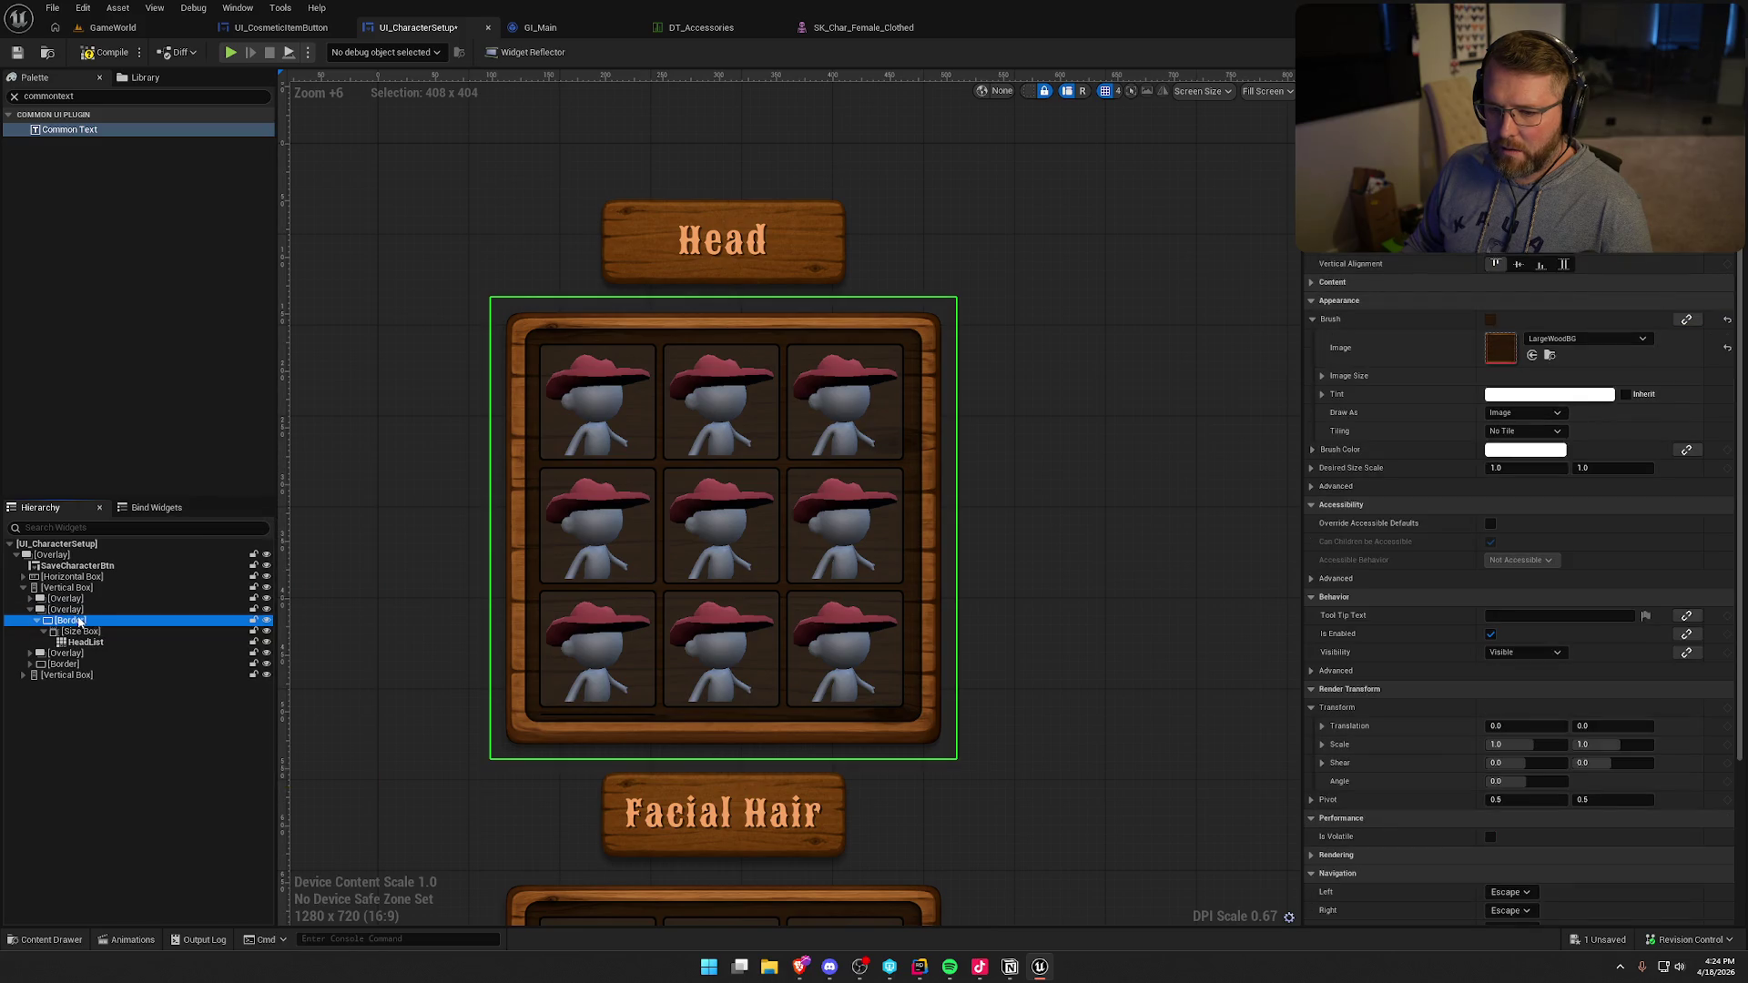
{"action": "left_click", "coordinate": [76, 612]}
{"action": "key", "text": "ctrl+v"}
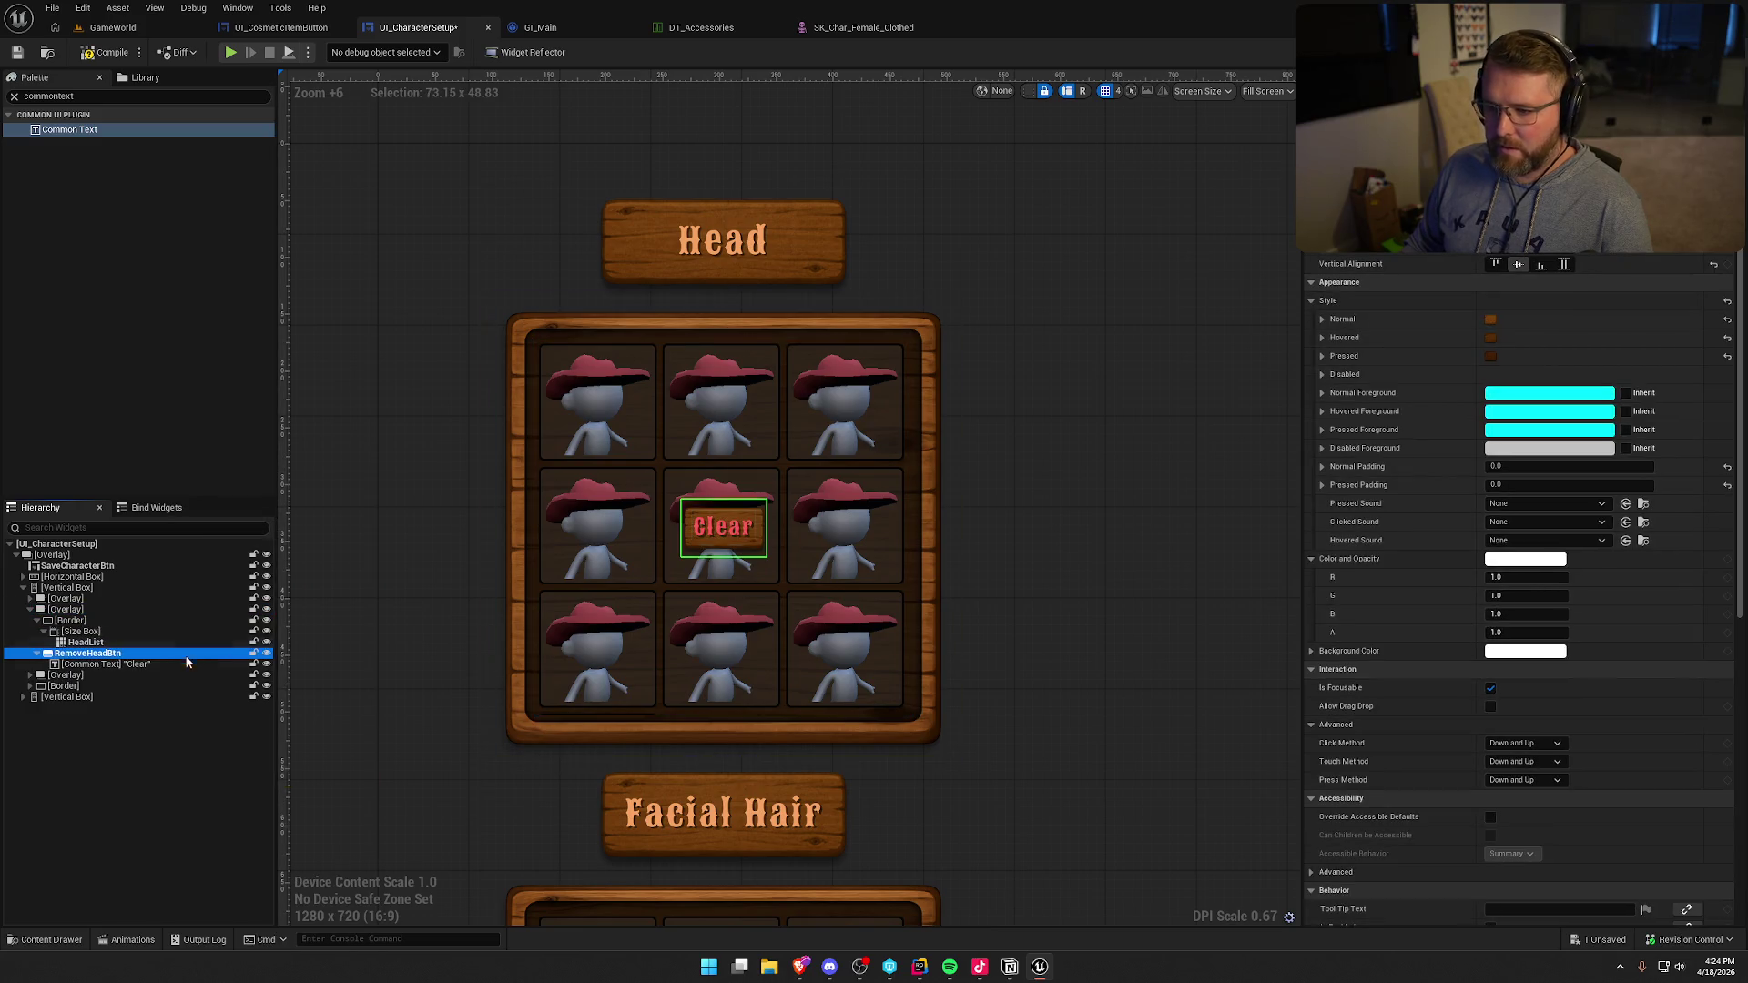
{"action": "left_click", "coordinate": [38, 620]}
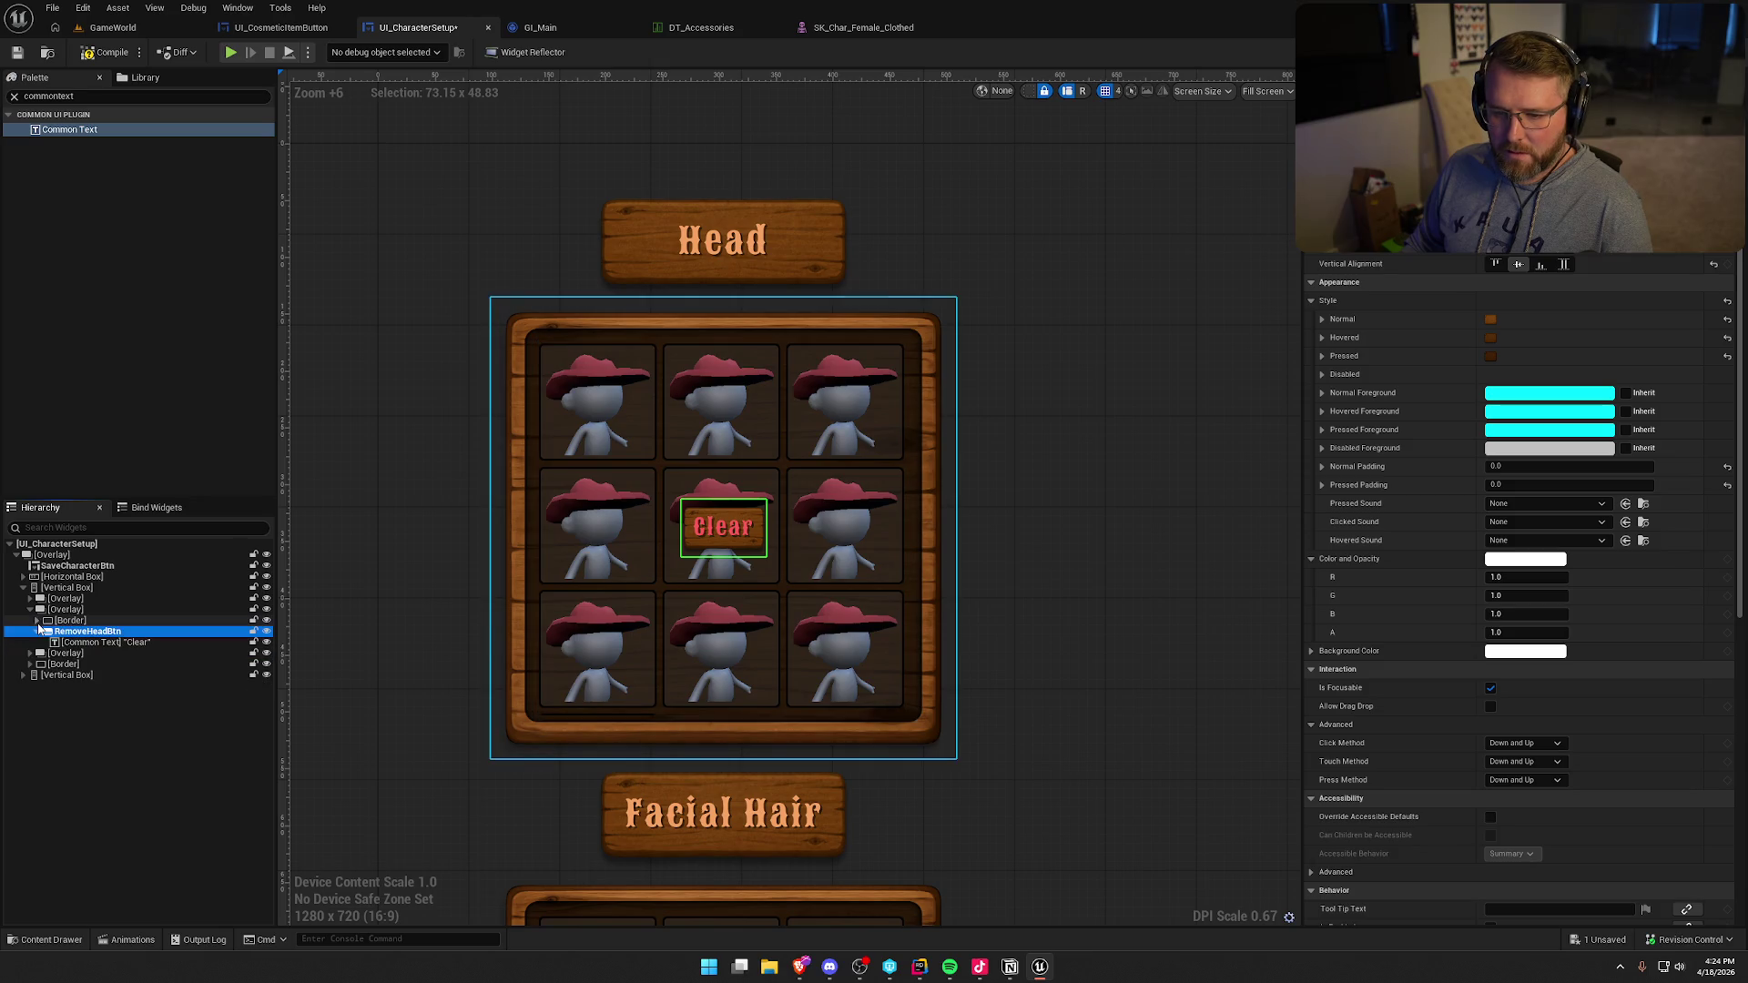
{"action": "left_click", "coordinate": [38, 632]}
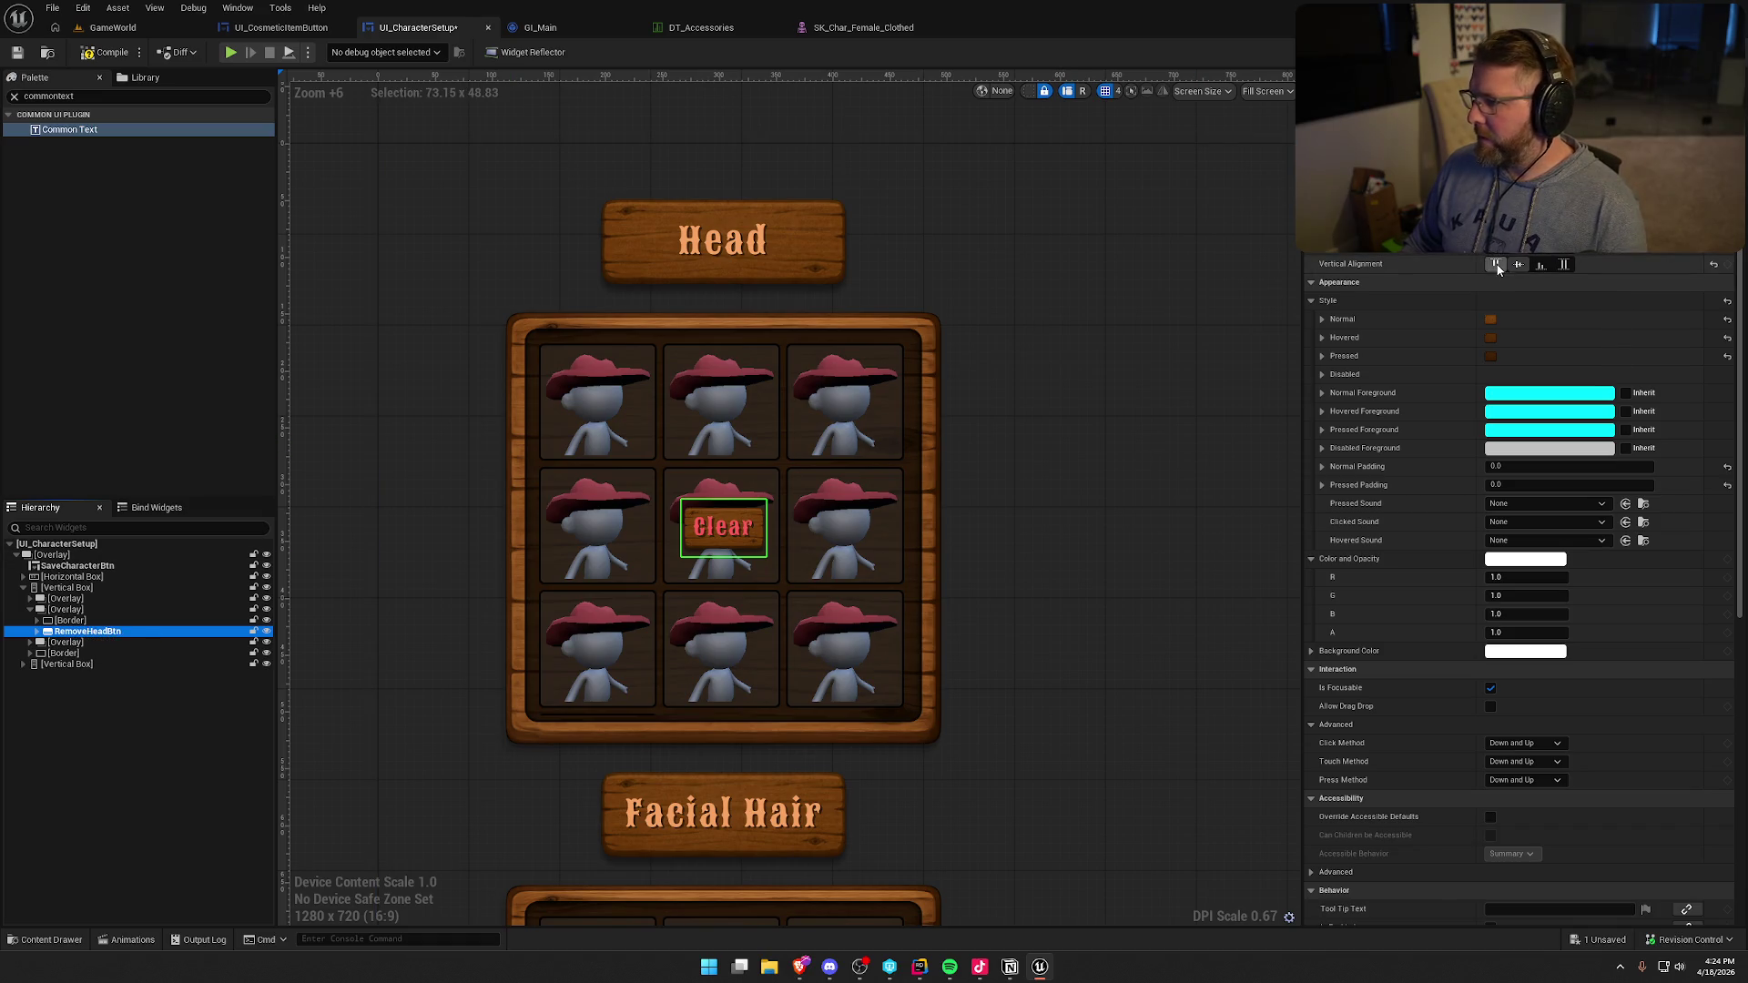
{"action": "left_click", "coordinate": [1496, 265]}
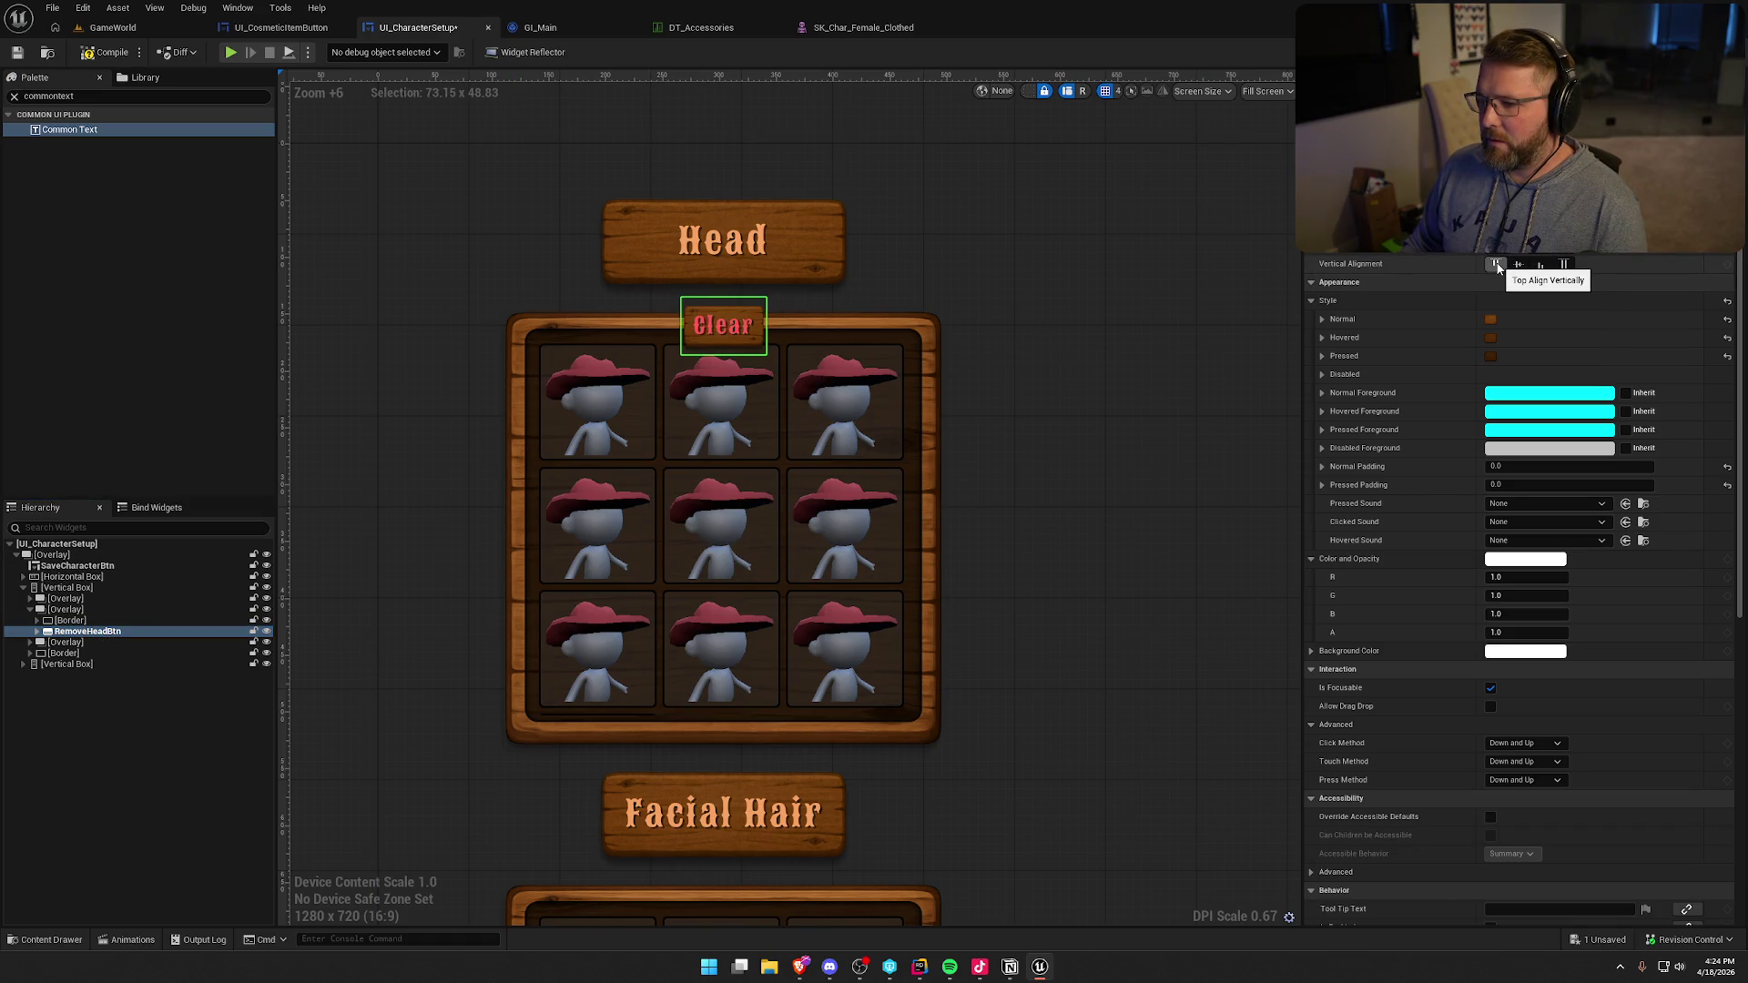
{"action": "left_click", "coordinate": [1541, 244]}
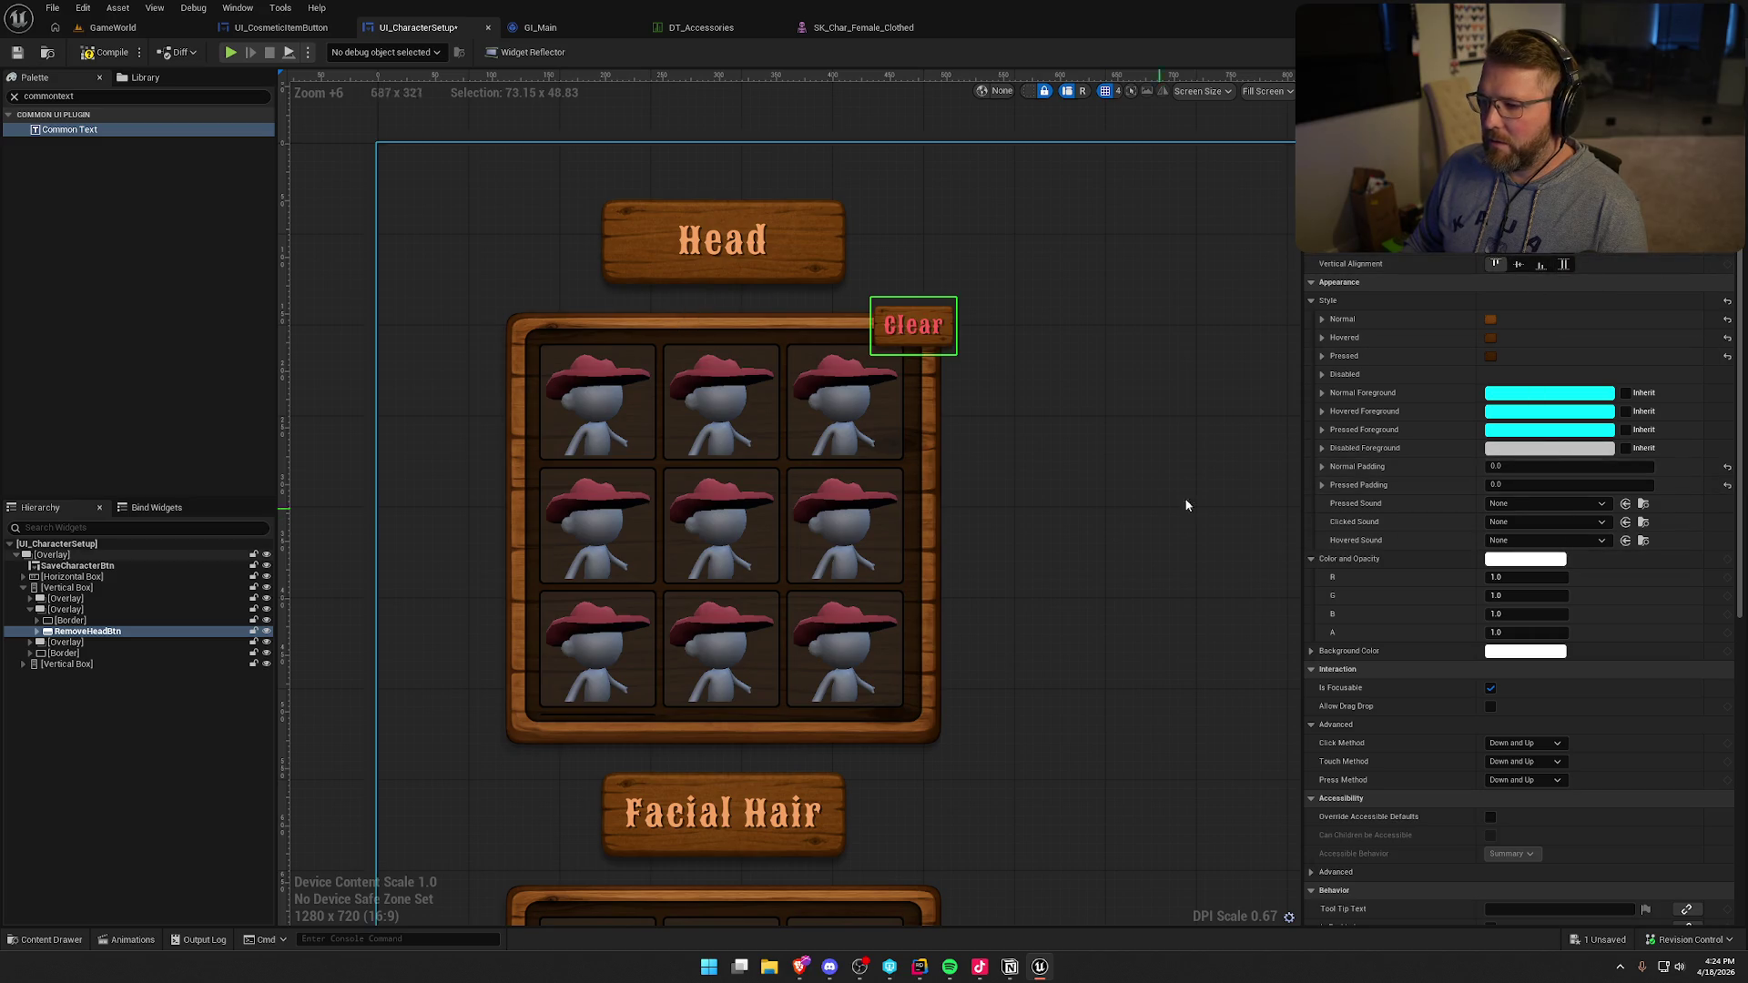
- Change the button's label text from Clear to X
{"action": "left_click", "coordinate": [913, 325]}
{"action": "left_click", "coordinate": [1539, 302]}
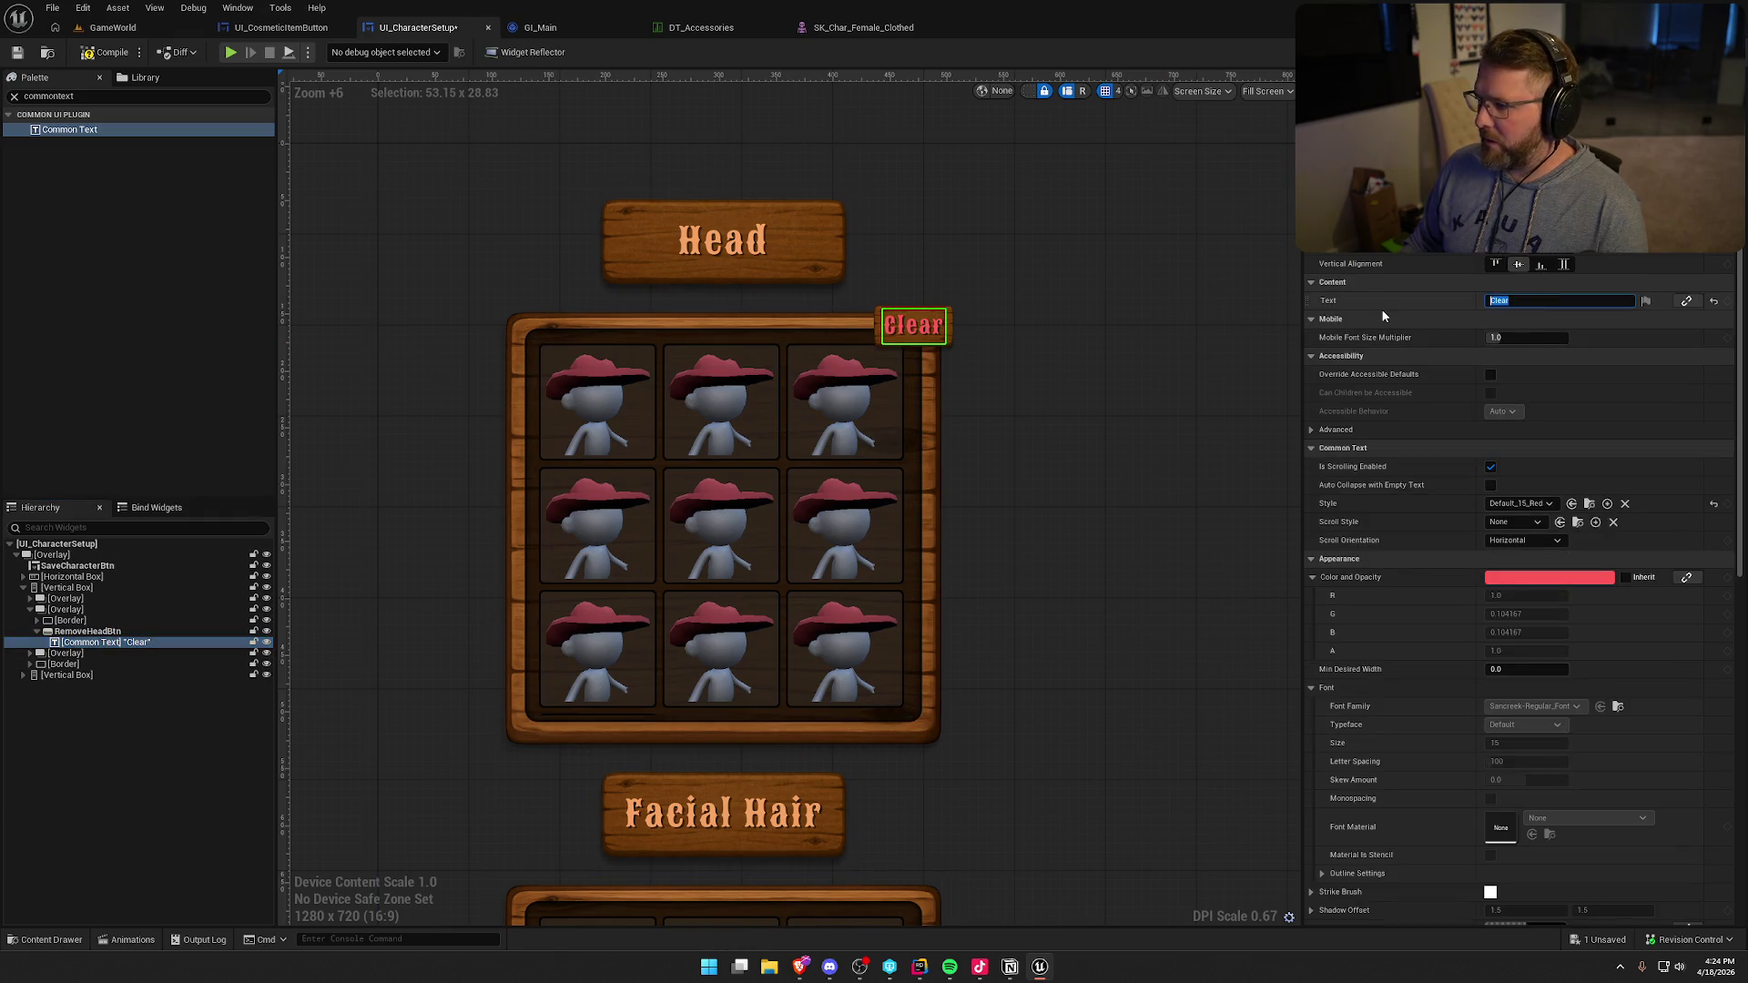
{"action": "type", "text": "X"}
{"action": "key", "text": "Return"}
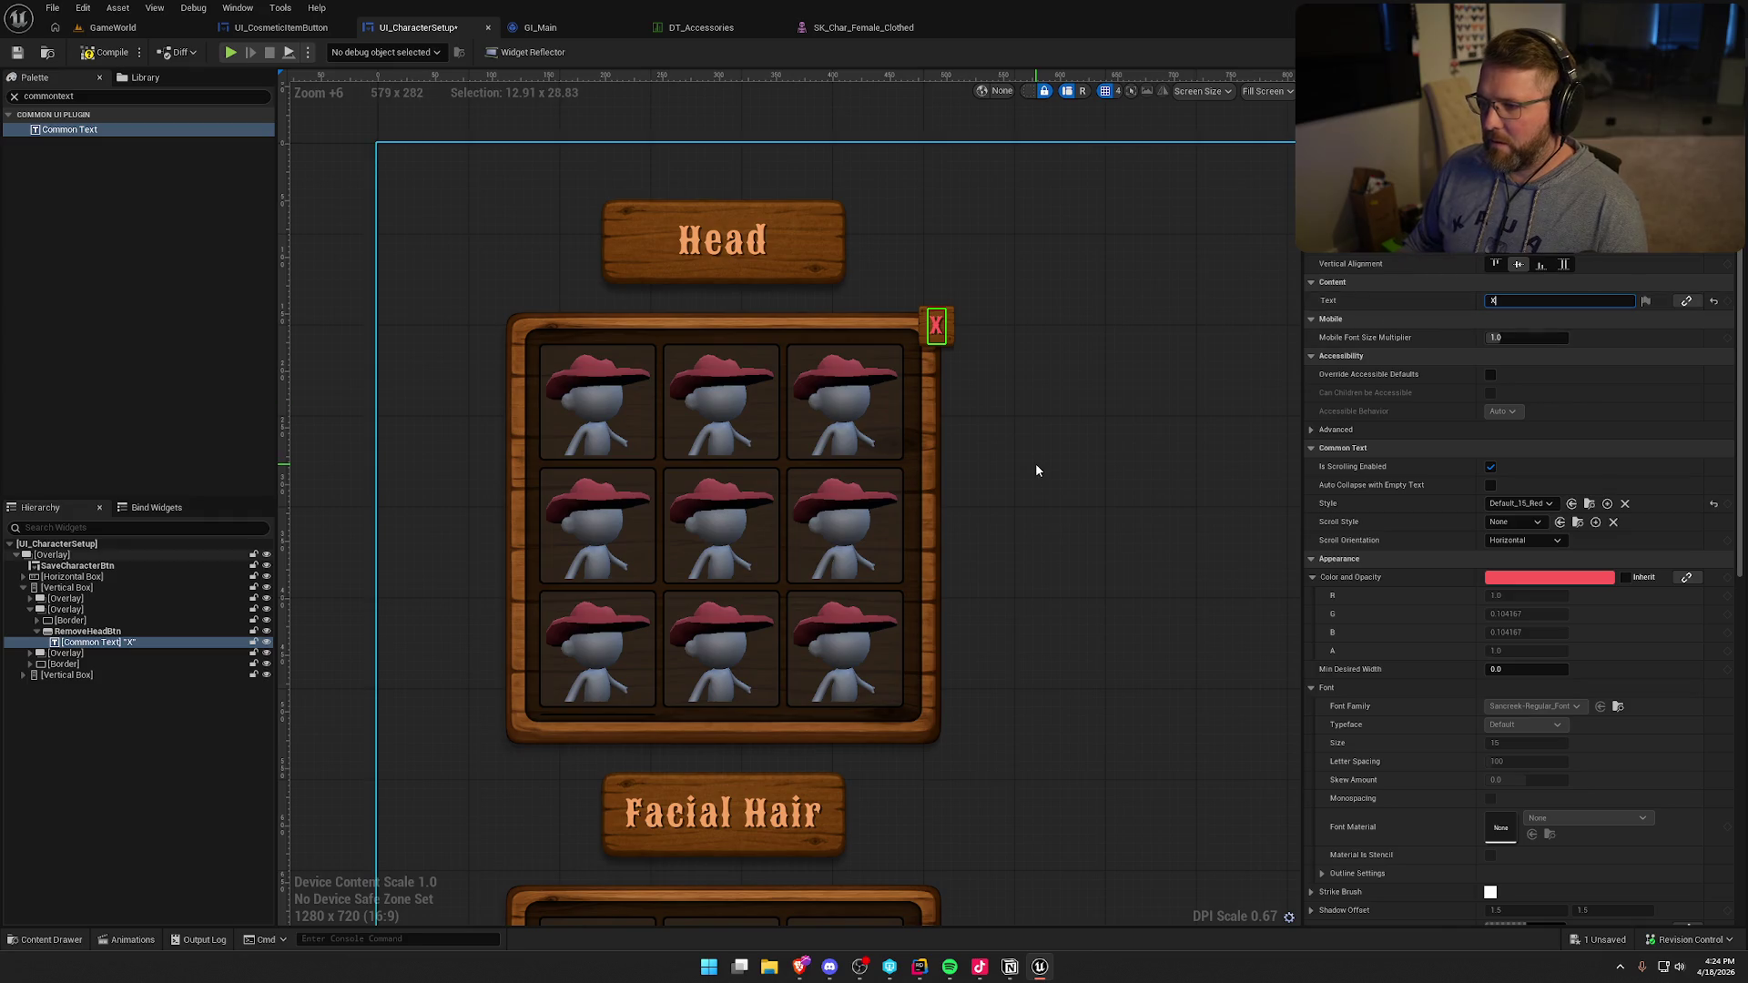
{"action": "left_click", "coordinate": [815, 119]}
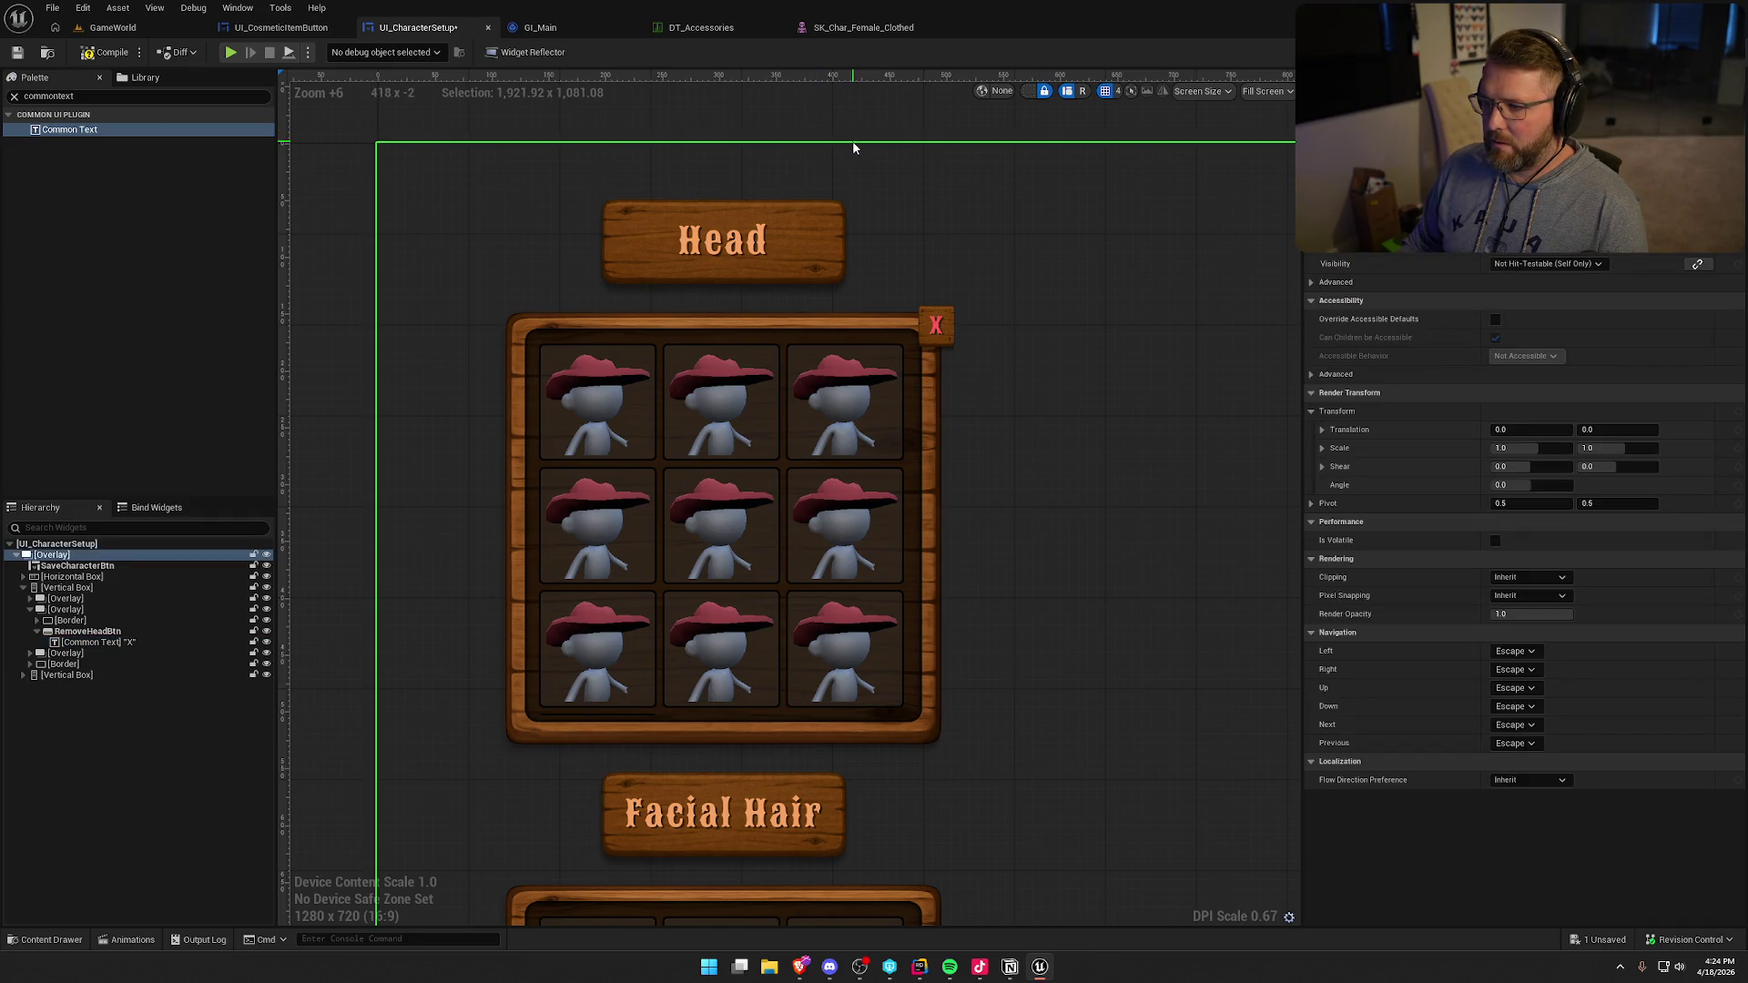
{"action": "left_click", "coordinate": [937, 329]}
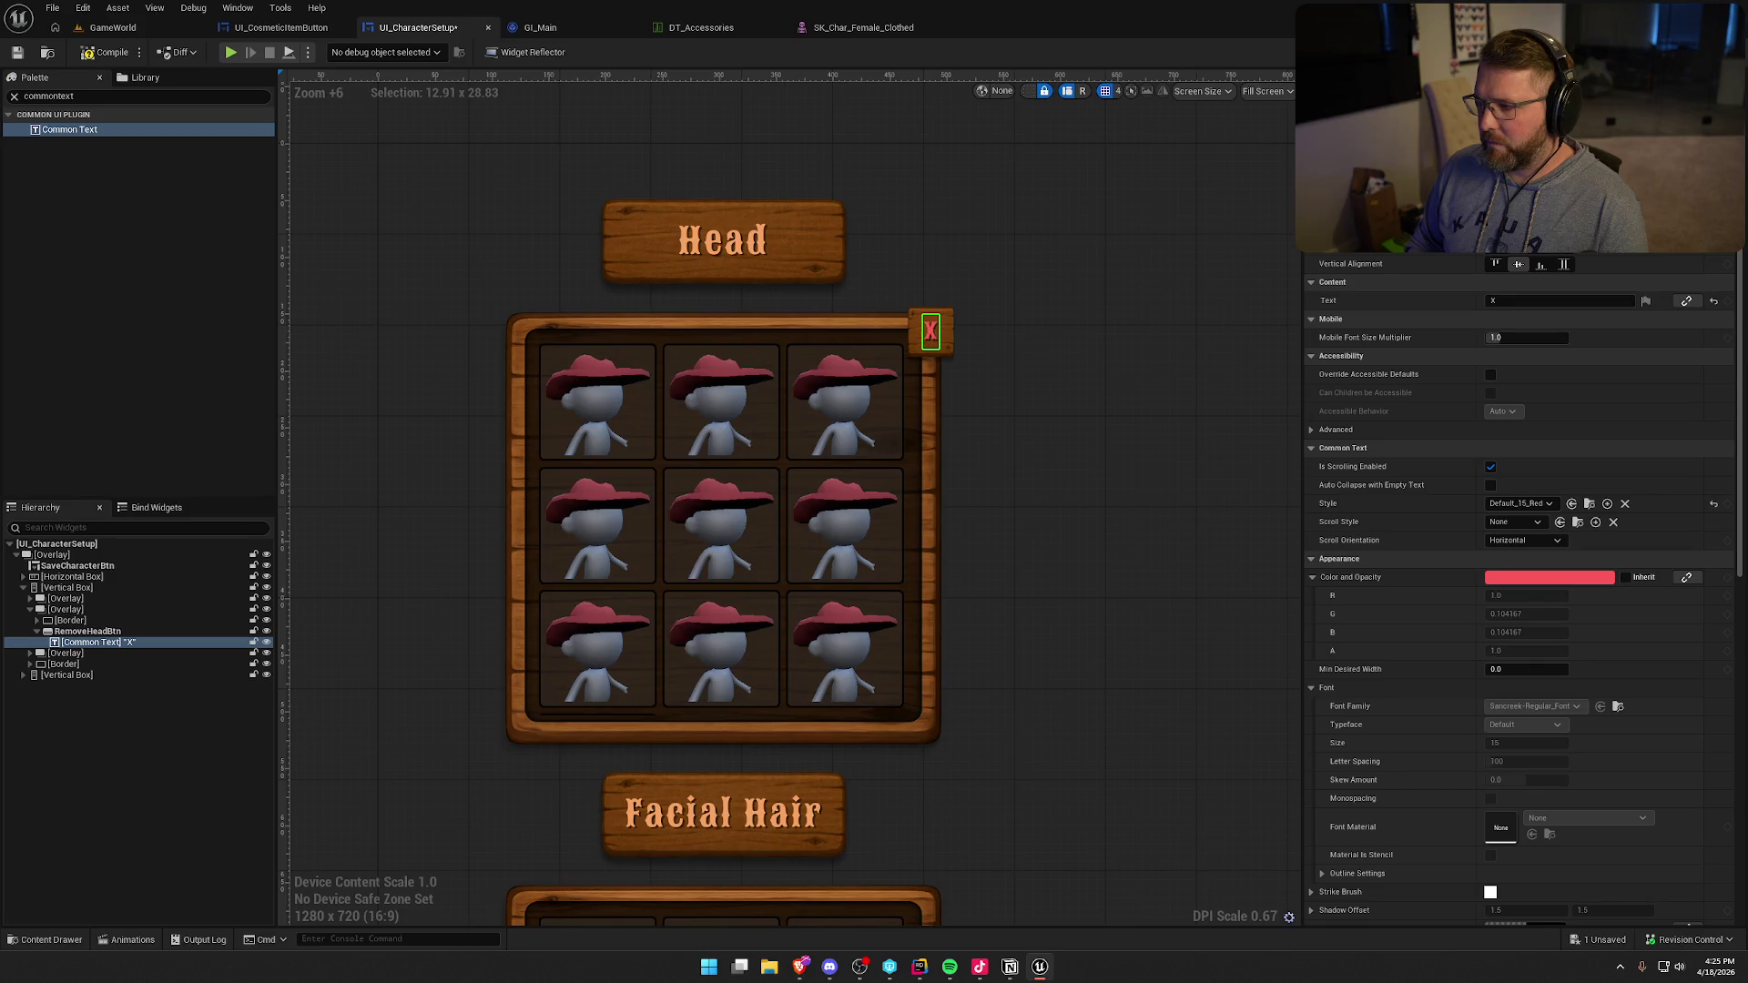
{"action": "left_click", "coordinate": [921, 122]}
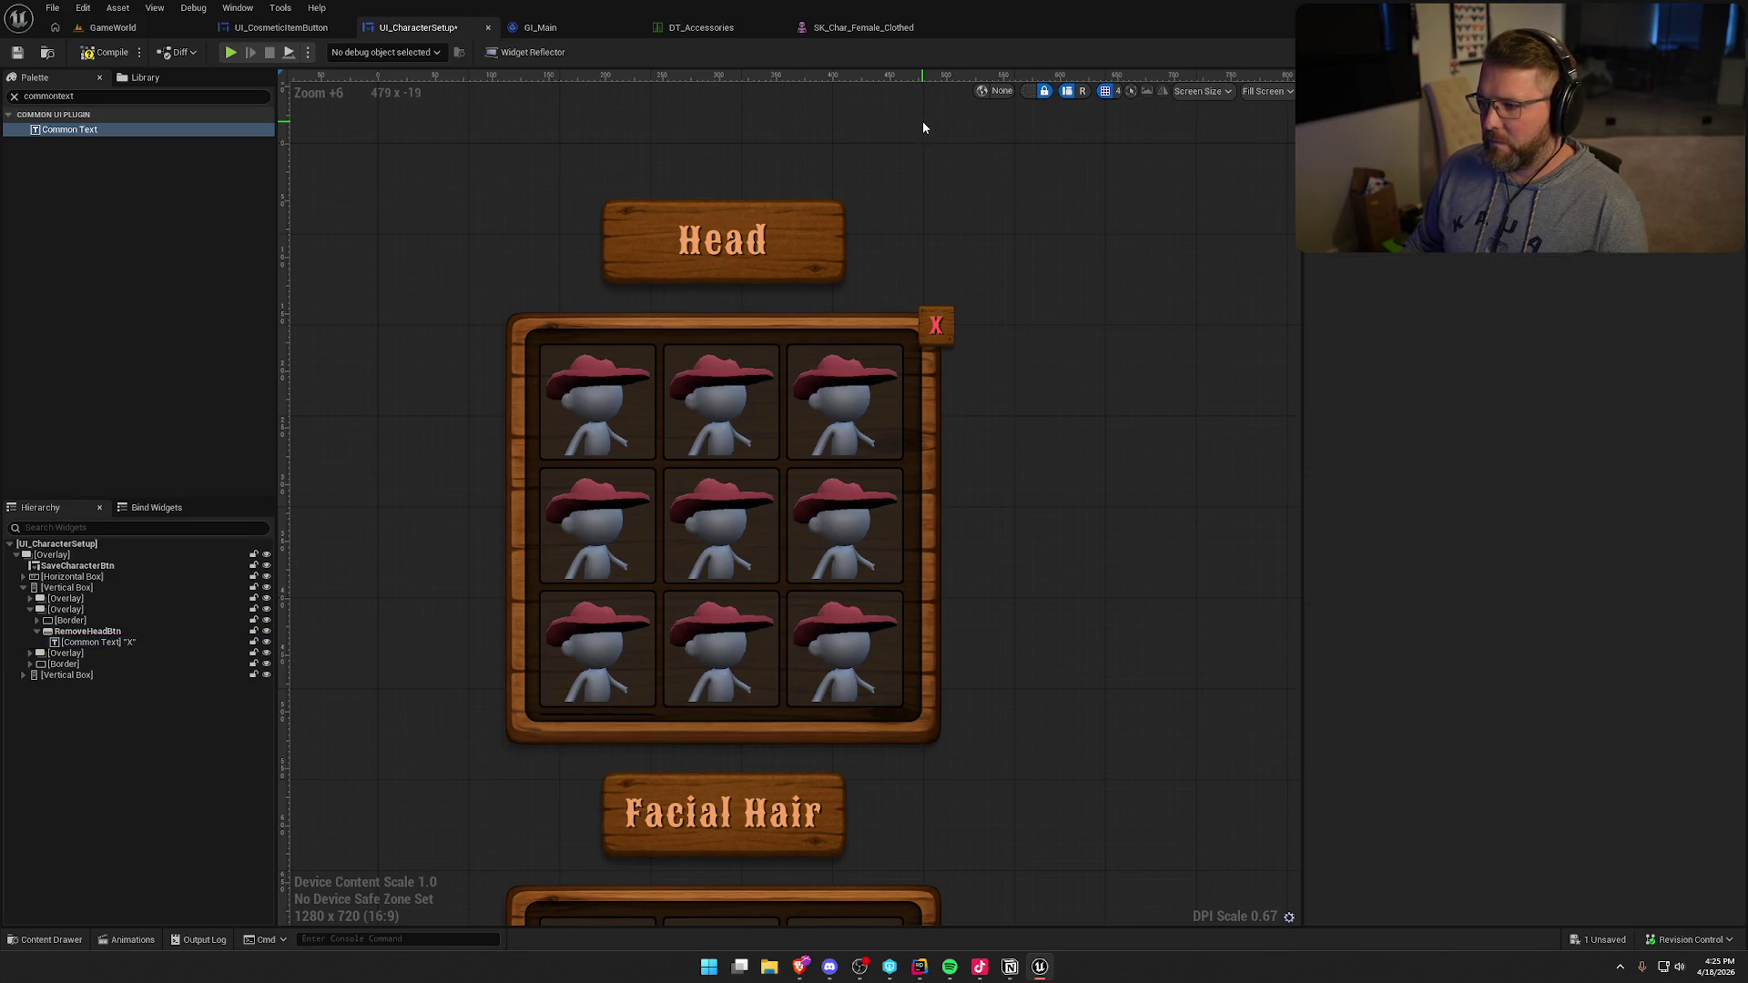
- Give the X button 10 bottom padding and -10 top padding
{"action": "scroll", "coordinate": [921, 122], "scroll_direction": "down", "scroll_amount": 4}
{"action": "left_click_drag", "start_coordinate": [1007, 332], "coordinate": [847, 421]}
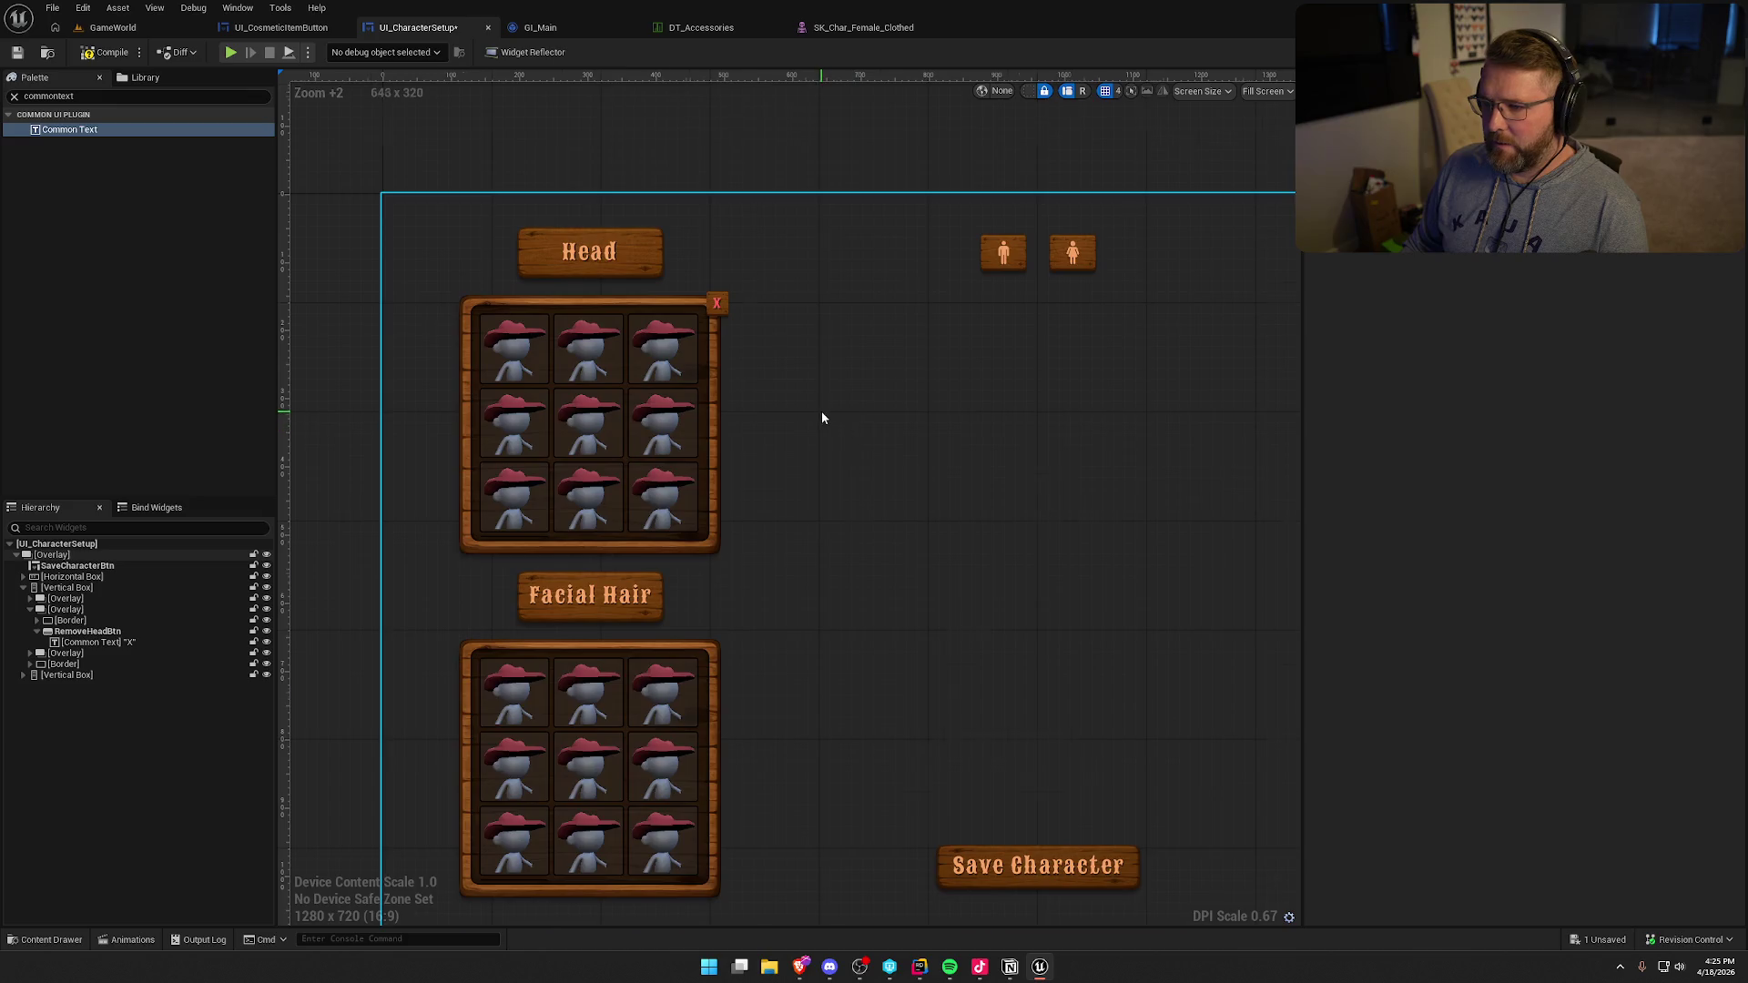
{"action": "scroll", "coordinate": [823, 413], "scroll_direction": "up", "scroll_amount": 3}
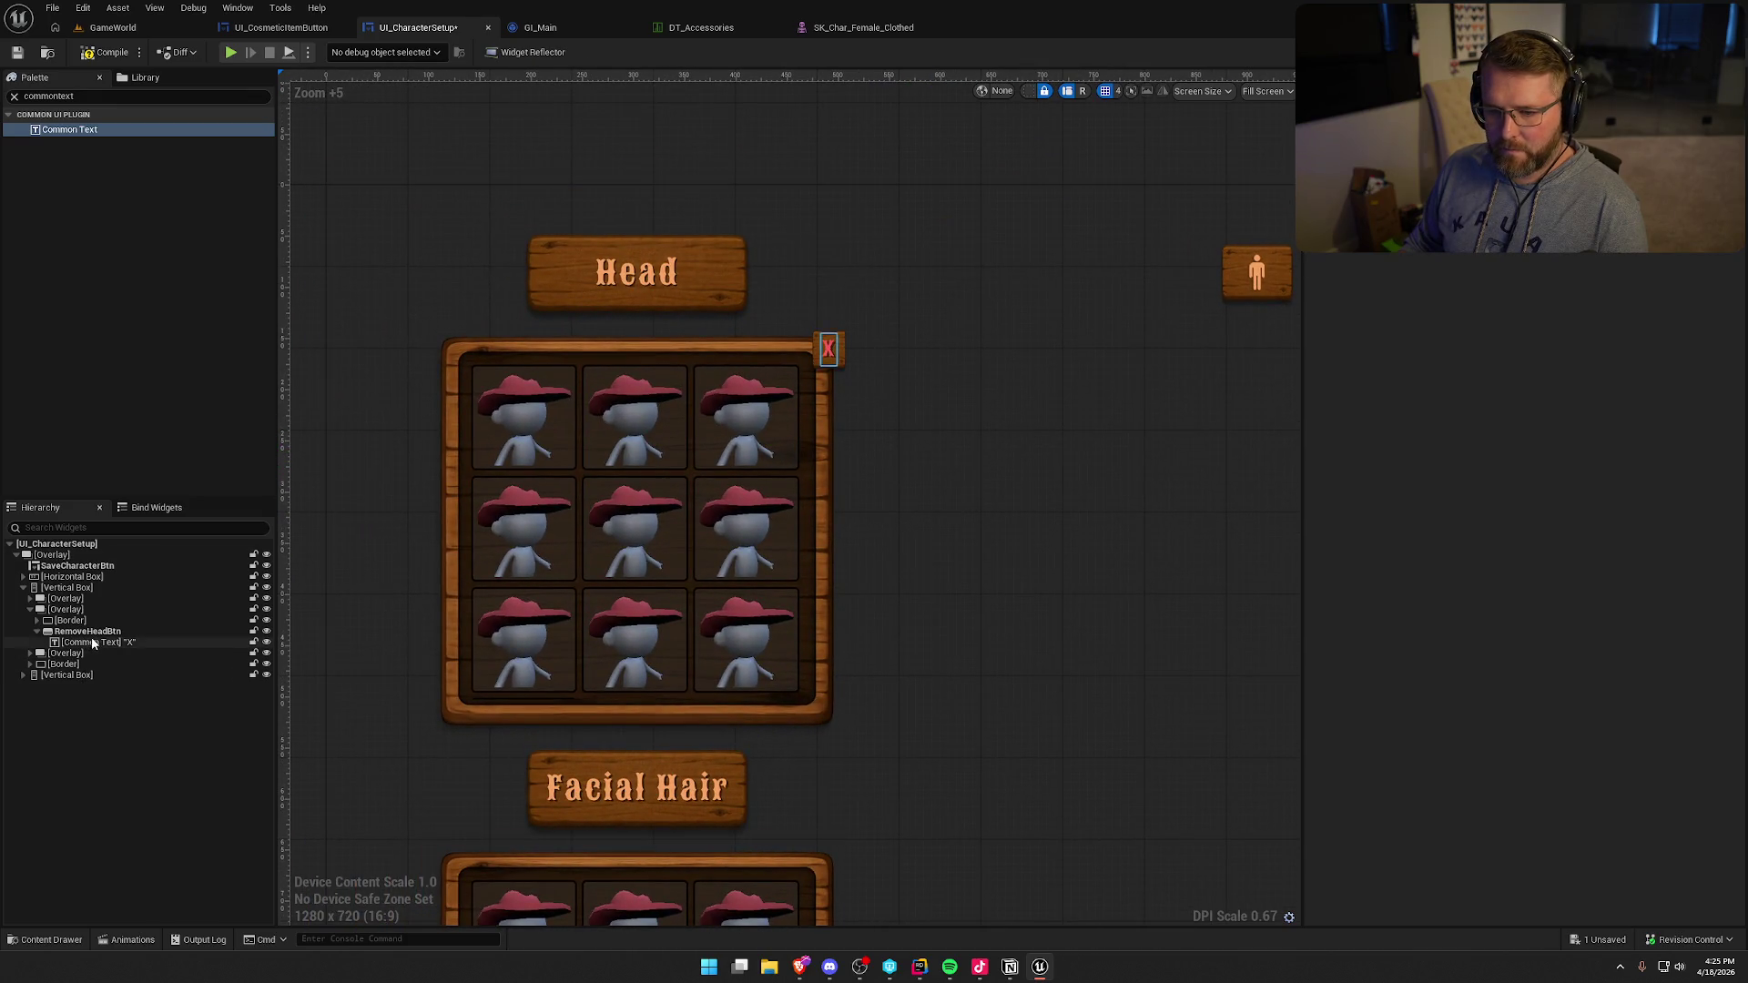
{"action": "left_click", "coordinate": [91, 631]}
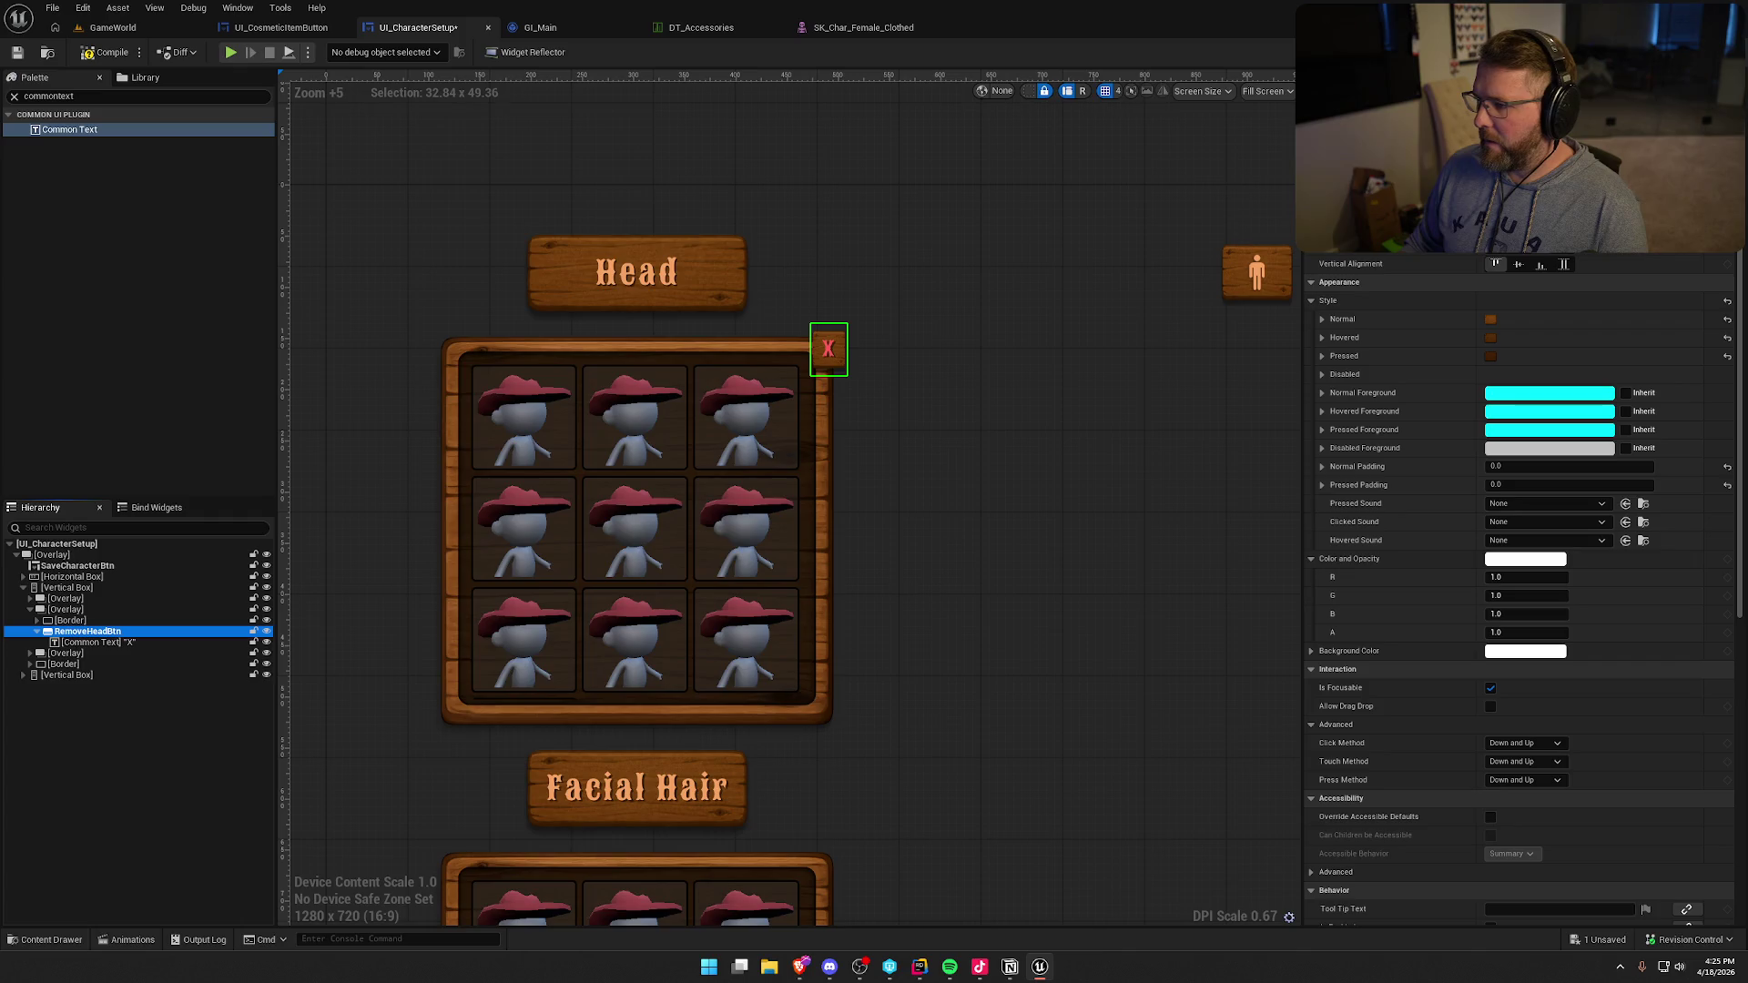
{"action": "scroll", "coordinate": [1445, 319], "scroll_direction": "up", "scroll_amount": 2}
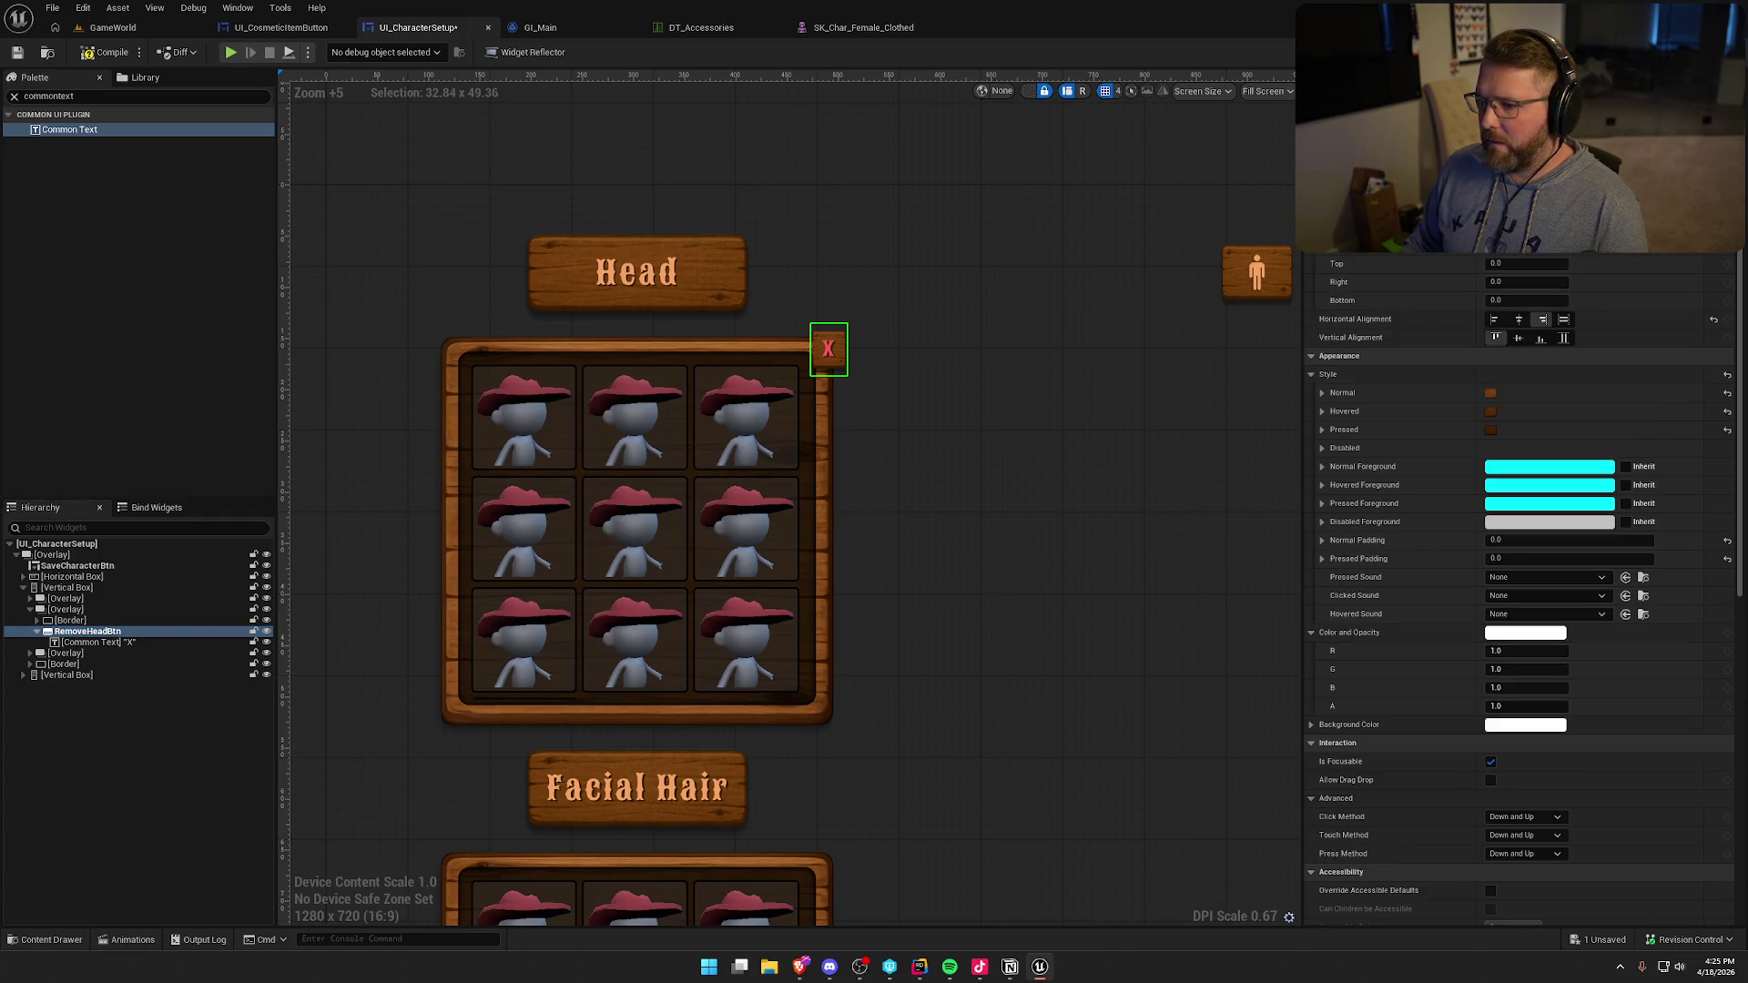
{"action": "type", "text": "10"}
{"action": "key", "text": "Return"}
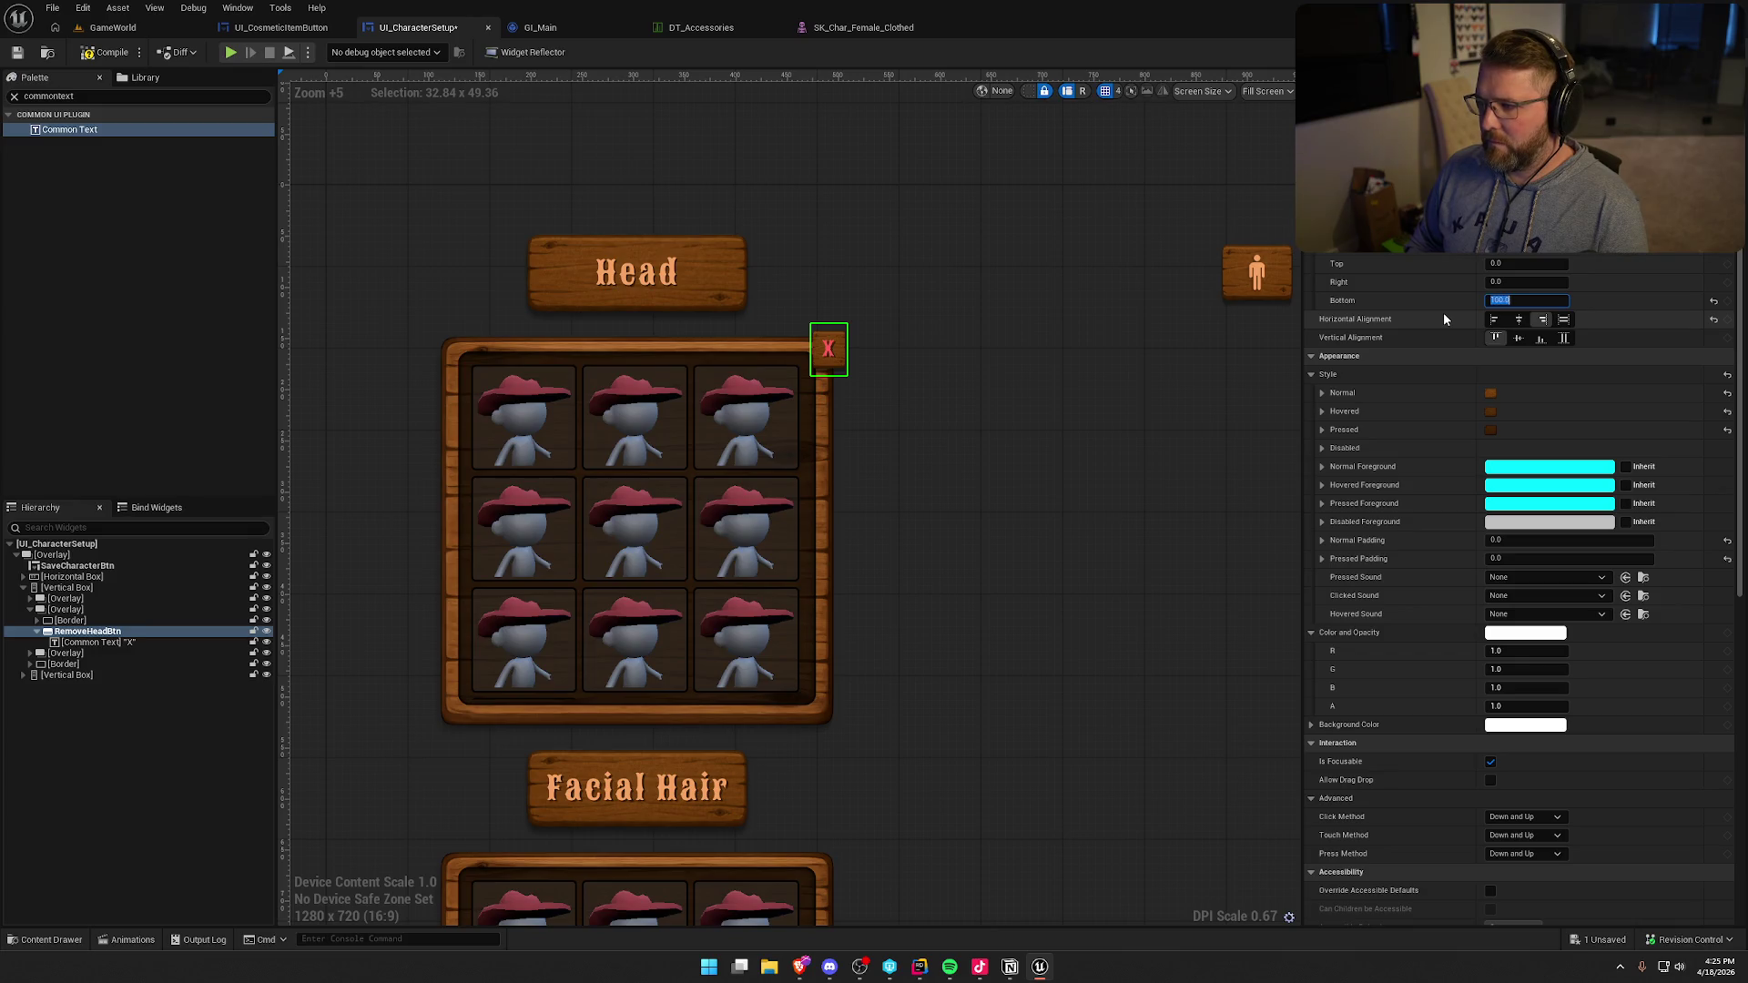
{"action": "key", "text": "shift+Tab"}
{"action": "key", "text": "shift+Tab"}
{"action": "type", "text": "-10"}
{"action": "key", "text": "Return"}
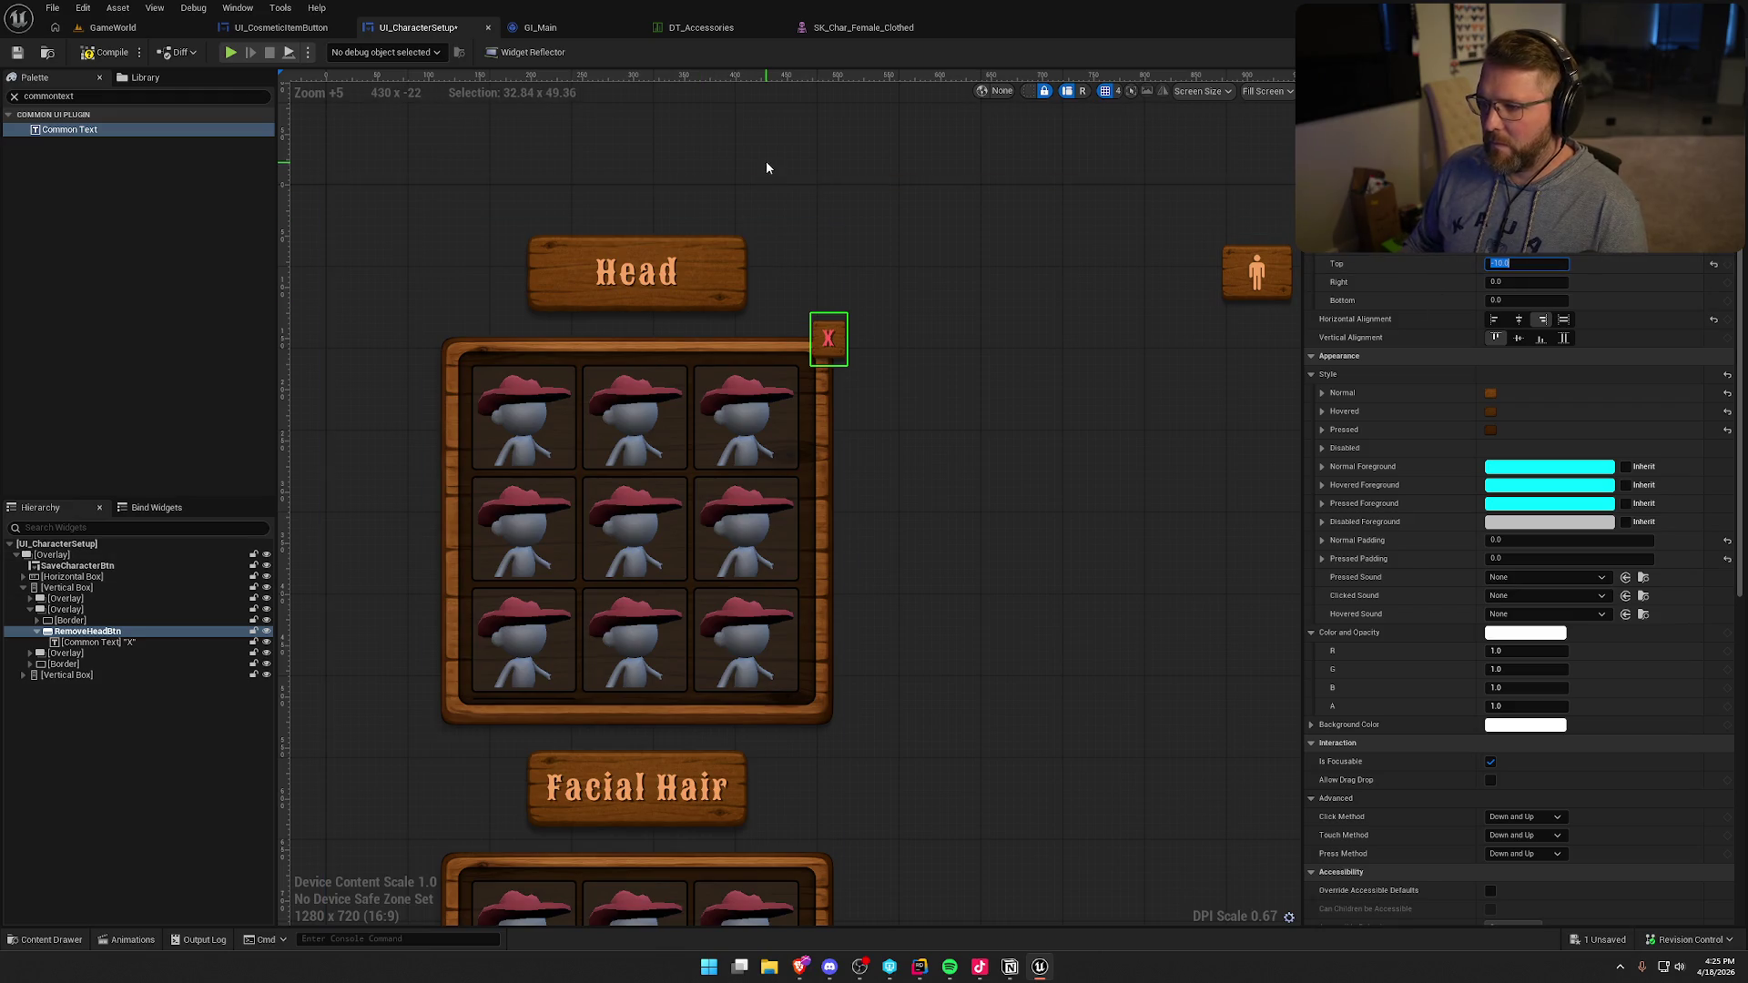
- Set the X label's right padding to 15
{"action": "left_click", "coordinate": [974, 591]}
{"action": "left_click", "coordinate": [829, 339]}
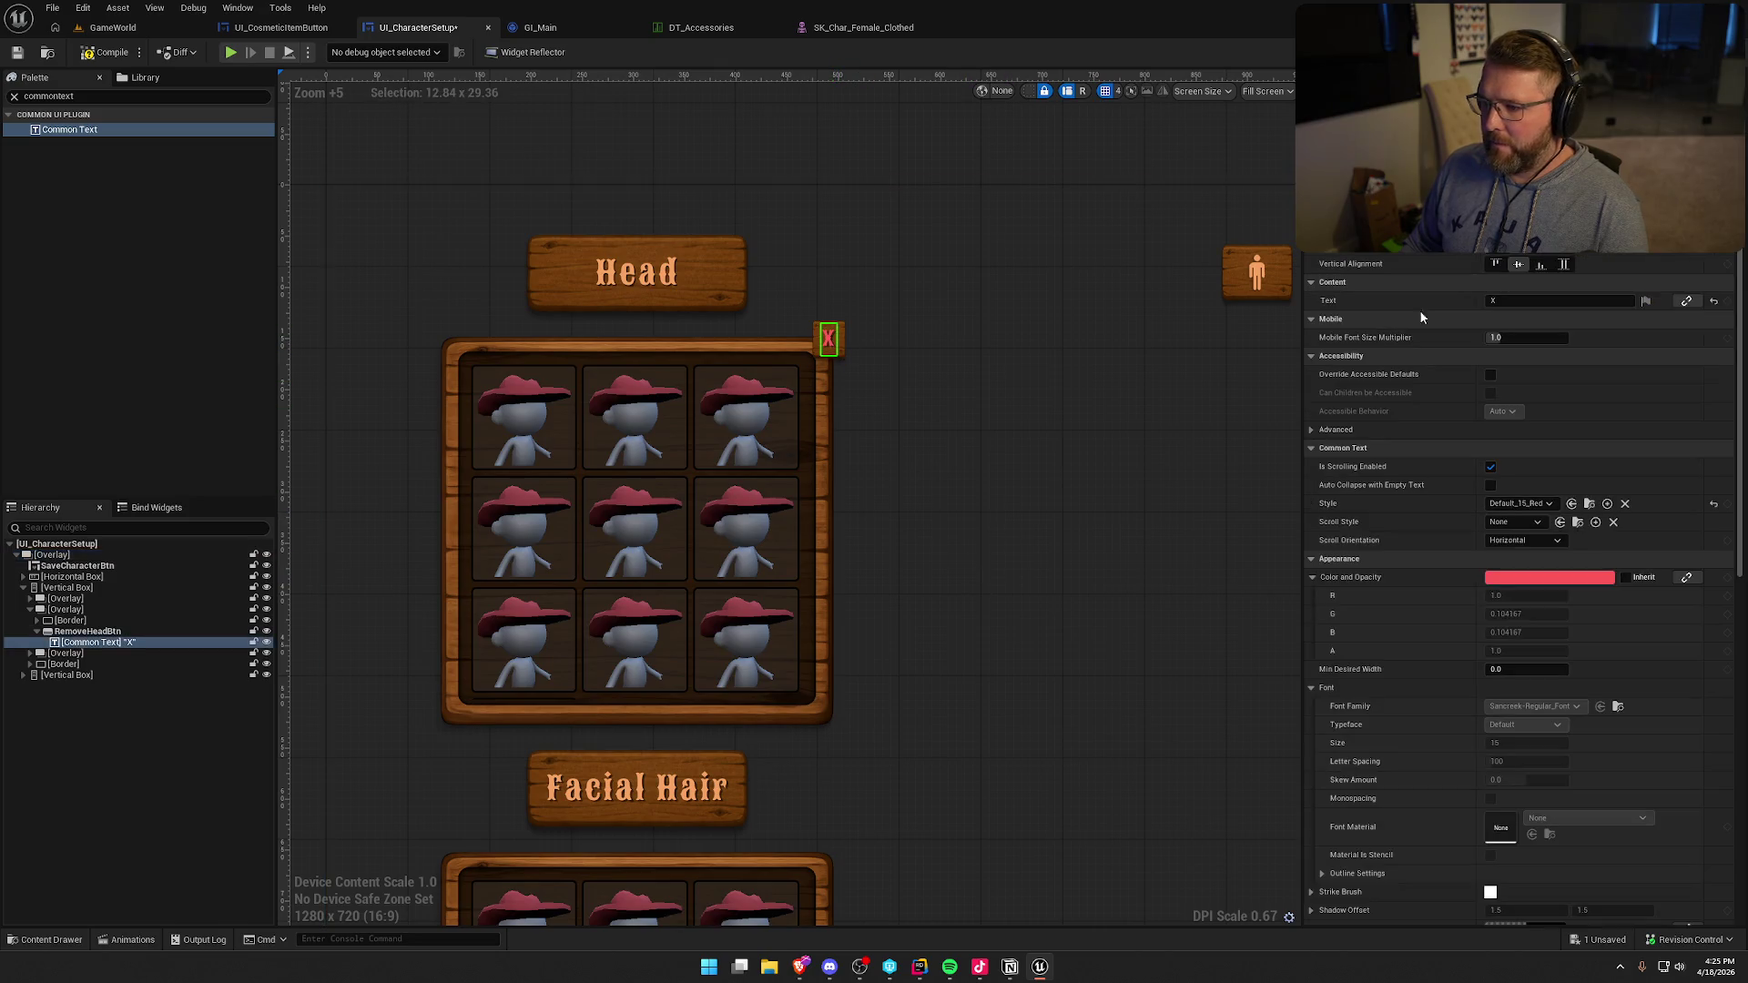
{"action": "scroll", "coordinate": [1449, 248], "scroll_direction": "up", "scroll_amount": 2}
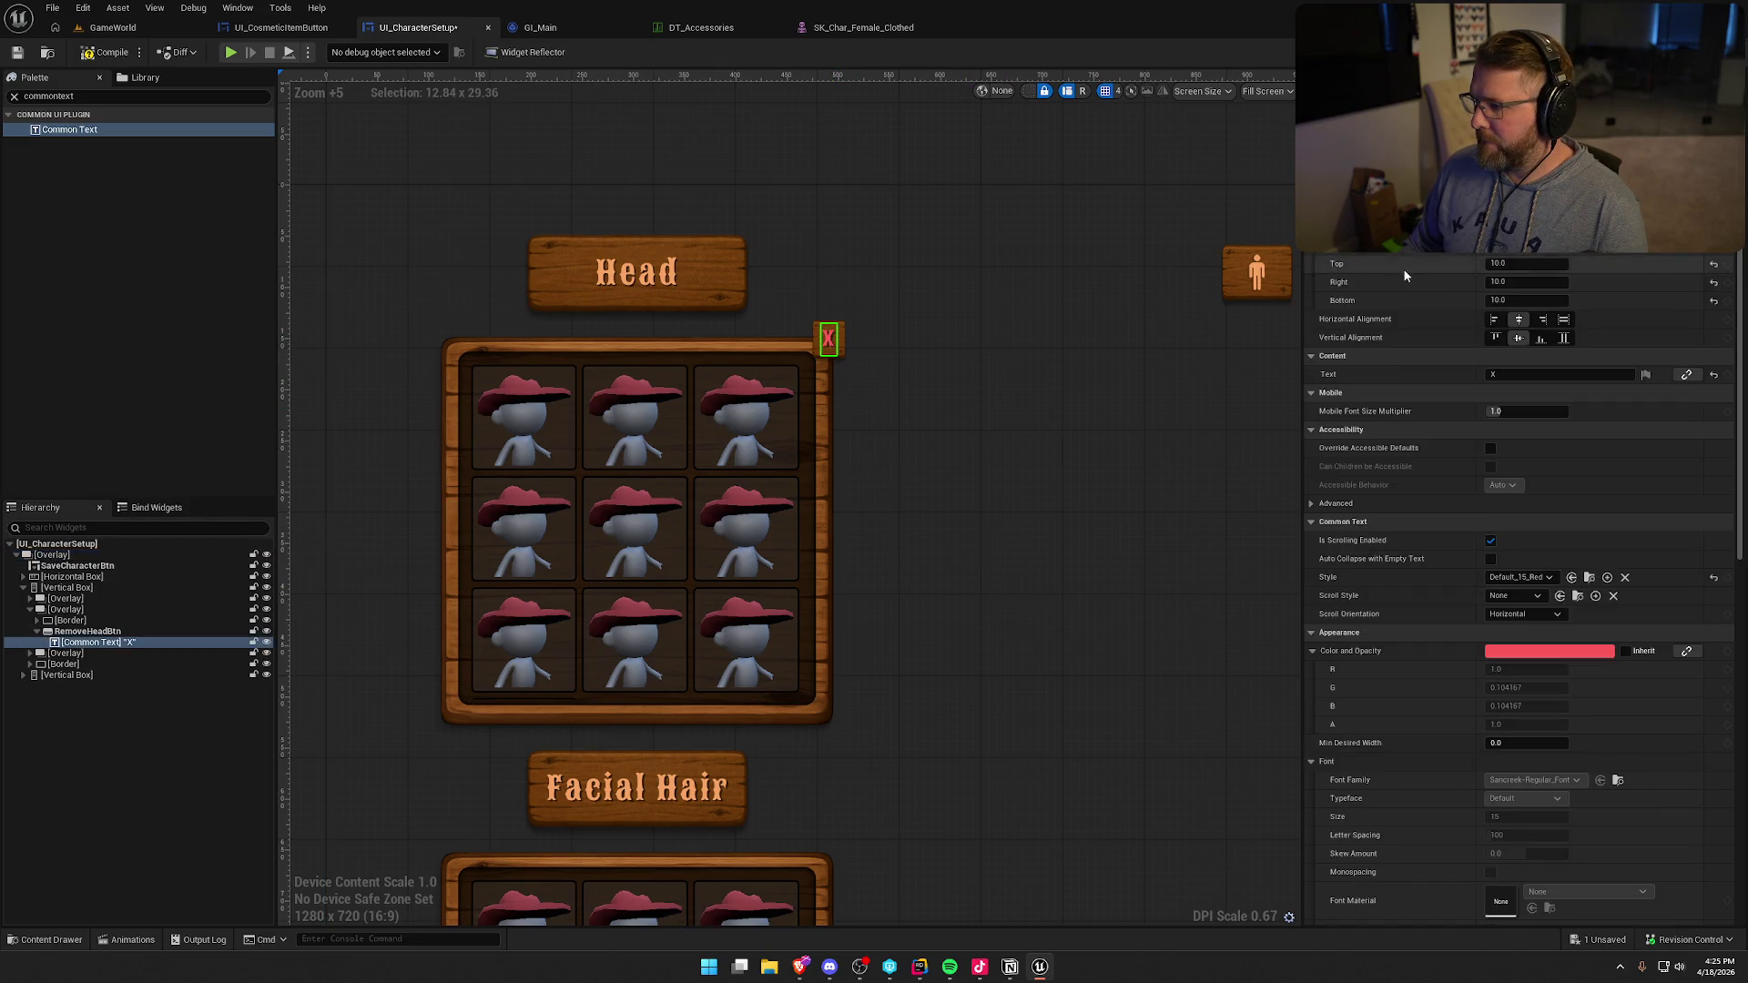
{"action": "type", "text": "15"}
{"action": "key", "text": "Return"}
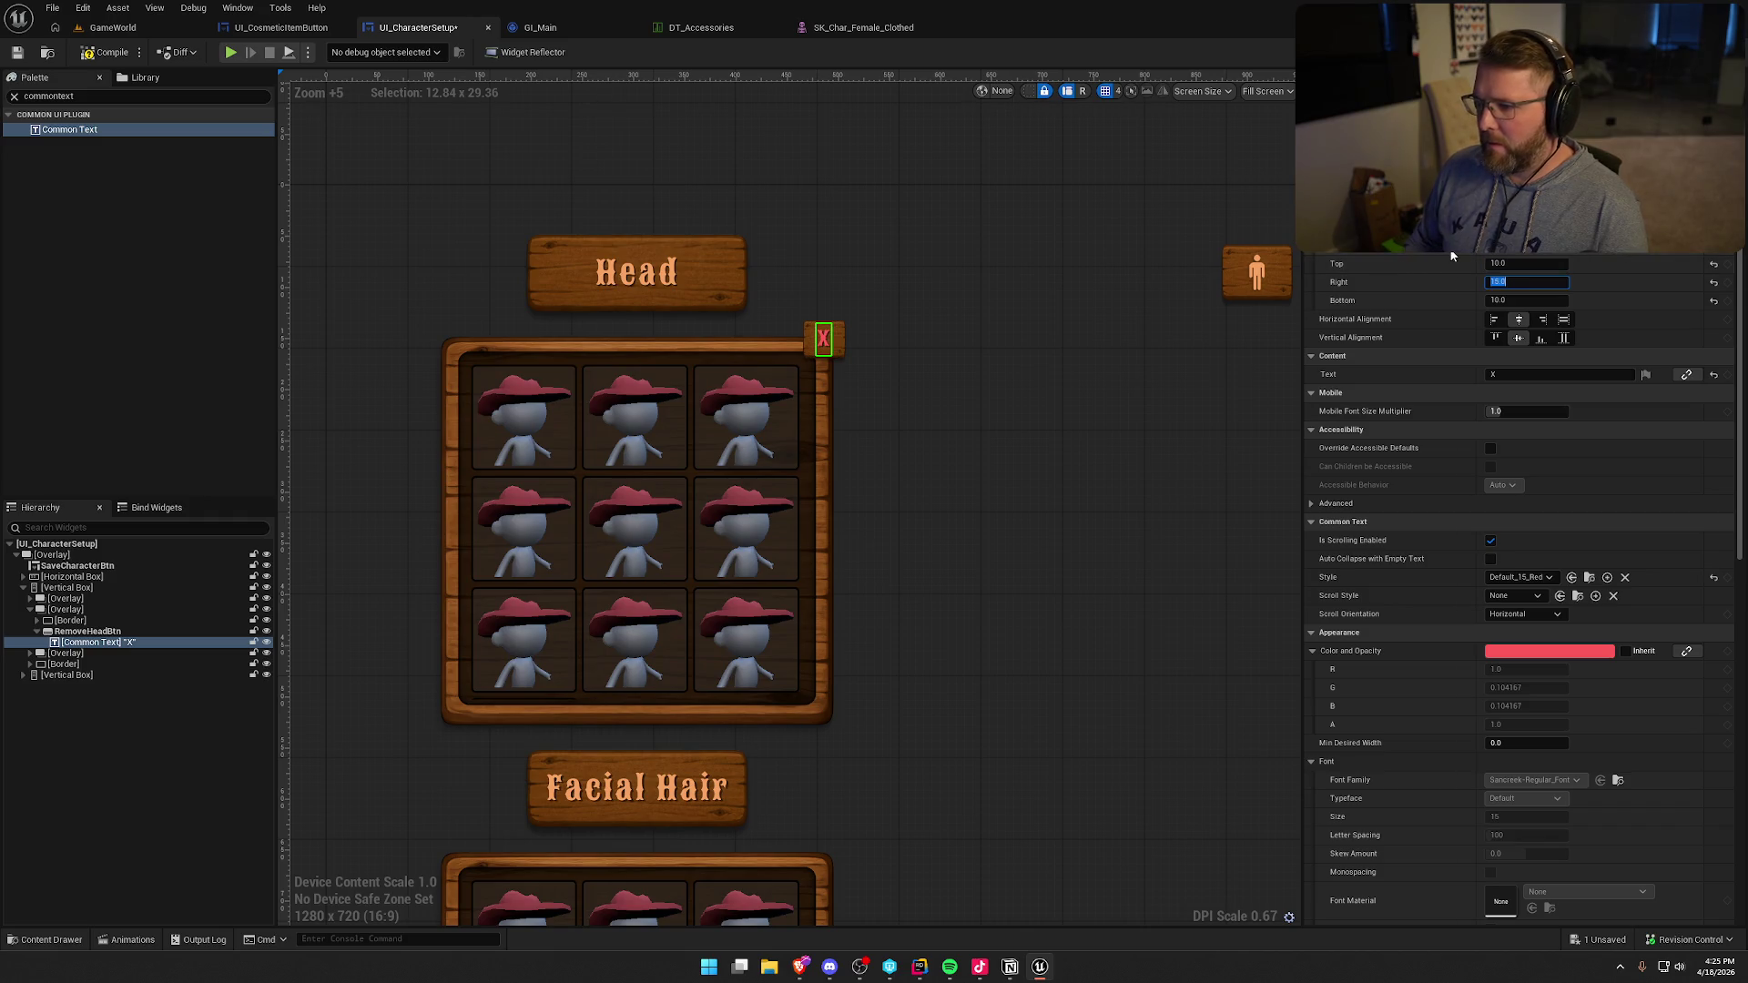
- Reselect RemoveHeadBtn and add an On Clicked event for it
{"action": "left_click", "coordinate": [924, 144]}
{"action": "scroll", "coordinate": [965, 246], "scroll_direction": "down", "scroll_amount": 4}
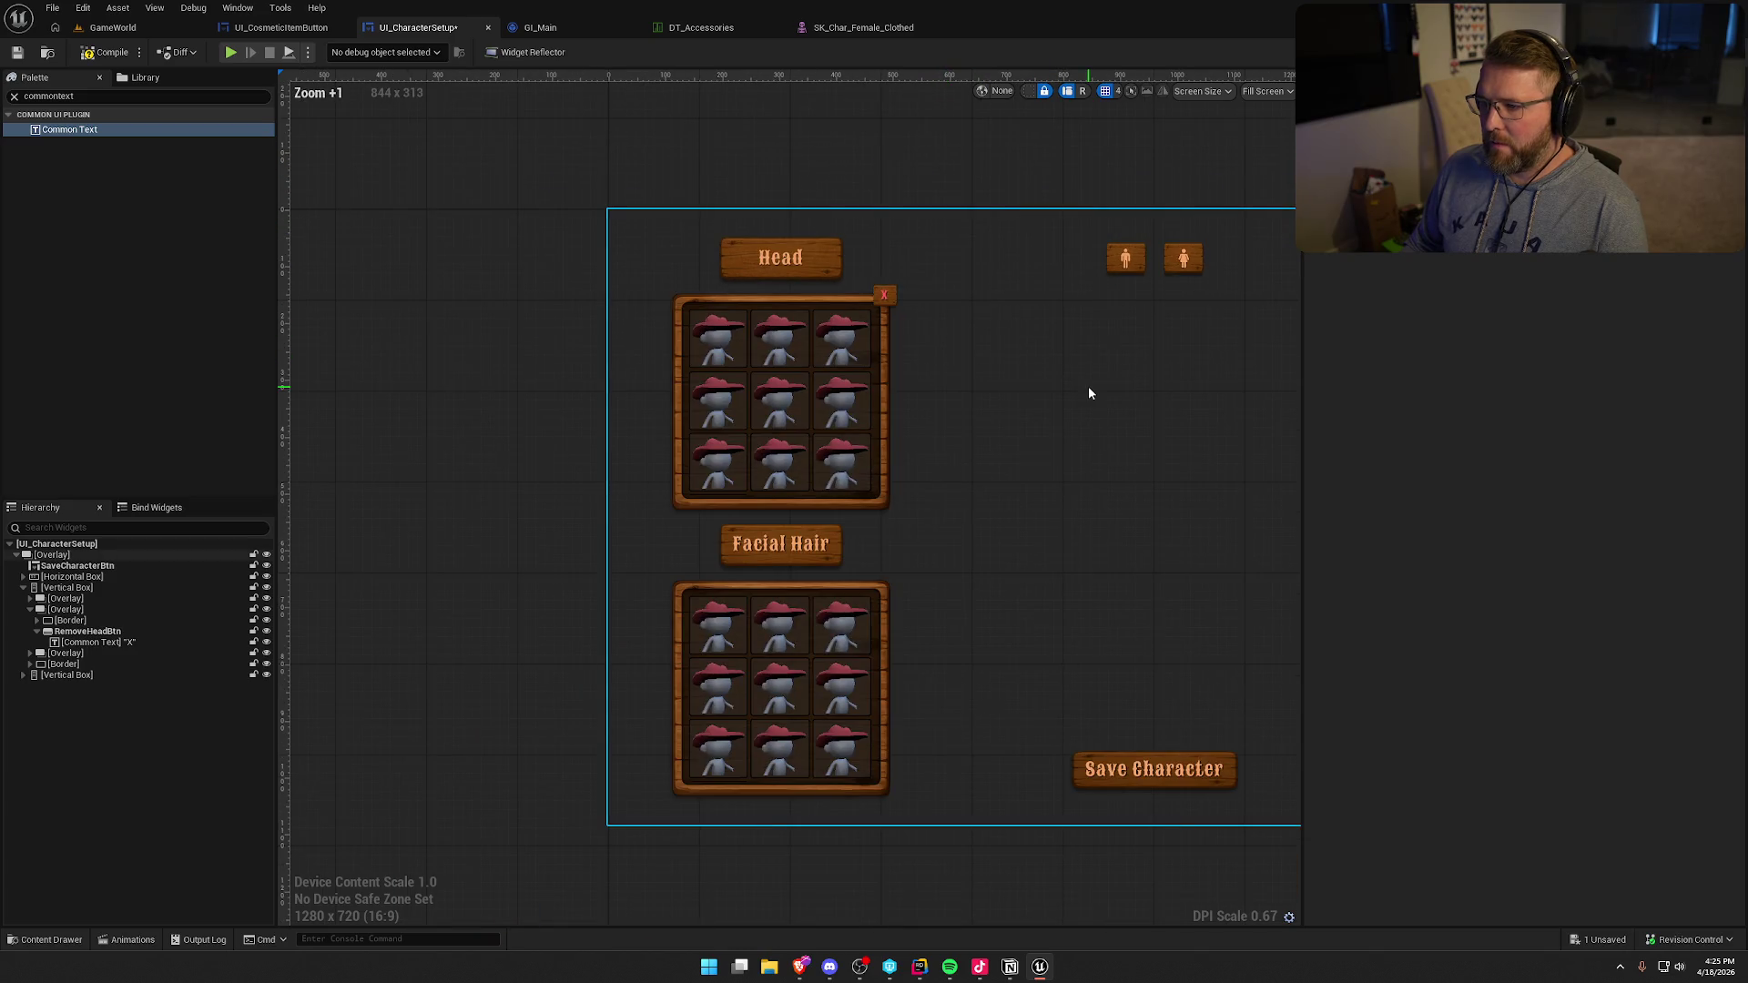
{"action": "scroll", "coordinate": [932, 363], "scroll_direction": "up", "scroll_amount": 3}
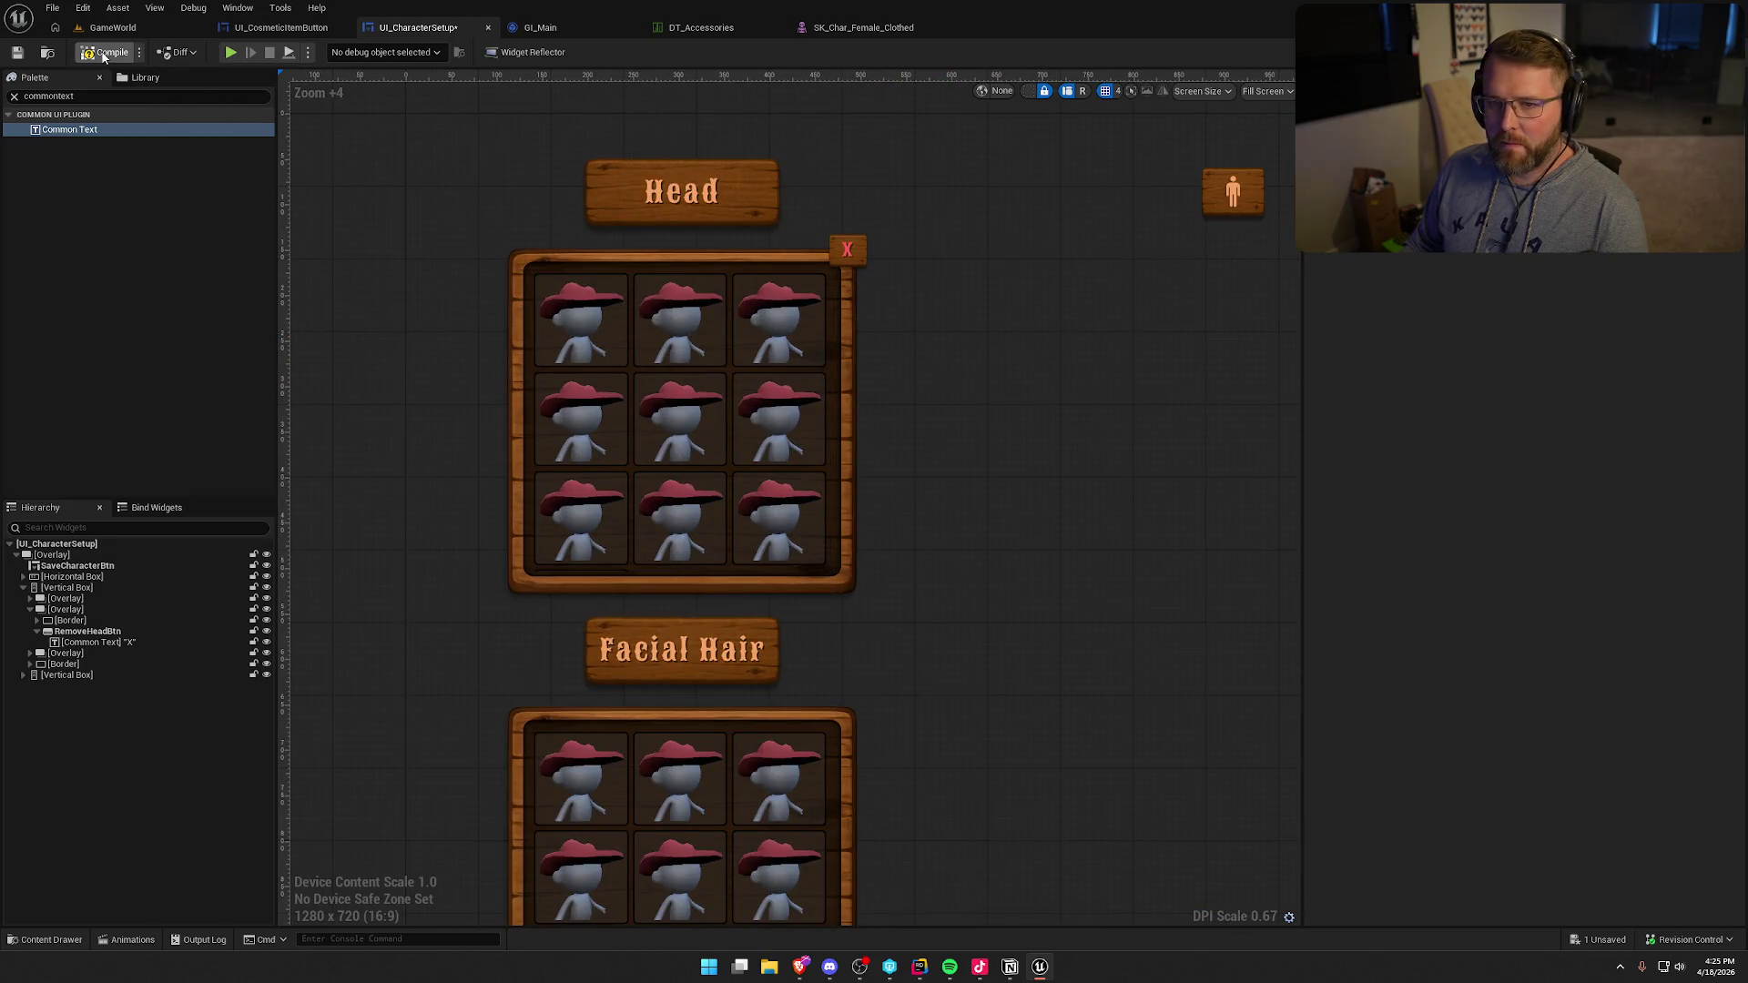
{"action": "left_click", "coordinate": [101, 631]}
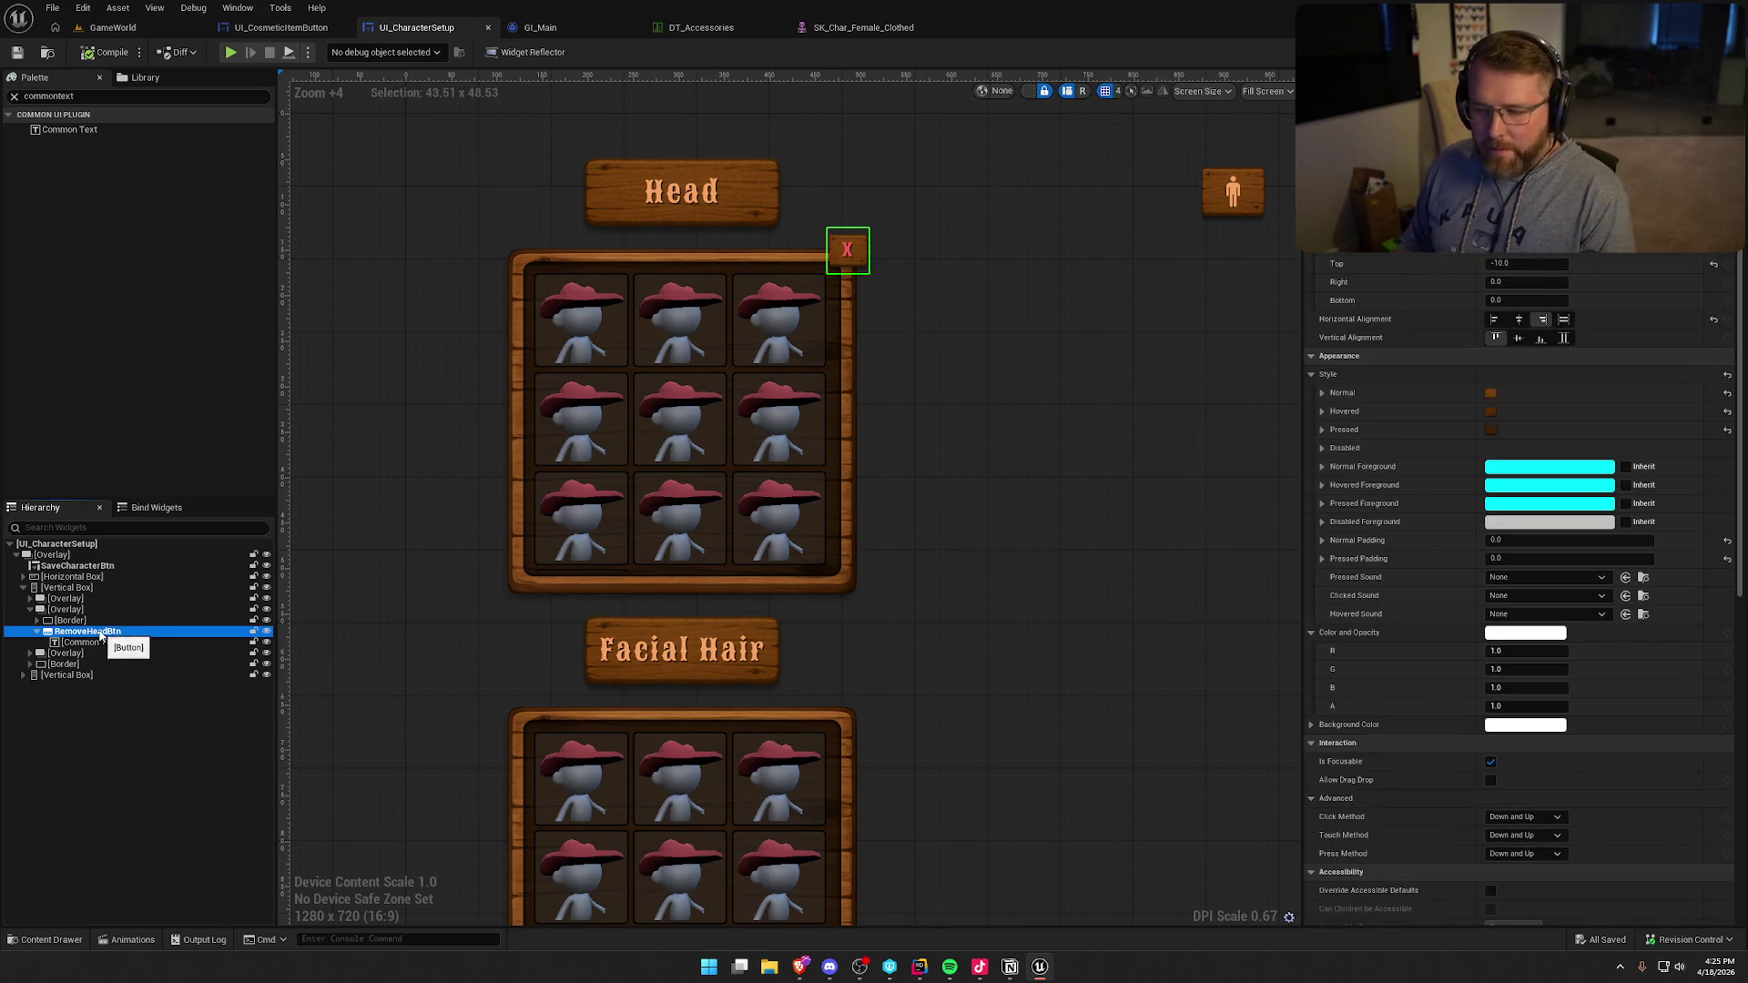
{"action": "scroll", "coordinate": [1471, 730], "scroll_direction": "down", "scroll_amount": 14}
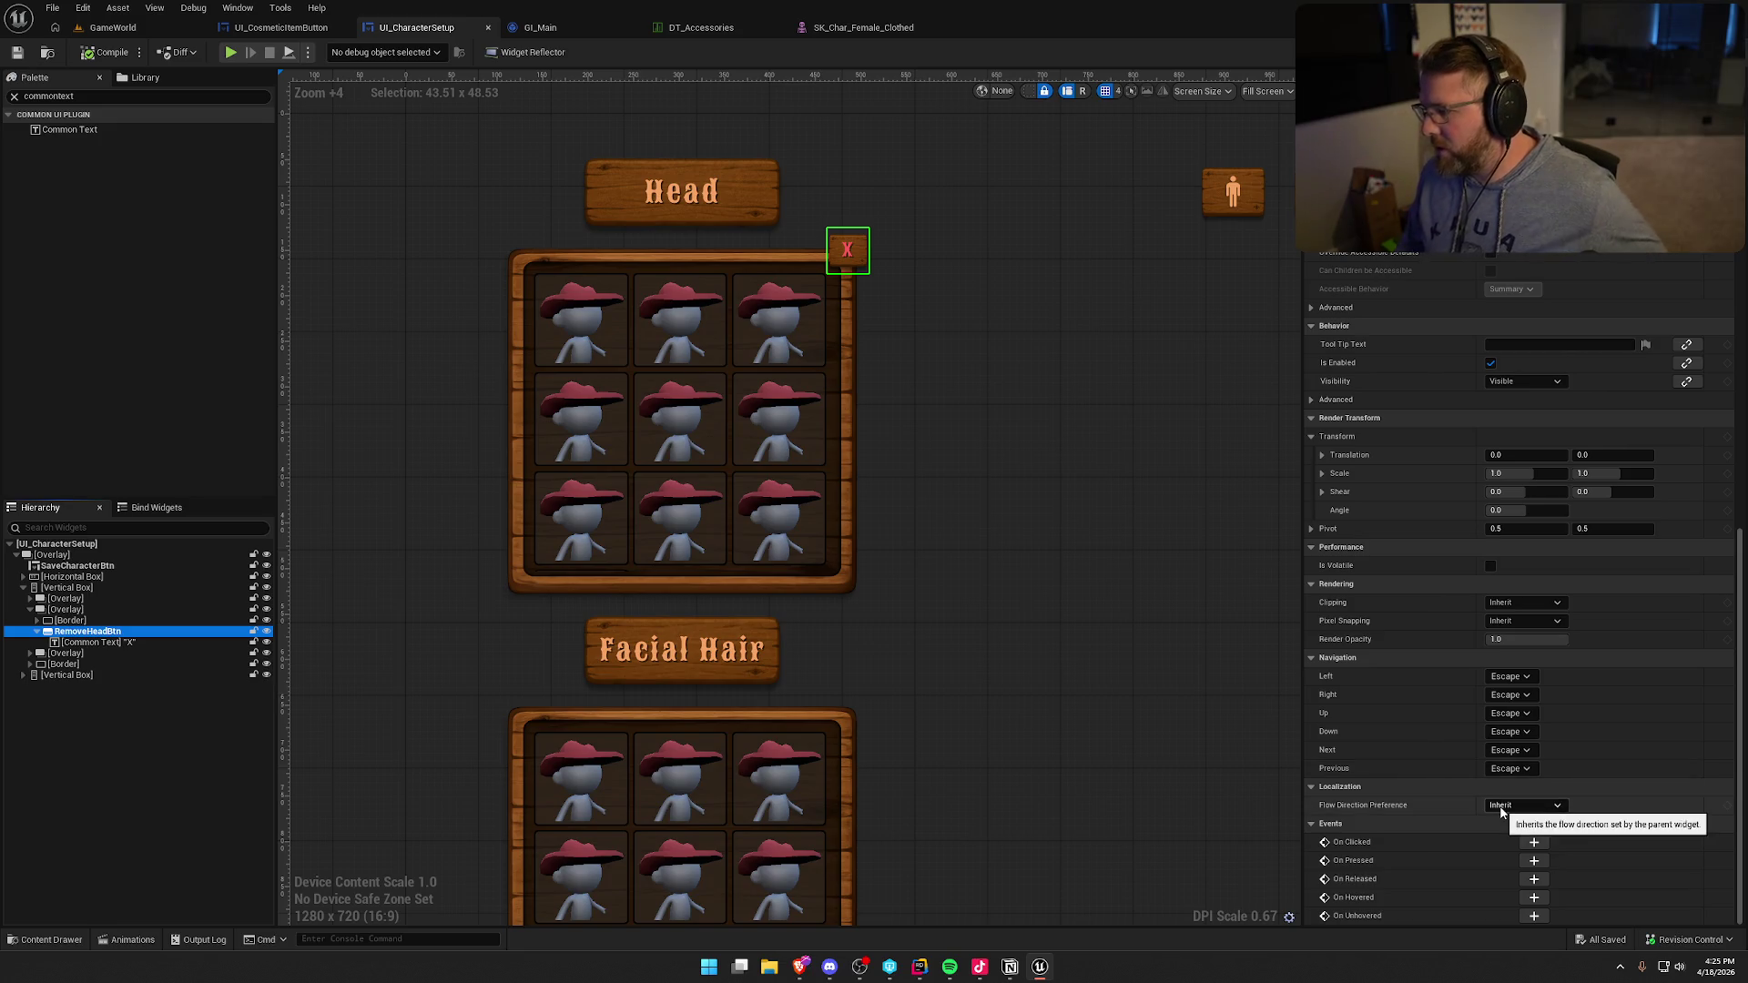
{"action": "left_click", "coordinate": [1533, 845]}
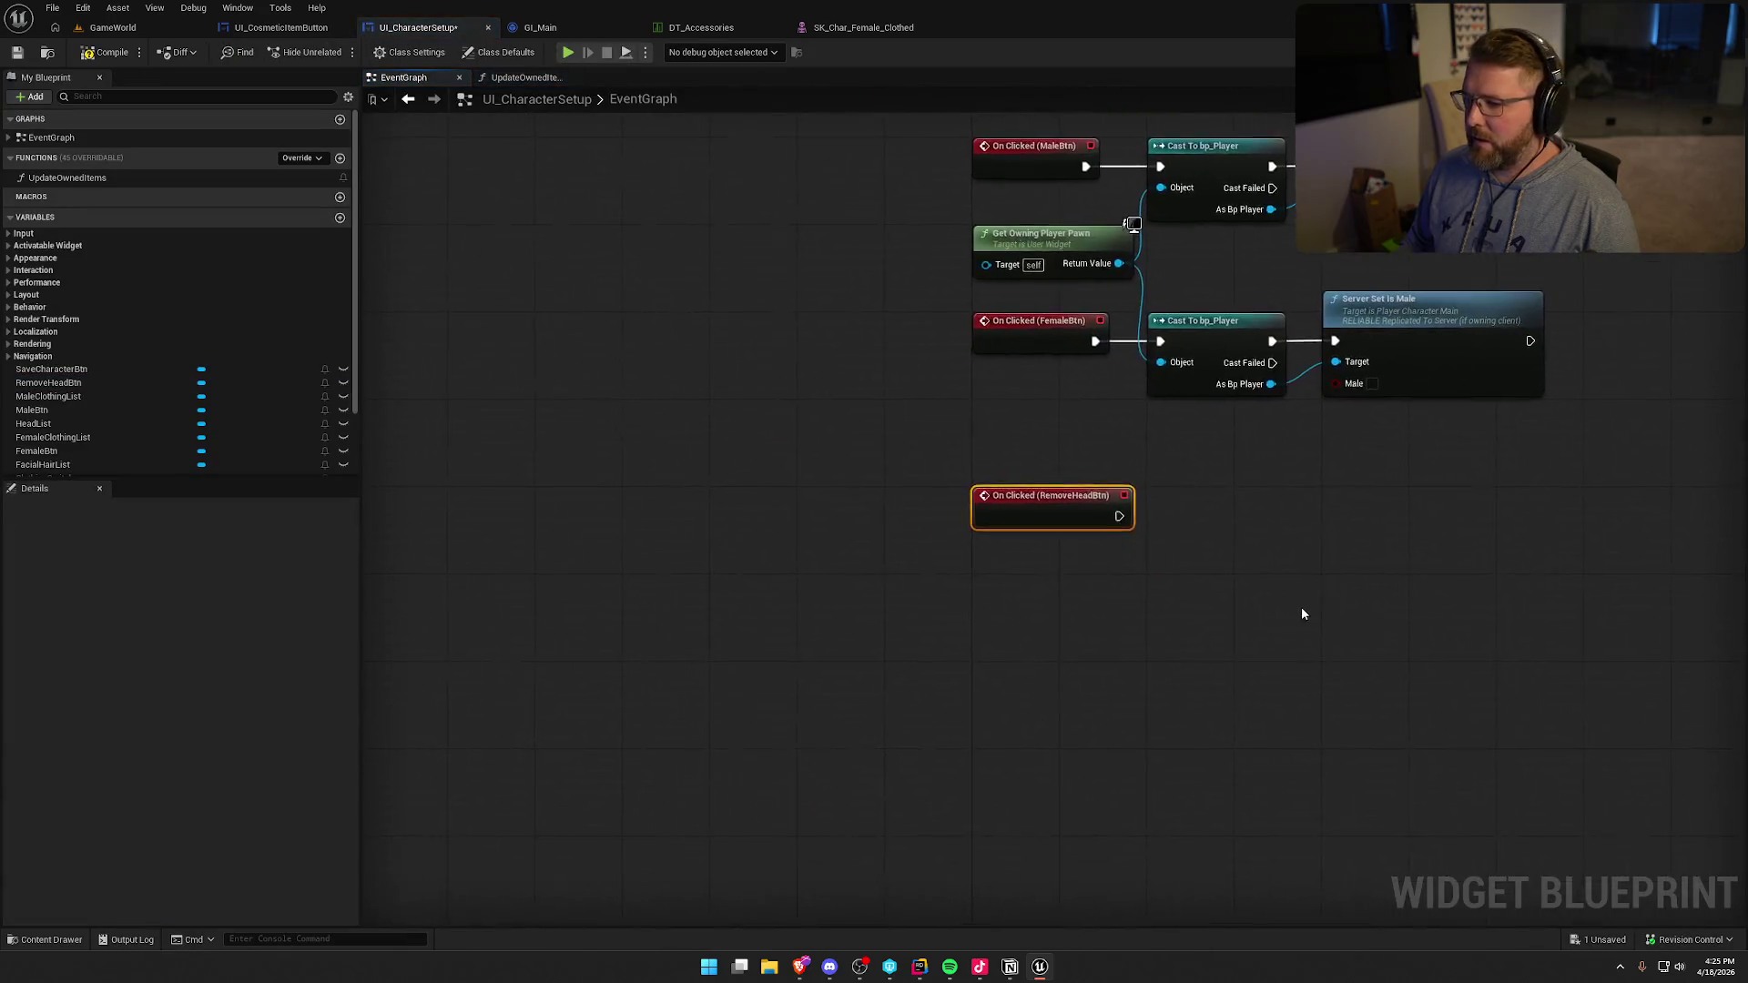
- Duplicate the Get Owning Player Pawn and Cast To bp_Player nodes and wire them to On Clicked
{"action": "left_click_drag", "start_coordinate": [937, 585], "coordinate": [965, 723]}
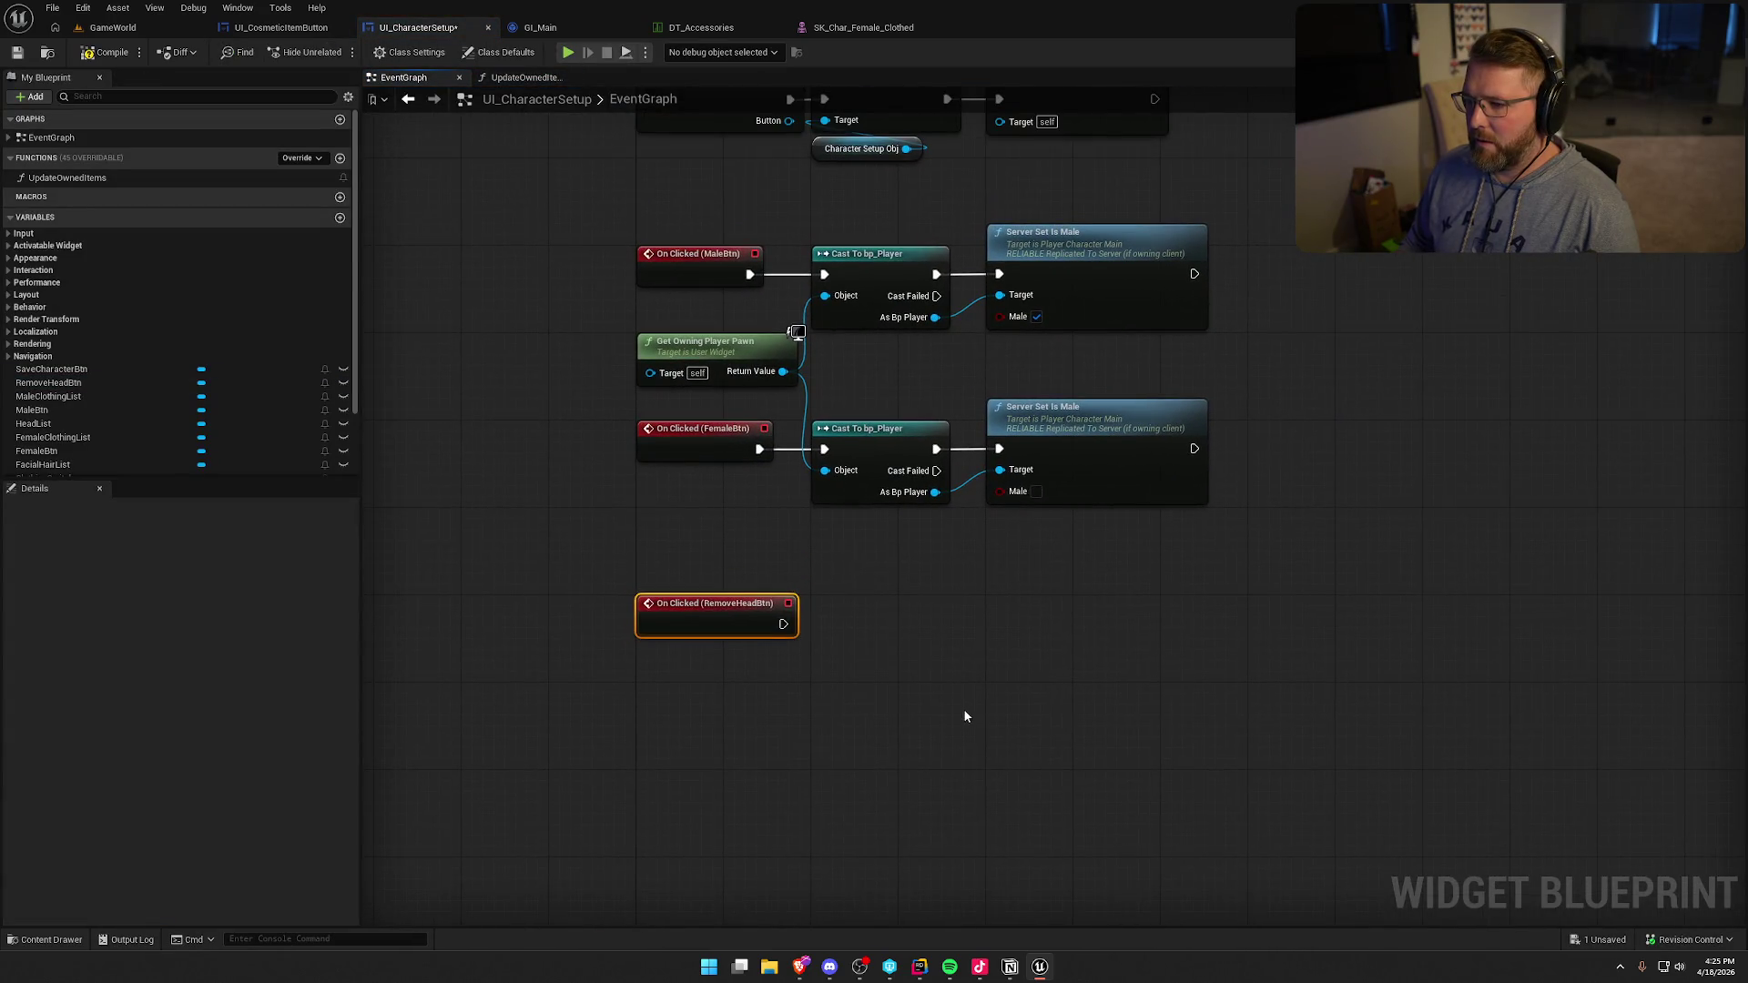
{"action": "left_click_drag", "start_coordinate": [850, 374], "coordinate": [744, 323]}
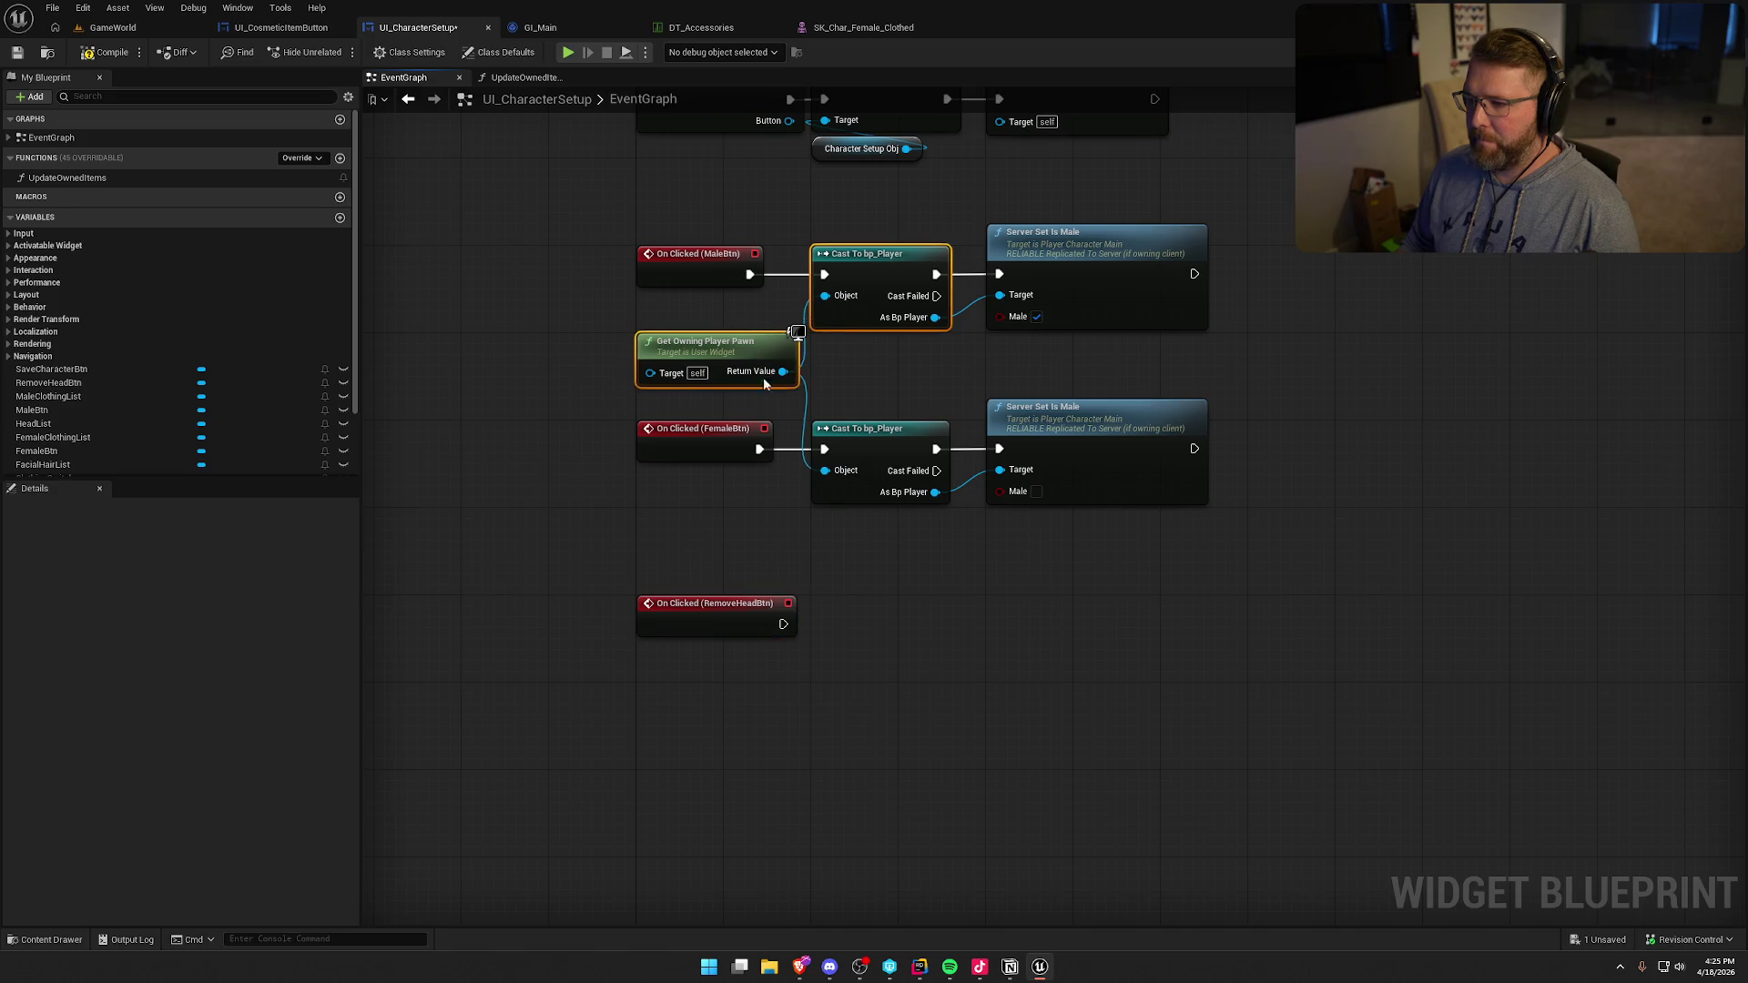
{"action": "key", "text": "ctrl+c"}
{"action": "key", "text": "ctrl+v"}
{"action": "left_click_drag", "start_coordinate": [923, 673], "coordinate": [783, 625]}
{"action": "left_click_drag", "start_coordinate": [945, 655], "coordinate": [836, 612]}
{"action": "left_click", "coordinate": [949, 661]}
- Call Server Set Visuals on the cast player with Slot set to Head Top
{"action": "left_click_drag", "start_coordinate": [935, 666], "coordinate": [1017, 668]}
{"action": "type", "text": "set vi"}
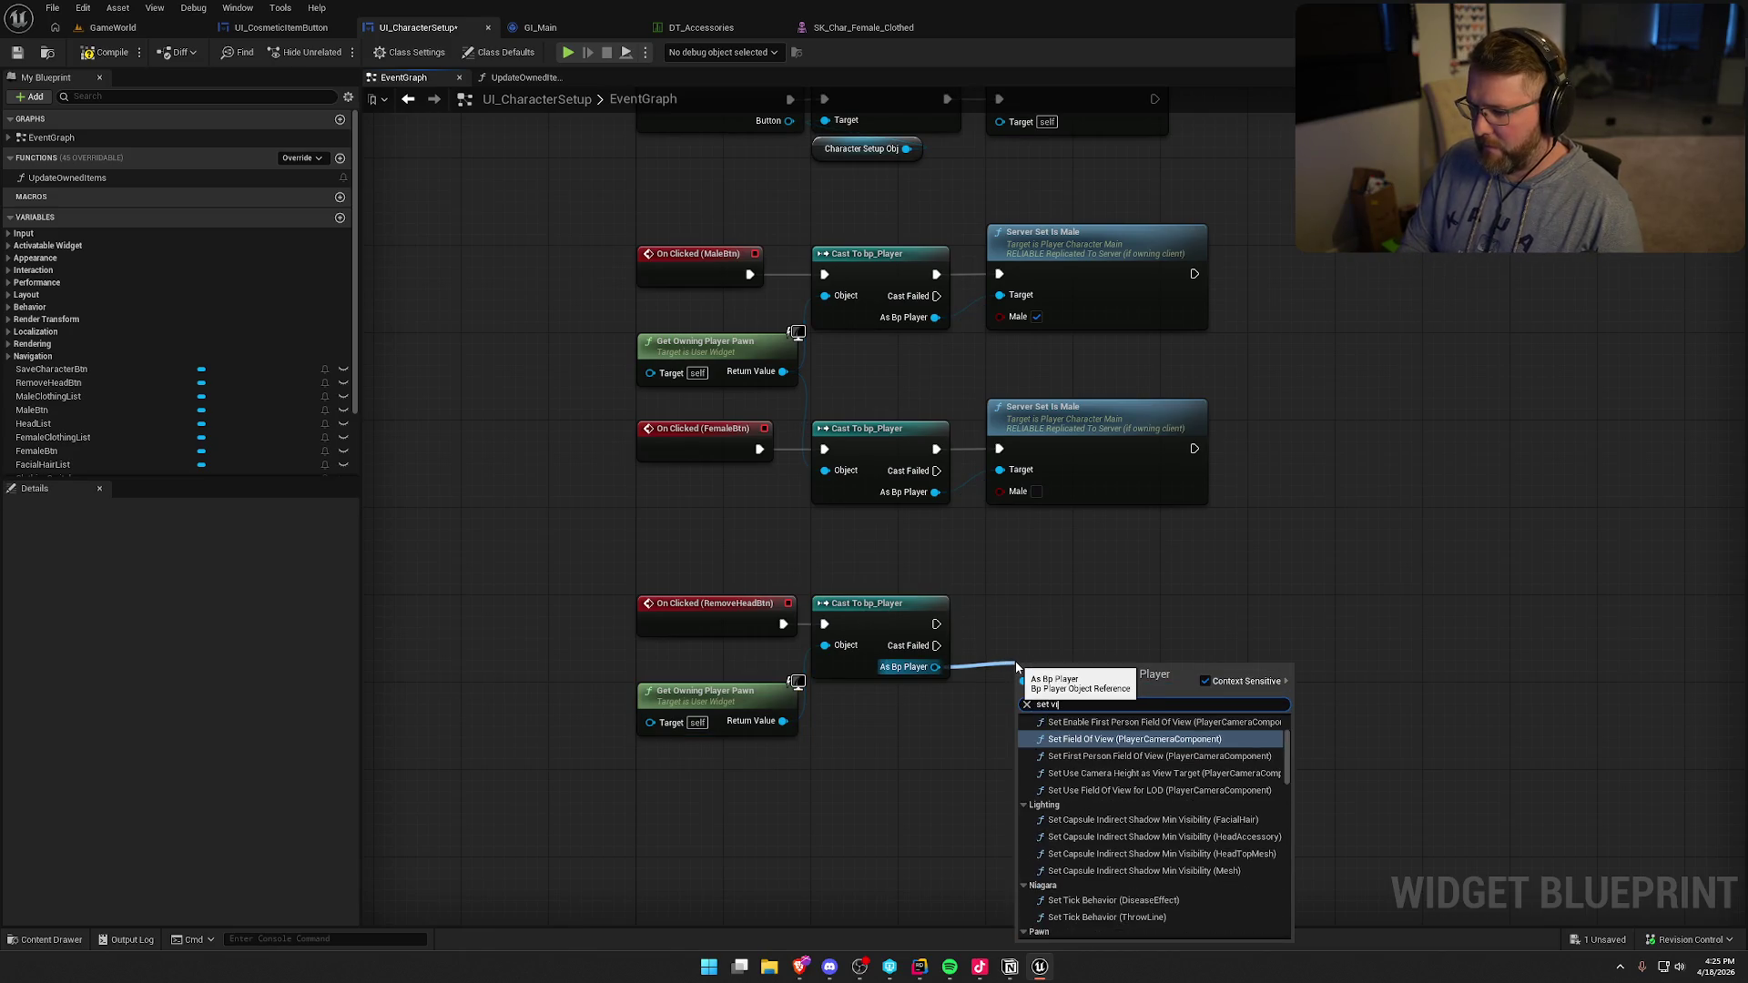
{"action": "type", "text": "sual"}
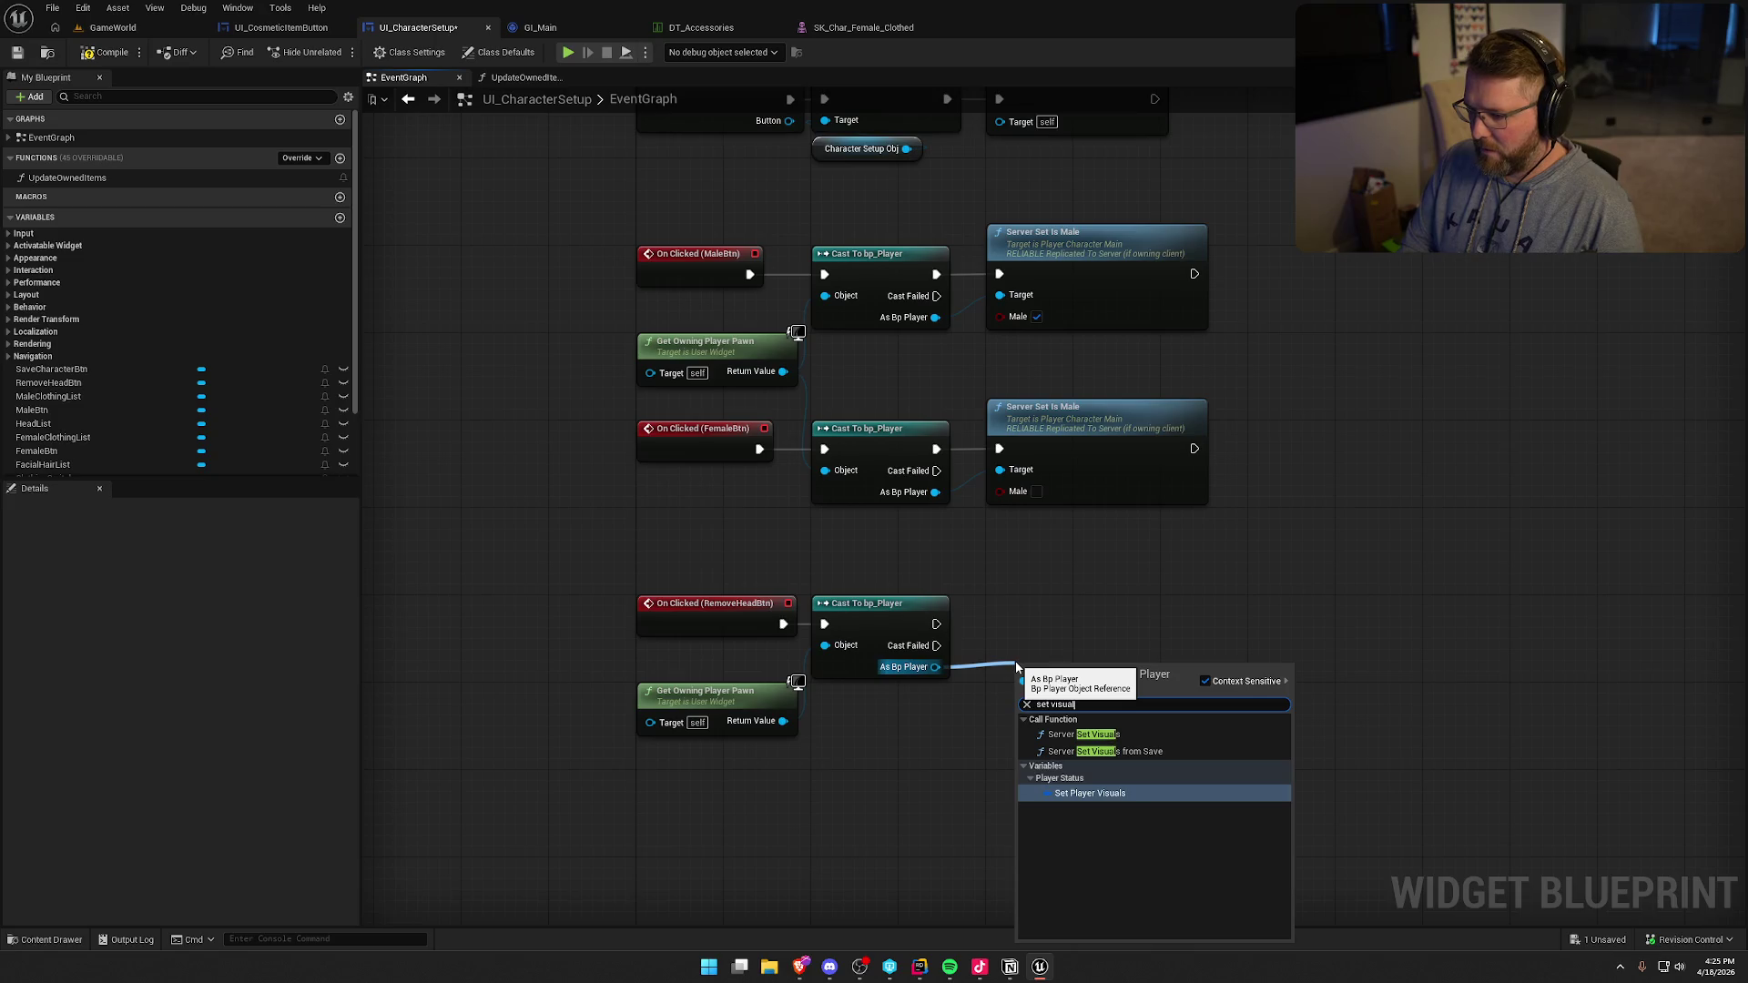
{"action": "left_click", "coordinate": [1101, 735]}
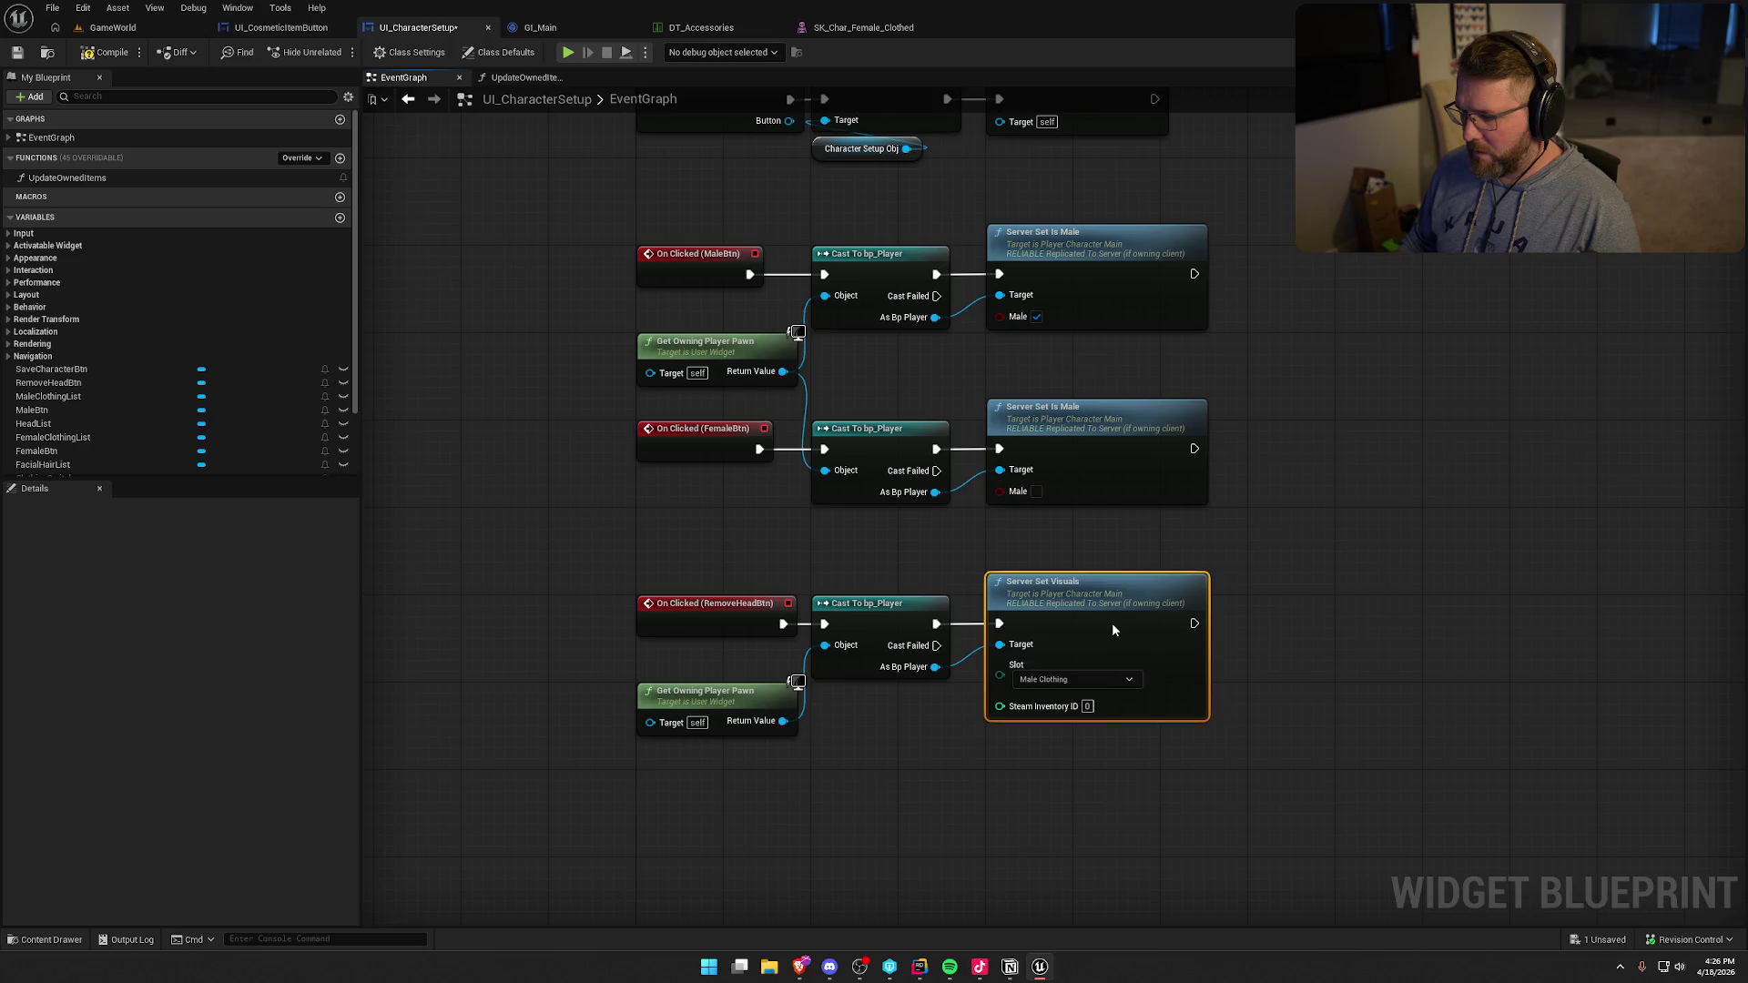
{"action": "left_click", "coordinate": [1364, 552]}
{"action": "left_click", "coordinate": [1070, 680]}
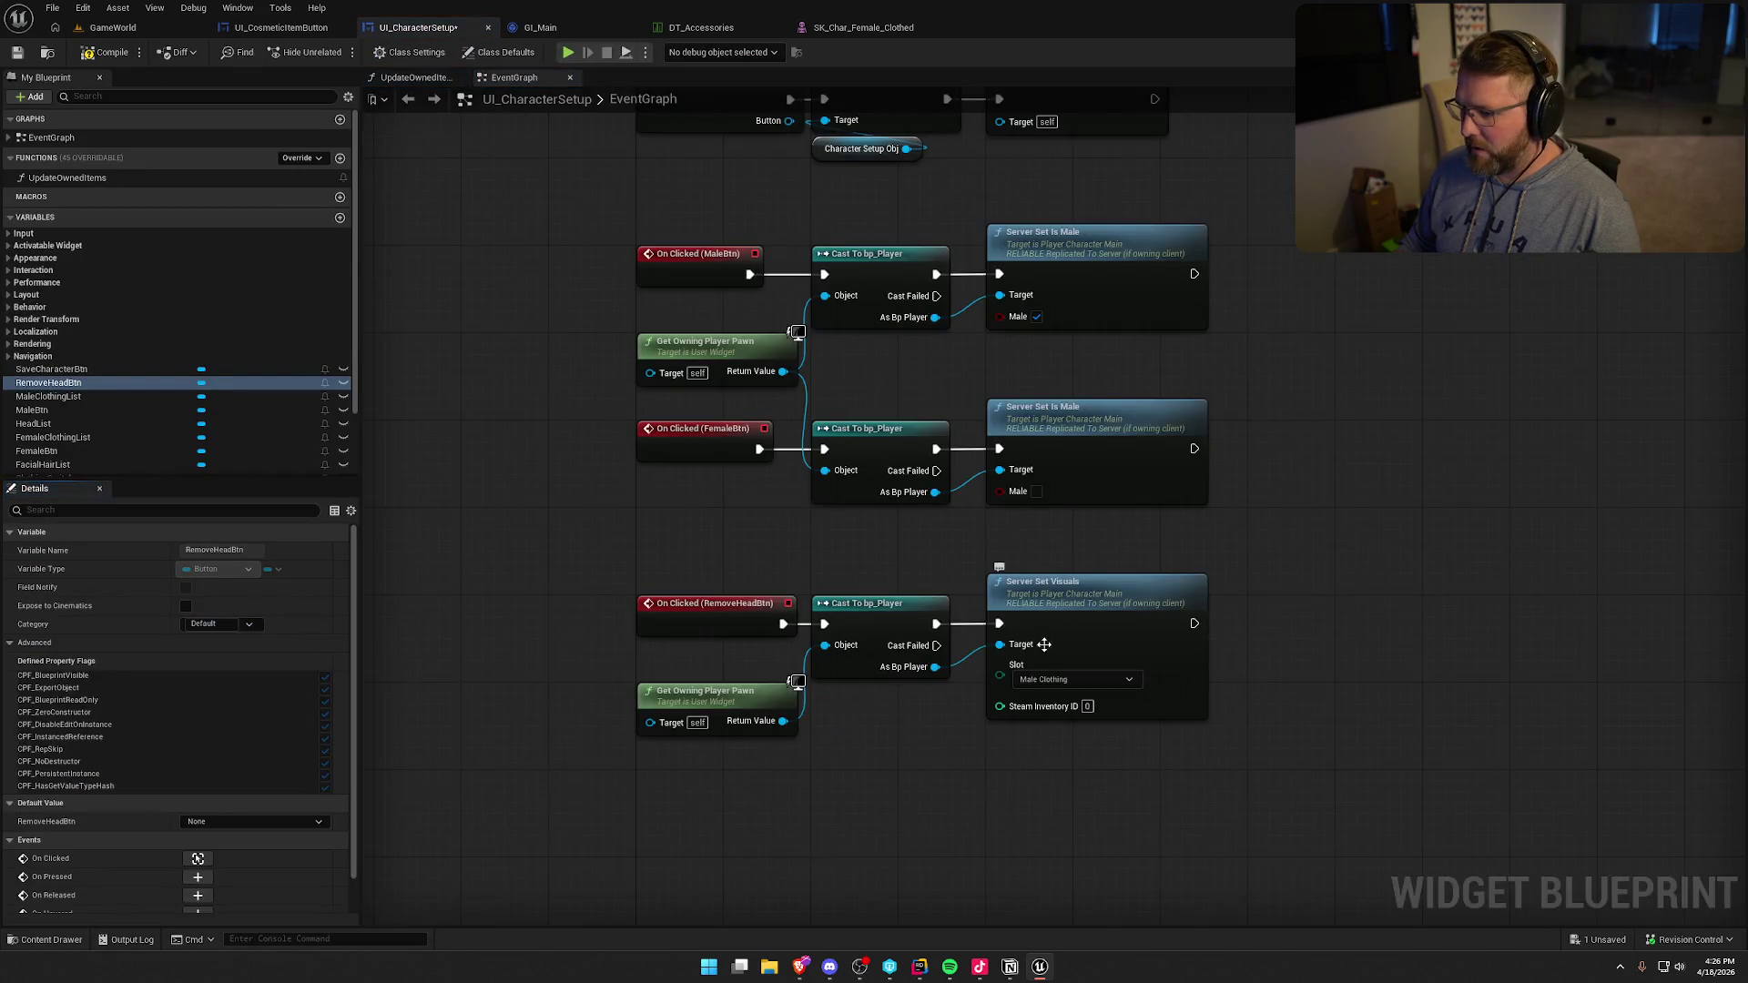
{"action": "left_click", "coordinate": [1074, 679]}
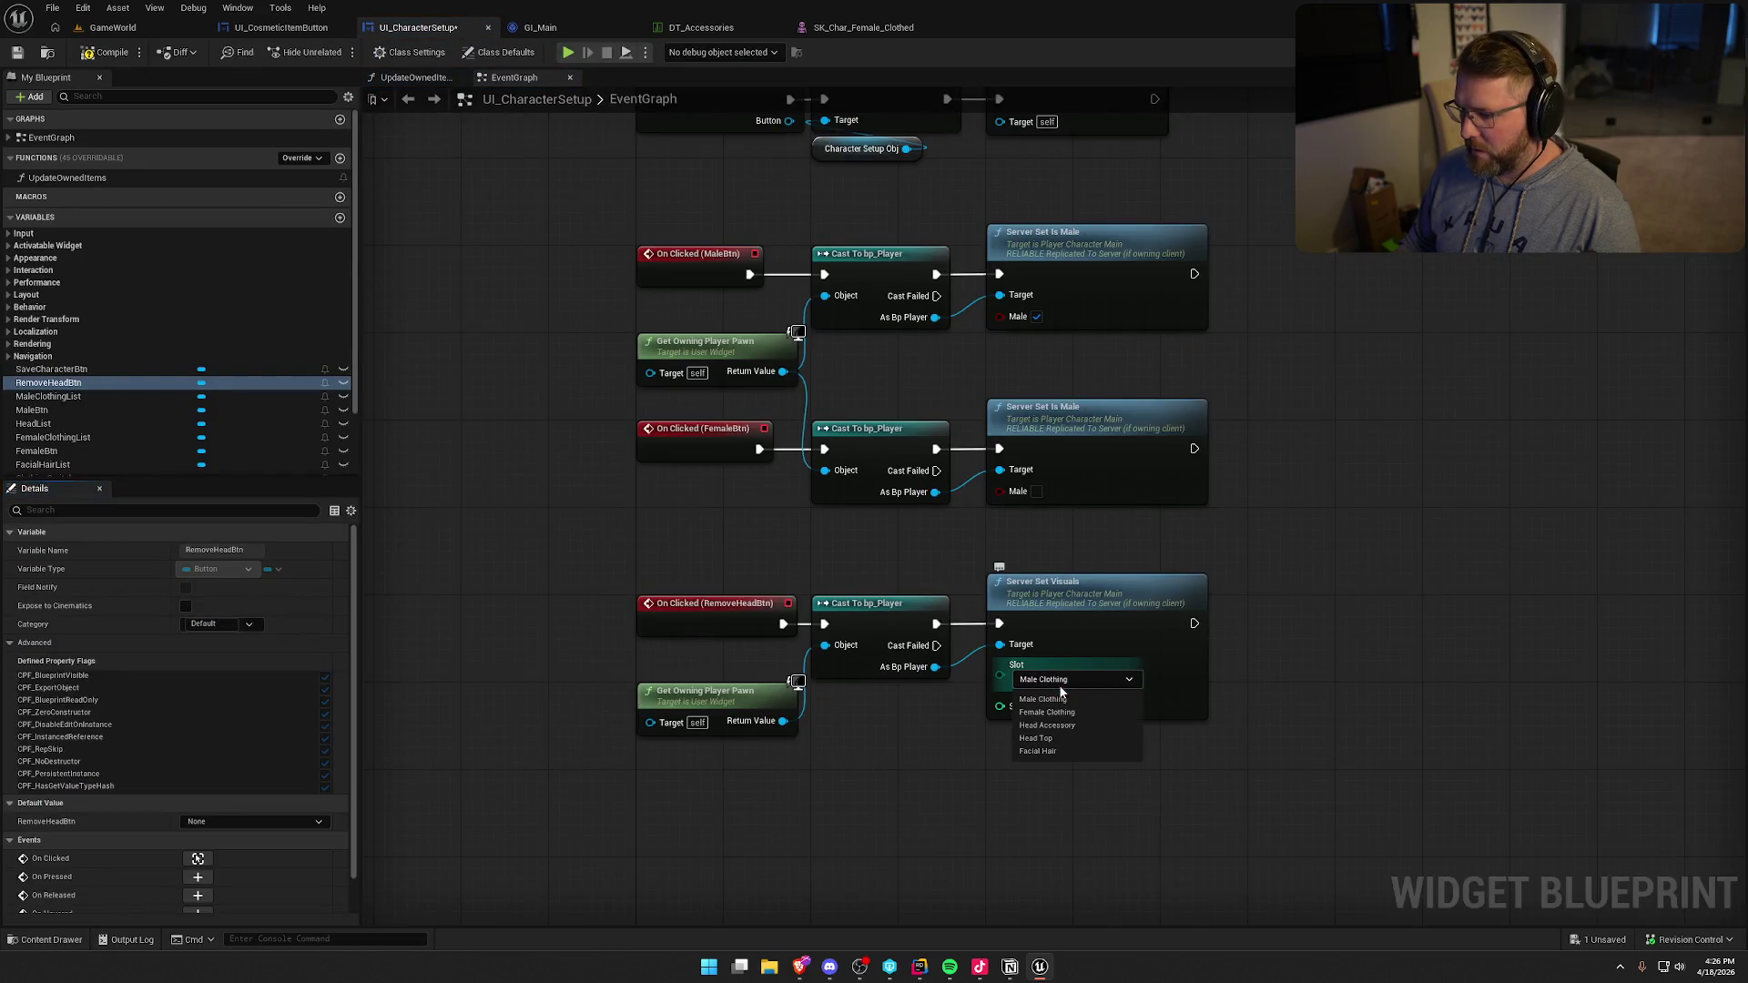
{"action": "left_click", "coordinate": [1067, 738]}
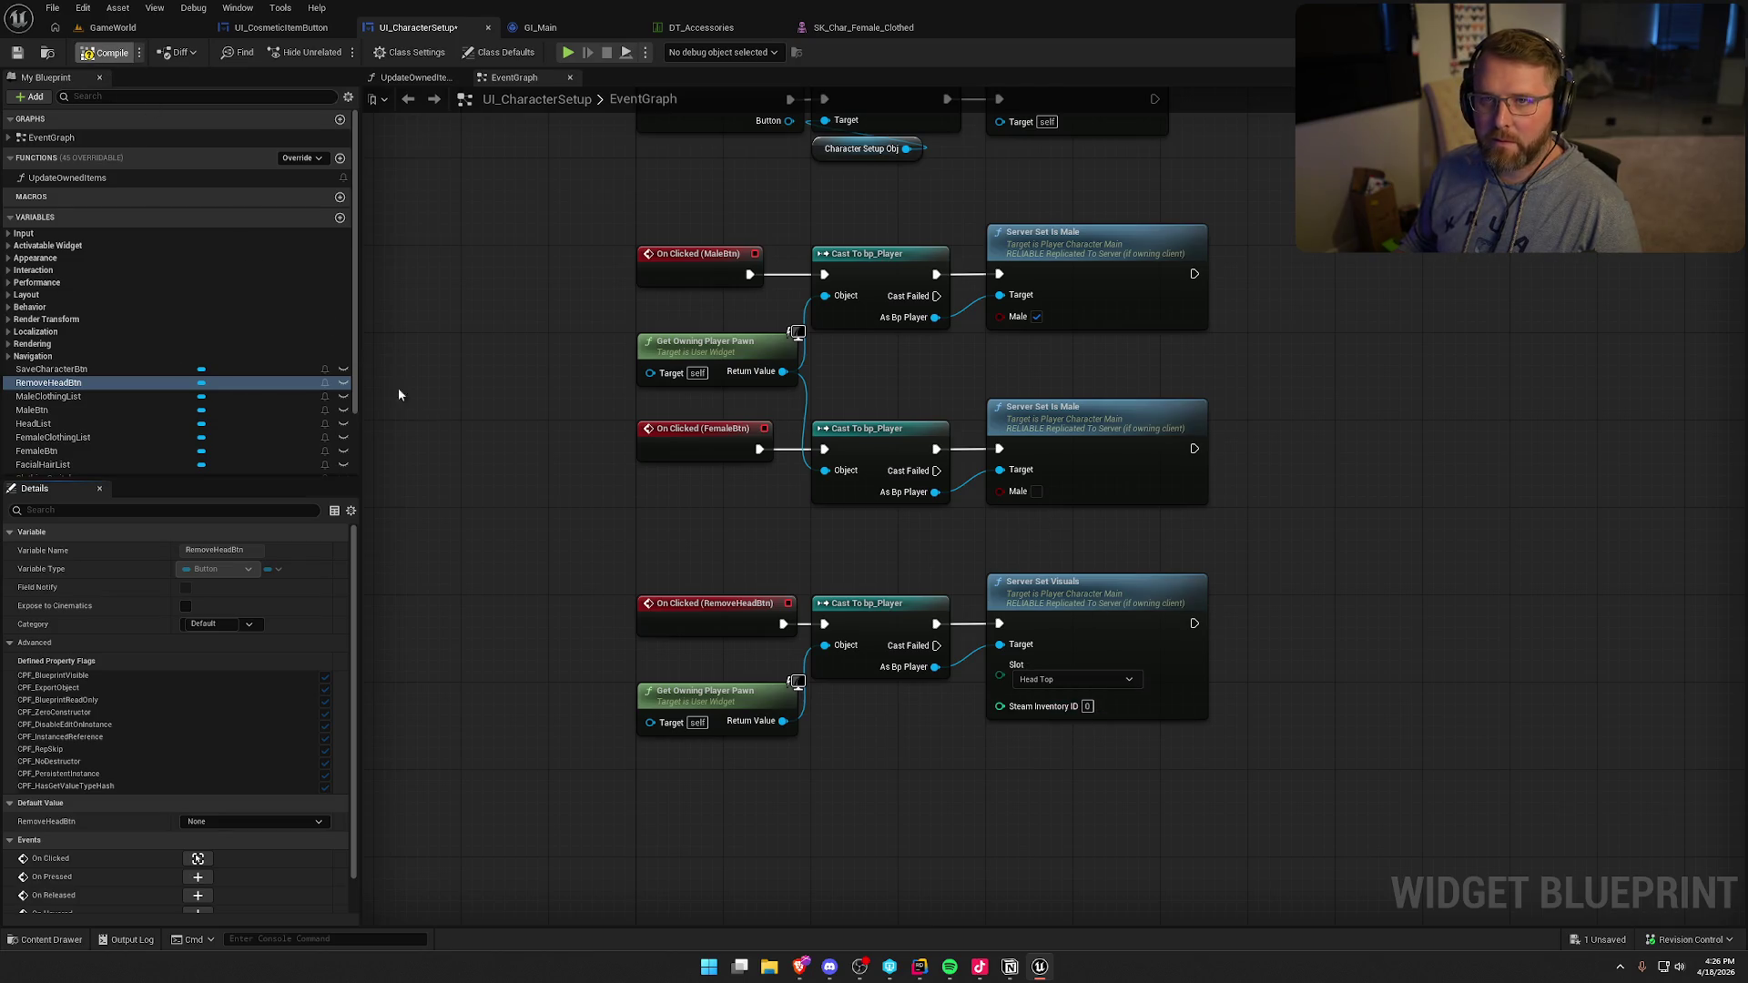
{"action": "left_click", "coordinate": [206, 34]}
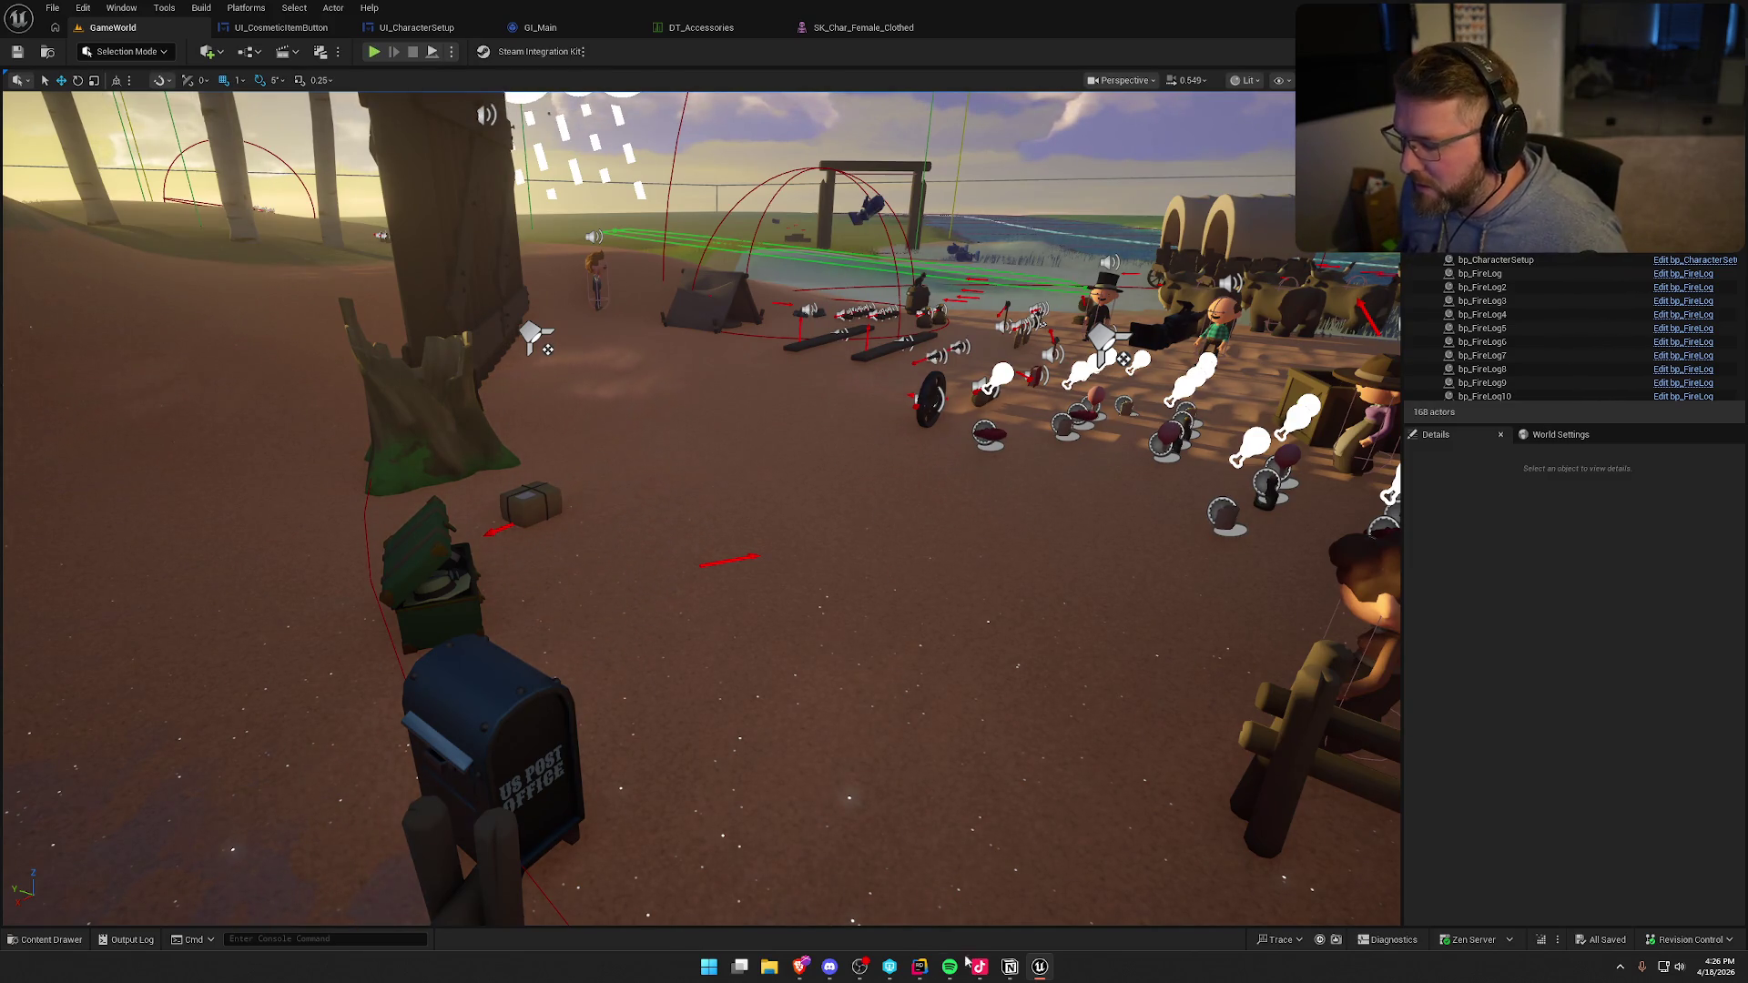
- Add MeshComp->SetSkinnedAssetAndUpdate(nullptr, false); to SetMeshFromID's ID 0 branch, then Live Coding compile
{"action": "left_click", "coordinate": [919, 967]}
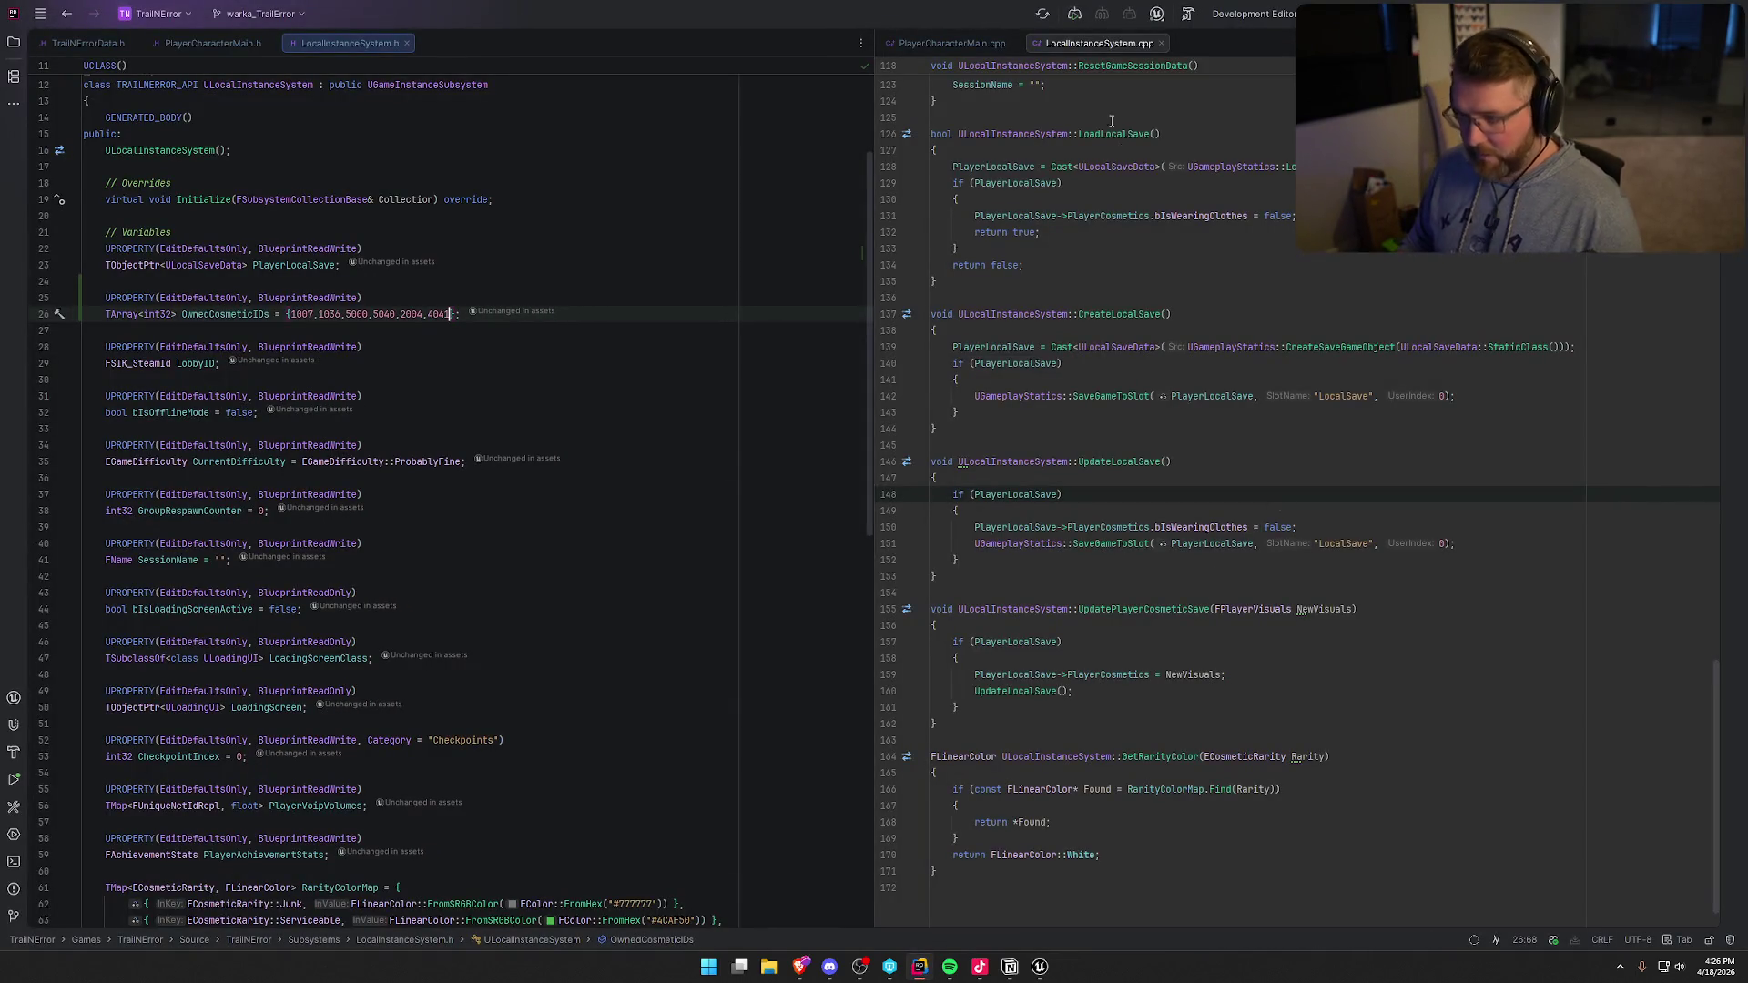
{"action": "left_click", "coordinate": [938, 44]}
{"action": "left_click", "coordinate": [1080, 282]}
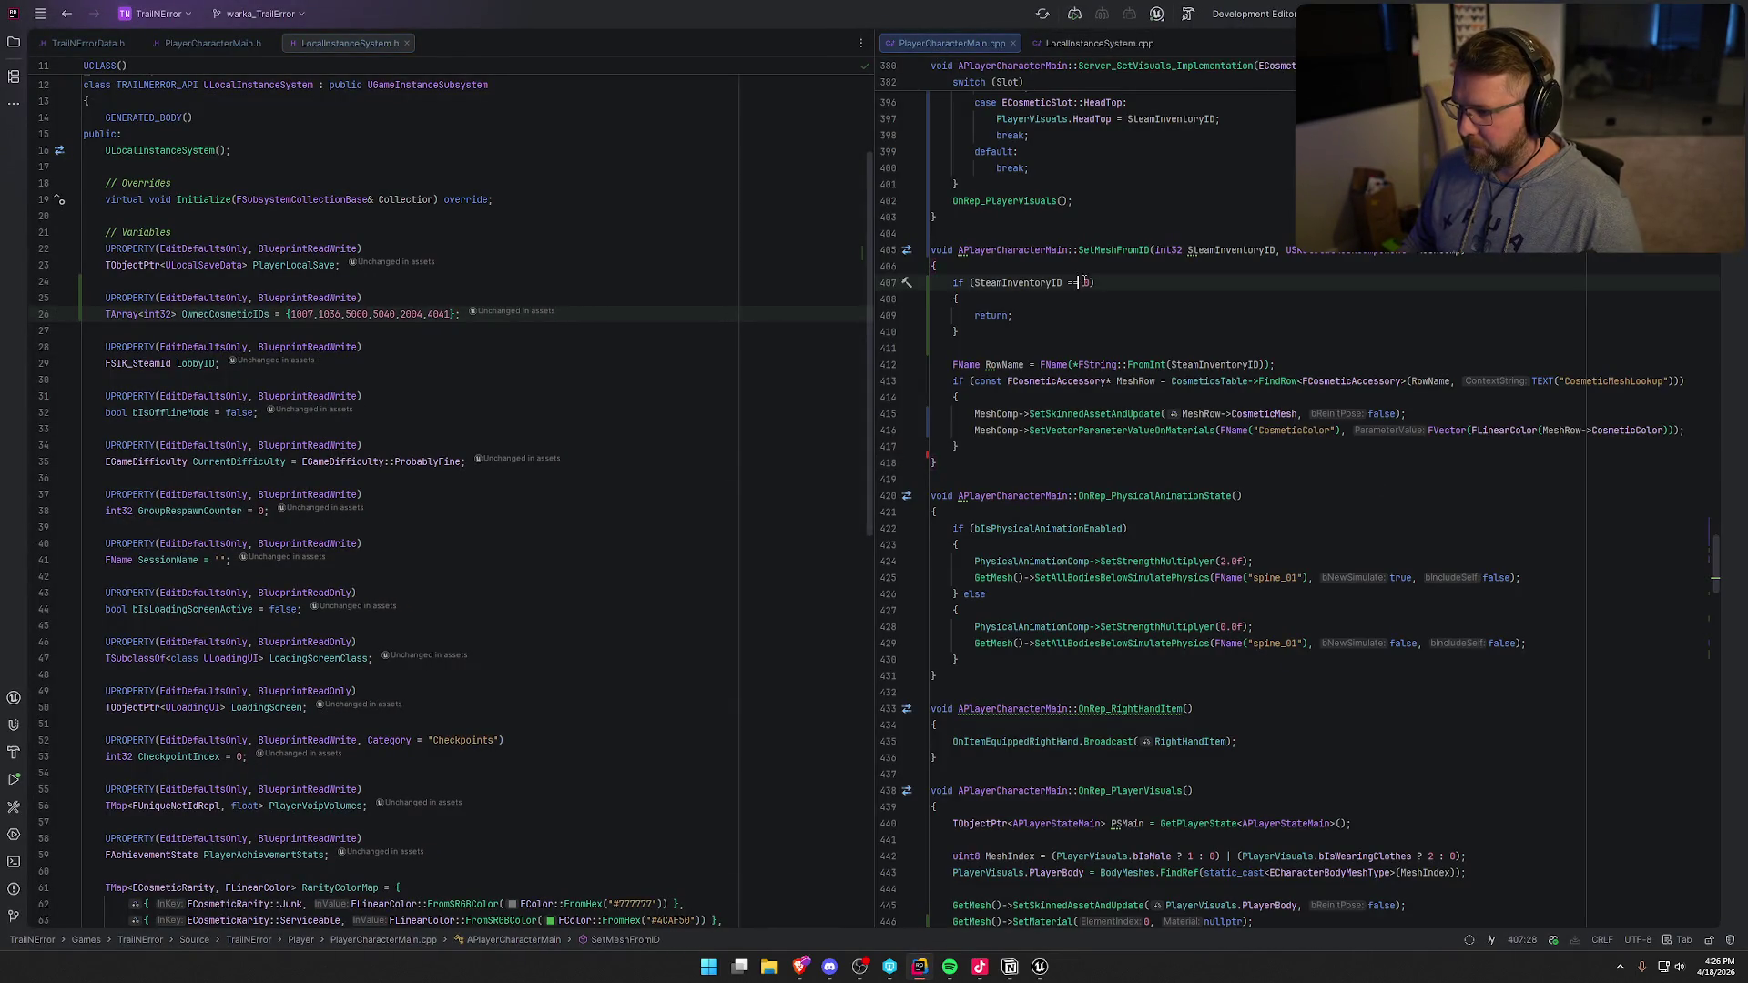
{"action": "type", "text": "0"}
{"action": "left_click_drag", "start_coordinate": [1028, 341], "coordinate": [953, 282]}
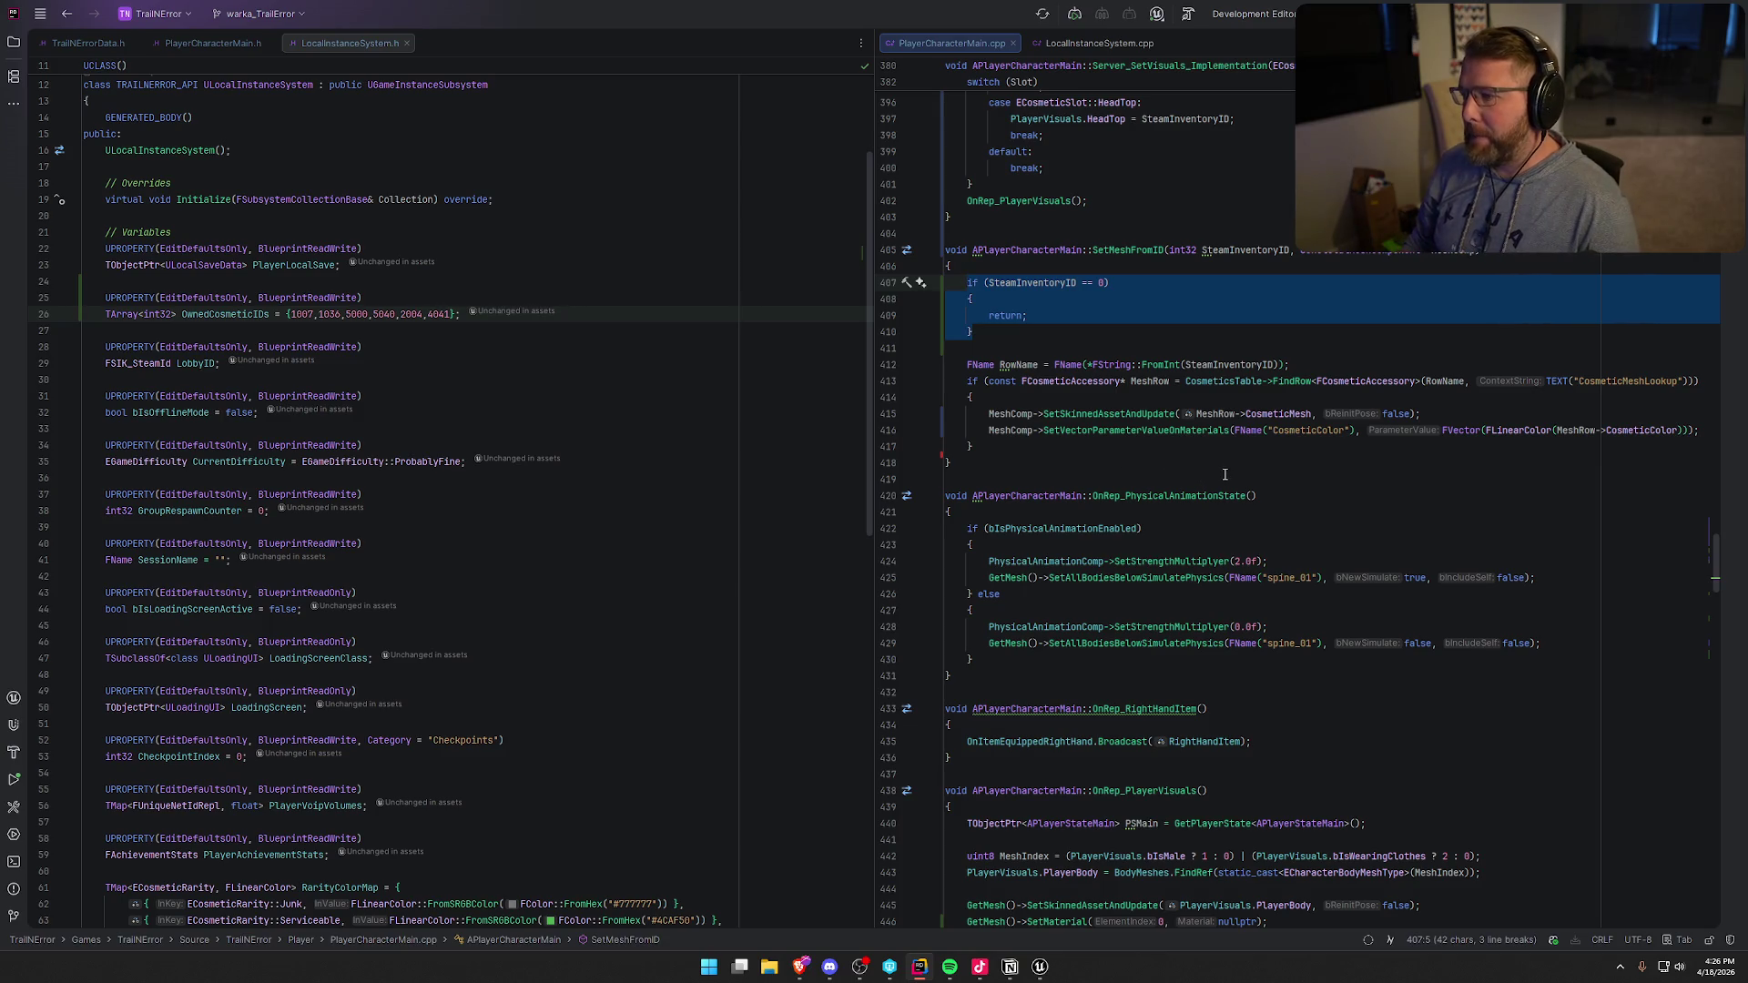
{"action": "left_click", "coordinate": [995, 304]}
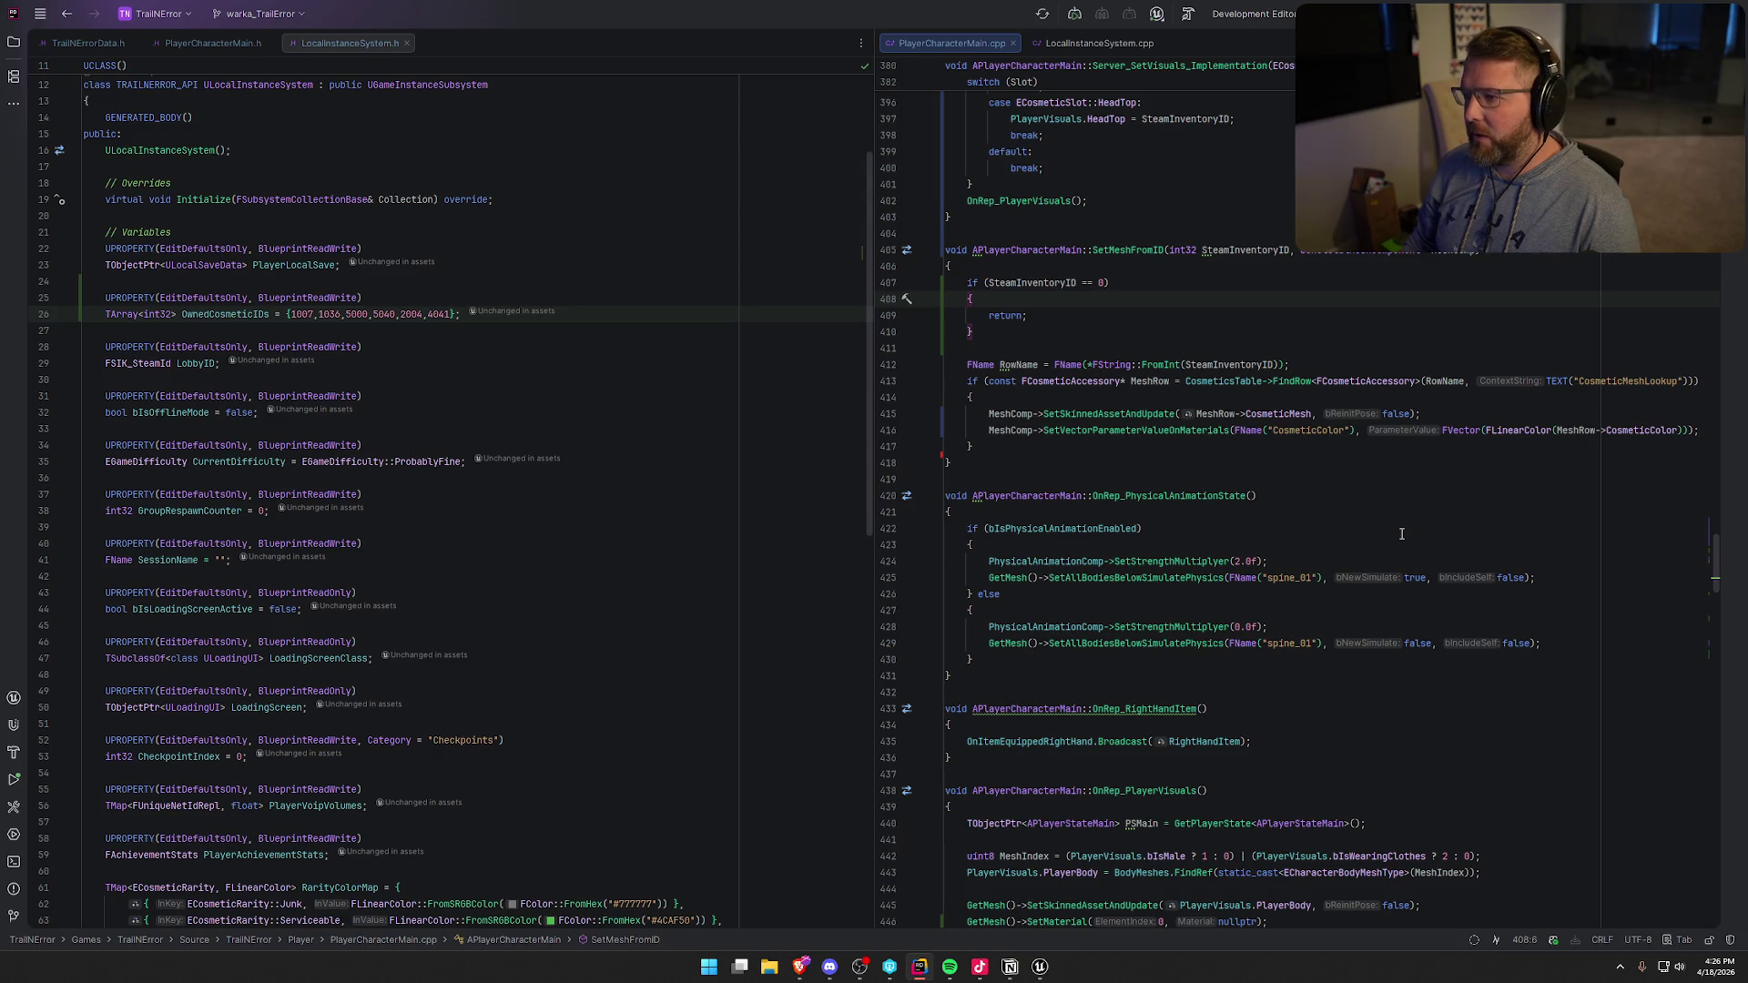
{"action": "key", "text": "Return"}
{"action": "type", "text": "MeshComp-"}
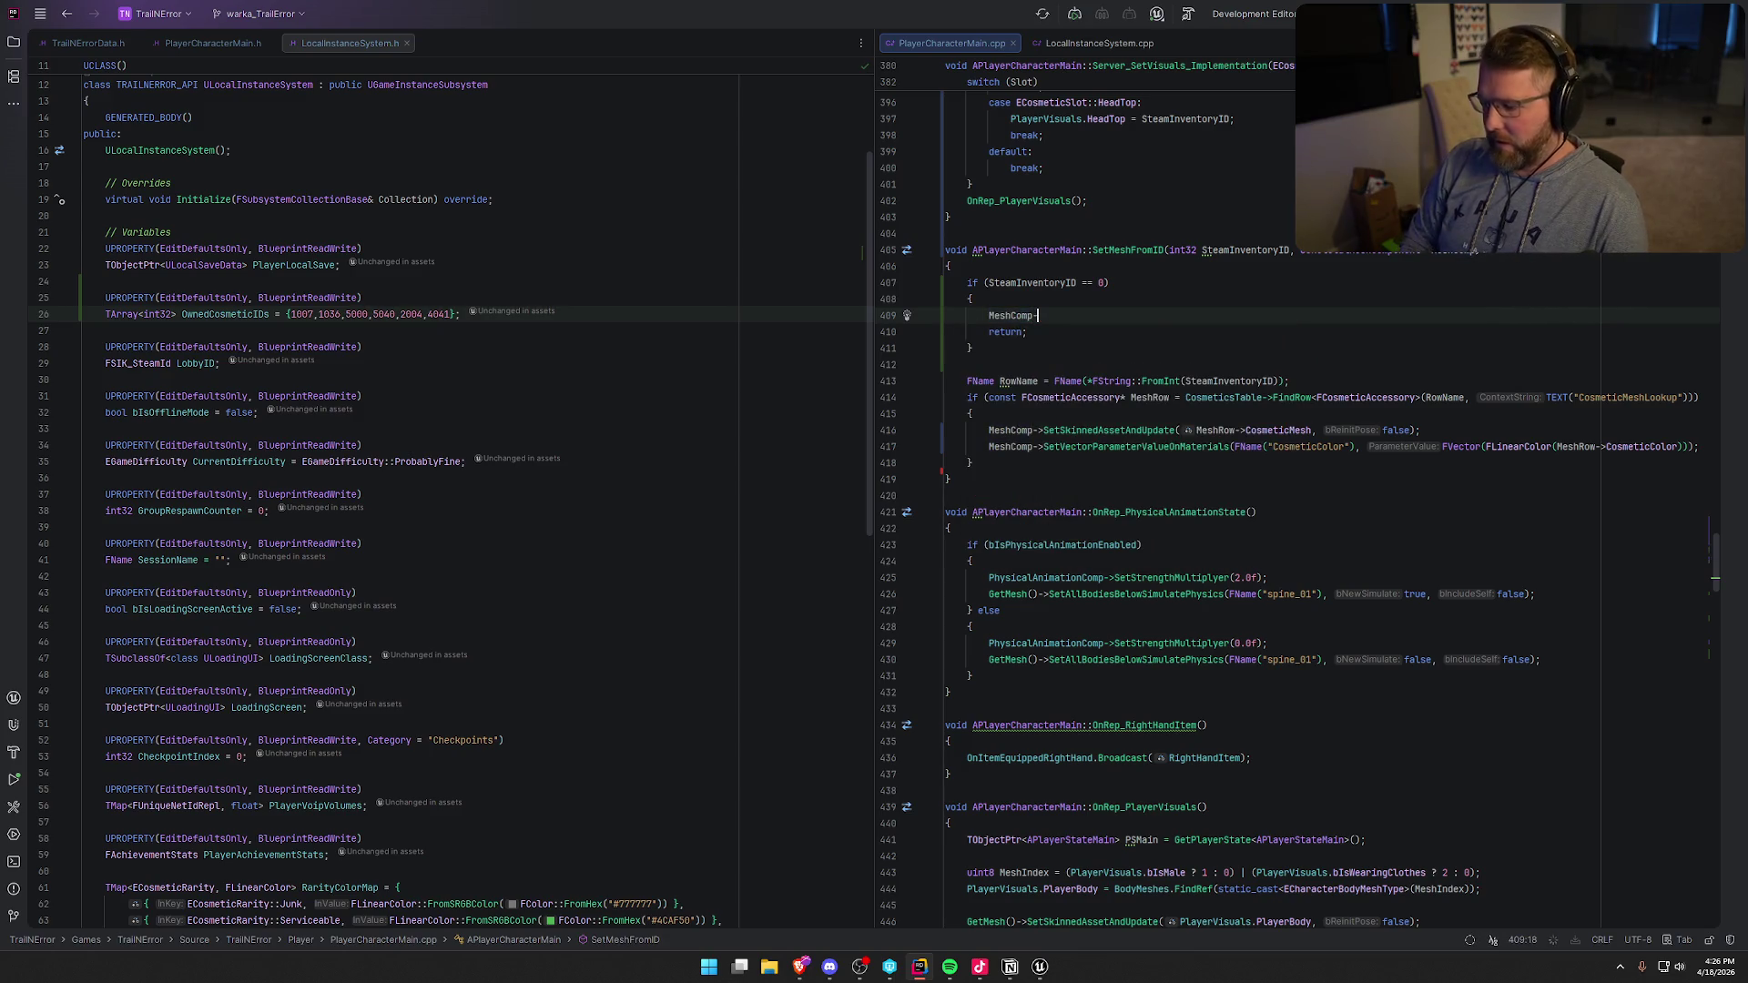
{"action": "type", "text": ">SetSki"}
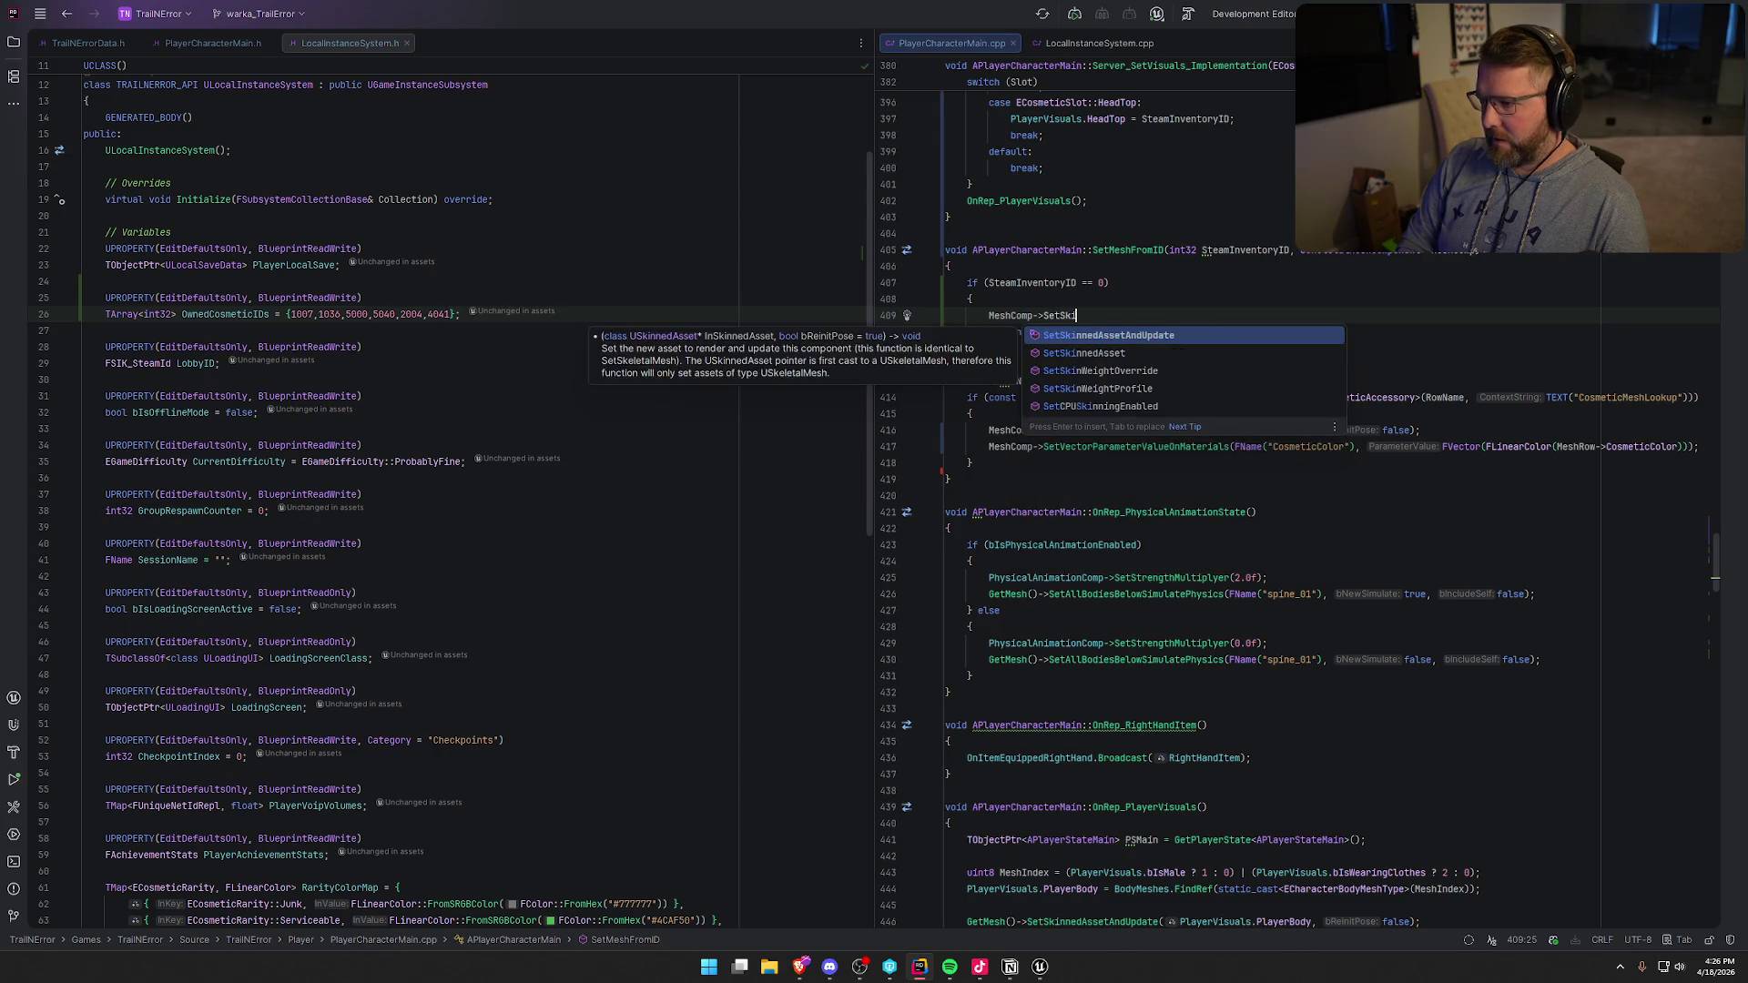
{"action": "key", "text": "Return"}
{"action": "key", "text": "Tab"}
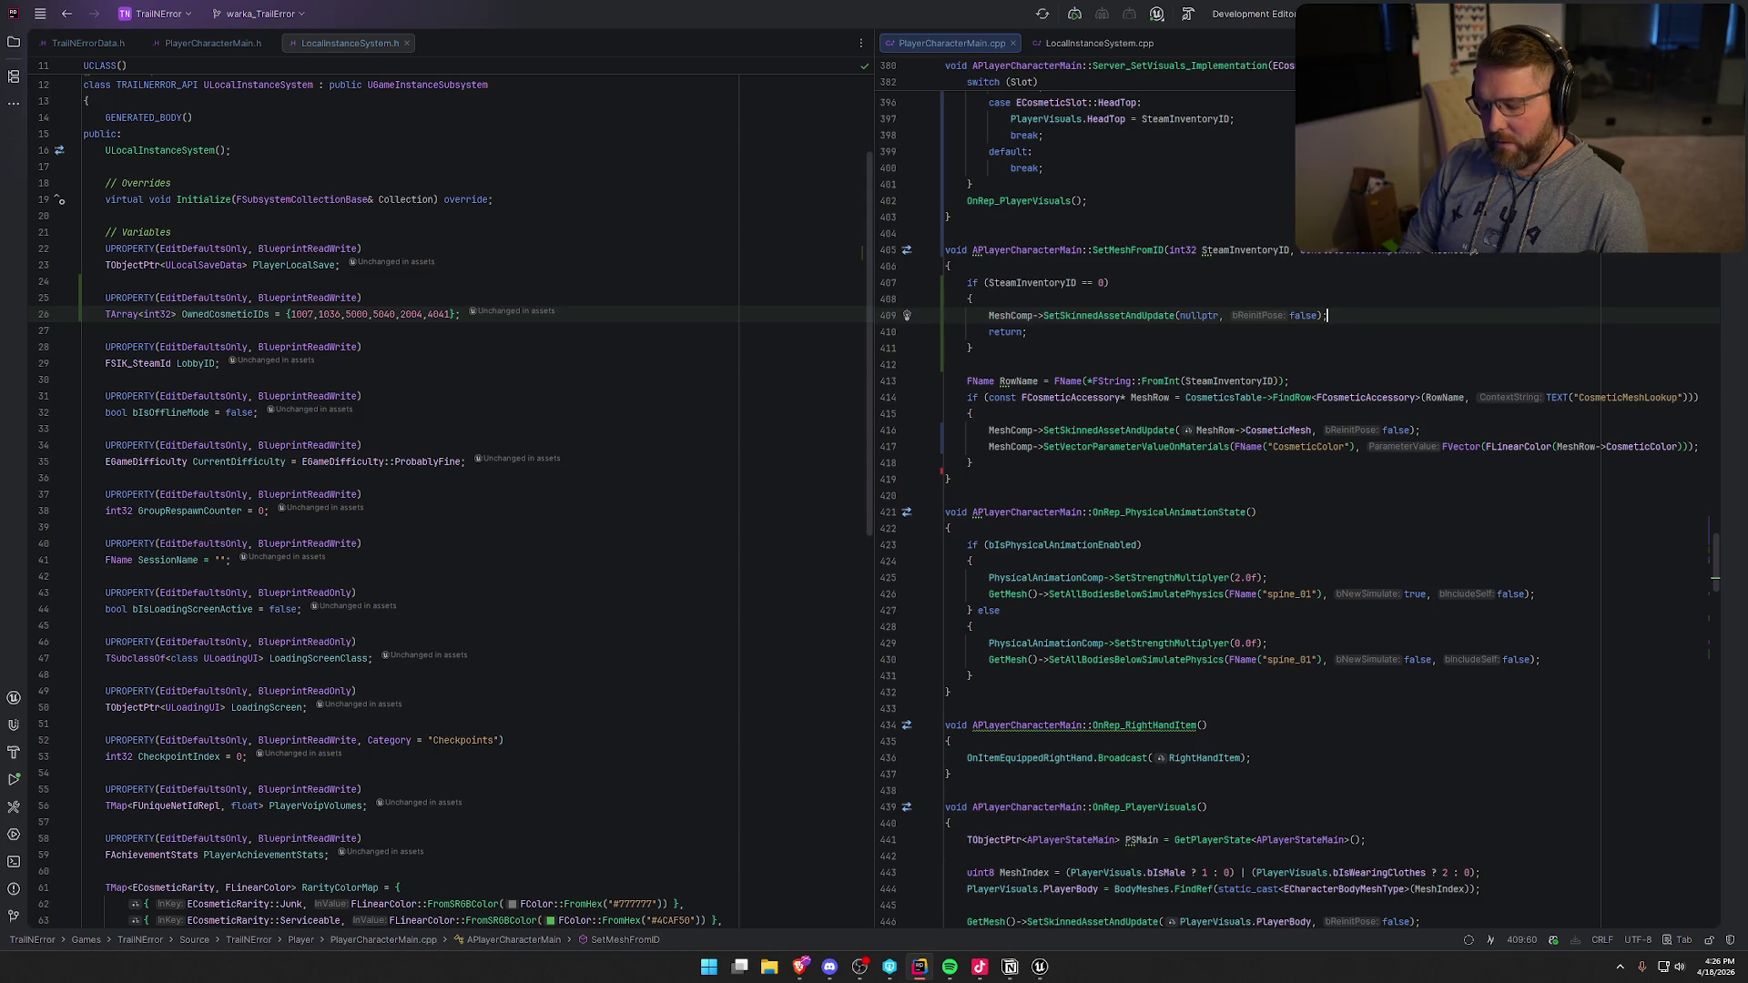
{"action": "left_click", "coordinate": [1046, 970]}
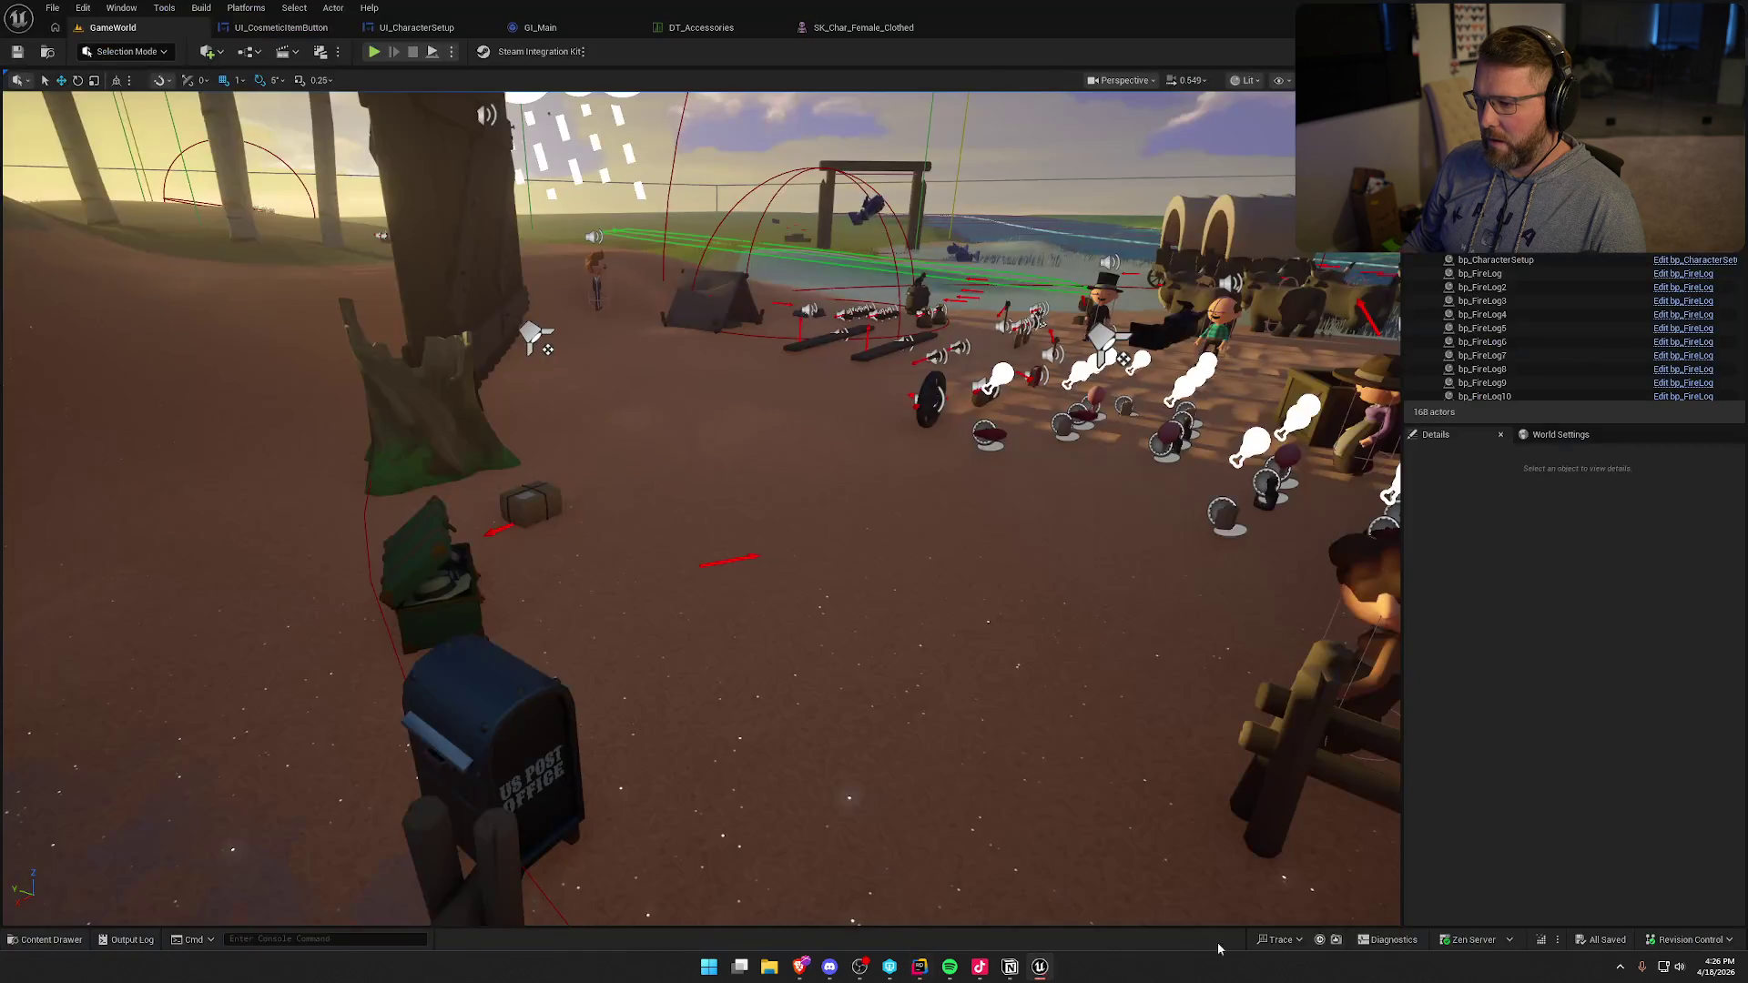
{"action": "left_click", "coordinate": [1543, 942]}
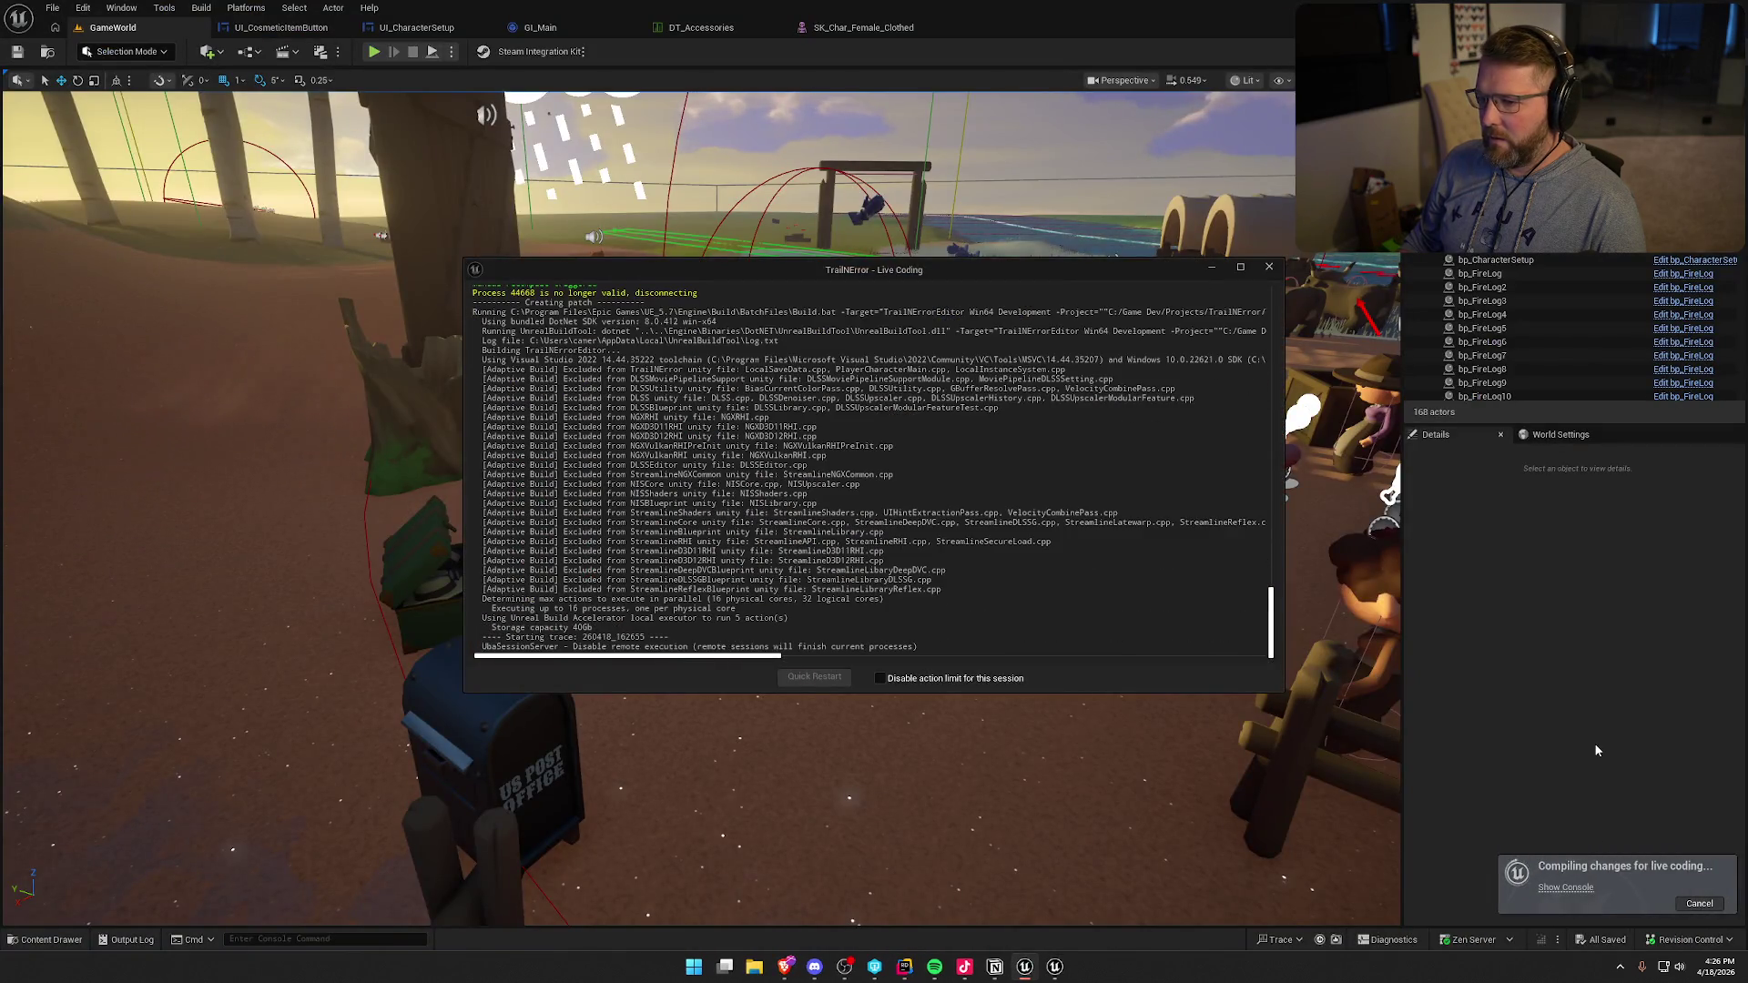
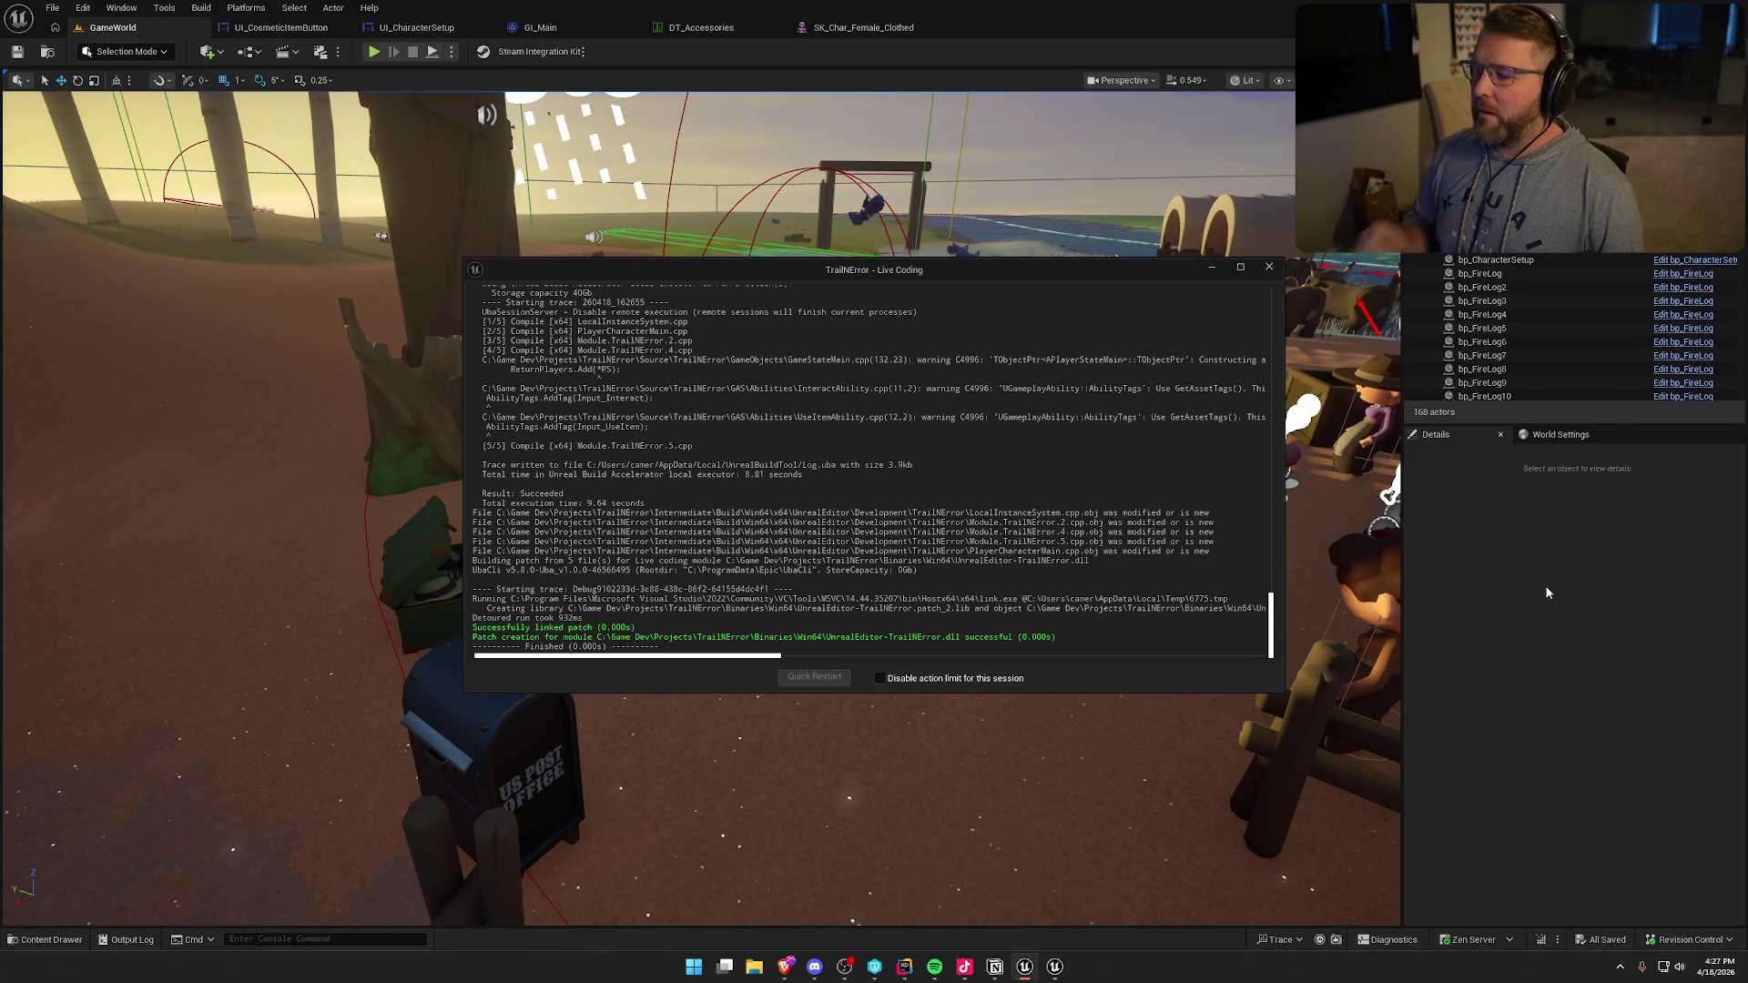
- Close the Live Coding window, start play-in-editor, and open the customization screen at the chest
{"action": "left_click", "coordinate": [1270, 269]}
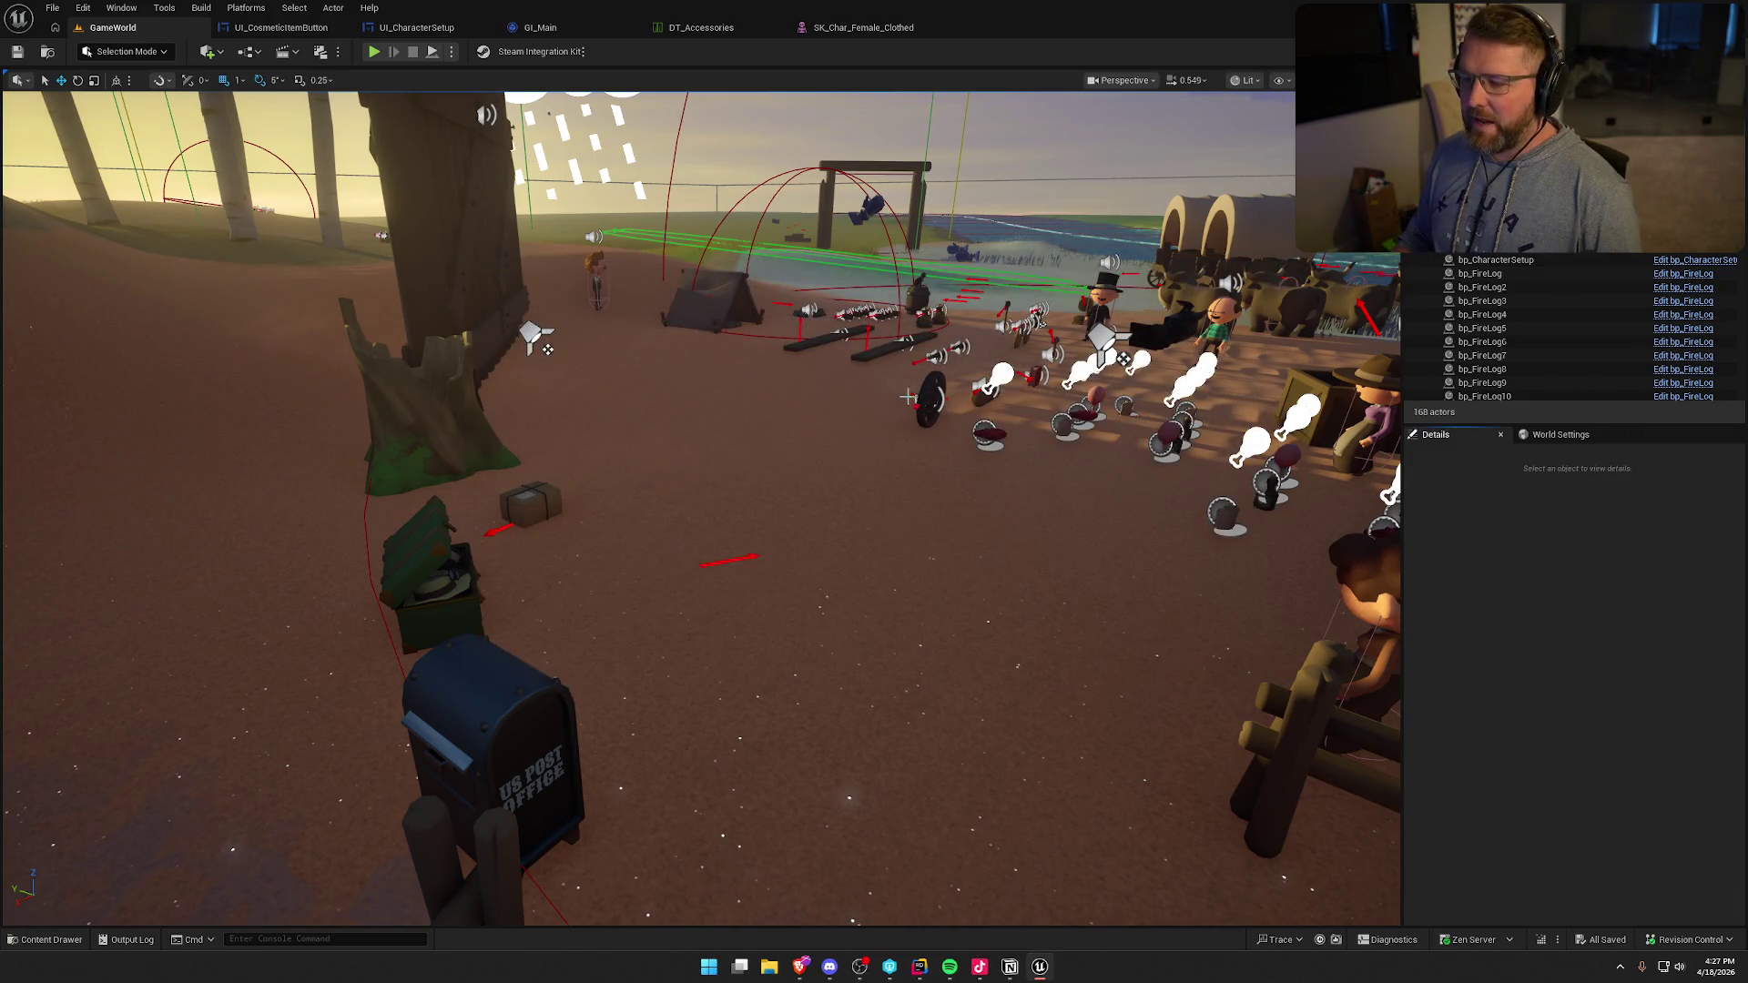
{"action": "key", "text": "alt+p"}
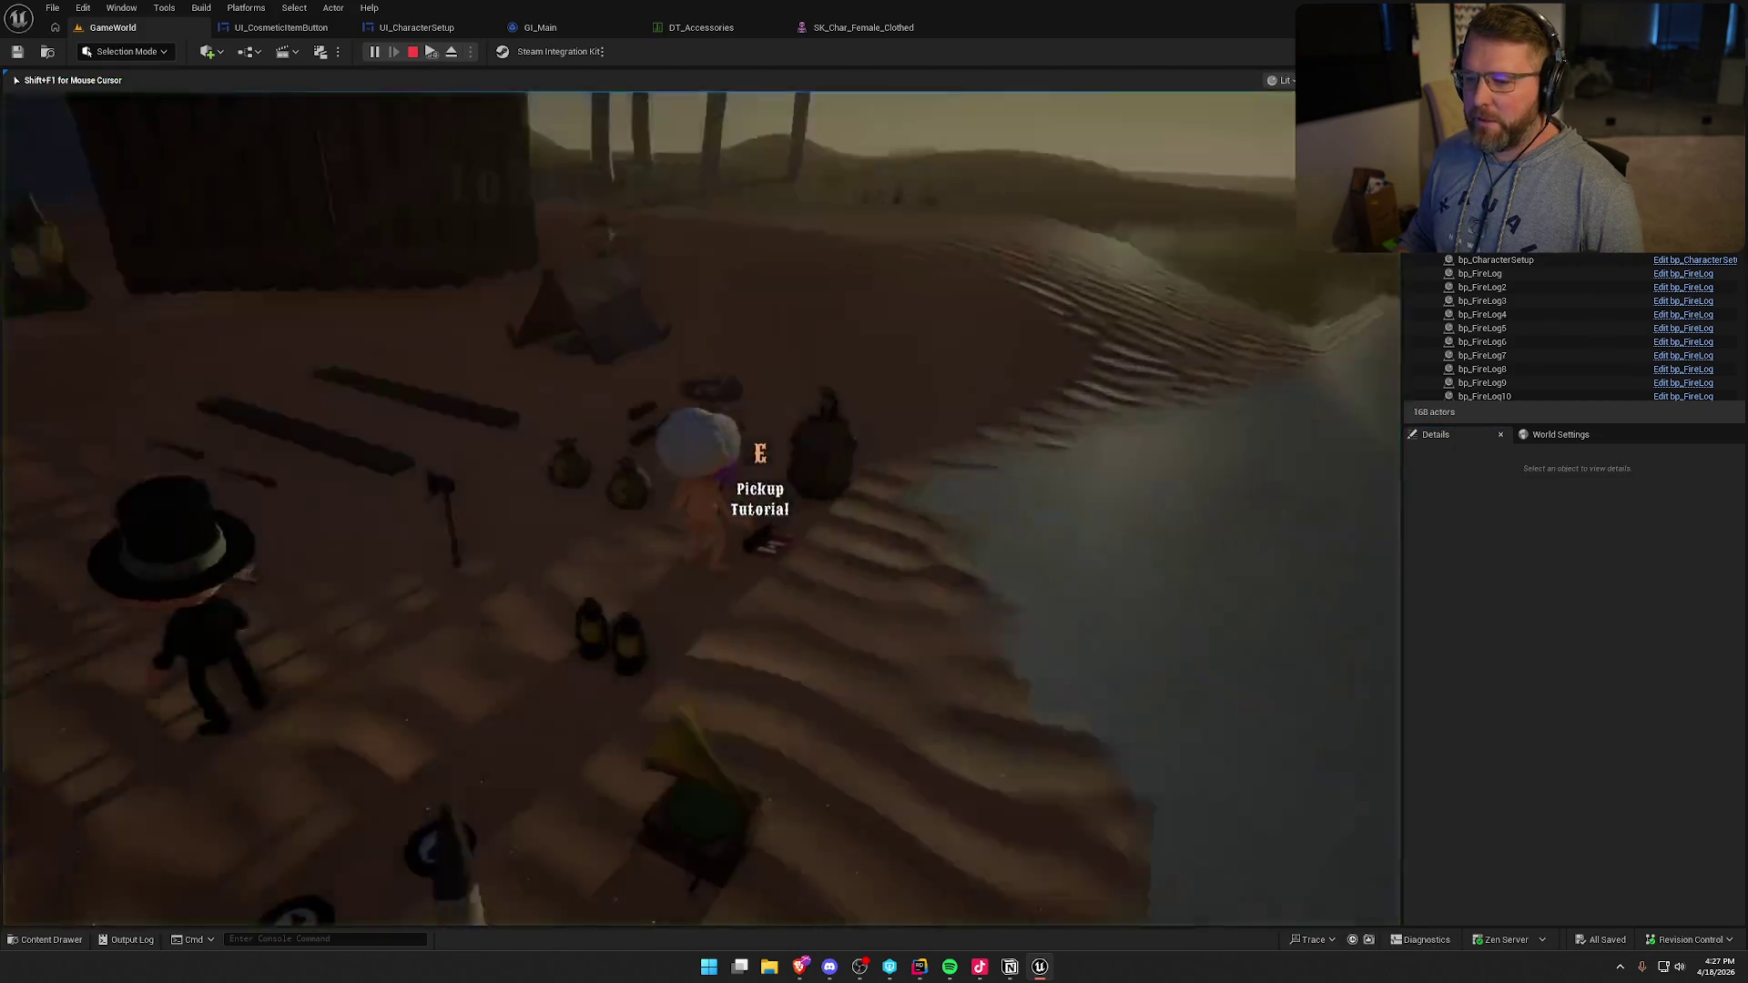
{"action": "key", "text": "shift+w"}
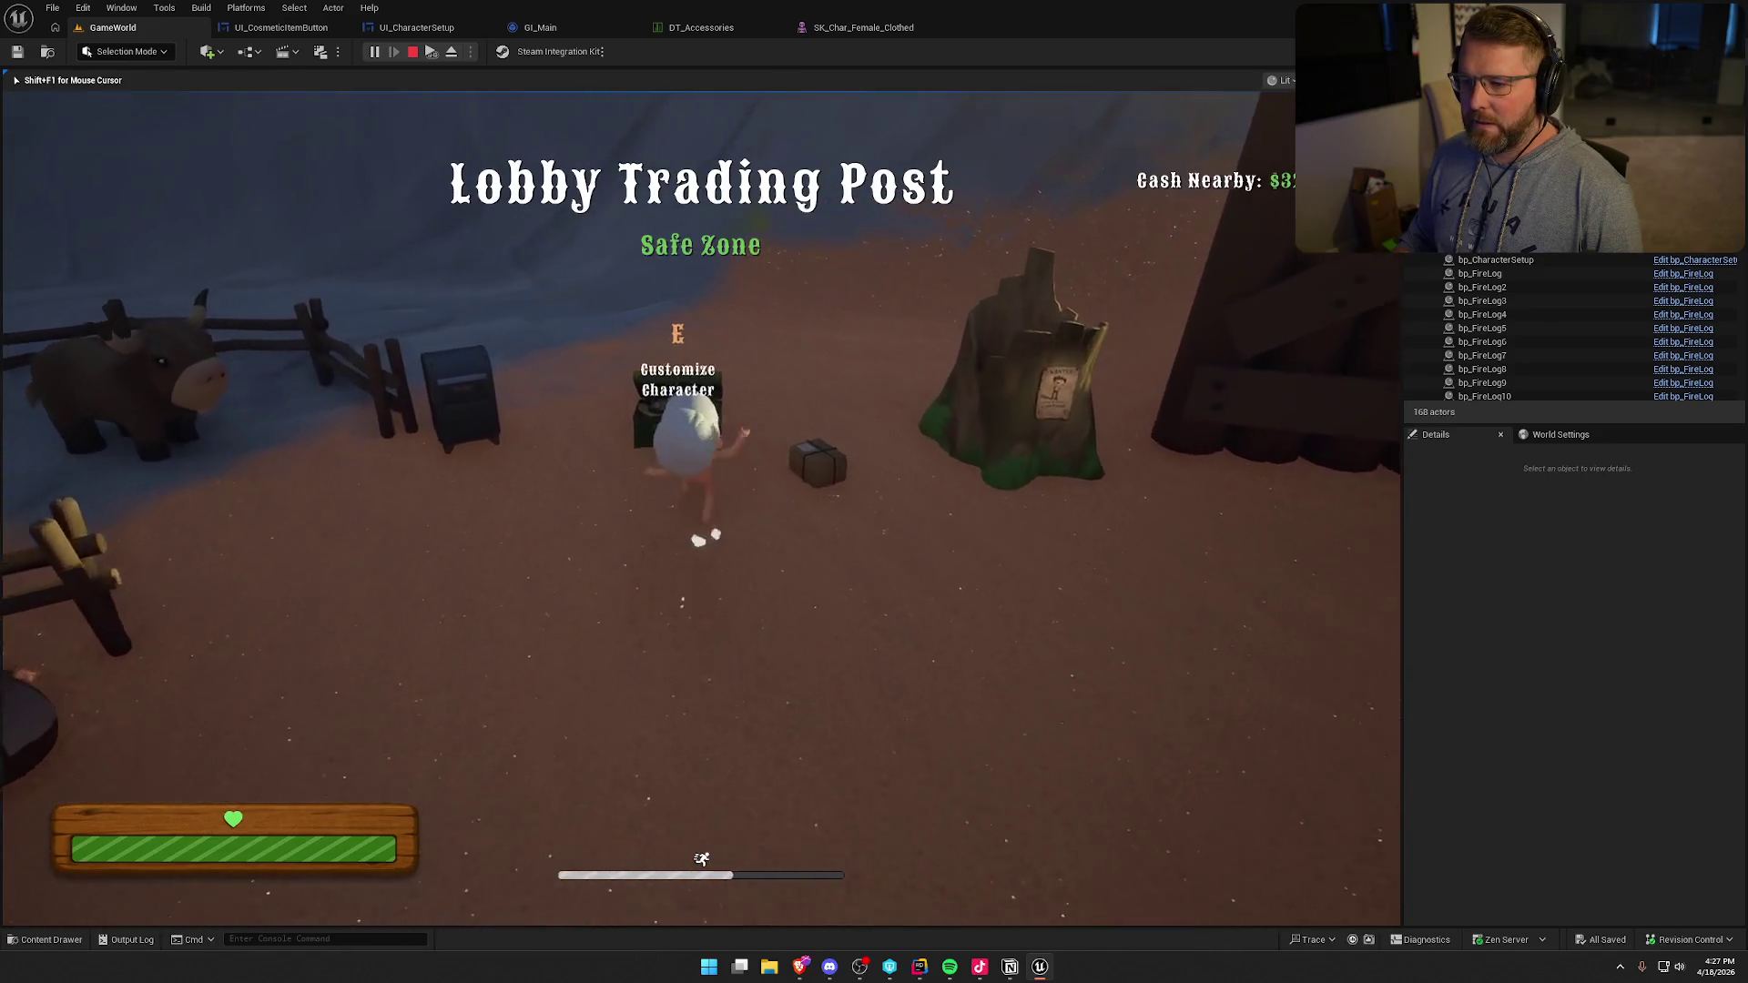
{"action": "key", "text": "e"}
- Remove the bonnet, try the black cowboy hat, remove it with Head X, then stop playing
{"action": "left_click", "coordinate": [378, 208]}
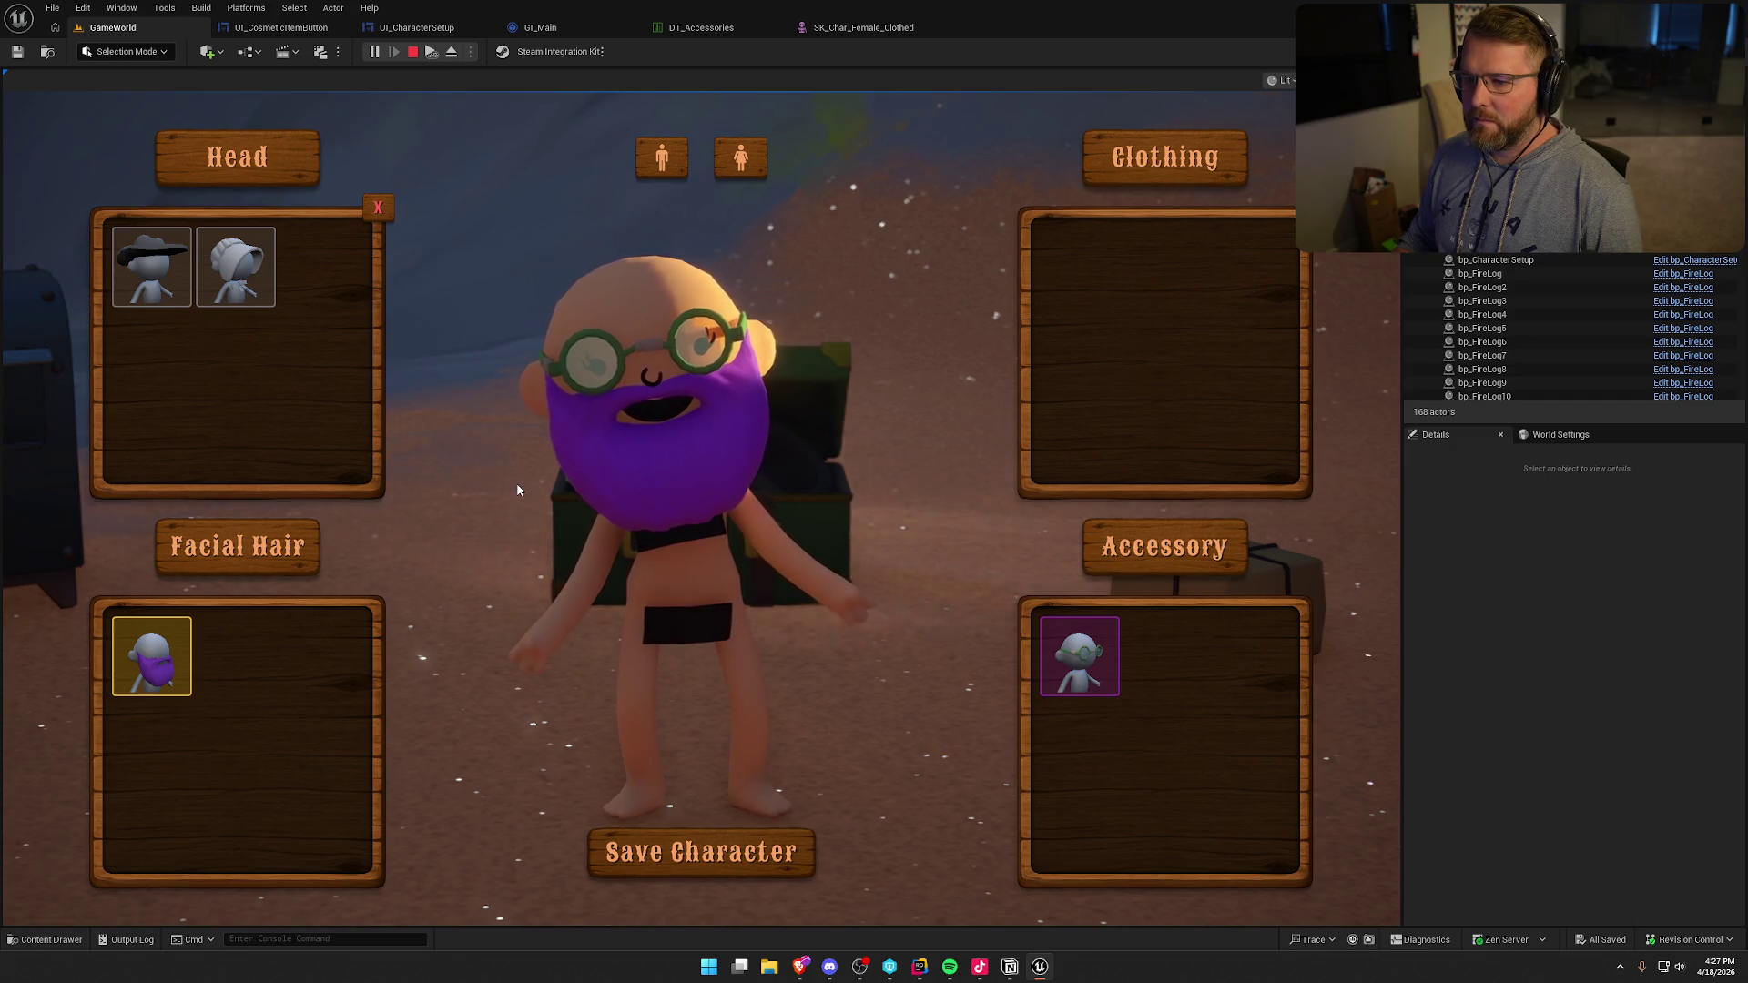
{"action": "left_click", "coordinate": [155, 266]}
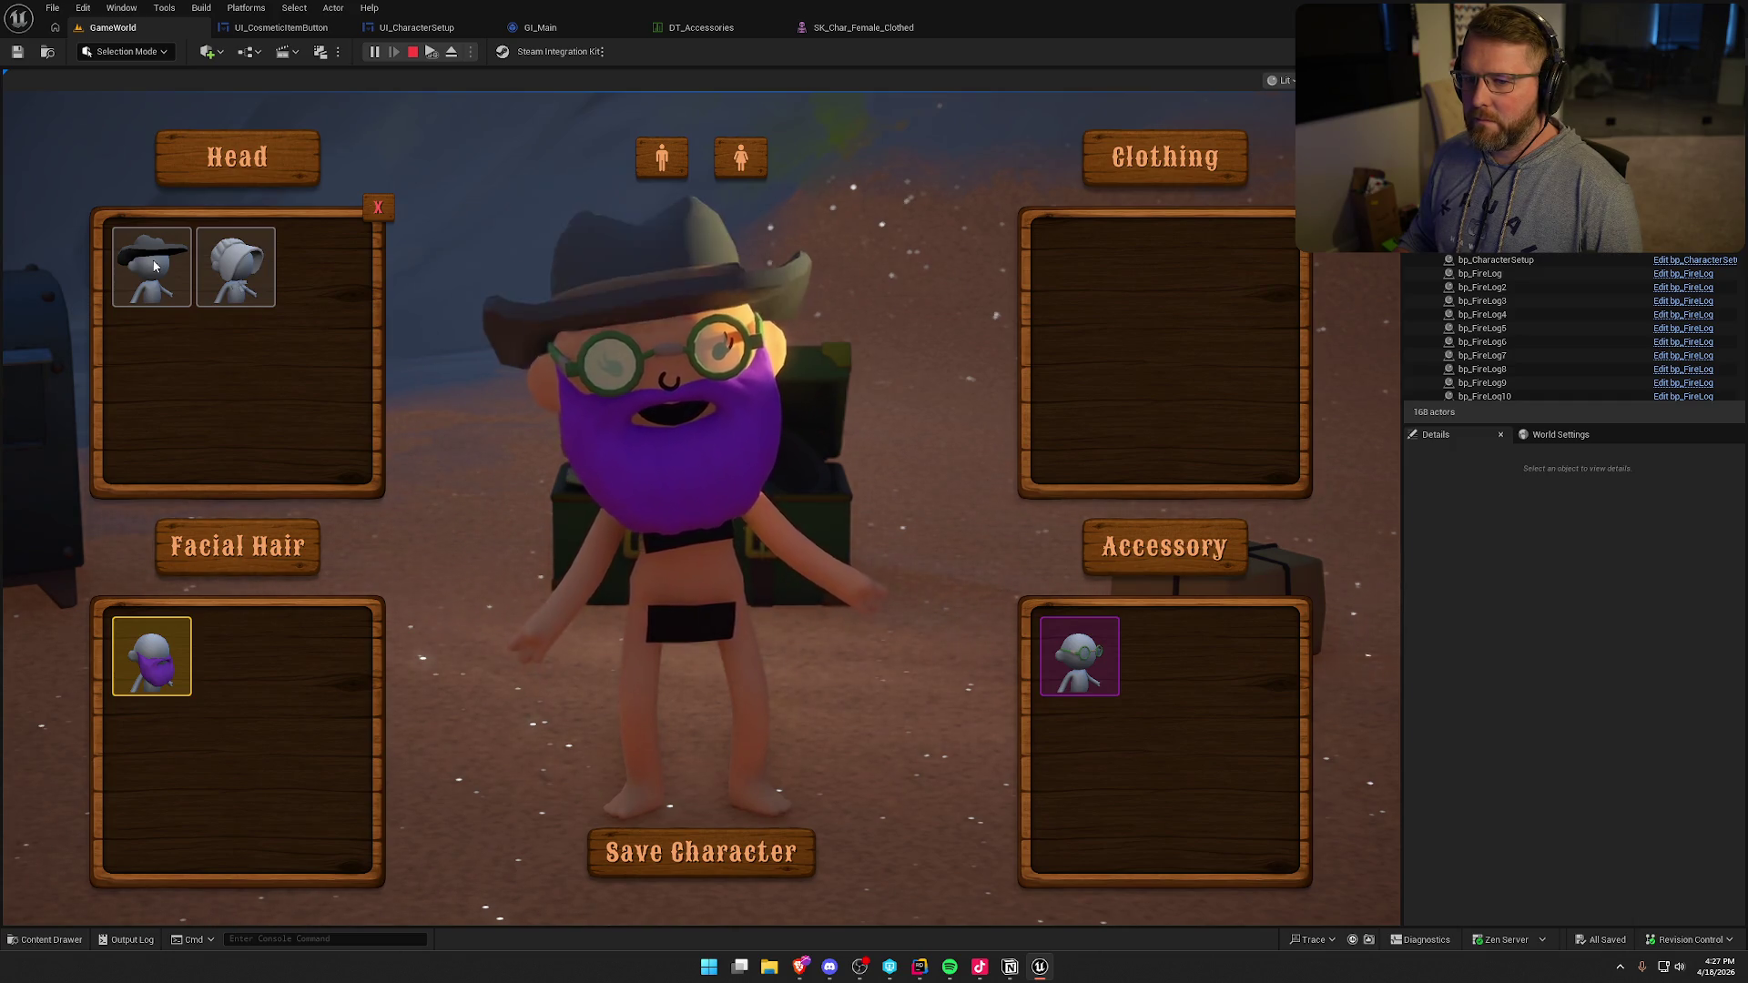
{"action": "left_click", "coordinate": [378, 208]}
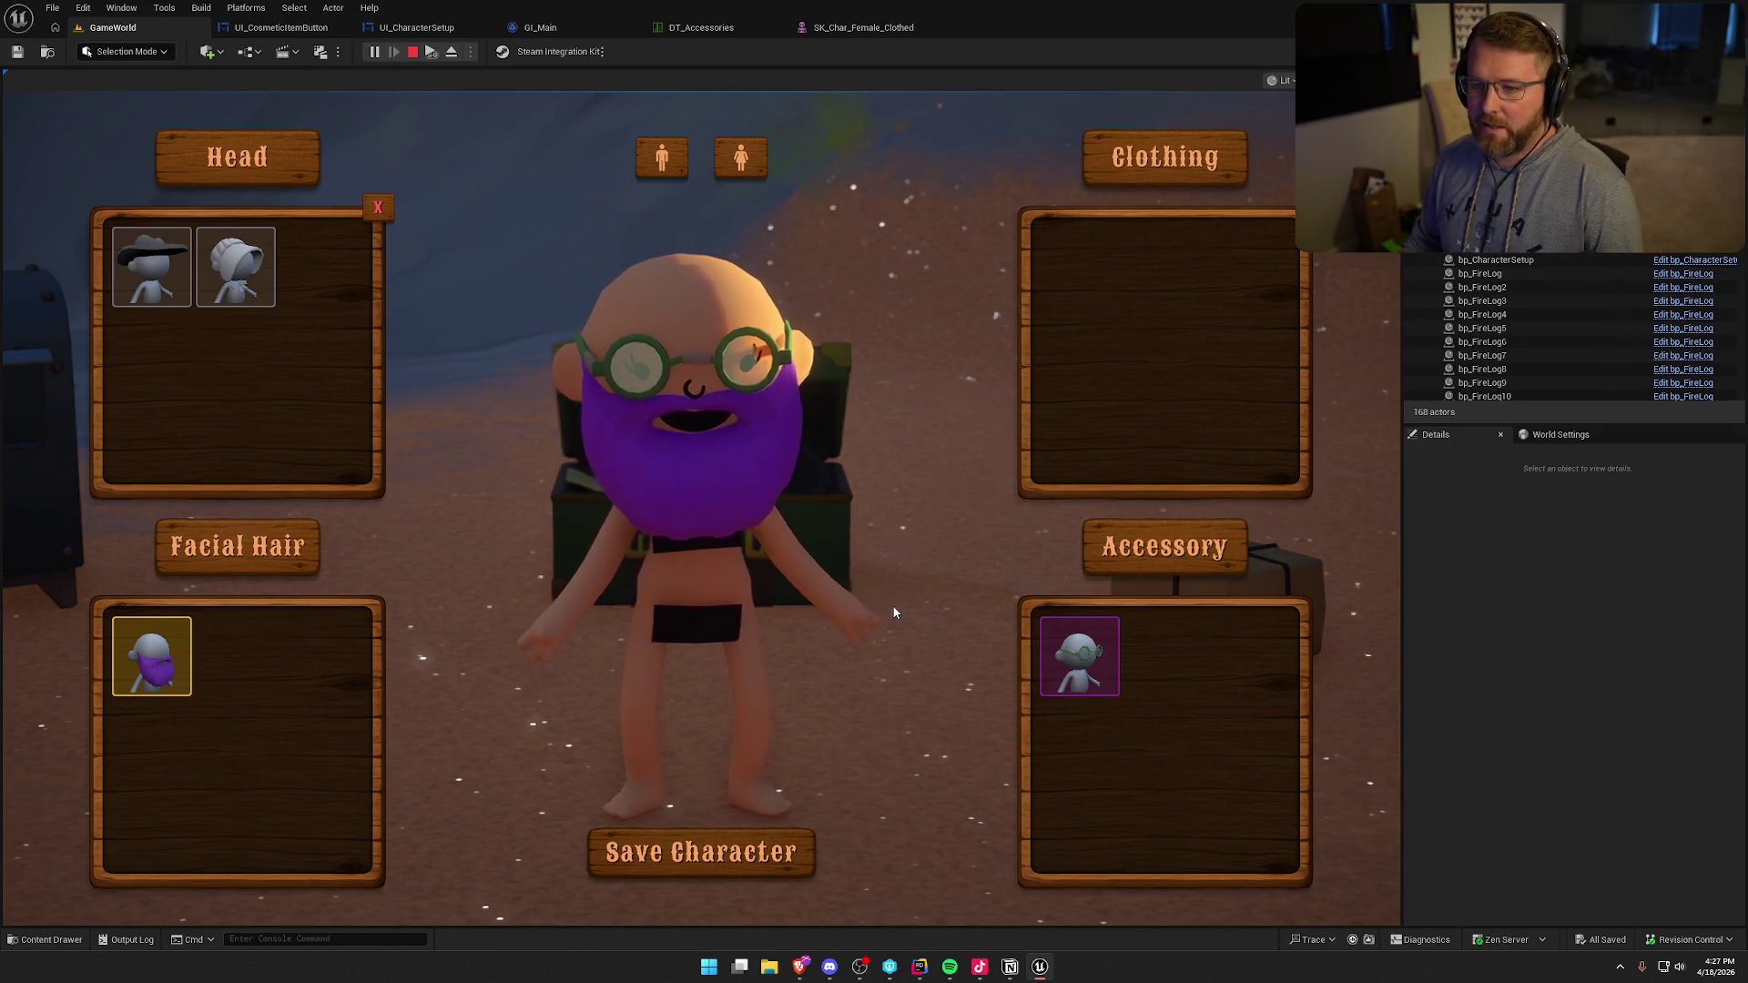
{"action": "key", "text": "Escape"}
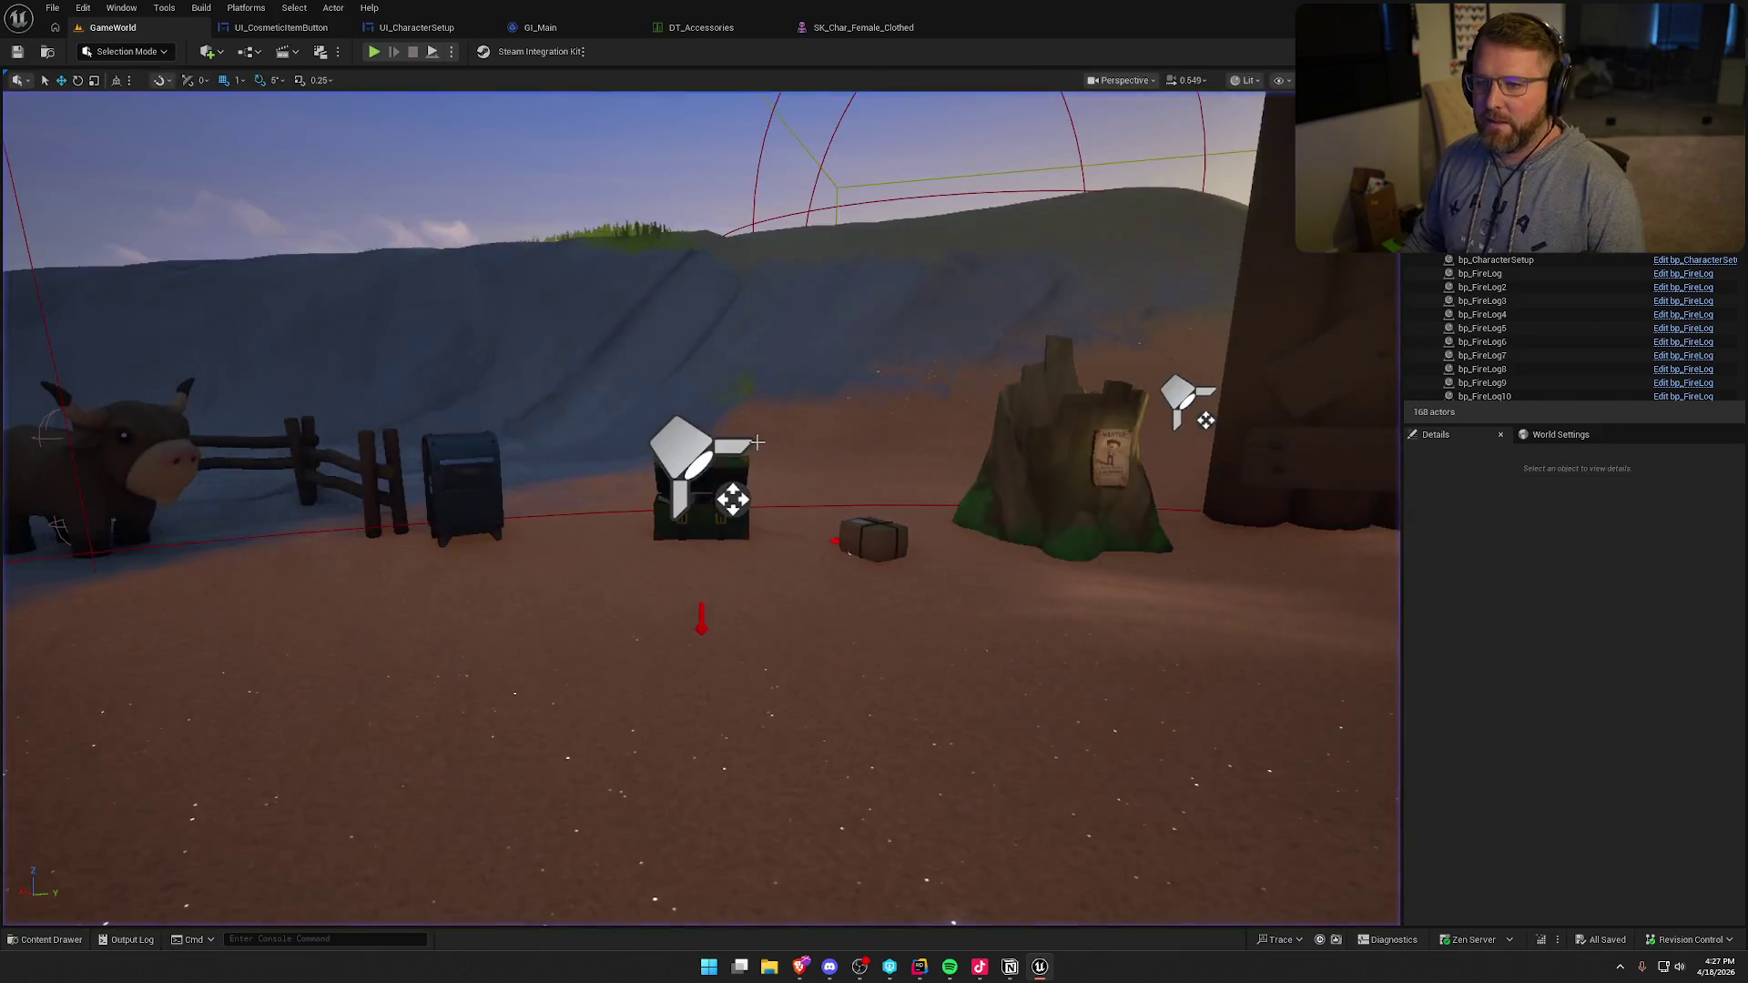
- Open UI_CharacterSetup in the Designer and select the Head remove button's X text
{"action": "left_click", "coordinate": [333, 35]}
{"action": "left_click", "coordinate": [416, 27]}
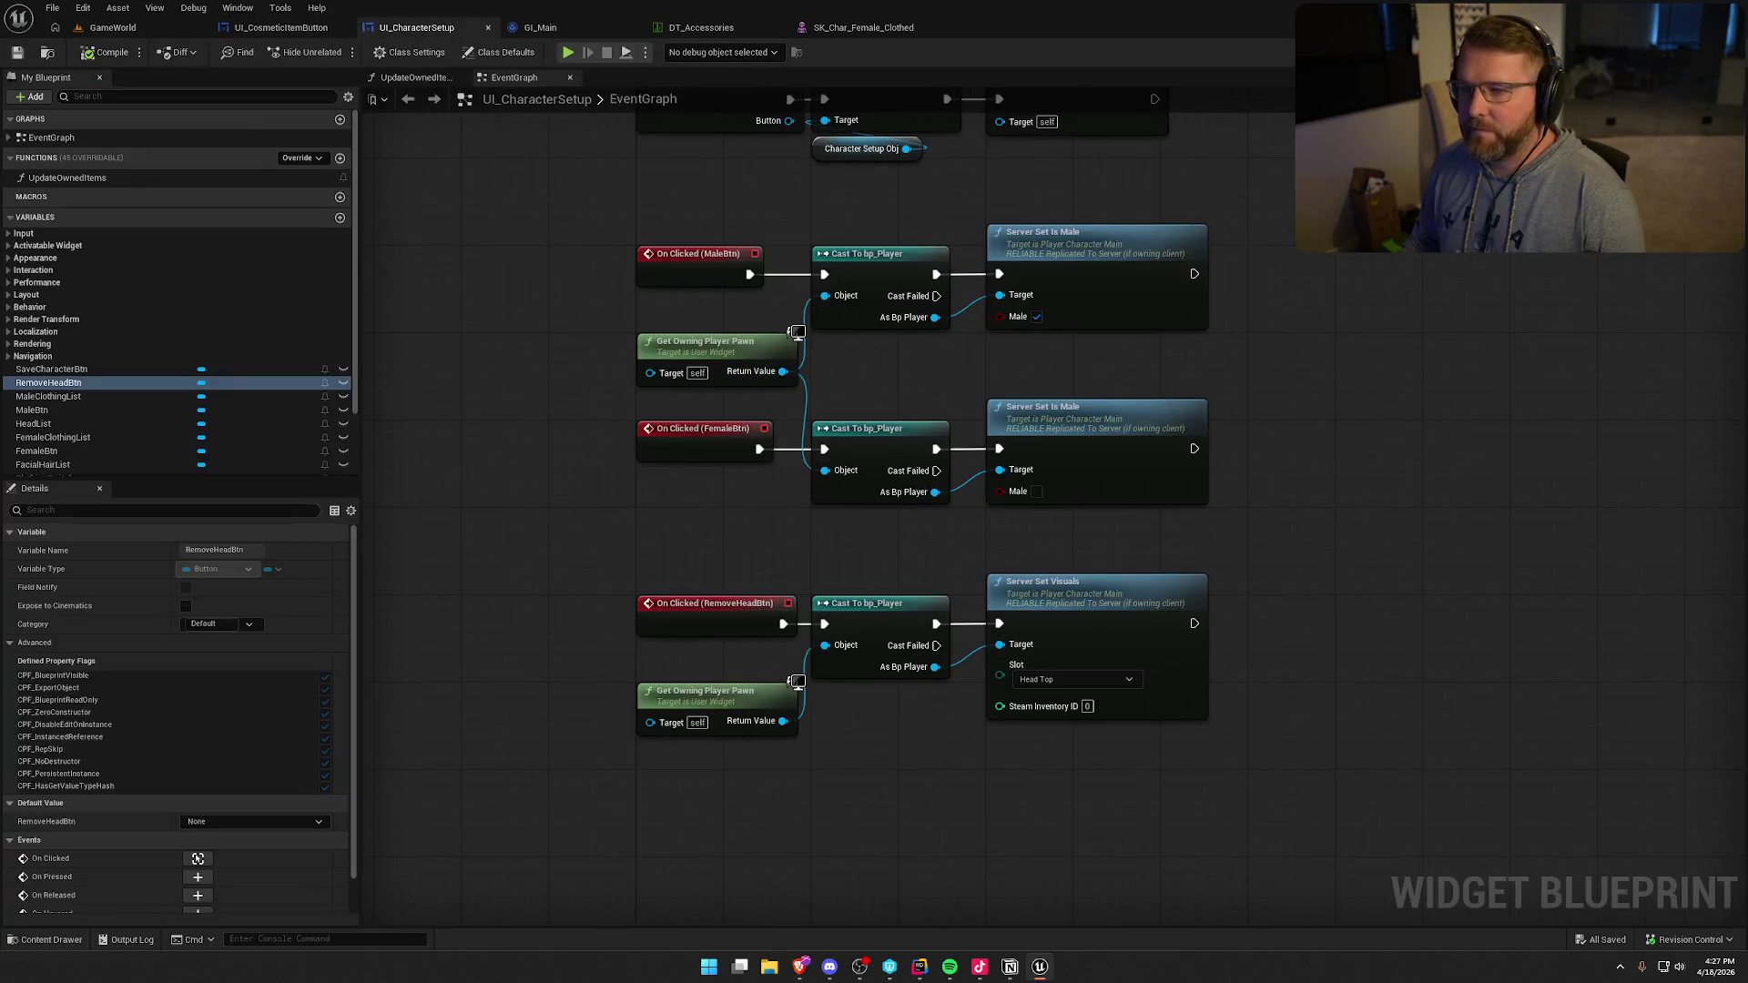
{"action": "left_click", "coordinate": [1693, 52]}
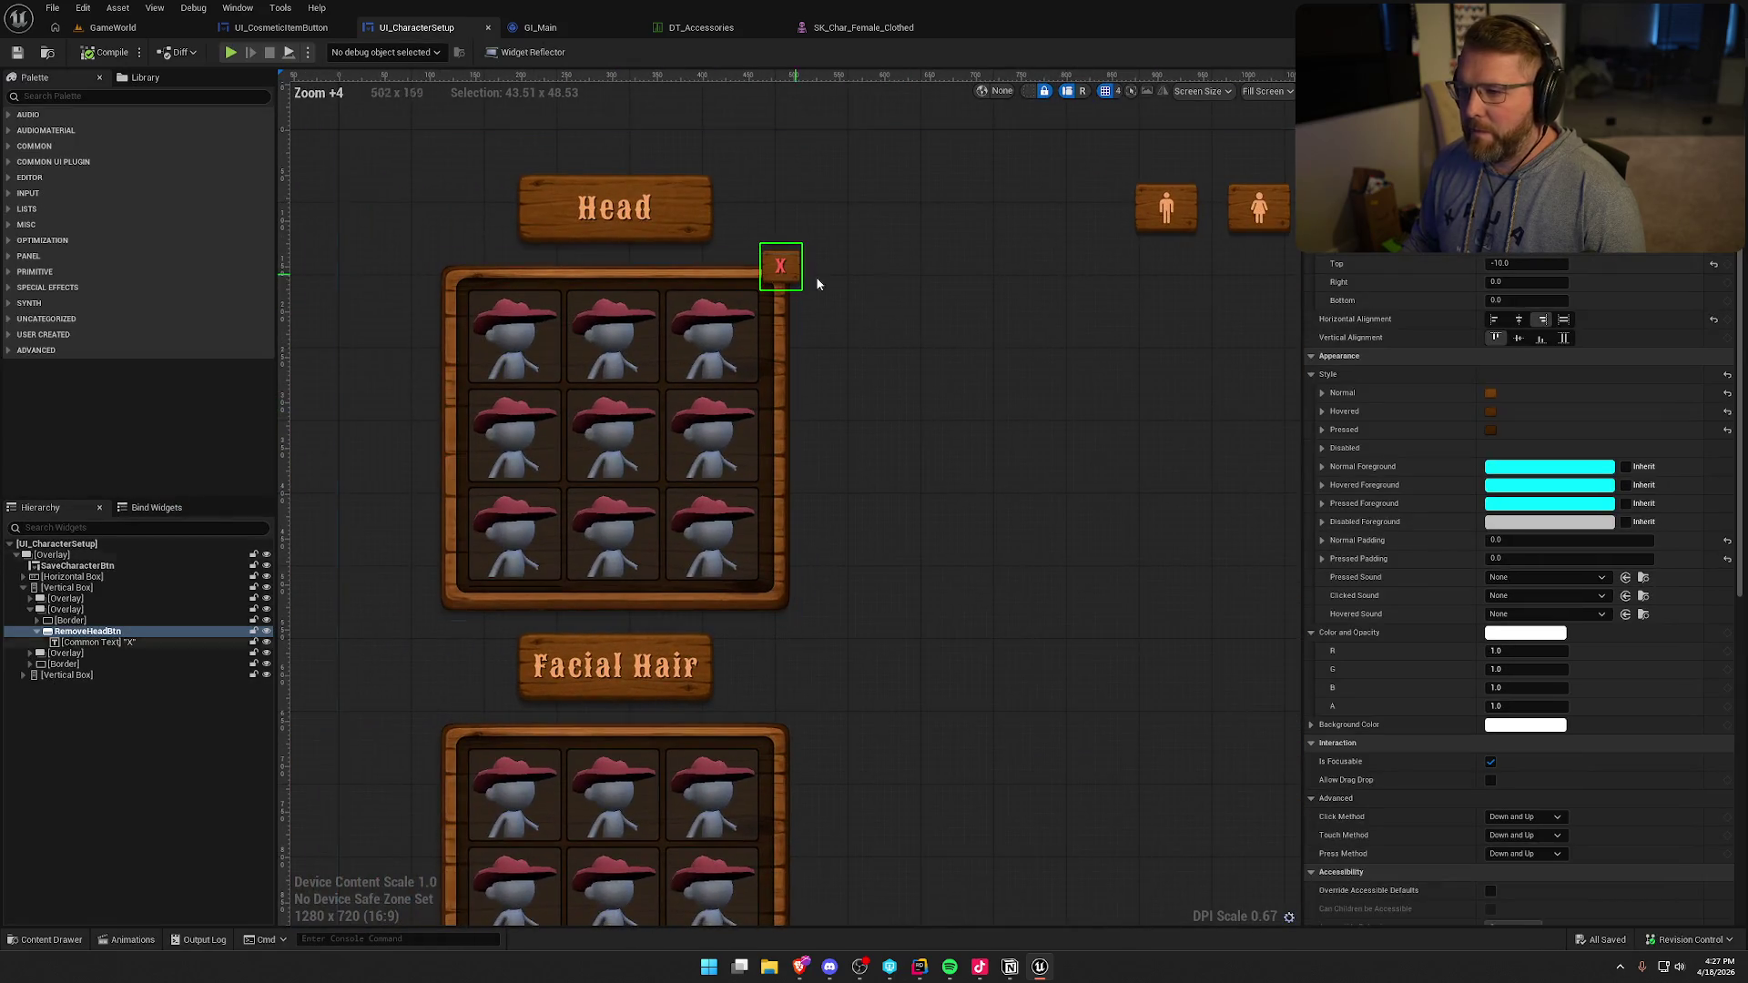
{"action": "left_click", "coordinate": [780, 265]}
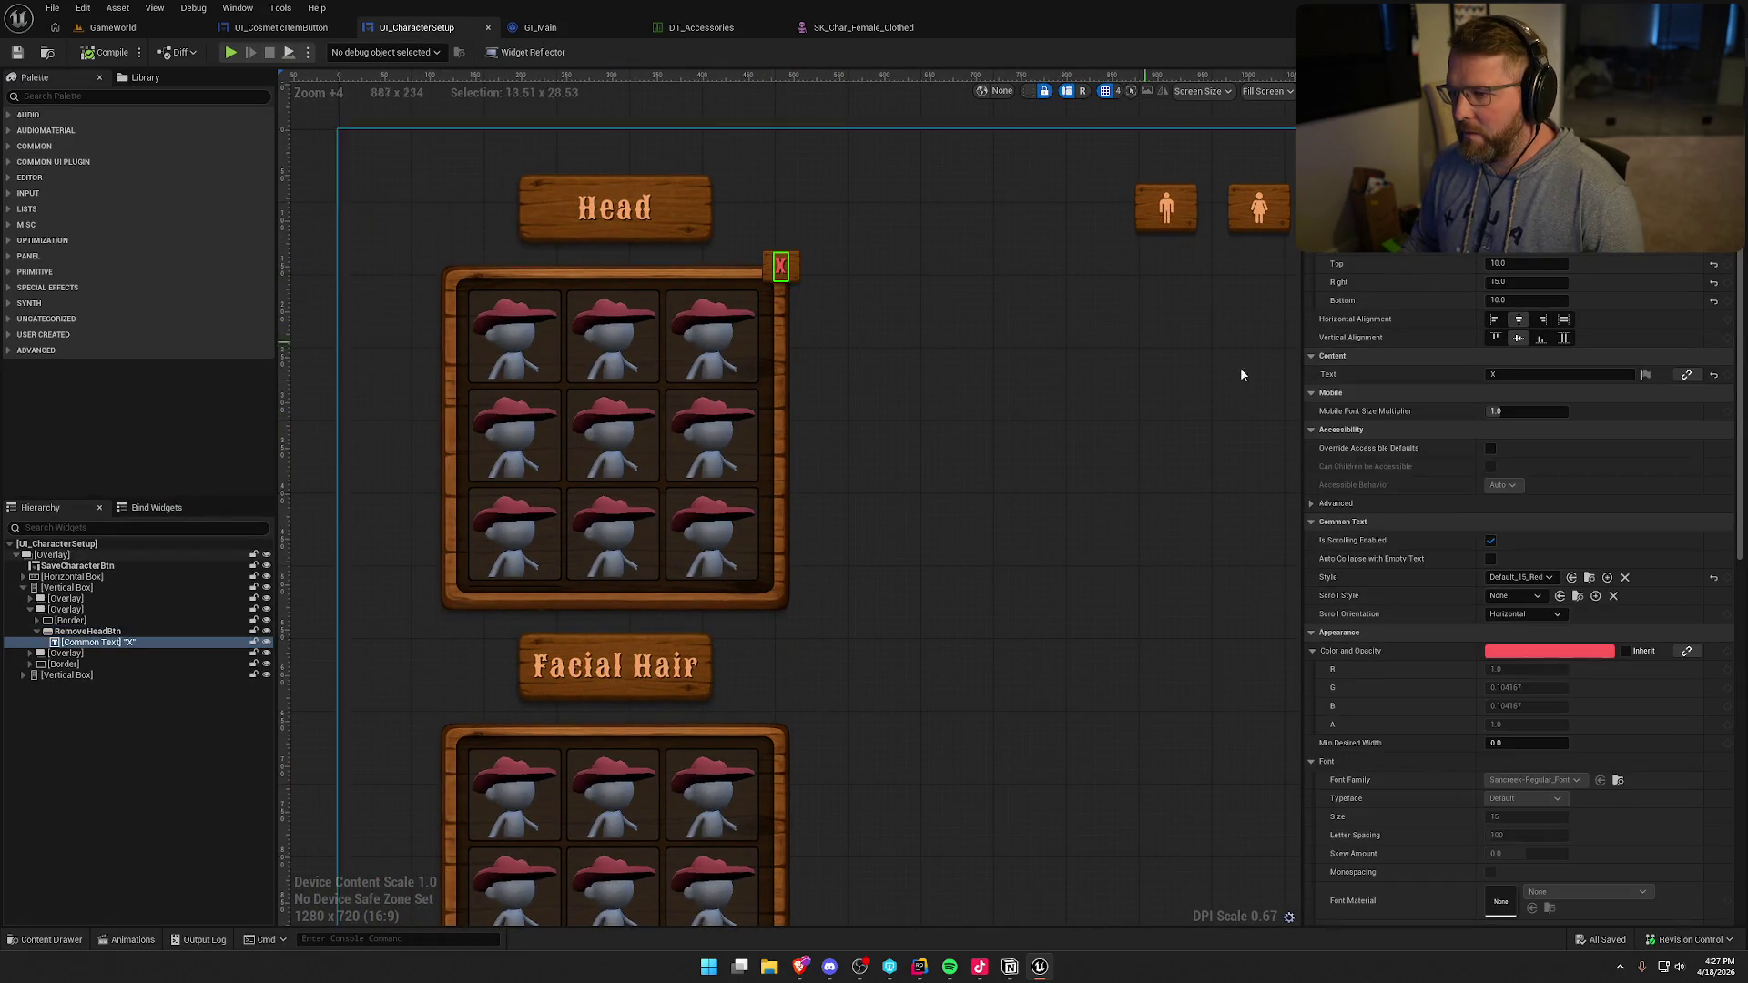
- After trying Illness and Subtitle styles, set the X text to orange Default_15, then select RemoveHeadBtn
{"action": "left_click", "coordinate": [1533, 577]}
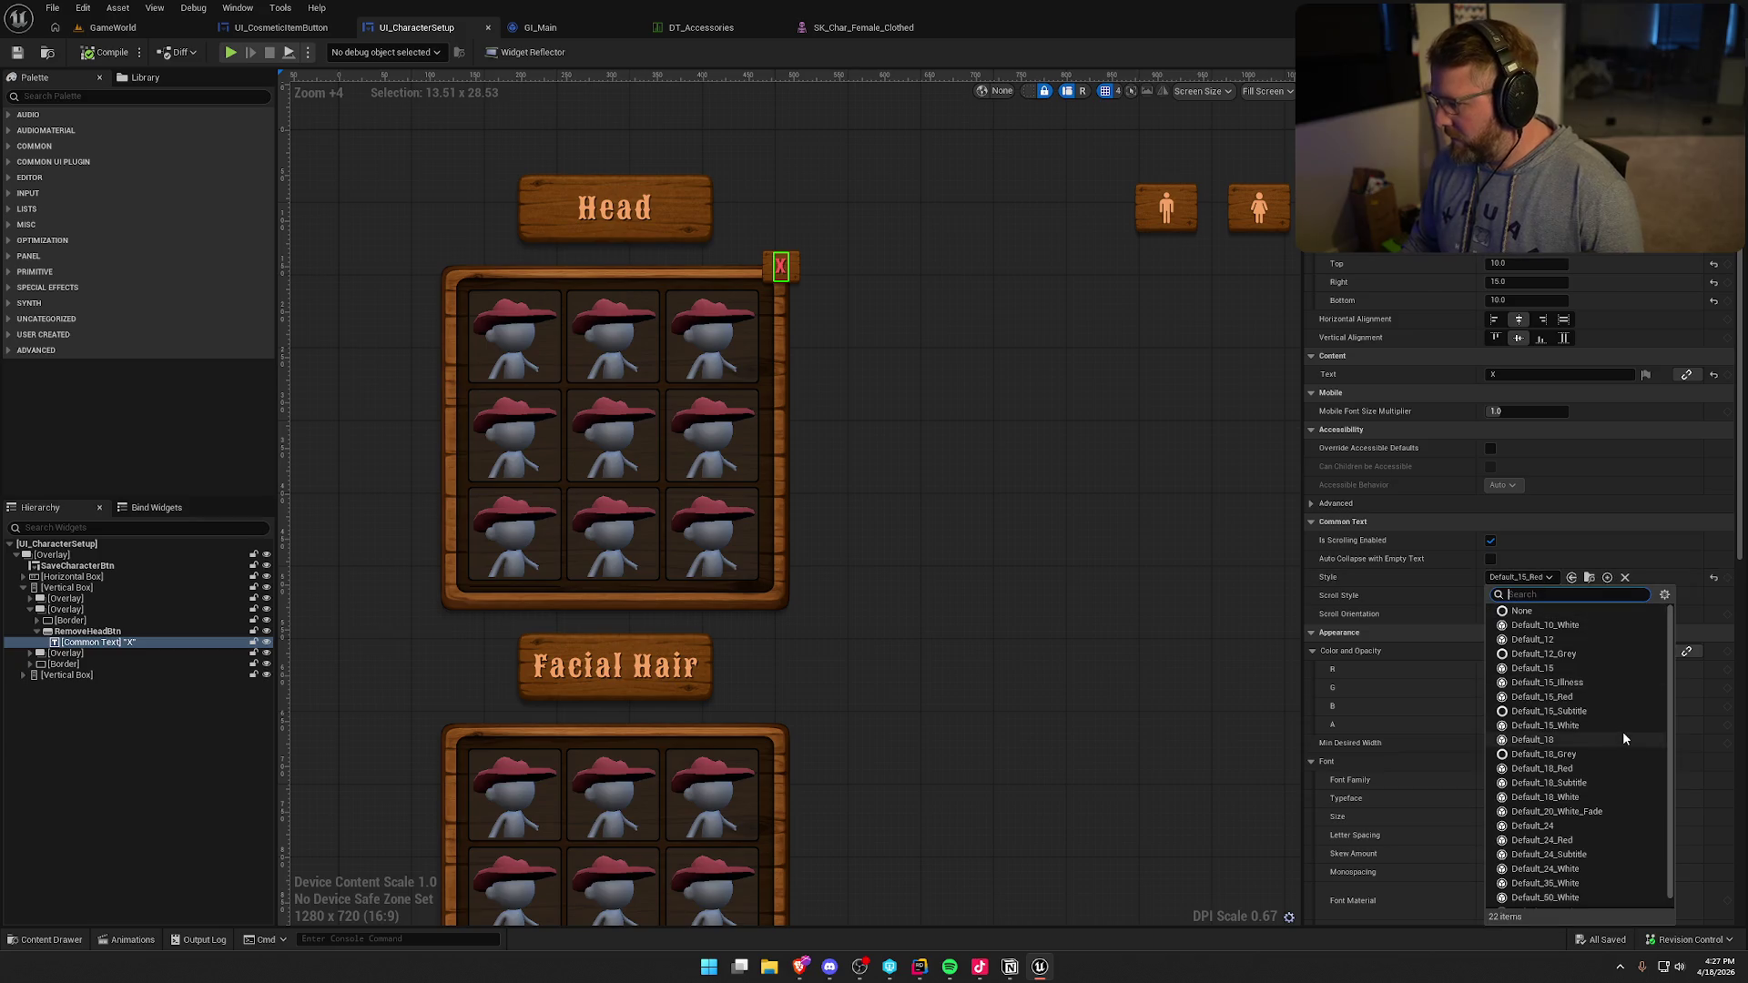
{"action": "left_click", "coordinate": [1604, 681]}
{"action": "left_click", "coordinate": [1542, 579]}
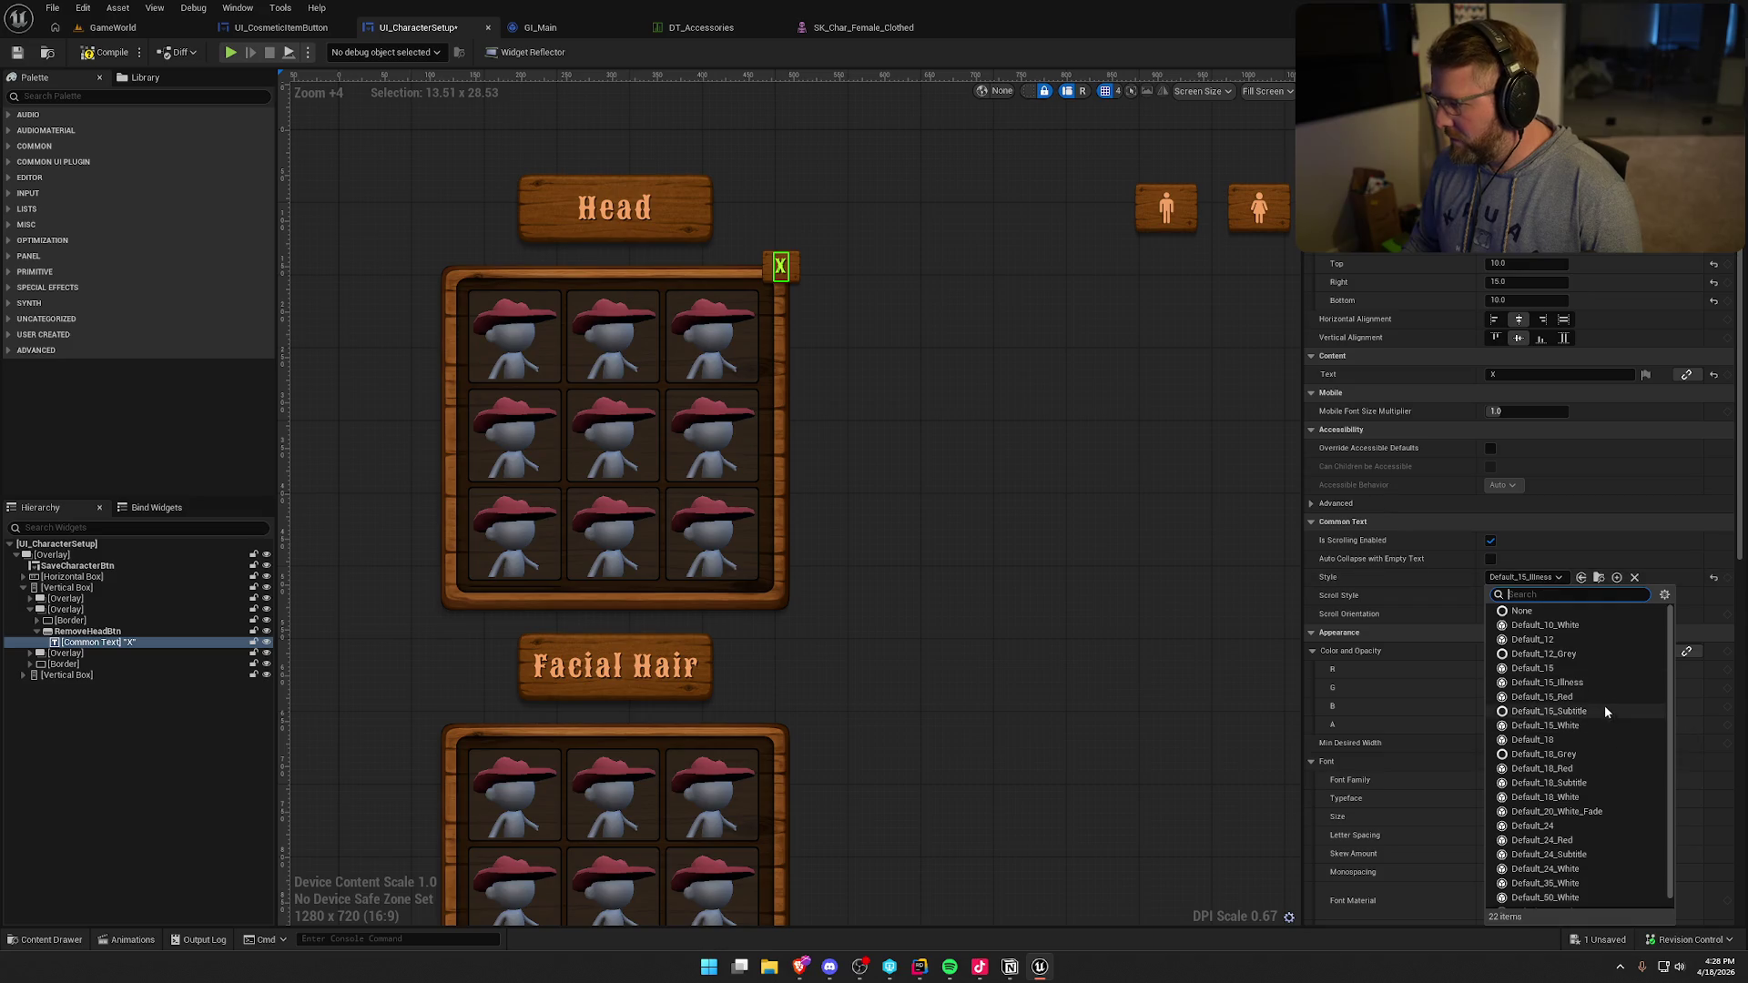
{"action": "left_click", "coordinate": [1605, 708]}
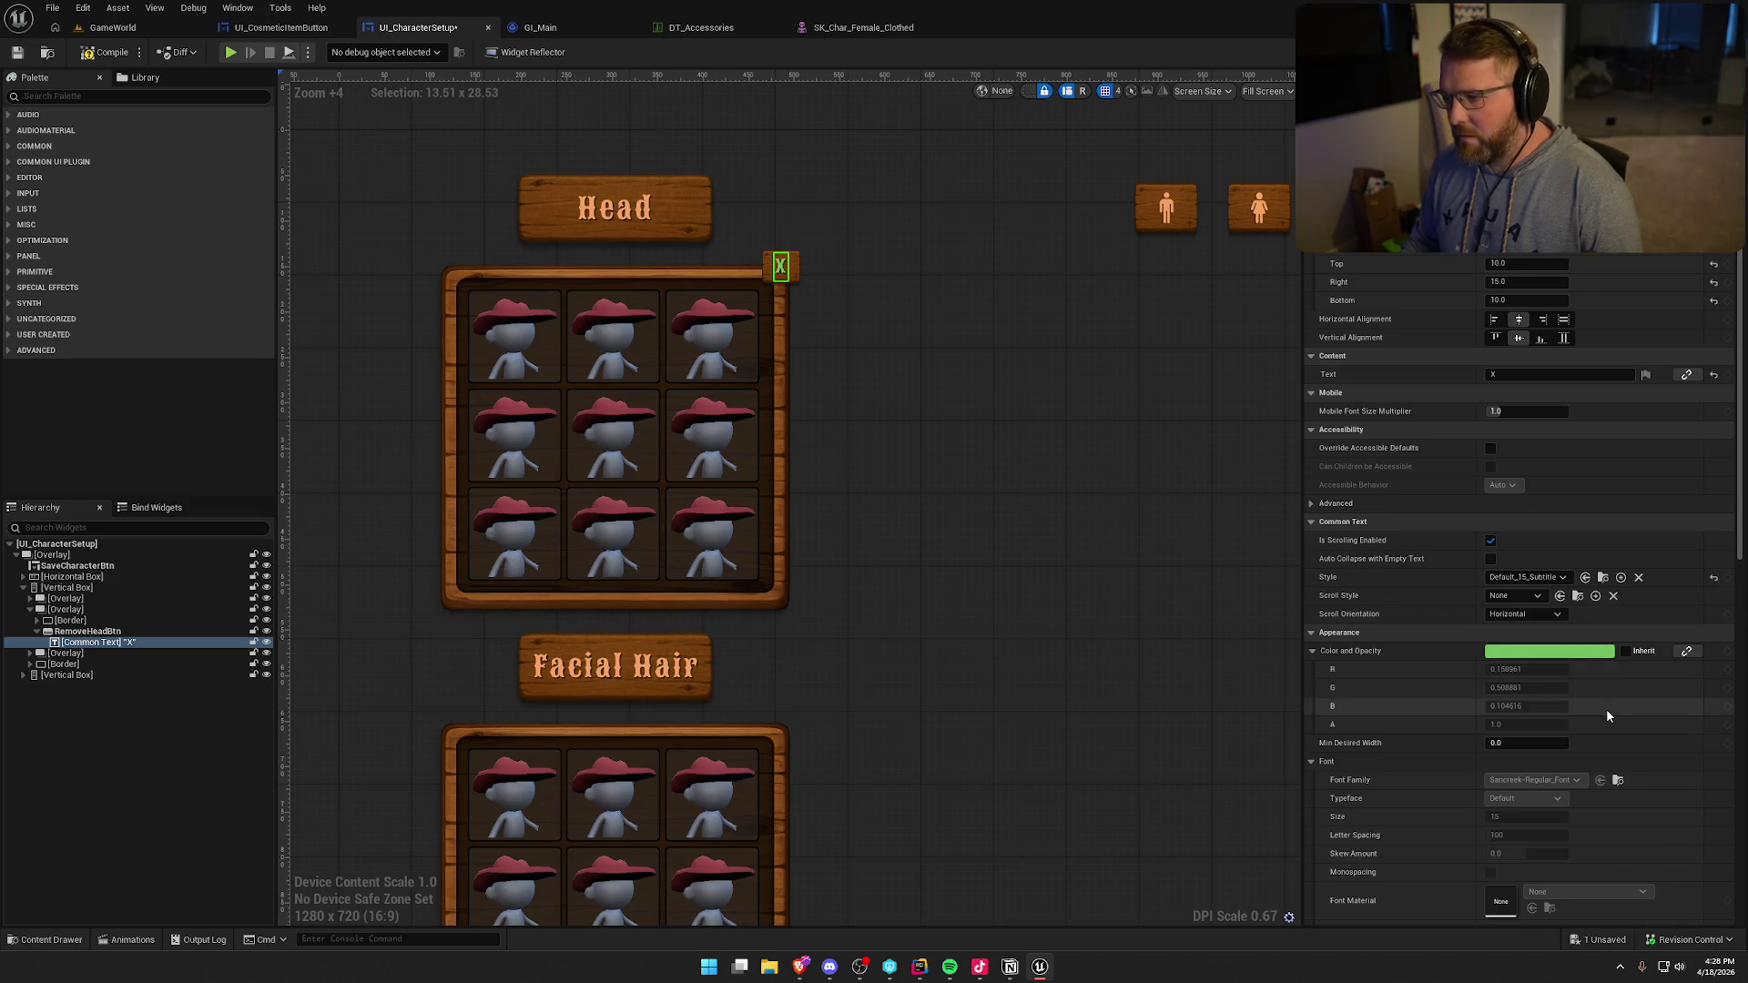
{"action": "left_click", "coordinate": [1551, 580]}
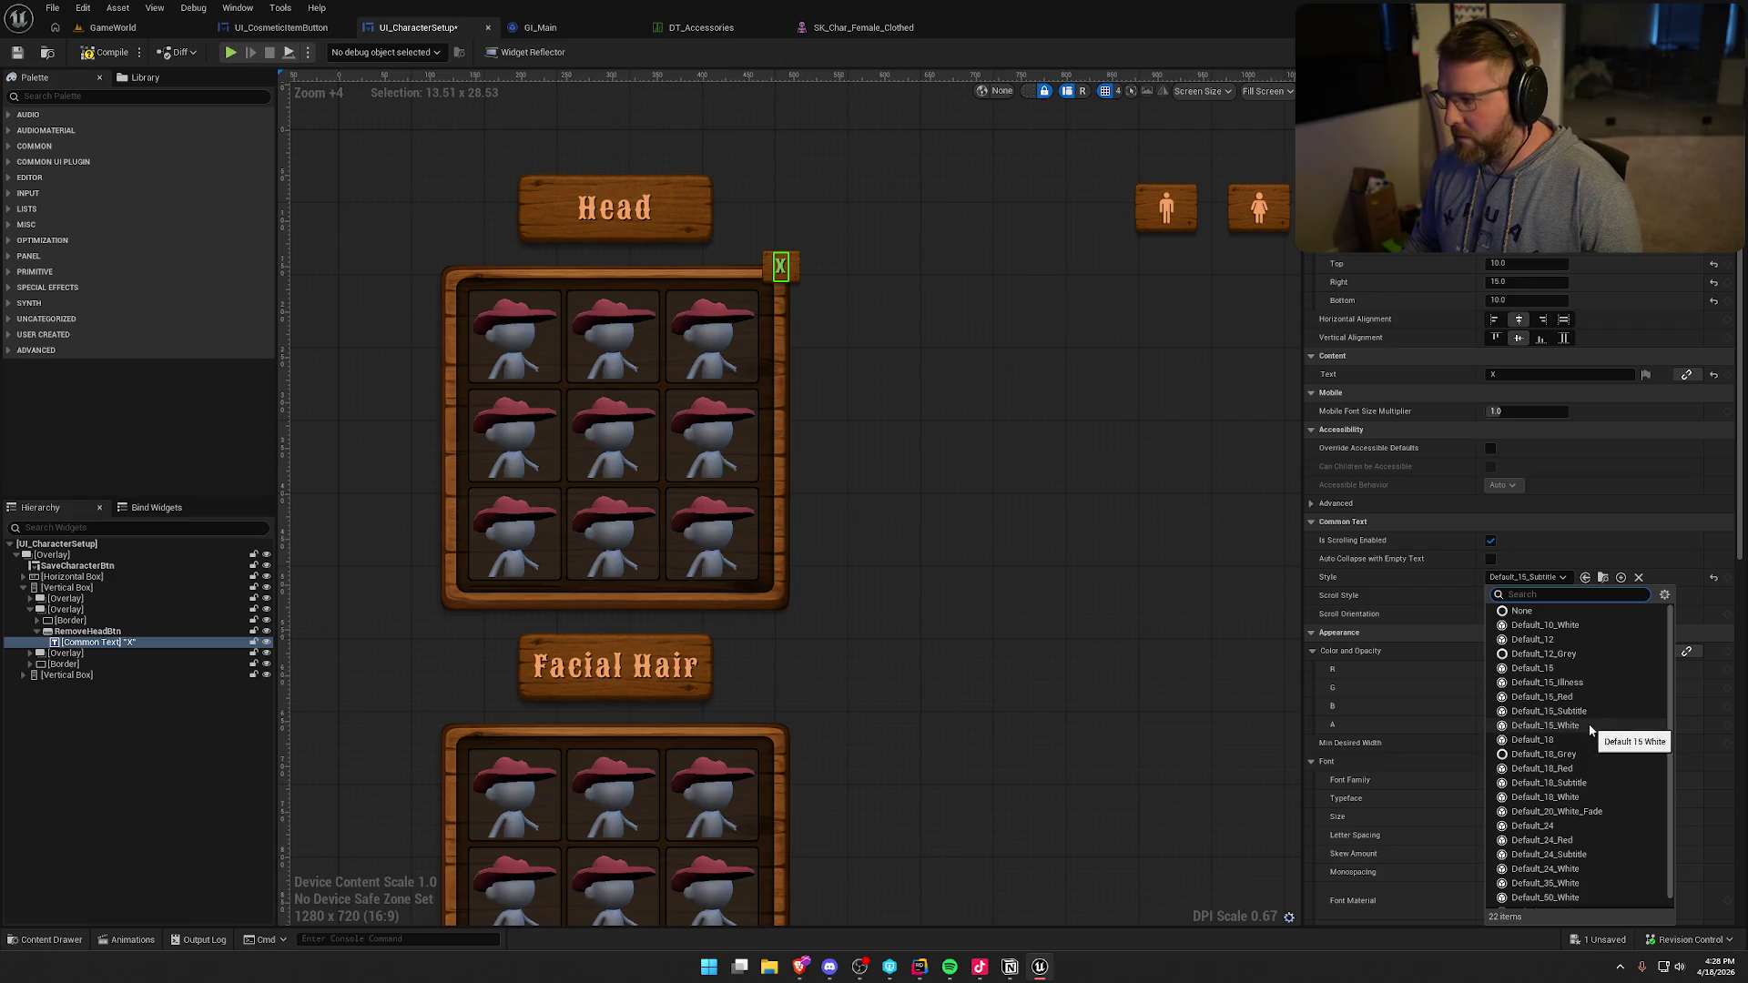
{"action": "left_click", "coordinate": [1582, 671]}
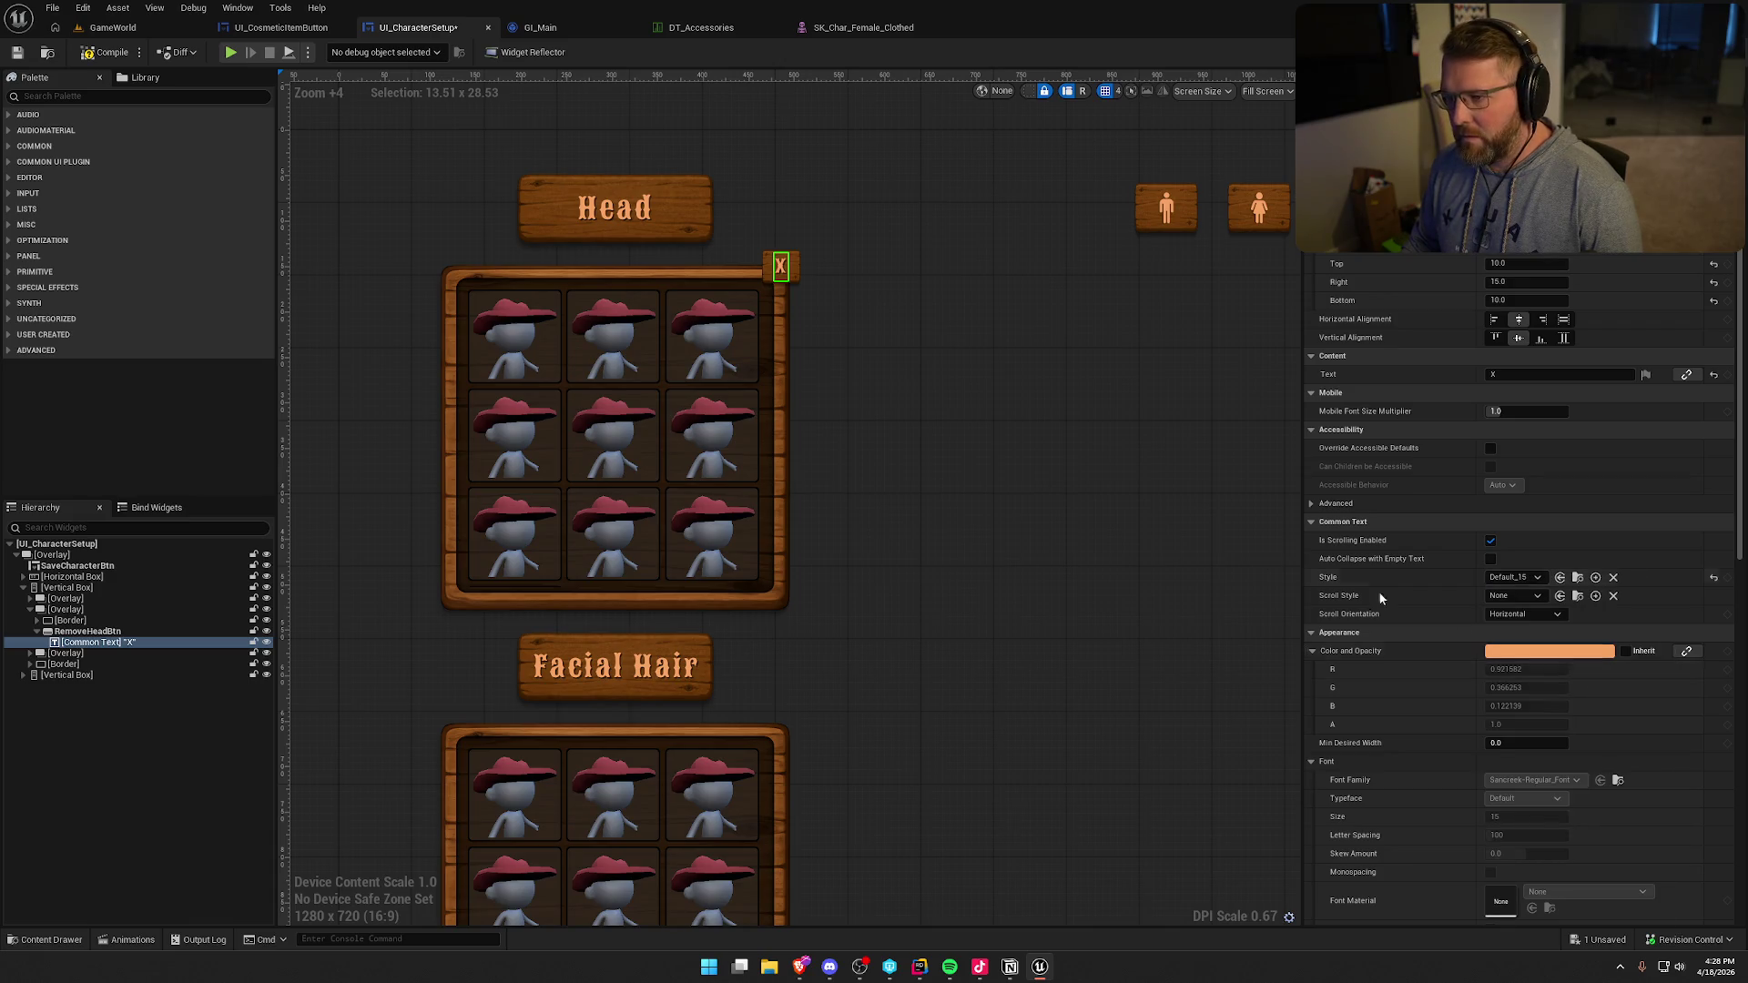
{"action": "left_click", "coordinate": [763, 122]}
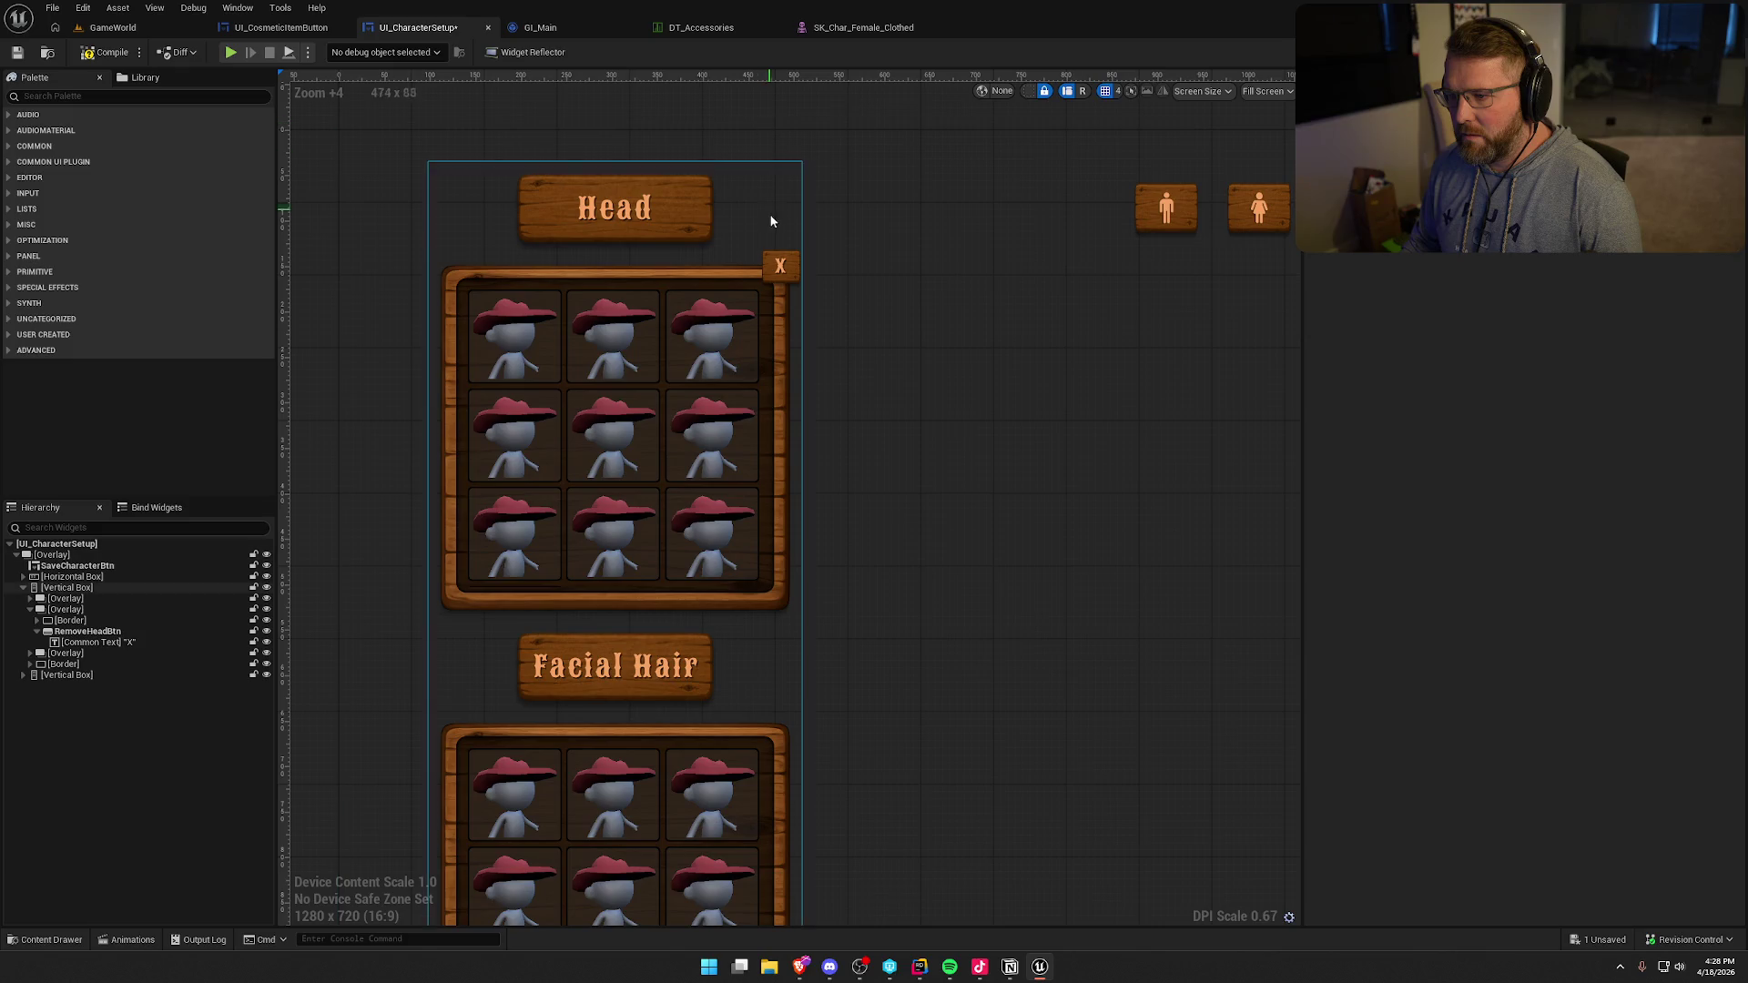
{"action": "left_click", "coordinate": [75, 633]}
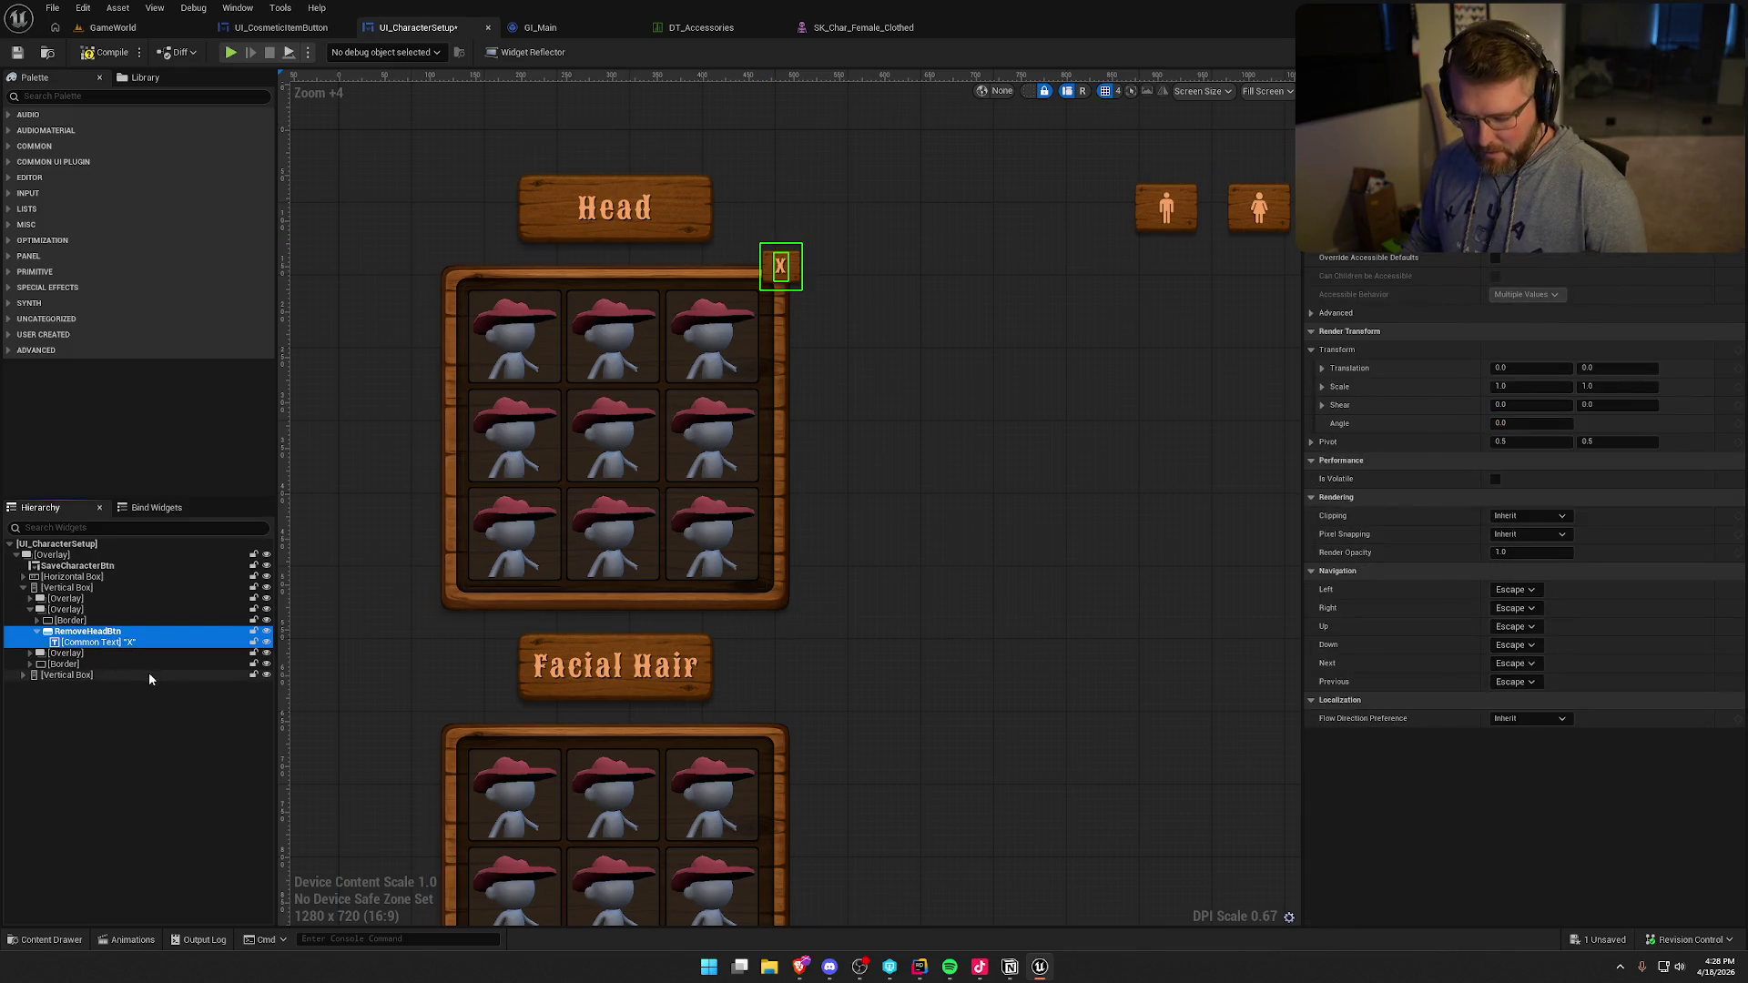
- Wrap the Facial Hair panel's Border in an Overlay and select the new Overlay
{"action": "key", "text": "Up"}
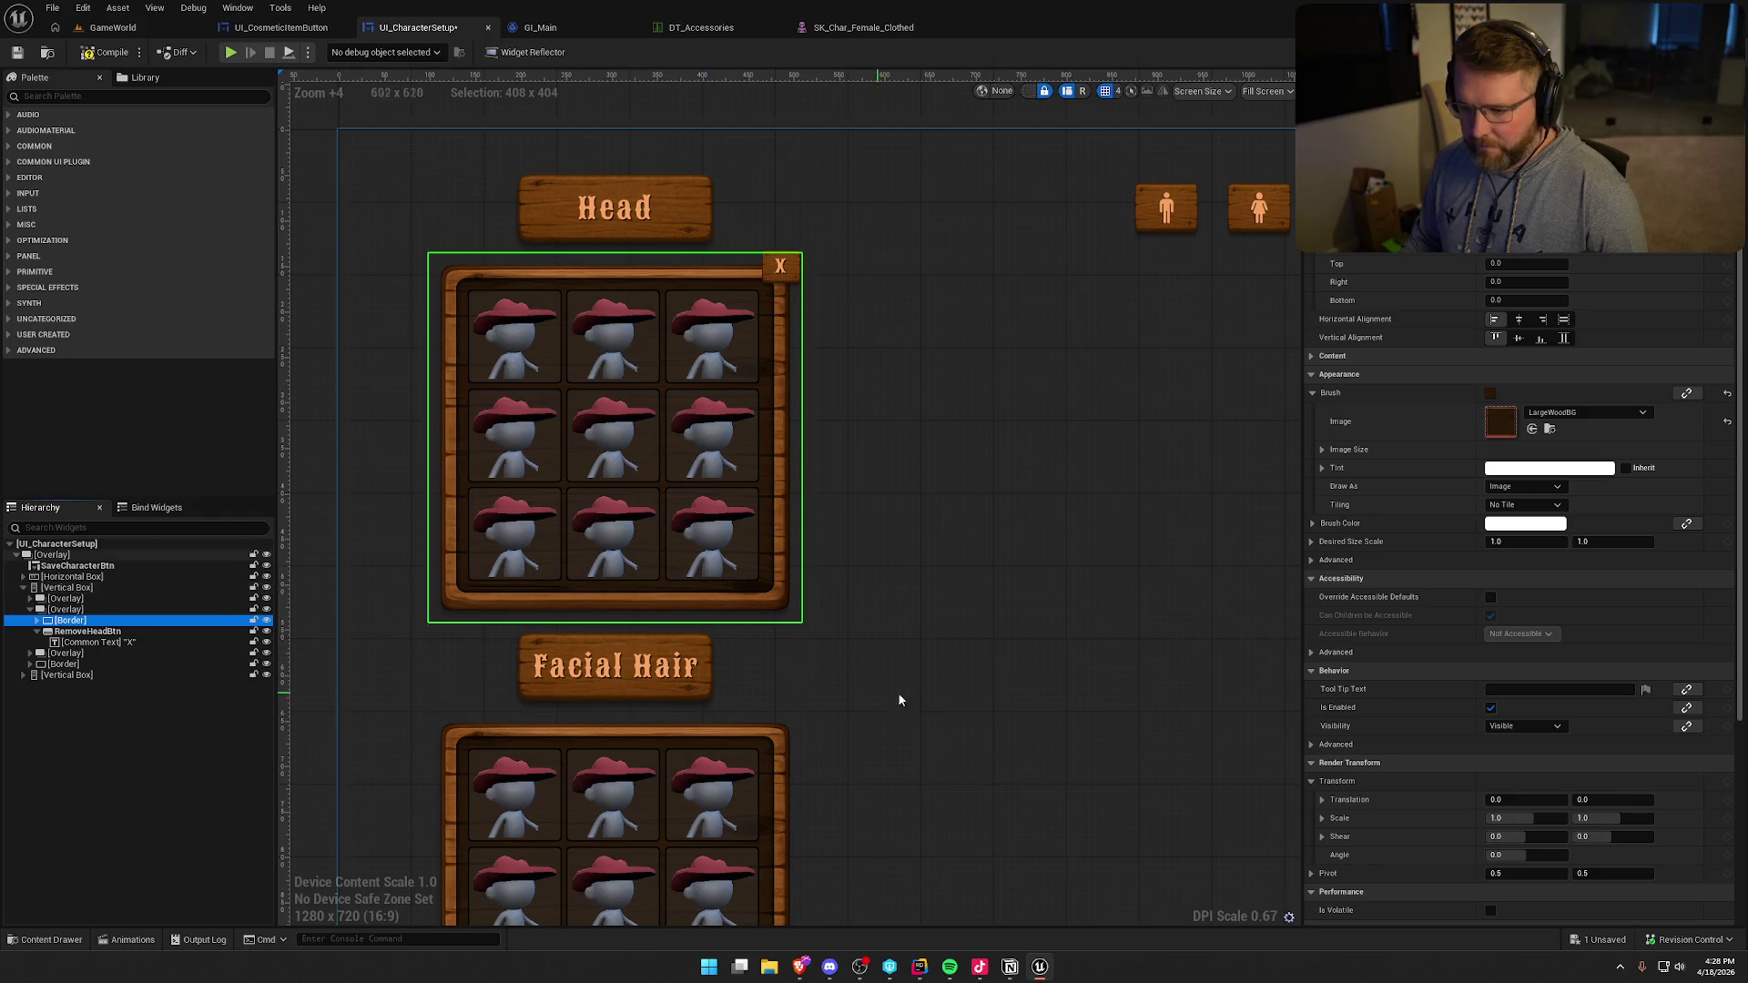
{"action": "left_click_drag", "start_coordinate": [867, 698], "coordinate": [970, 523]}
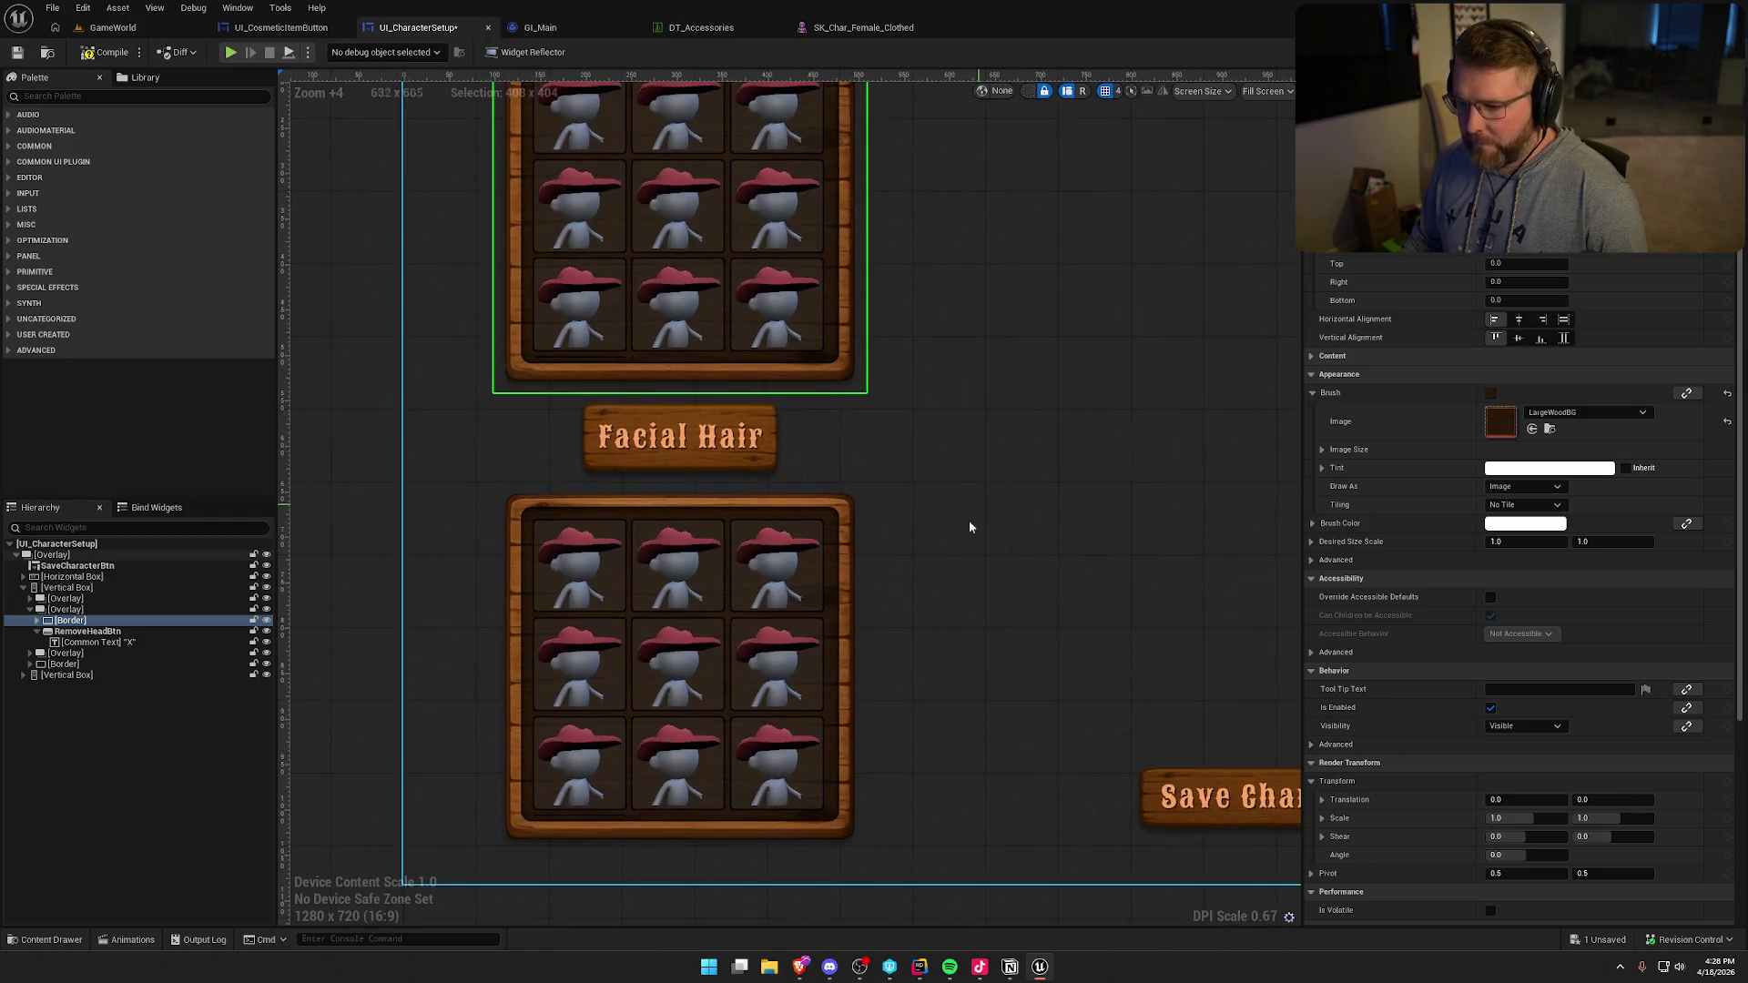
{"action": "left_click", "coordinate": [602, 613]}
{"action": "left_click", "coordinate": [65, 665]}
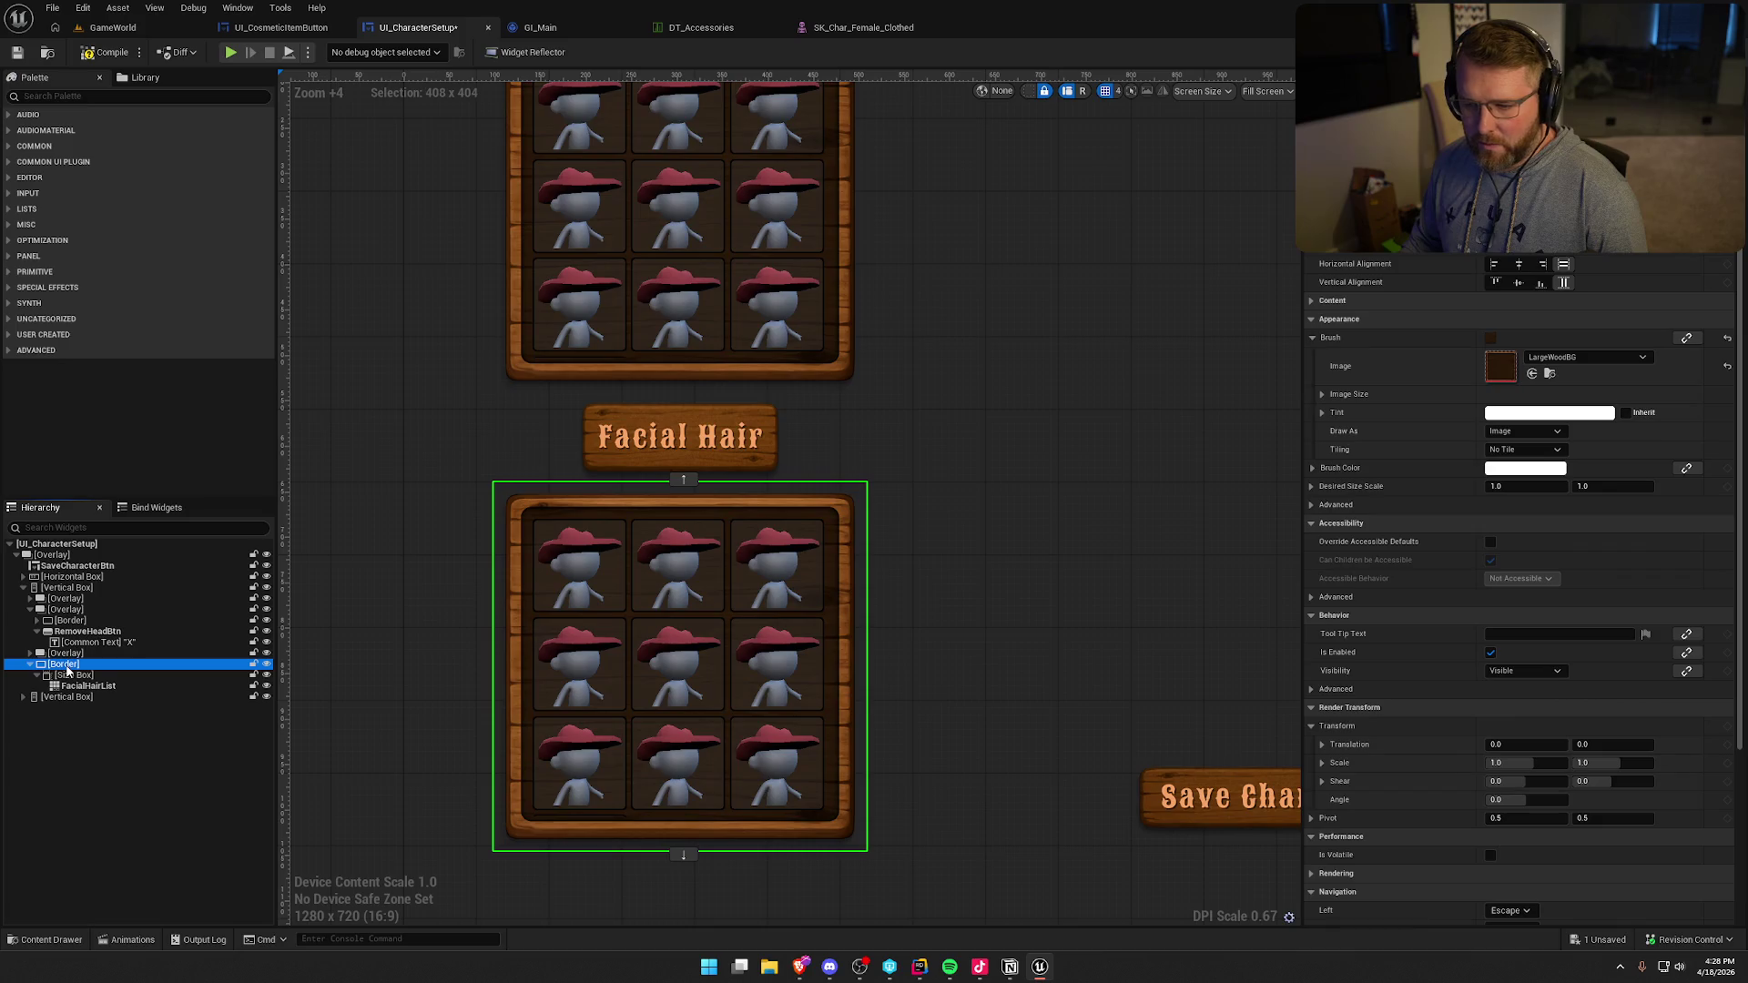
{"action": "right_click", "coordinate": [68, 667]}
{"action": "mouse_move", "coordinate": [145, 811]}
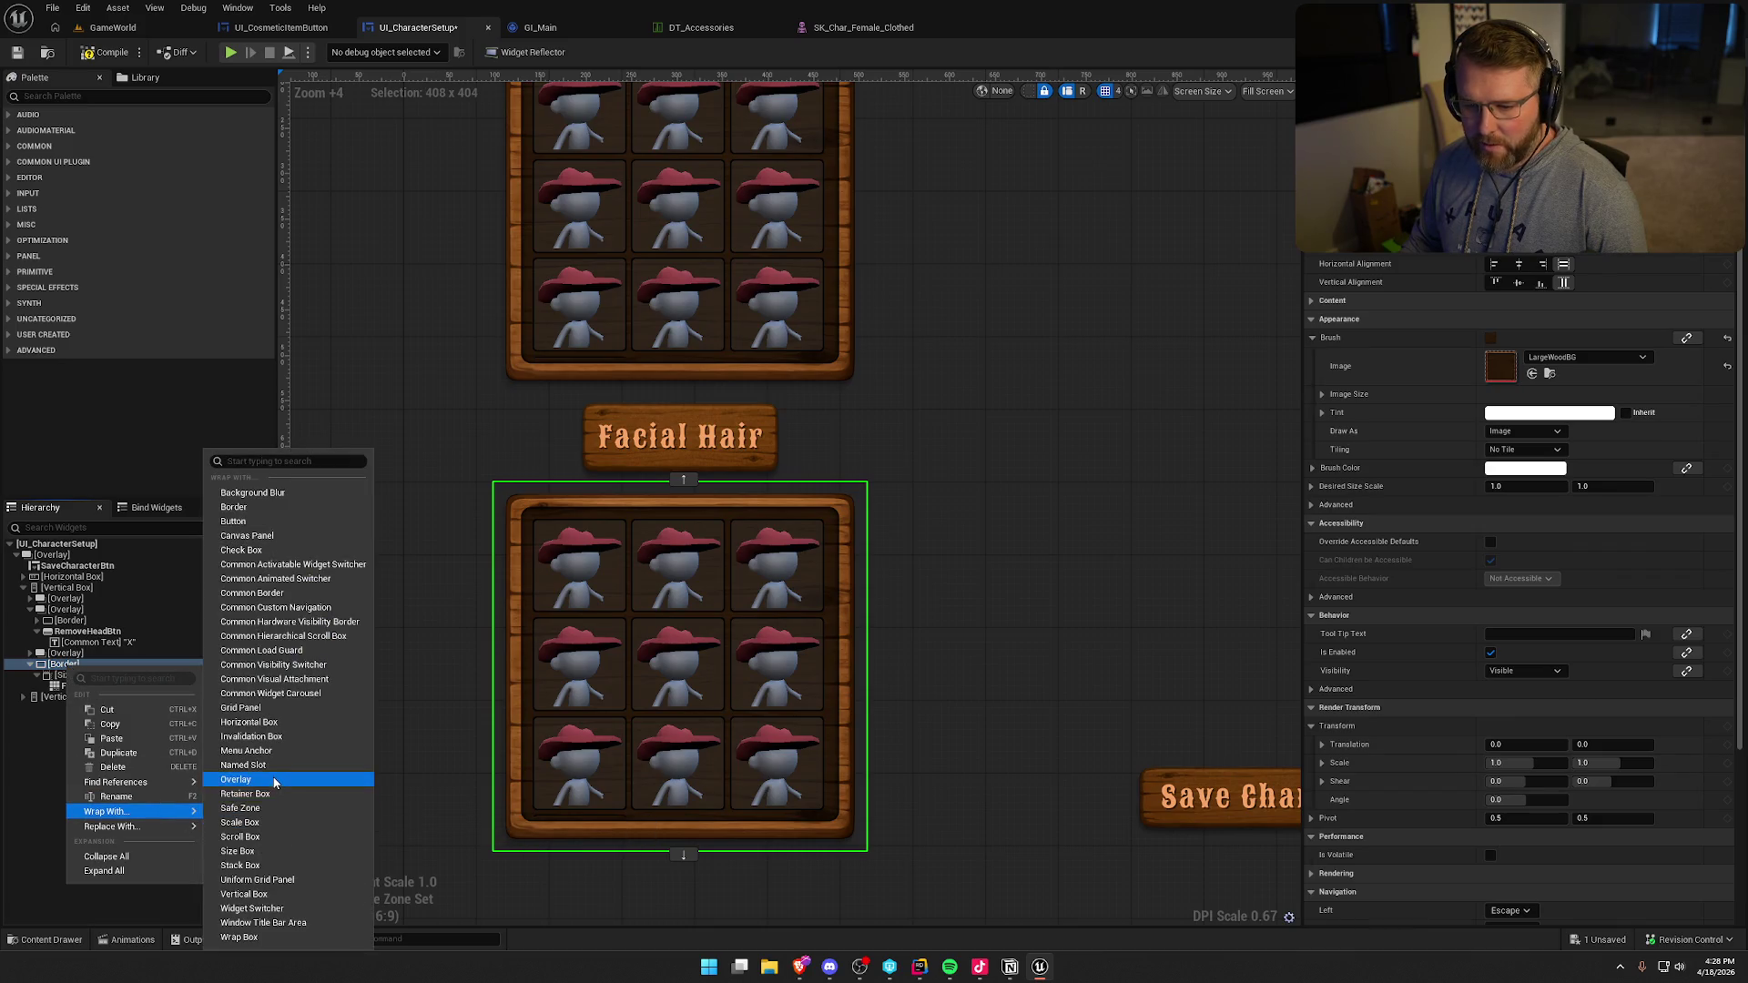
{"action": "left_click", "coordinate": [237, 779]}
{"action": "left_click", "coordinate": [75, 666]}
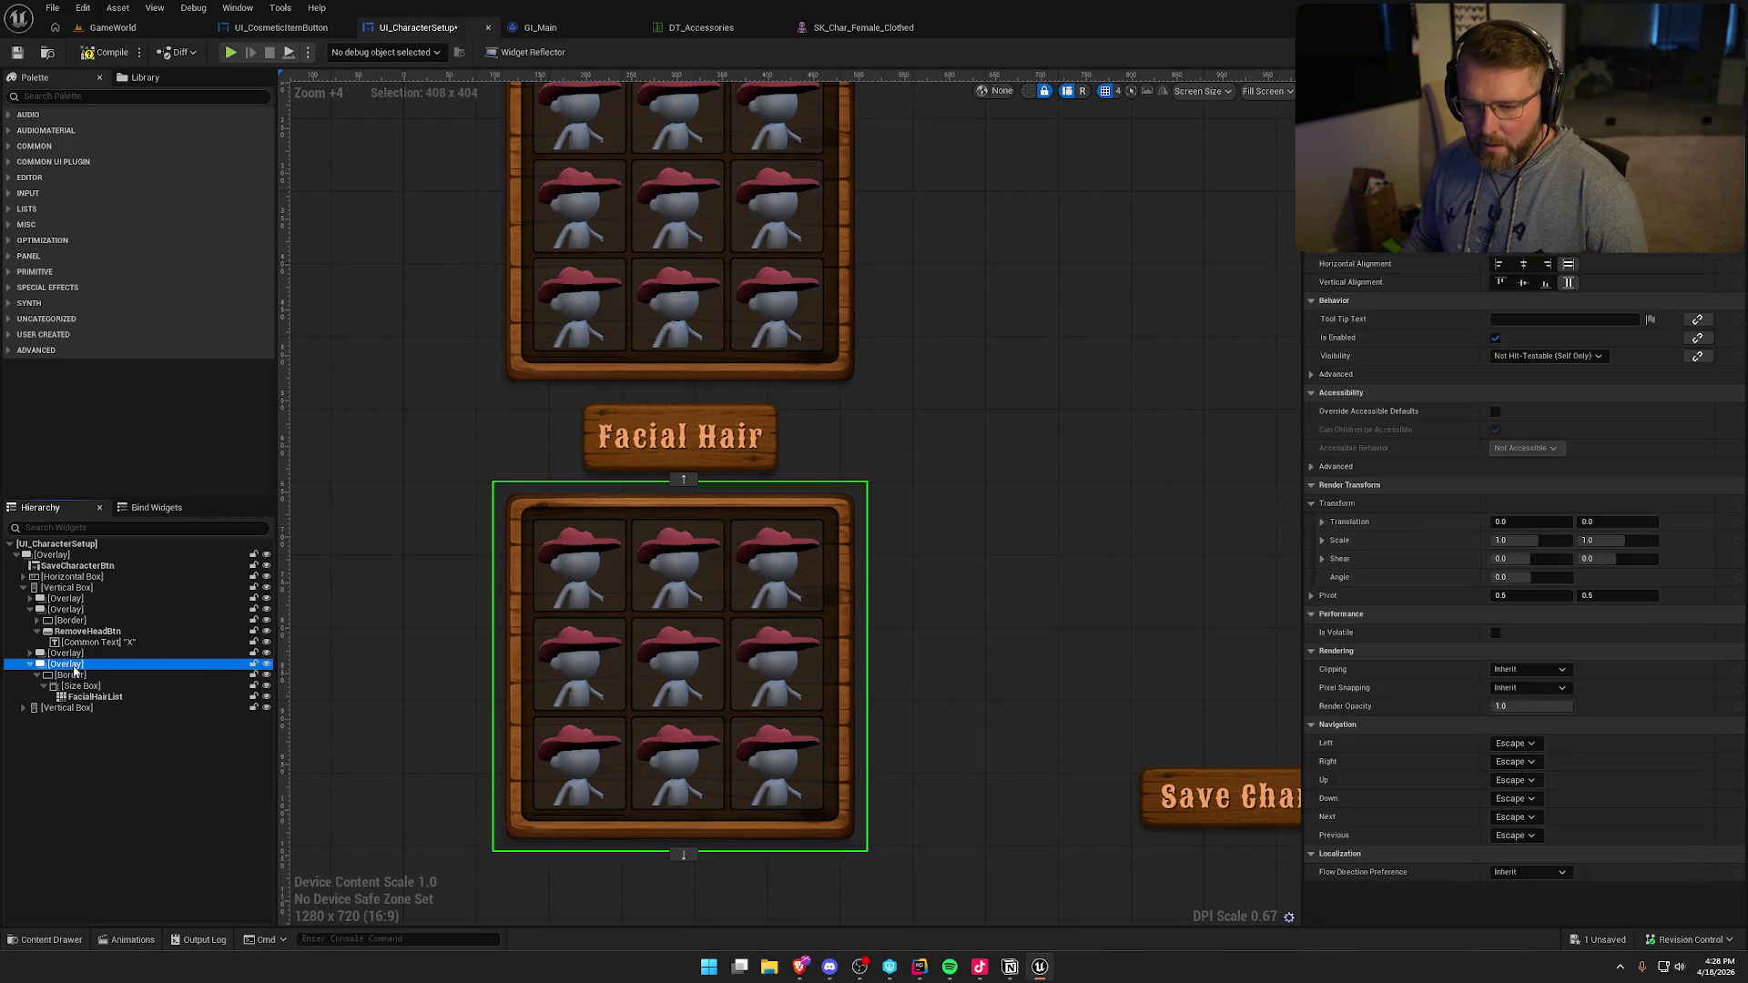
- Paste the remove button into the Overlay and rename it RemoveFacialHairBtn
{"action": "key", "text": "ctrl+v"}
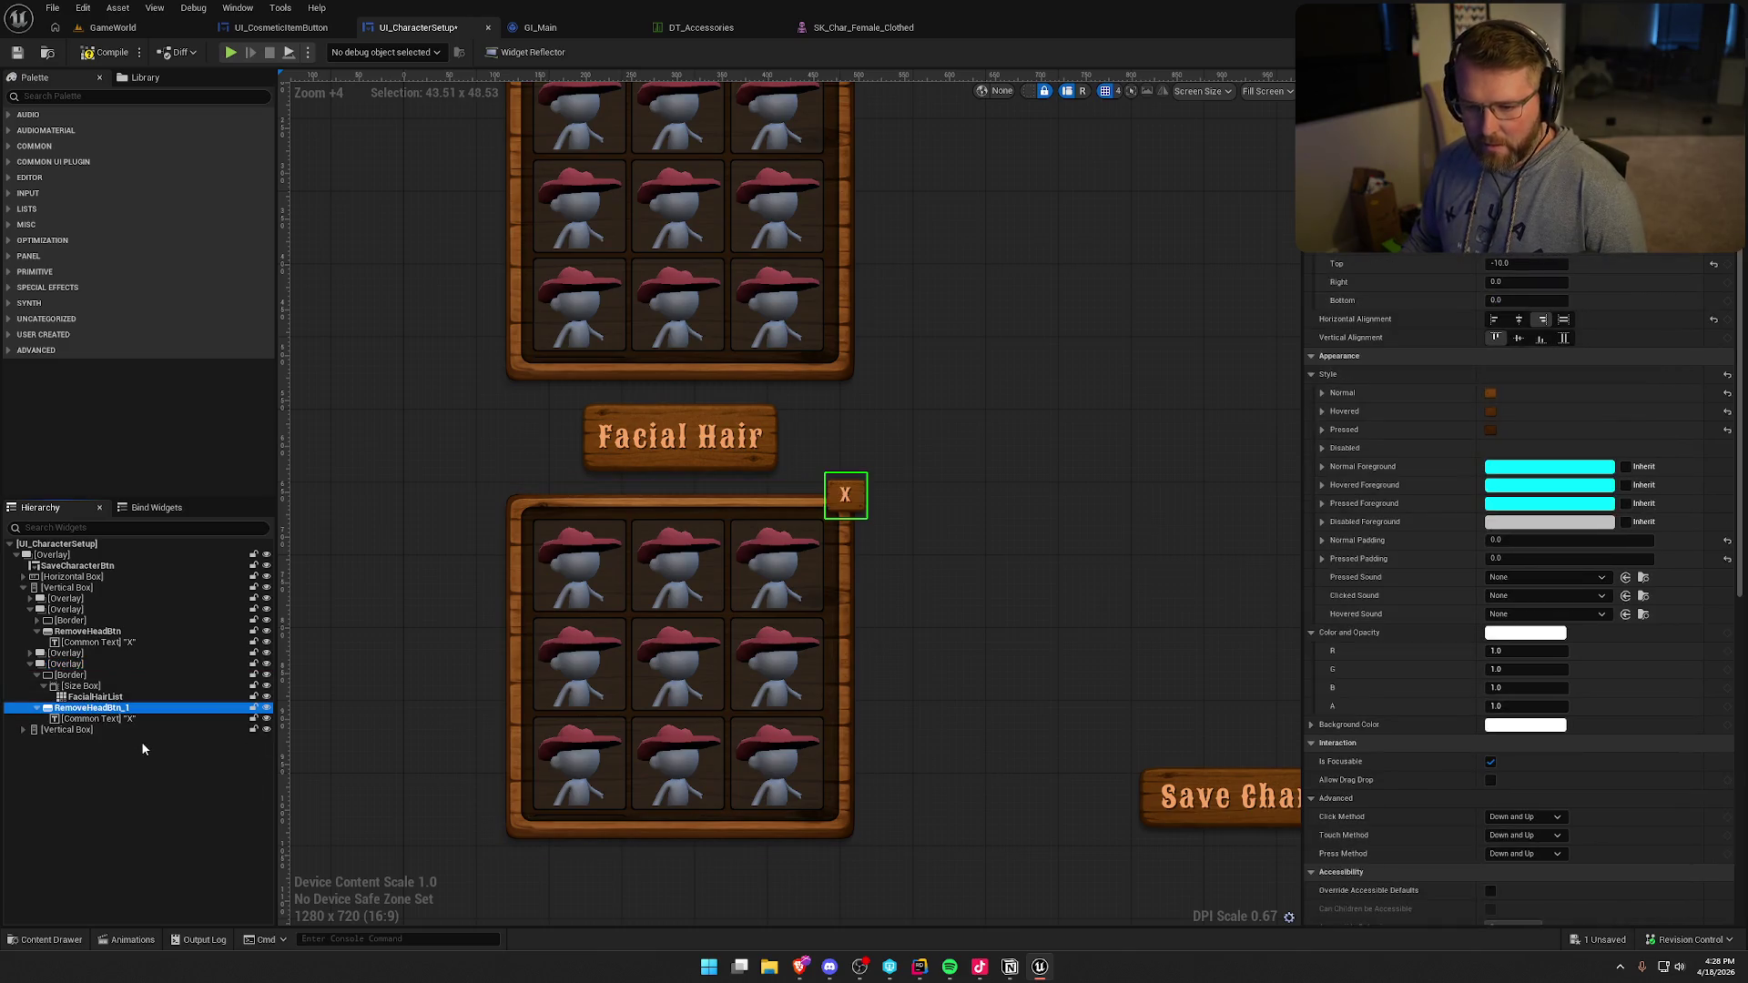
{"action": "key", "text": "F2"}
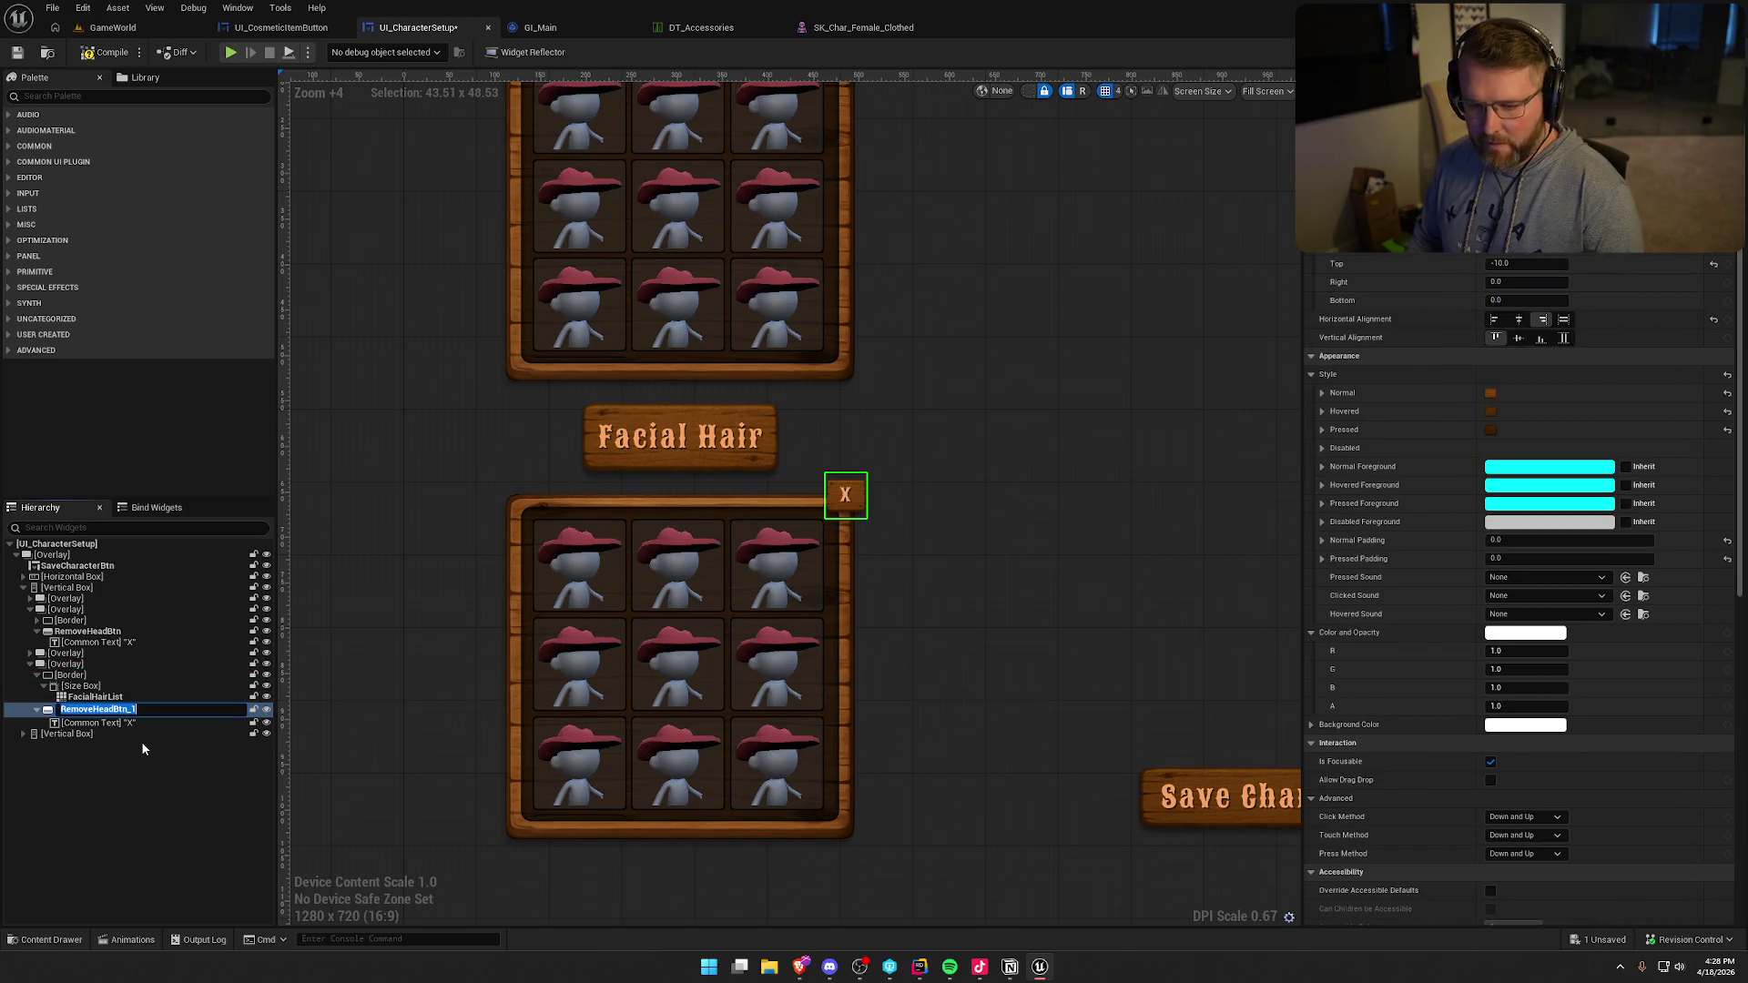
{"action": "type", "text": "Remove"}
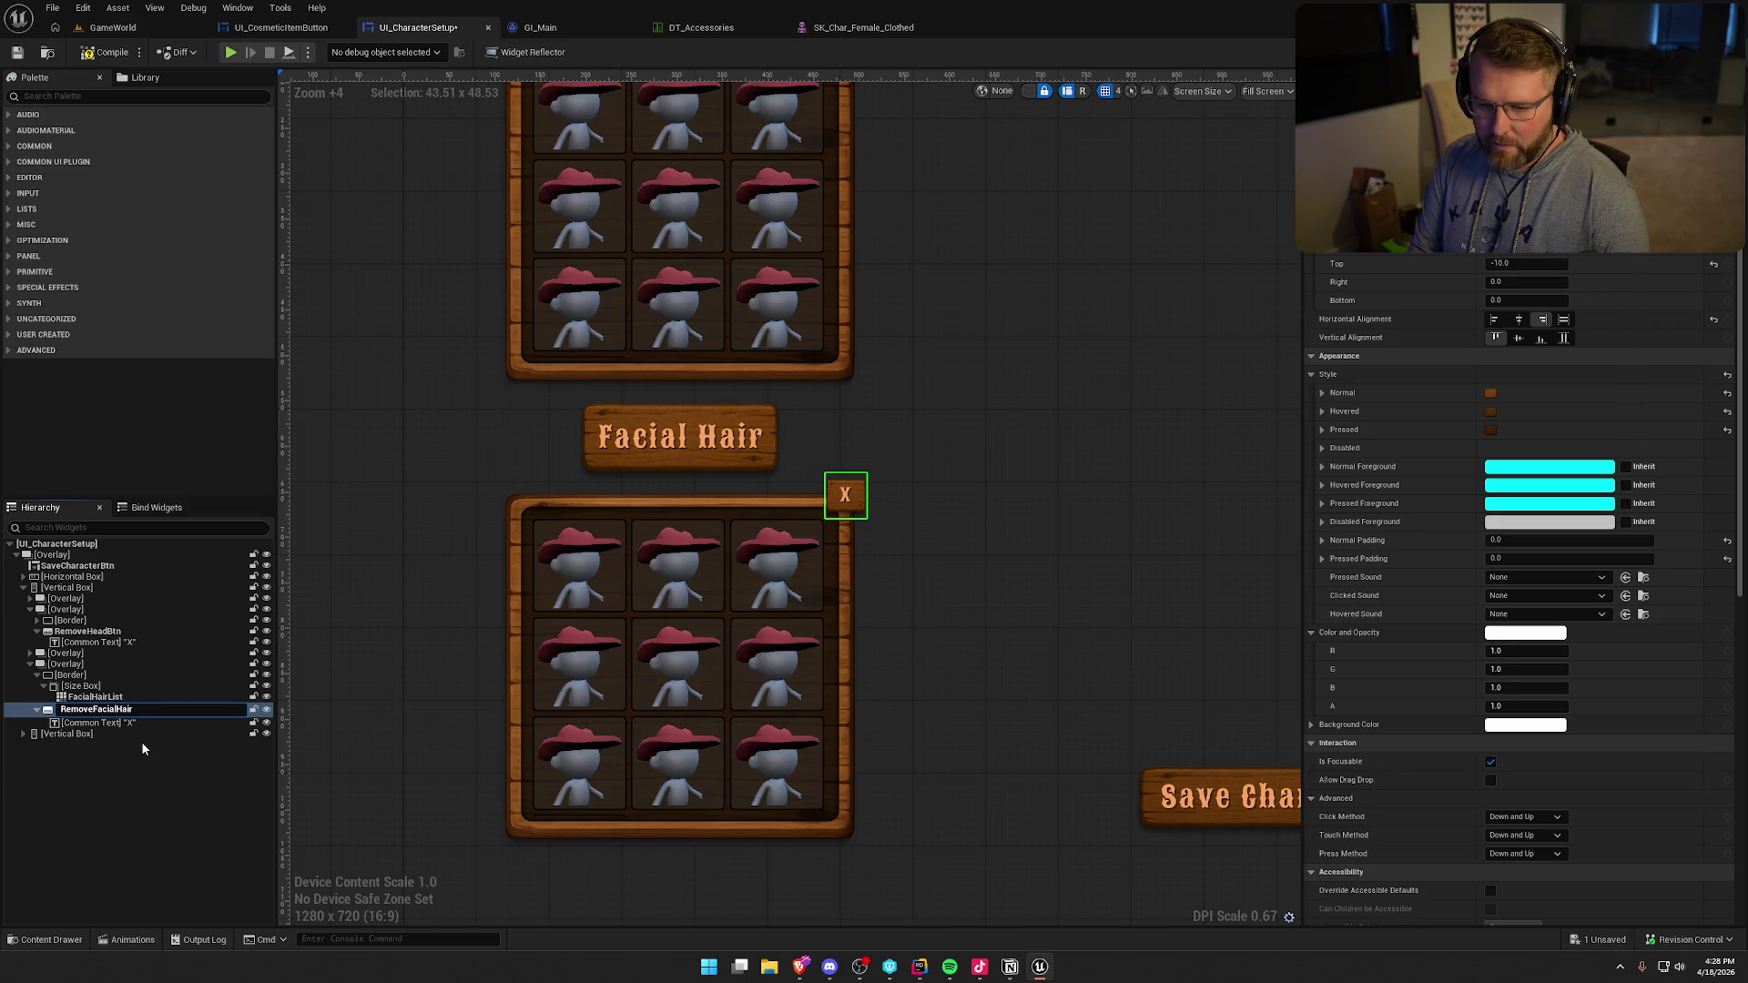
{"action": "type", "text": "tn"}
{"action": "key", "text": "Return"}
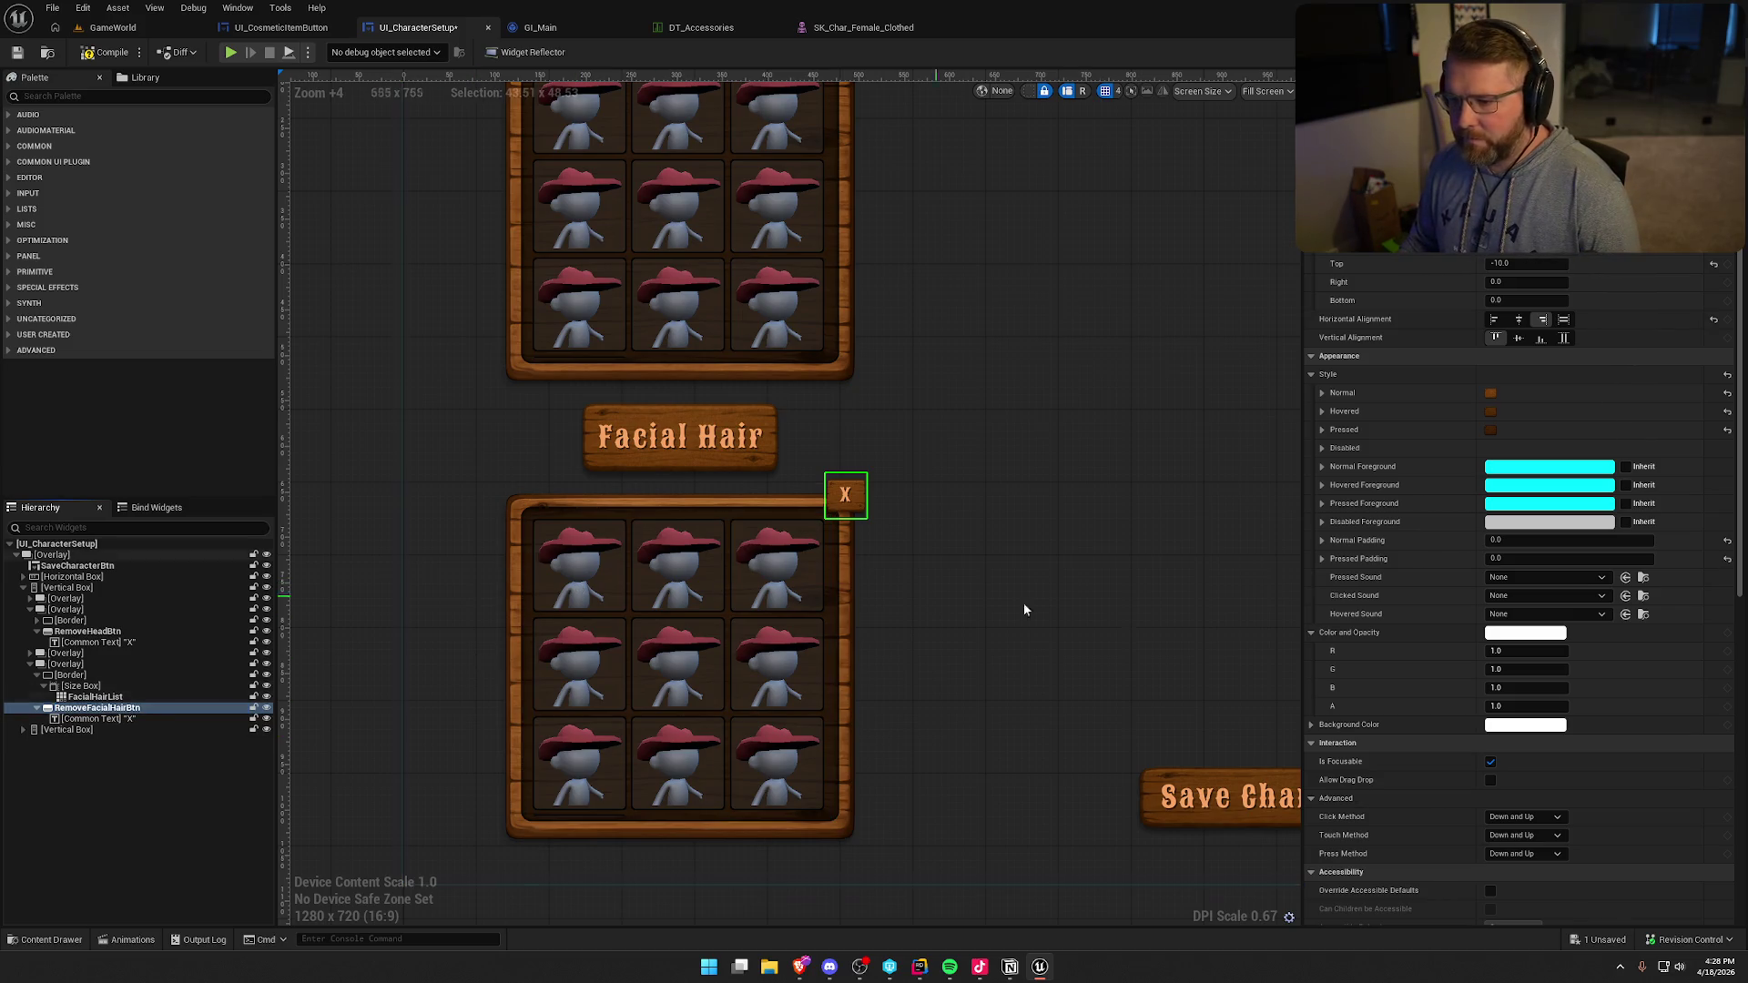
- Add RemoveFacialHairBtn's On Clicked event and select the three remove-head logic nodes
{"action": "left_click_drag", "start_coordinate": [1740, 258], "coordinate": [1738, 697]}
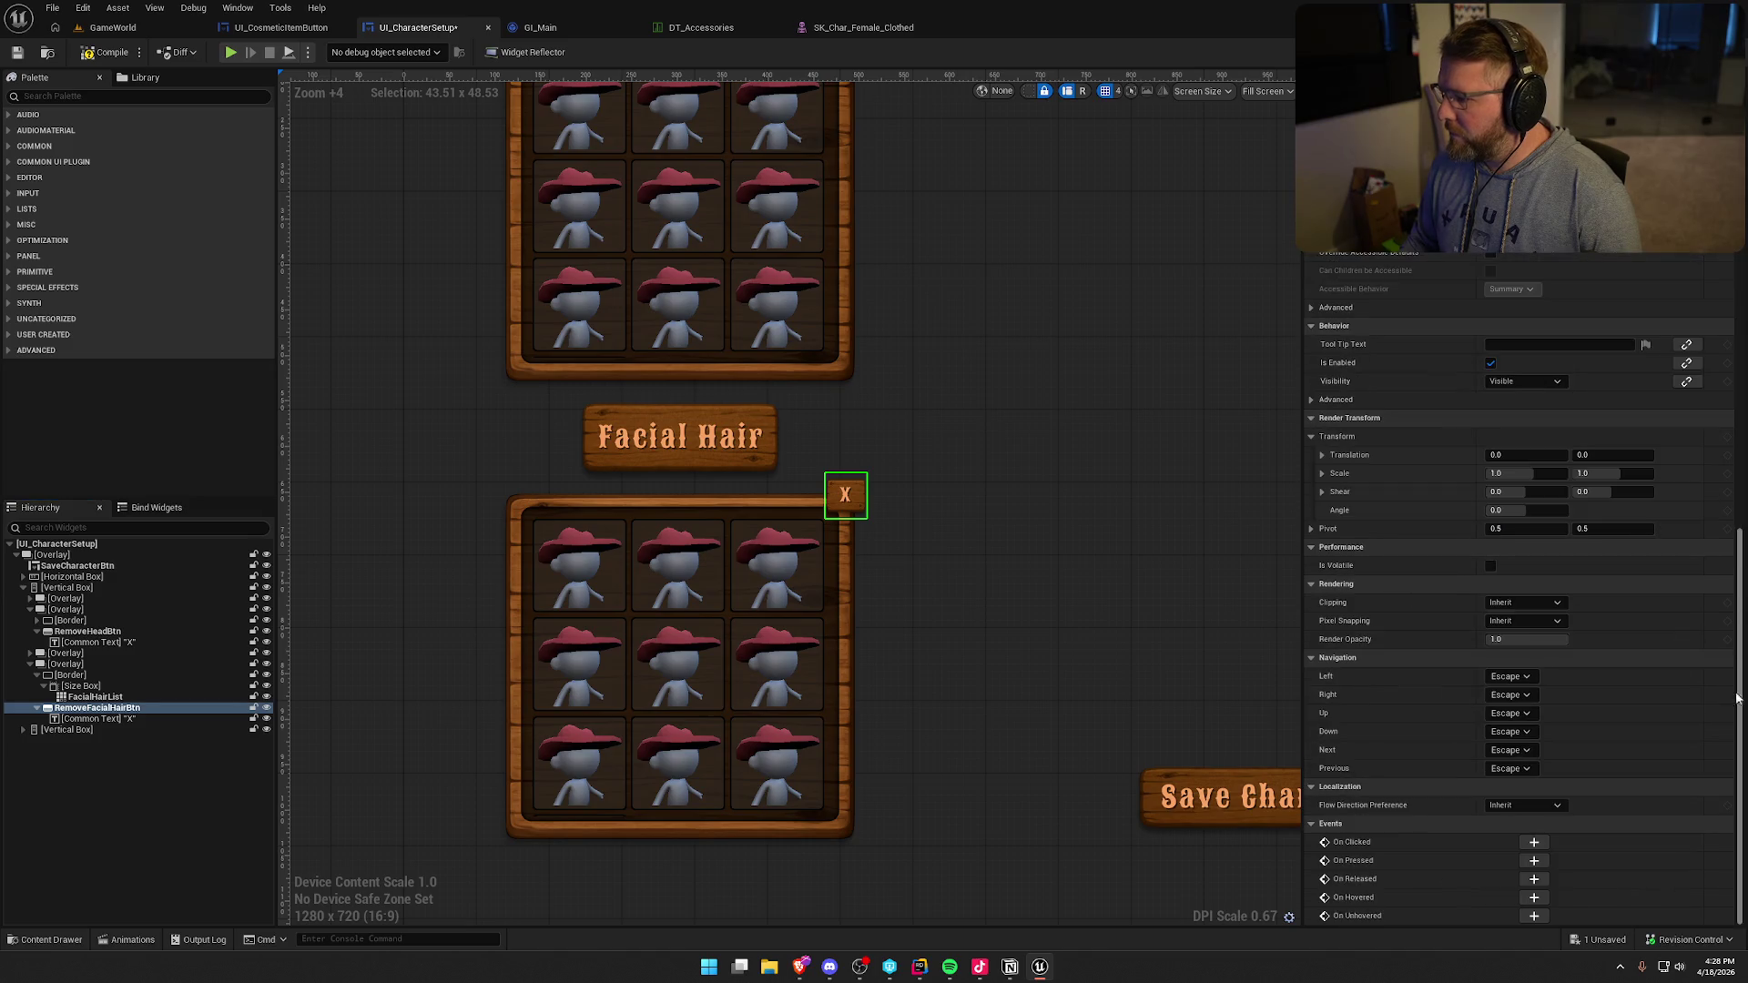
{"action": "left_click", "coordinate": [1533, 843]}
{"action": "left_click_drag", "start_coordinate": [776, 391], "coordinate": [700, 382]}
{"action": "left_click_drag", "start_coordinate": [1083, 526], "coordinate": [720, 398]}
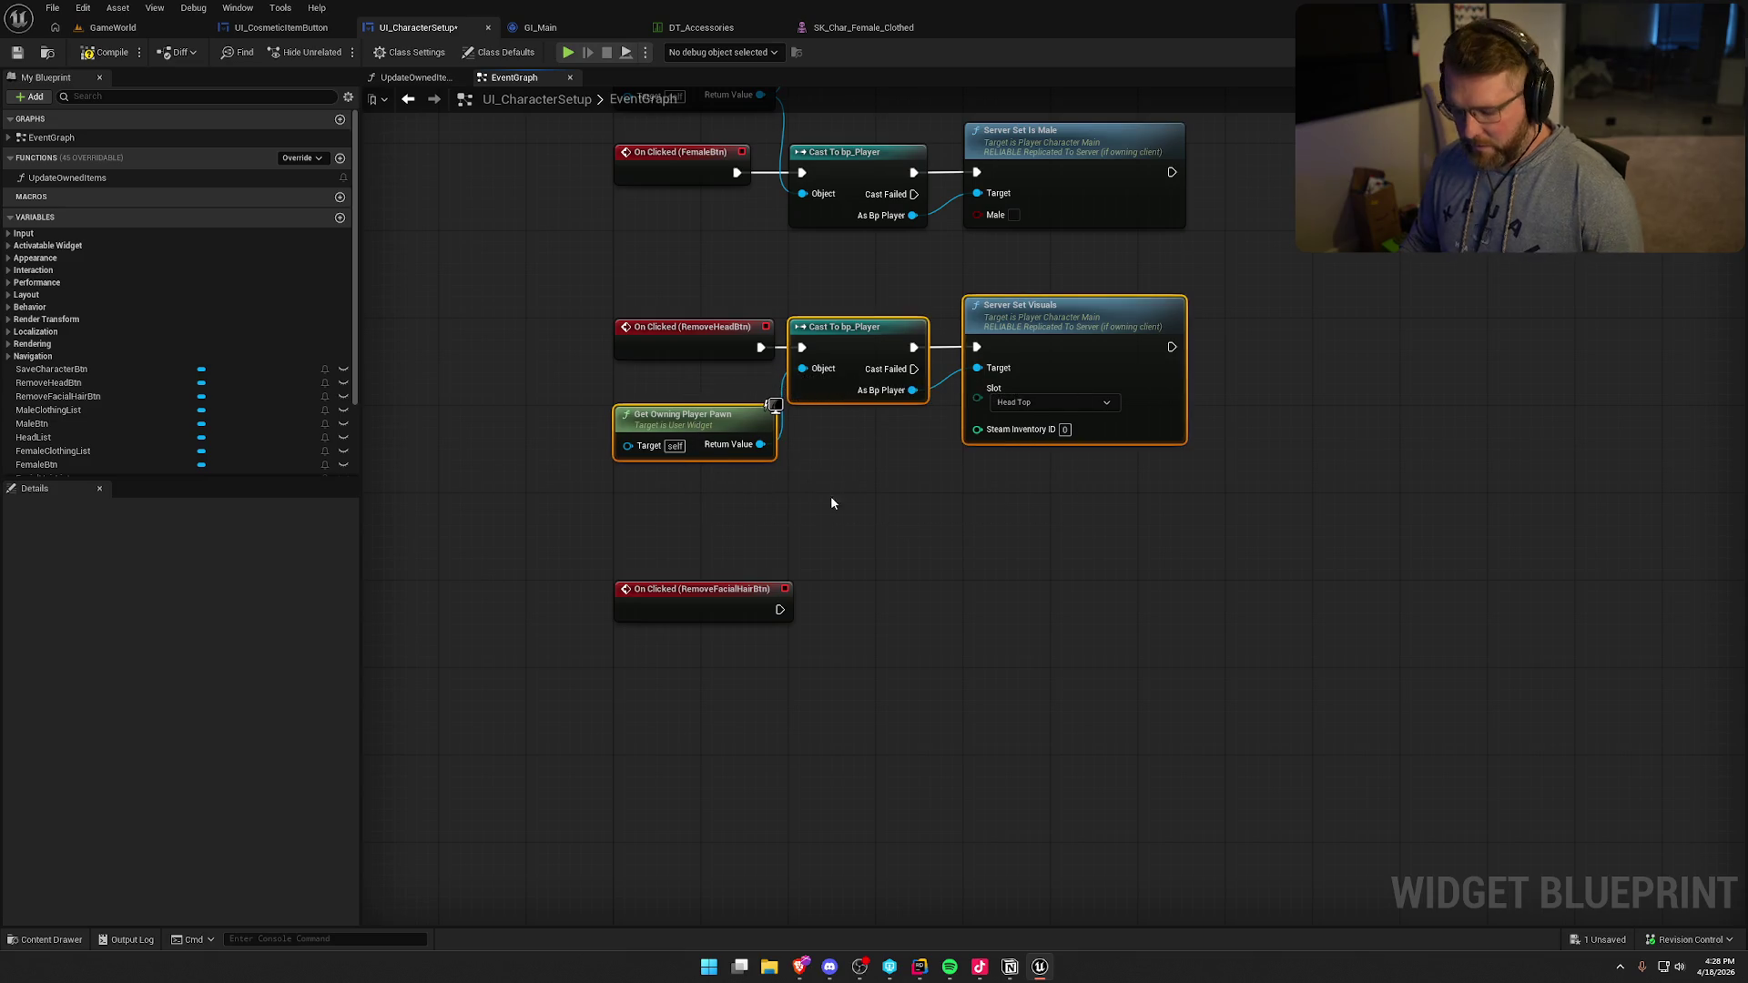
- Duplicate the remove-head nodes and wire RemoveFacialHairBtn's click event into the pasted cast
{"action": "key", "text": "ctrl+c"}
{"action": "key", "text": "ctrl+v"}
{"action": "left_click_drag", "start_coordinate": [928, 560], "coordinate": [938, 593]}
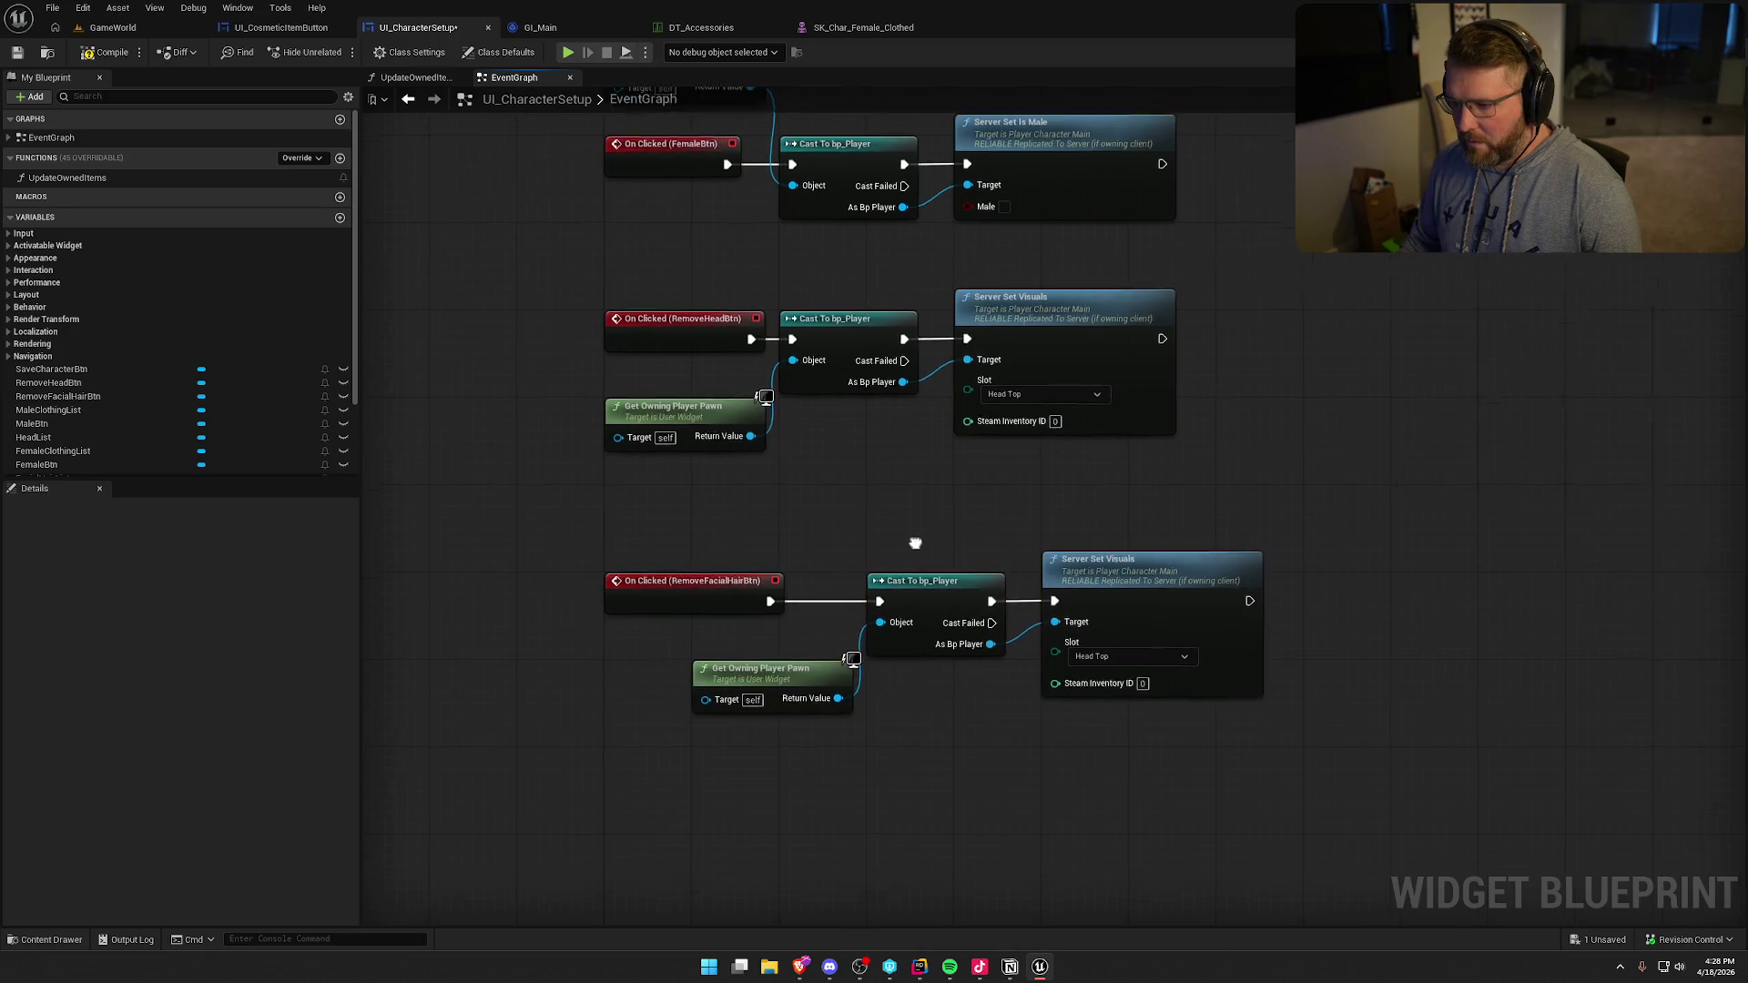
- Shift the RemoveHeadBtn nodes right and tuck each Get Owning Player Pawn under its event
{"action": "left_click_drag", "start_coordinate": [1008, 441], "coordinate": [719, 331]}
{"action": "left_click_drag", "start_coordinate": [858, 294], "coordinate": [911, 291]}
{"action": "left_click", "coordinate": [871, 450]}
{"action": "left_click_drag", "start_coordinate": [905, 470], "coordinate": [844, 464]}
{"action": "left_click_drag", "start_coordinate": [661, 621], "coordinate": [573, 577]}
{"action": "left_click_drag", "start_coordinate": [634, 369], "coordinate": [543, 326]}
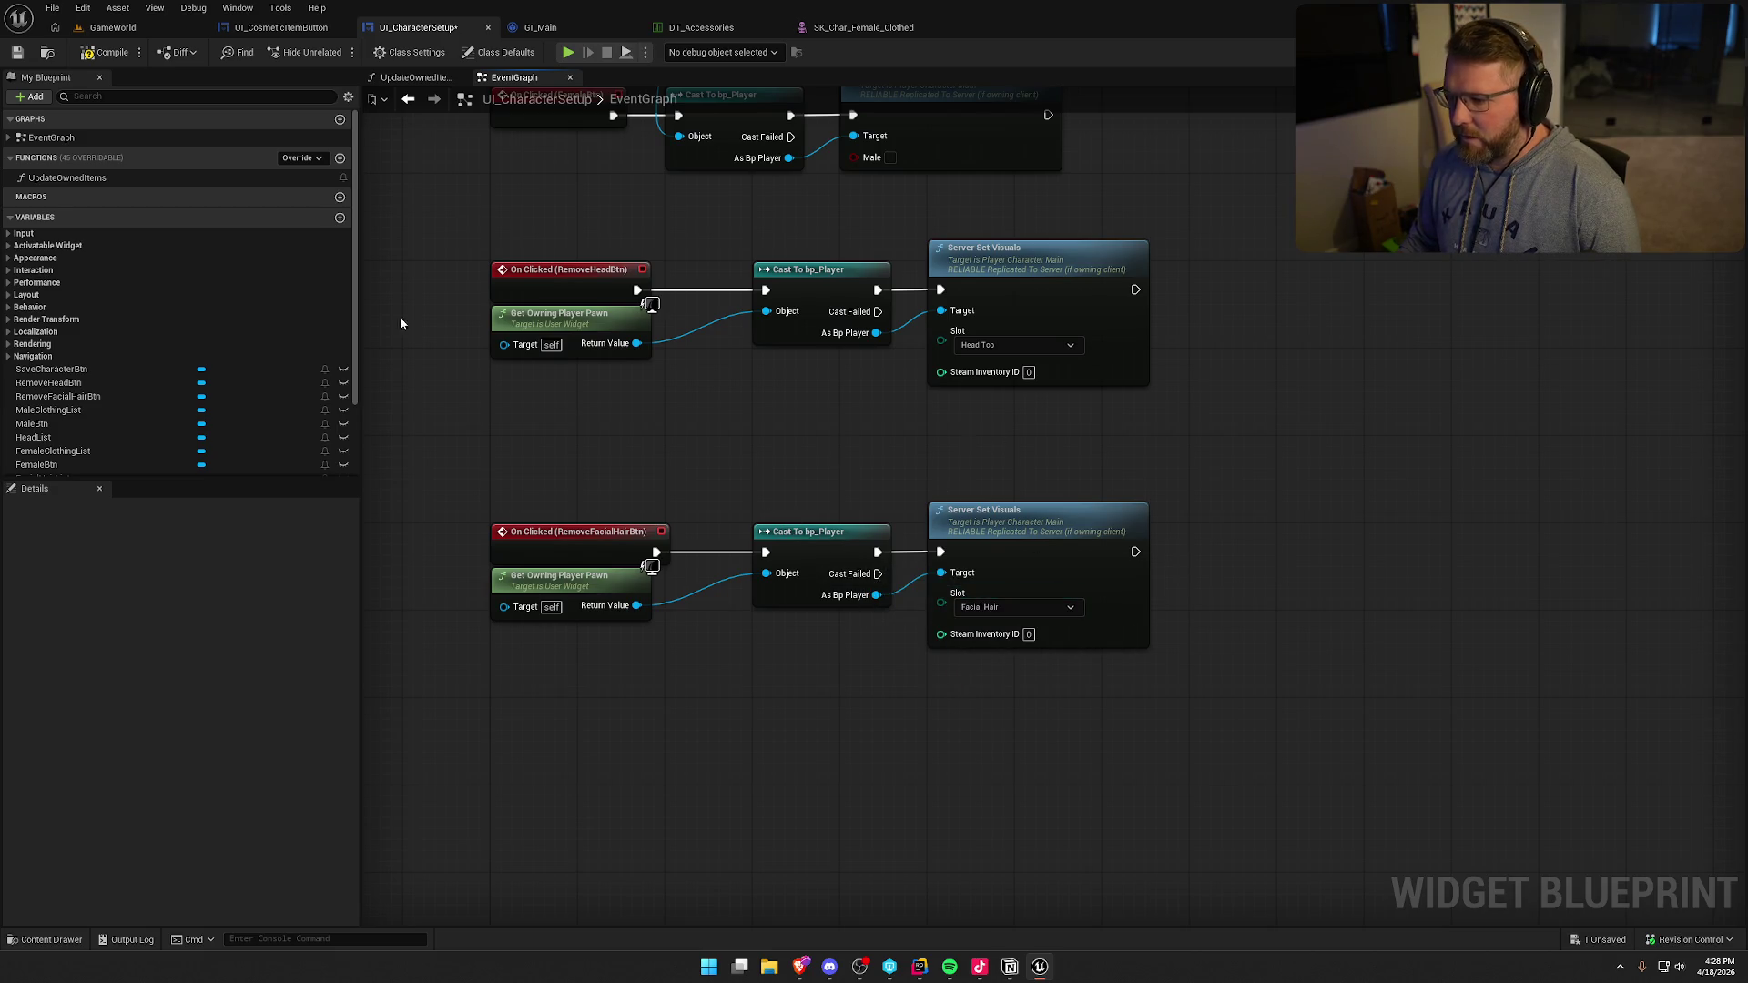
- Save UI_CharacterSetup and return to its Designer layout
{"action": "key", "text": "ctrl+s"}
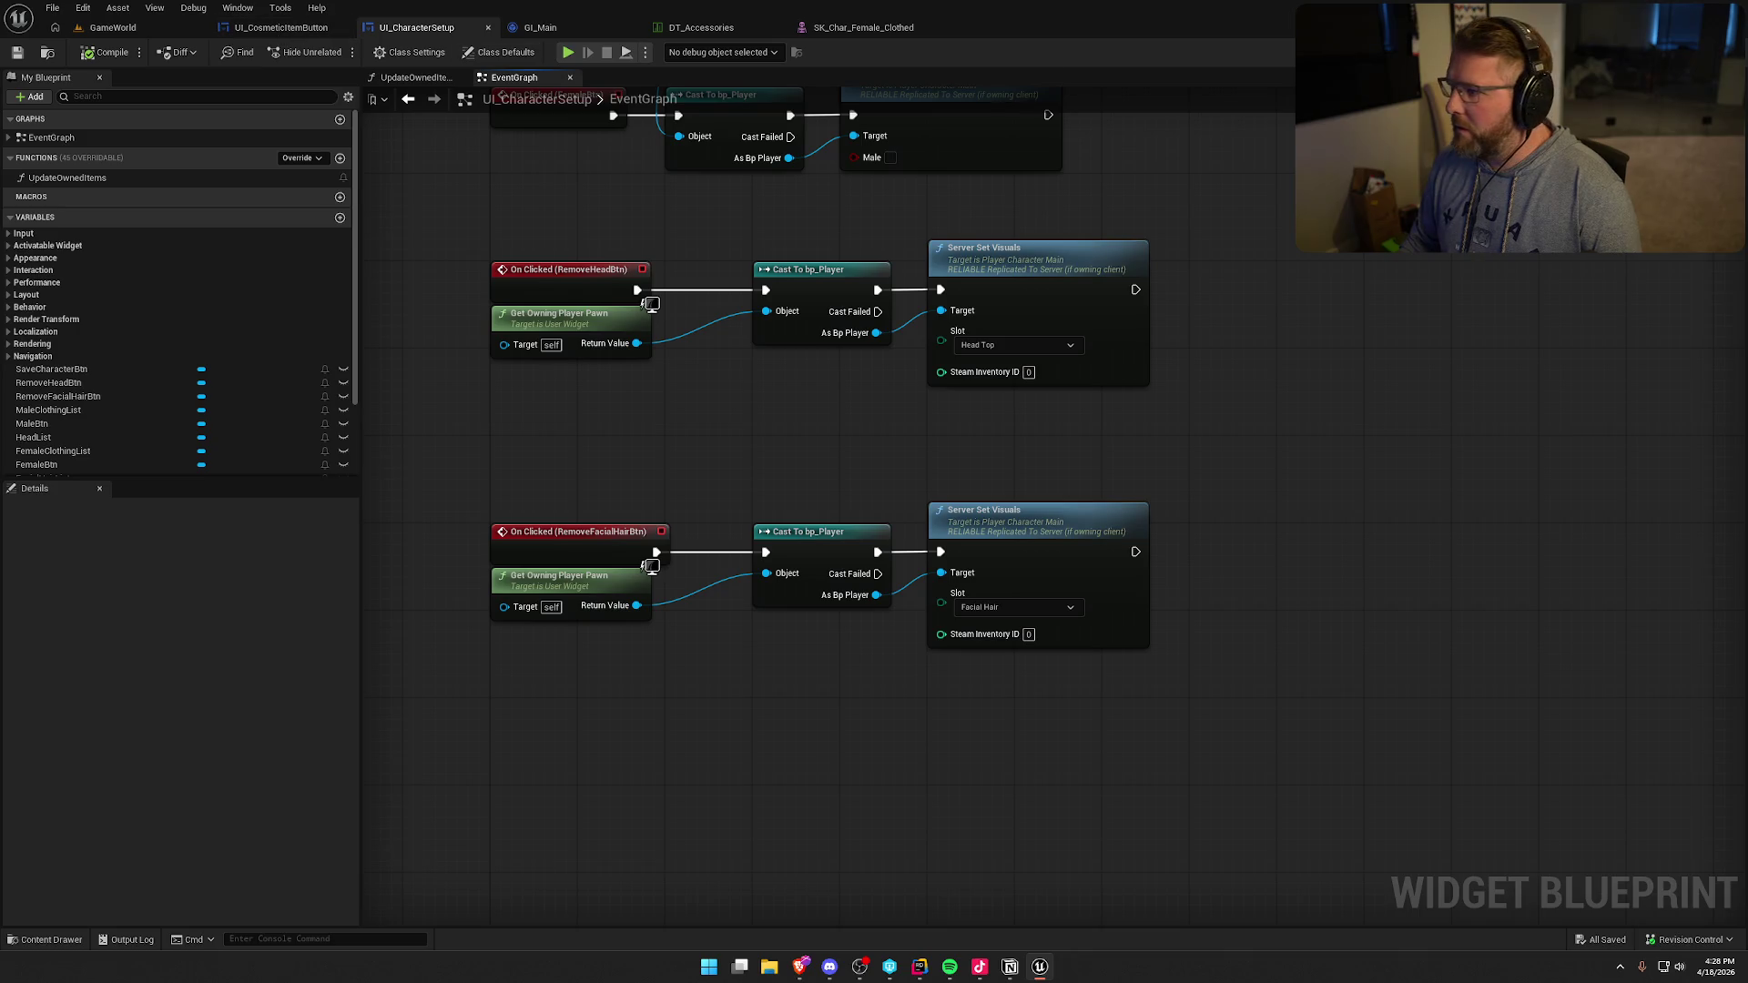
{"action": "left_click", "coordinate": [1693, 51]}
{"action": "scroll", "coordinate": [1201, 637], "scroll_direction": "up", "scroll_amount": 2}
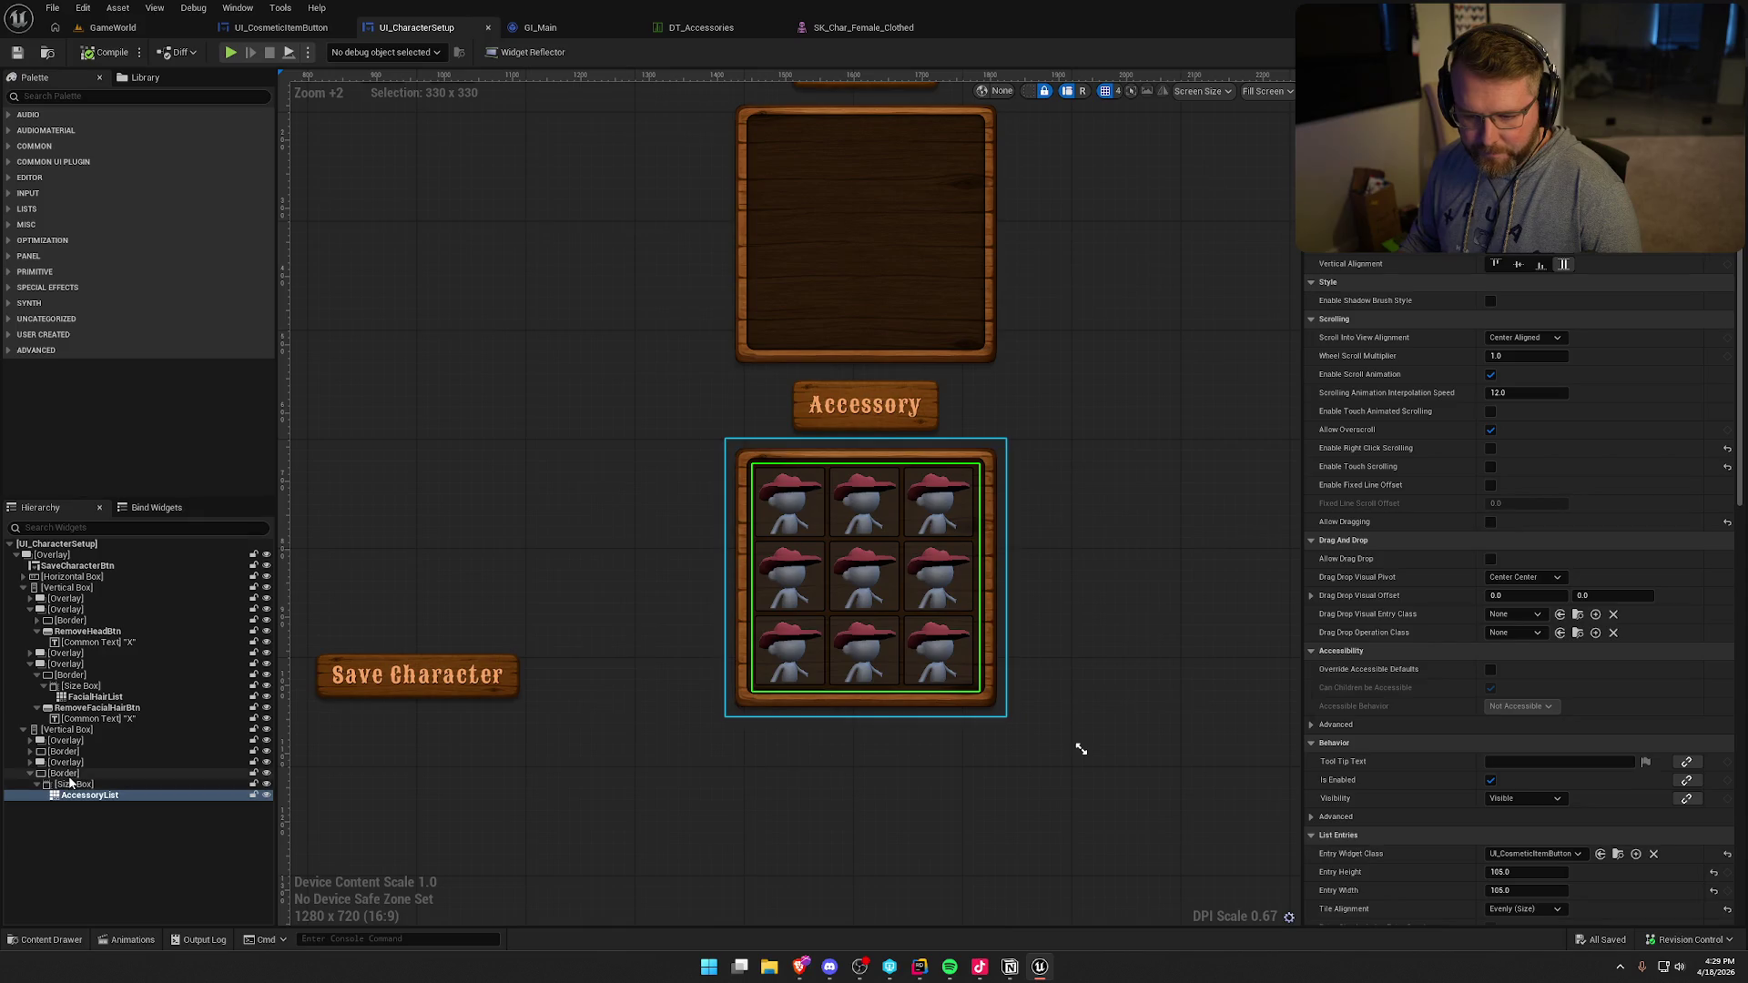
- Wrap the accessory list's Border in an Overlay and select it
{"action": "left_click", "coordinate": [70, 775]}
{"action": "right_click", "coordinate": [69, 774]}
{"action": "mouse_move", "coordinate": [137, 703]}
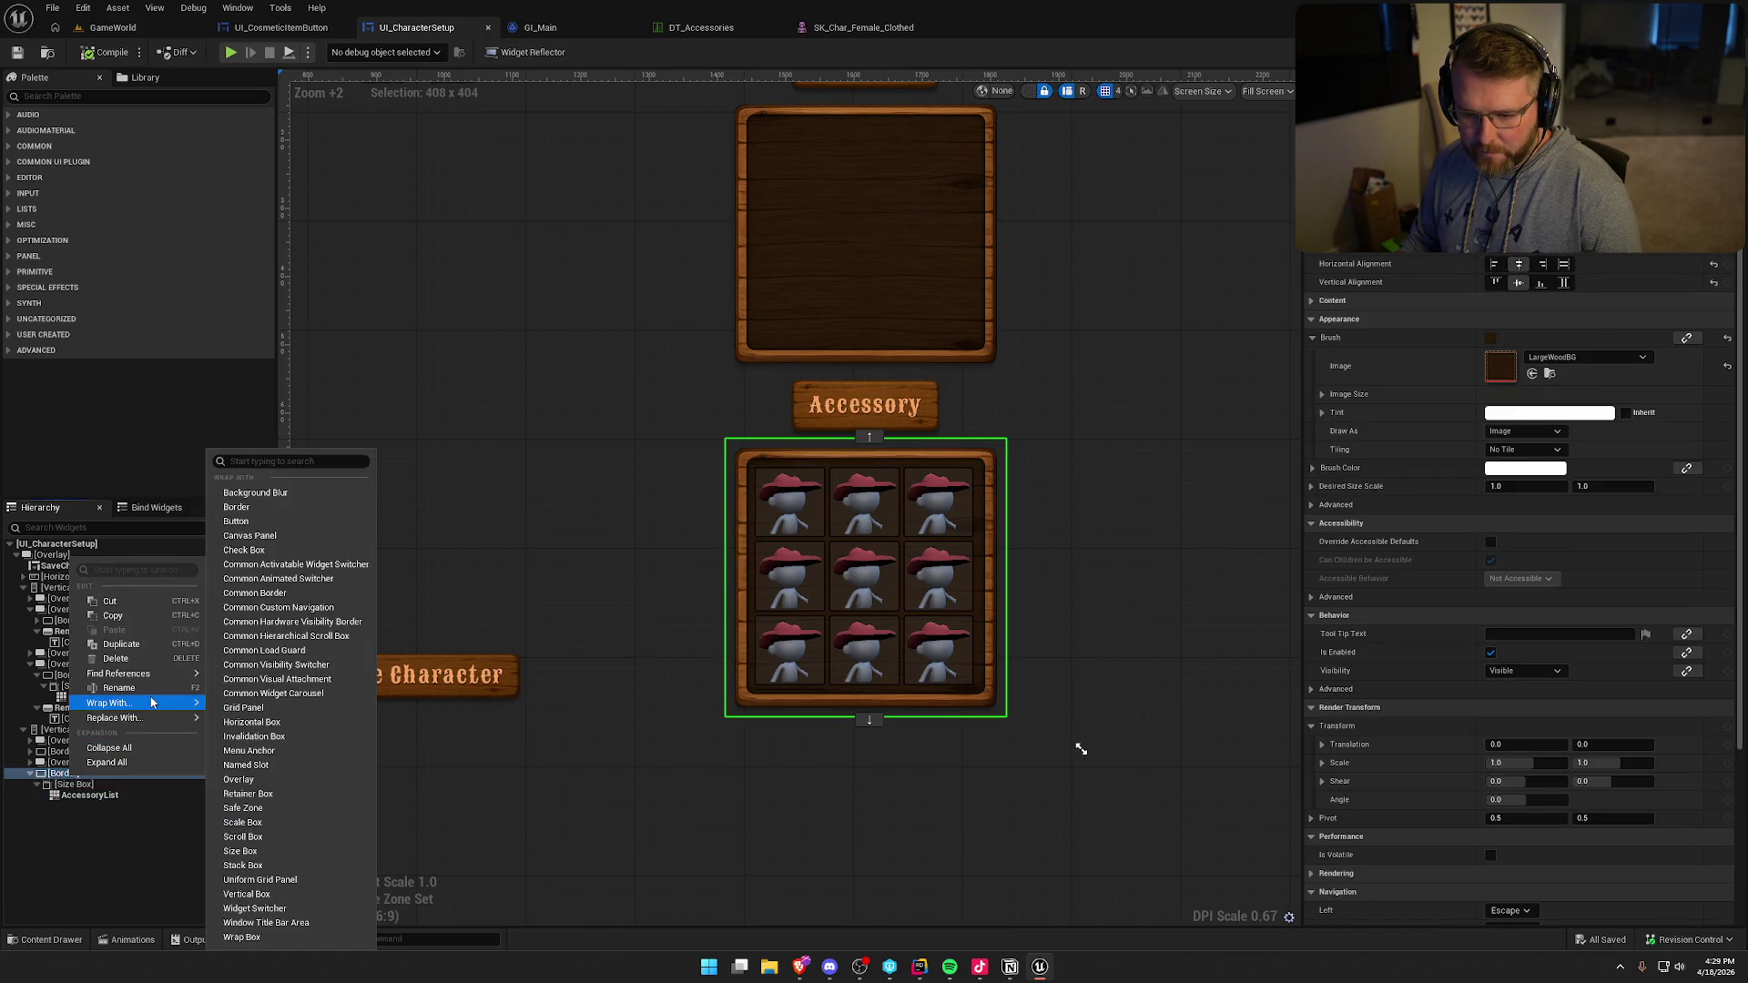
{"action": "left_click", "coordinate": [244, 779]}
{"action": "left_click", "coordinate": [77, 842]}
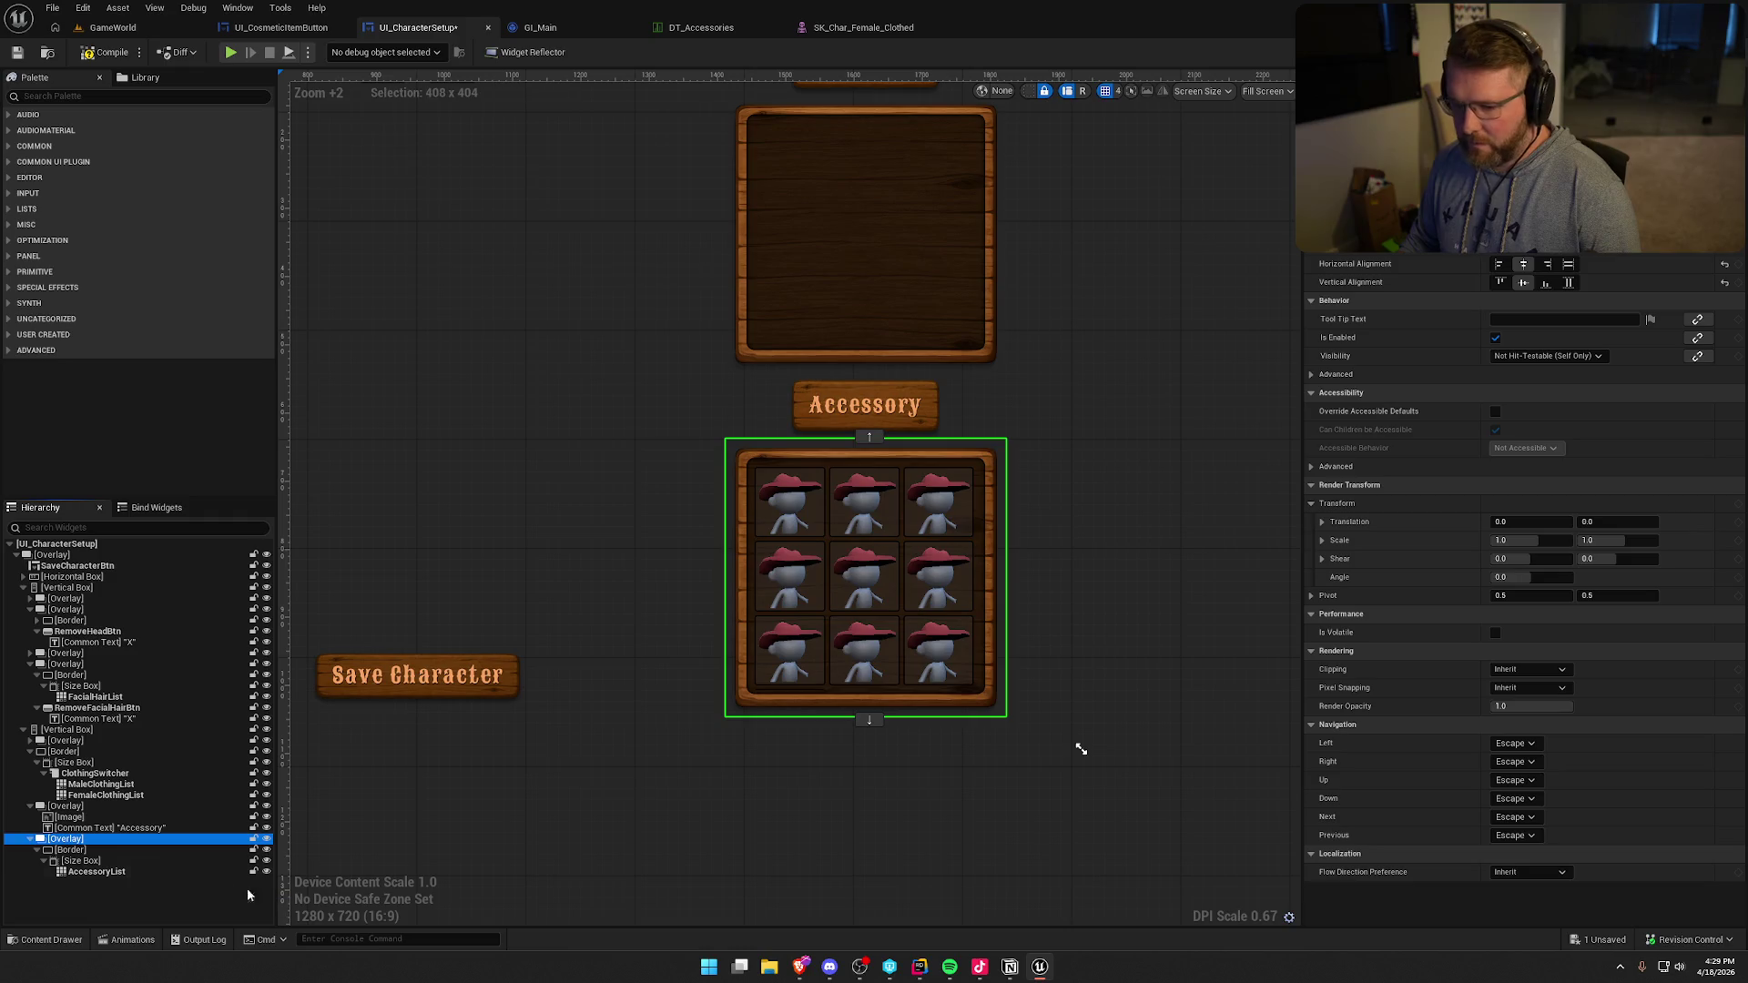
- Copy the facial hair X button into the accessory Overlay and rename it RemoveAccessoryBtn
{"action": "left_click", "coordinate": [95, 719]}
{"action": "key", "text": "ctrl+c"}
{"action": "left_click", "coordinate": [66, 838]}
{"action": "key", "text": "ctrl+v"}
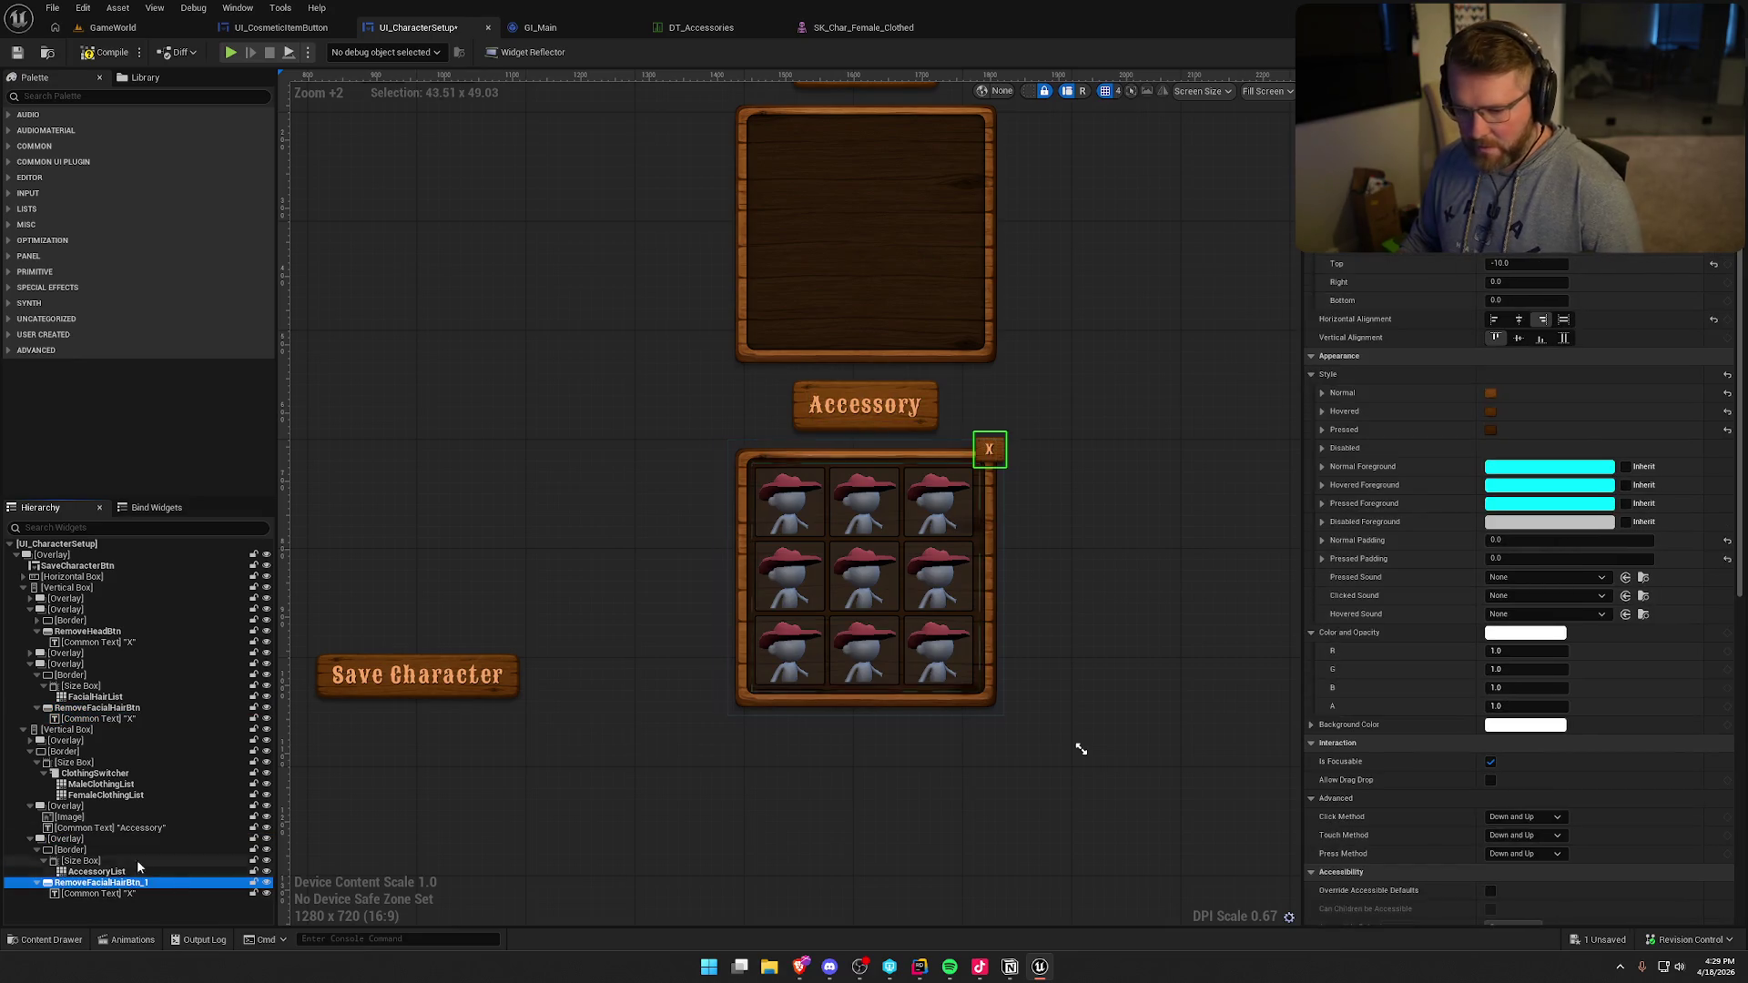
{"action": "double_click", "coordinate": [103, 889]}
{"action": "type", "text": "RemoveAccessoryB"}
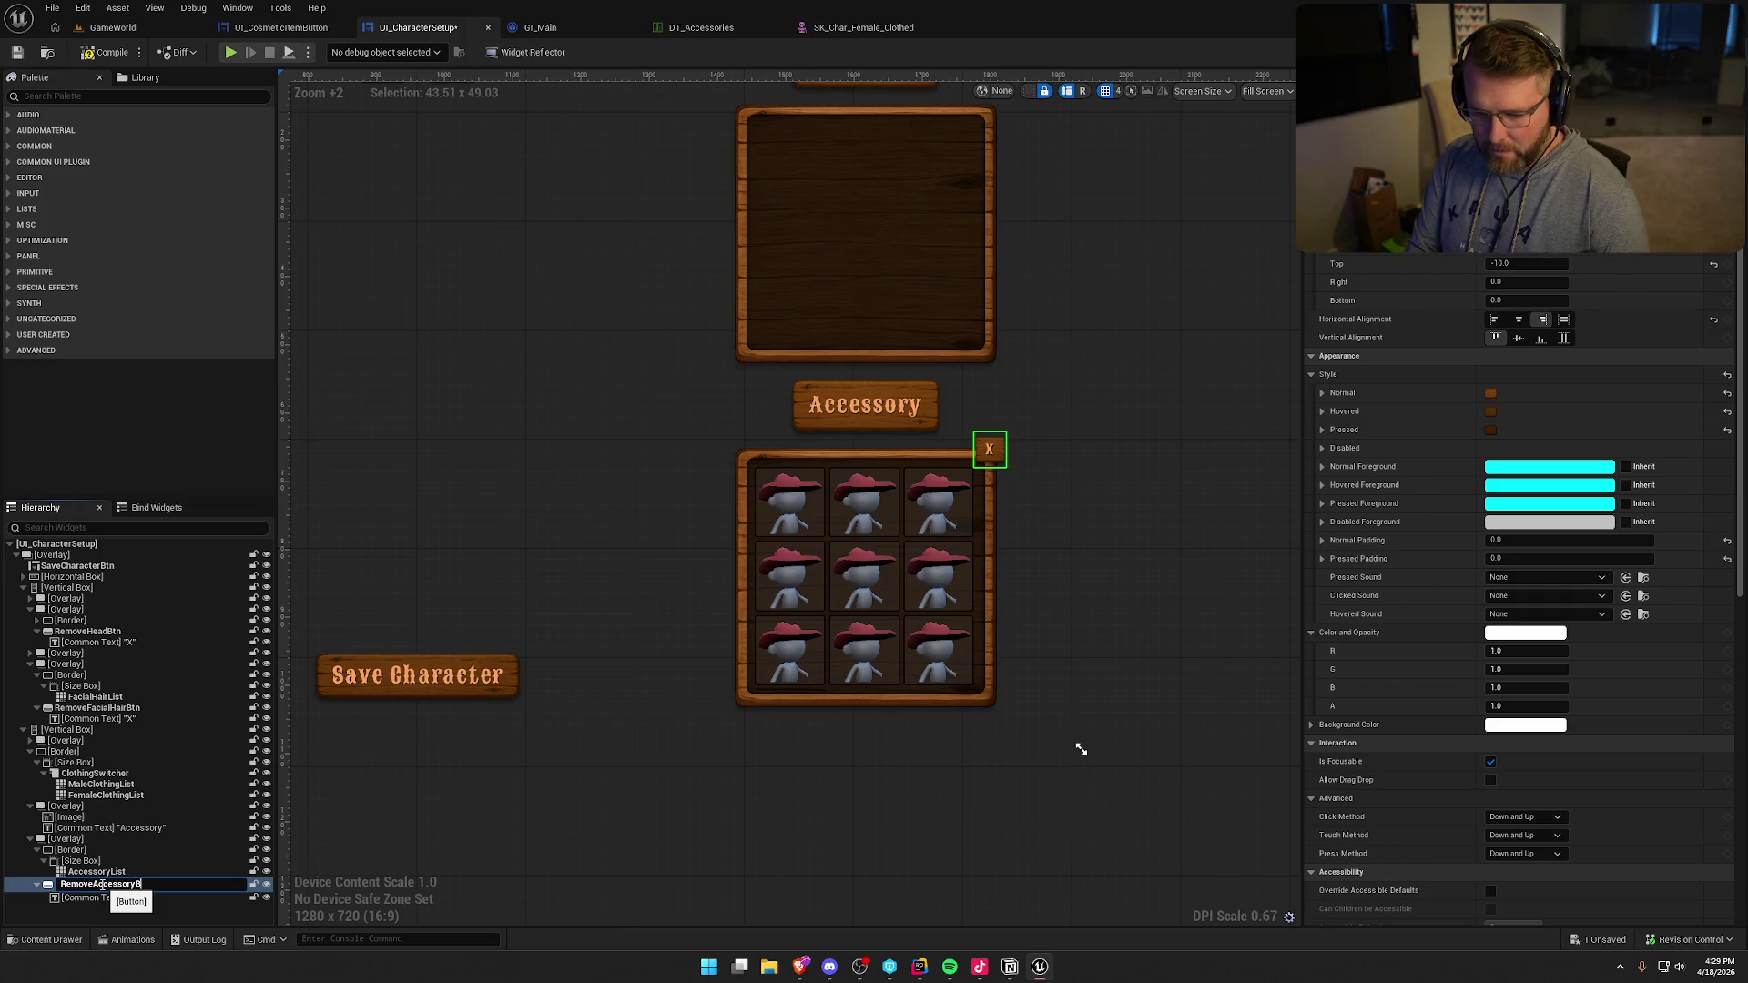
{"action": "type", "text": "tn"}
{"action": "key", "text": "Return"}
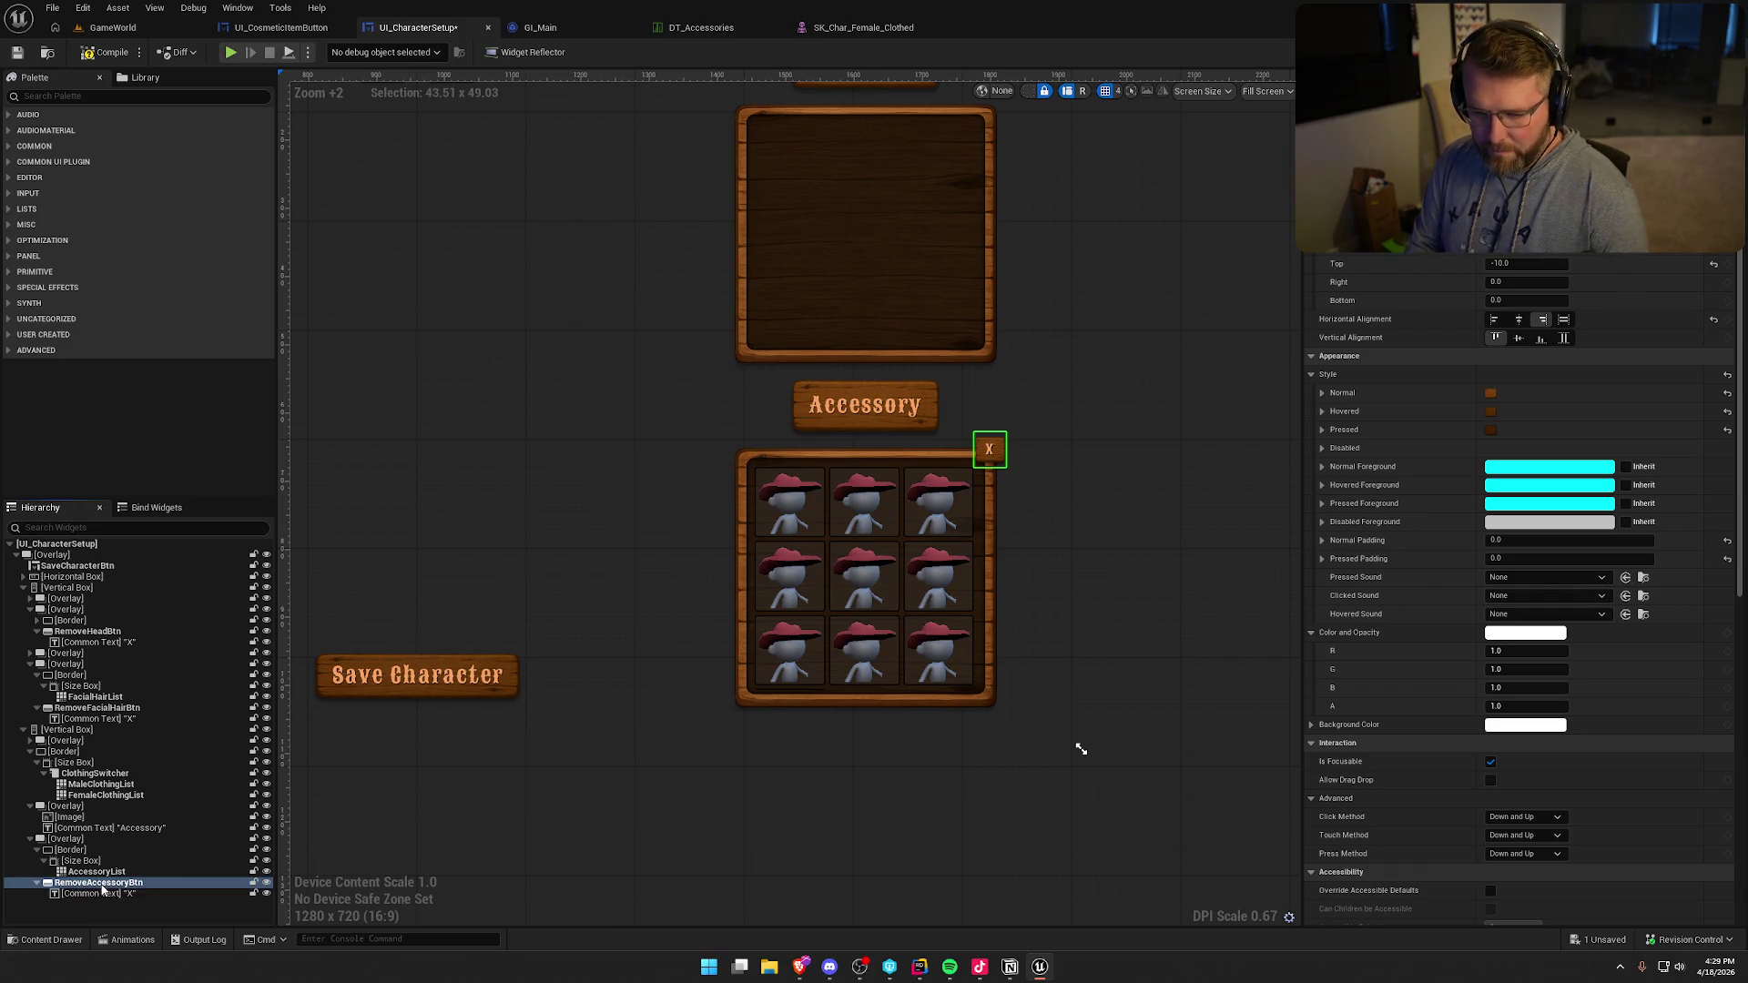
- Add RemoveAccessoryBtn's click event with pasted pawn, cast and visuals nodes, slot set to Head Accessory
{"action": "left_click_drag", "start_coordinate": [1737, 271], "coordinate": [1737, 546]}
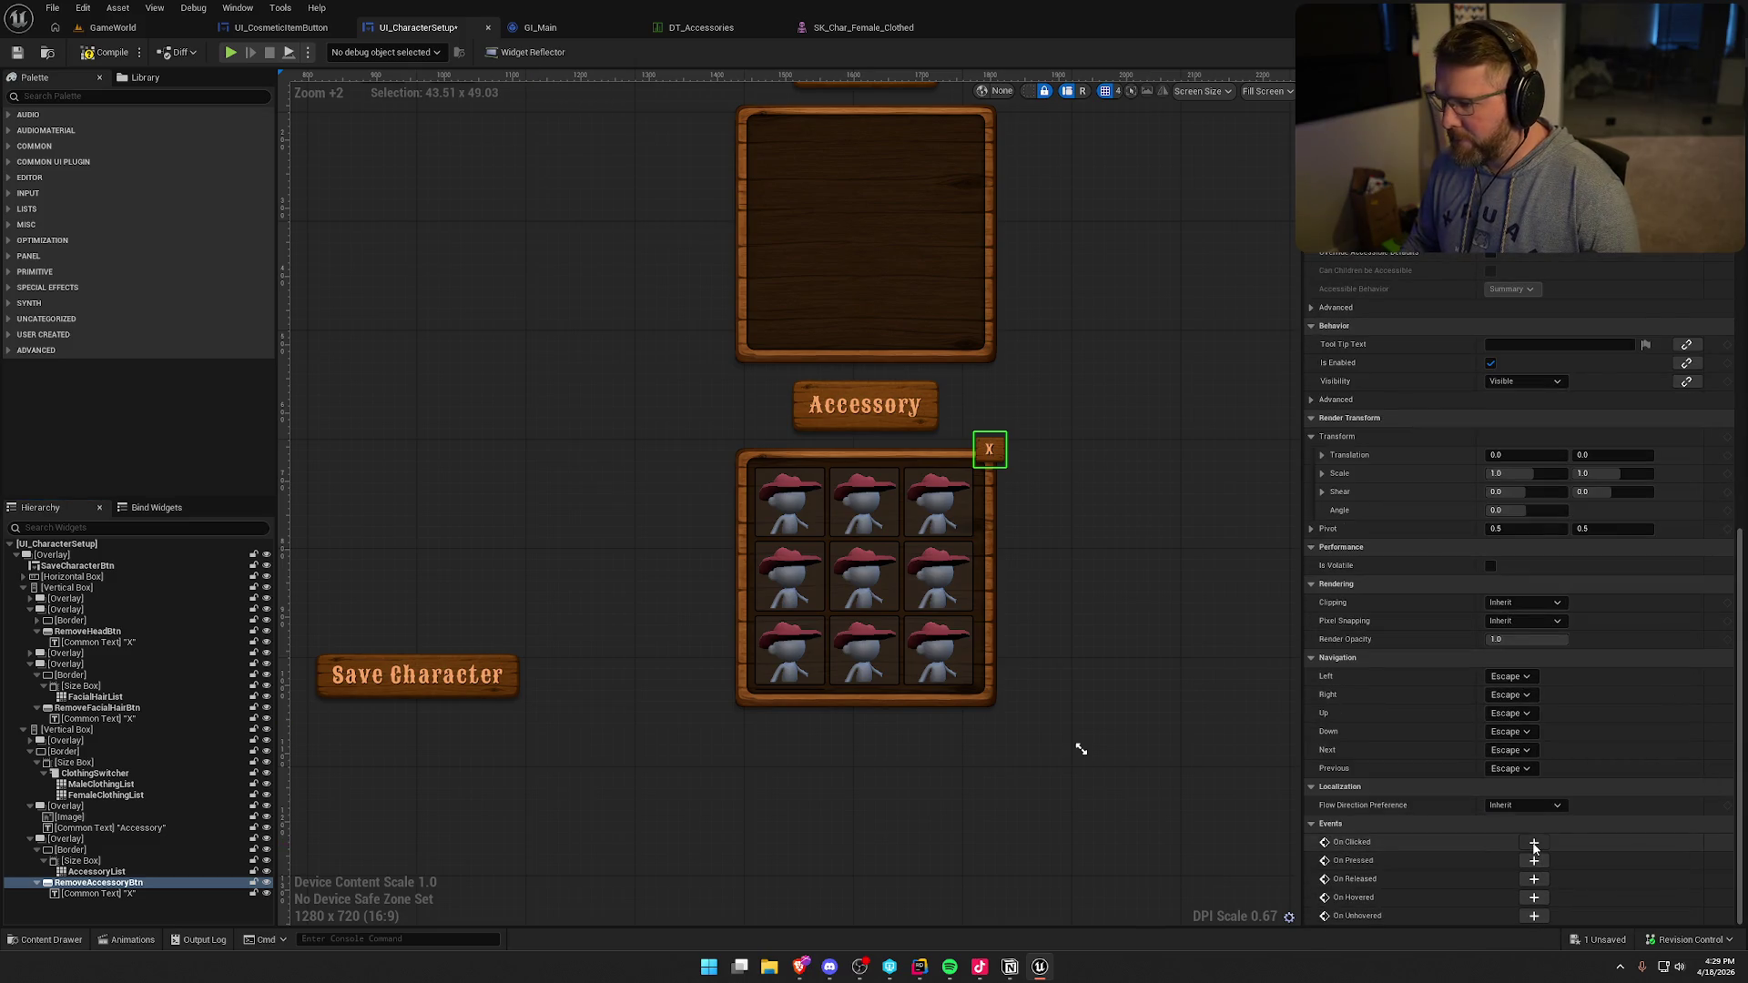
{"action": "left_click", "coordinate": [1534, 844]}
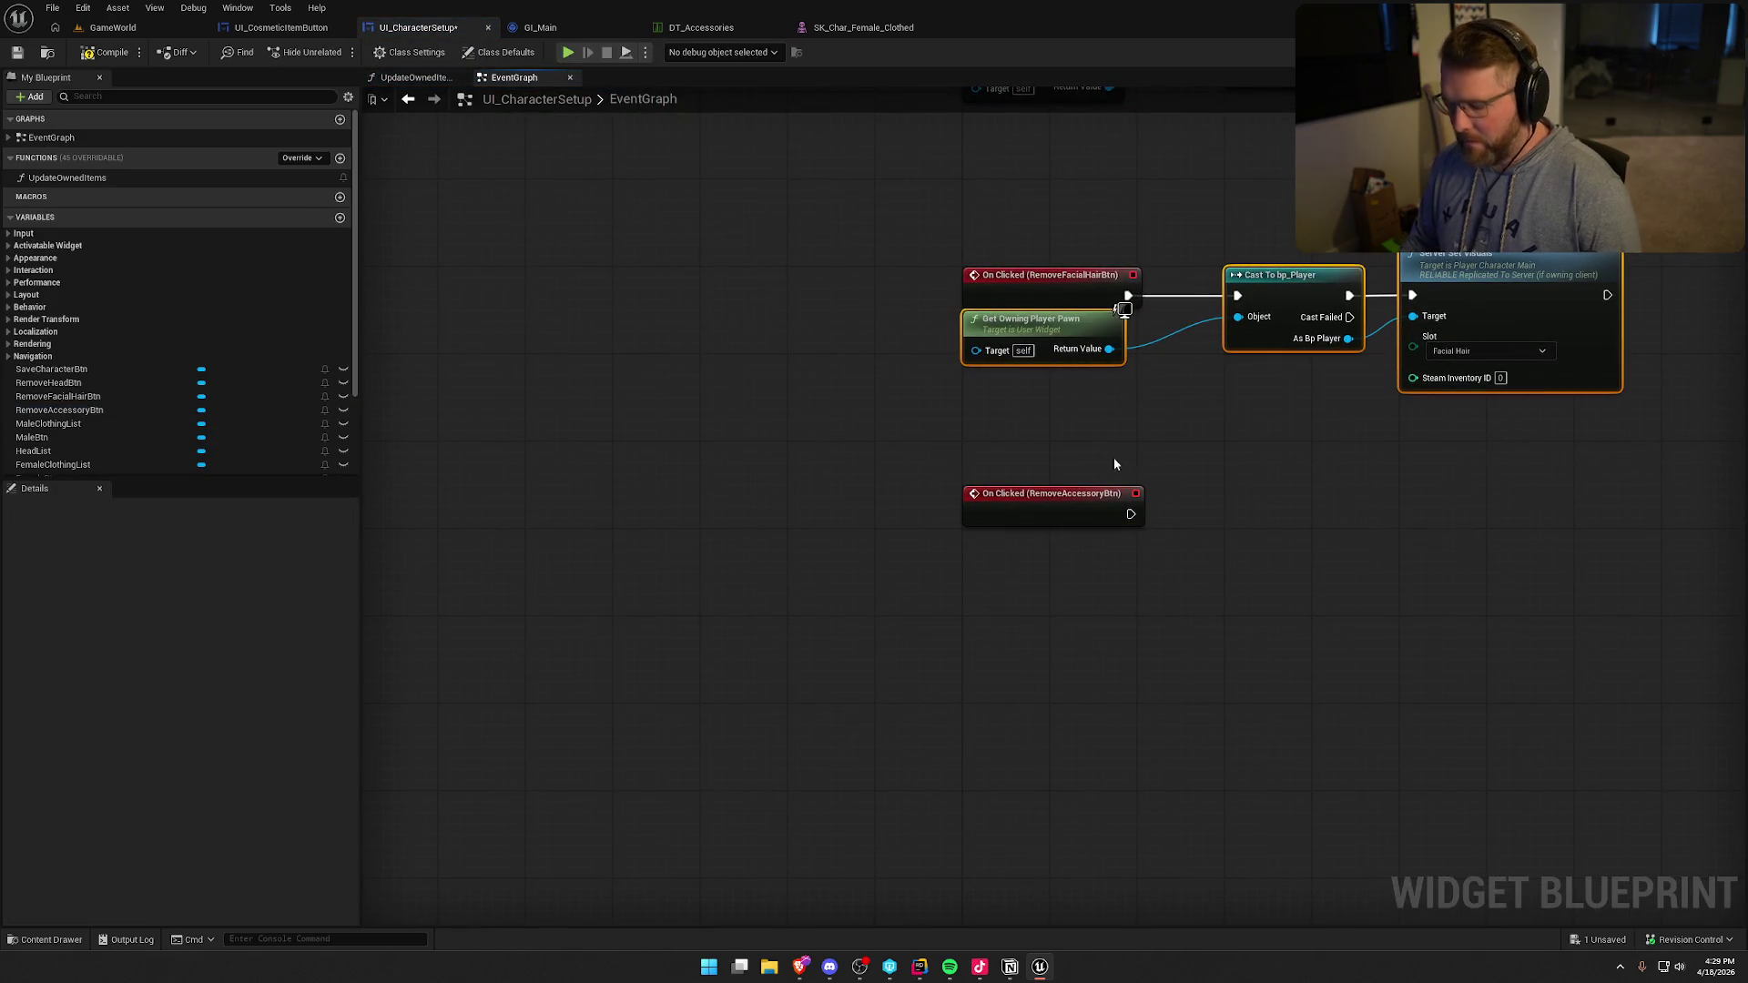
{"action": "key", "text": "ctrl+v"}
{"action": "left_click_drag", "start_coordinate": [1300, 553], "coordinate": [1279, 510]}
{"action": "left_click", "coordinate": [1410, 628]}
{"action": "left_click", "coordinate": [1142, 552]}
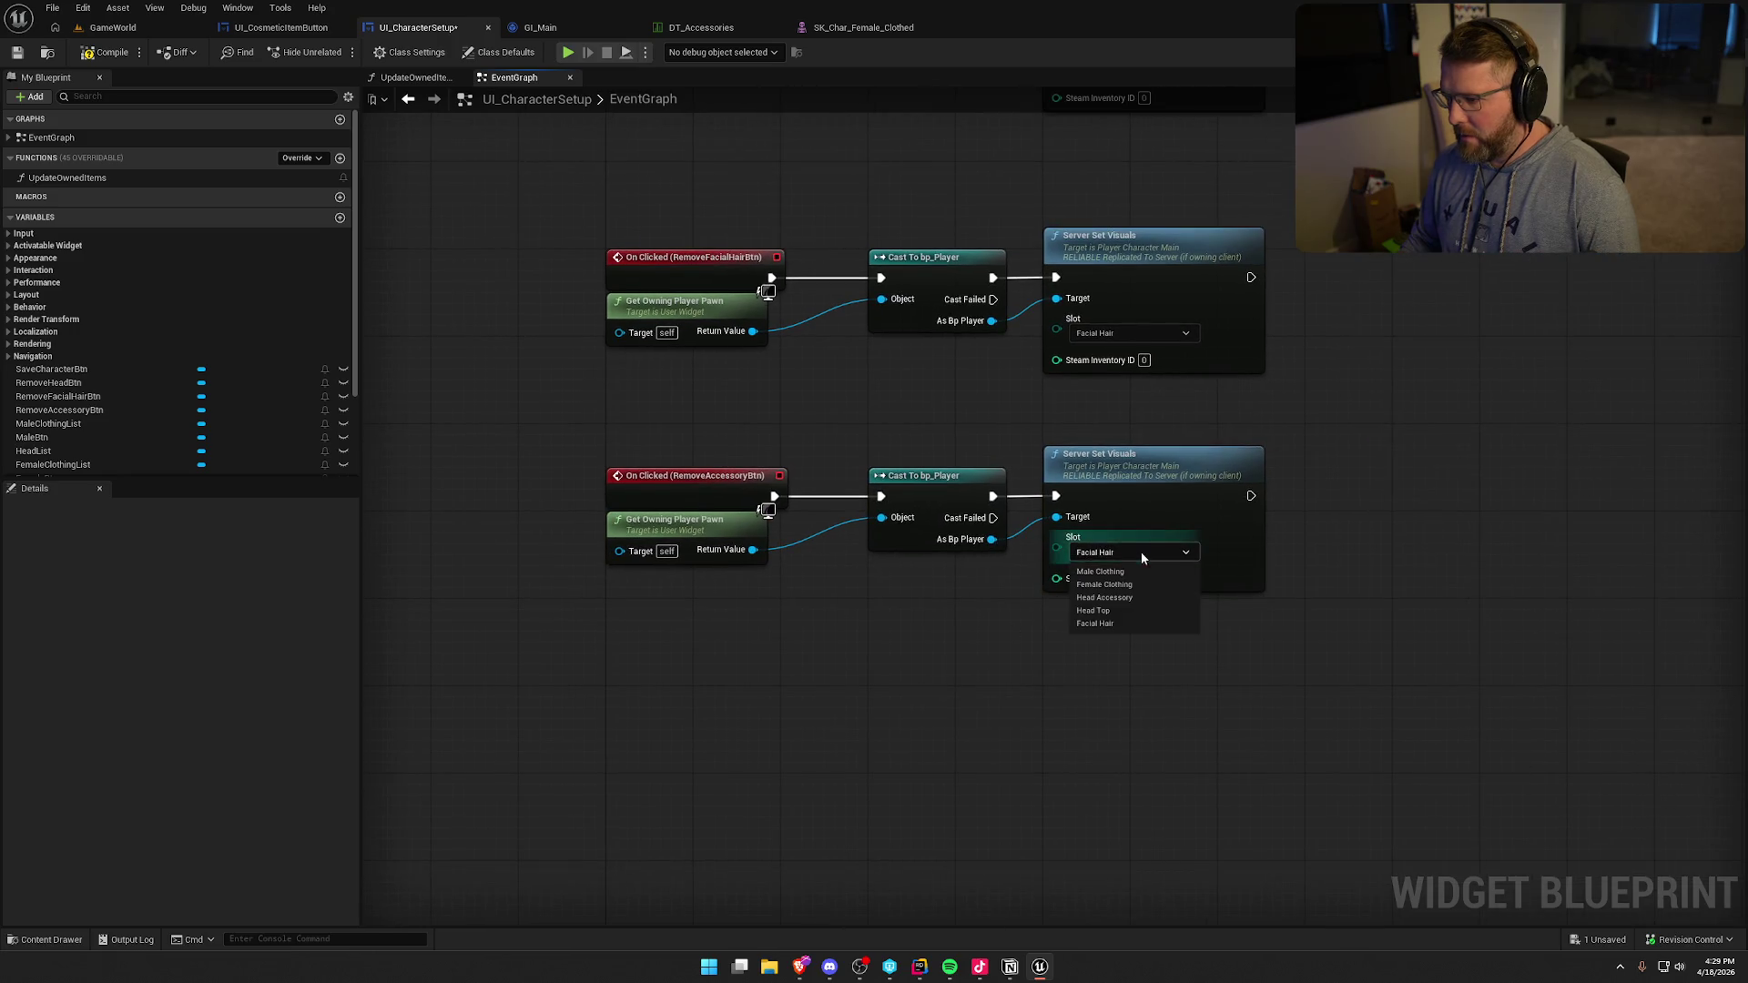
{"action": "left_click", "coordinate": [1127, 598]}
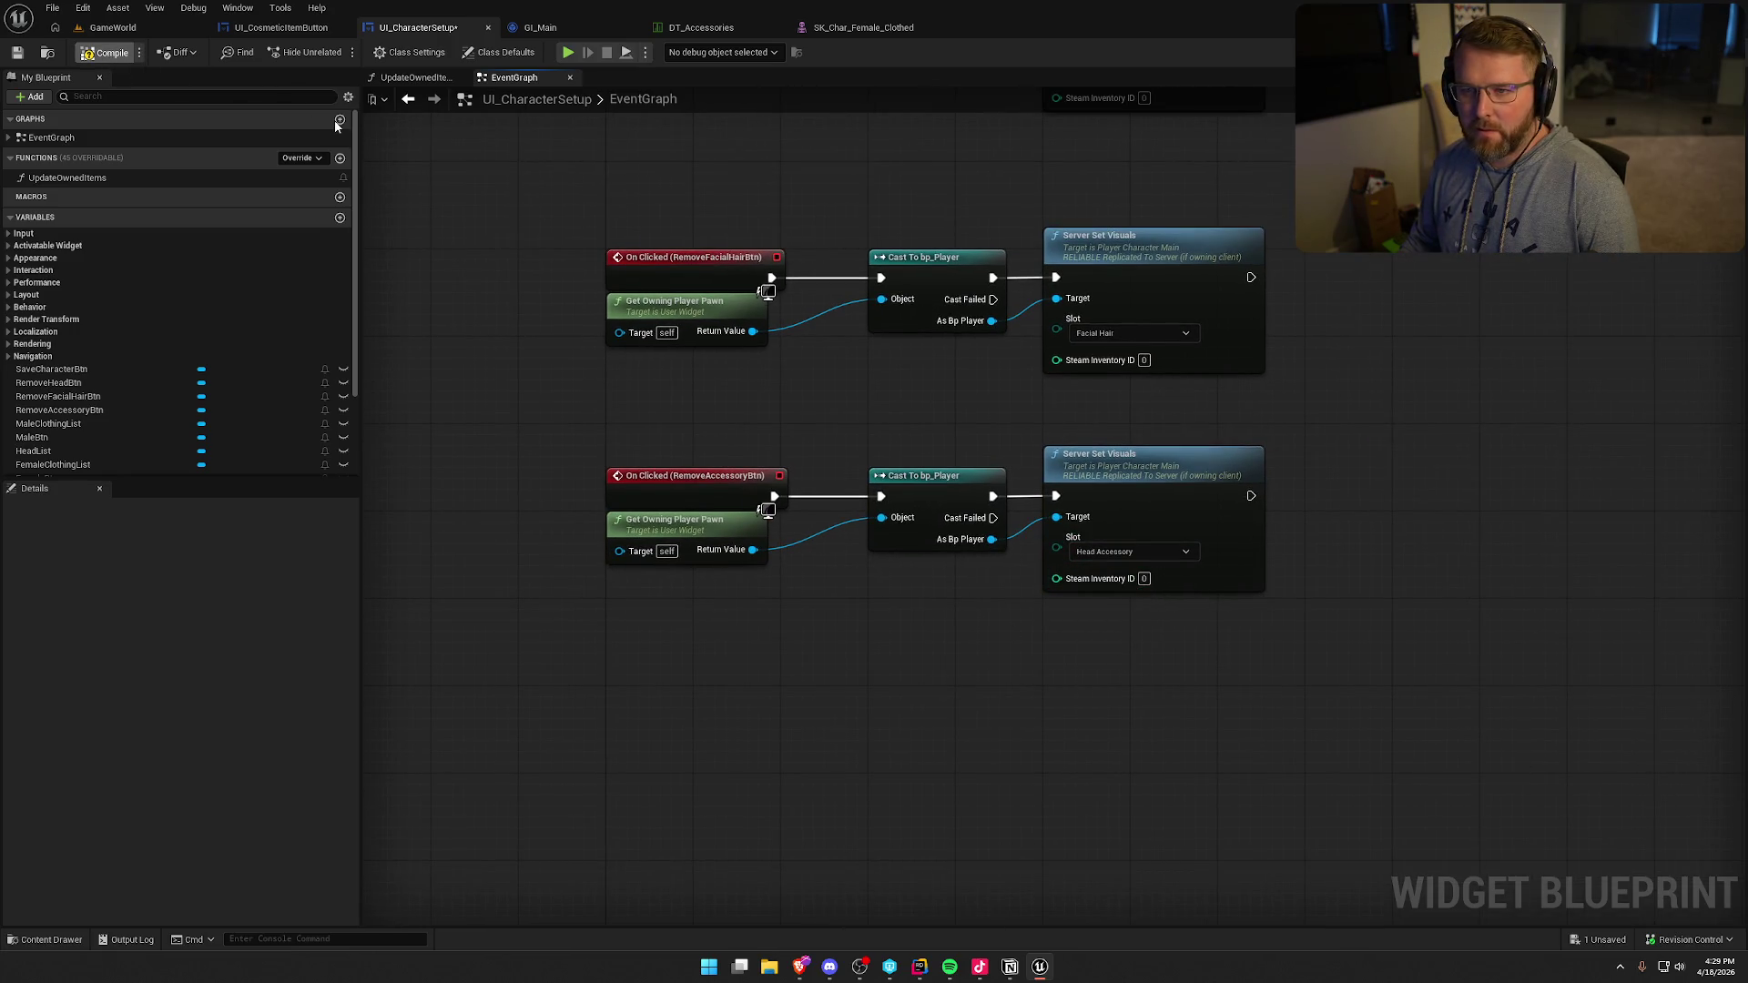
- Save the widget, leaving the facial hair node's slot unchanged
{"action": "key", "text": "ctrl+s"}
{"action": "left_click", "coordinate": [1115, 334]}
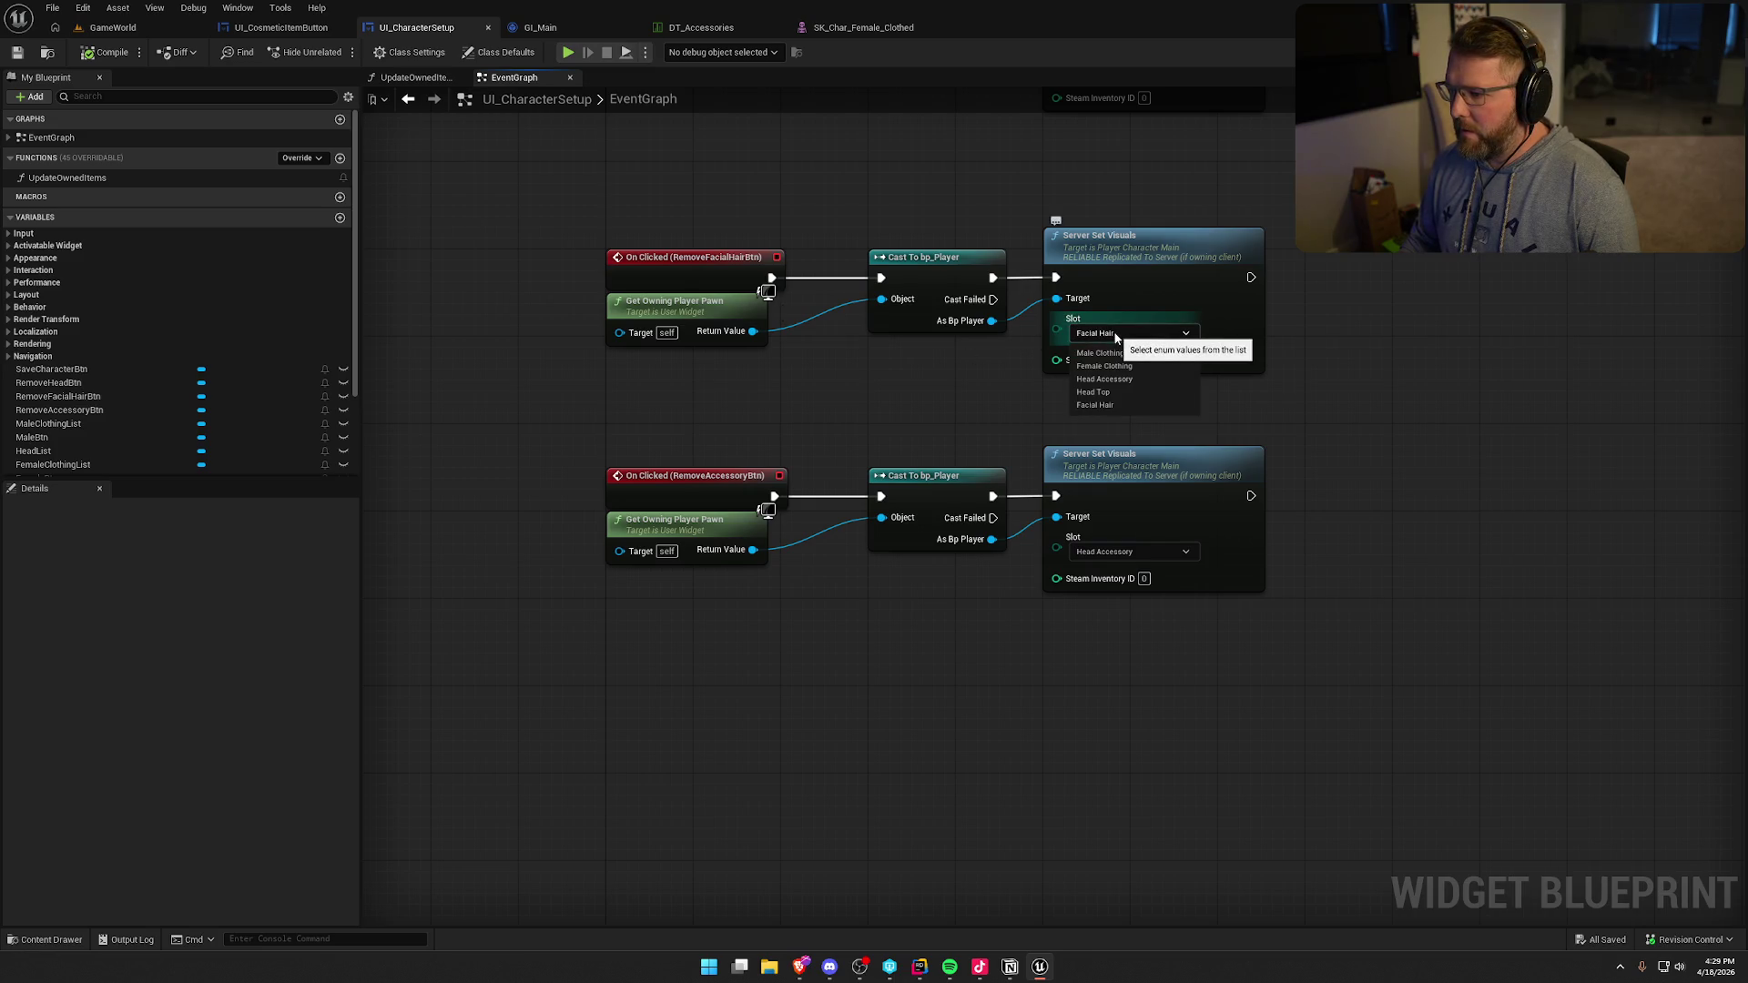
{"action": "left_click", "coordinate": [787, 238]}
{"action": "left_click", "coordinate": [113, 28]}
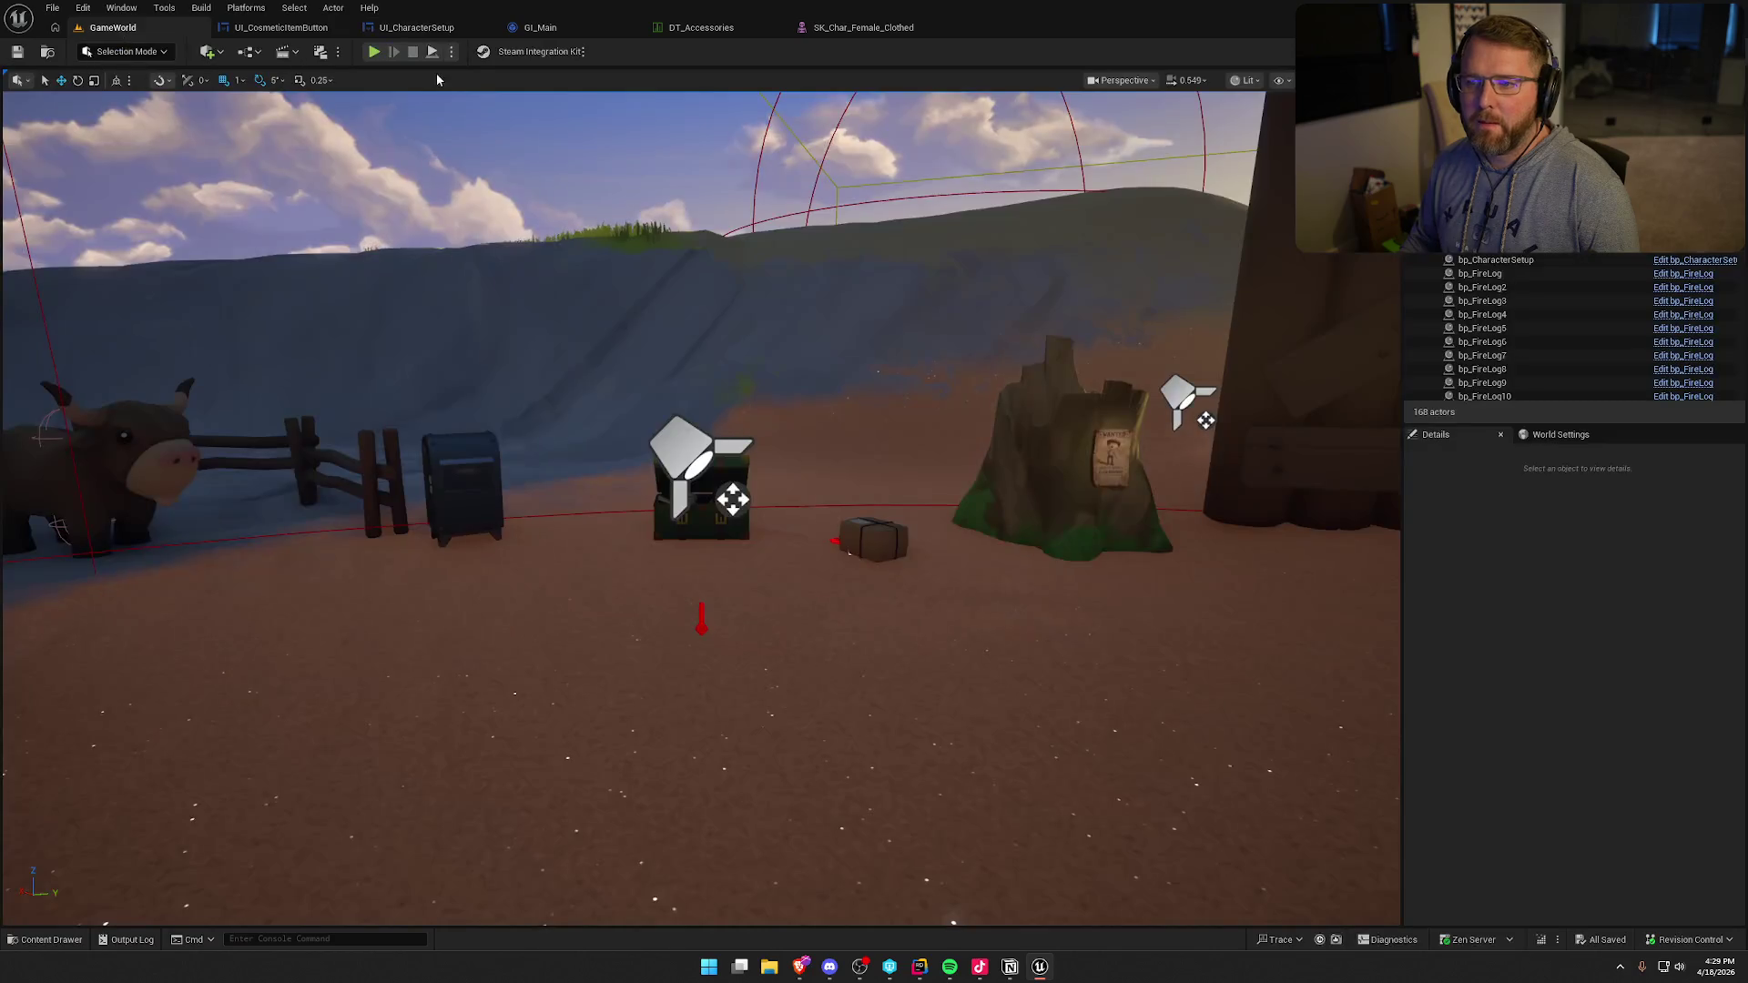
- In play mode, remove the beard and glasses, switch to the female body, save, and stop
{"action": "left_click", "coordinate": [374, 52]}
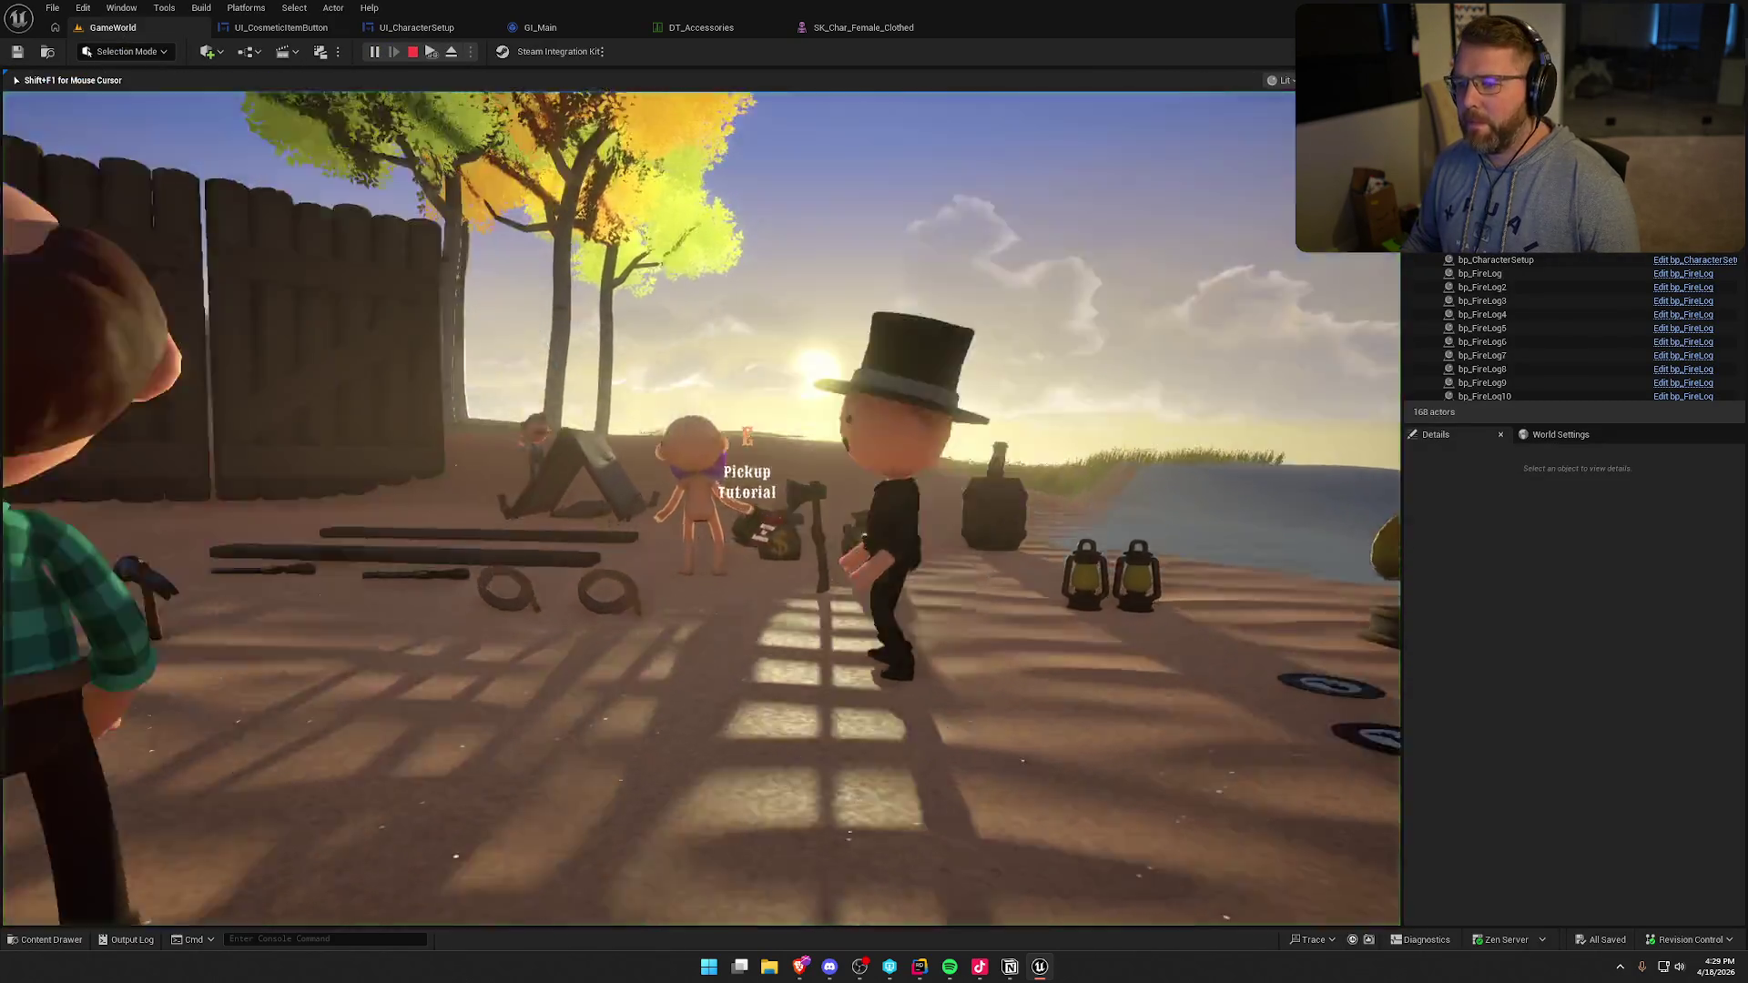
{"action": "key", "text": "w"}
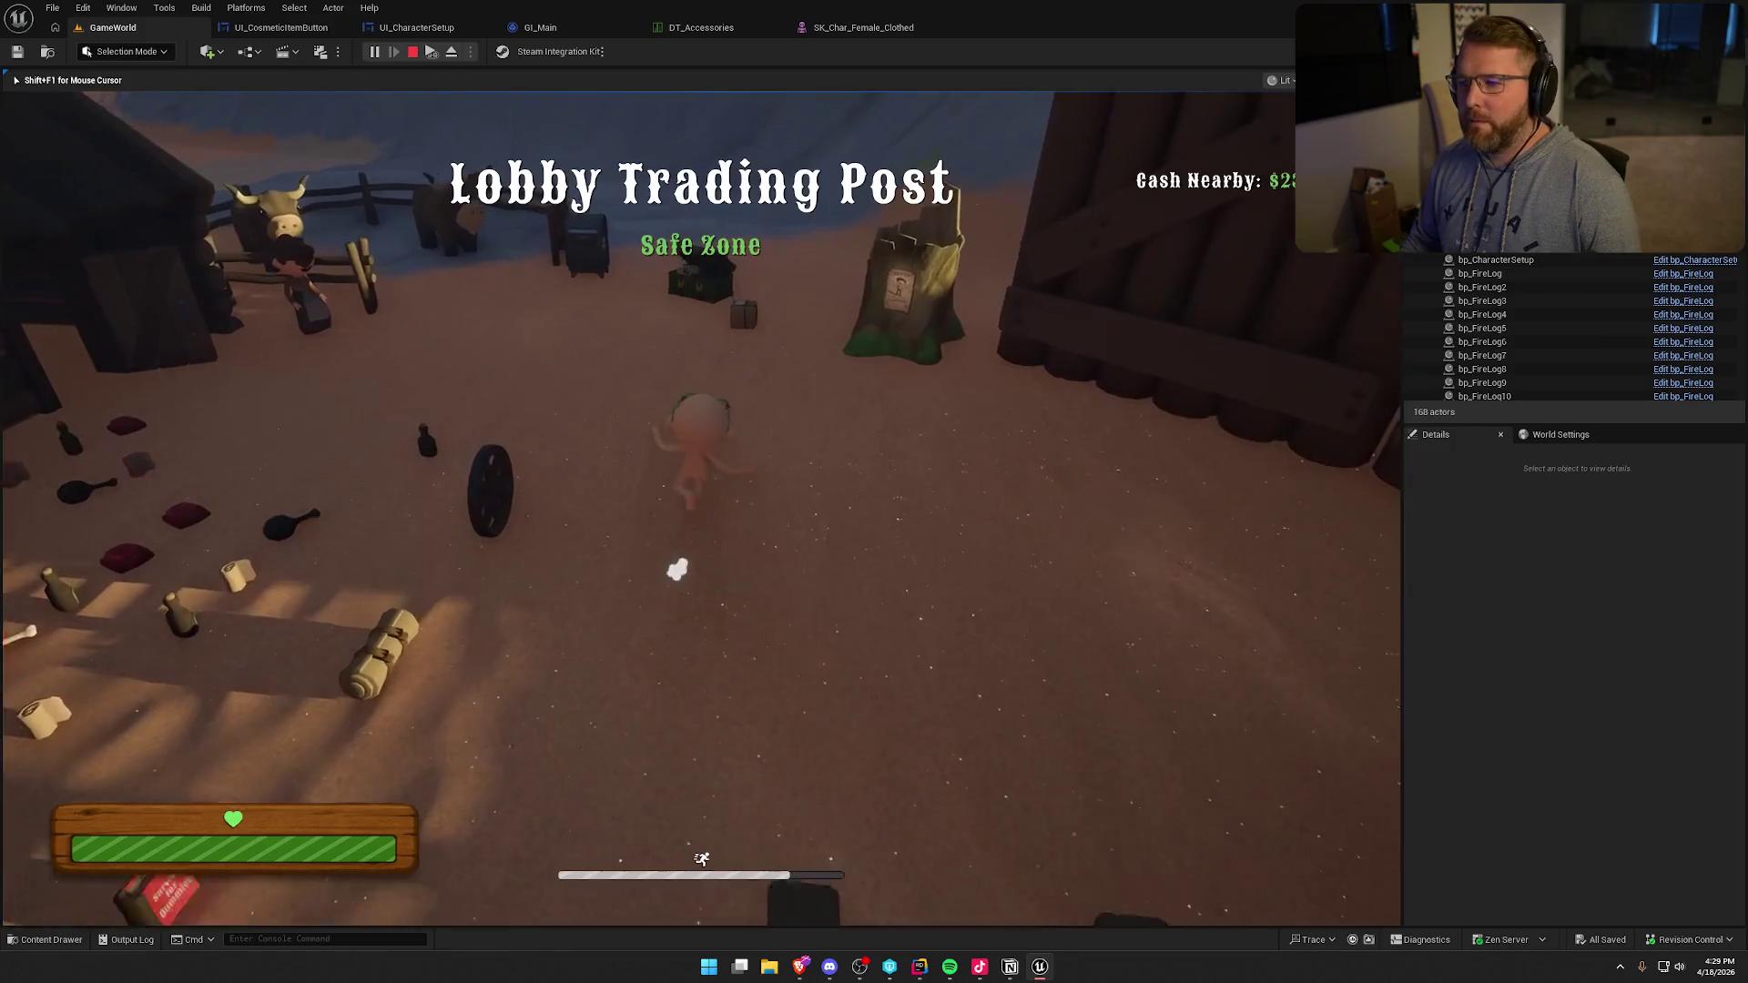
{"action": "key", "text": "e"}
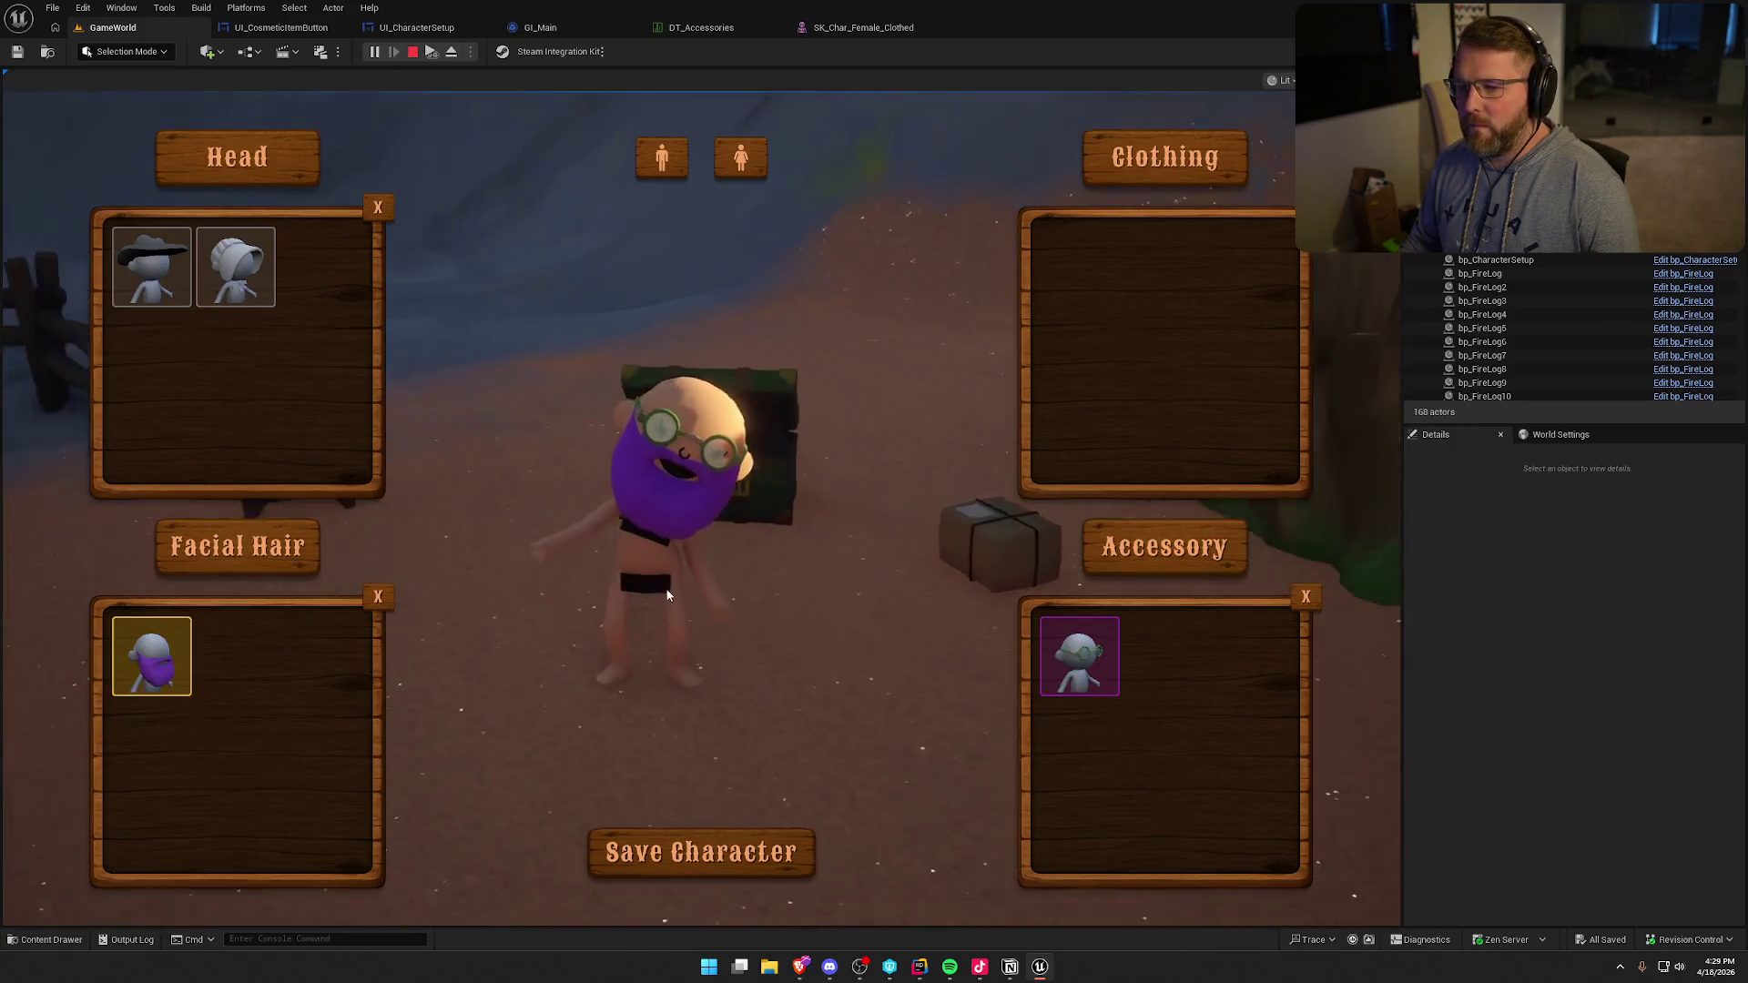
{"action": "left_click", "coordinate": [379, 597]}
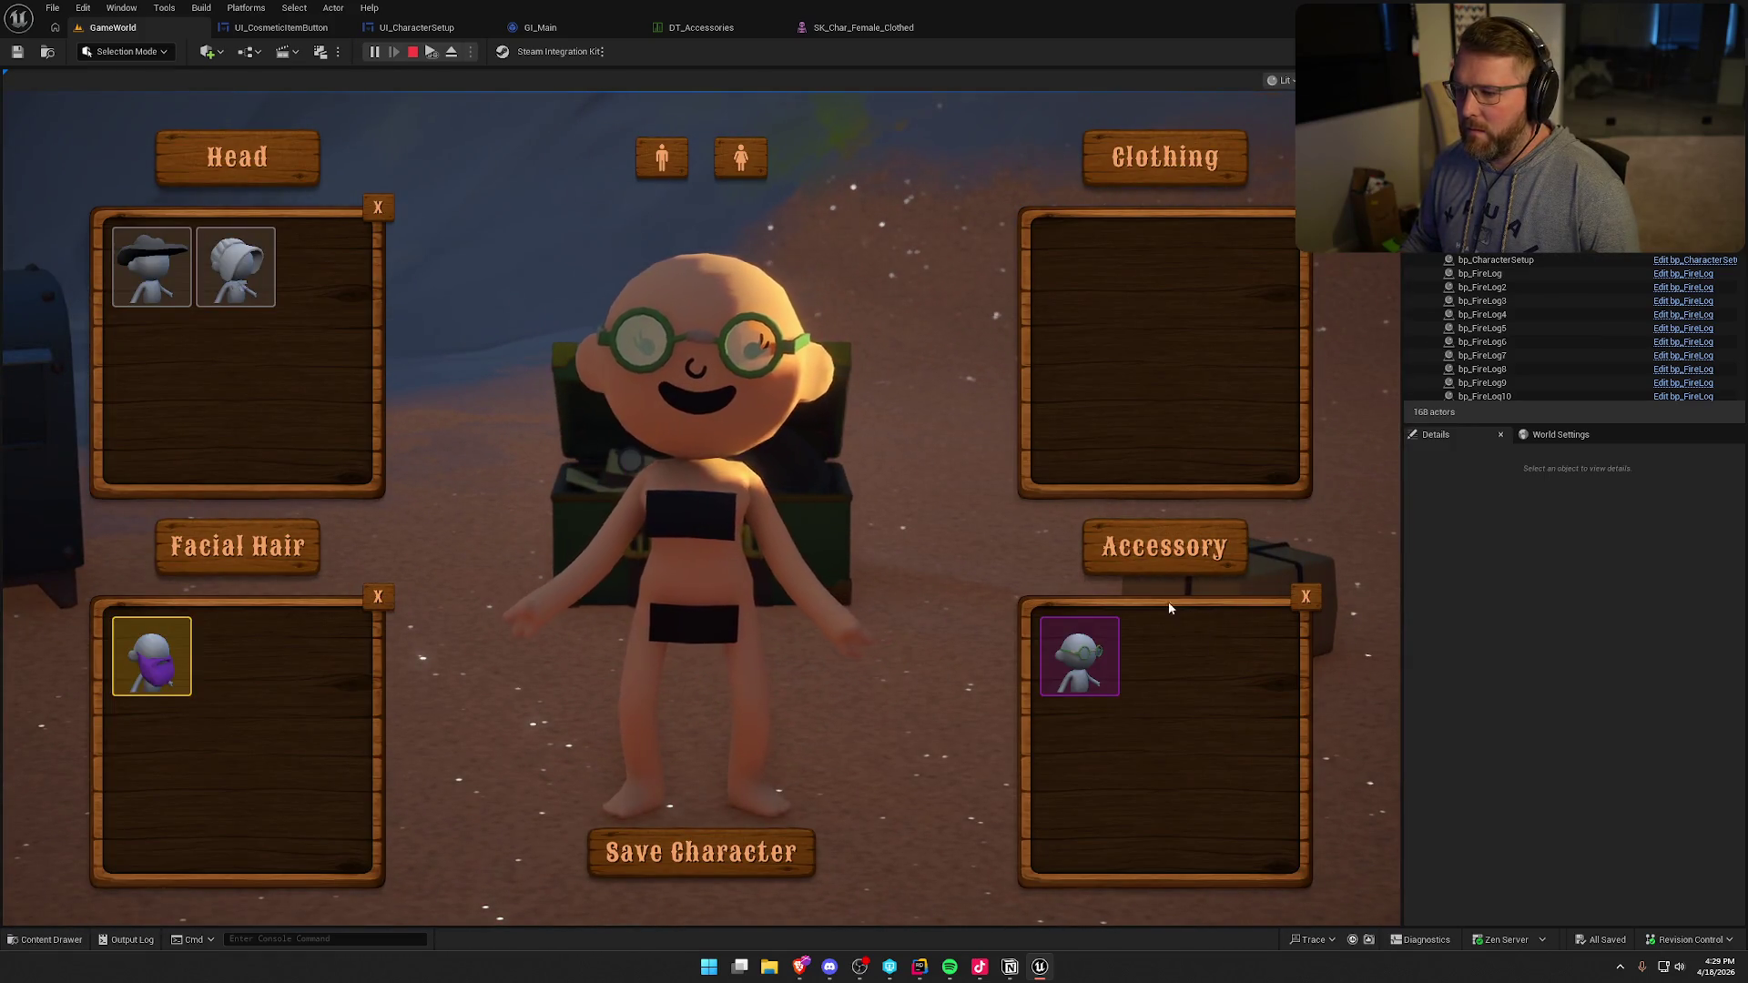
{"action": "left_click", "coordinate": [740, 157]}
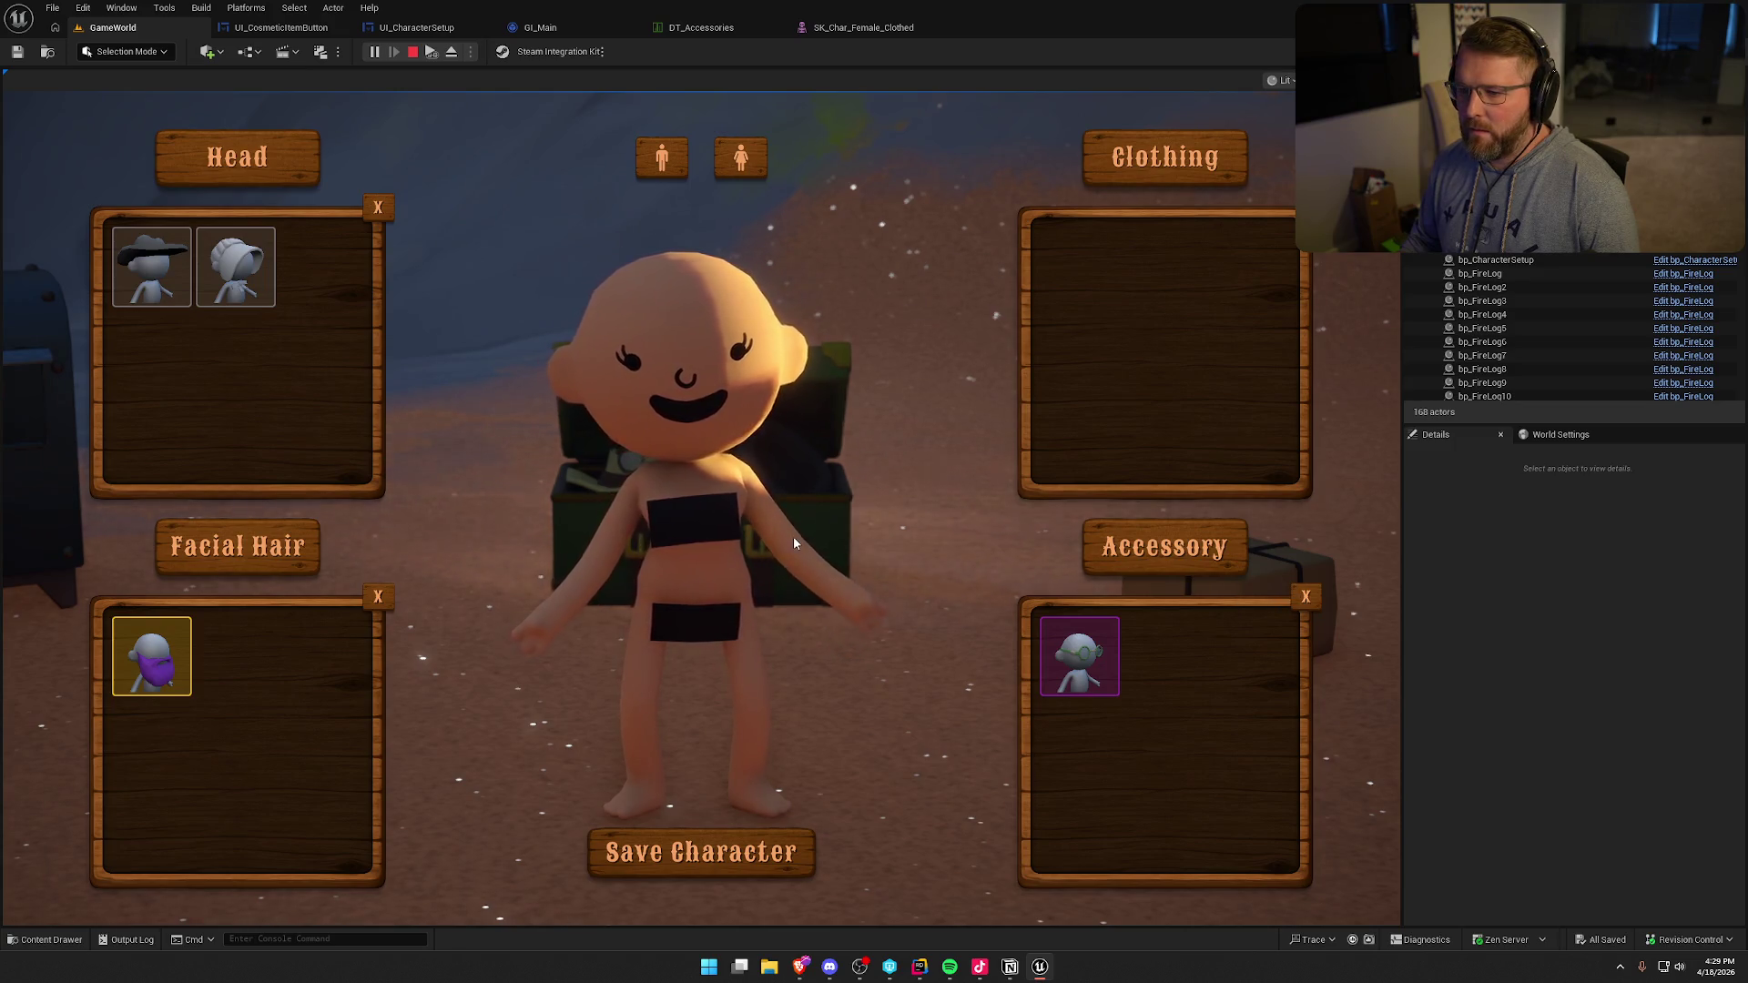
{"action": "left_click", "coordinate": [742, 162]}
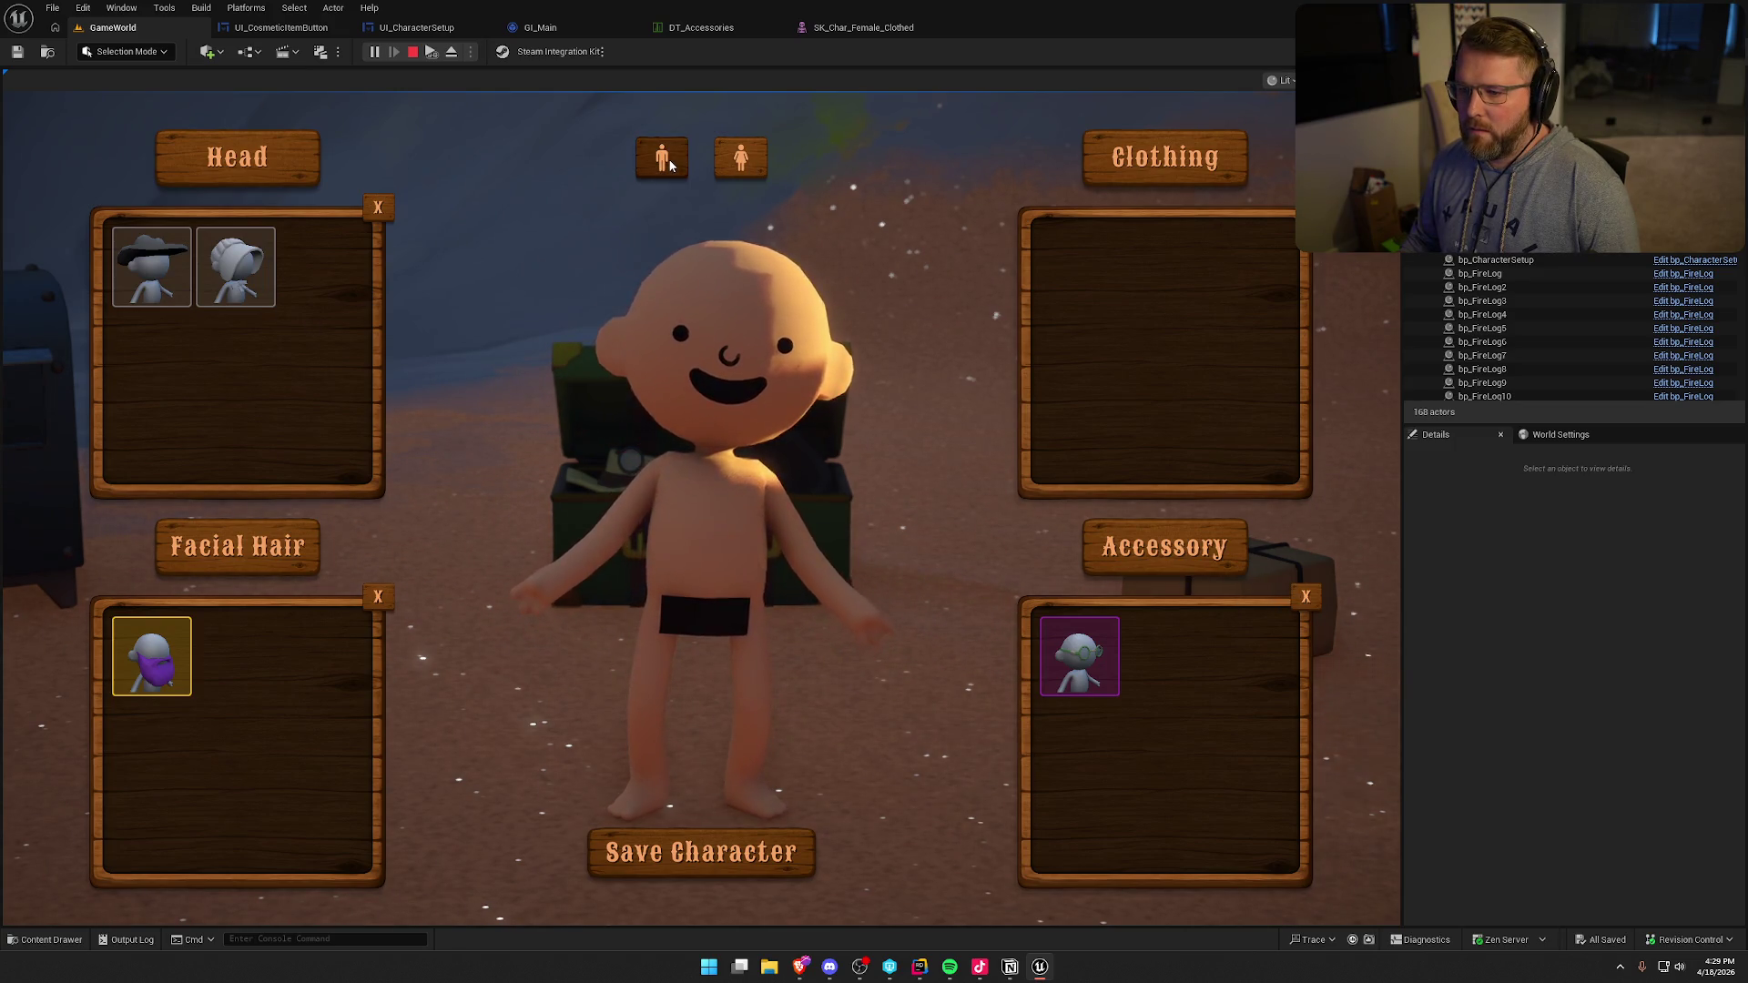
{"action": "left_click", "coordinate": [701, 851]}
{"action": "key", "text": "Escape"}
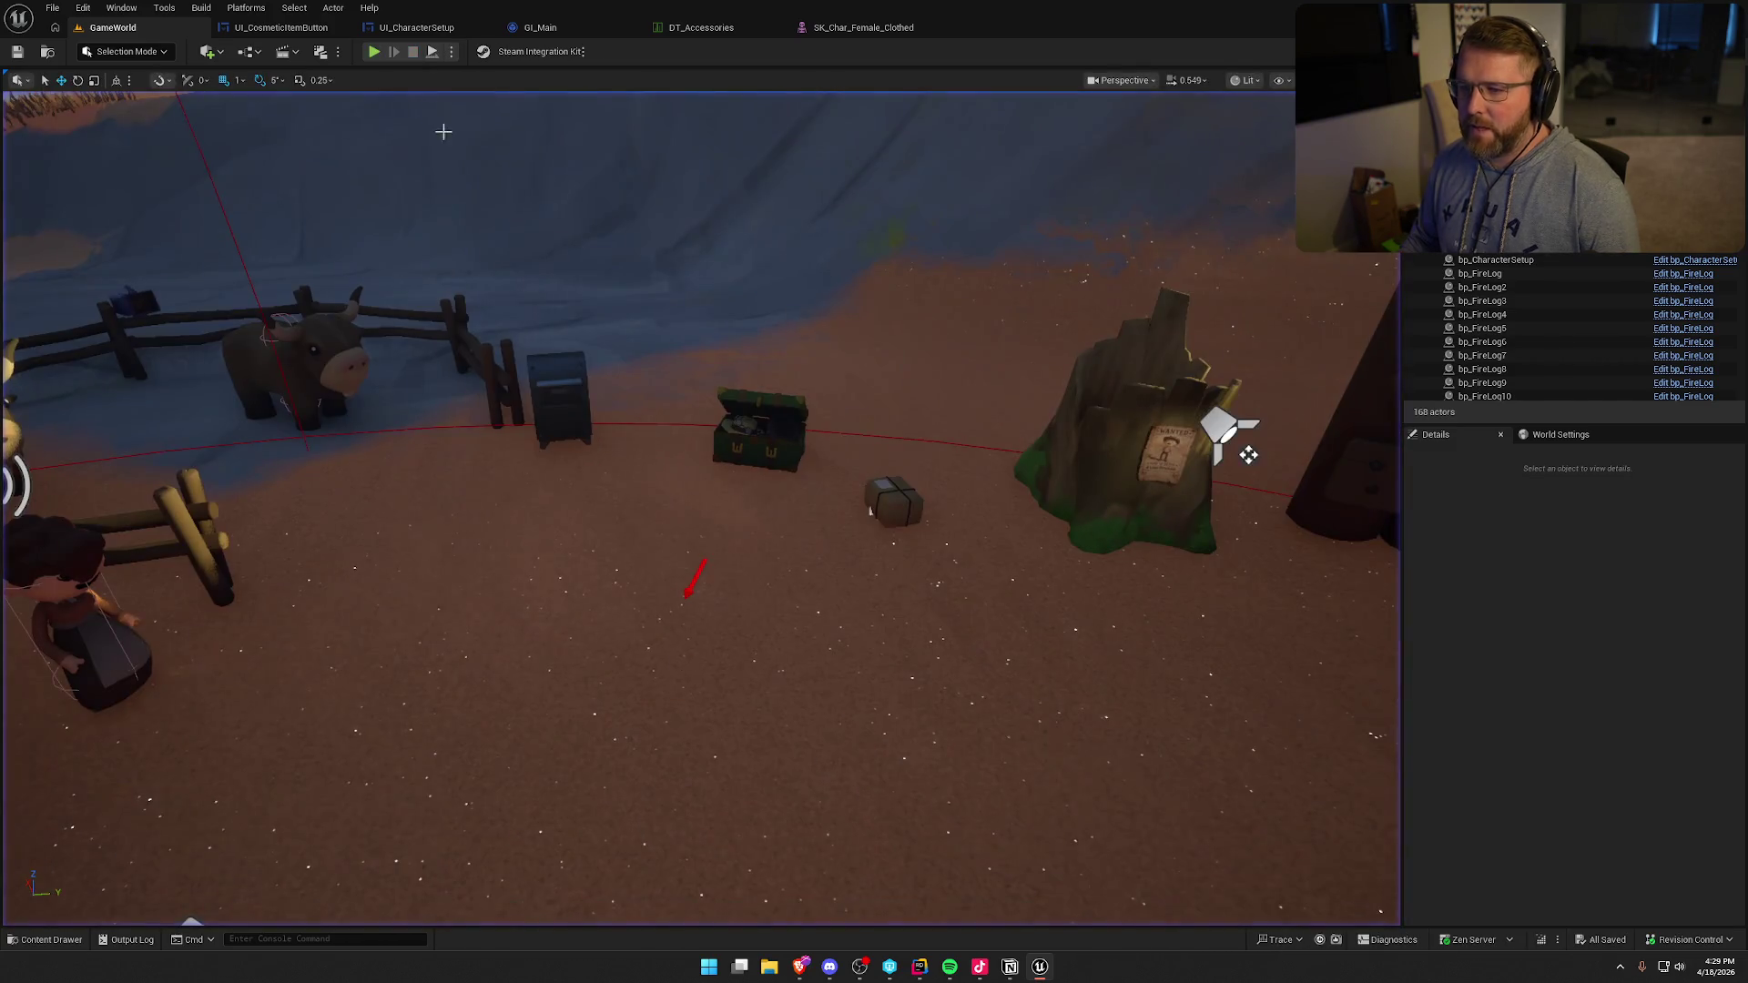
- Replay, buy clothing, try the purple beard and green glasses, then save with the bonnet on
{"action": "left_click", "coordinate": [372, 52]}
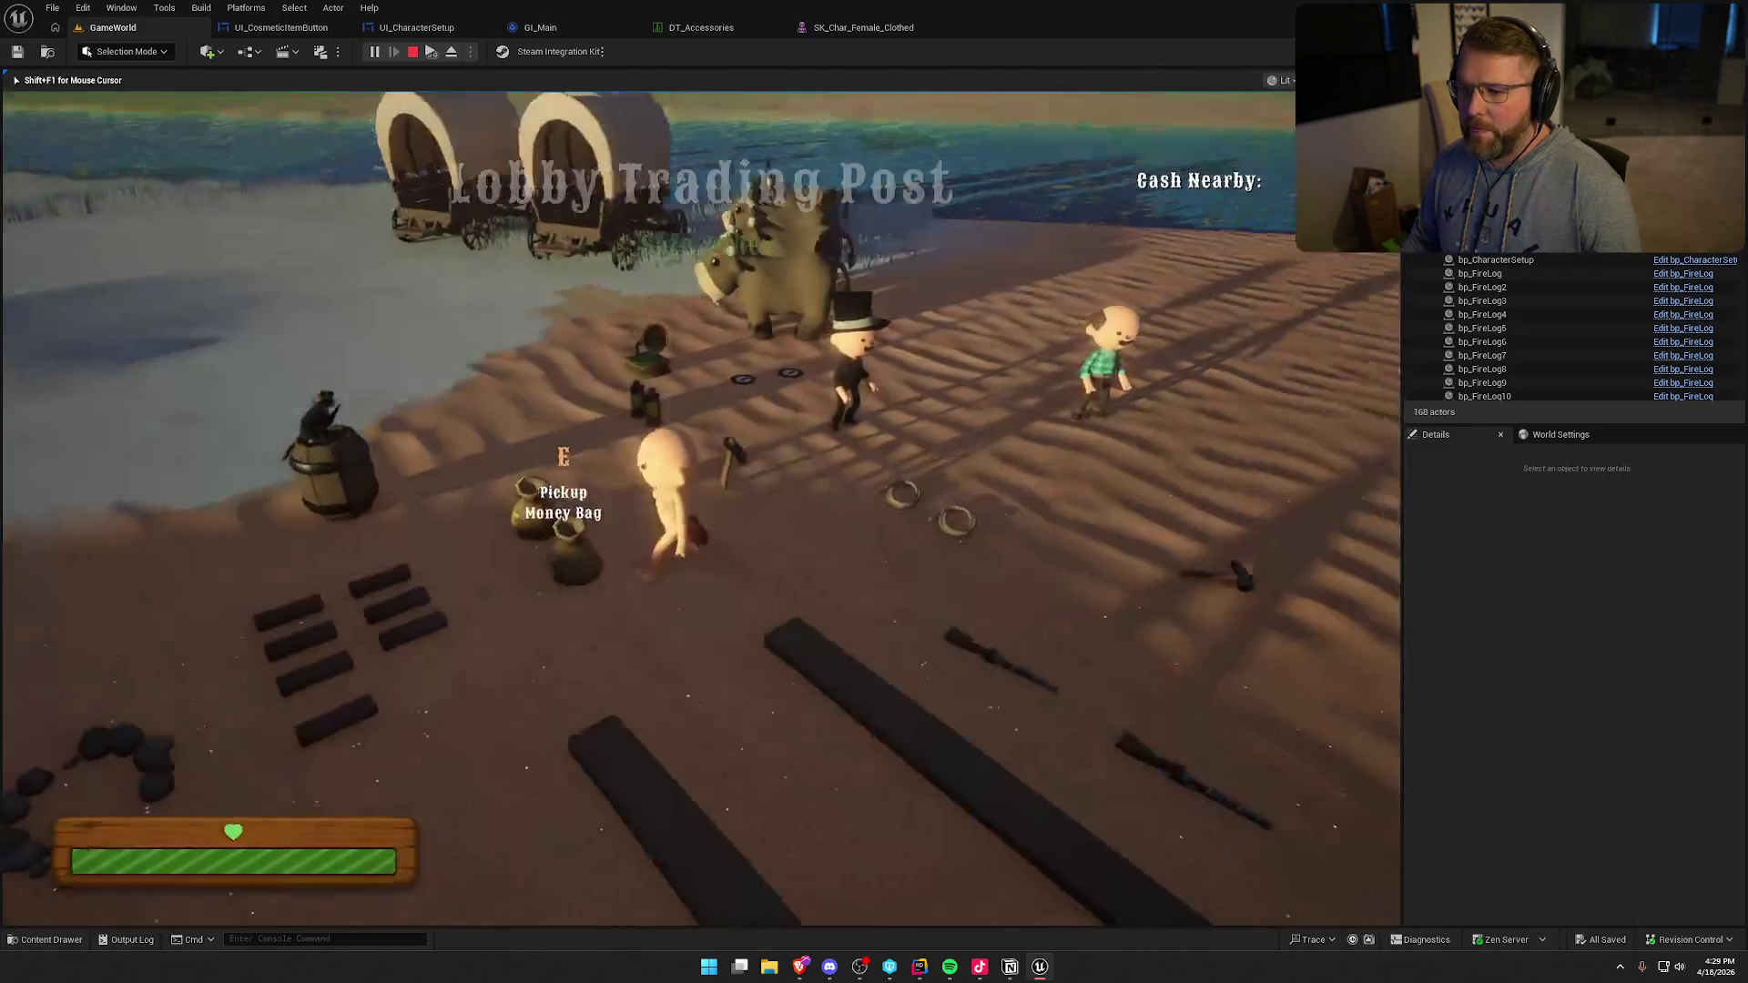
{"action": "key", "text": "shift+w"}
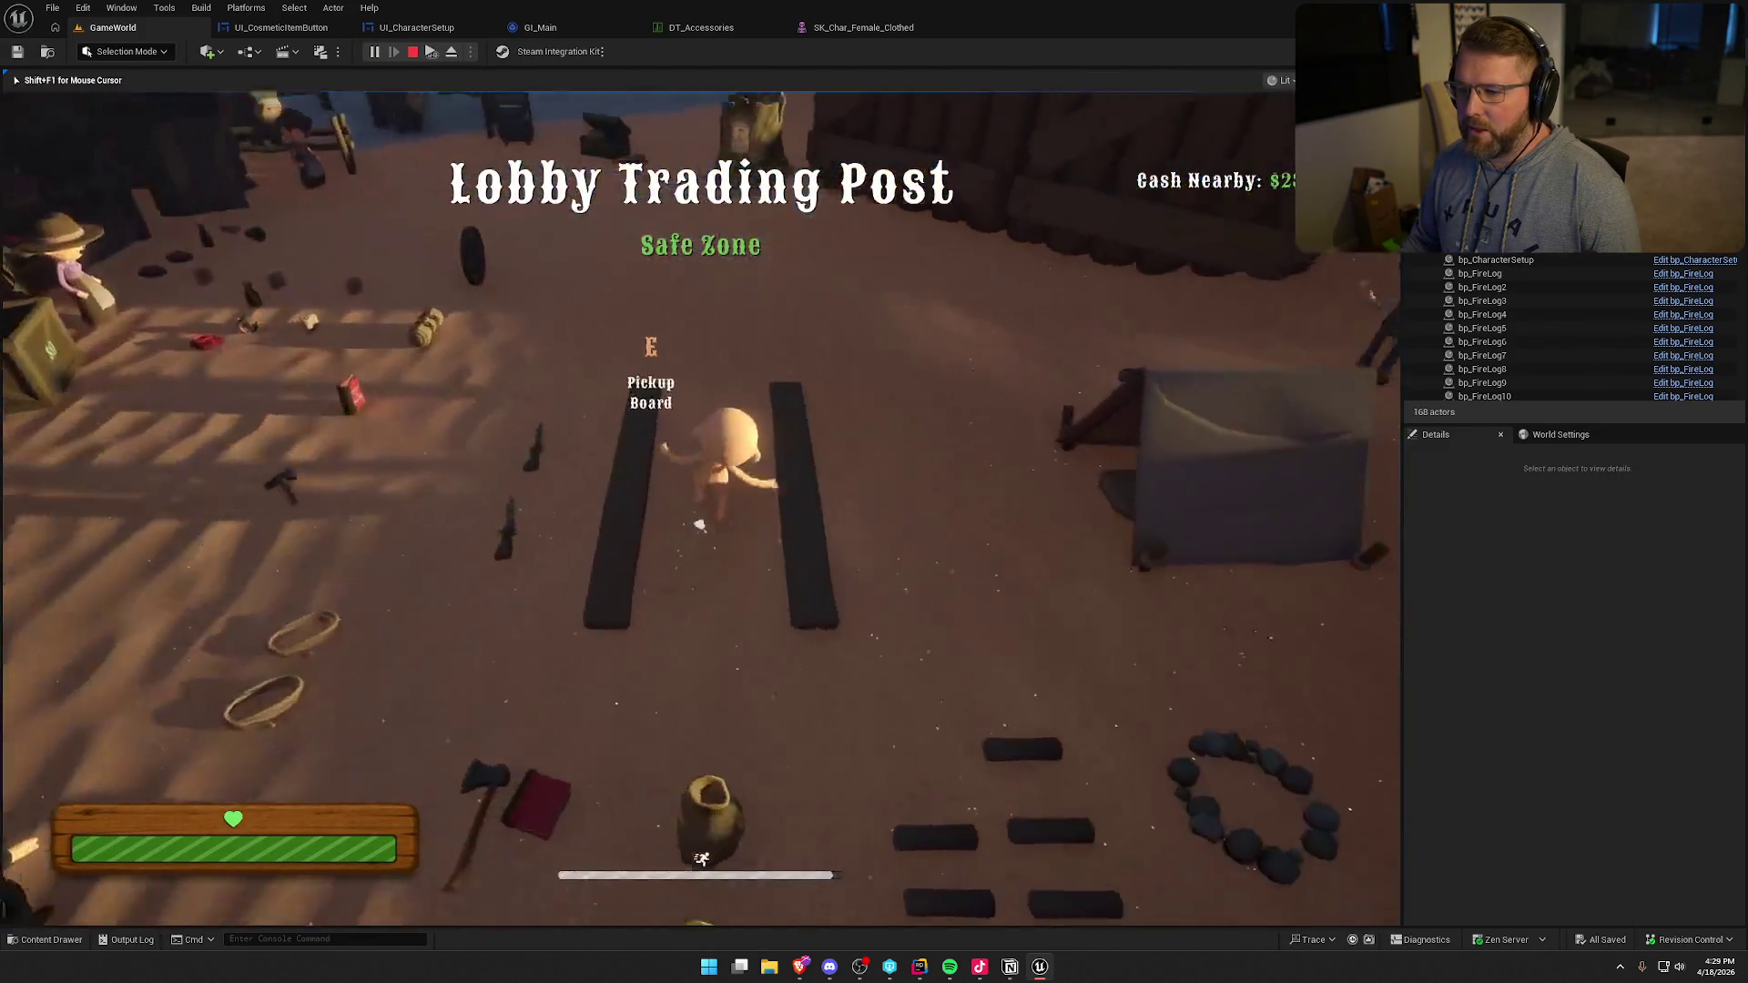
{"action": "key", "text": "w"}
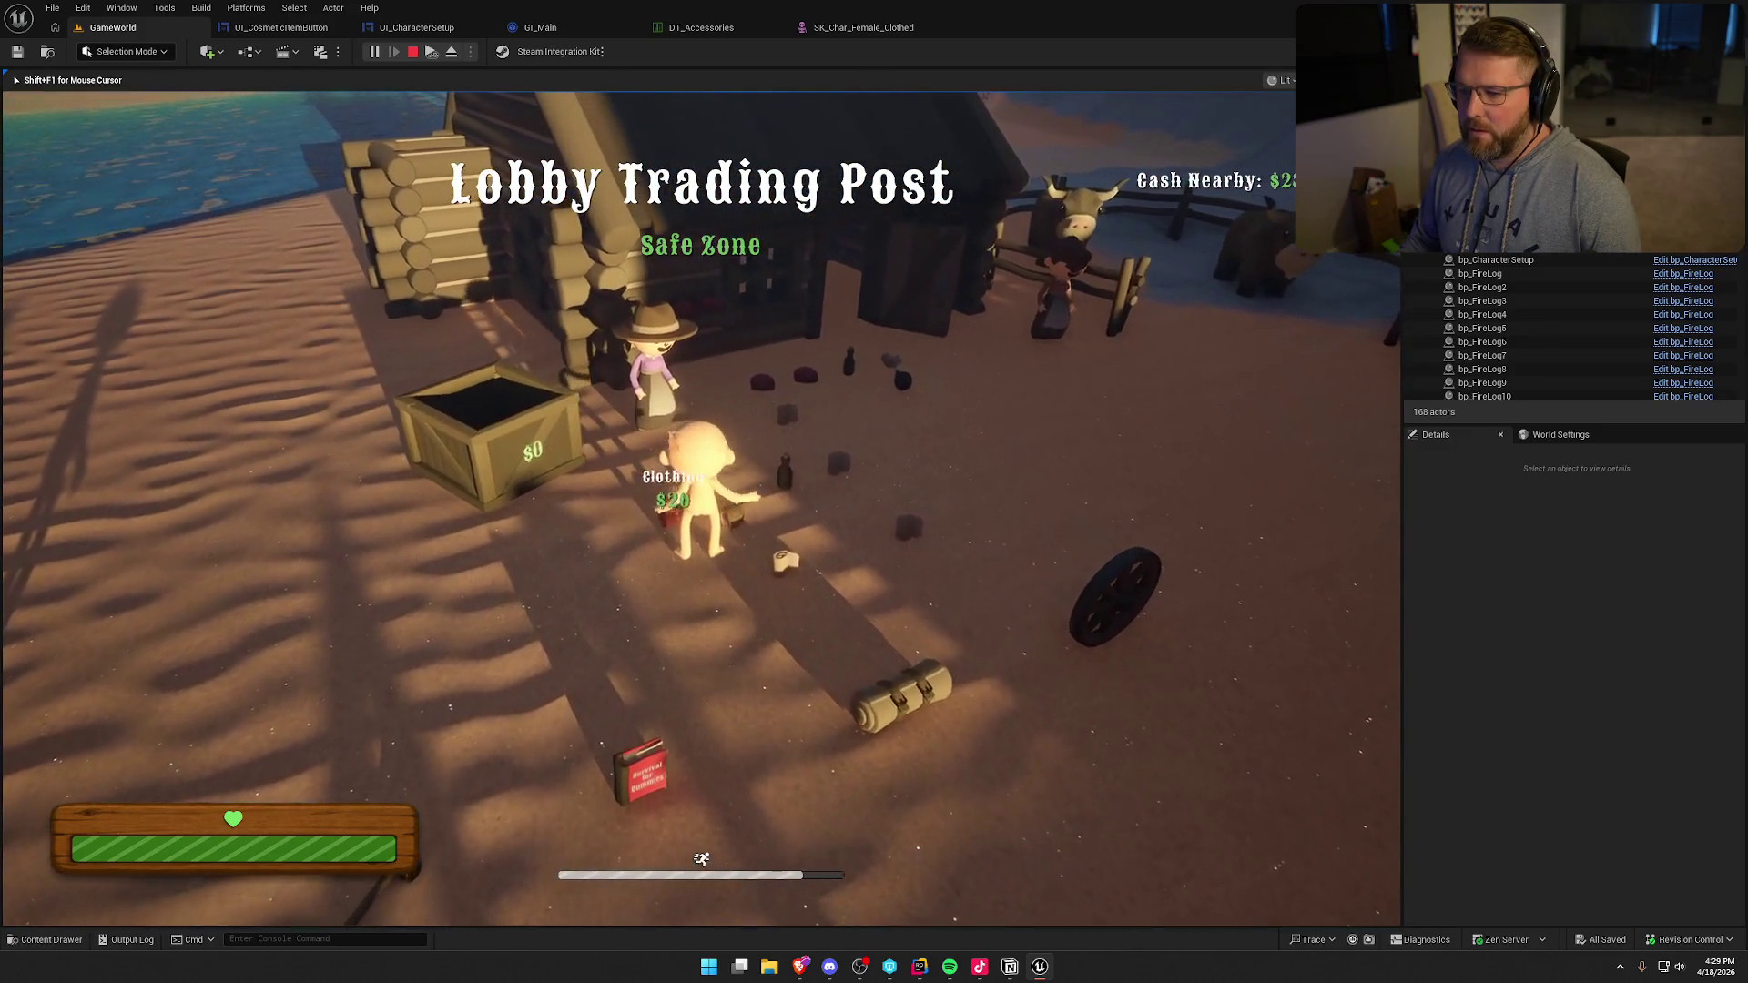
{"action": "key", "text": "shift+w"}
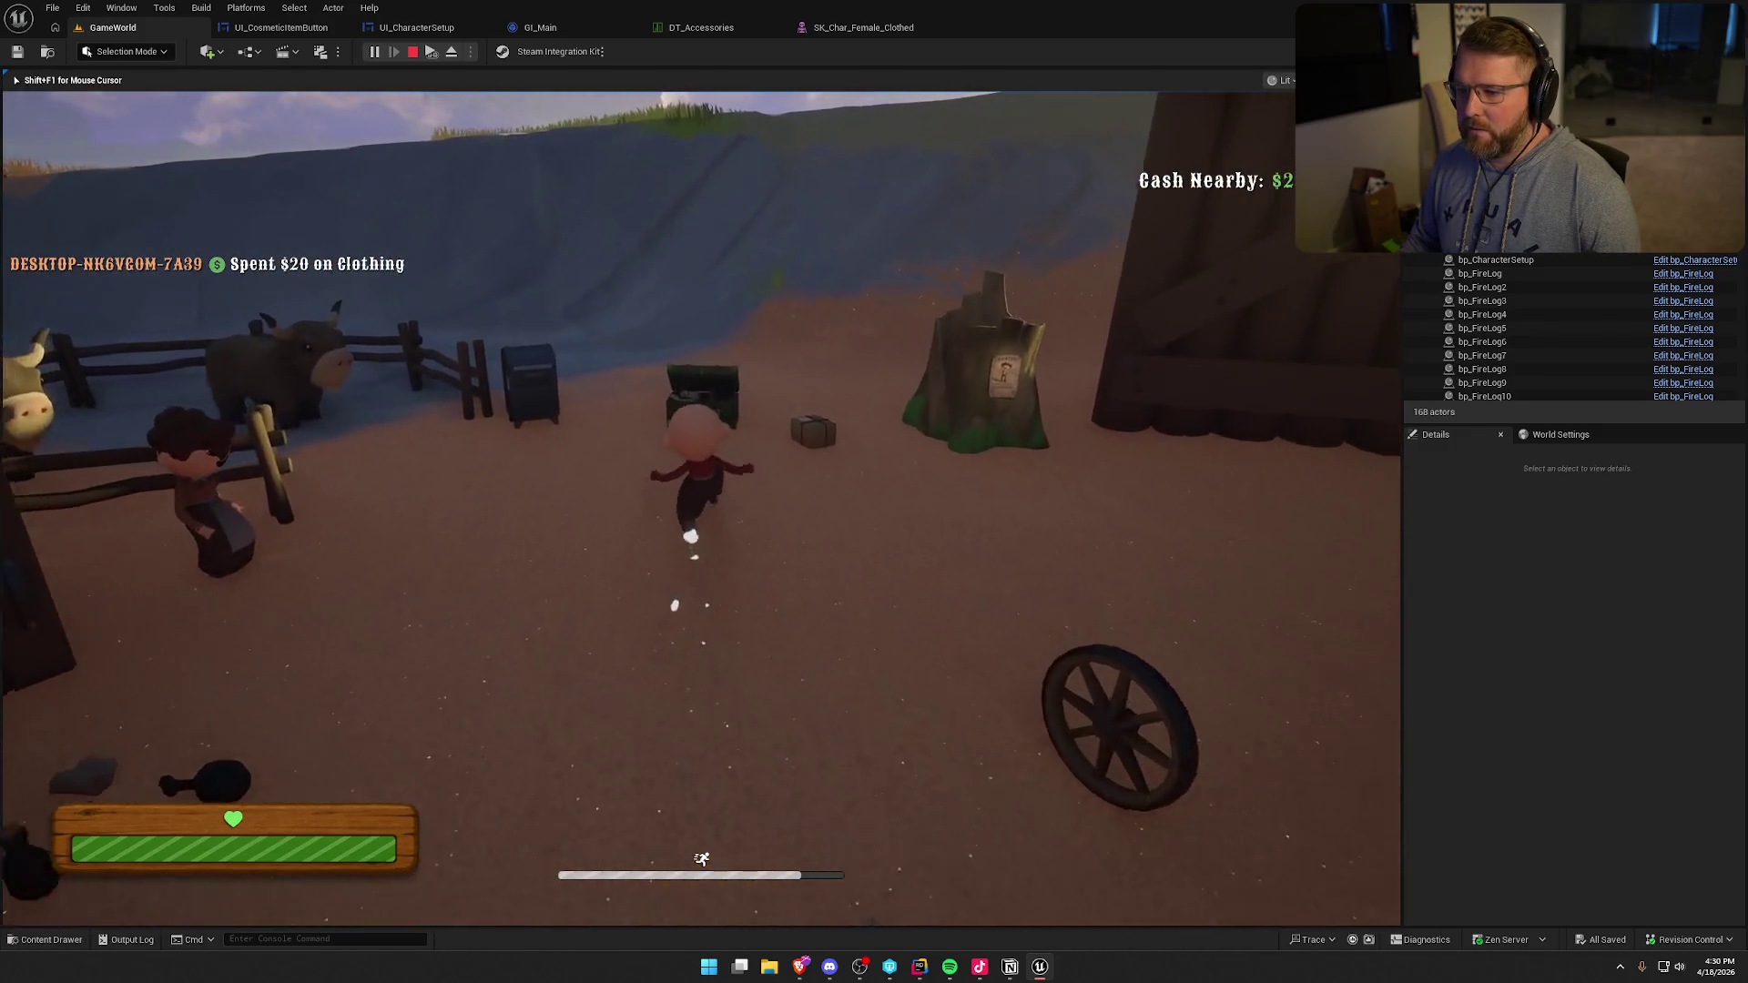
{"action": "key", "text": "e"}
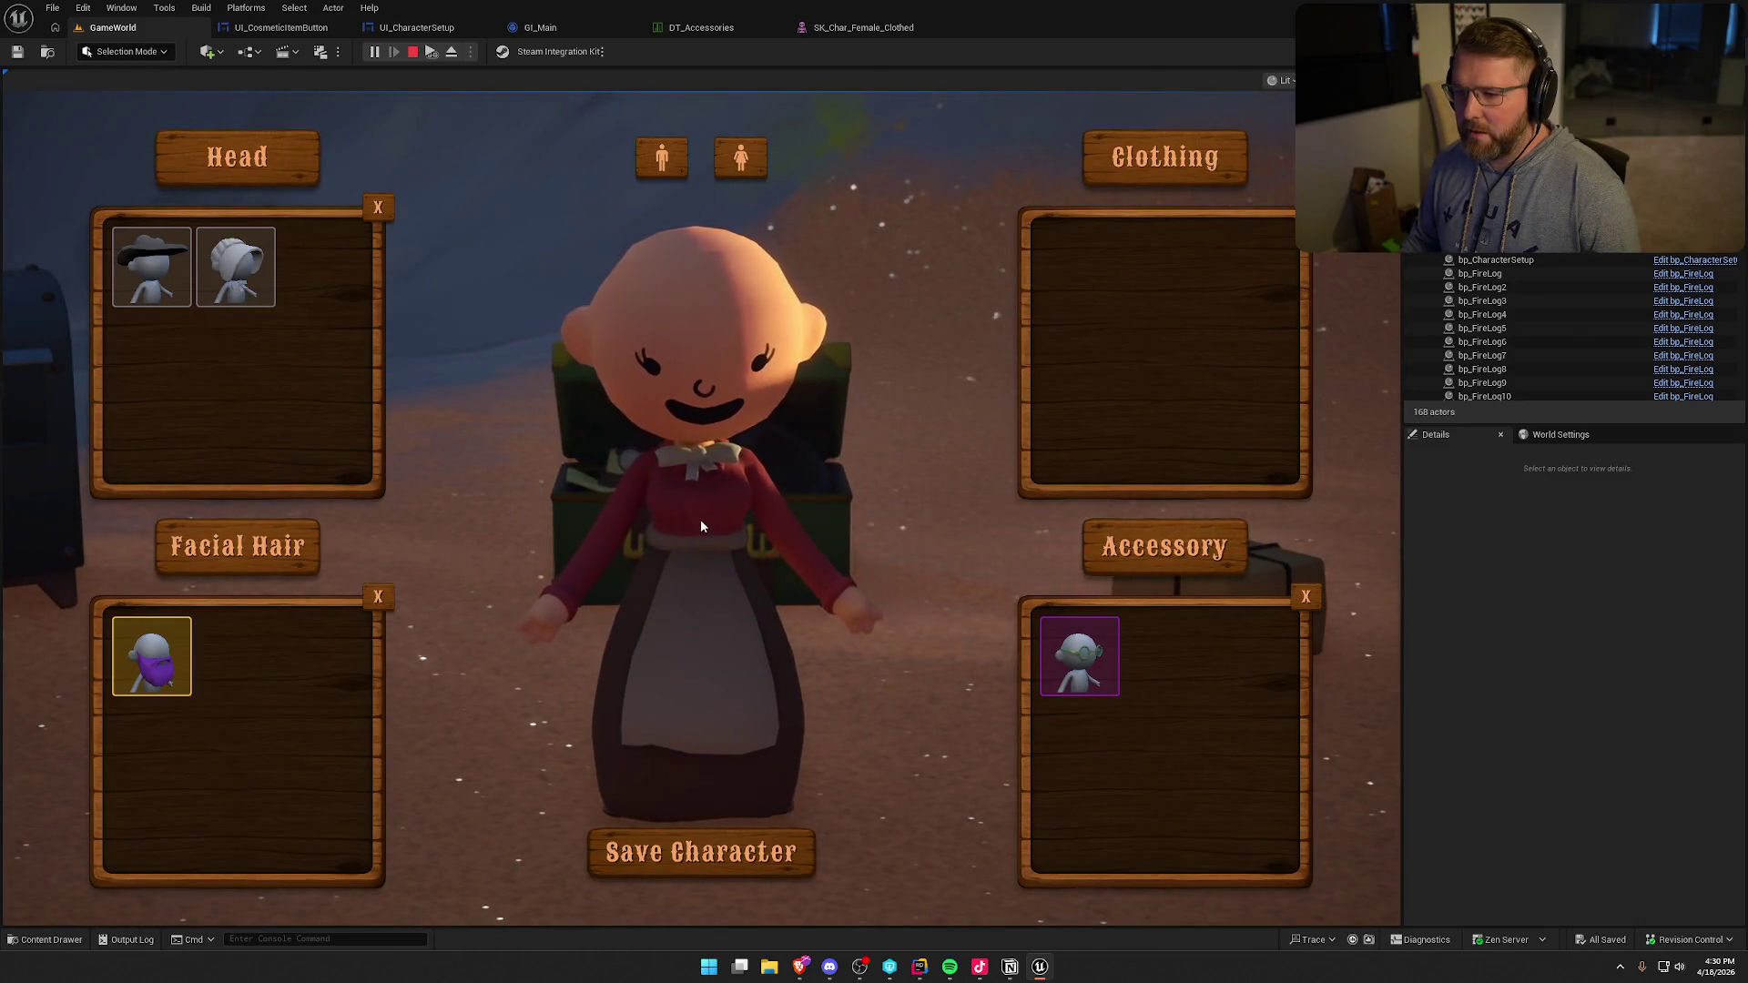
{"action": "left_click", "coordinate": [164, 653]}
{"action": "left_click", "coordinate": [378, 597]}
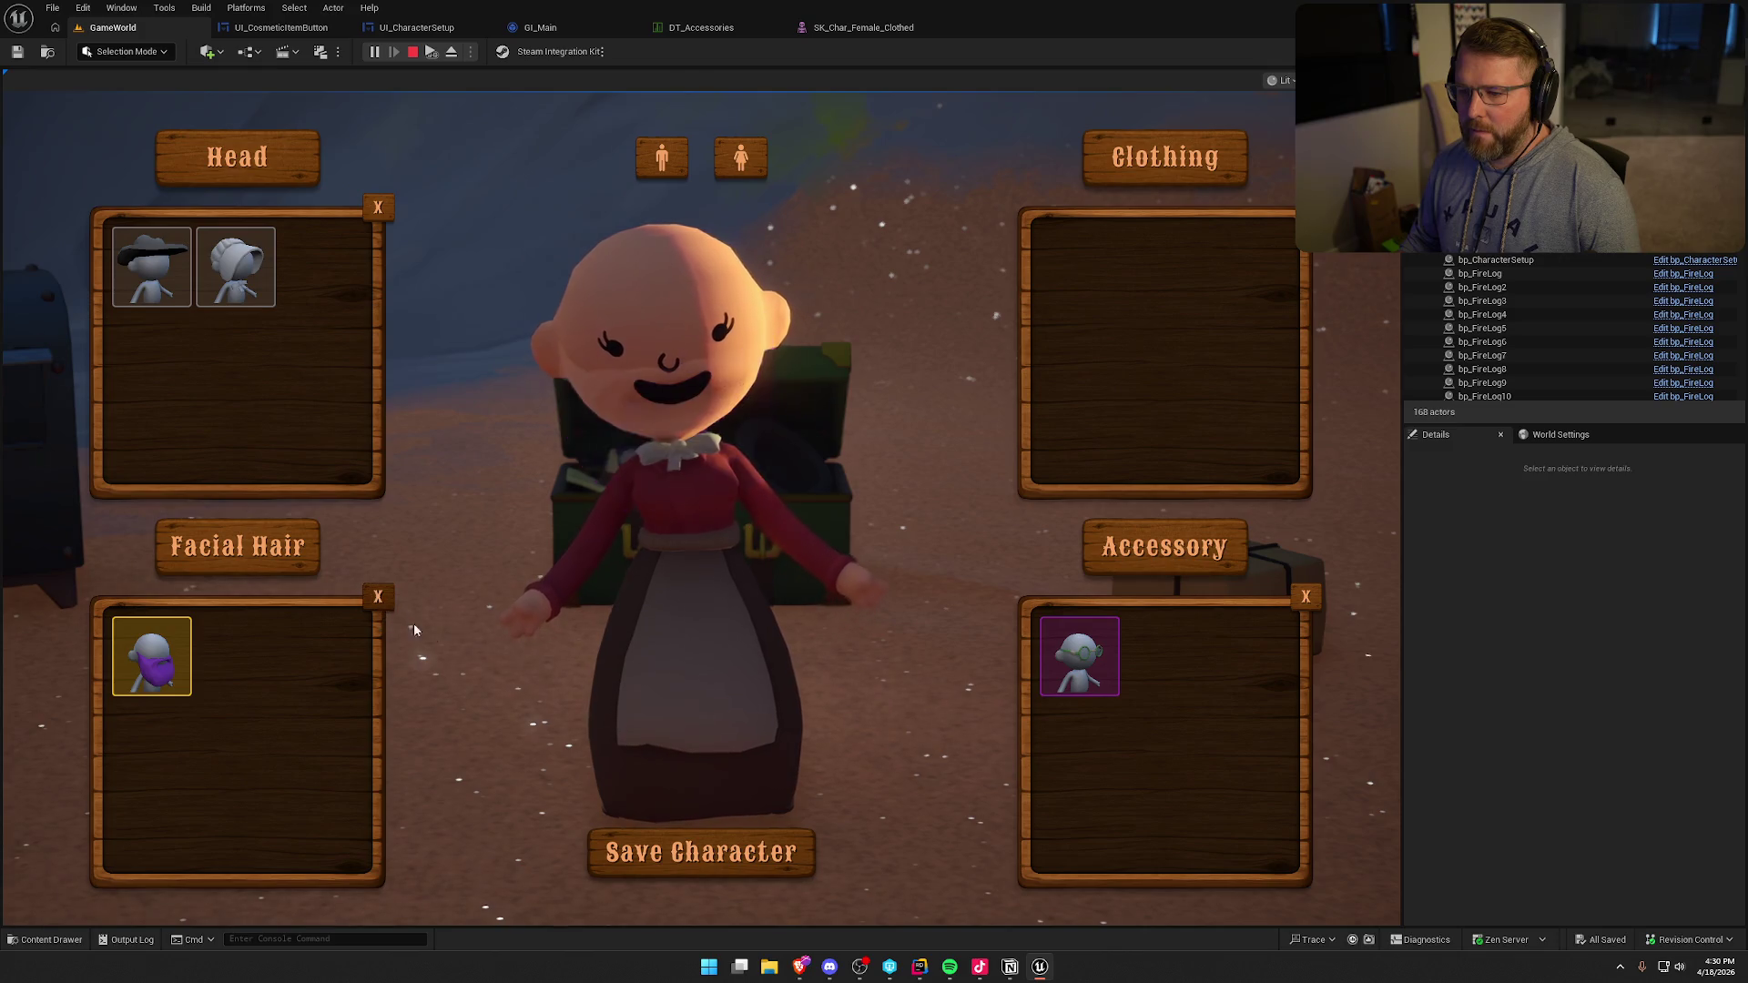
{"action": "left_click", "coordinate": [1061, 683]}
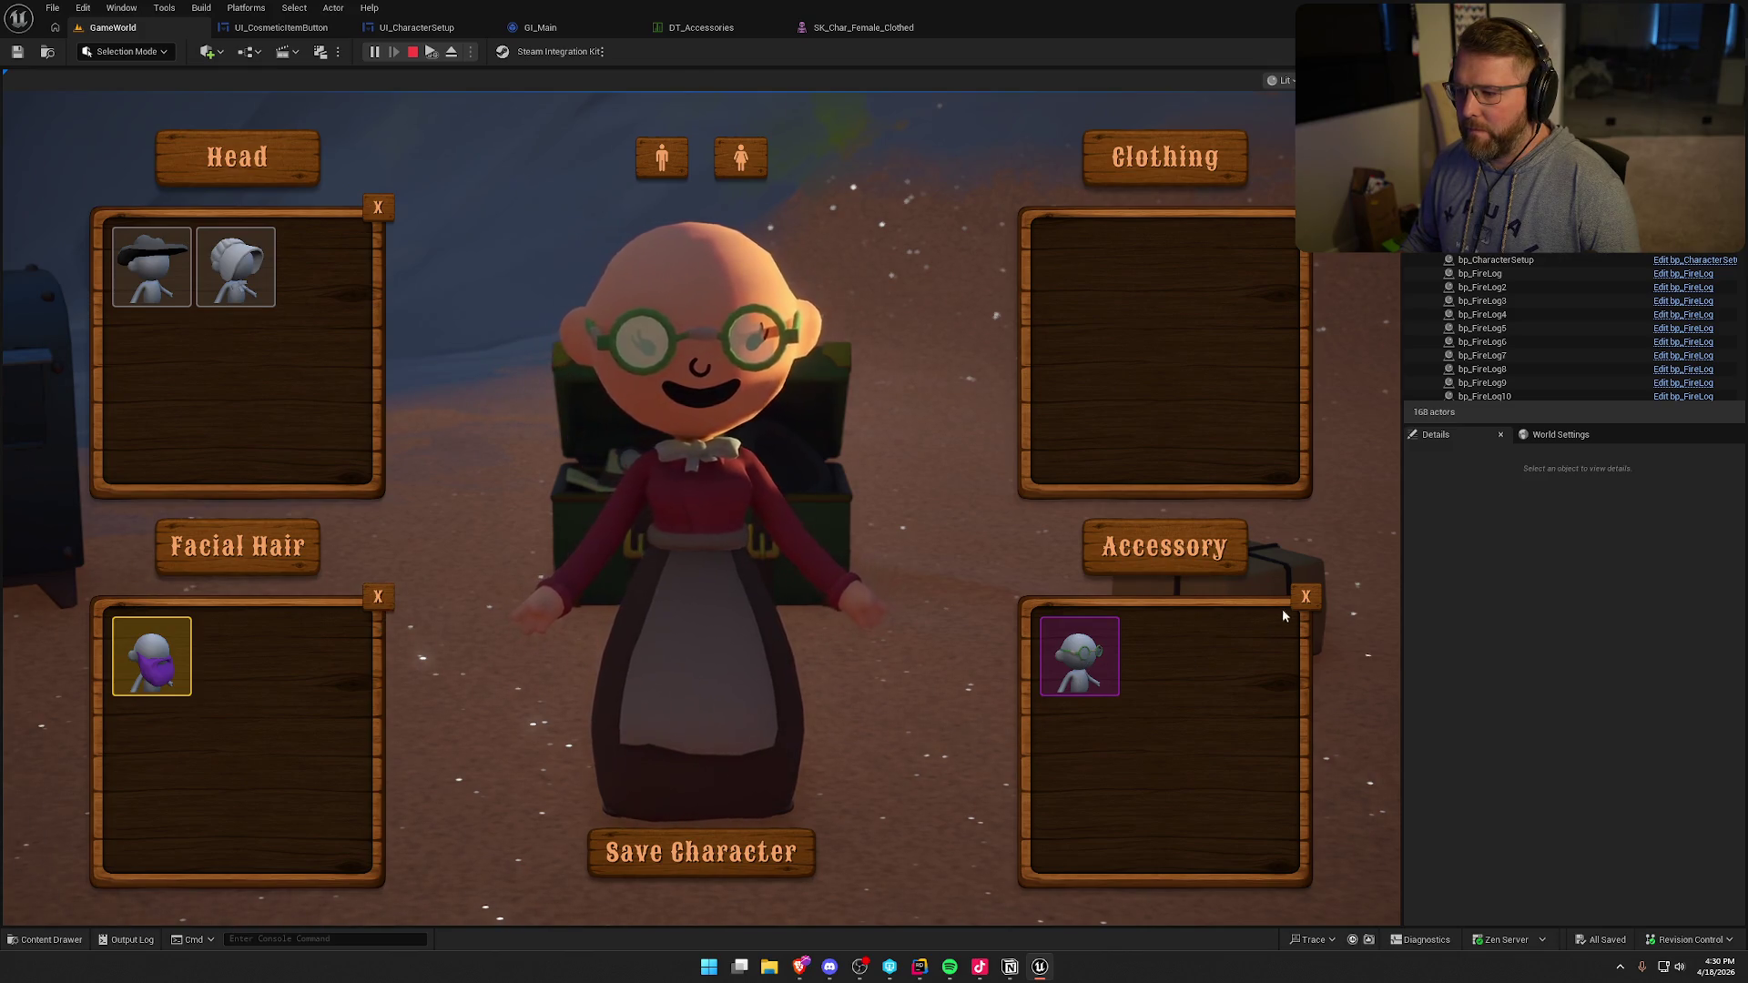
{"action": "left_click", "coordinate": [240, 273]}
{"action": "left_click", "coordinate": [701, 852]}
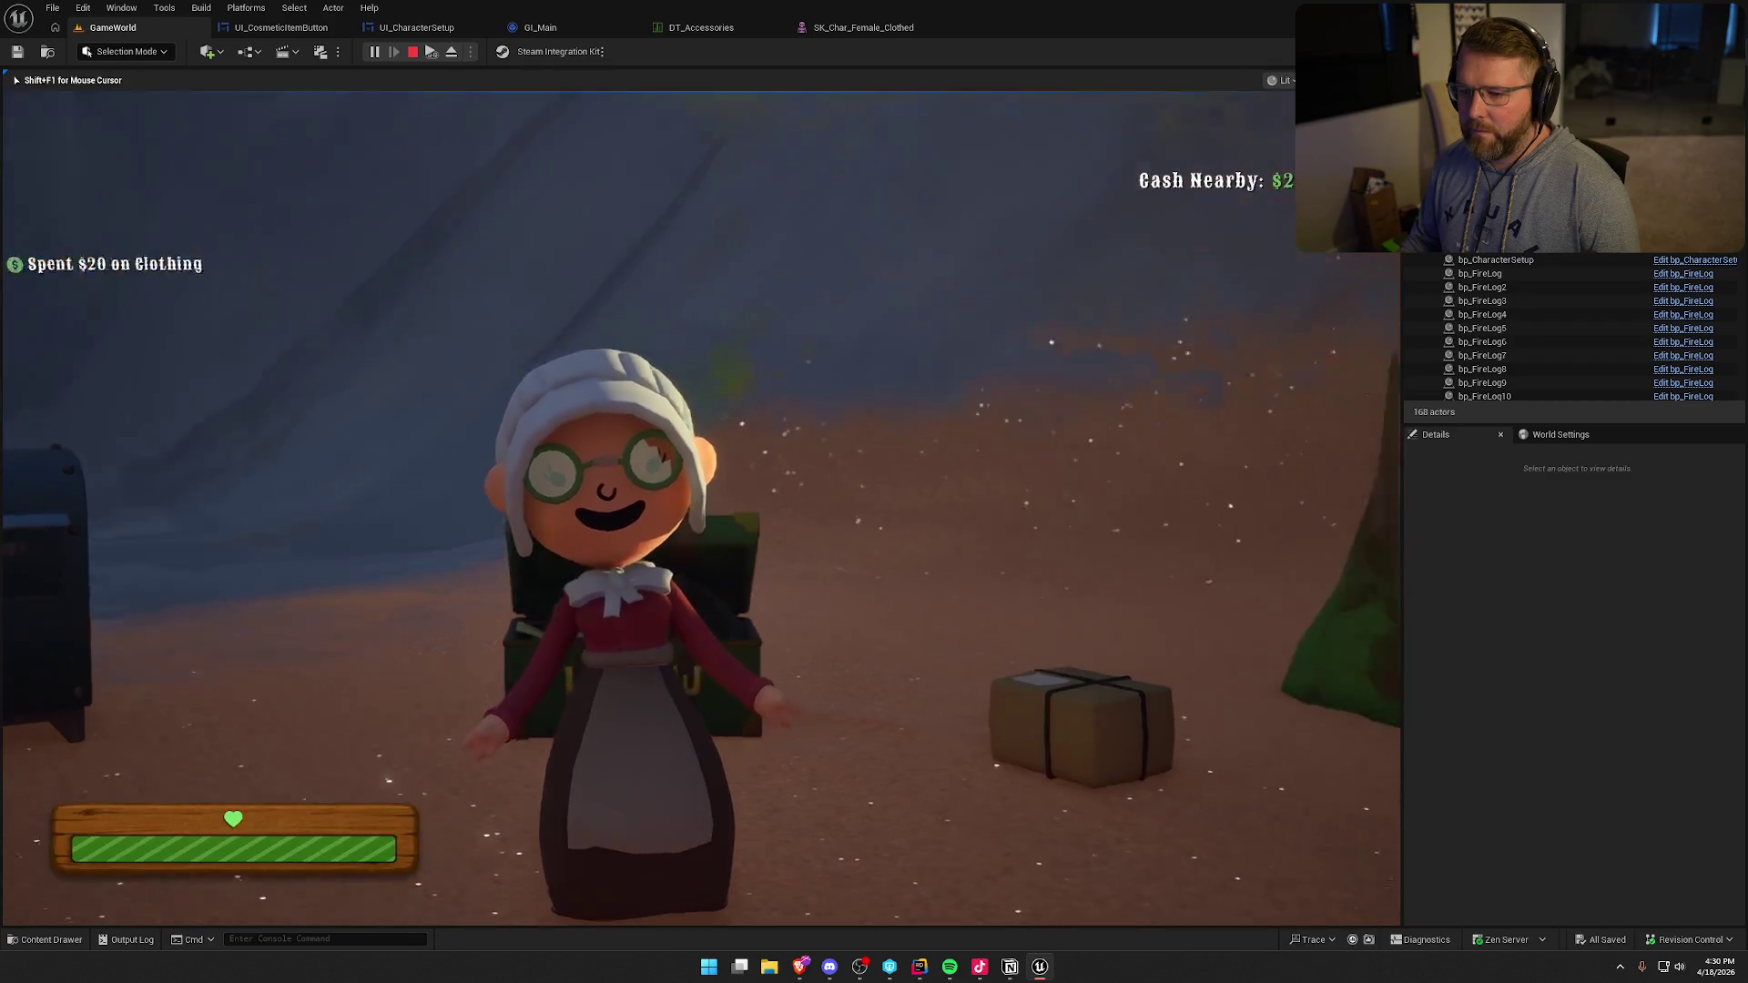
- Stop and restart play, then walk to the chest and reopen character customization
{"action": "key", "text": "shift+w"}
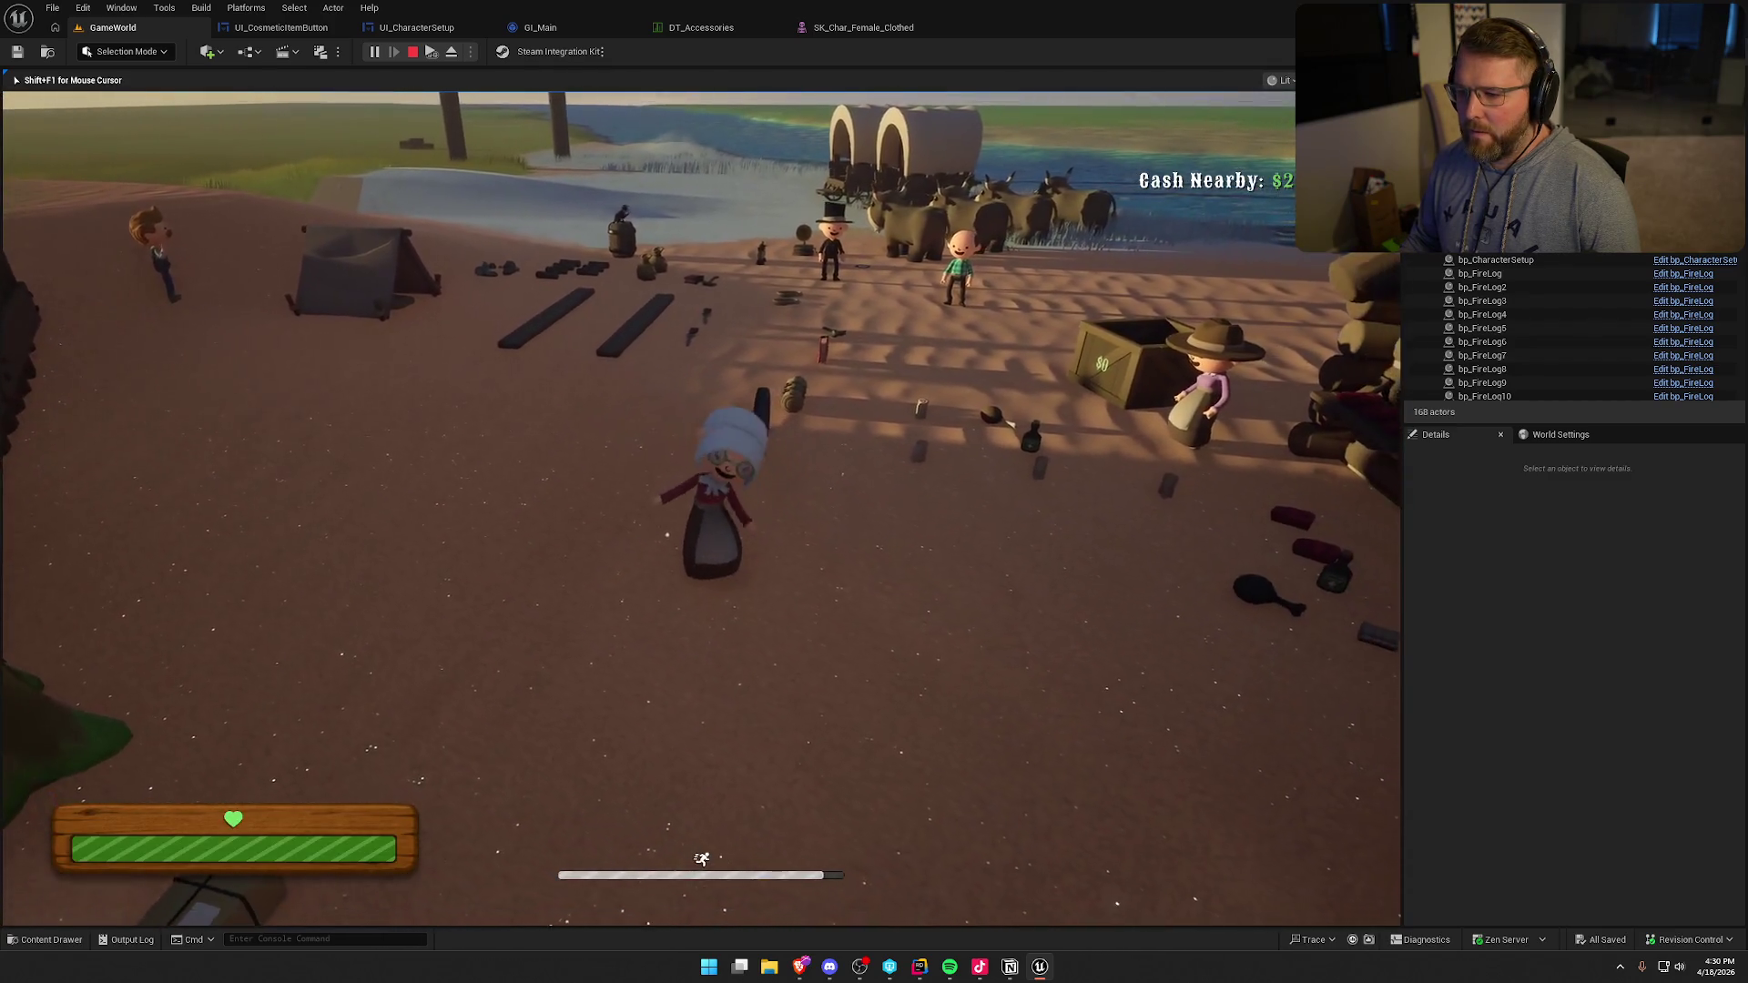
{"action": "key", "text": "shift+F1"}
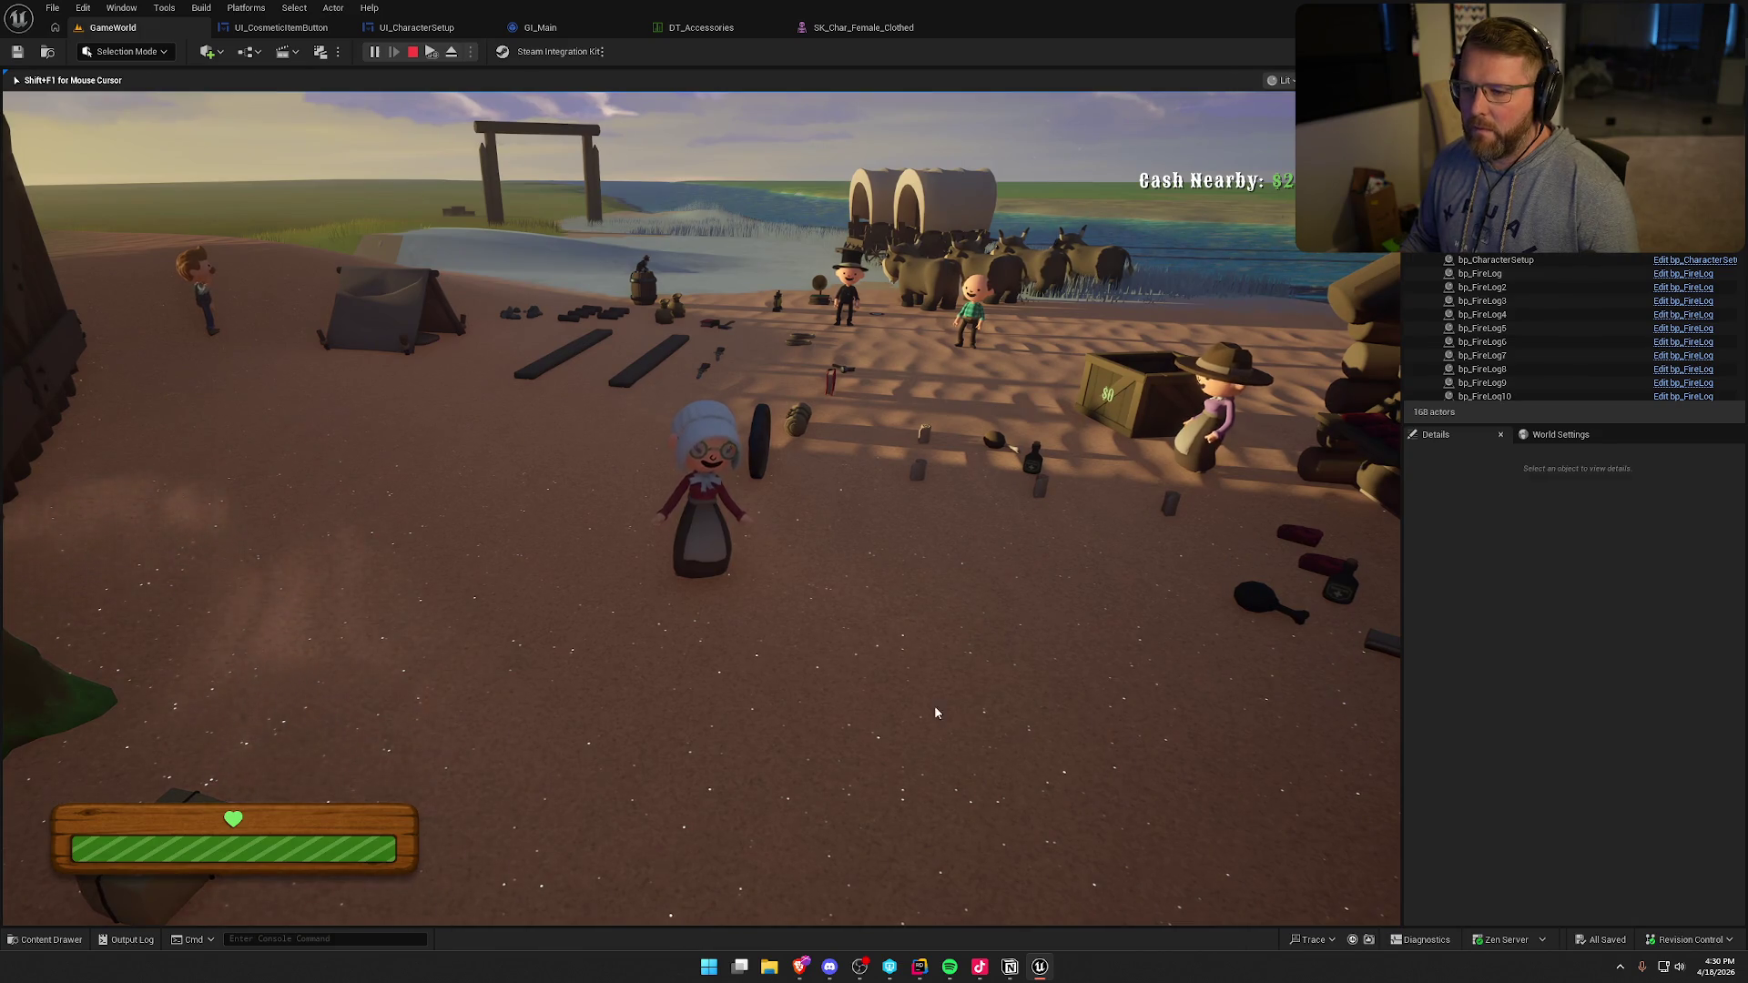
{"action": "key", "text": "Escape"}
{"action": "left_click", "coordinate": [372, 53]}
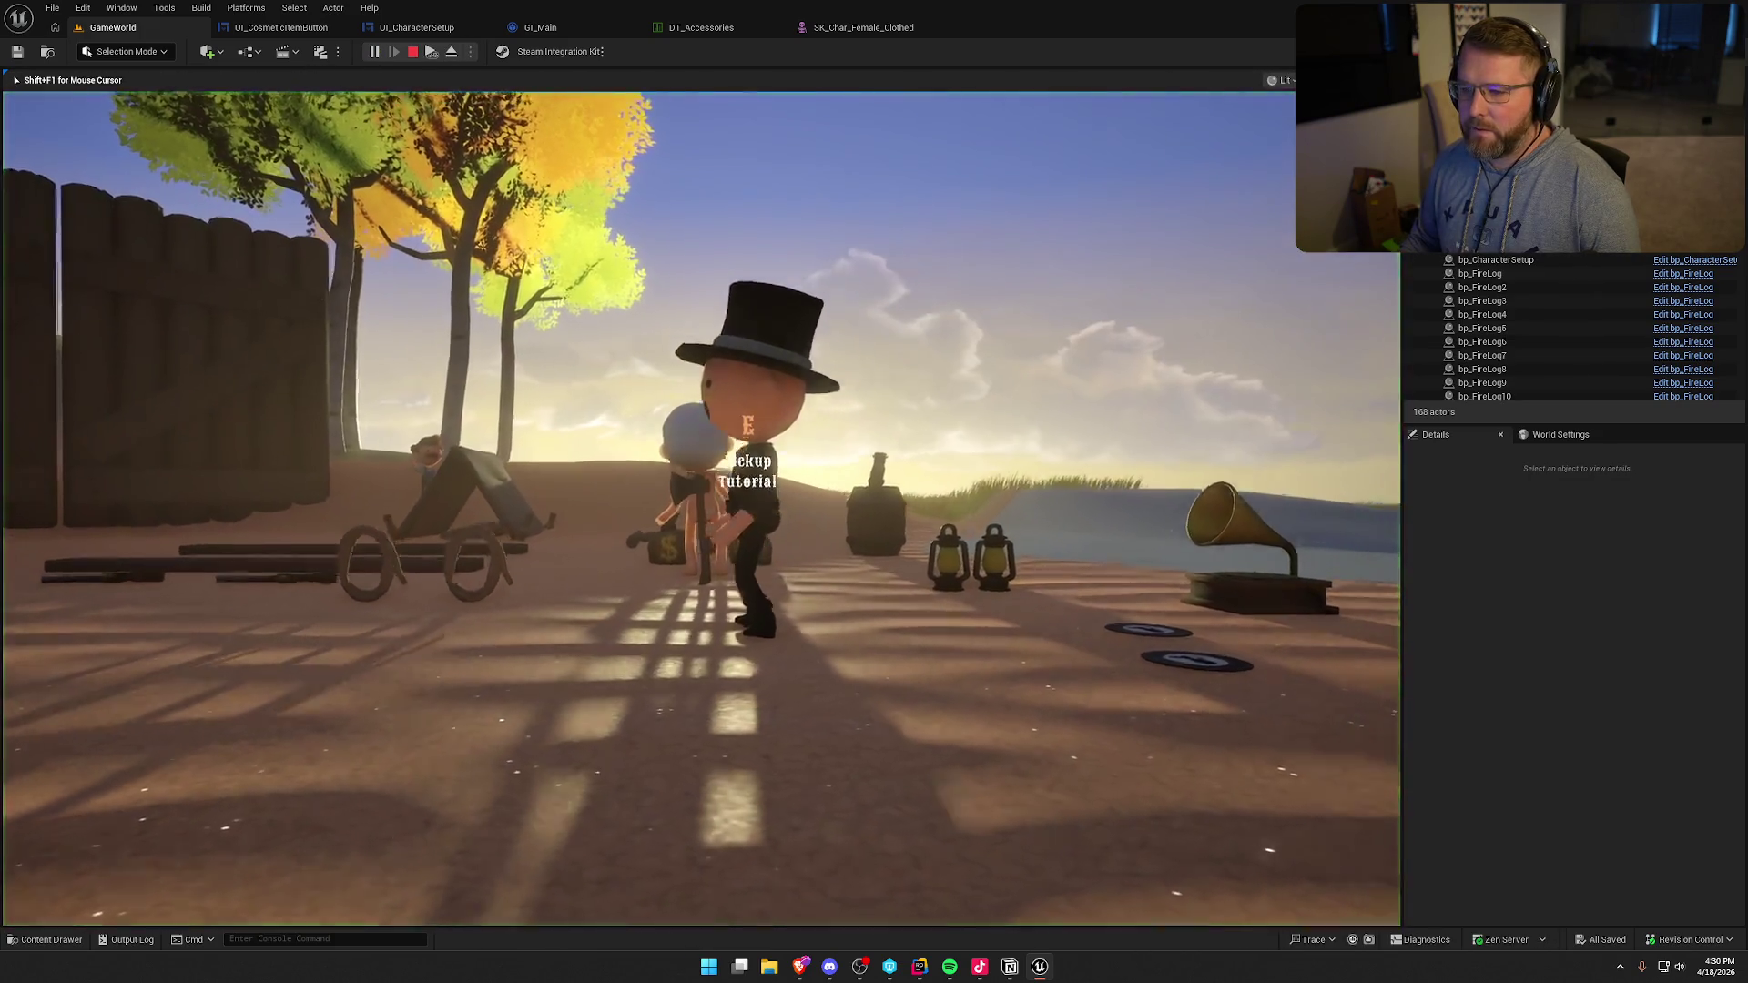
{"action": "key", "text": "shift+w"}
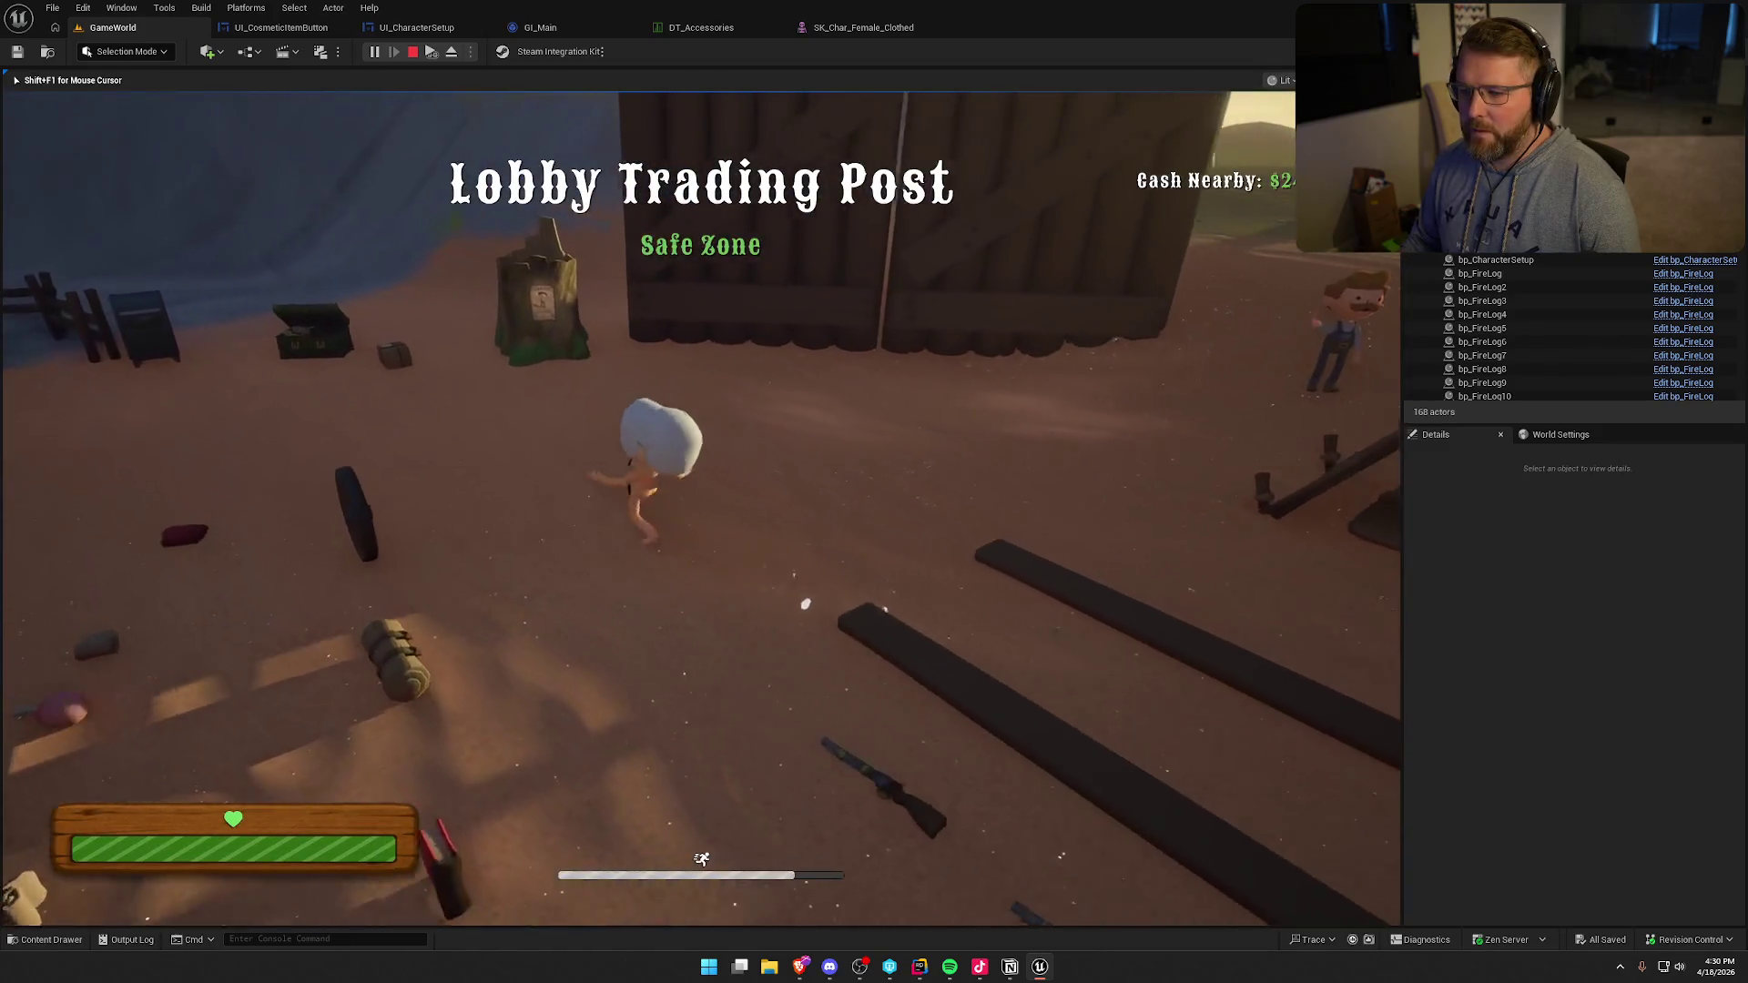
{"action": "key", "text": "s"}
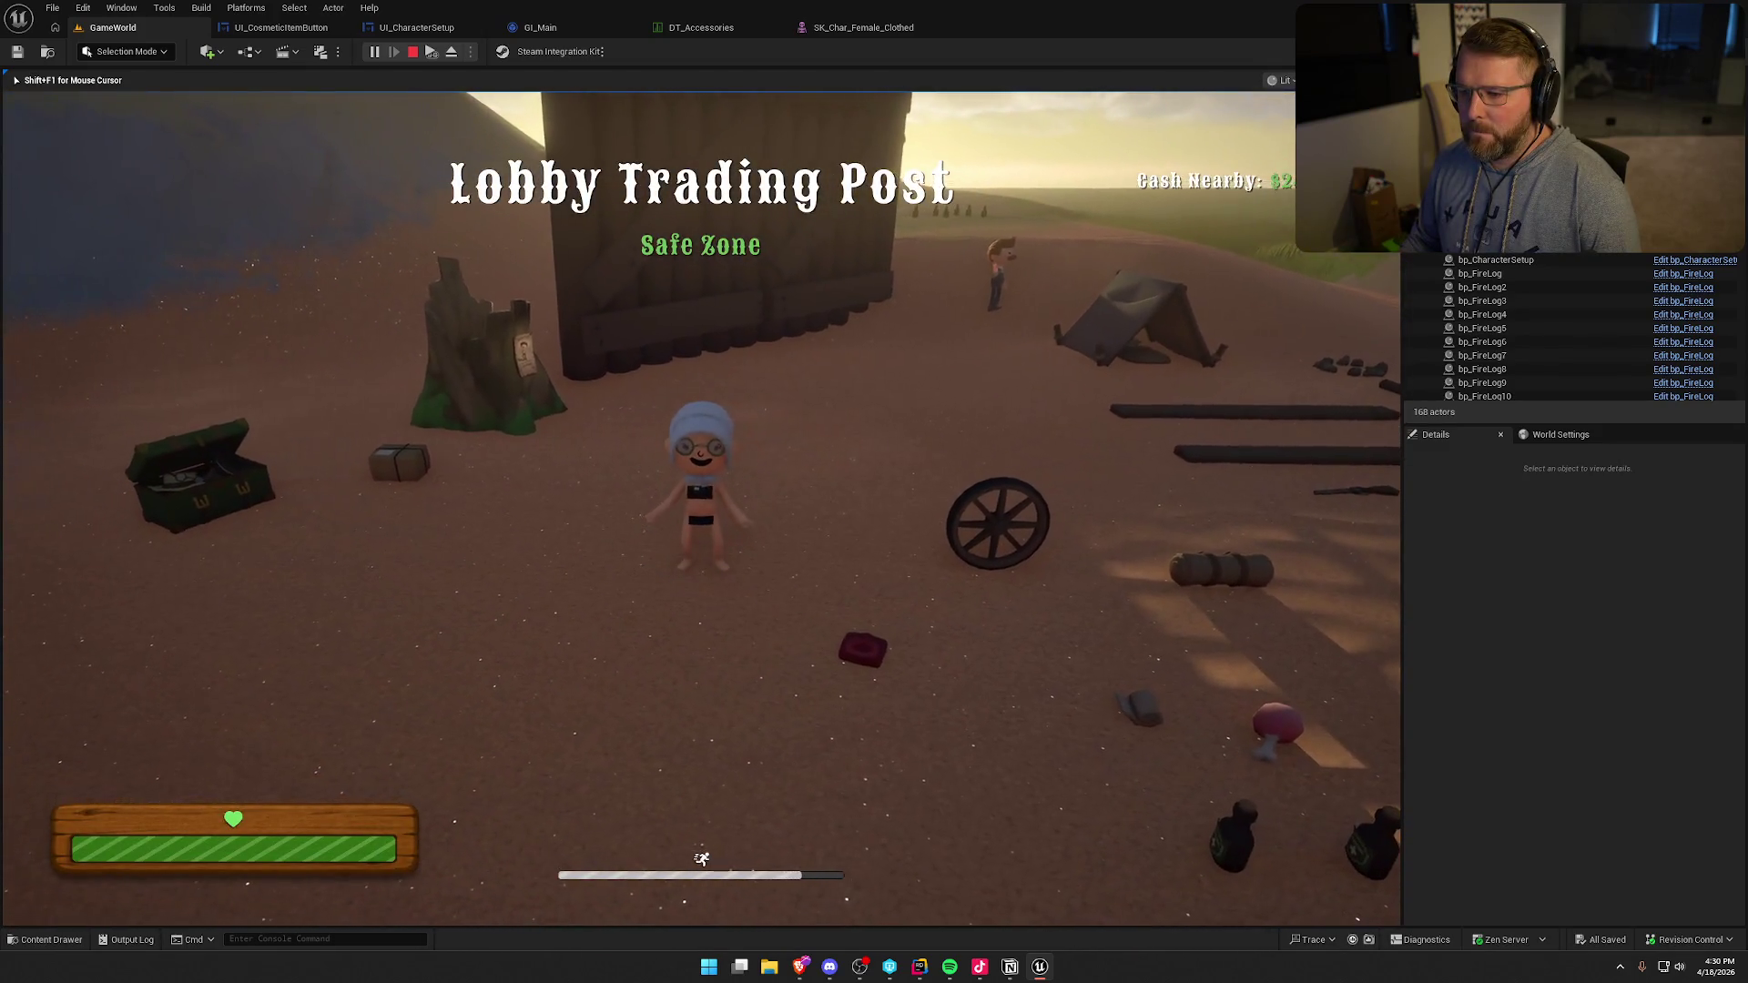
{"action": "key", "text": "w"}
{"action": "key", "text": "e"}
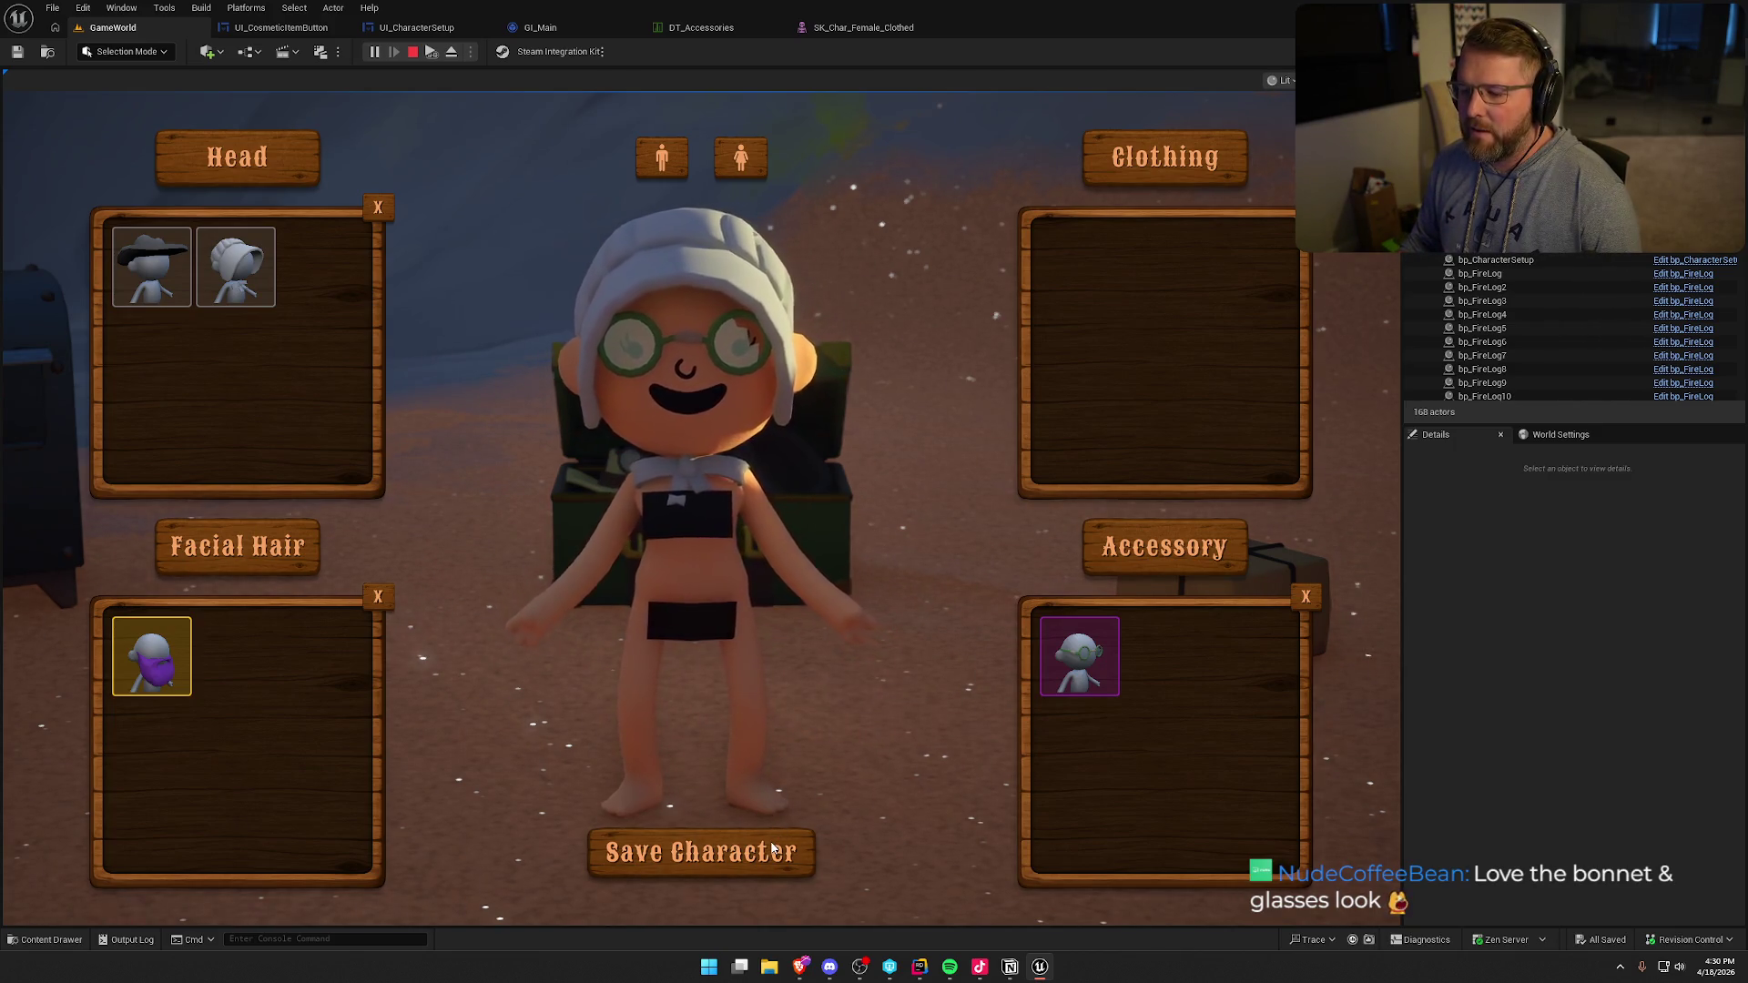
- Switch the character to the male body with the cowboy hat and save it
{"action": "key", "text": "Escape"}
{"action": "key", "text": "shift+w"}
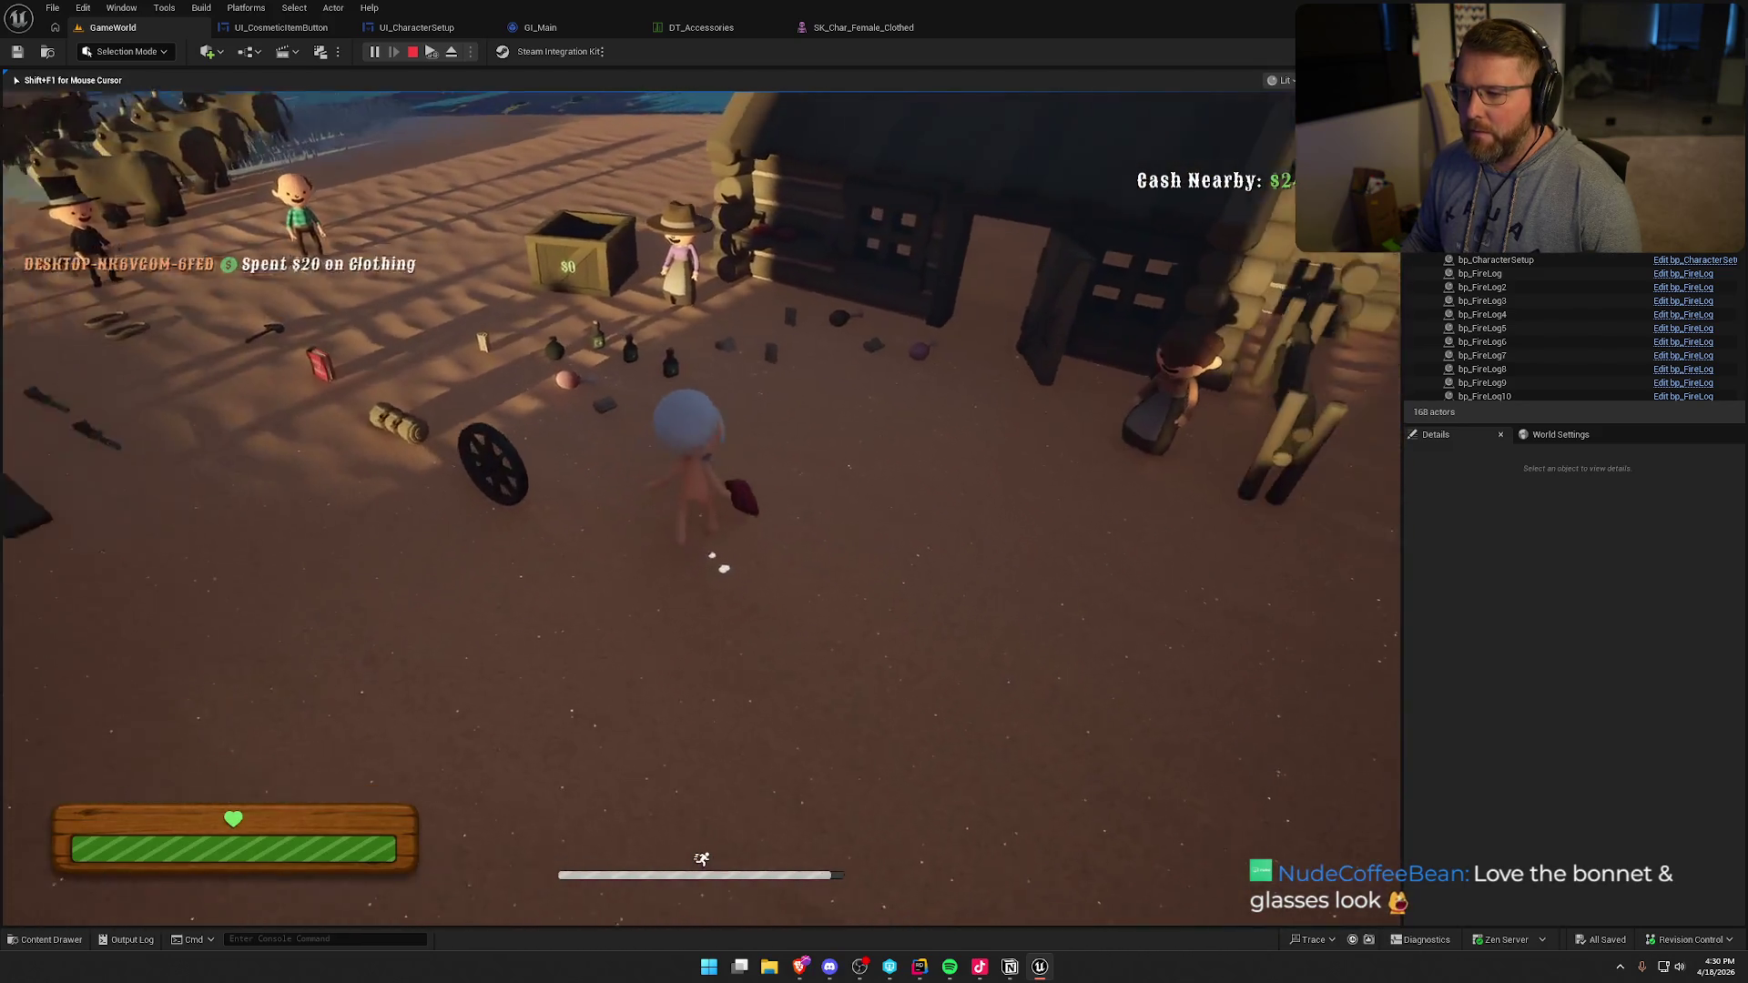
{"action": "key", "text": "e"}
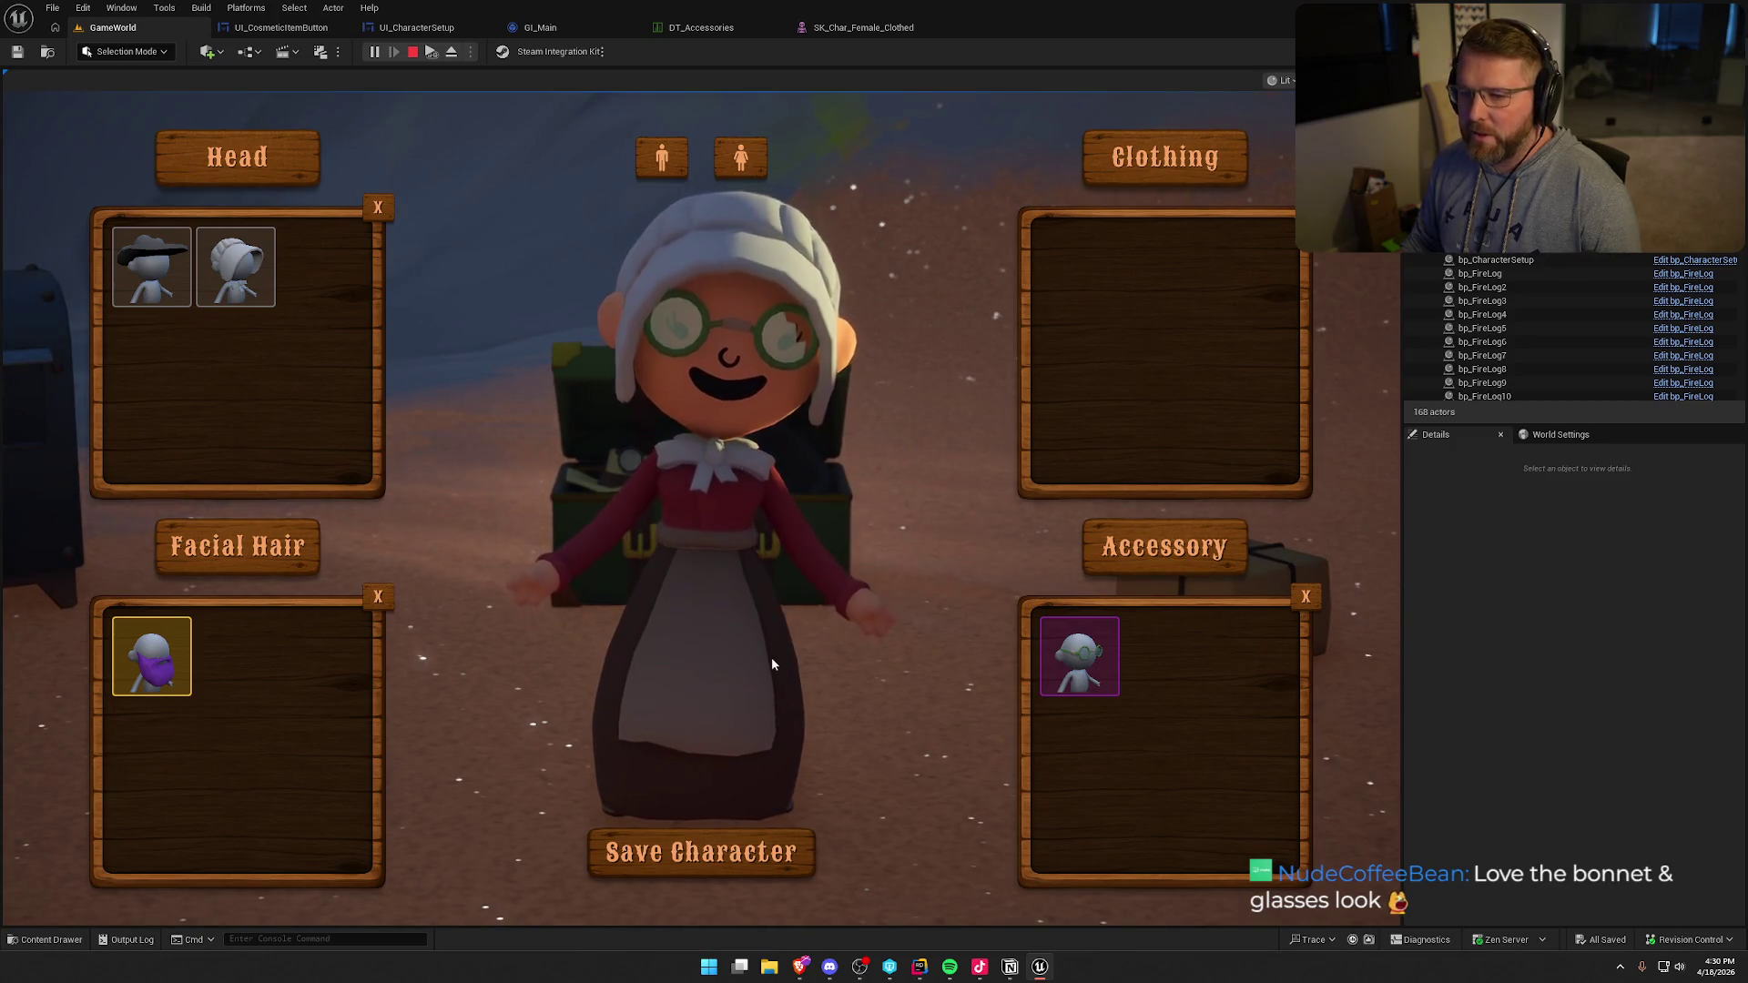
{"action": "left_click", "coordinate": [659, 164]}
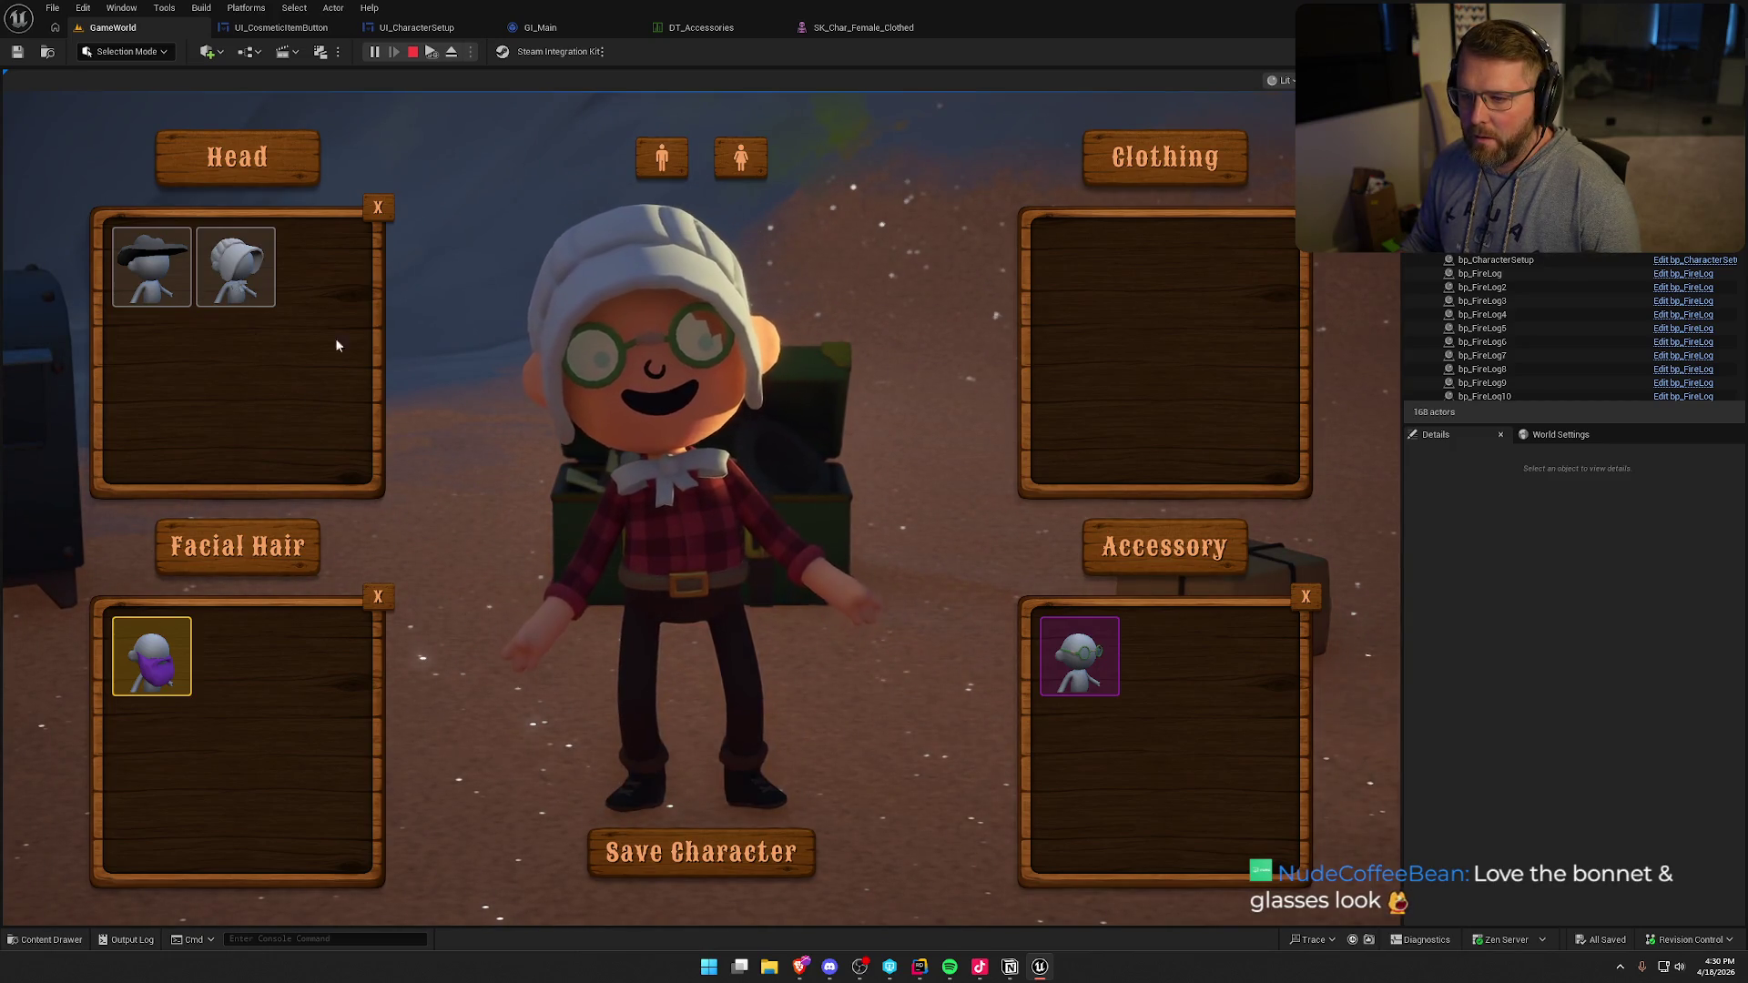
{"action": "left_click", "coordinate": [164, 291]}
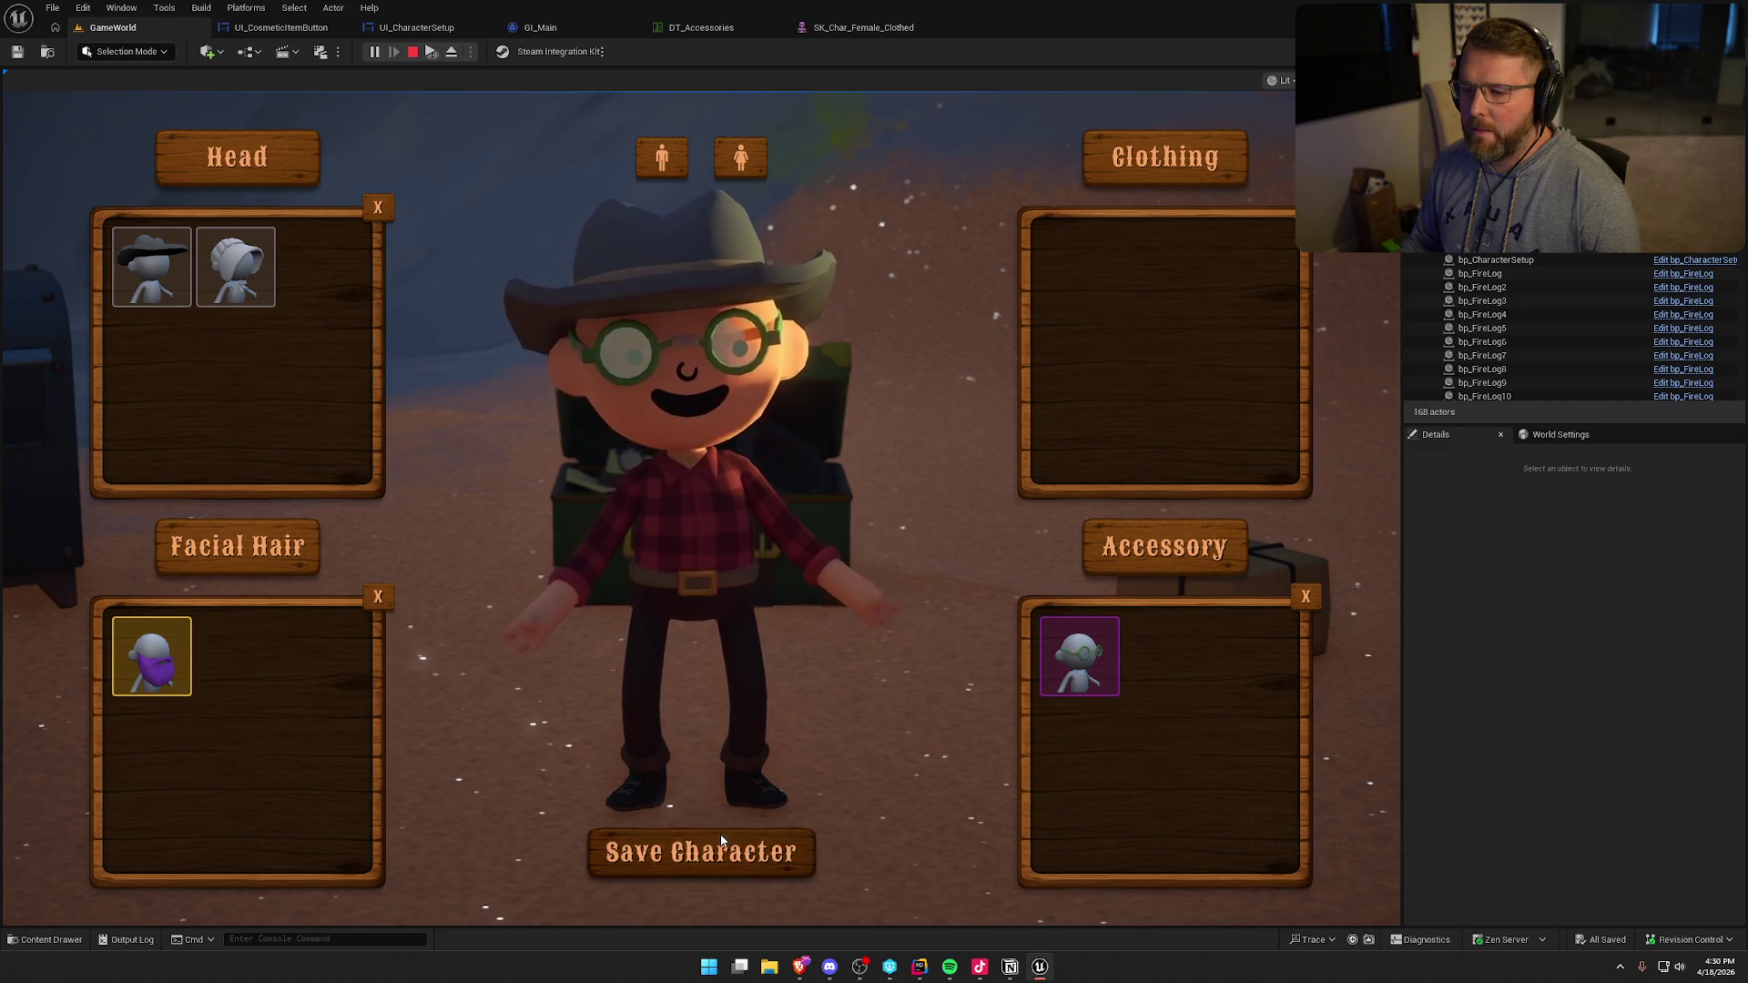
{"action": "left_click", "coordinate": [638, 851]}
- Run the cowboy-hatted character across the beach to the farm pen, then stop play
{"action": "key", "text": "shift+w"}
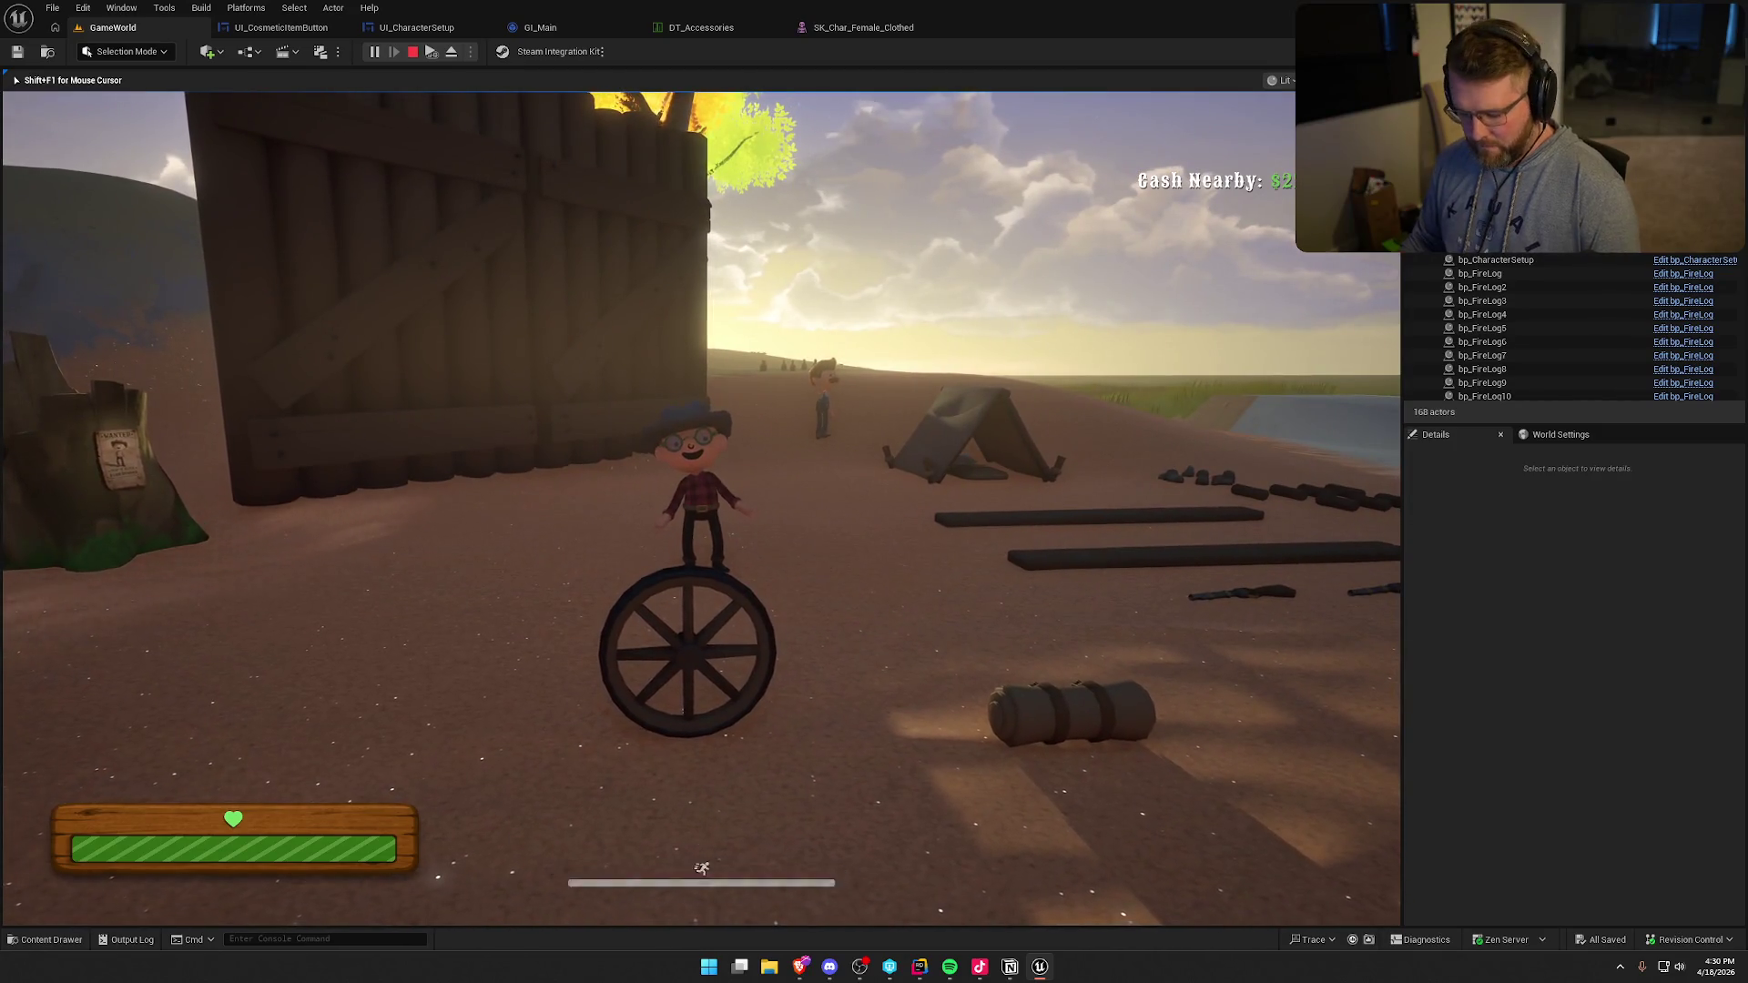
{"action": "key", "text": "w"}
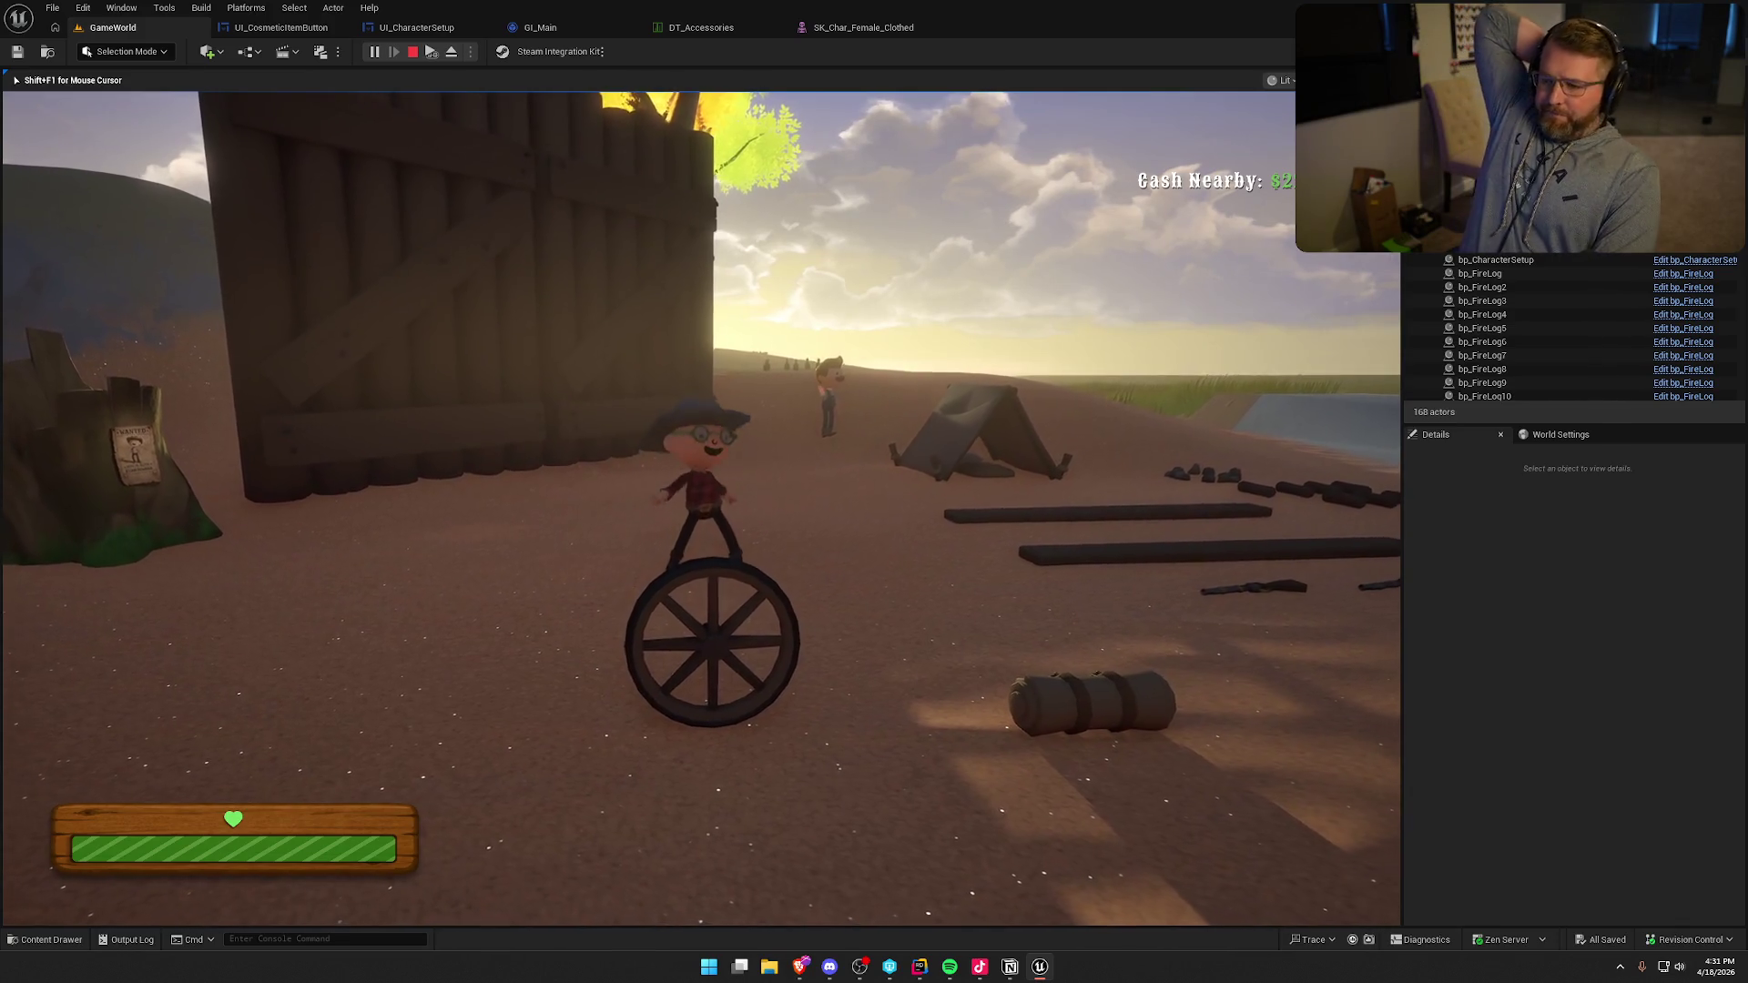
{"action": "key", "text": "s"}
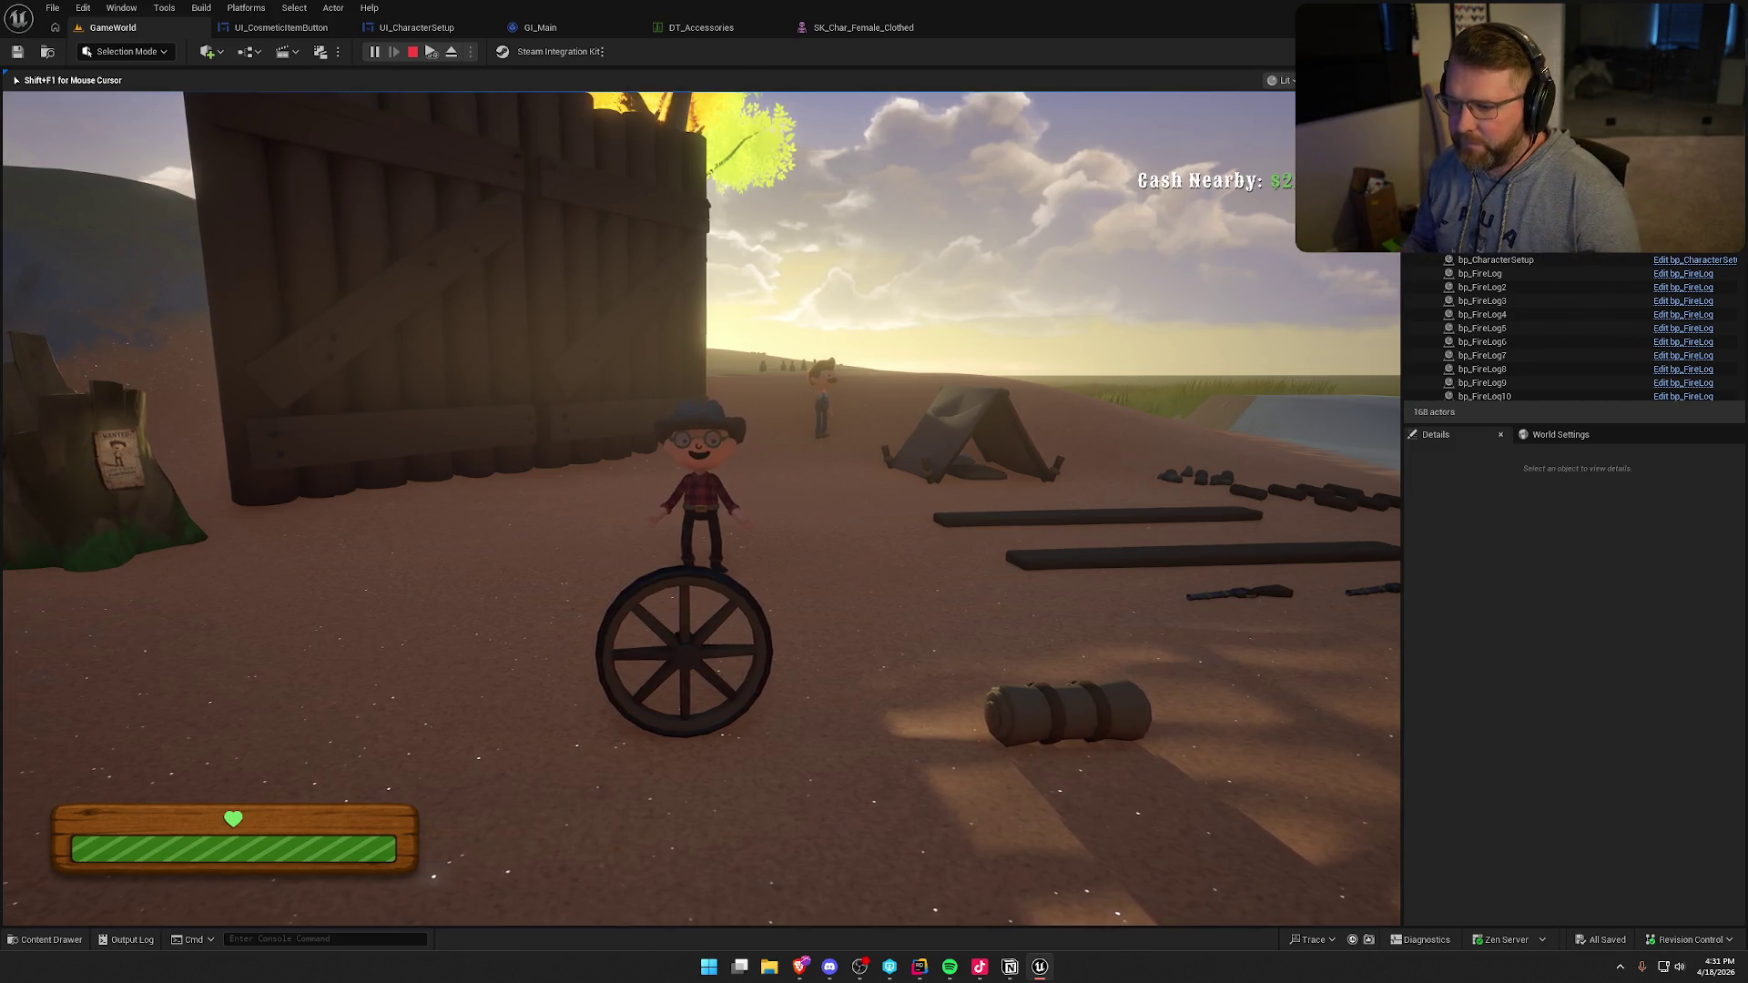
{"action": "key", "text": "shift+w"}
{"action": "key", "text": "w"}
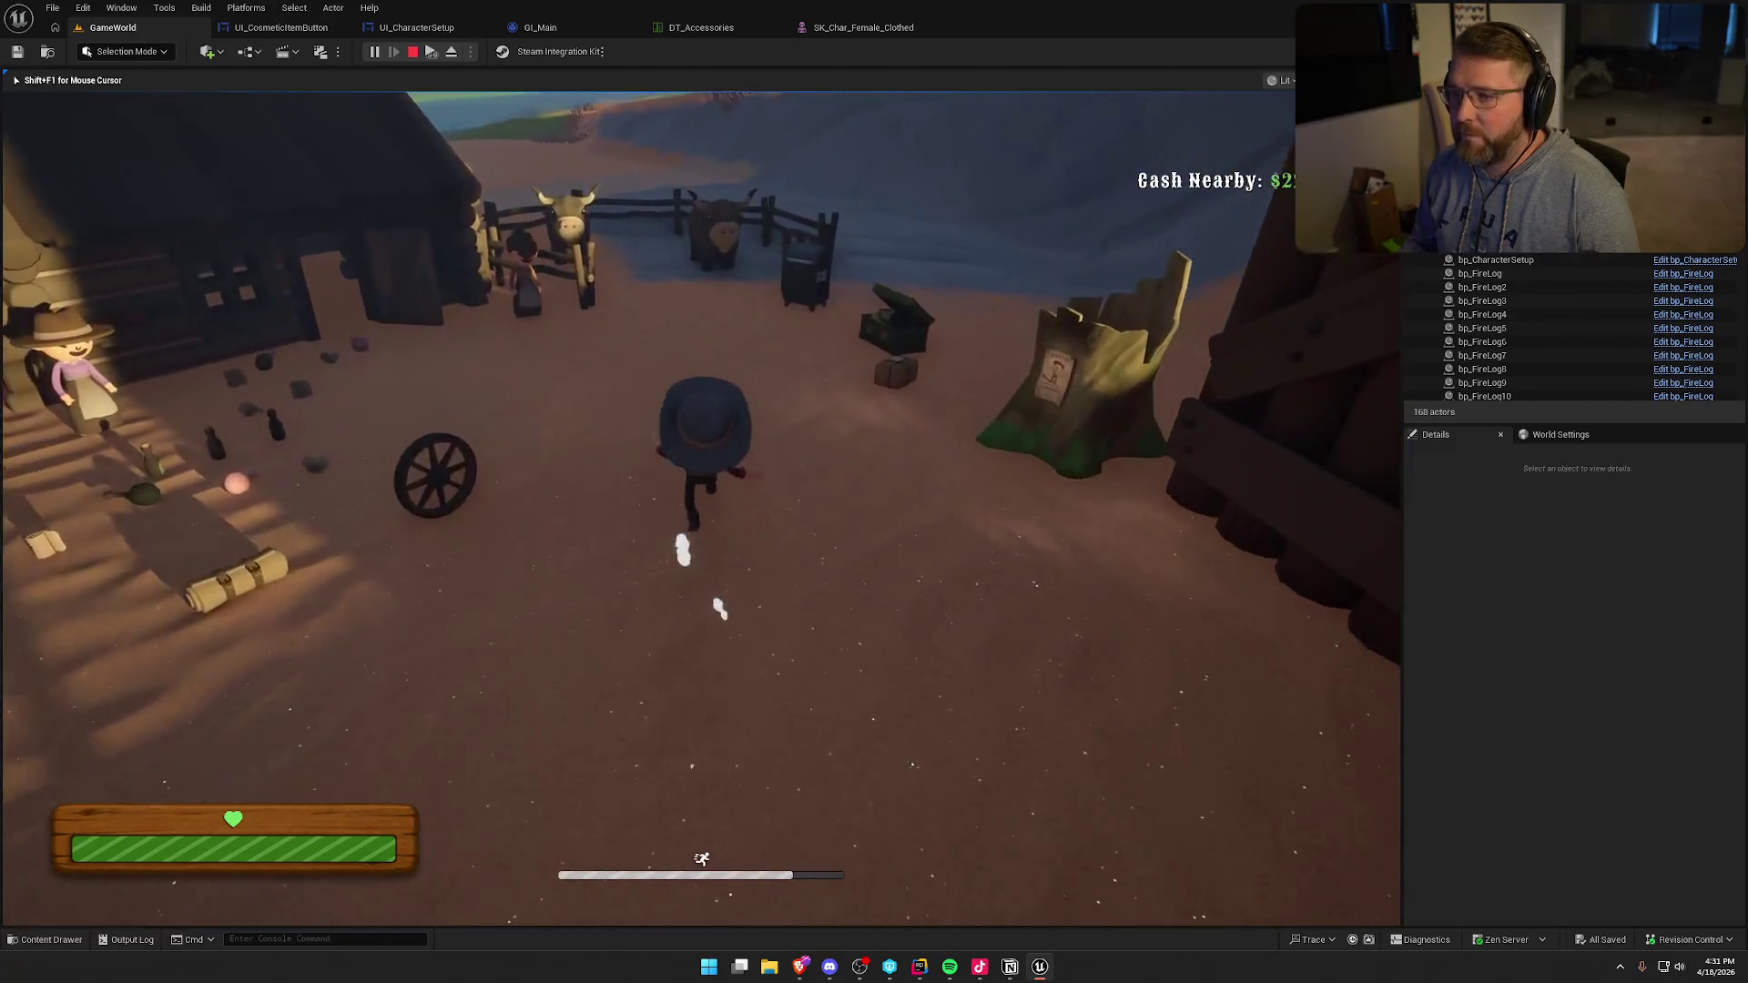
{"action": "key", "text": "Escape"}
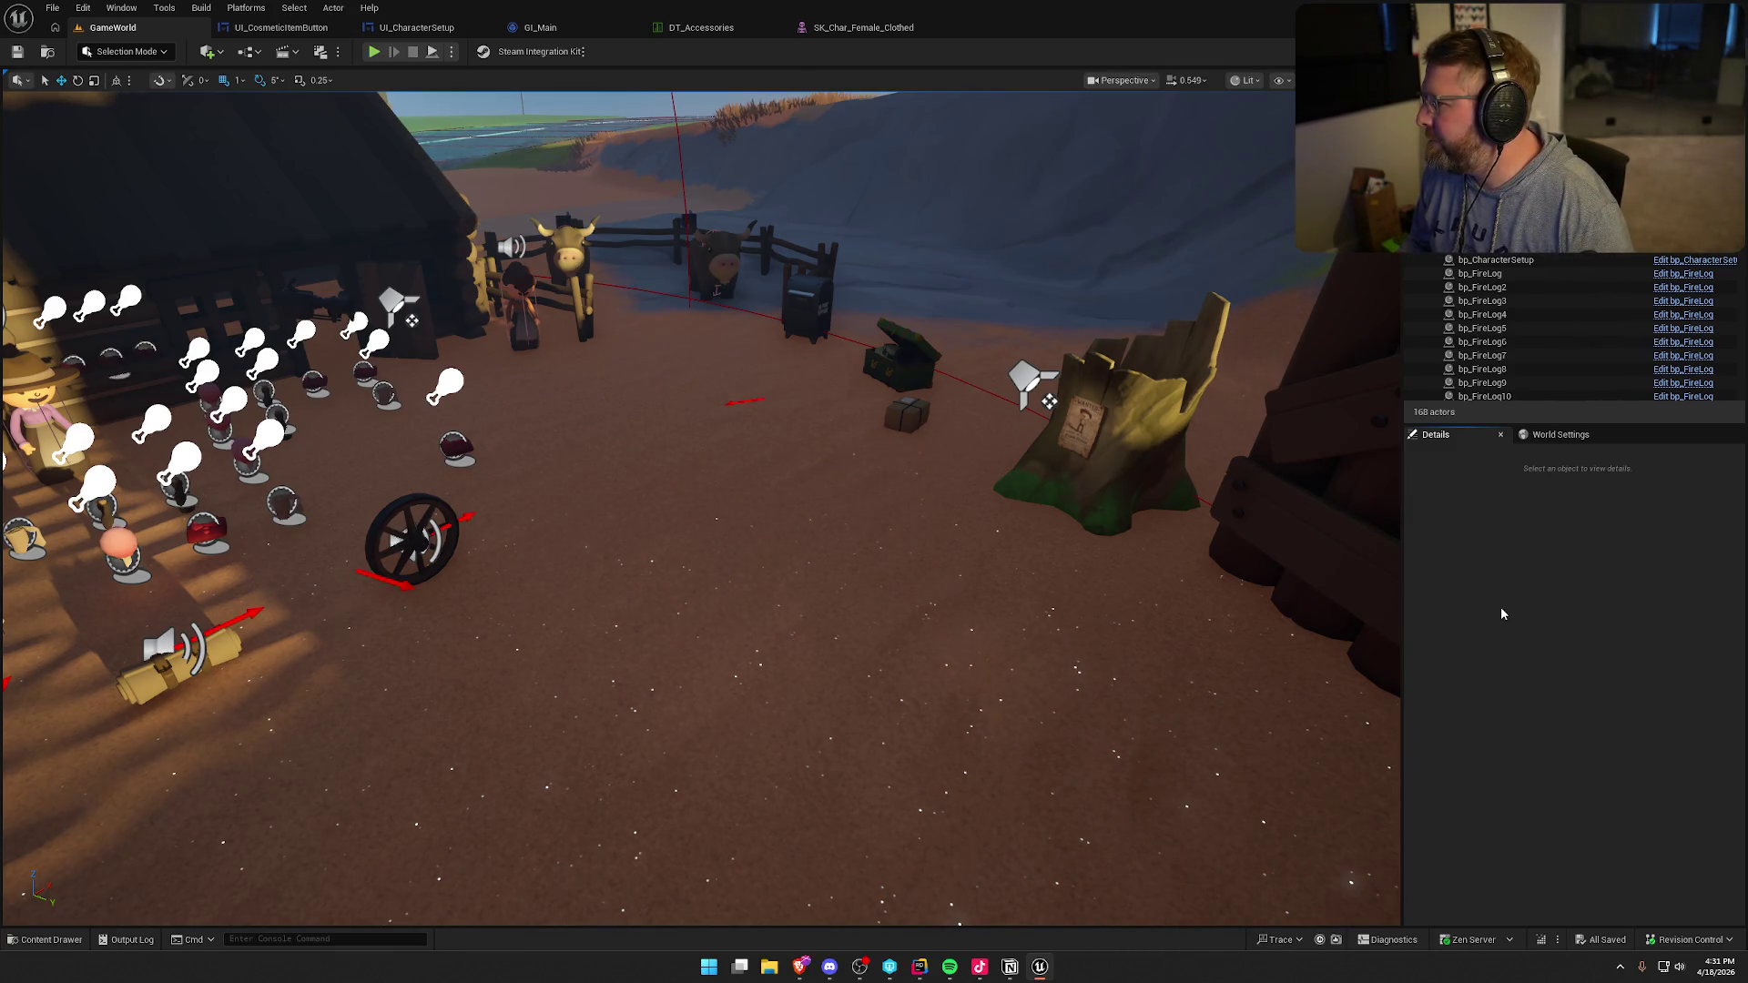
- Browse the DT_Accessories rows and select row 4000 Outlaw Bandana
{"action": "left_click", "coordinate": [685, 30]}
{"action": "scroll", "coordinate": [321, 531], "scroll_direction": "down", "scroll_amount": 5}
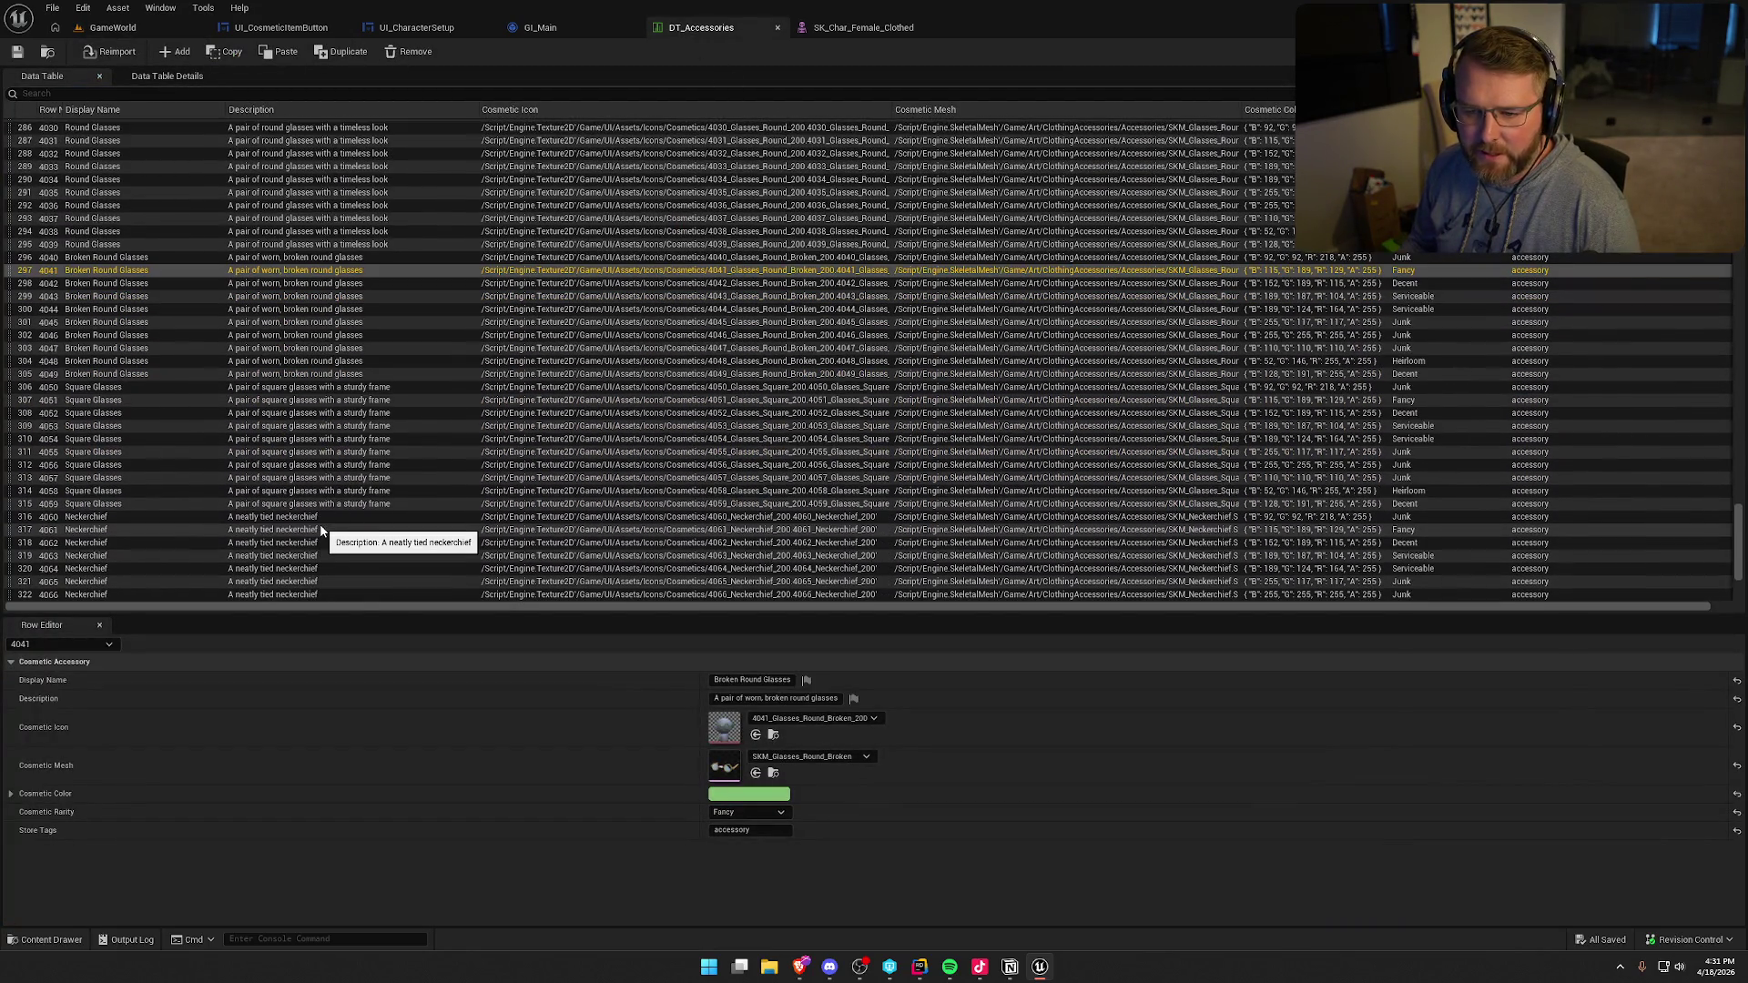
{"action": "scroll", "coordinate": [320, 531], "scroll_direction": "down", "scroll_amount": 3}
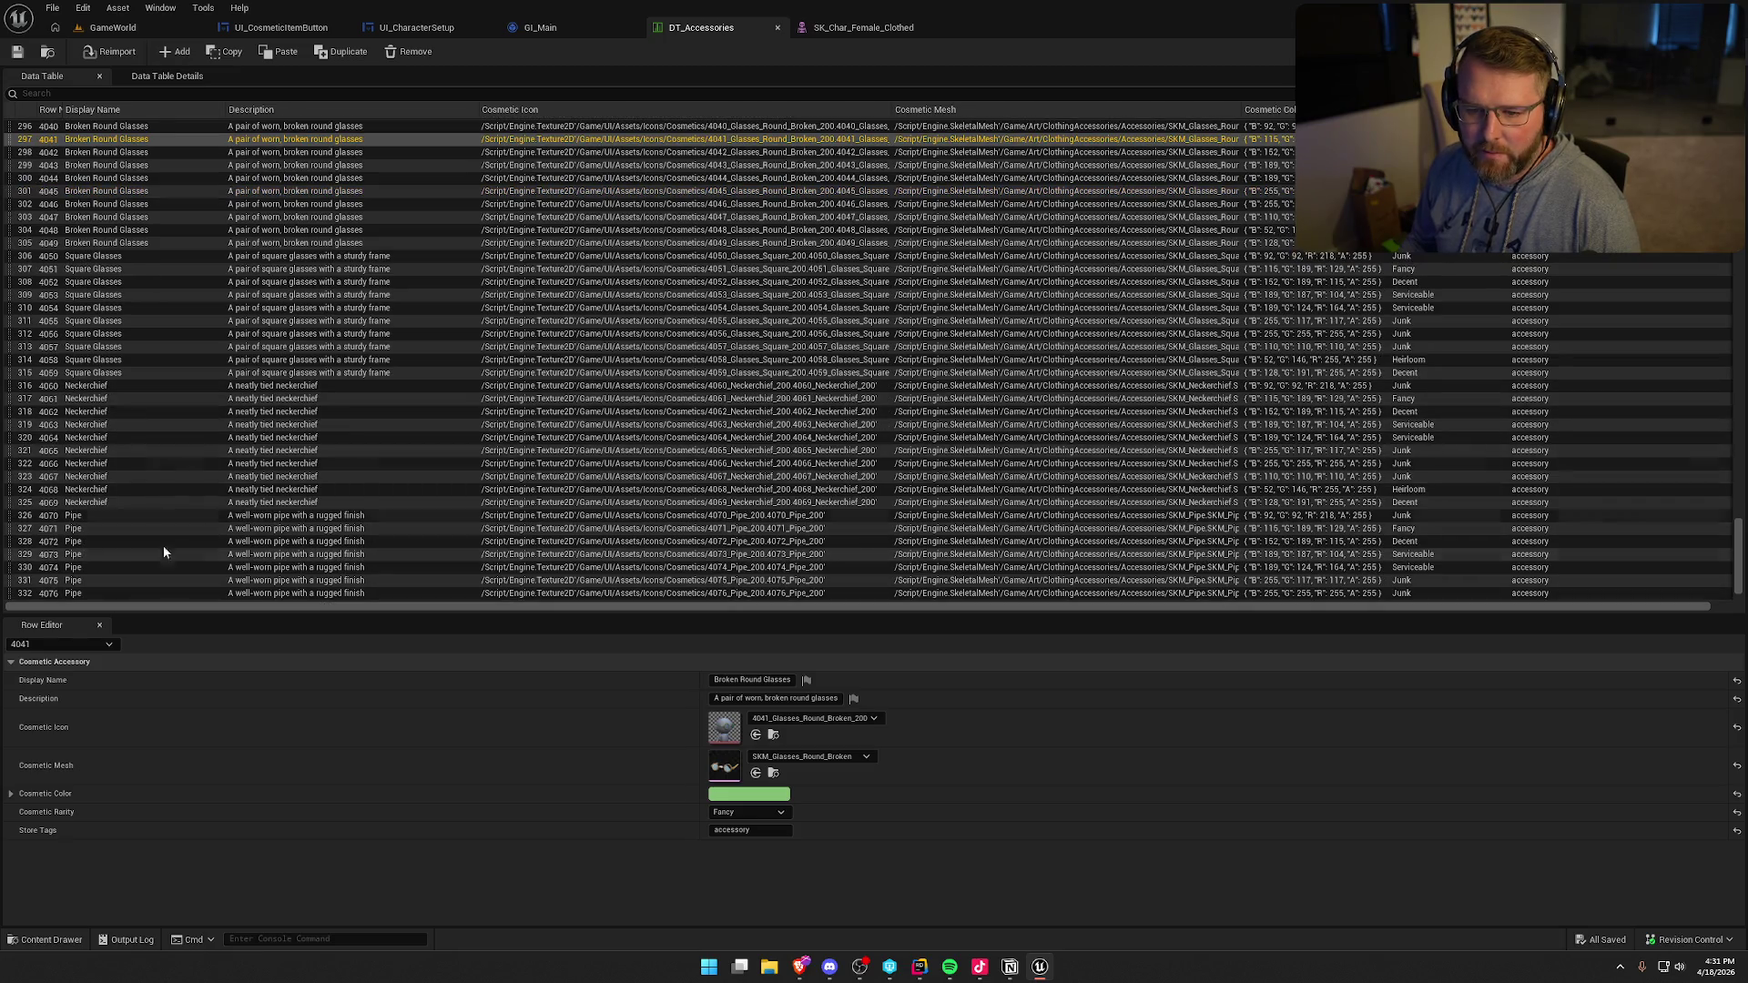
{"action": "scroll", "coordinate": [146, 507], "scroll_direction": "down", "scroll_amount": 1}
{"action": "scroll", "coordinate": [182, 491], "scroll_direction": "up", "scroll_amount": 1}
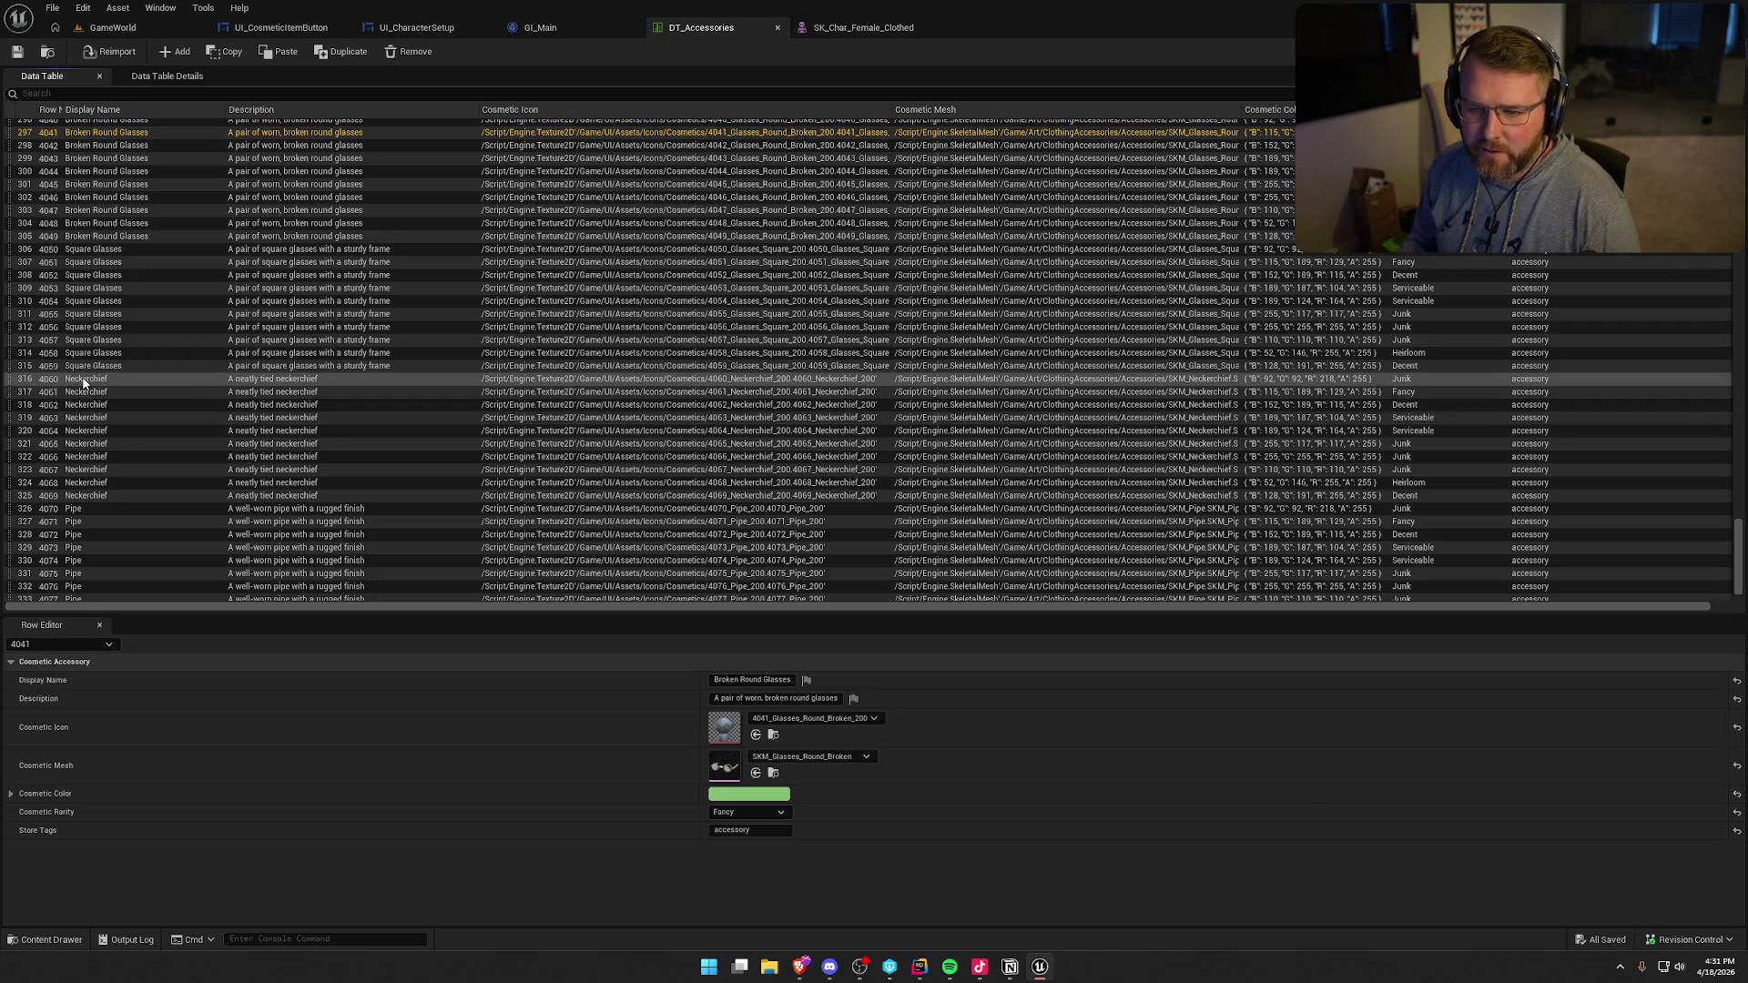
{"action": "scroll", "coordinate": [235, 452], "scroll_direction": "down", "scroll_amount": 1}
{"action": "scroll", "coordinate": [235, 453], "scroll_direction": "up", "scroll_amount": 10}
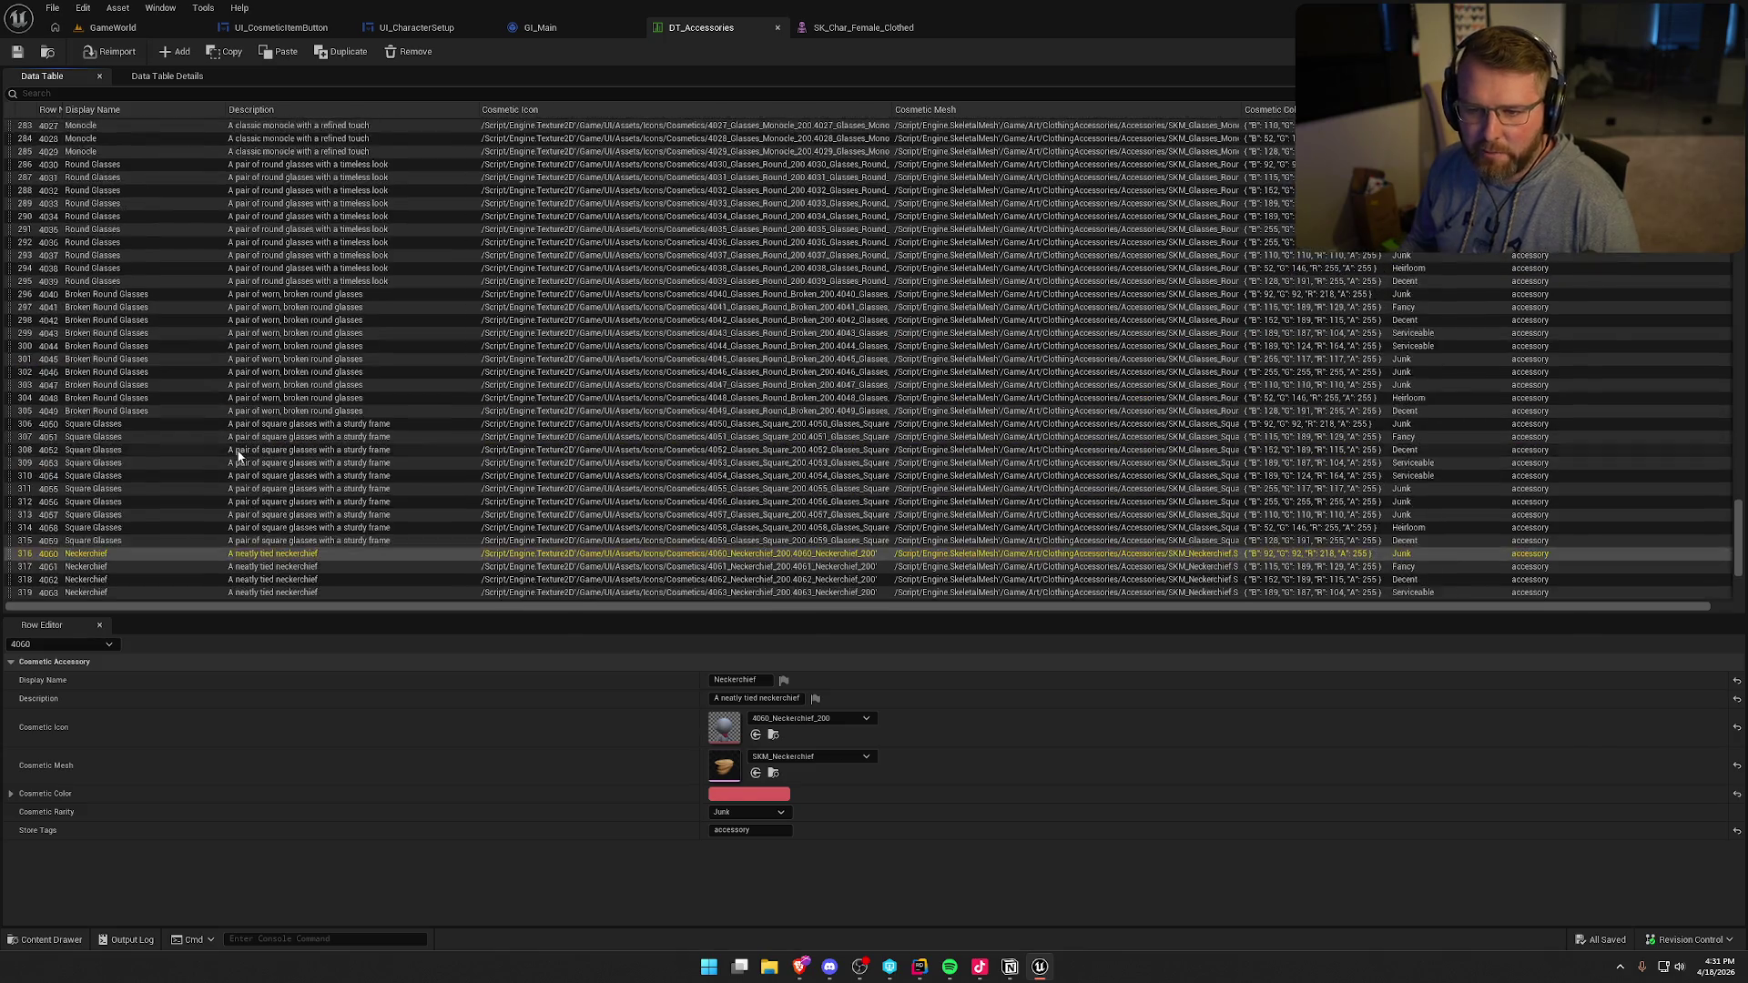
{"action": "scroll", "coordinate": [233, 448], "scroll_direction": "up", "scroll_amount": 8}
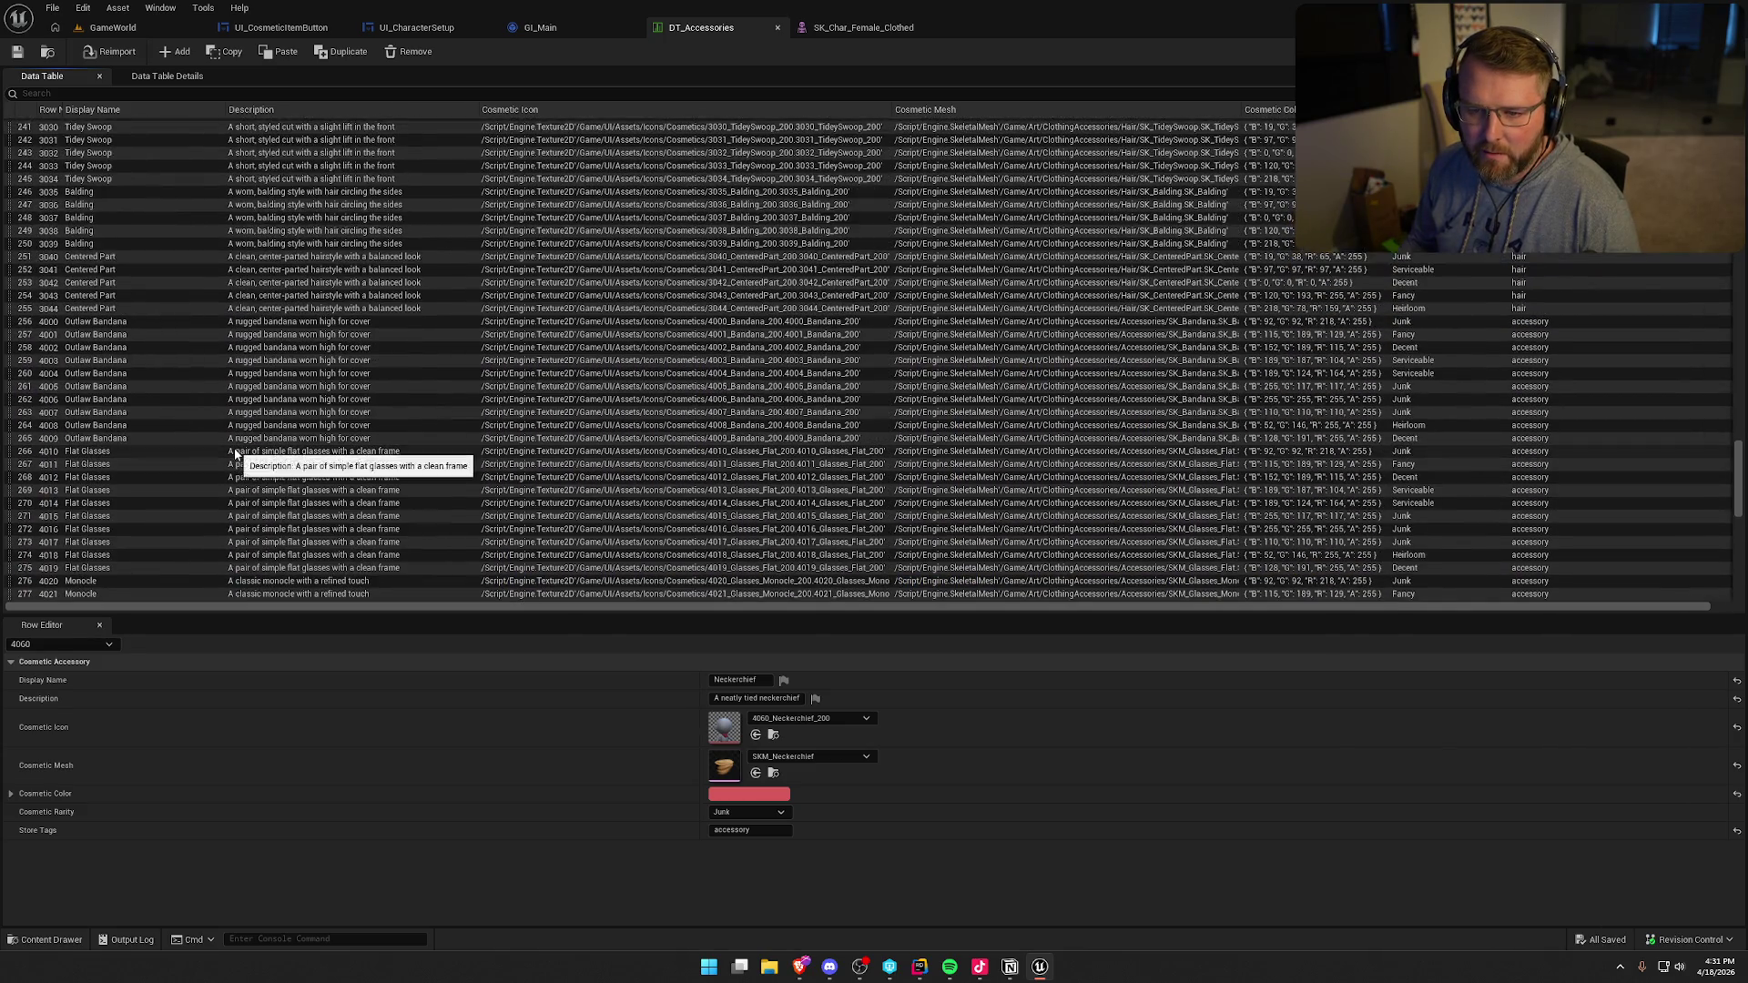
{"action": "left_click", "coordinate": [133, 323]}
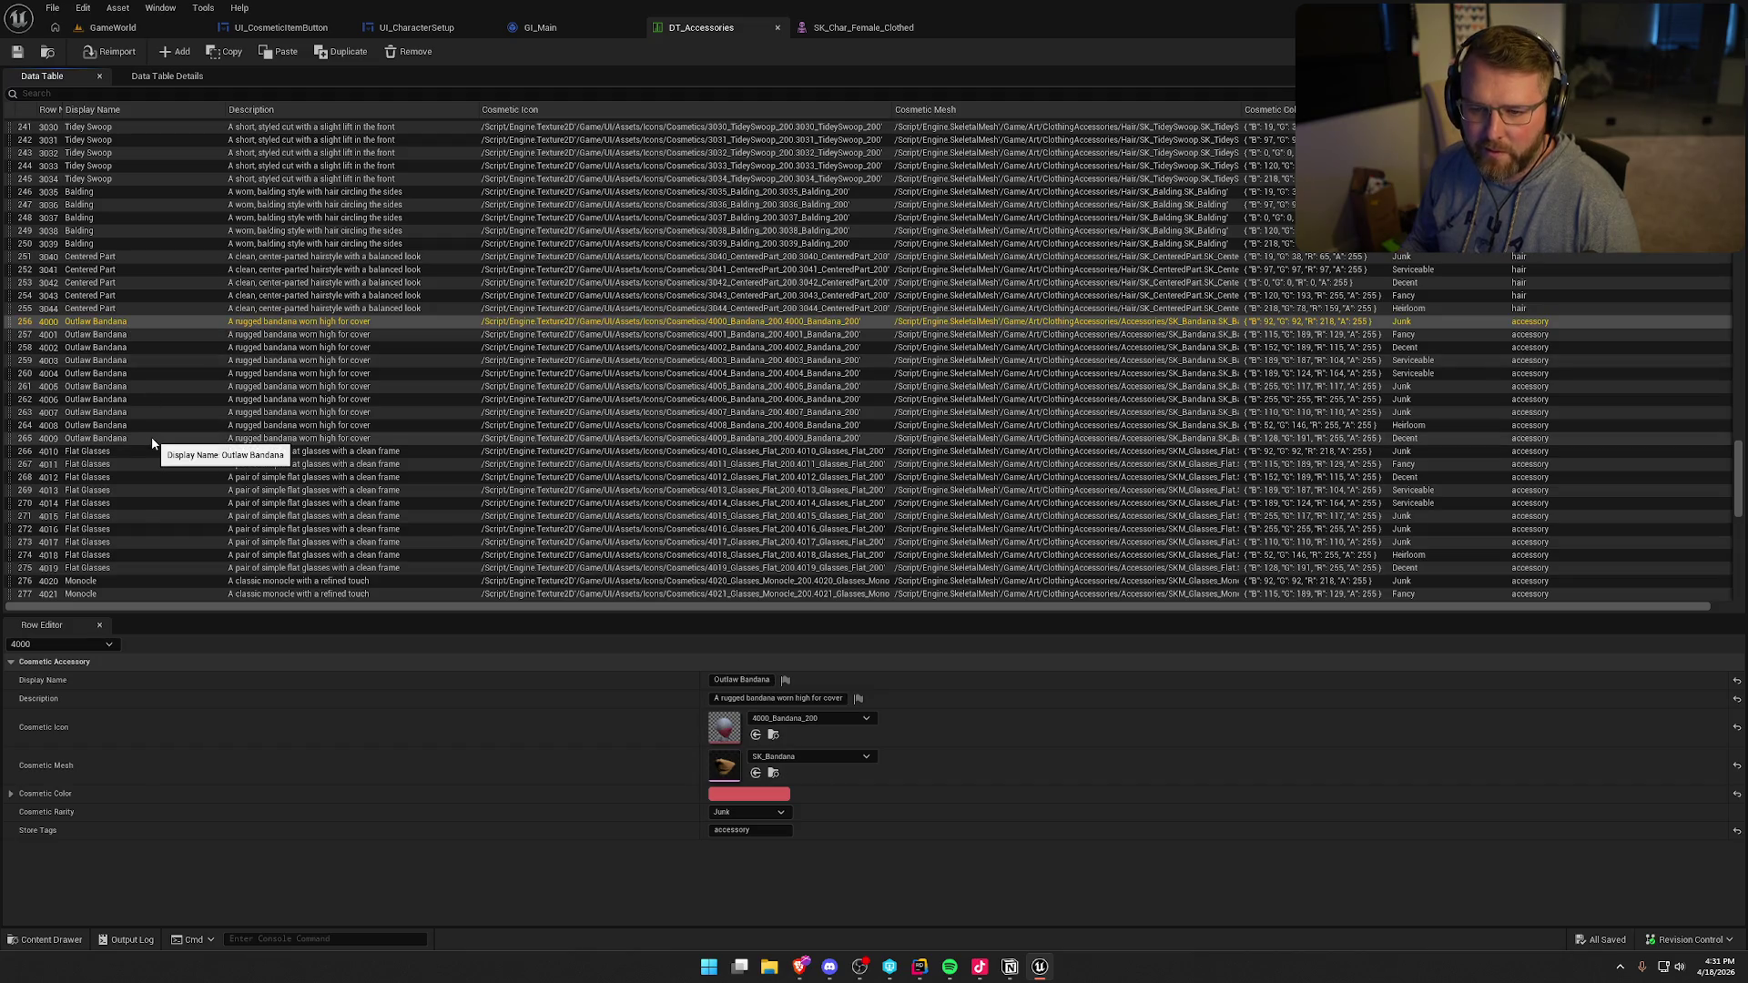
{"action": "left_click", "coordinate": [921, 967]}
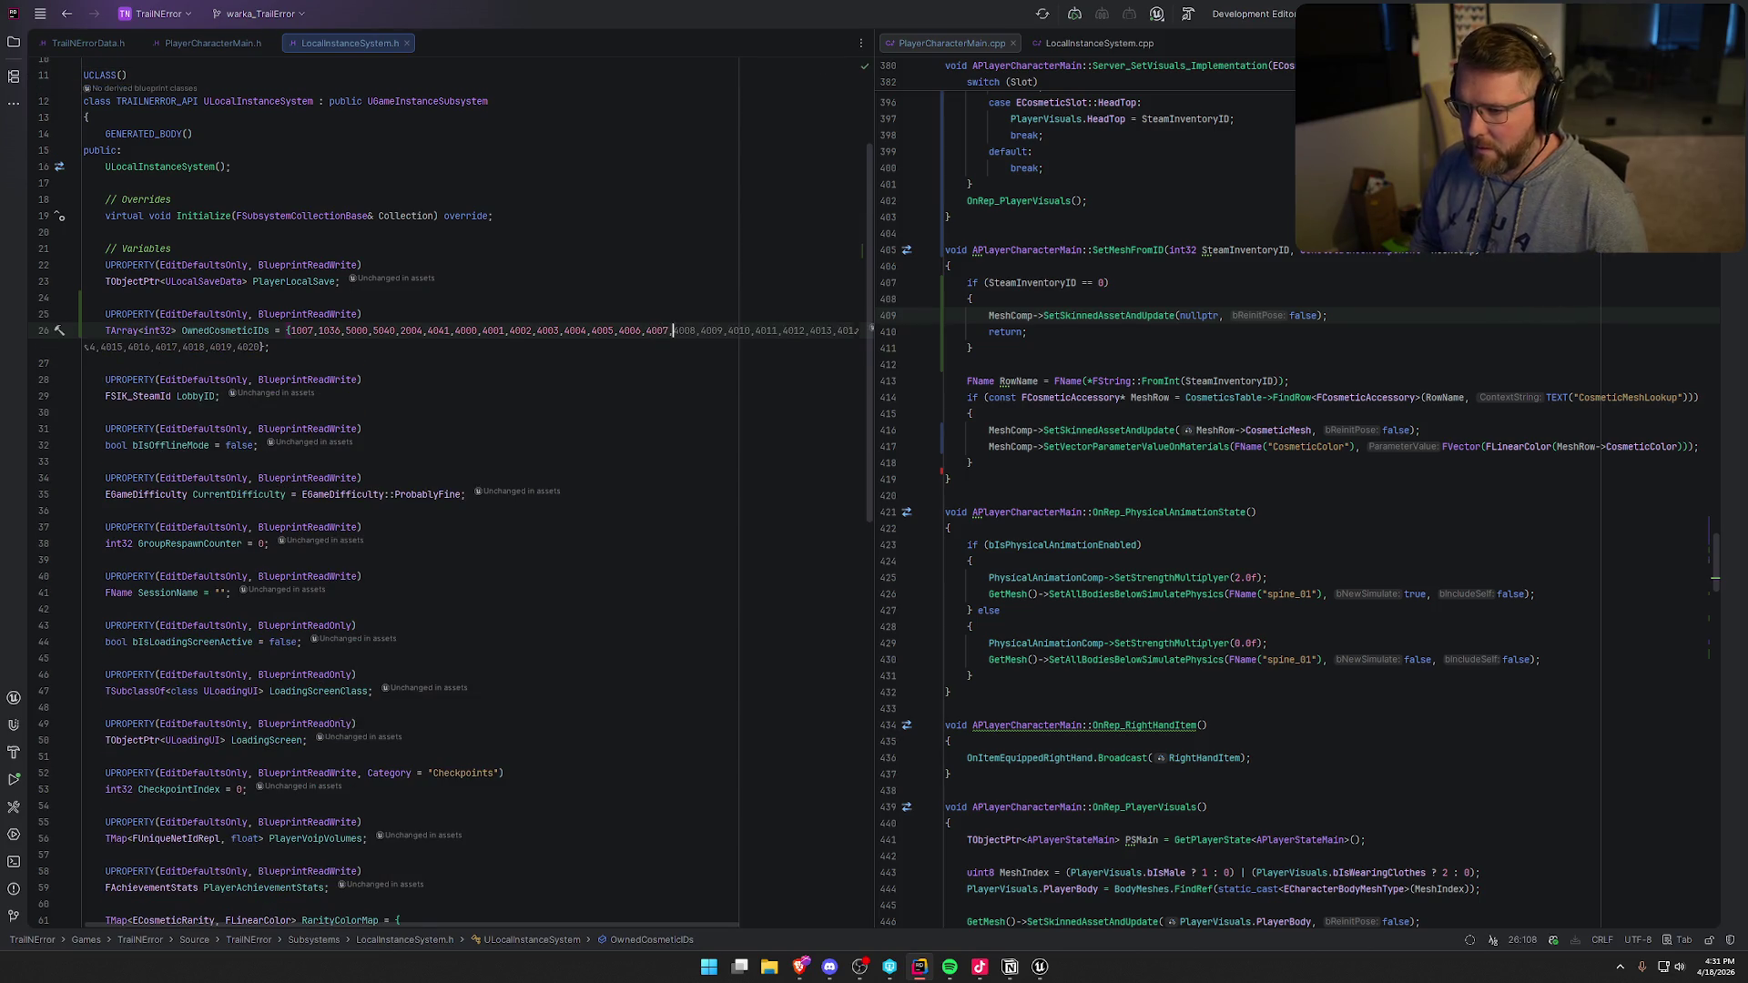
- Add 4009 to the OwnedCosmeticIDs initializer in LocalInstanceSystem.h
{"action": "type", "text": "4009,"}
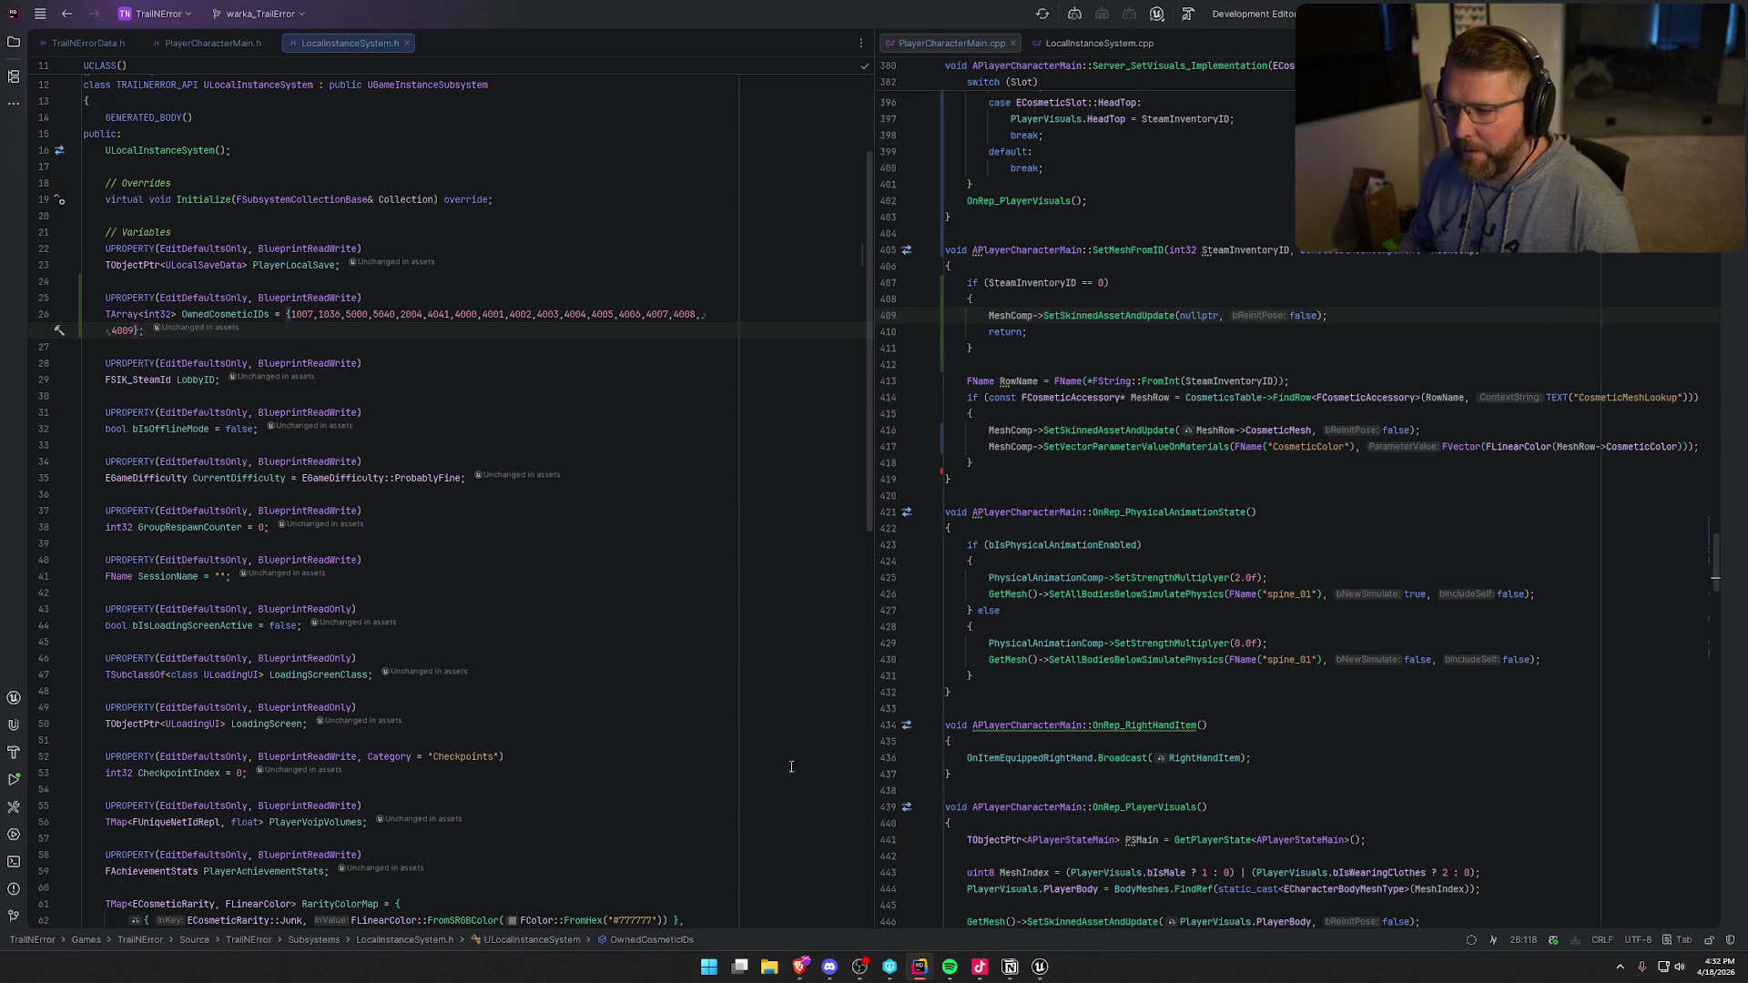
{"action": "left_click", "coordinate": [1044, 968]}
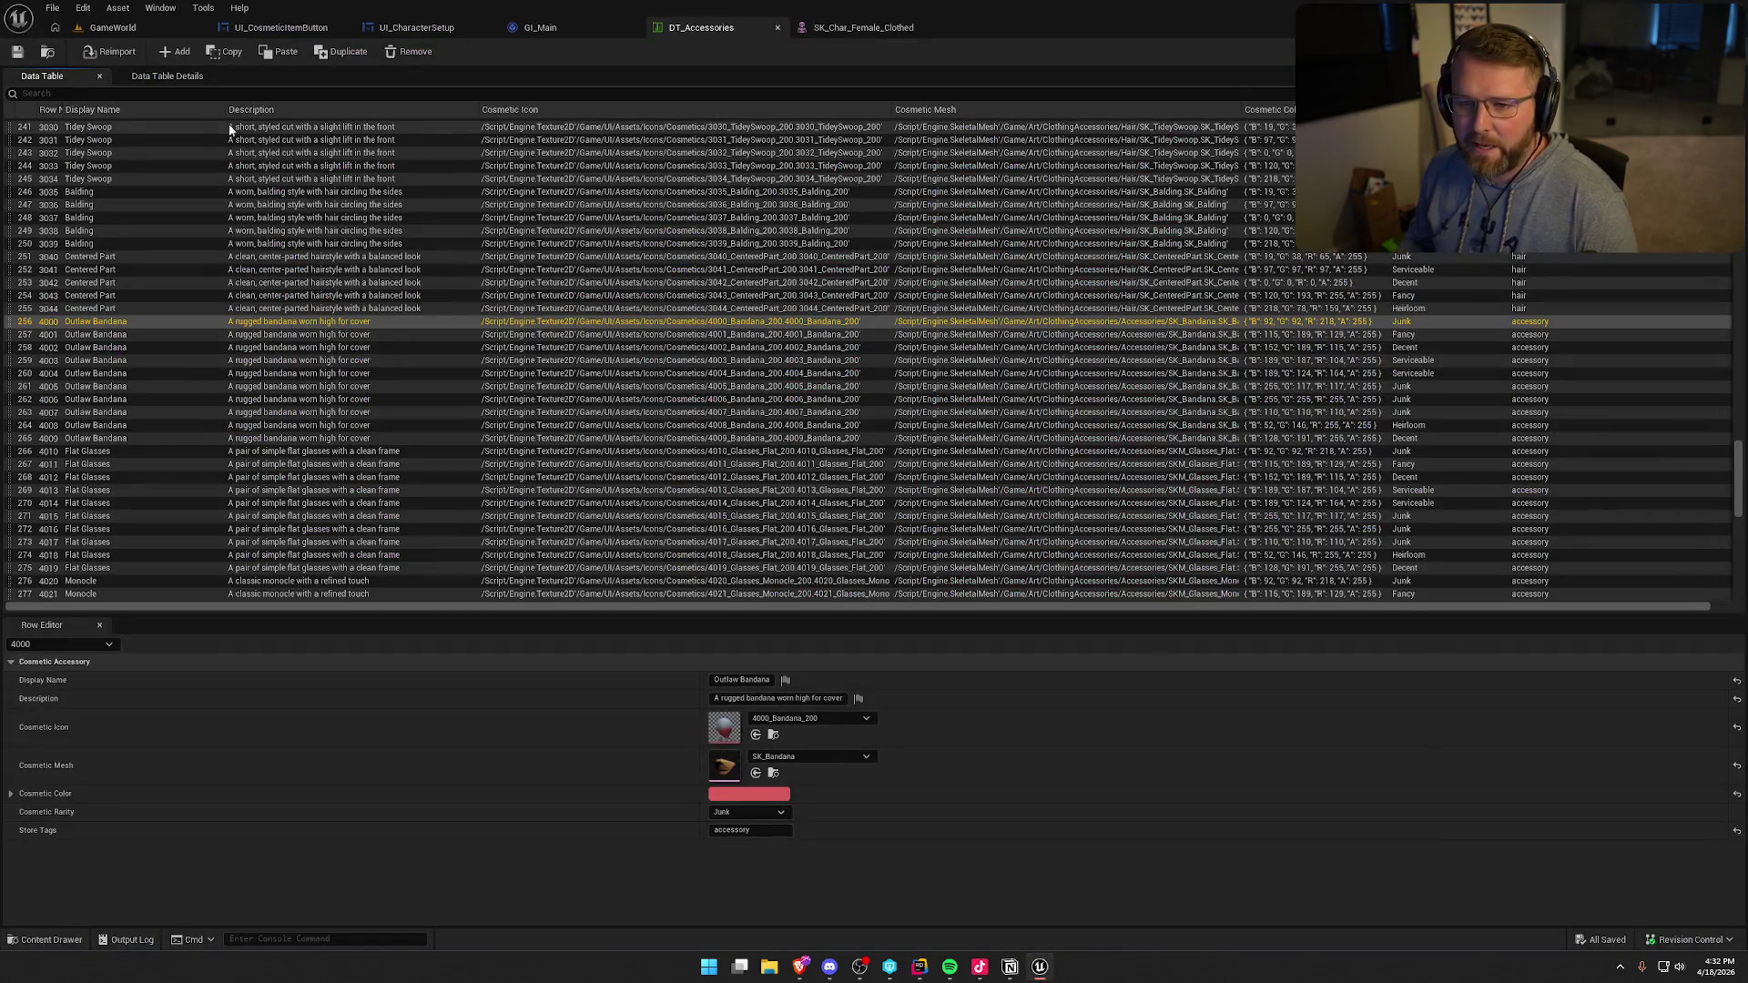
- From the GameWorld level, run a Live Coding recompile and close the console after the patch succeeds
{"action": "left_click", "coordinate": [141, 33]}
{"action": "left_click", "coordinate": [1538, 939]}
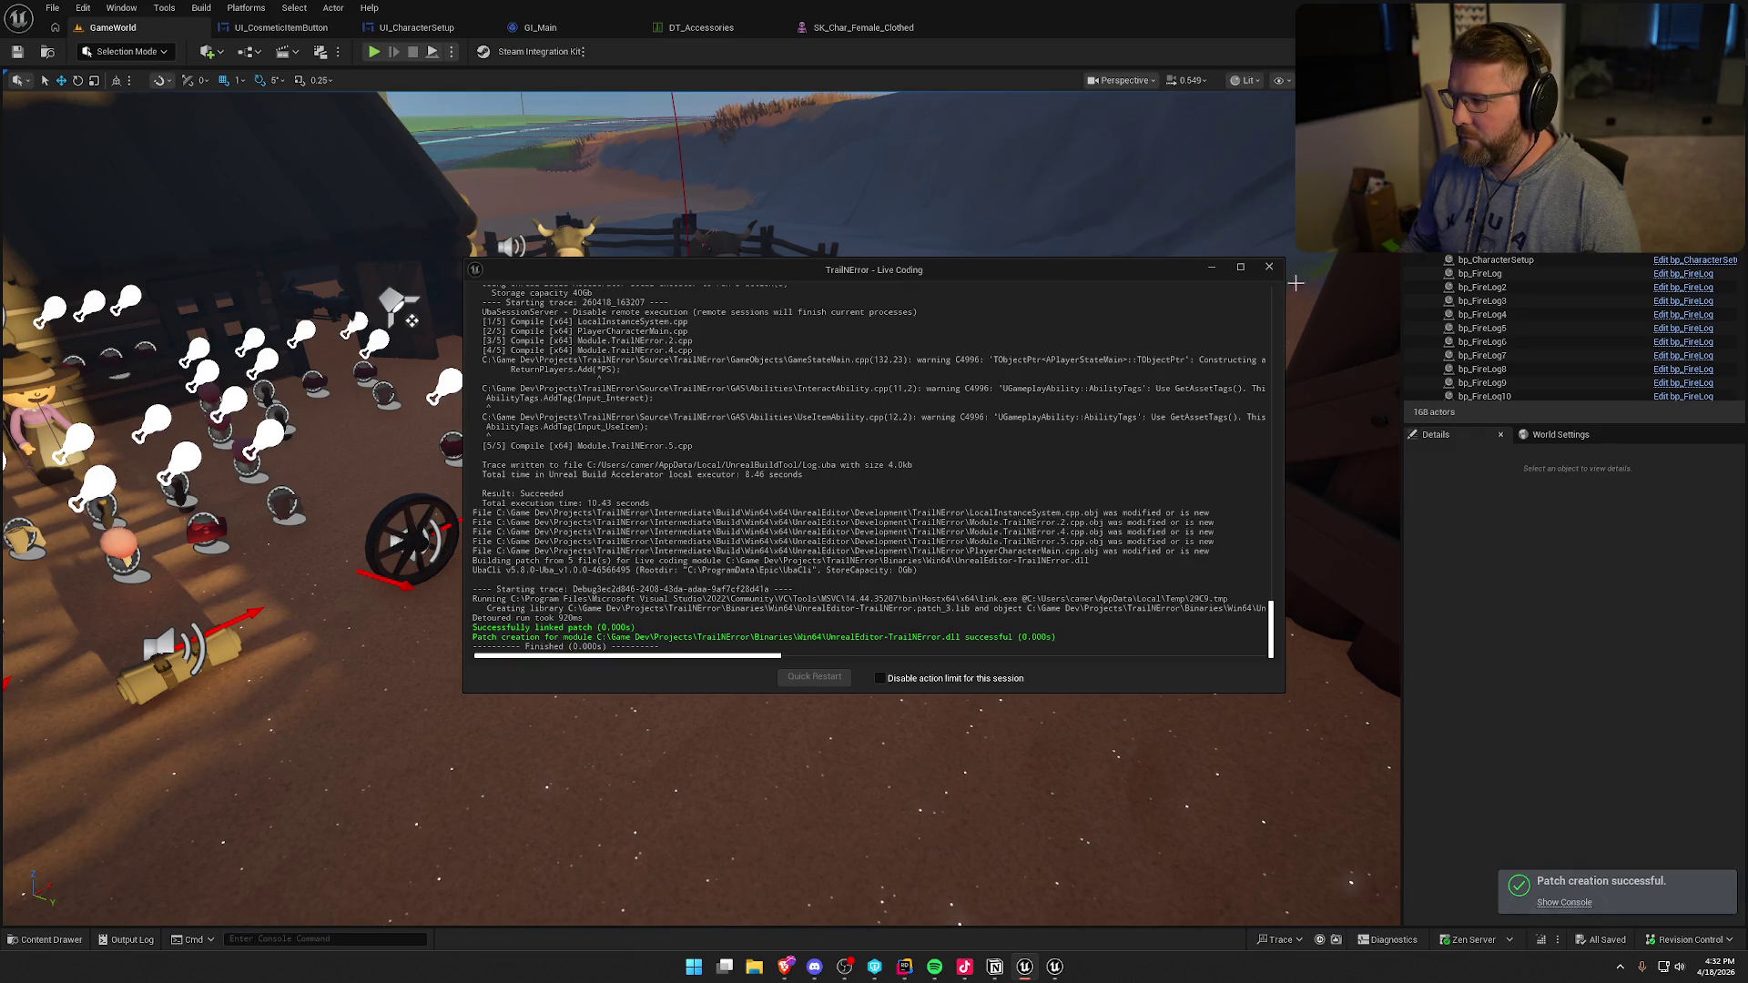
{"action": "left_click", "coordinate": [1270, 267]}
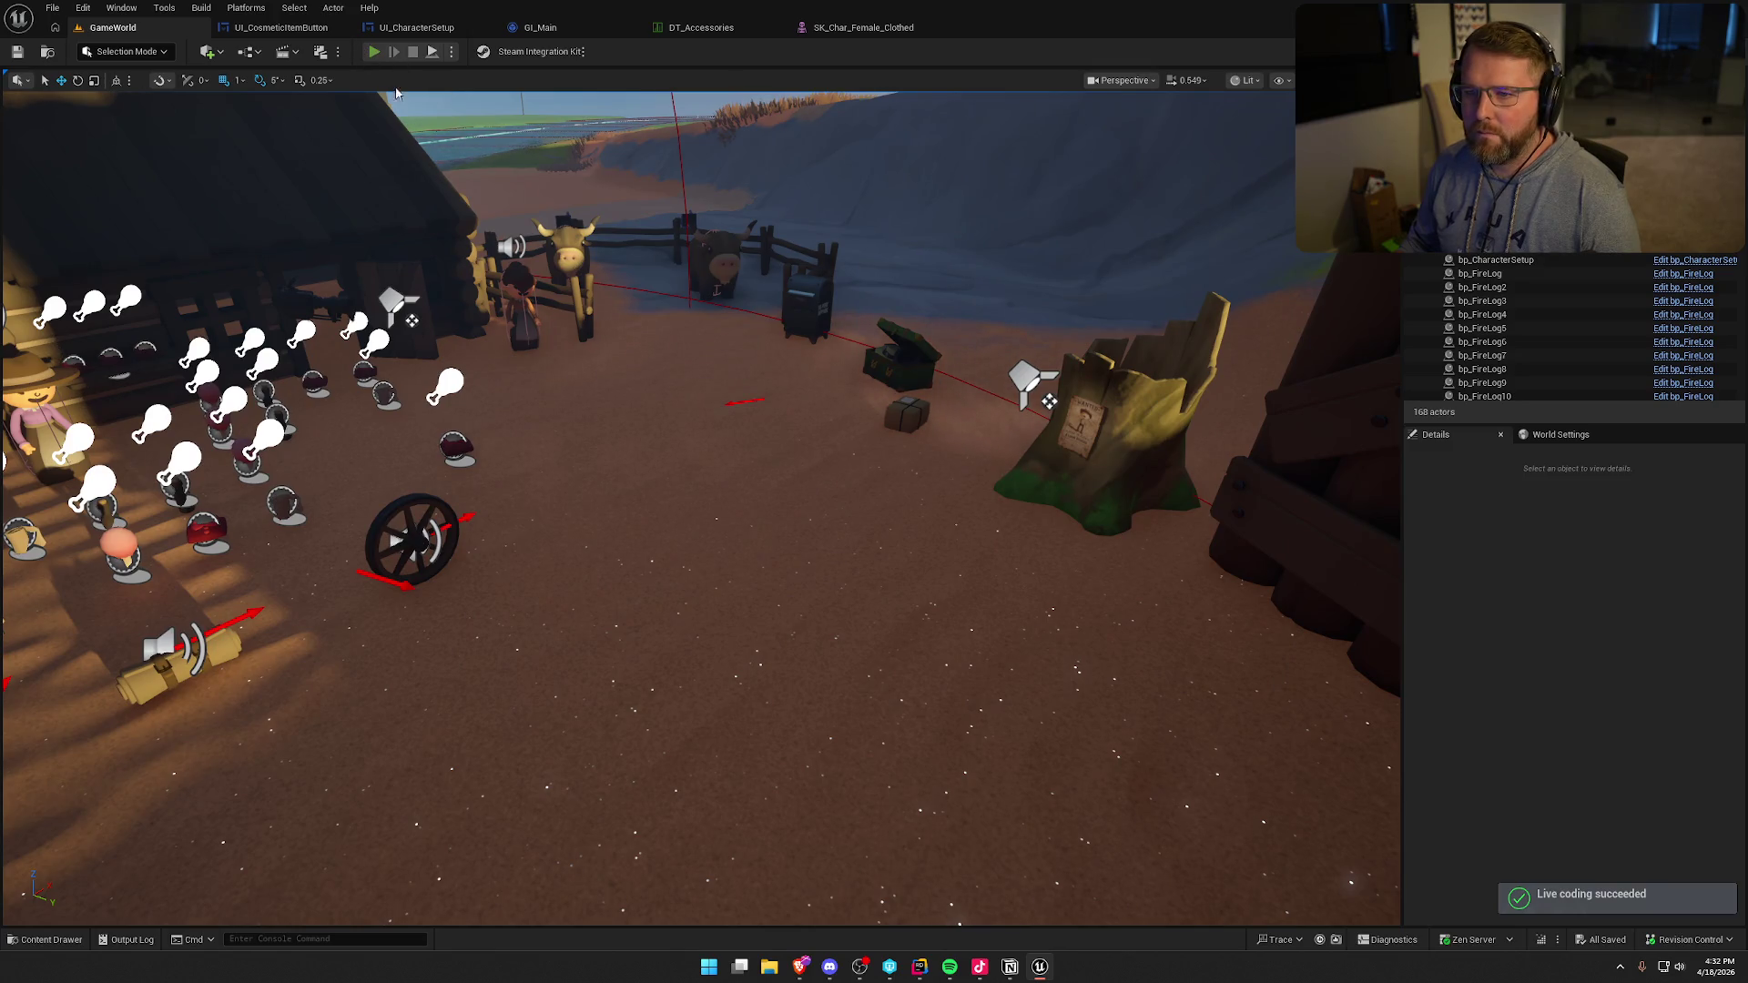
- Start a play session and run to the stump to open character customization
{"action": "left_click", "coordinate": [375, 51]}
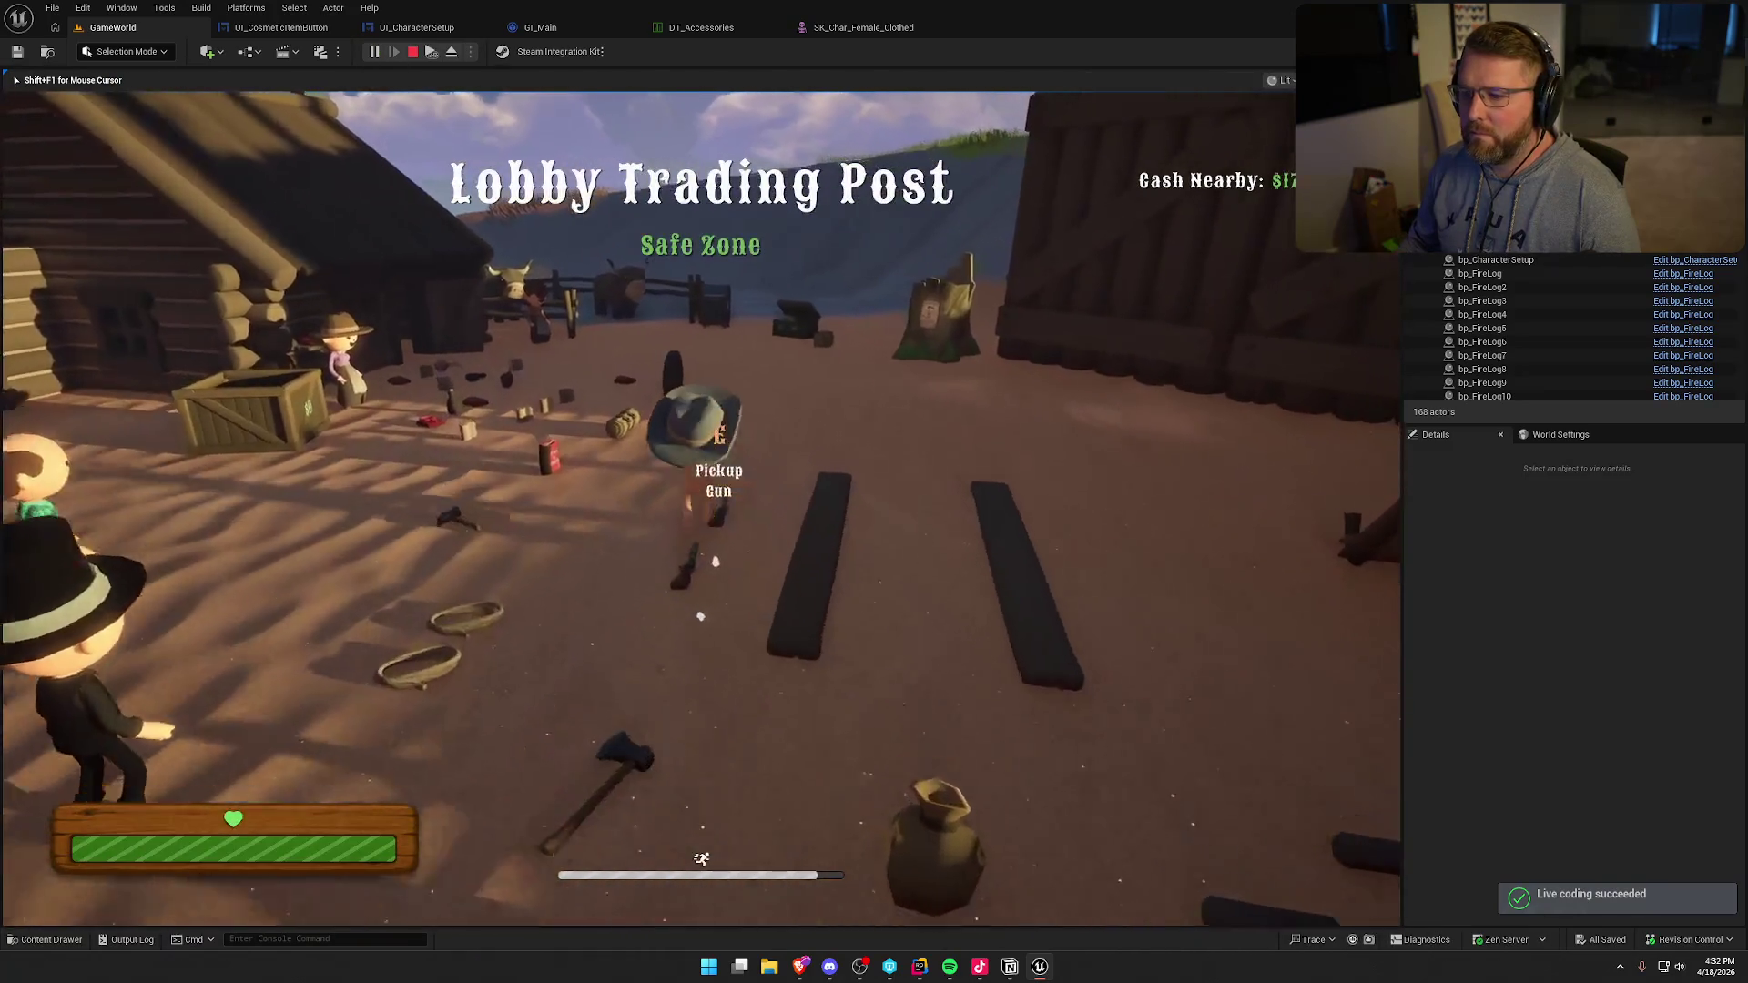
{"action": "key", "text": "w"}
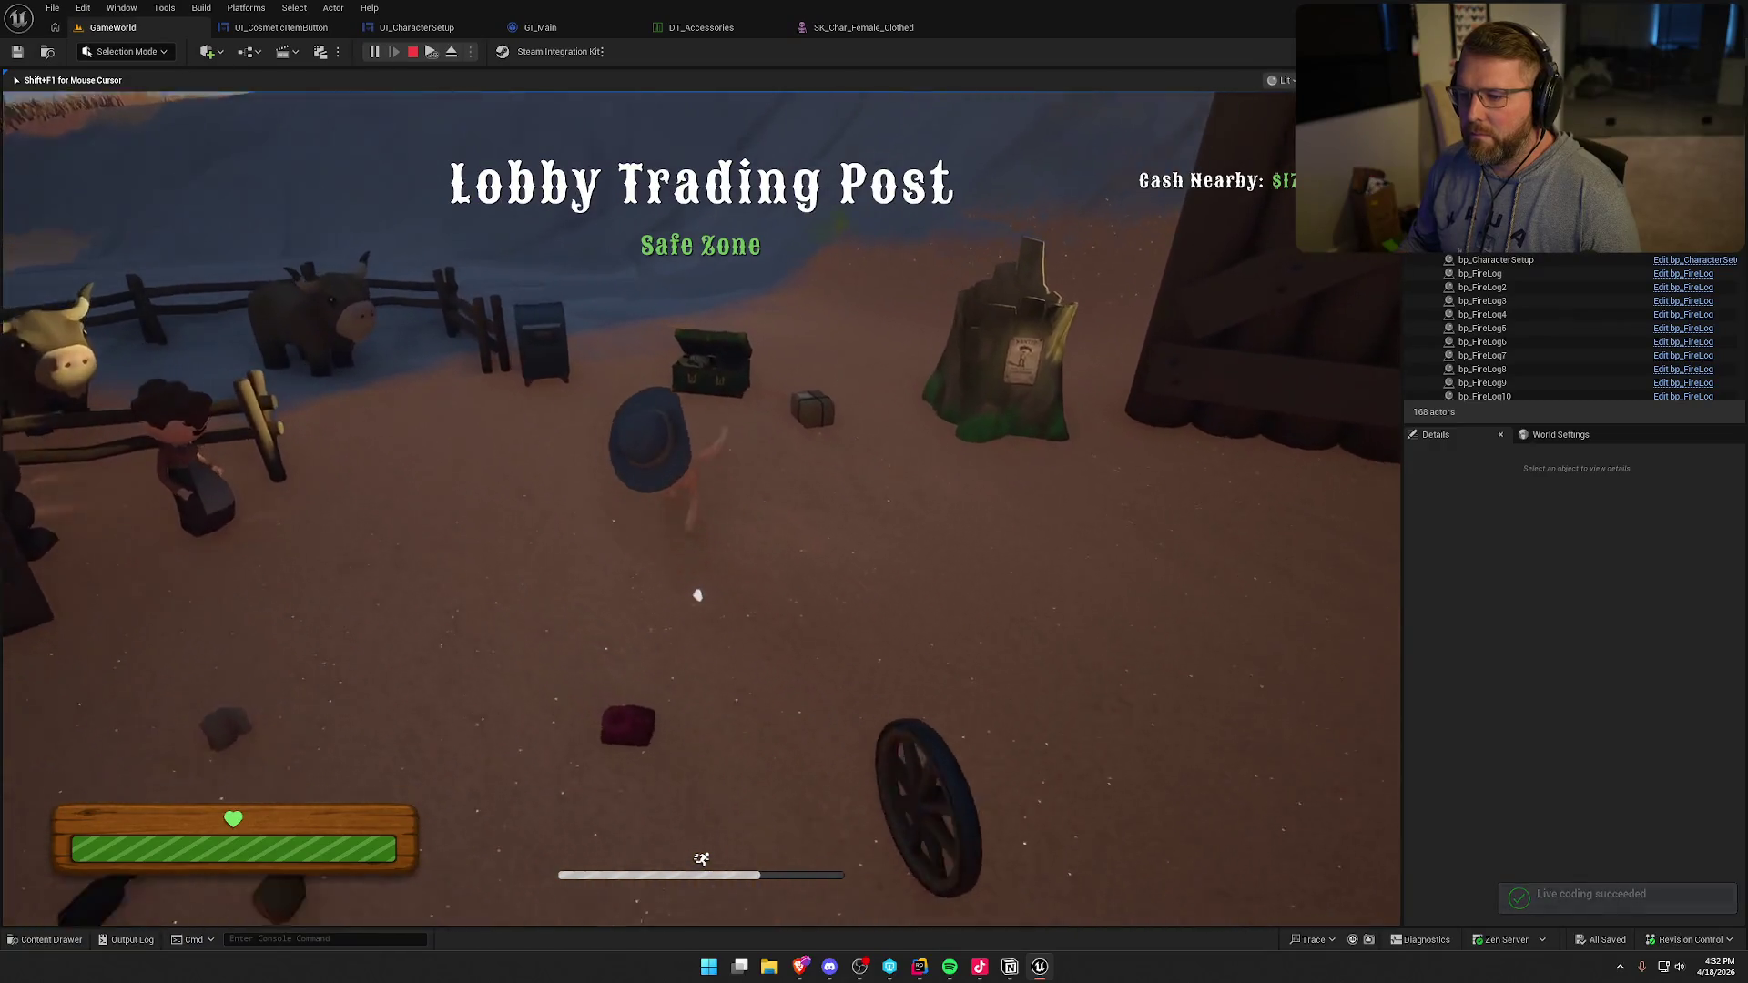
{"action": "key", "text": "e"}
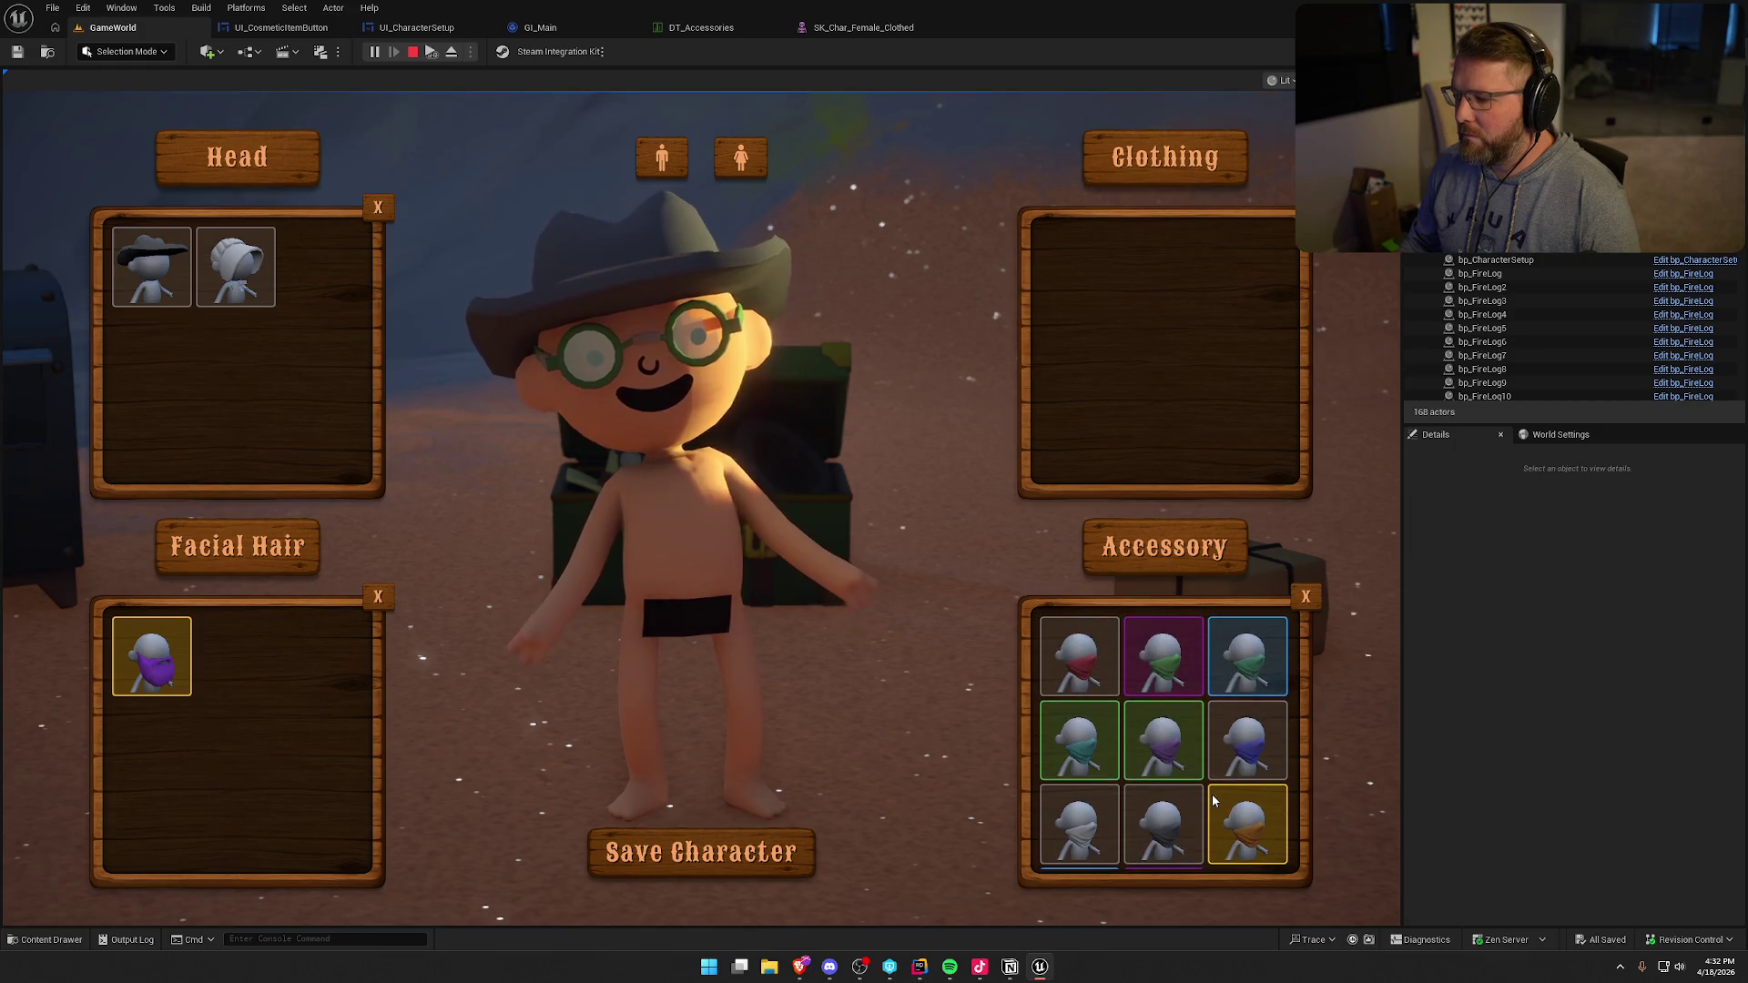
- Try on the green, tan, white and red bandanas in turn
{"action": "left_click", "coordinate": [1163, 656]}
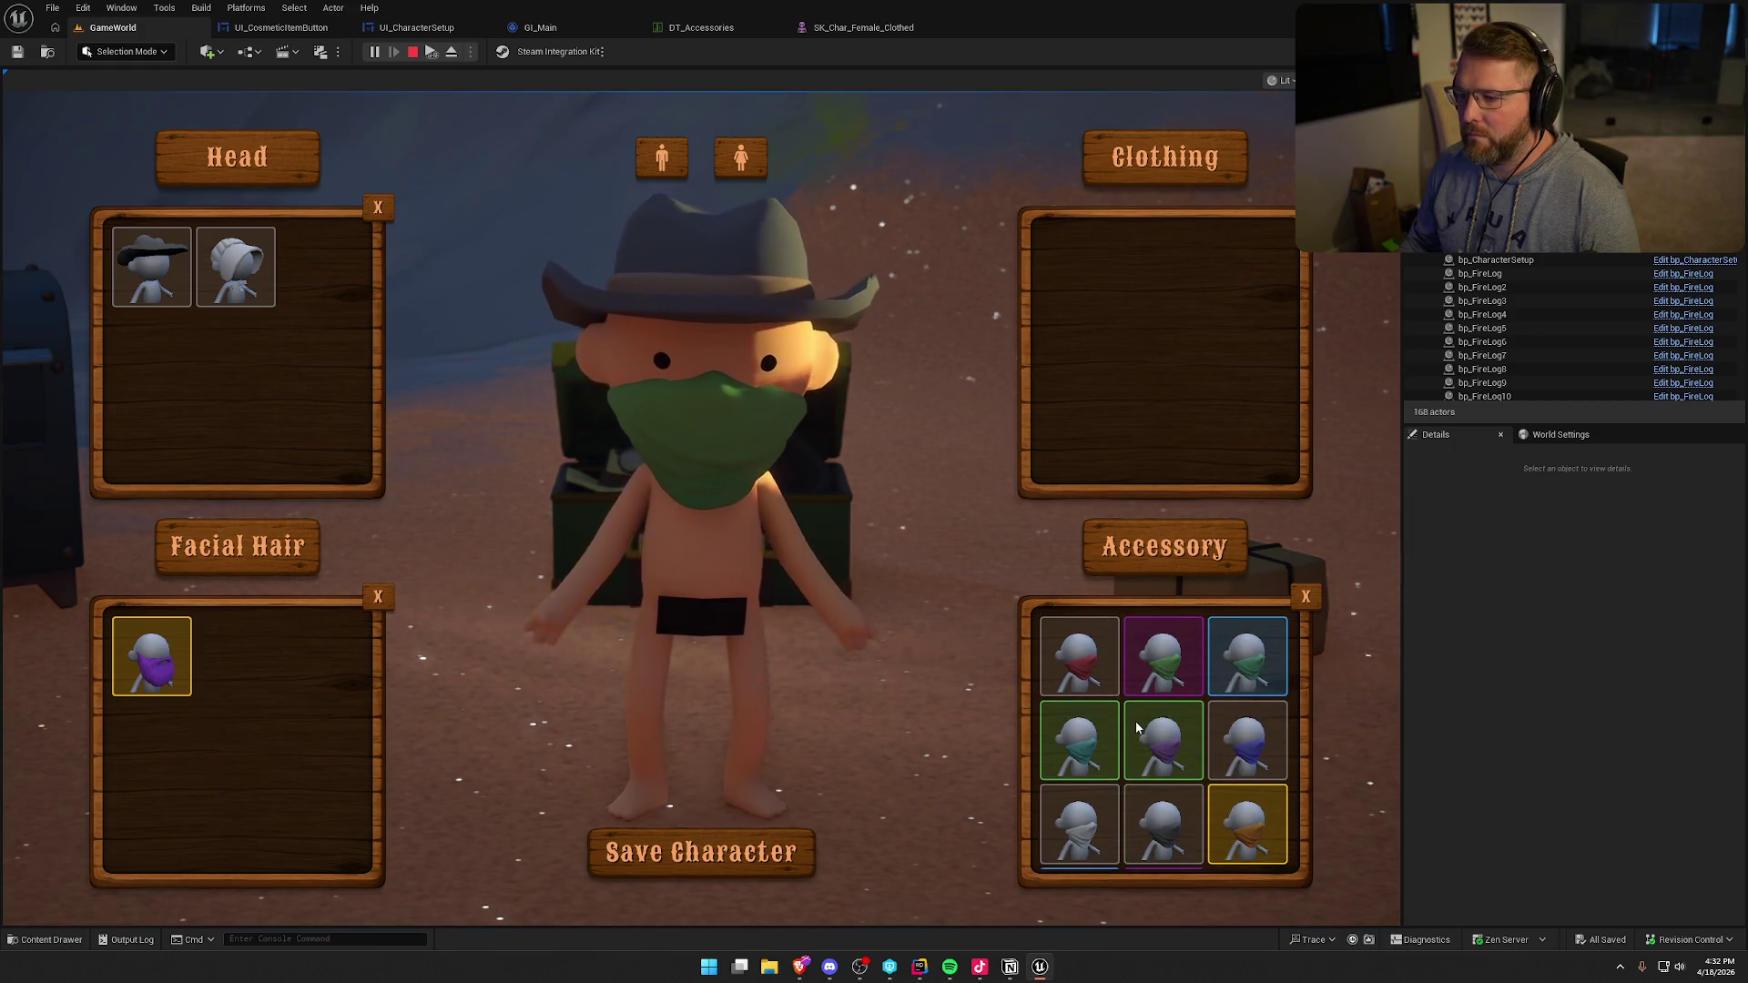
{"action": "scroll", "coordinate": [1147, 729], "scroll_direction": "down", "scroll_amount": 2}
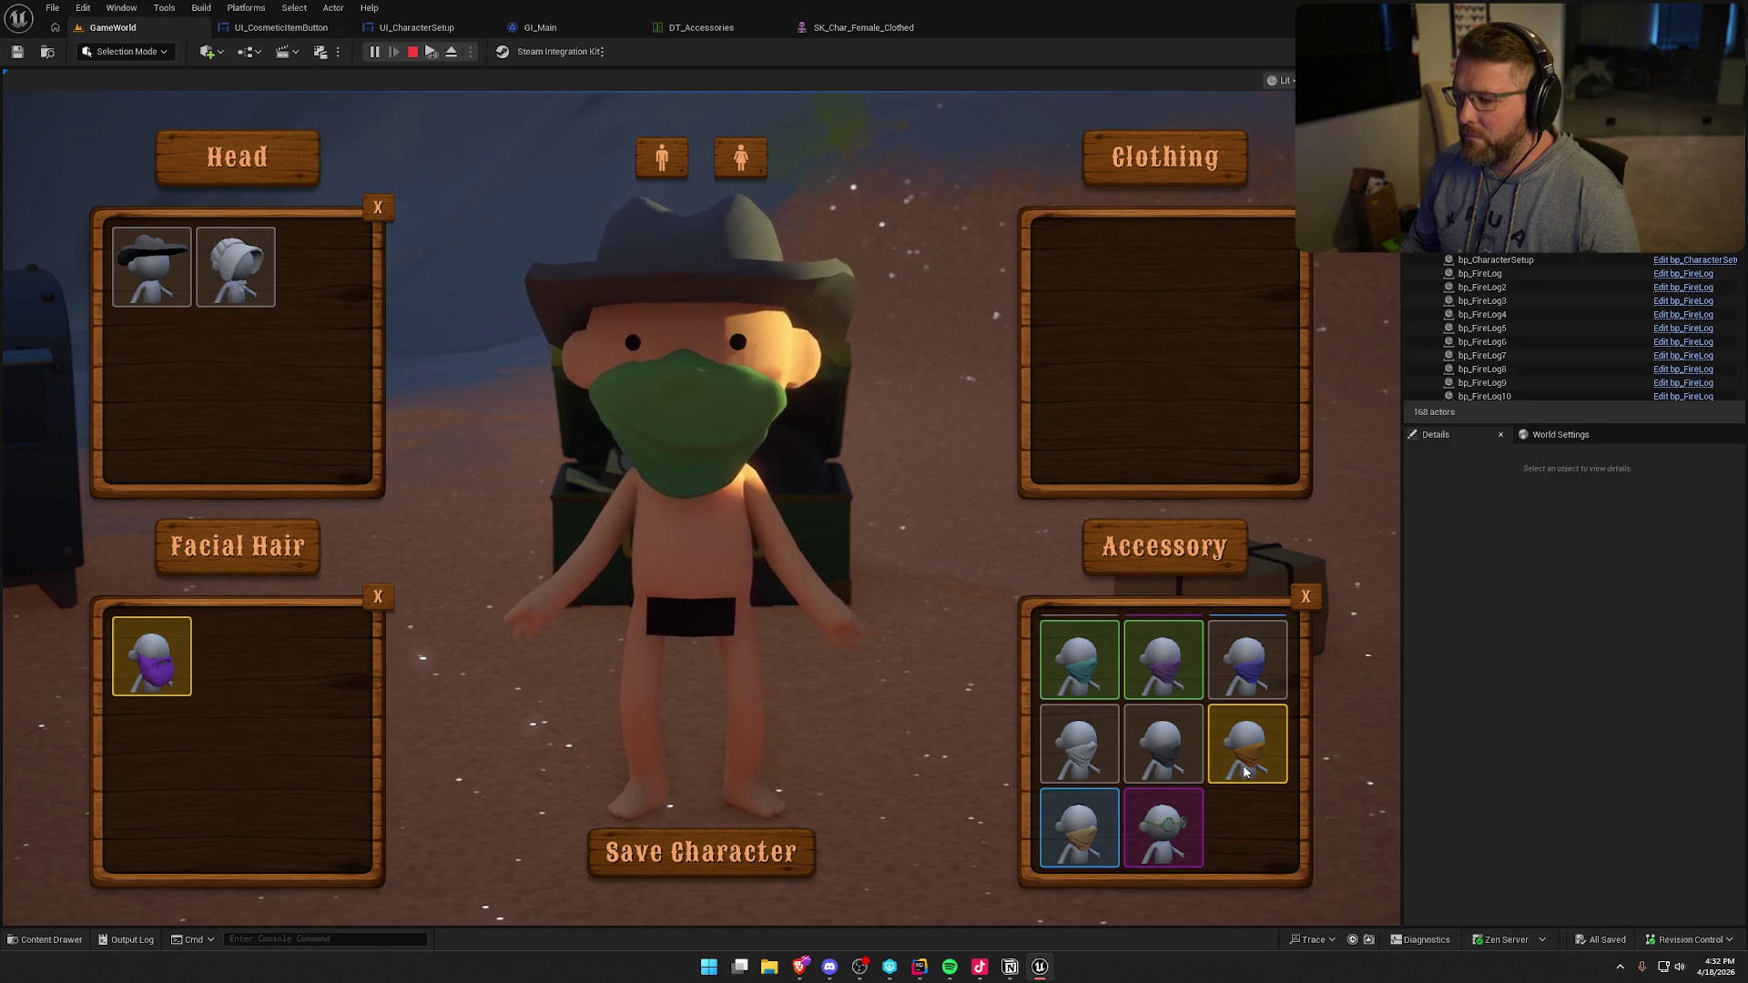
{"action": "left_click", "coordinate": [1103, 826]}
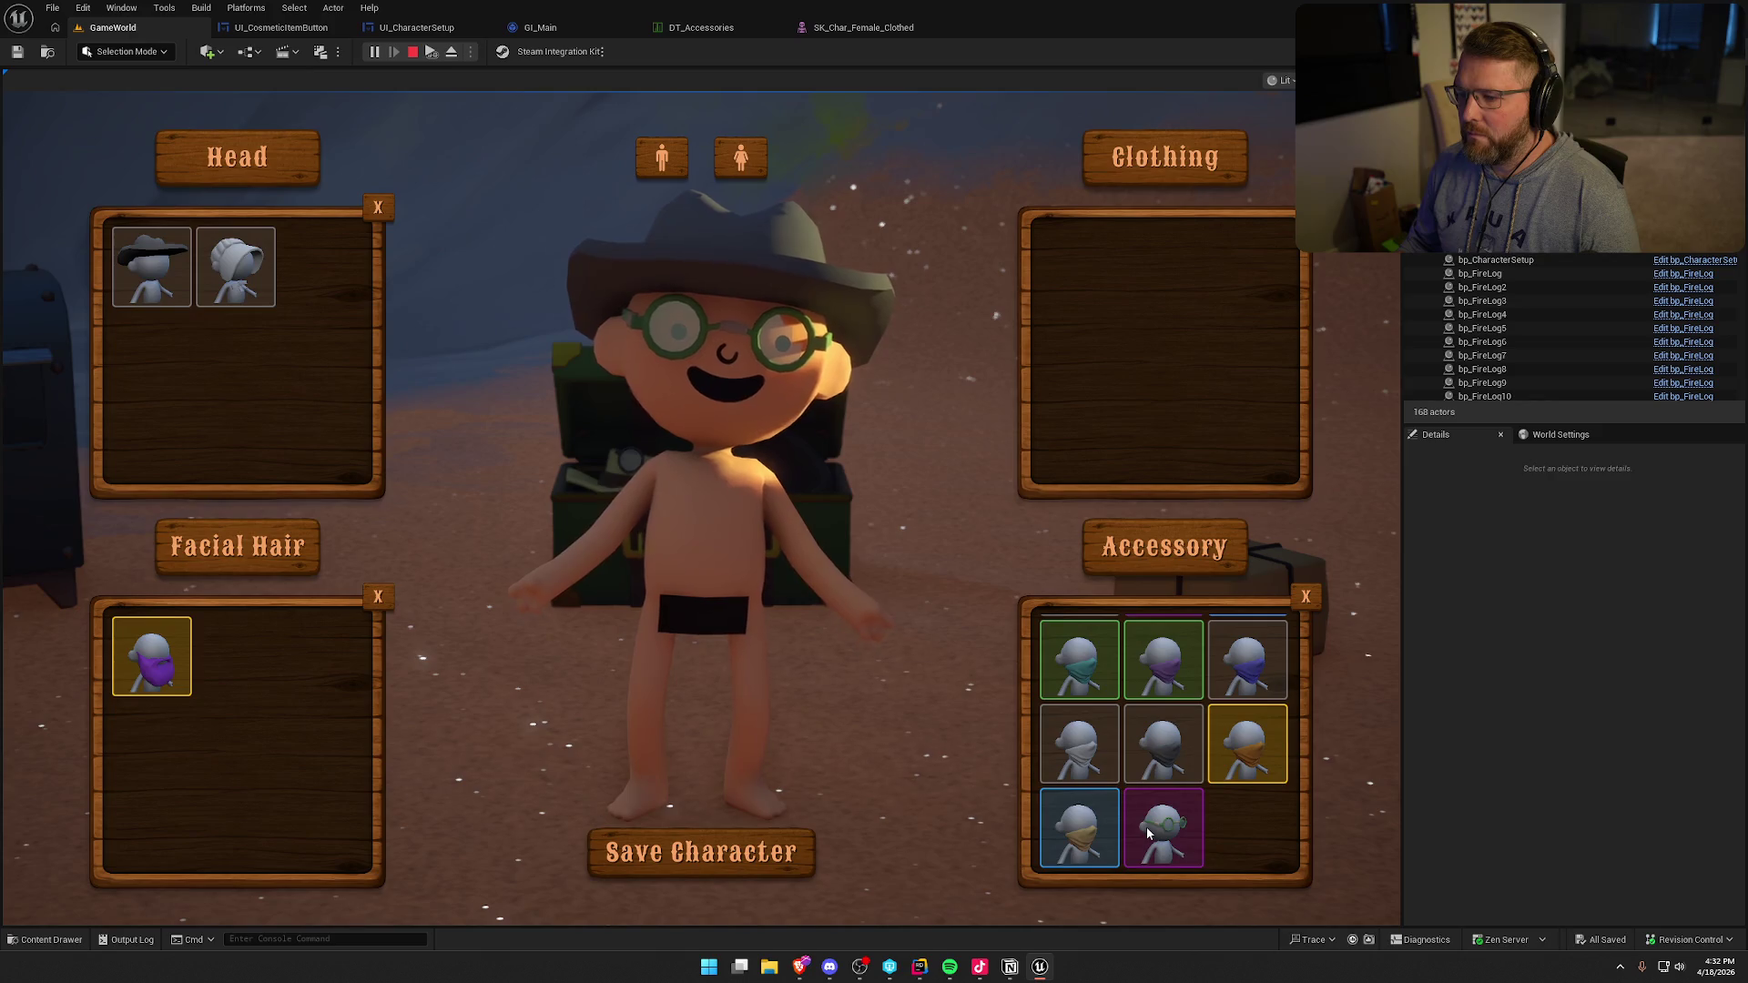
{"action": "left_click", "coordinate": [1078, 742]}
{"action": "scroll", "coordinate": [1227, 827], "scroll_direction": "up", "scroll_amount": 1}
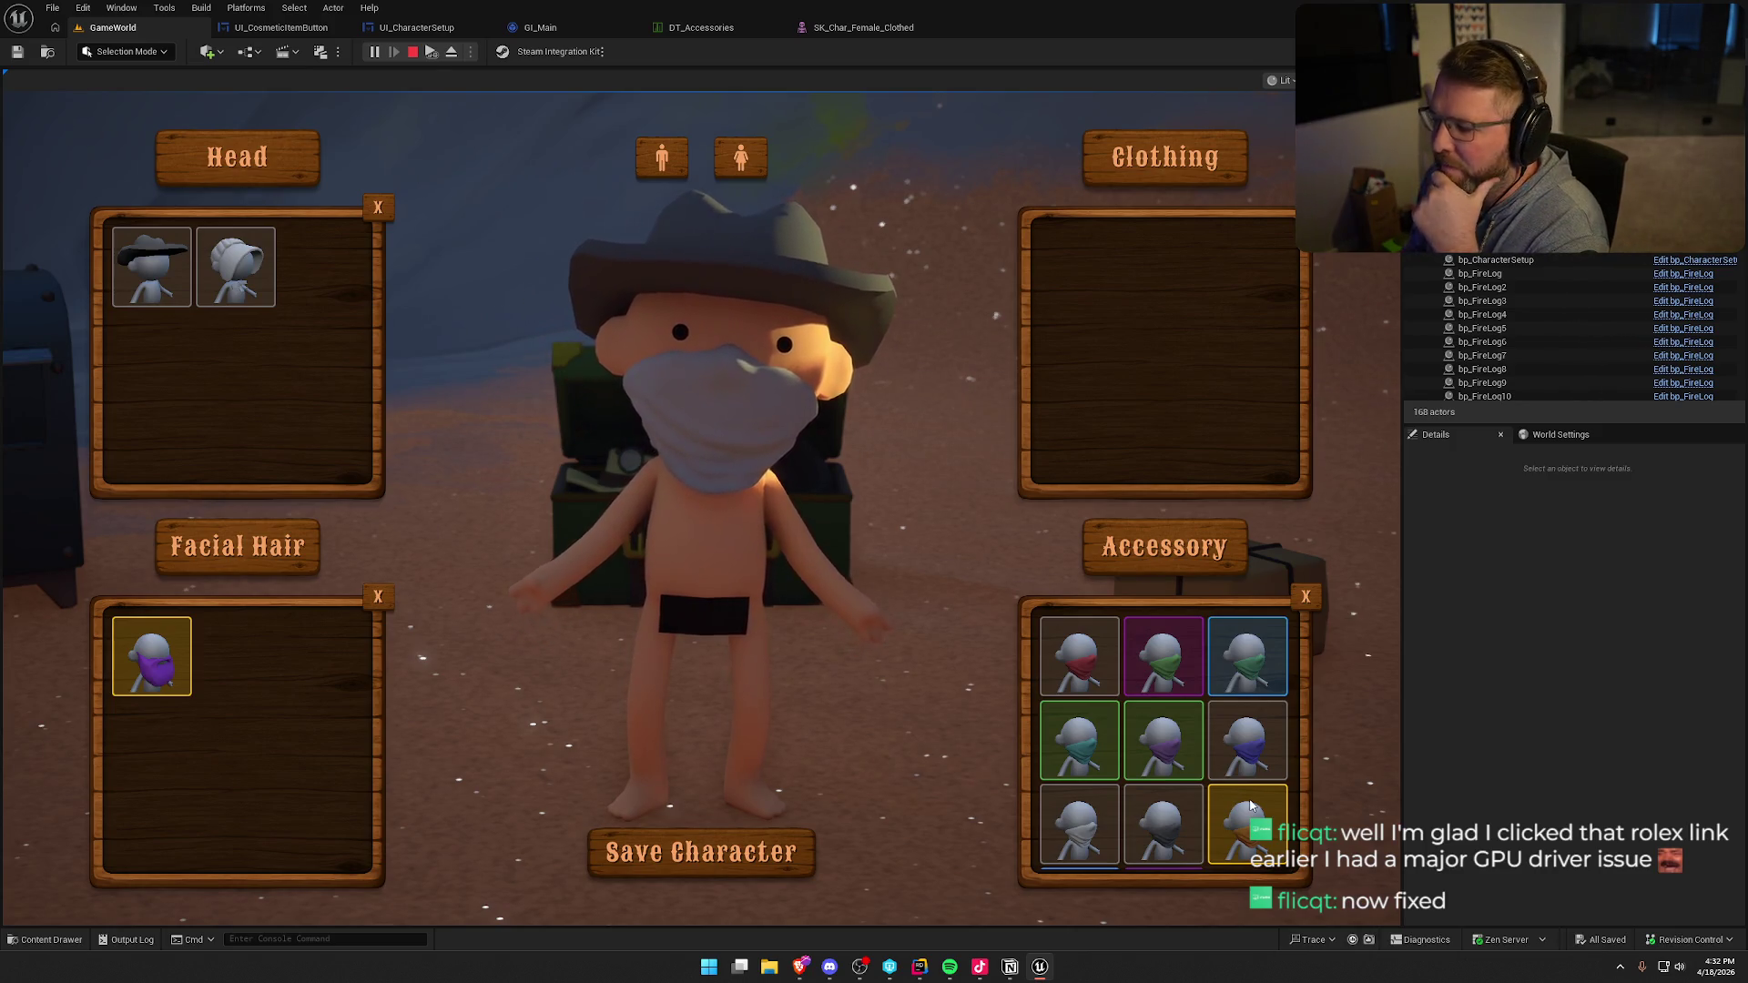
{"action": "scroll", "coordinate": [1256, 685], "scroll_direction": "down", "scroll_amount": 2}
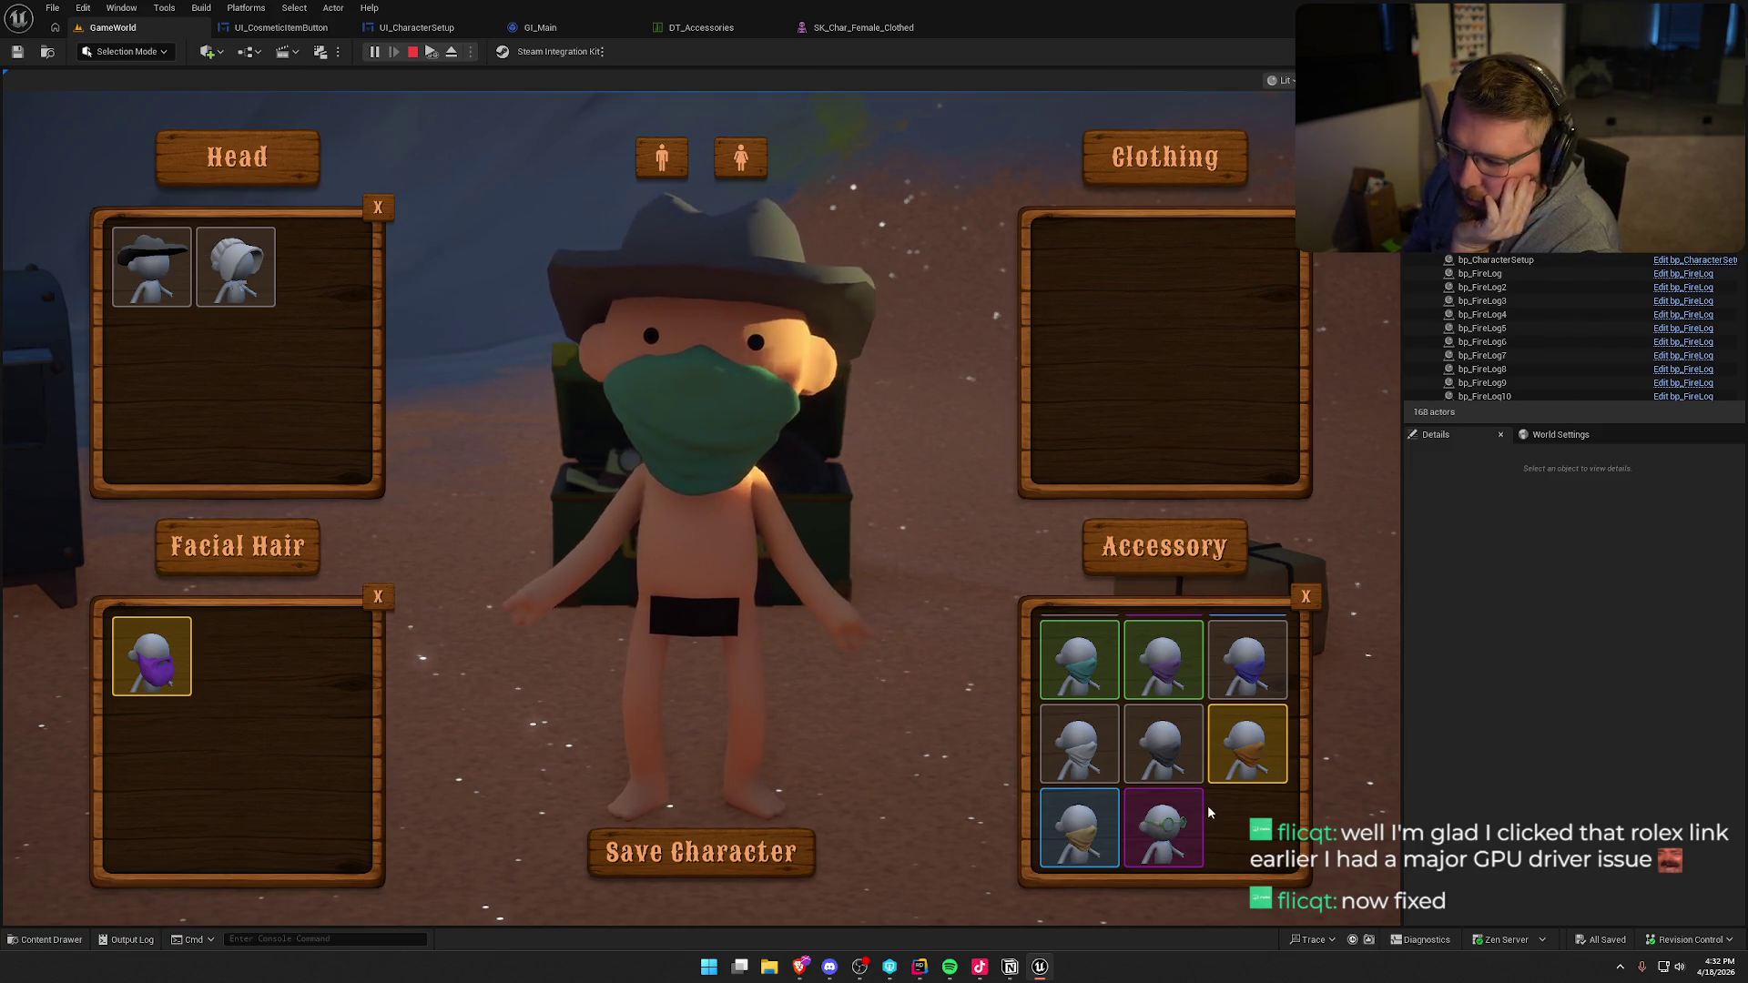
{"action": "scroll", "coordinate": [1208, 807], "scroll_direction": "up", "scroll_amount": 2}
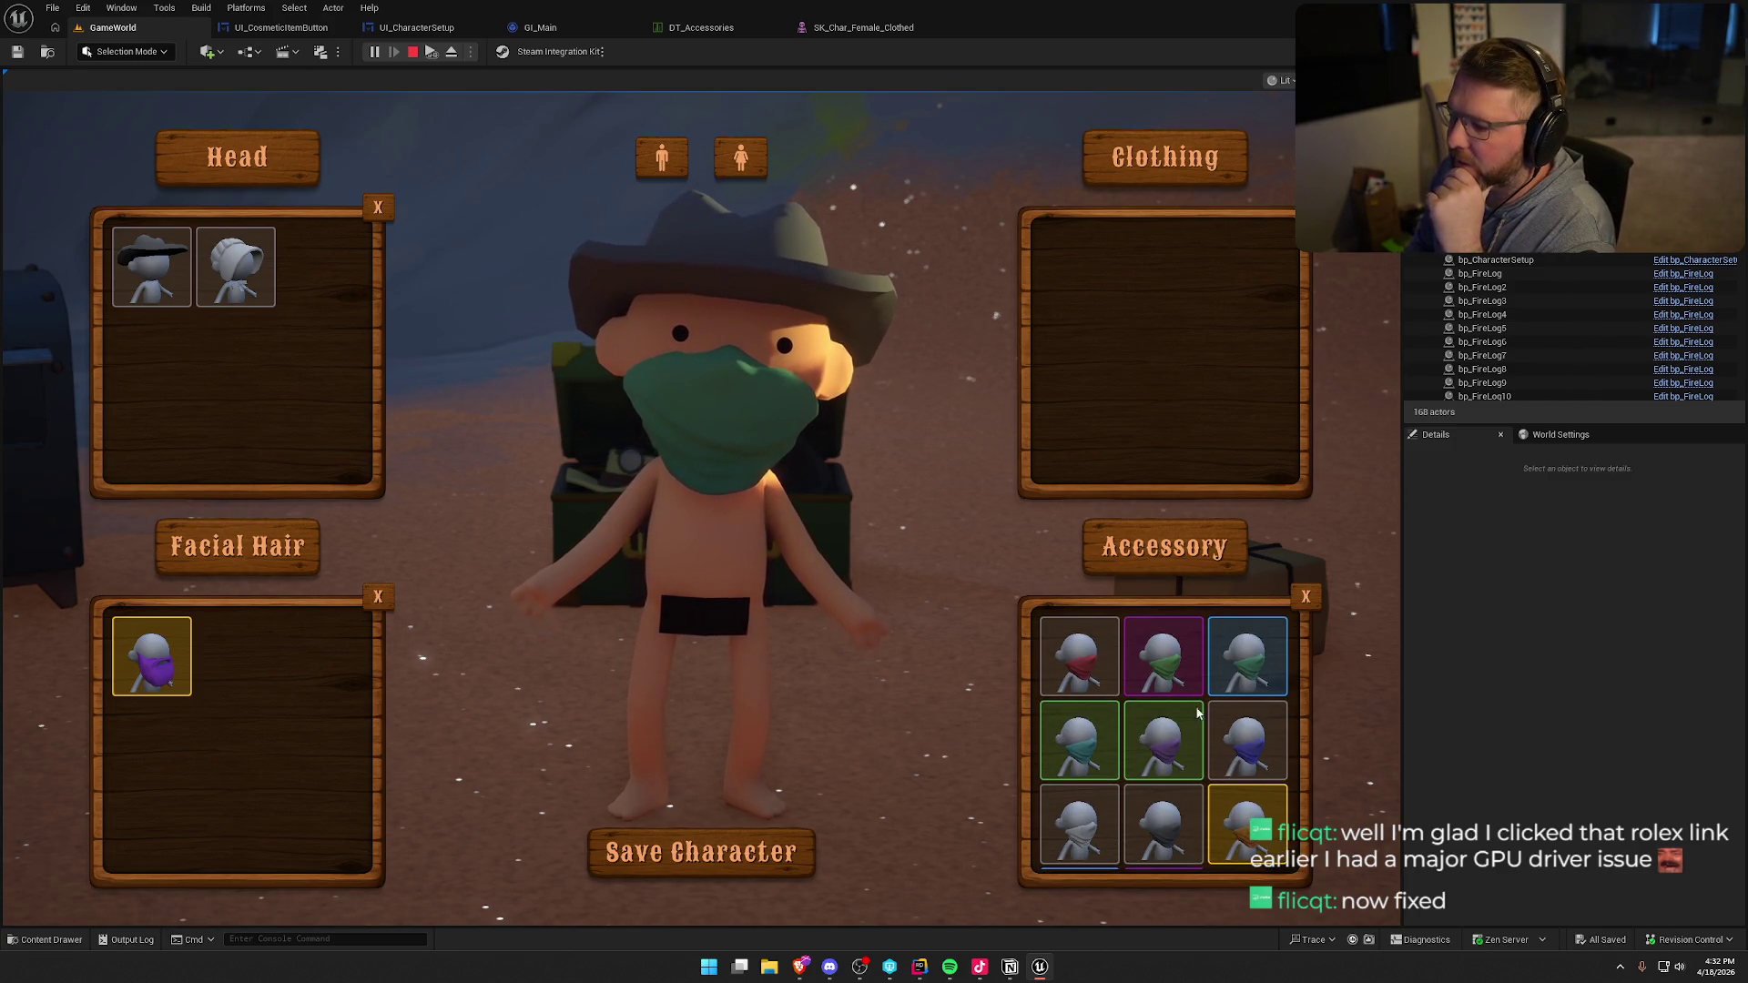
{"action": "scroll", "coordinate": [1205, 697], "scroll_direction": "down", "scroll_amount": 2}
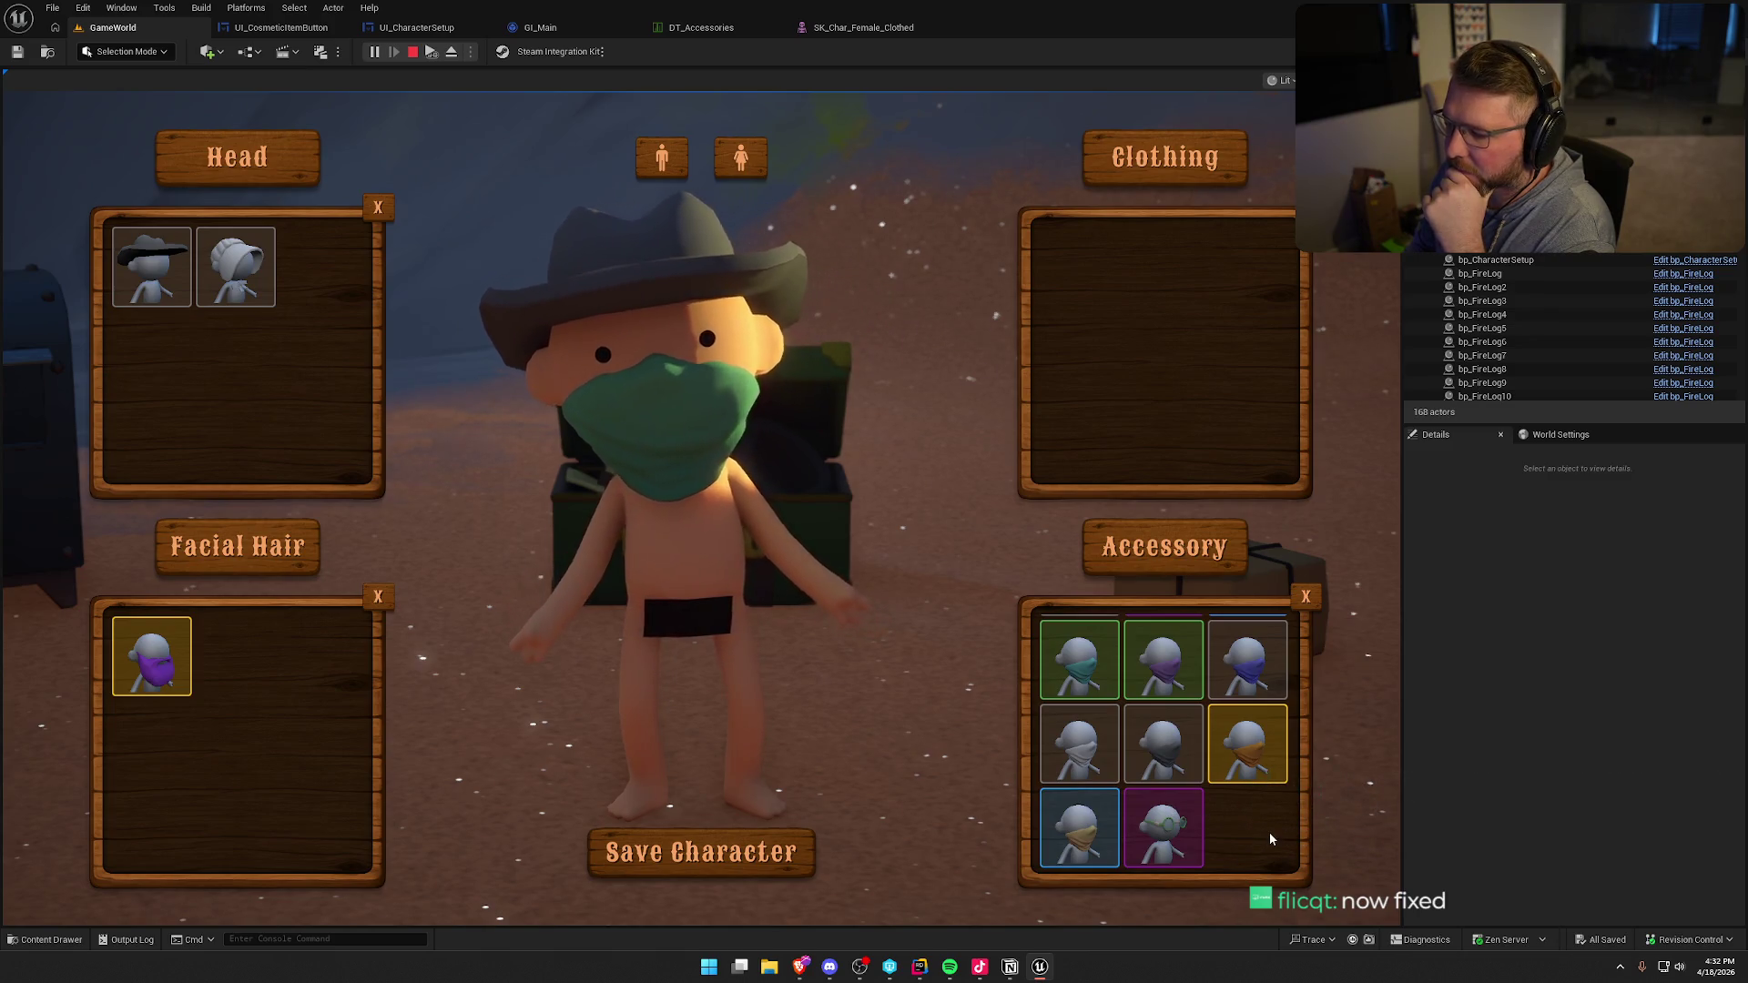
{"action": "scroll", "coordinate": [1269, 832], "scroll_direction": "up", "scroll_amount": 2}
{"action": "left_click", "coordinate": [1095, 659]}
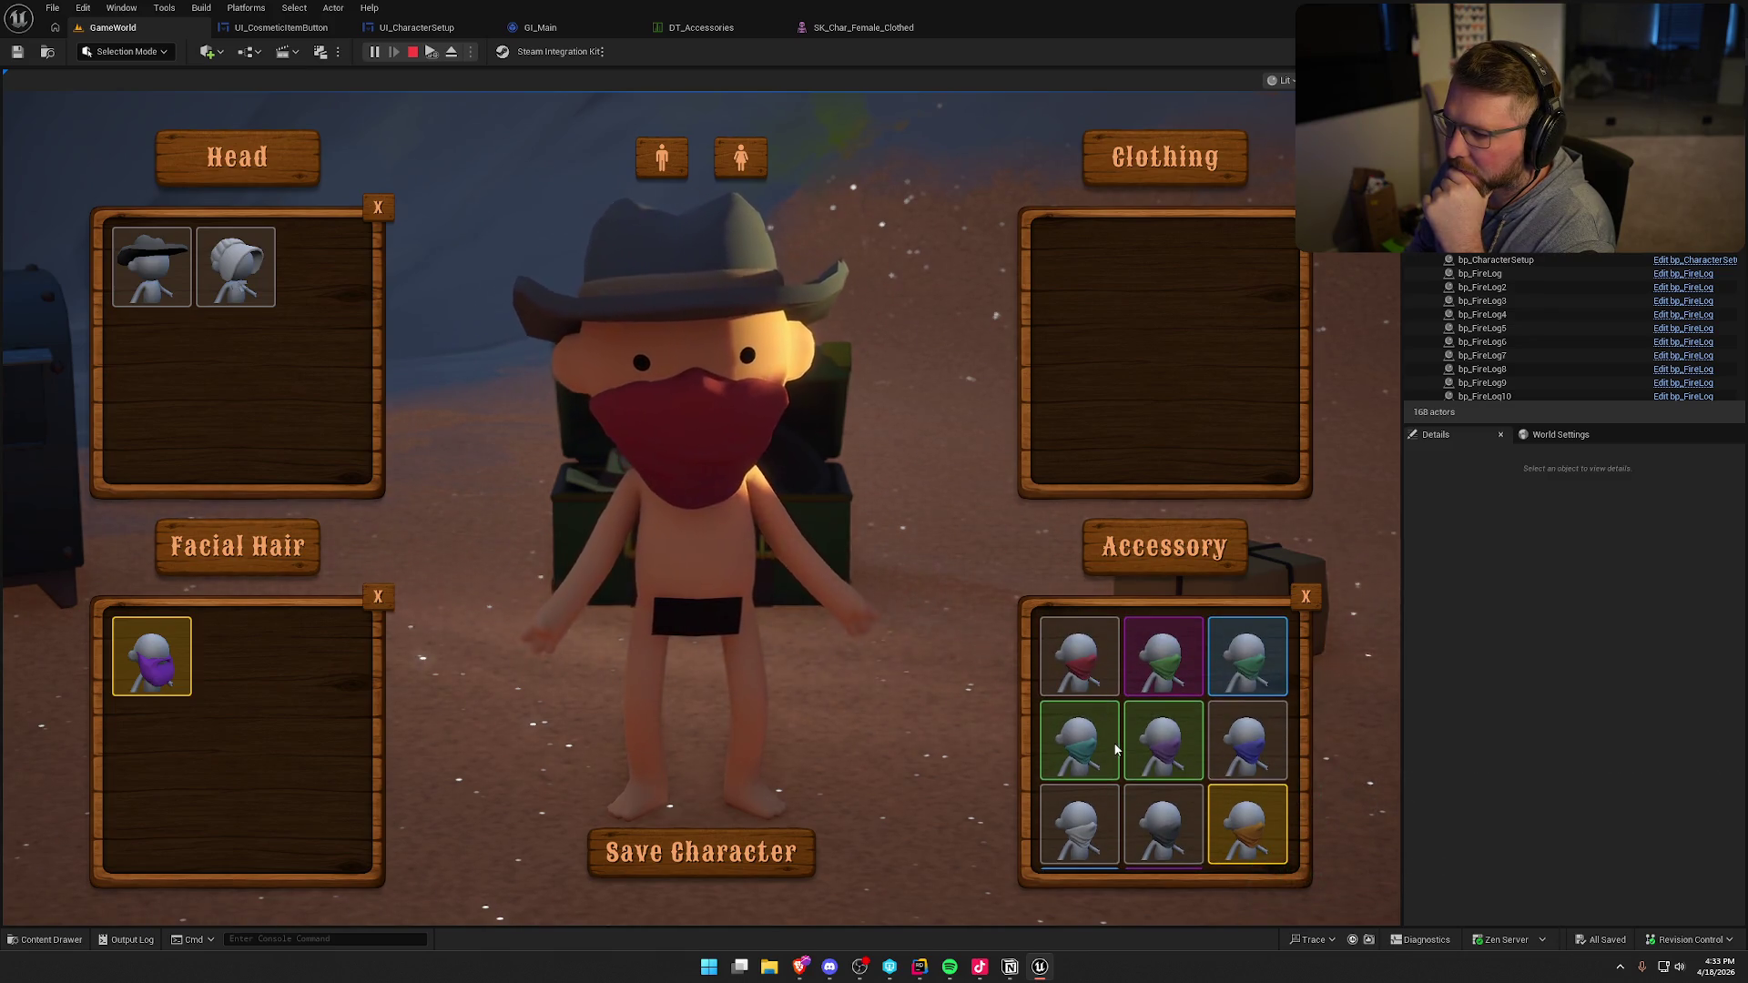
- Remove the red bandana, try the white bonnet, and finish in the dark grey bandana
{"action": "scroll", "coordinate": [1120, 741], "scroll_direction": "down", "scroll_amount": 2}
{"action": "scroll", "coordinate": [1156, 710], "scroll_direction": "up", "scroll_amount": 2}
{"action": "scroll", "coordinate": [1202, 673], "scroll_direction": "down", "scroll_amount": 2}
{"action": "scroll", "coordinate": [1243, 628], "scroll_direction": "up", "scroll_amount": 2}
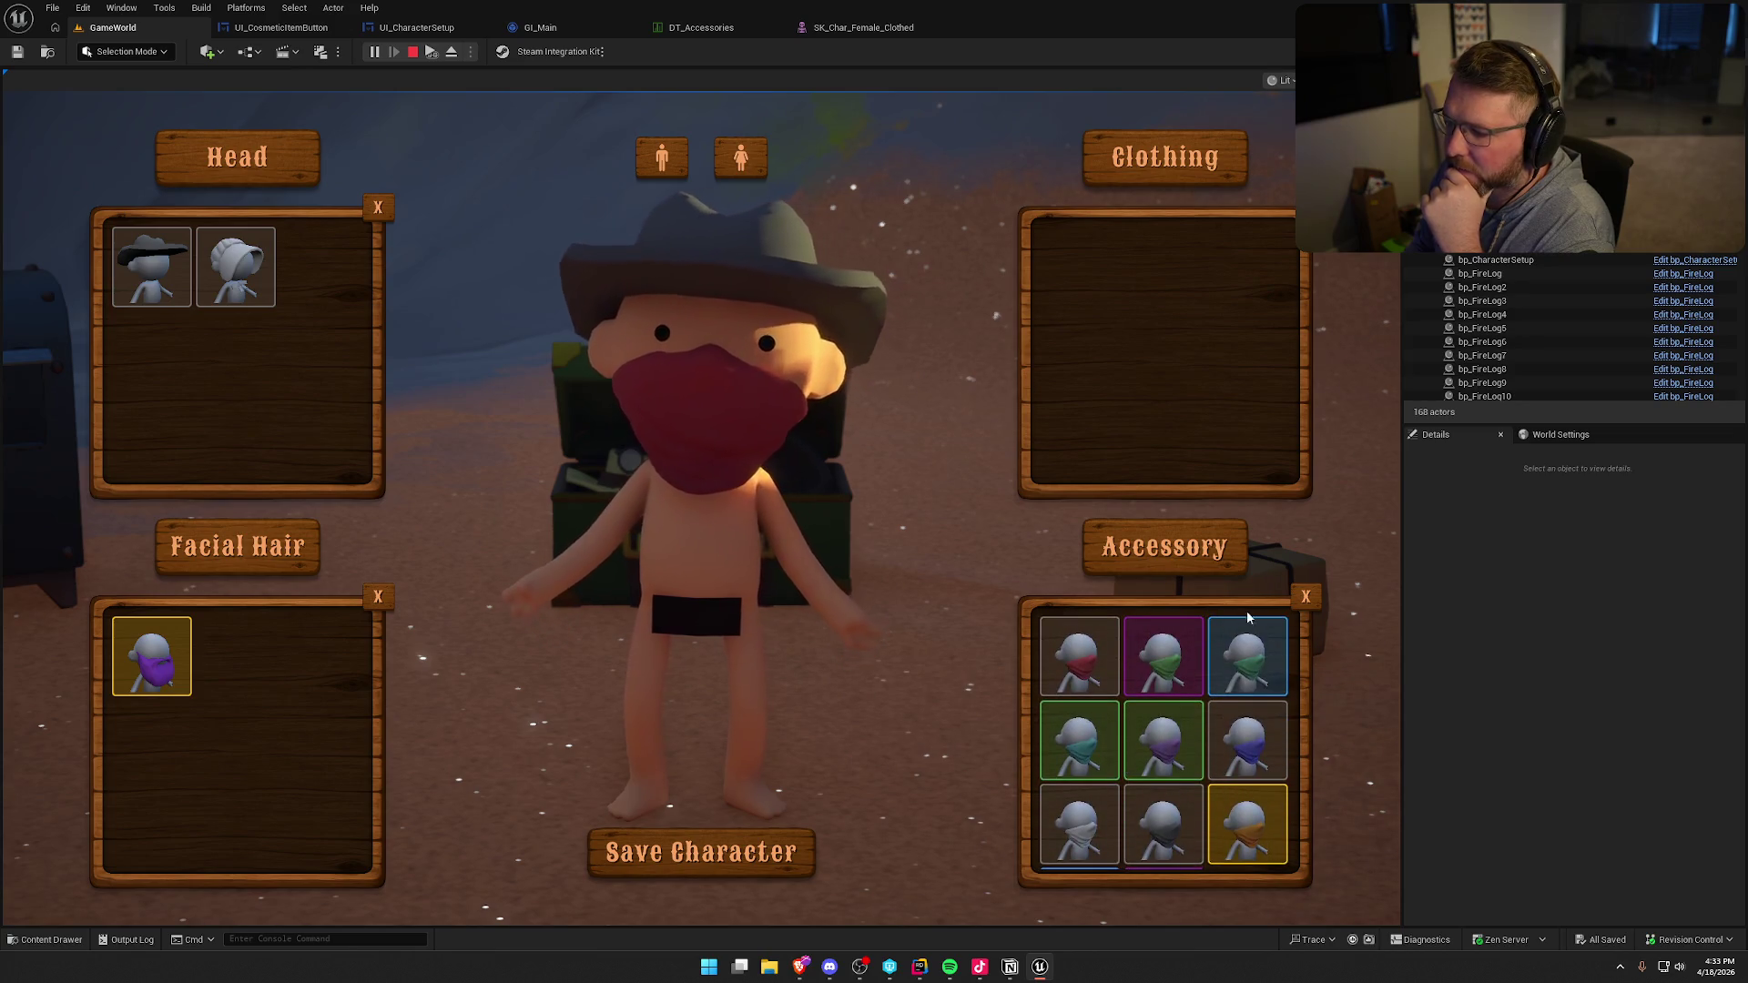
{"action": "left_click", "coordinate": [1306, 596]}
{"action": "left_click", "coordinate": [235, 266]}
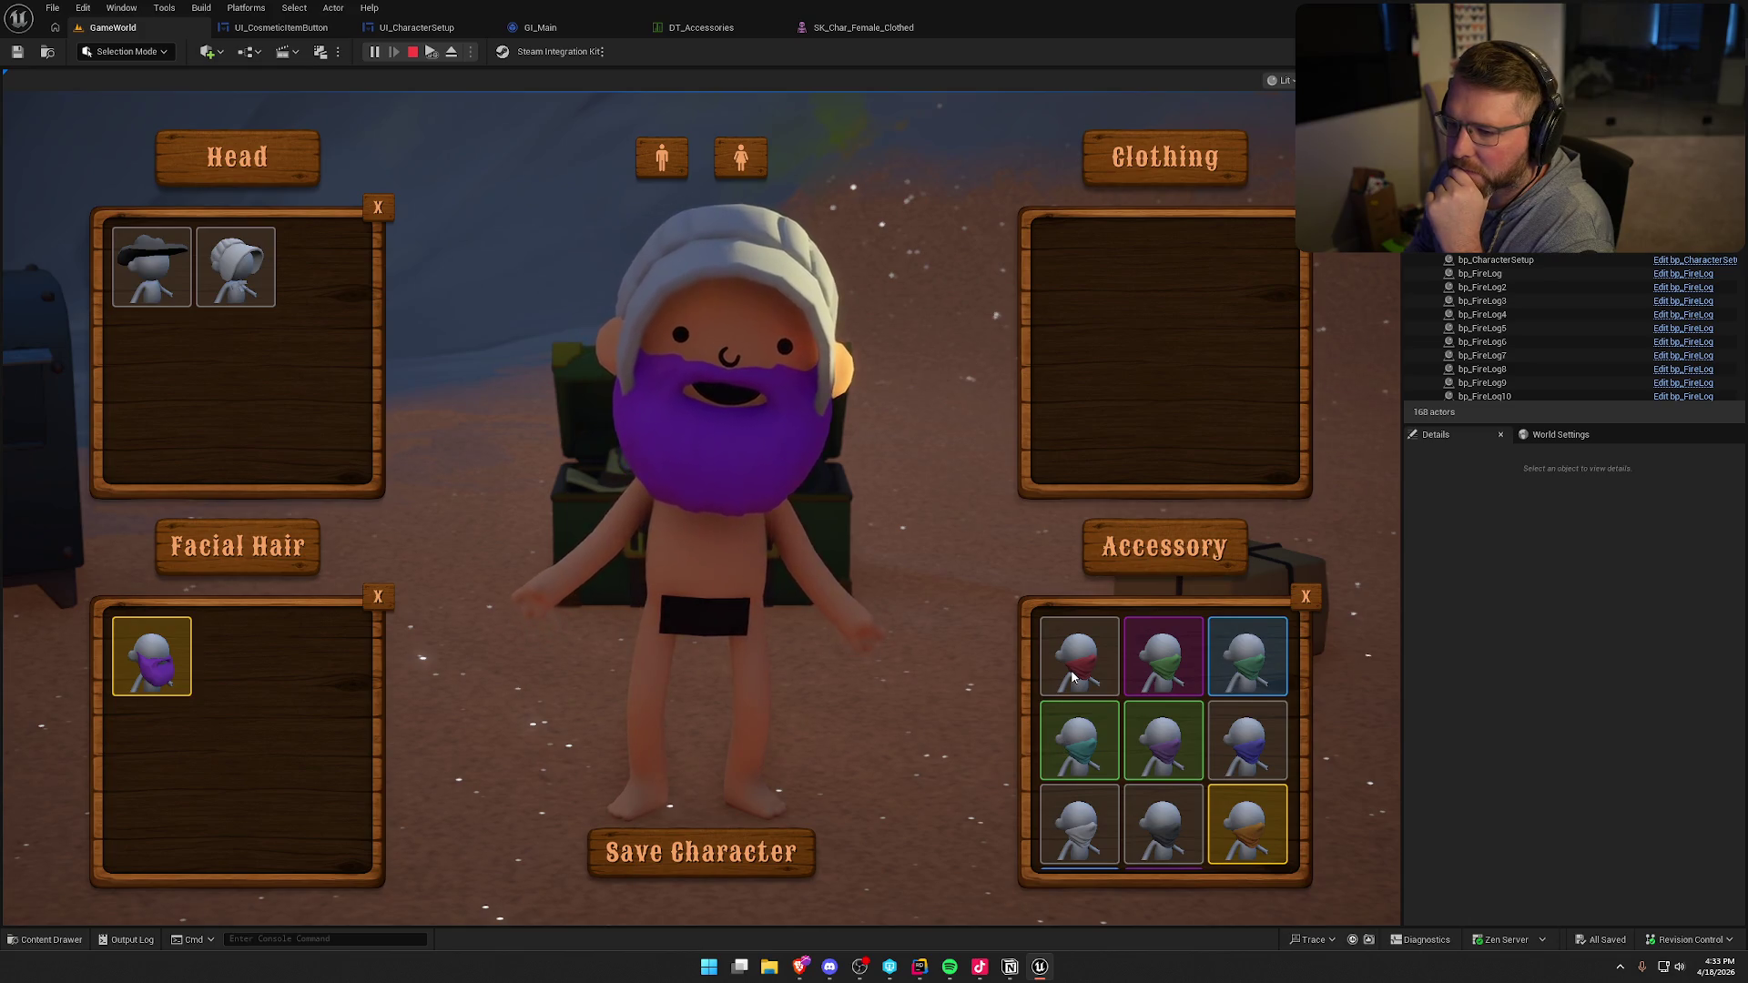
{"action": "left_click", "coordinate": [1150, 664]}
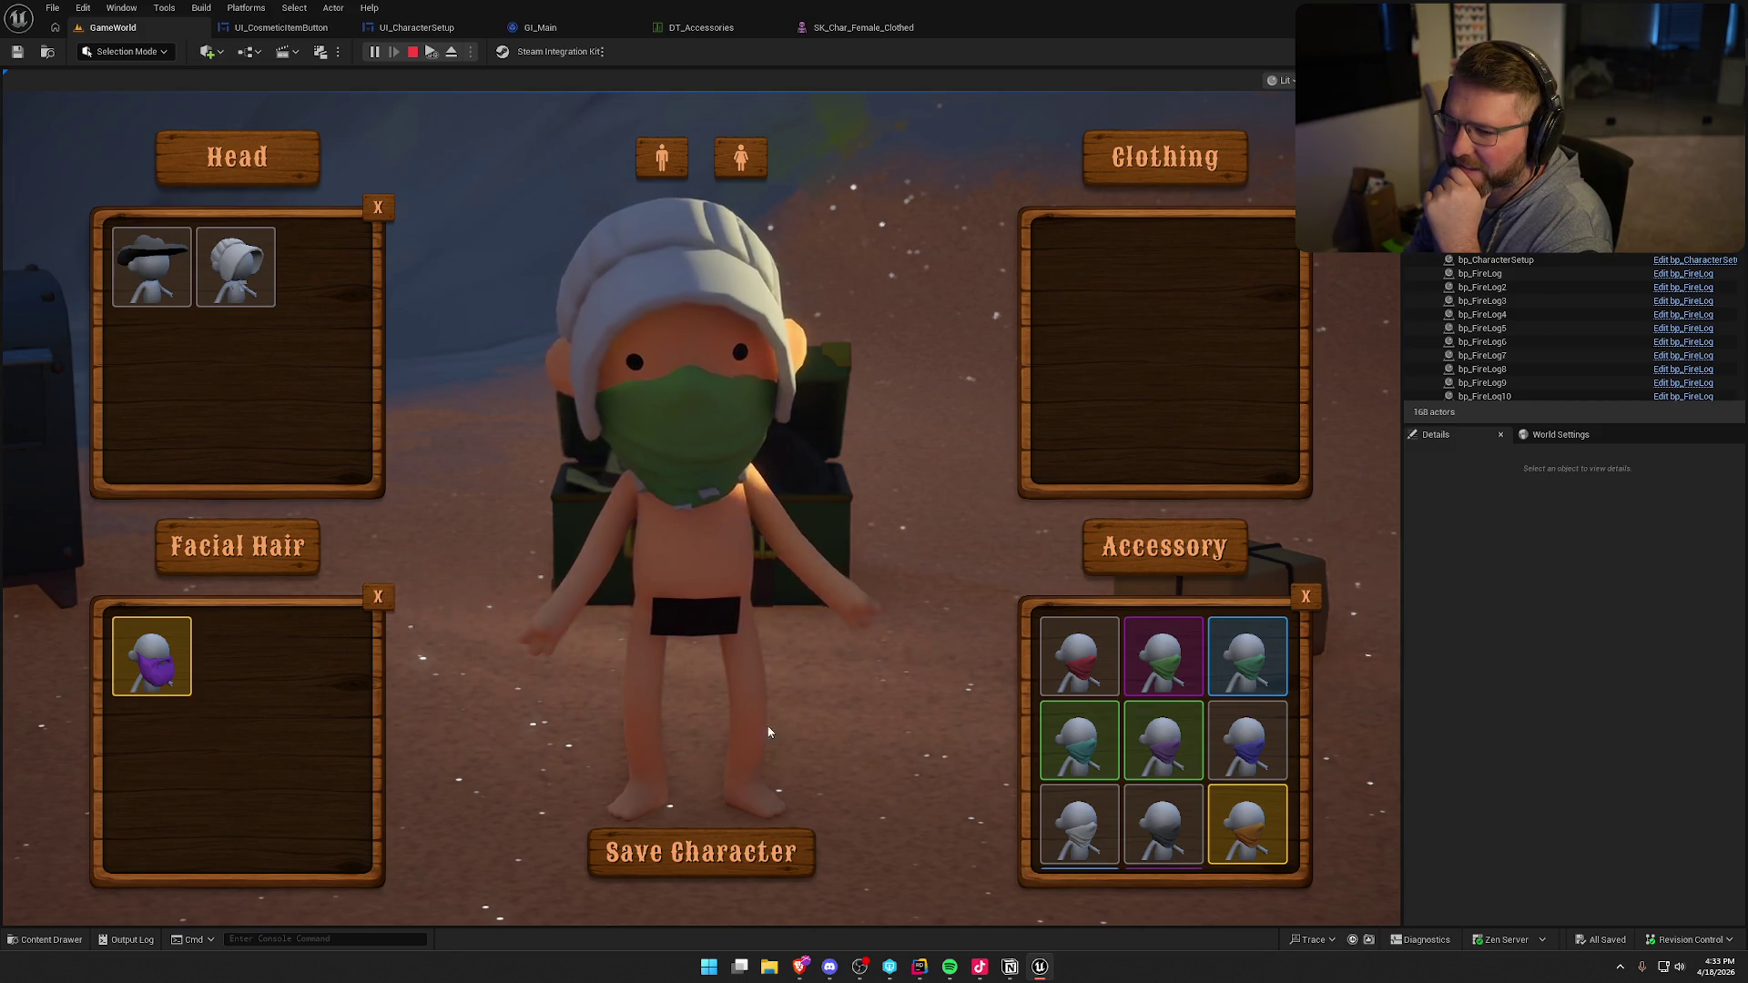
{"action": "left_click", "coordinate": [378, 208]}
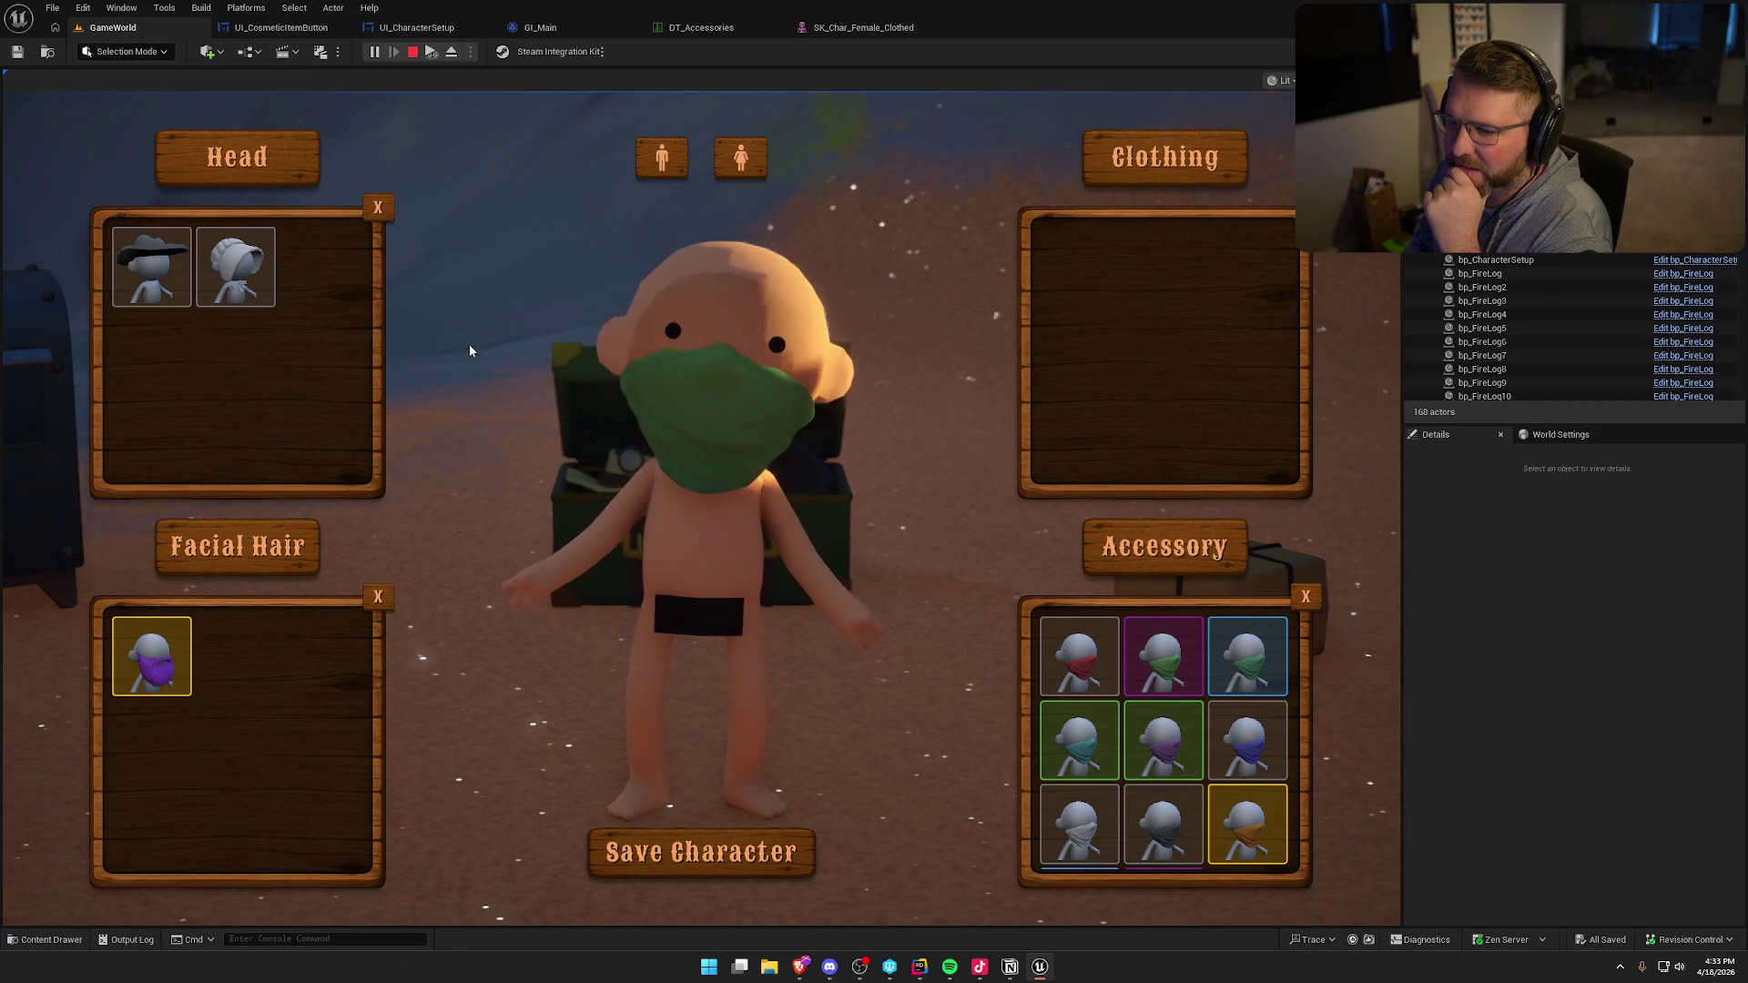
{"action": "left_click", "coordinate": [1090, 811]}
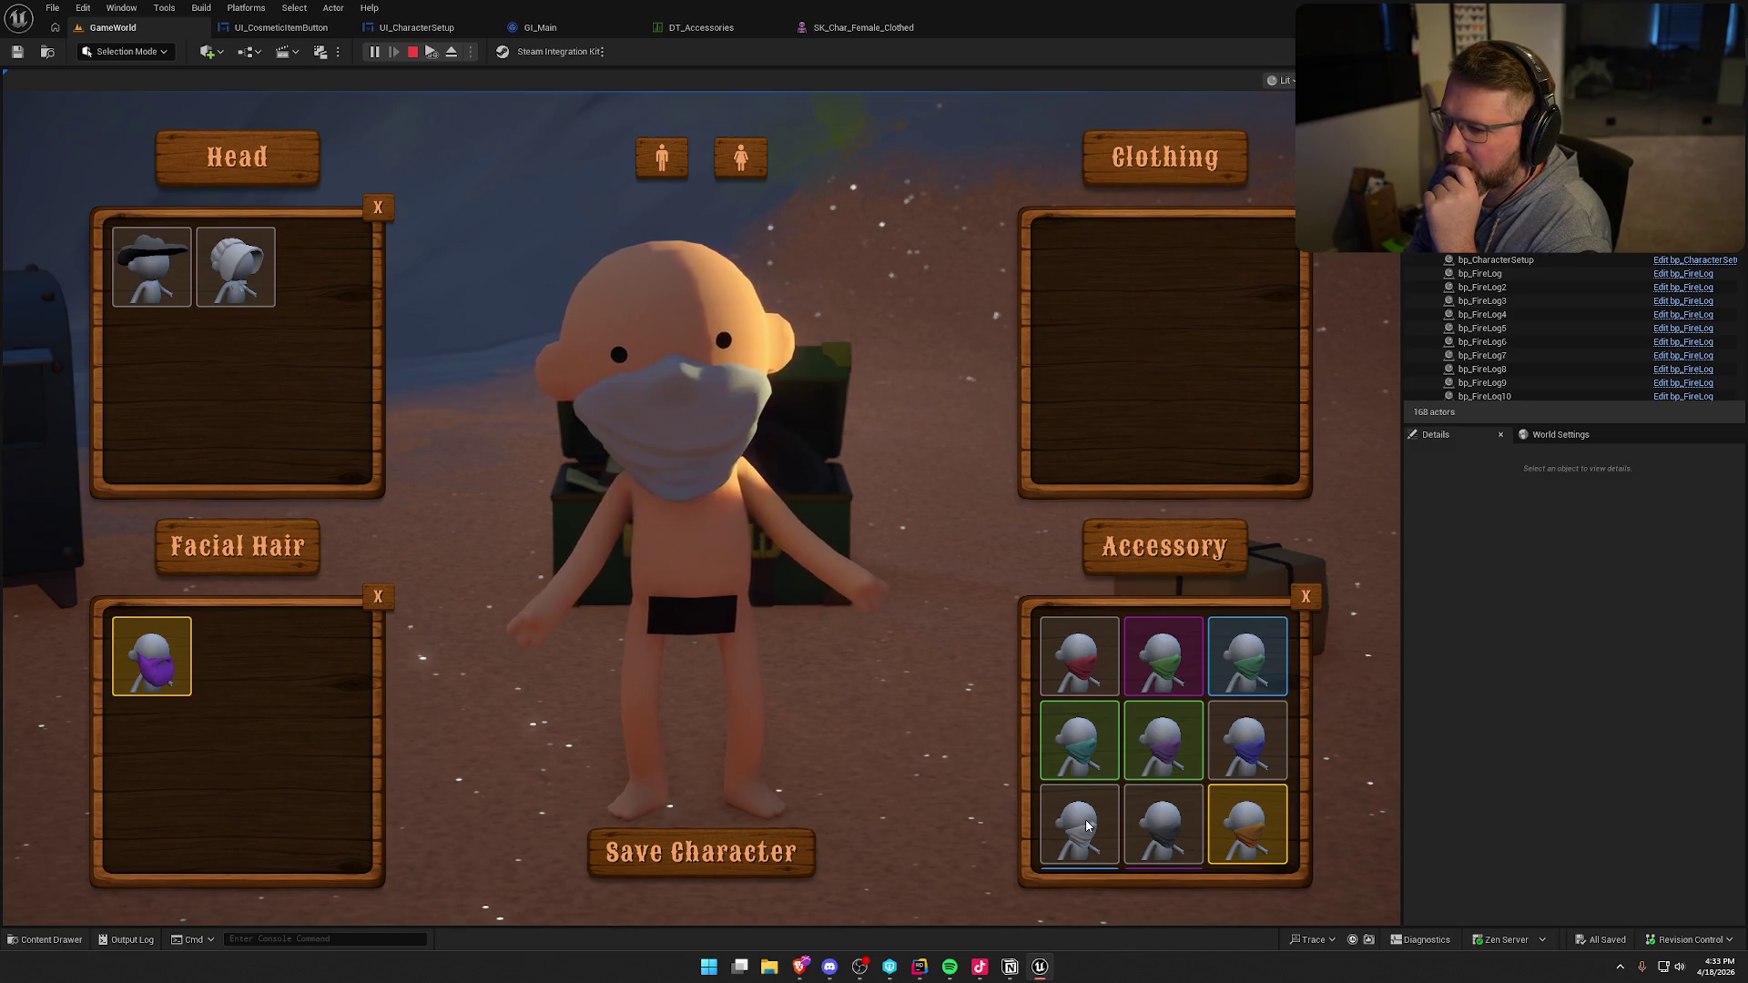
{"action": "scroll", "coordinate": [1101, 806], "scroll_direction": "down", "scroll_amount": 1}
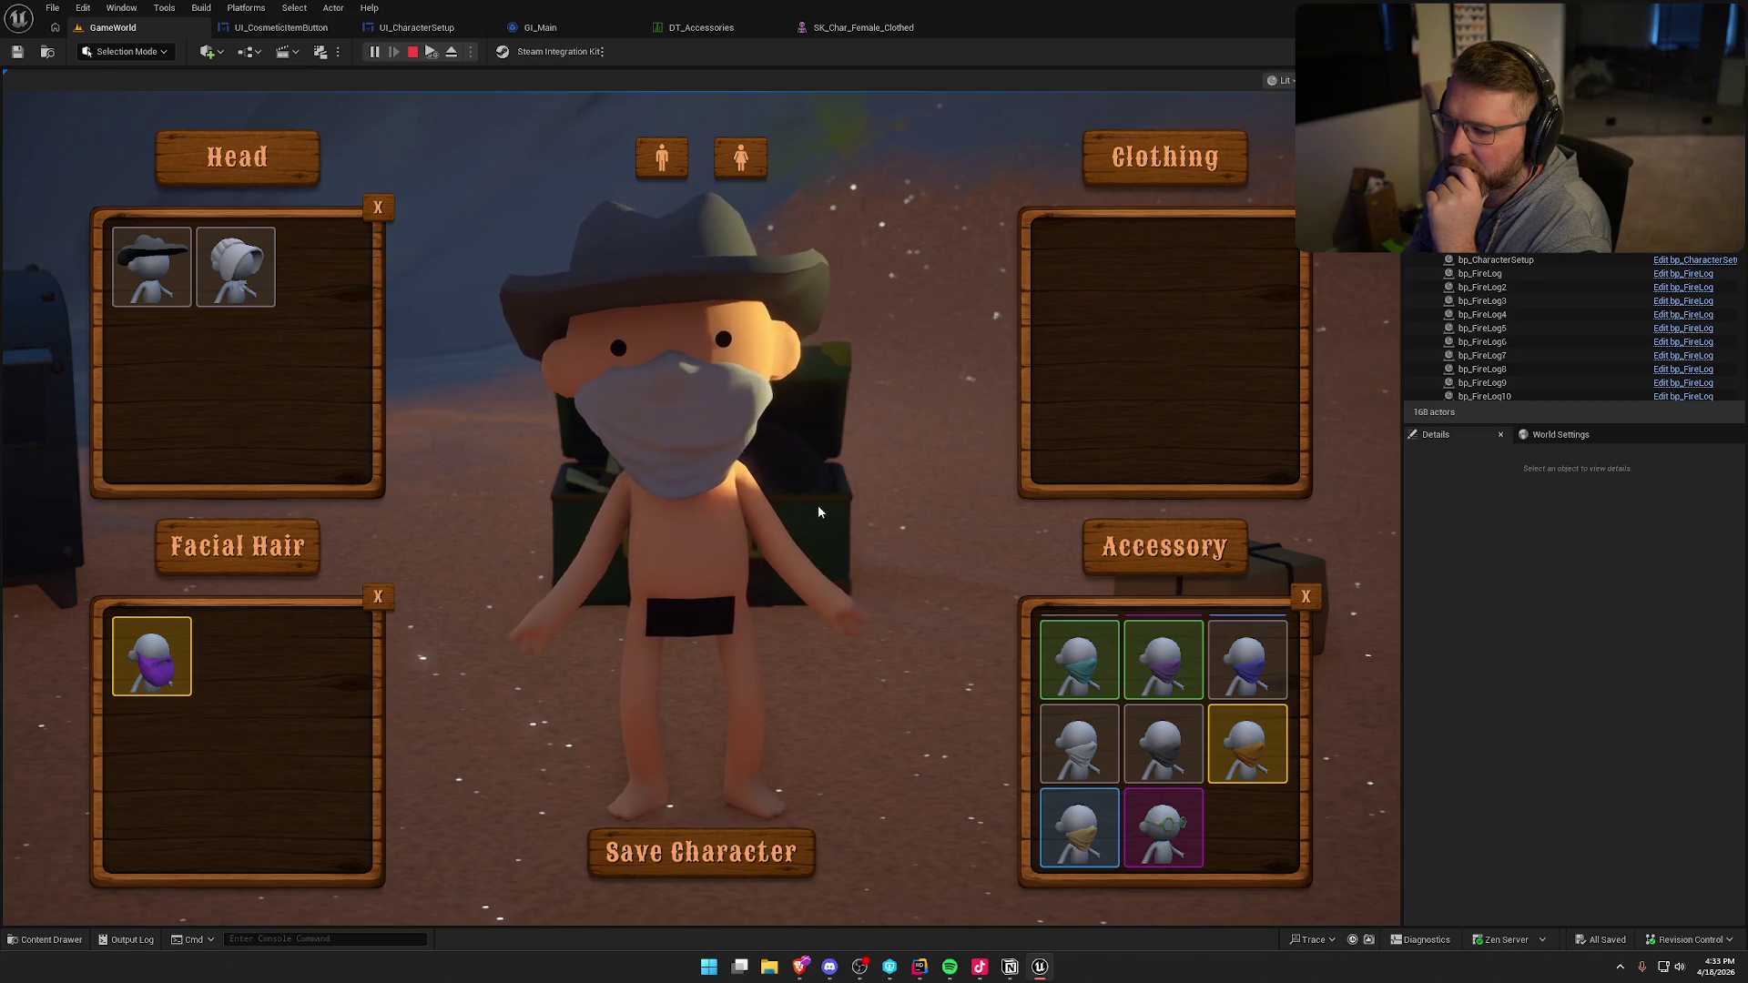
{"action": "left_click", "coordinate": [1177, 756]}
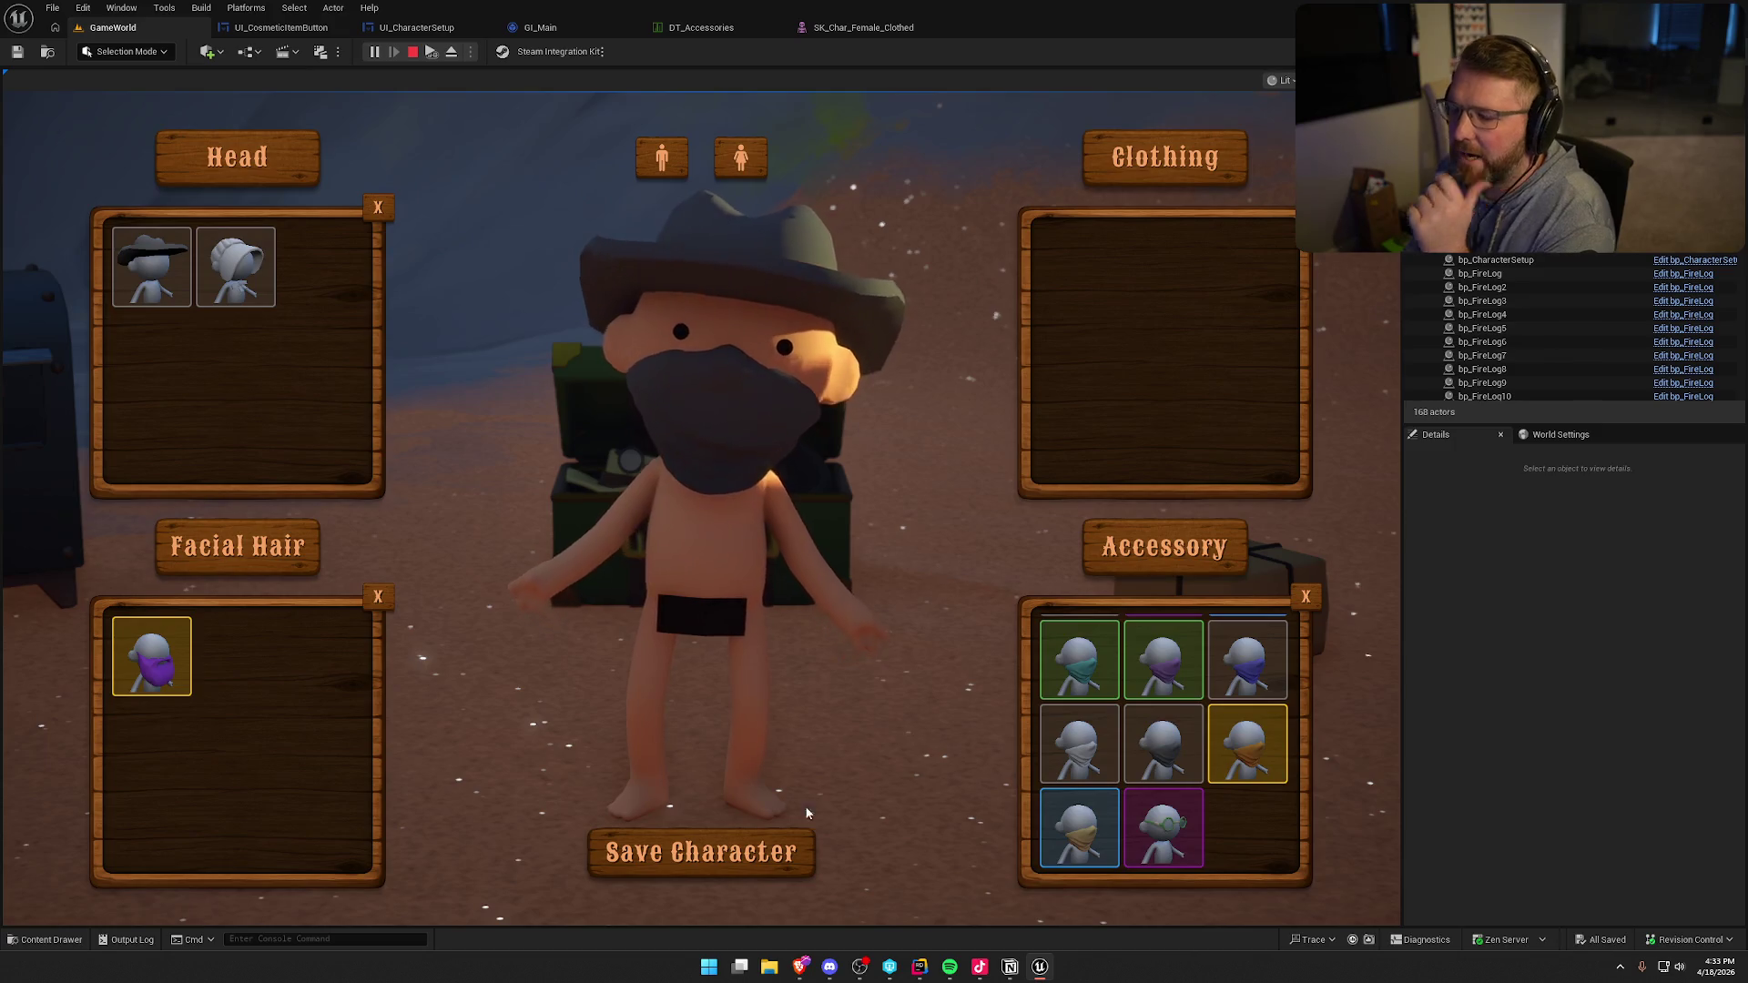
- Close the customizer, run to the chest, pick up a parcel and drop it
{"action": "key", "text": "Escape"}
{"action": "key", "text": "shift+w"}
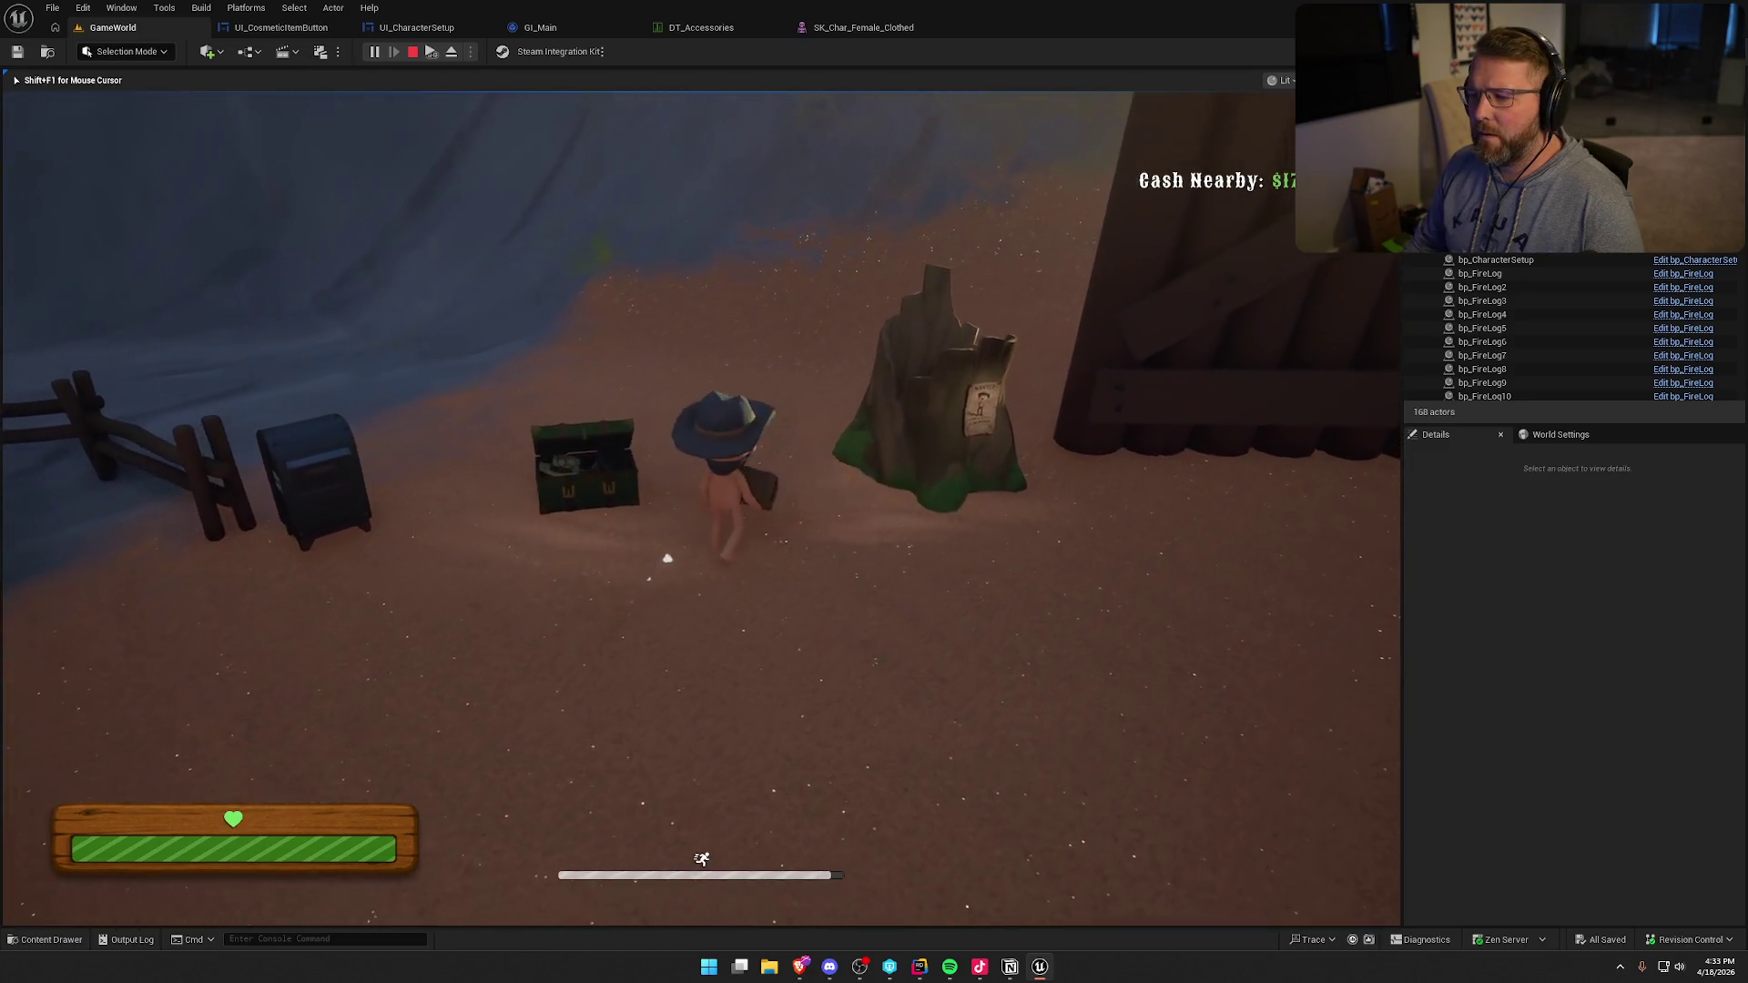
{"action": "key", "text": "e"}
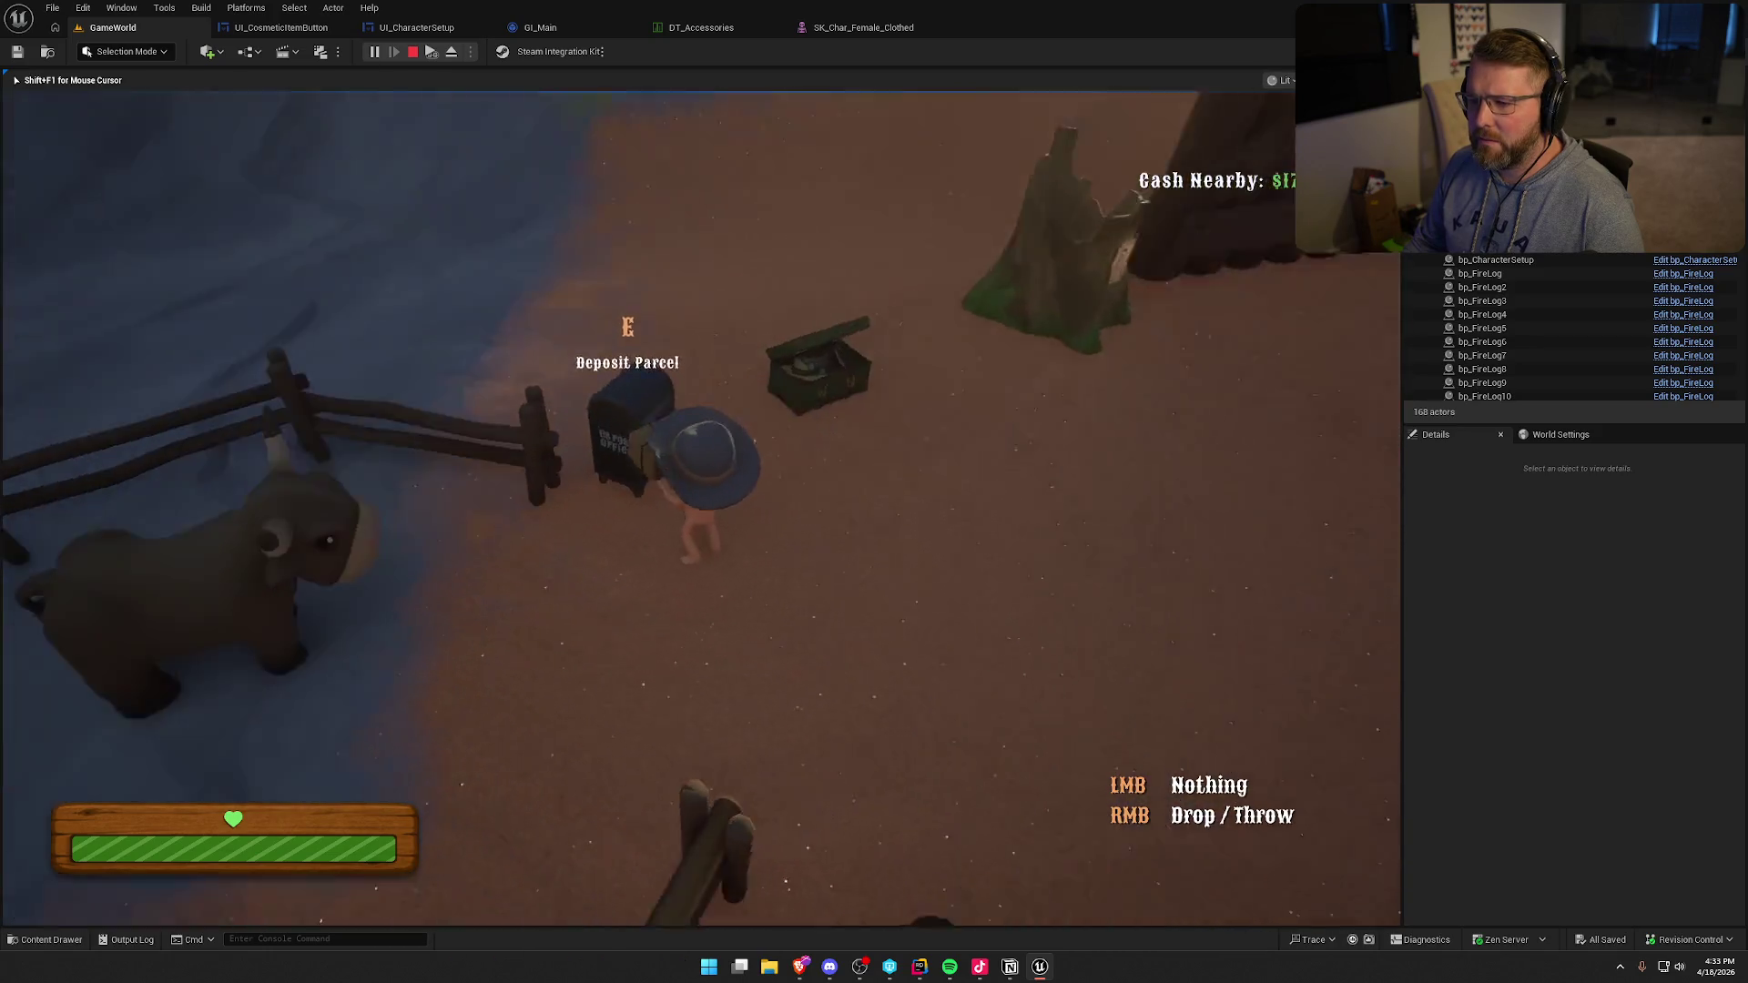
{"action": "right_click", "coordinate": [701, 508]}
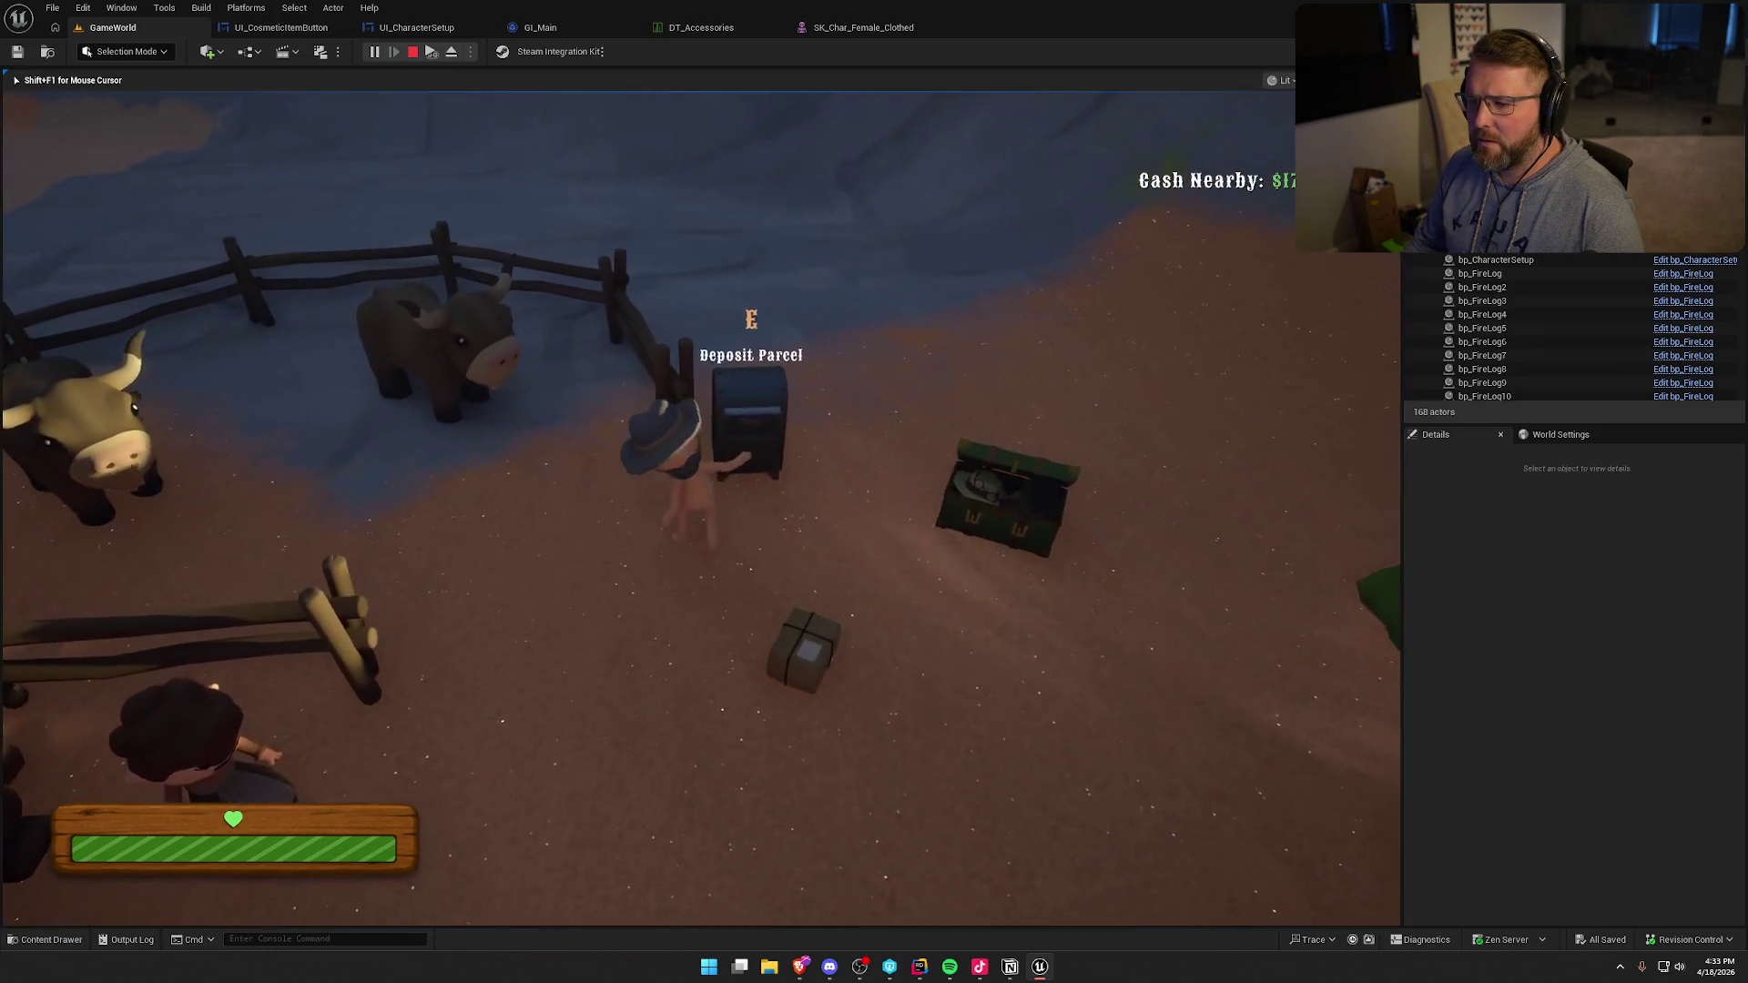
- Walk back to the Customize Character spot and reopen character customization
{"action": "key", "text": "w"}
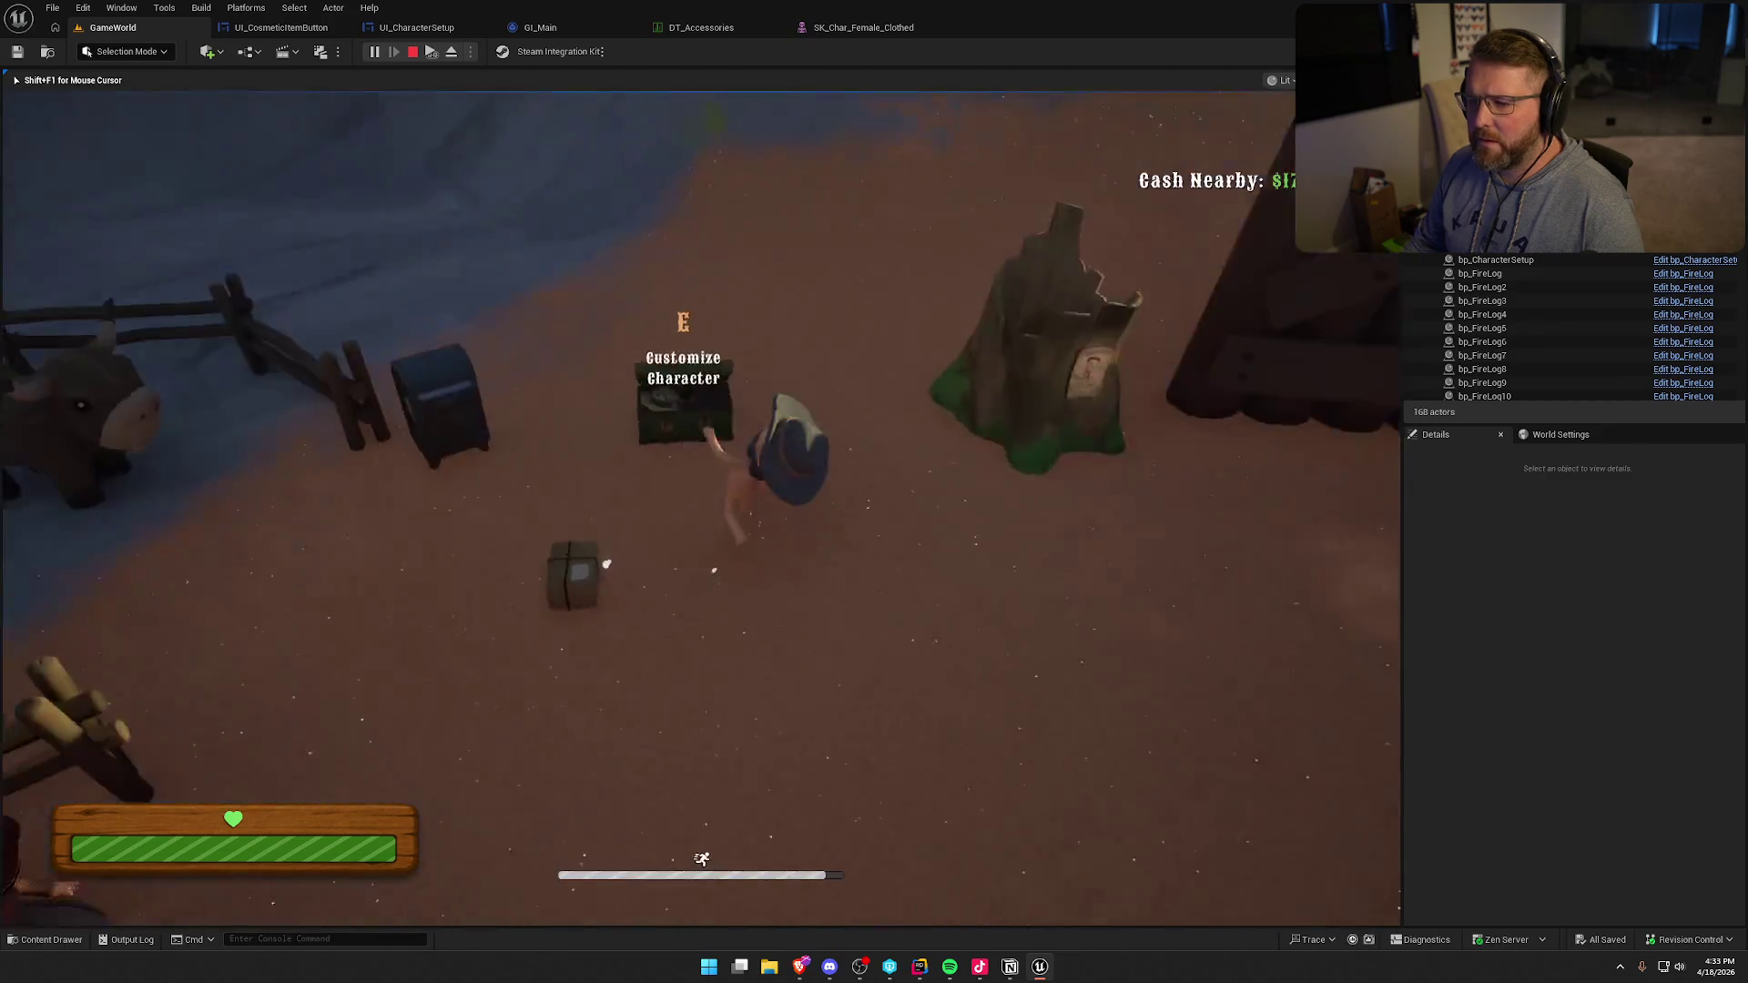
{"action": "key", "text": "w"}
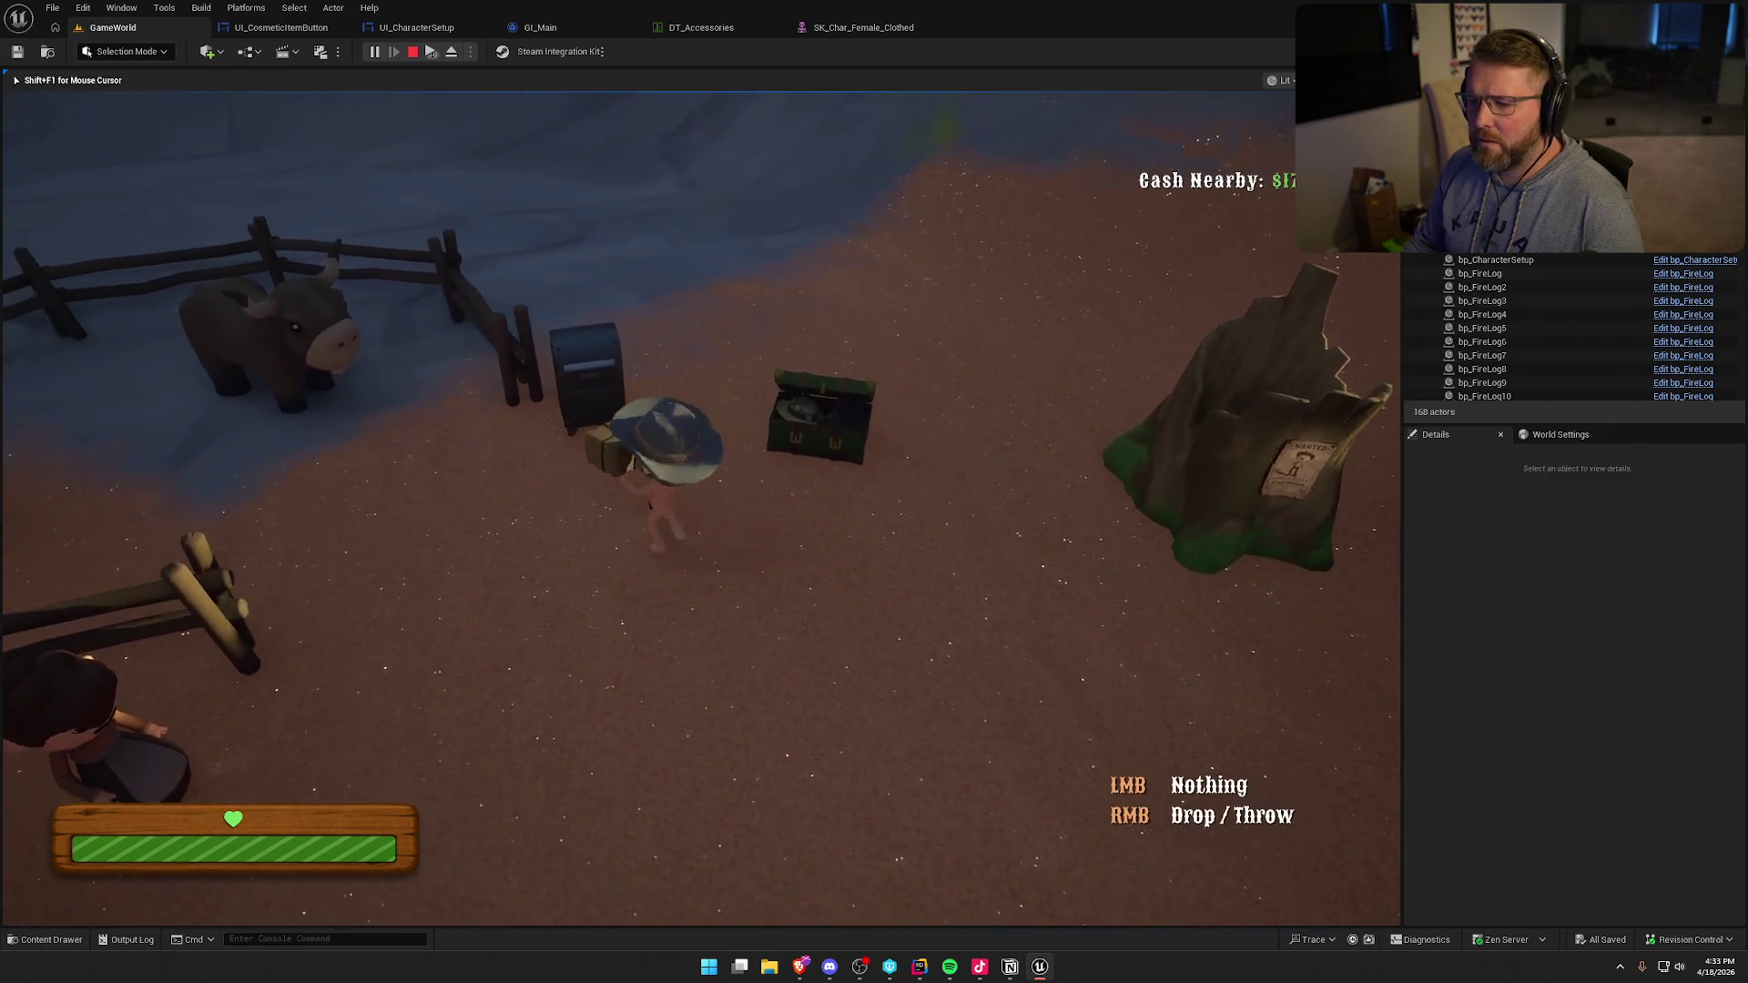
{"action": "key", "text": "w"}
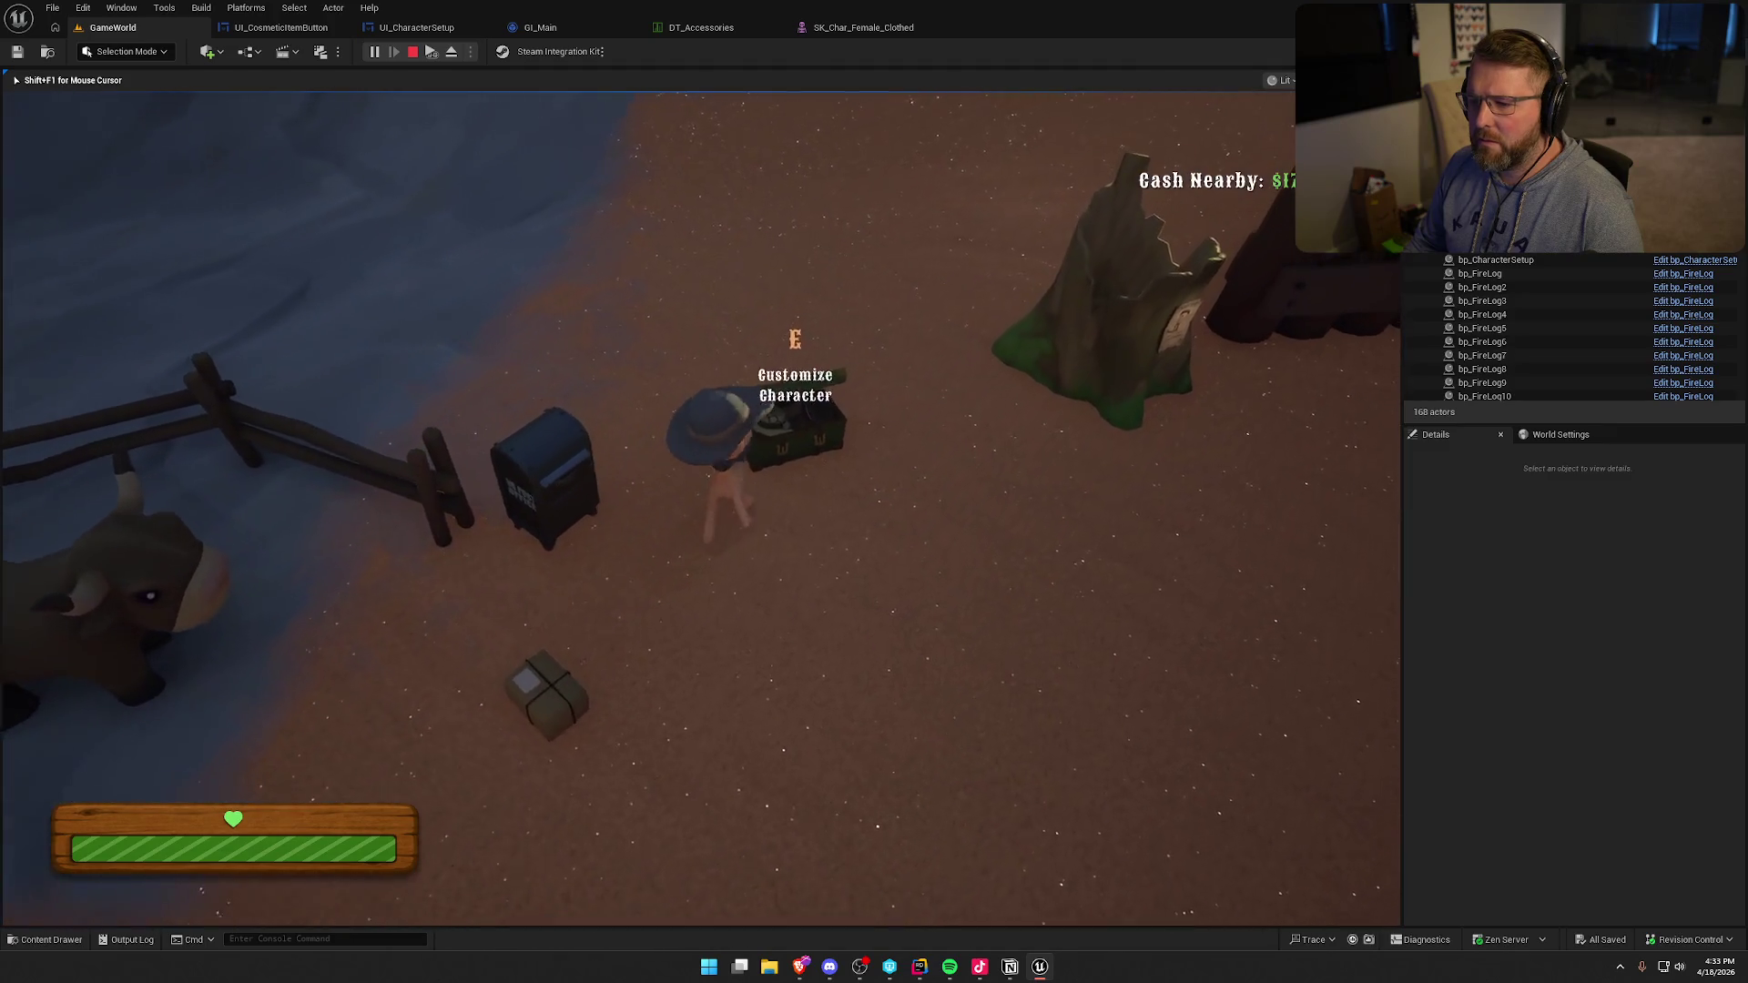
{"action": "key", "text": "e"}
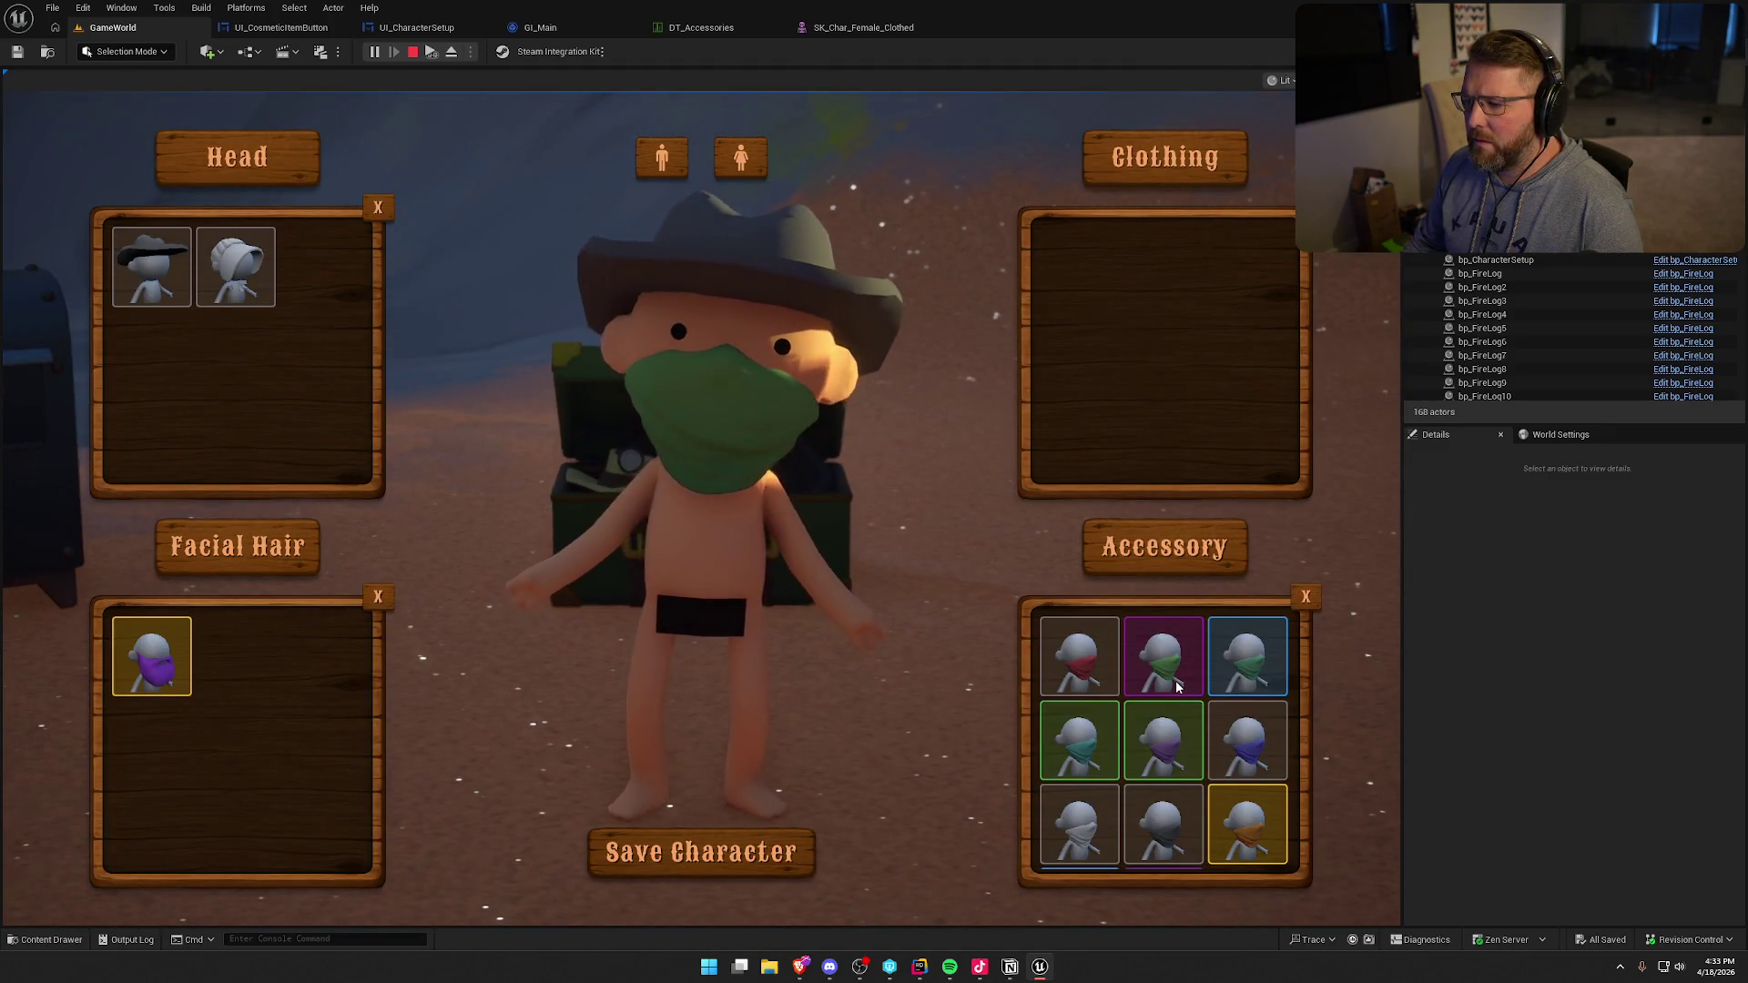
- Switch the character's bandana to the orange one and close the customizer
{"action": "left_click", "coordinate": [1245, 762]}
{"action": "scroll", "coordinate": [1247, 826], "scroll_direction": "down", "scroll_amount": 1}
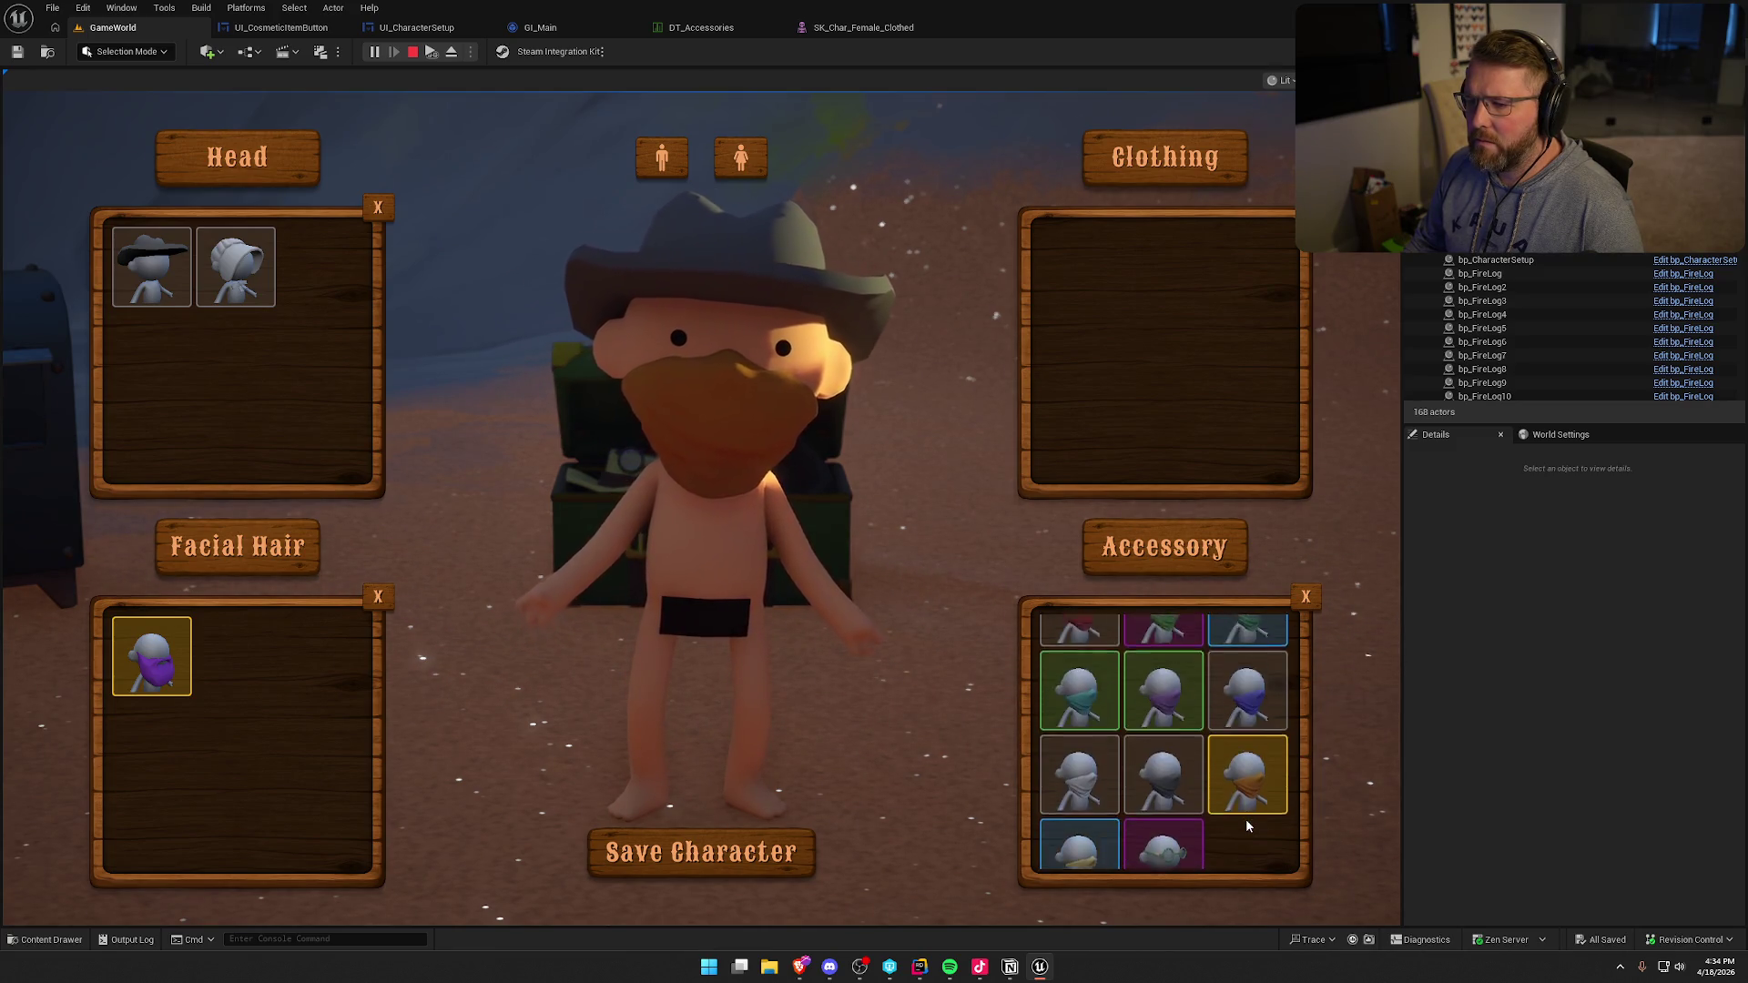
{"action": "scroll", "coordinate": [1247, 825], "scroll_direction": "up", "scroll_amount": 1}
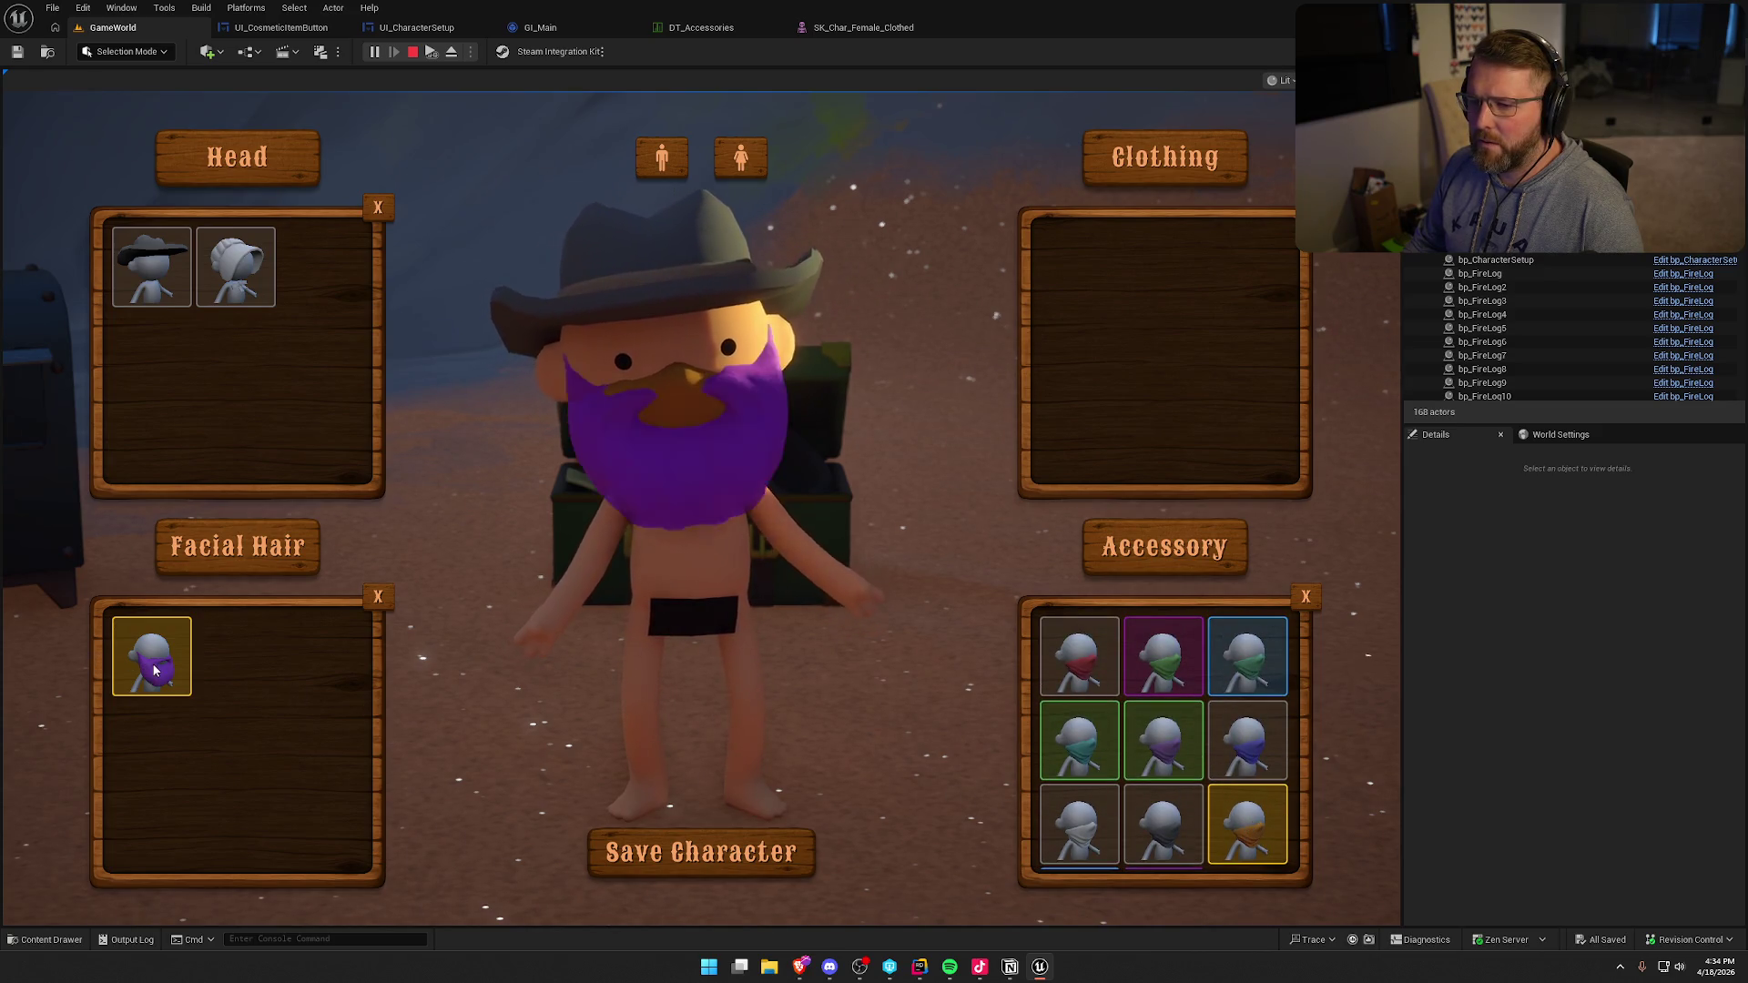
{"action": "key", "text": "Escape"}
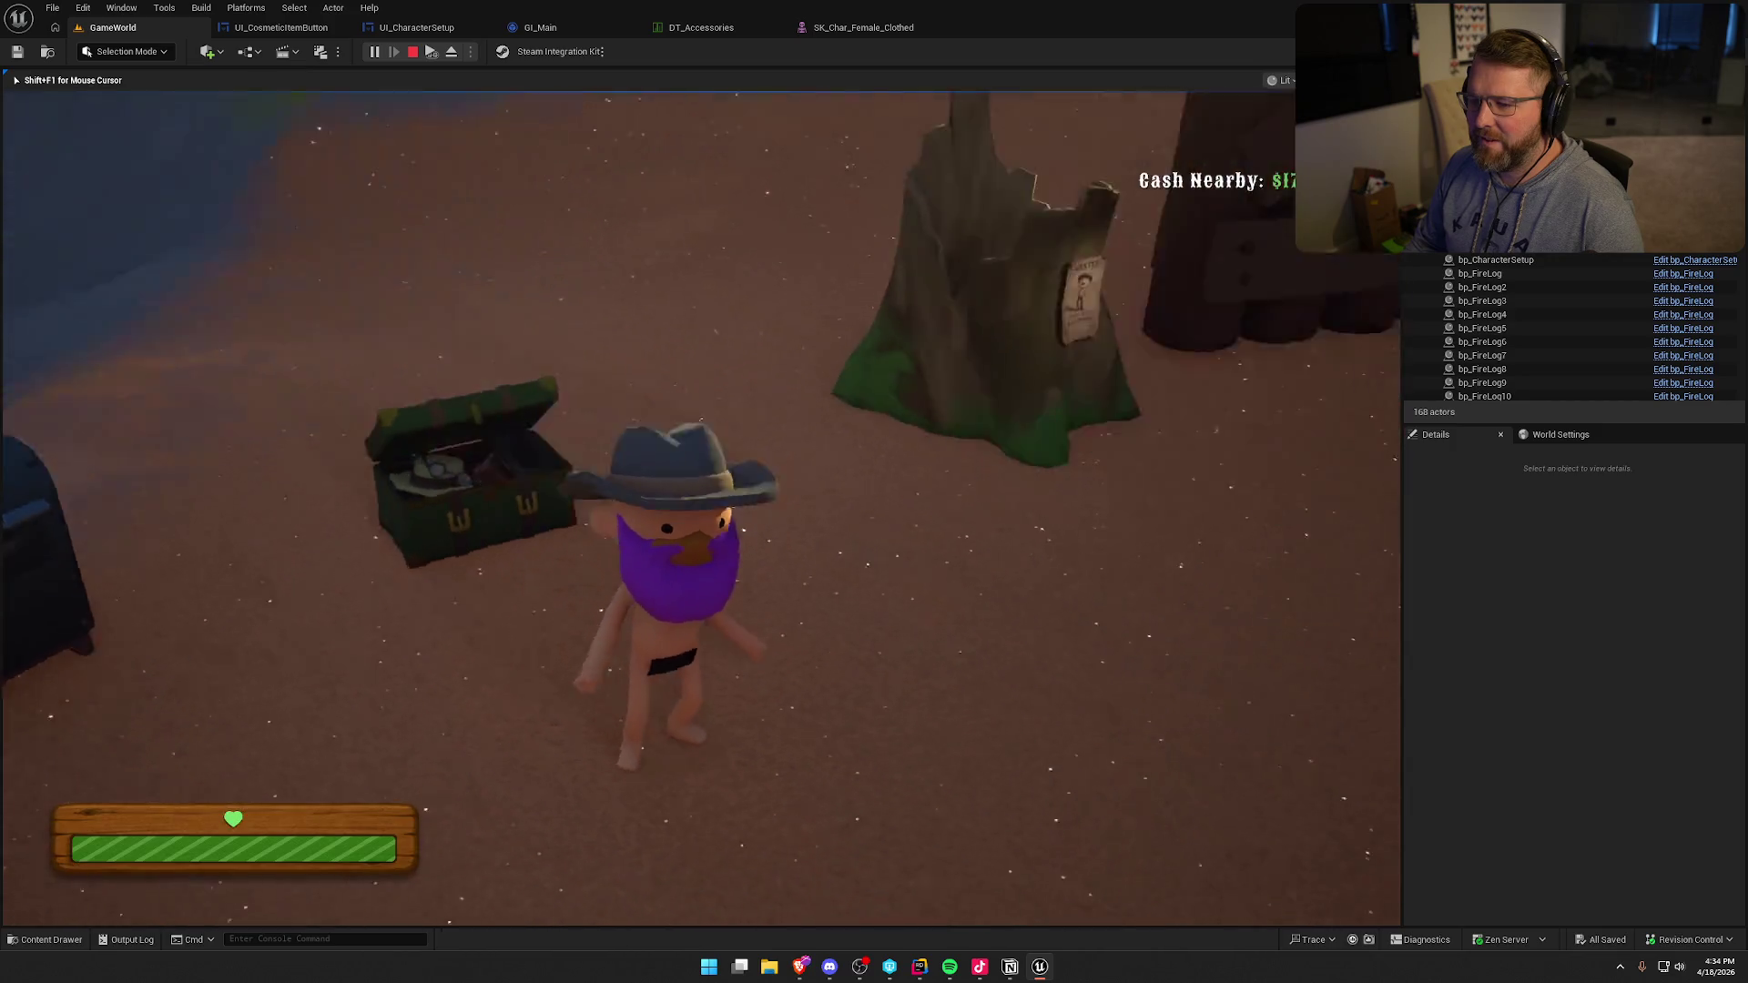
- Run back to the chest and save the character with the cowboy hat and orange bandana
{"action": "key", "text": "w"}
{"action": "key", "text": "w"}
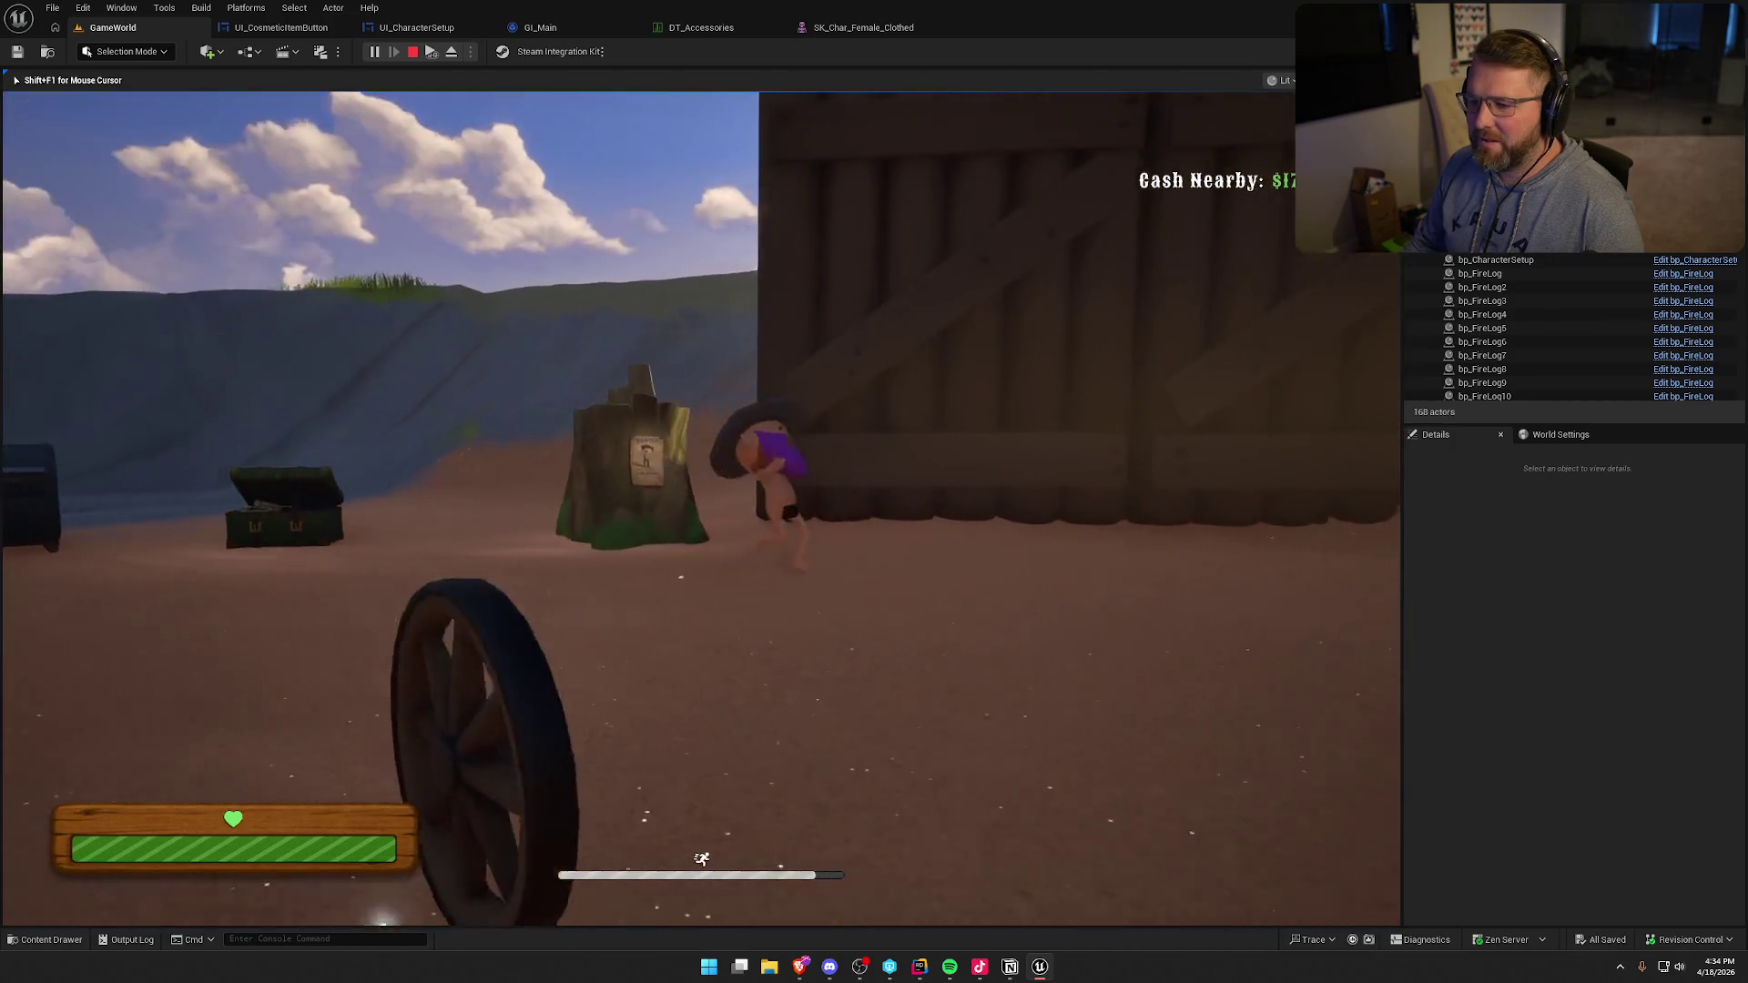
{"action": "key", "text": "e"}
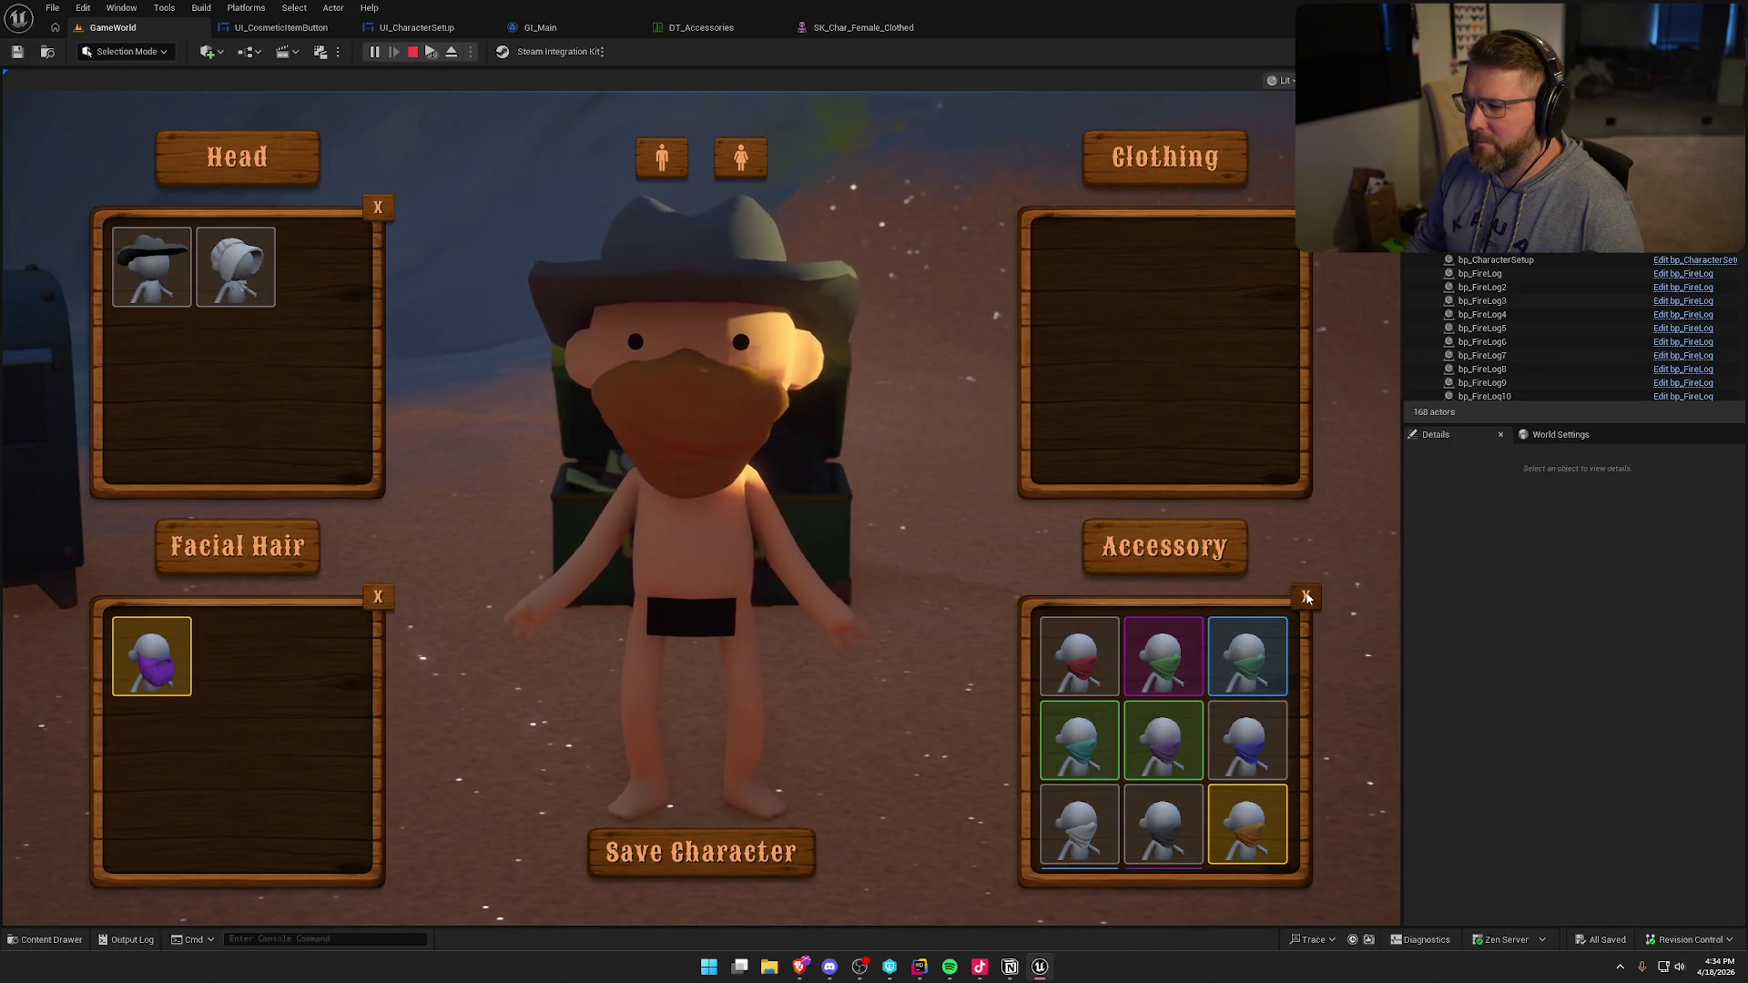
{"action": "scroll", "coordinate": [1166, 810], "scroll_direction": "down", "scroll_amount": 2}
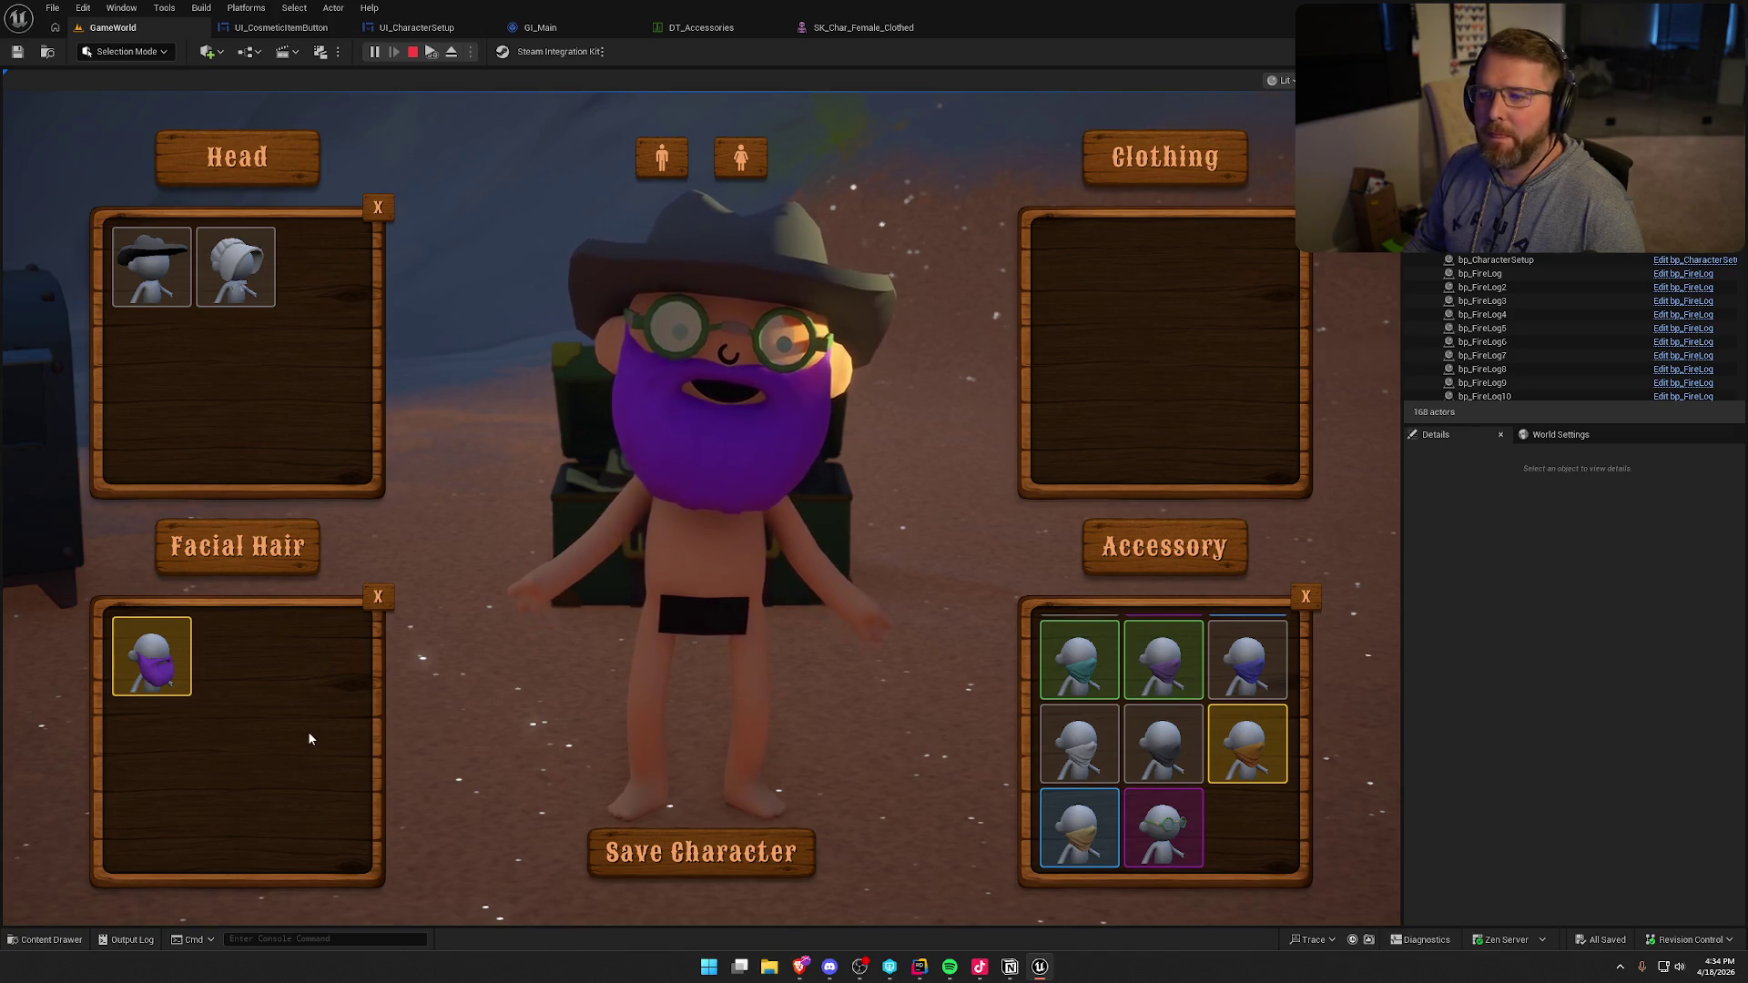
{"action": "left_click", "coordinate": [784, 845]}
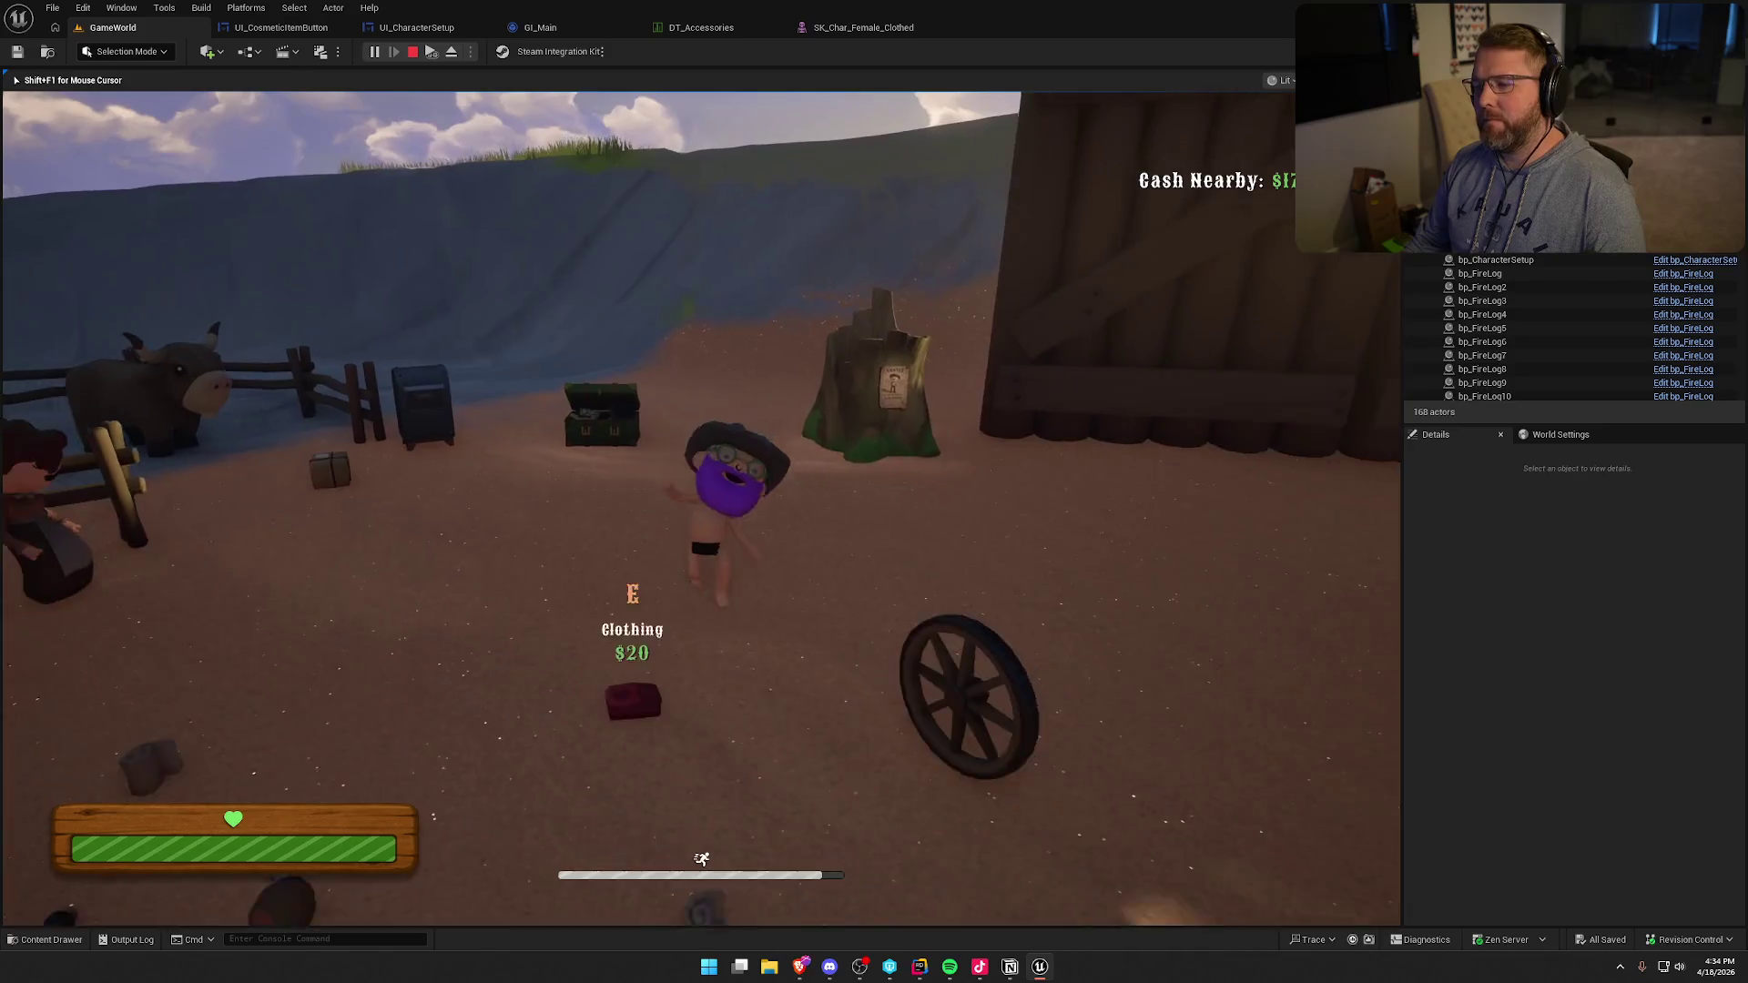
{"action": "key", "text": "e"}
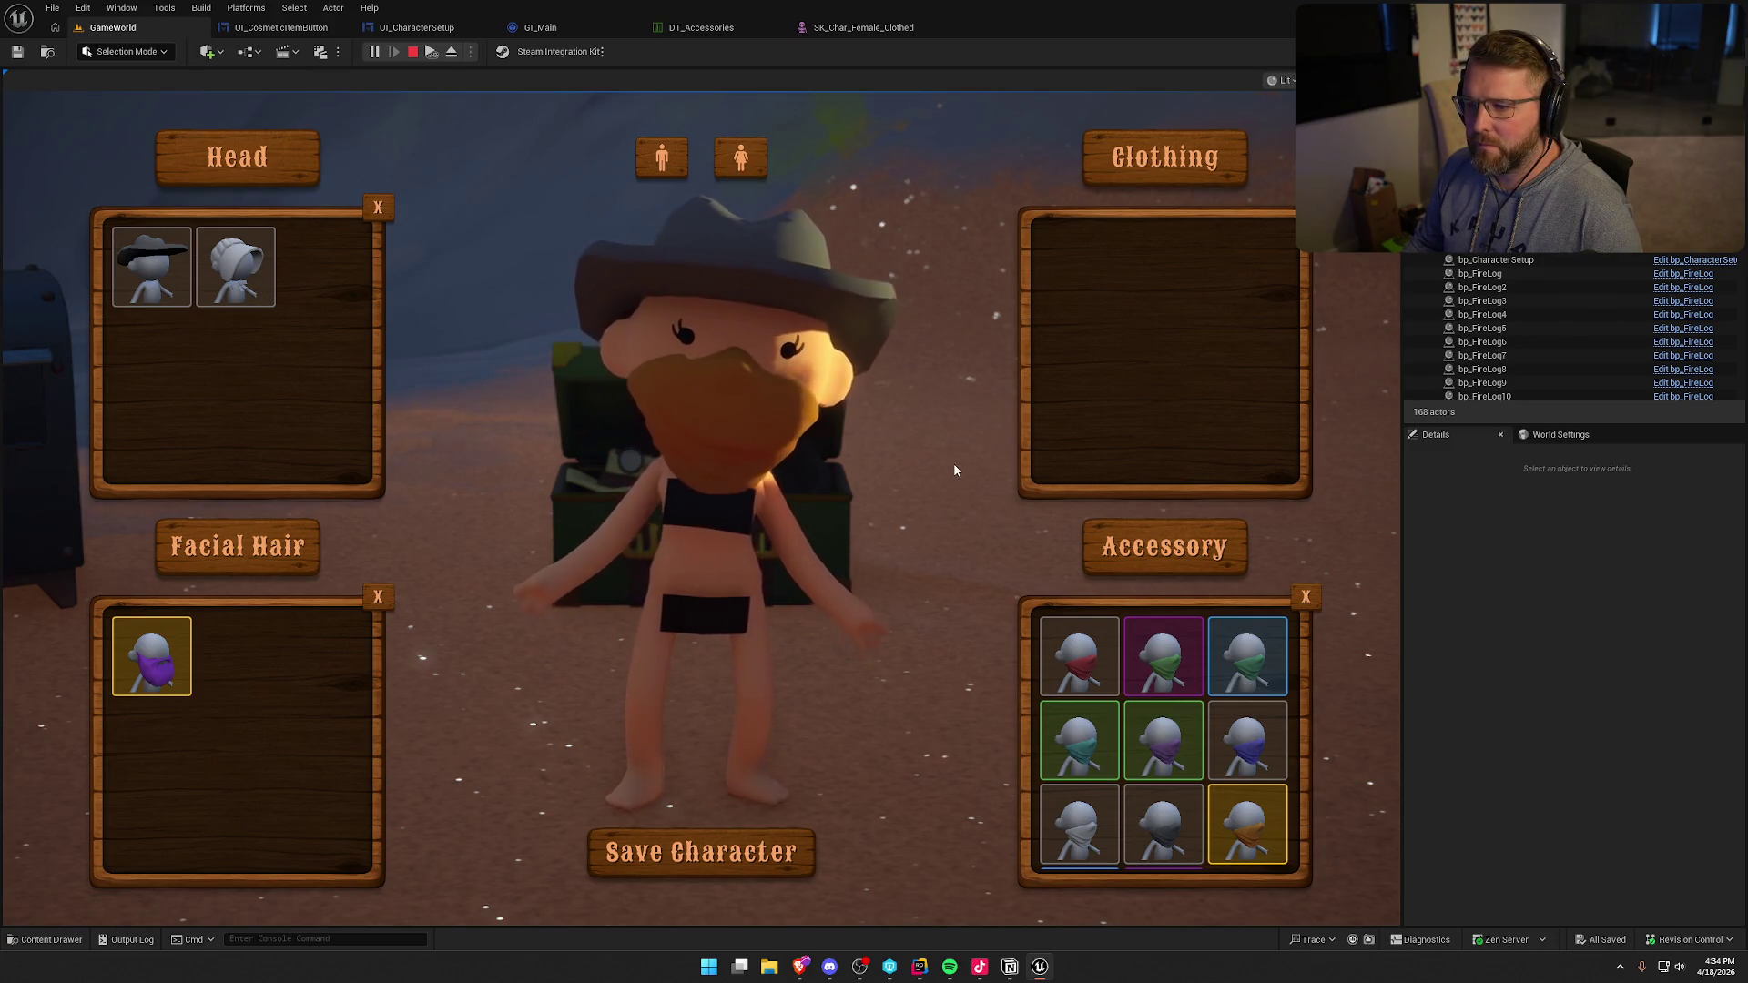
{"action": "left_click", "coordinate": [769, 851]}
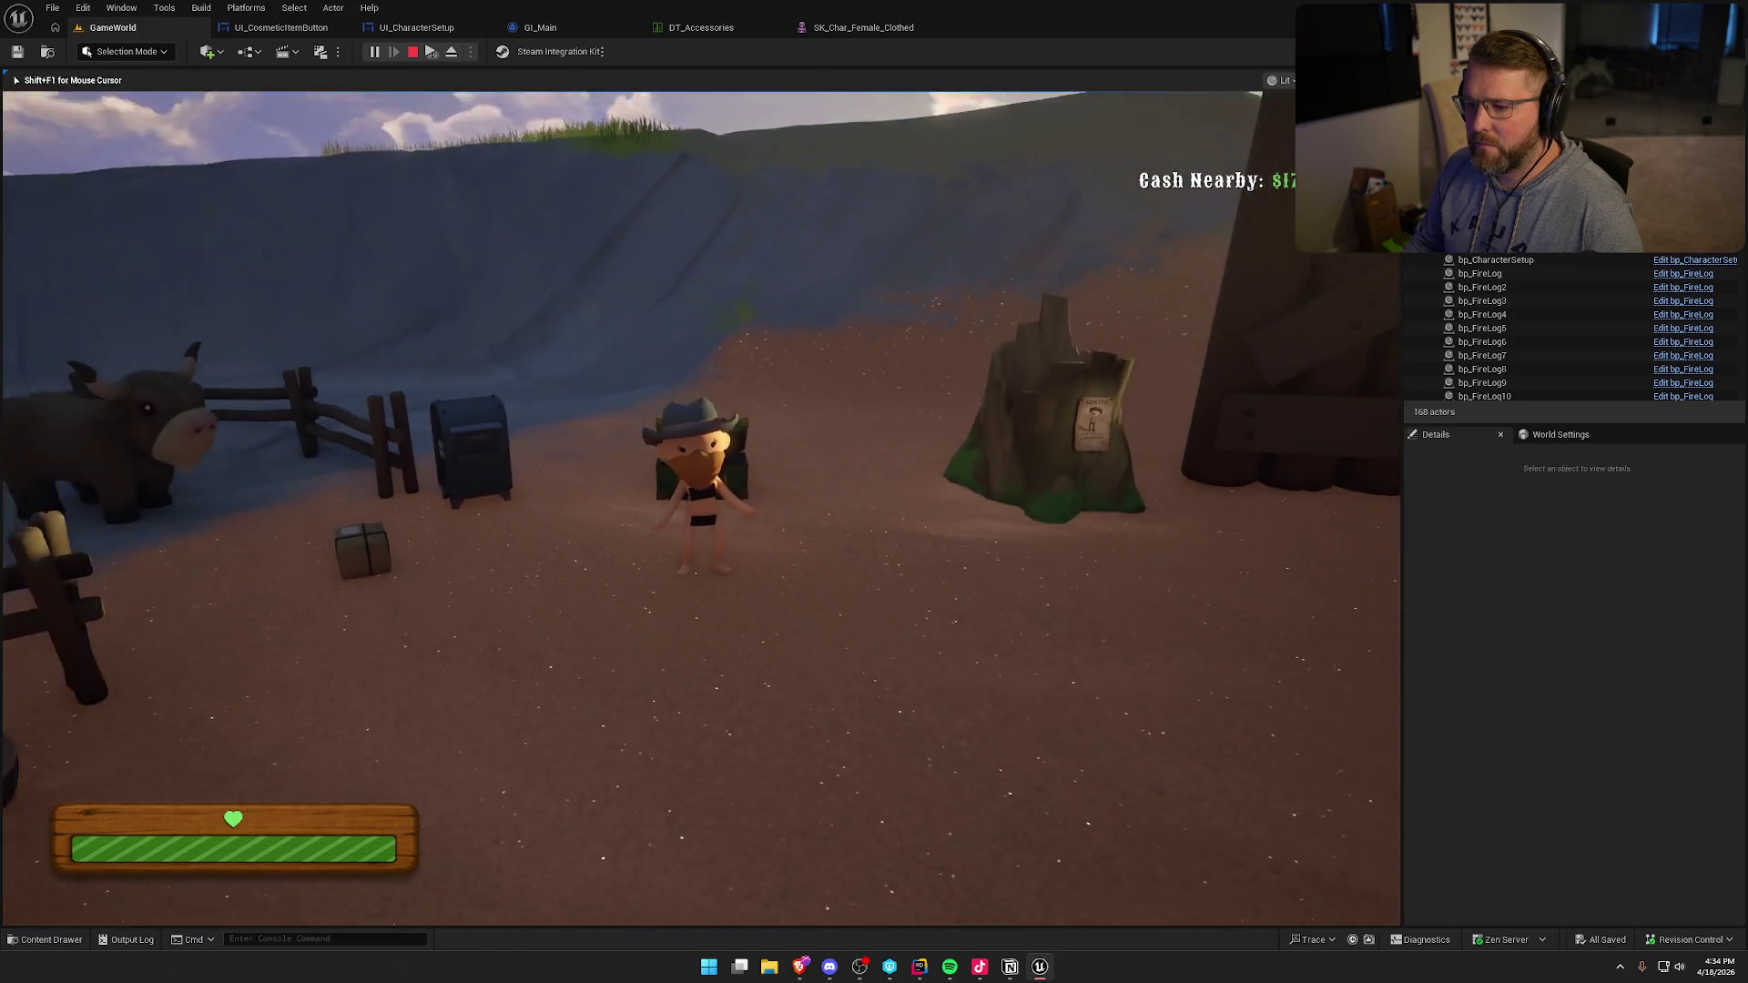
- Run to the cabin and buy the $20 clothing item
{"action": "key", "text": "w"}
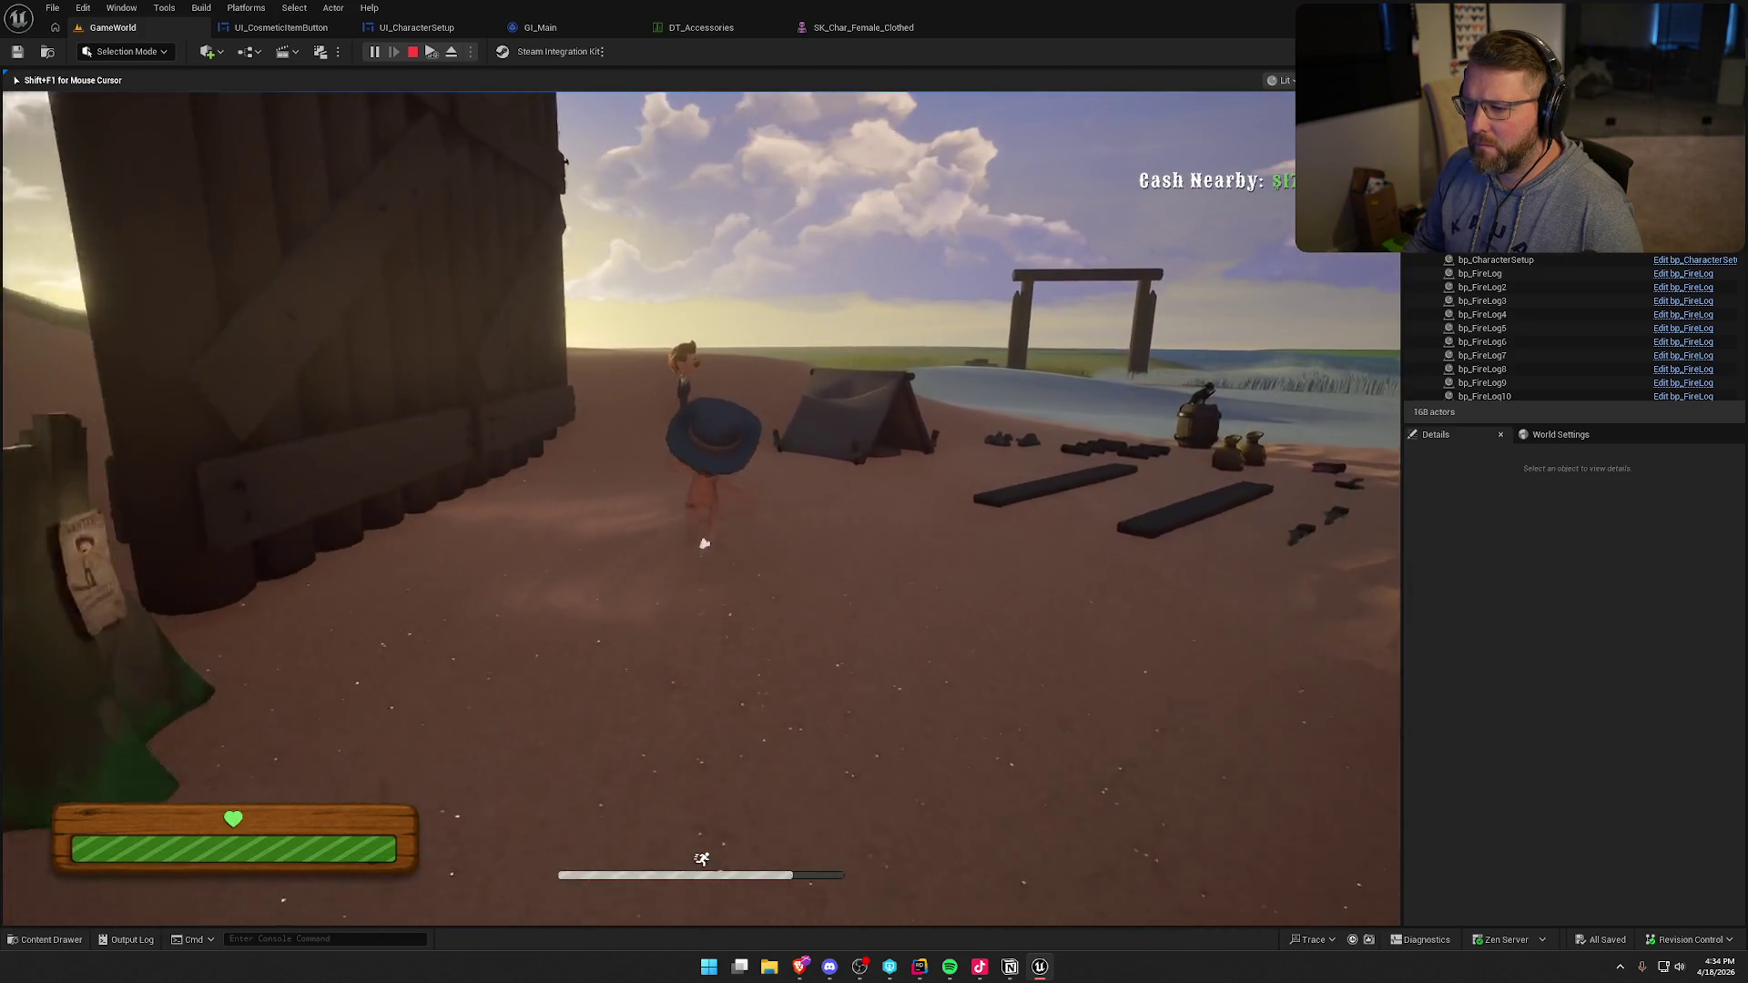
{"action": "key", "text": "w"}
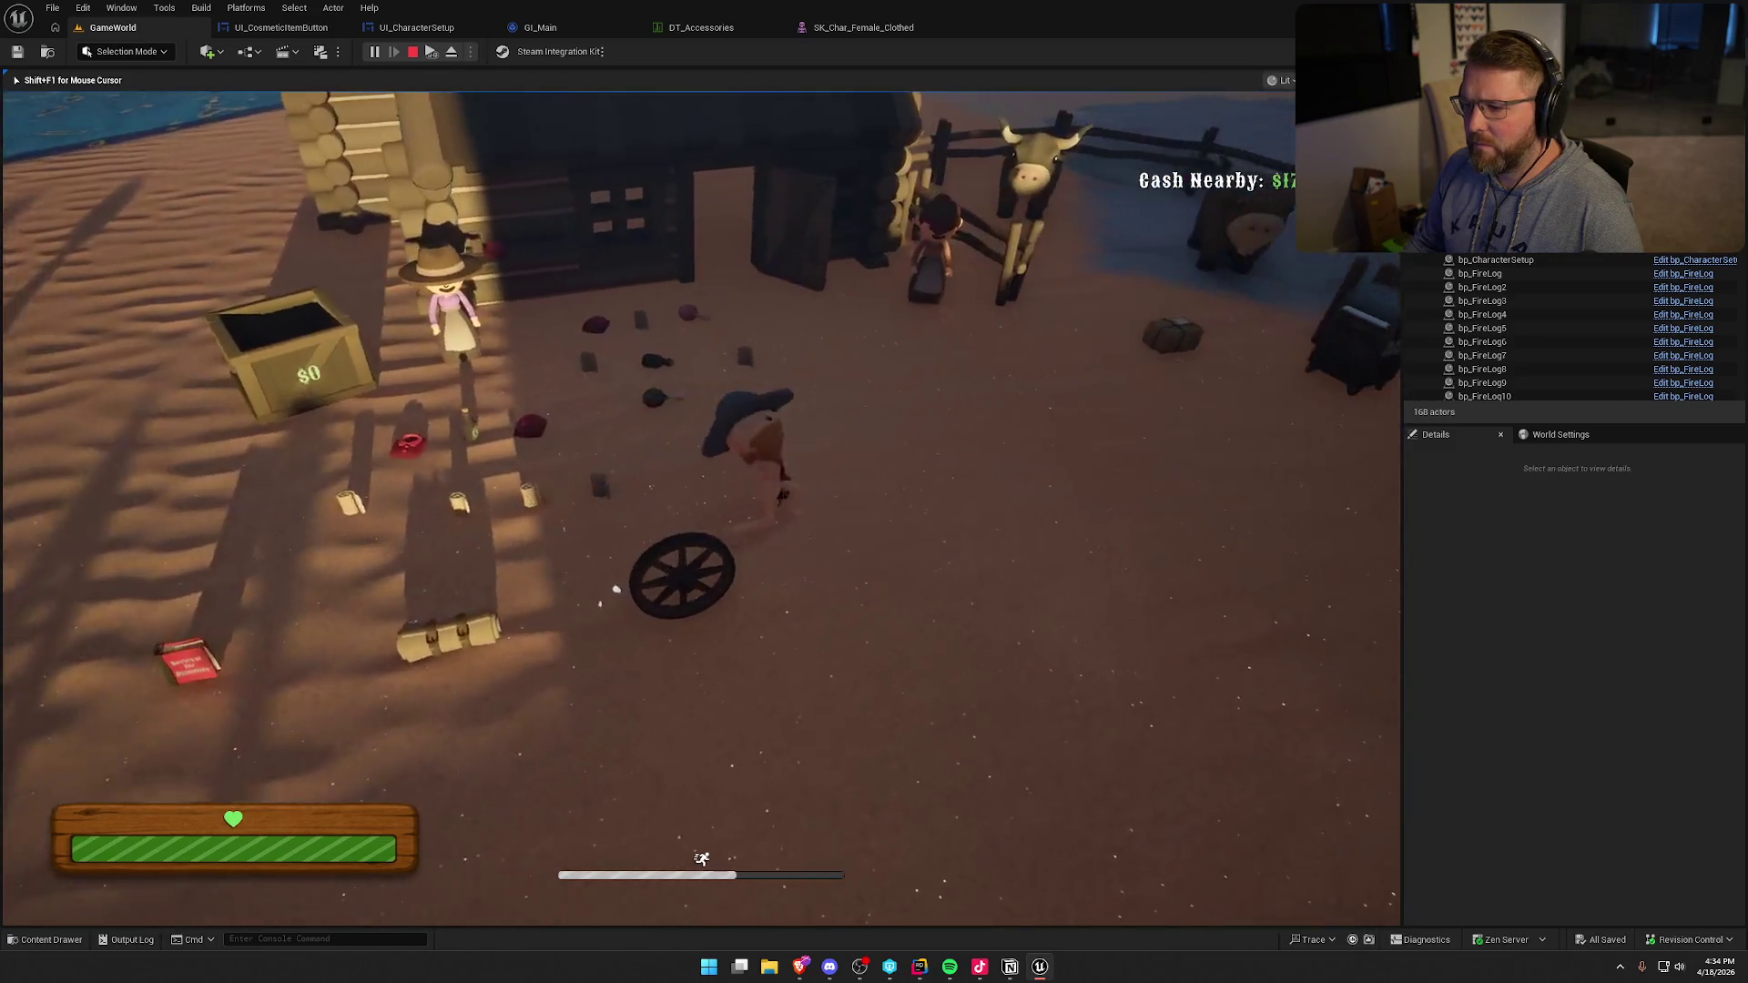
{"action": "key", "text": "e"}
- Run around the camp, beach and tent, then end the play session
{"action": "key", "text": "w"}
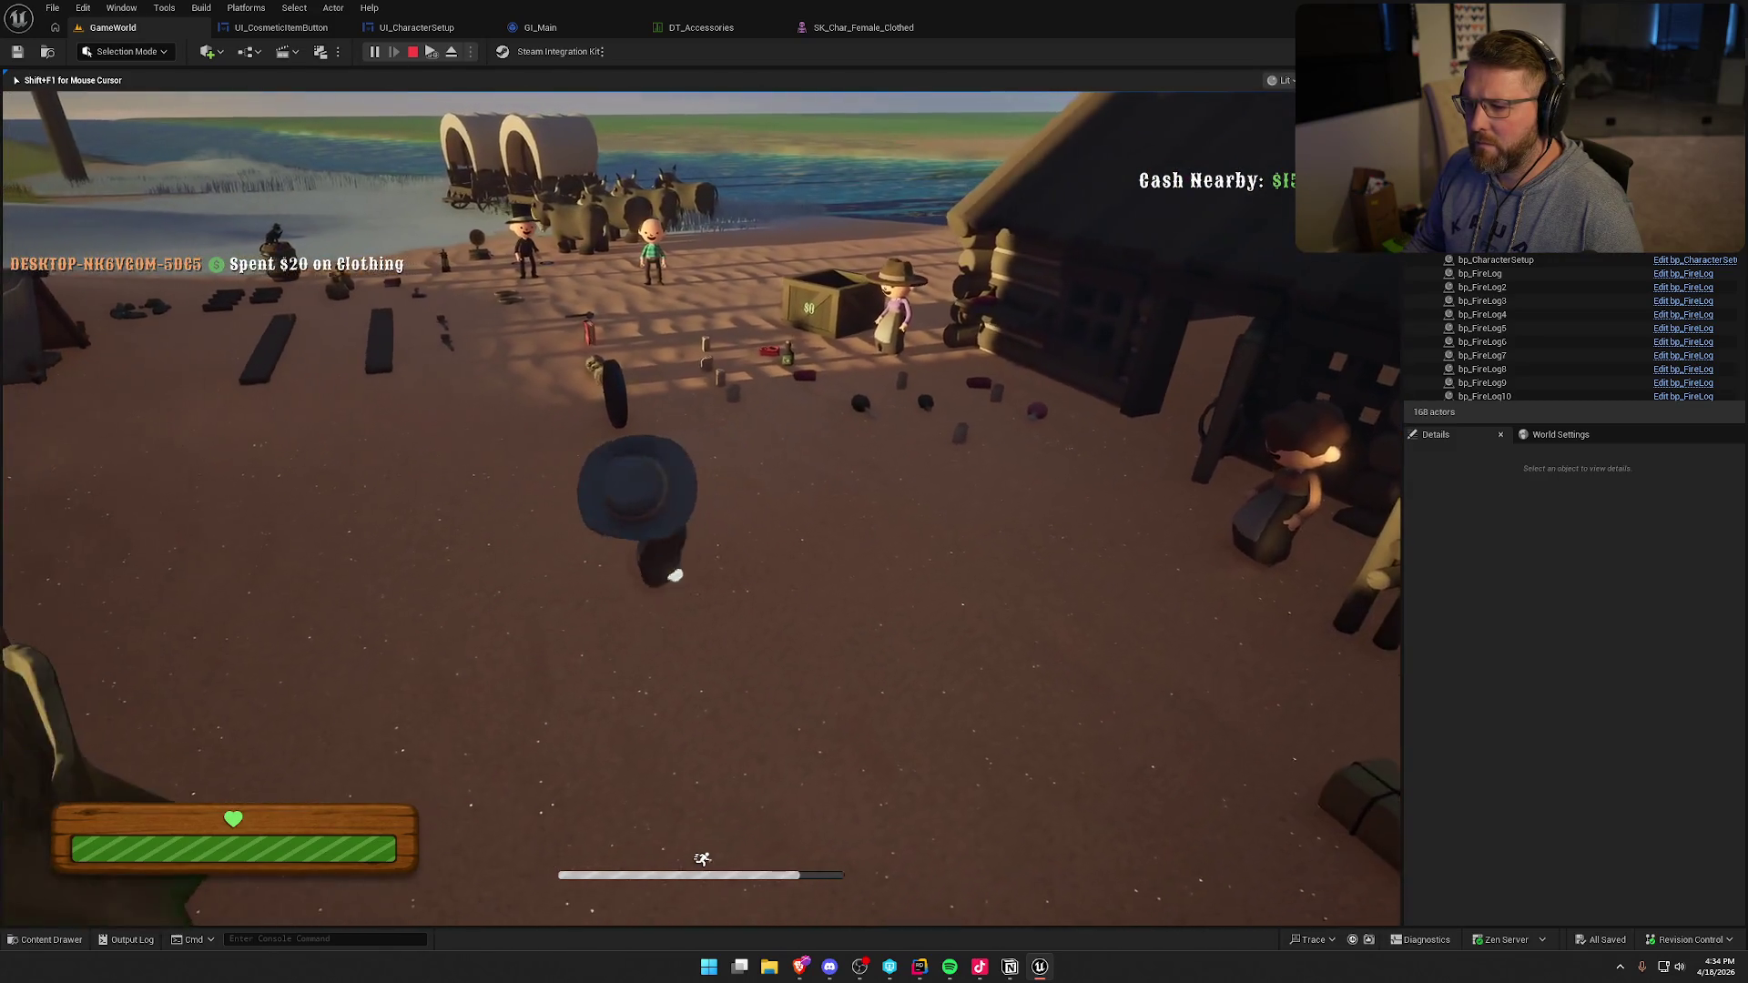
{"action": "key", "text": "w"}
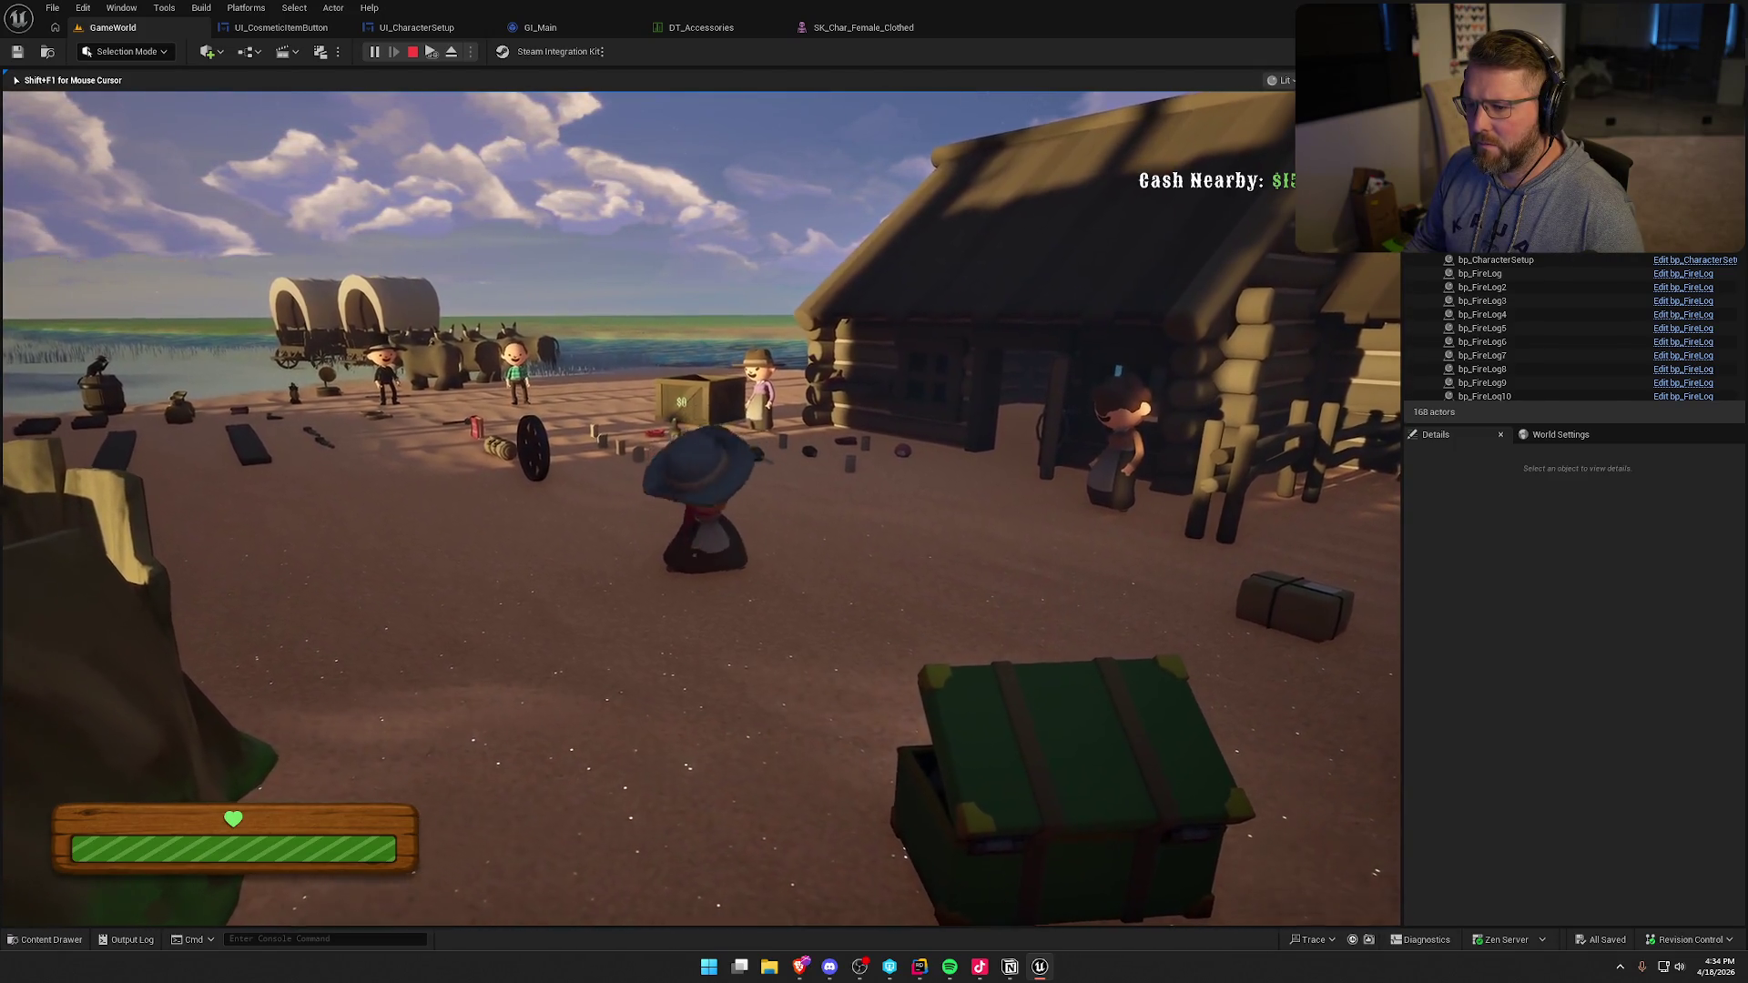
{"action": "key", "text": "s"}
{"action": "key", "text": "w"}
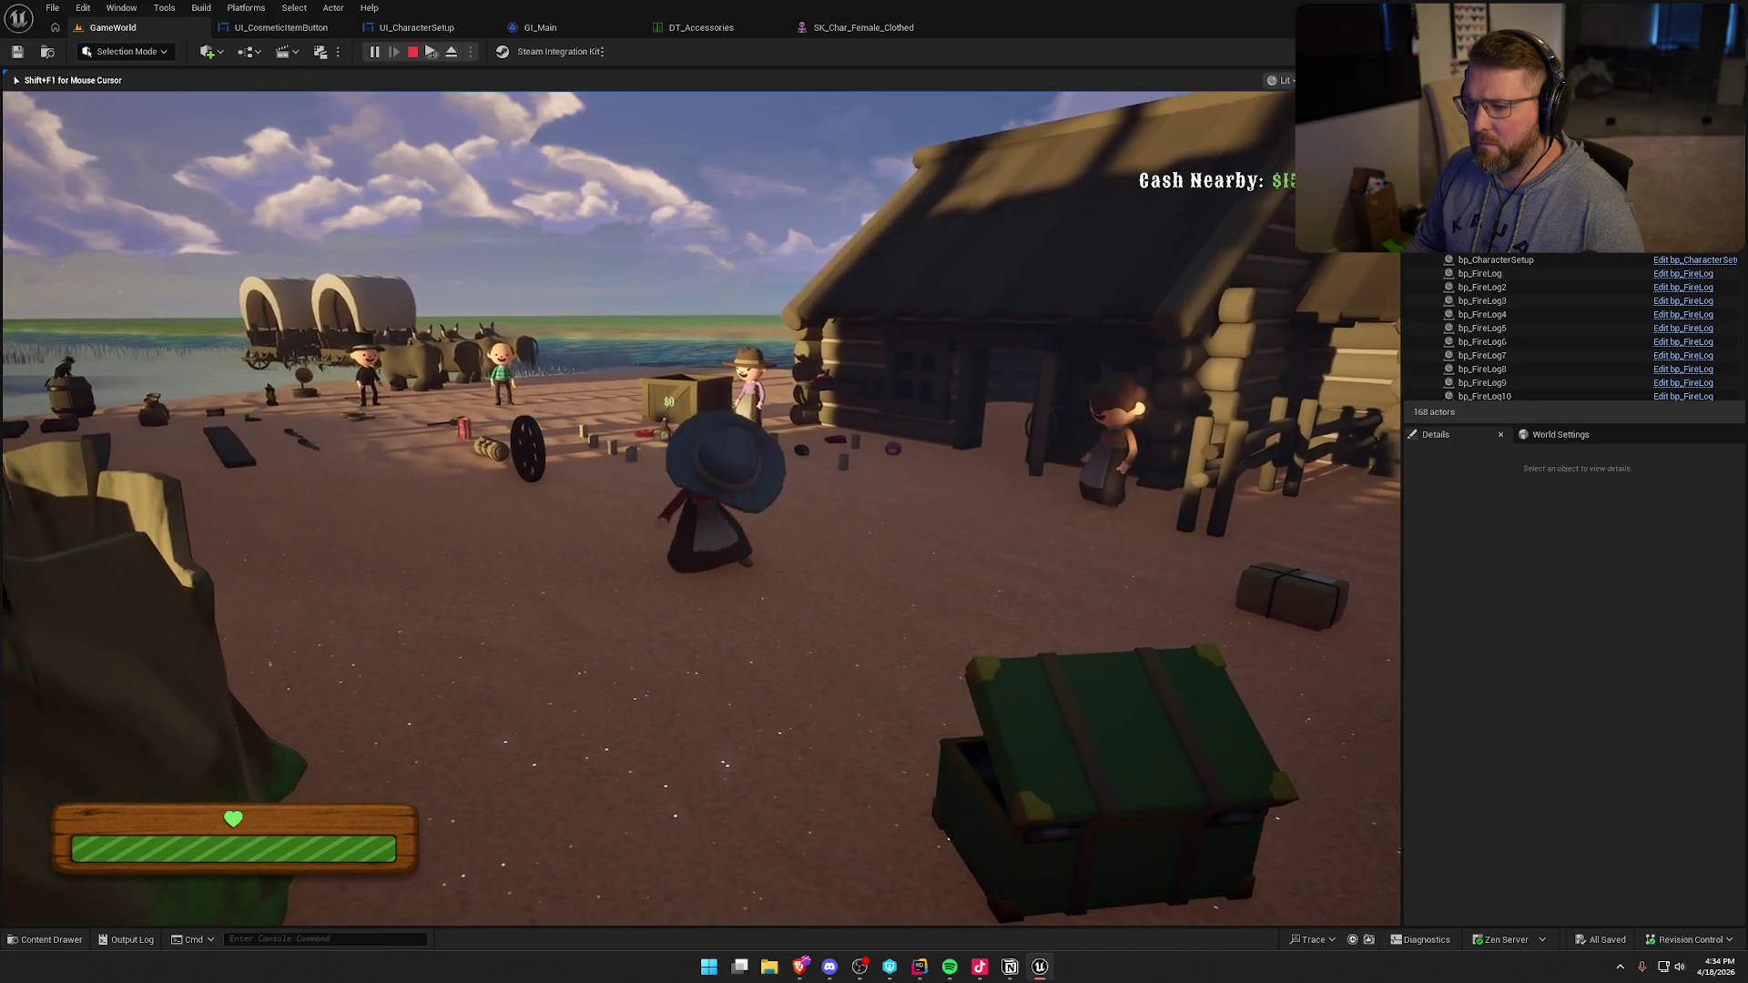
{"action": "key", "text": "w"}
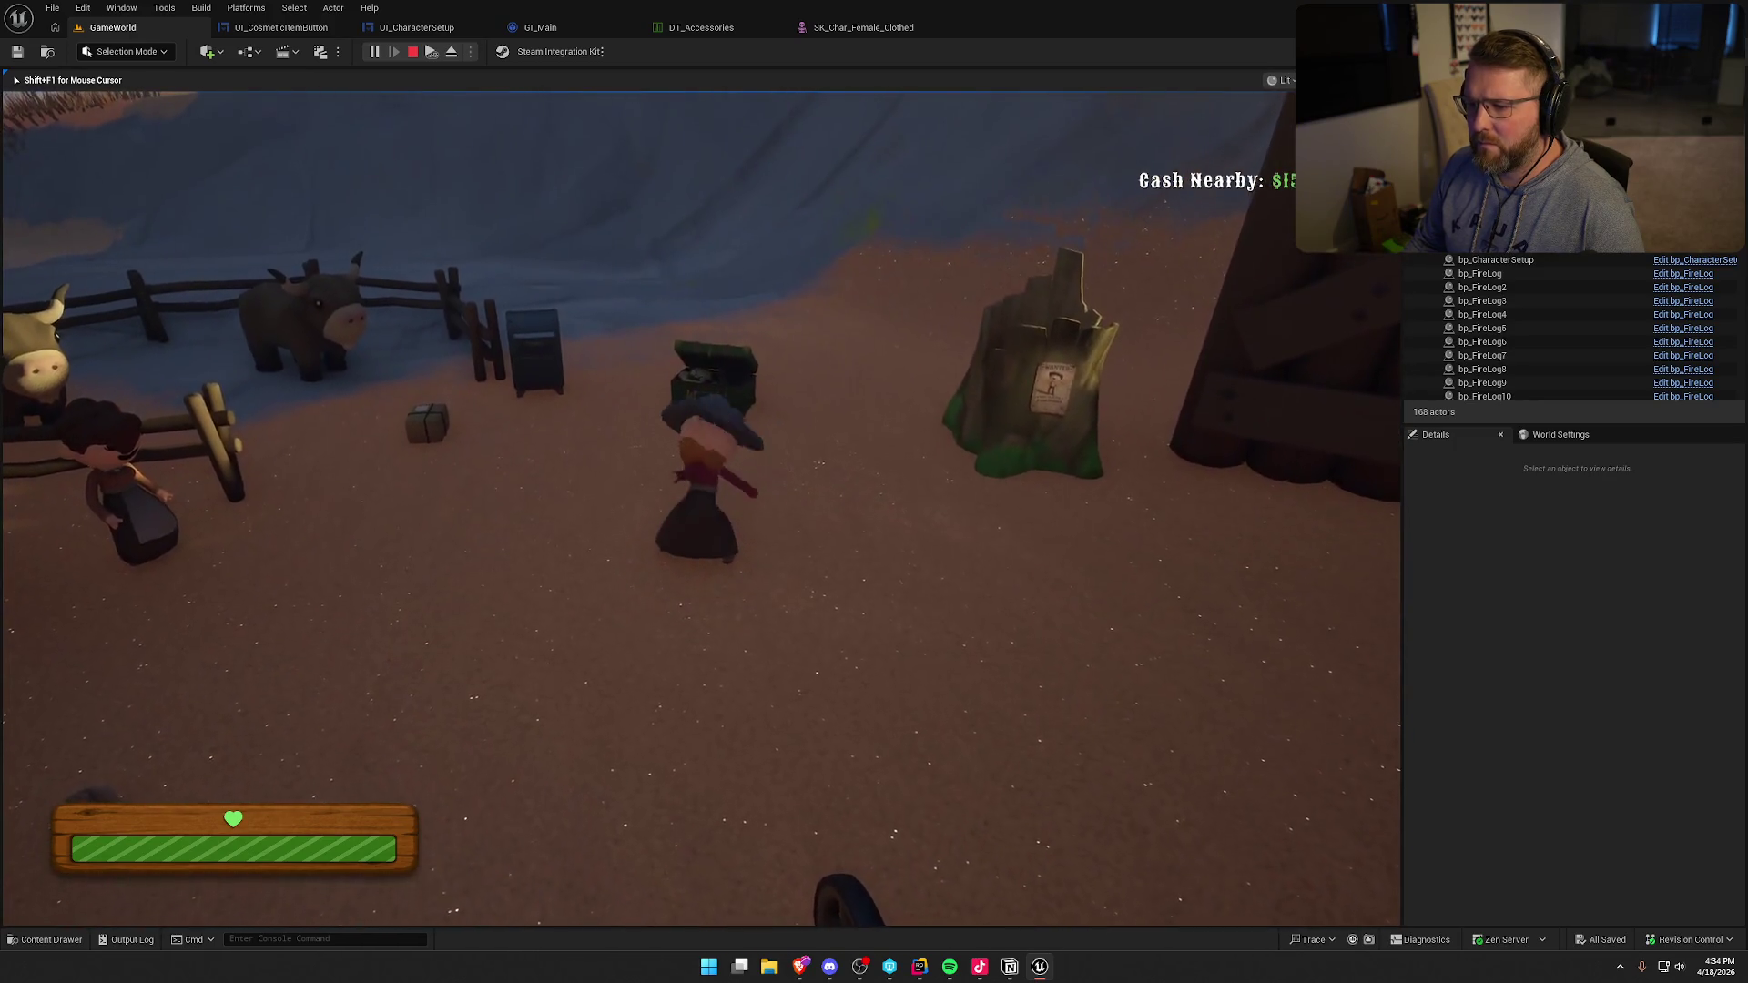
{"action": "key", "text": "w"}
{"action": "key", "text": "shift"}
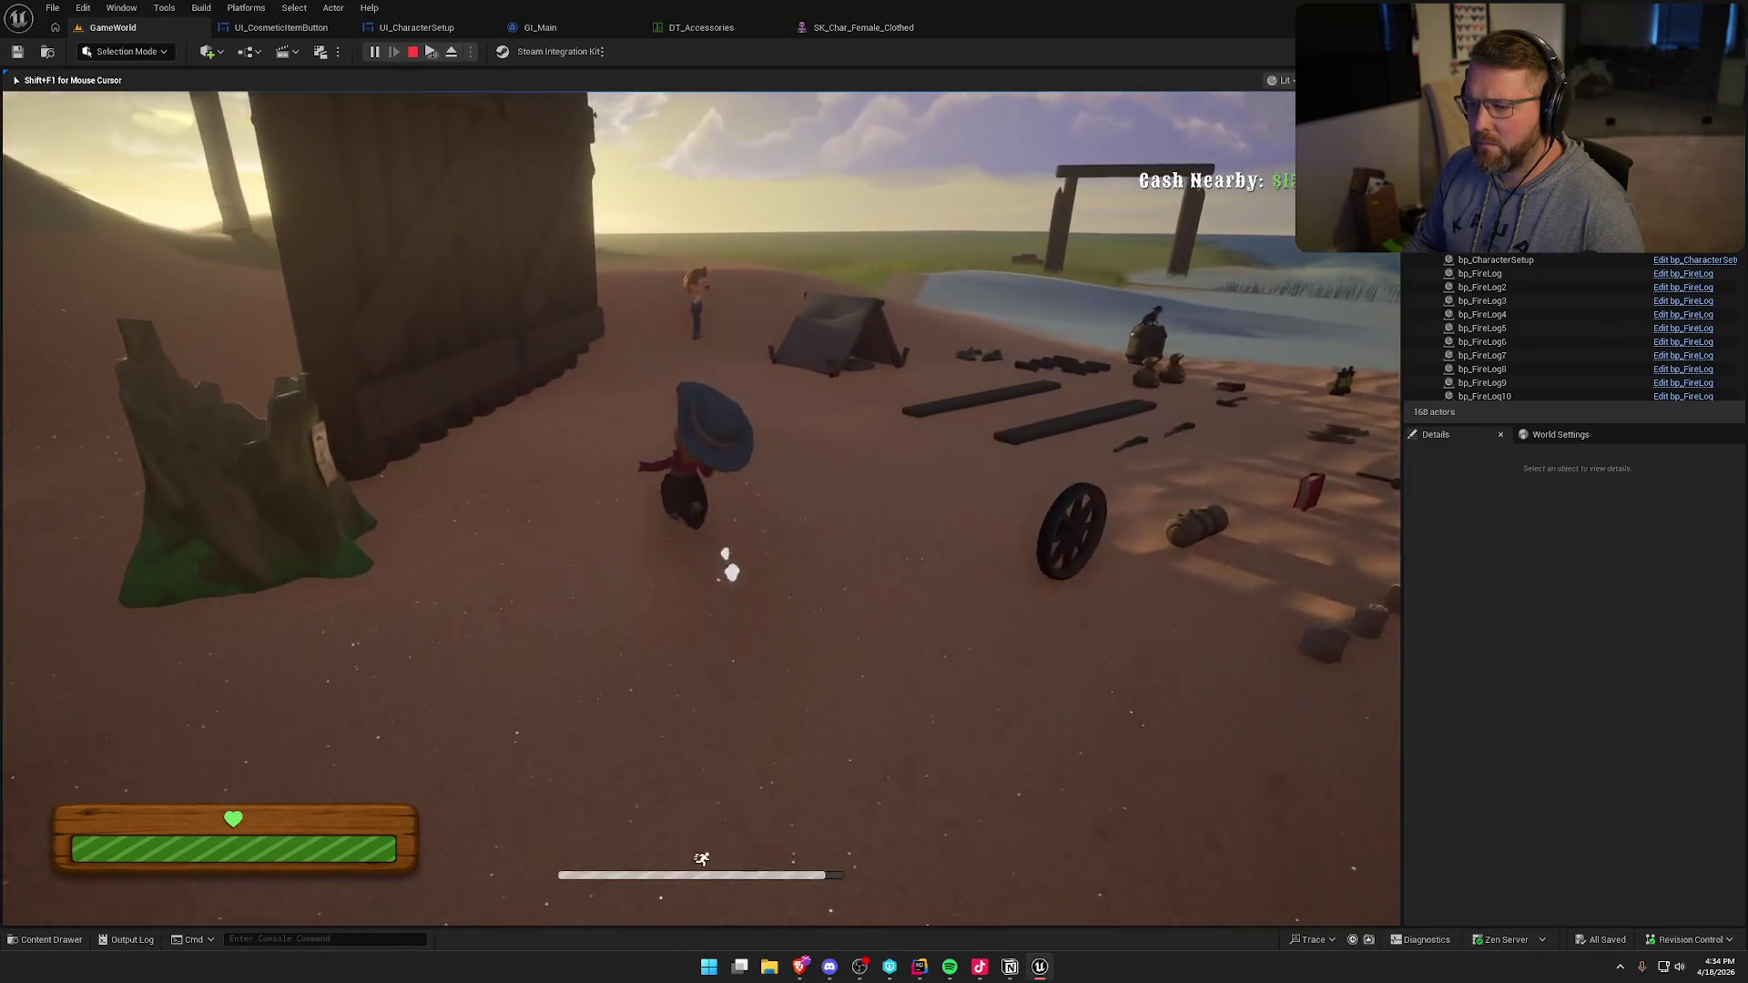
{"action": "key", "text": "w"}
{"action": "key", "text": "w"}
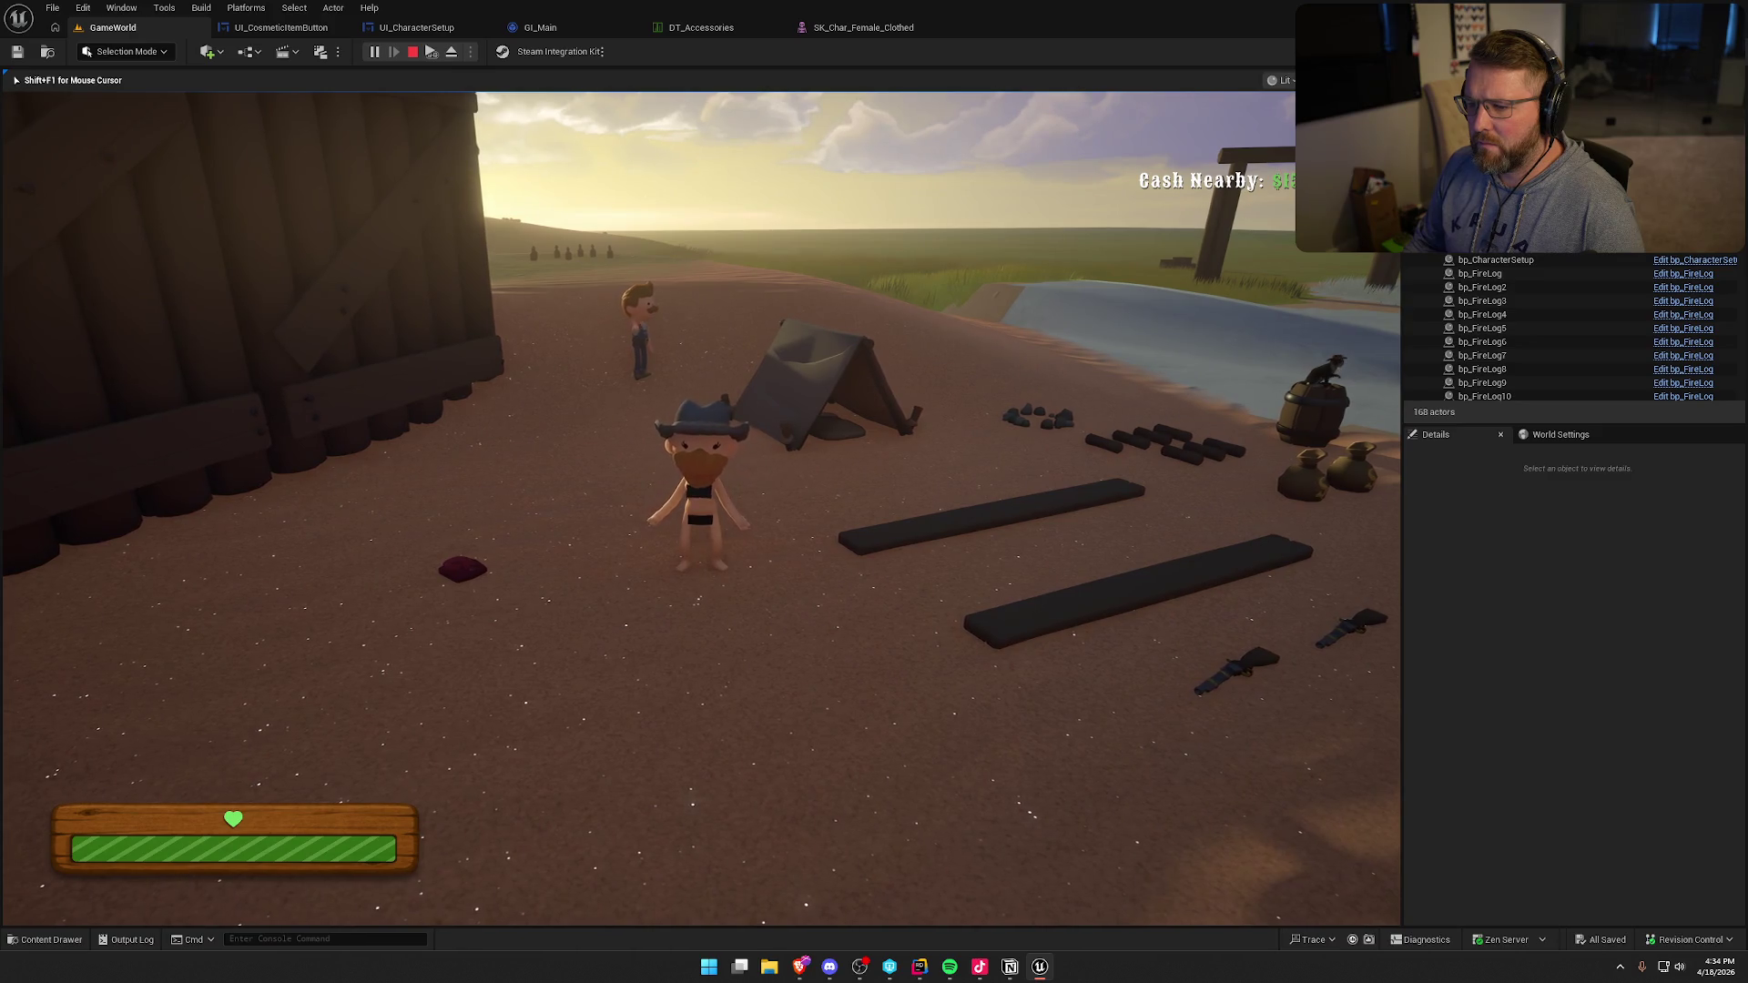
{"action": "key", "text": "w"}
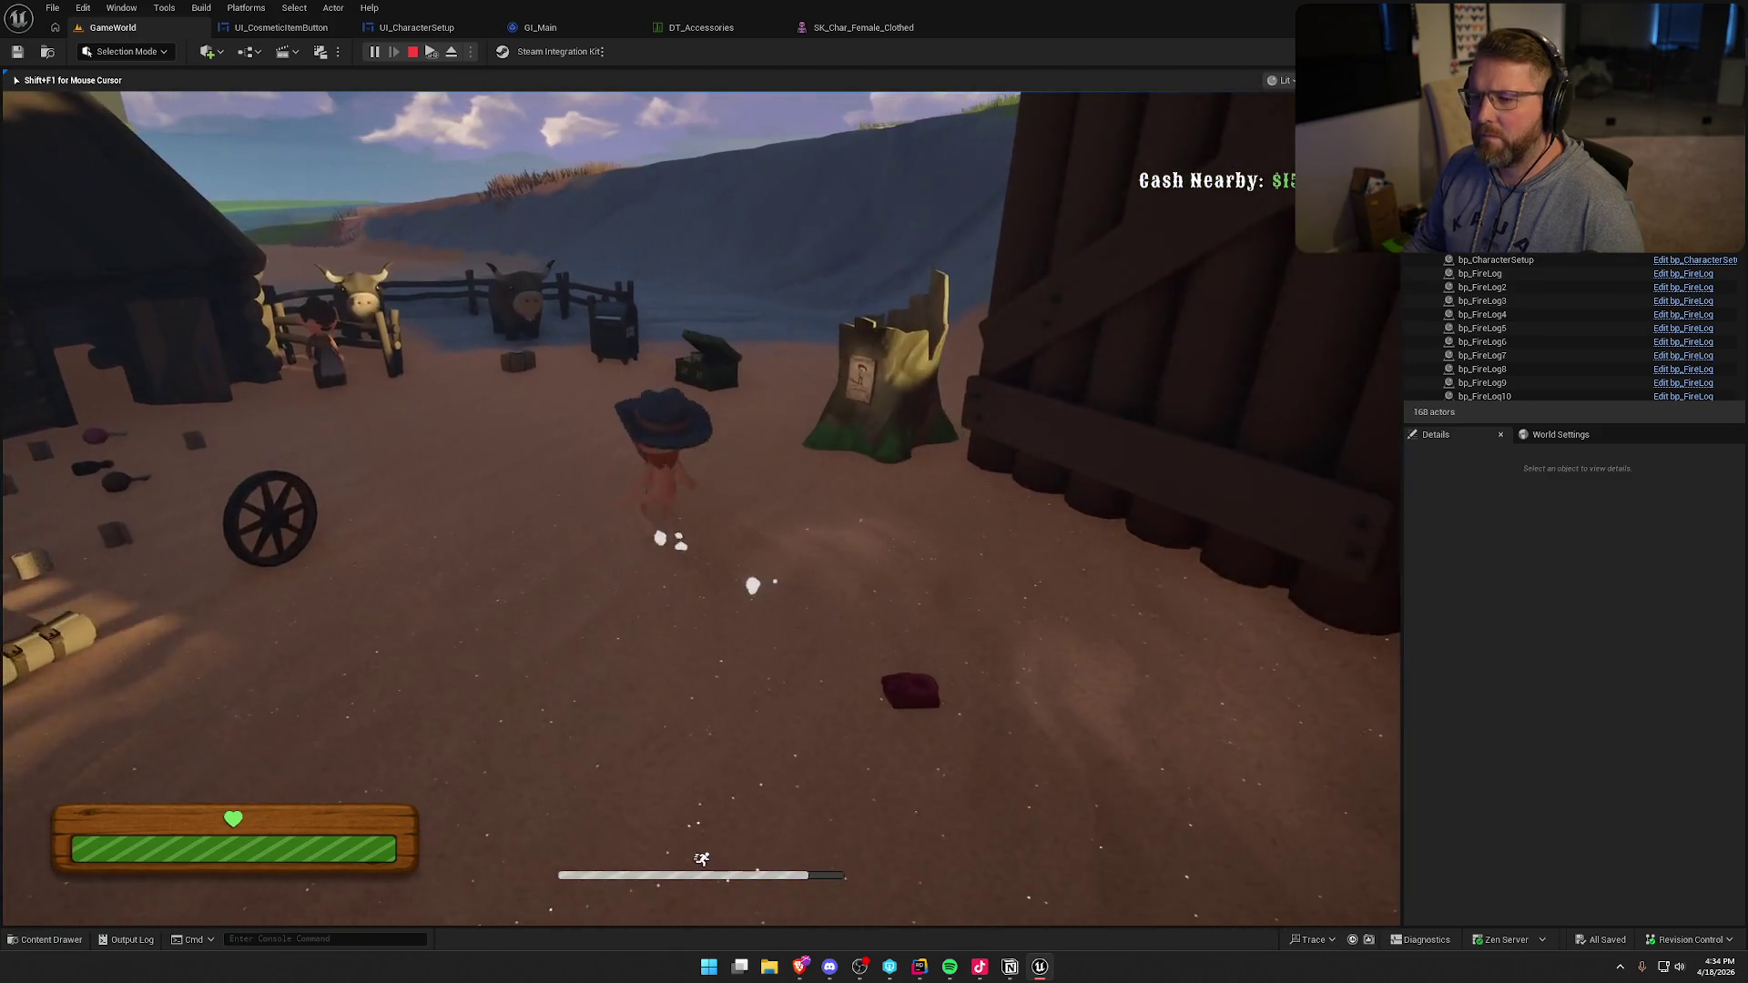
{"action": "key", "text": "Escape"}
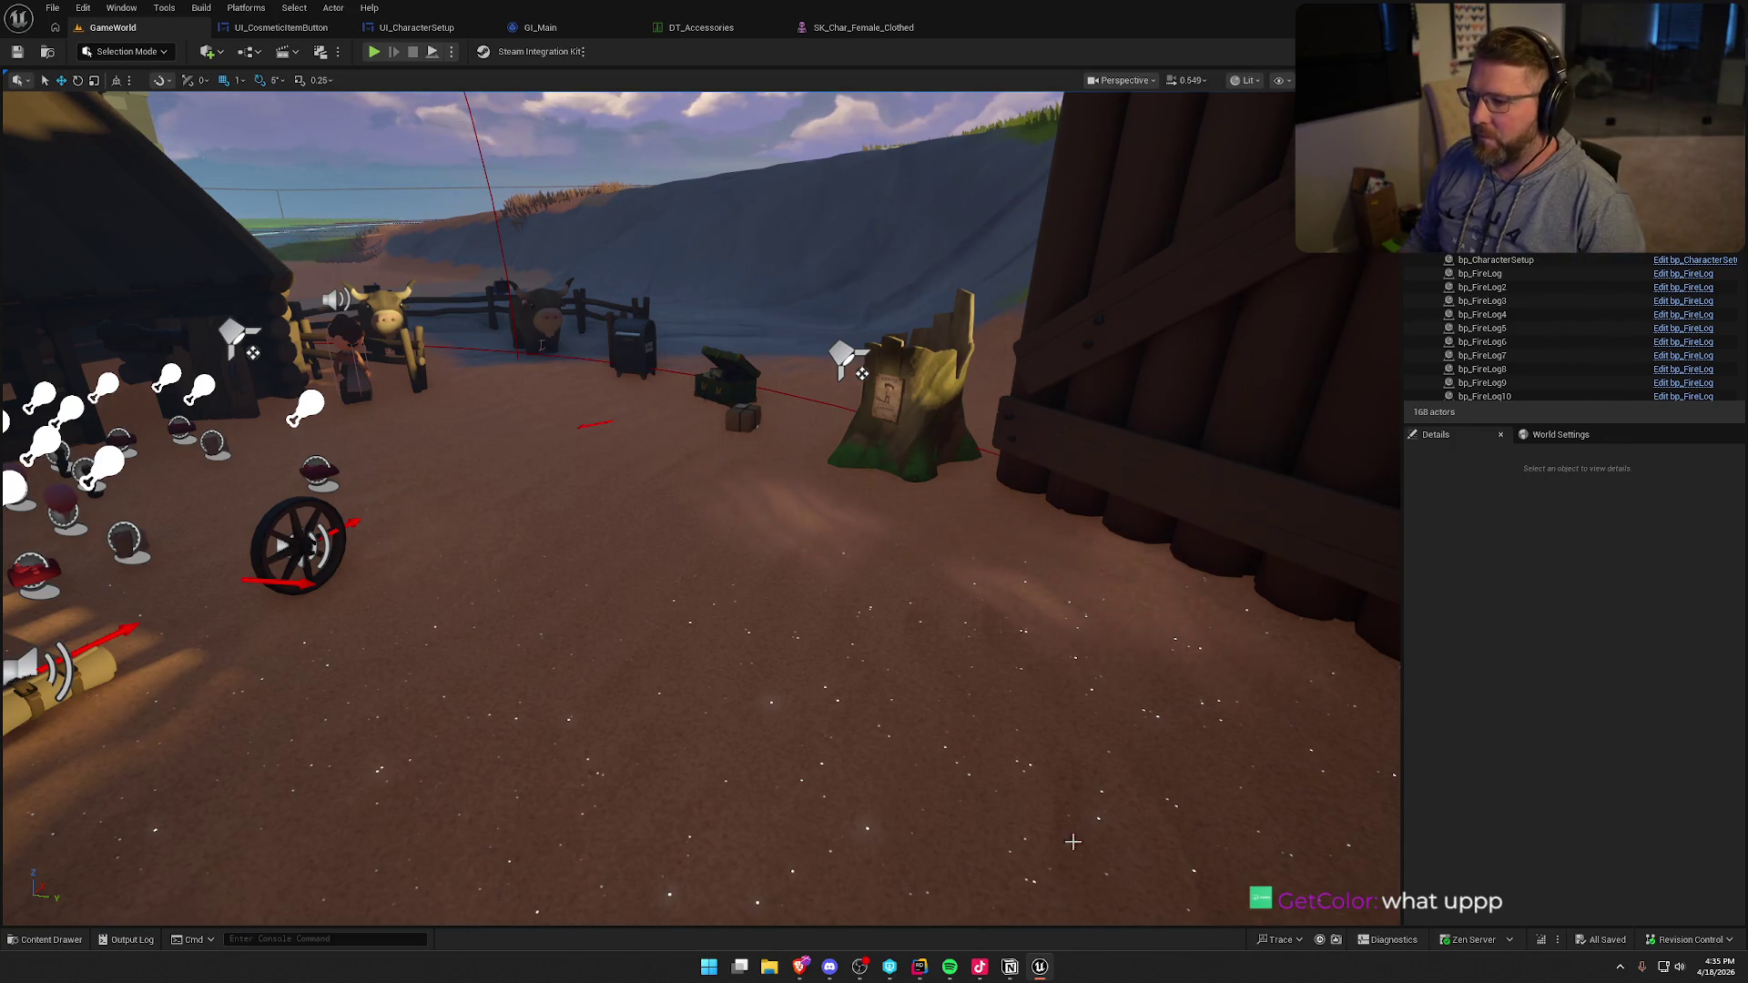
- Bring up Steam from the system tray and go to View > Inventory
{"action": "left_click", "coordinate": [1619, 967]}
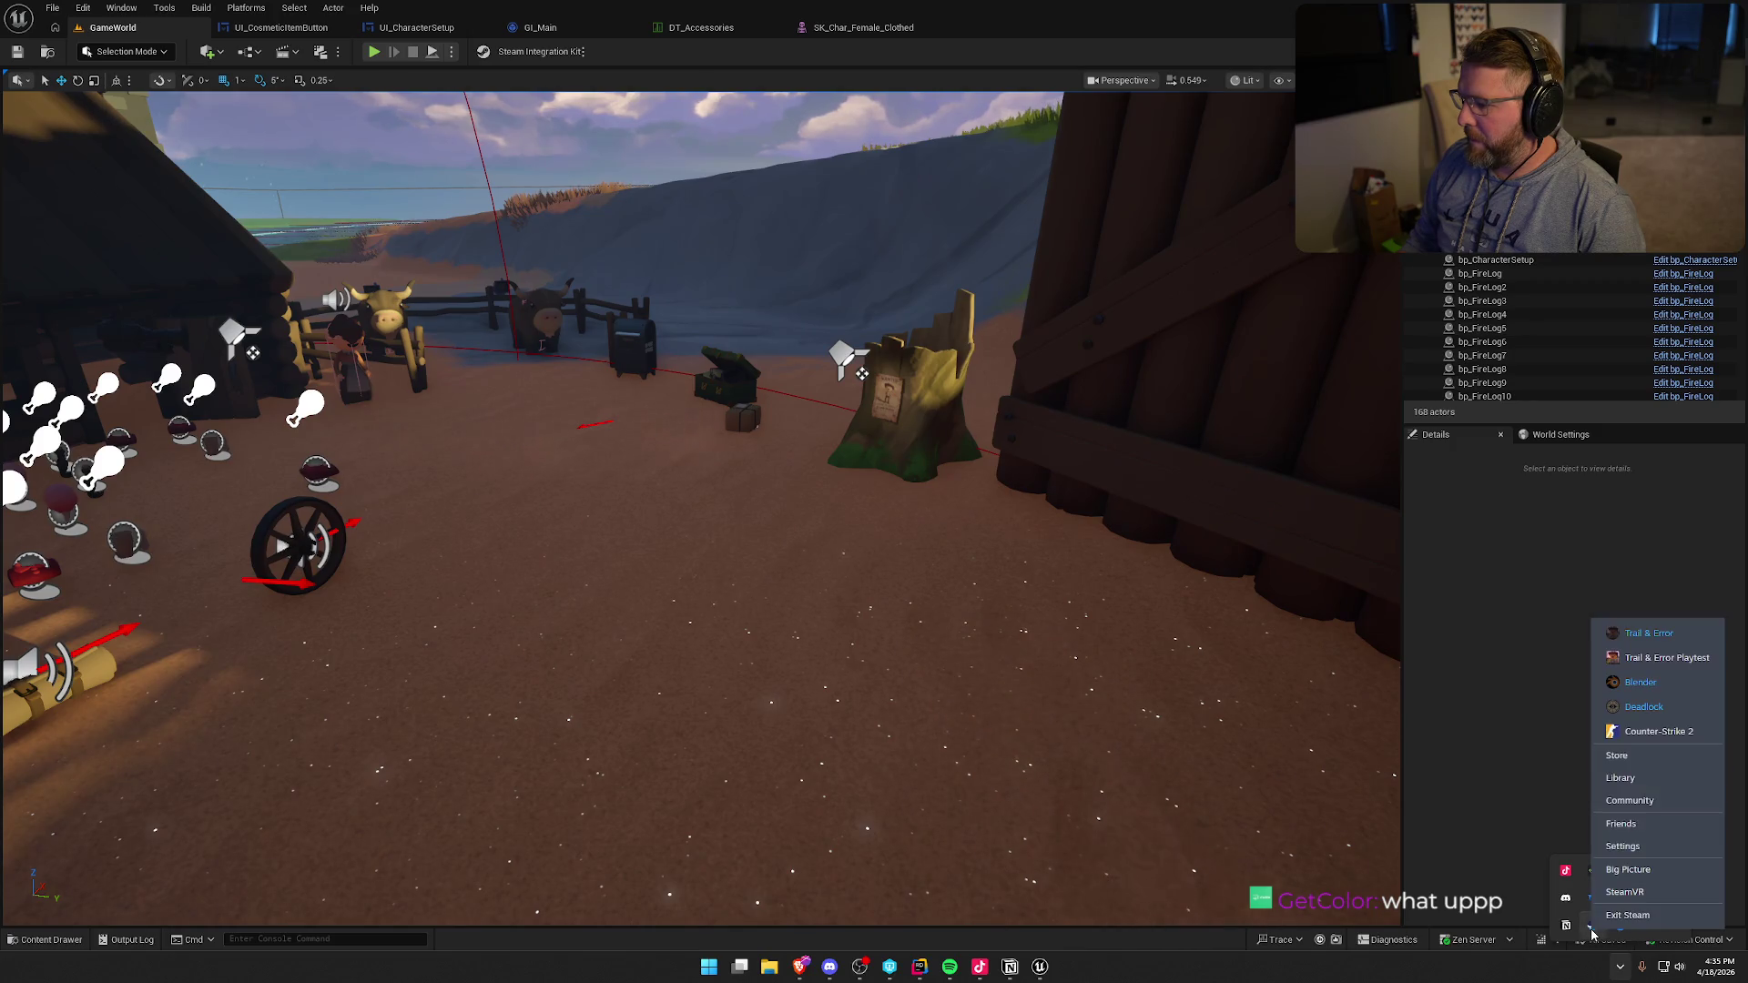
{"action": "left_click", "coordinate": [1618, 754]}
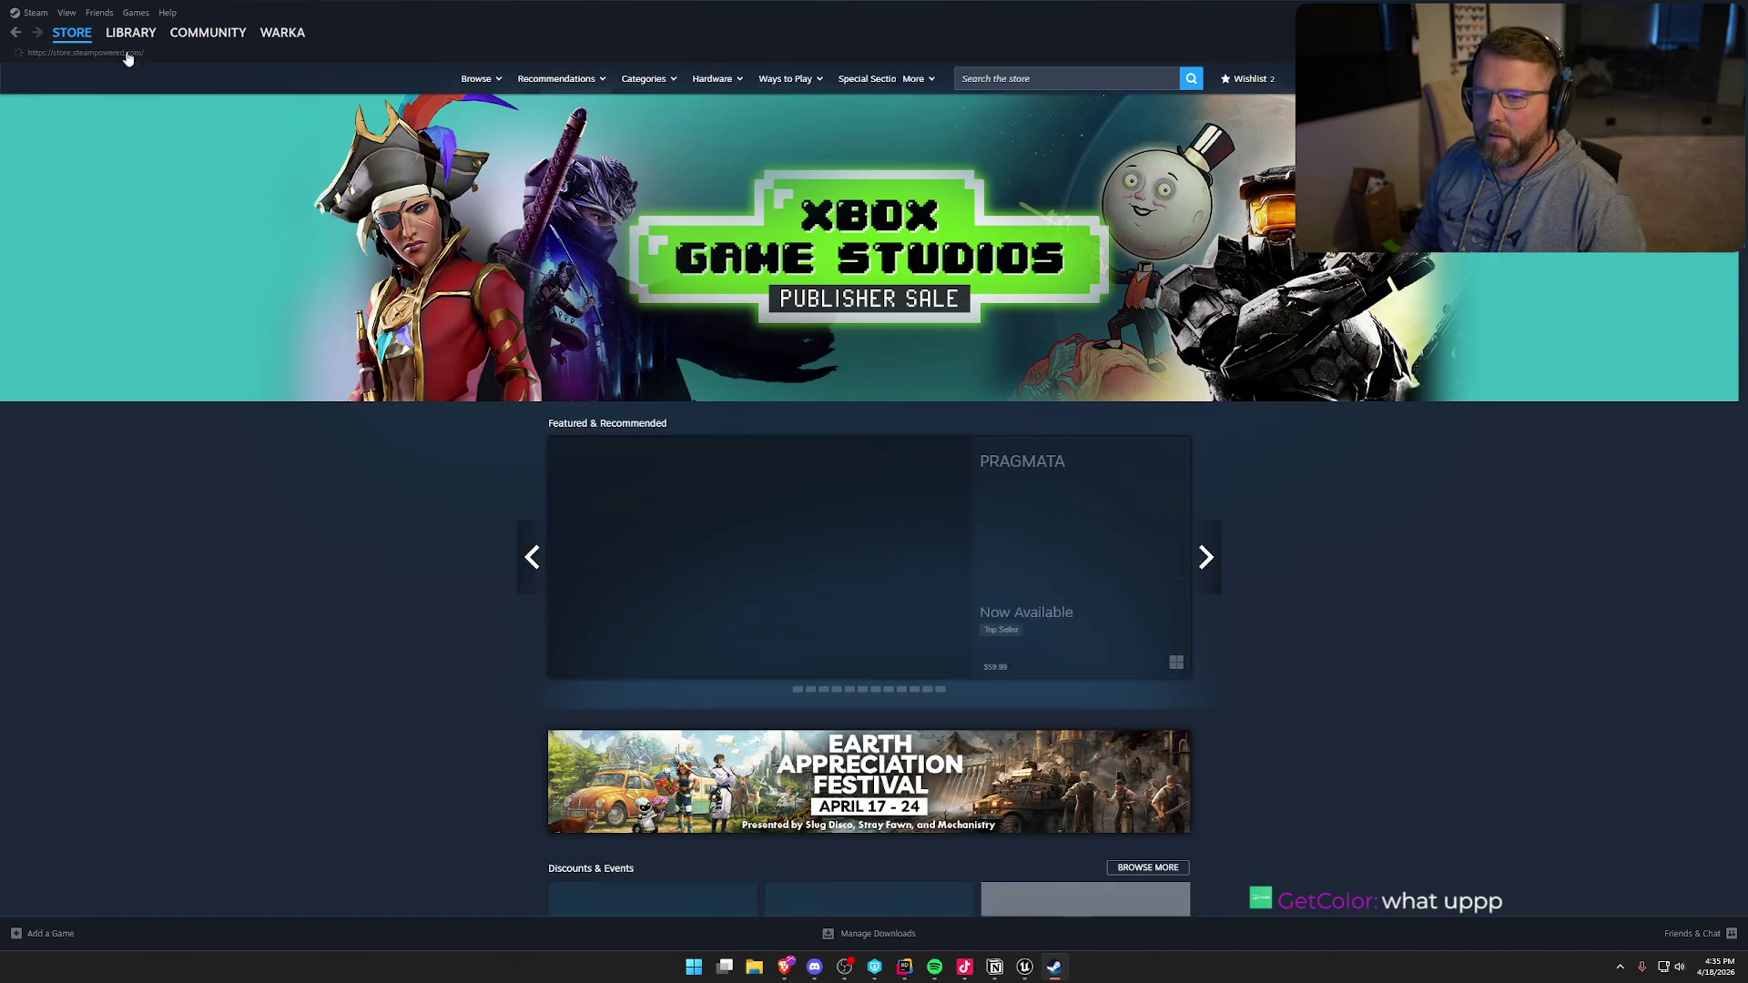
{"action": "mouse_move", "coordinate": [72, 33]}
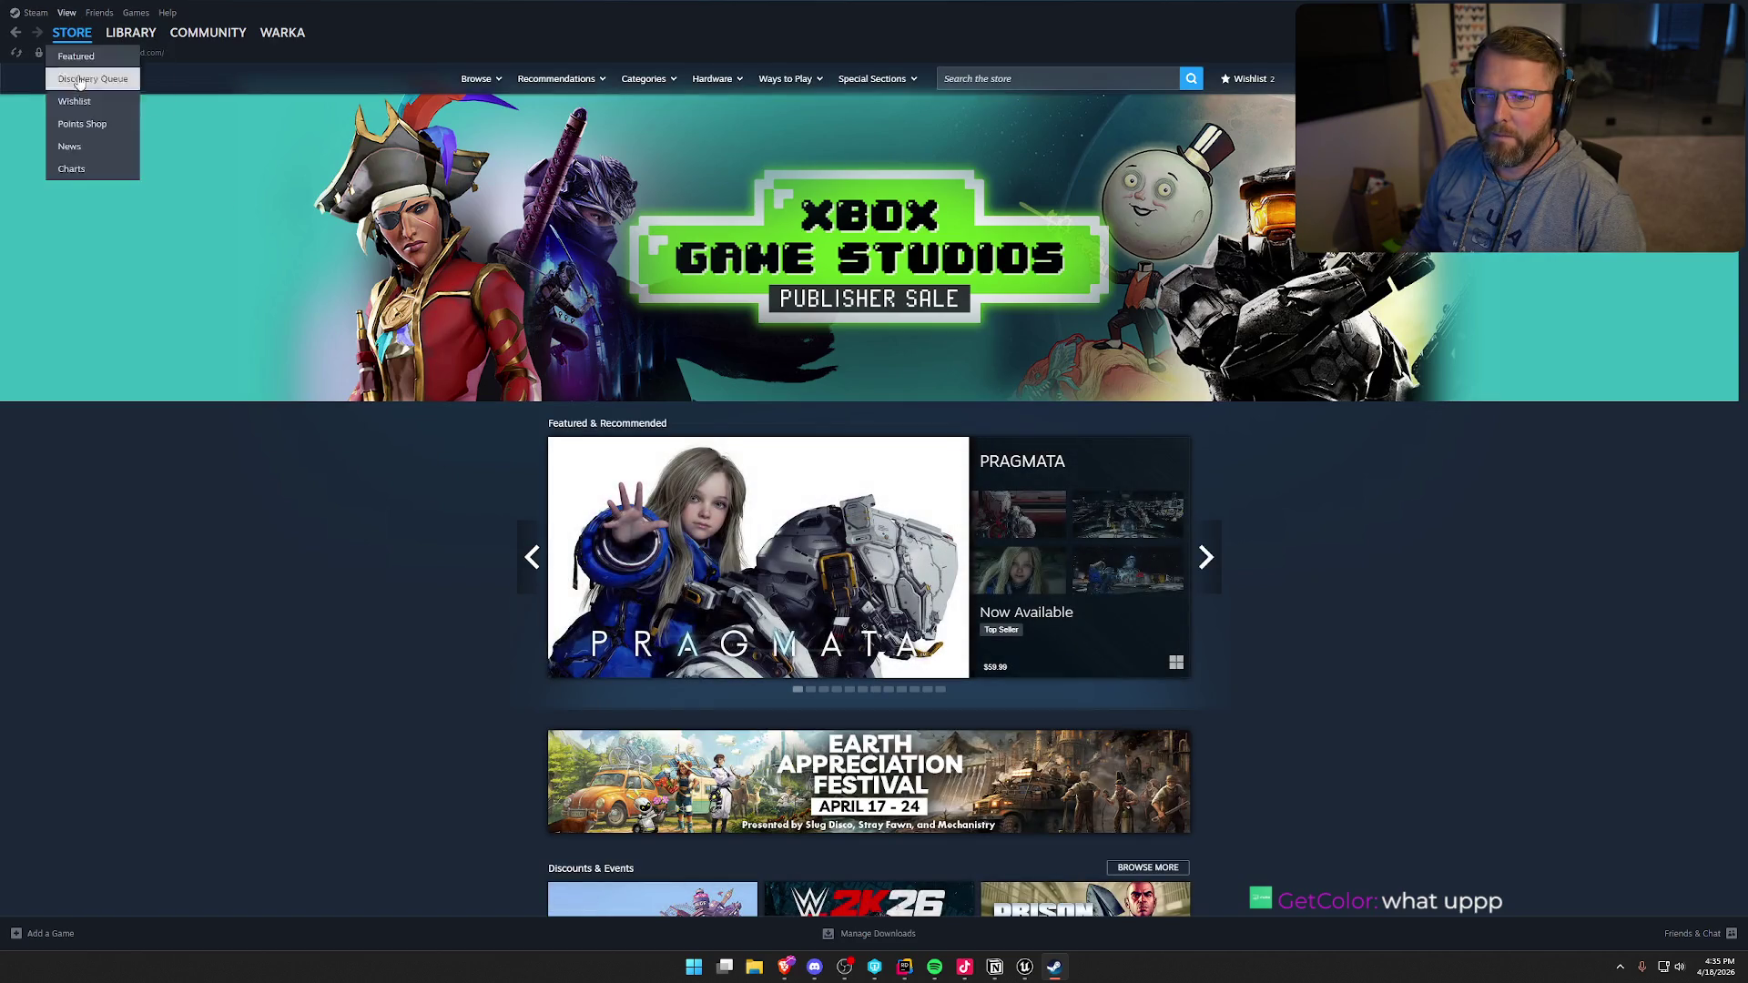
{"action": "left_click", "coordinate": [58, 16]}
{"action": "left_click", "coordinate": [99, 241]}
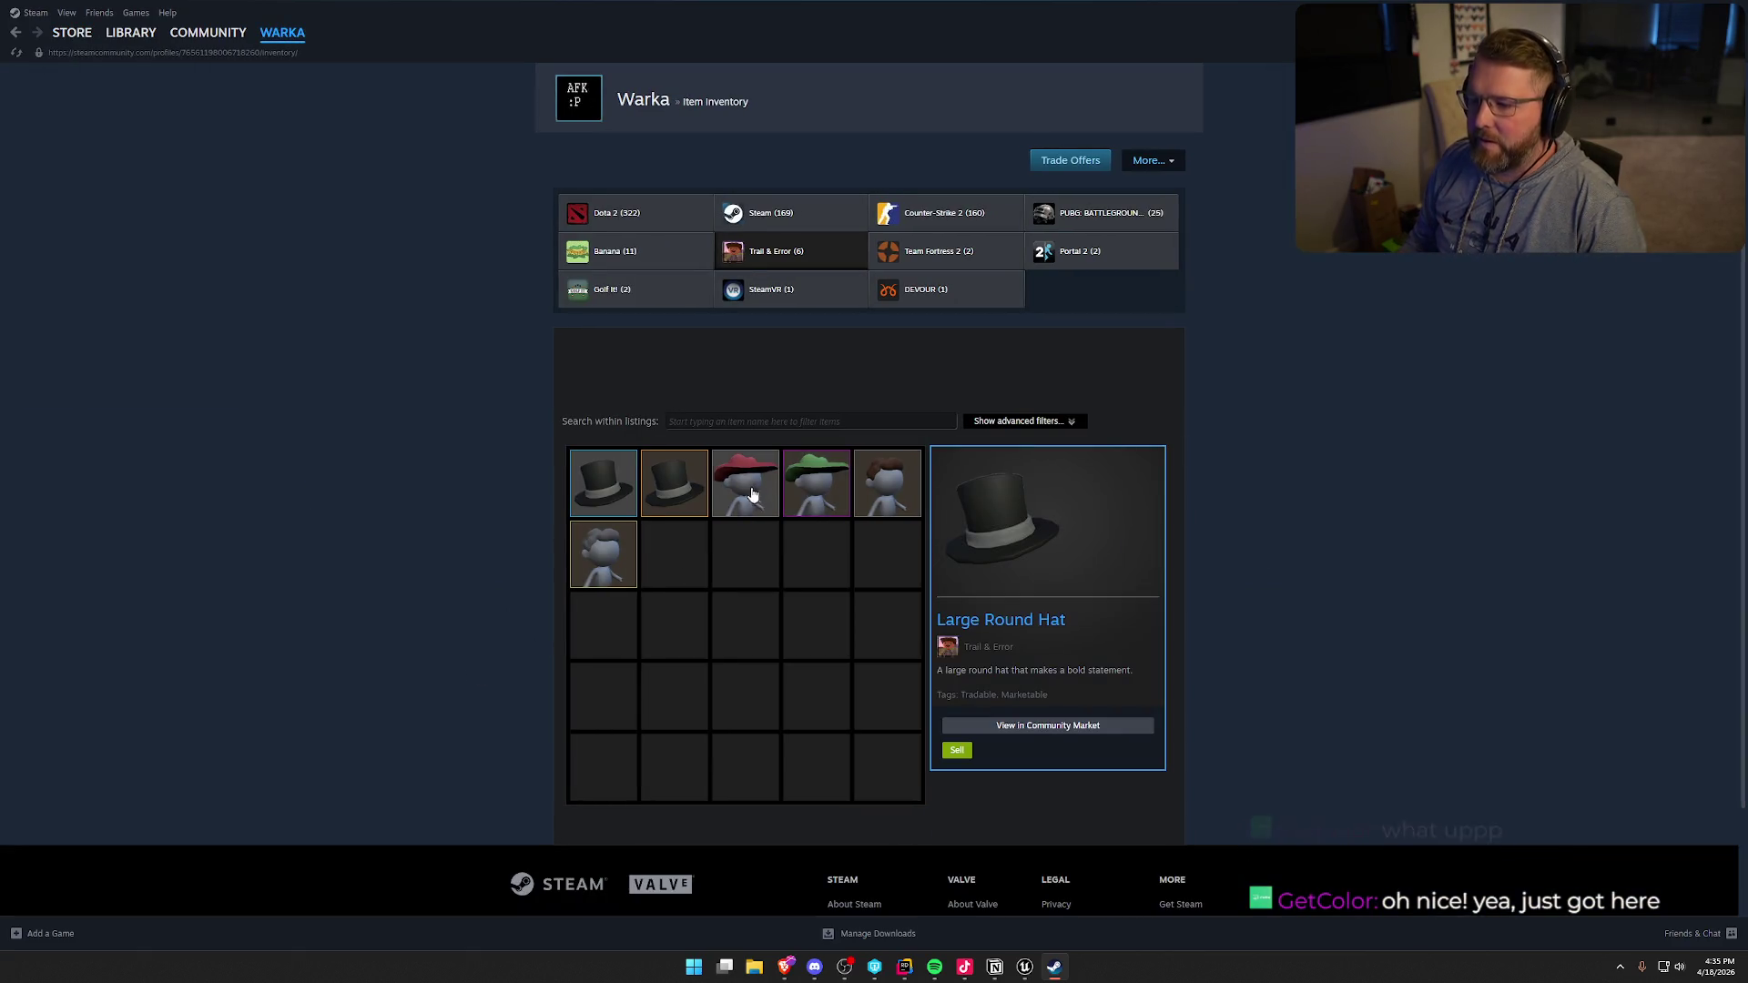
- Inspect the owned Trail & Error cosmetics, including the Cowboy Hat, then return to Unreal
{"action": "left_click", "coordinate": [821, 507]}
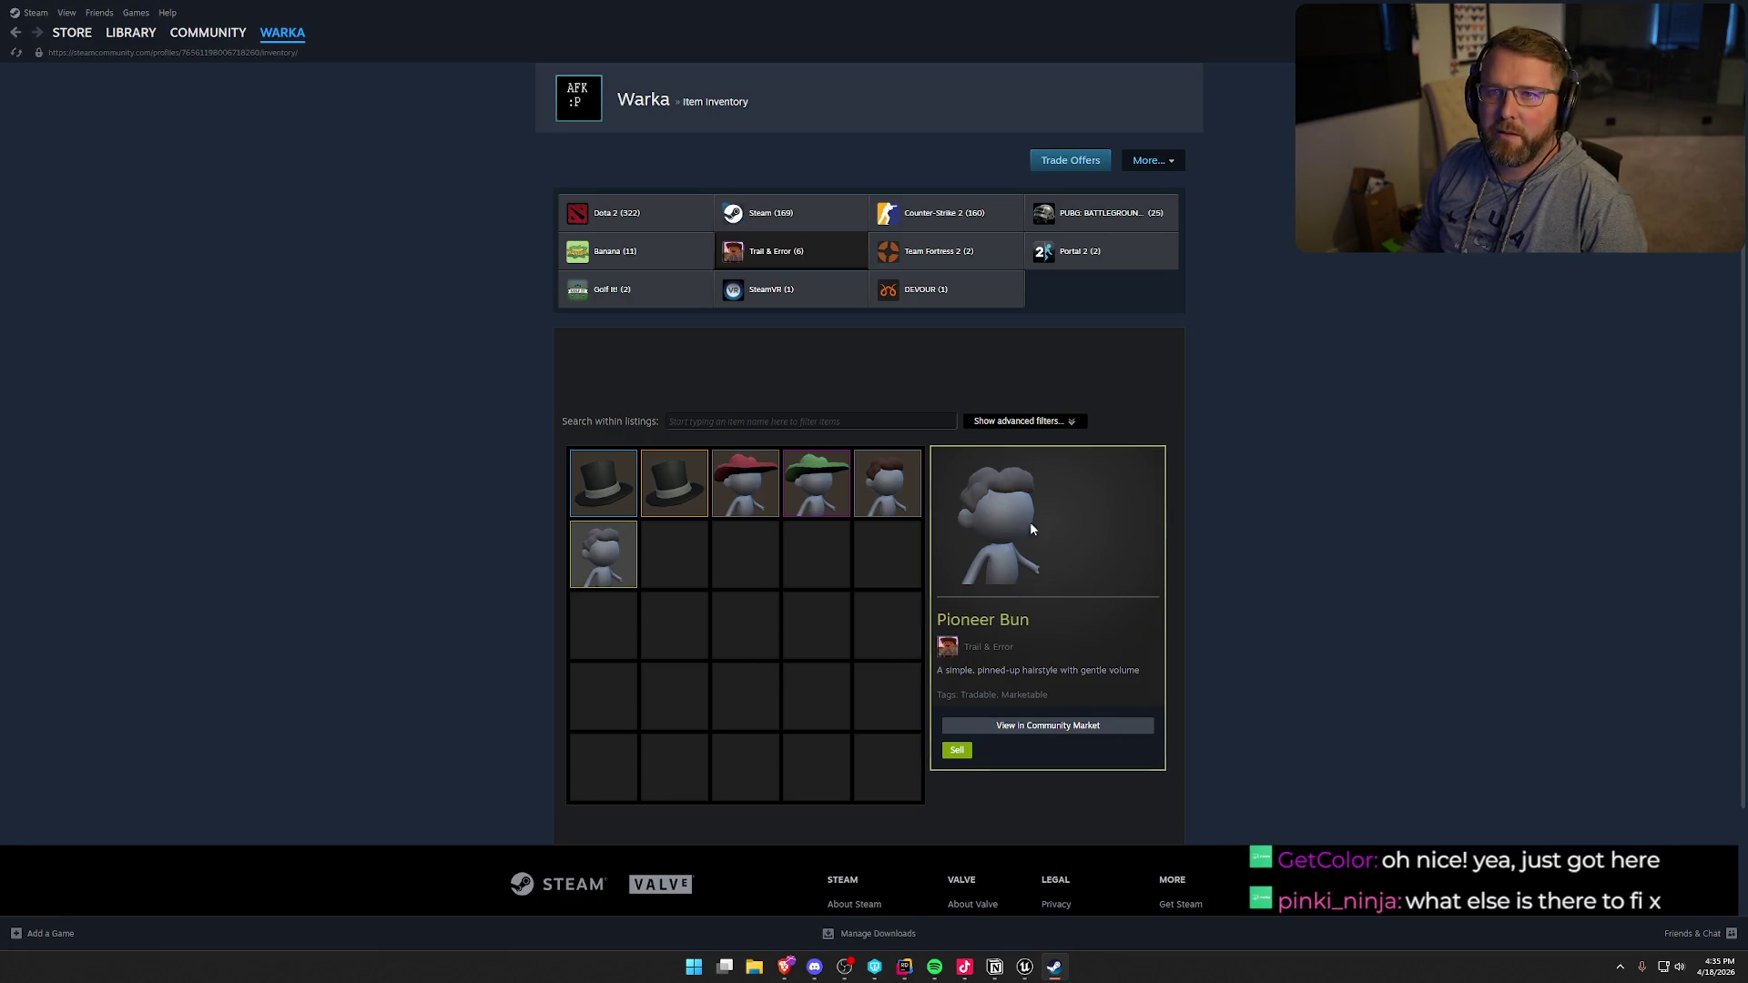
{"action": "left_click", "coordinate": [803, 496]}
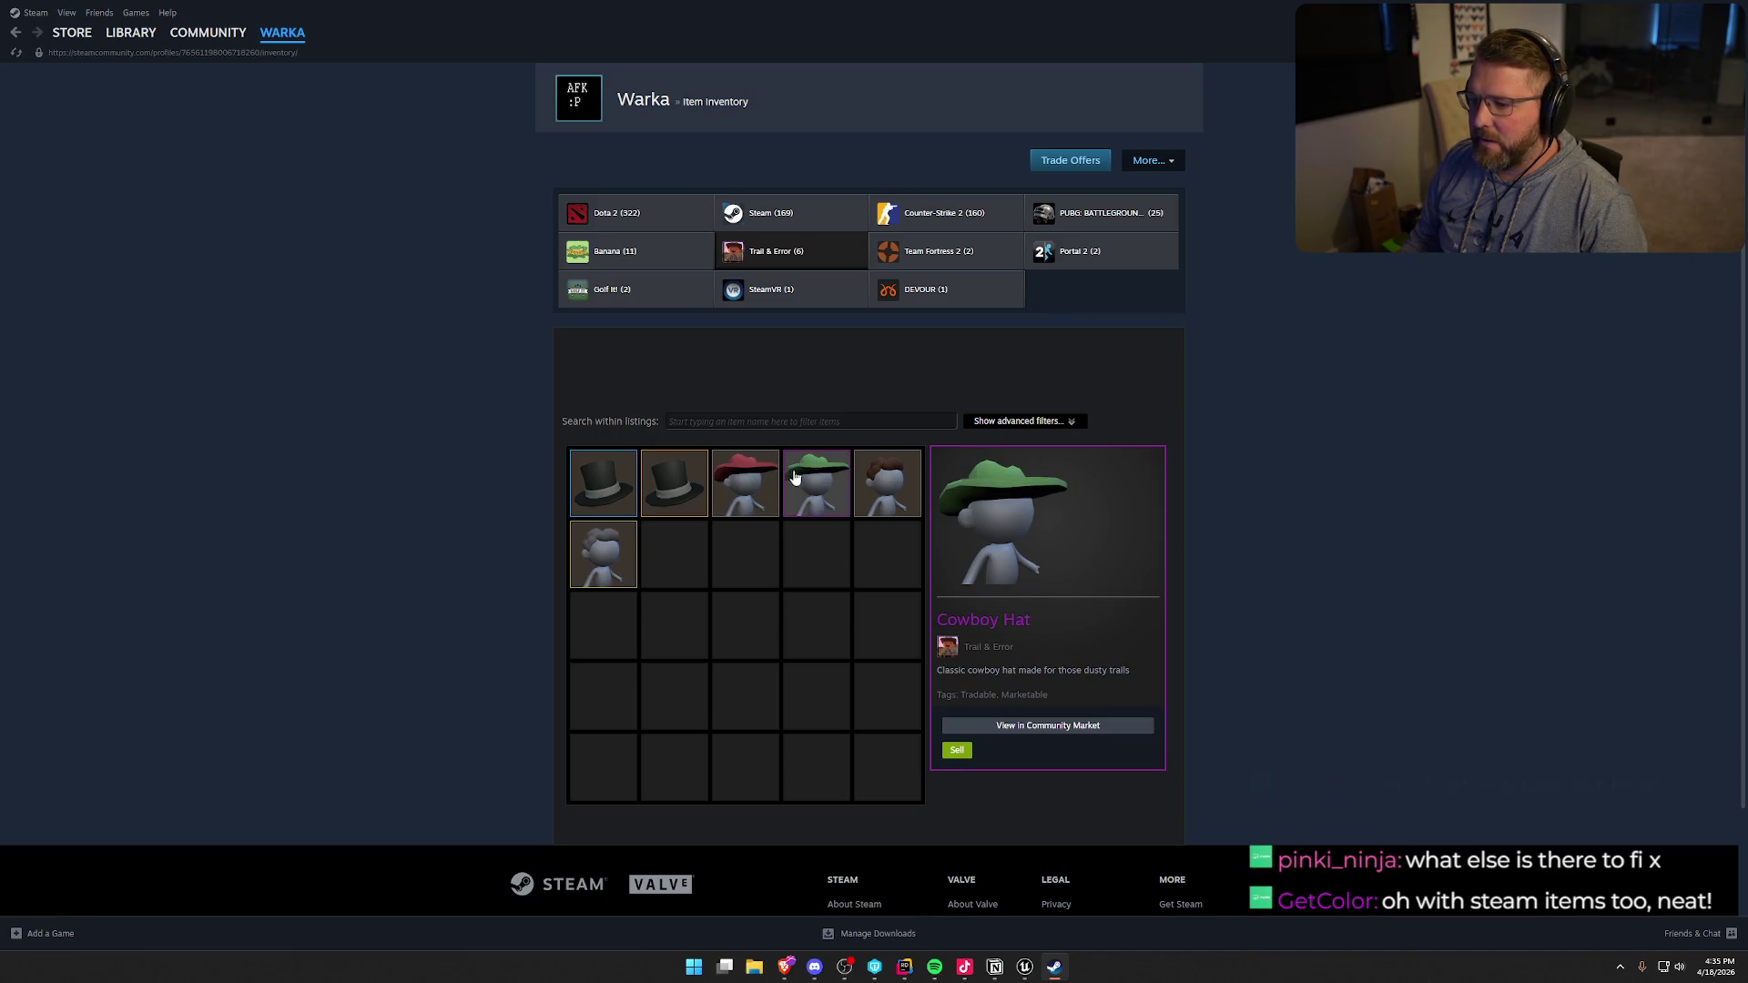
{"action": "left_click", "coordinate": [1026, 968]}
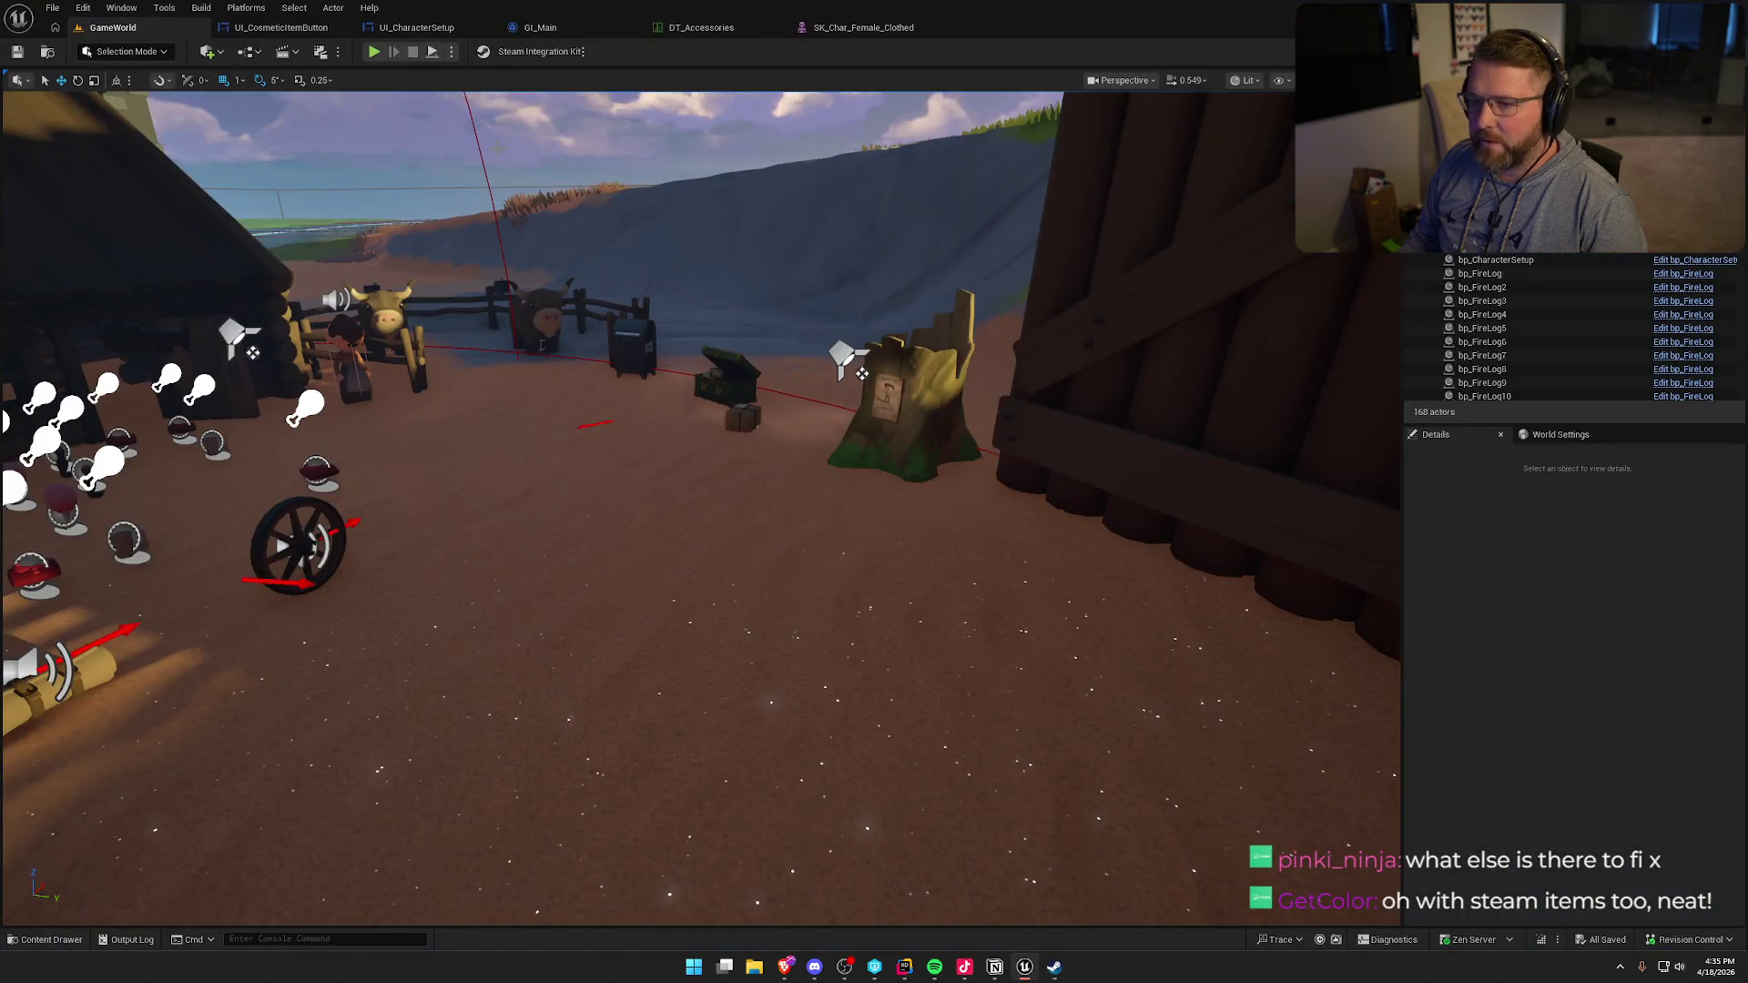
- Start play mode and run to the trading-post chest to open customization
{"action": "left_click", "coordinate": [374, 52]}
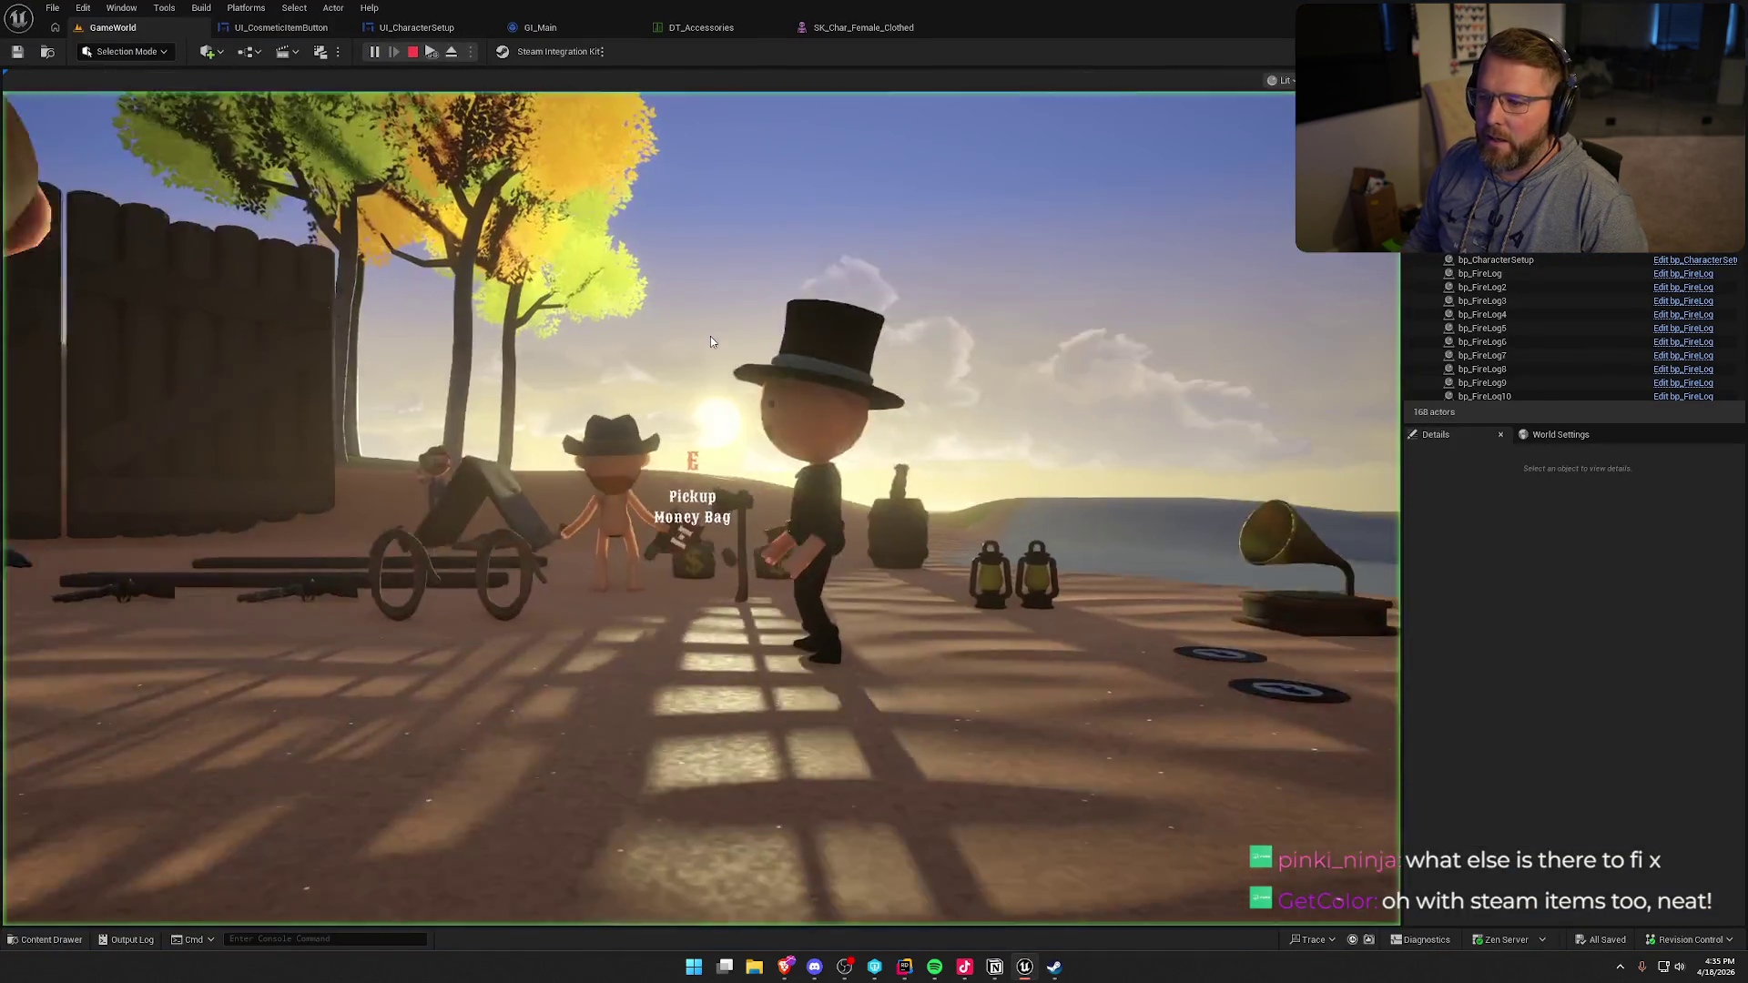
{"action": "key", "text": "w"}
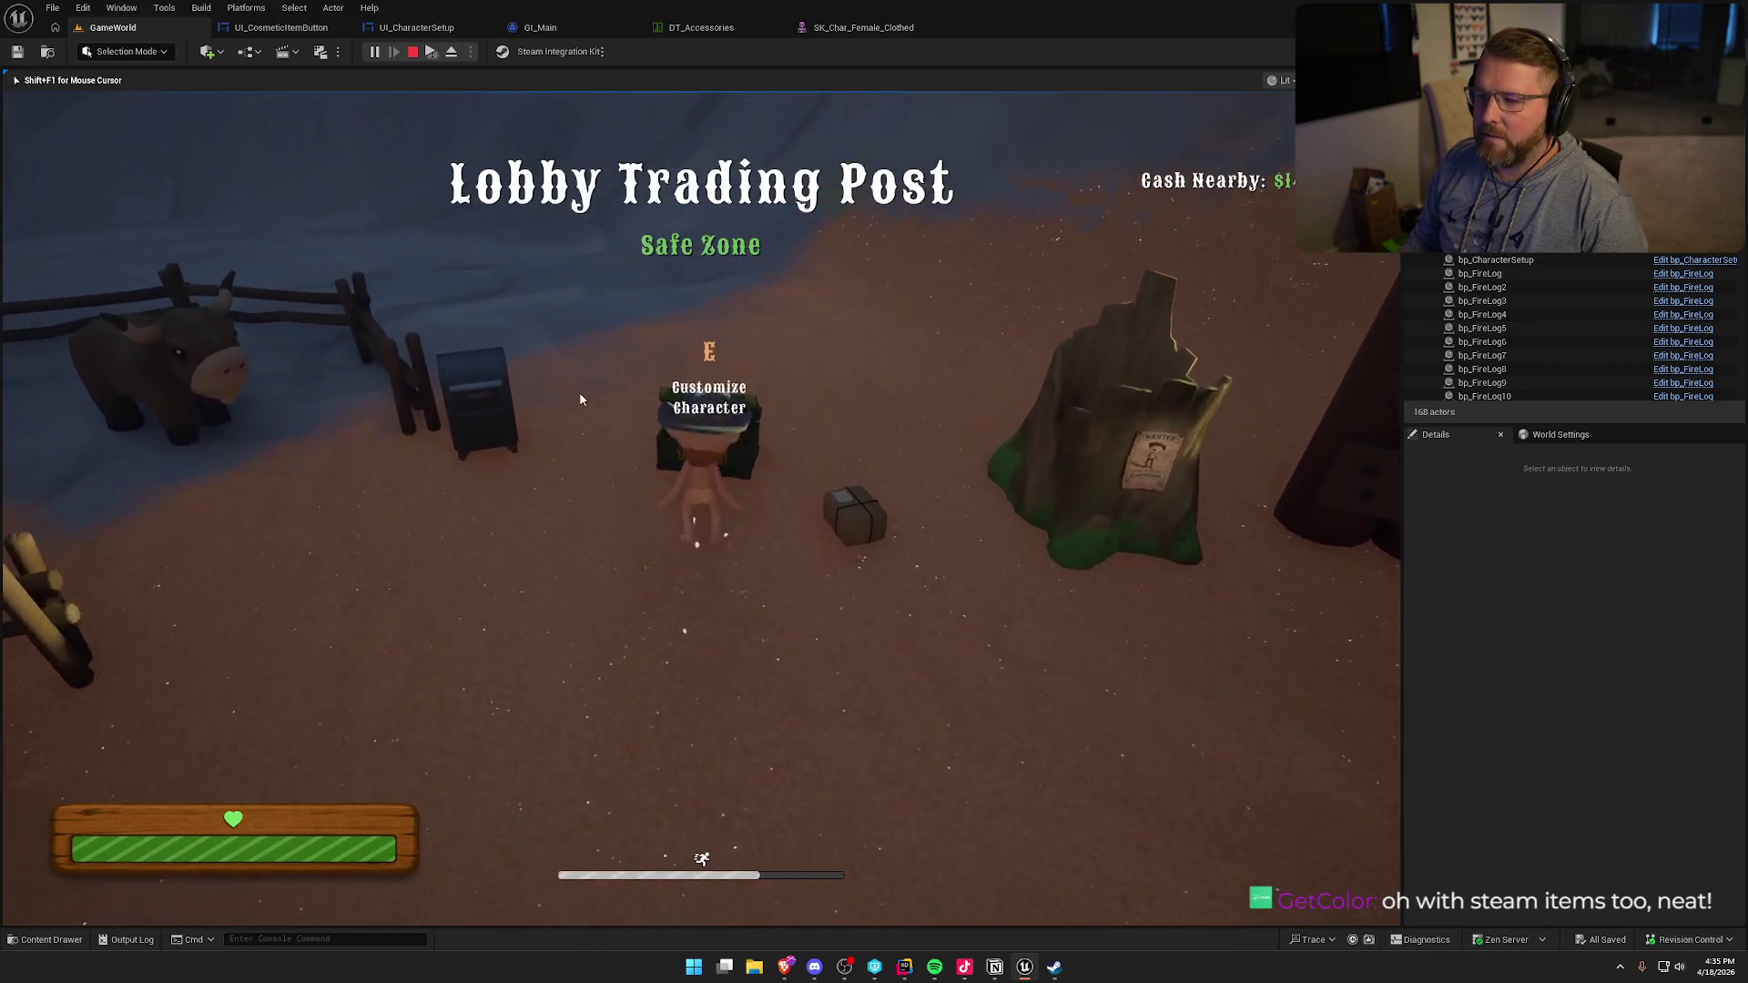
{"action": "key", "text": "e"}
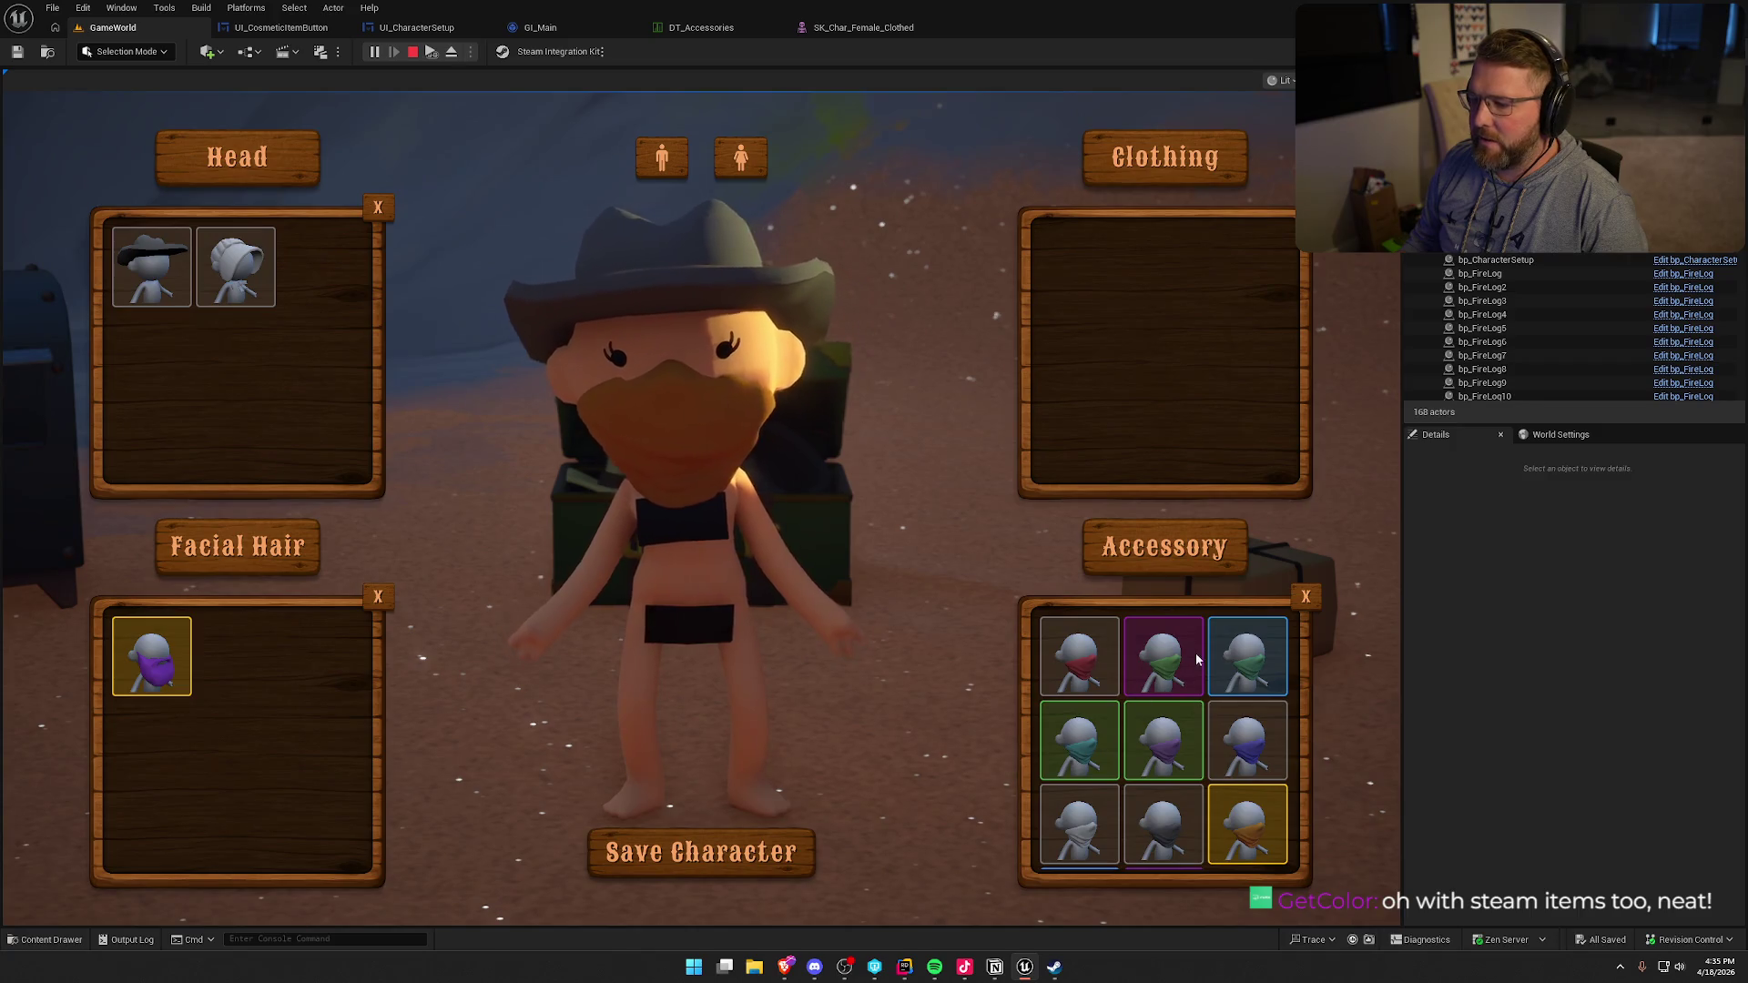
- Try the purple bandana, purple beard and bonnet, then save with cowboy hat and green bandana
{"action": "left_click", "coordinate": [1220, 819]}
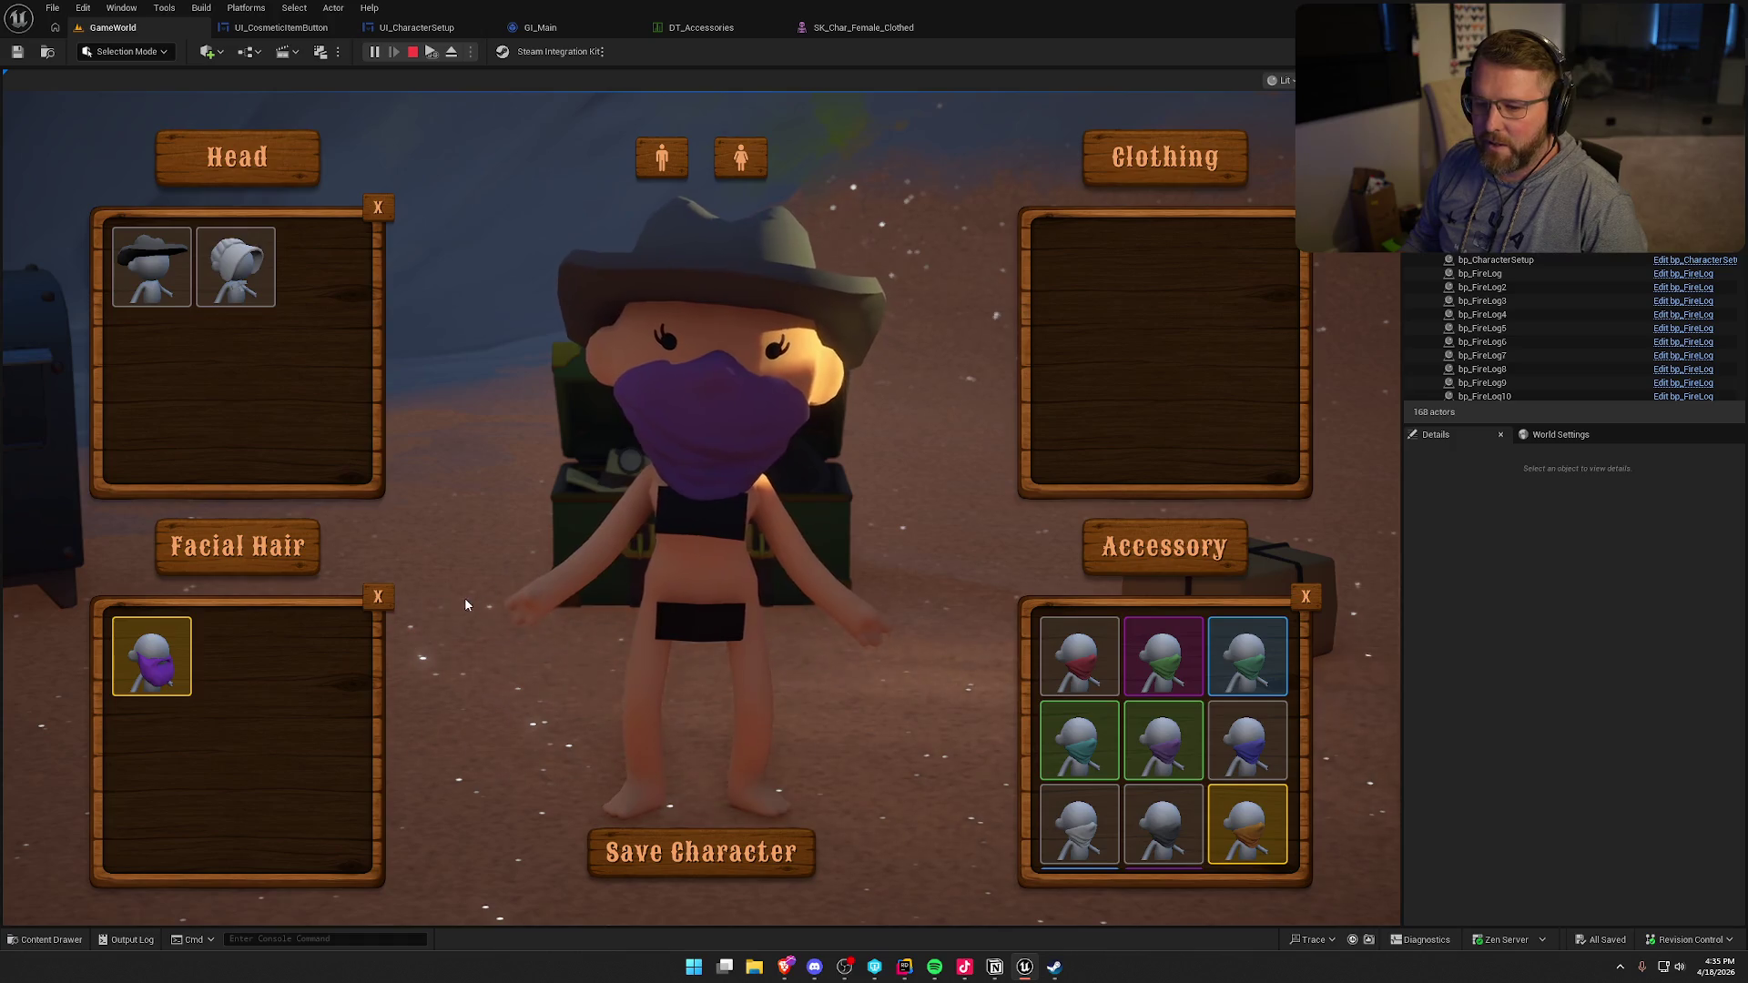
{"action": "left_click", "coordinate": [1306, 596]}
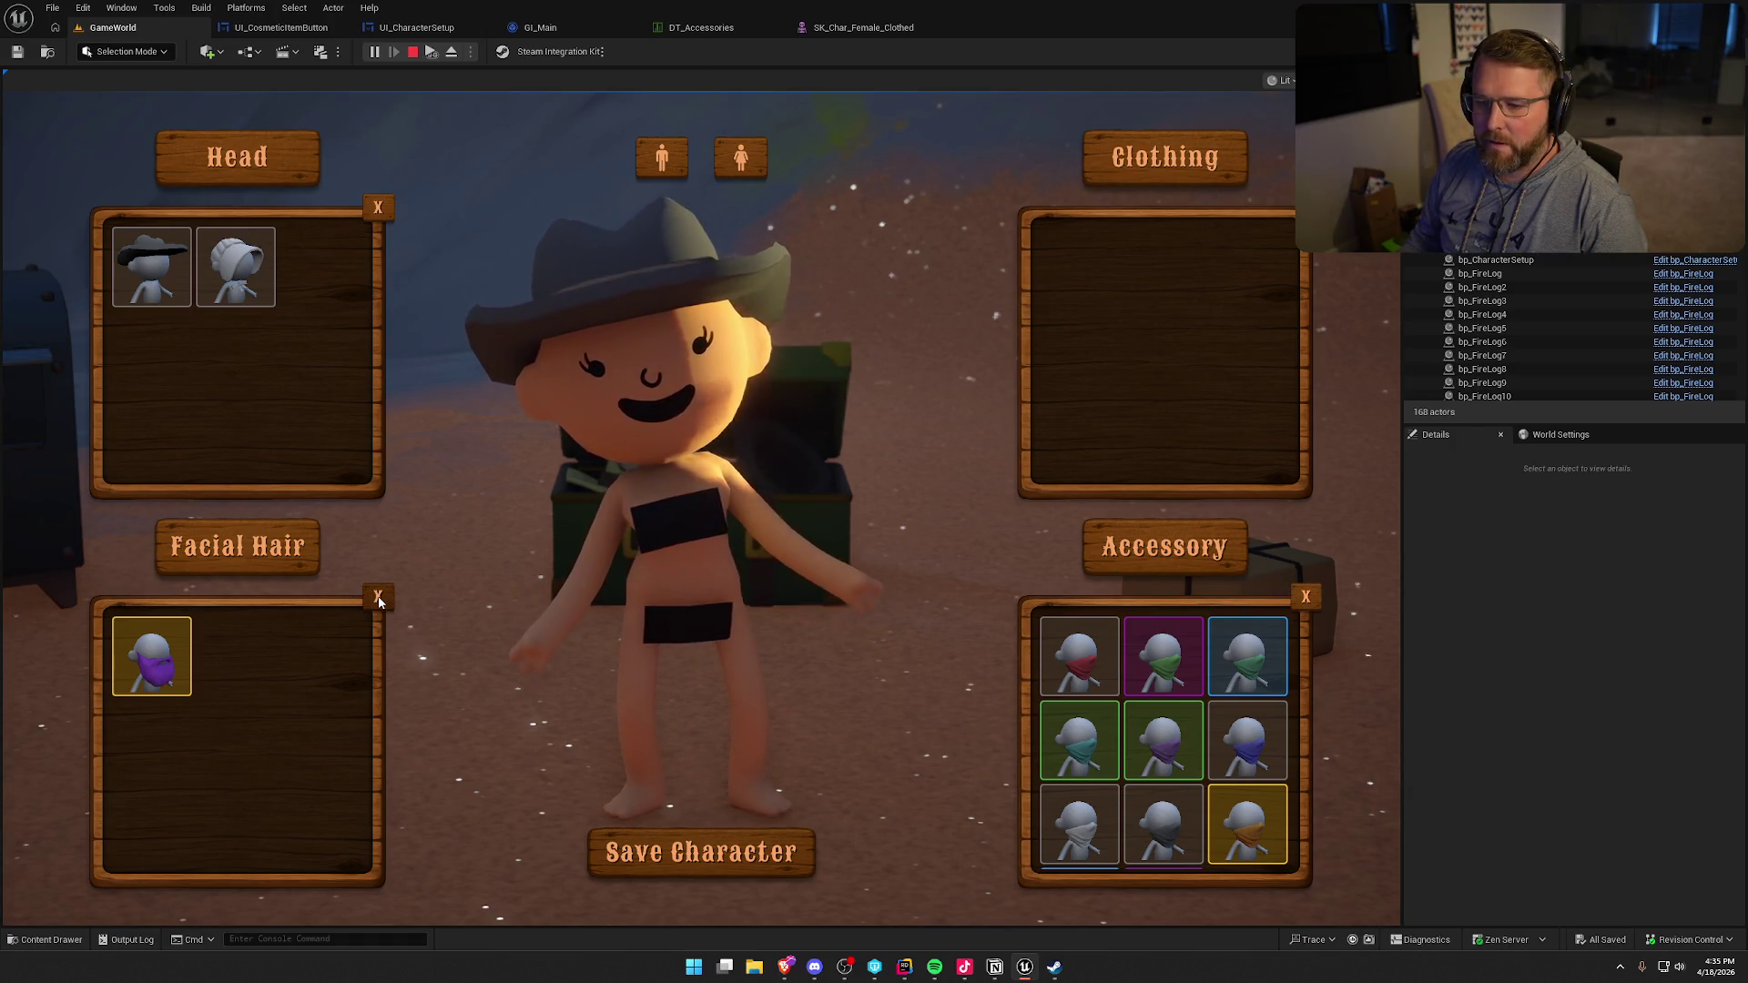
{"action": "left_click", "coordinate": [173, 655]}
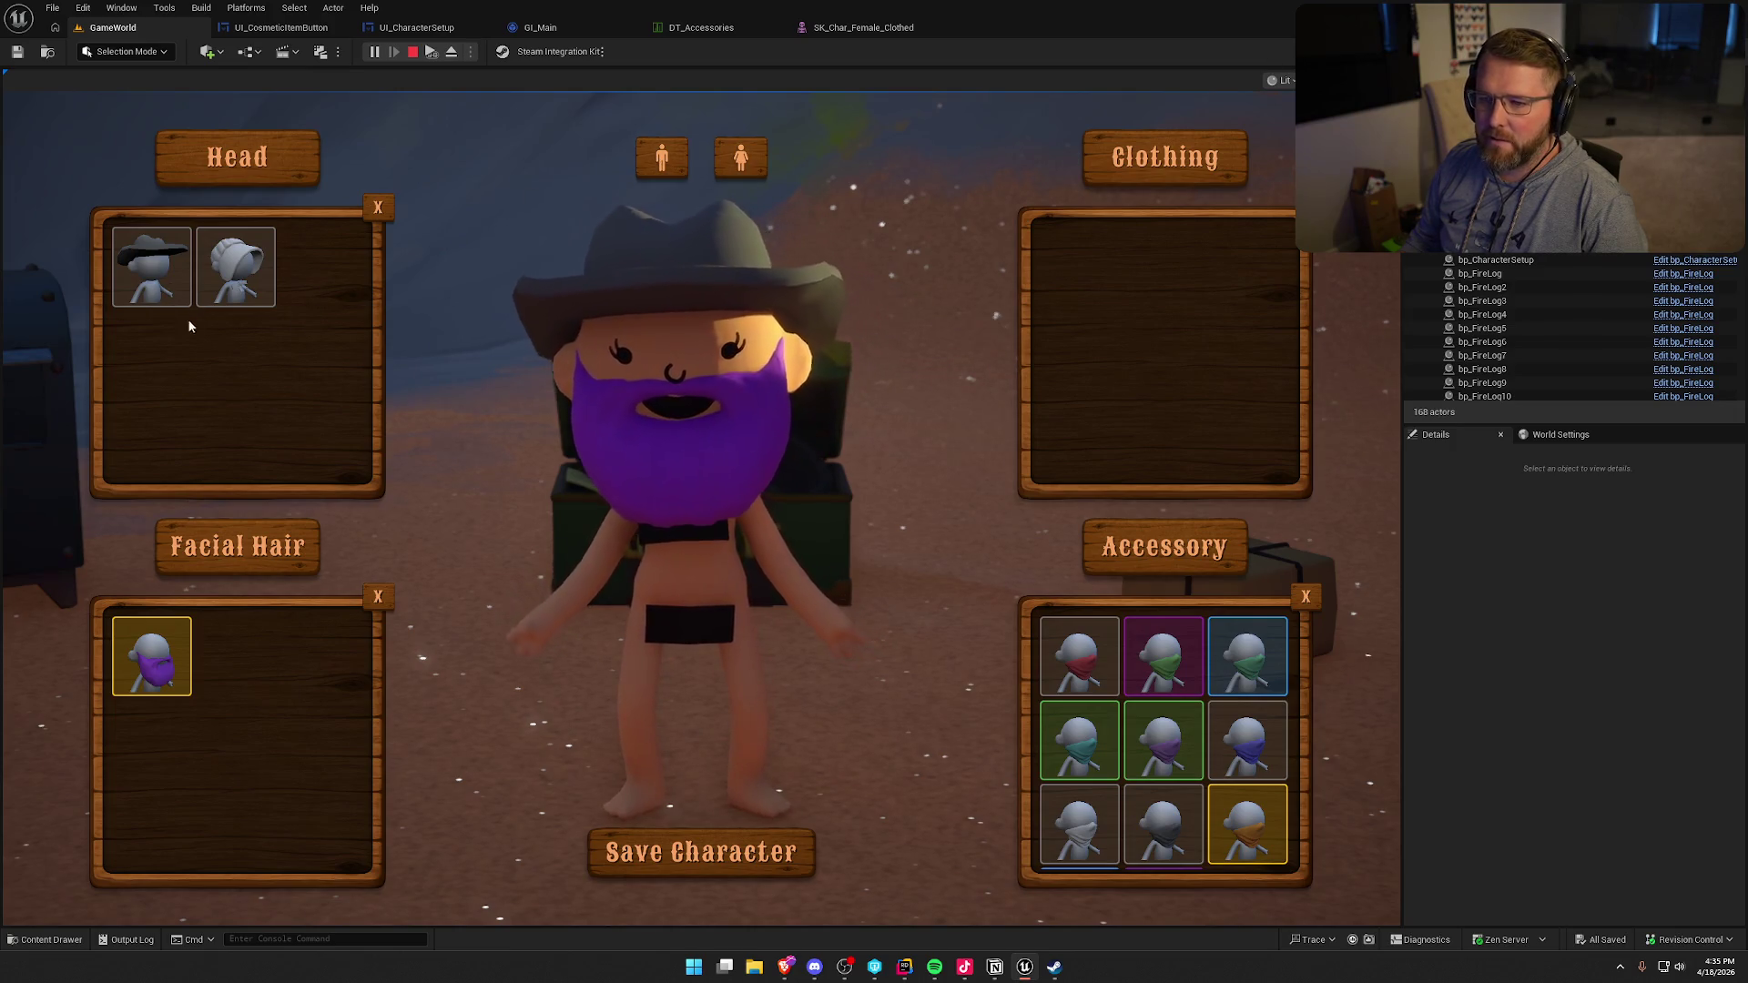
{"action": "left_click", "coordinate": [187, 296]}
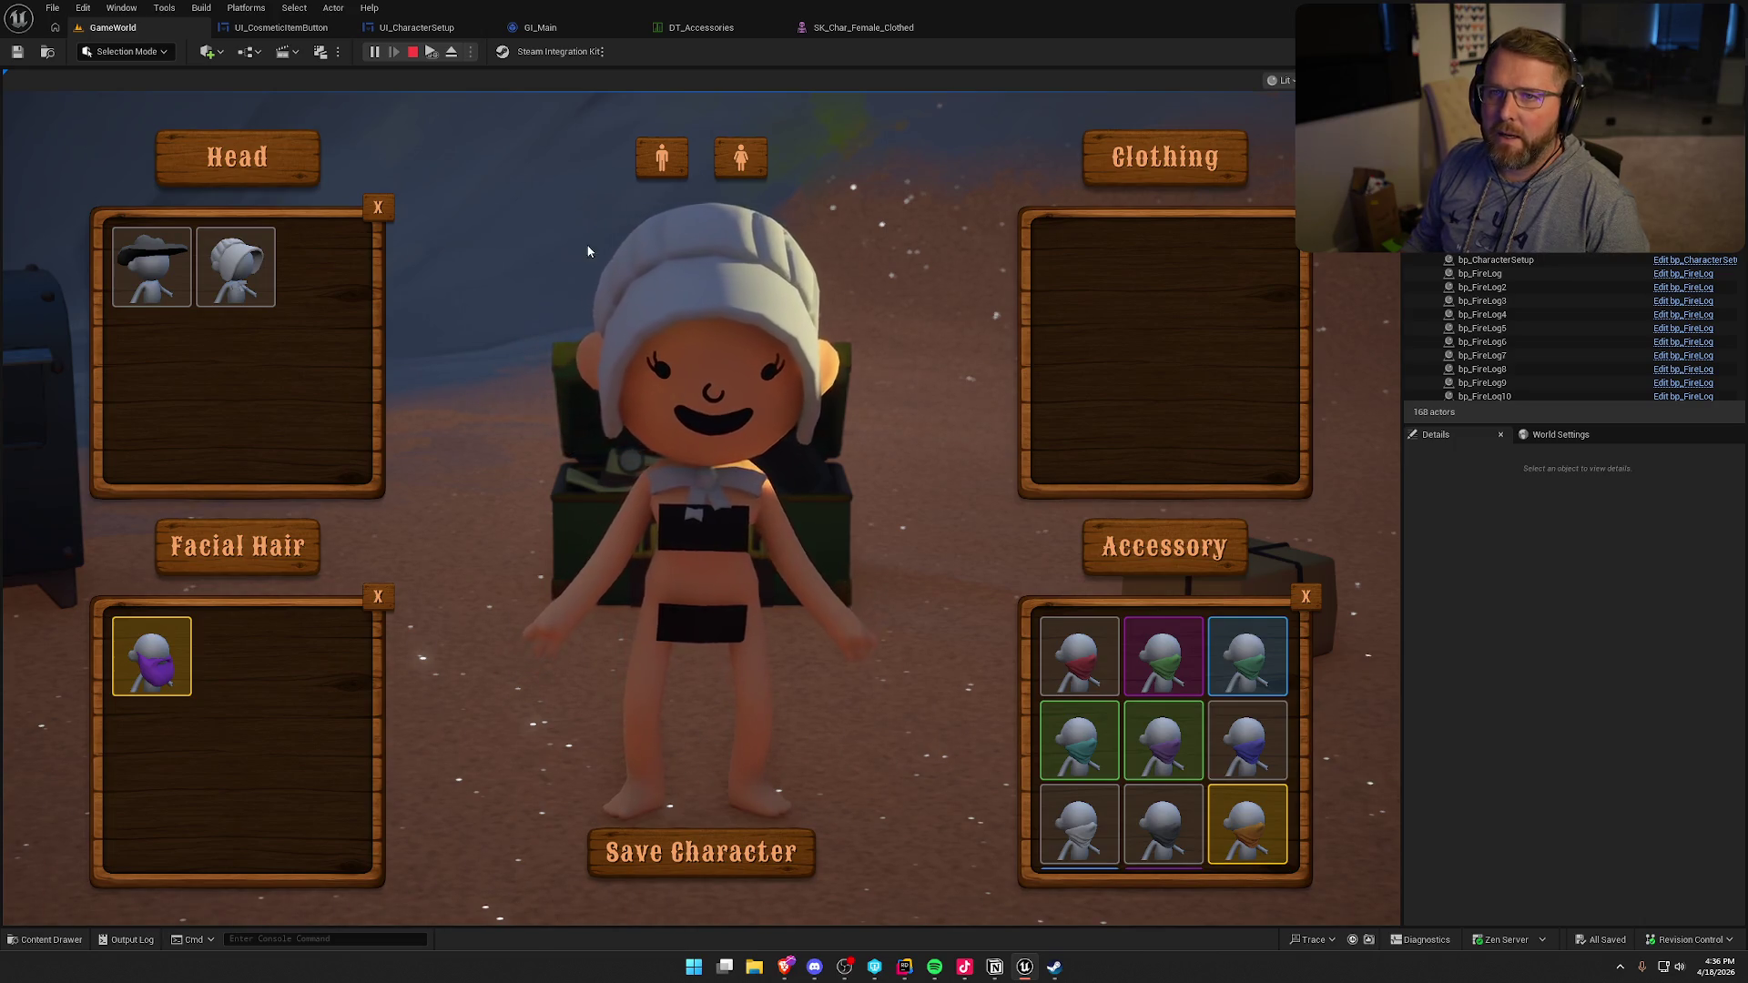
{"action": "left_click", "coordinate": [151, 267]}
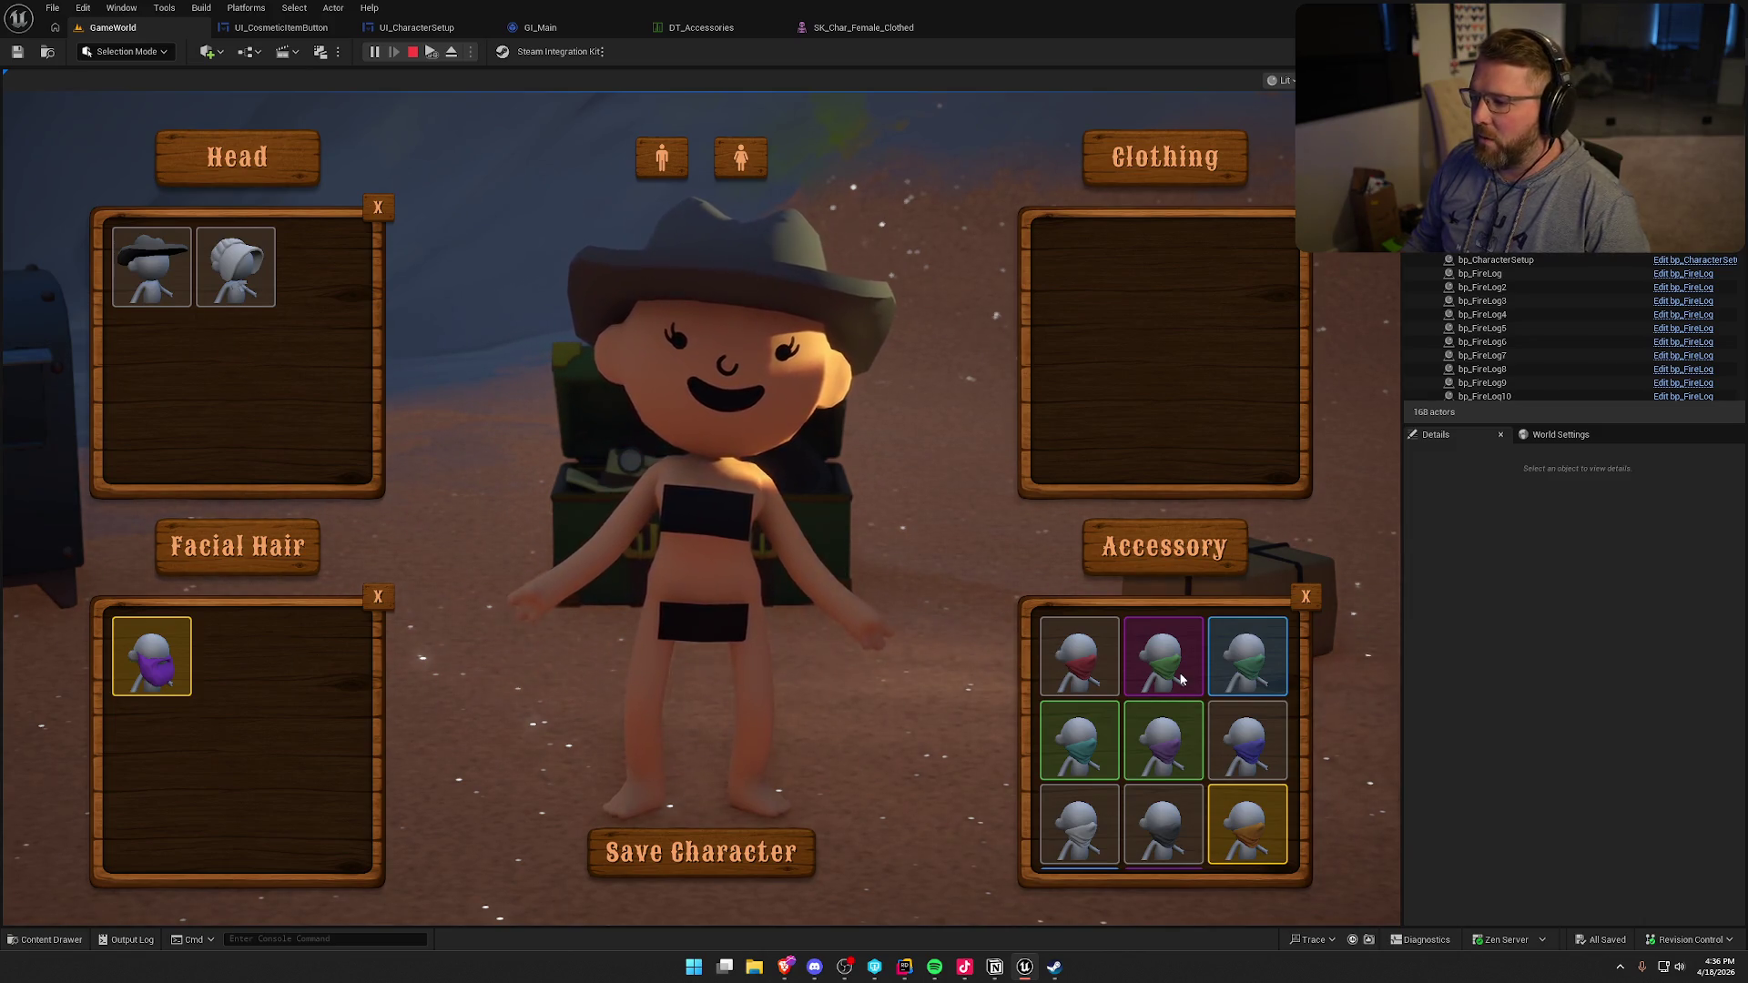
{"action": "left_click", "coordinate": [169, 657]}
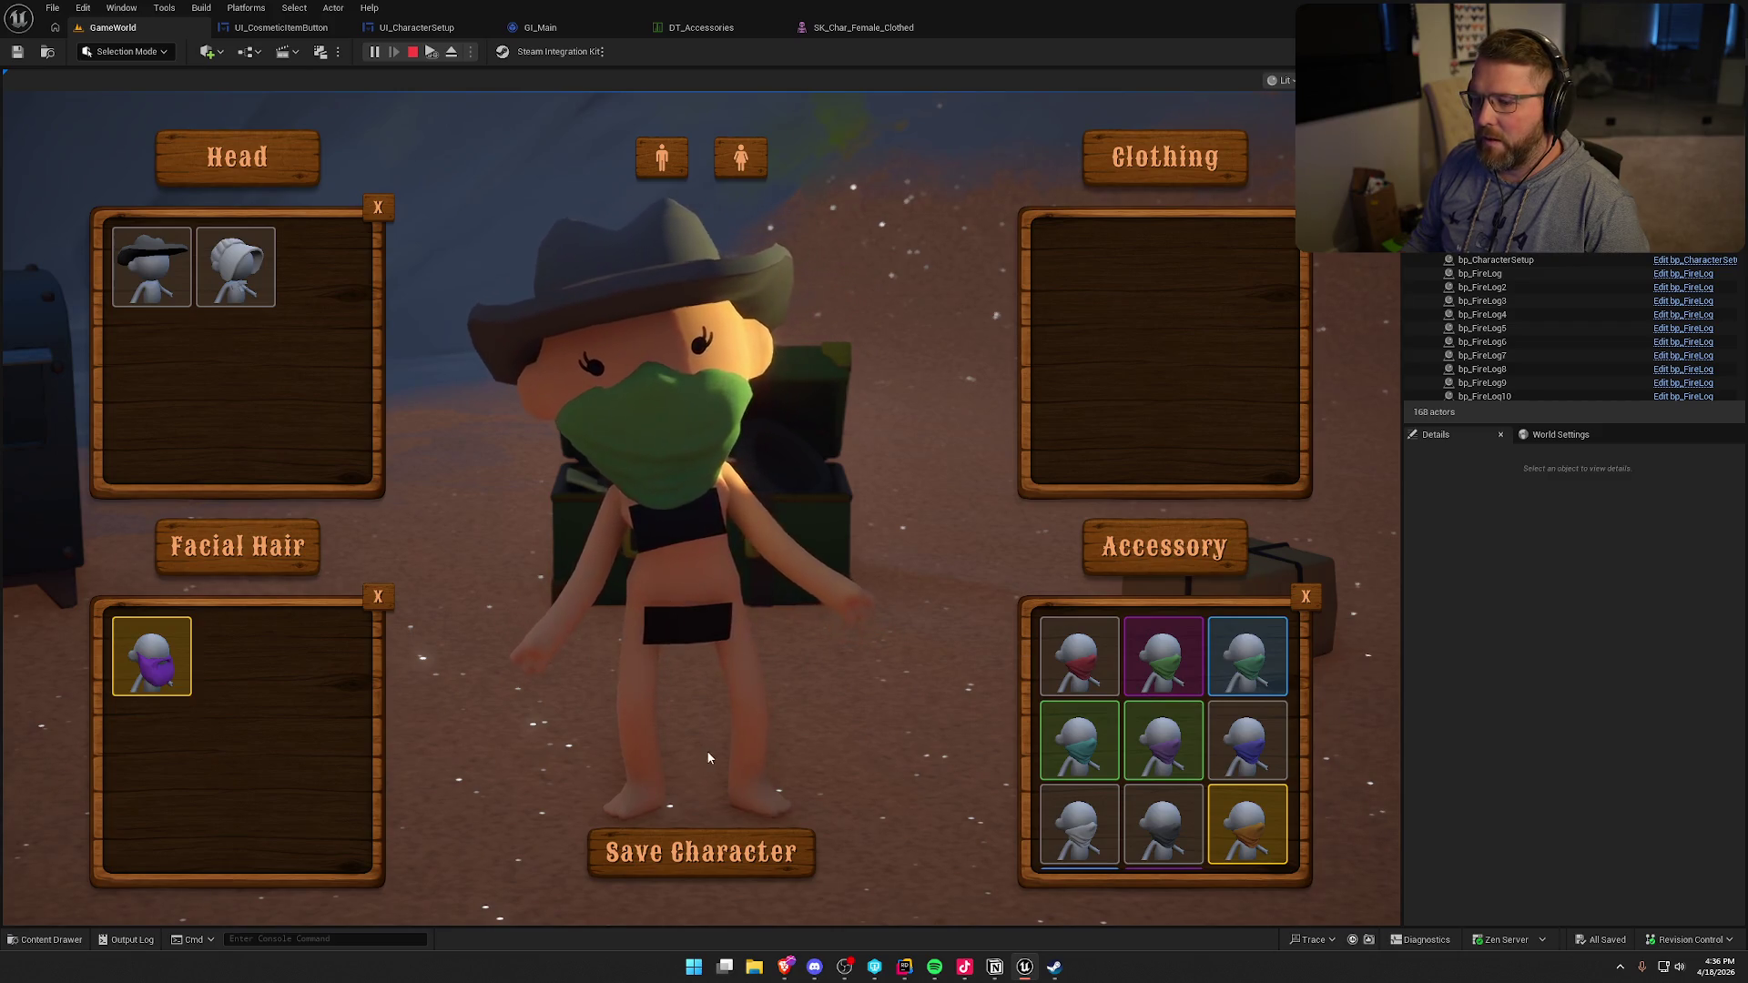
{"action": "left_click", "coordinate": [728, 828]}
{"action": "key", "text": "w"}
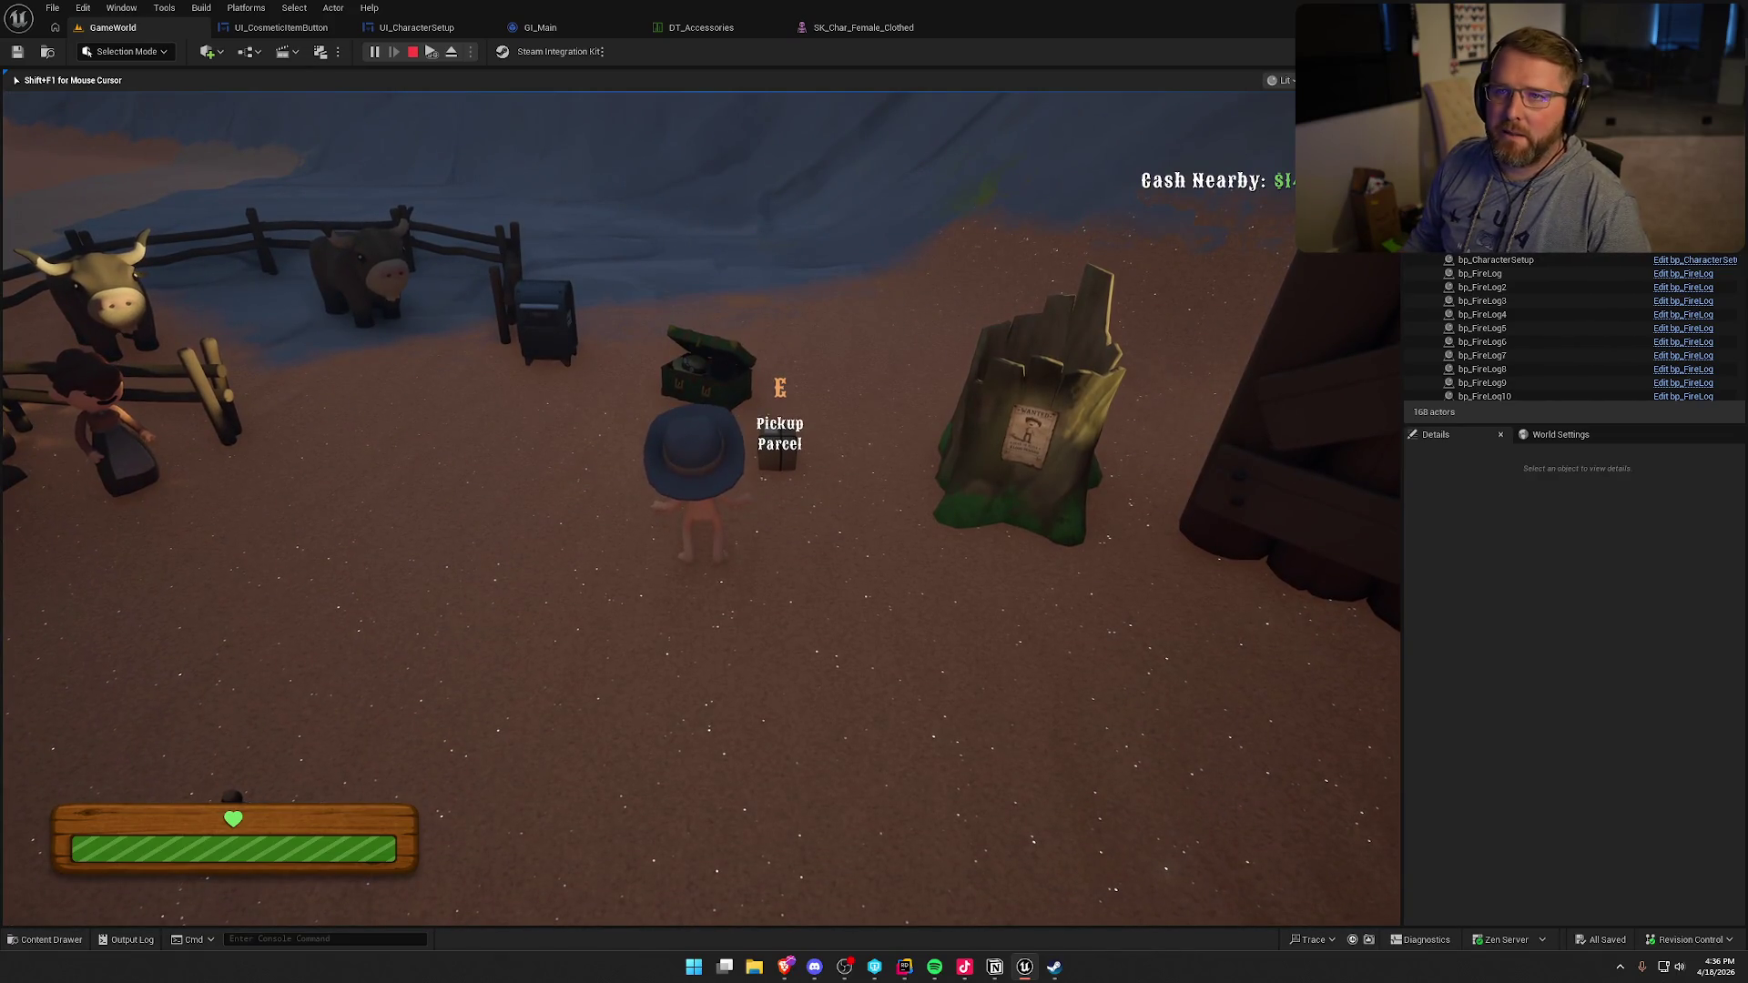
- Pick up the parcel and carry it, sprinting past the cow pen to the mailbox
{"action": "key", "text": "e"}
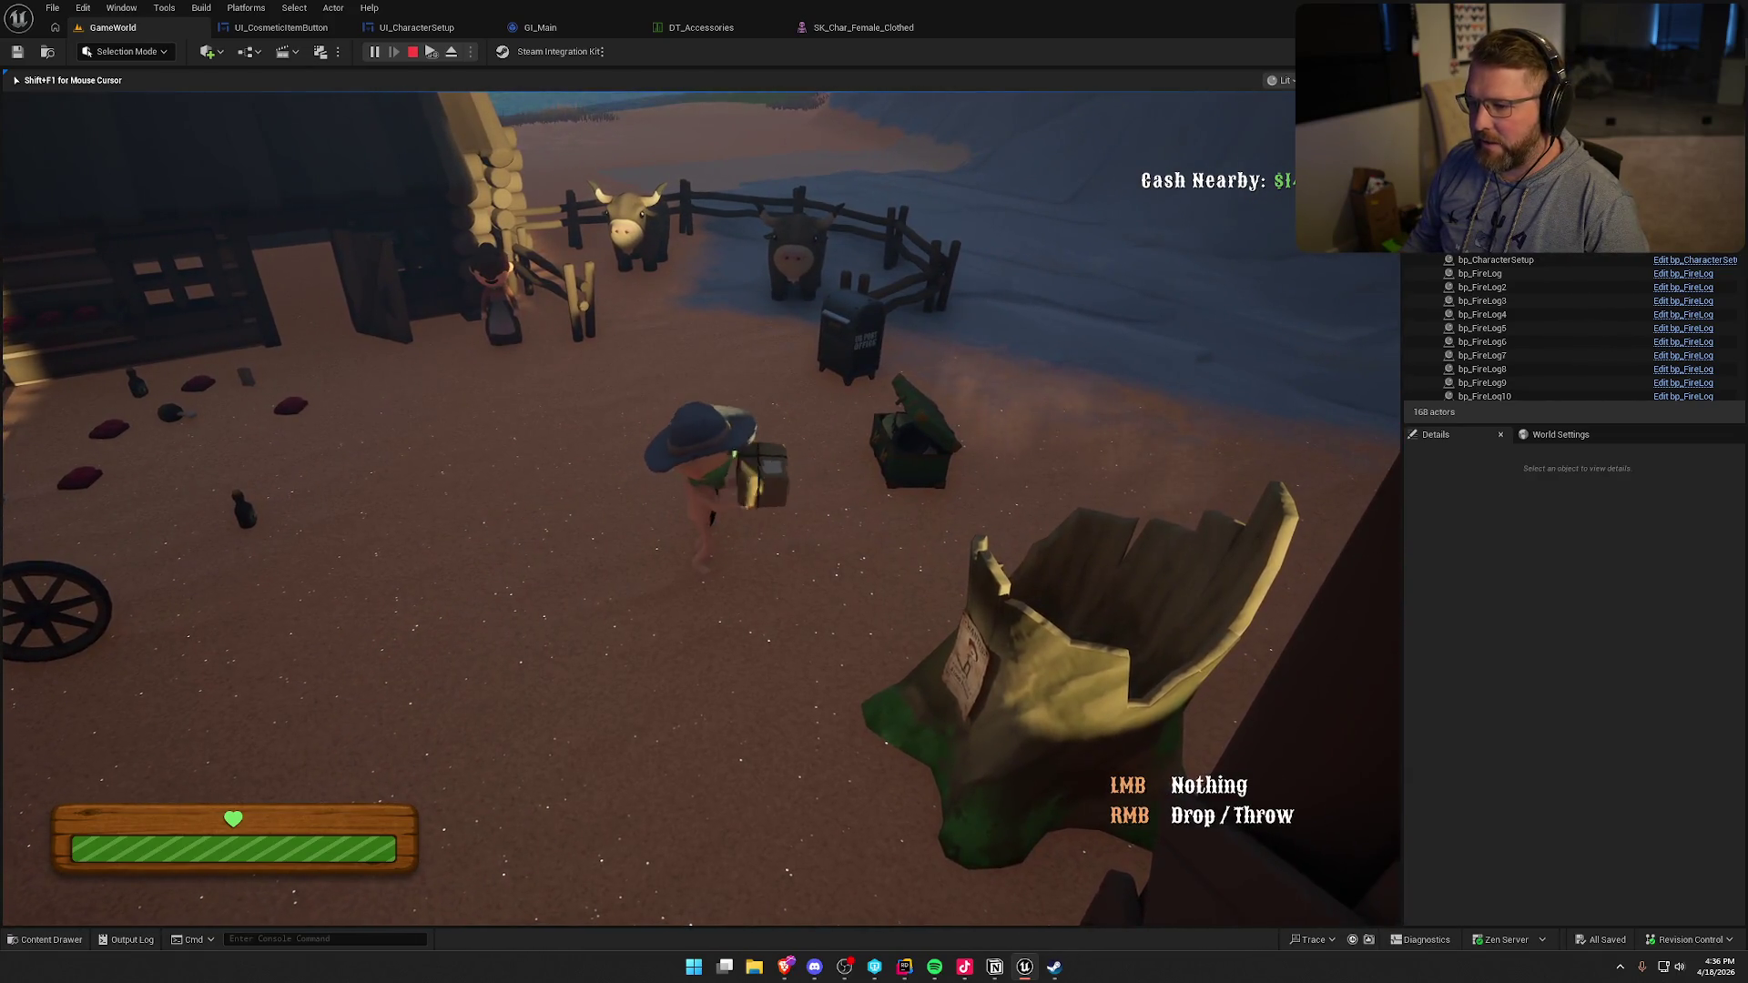
{"action": "key", "text": "w"}
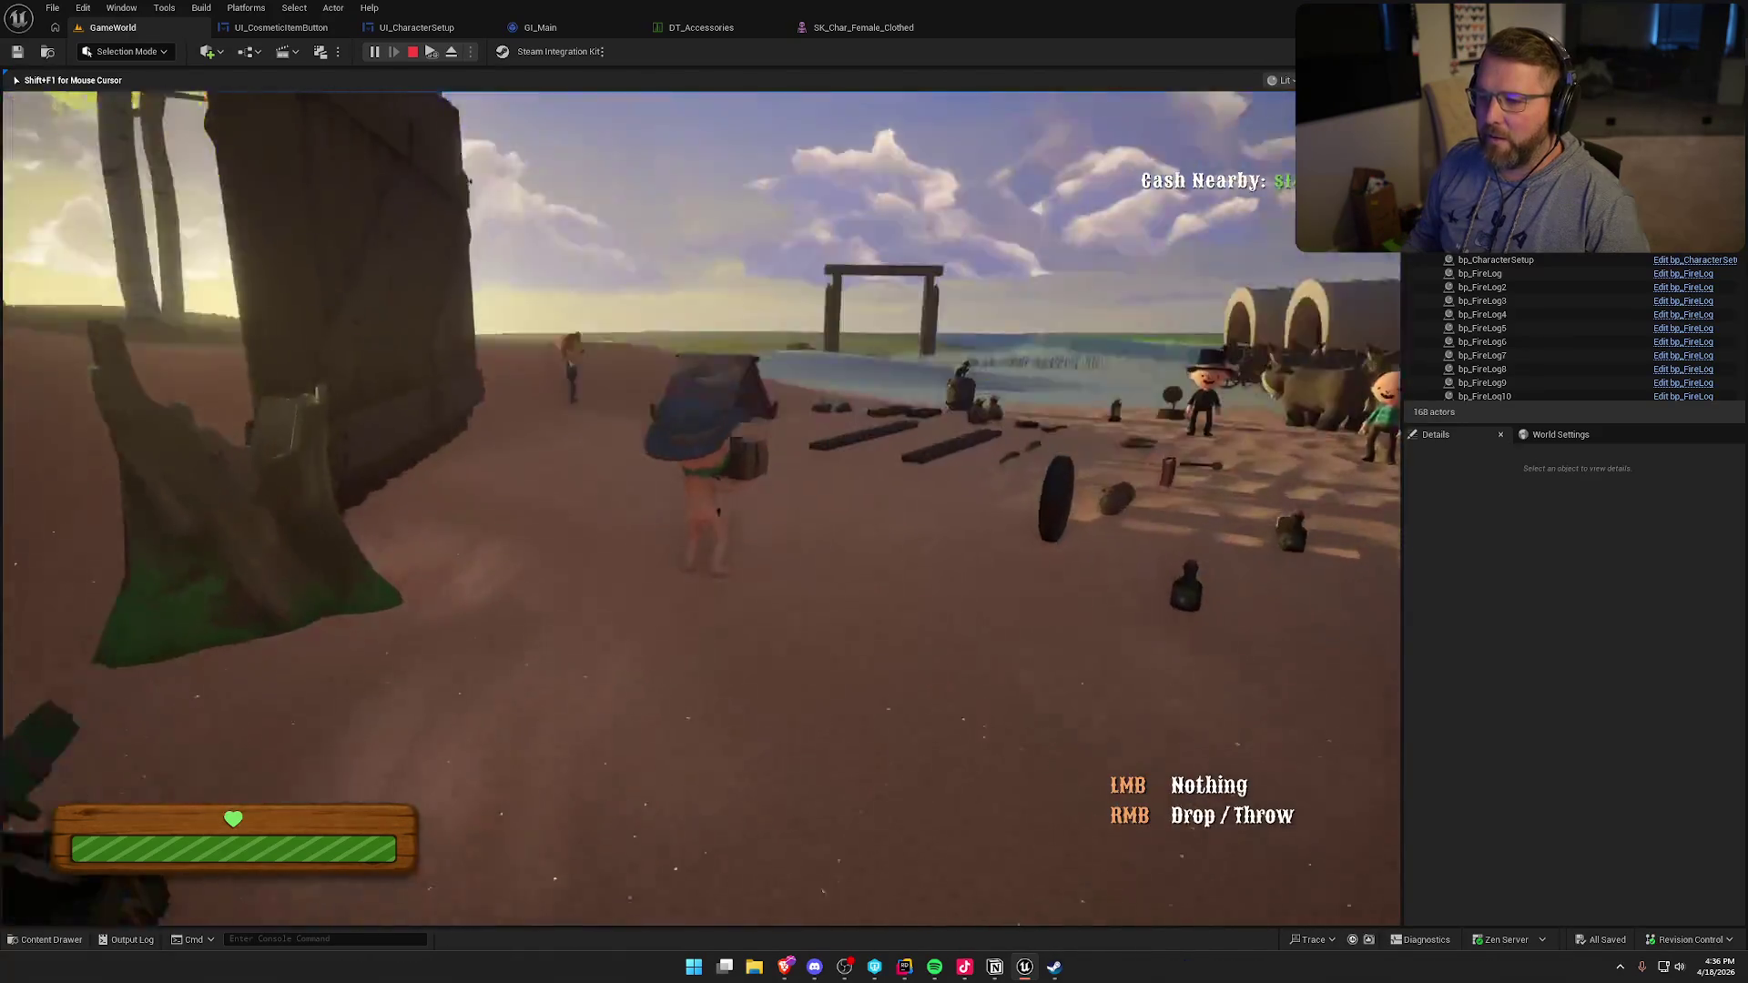
{"action": "key", "text": "shift+w"}
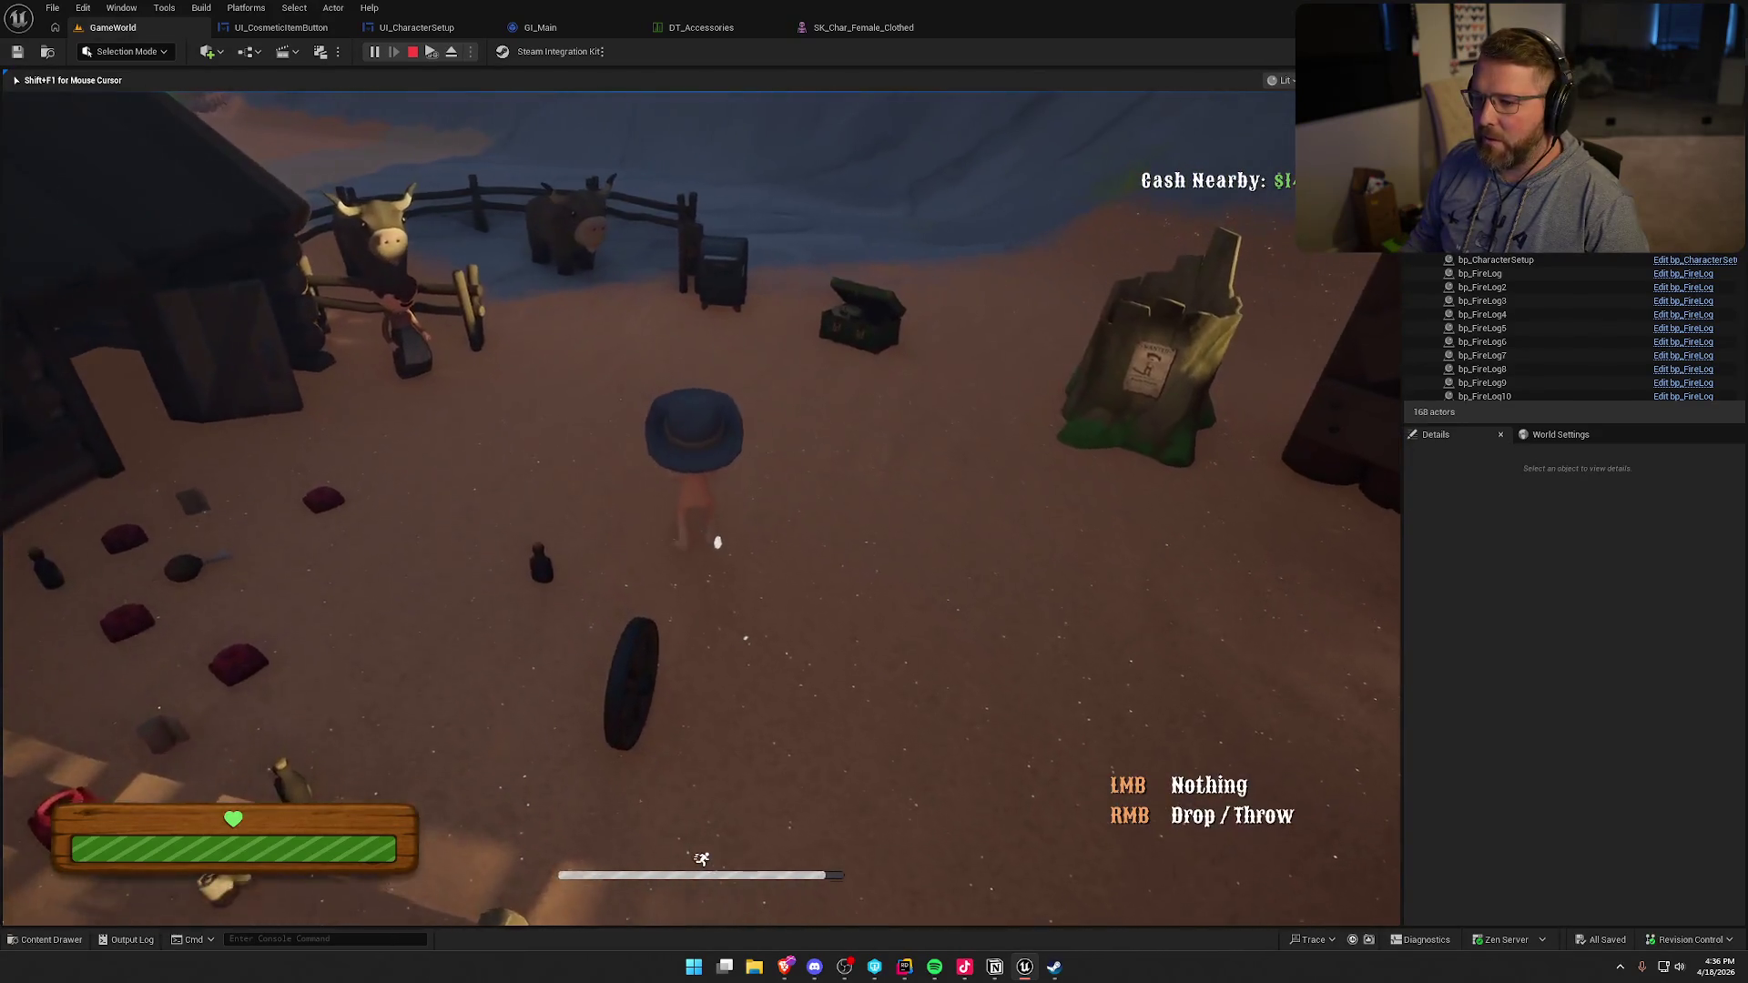
{"action": "key", "text": "shift+w"}
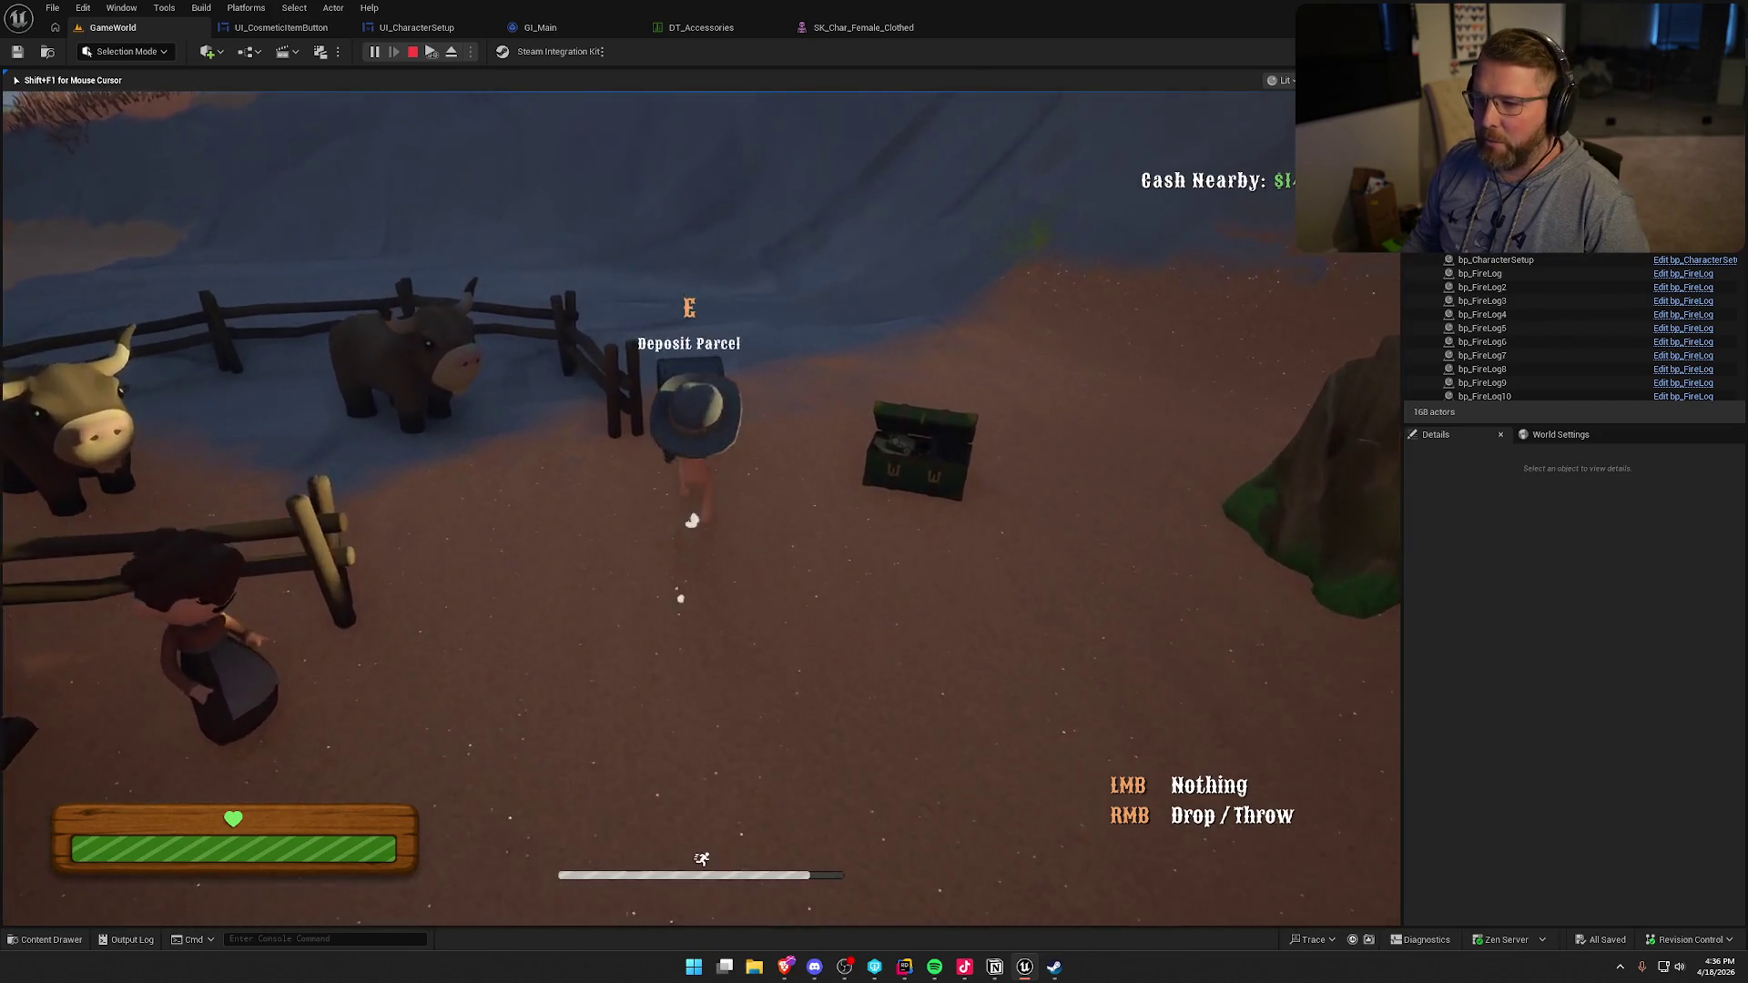
{"action": "key", "text": "w"}
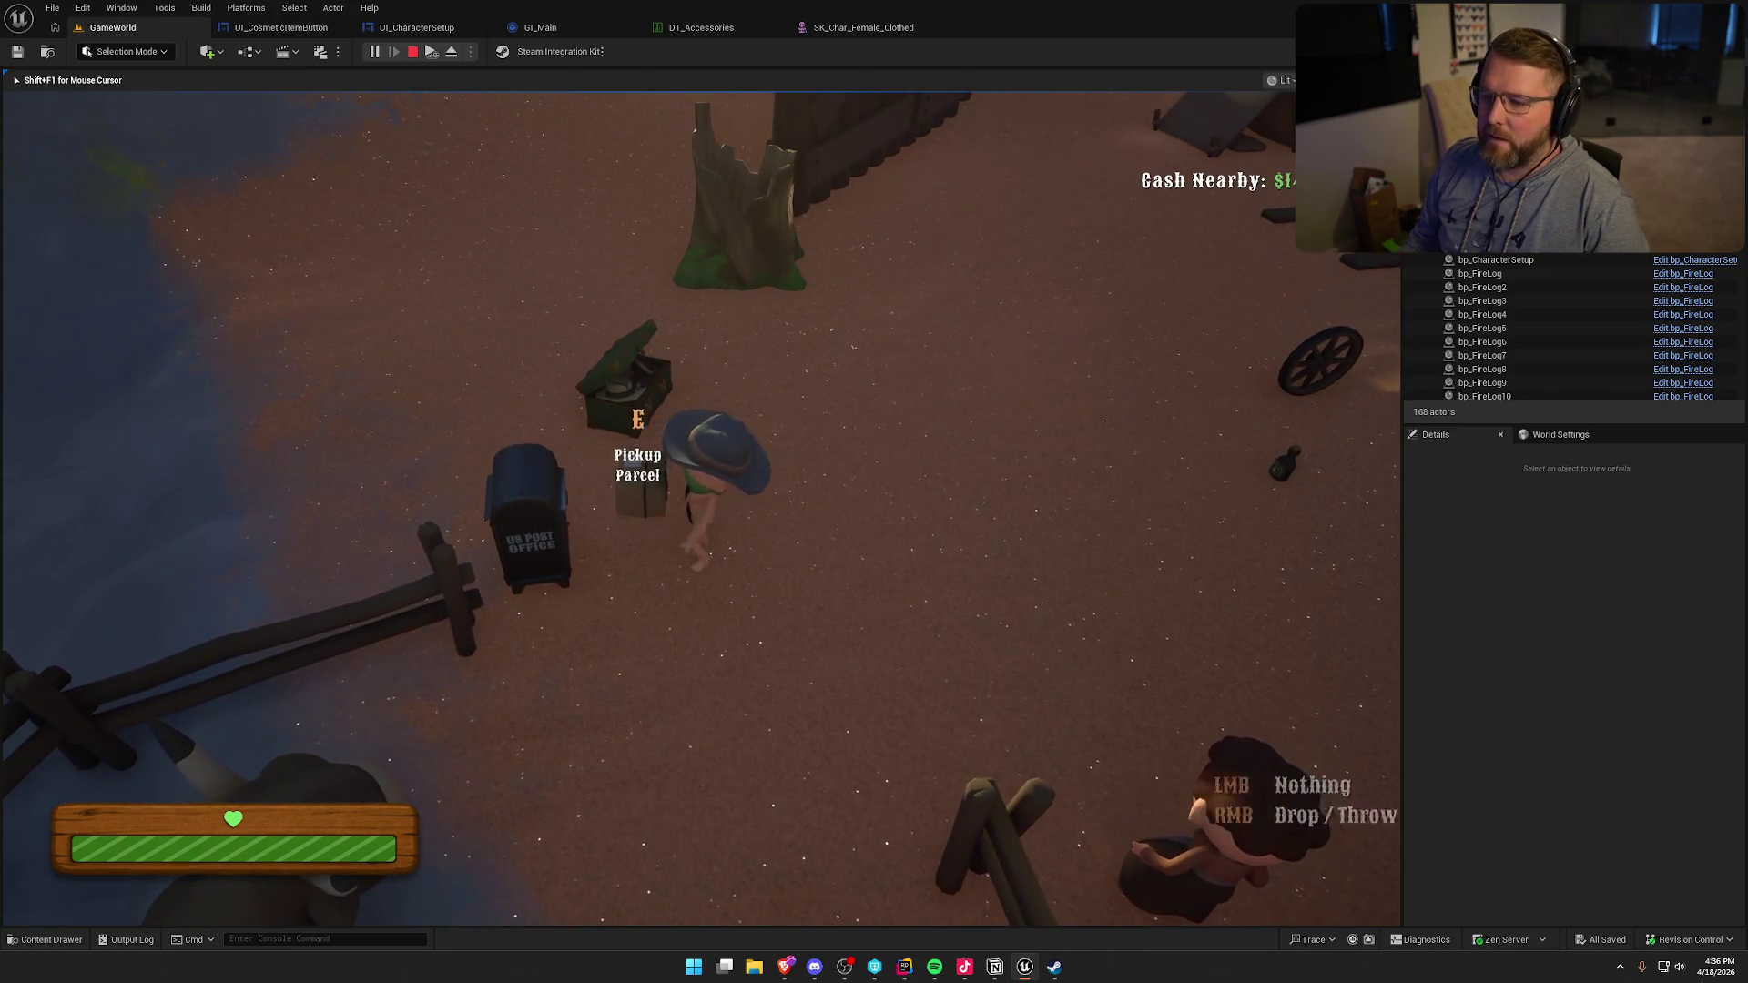
- Open the customization menu, stop play mode and switch to the Steam inventory
{"action": "key", "text": "e"}
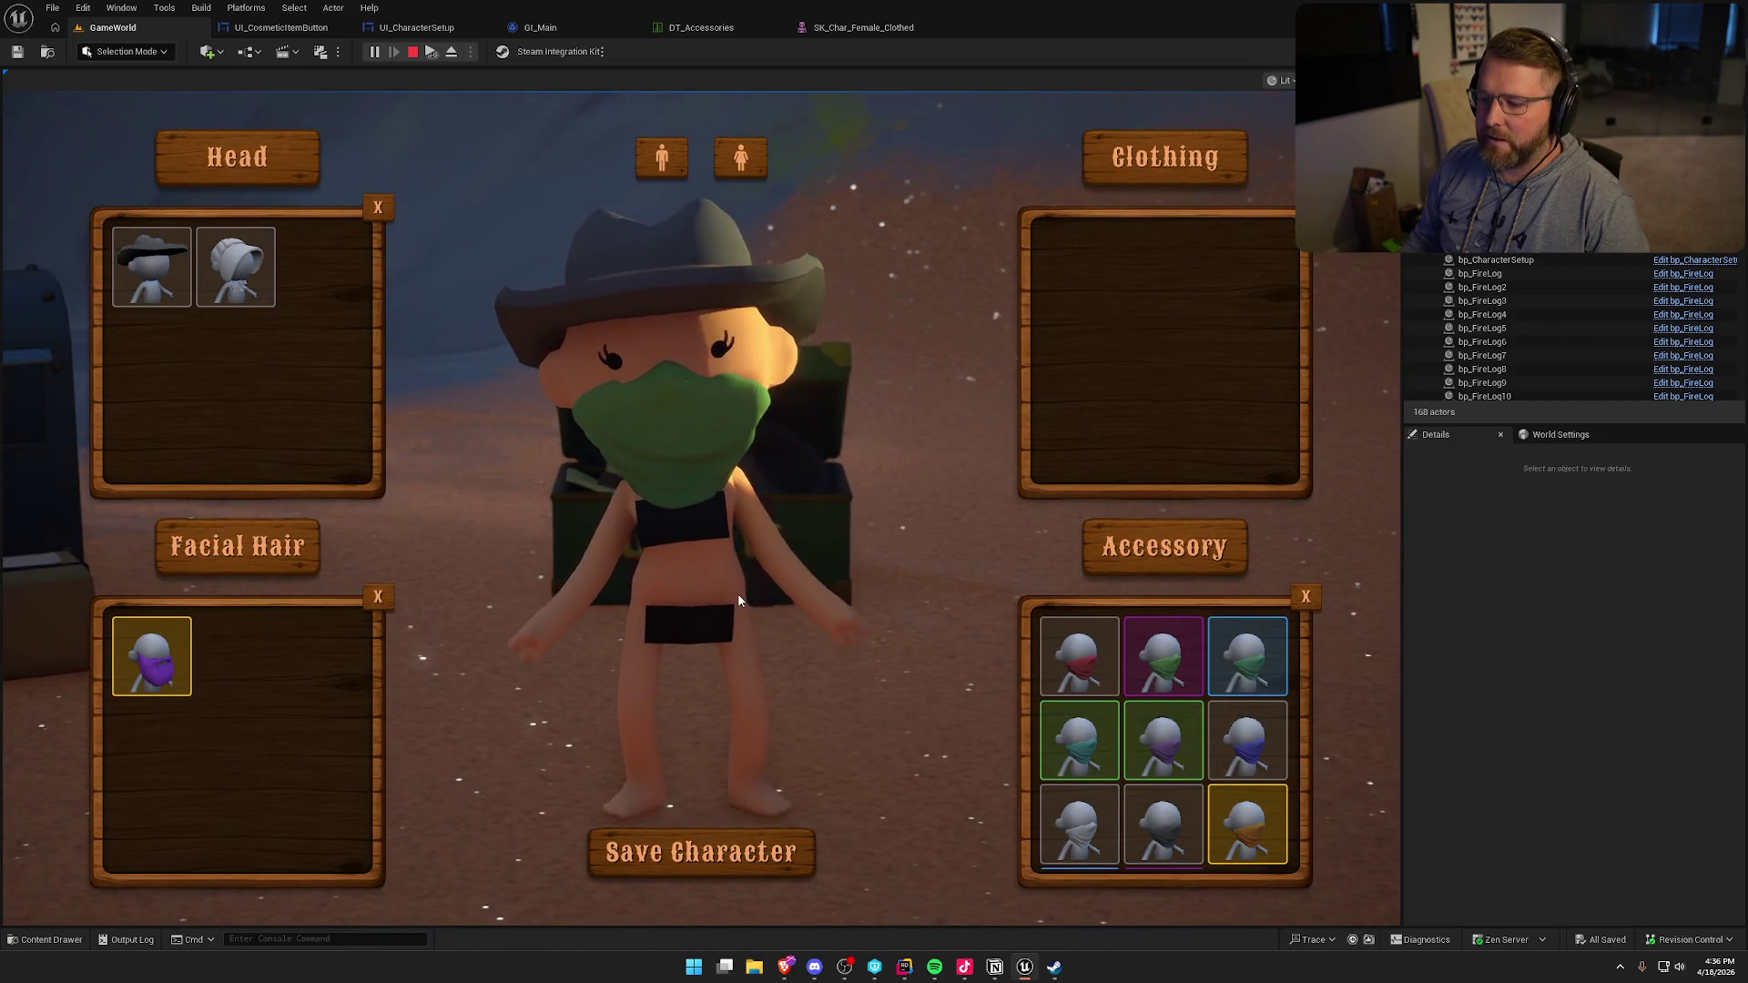
{"action": "key", "text": "Escape"}
{"action": "key", "text": "alt+Tab"}
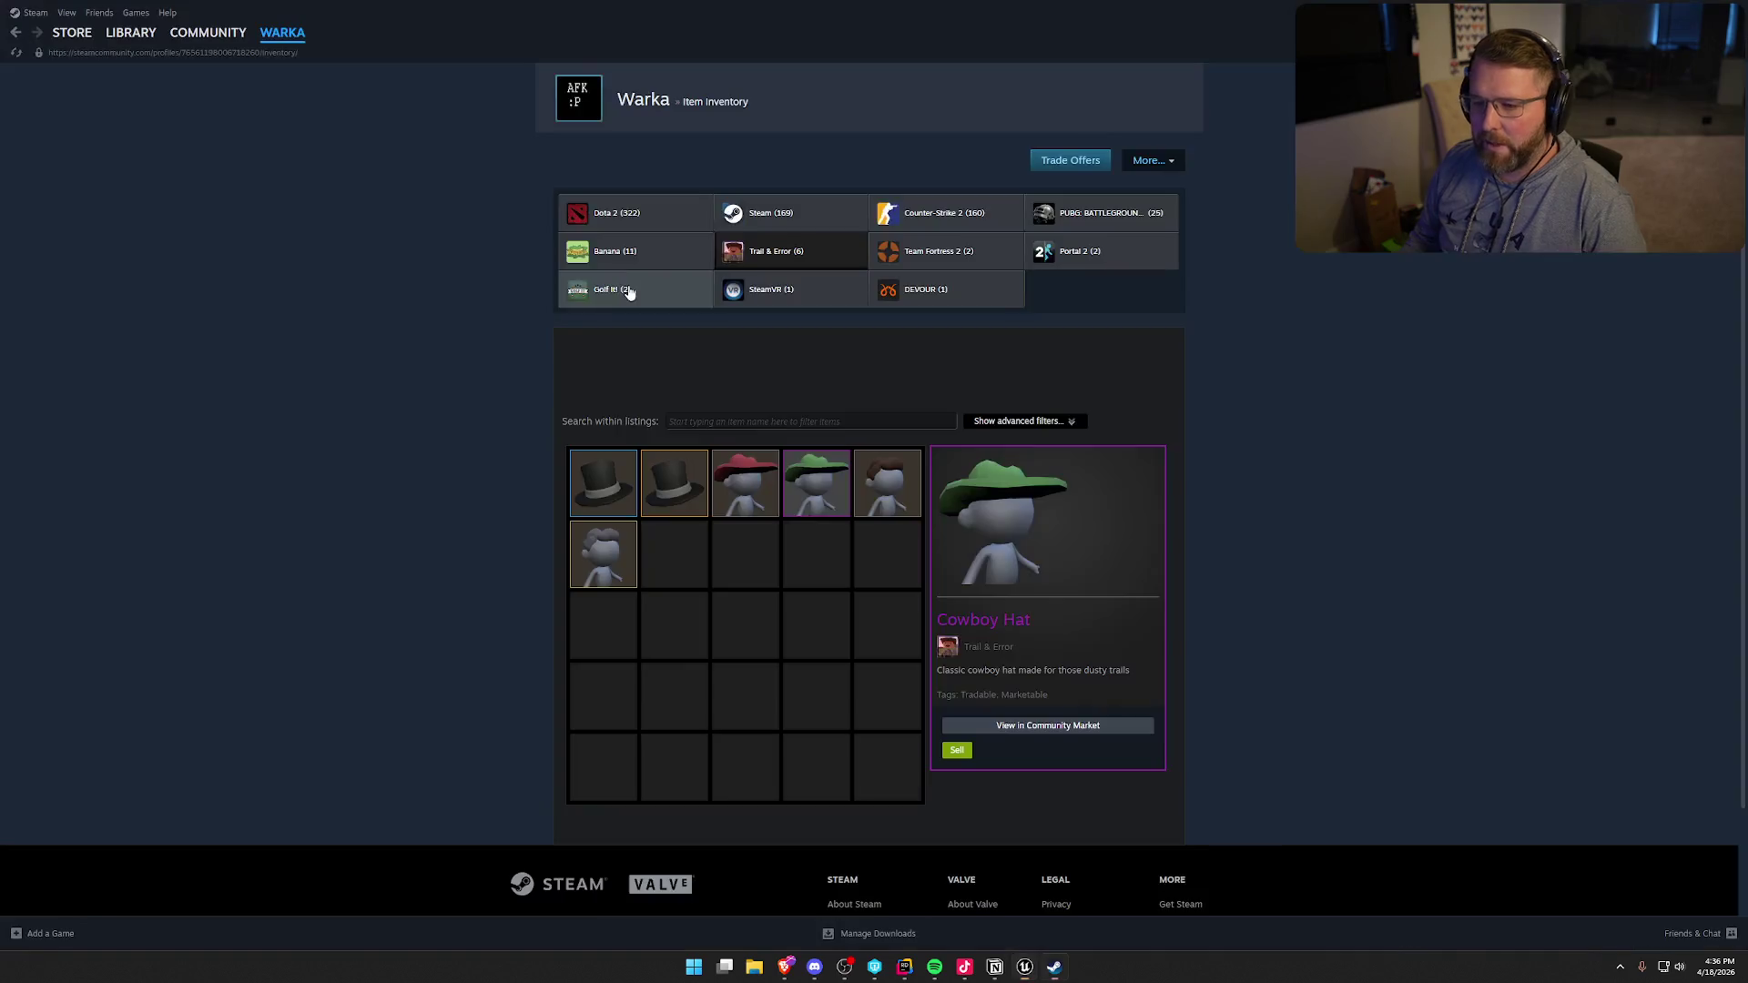
- View the red Cowboy Hat and open then close its Sell window
{"action": "left_click", "coordinate": [734, 474]}
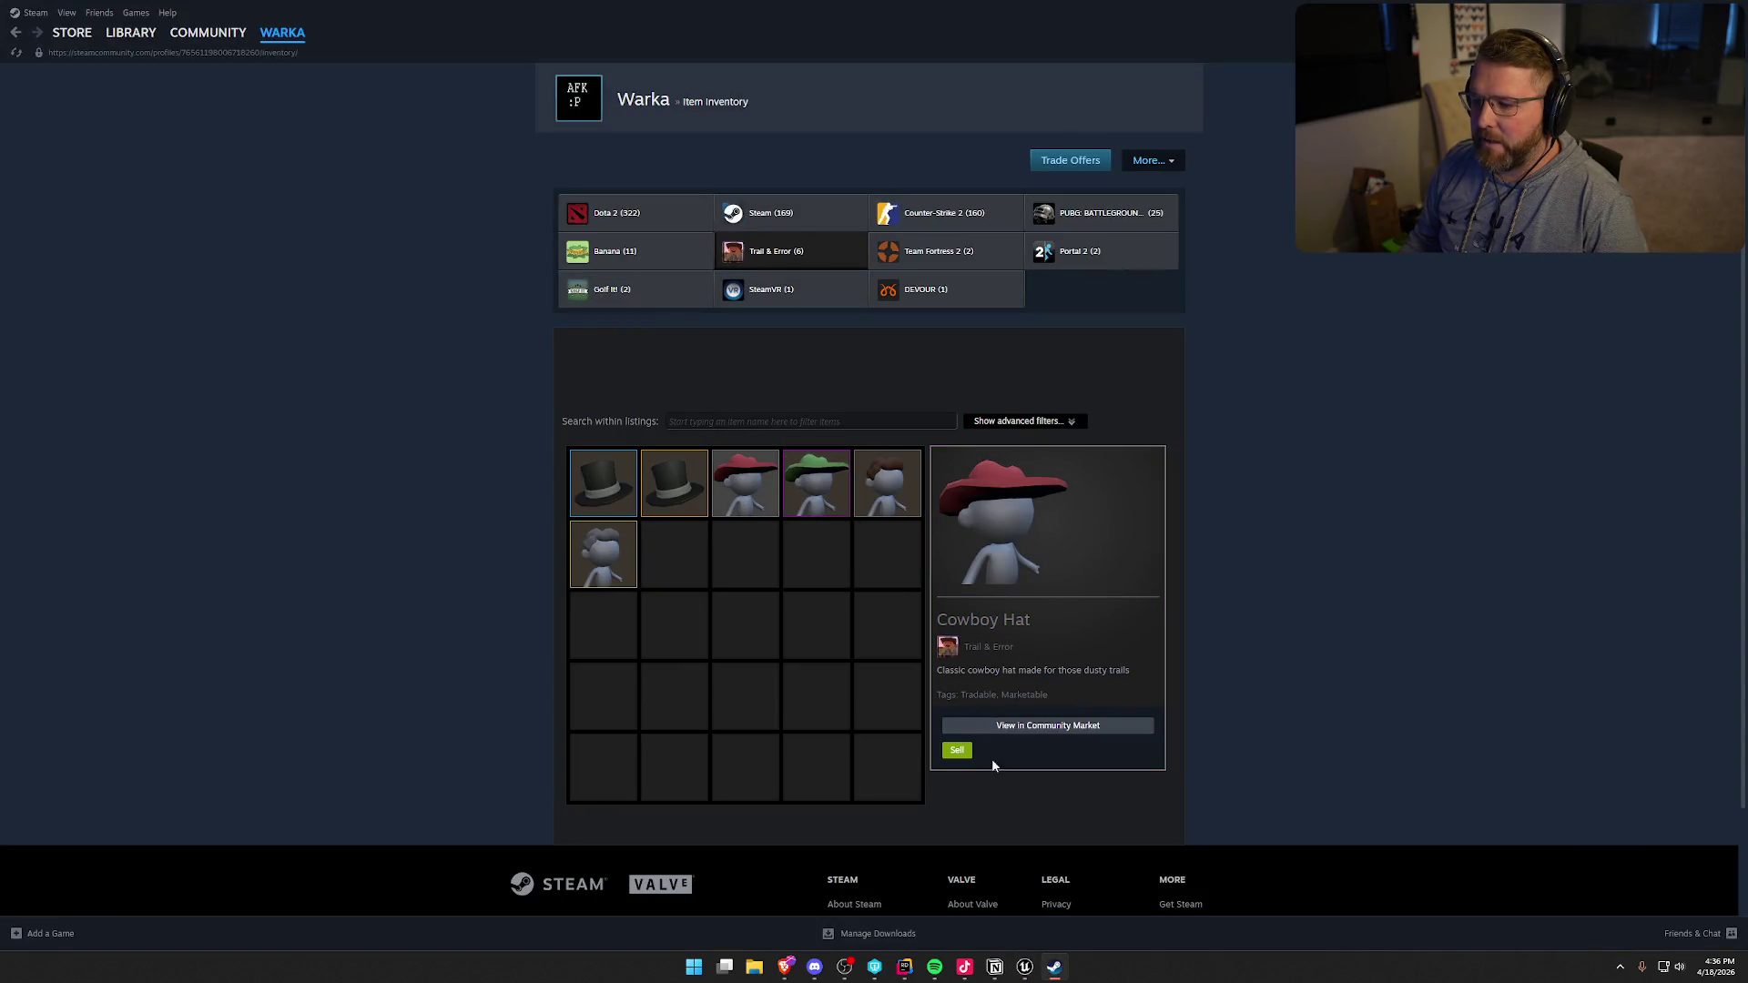
{"action": "left_click", "coordinate": [957, 752]}
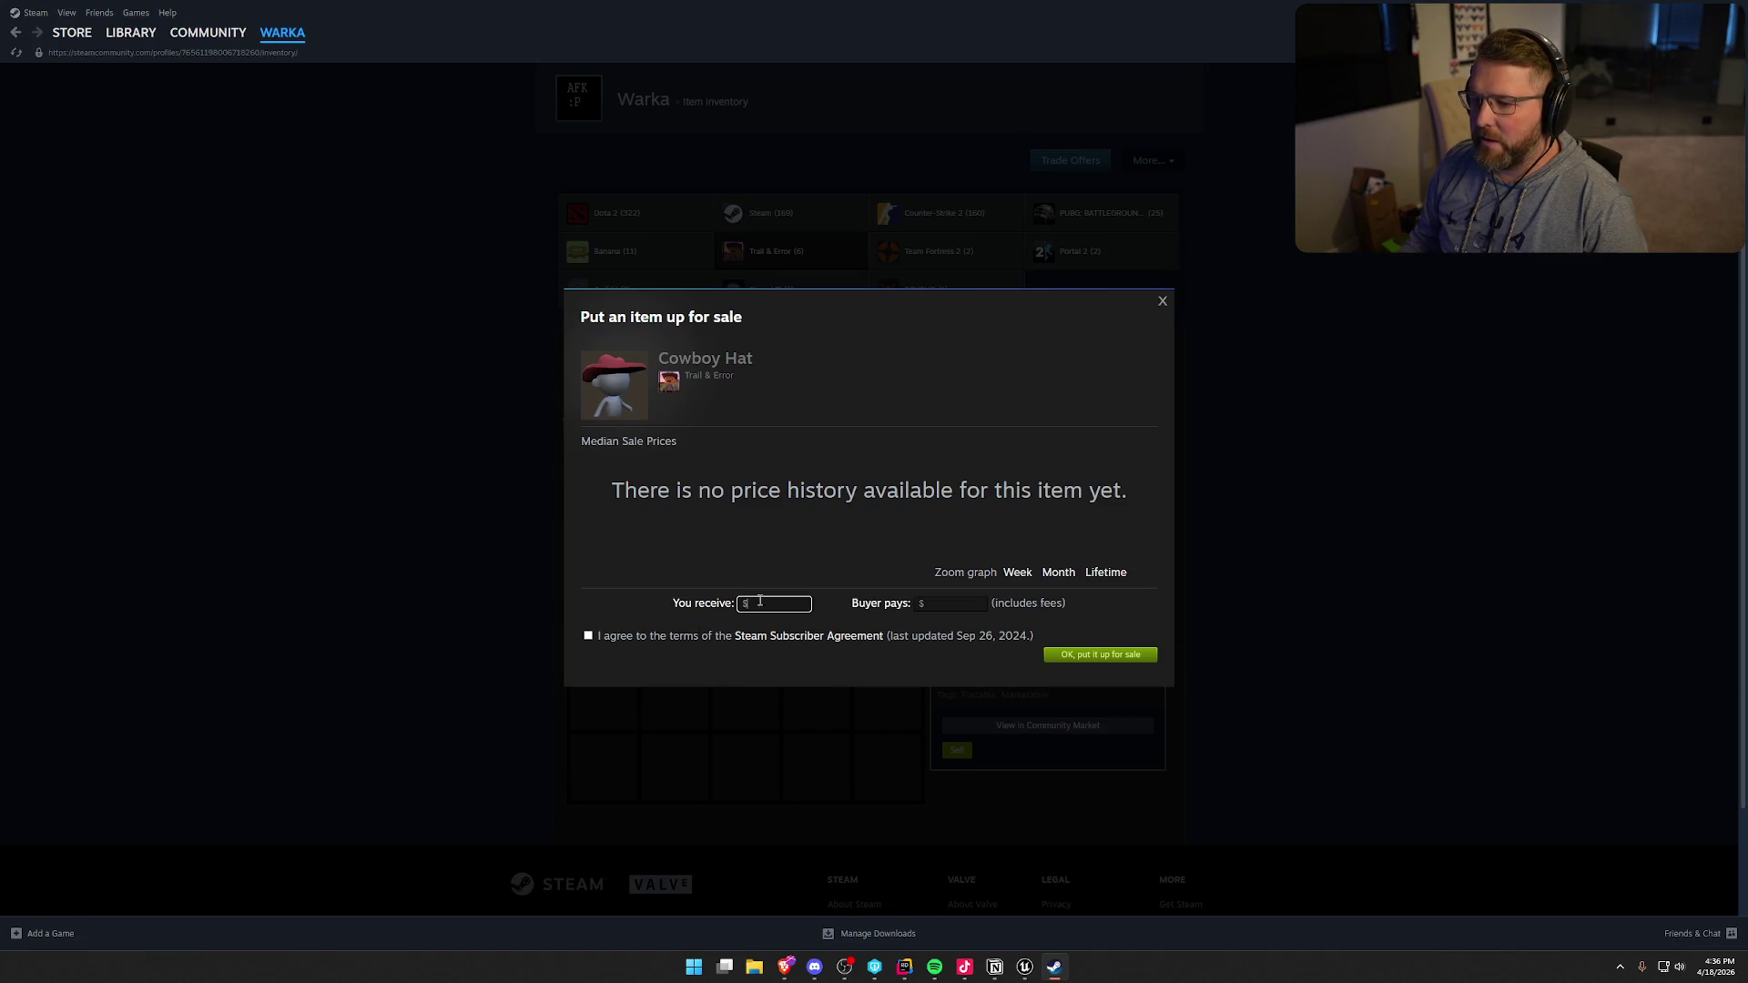
{"action": "left_click", "coordinate": [1163, 301]}
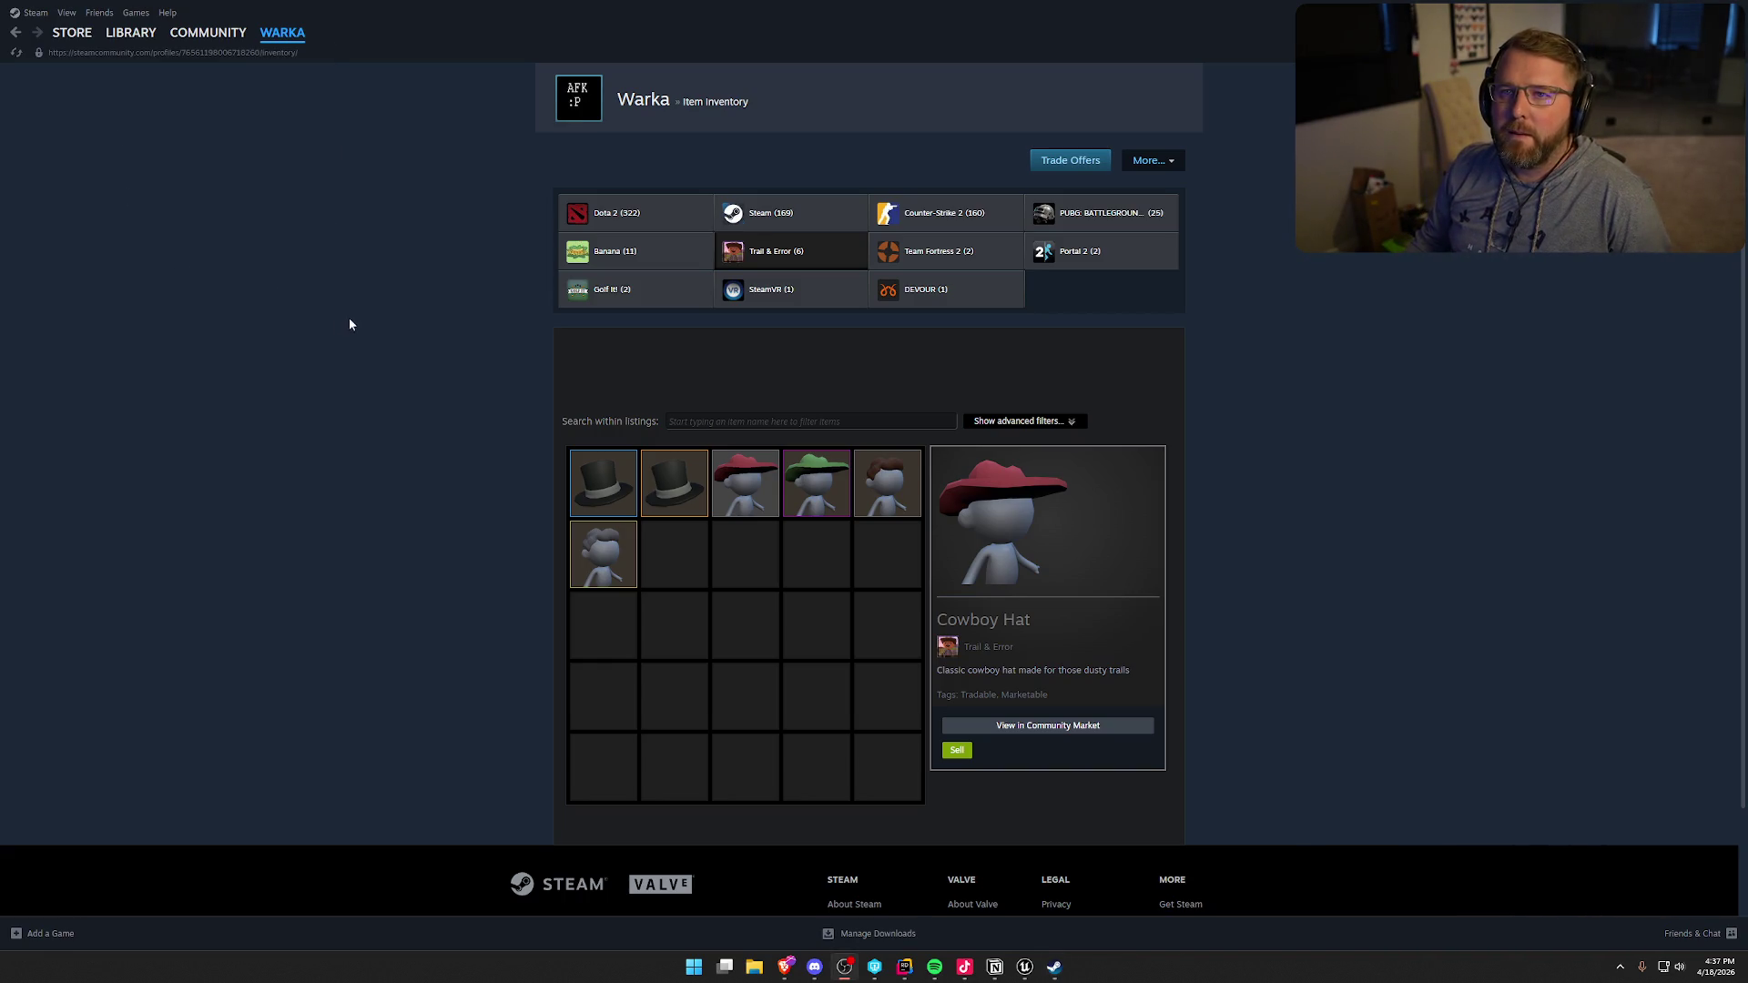
- Check the To Do board, reopen the Cowboy Hat sale window, view Pioneer Bun, return to Unreal
{"action": "left_click", "coordinate": [995, 969]}
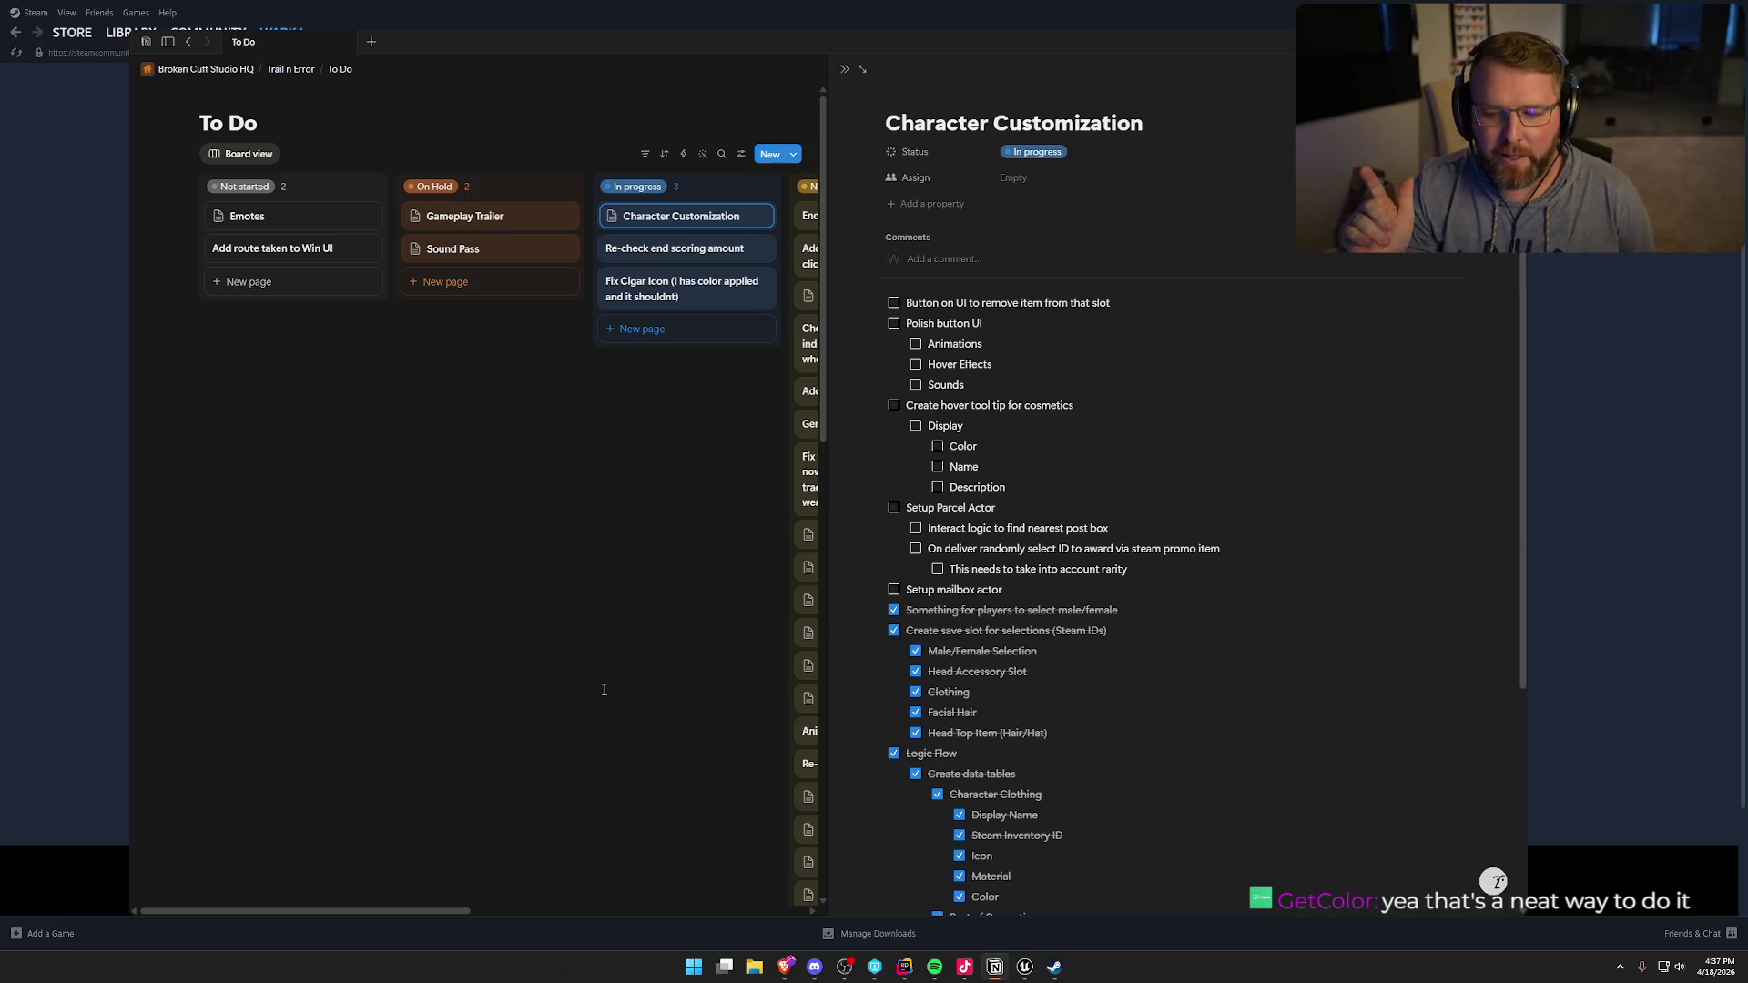
{"action": "left_click", "coordinate": [94, 412]}
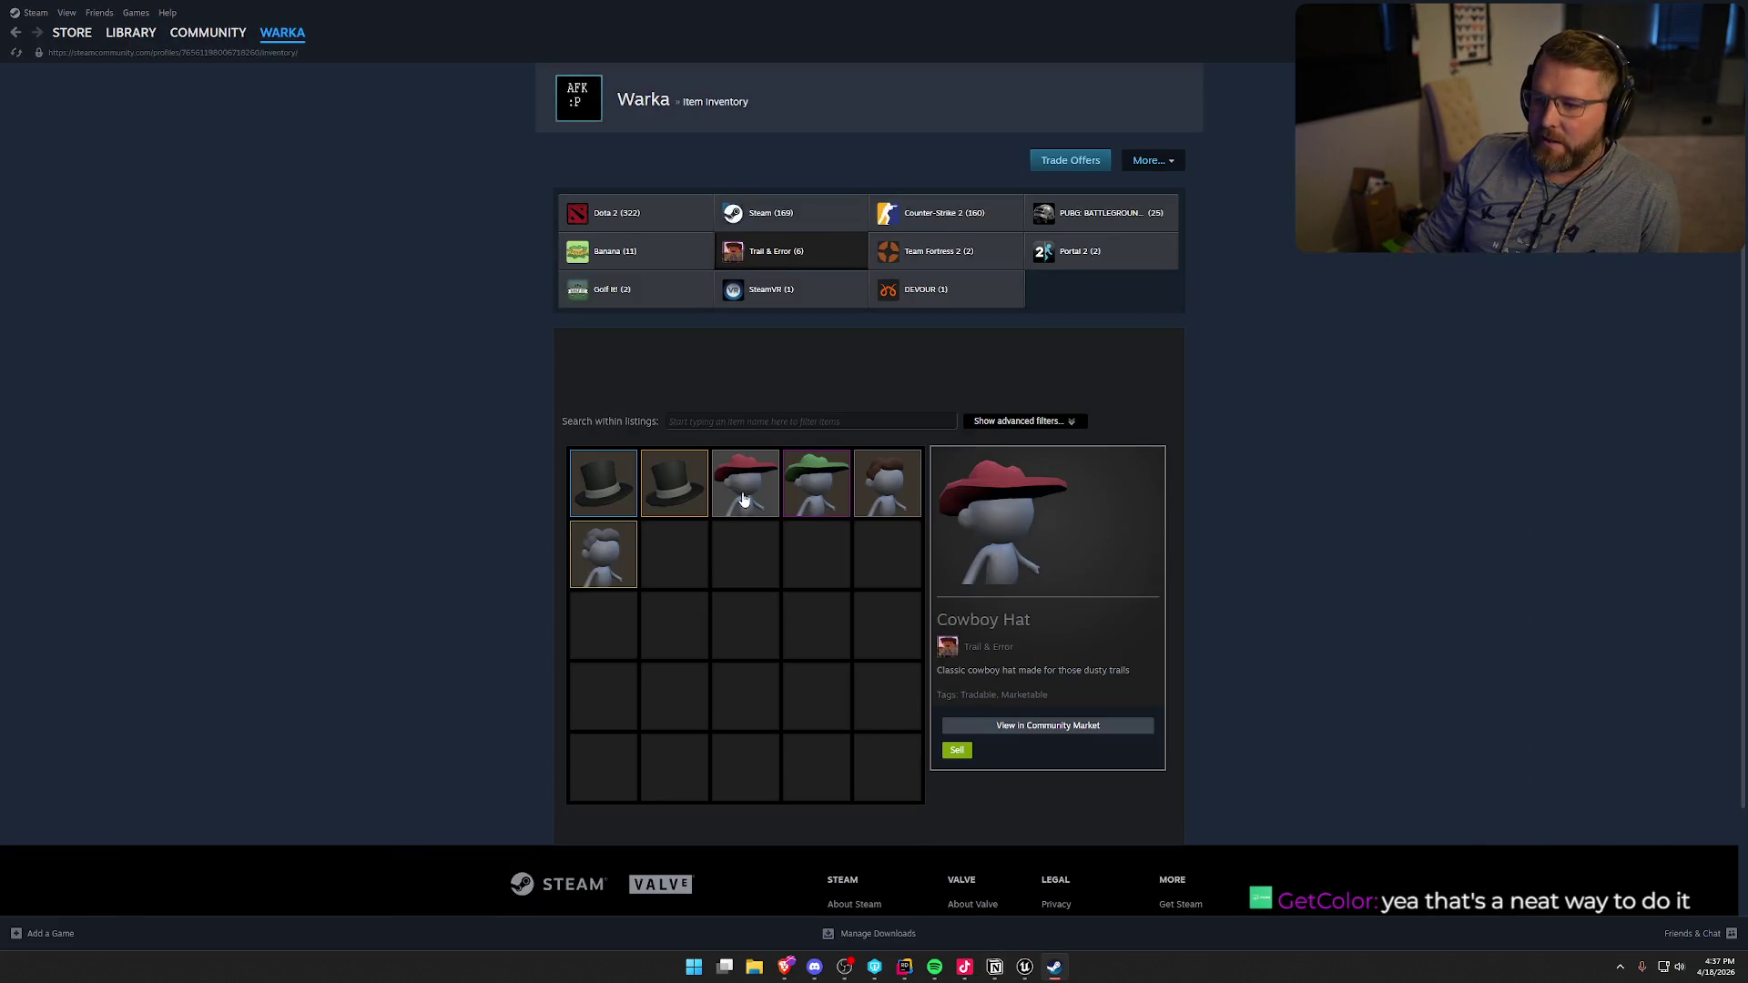
{"action": "left_click", "coordinate": [957, 753]}
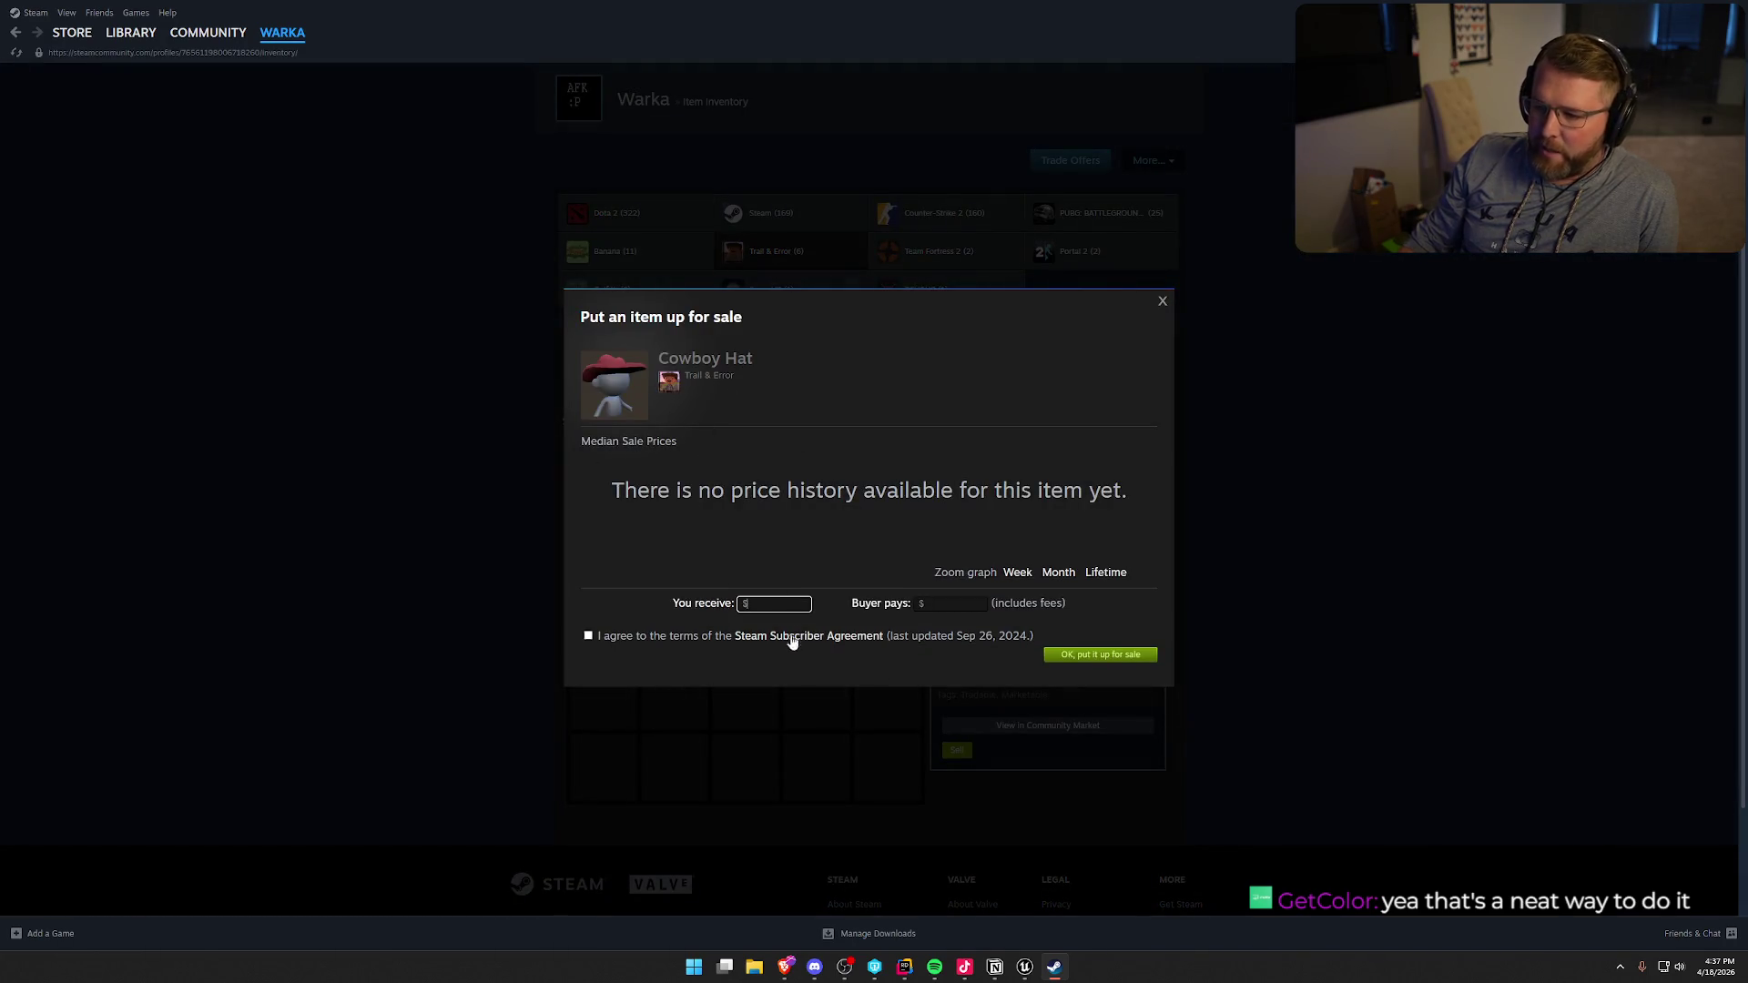
{"action": "left_click", "coordinate": [1162, 302]}
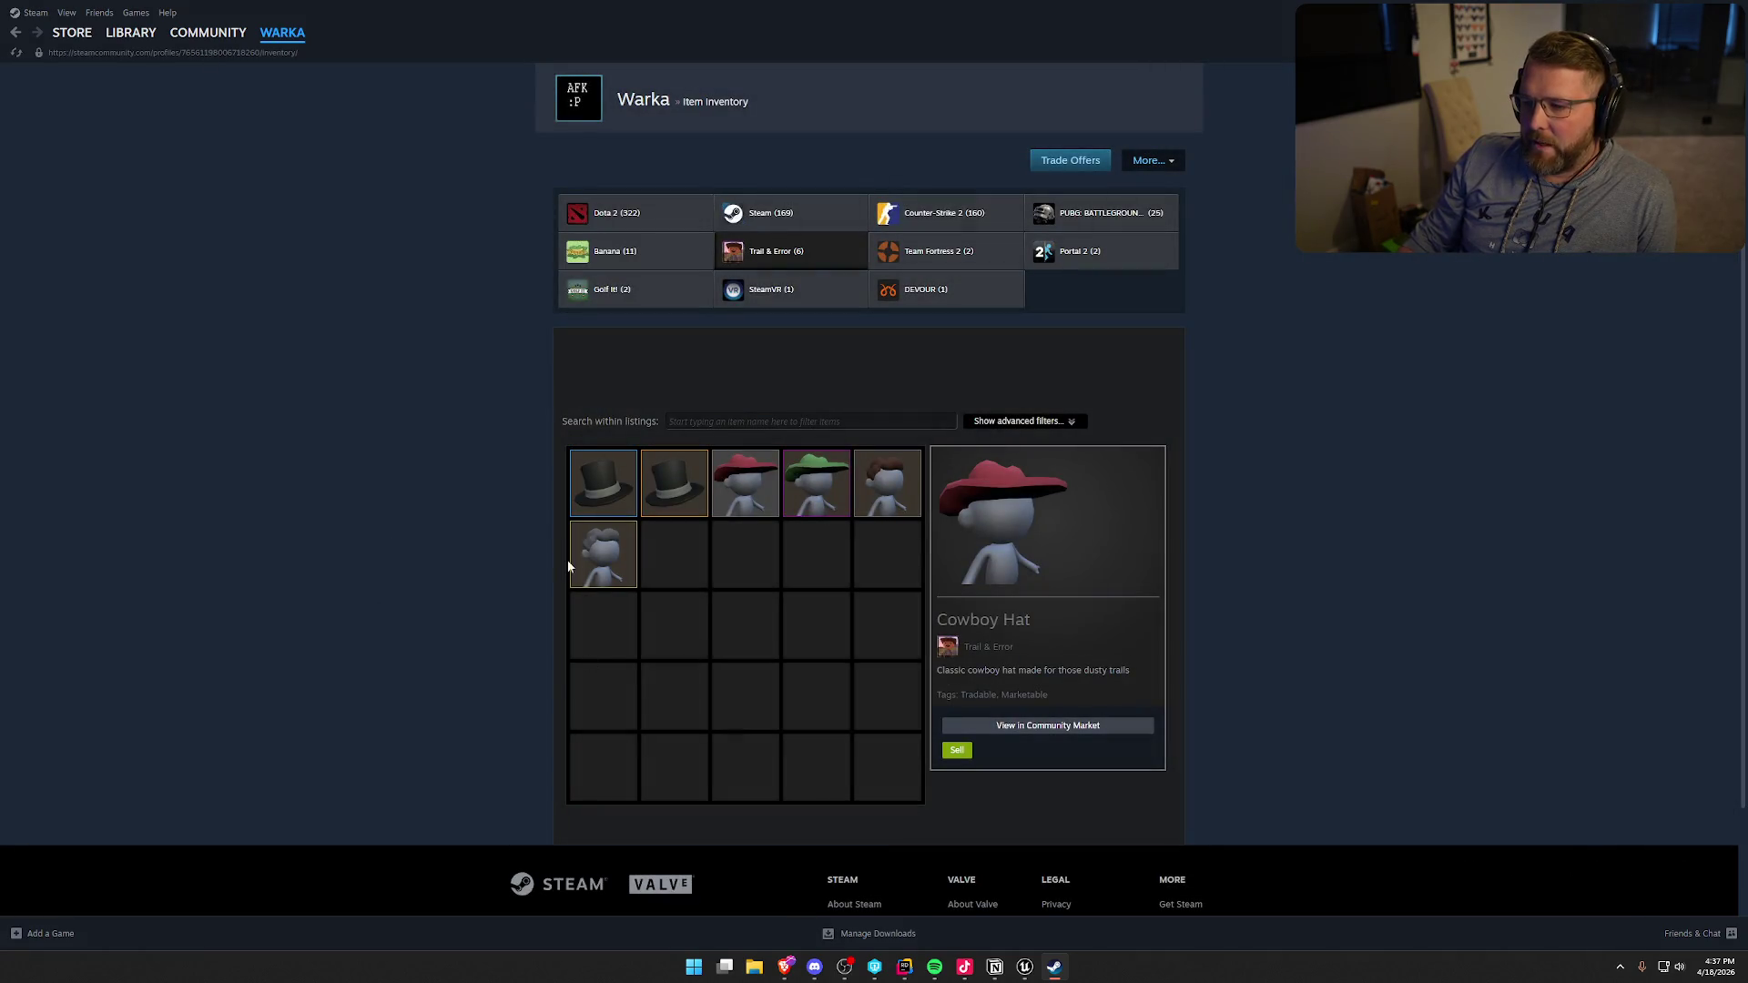
{"action": "left_click", "coordinate": [607, 569]}
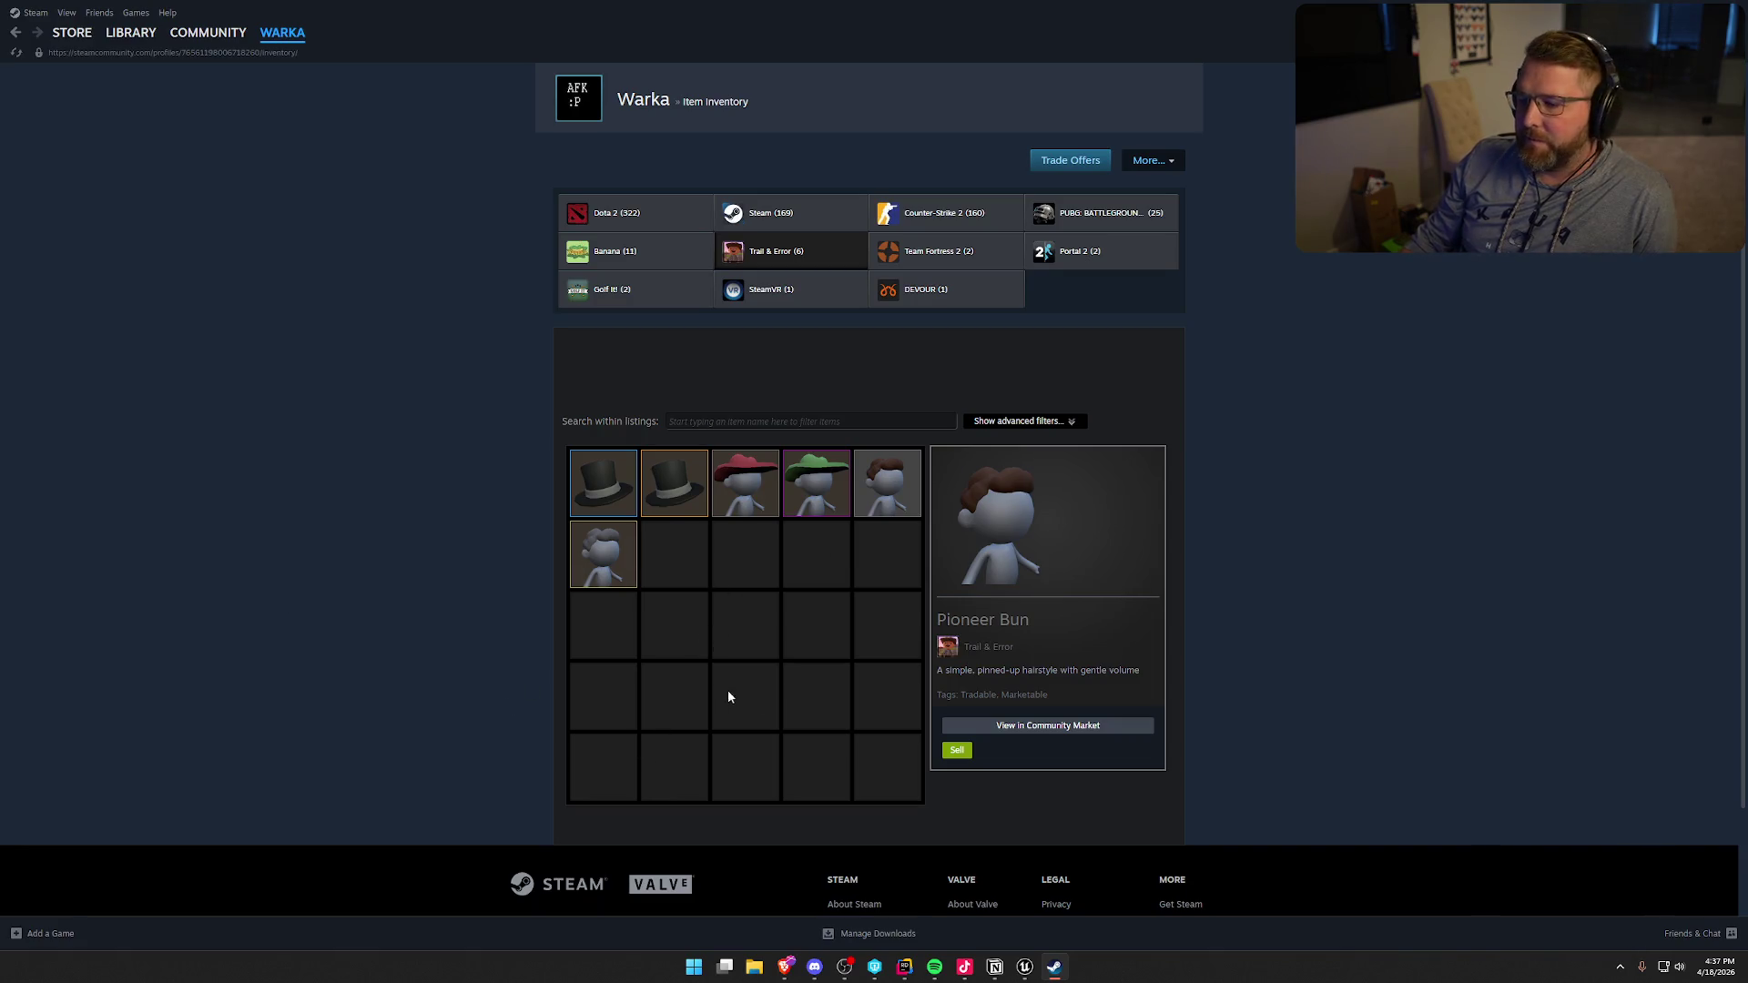
{"action": "left_click", "coordinate": [1025, 971]}
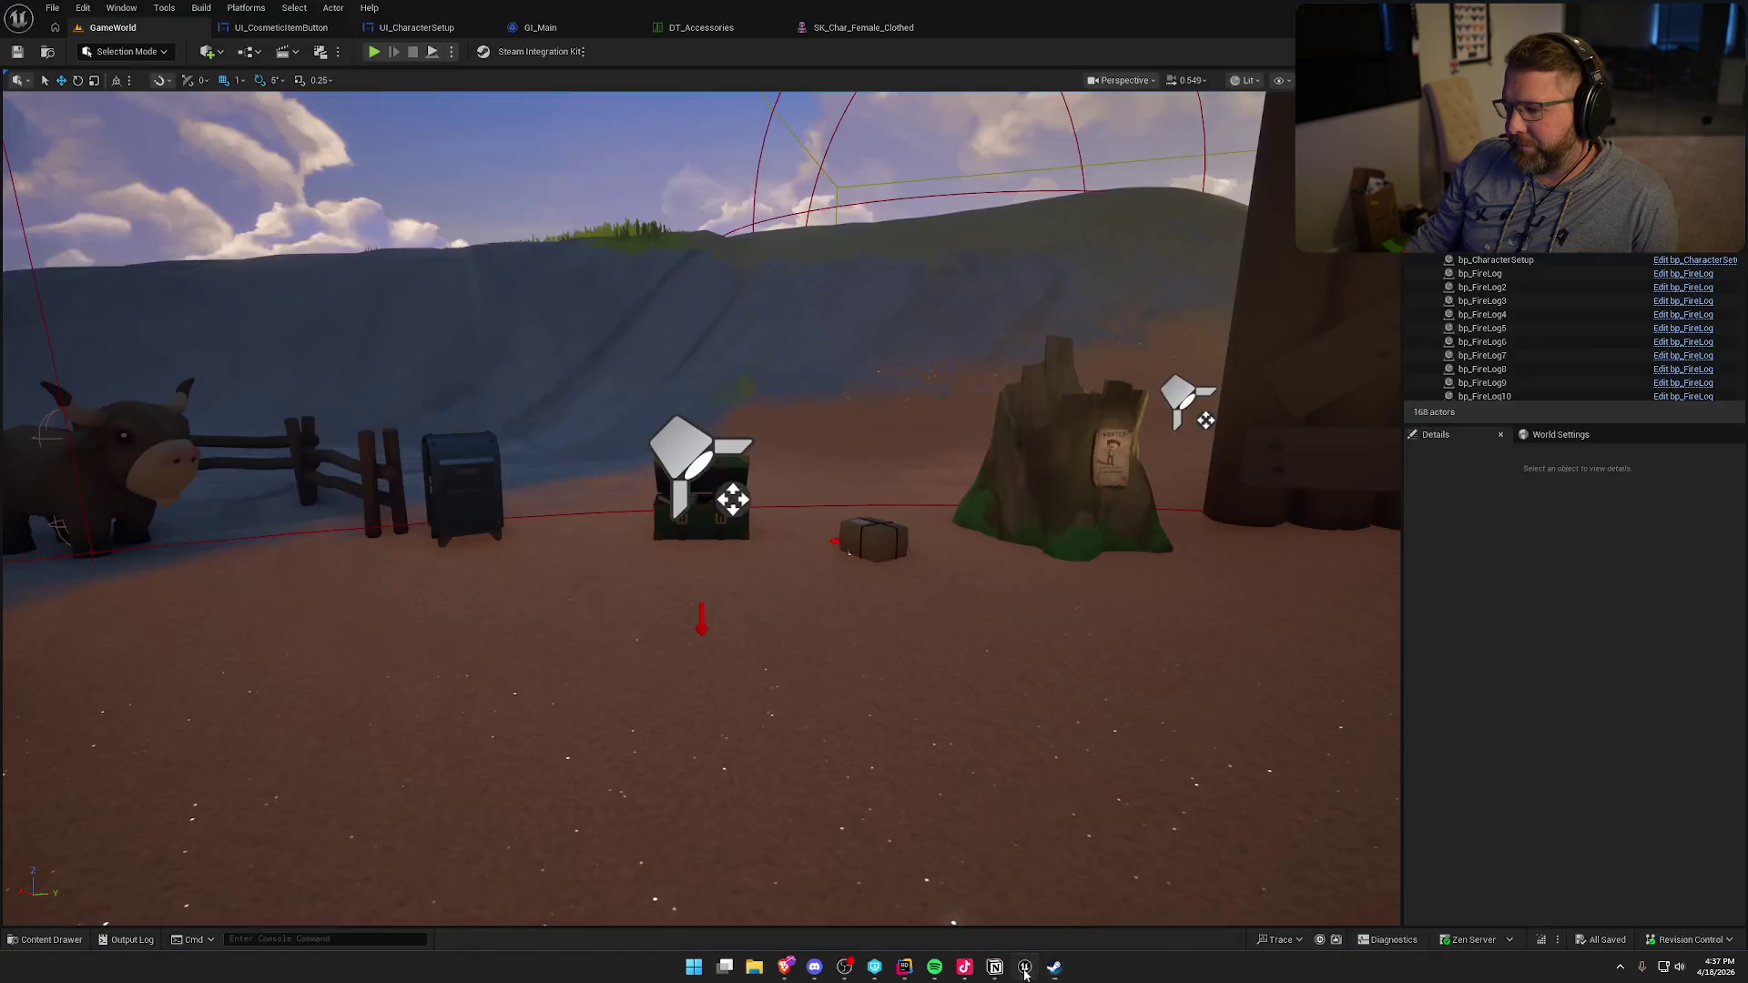
- Switch to Game View, fly to the girl by the fence and select bp_NPC_StableMaster
{"action": "left_click_drag", "start_coordinate": [964, 571], "coordinate": [858, 457]}
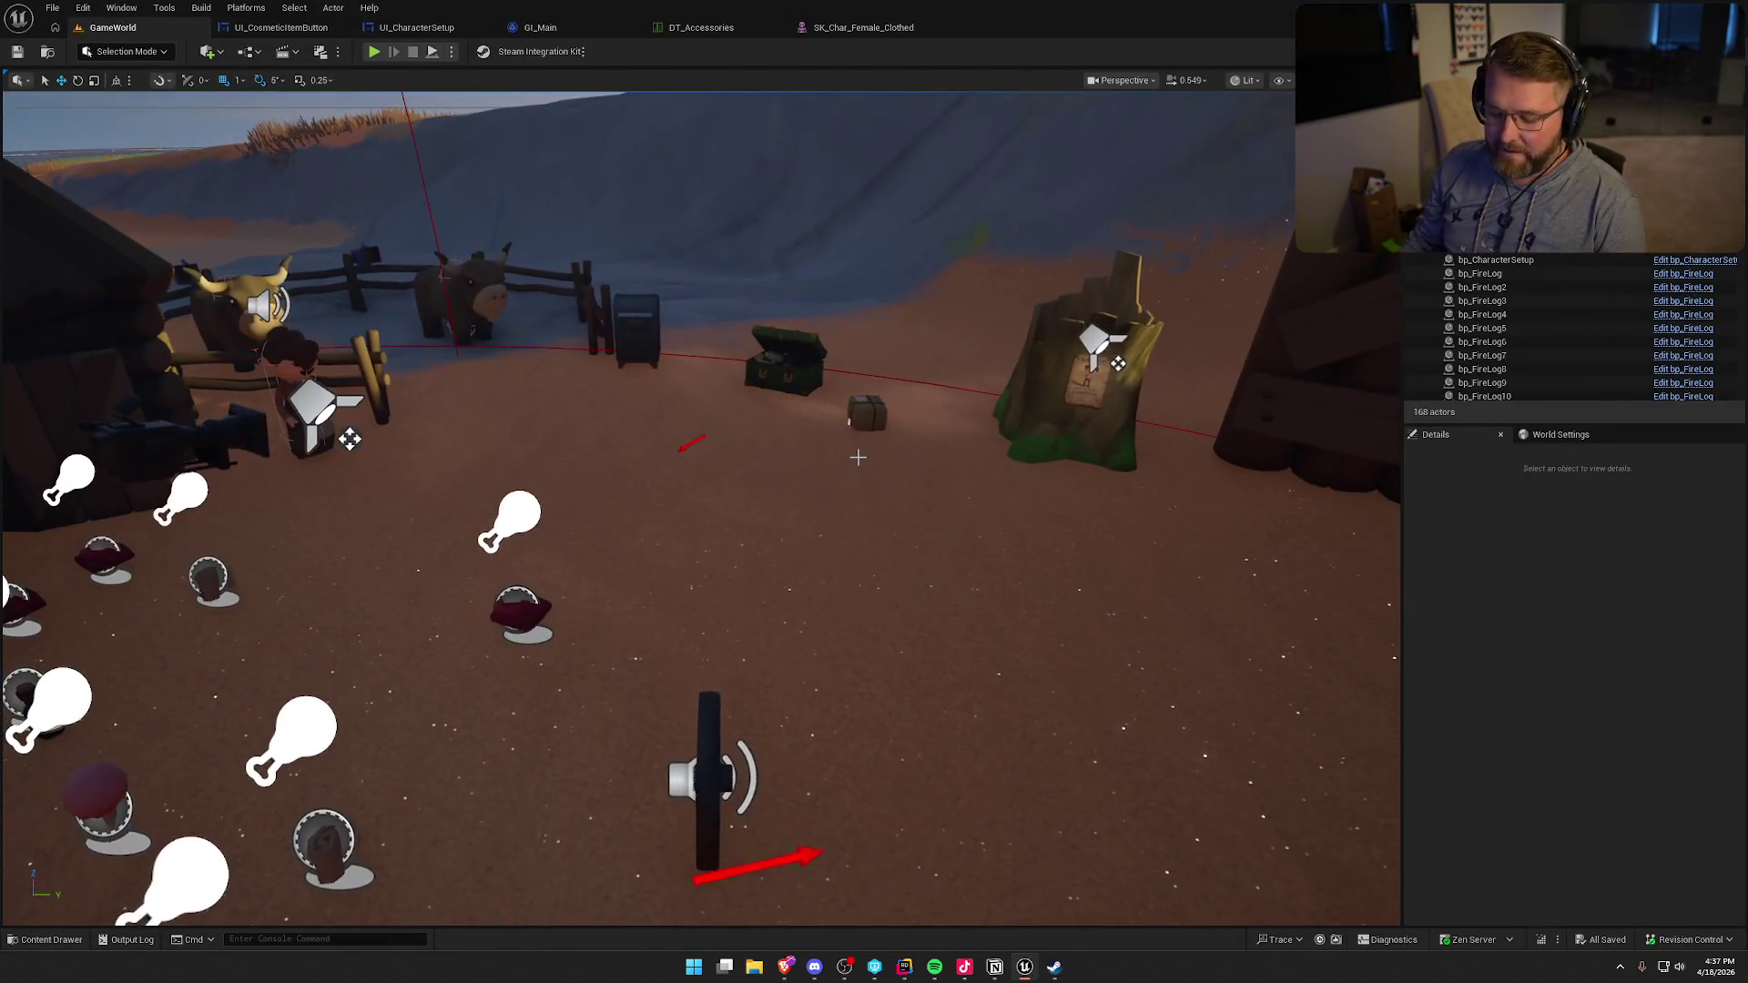
{"action": "key", "text": "g"}
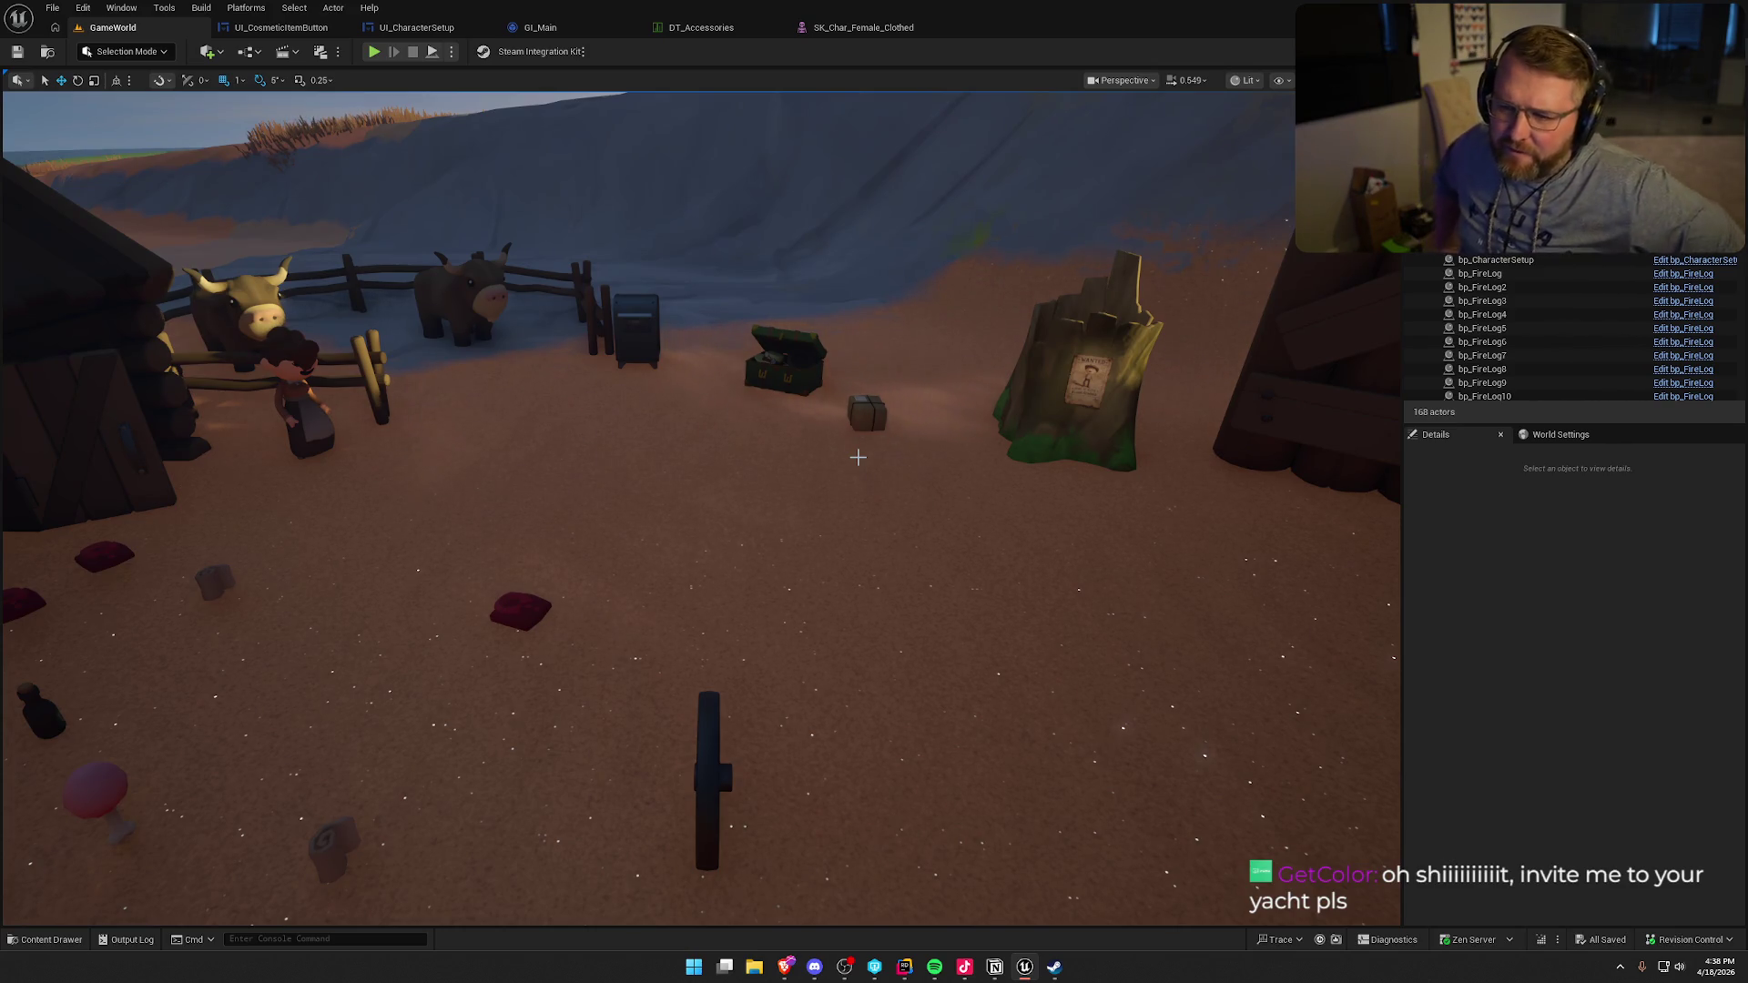
{"action": "left_click_drag", "start_coordinate": [858, 457], "coordinate": [746, 392]}
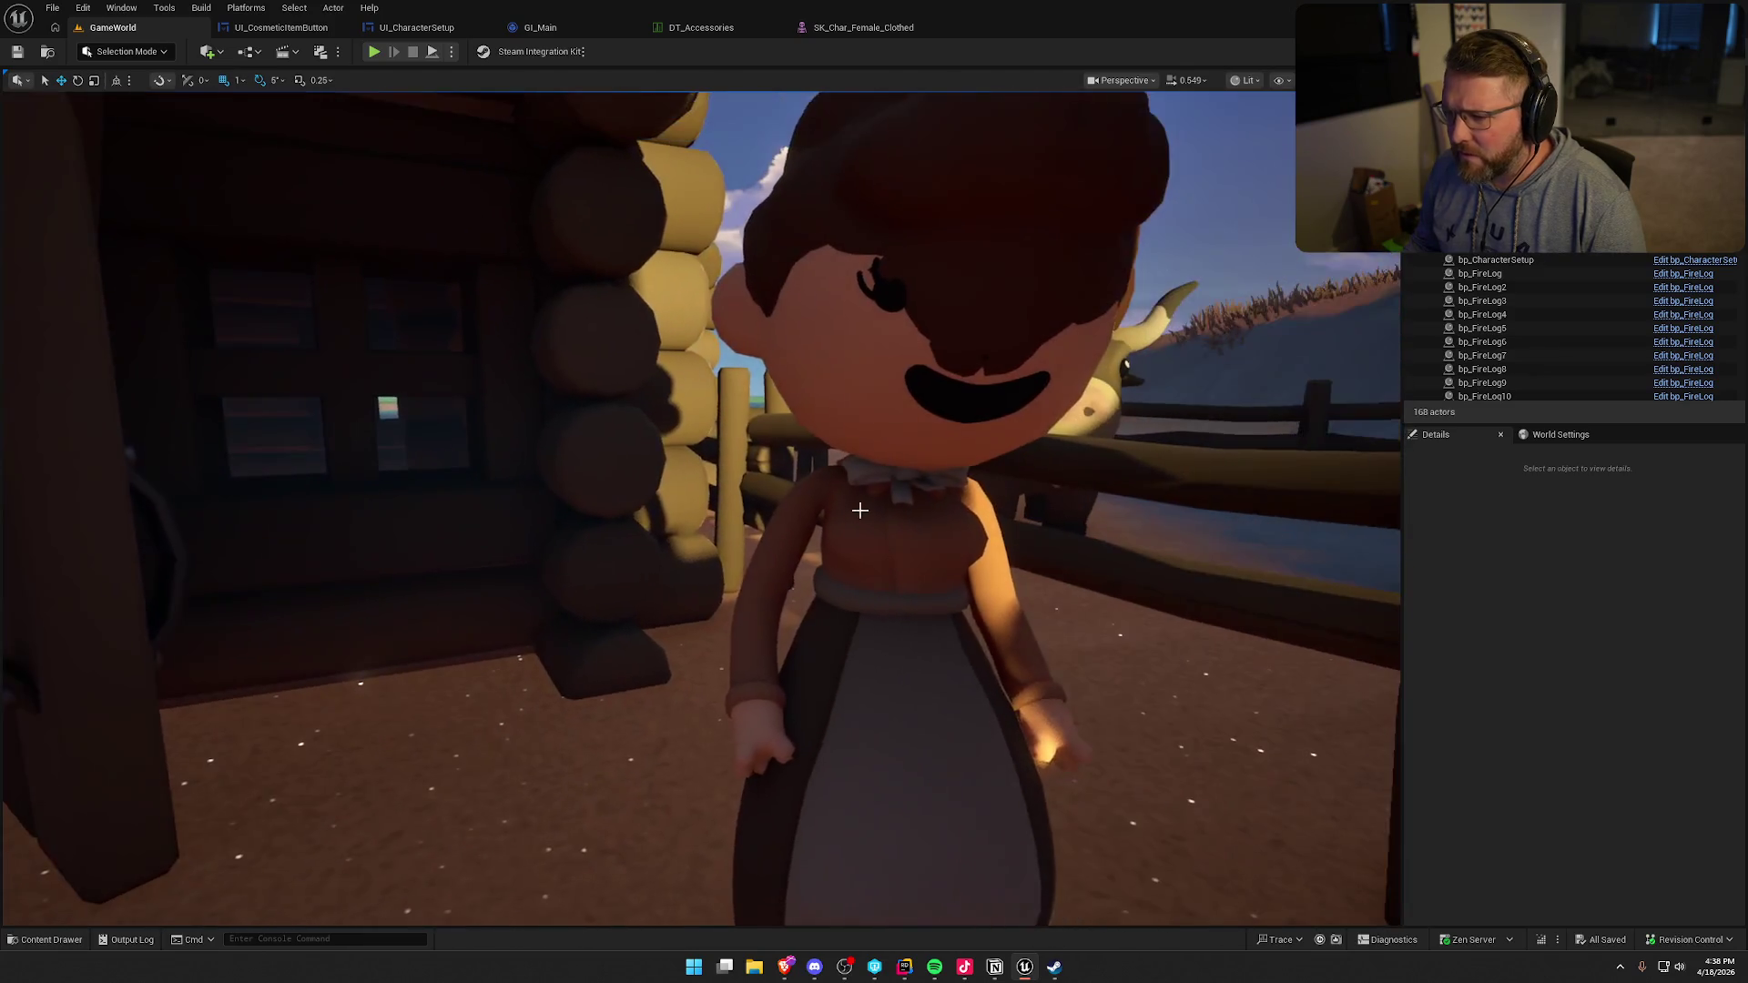
{"action": "left_click", "coordinate": [860, 510]}
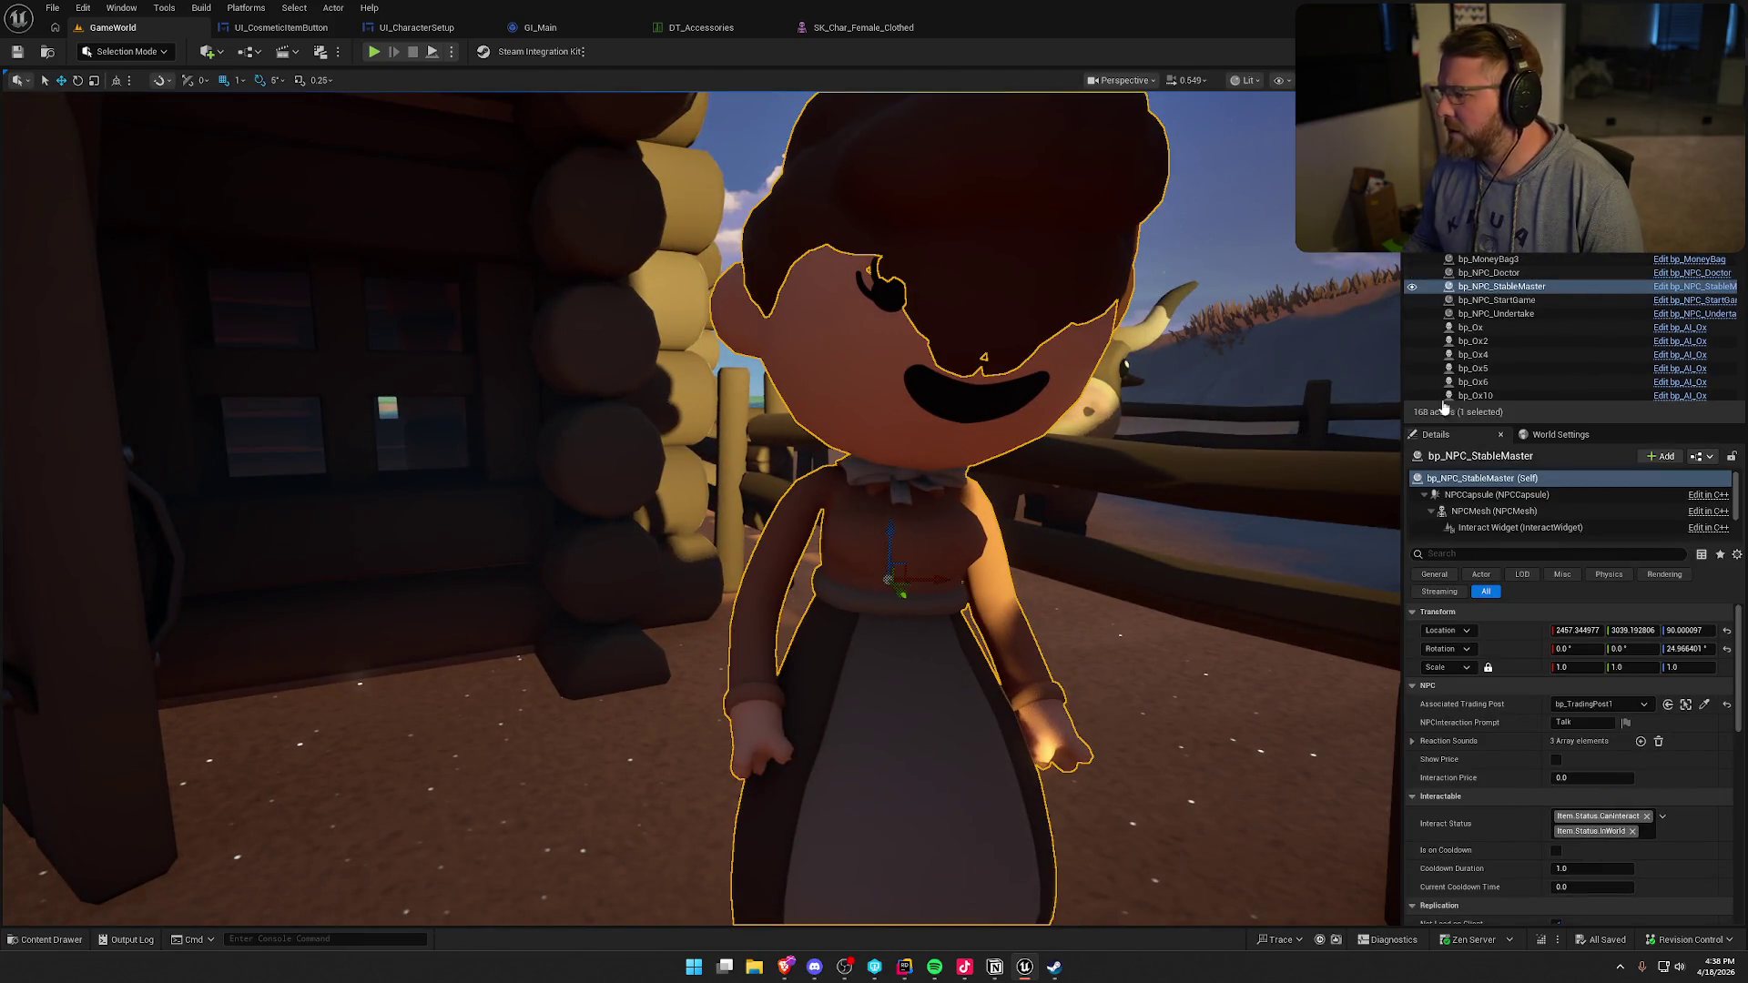
- In the stable master blueprint's viewport, shift her hair mesh along Y and raise it onto her head
{"action": "double_click", "coordinate": [754, 429]}
{"action": "left_click", "coordinate": [400, 78]}
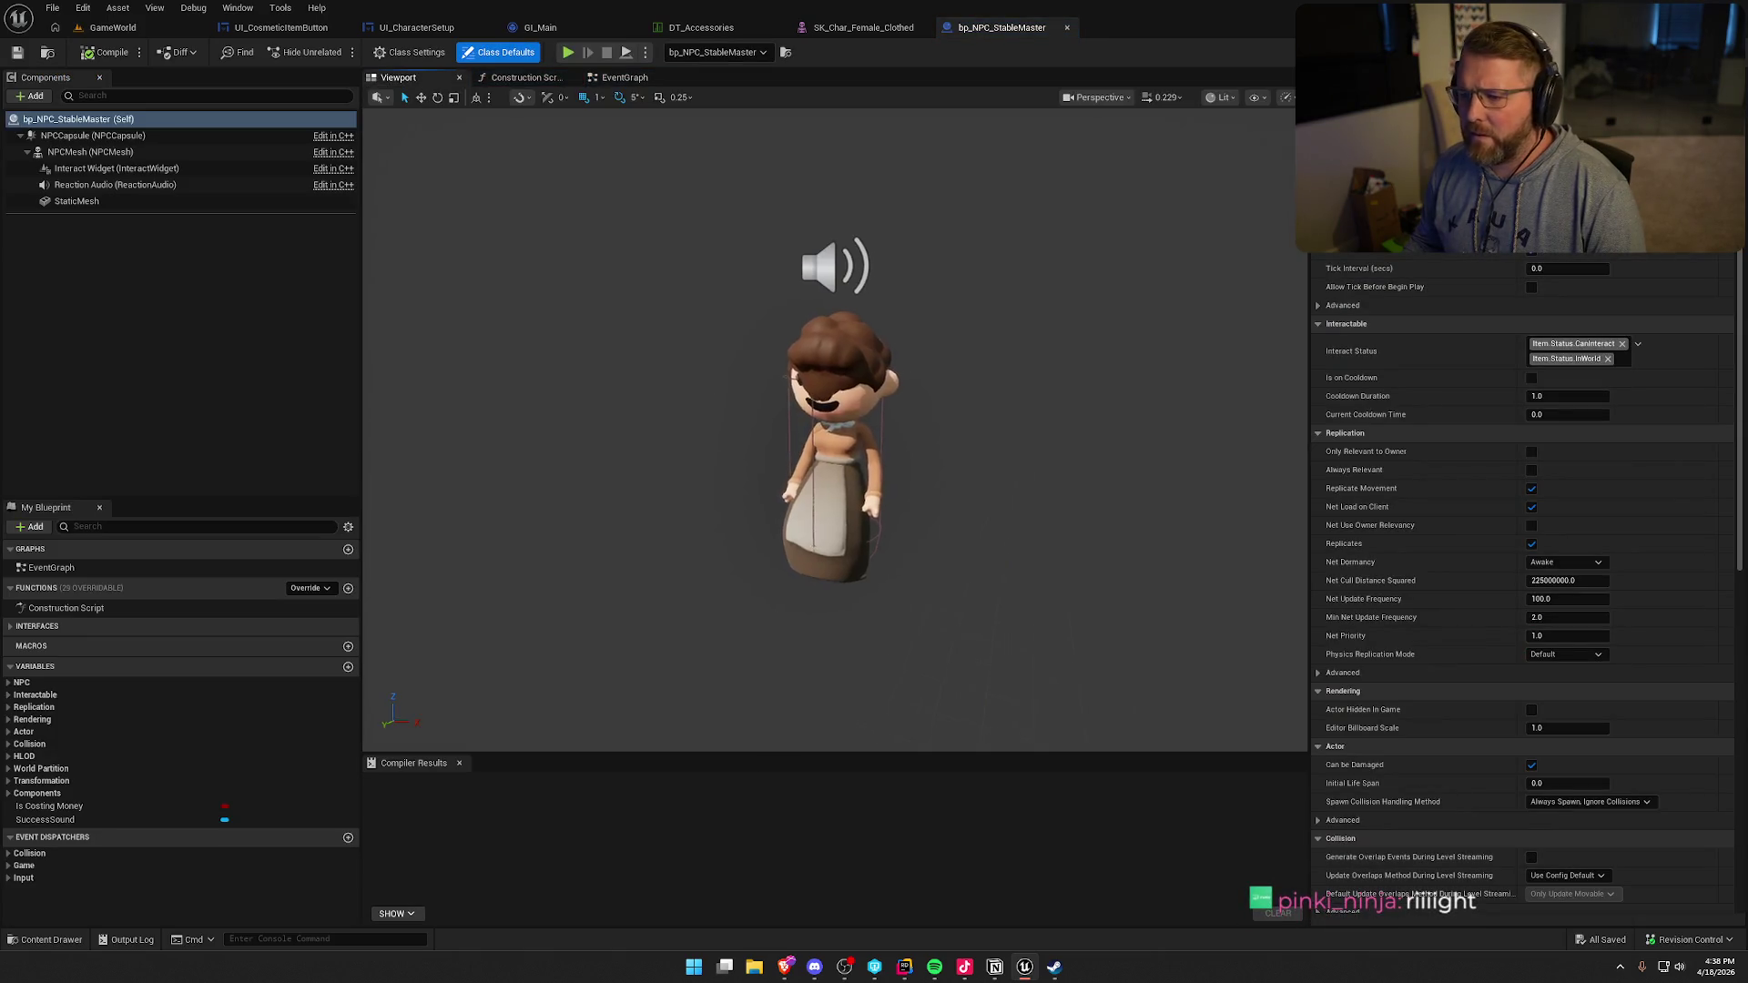
{"action": "left_click_drag", "start_coordinate": [796, 449], "coordinate": [776, 370]}
{"action": "left_click", "coordinate": [776, 370]}
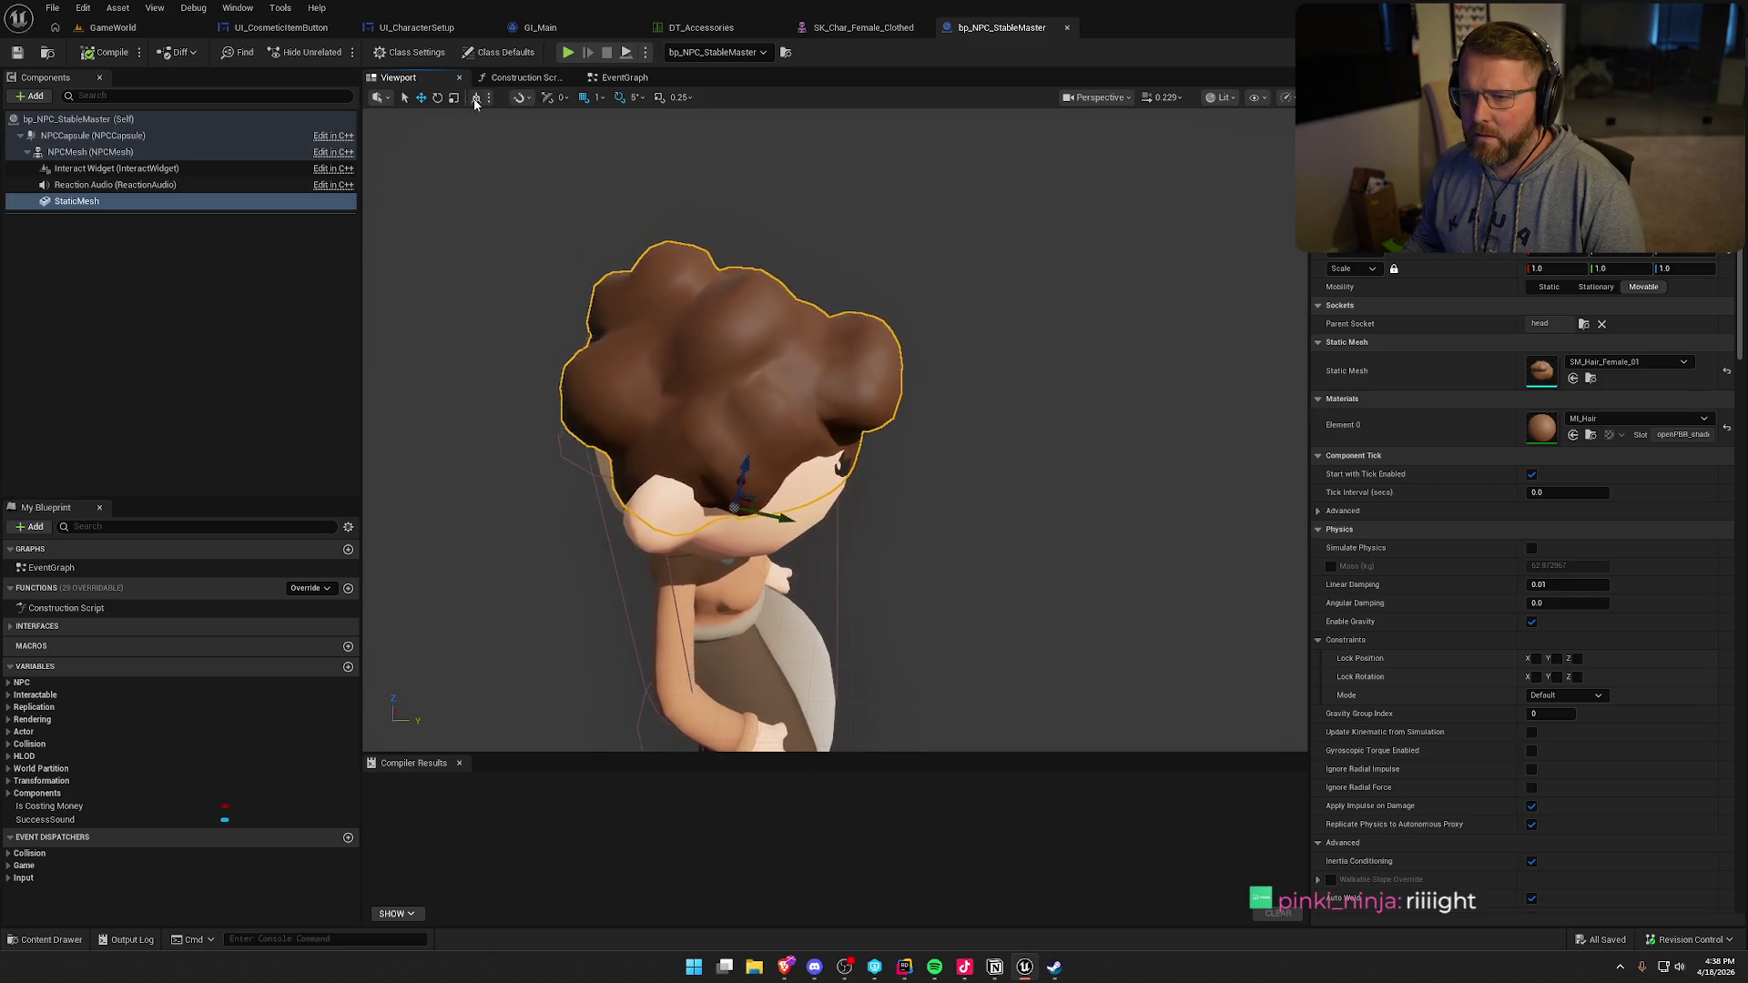
{"action": "mouse_move", "coordinate": [778, 515]}
{"action": "left_mouse_down"}
{"action": "mouse_move", "coordinate": [784, 502]}
{"action": "mouse_move", "coordinate": [737, 503]}
{"action": "mouse_move", "coordinate": [815, 500]}
{"action": "left_mouse_up"}
{"action": "scroll", "coordinate": [784, 501], "scroll_direction": "up", "scroll_amount": 2}
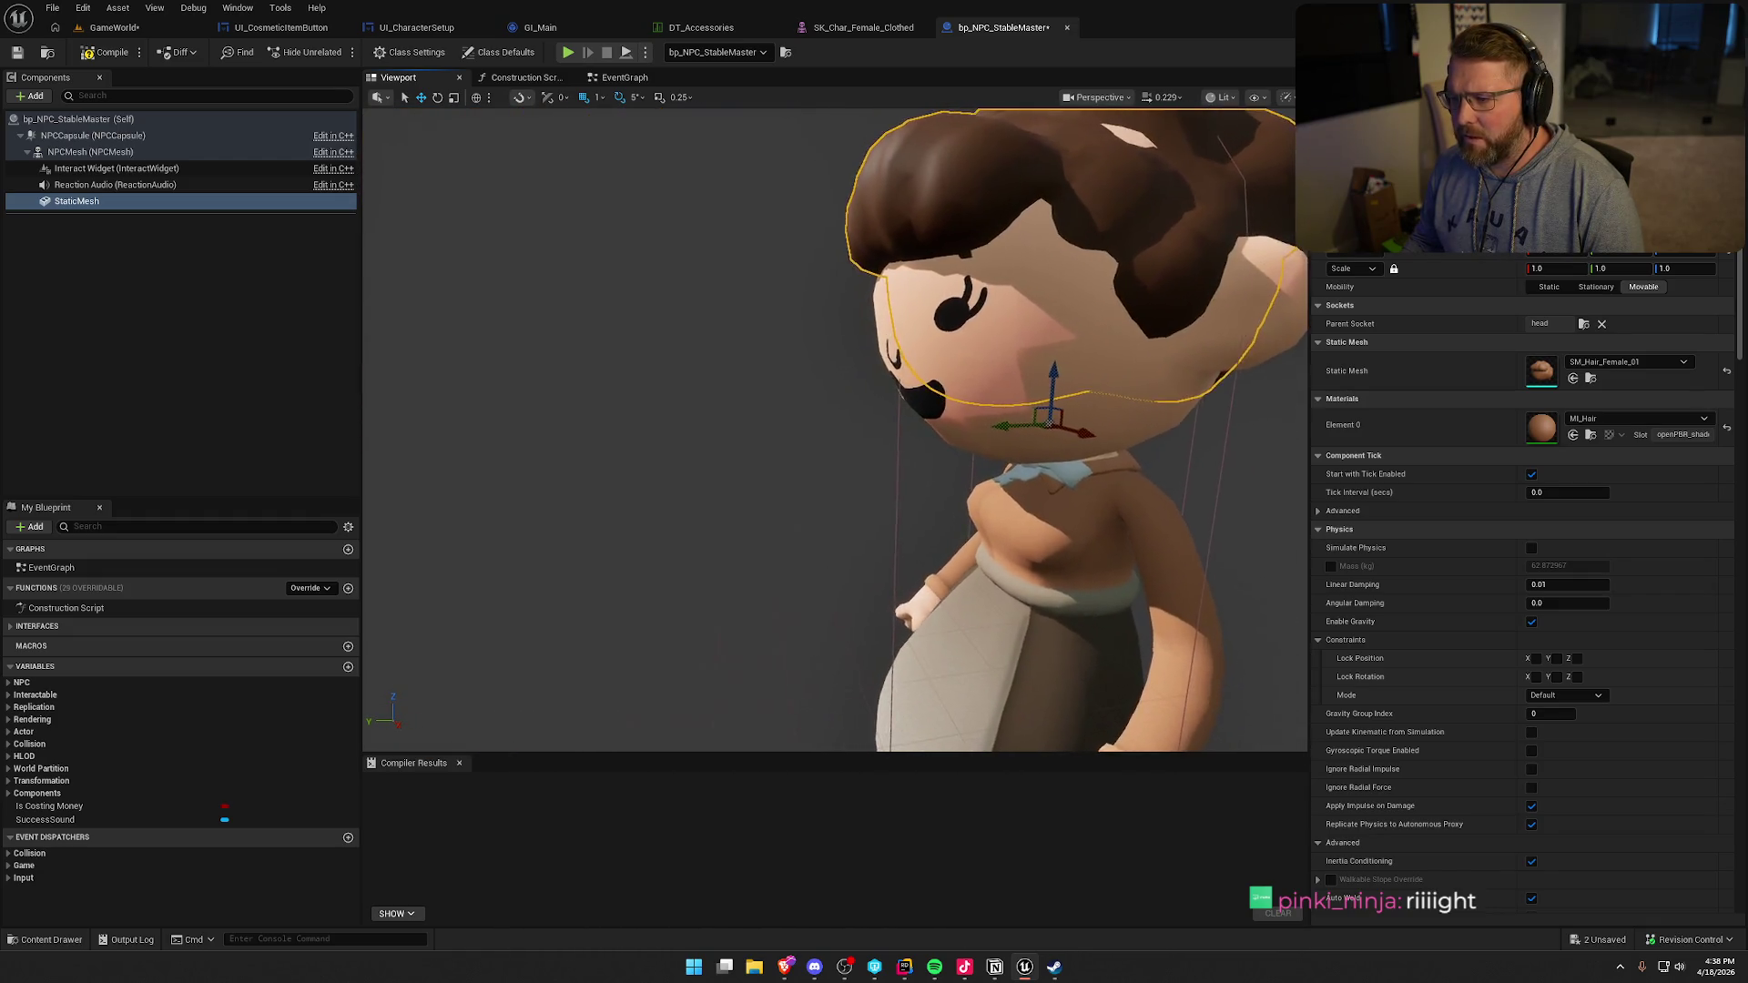
{"action": "mouse_move", "coordinate": [1056, 401]}
{"action": "left_mouse_down"}
{"action": "mouse_move", "coordinate": [1069, 355]}
{"action": "mouse_move", "coordinate": [1066, 382]}
{"action": "mouse_move", "coordinate": [1012, 418]}
{"action": "mouse_move", "coordinate": [783, 421]}
{"action": "mouse_move", "coordinate": [728, 276]}
{"action": "left_mouse_up"}
{"action": "scroll", "coordinate": [1012, 417], "scroll_direction": "up", "scroll_amount": 3}
{"action": "scroll", "coordinate": [949, 420], "scroll_direction": "down", "scroll_amount": 3}
{"action": "left_click", "coordinate": [728, 276]}
{"action": "scroll", "coordinate": [728, 276], "scroll_direction": "down", "scroll_amount": 3}
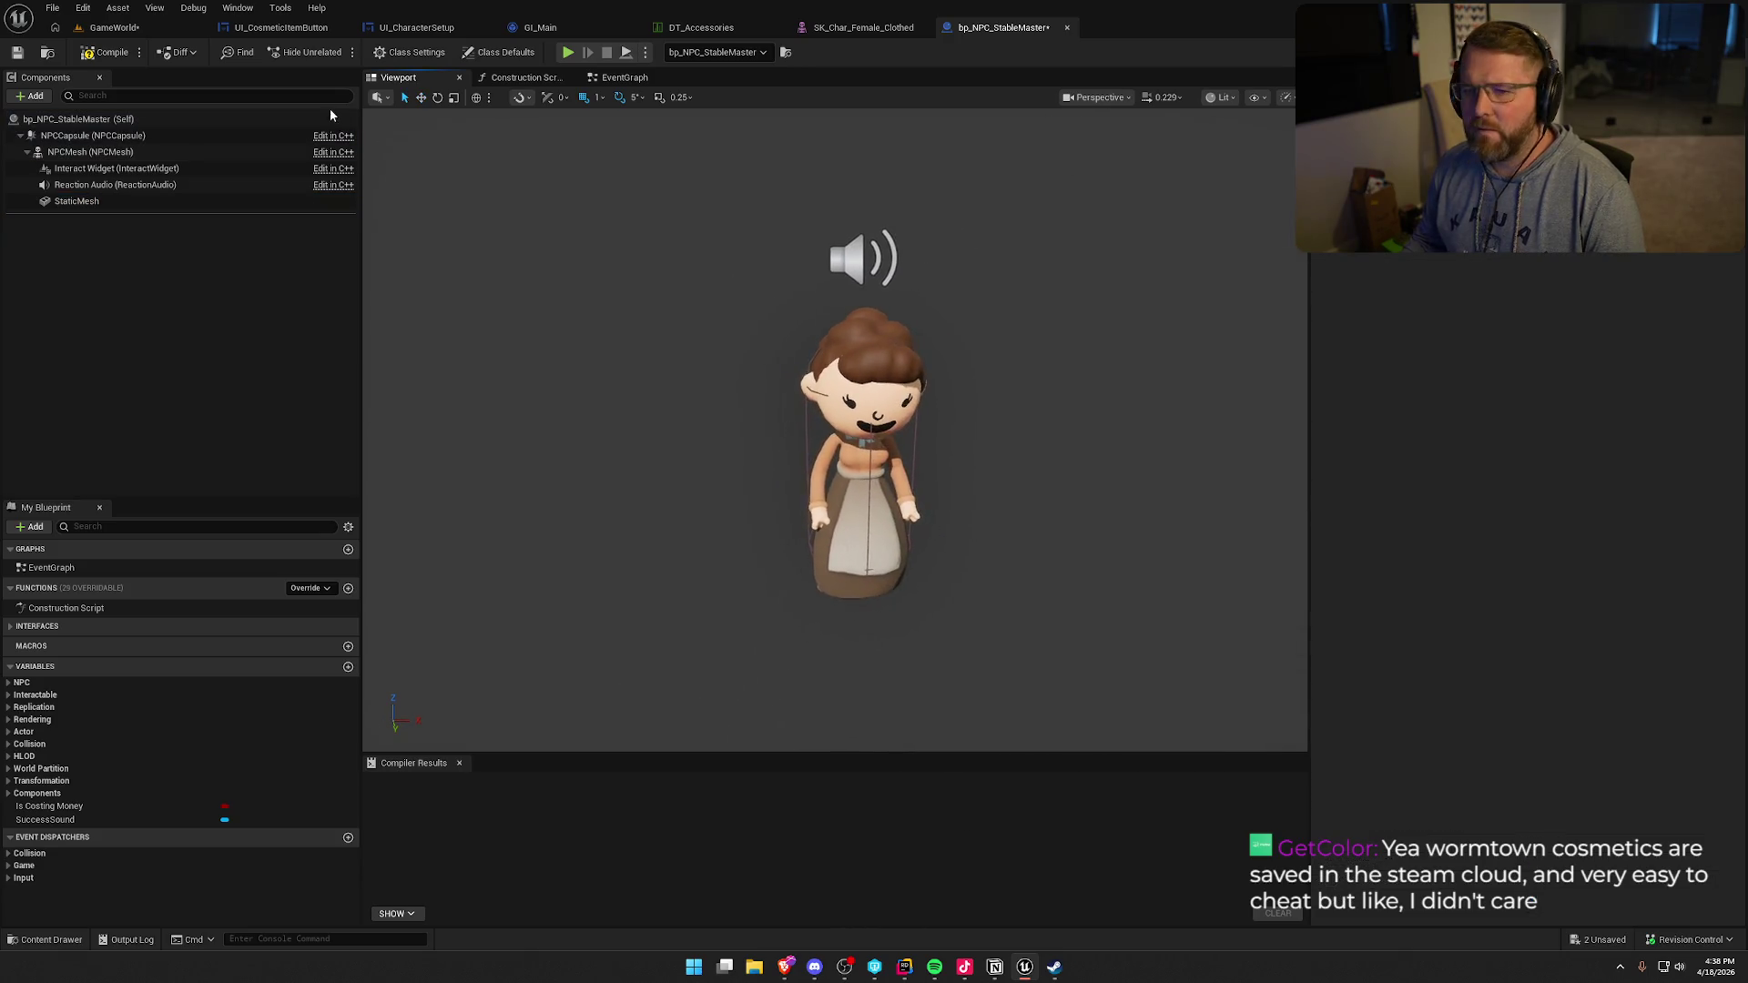
- Compile the blueprint, checking out files, and close the SK_Char_Female_Clothed tab
{"action": "left_click", "coordinate": [105, 52]}
{"action": "left_click", "coordinate": [874, 636]}
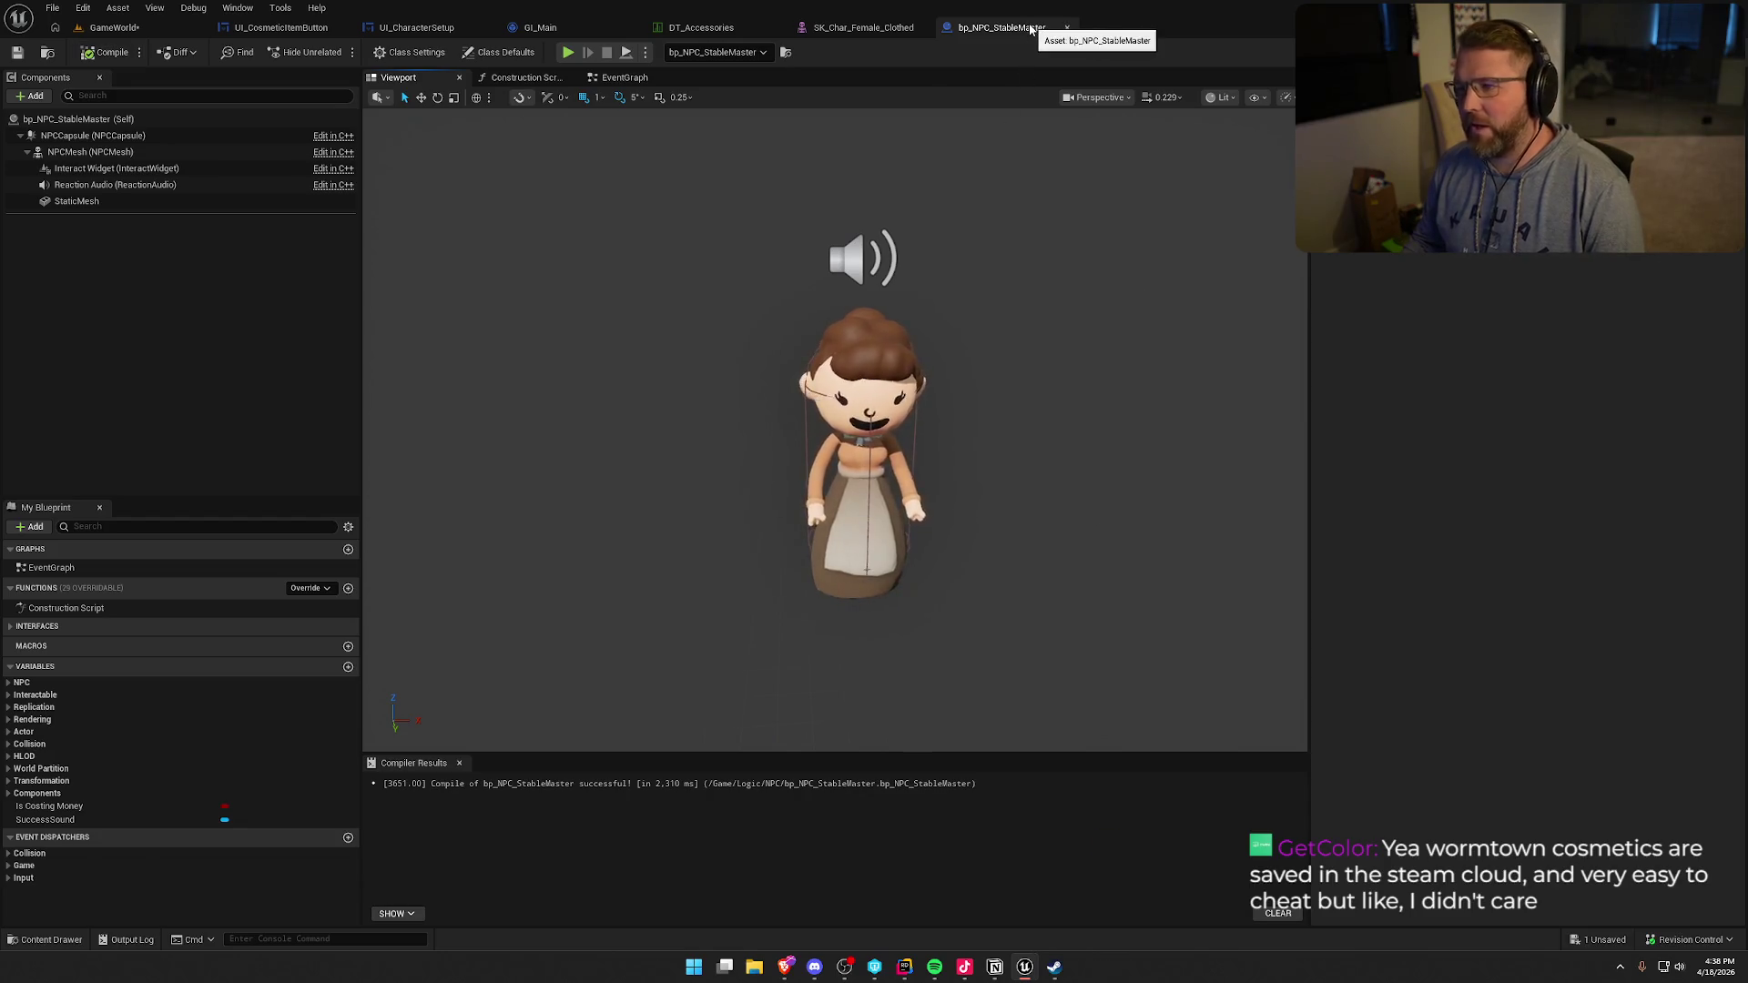
{"action": "left_click", "coordinate": [863, 28]}
{"action": "middle_click", "coordinate": [853, 28]}
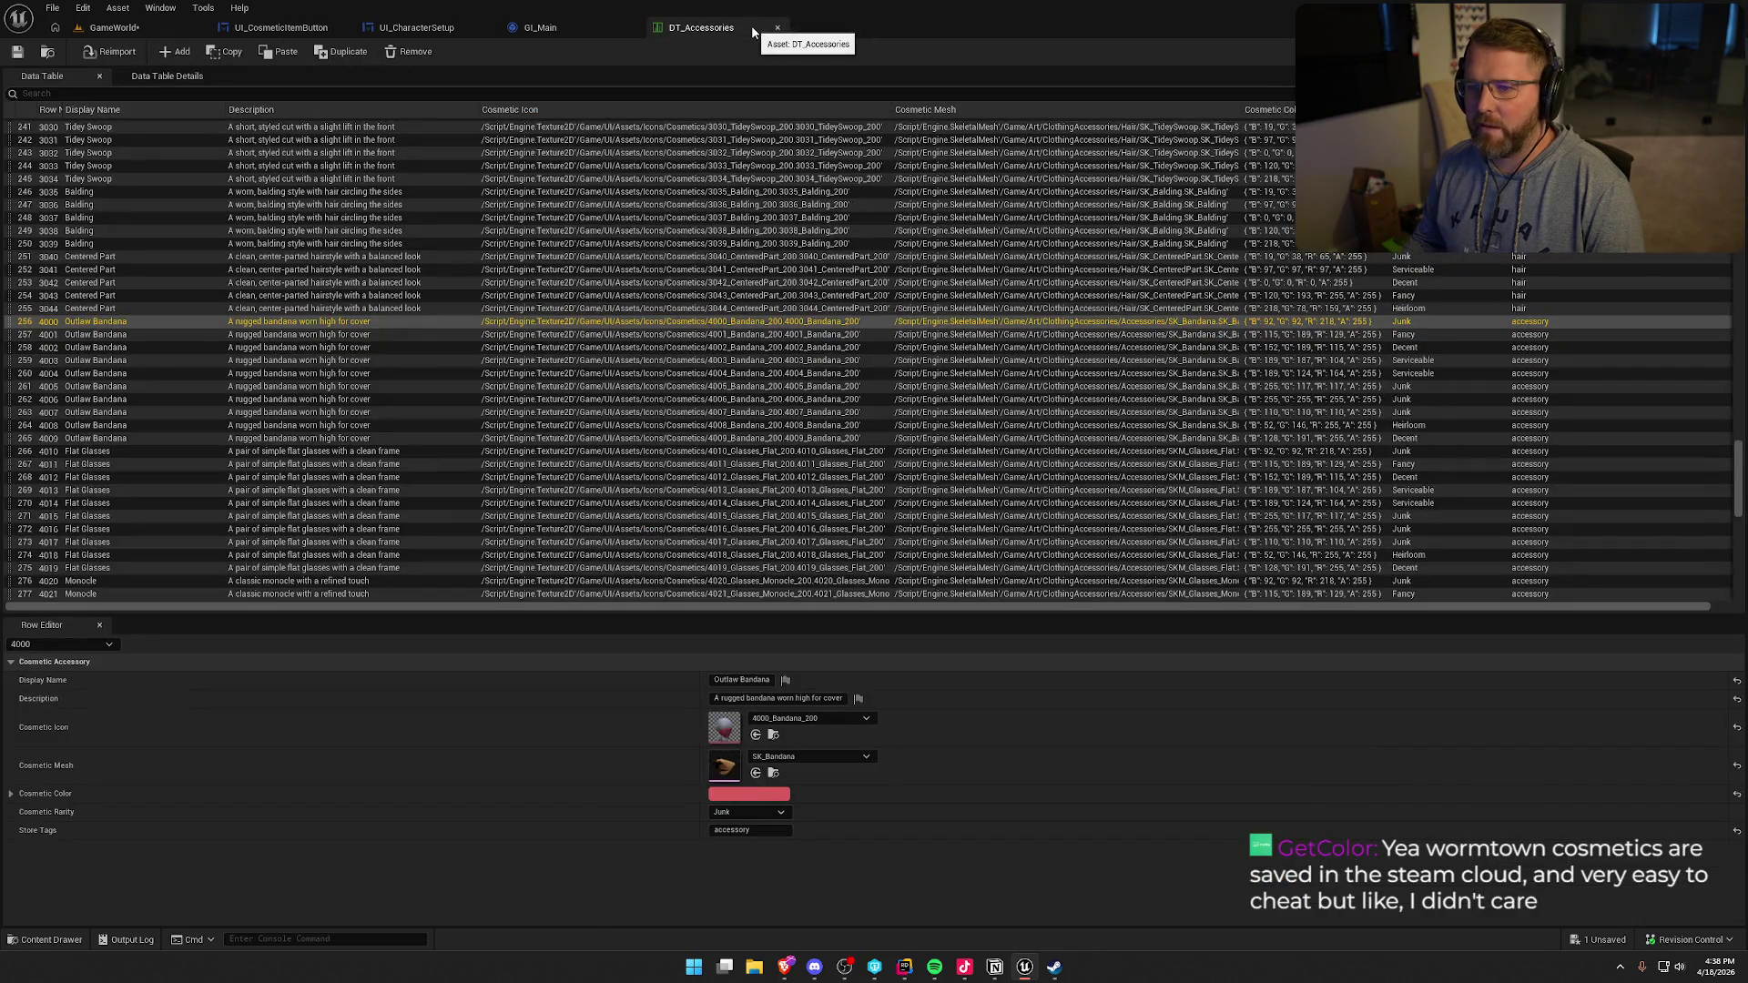
- Close the DT_Accessories data table and save the GameWorld level, checking it out
{"action": "middle_click", "coordinate": [753, 32]}
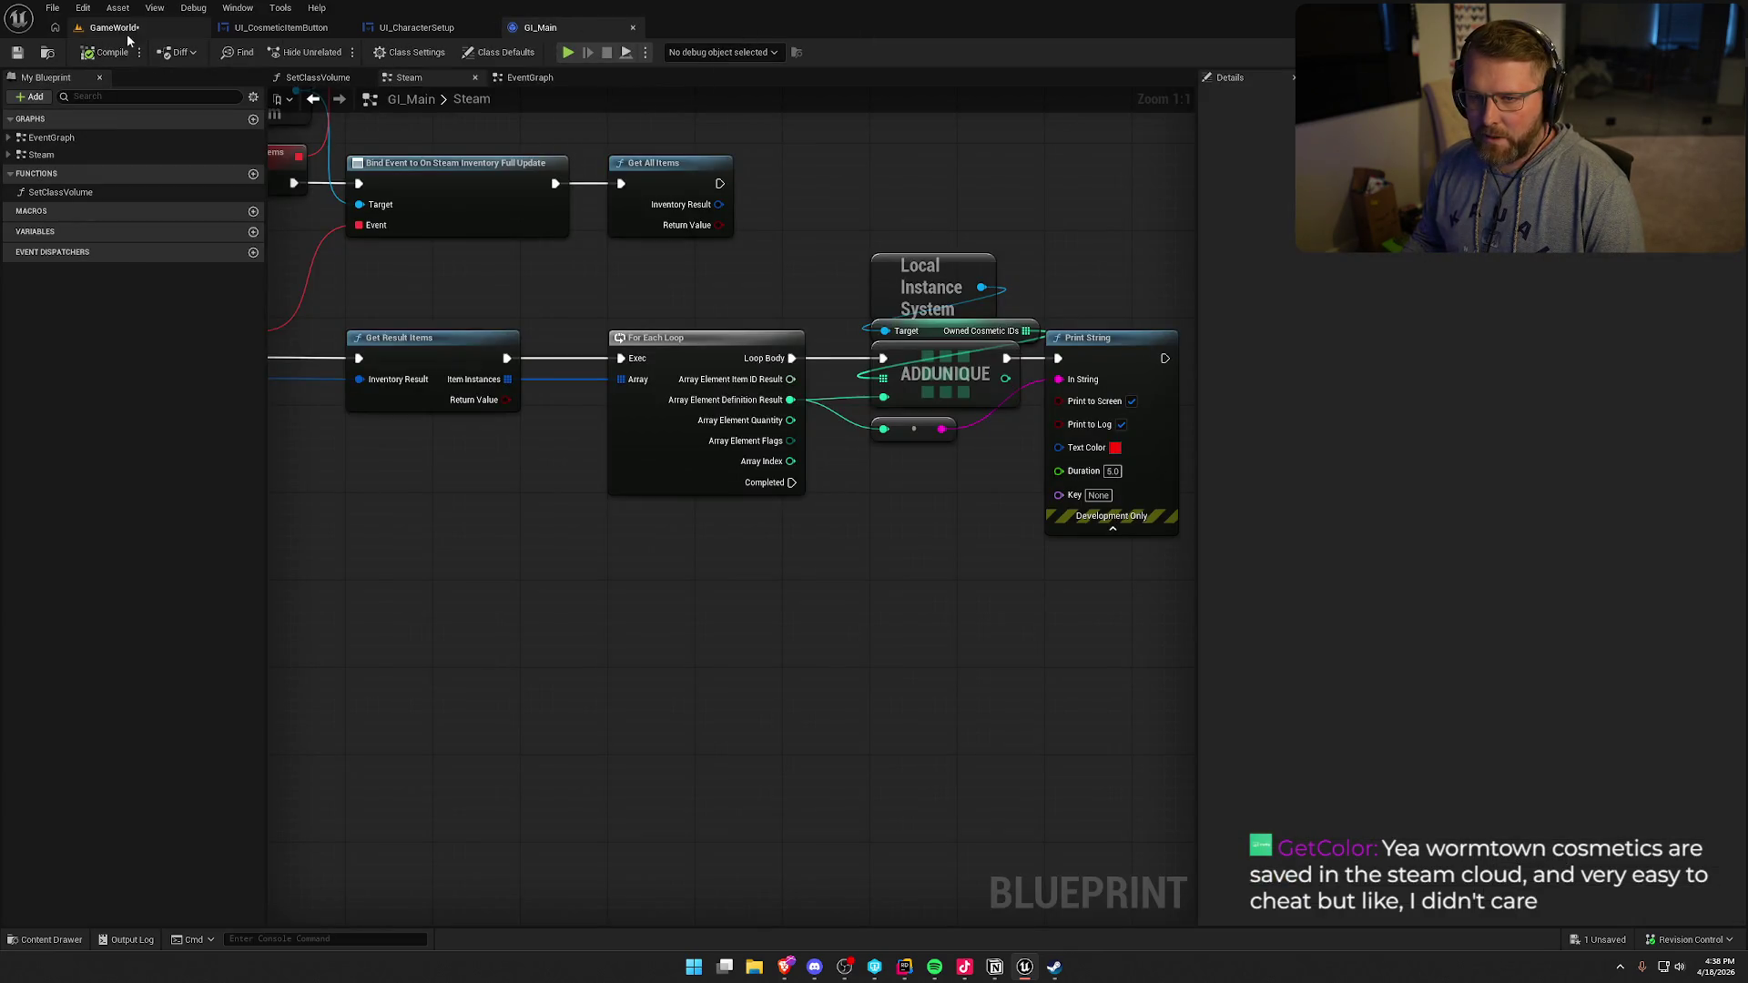
{"action": "left_click", "coordinate": [126, 33]}
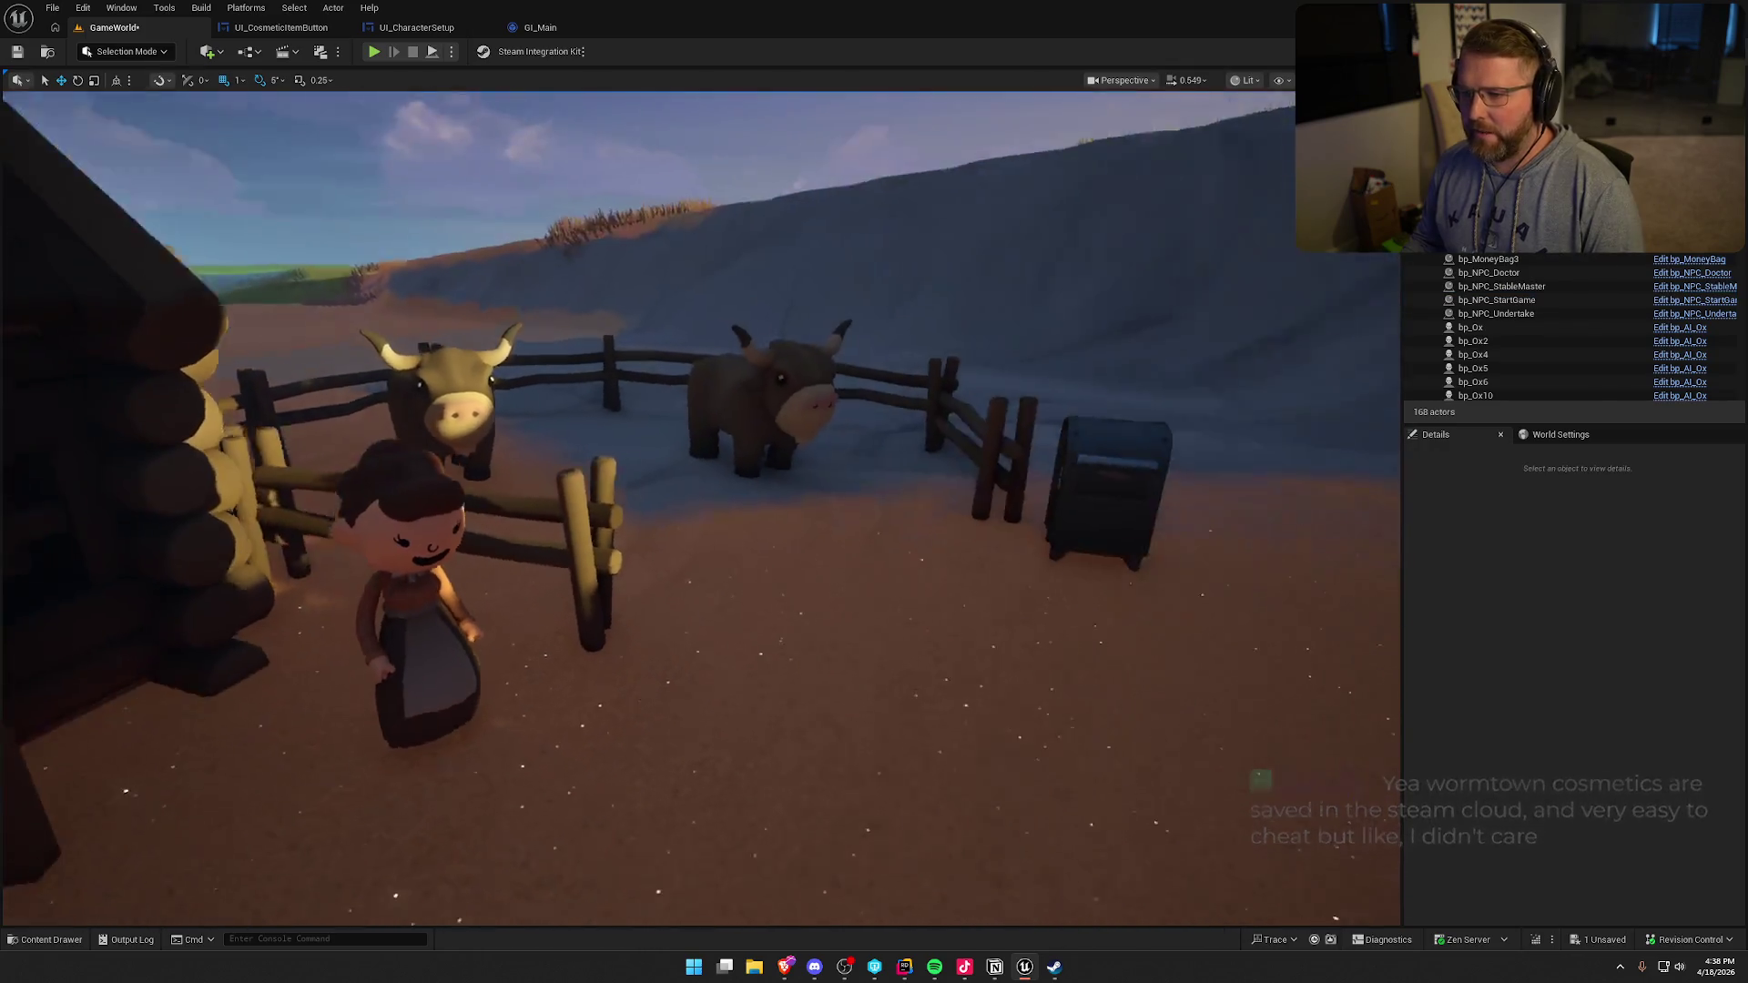
{"action": "left_click_drag", "start_coordinate": [650, 267], "coordinate": [650, 267]}
{"action": "key", "text": "ctrl+s"}
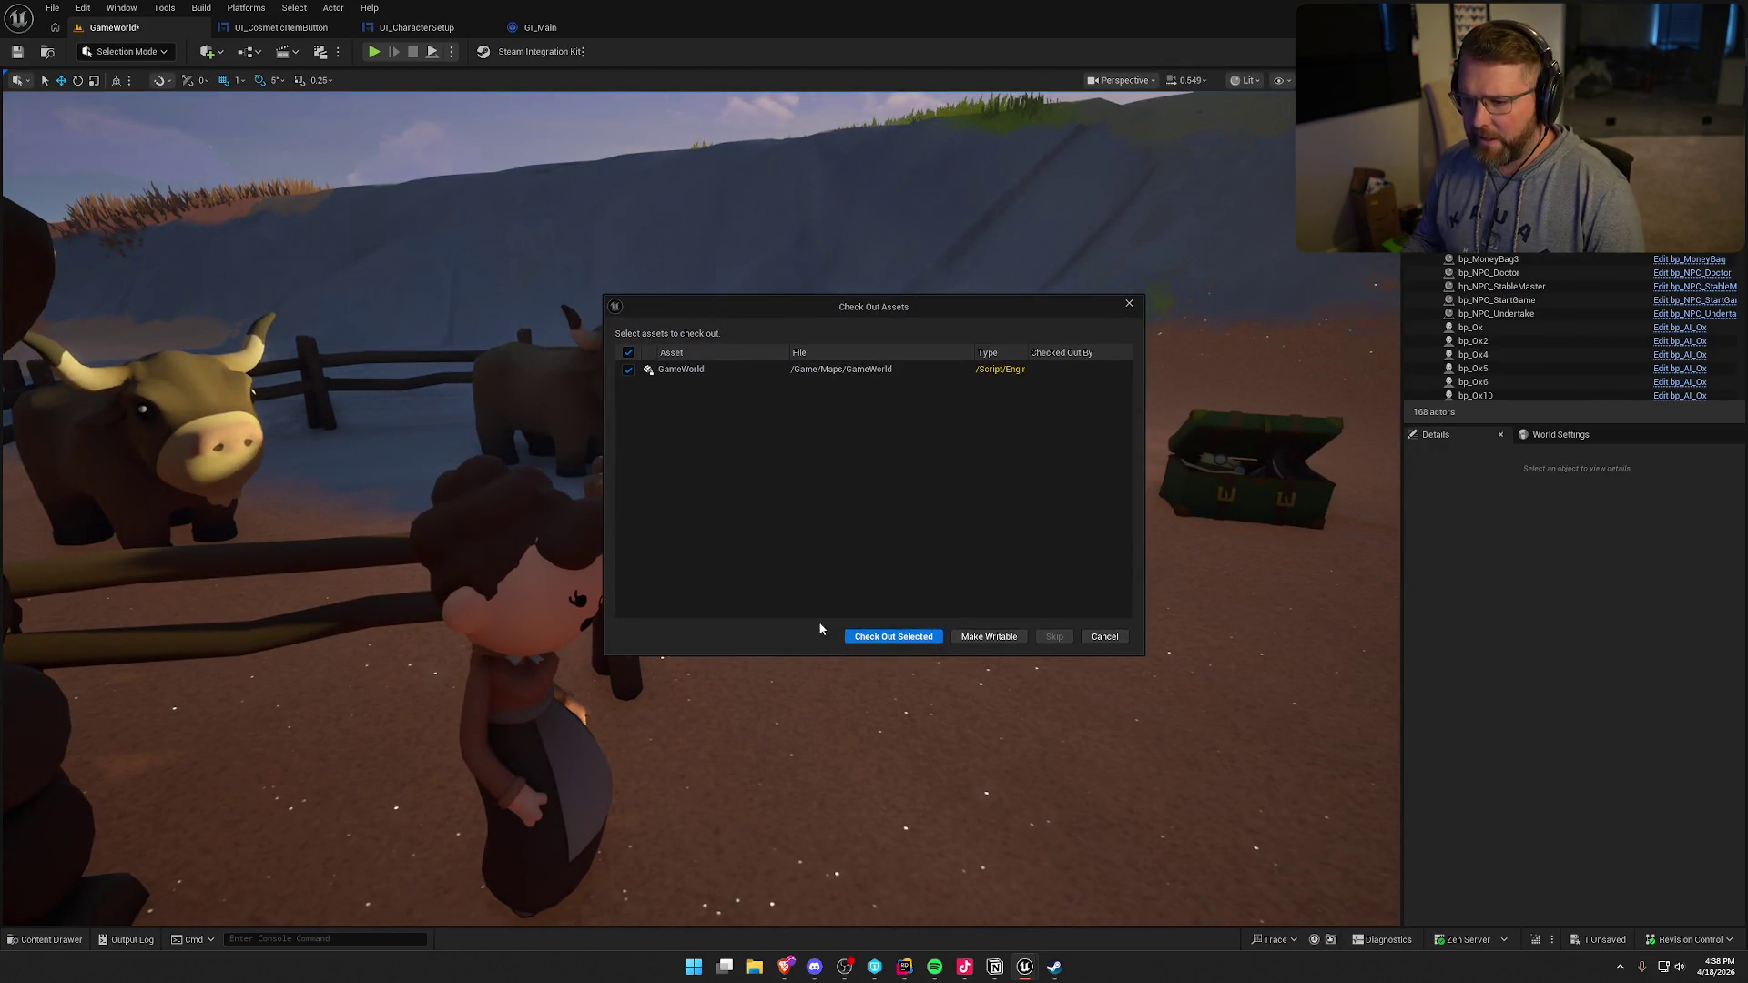
{"action": "left_click", "coordinate": [887, 639]}
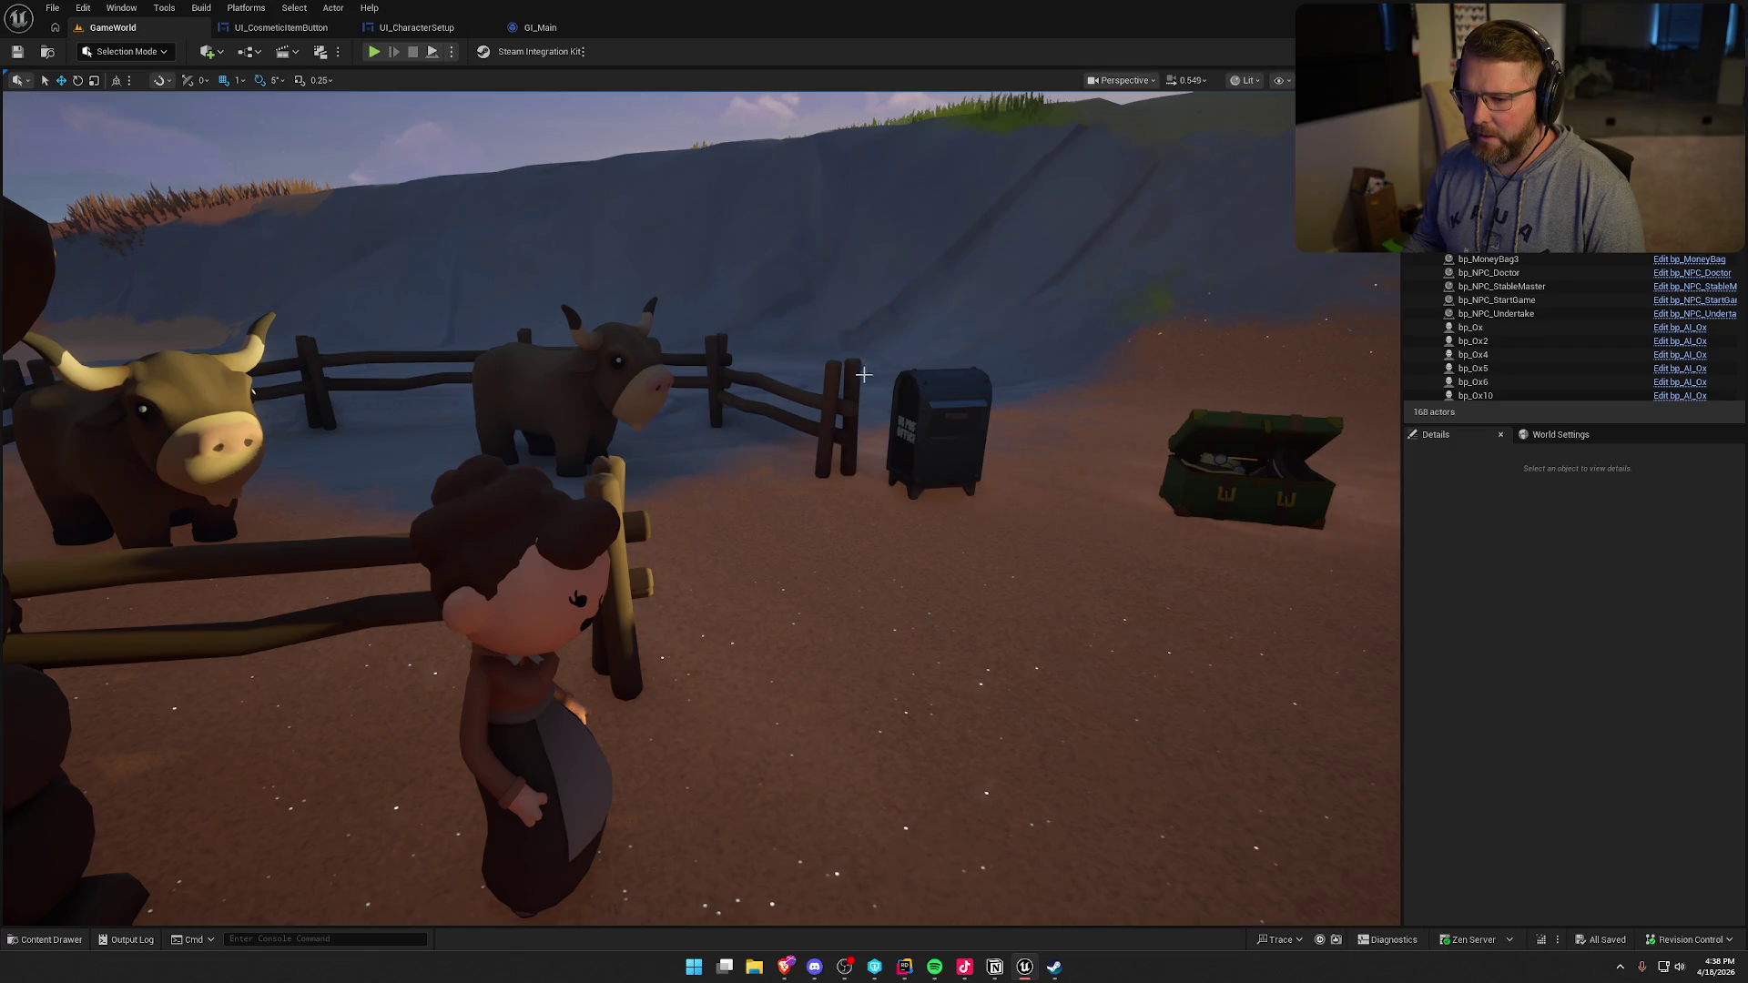
- Select the StableMaster NPC near the house and open her blueprint with Ctrl+E
{"action": "left_click_drag", "start_coordinate": [650, 266], "coordinate": [650, 267]}
{"action": "left_click_drag", "start_coordinate": [866, 375], "coordinate": [866, 375]}
{"action": "left_click", "coordinate": [668, 323]}
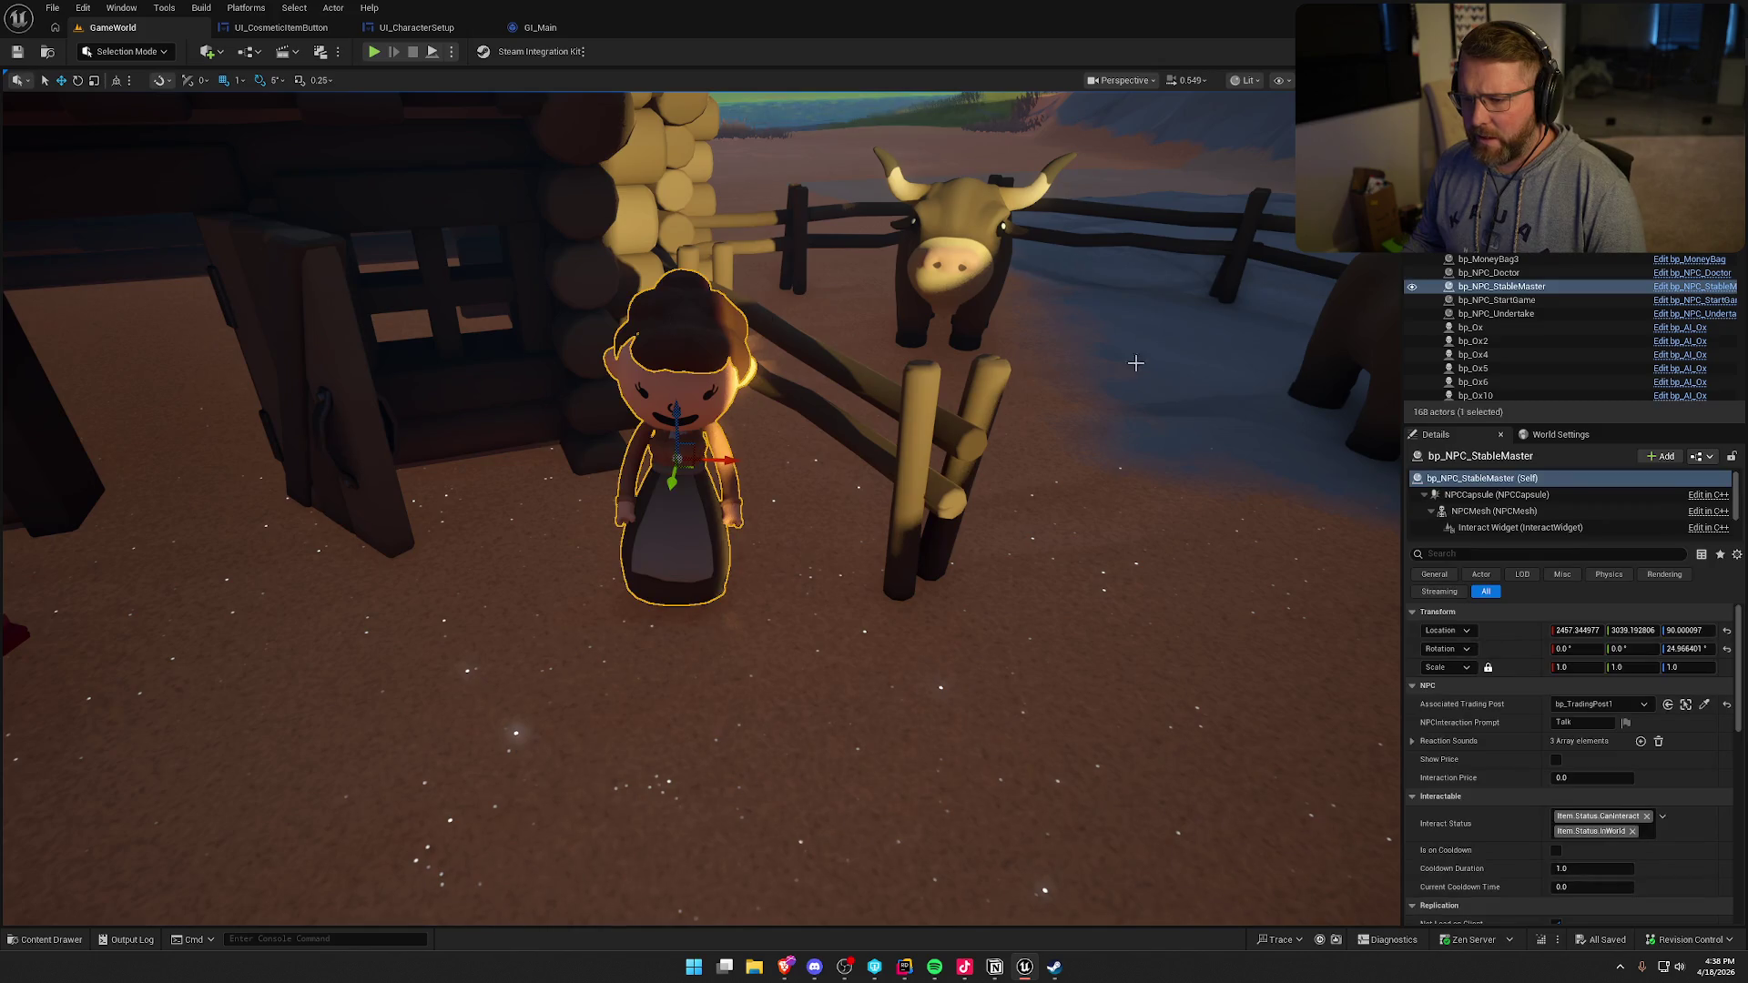
{"action": "key", "text": "ctrl+e"}
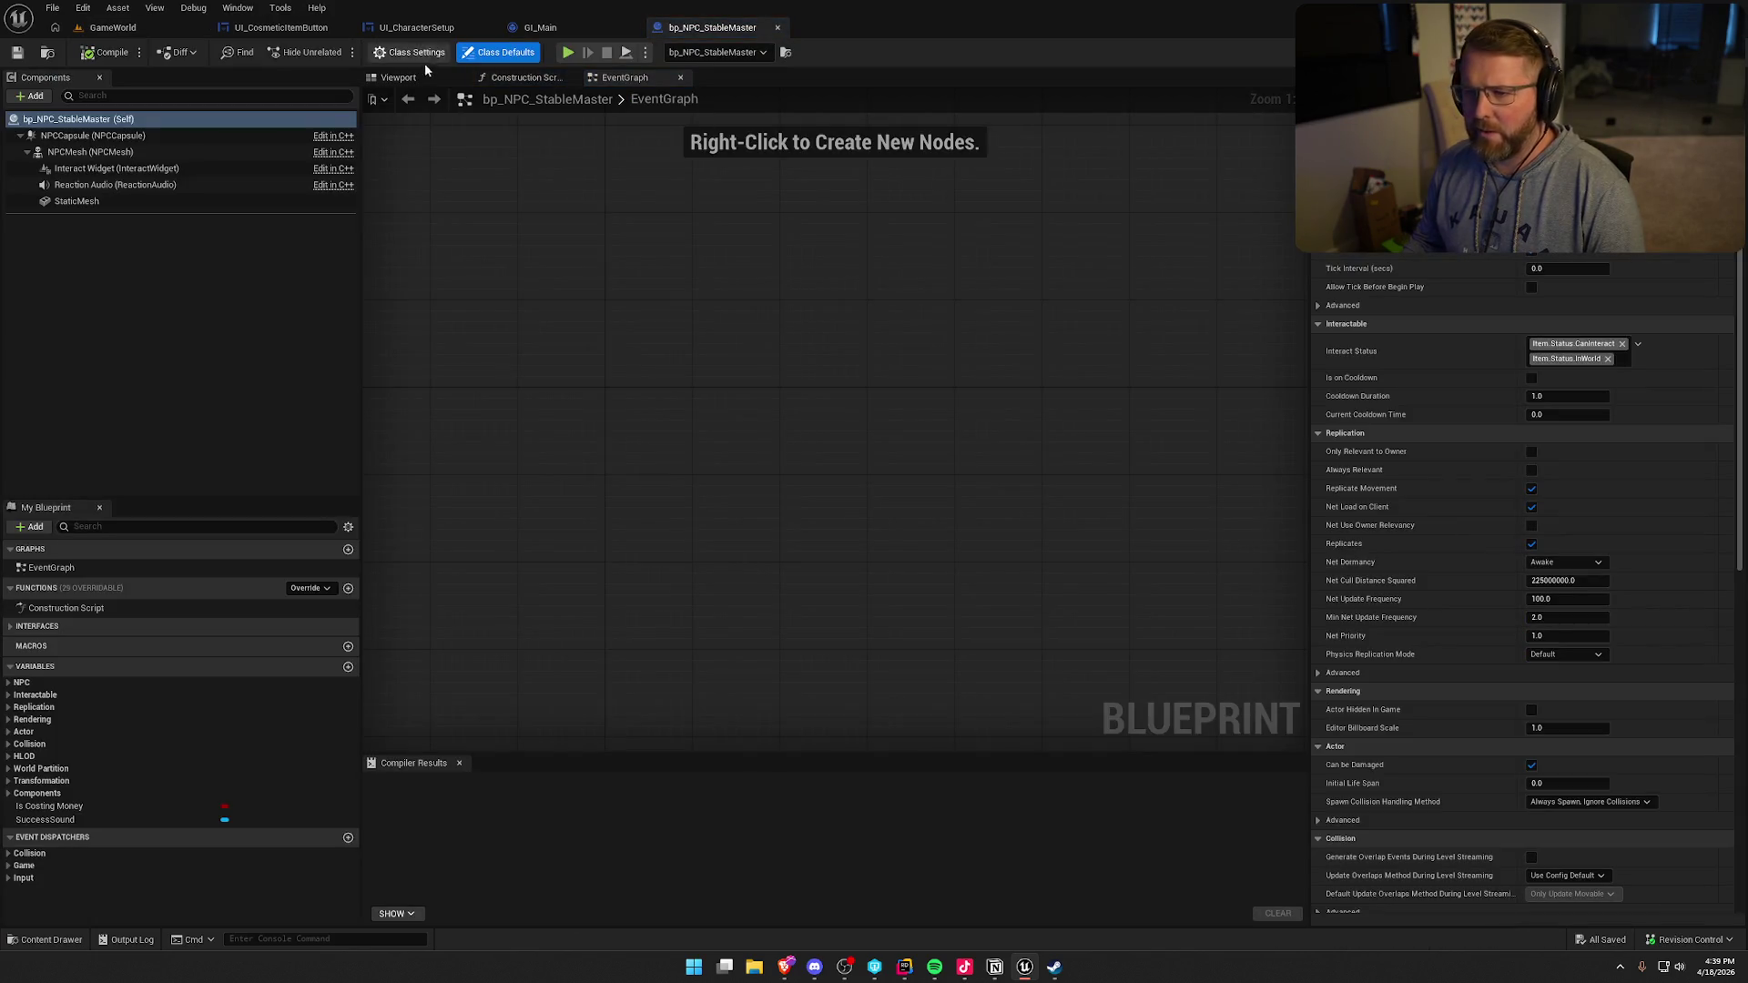
- In the blueprint preview, try moving the hair mesh lower, then undo it
{"action": "left_click", "coordinate": [398, 77]}
{"action": "left_click", "coordinate": [769, 378]}
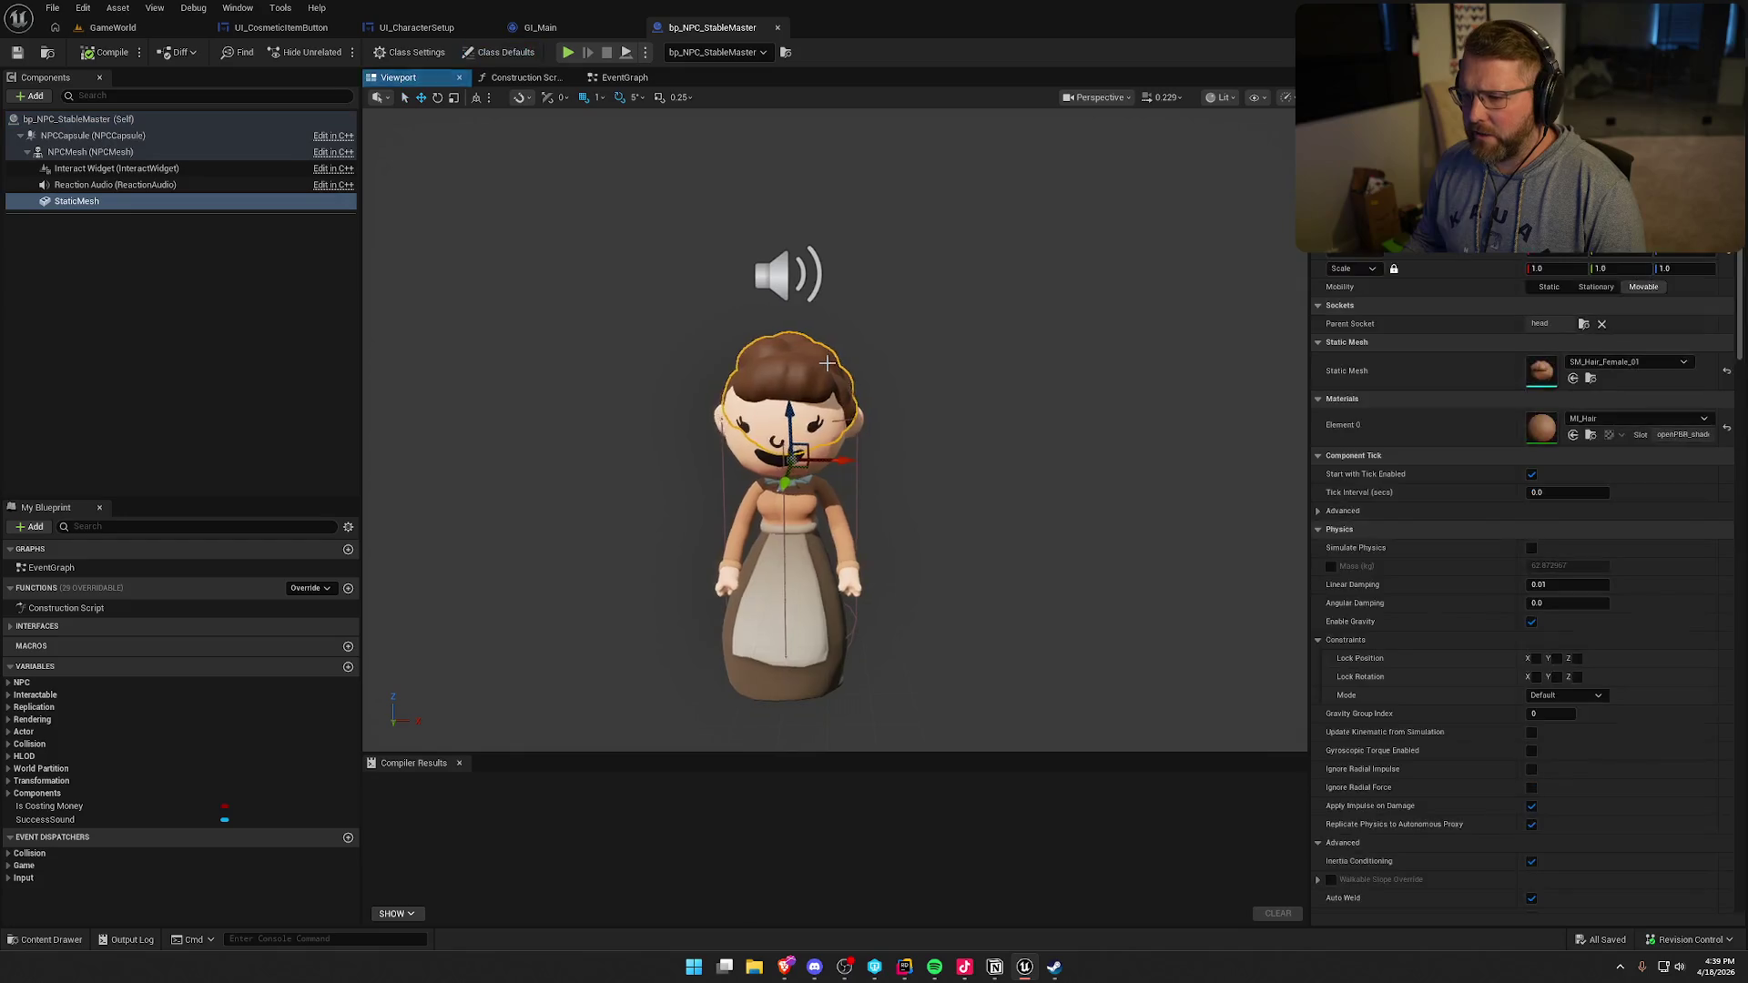
{"action": "left_click_drag", "start_coordinate": [819, 457], "coordinate": [829, 446]}
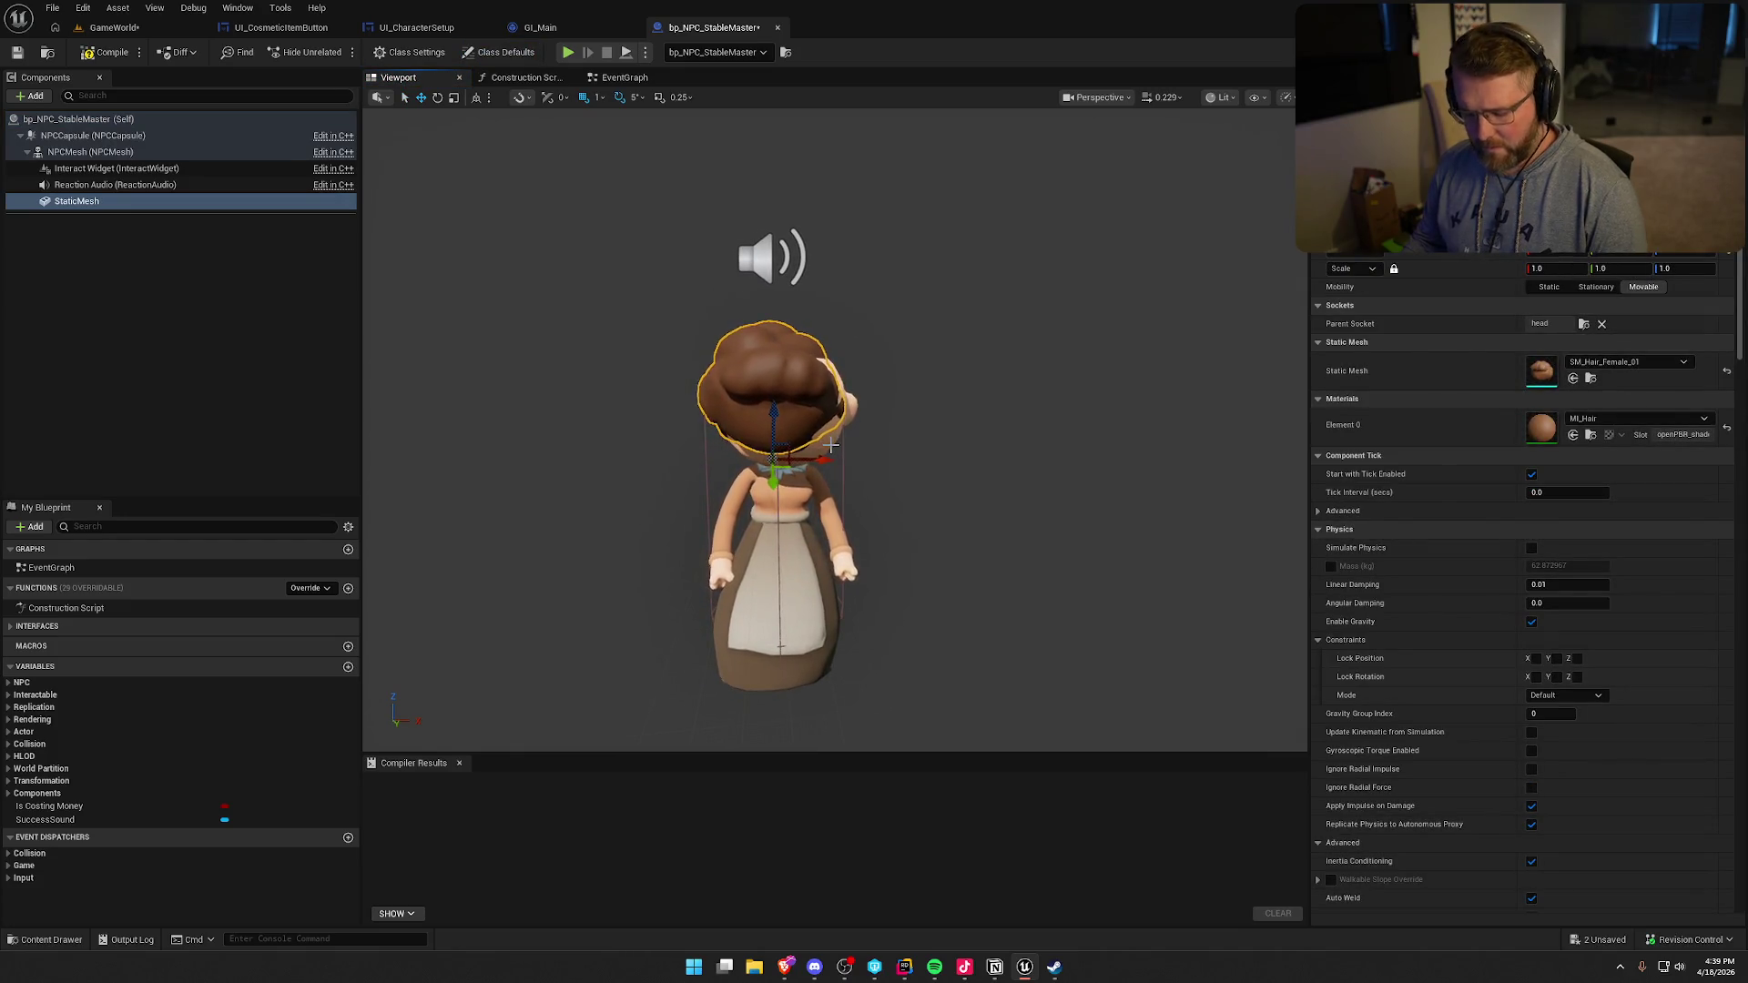
{"action": "key", "text": "ctrl+z"}
- Freeze the character's animation and shift the hair mesh slightly sideways on her head
{"action": "left_click", "coordinate": [90, 152]}
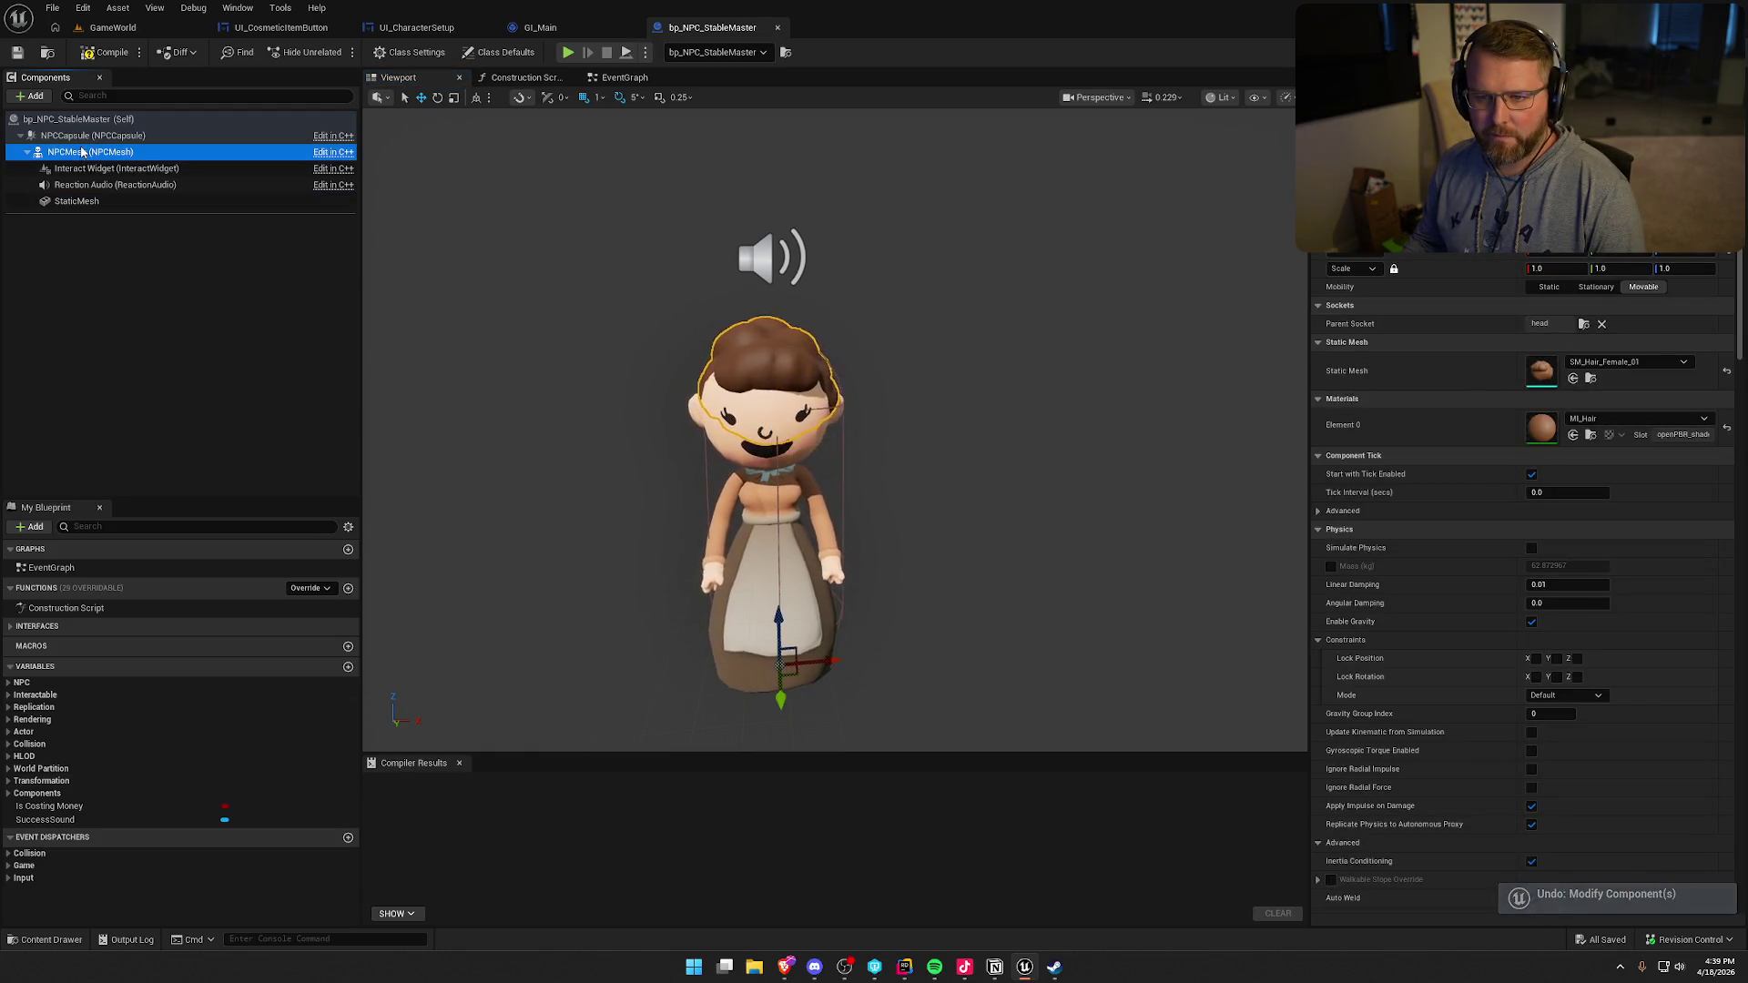
{"action": "left_click", "coordinate": [1531, 546]}
{"action": "left_click", "coordinate": [776, 364]}
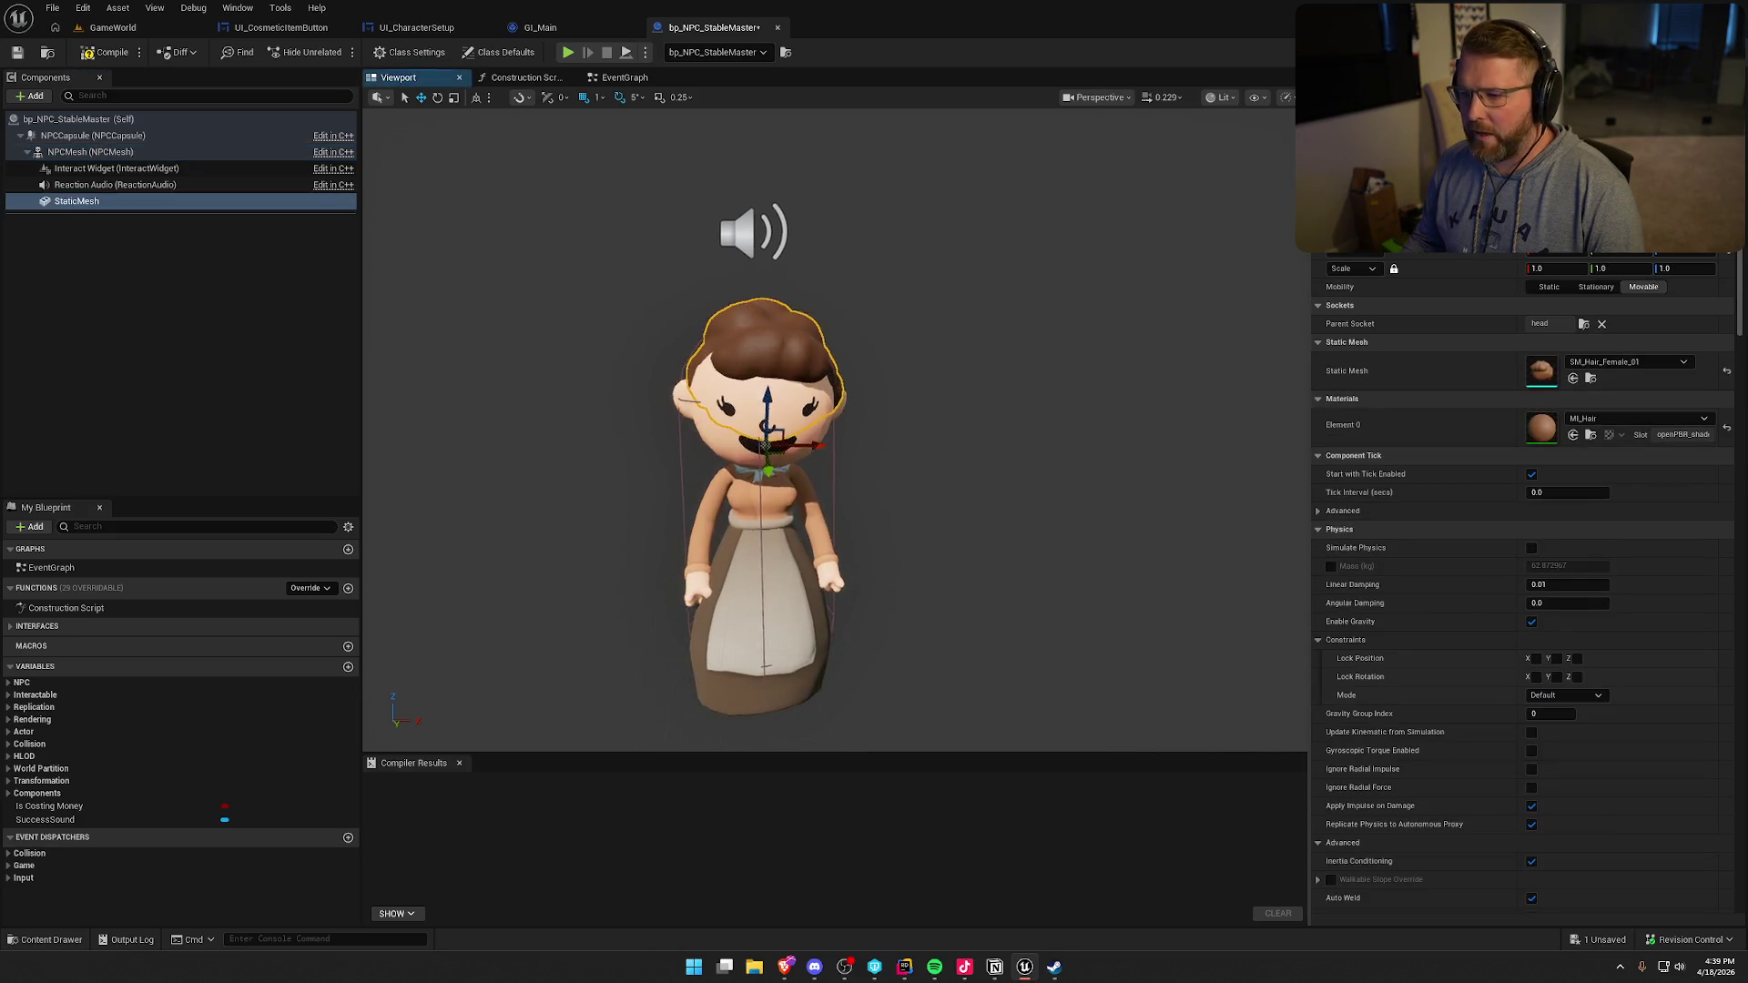
{"action": "scroll", "coordinate": [769, 428], "scroll_direction": "up", "scroll_amount": 5}
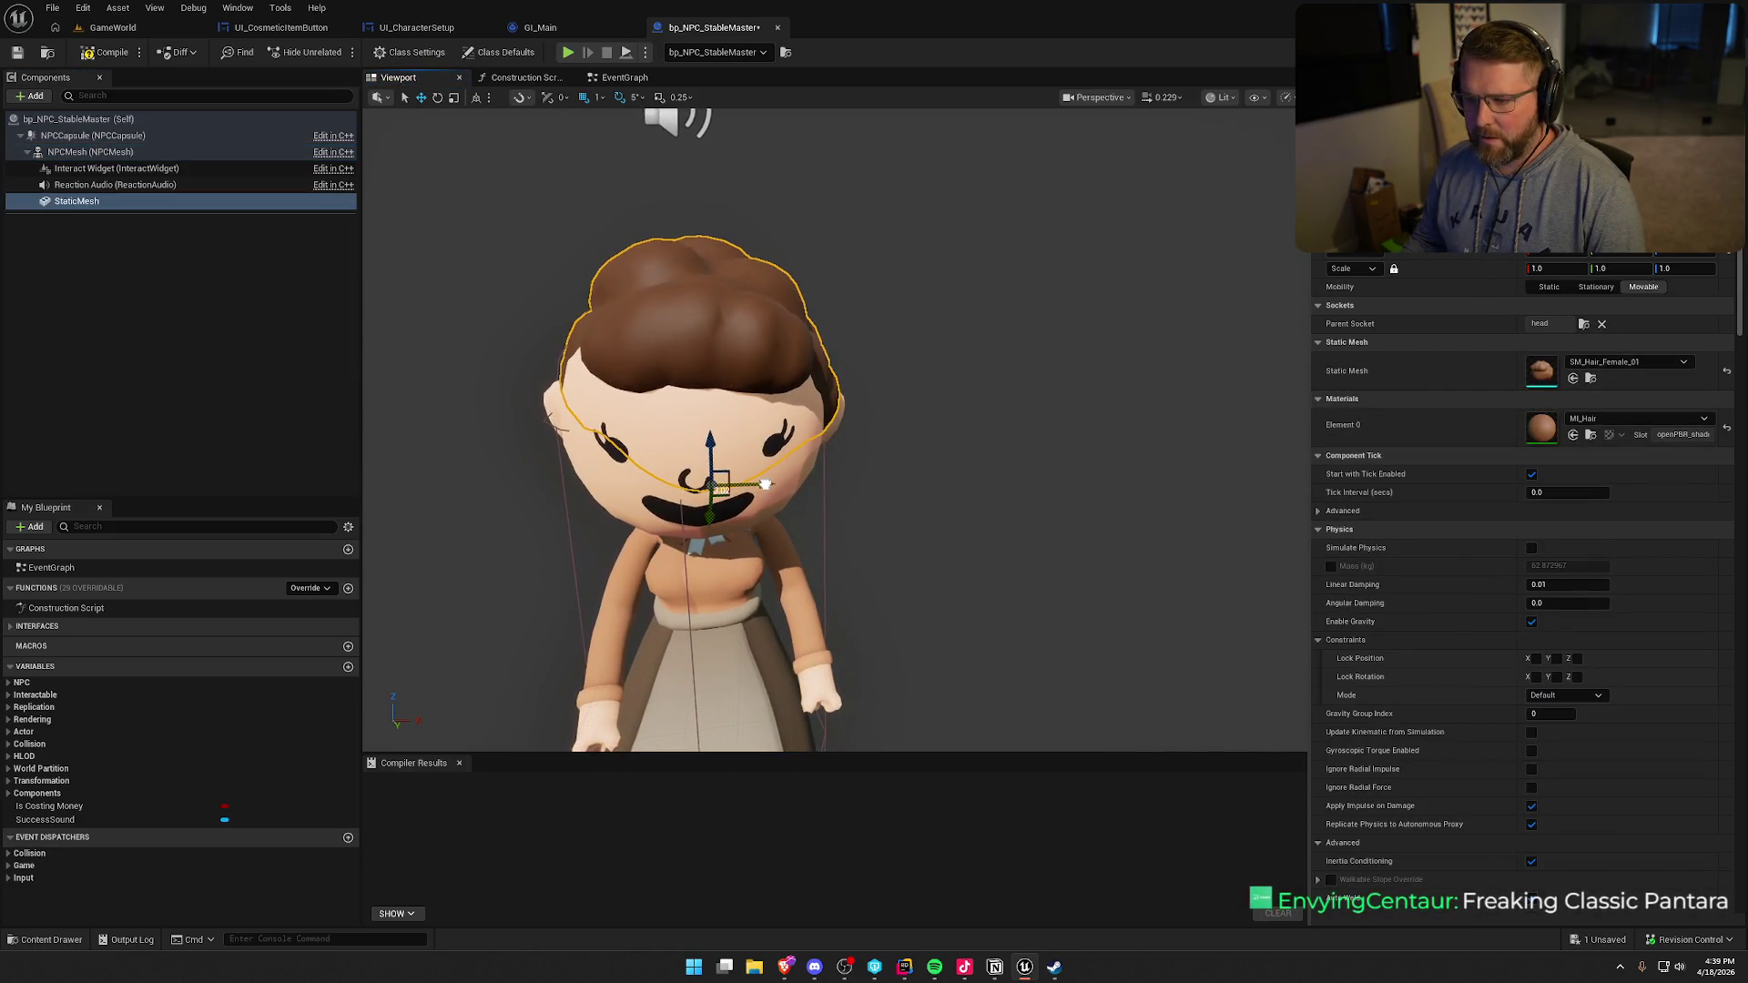
{"action": "left_click_drag", "start_coordinate": [765, 483], "coordinate": [761, 483]}
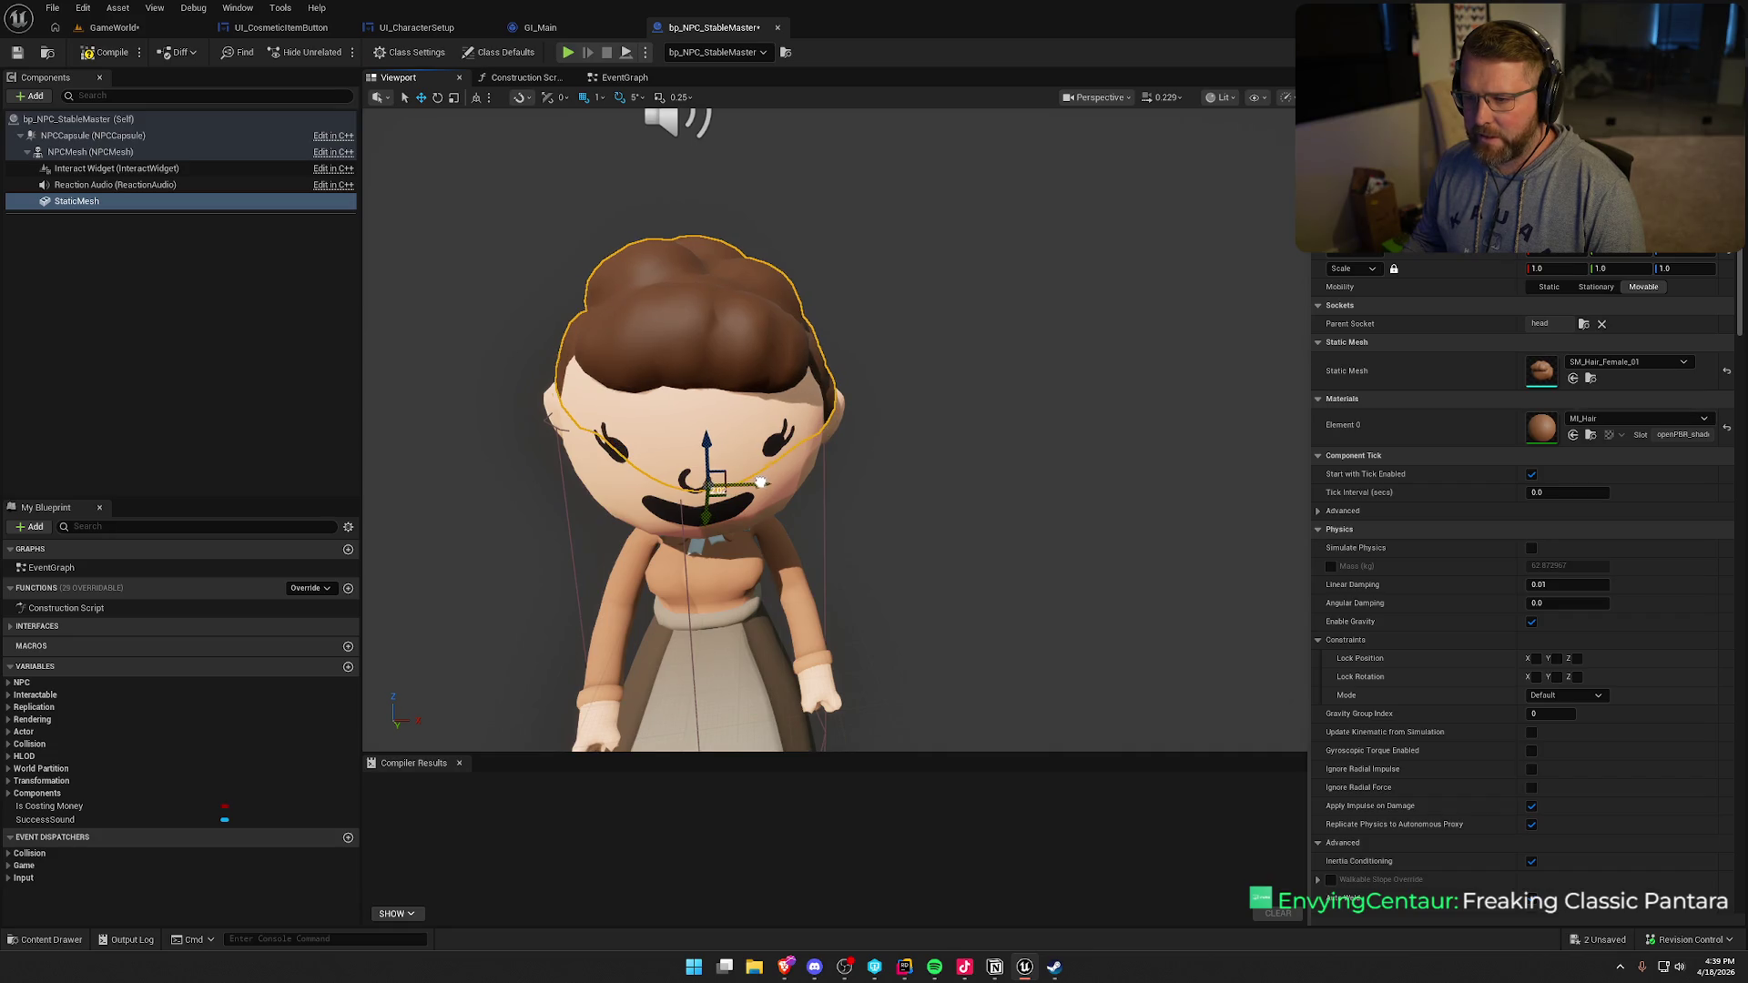
{"action": "key", "text": "Escape"}
- Turn the character's animation back on and compile the stable master blueprint
{"action": "scroll", "coordinate": [765, 455], "scroll_direction": "down", "scroll_amount": 3}
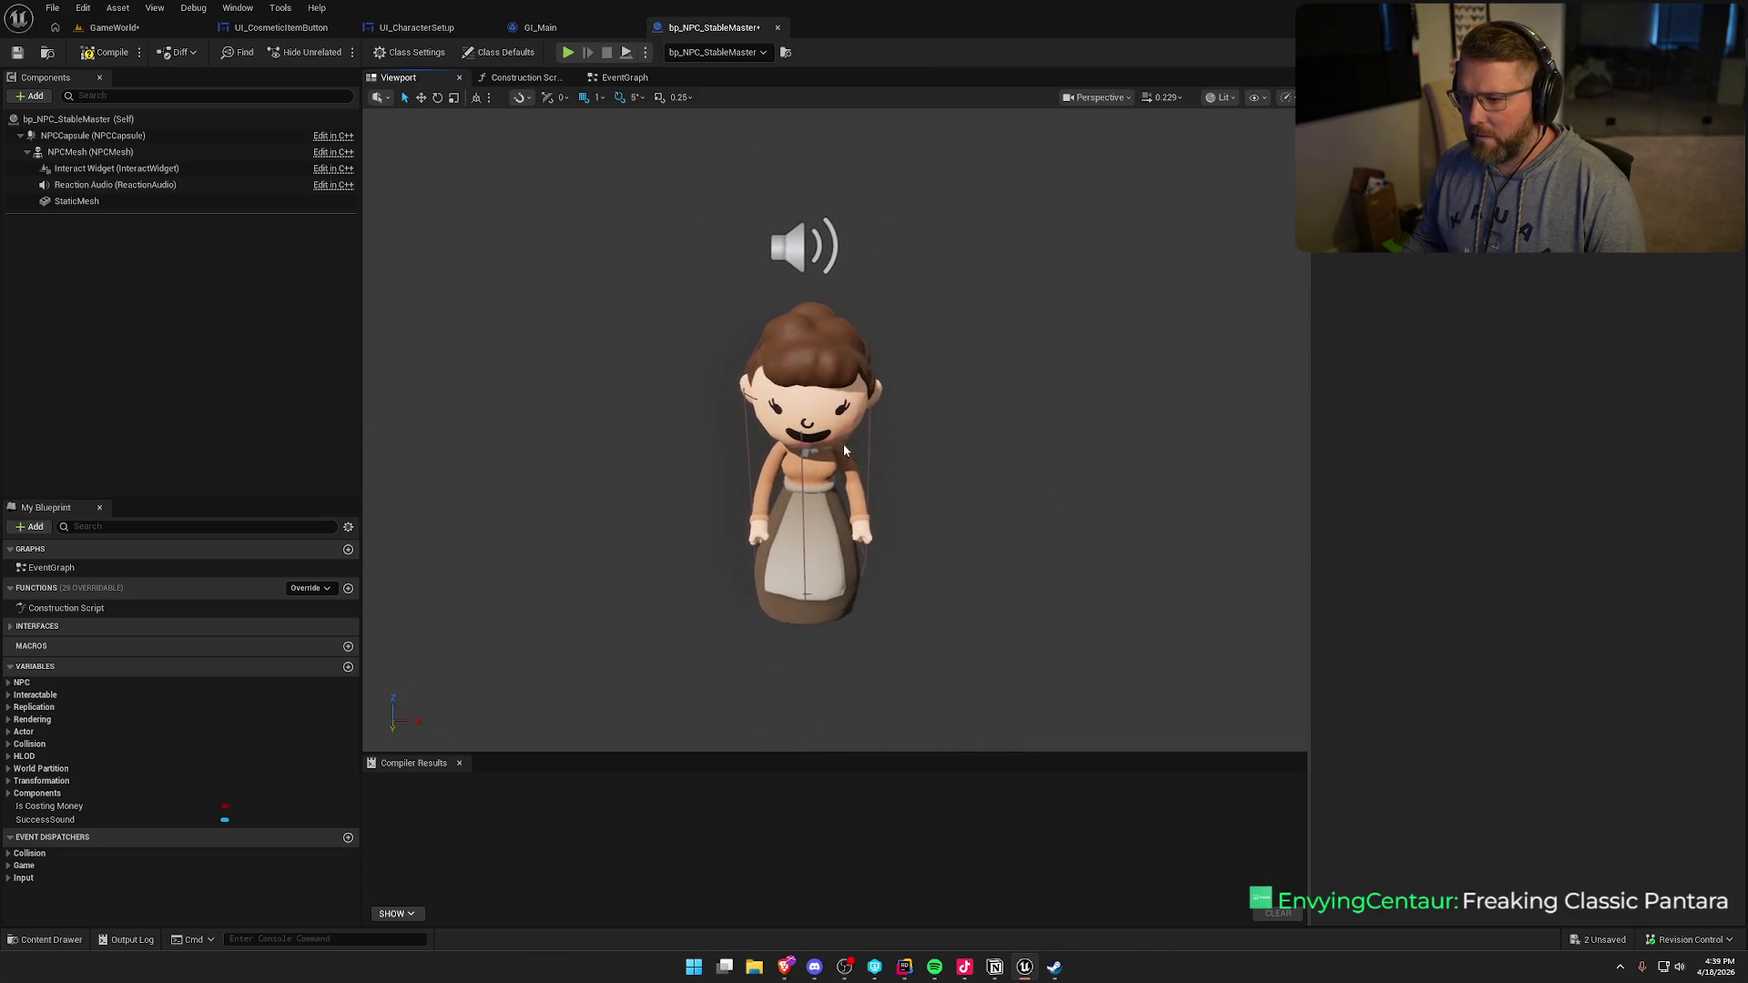
{"action": "left_click", "coordinate": [805, 491]}
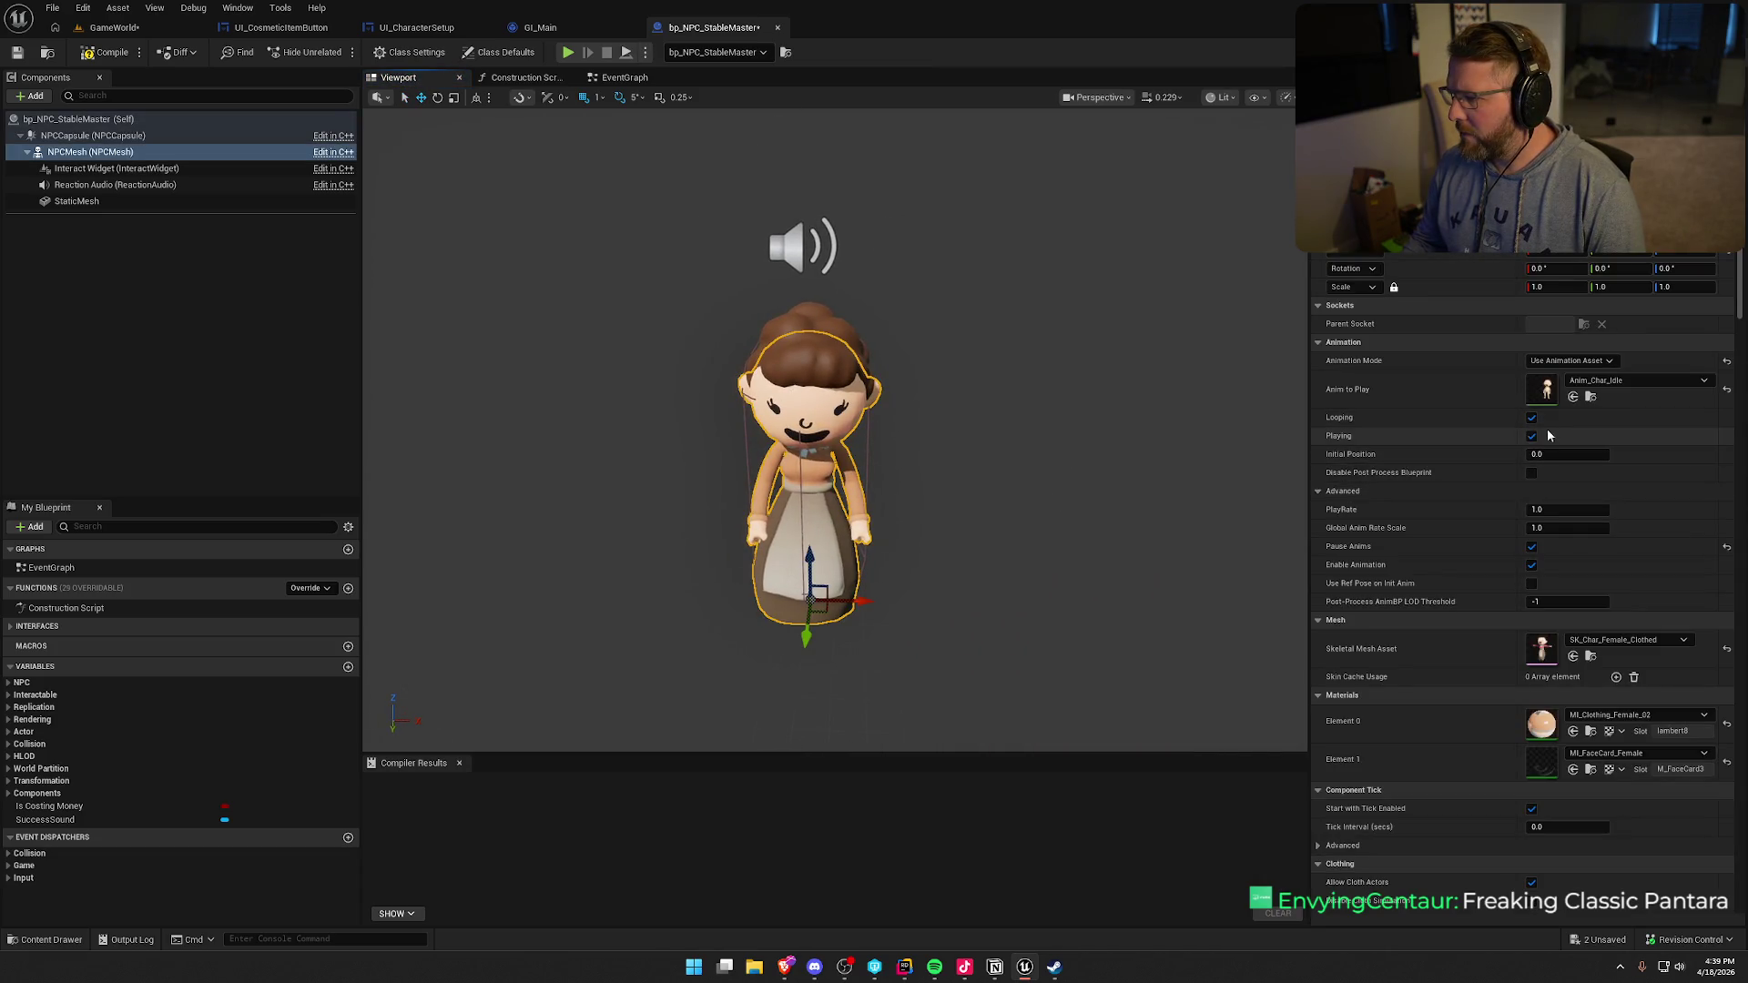
{"action": "left_click", "coordinate": [1532, 547]}
{"action": "left_click", "coordinate": [1030, 374]}
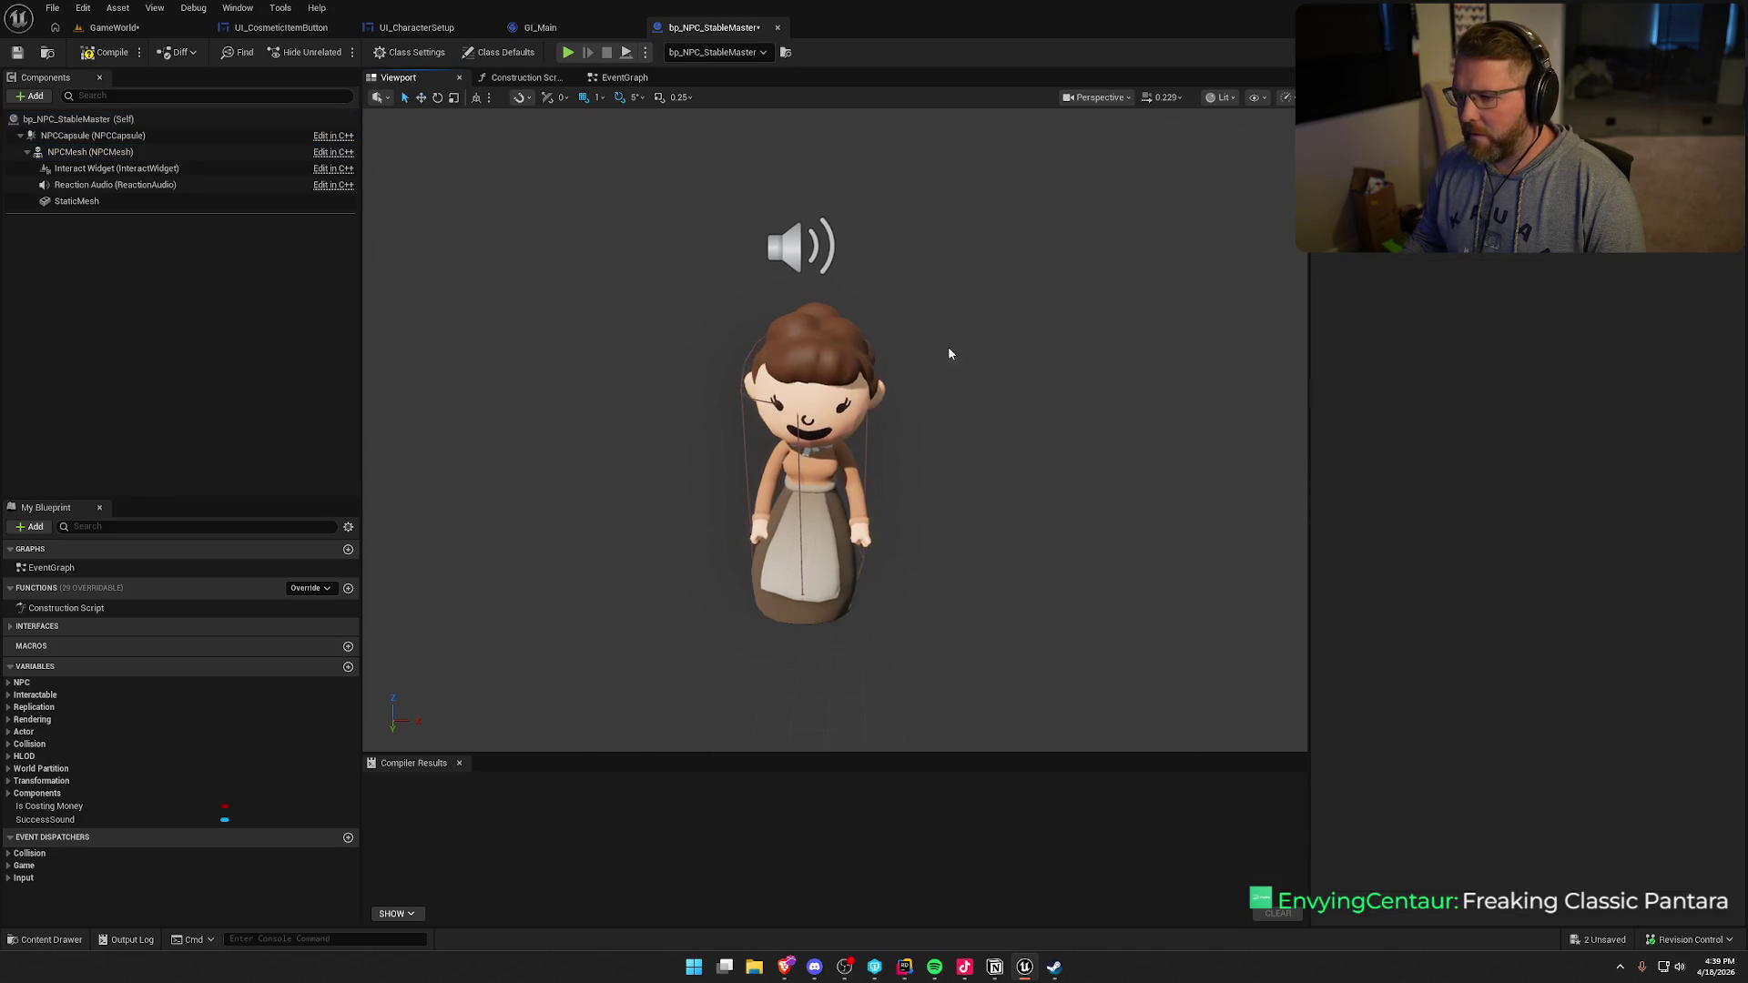
{"action": "left_click", "coordinate": [107, 52]}
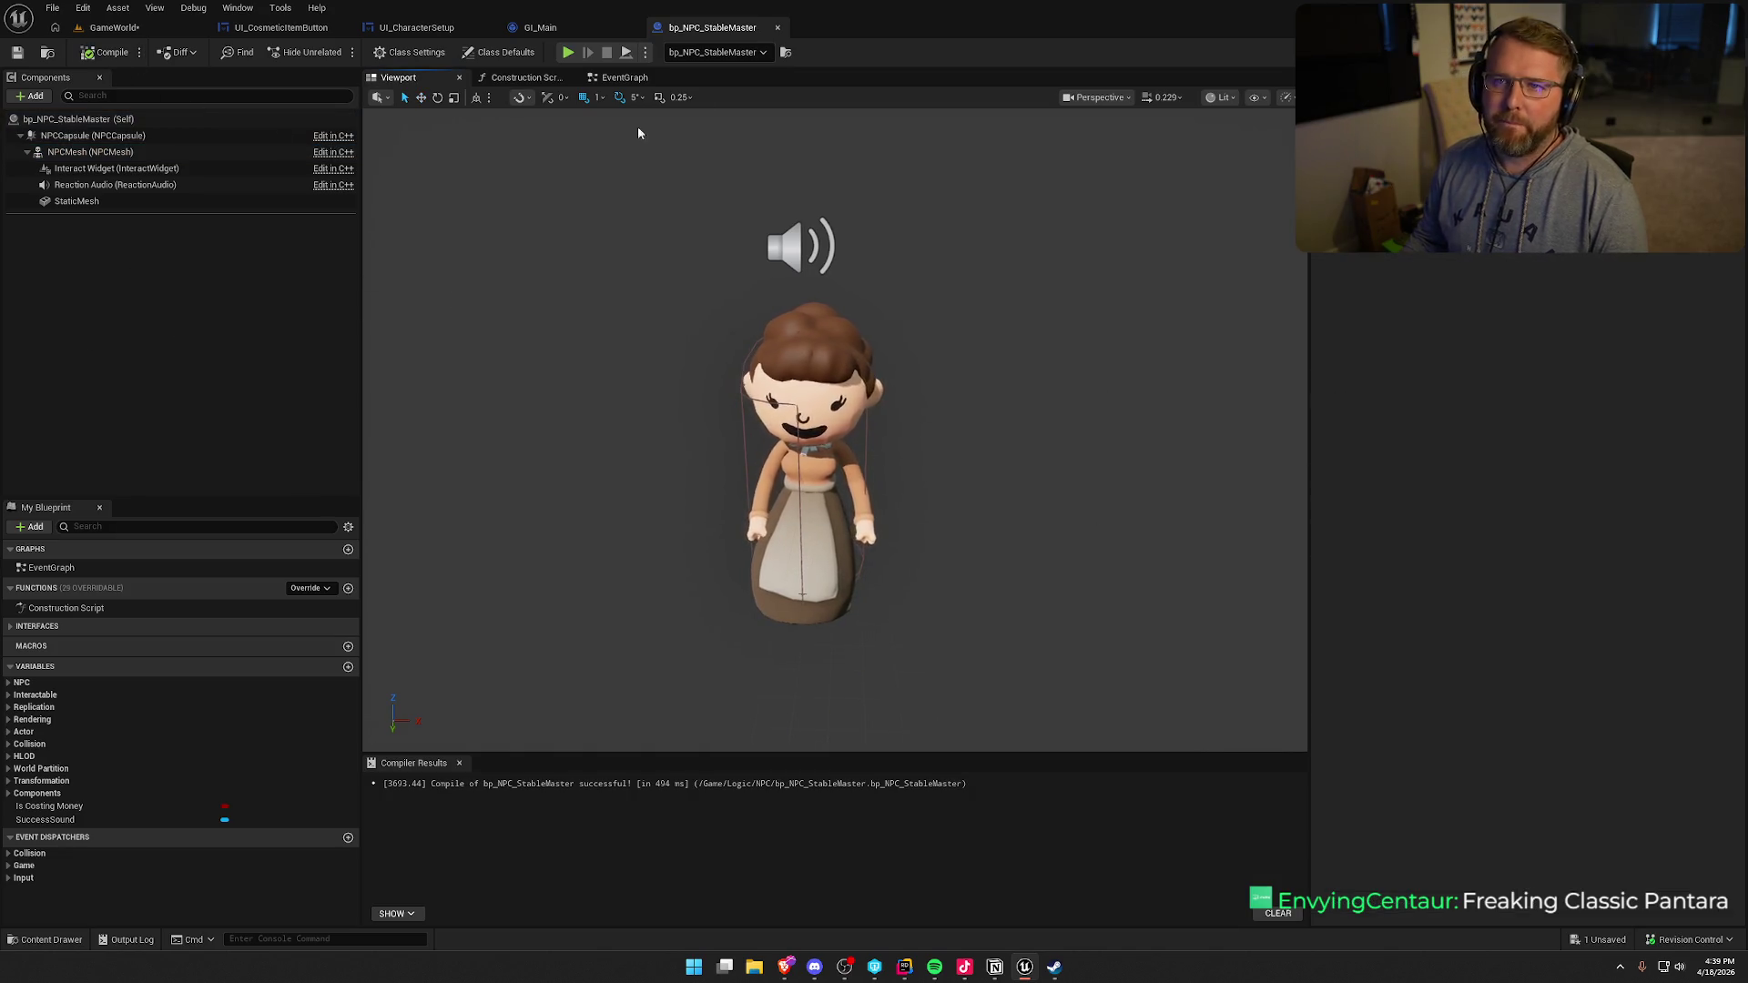
- Save the GameWorld level and reopen the stable master's blueprint from the NPC by the fence
{"action": "left_click", "coordinate": [545, 28]}
{"action": "left_click", "coordinate": [114, 28]}
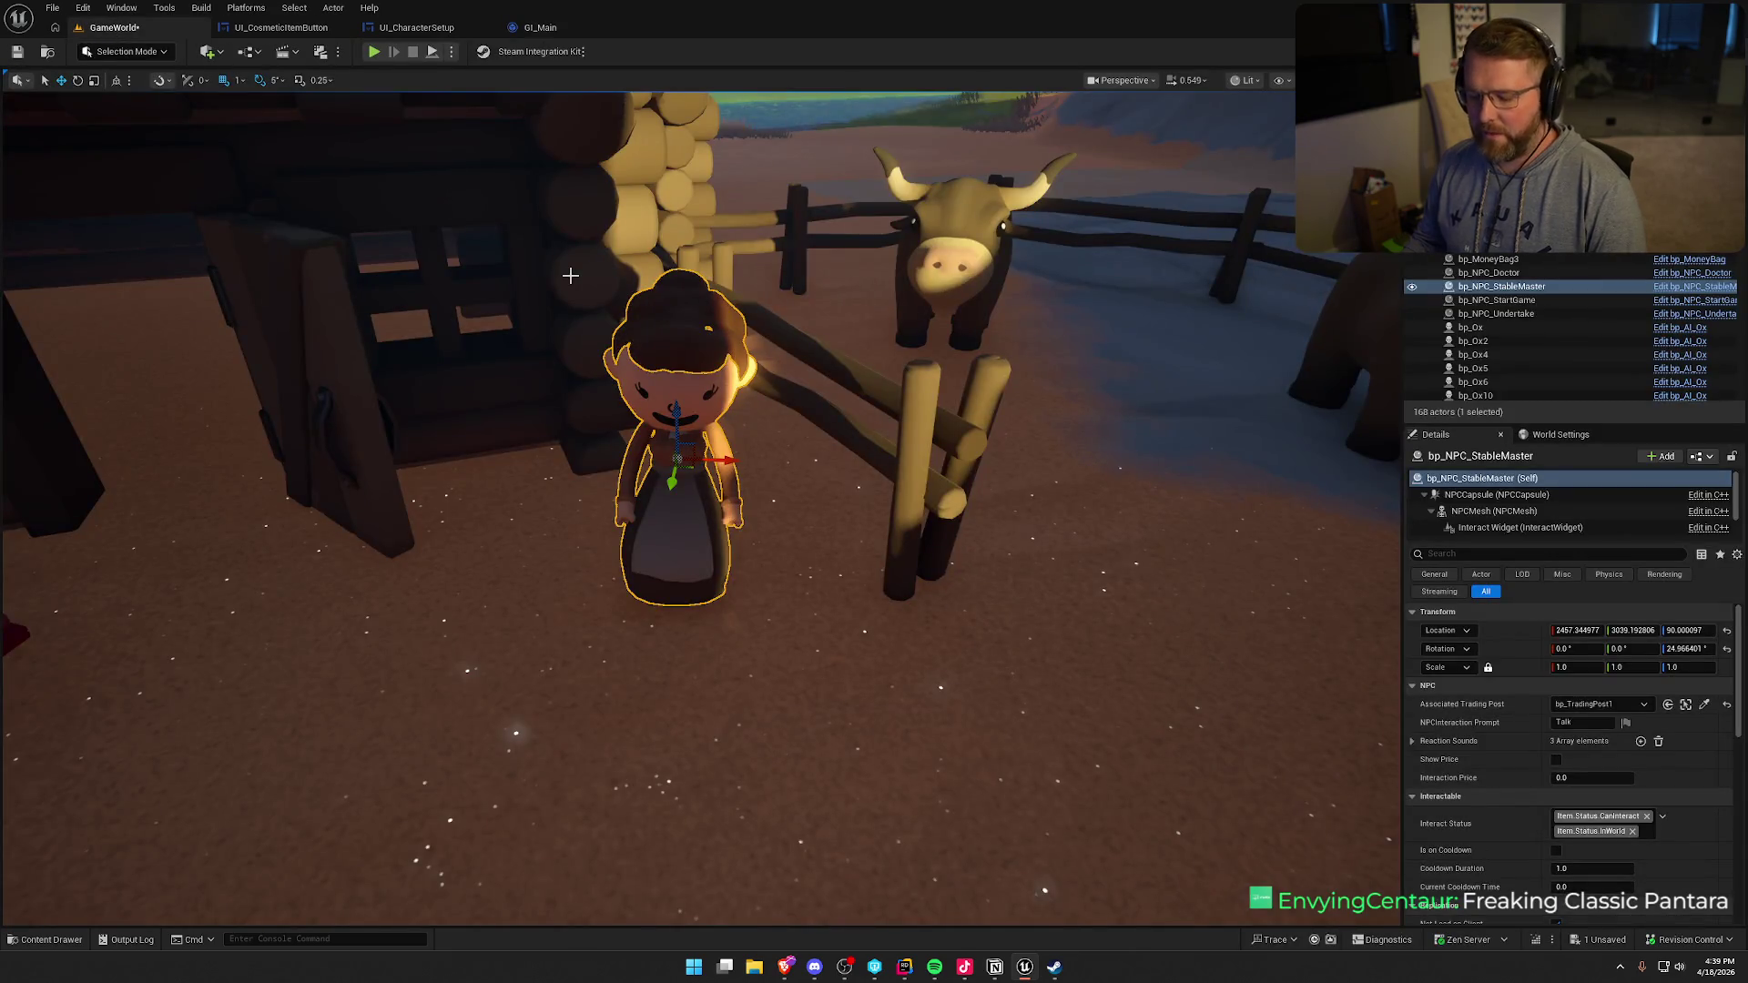
{"action": "key", "text": "ctrl+s"}
{"action": "left_click_drag", "start_coordinate": [845, 386], "coordinate": [788, 258]}
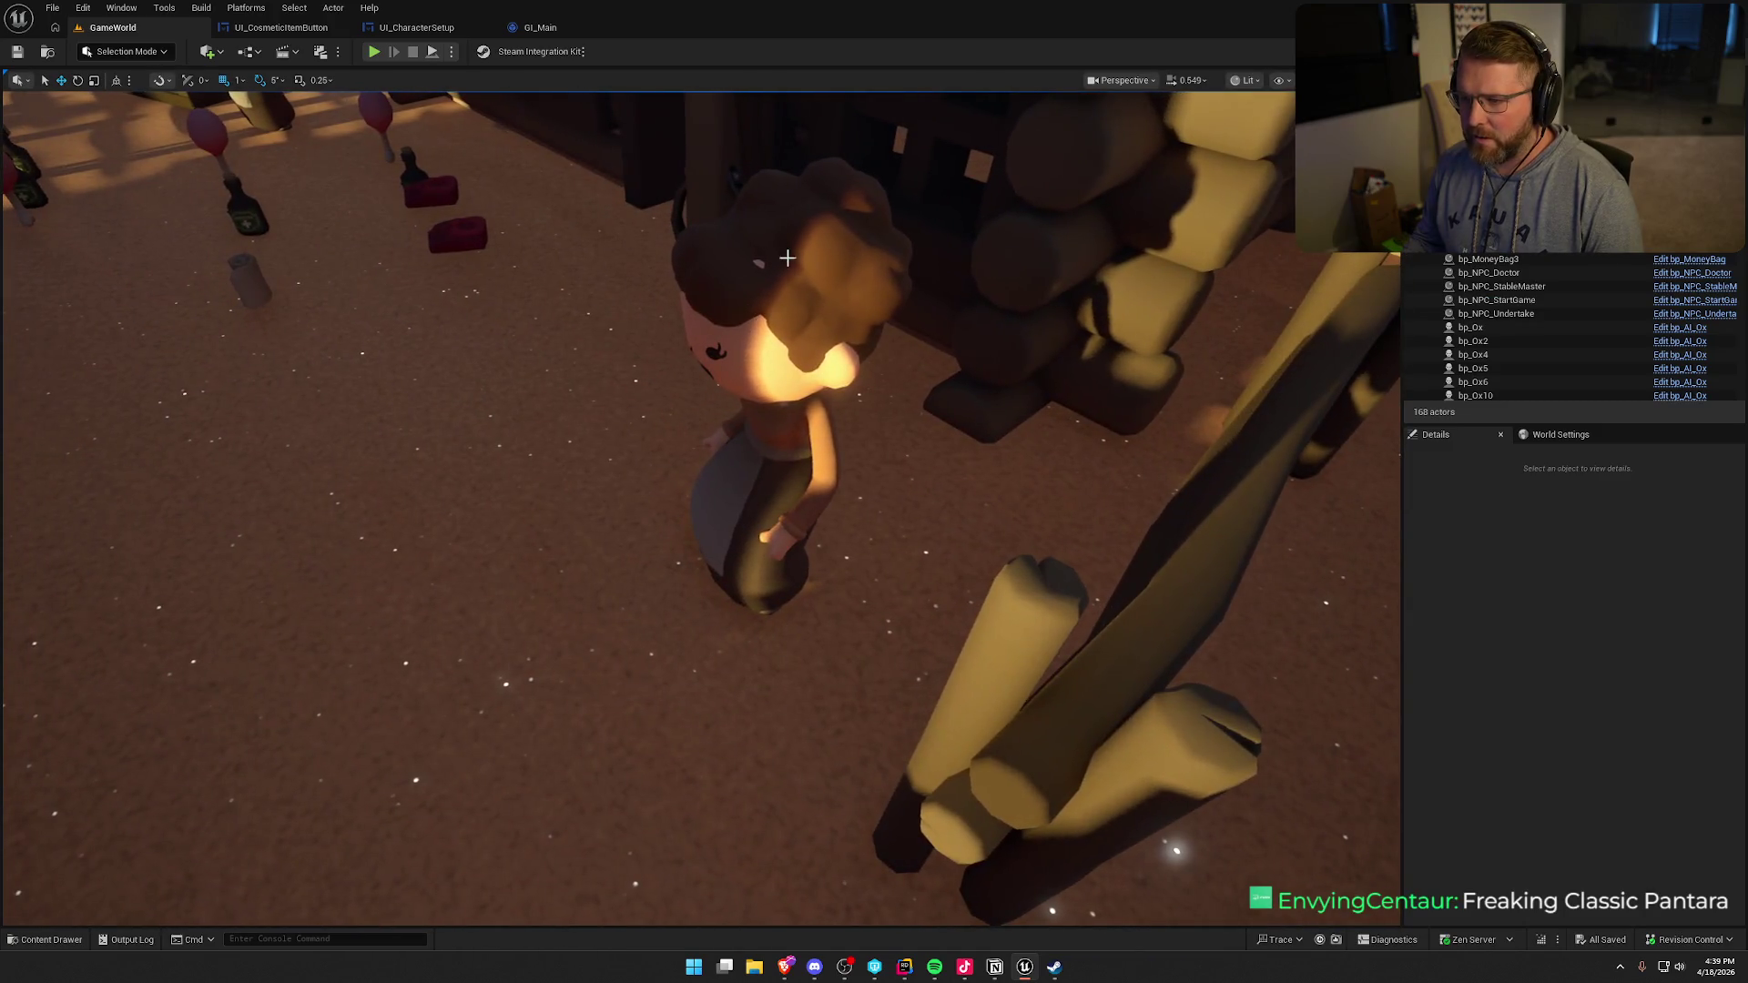
{"action": "left_click", "coordinate": [791, 242]}
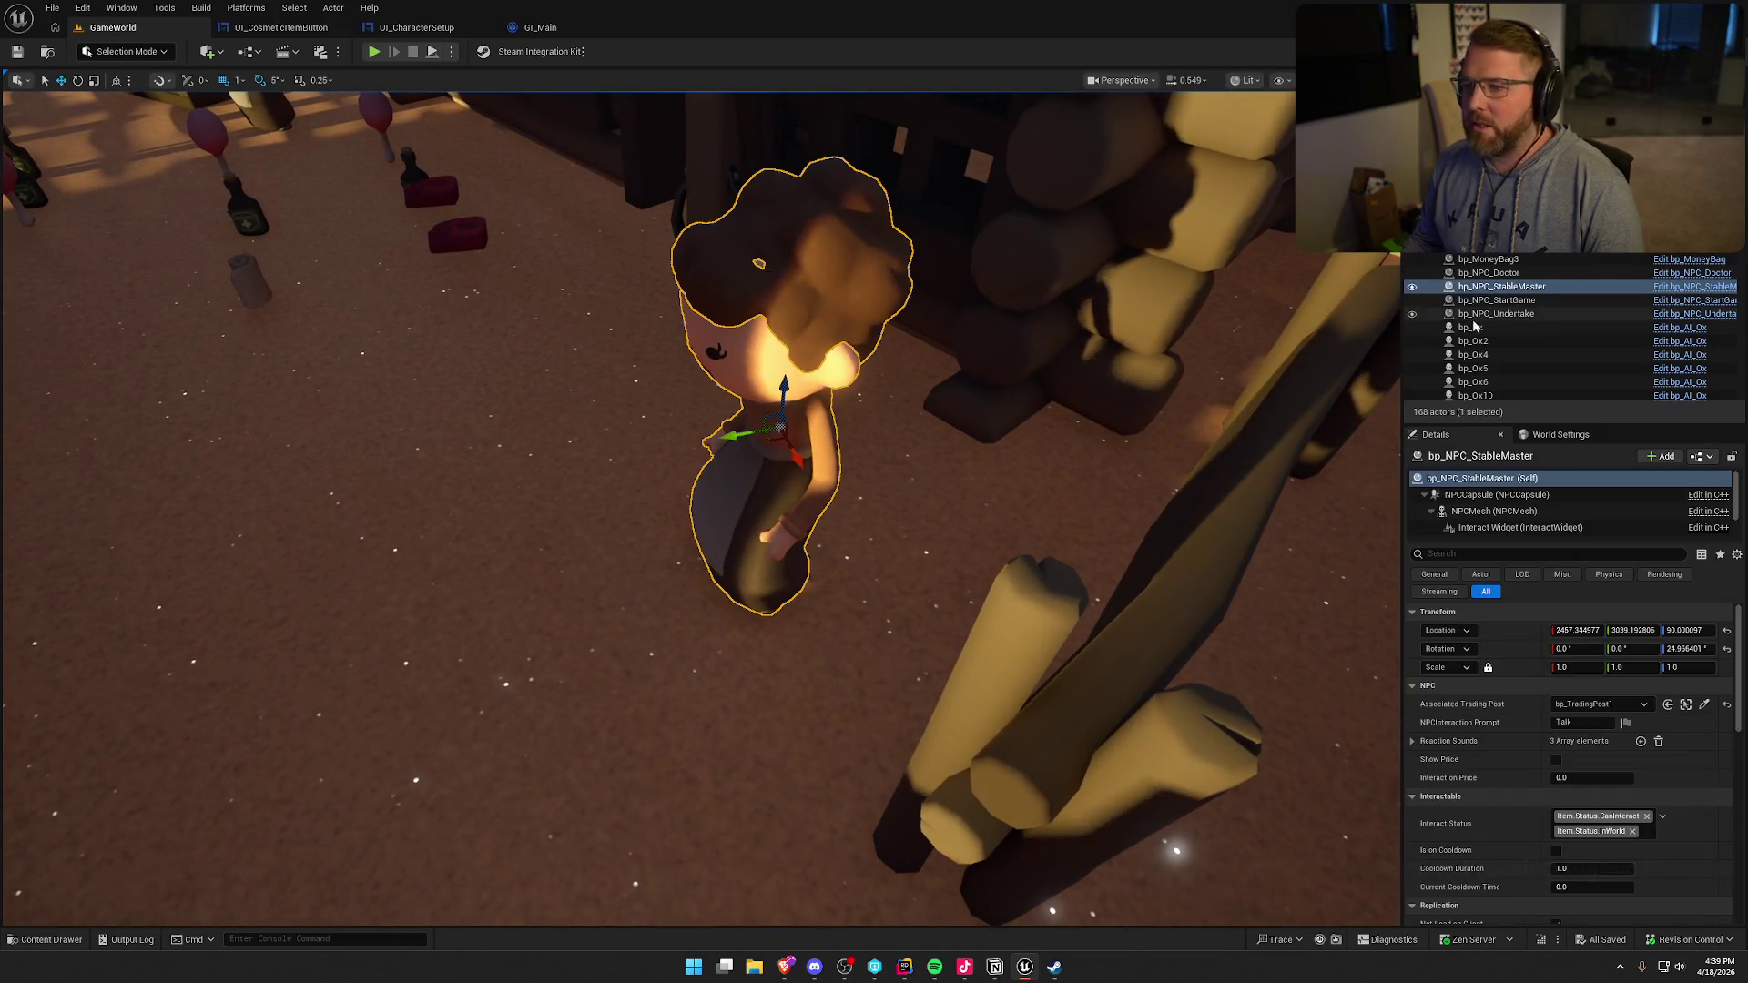
{"action": "left_click", "coordinate": [1695, 287]}
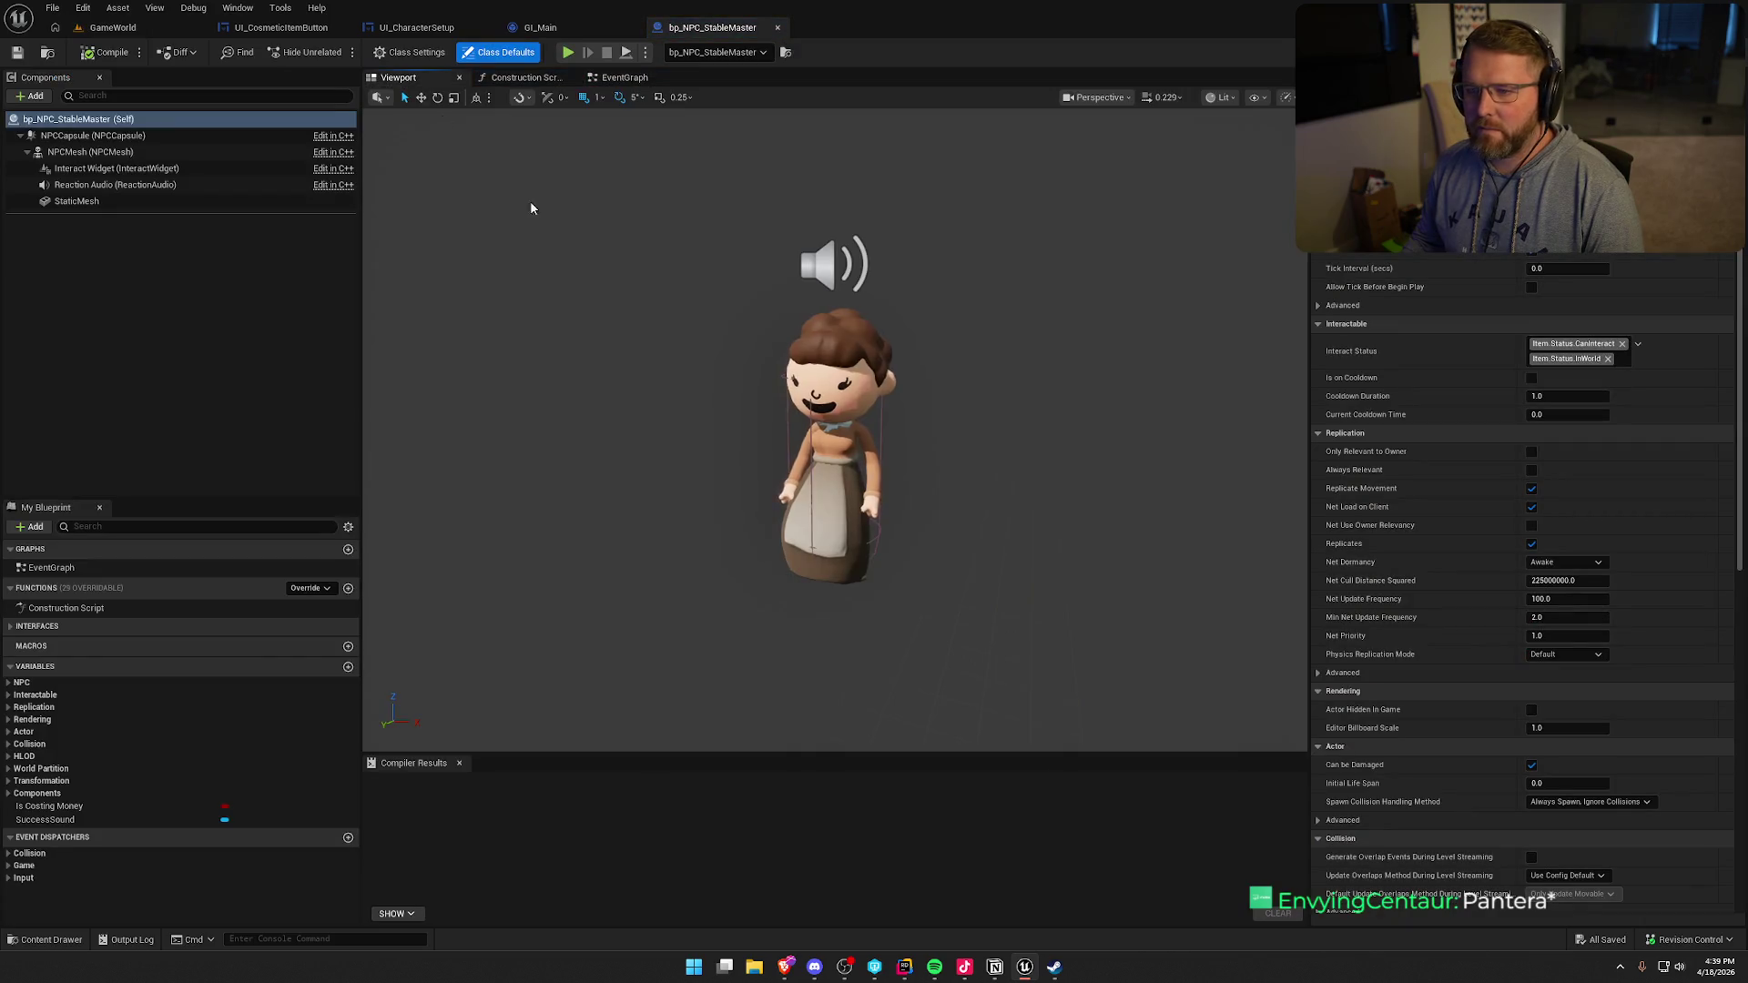
- Focus on the hair mesh, undo its last location change, and nudge it into place
{"action": "left_click", "coordinate": [844, 324]}
{"action": "key", "text": "f"}
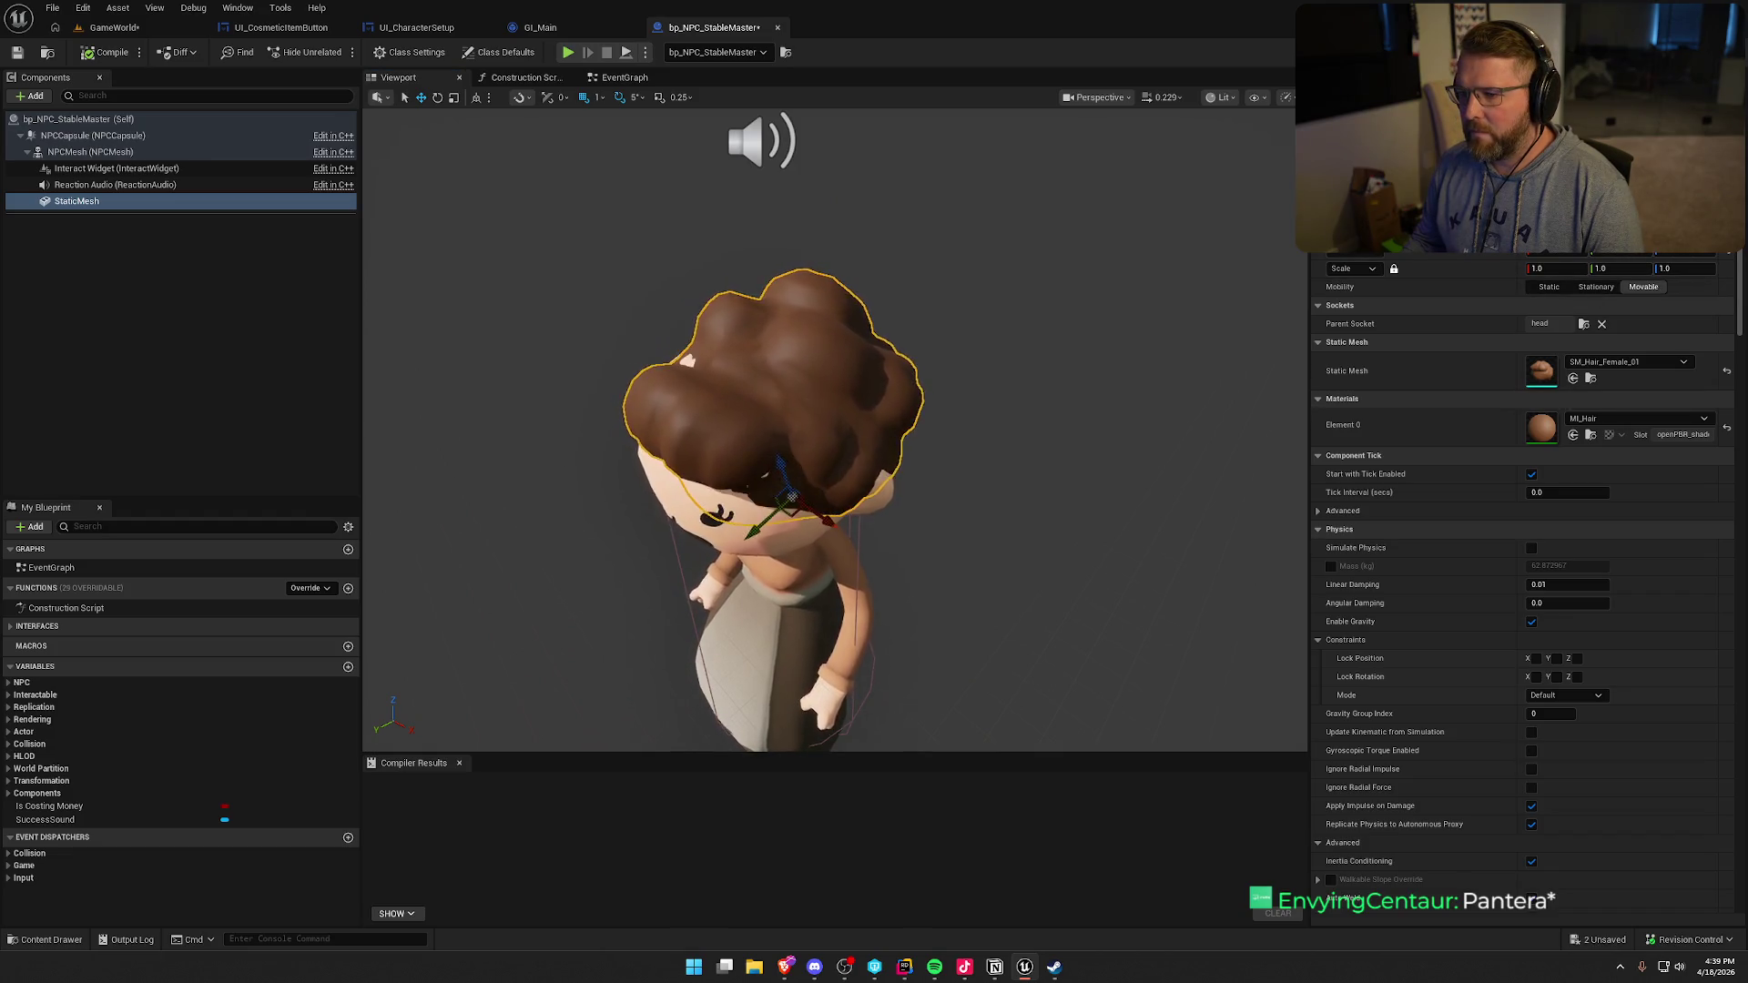
{"action": "key", "text": "ctrl+z"}
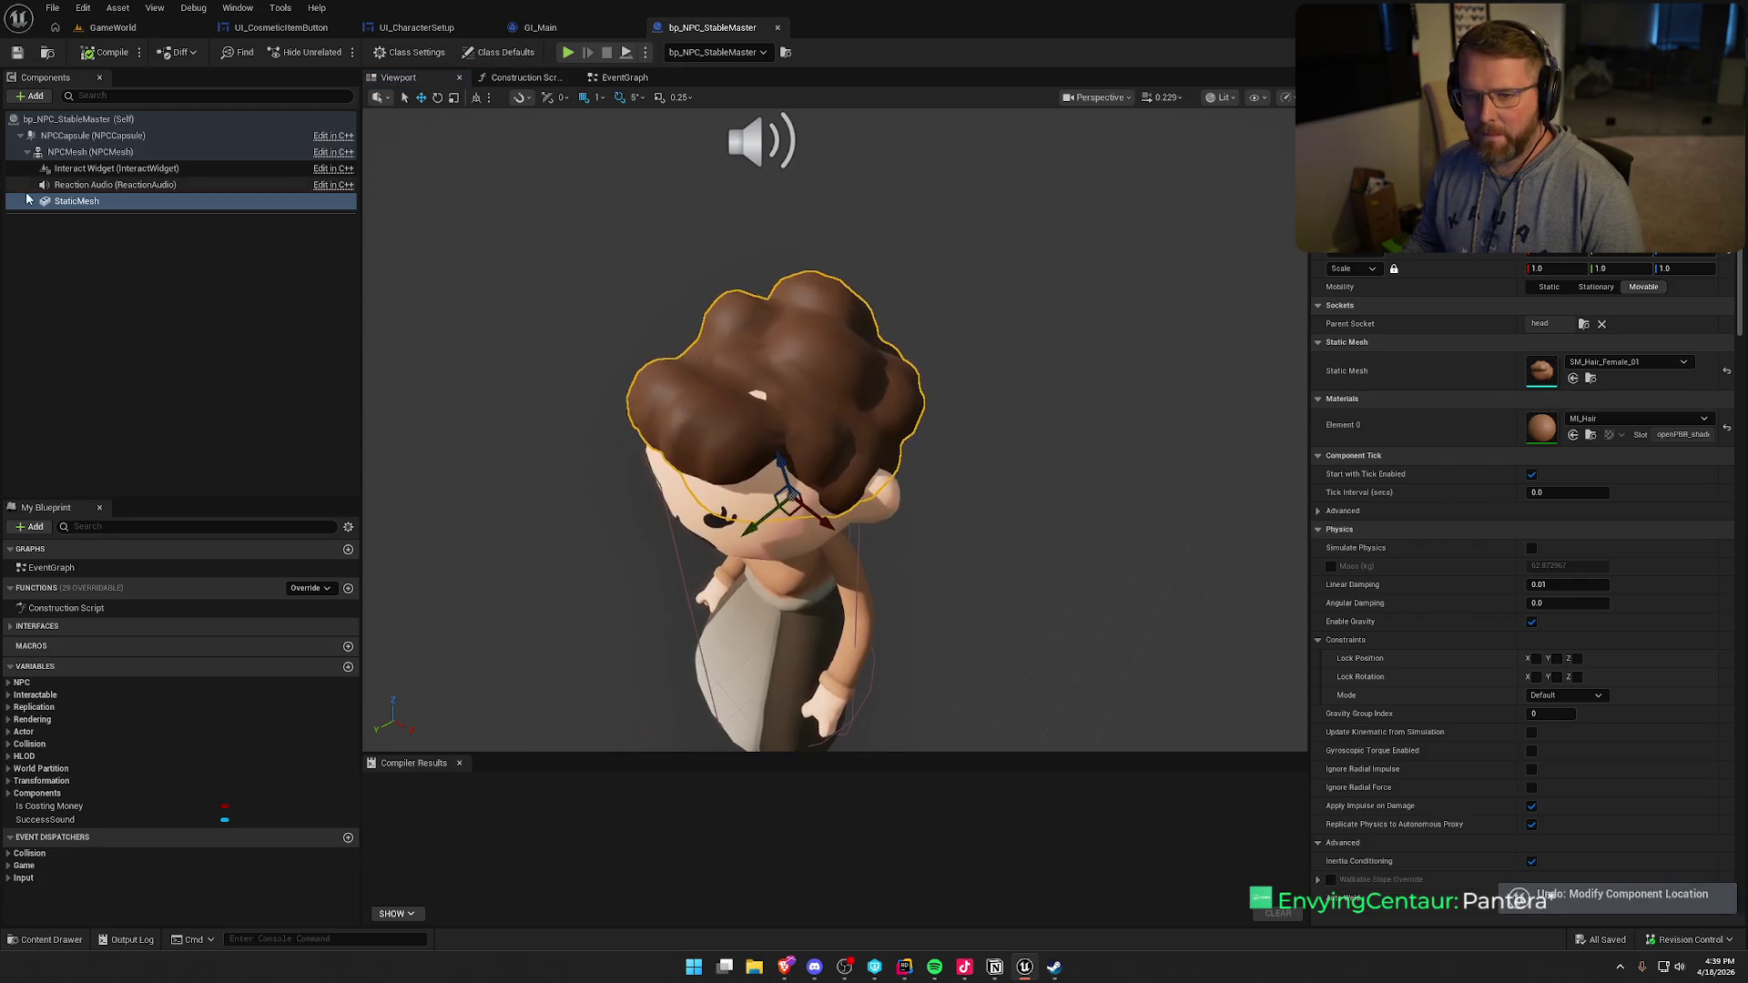
{"action": "left_click", "coordinate": [76, 152]}
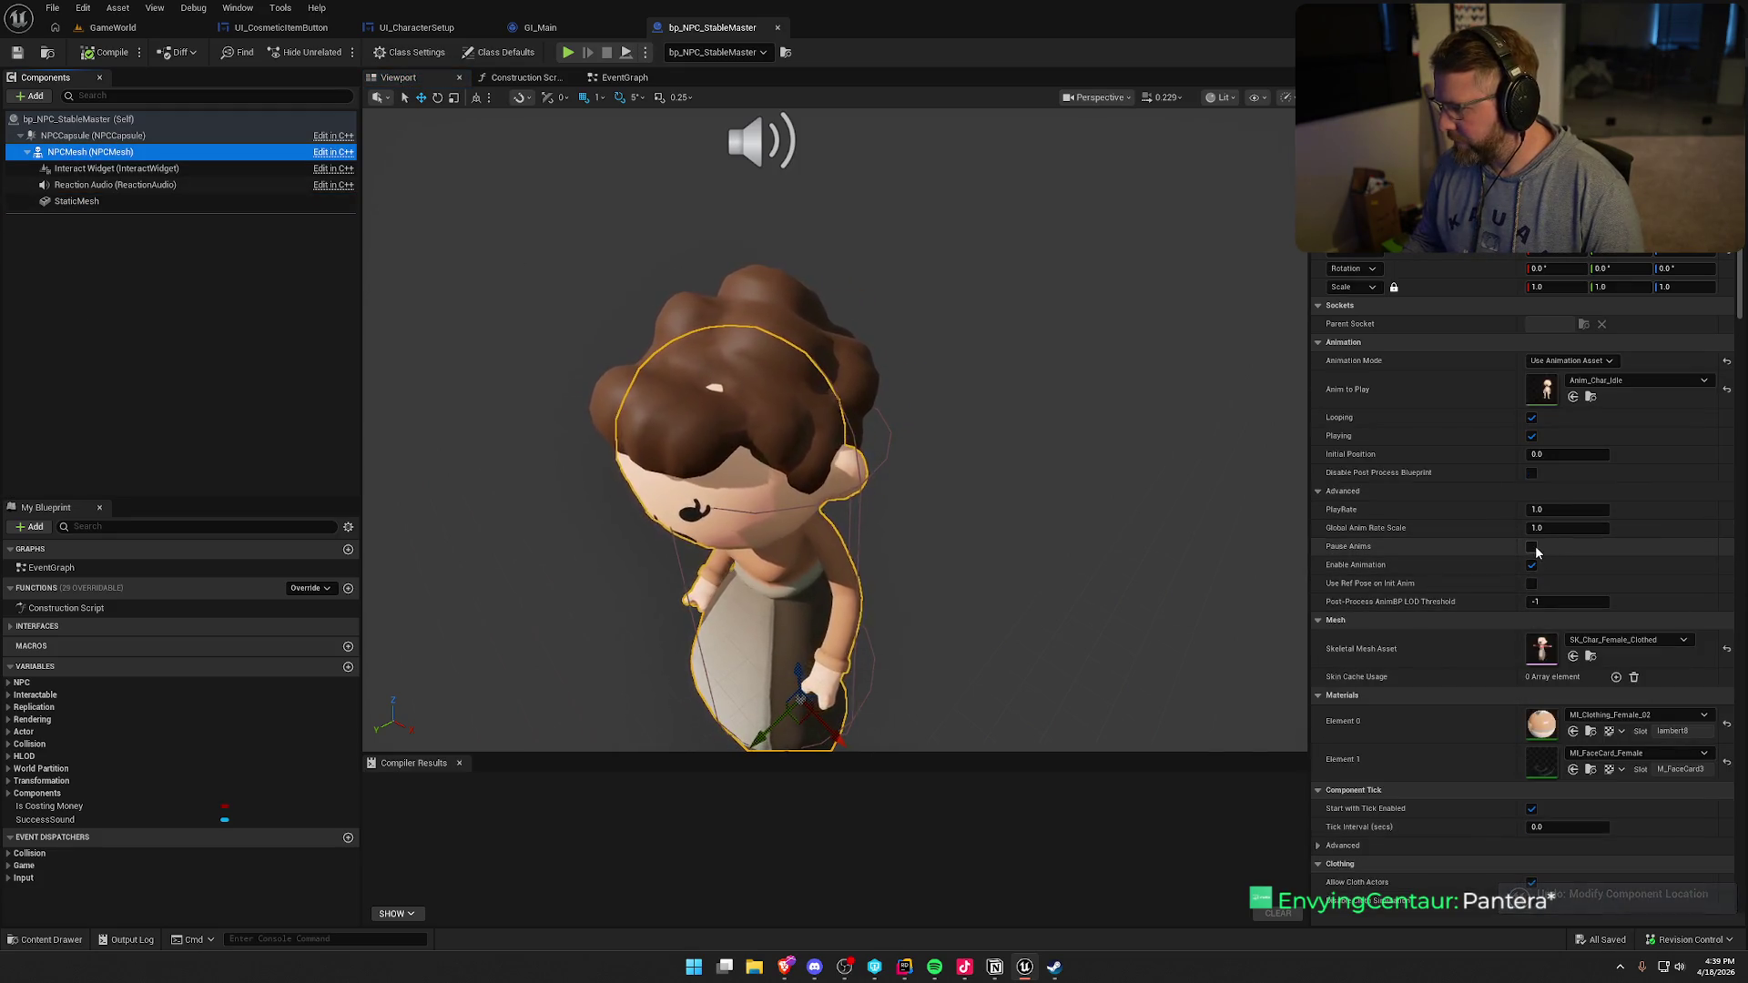
{"action": "left_click", "coordinate": [814, 352]}
{"action": "left_click", "coordinate": [812, 338]}
{"action": "left_click_drag", "start_coordinate": [767, 459], "coordinate": [765, 459]}
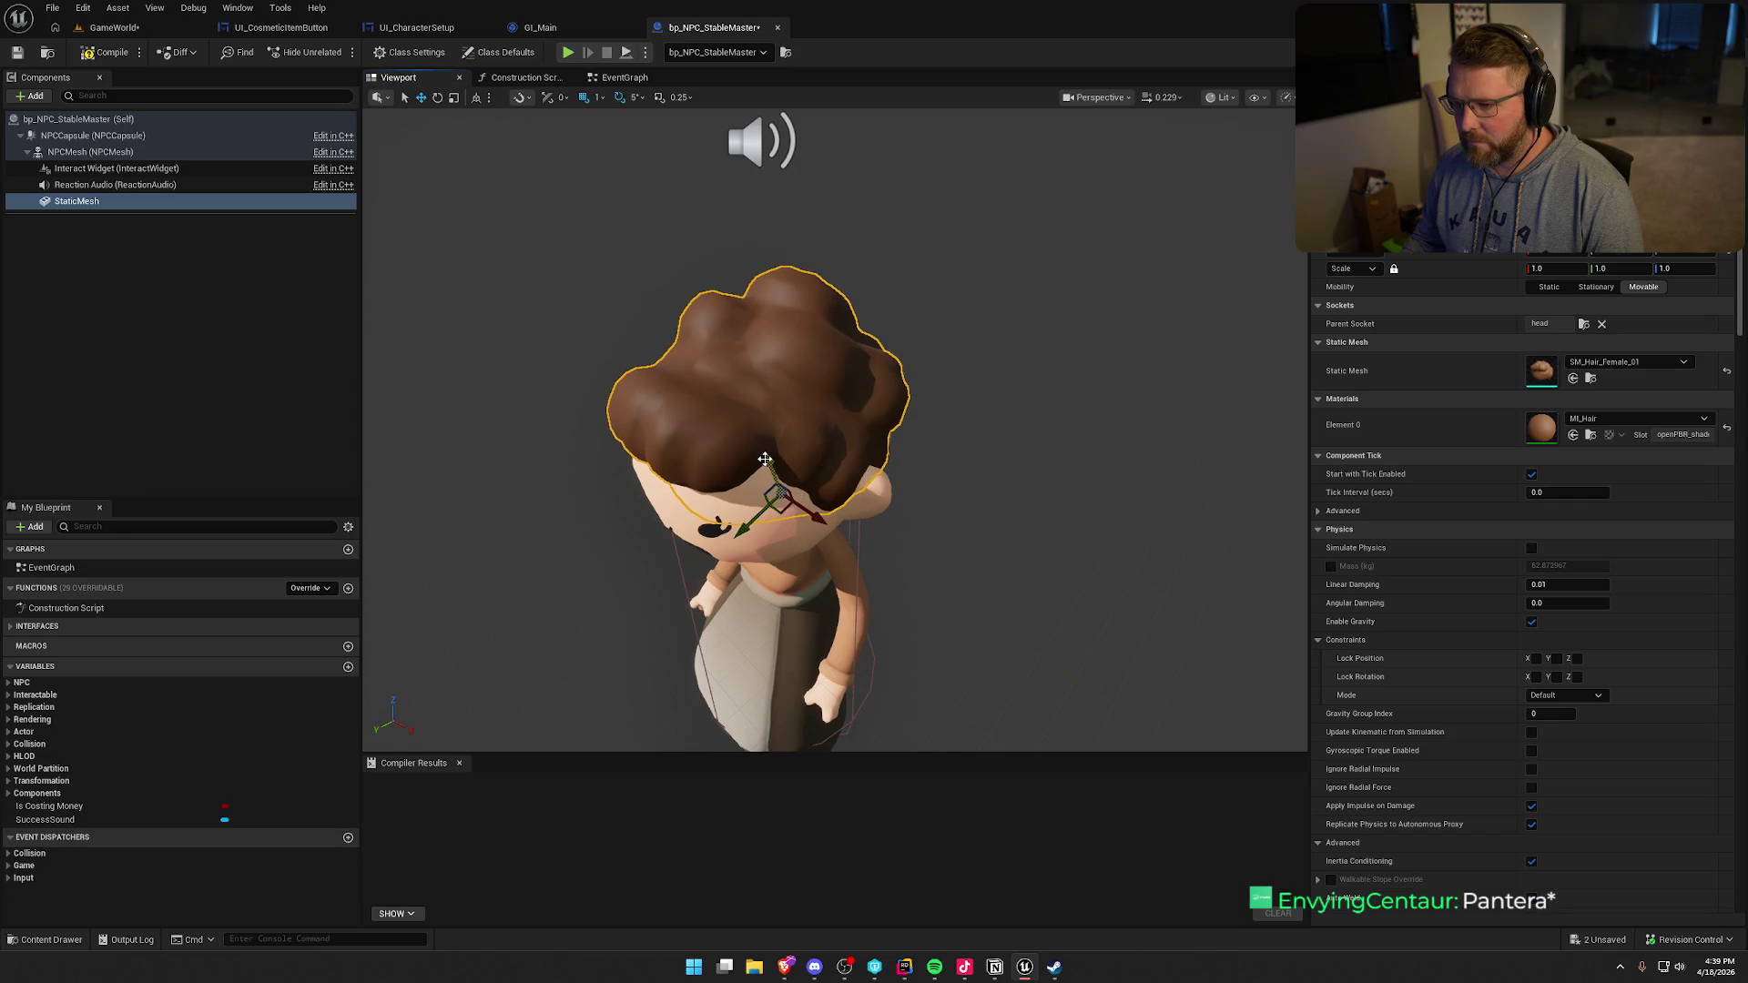
- Compile with F7, save all, close the blueprint, and view the oxen pen in GameWorld
{"action": "left_click", "coordinate": [86, 152]}
{"action": "key", "text": "F7"}
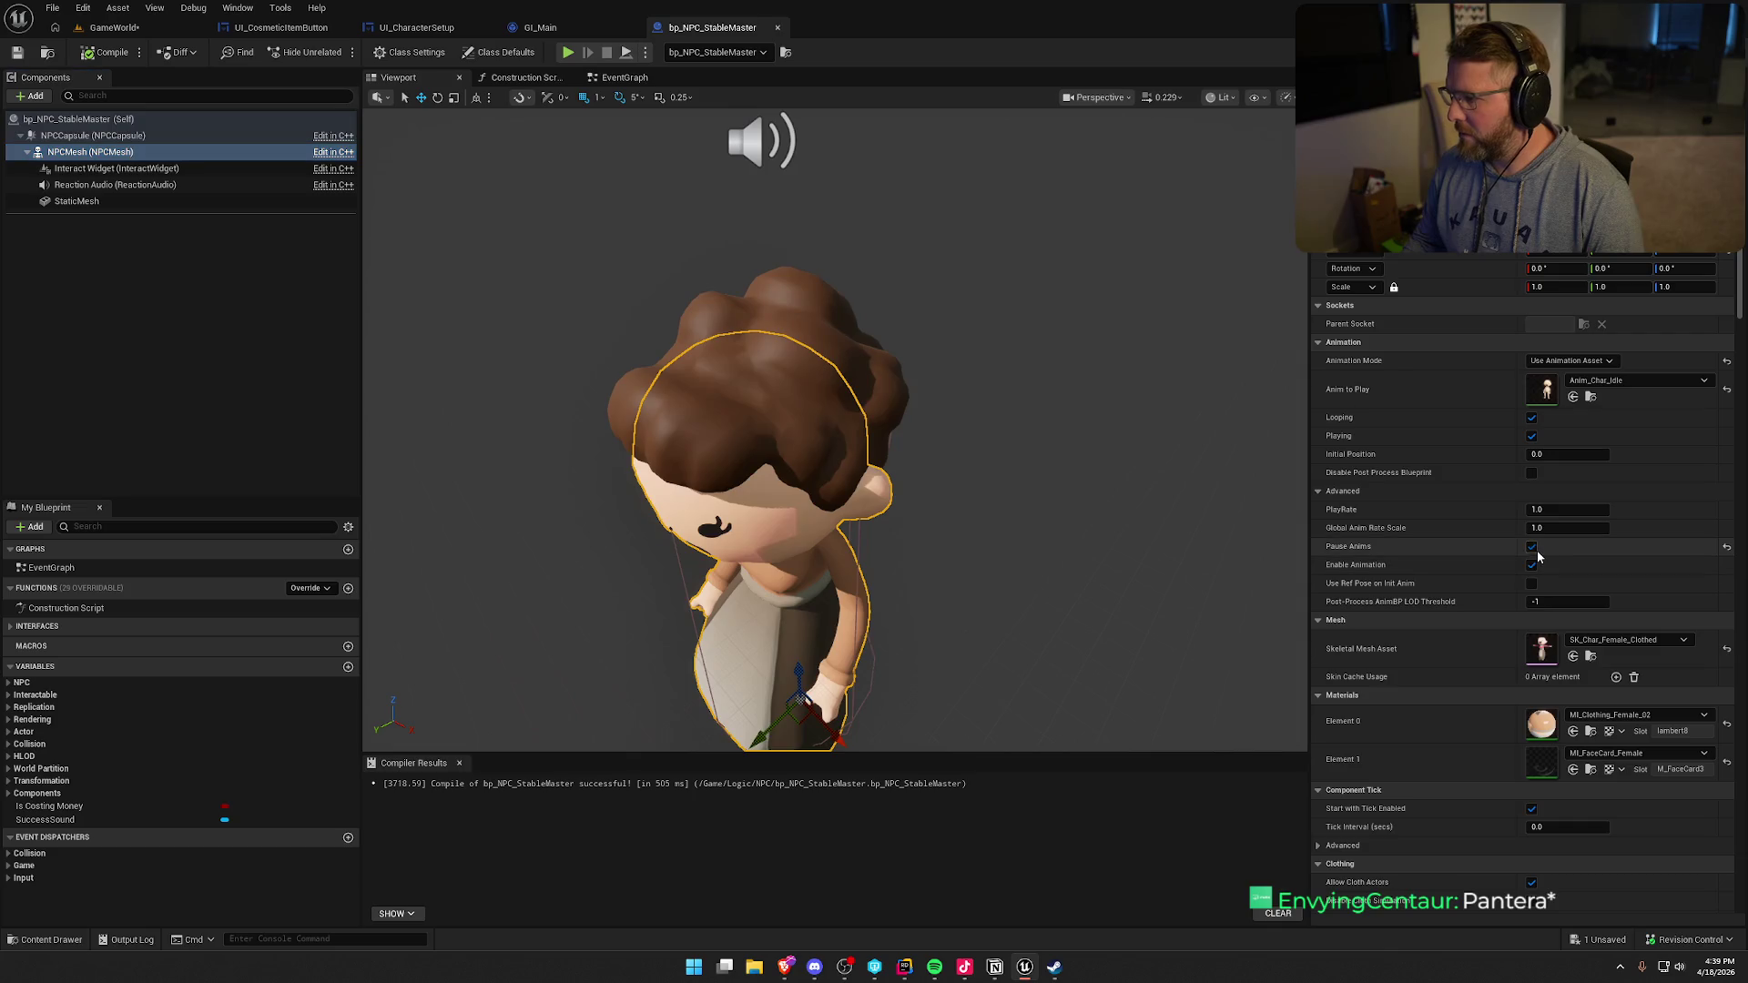
{"action": "mouse_move", "coordinate": [576, 270]}
{"action": "left_mouse_down"}
{"action": "mouse_move", "coordinate": [510, 278]}
{"action": "mouse_move", "coordinate": [575, 269]}
{"action": "left_mouse_up"}
{"action": "left_click", "coordinate": [575, 269]}
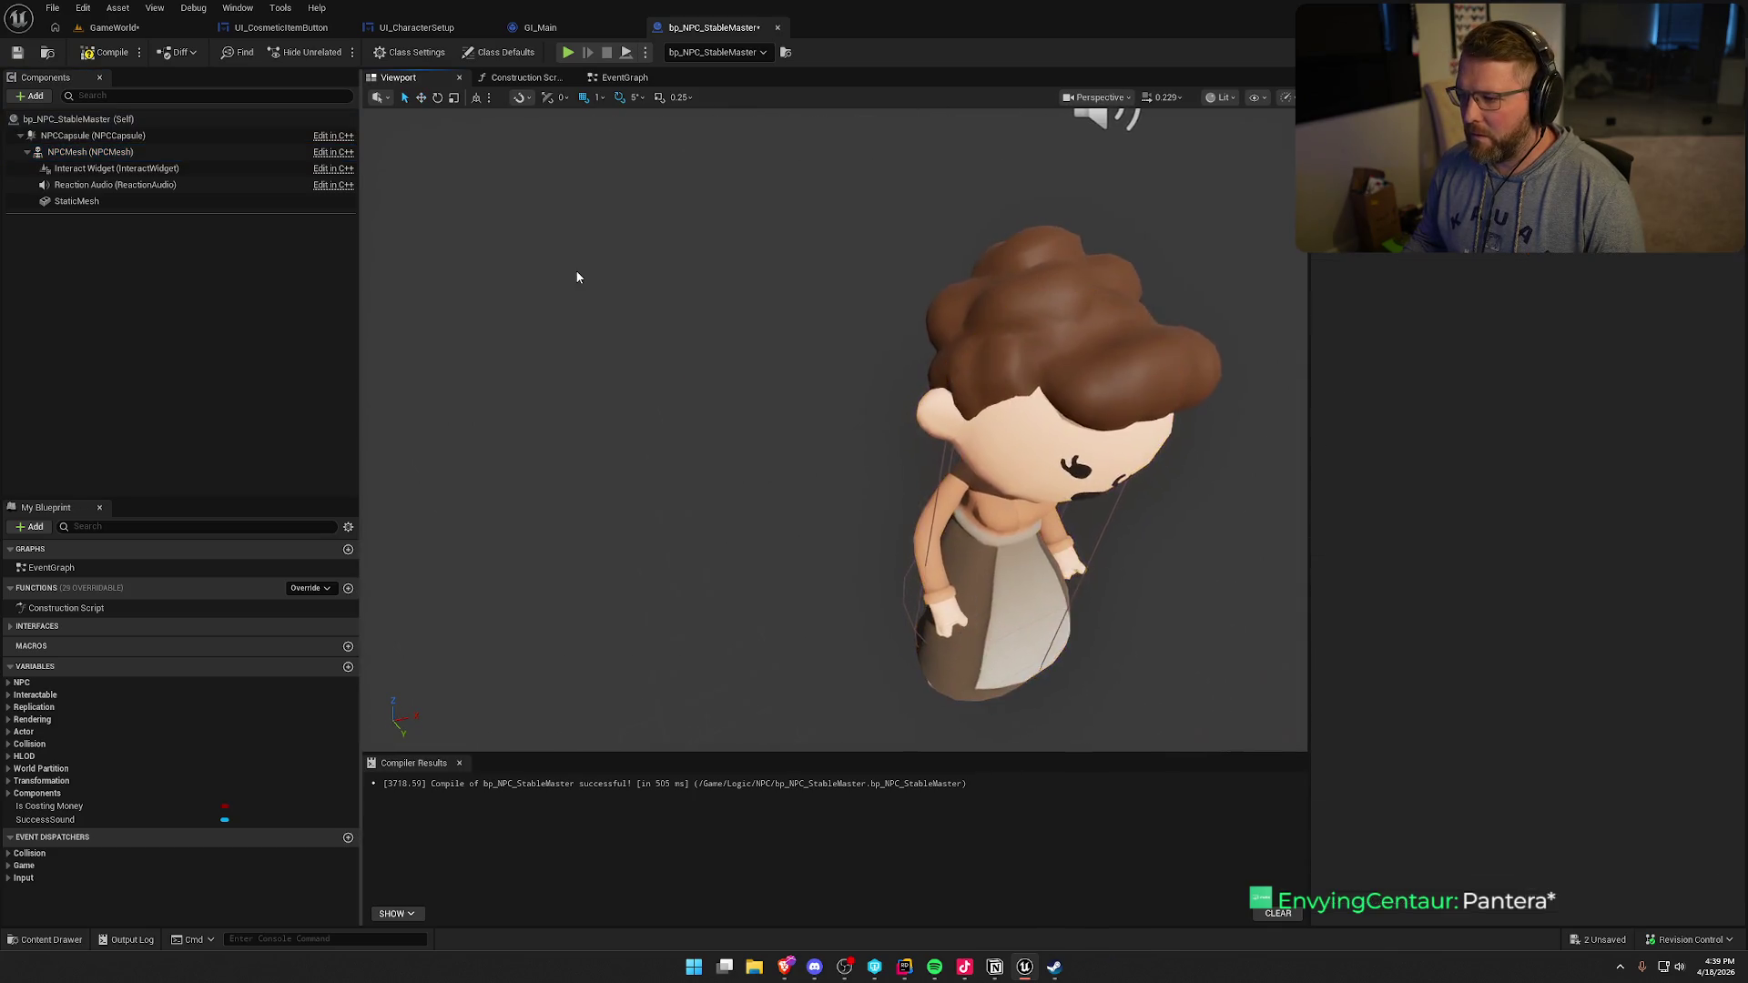
{"action": "key", "text": "ctrl+shift+s"}
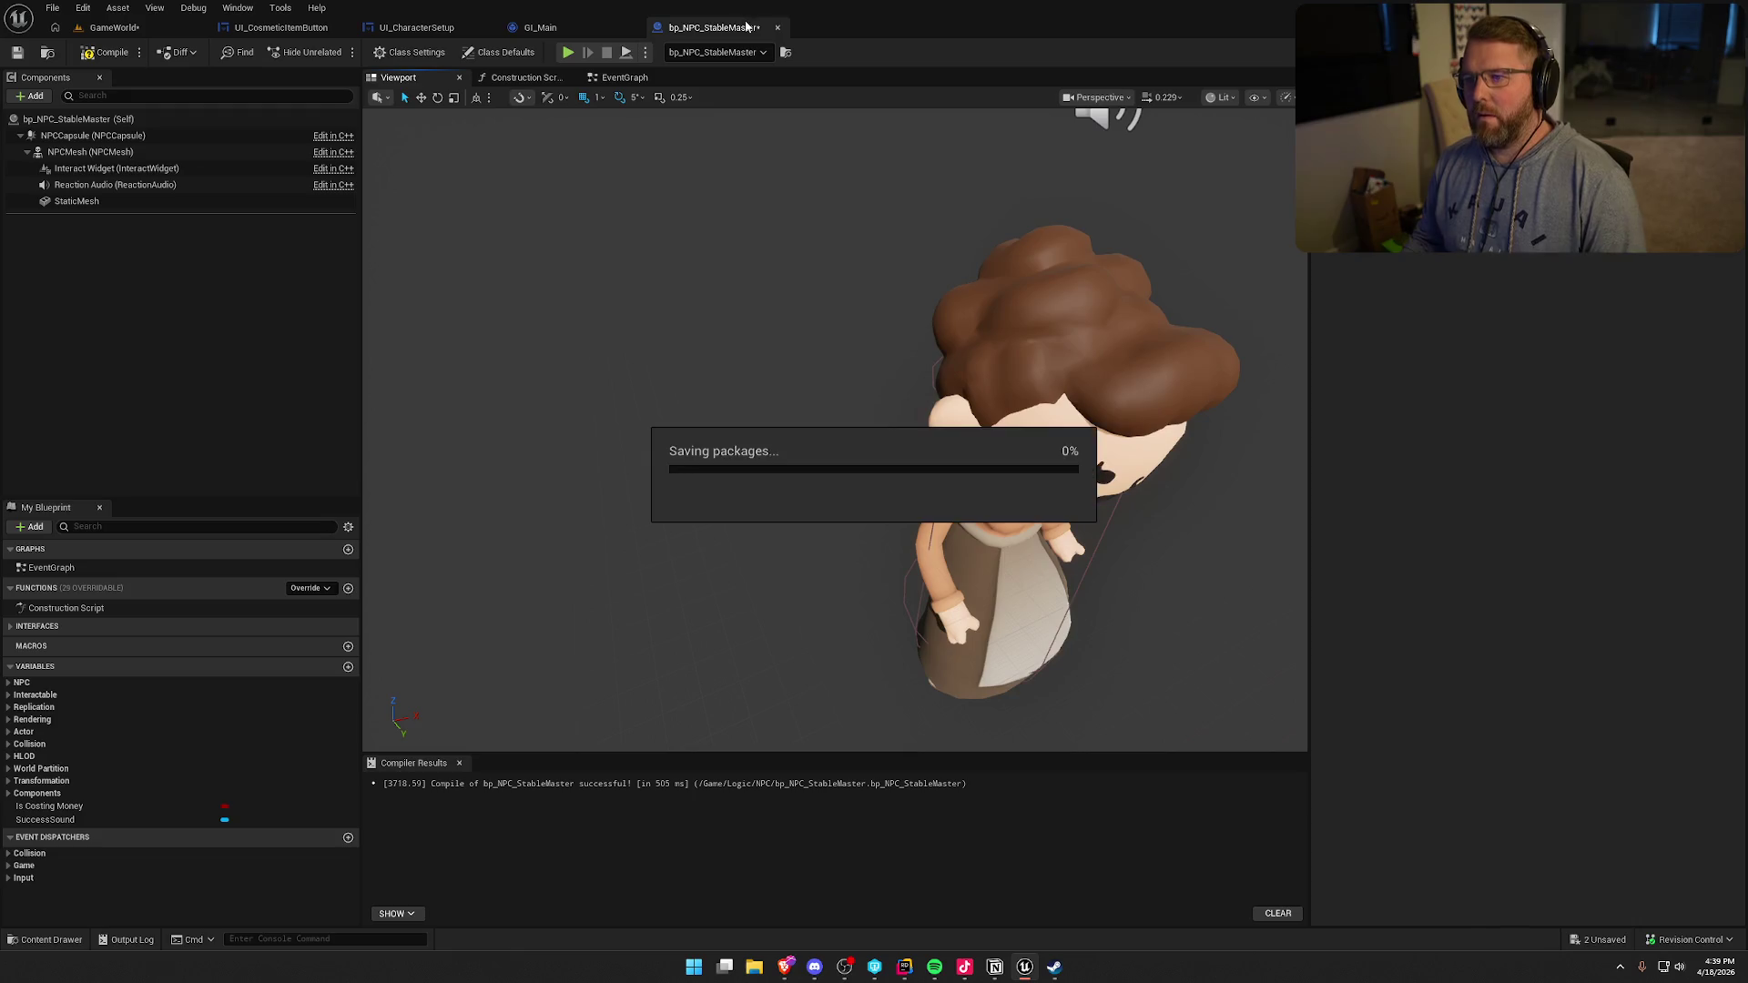
{"action": "left_click", "coordinate": [777, 28]}
{"action": "left_click", "coordinate": [112, 27]}
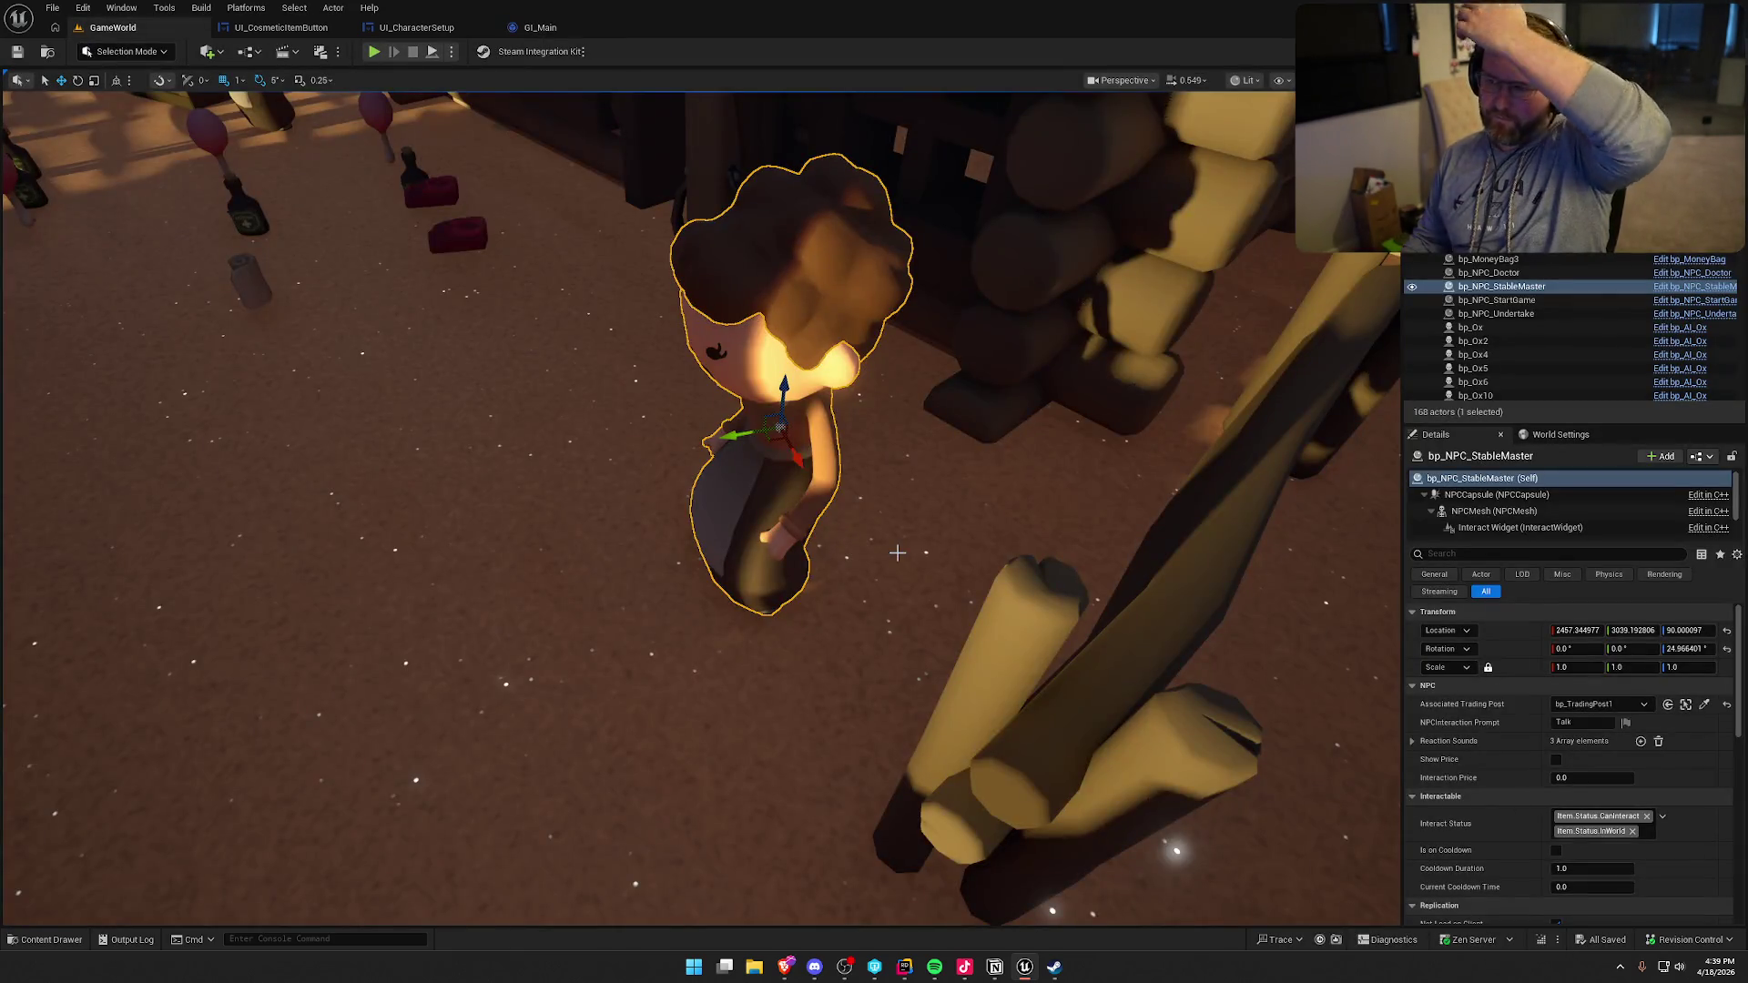
{"action": "key", "text": "Escape"}
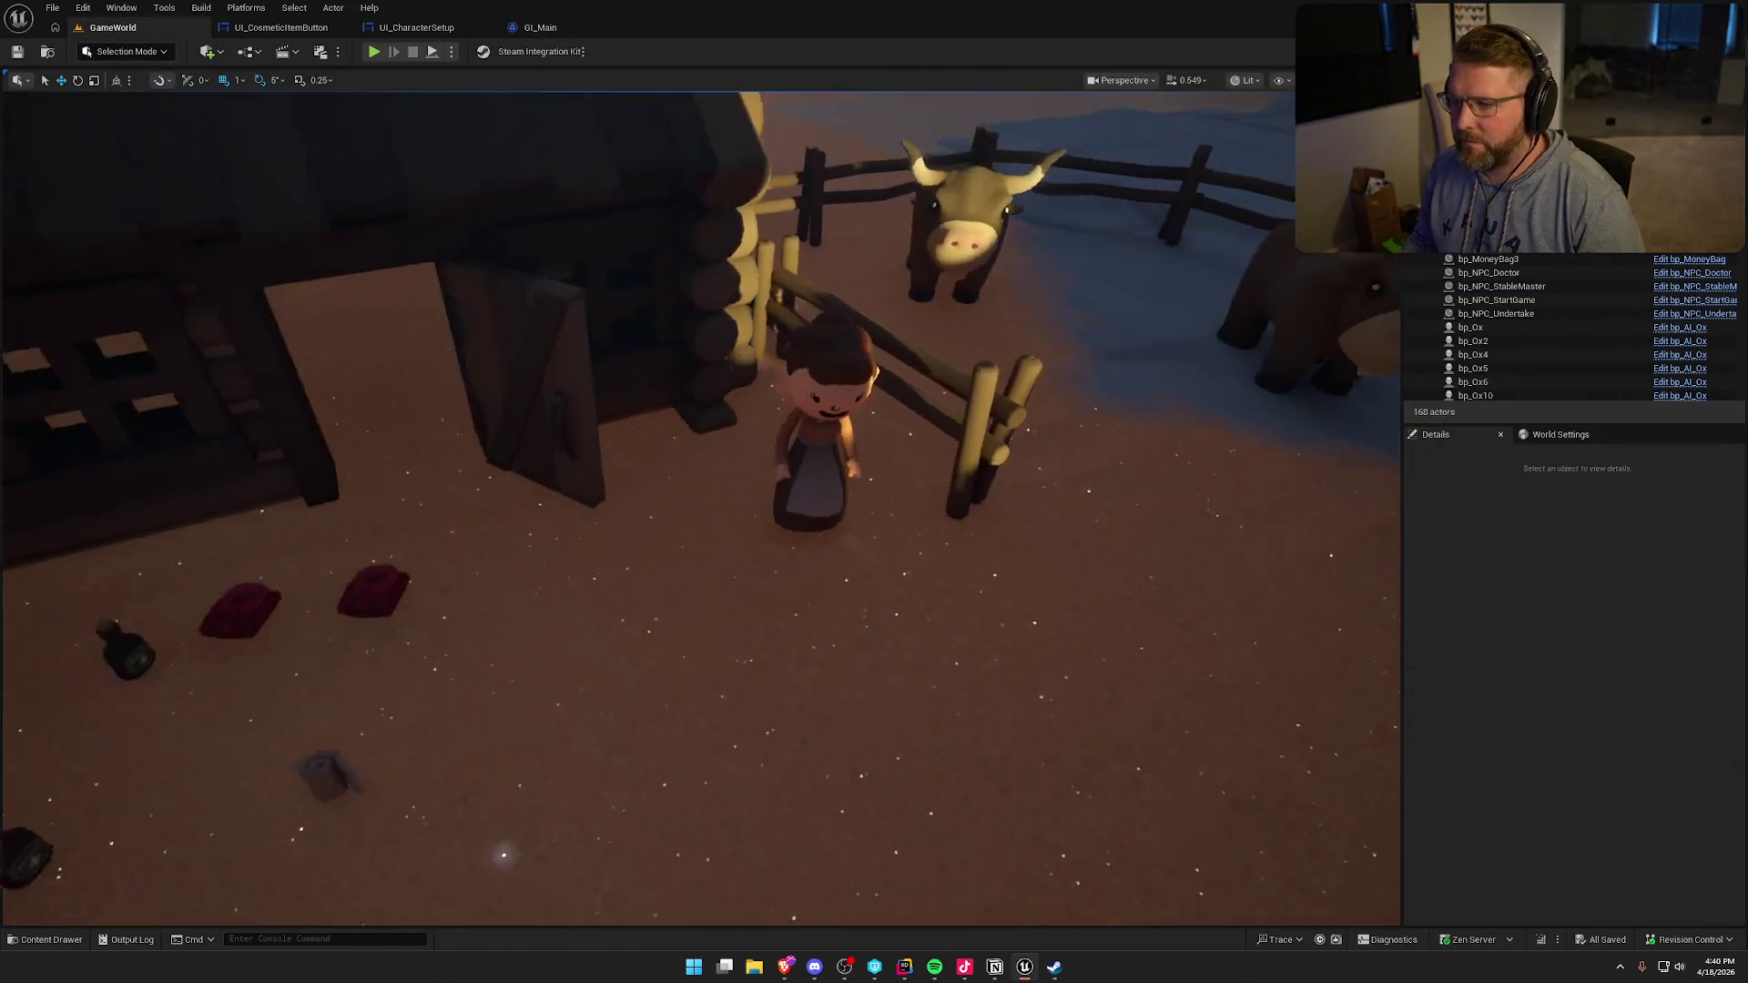